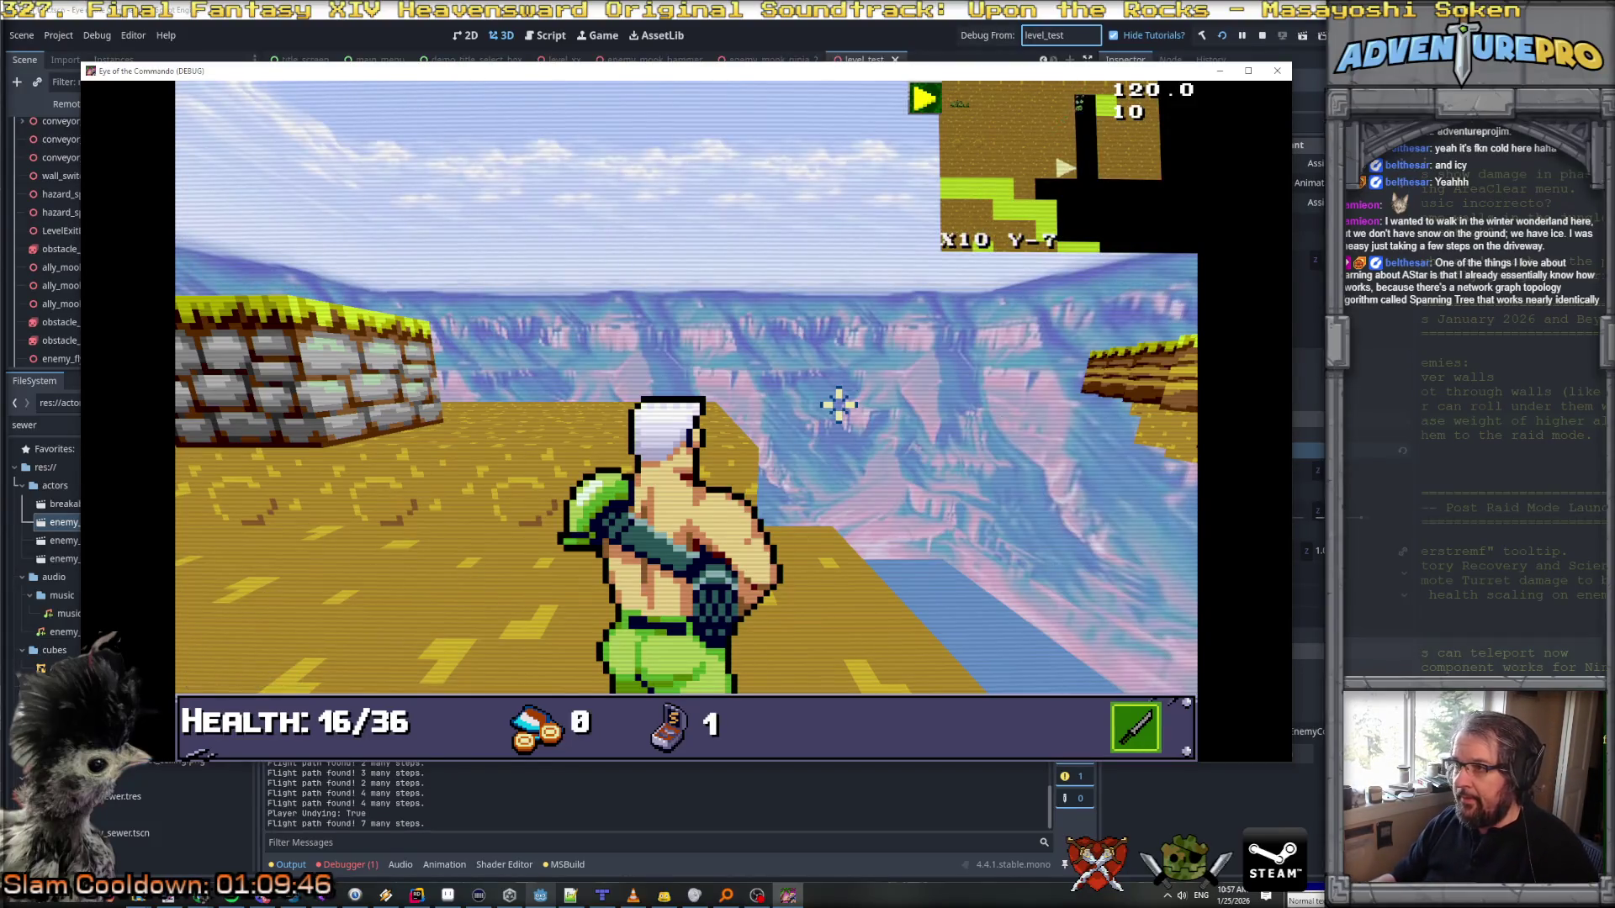
Step: Walk the player forward across the arena toward the stone walls
key("s")
key("w")
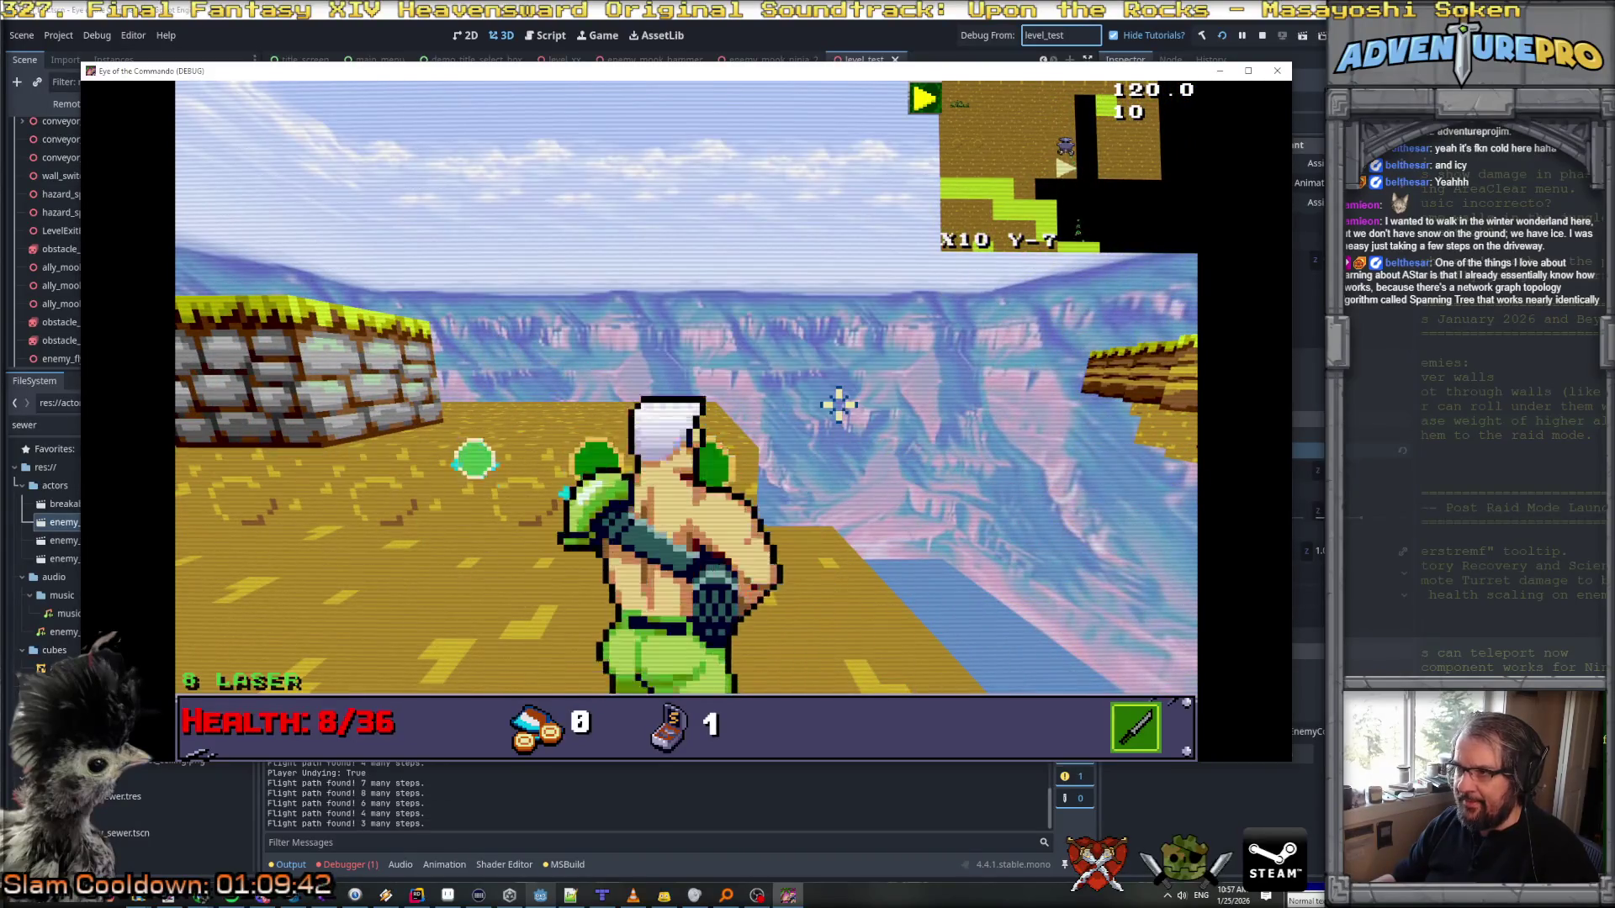
key("w")
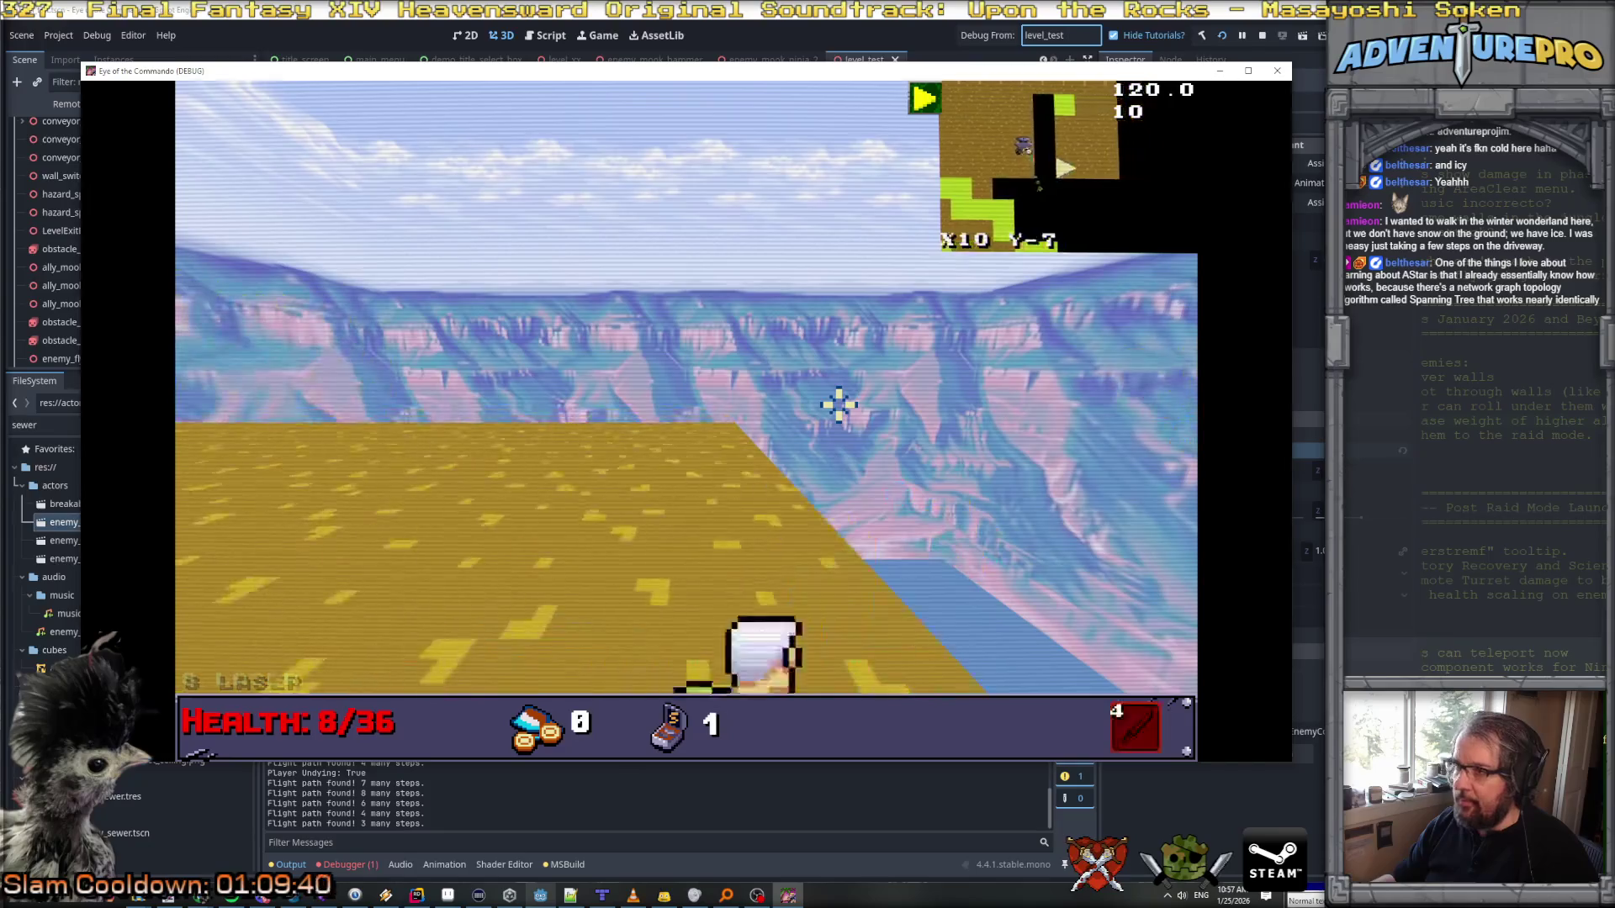
key("q")
key("q")
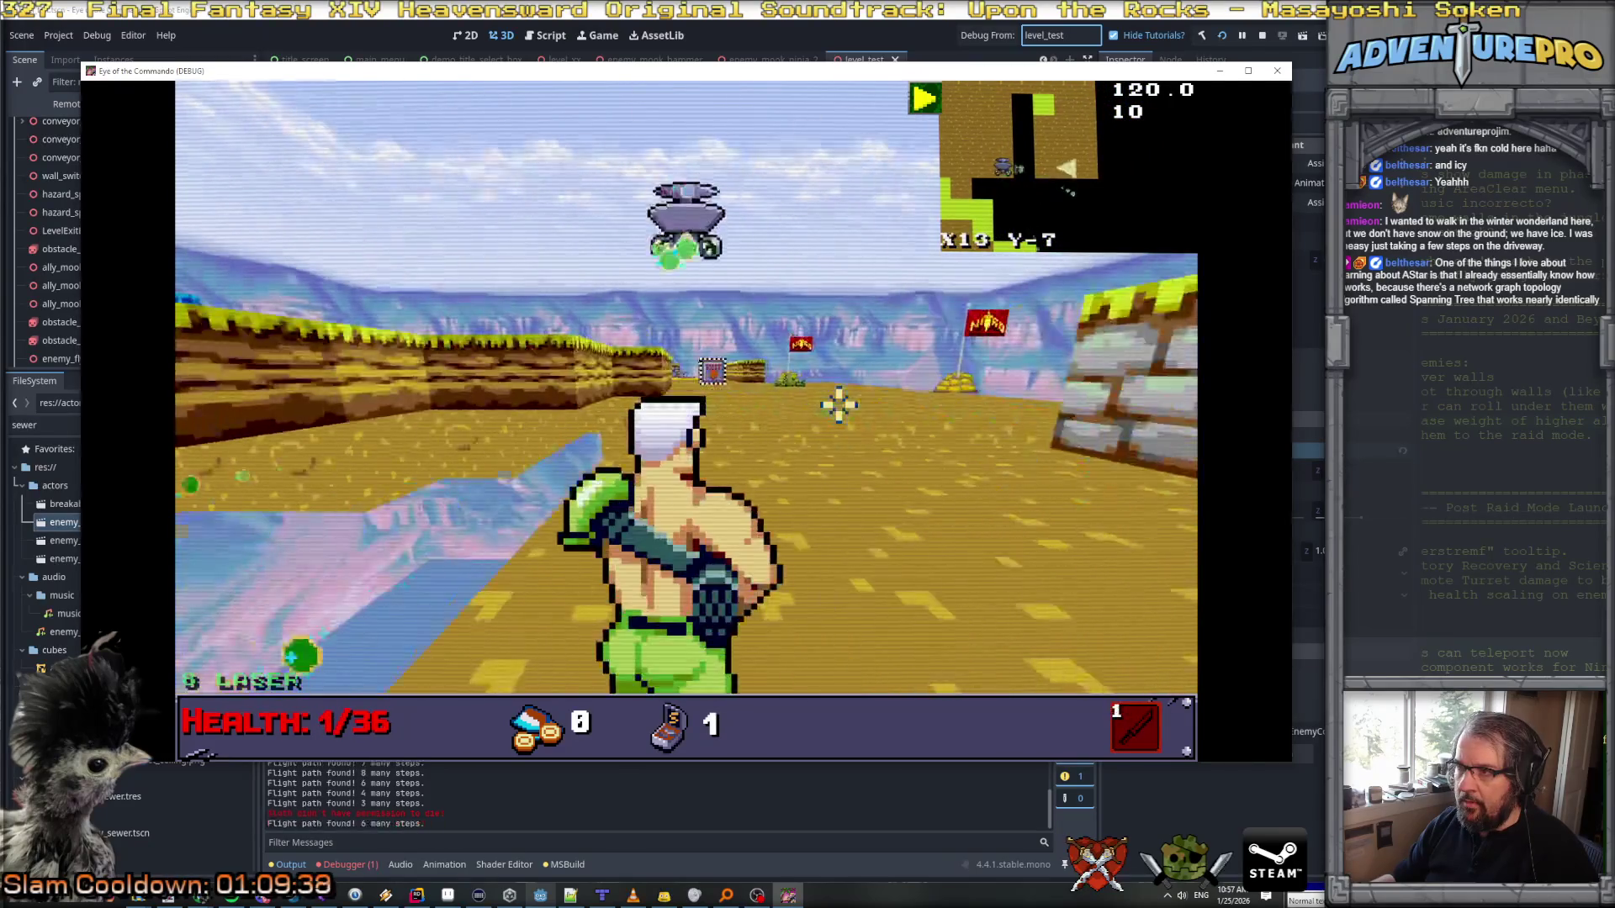
key("w")
key("w")
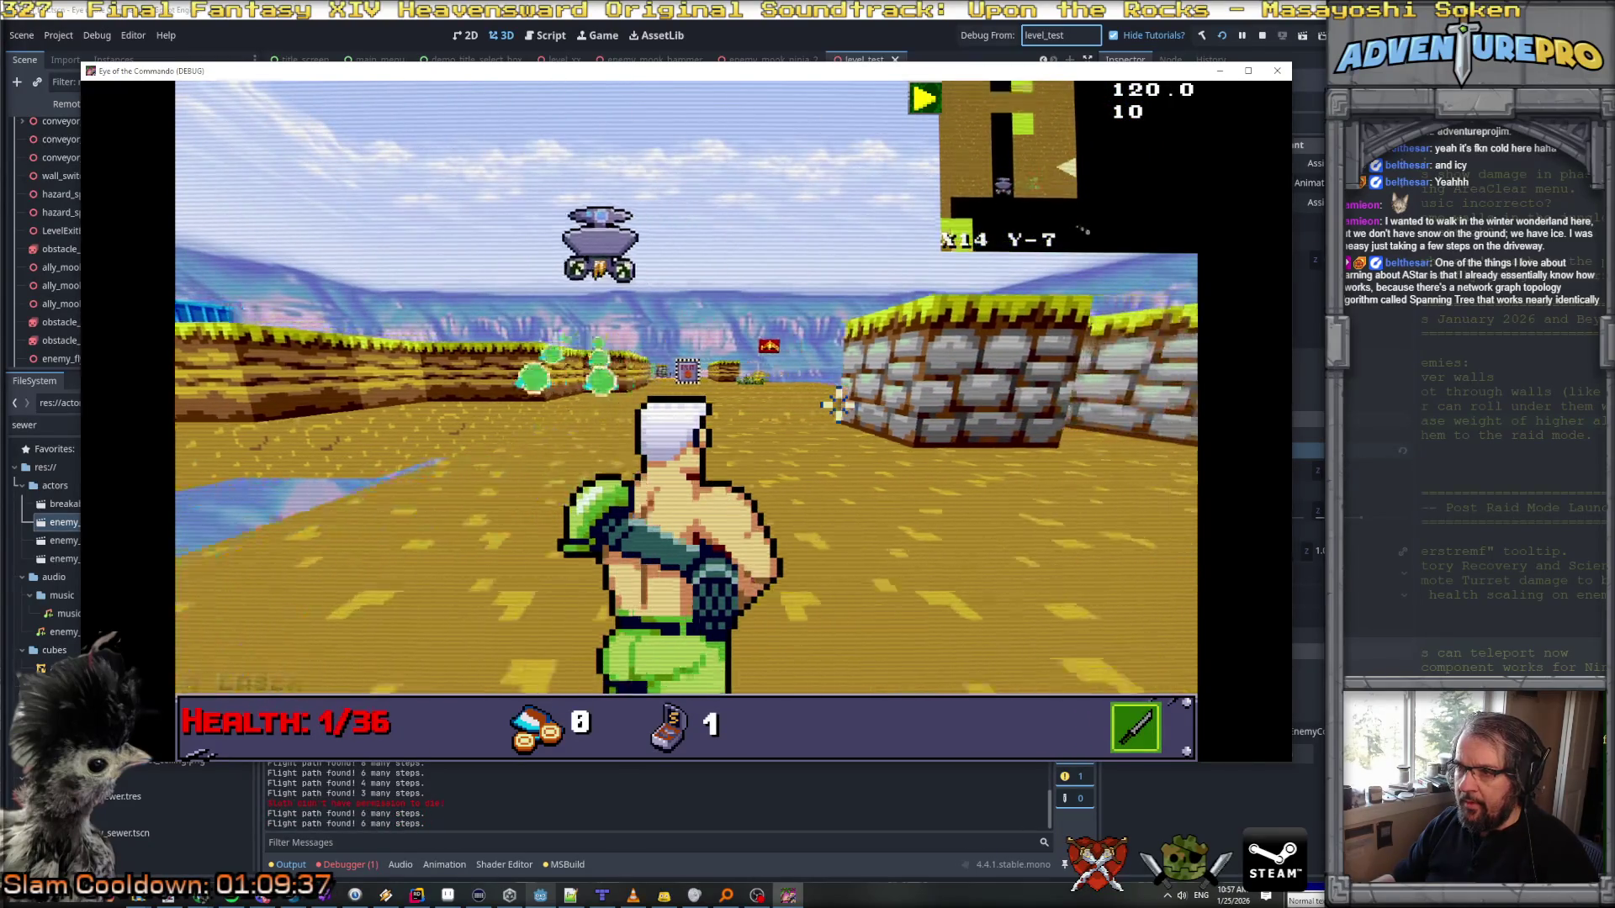
key("w")
Step: Shoot down the flying drone with the laser gun, stop the debug run, and return to Rider
left_click(433, 278)
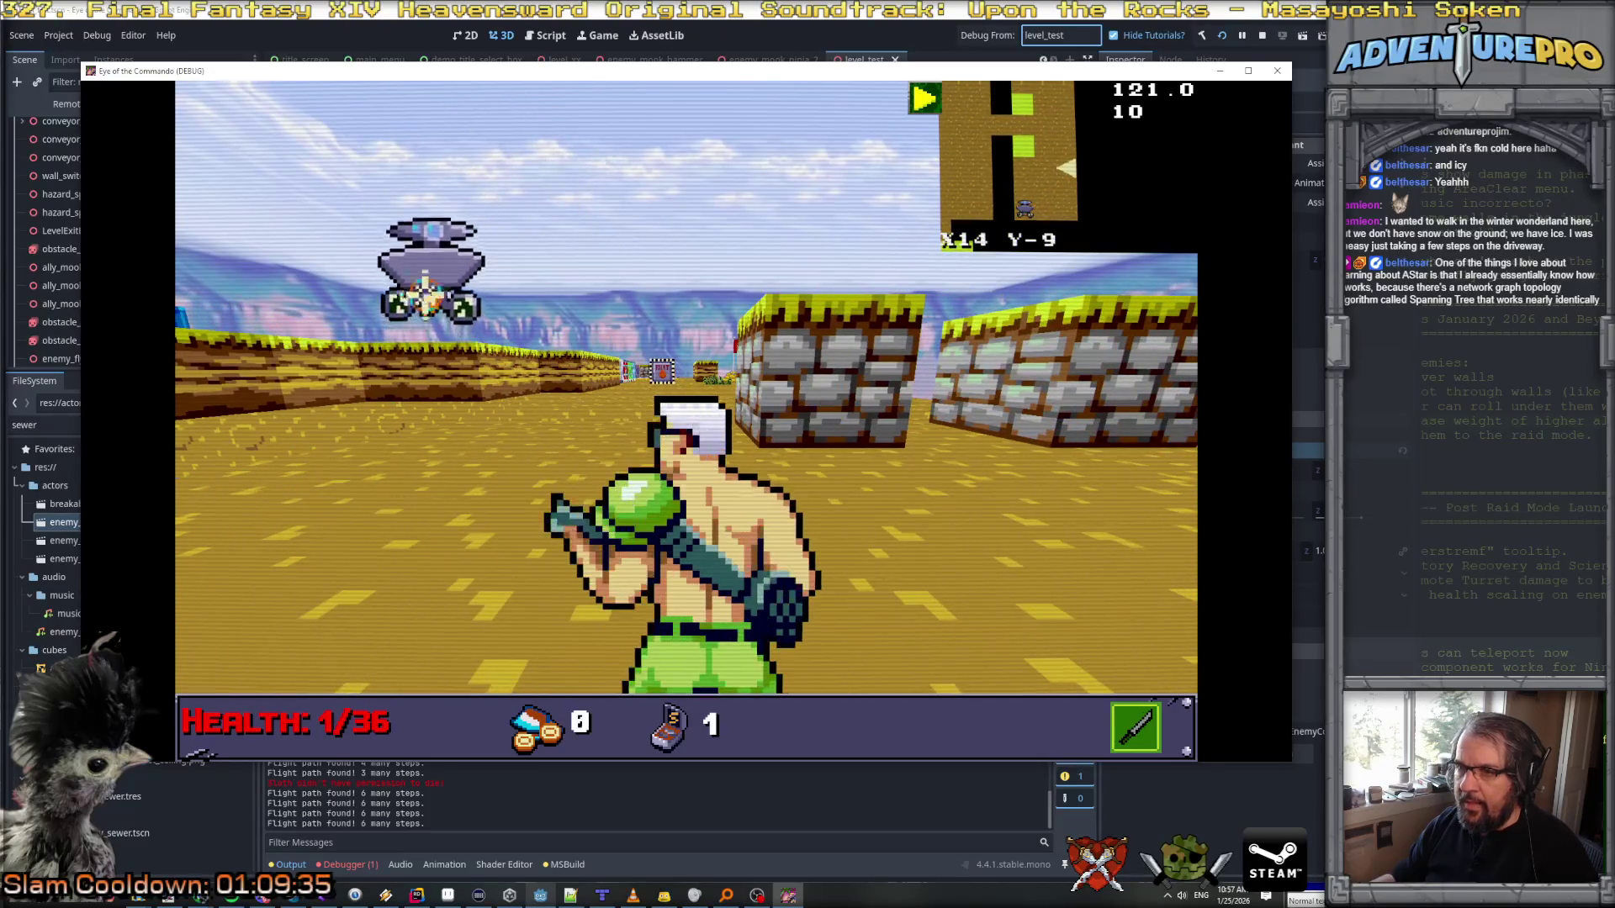
key("2")
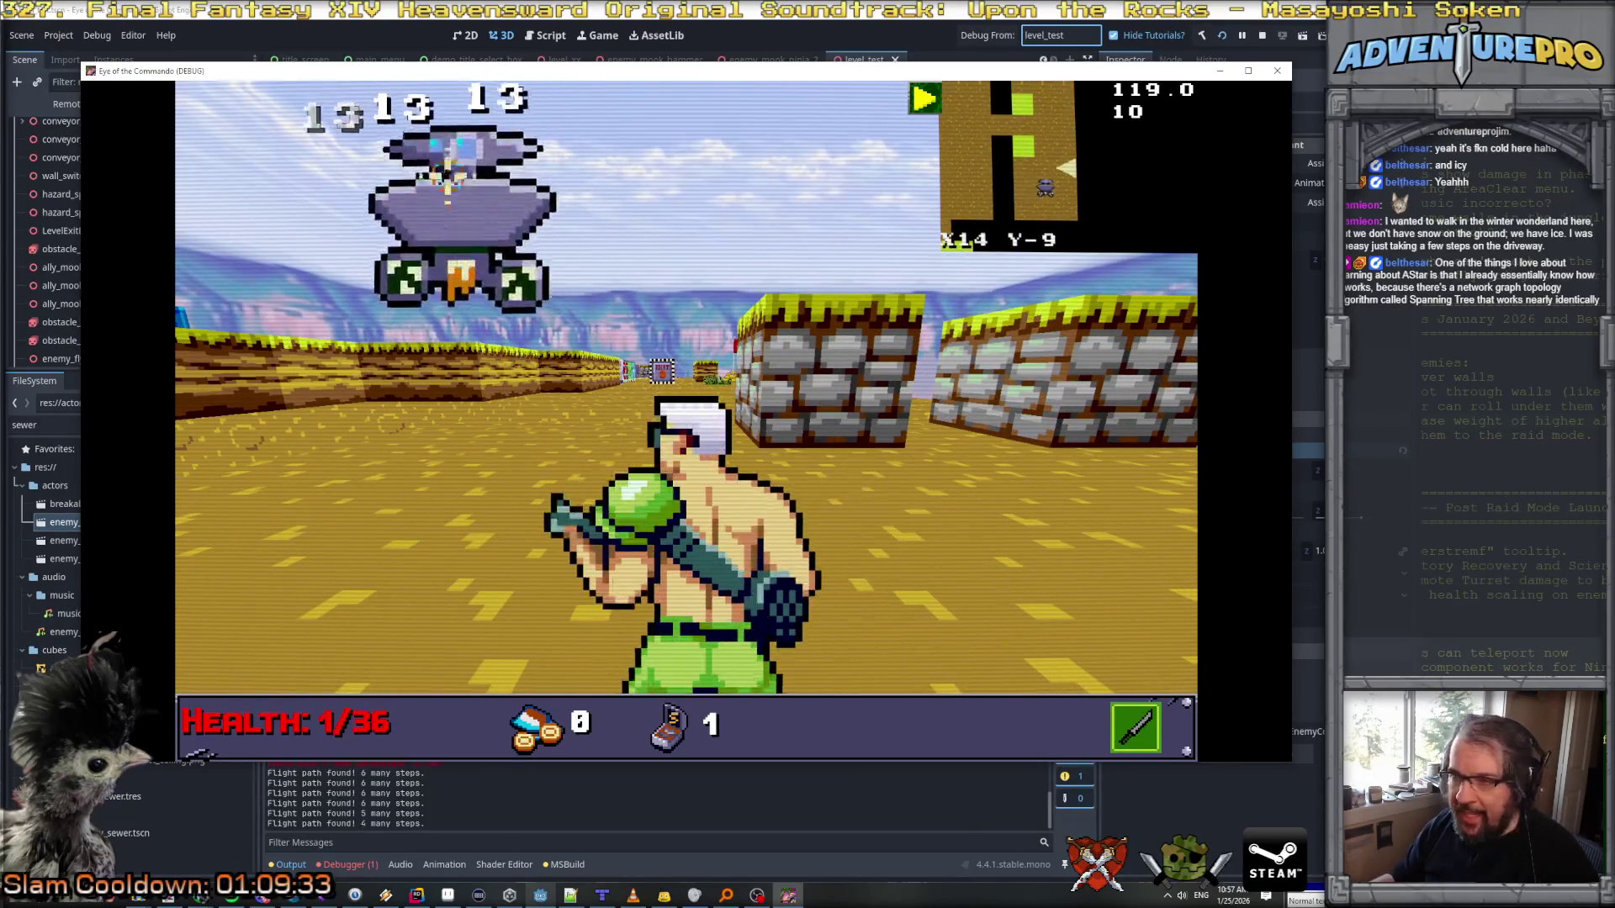
left_click(504, 252)
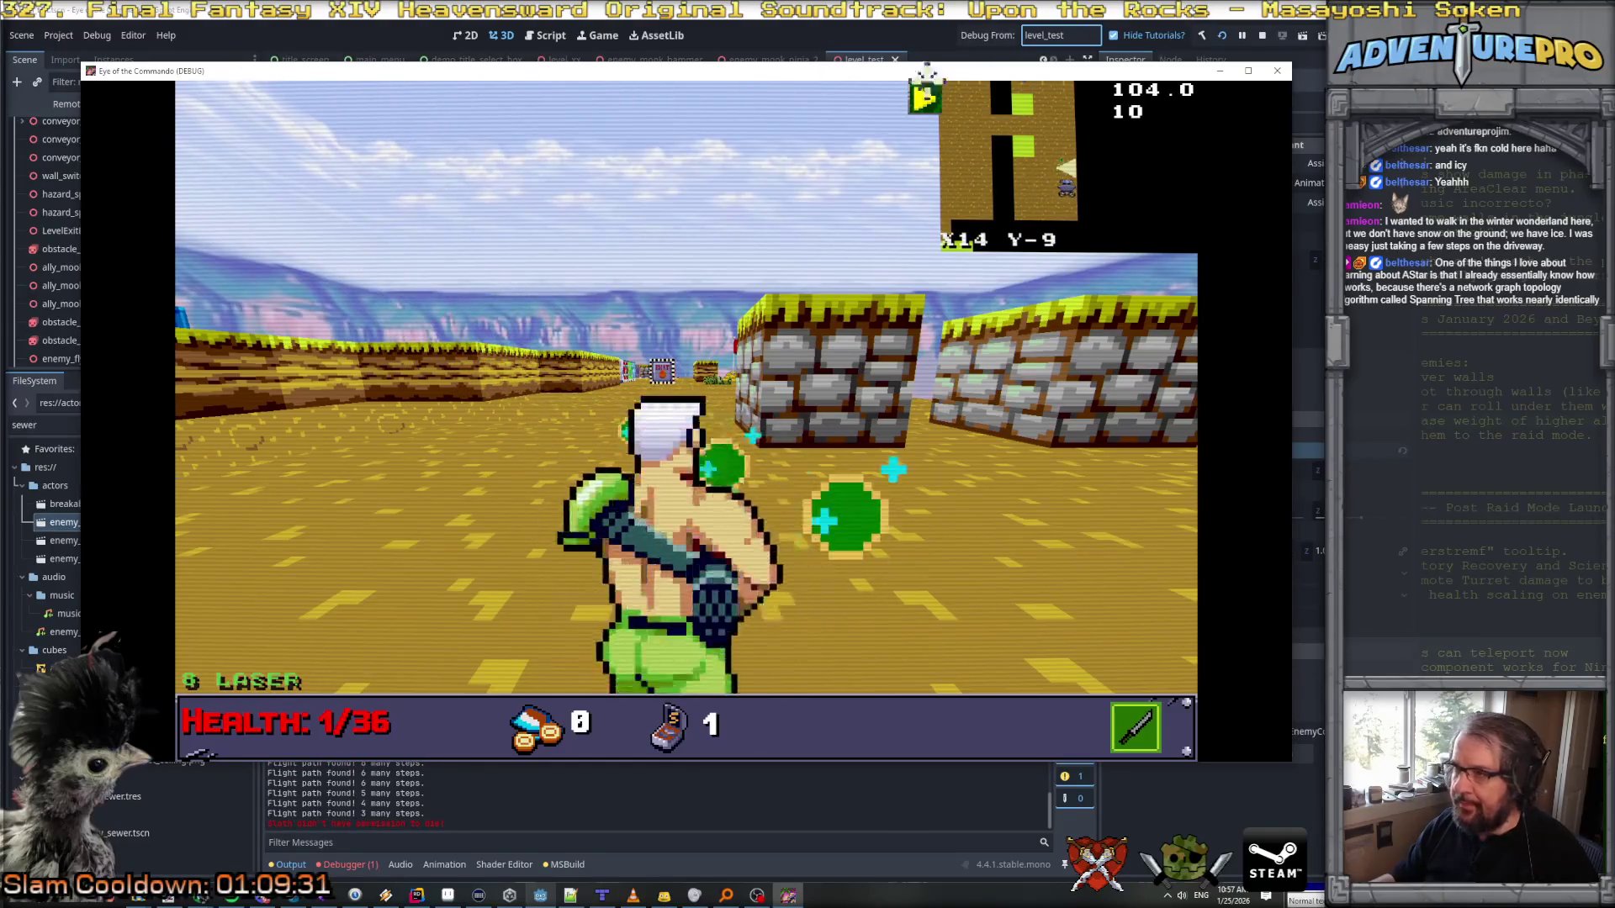
left_click(1277, 71)
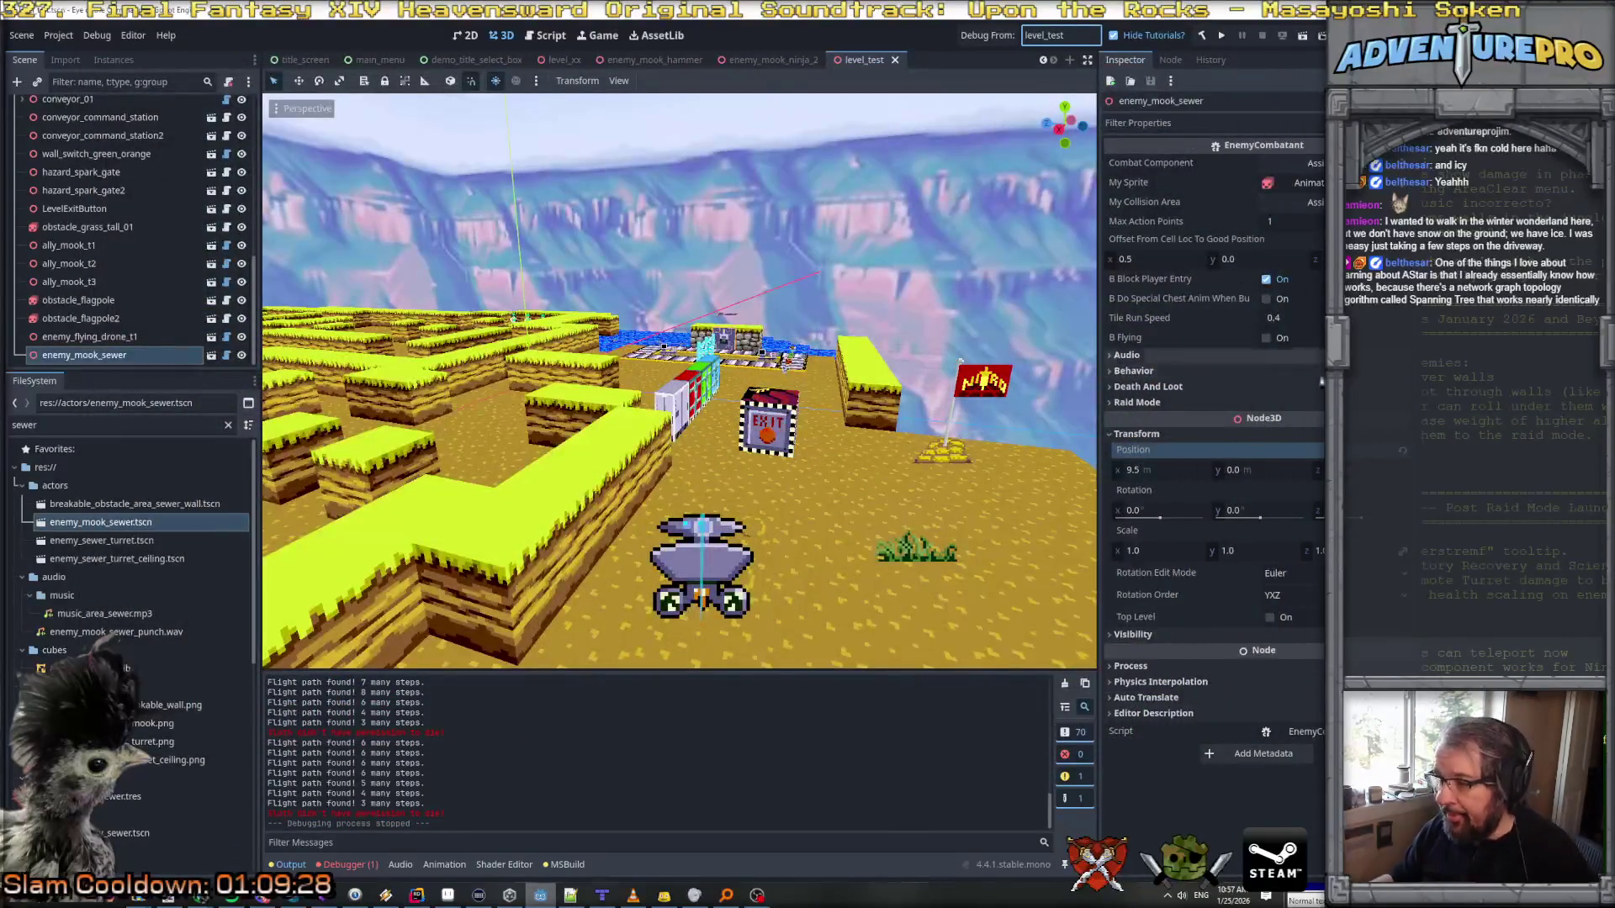
left_click(570, 895)
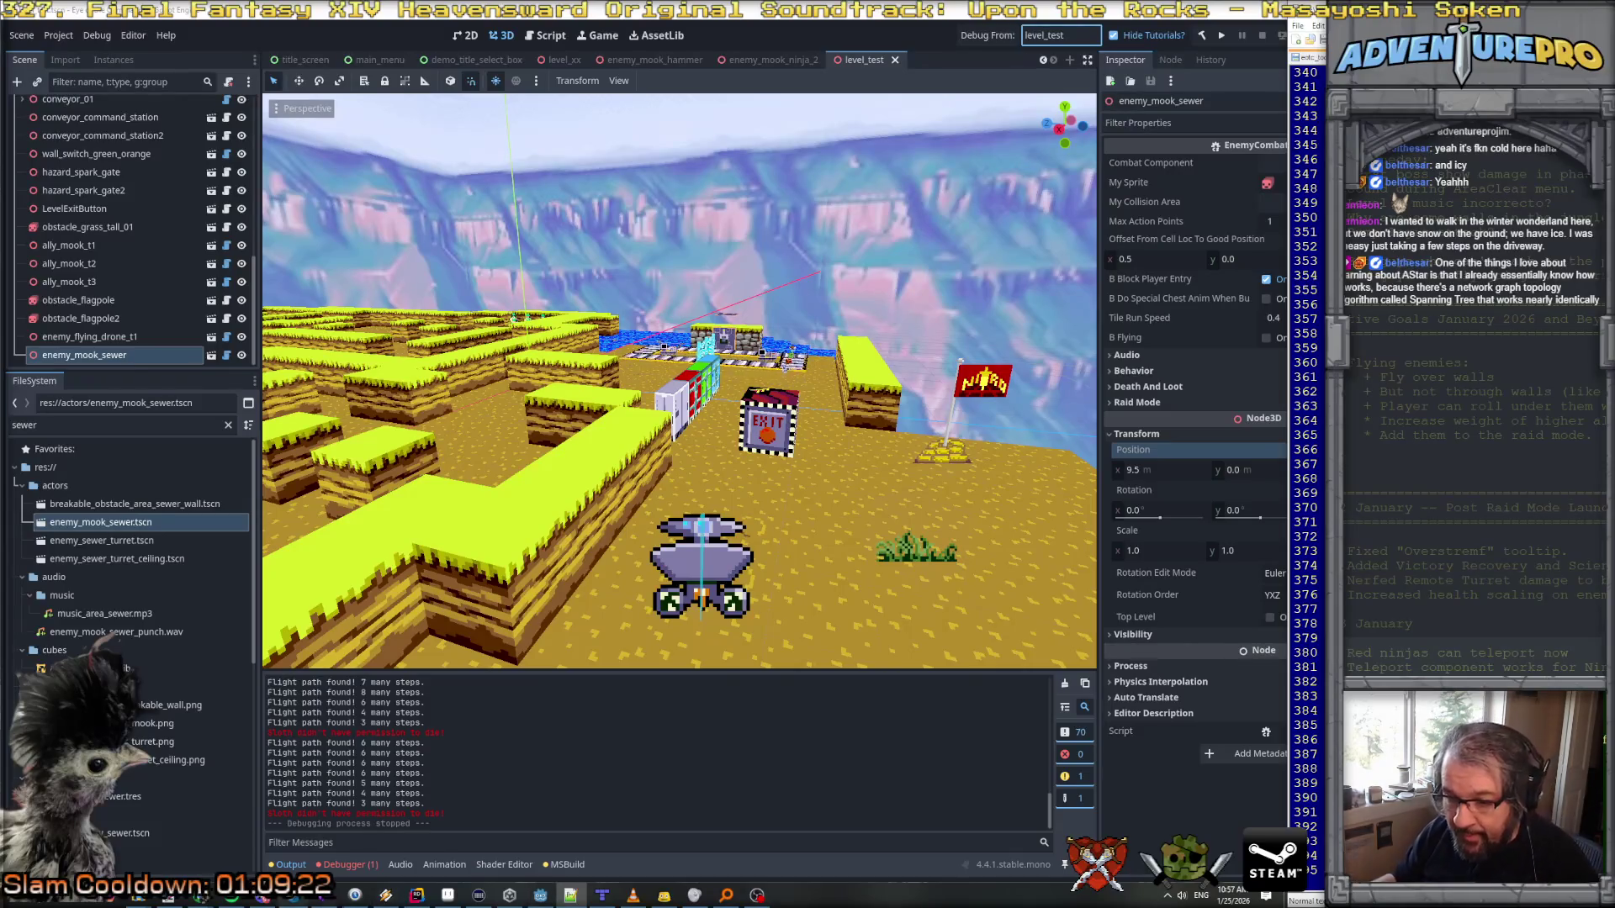
left_click(407, 897)
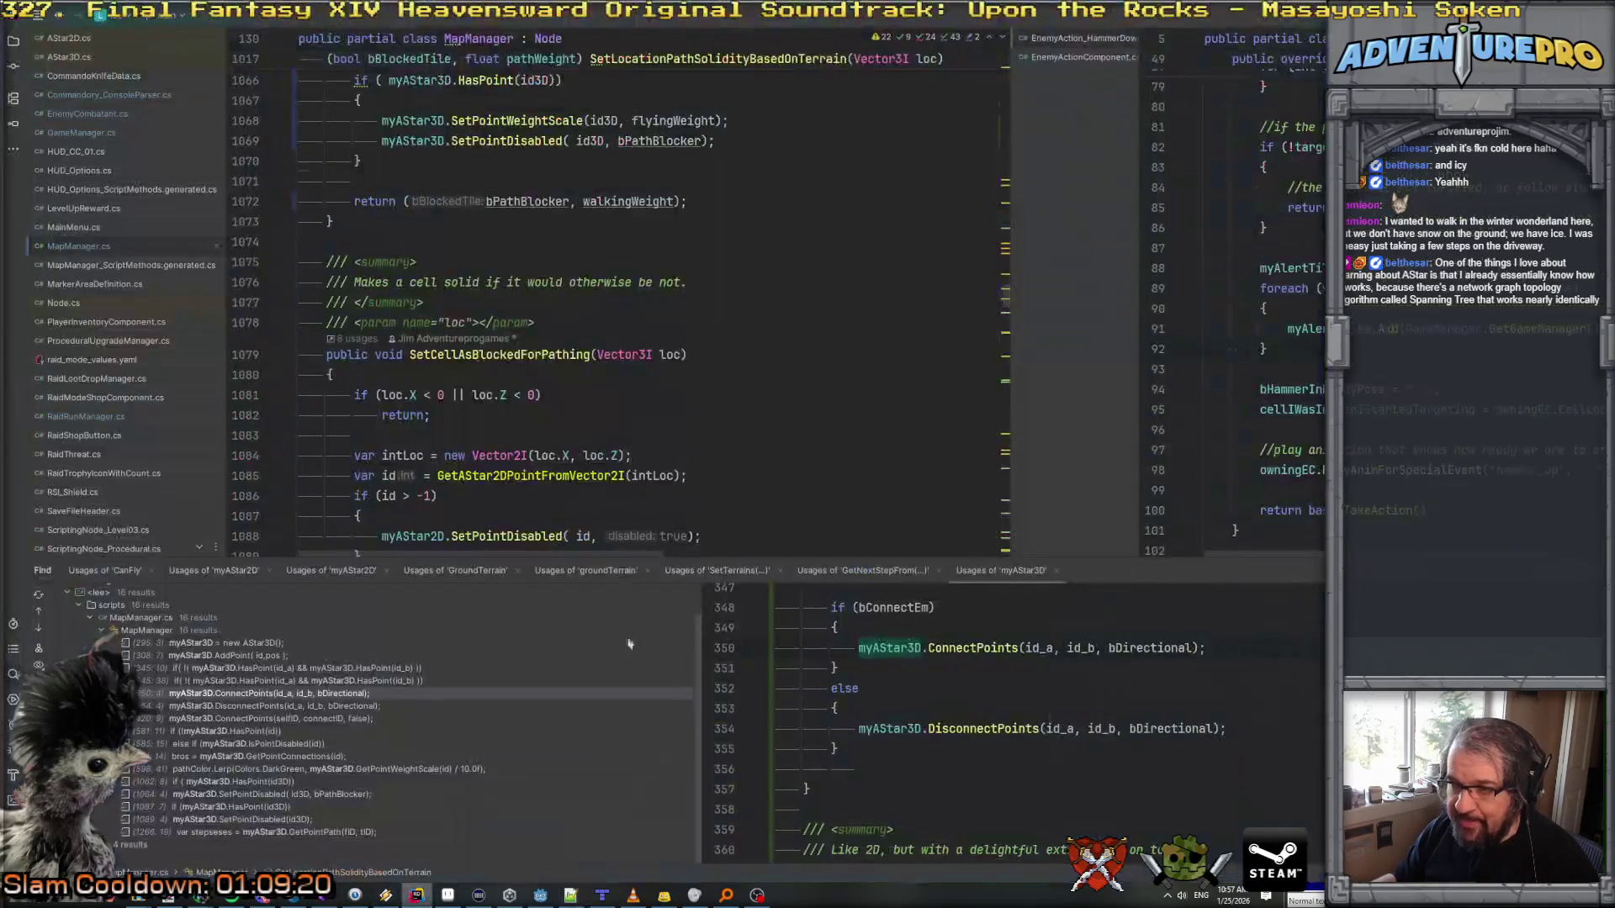
scroll(569, 423, "down", 2)
scroll(568, 423, "up", 20)
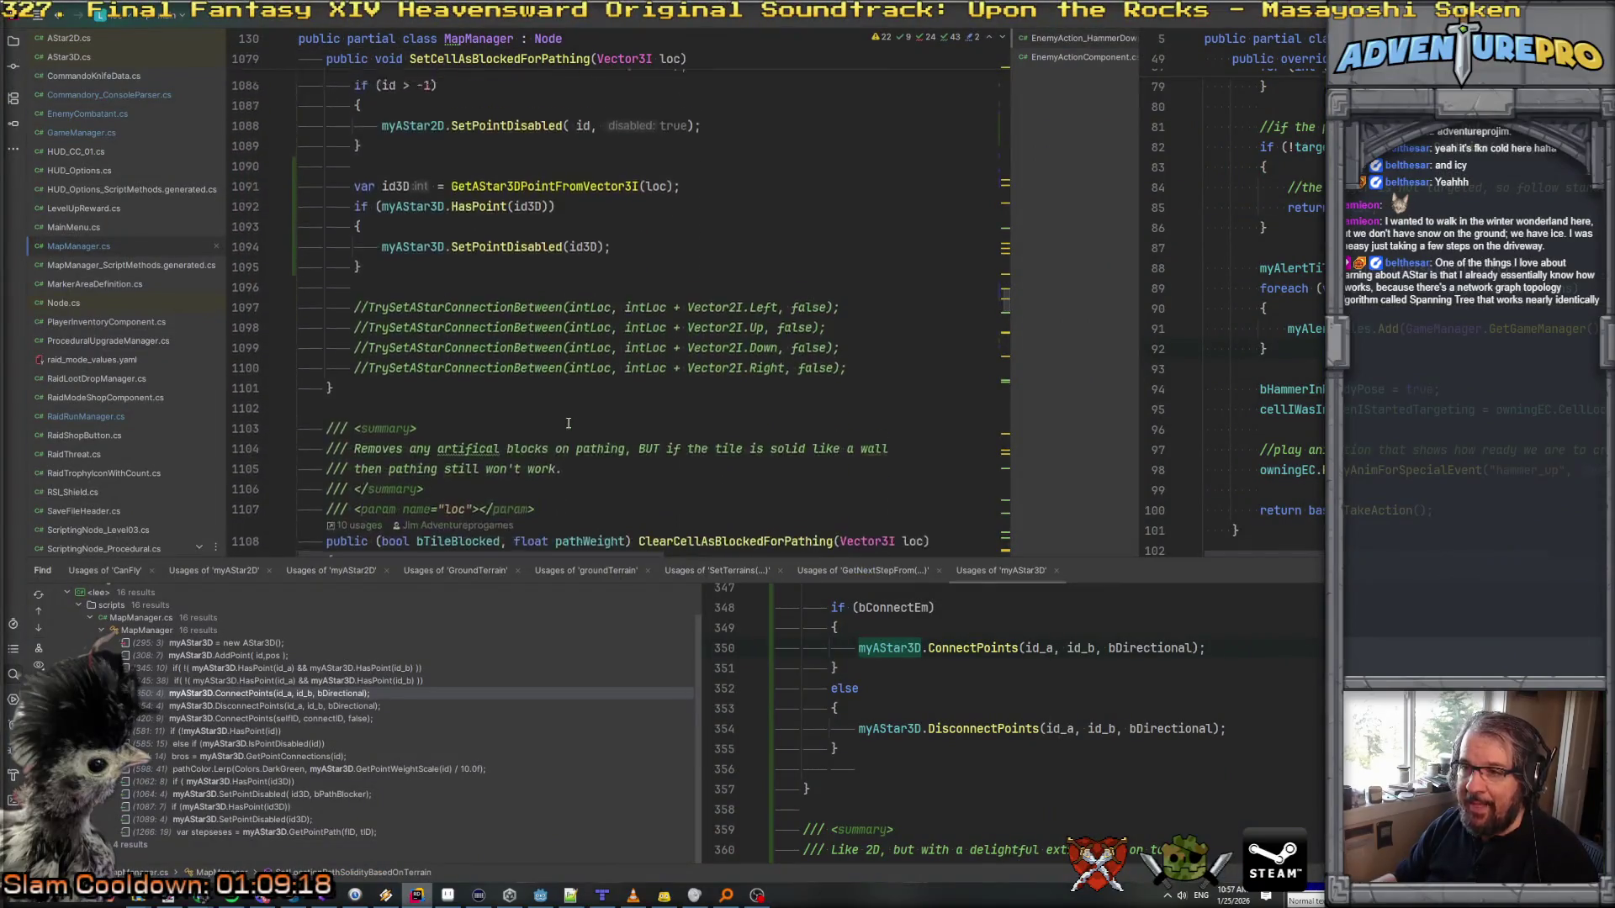
scroll(569, 424, "up", 3)
scroll(522, 429, "down", 3)
scroll(490, 432, "down", 2)
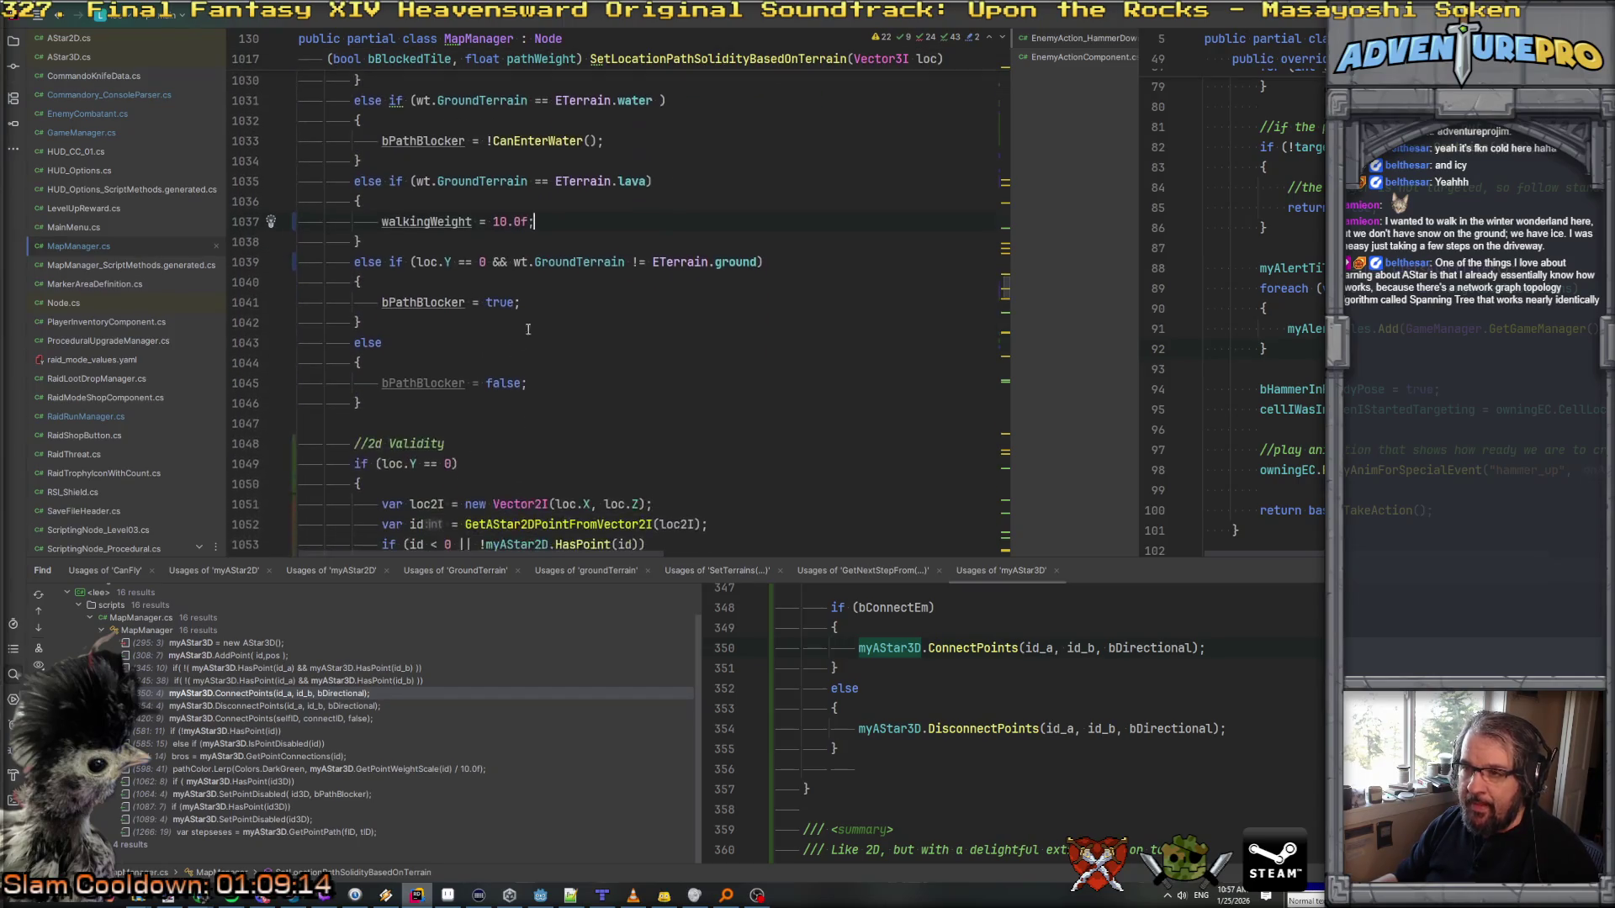
left_click_drag(419, 261, 481, 261)
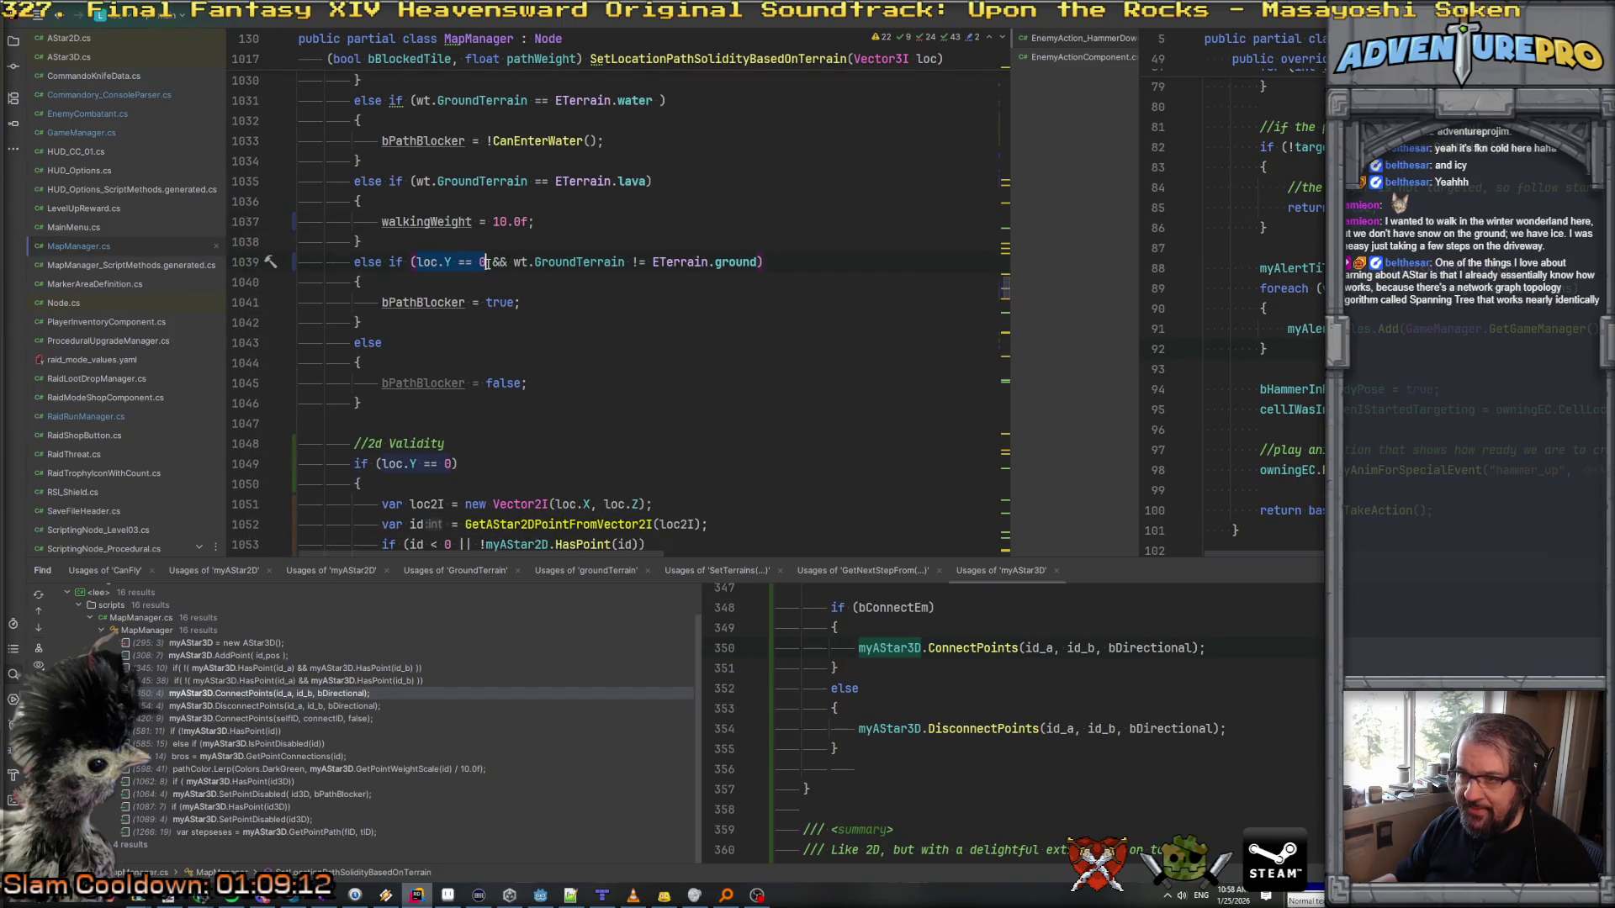
left_click(530, 262)
left_click(706, 261)
left_click(726, 262)
left_click(508, 303)
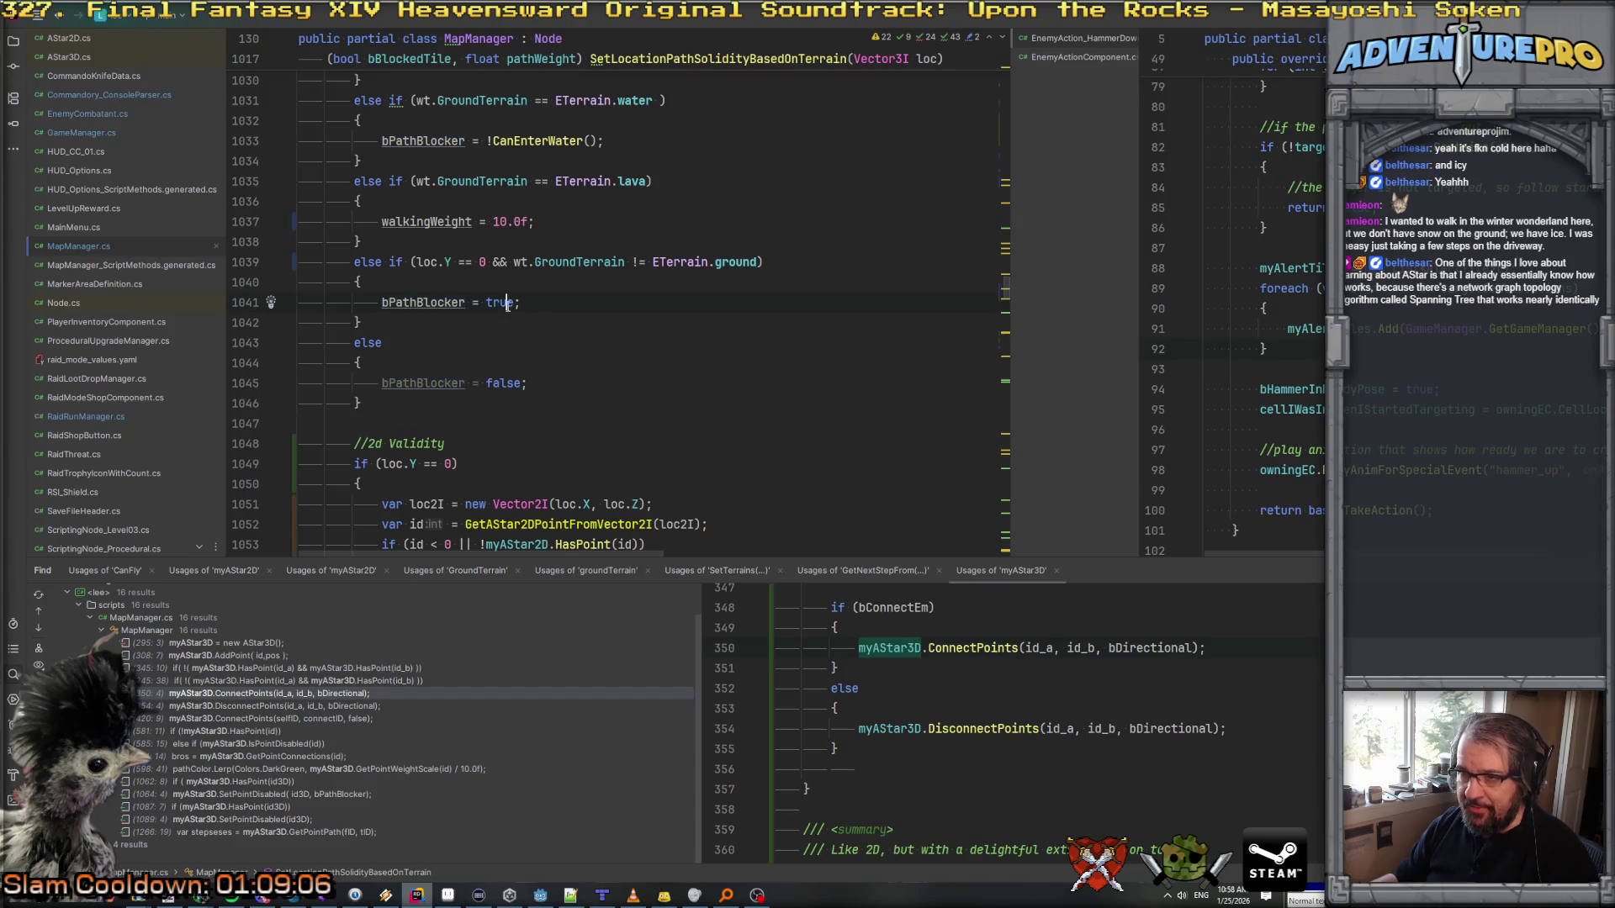
scroll(533, 307, "up", 5)
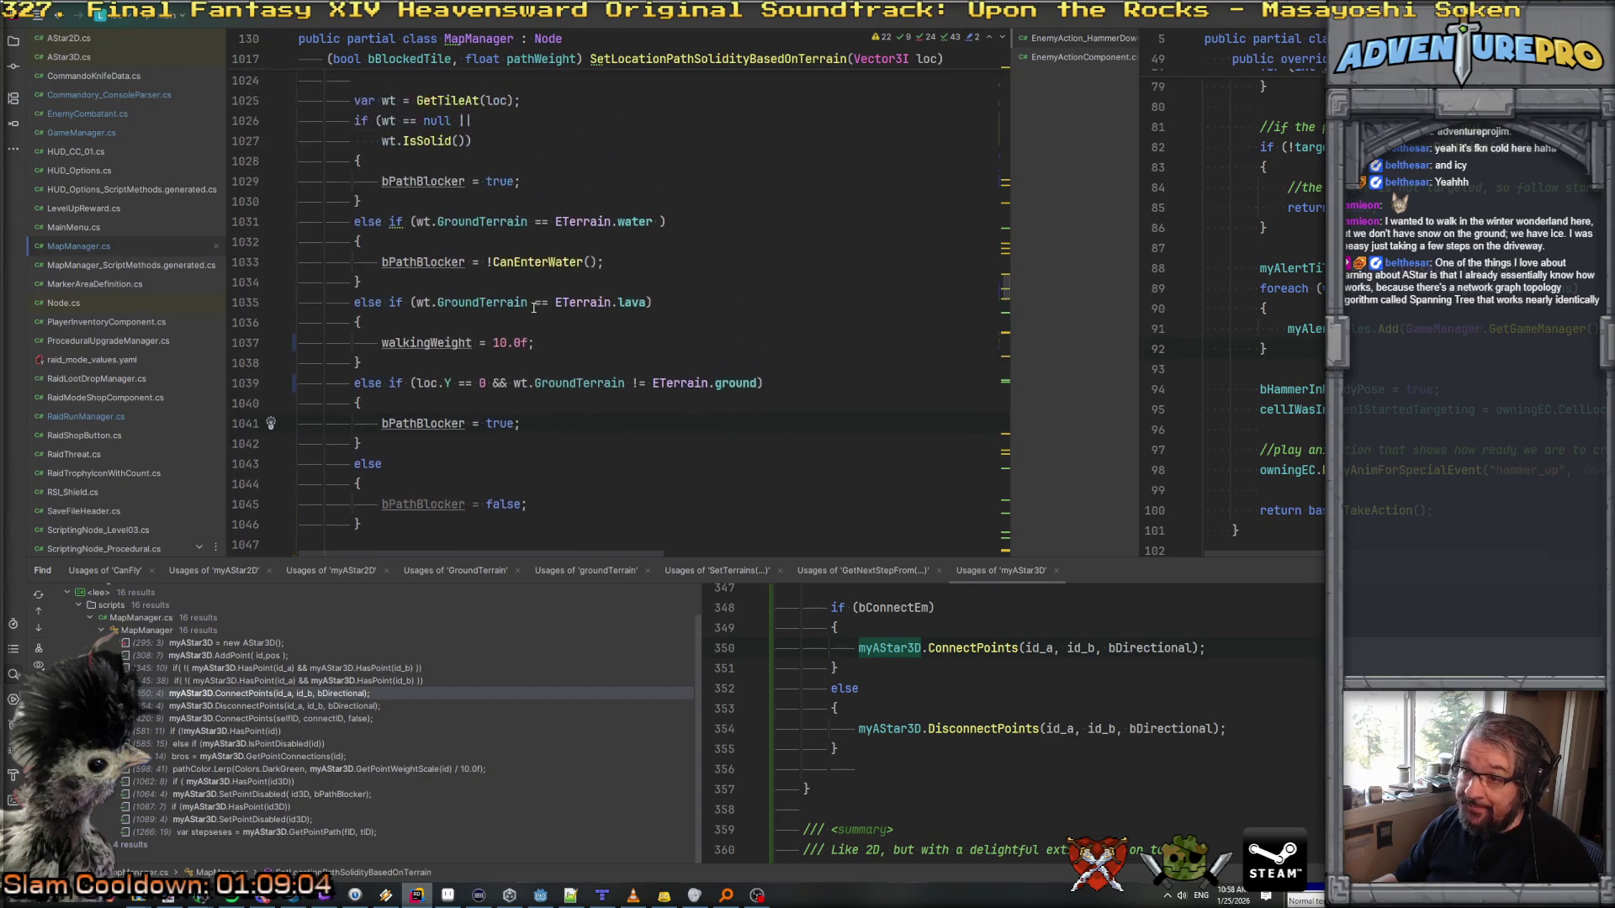
double_click(426, 221)
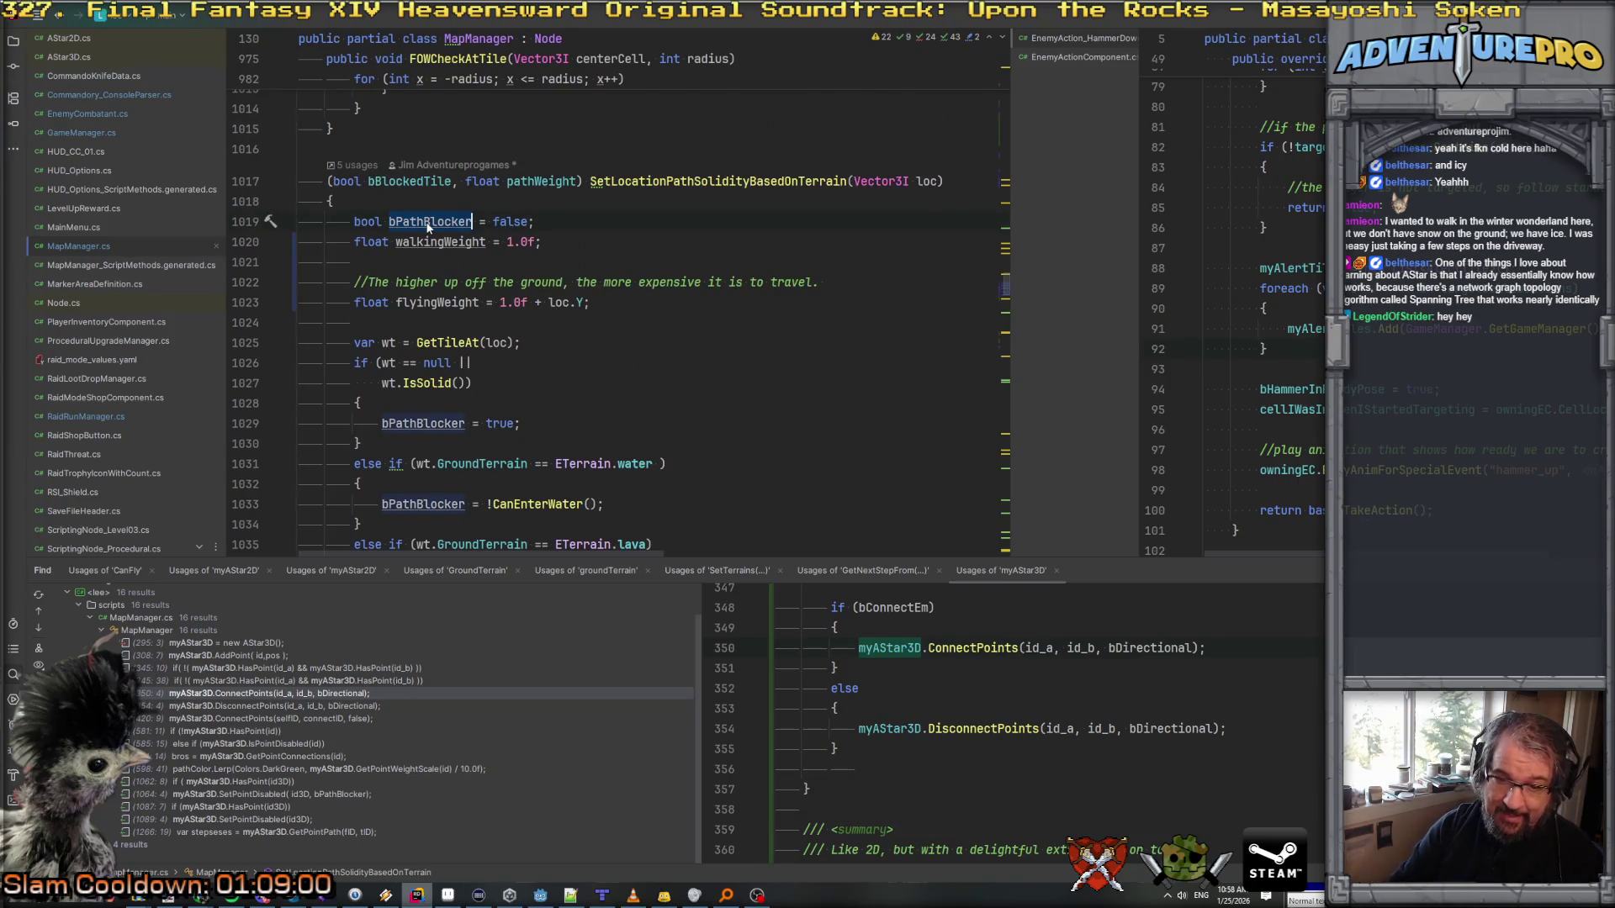
Step: Rename bPathBlocker to bWalkingBlocker everywhere it is used
key("F2")
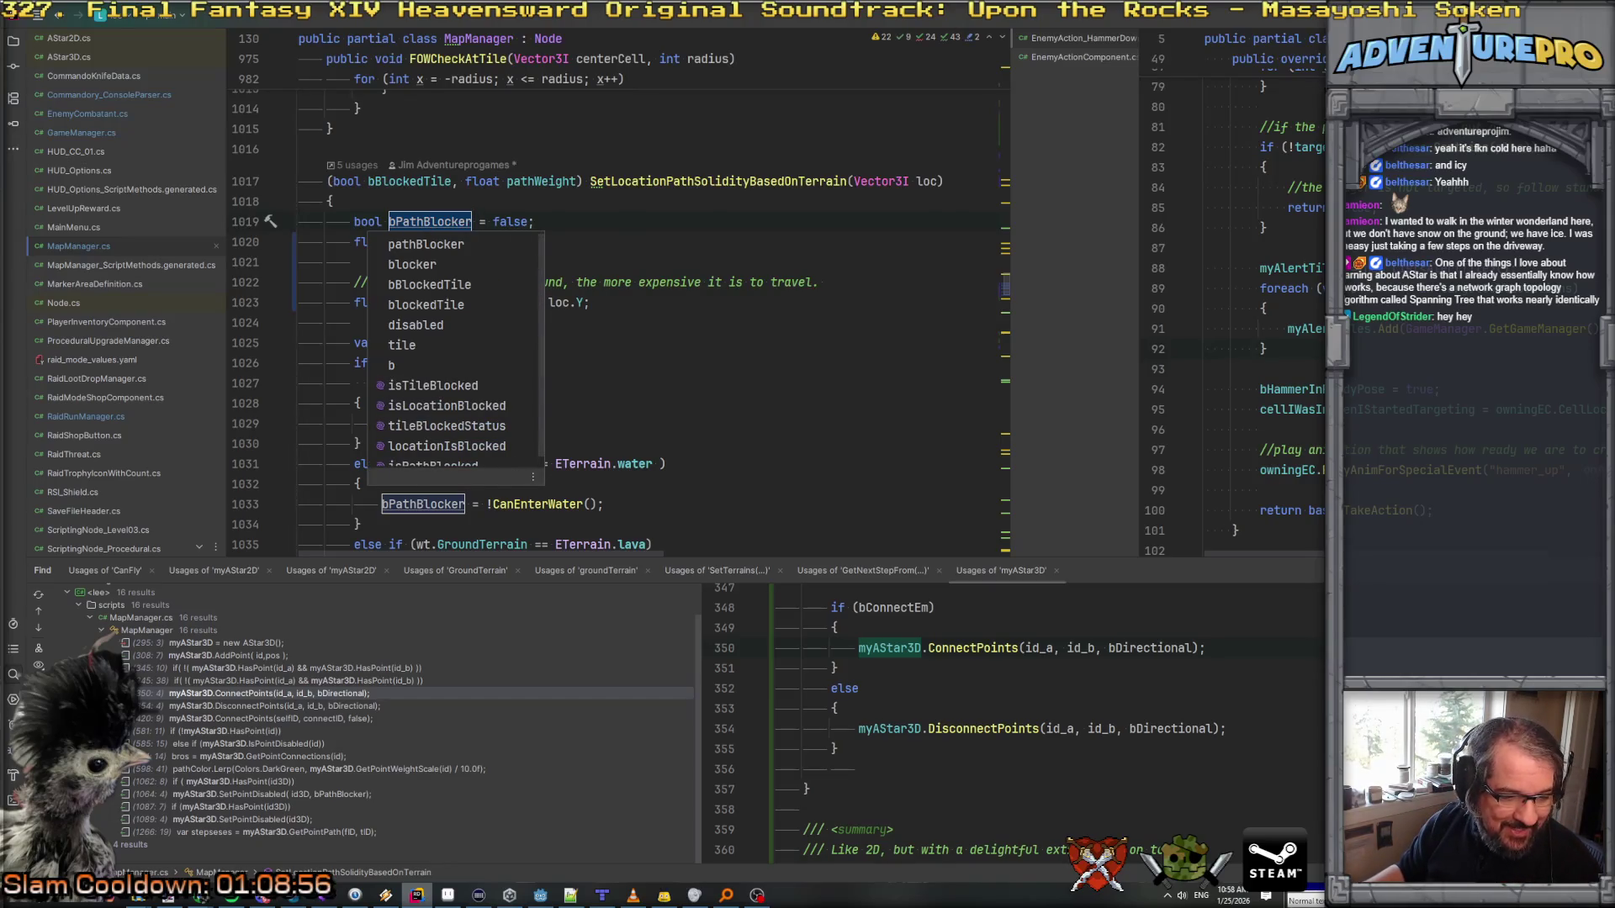
key("Escape")
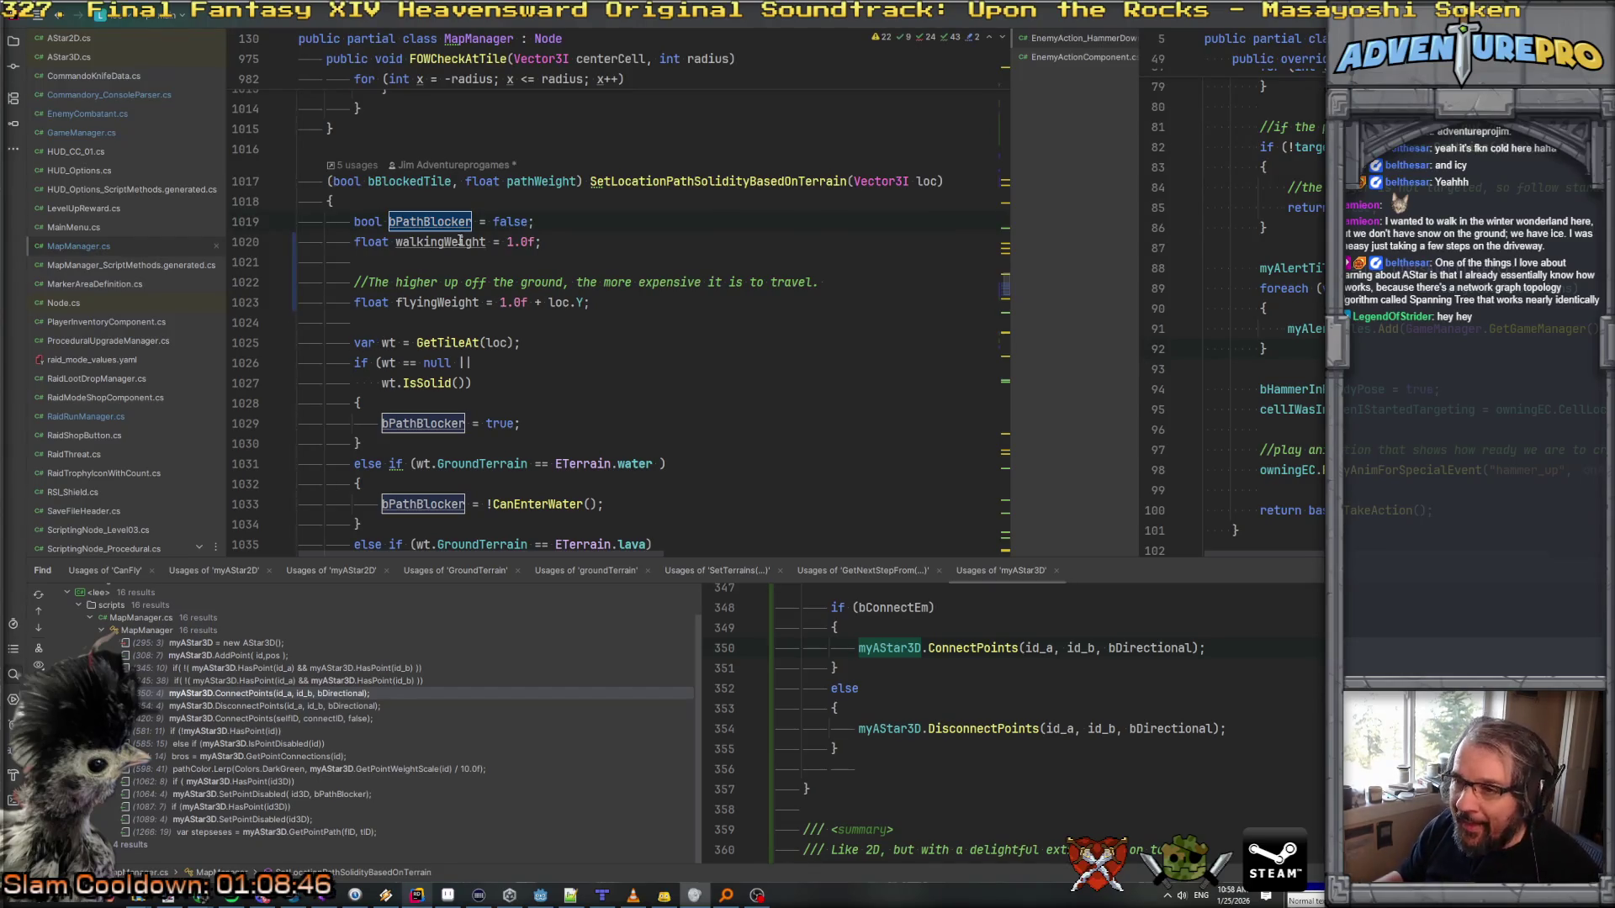
scroll(535, 396, "down", 4)
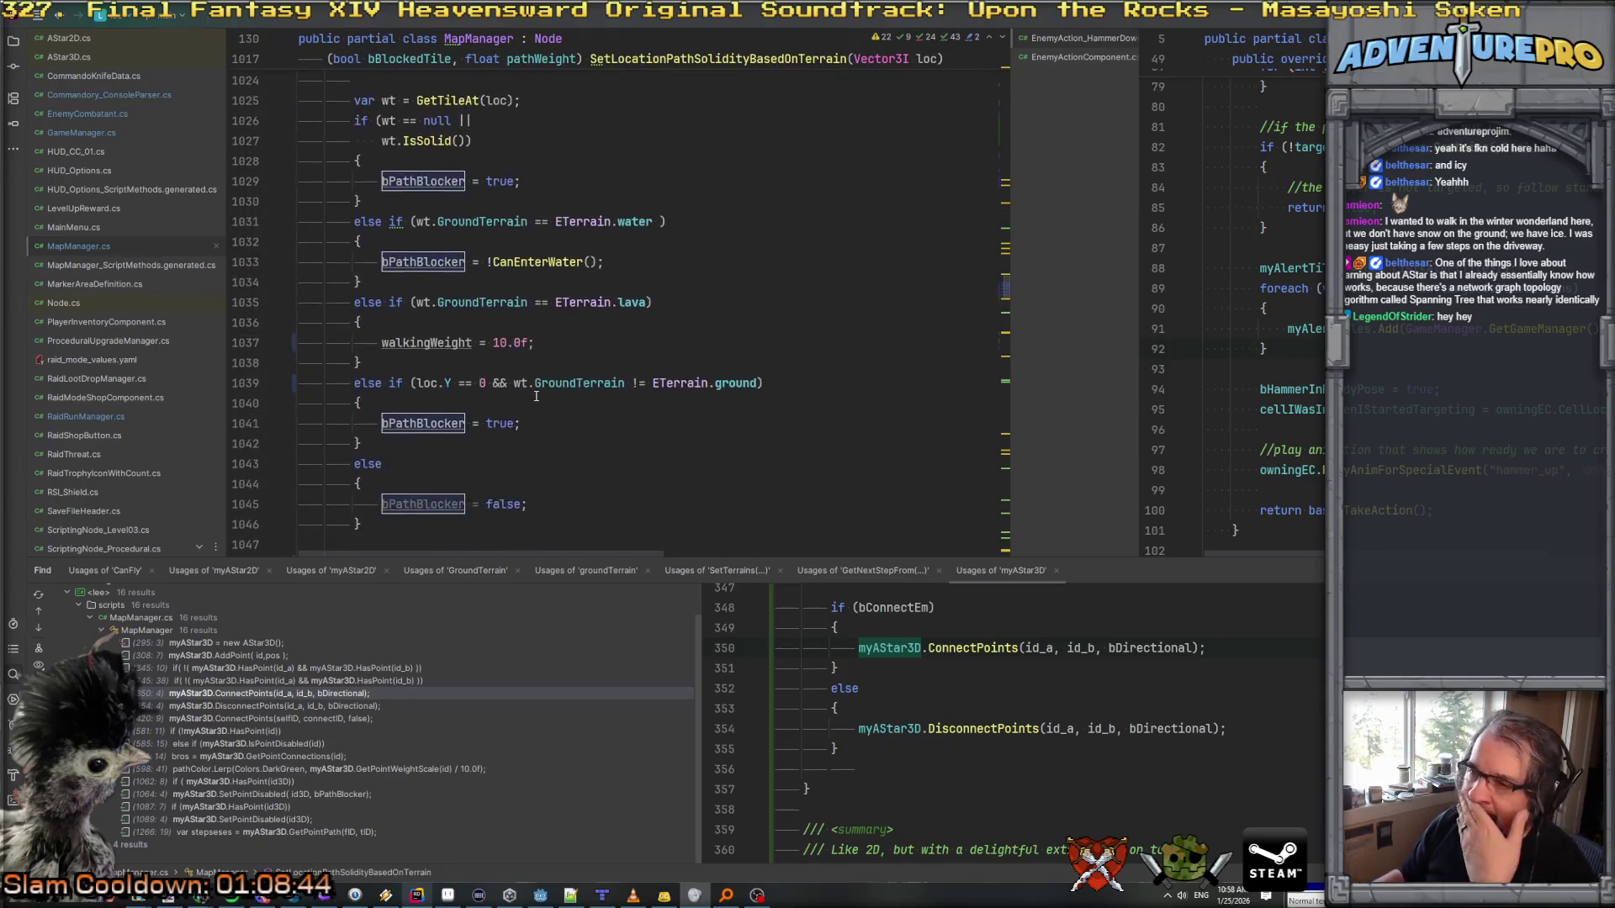
scroll(535, 395, "up", 2)
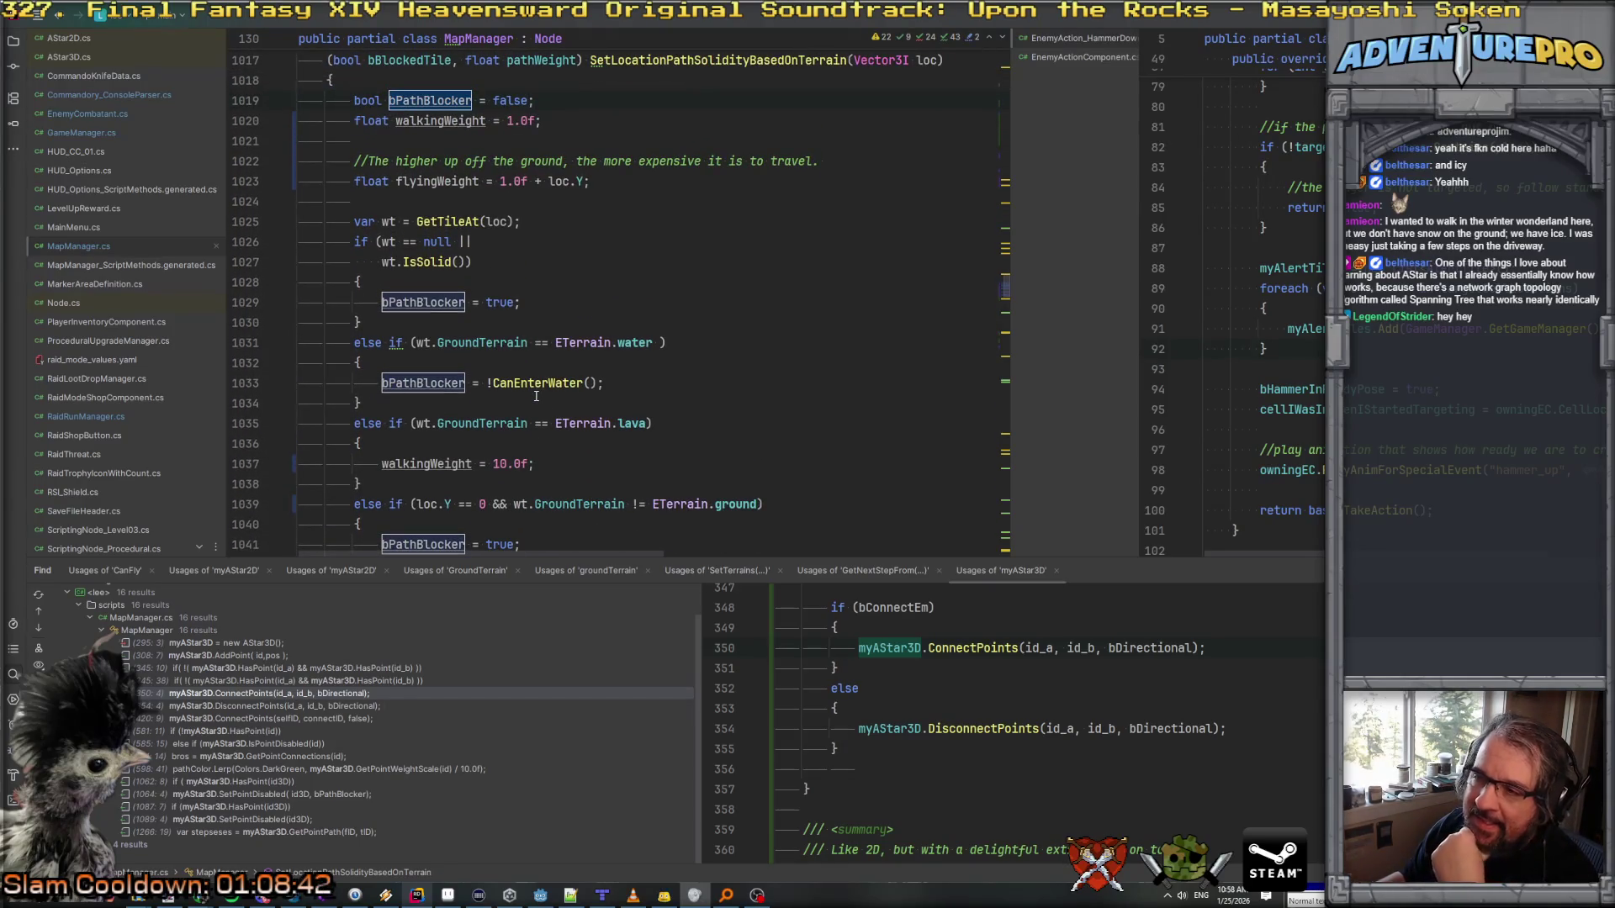
scroll(535, 395, "up", 4)
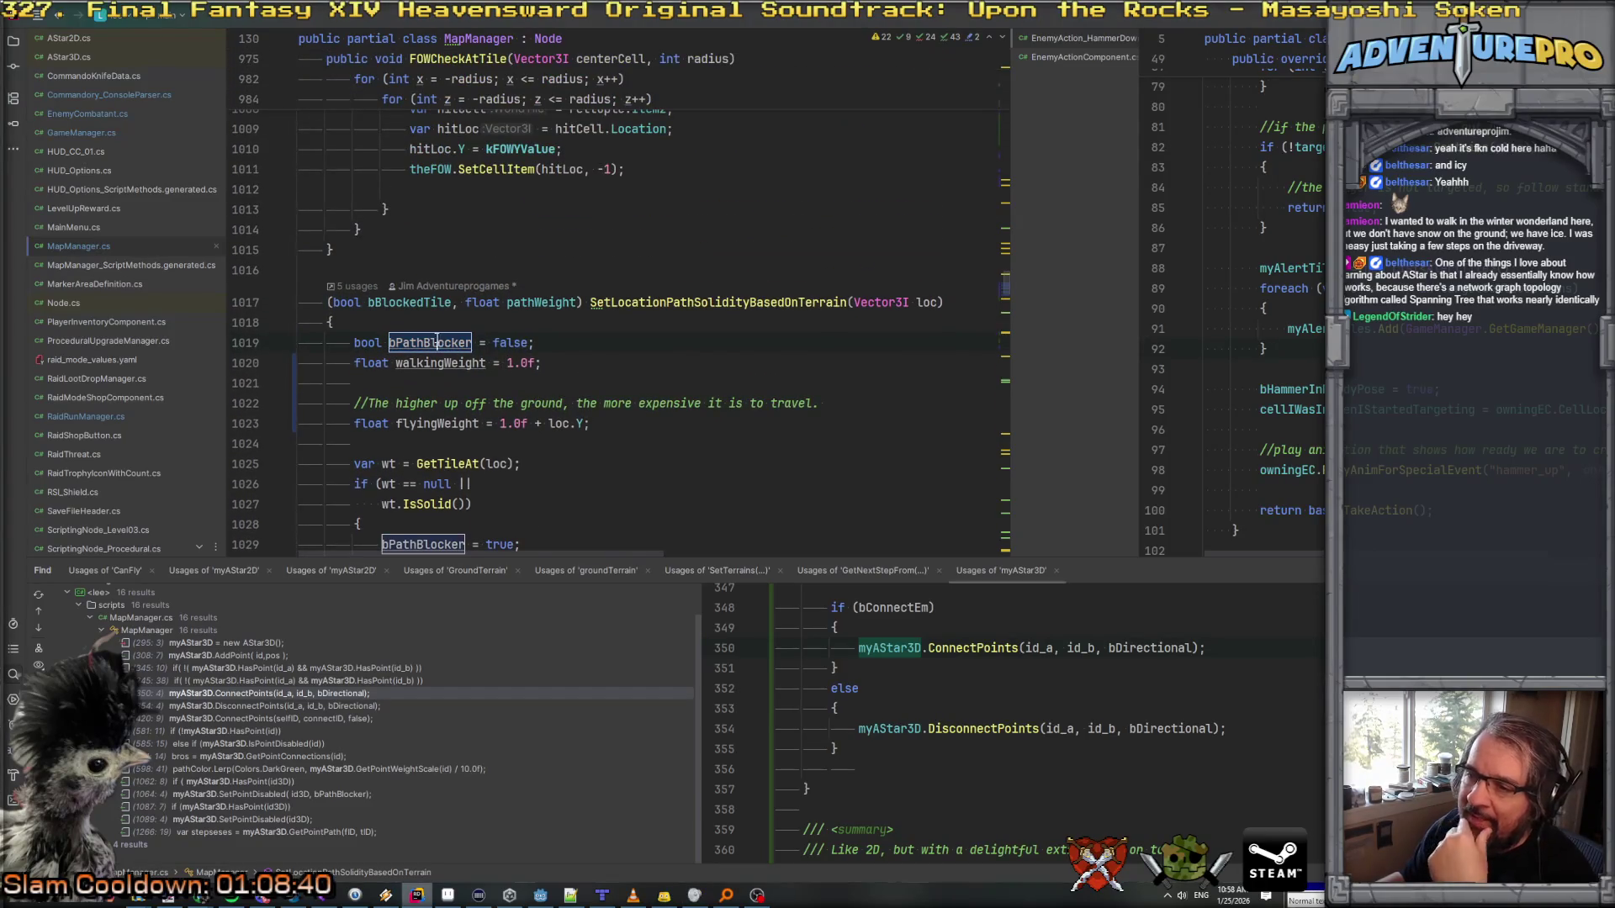
type("b")
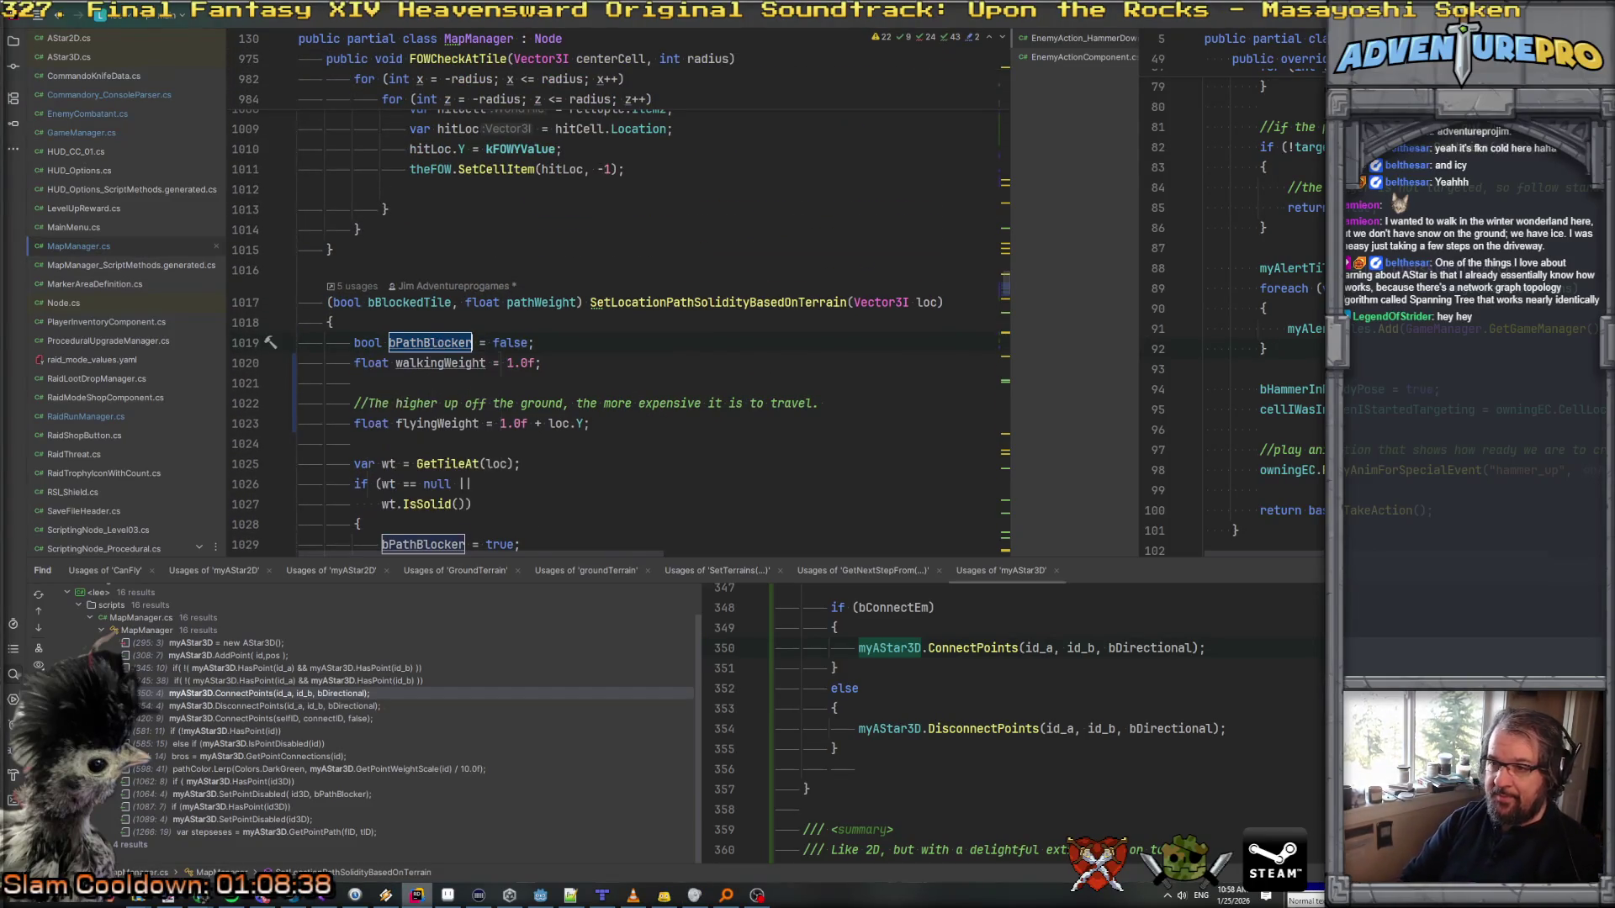
type("Wal")
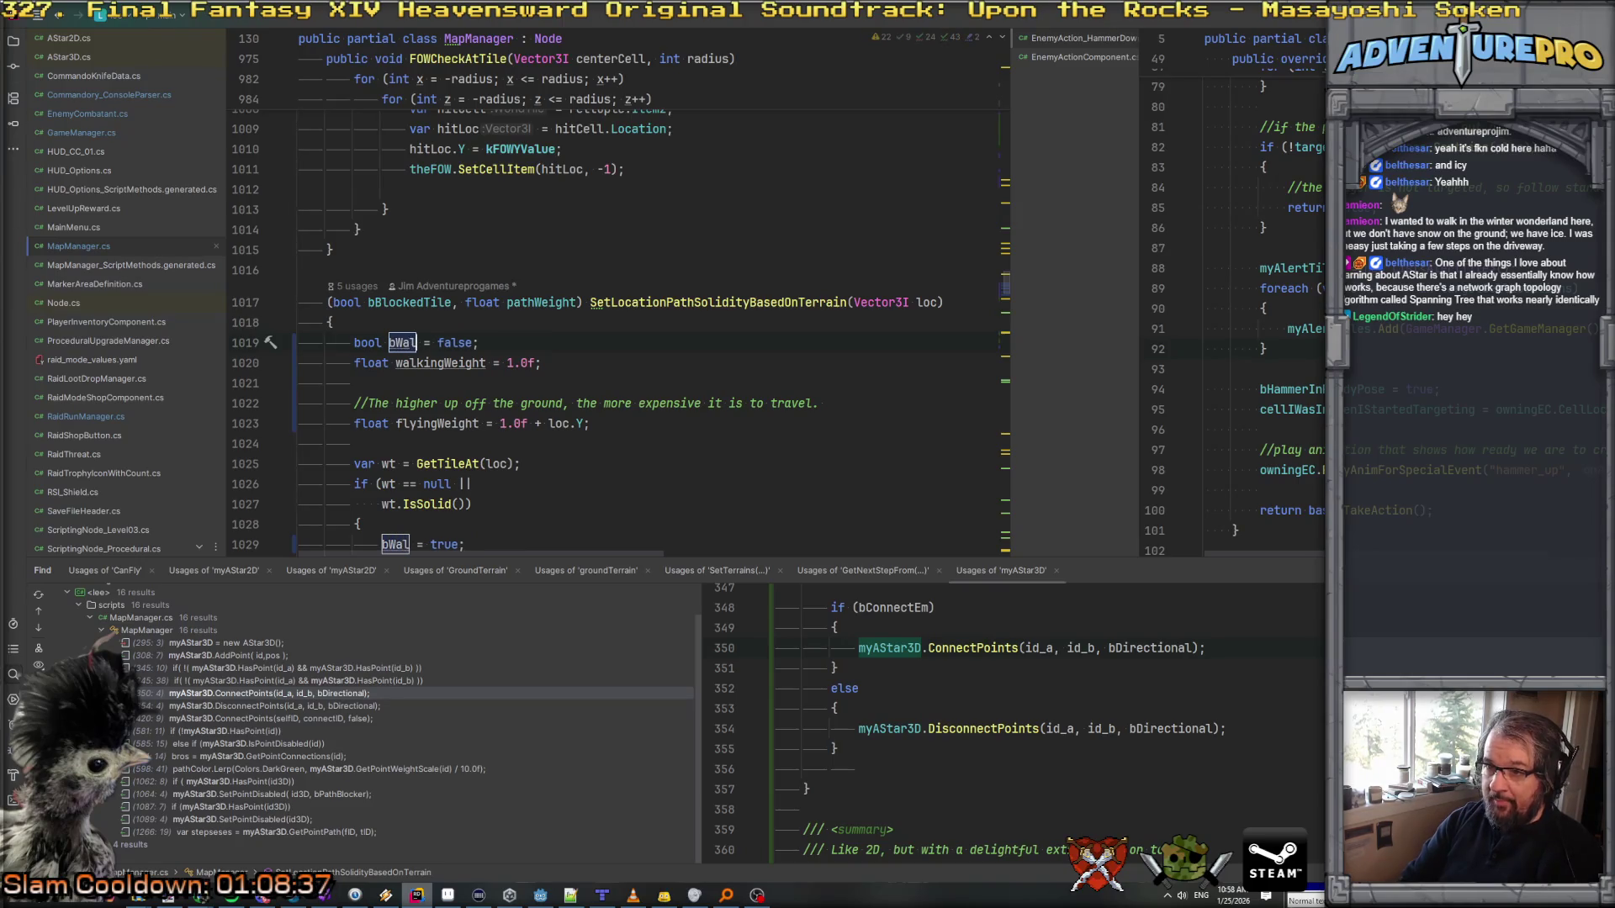
type("i")
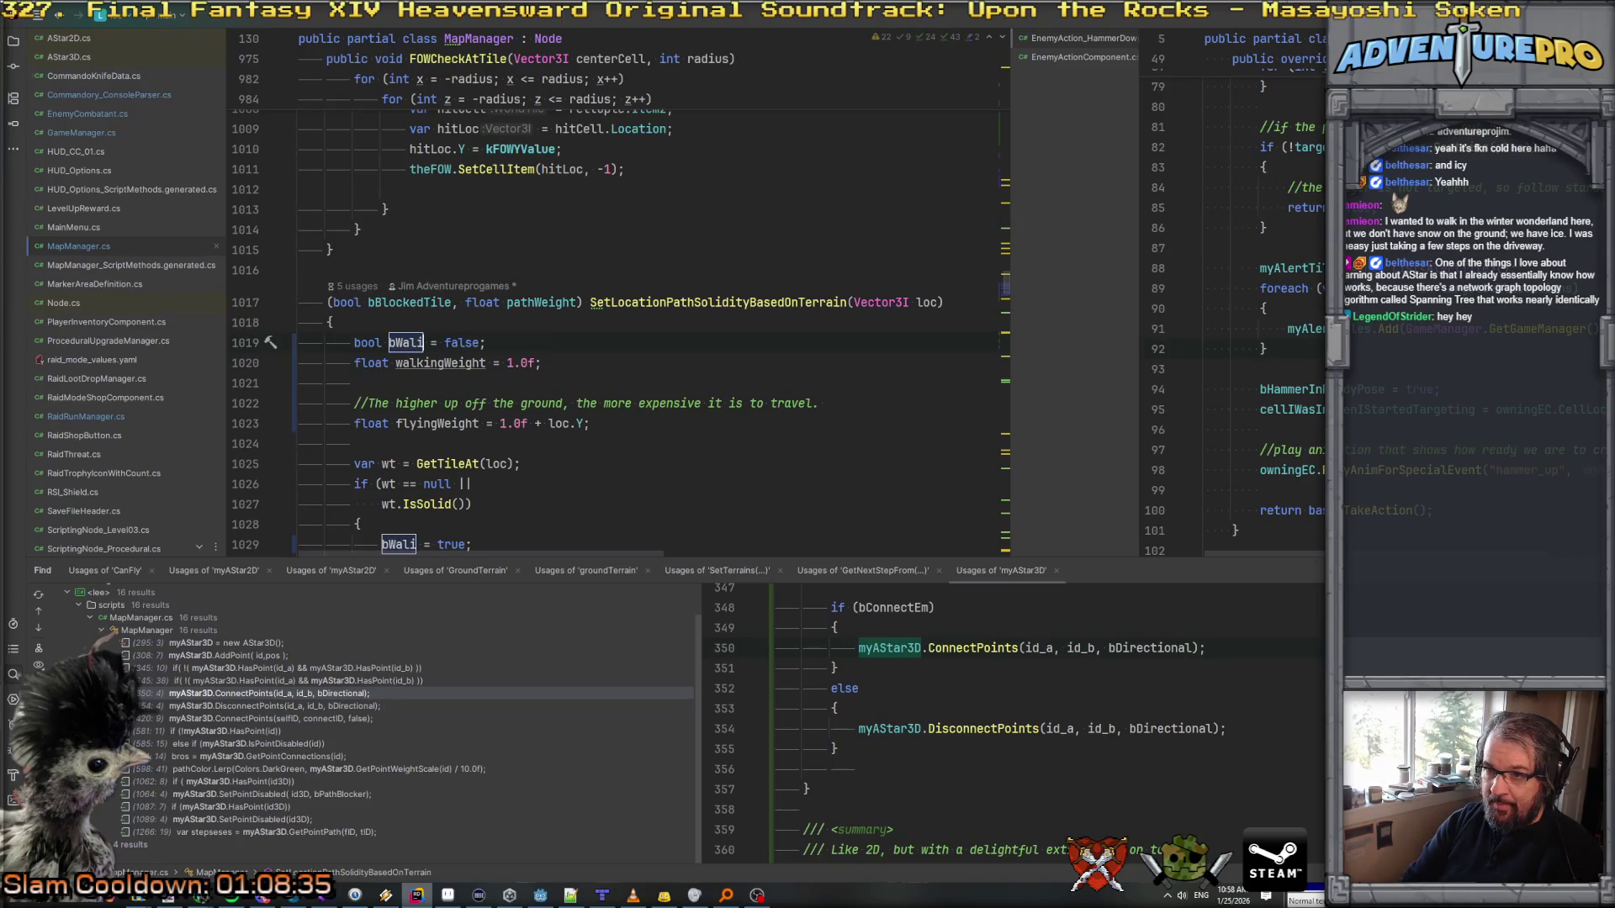
key("BackSpace")
type("kinBlo")
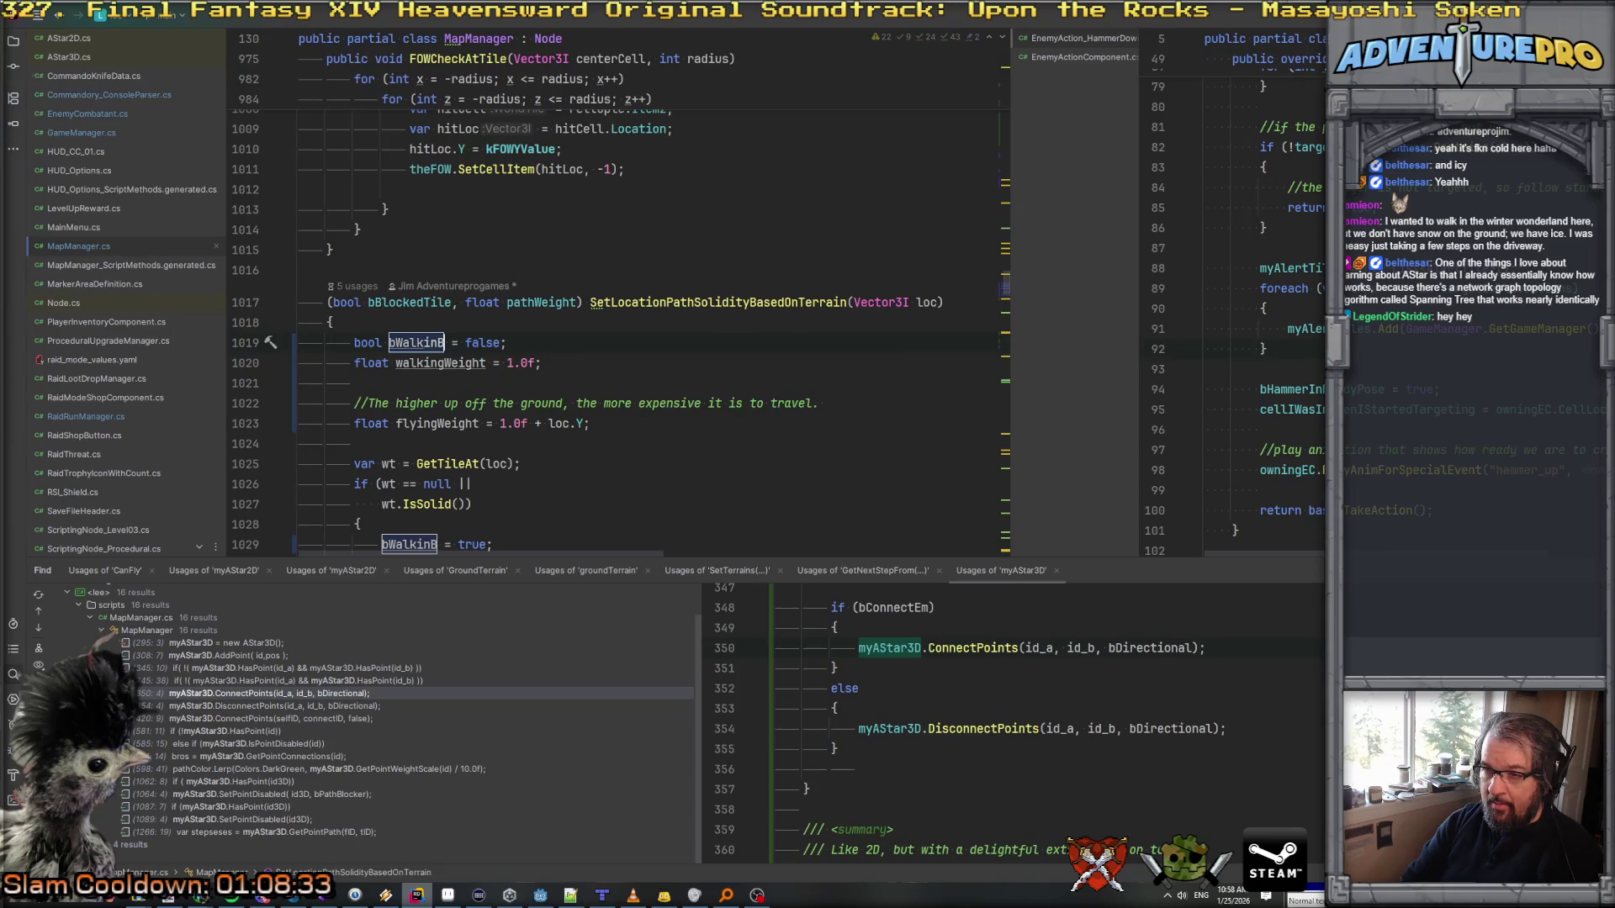
type("cker")
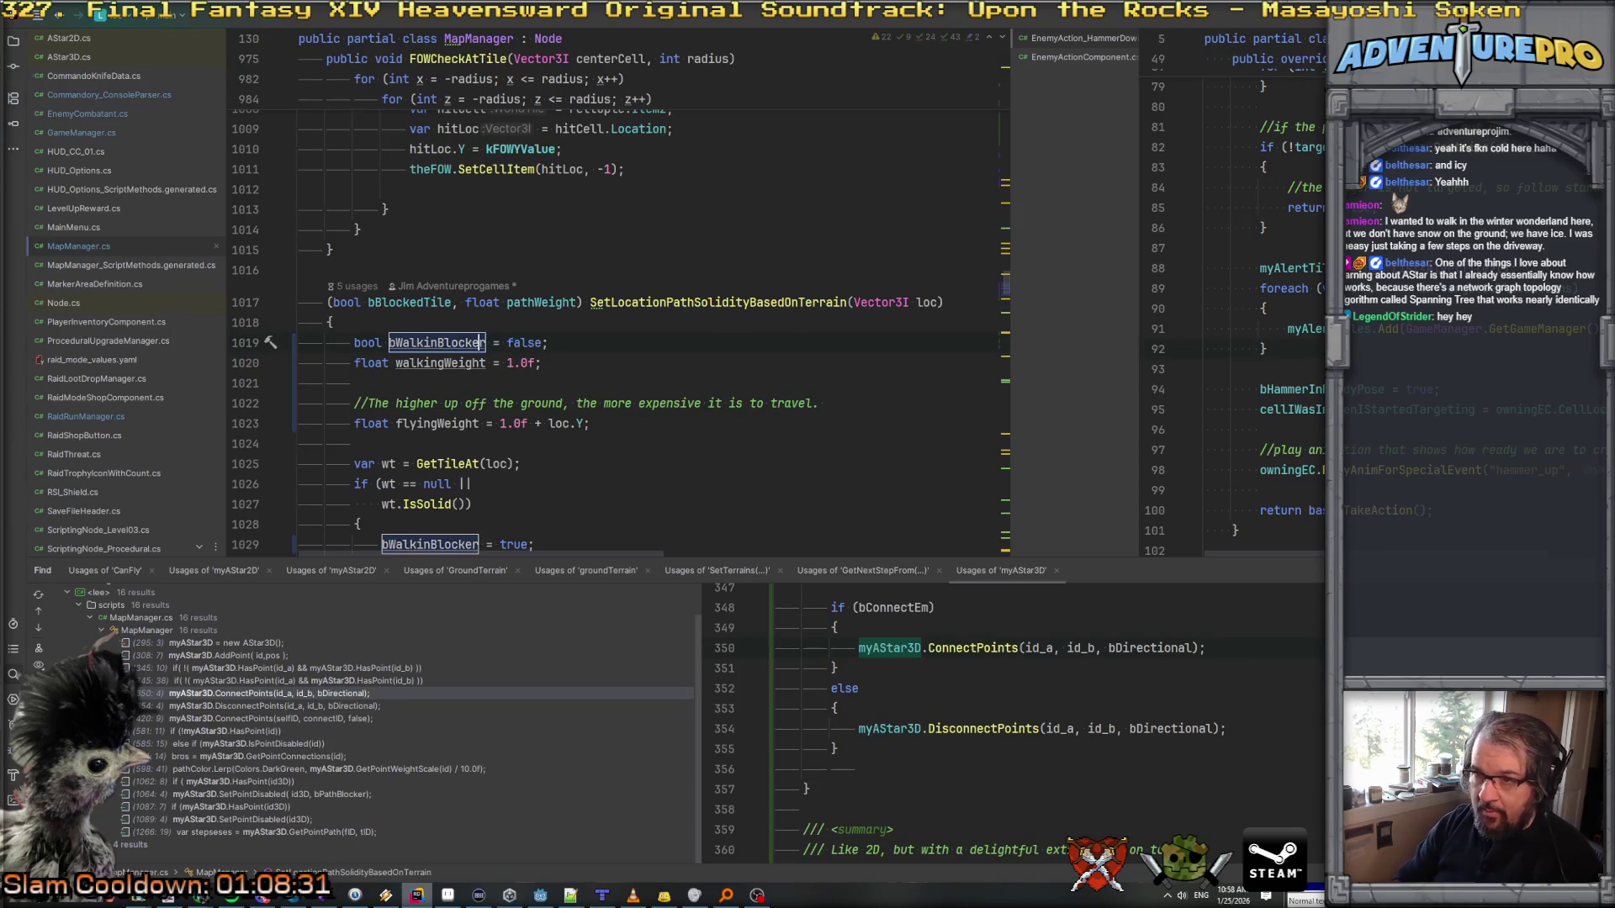
type("g")
key("Return")
Step: Duplicate the bWalkingBlocker declaration above the flying-weight comment and rename the copy bFlyingBlocker
left_click(245, 342)
key("ctrl+c")
key("Down")
key("Down")
key("Down")
key("ctrl+v")
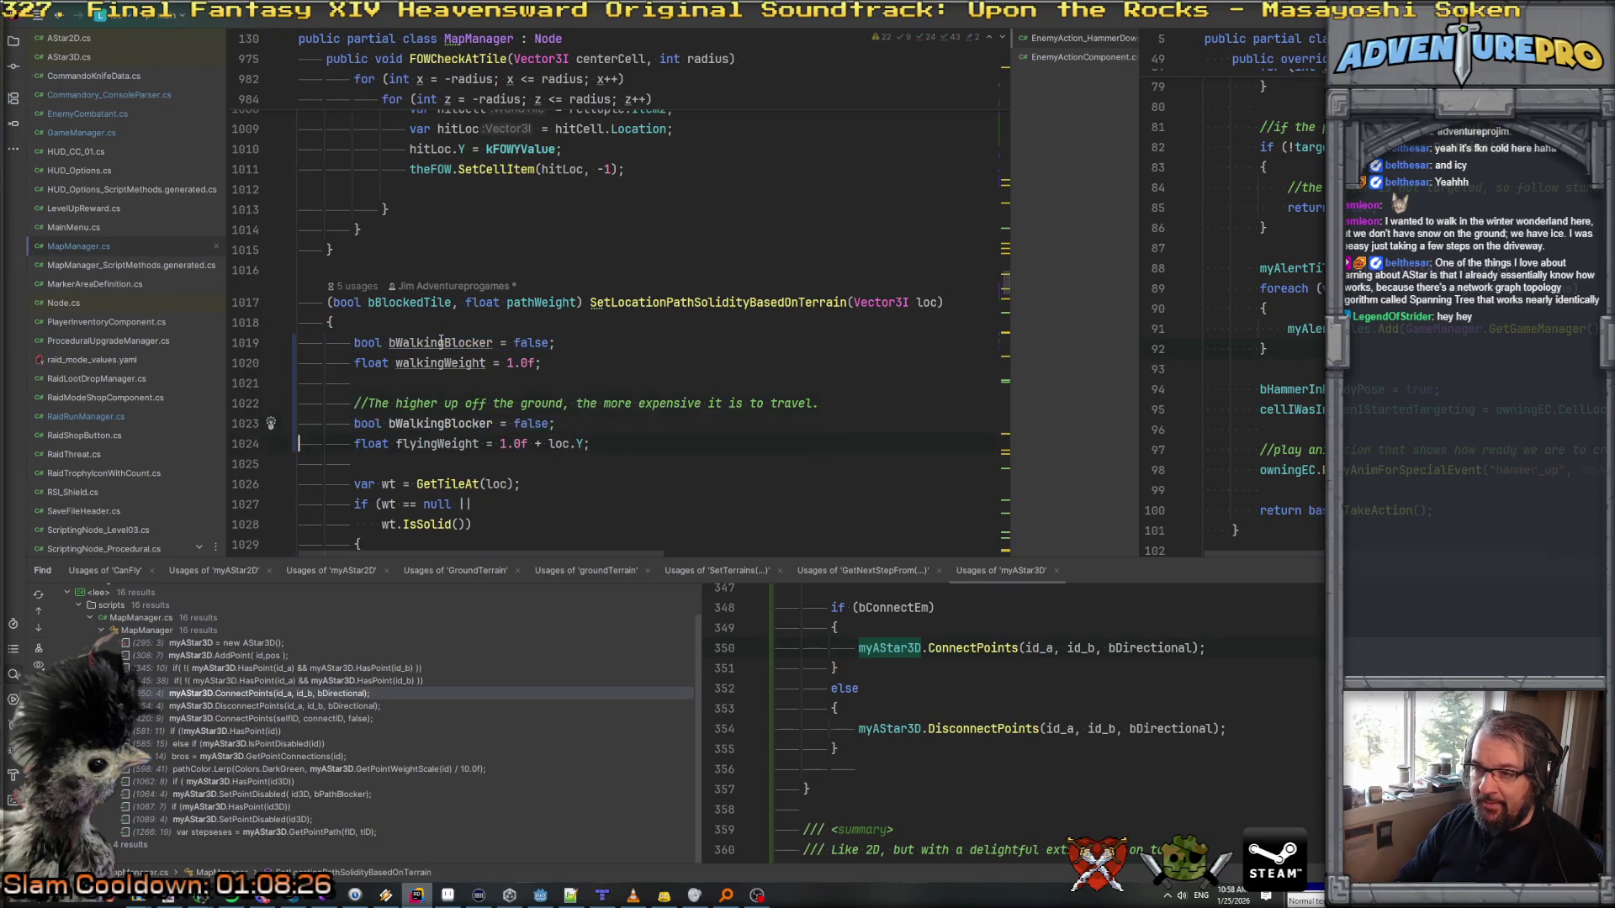
key("Up")
key("alt+shift+Up")
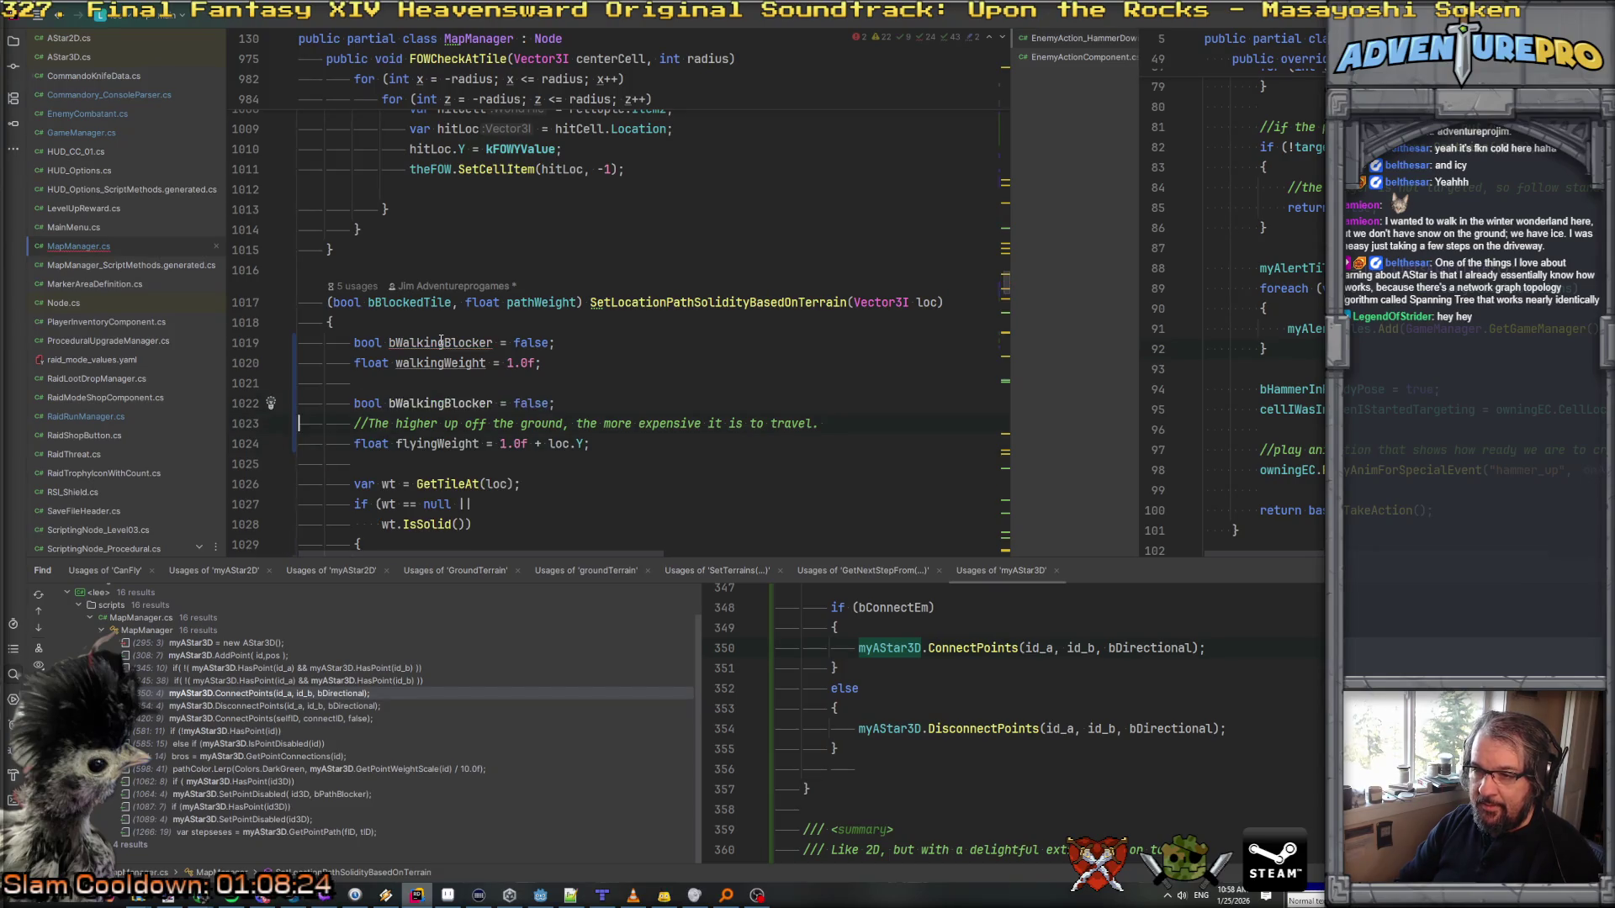
left_click(442, 403)
key("ctrl+BackSpace")
type("Fl")
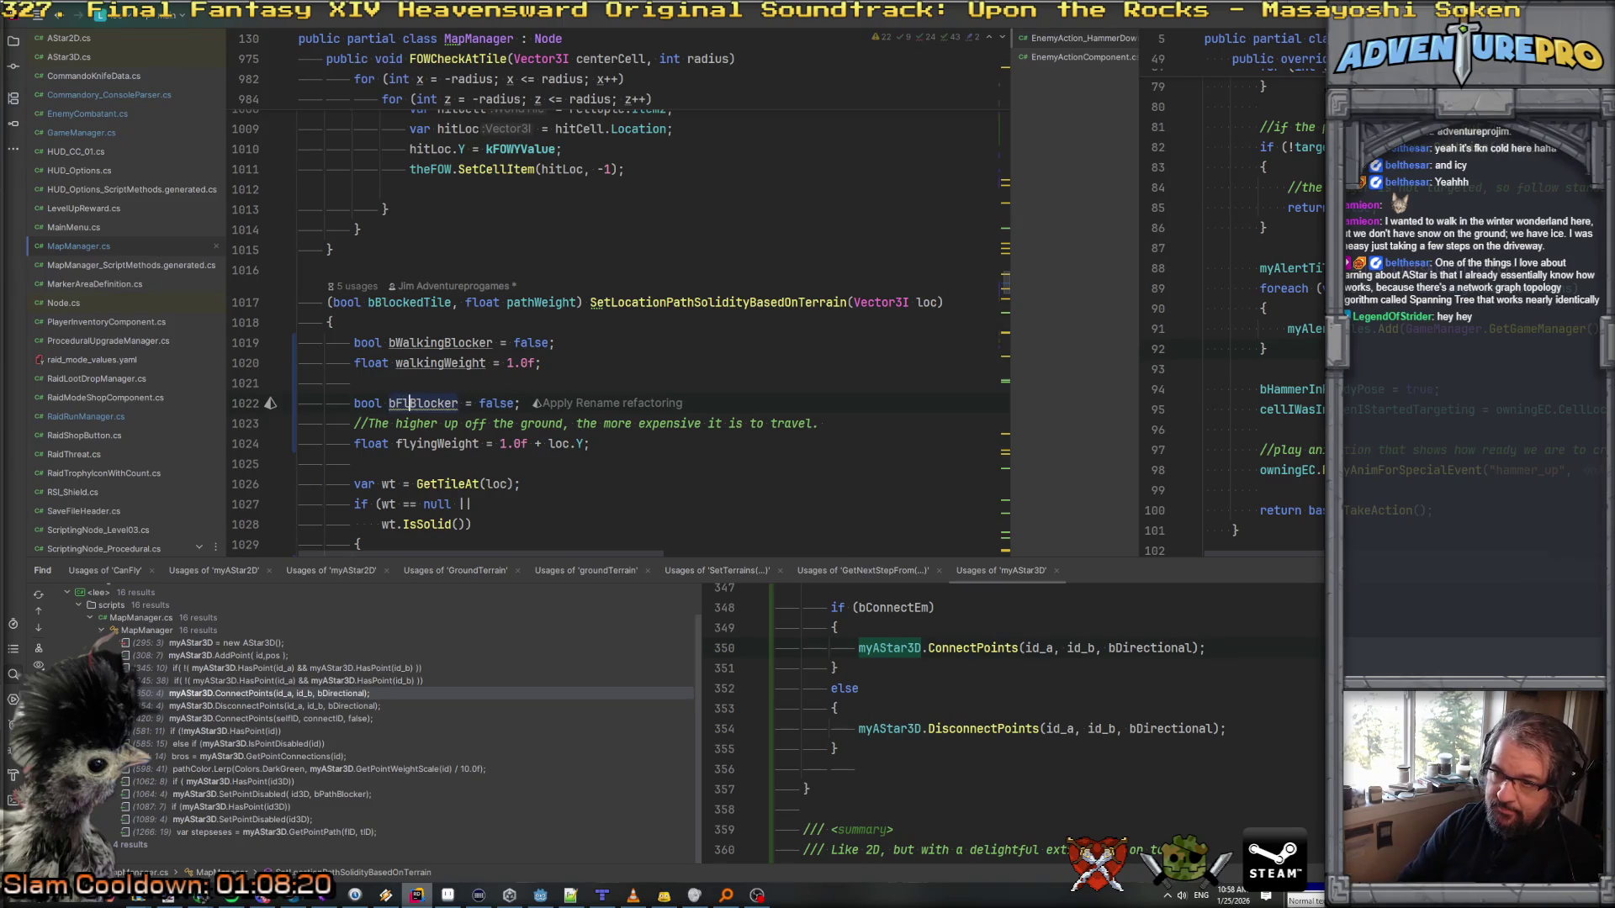
type("ying")
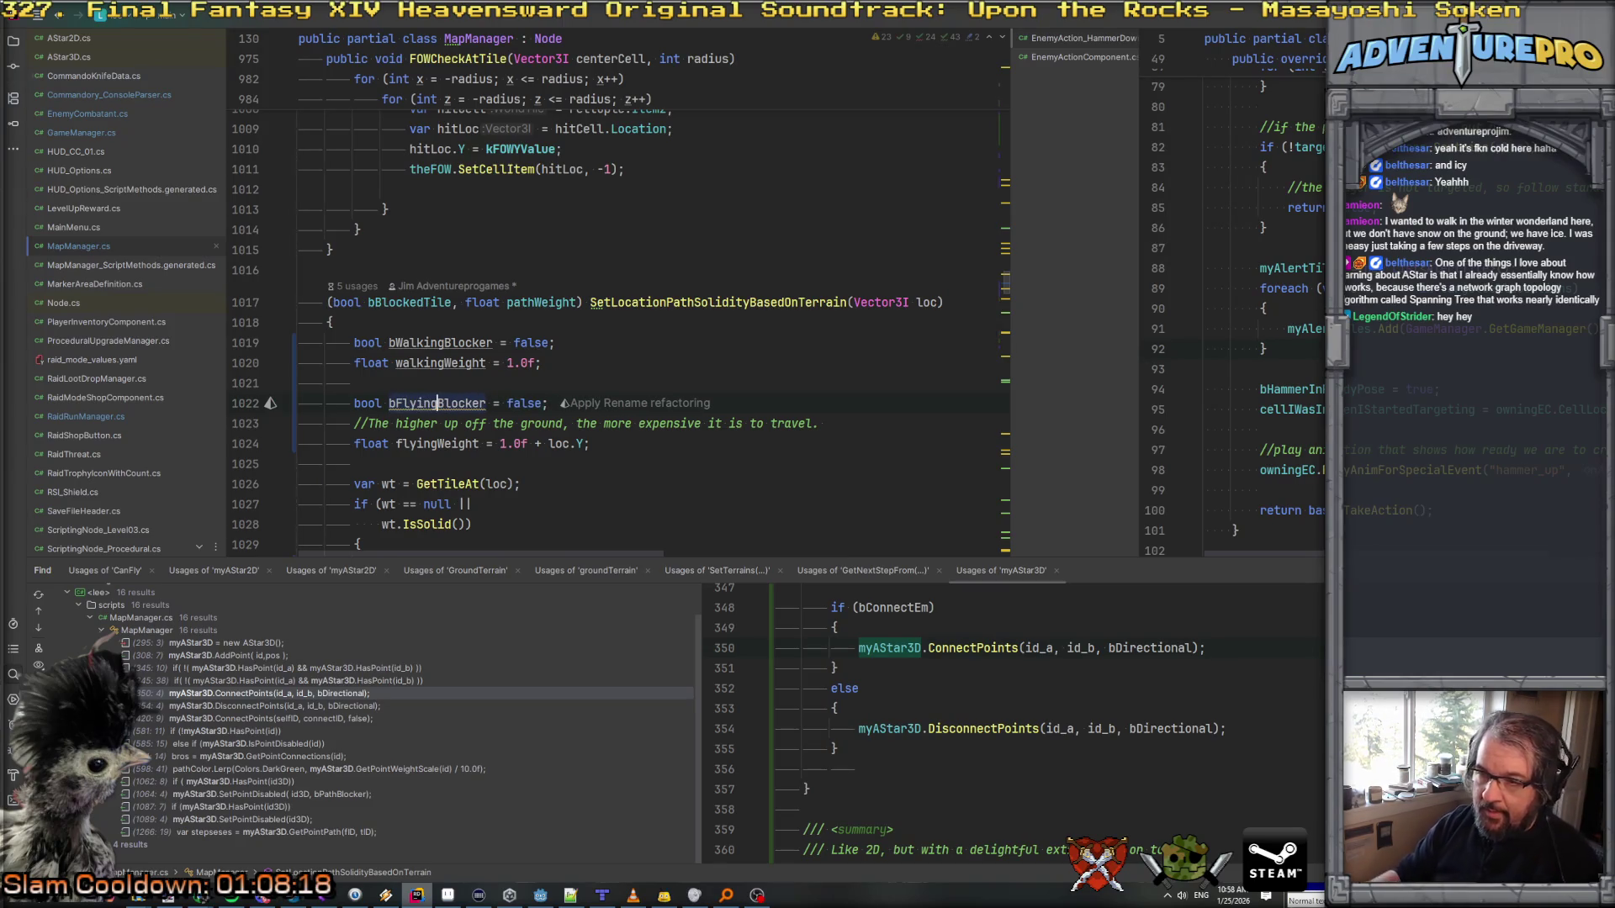
scroll(510, 312, "down", 5)
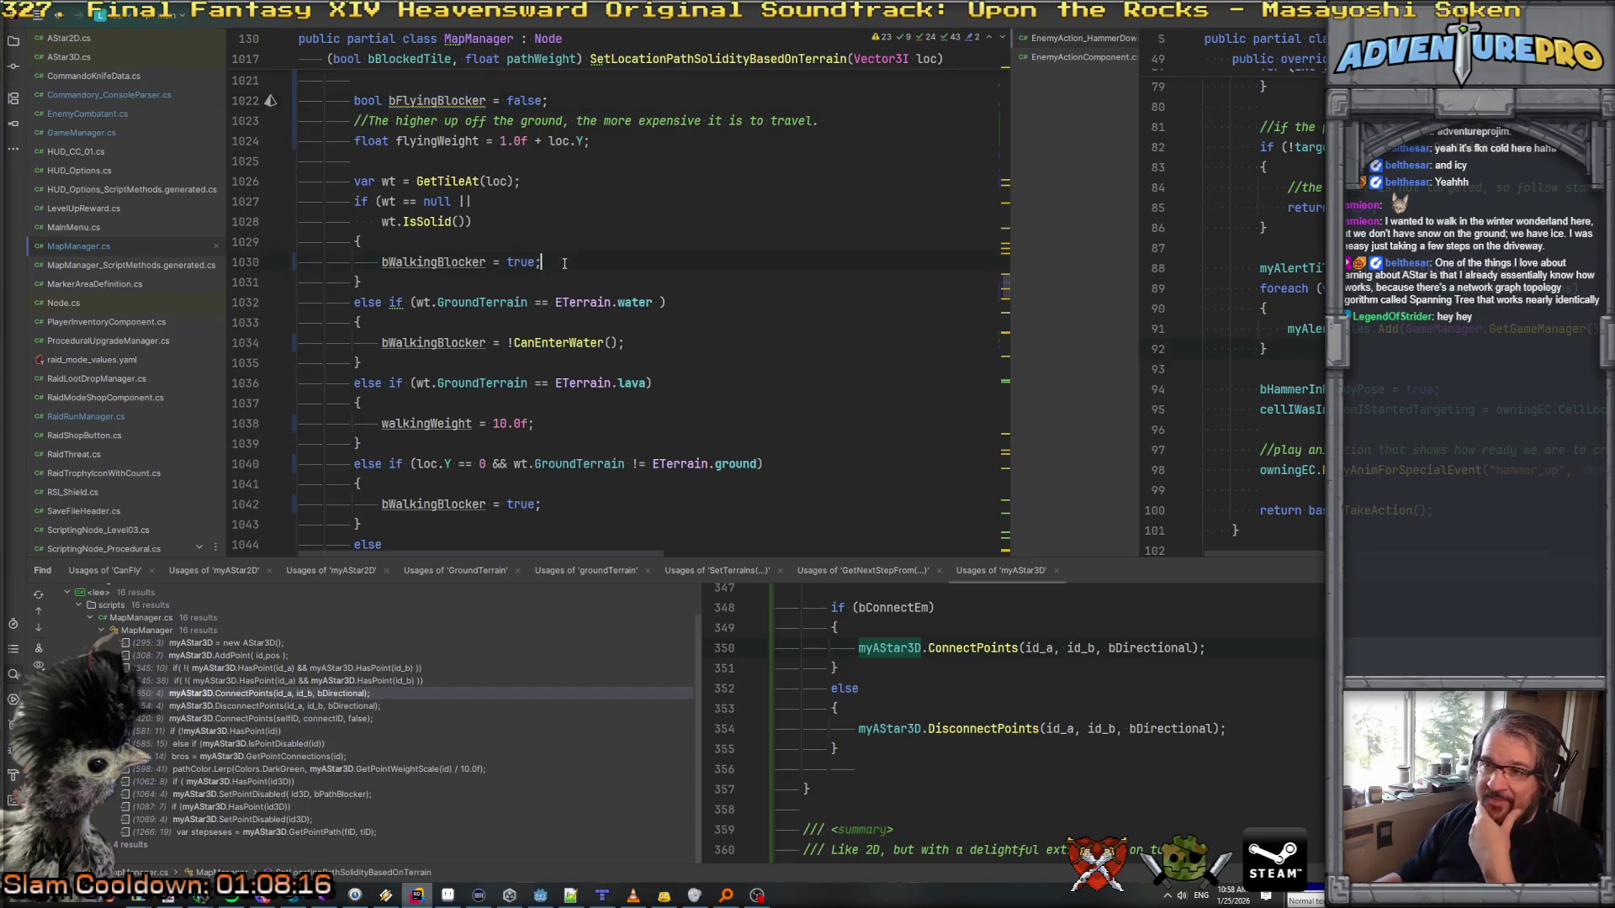
Step: Add 'bFlyingBlocker = true;' right after bWalkingBlocker = true in the solid-tile branch
key("Return")
type("bFlyingBlocker = true;l")
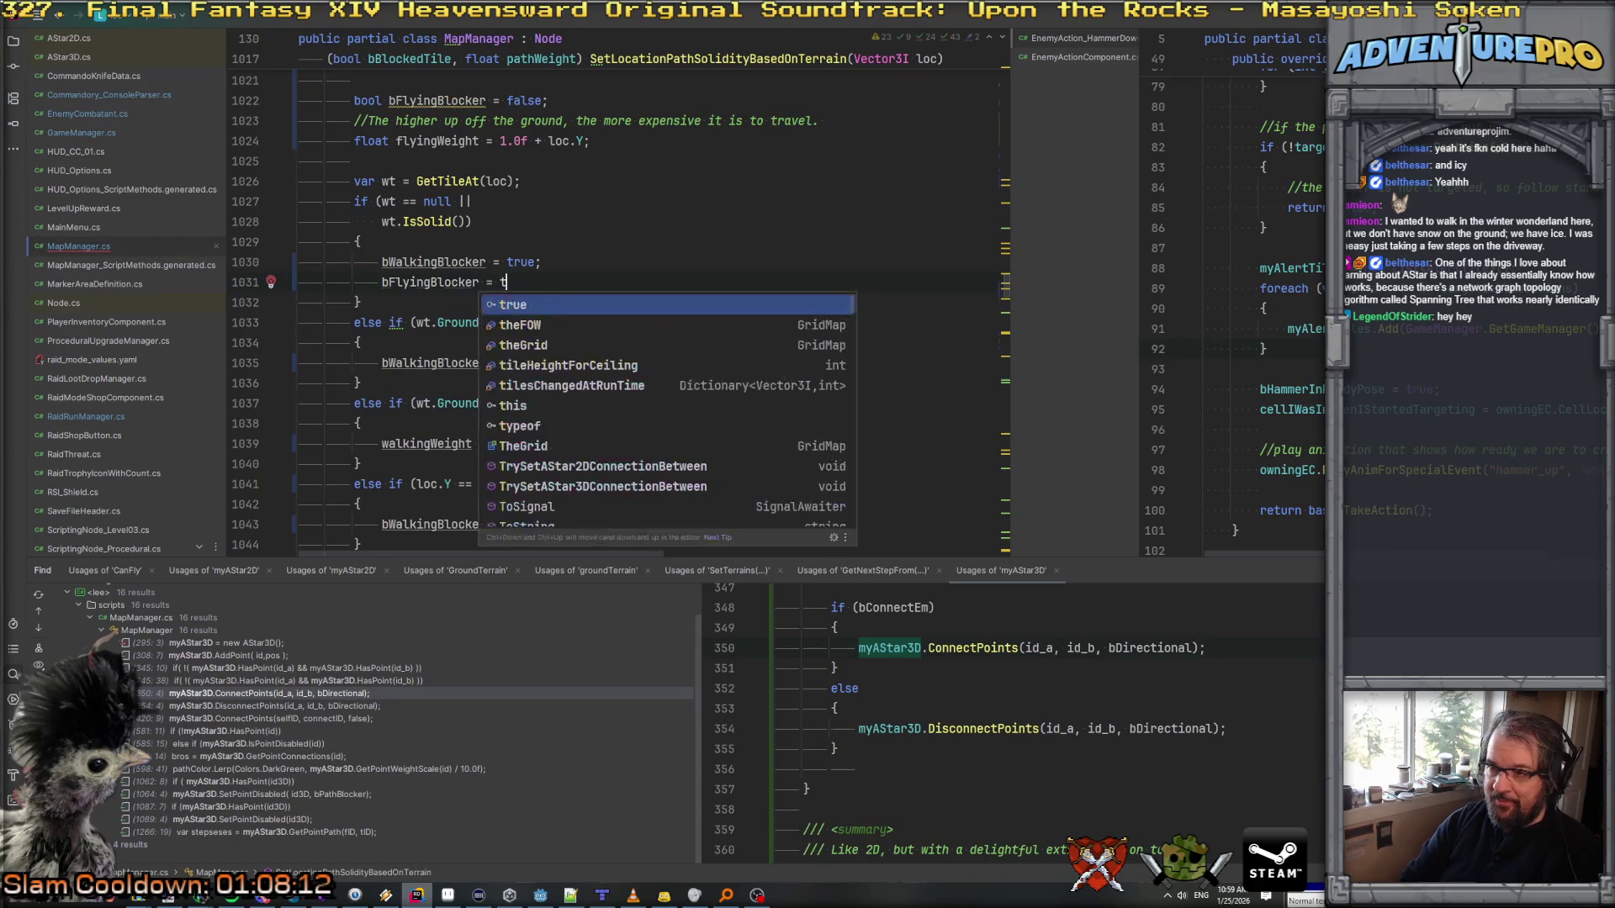
key("BackSpace")
Step: Review the water and ground terrain conditions further down the method
left_click(607, 322)
left_click(392, 362)
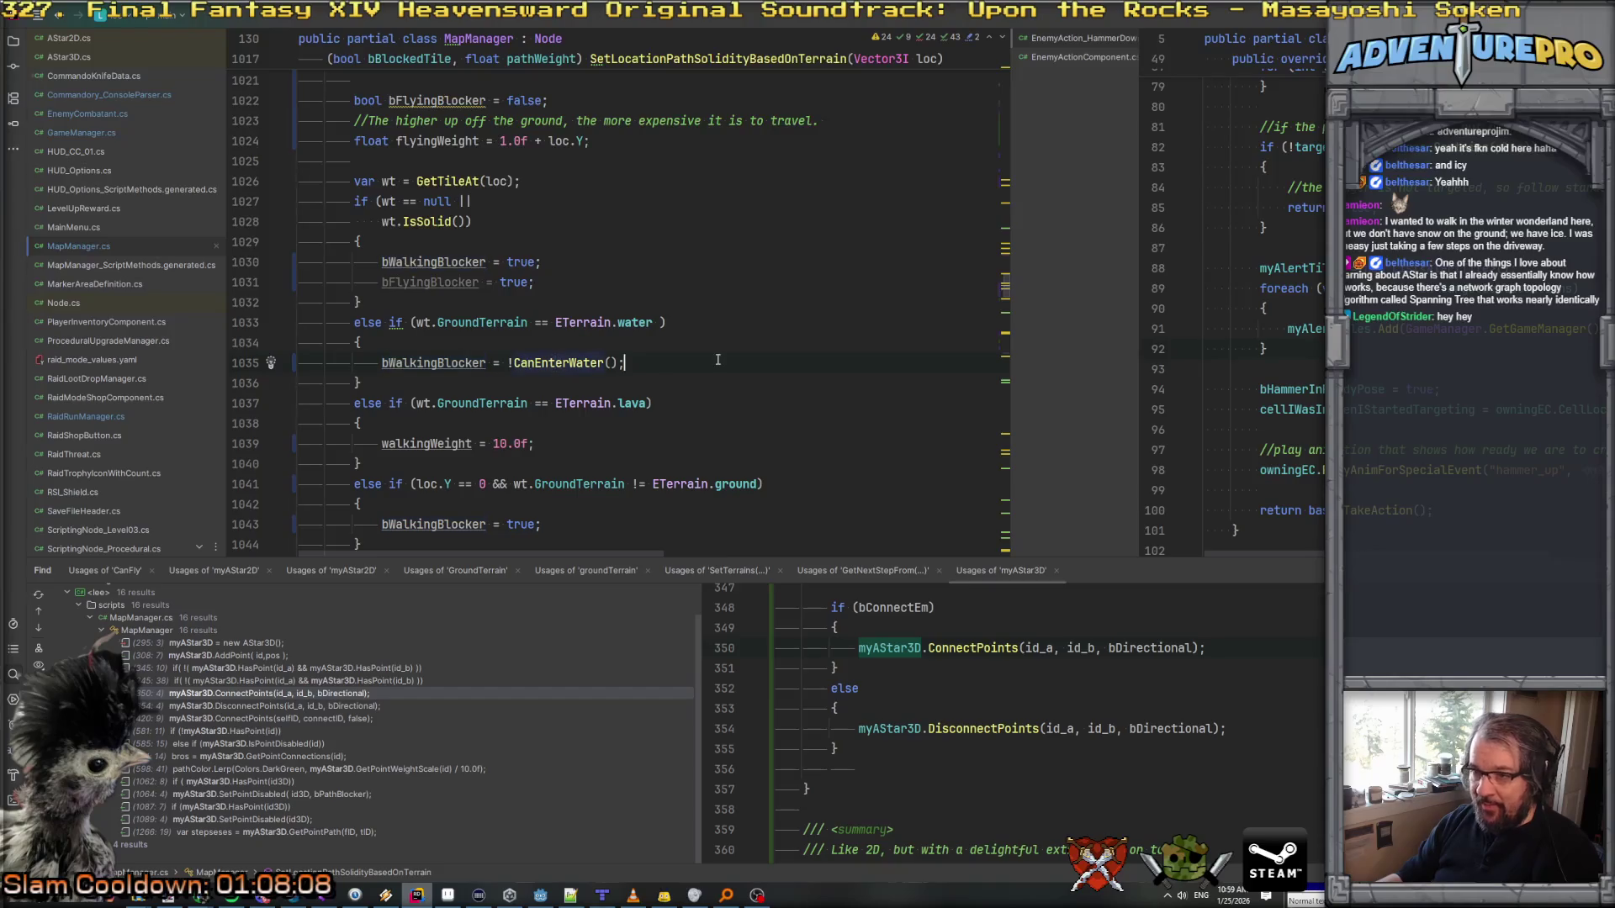
scroll(561, 370, "up", 2)
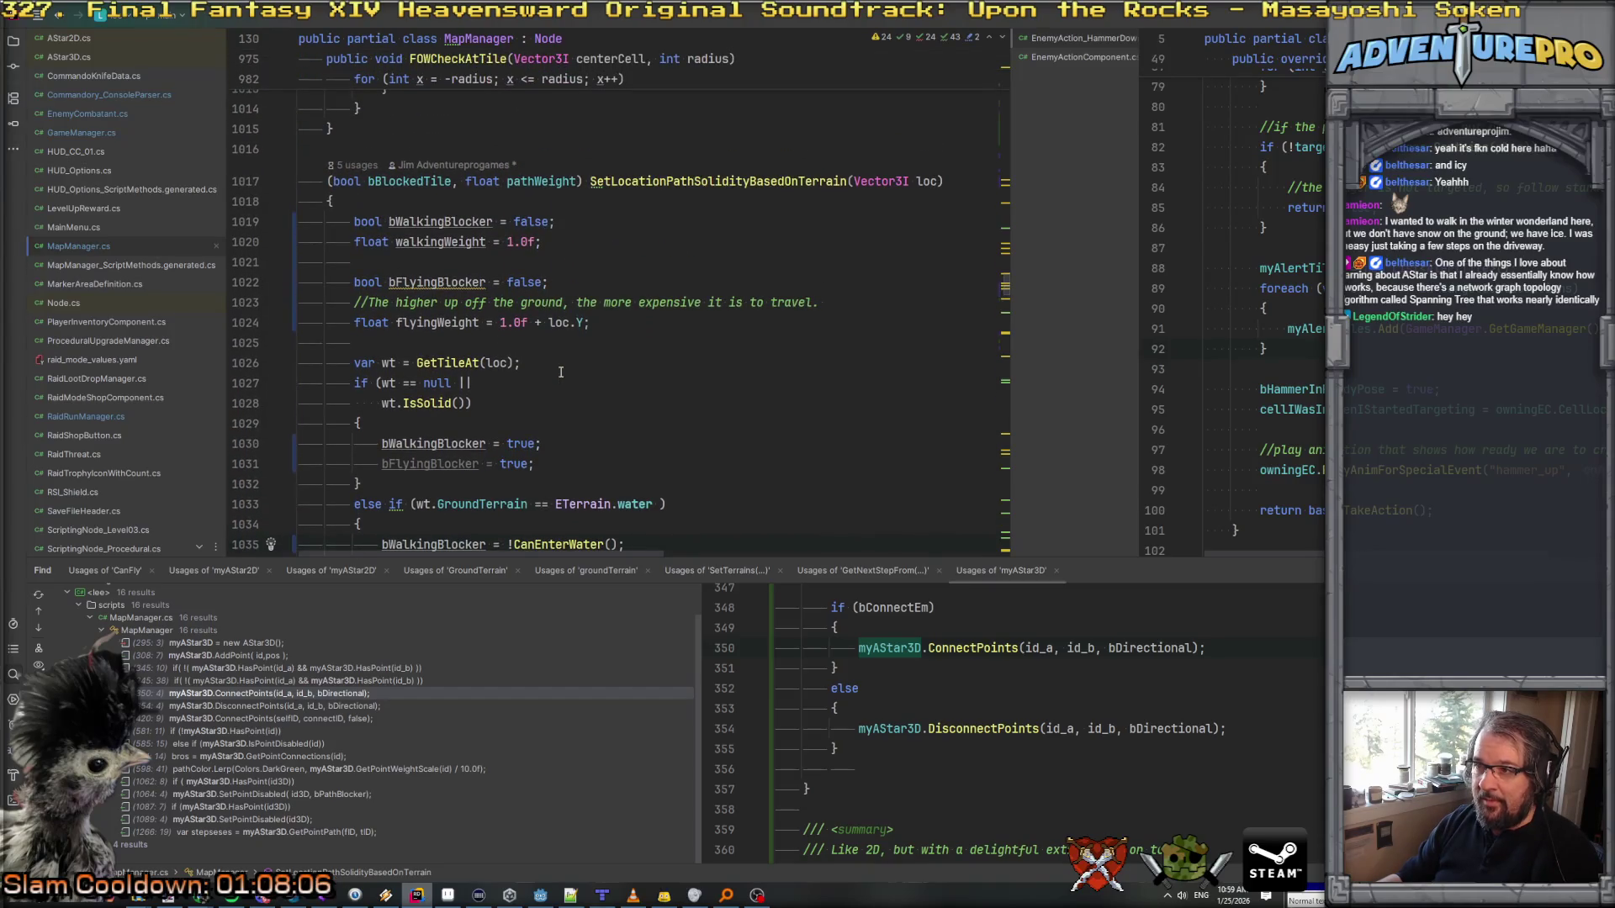
scroll(561, 371, "down", 4)
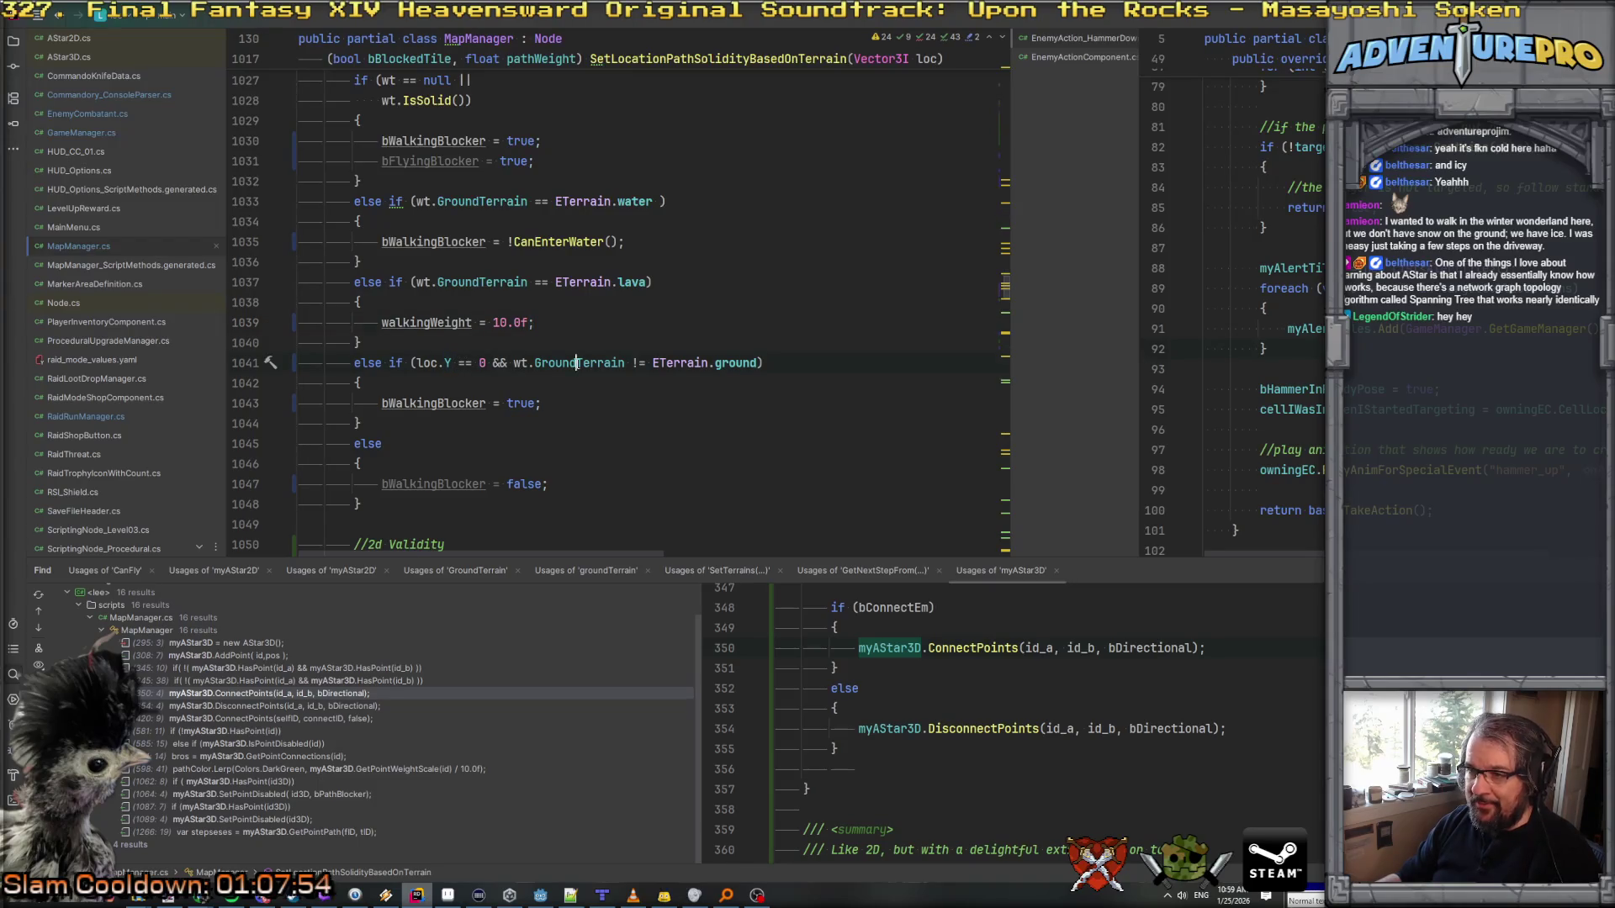
left_click(726, 363)
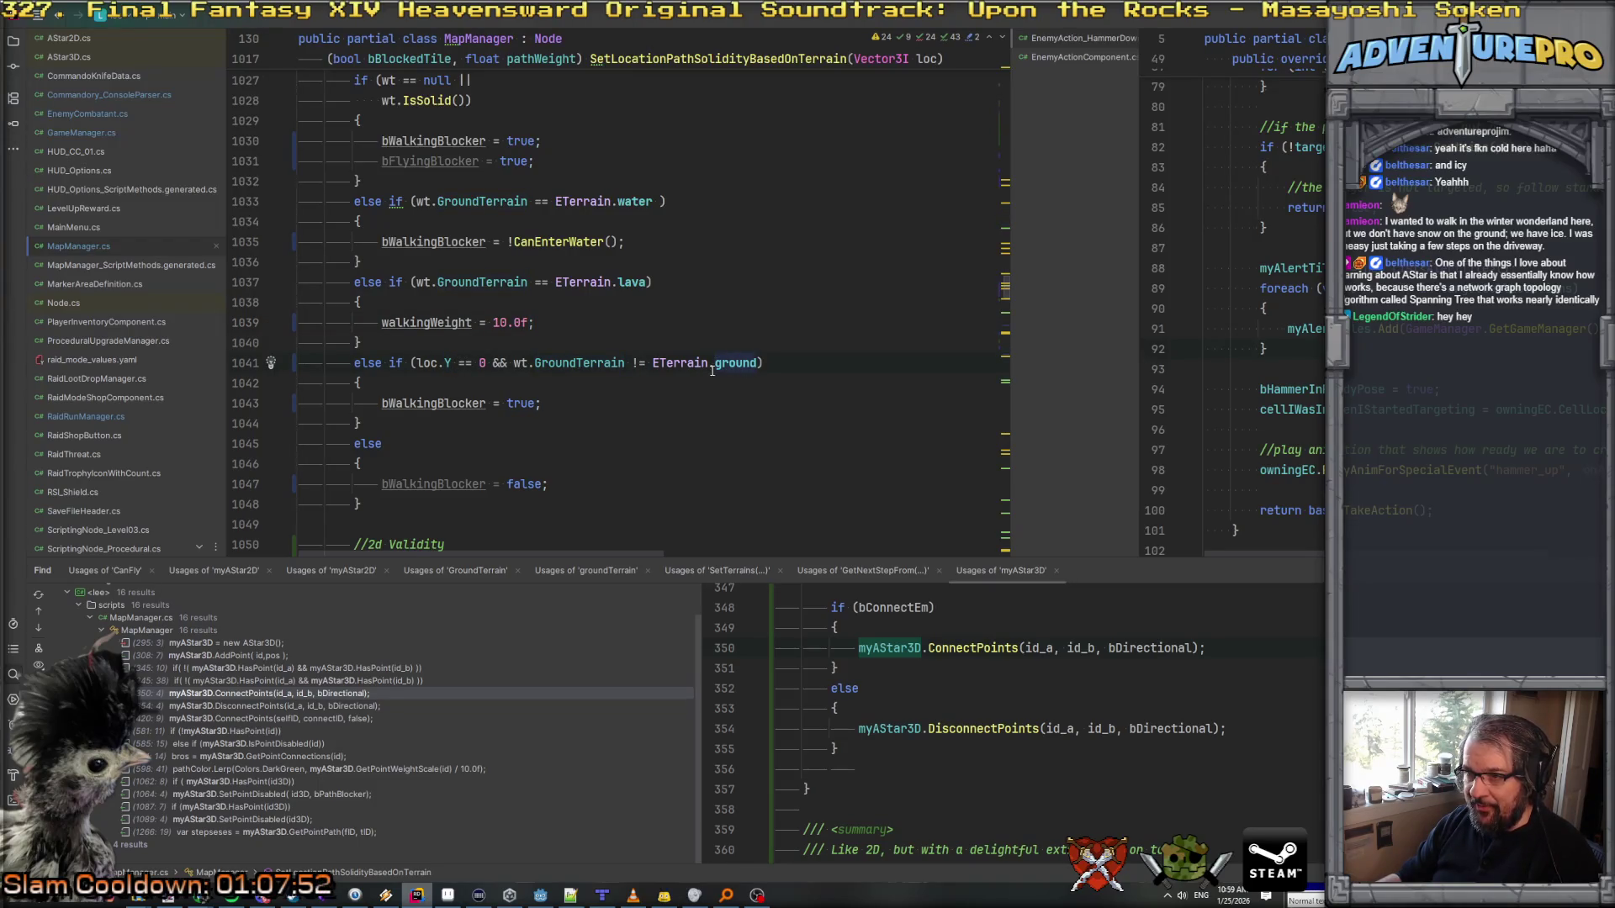
left_click(556, 405)
scroll(556, 404, "up", 2)
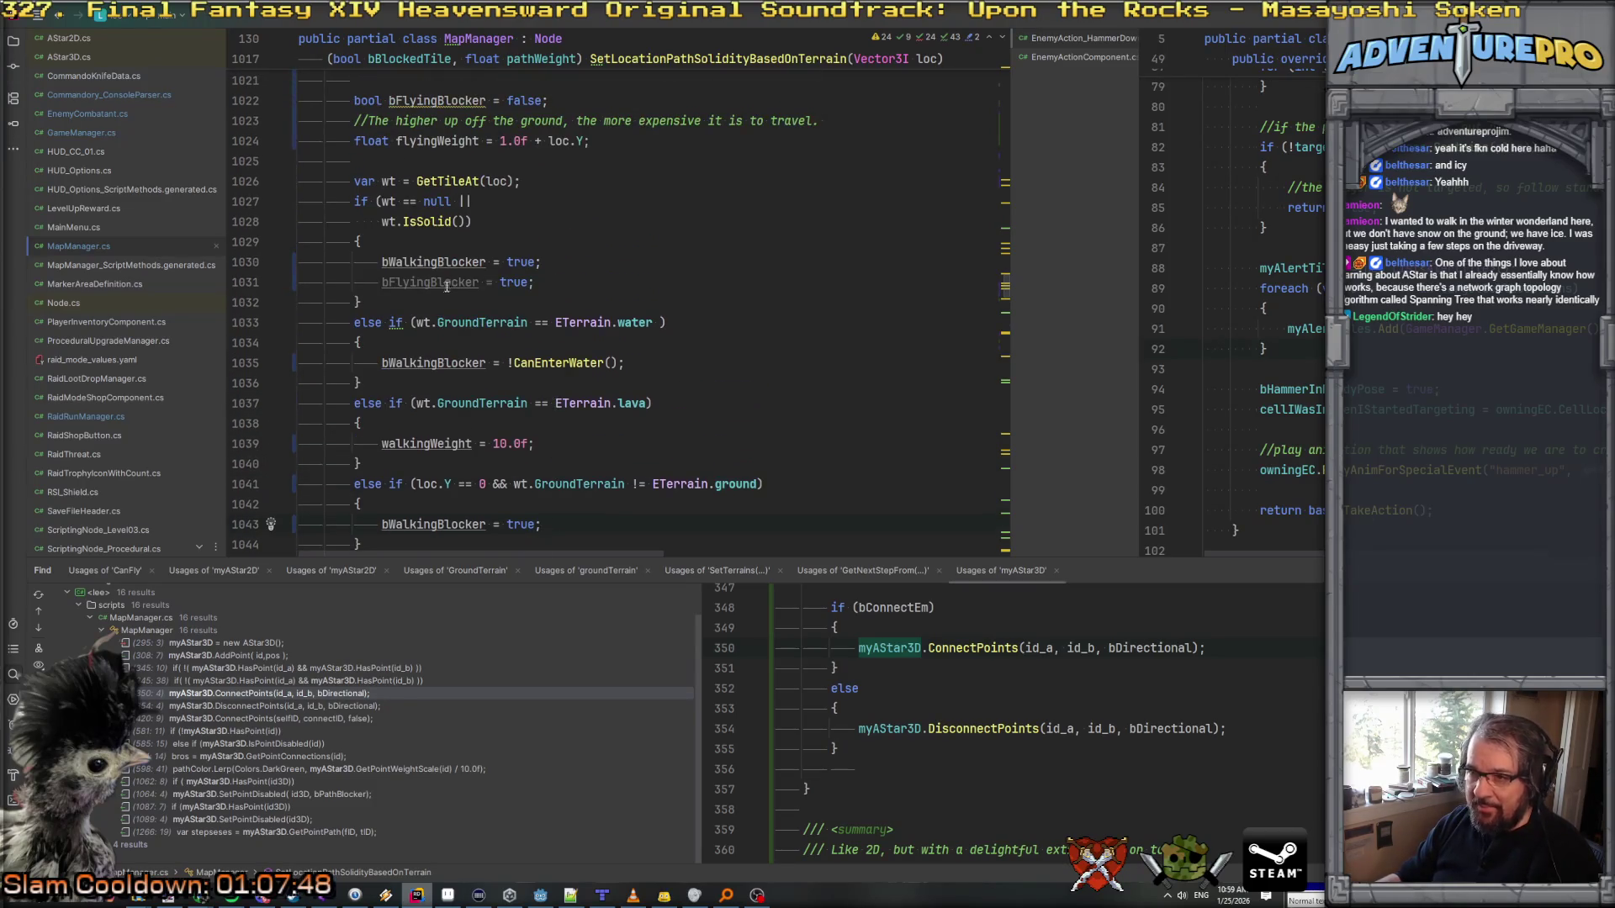
mouse_move(442, 284)
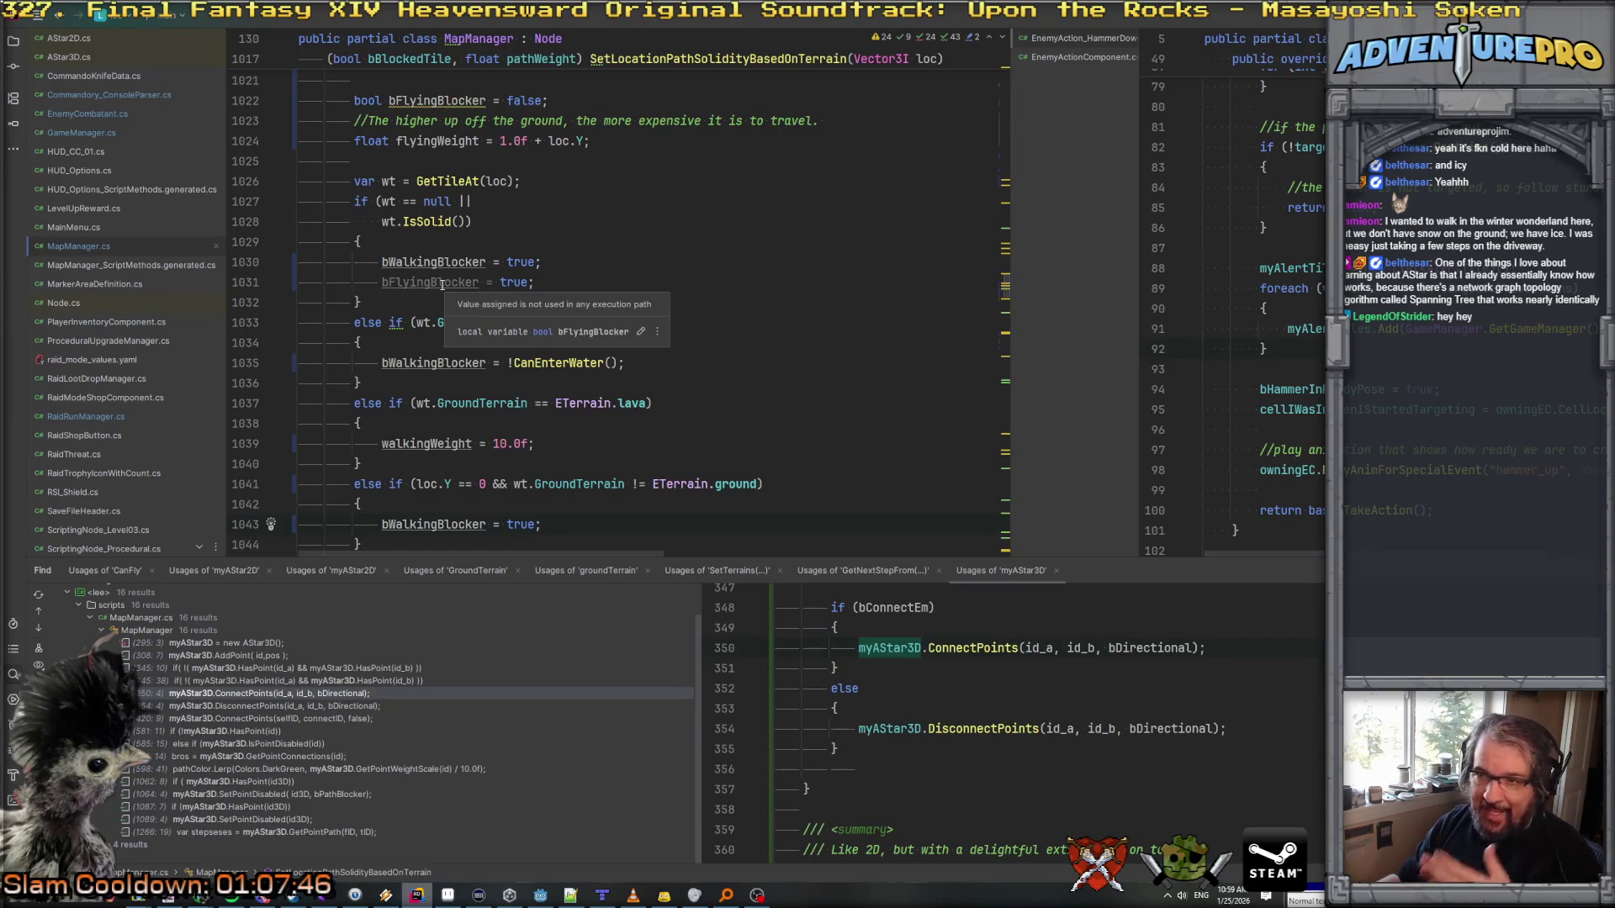
scroll(670, 337, "down", 10)
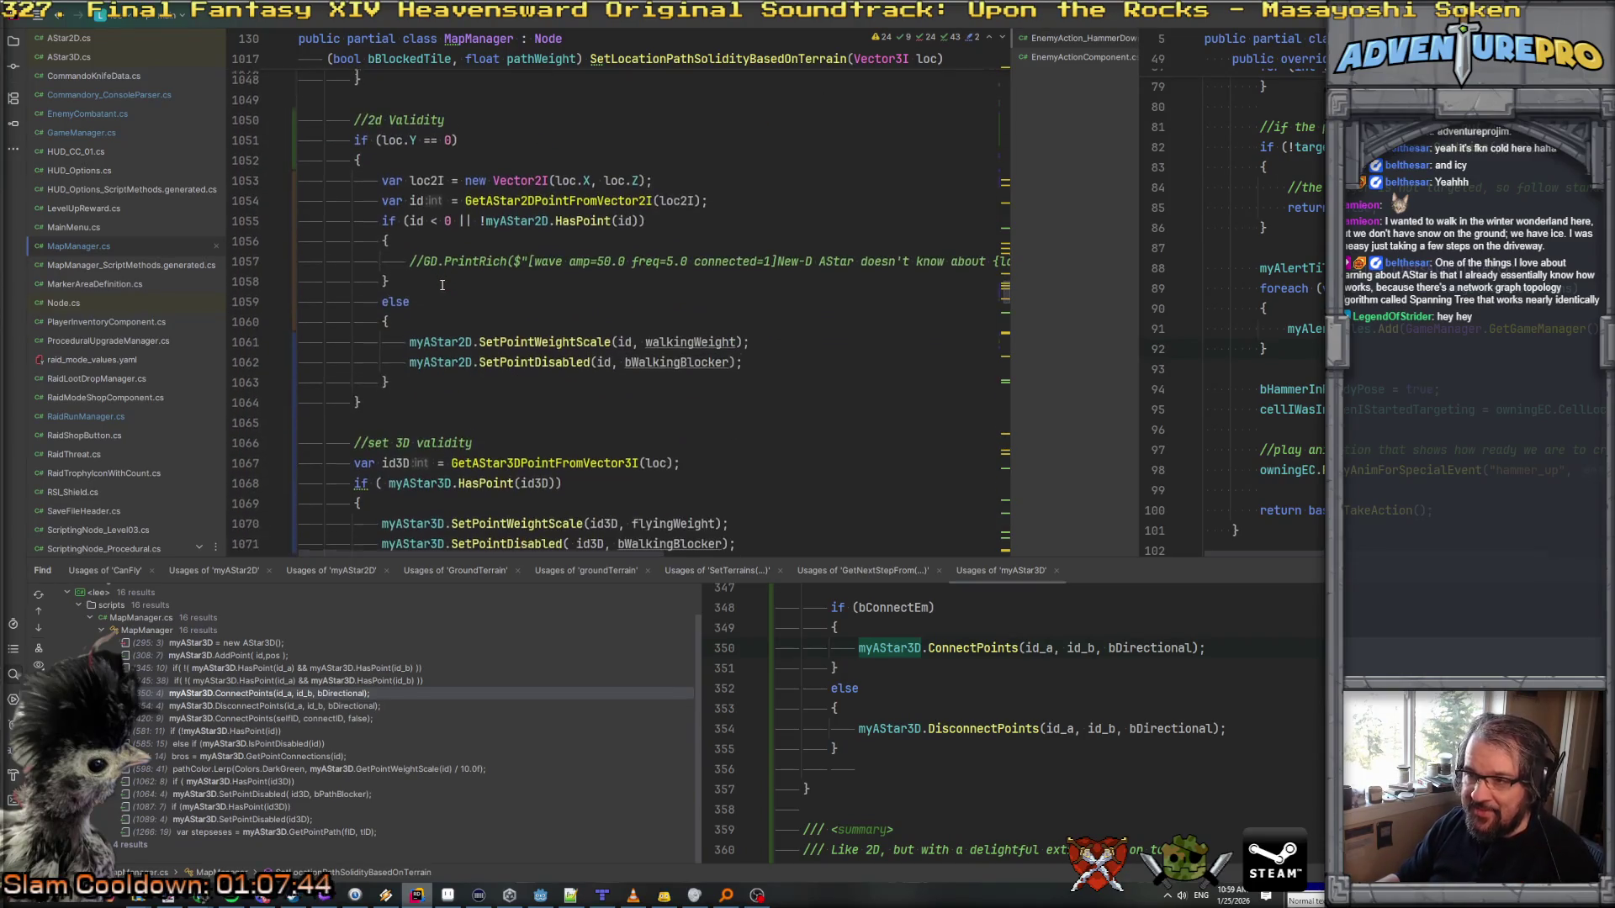
scroll(666, 349, "down", 2)
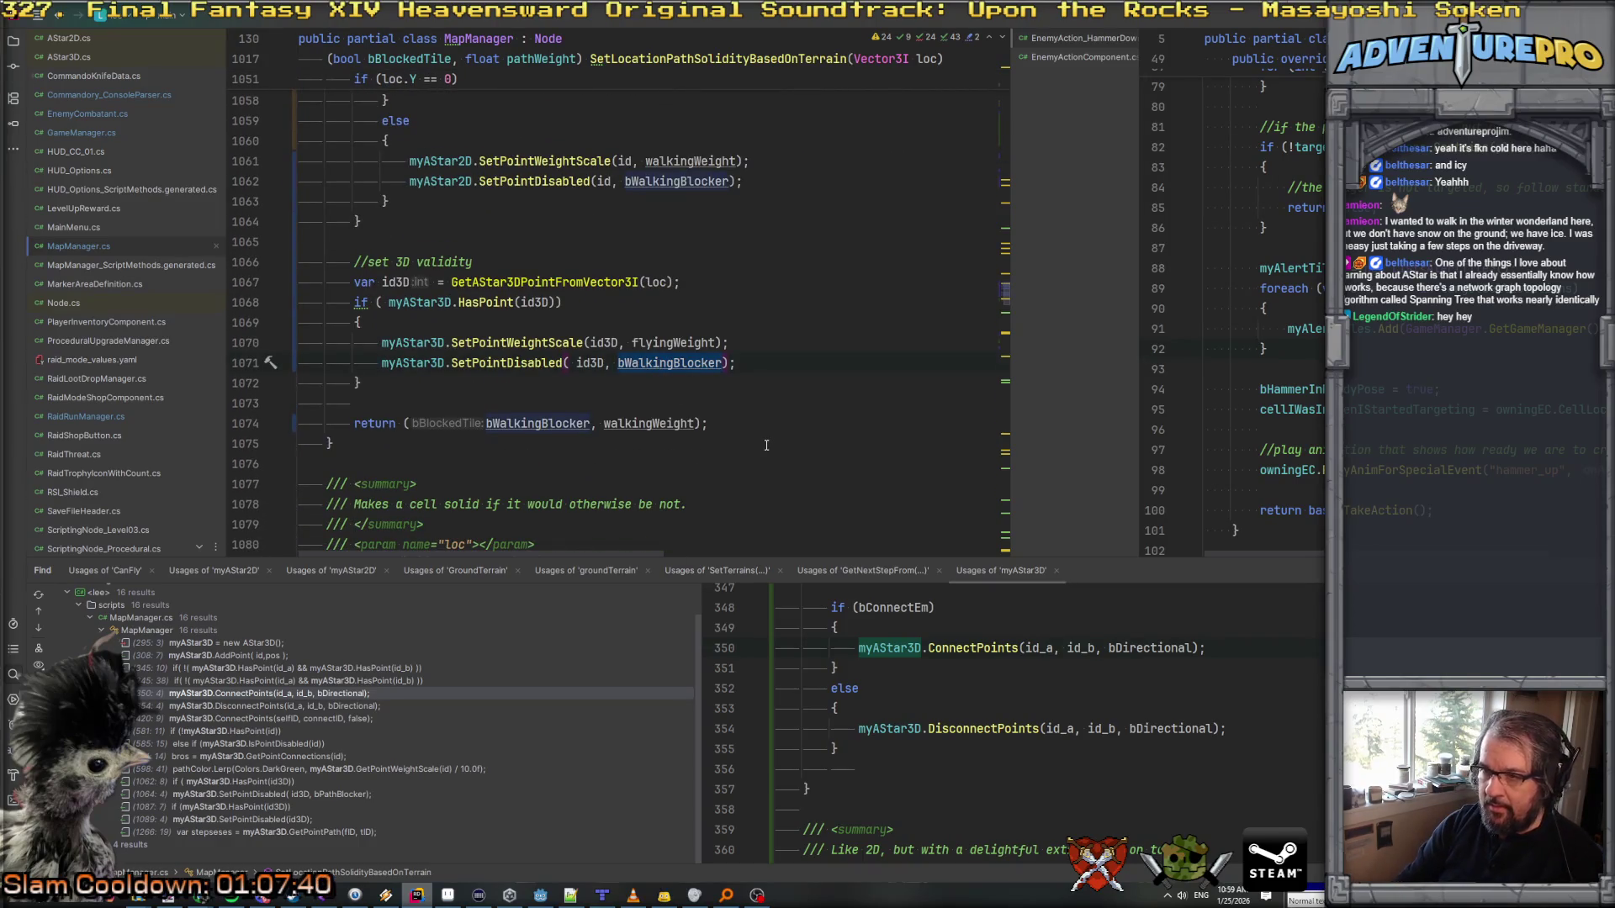
Step: Pass bFlyingBlocker instead of bWalkingBlocker to the 3D SetPointDisabled call on line 1071
key("ctrl+BackSpace")
type("bfl")
key("Return")
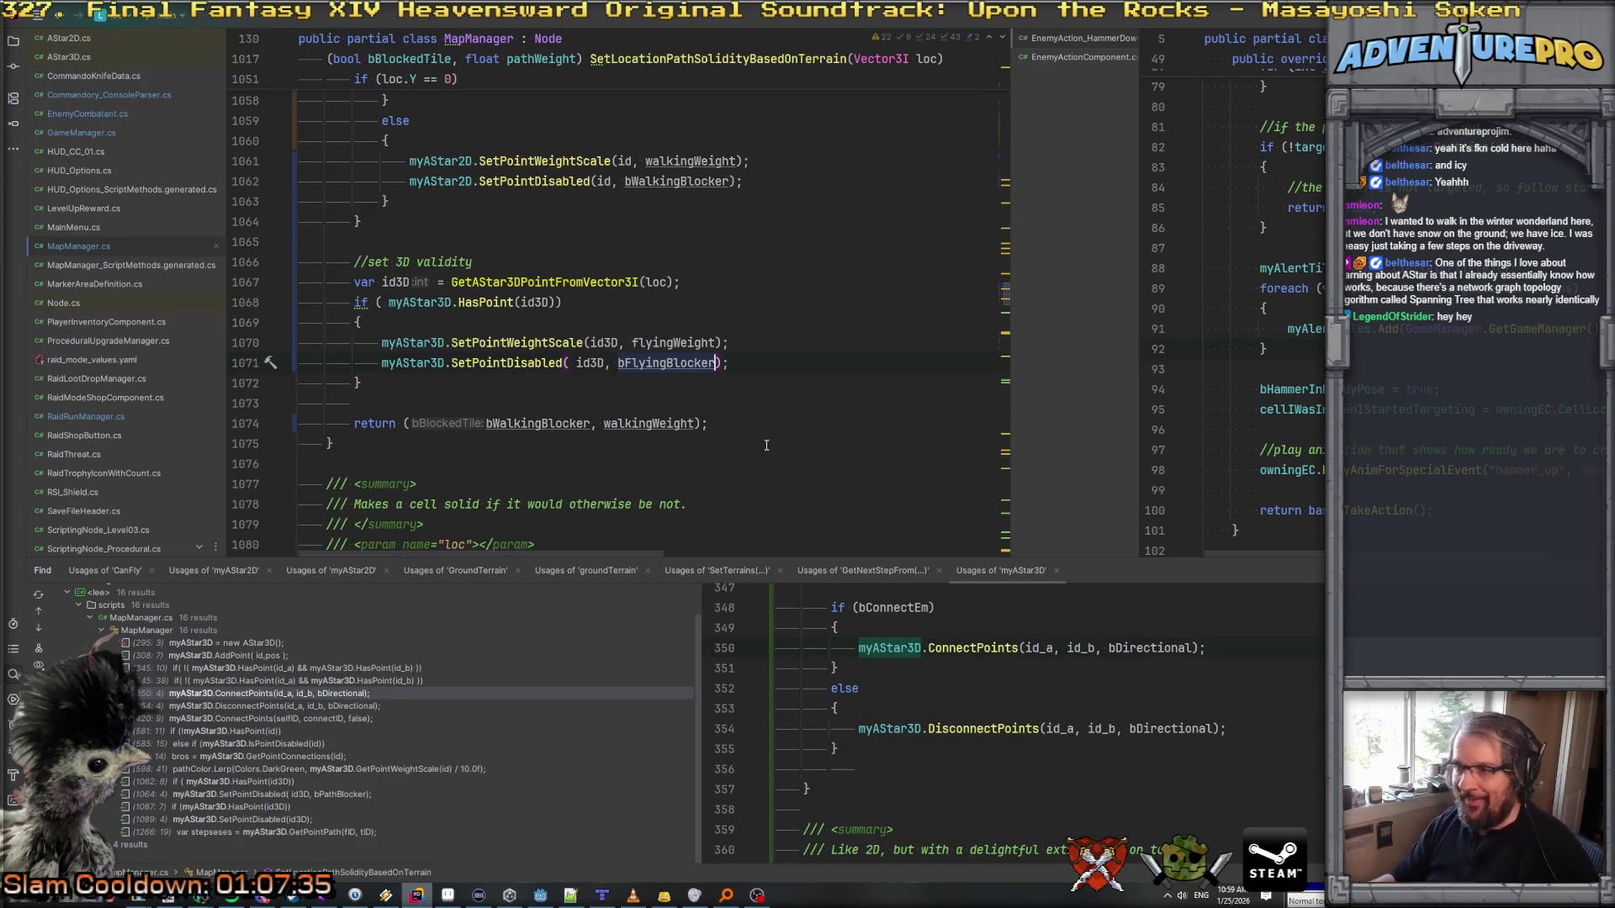
scroll(767, 445, "up", 1)
scroll(767, 445, "up", 4)
scroll(698, 304, "down", 3)
left_click(686, 283)
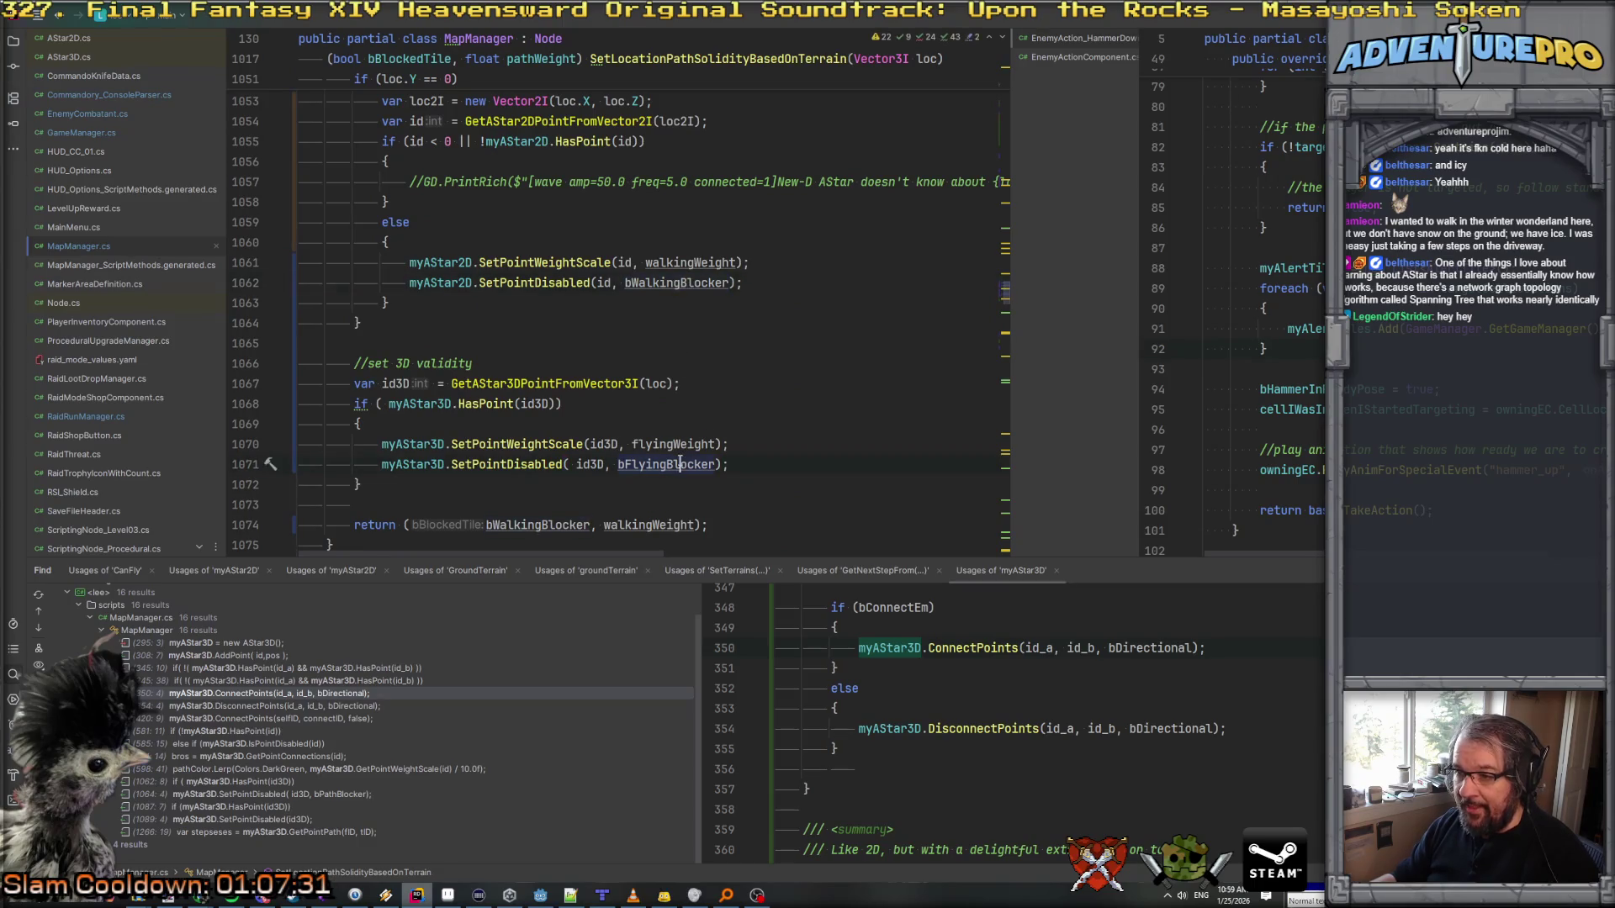
scroll(705, 390, "up", 10)
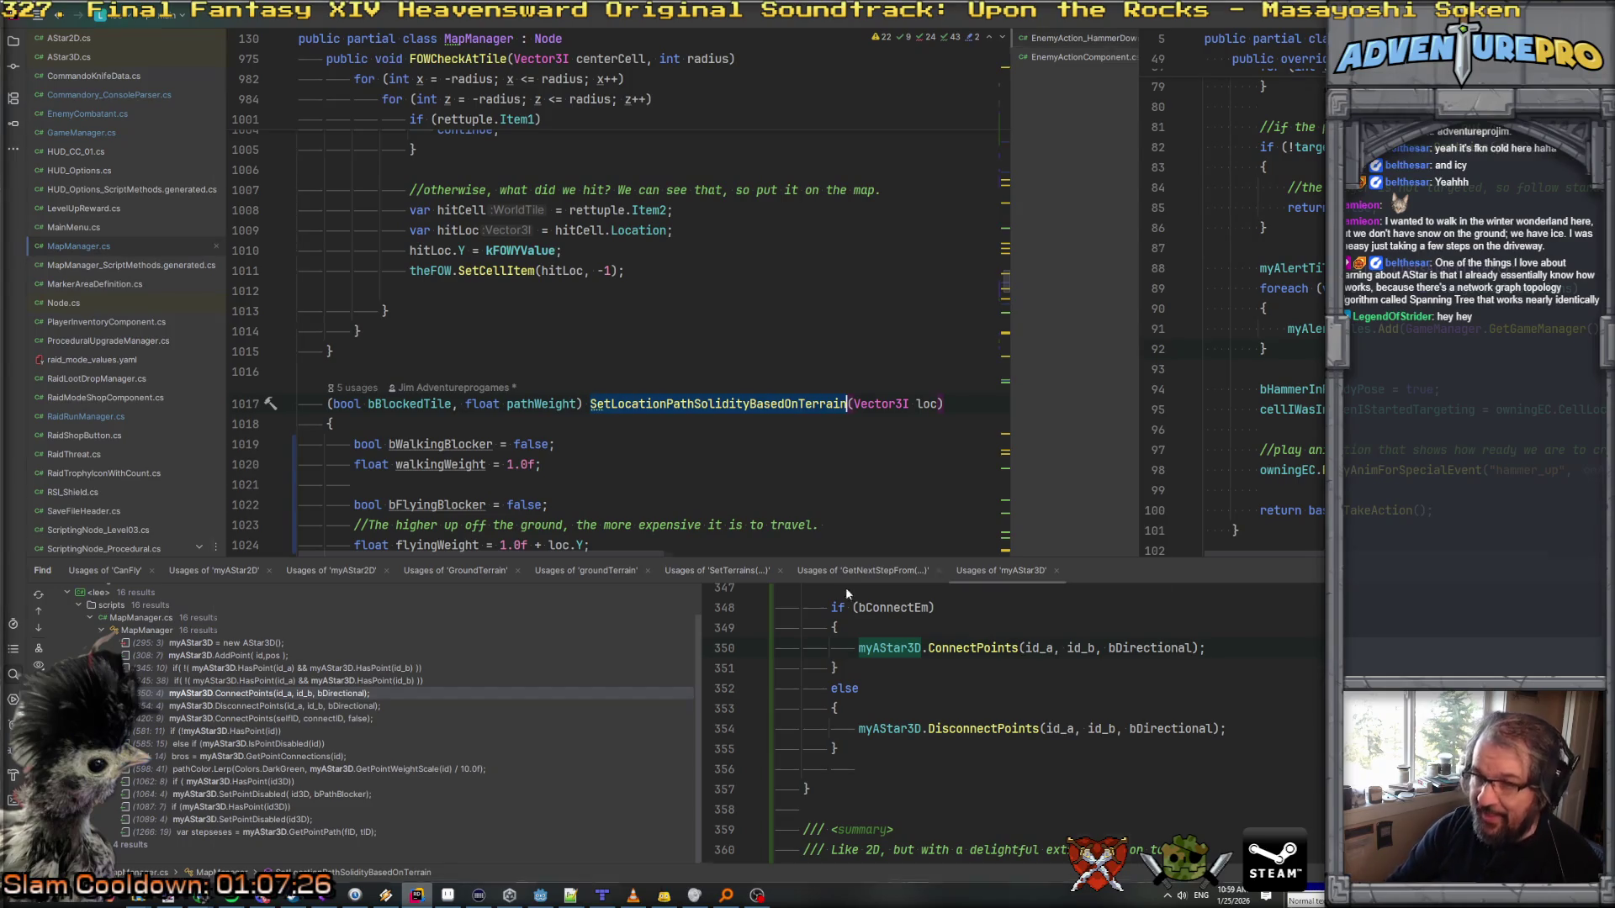
Step: Find usages of SetLocationPathSolidityBasedOnTerrain and open the return usage at line 1112
key("ctrl+shift+f")
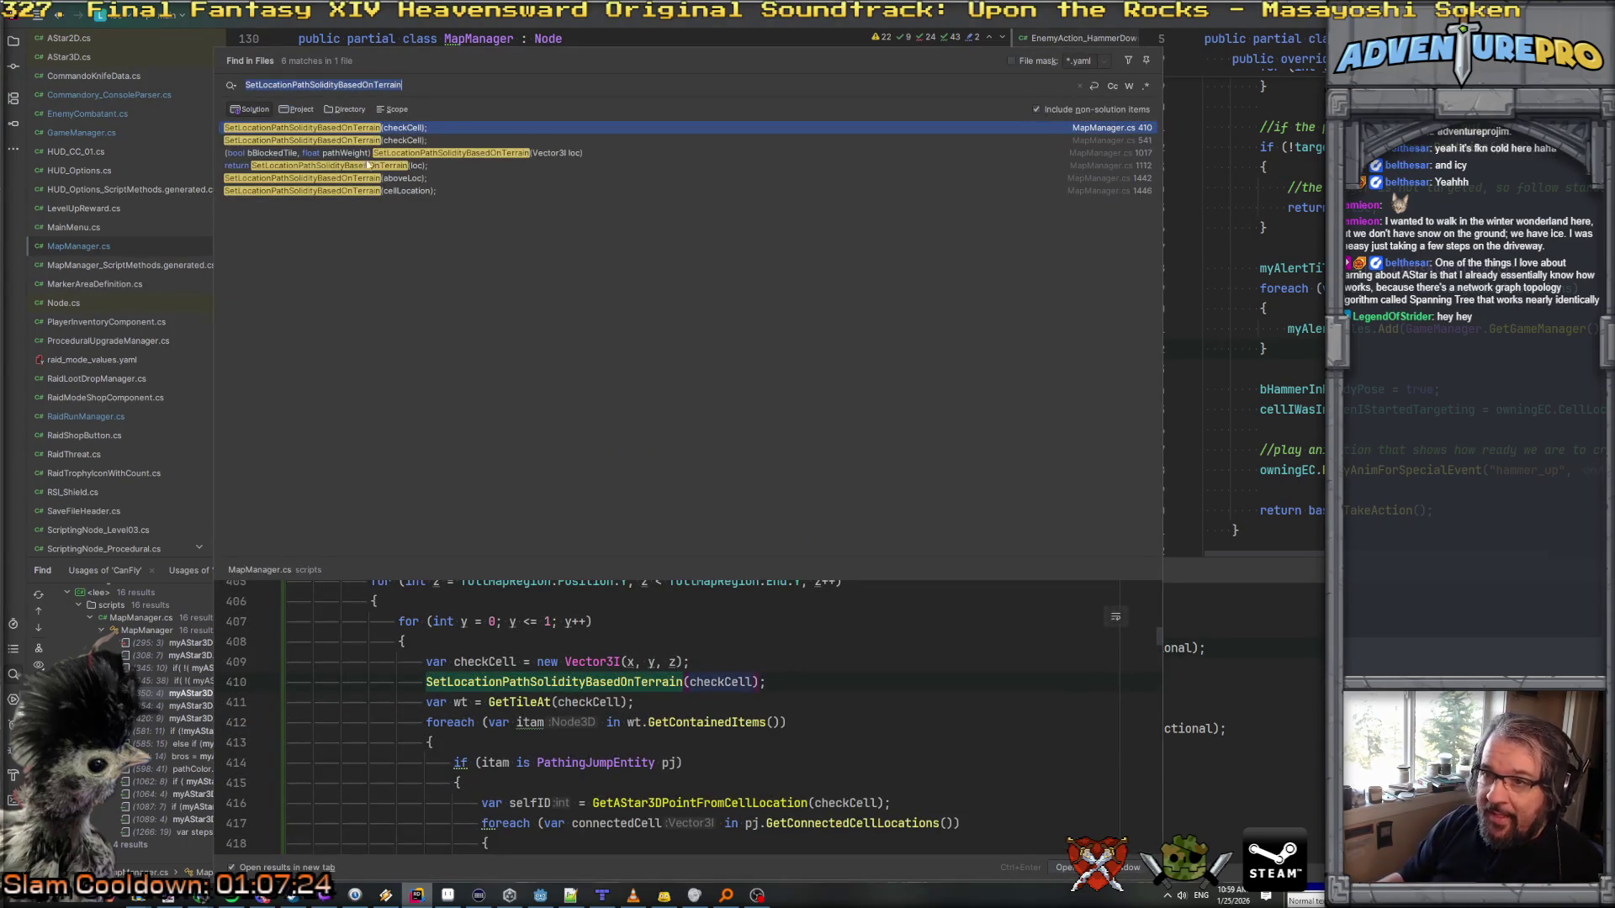
left_click(305, 167)
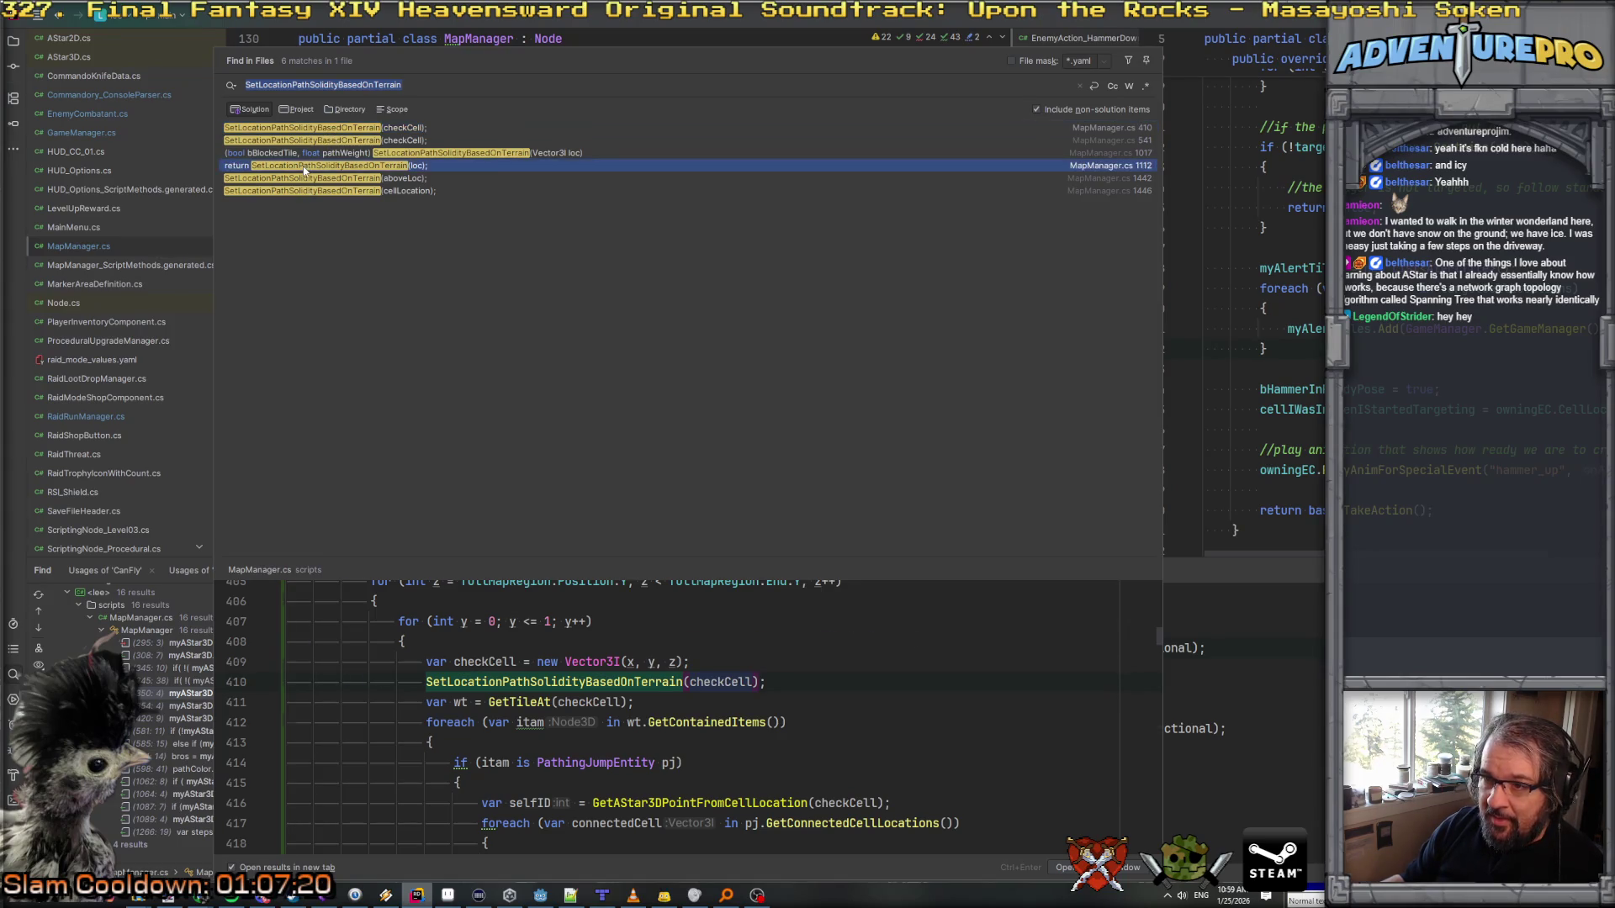
double_click(304, 166)
Step: Search the project for ClearCellAsBlockedForPathing and open the call in PathingInformationNode.cs
double_click(709, 241)
key("ctrl+shift+f")
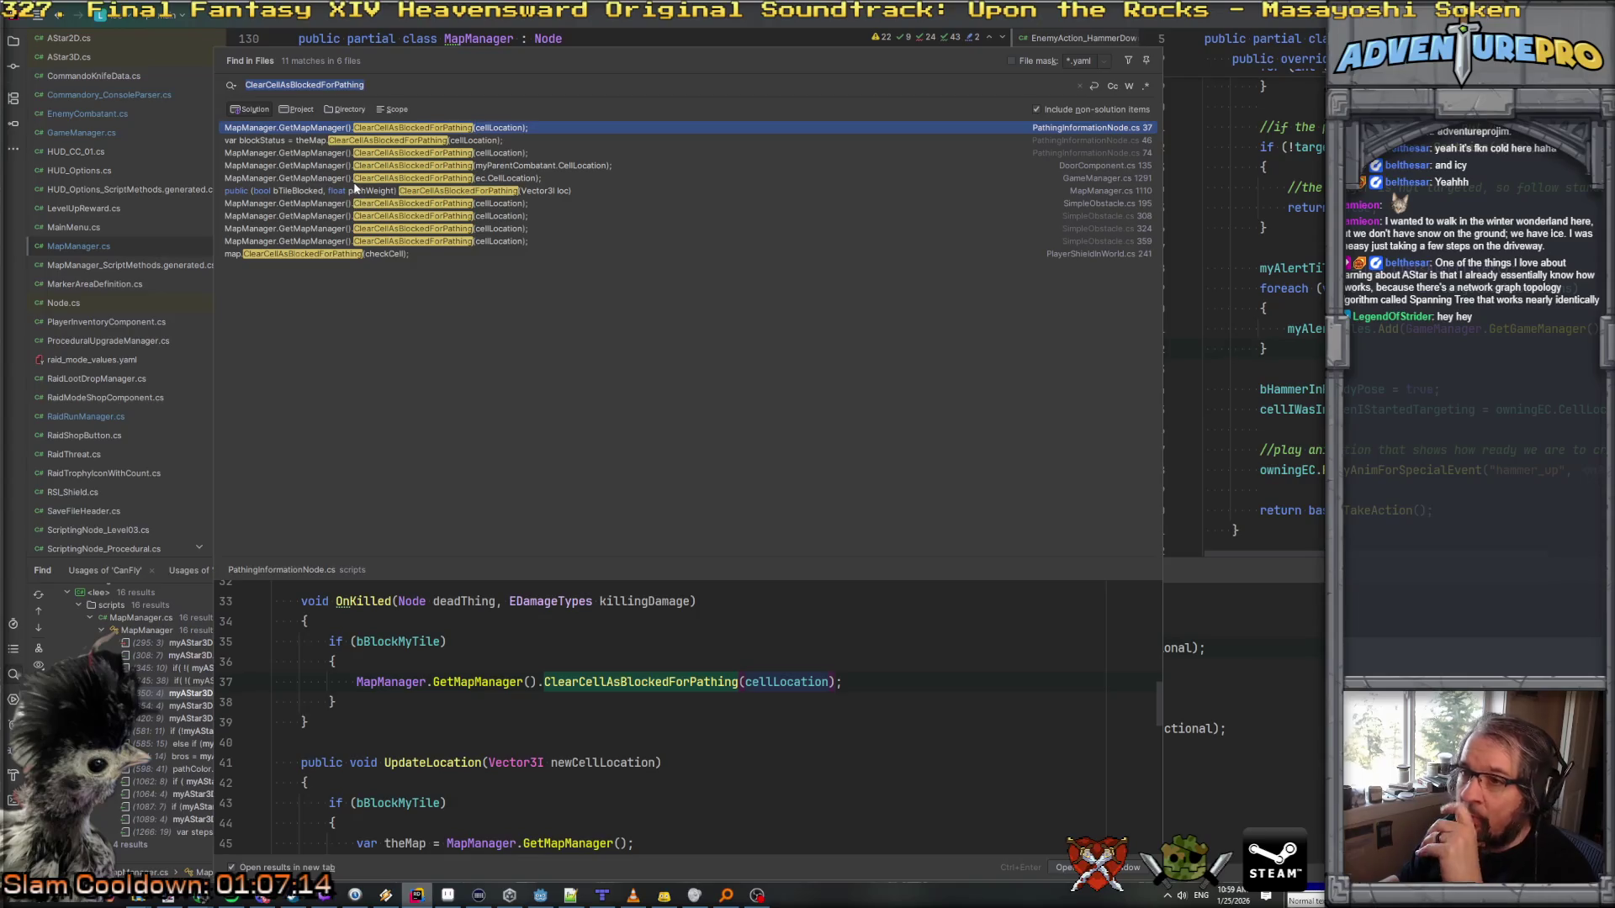
double_click(370, 140)
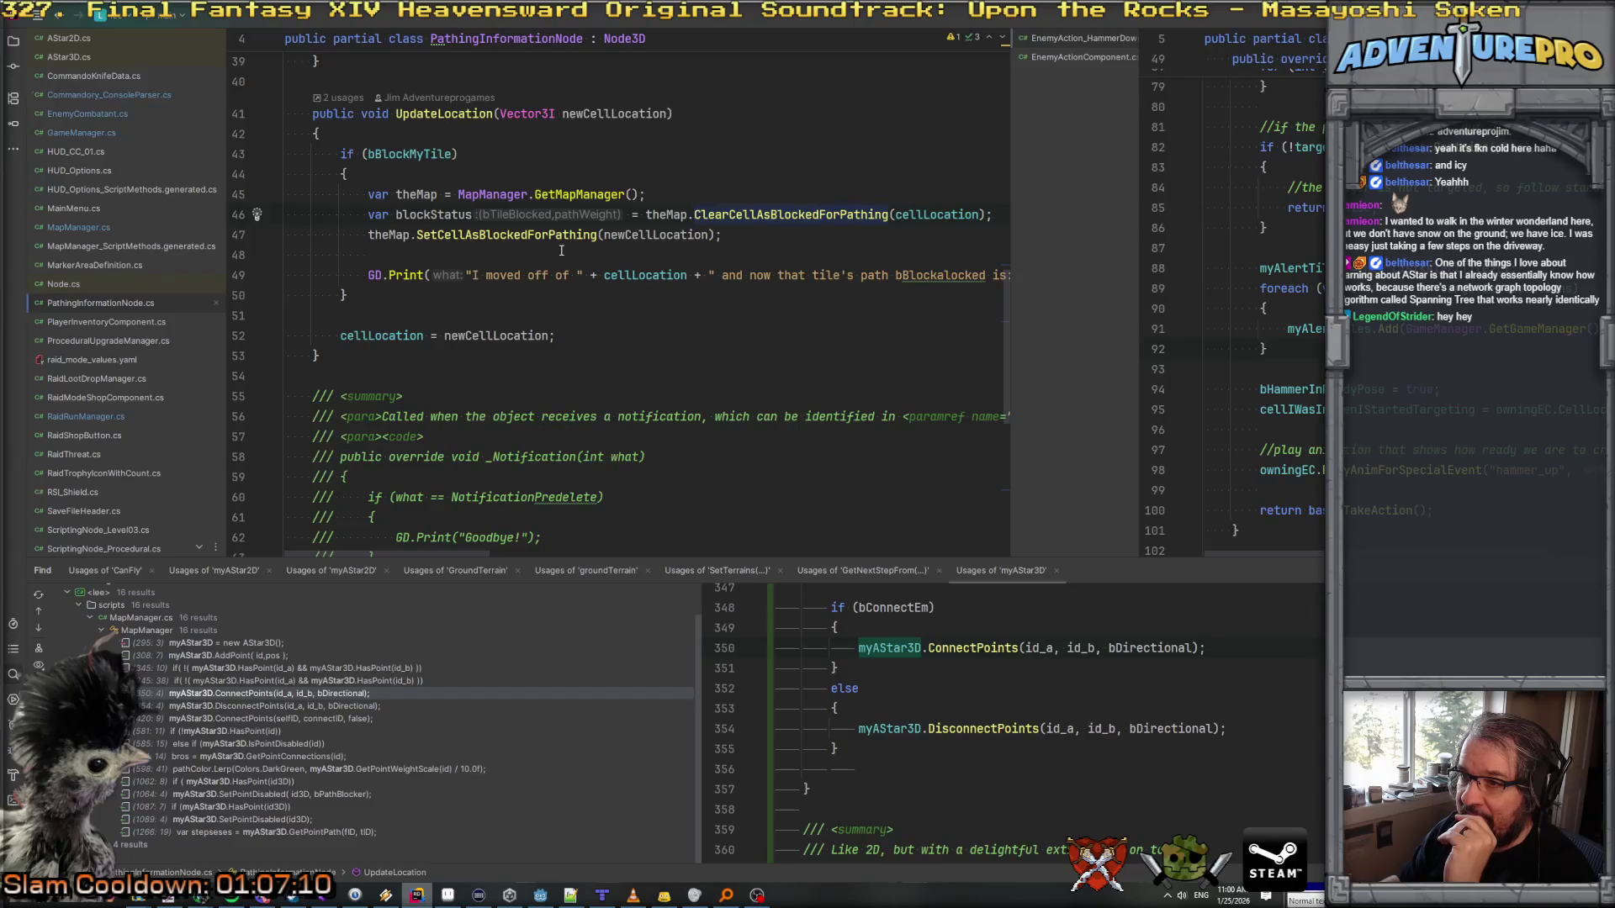
Step: Search ClearCellAsBlockedForPathing again and open its UpdateLocation call in PathingInformationNode.cs
scroll(561, 251, "right", 5)
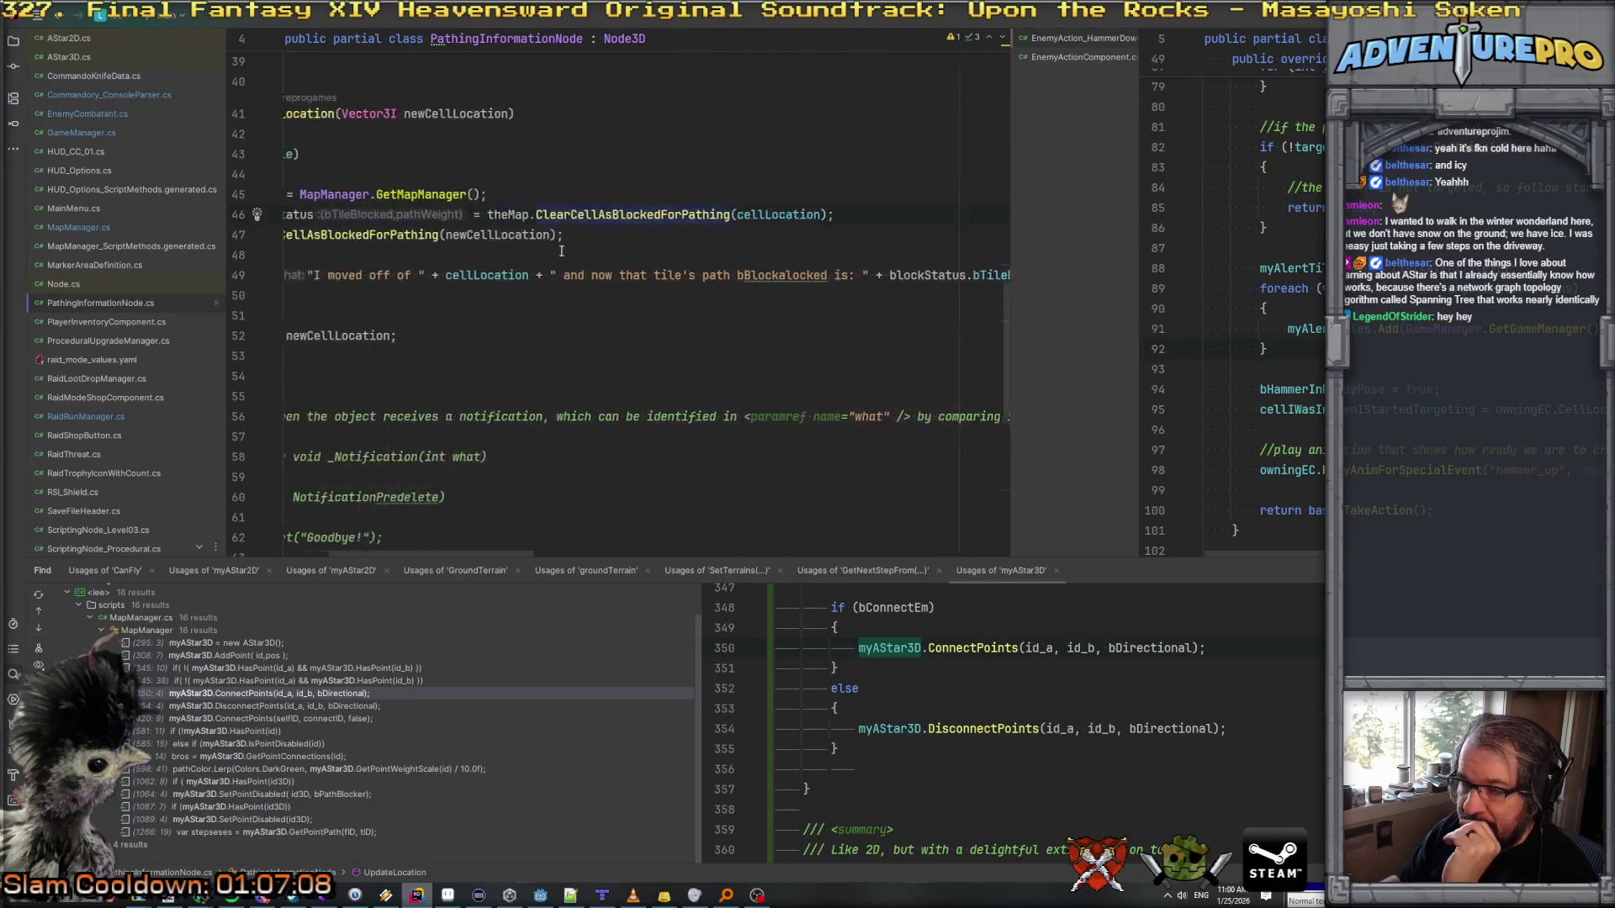
scroll(561, 250, "left", 5)
scroll(561, 250, "right", 5)
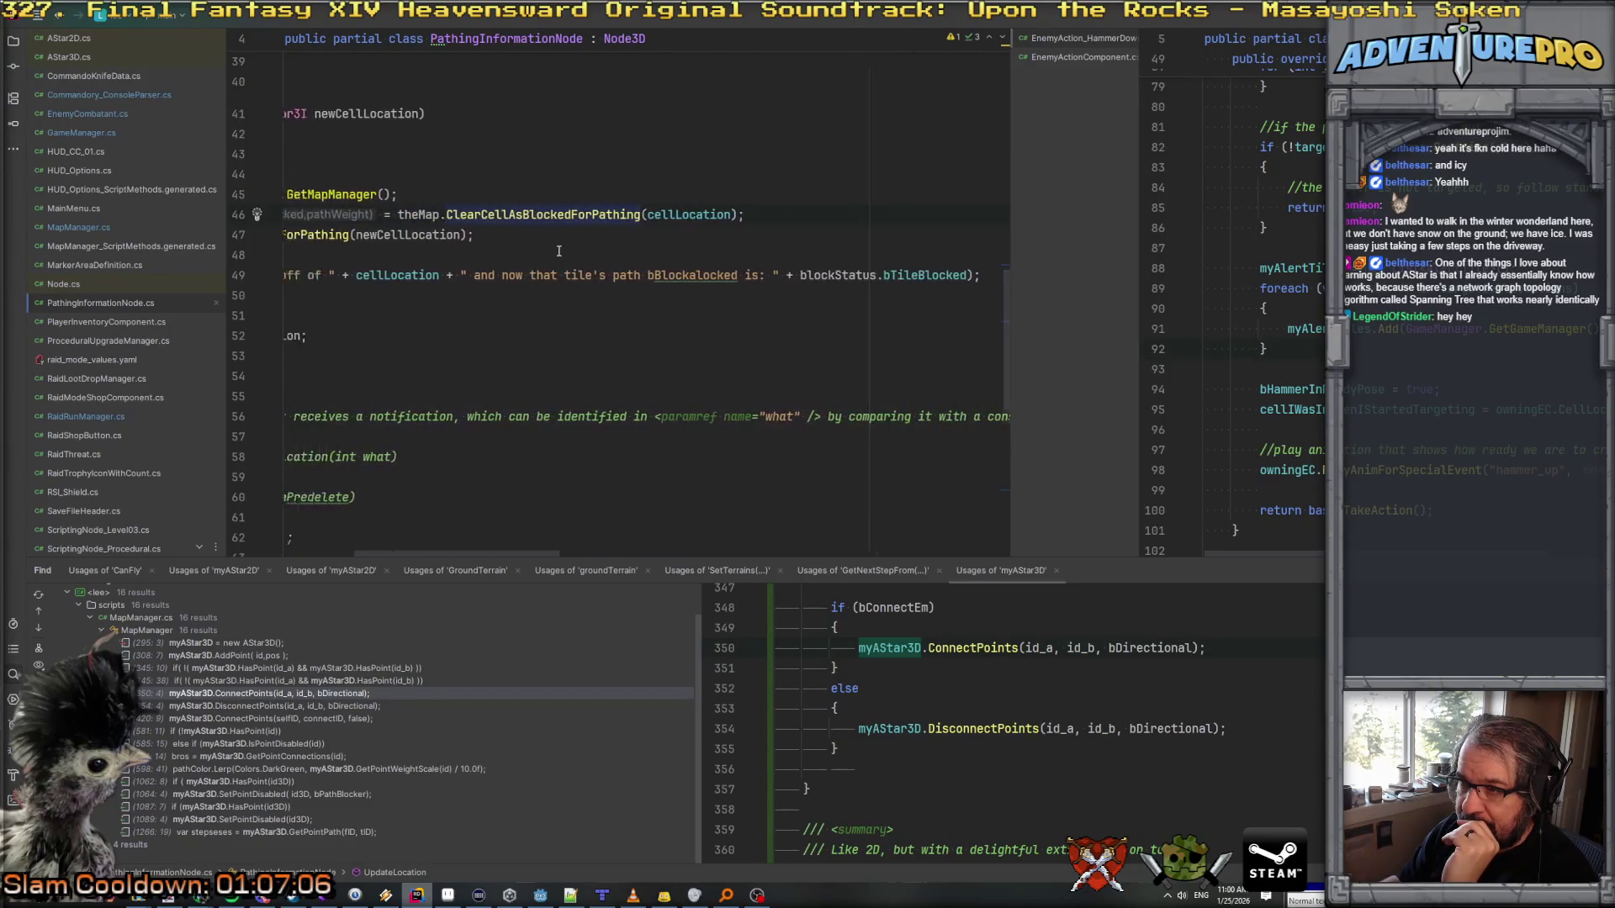
scroll(559, 251, "left", 5)
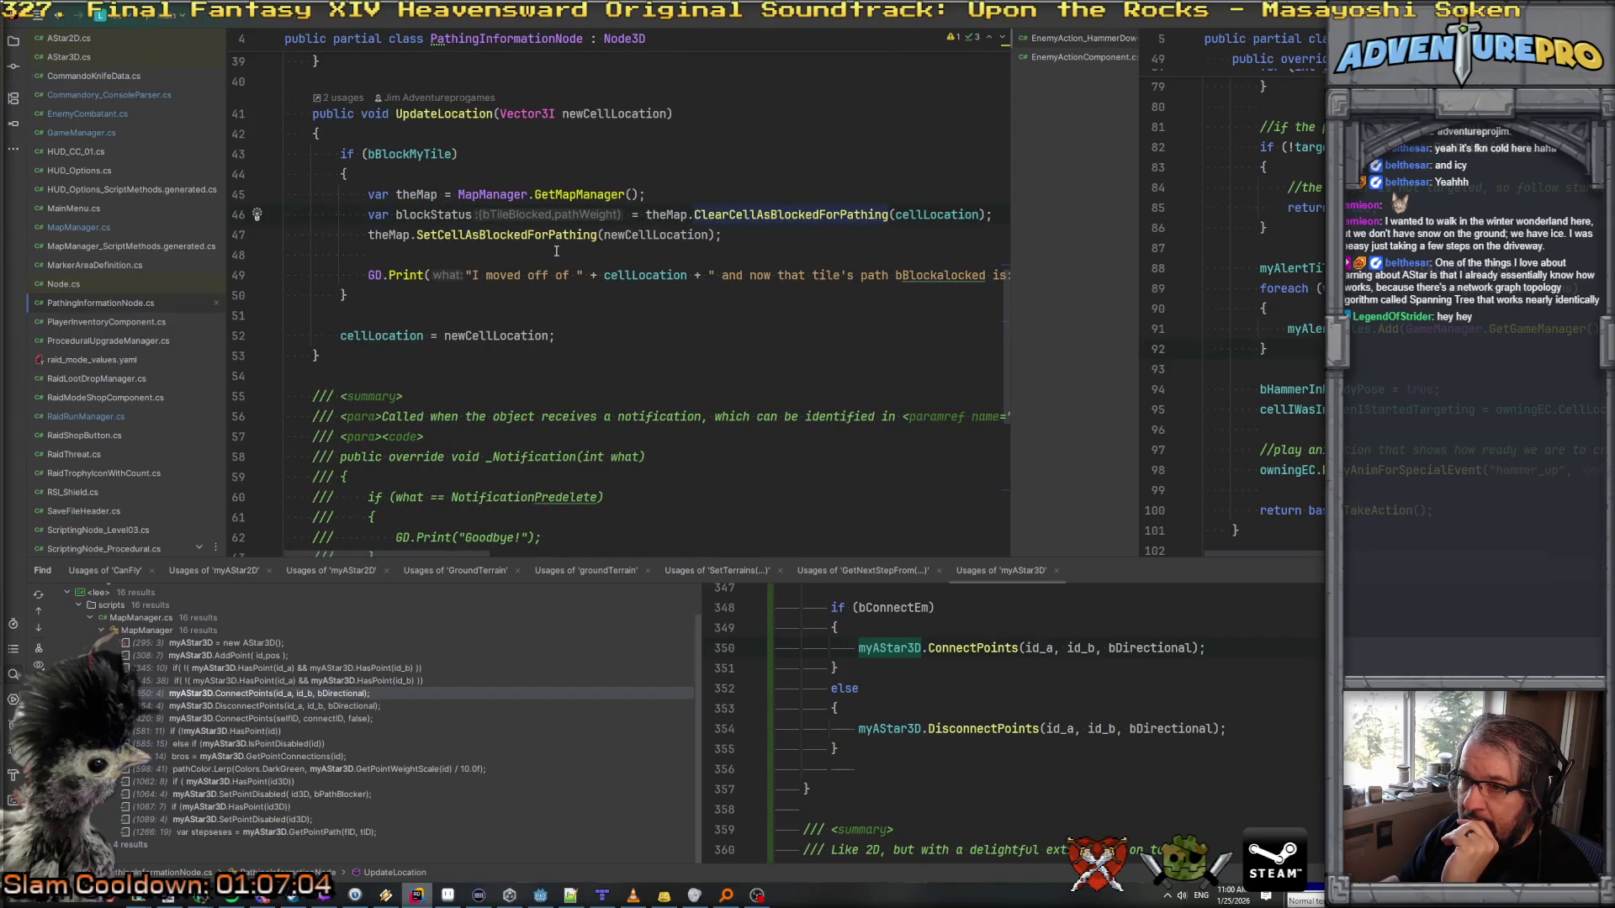
scroll(451, 258, "up", 3)
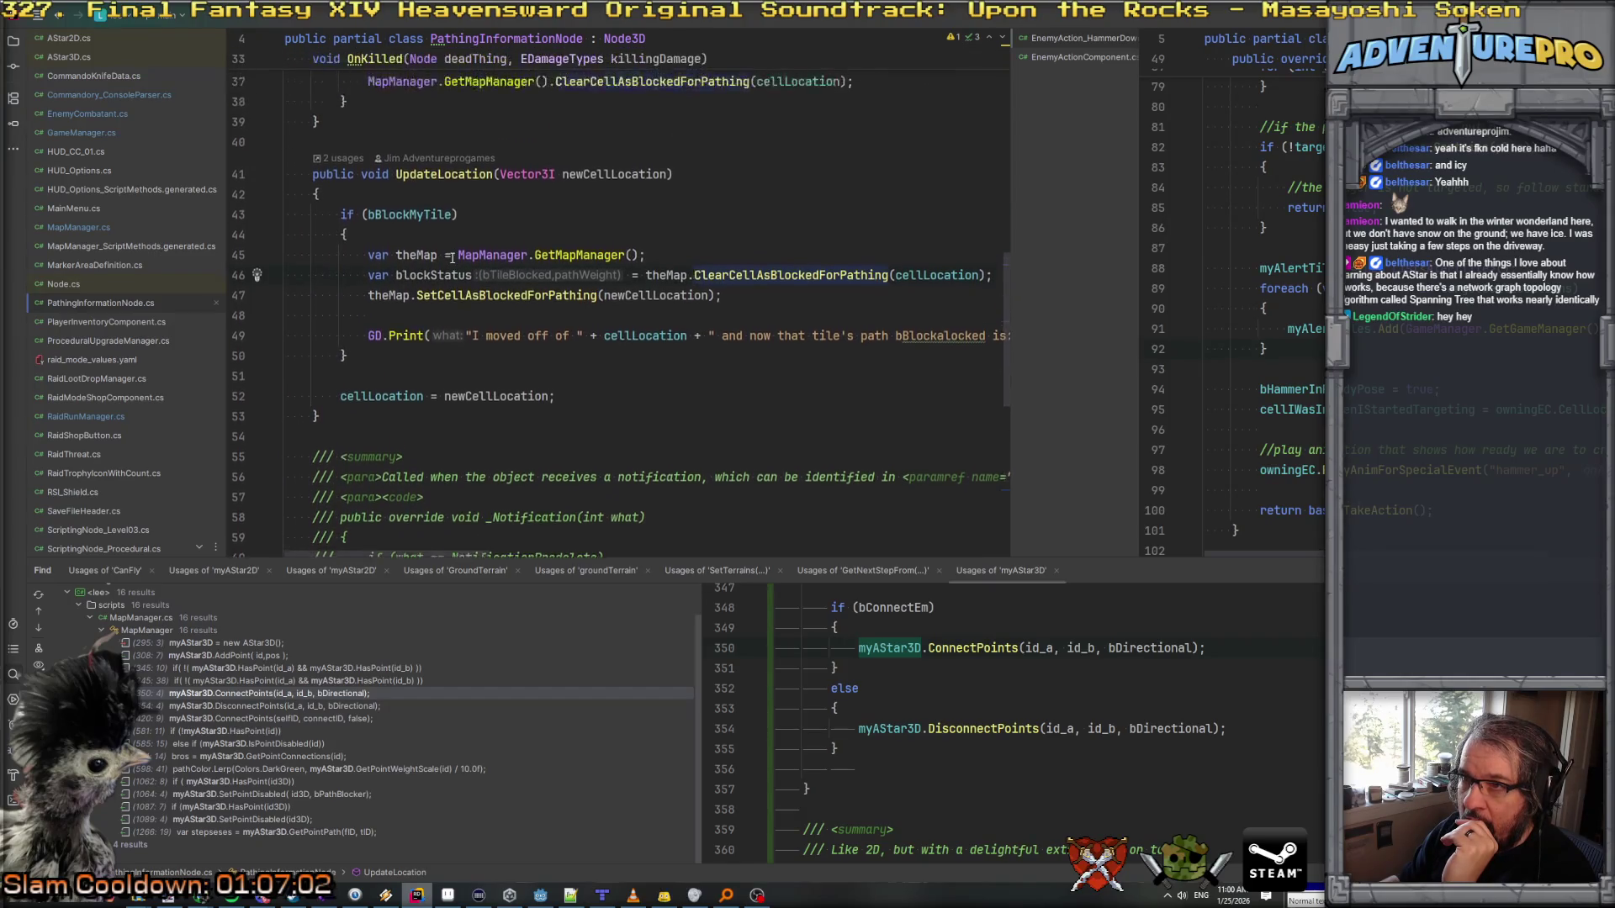
scroll(452, 258, "down", 3)
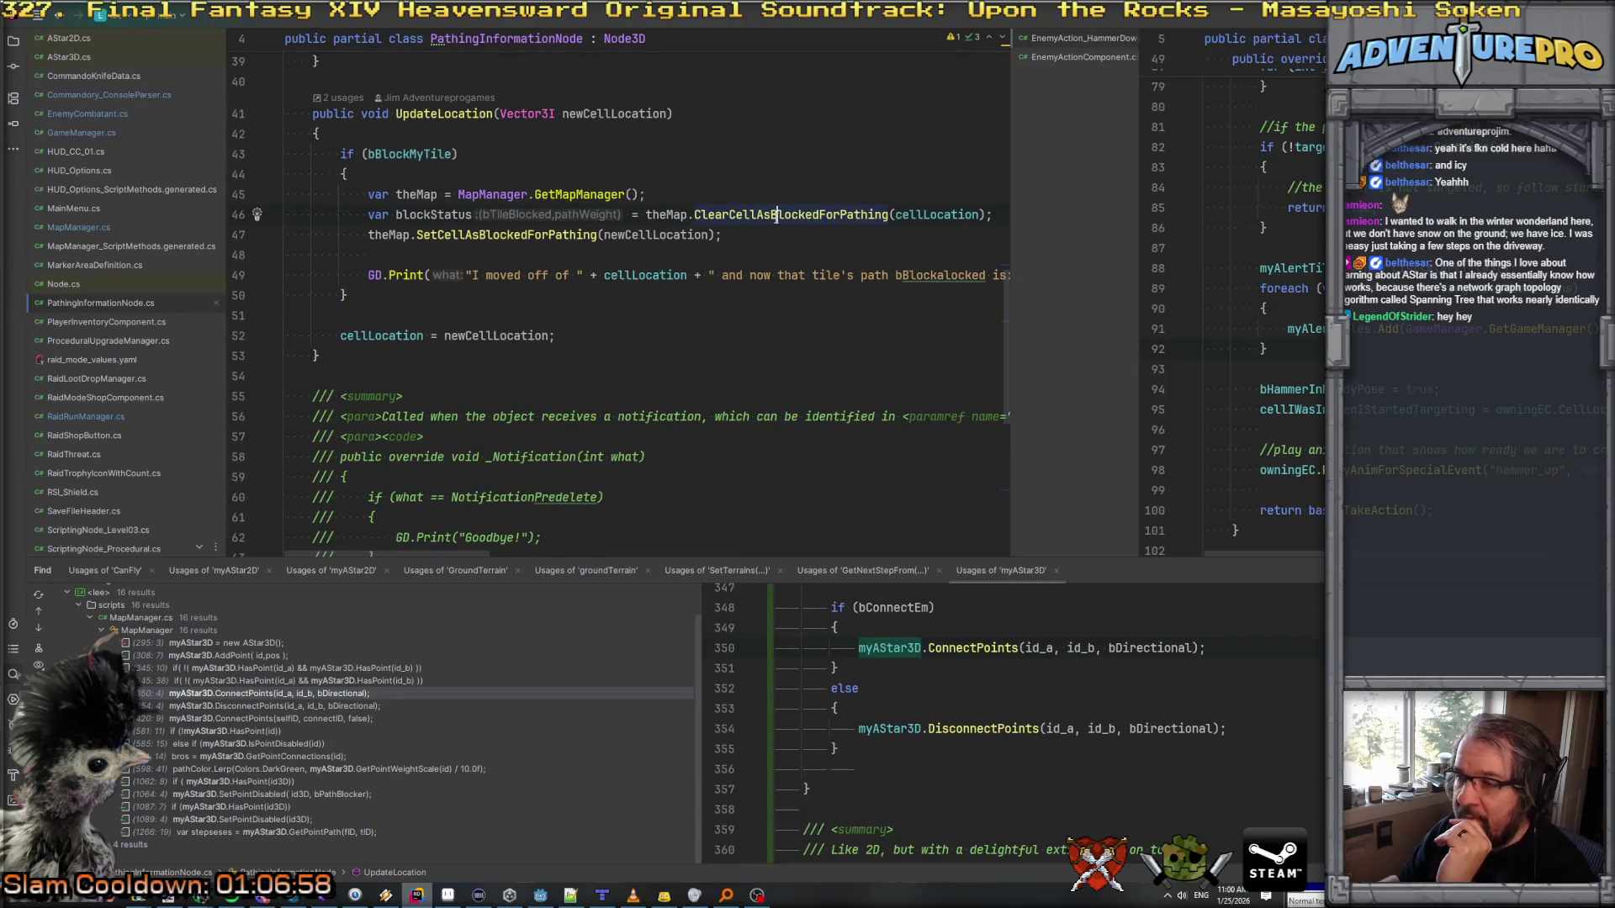
key("ctrl+shift+f")
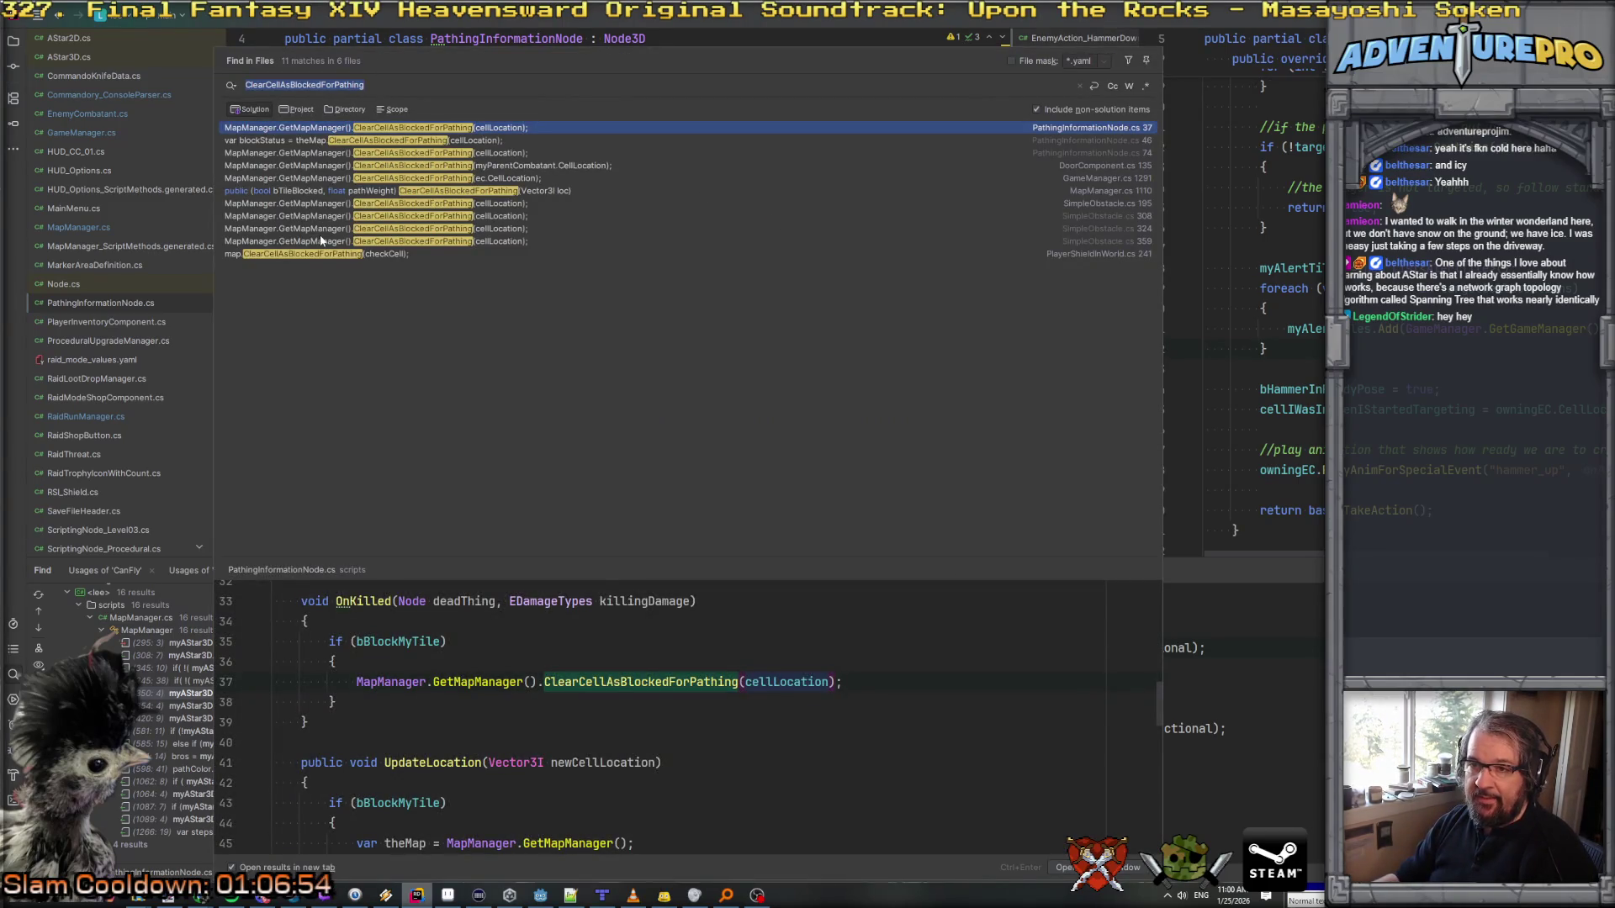
double_click(310, 143)
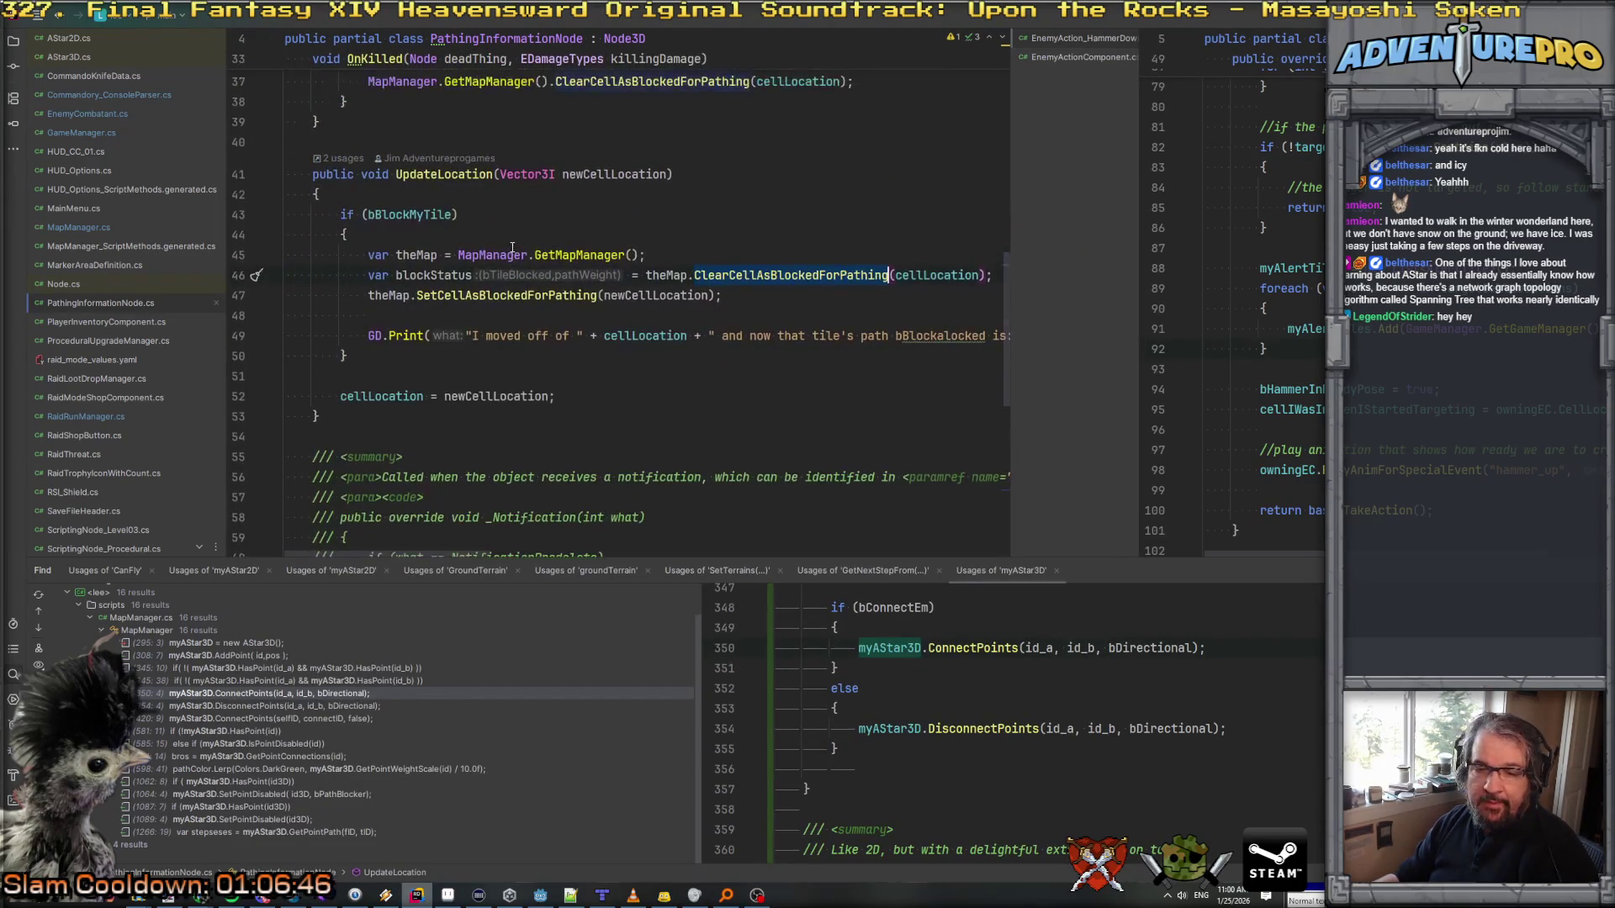
Step: Drop the unused 'var blockStatus =' assignment and comment out the GD.Print debug line
scroll(754, 401, "down", 2)
scroll(748, 335, "up", 3)
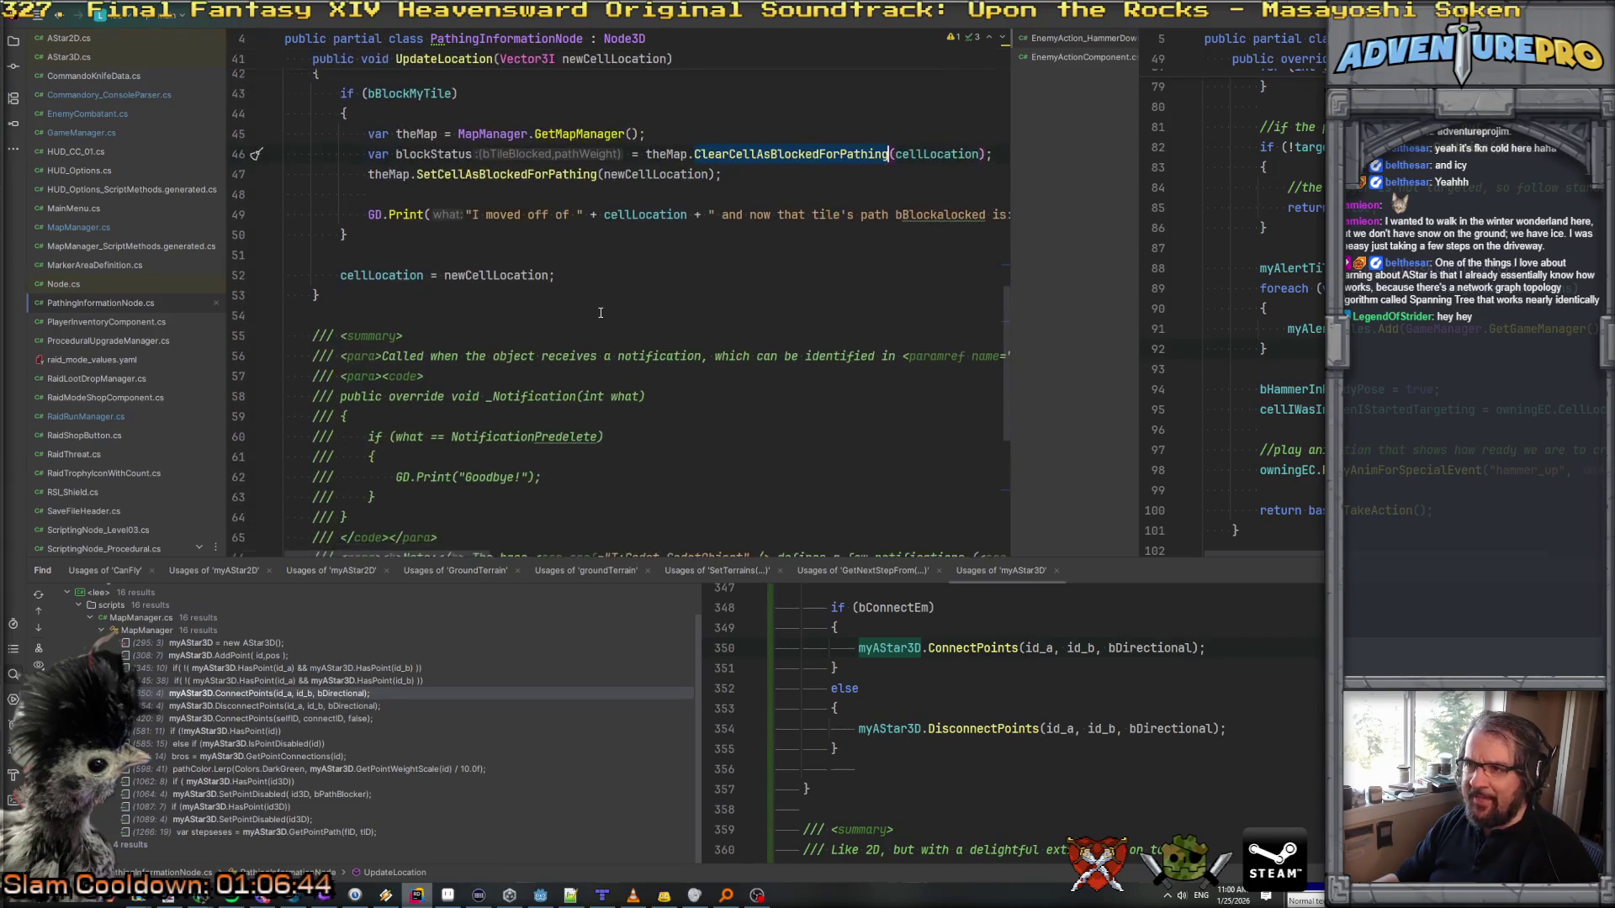
scroll(747, 331, "down", 2)
left_click(597, 313)
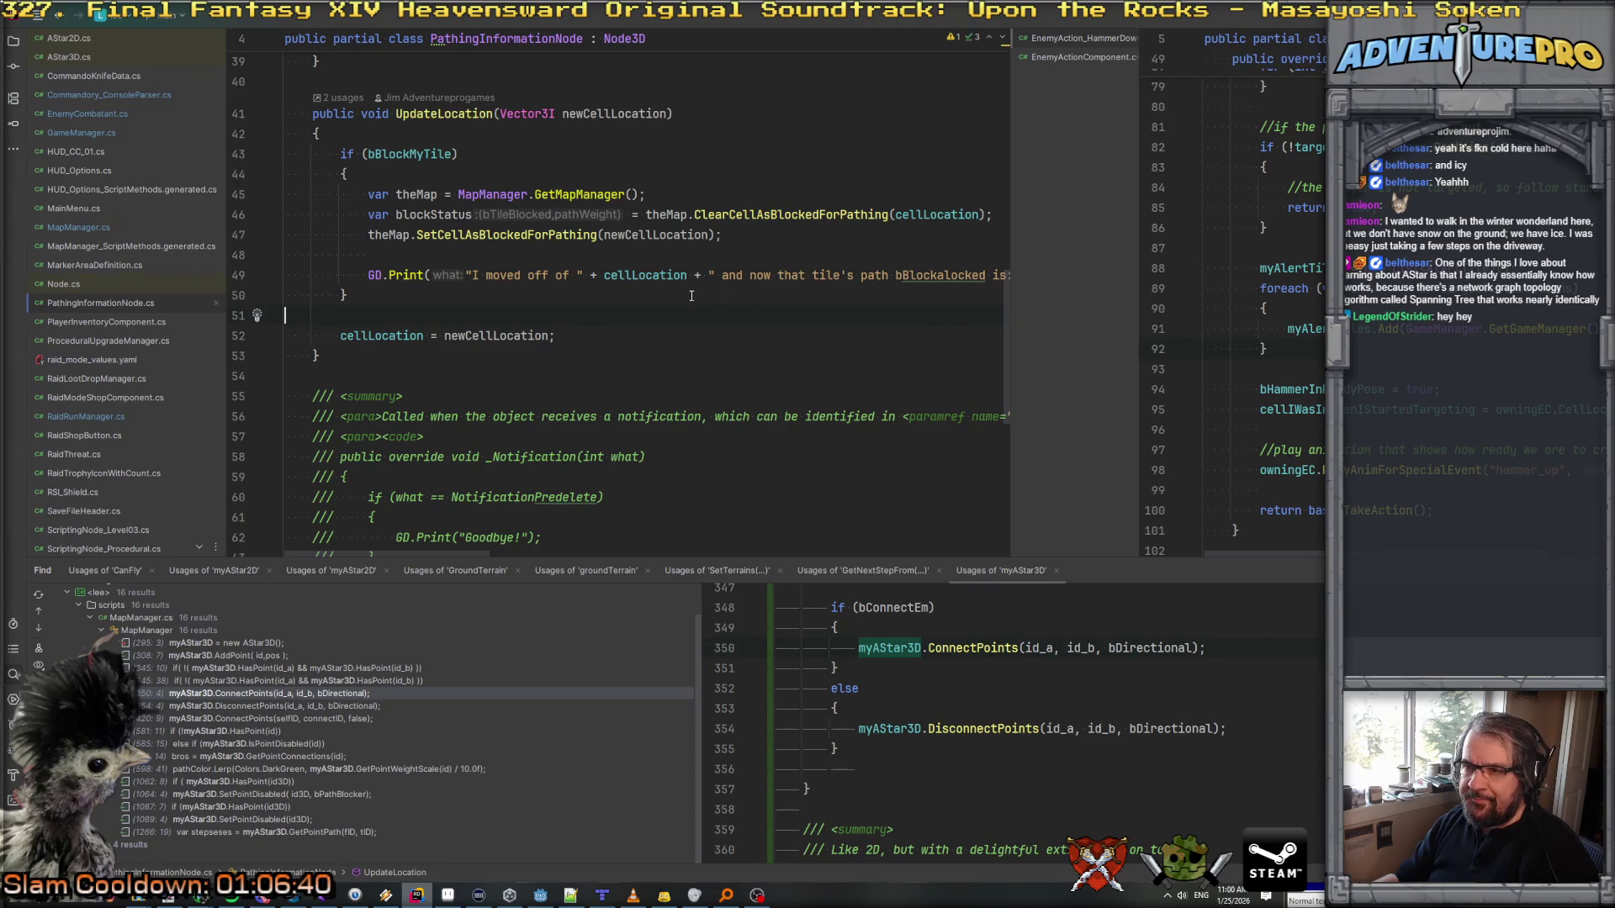
left_click(797, 216)
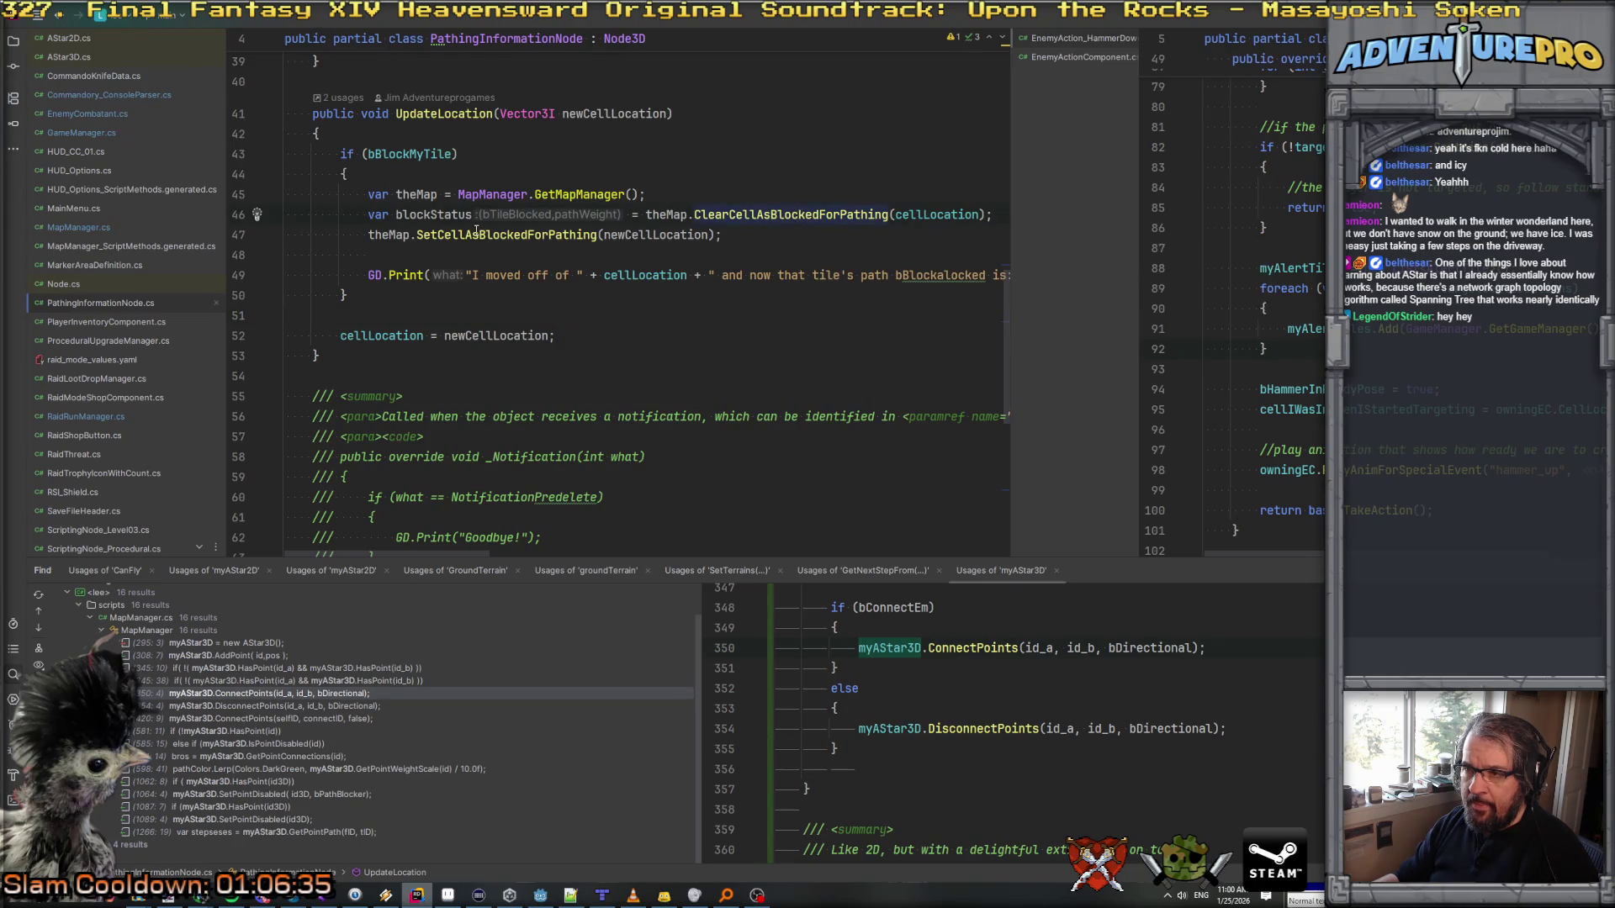
scroll(564, 234, "right", 2)
scroll(623, 235, "left", 2)
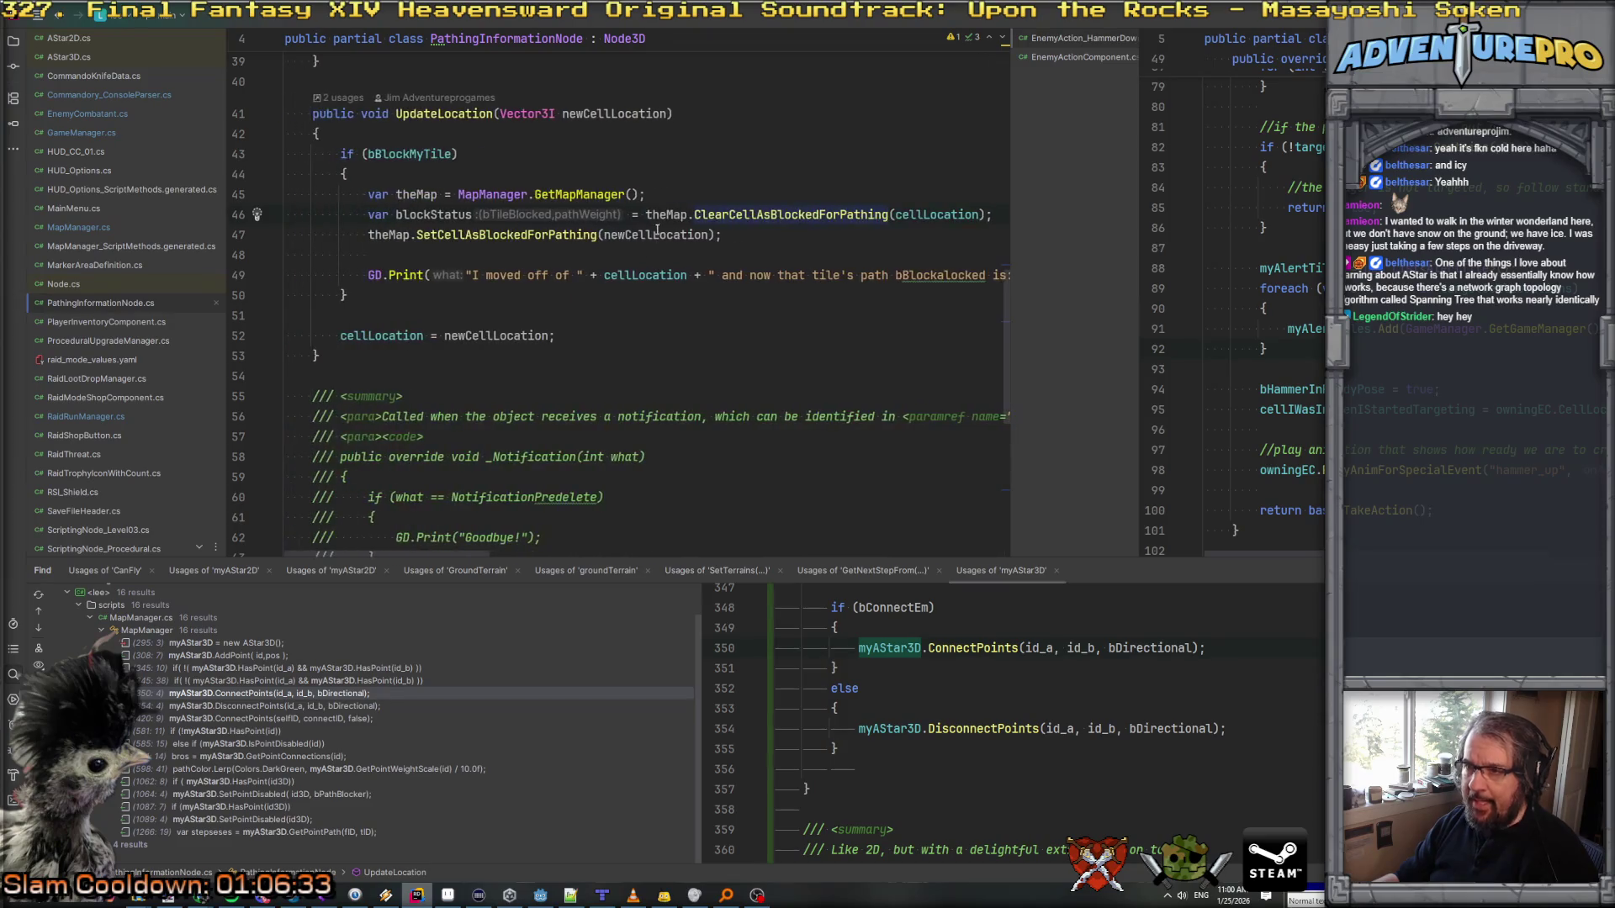
left_click_drag(639, 215, 375, 215)
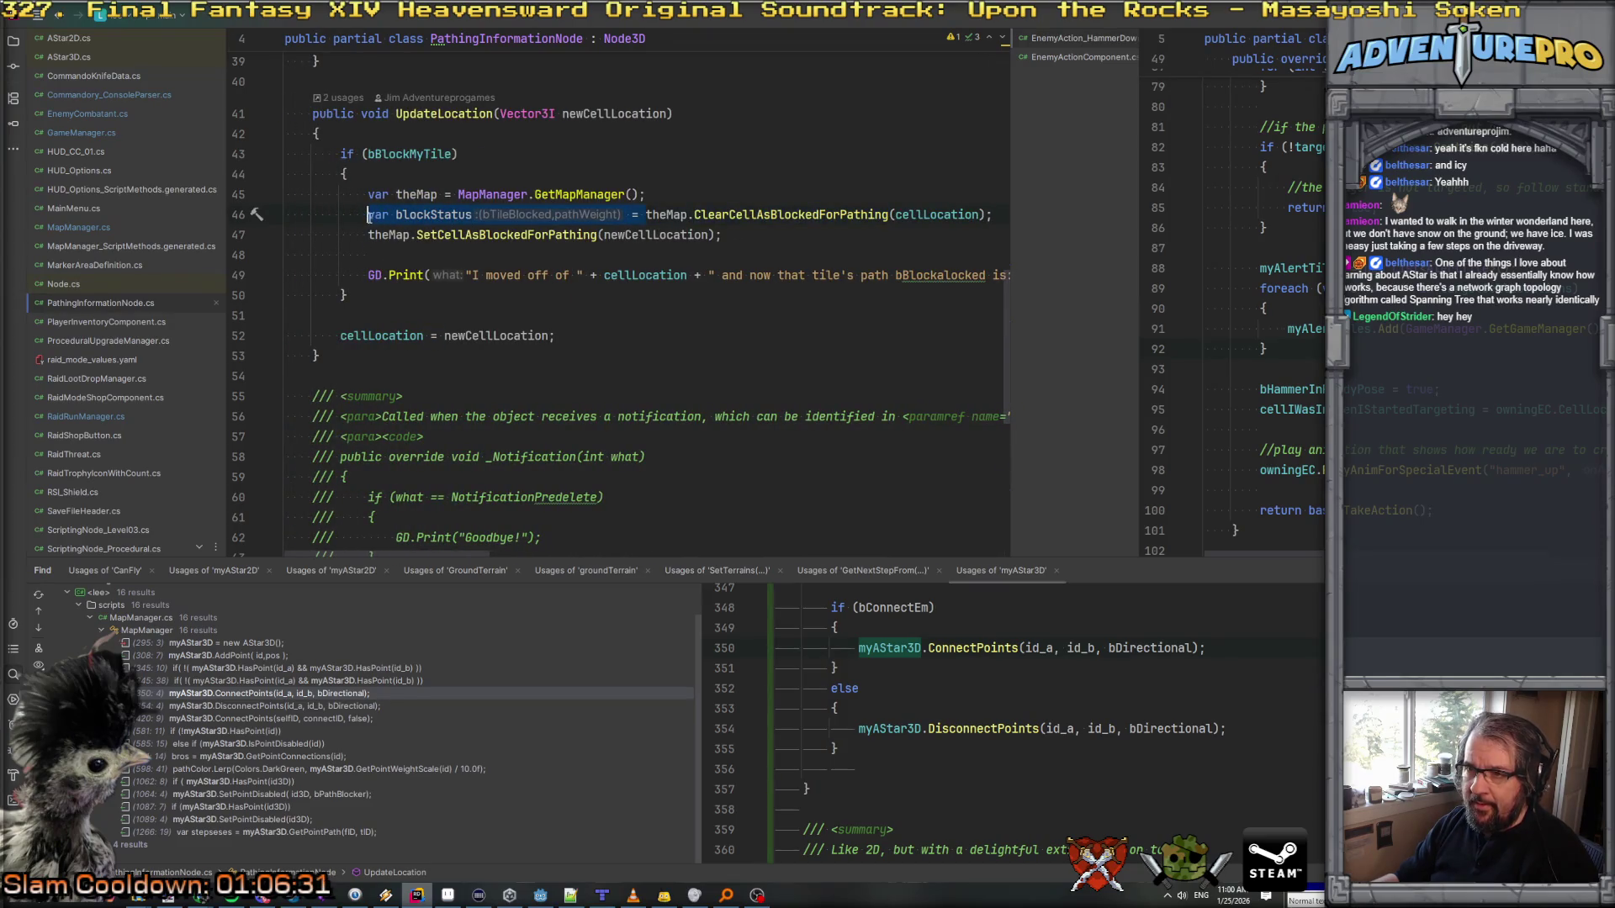
key("Delete")
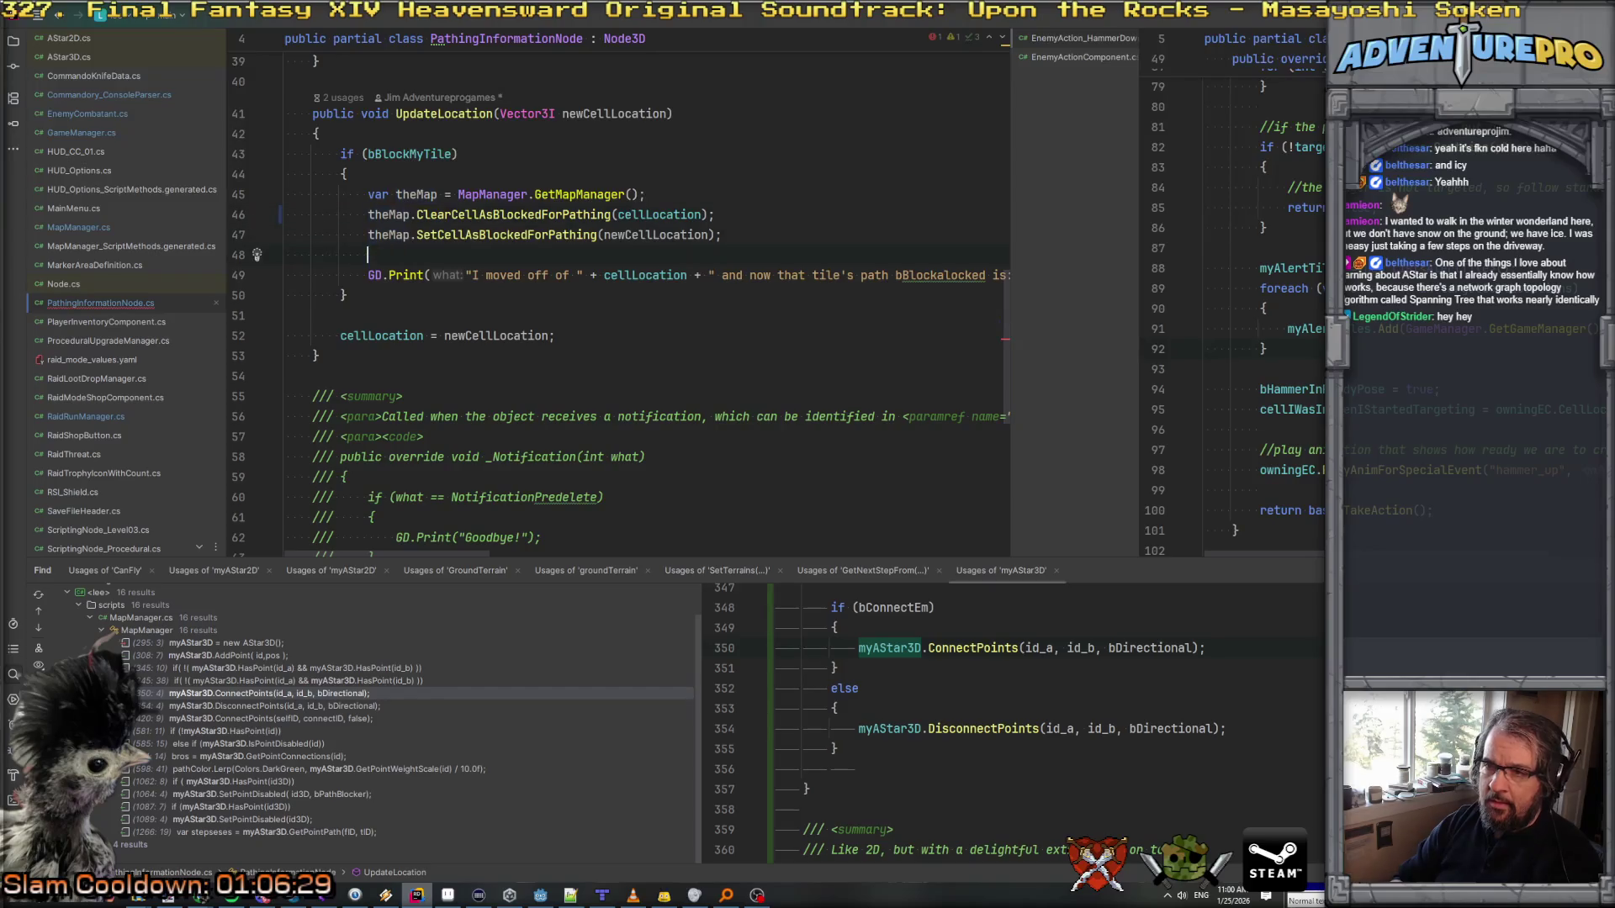
type("//")
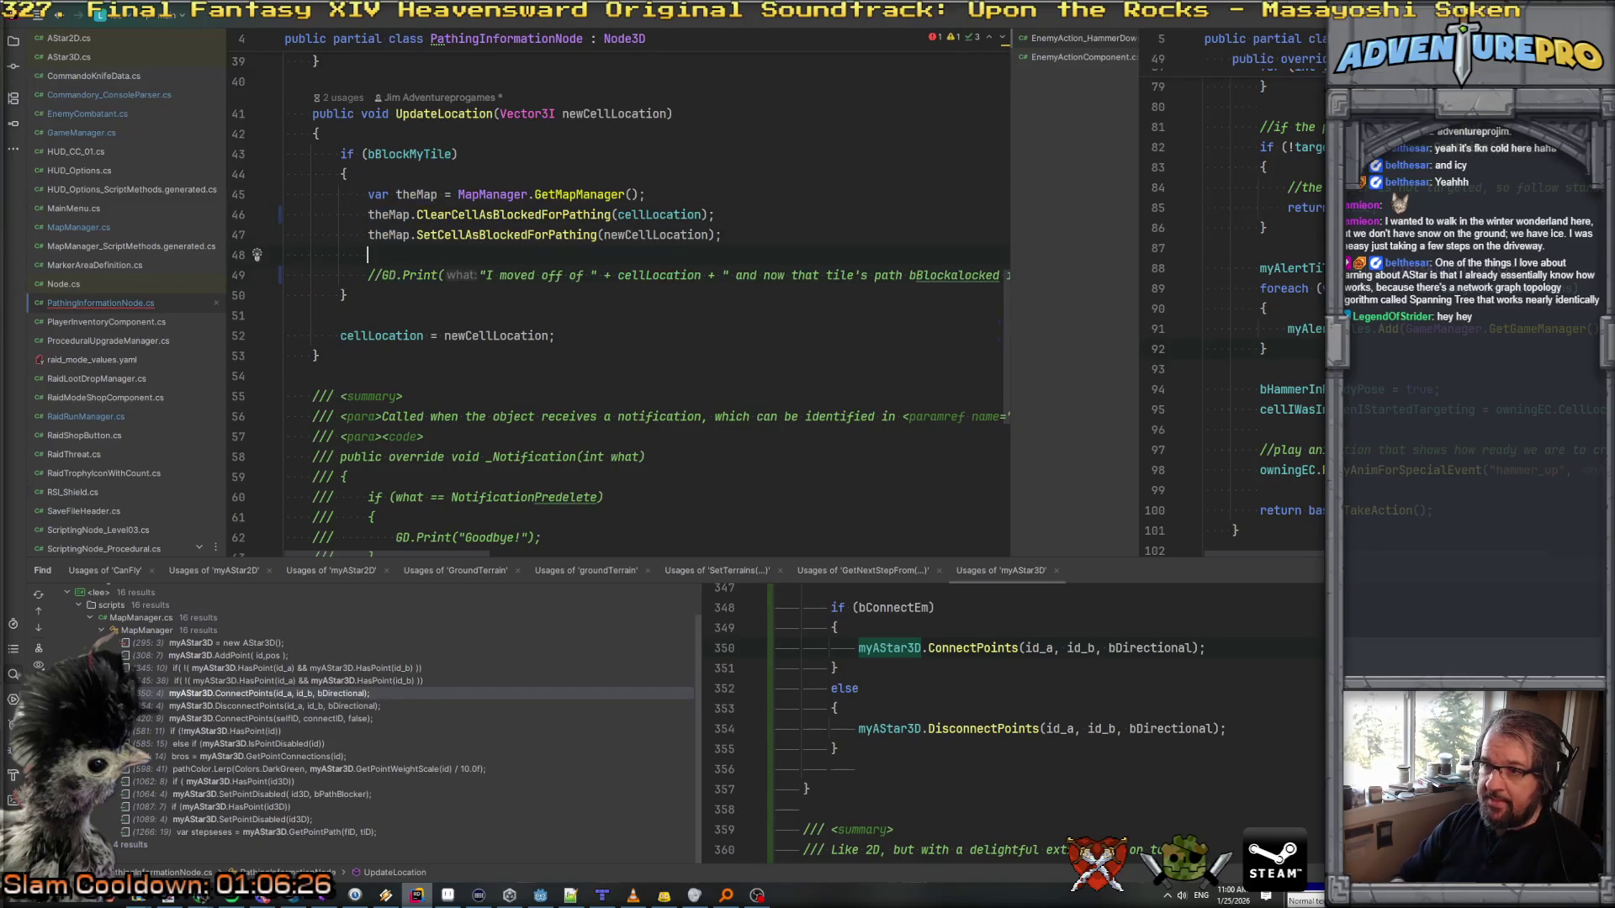
left_click(284, 275)
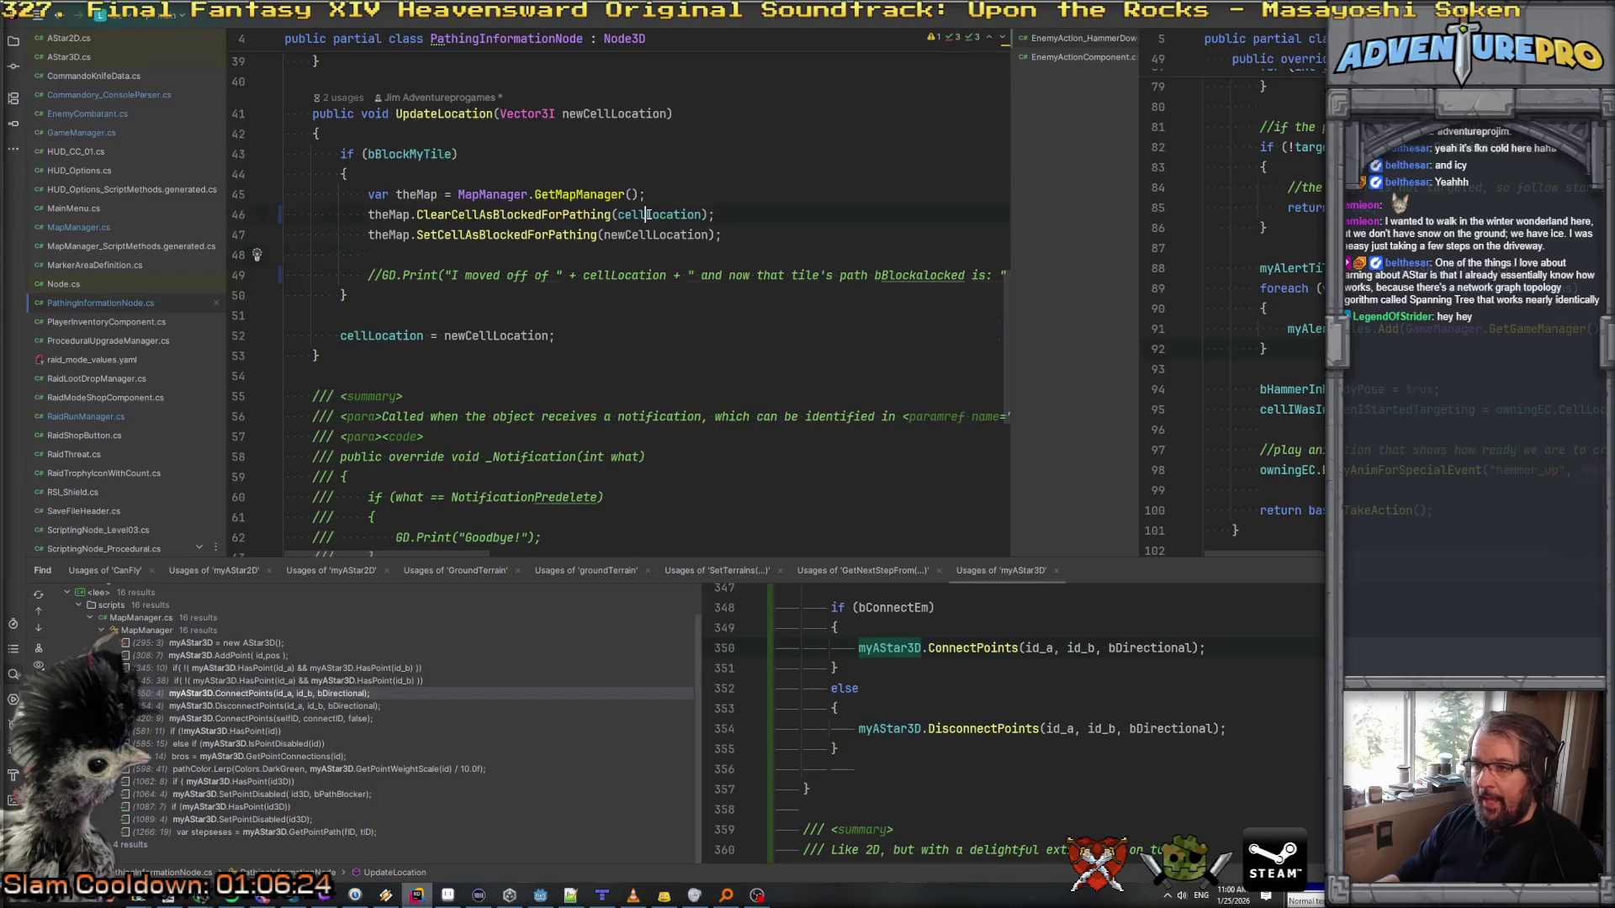
left_click(508, 217, "ctrl")
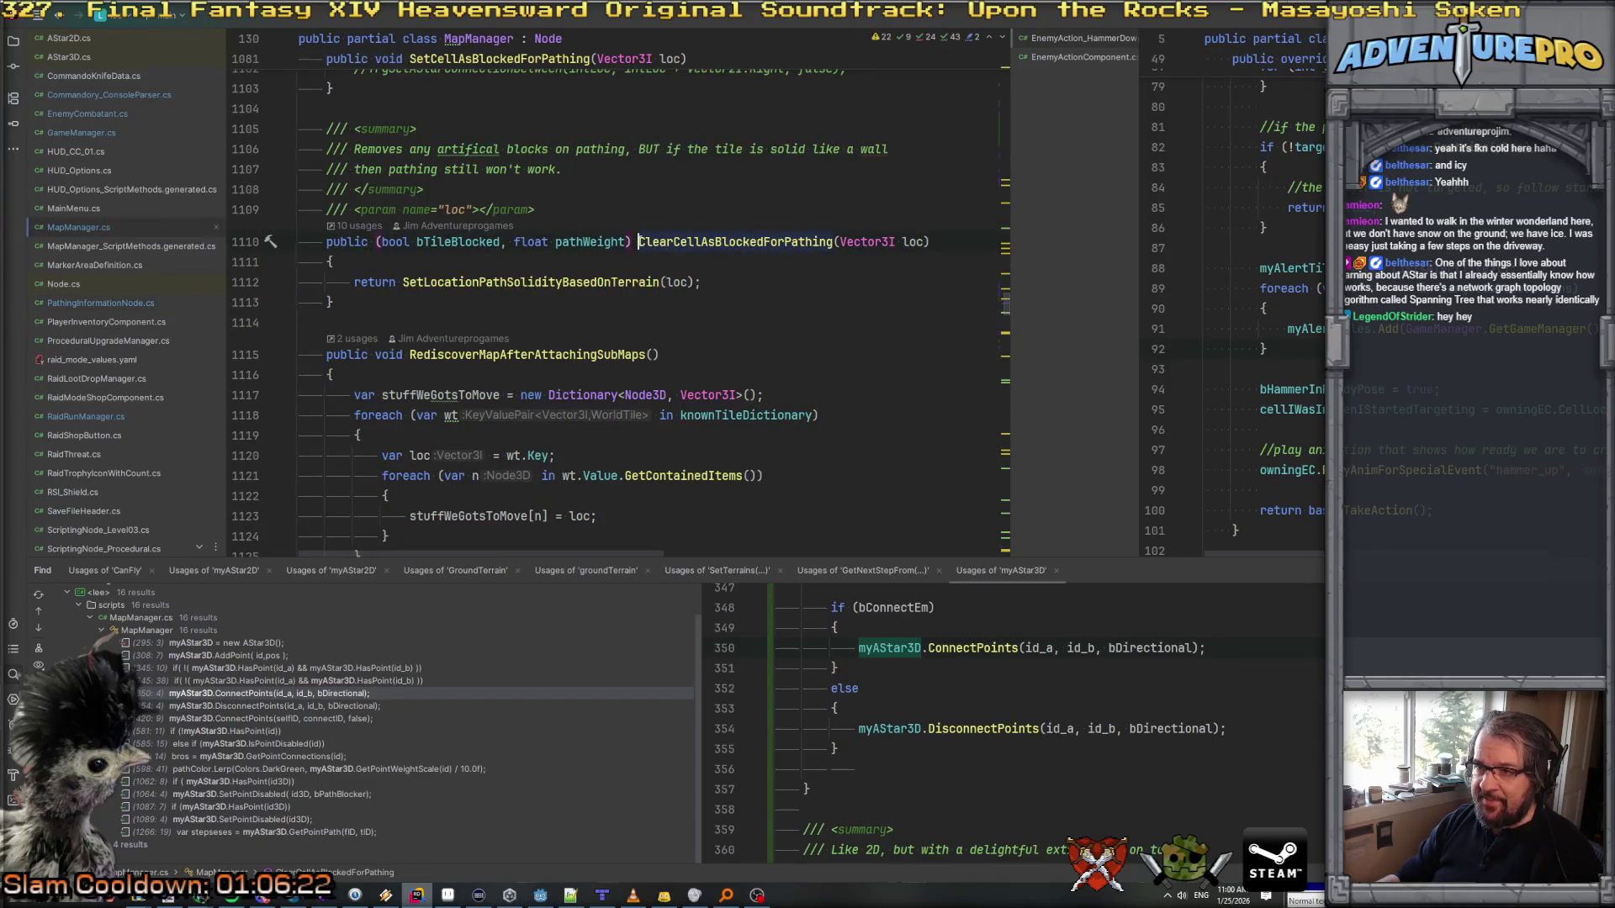
Step: Remove the leftover 'return' from the call inside ClearCellAsBlockedForPathing
type("void")
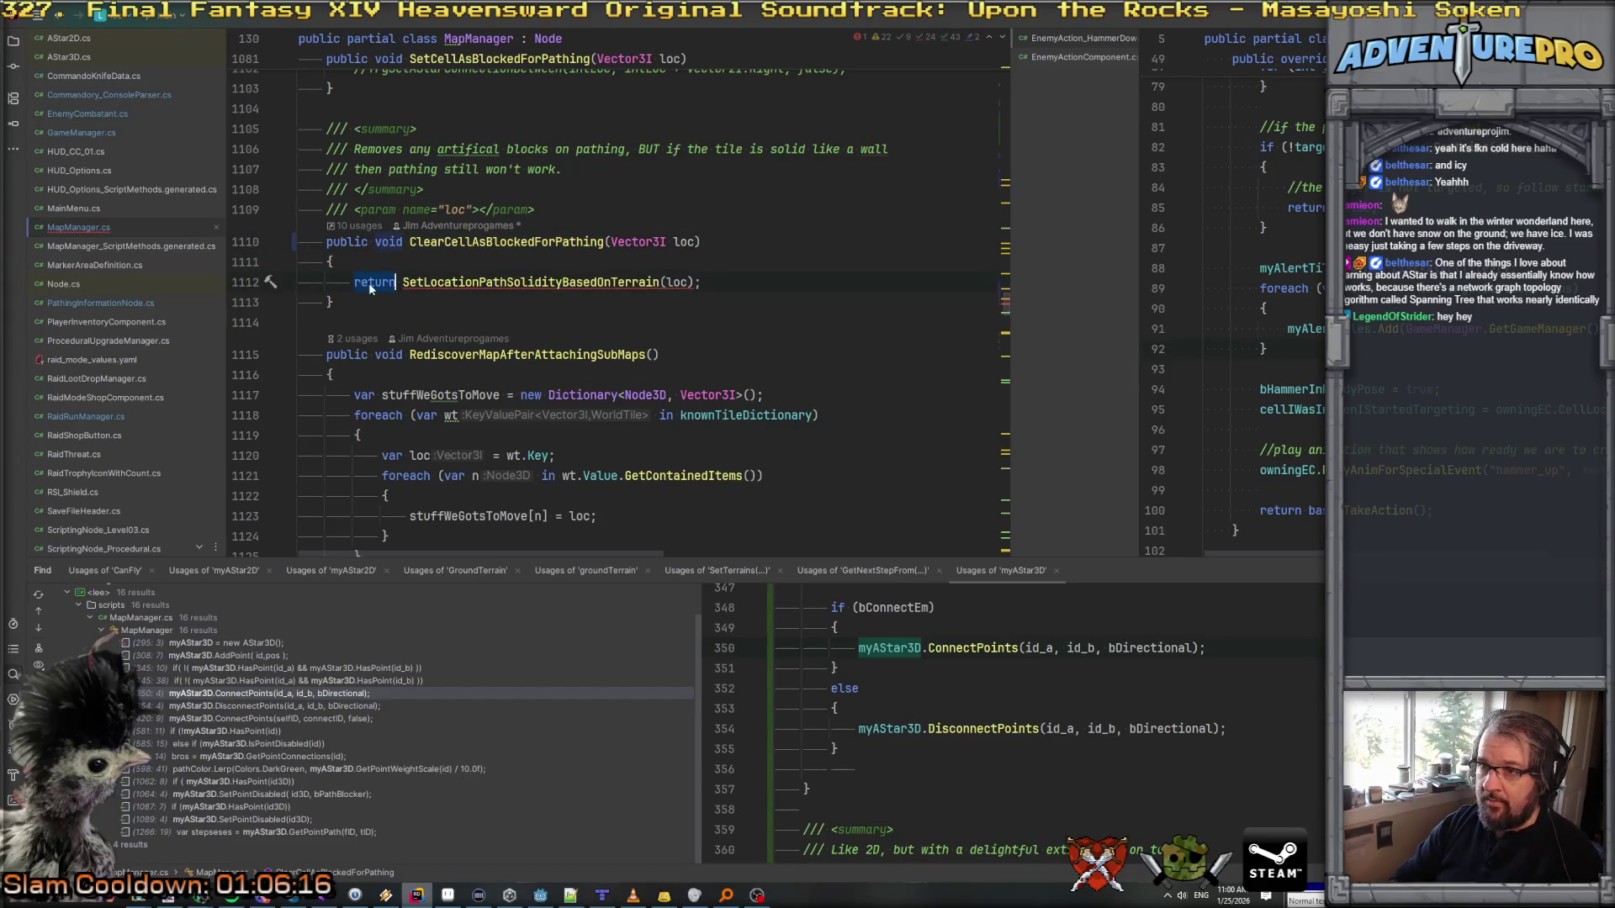
key("Delete")
key("Delete")
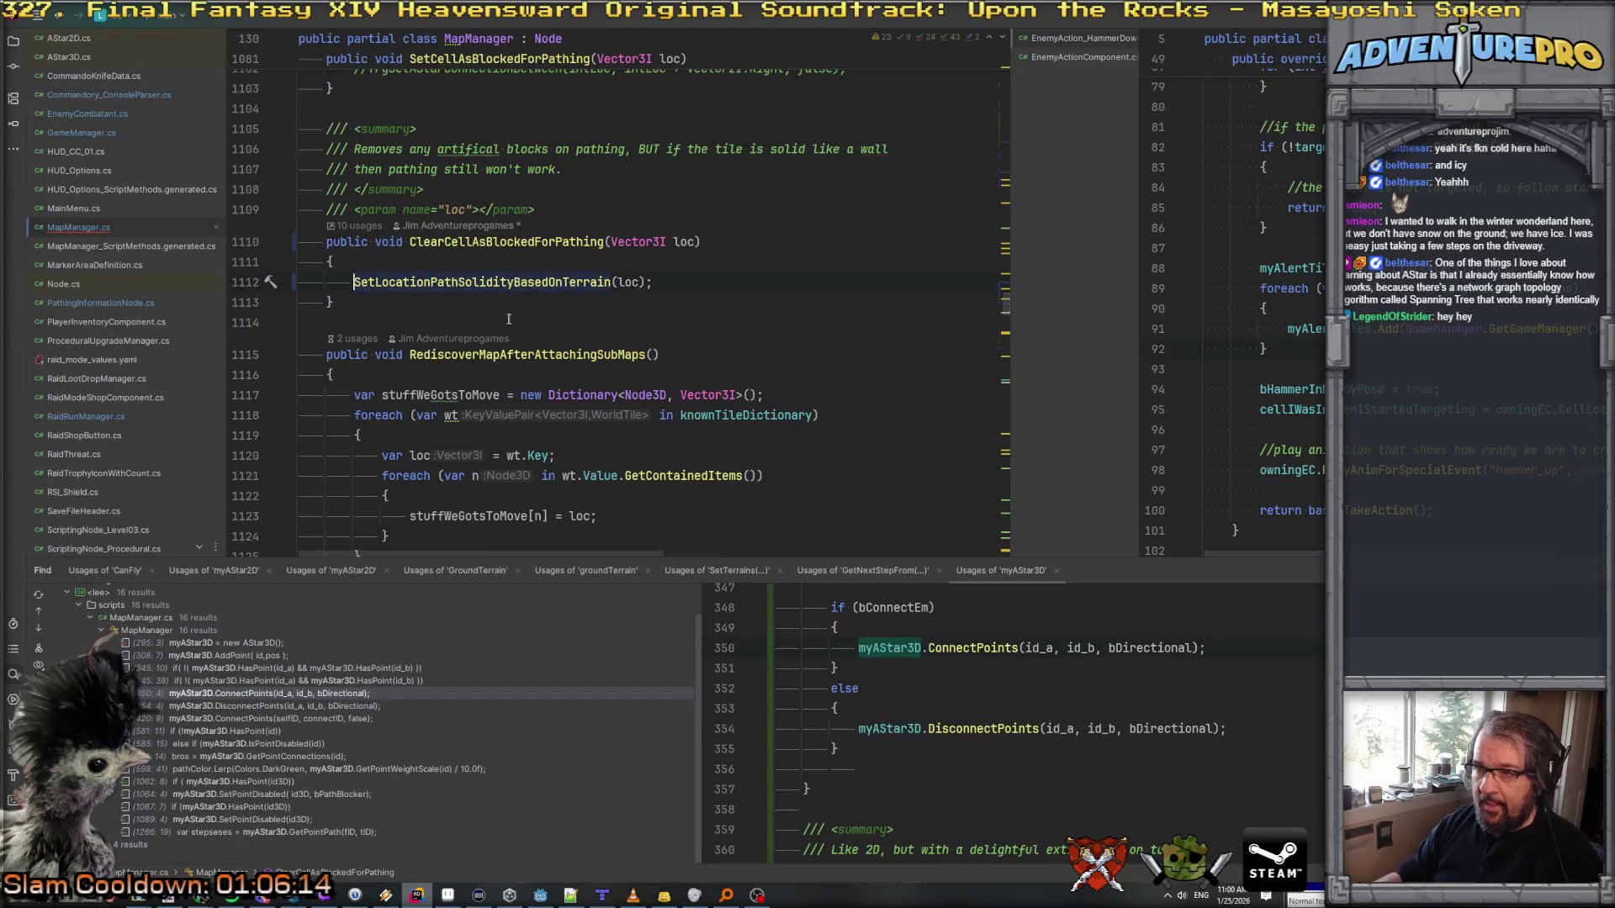
left_click(514, 242)
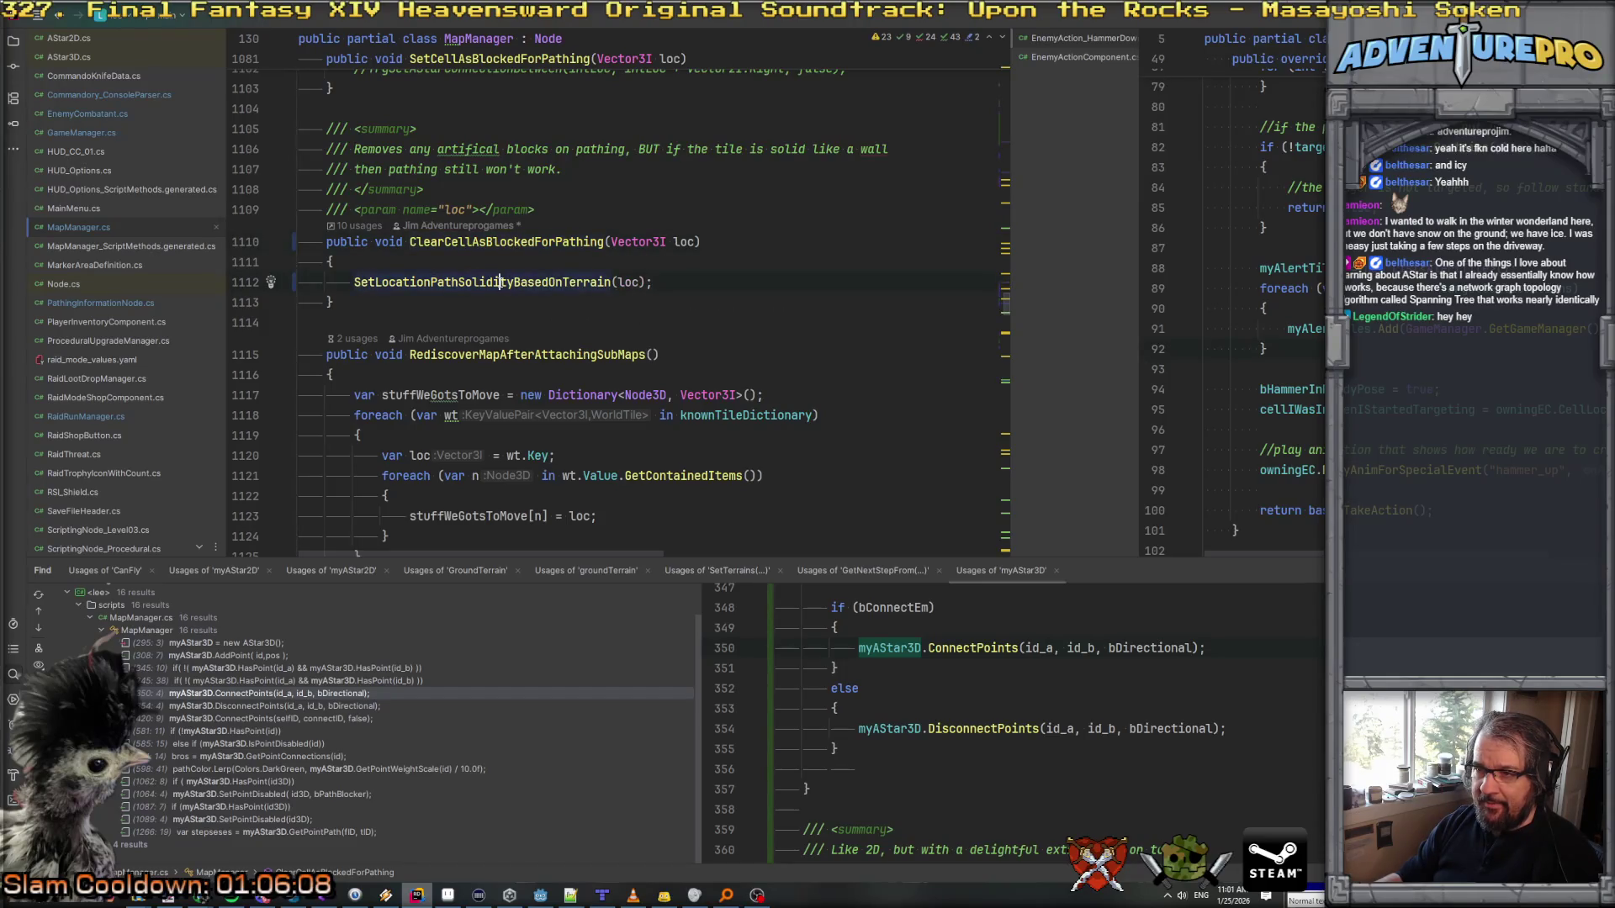
scroll(497, 285, "up", 3)
scroll(484, 290, "down", 3)
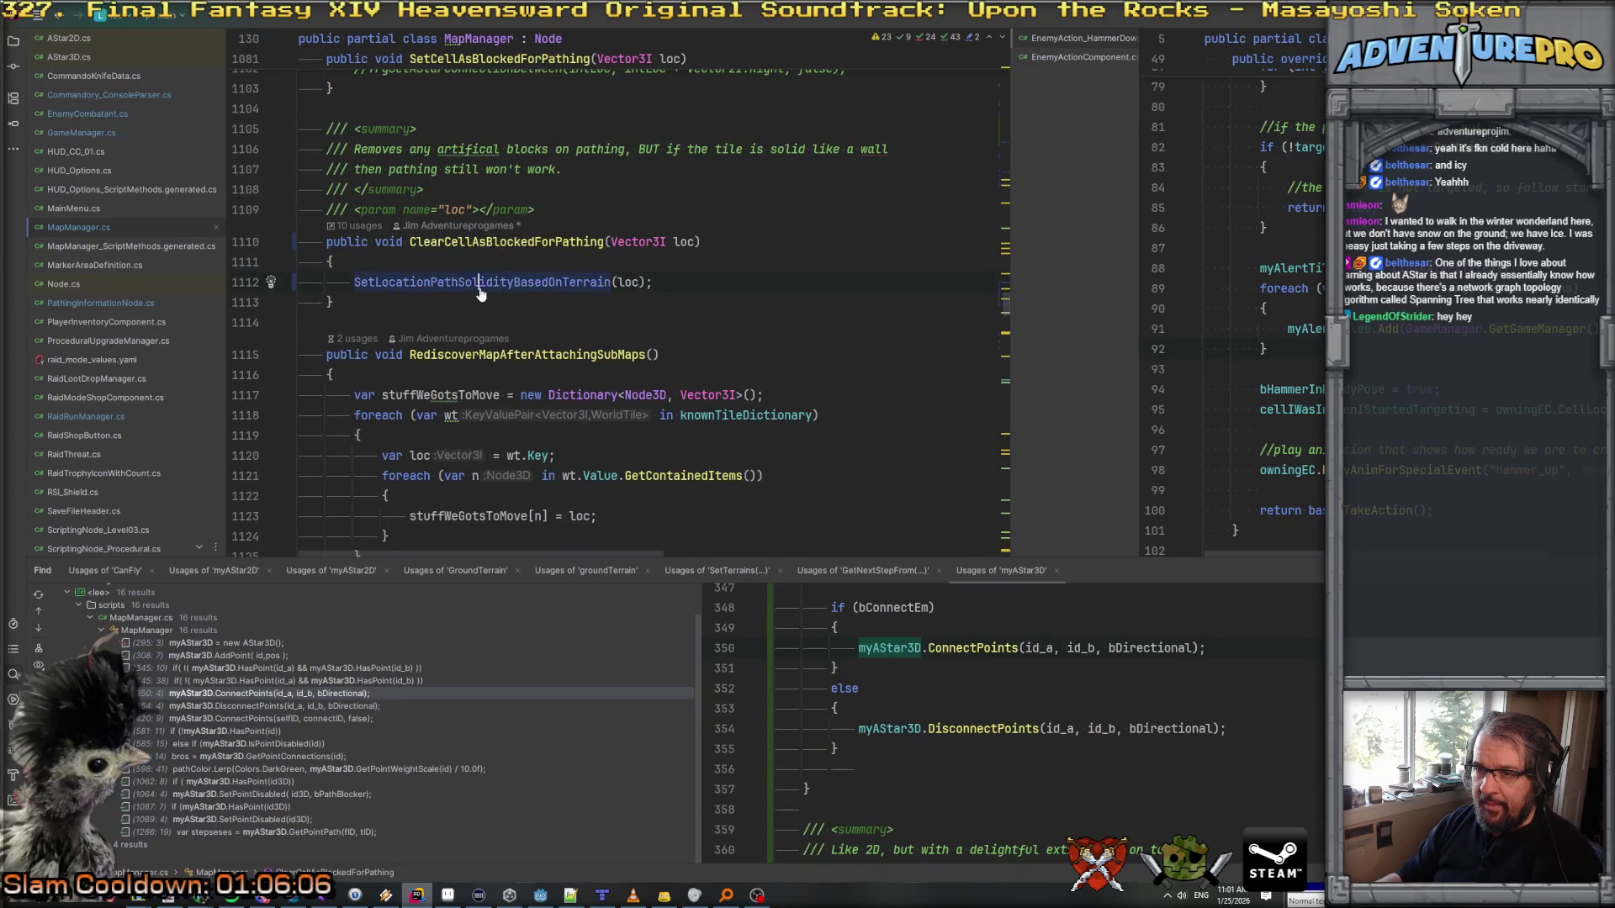
Step: Delete the (bool, float) tuple return type from SetLocationPathSolidityBasedOnTerrain's declaration
left_click(479, 284, "ctrl")
left_click_drag(591, 242, 327, 242)
key("BackSpace")
scroll(351, 278, "down", 2)
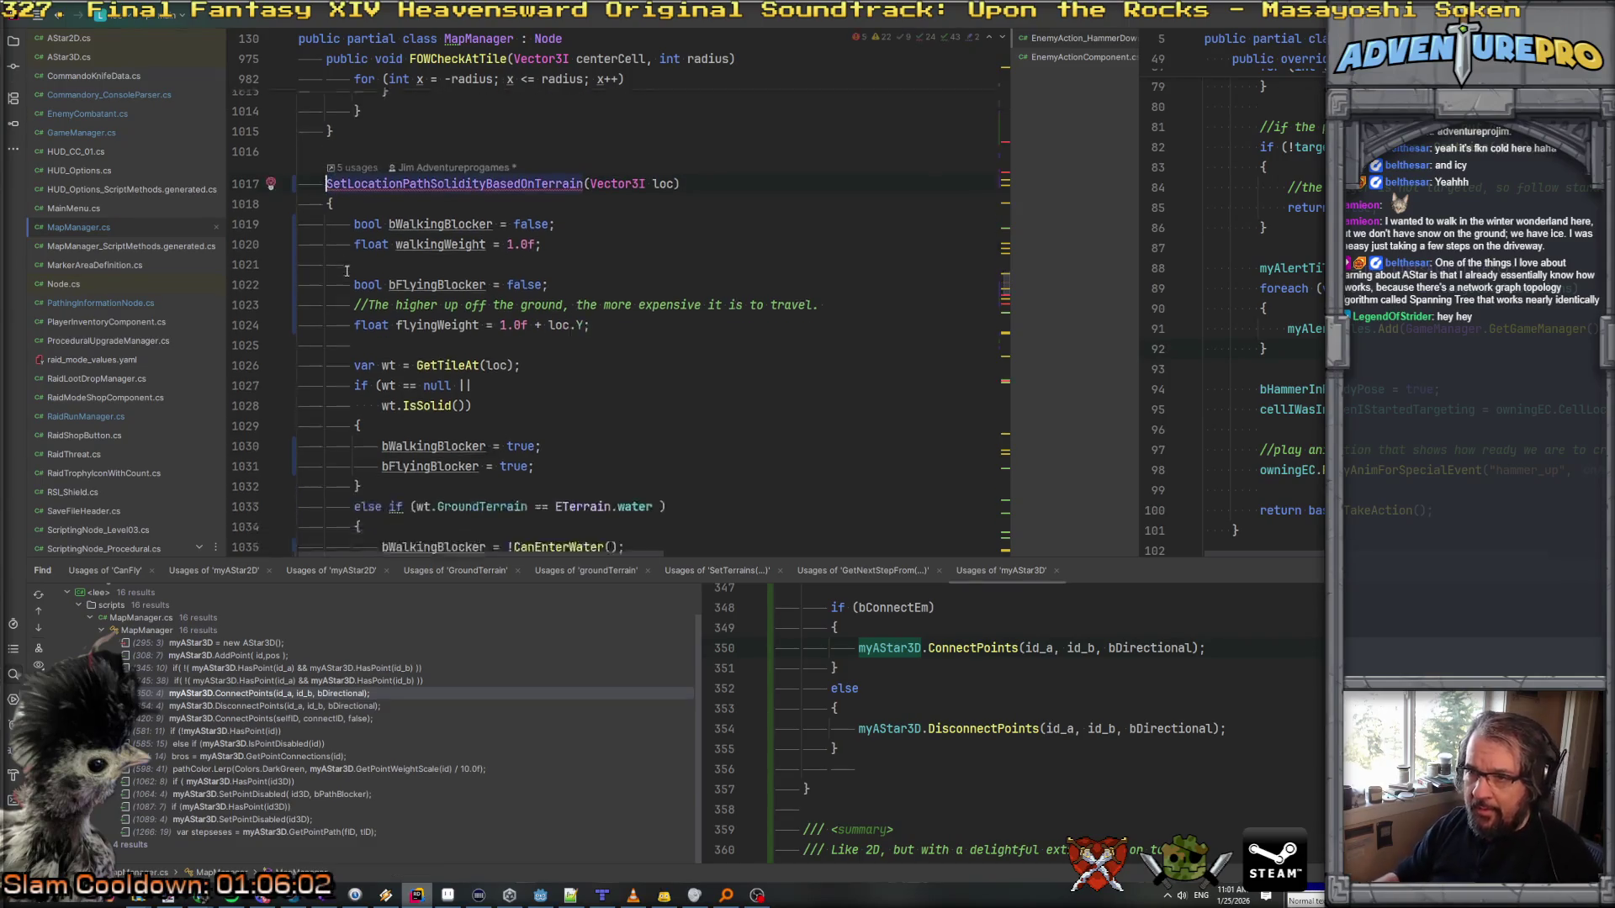
Step: Declare the method void and delete its final tuple return line plus the blank line above
scroll(352, 277, "up", 2)
type("void")
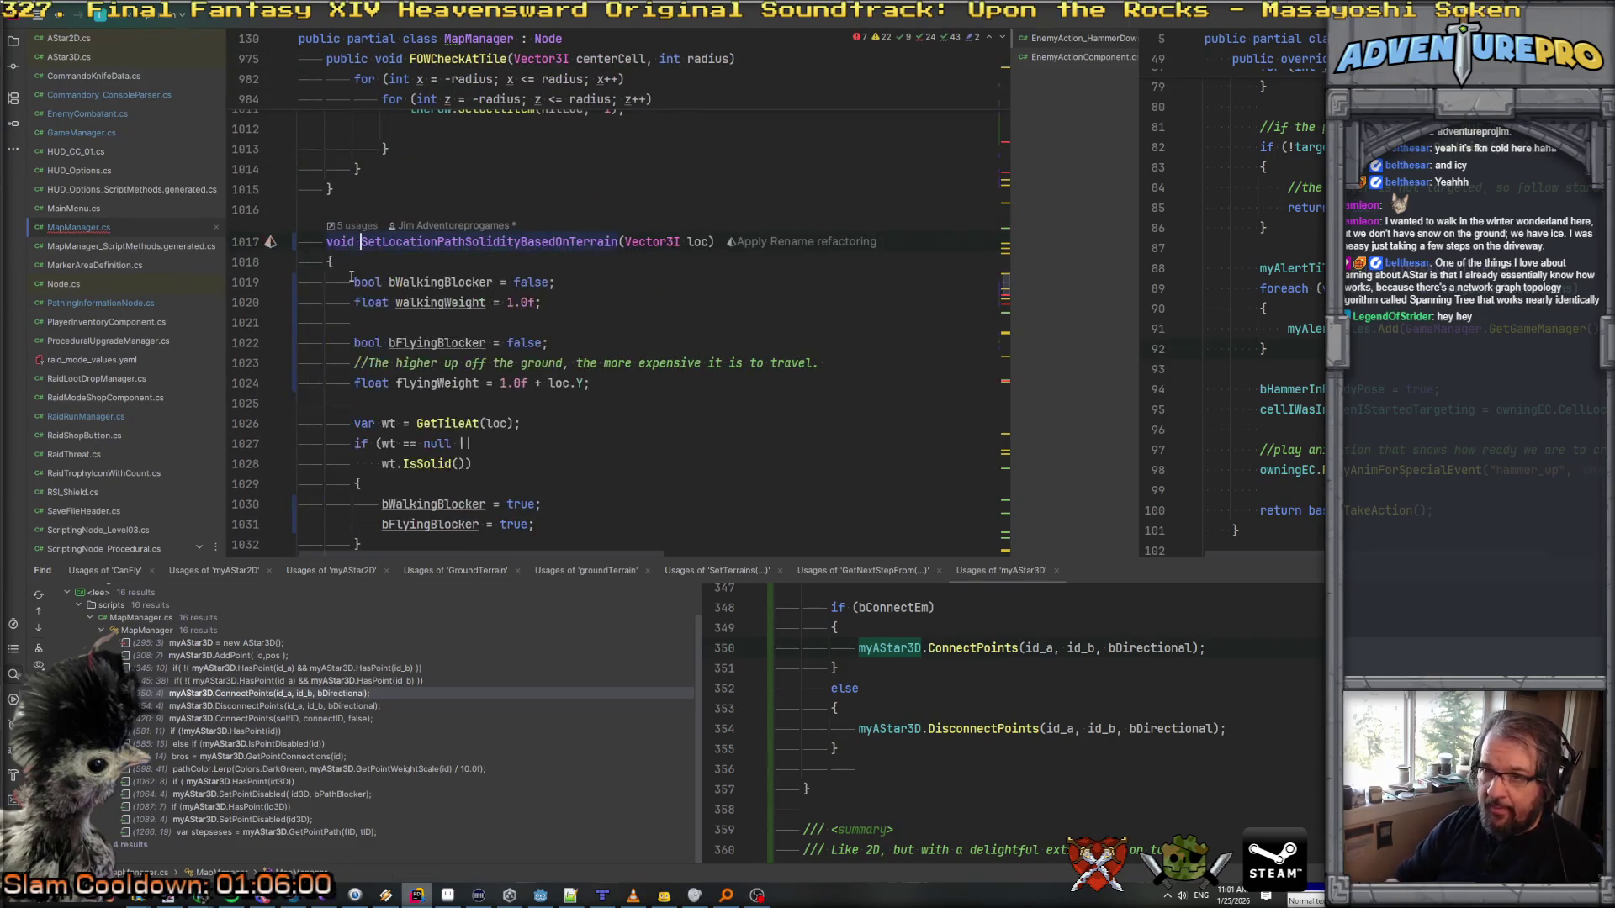
scroll(548, 366, "down", 5)
scroll(548, 366, "down", 15)
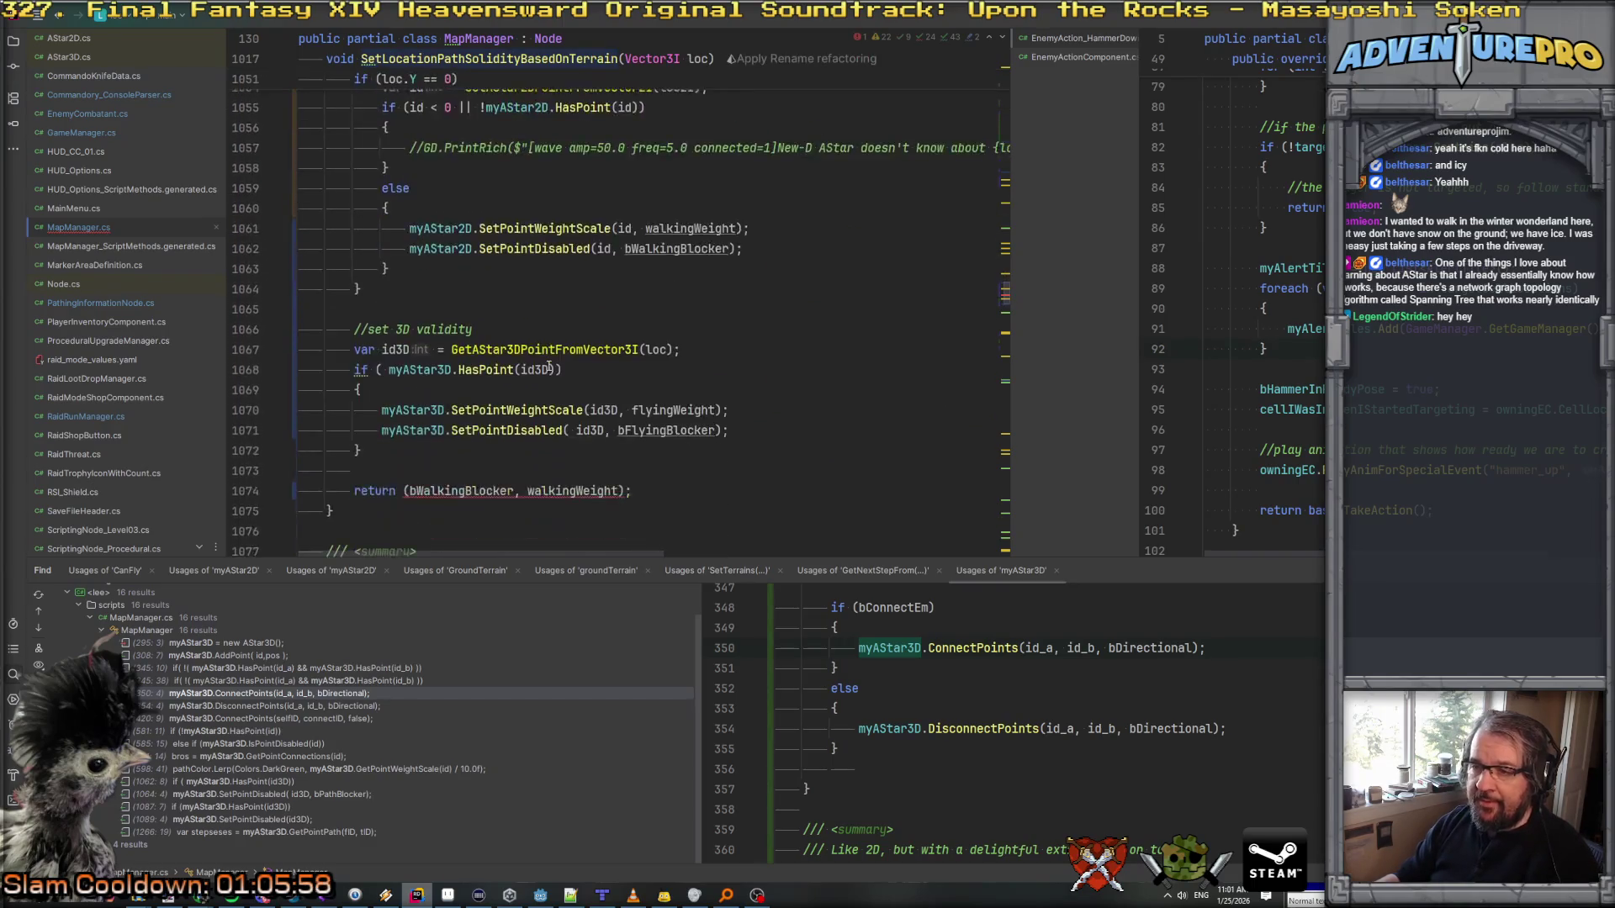
left_click_drag(357, 183, 747, 192)
key("Up")
key("shift+Down")
key("Delete")
key("shift+Up")
key("Delete")
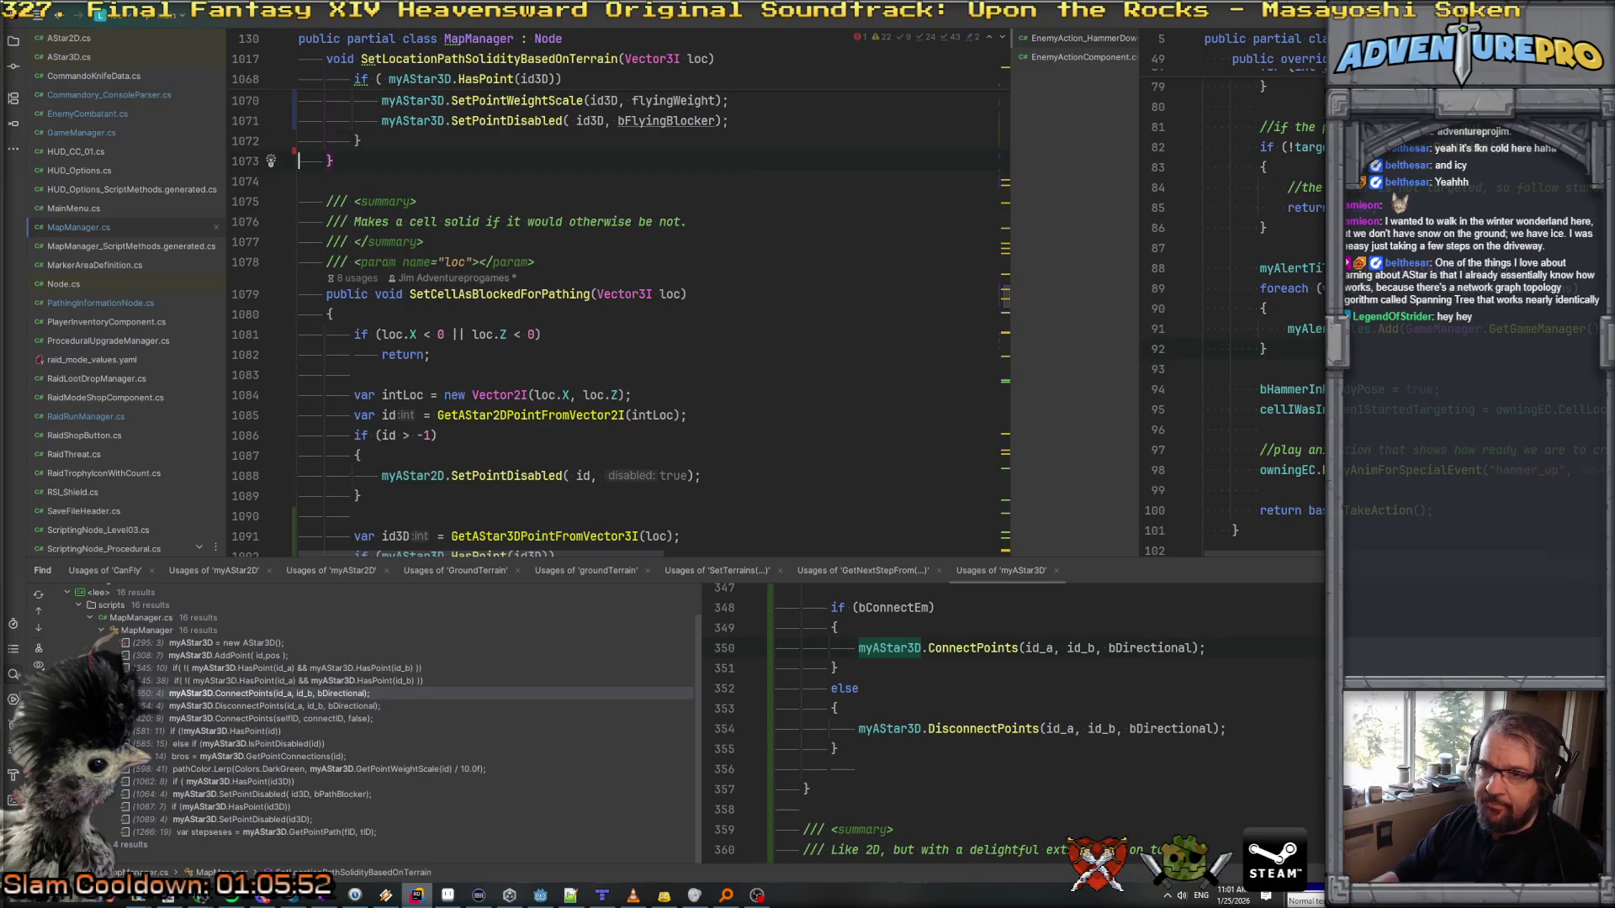
Step: Delete the trailing else branch that resets bWalkingBlocker to false
scroll(589, 294, "up", 14)
scroll(589, 295, "down", 4)
scroll(745, 202, "up", 7)
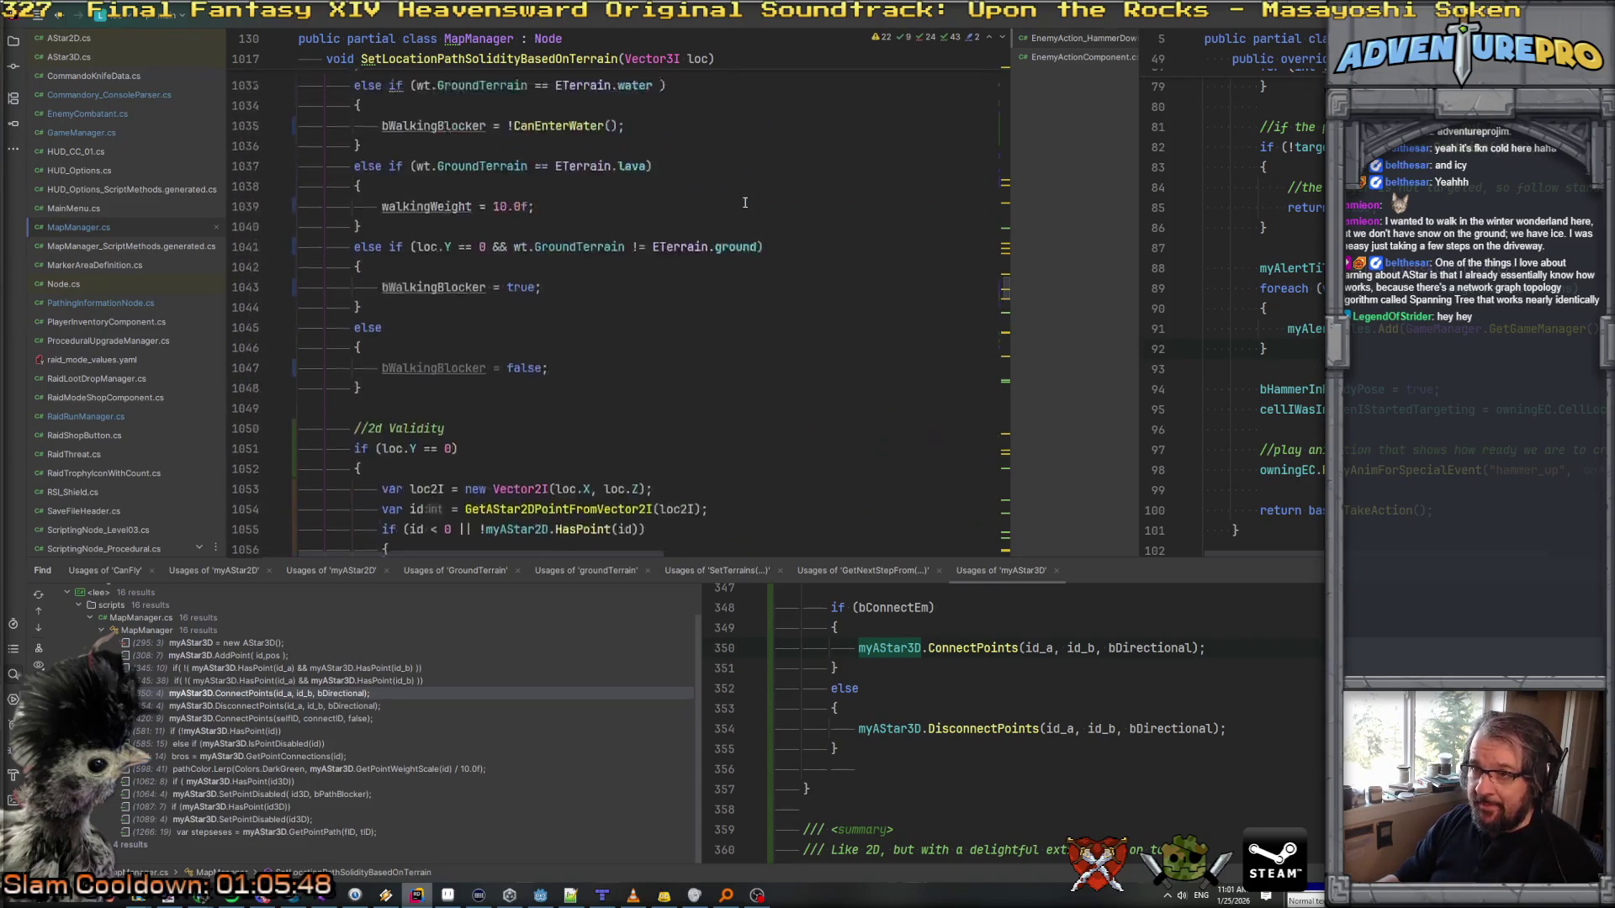
scroll(745, 202, "down", 4)
scroll(744, 202, "down", 1)
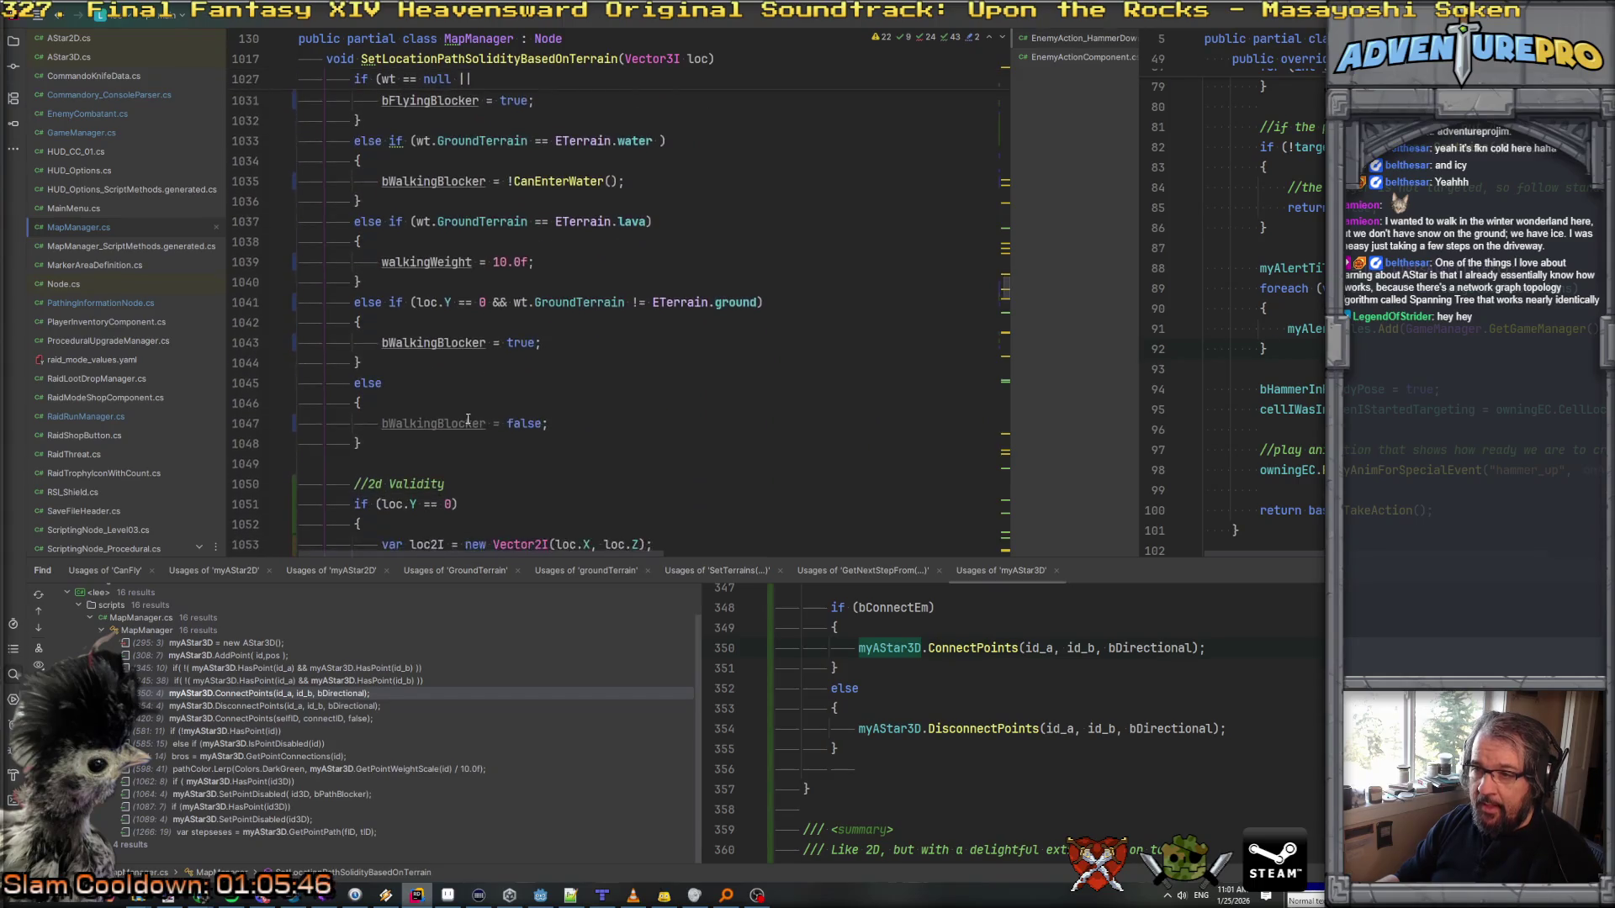
key("Delete")
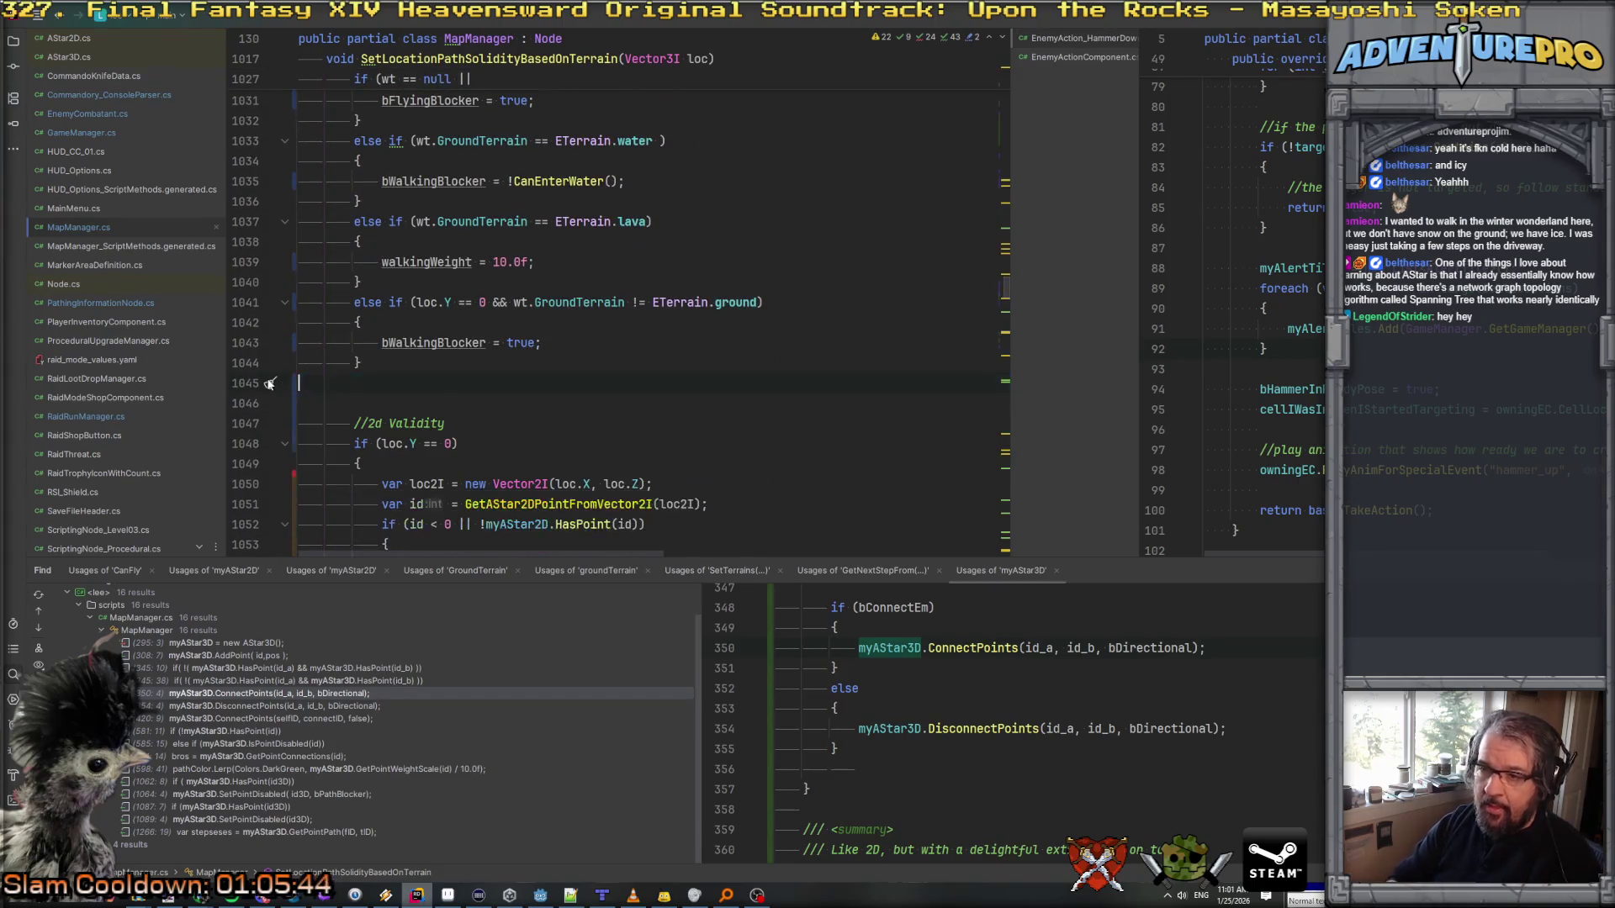
scroll(270, 382, "up", 6)
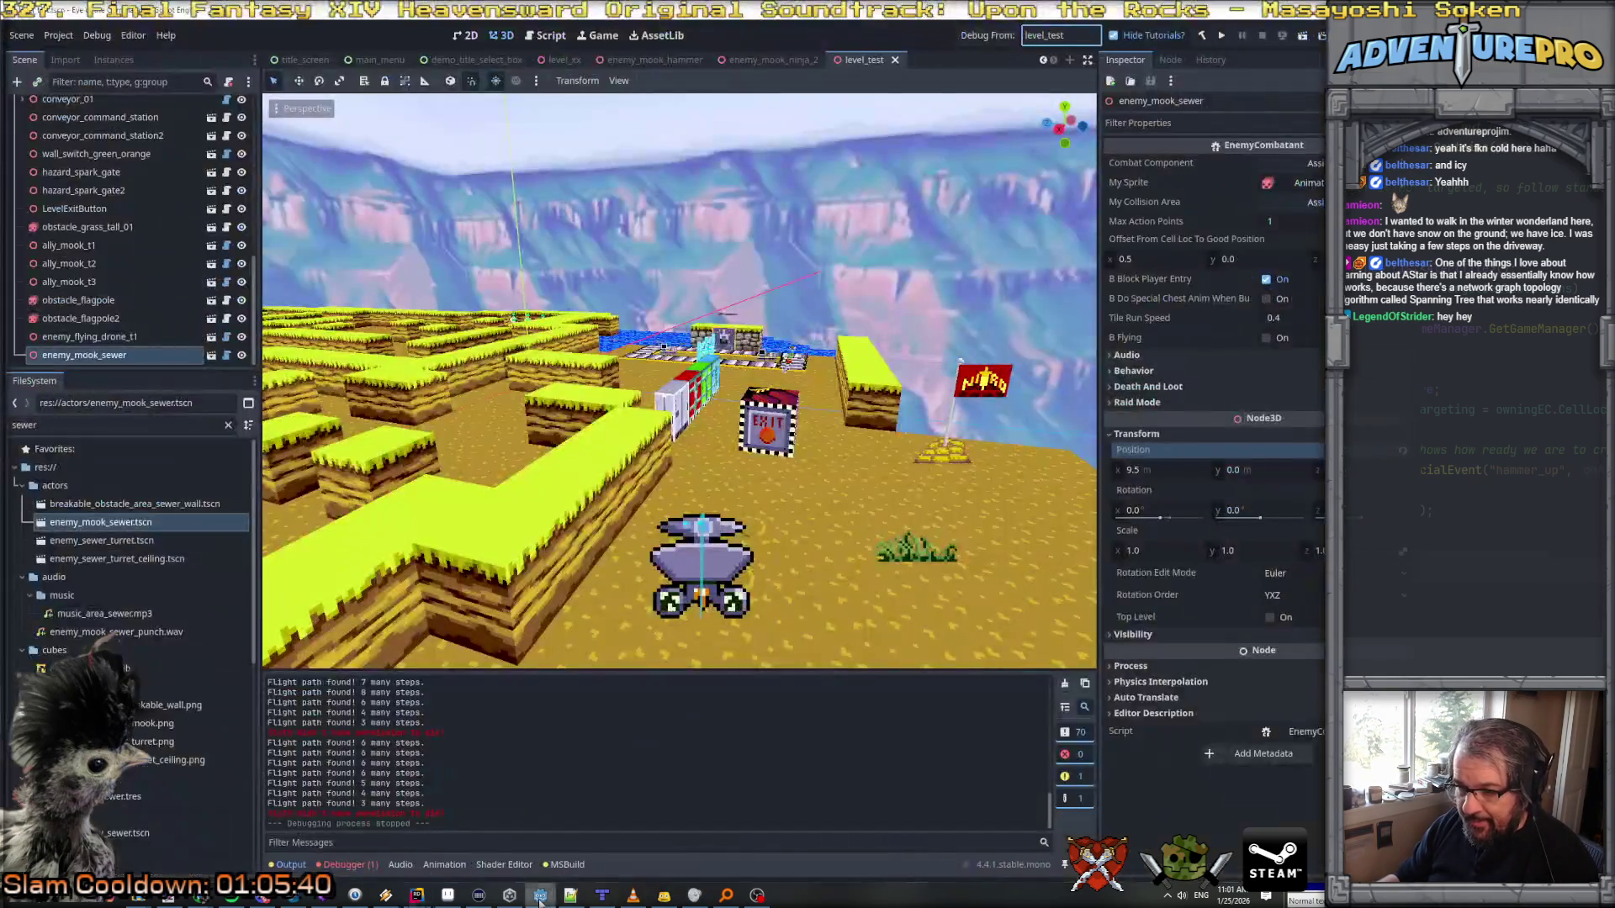
left_click(540, 895)
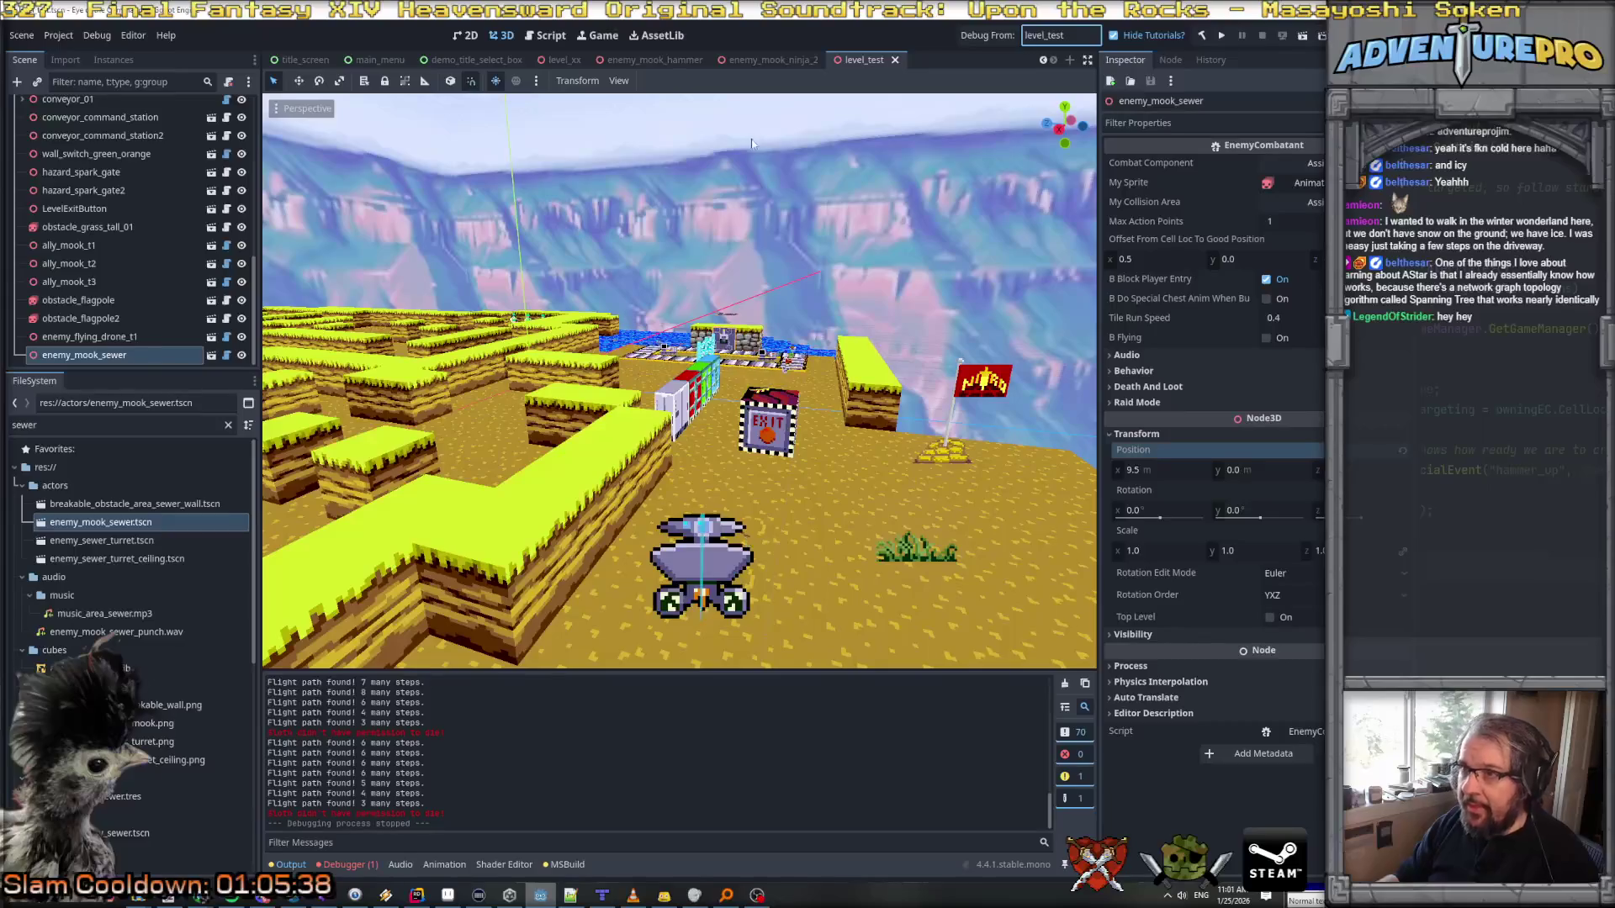
Step: Save and launch level_test, then sidestep the player around the stone walls
left_click(978, 37)
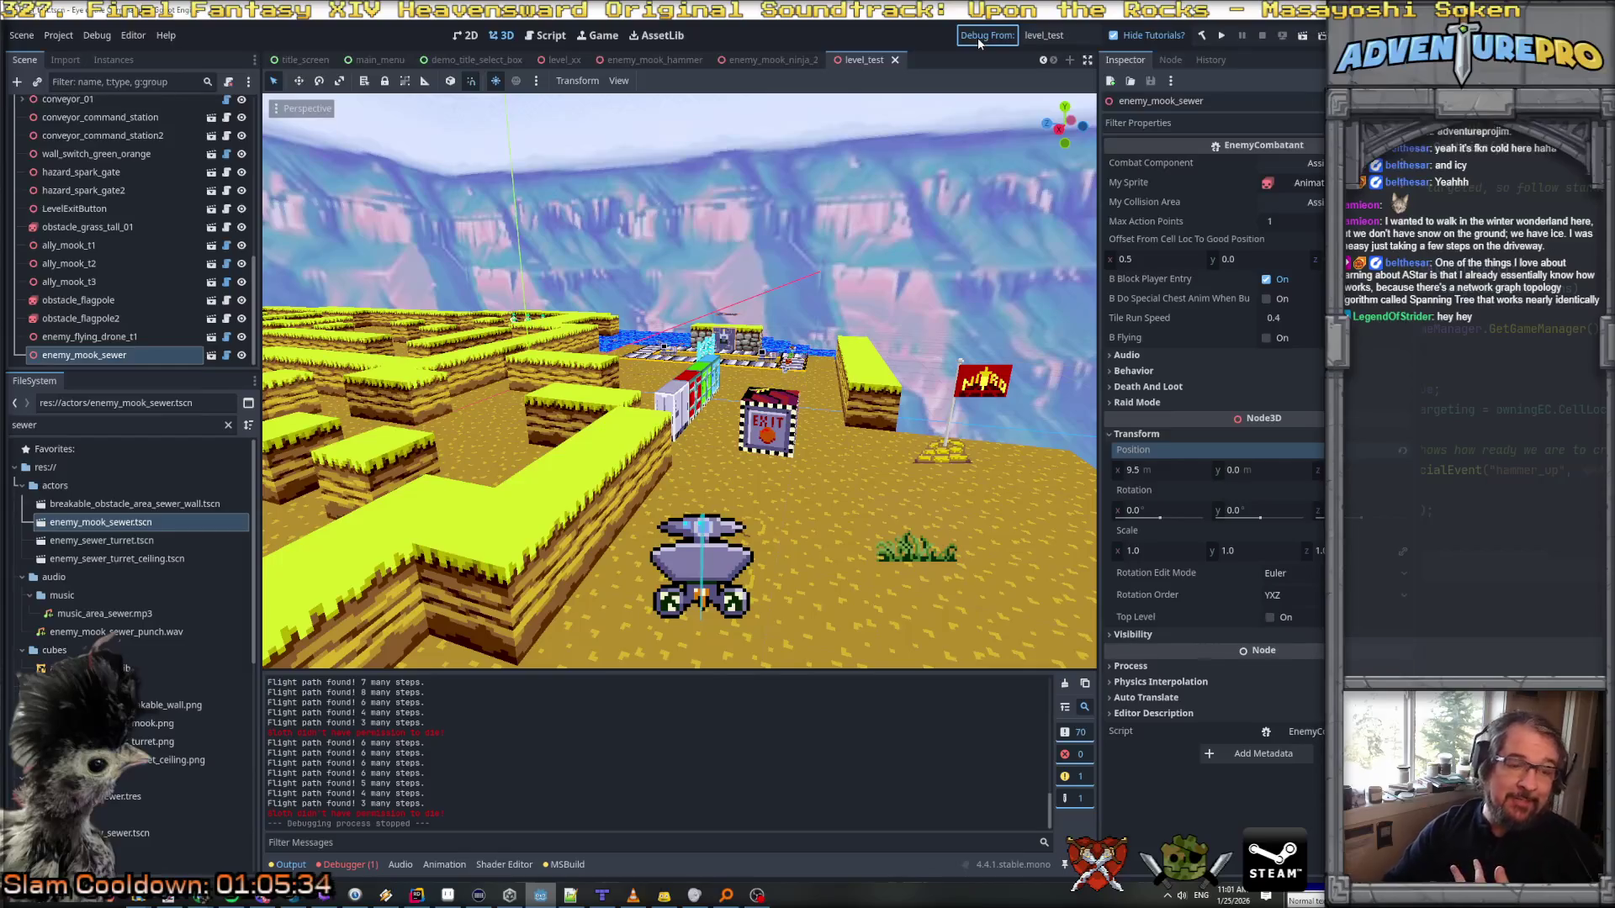
key("ctrl+s")
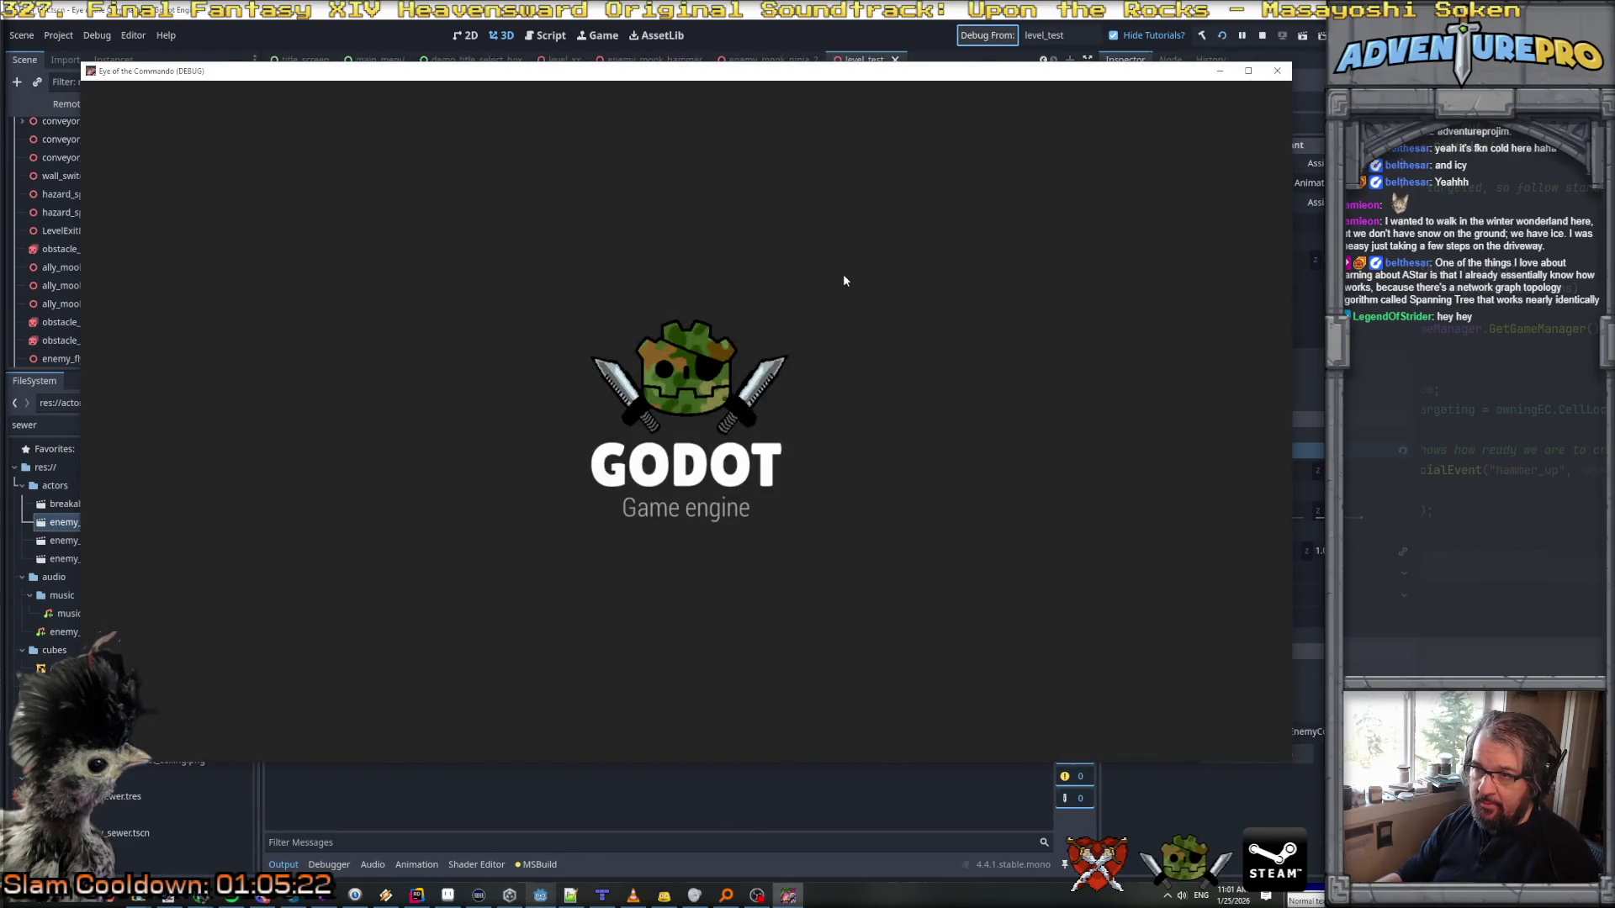
key("Left")
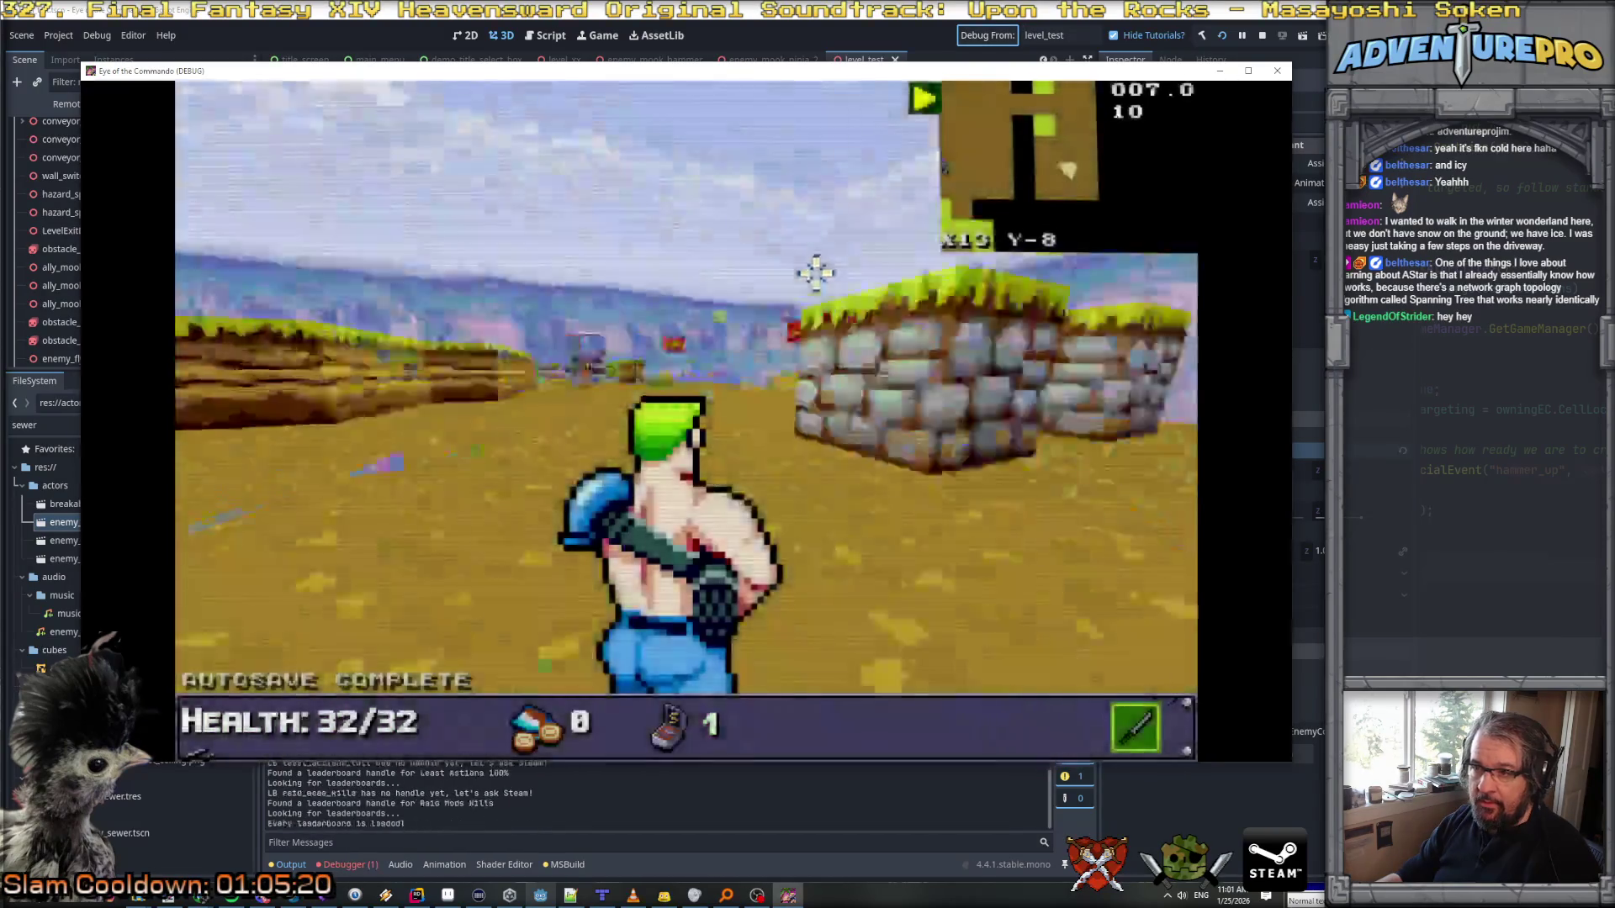
key("d")
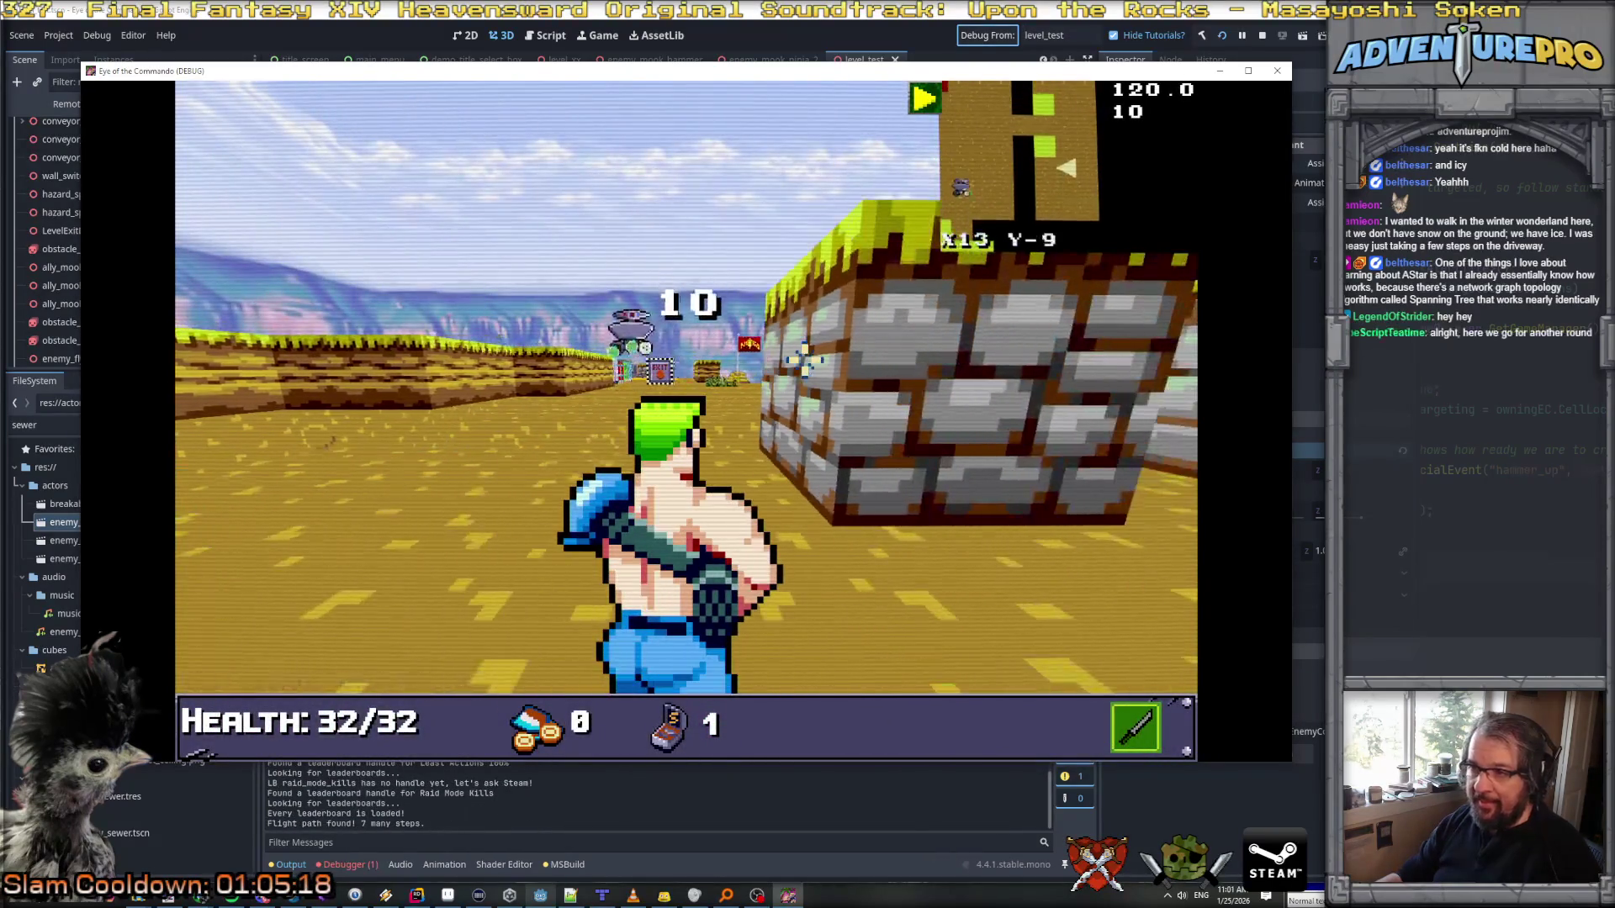
key("s")
key("a")
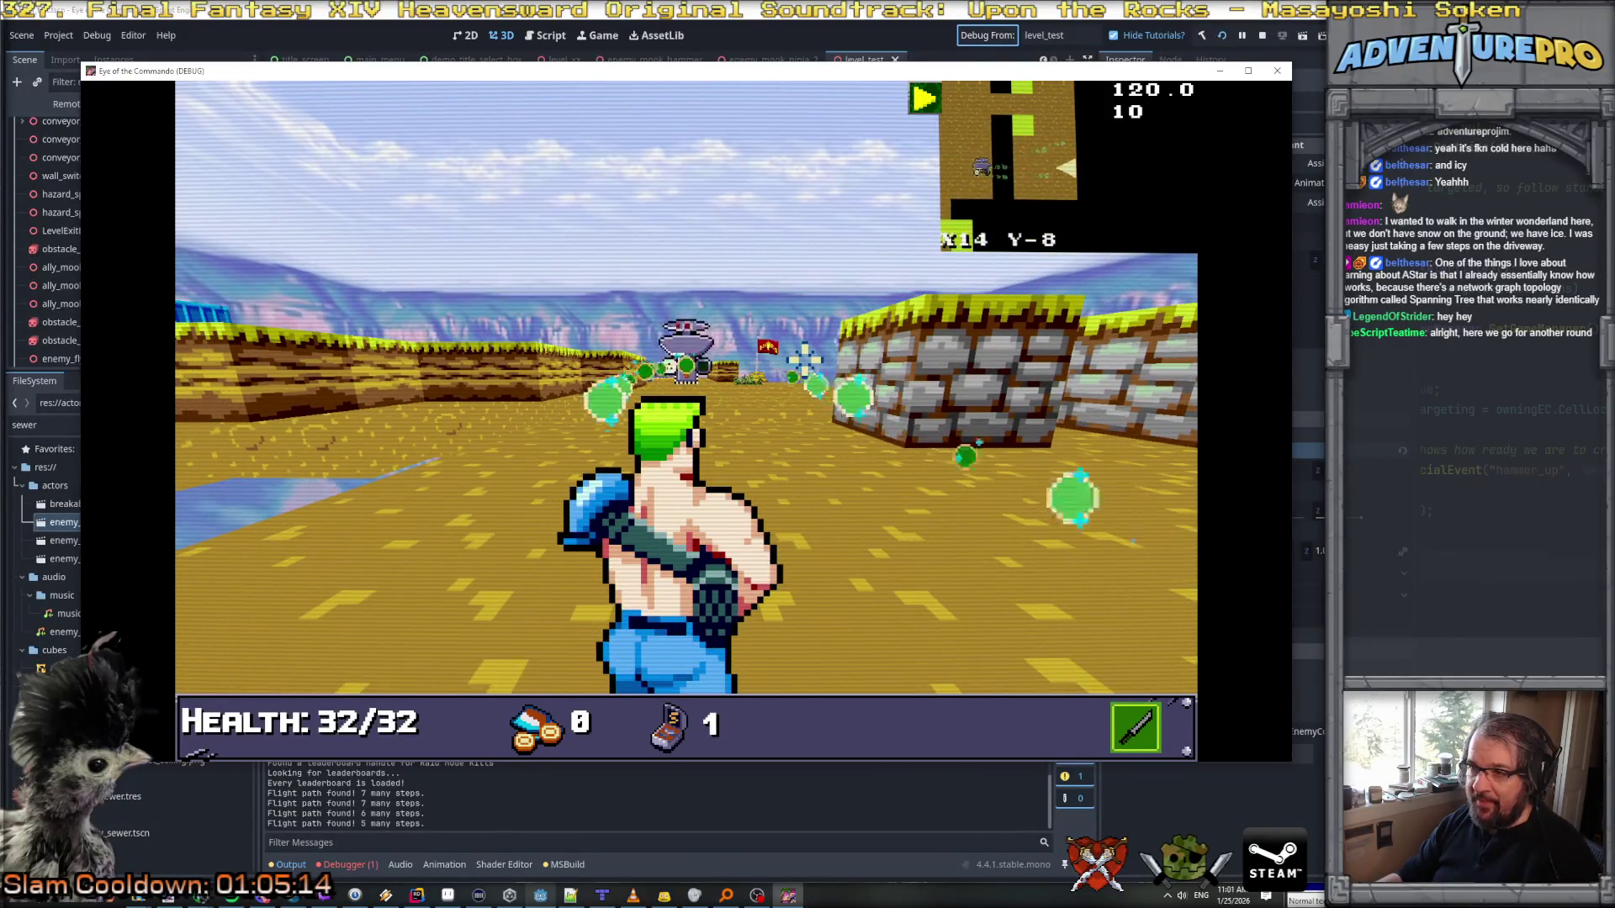
key("d")
key("d")
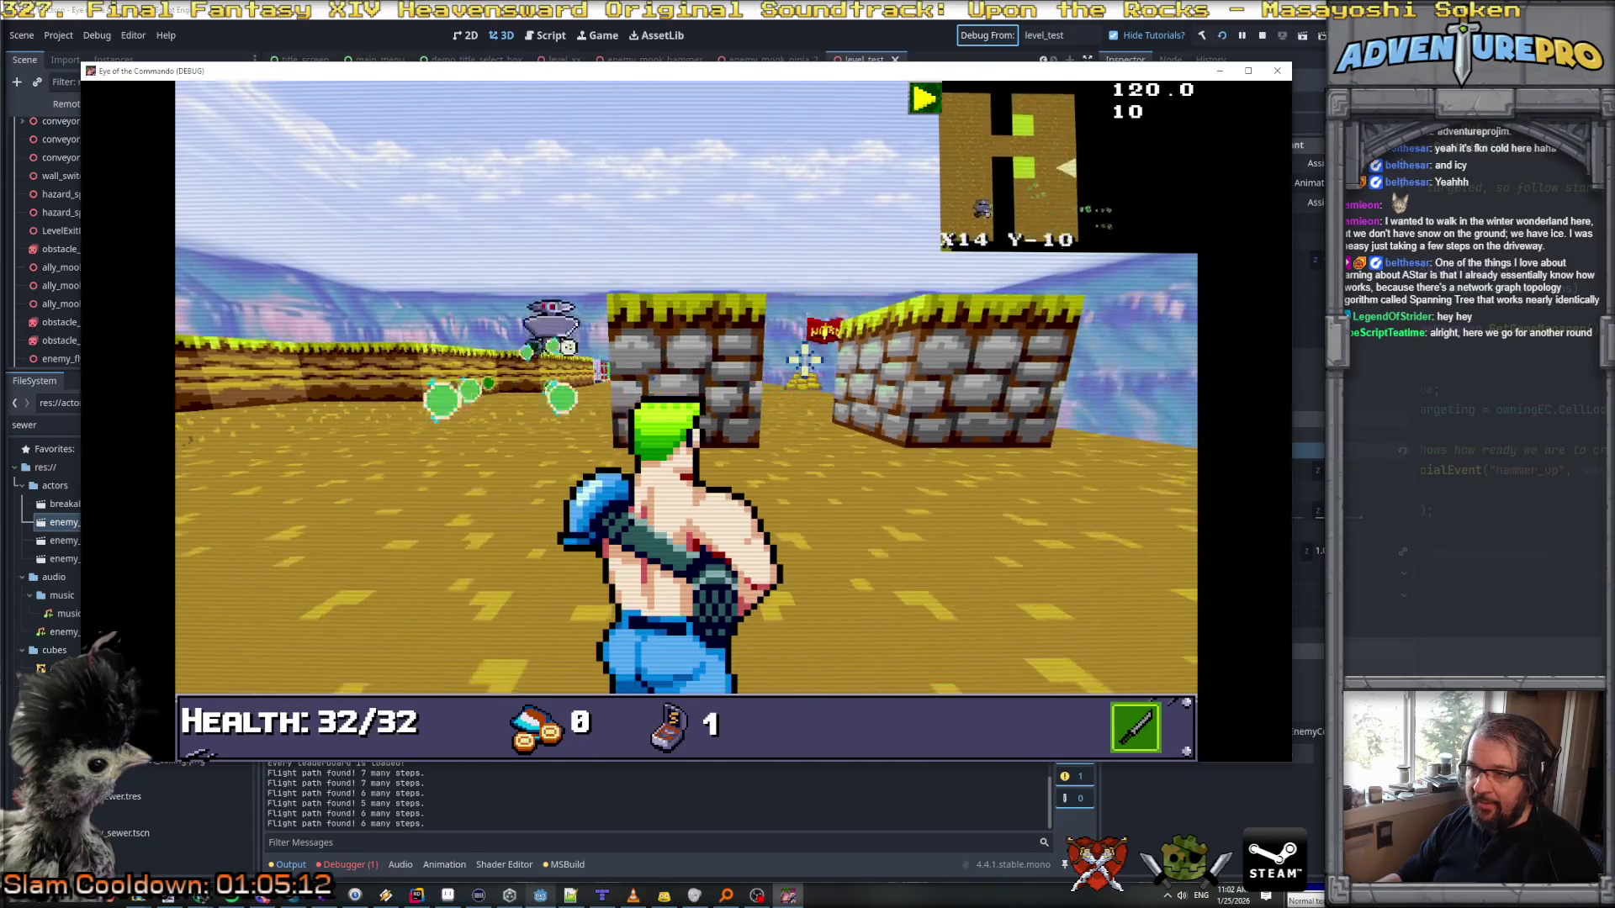
key("d")
key("d")
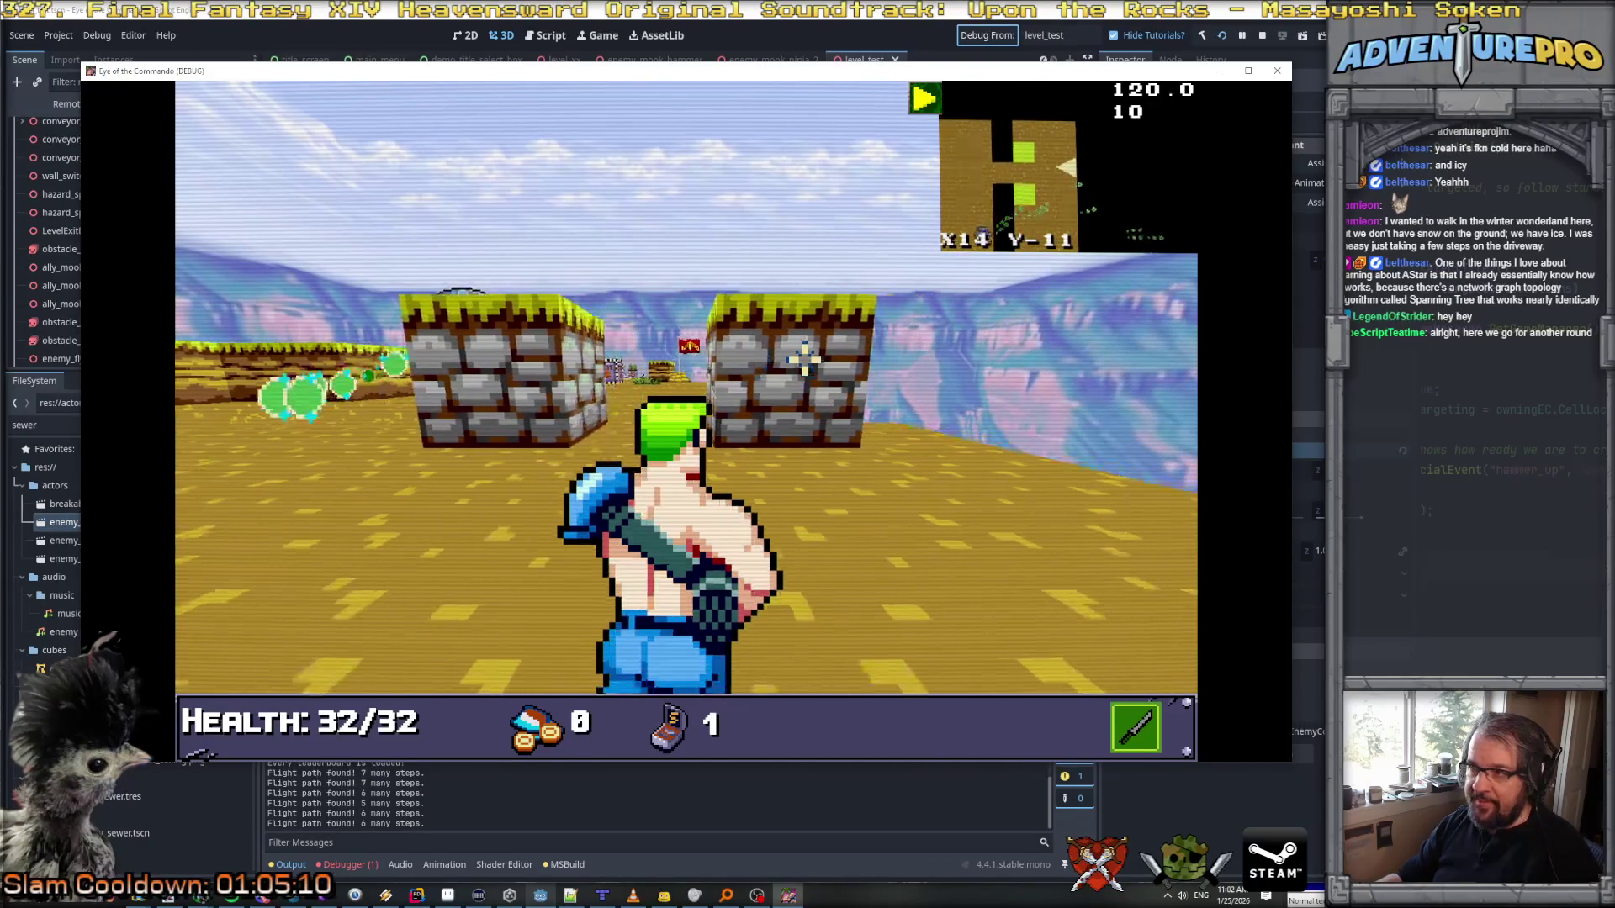
key("d")
key("q")
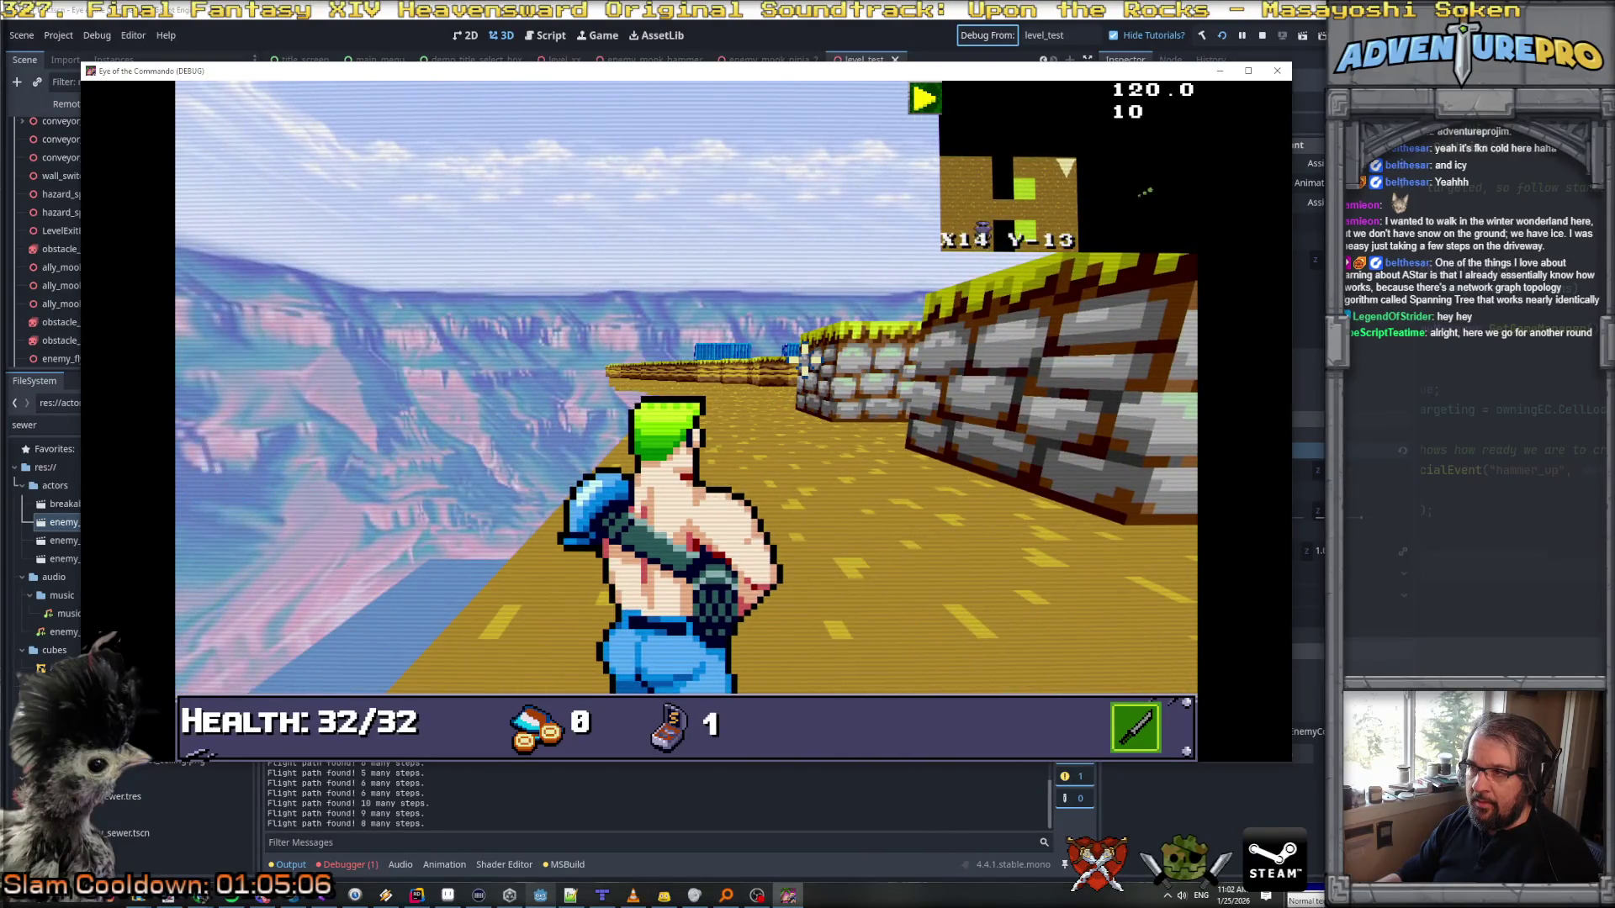
Step: Turn to look for the enemy and advance back into the open desert
key("w")
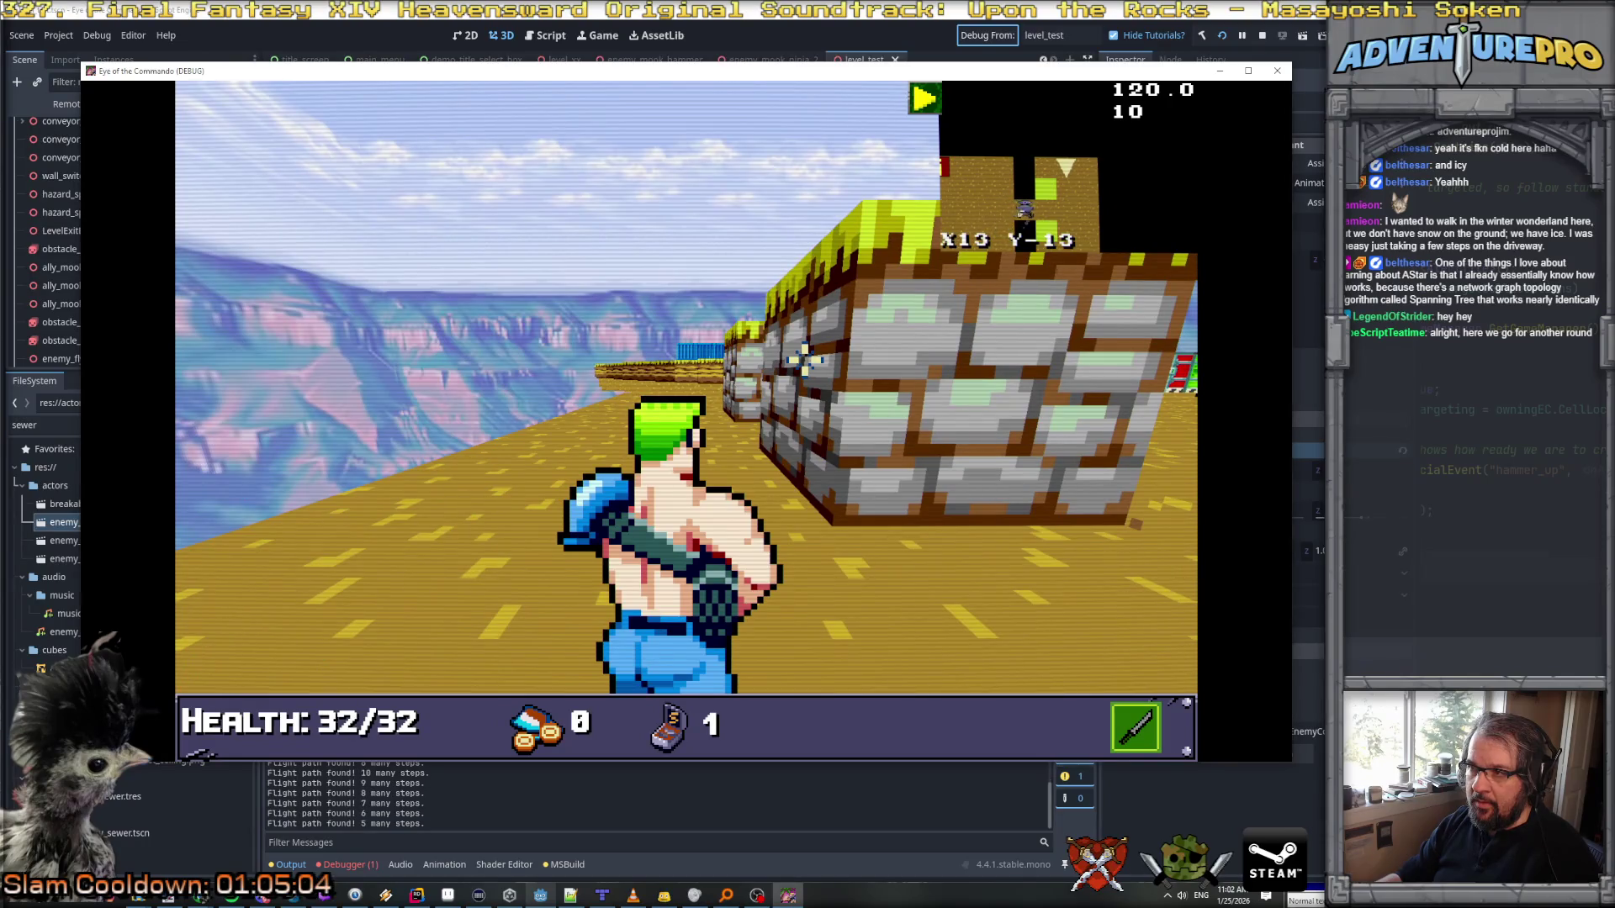
key("e")
key("q")
key("e")
key("e")
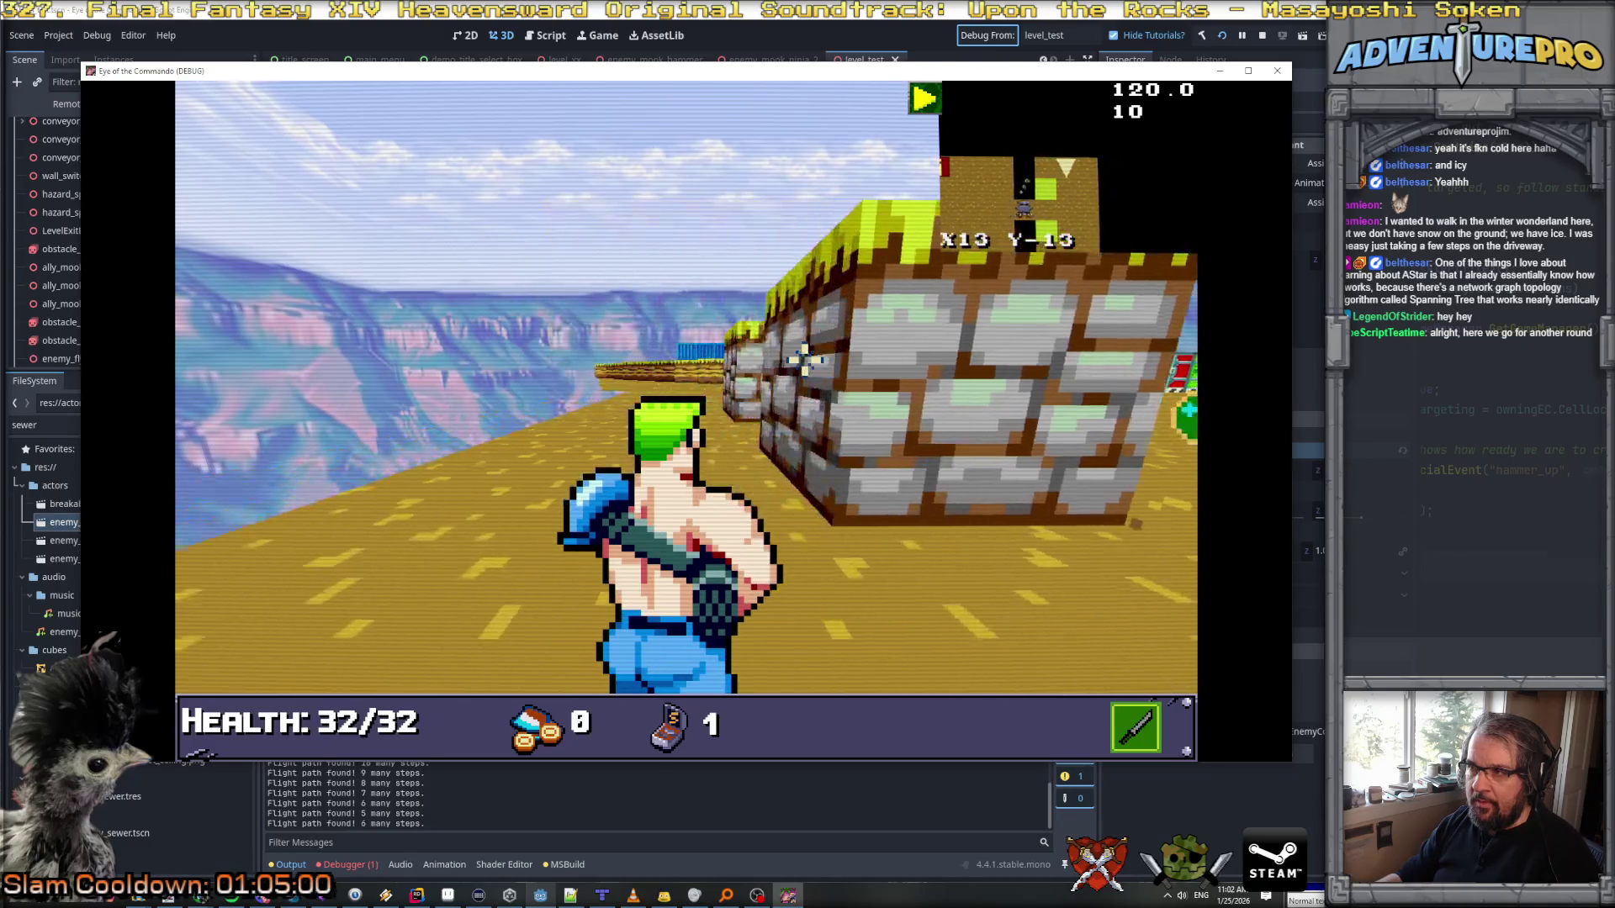
key("w")
key("w")
key("w")
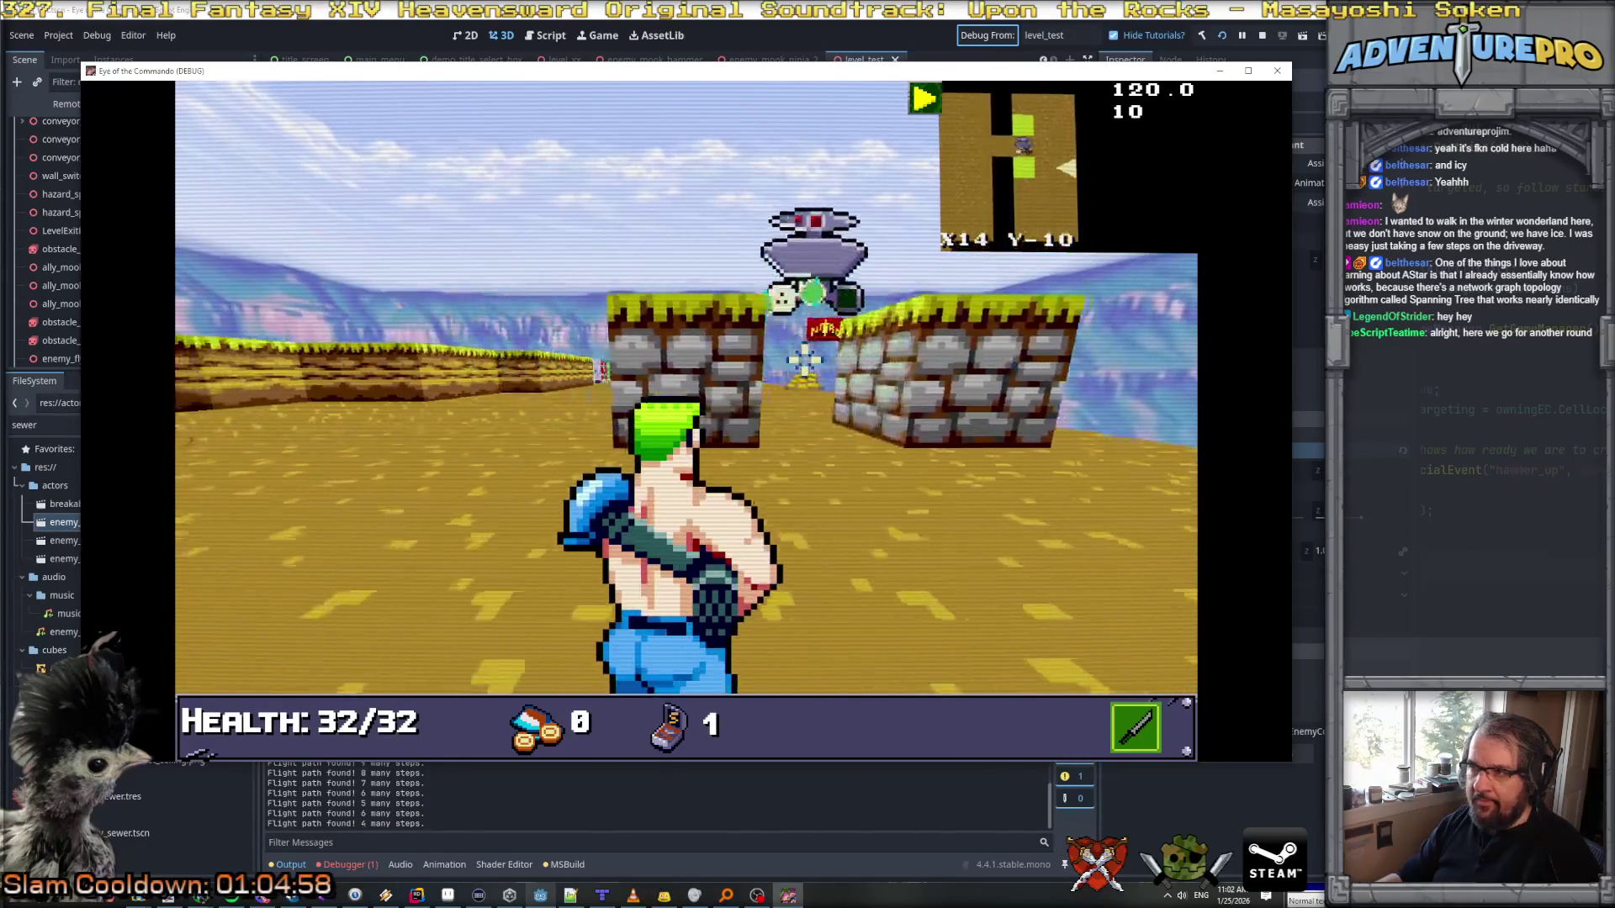
key("w")
key("w")
key("w")
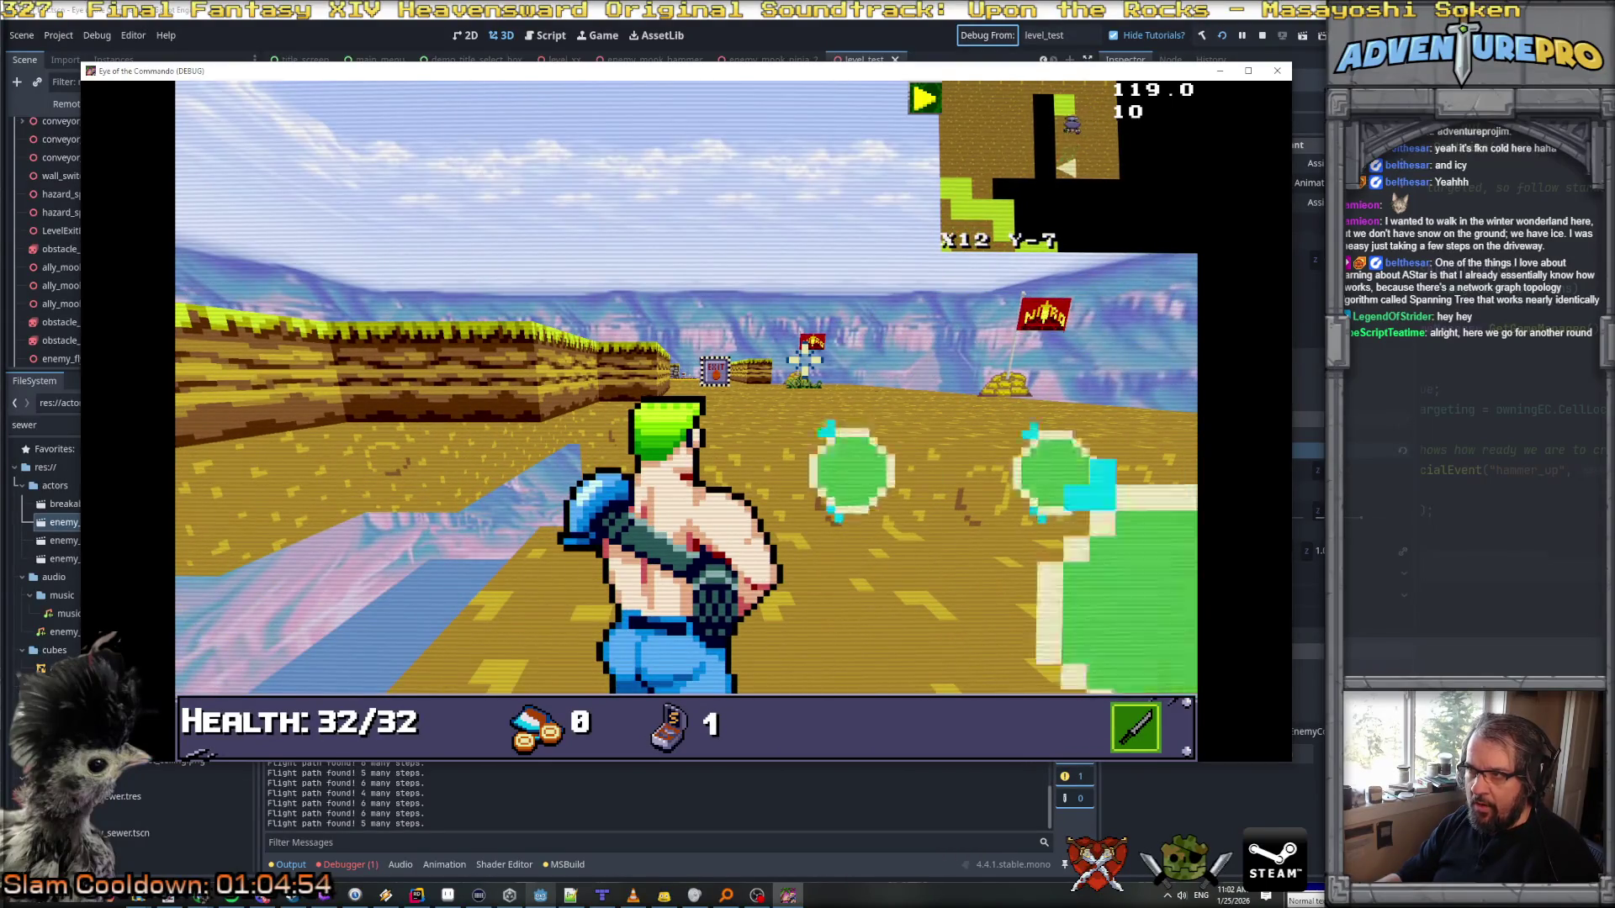
Step: Enter UNDYING in the game console to make the player invulnerable, then stop the game
key("grave")
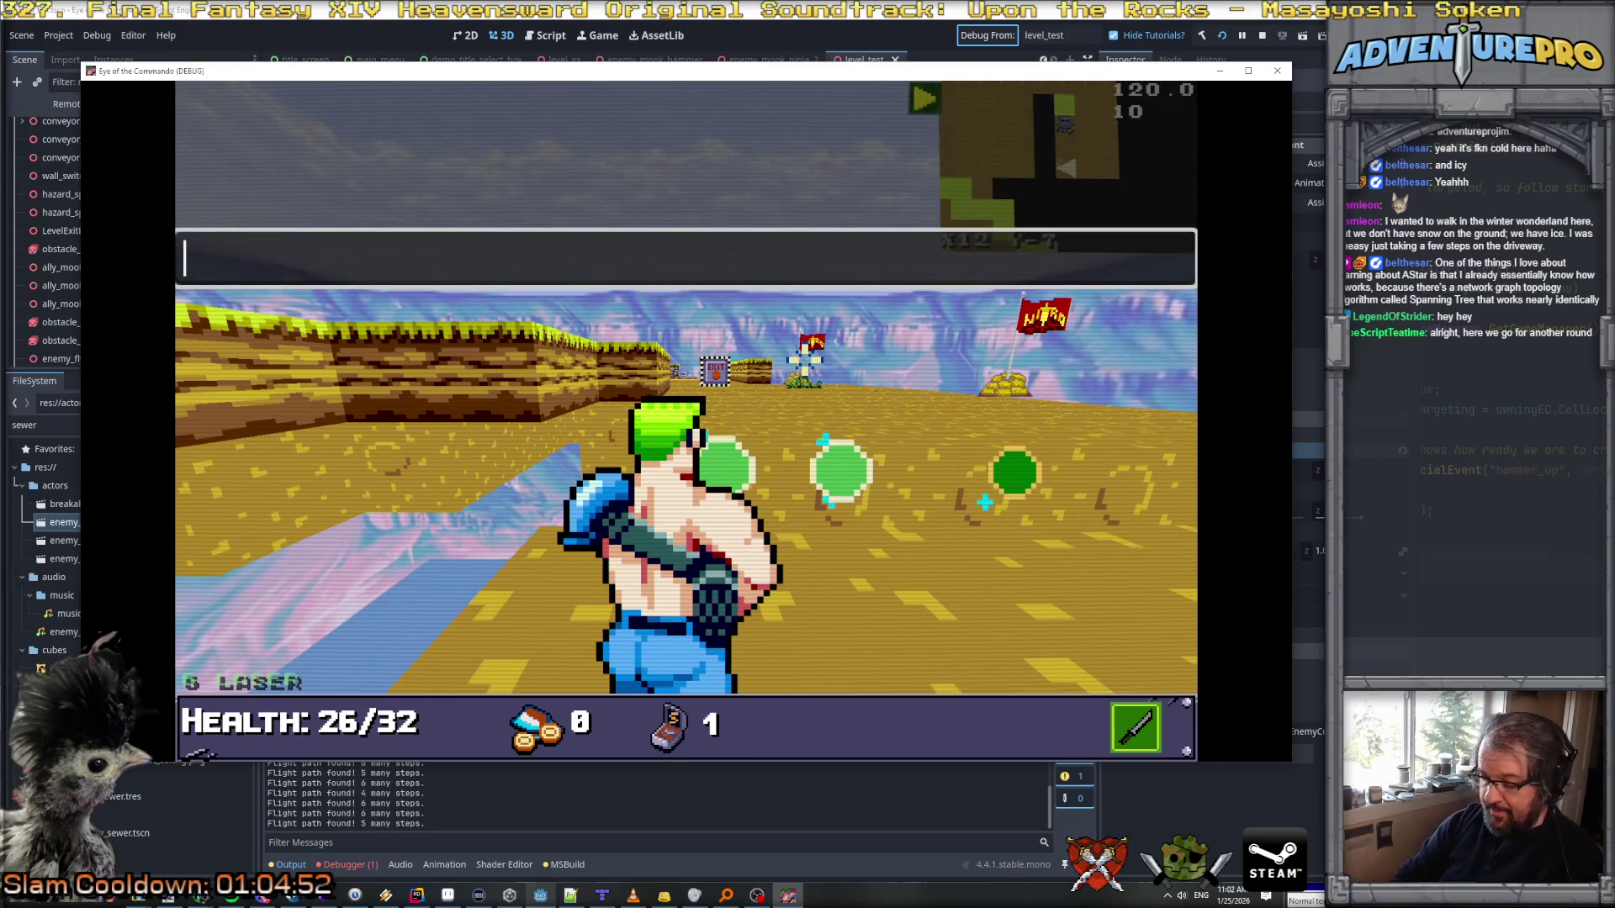
type("UNDYING")
key("Return")
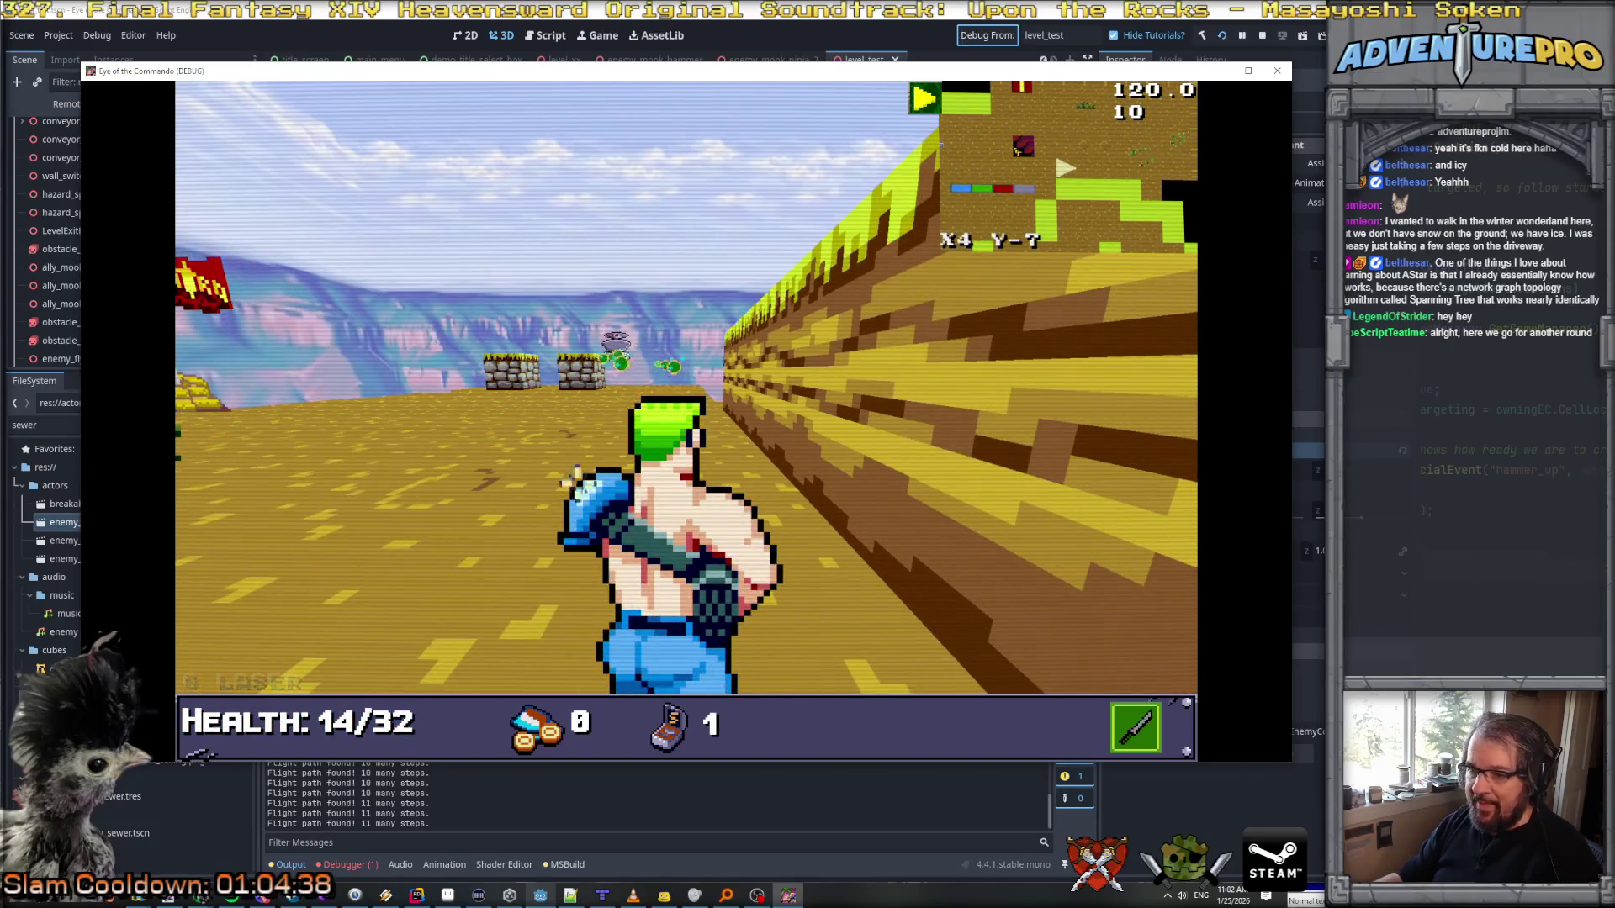
key("F8")
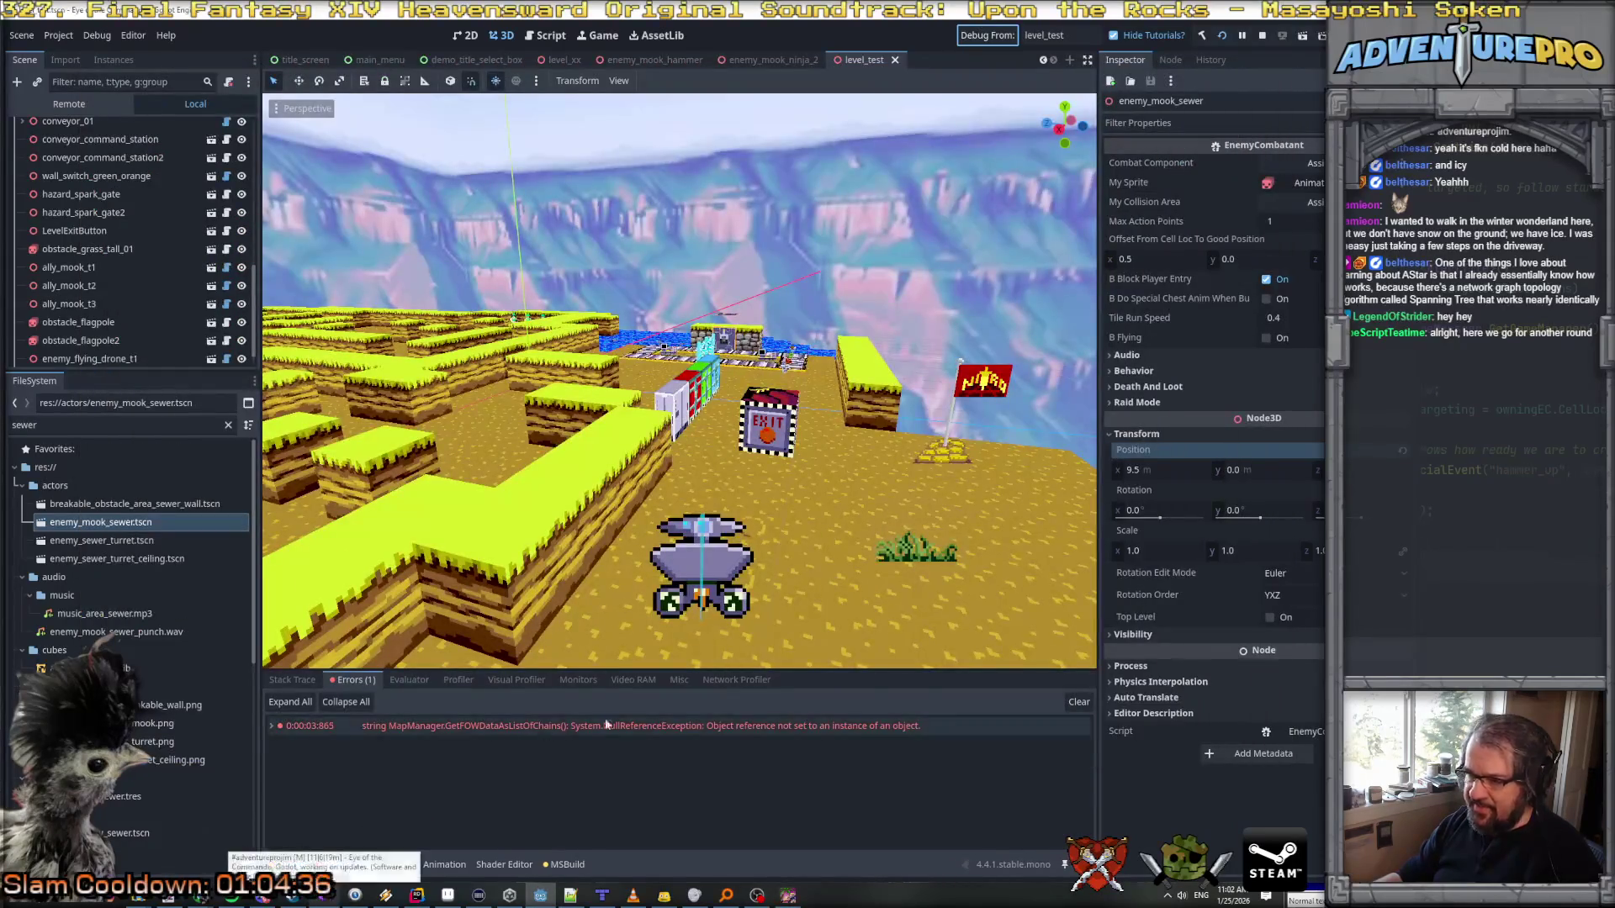
Step: Search all files for 'path found!' and open the Flight path found! line
key("alt+Tab")
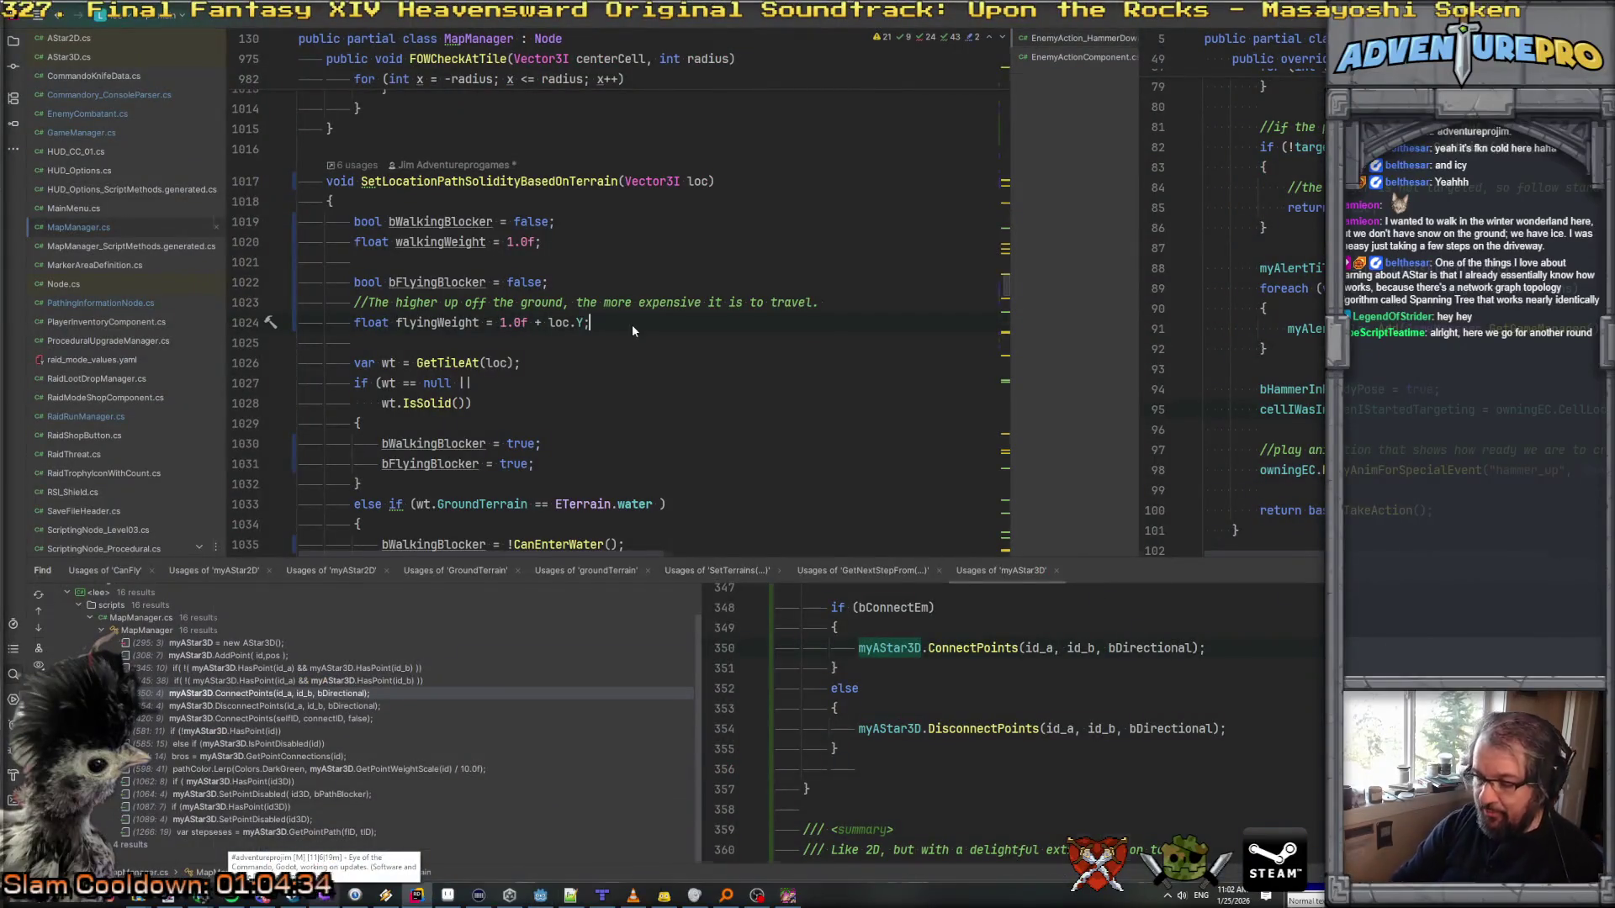
key("ctrl+shift+f")
type("path found!")
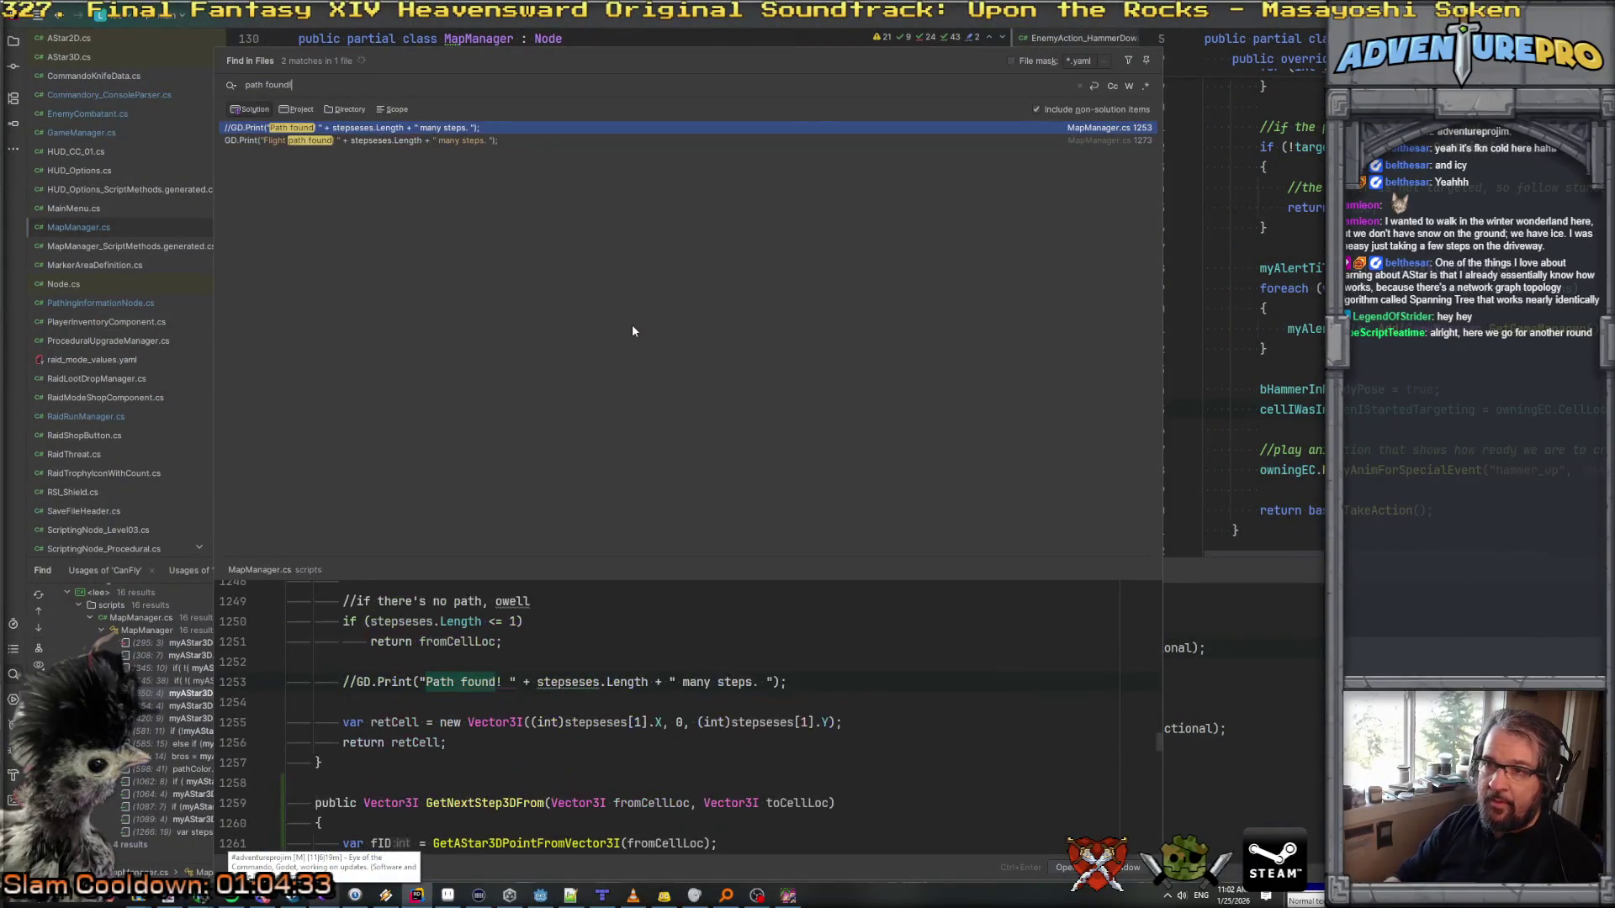
left_click(342, 139)
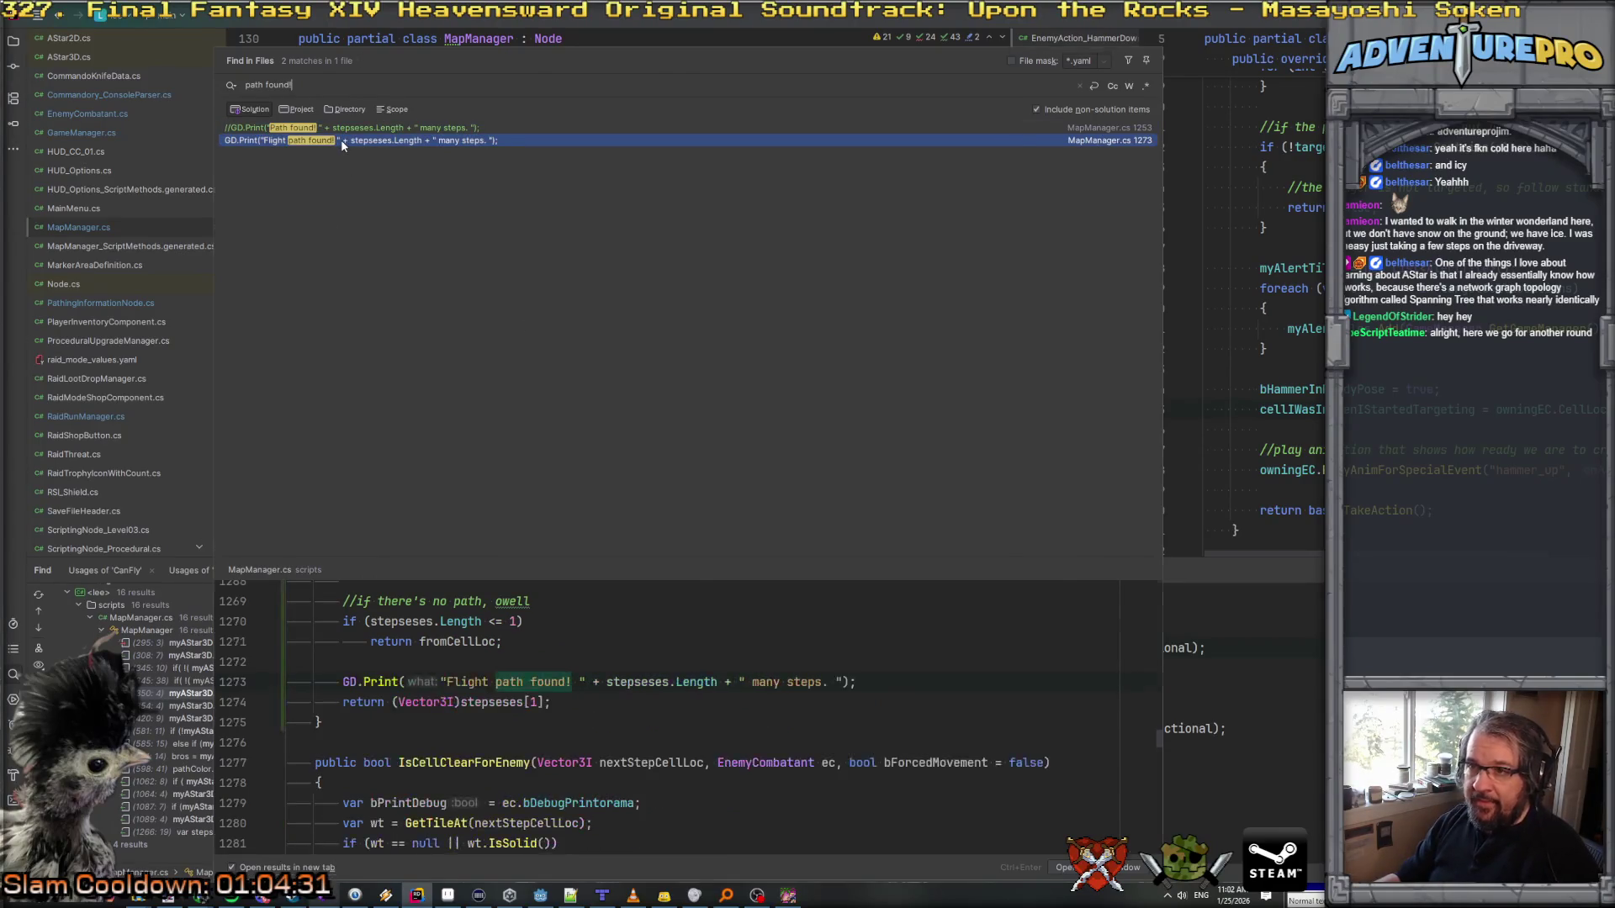
double_click(341, 140)
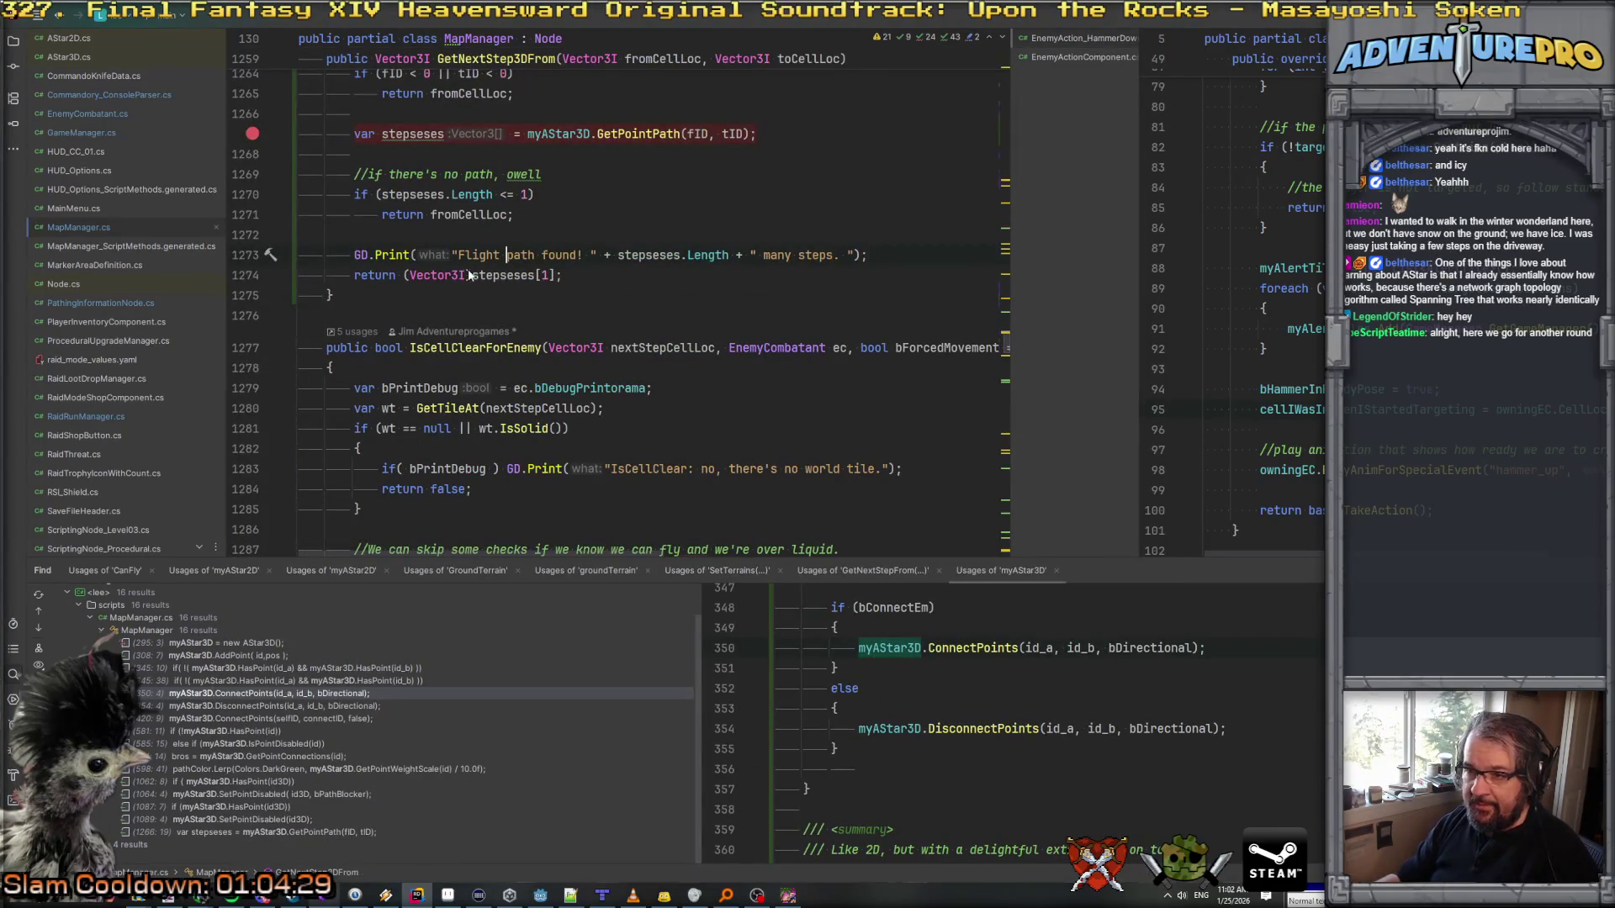
Step: Check Godot's output log, then list running processes to attach Rider's debugger to
key("alt+Tab")
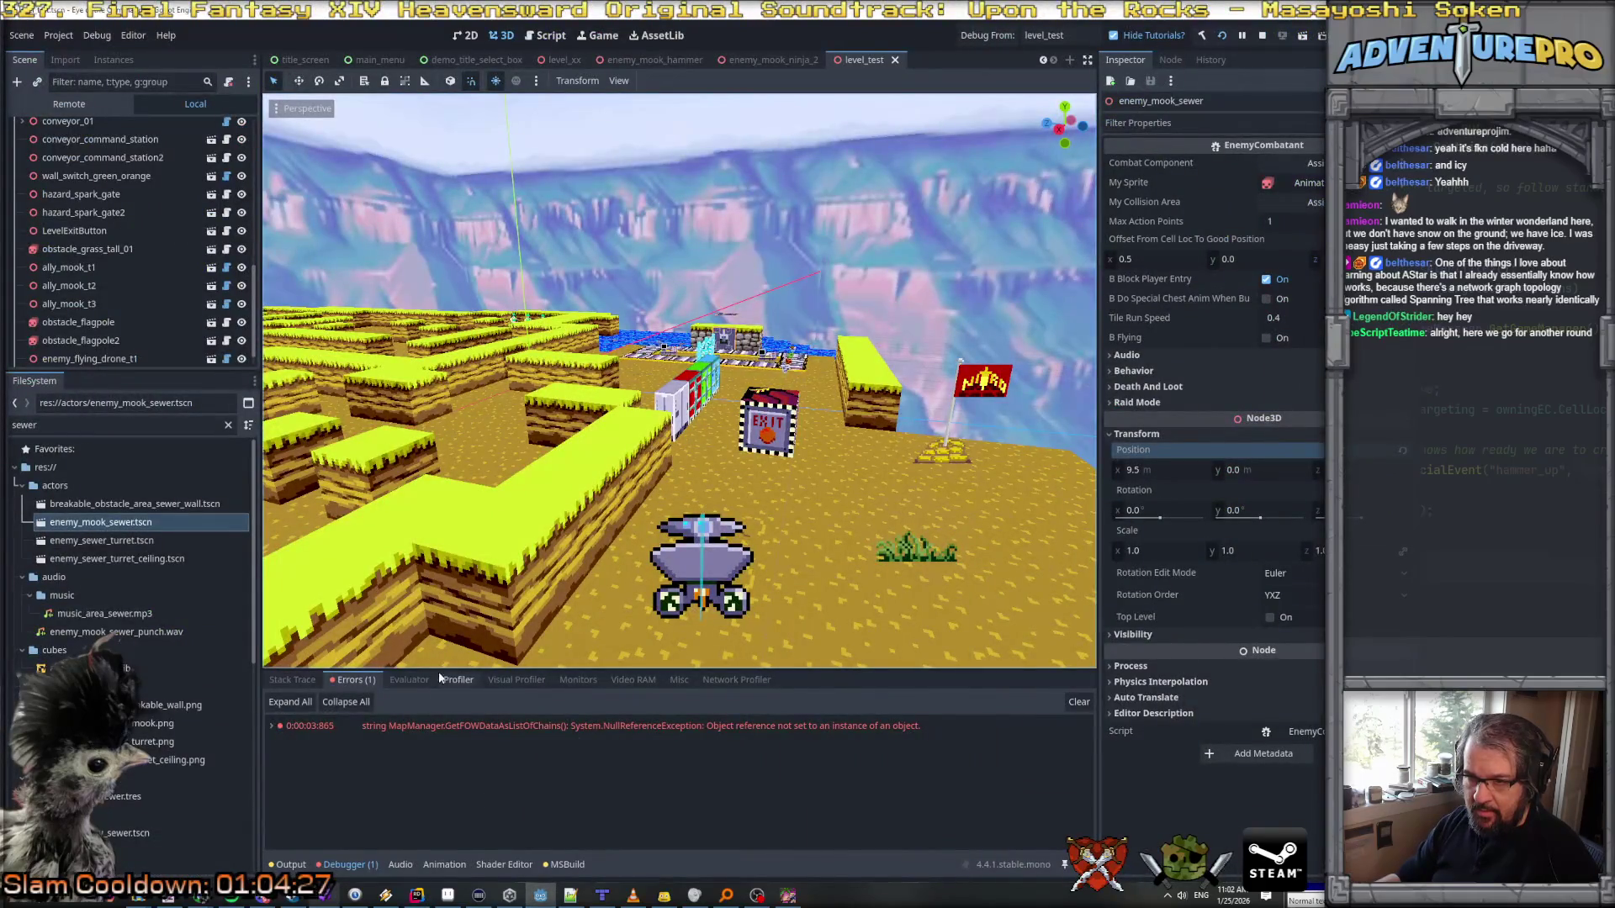
left_click(294, 864)
key("alt+Tab")
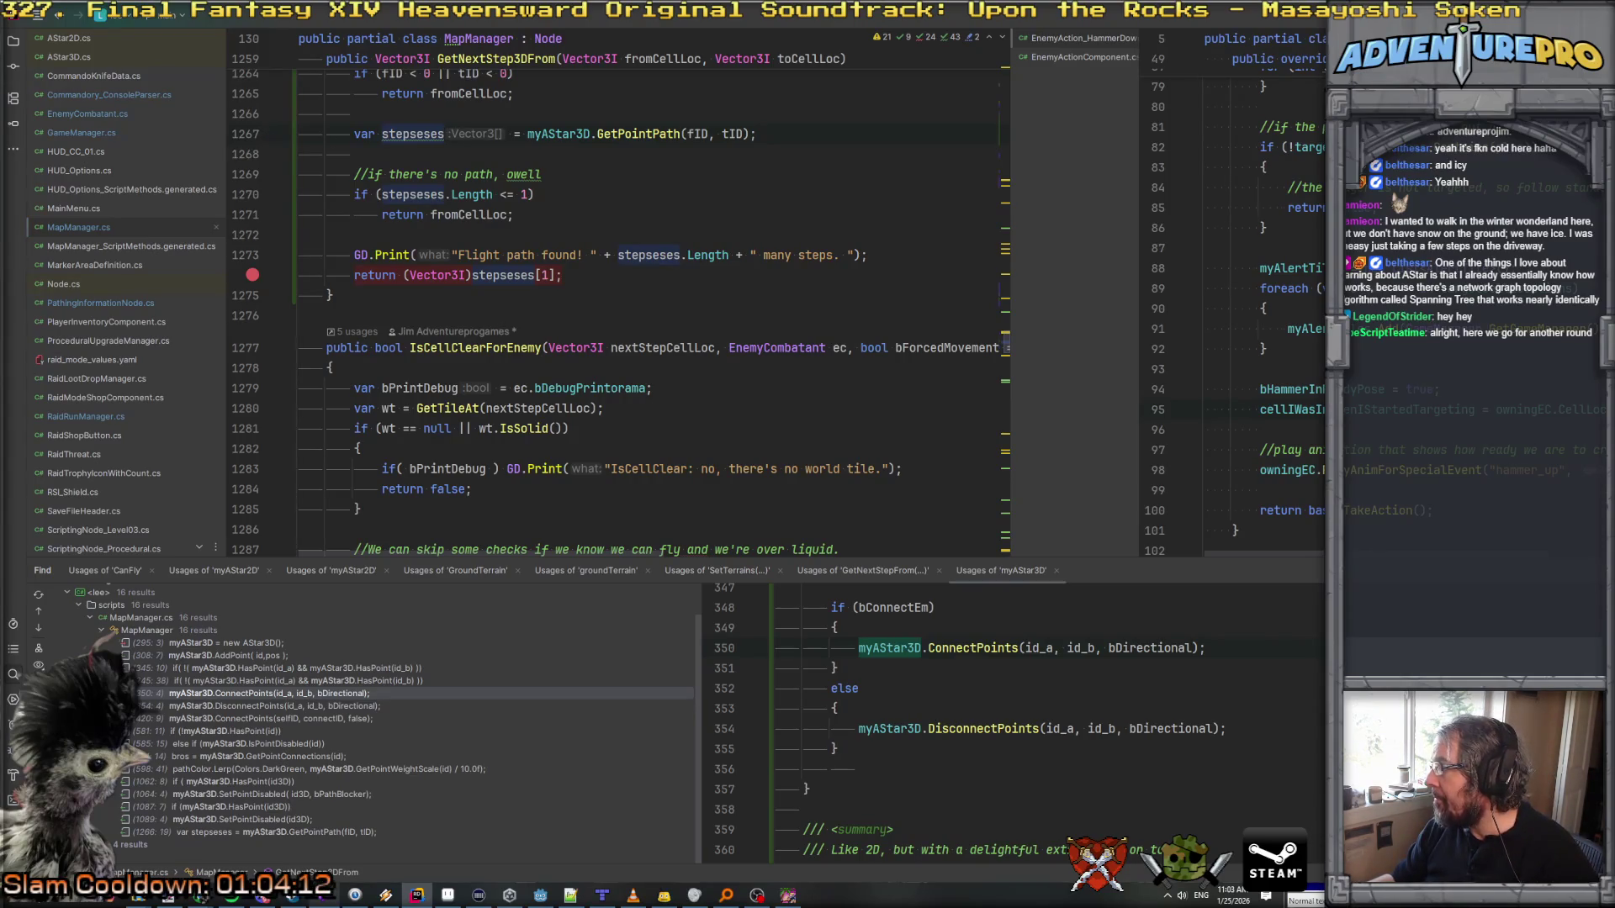
key("ctrl+alt+F5")
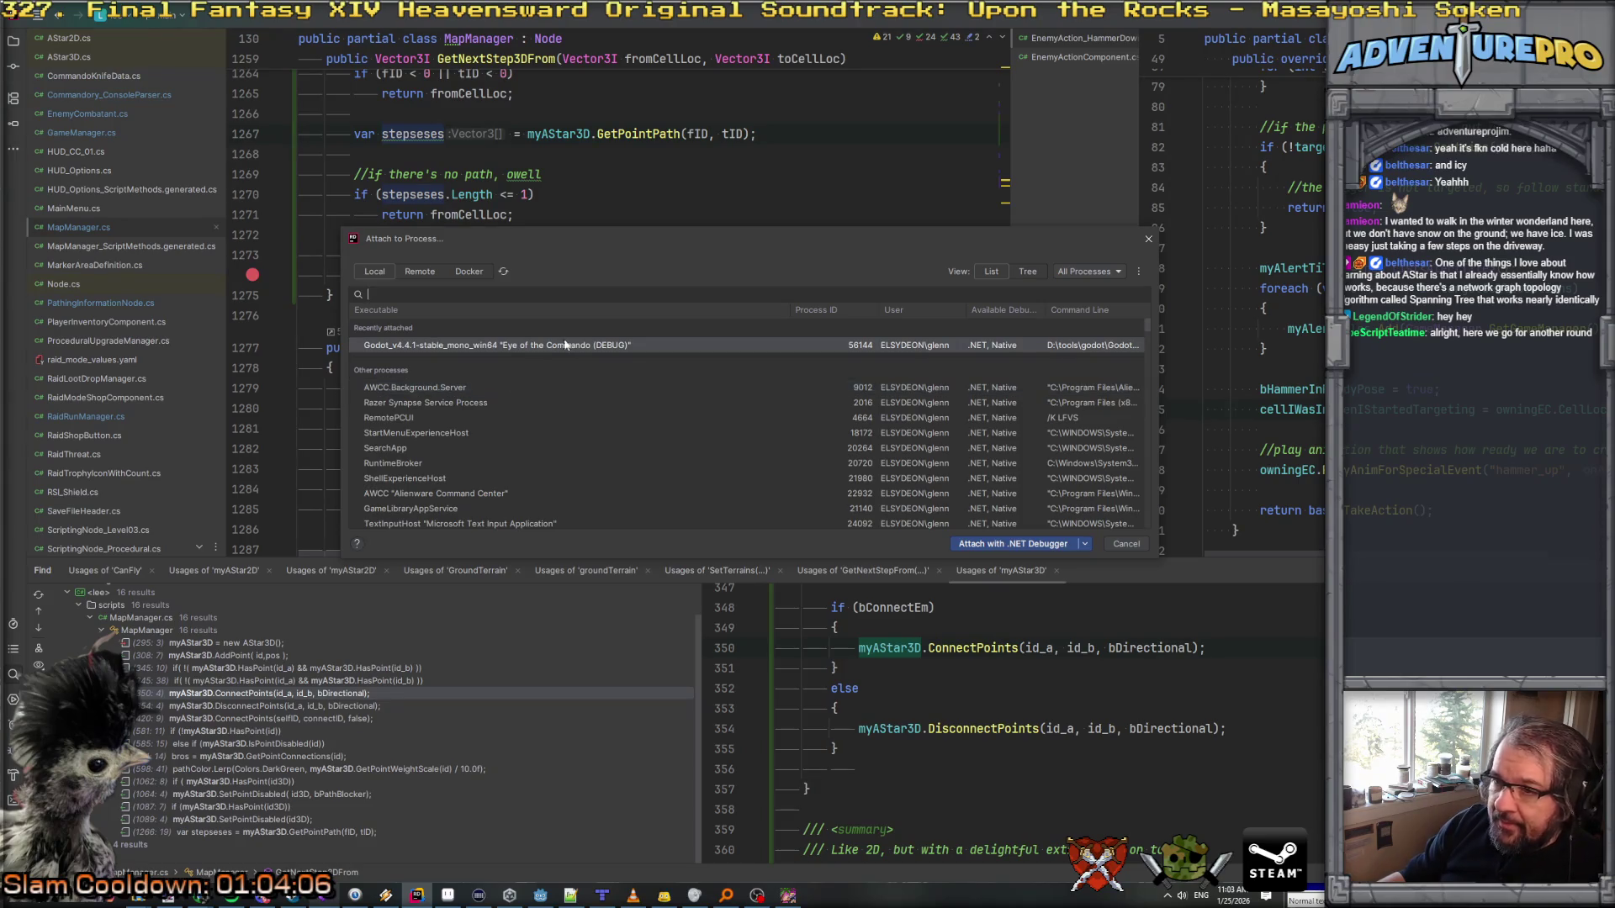
Step: Attach the .NET debugger to the Godot game and advance a turn with W to hit the line 1274 breakpoint
left_click(979, 547)
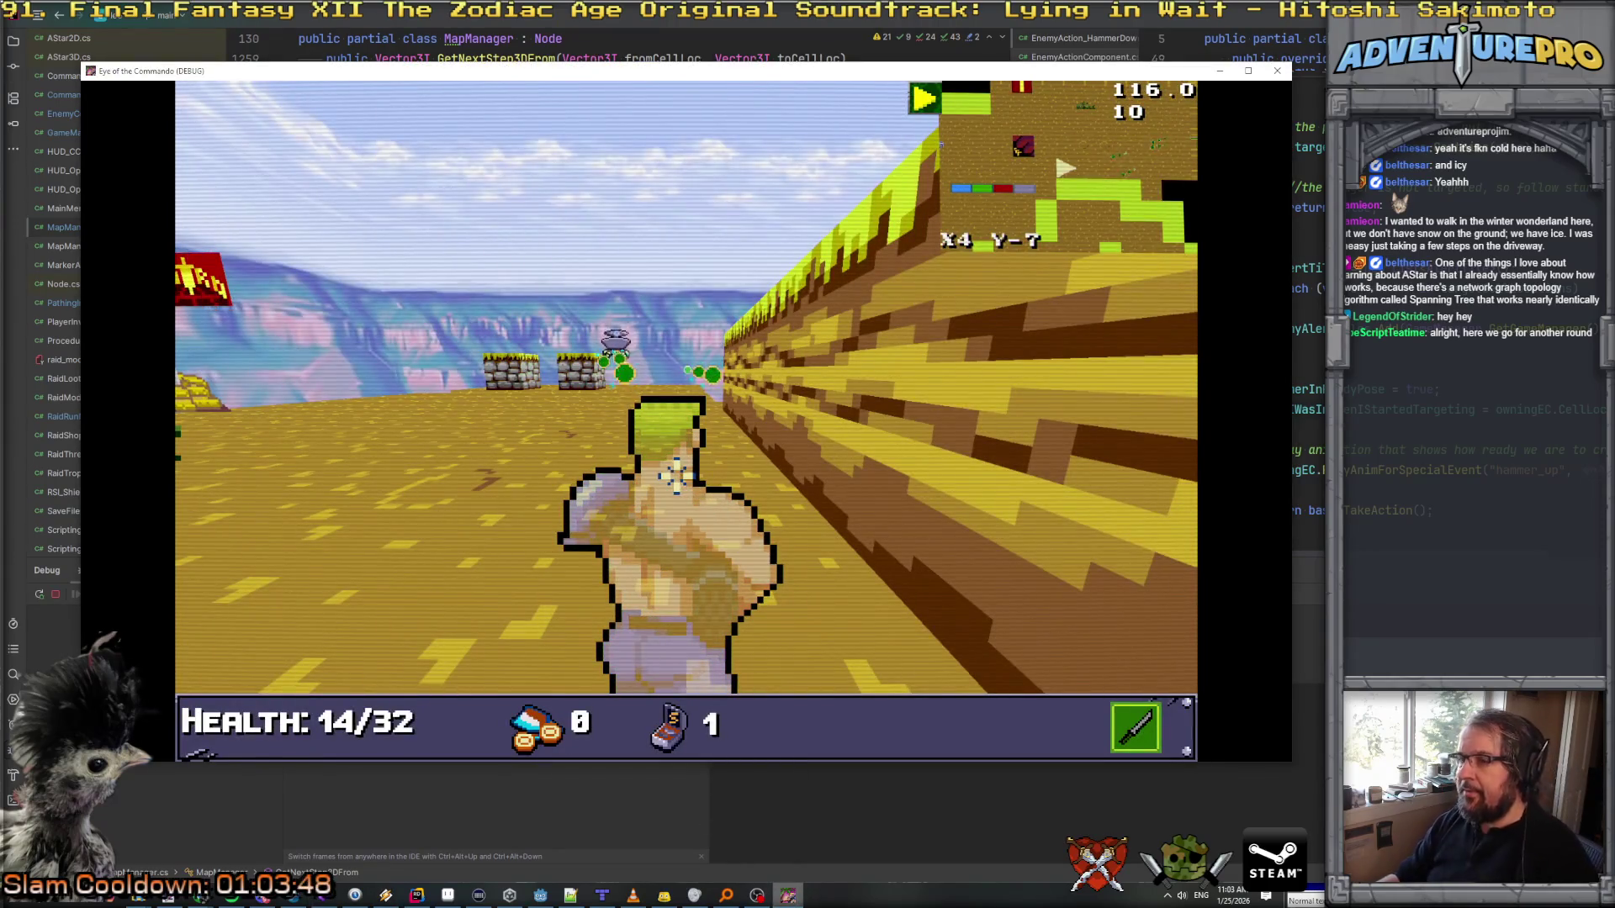
key("w")
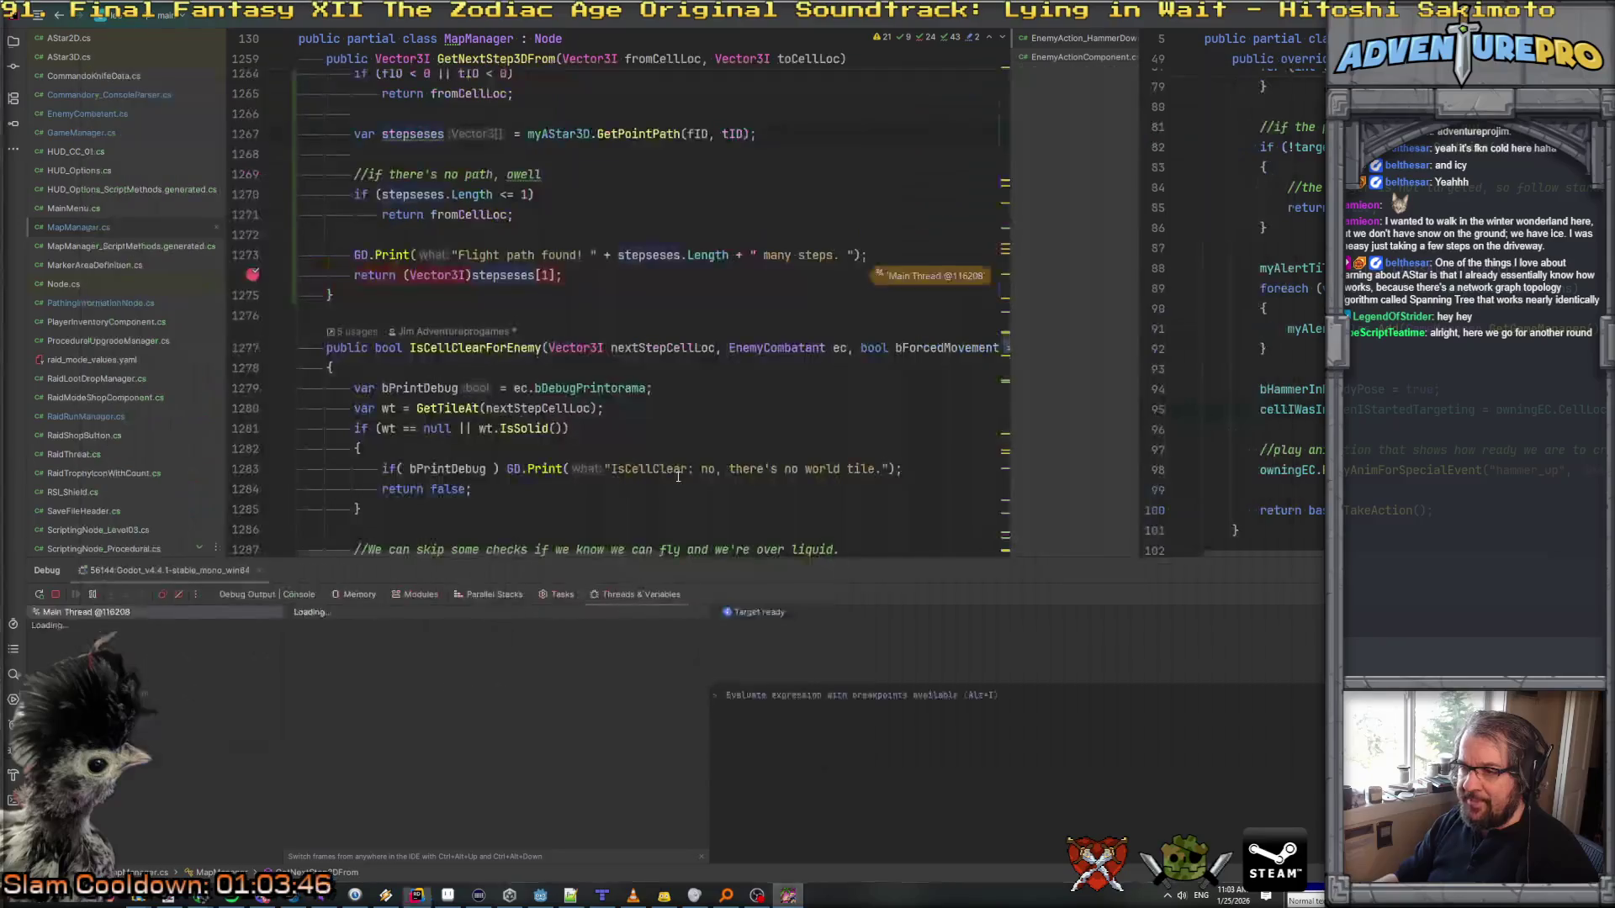
Step: Inspect the nine-point stepseses path, then step out to StepTowardsTarget past the next-step lookup
left_click(502, 273)
key("F10")
key("F10")
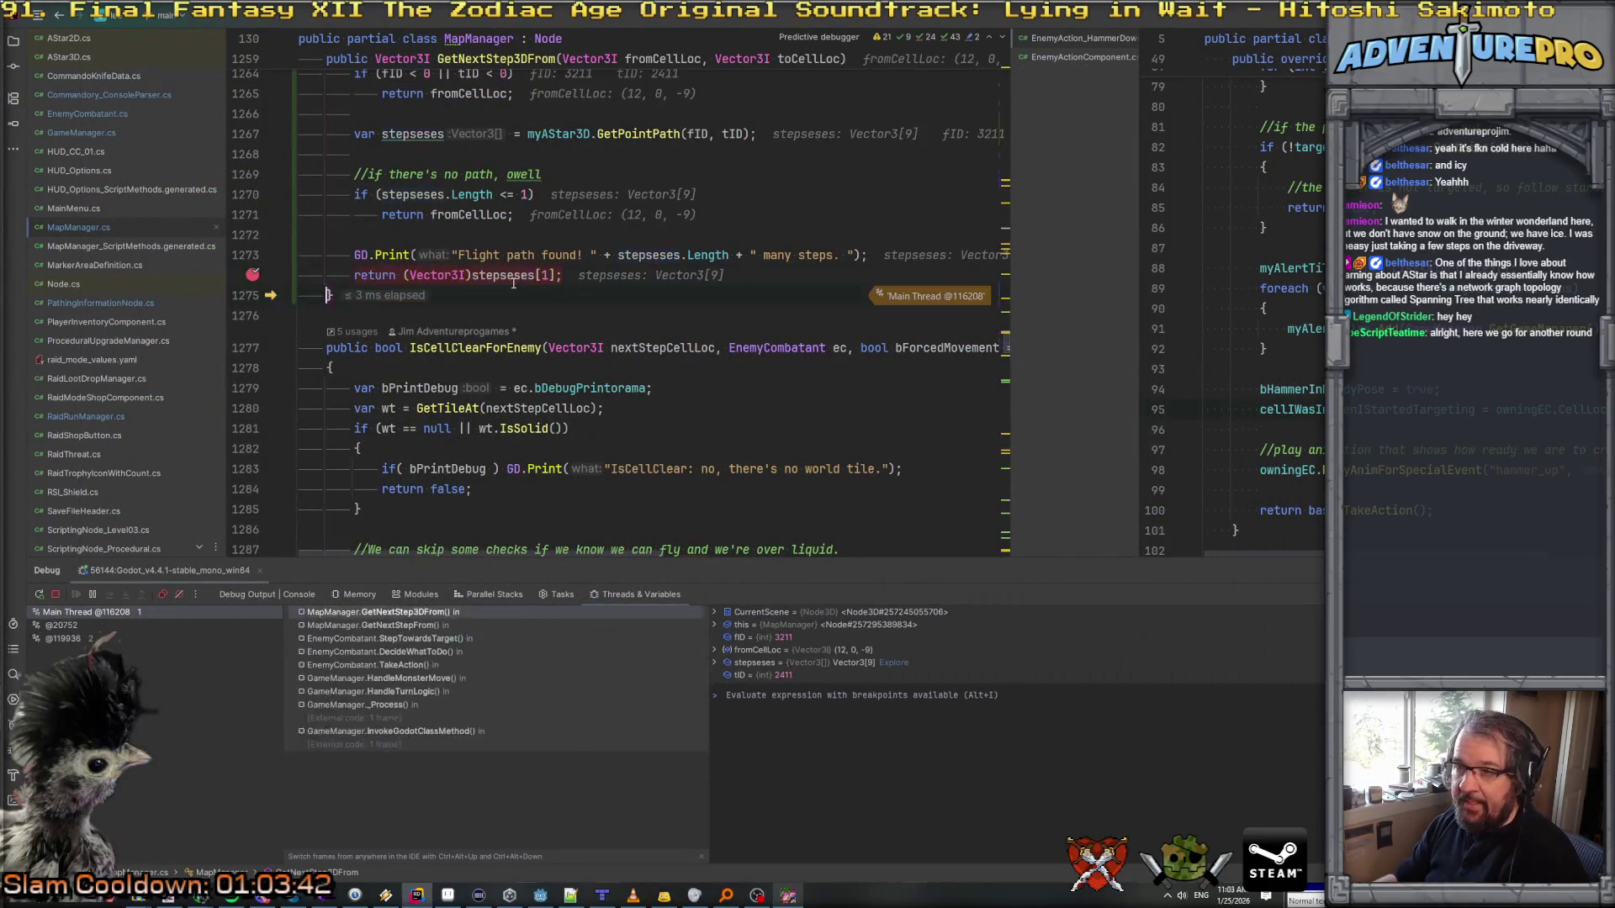
key("F10")
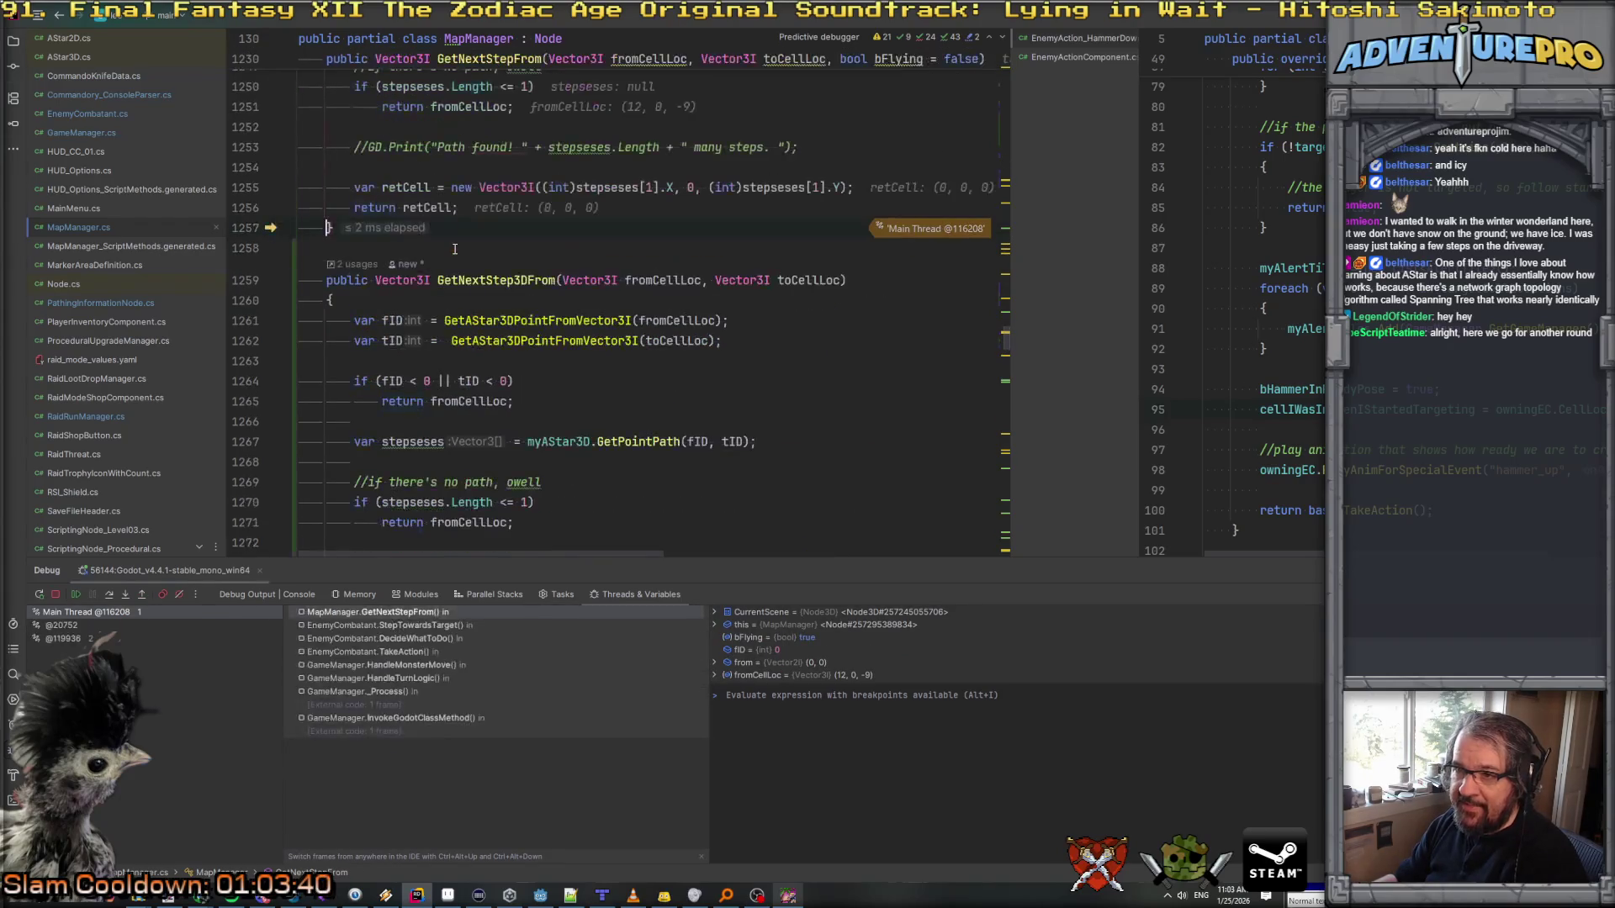
key("F10")
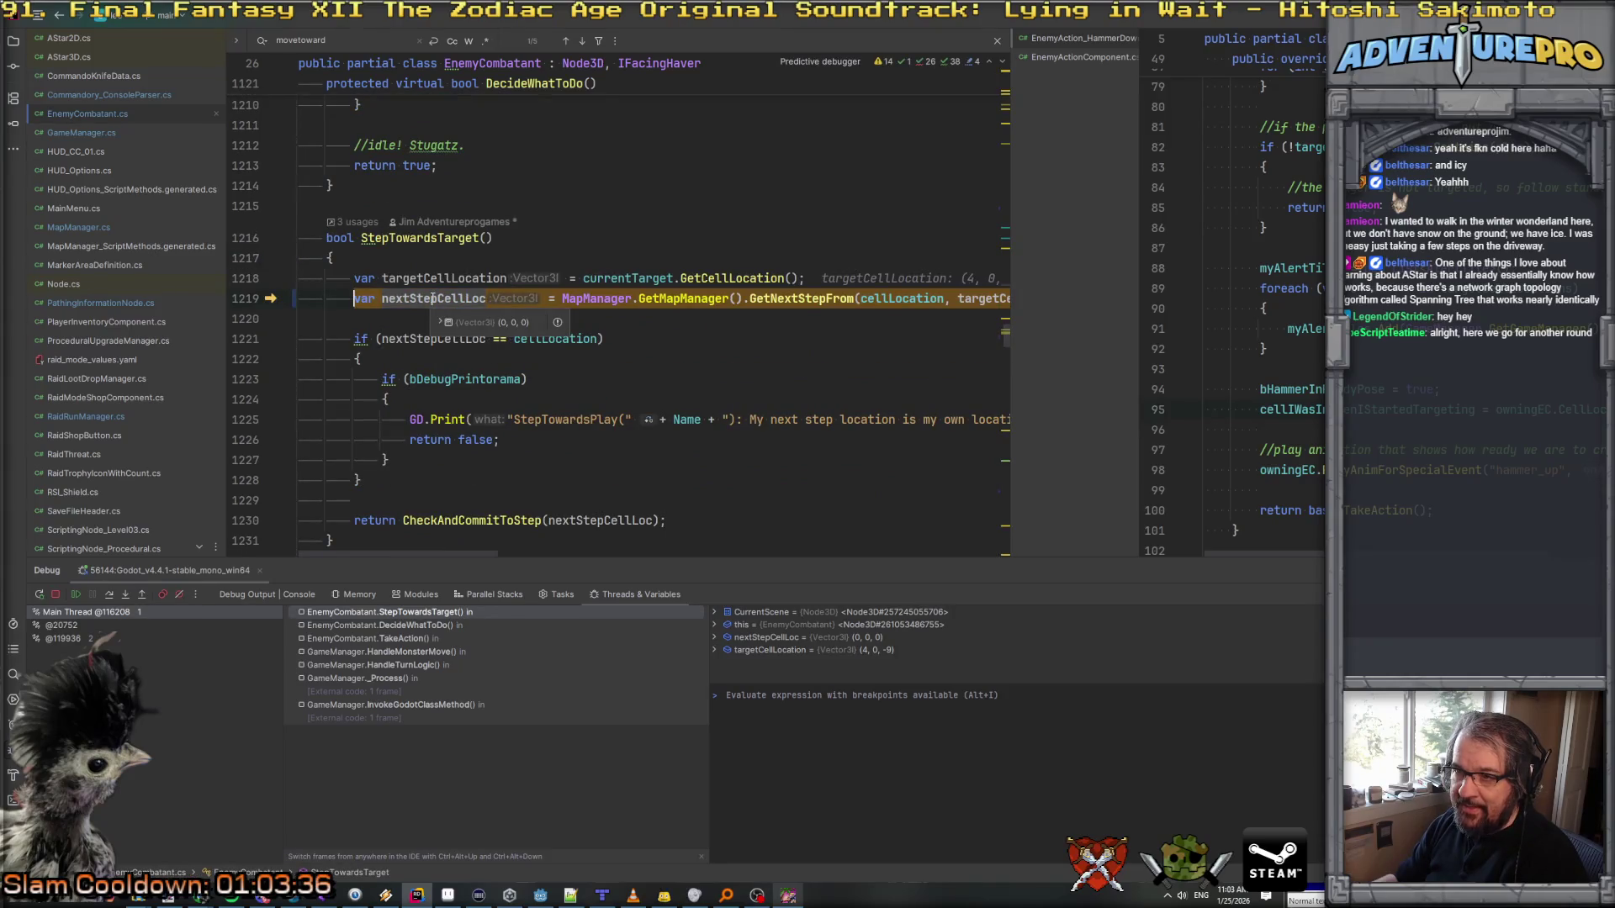
key("F10")
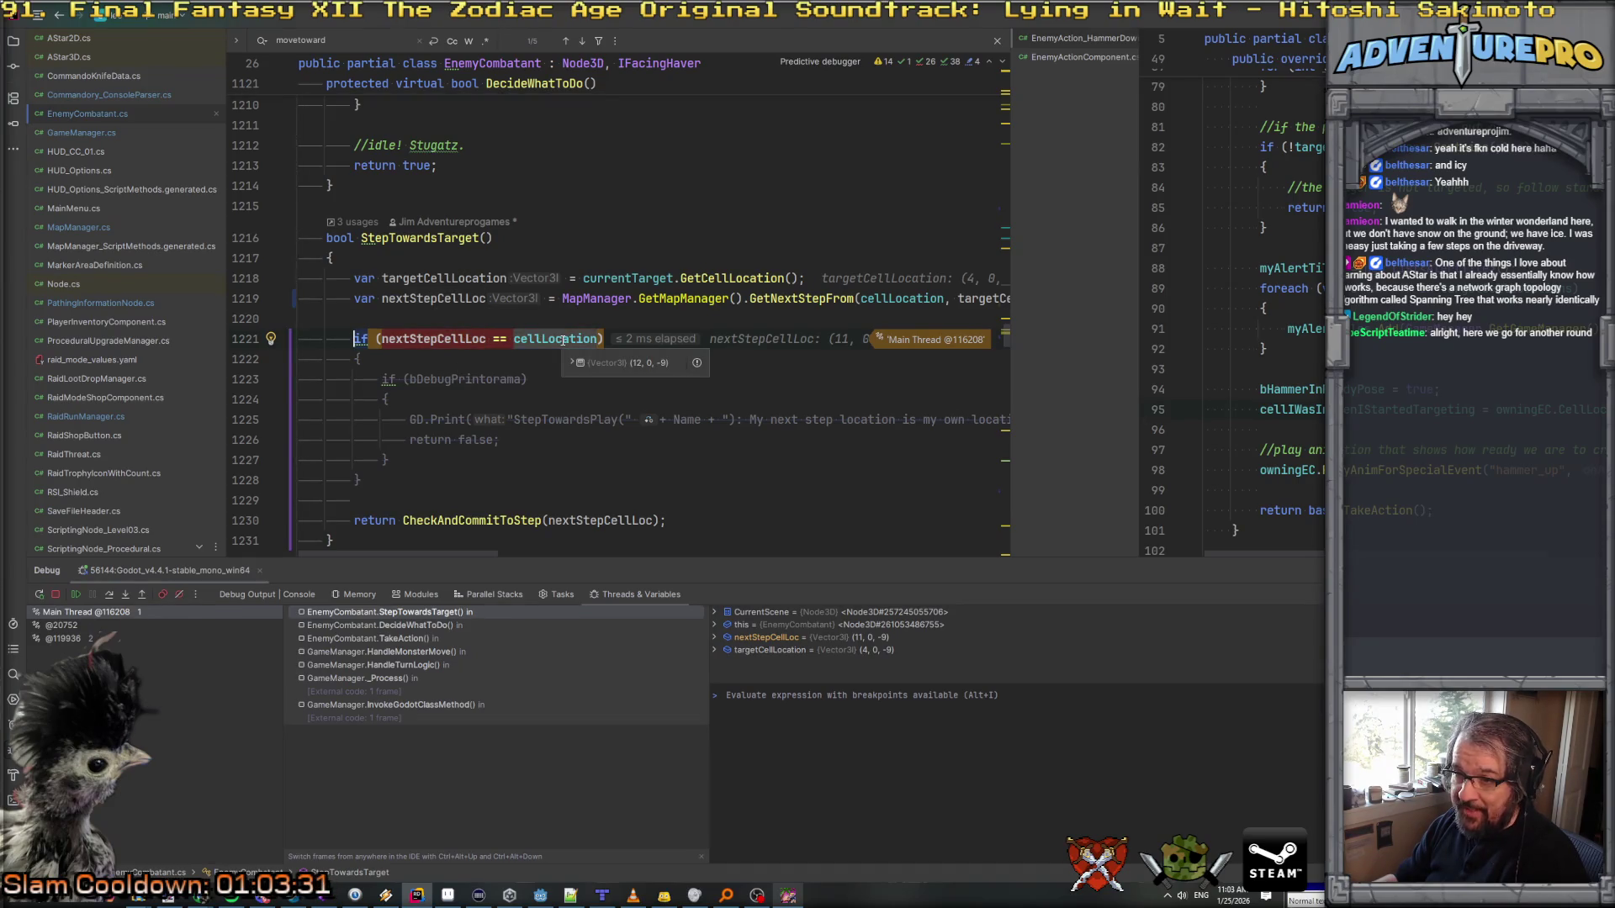
Step: Step into CheckAndCommitToStep and IsCellClearForEnemy for cell (11, 0, -9), stopping at bTileOK
key("F10")
key("F11")
key("F10")
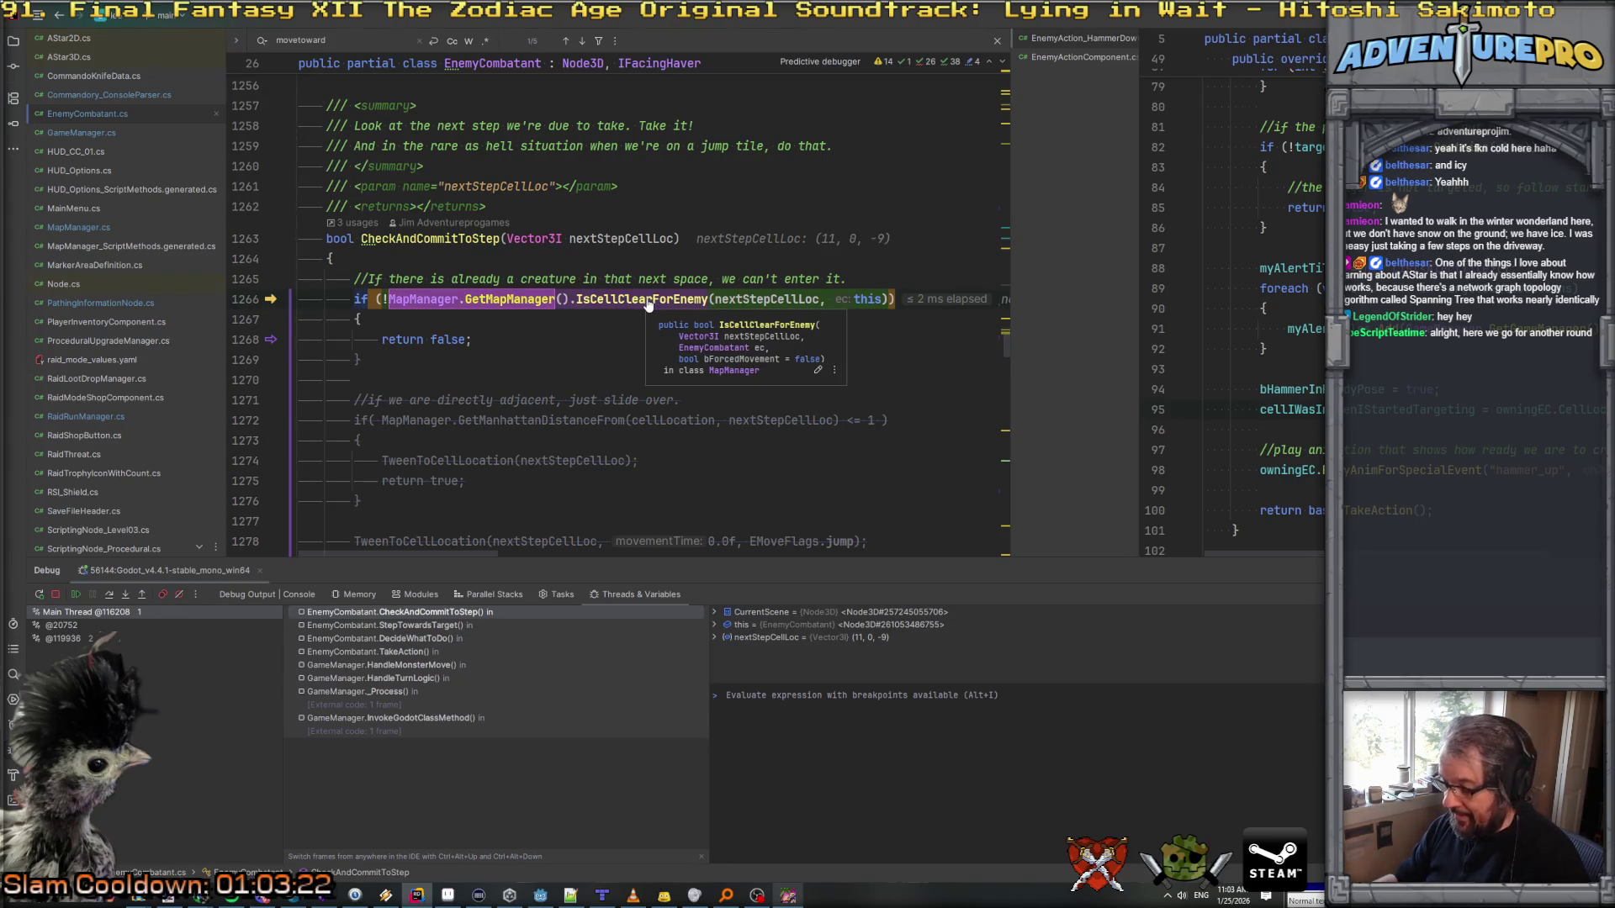
key("F11")
key("F10")
key("F10")
key("F10")
key("F11")
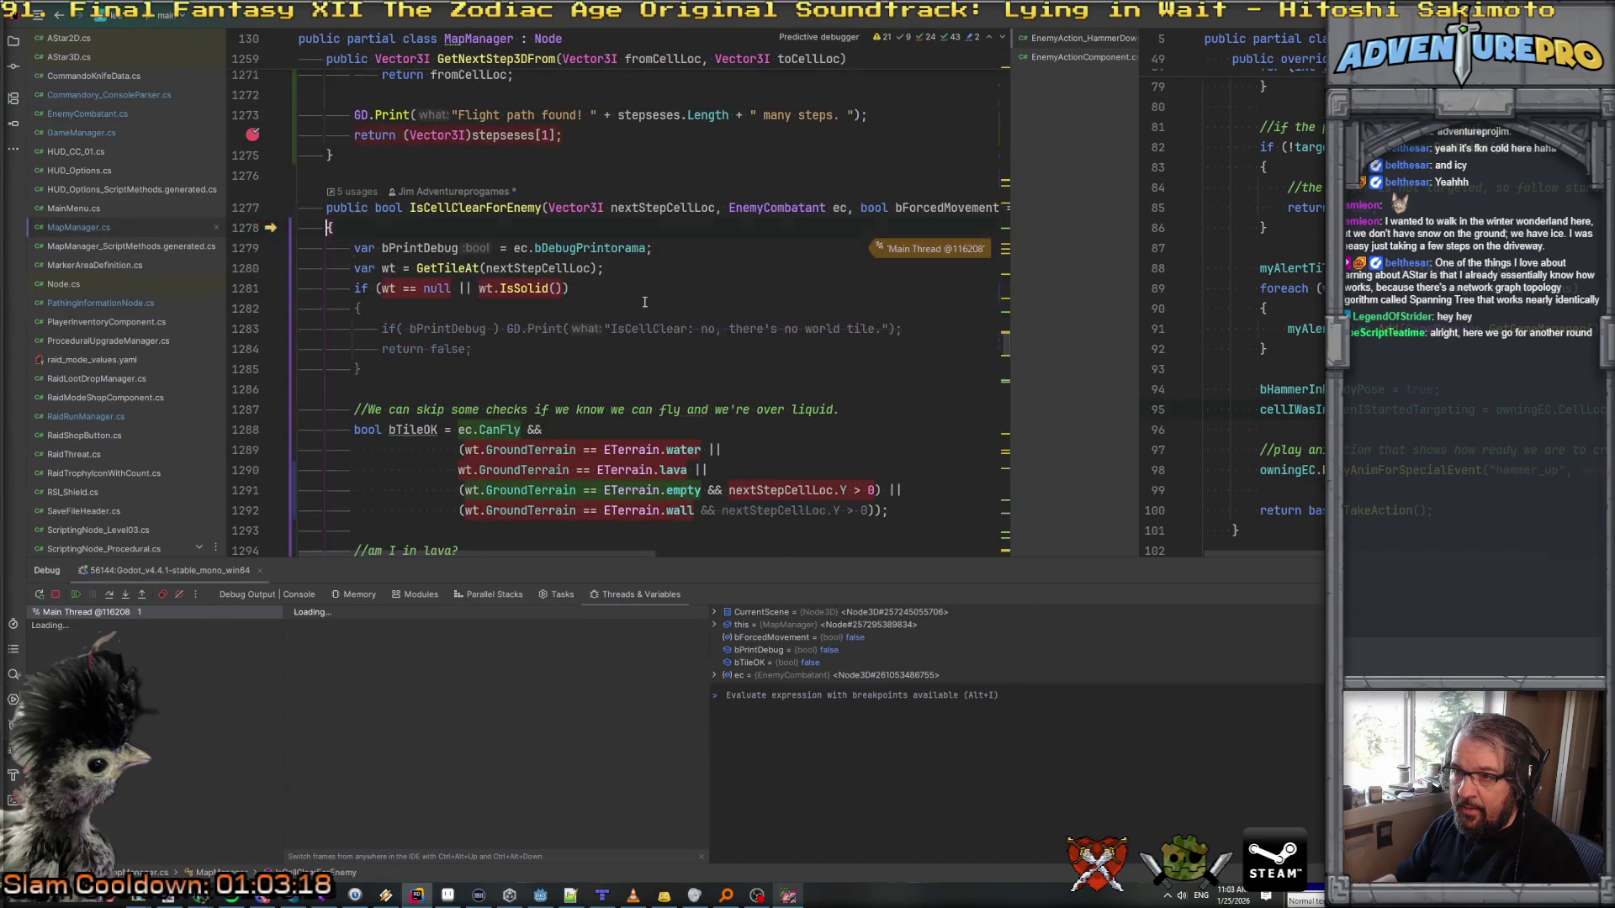
key("F10")
key("F10")
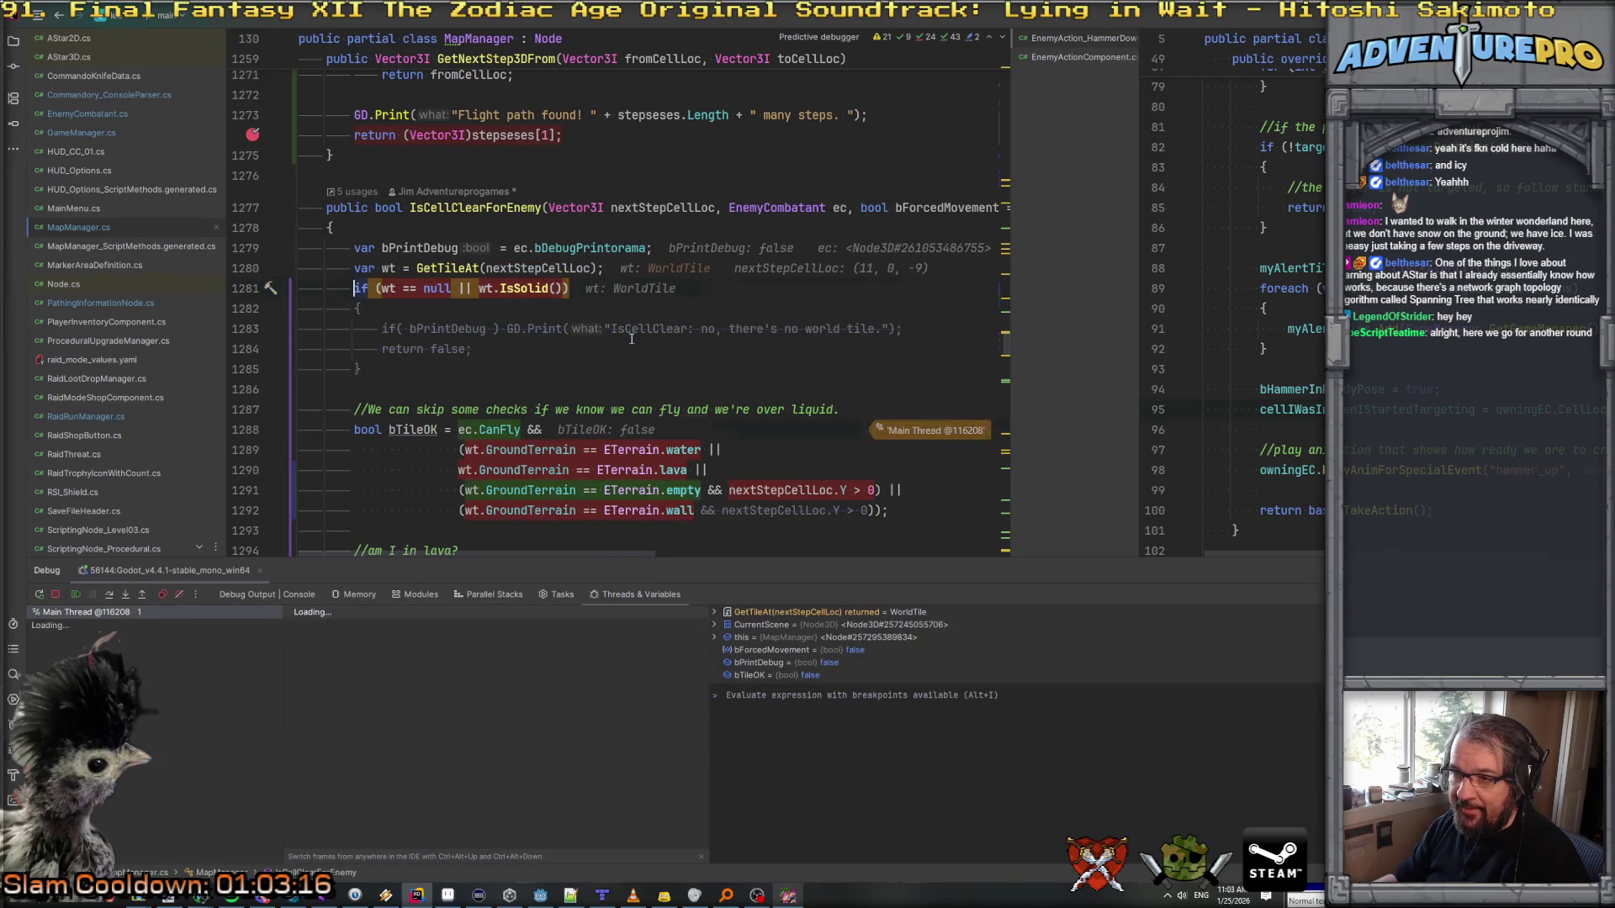
key("F10")
scroll(630, 350, "down", 3)
Step: Read the bTileOK datatips, step over line 1288, then move execution back to line 1288
mouse_move(420, 196)
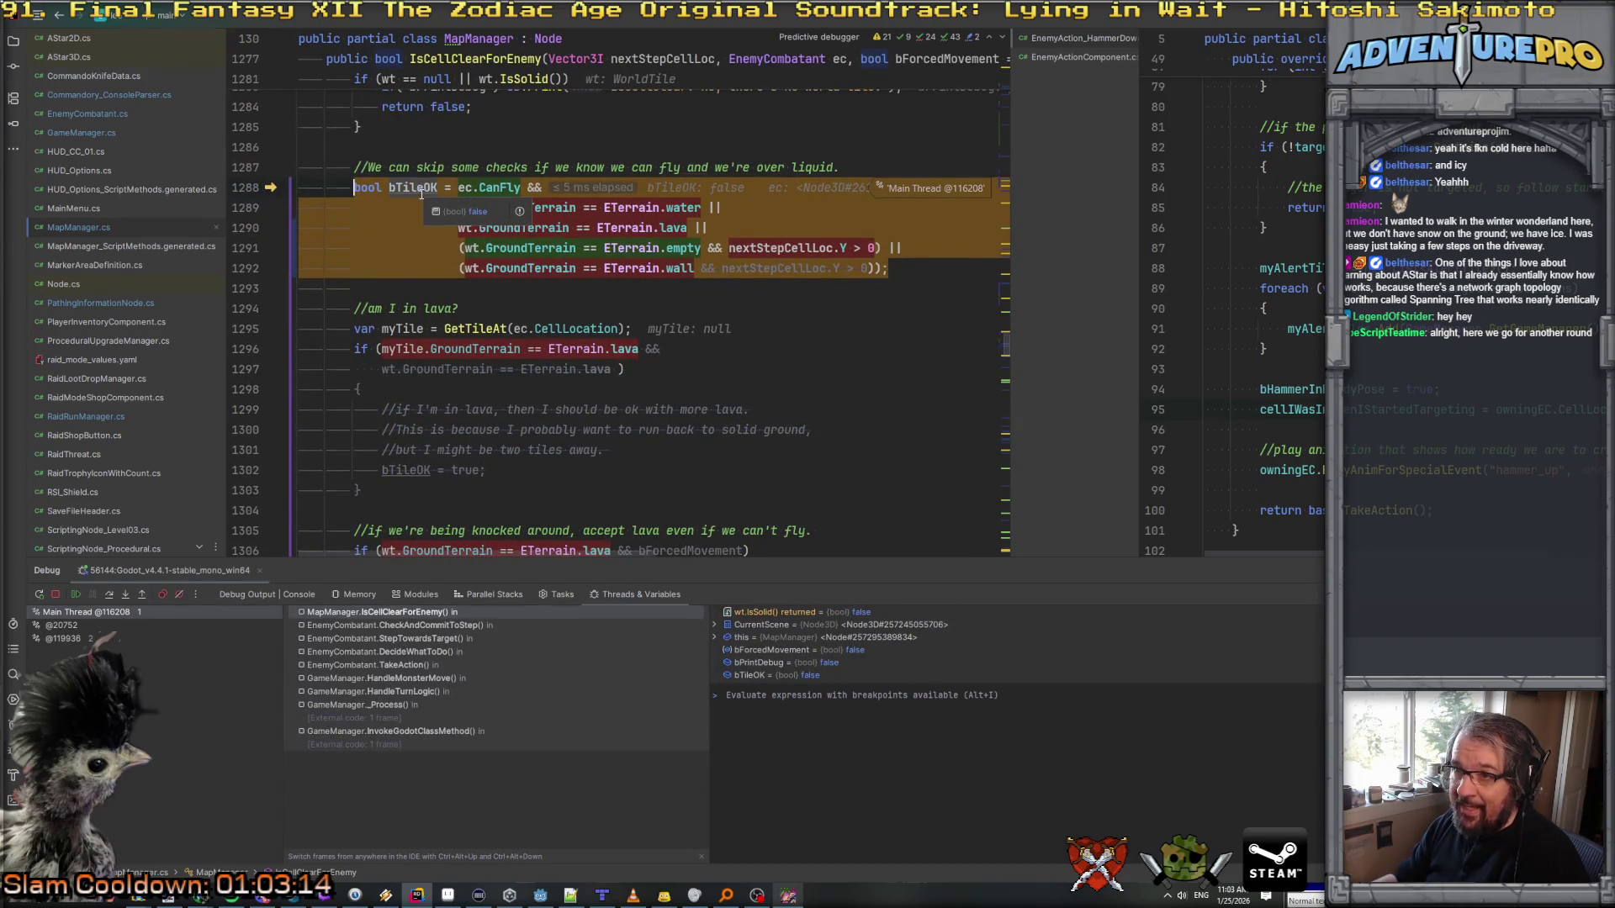
mouse_move(503, 186)
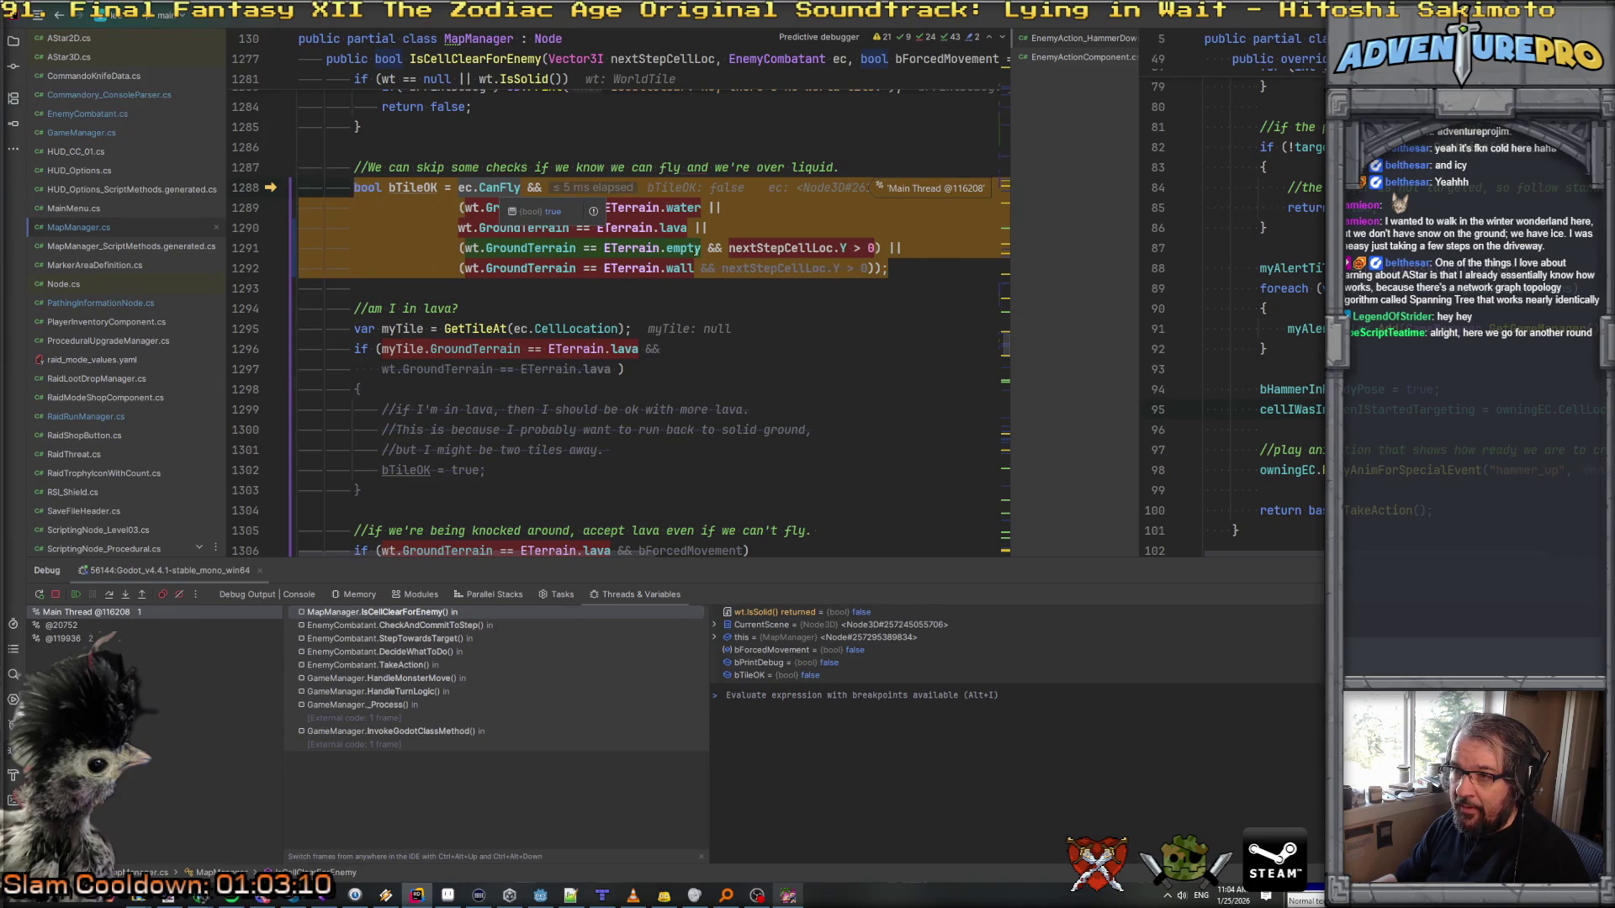
mouse_move(668, 251)
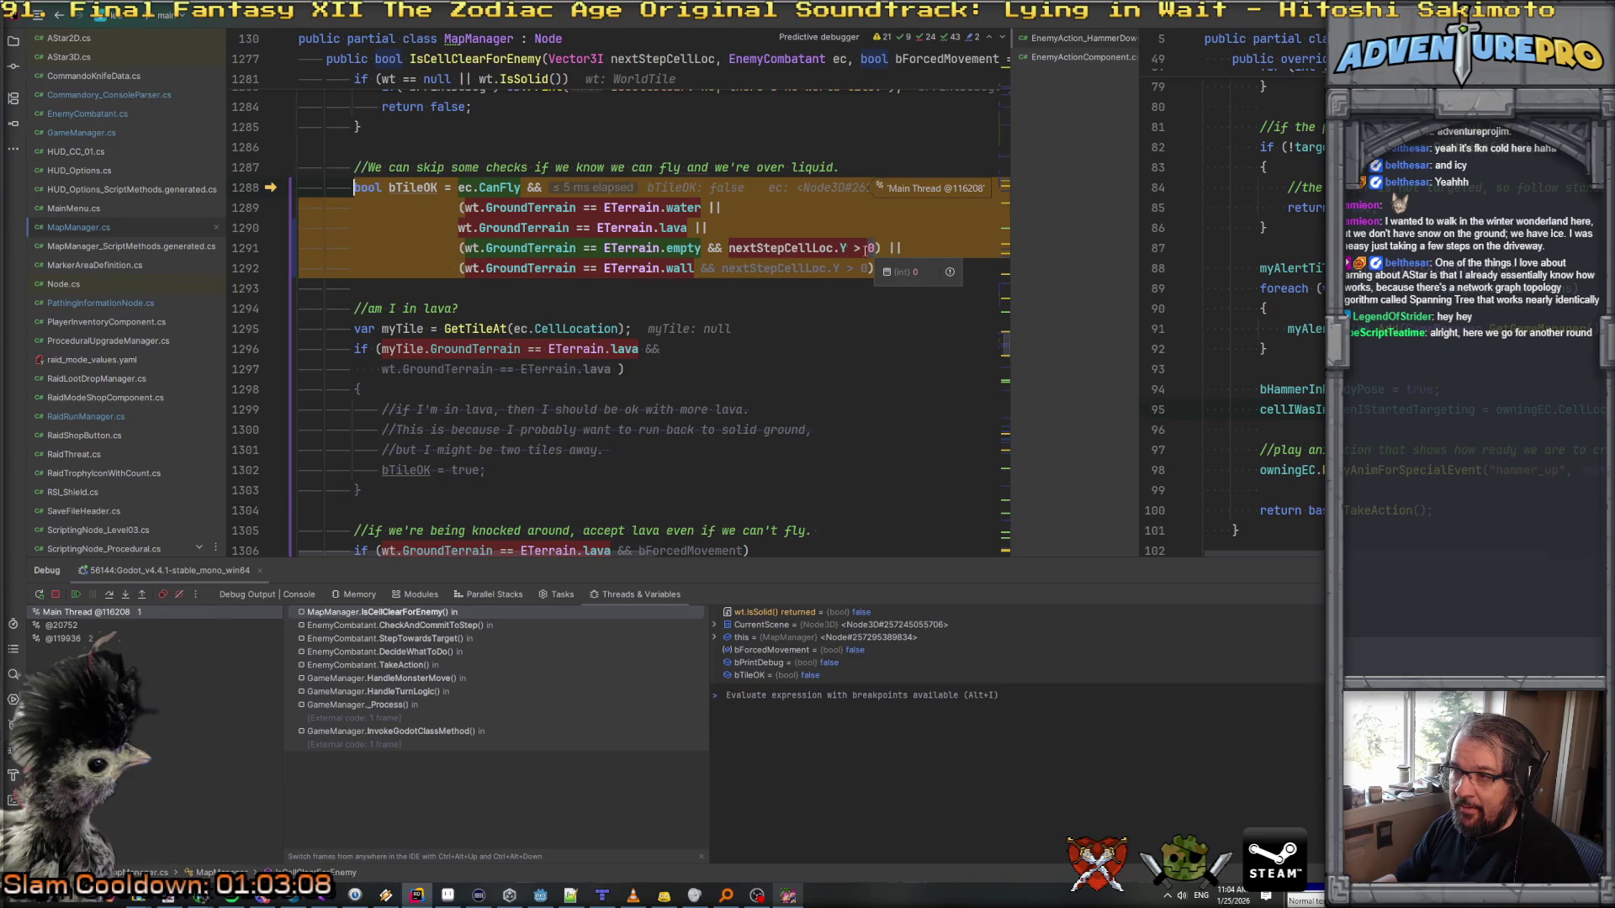
key("F10")
mouse_move(407, 187)
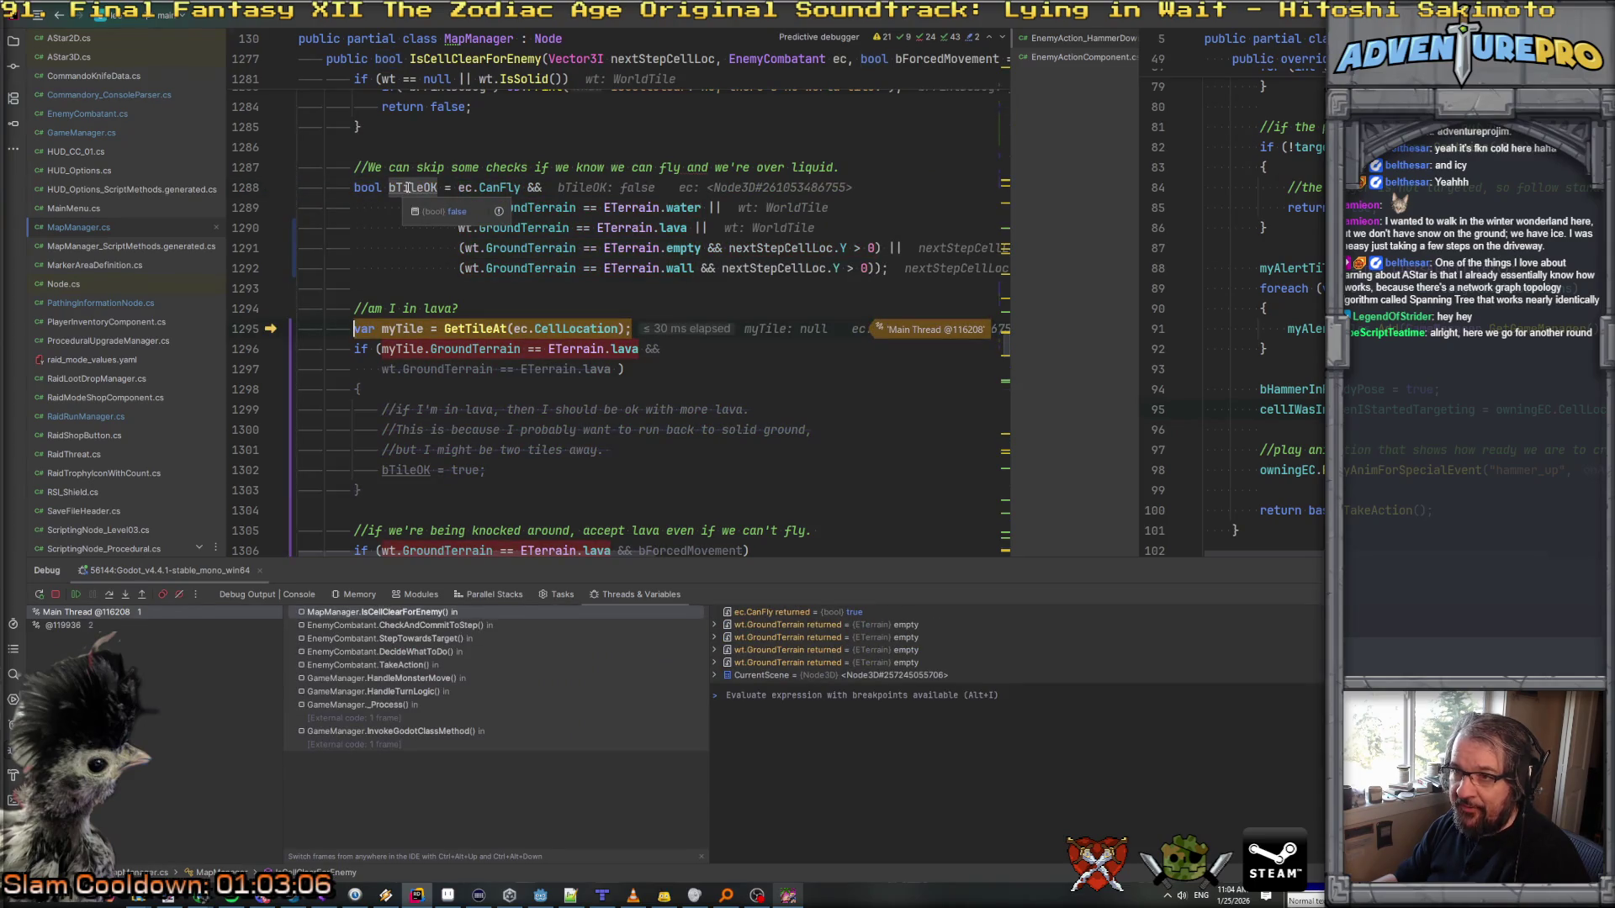
mouse_move(497, 187)
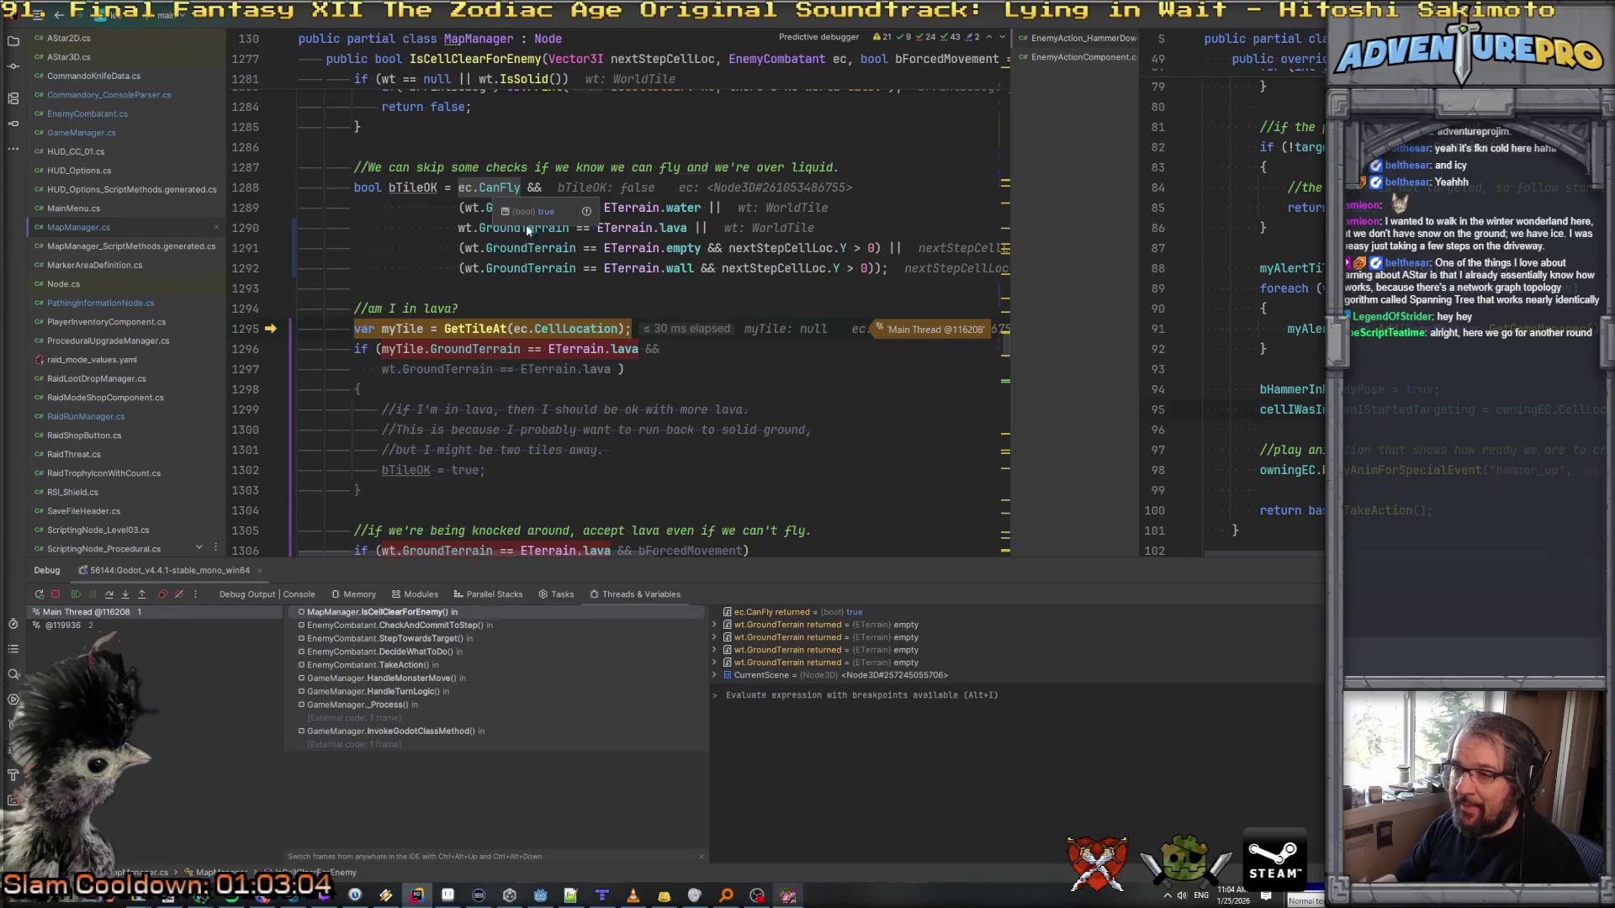
mouse_move(542, 249)
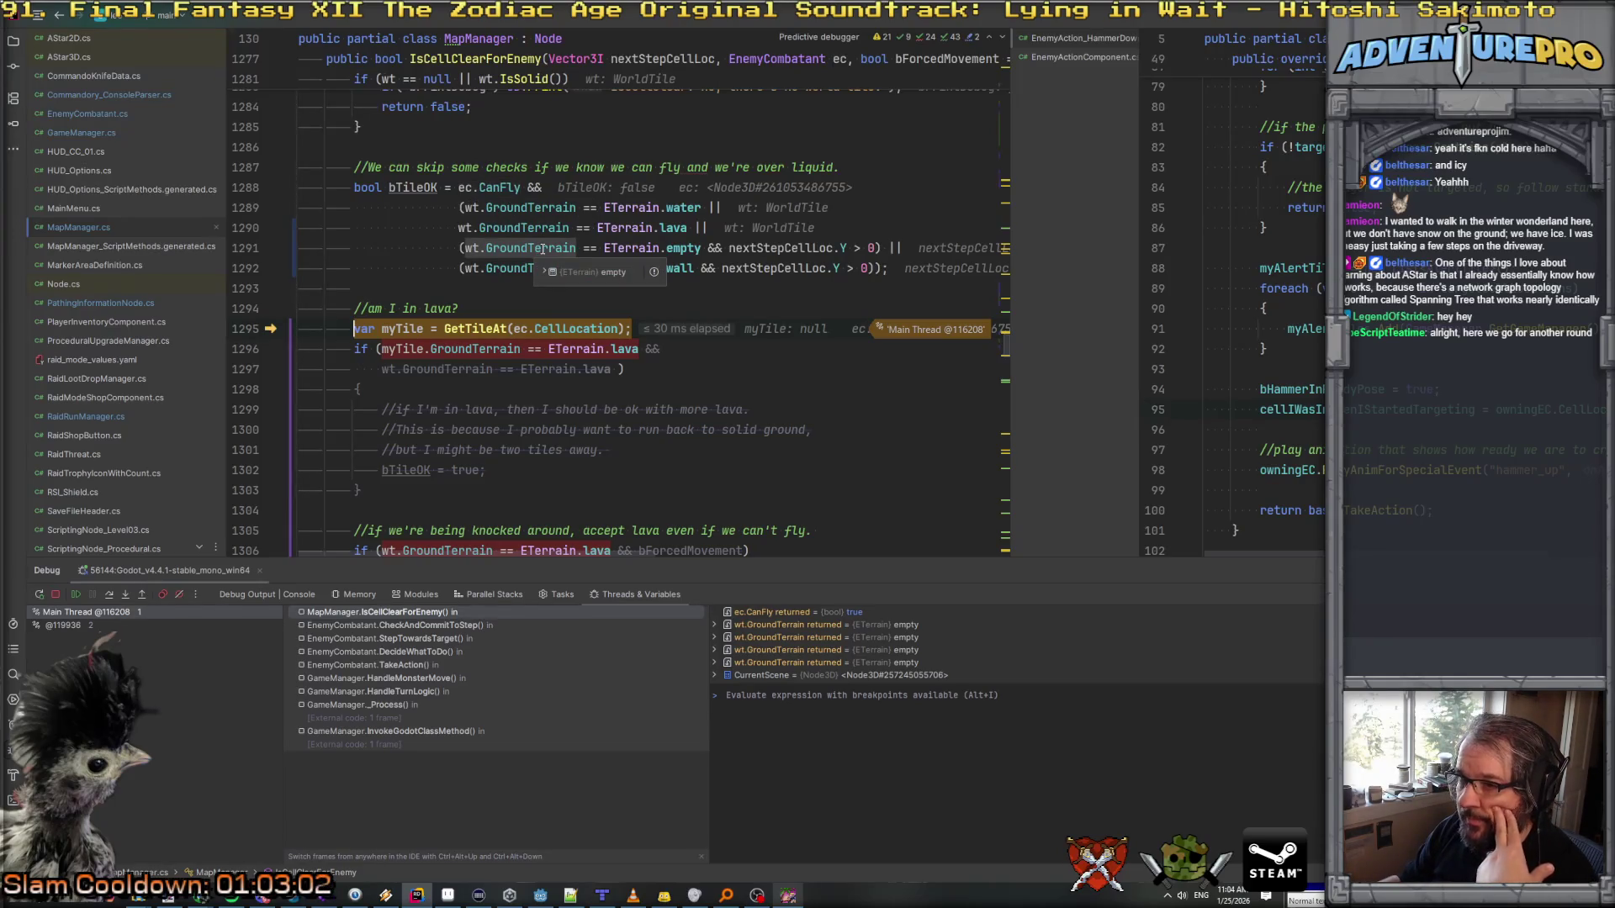
mouse_move(704, 252)
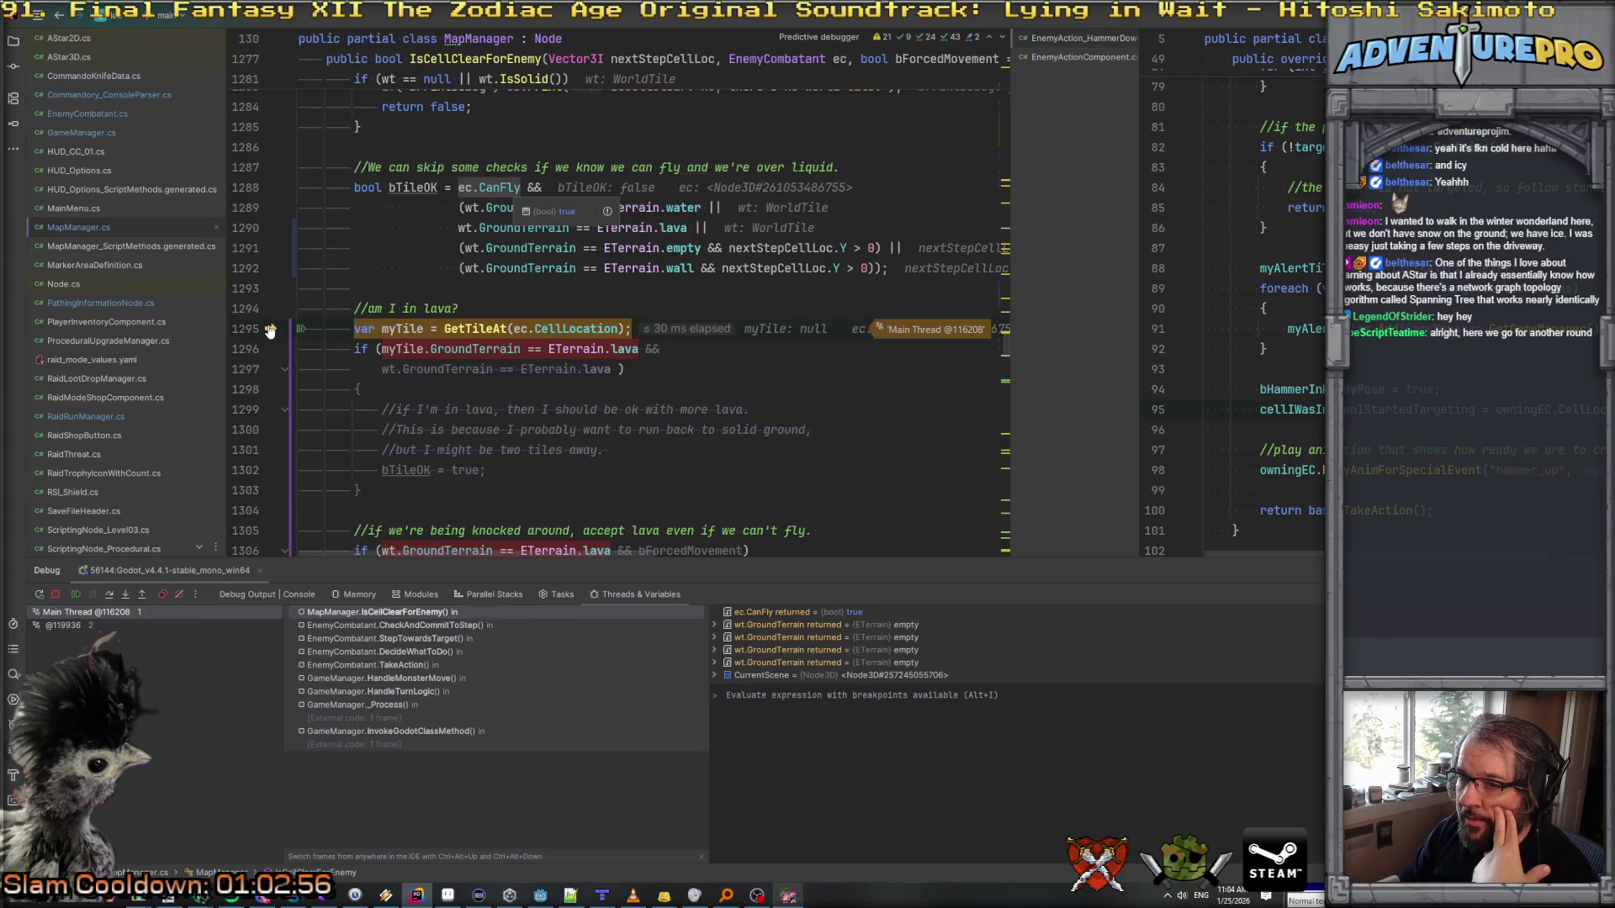
left_click(277, 195)
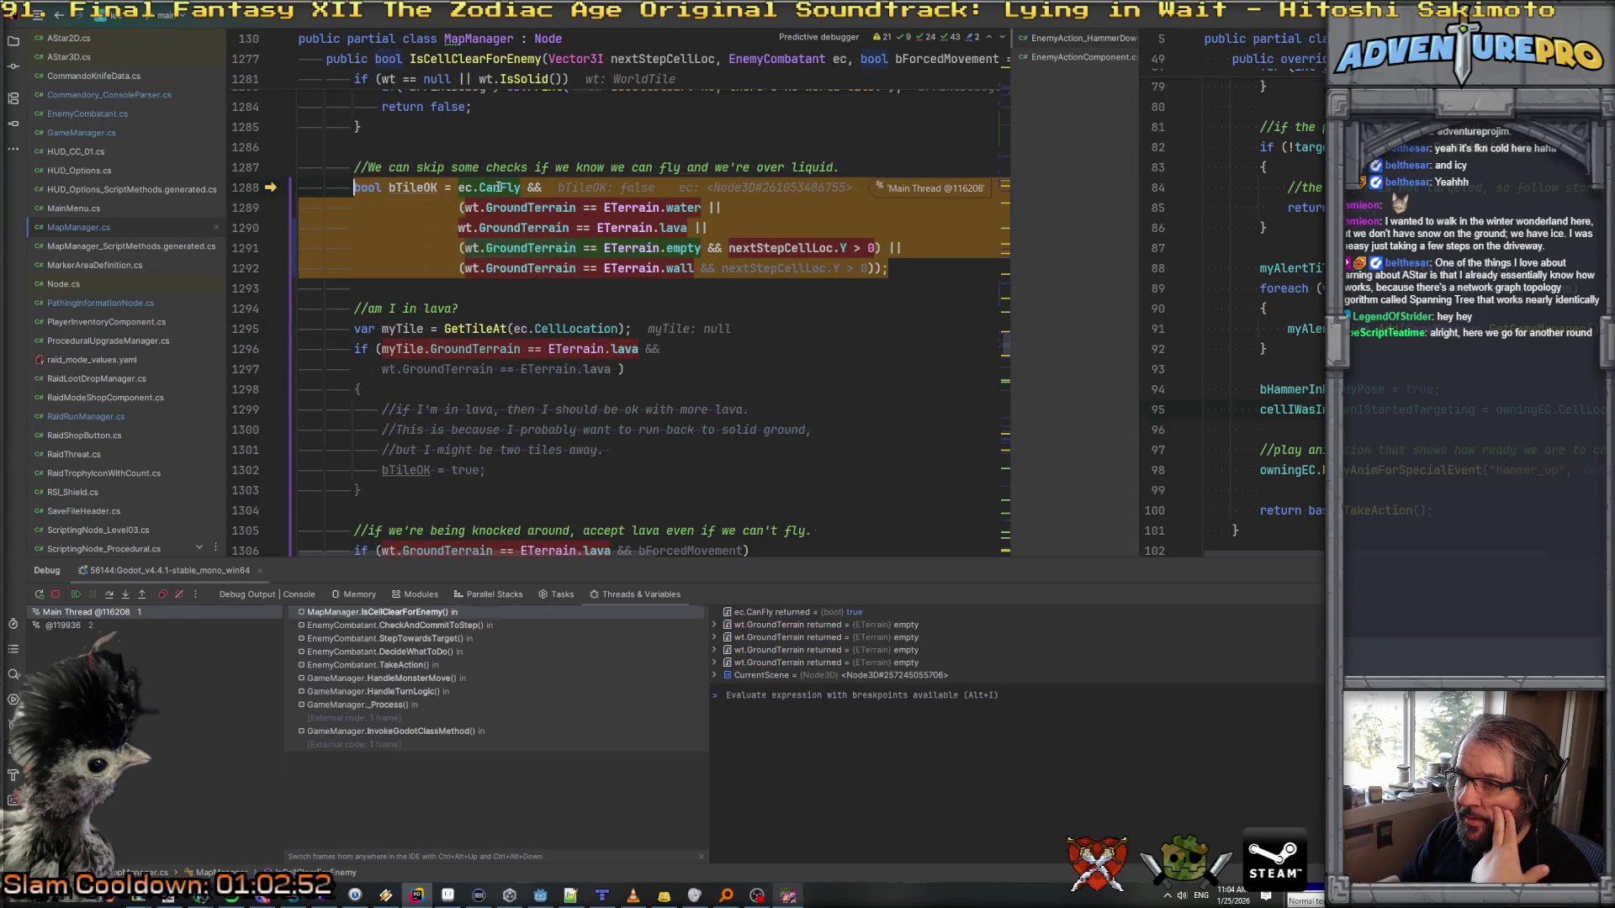
Step: Delete the nextStepCellLoc.Y > 0 requirement from the empty-terrain clause of bTileOK
mouse_move(678, 250)
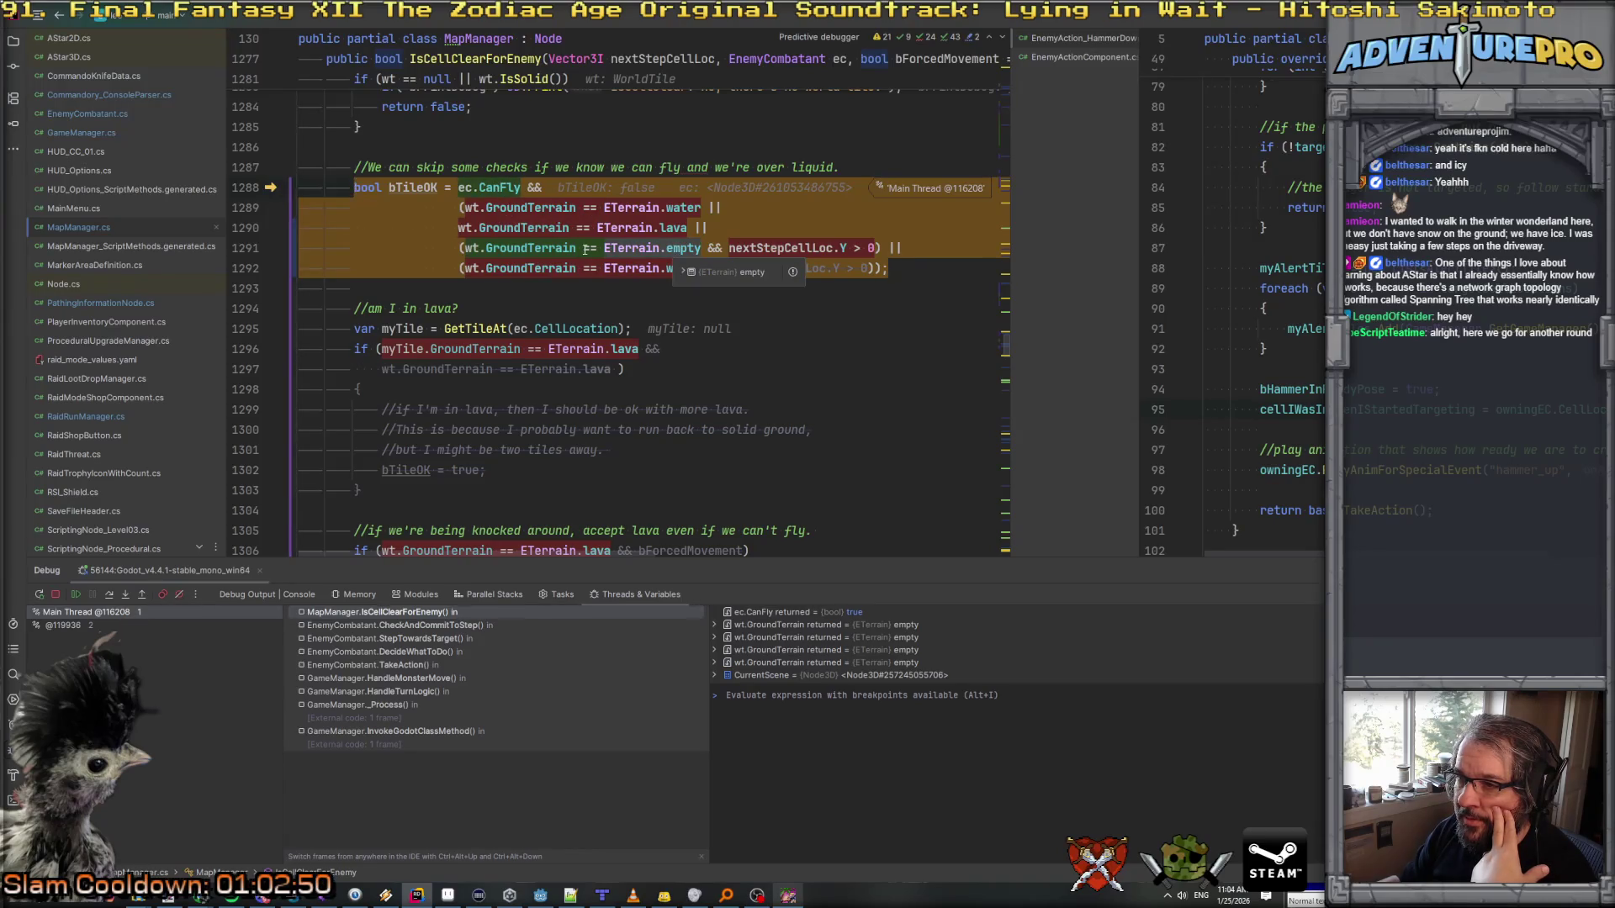
mouse_move(806, 252)
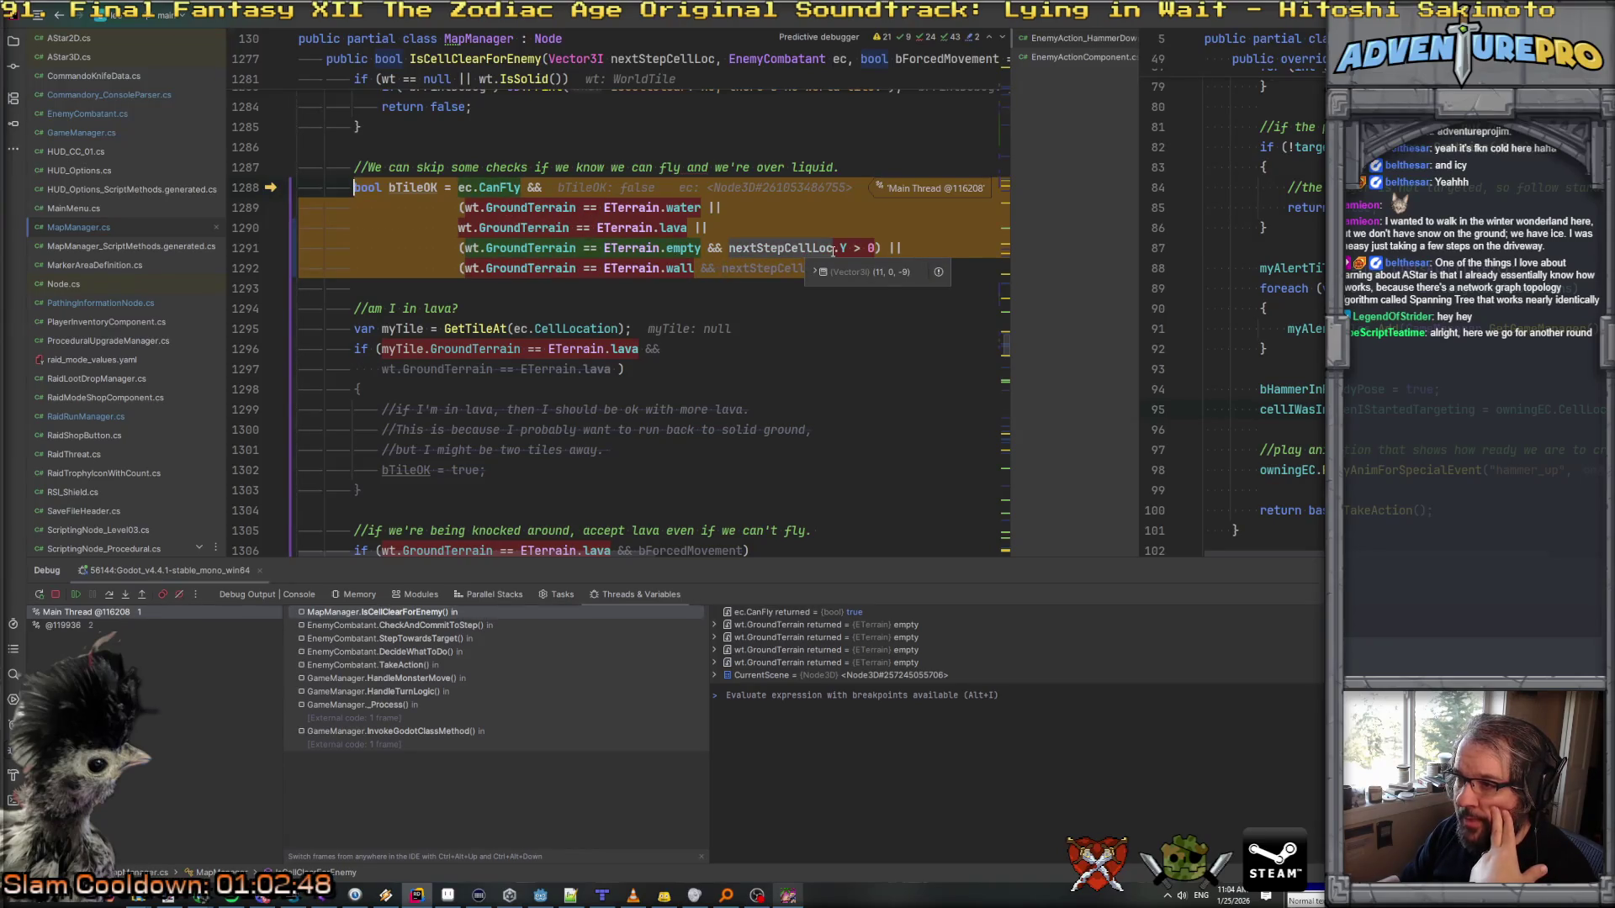
mouse_move(879, 248)
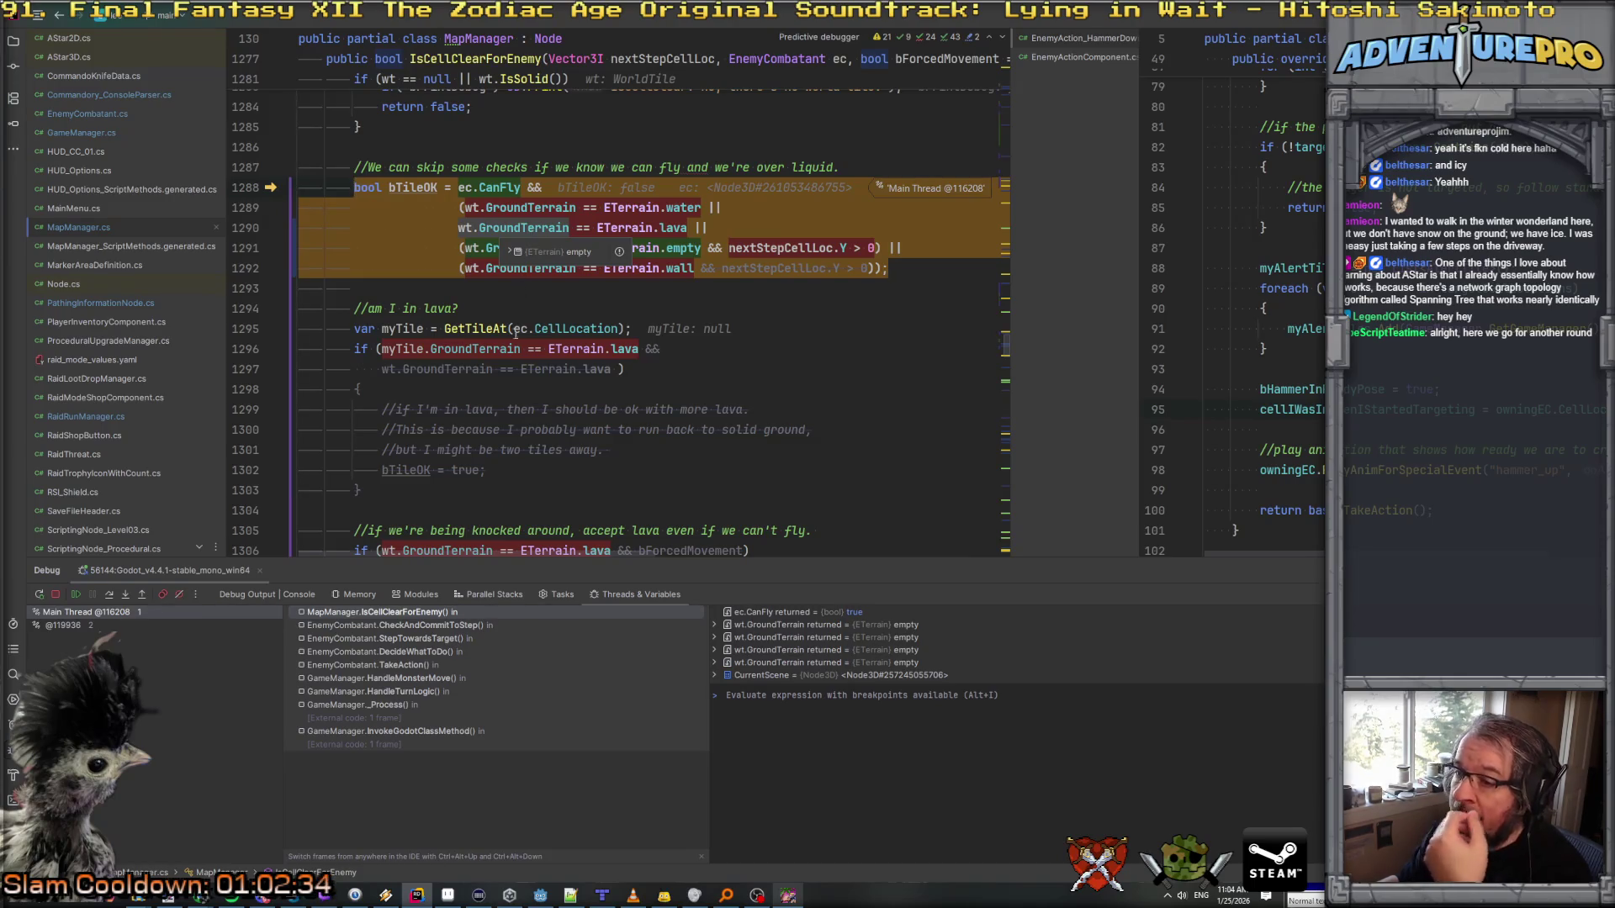
mouse_move(504, 370)
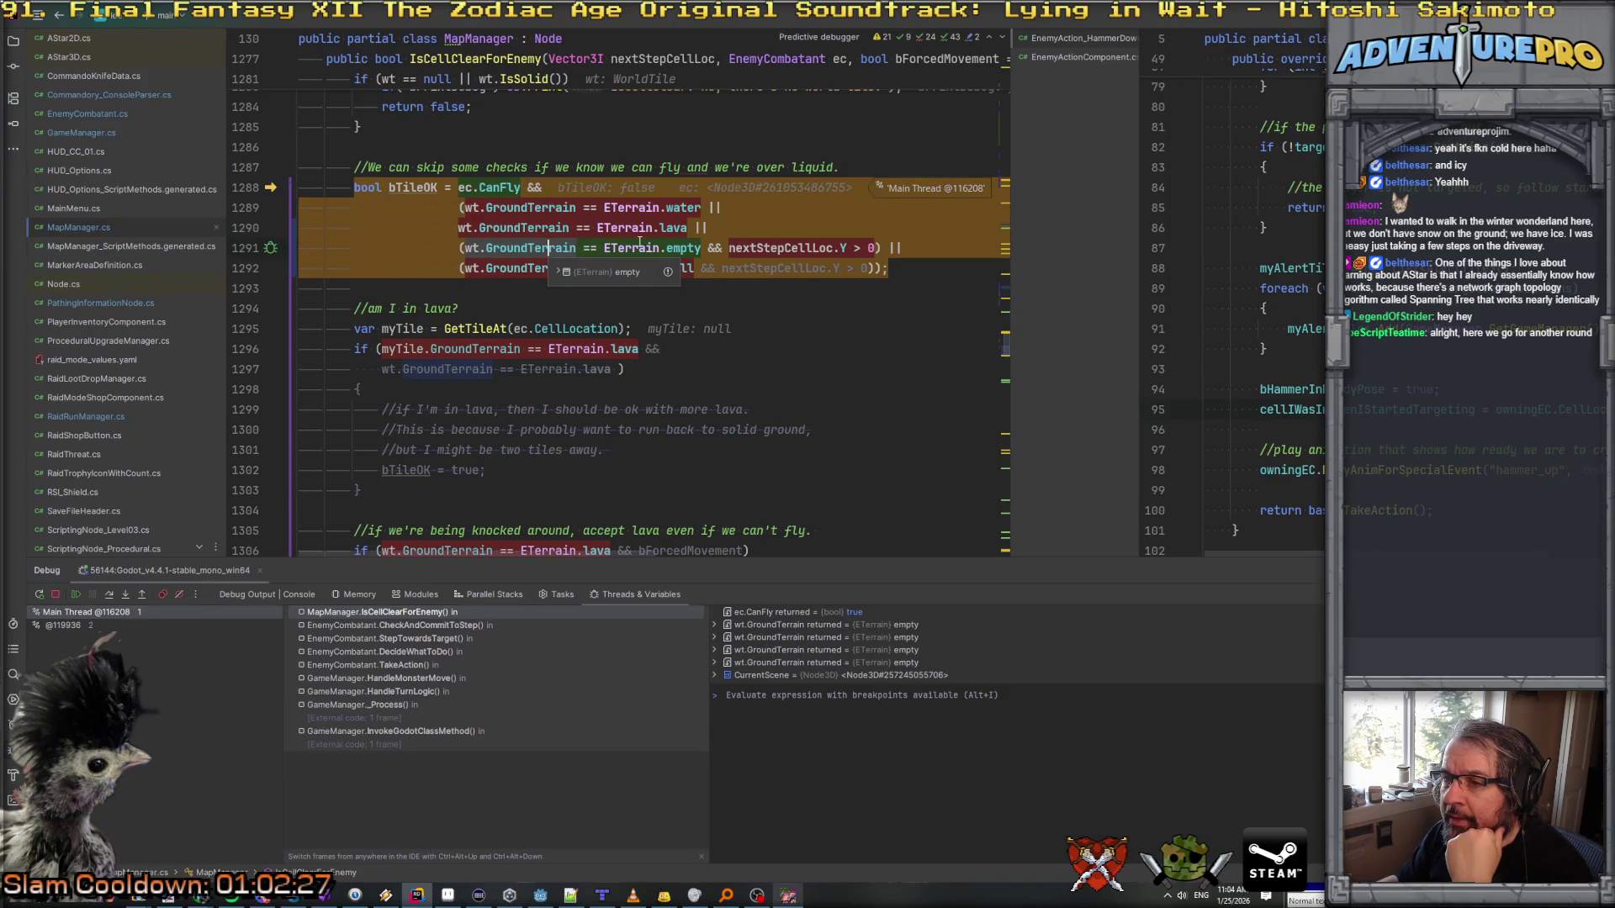
mouse_move(752, 248)
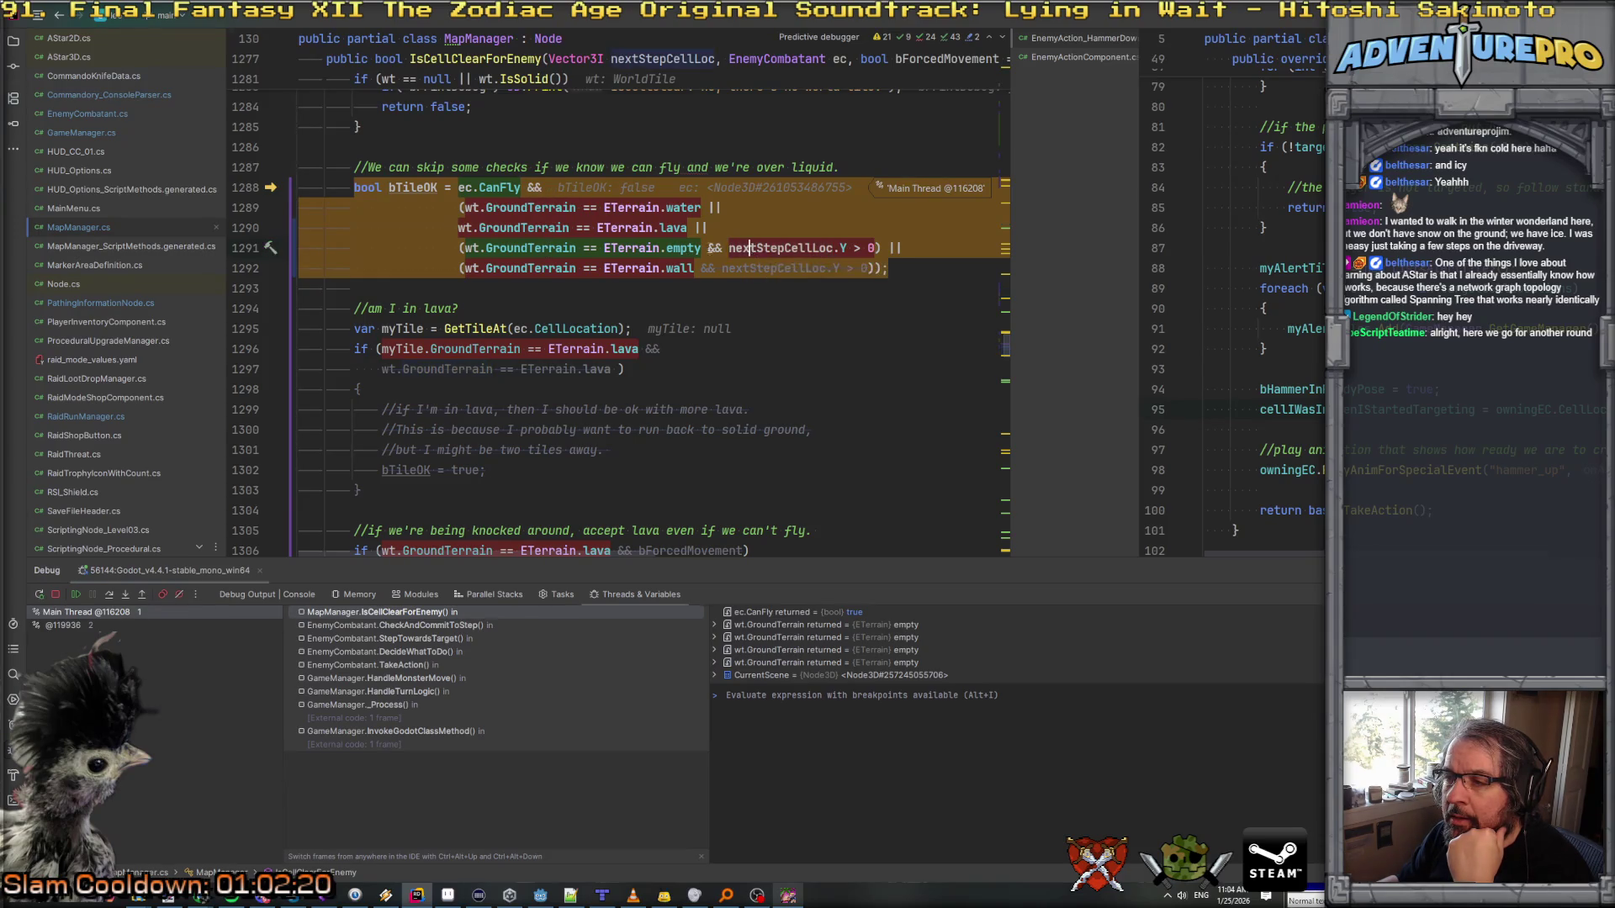
left_click_drag(702, 247, 875, 249)
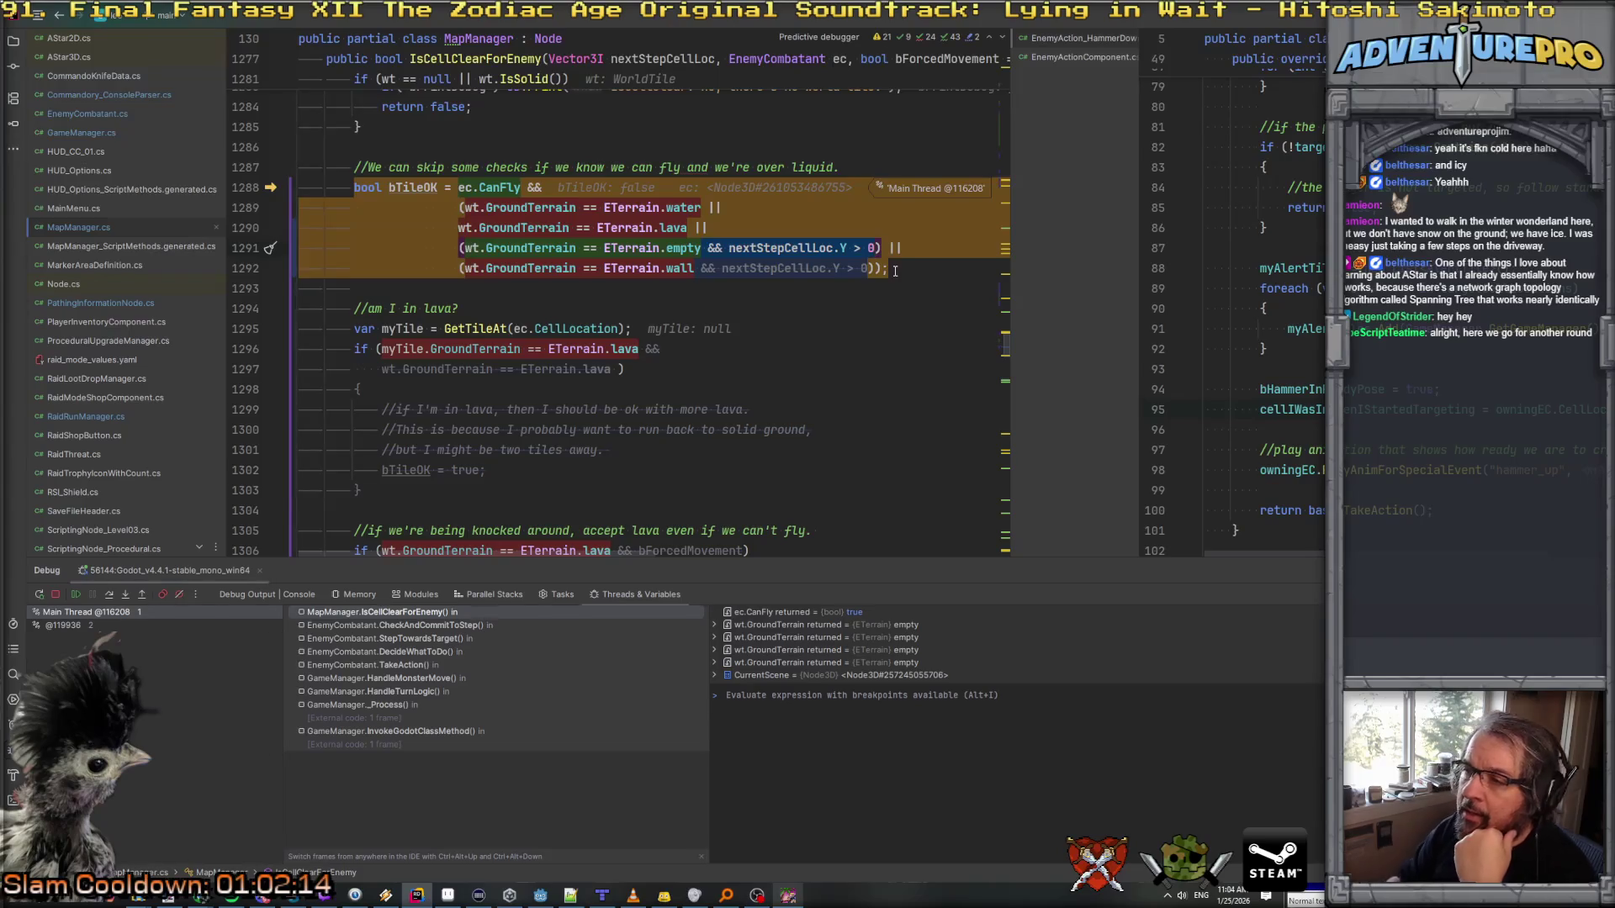
key("Delete")
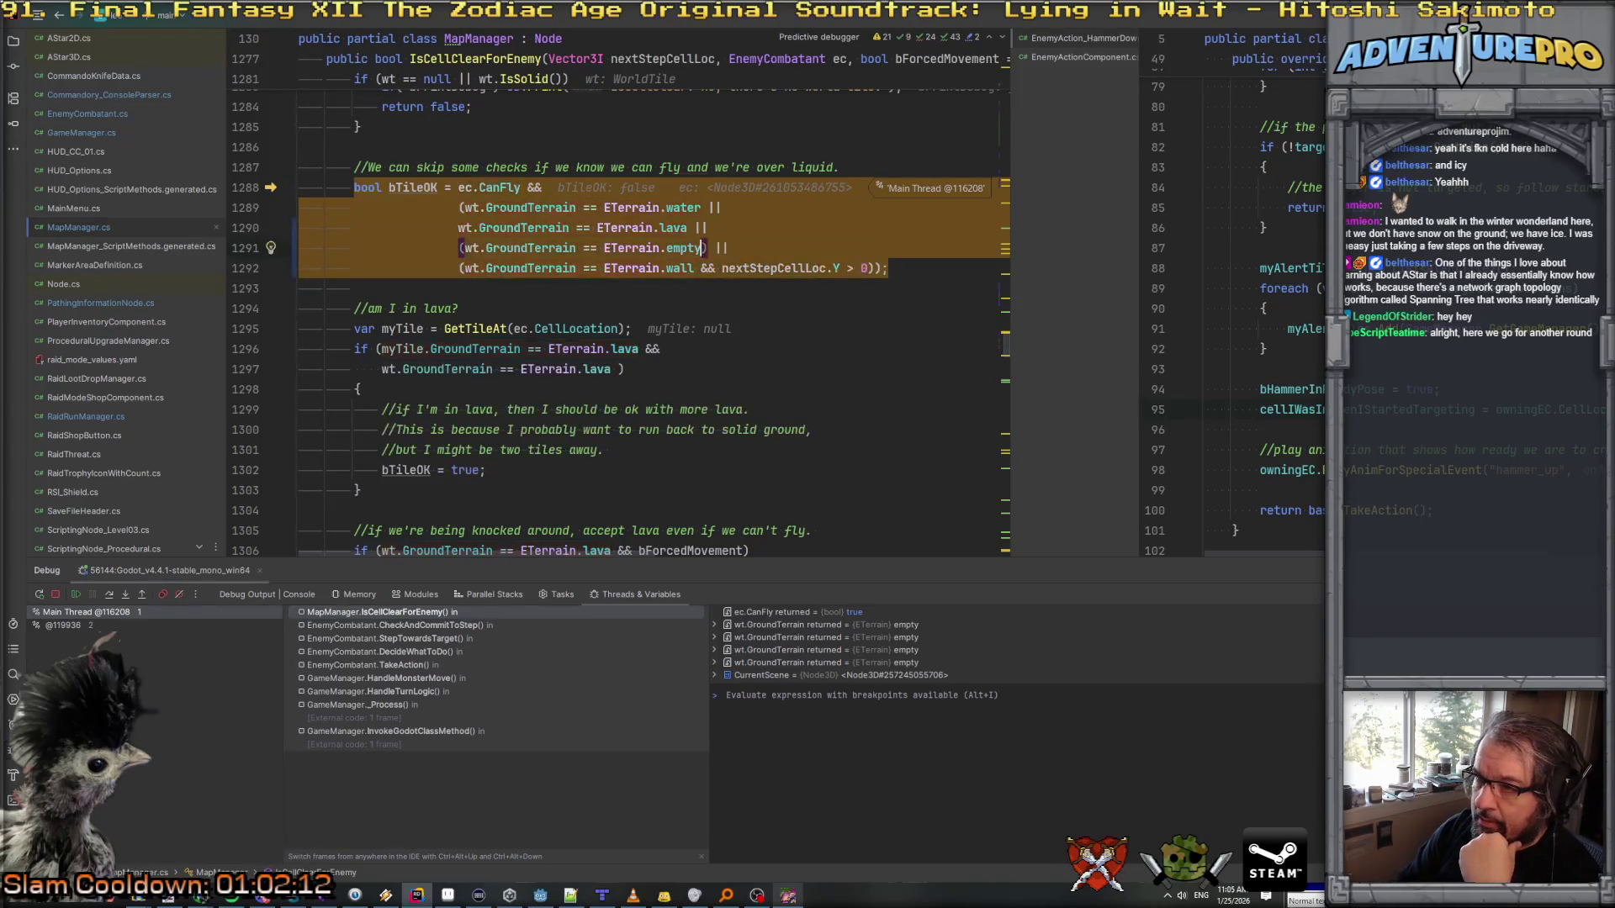
Step: Remove the stray parenthesis on line 1291 and review the CanFly, empty and wall terrain clauses
left_click(464, 248)
key("BackSpace")
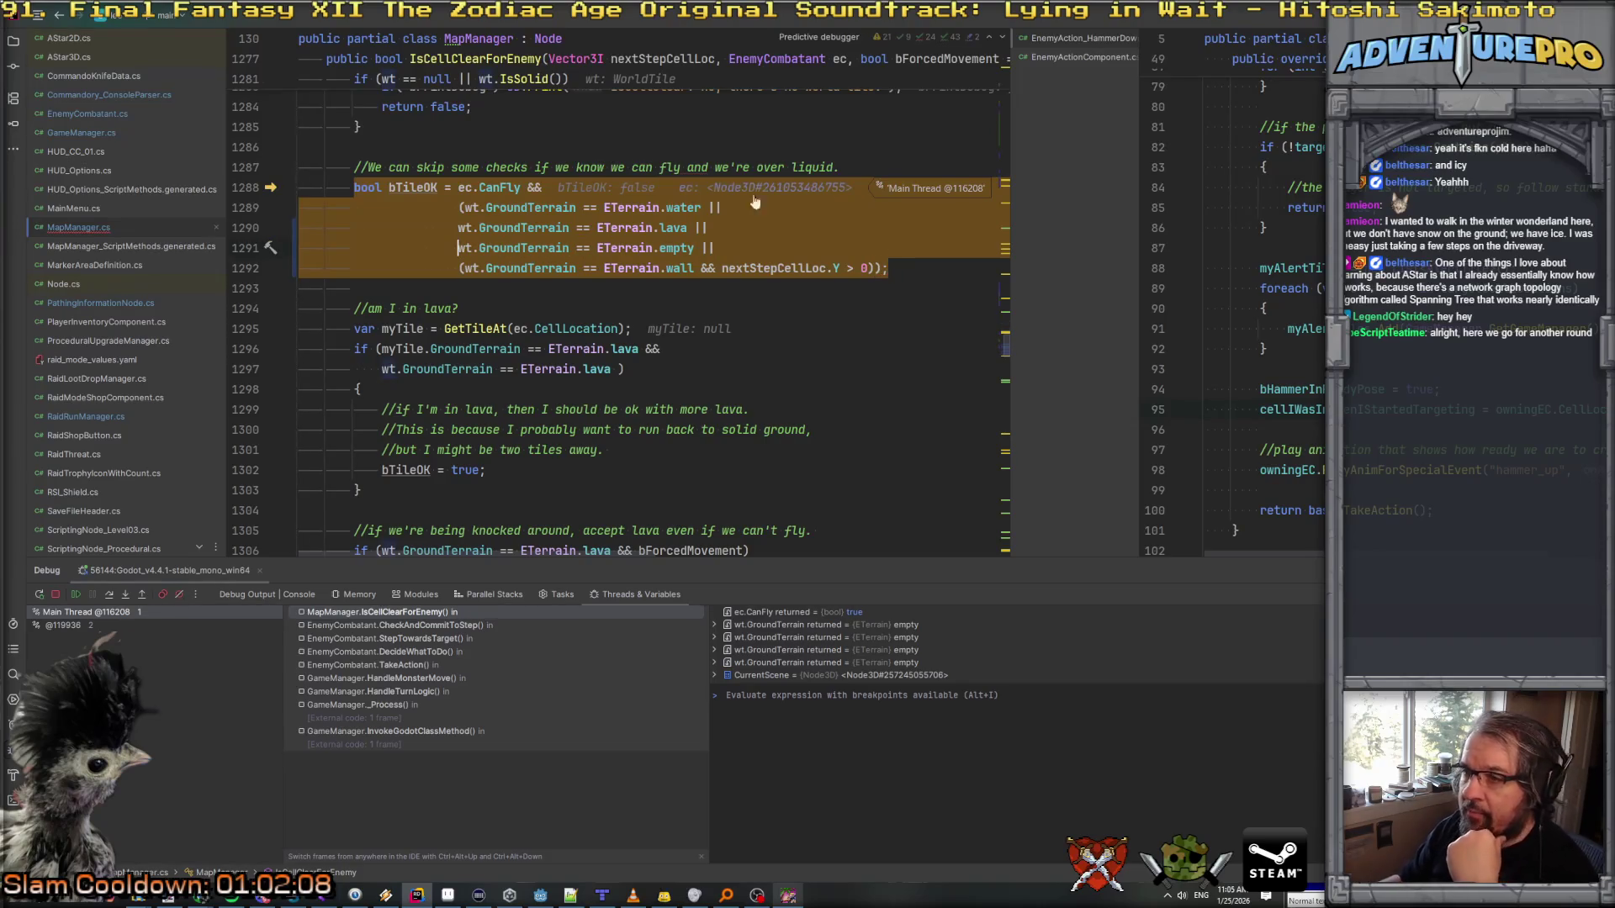
left_click(497, 188)
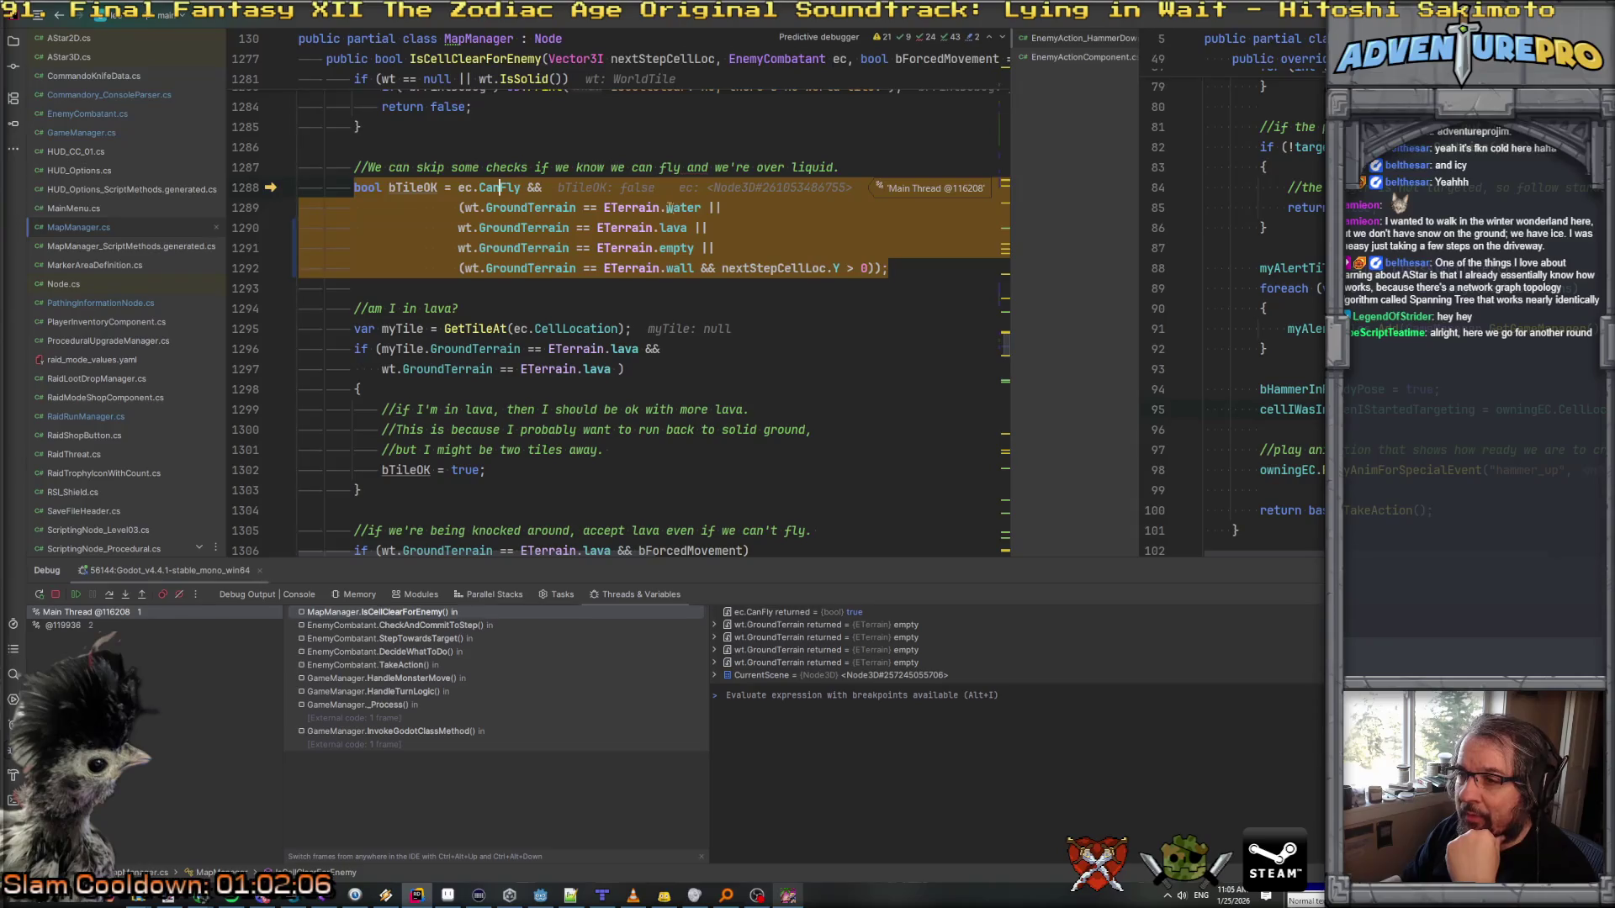
left_click(664, 252)
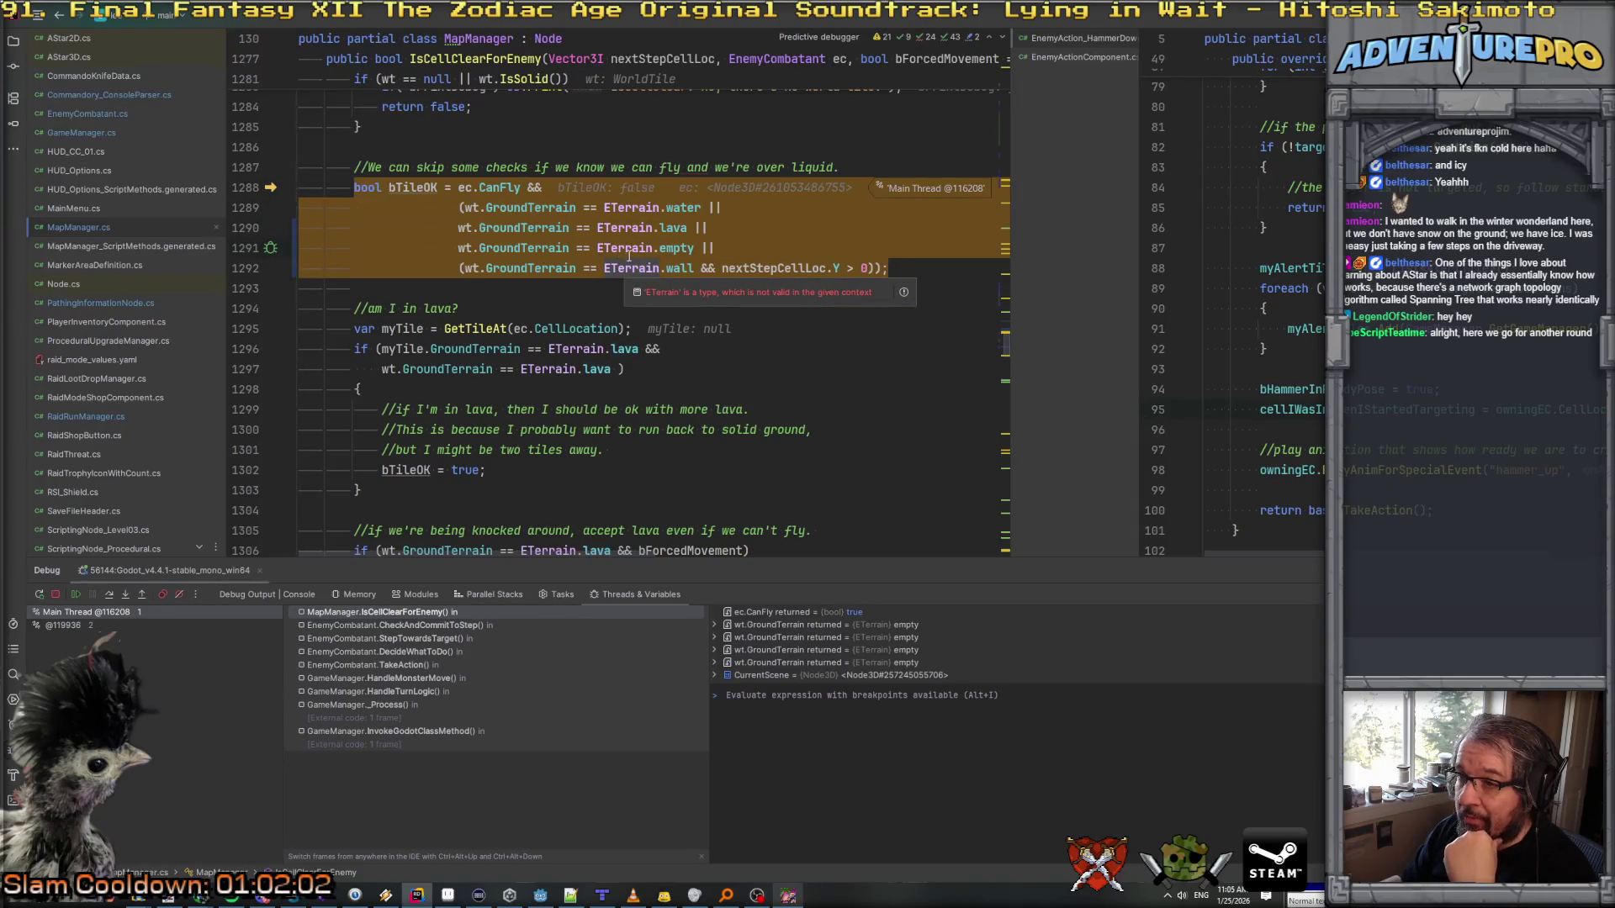
double_click(667, 268)
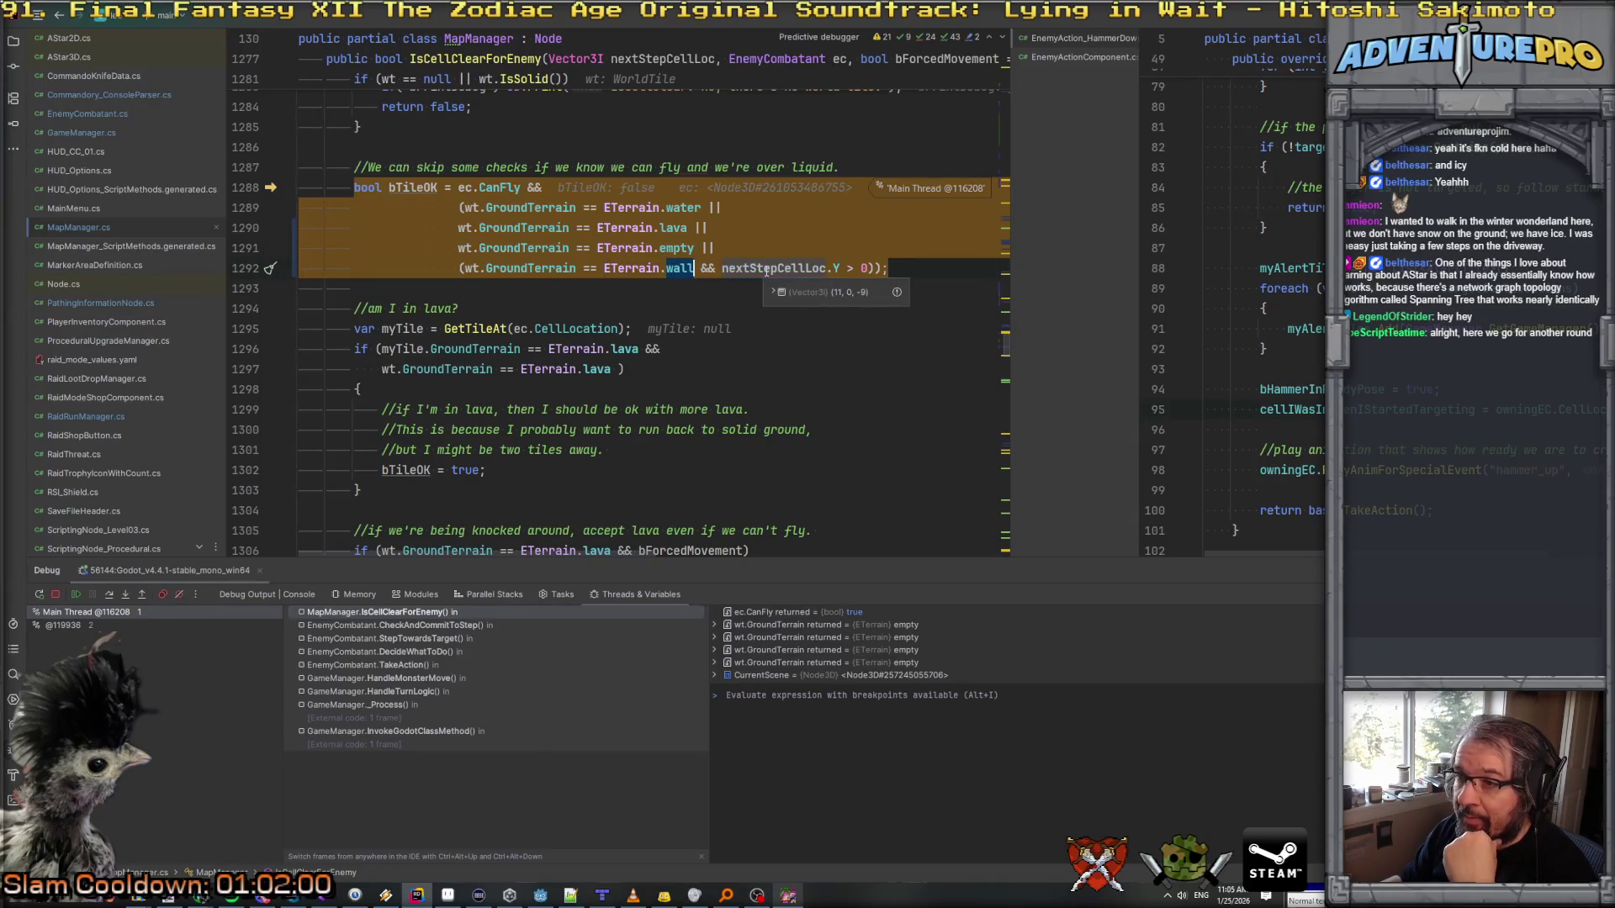
left_click(697, 268)
mouse_move(704, 269)
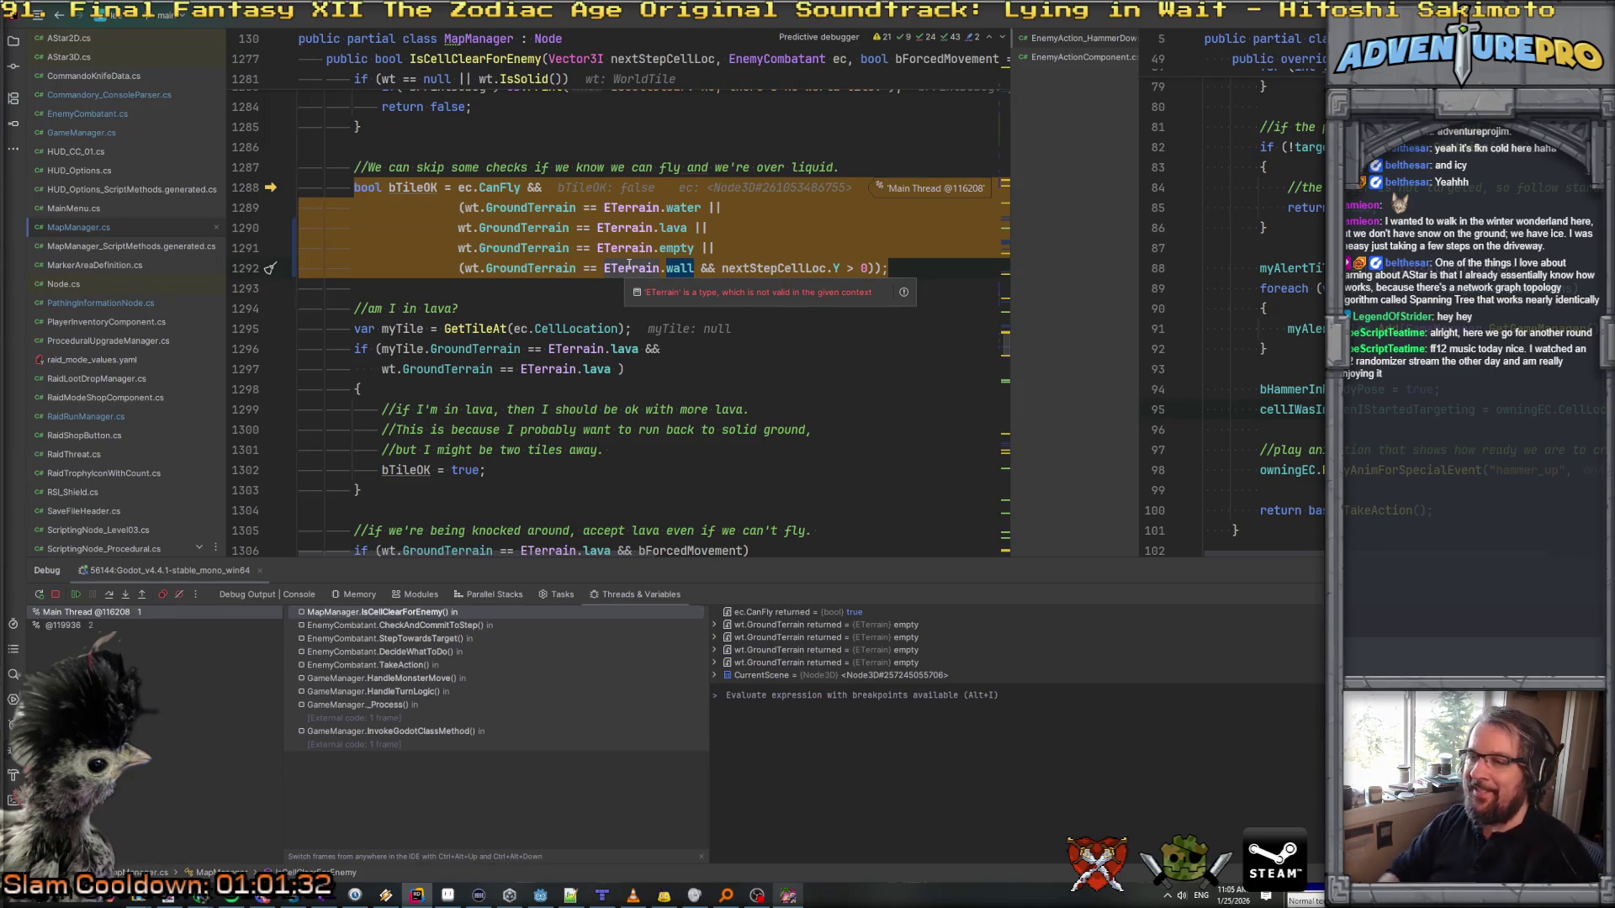
left_click(792, 251)
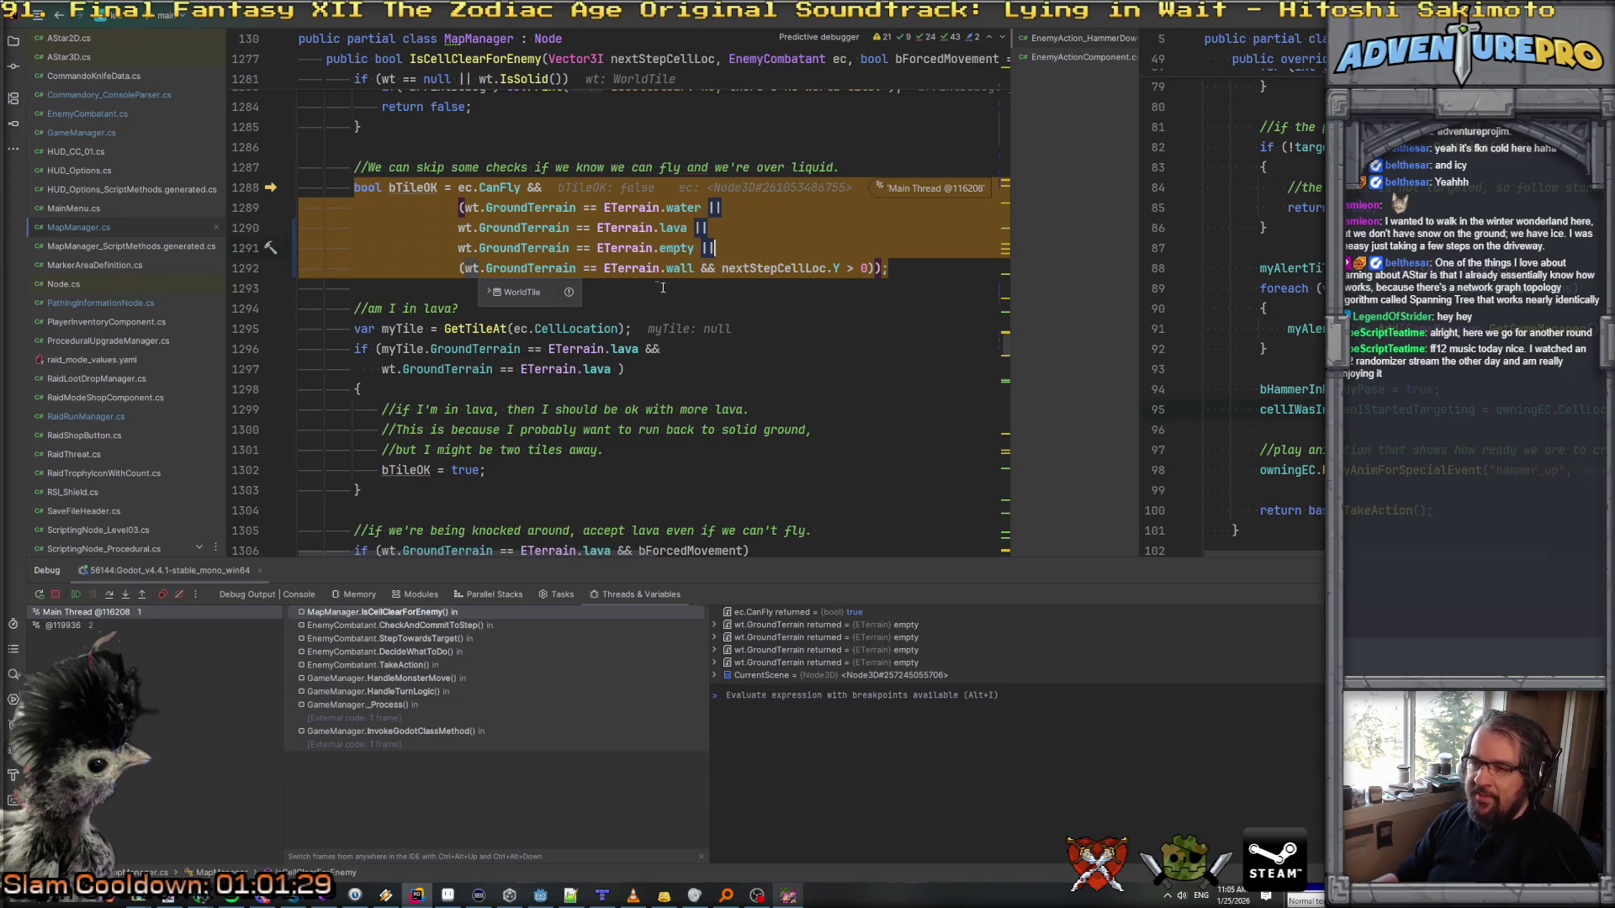
scroll(657, 282, "down", 5)
scroll(661, 252, "up", 6)
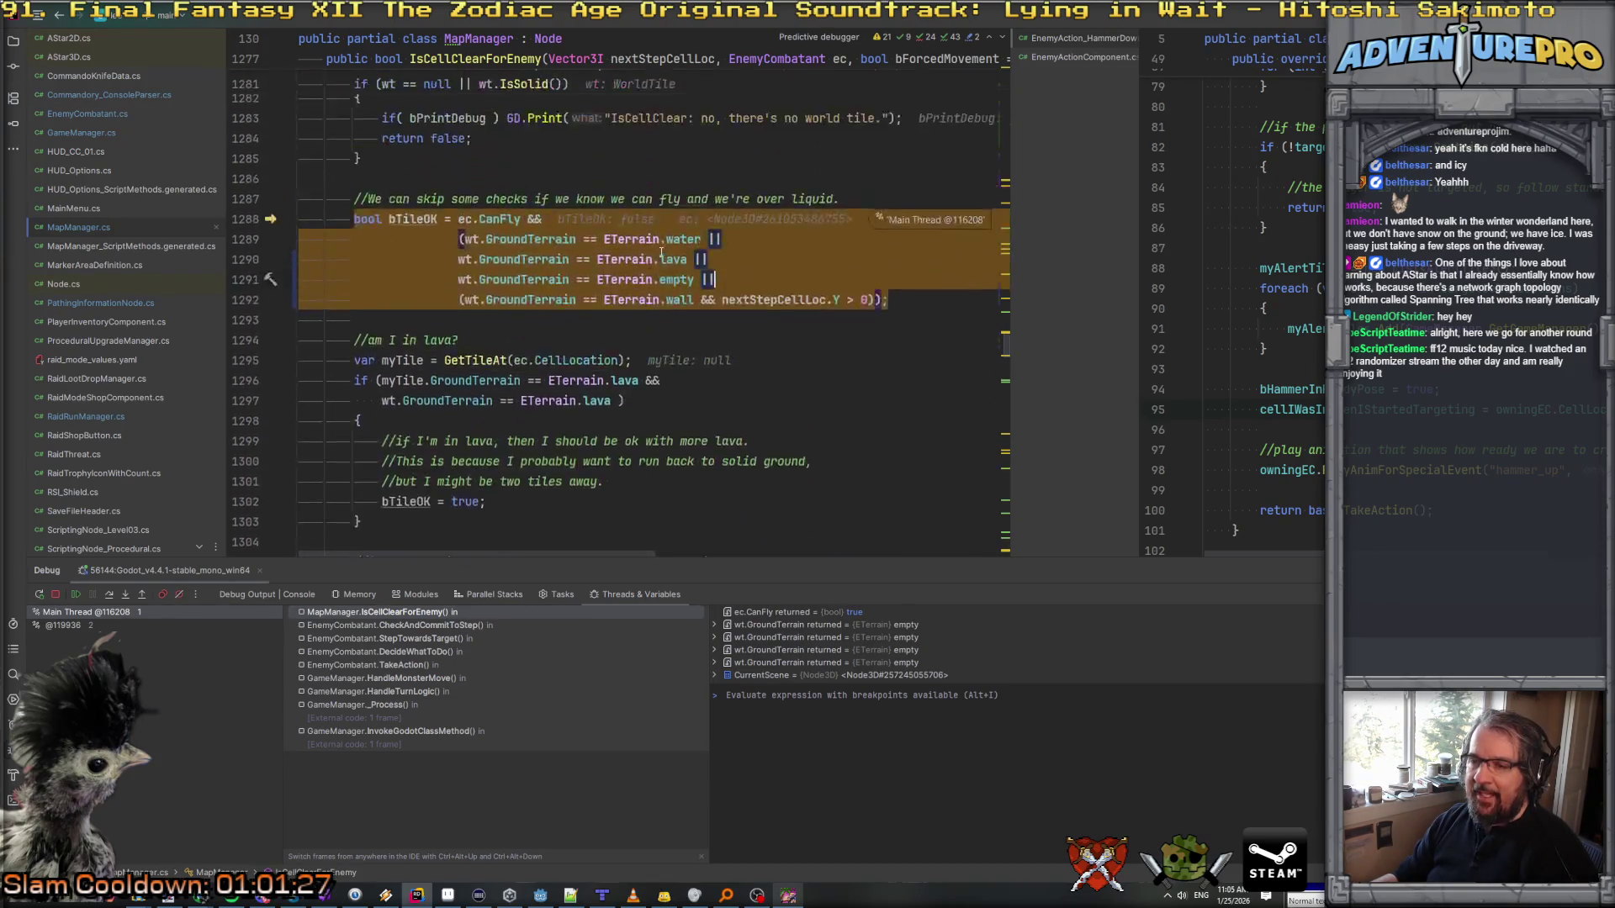
Step: Resume the game with F5 and change the && after ec.CanFly to ||
scroll(662, 252, "up", 1)
left_click(536, 248)
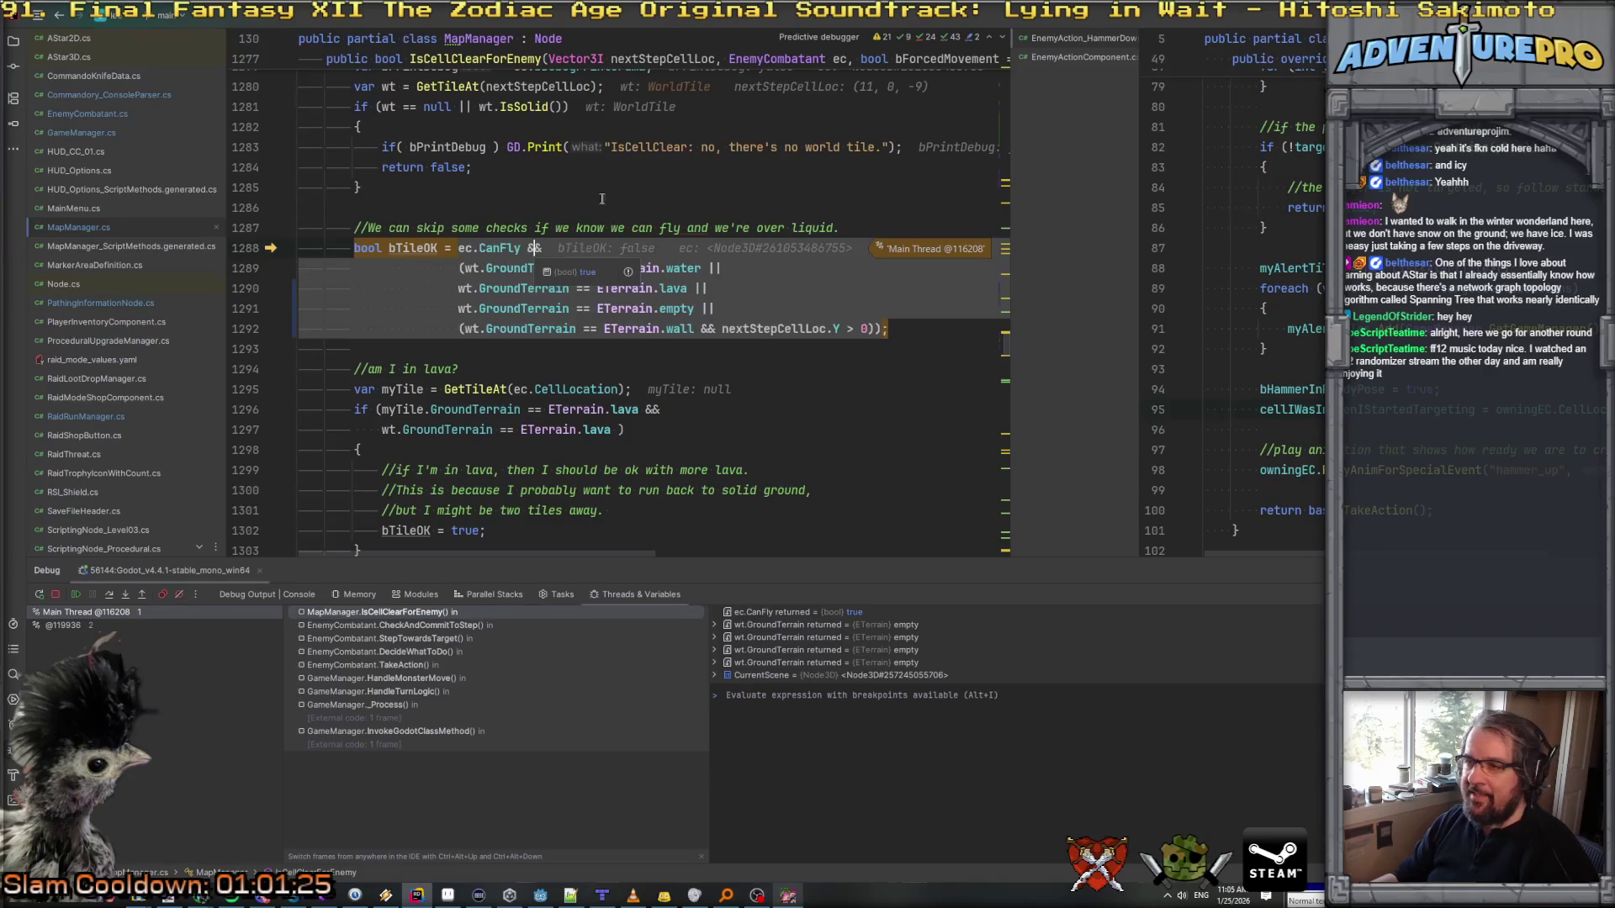
key("F5")
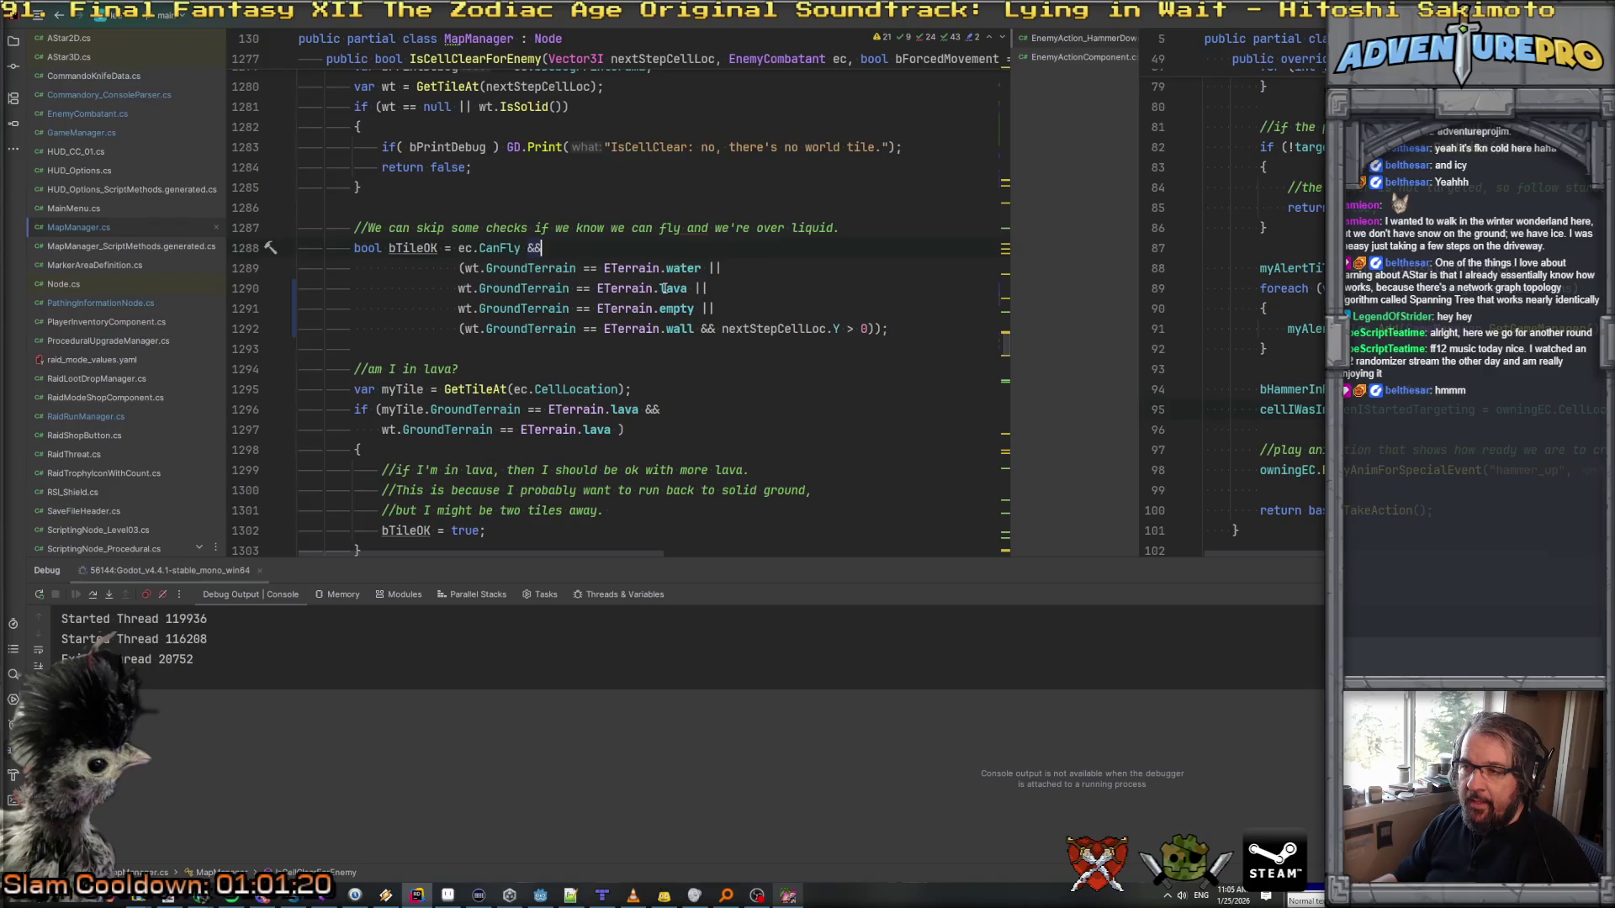
left_click(708, 267)
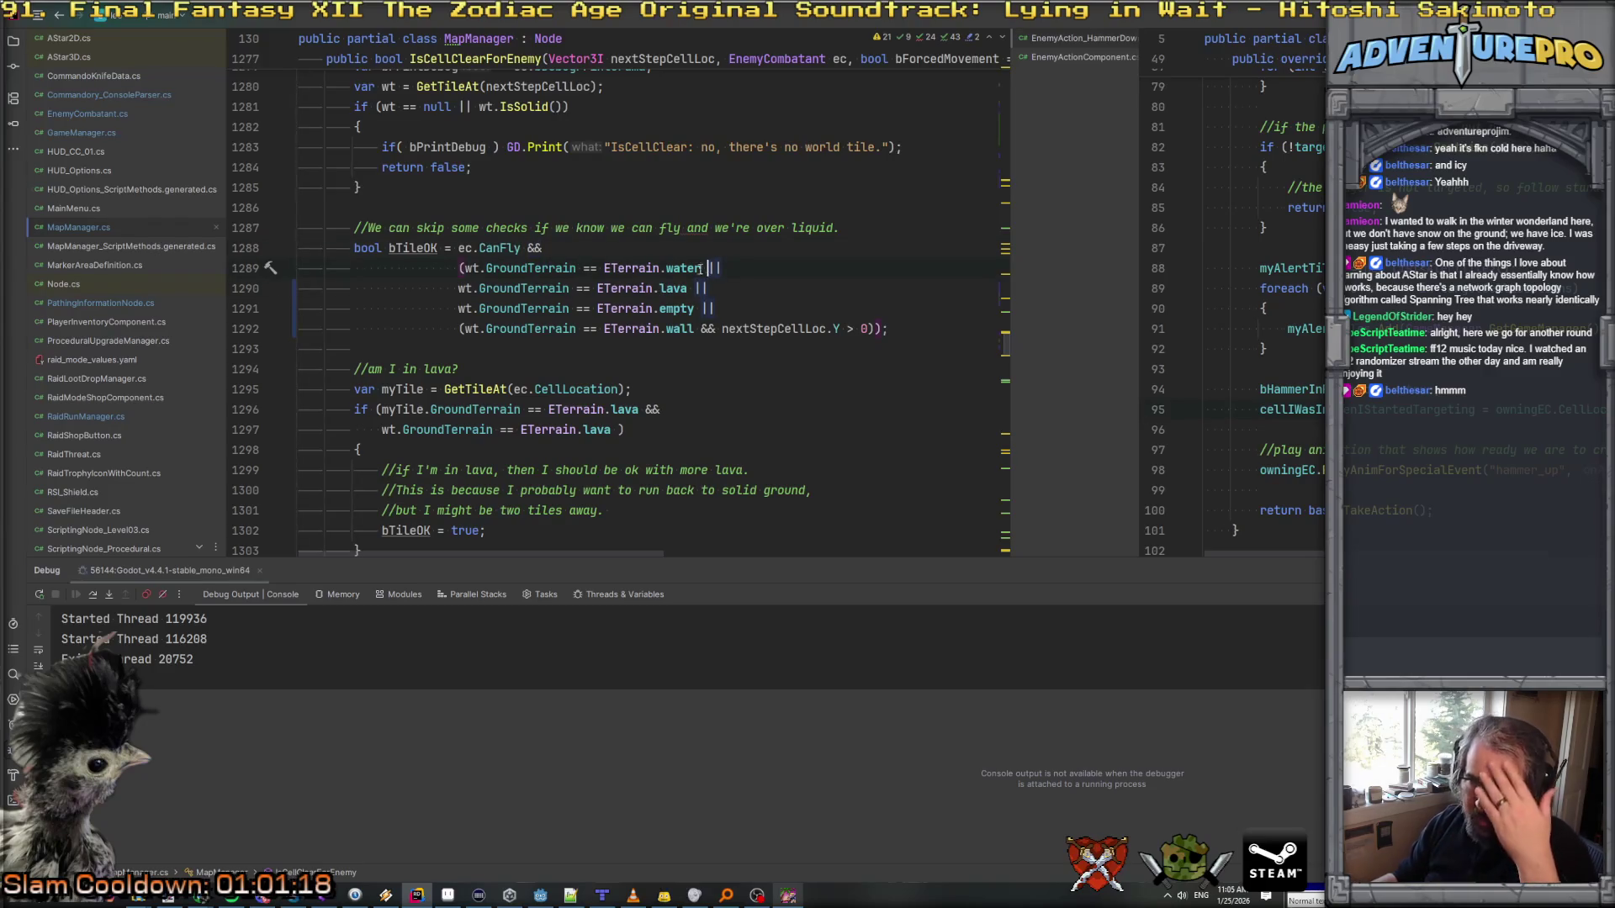
left_click(550, 248)
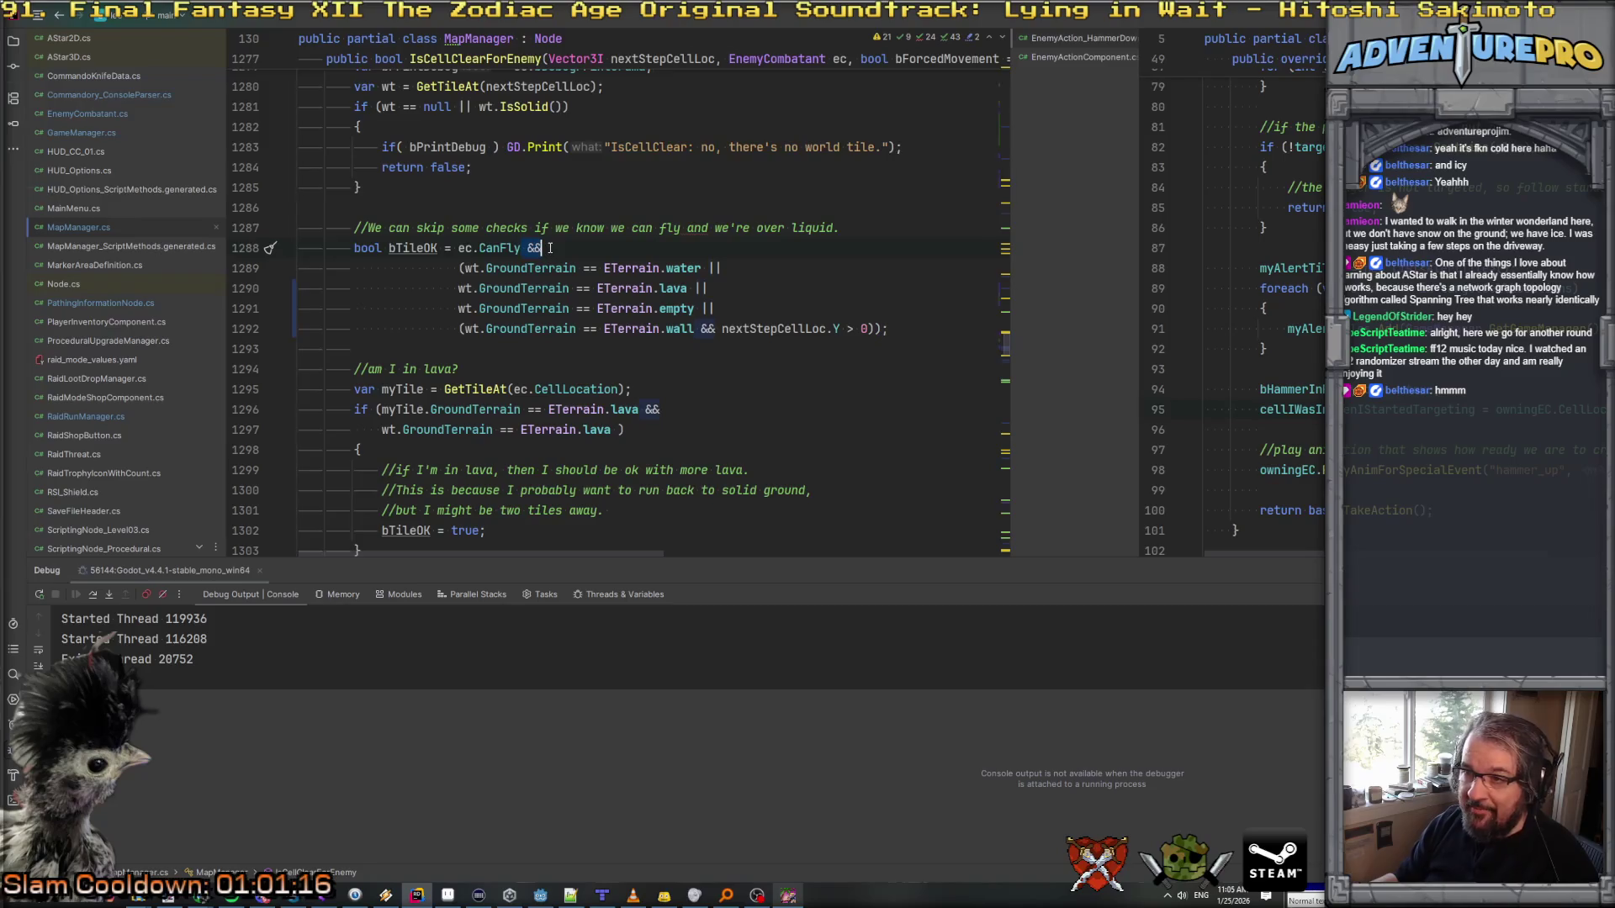
key("BackSpace")
key("BackSpace")
type("||")
key("Down")
key("Up")
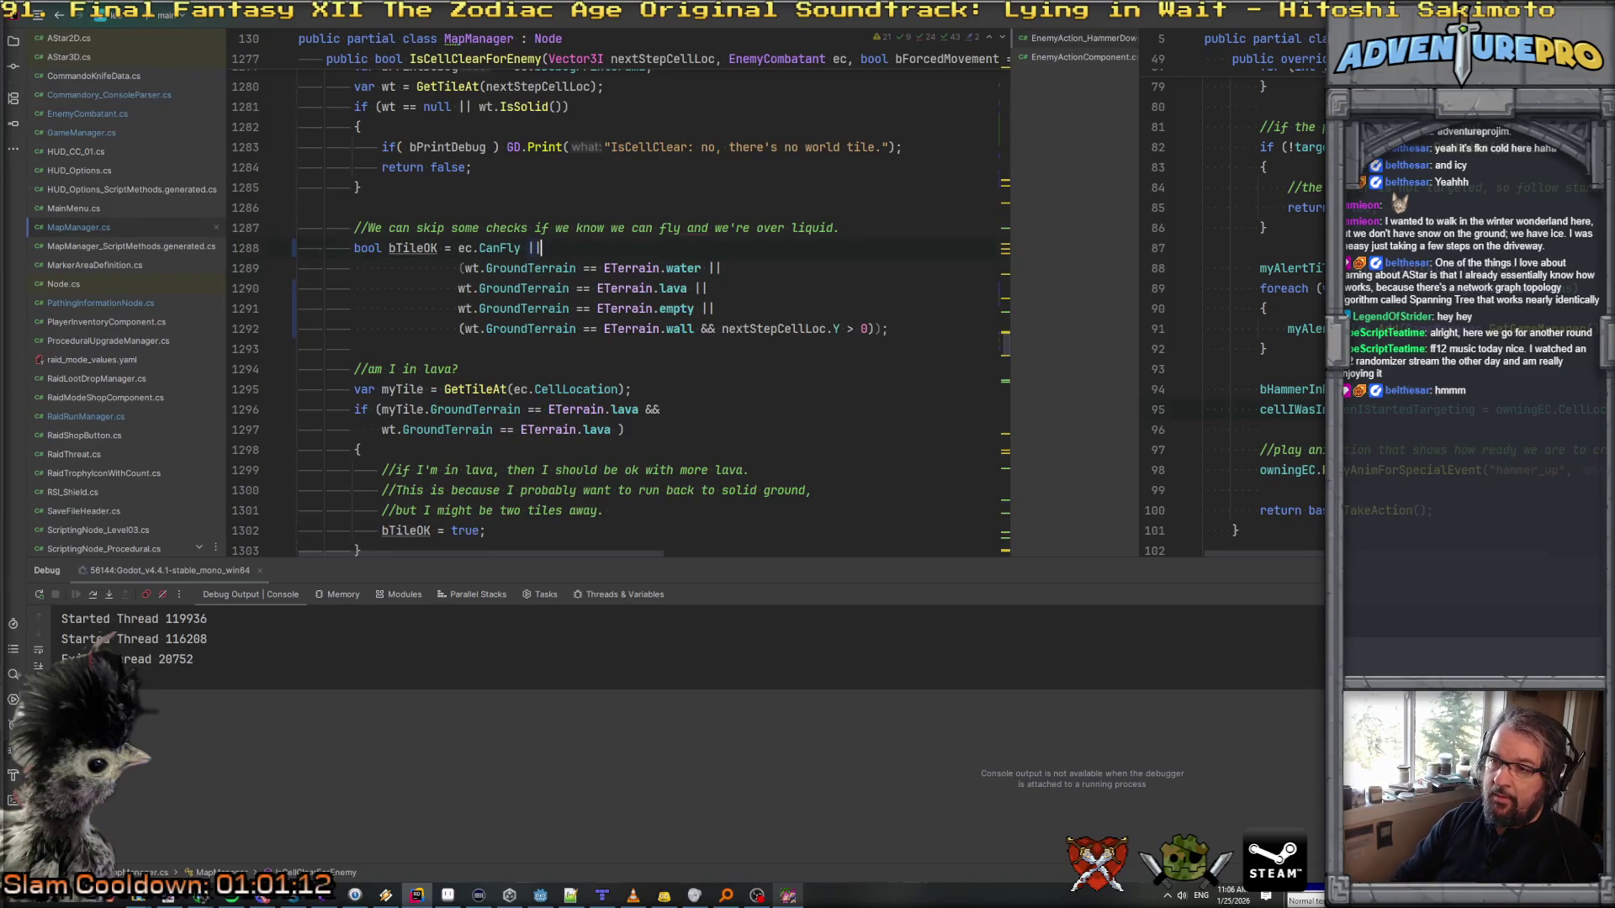
Step: Append wt.GroundTerrain != ETerrain.empty to the bTileOK condition using code completion
type(" wt.")
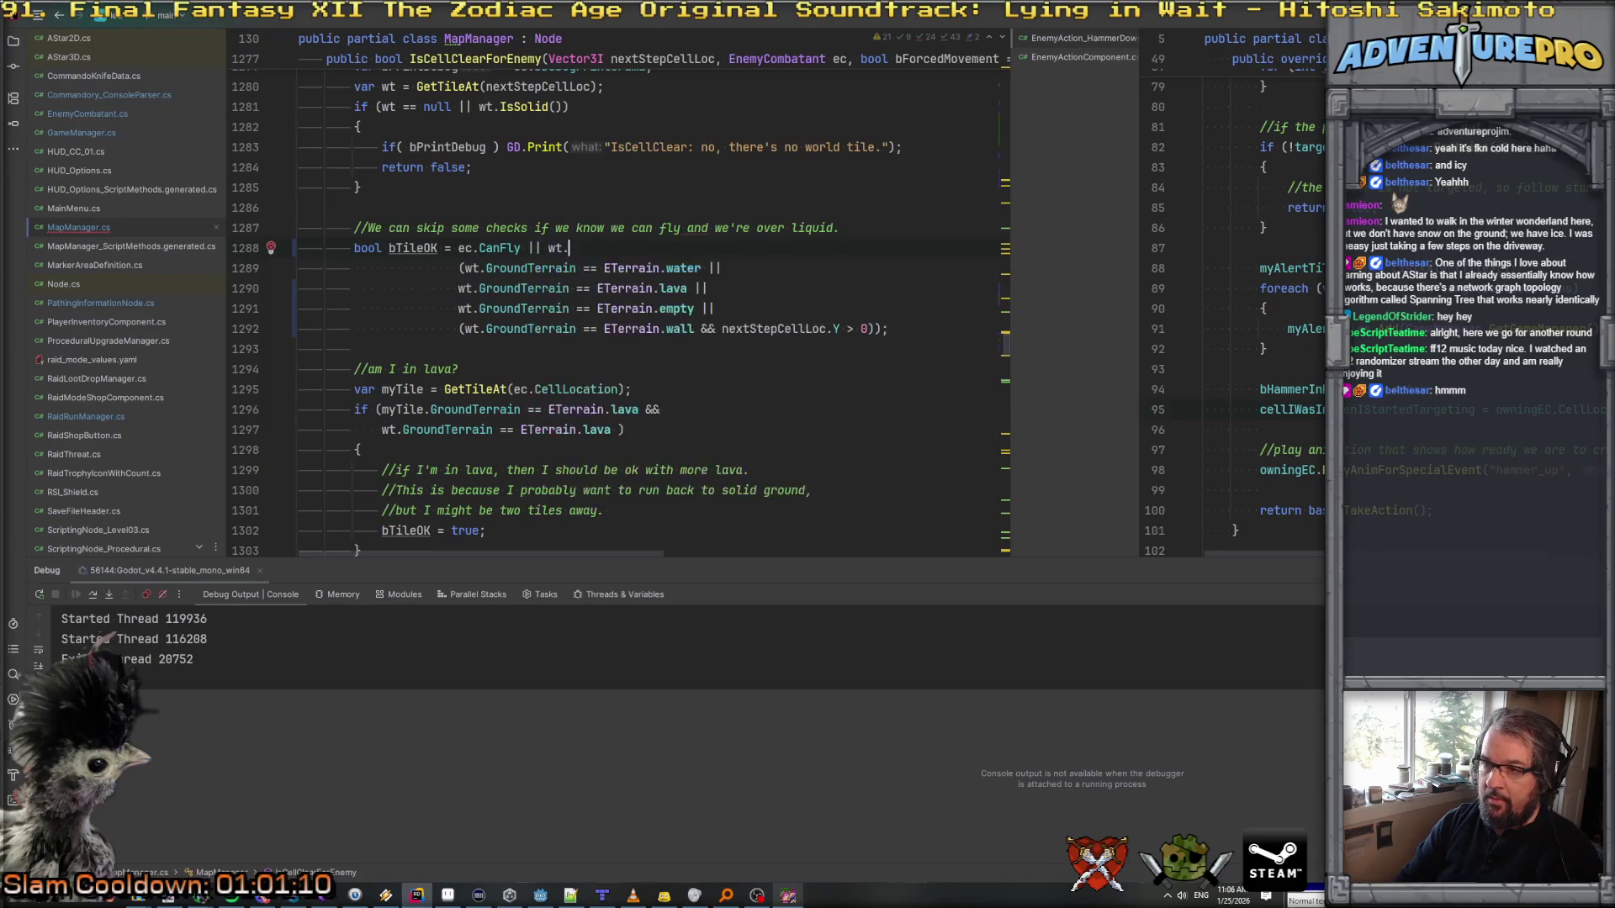
type("G")
key("Return")
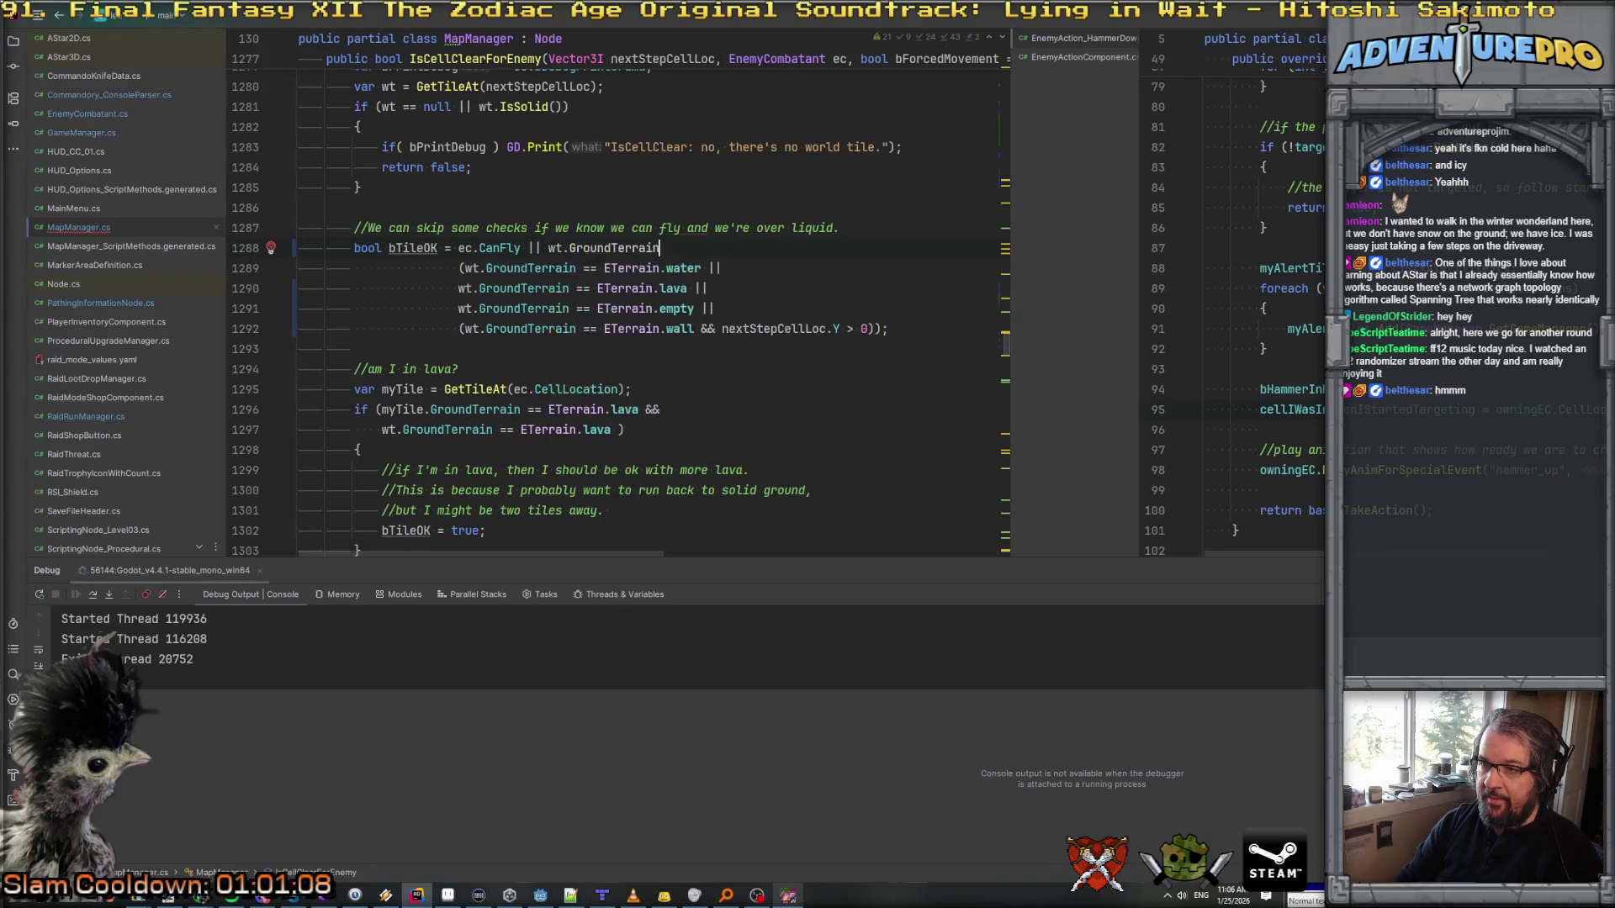
key("BackSpace")
key("BackSpace")
key("BackSpace")
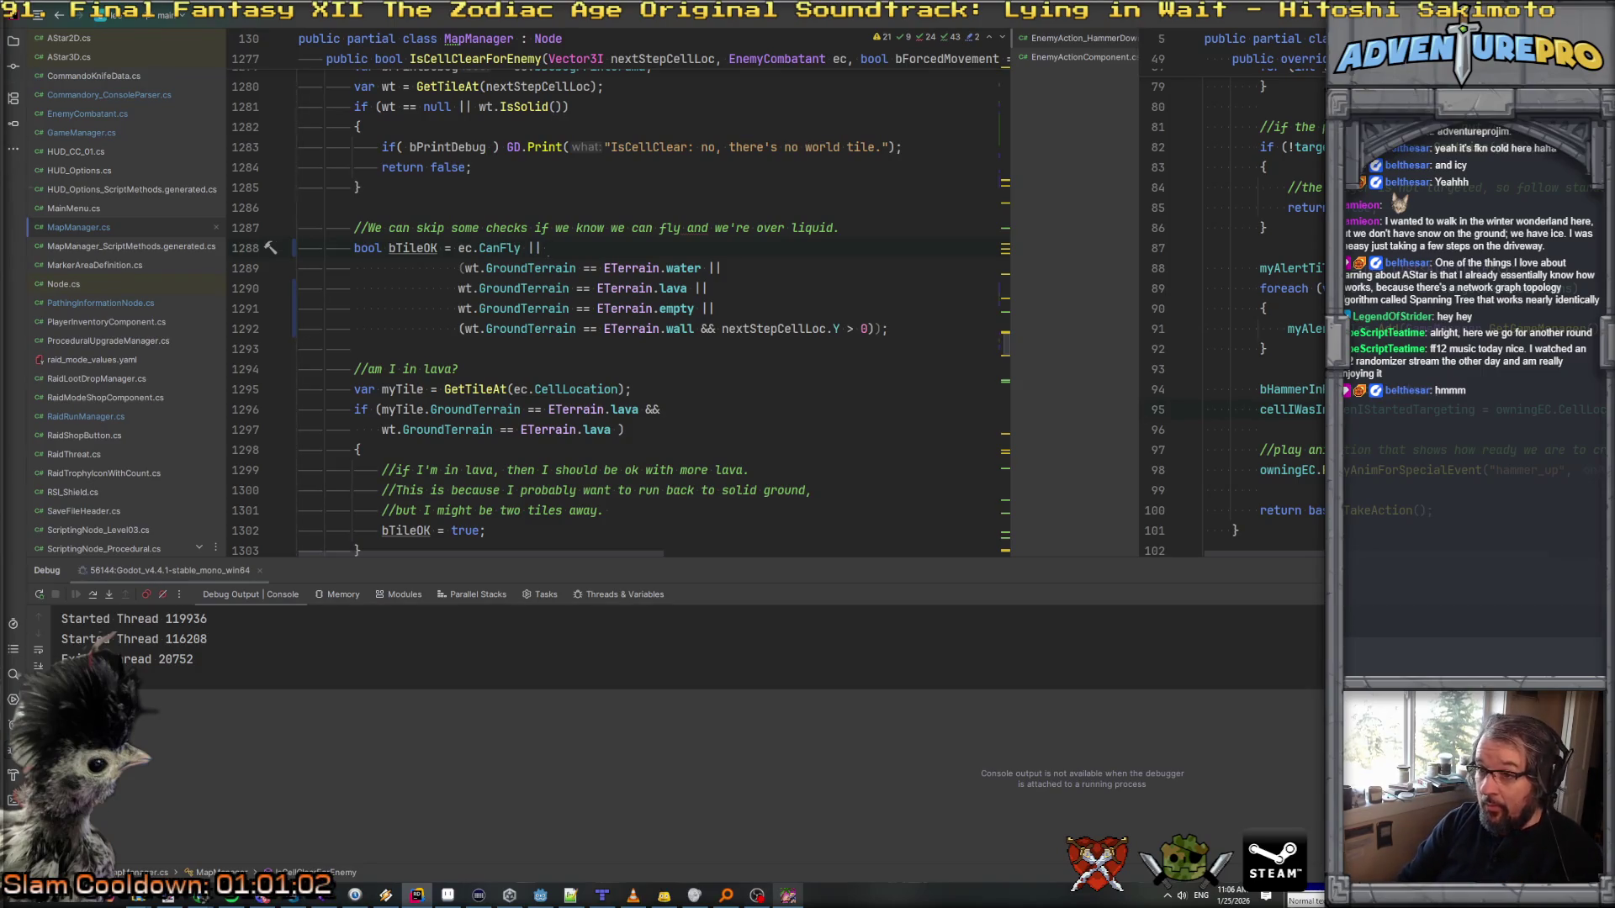
type("wtG")
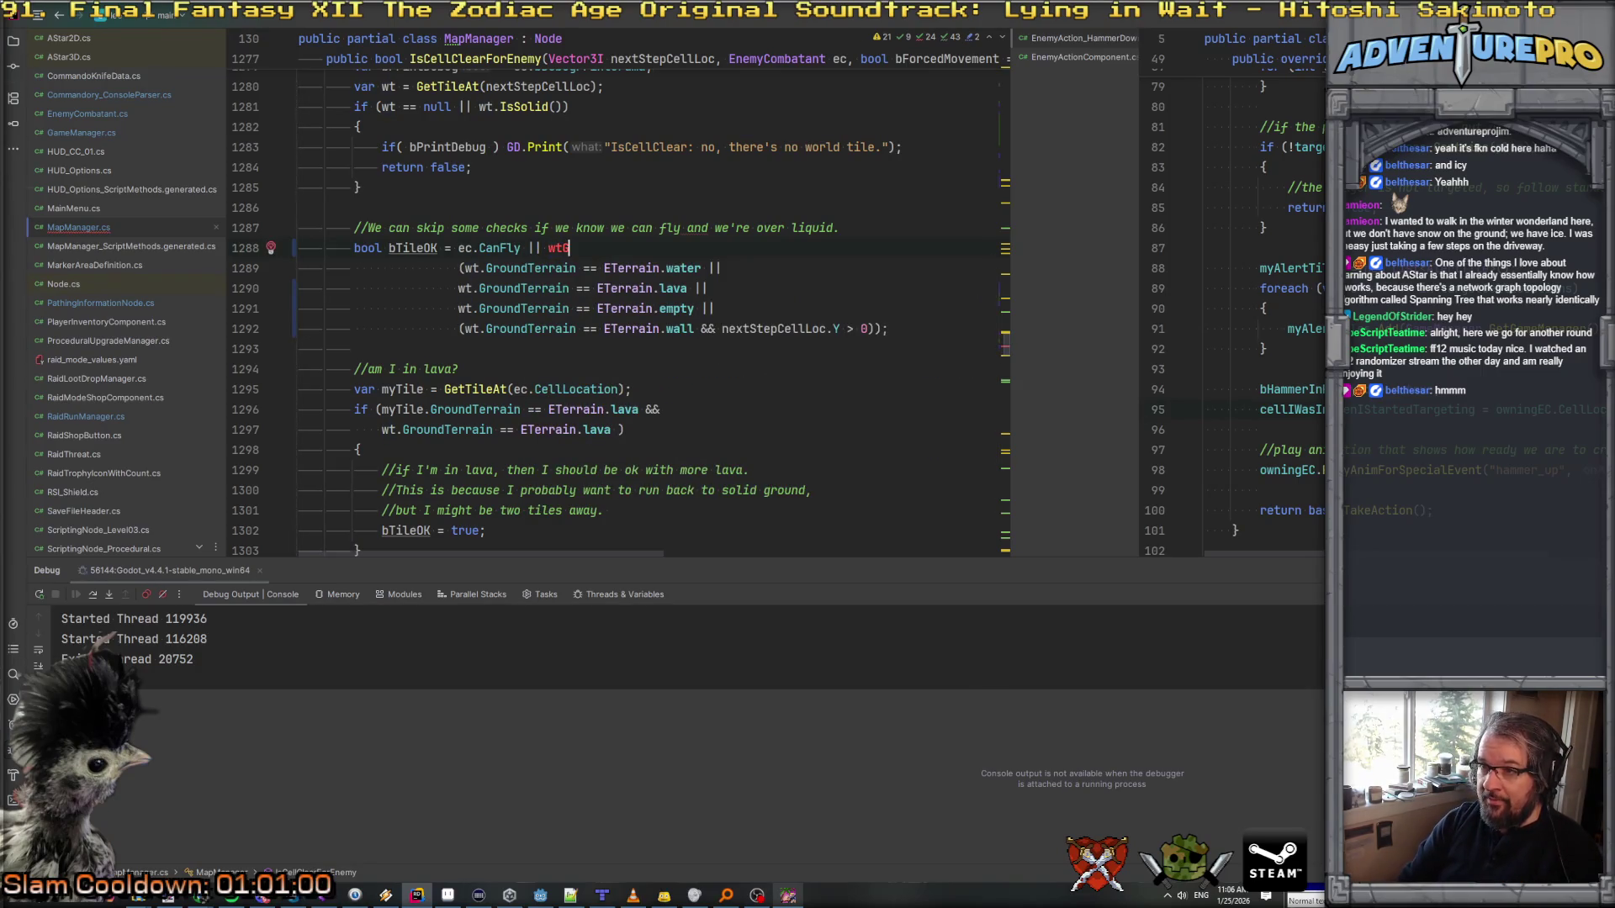
key("BackSpace")
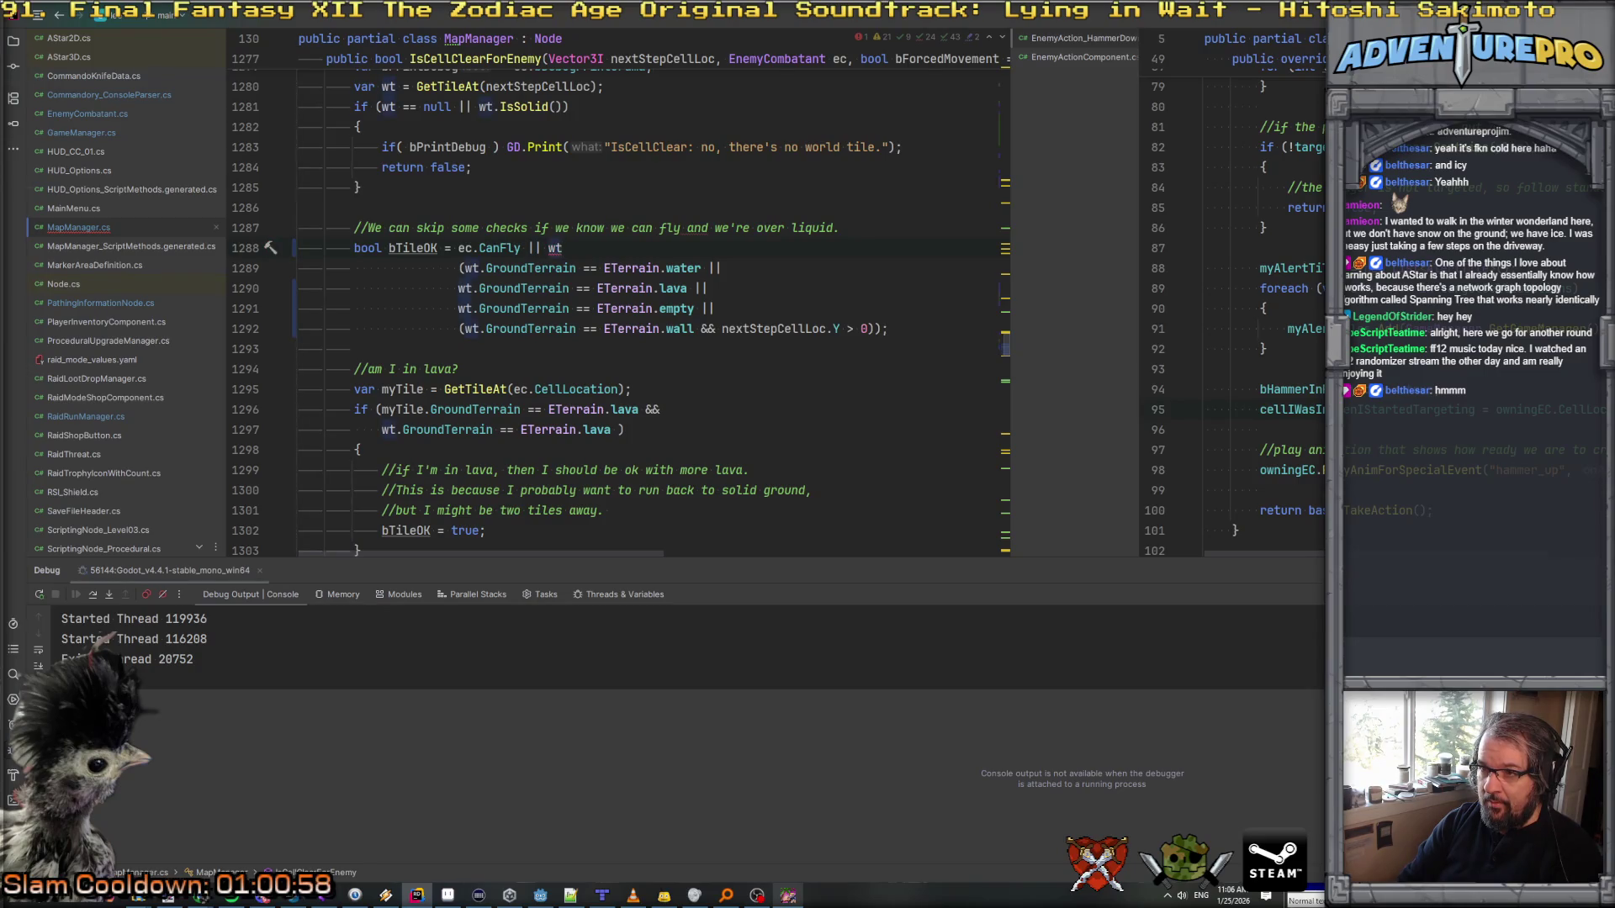
type(".")
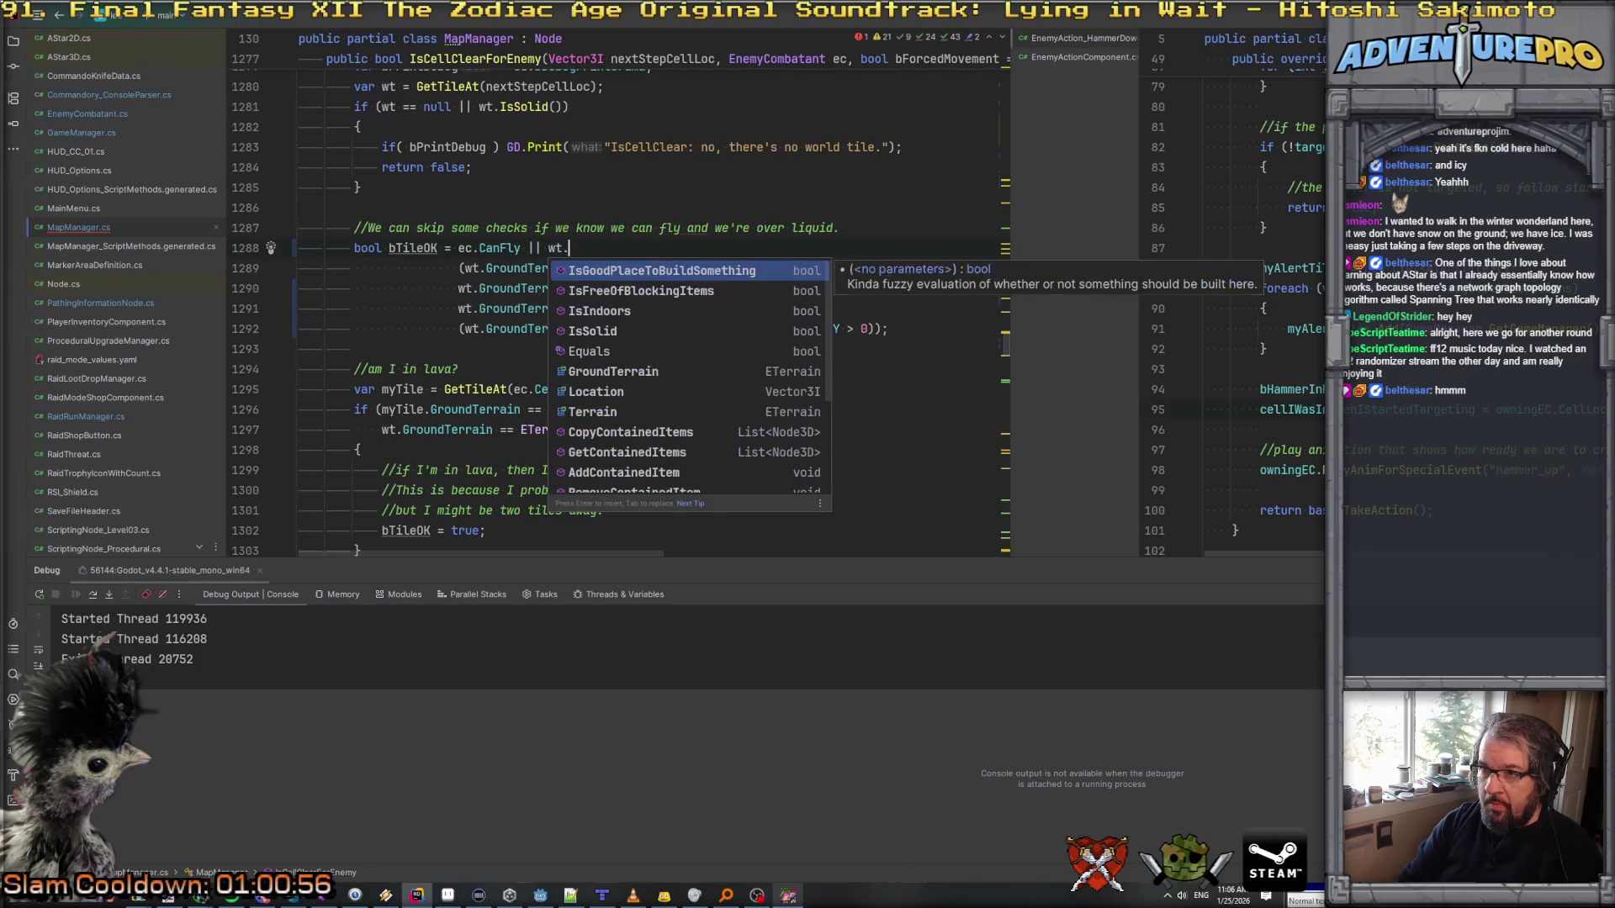
key("Escape")
type("G")
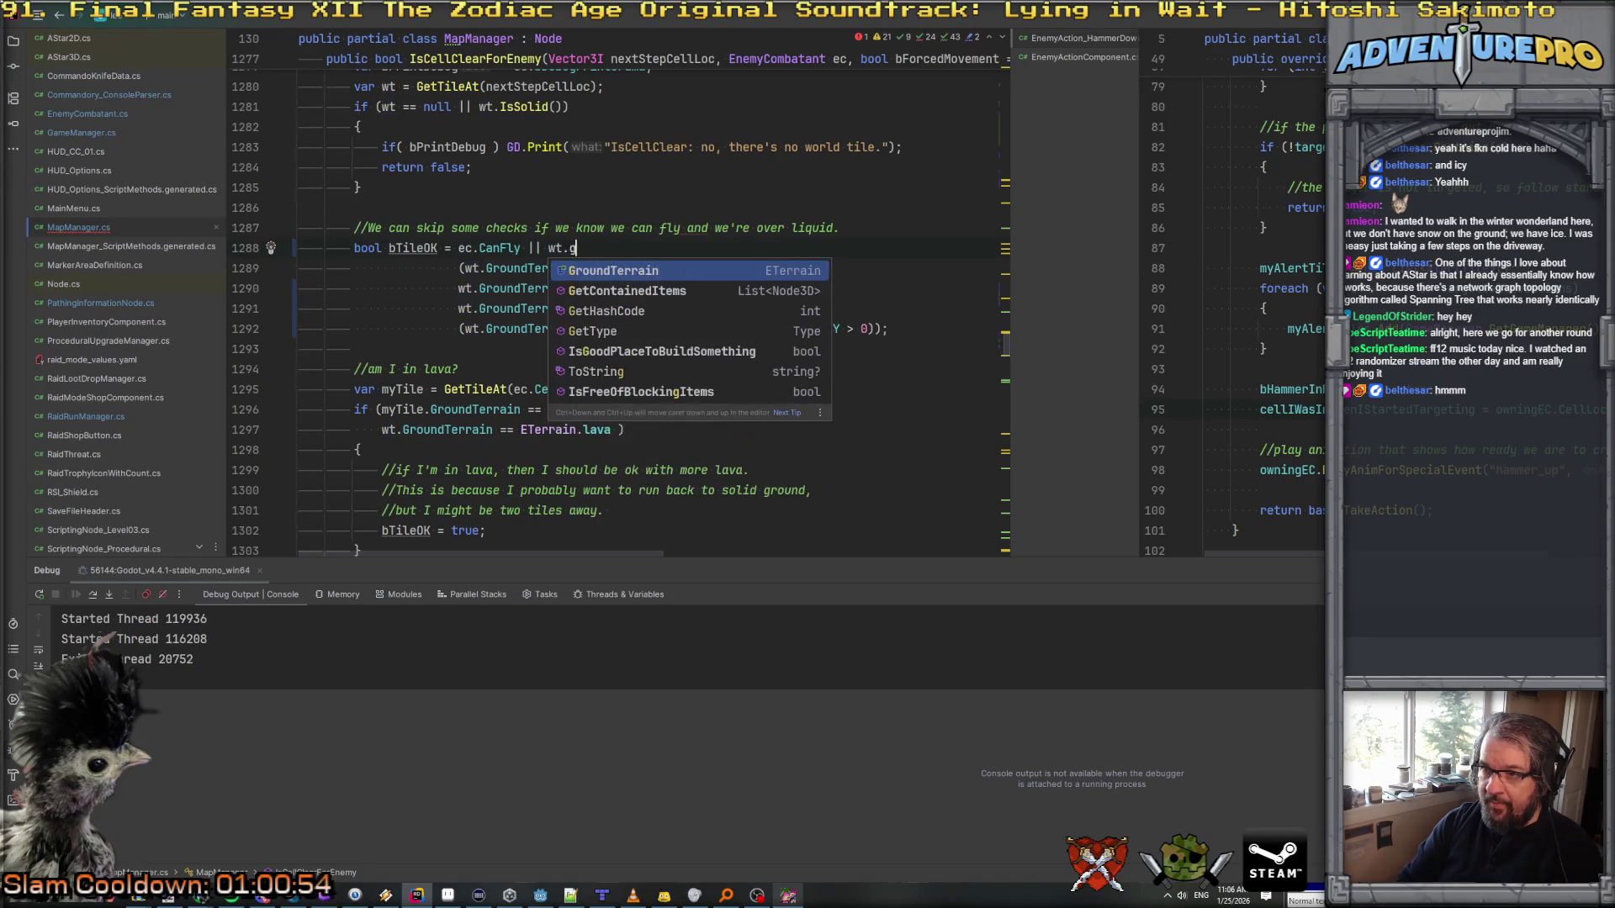
key("Return")
type("!= em")
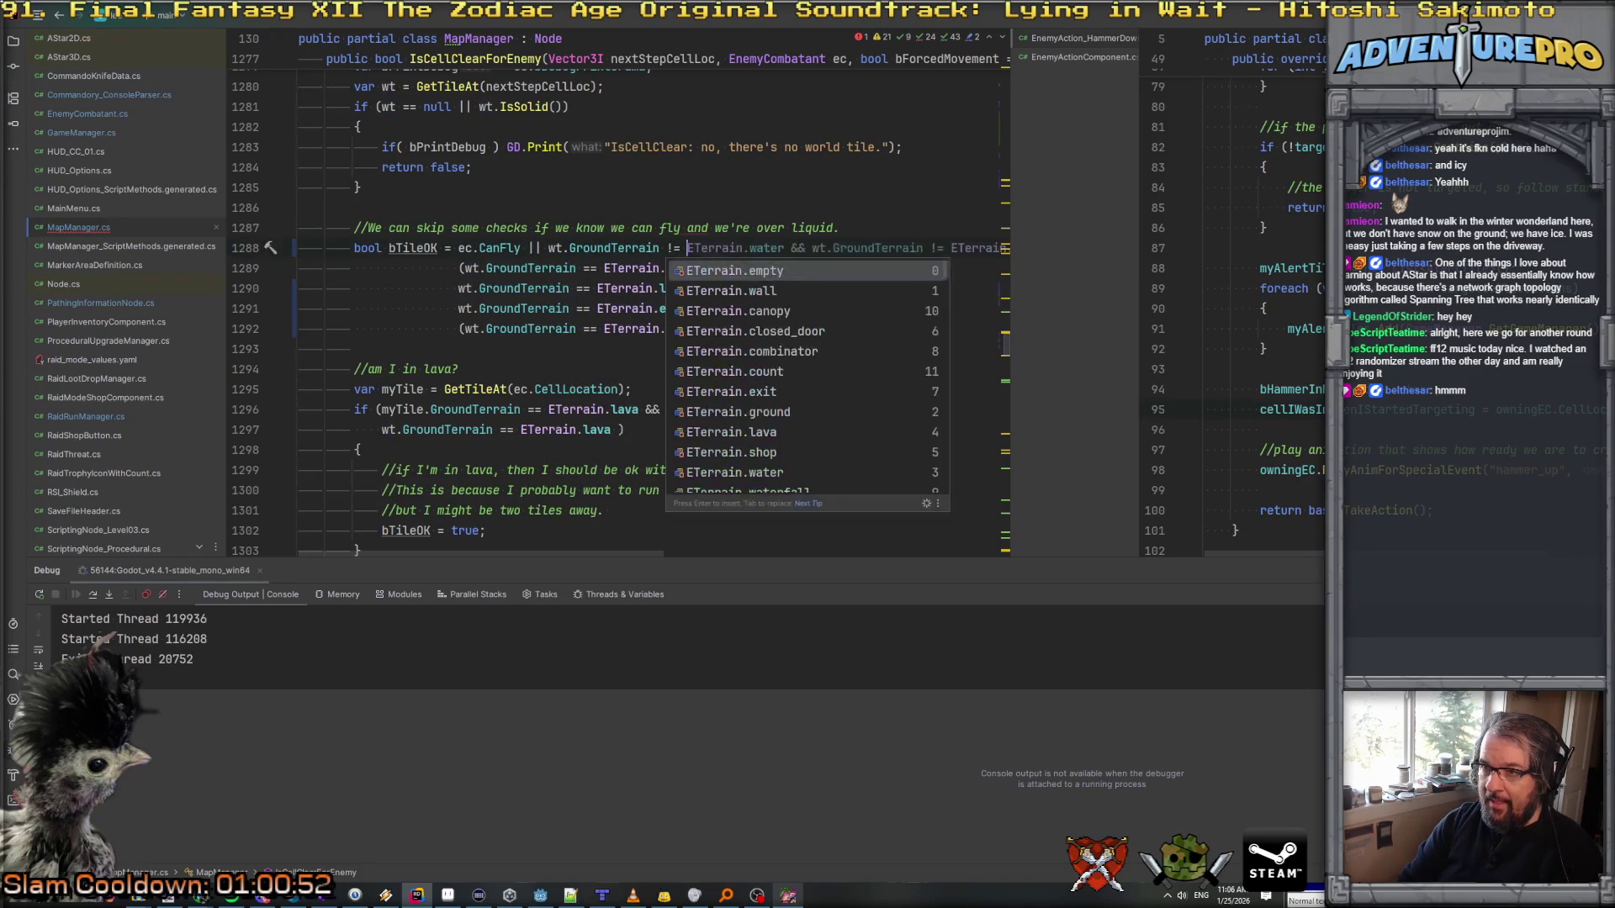
key("Escape")
type("pt")
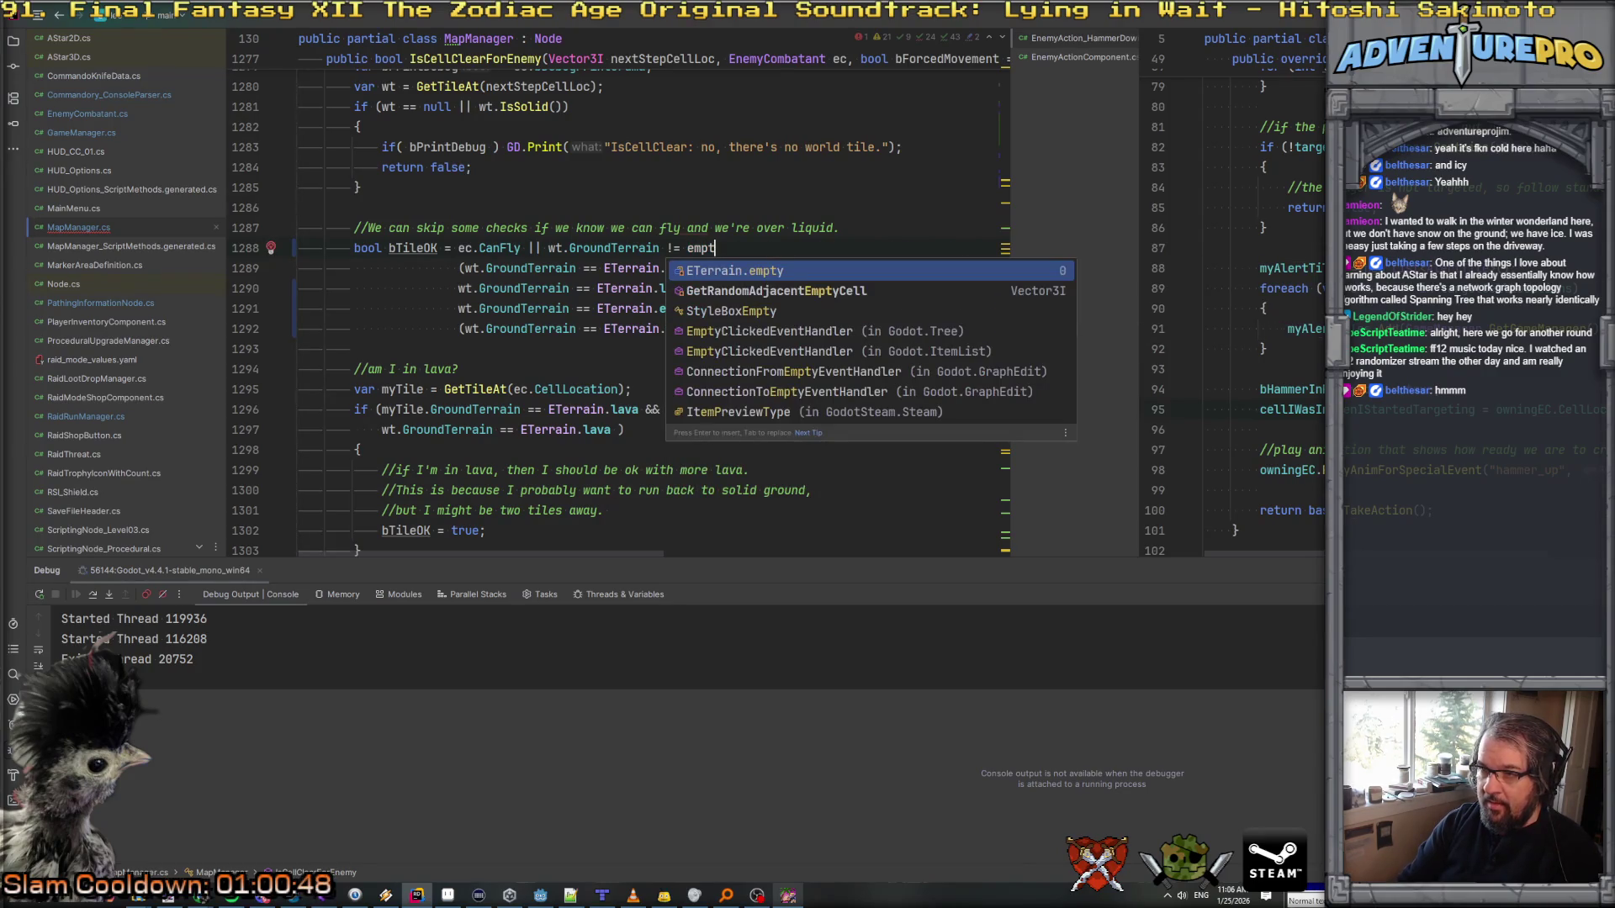
key("Return")
type(");")
Step: Delete the old water, lava, empty and wall clauses and end line 1288 with a semicolon
key("Return")
key("Down")
key("Home")
key("shift+Down")
key("shift+Down")
key("shift+Down")
key("Delete")
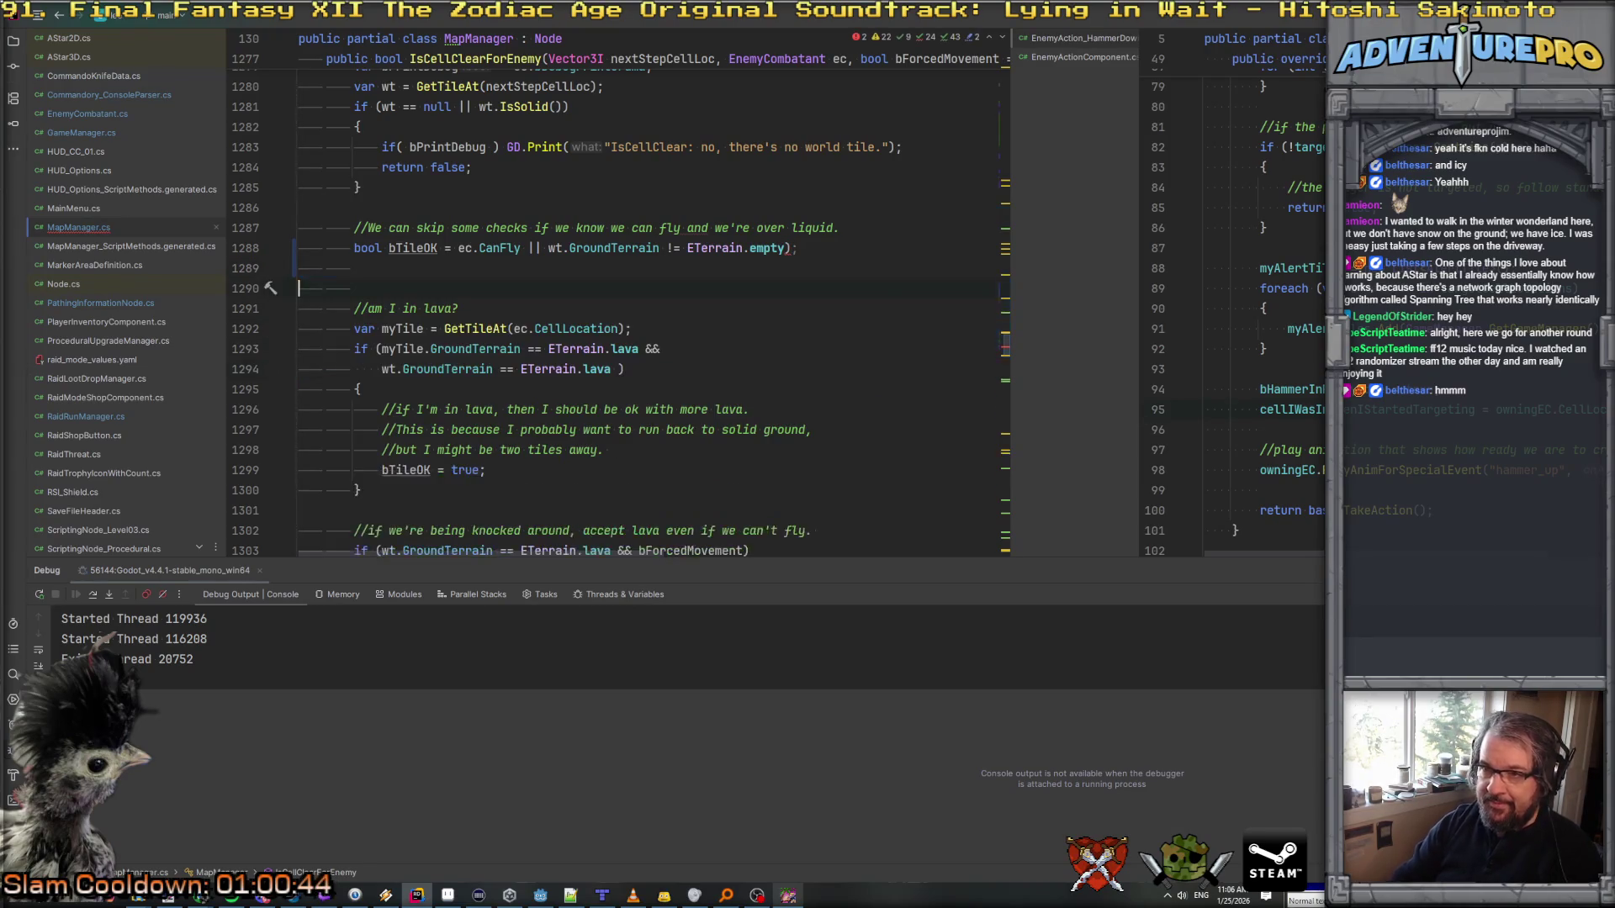
key("BackSpace")
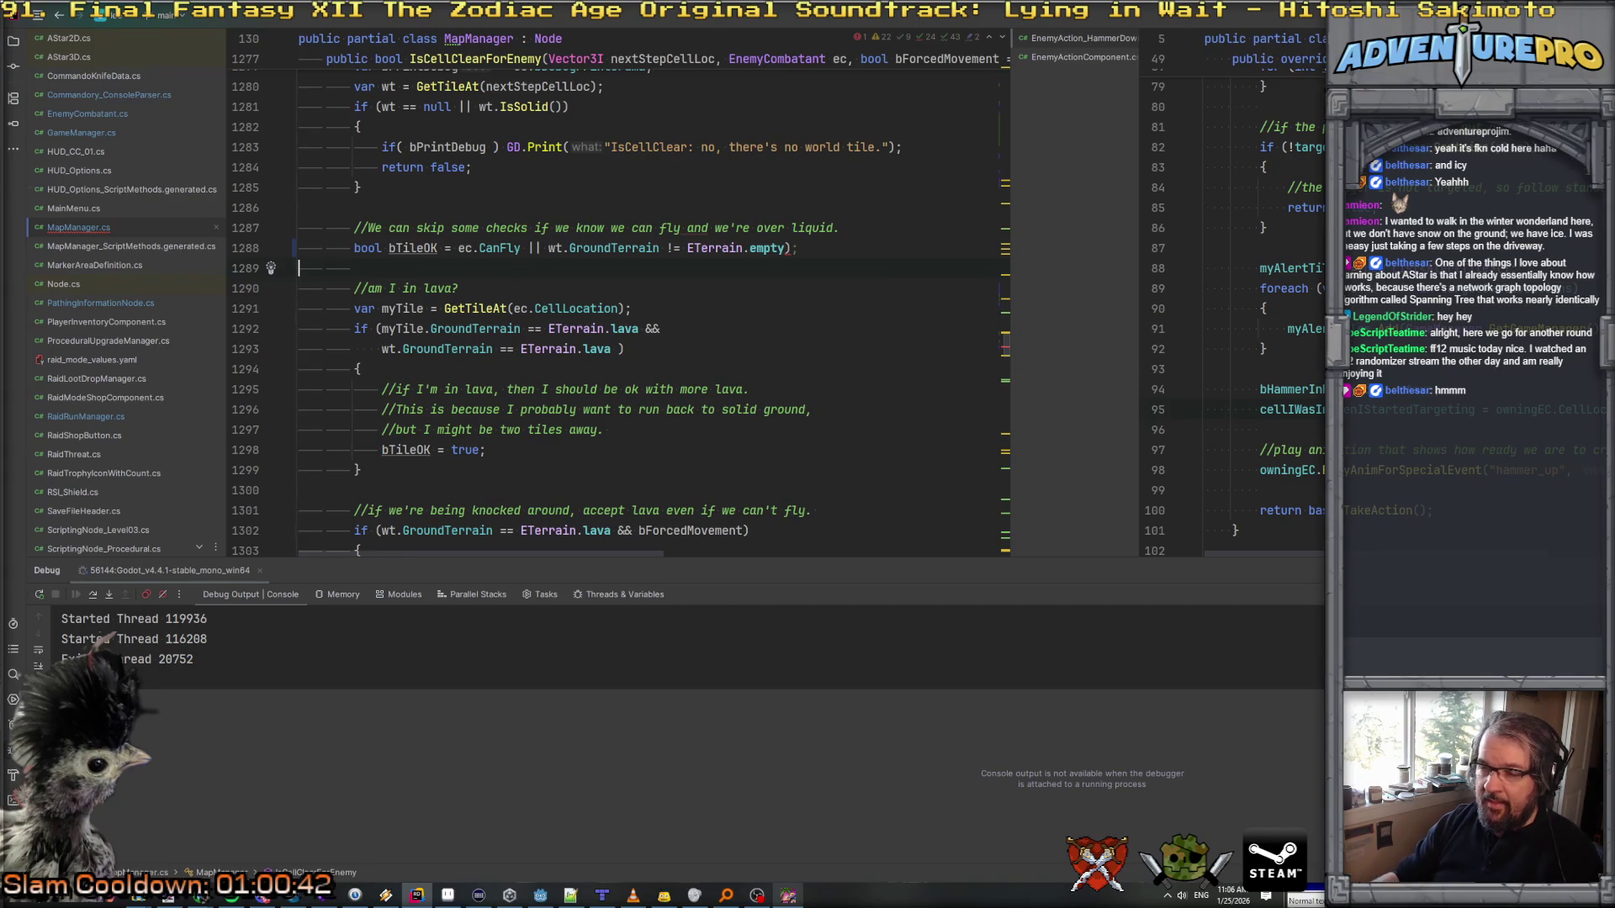
left_click(796, 250)
key("BackSpace")
key("BackSpace")
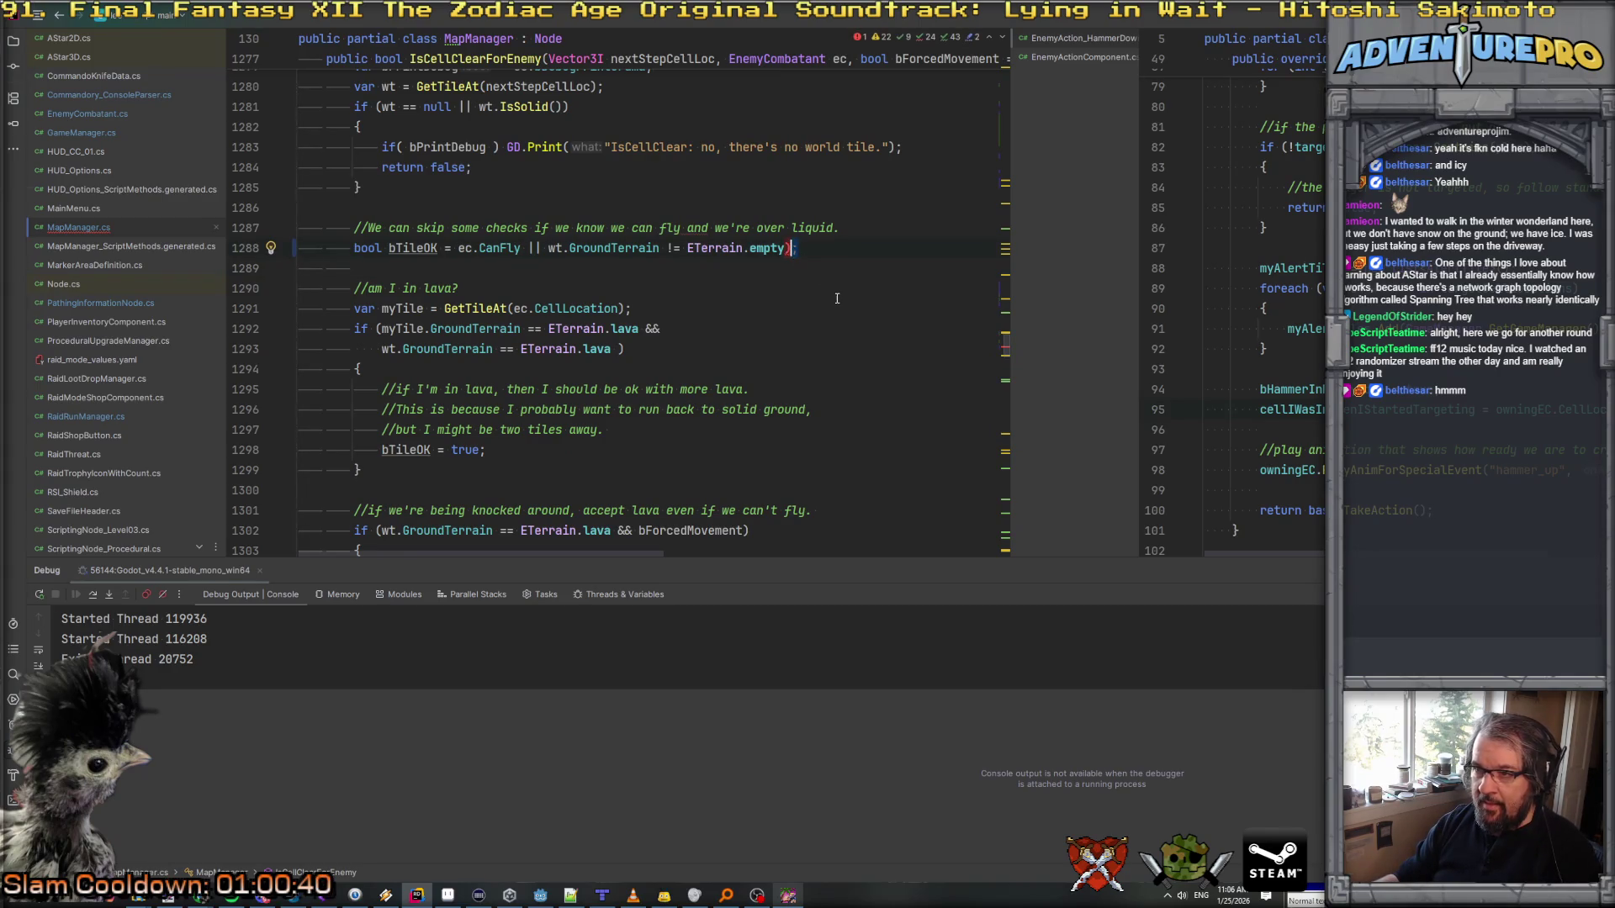
type(";")
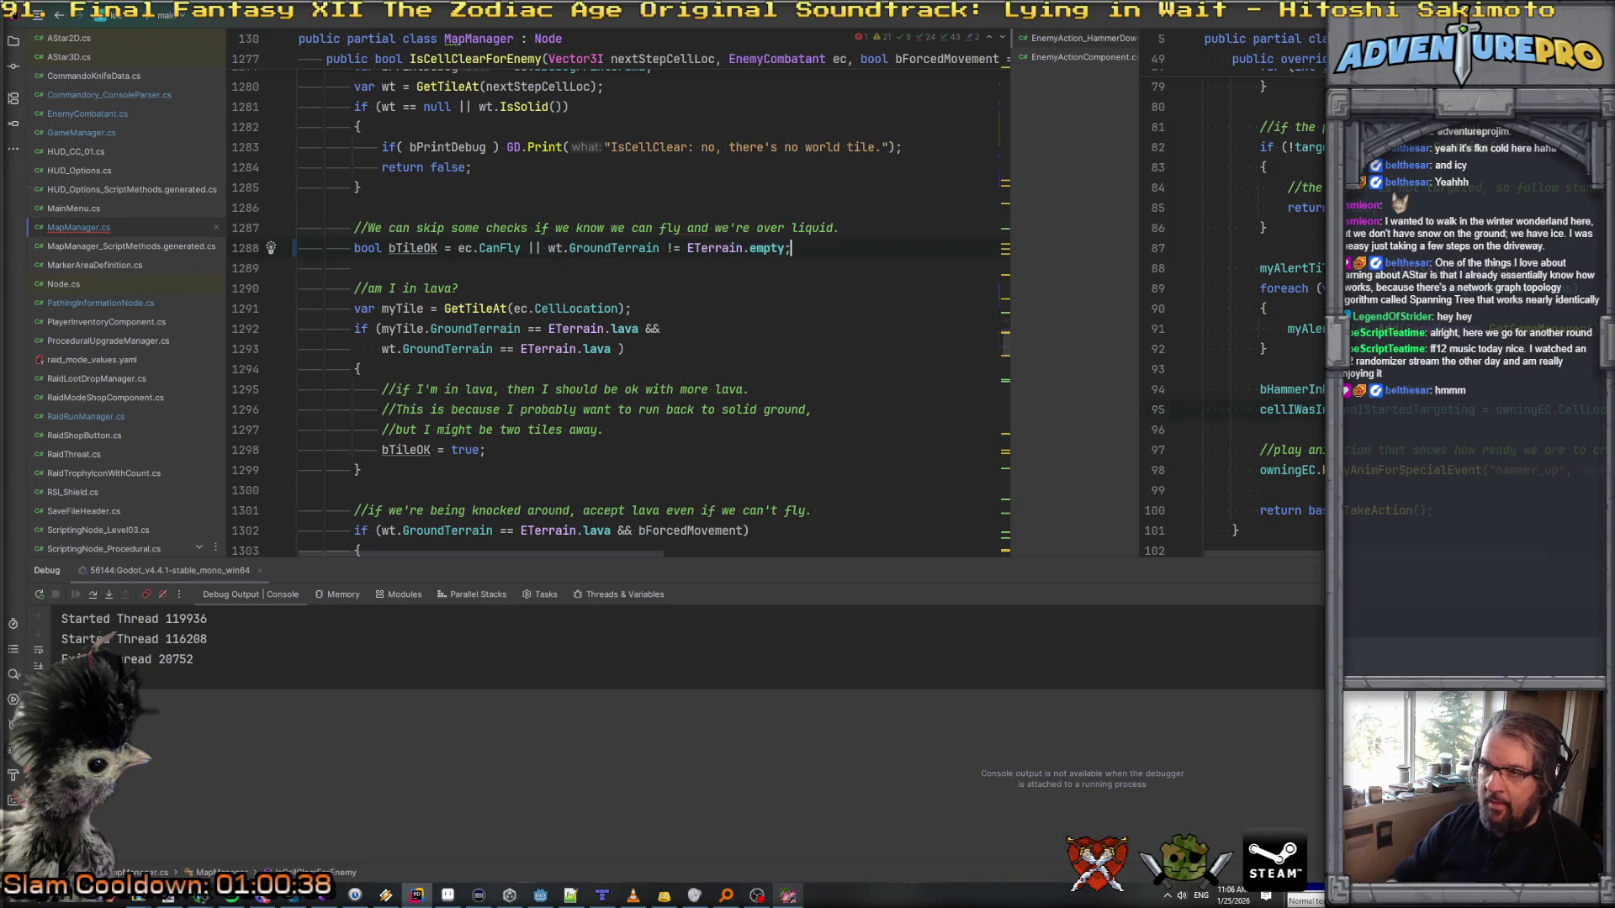
left_click(472, 227)
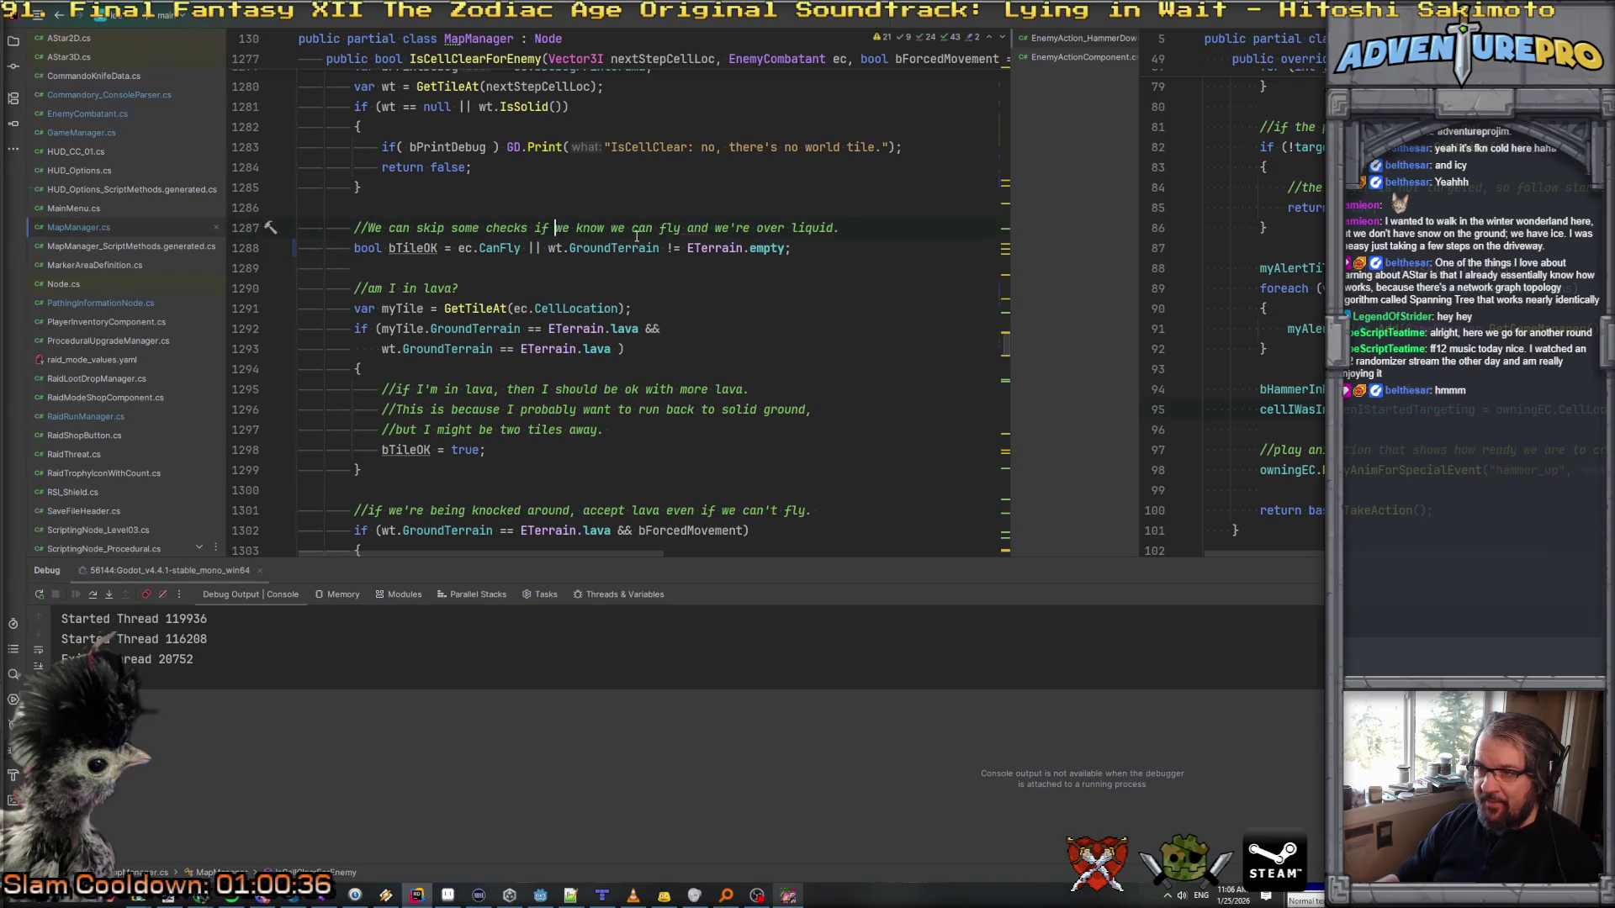
Step: Cut "and we're over liquid." from the bTileOK comment and review the lava checks below
left_click_drag(686, 227, 872, 233)
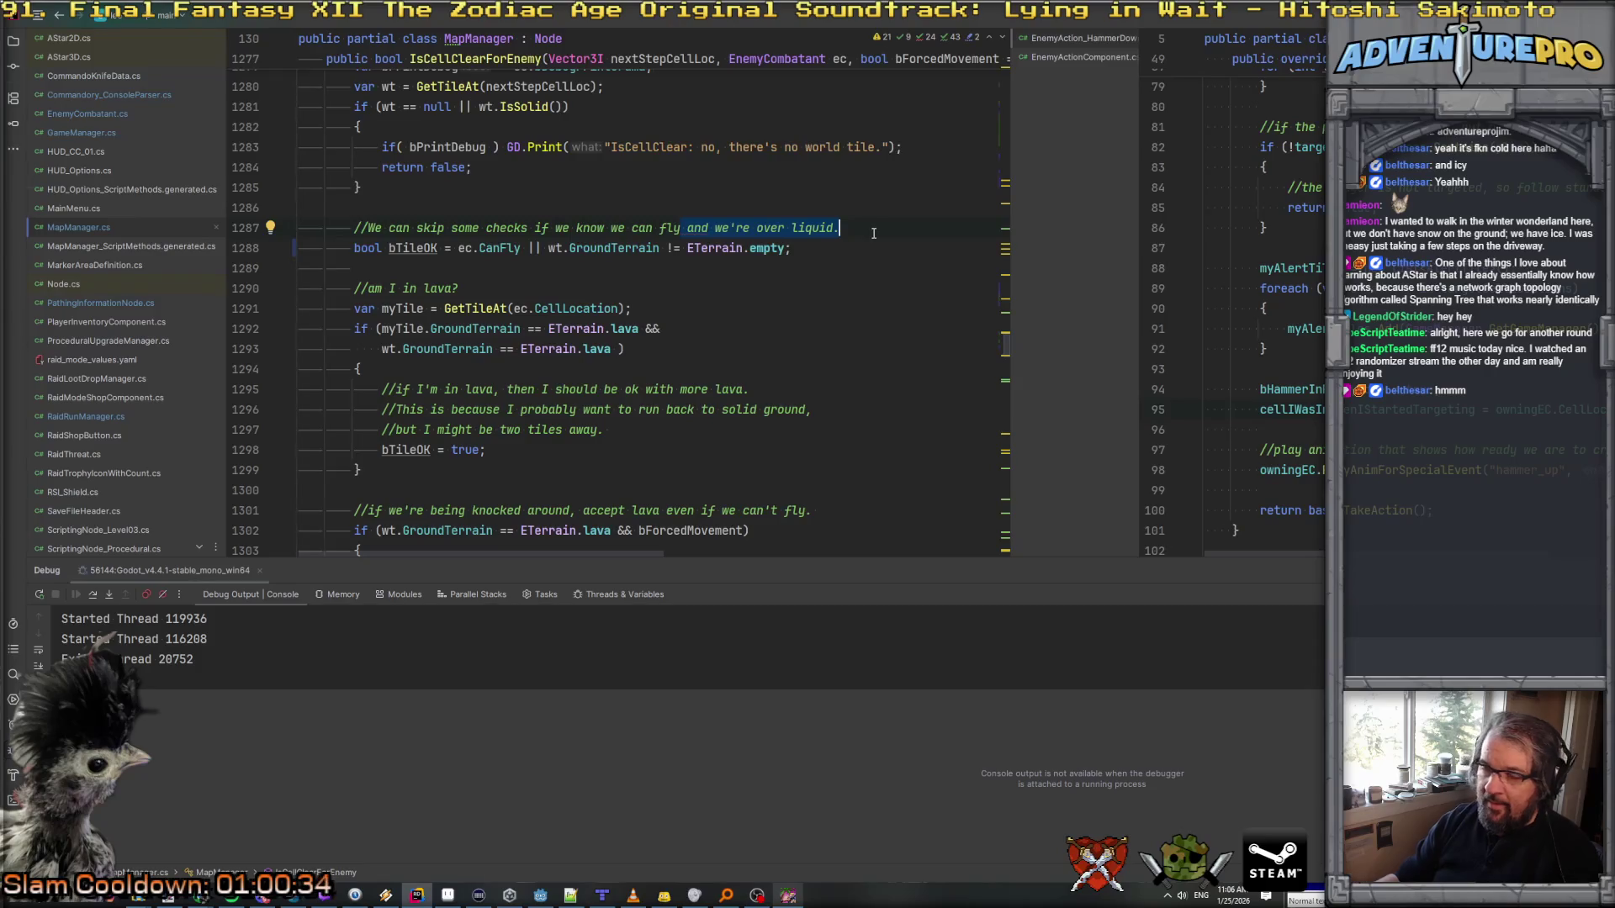
key("BackSpace")
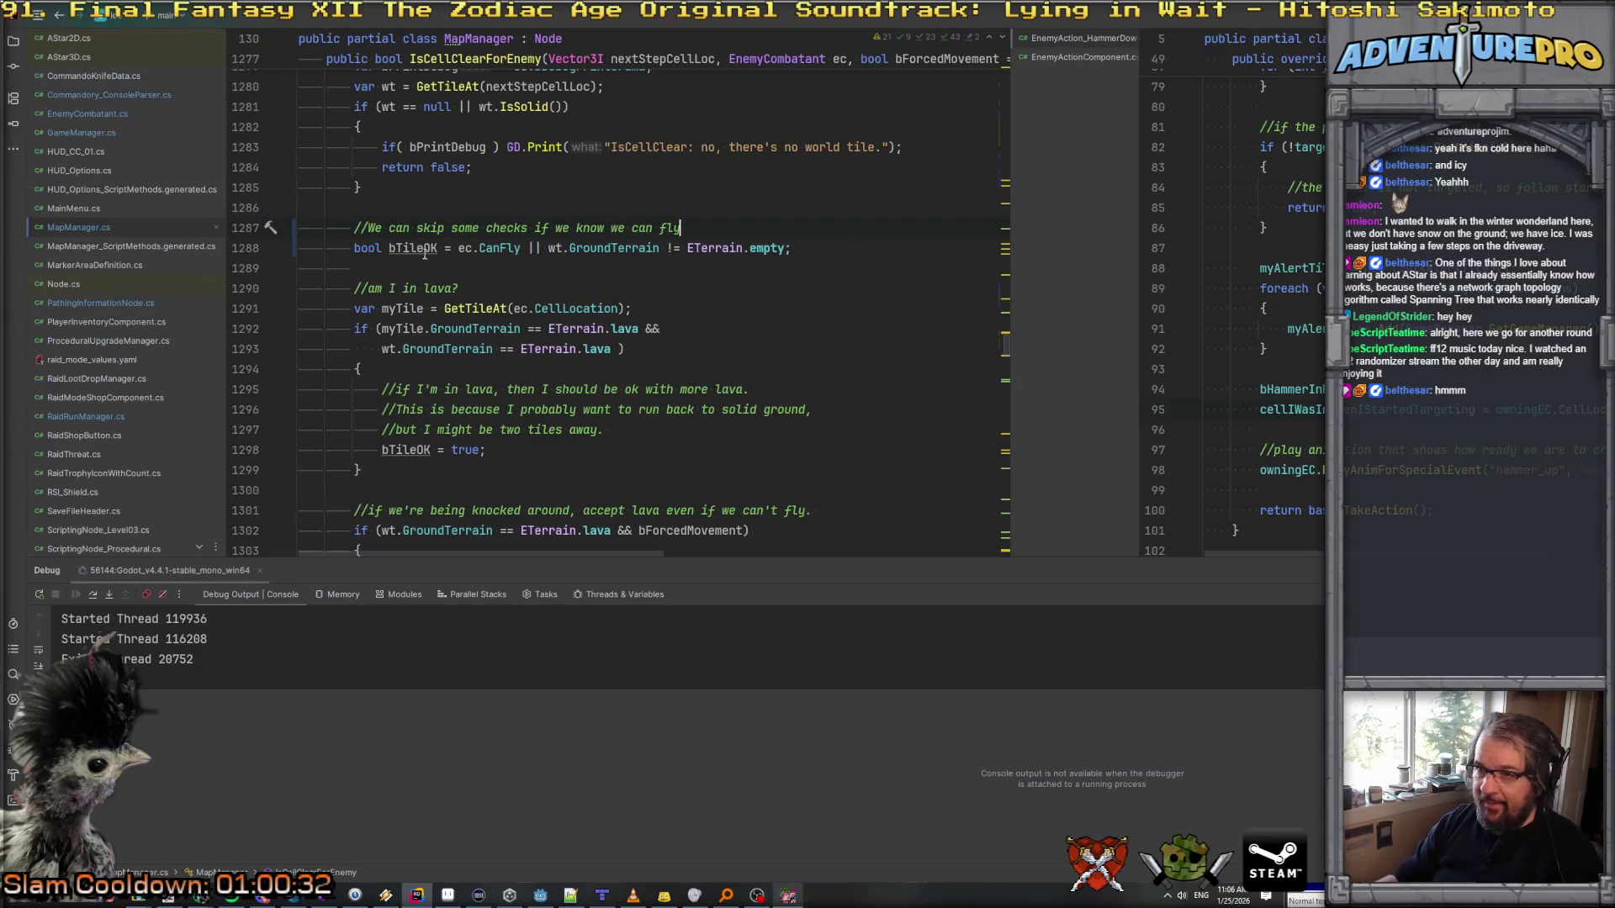
left_click(452, 329)
key("ctrl+Right")
key("ctrl+Right")
key("ctrl+Right")
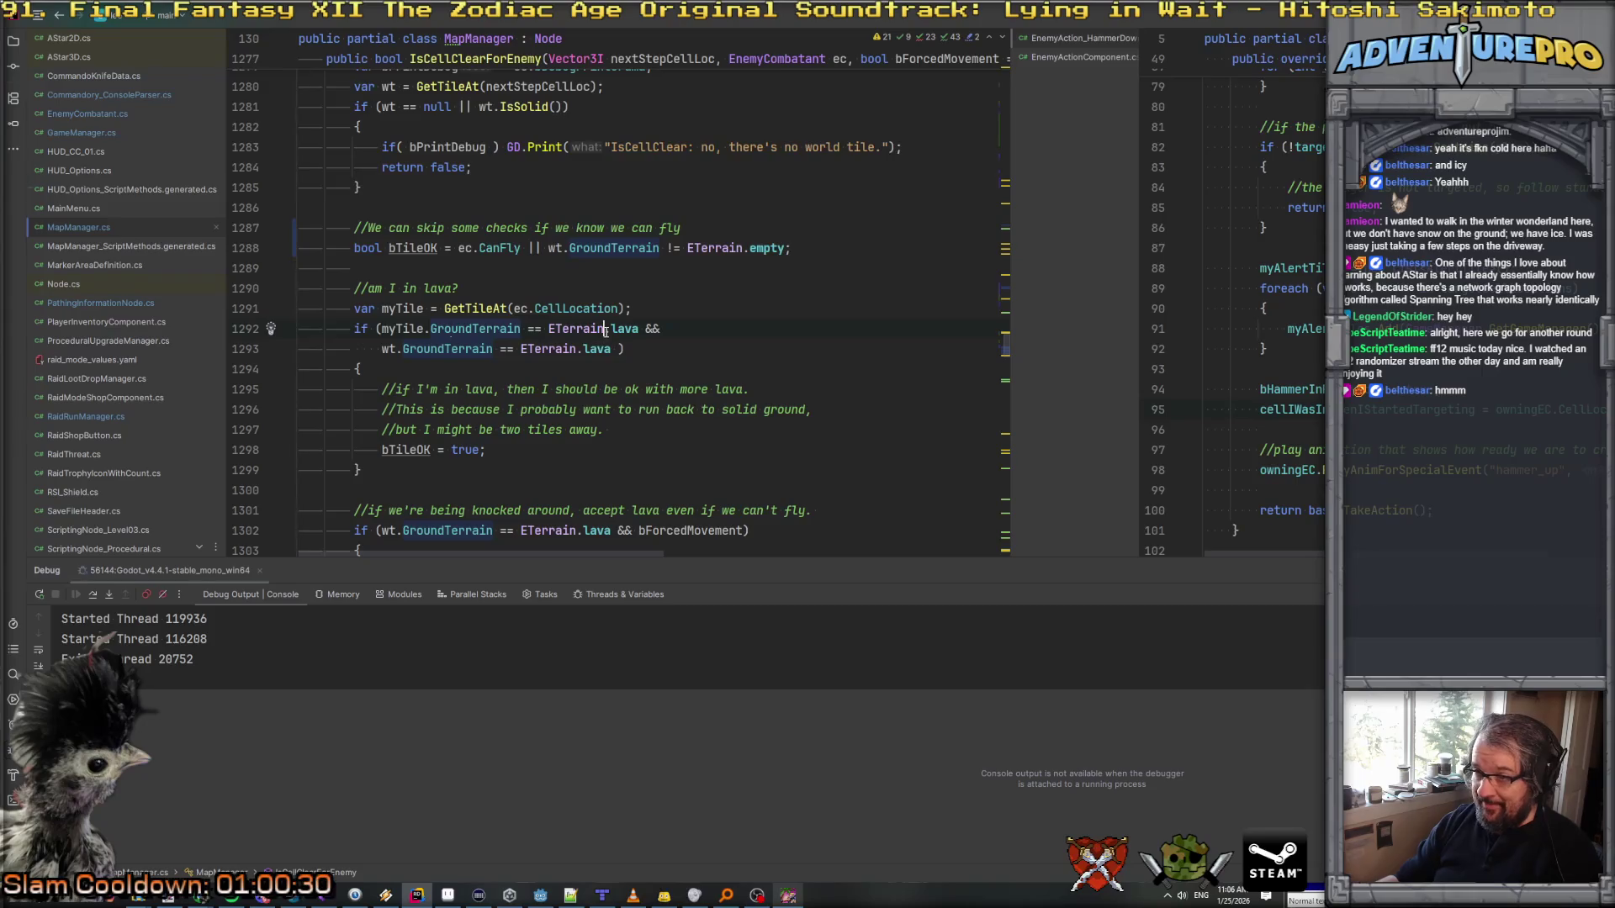
left_click(434, 329)
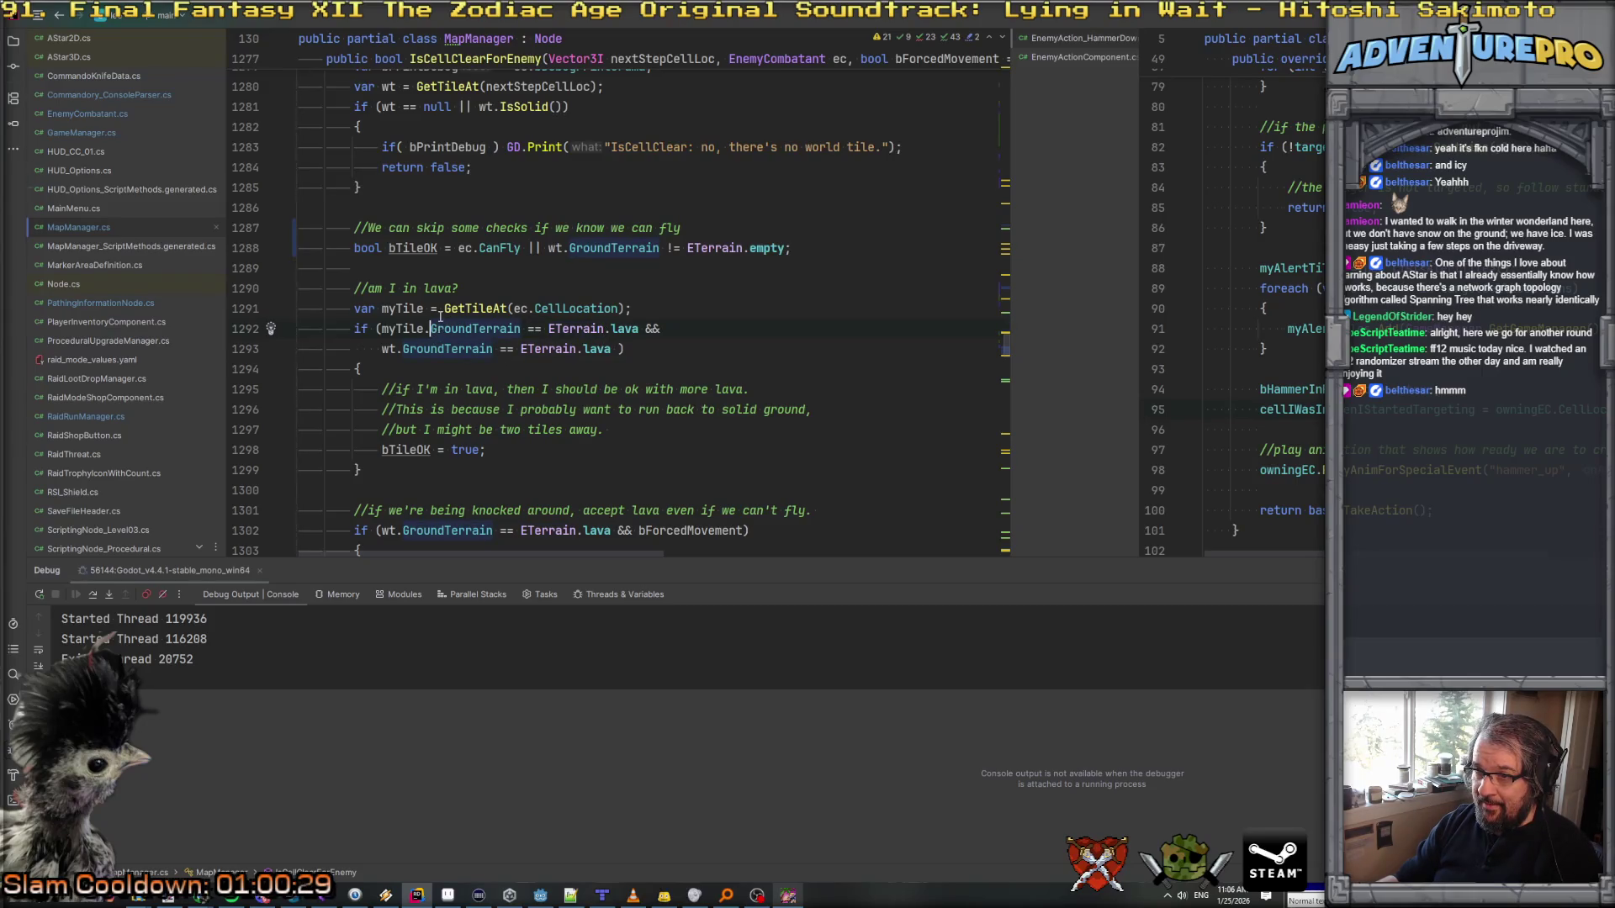
left_click(431, 349)
Step: Scroll through the lava handling and highlight the usages of myTile and GroundTerrain
scroll(471, 371, "down", 1)
left_click(508, 389)
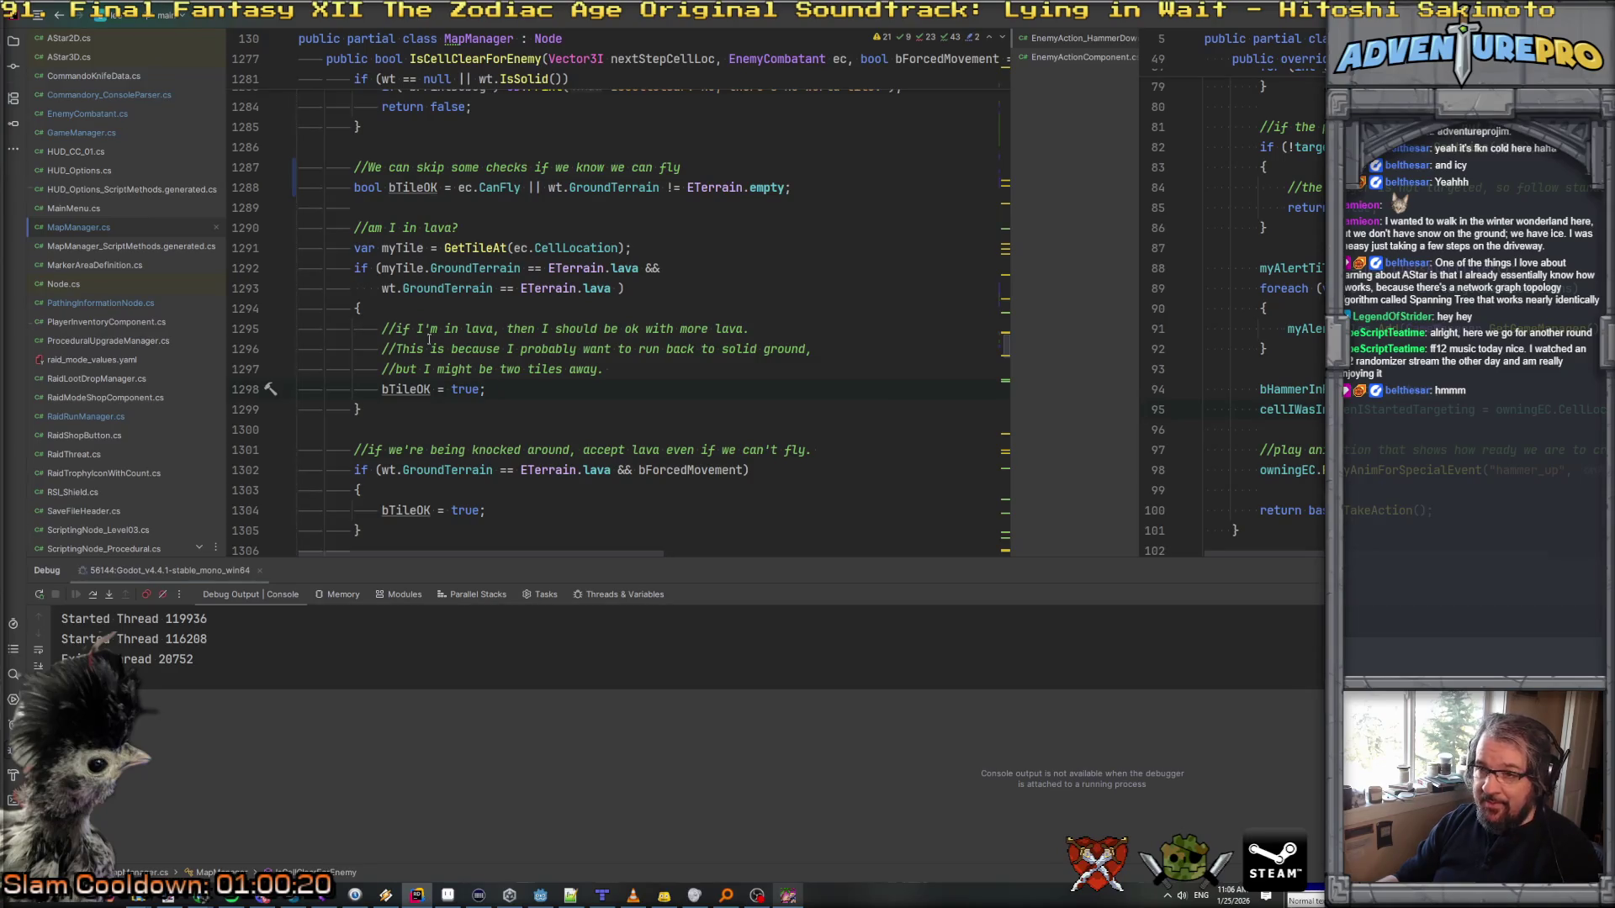
scroll(468, 356, "down", 2)
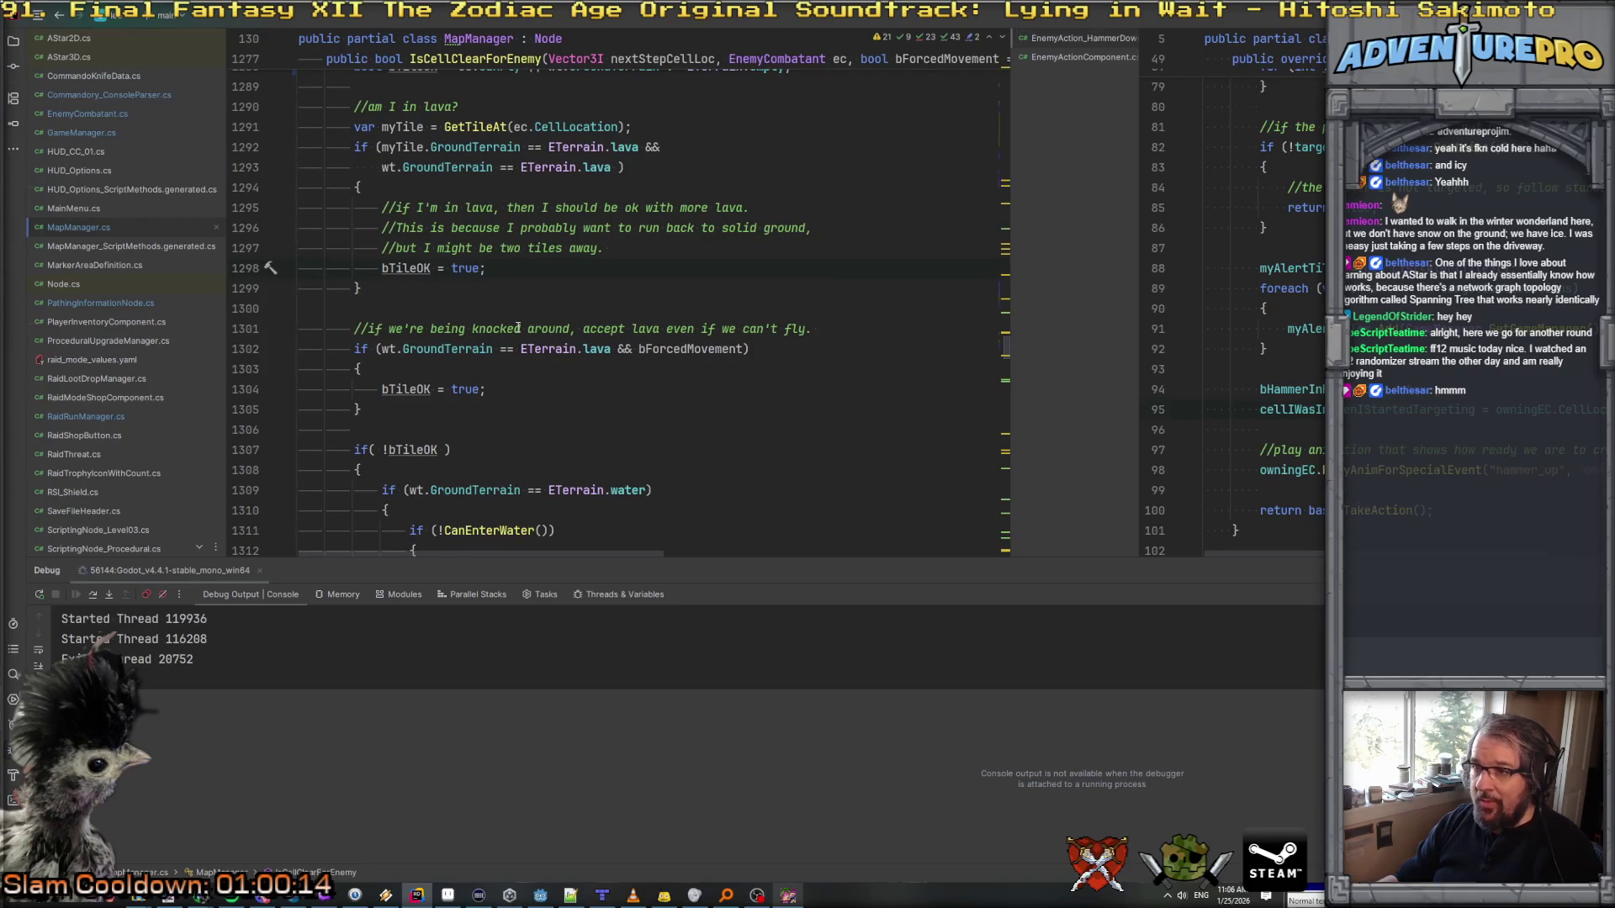
scroll(518, 328, "down", 2)
scroll(518, 328, "up", 3)
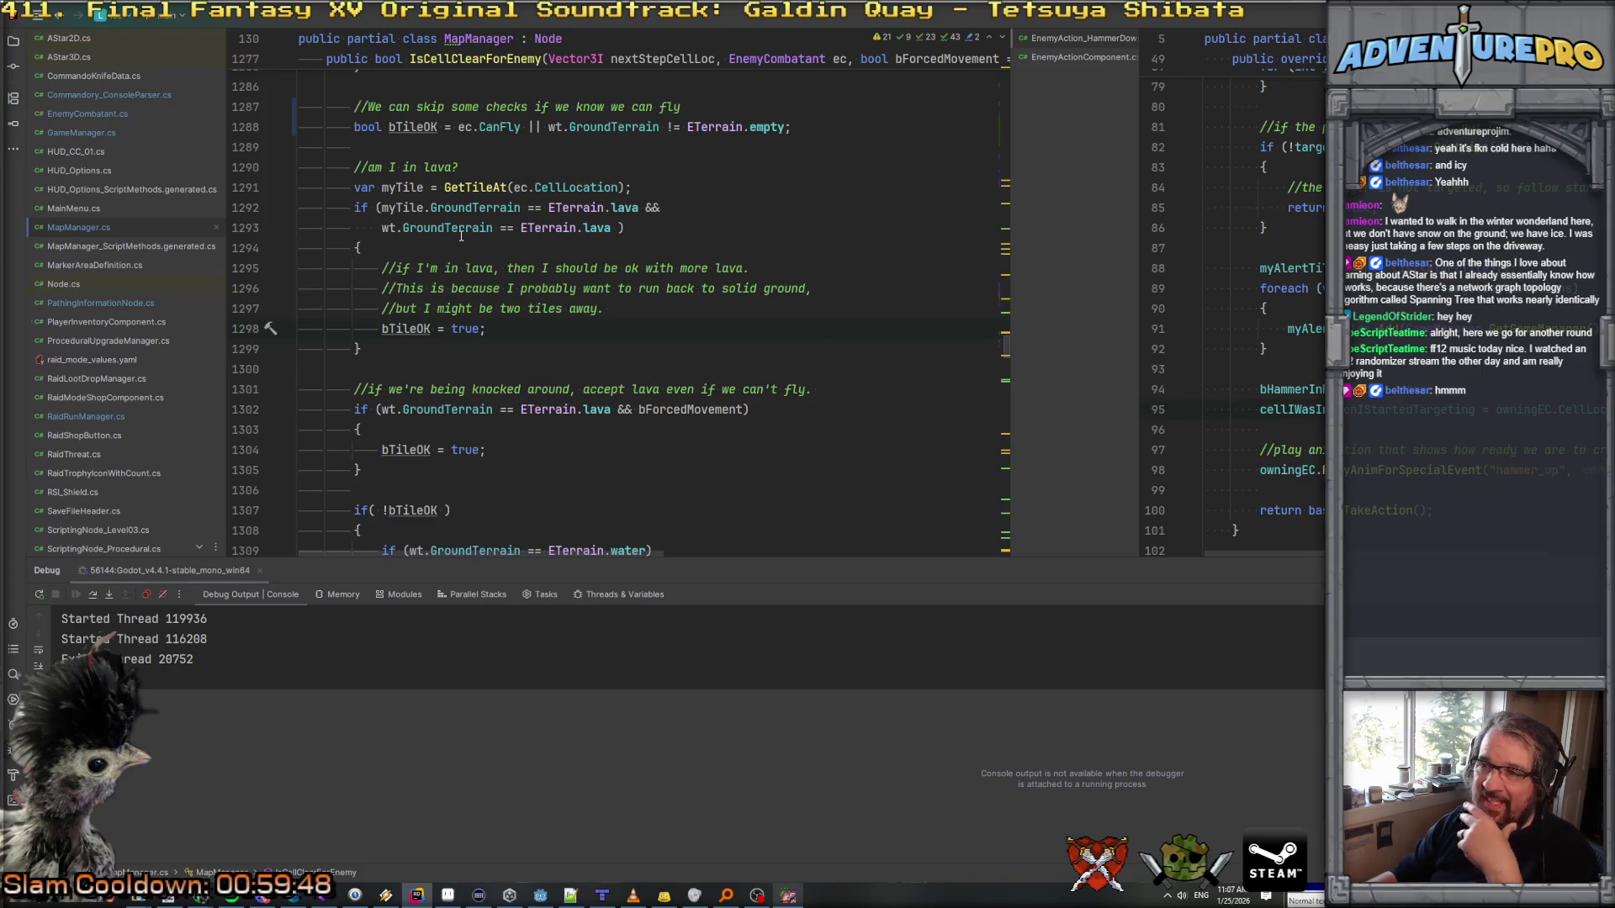
scroll(461, 235, "up", 2)
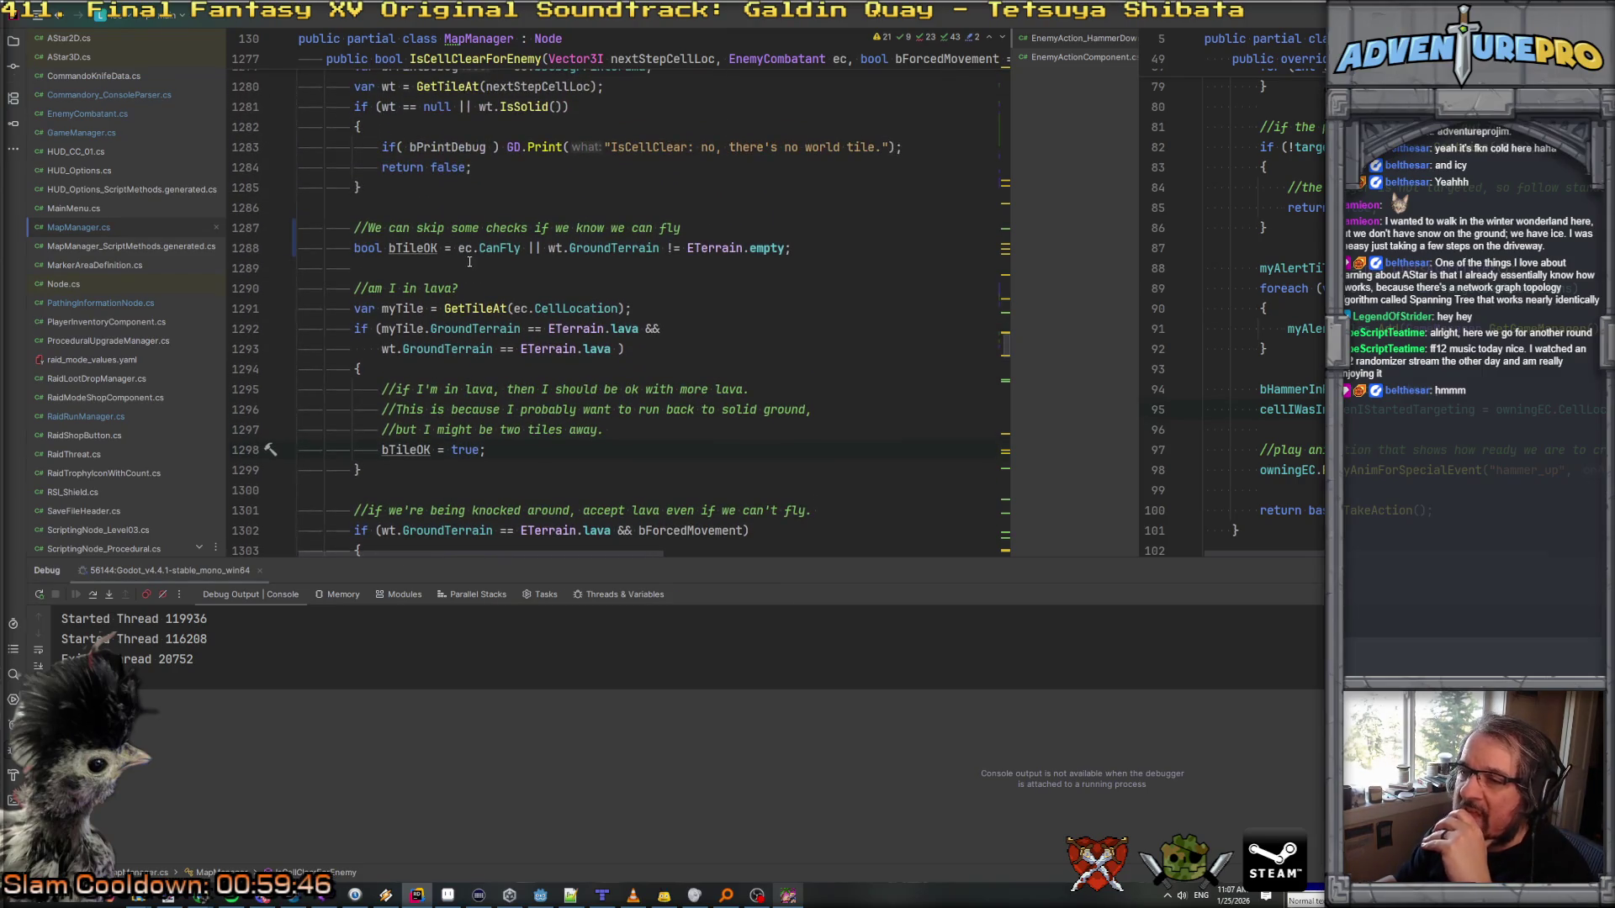
left_click(423, 308)
left_click(480, 329)
scroll(480, 329, "up", 1)
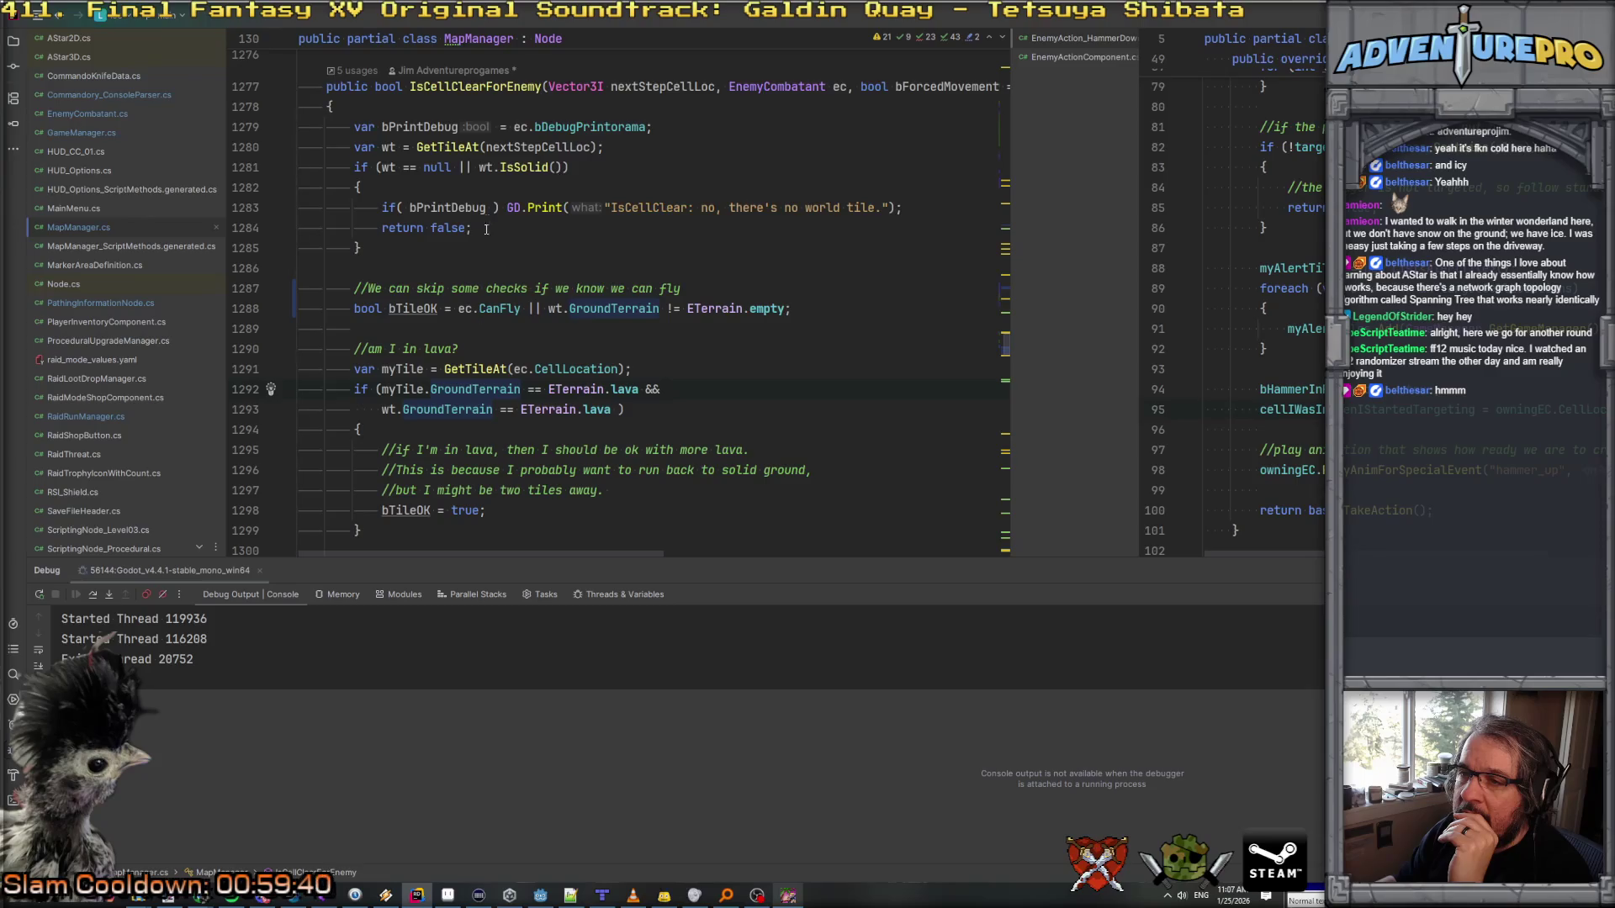
left_click(394, 148)
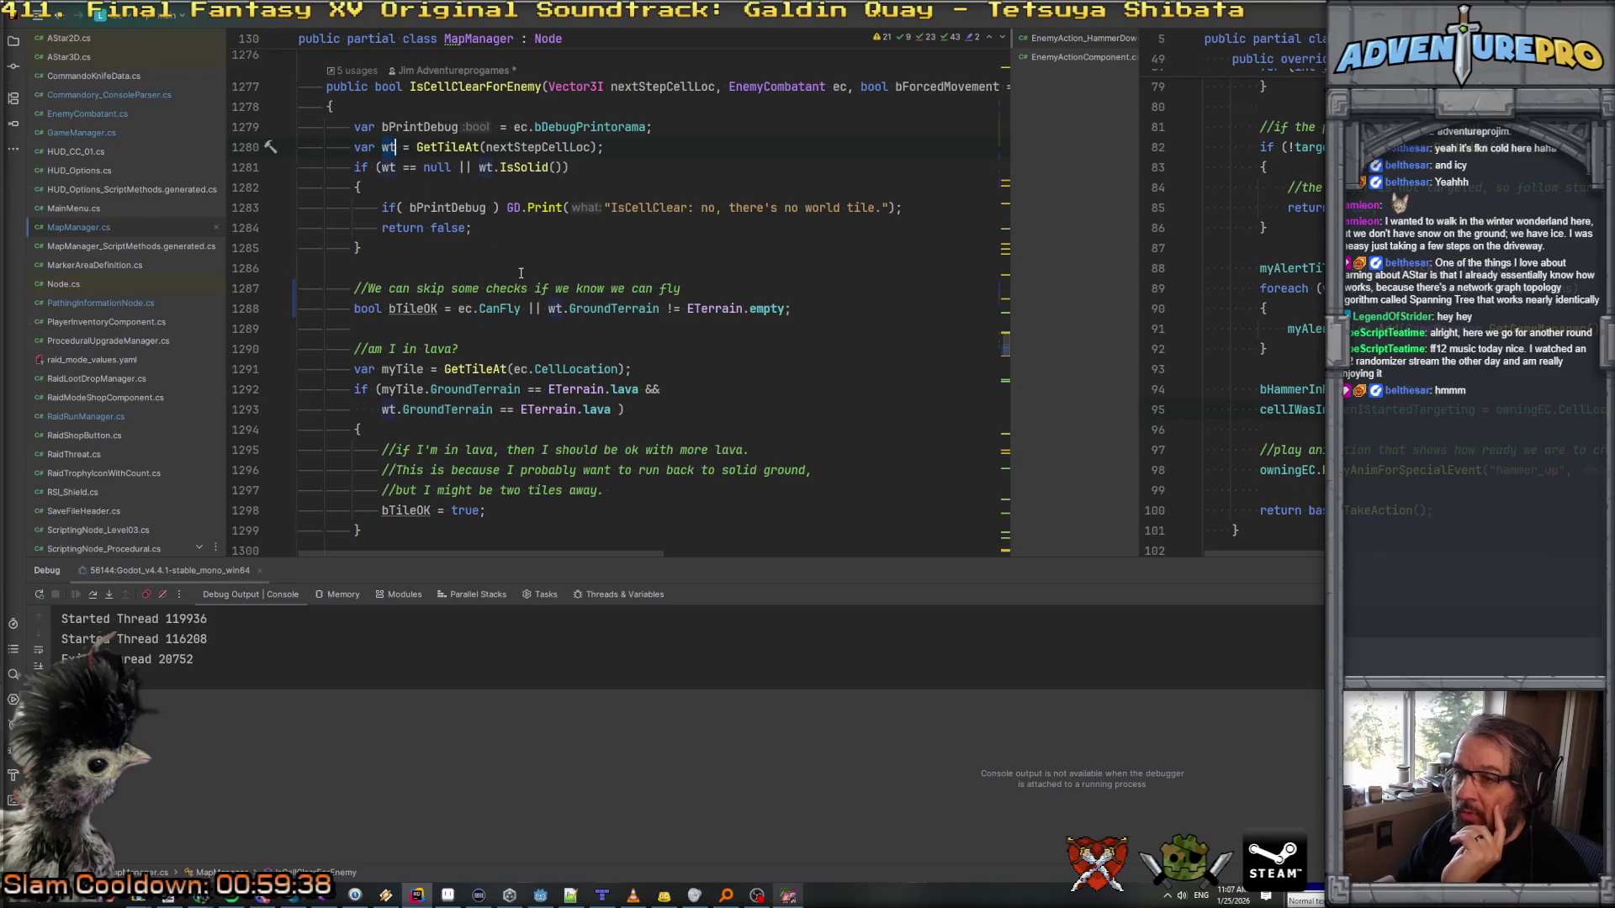
key("ctrl+r")
key("ctrl+r")
type("nextT")
type("ile")
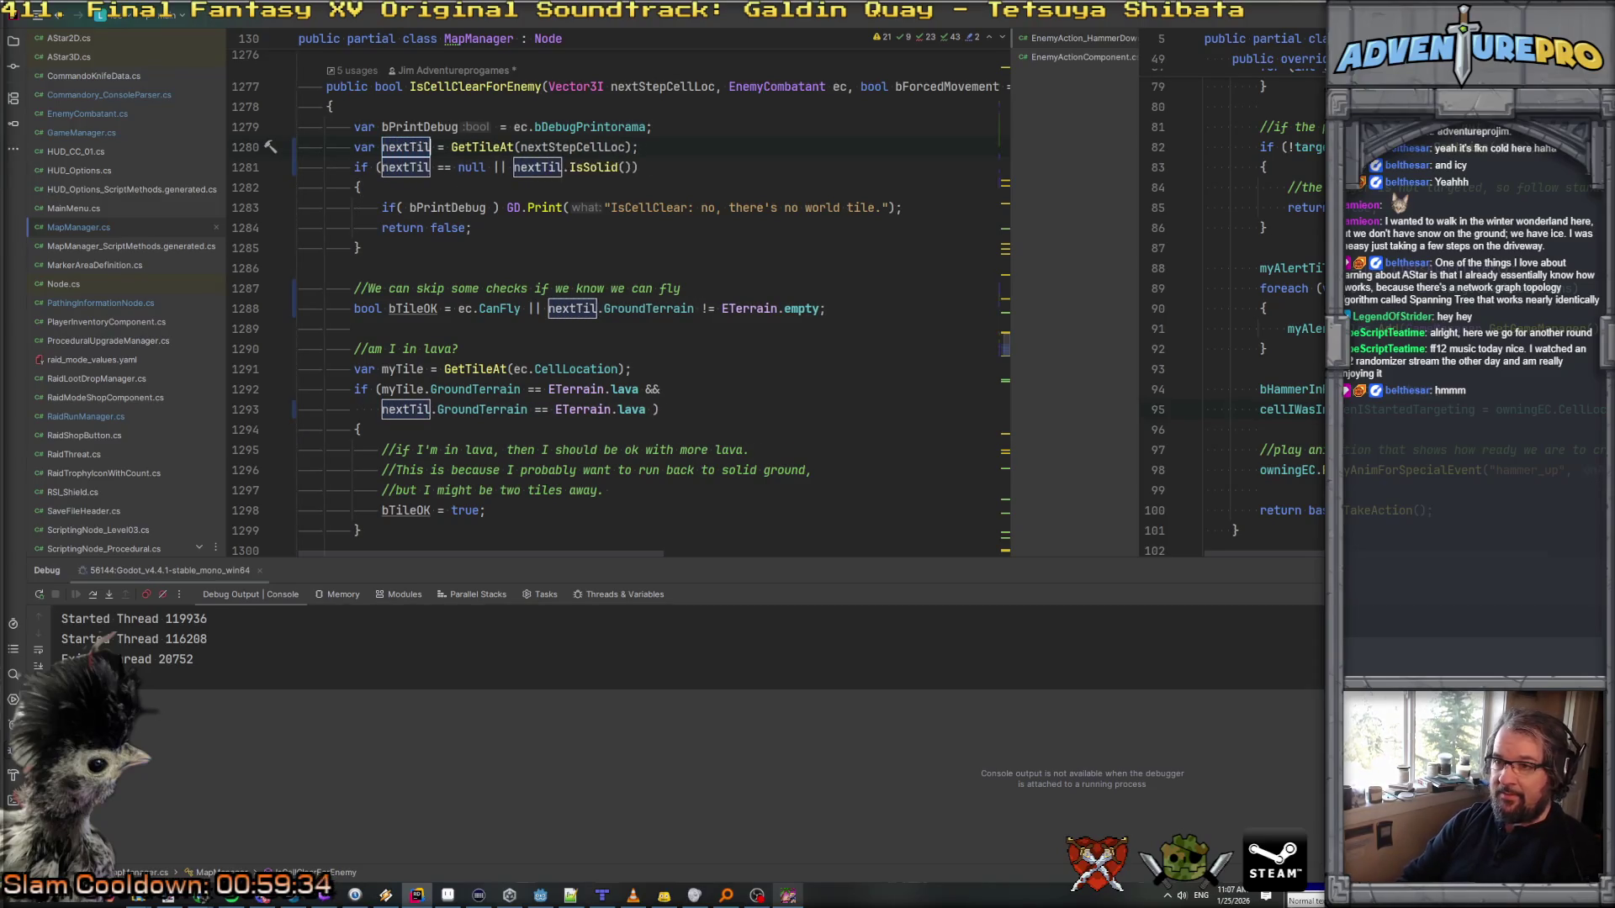
key("Return")
left_click(390, 308)
left_click(480, 309)
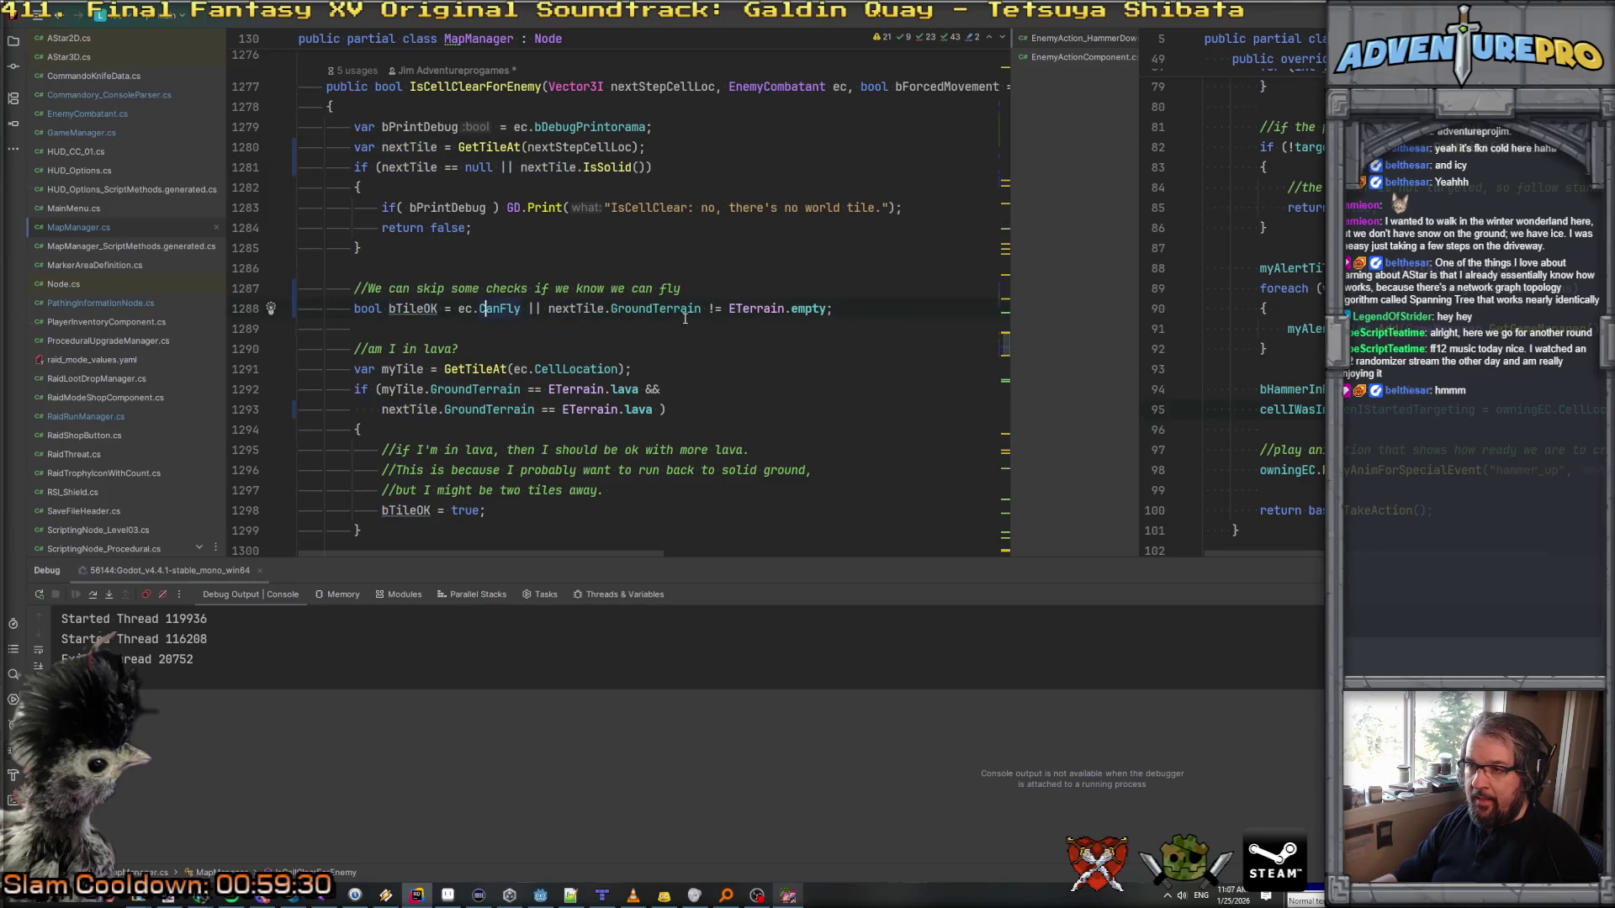
left_click(837, 308)
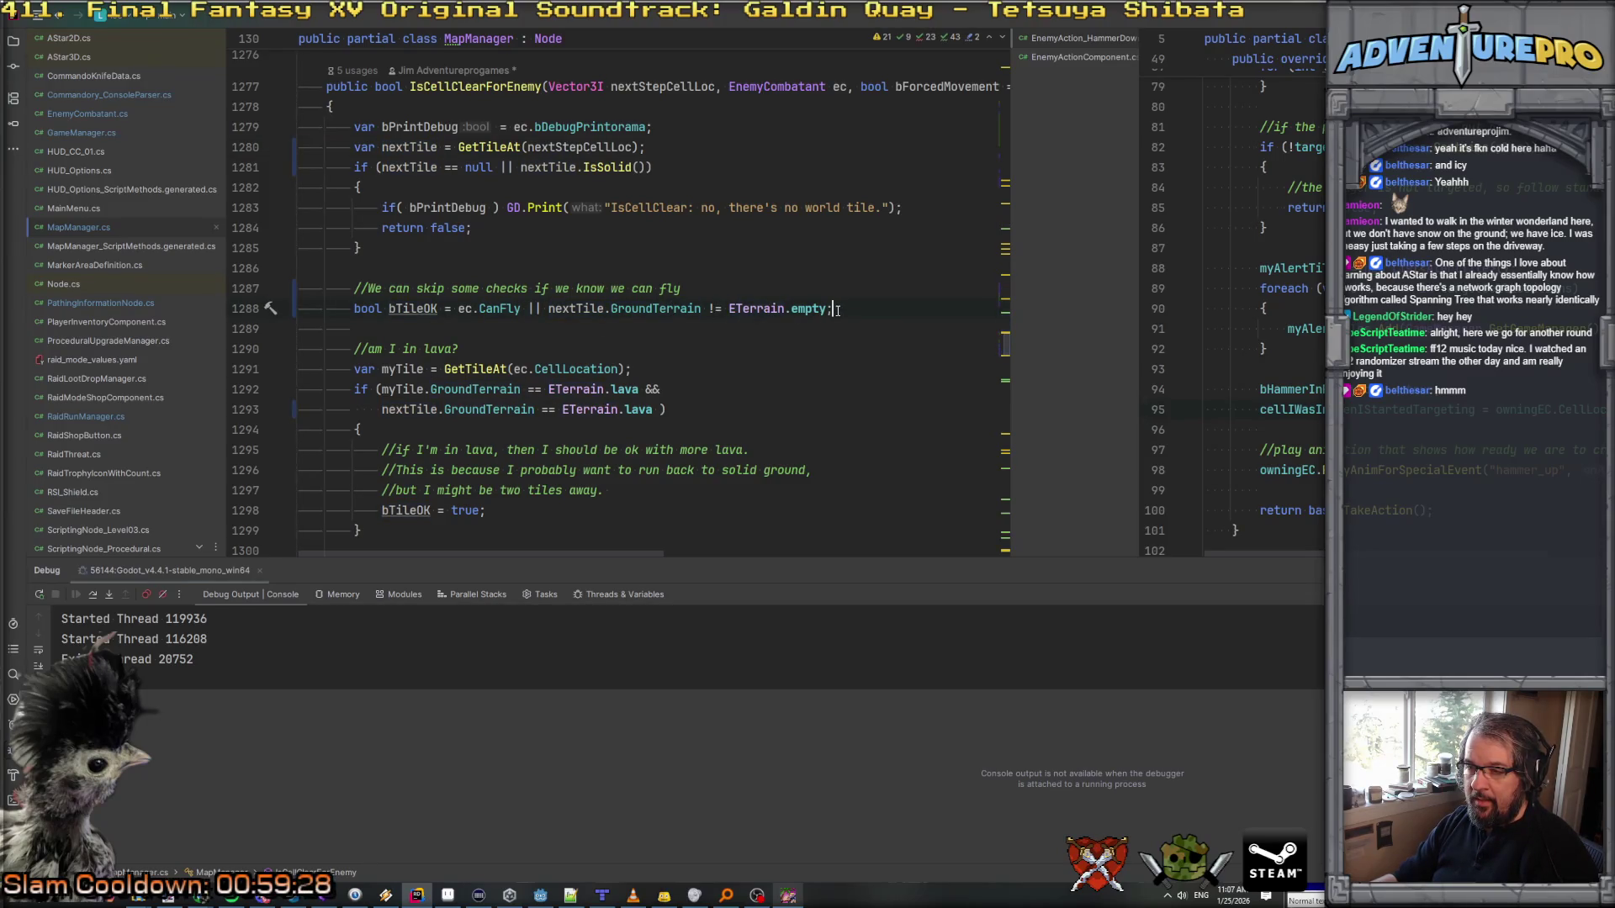
left_click(550, 308)
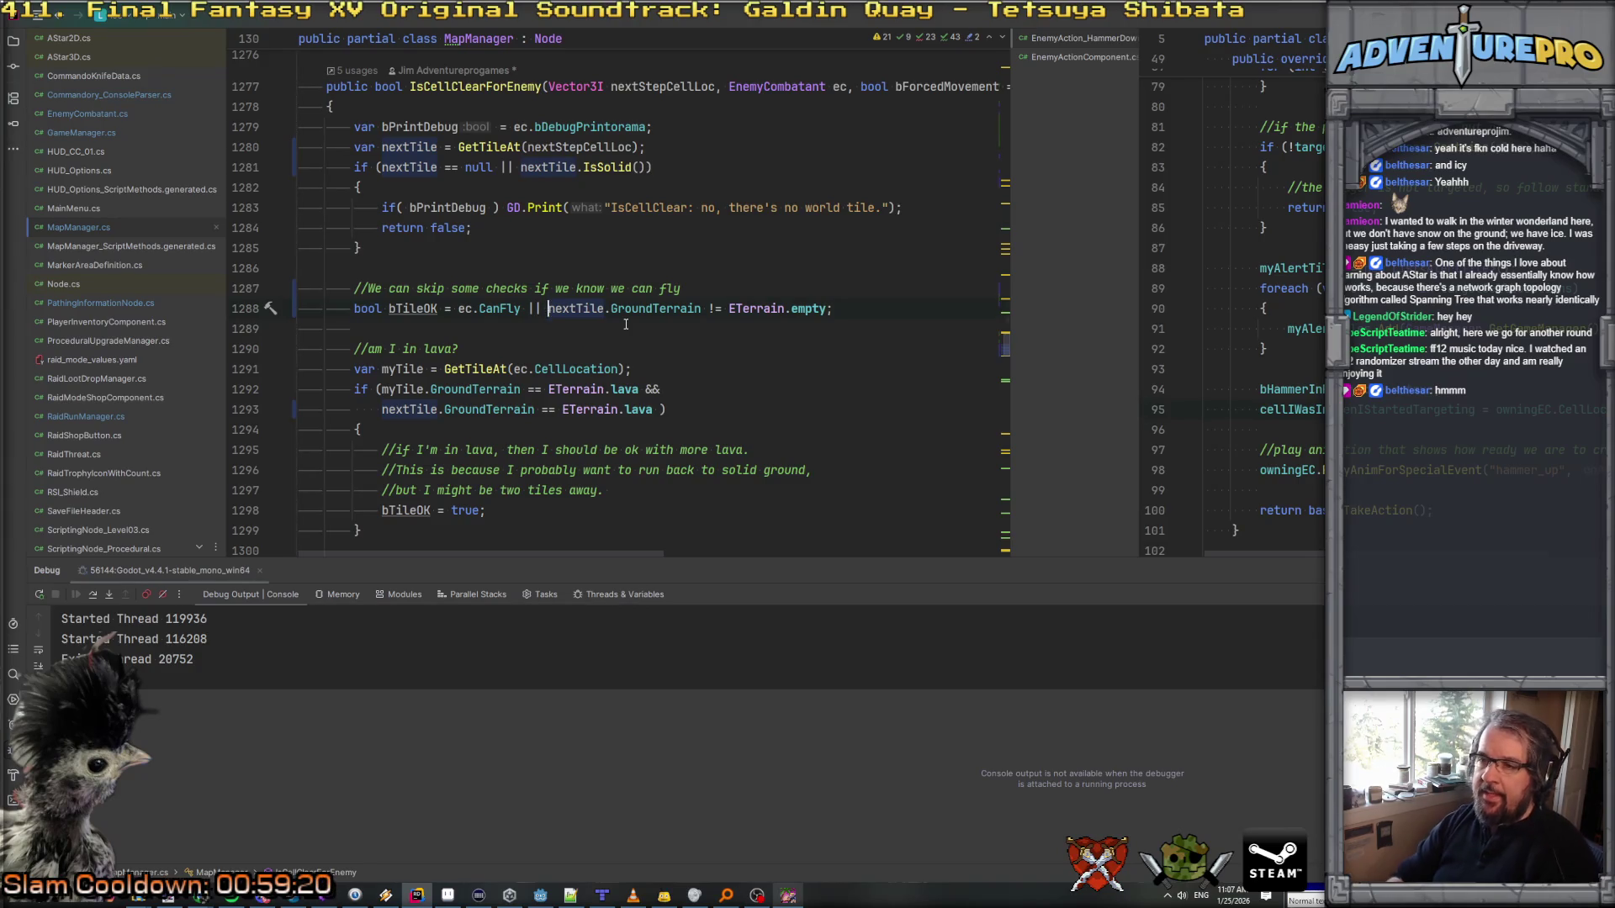
Step: Move the terrain check onto its own parenthesized line and replace its semicolon with &&
key("Return")
type("(")
key("Up")
key("Up")
left_click(299, 328)
key("BackSpace")
type("||")
key("BackSpace")
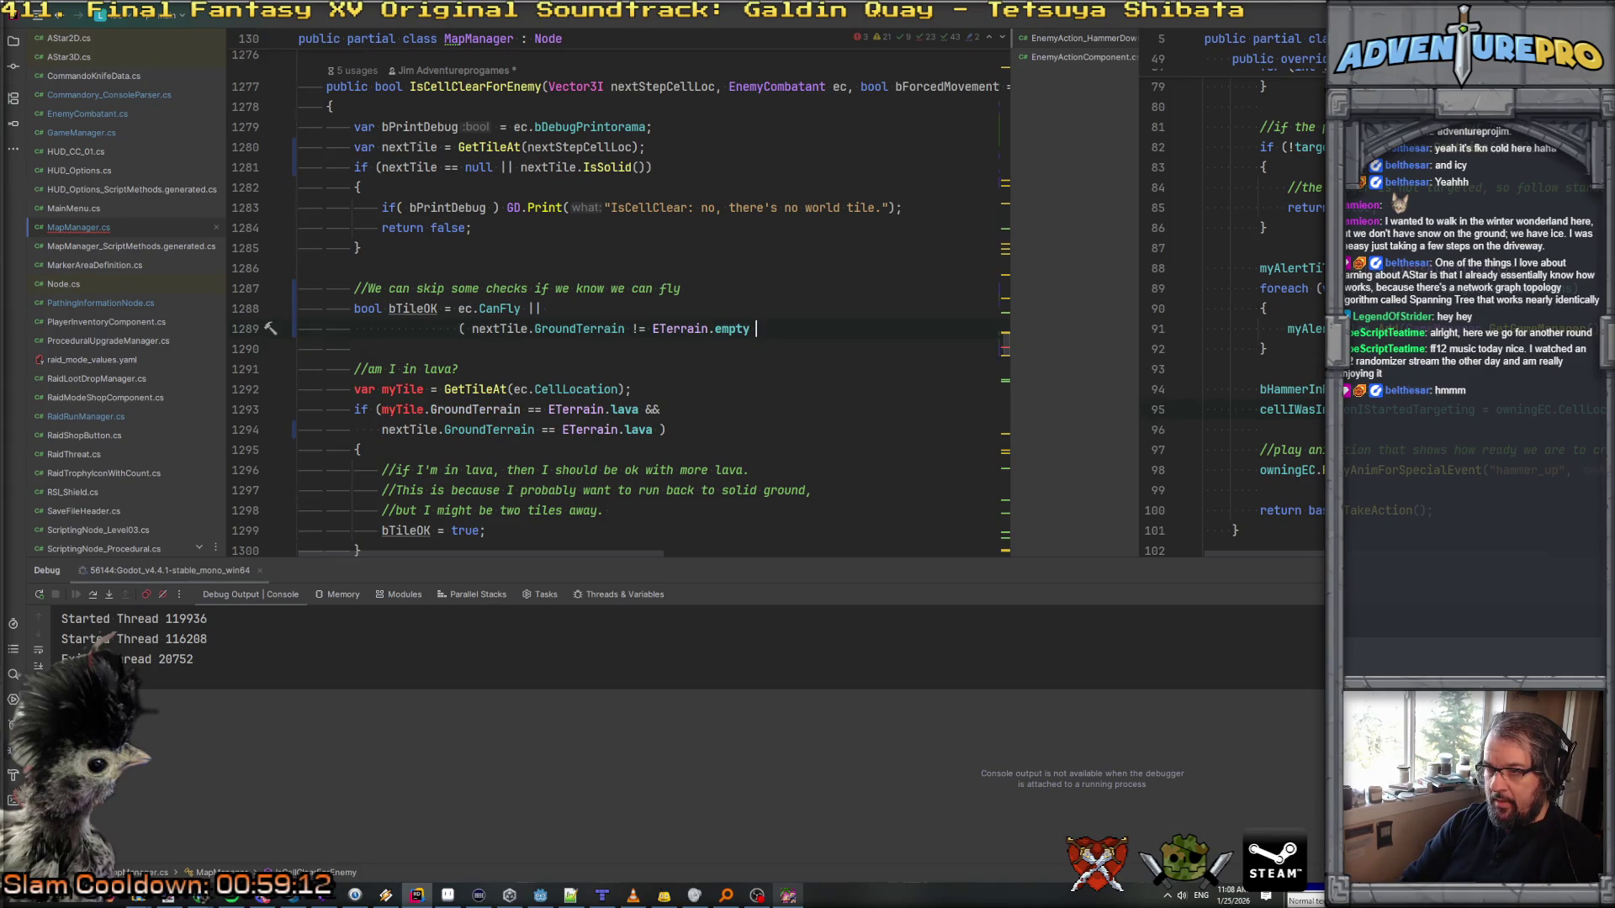
type("&&")
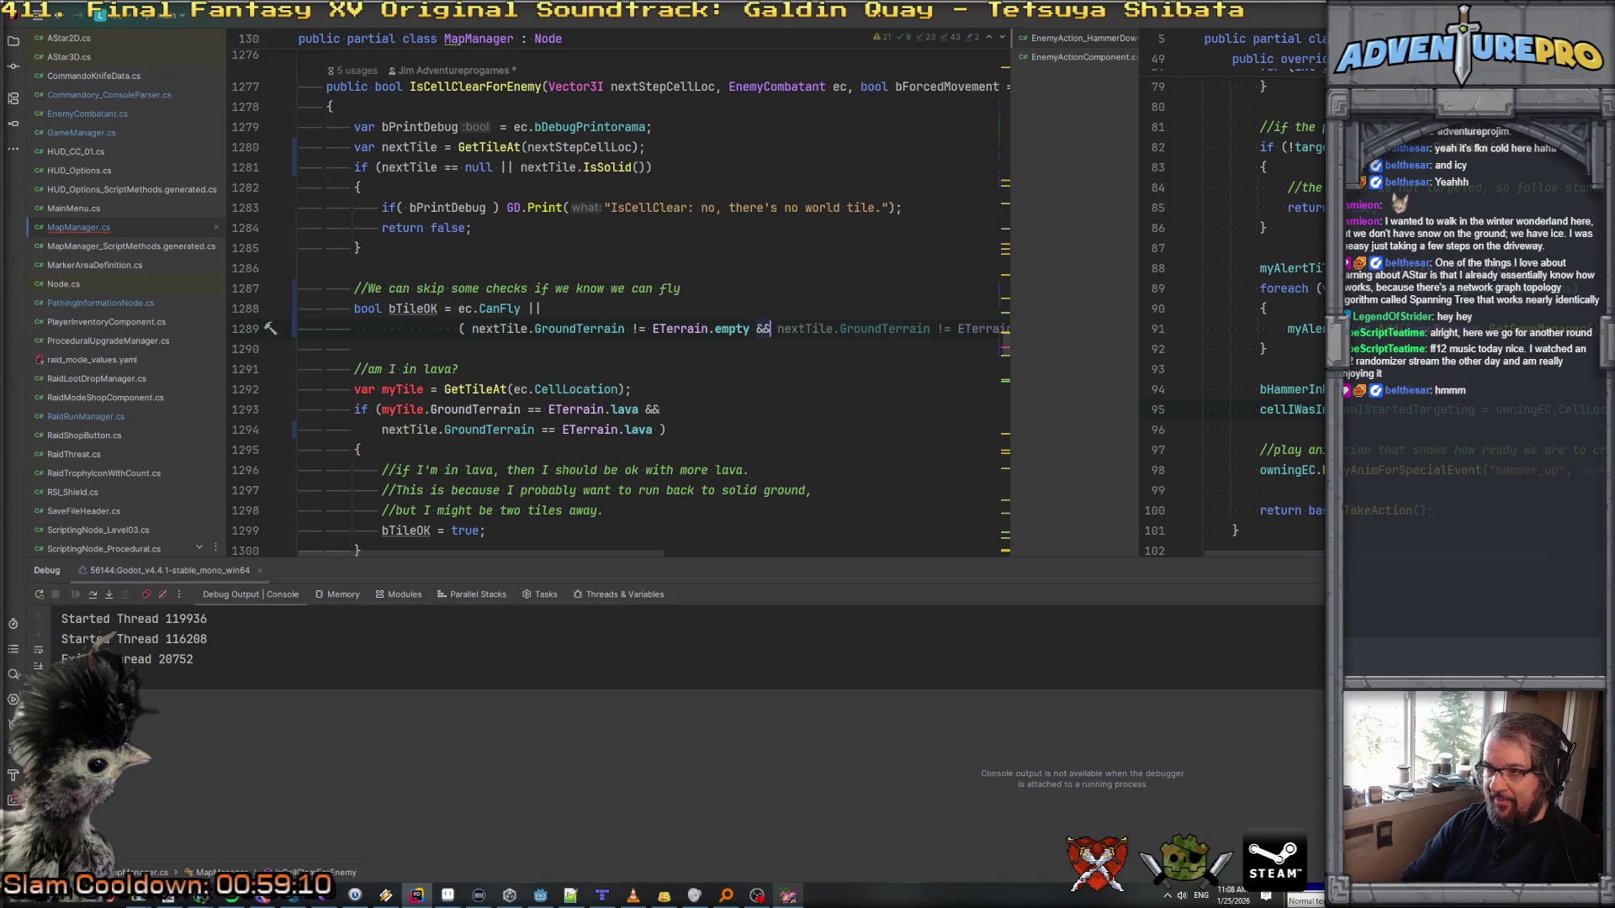
Step: Add nextTile.GroundTerrain != ETerrain.lava); as the second terrain check
key("Return")
type("e")
key("Return")
type(".")
key("Return")
type("!= ")
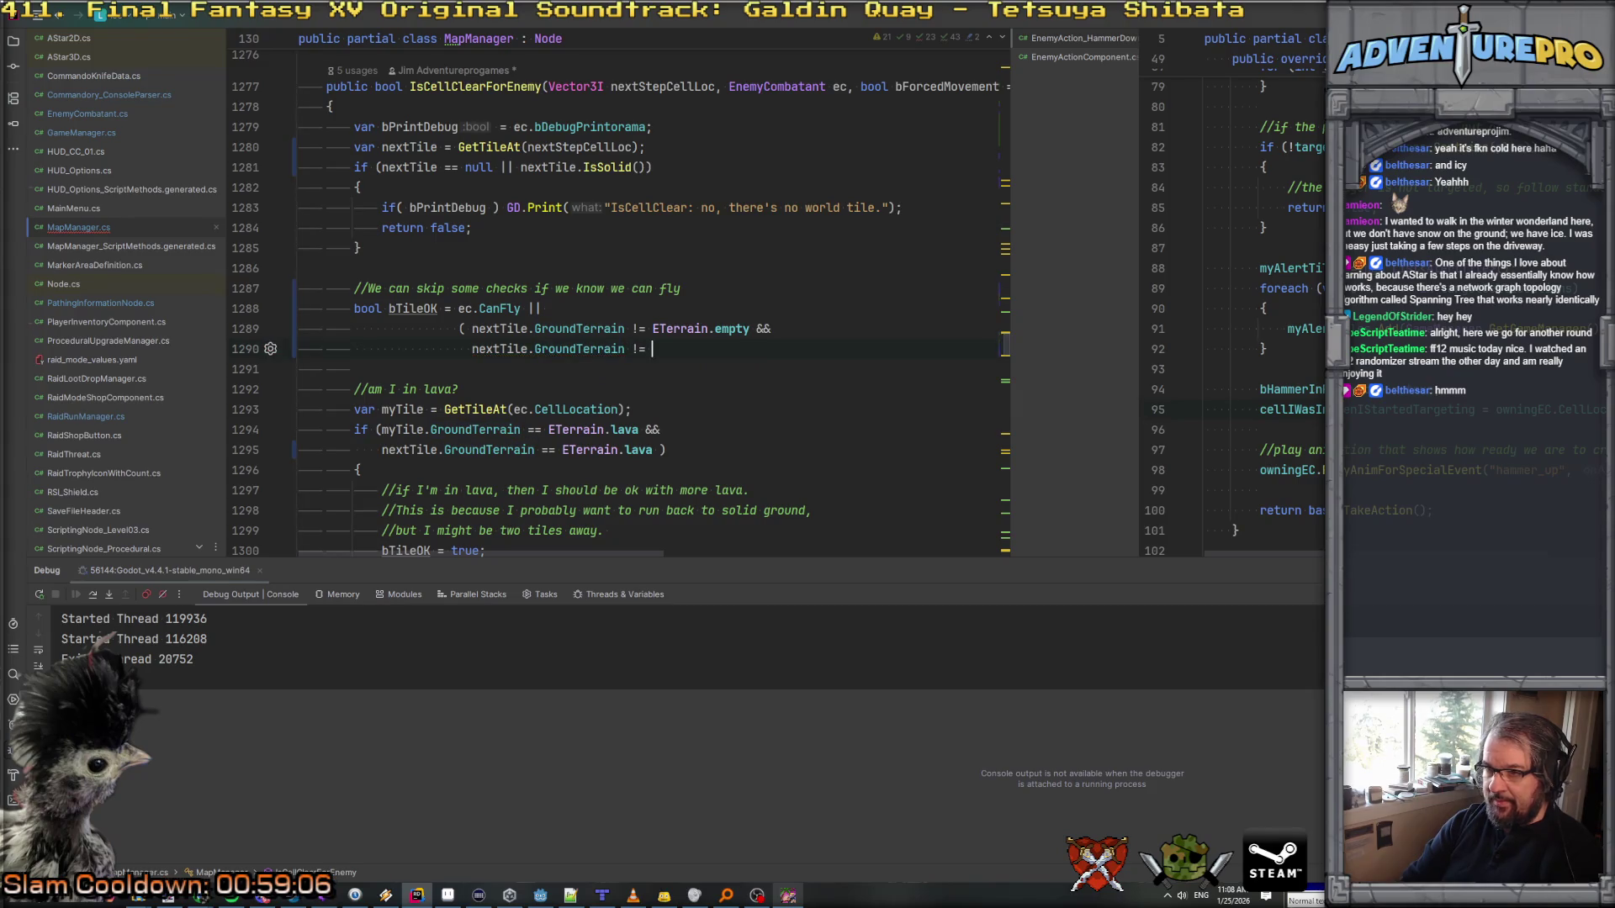
type("Lava")
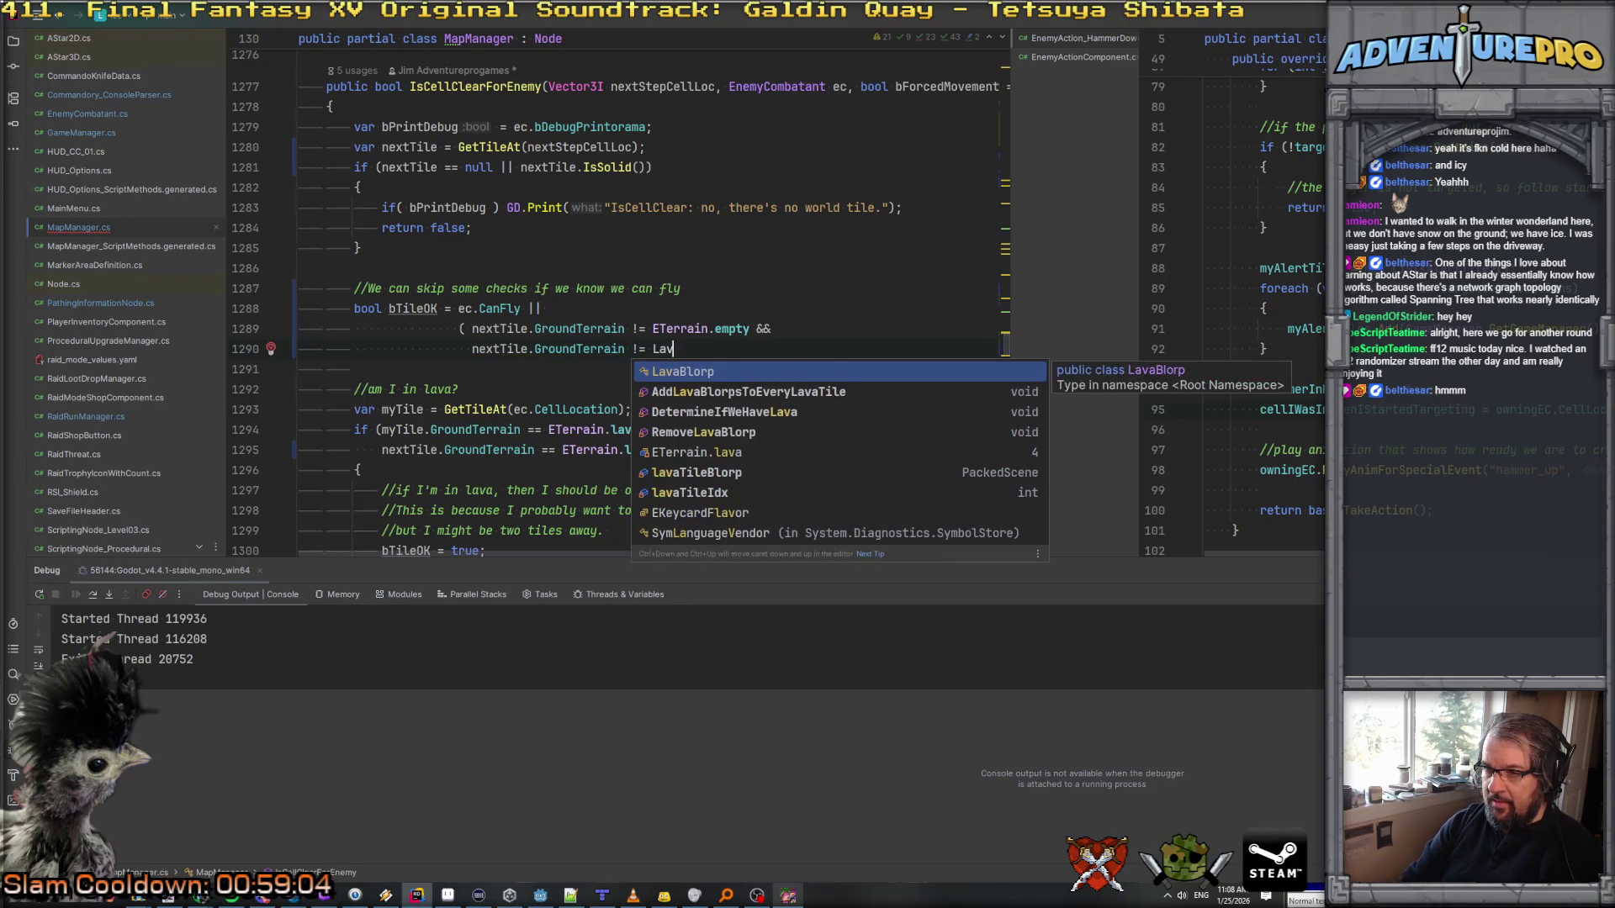
key("Up")
key("Return")
type(");")
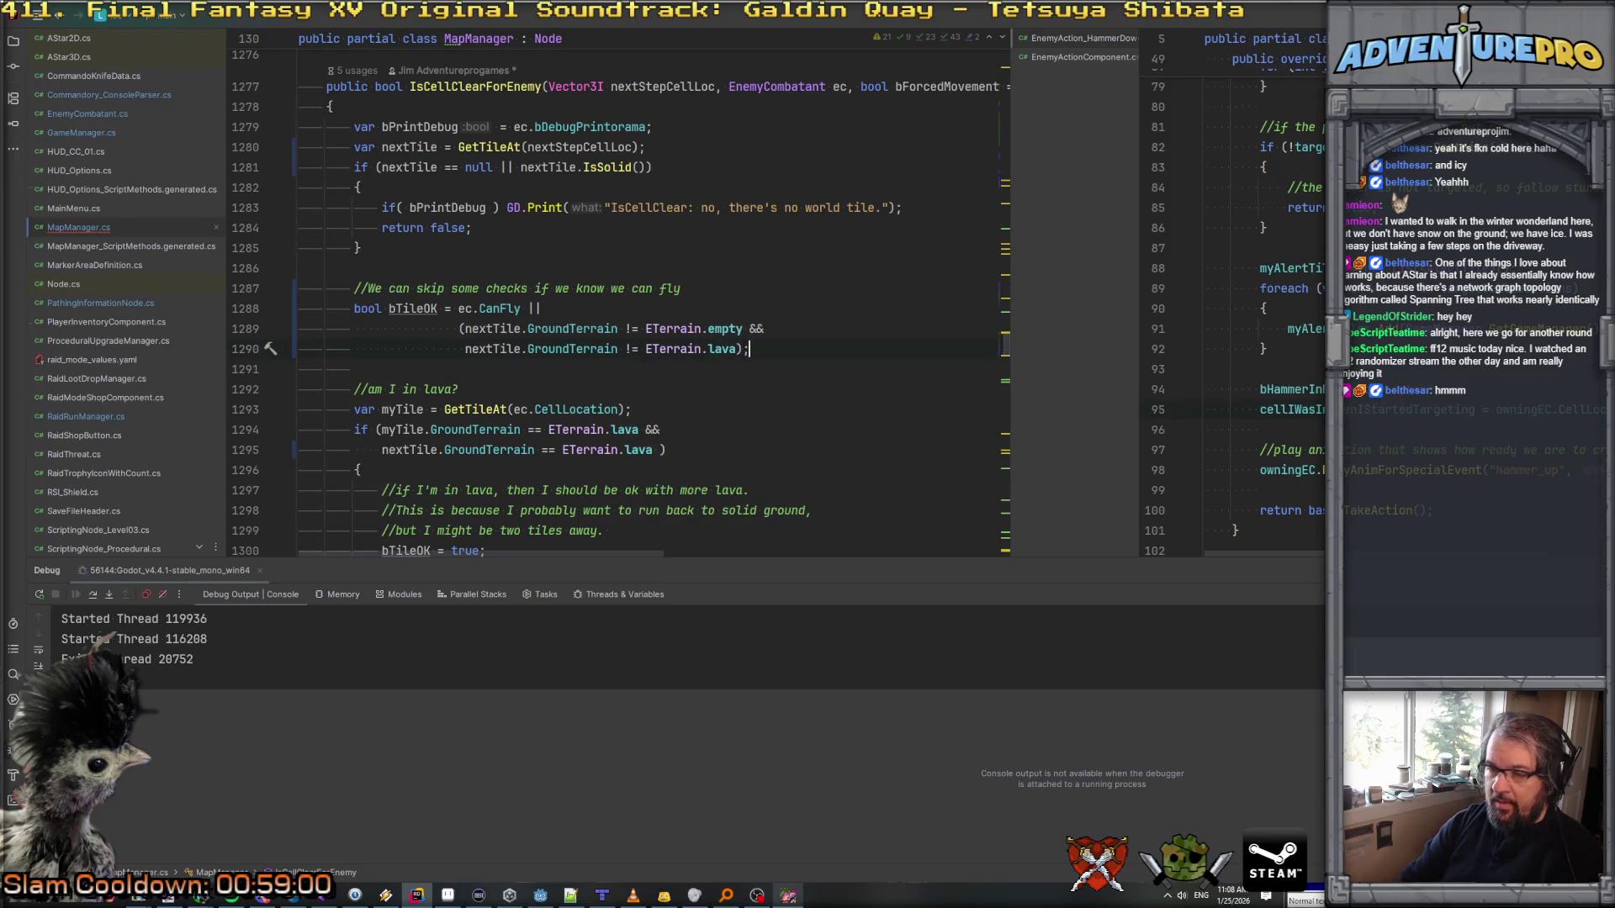
Step: Review the new lava check on line 1290 and the lava handling on line 1294
left_click(521, 308)
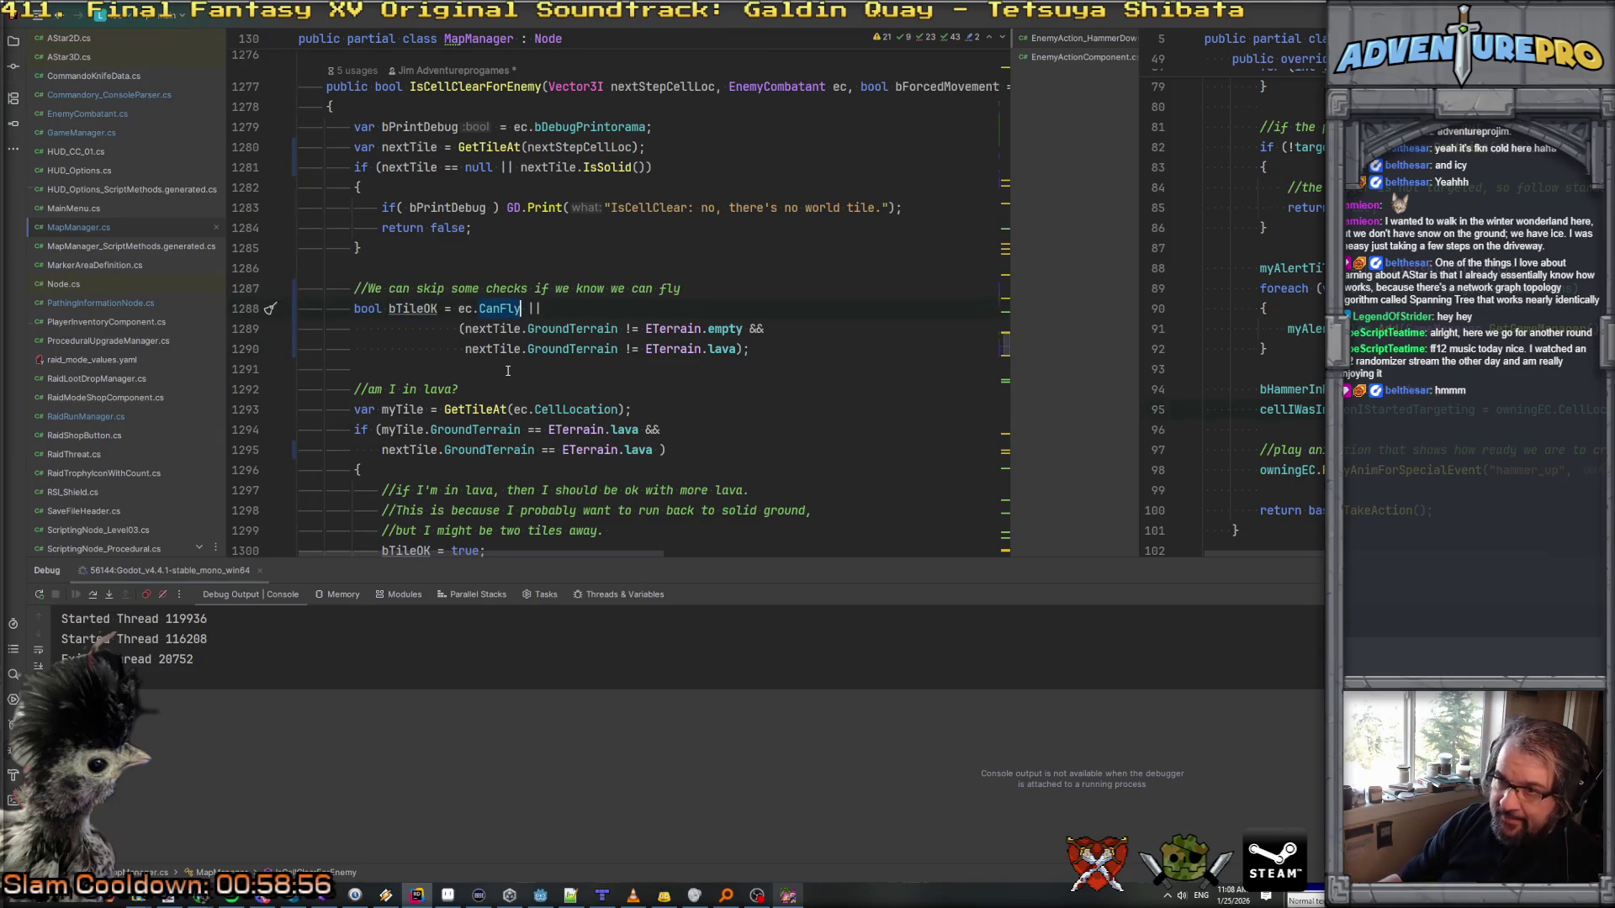
scroll(475, 327, "down", 4)
scroll(522, 328, "up", 4)
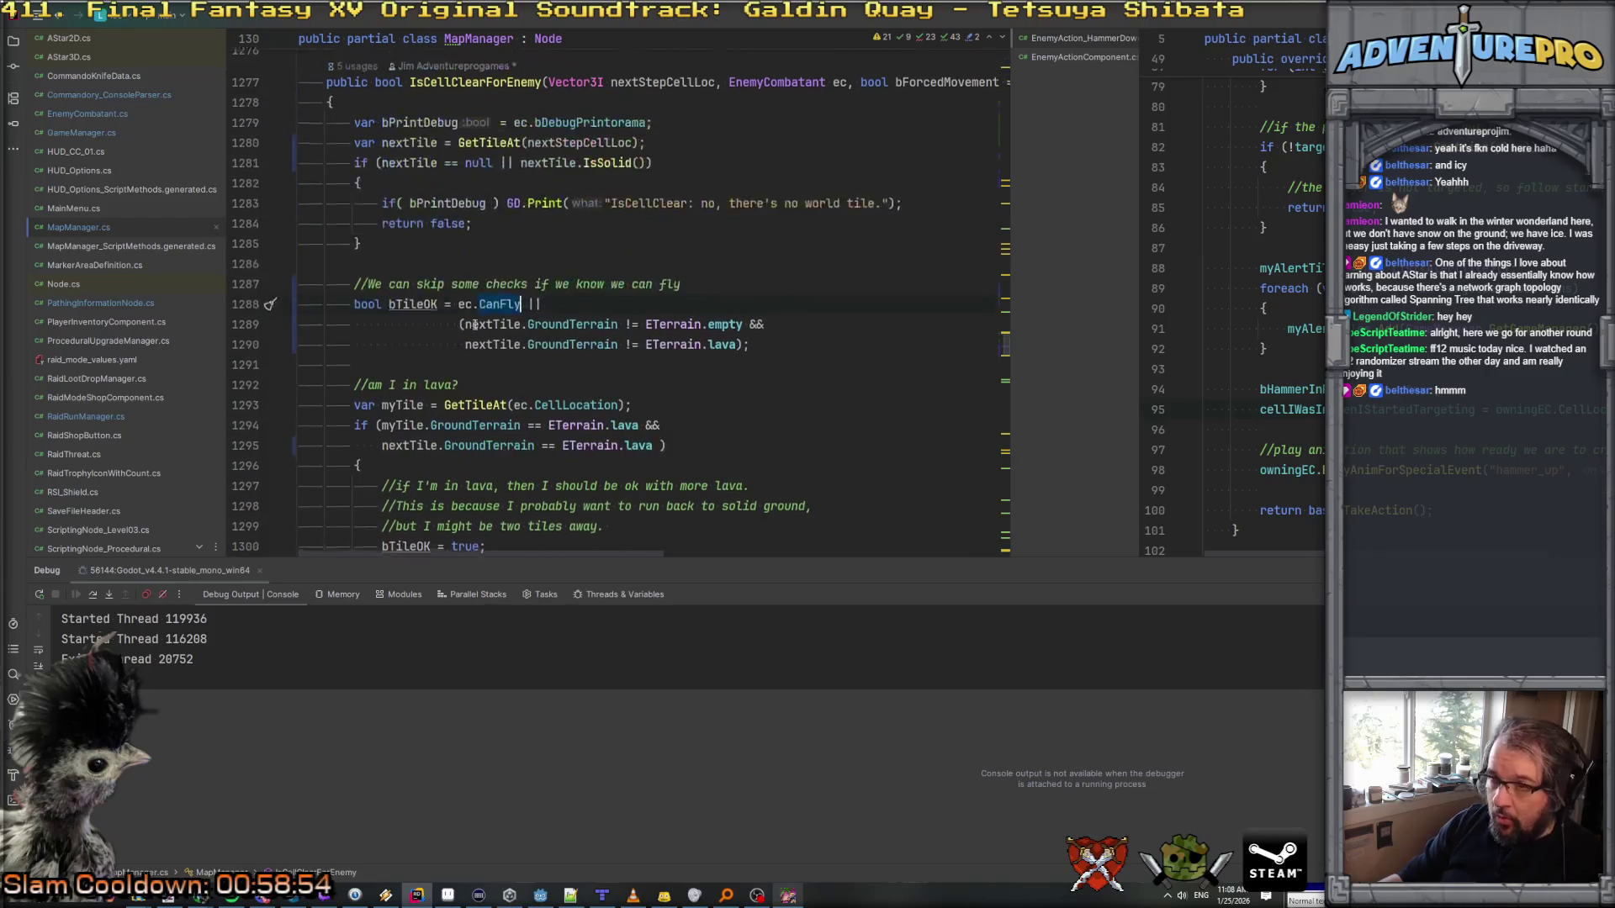
left_click(688, 349)
scroll(676, 354, "down", 1)
scroll(676, 354, "down", 2)
left_click(399, 289)
left_click(577, 309)
left_click(612, 310)
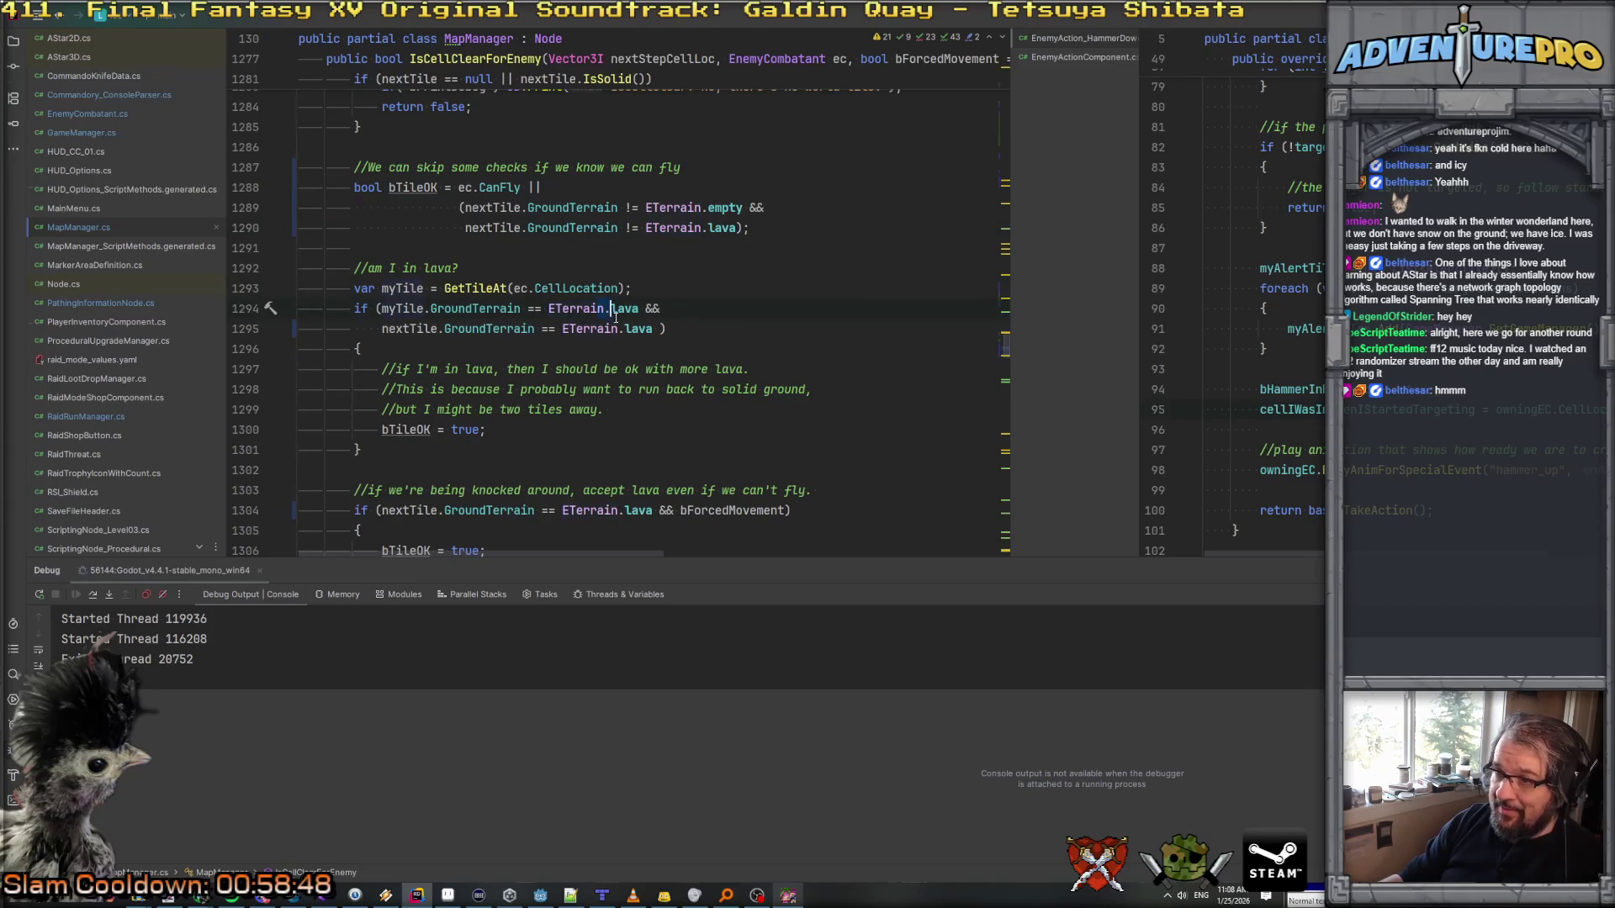
left_click(485, 409)
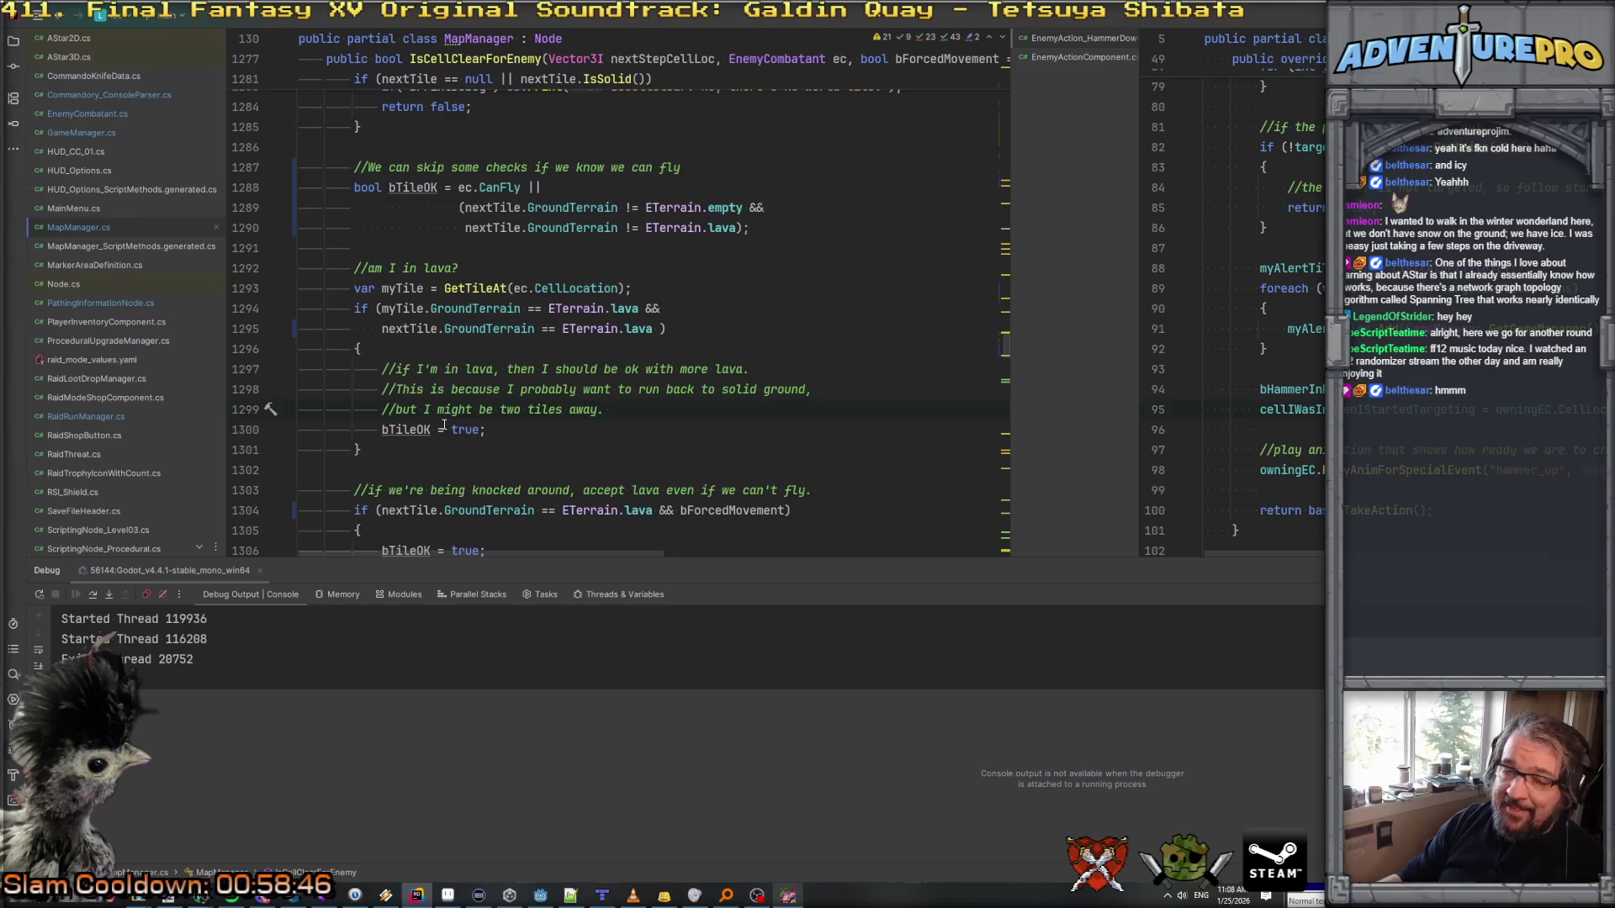
scroll(443, 426, "down", 3)
left_click(467, 330)
left_click(450, 370)
left_click(778, 331)
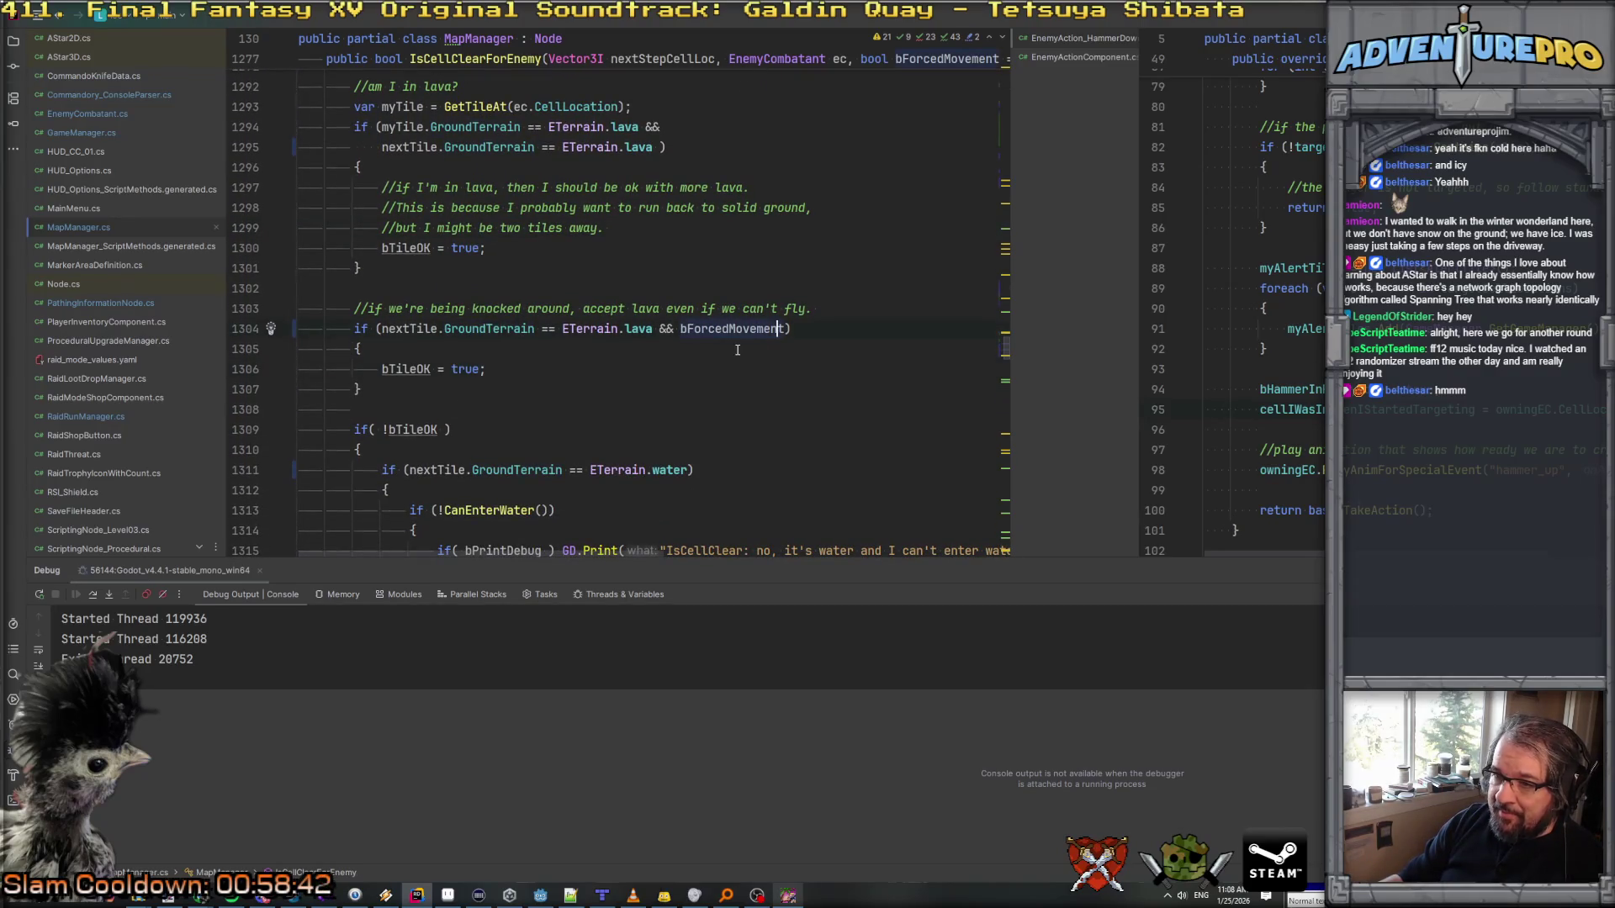
scroll(737, 350, "down", 2)
left_click(361, 309)
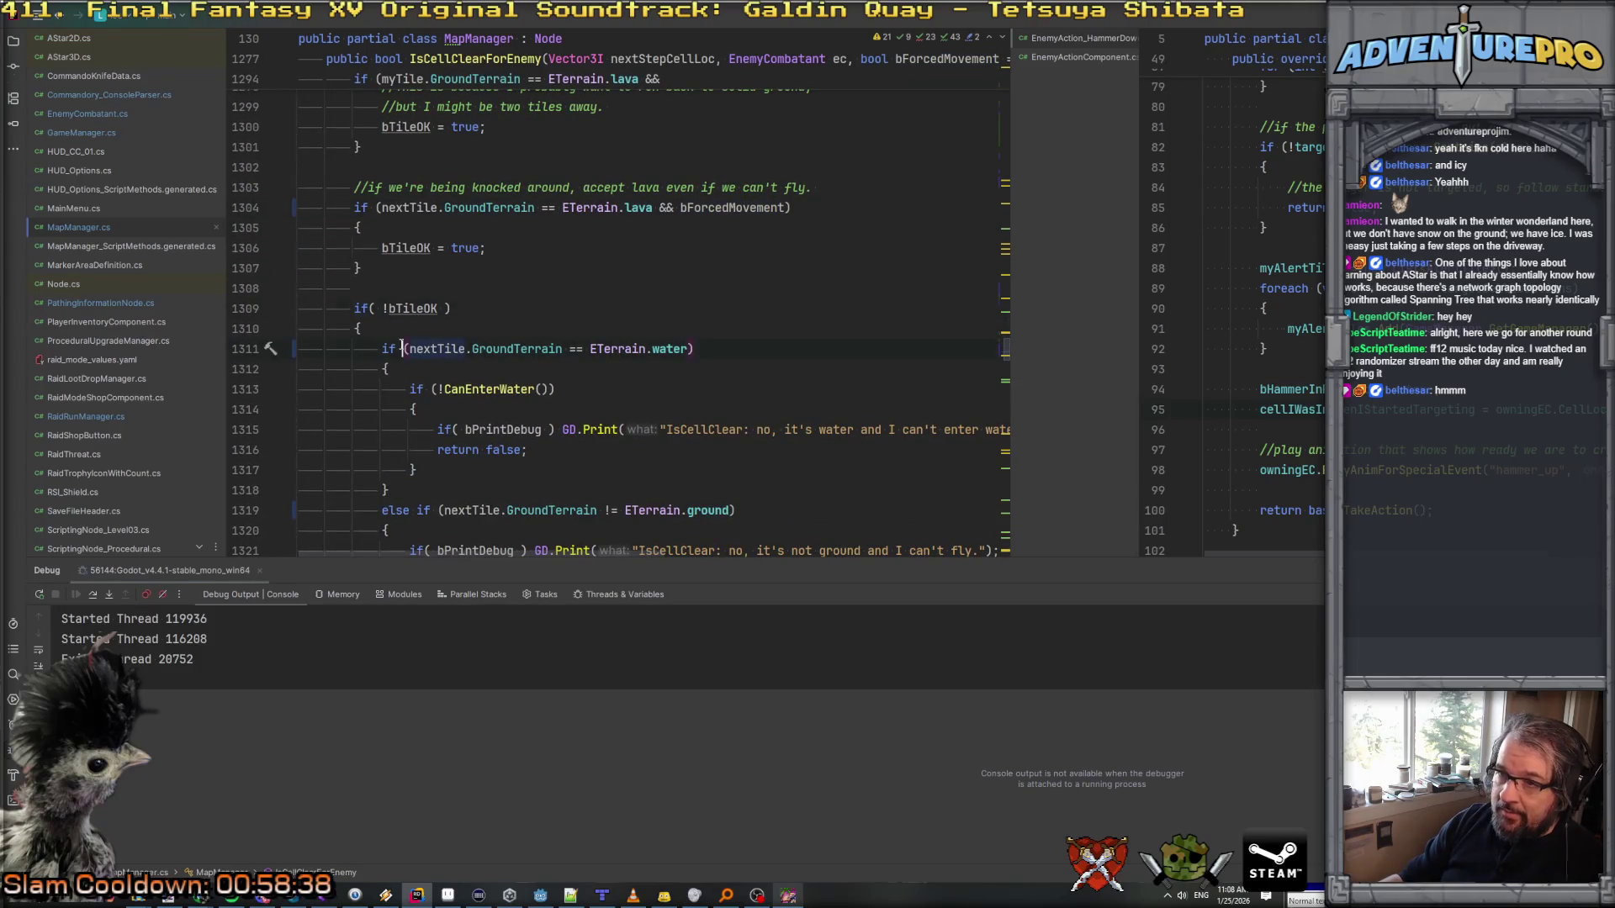
scroll(688, 360, "down", 1)
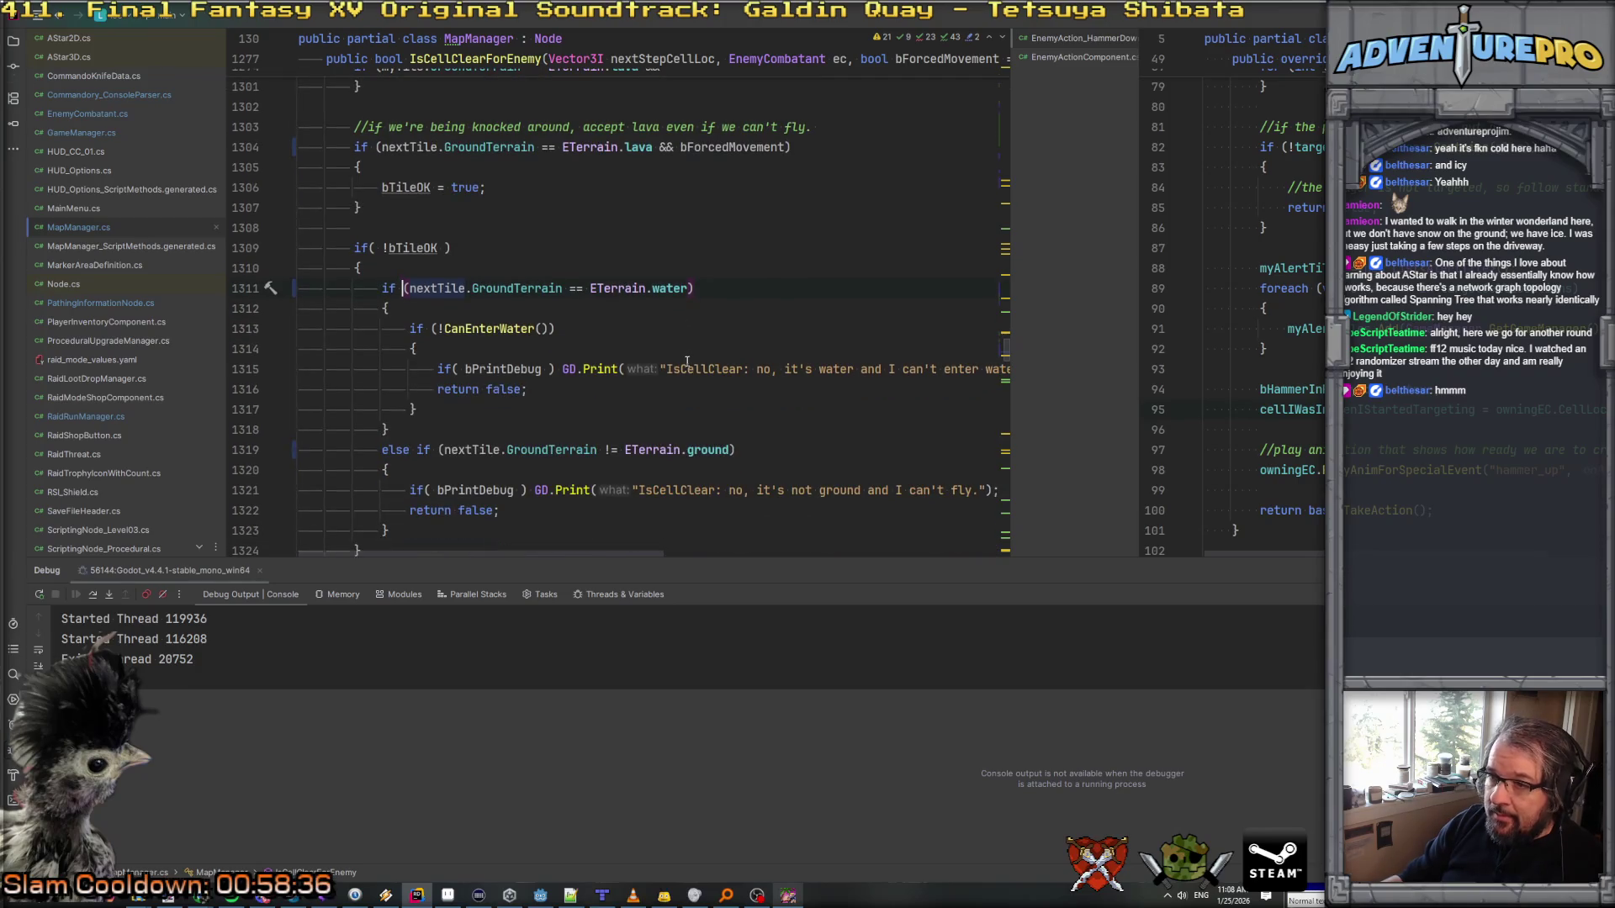
left_click(482, 328)
scroll(601, 301, "down", 2)
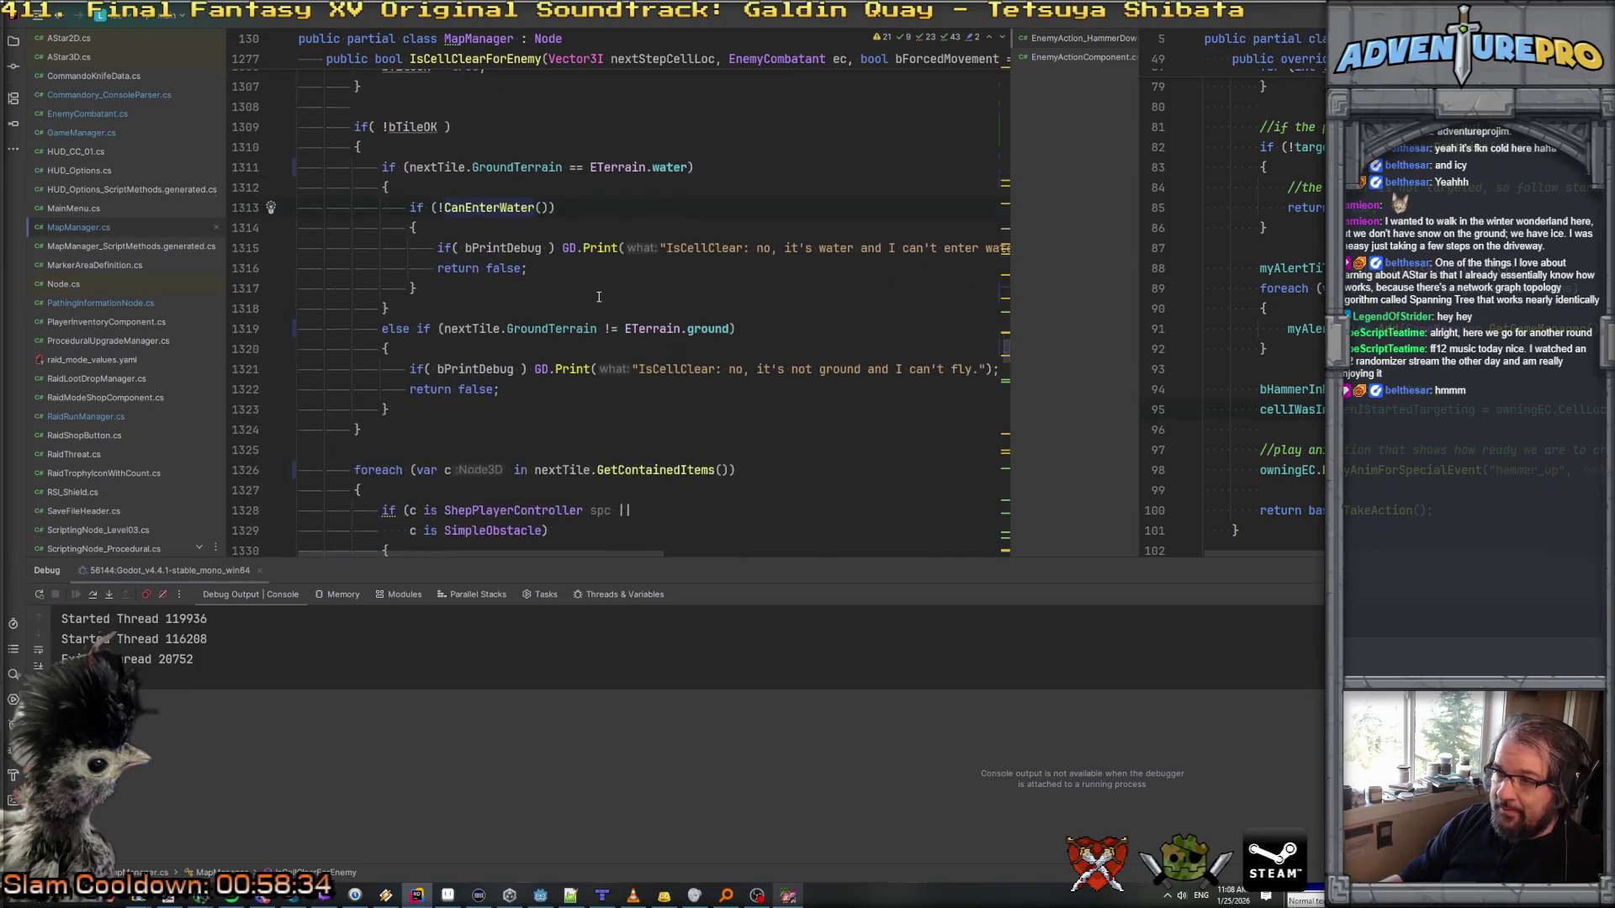
scroll(593, 292, "up", 1)
scroll(591, 292, "right", 3)
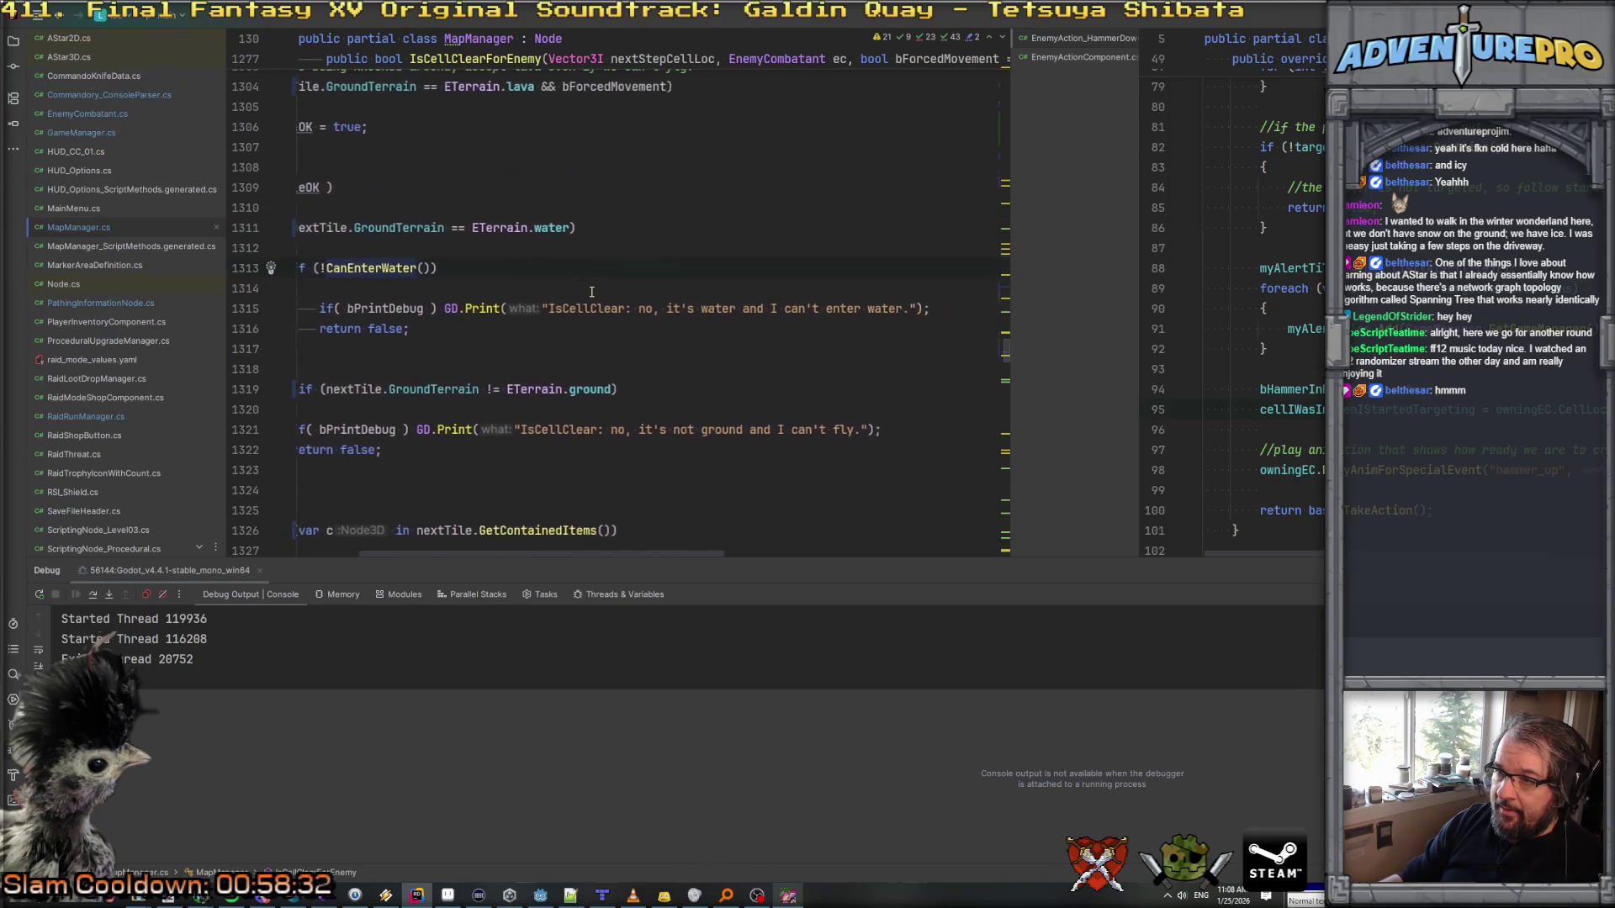
scroll(591, 292, "left", 3)
scroll(460, 299, "down", 2)
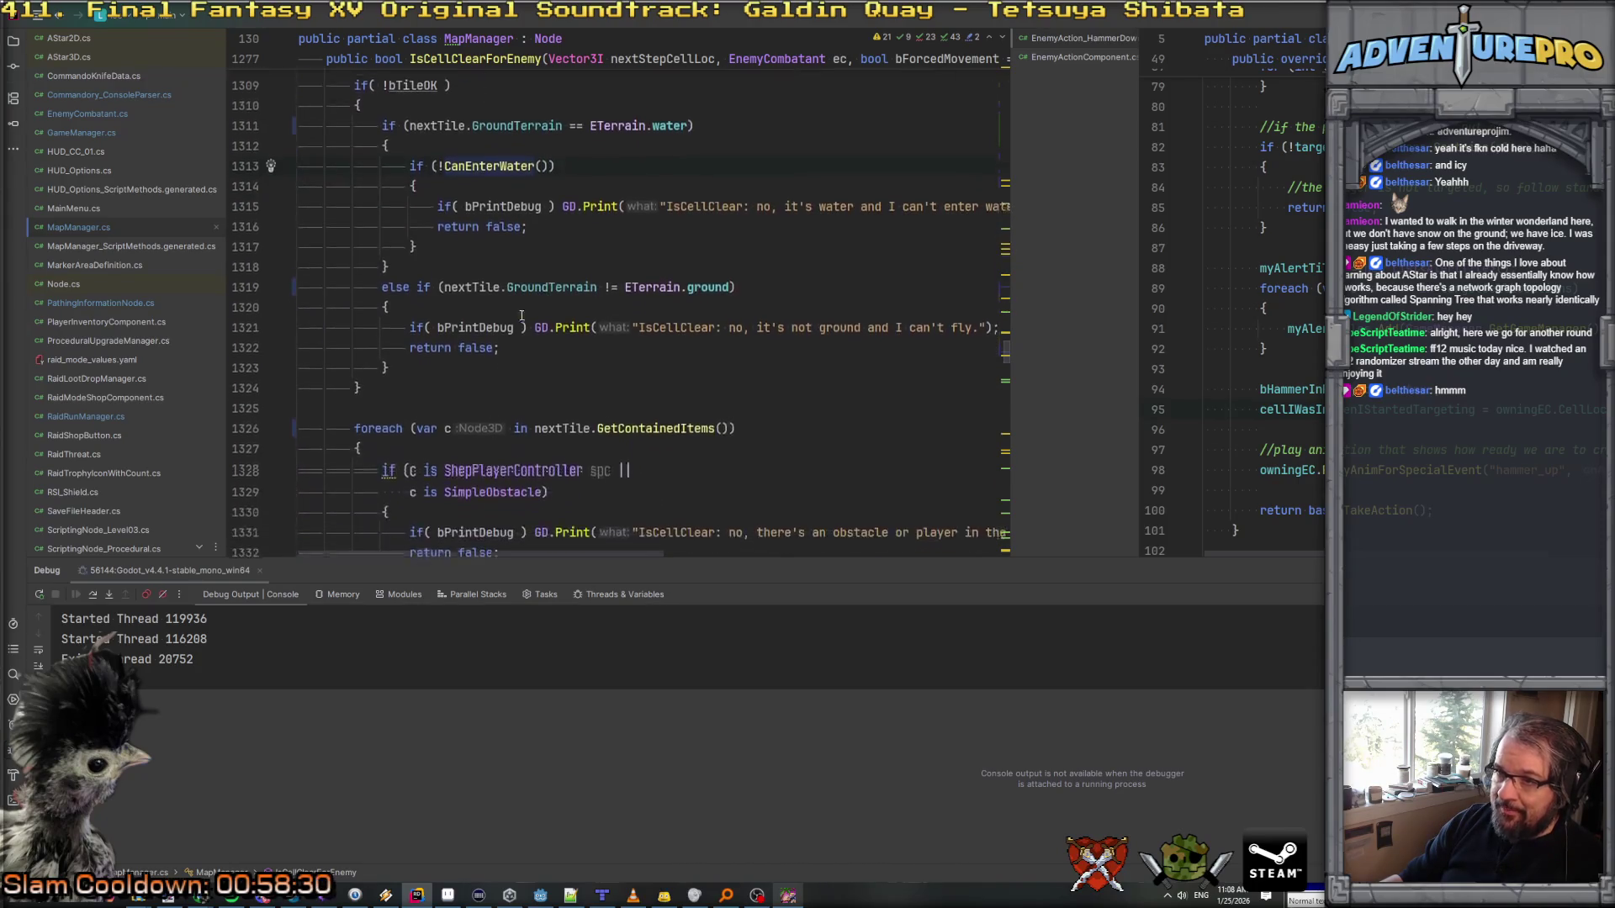
left_click(436, 268)
left_click(489, 267)
key("ctrl+Right")
key("ctrl+Right")
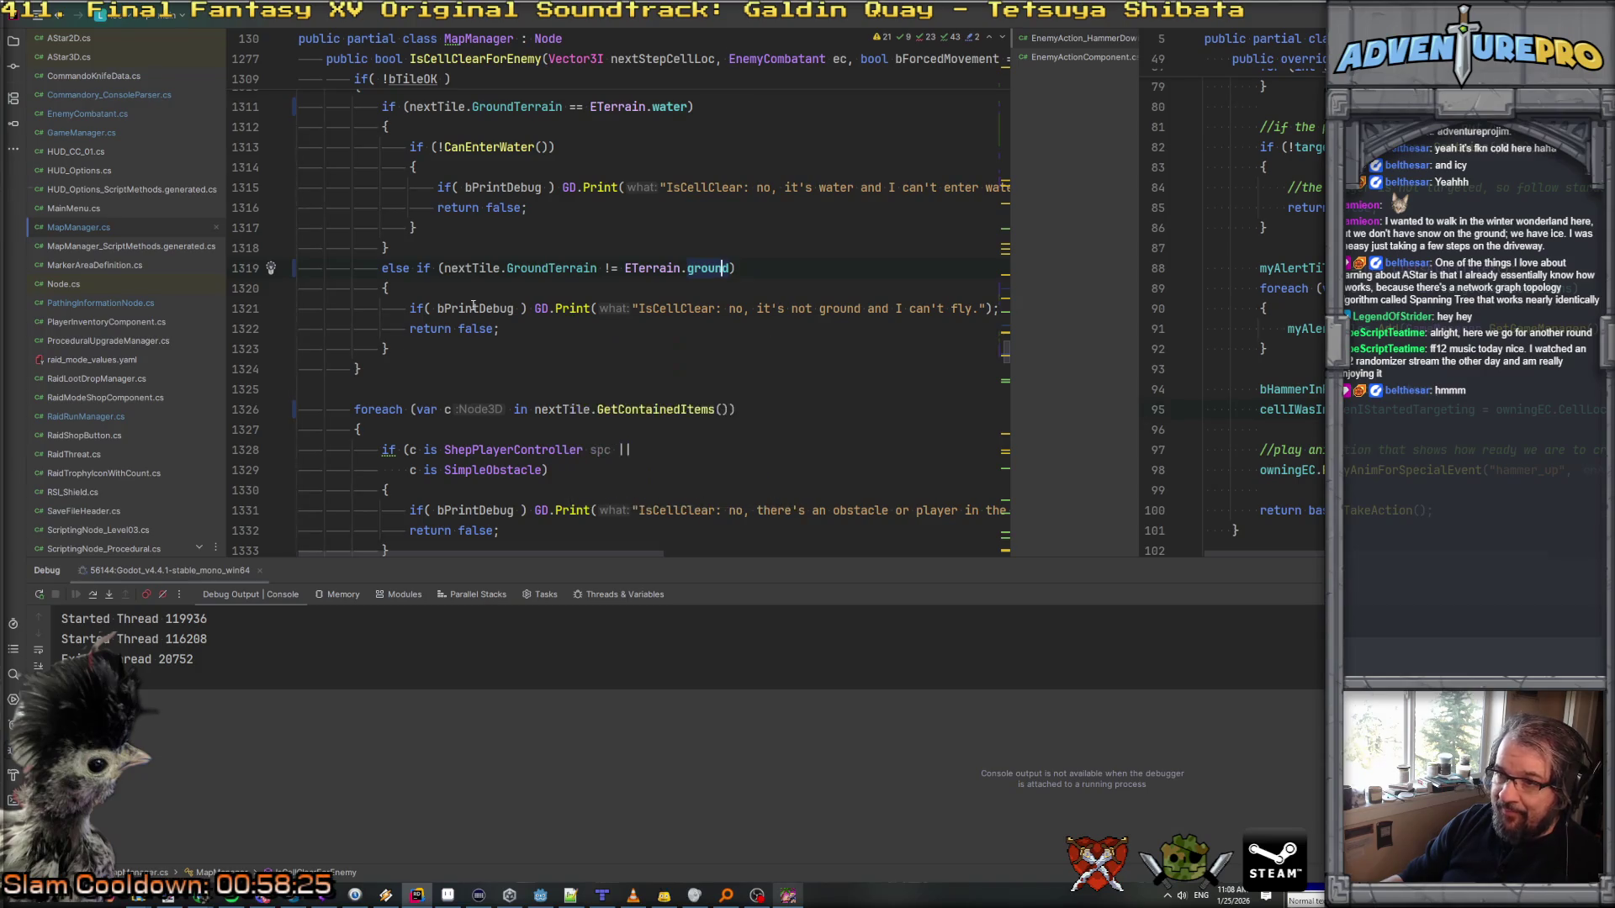
scroll(474, 304, "down", 2)
scroll(474, 304, "up", 12)
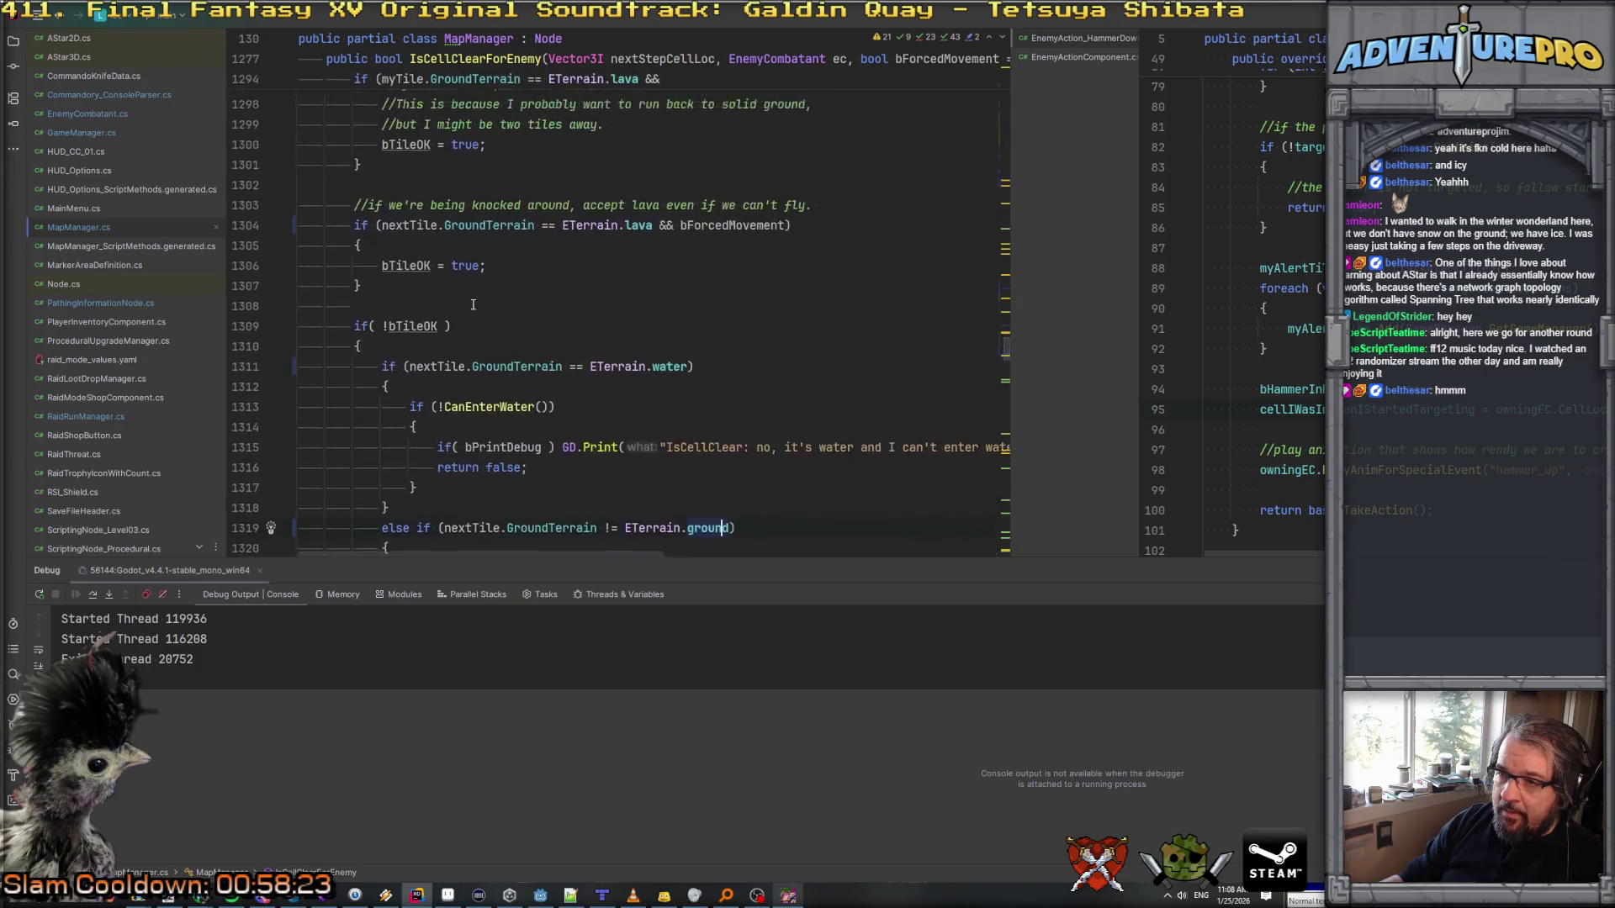
scroll(474, 304, "down", 8)
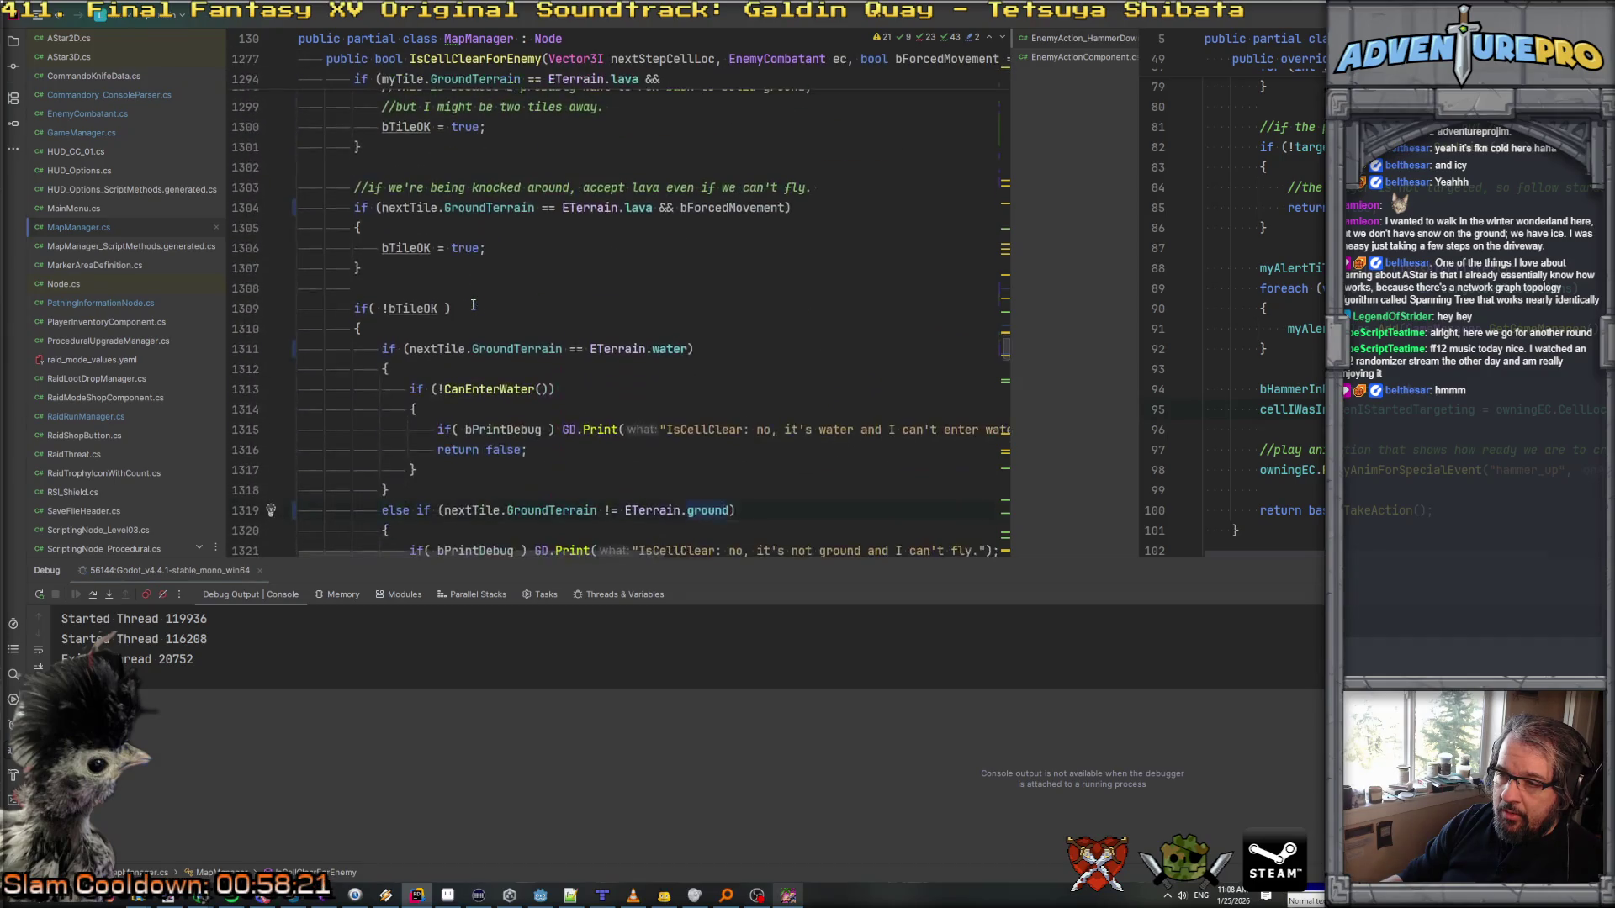
left_click(477, 329)
double_click(474, 329)
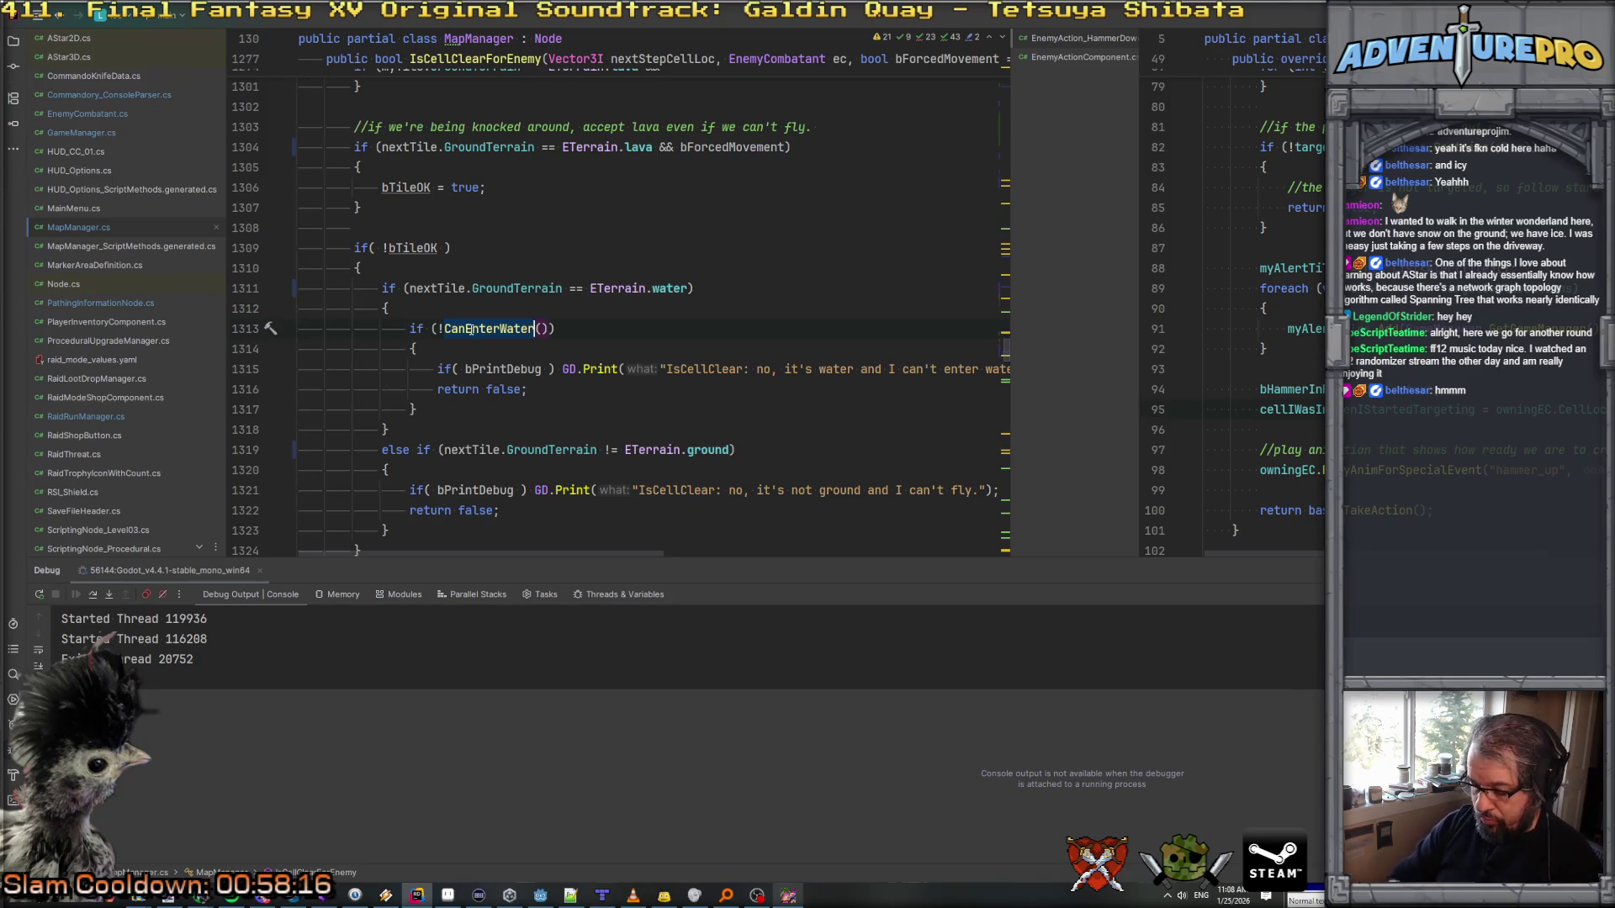
key("ctrl+shift+f")
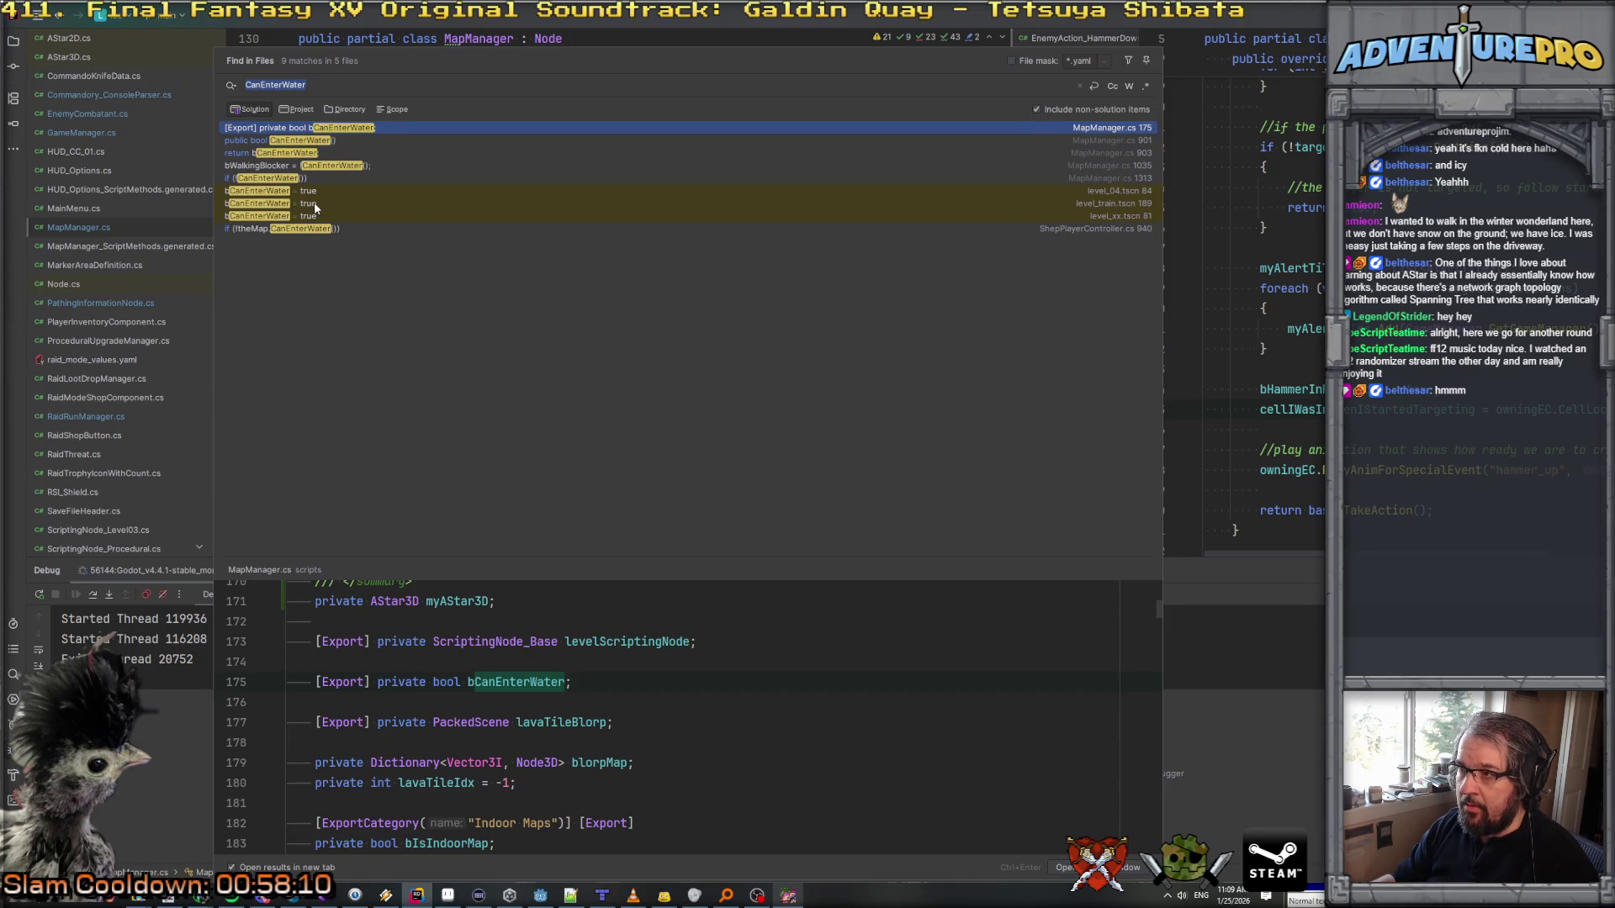
key("Down")
key("Down")
key("Down")
key("Return")
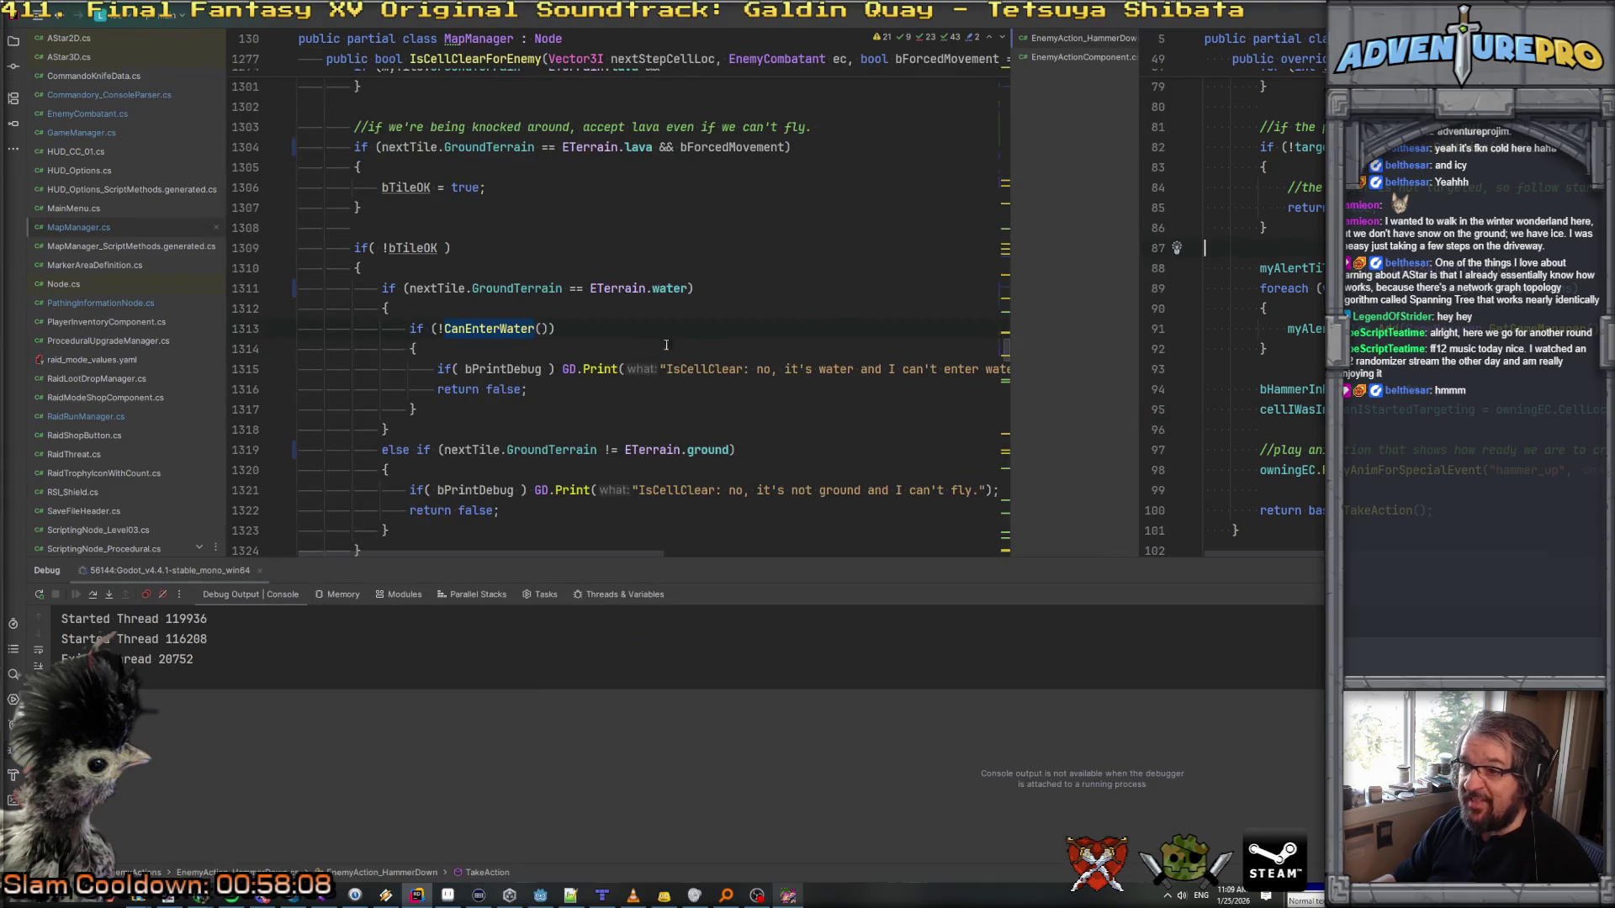
scroll(500, 328, "up", 8)
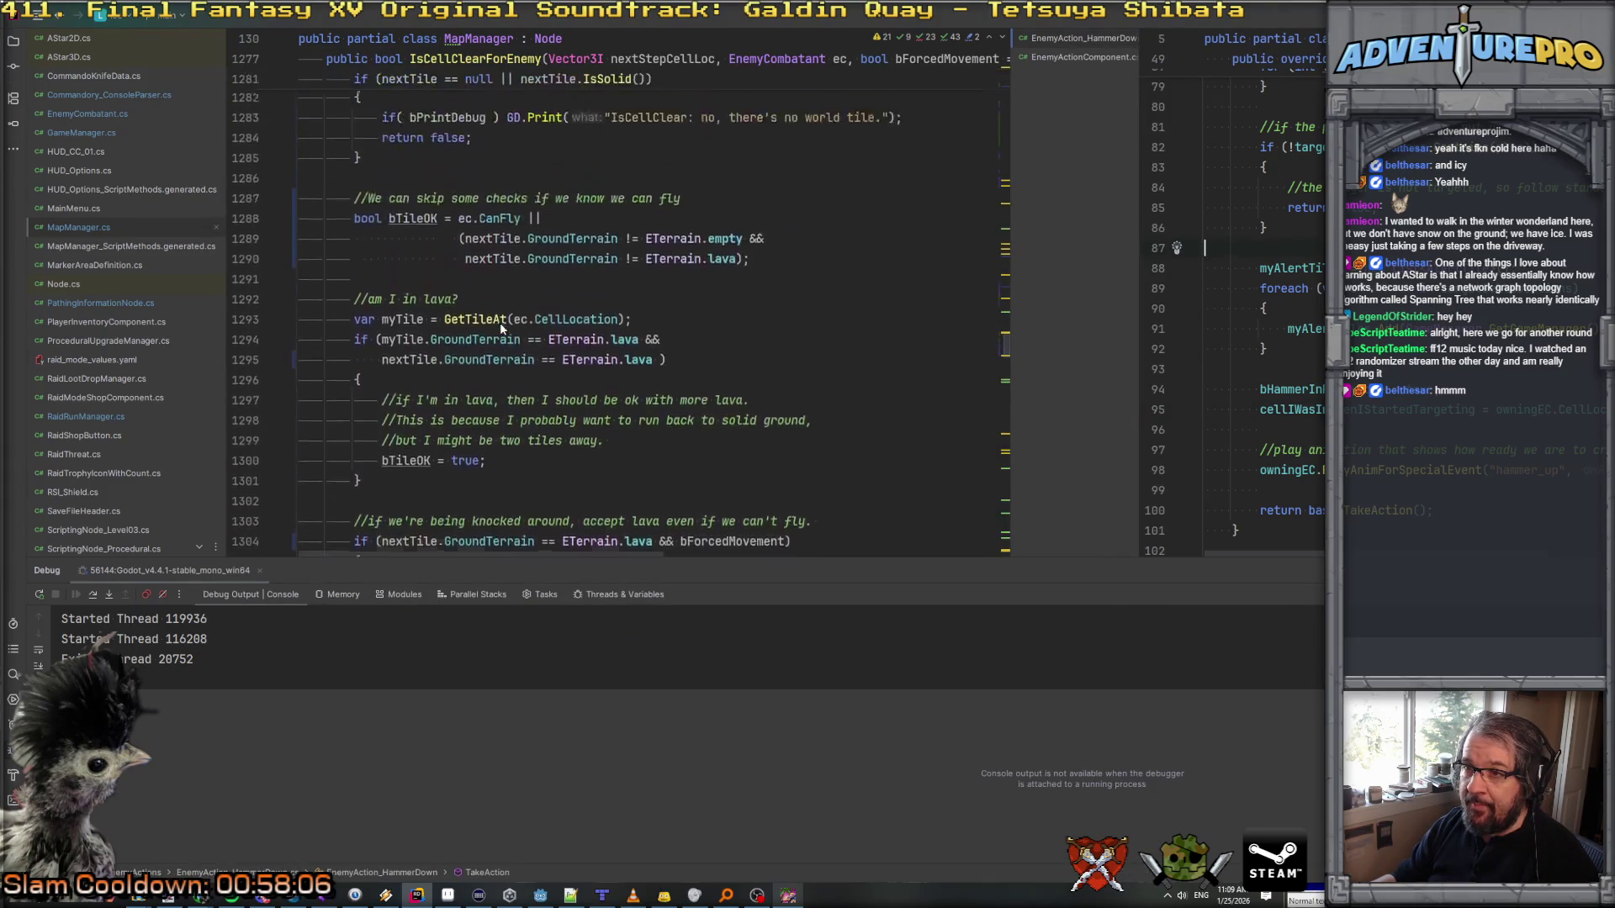
Step: Extend the lava check with && and add a new water-terrain line ending in !CanEnterWater()
left_click(759, 353)
key("BackSpace")
key("BackSpace")
type("&&")
key("Return")
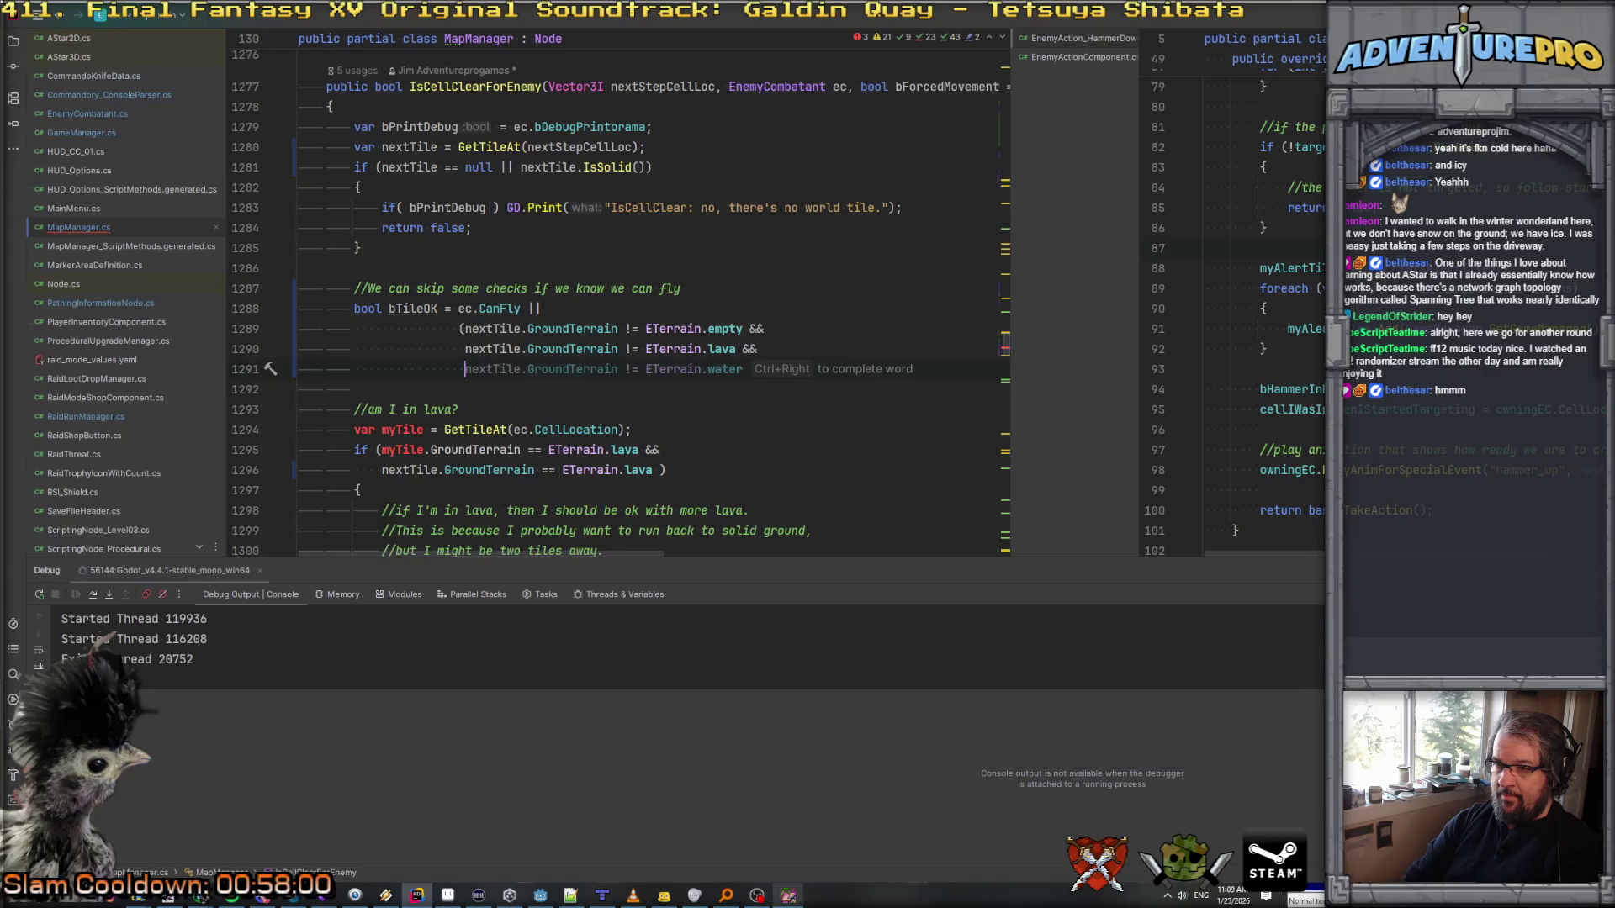
key("Tab")
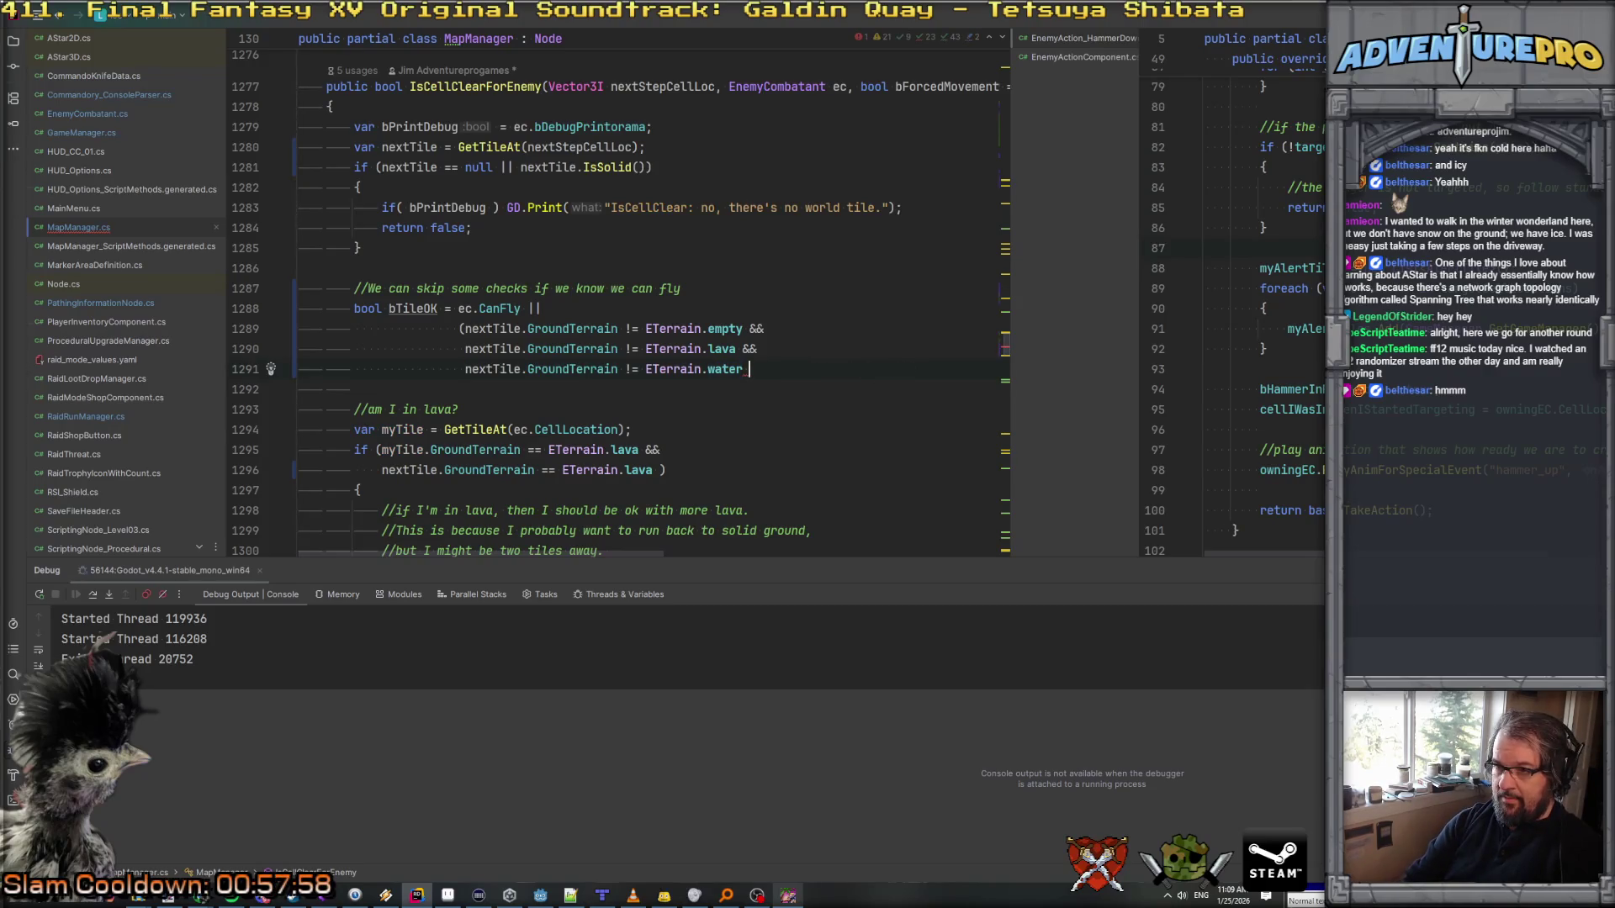
type("&& !CanEnt")
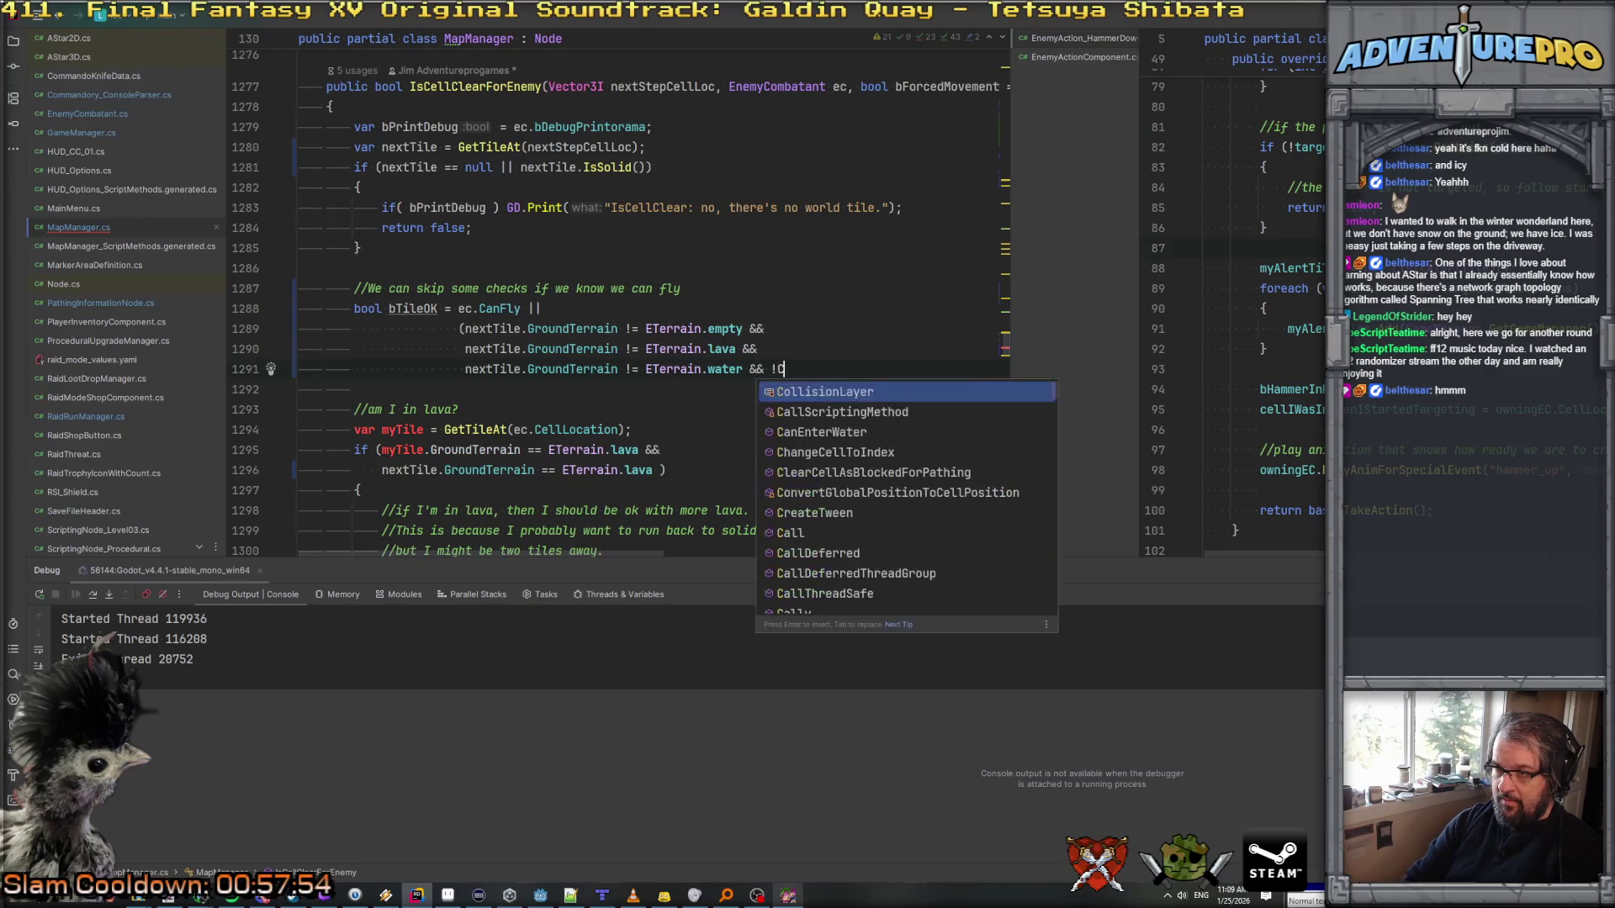
key("Return")
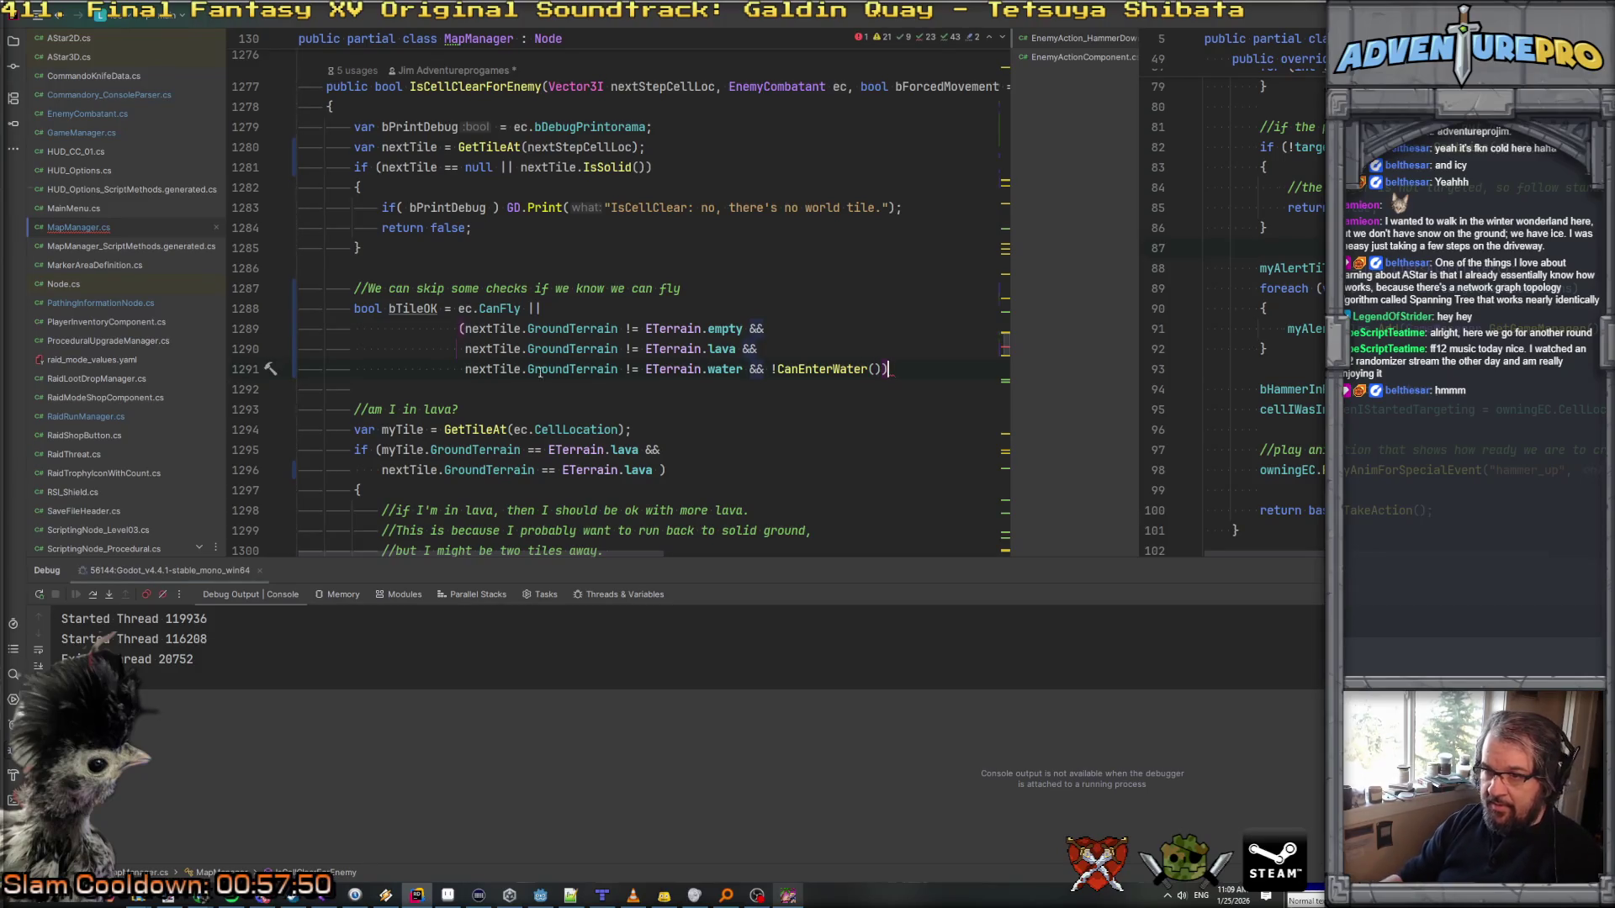
Step: Wrap the water check in parentheses, OR it with CanEnterWater() without negation, and end with ';'
left_click(466, 370)
type("(")
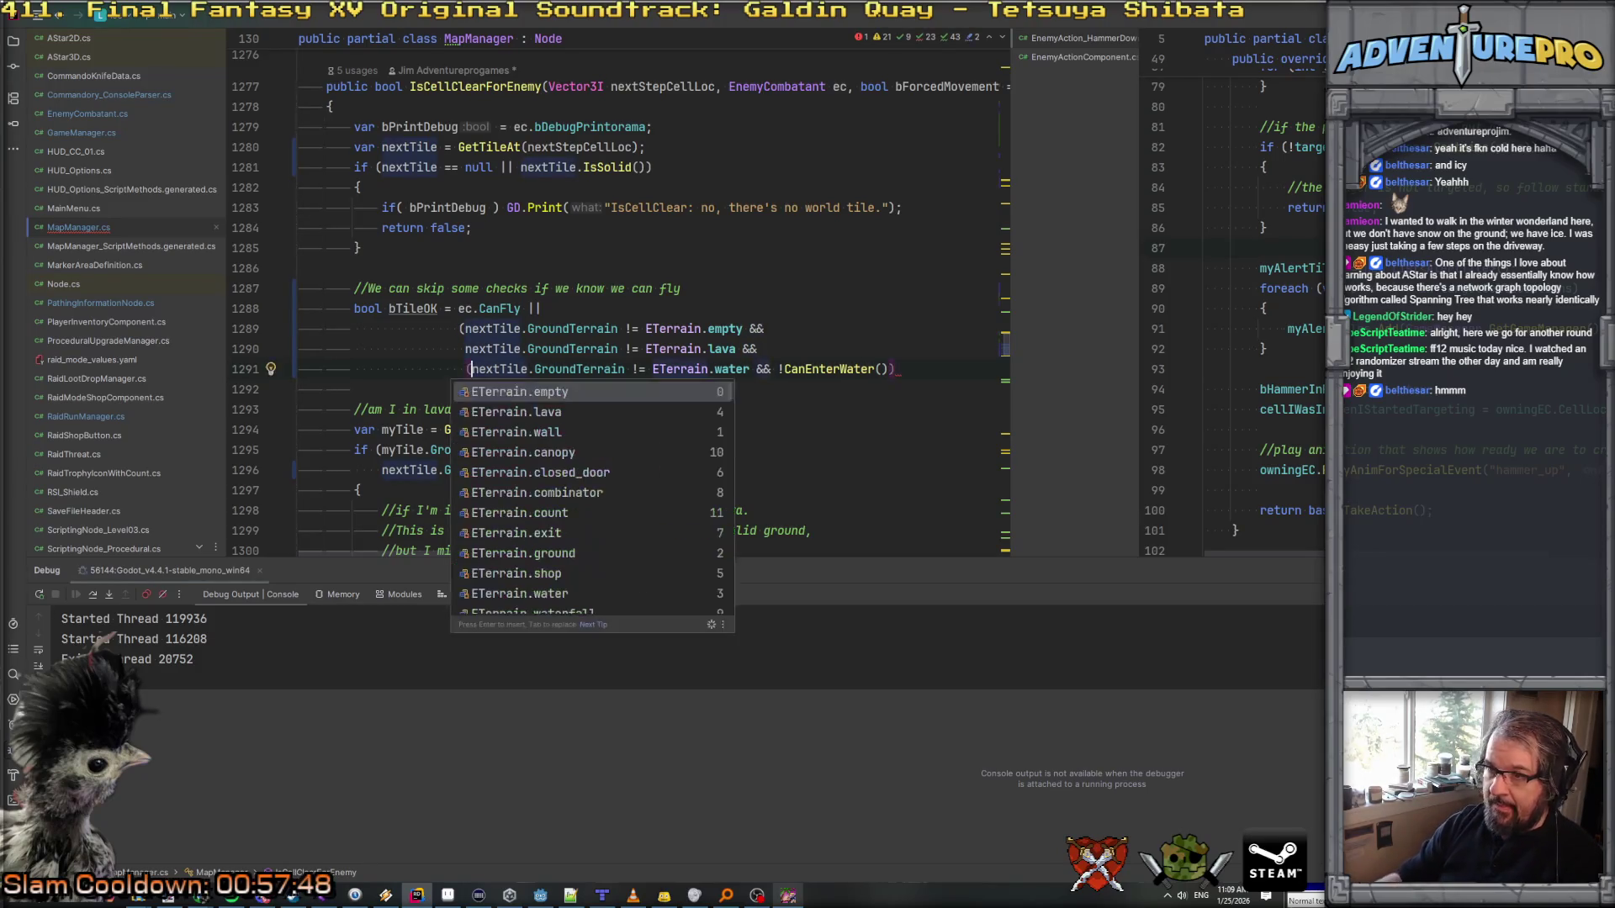
key("Escape")
key("End")
type("))")
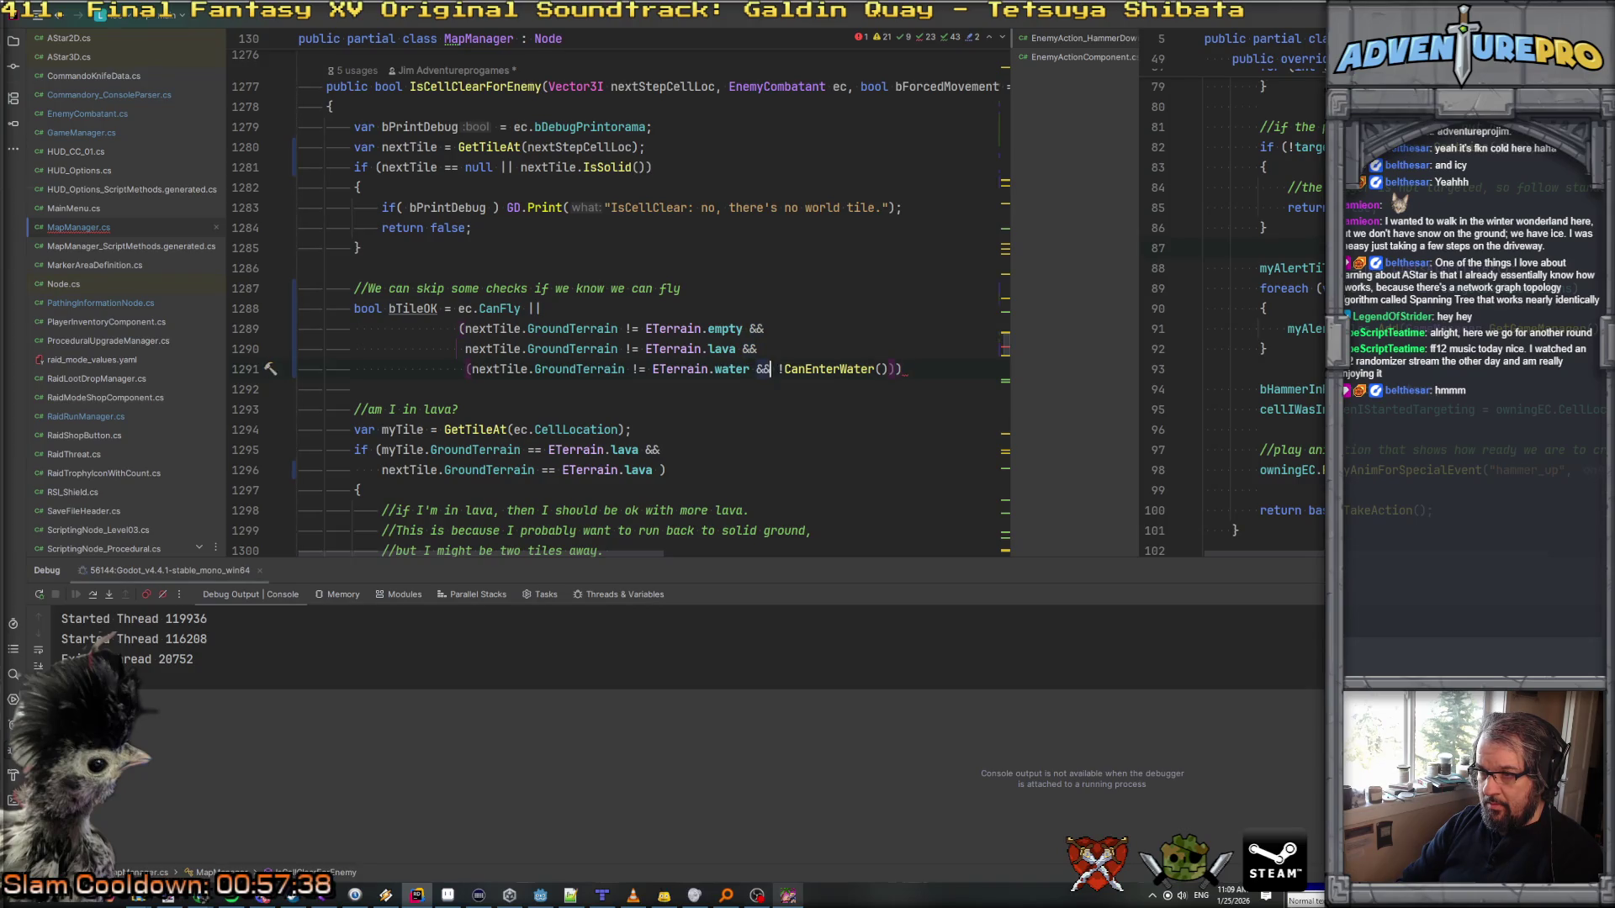
type("||")
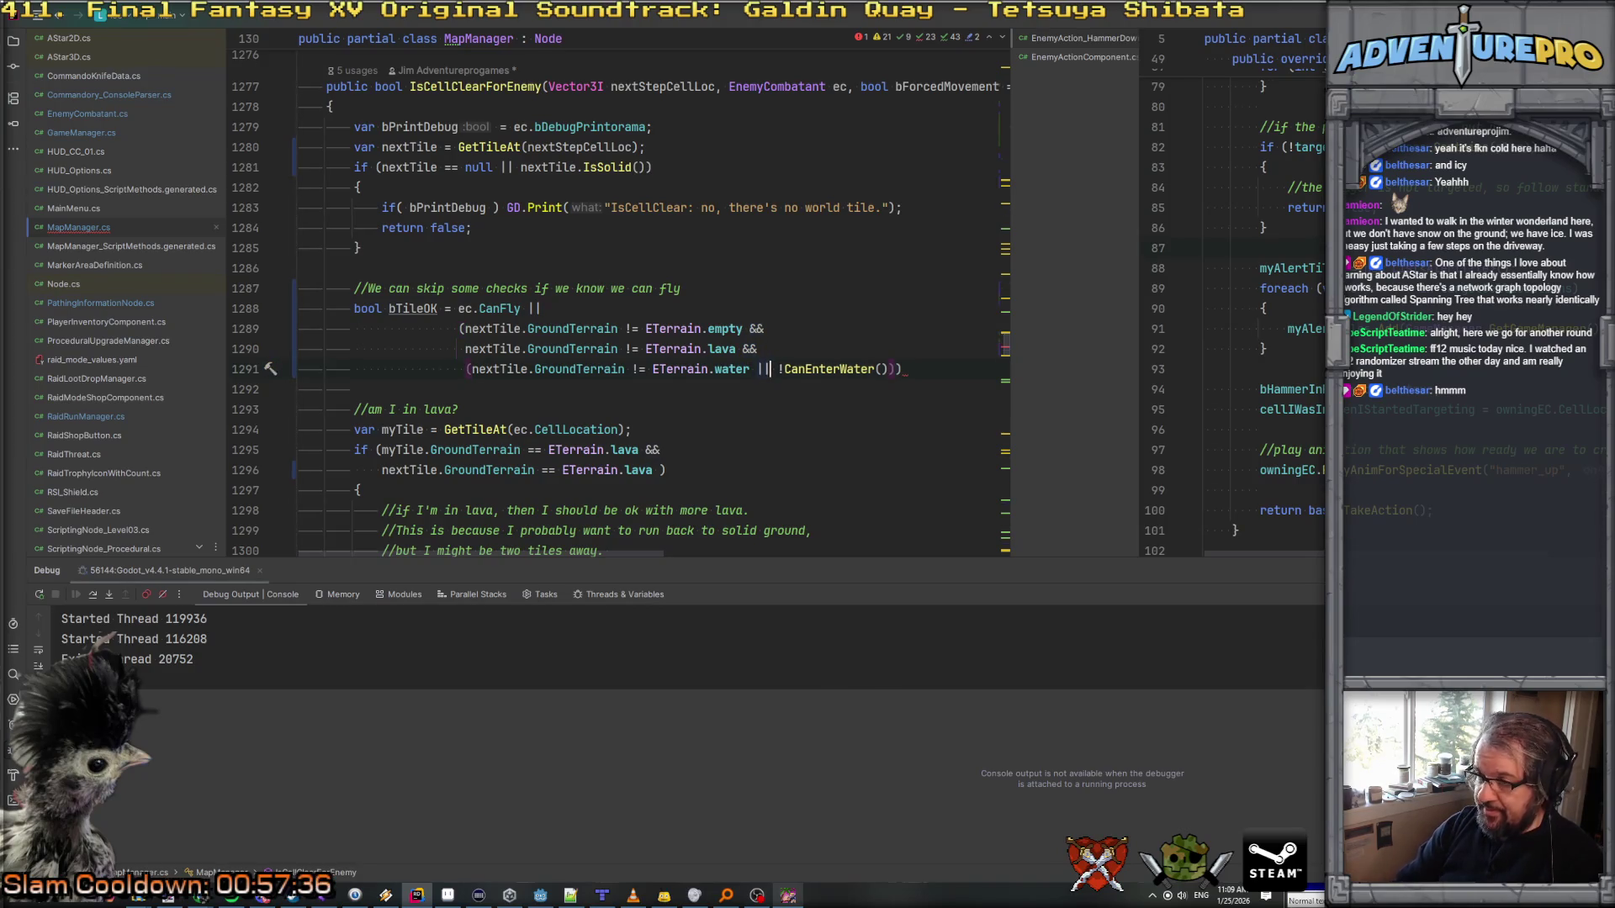
key("Delete")
key("End")
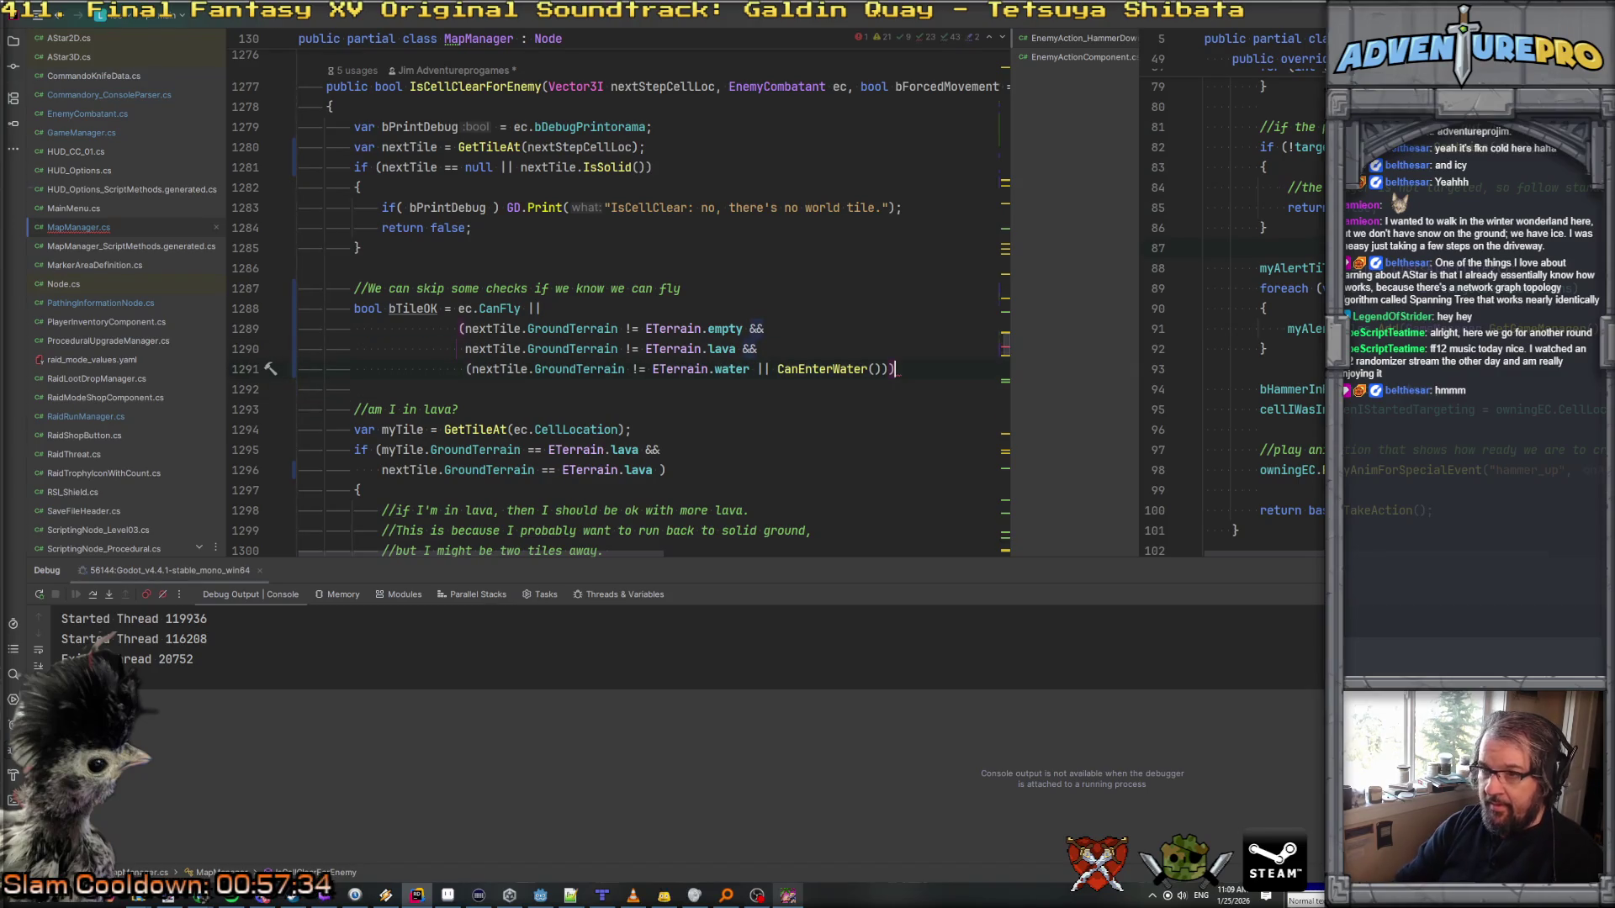
type(";")
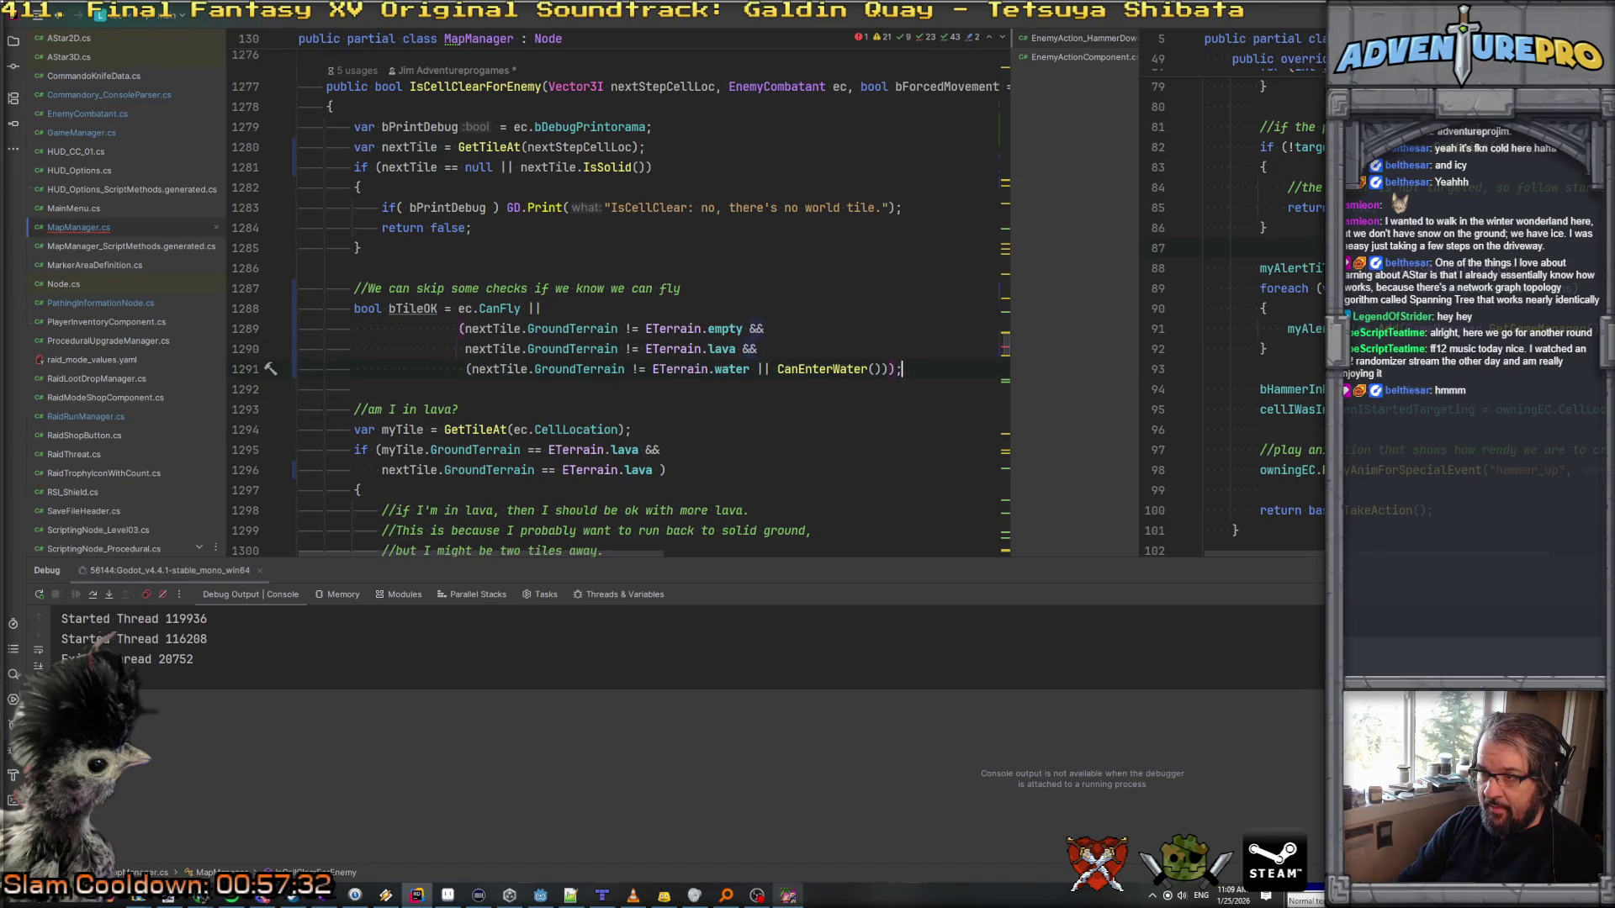
Step: Review the CanFly, empty, lava and water comparisons, then select lines 1288–1291
left_click(500, 309)
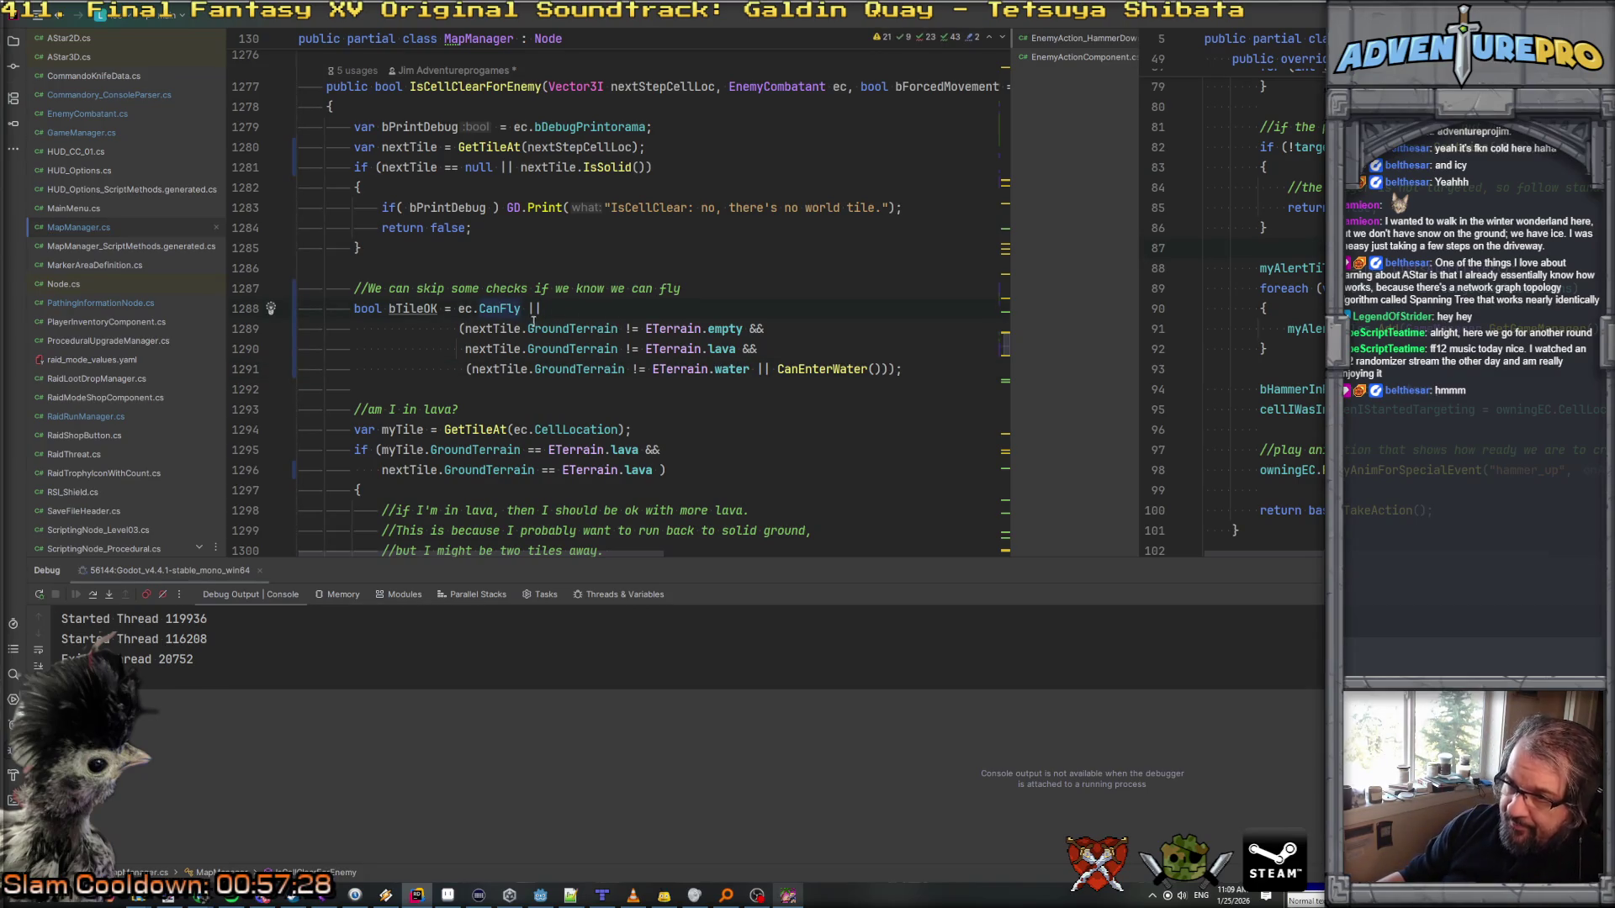
left_click(695, 328)
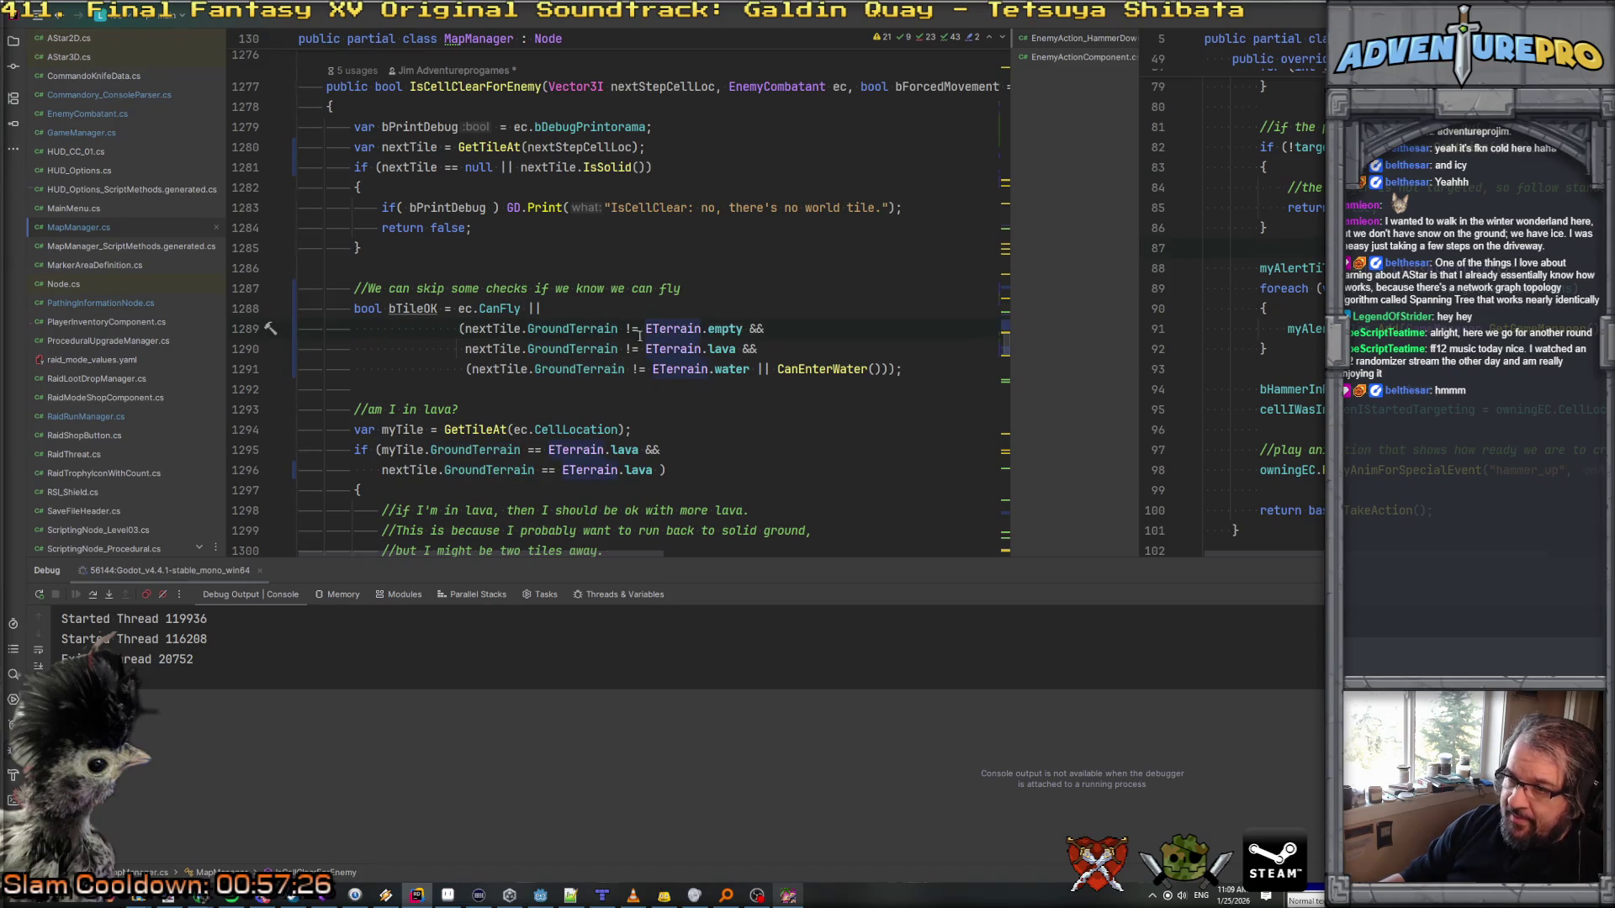
left_click(722, 349)
left_click(738, 370)
left_click(797, 369)
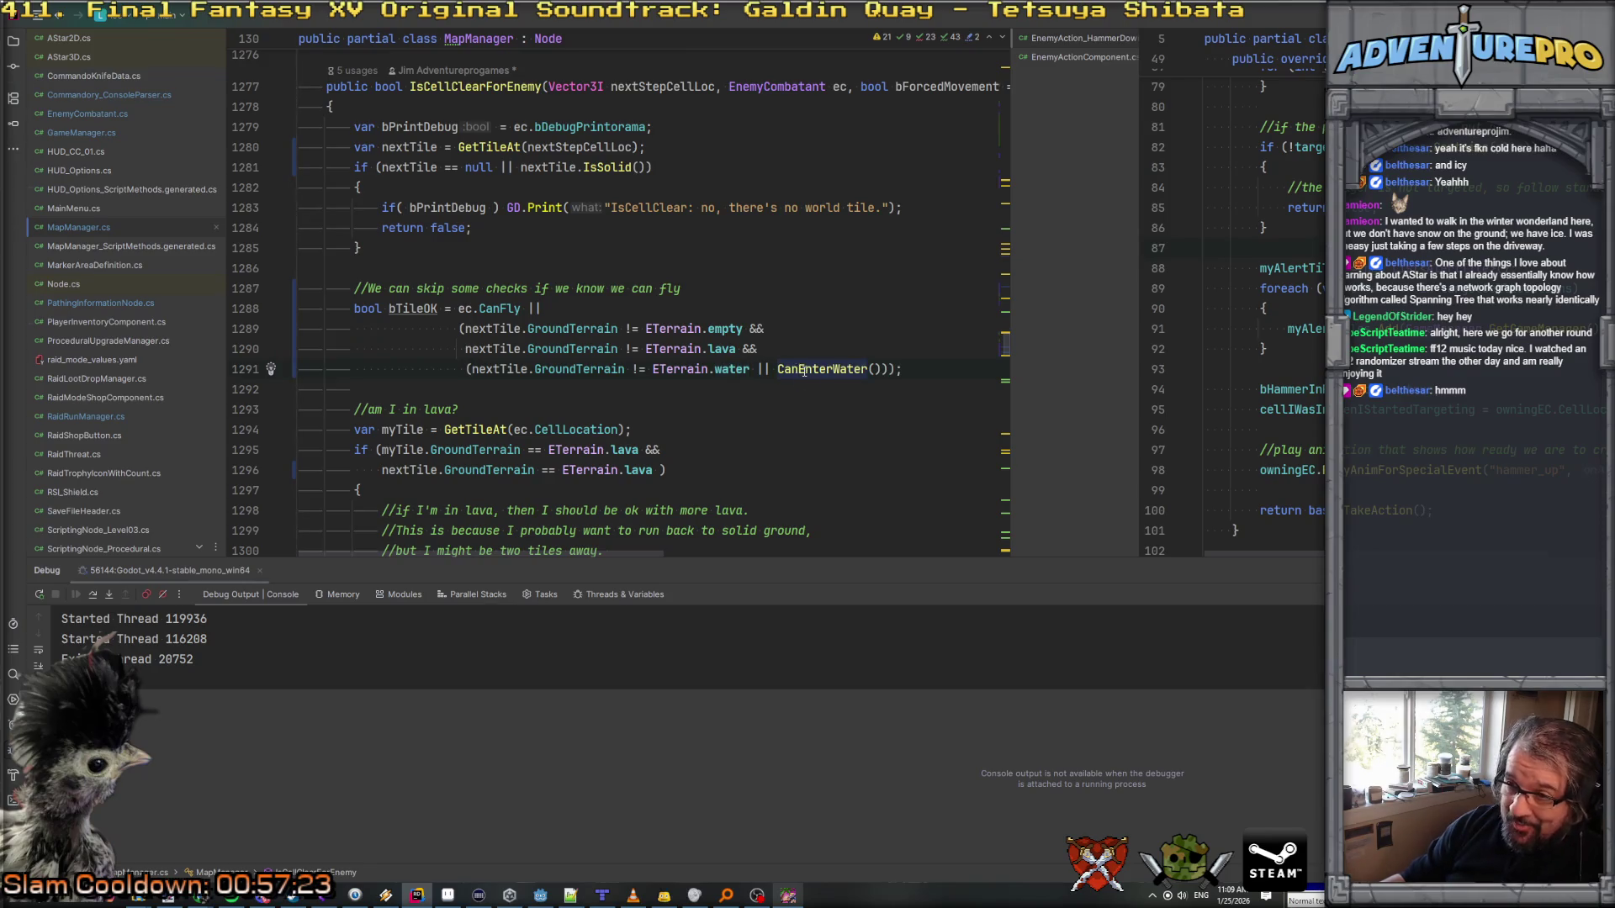
left_click_drag(347, 307, 846, 364)
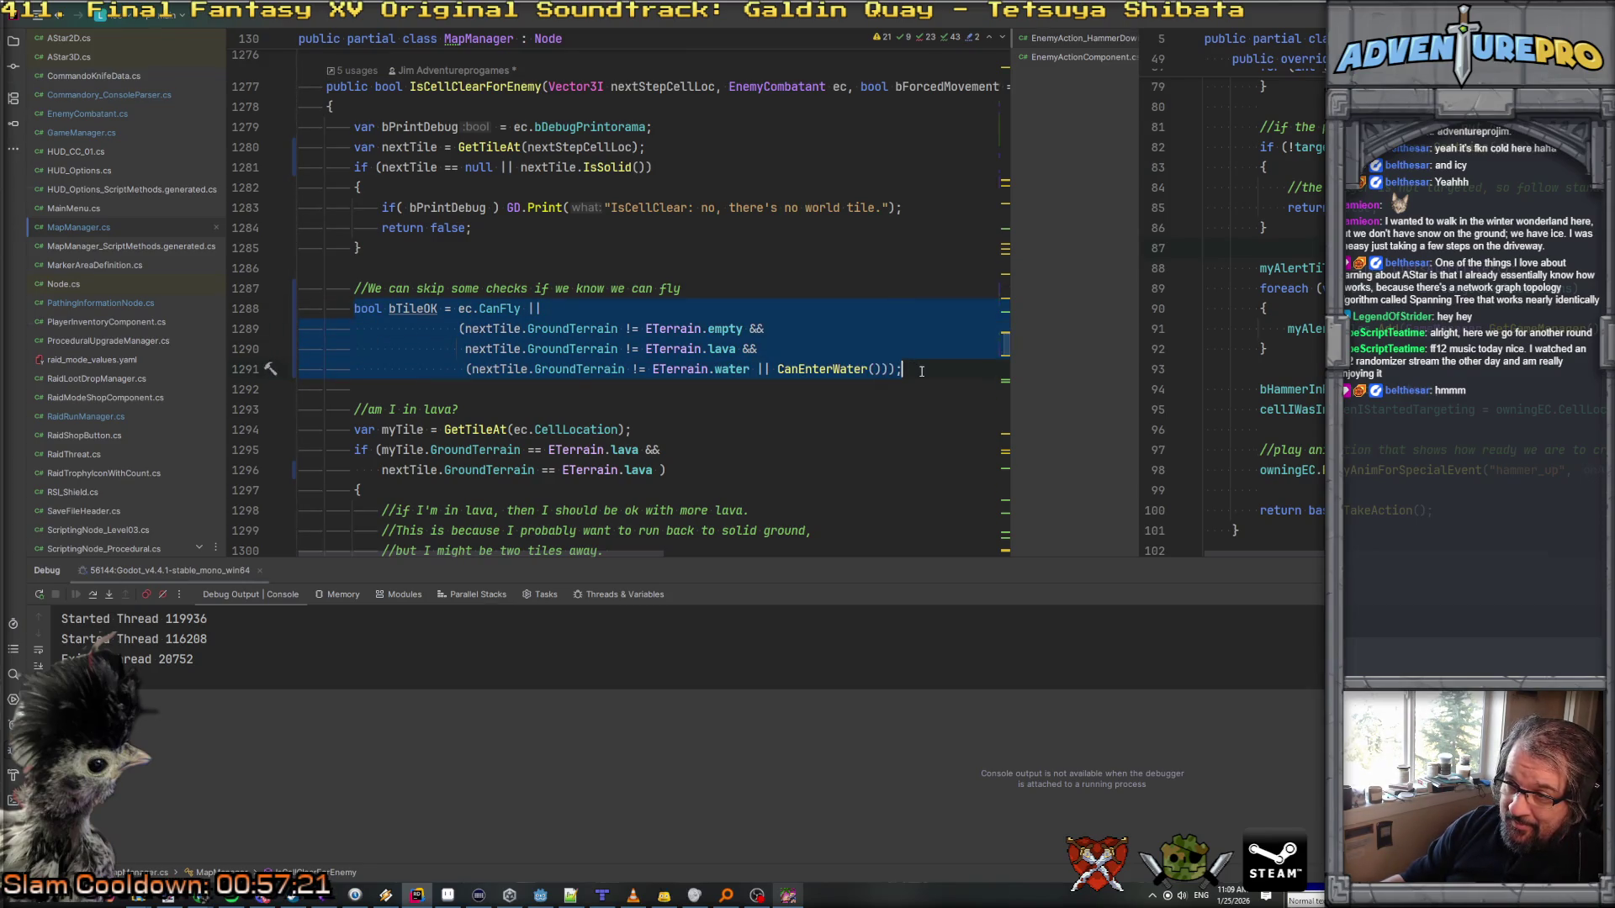
scroll(921, 371, "down", 10)
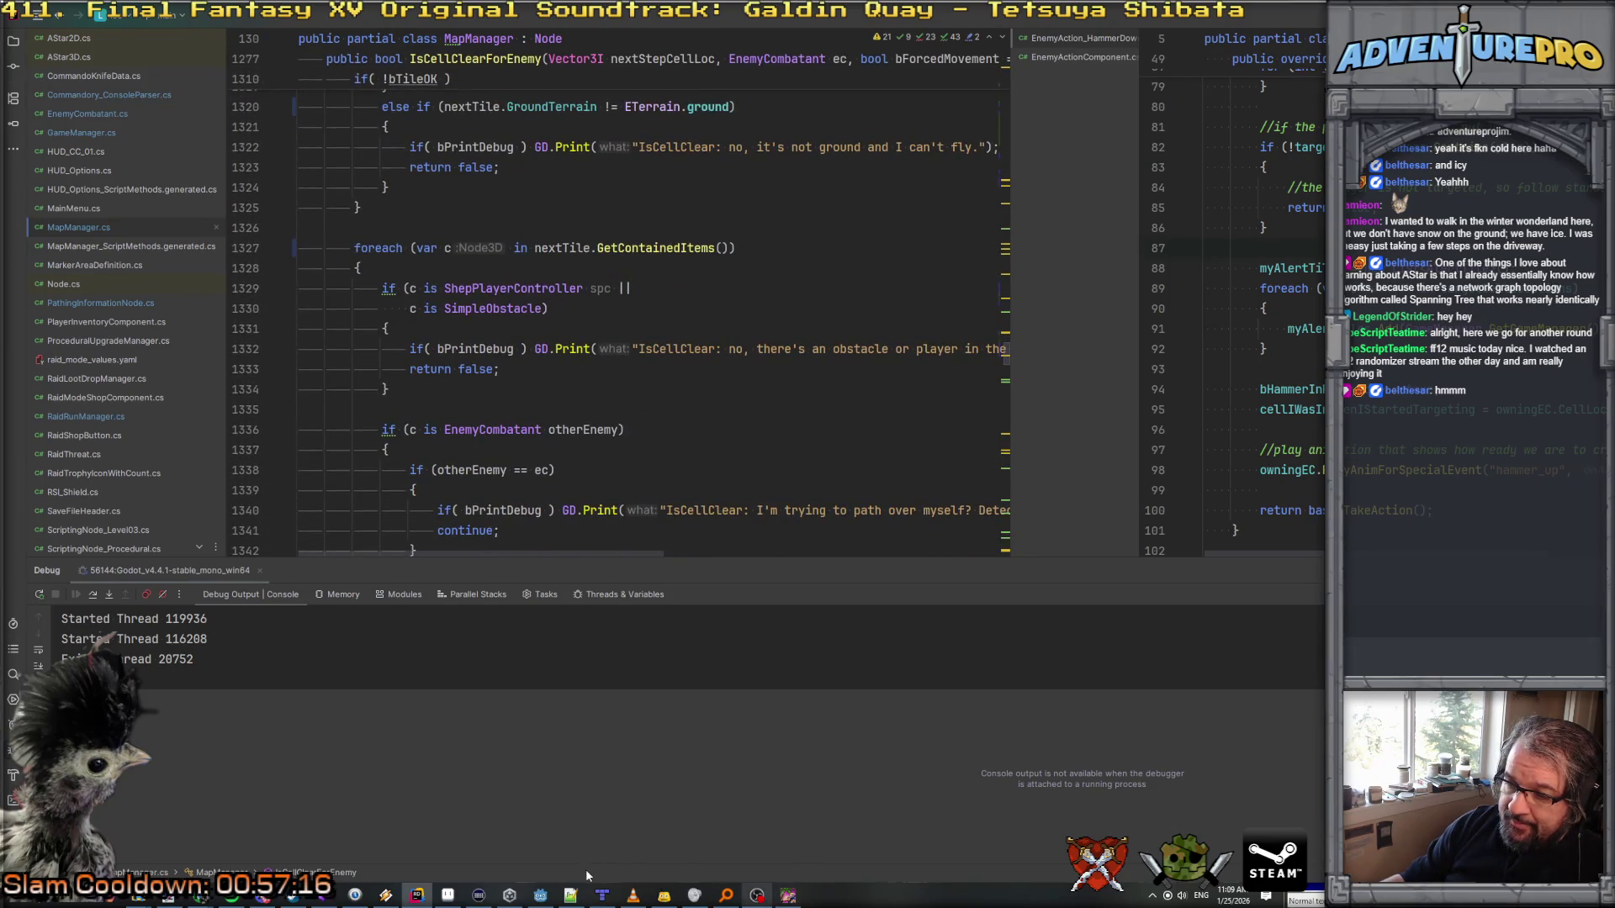
Step: Stop the running game from the Godot editor with F8 and save the level_test scene
left_click(542, 896)
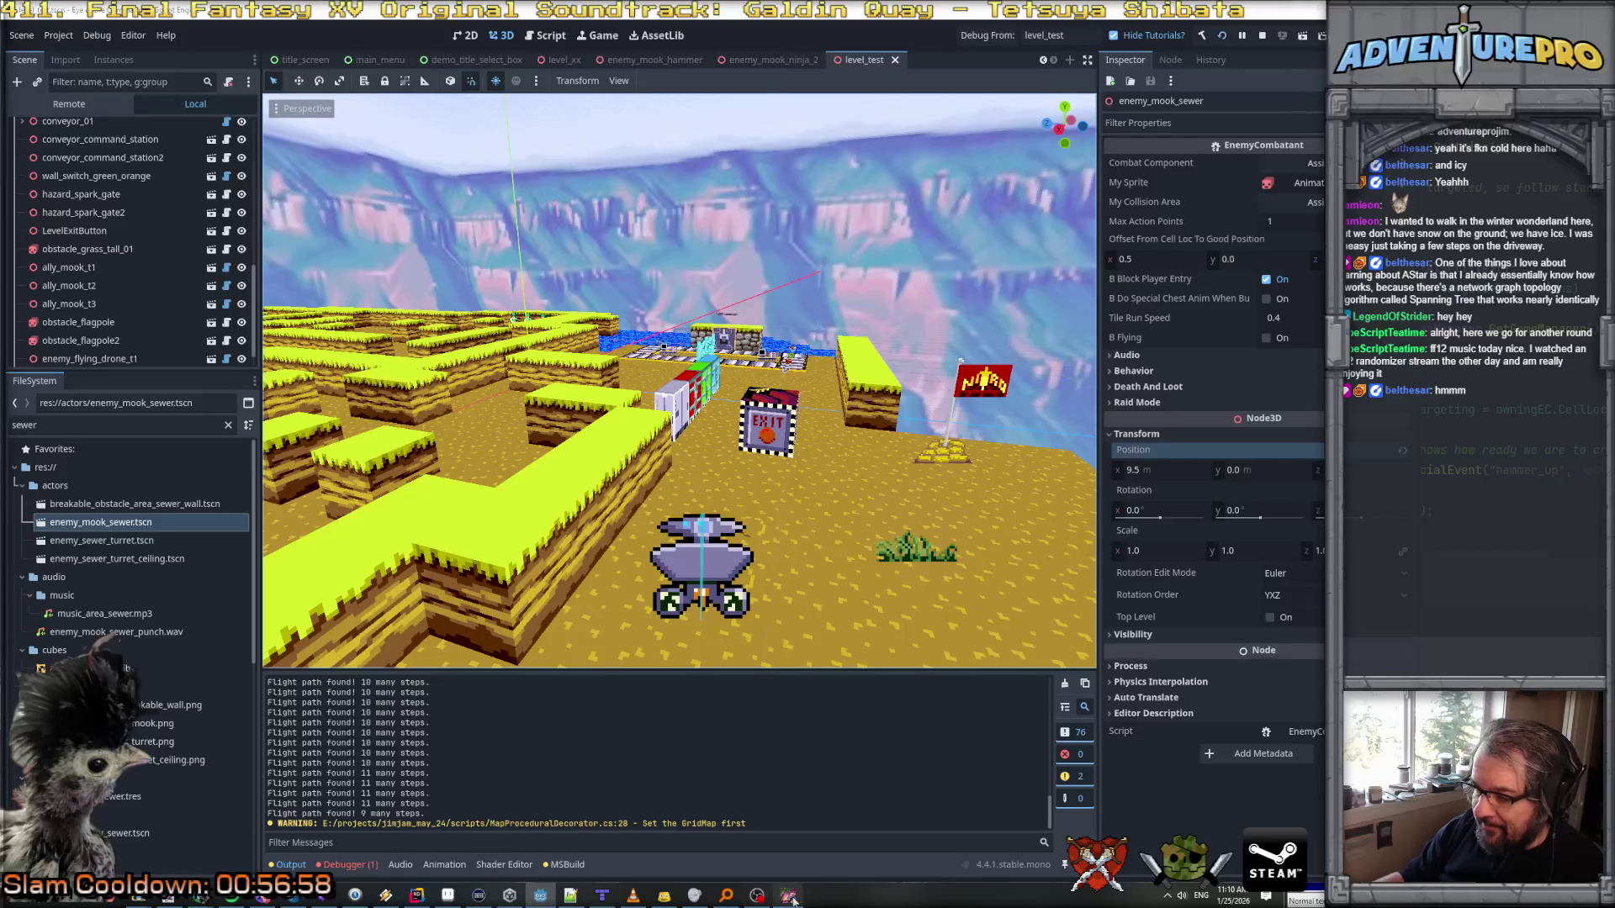
key("F8")
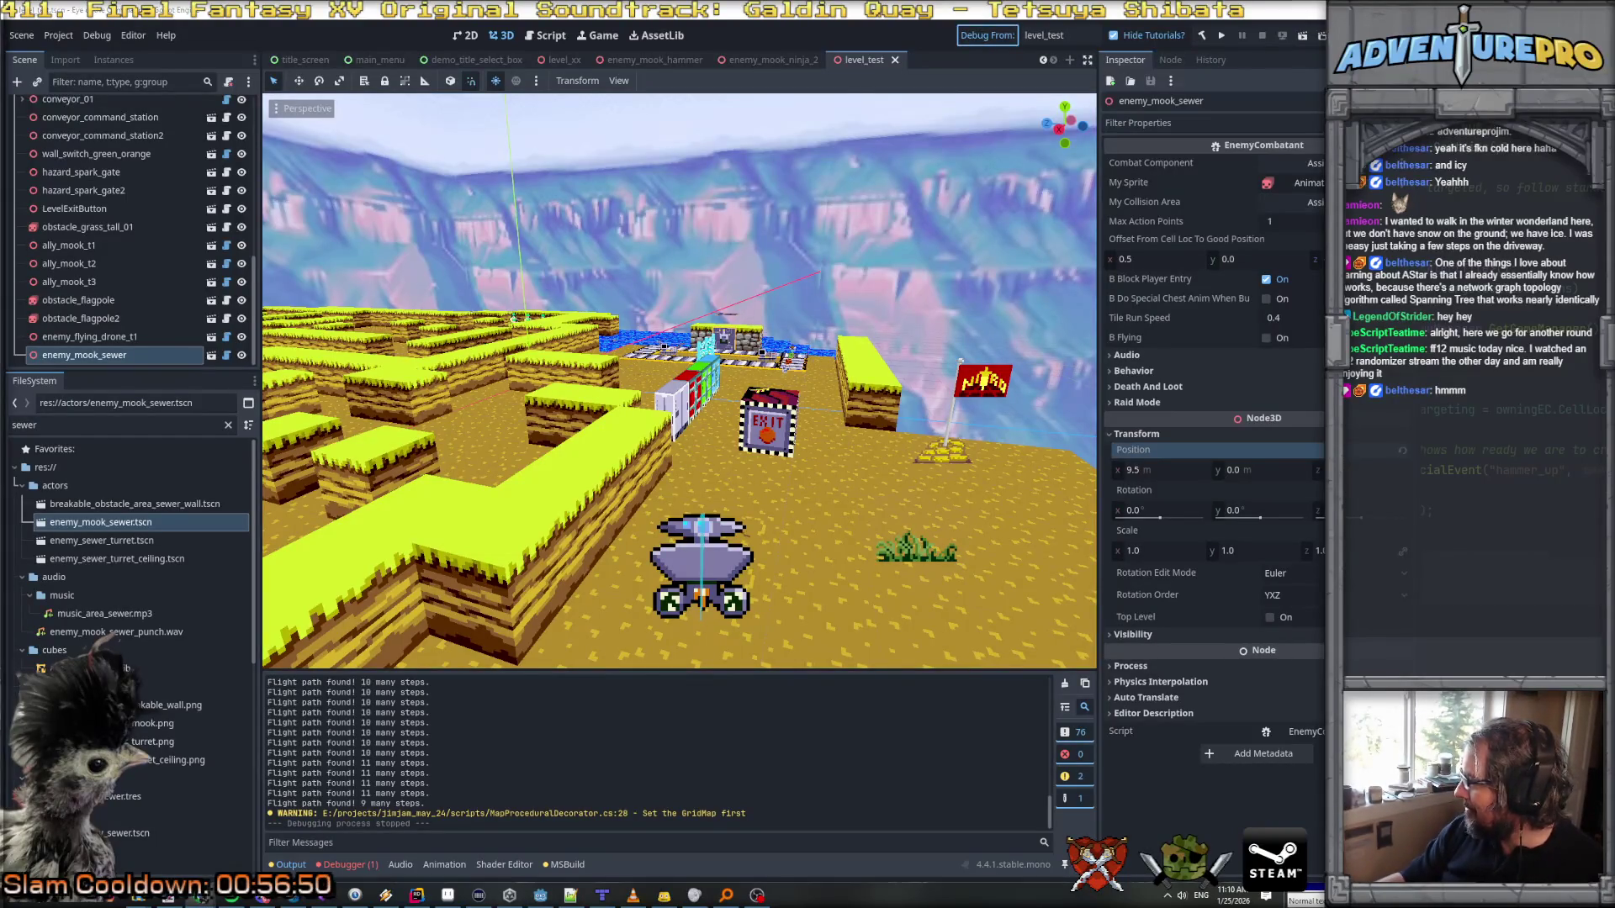
key("ctrl+s")
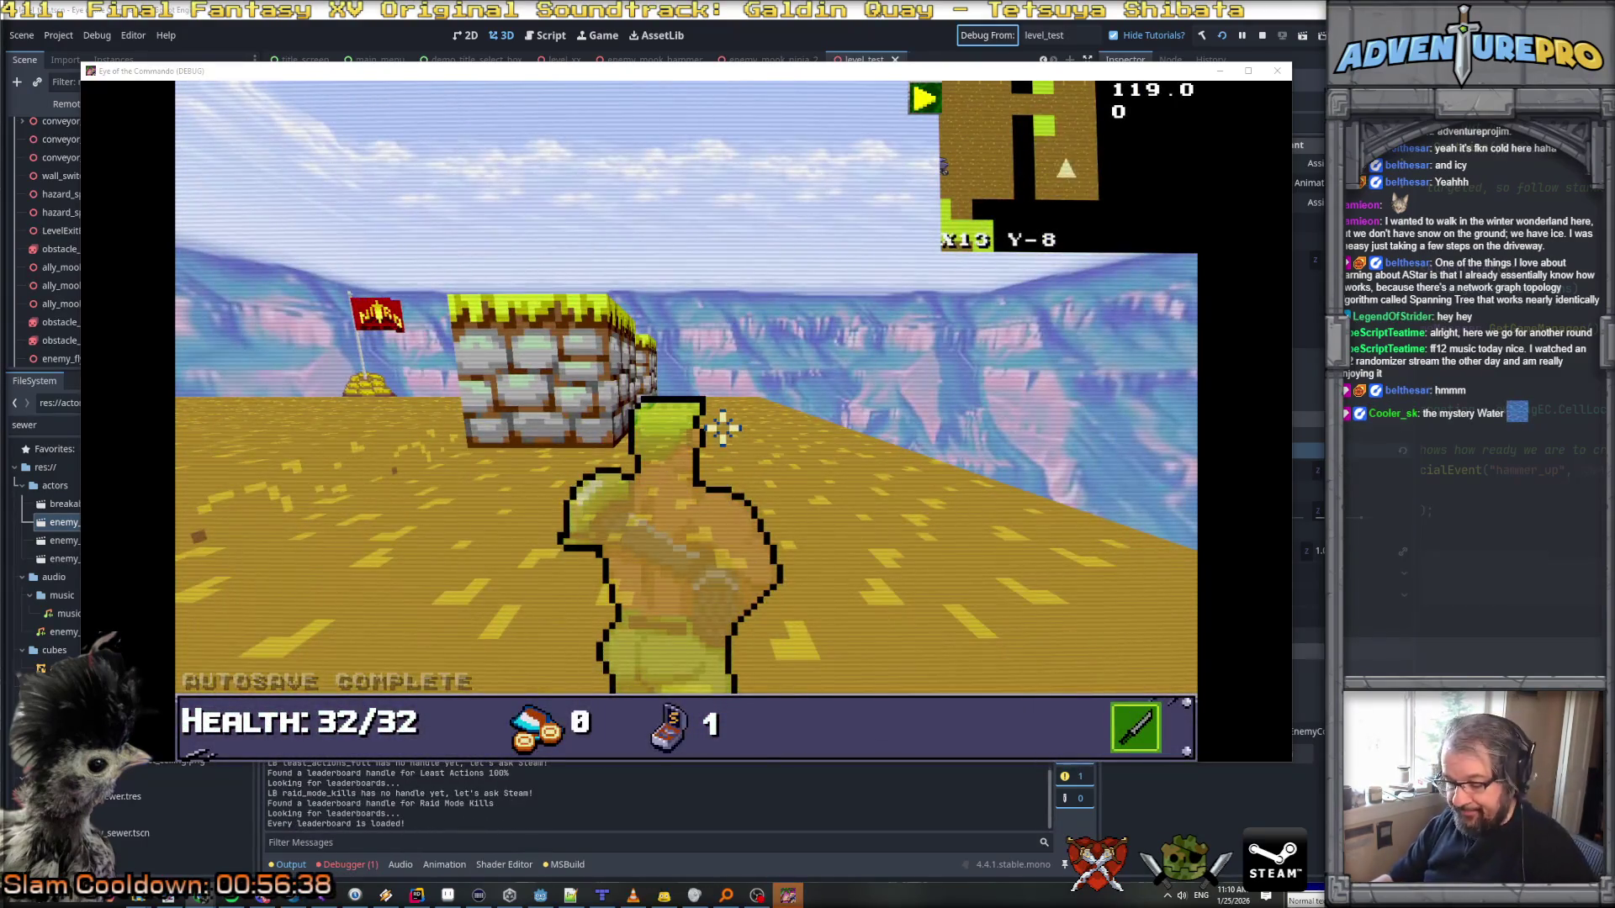
Step: Walk and turn the player around the level to find the flying enemy
key("q")
key("w")
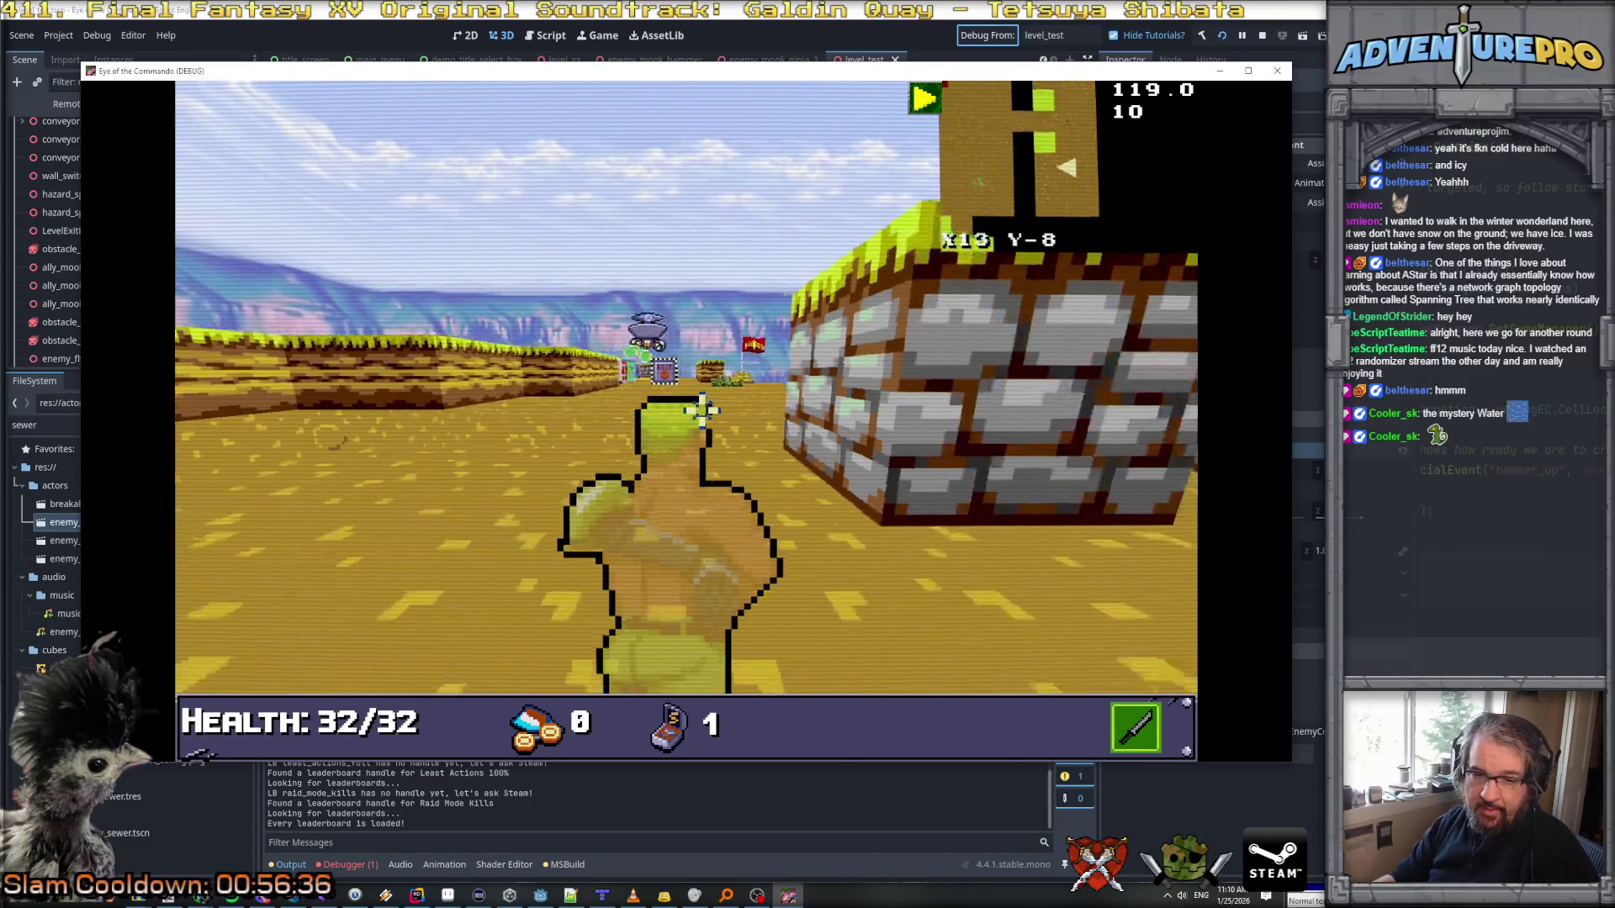
key("d")
key("space")
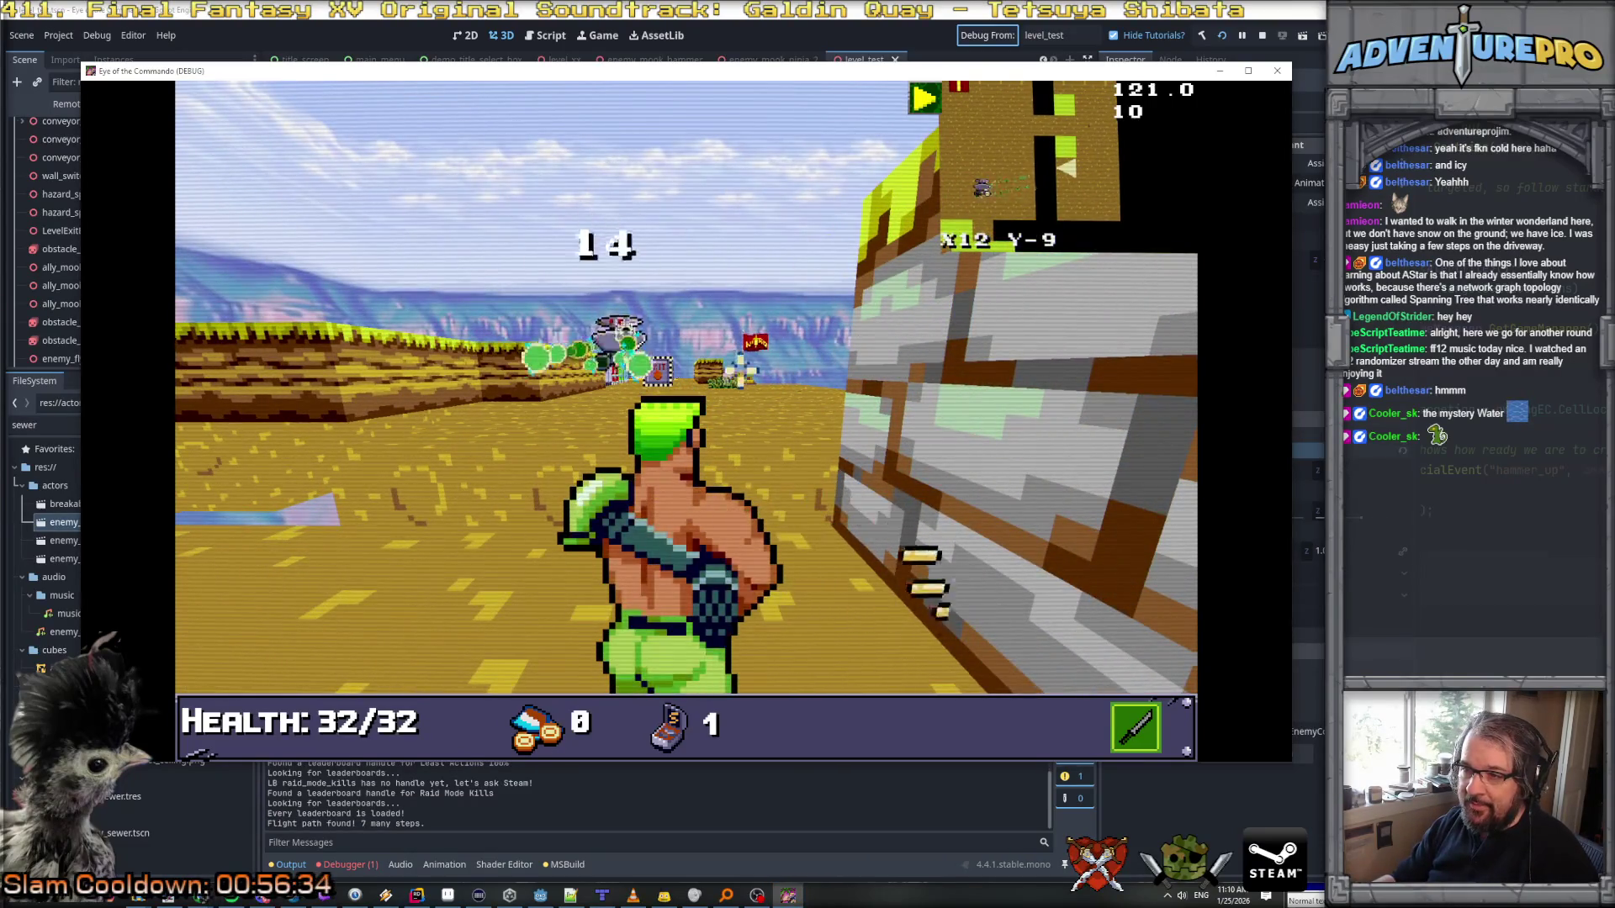
key("s")
key("s")
key("d")
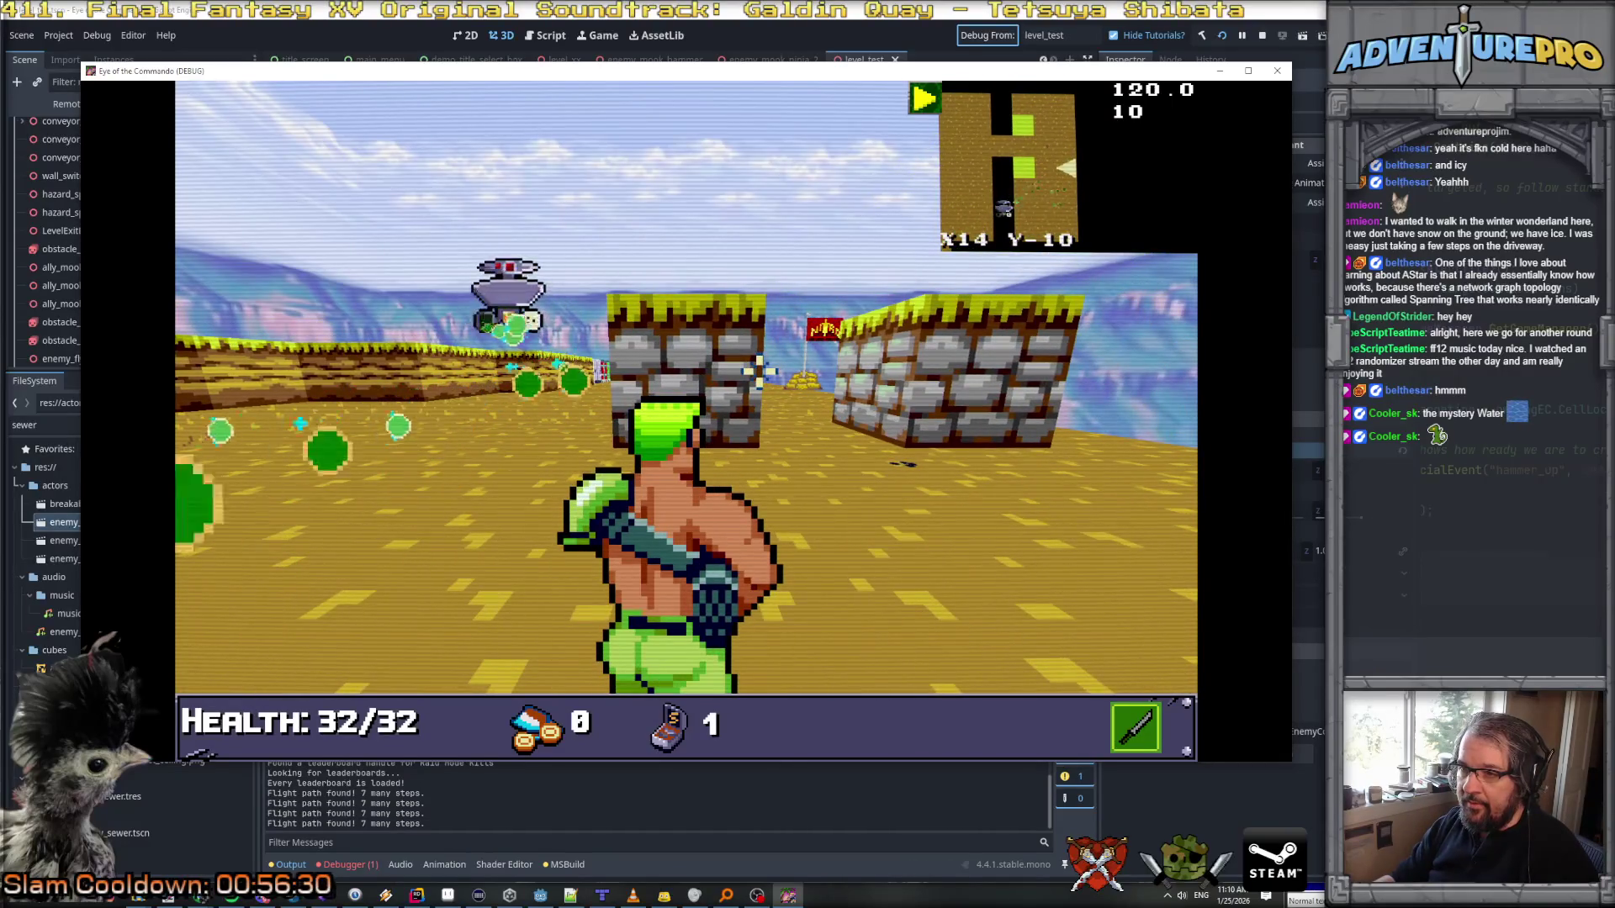
key("d")
key("Left")
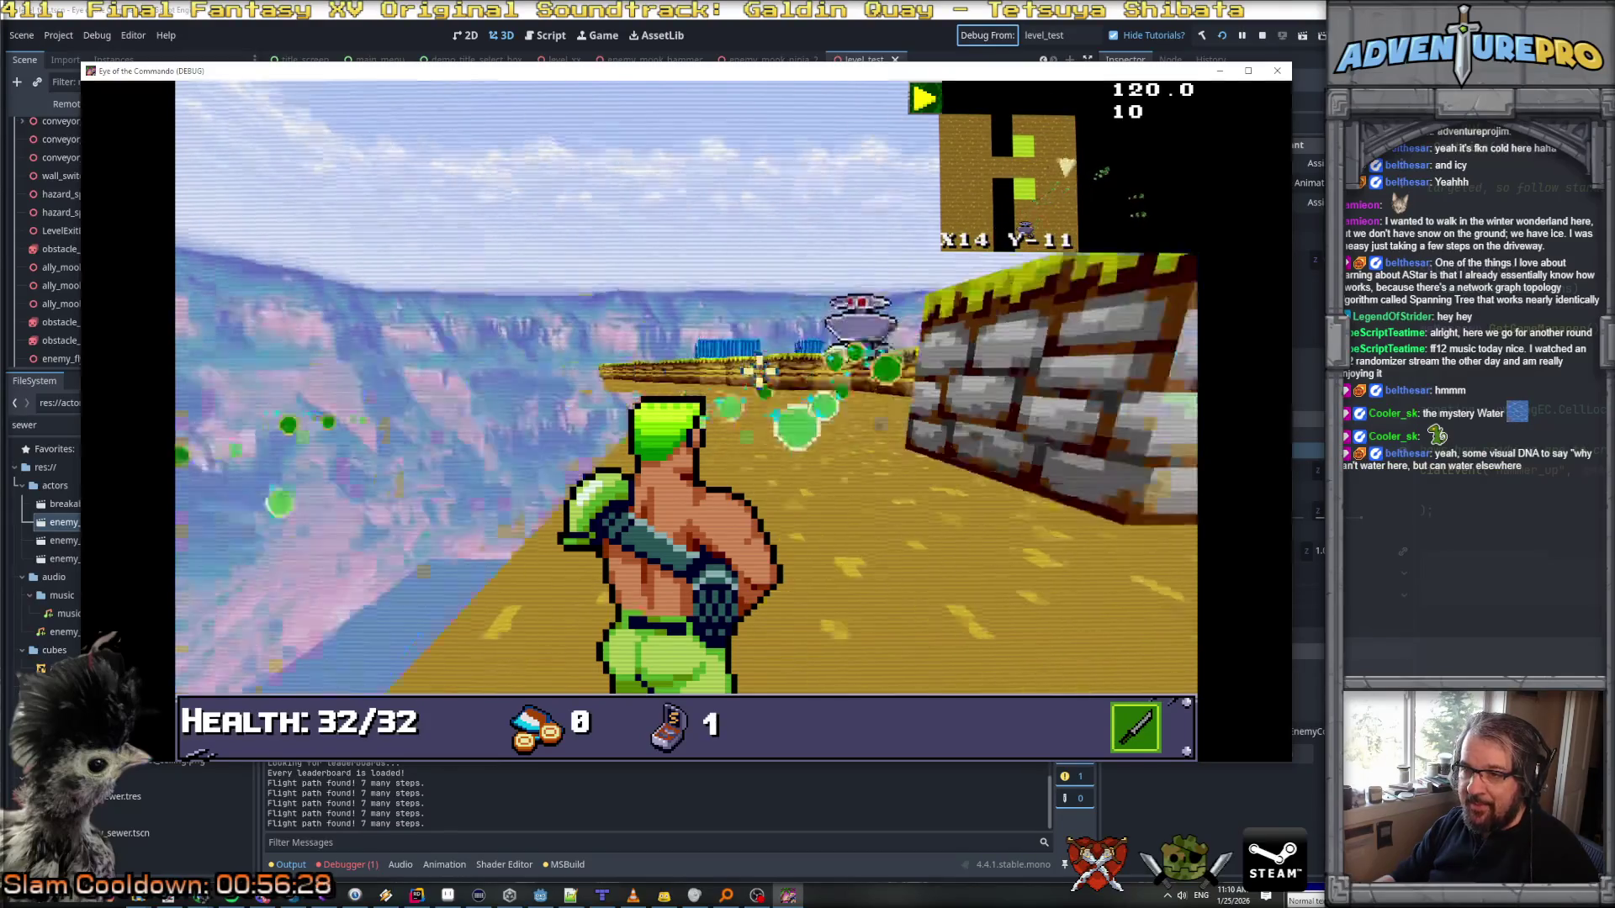
key("Left")
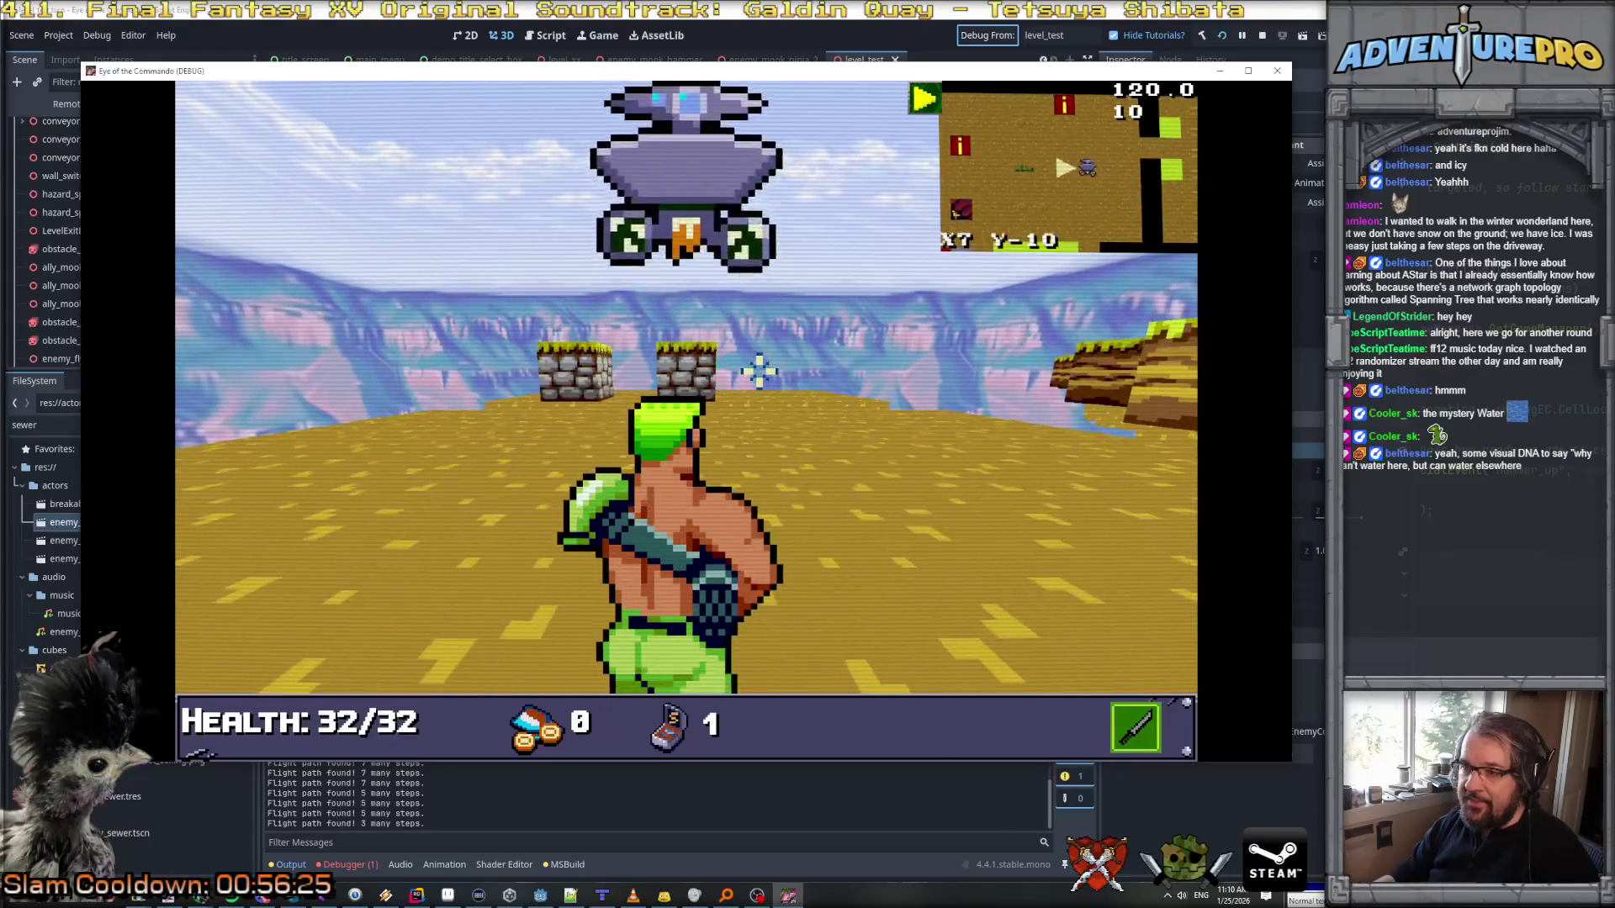
key("Right")
key("Down")
Step: Enable the 'undying' cheat in the game console, then advance toward the hovering enemy
key("grave")
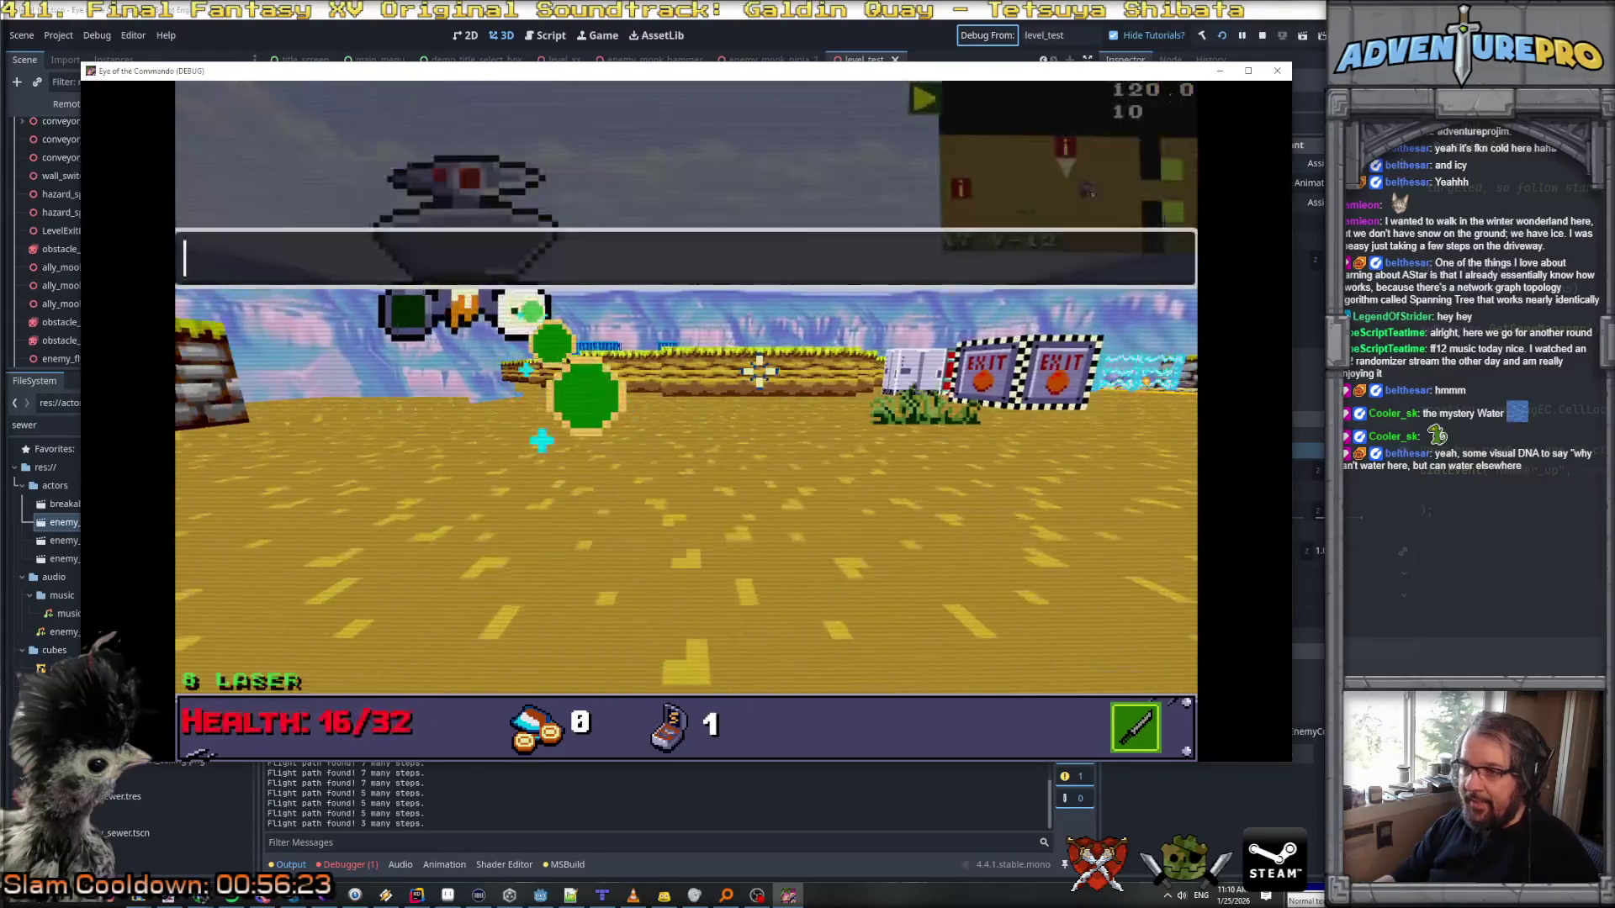
type("undying")
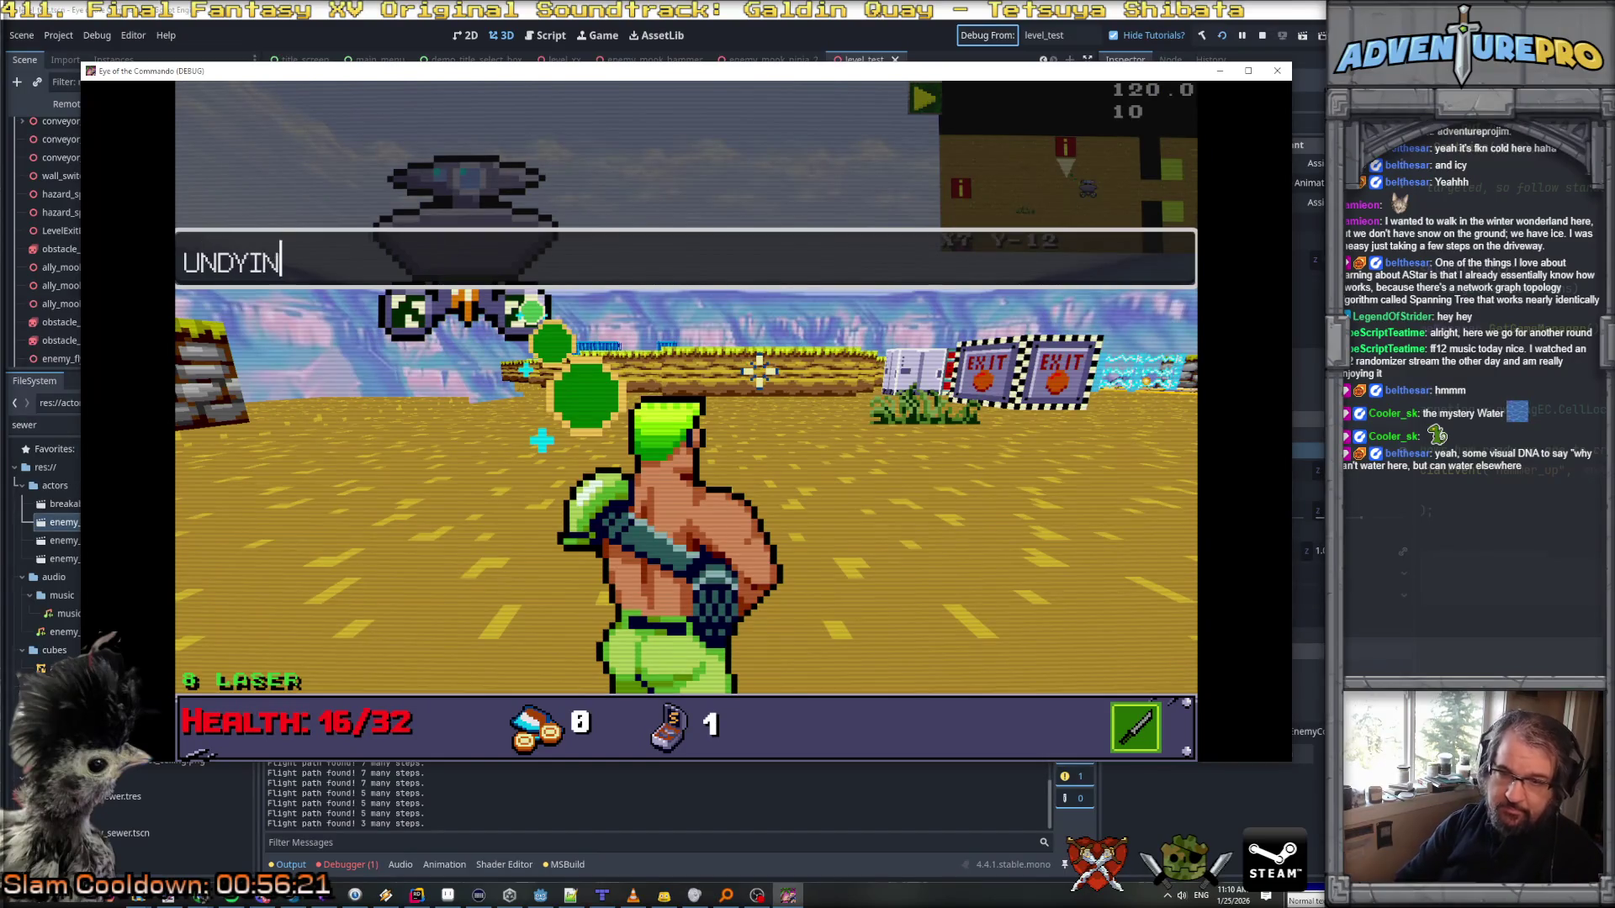
key("Return")
key("grave")
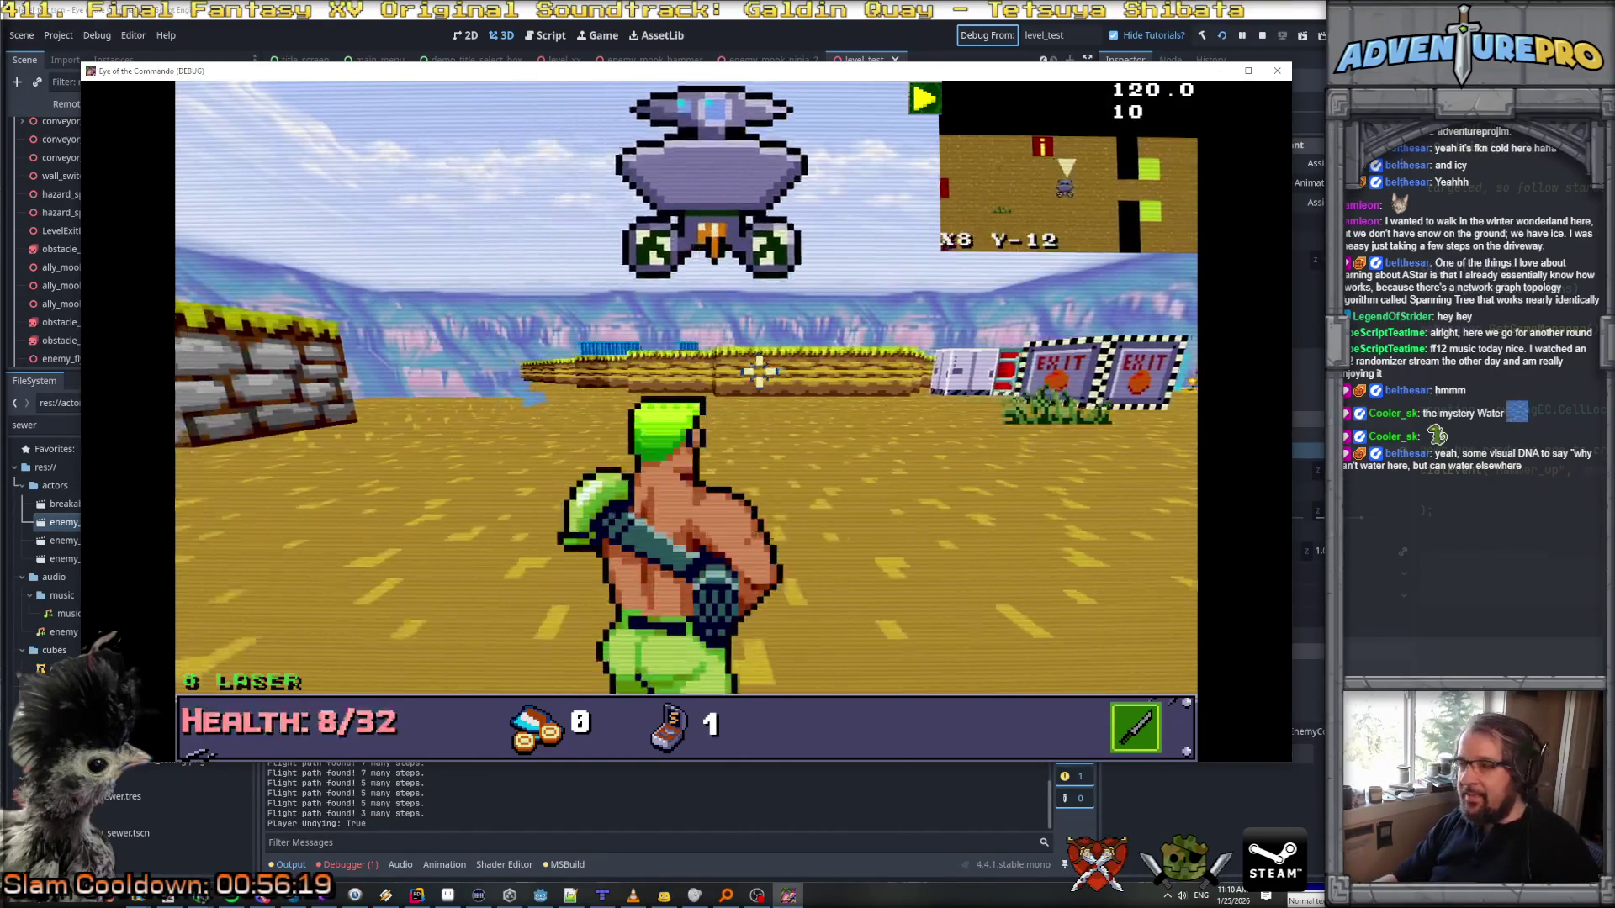
key("Left")
key("Right")
key("Up")
key("Up")
key("Up")
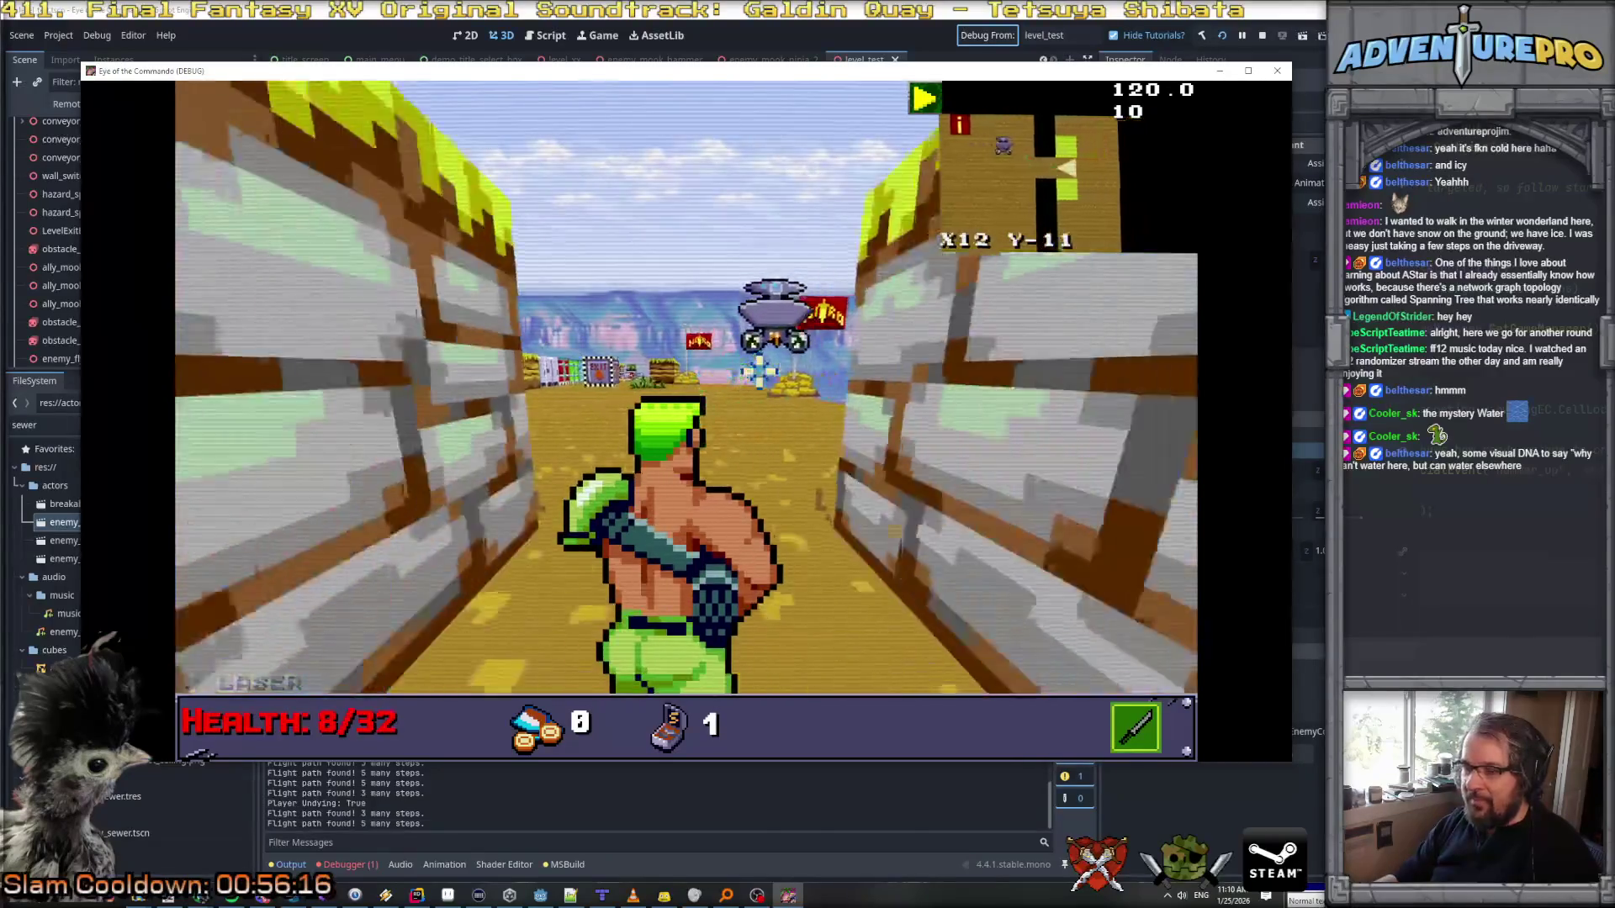
key("Up")
key("Down")
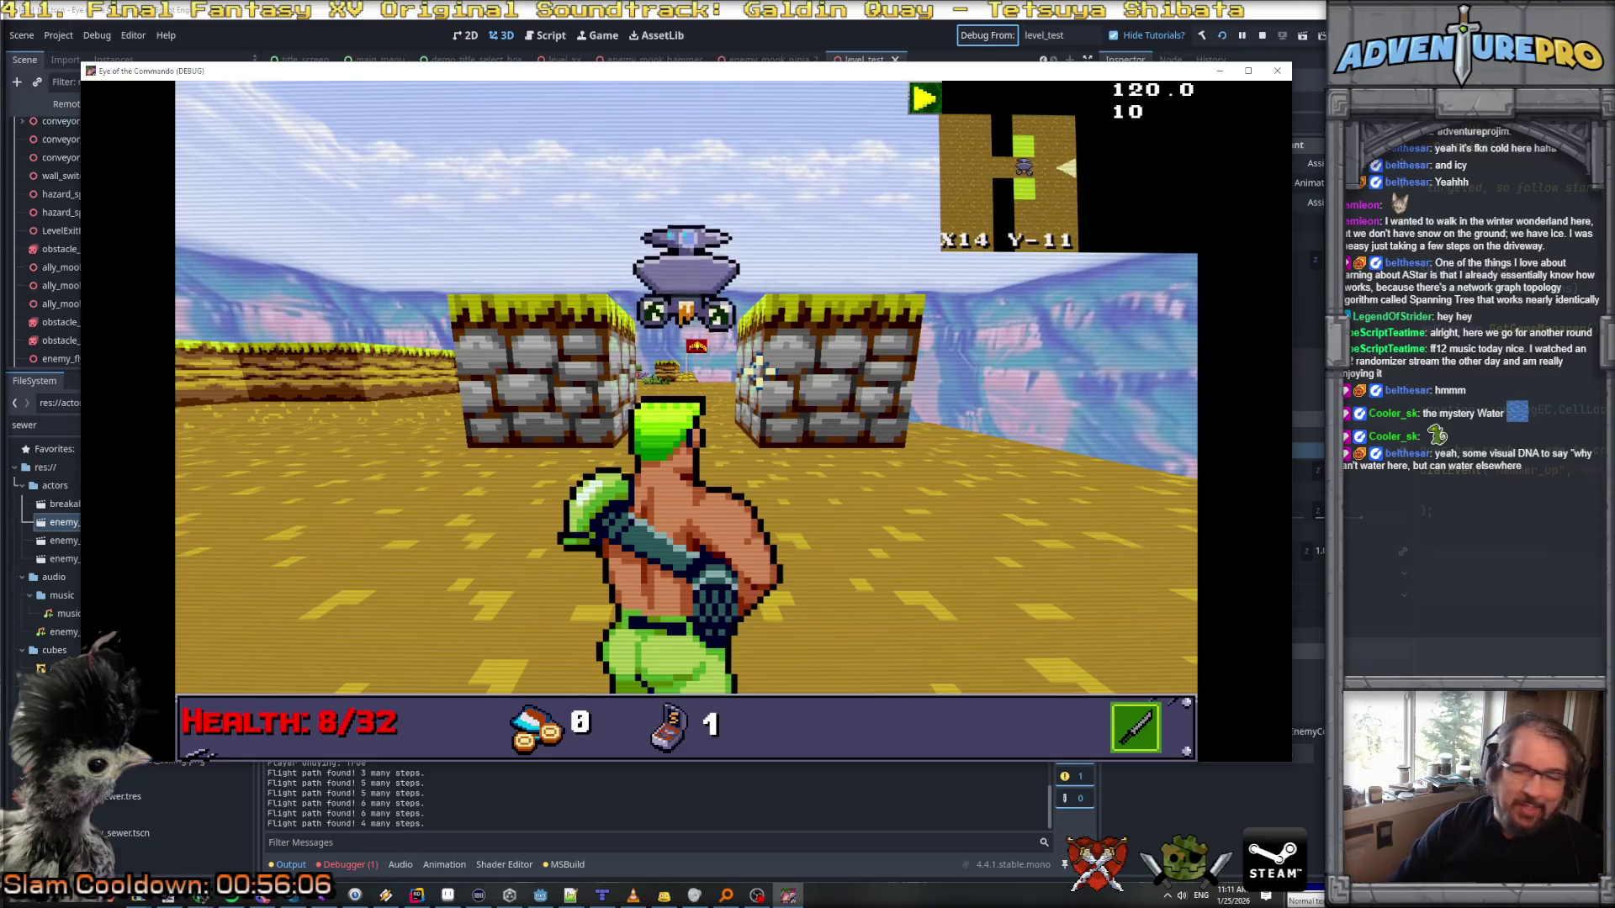
Step: Follow the drone along the wall, firing at it, then search the project for 'bisflying'
key("Up")
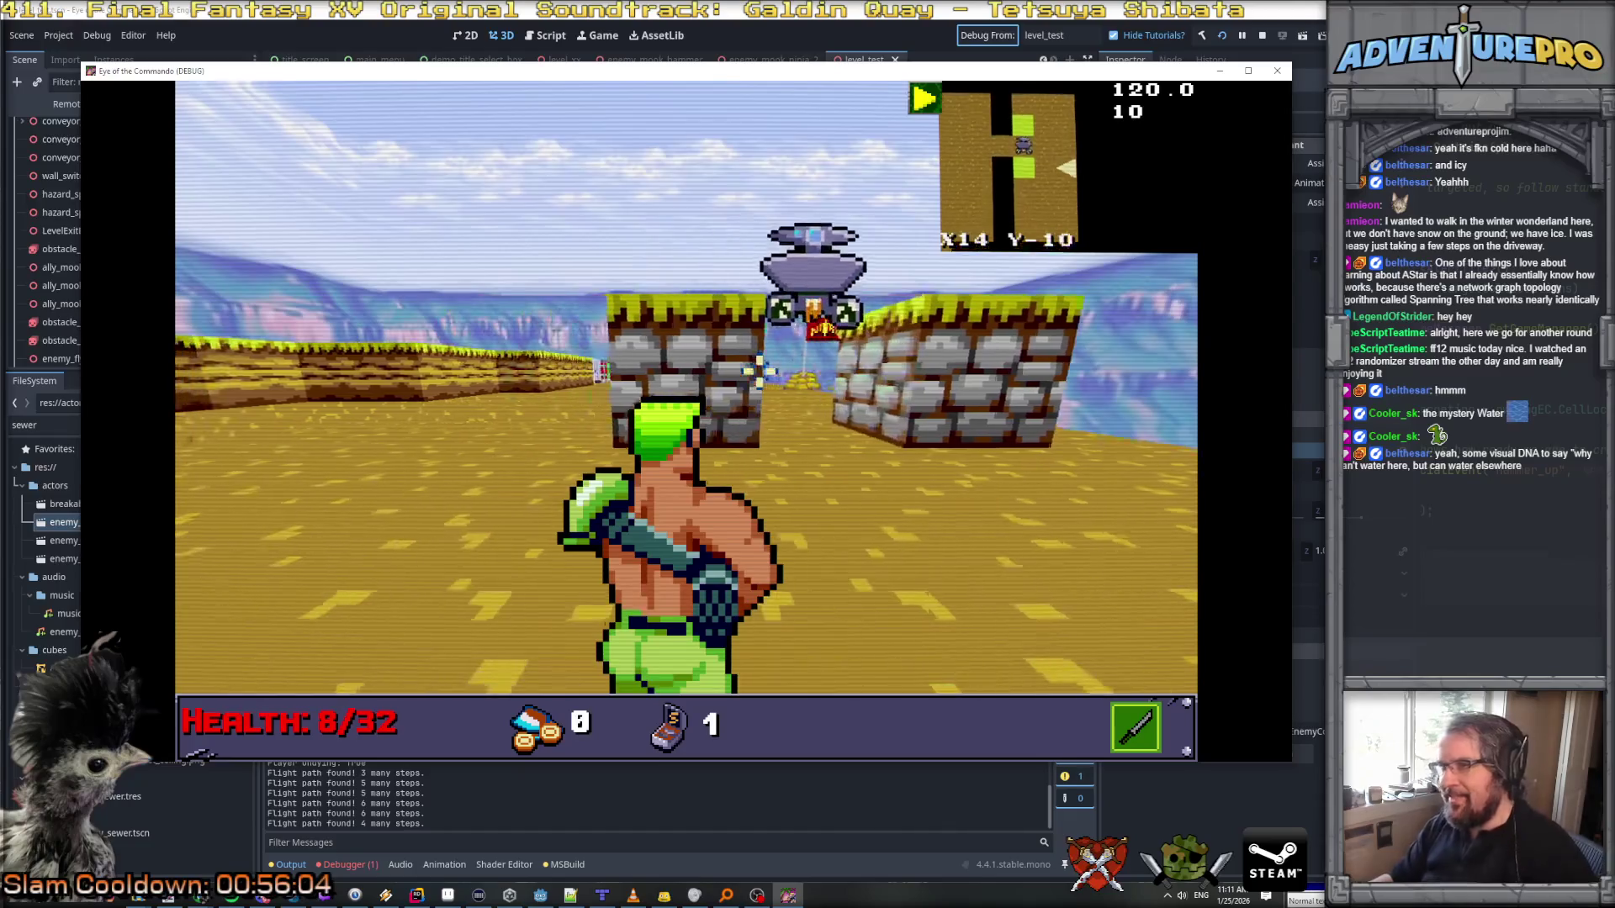
key("Right")
key("Up")
key("Up")
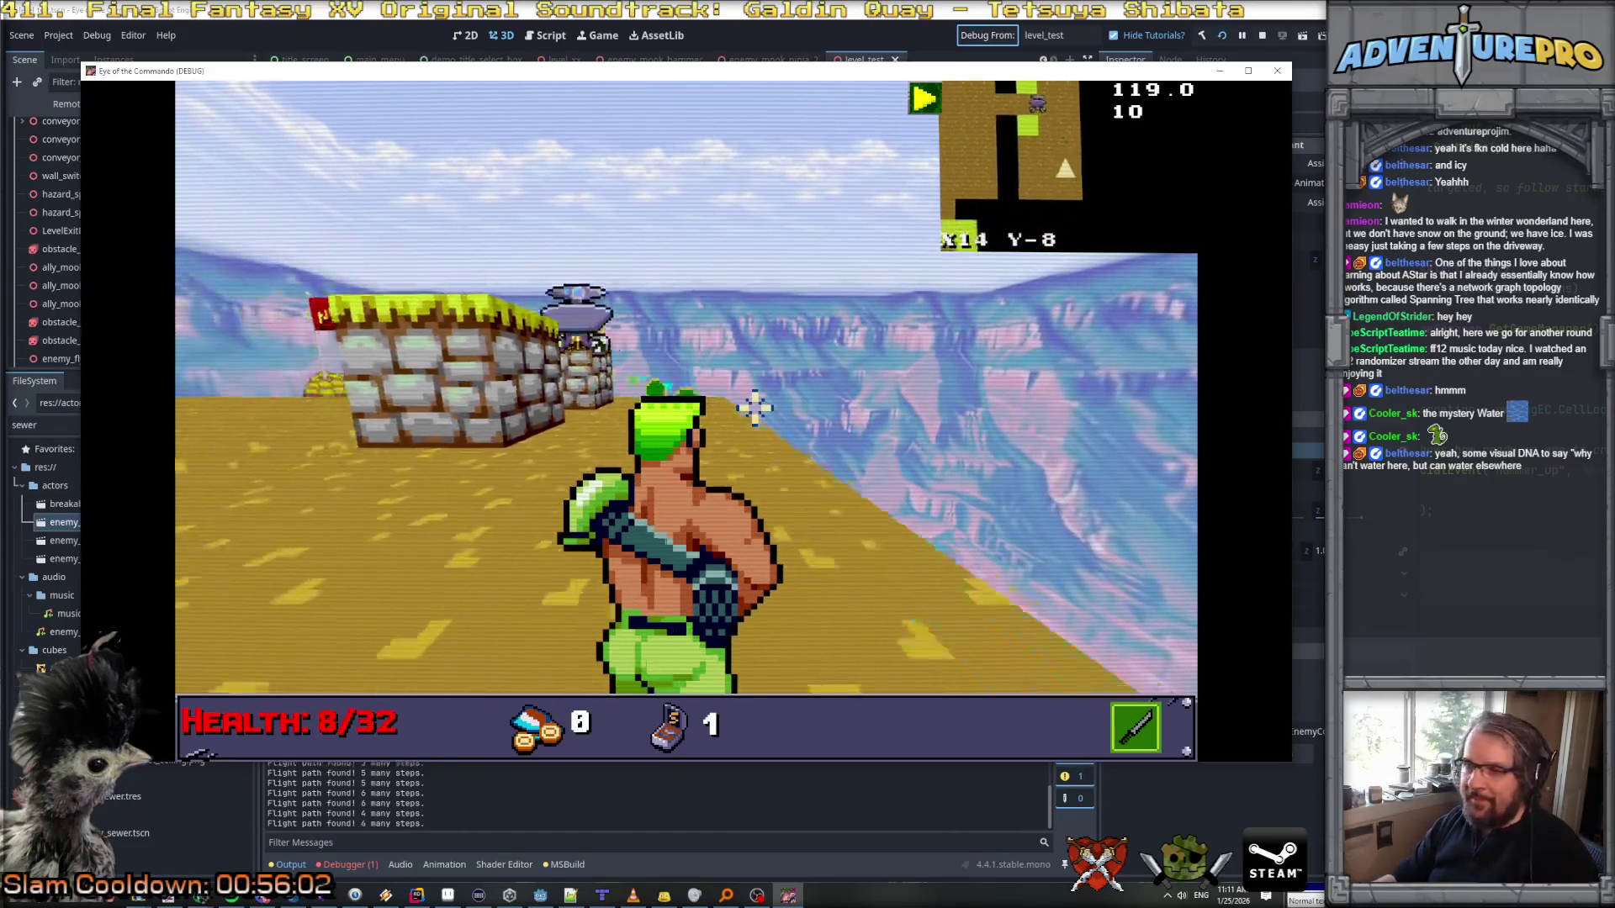
key("Left")
key("Up")
key("Up")
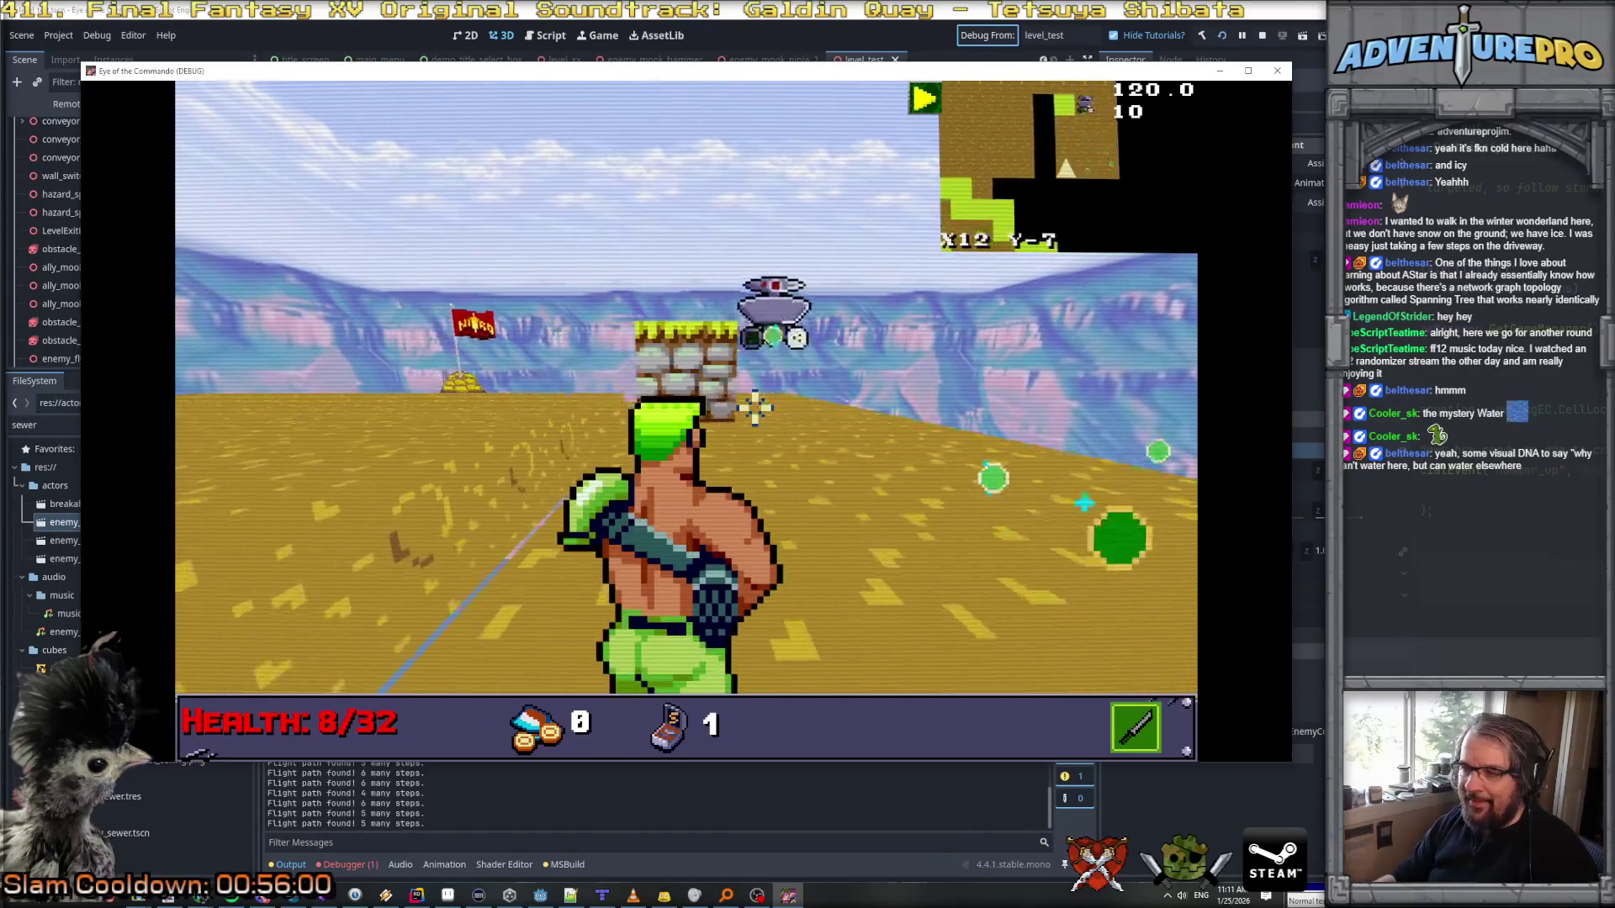
left_click(754, 410)
key("Up")
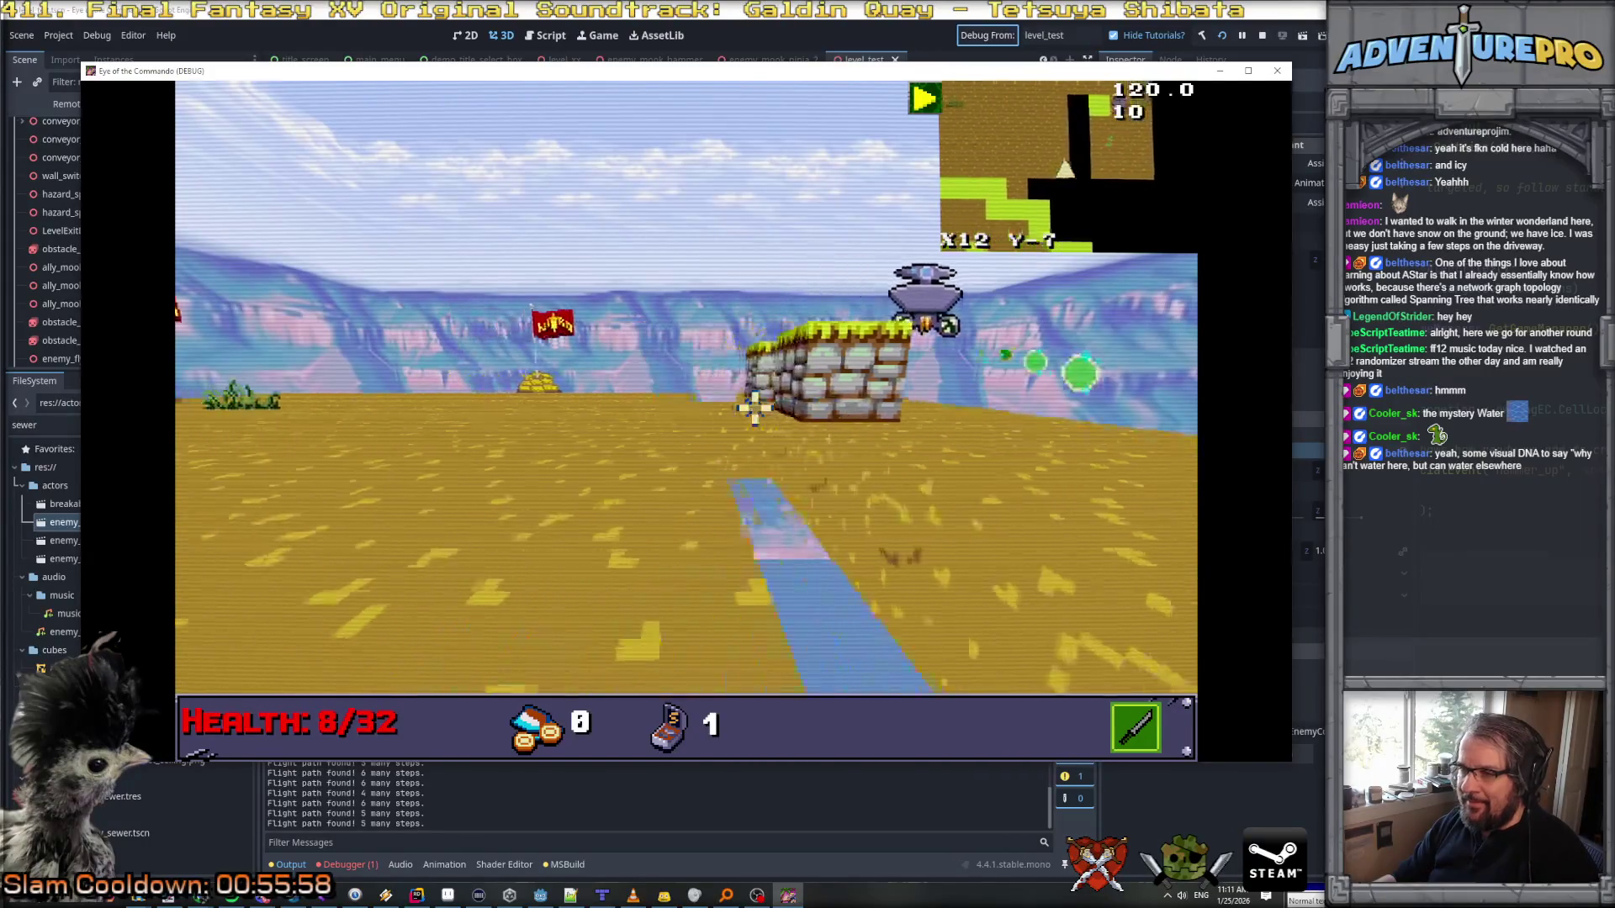
key("Up")
key("Right")
key("Up")
key("Up")
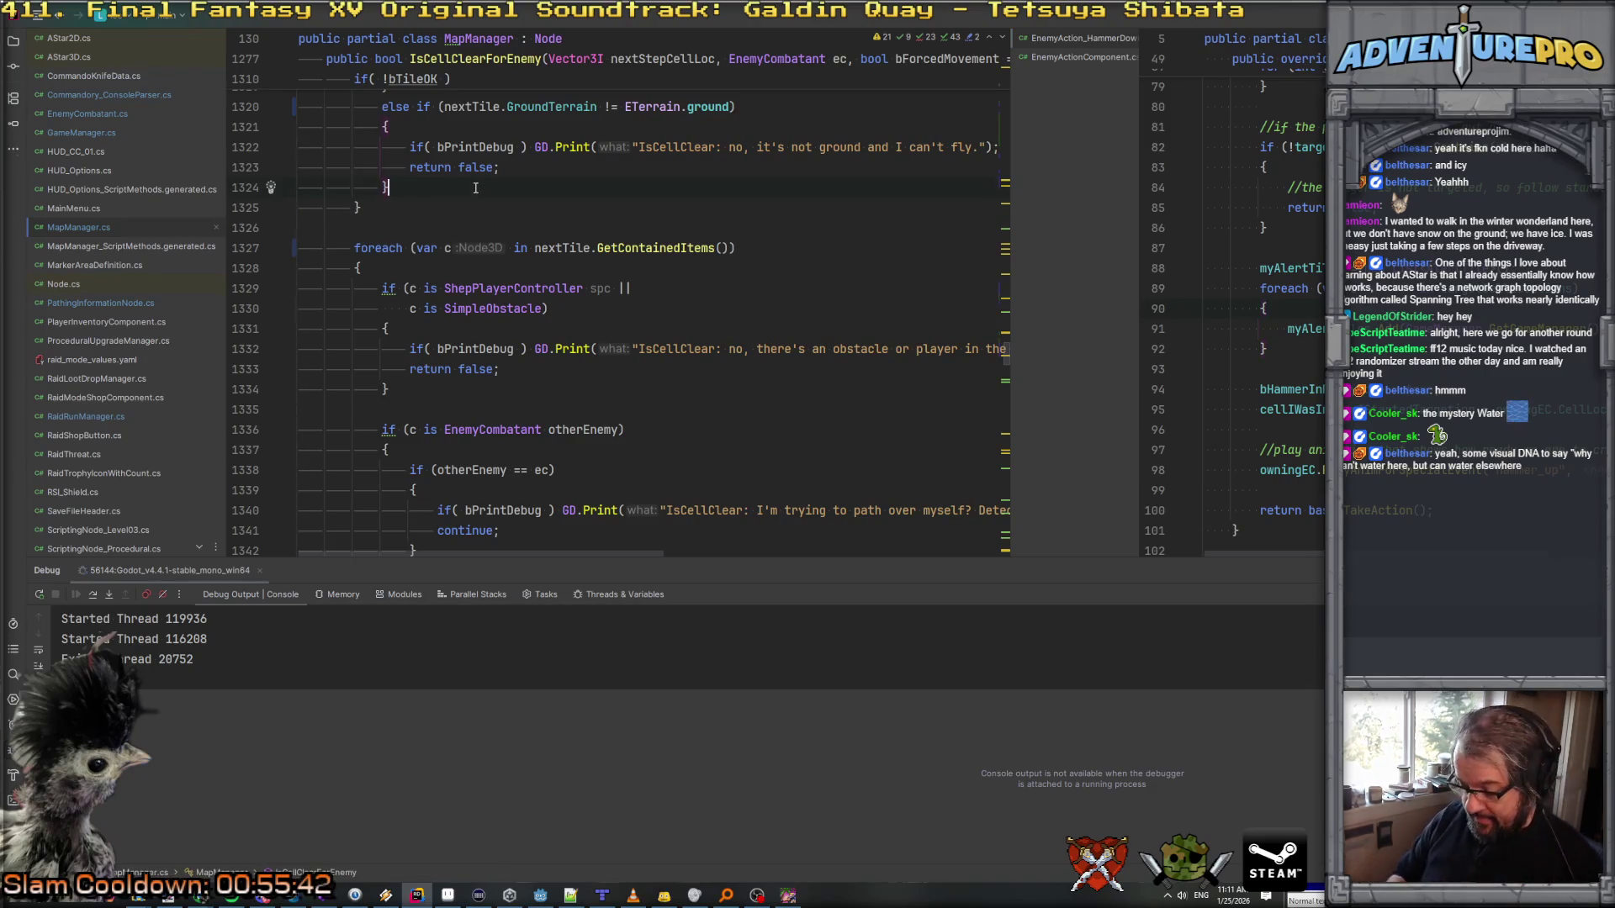
key("ctrl+shift+f")
type("bisflyi")
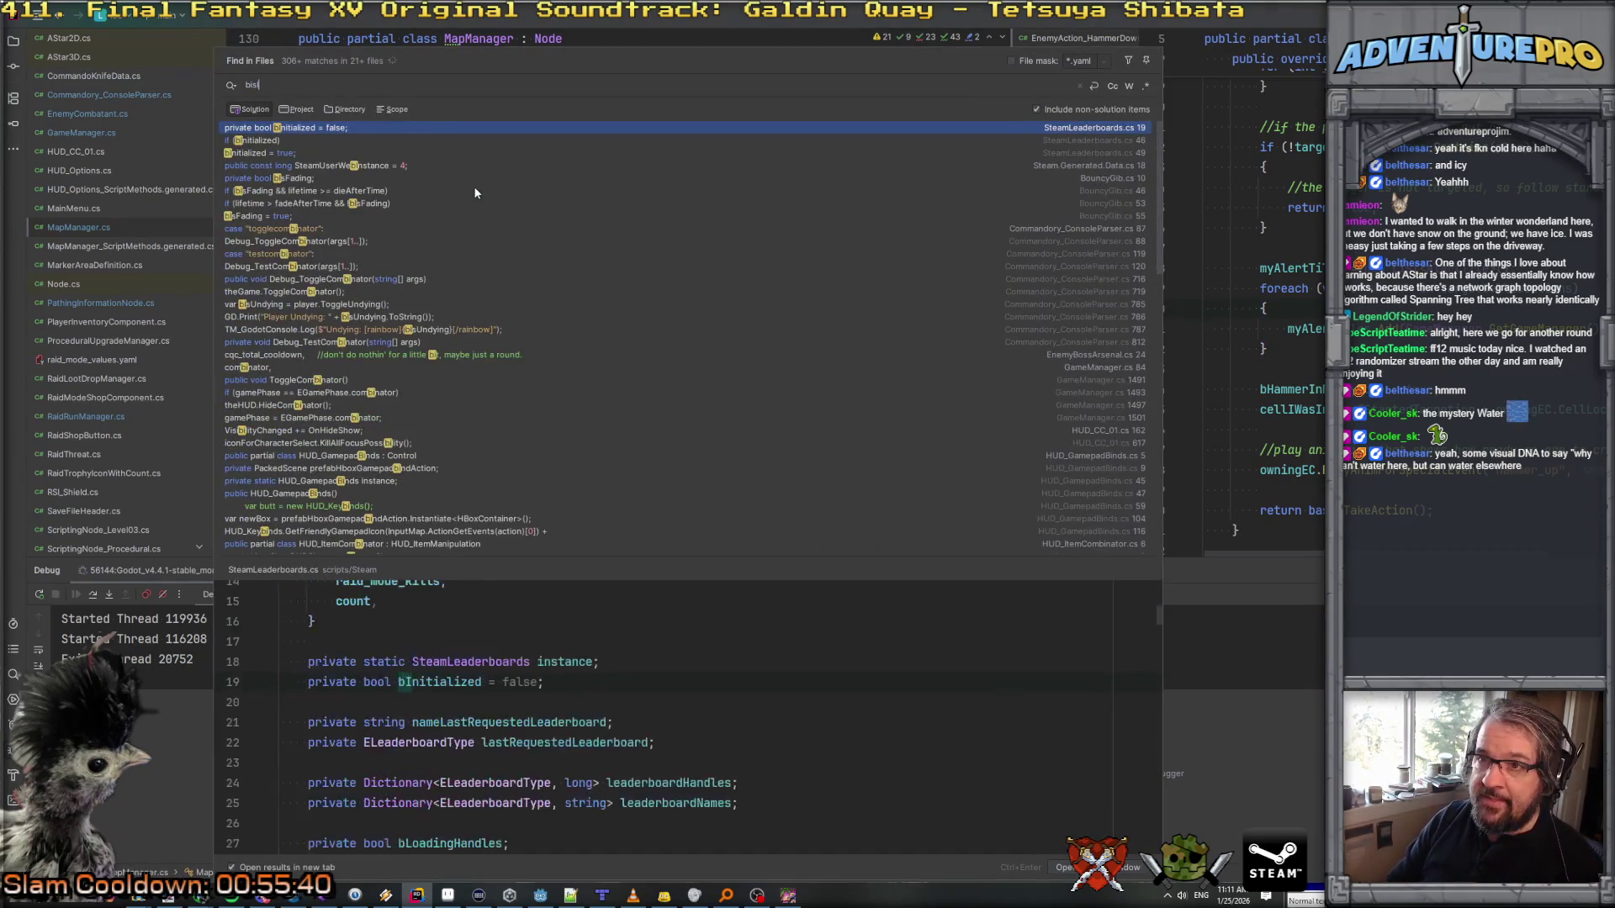
type("ng")
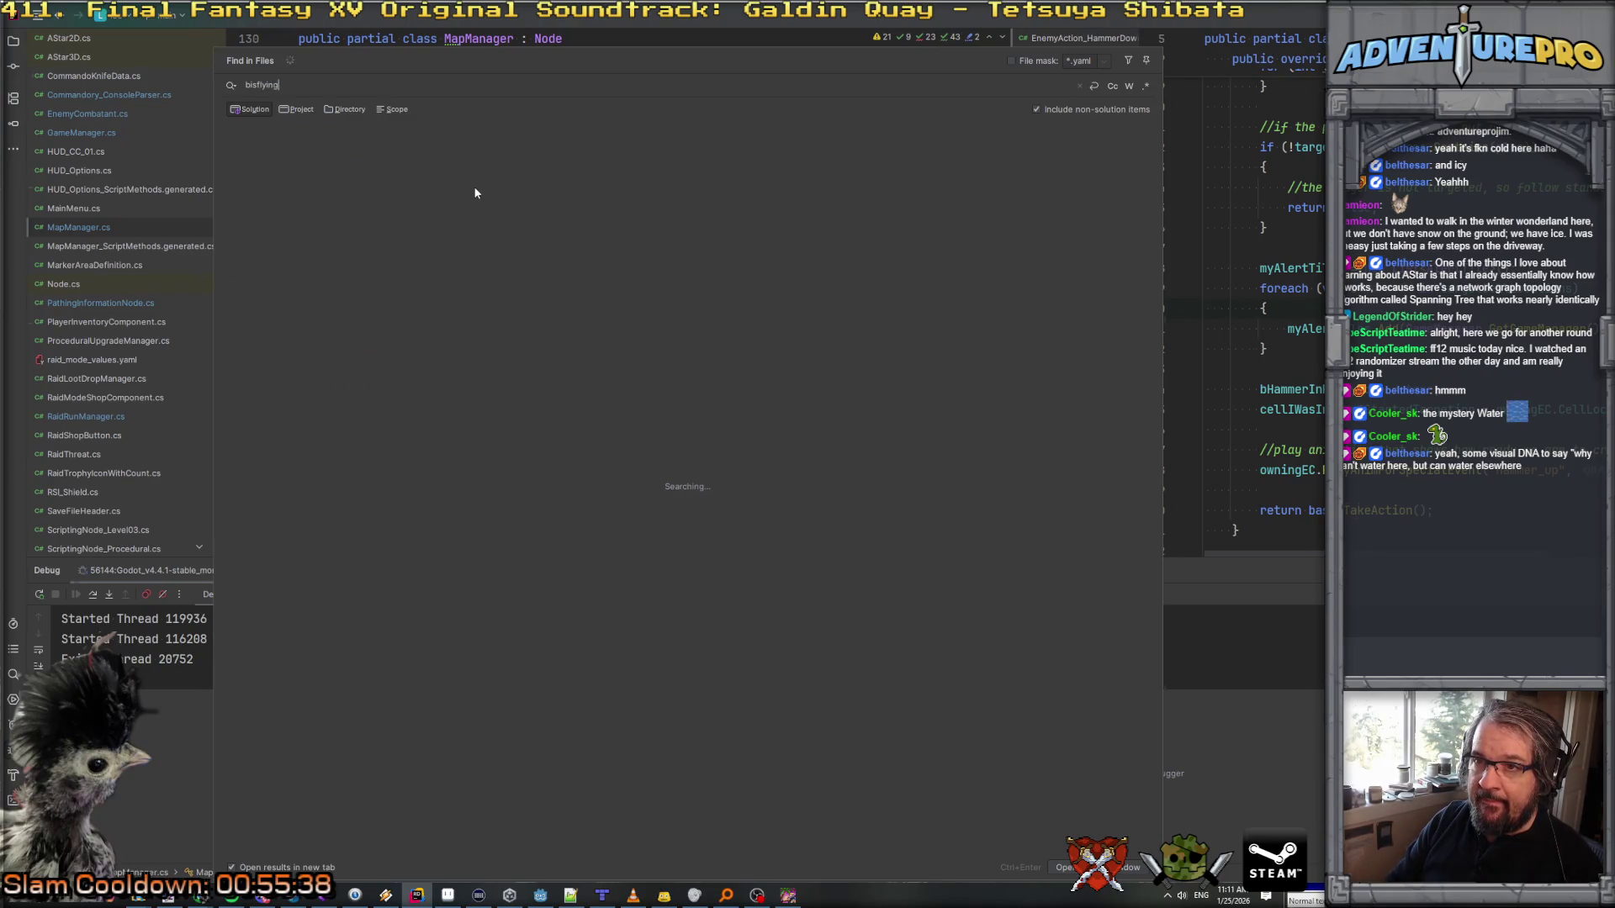
Step: Search the project for 'bFly', open the if (bFlying) match at line 582, and jump to HandleFlyingMode
key("BackSpace")
key("BackSpace")
key("BackSpace")
type("canfly")
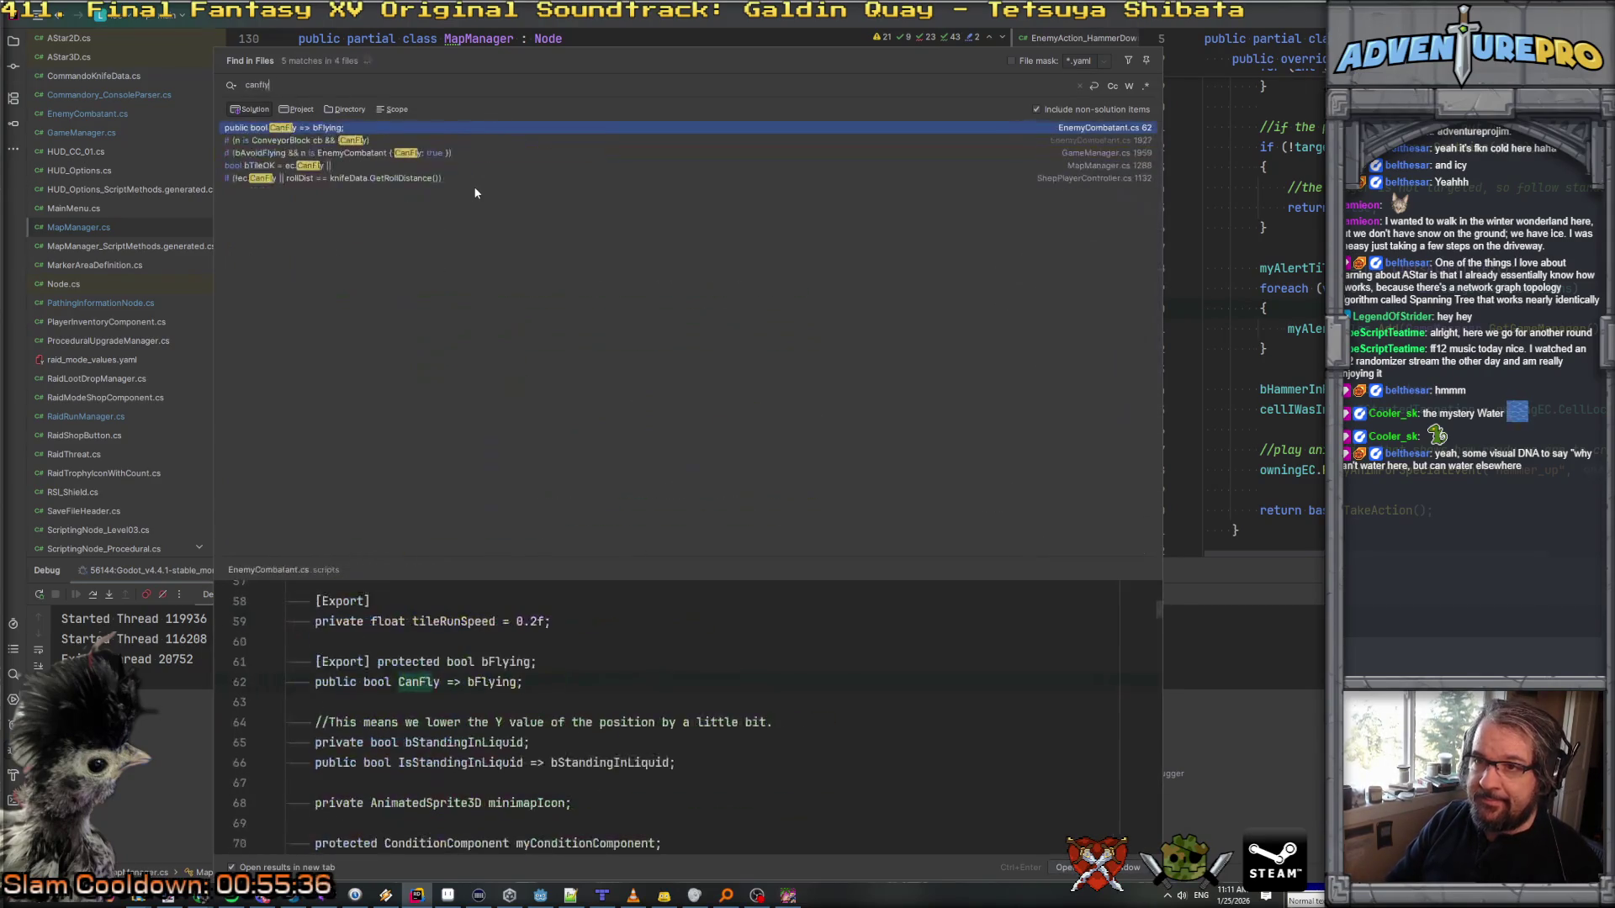
key("BackSpace")
key("BackSpace")
key("BackSpace")
type("bFlying")
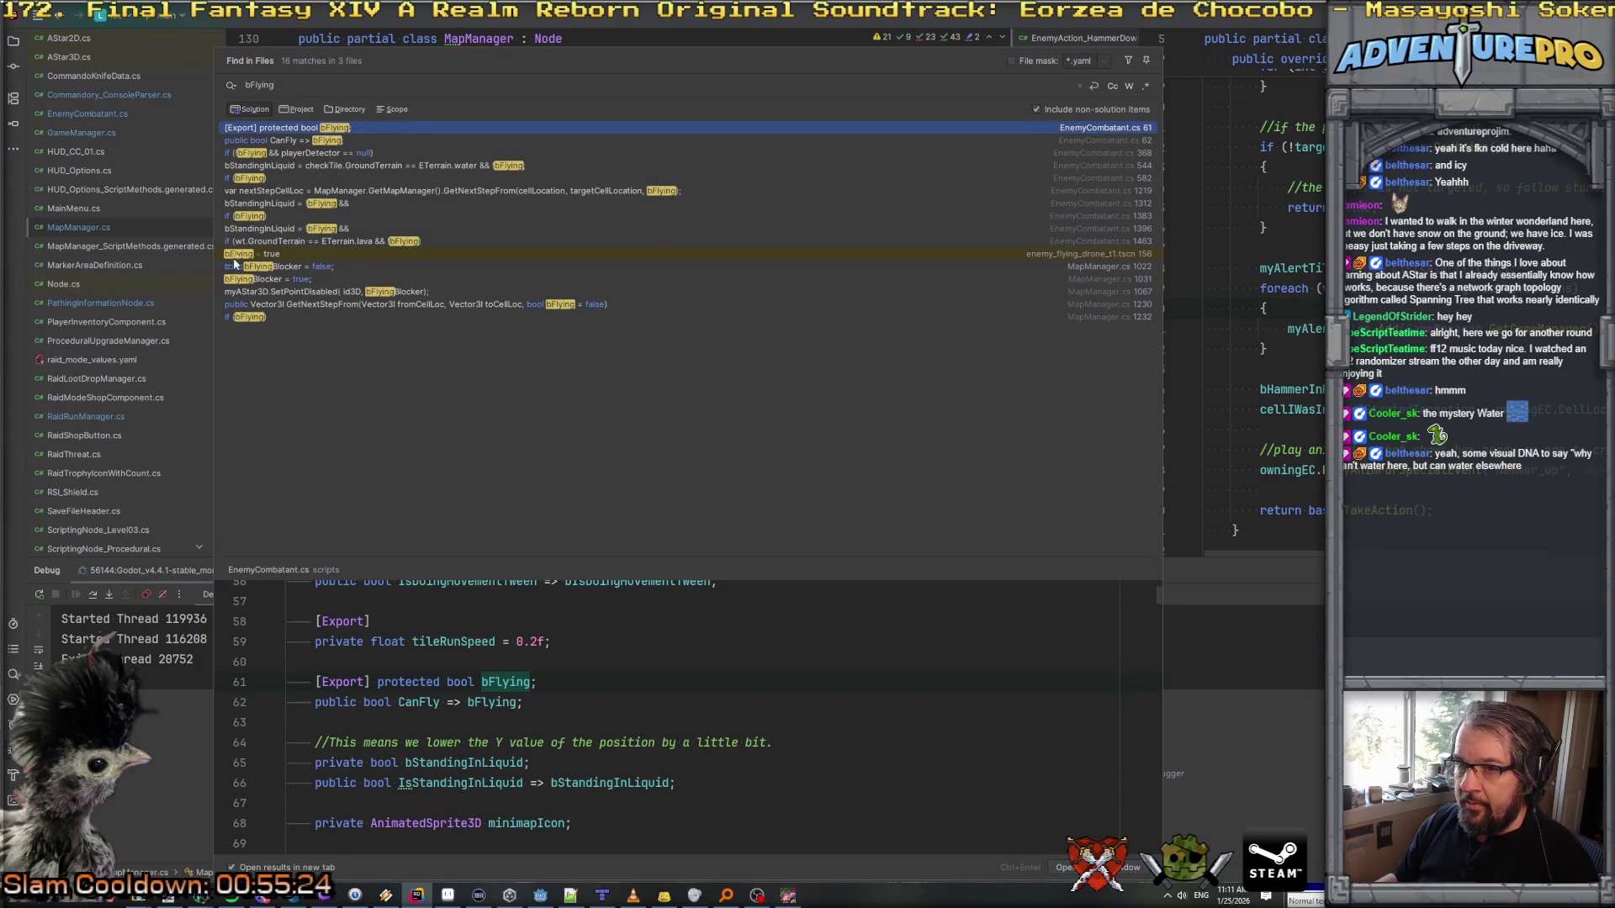
left_click(264, 218)
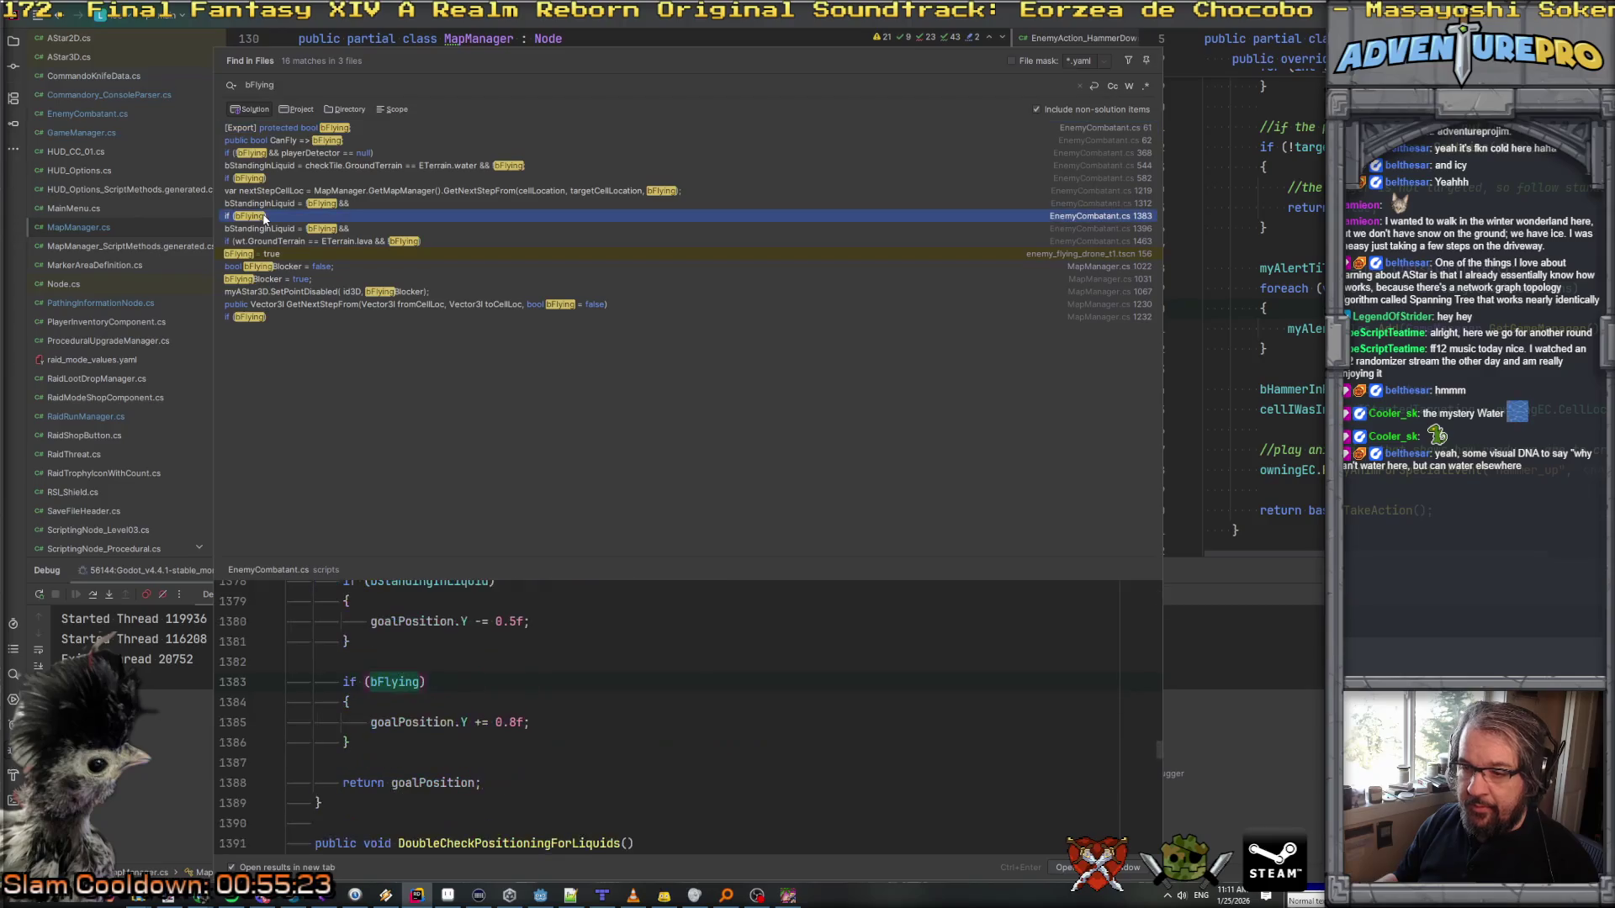
left_click(278, 205)
left_click(282, 180)
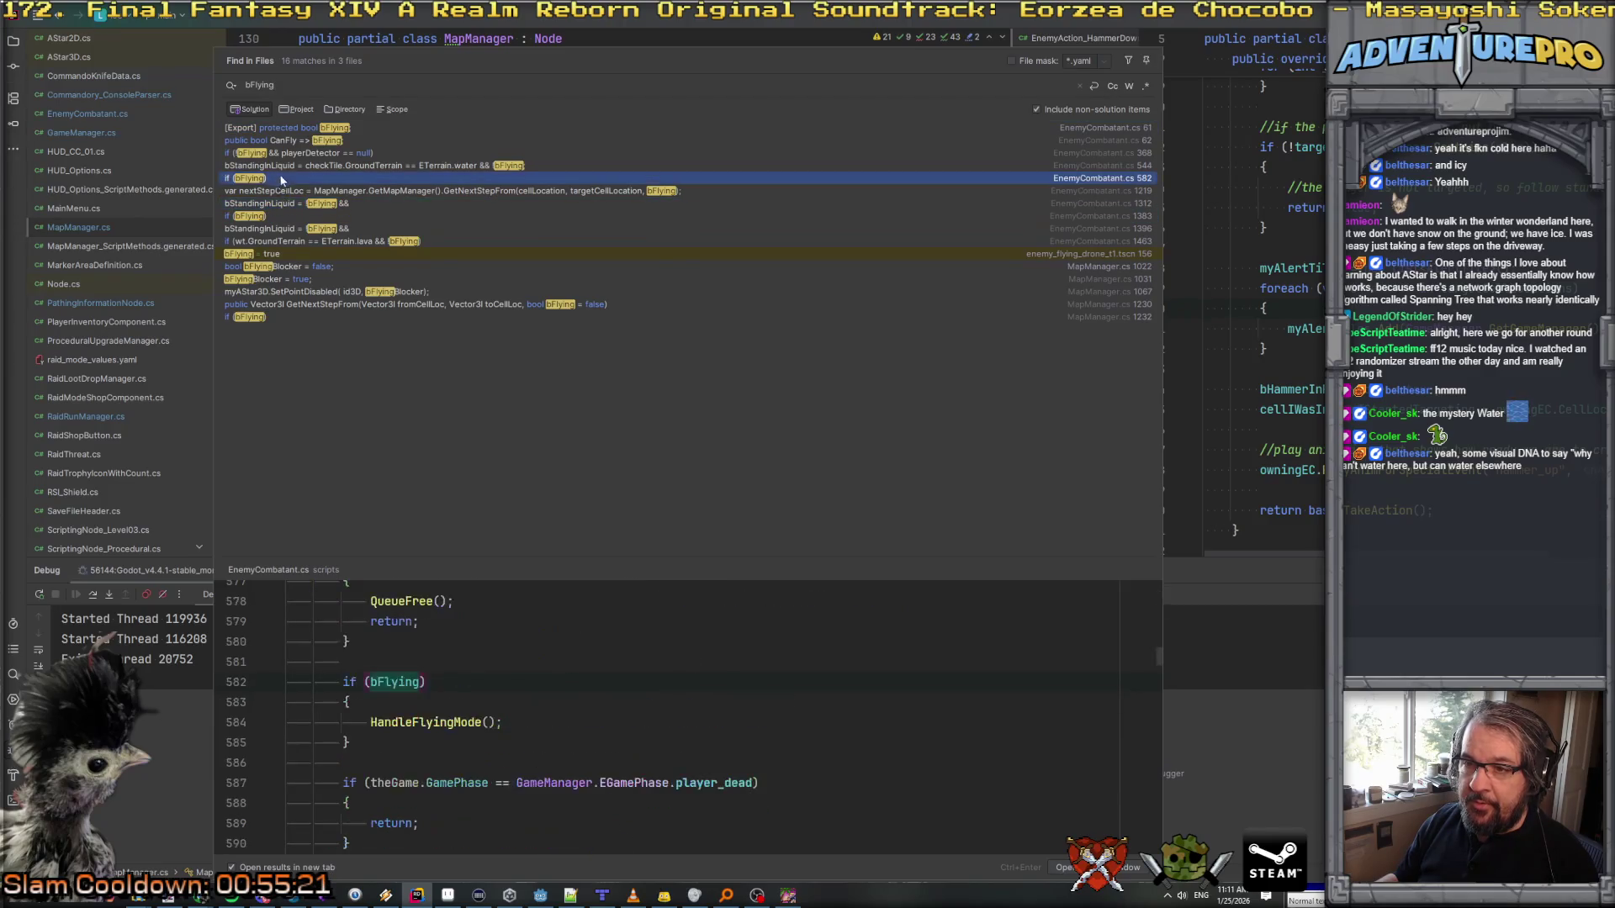
left_click(420, 723, "ctrl")
scroll(598, 314, "down", 1)
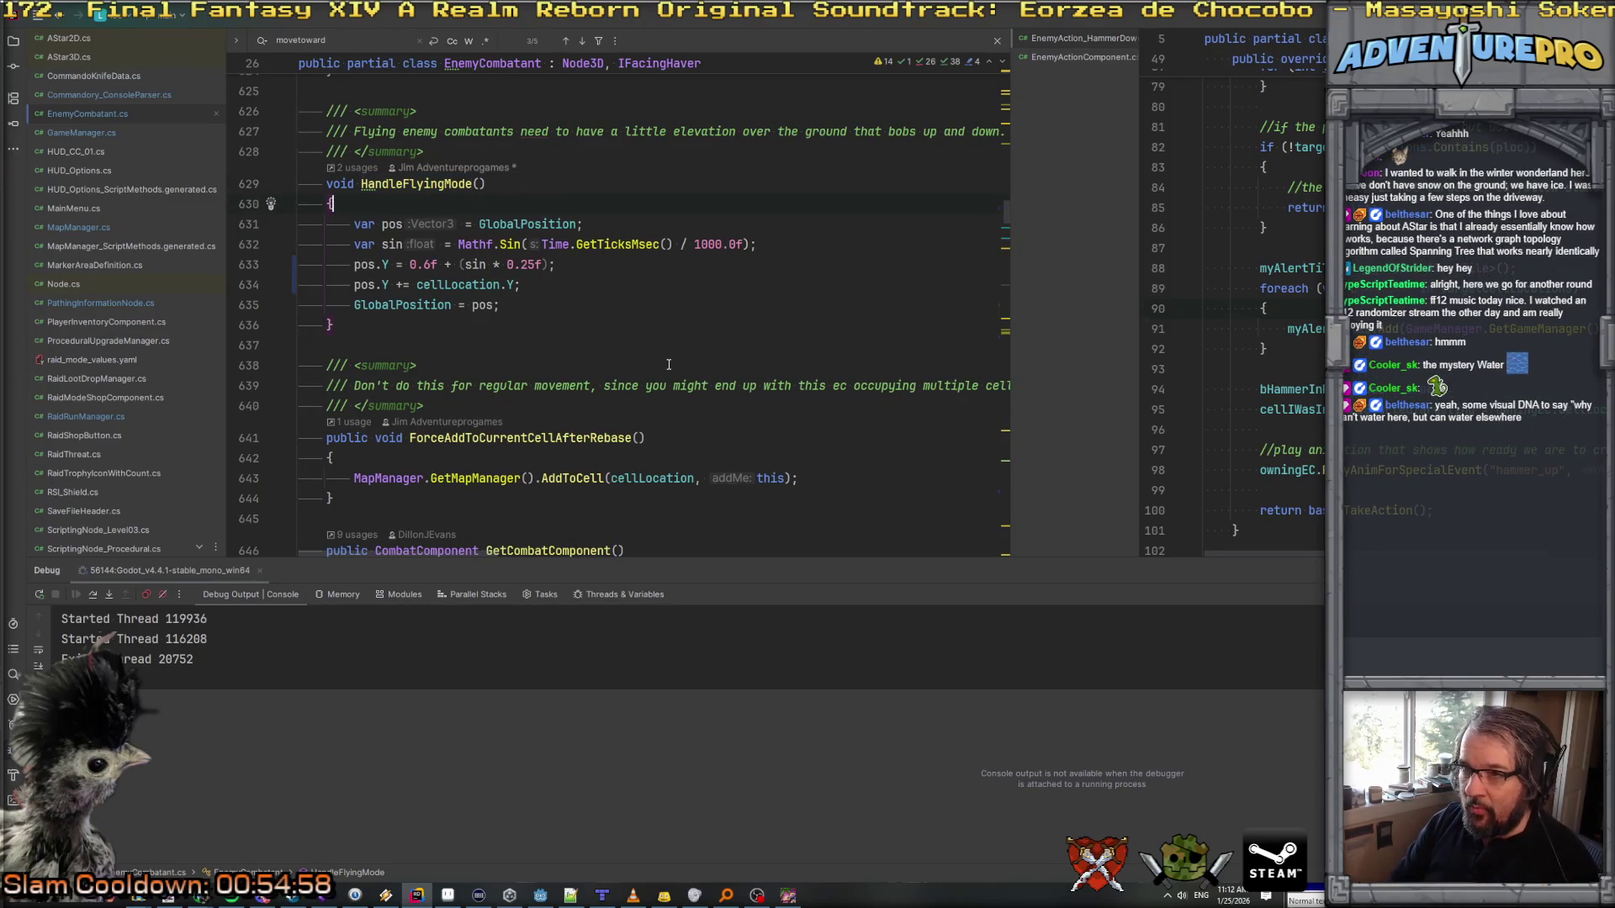
key("Return")
Step: Add 'if (bIsDoingMovementTween) return;' at the top of HandleFlyingMode
type("if( moving")
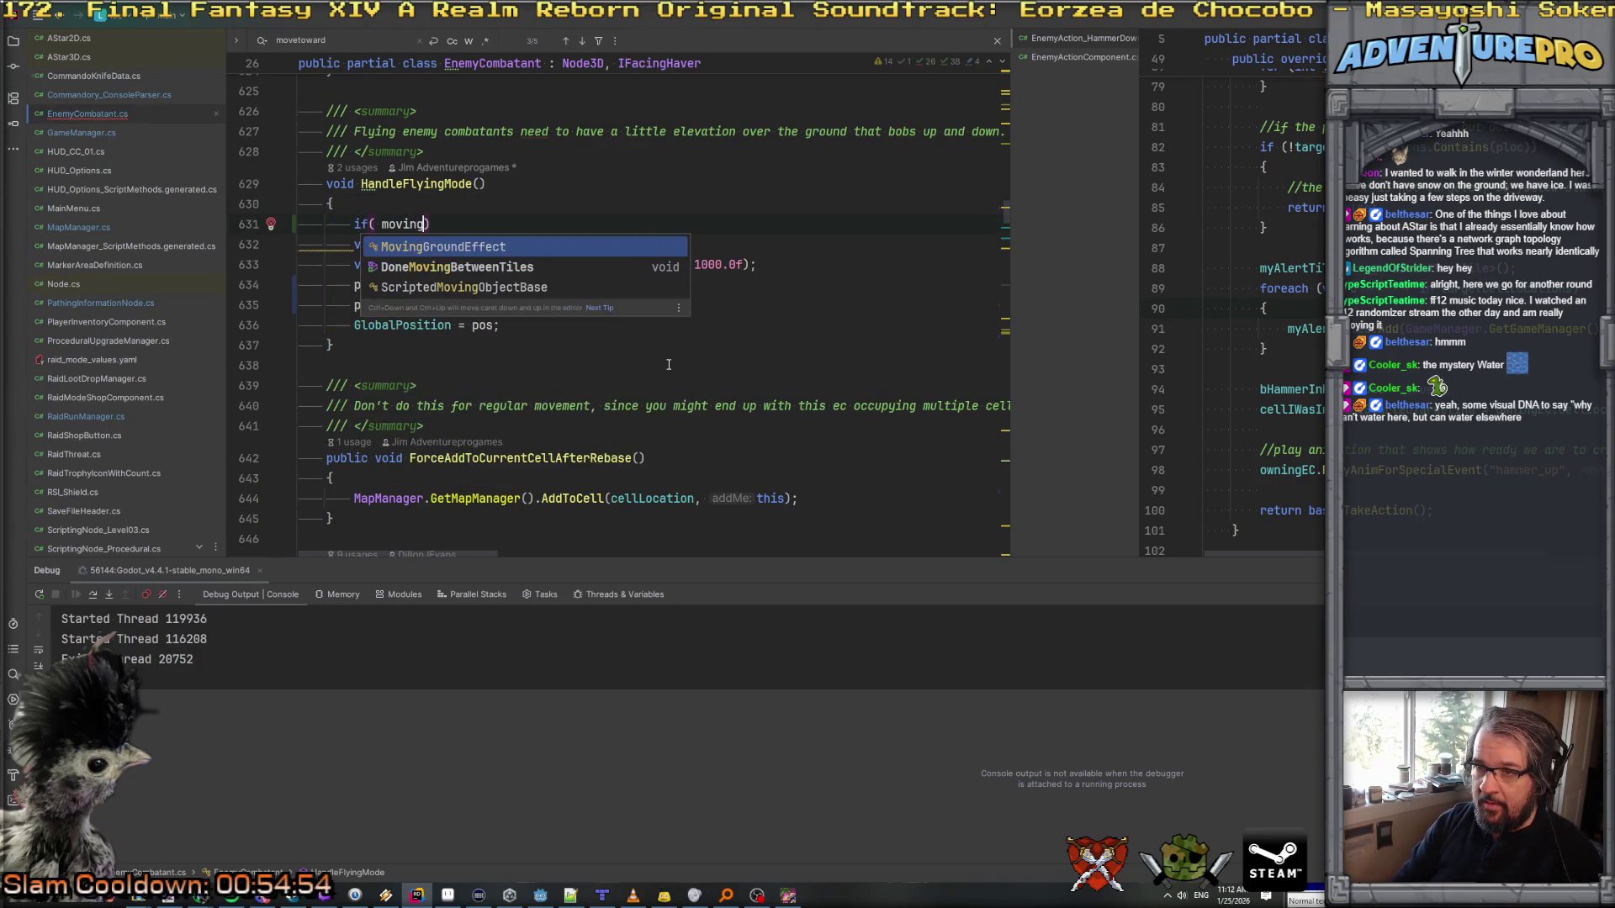
left_click(521, 267)
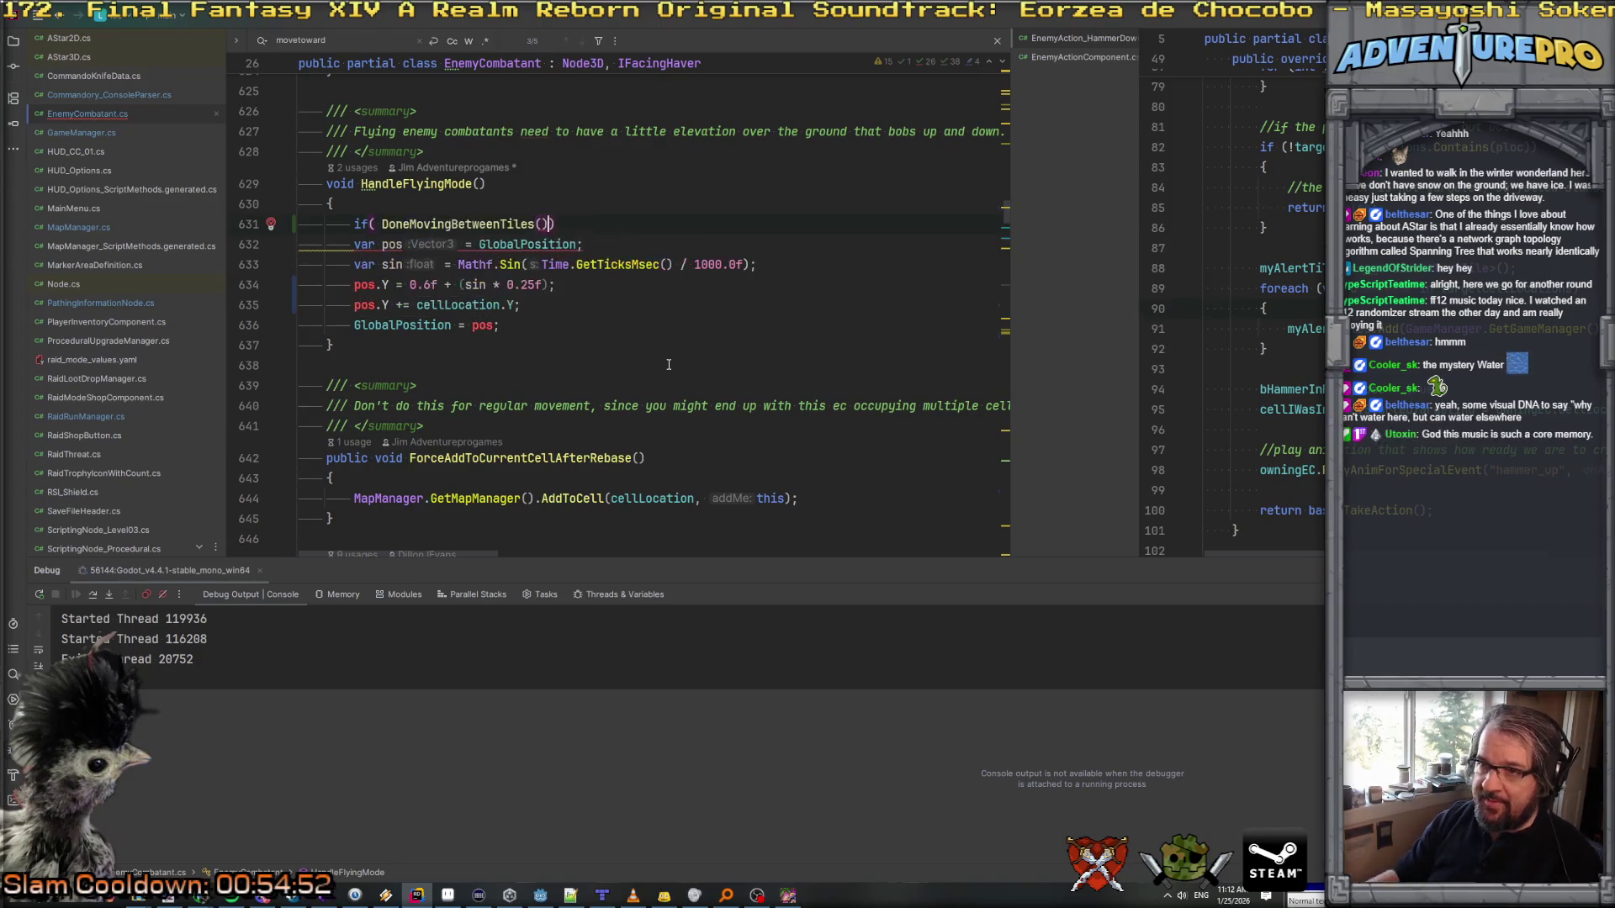
left_click(476, 224, "ctrl")
double_click(426, 282)
key("ctrl+c")
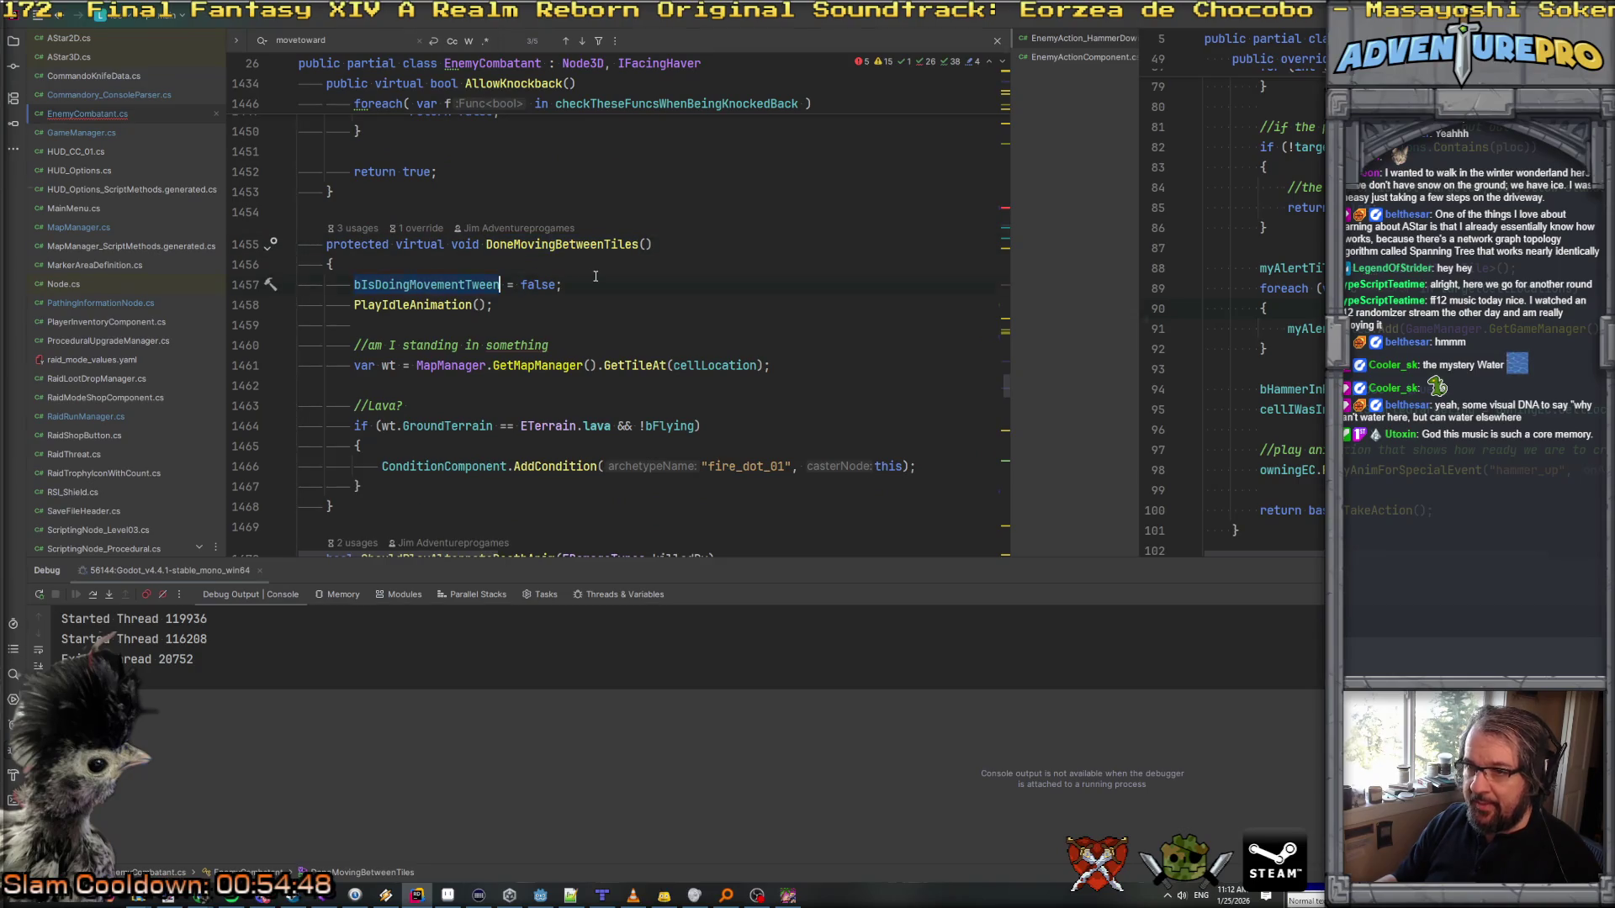
key("ctrl+minus")
left_click_drag(382, 224, 557, 223)
key("ctrl+v")
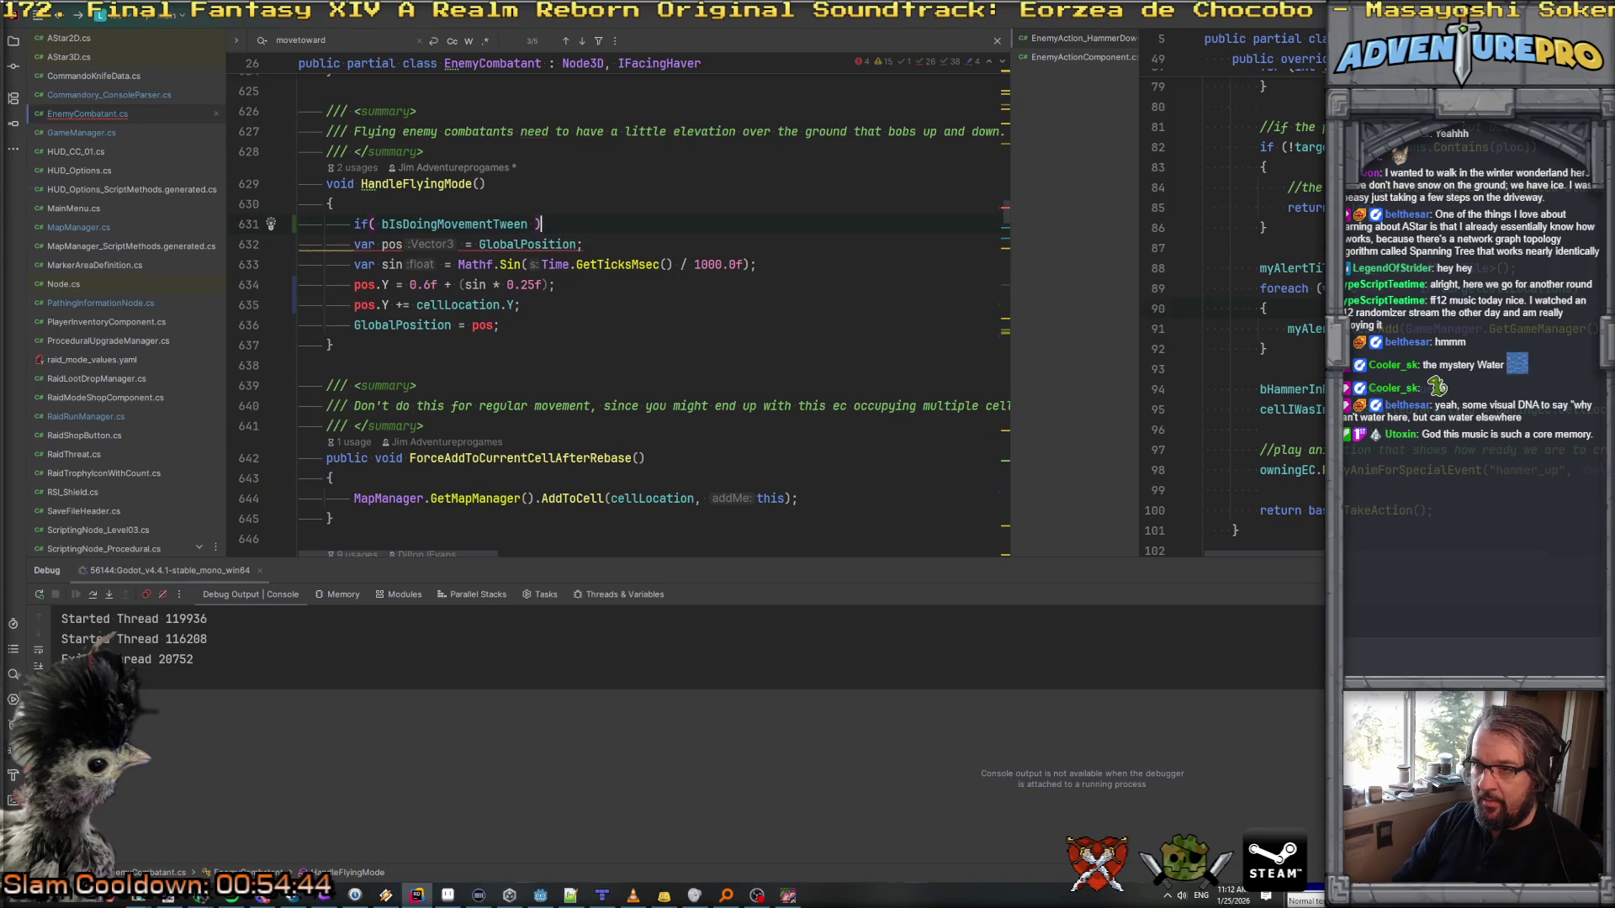
key("Return")
type("ret")
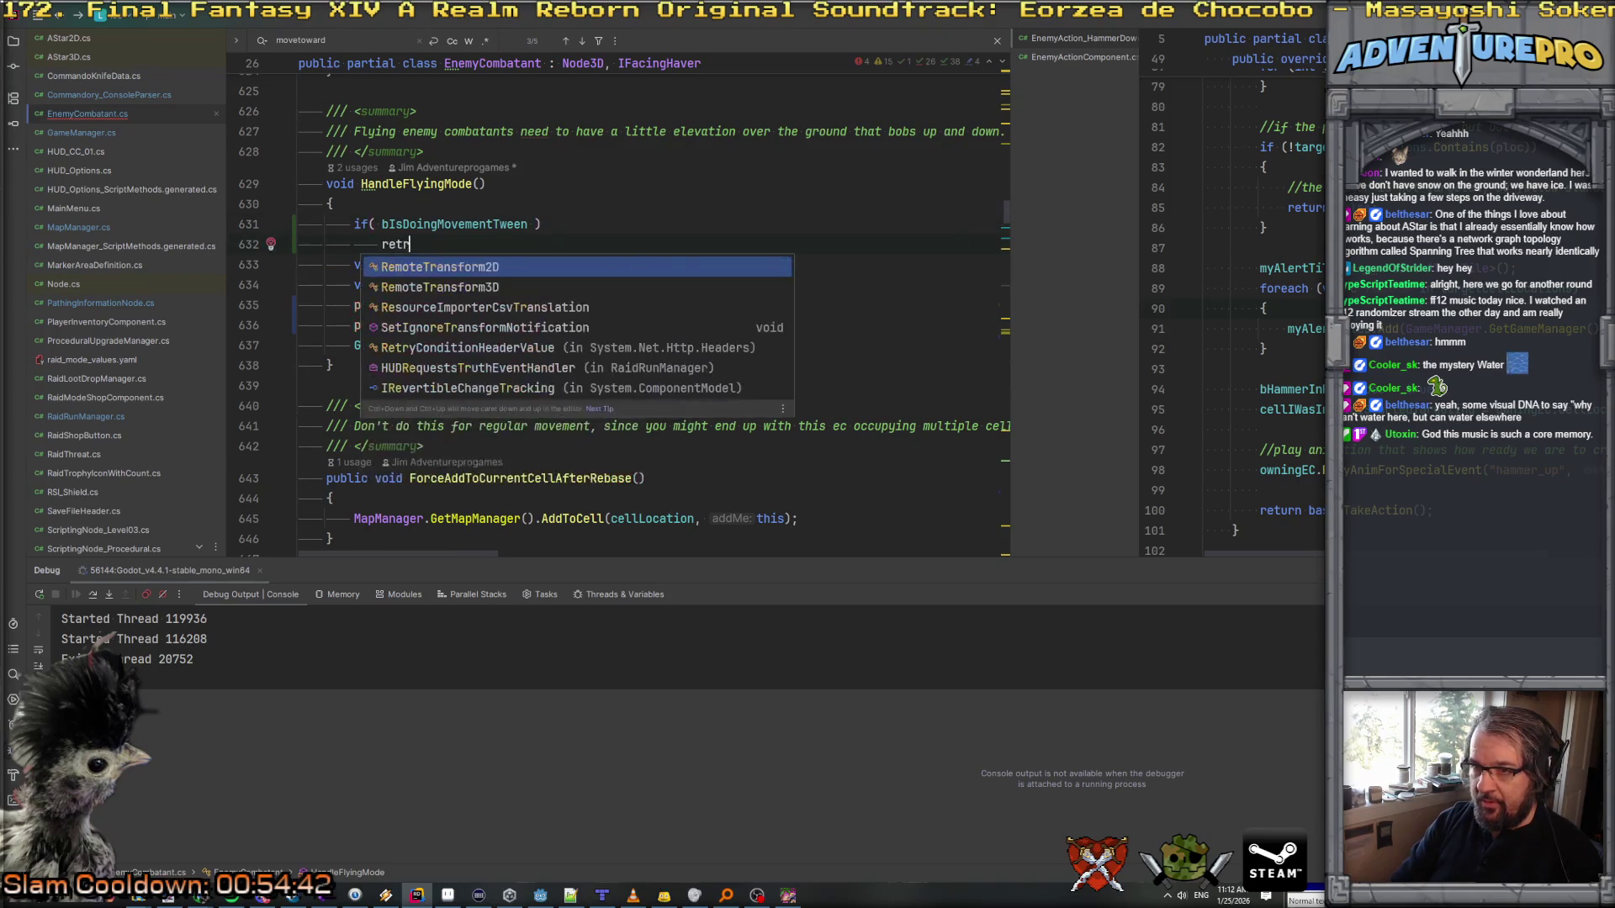
key("Return")
type(";")
key("Return")
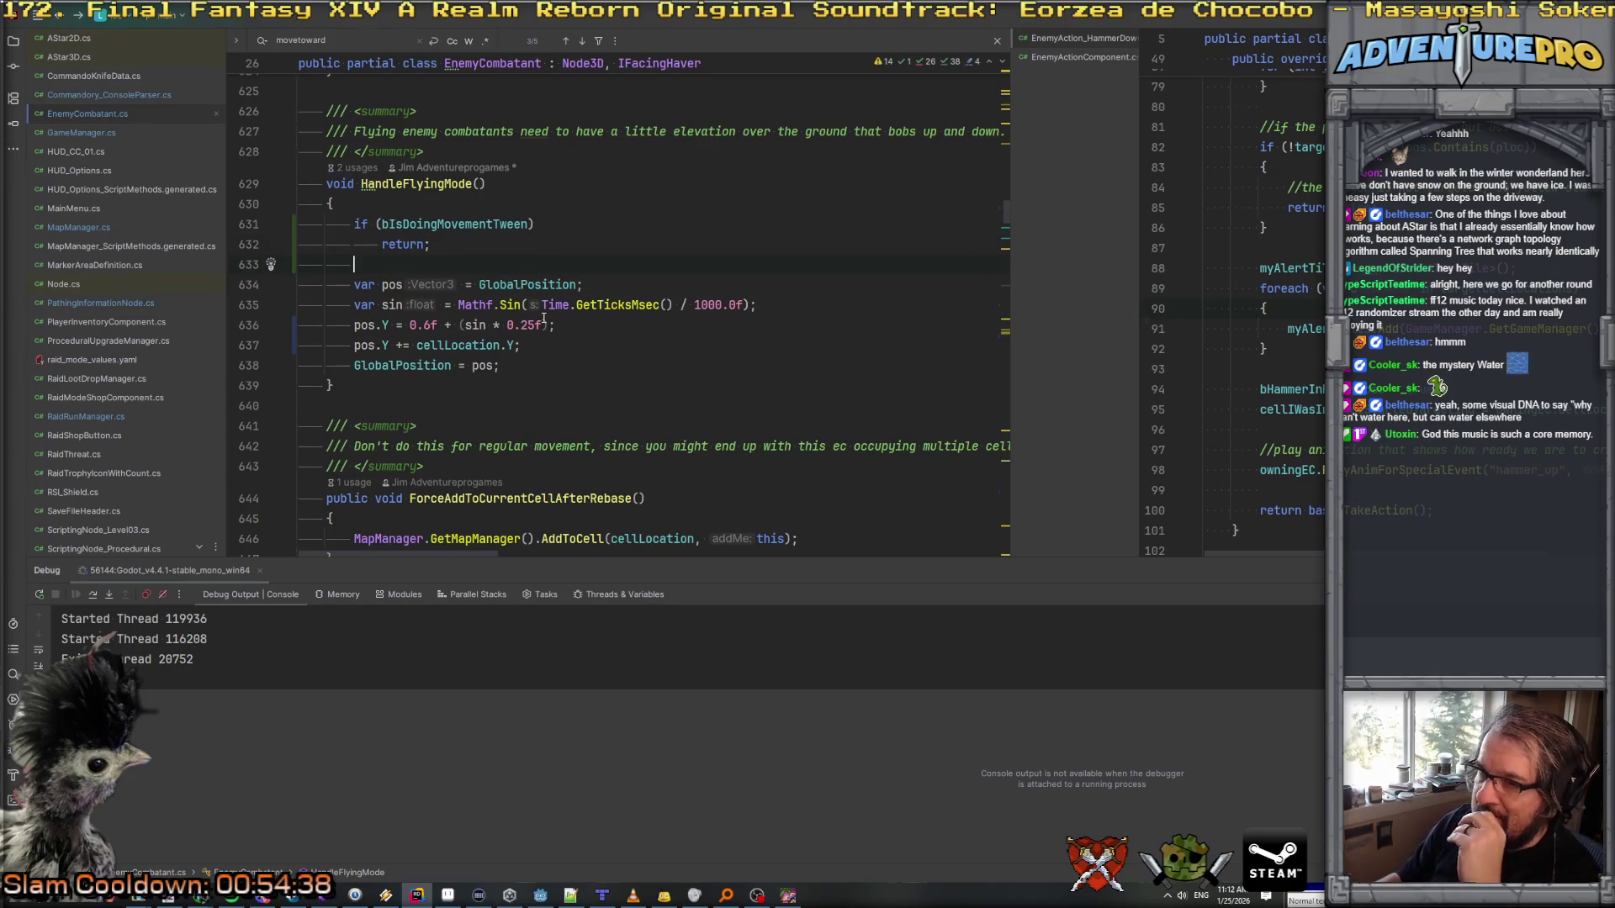
Step: Inspect the Time.GetTicksMsec call and search the project for HandleFlyingMode usages
left_click(575, 306)
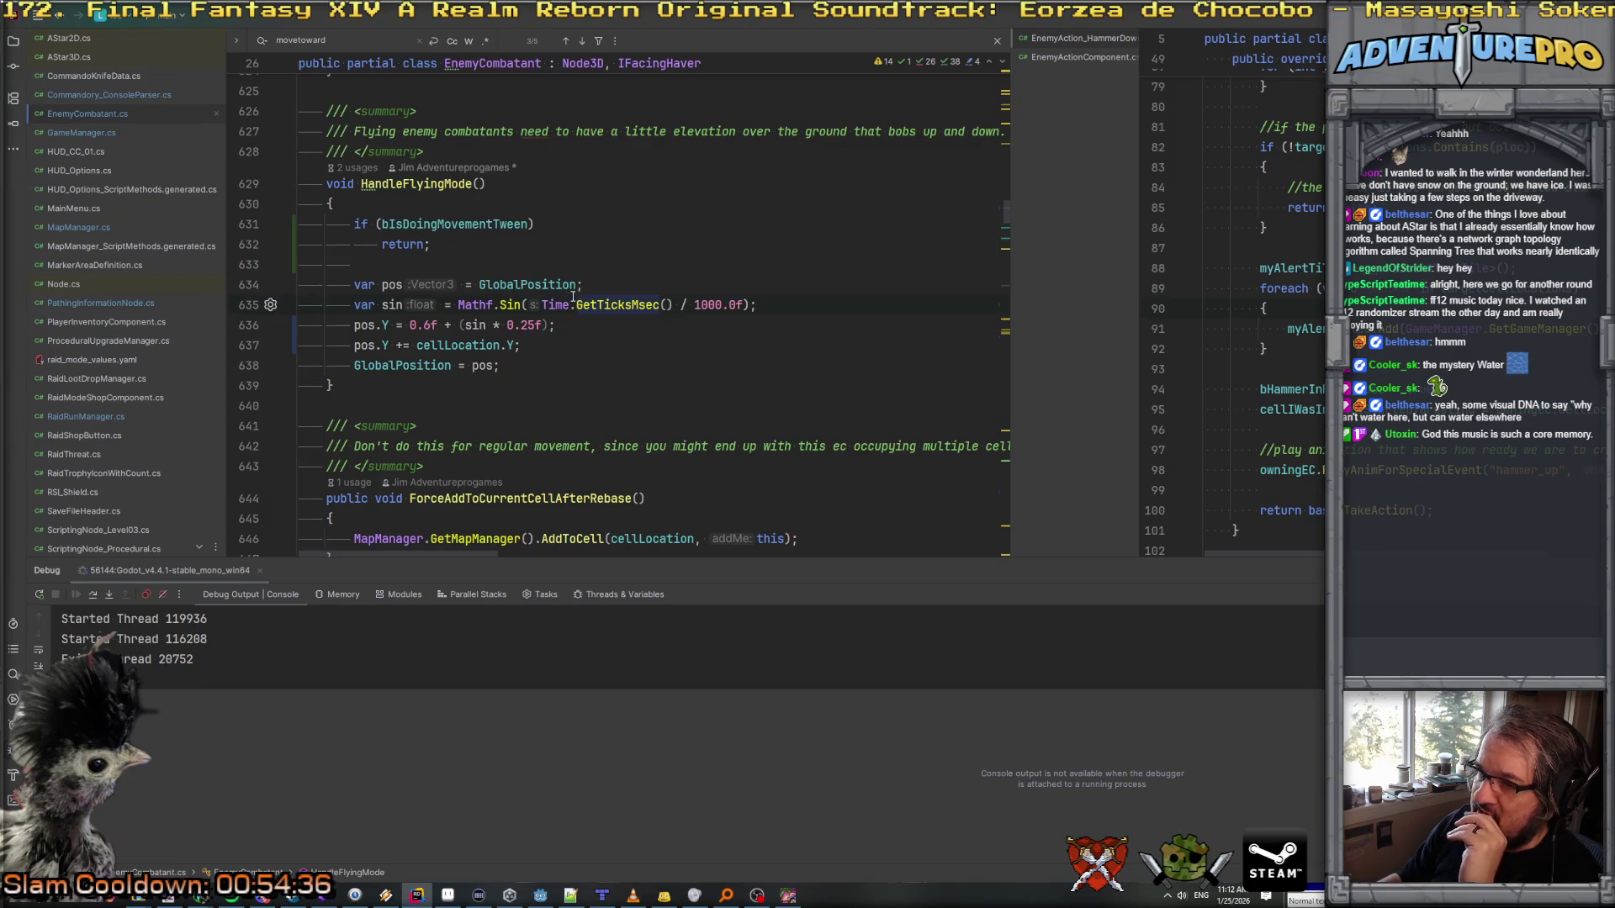
key("Left")
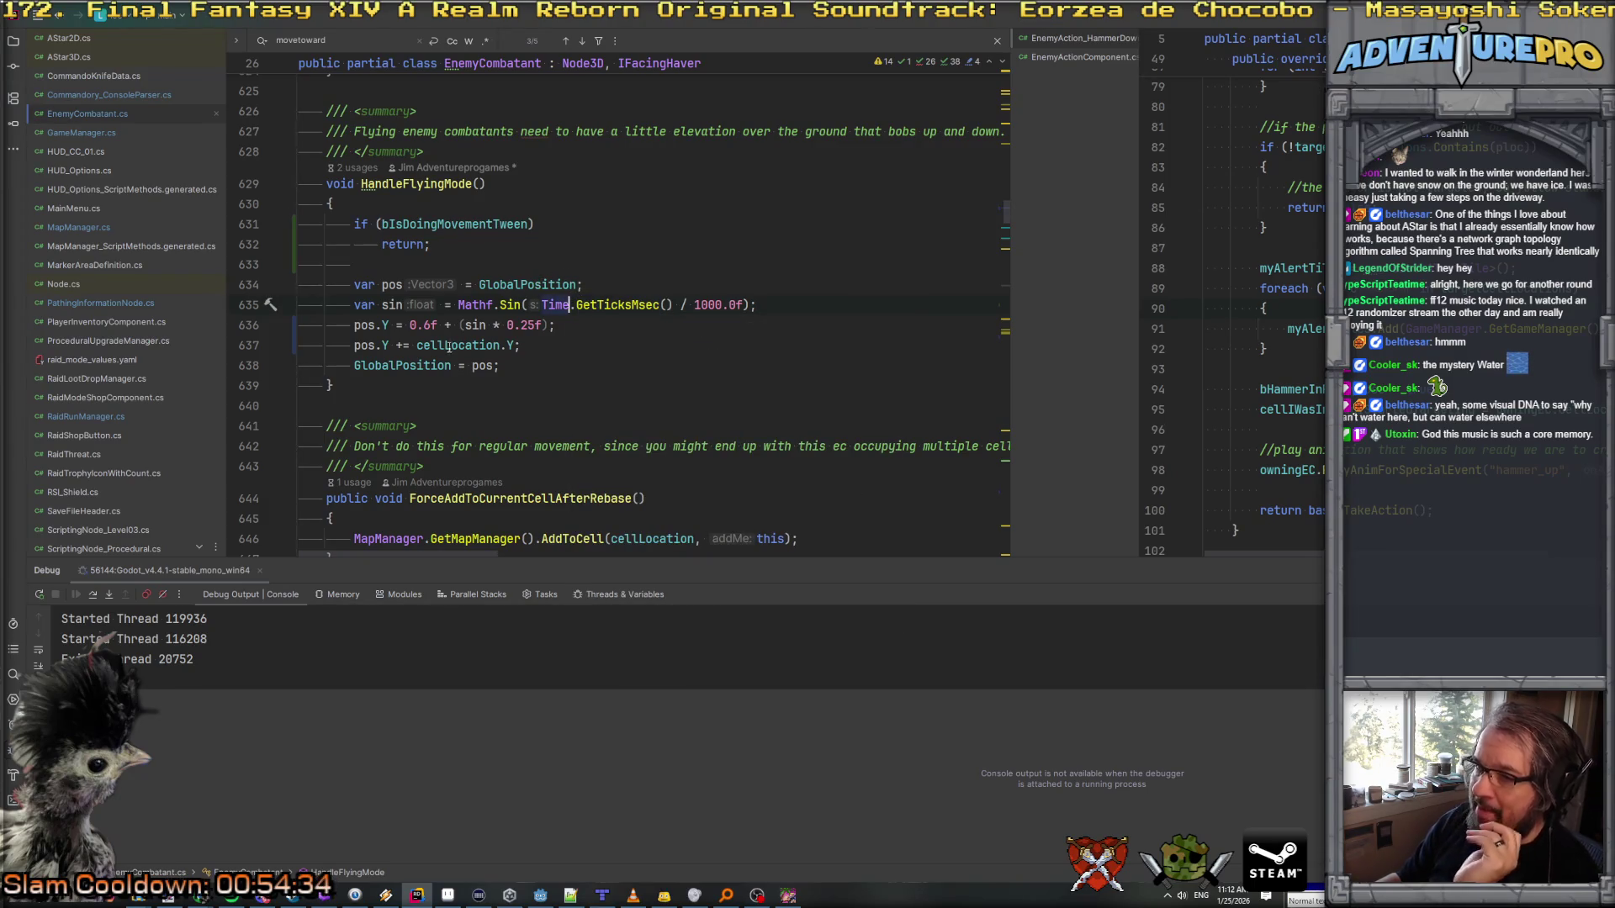
key("Down")
key("Down")
key("Down")
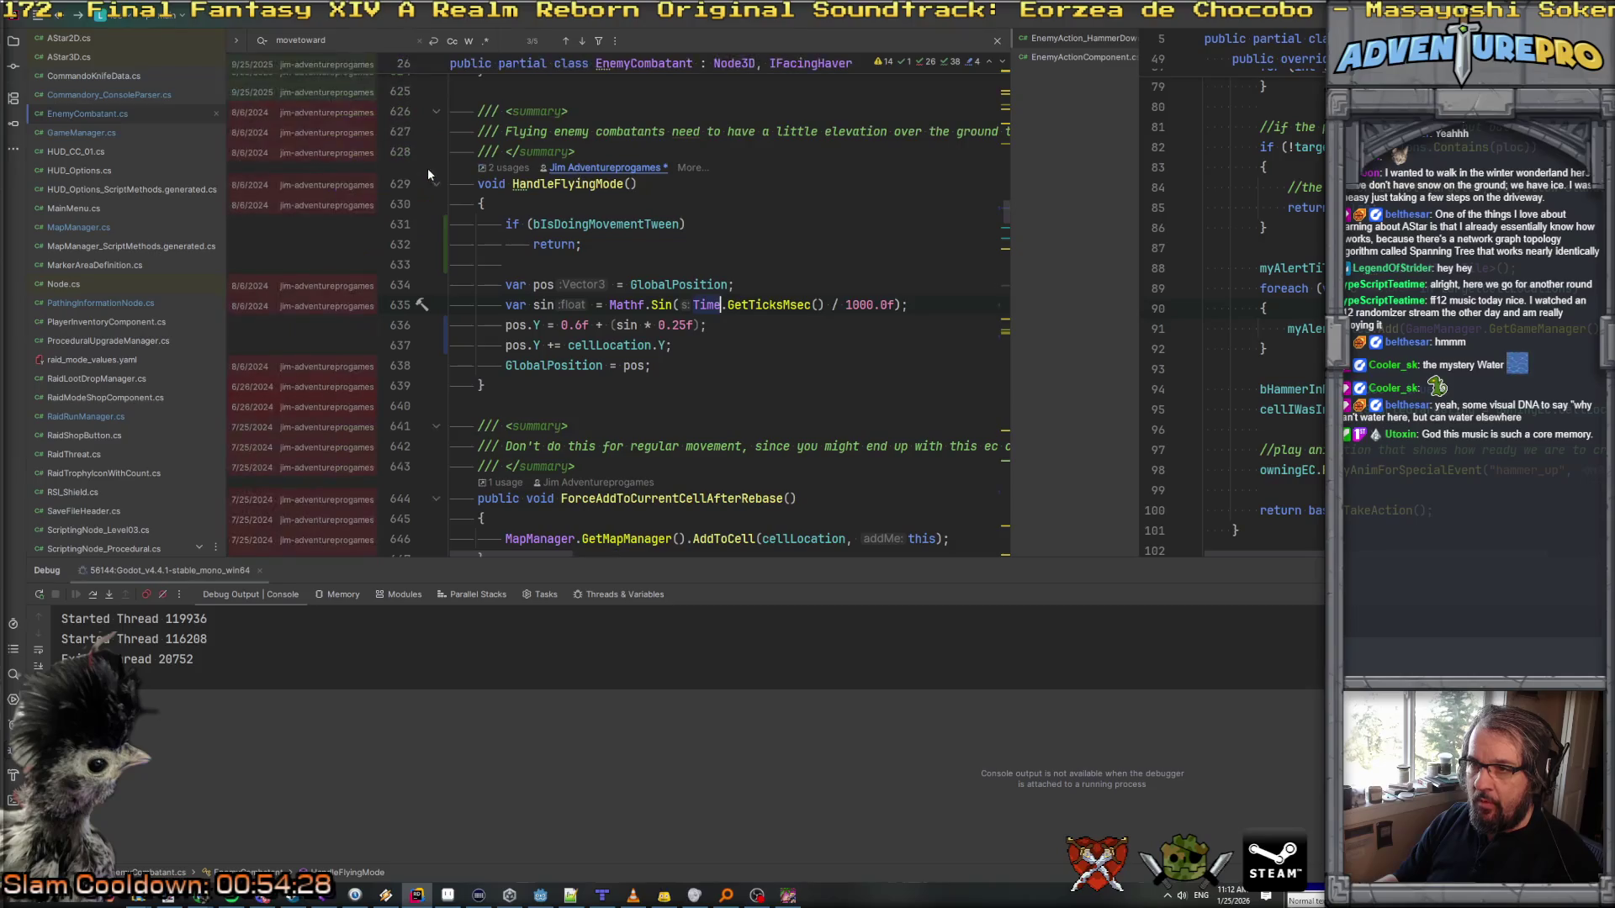
left_click(427, 168)
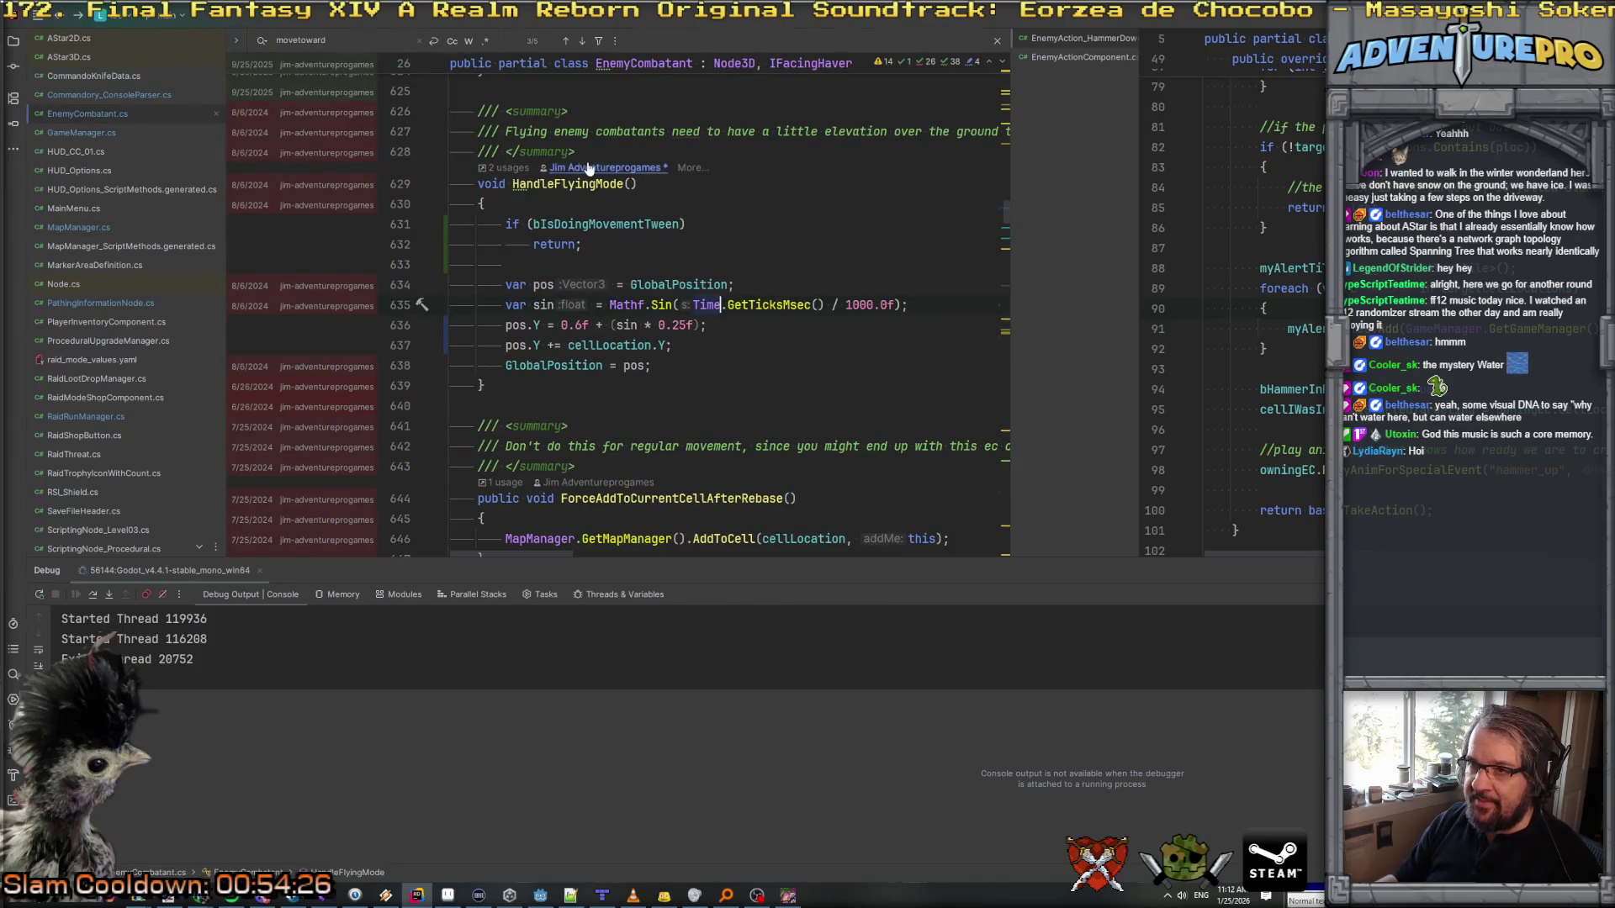
left_click(560, 169)
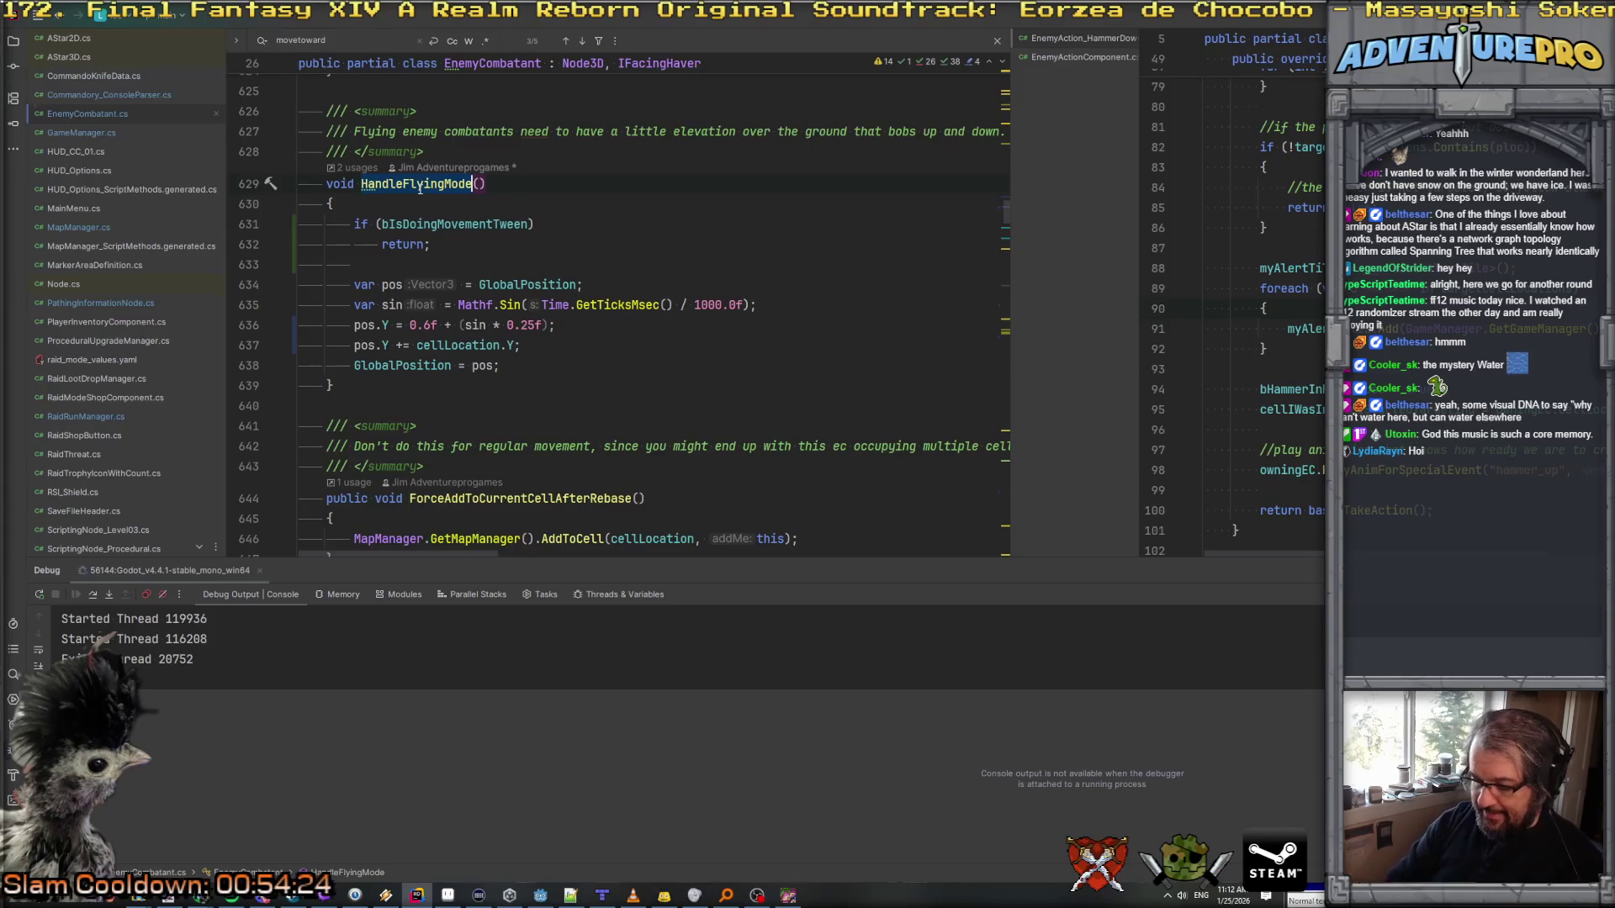
key("ctrl+shift+f")
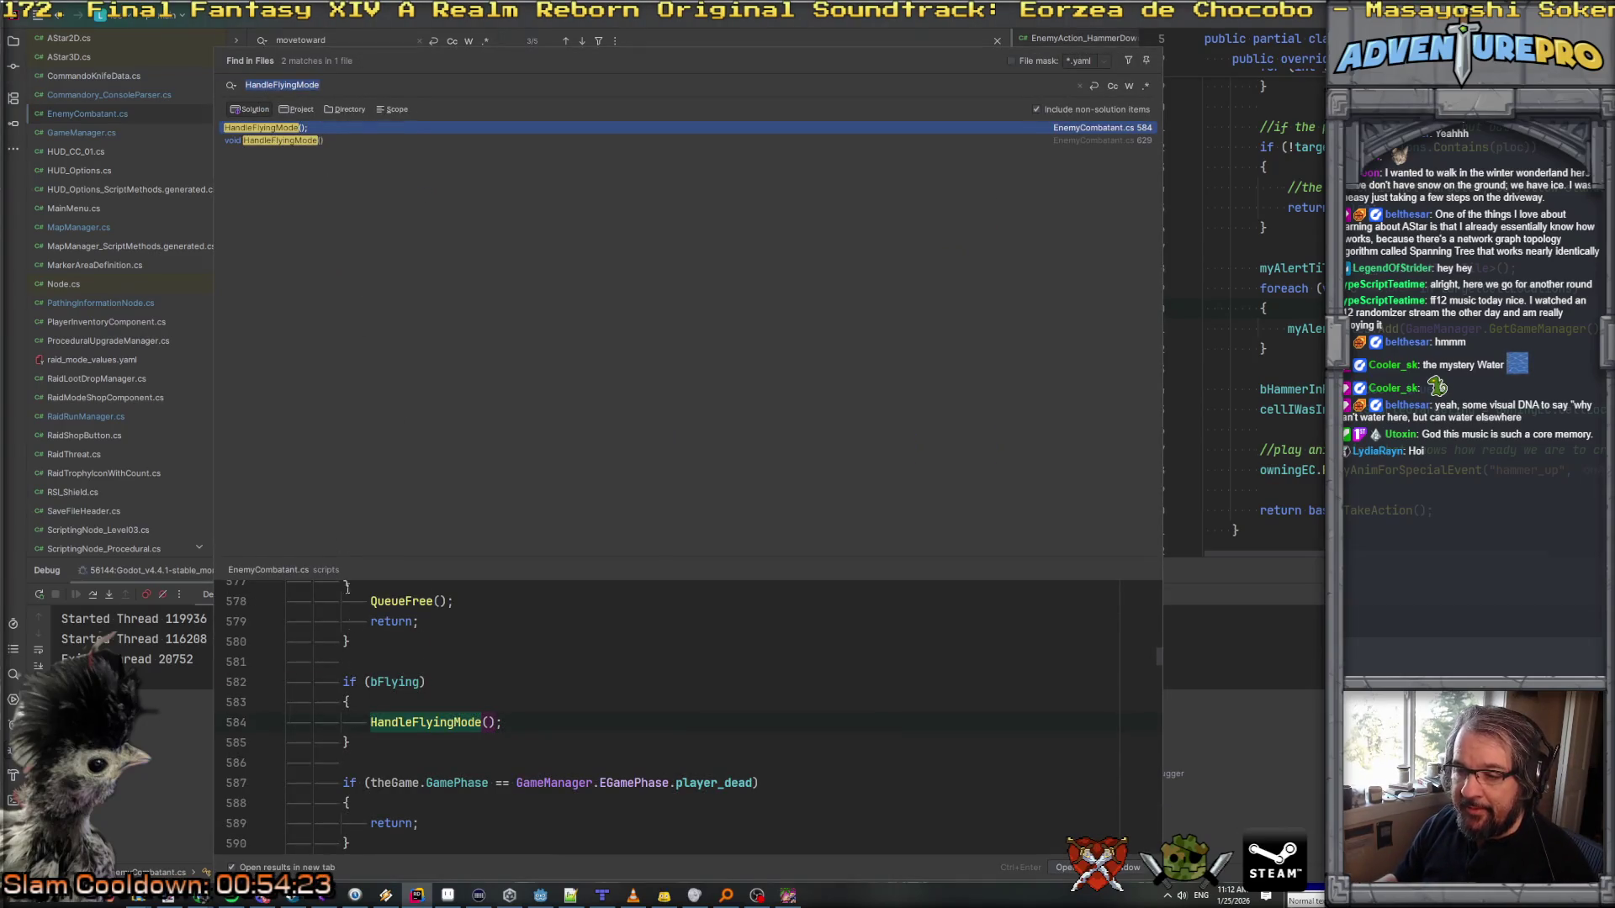
left_click(392, 682)
Step: Declare a 'float flightBobTimer;' field just below the CanFly property
left_click(392, 682, "ctrl")
left_click(558, 276)
key("Return")
key("Return")
type("float flight")
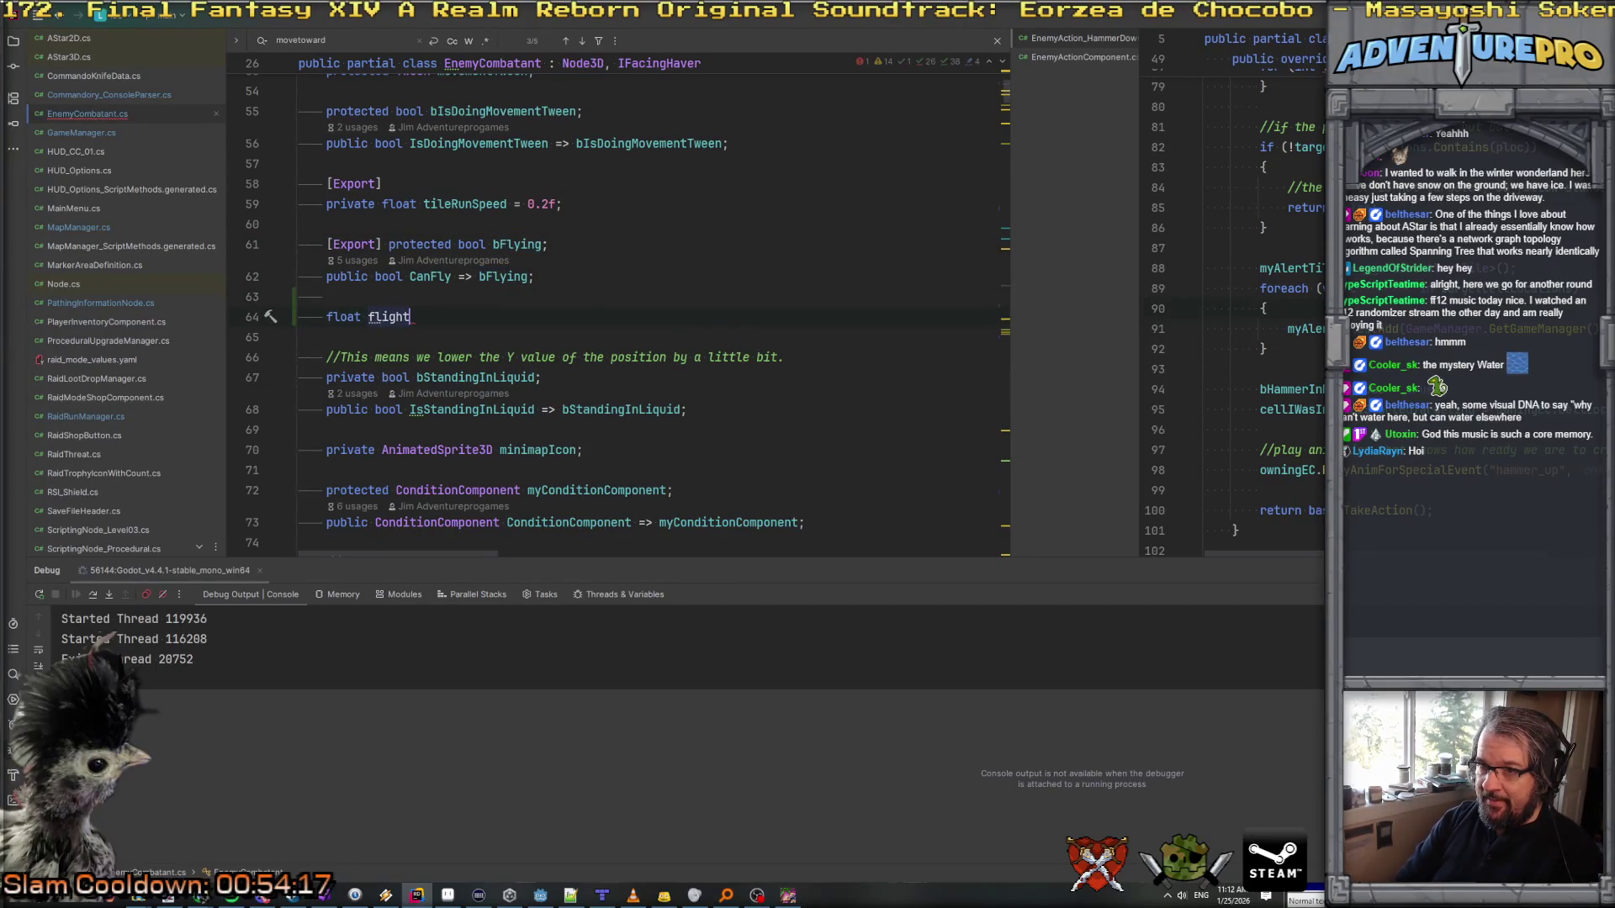
type("BobTimer;")
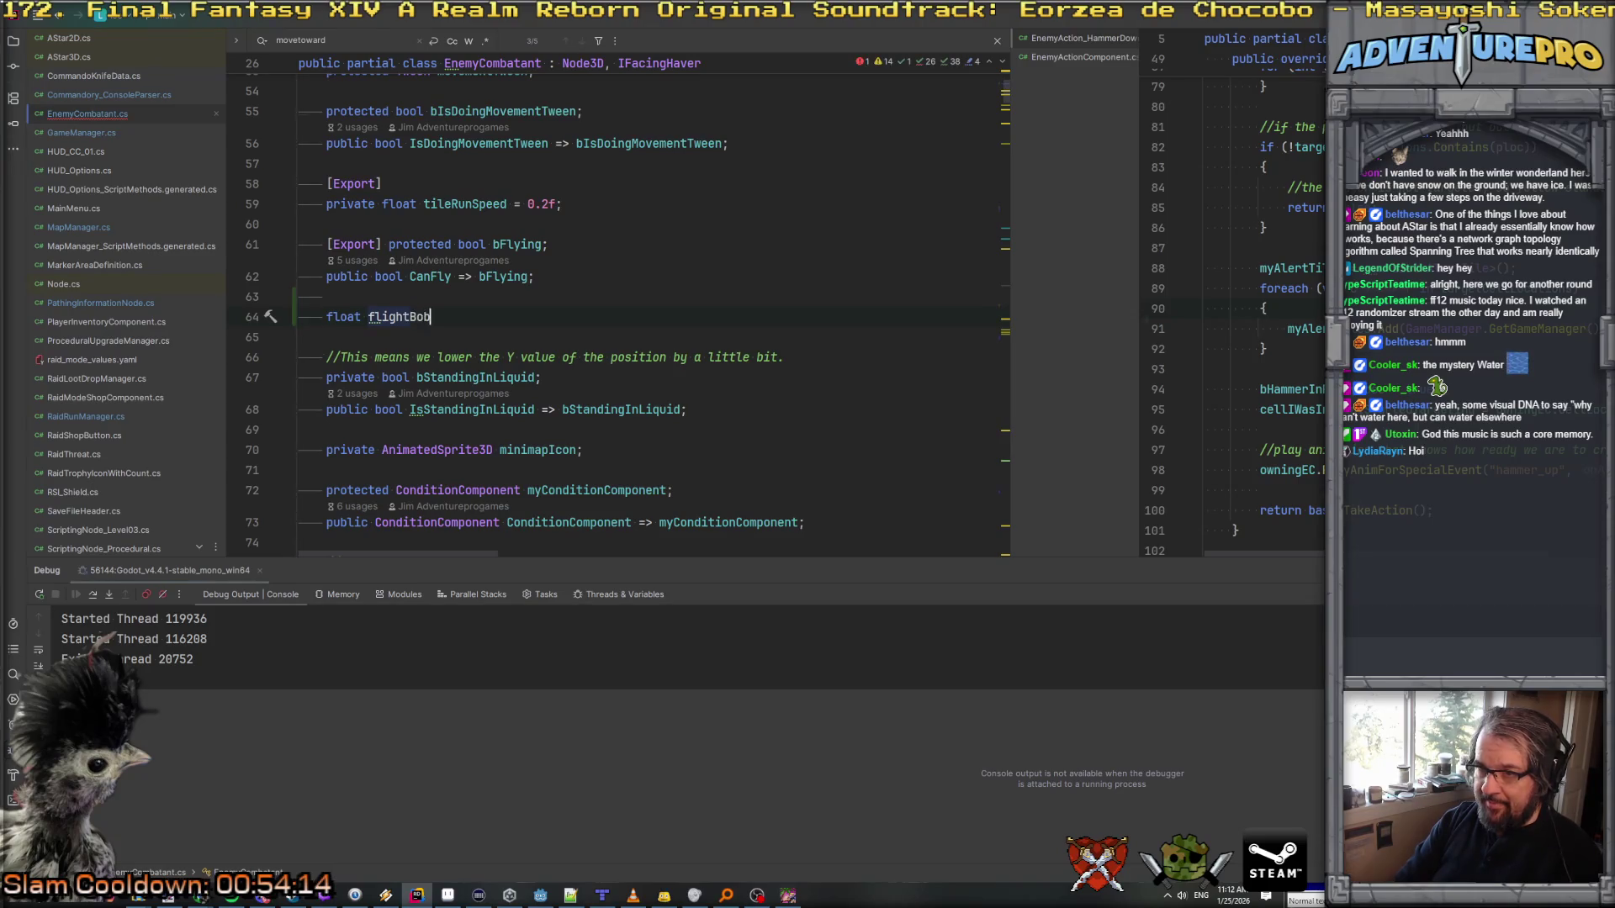
key("Left")
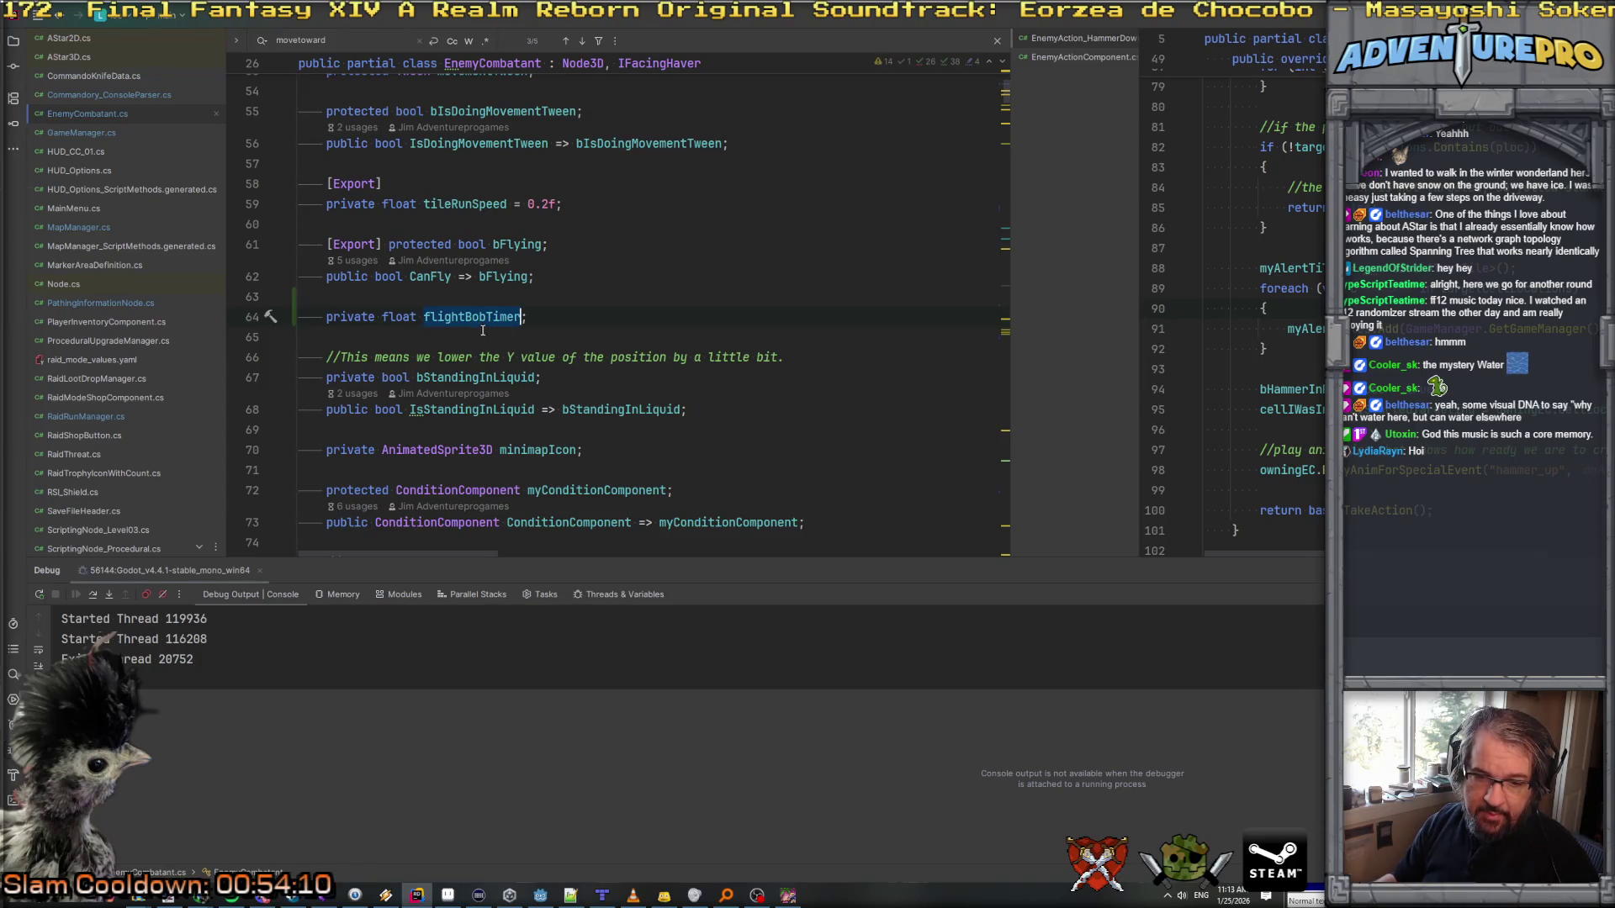
mouse_move(450, 330)
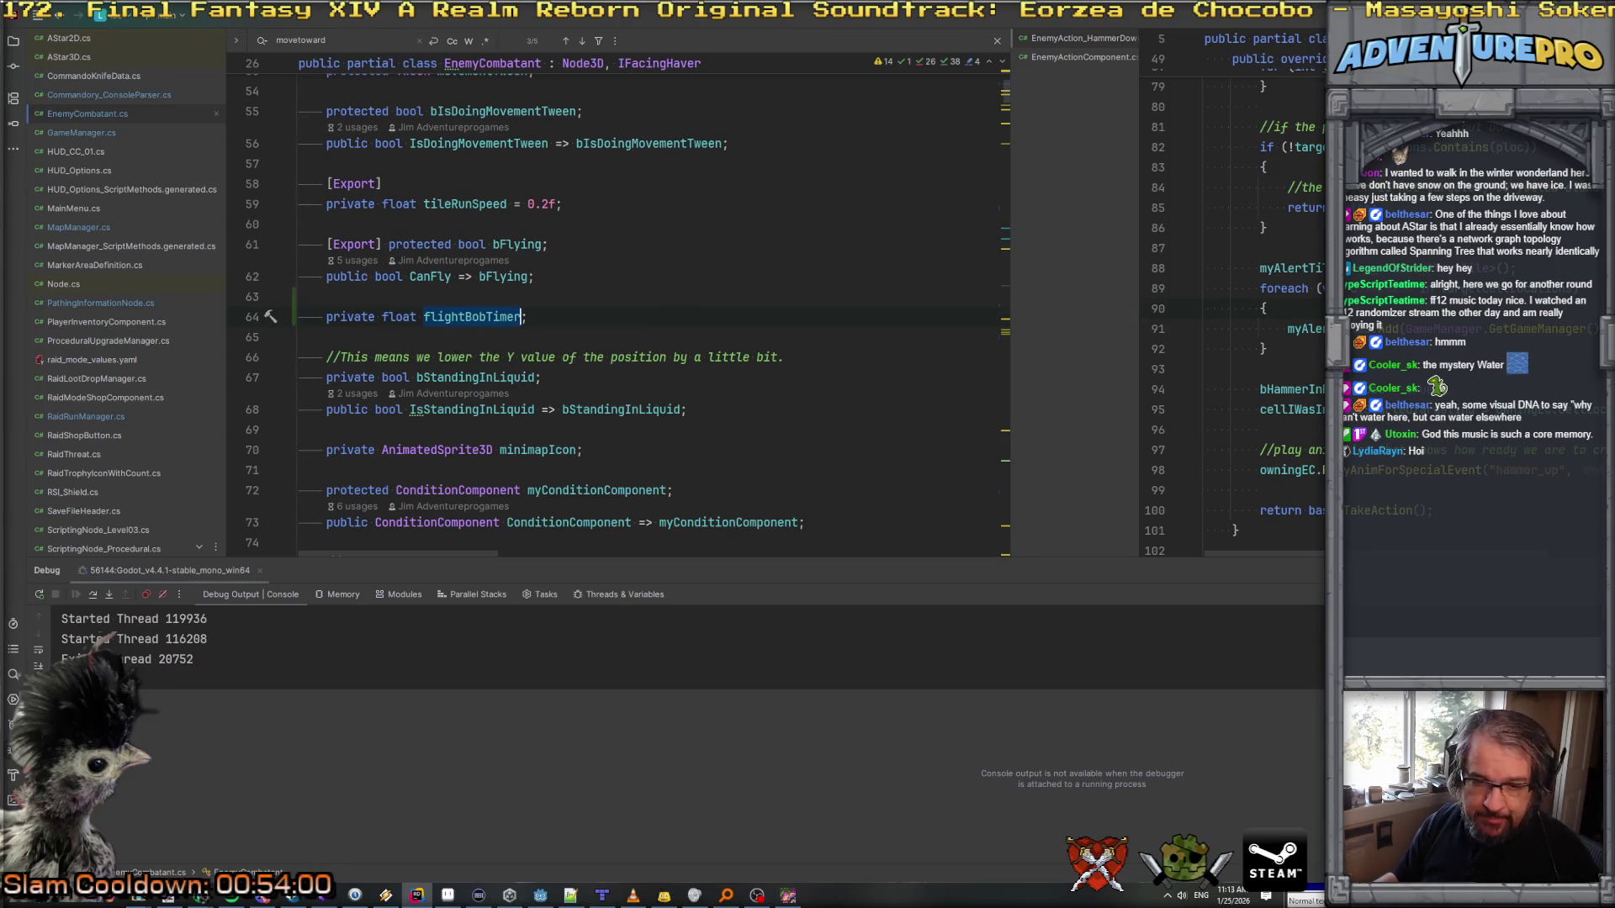
left_click(631, 336)
key("ctrl+alt+Left")
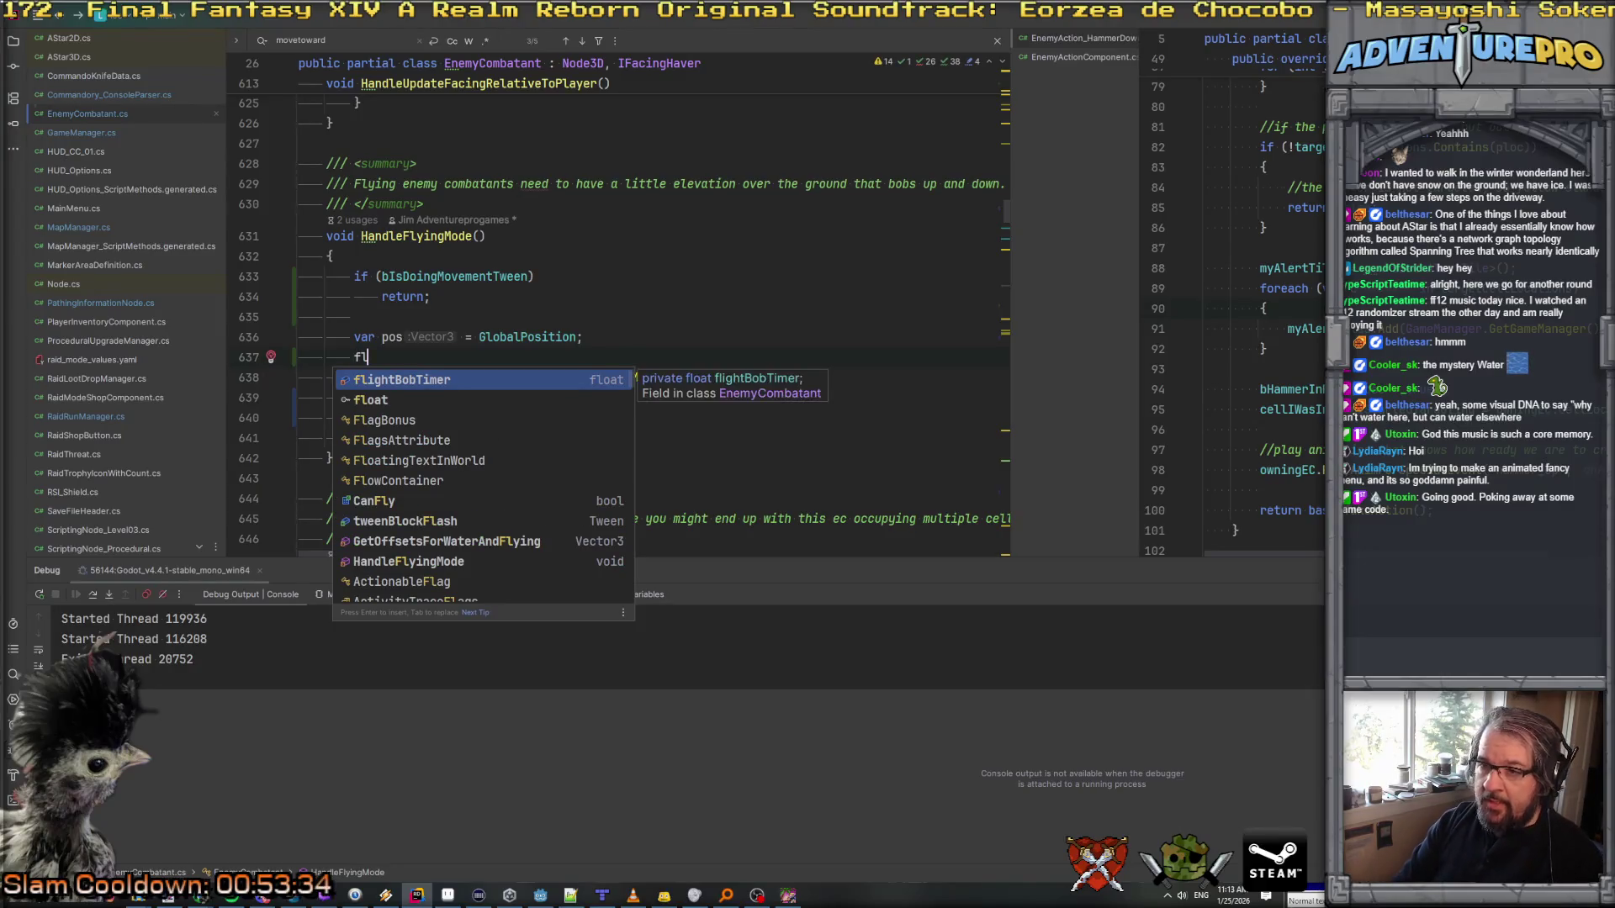
Step: Add 'flightBobTimer += Time.GetTicksMsec();' in HandleFlyingMode
key("Return")
type("+=")
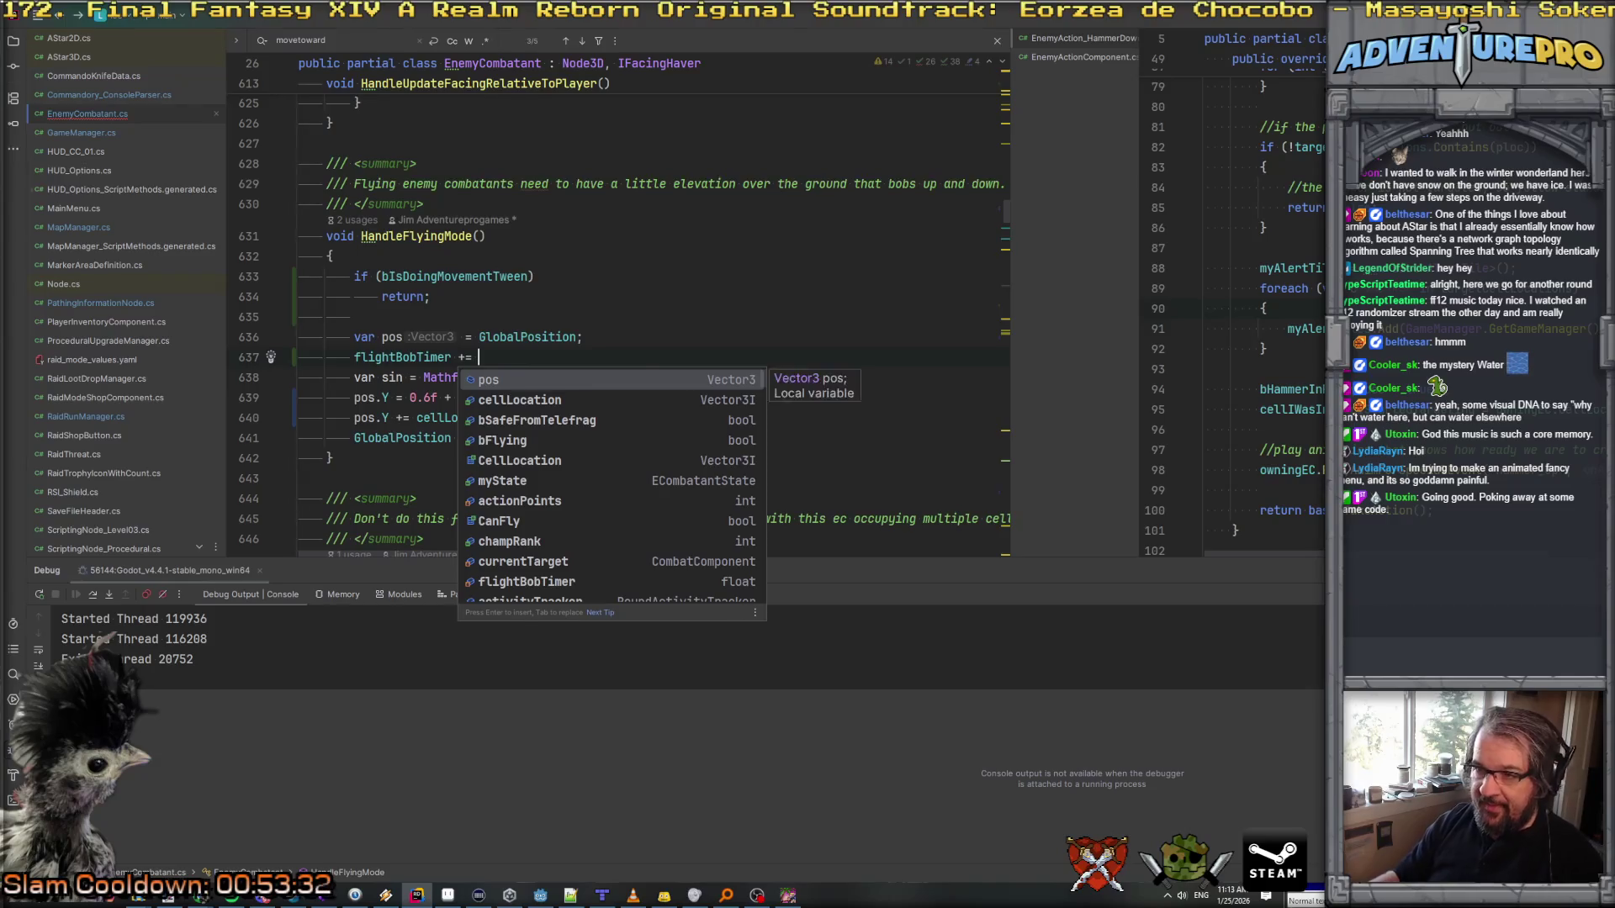
key("Escape")
left_click_drag(508, 377, 660, 379)
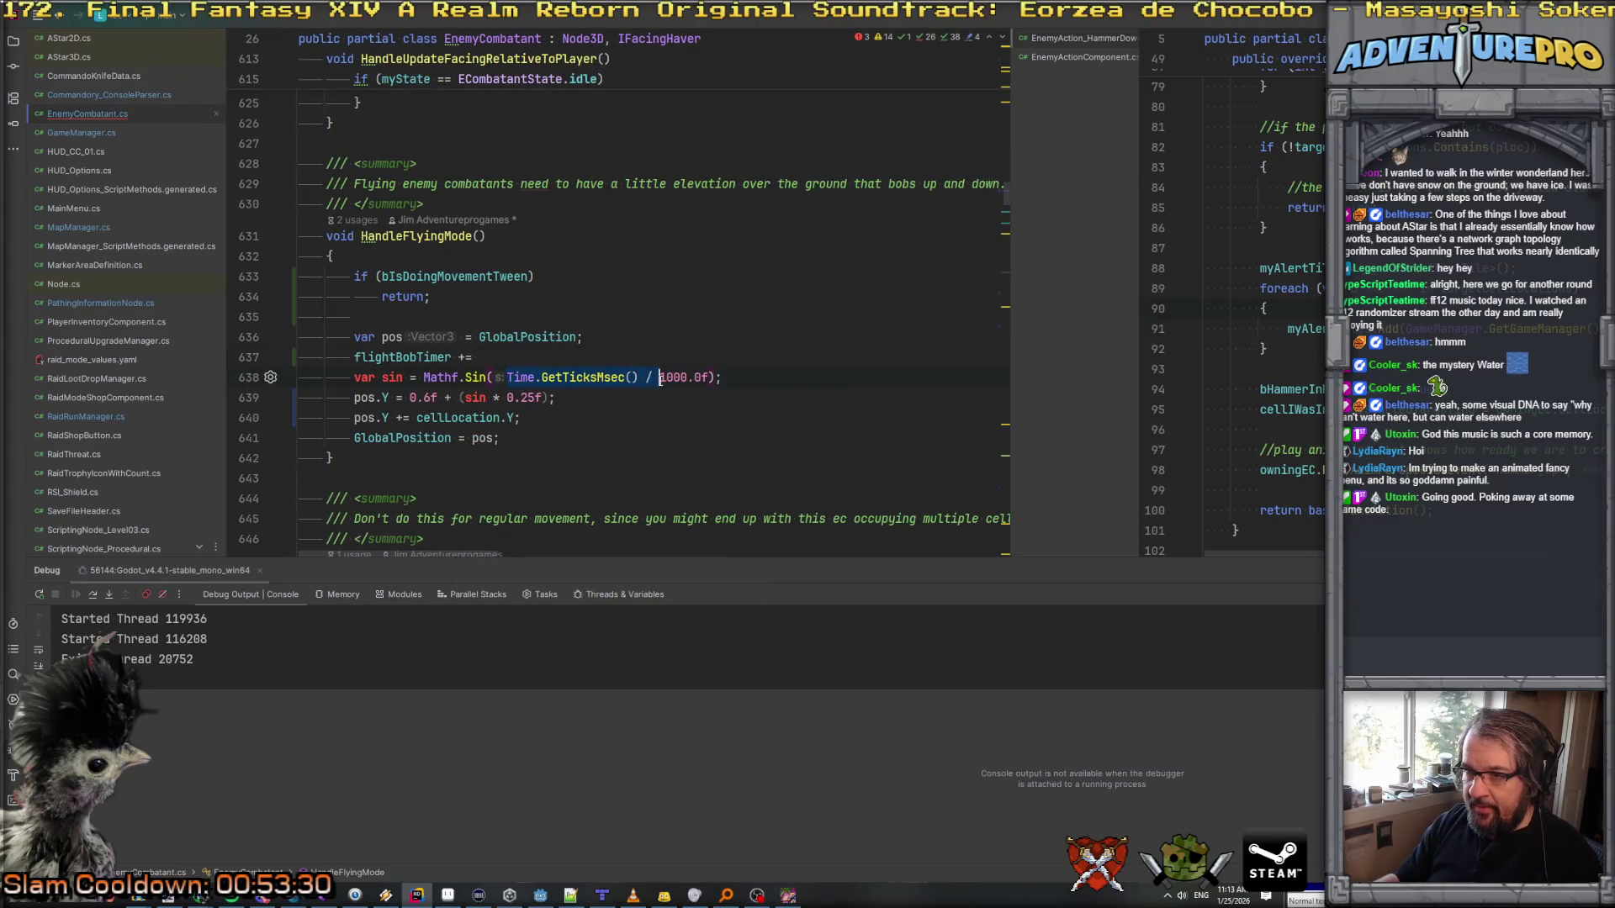
key("ctrl+c")
left_click(564, 358)
key("ctrl+v")
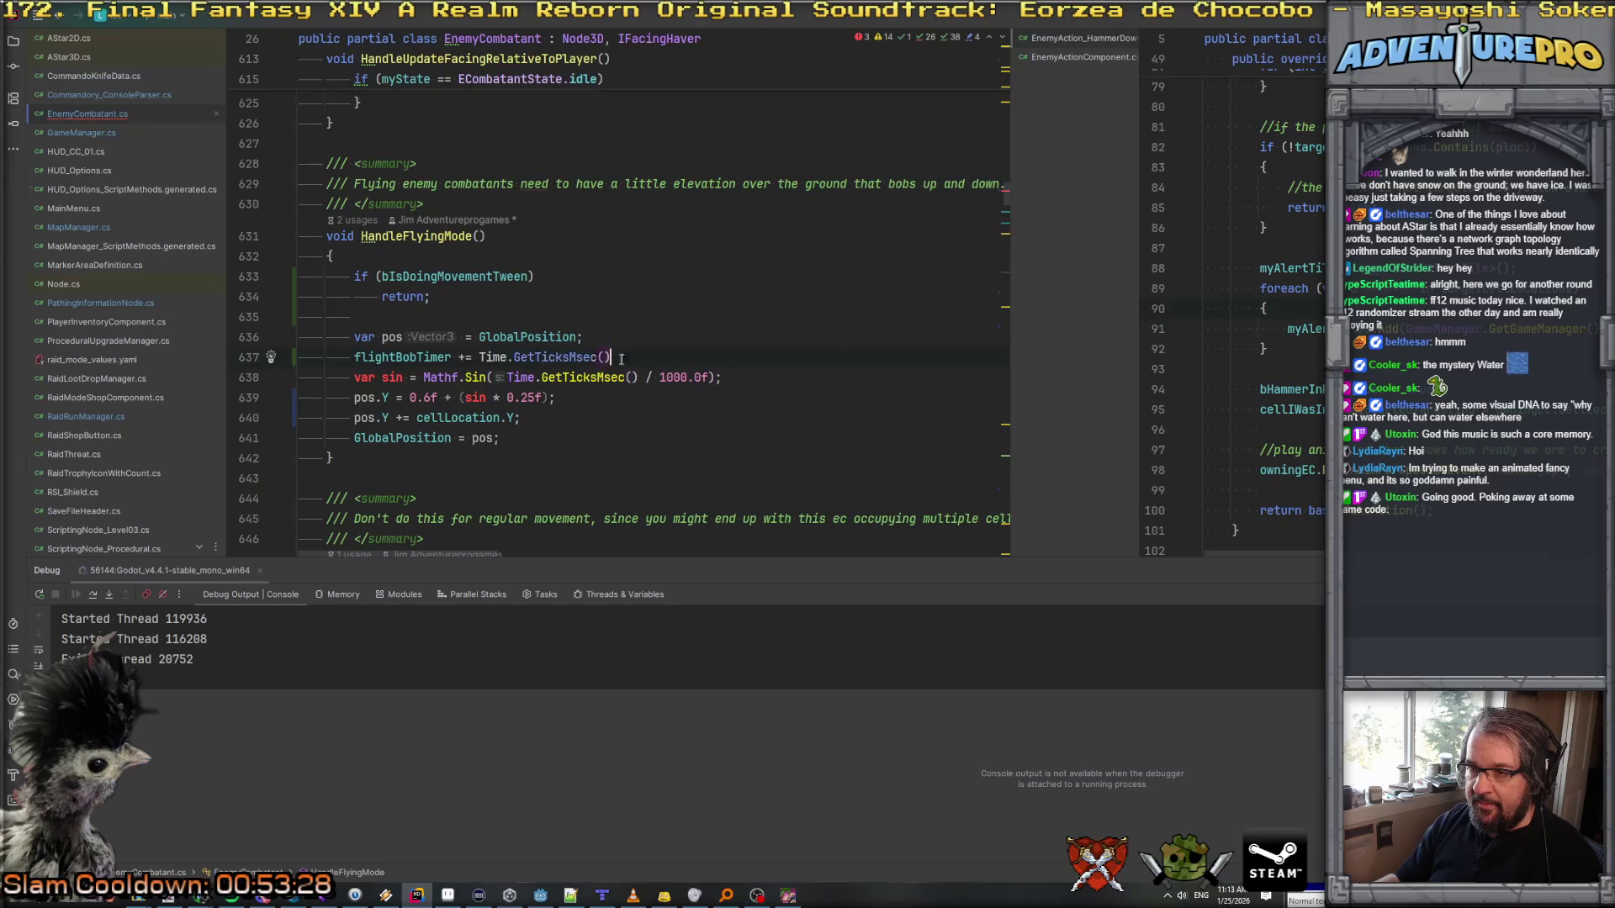
type(";")
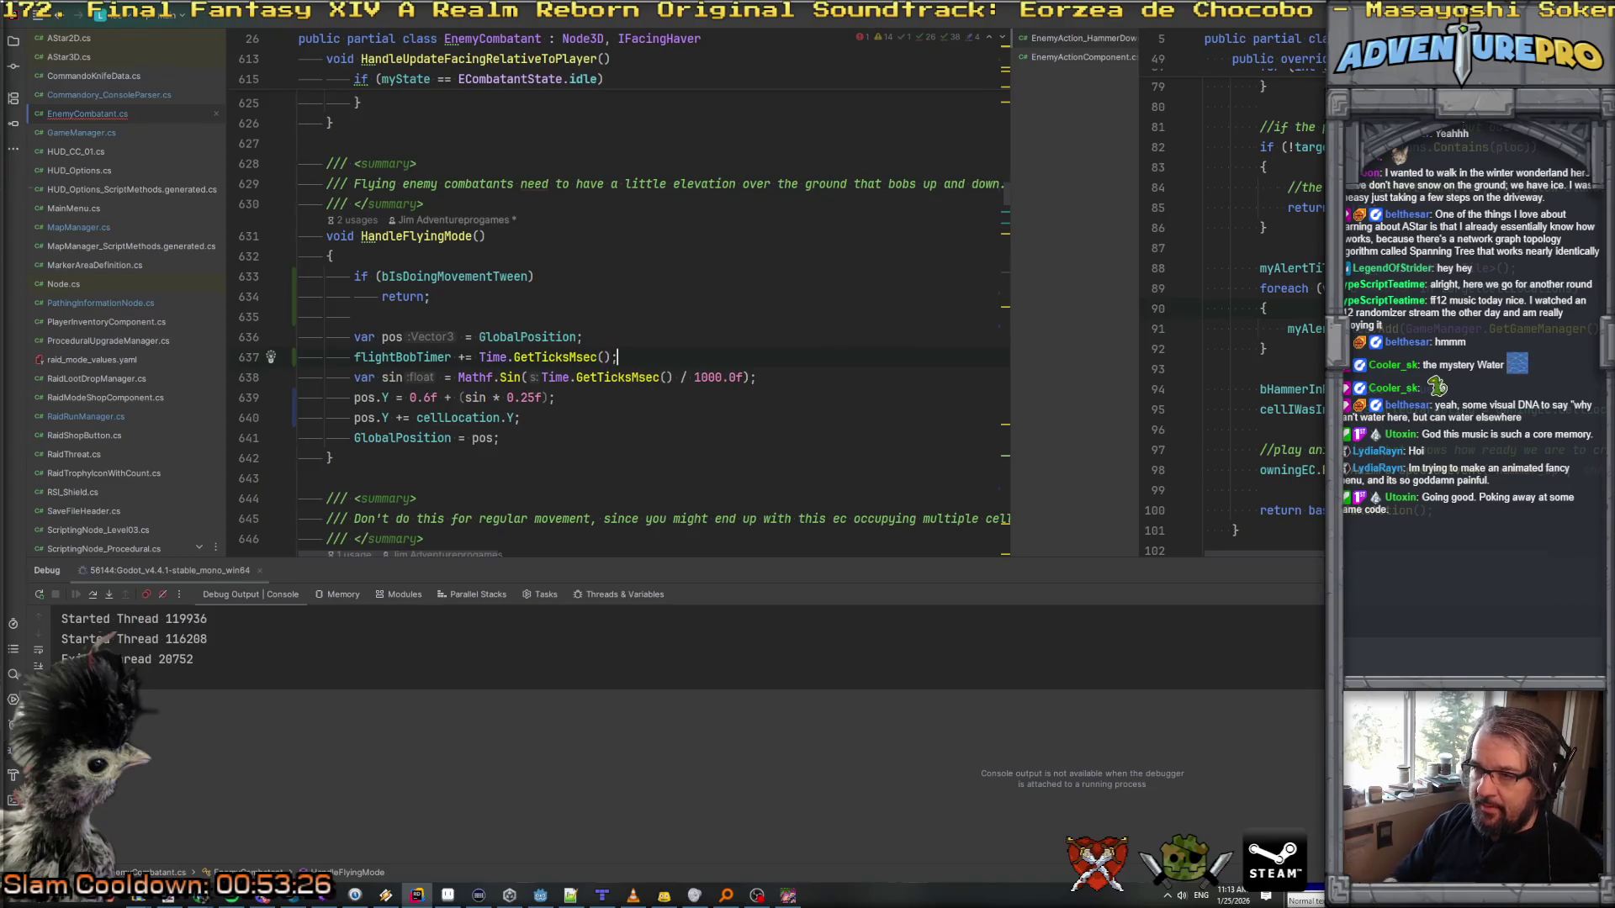
Step: Replace Time.GetTicksMsec() inside the Mathf.Sin call with flightBobTimer
double_click(418, 359)
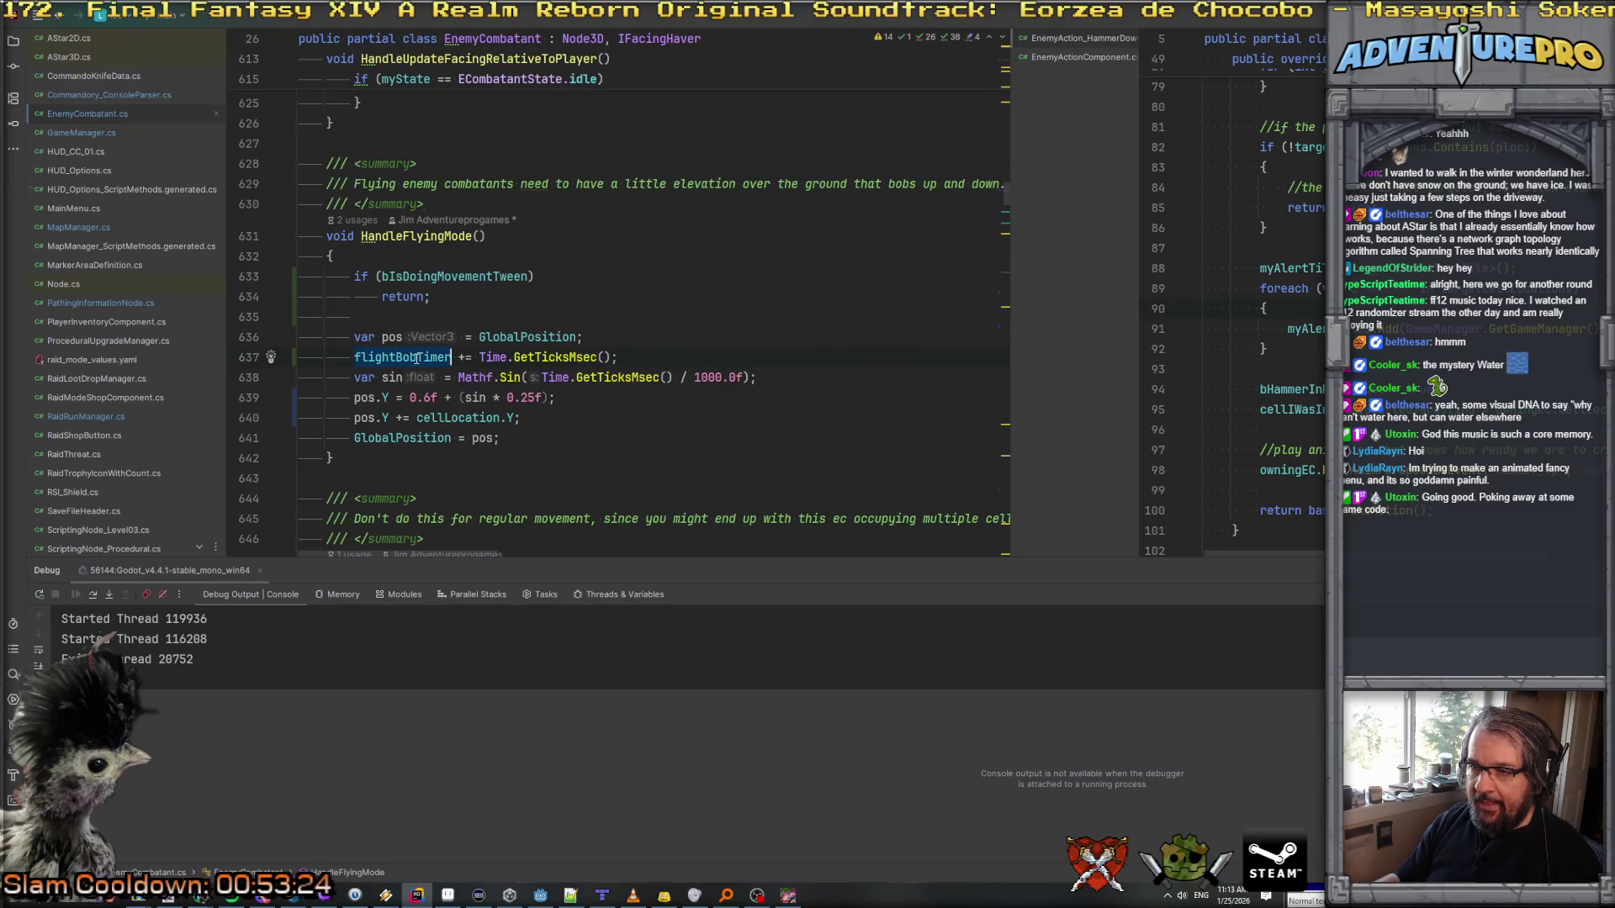
key("ctrl+c")
left_click_drag(542, 379, 675, 379)
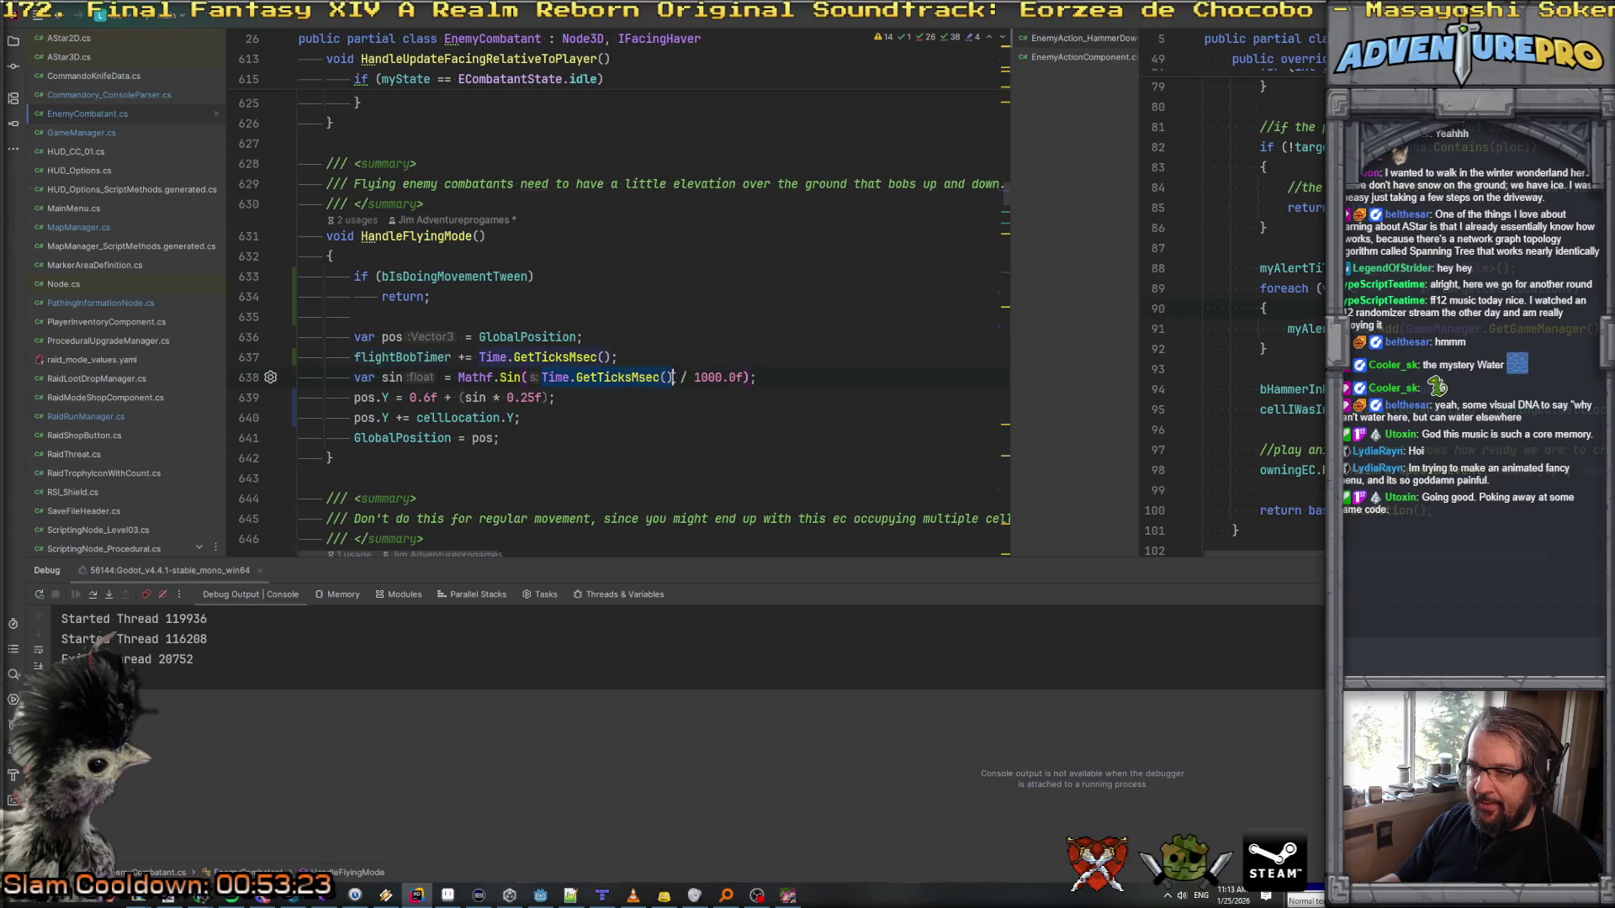
key("ctrl+v")
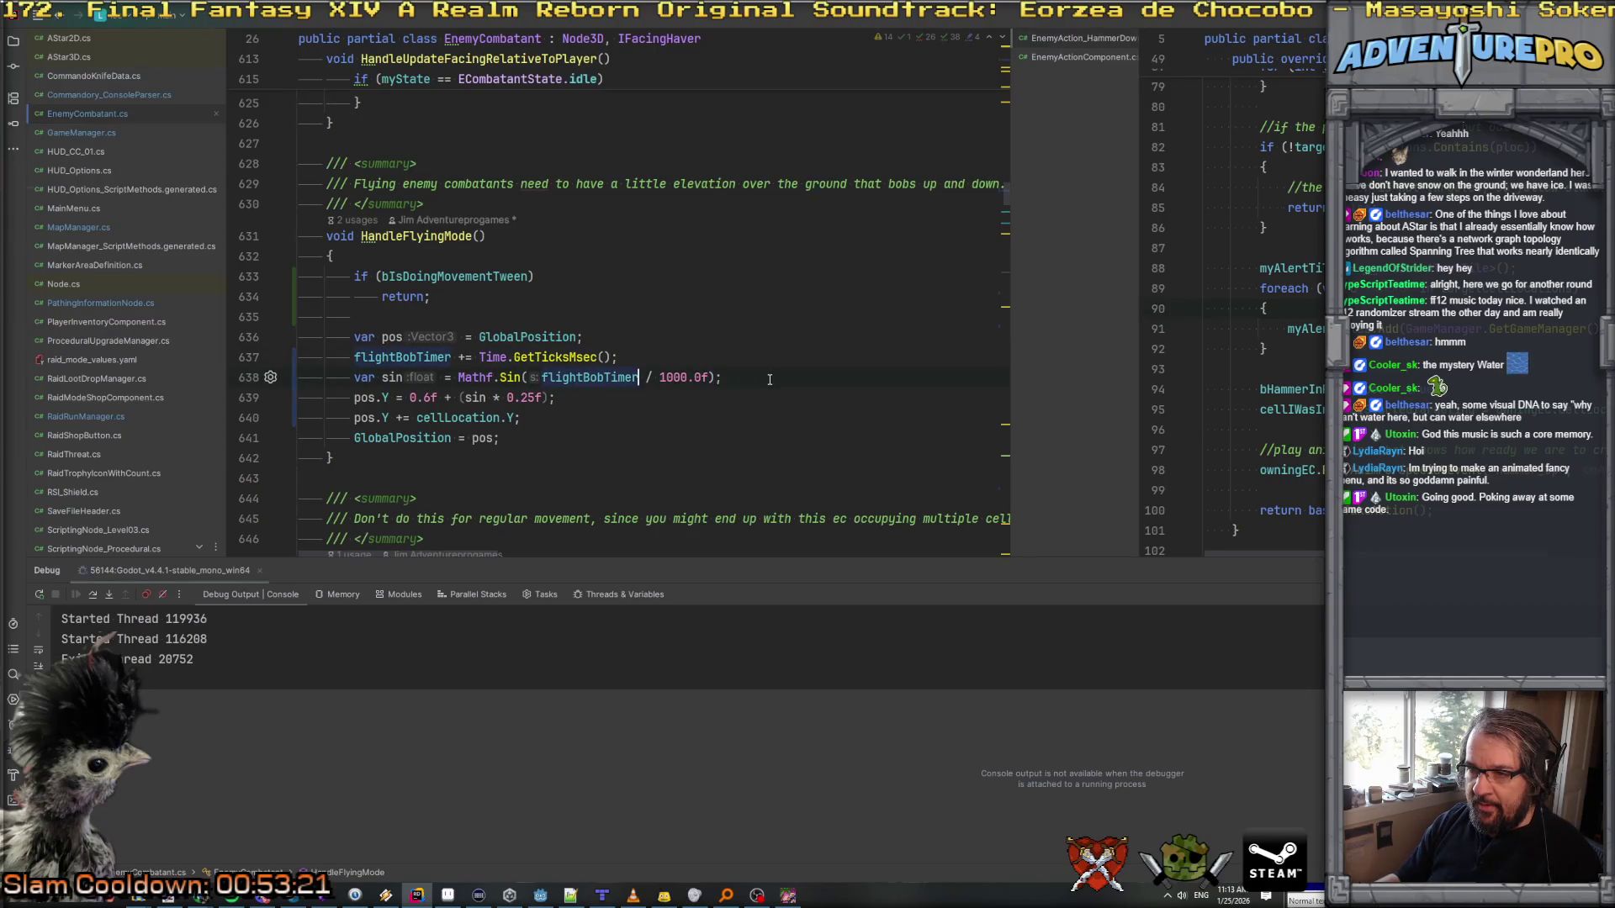
Step: Add 'flightBobTimer %= 1000.0f;' below the accumulator line
key("Up")
key("End")
key("Return")
type("fl")
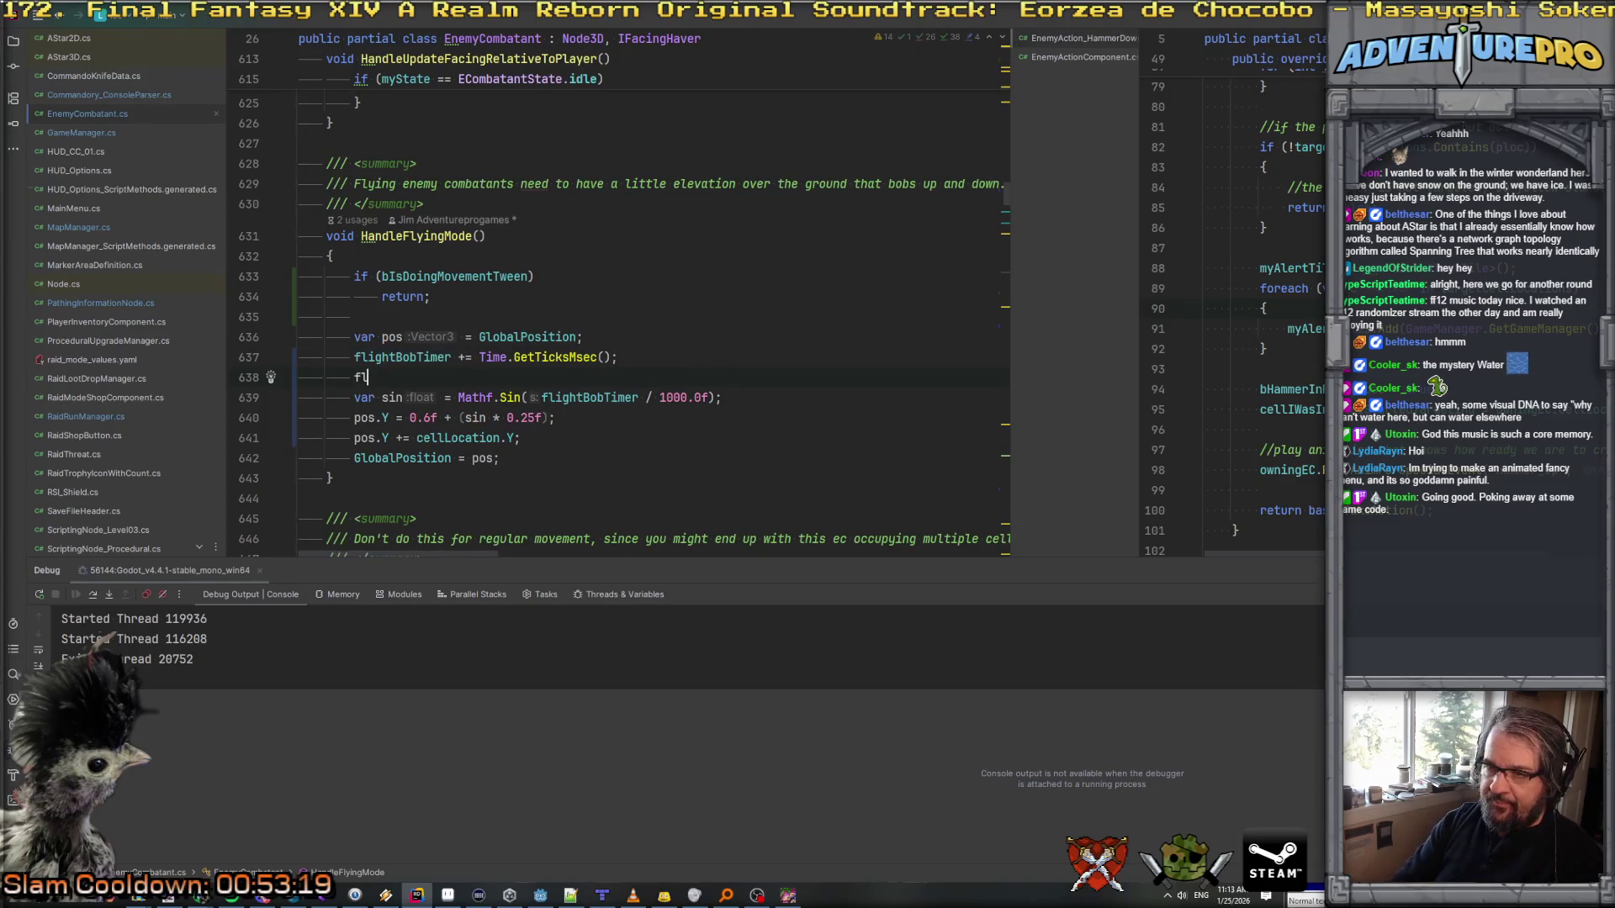
key("Return")
type("%= 1000;")
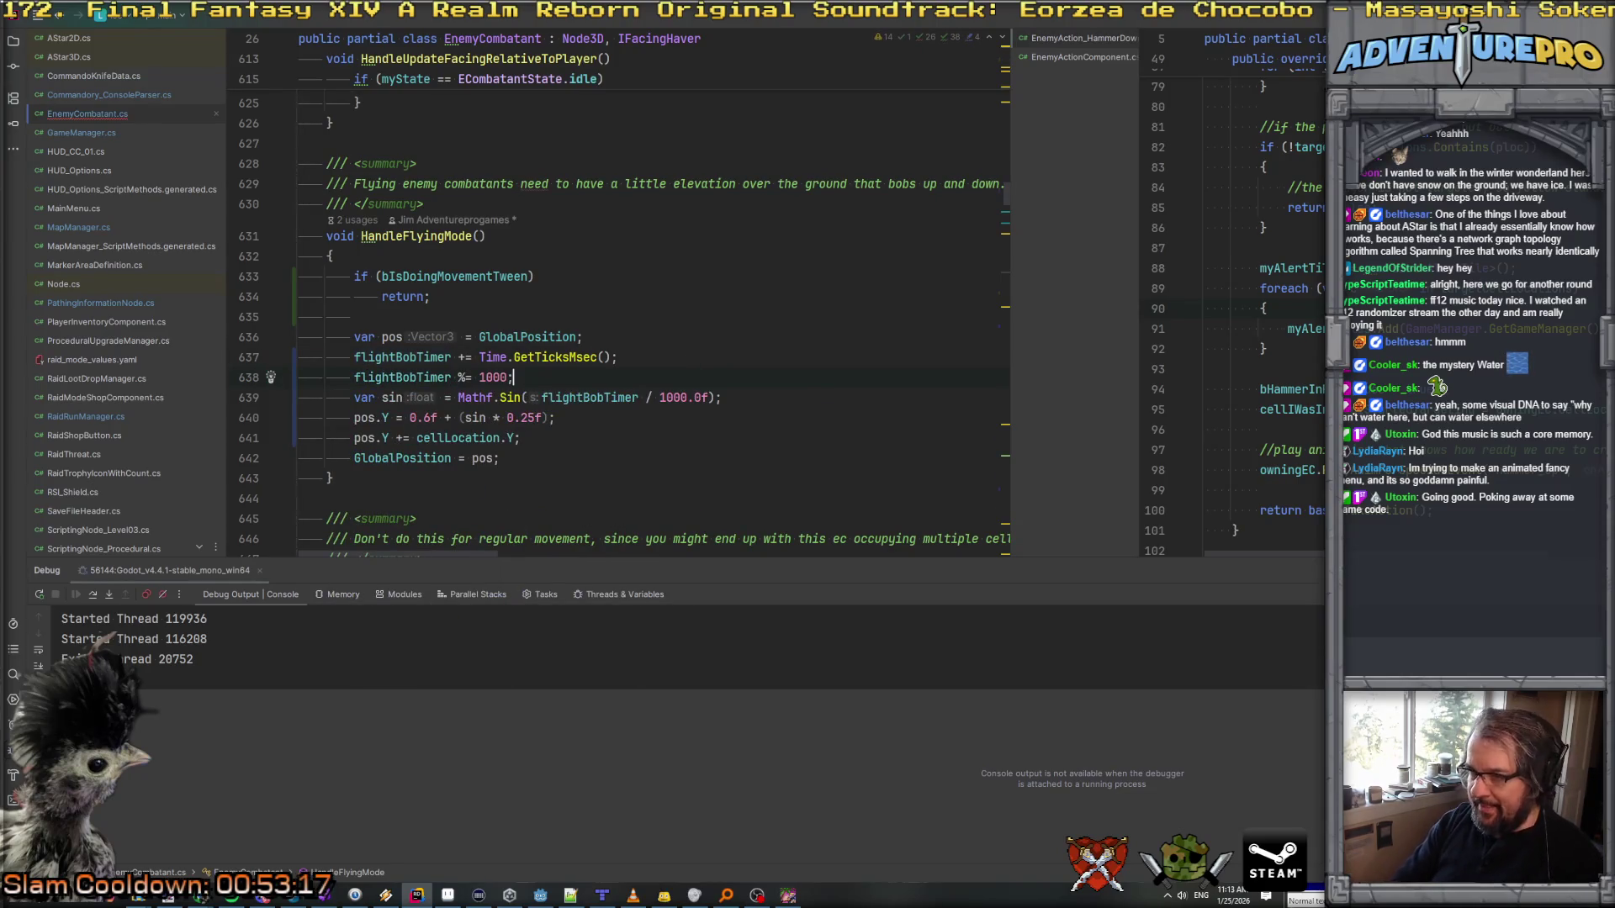
key("BackSpace")
type(".0f;")
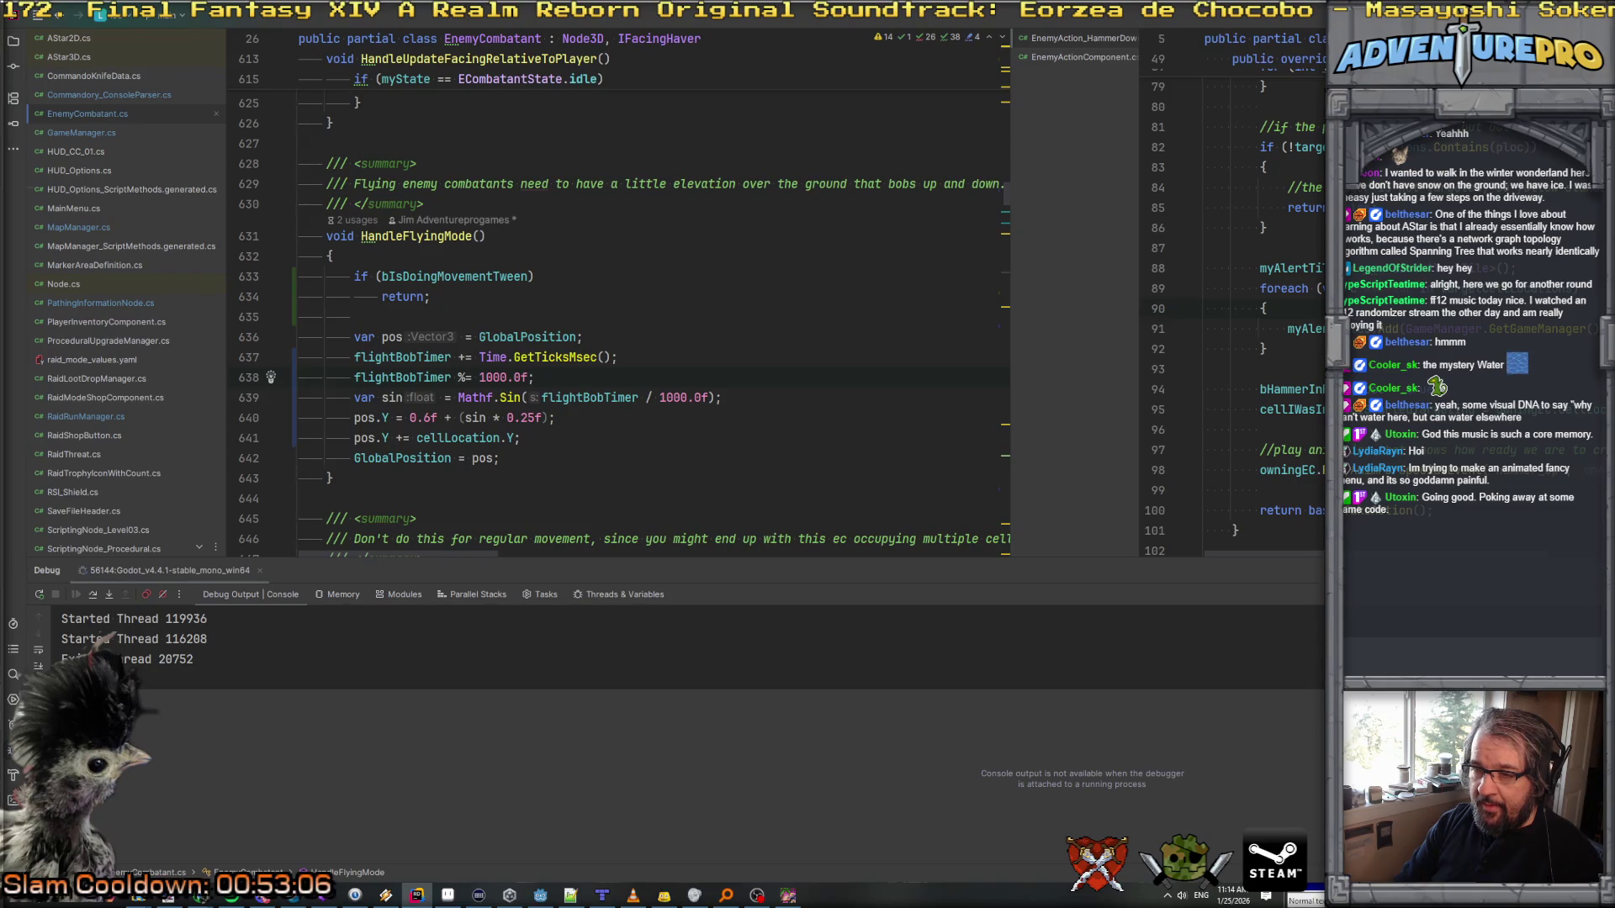
left_click(707, 335)
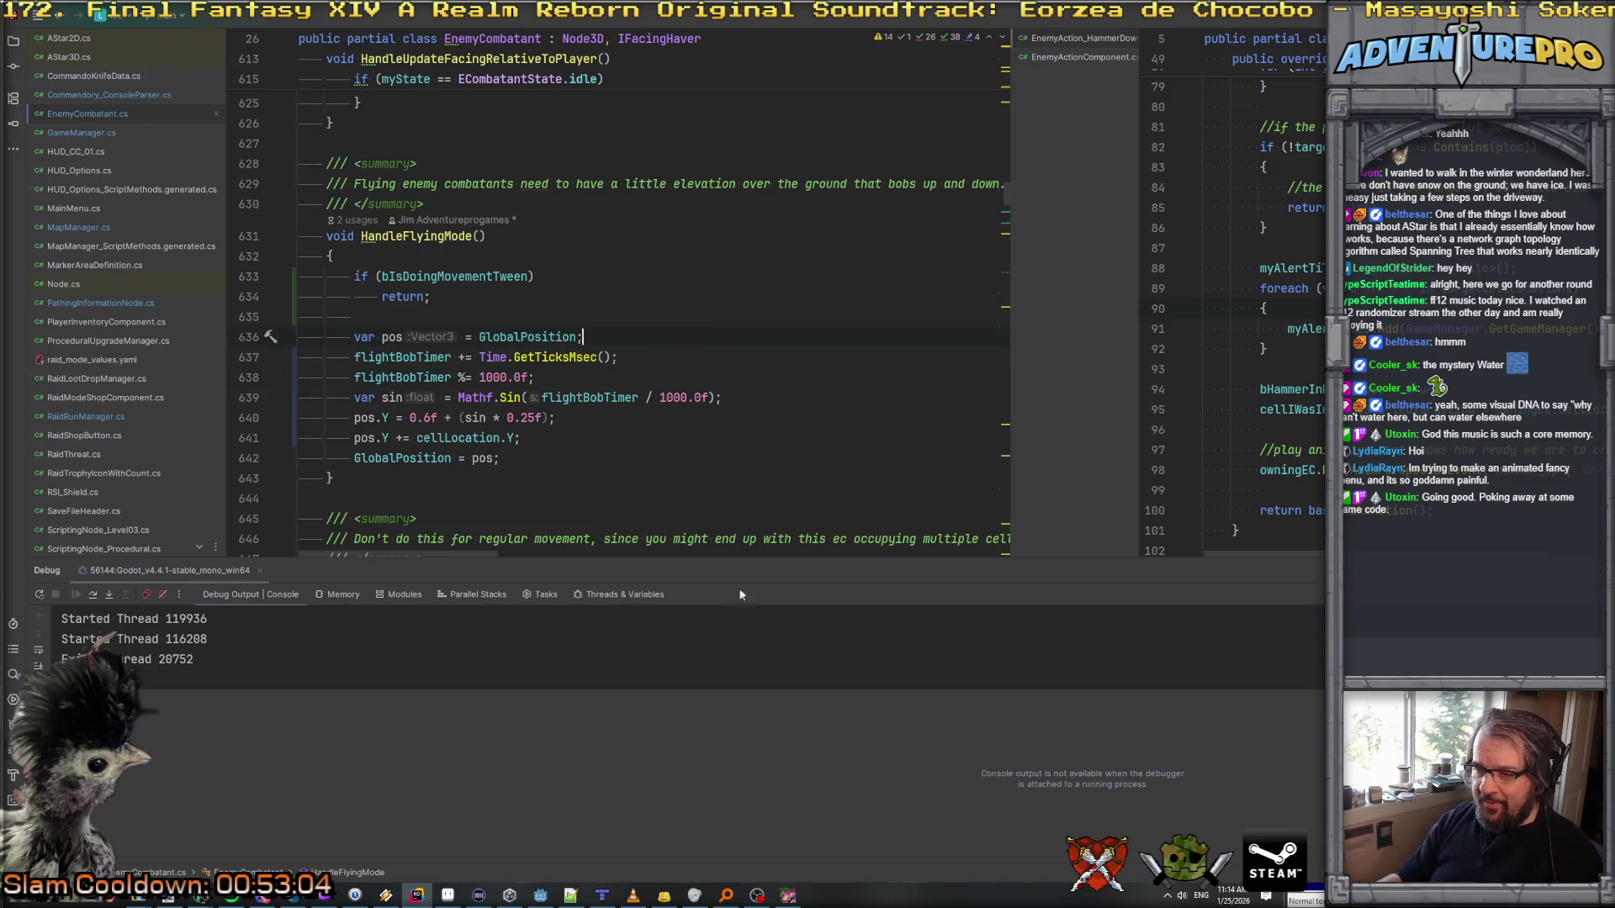
left_click(787, 895)
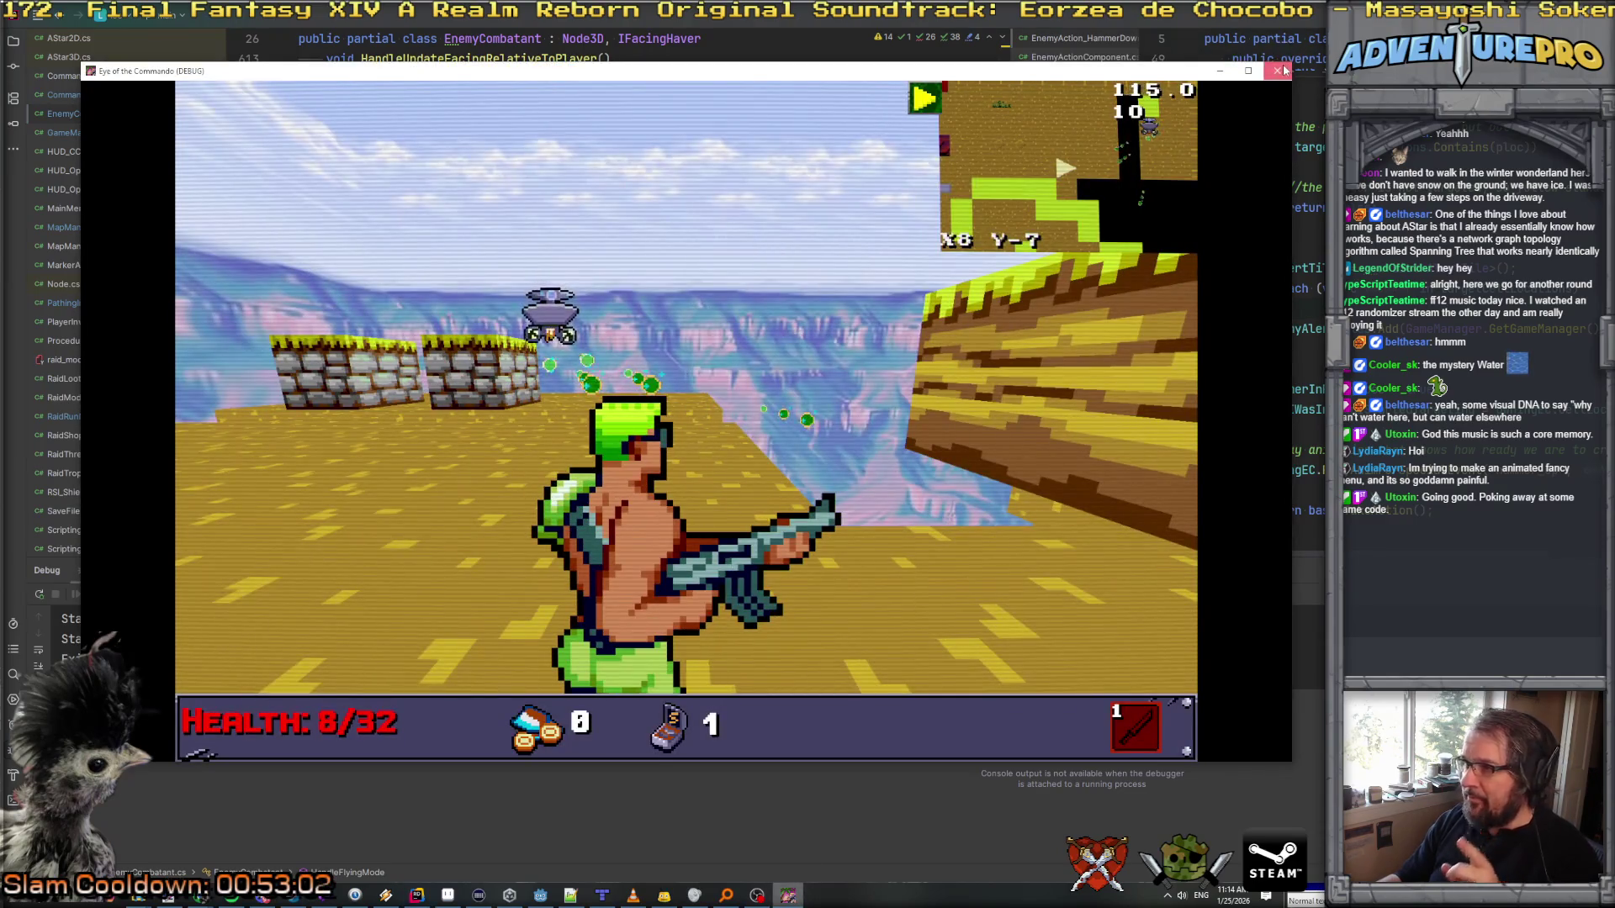
Step: Close the old debug game and start a fresh debug run of level_test from Godot
left_click(1282, 71)
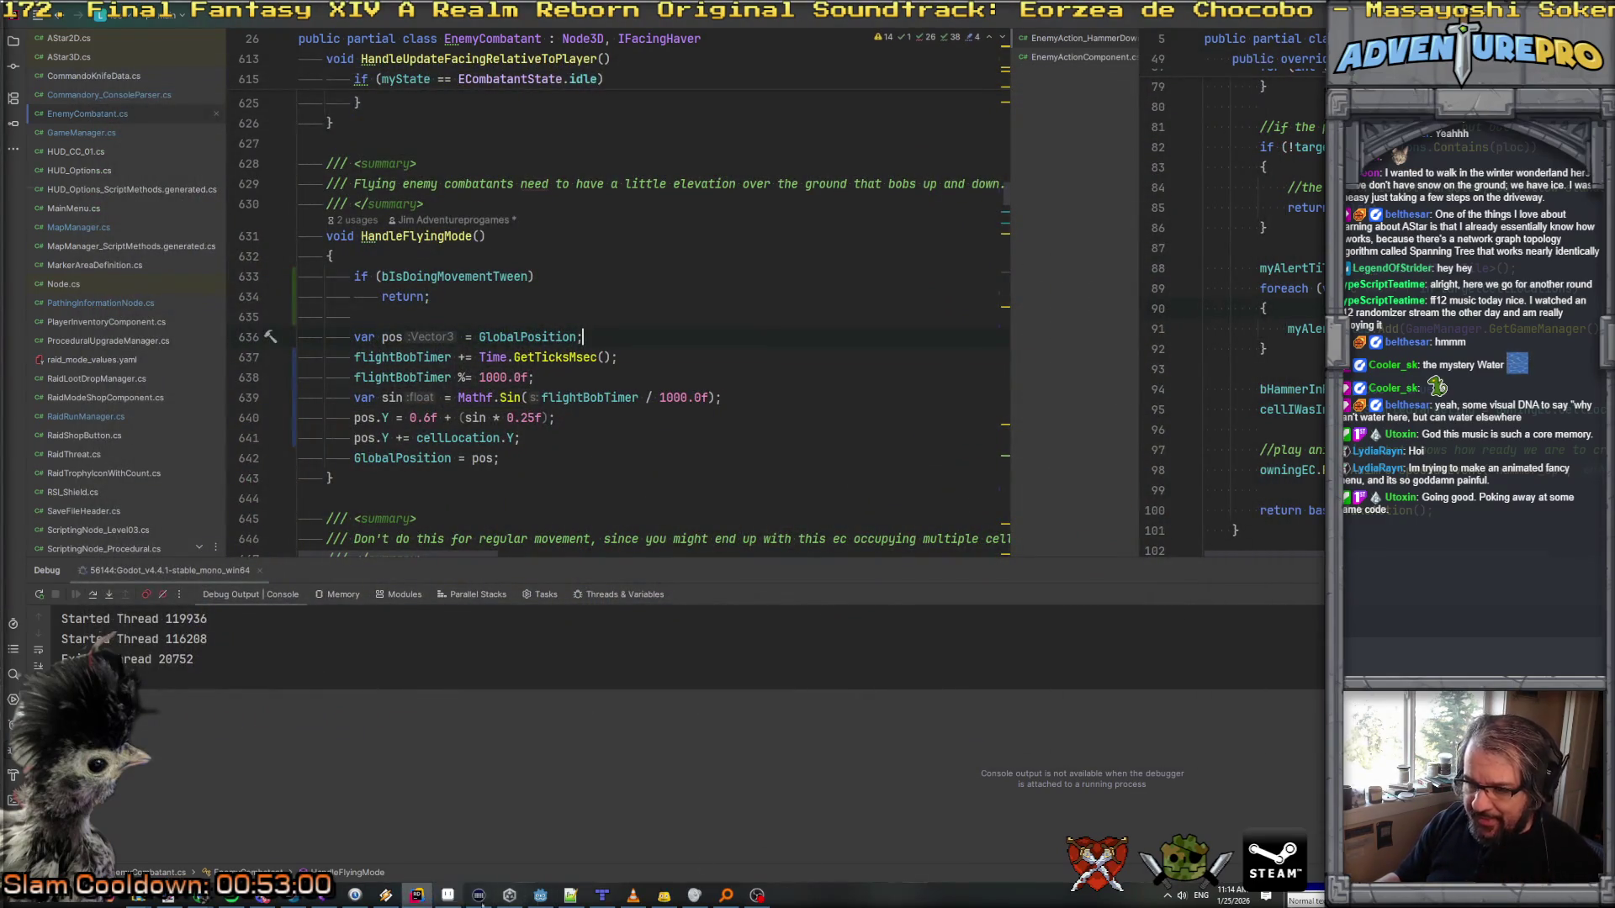
left_click(540, 898)
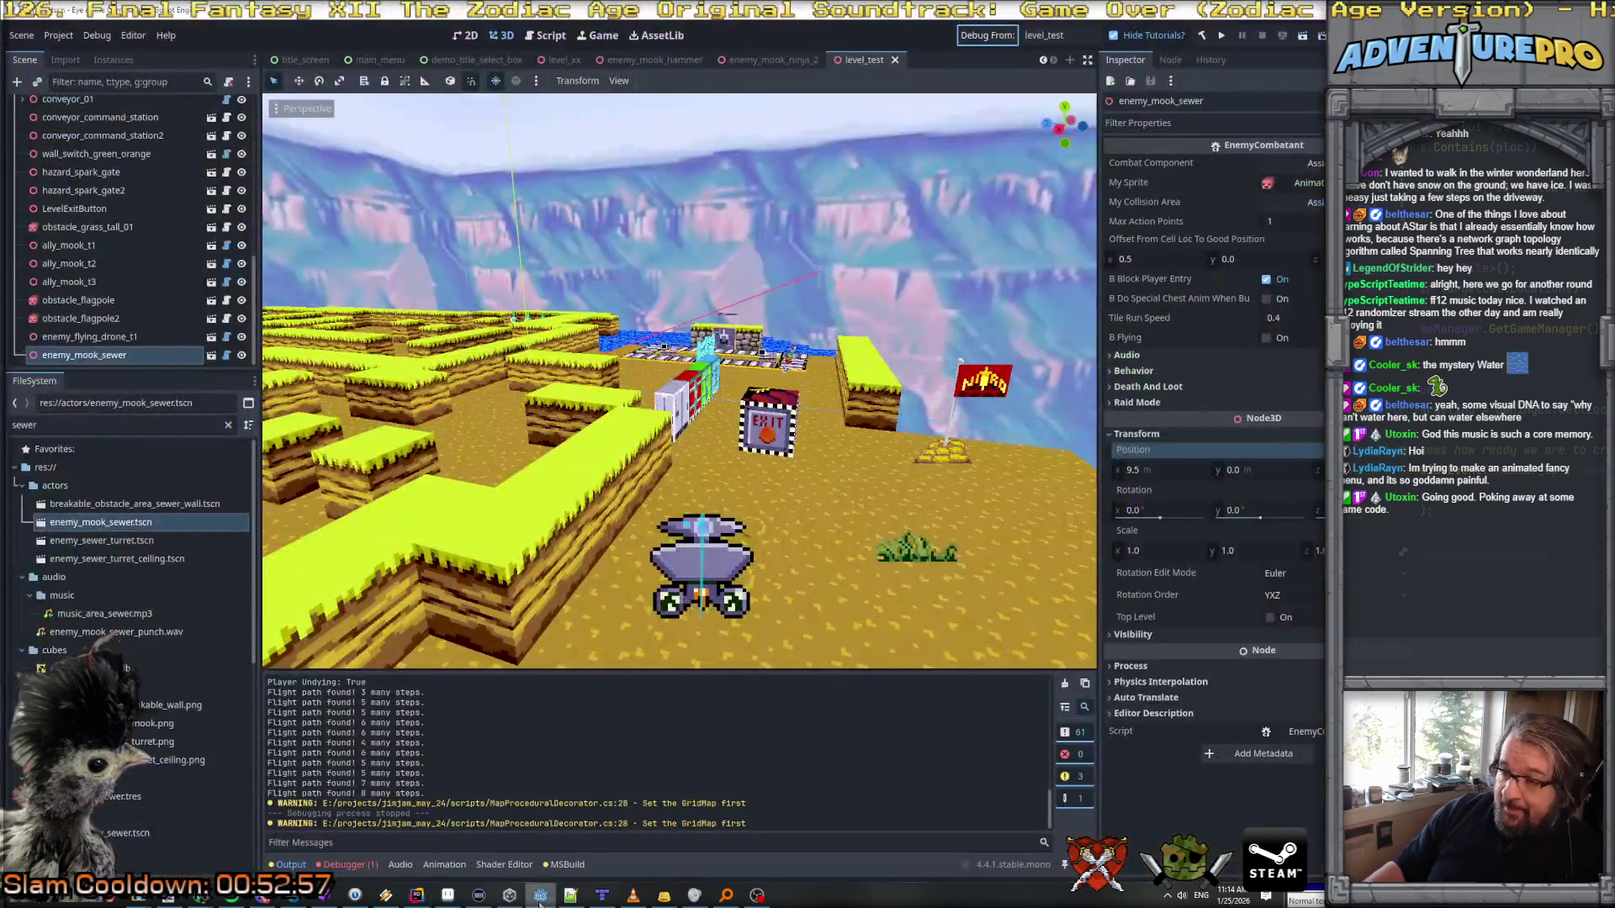
left_click(984, 38)
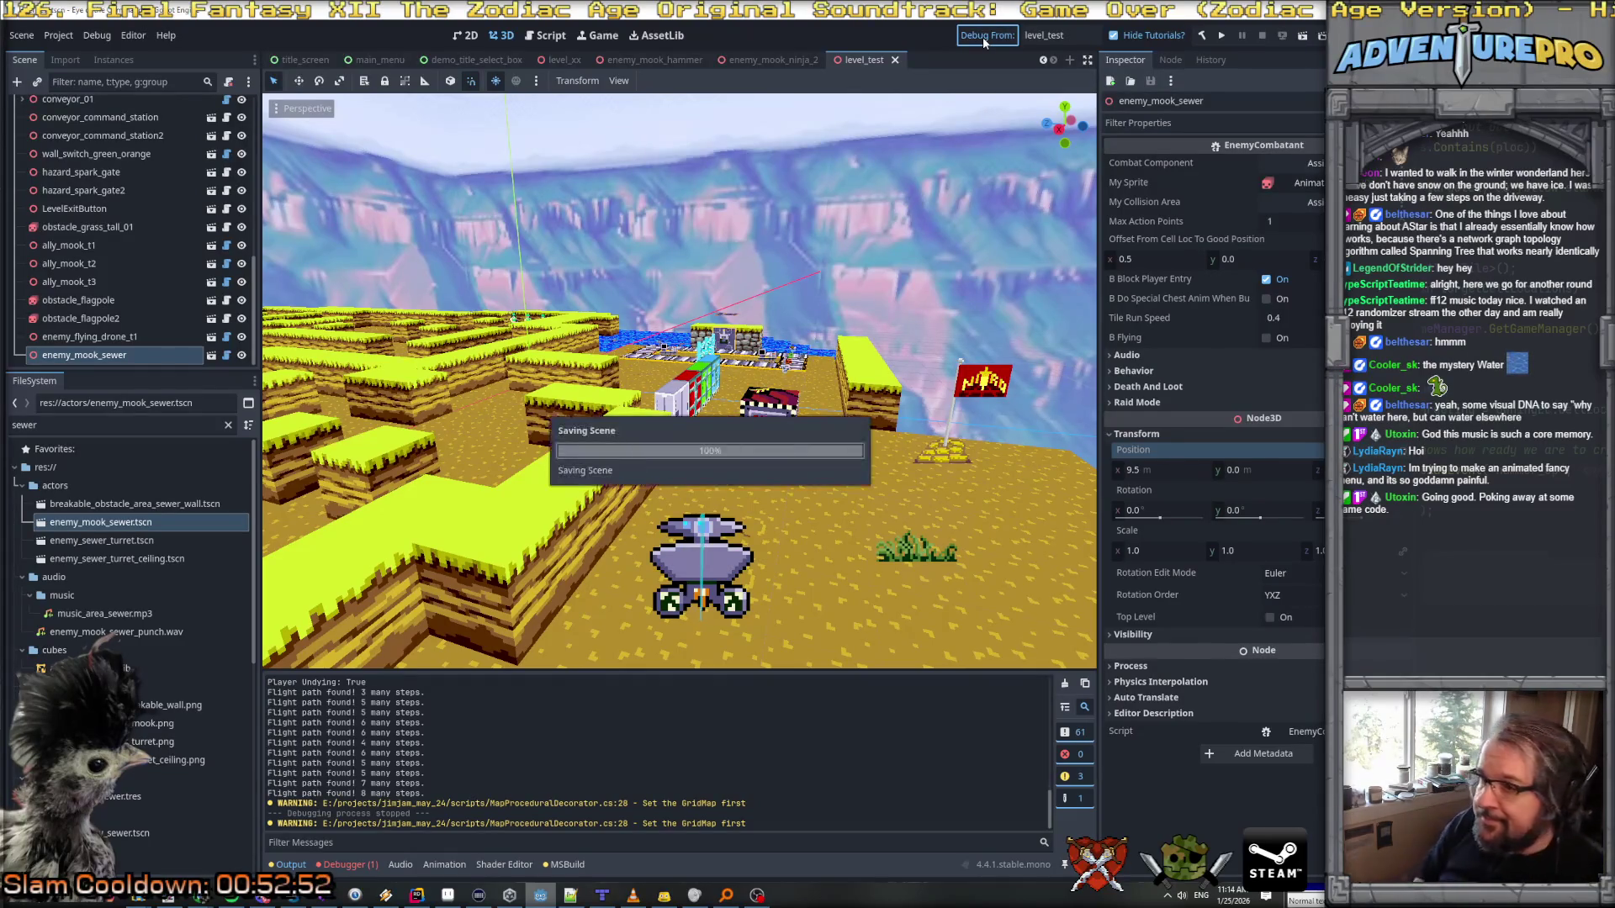
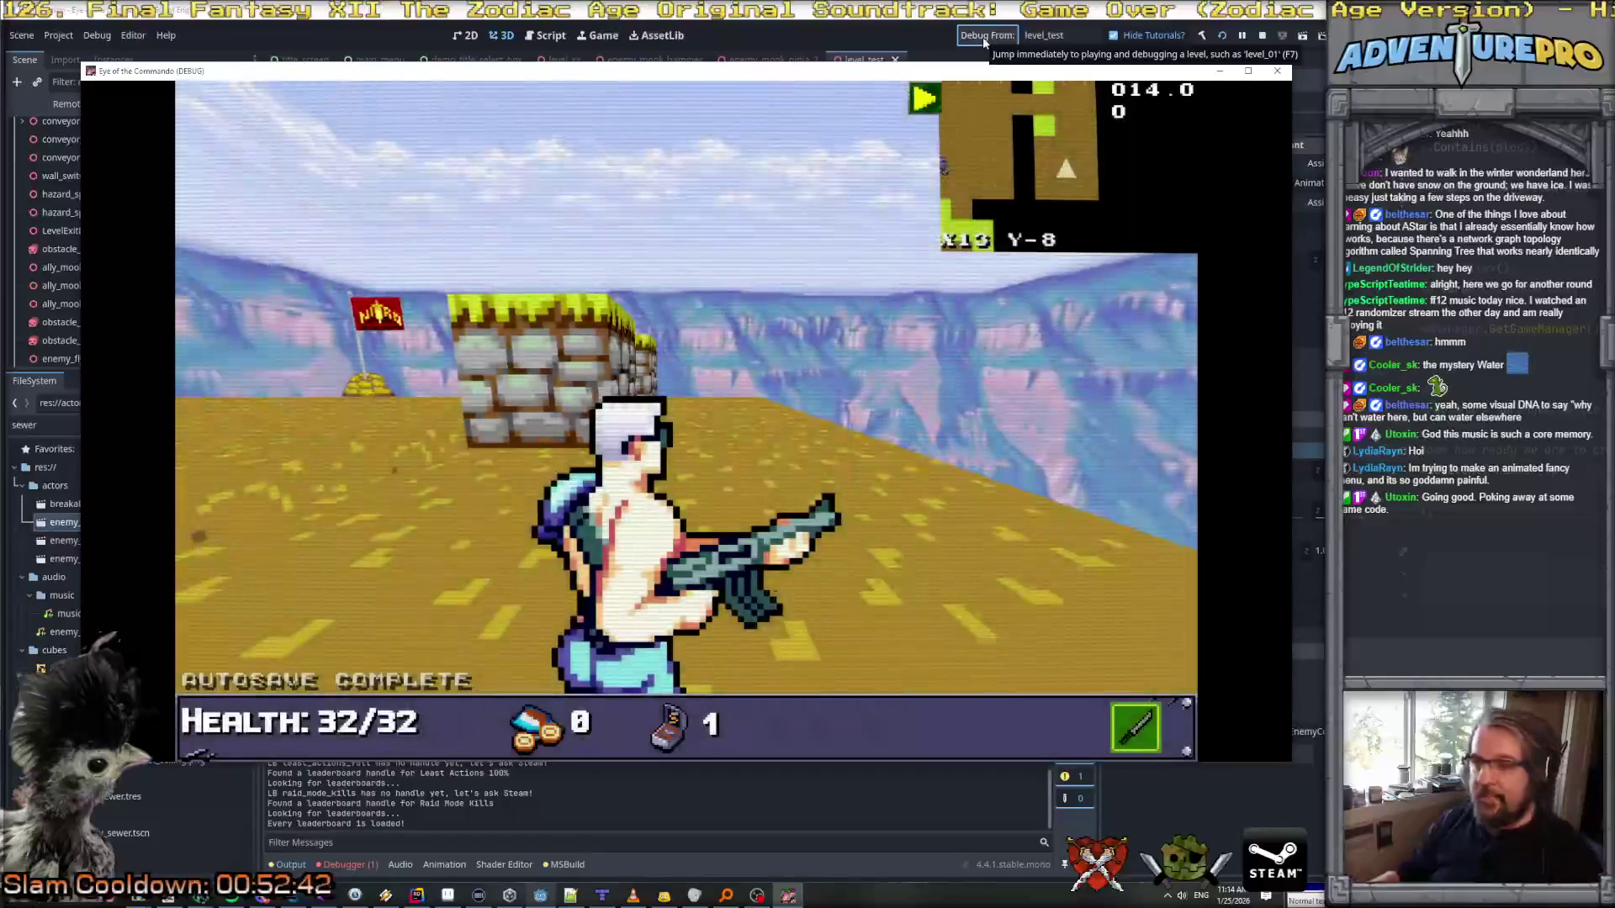
Step: In the debug game, turn to face the brick wall and ready the rifle, then return to Rider
key("q")
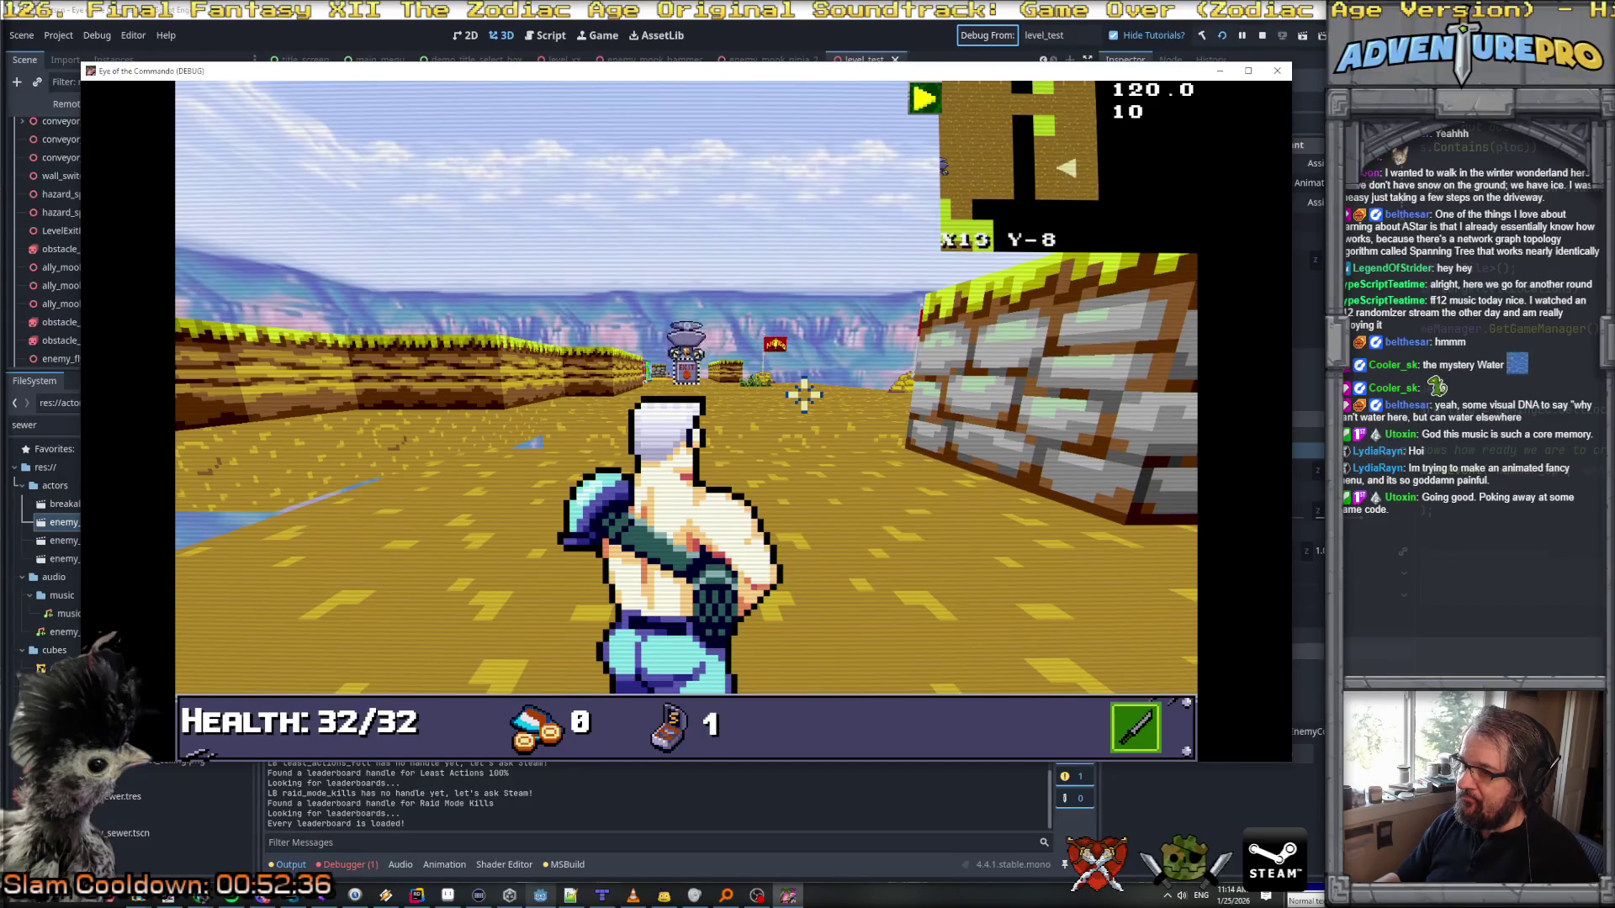
key("space")
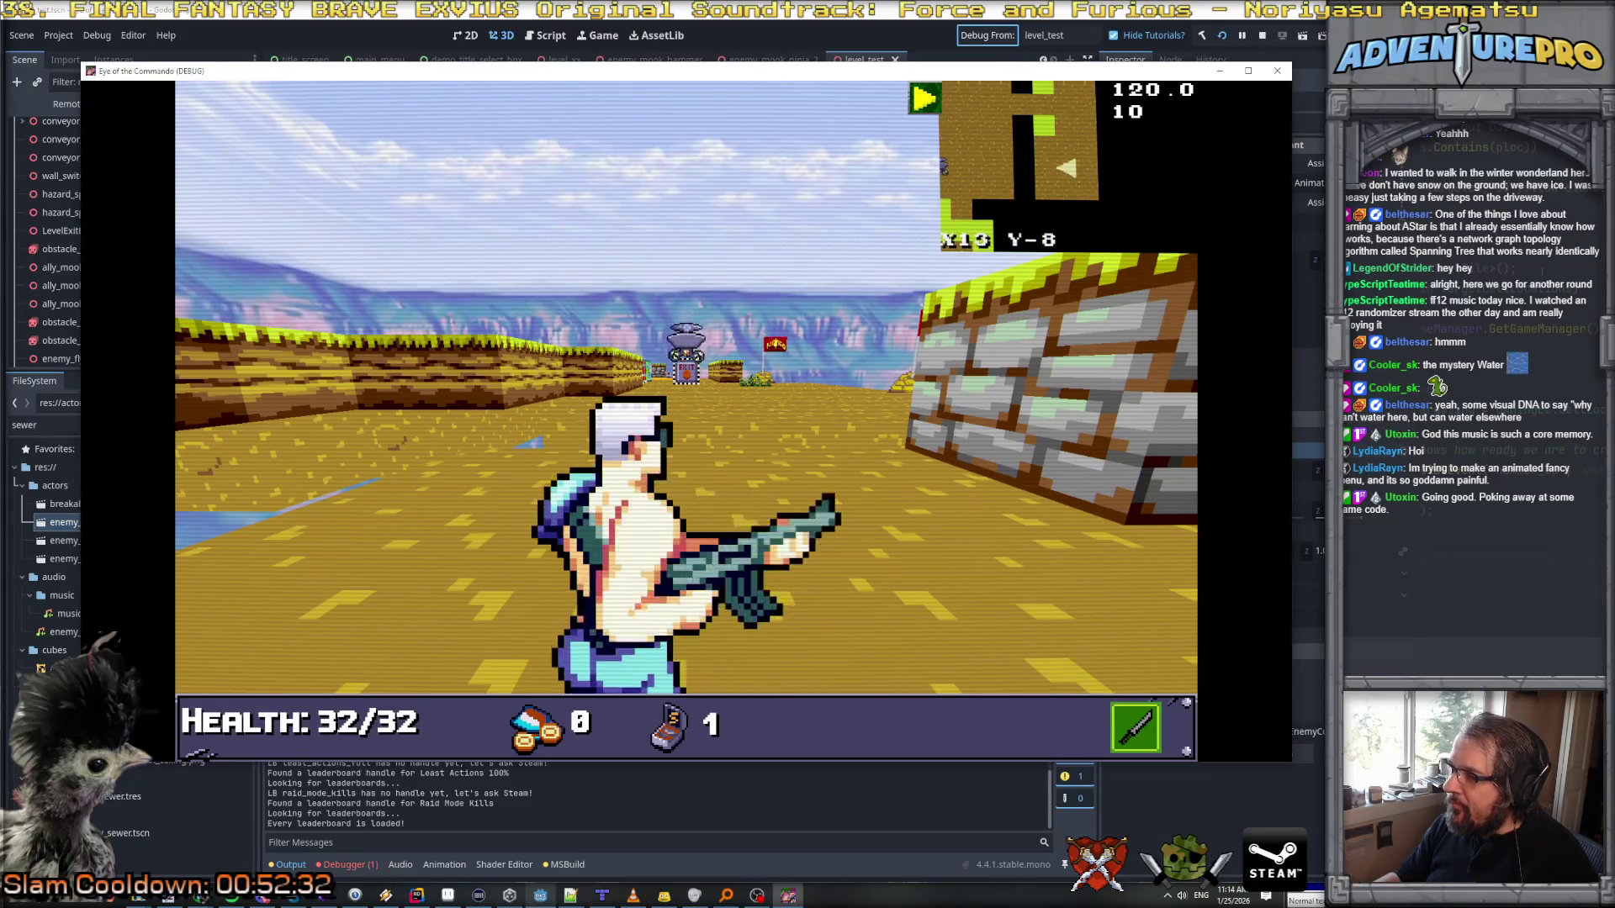
key("alt+Tab")
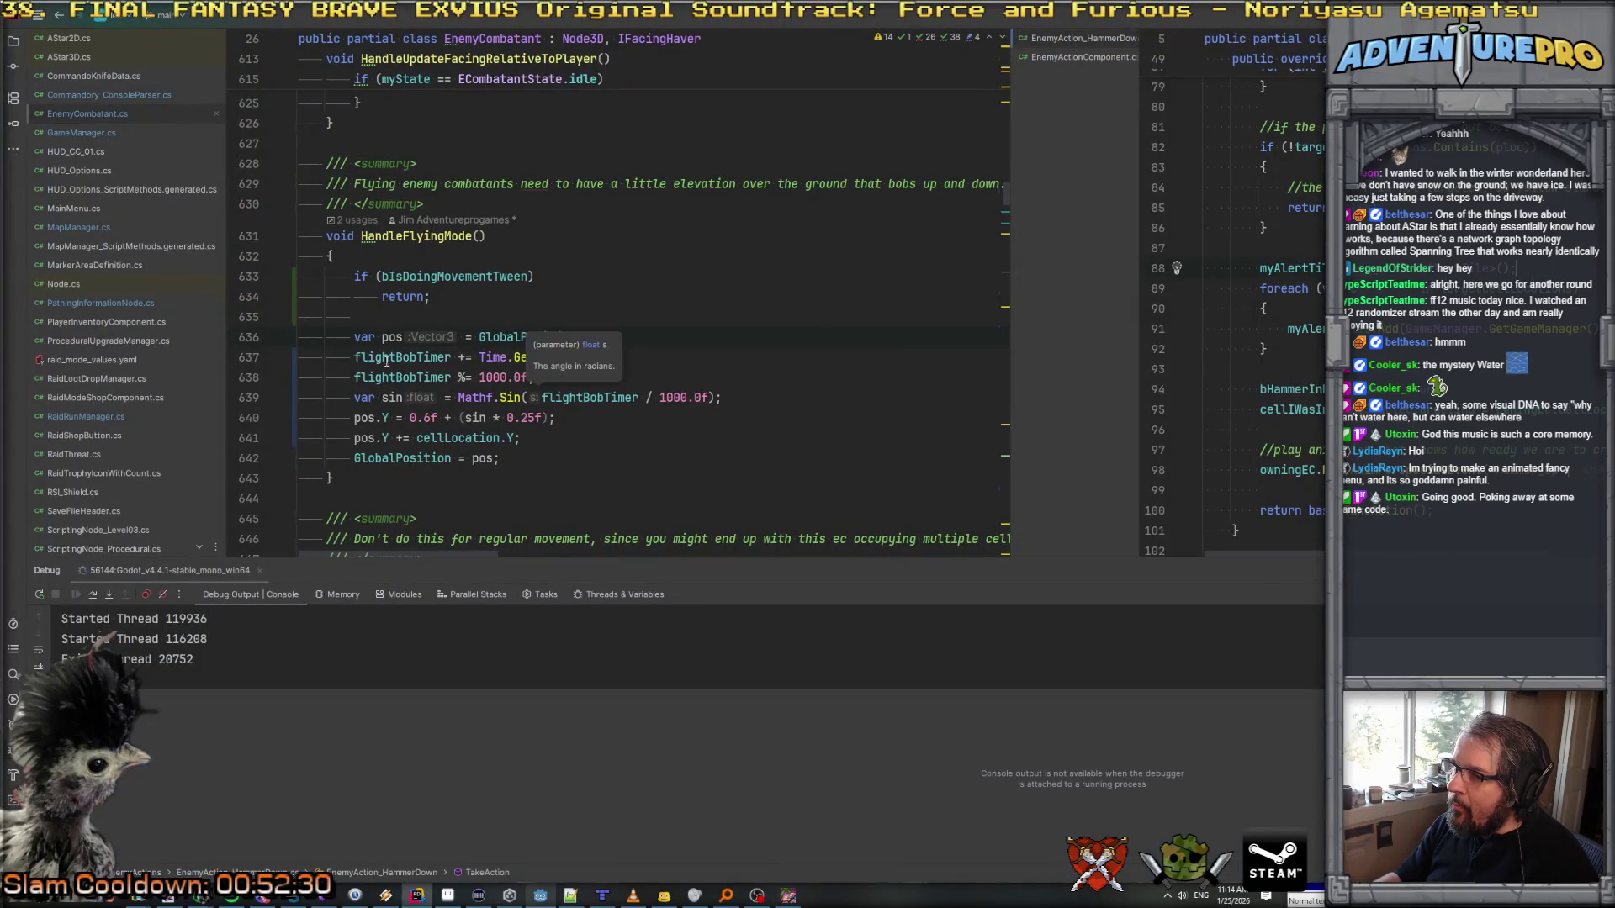
Step: Change the flightBobTimer wrap value on line 638 from 1000.0f to Mathf.Tau * 1000.0f
left_click(483, 357)
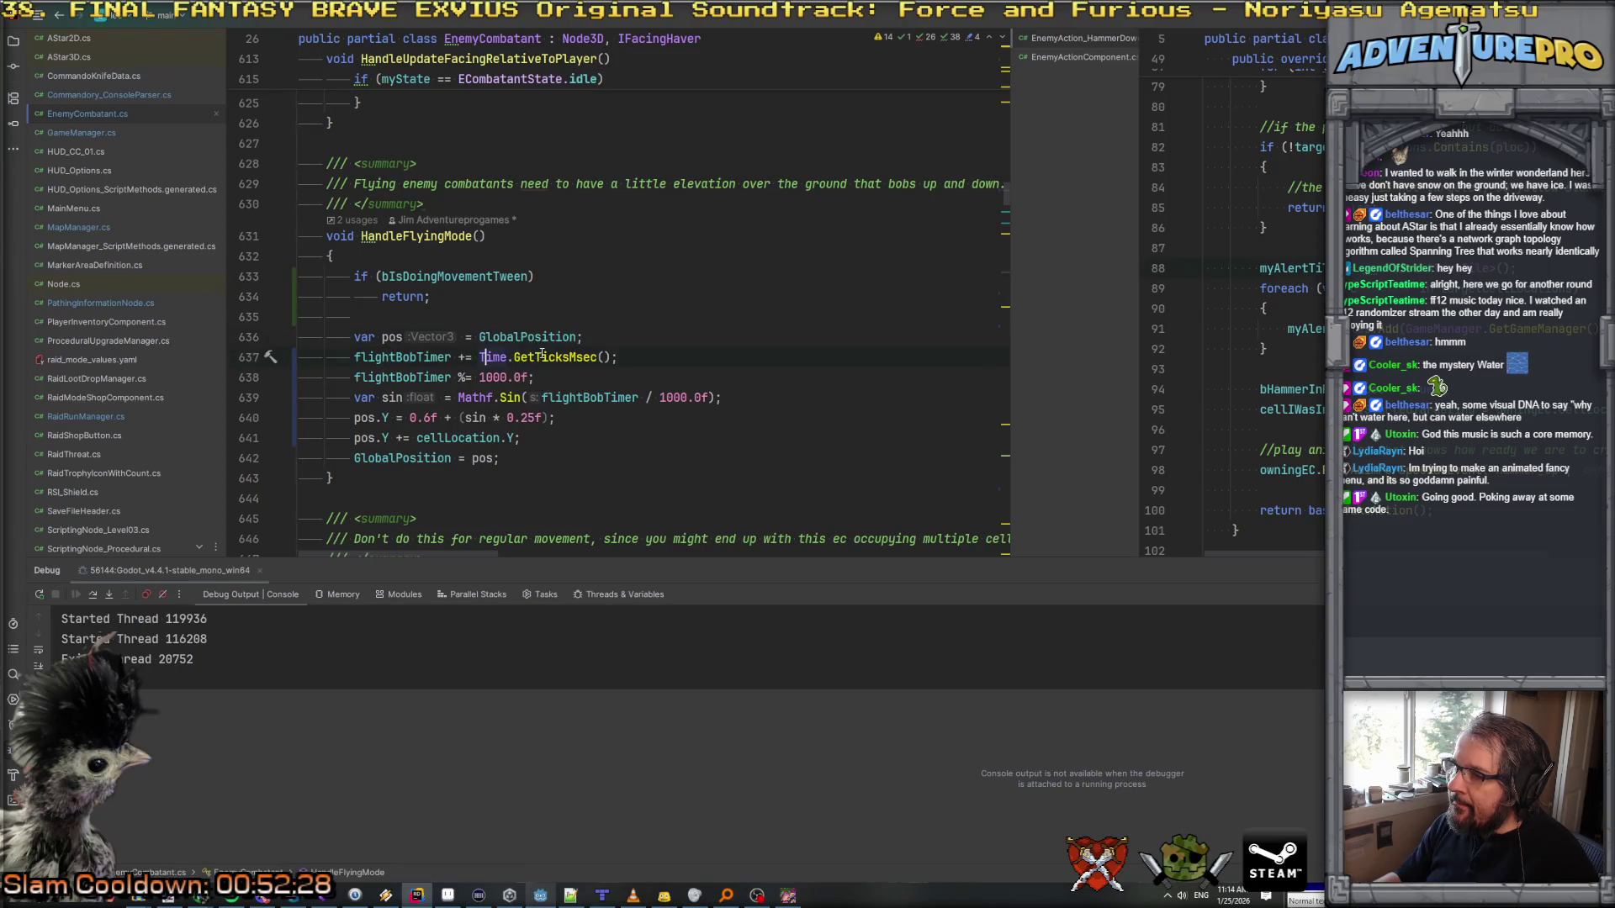
mouse_move(542, 354)
key("Escape")
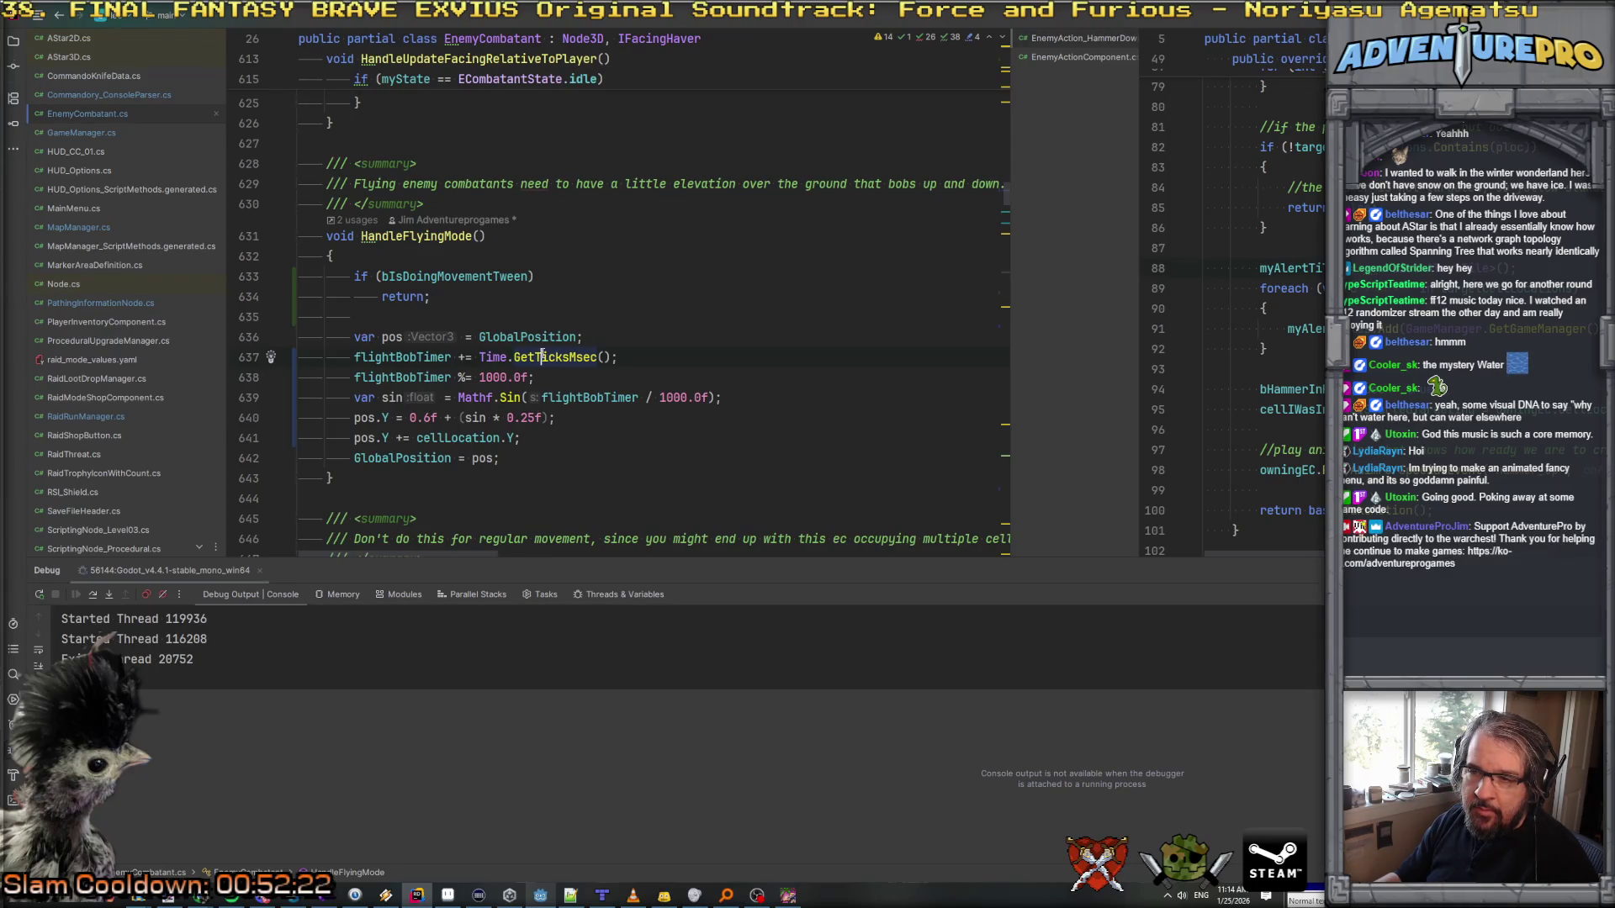
left_click(492, 378)
left_click(521, 378)
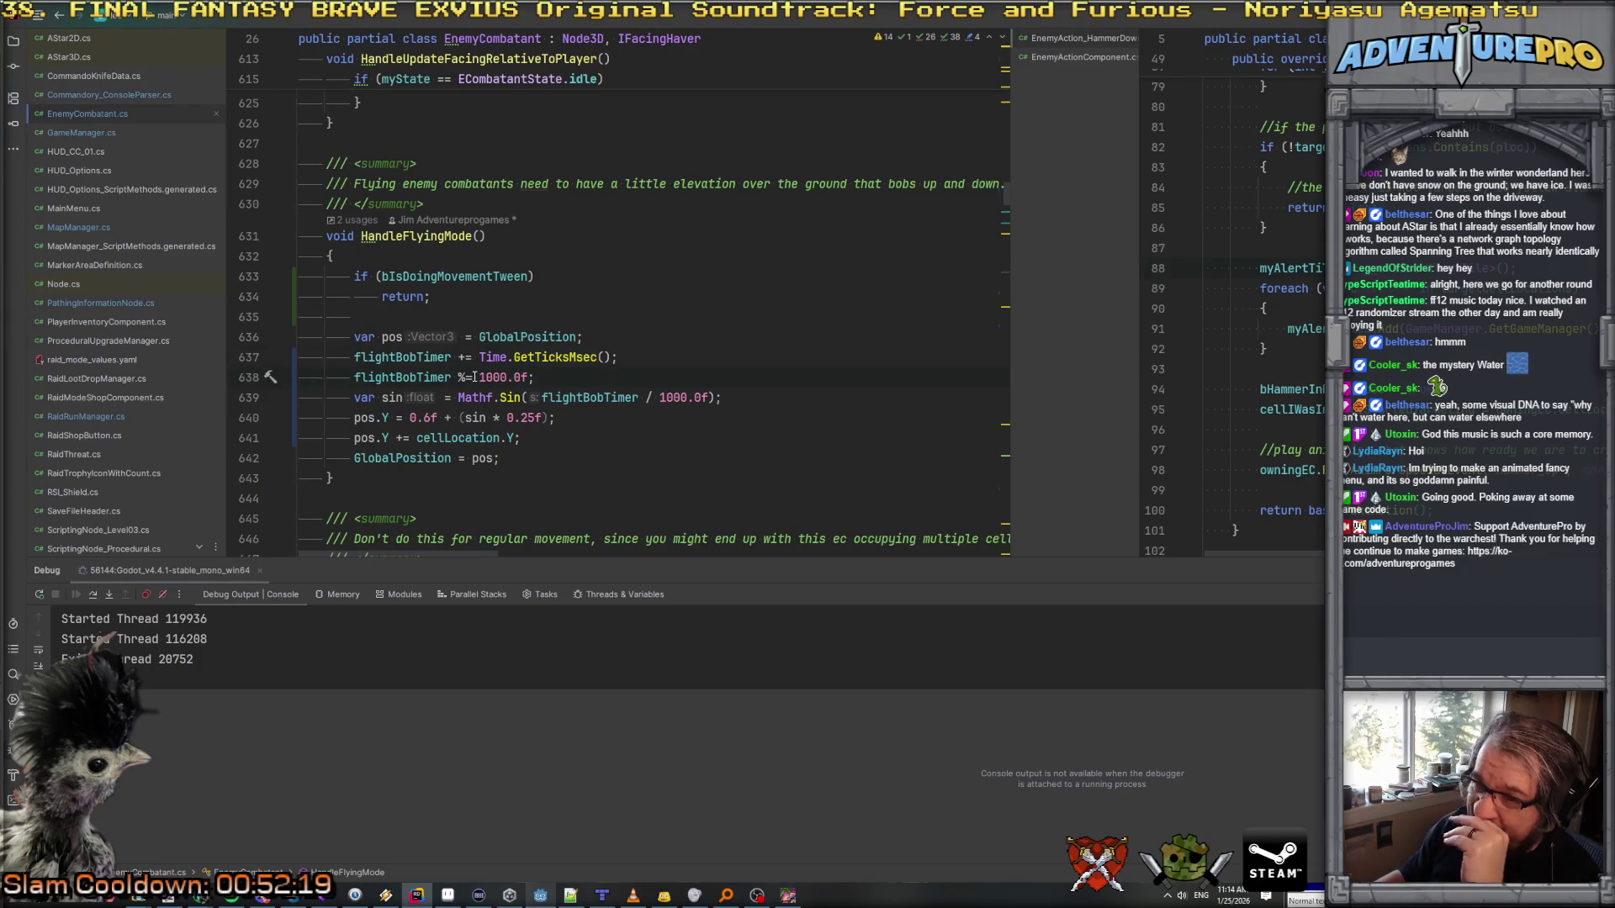
left_click_drag(480, 378, 530, 378)
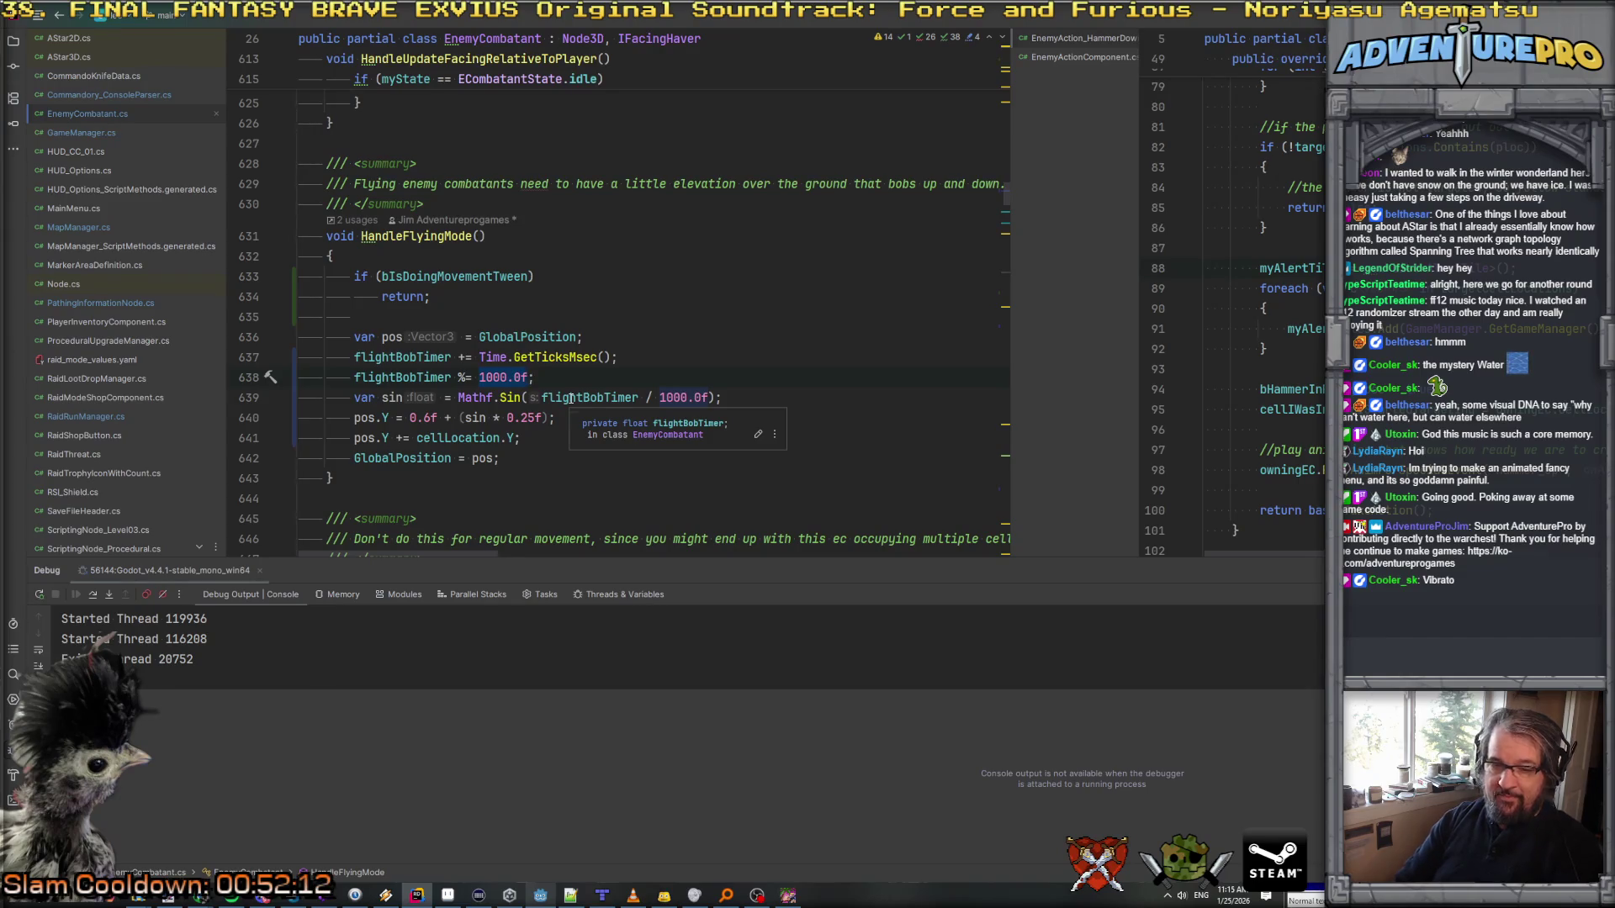
type("Mathf.Ta")
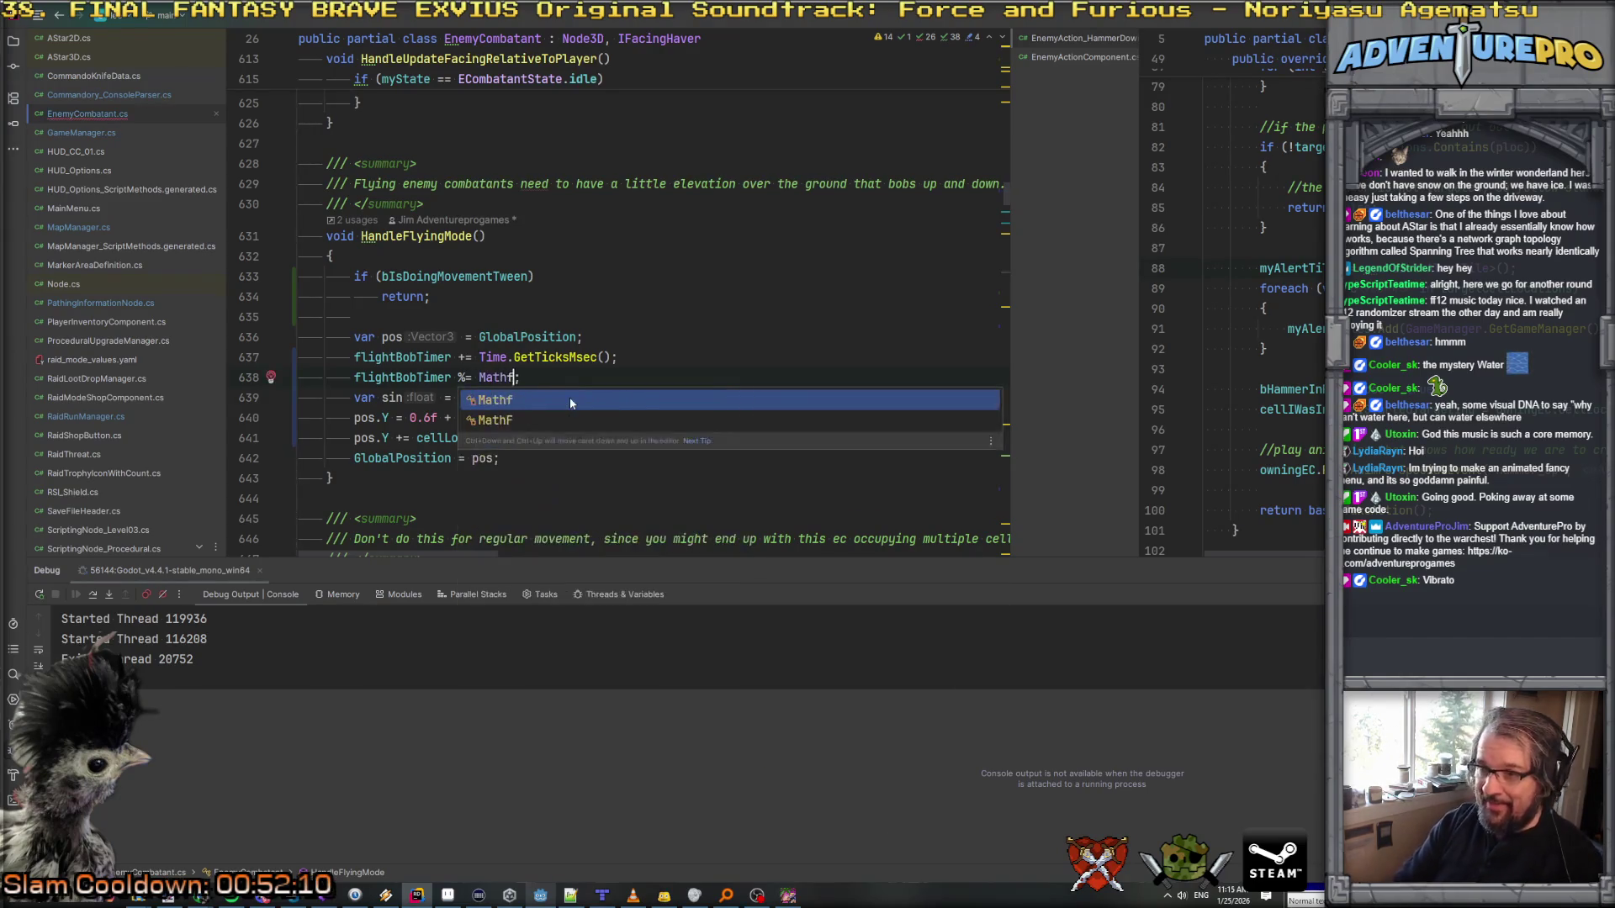
key("Return")
type("* 1000.")
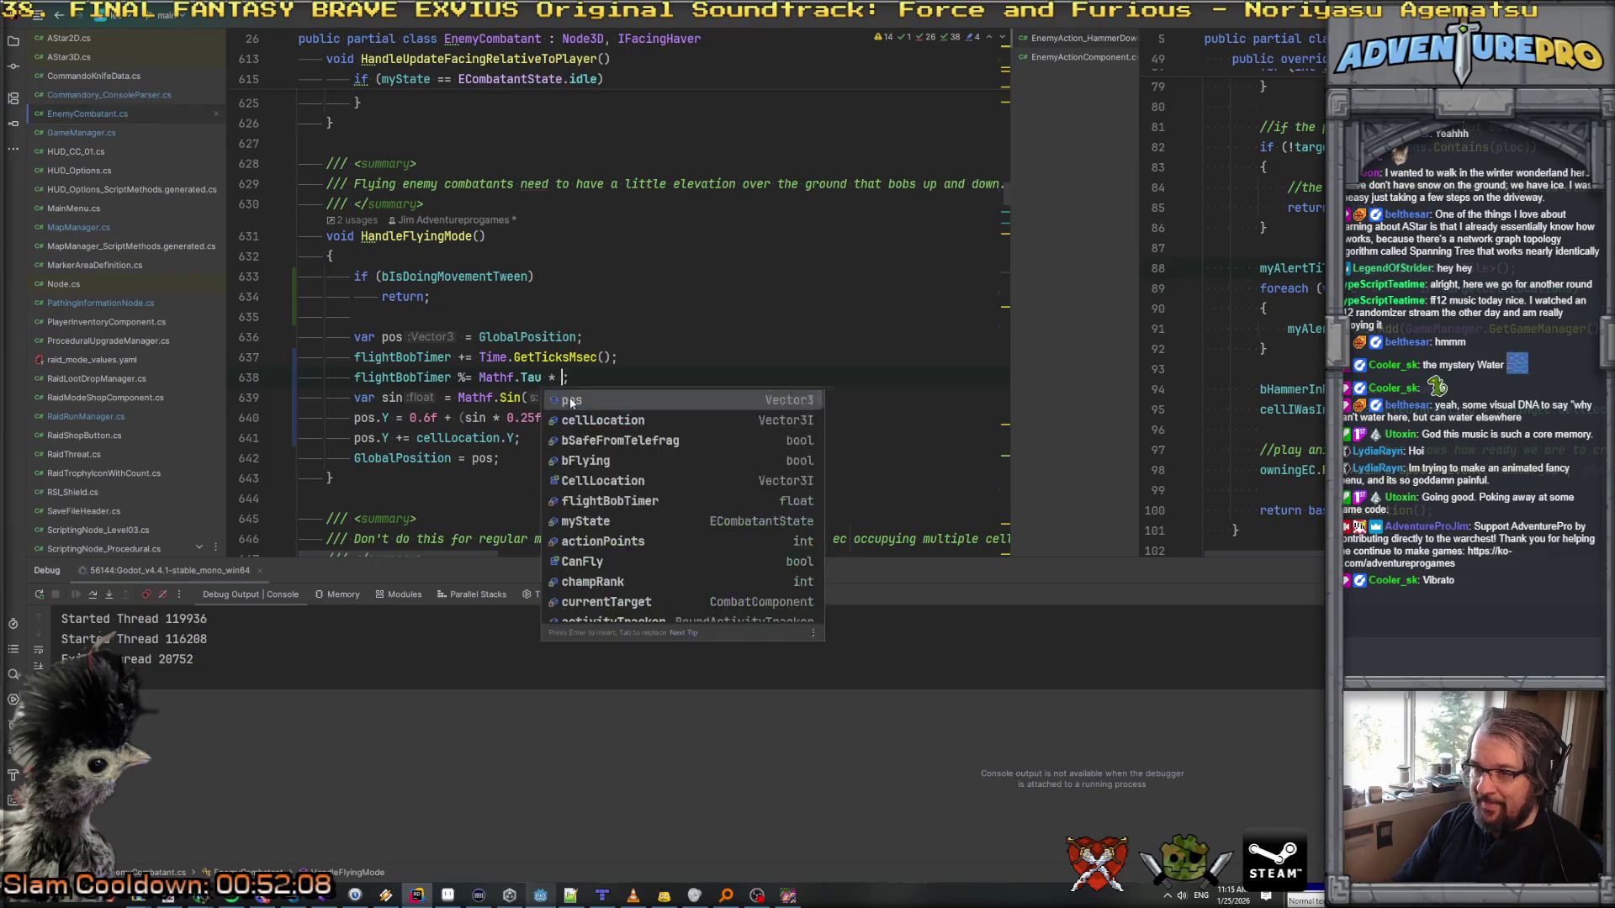
type("0f")
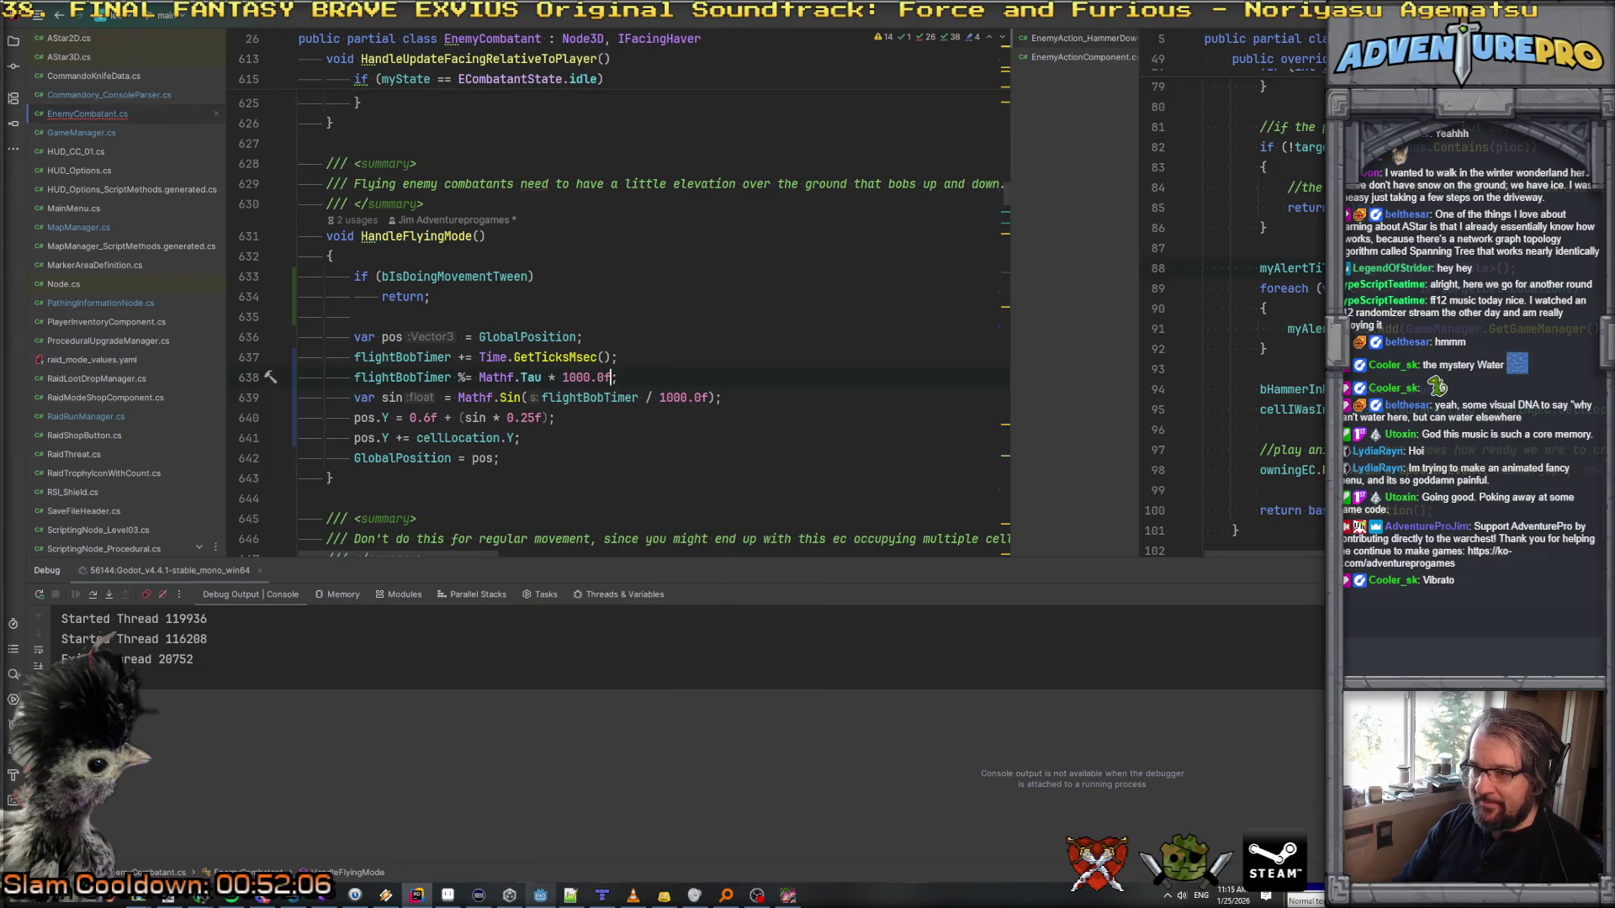
Step: Stop the debug session and return to the Godot editor
left_click(647, 357)
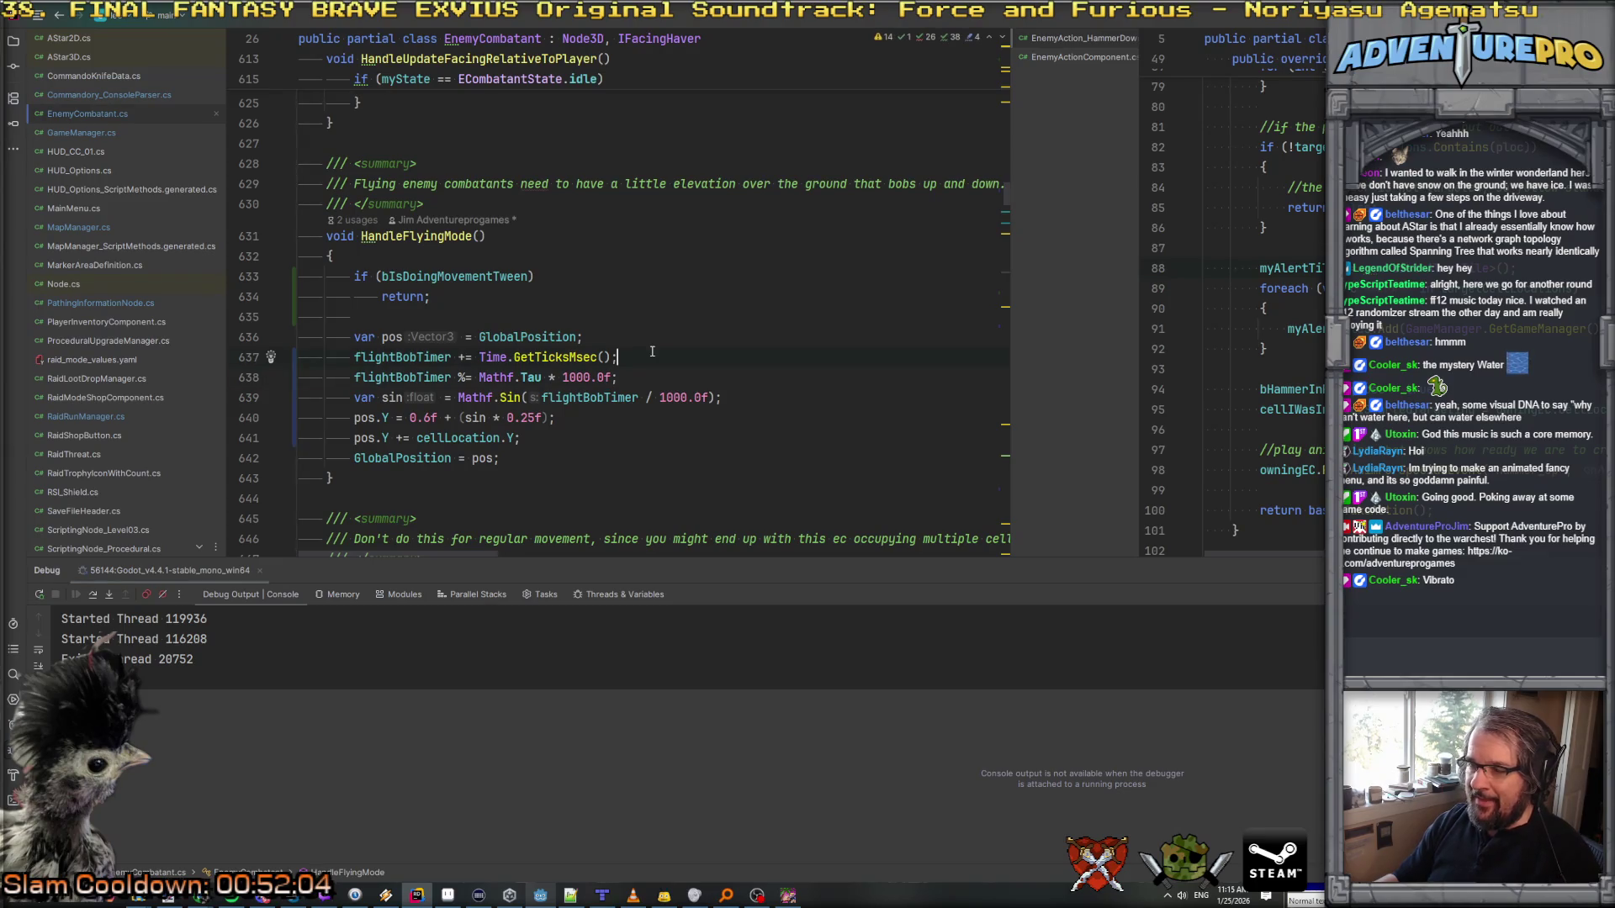
key("Up")
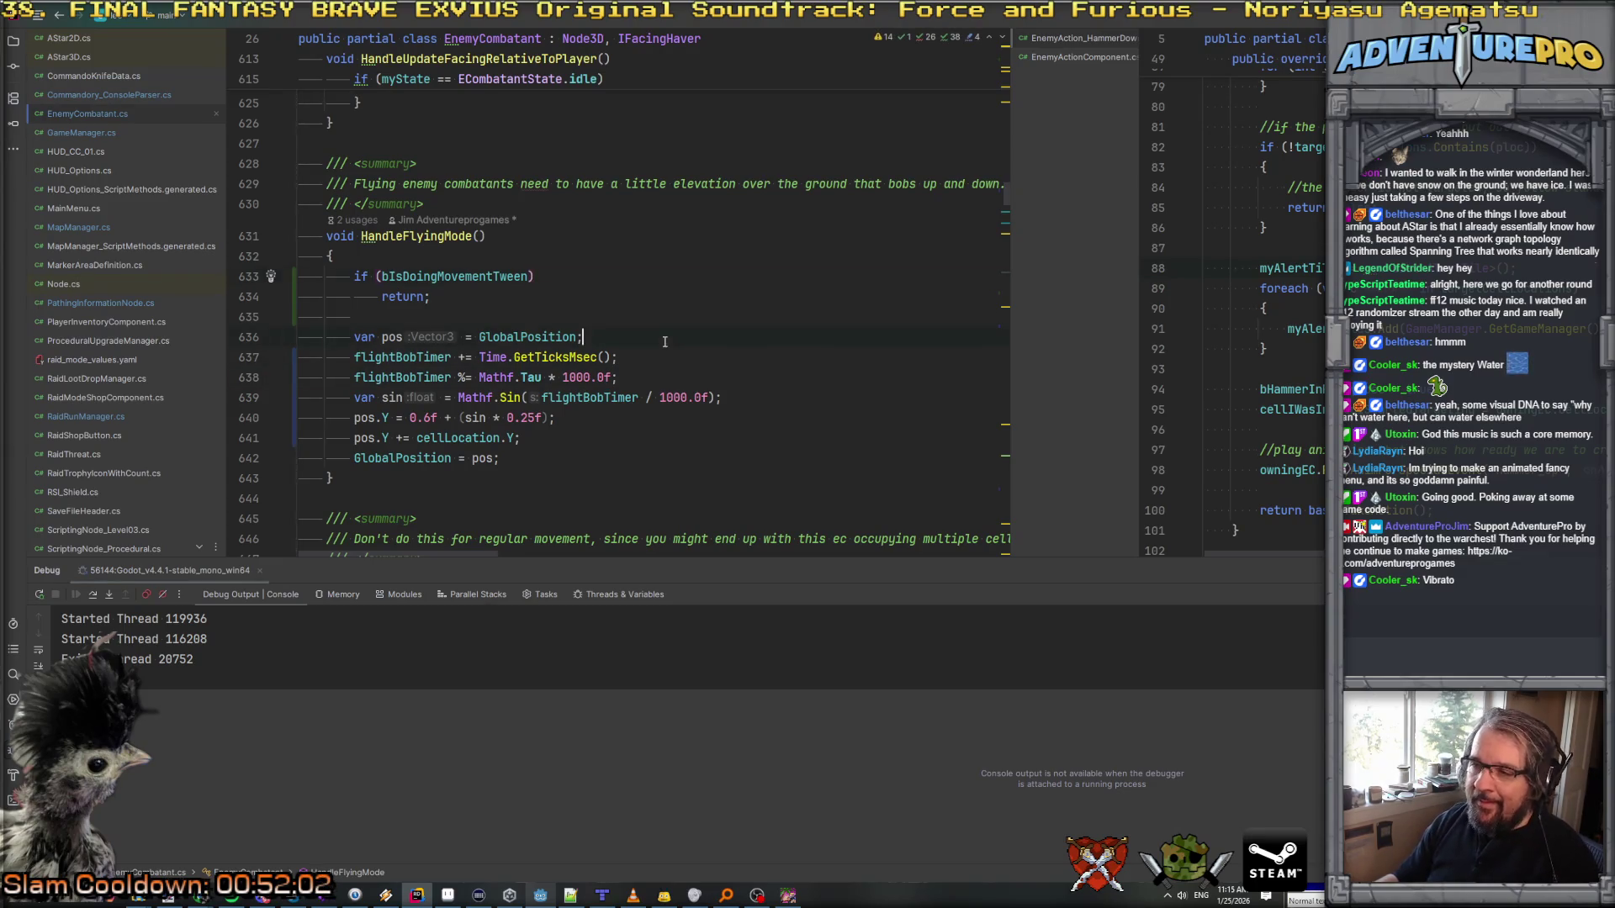
key("alt+Tab")
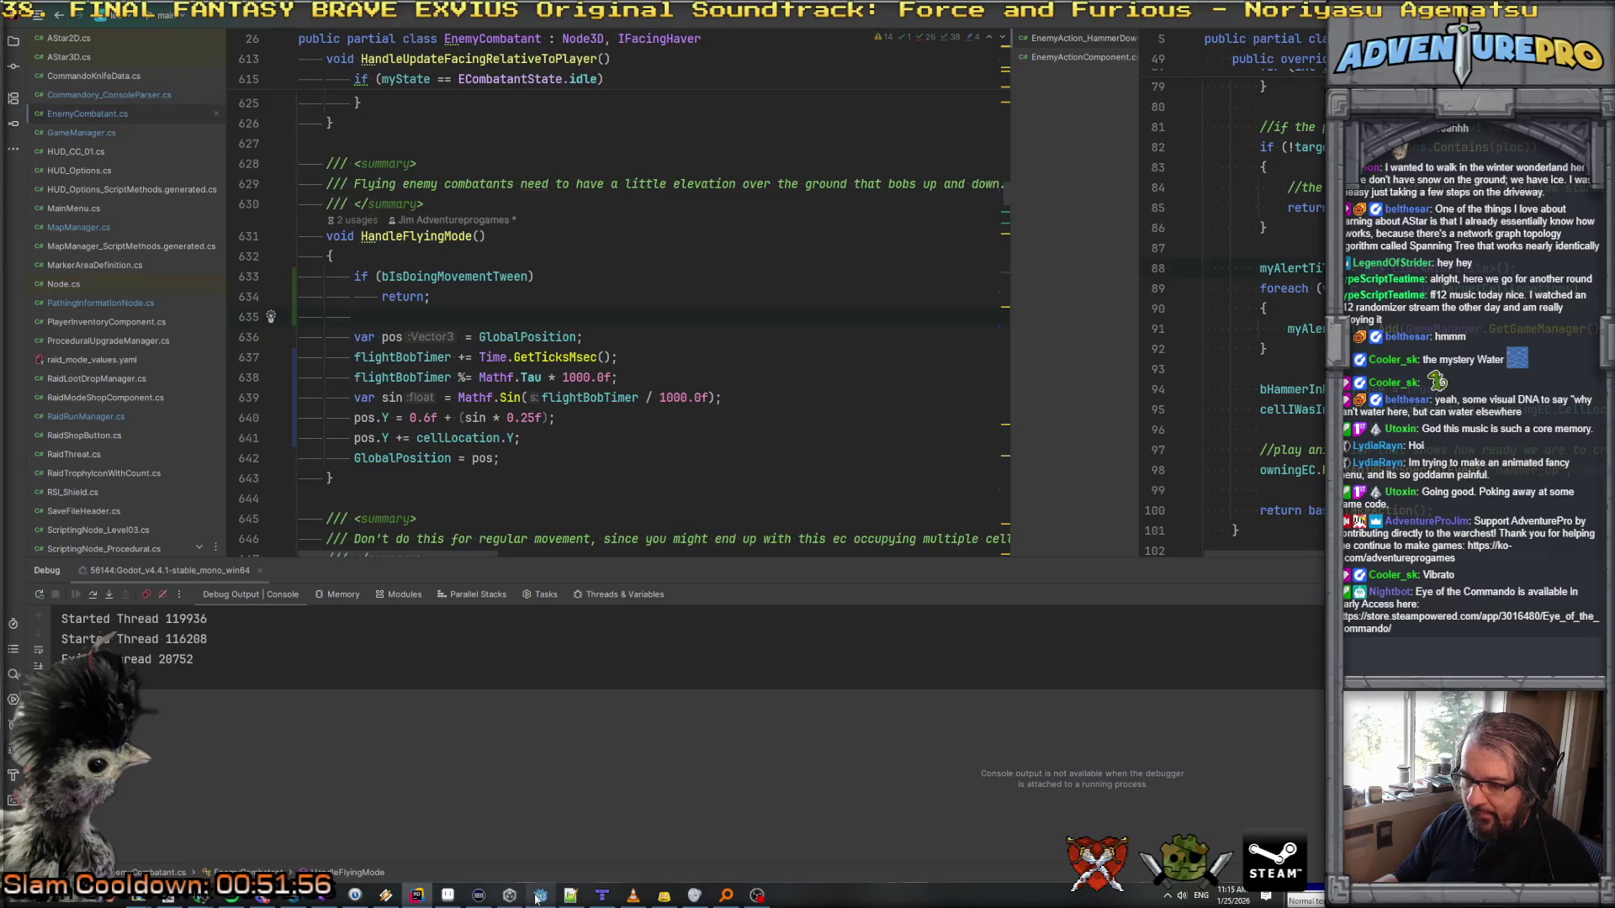
key("alt+Tab")
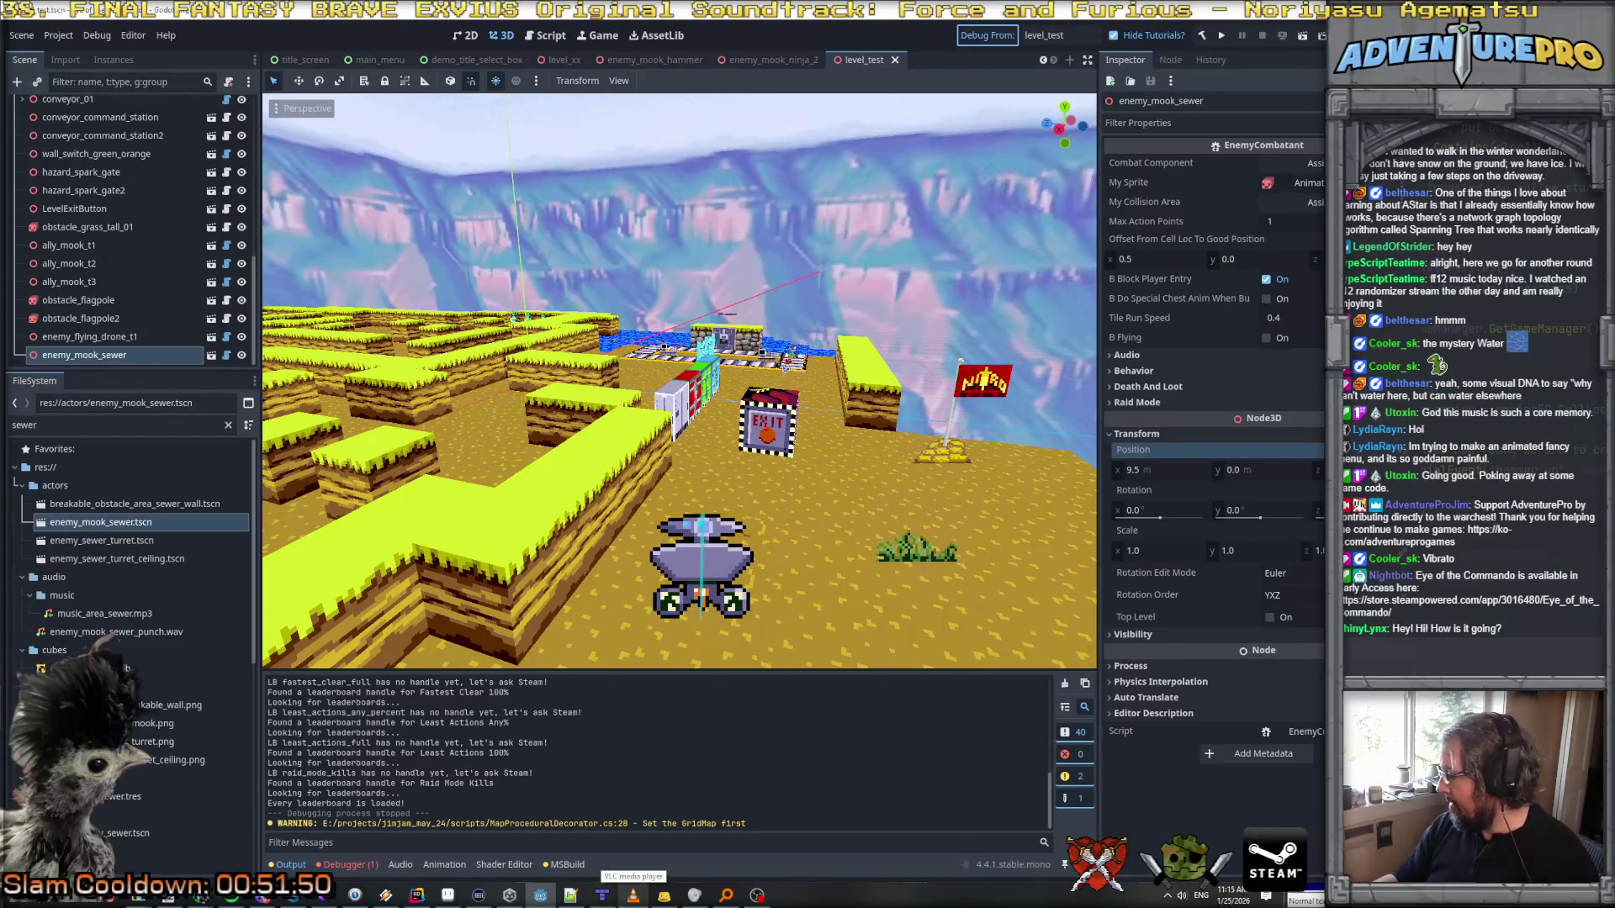
Step: Rebuild and run the level, turn the player toward the drone, then return to the code
key("F6")
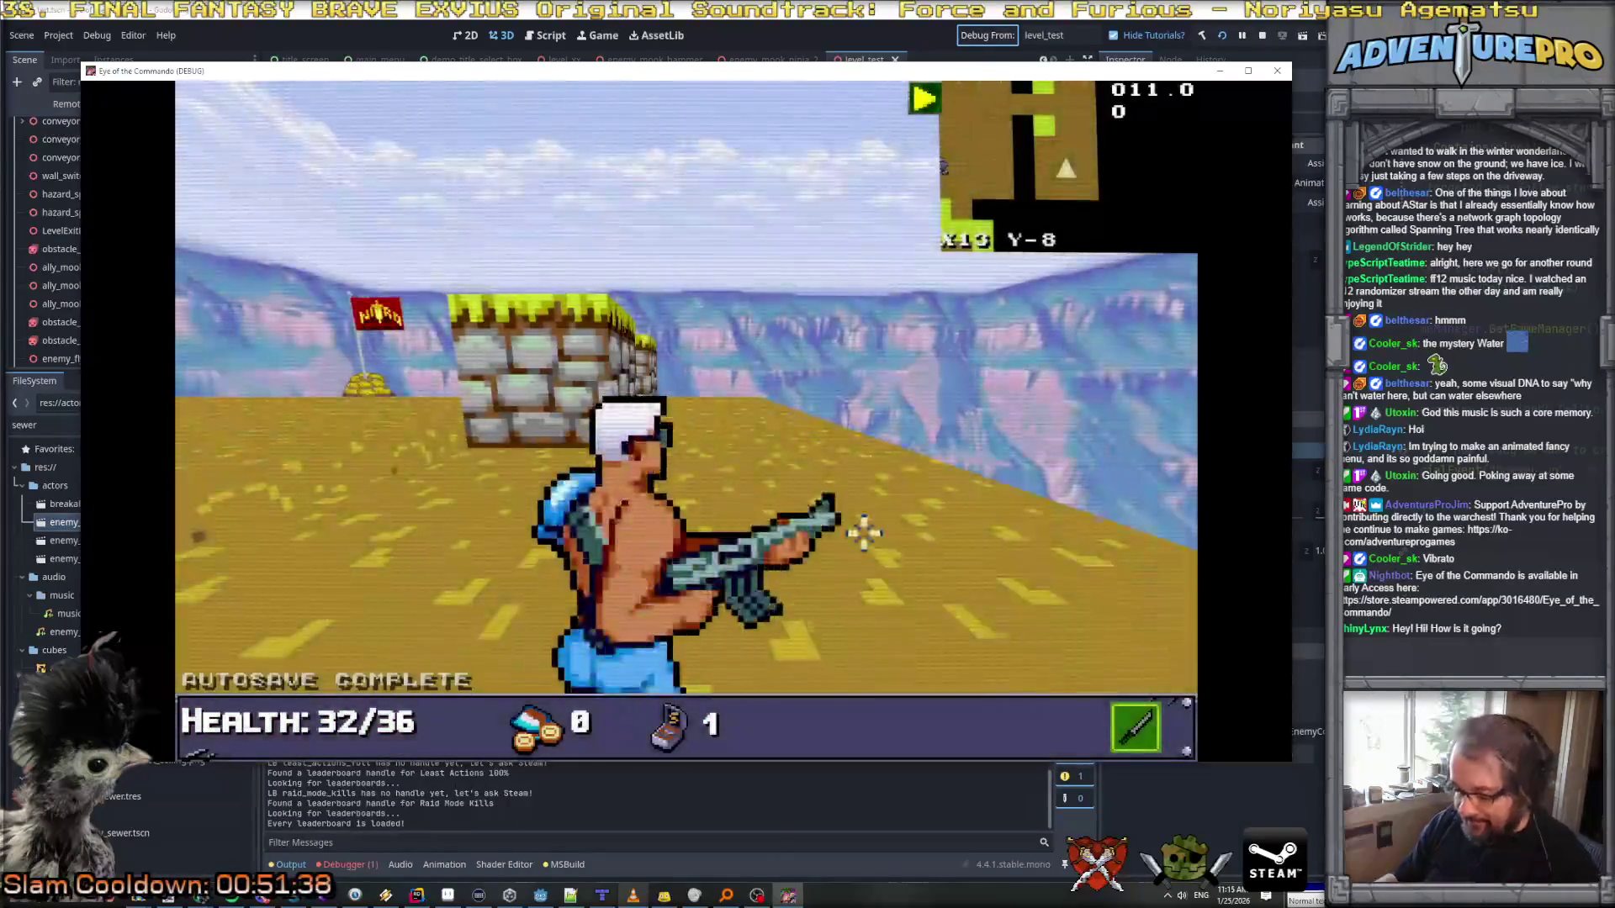
key("s")
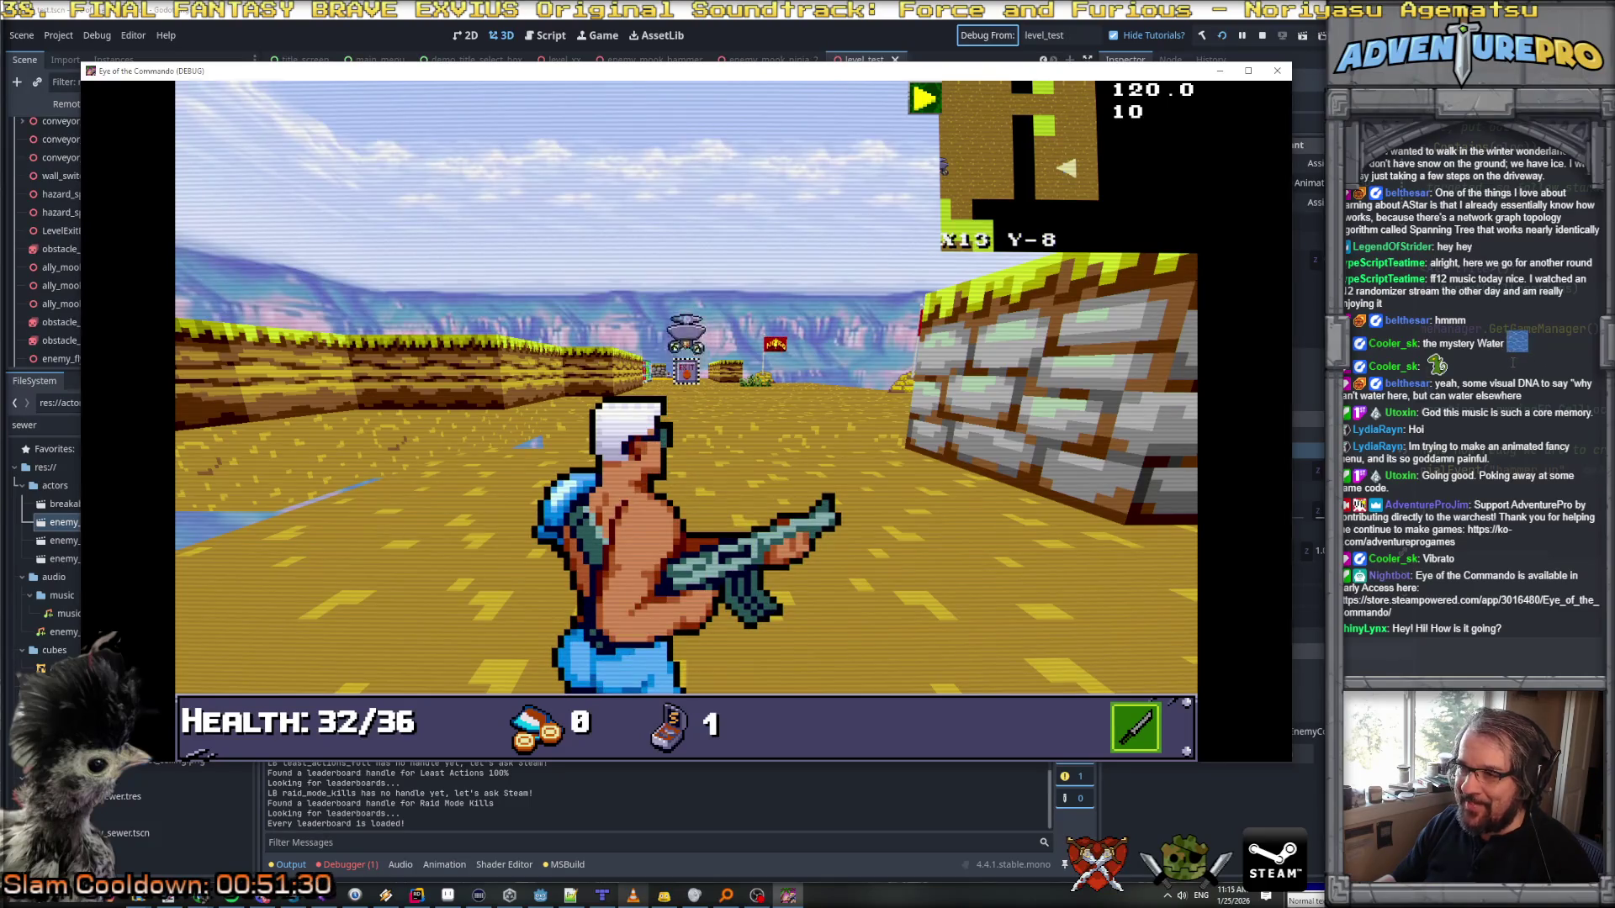
key("alt+Tab")
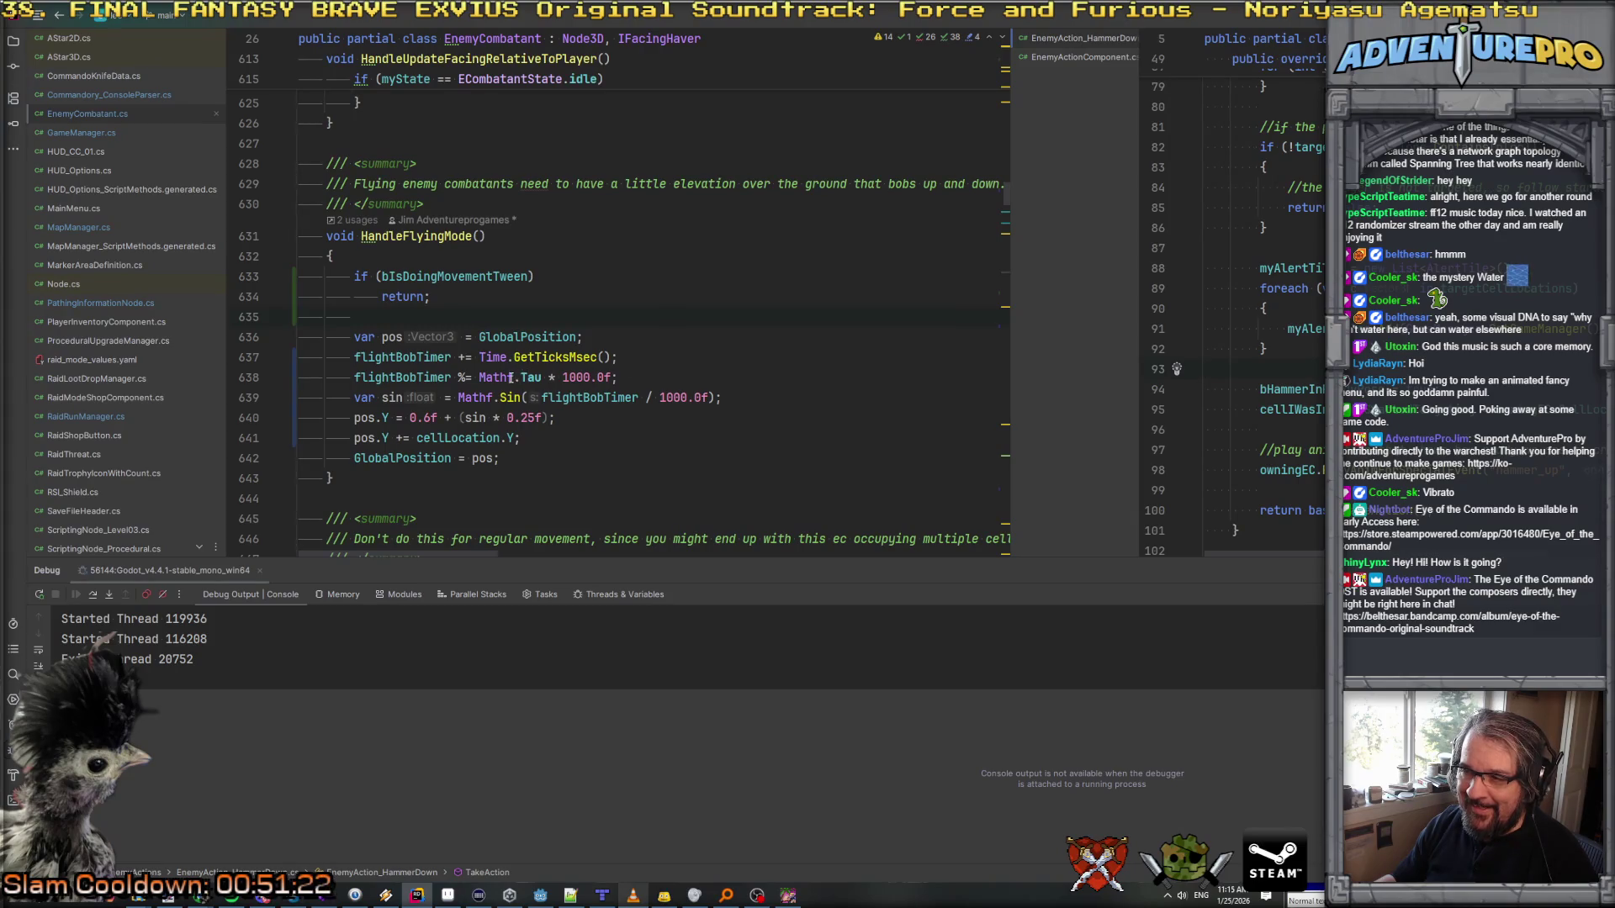
Step: Review the HandleFlyingMode lines and GetTicksMsec docs, then jump to the flightBobTimer declaration
left_click(480, 377)
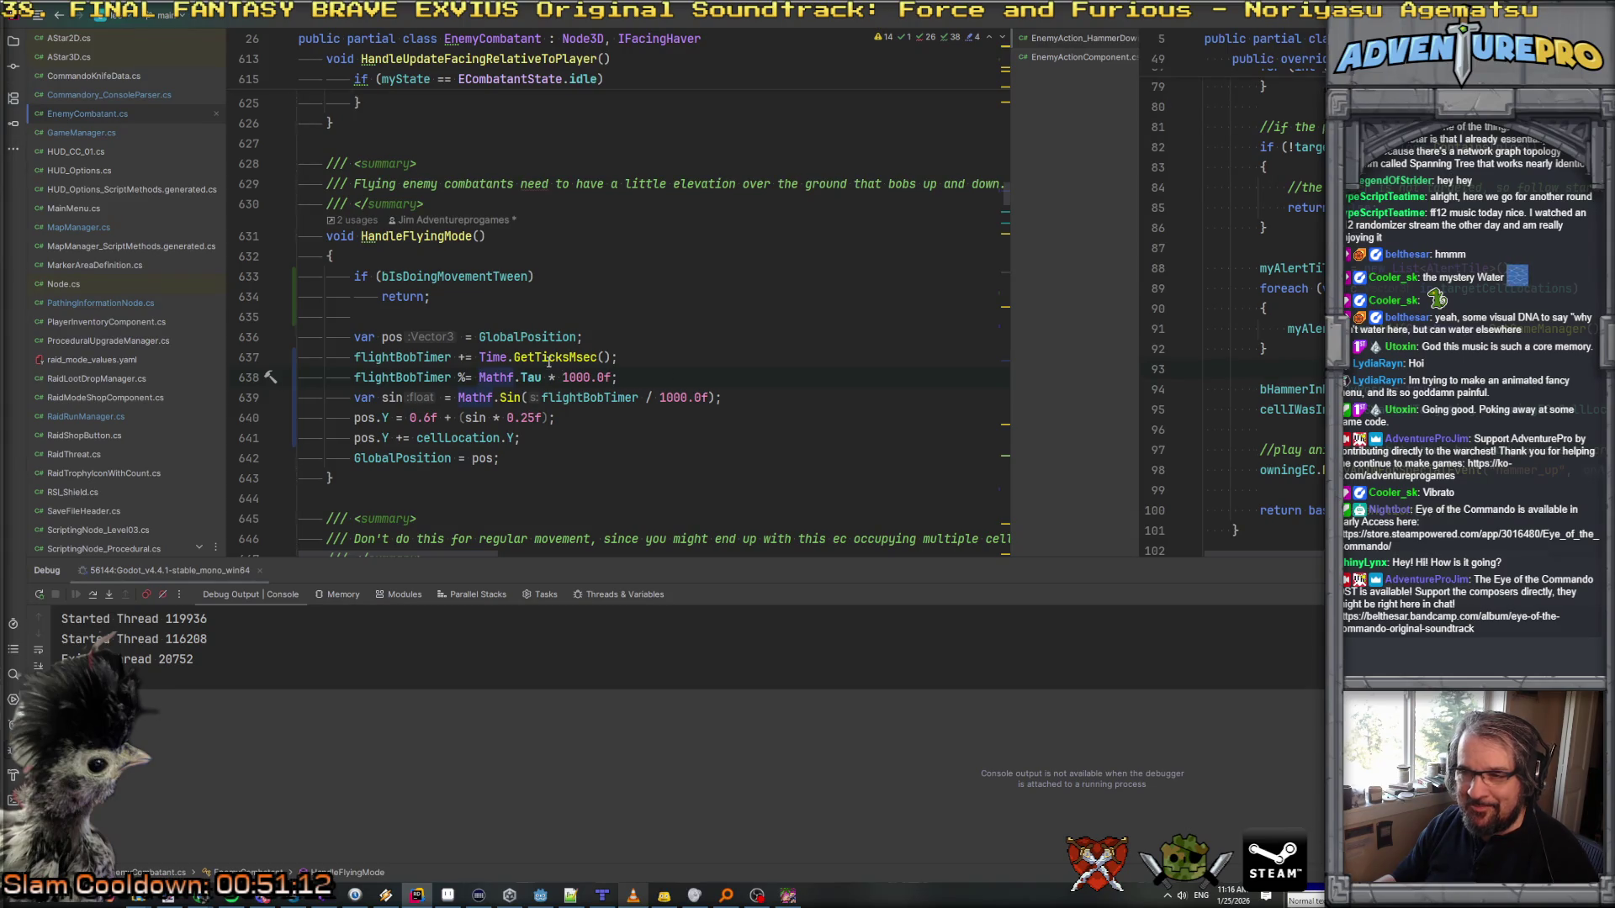
left_click(472, 295)
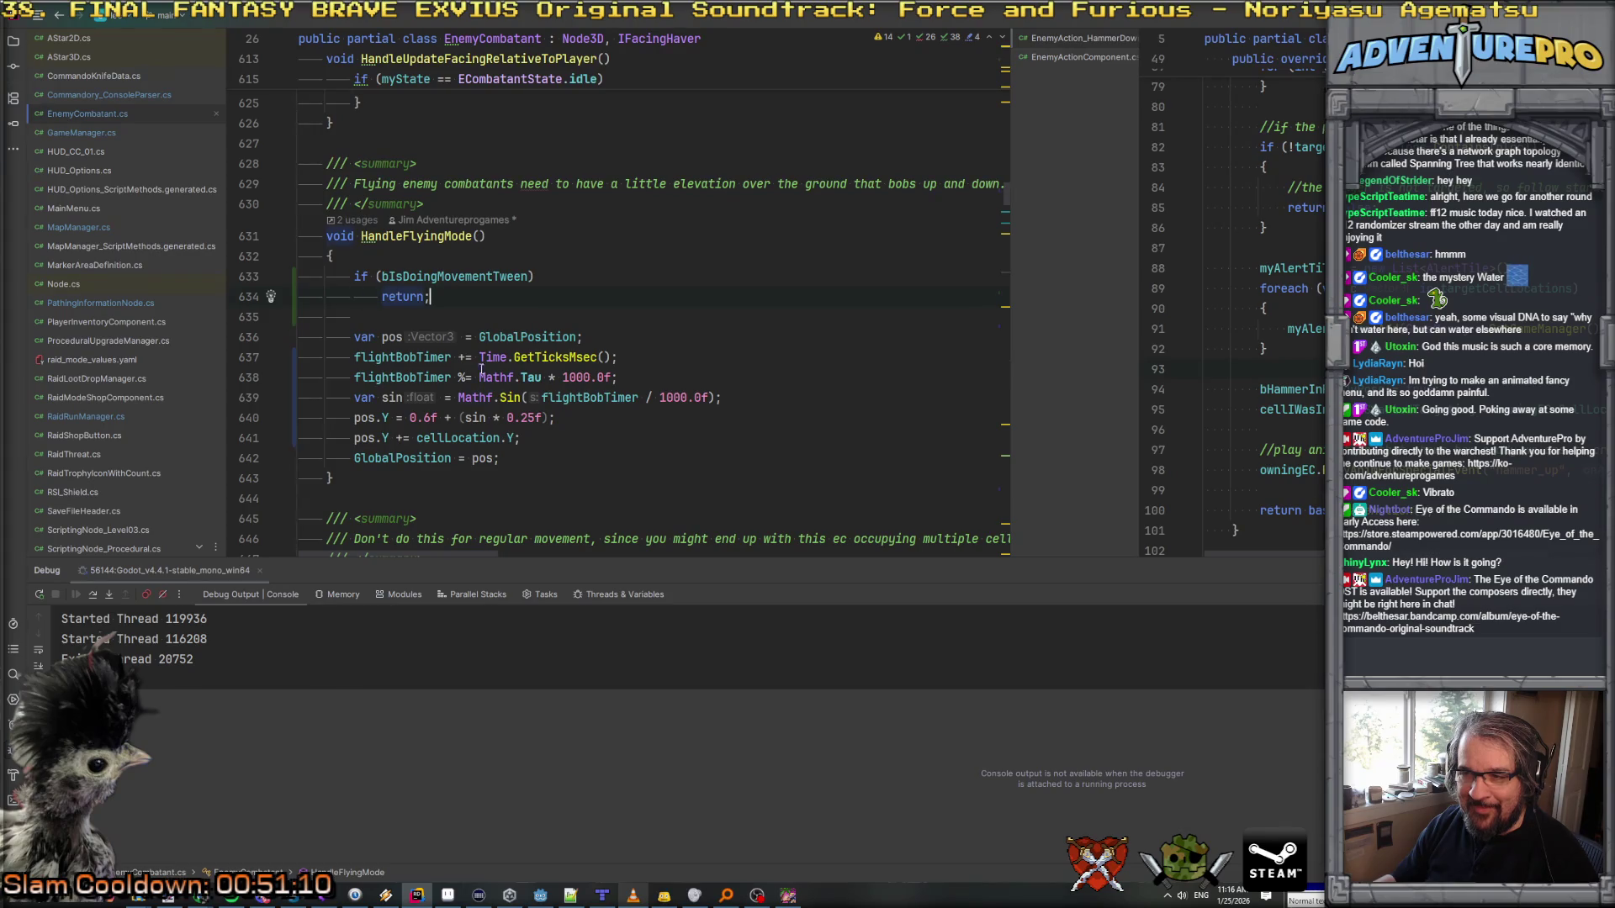
left_click(515, 397)
left_click(537, 379)
key("Down")
left_click(519, 337)
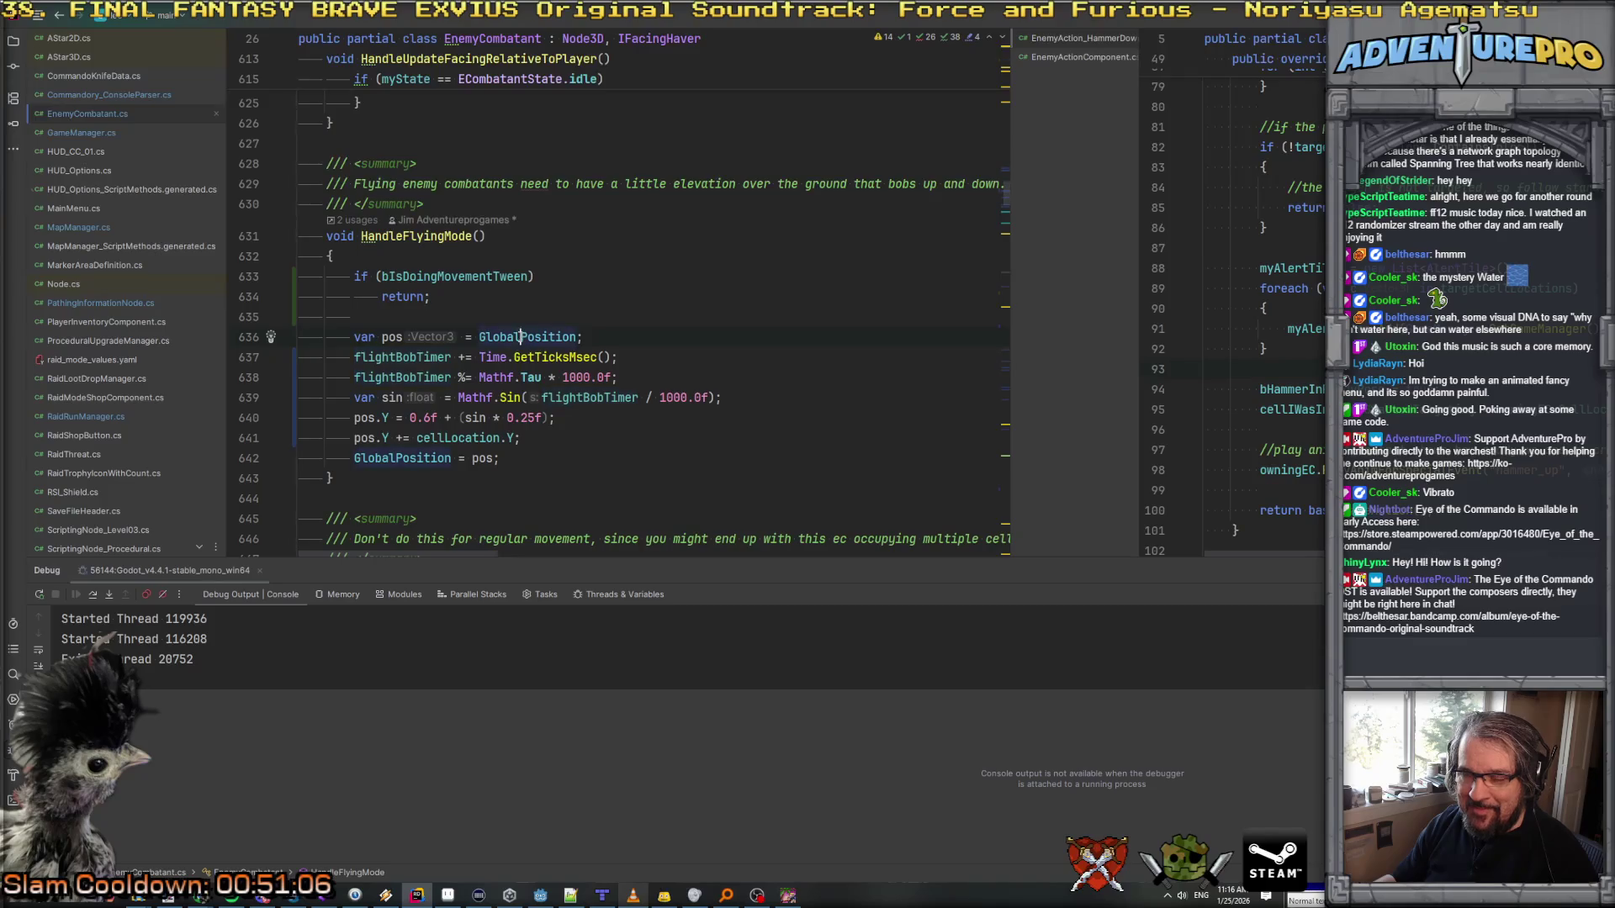
left_click(447, 357)
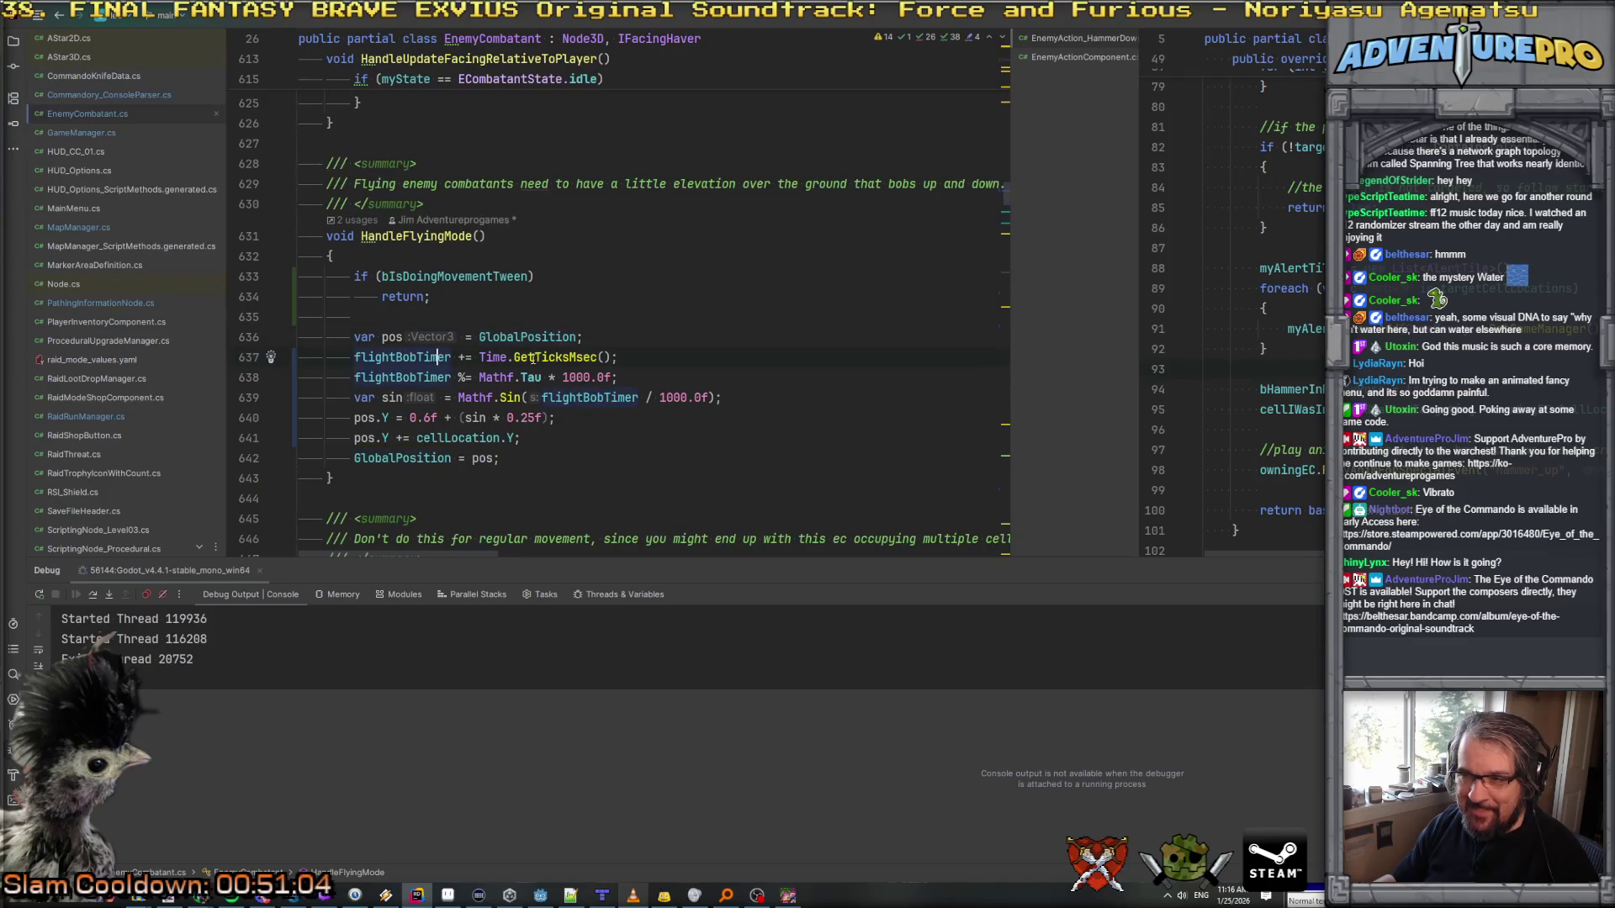
mouse_move(535, 359)
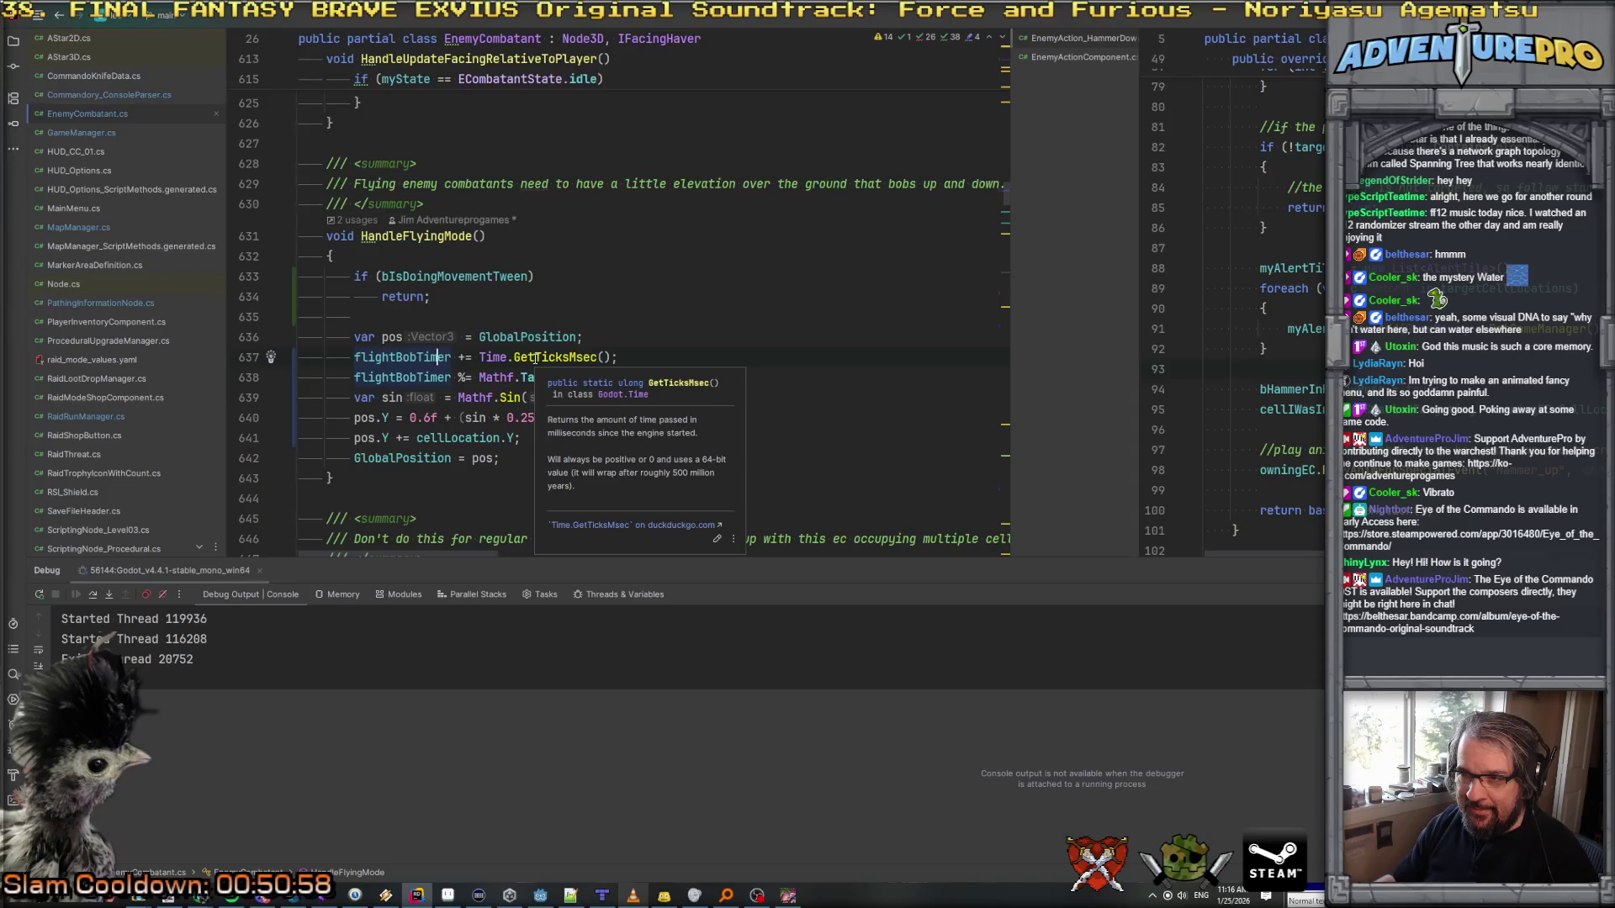
left_click(535, 359)
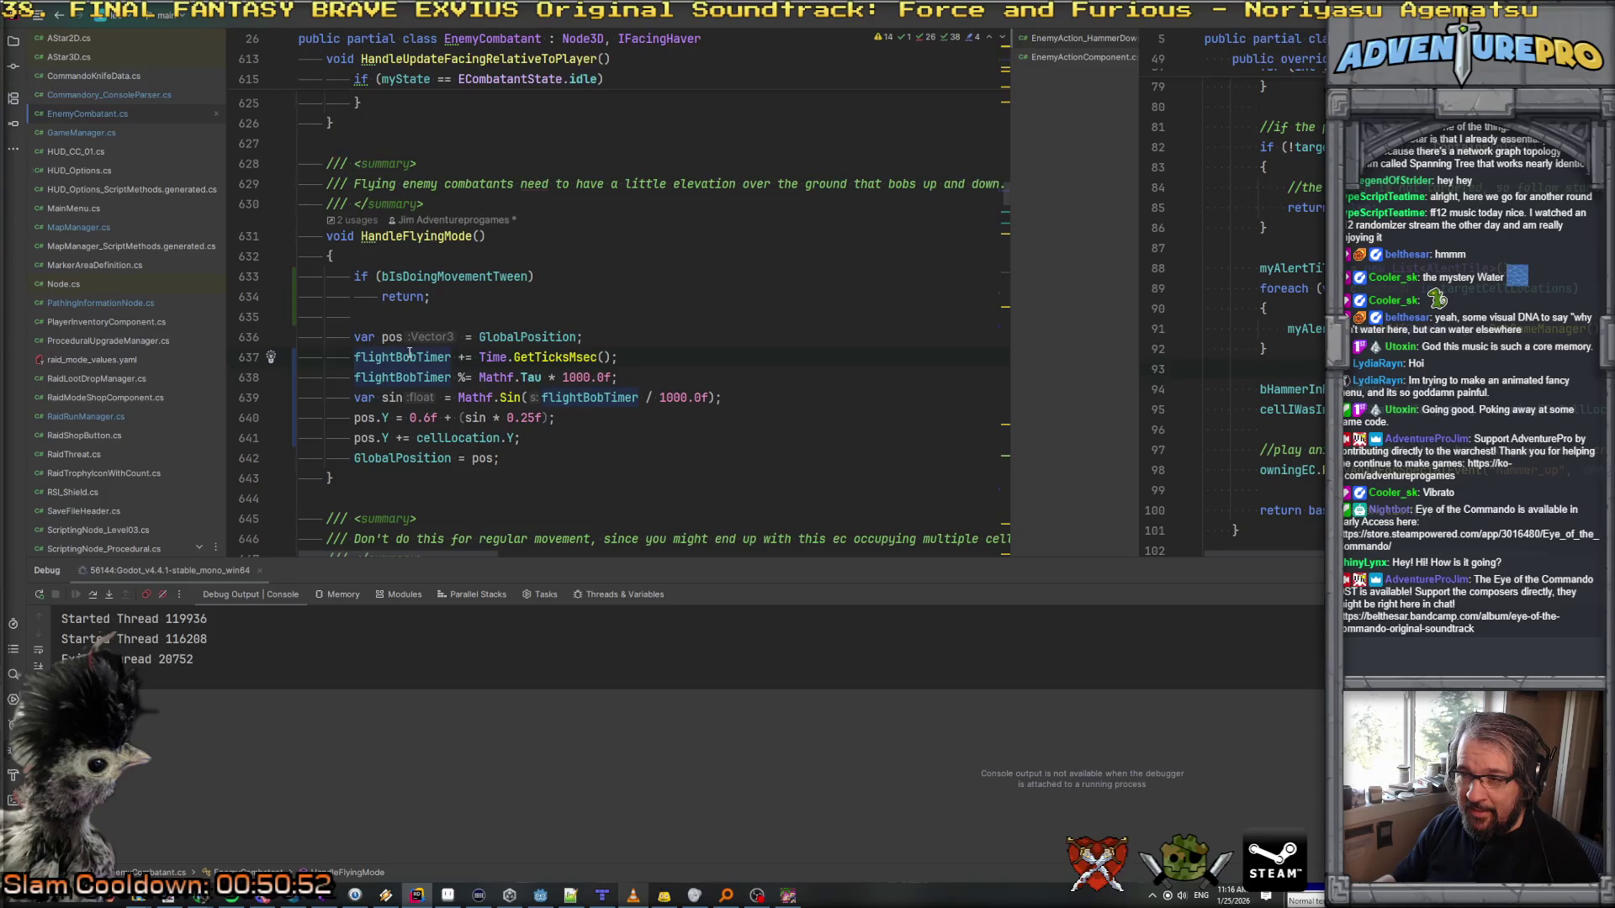
left_click(404, 357, "ctrl")
Step: Change flightBobTimer's type to ulong and delete the wrap-around line 638
double_click(395, 255)
type("ulong")
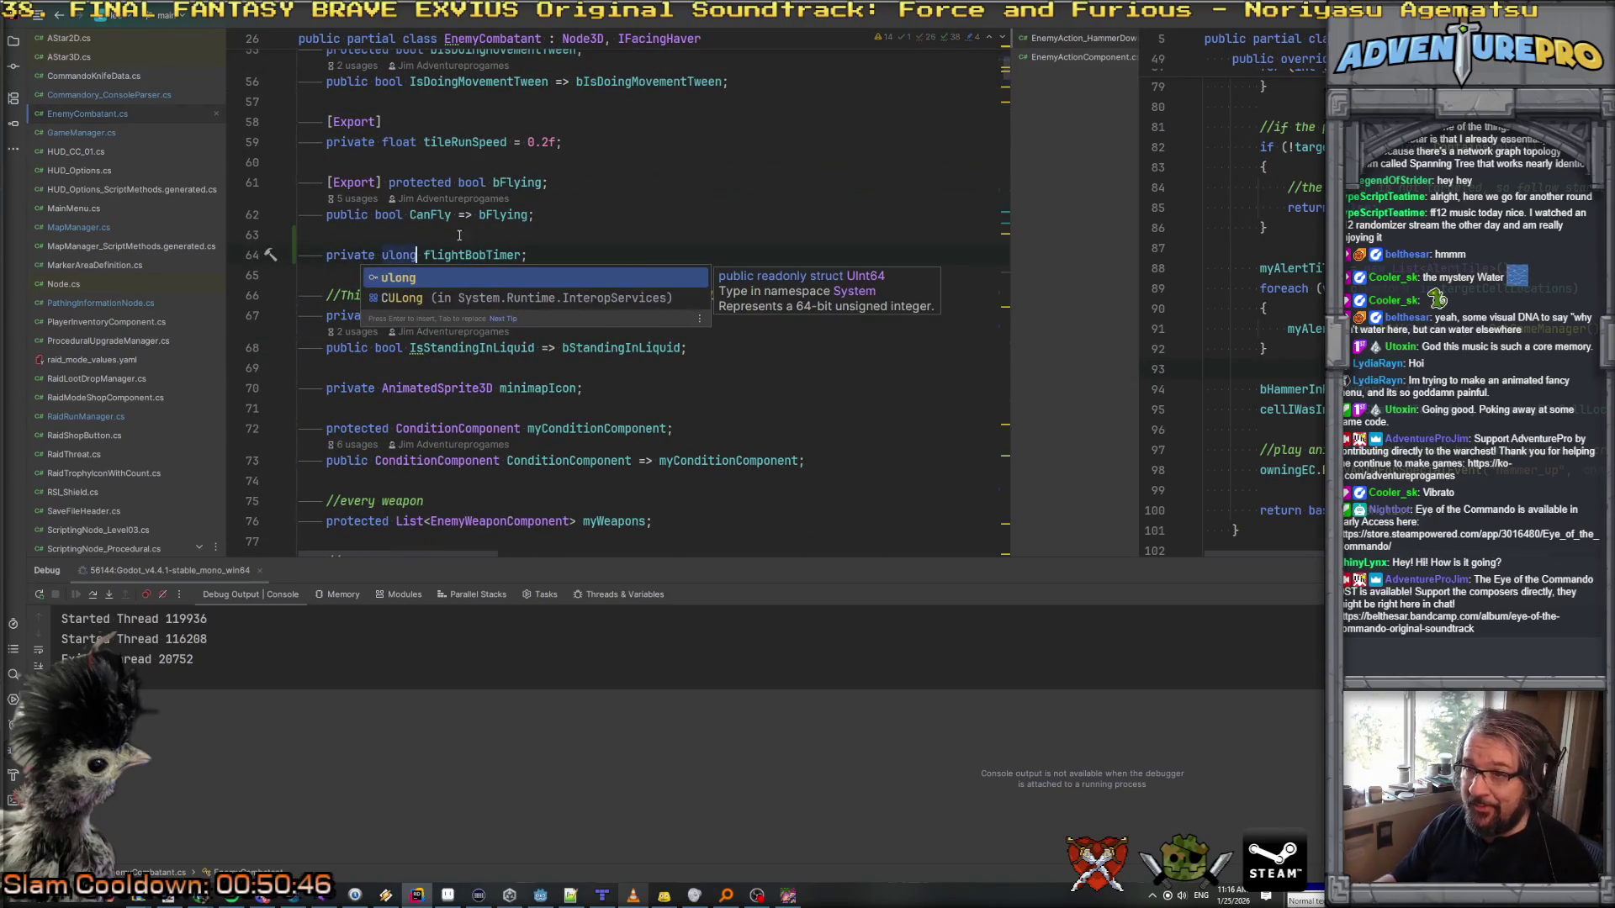
key("ctrl+minus")
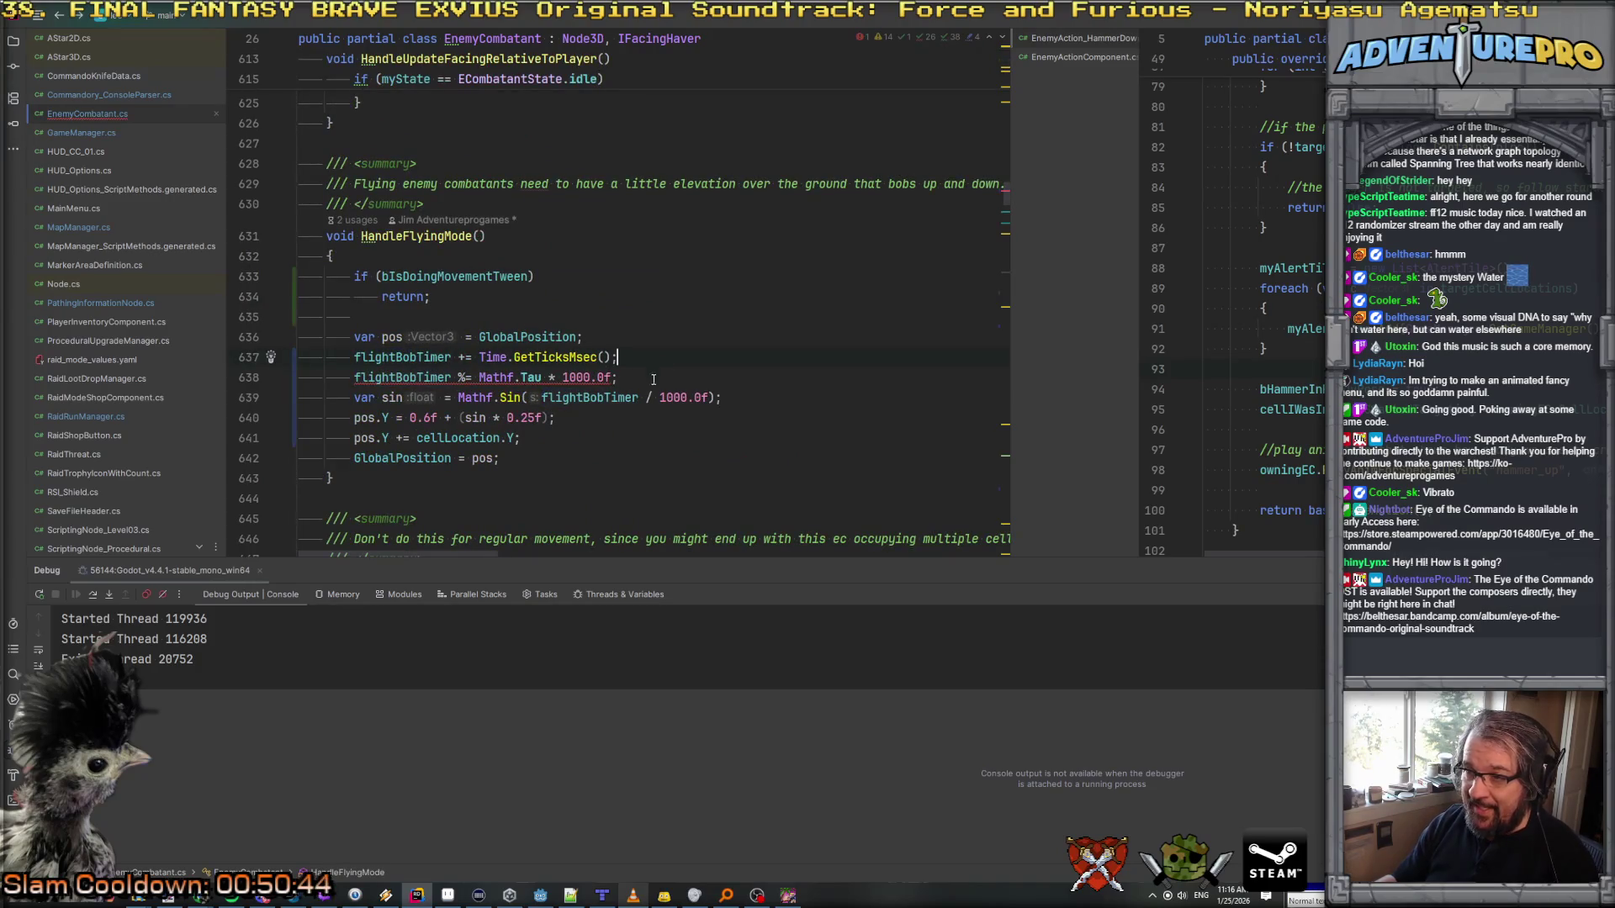
key("Down")
key("Home")
key("Home")
key("shift+Down")
key("Delete")
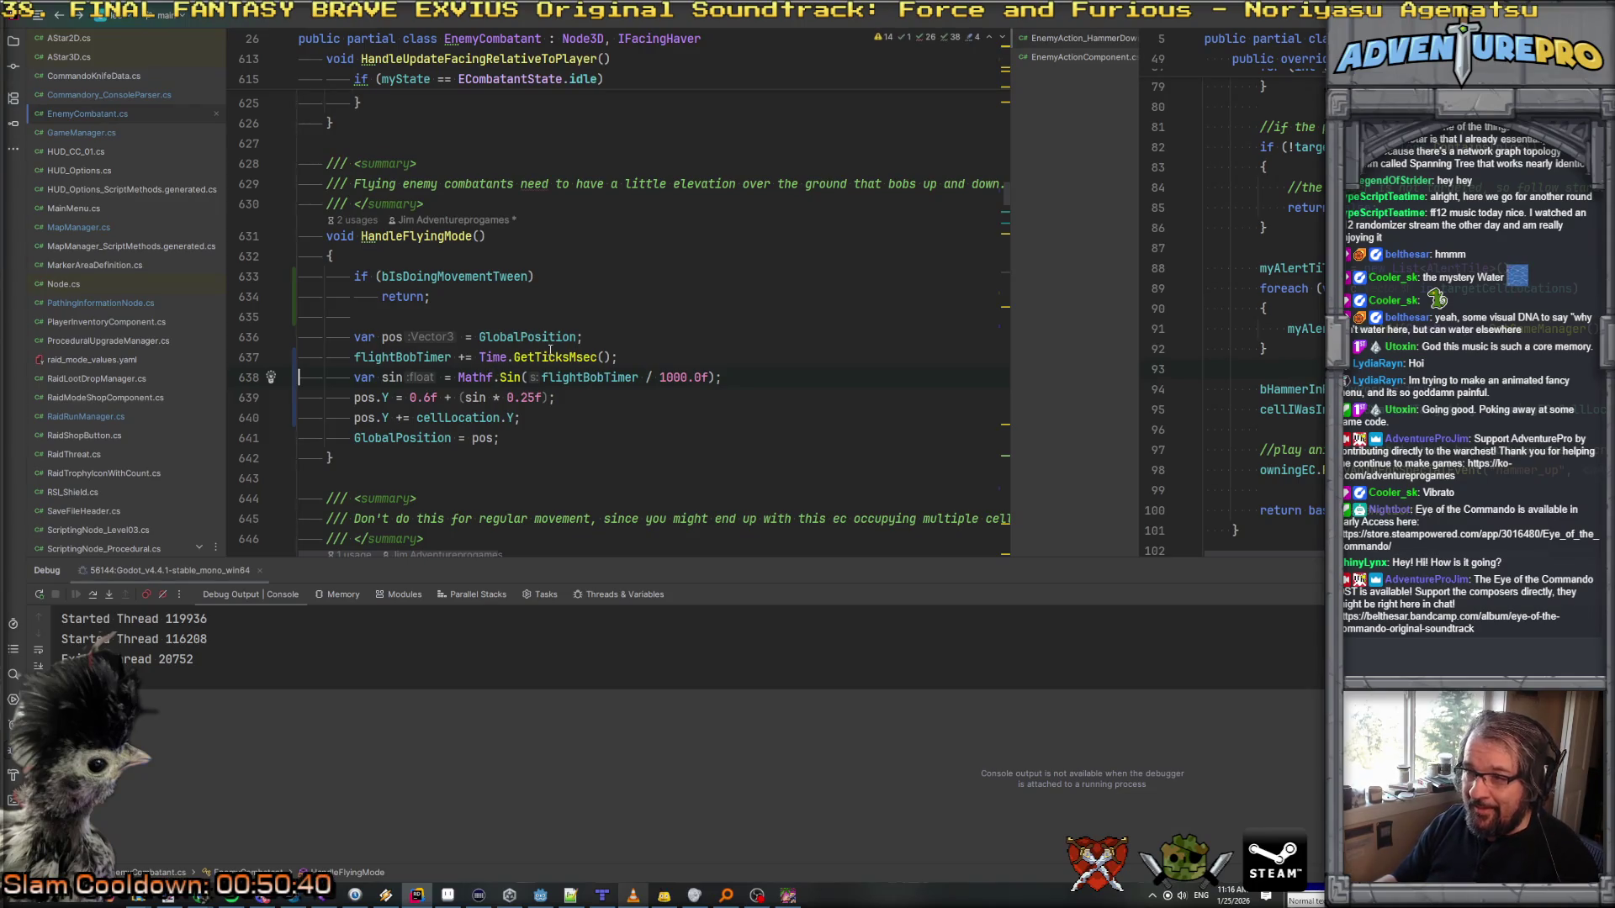
Step: Check the Mathf.Sin documentation, then close the running game window
mouse_move(549, 350)
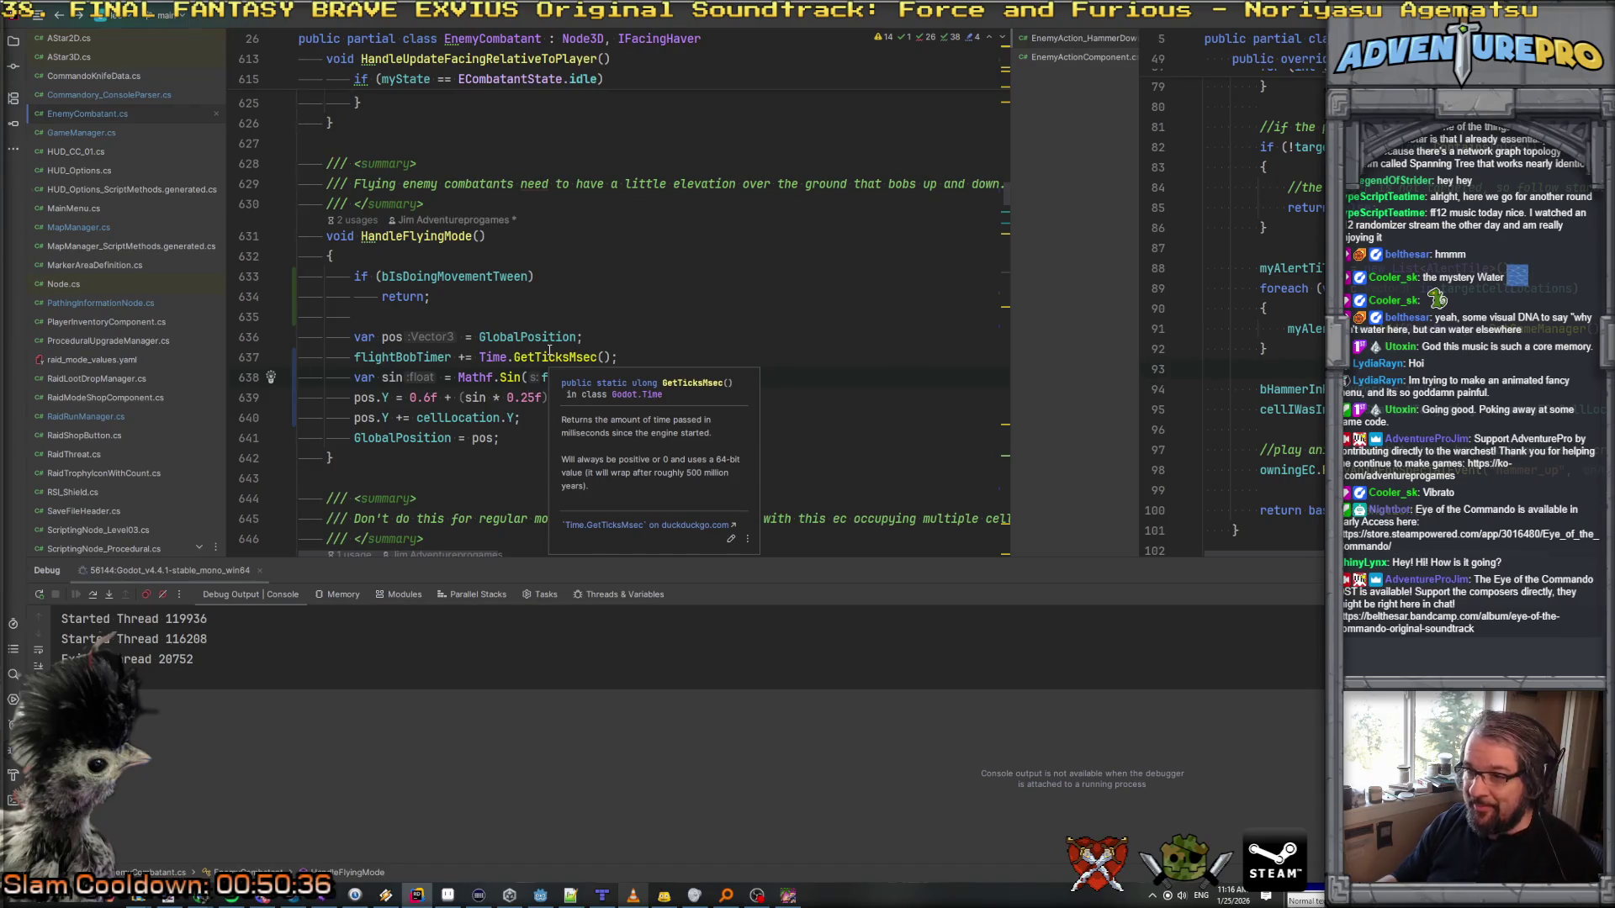
left_click(673, 358)
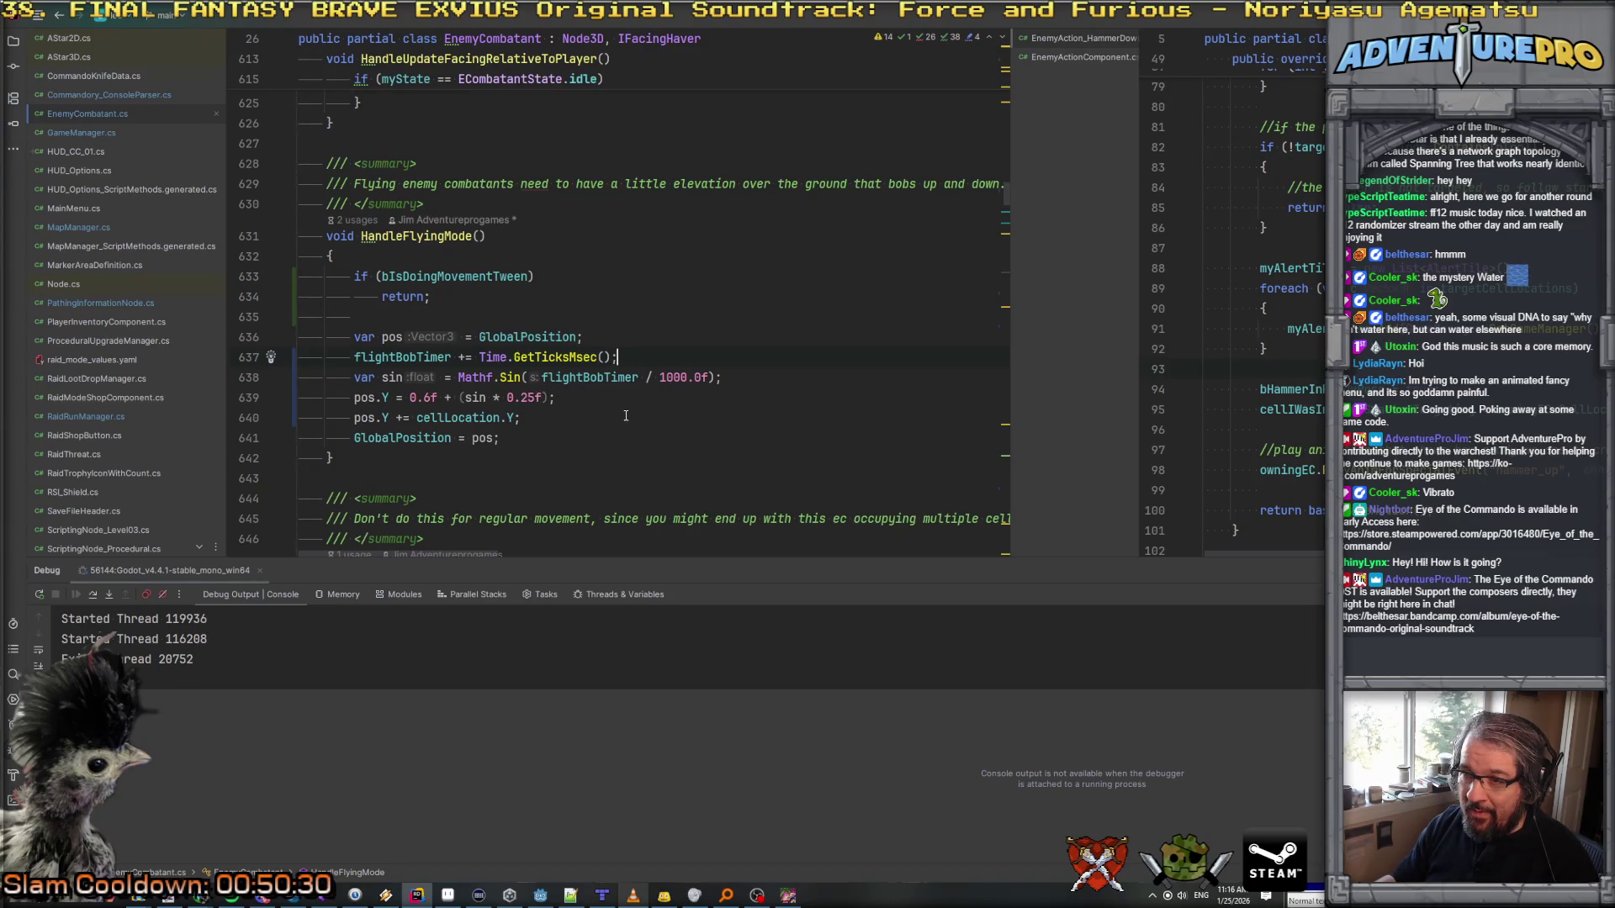
mouse_move(511, 381)
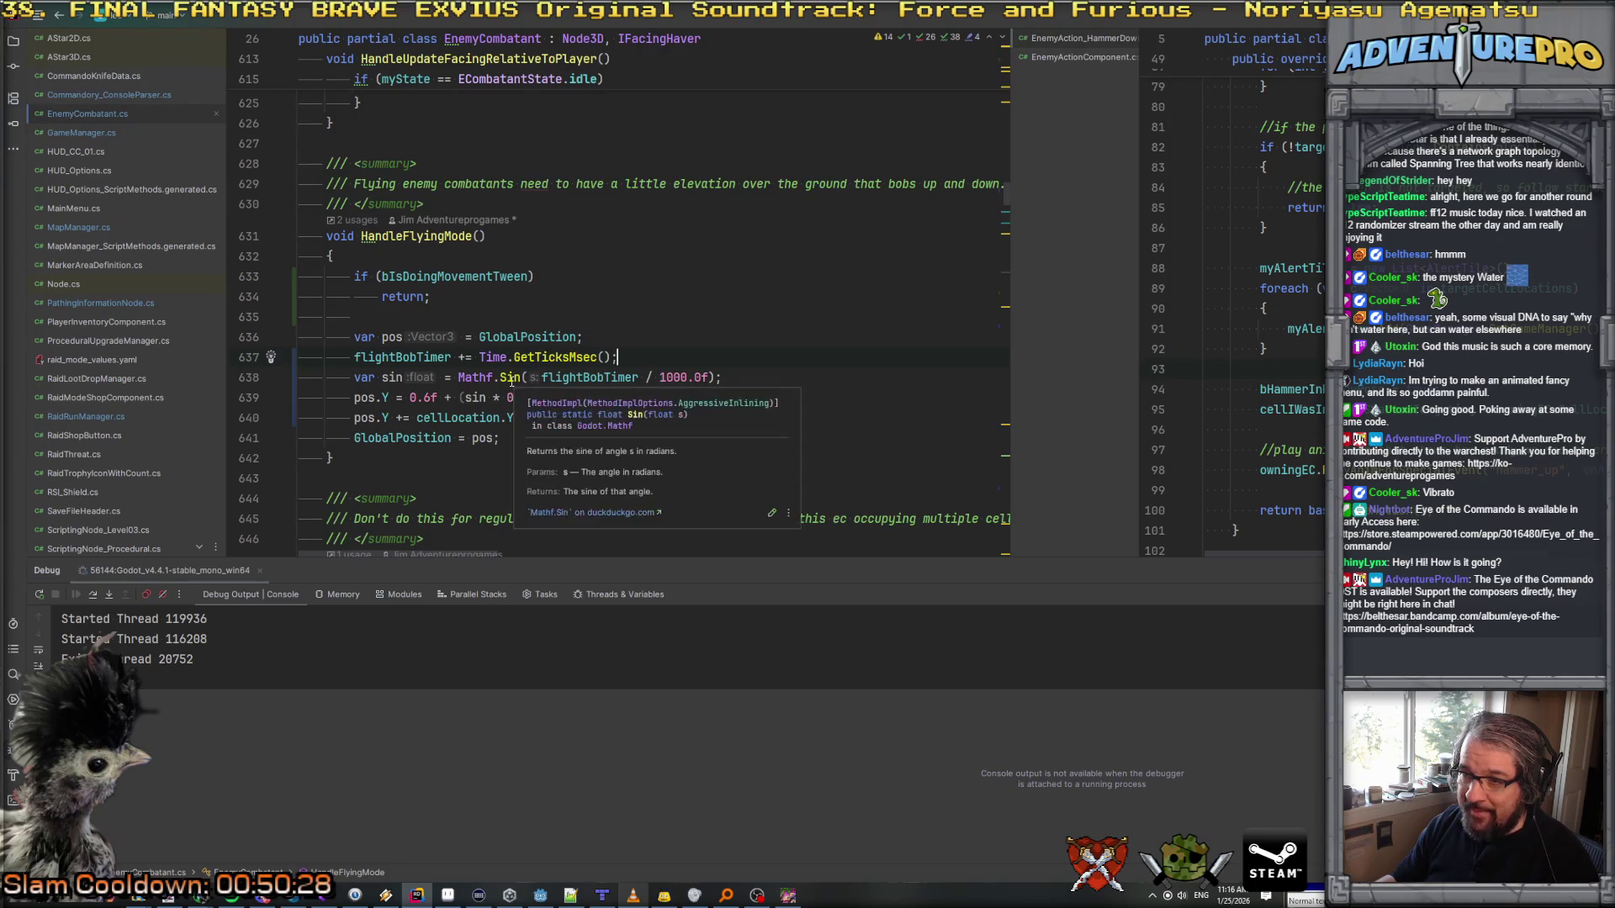
left_click(659, 339)
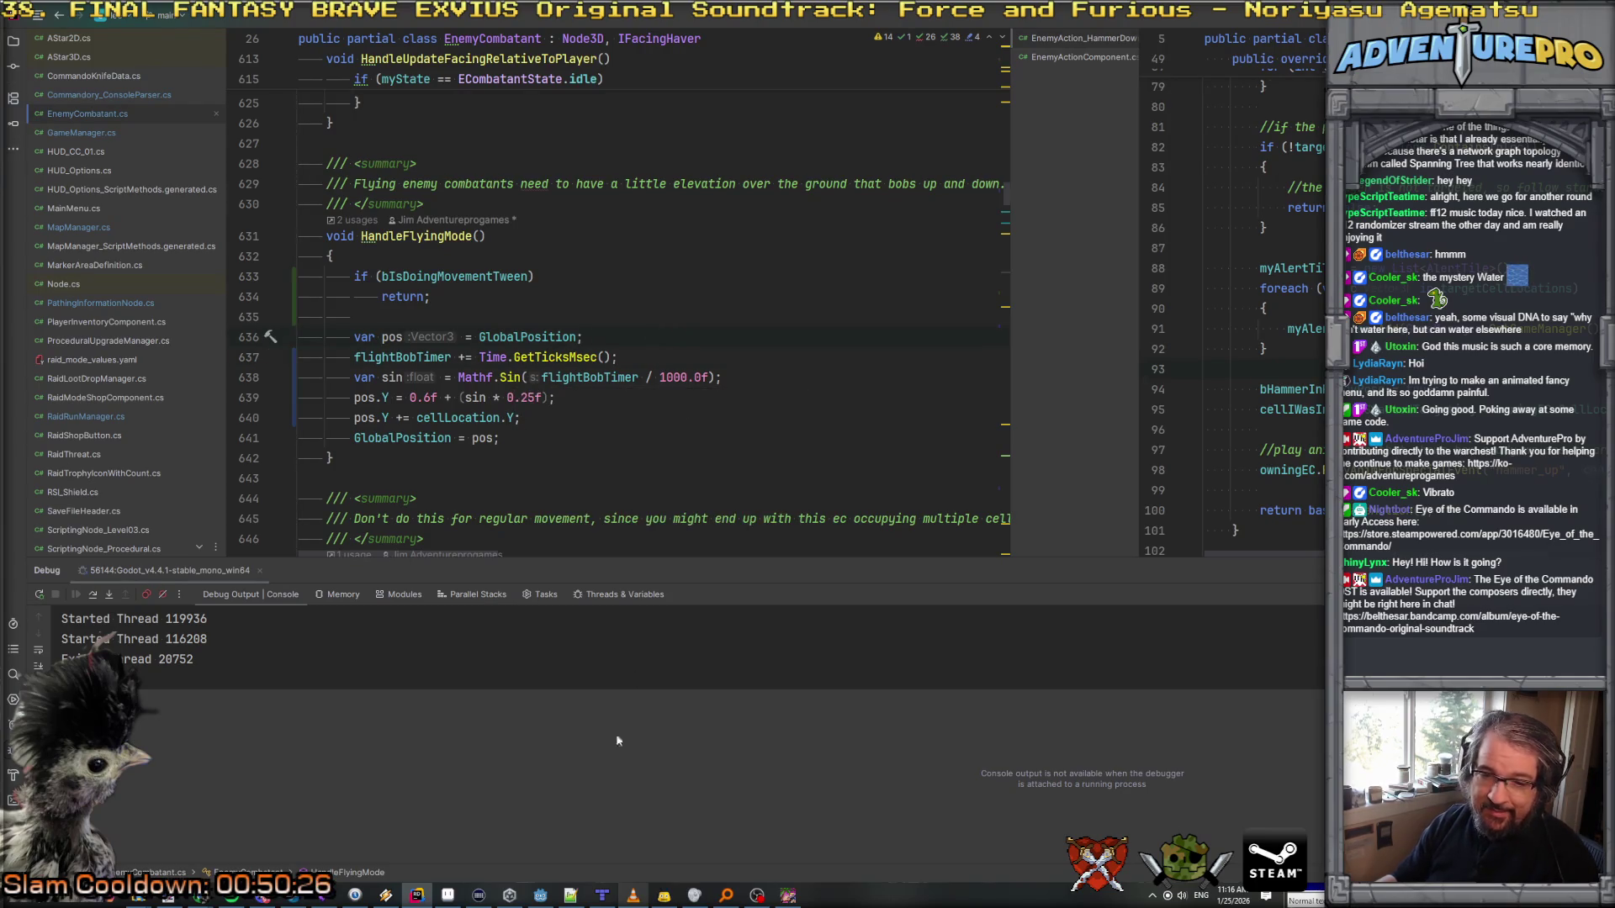
left_click(788, 895)
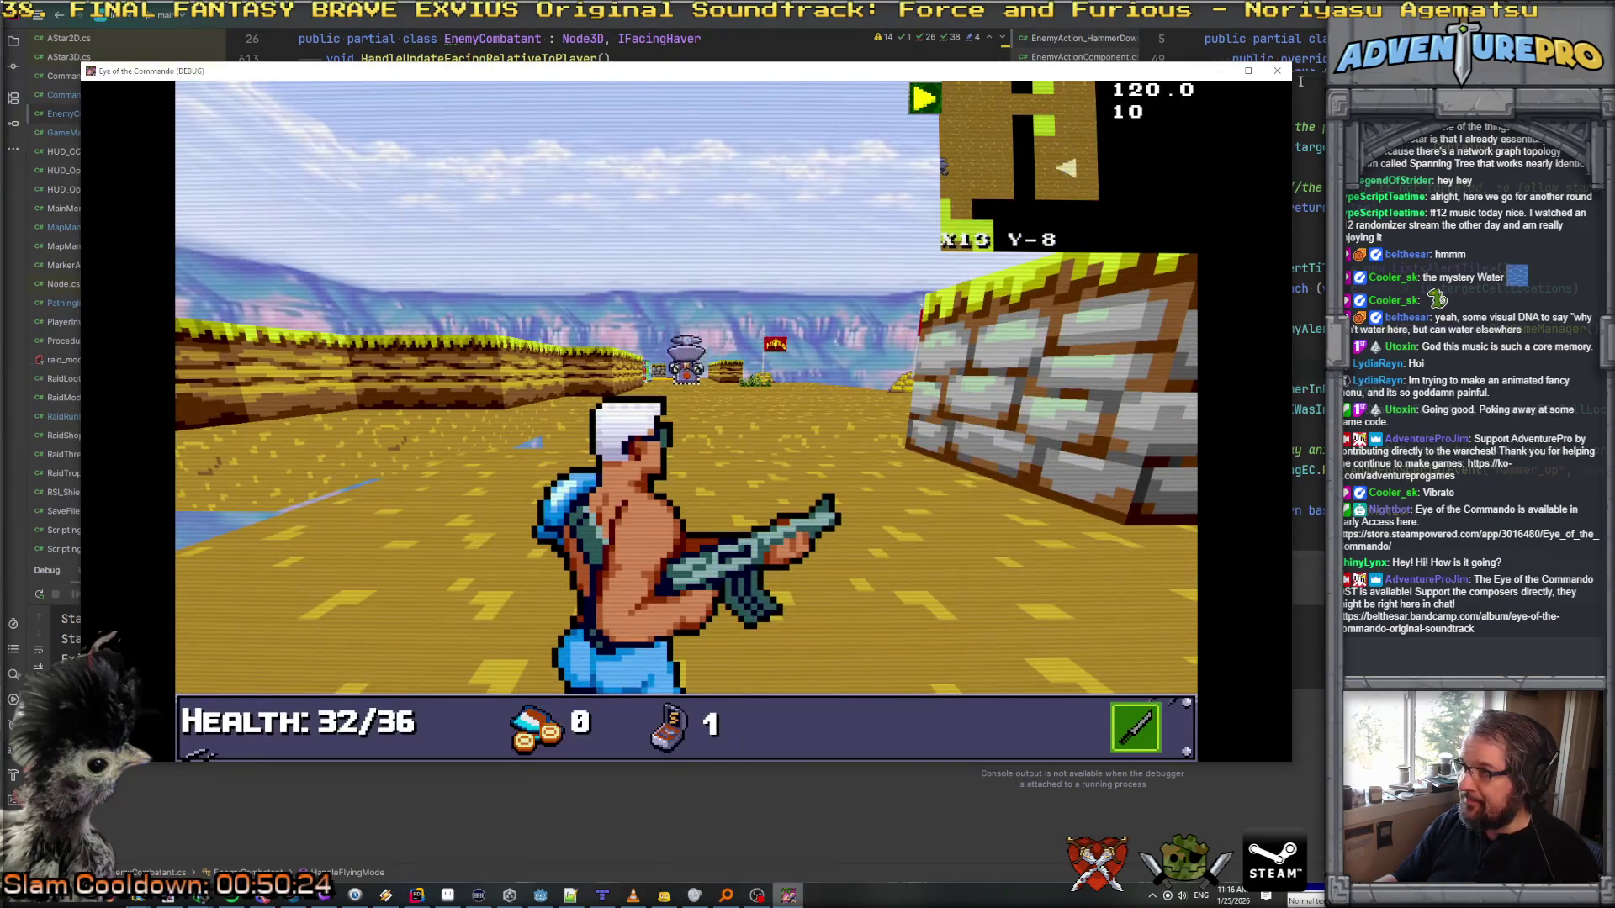
left_click(1282, 74)
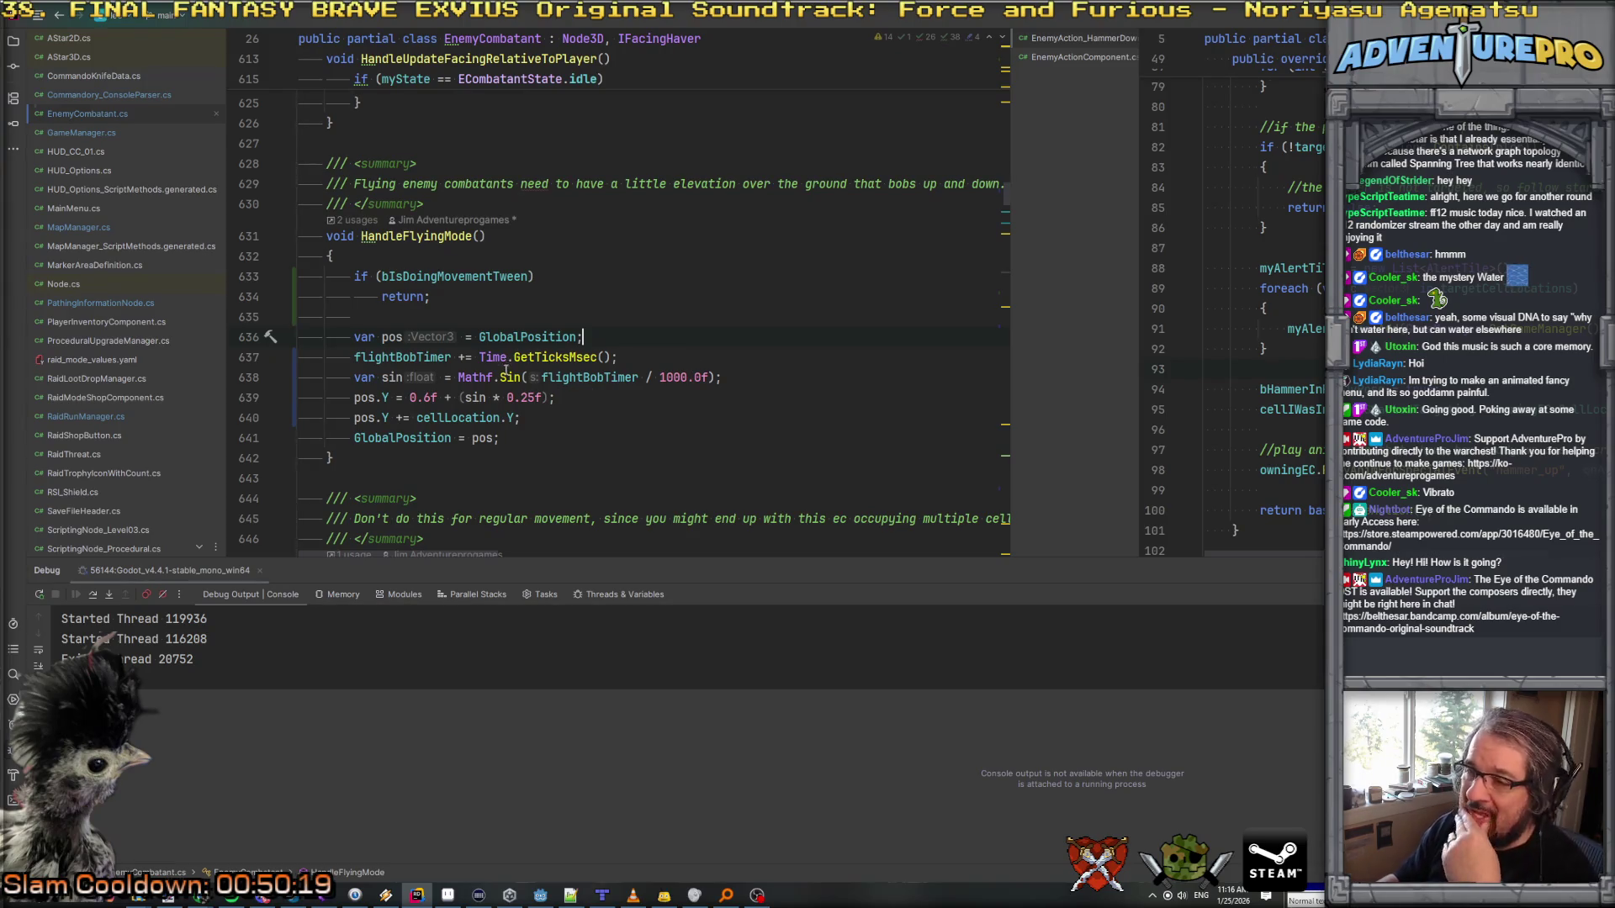
Step: Start replacing the Time.GetTicksMsec() call on line 637 with a delta value
left_click(424, 358)
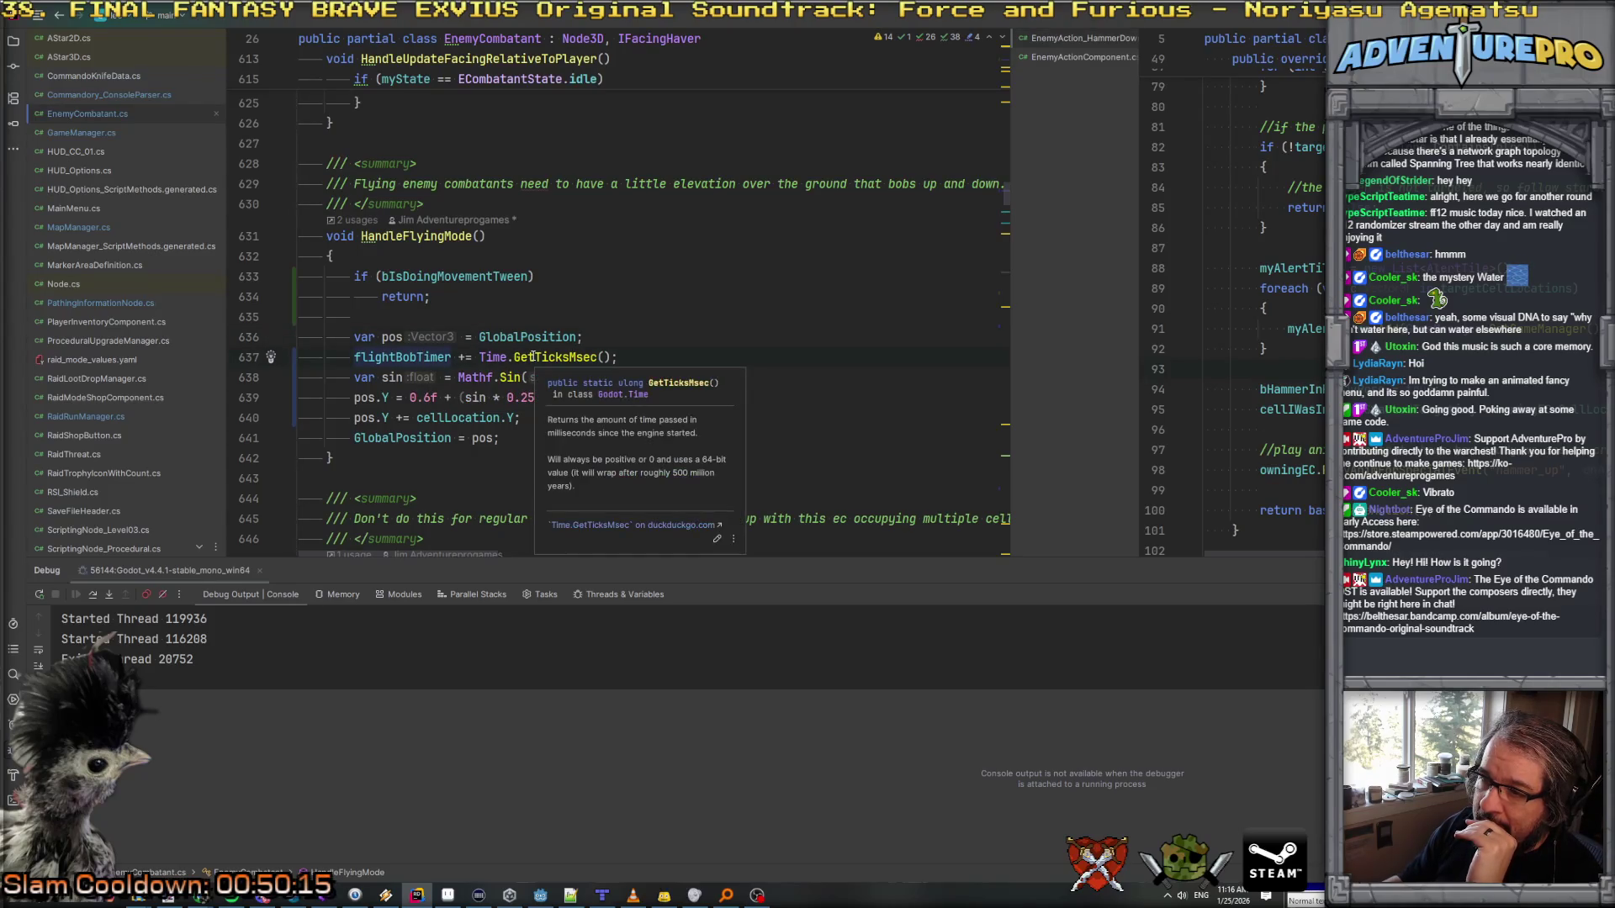
left_click(518, 377)
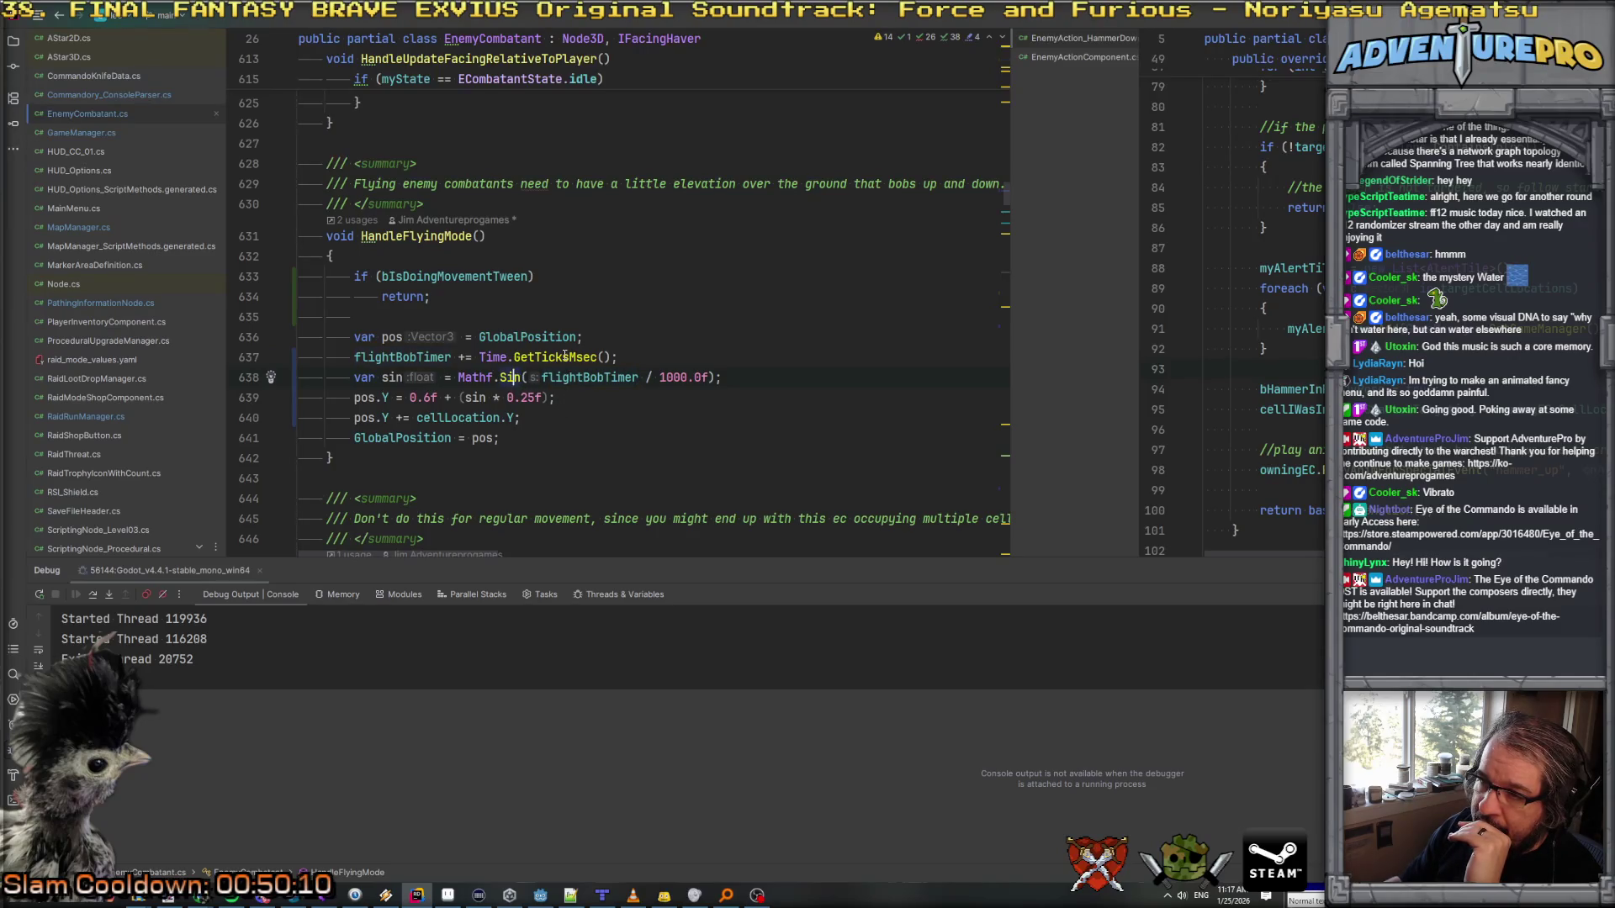
mouse_move(566, 357)
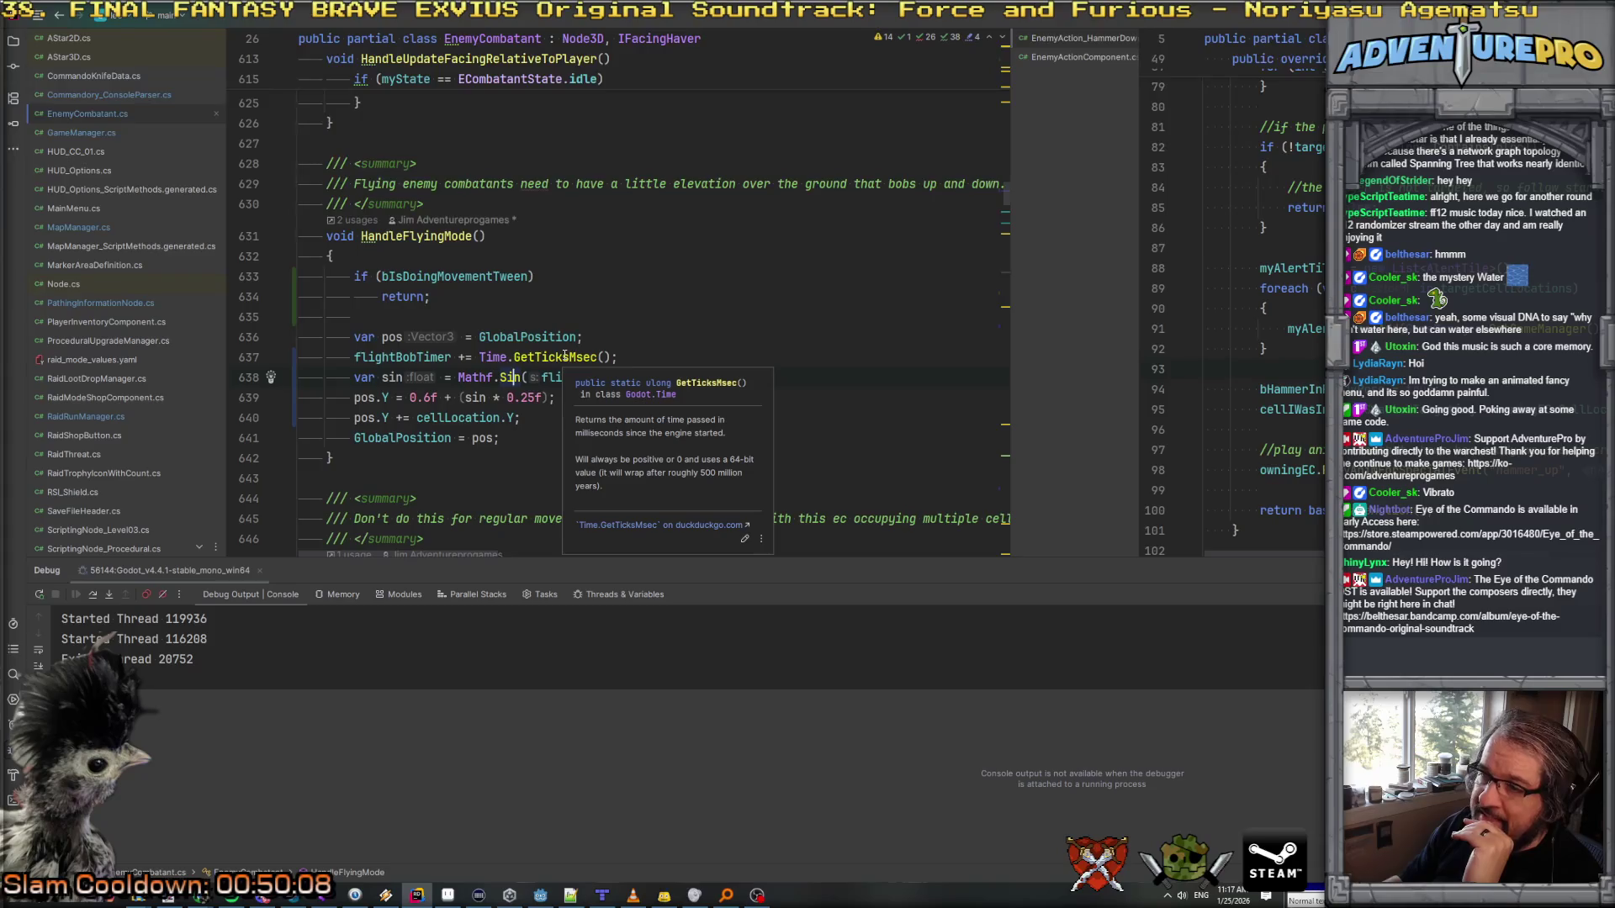
left_click(565, 357)
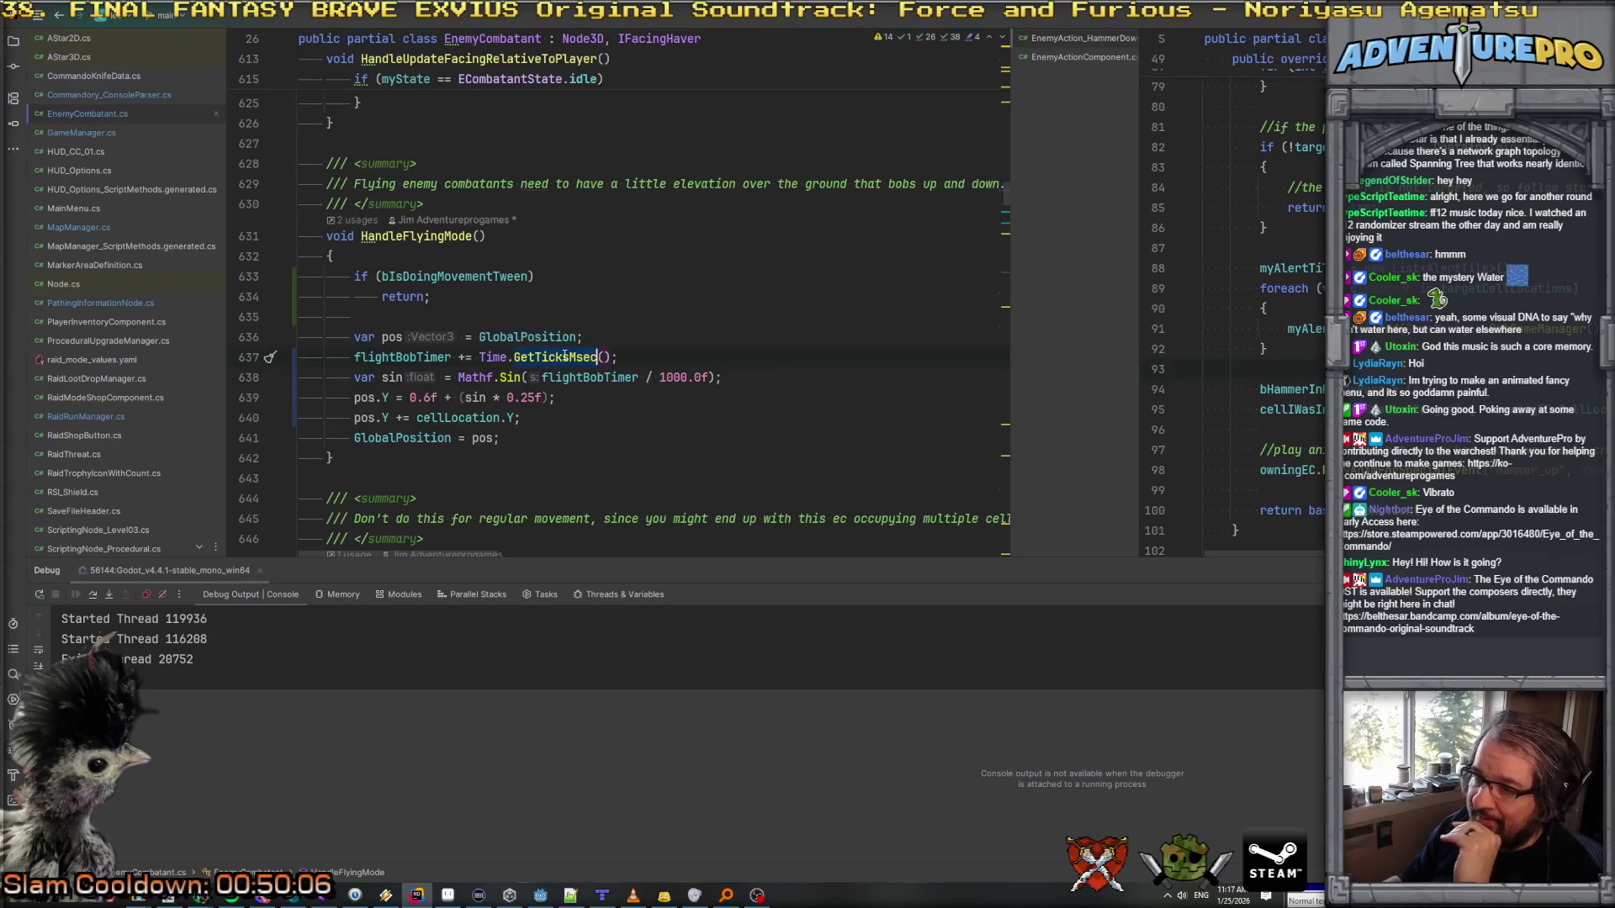
type("GetT")
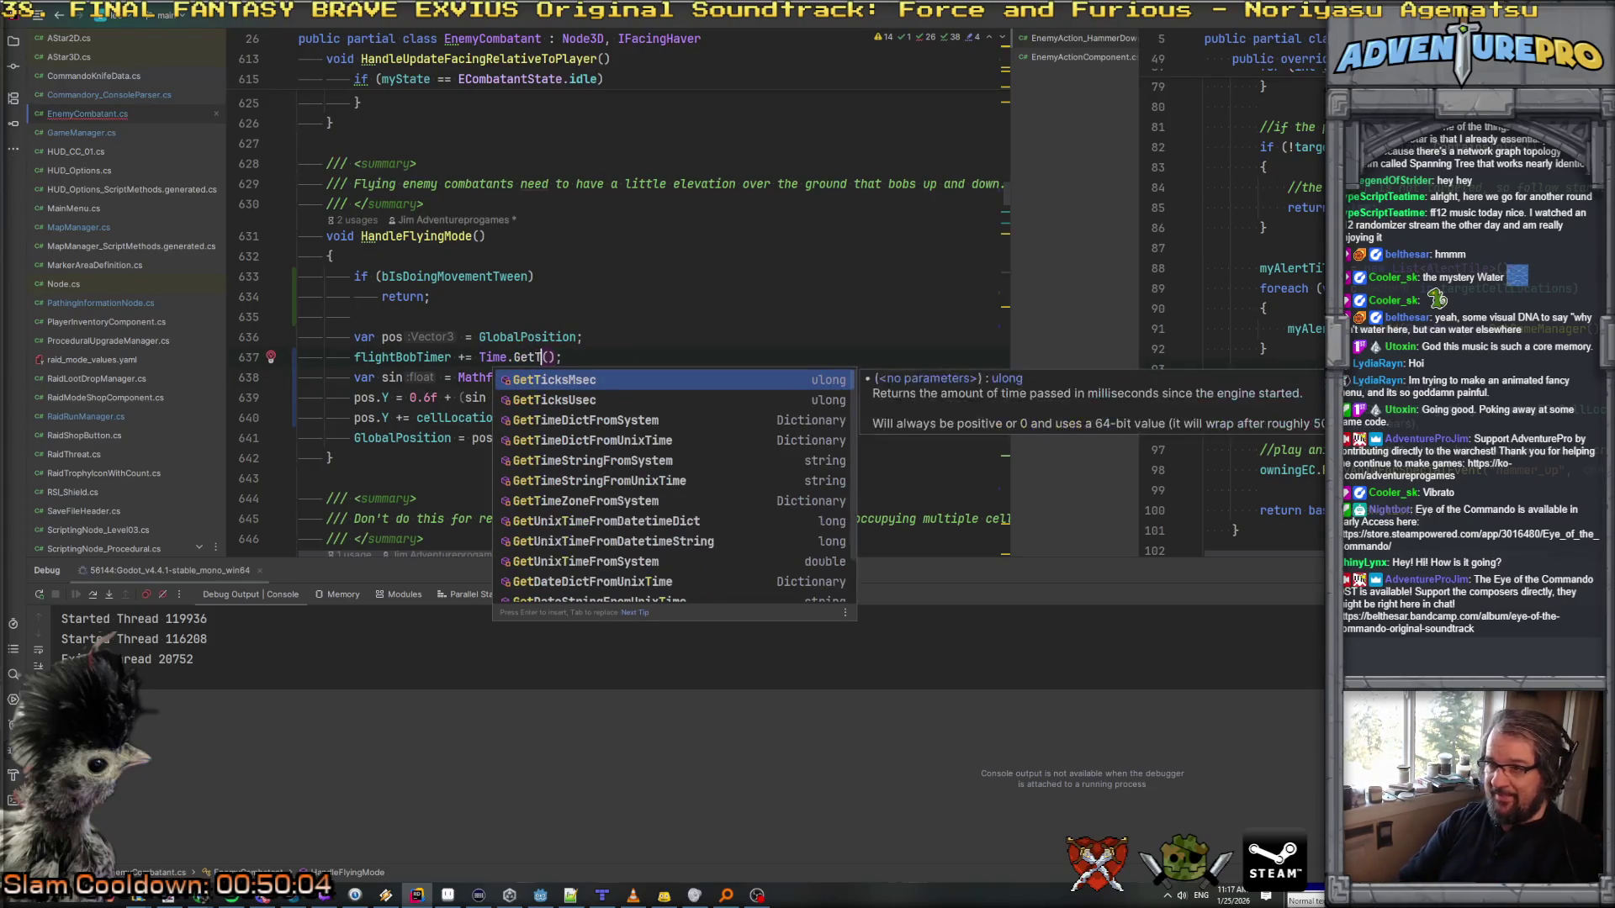
key("Escape")
type("De")
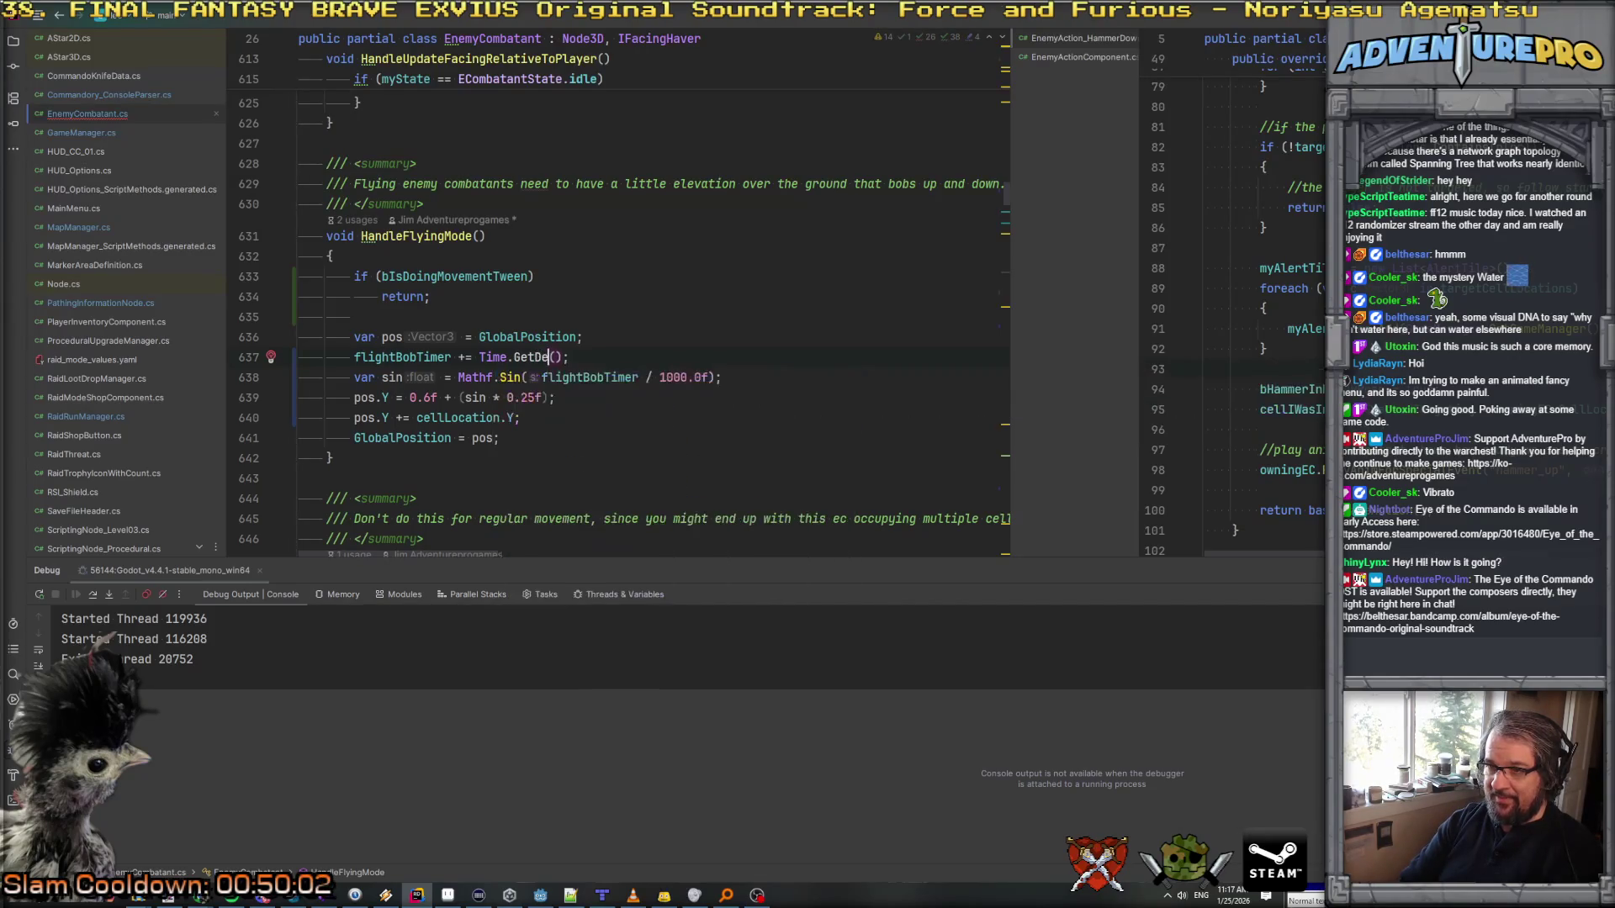
key("BackSpace")
key("BackSpace")
key("BackSpace")
key("BackSpace")
type("delta")
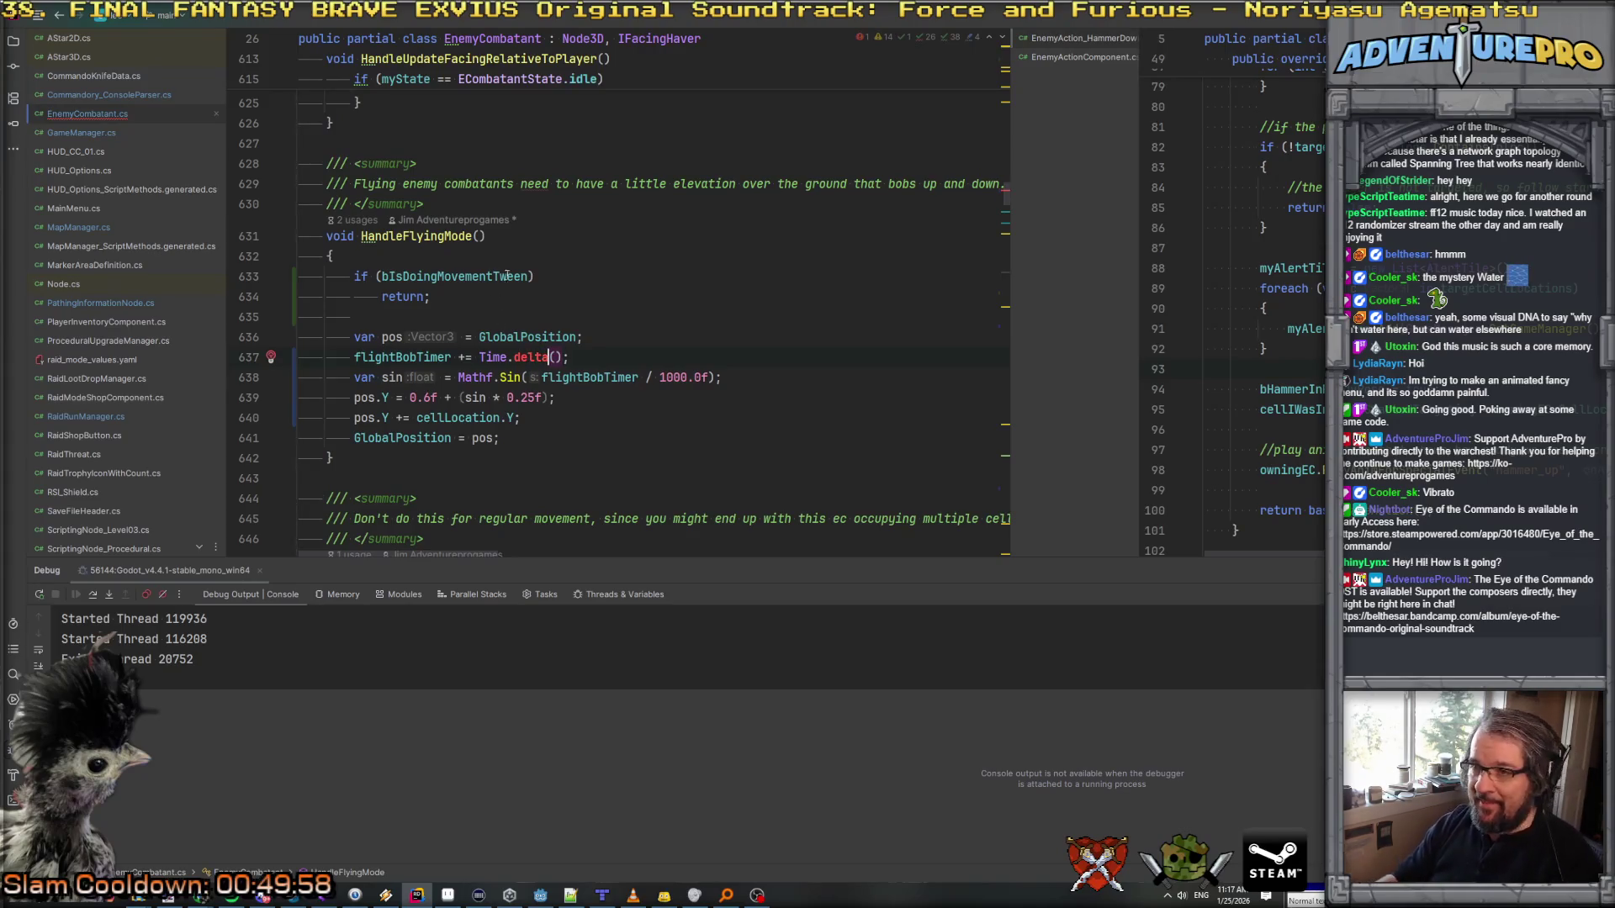
Step: Give HandleFlyingMode a double deltaTime parameter and add deltaTime to flightBobTimer
left_click(480, 236)
type("do")
key("Return")
type("deltaTime")
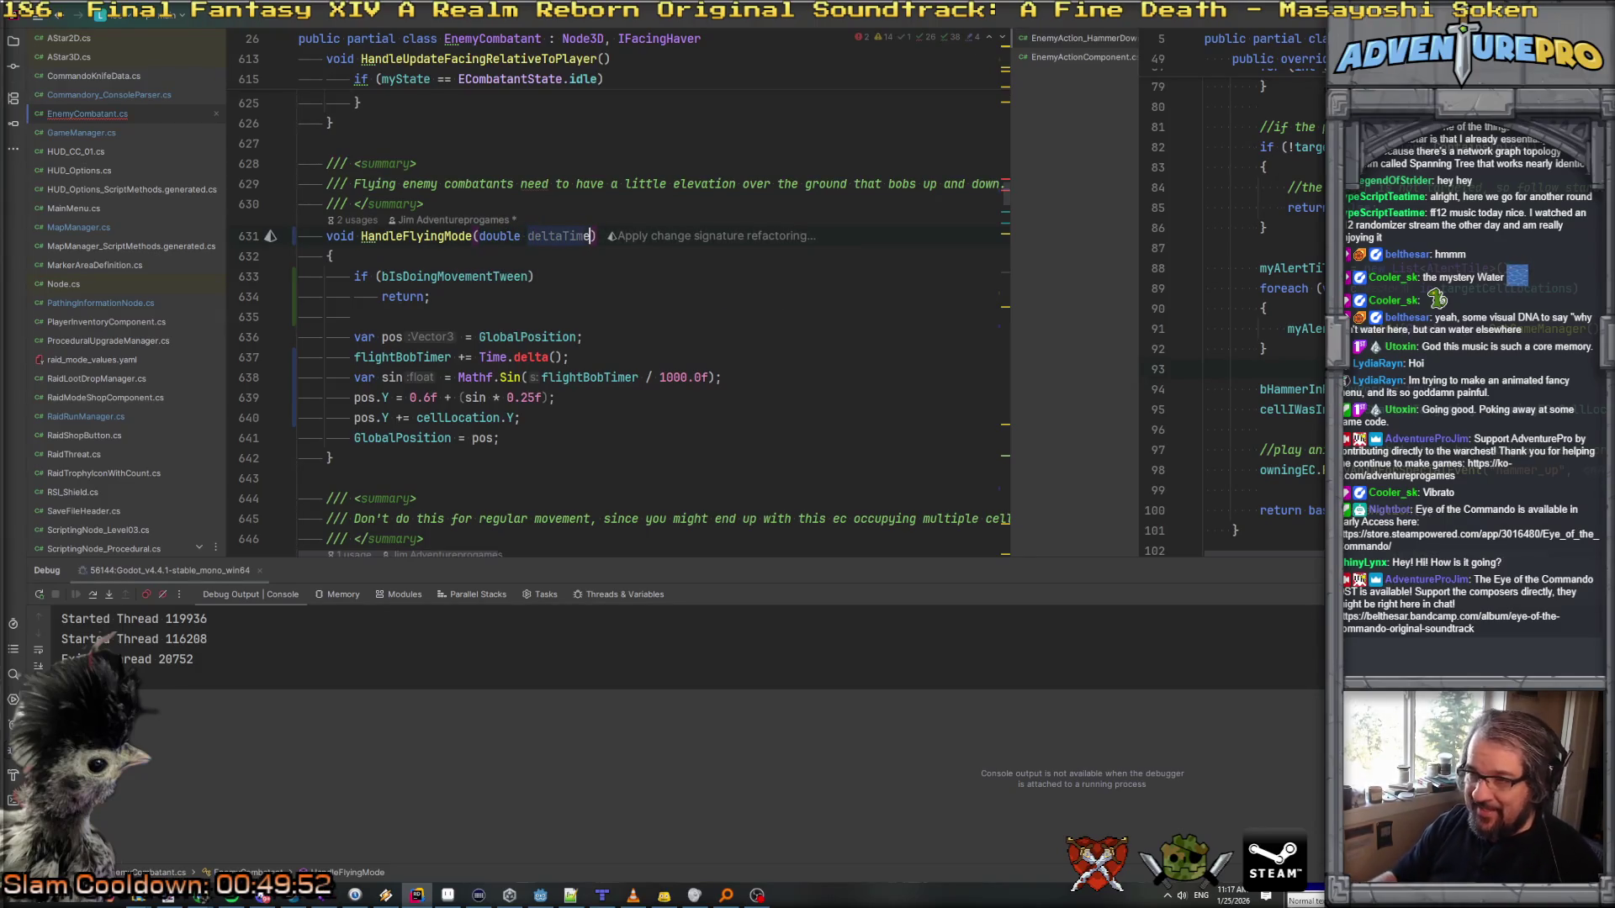
left_click_drag(478, 357, 562, 356)
type("deltaTime")
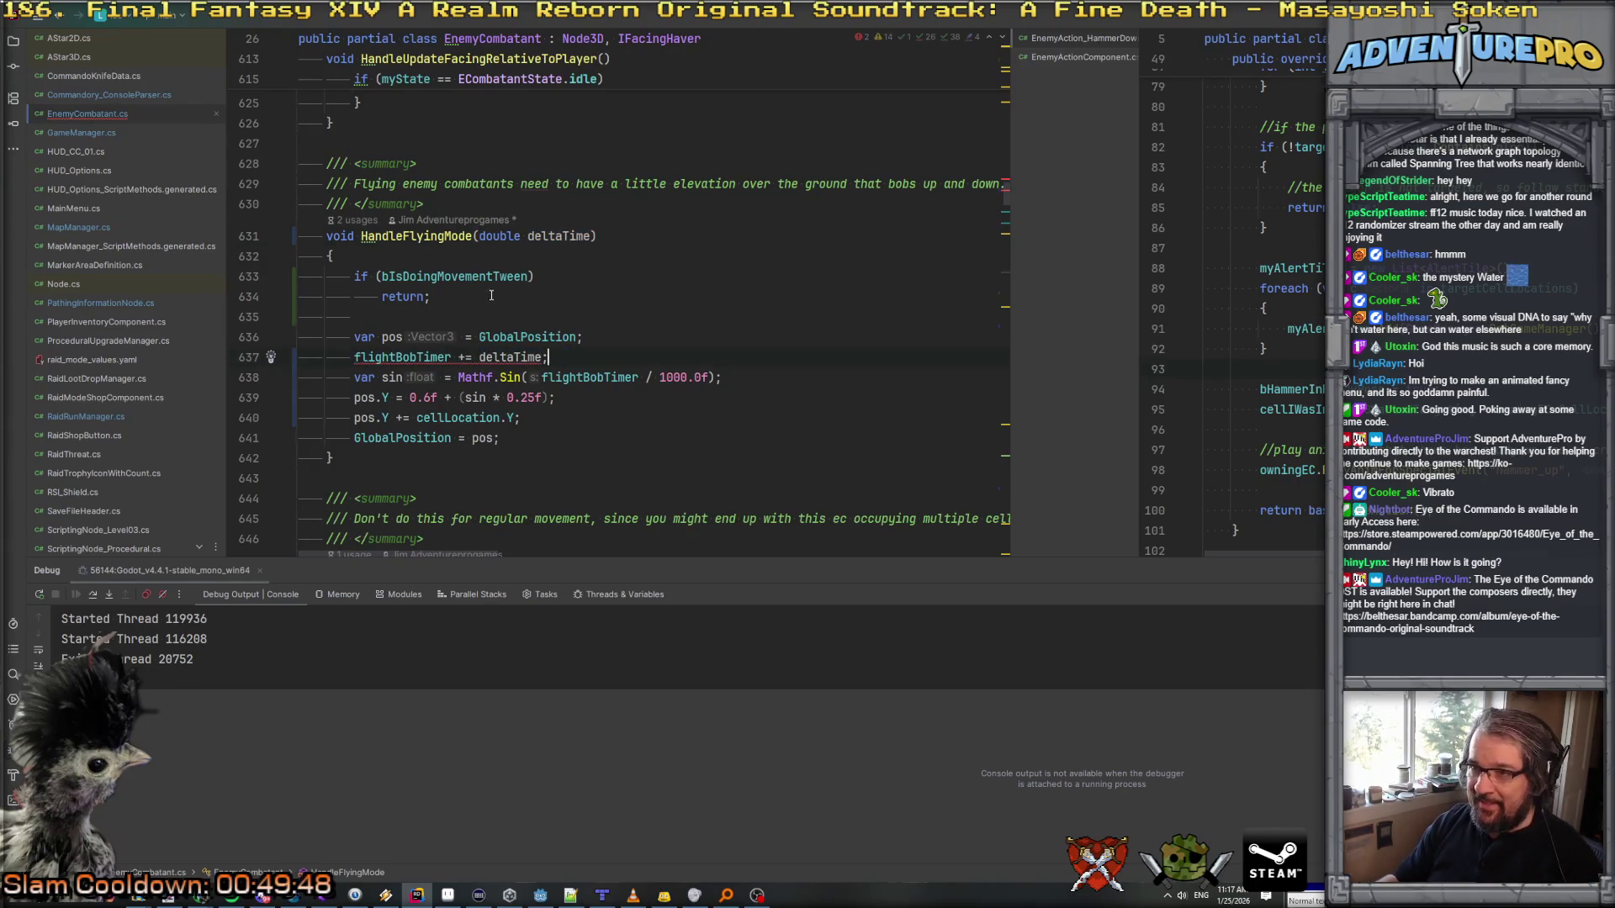
Step: Change the flightBobTimer field's type from ulong to double
left_click(387, 358, "ctrl")
left_click(394, 255)
type("double flightBobTimer;")
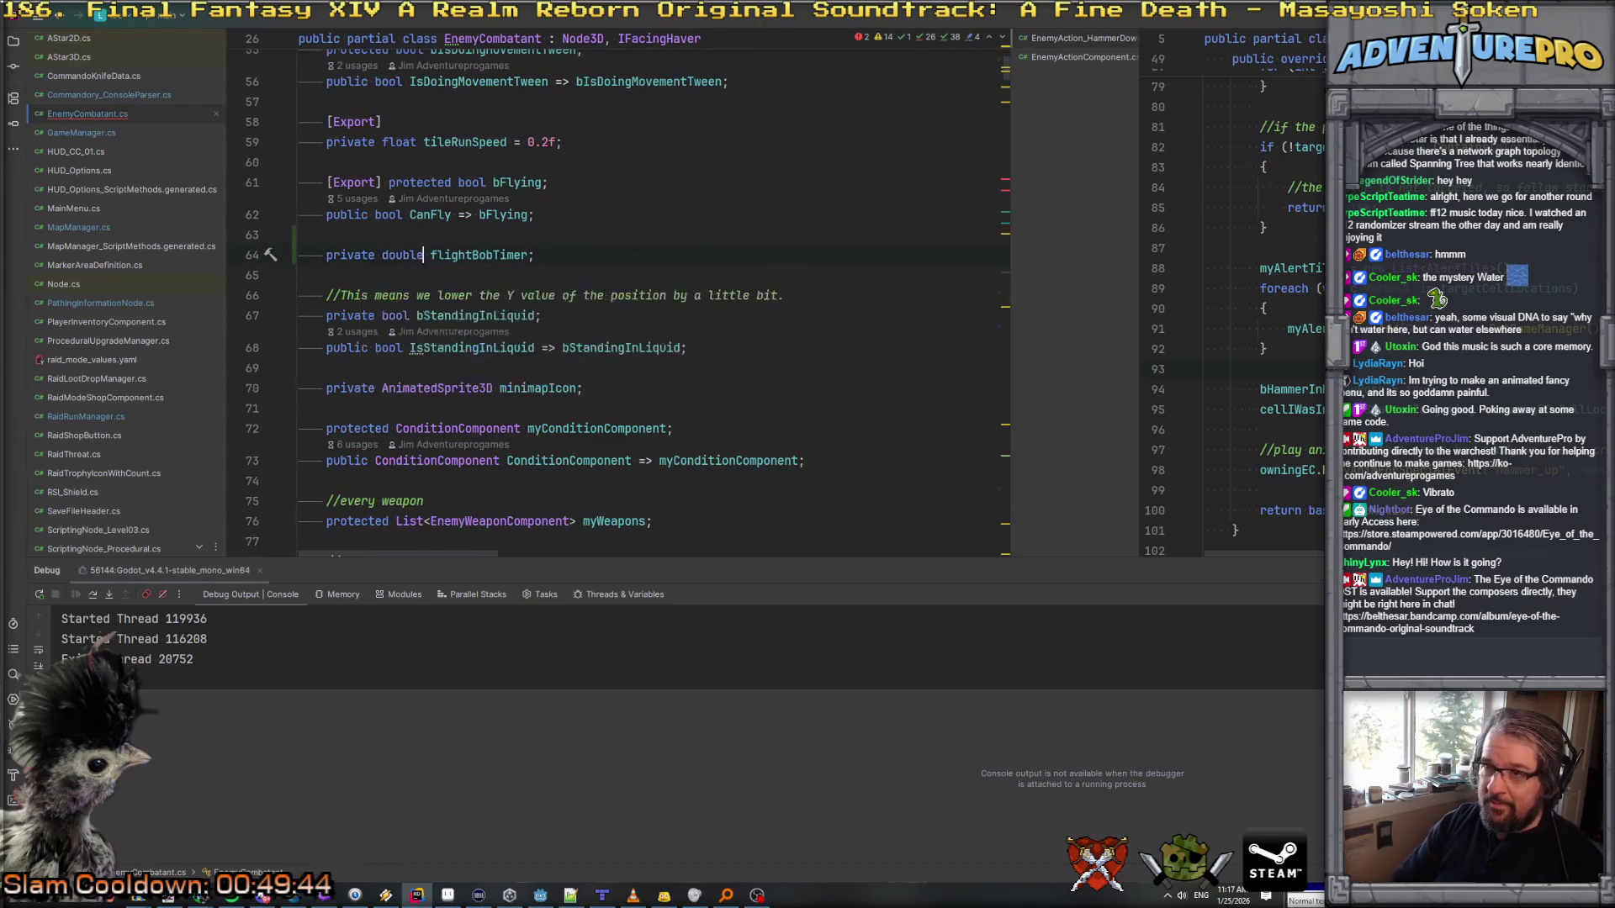
key("ctrl+minus")
Step: Add 'flightBobTimer %= Mathf.Tau * 1000.0f;' and cast the Mathf.Sin result to float
left_click(603, 360)
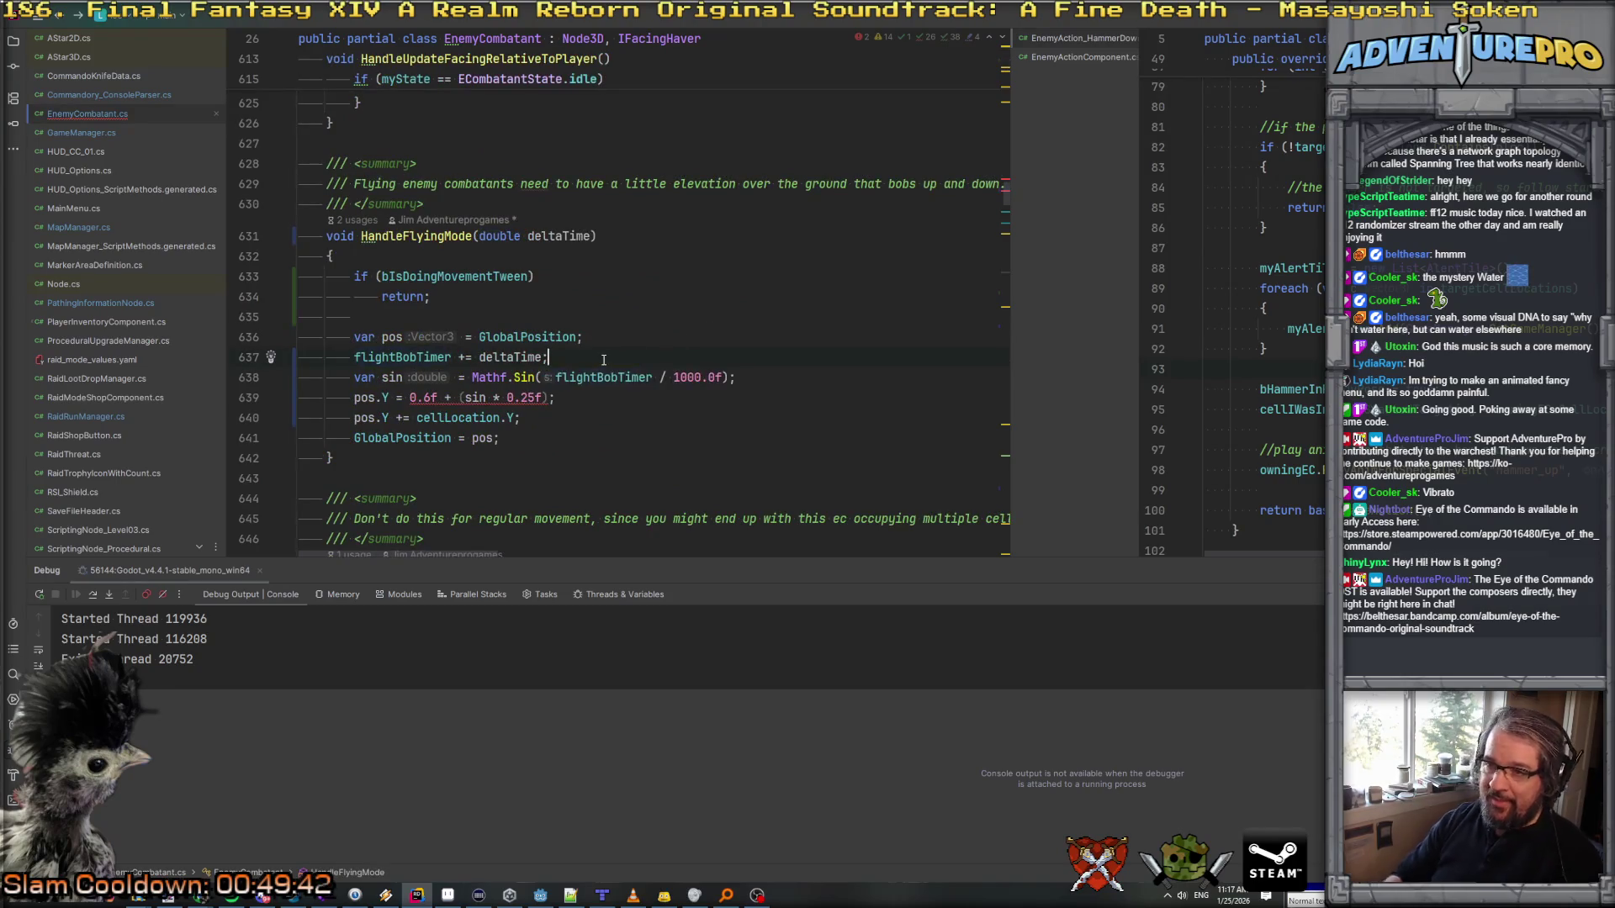
key("Return")
type("fl")
key("Return")
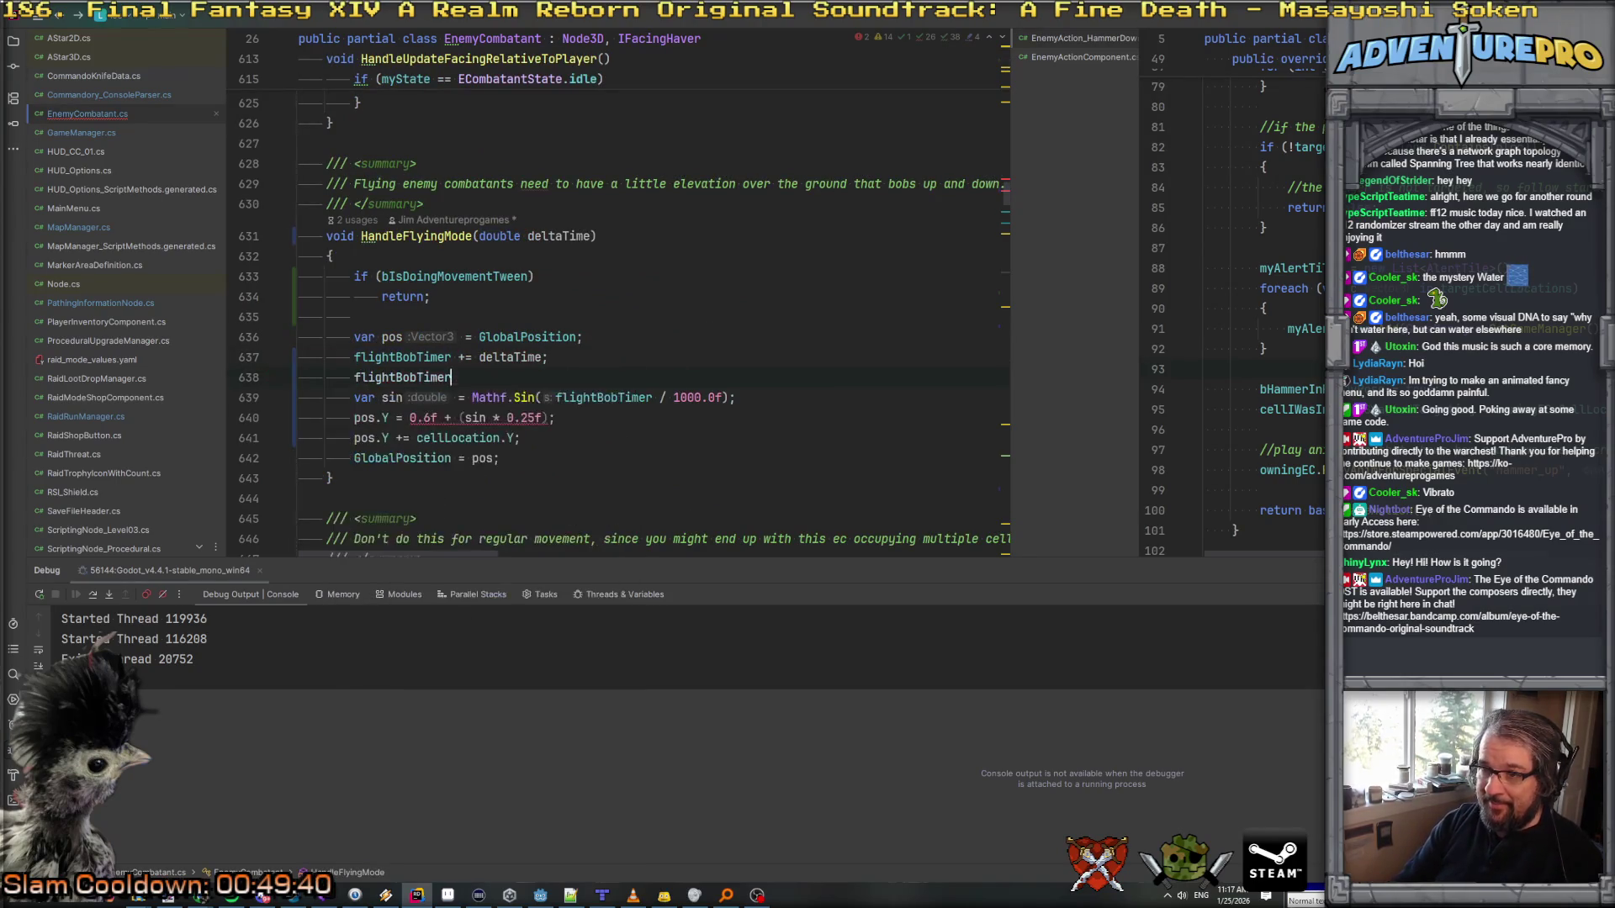
type(" %")
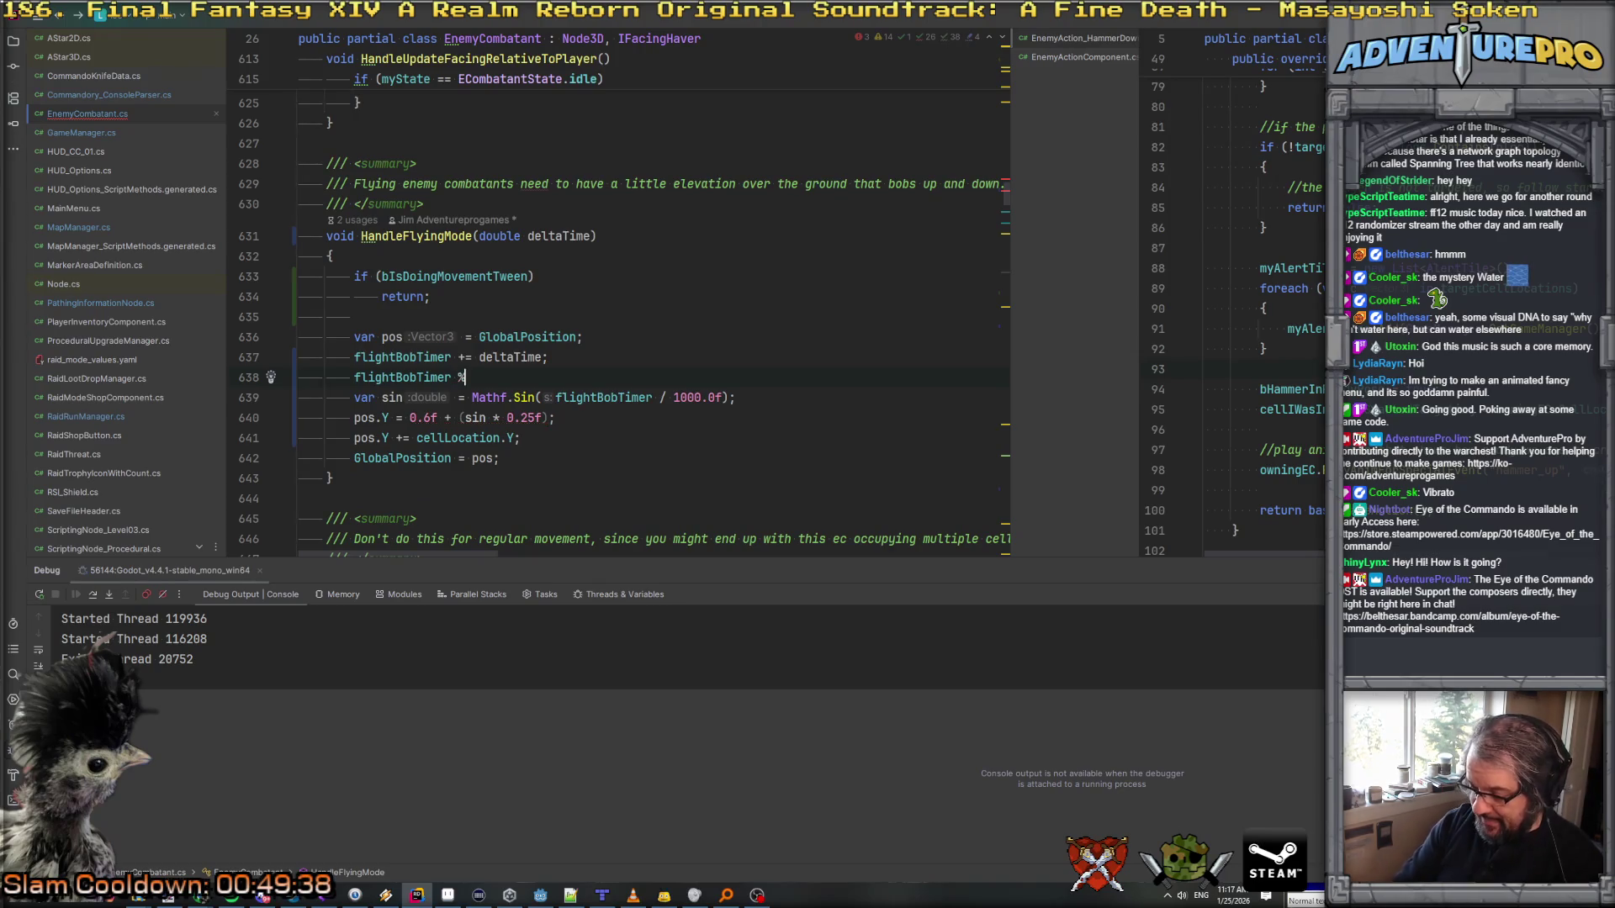
type("= Mathf.Tau &")
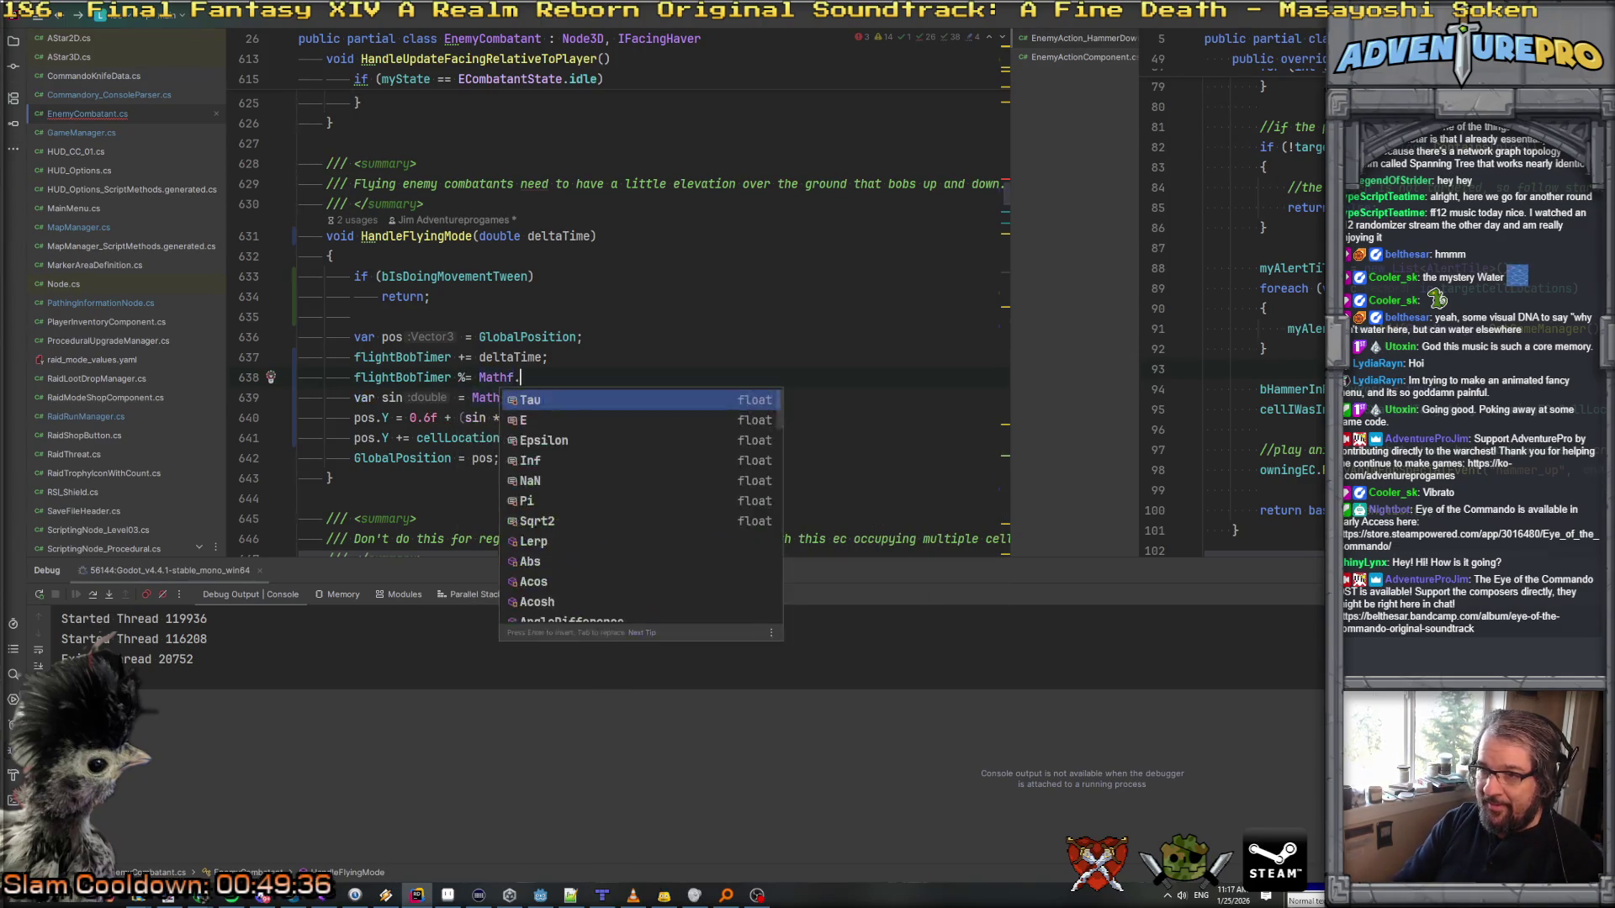
key("BackSpace")
key("BackSpace")
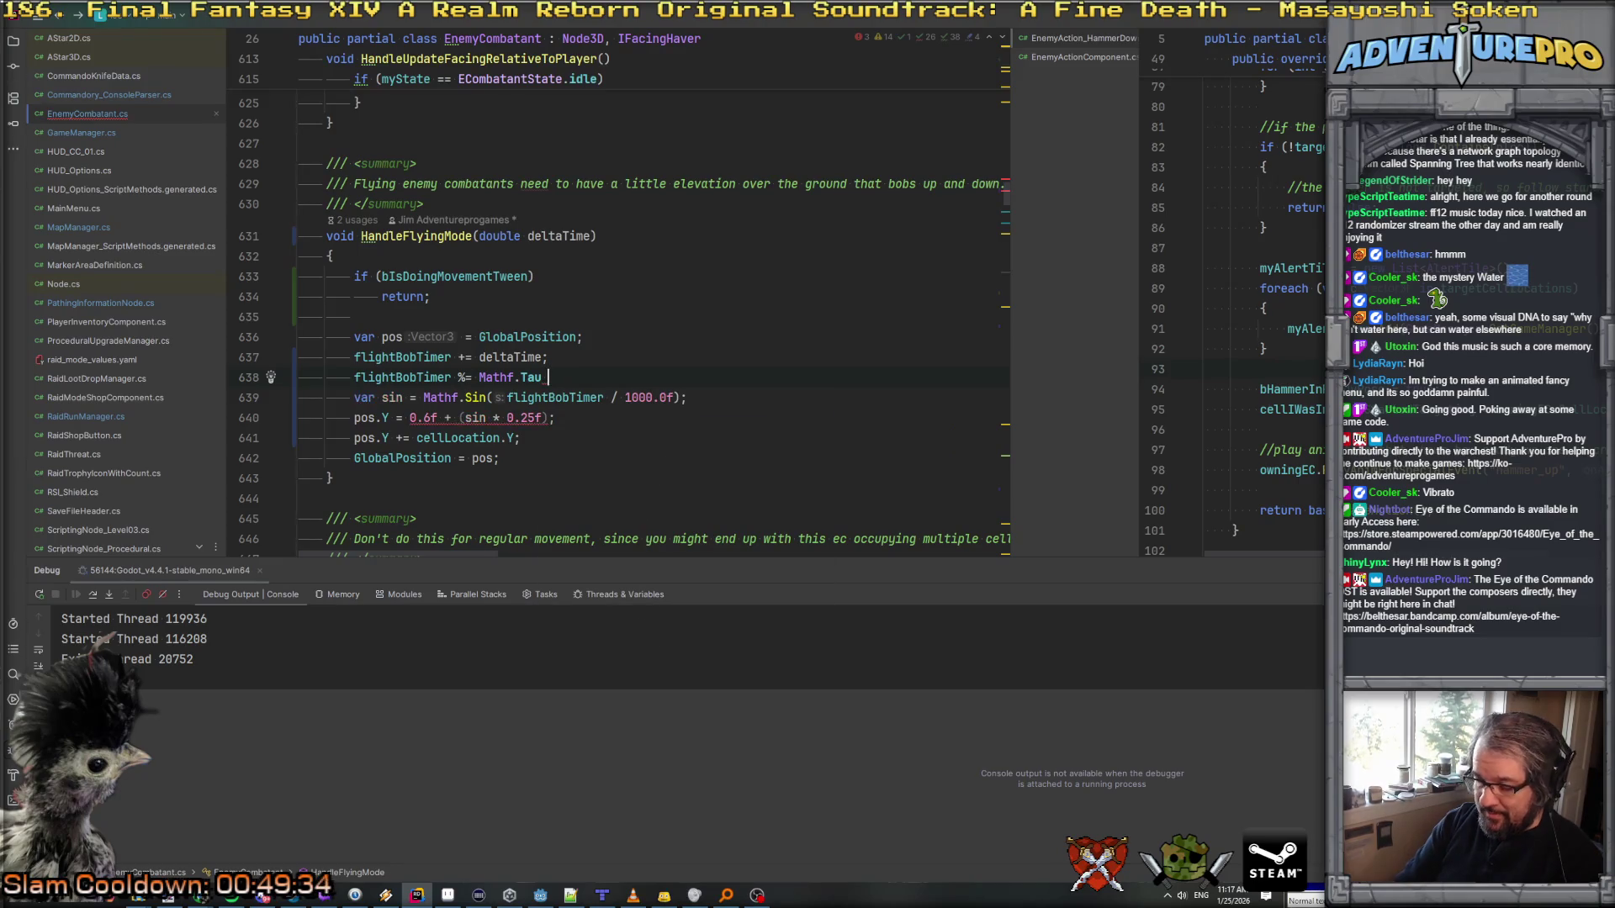
type("* 1000.0f;")
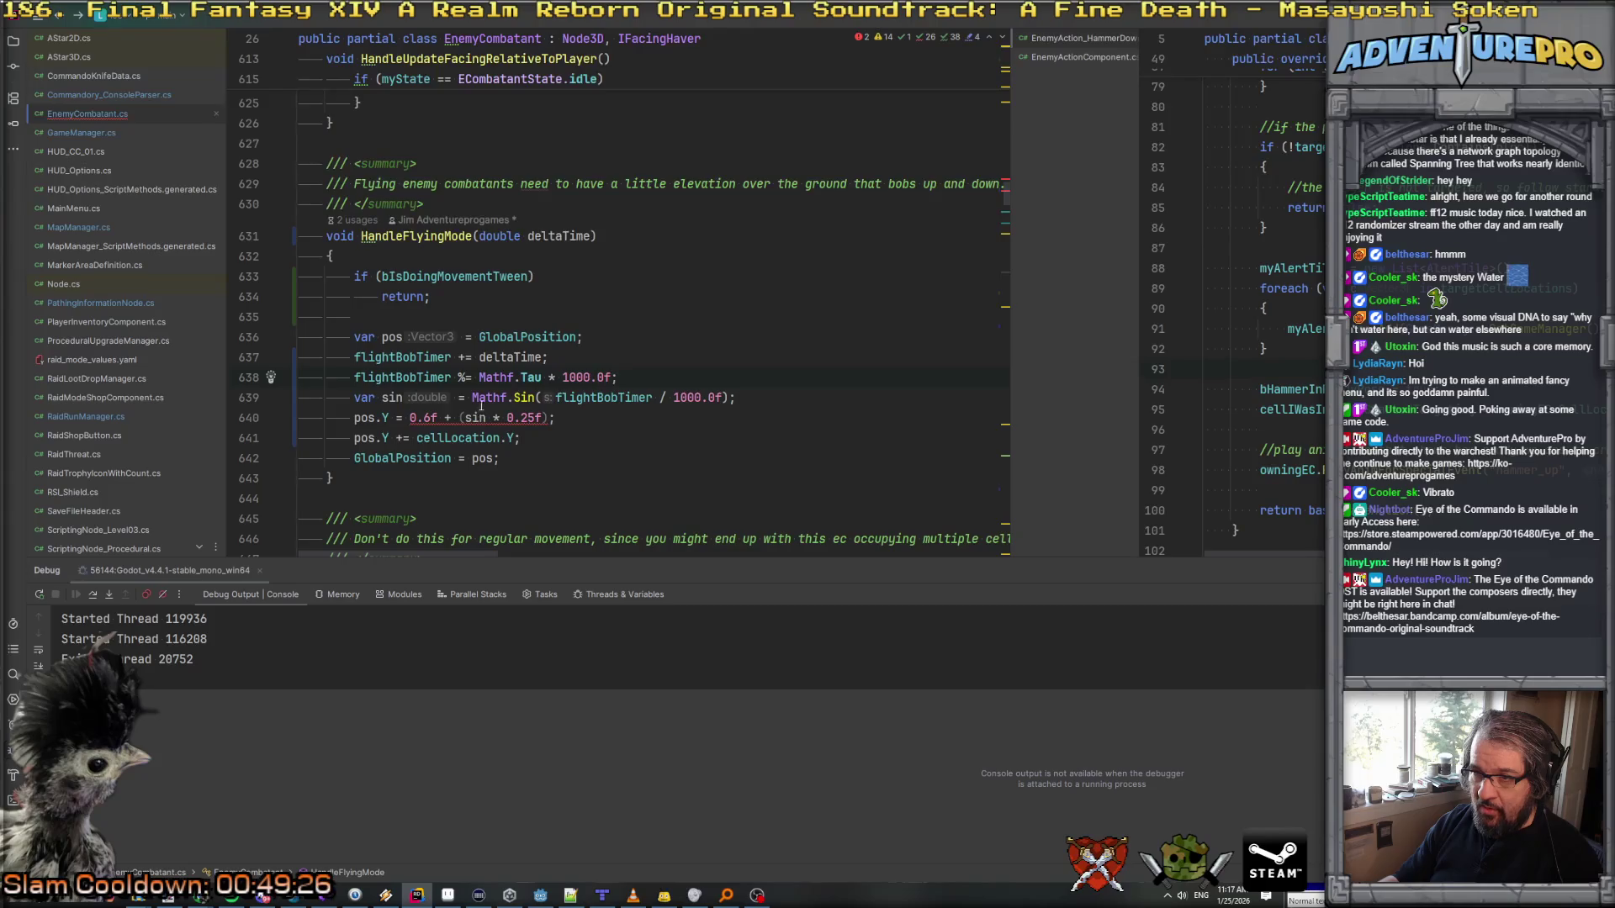
type("(float)")
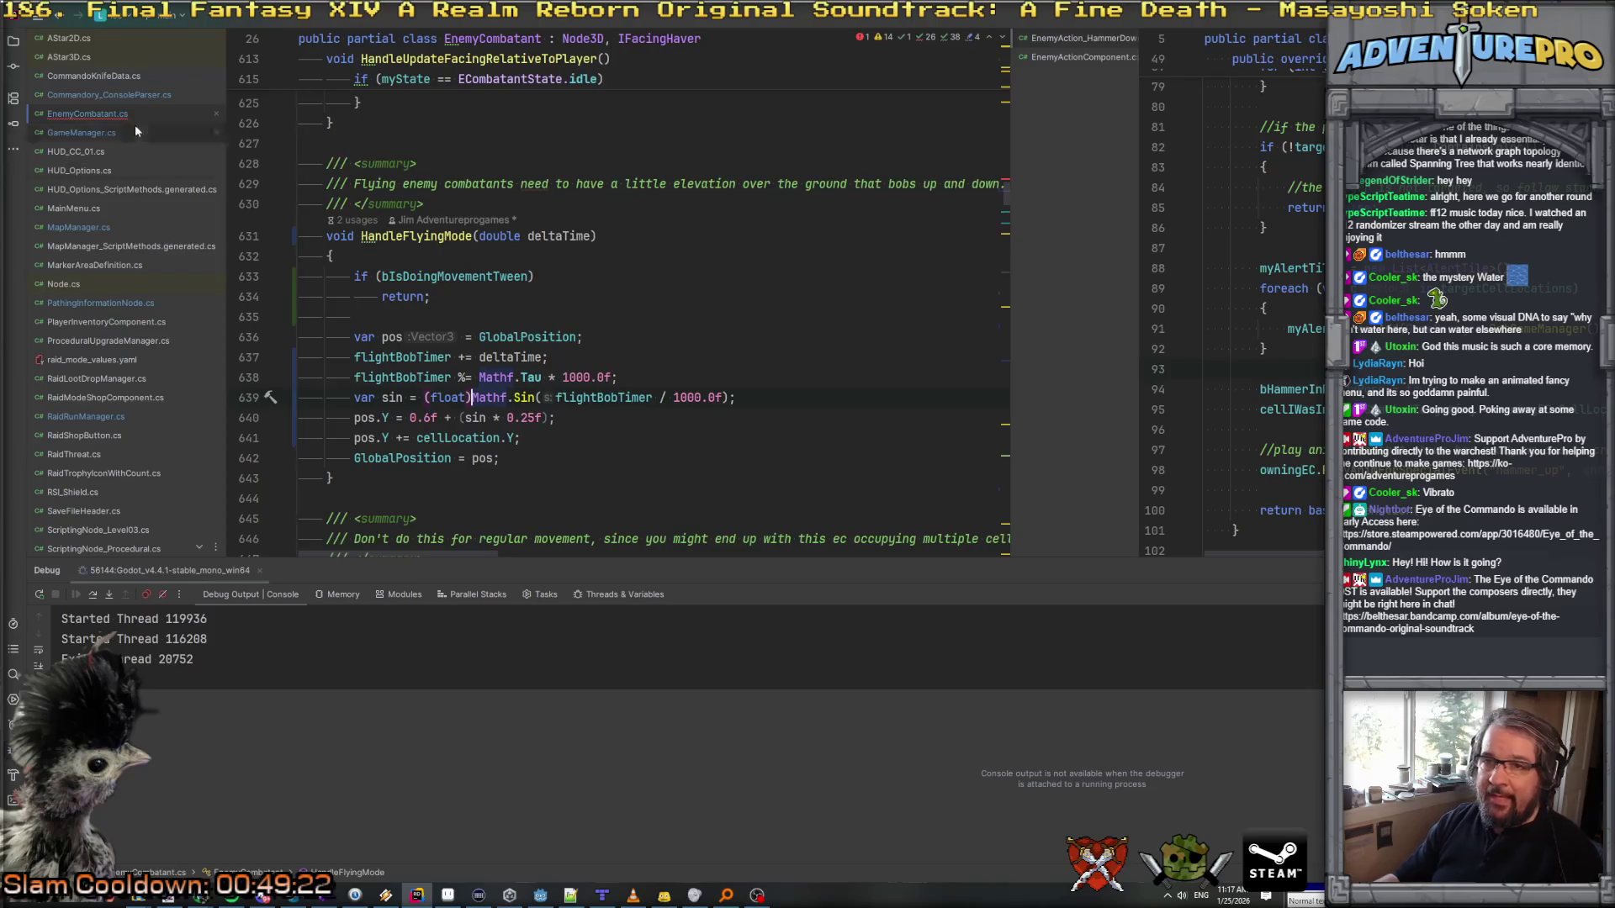
left_click(1006, 190)
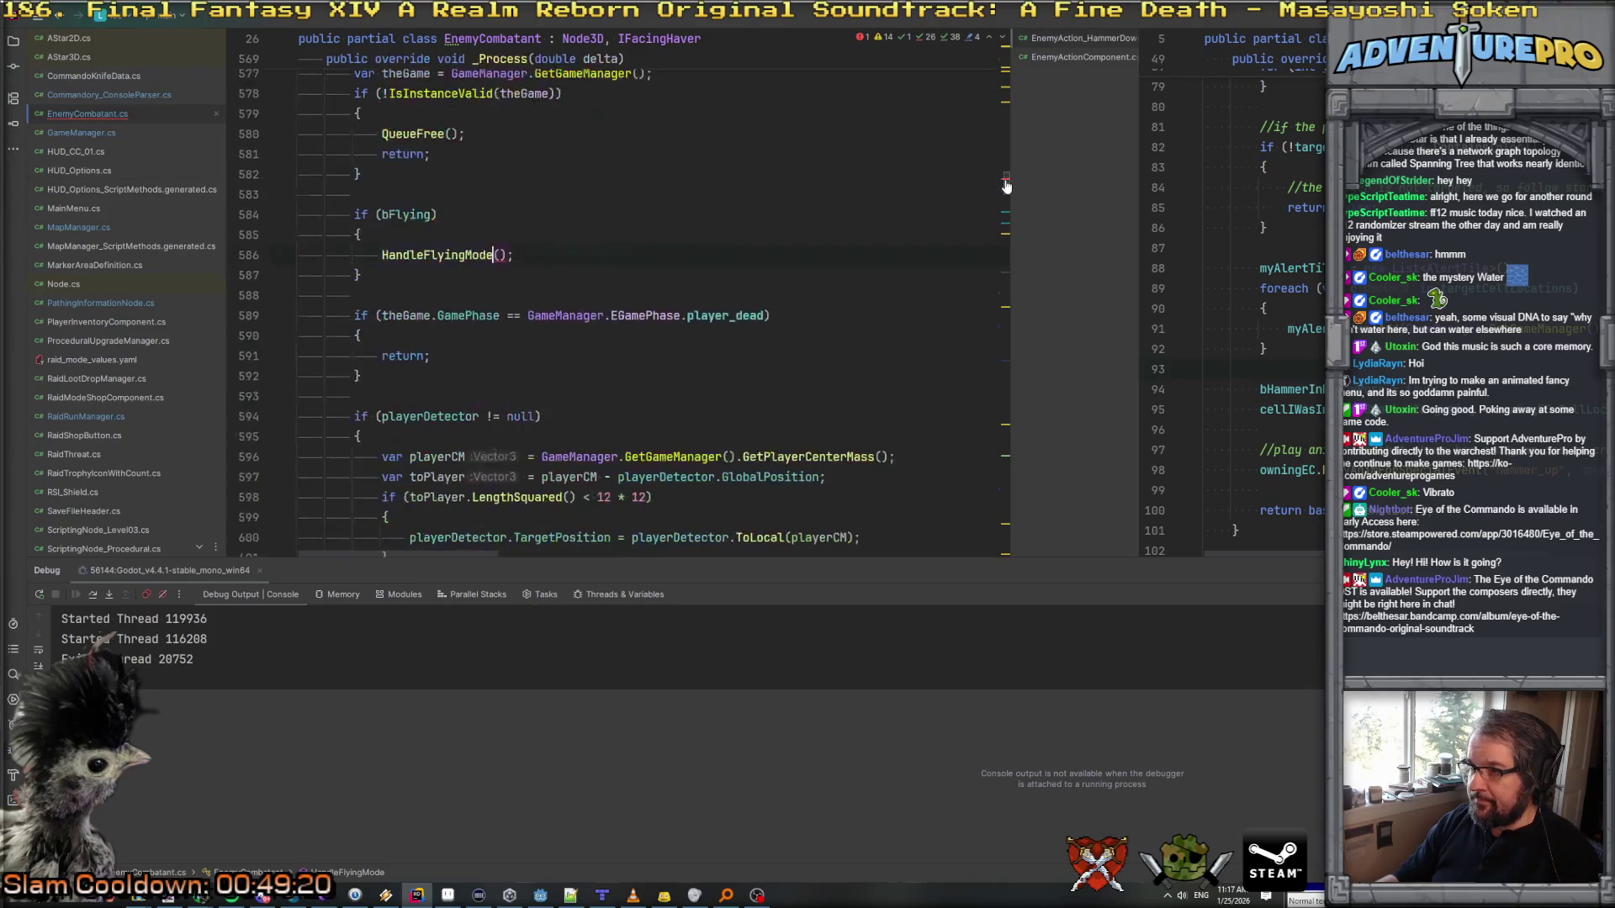
Step: Pass delta as the argument of the HandleFlyingMode call in _Process
scroll(635, 302, "up", 5)
scroll(499, 451, "down", 3)
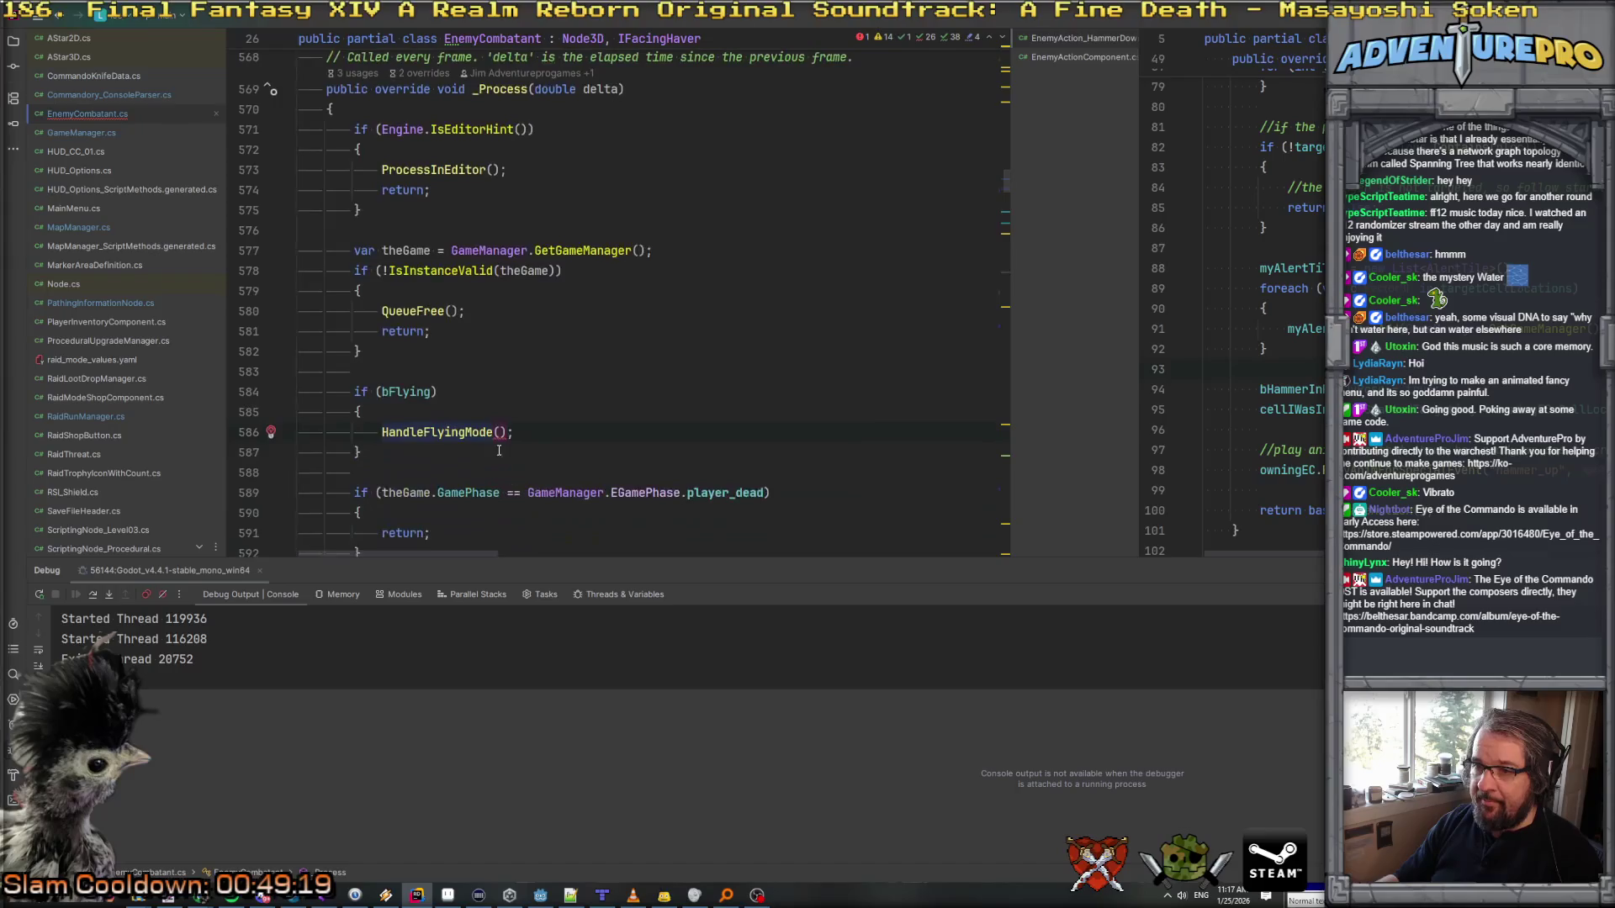
type("delta")
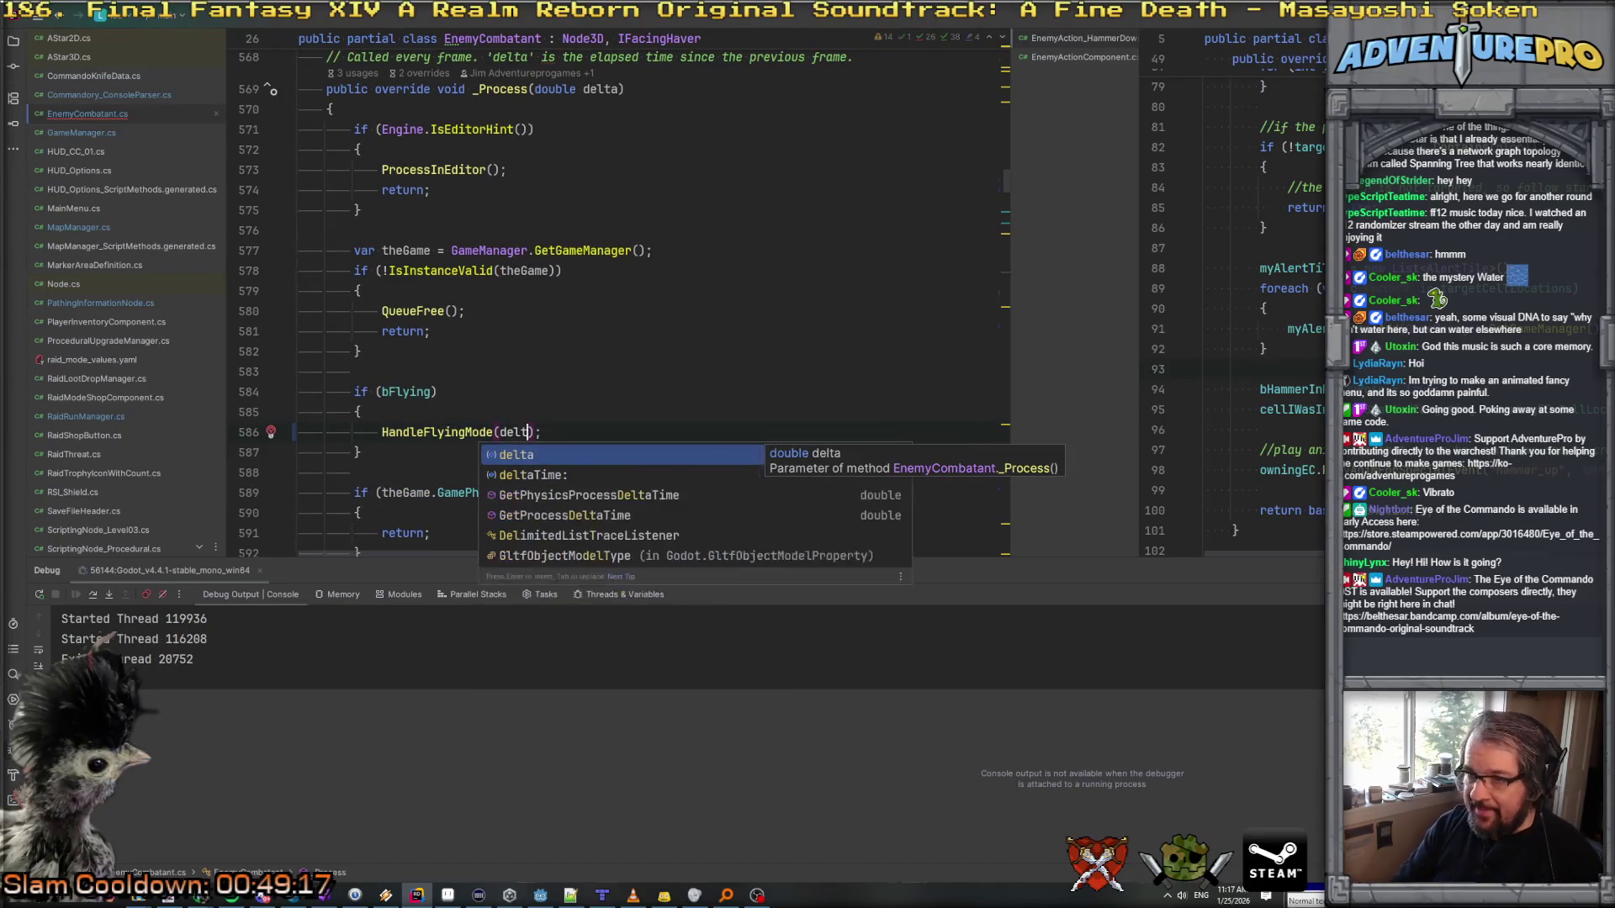
left_click(725, 346)
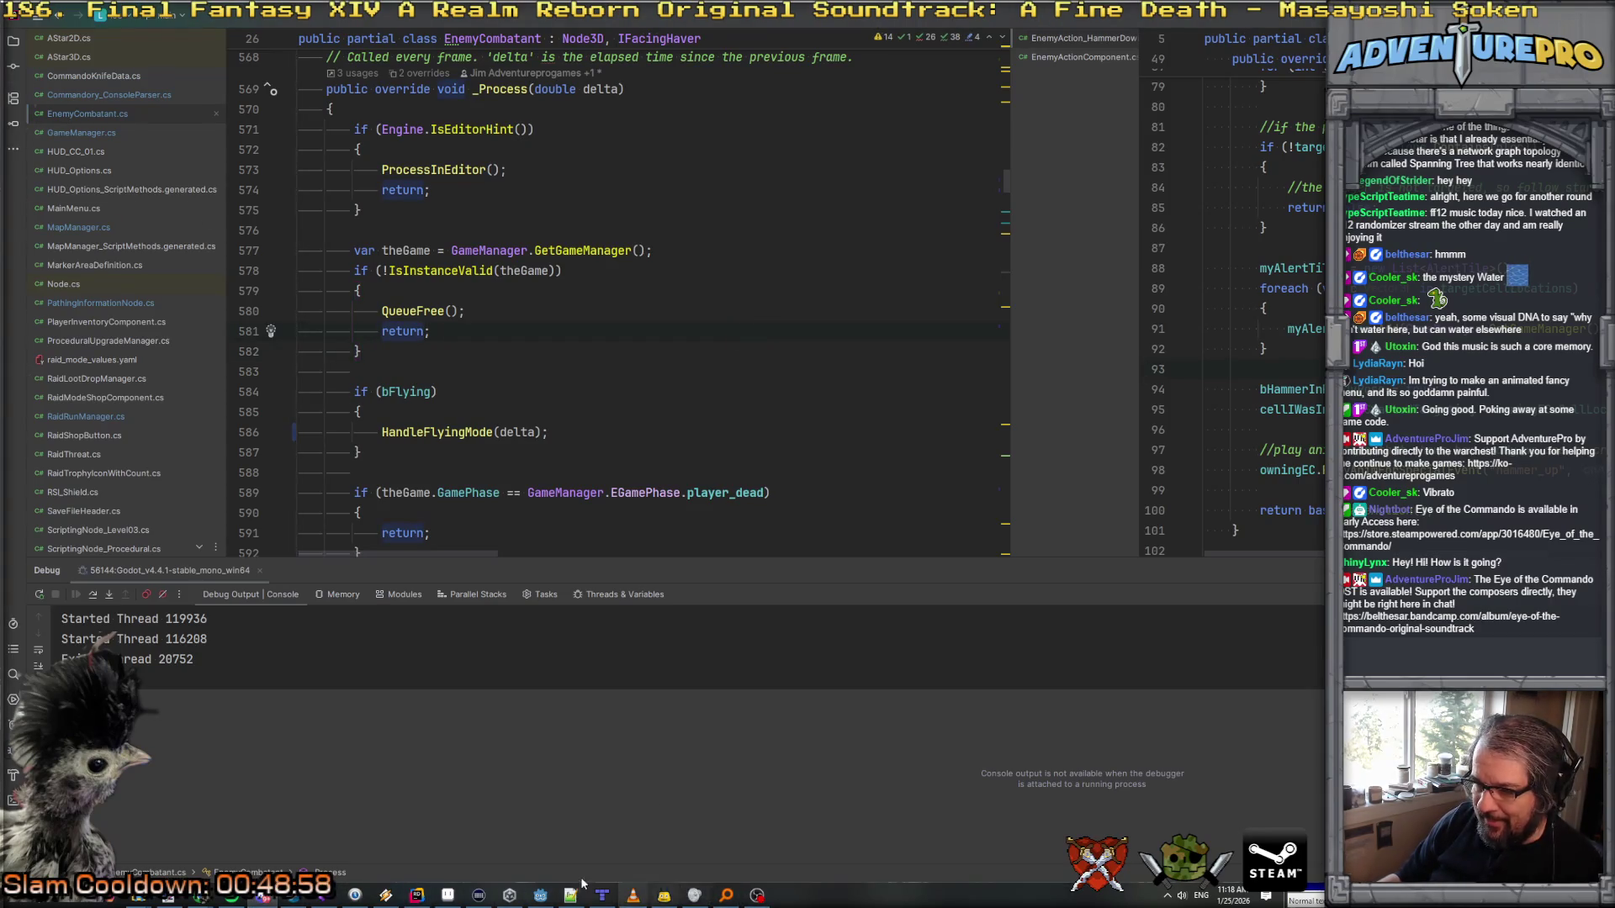
left_click(540, 896)
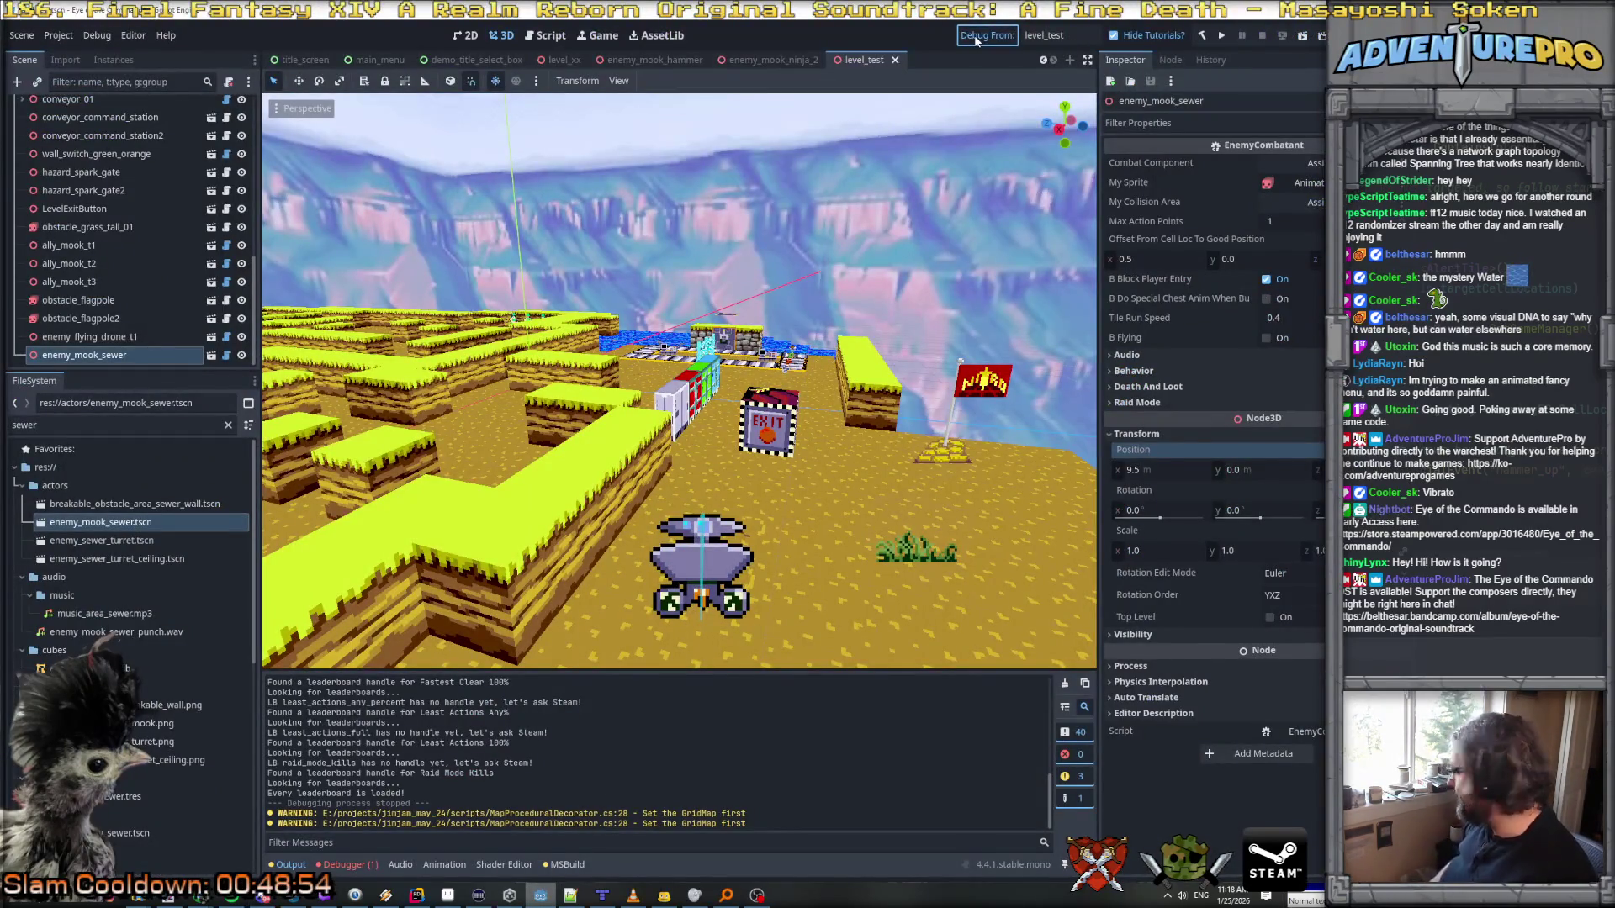
Step: Build and debug from level_test, walk one cell toward the drone, then return to Rider
key("F5")
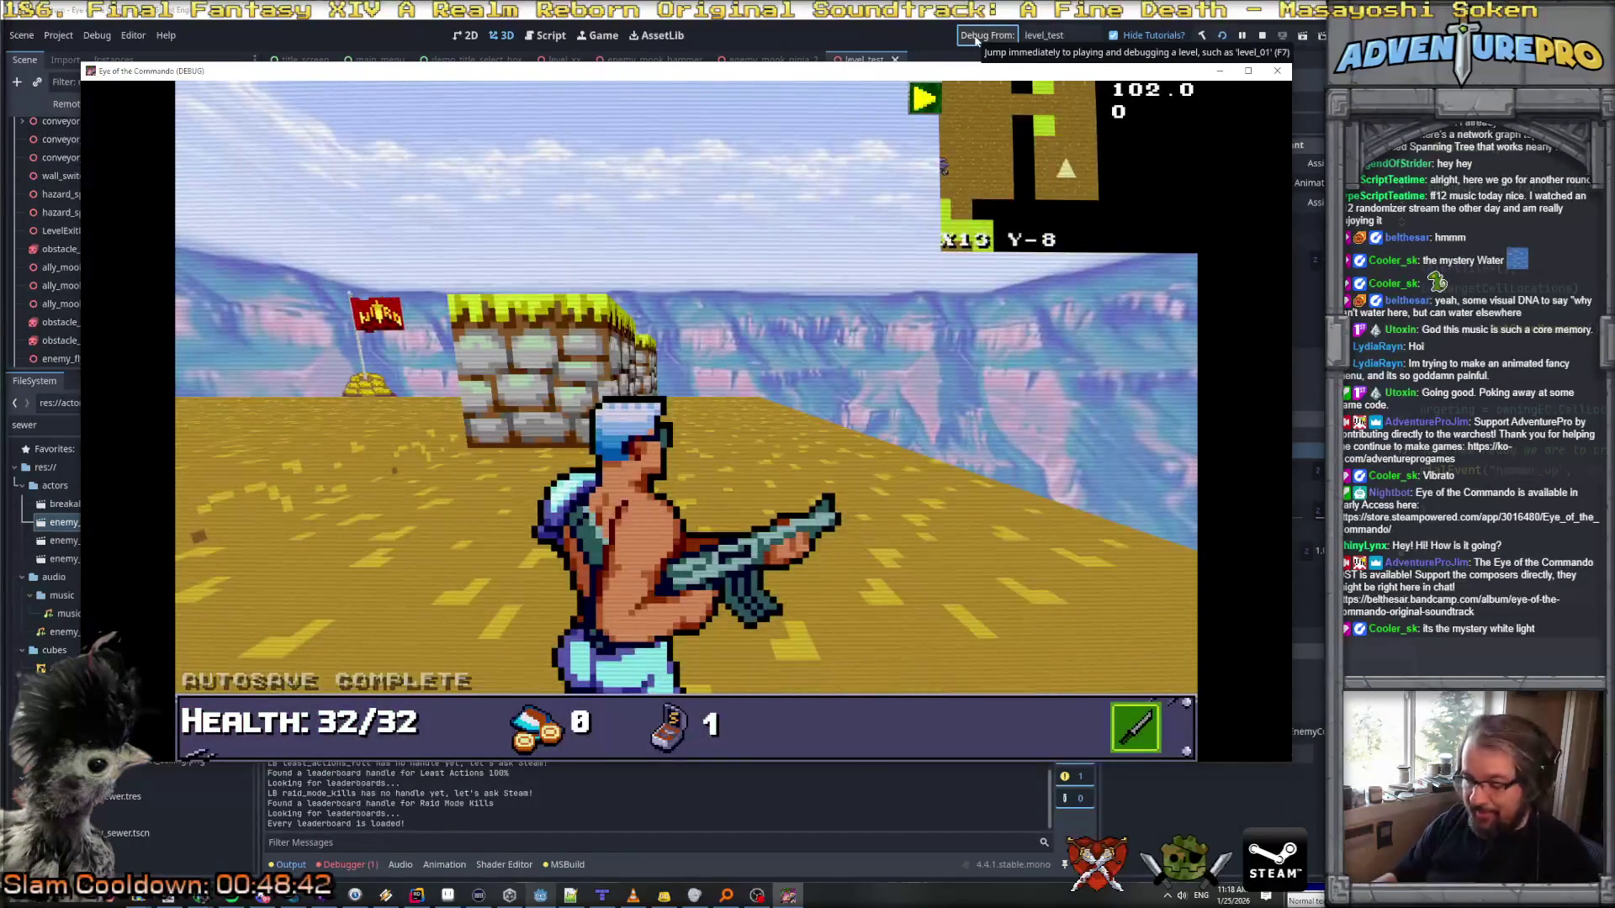
left_click(768, 433)
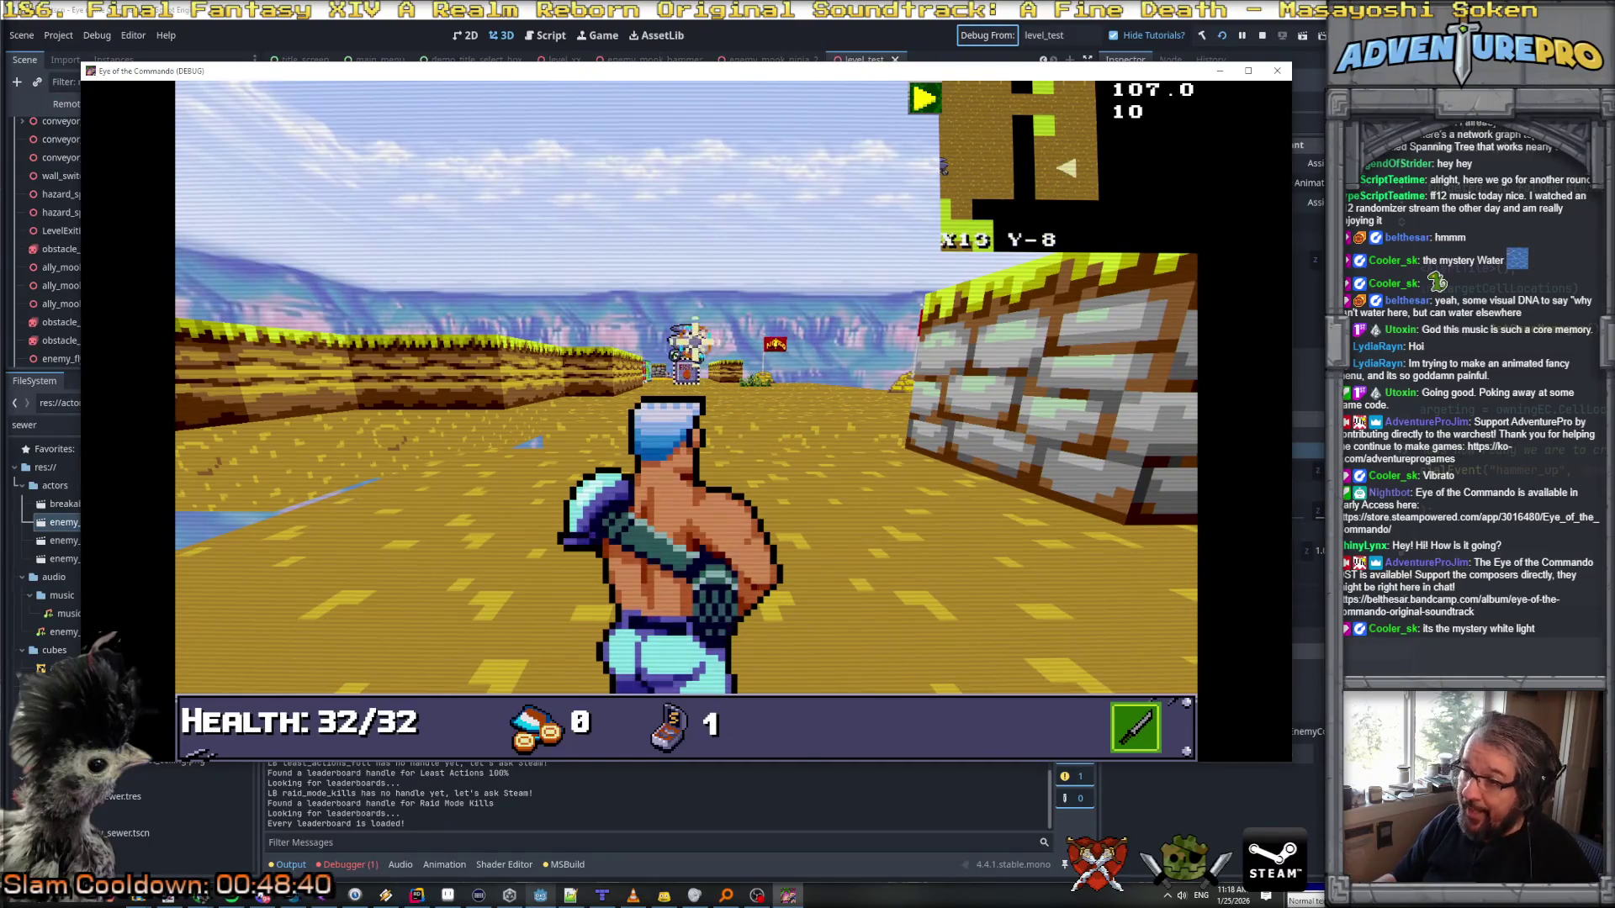
key("w")
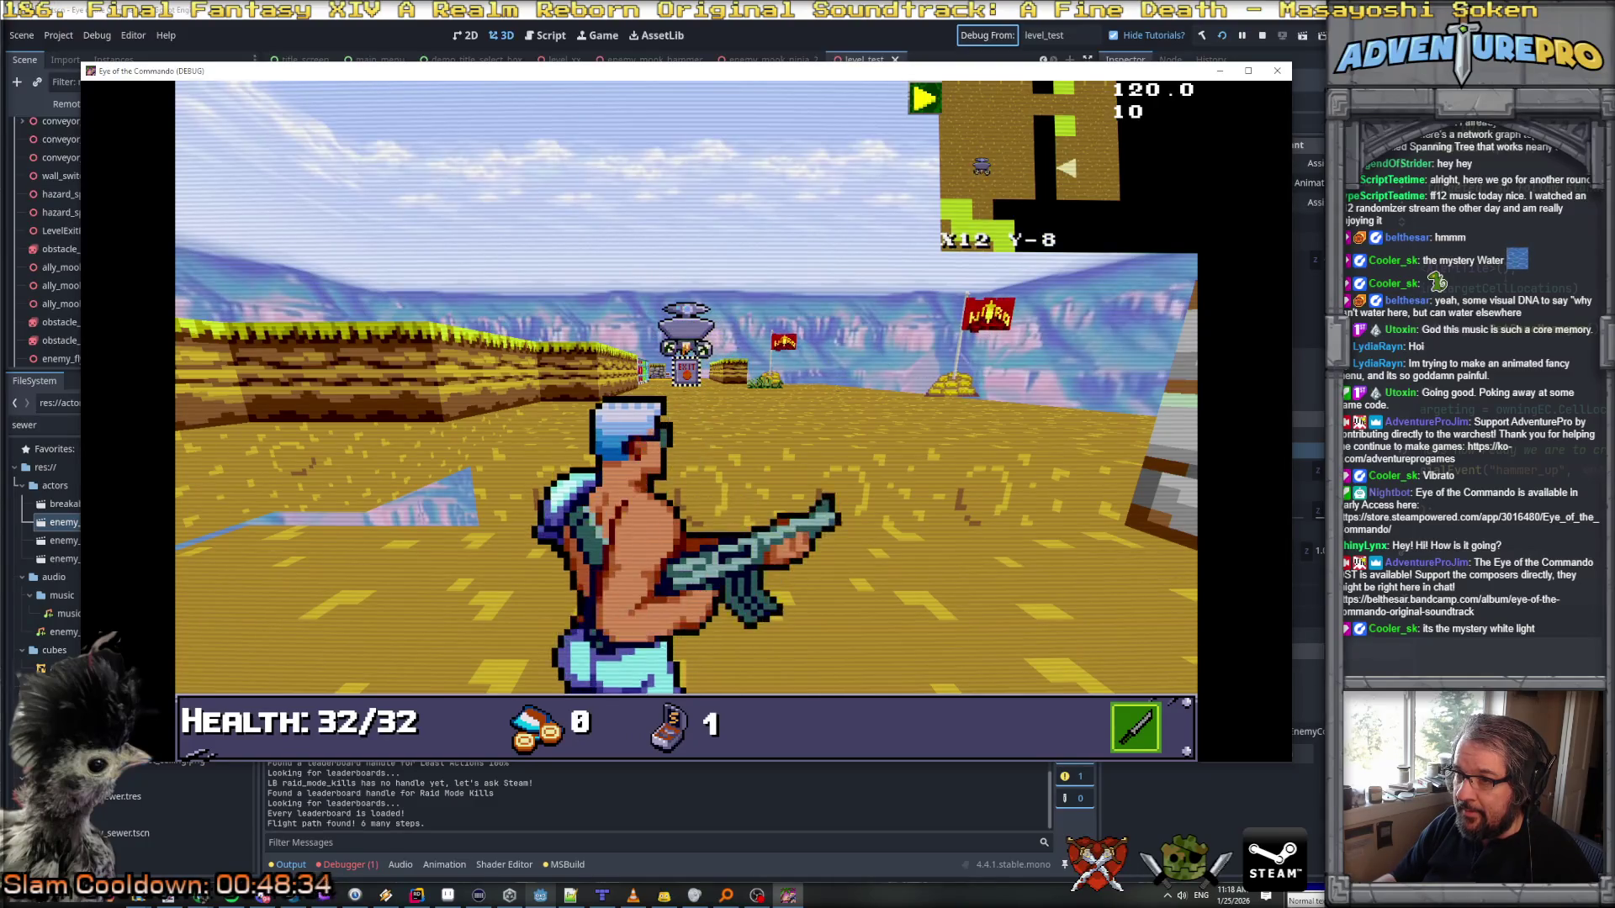
key("alt+Tab")
scroll(634, 410, "up", 3)
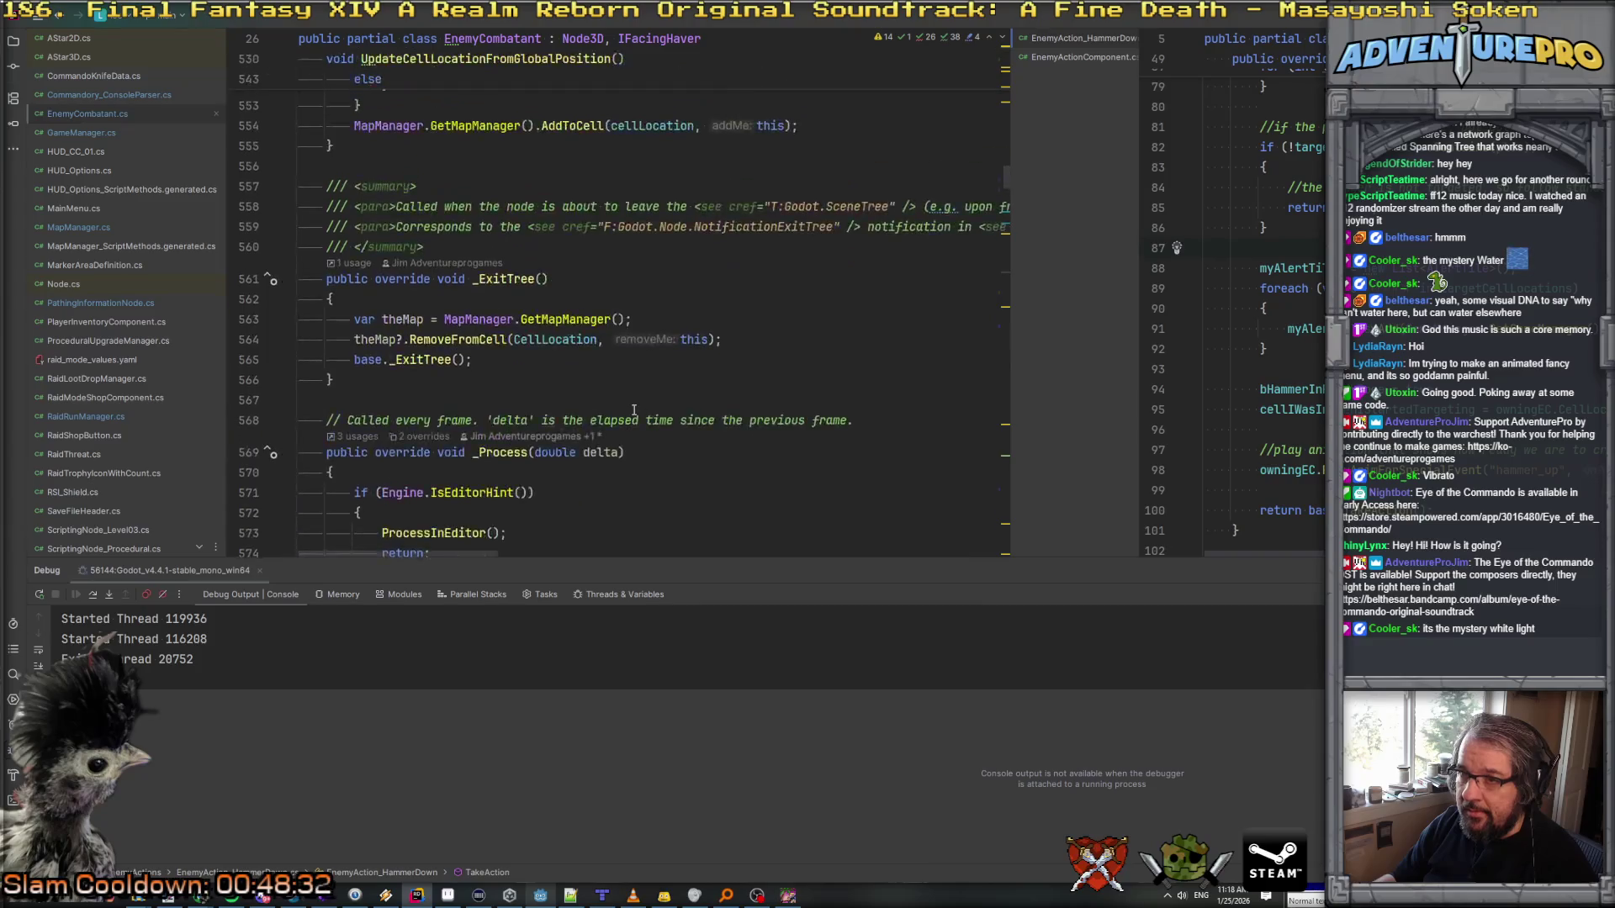
Step: Delete ' * 1000.0f' from line 638 and '/ 1000.0f' from line 639 in HandleFlyingMode
scroll(634, 410, "down", 3)
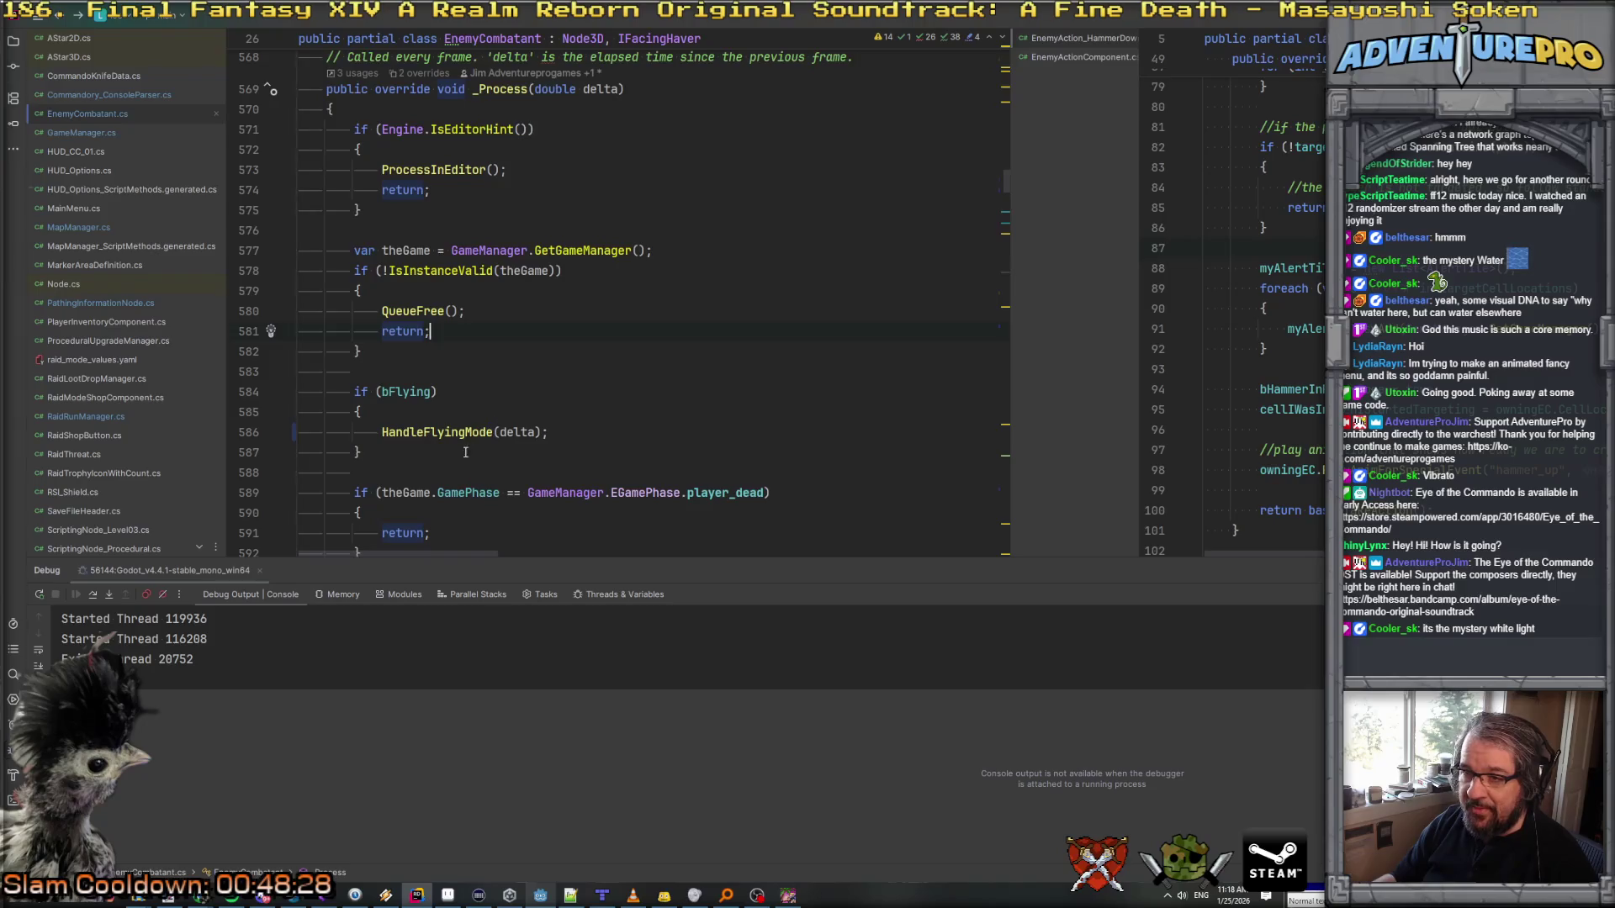
left_click(422, 433, "ctrl")
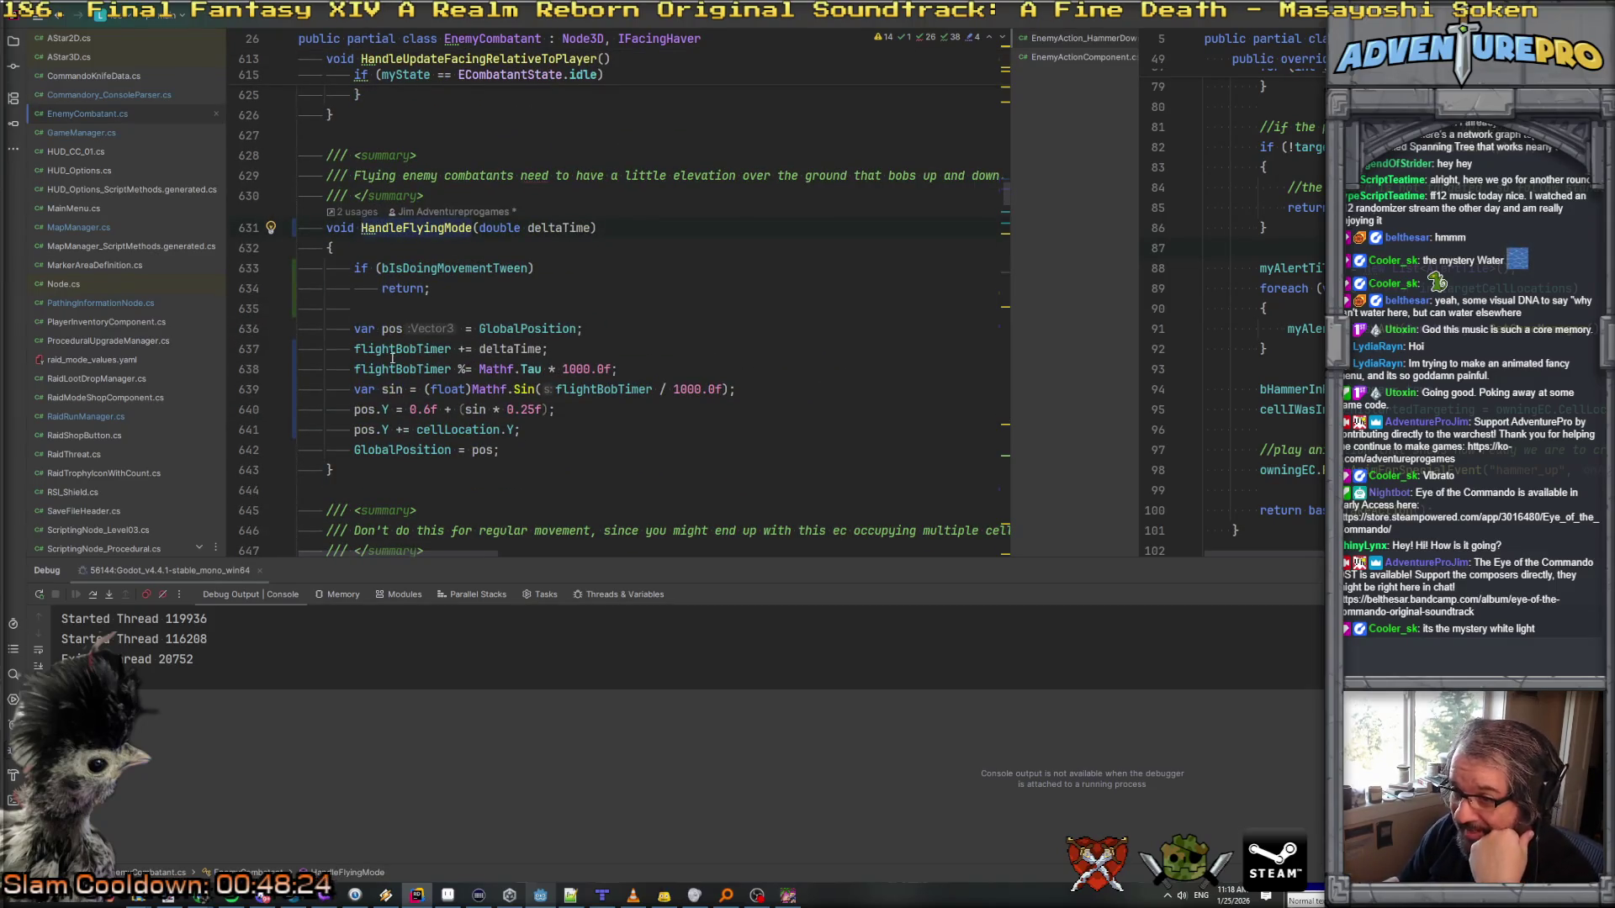
left_click(500, 349)
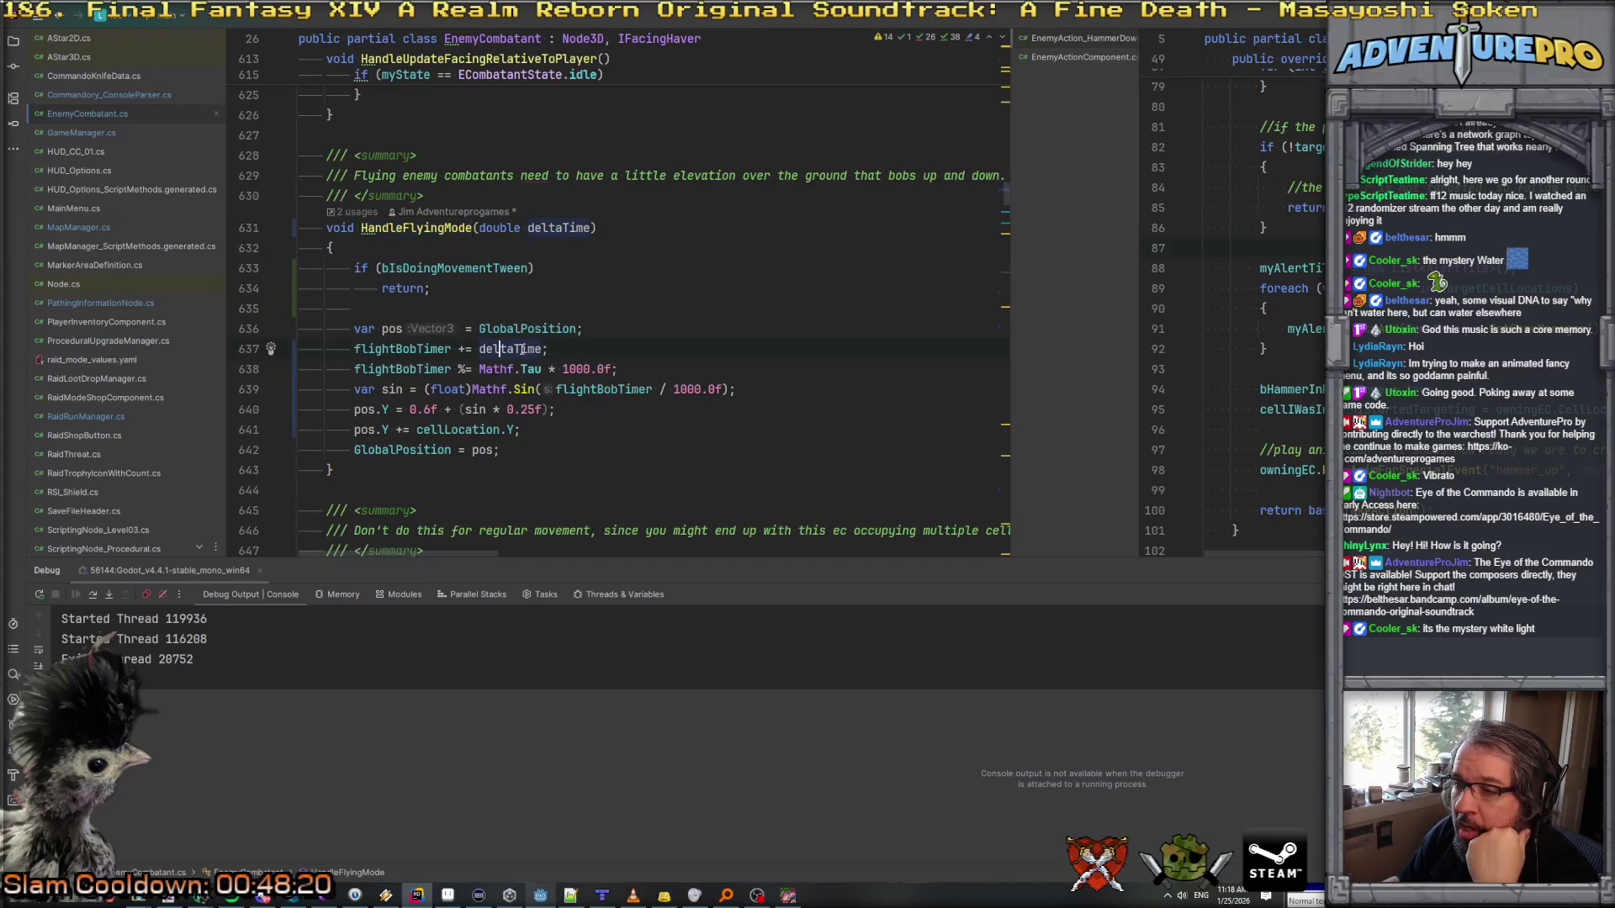
left_click(571, 370)
left_click_drag(545, 370, 612, 378)
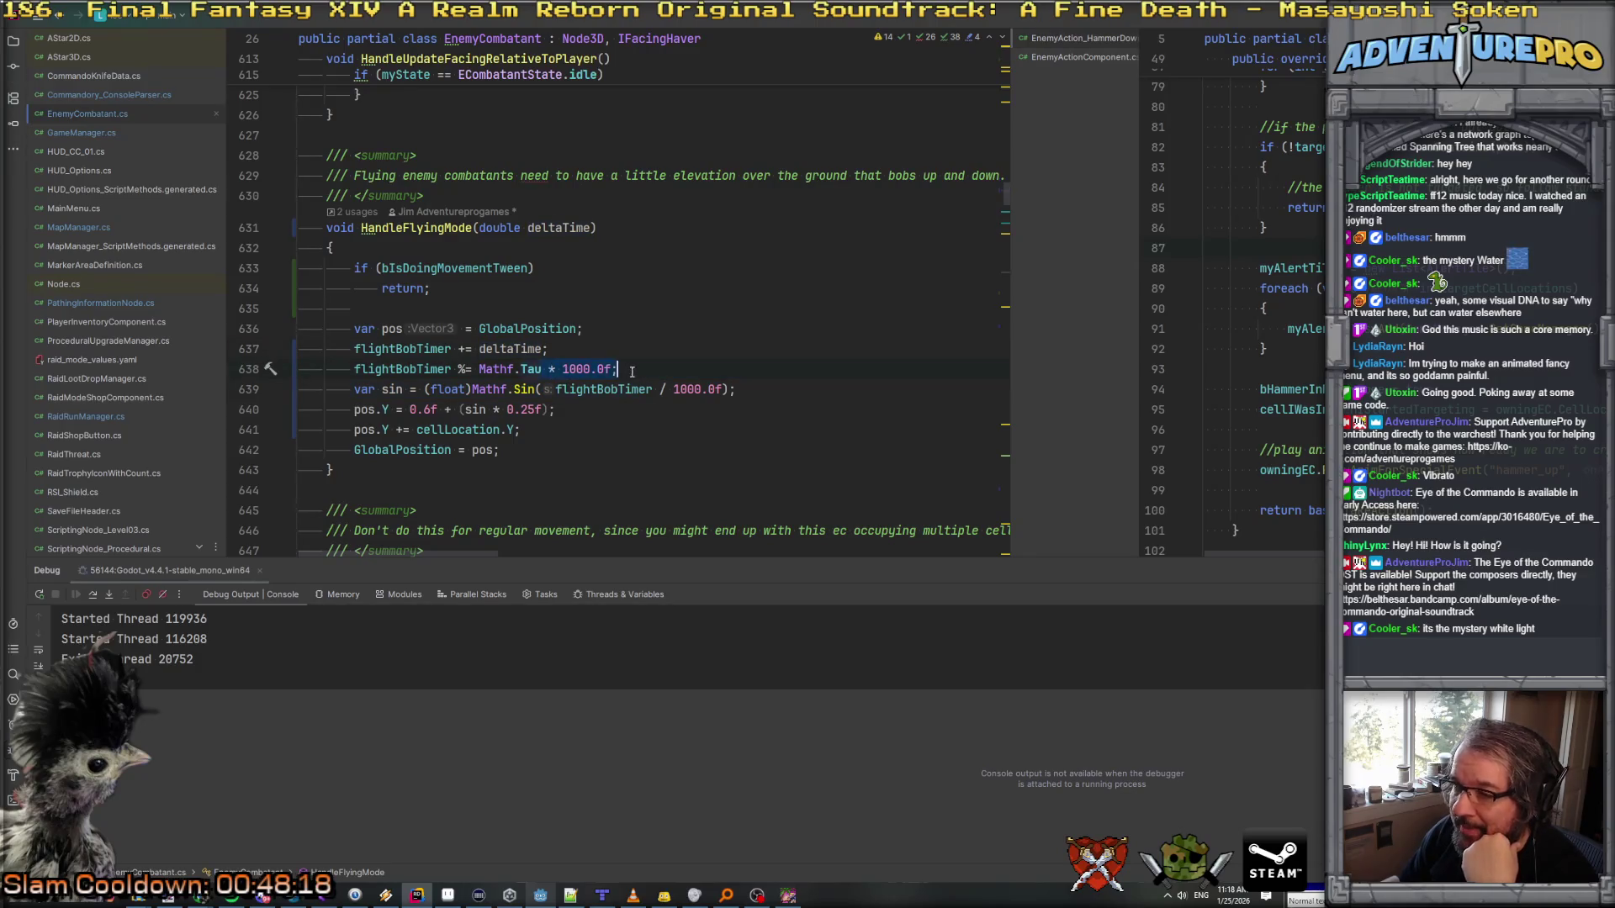
key("BackSpace")
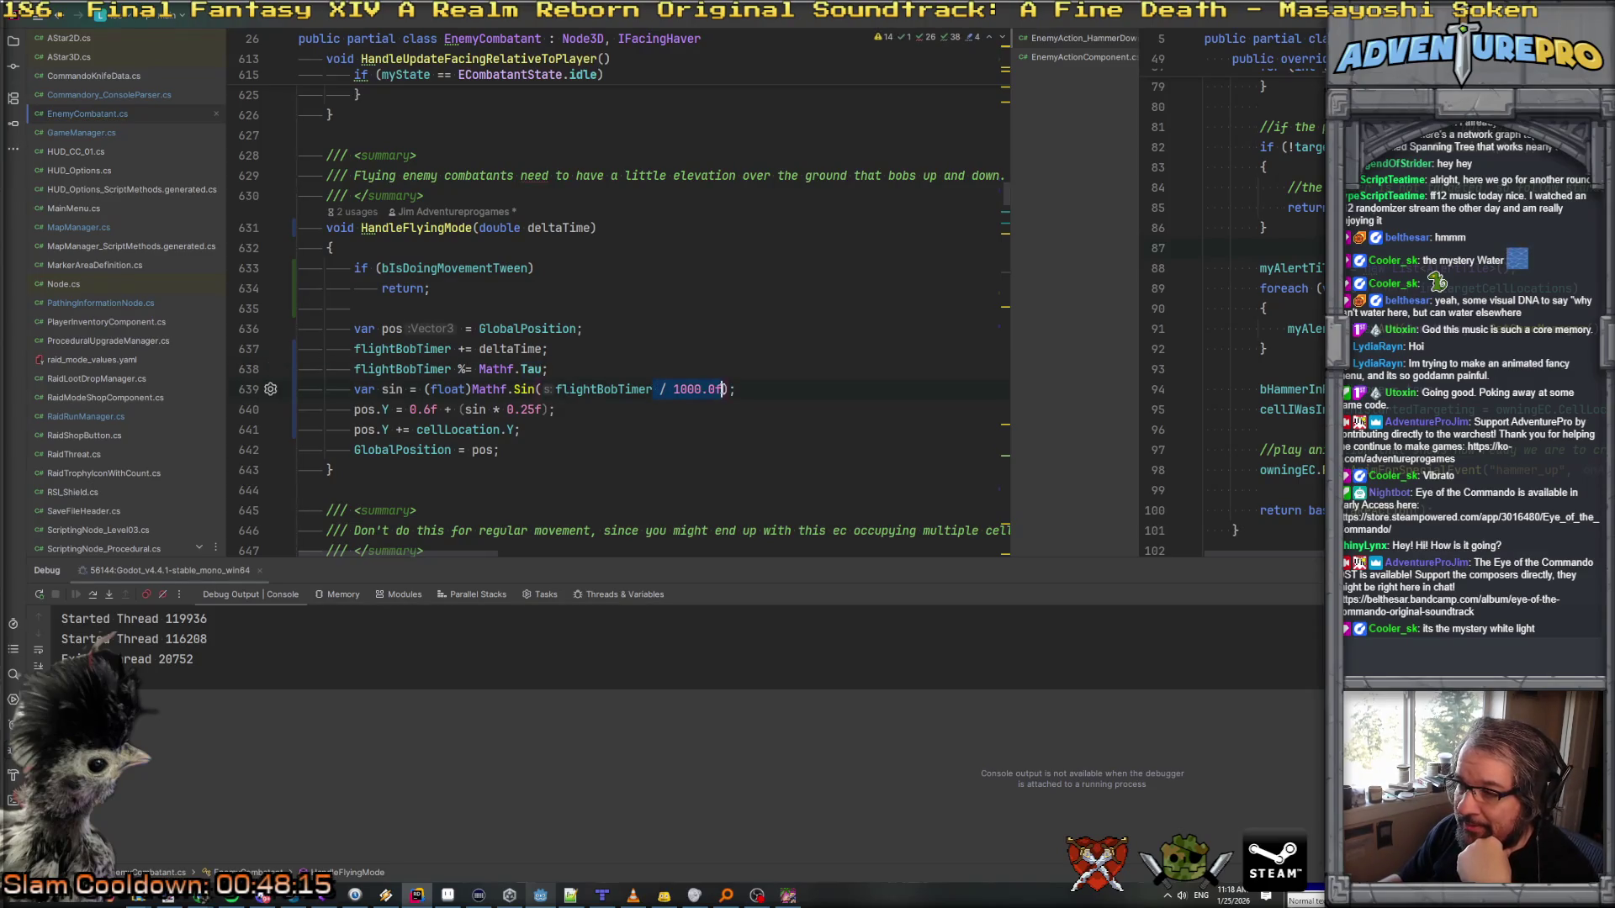
key("BackSpace")
left_click(702, 348)
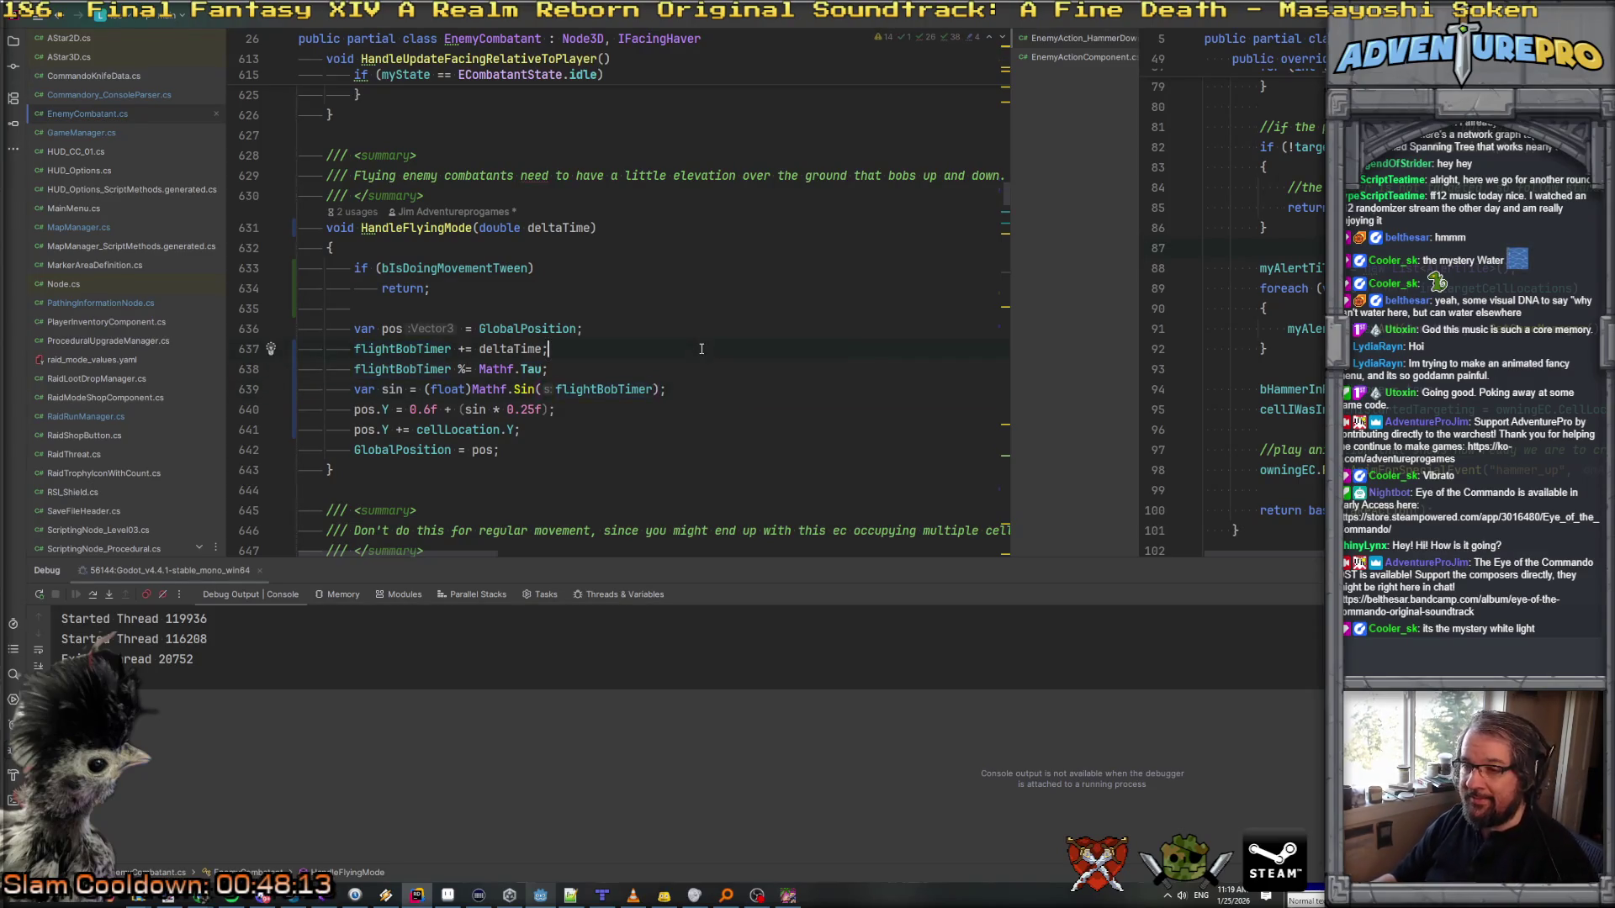
Step: Bring the running game window back to the front
key("alt+Tab")
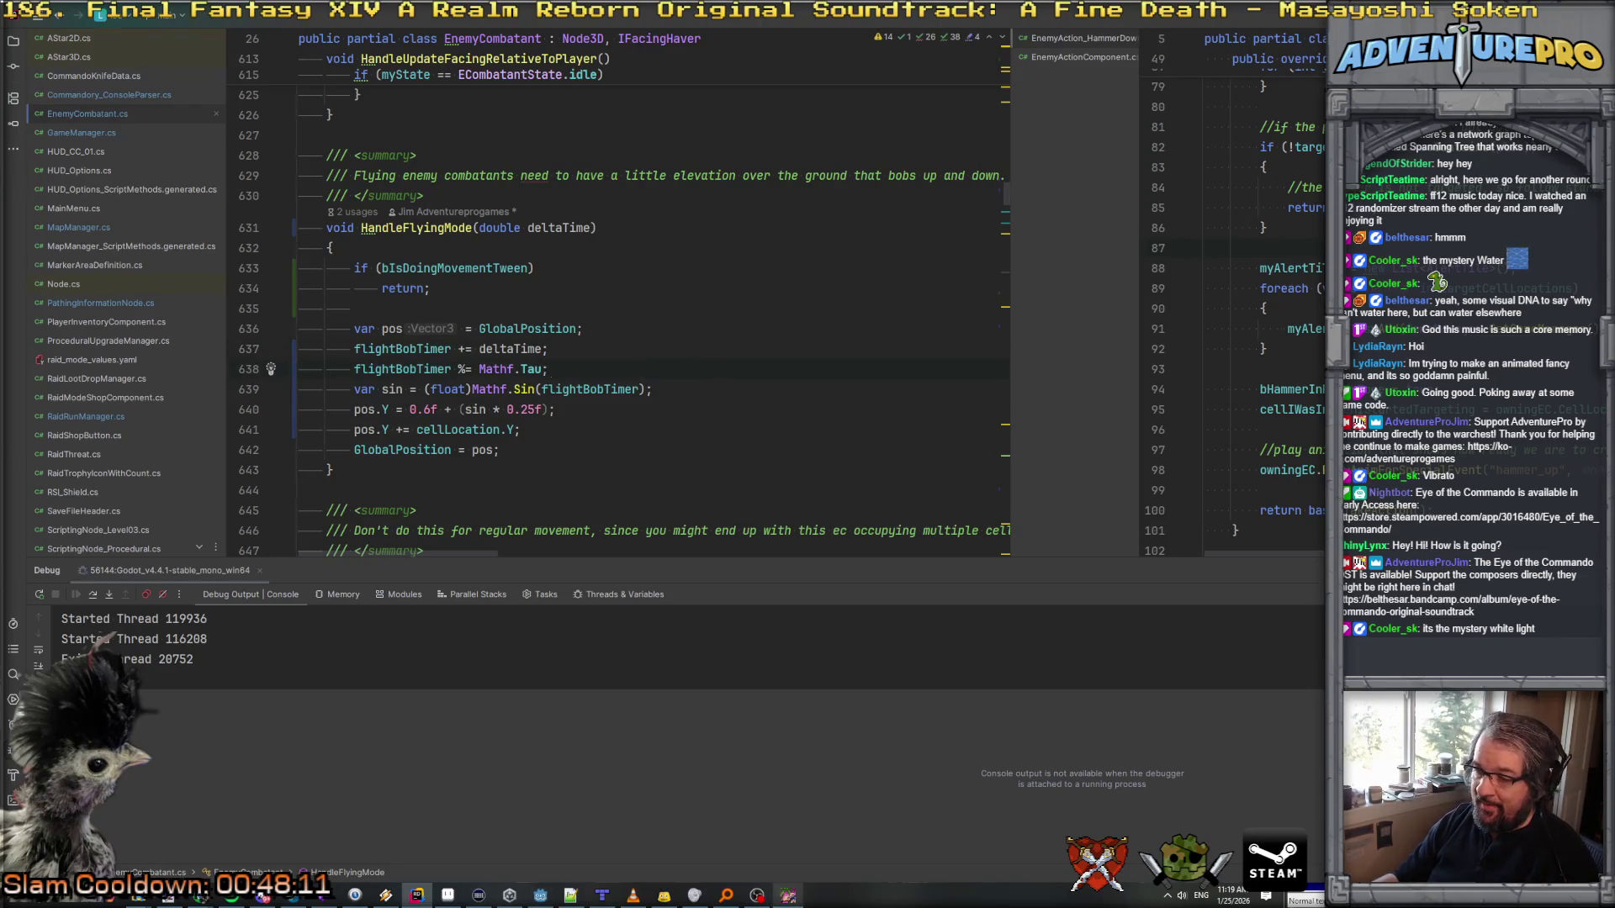
key("alt+Tab")
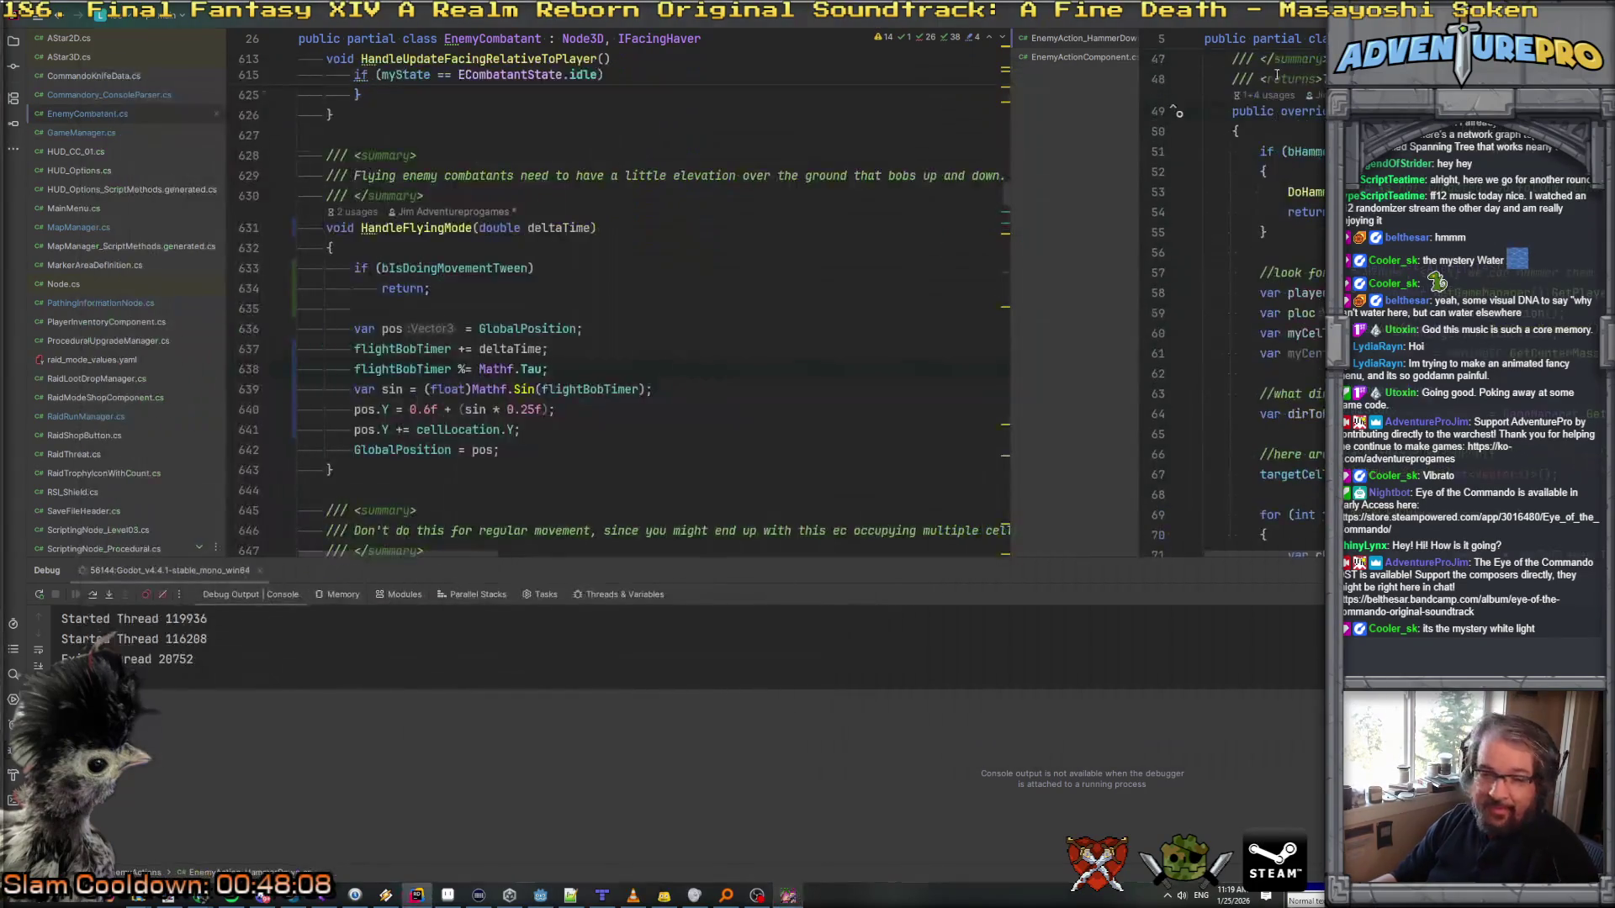
left_click(791, 896)
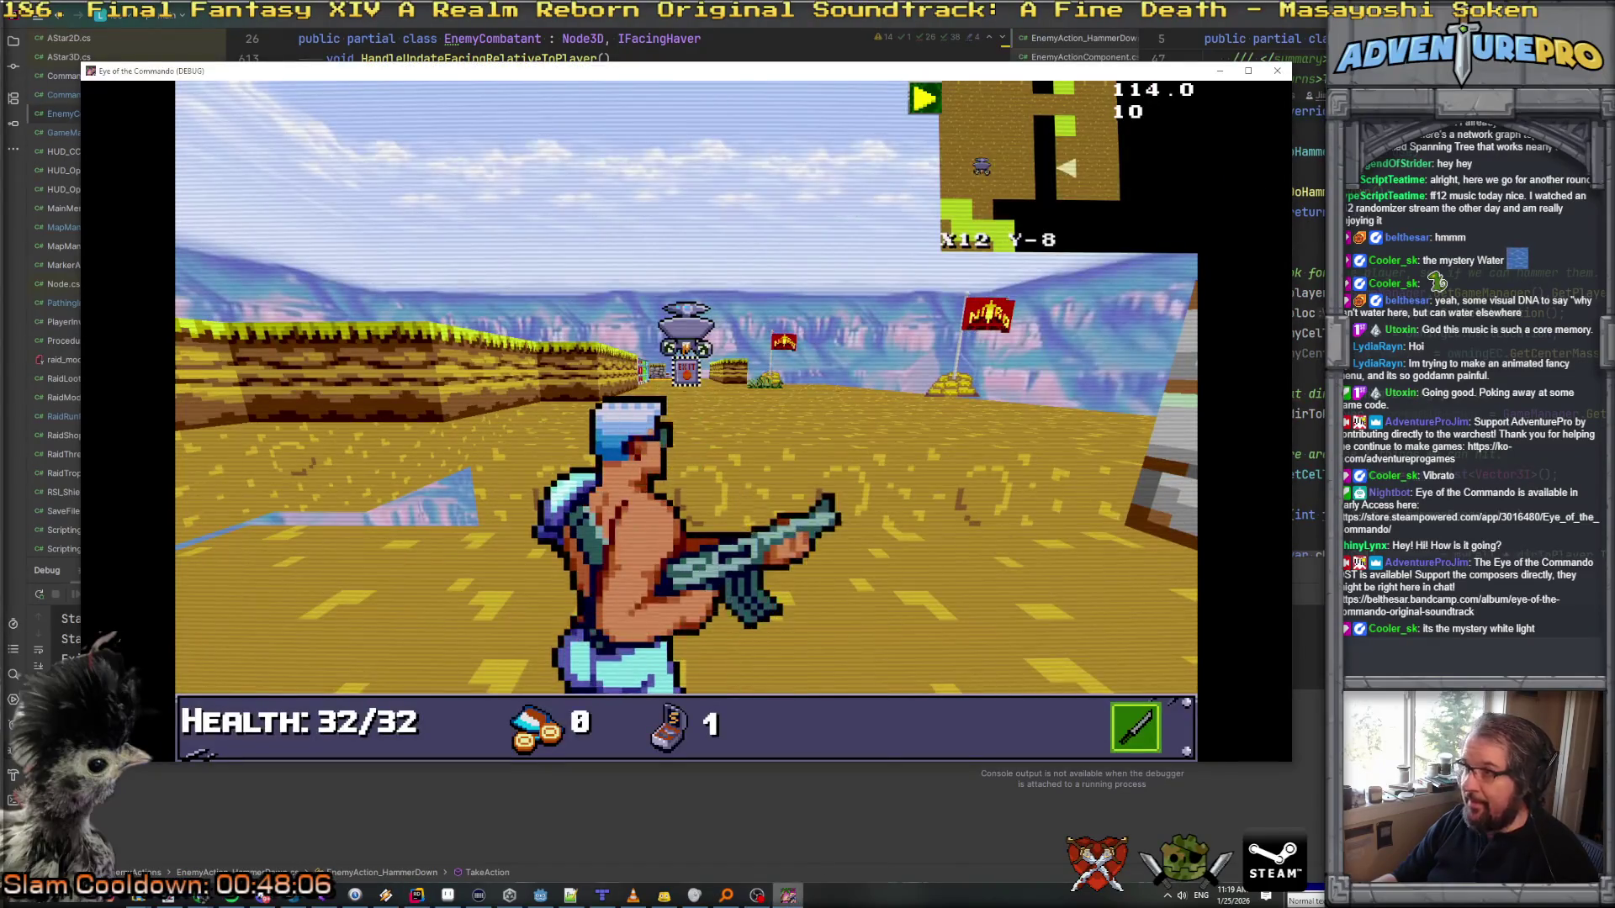
Step: Close the old game and rebuild and launch a new debug run from Godot
key("alt+F4")
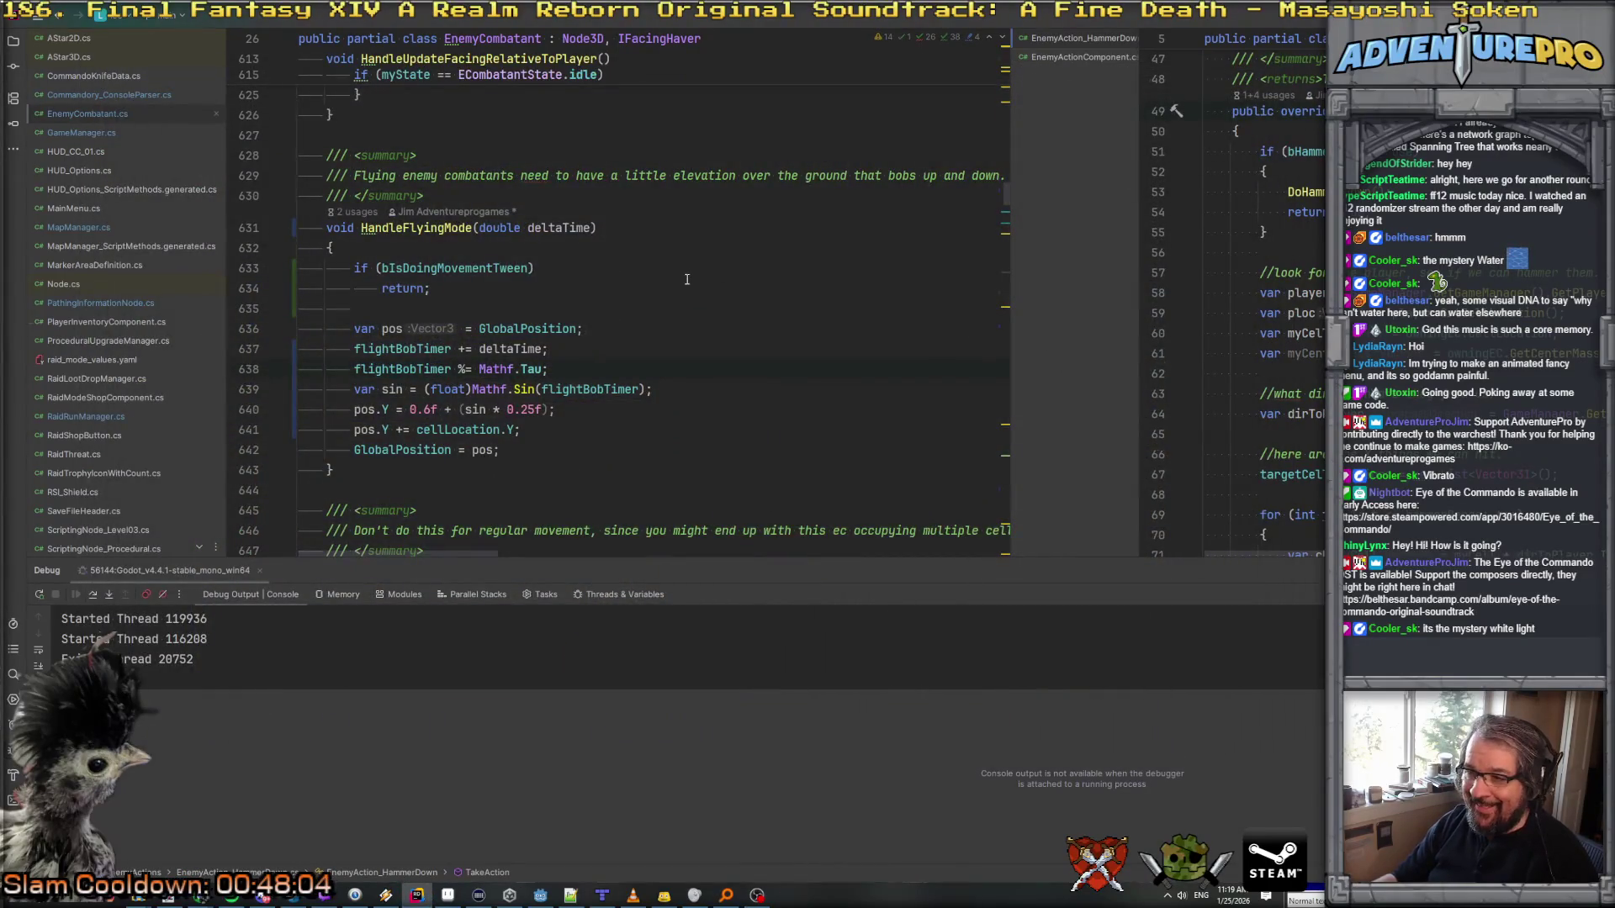
left_click(543, 897)
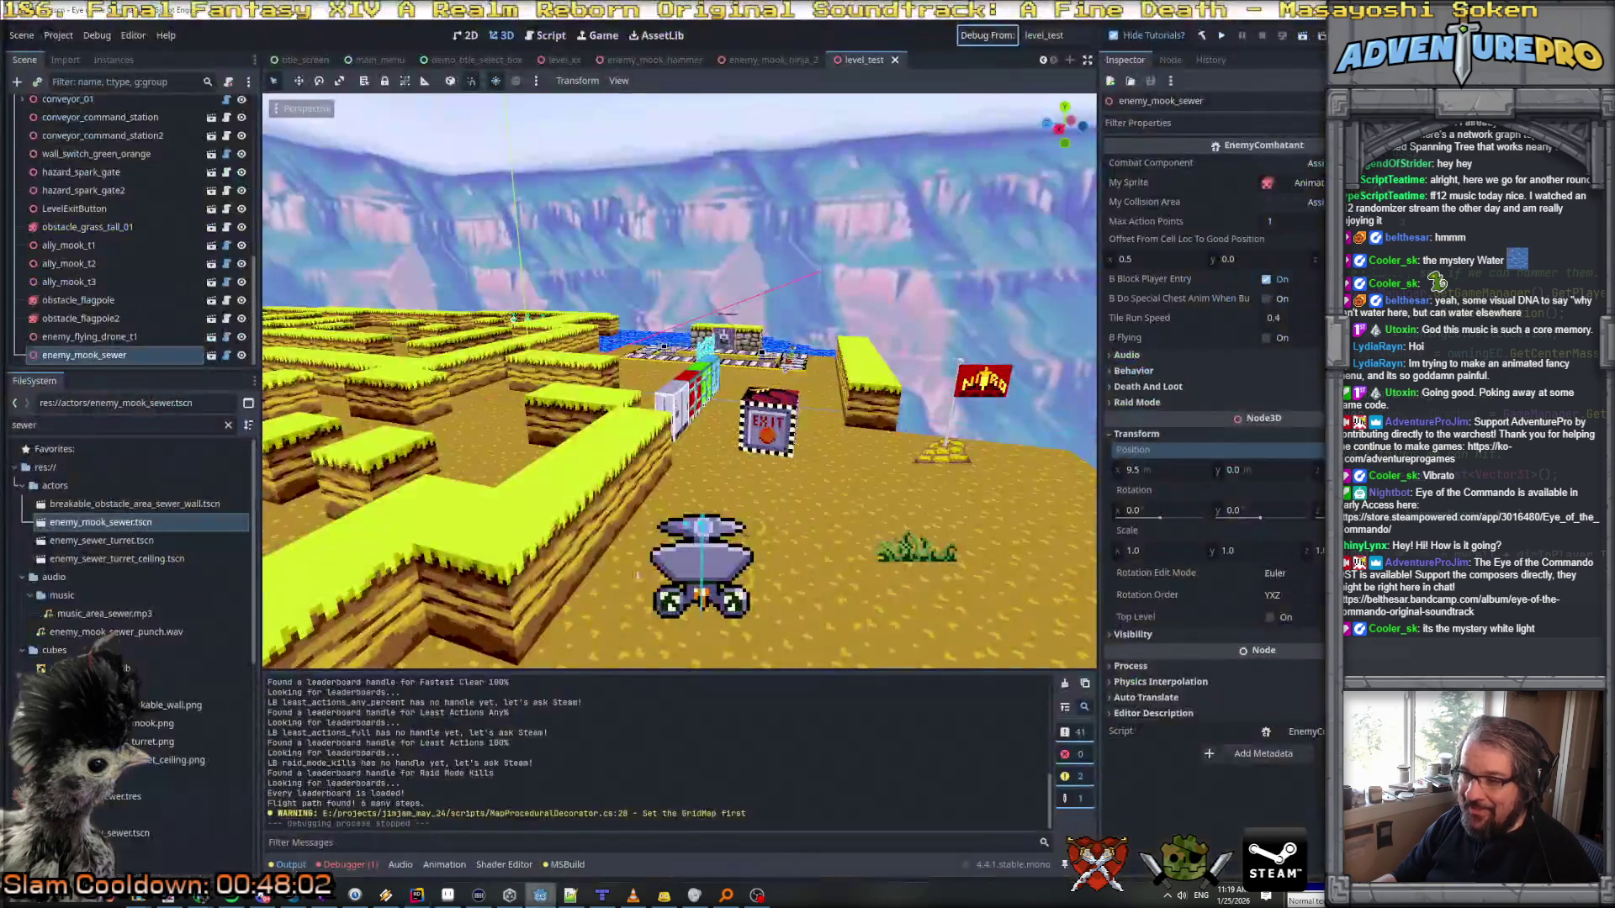
left_click(998, 37)
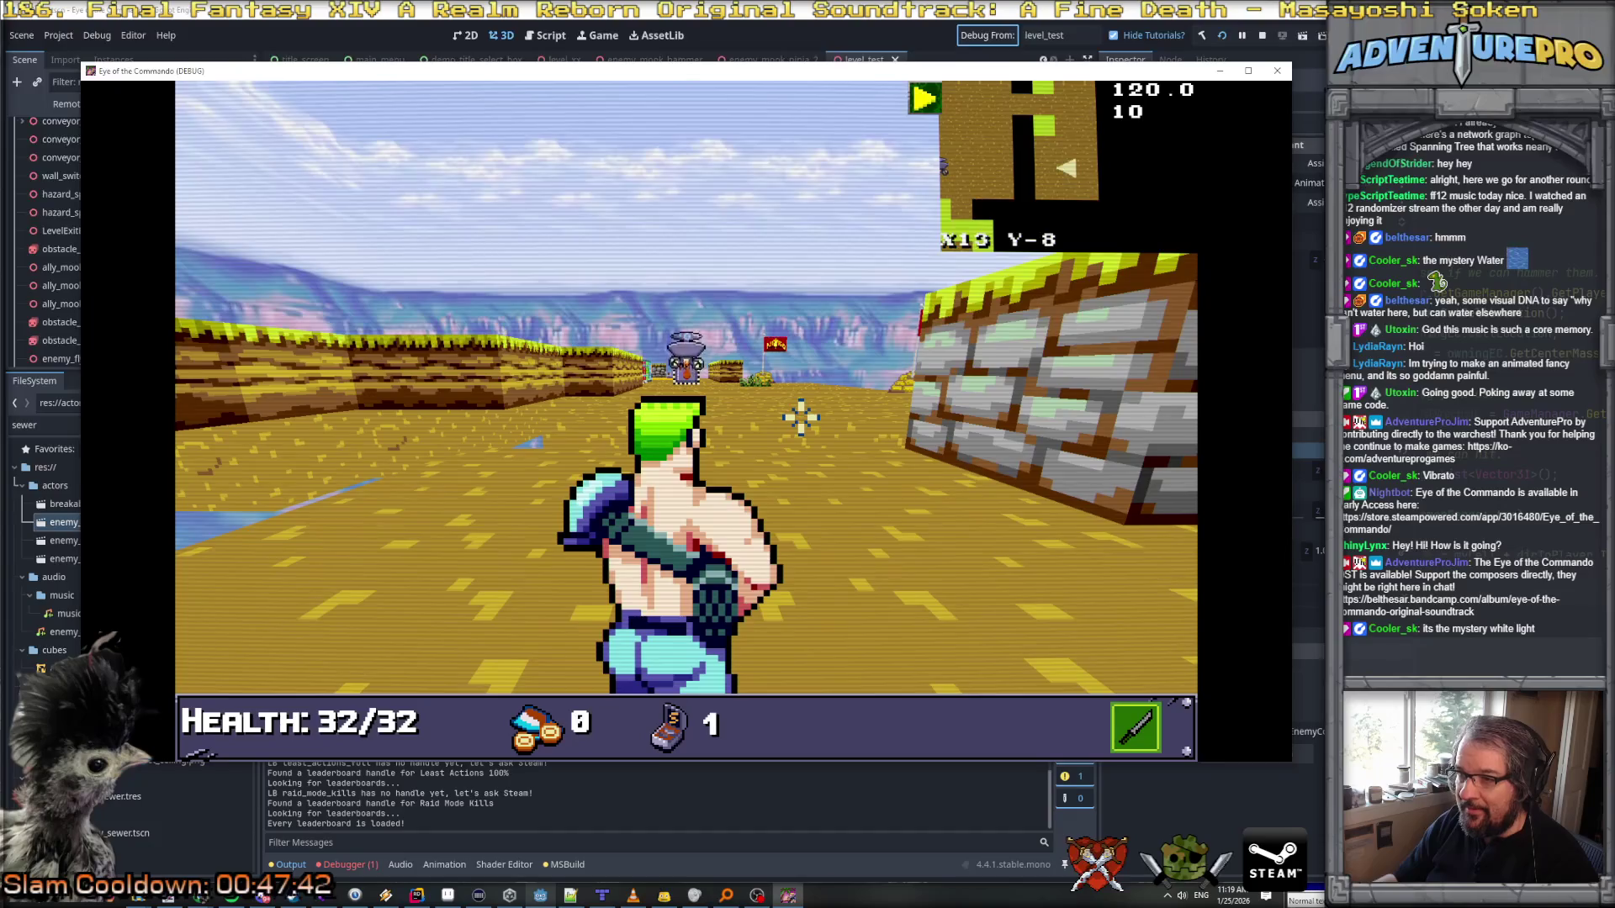
Step: Walk the party around to X14 Y-9 watching the drone, then select bIsDoingMovementTween in Rider
key("w")
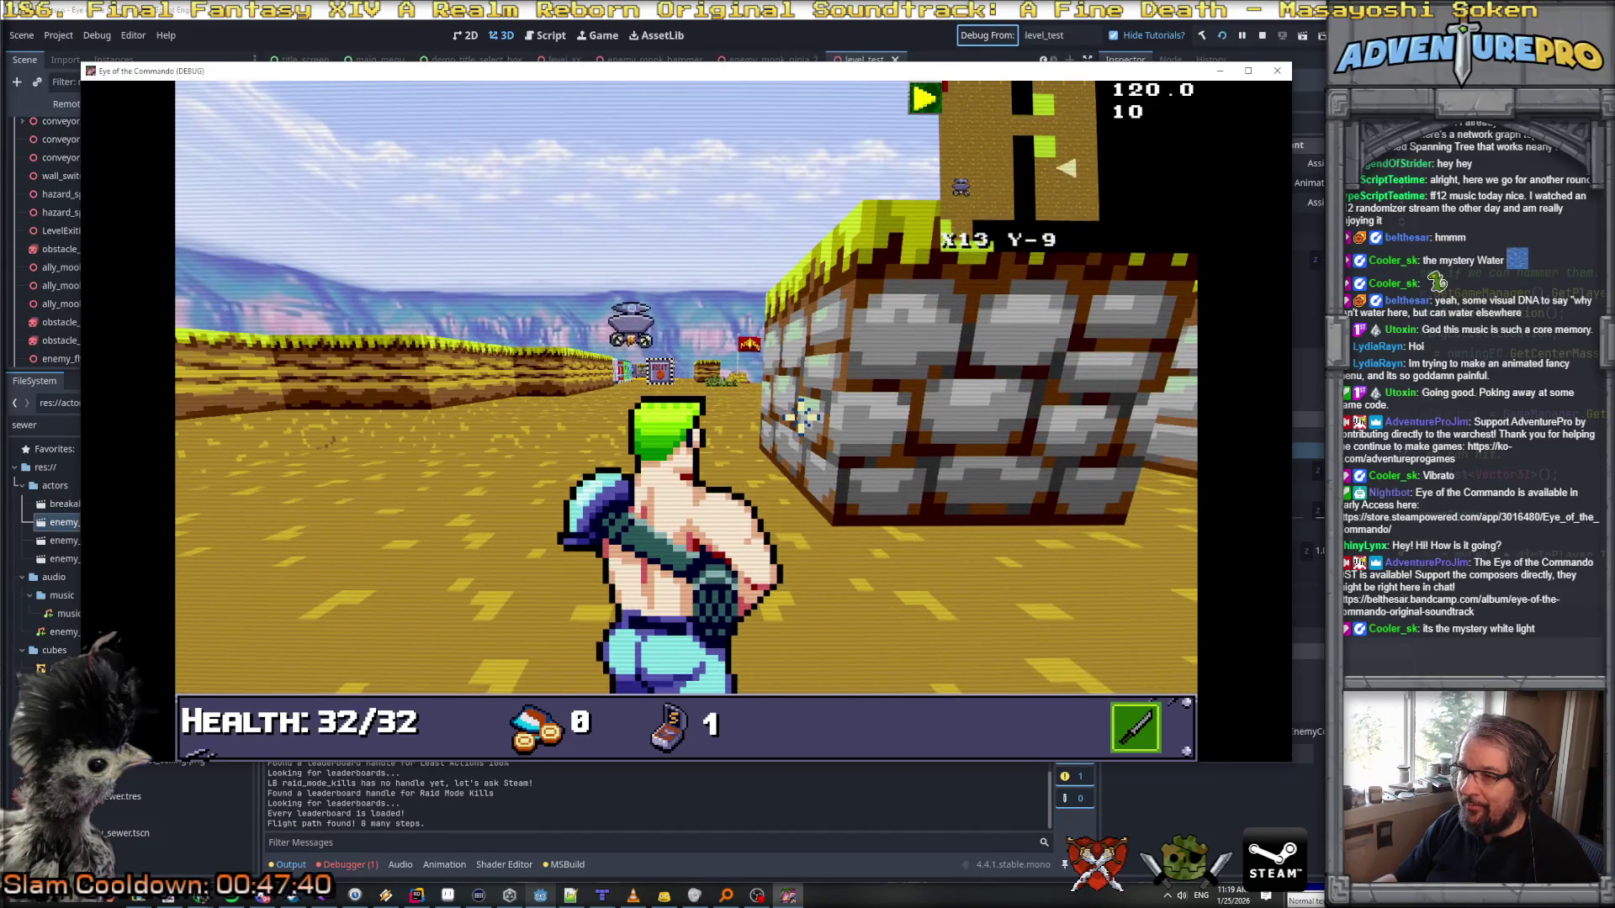
key("s")
key("w")
key("w")
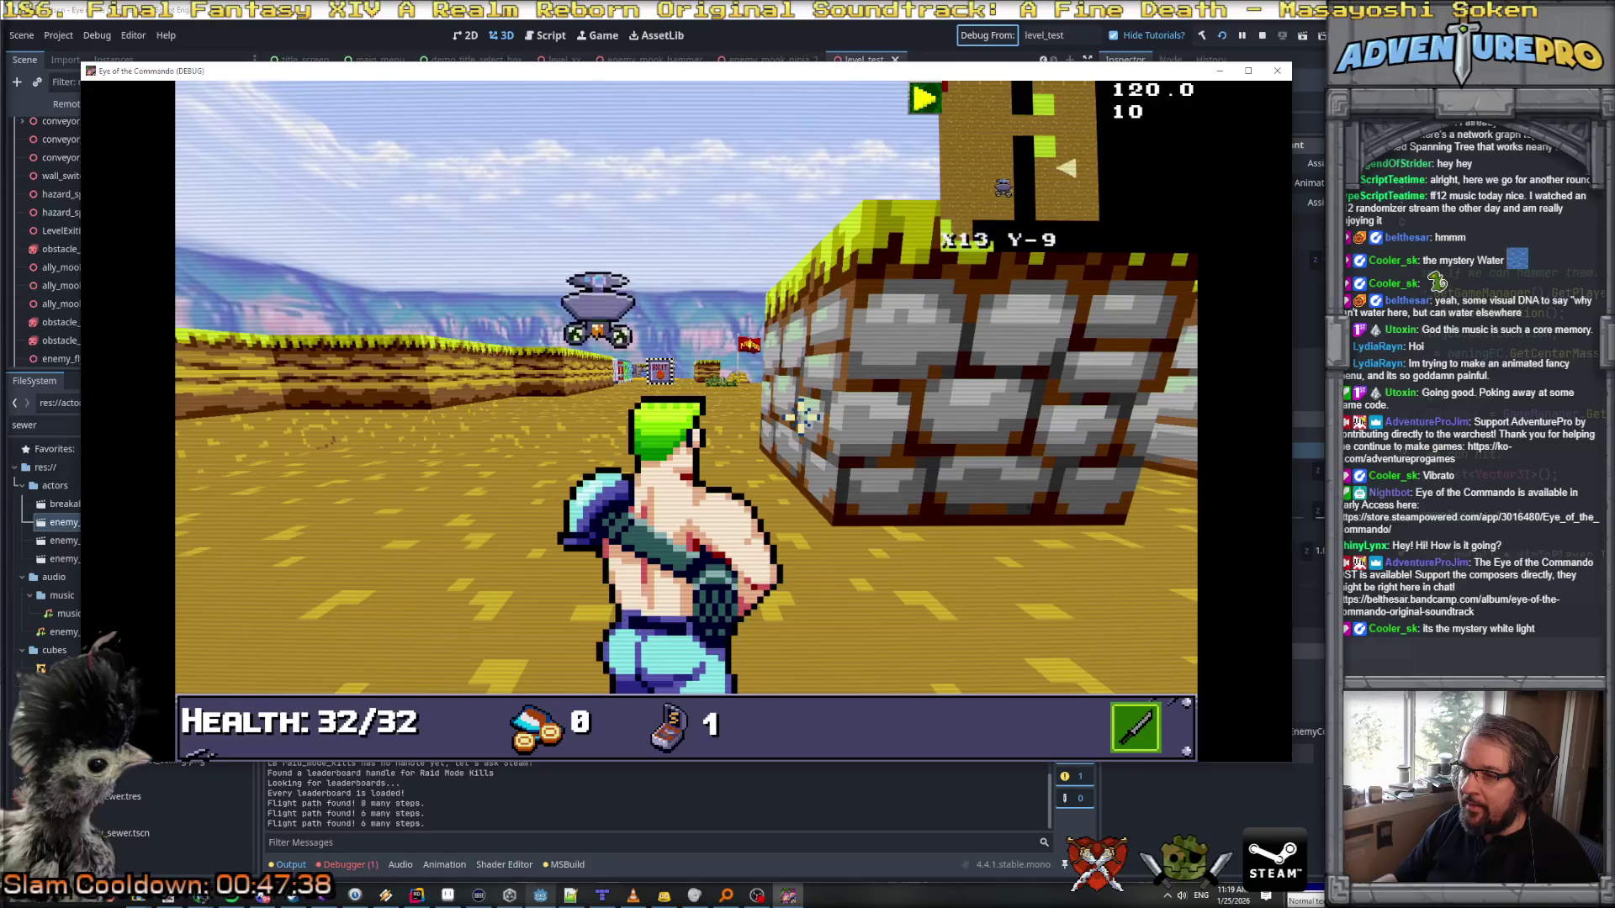
key("s")
key("a")
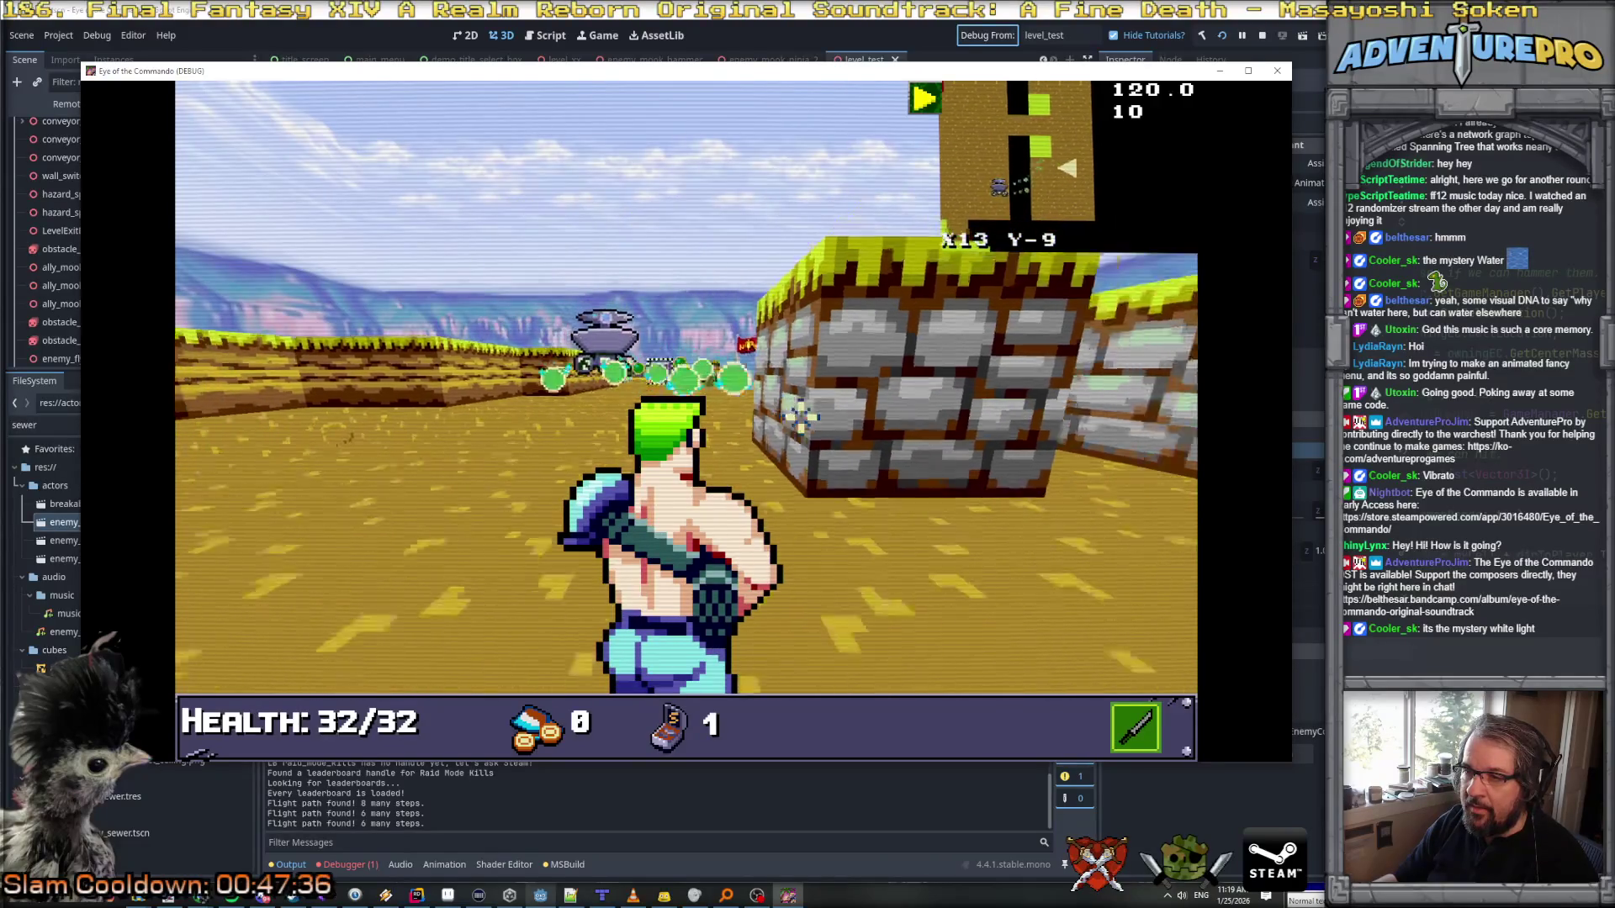
key("s")
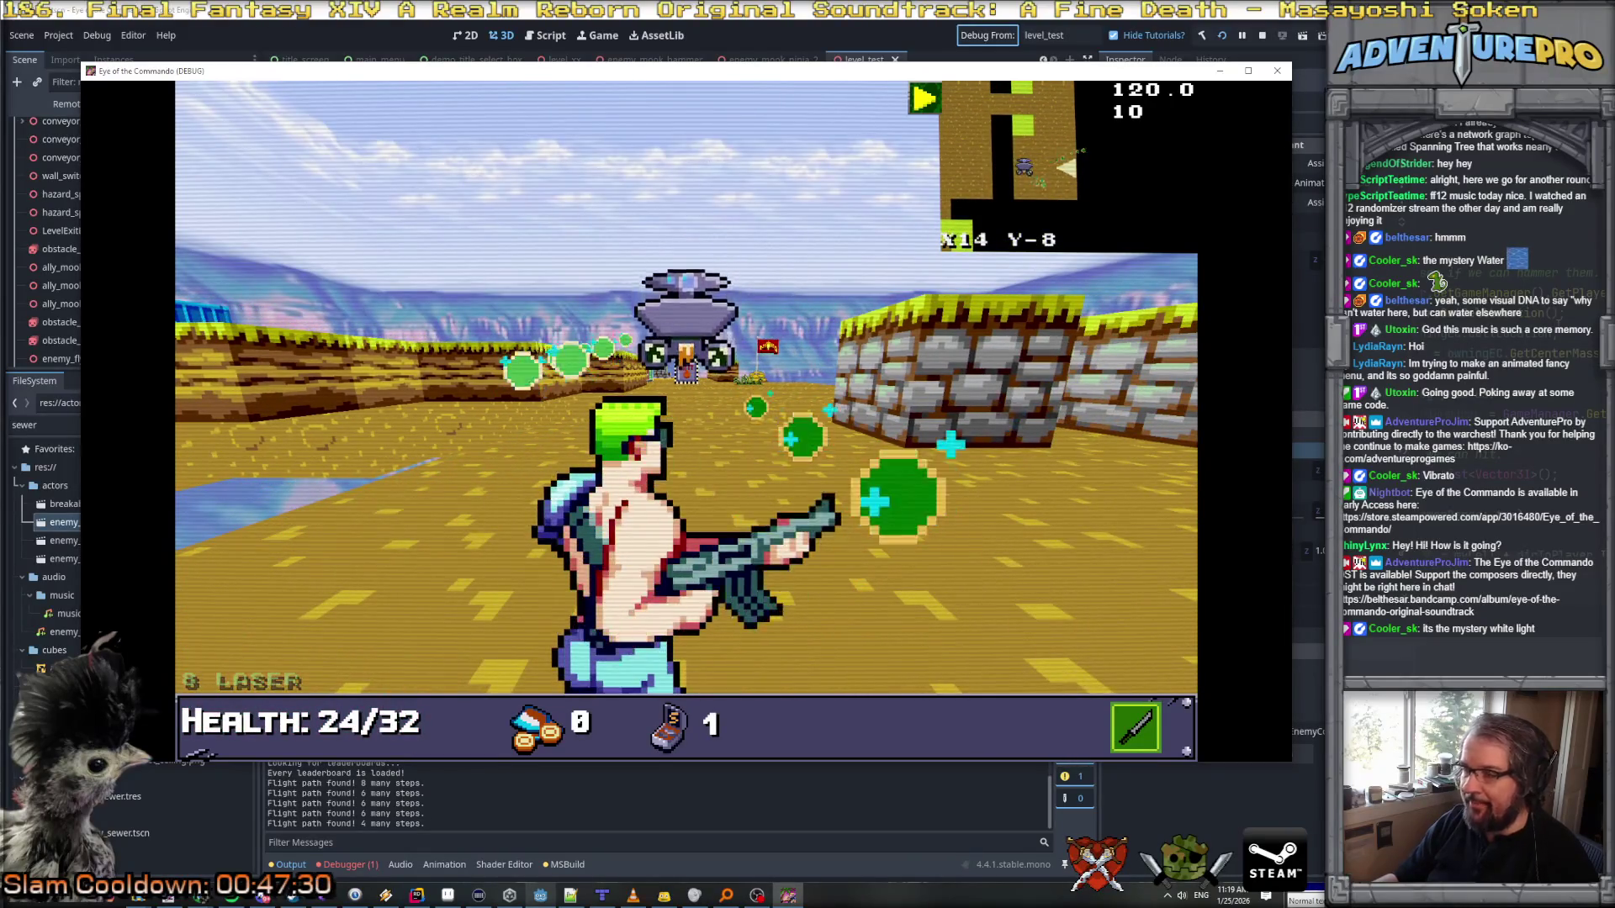
key("alt+Tab")
double_click(449, 268)
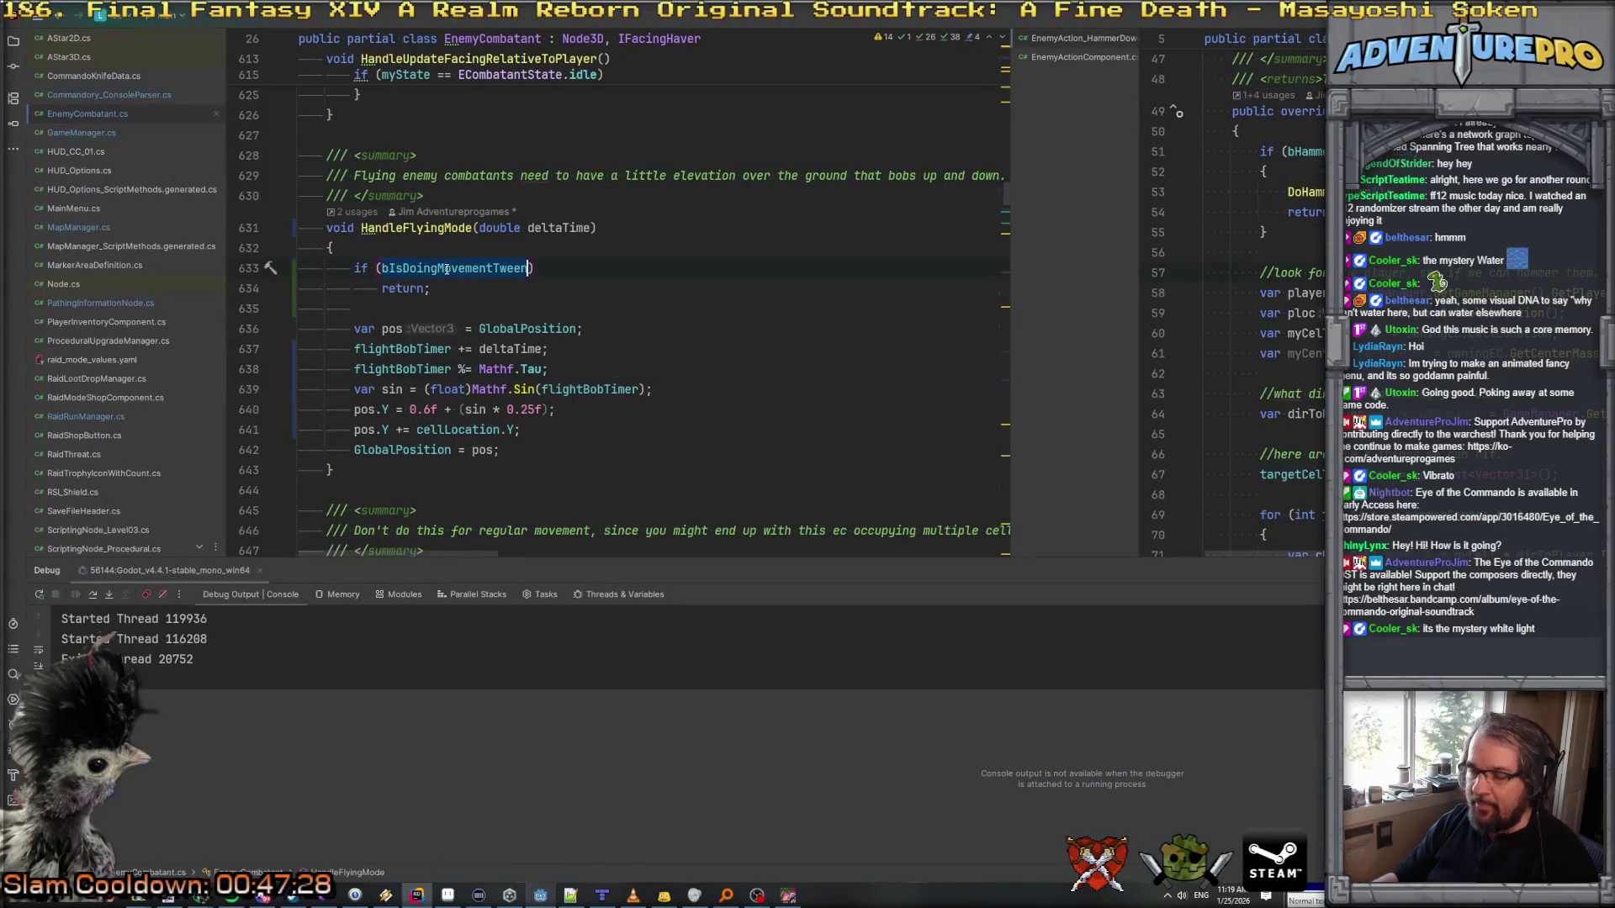
Step: Search the project for bIsDoingMovementTween uses and open the match on line 1339
key("ctrl+shift+f")
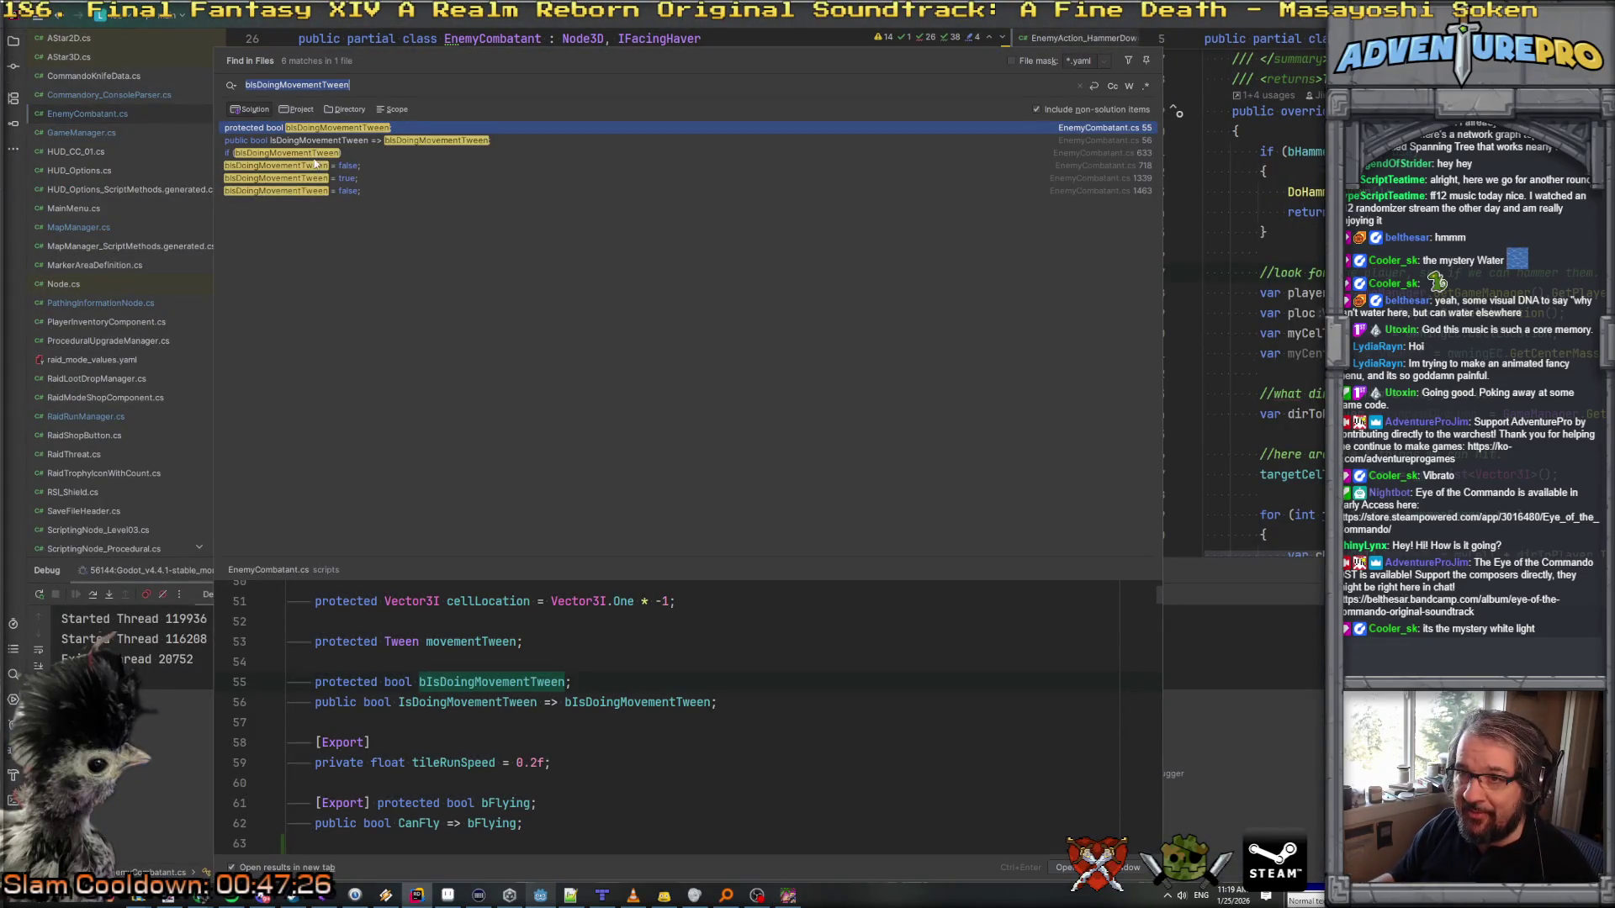
left_click(329, 179)
left_click(331, 166)
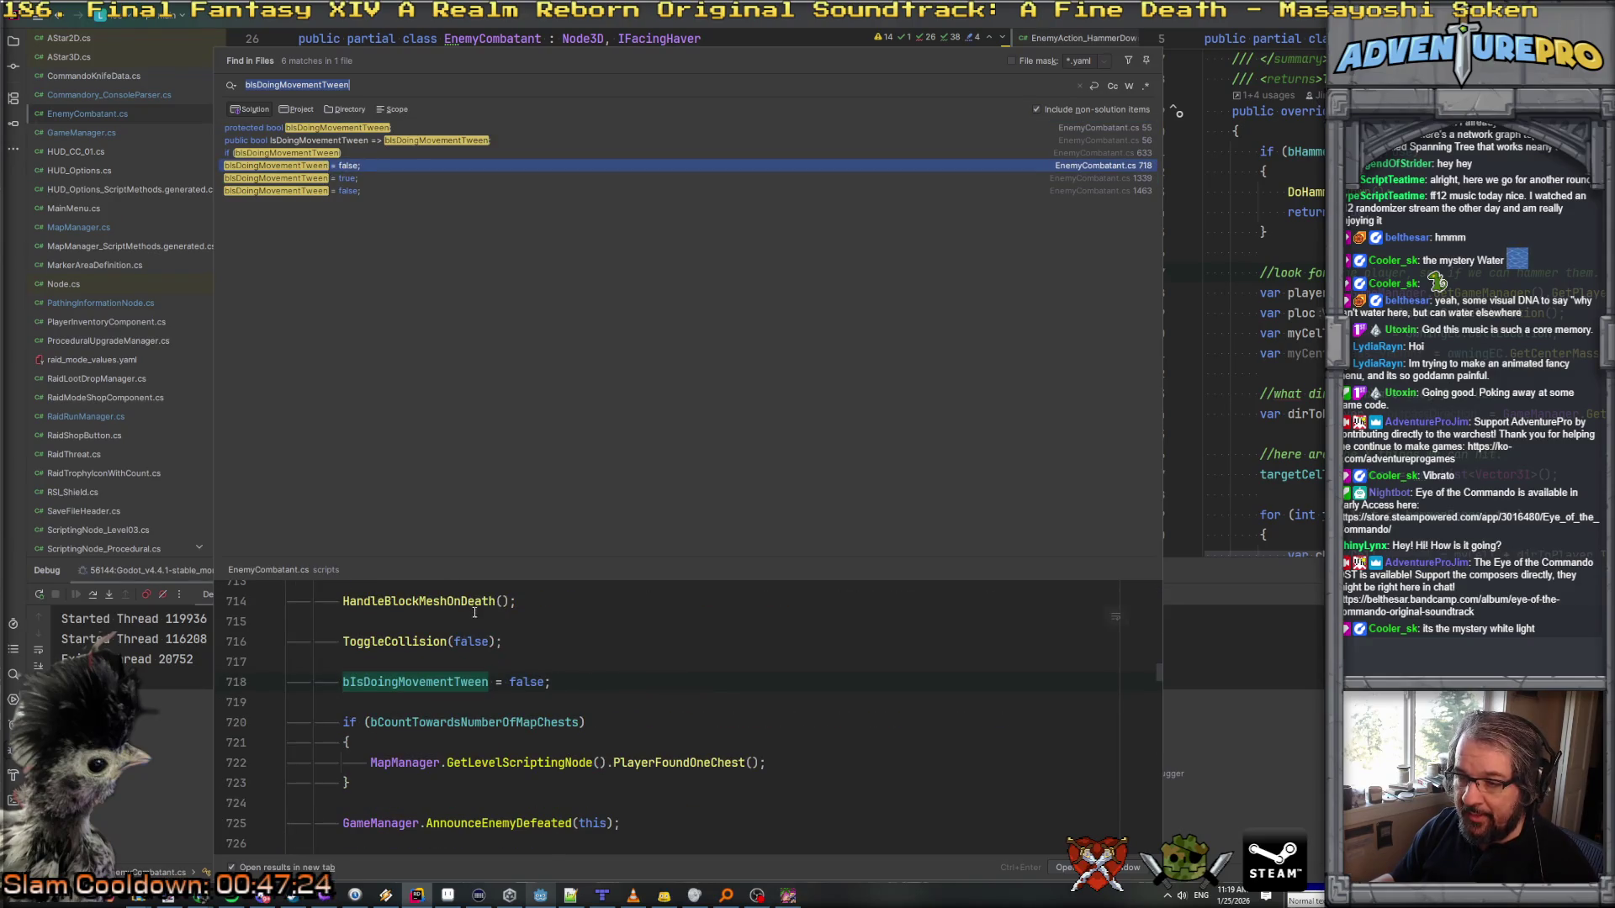
scroll(477, 602, "up", 3)
scroll(477, 602, "up", 10)
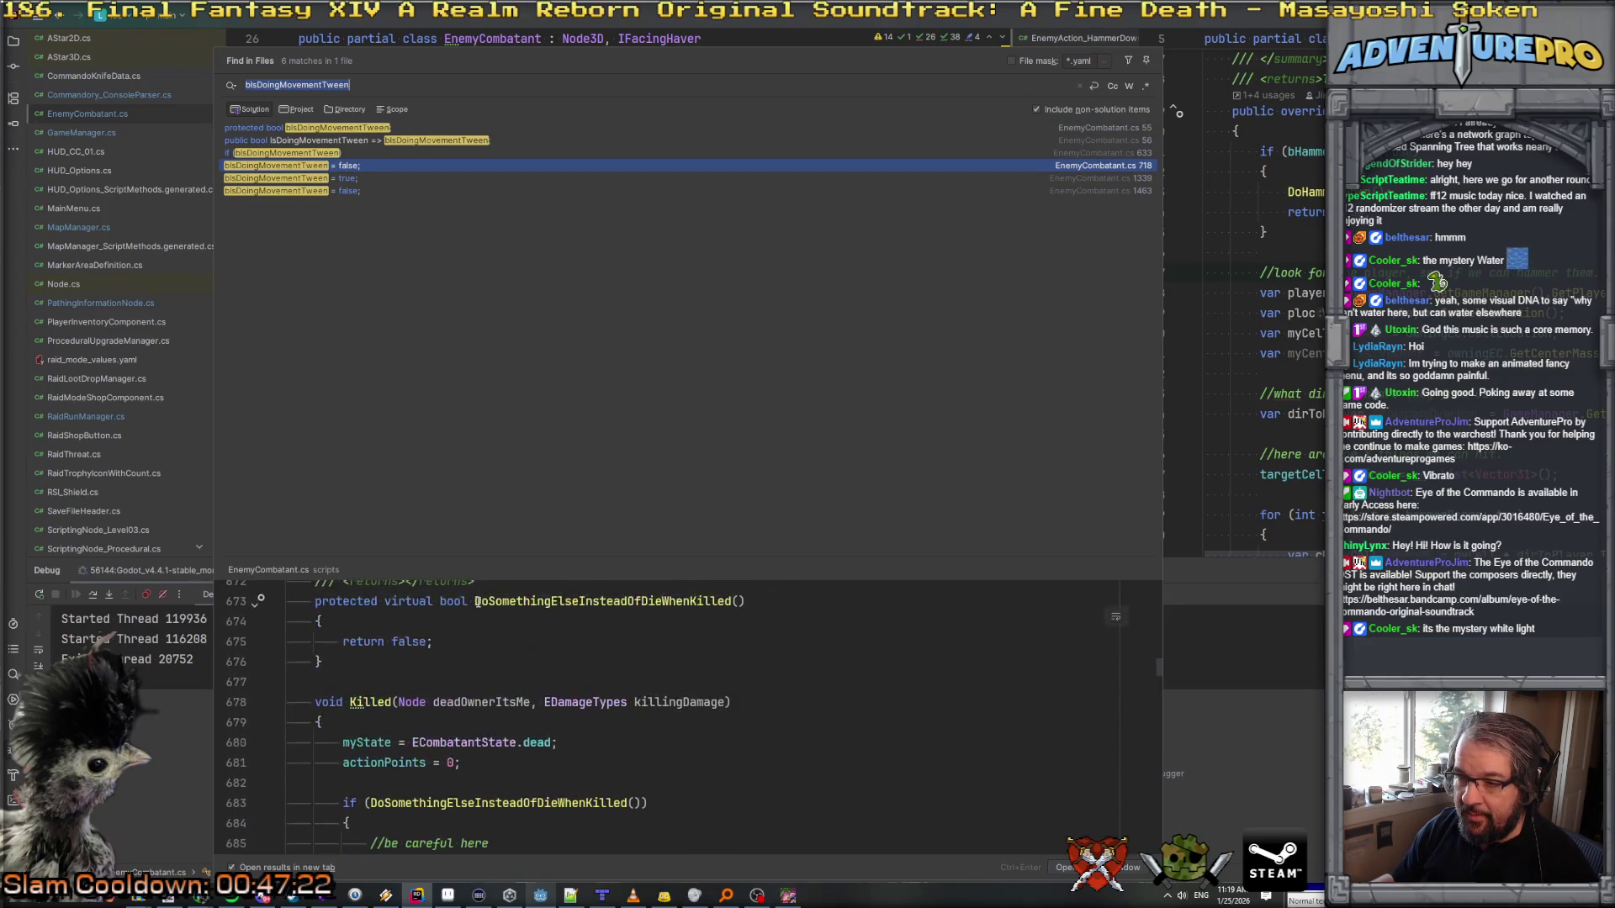
left_click(335, 191)
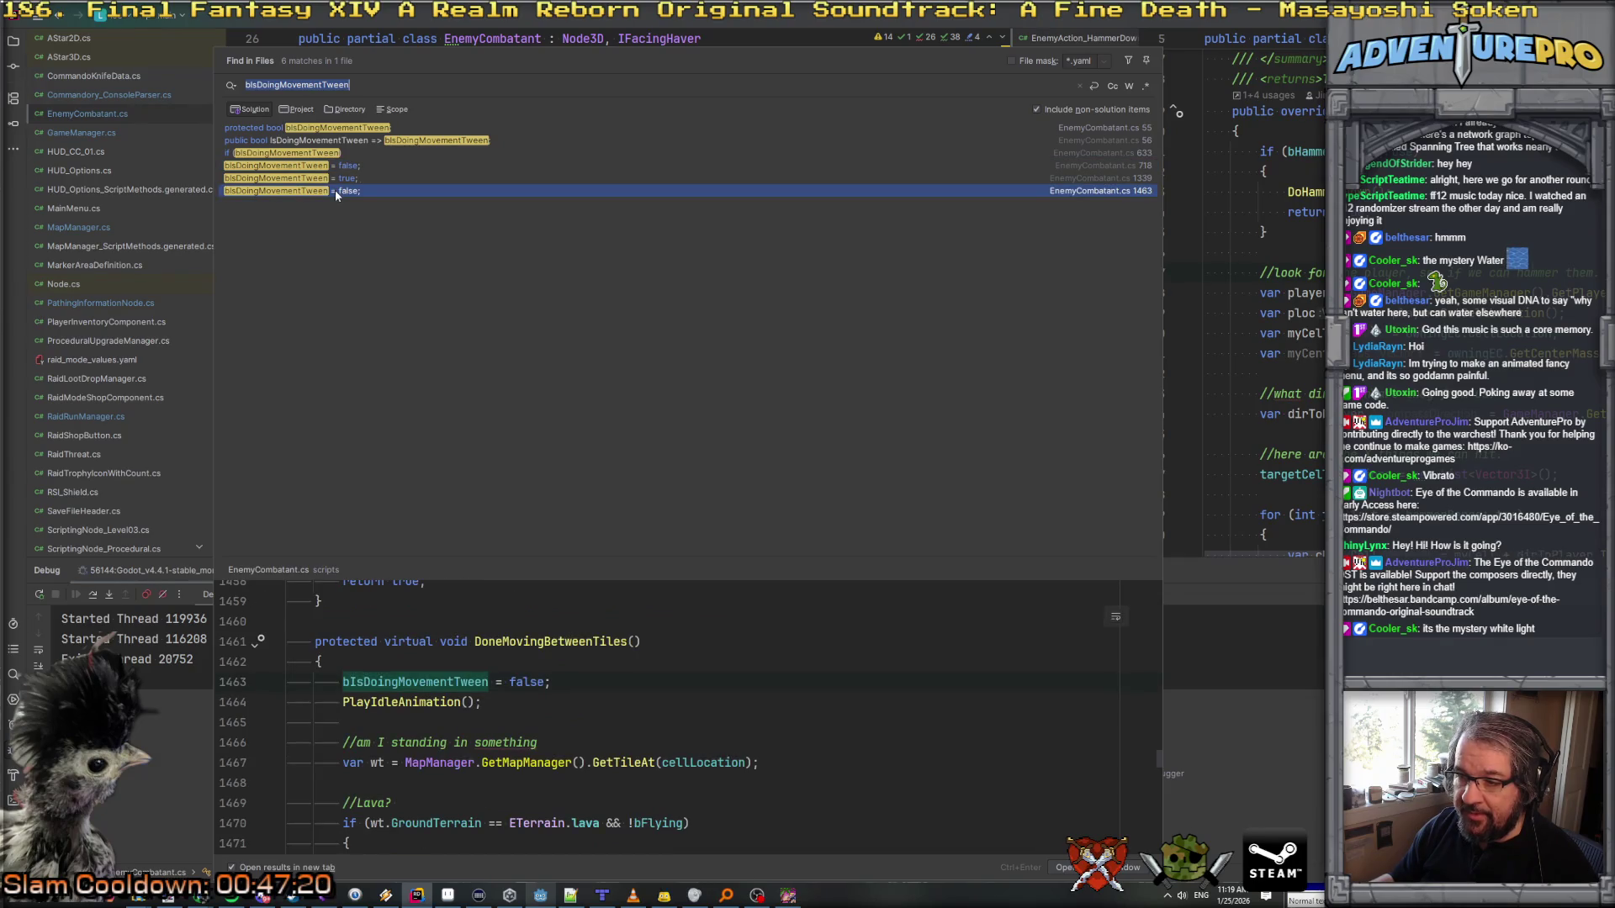
double_click(325, 177)
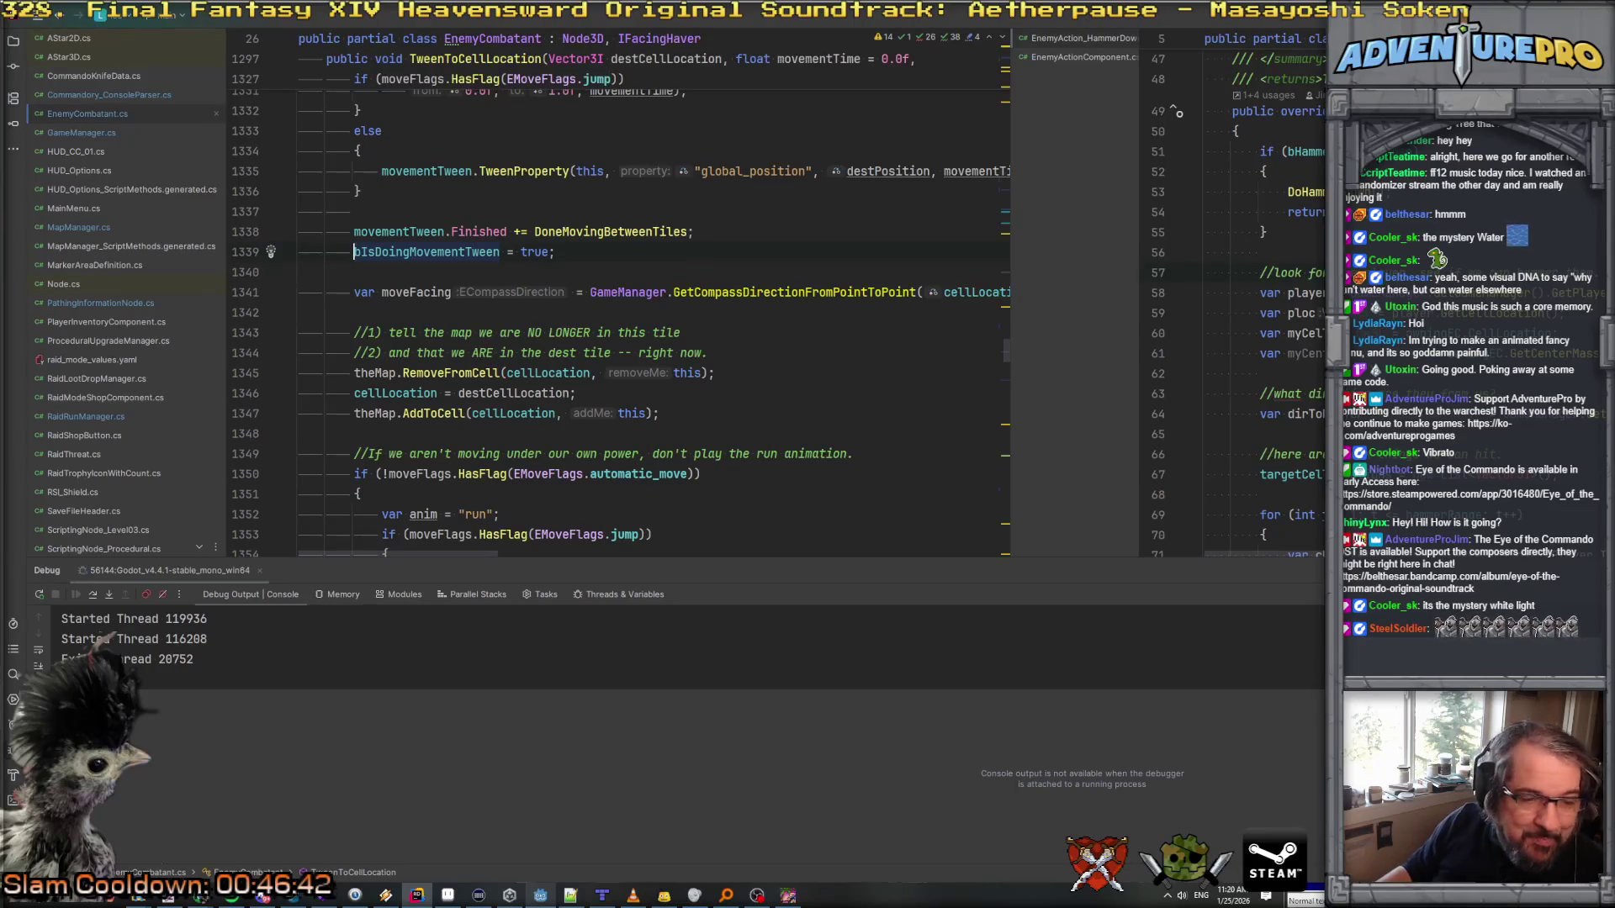
Step: Follow the GetOffsetsForWaterAndFlying call on line 1323 to its definition
scroll(775, 496, "up", 6)
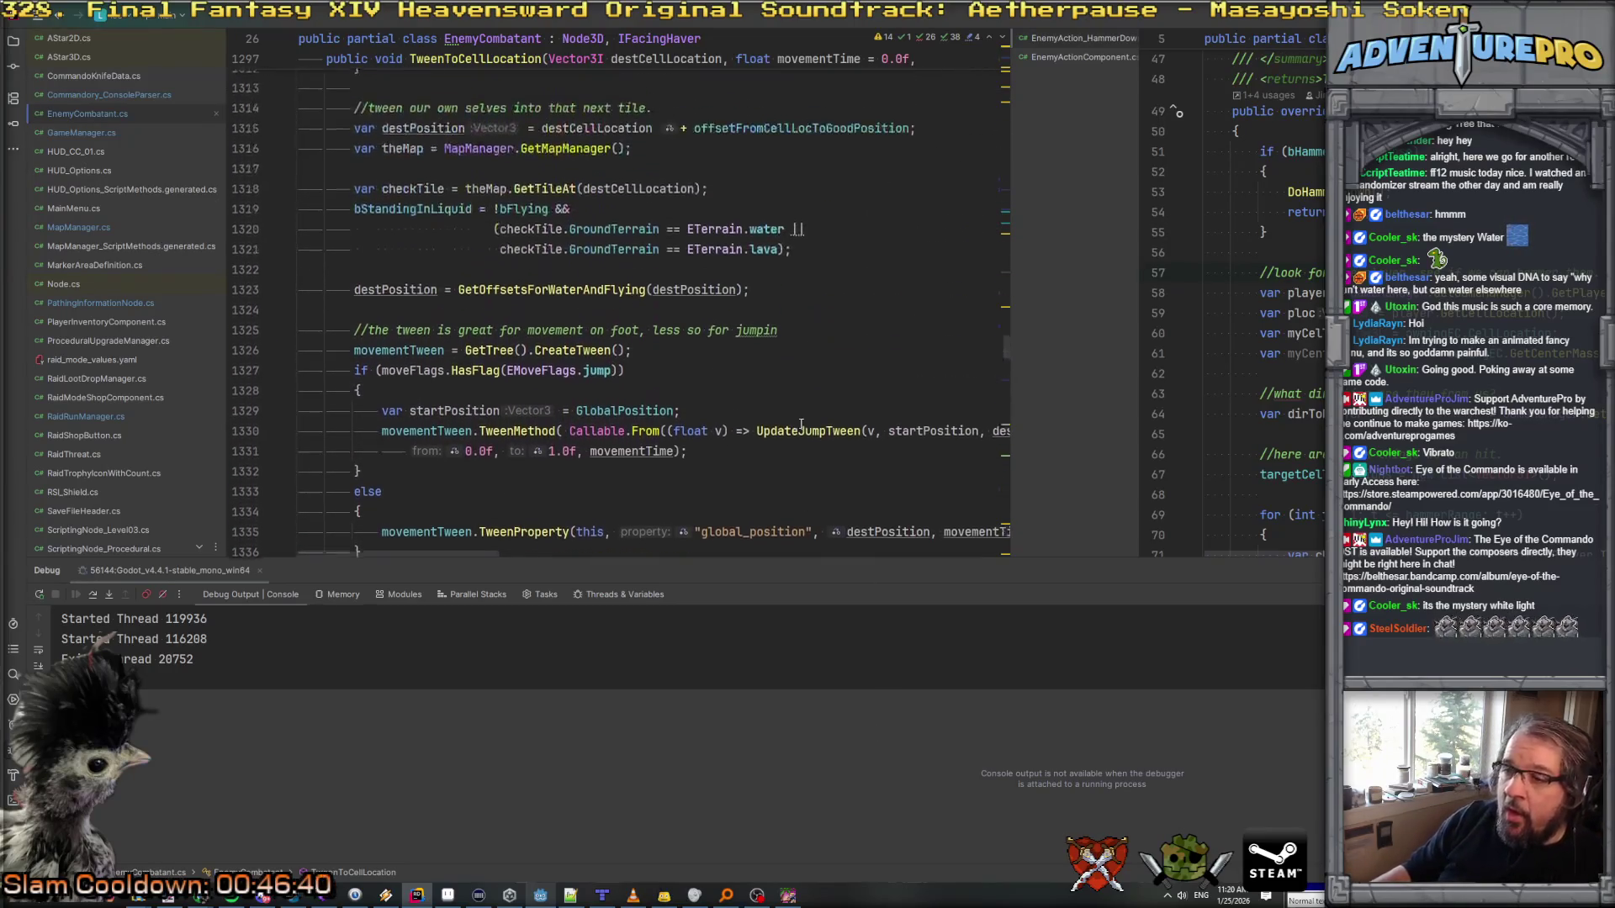
scroll(670, 344, "down", 2)
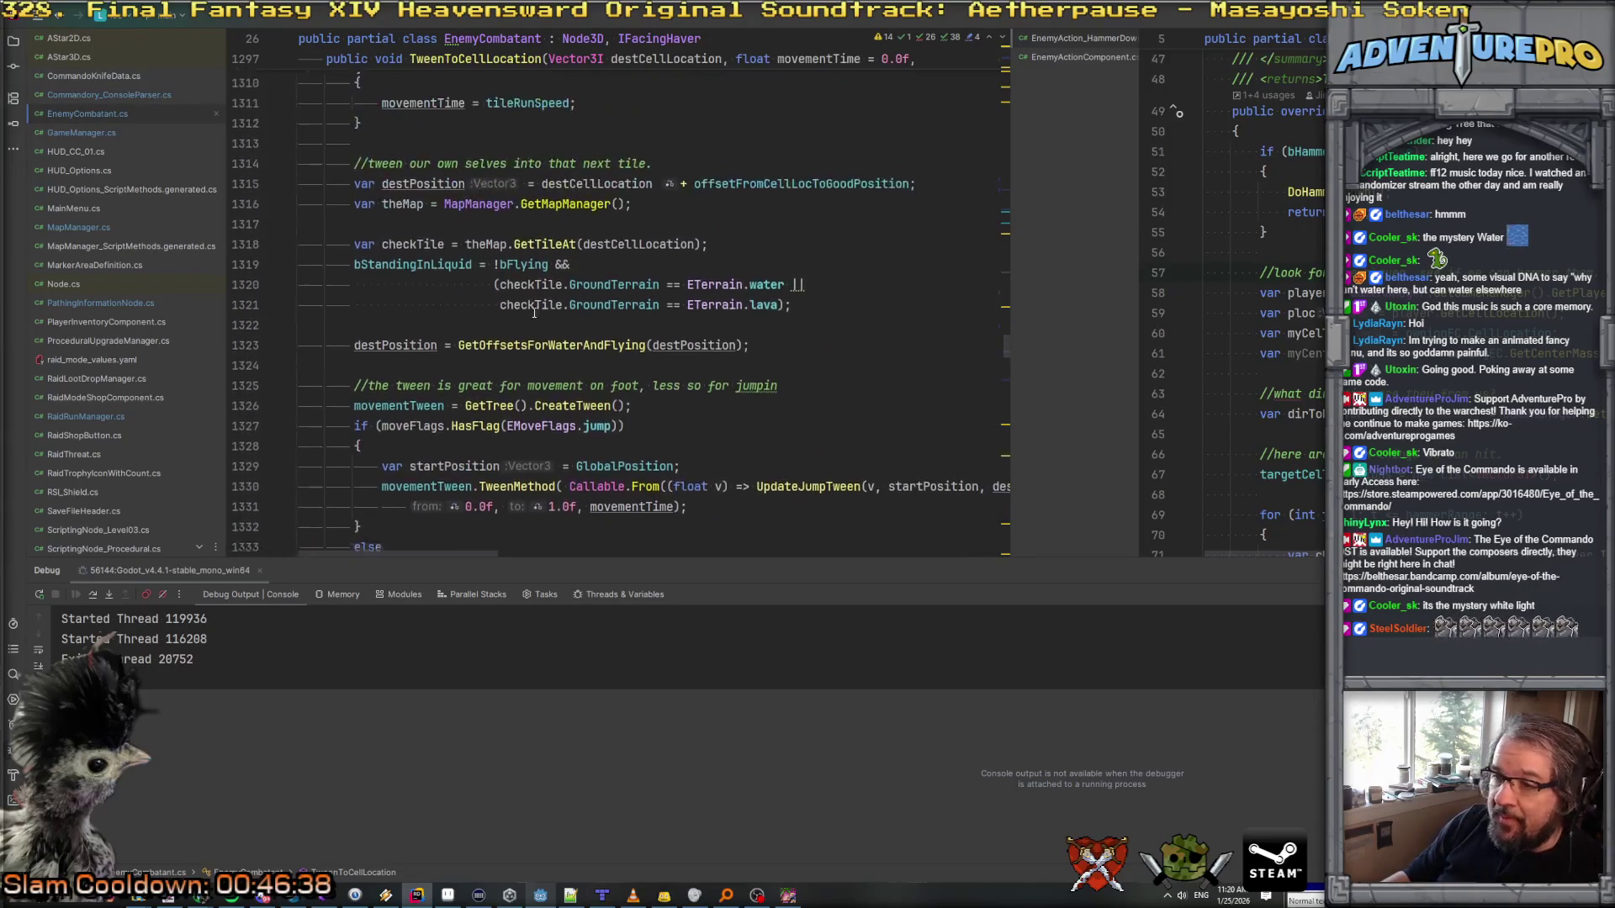
scroll(572, 256, "down", 2)
scroll(560, 277, "right", 3)
scroll(557, 285, "left", 3)
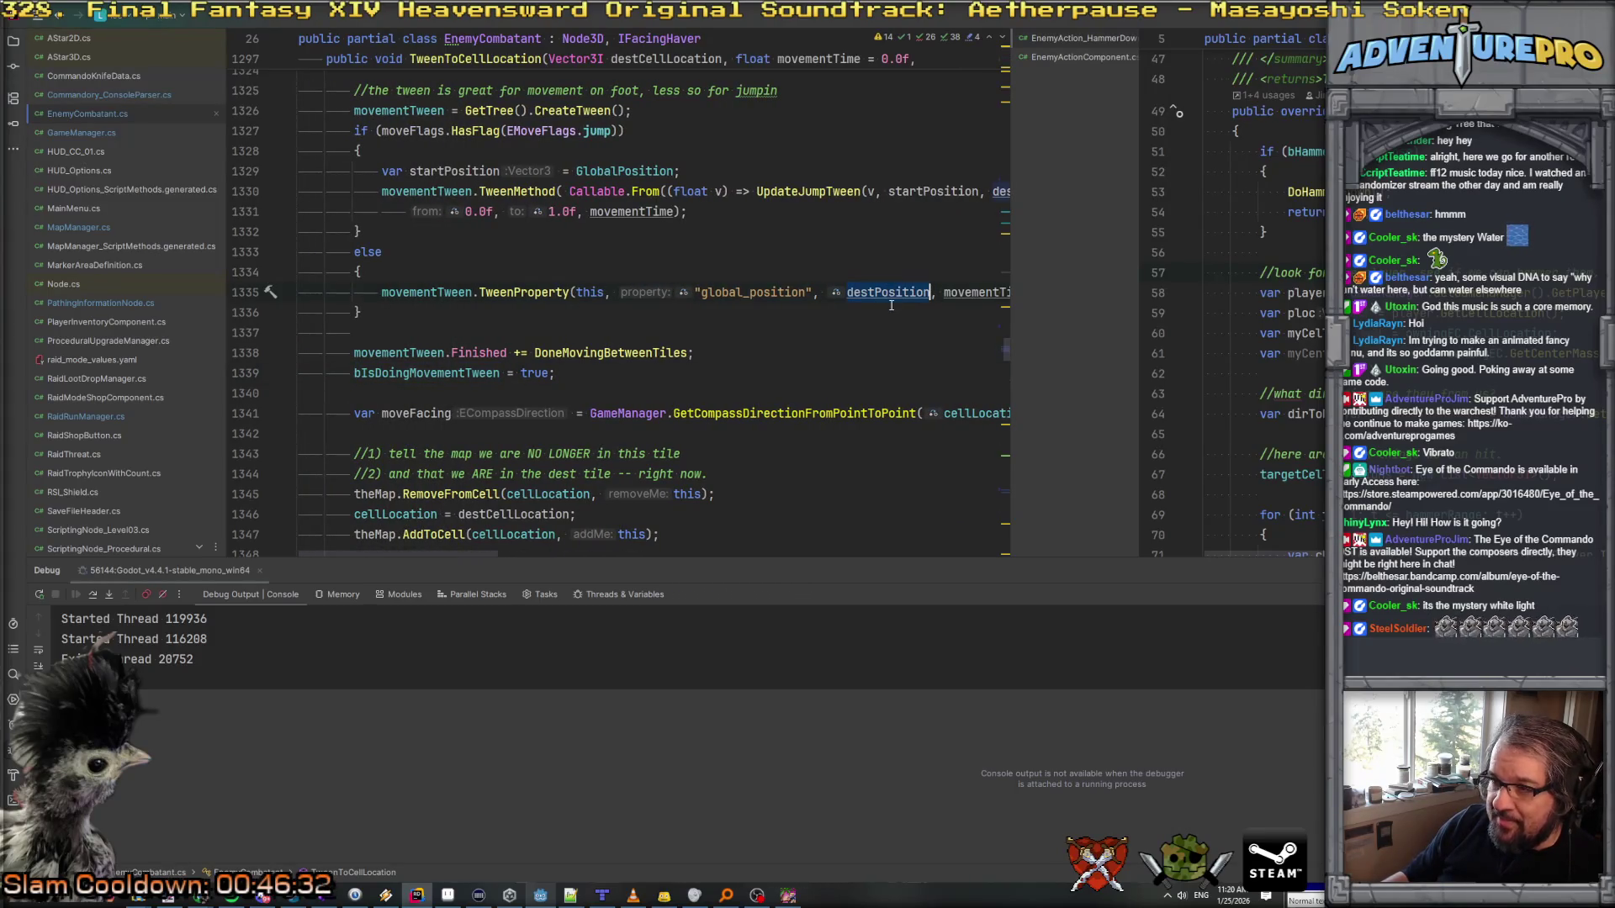
scroll(892, 305, "up", 5)
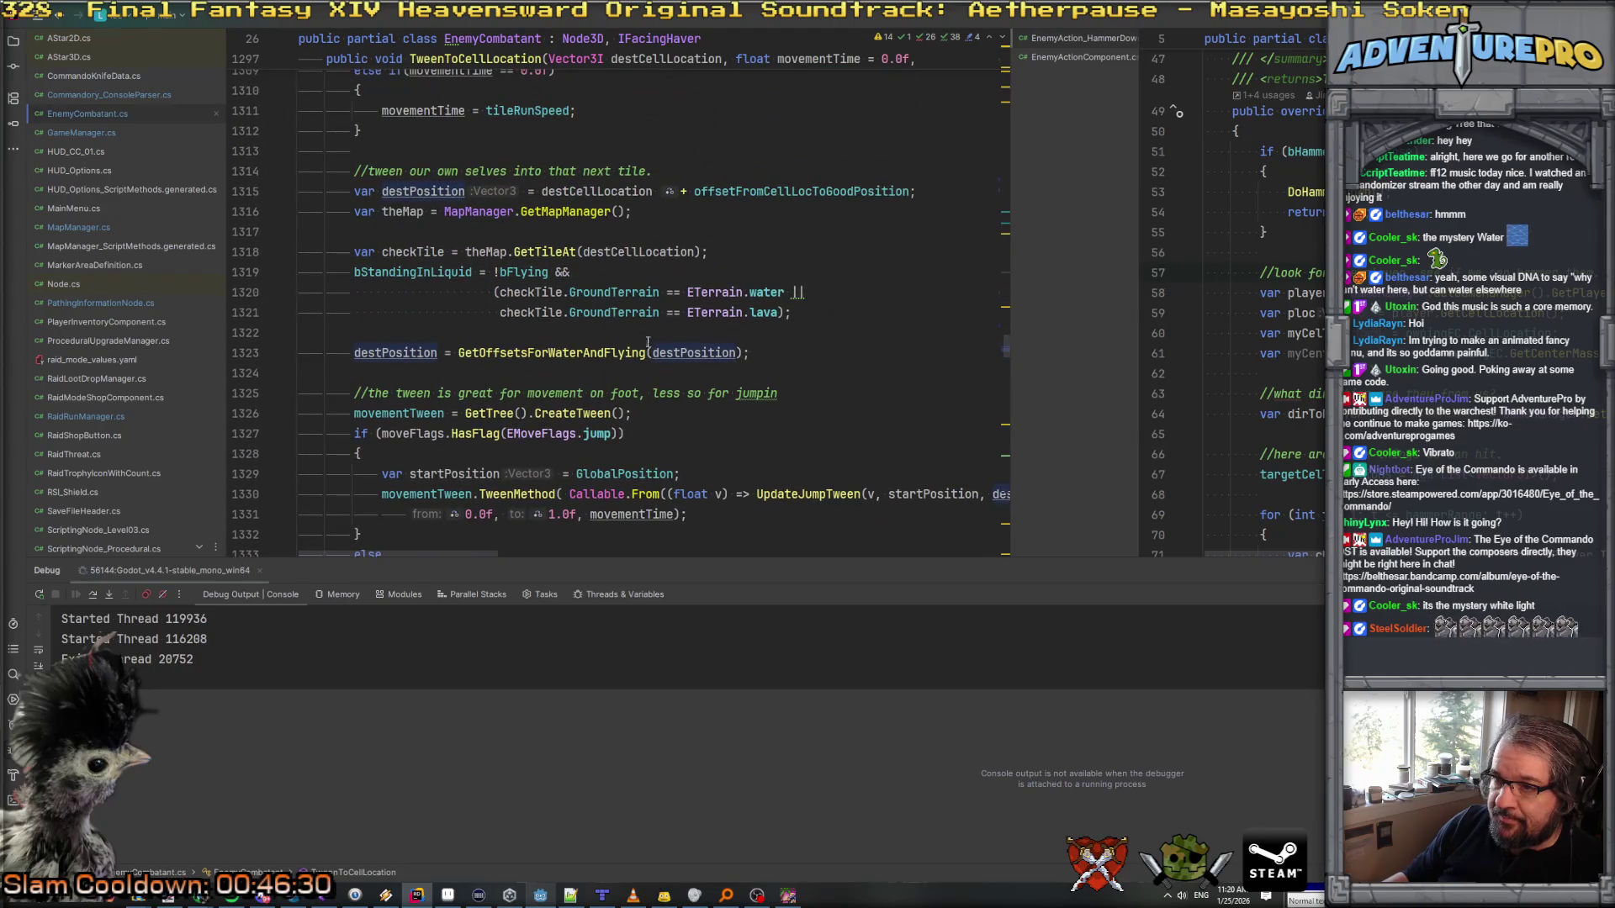
double_click(416, 354)
left_click(653, 352)
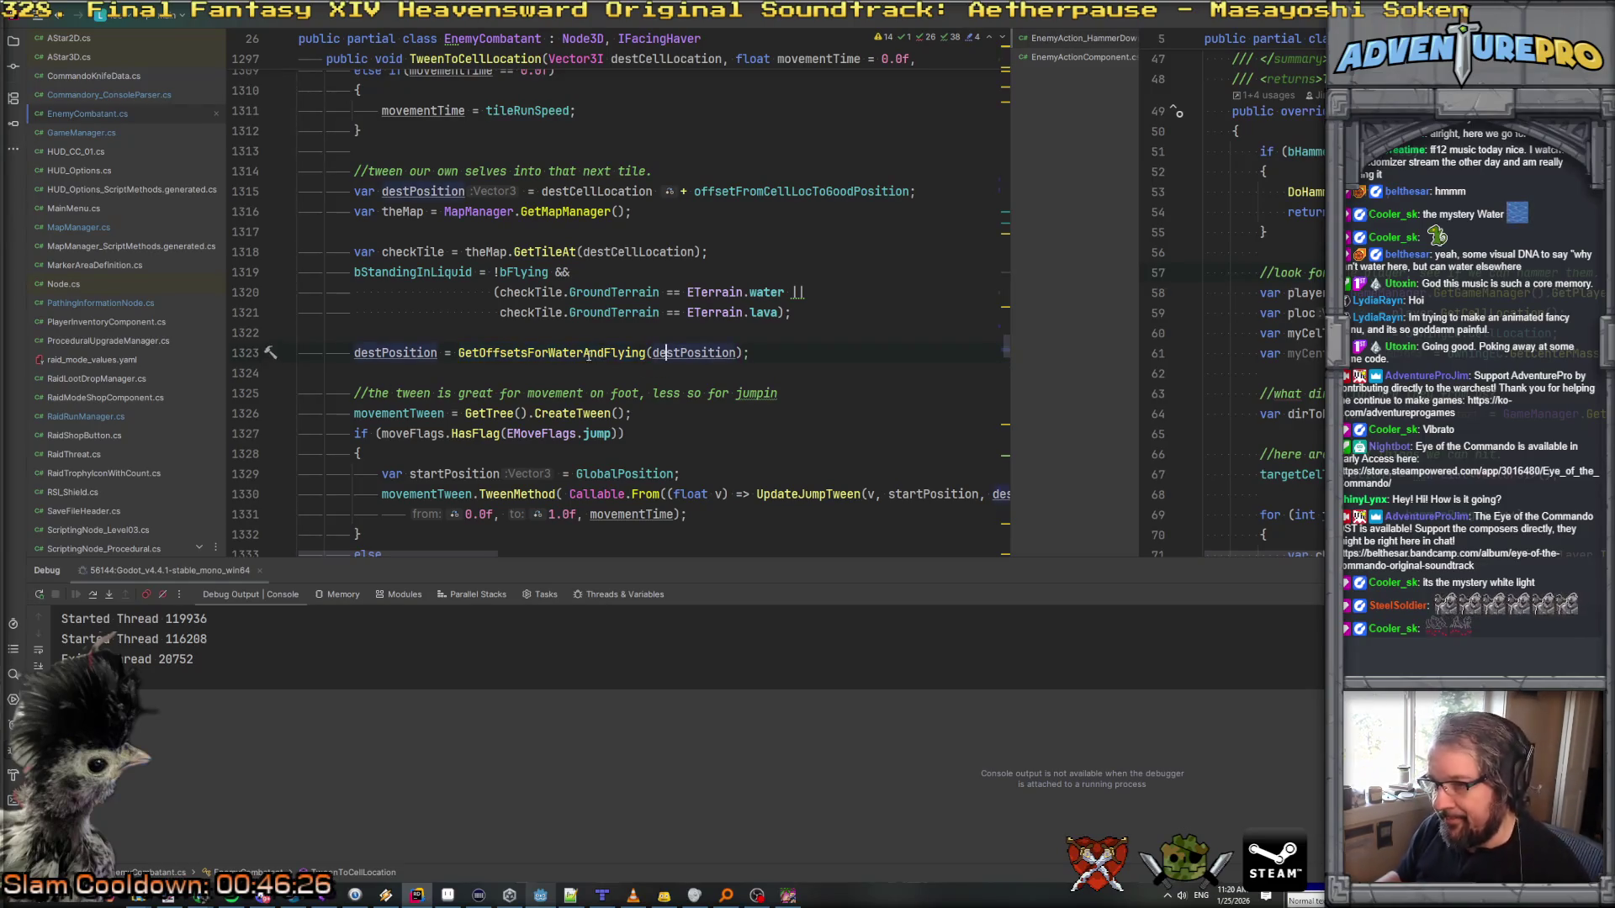
left_click(591, 354, "ctrl")
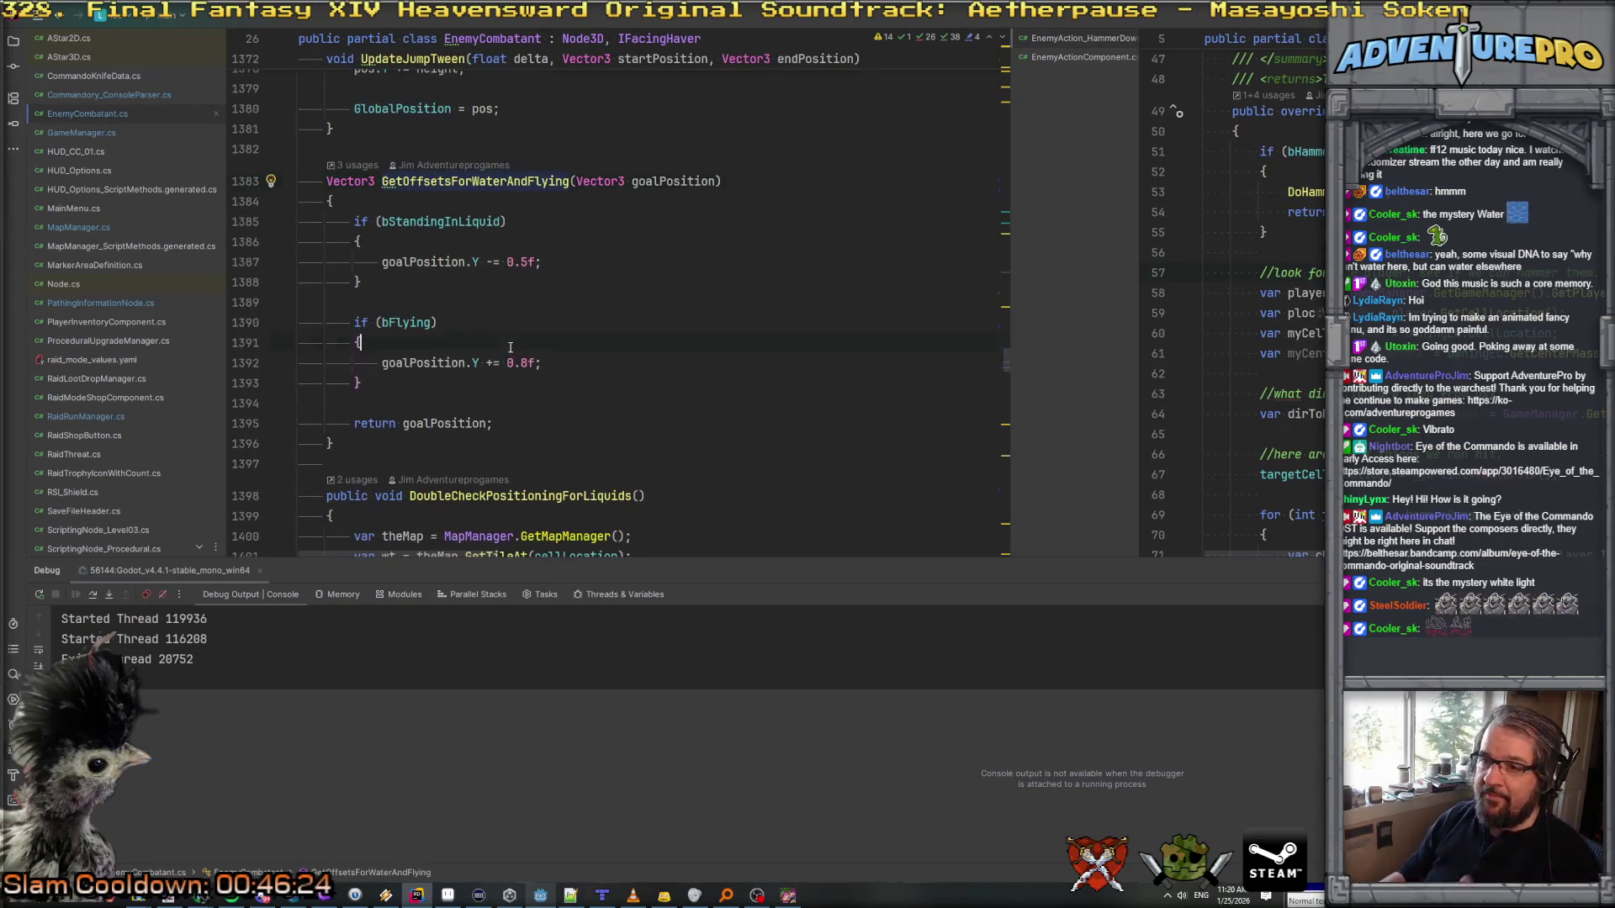
left_click(479, 350)
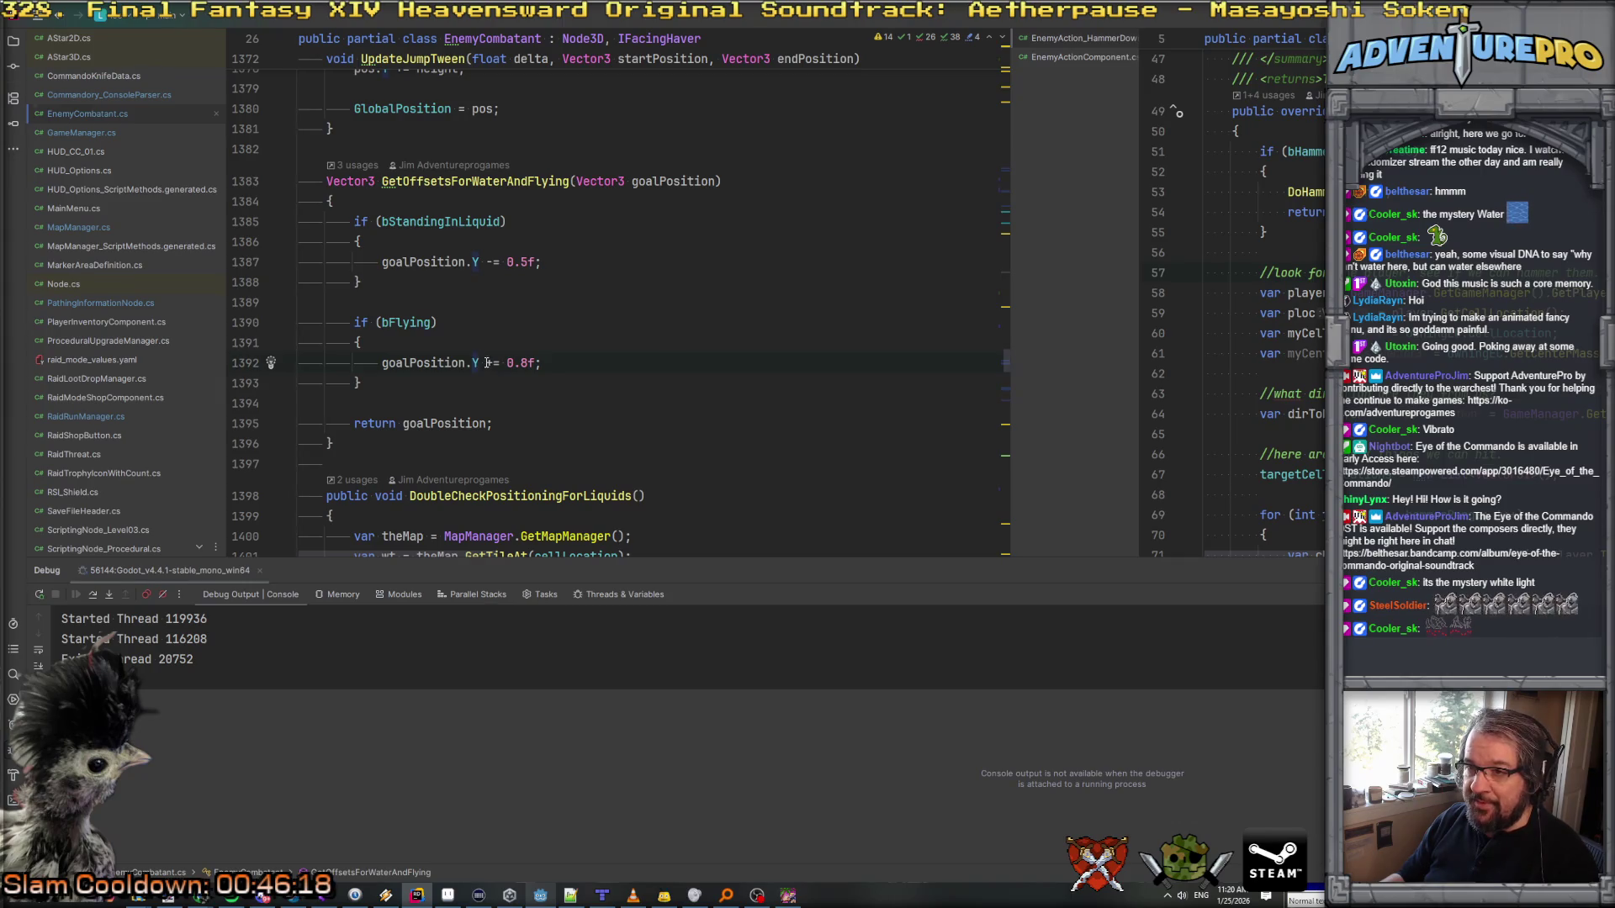
Step: Return to the call on line 1323 and jump to the GetOffsetsForWaterAndFlying declaration again
key("ctrl+alt+Left")
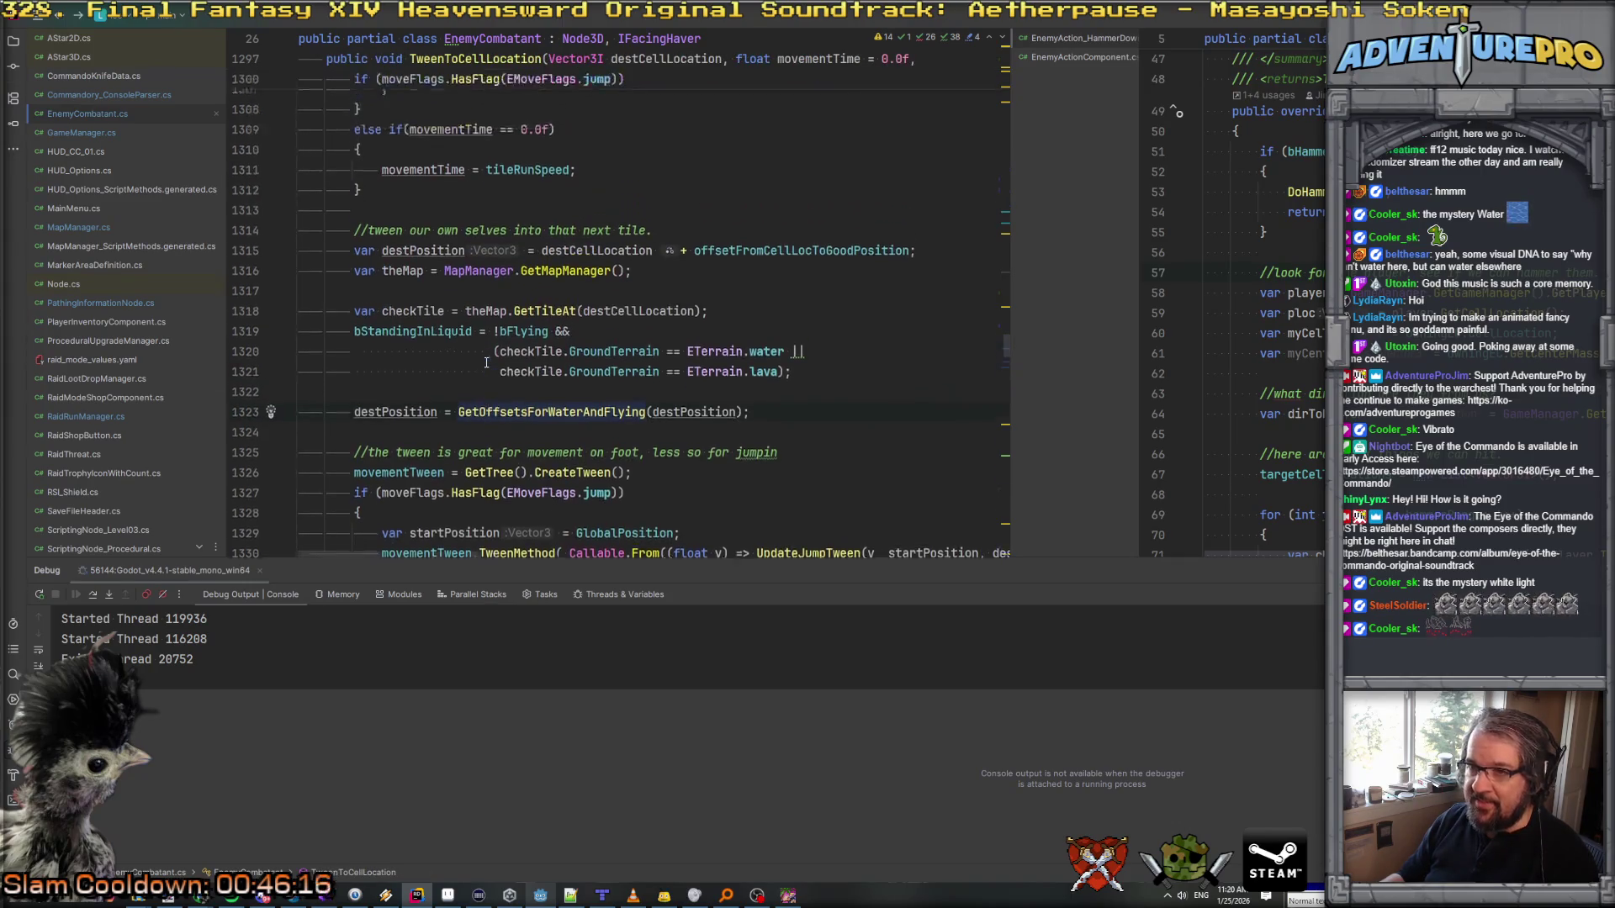
scroll(486, 363, "down", 3)
double_click(405, 385)
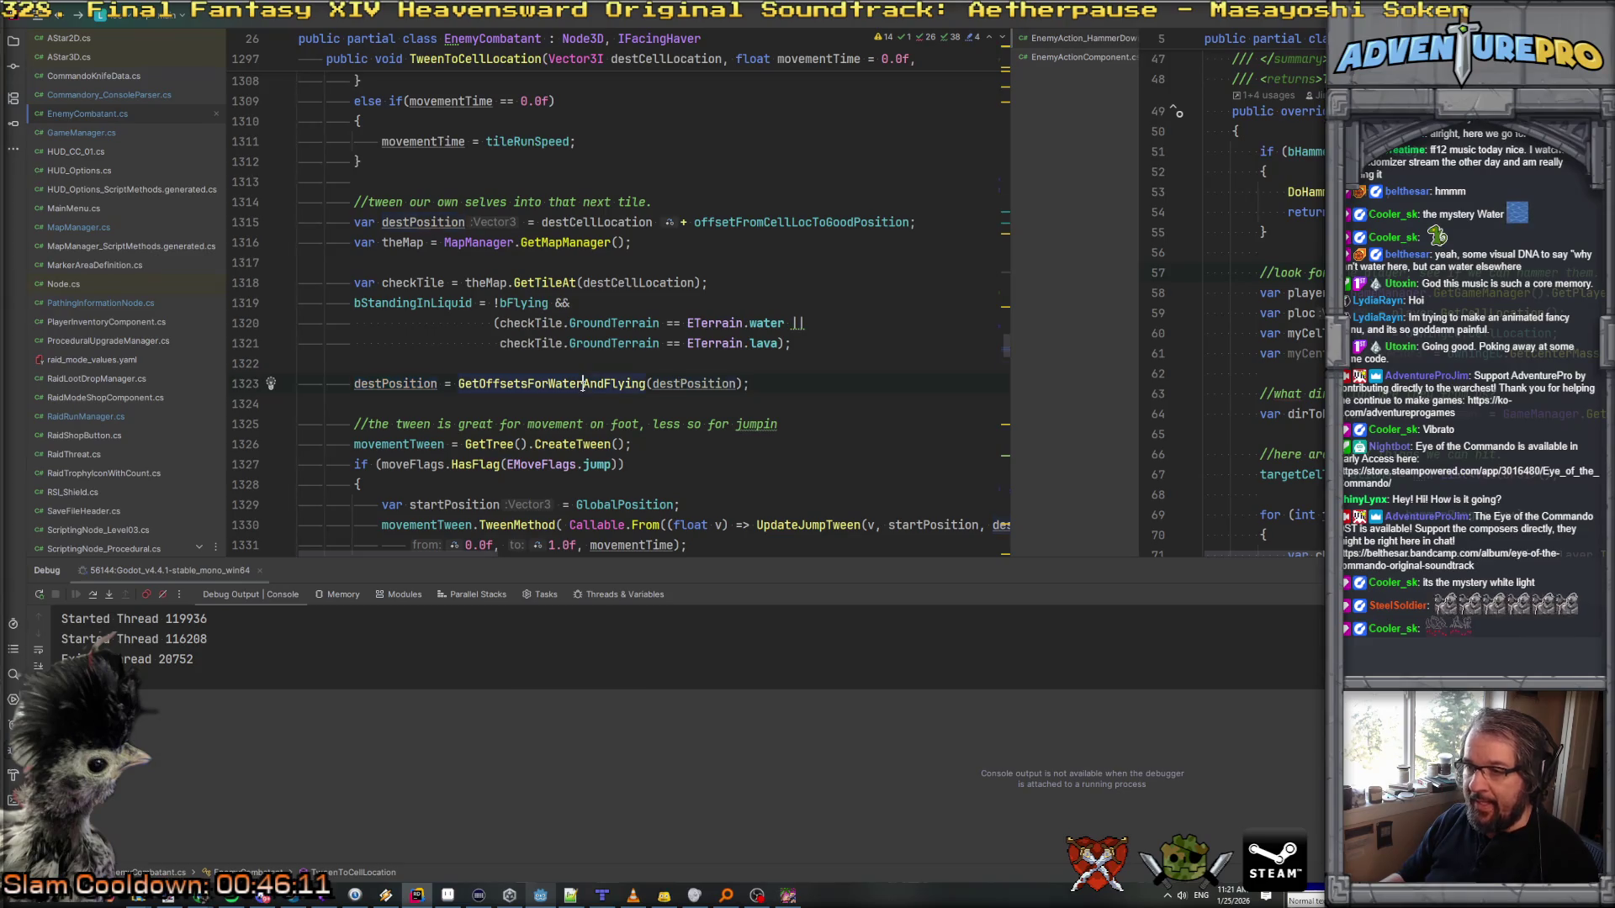
left_click(521, 380, "ctrl")
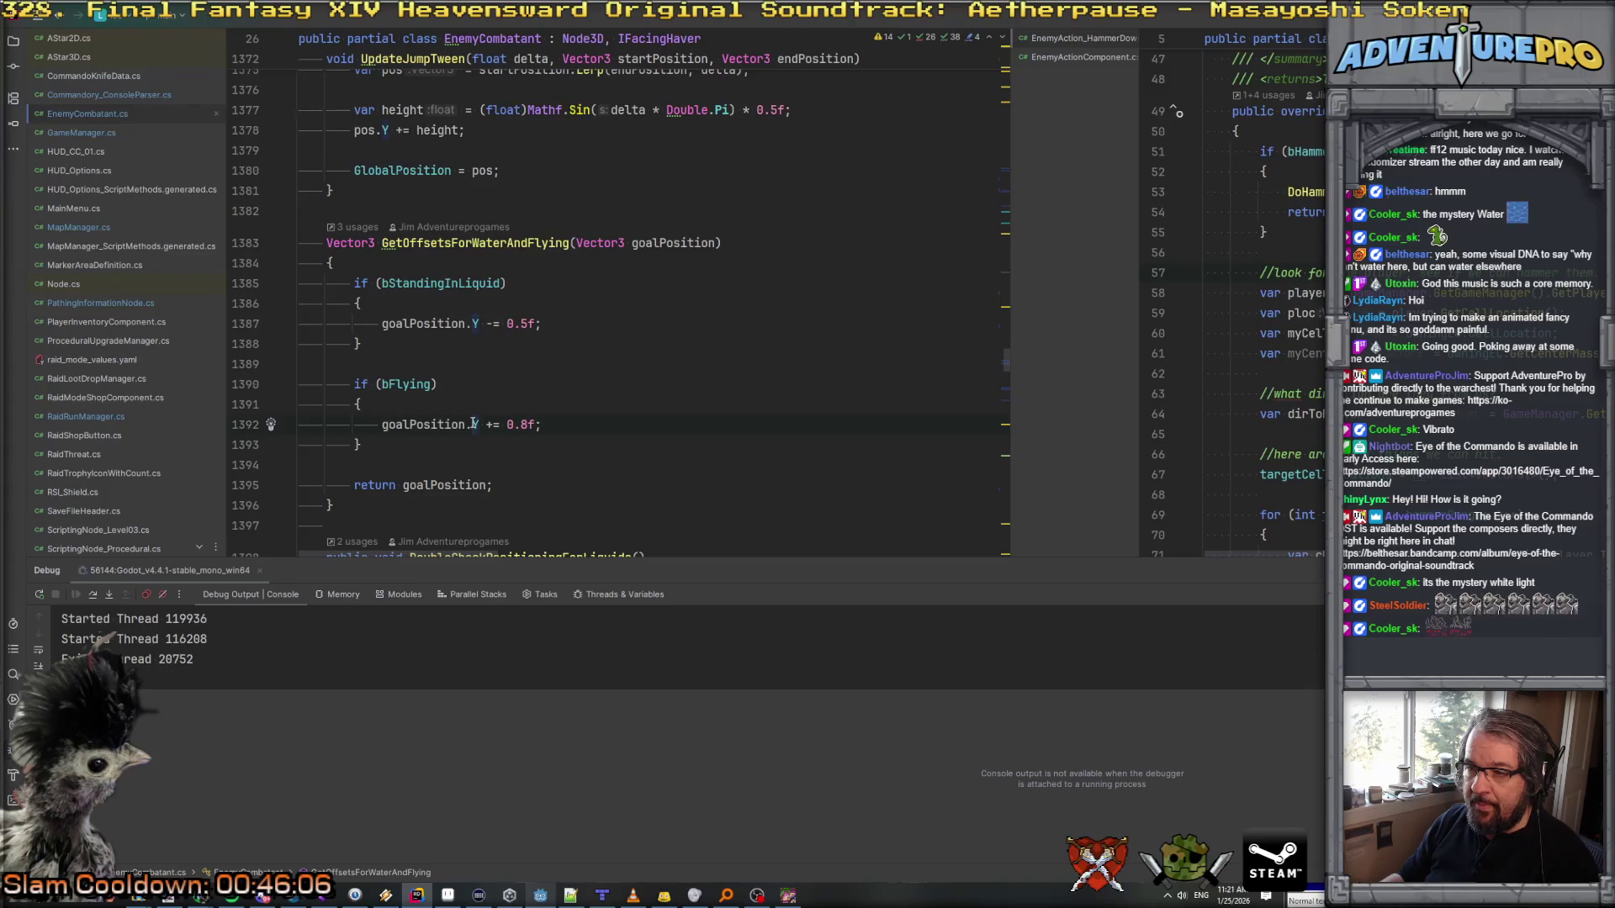
Step: Replace '+= 0.8f;' on line 1392 with '= GlobalPosition.Y;'
left_click_drag(485, 423, 627, 427)
type("= g")
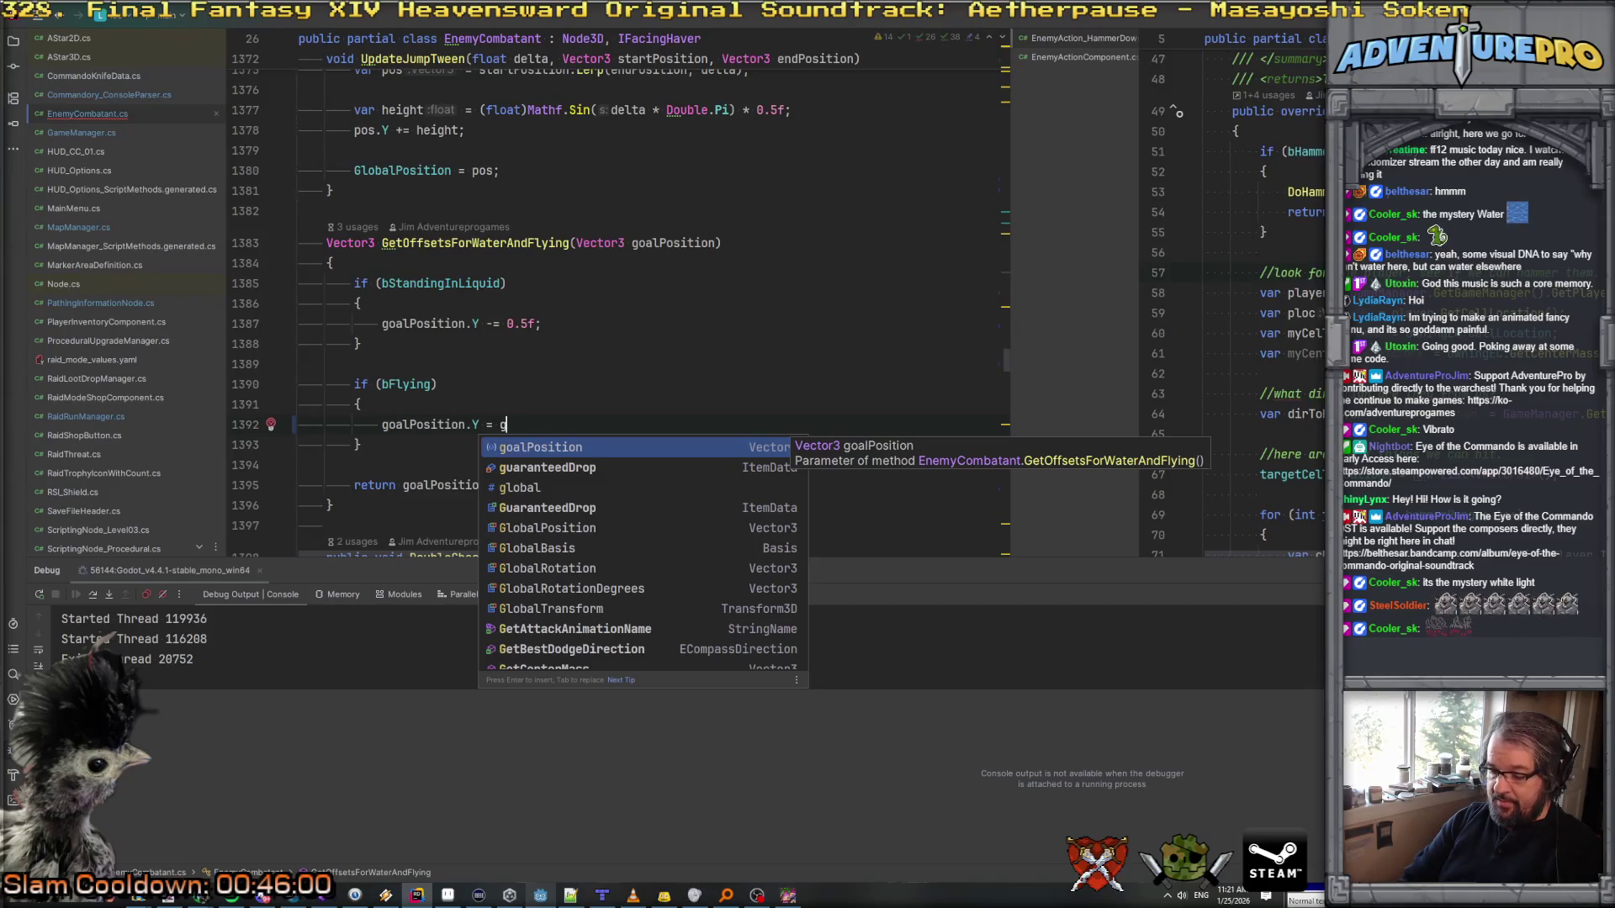
type("en")
key("BackSpace")
key("BackSpace")
key("BackSpace")
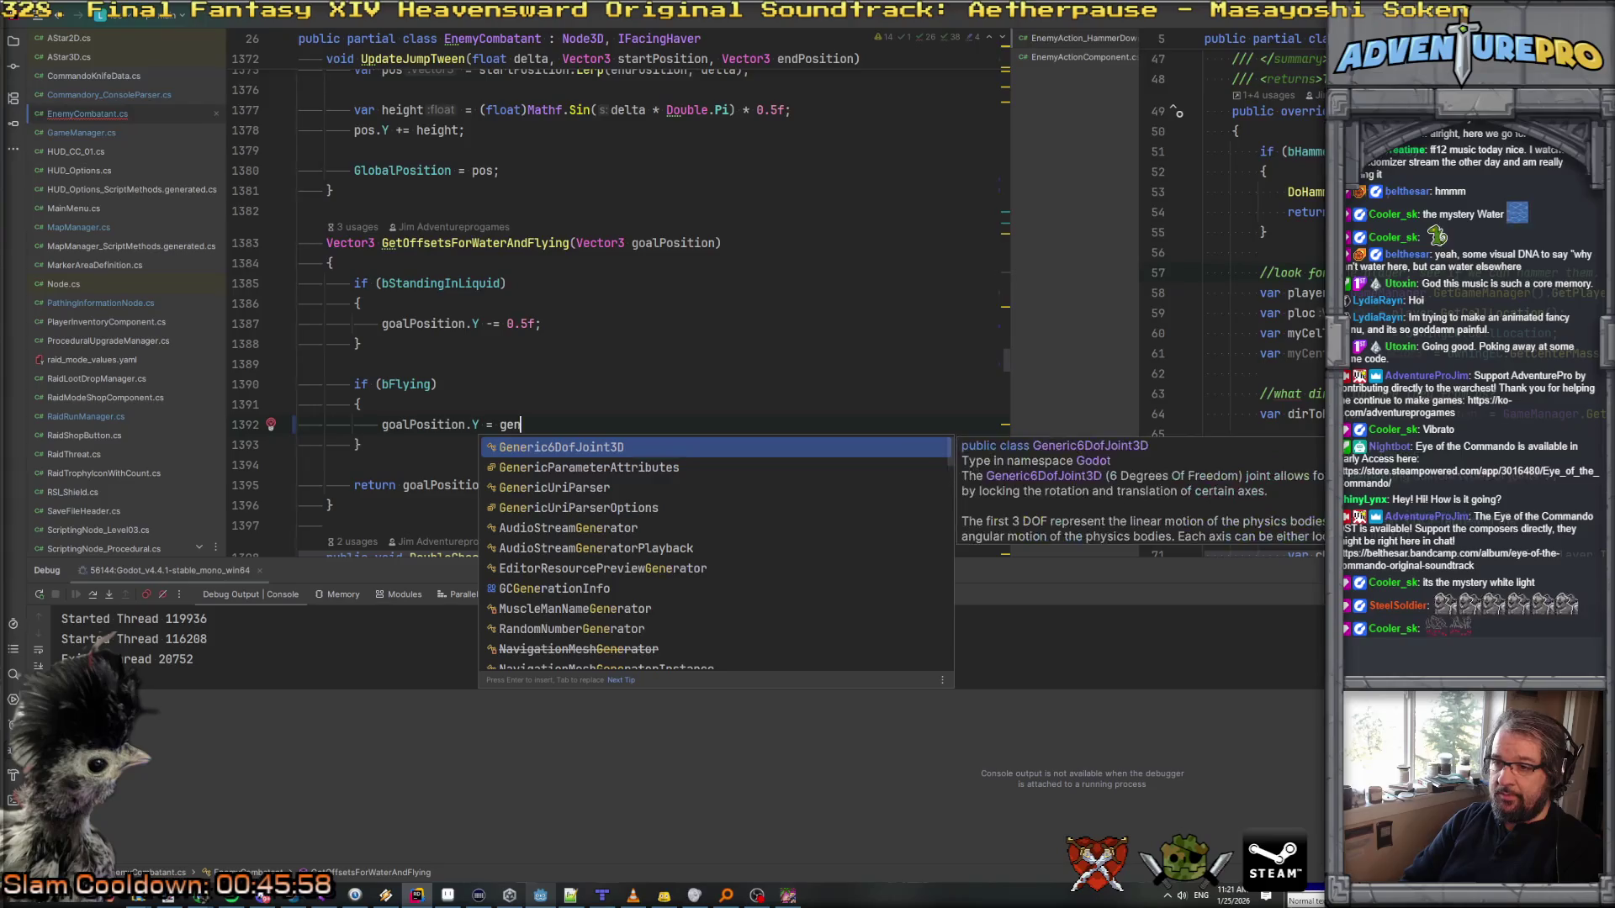
type("Gl")
key("Return")
type(".Y;")
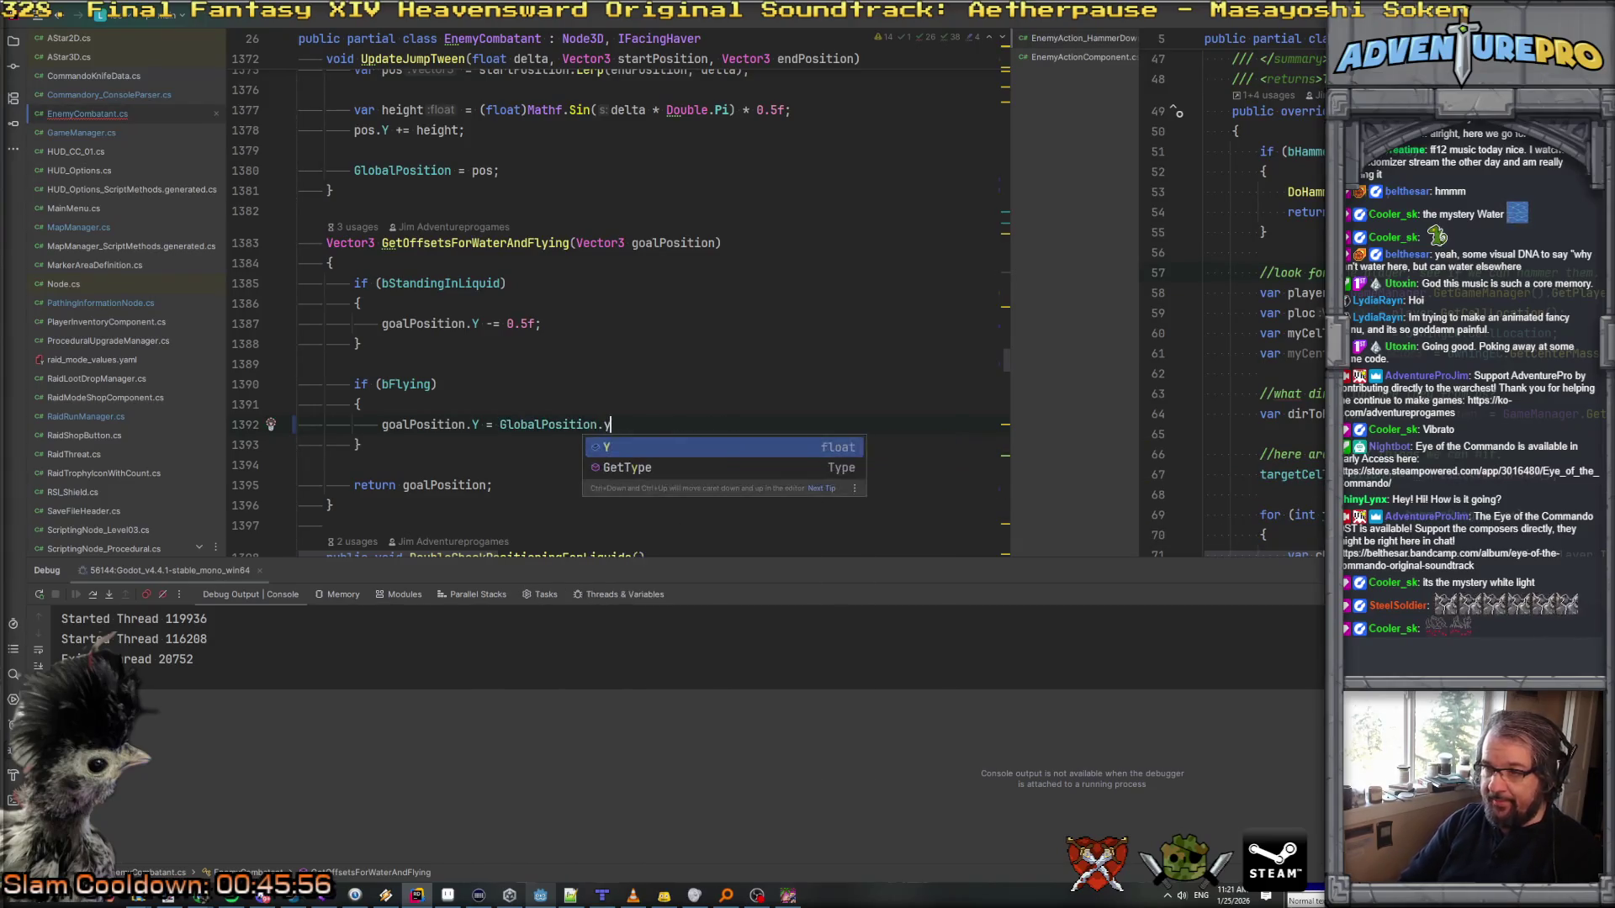
Step: Add the comment '//Let our up and down code handle this.' above if (bFlying)
key("Up")
key("Return")
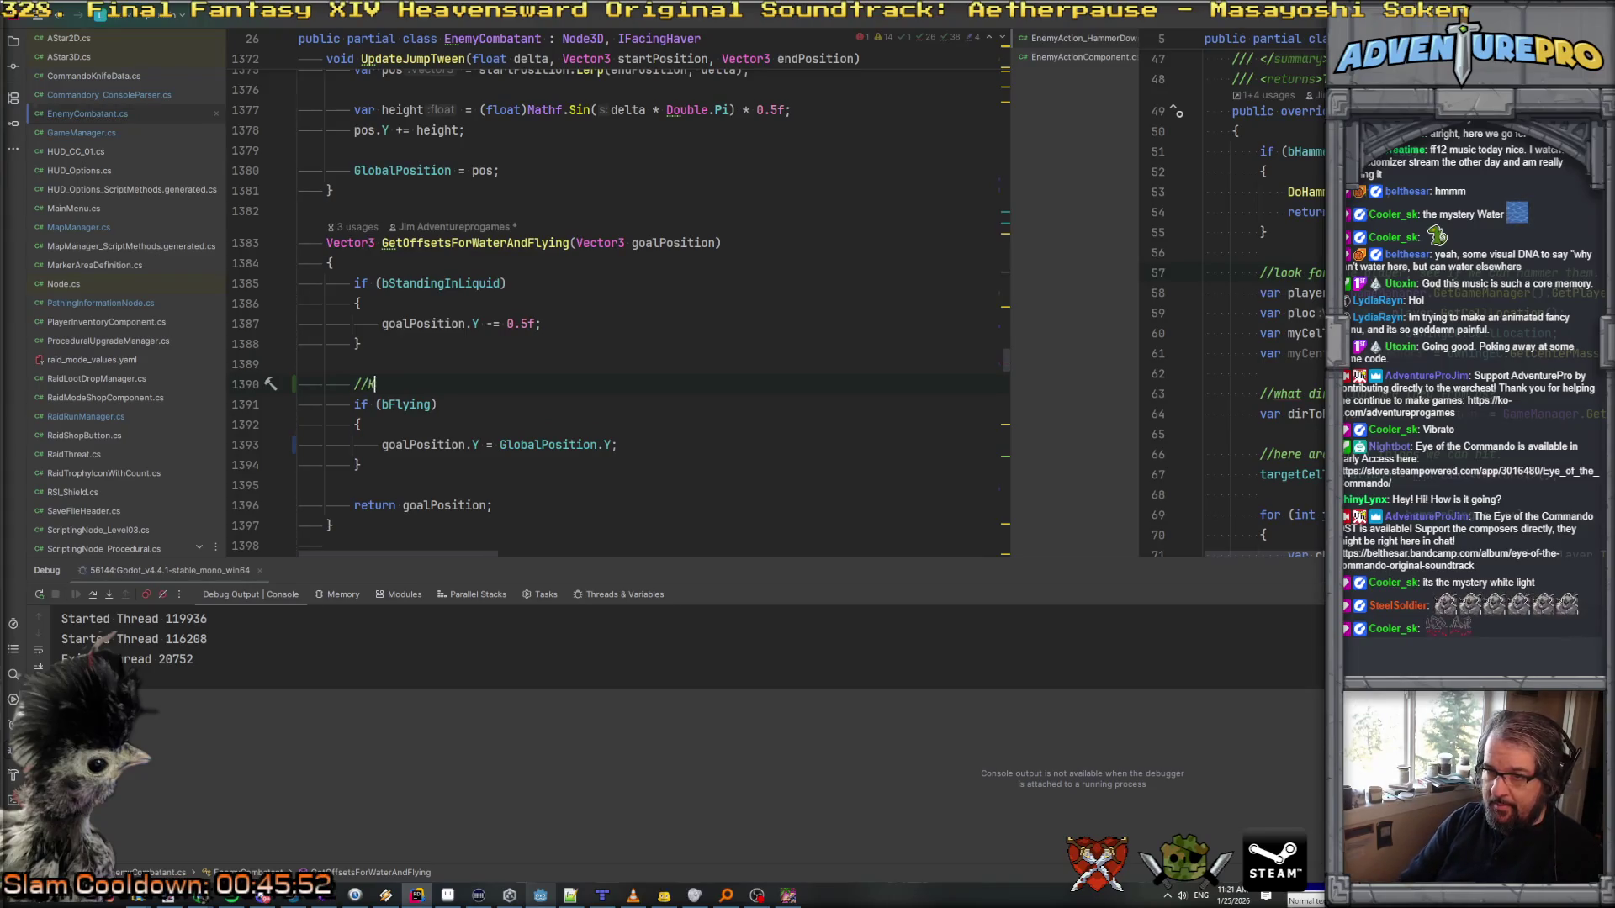
type("d down code handle this.")
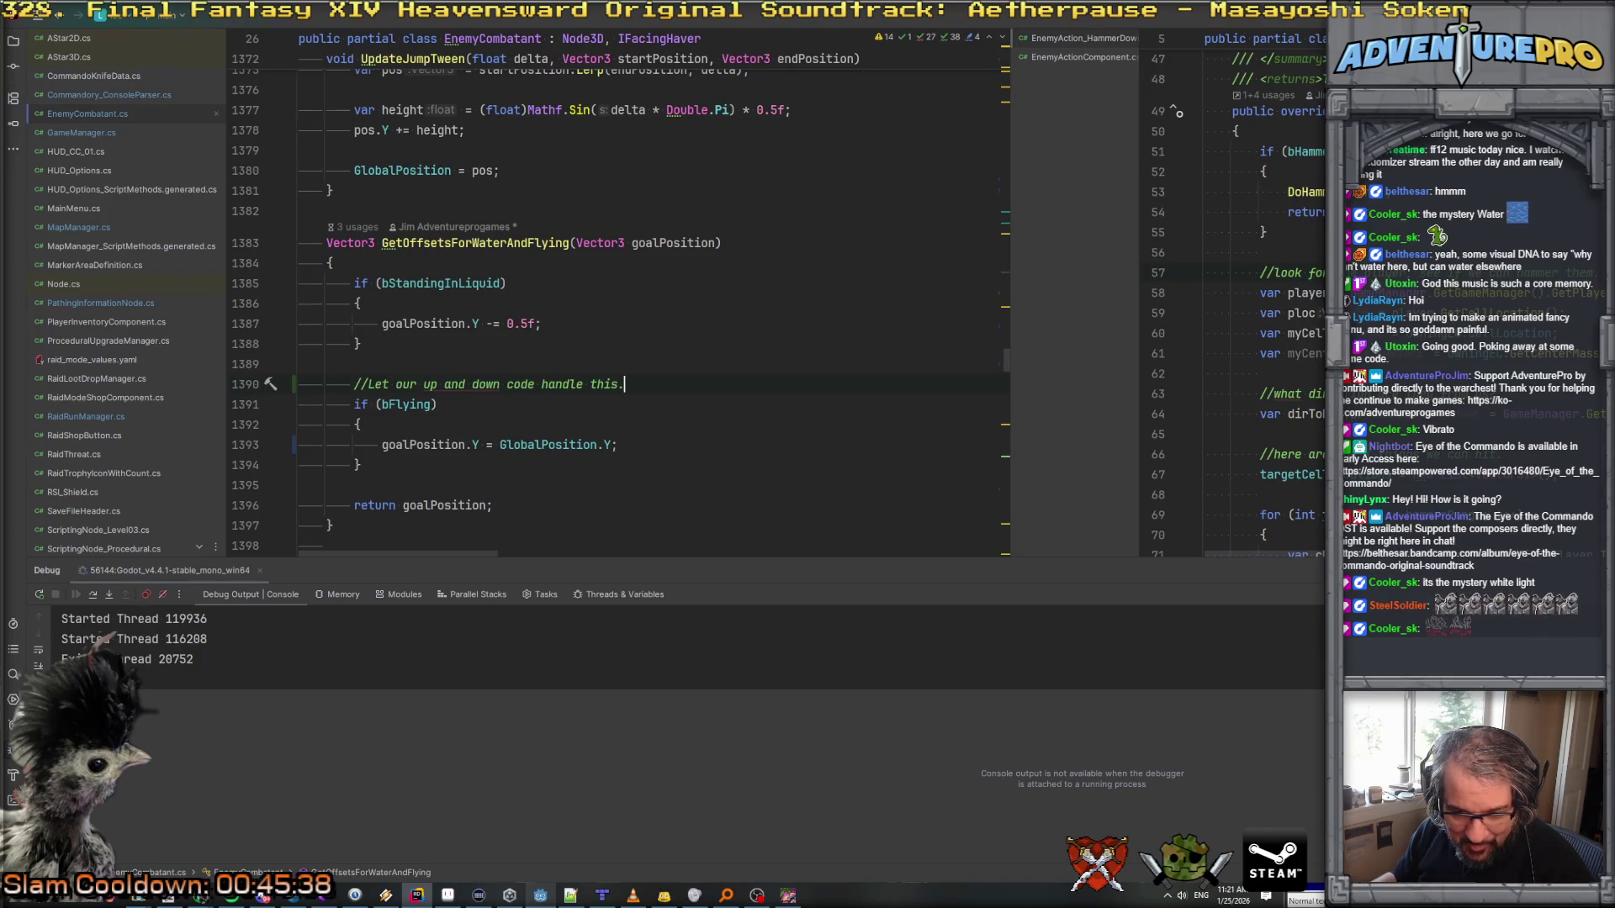
left_click(659, 411)
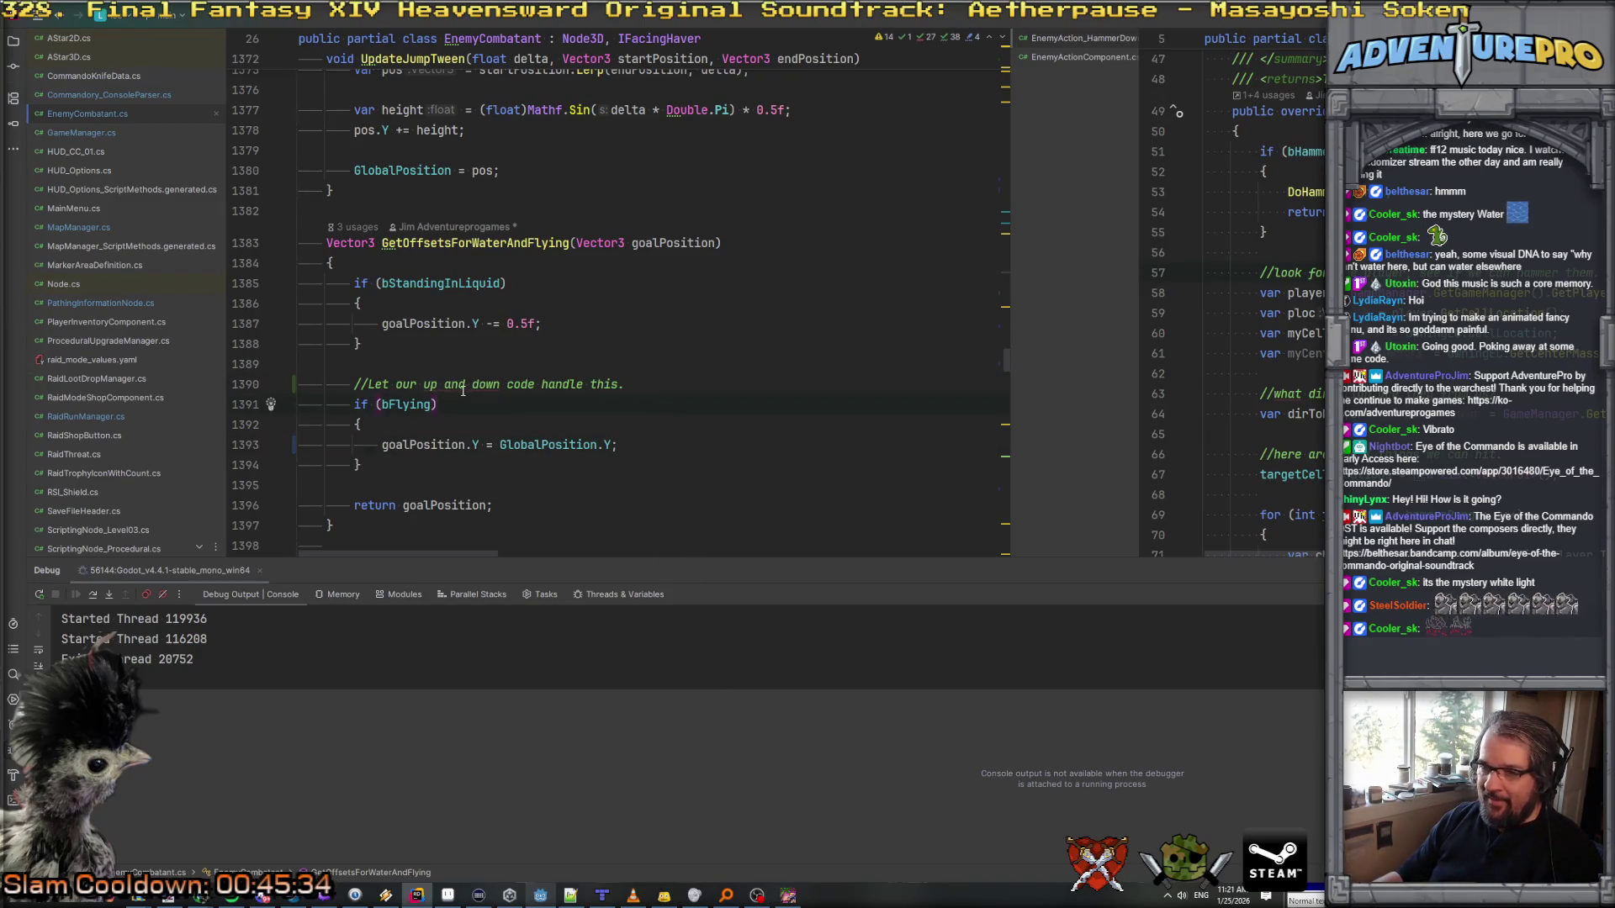
Step: Close the running debug game and relaunch level_test from the Godot editor
mouse_move(464, 385)
key("alt+Tab")
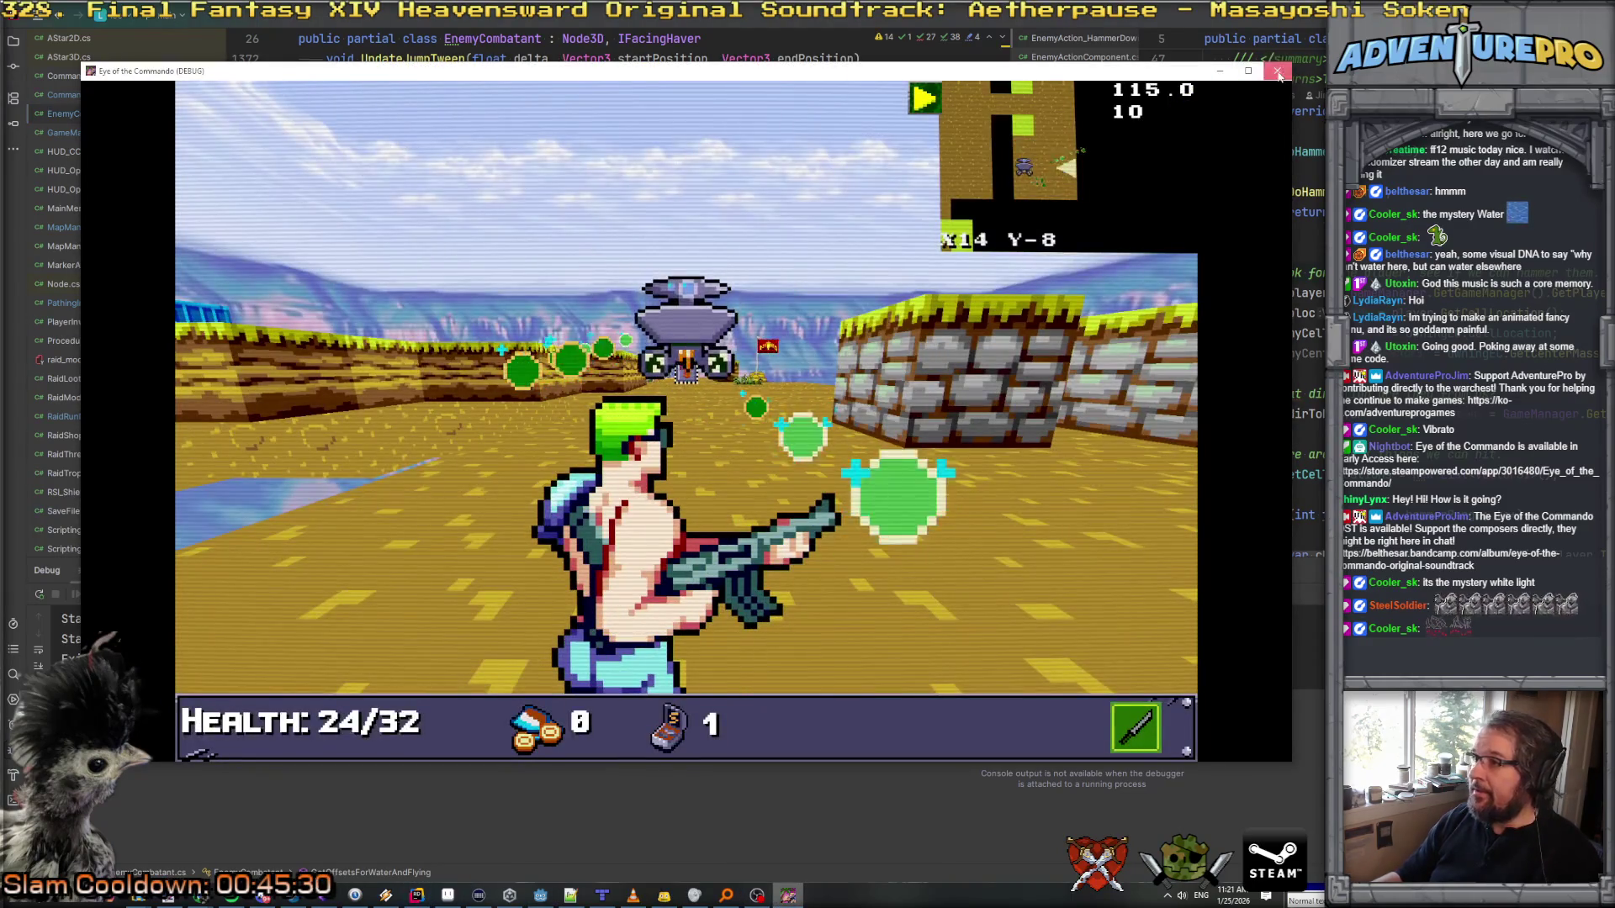
key("alt+F4")
left_click(540, 895)
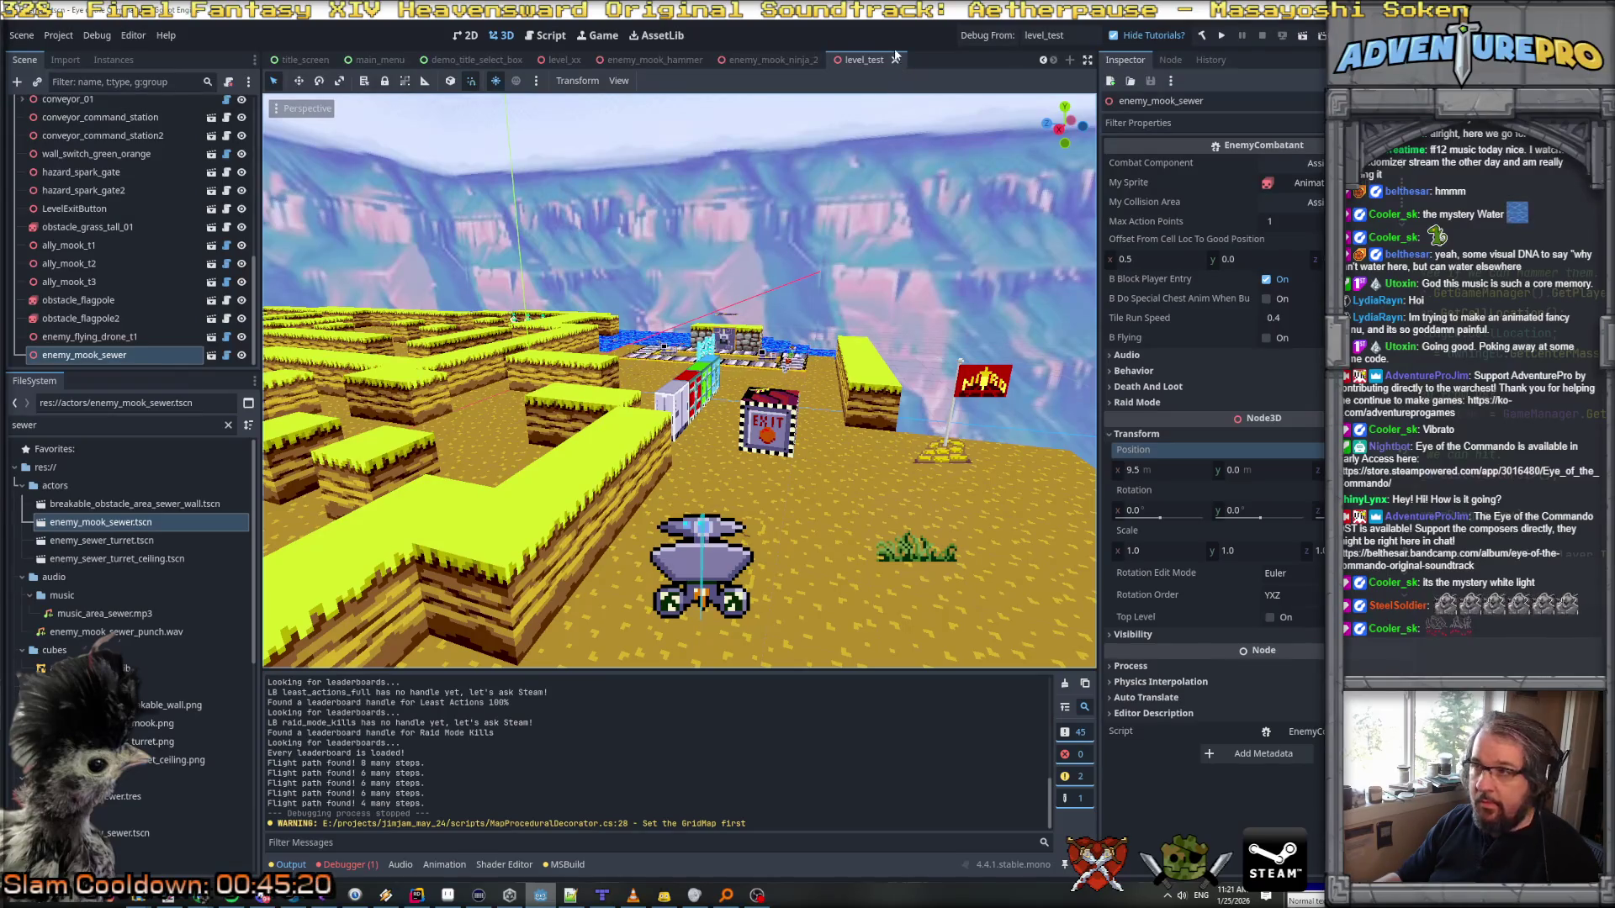
left_click(984, 36)
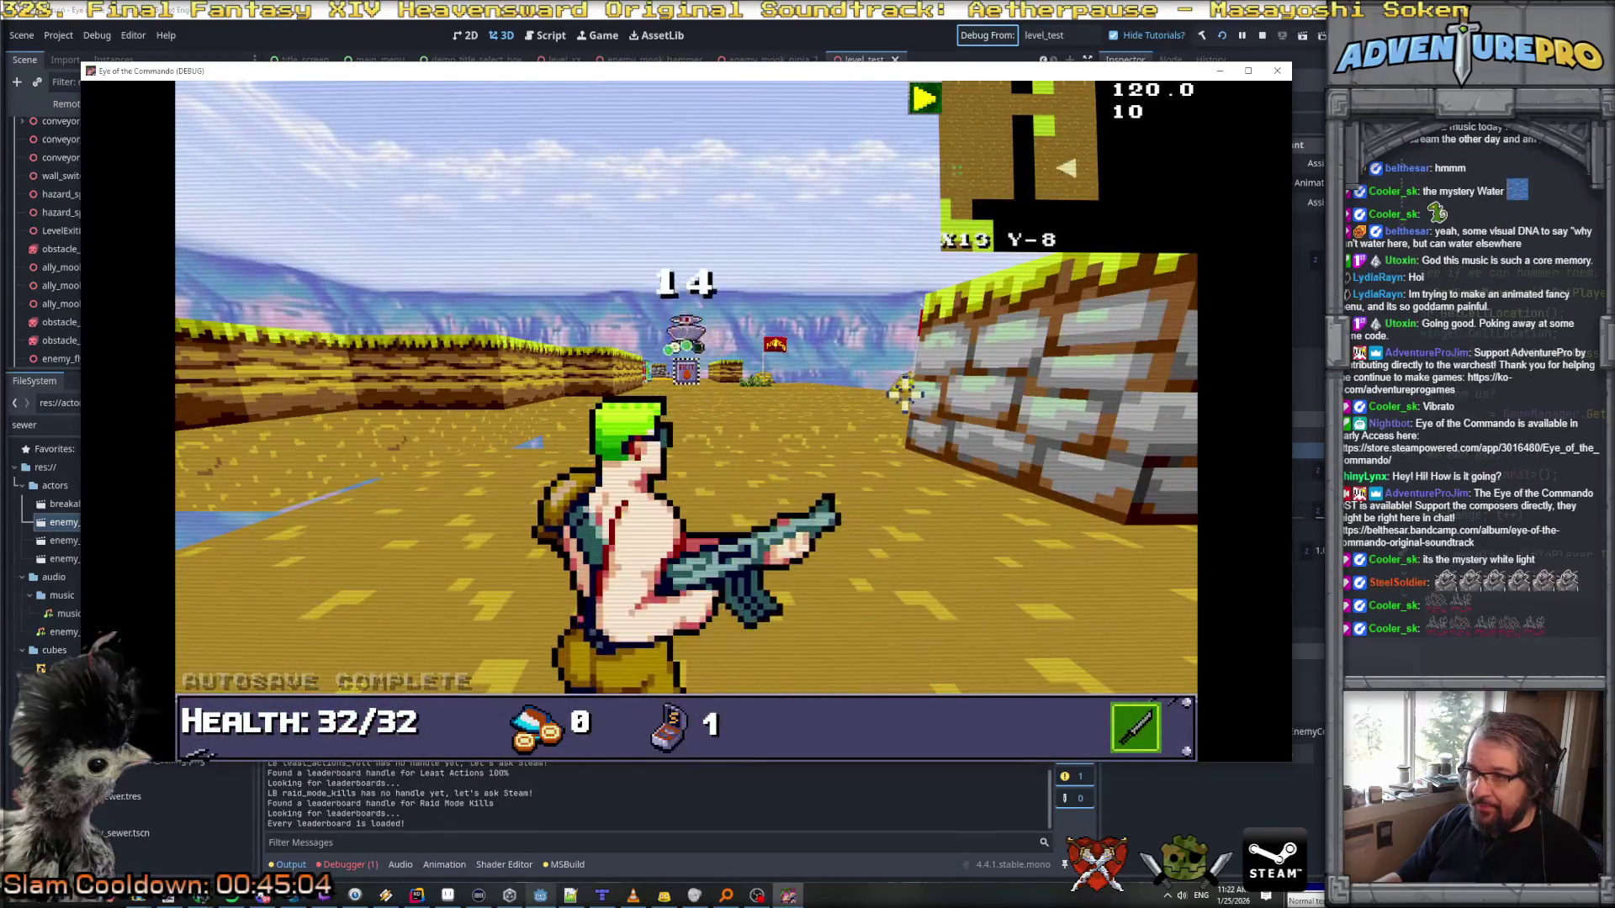
Step: Walk the commando through the gap between the stone blocks toward the drone
key("w")
key("w")
key("s")
key("a")
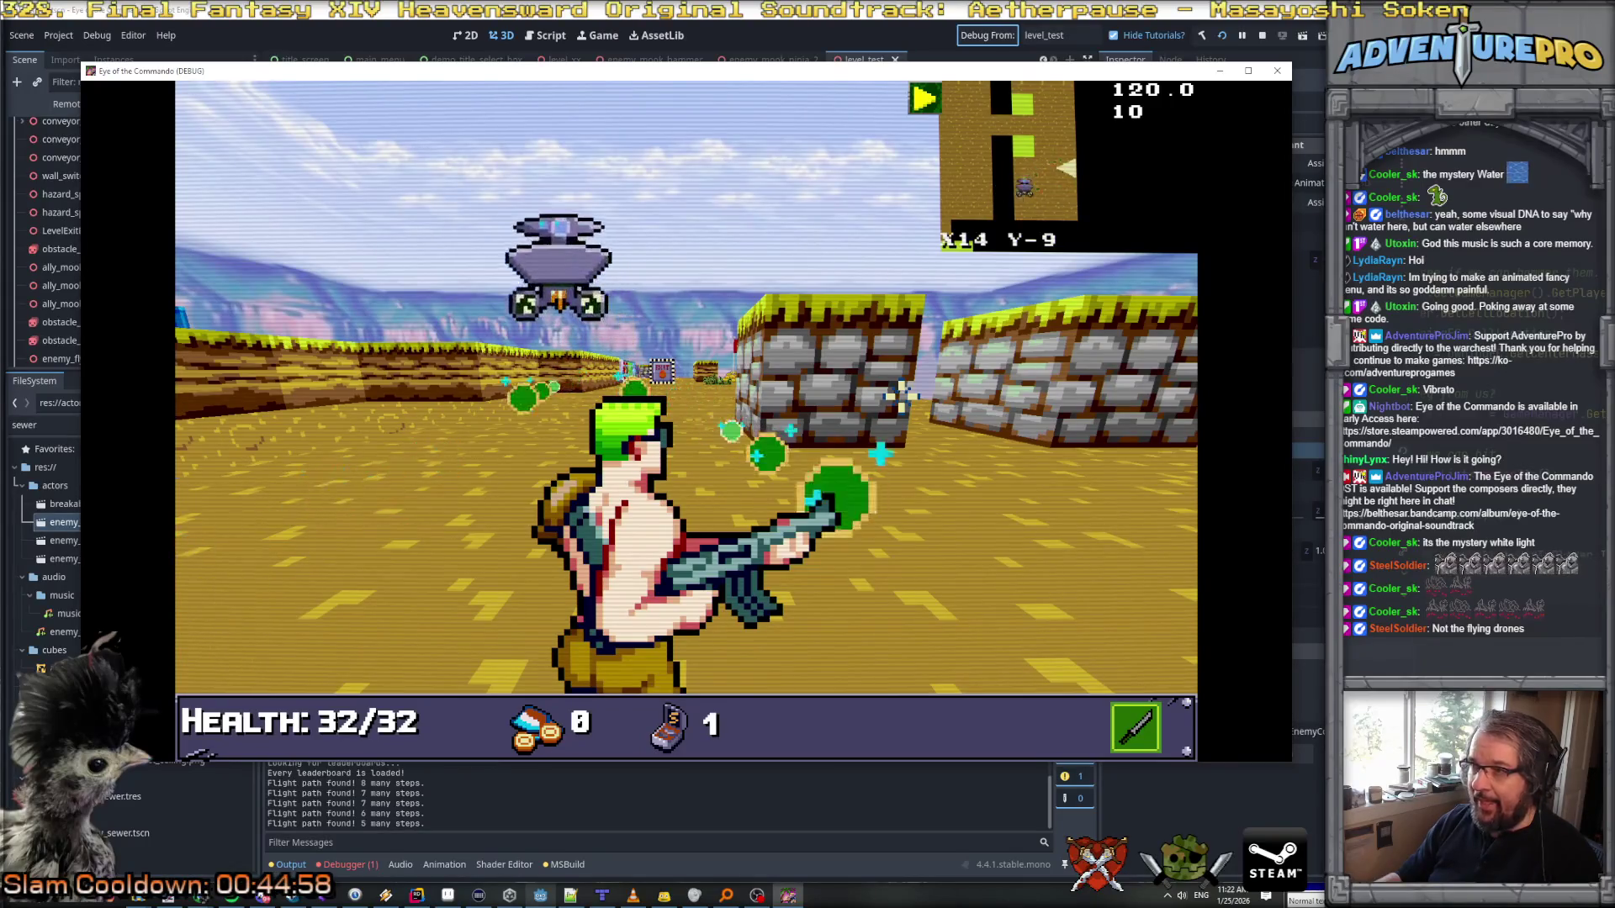
key("d")
key("w")
key("w")
key("w")
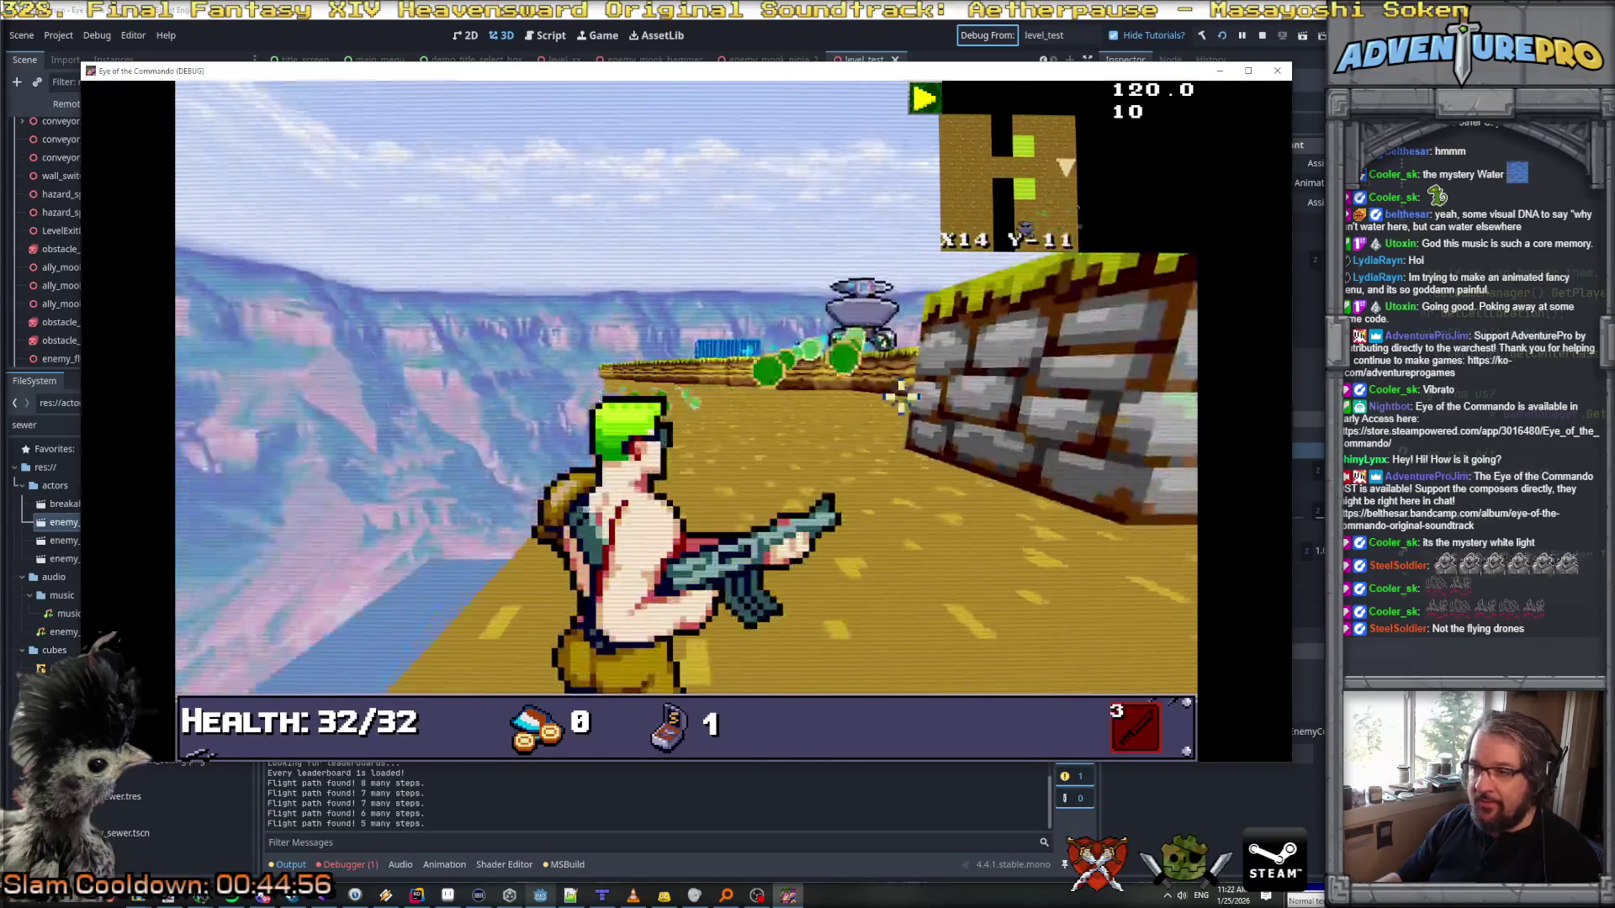
key("a")
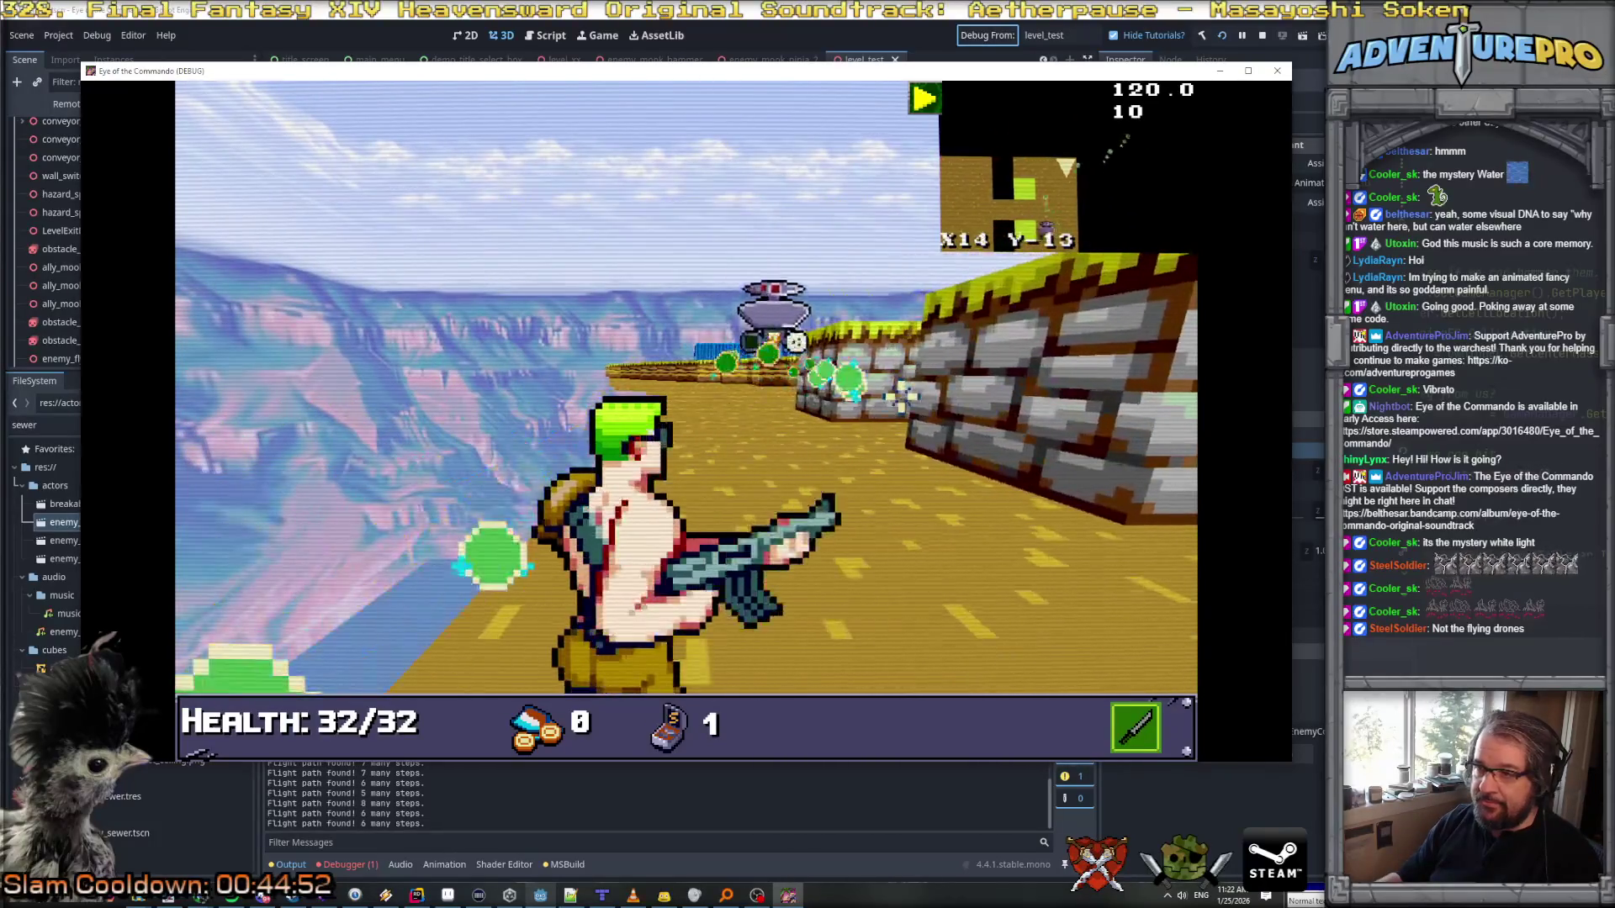
key("a")
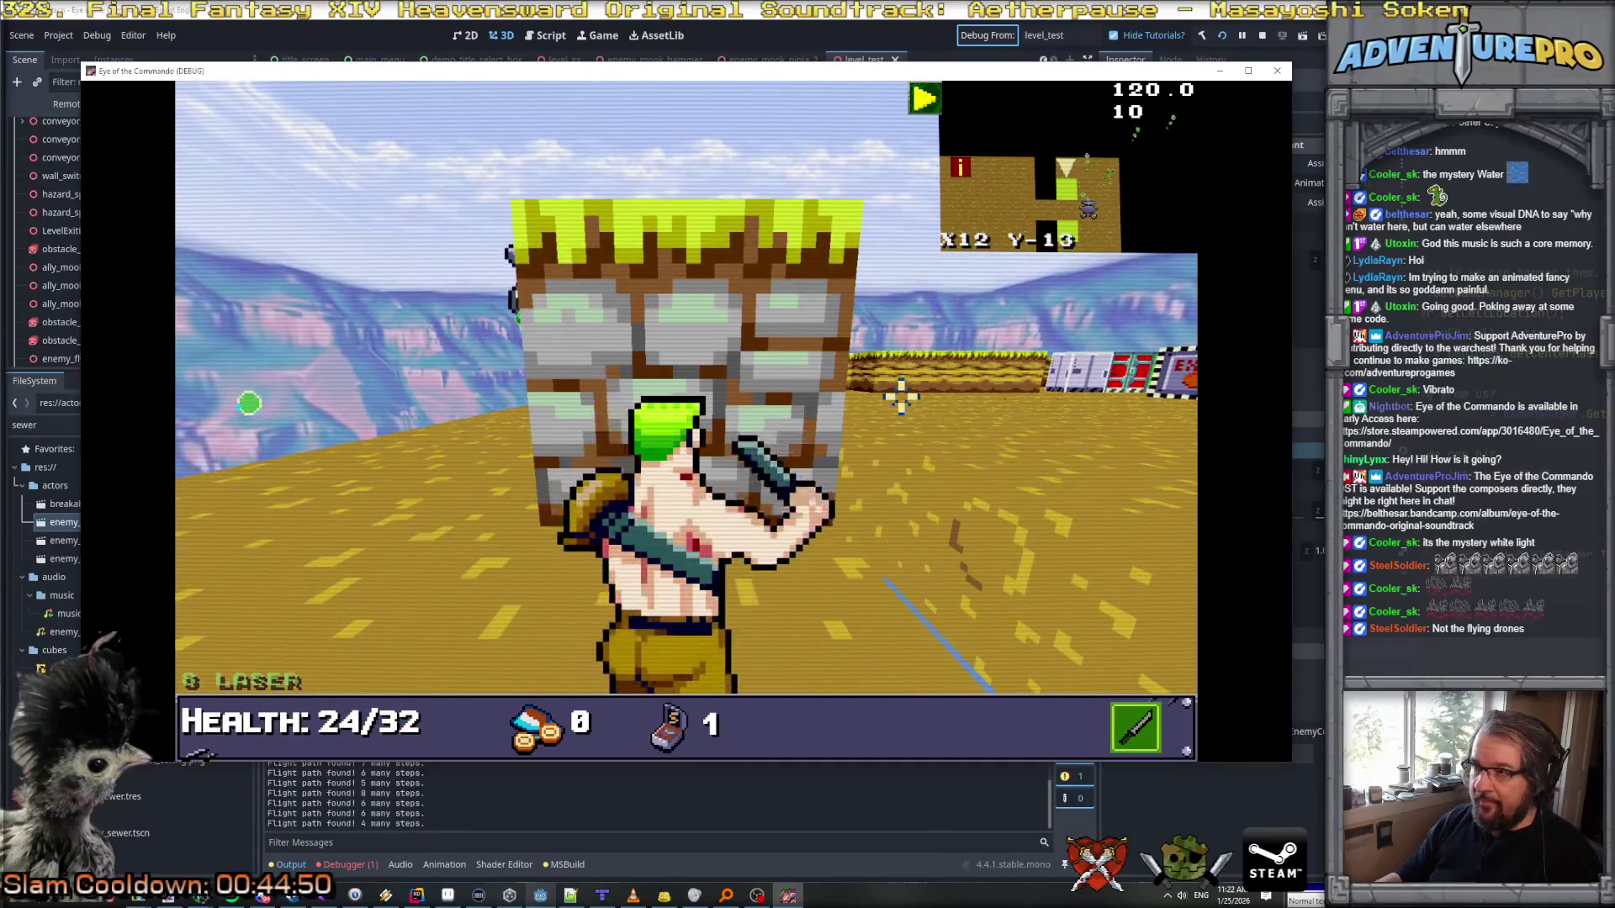
key("a")
key("a")
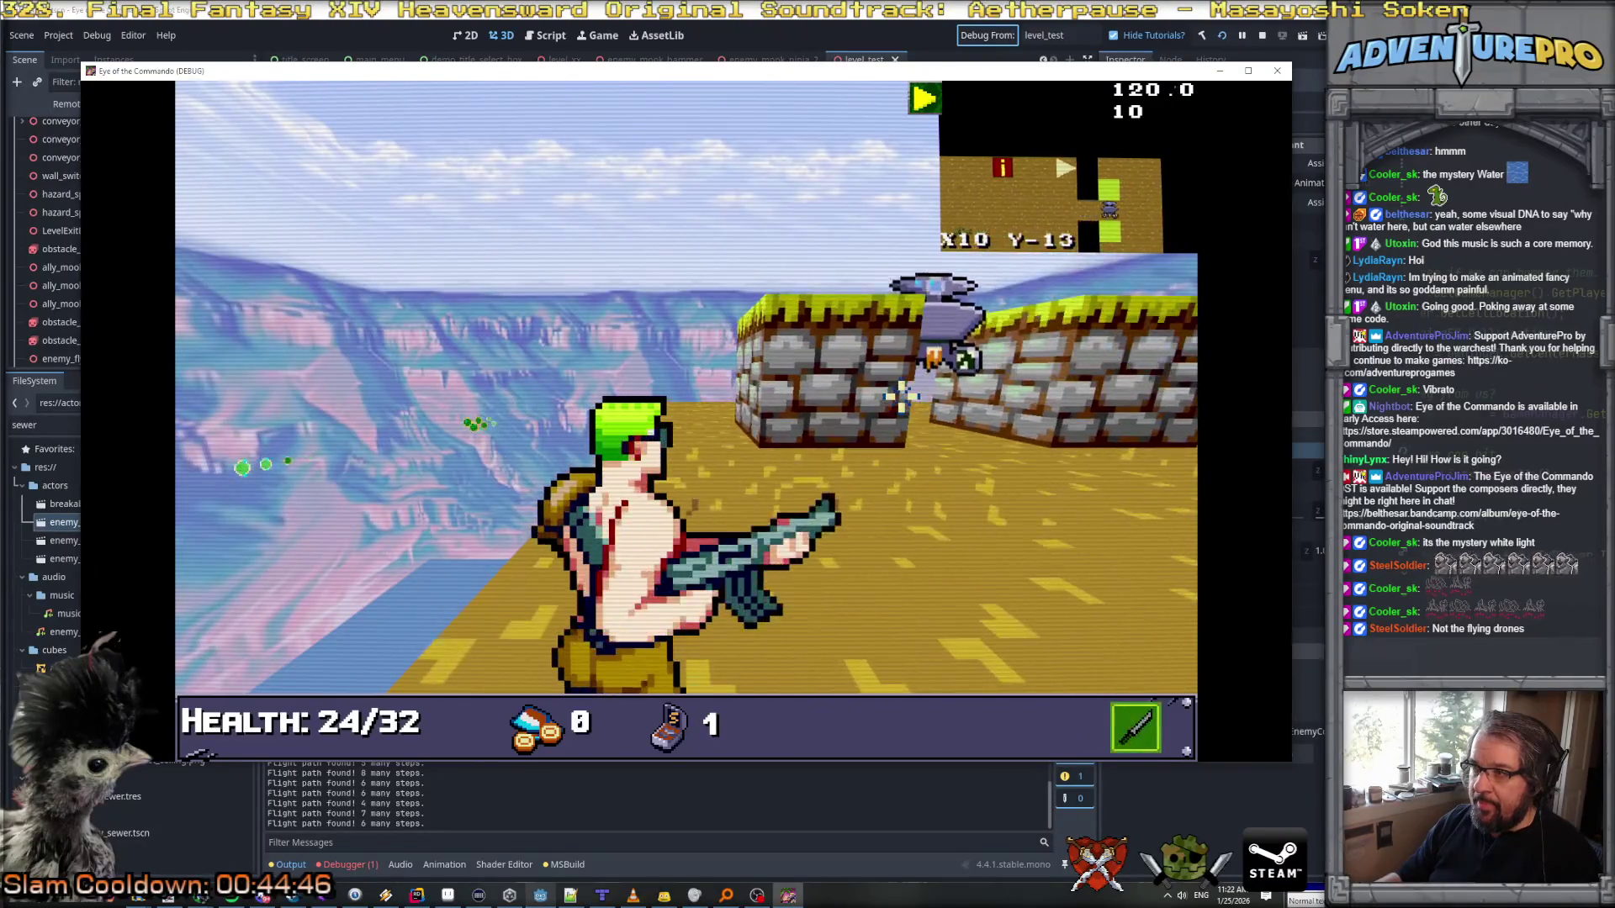
key("a")
key("a")
key("s")
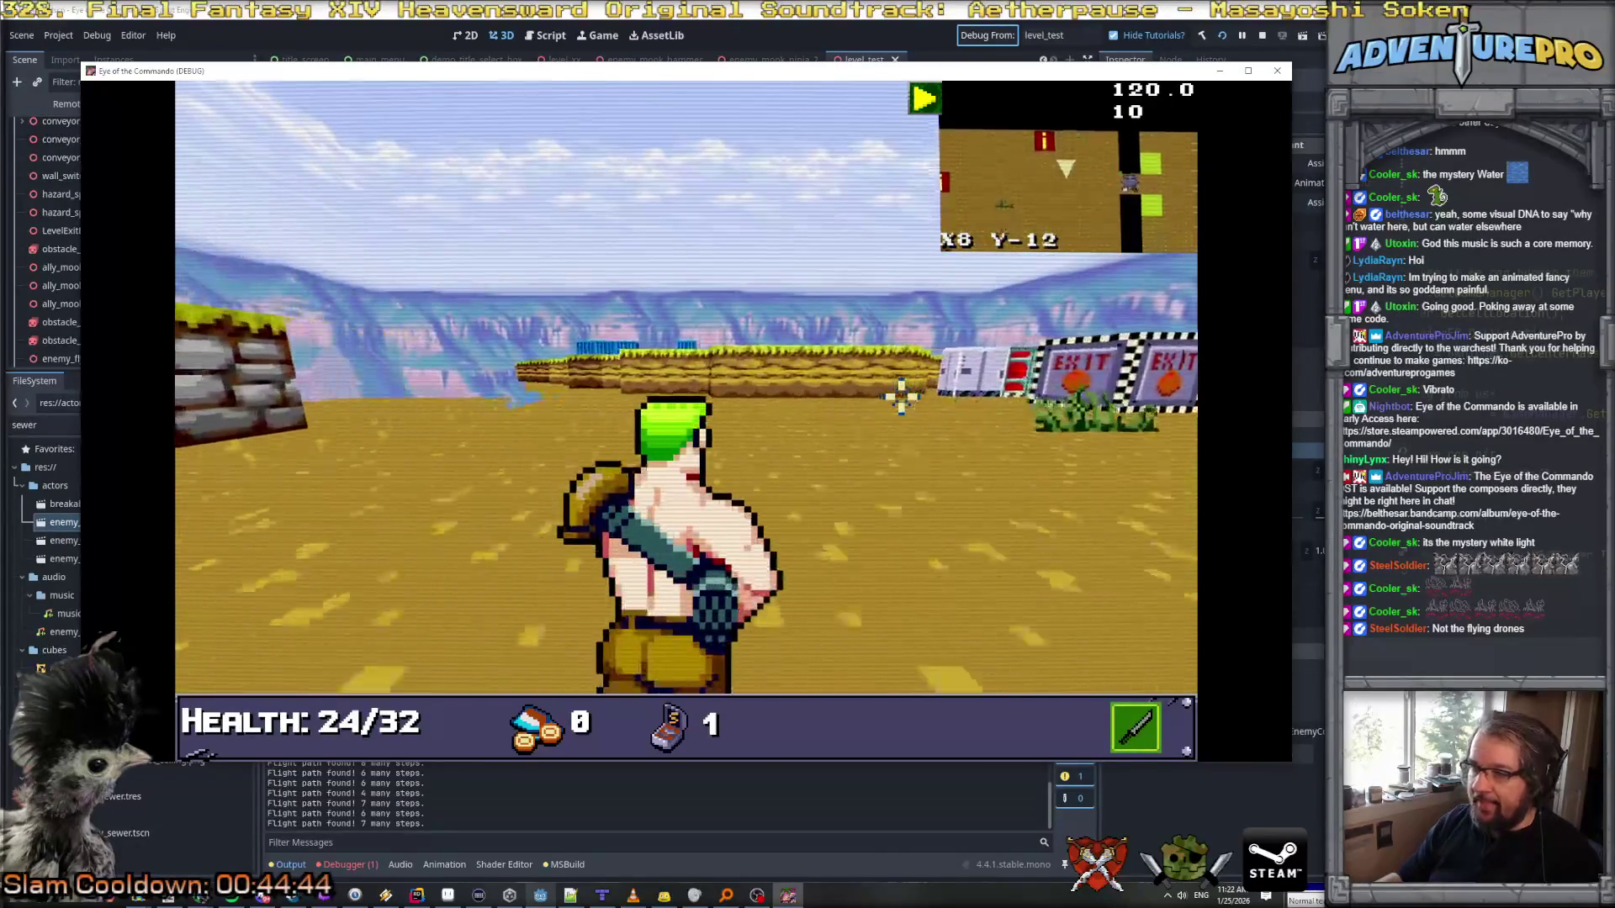
Step: Enable invulnerability by entering the 'undying' cheat in the in-game console
key("grave")
type("undying")
key("Return")
key("grave")
Step: Walk along the wall past EXIT and loop back toward the flying drones
key("w")
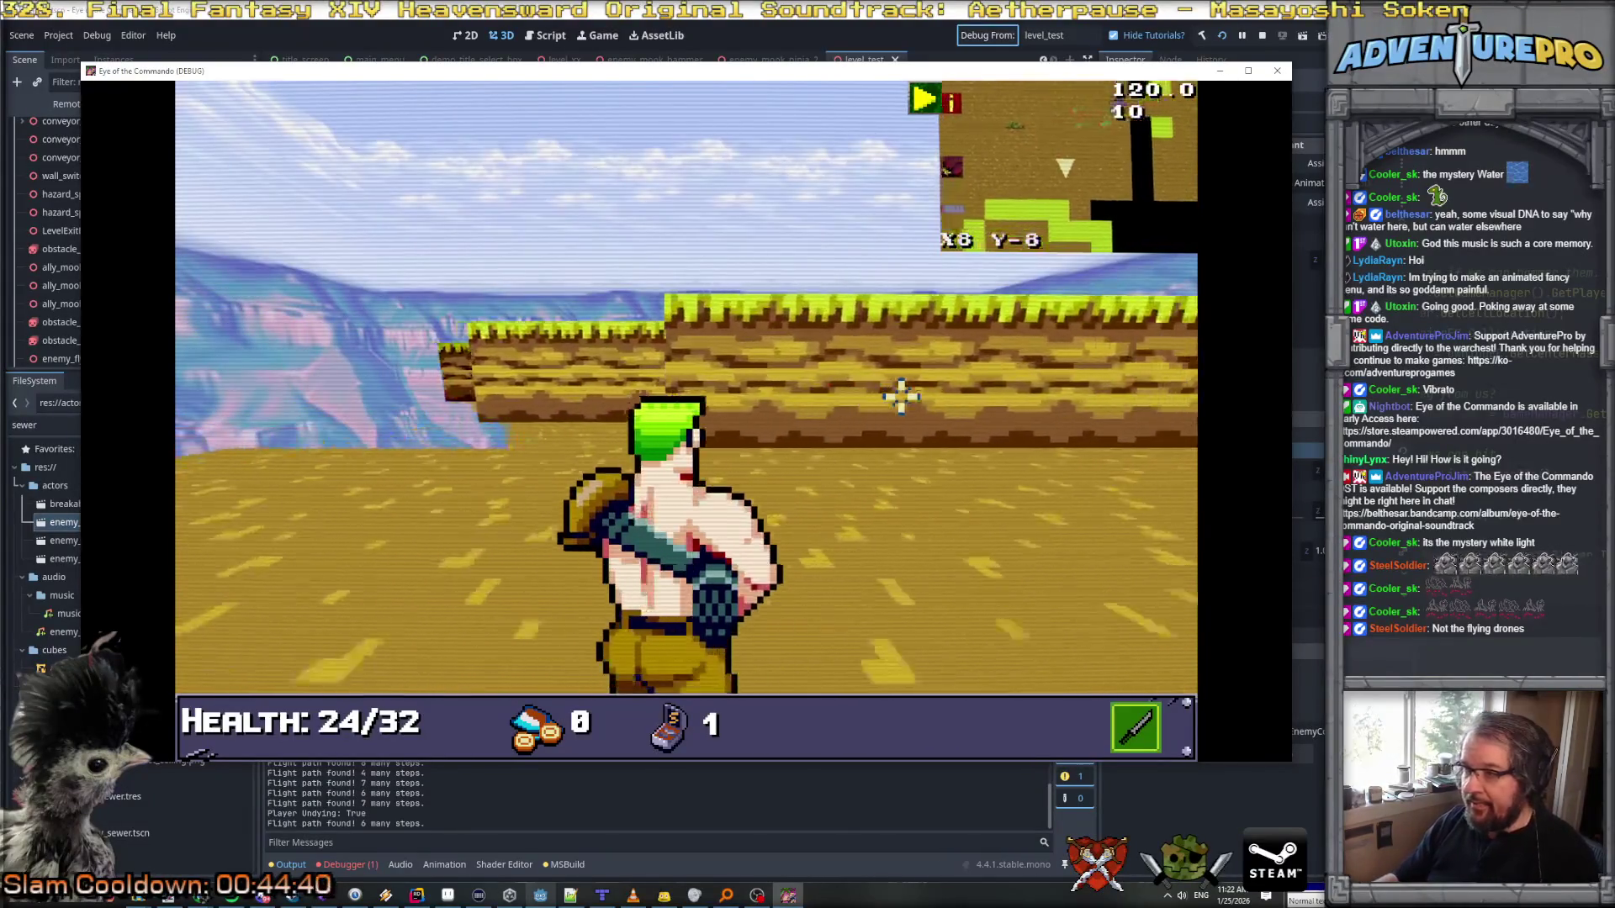
key("d")
key("w")
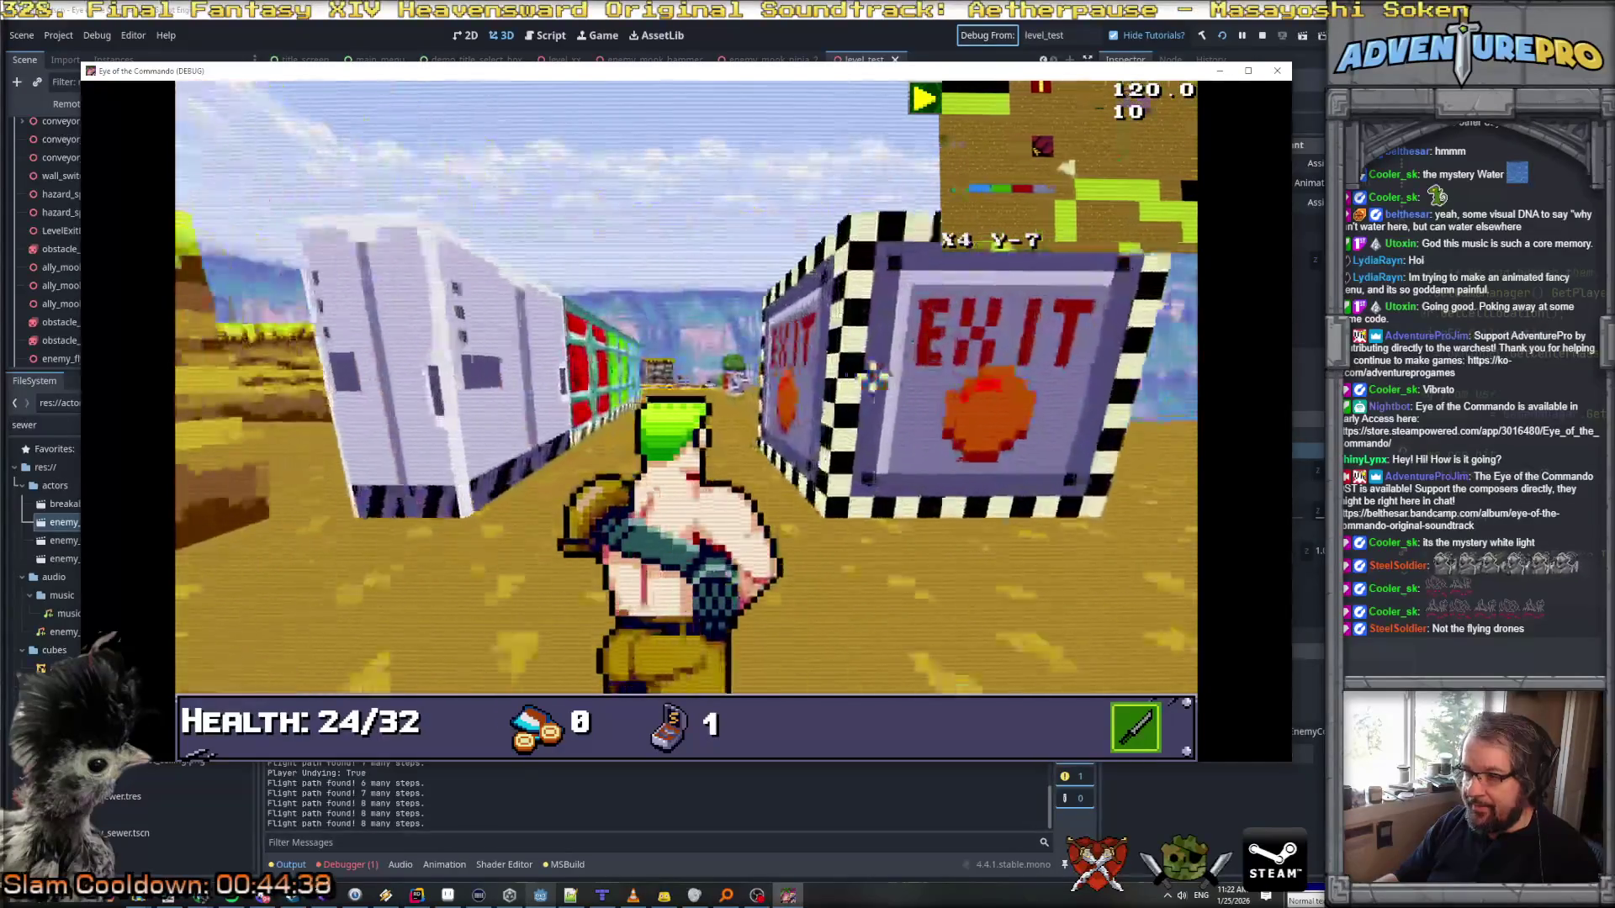
key("d")
key("w")
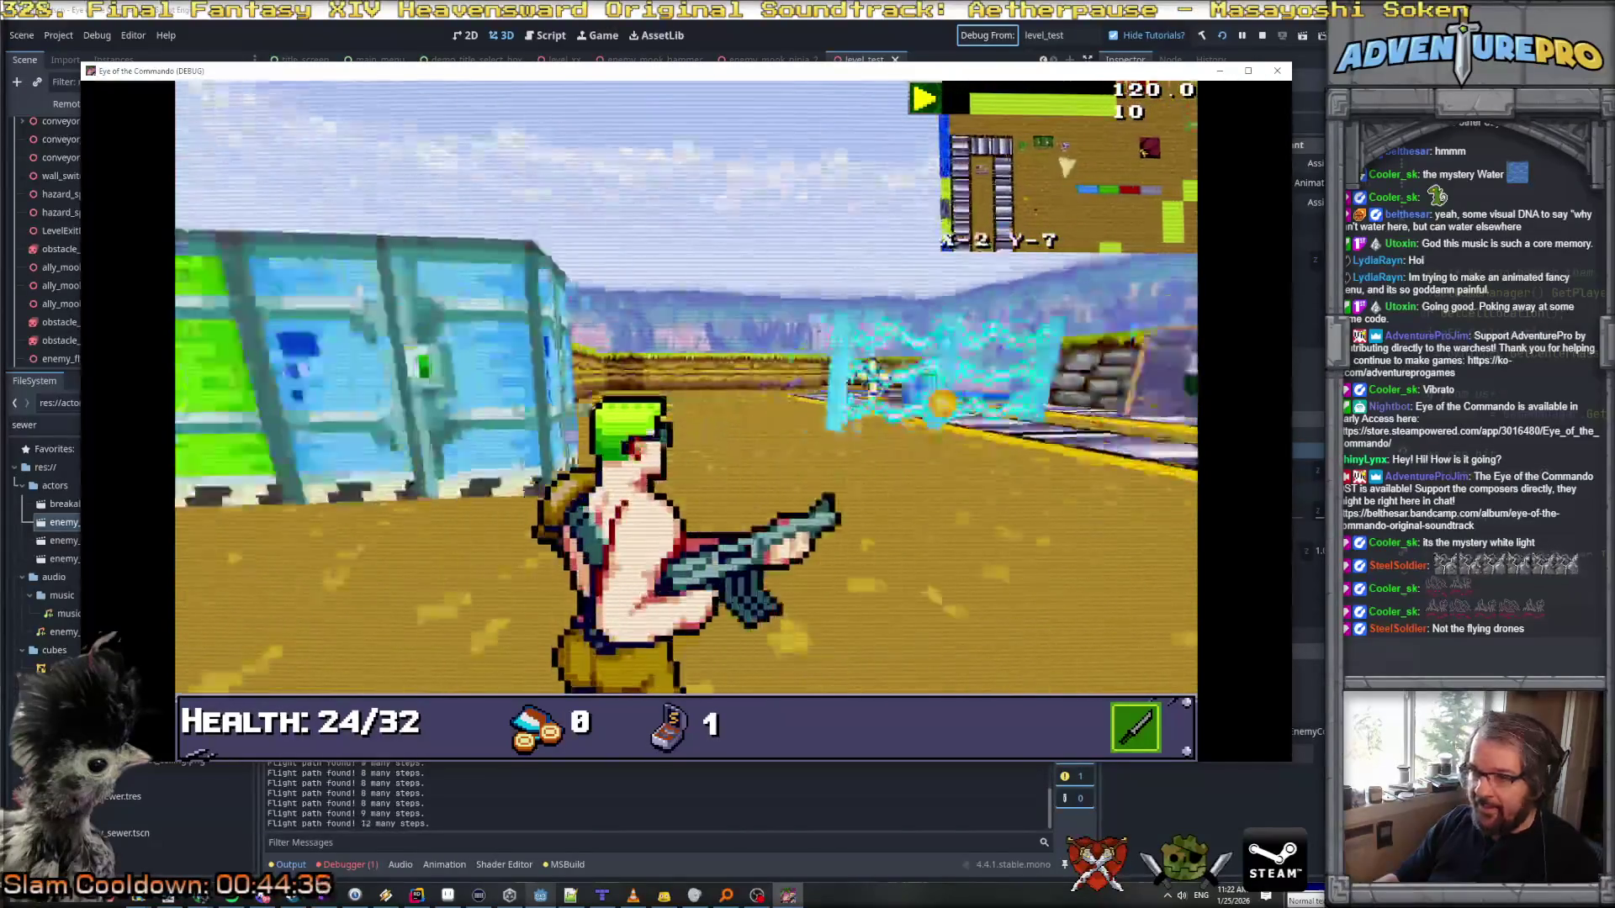
key("d")
key("w")
key("w")
key("w")
key("w")
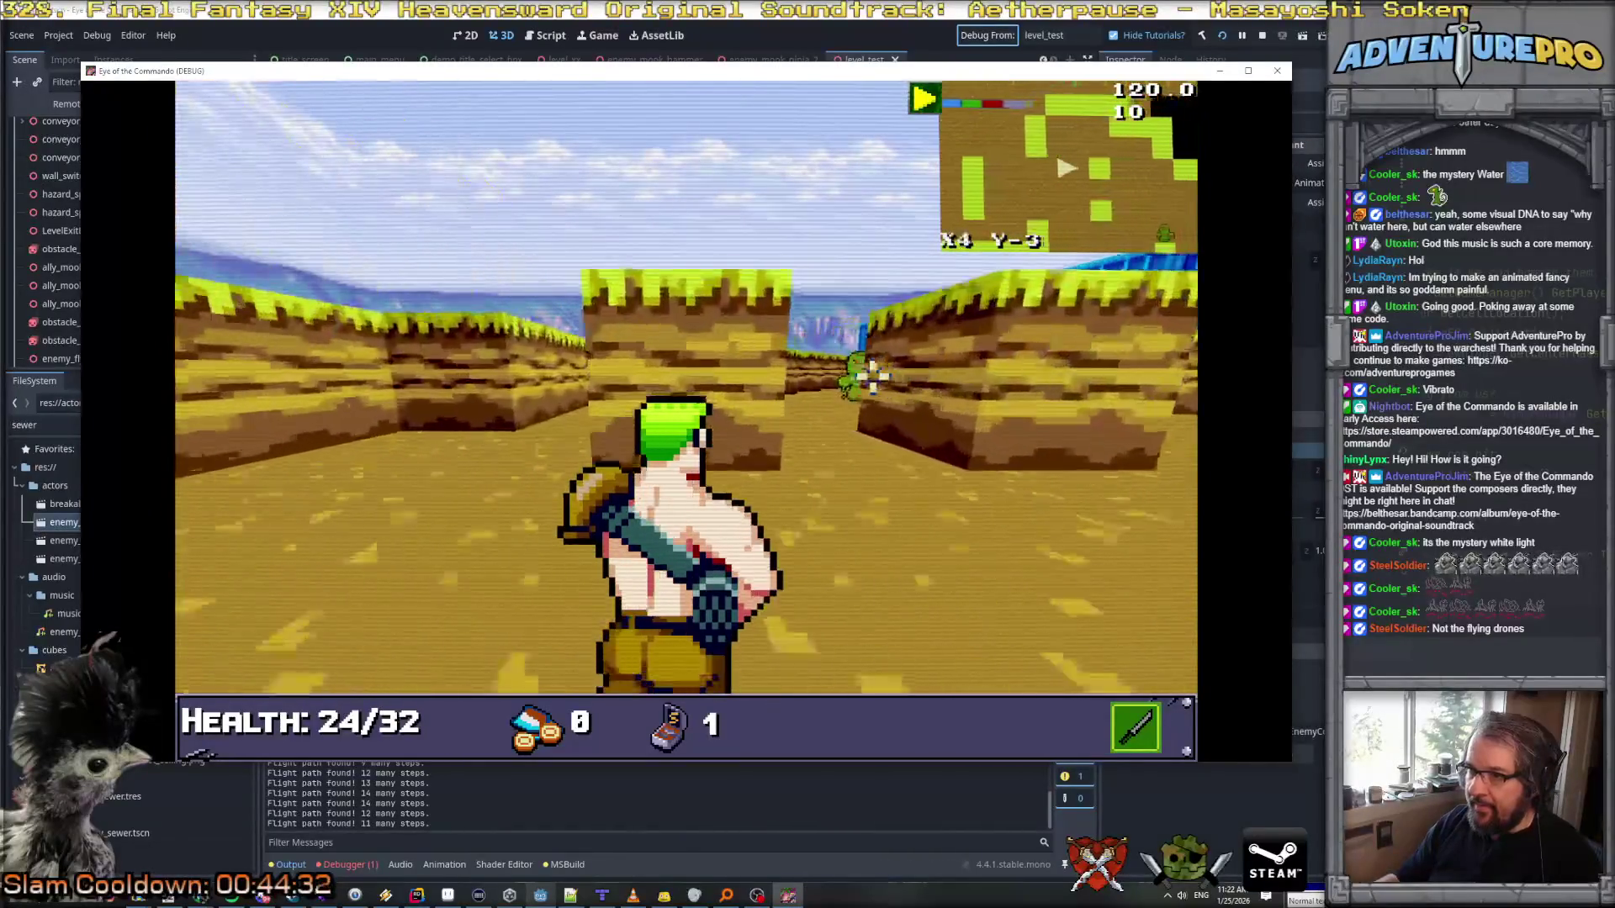
key("a")
key("w")
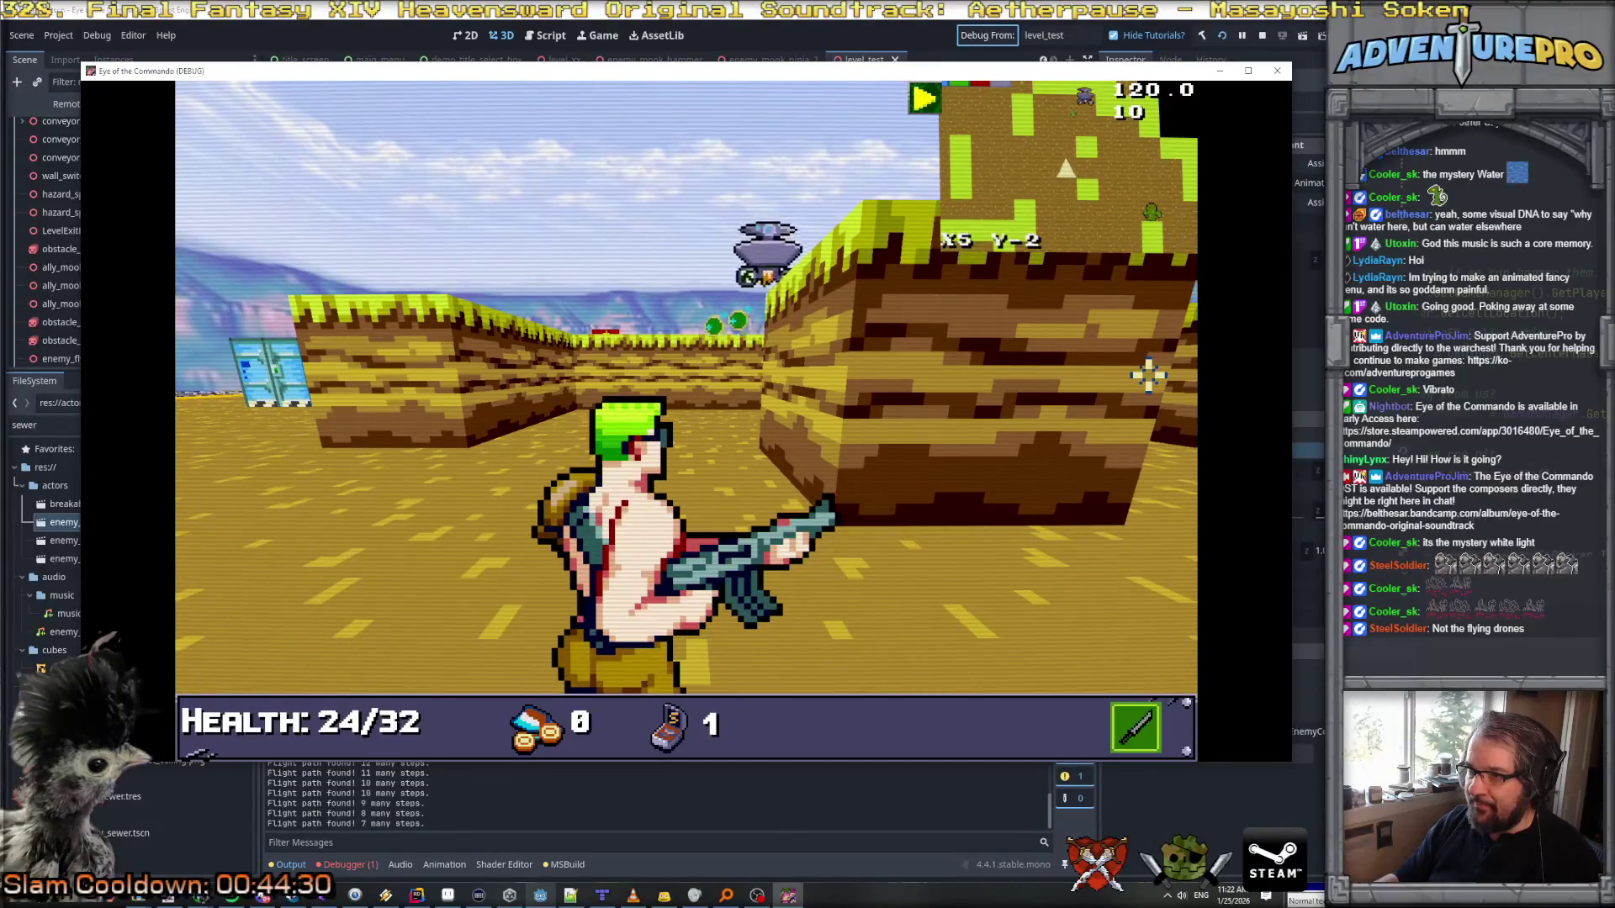
key("w")
key("w")
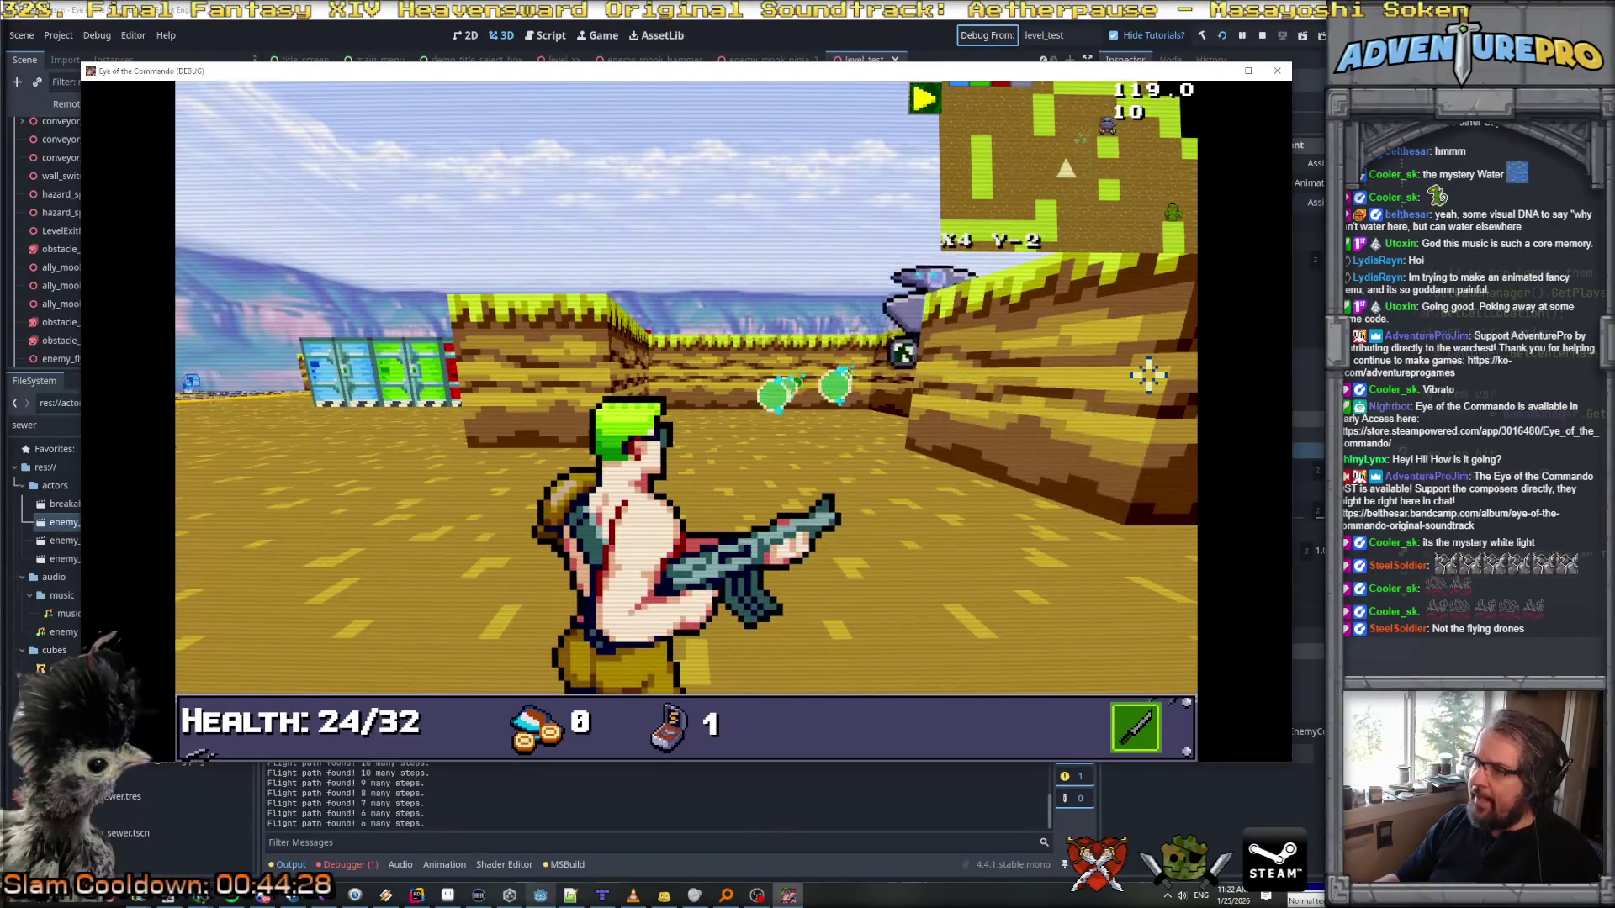
key("d")
Step: Attack the green enemy and fire at nearby enemies while closing on the drone
key("w")
key("space")
key("w")
key("d")
key("d")
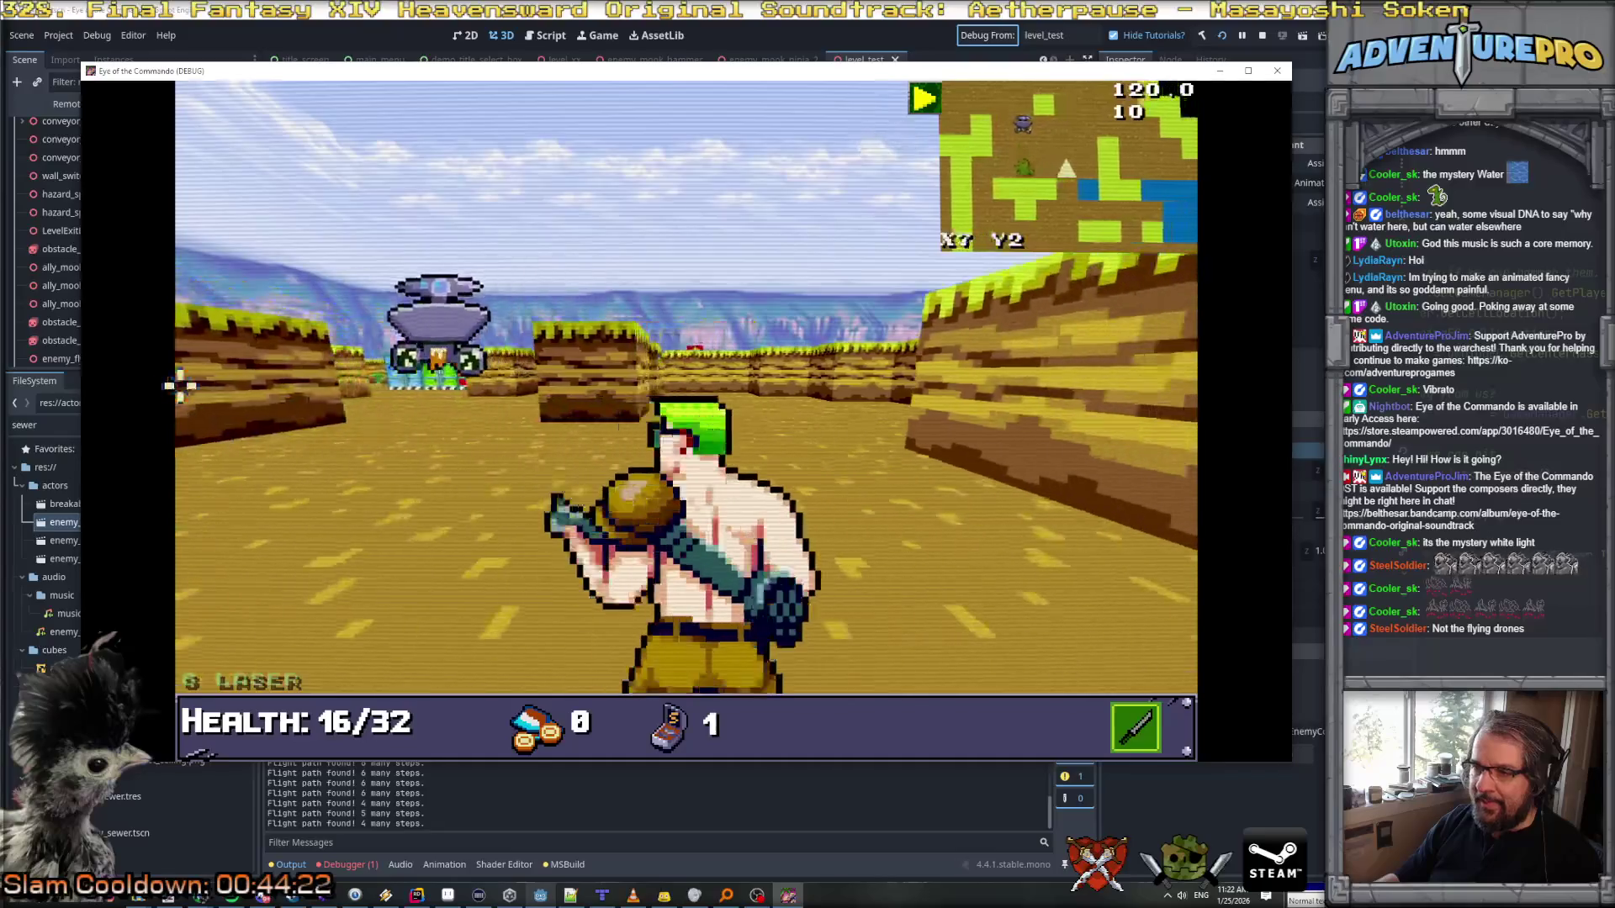
key("w")
key("w")
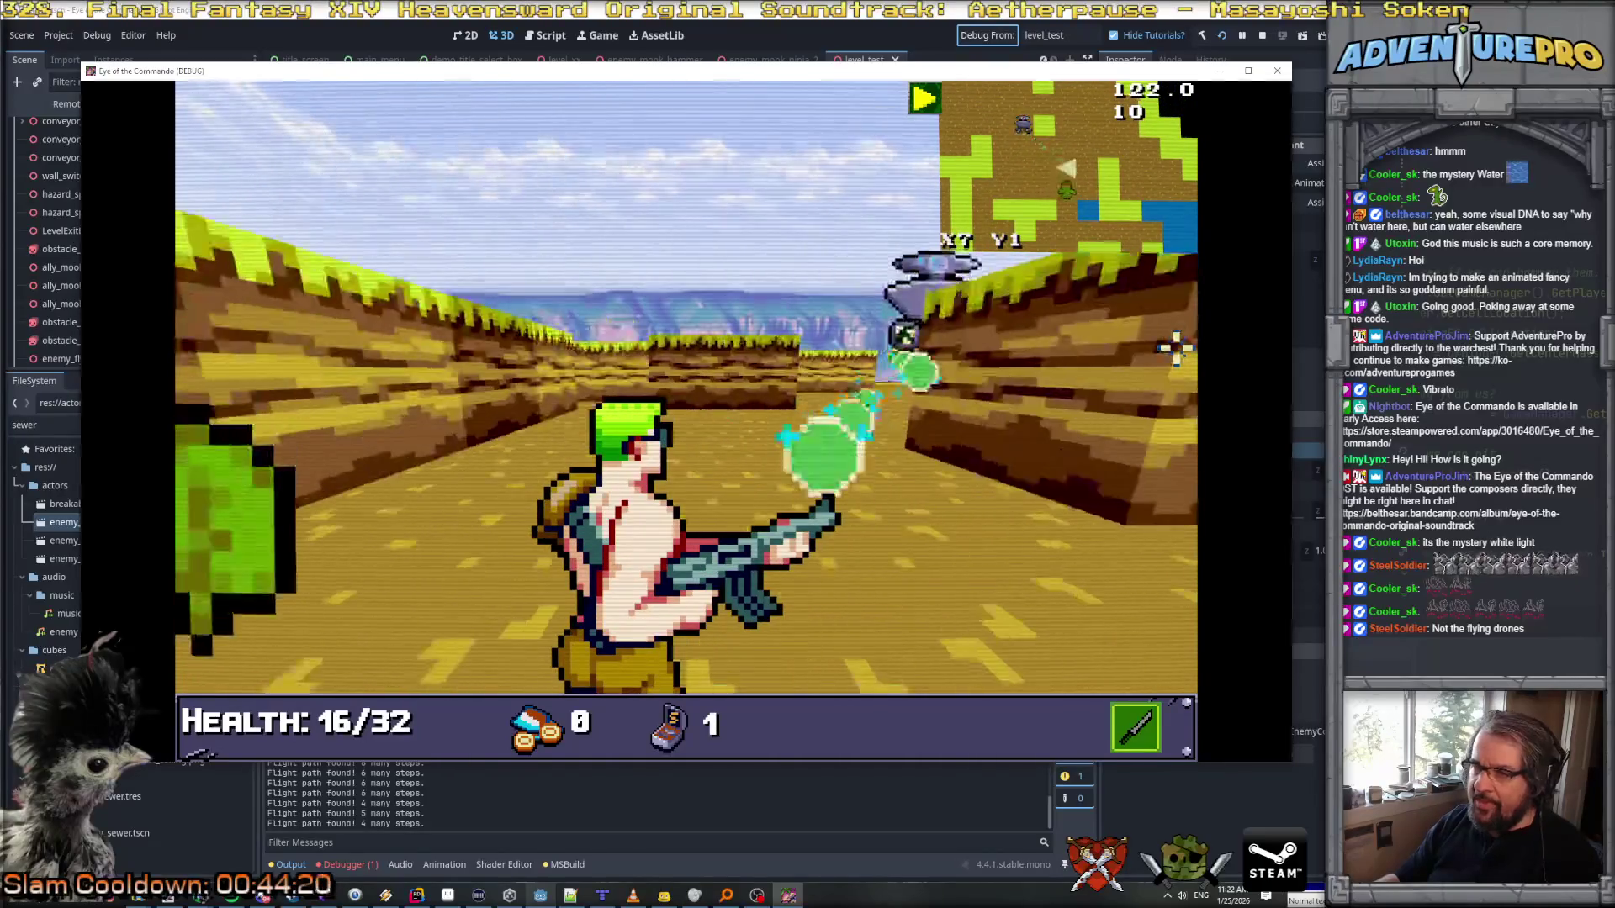
key("q")
key("w")
key("d")
key("w")
key("d")
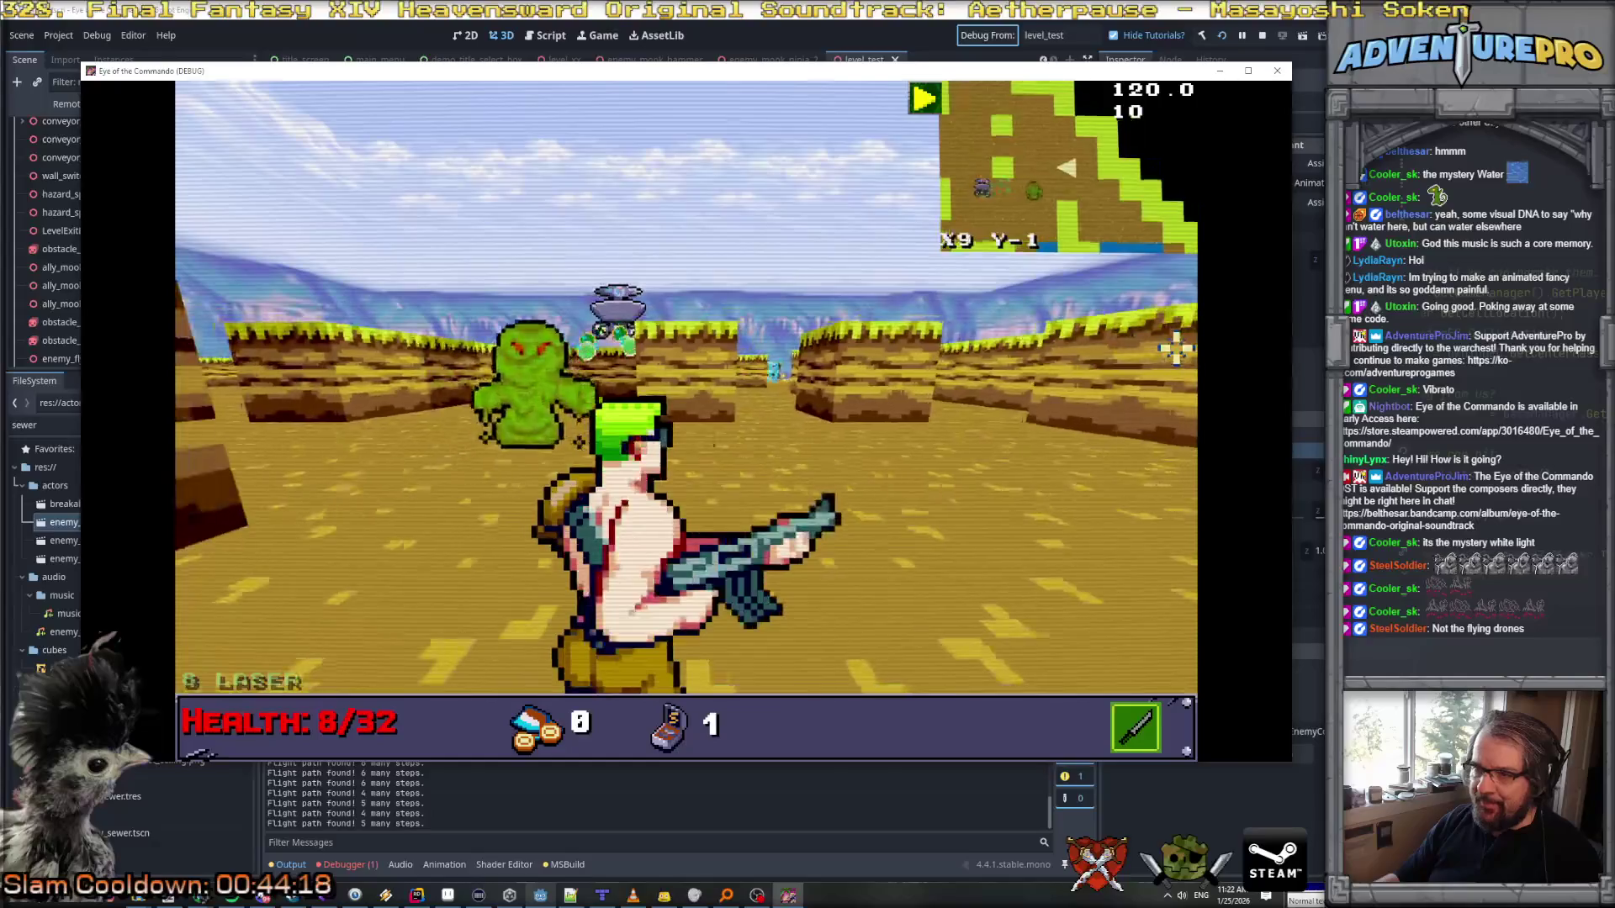
key("space")
key("a")
key("a")
key("a")
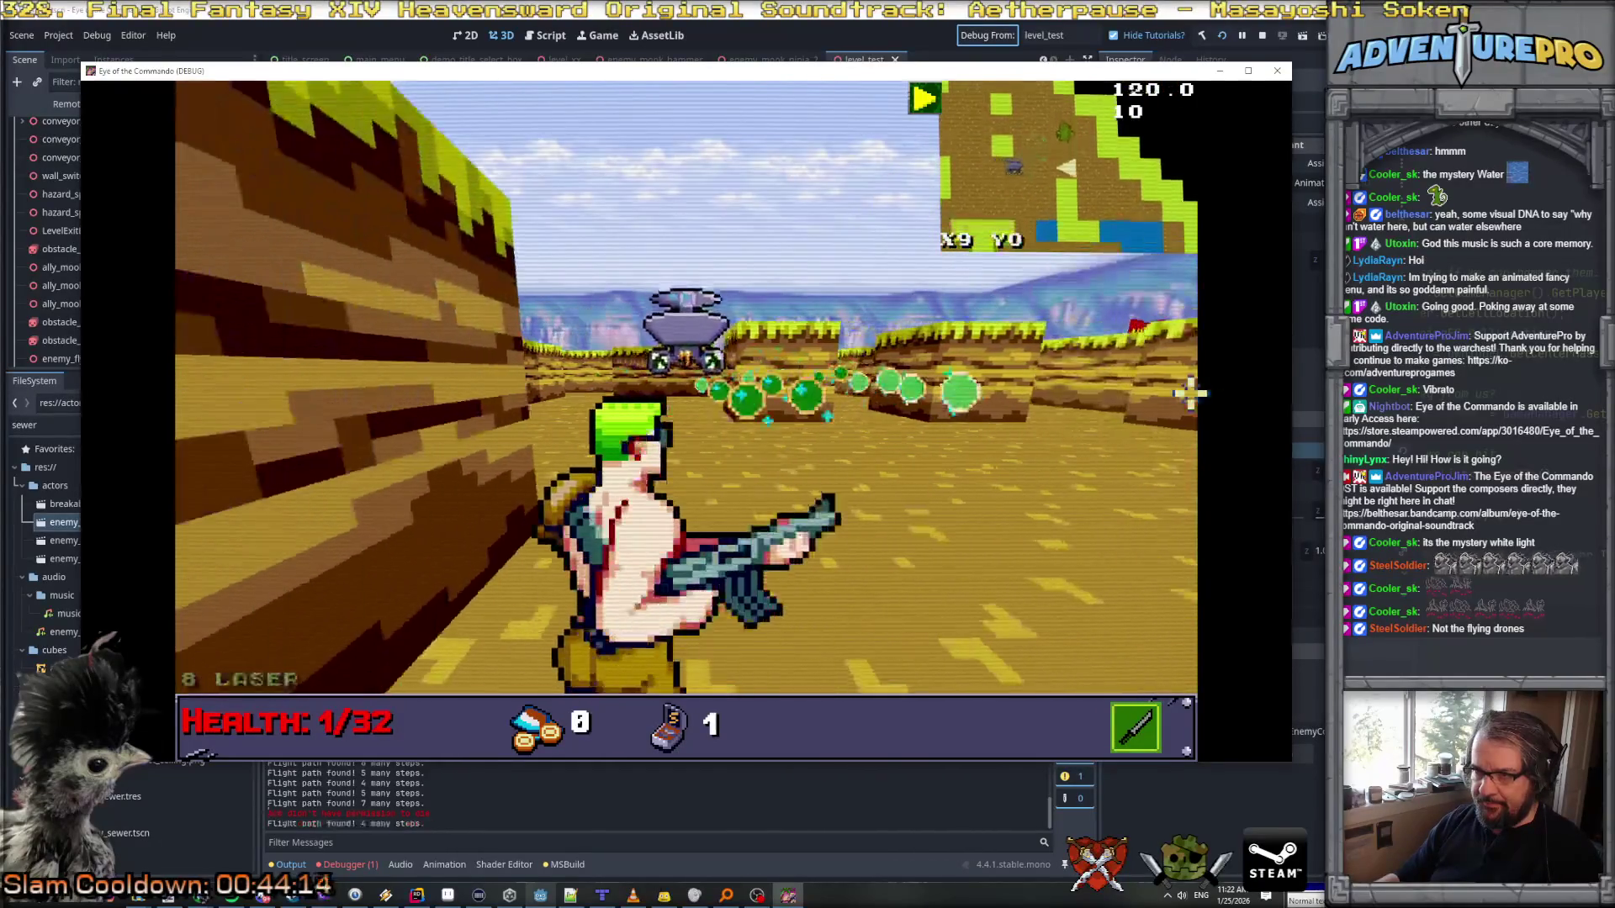
key("w")
key("a")
Step: Turn around and advance up the corridor toward the hovering drone and slime
key("s")
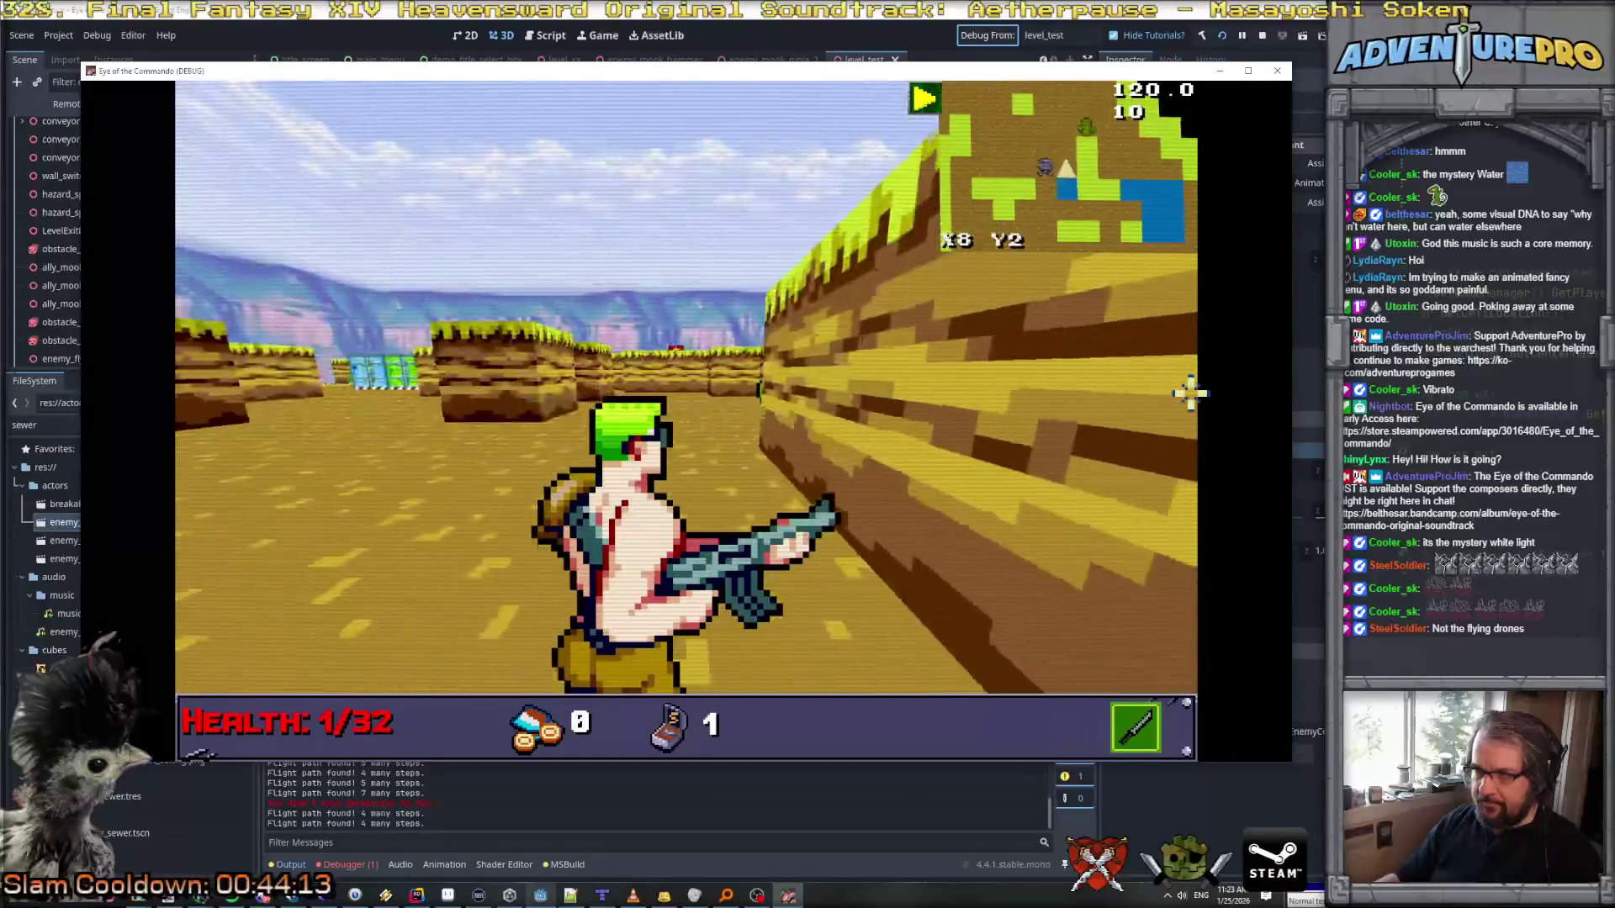
key("d")
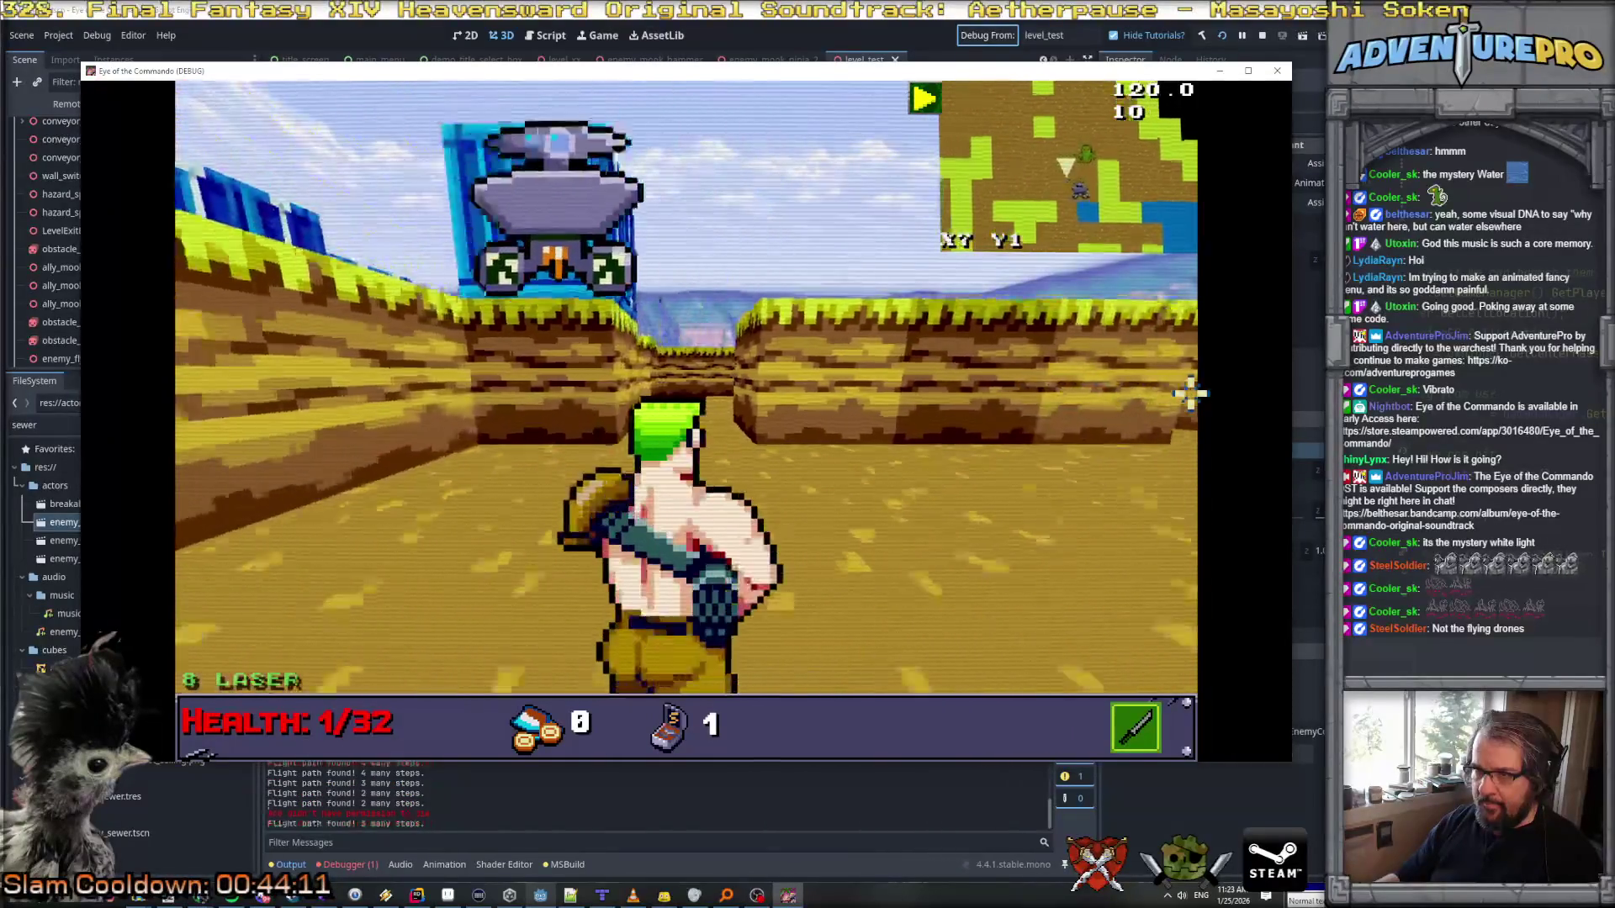
key("w")
key("a")
key("w")
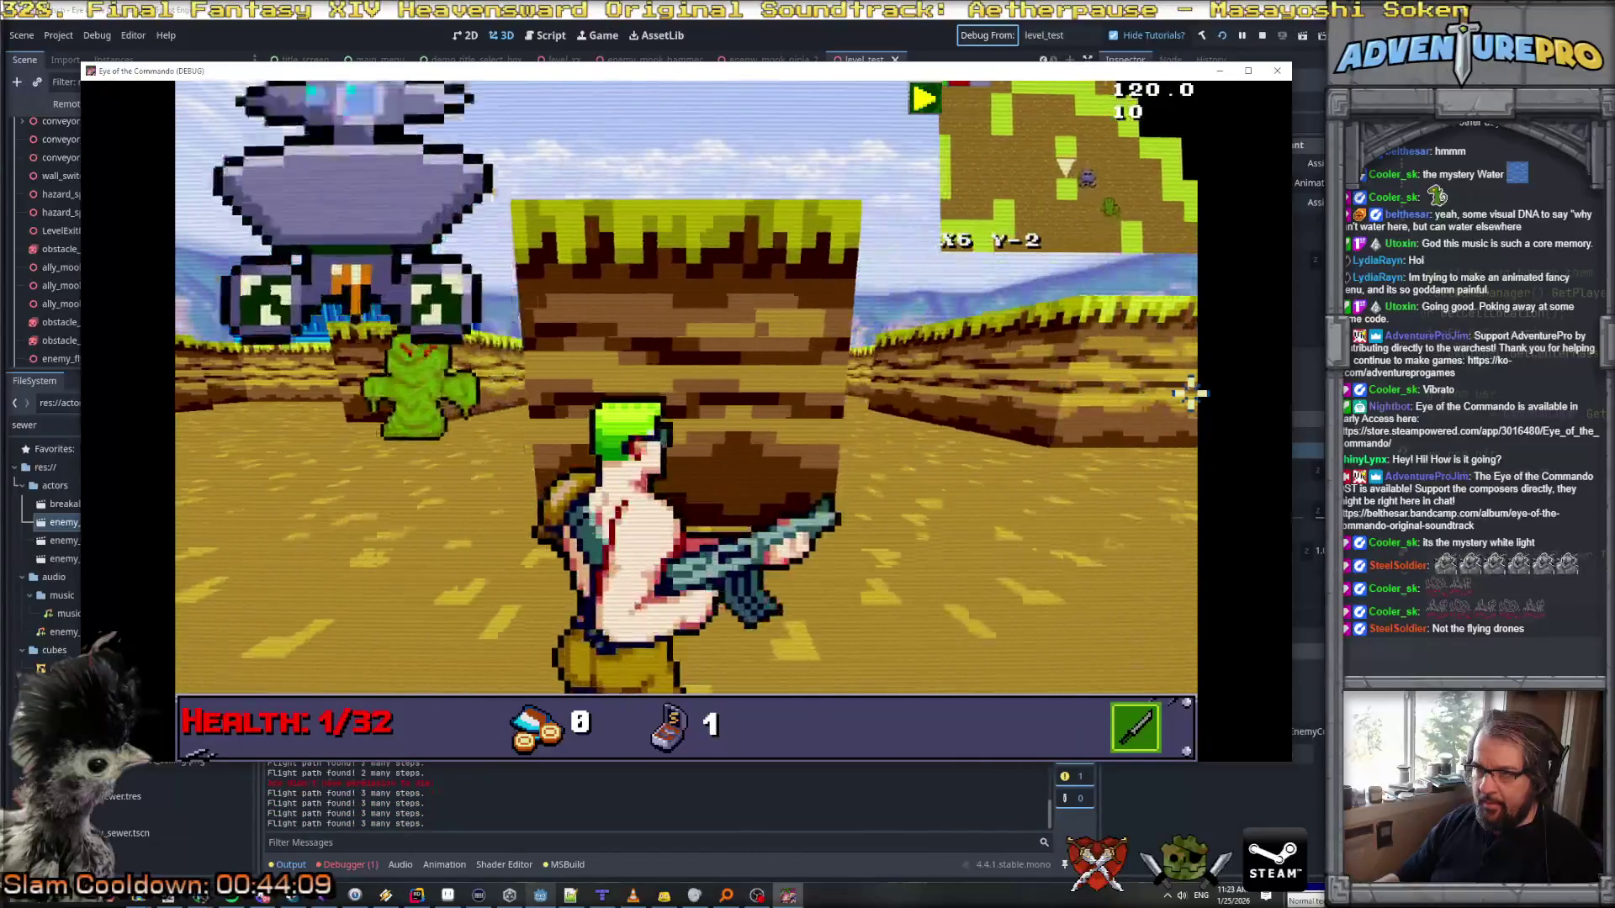
key("w")
key("d")
key("d")
key("w")
key("w")
key("w")
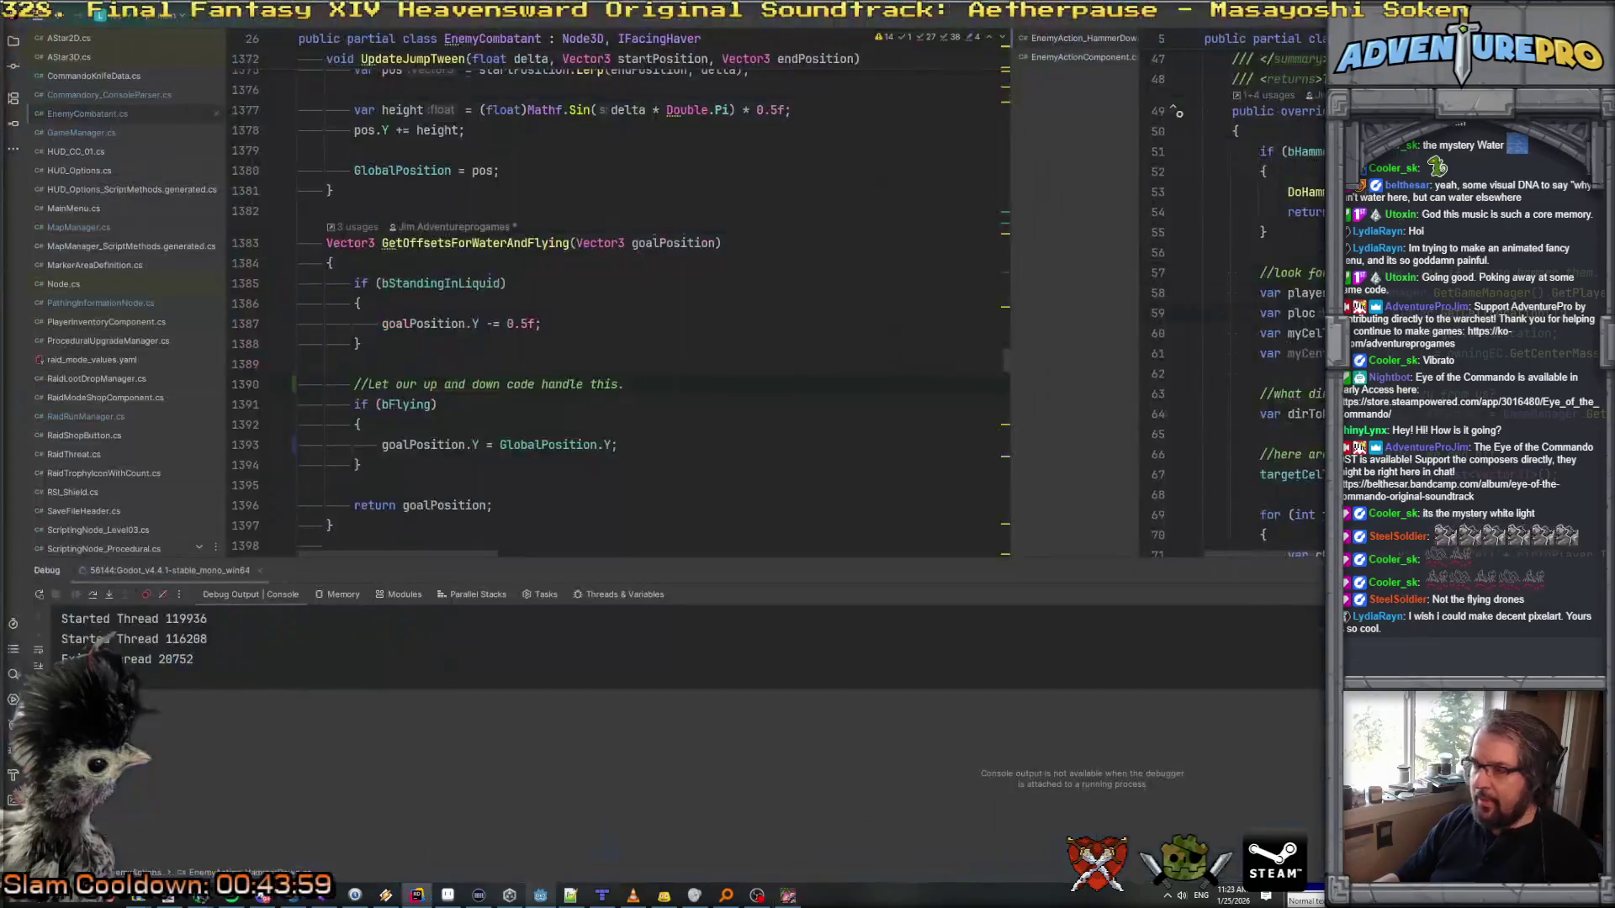
key("alt+Tab")
Step: Start rewriting line 1393's flying height assignment with (int)goalPosition.Y
left_click(506, 444)
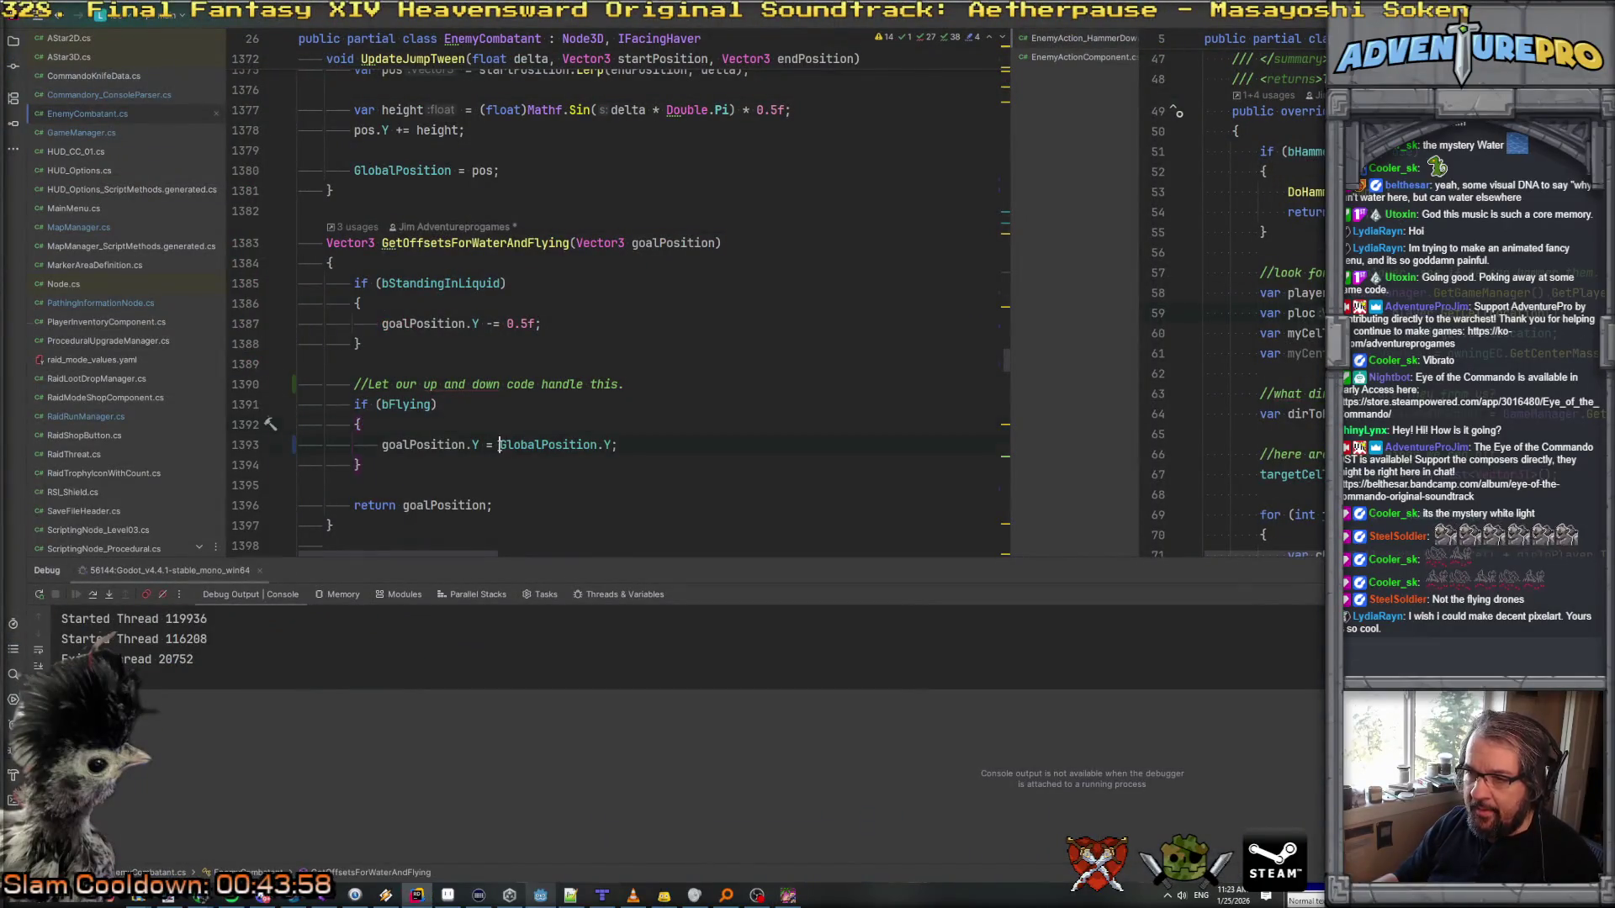
key("Left")
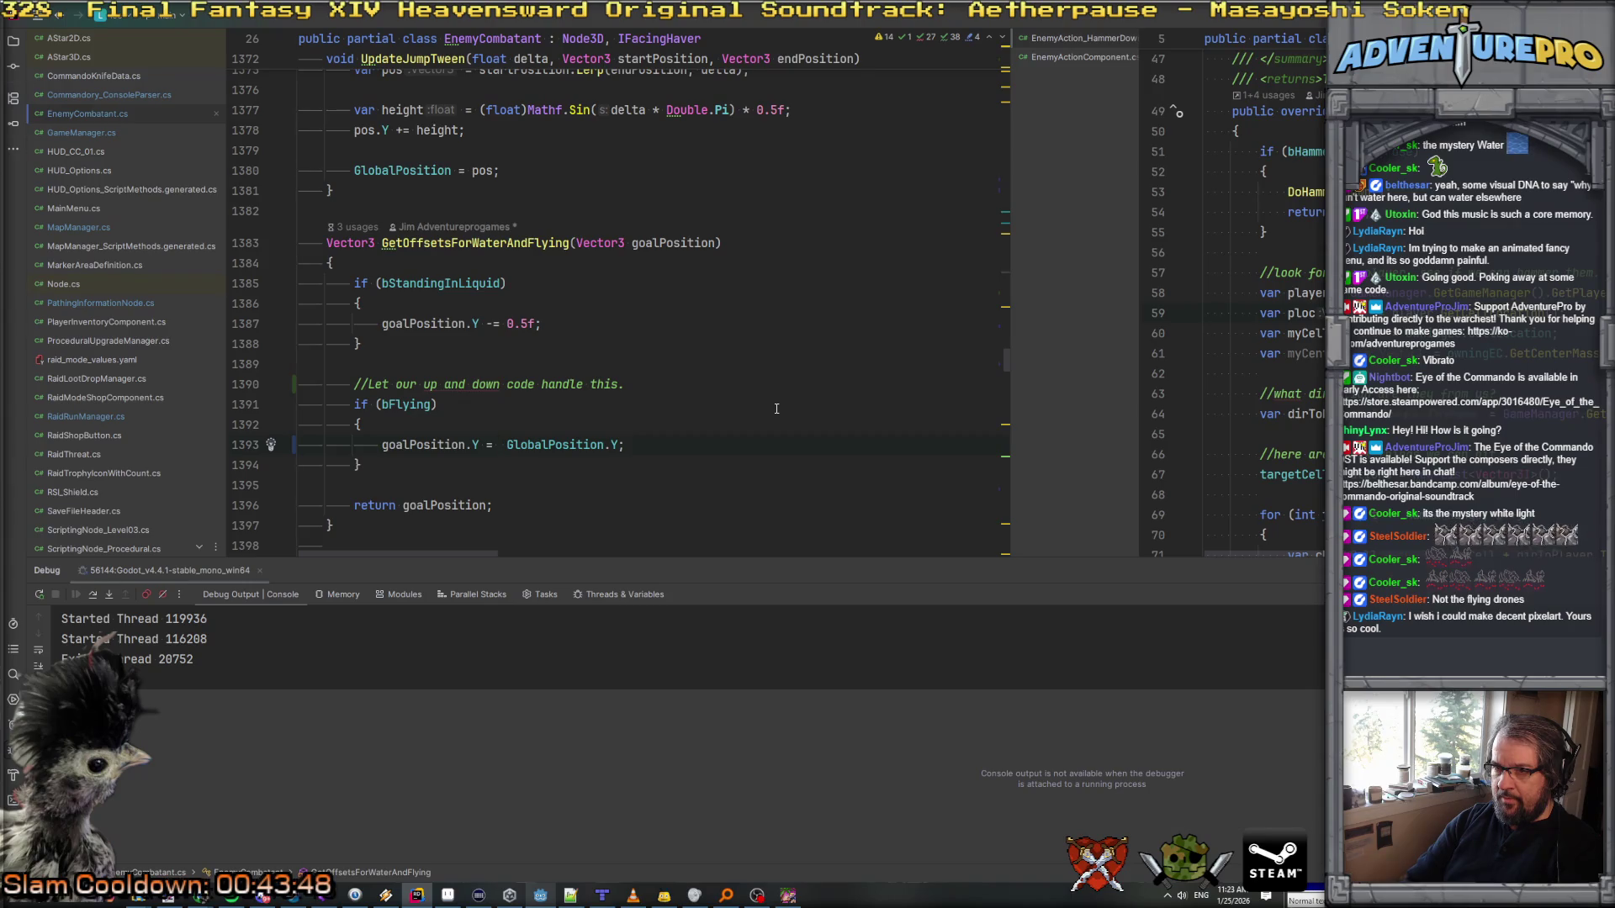
type("gl")
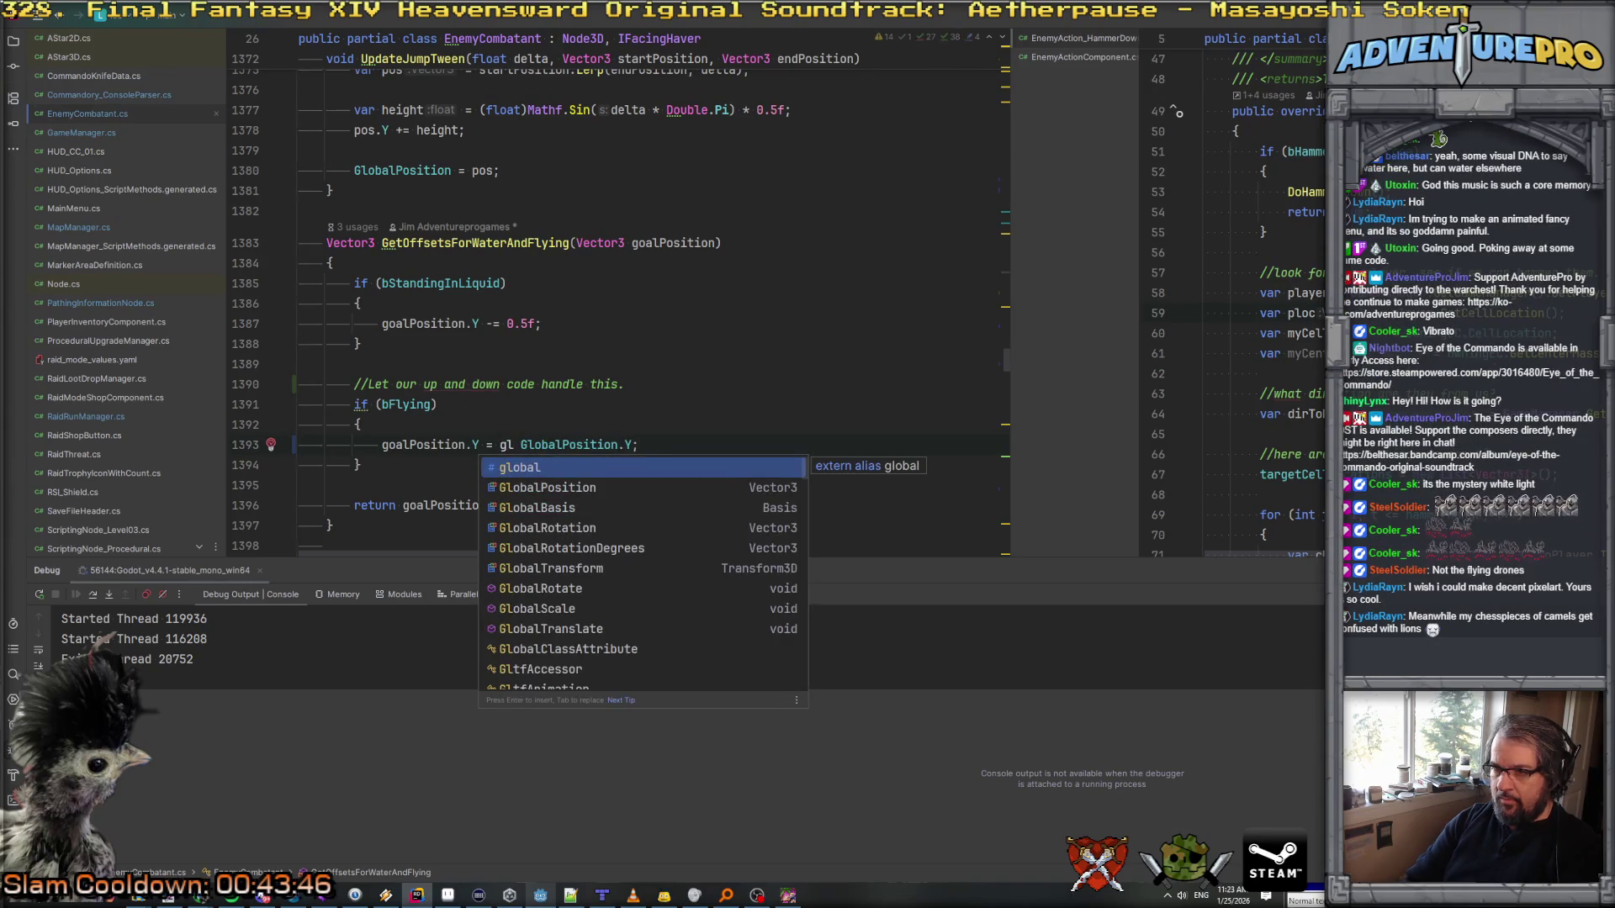
key("BackSpace")
key("BackSpace")
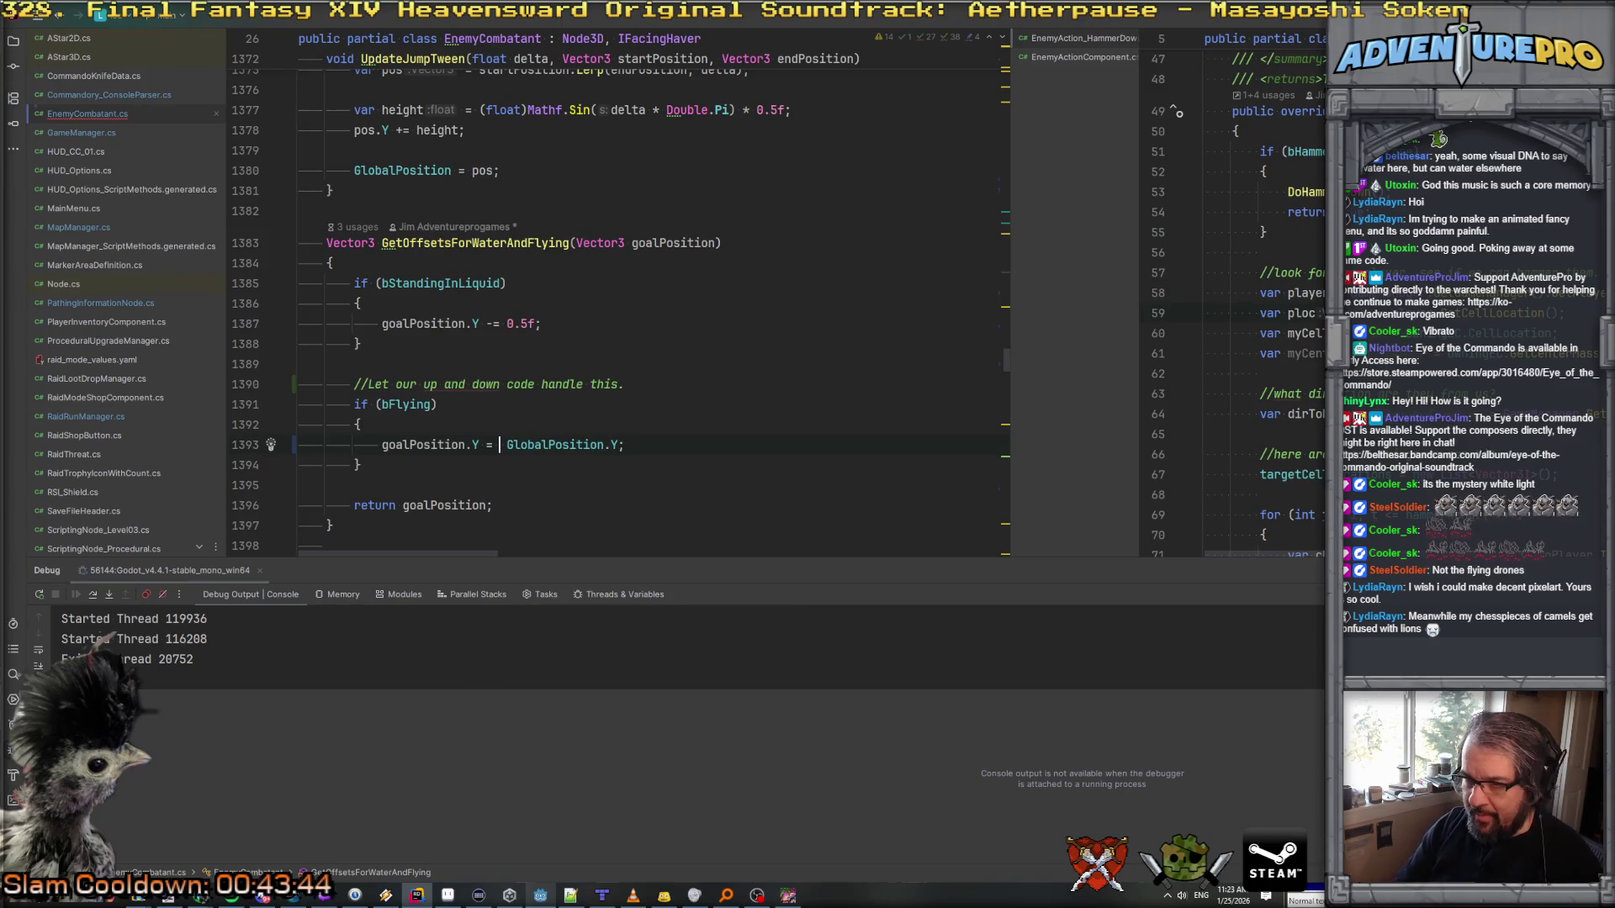
type("(fl")
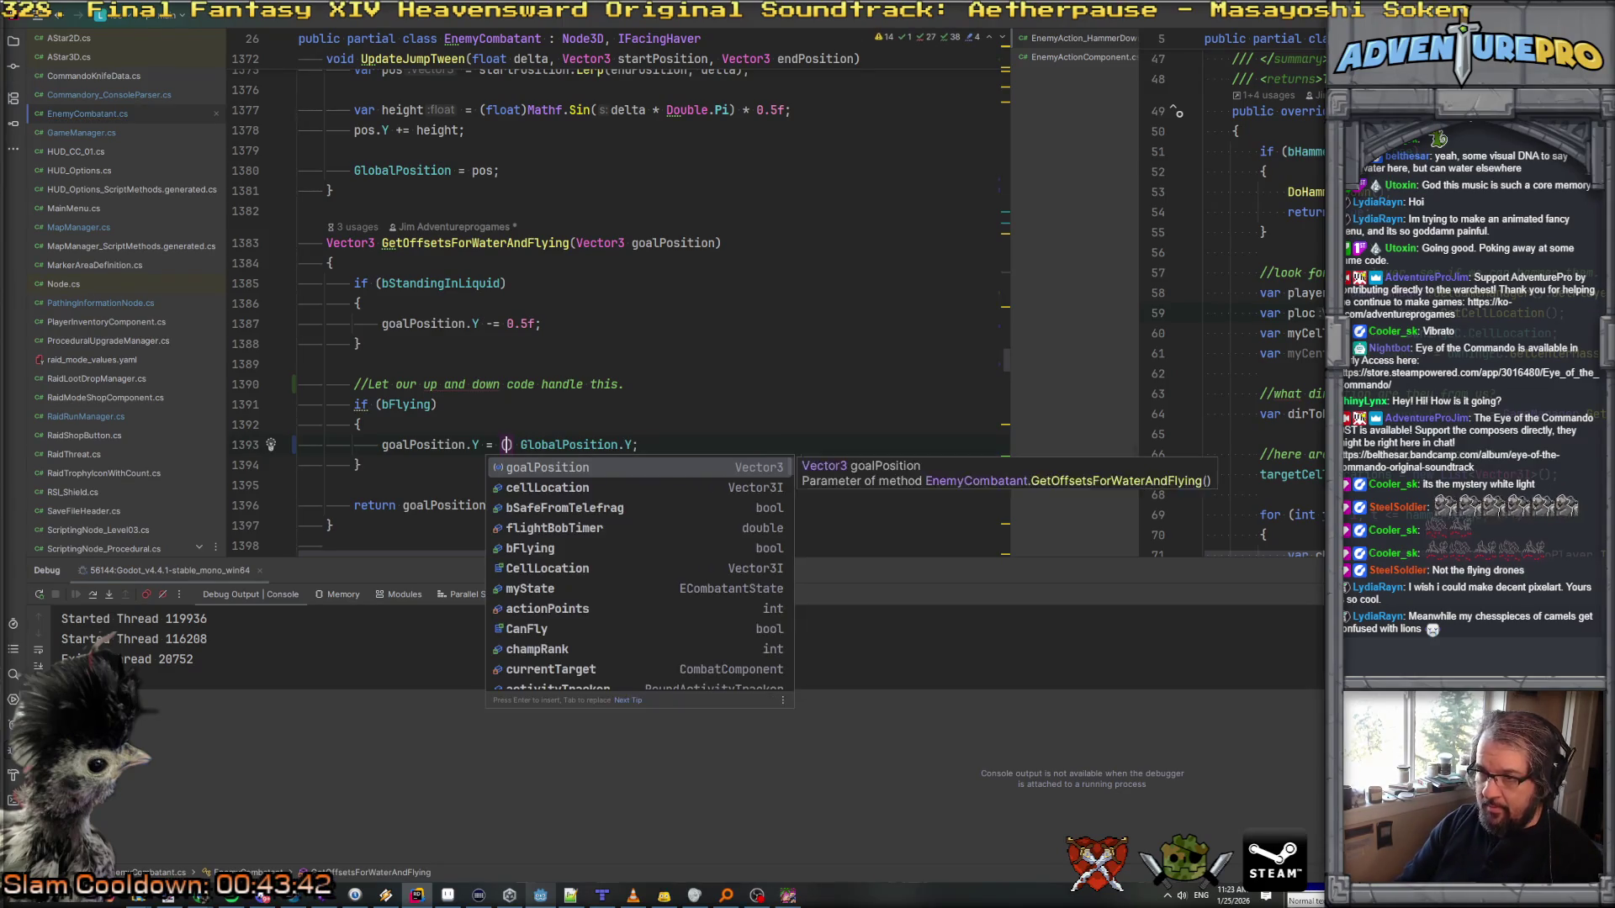
key("Return")
type(")(i")
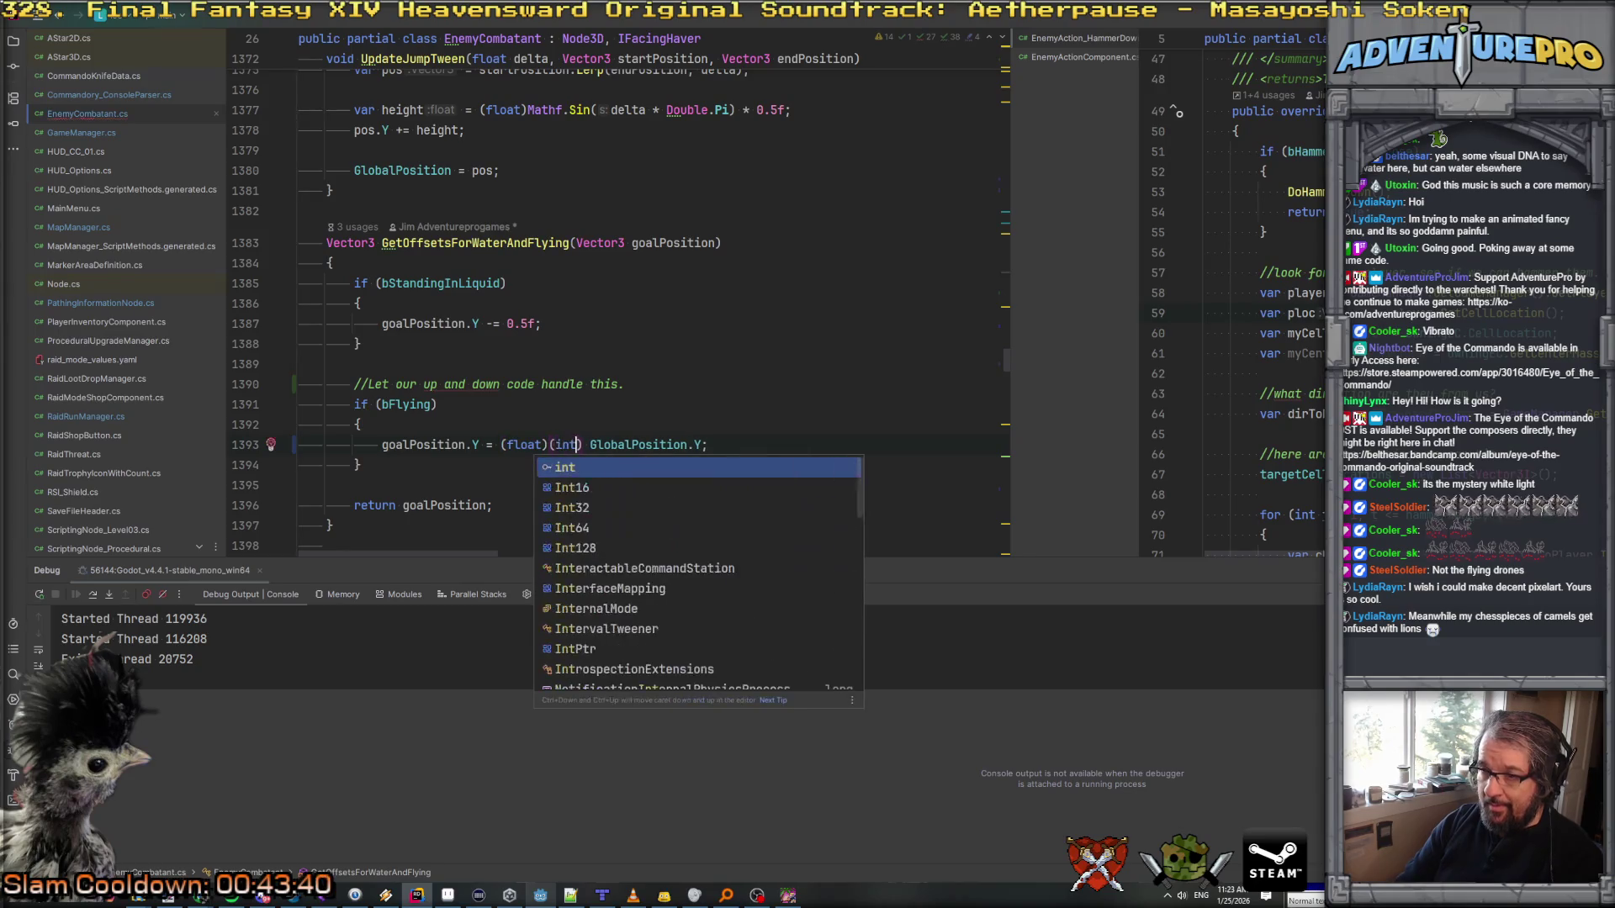
key("BackSpace")
type("(int")
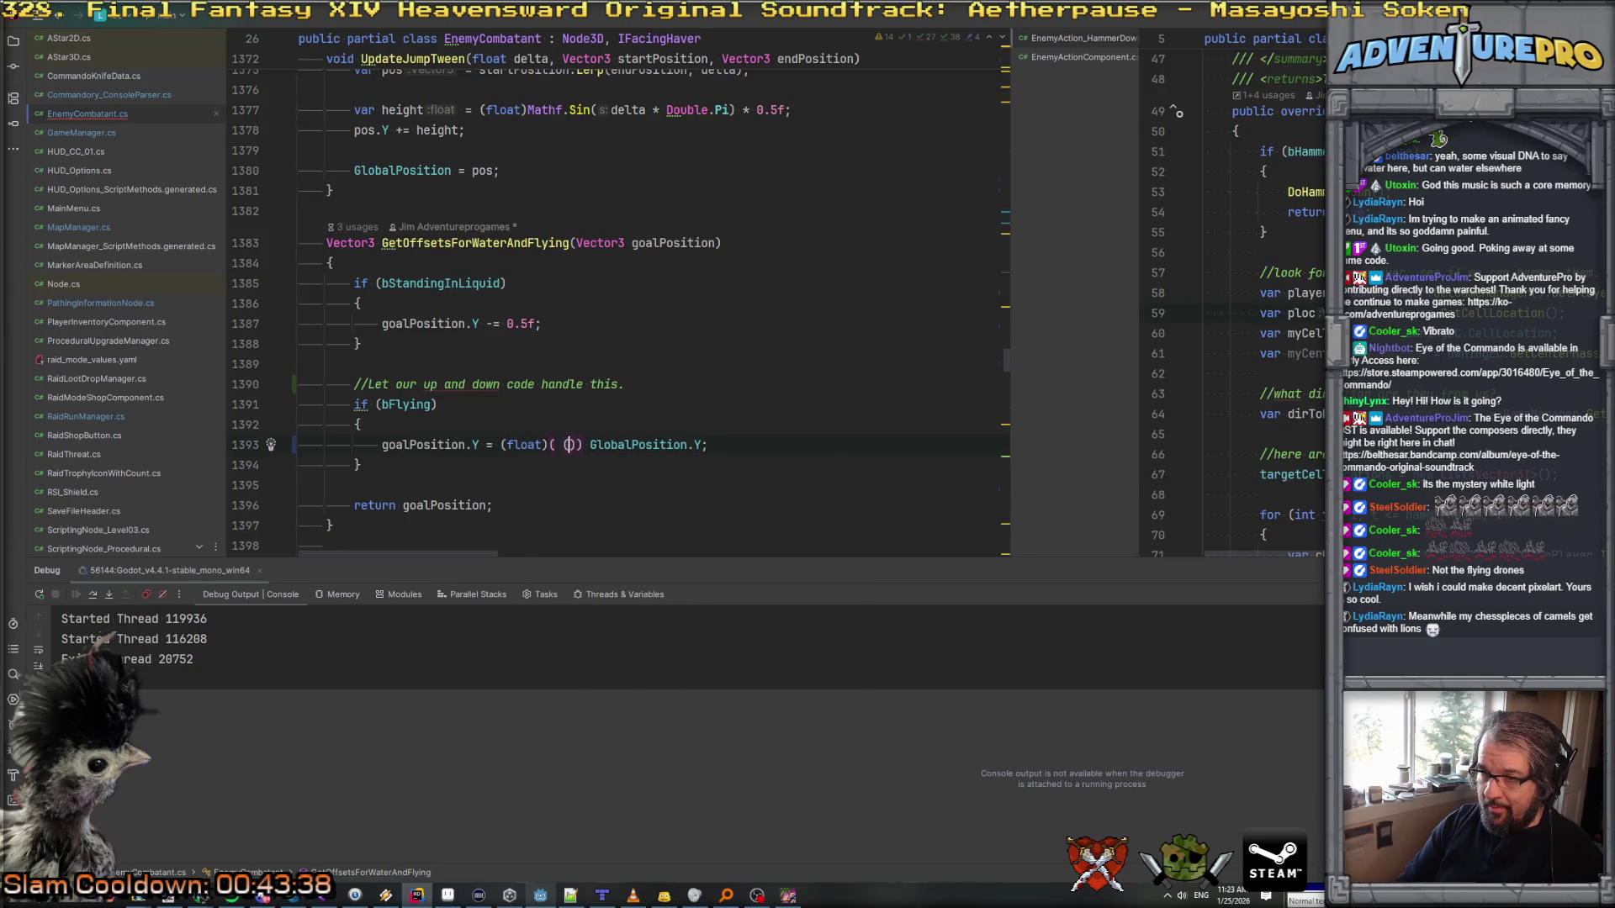
type(")goalPosition.Y")
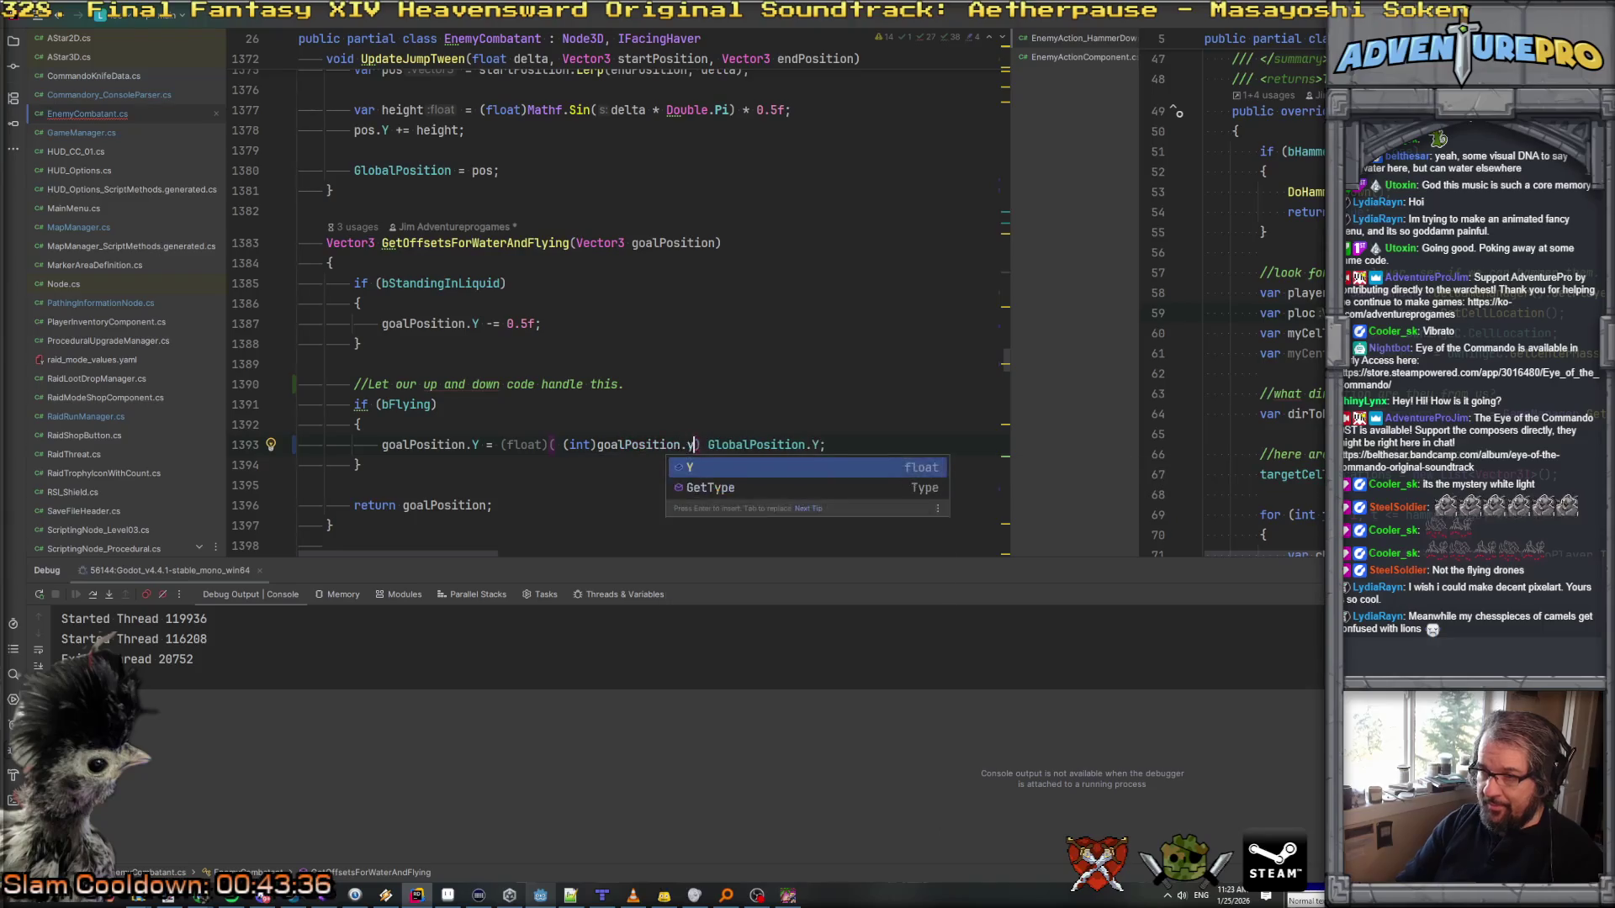
key("Delete")
Step: Complete line 1393 as goalPosition.Y = (int)goalPosition.Y + GlobalPosition.Y % 1.0f;
type("+ ")
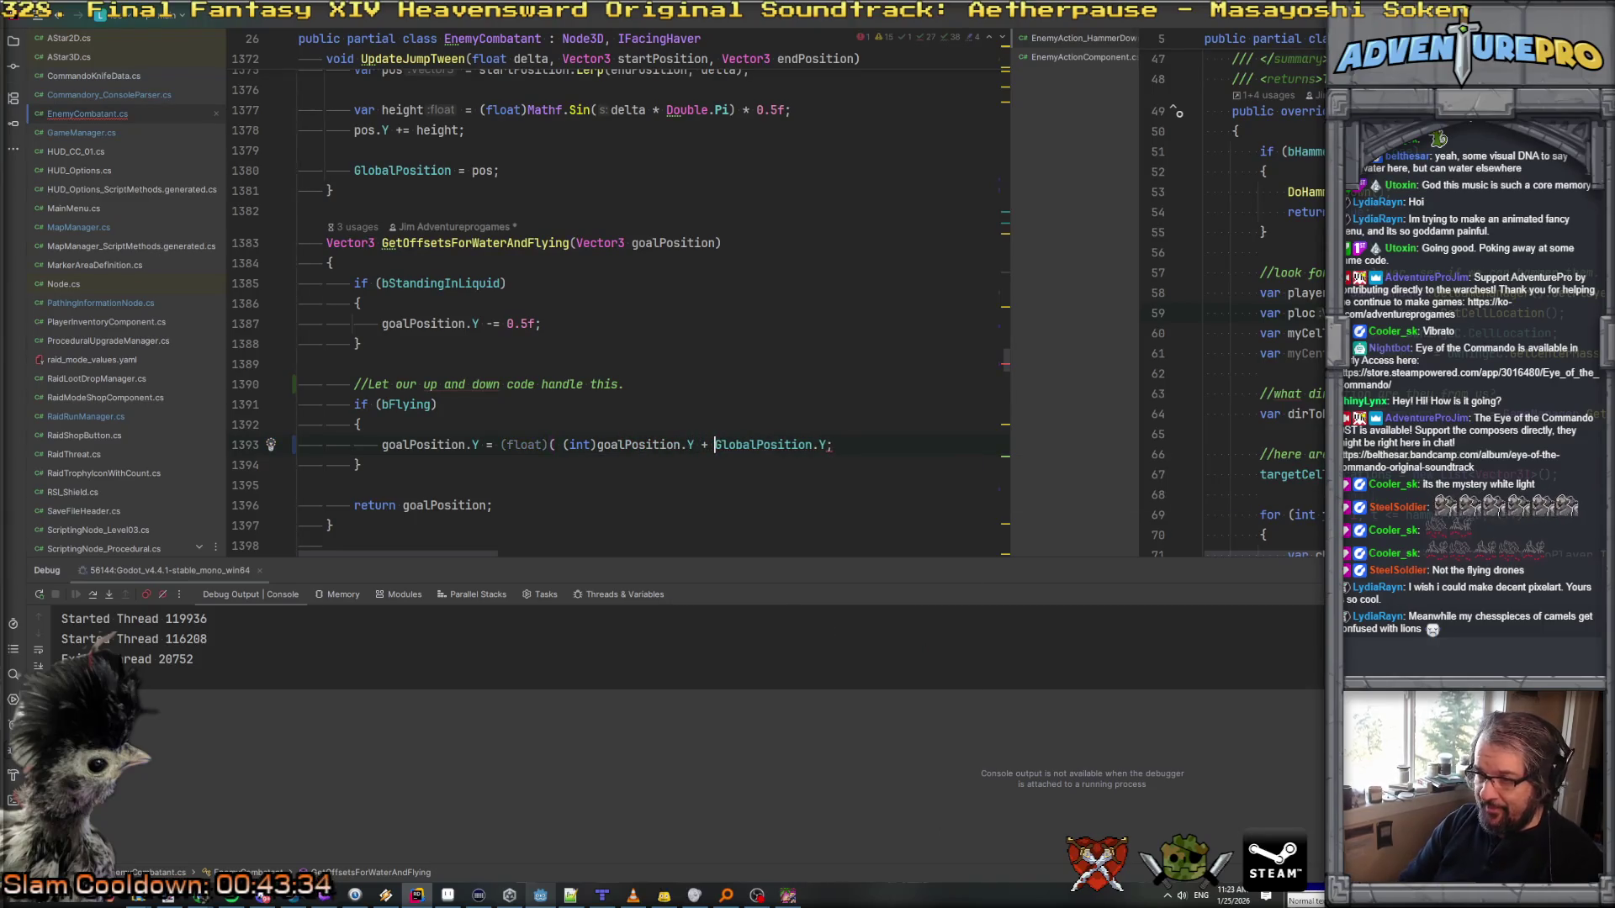
type("Mathf.fr")
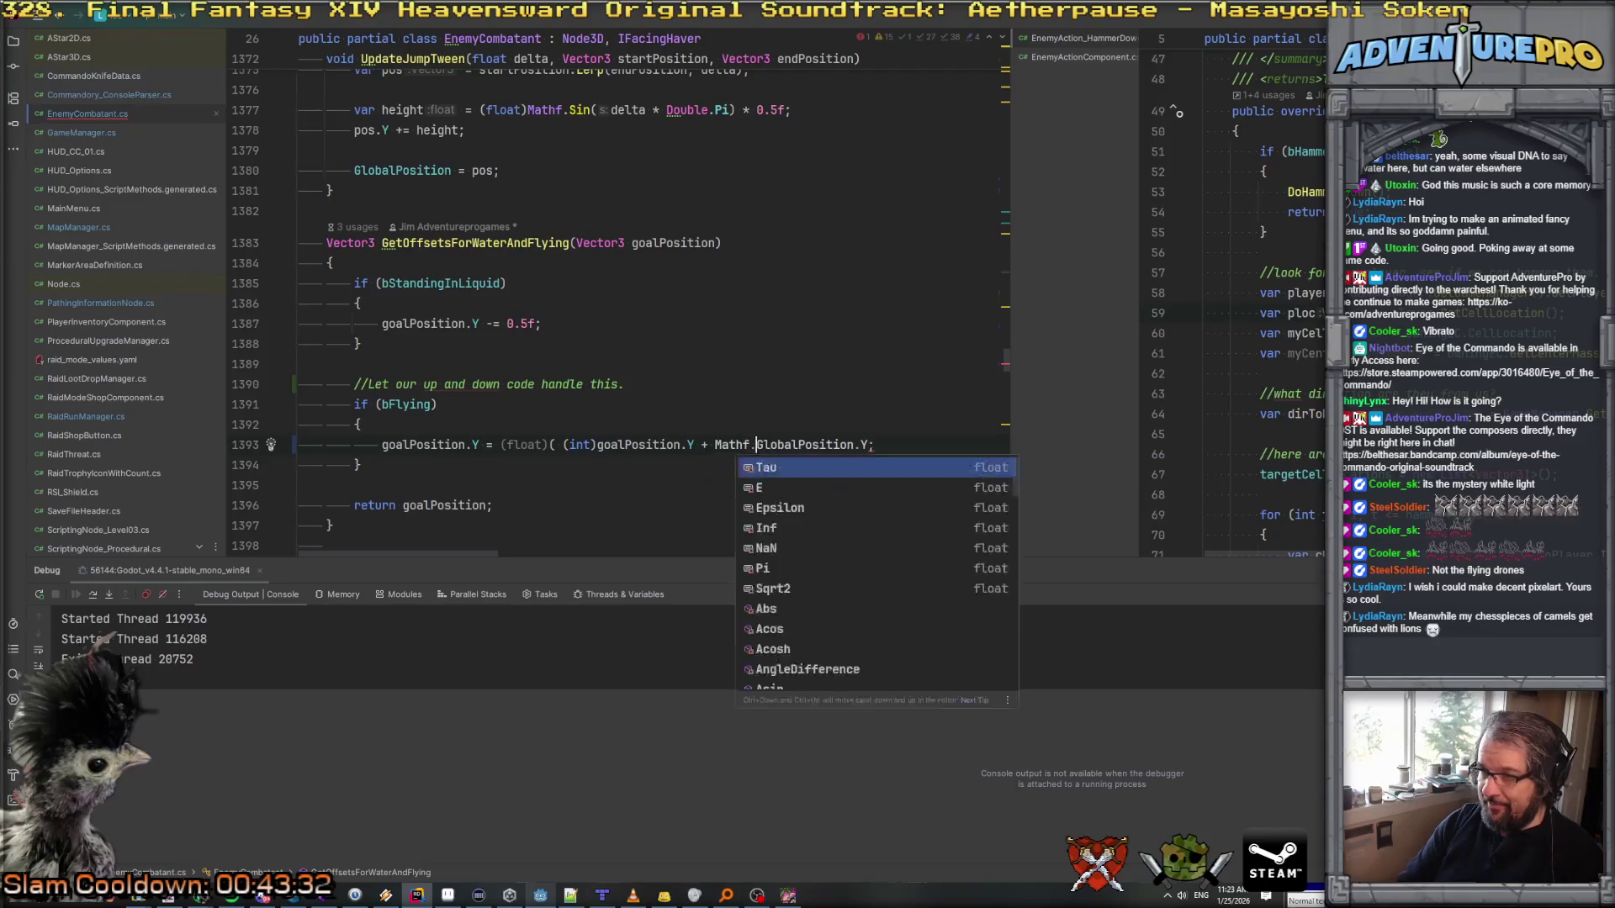
key("BackSpace")
type("l")
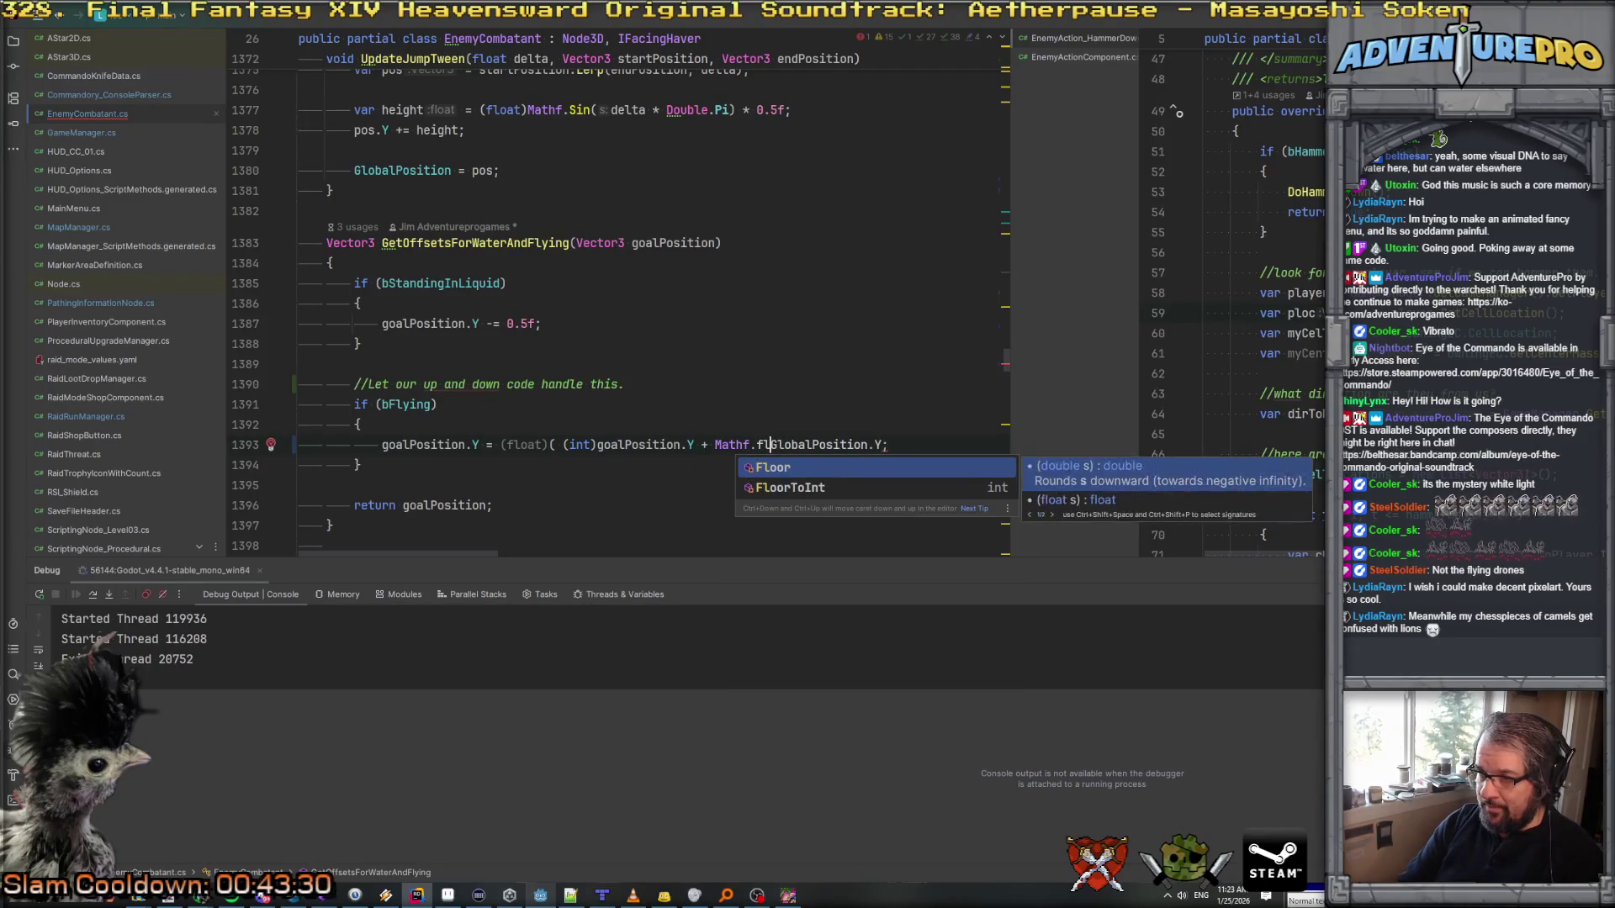
key("BackSpace")
key("BackSpace")
key("BackSpace")
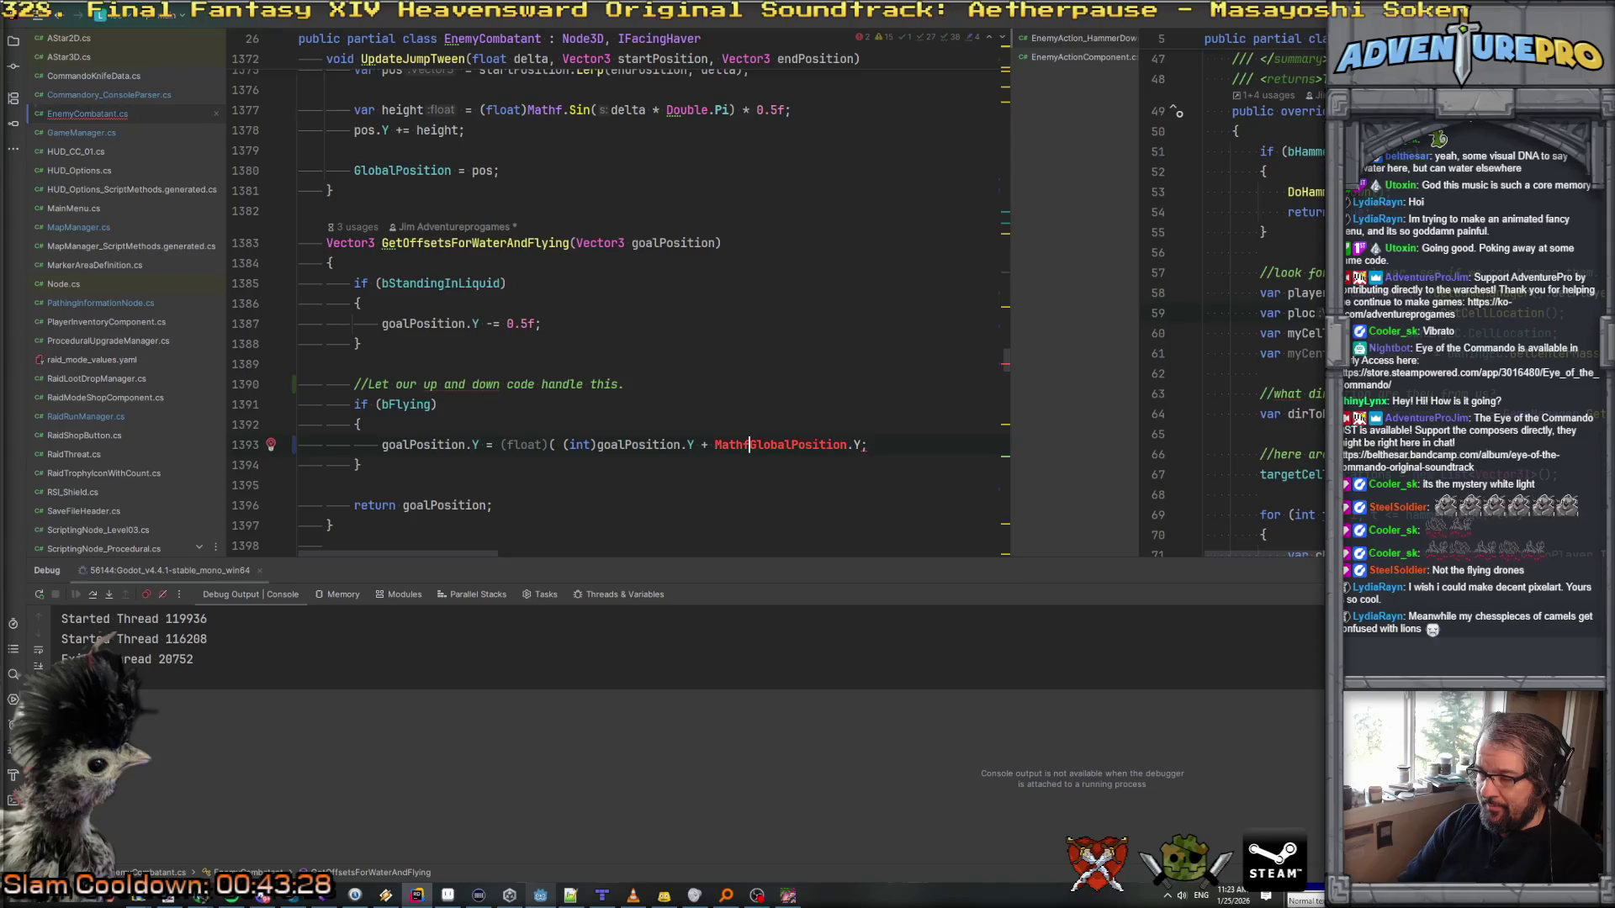
type(".")
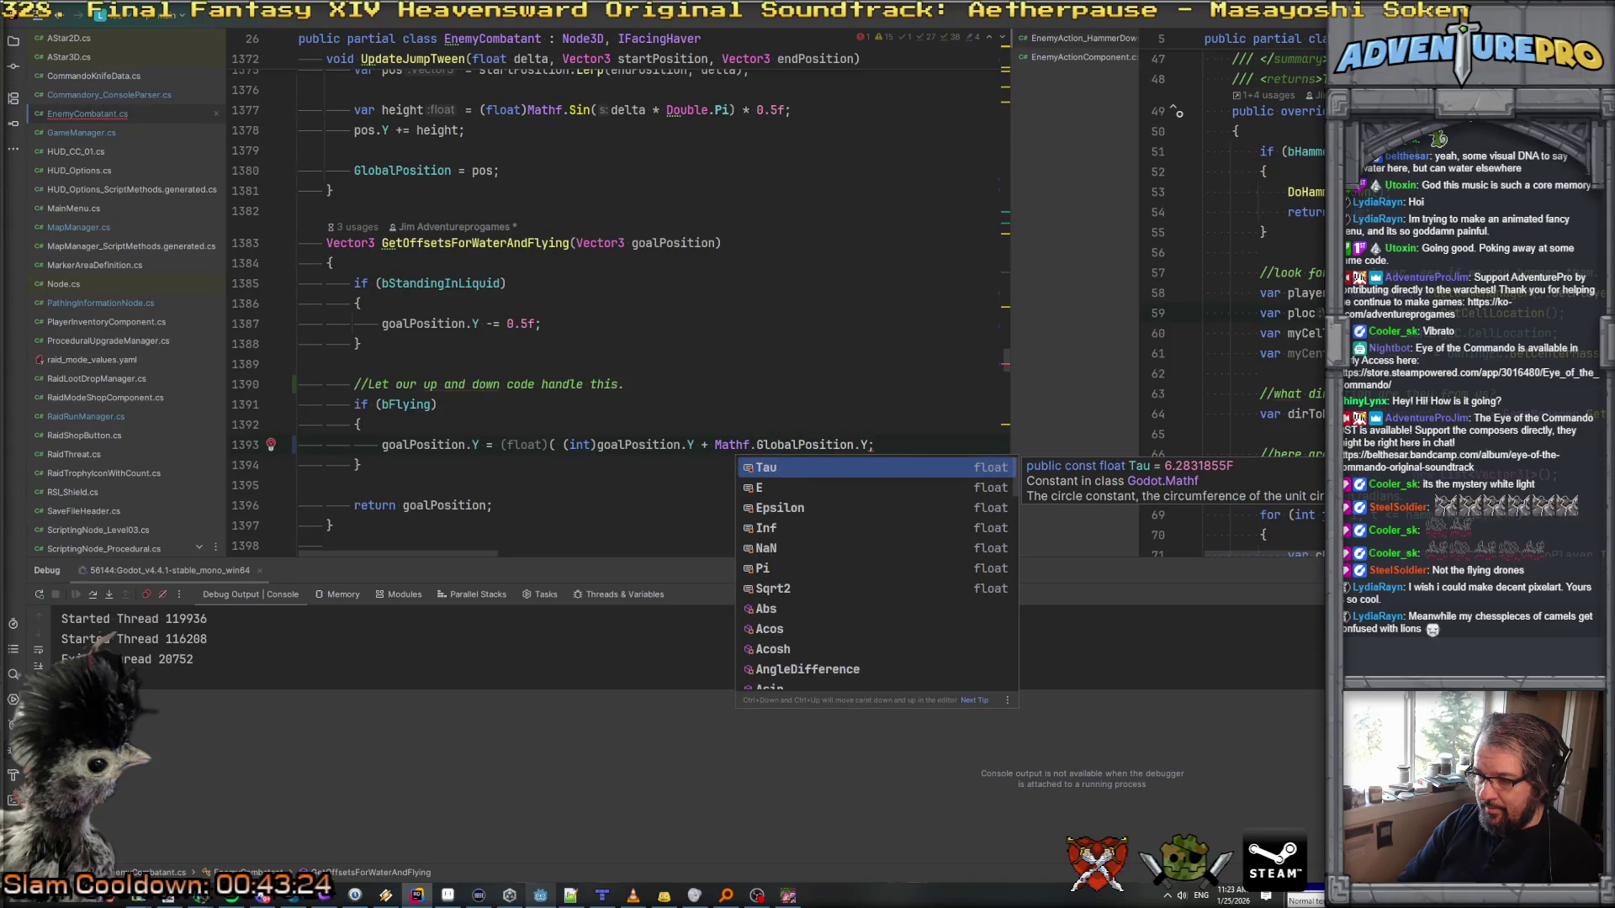
key("BackSpace")
key("BackSpace")
key("BackSpace")
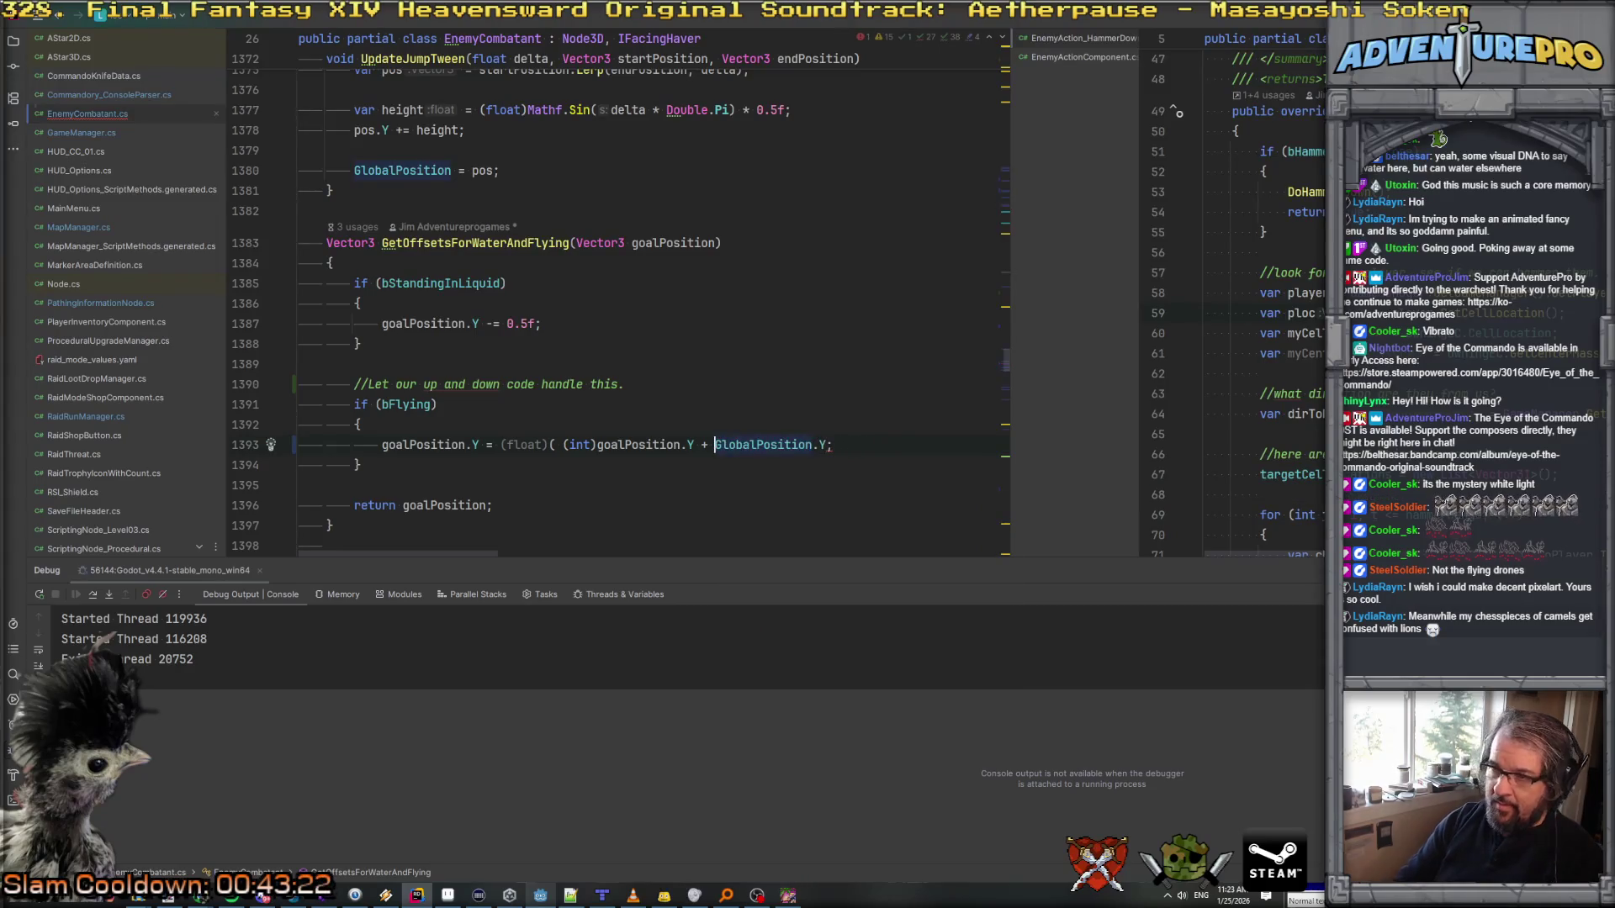
type("% 1")
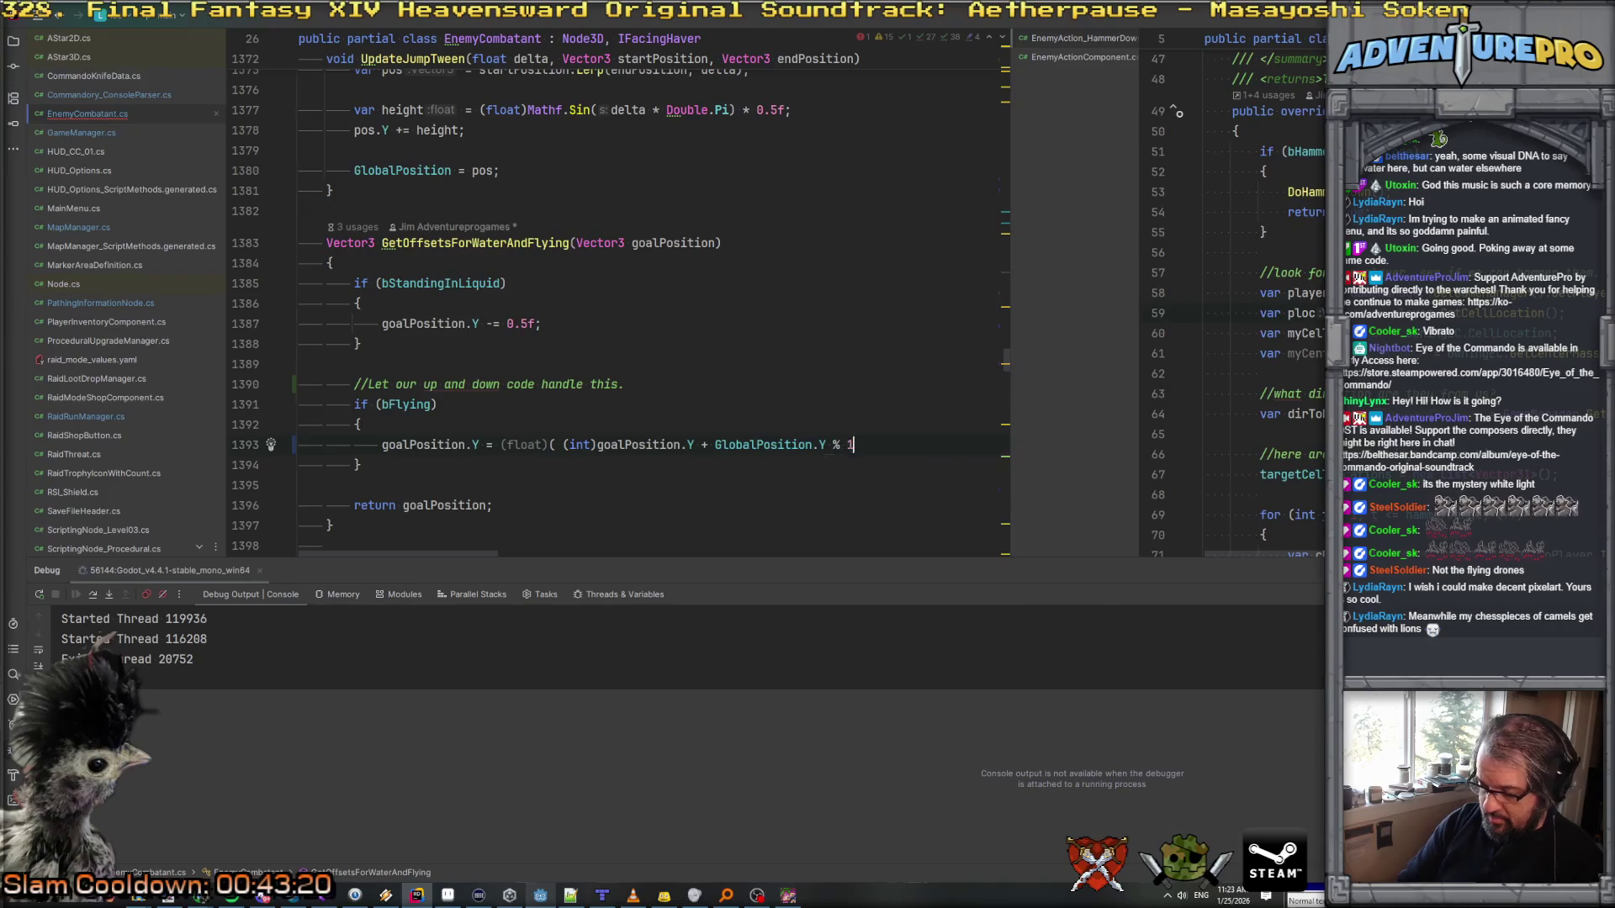
type(".0f)")
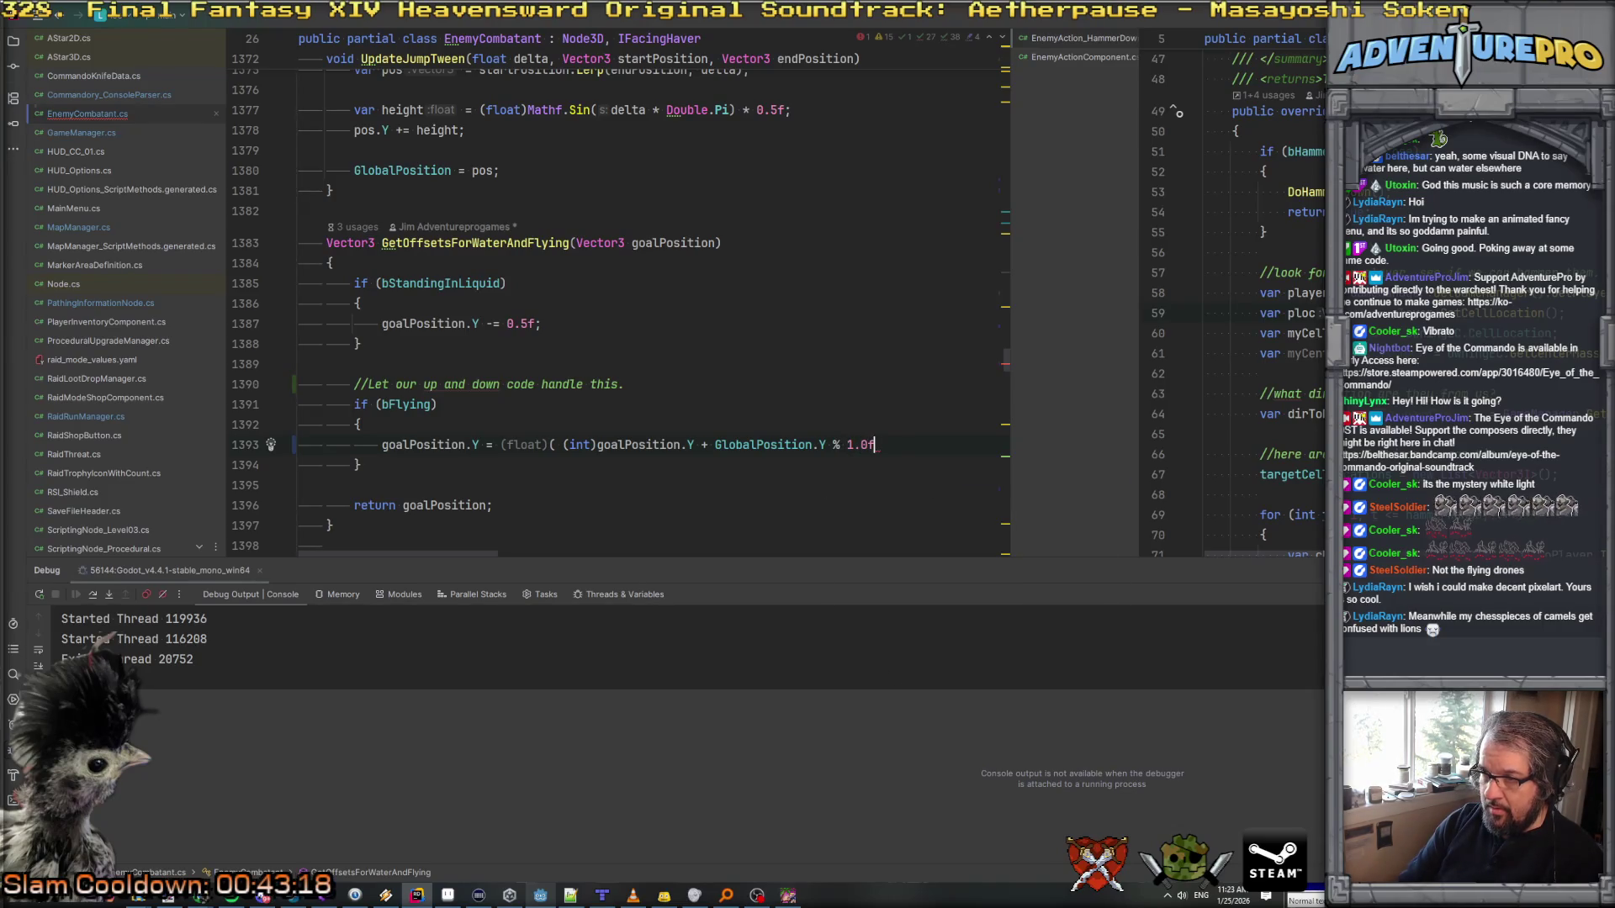
type(";")
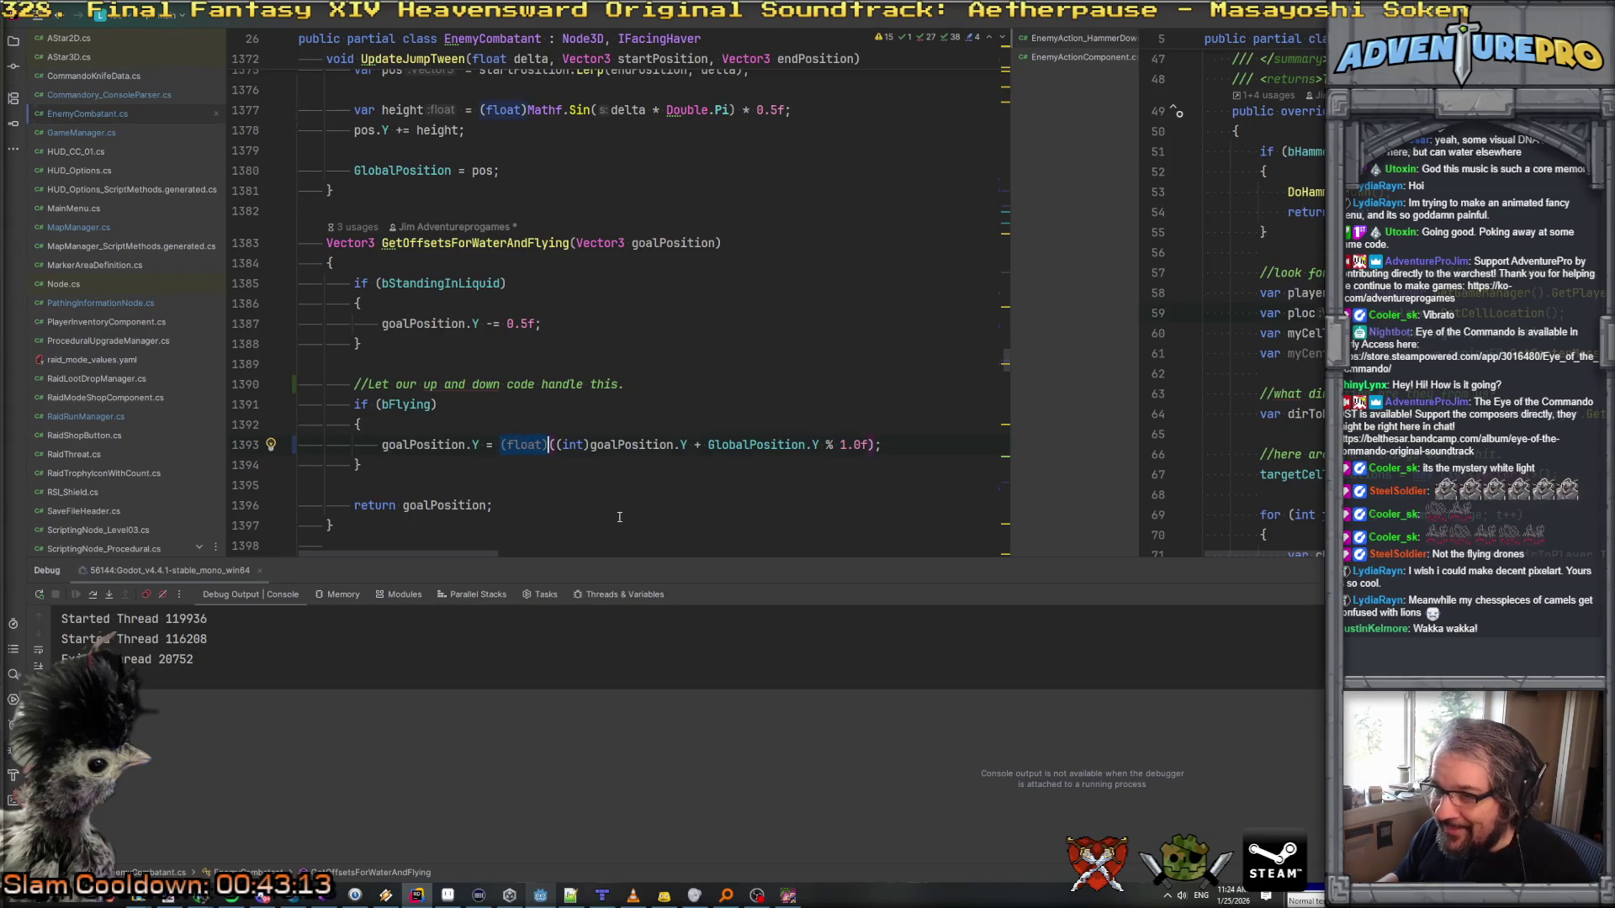
key("BackSpace")
key("Delete")
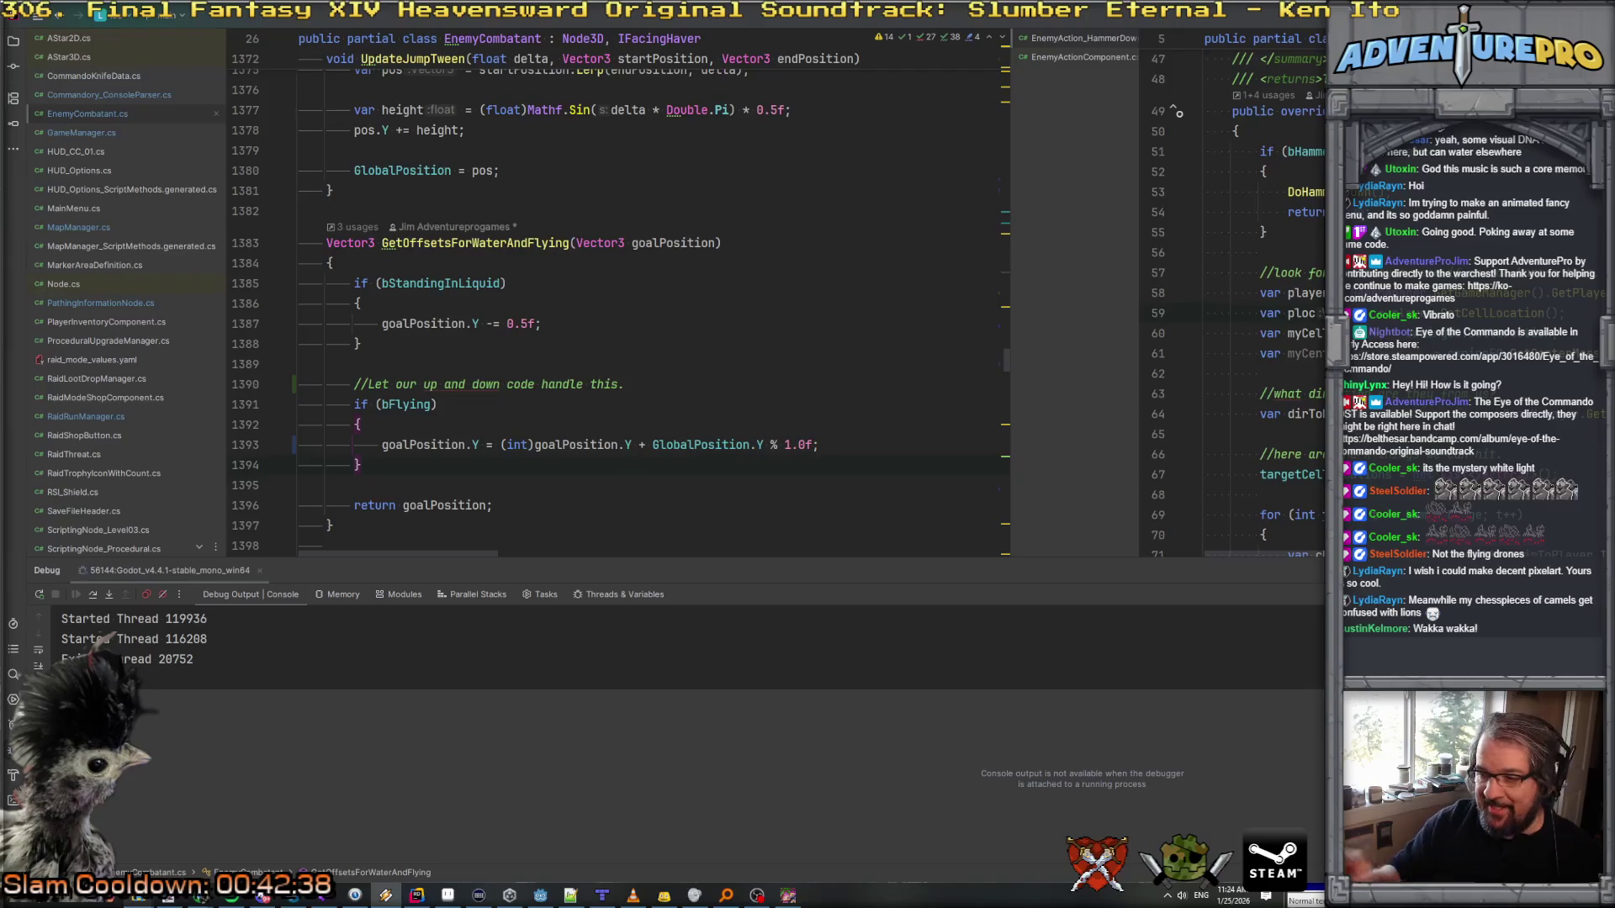
key("alt+Tab")
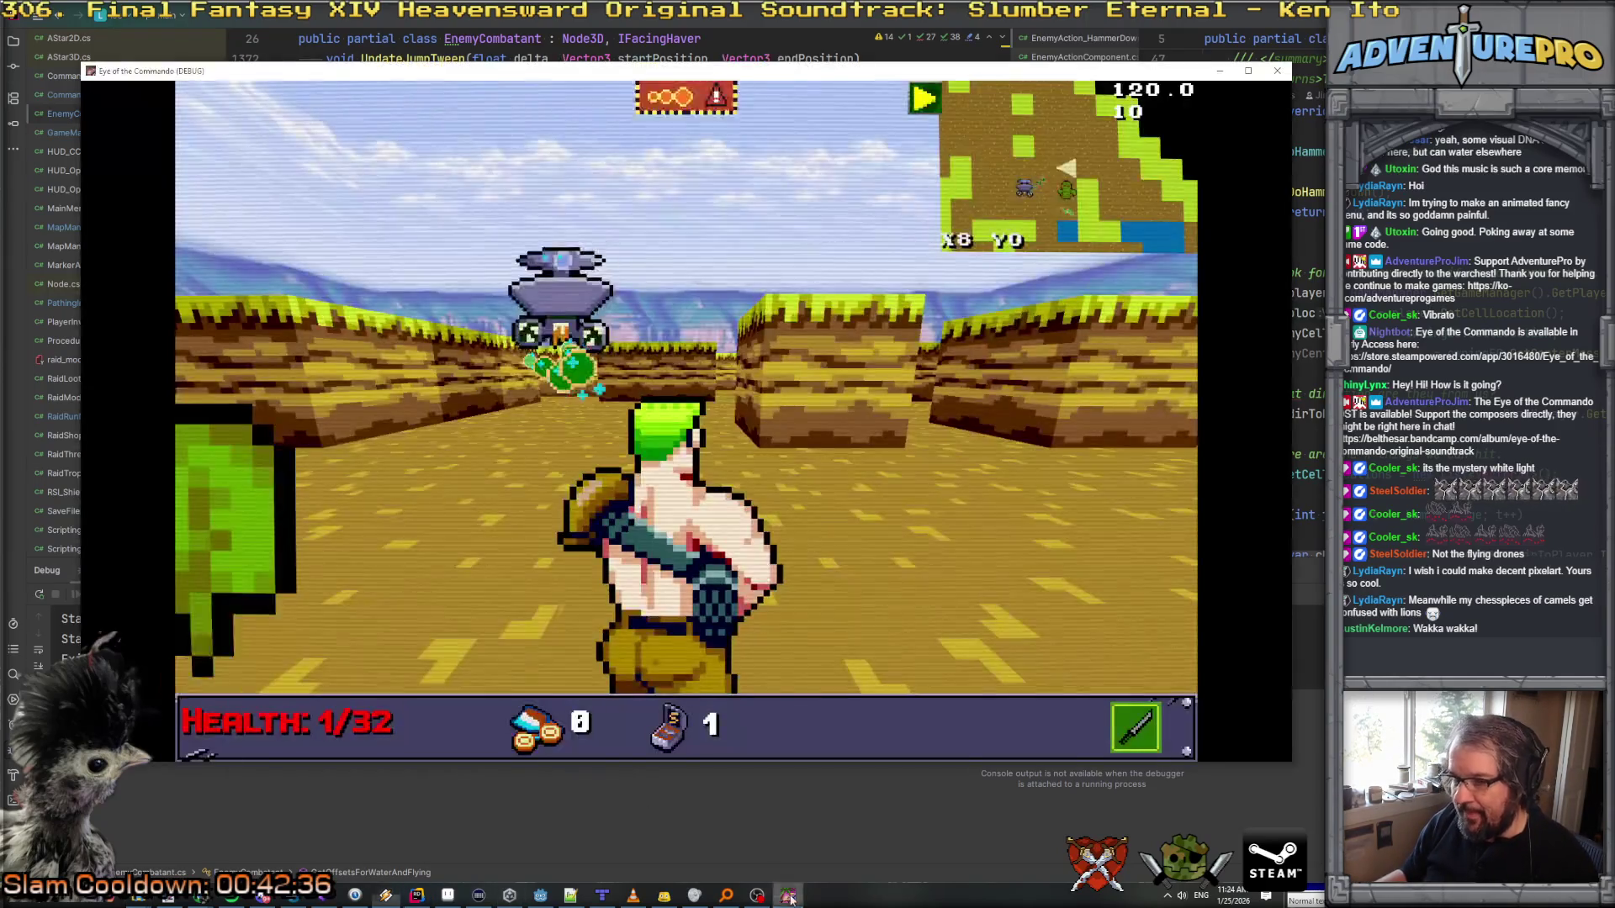
Step: Swing the knife and walk down the corridor into the open area with the drone
left_click(758, 702)
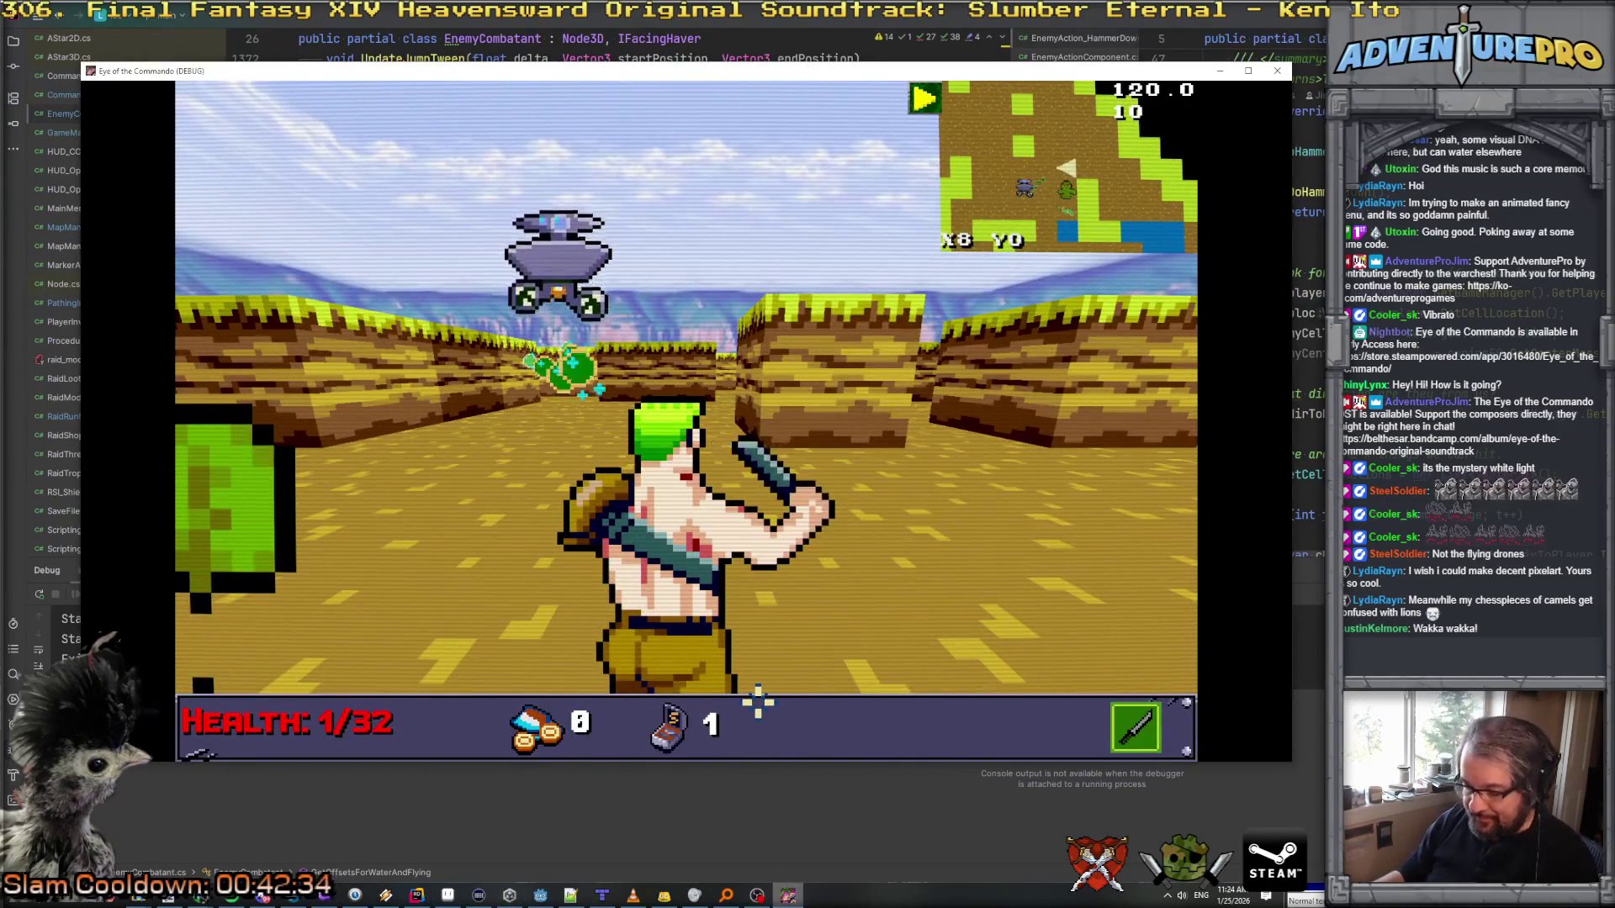
key("w")
key("w")
key("a")
key("w")
key("w")
key("w")
key("w")
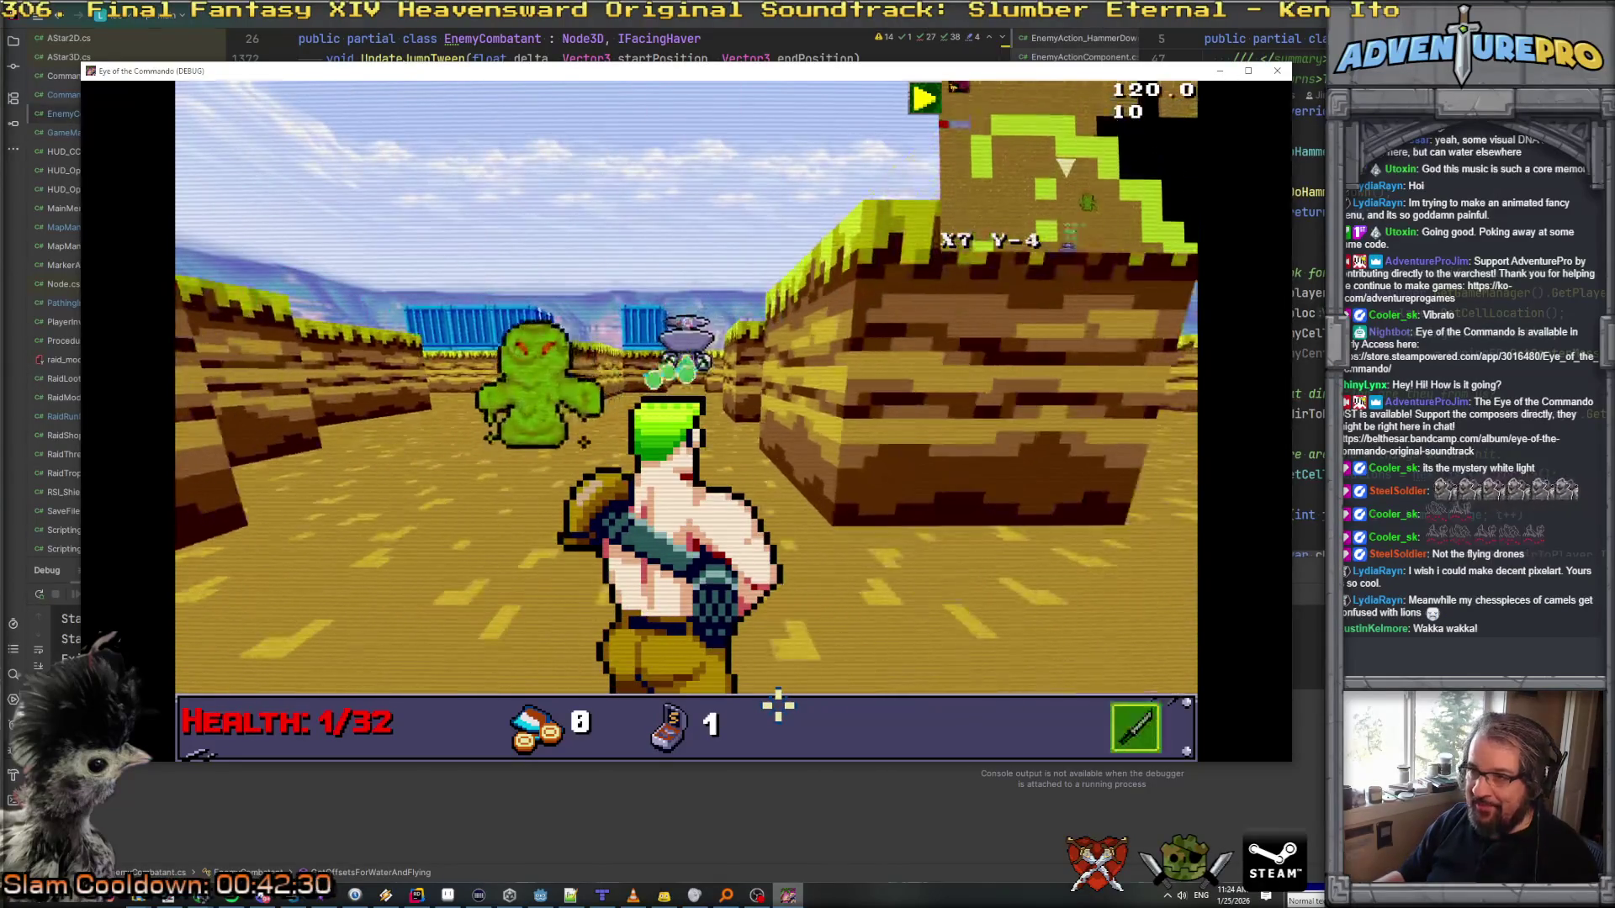
key("a")
key("w")
key("w")
key("a")
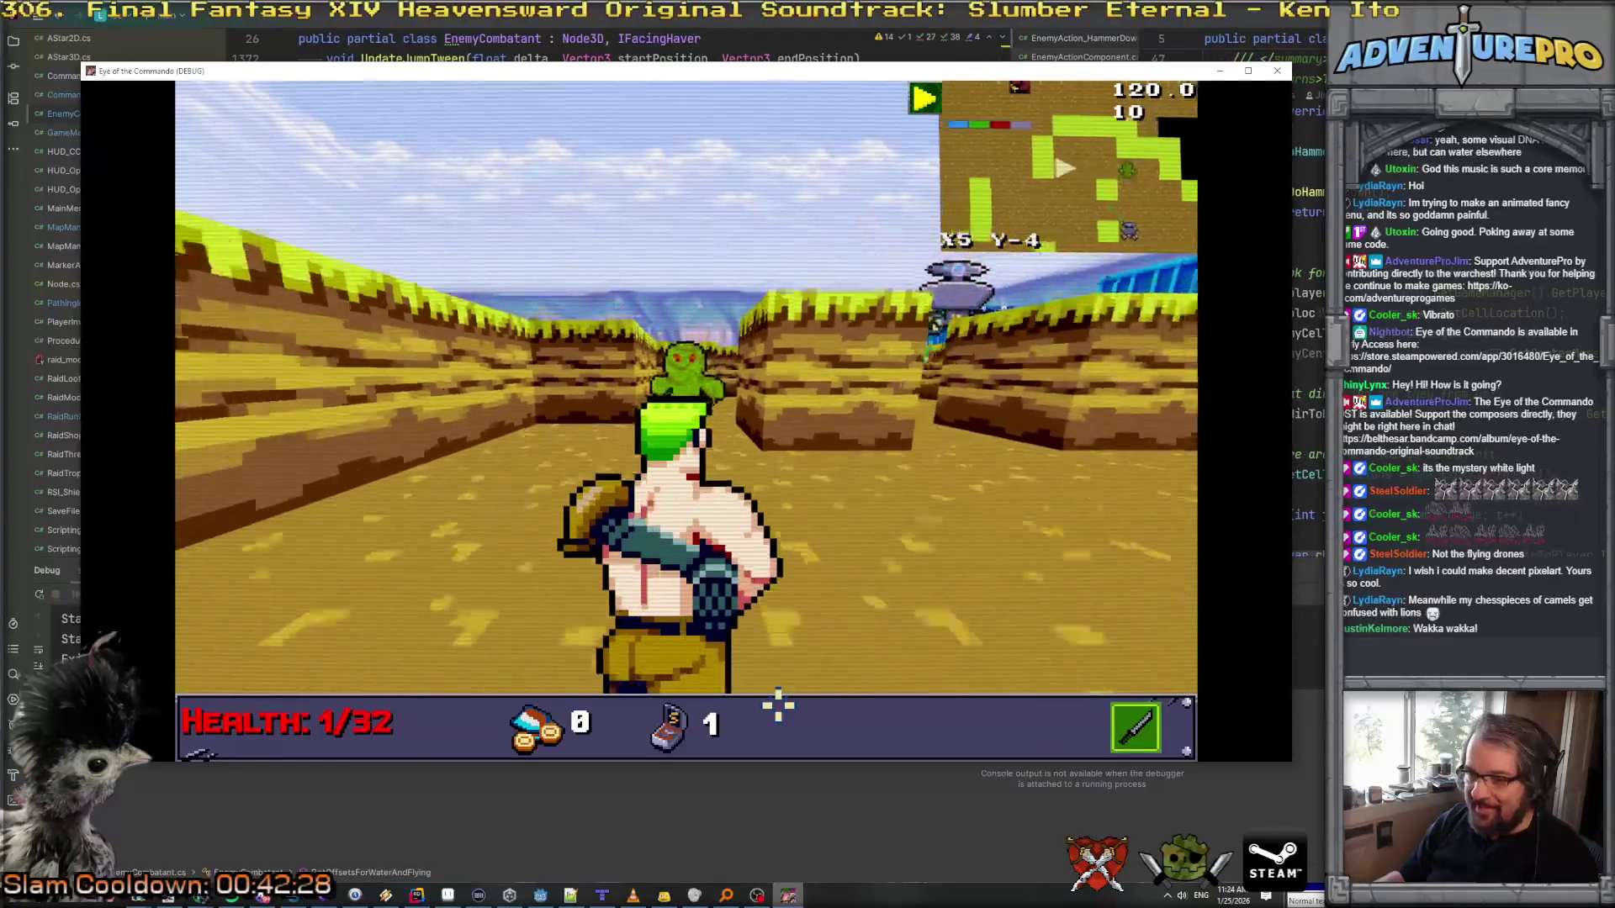
key("w")
key("w")
key("a")
key("w")
key("d")
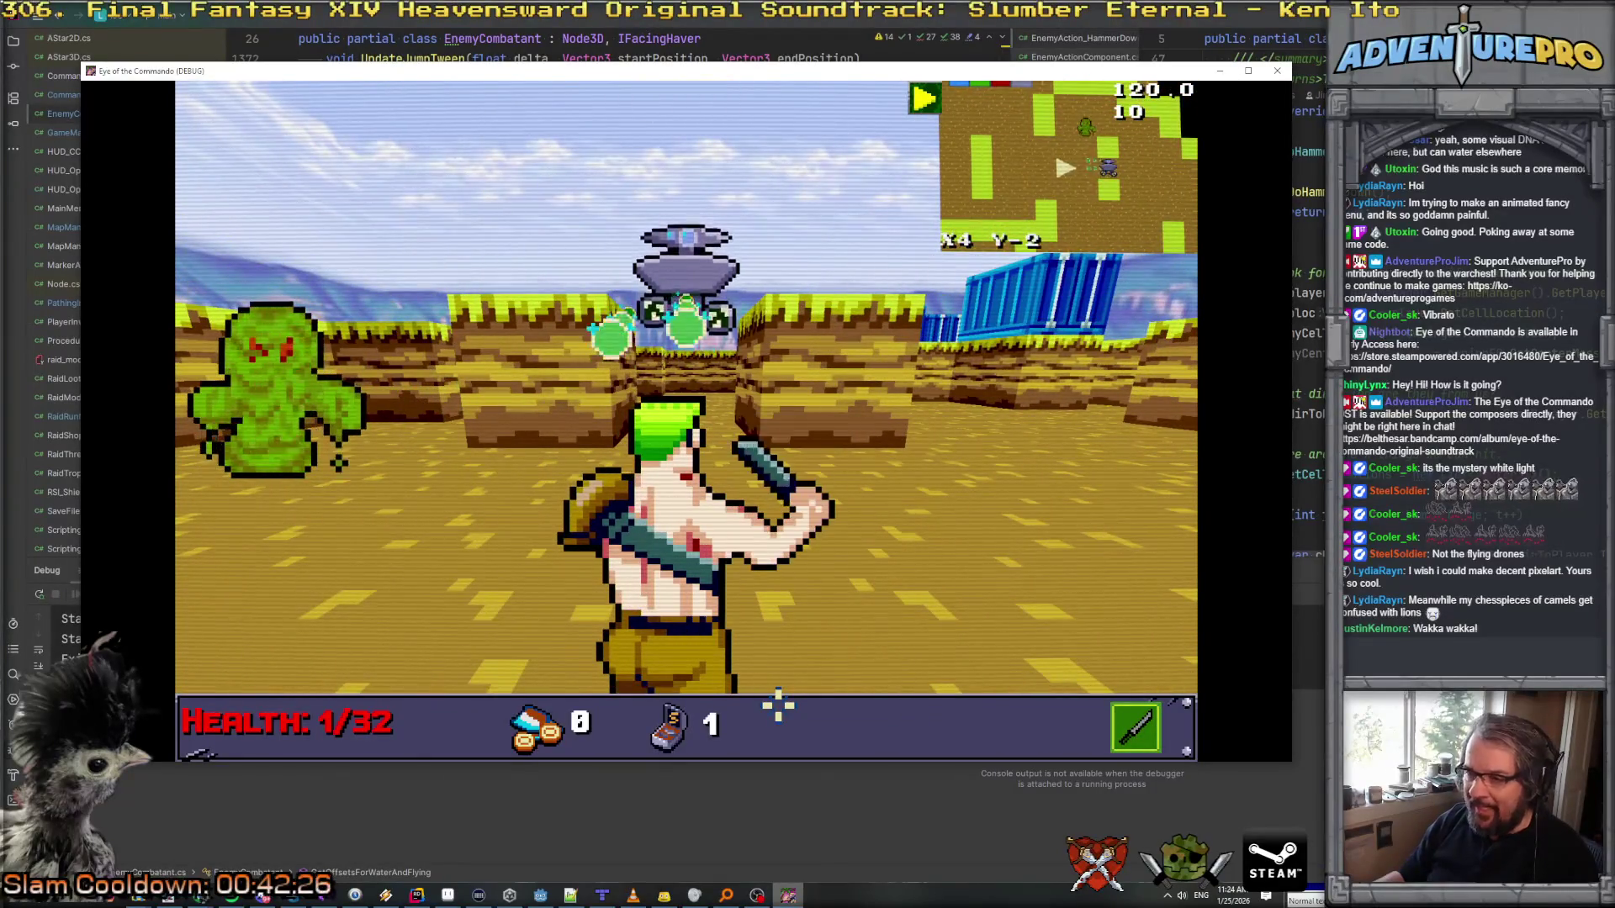
Step: Attack the slime and advance down the corridor toward the drone
key("space")
key("w")
key("w")
key("w")
key("a")
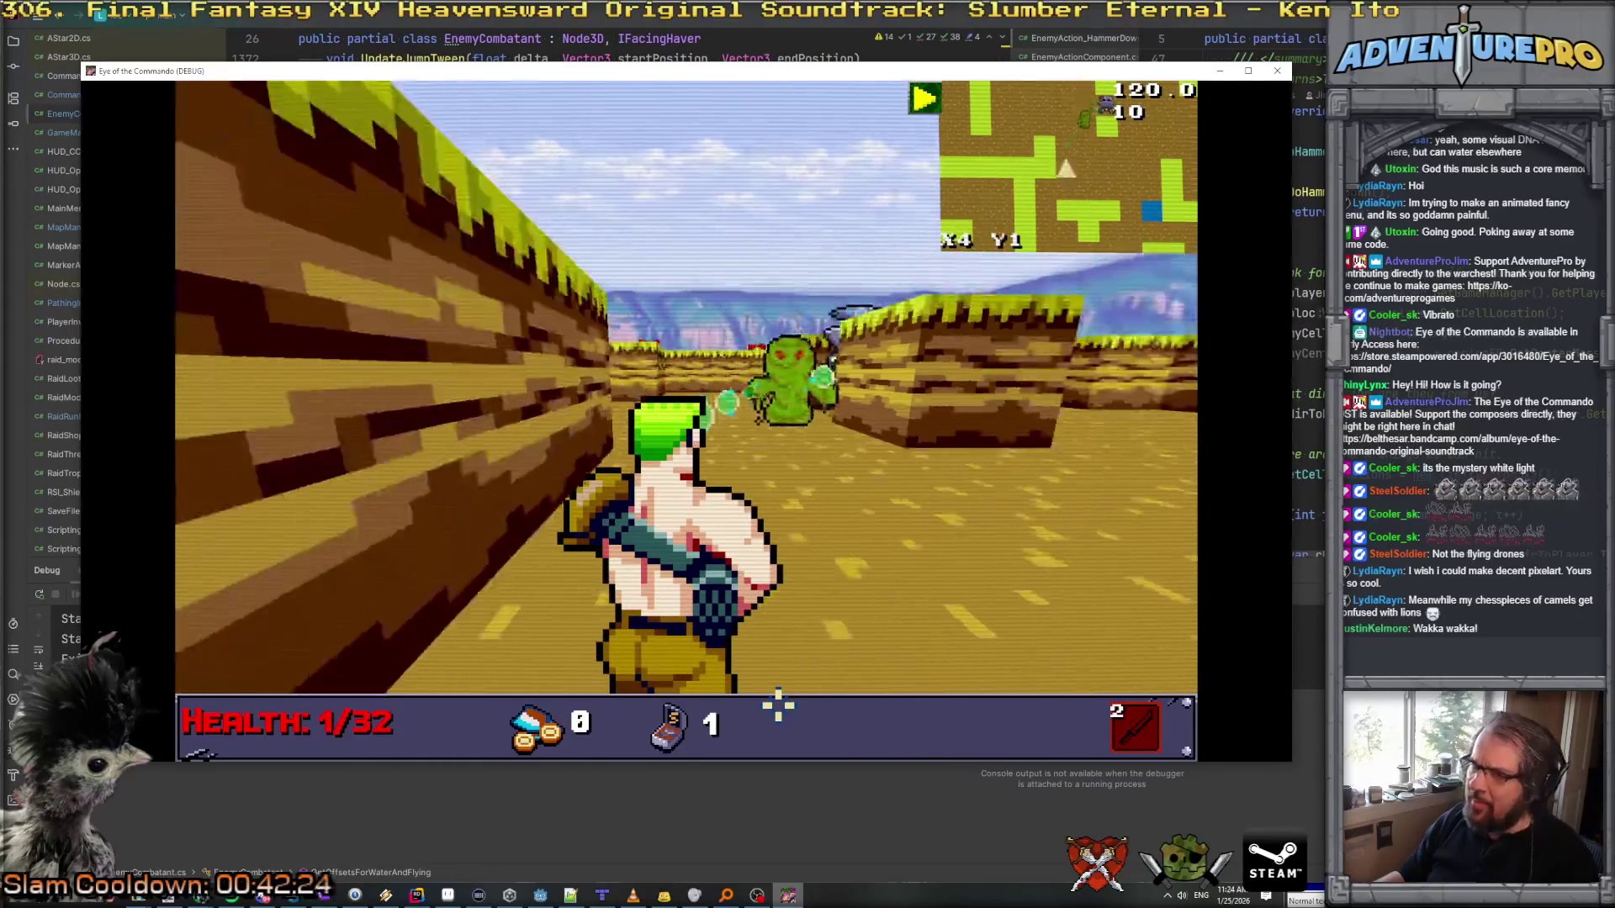
key("w")
key("w")
key("w")
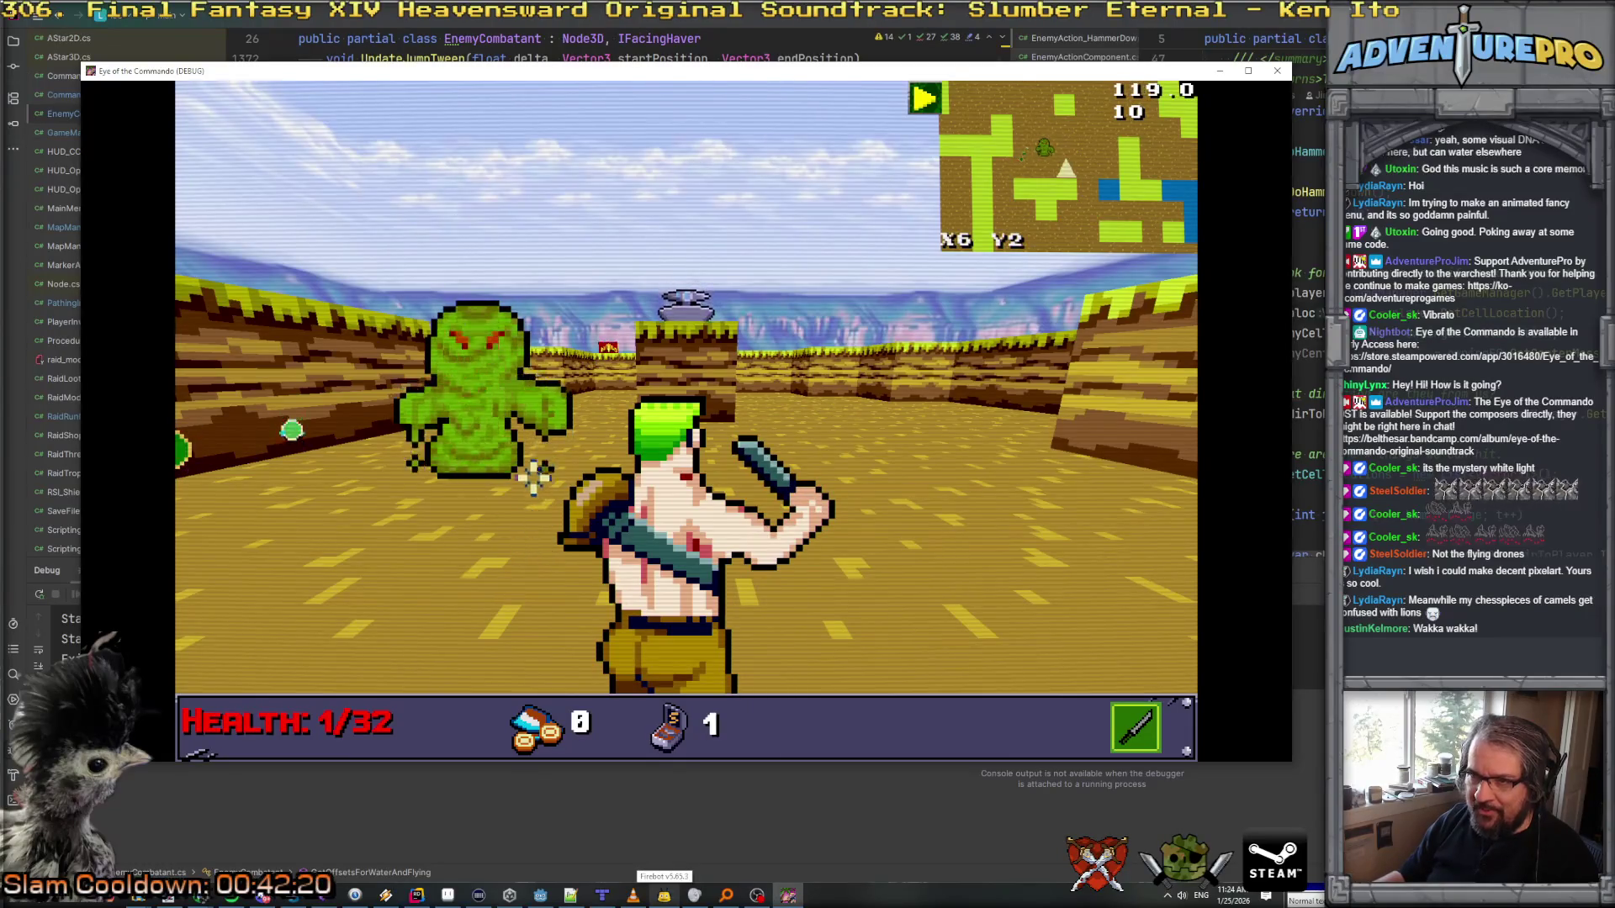
key("space")
key("d")
key("d")
key("a")
key("a")
key("a")
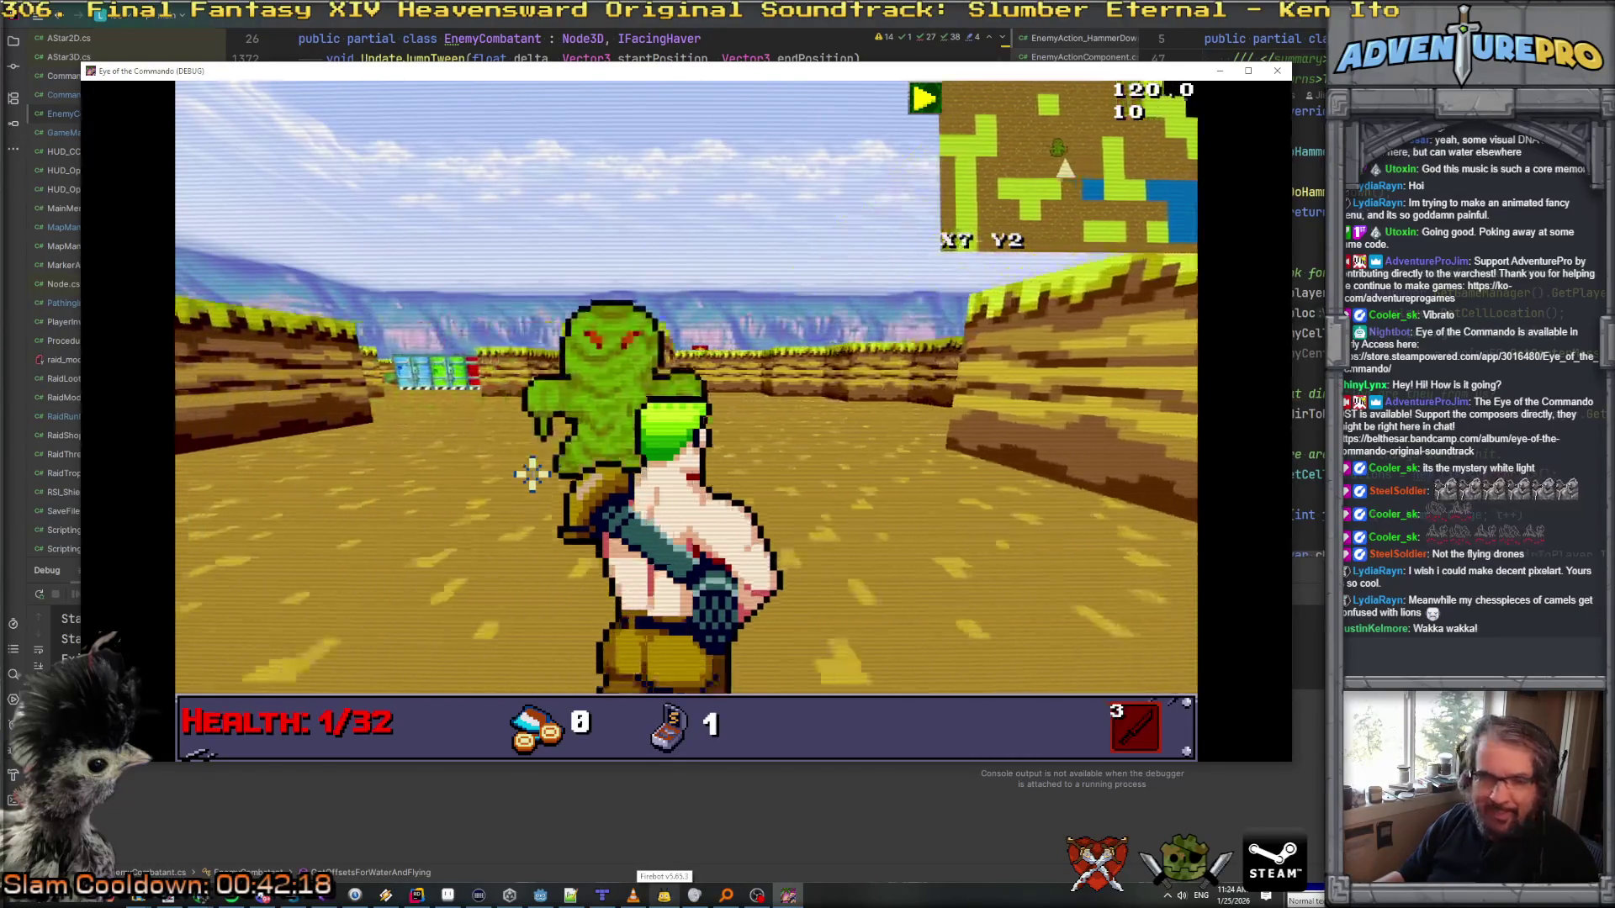
key("w")
key("w")
key("w")
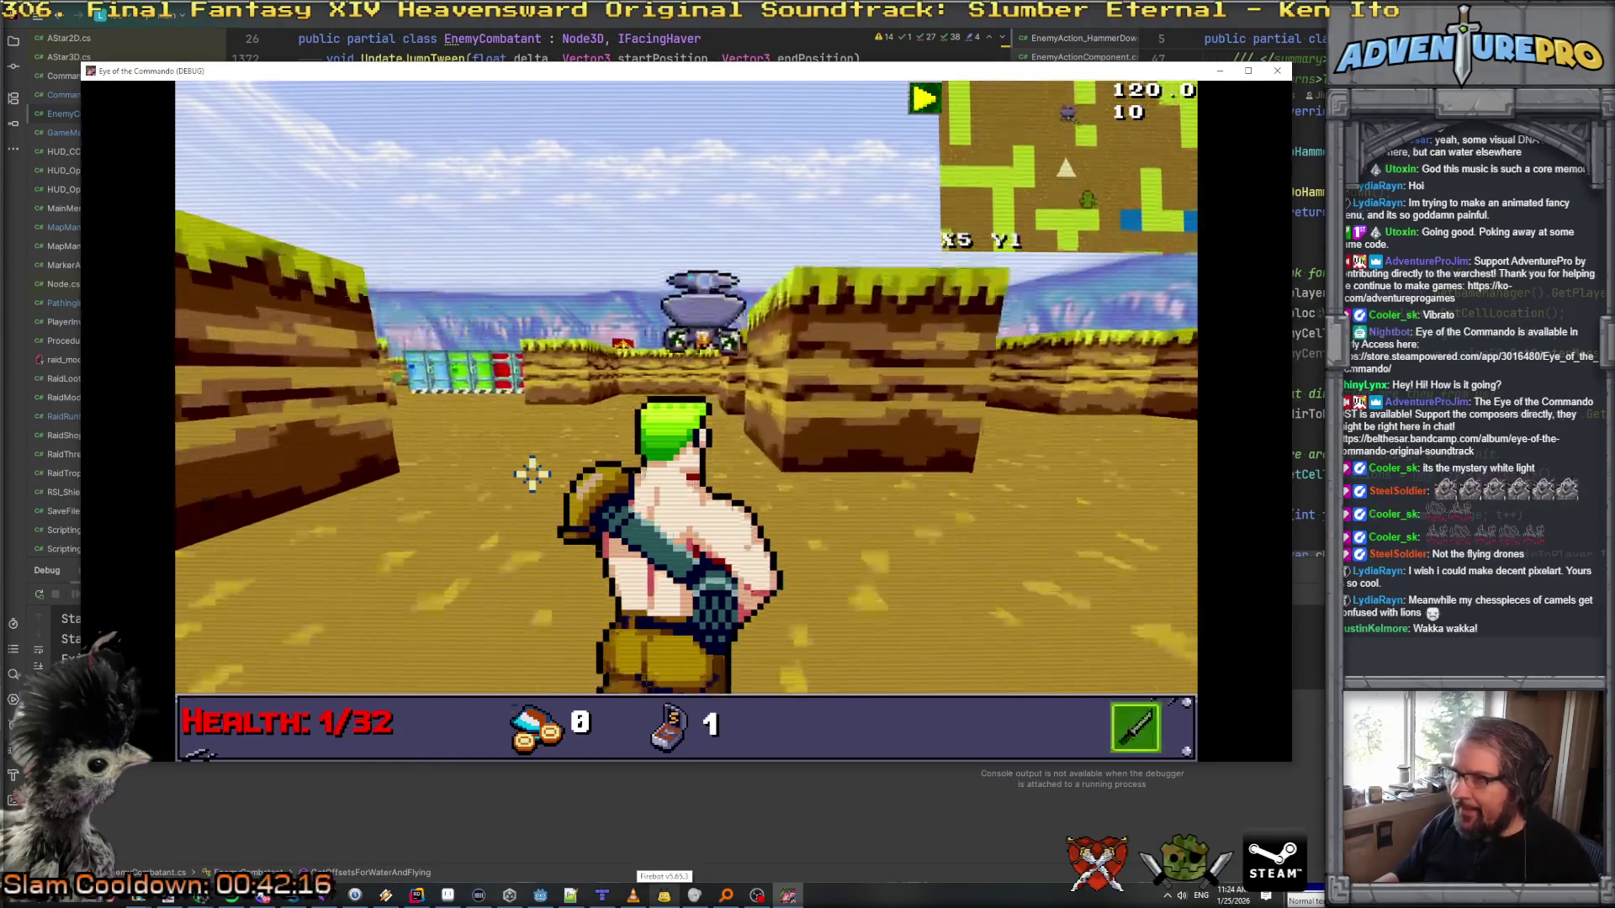
key("a")
key("a")
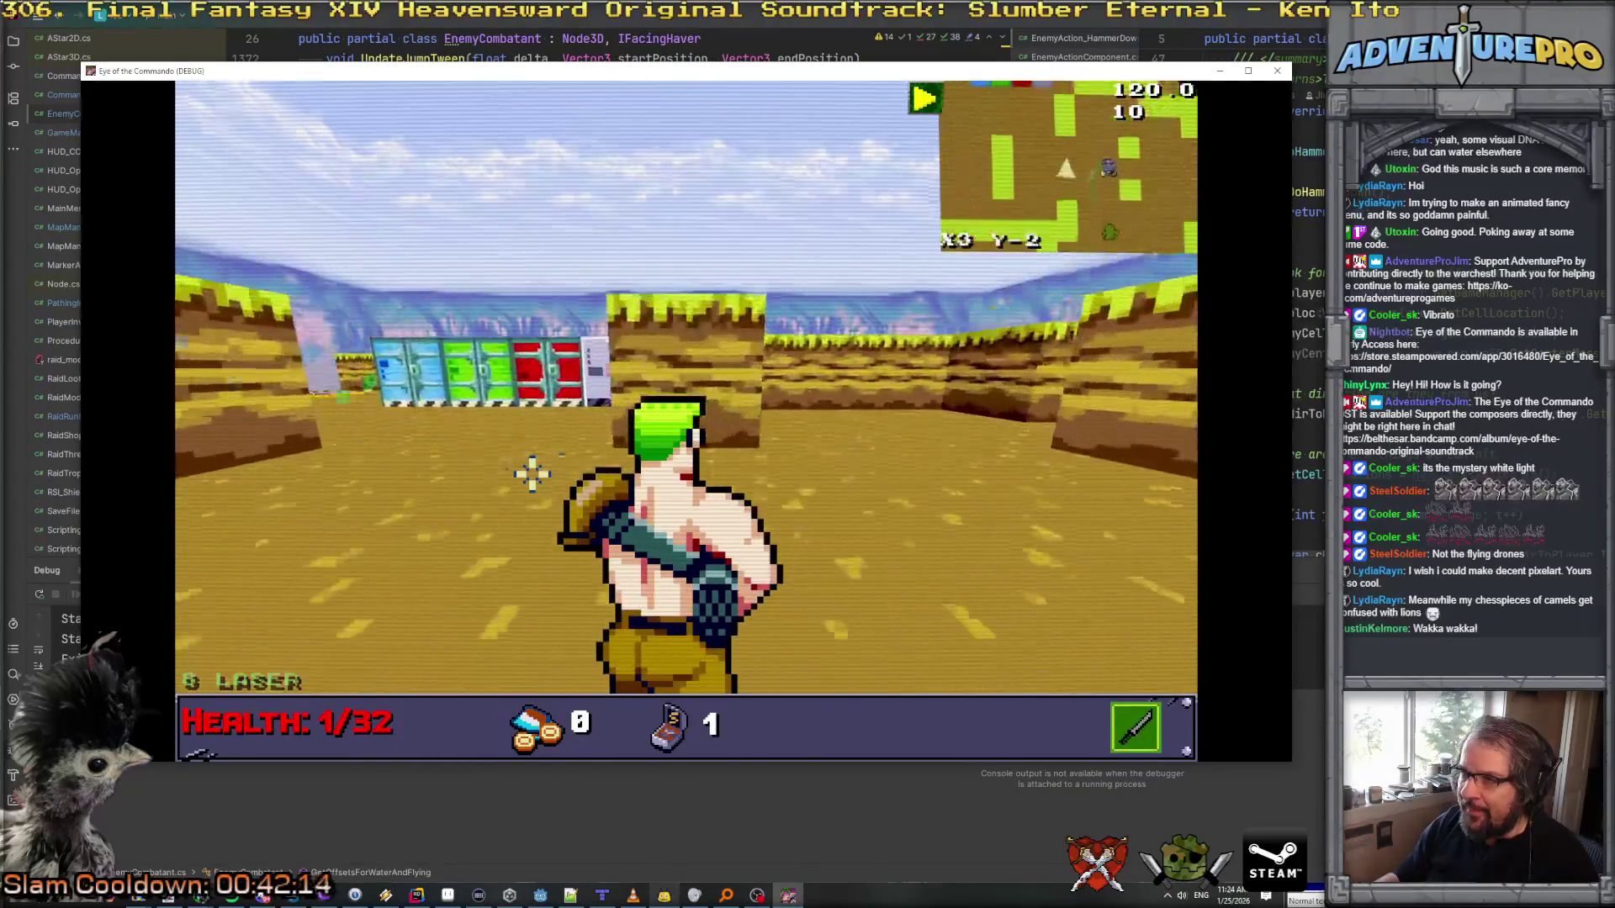
key("e")
key("a")
key("s")
key("w")
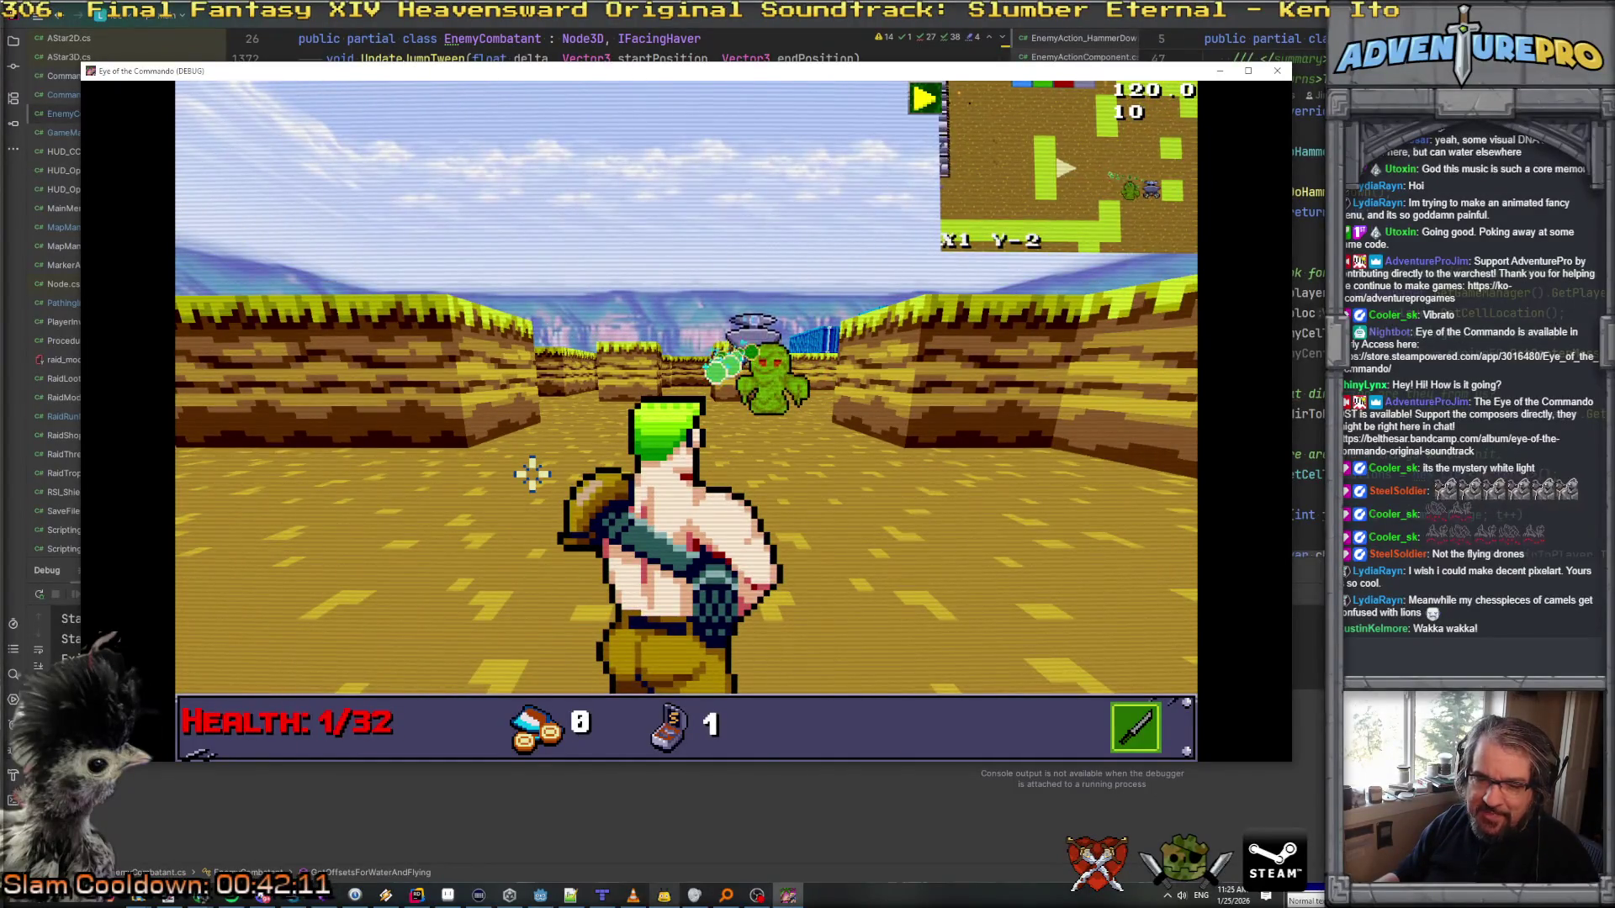
key("a")
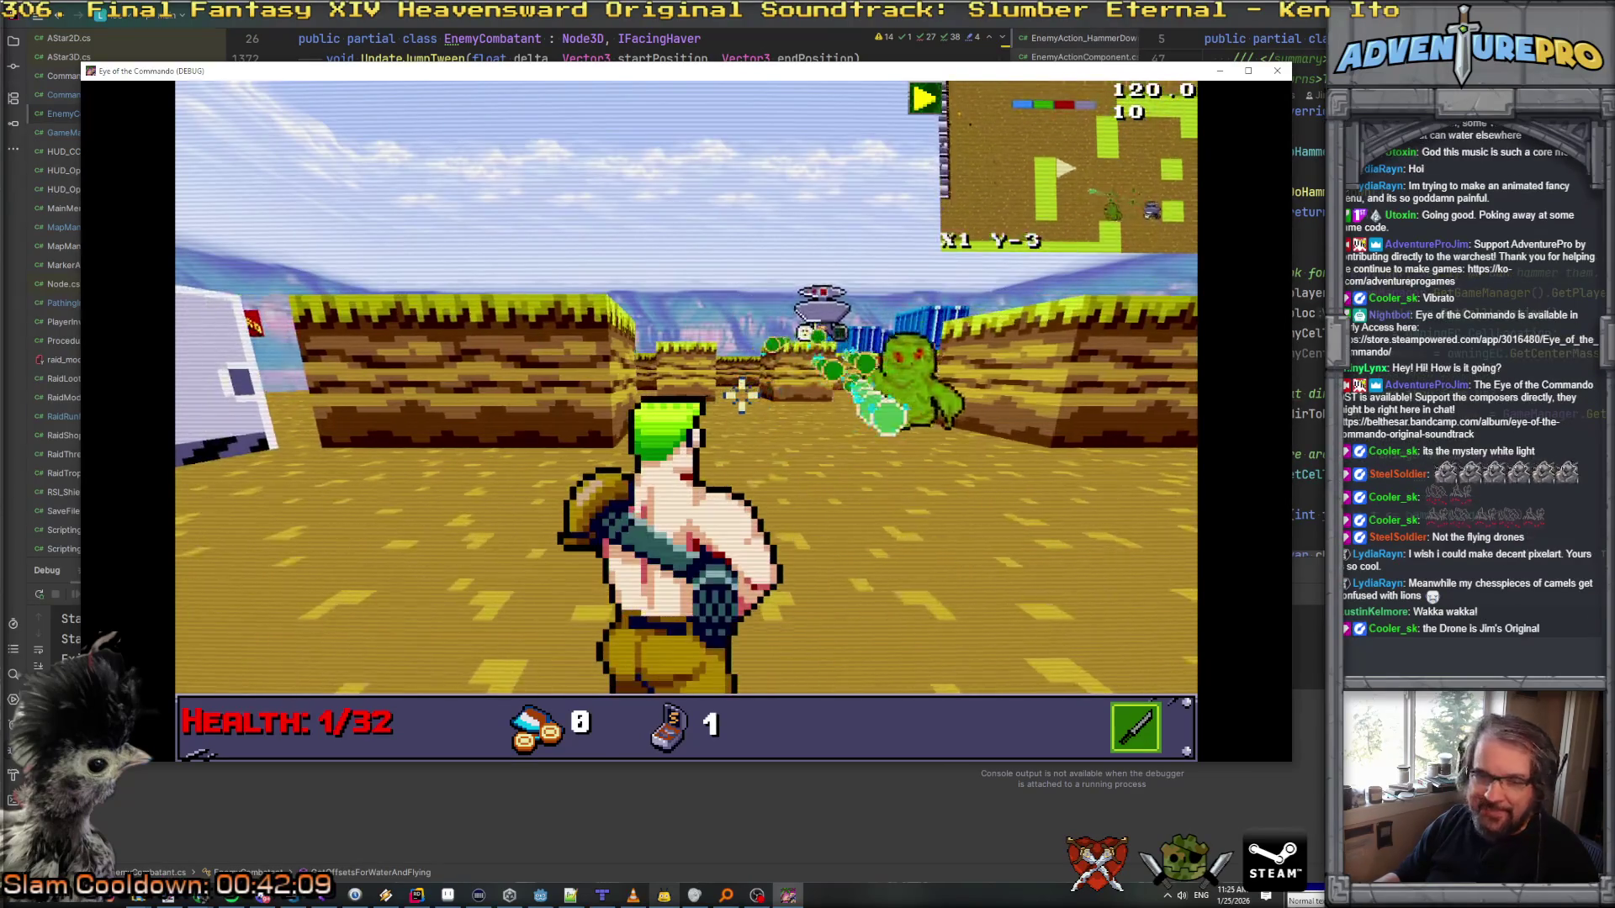
key("w")
key("w")
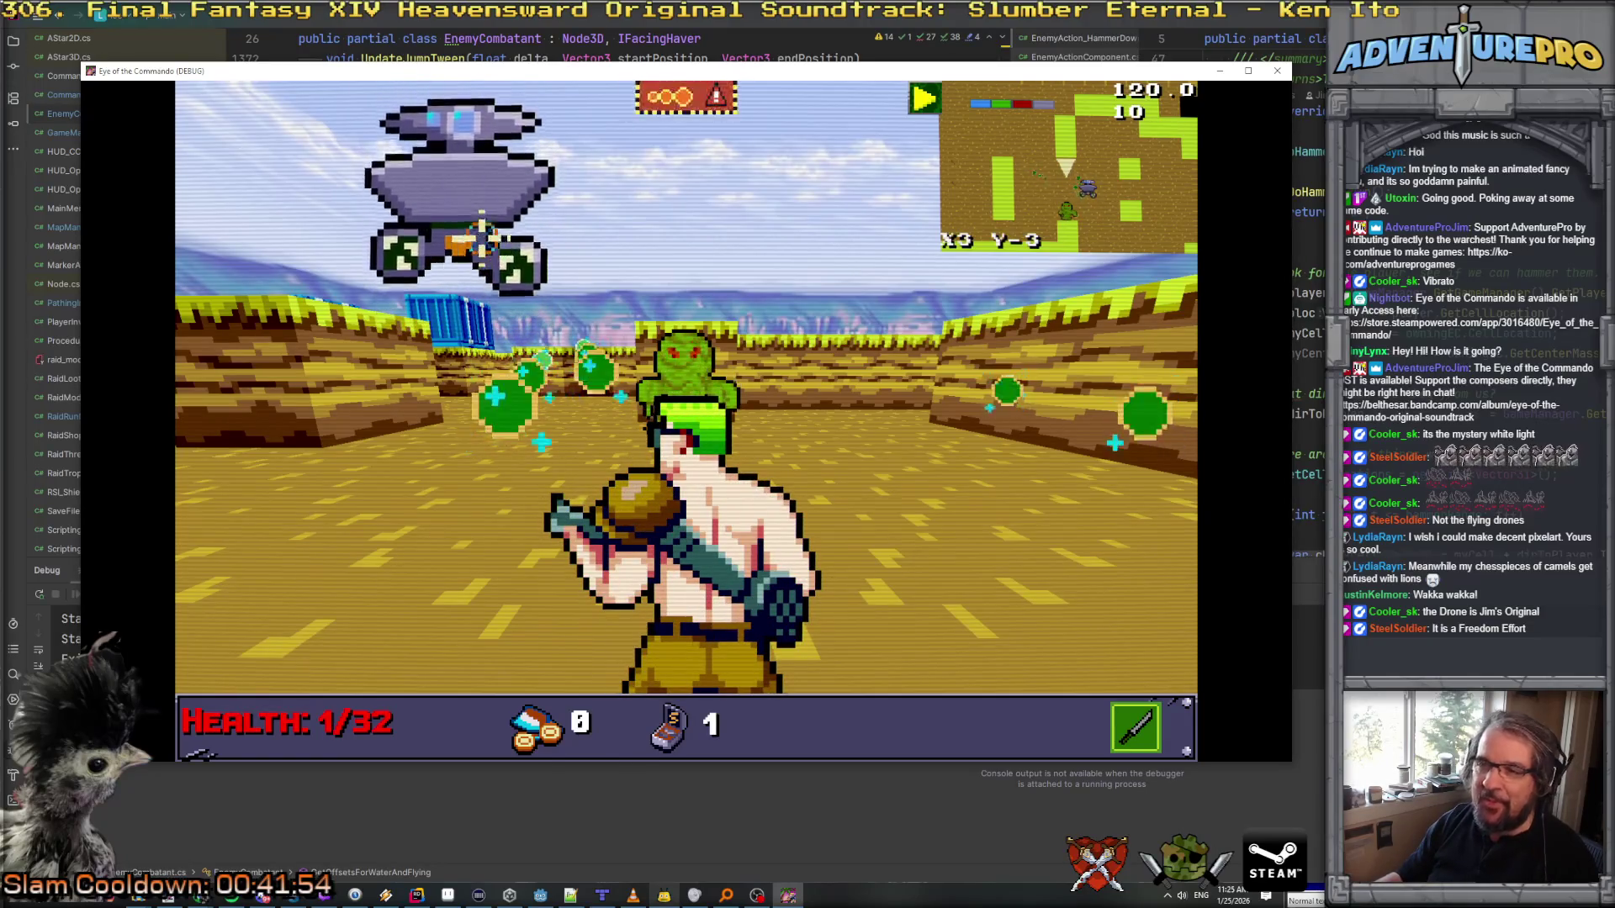
Step: Retreat, circle back to punch the green enemy twice, then close the game window
key("a")
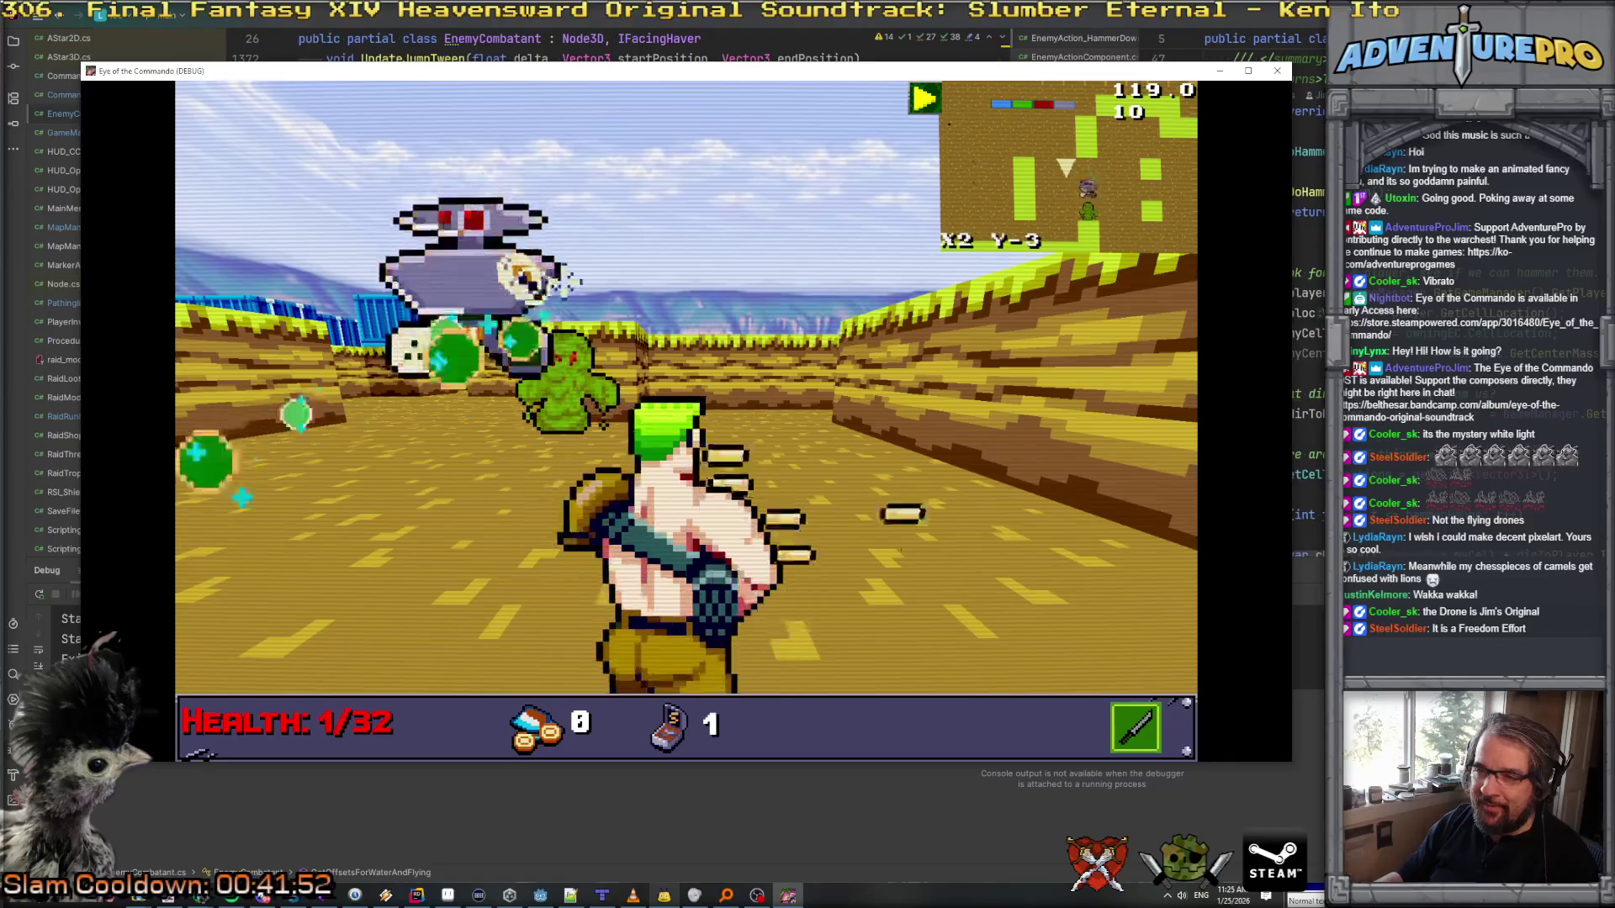
key("a")
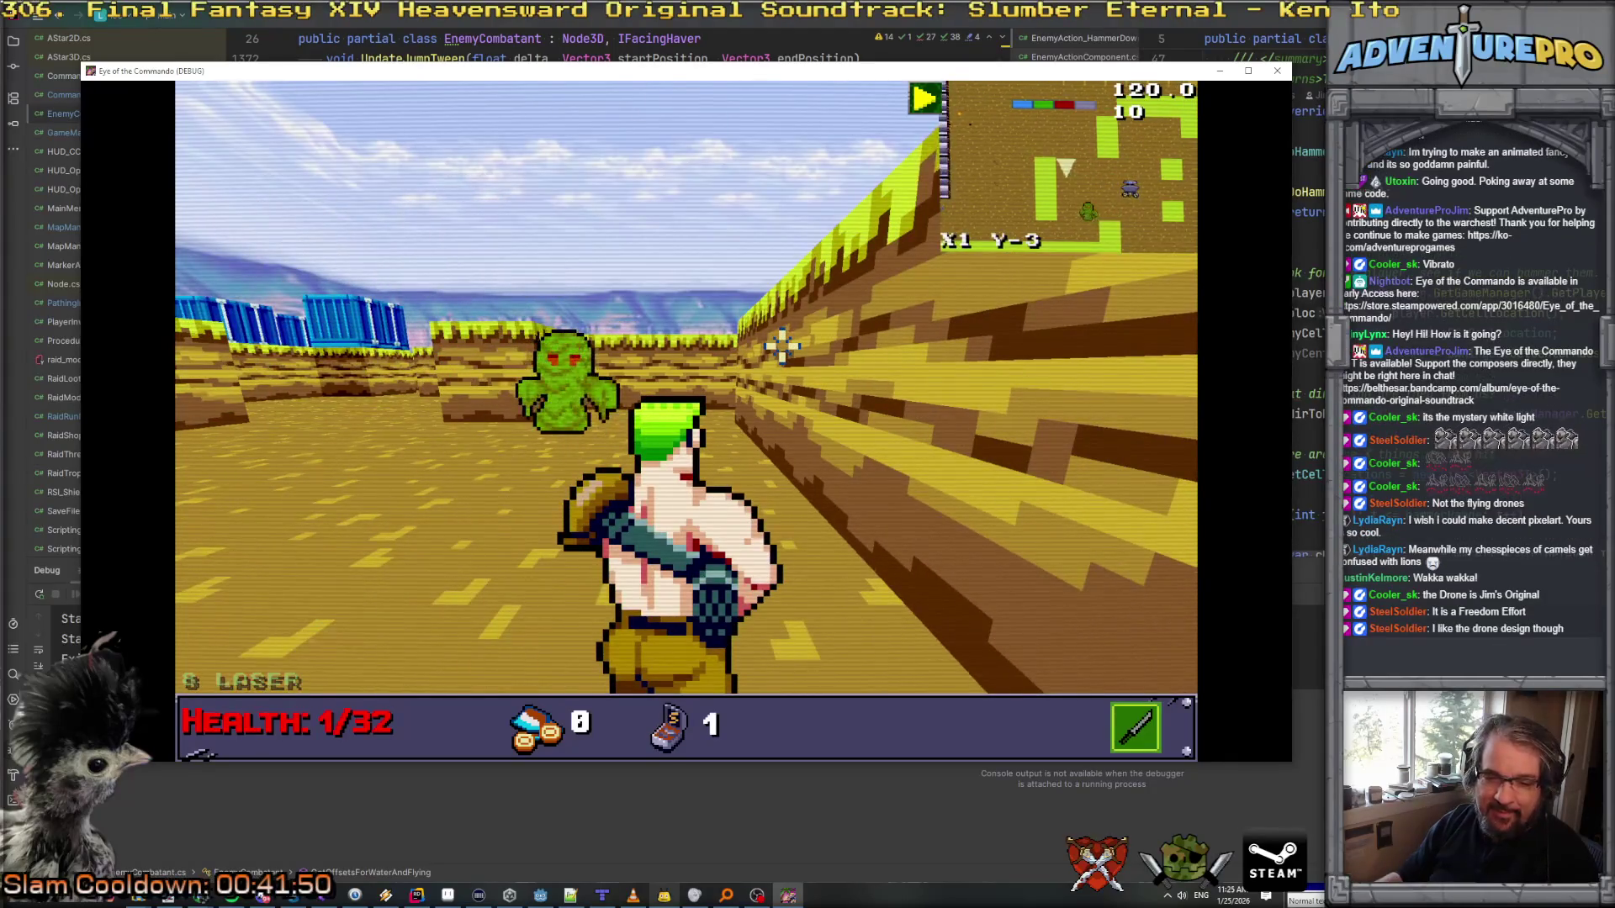
key("q")
key("w")
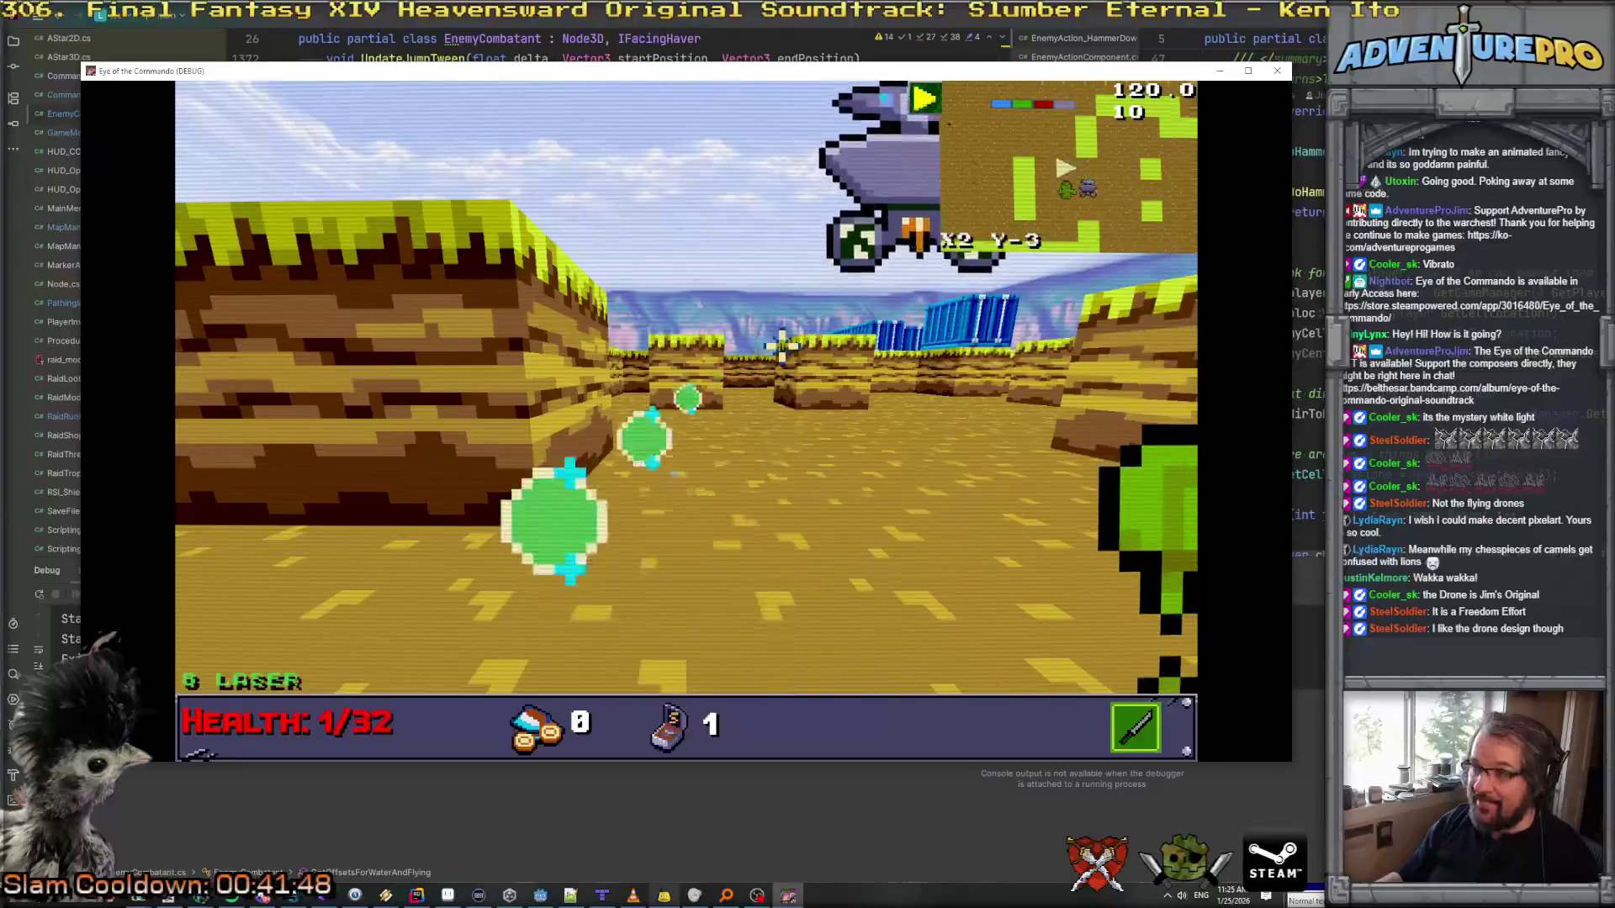
key("e")
key("e")
key("w")
key("w")
key("w")
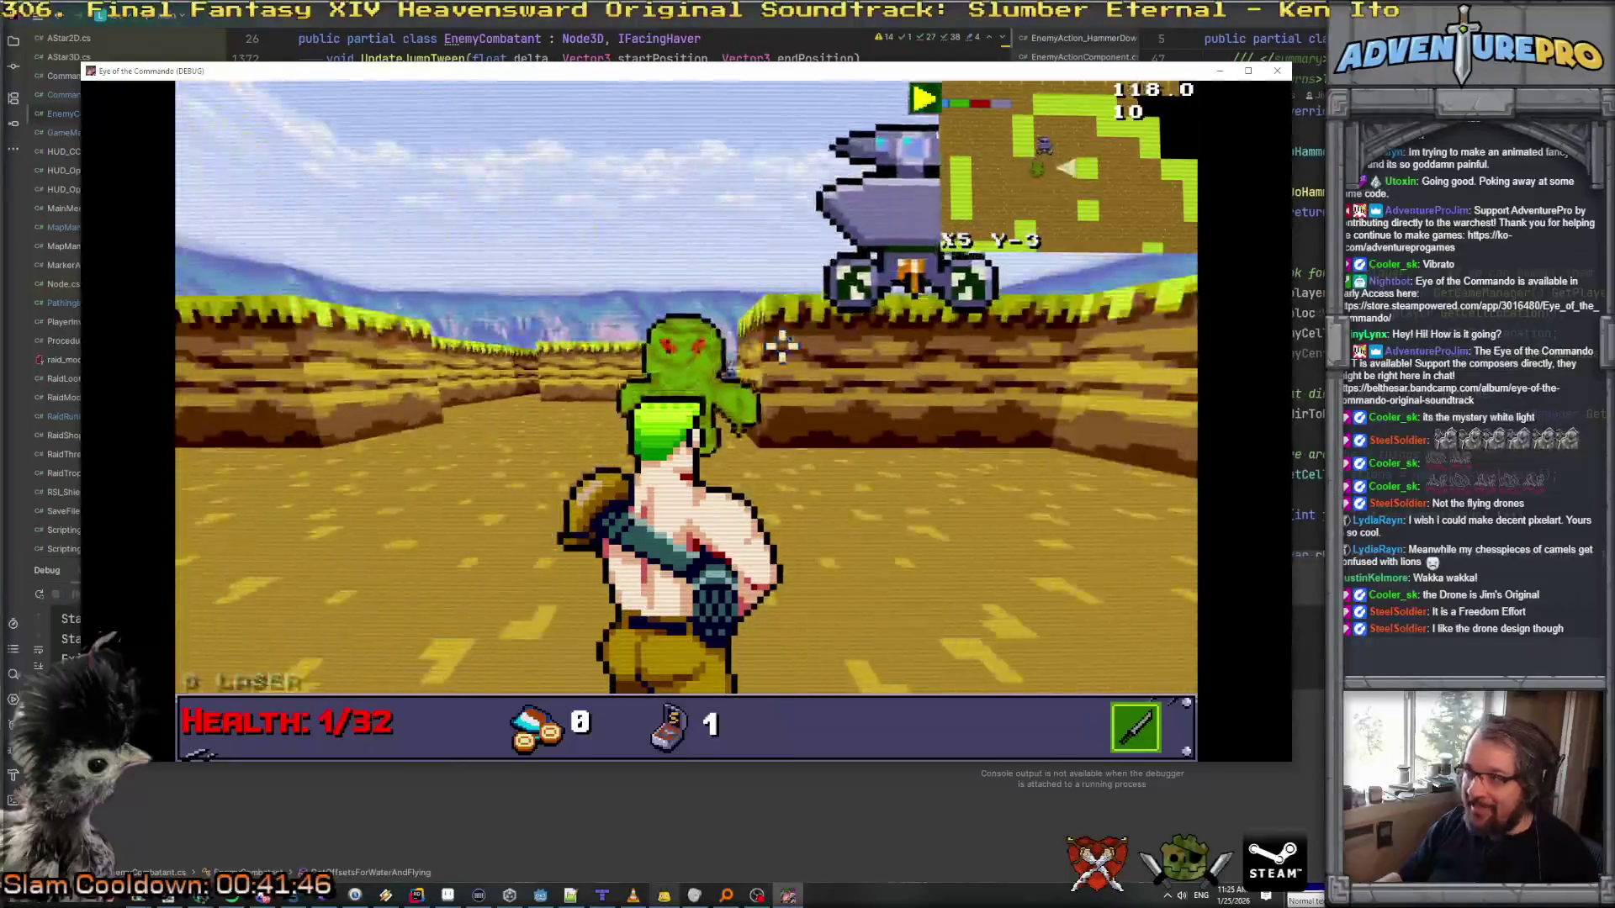
key("e")
key("w")
key("w")
key("w")
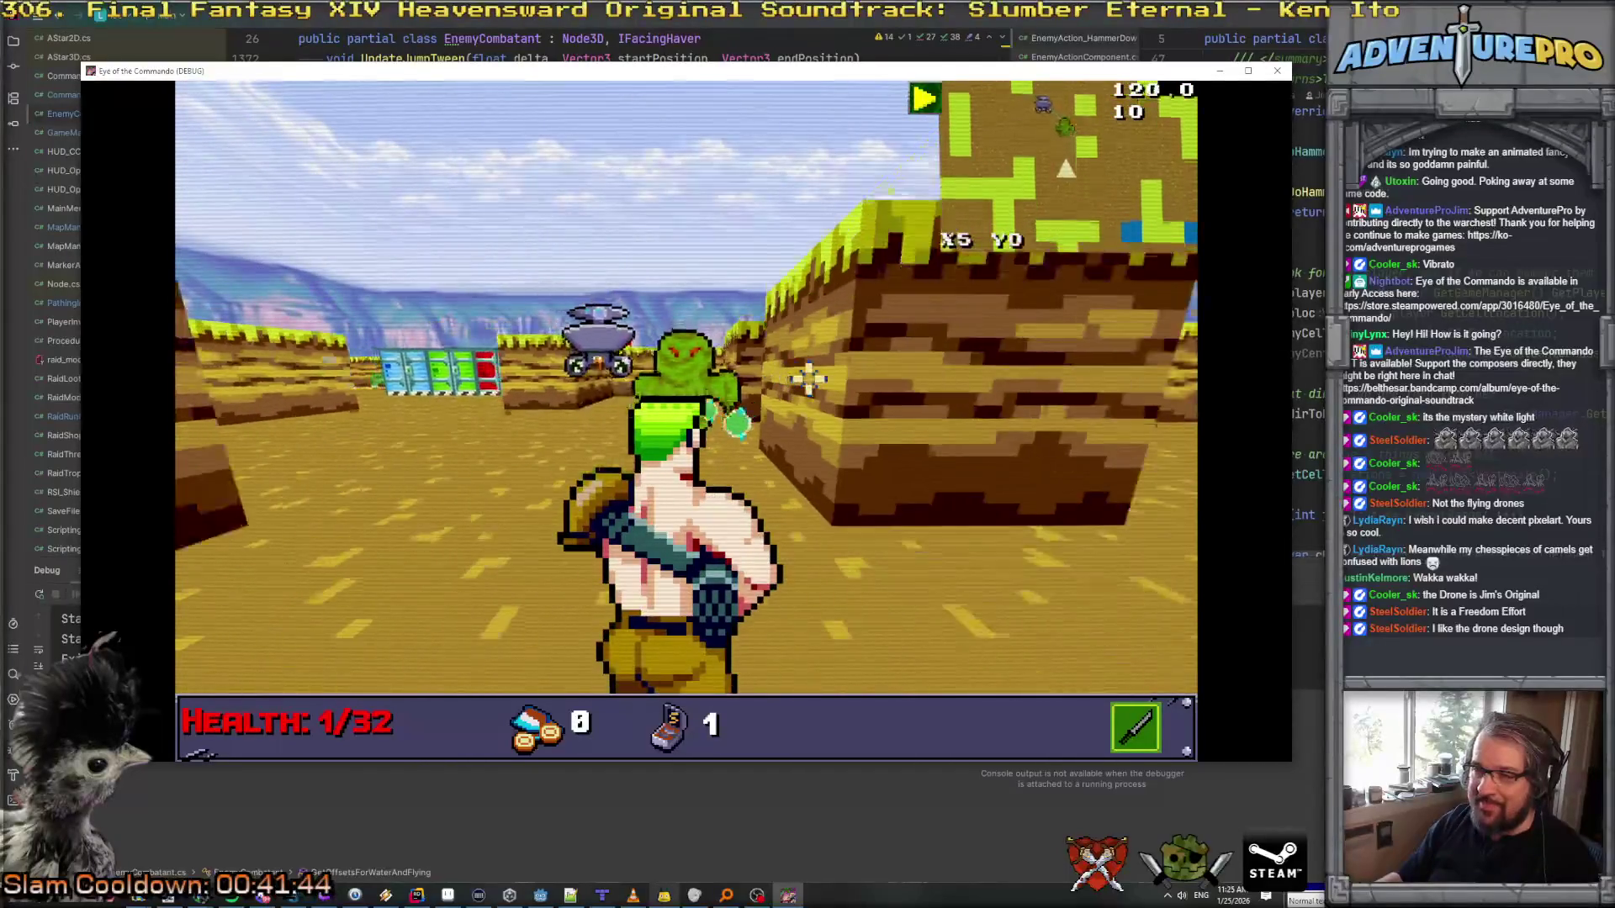
key("space")
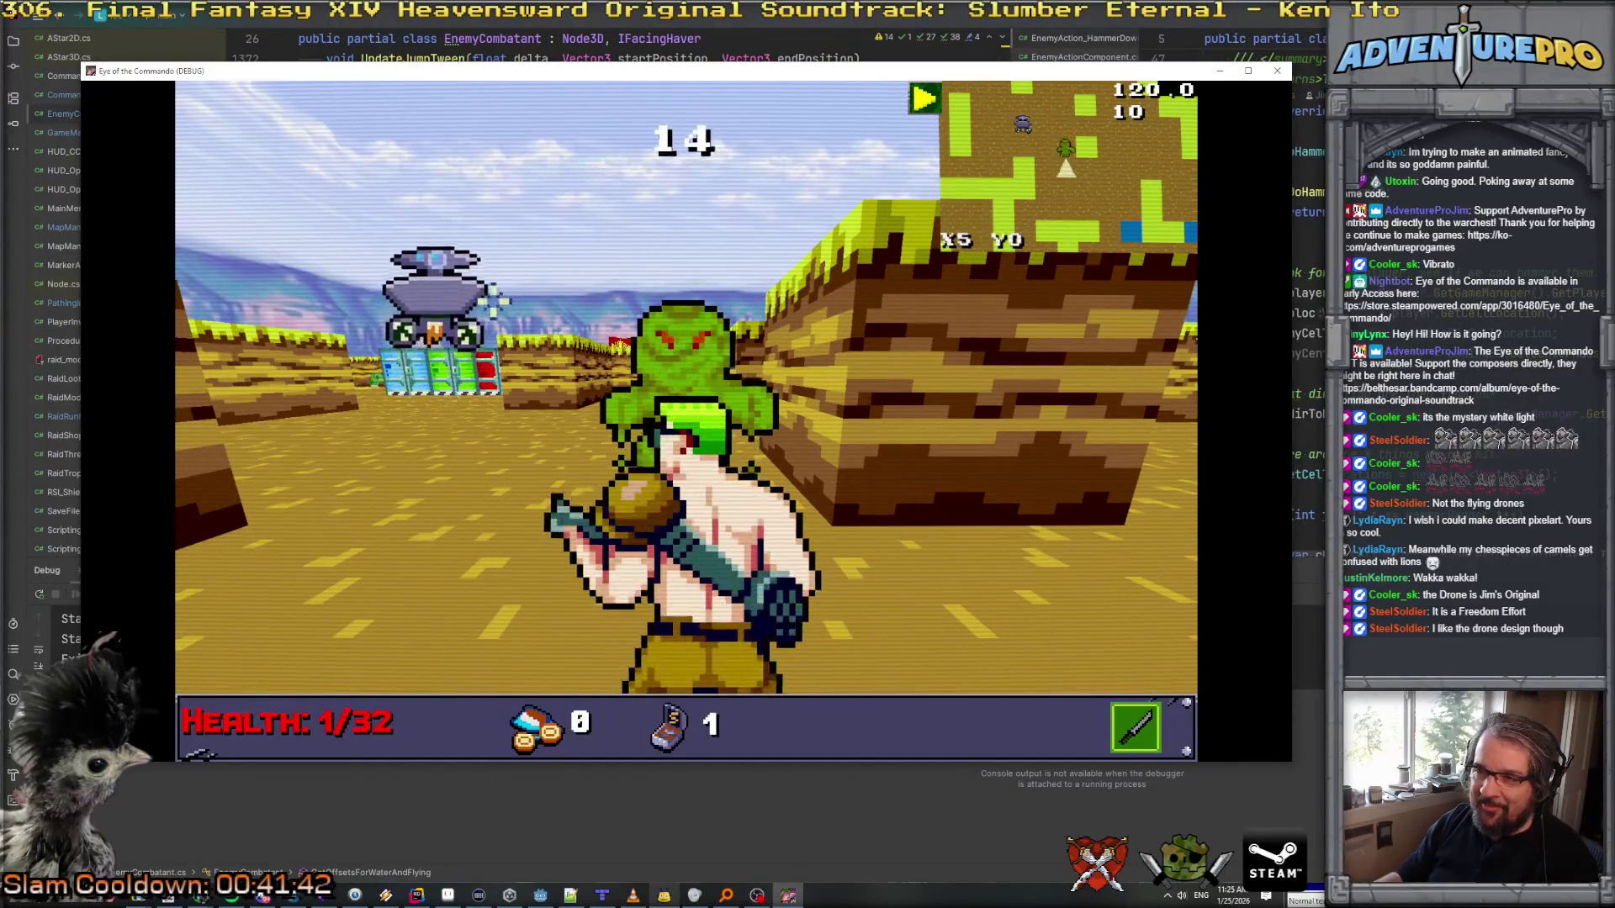
key("space")
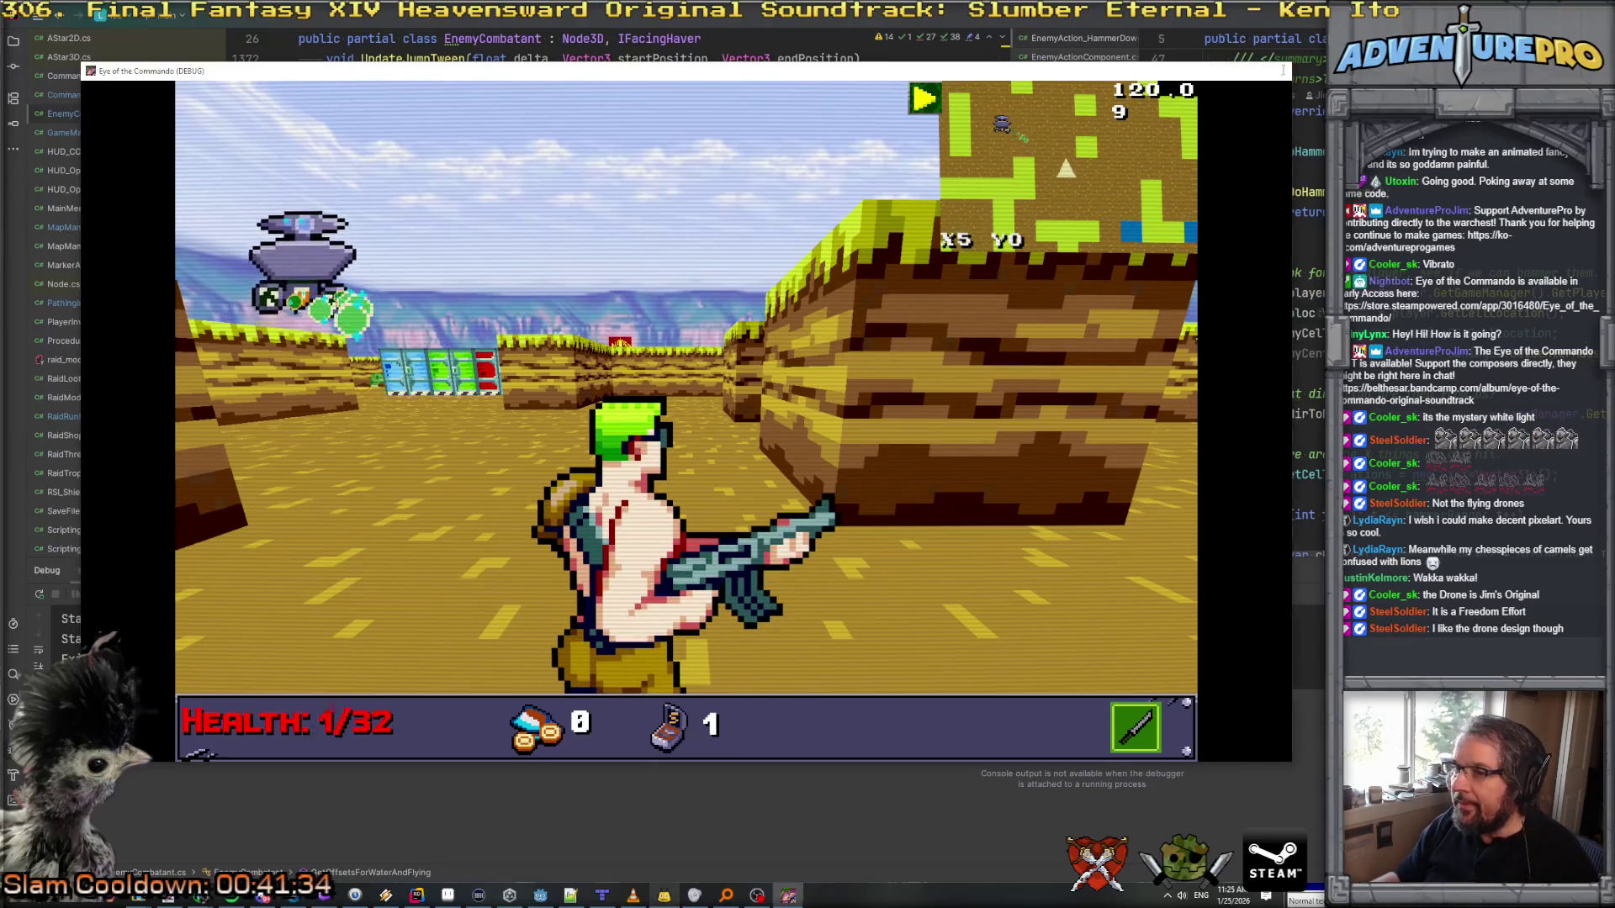
left_click(1283, 71)
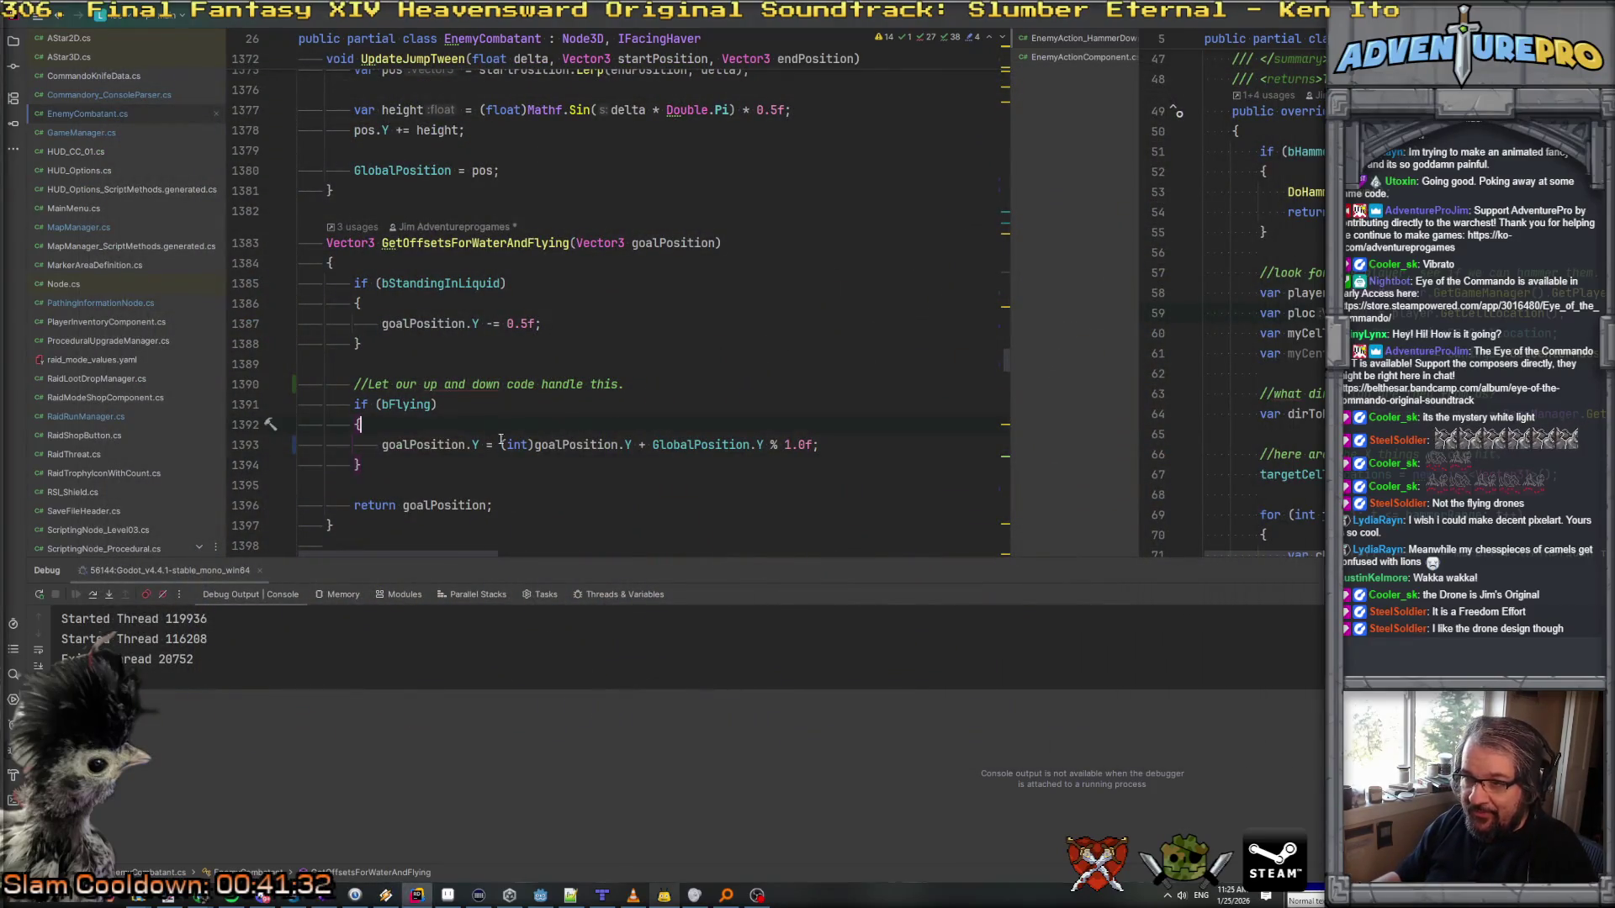
Step: Return to the Godot editor and start a fresh debug run from level_test
left_click(541, 897)
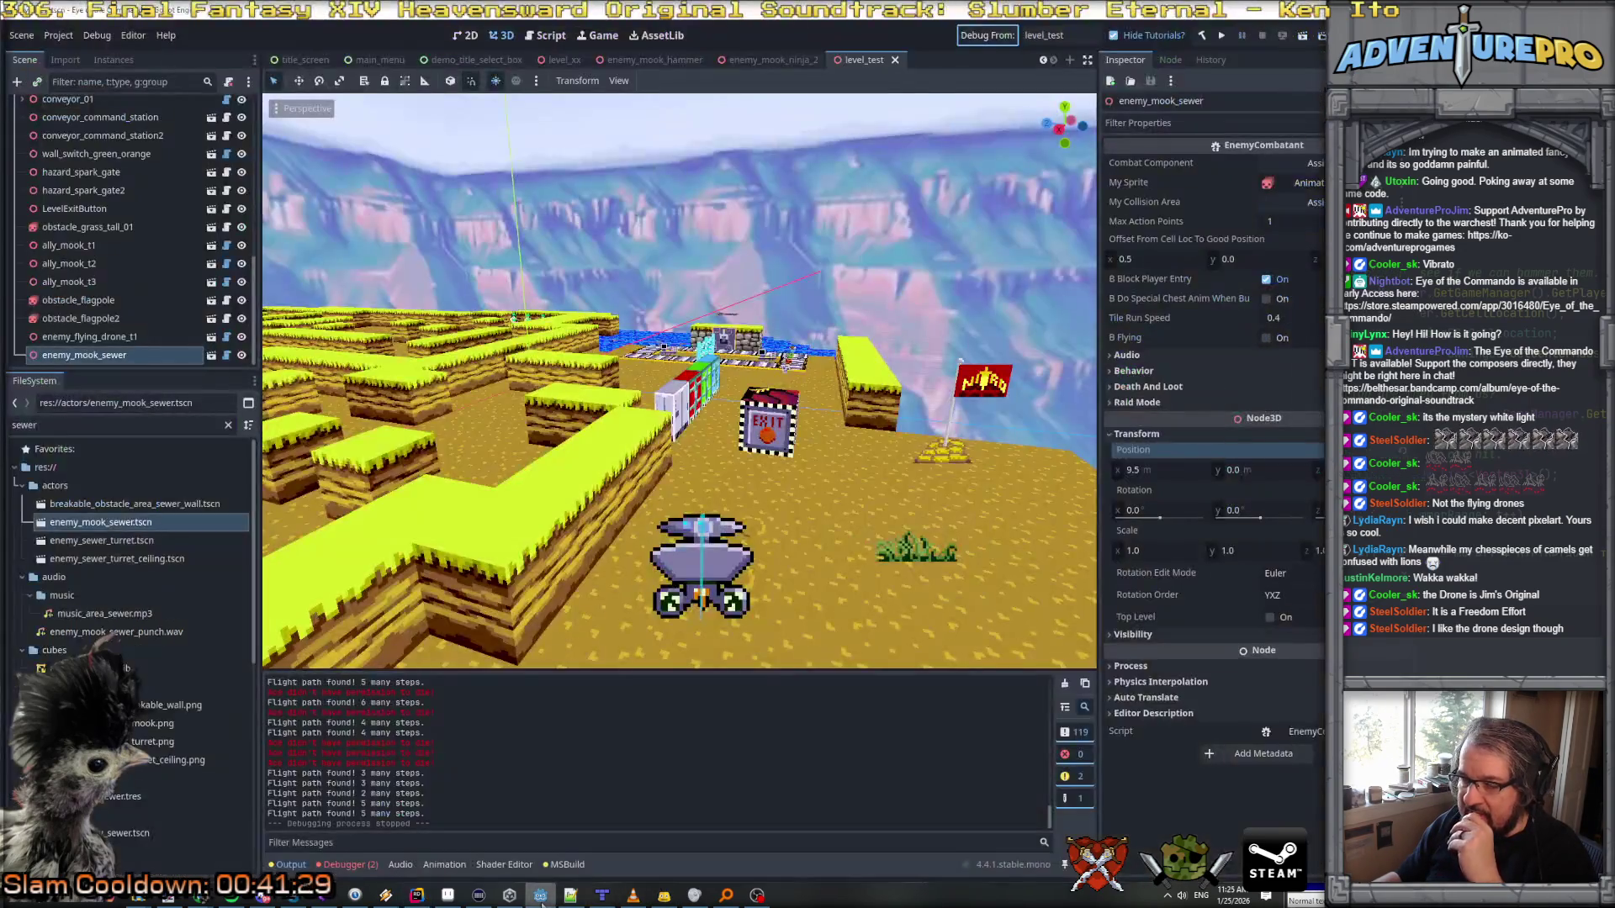
left_click(988, 38)
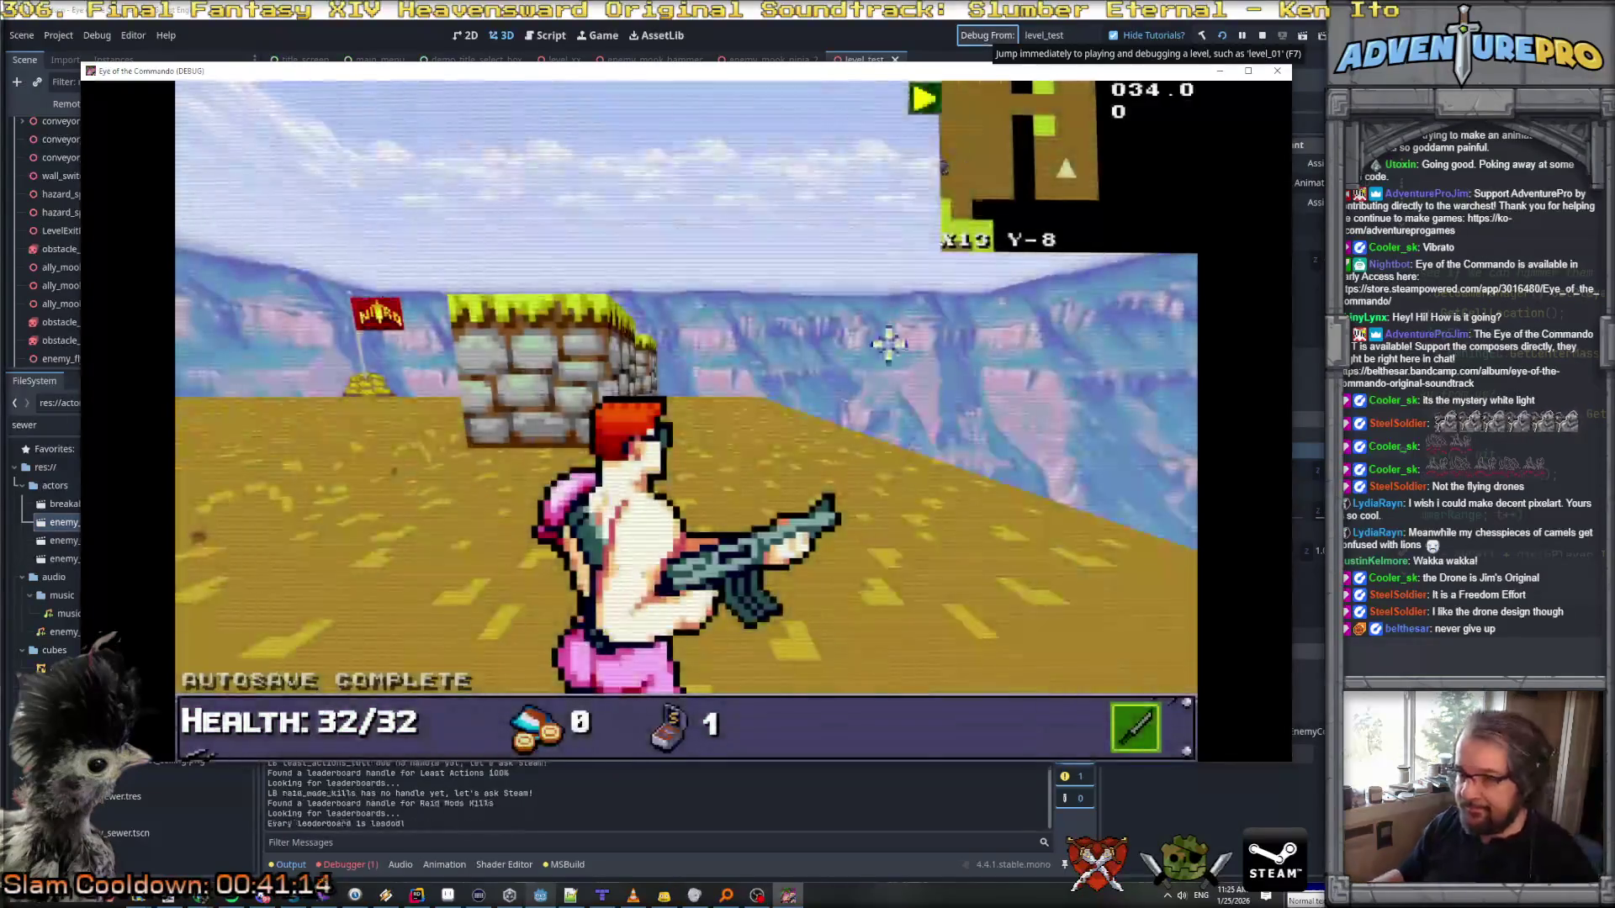
Step: Walk the commando past the stone walls and coloured-wall corridor to face the green enemy
key("w")
key("w")
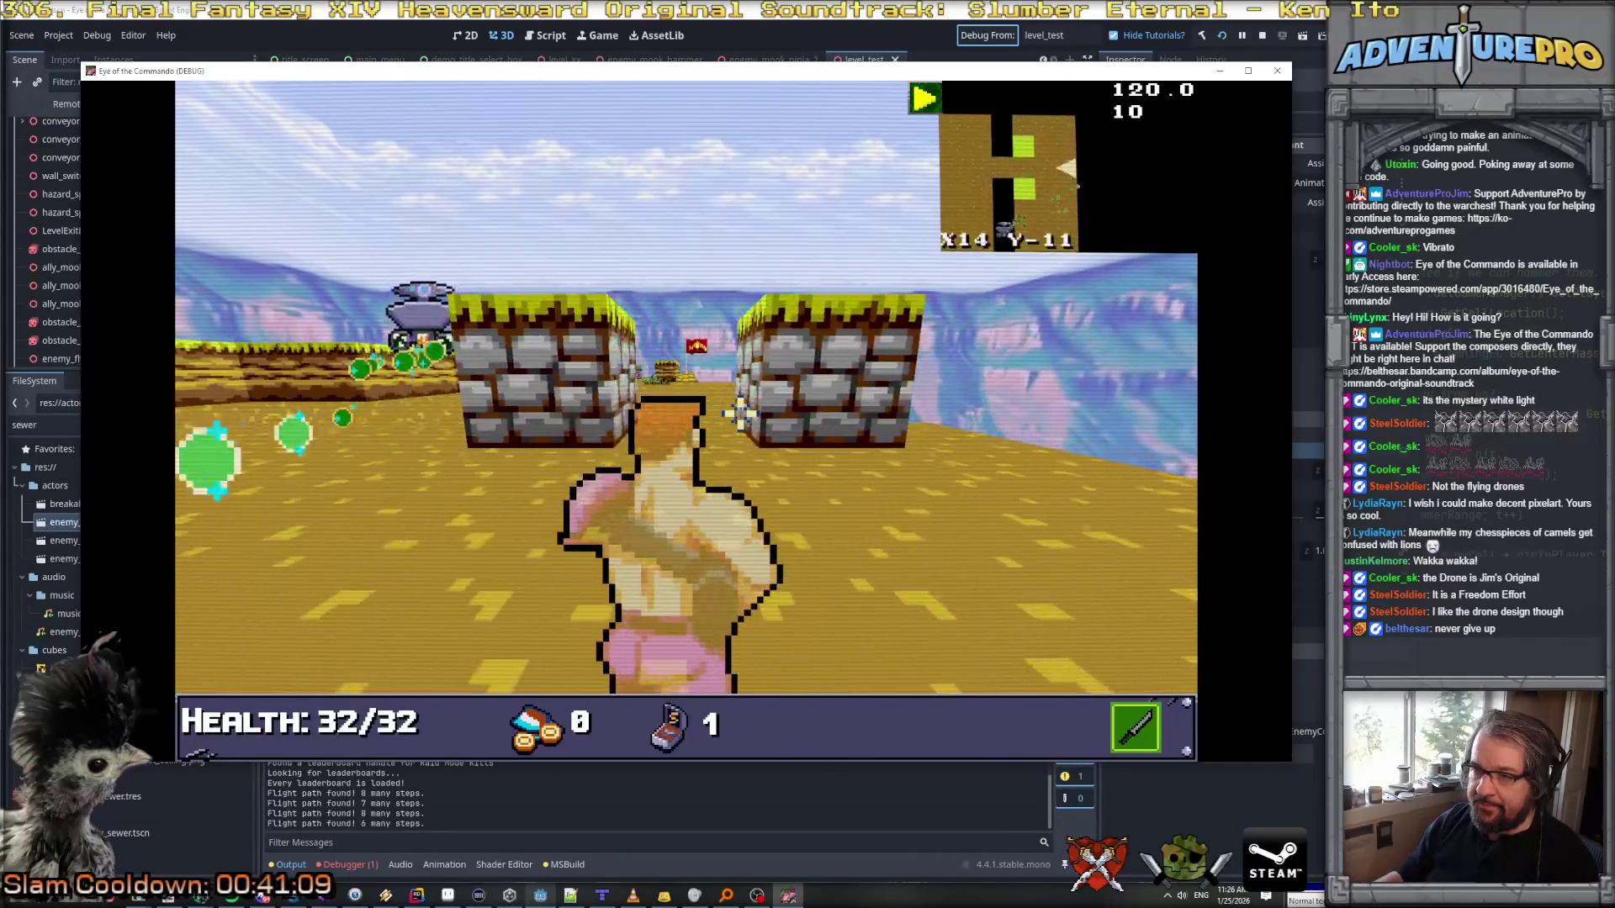
key("w")
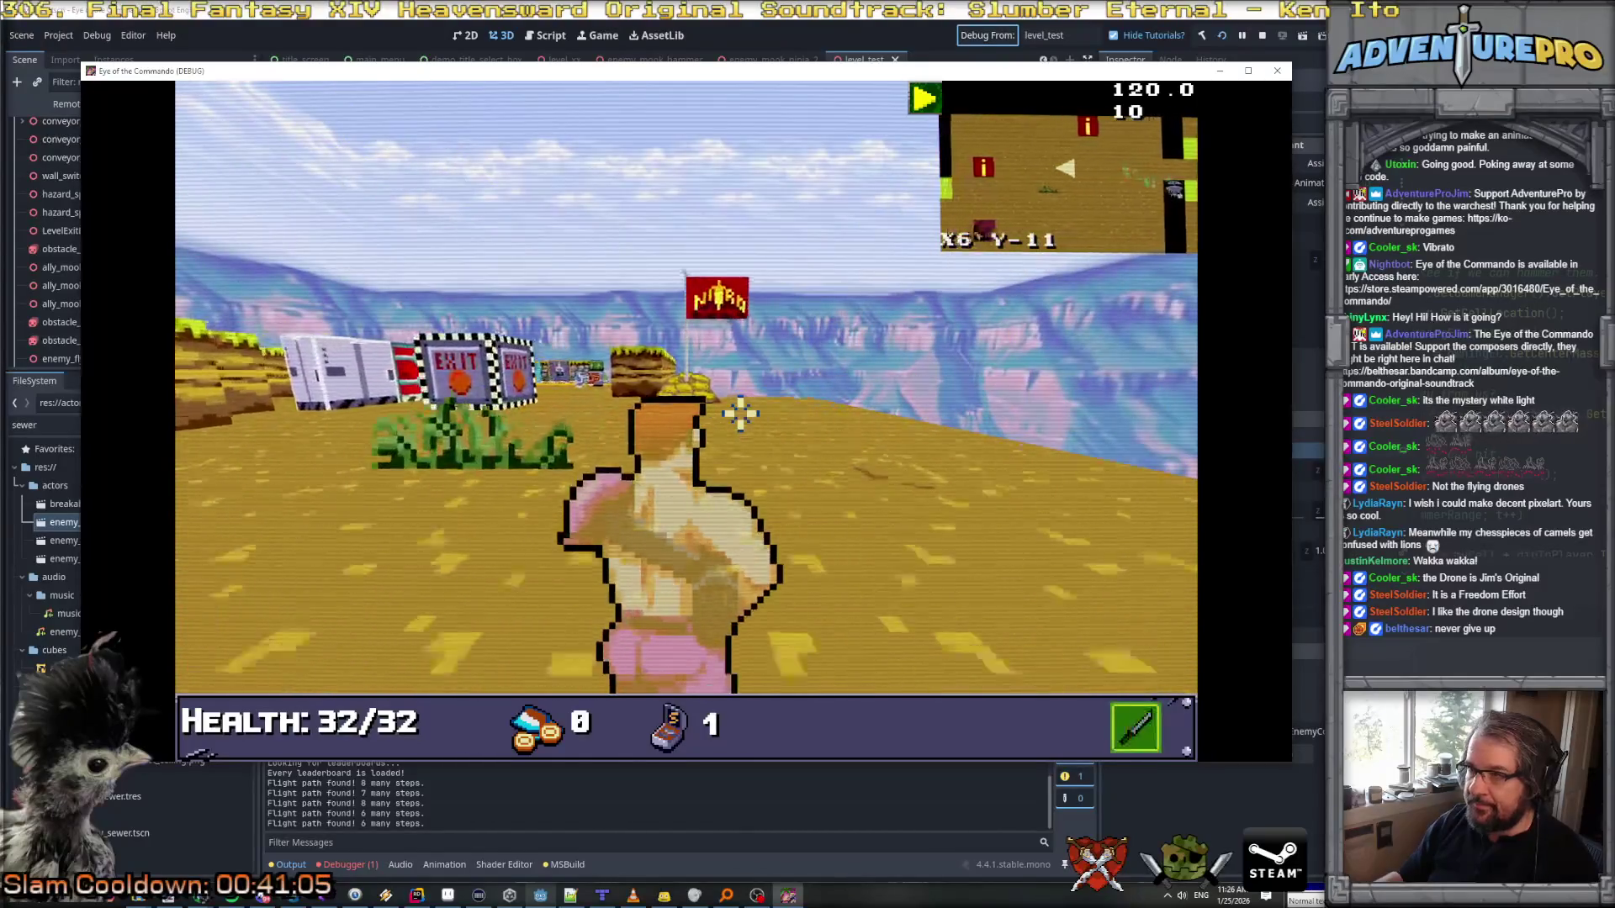
key("a")
key("w")
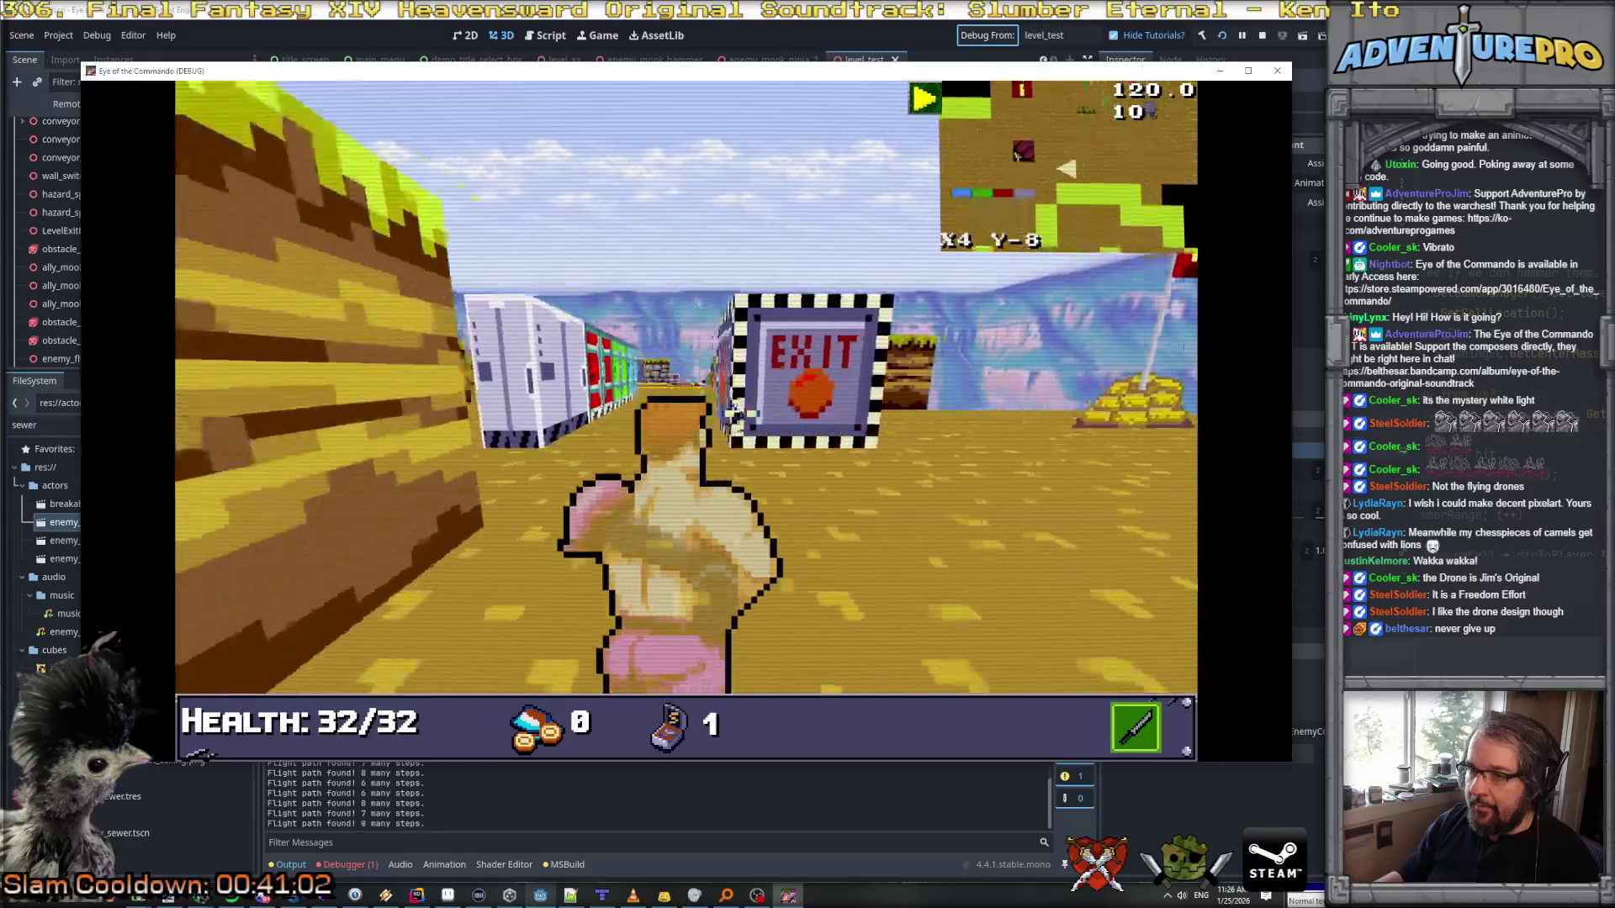
key("a")
key("w")
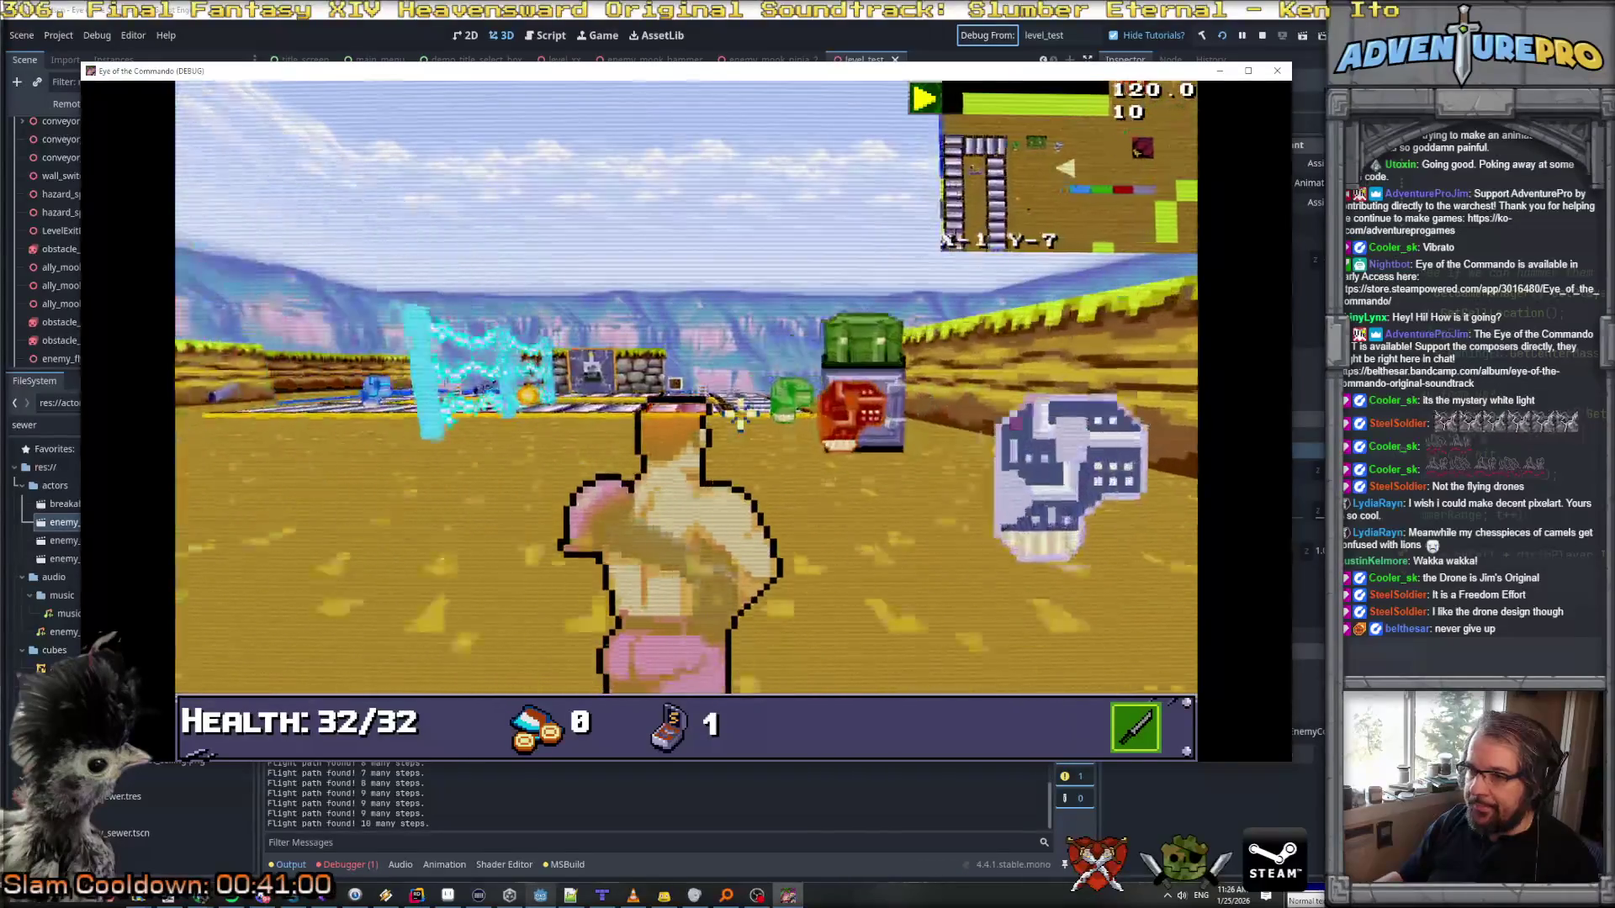
key("a")
key("w")
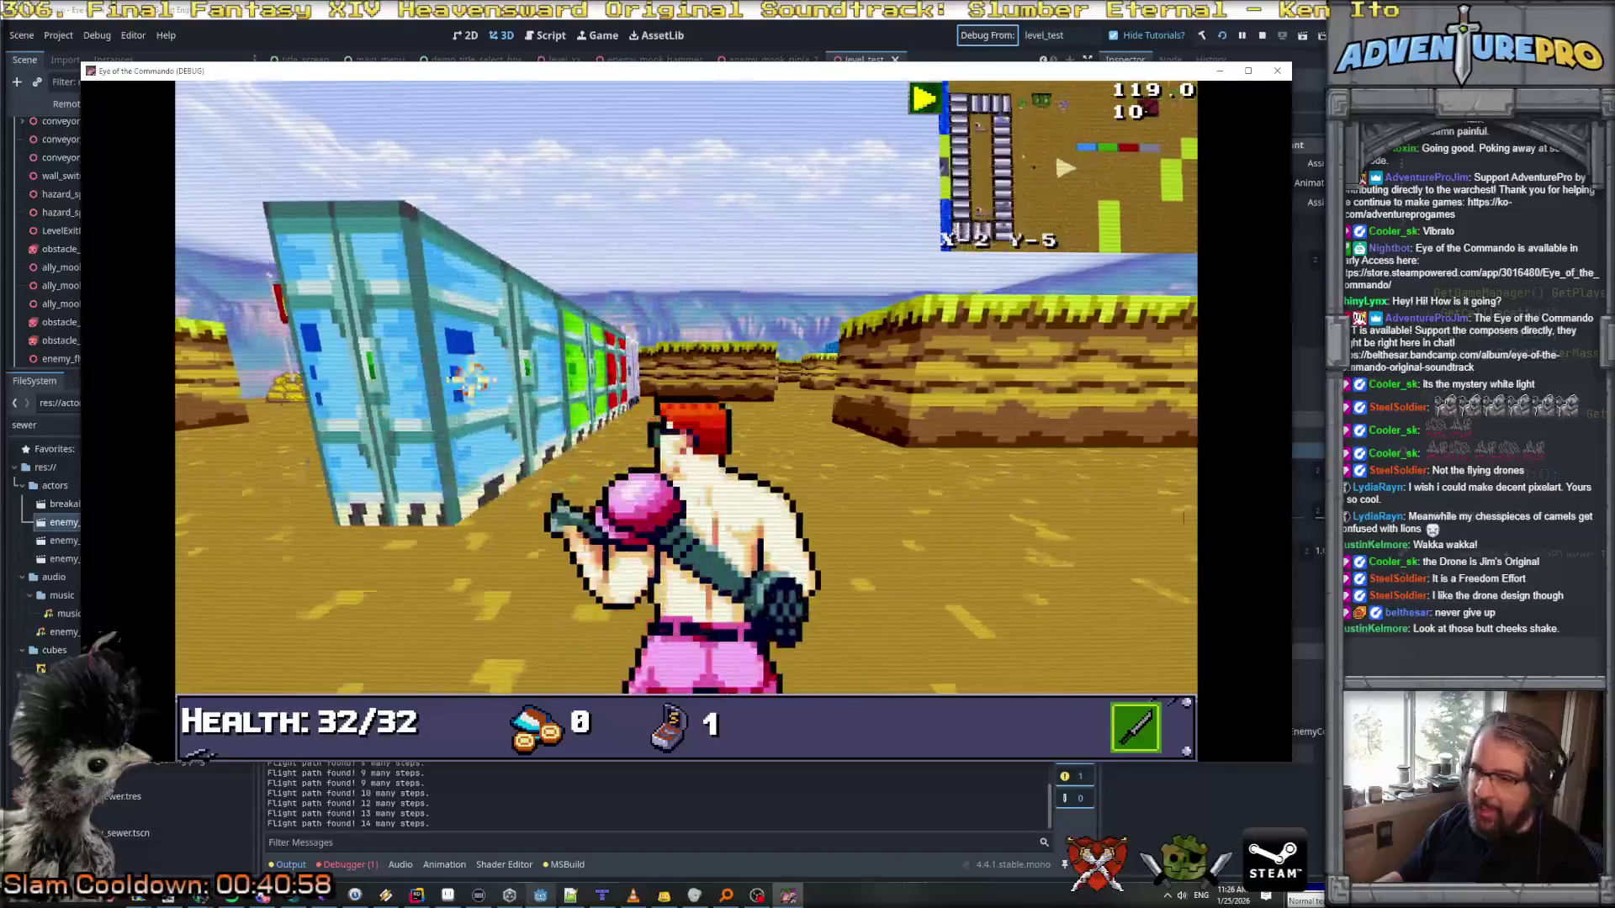
key("a")
key("w")
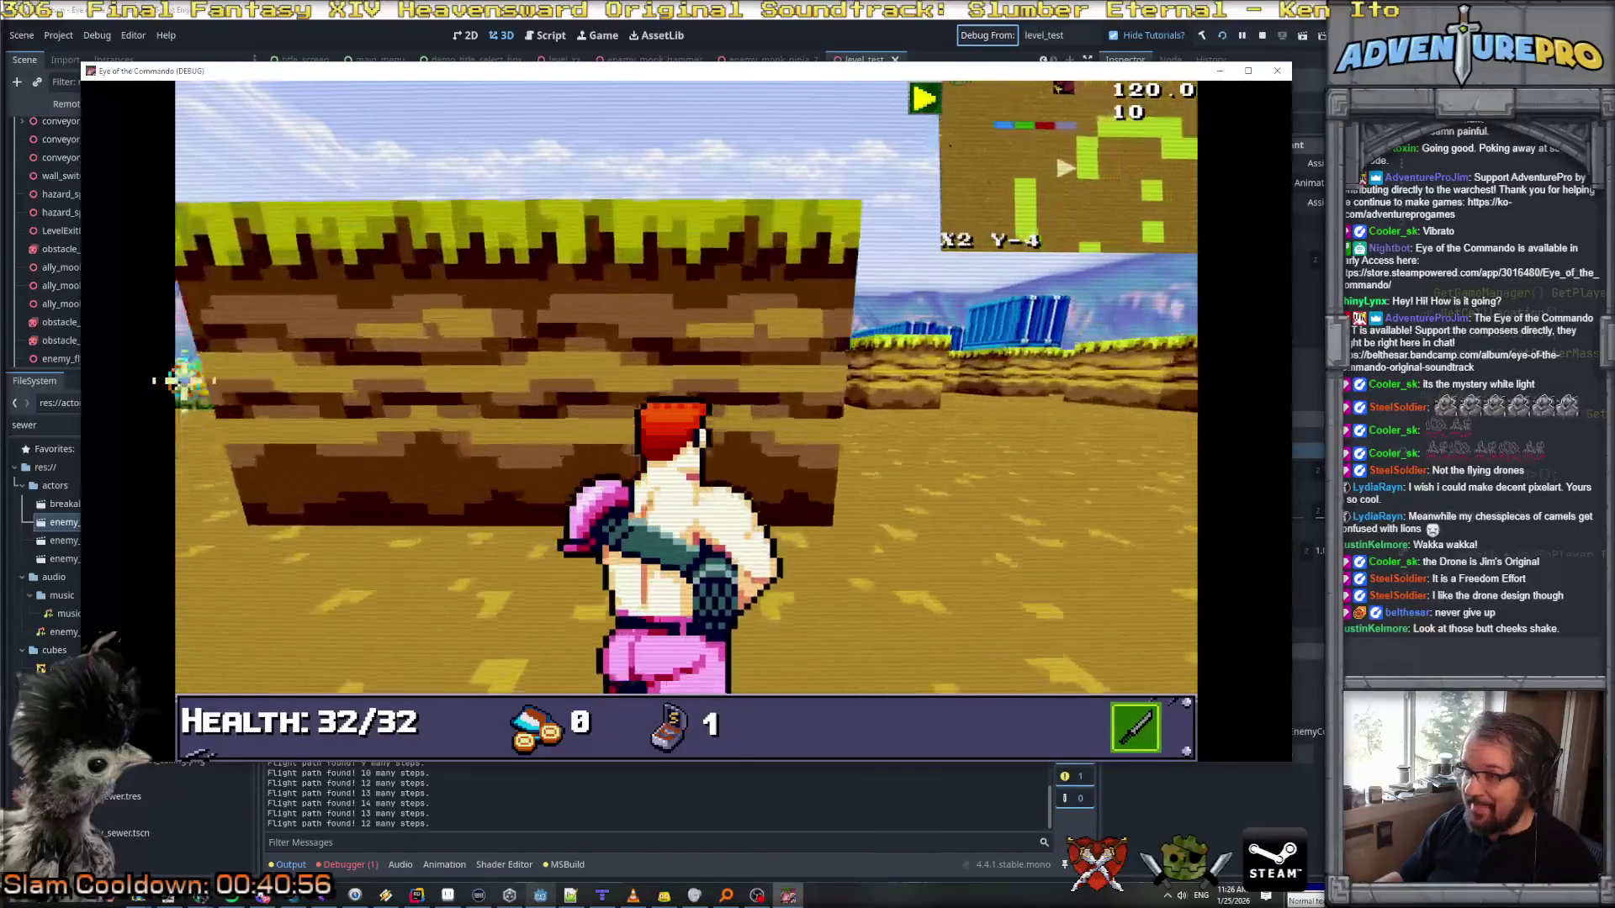
key("w")
key("a")
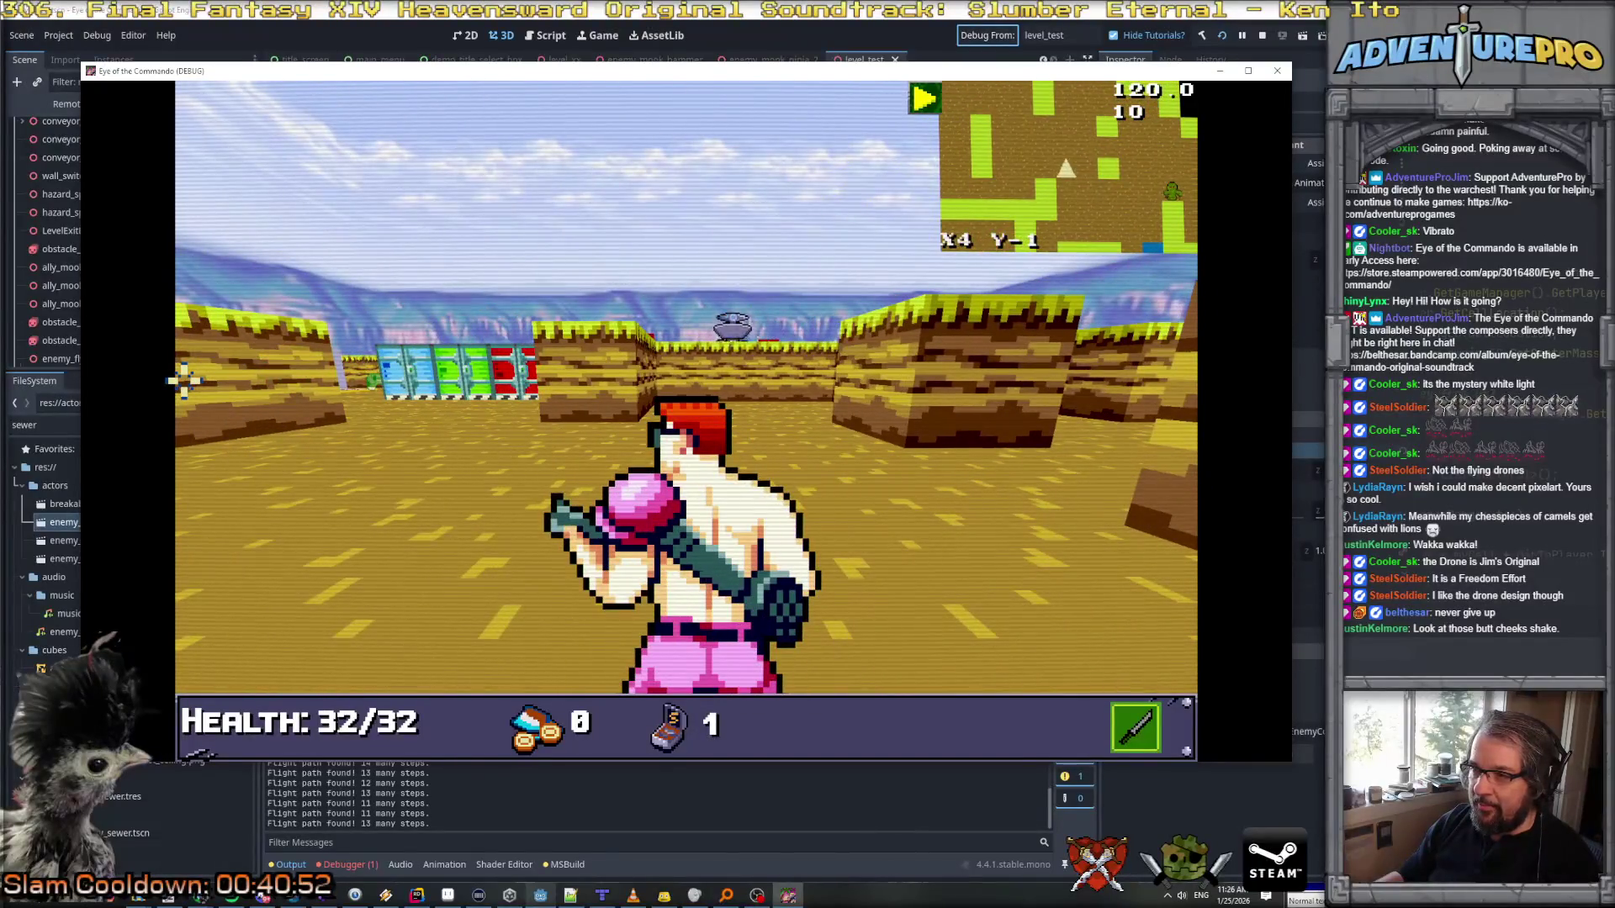
key("w")
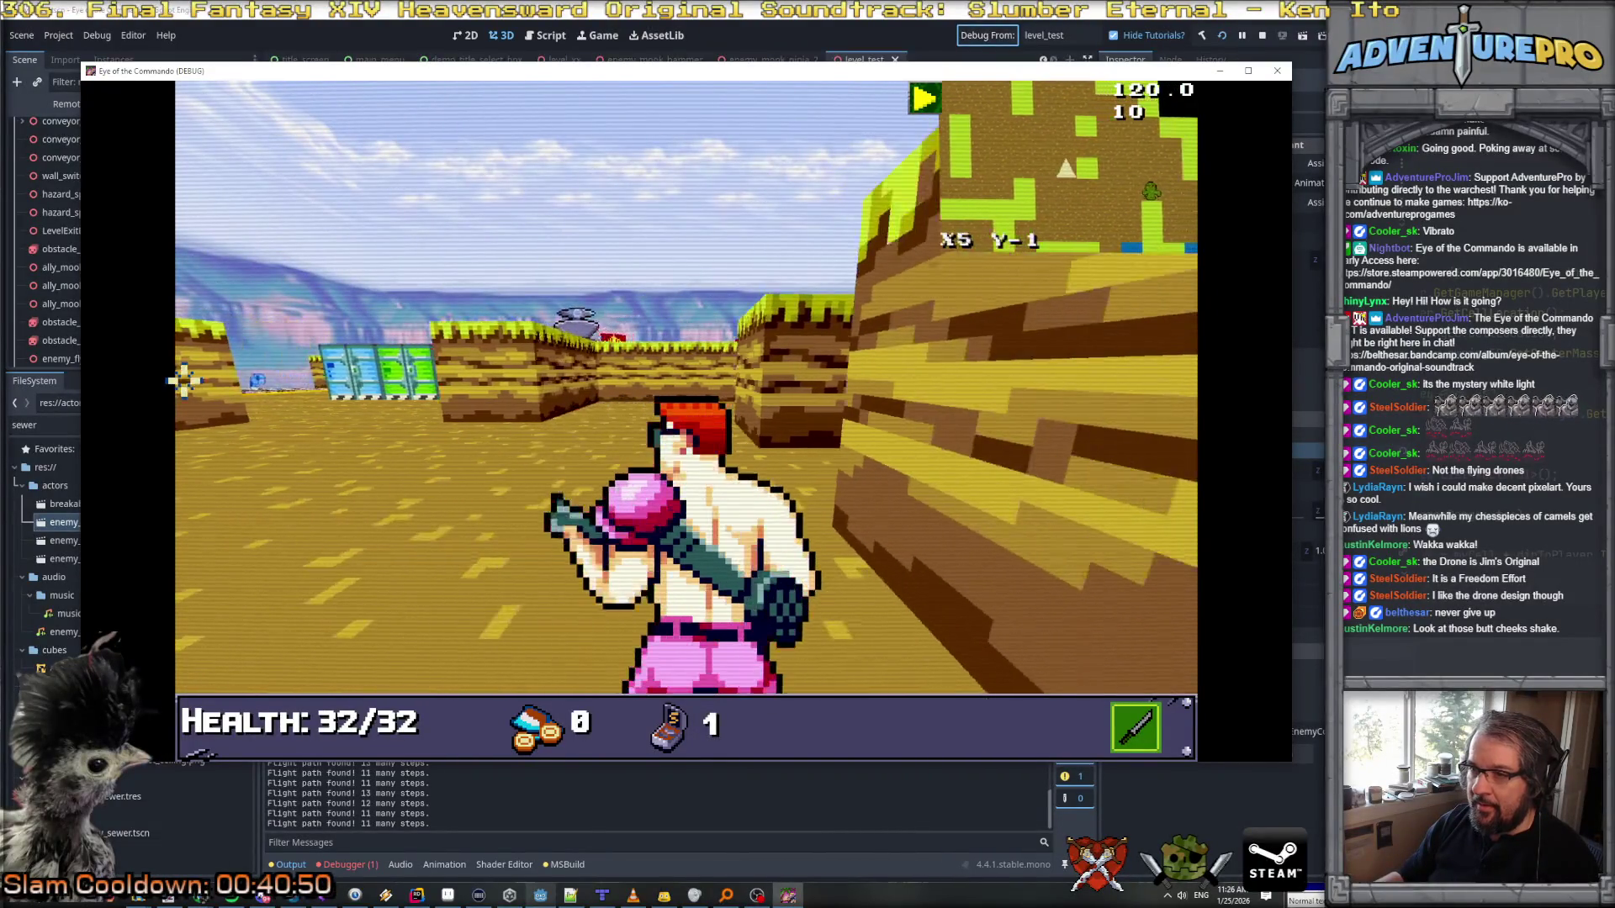
key("d")
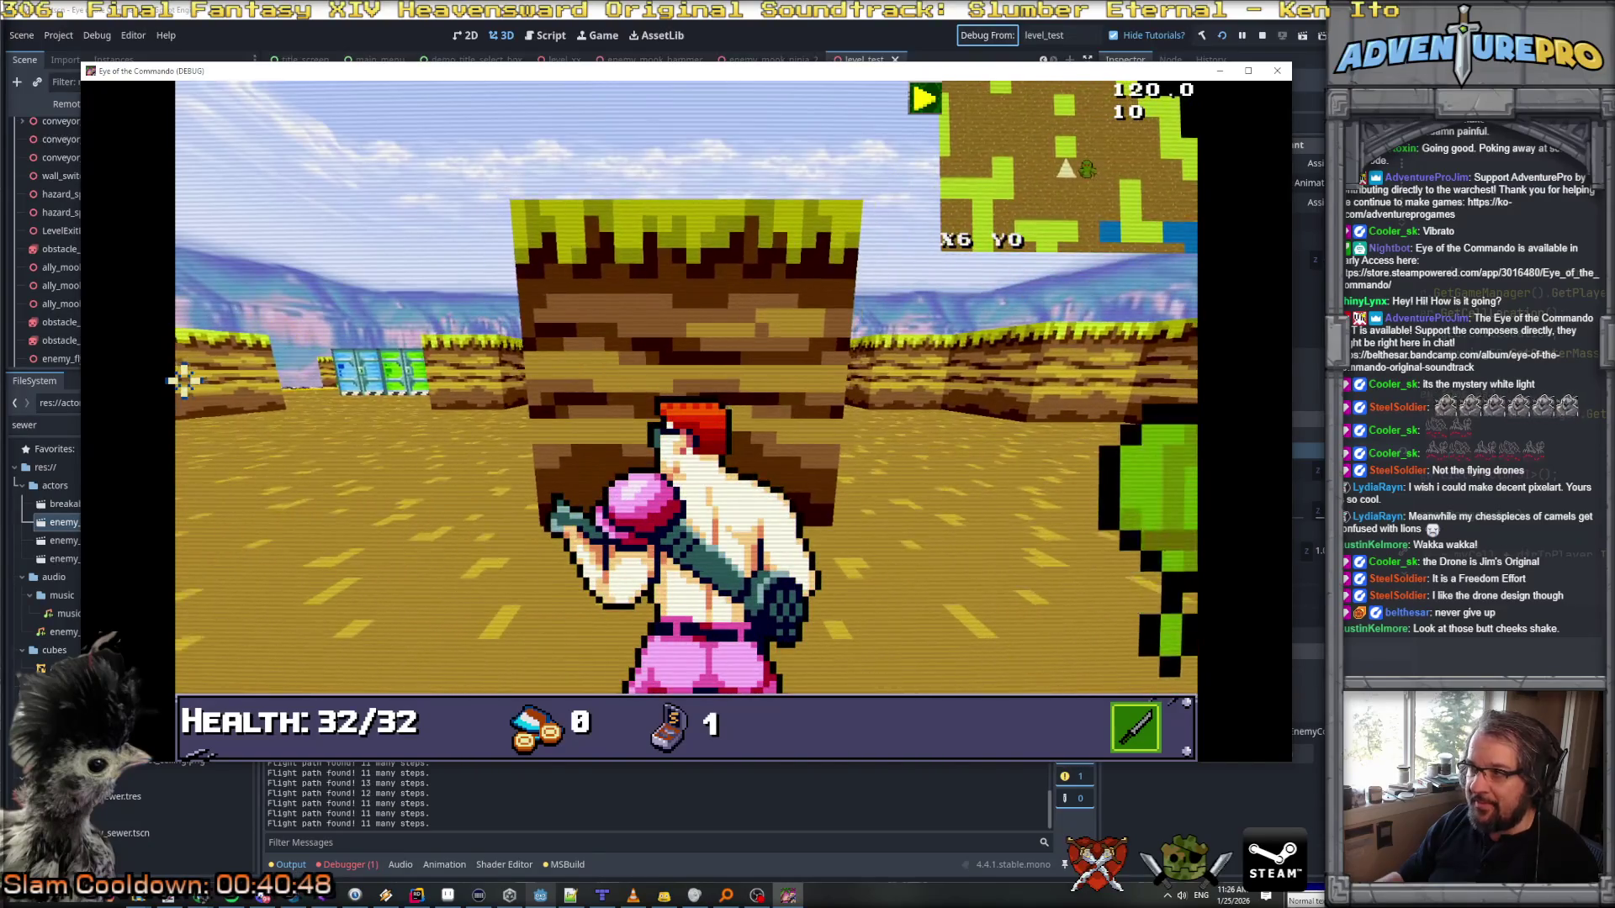
key("d")
key("e")
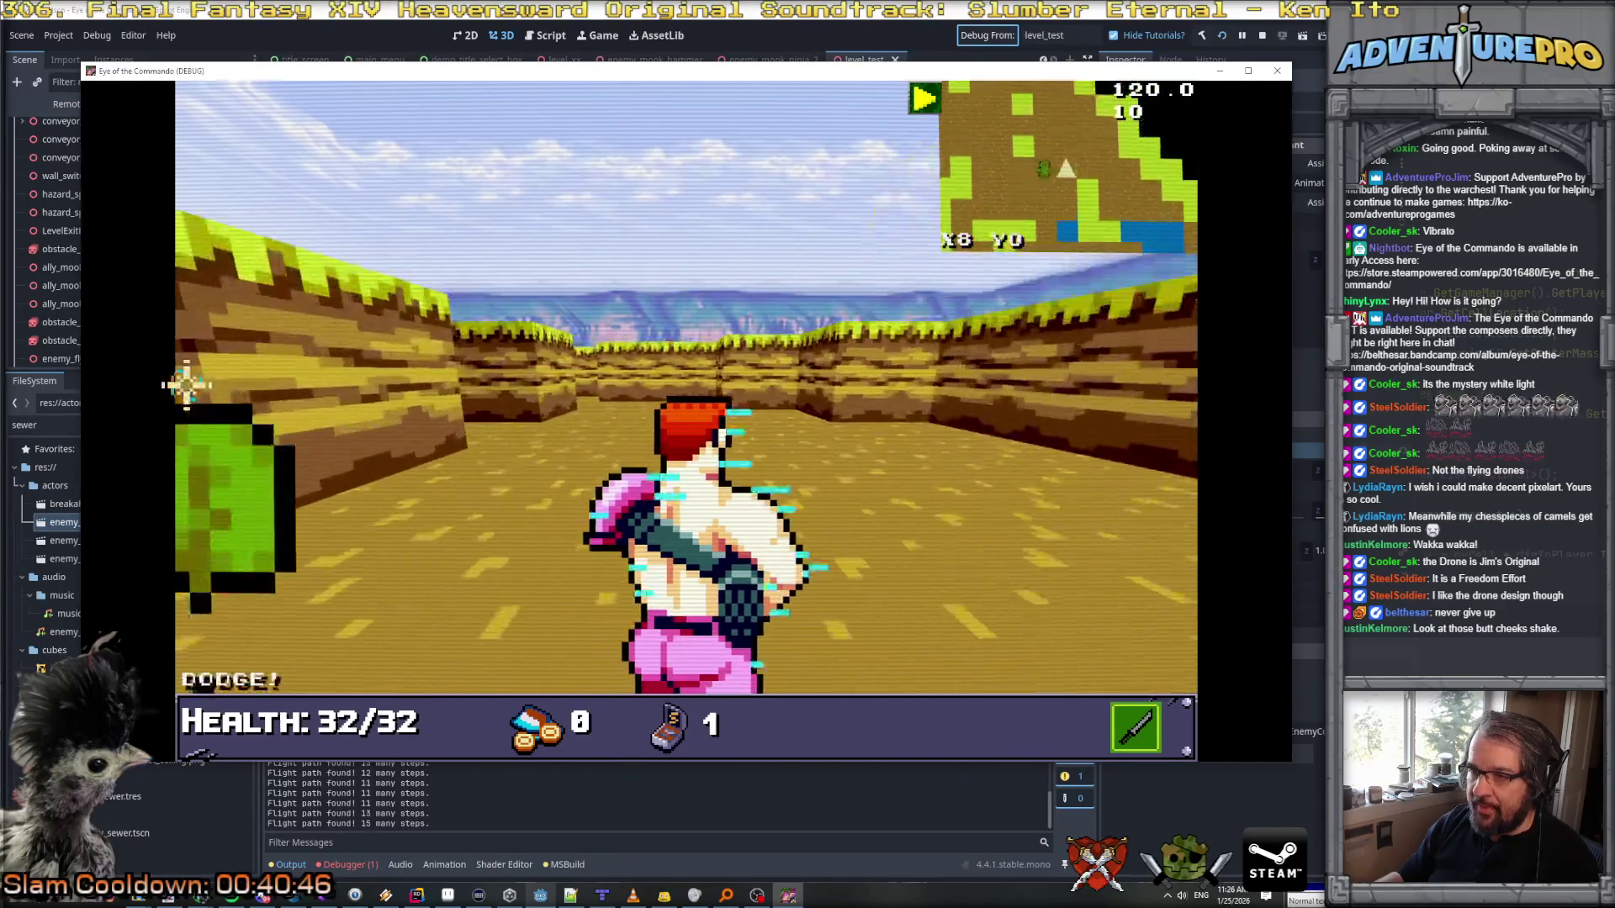
key("a")
Step: Enter the 'god' cheat for weapons and ammo, then shoot the green enemy dead
key("grave")
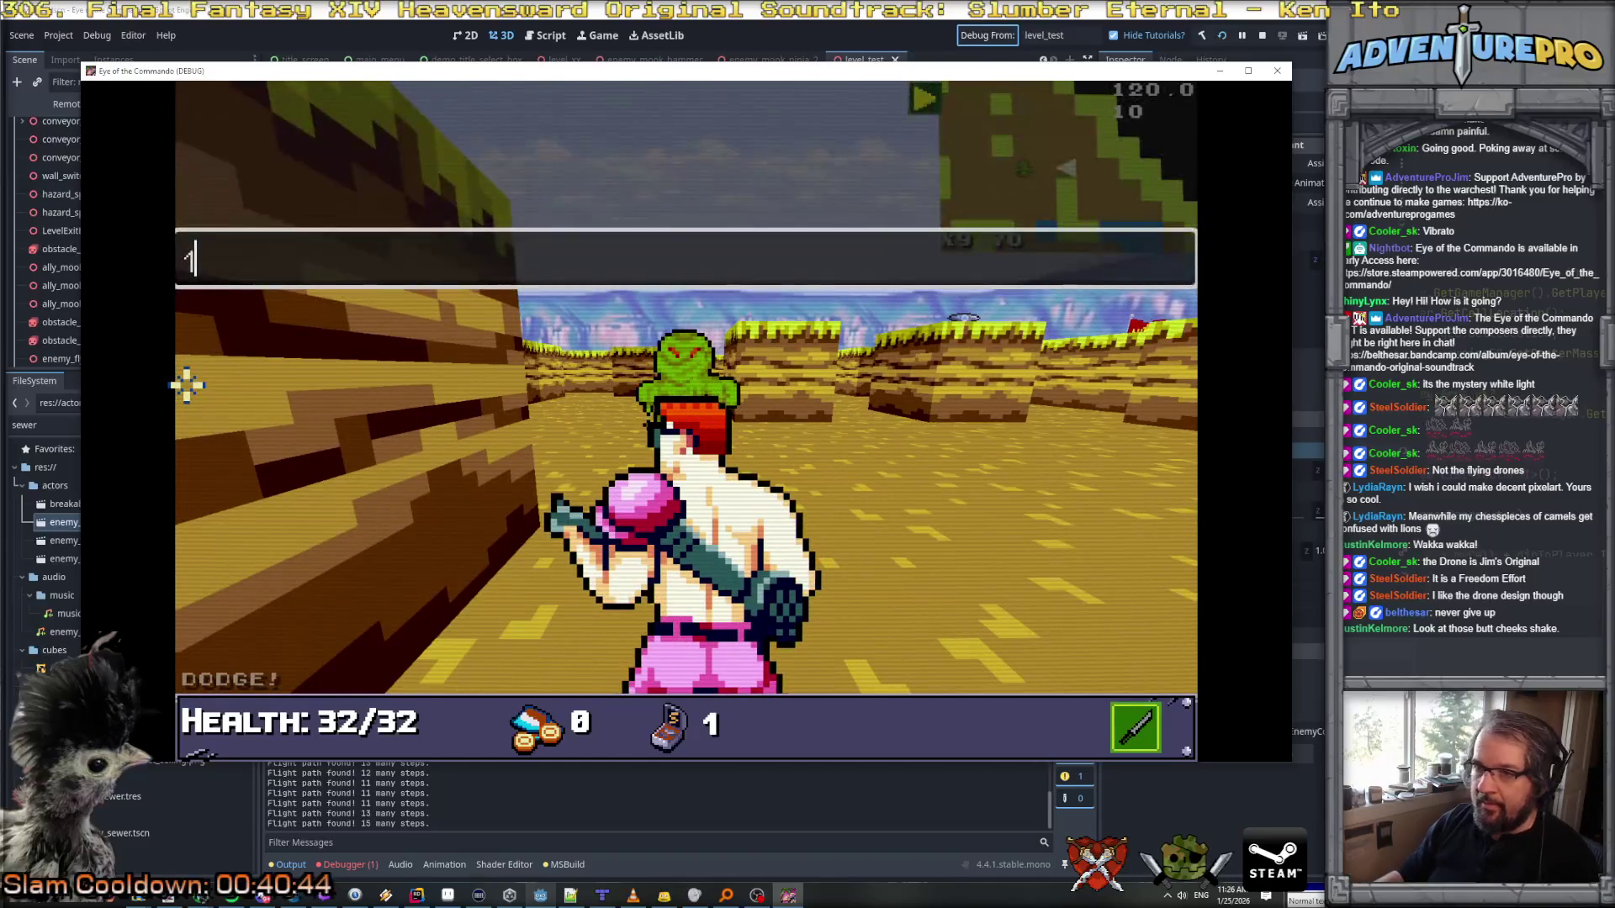
type("WARgod")
key("Return")
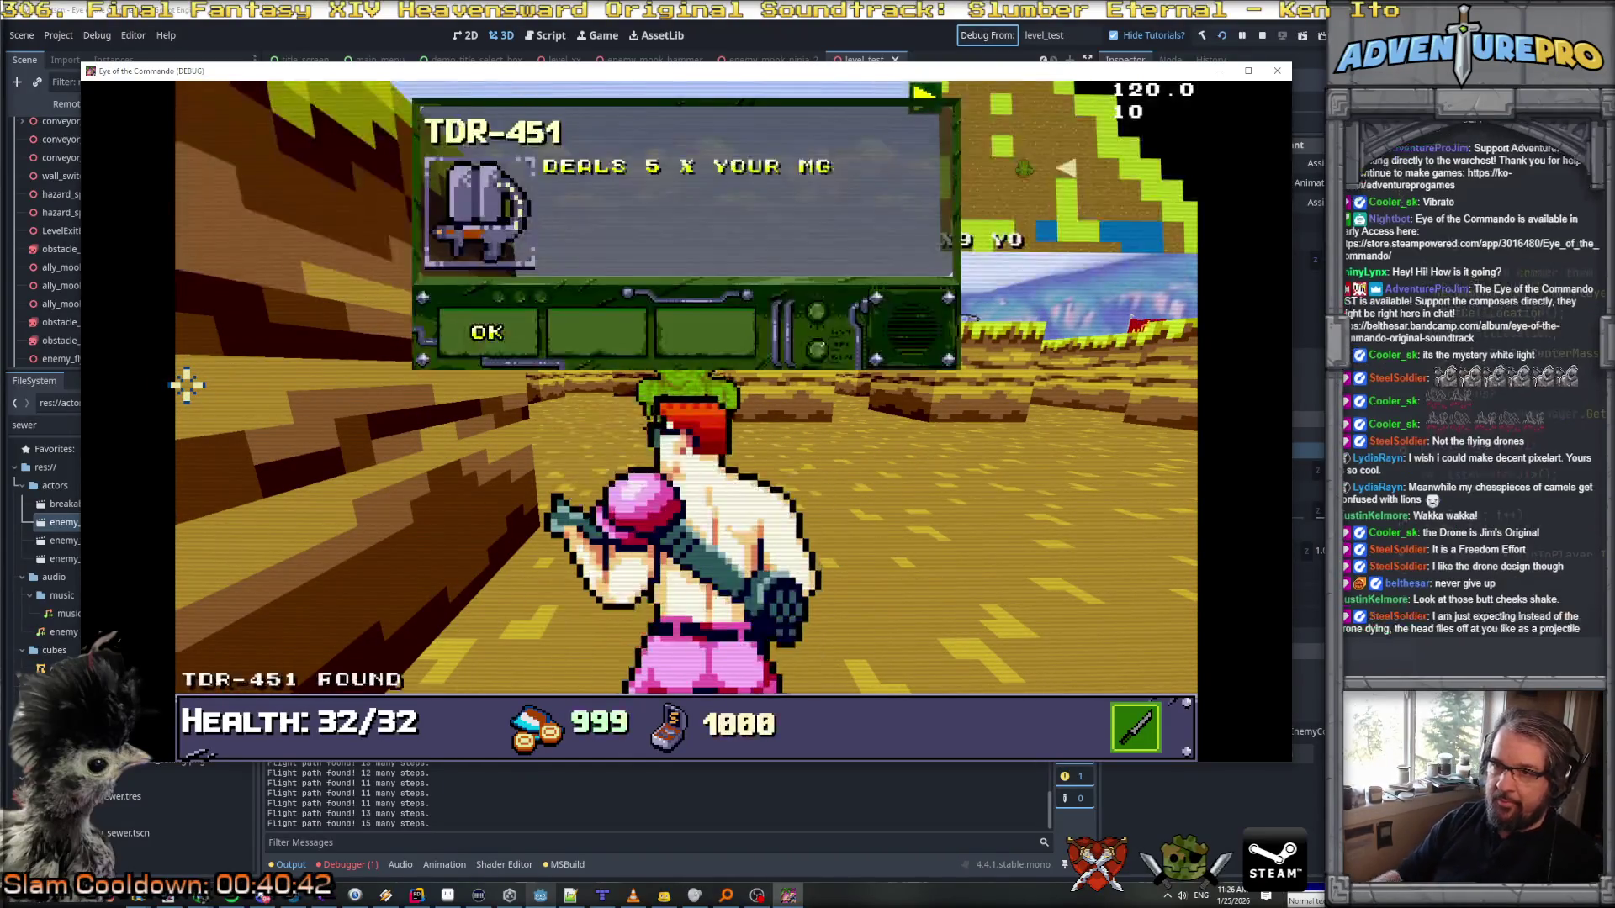
key("Return")
left_click(704, 373)
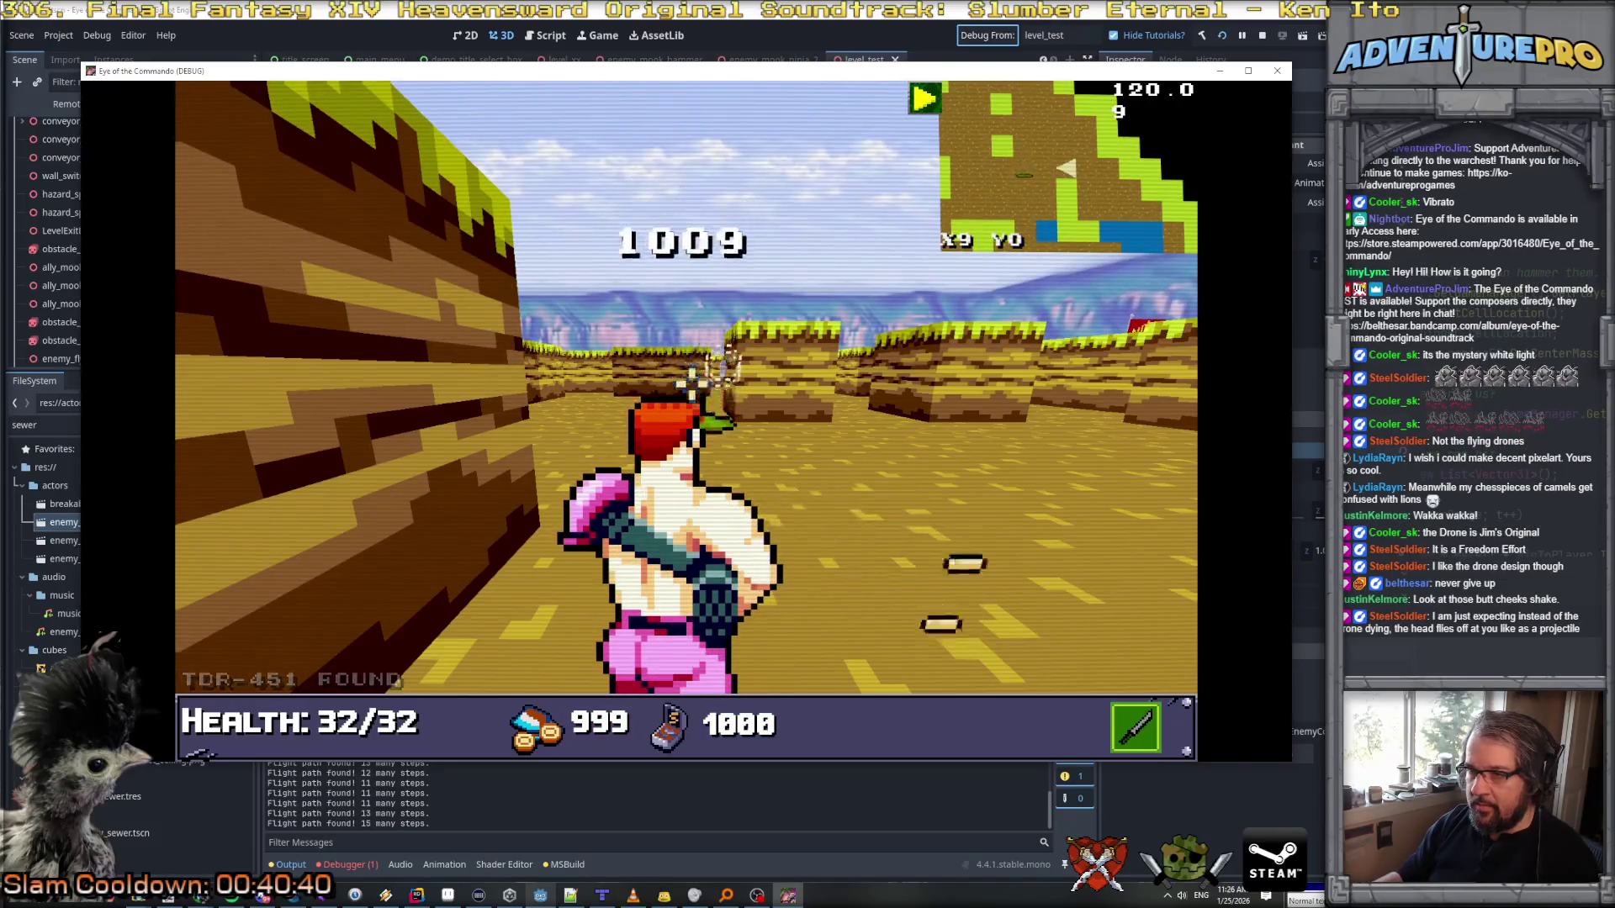
Step: Advance north along the corridor to X3 Y-3 and bring up the full-screen map
key("w")
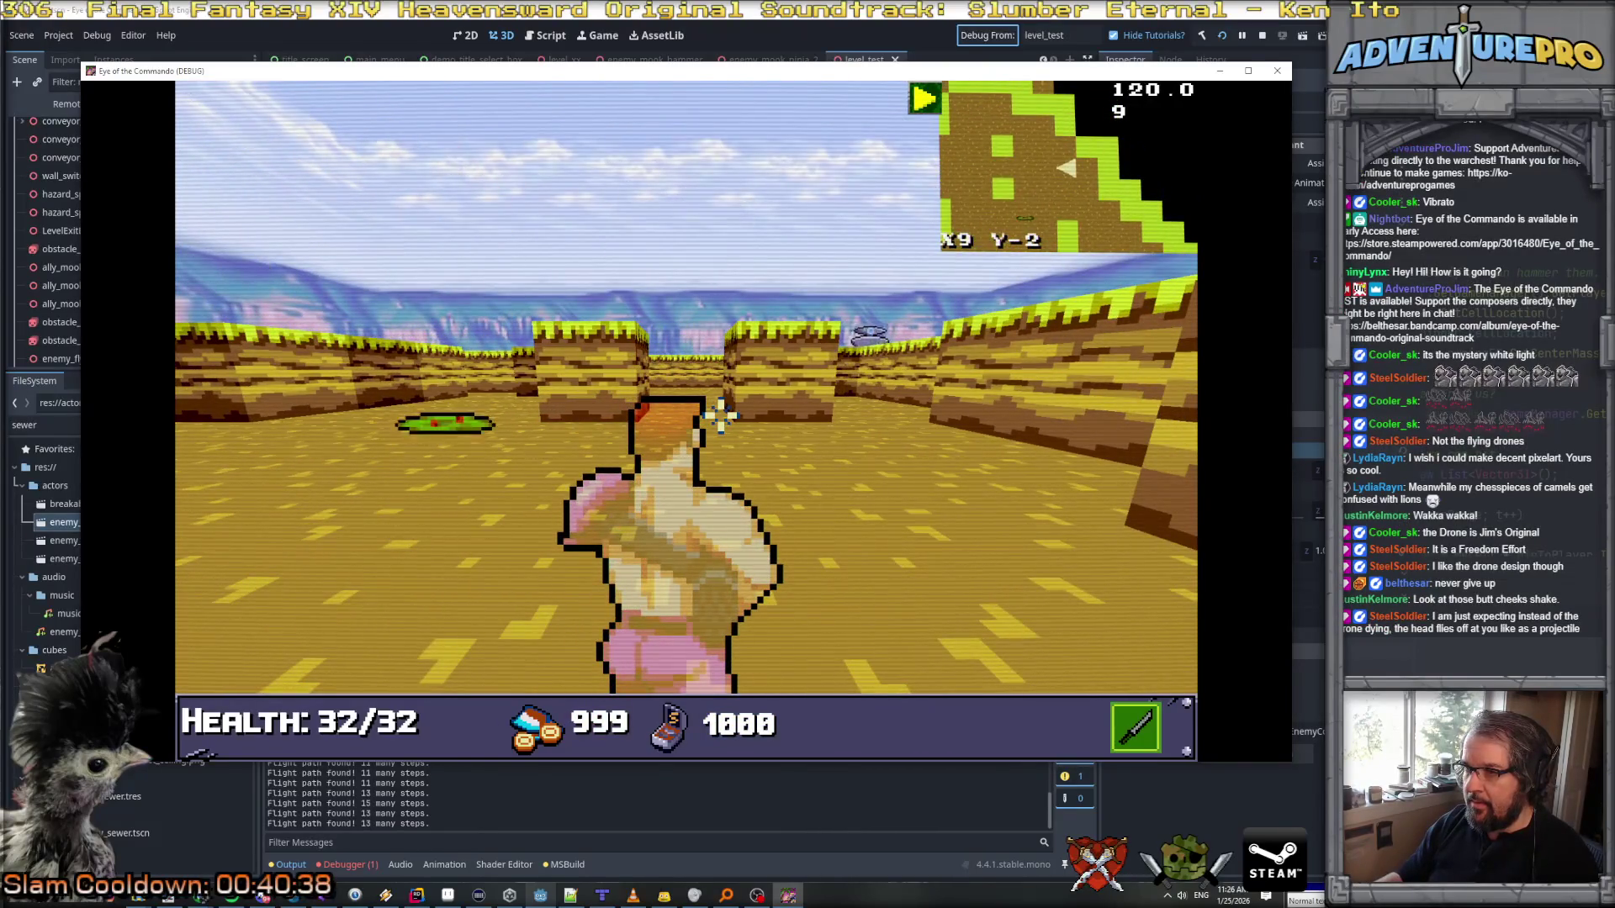
key("w")
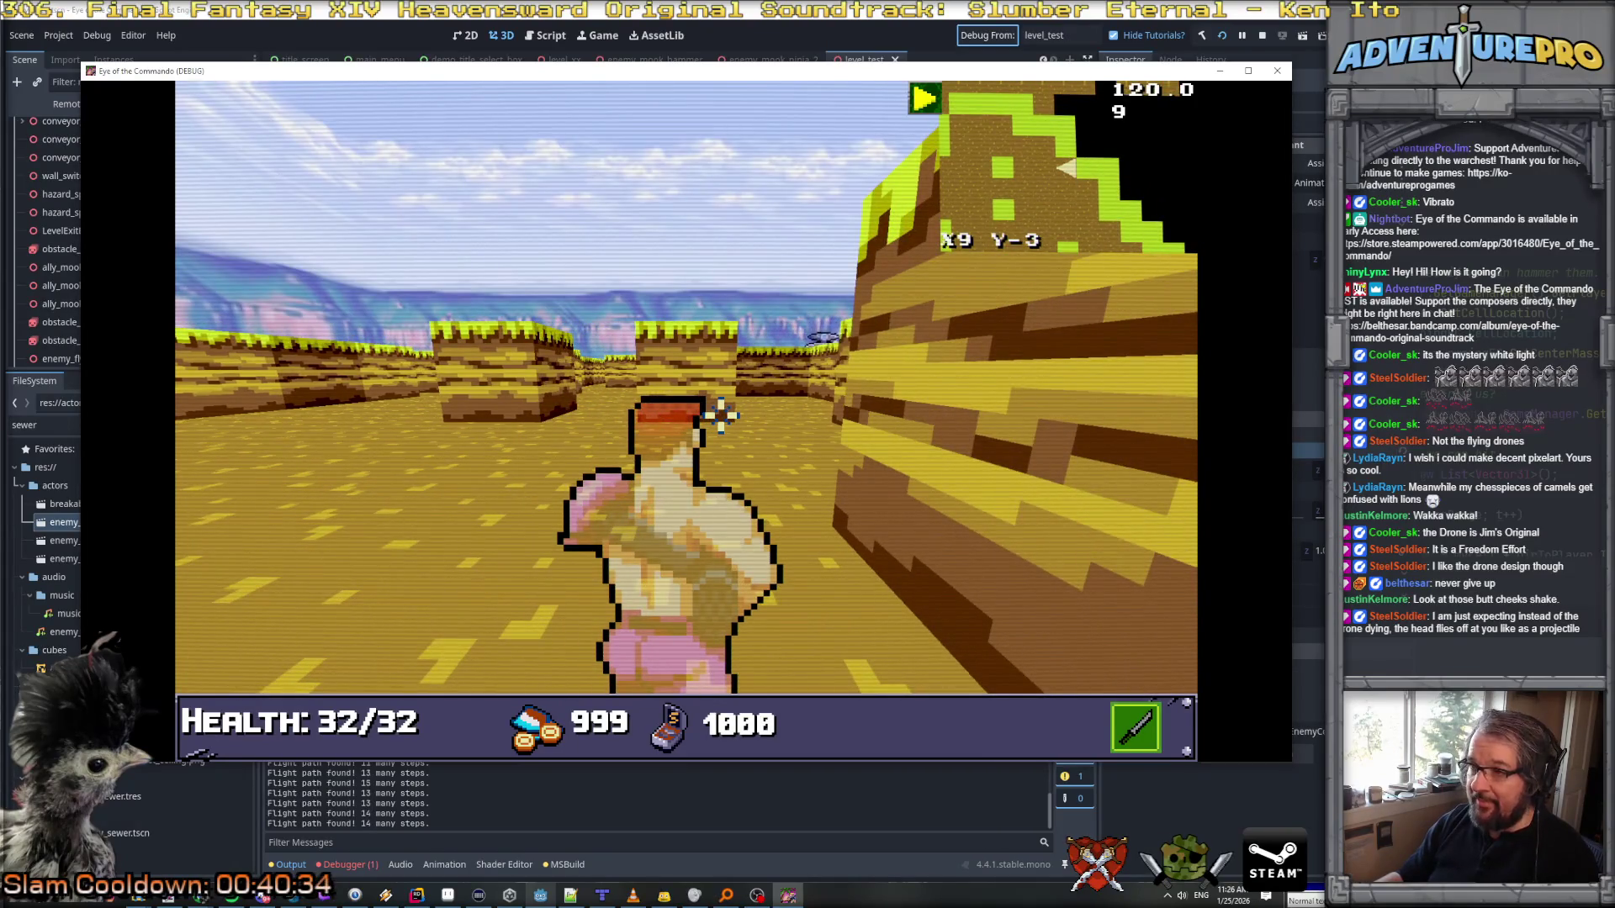
key("w")
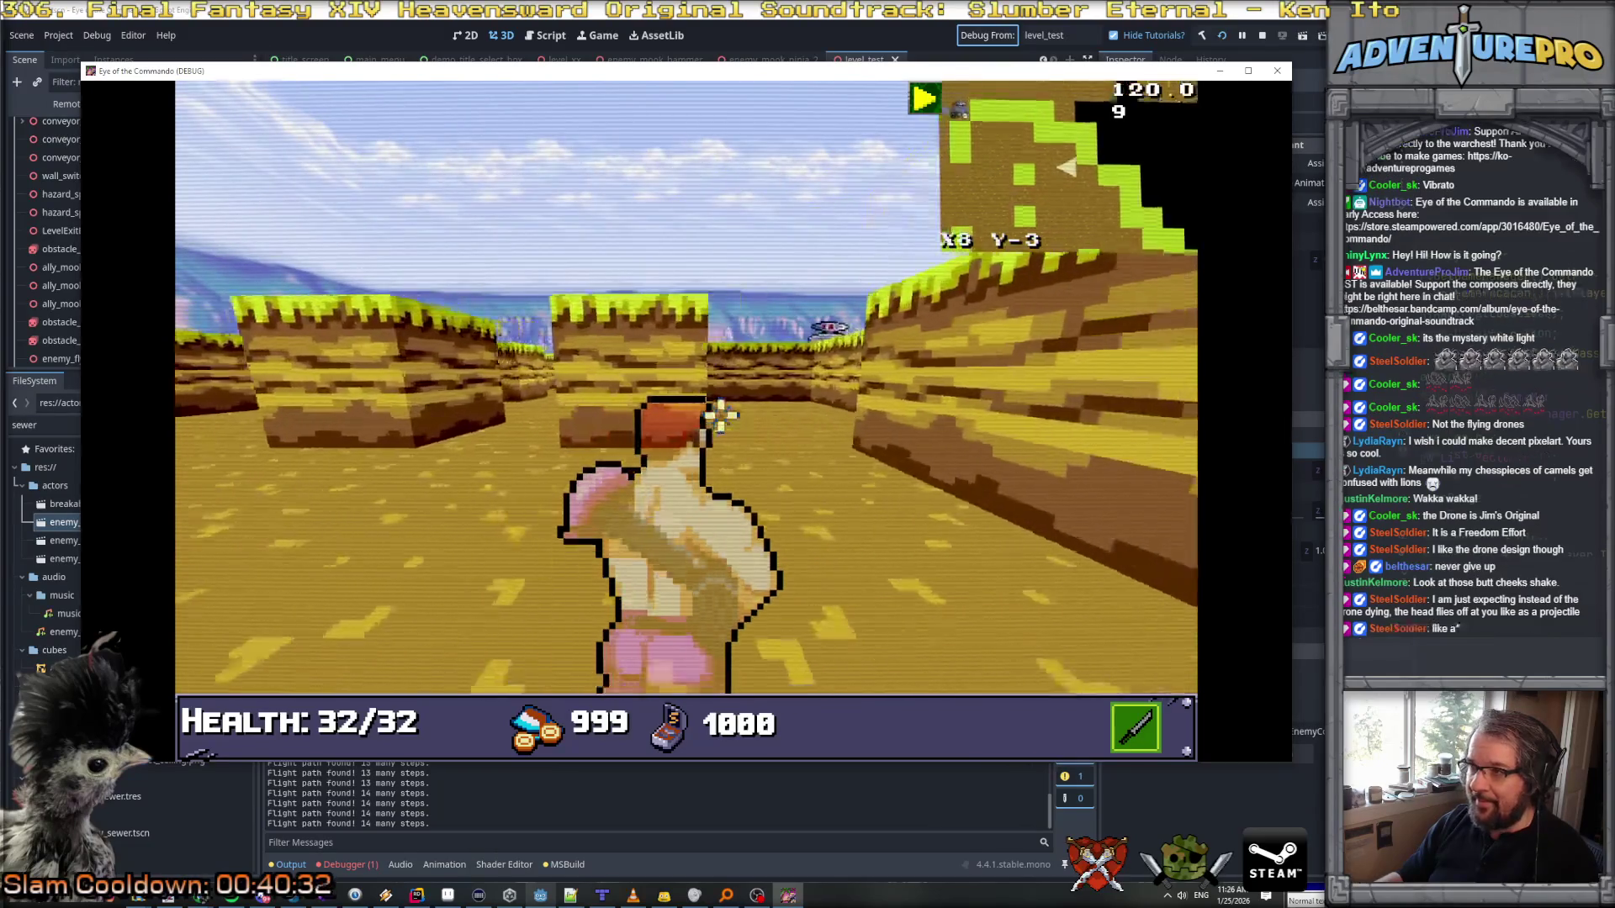
key("d")
key("w")
key("w")
key("w")
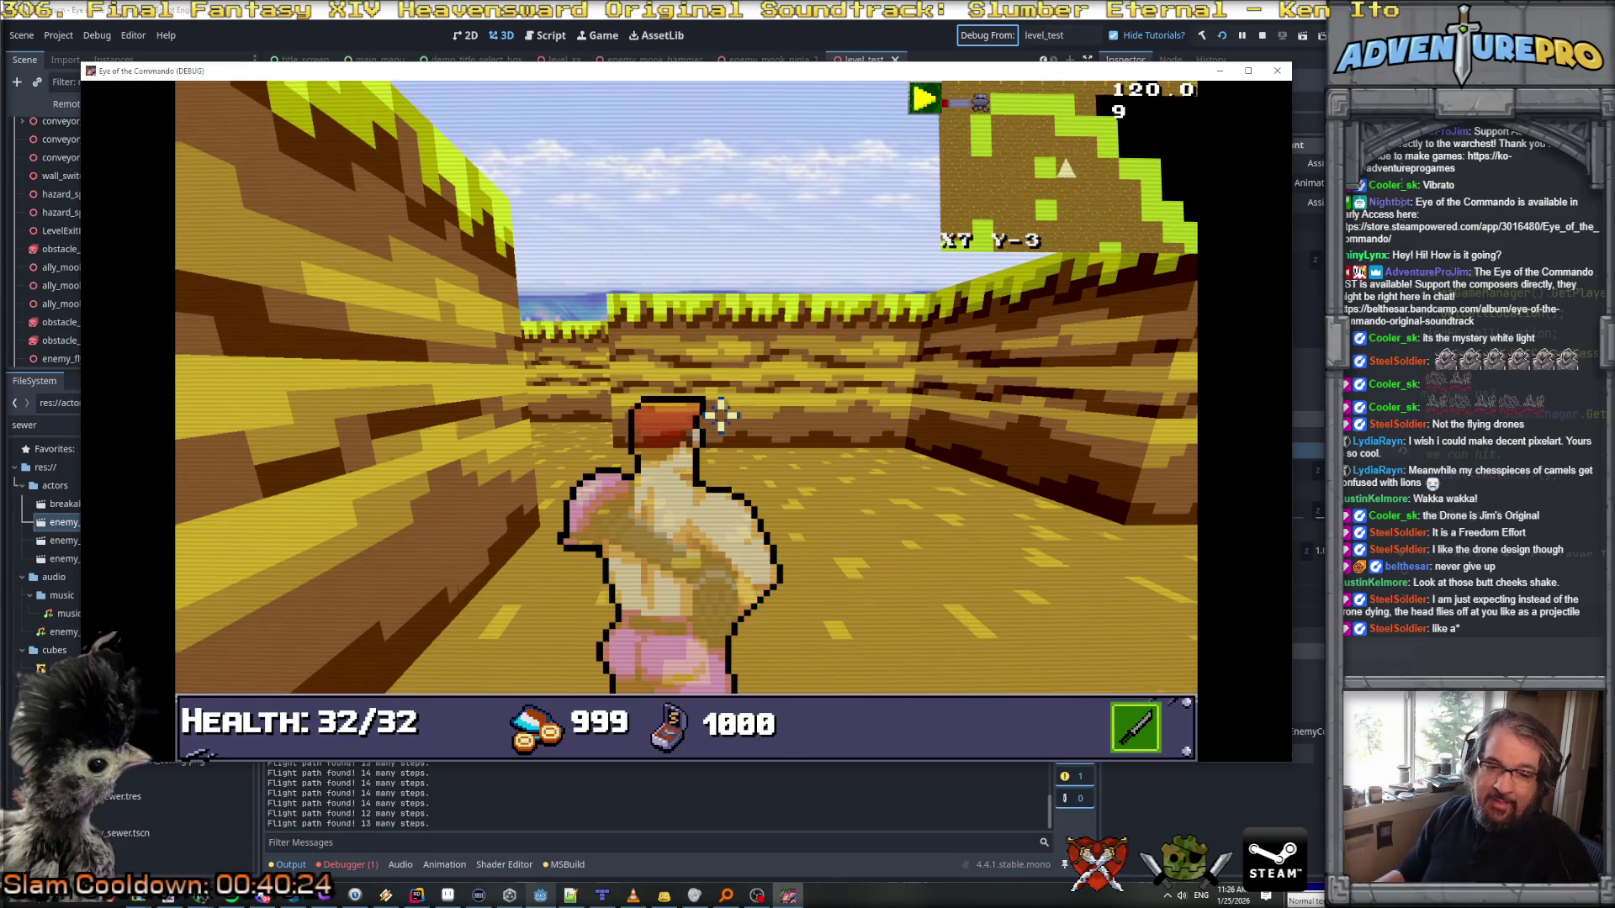
key("w")
key("w")
key("w")
key("a")
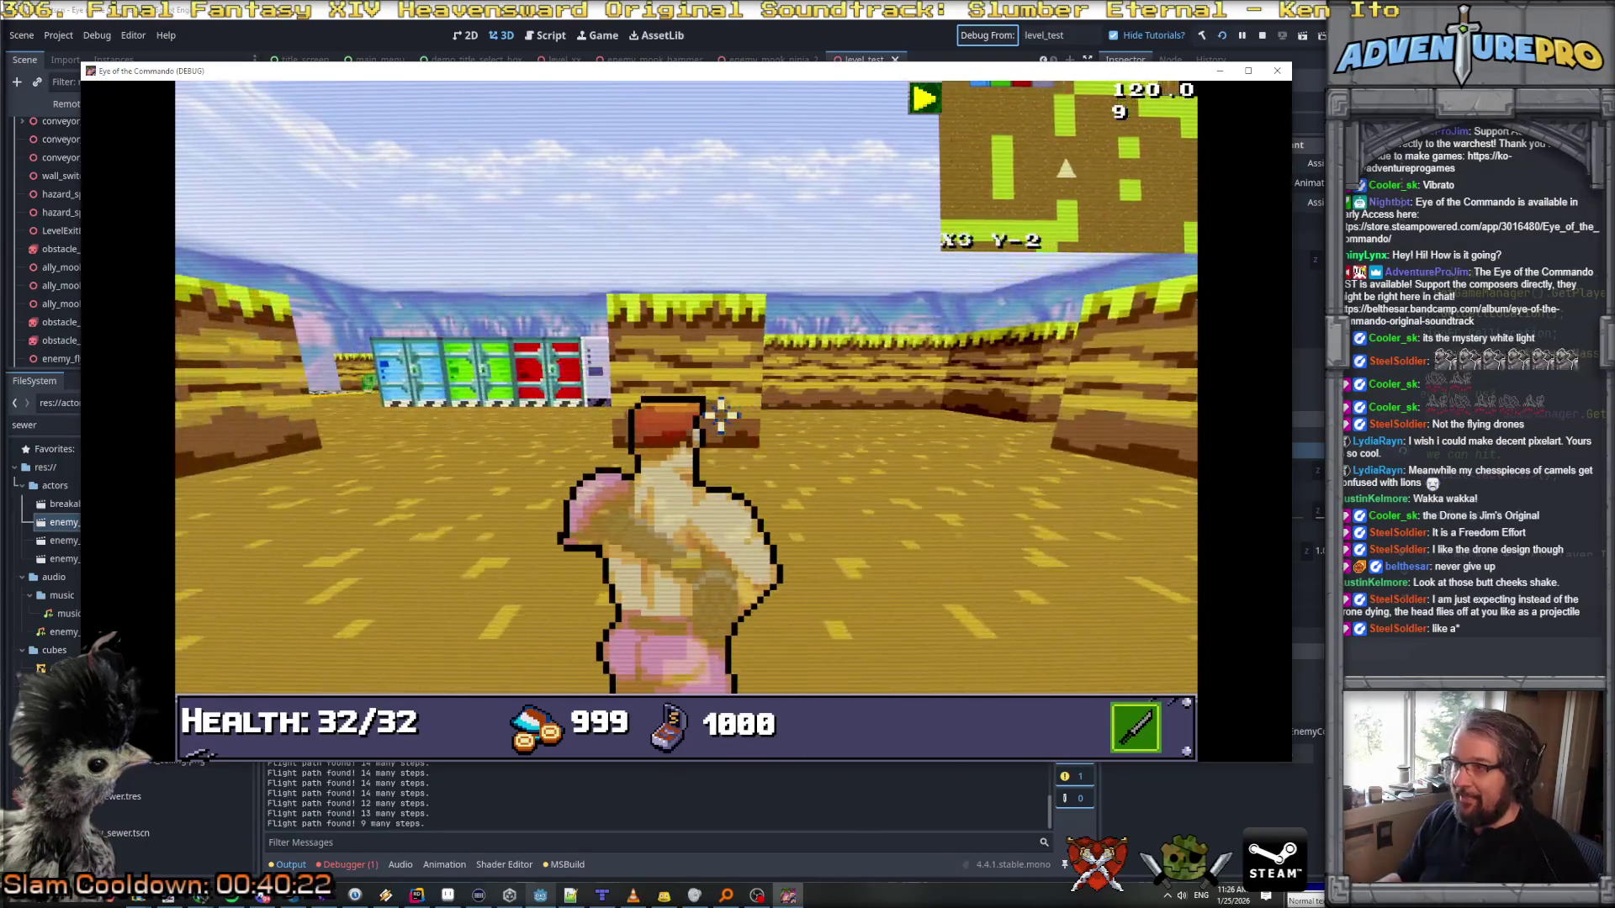
key("s")
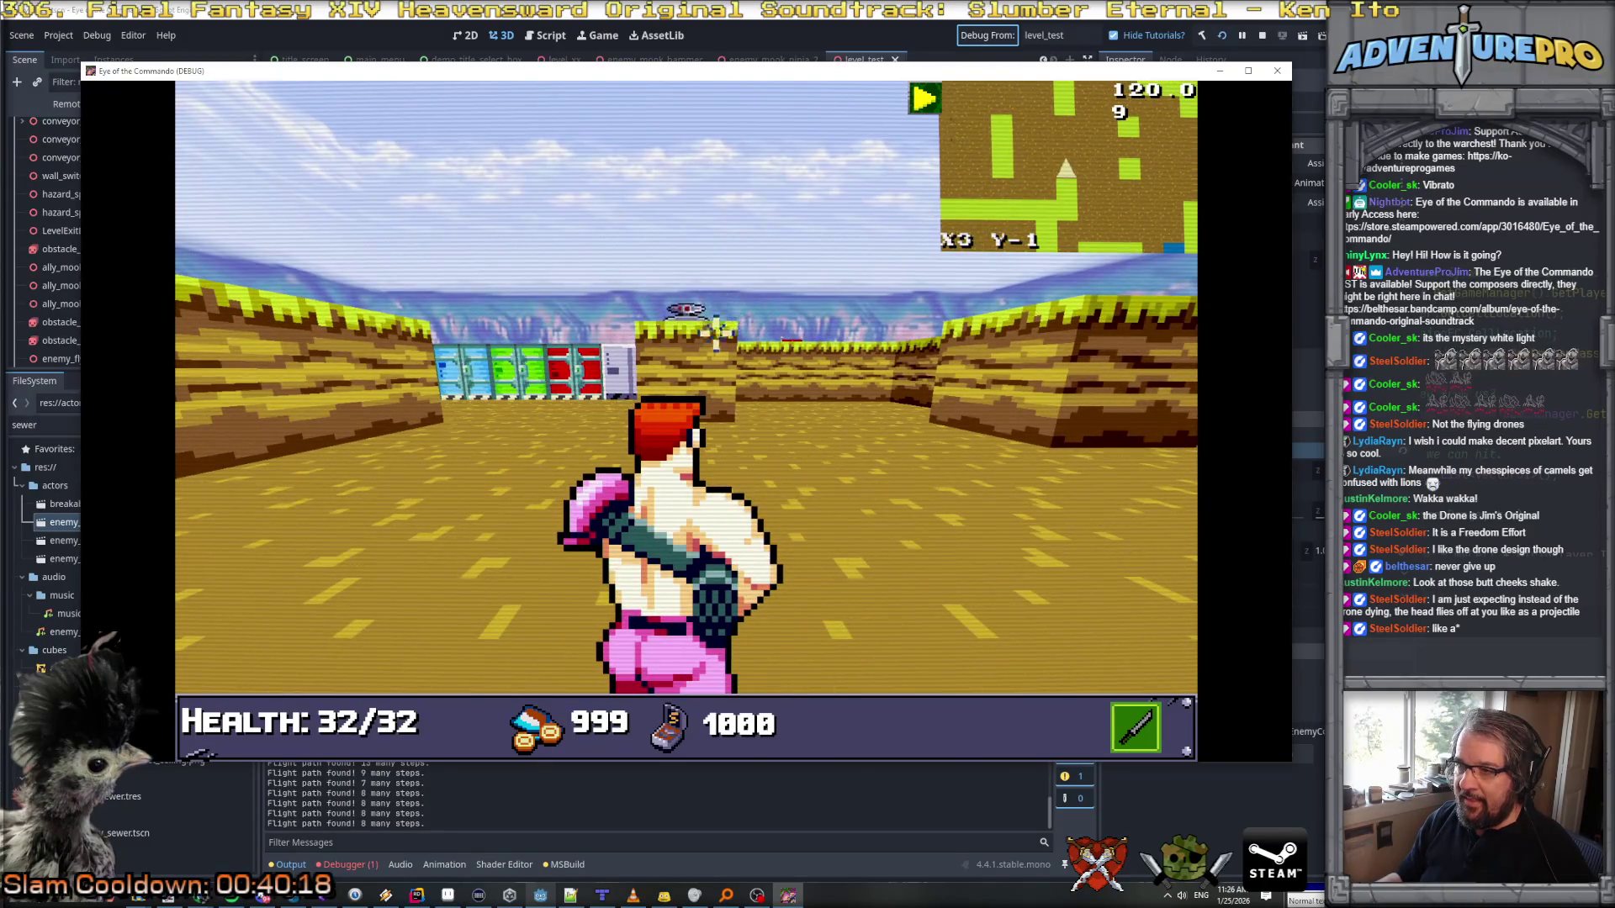
key("w")
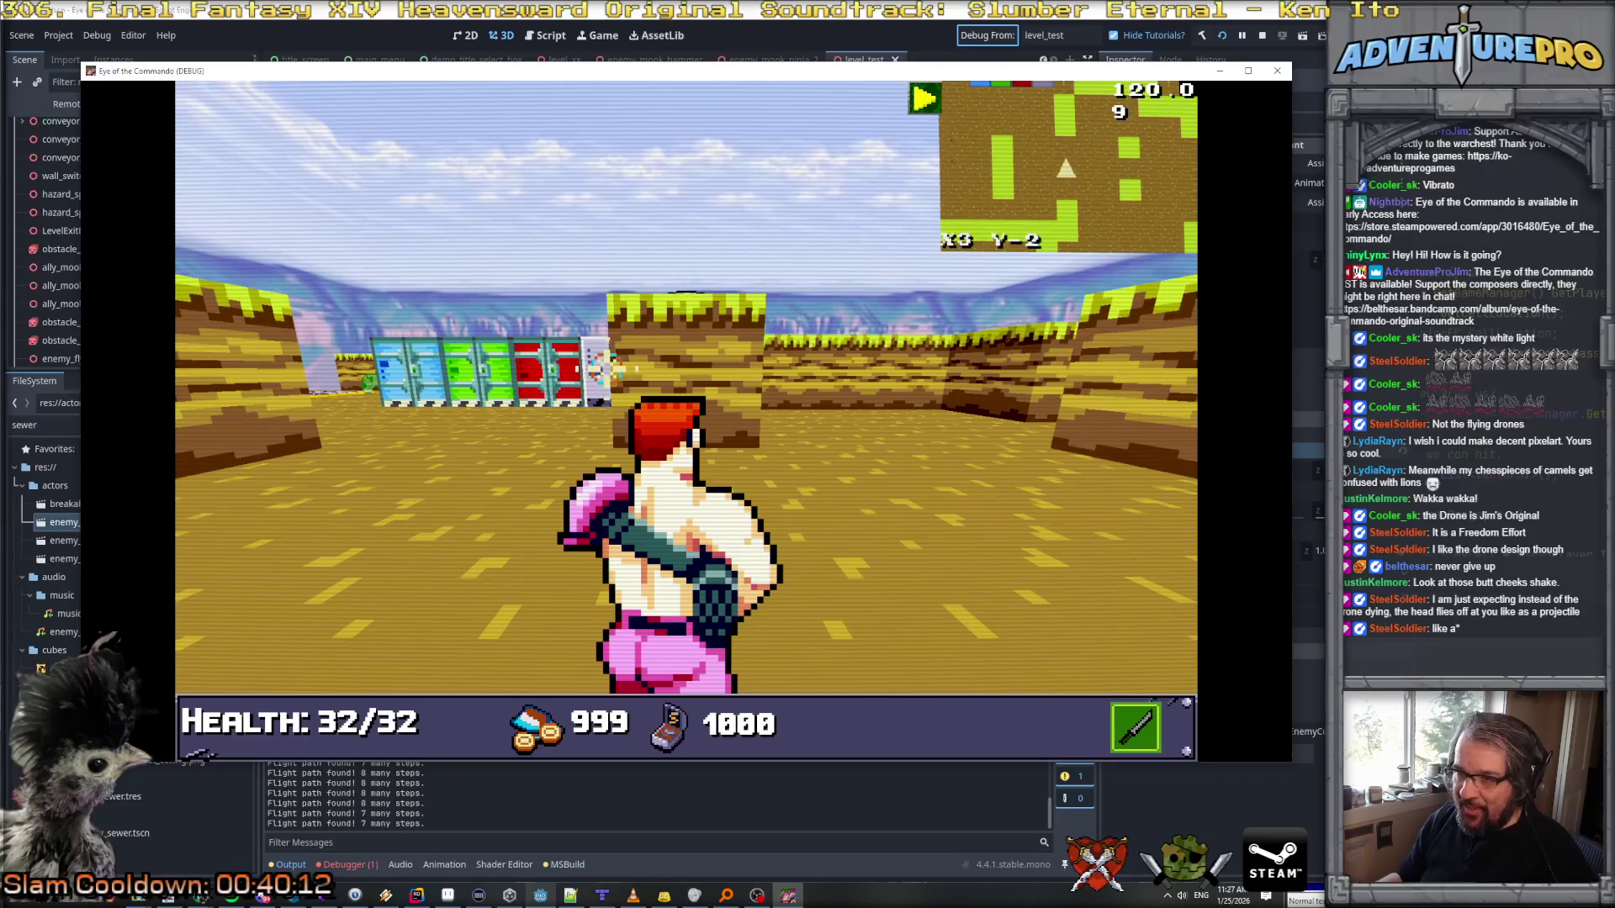
key("w")
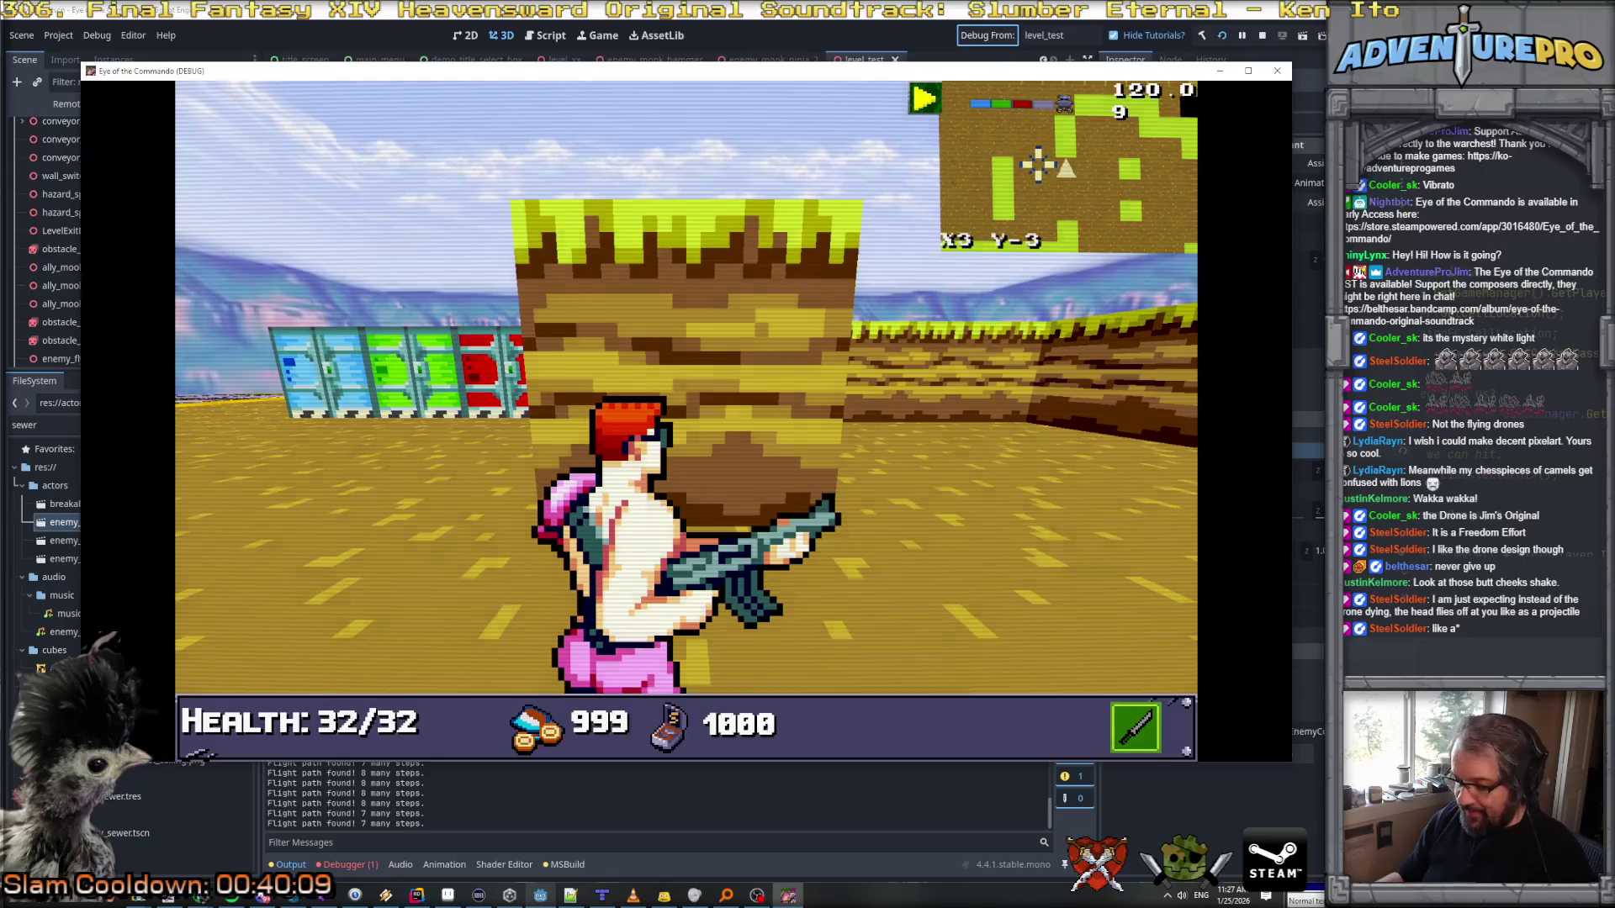
key("m")
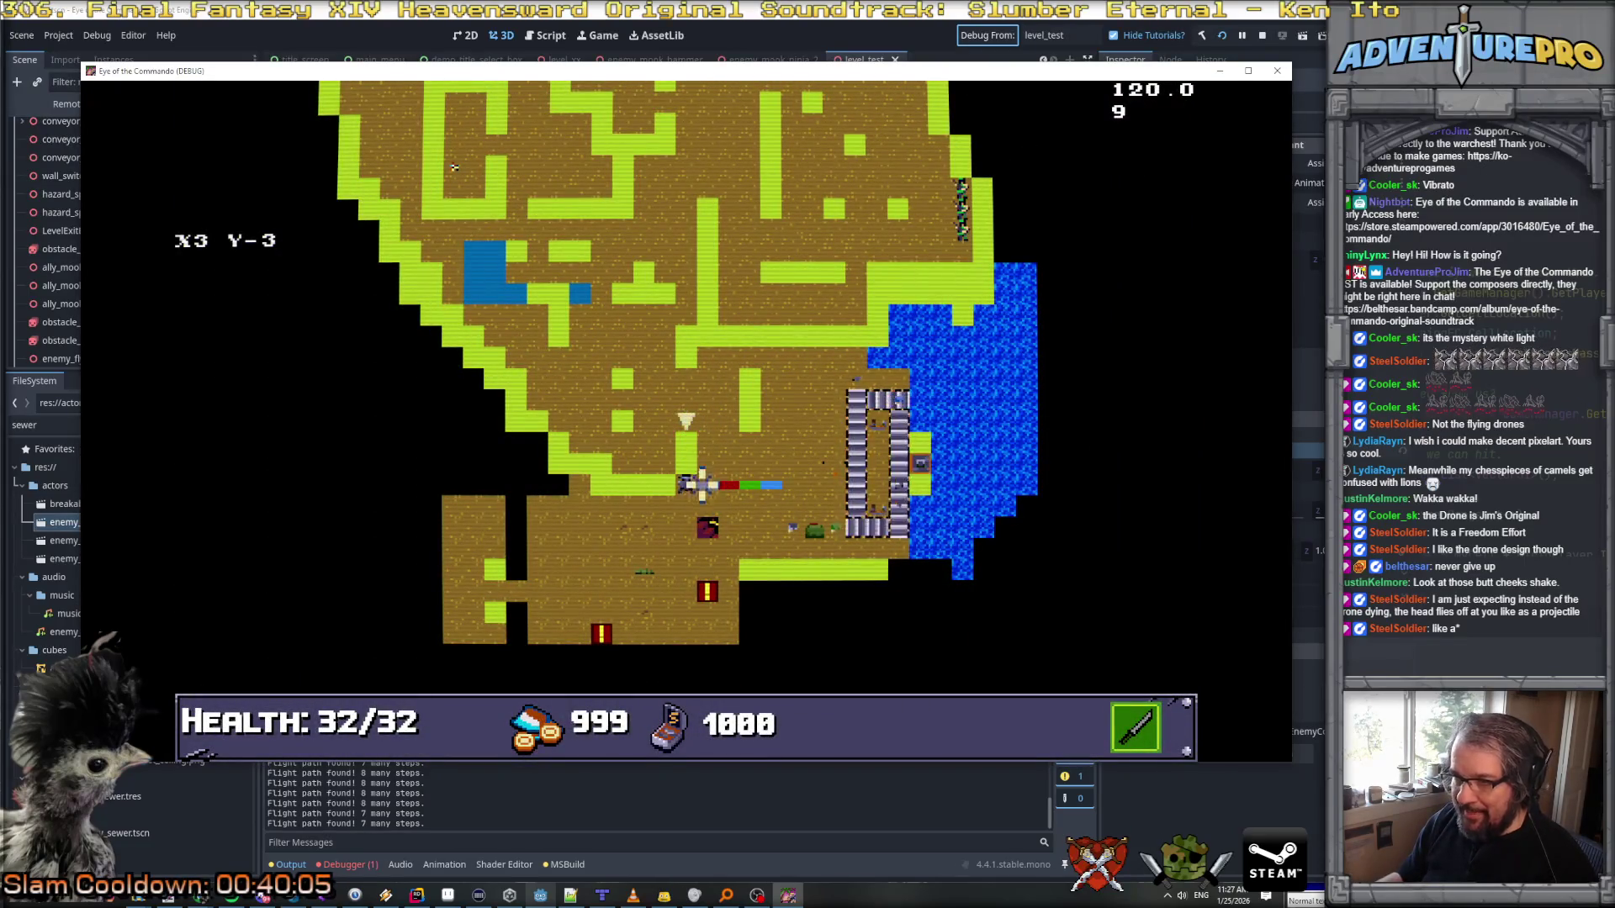
Step: Close the map and walk the corridors south until facing the exit sign
key("m")
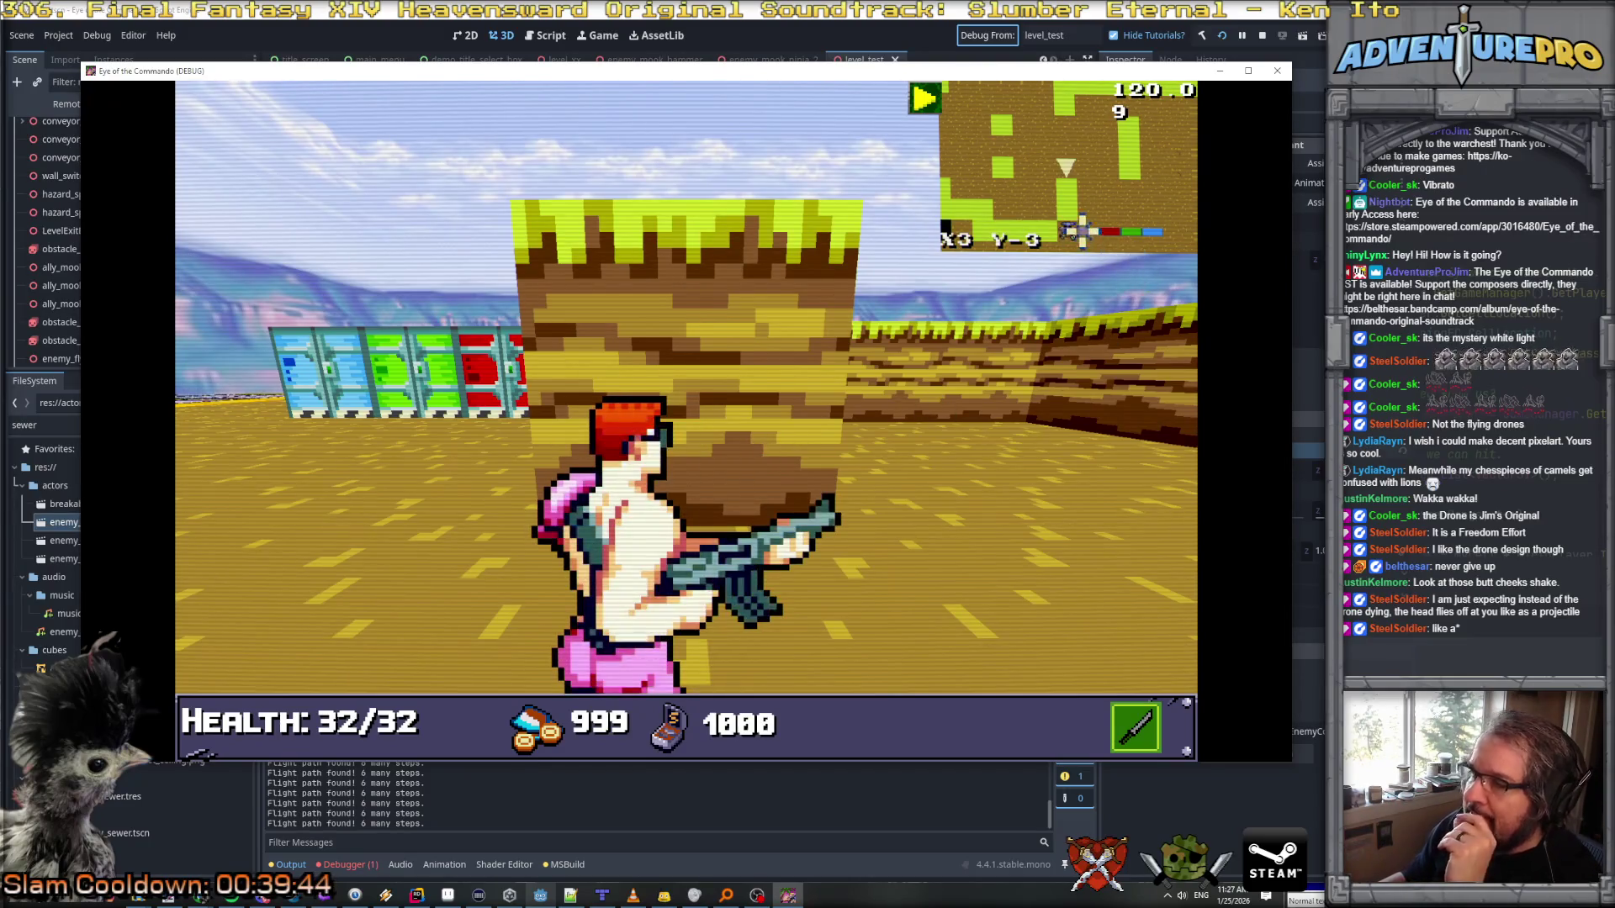
key("Left")
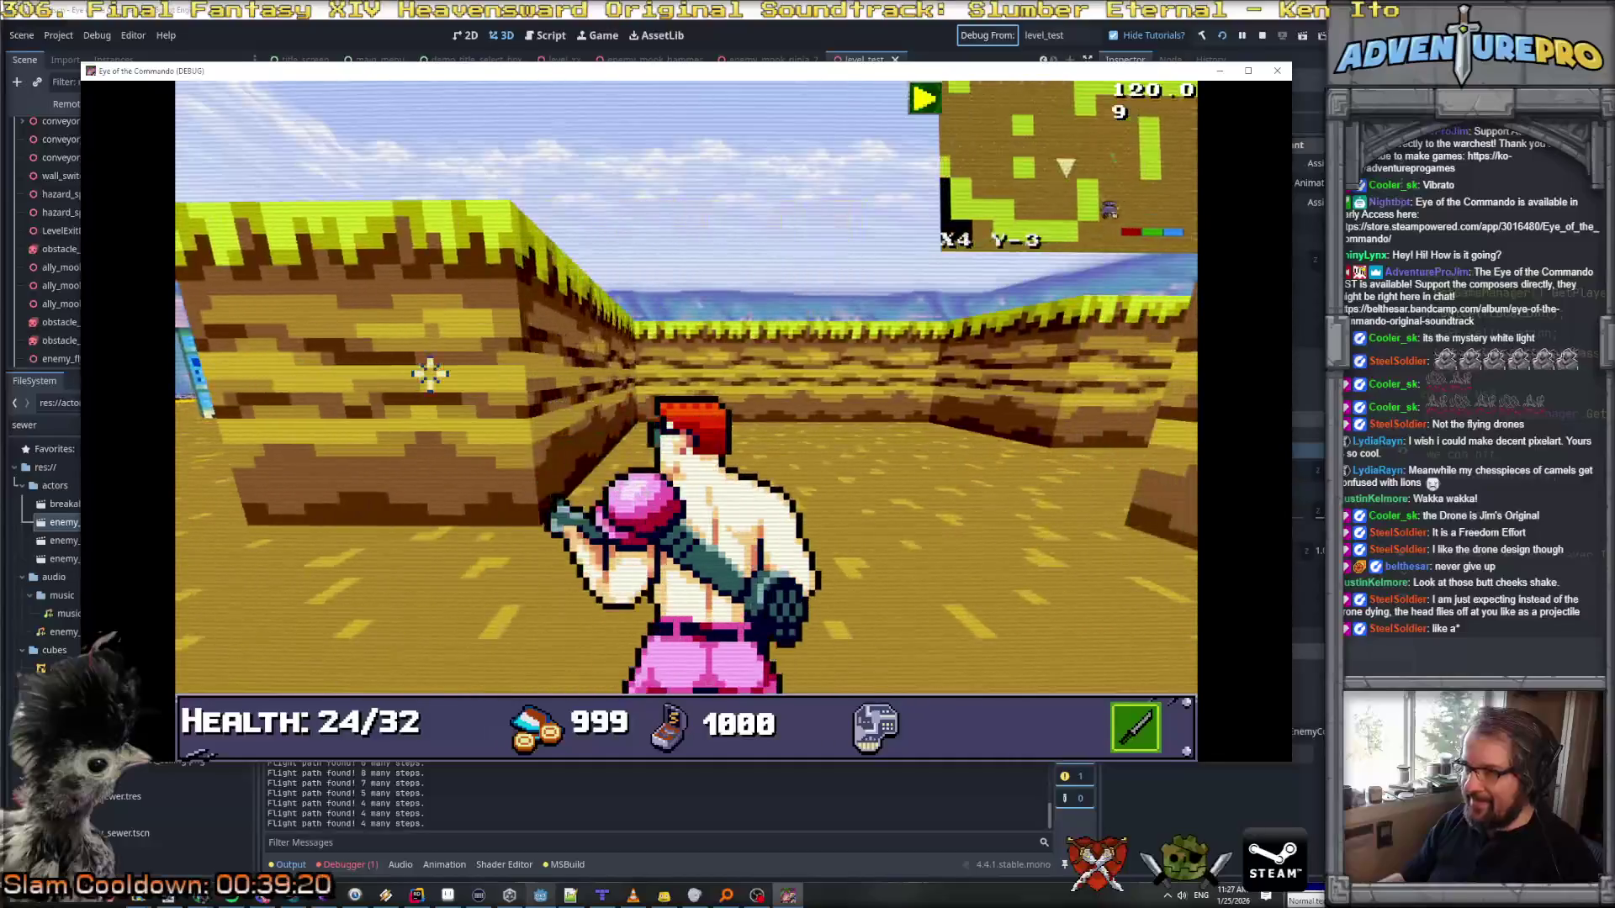
key("Up")
key("Up")
key("Up")
key("Up")
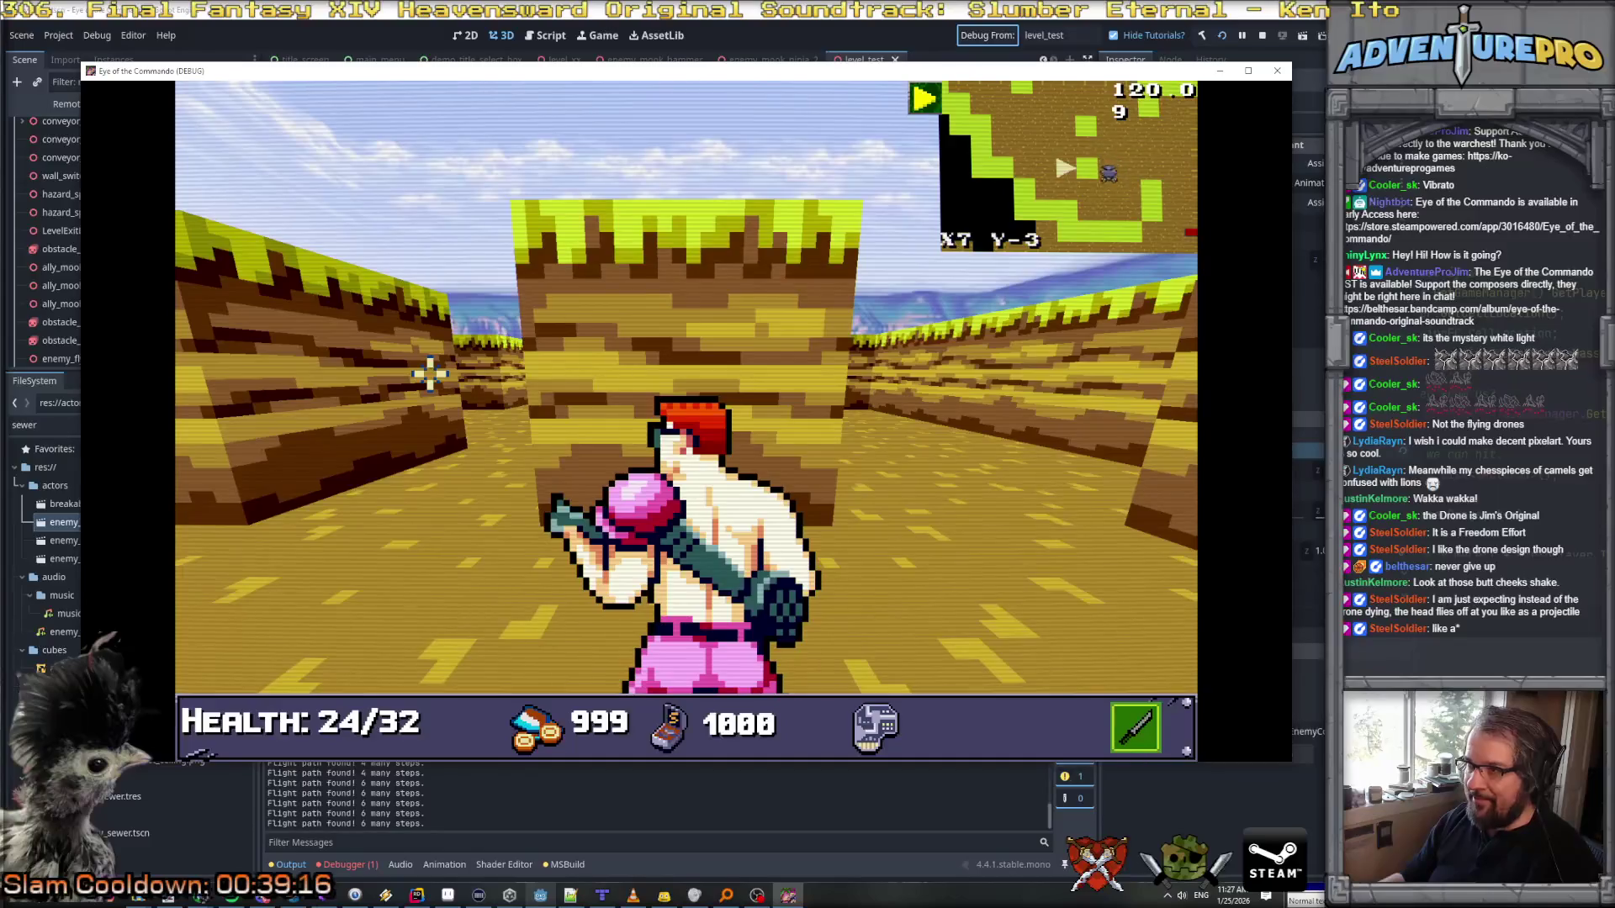
key("Left")
key("Up")
key("Up")
key("Up")
key("Left")
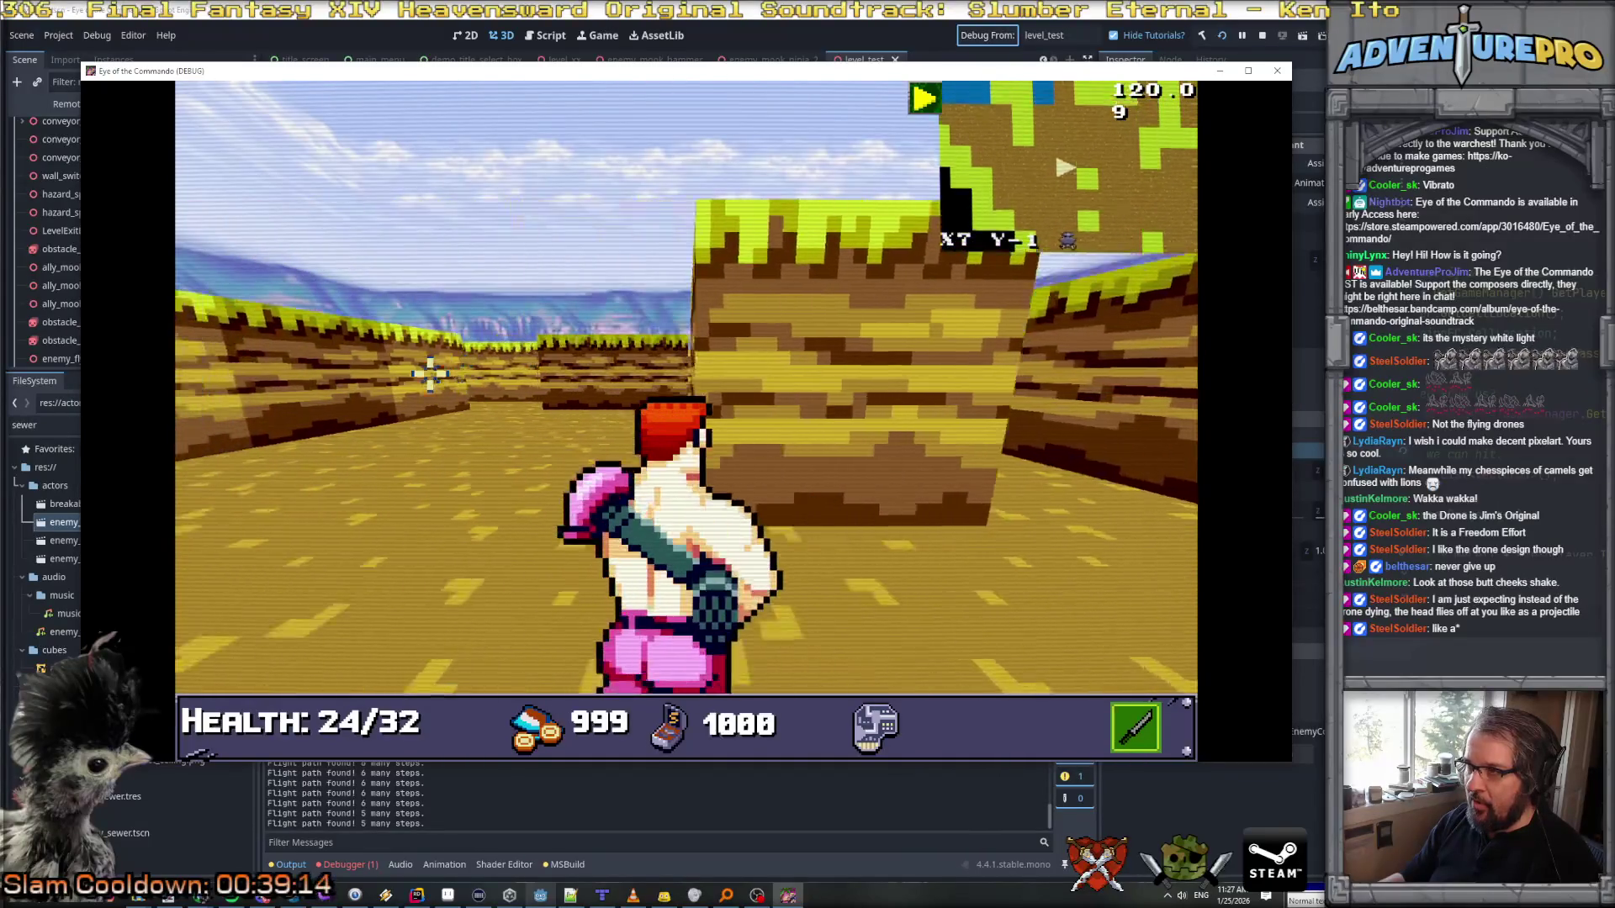
key("Right")
key("Up")
key("Up")
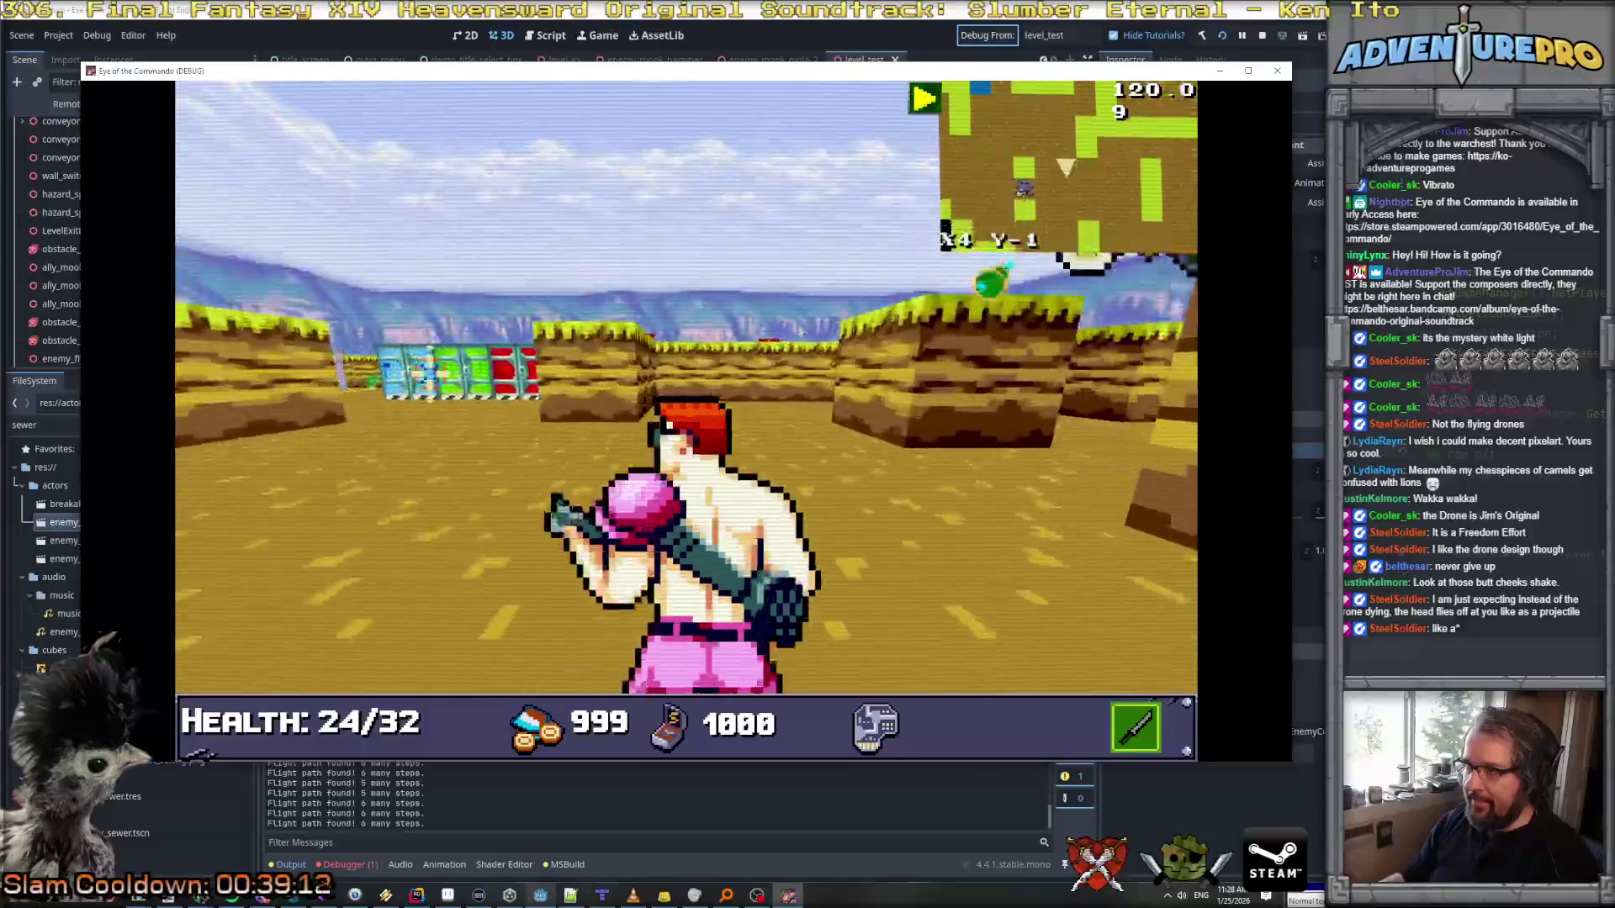
key("Up")
key("Up")
key("Up")
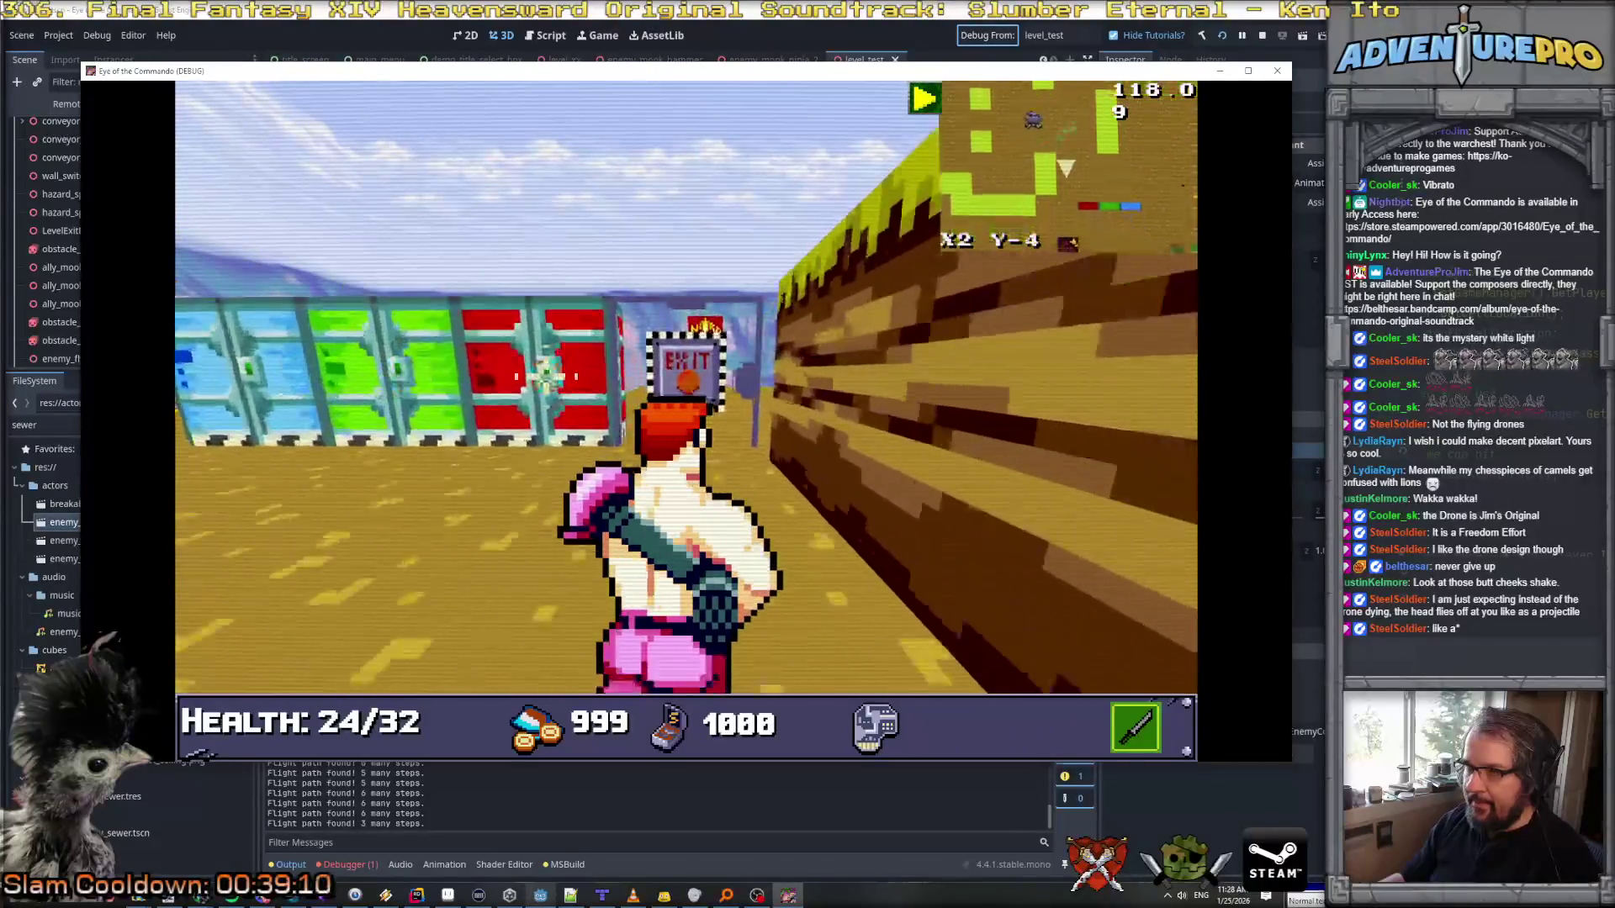
key("Right")
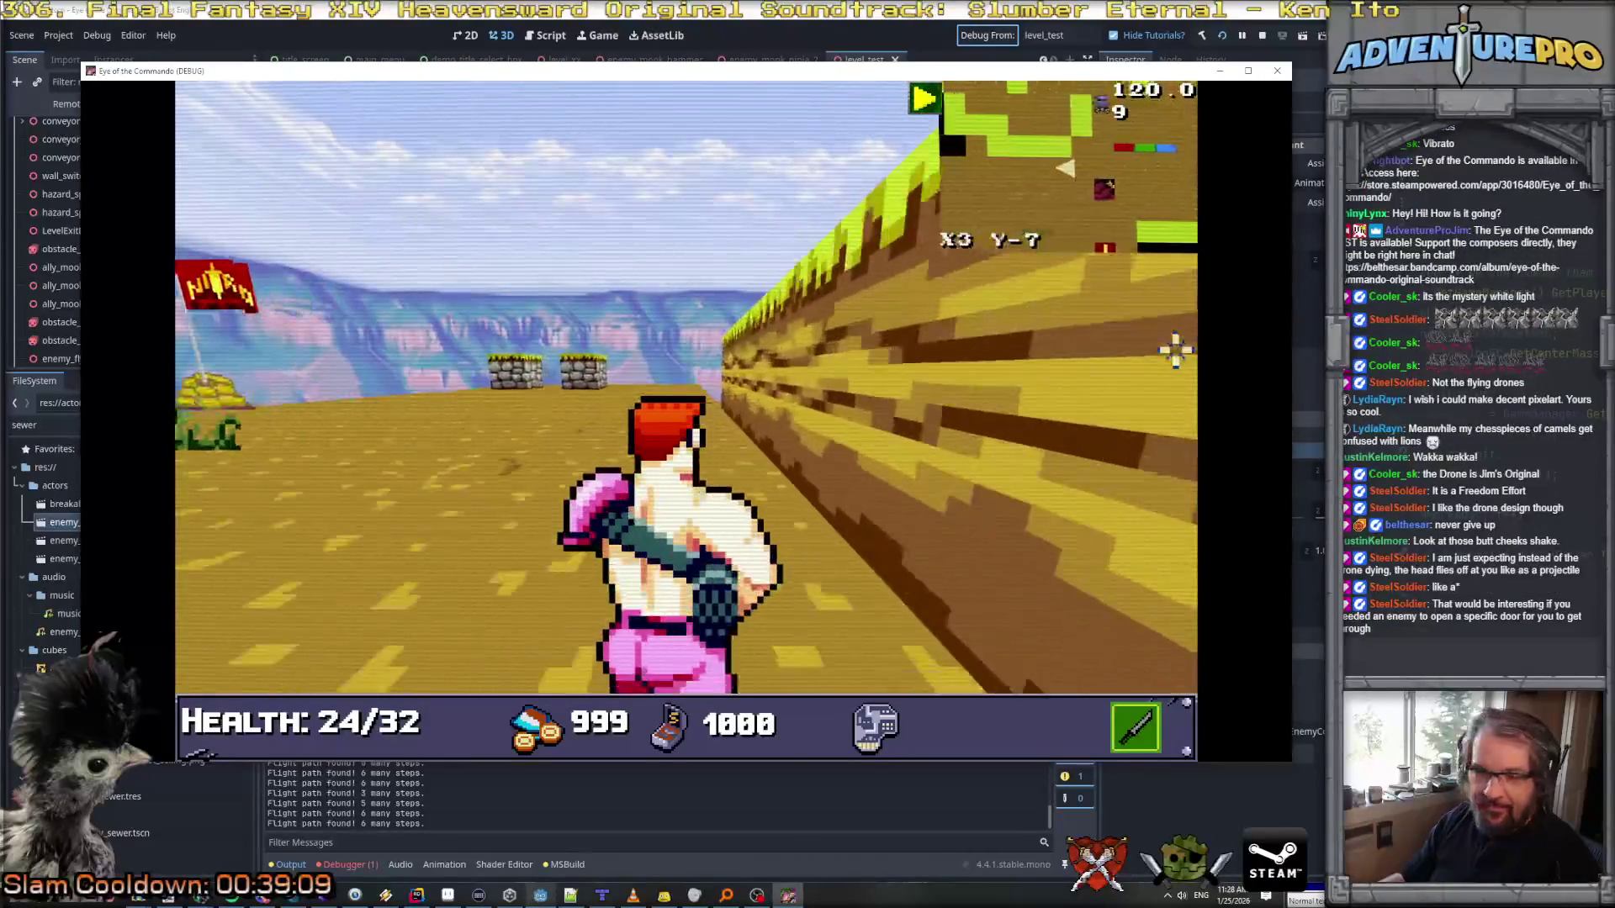
key("Down")
key("Right")
key("Right")
key("Up")
Step: Move past the red door toward the hovering drone, then stop the run and return to Rider
key("Left")
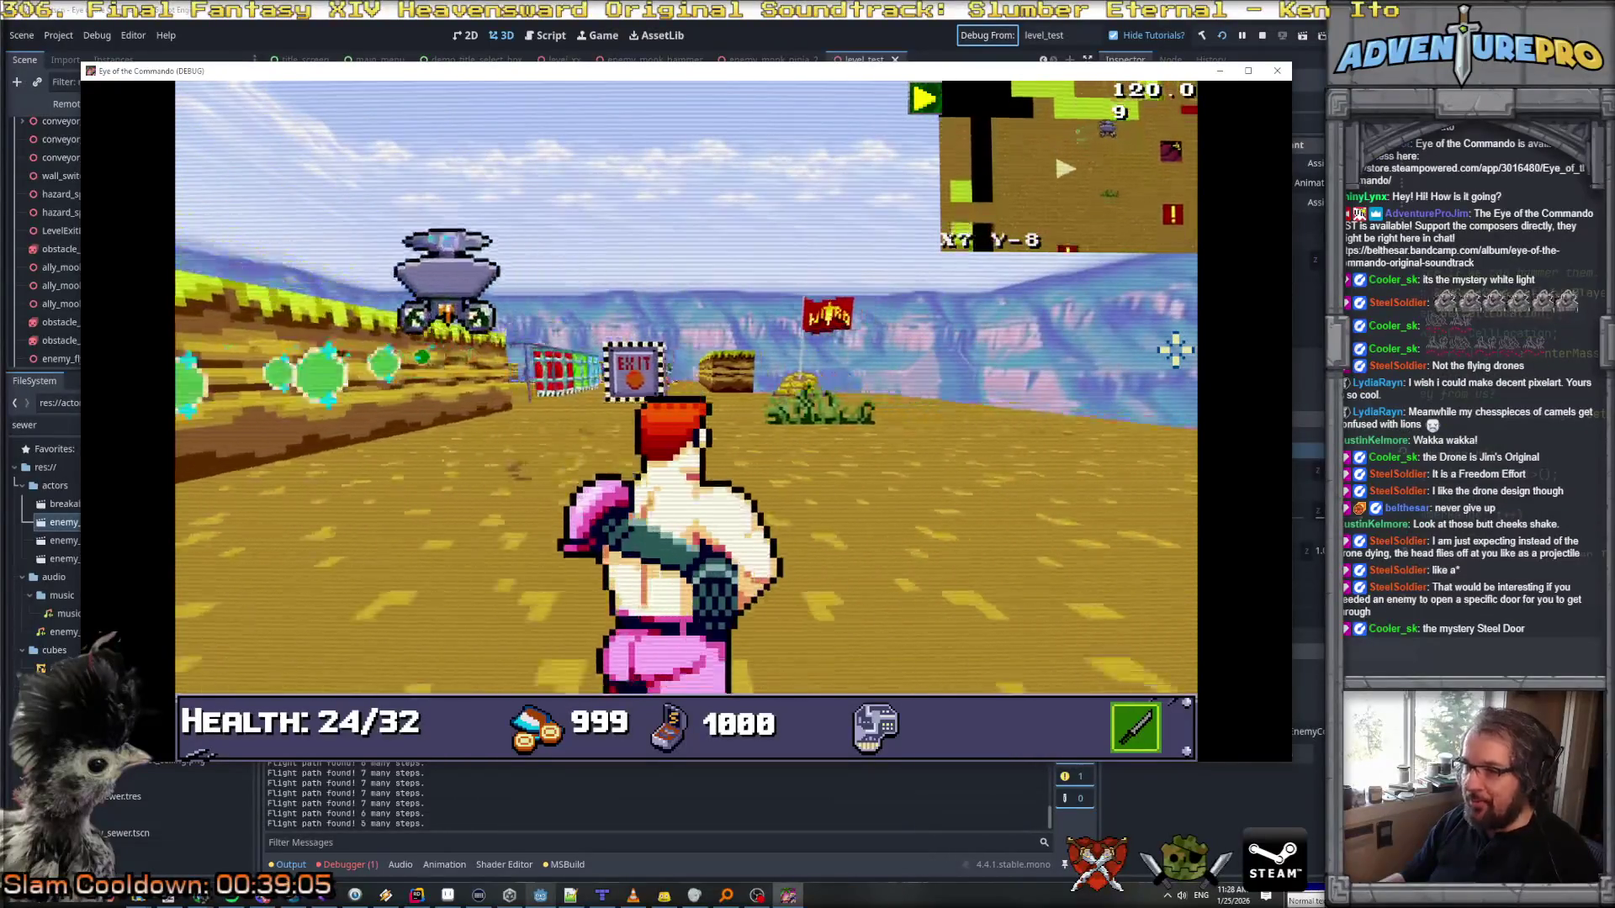
key("Up")
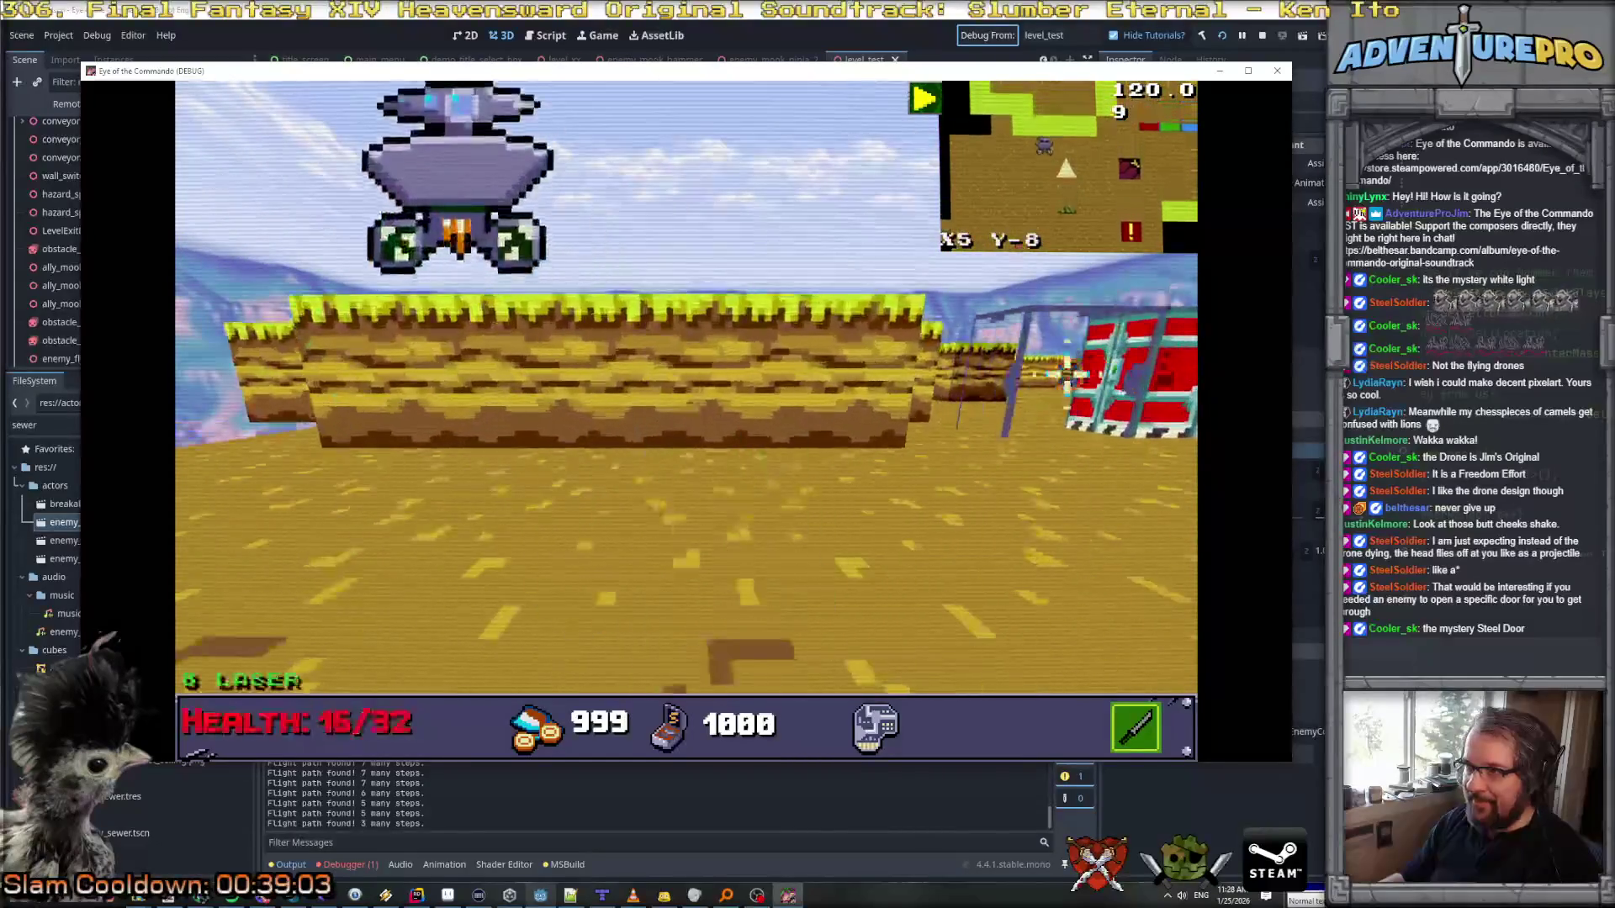
key("Left")
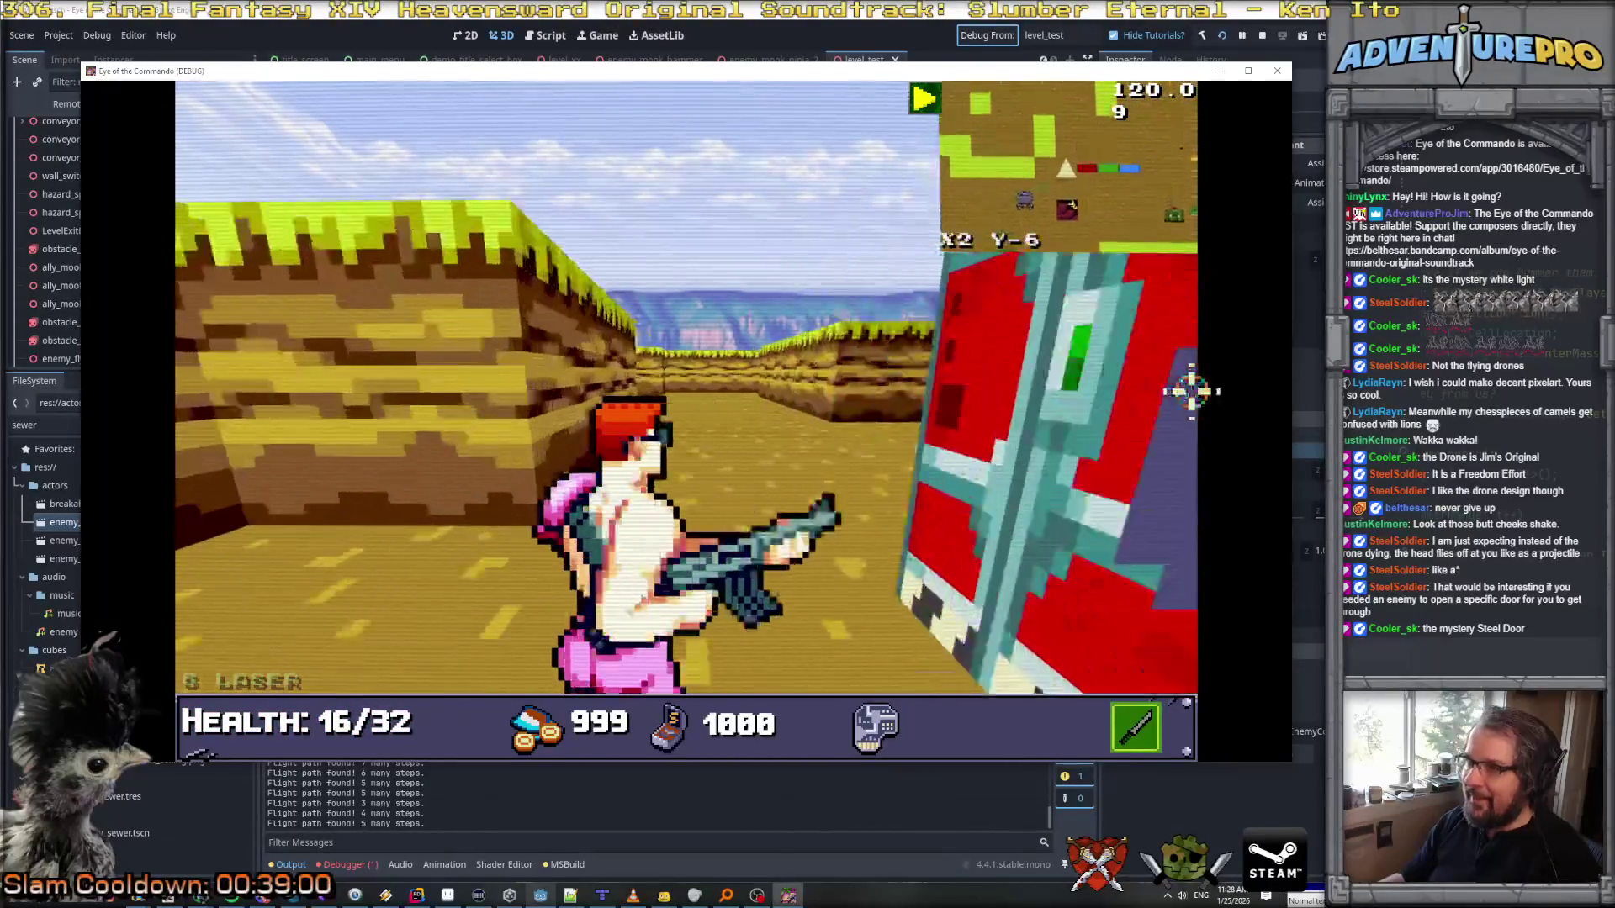
key("Up")
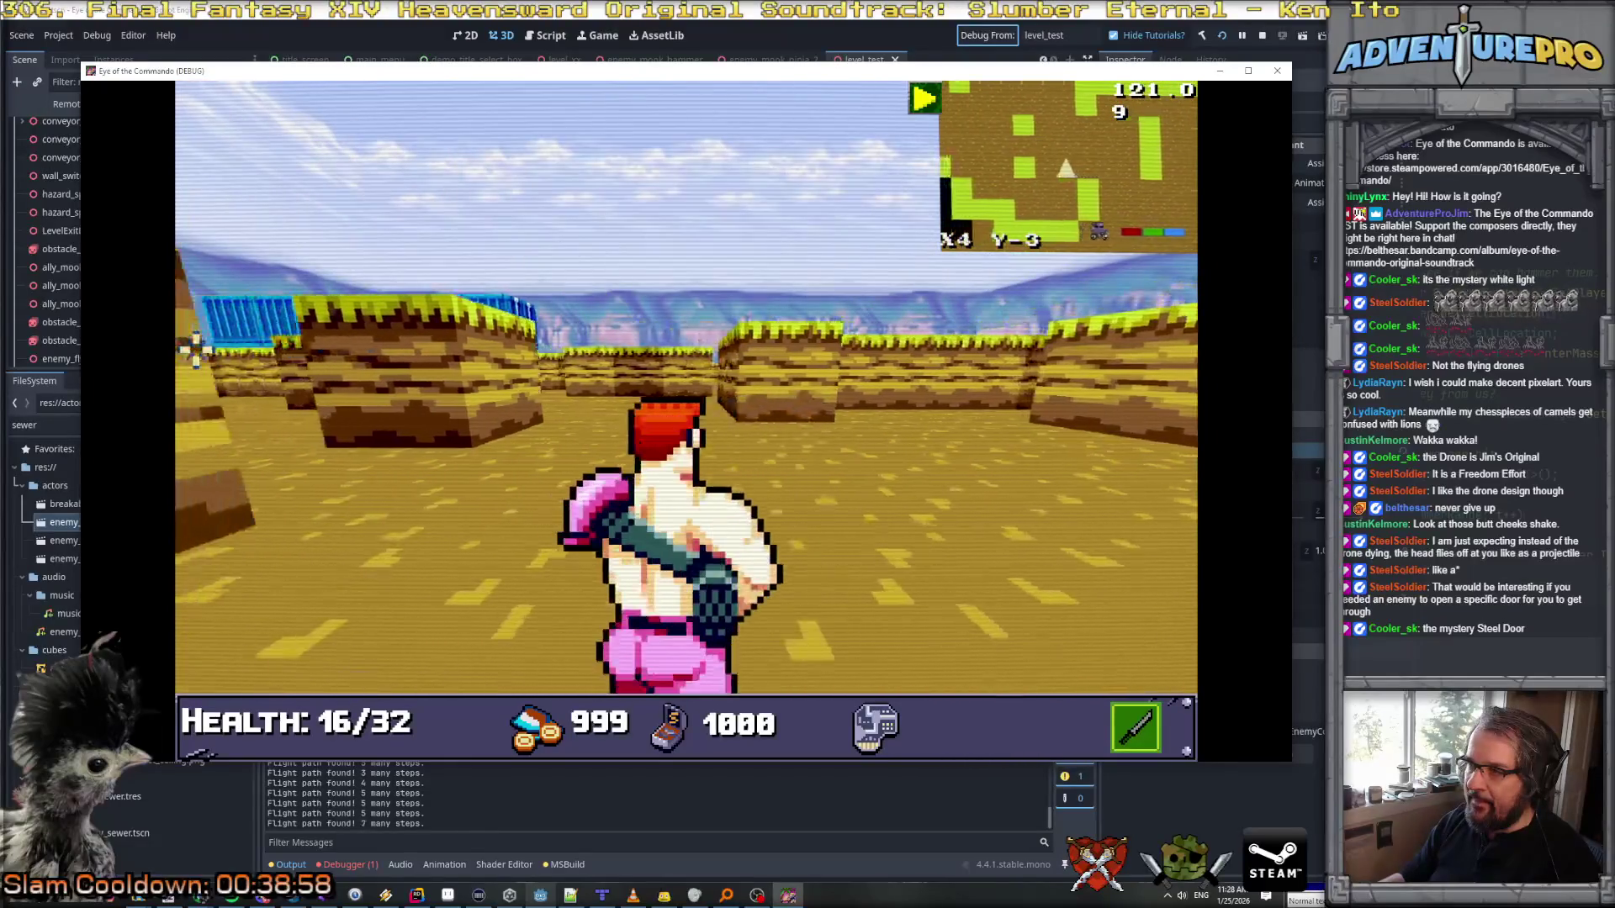
key("Right")
key("Up")
key("Left")
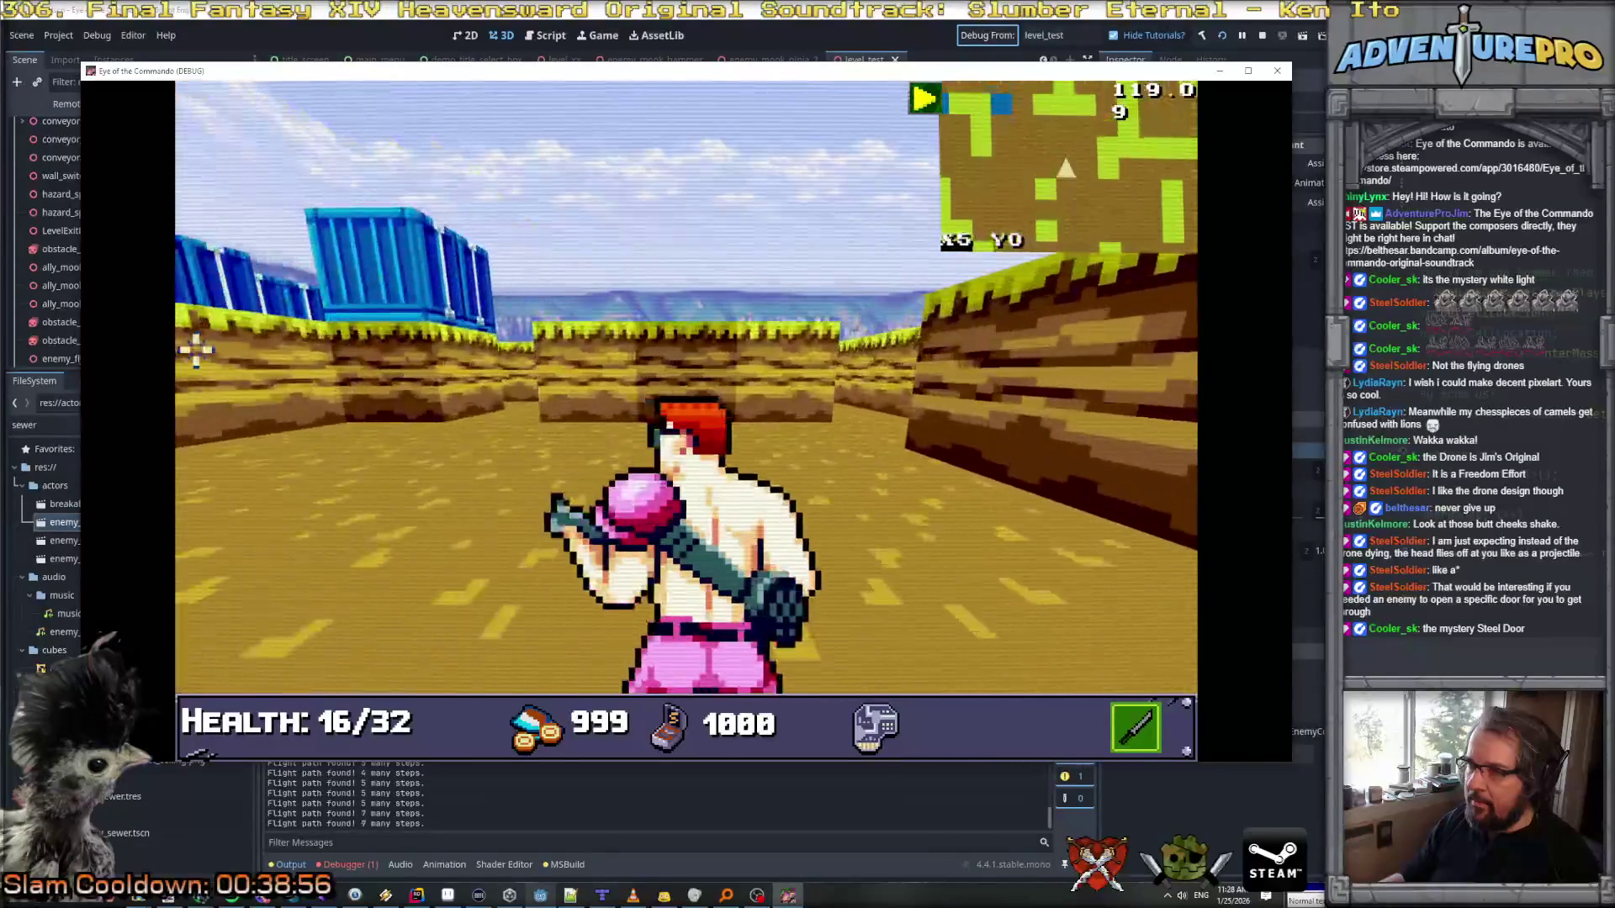
key("Up")
key("Up")
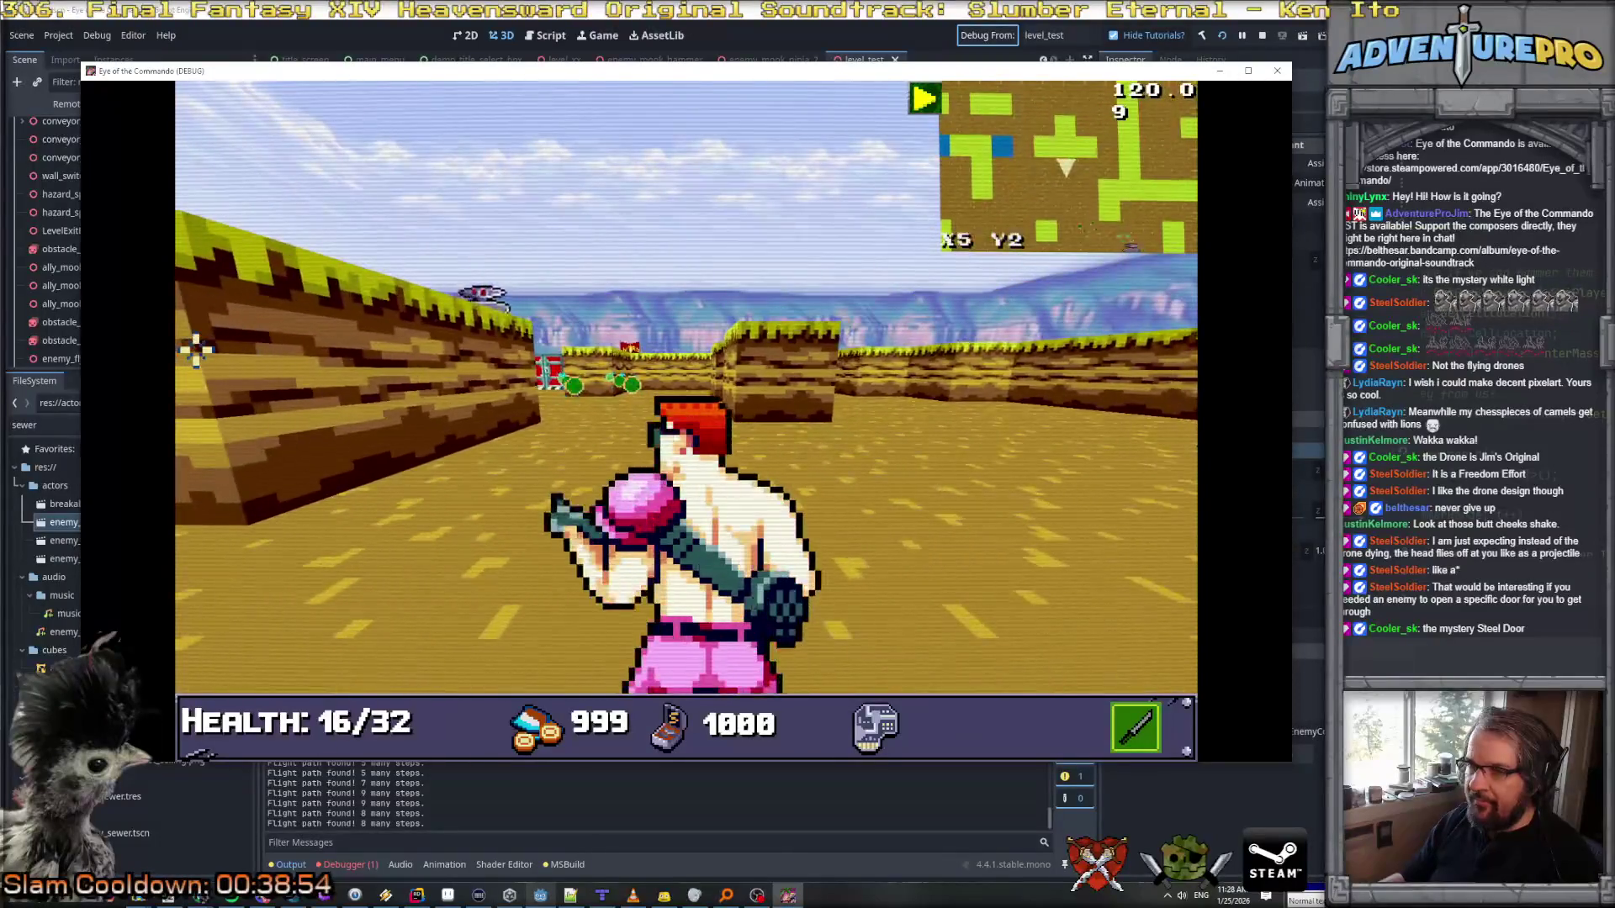
key("Right")
key("Left")
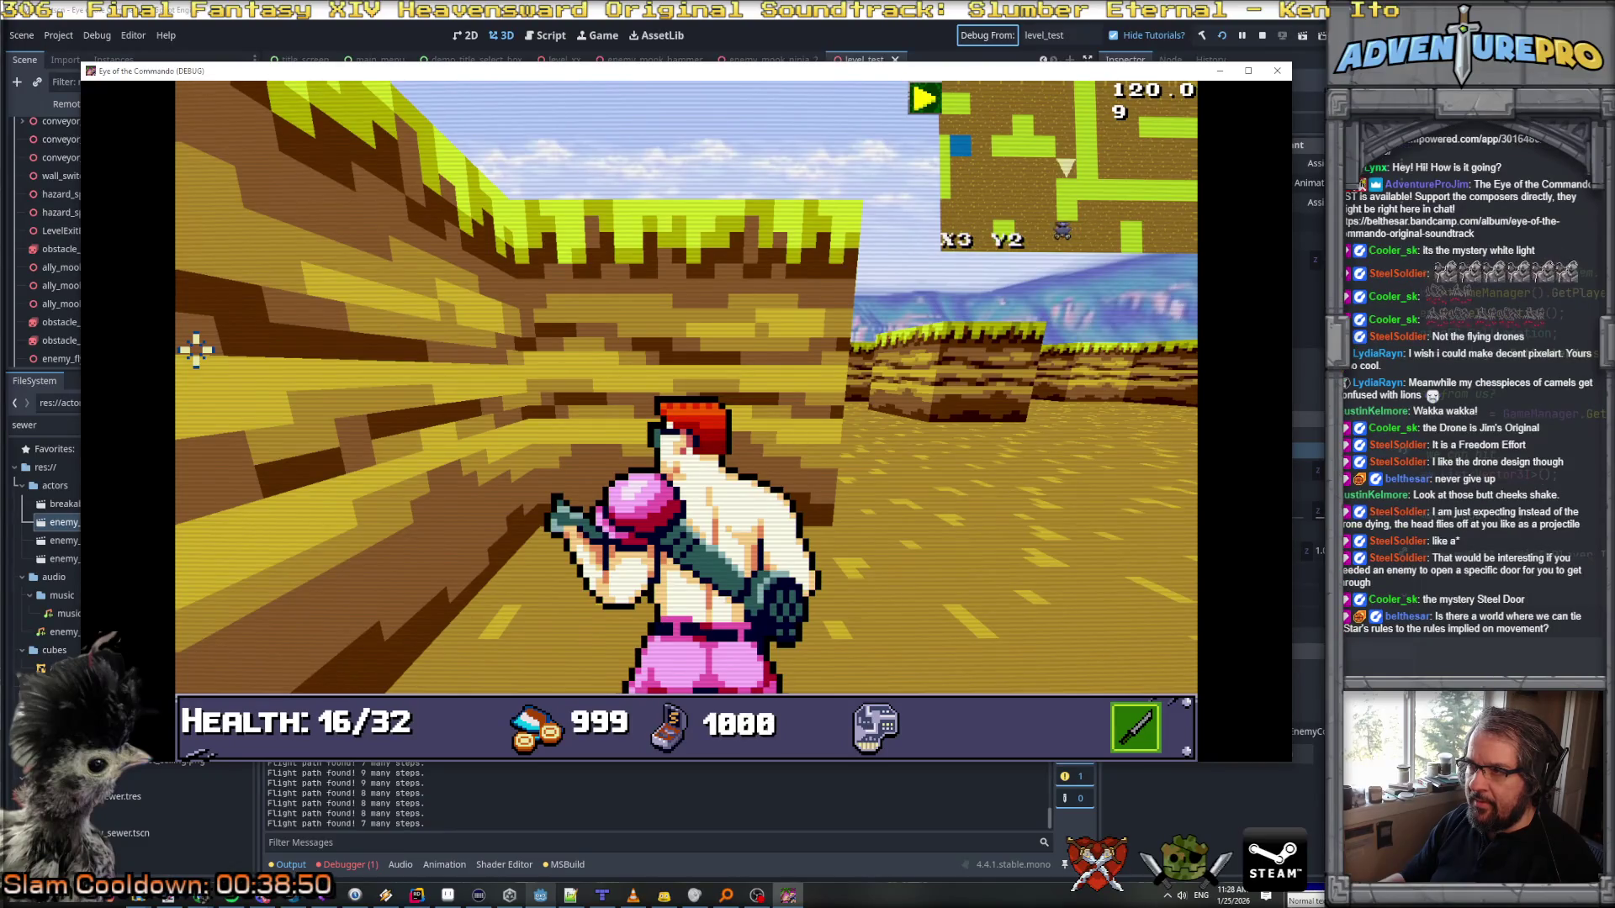
key("e")
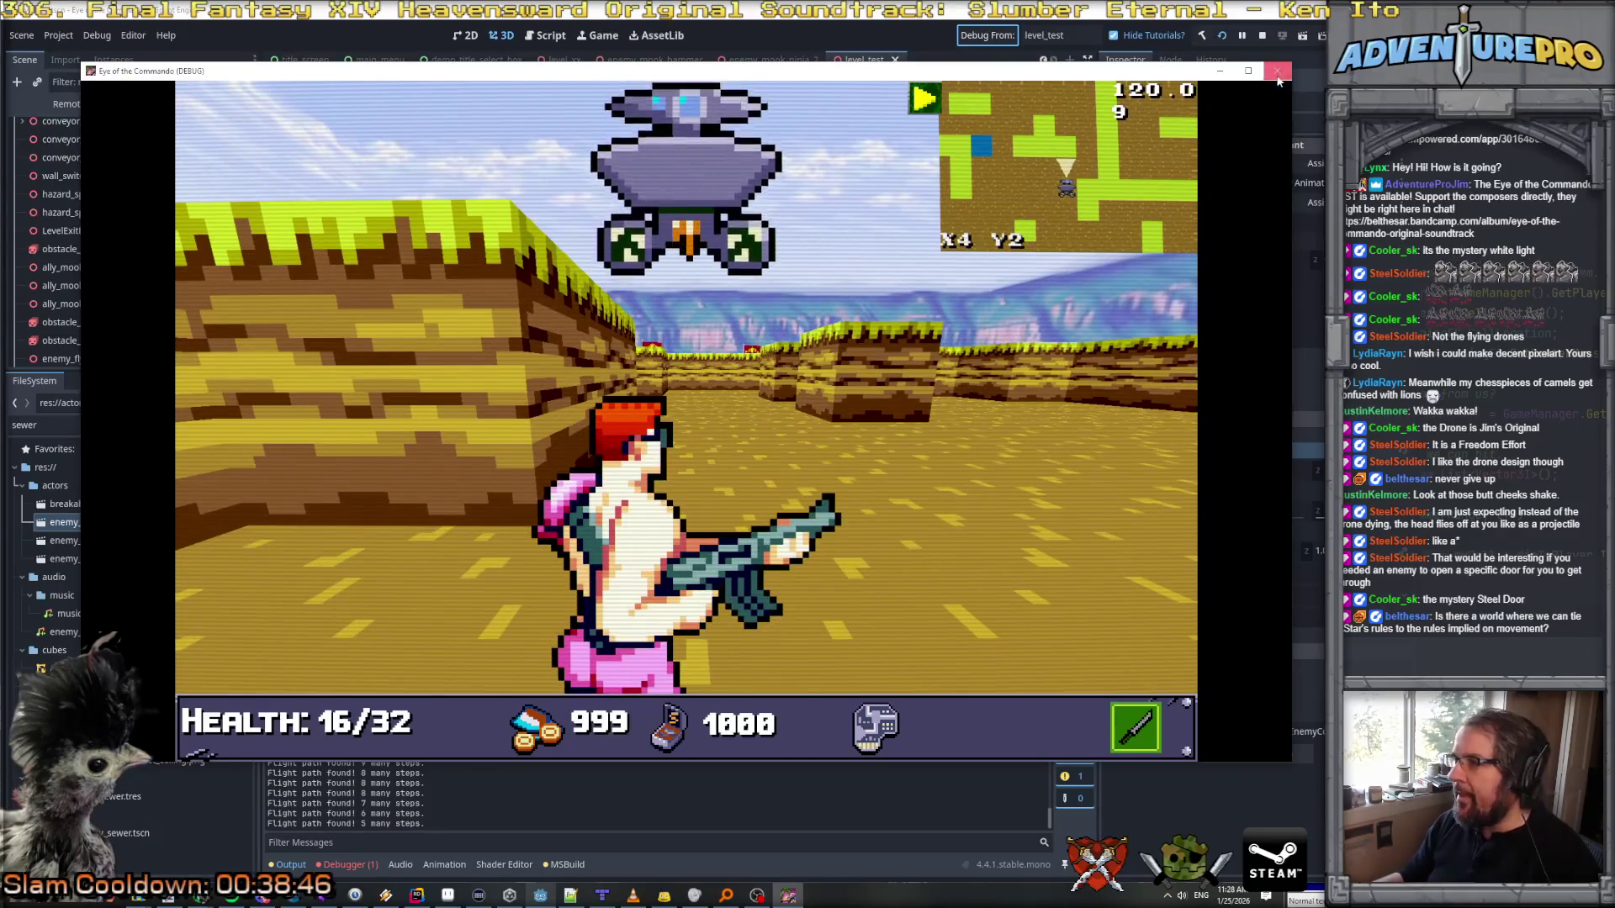
key("F8")
key("alt+Tab")
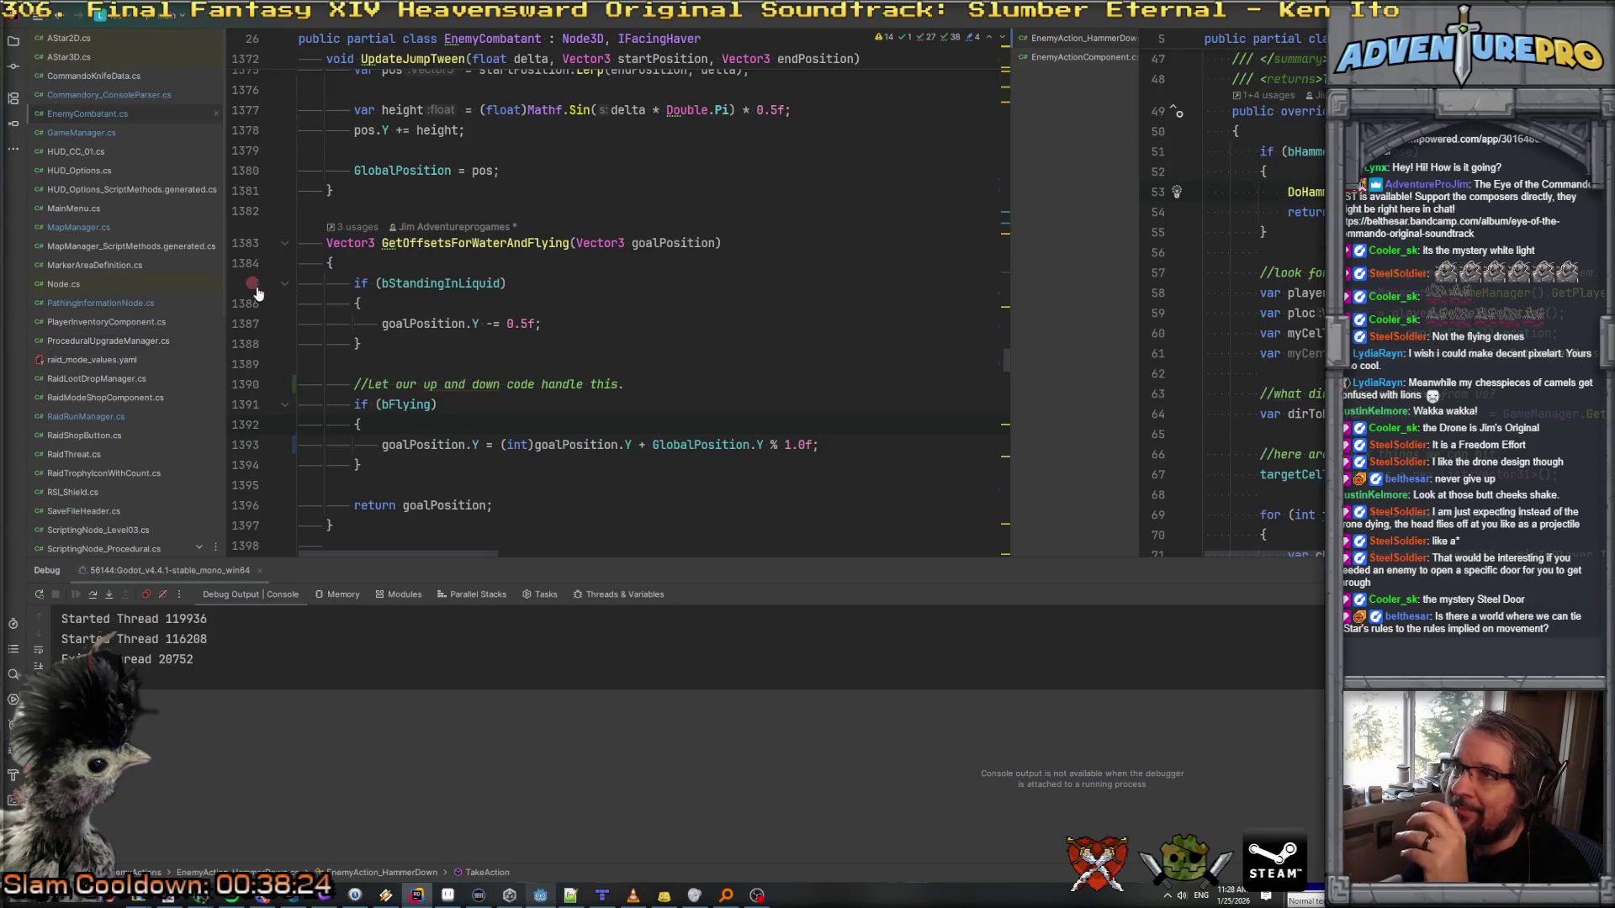
Step: Review GetOffsetsForWaterAndFlying and TweenToCellLocation in EnemyCombatant.cs, then switch to MapManager.cs
scroll(225, 236, "up", 6)
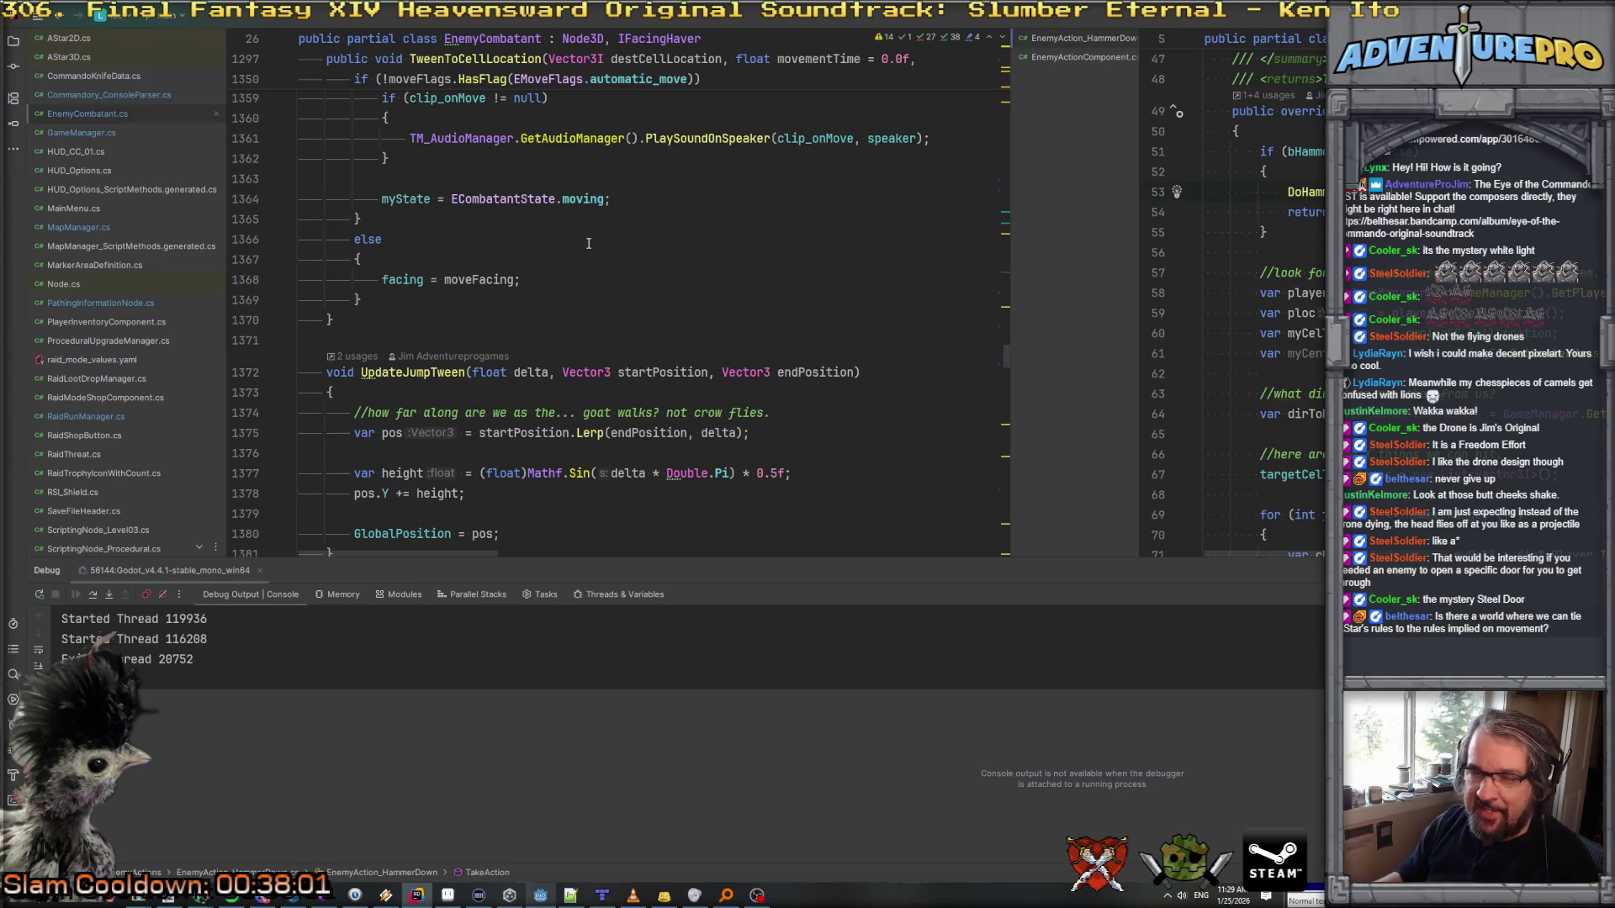
scroll(589, 243, "up", 20)
scroll(588, 243, "up", 12)
scroll(588, 243, "down", 10)
scroll(589, 243, "up", 5)
scroll(589, 243, "down", 15)
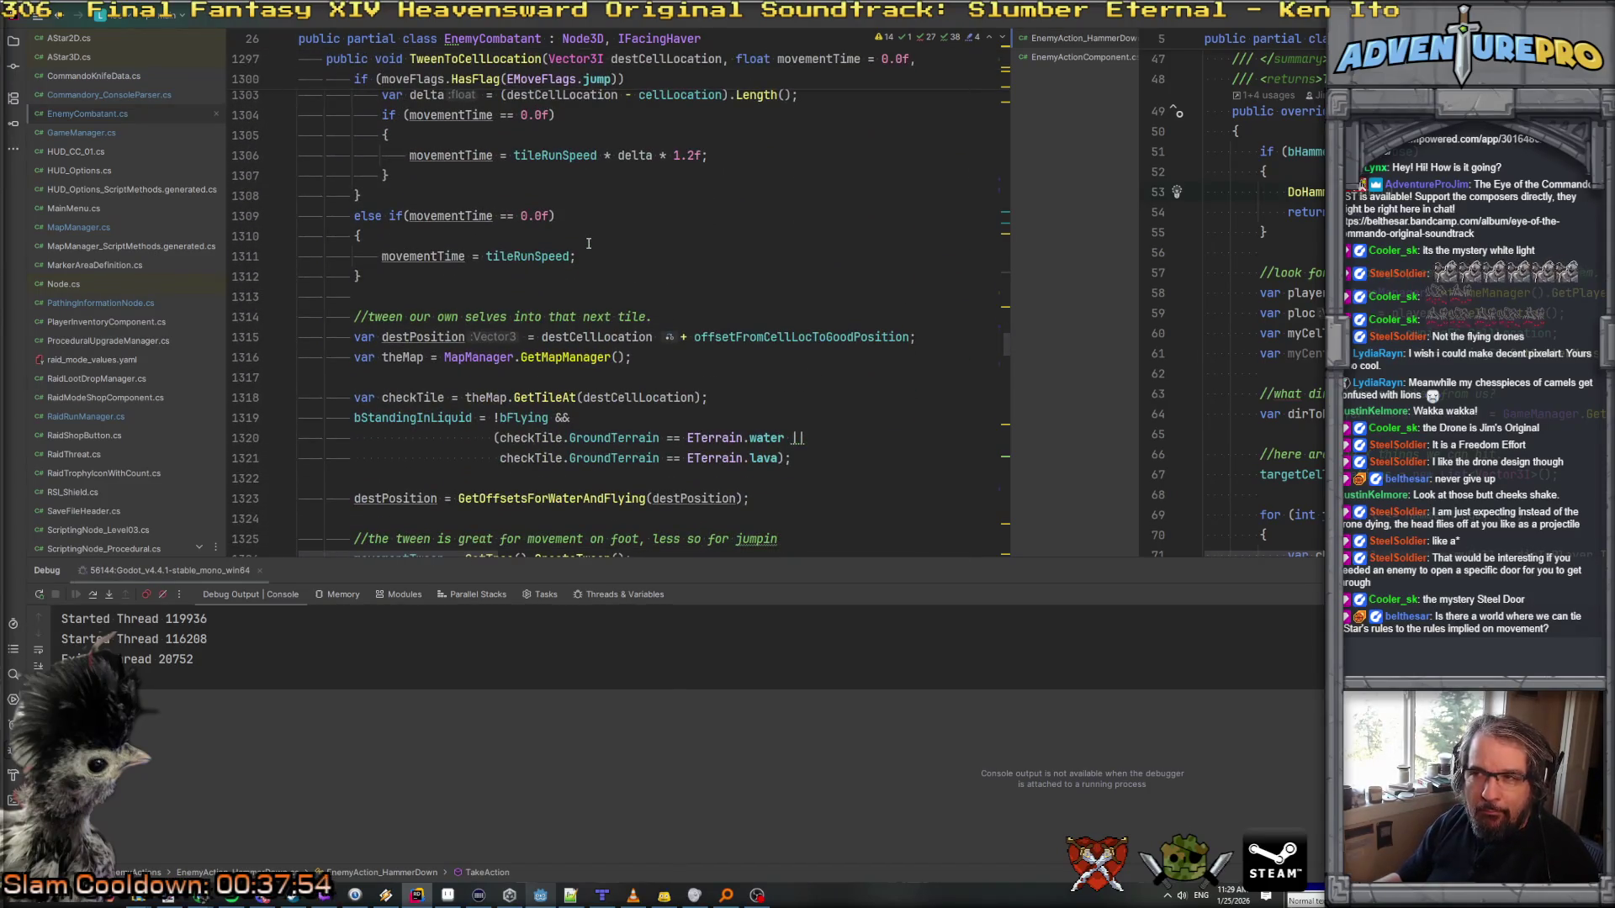
scroll(588, 243, "up", 5)
left_click(94, 224)
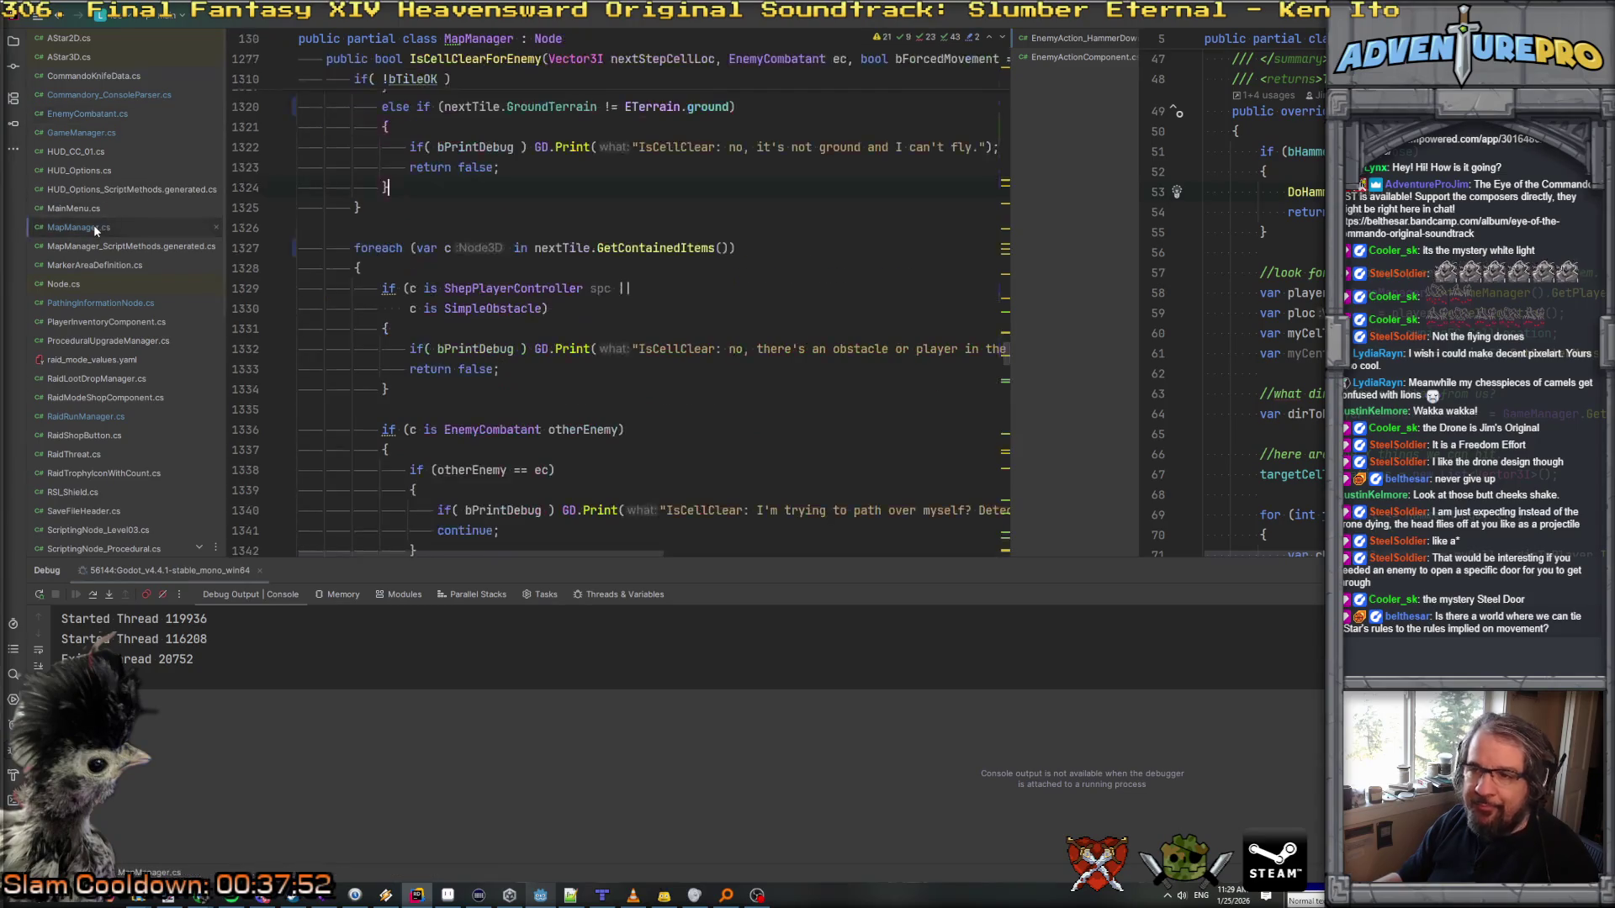
Step: Search for 'higher' and delete the flying-height-cost comment at line 1022
scroll(569, 302, "up", 5)
key("ctrl+f")
scroll(569, 301, "down", 6)
type("higher")
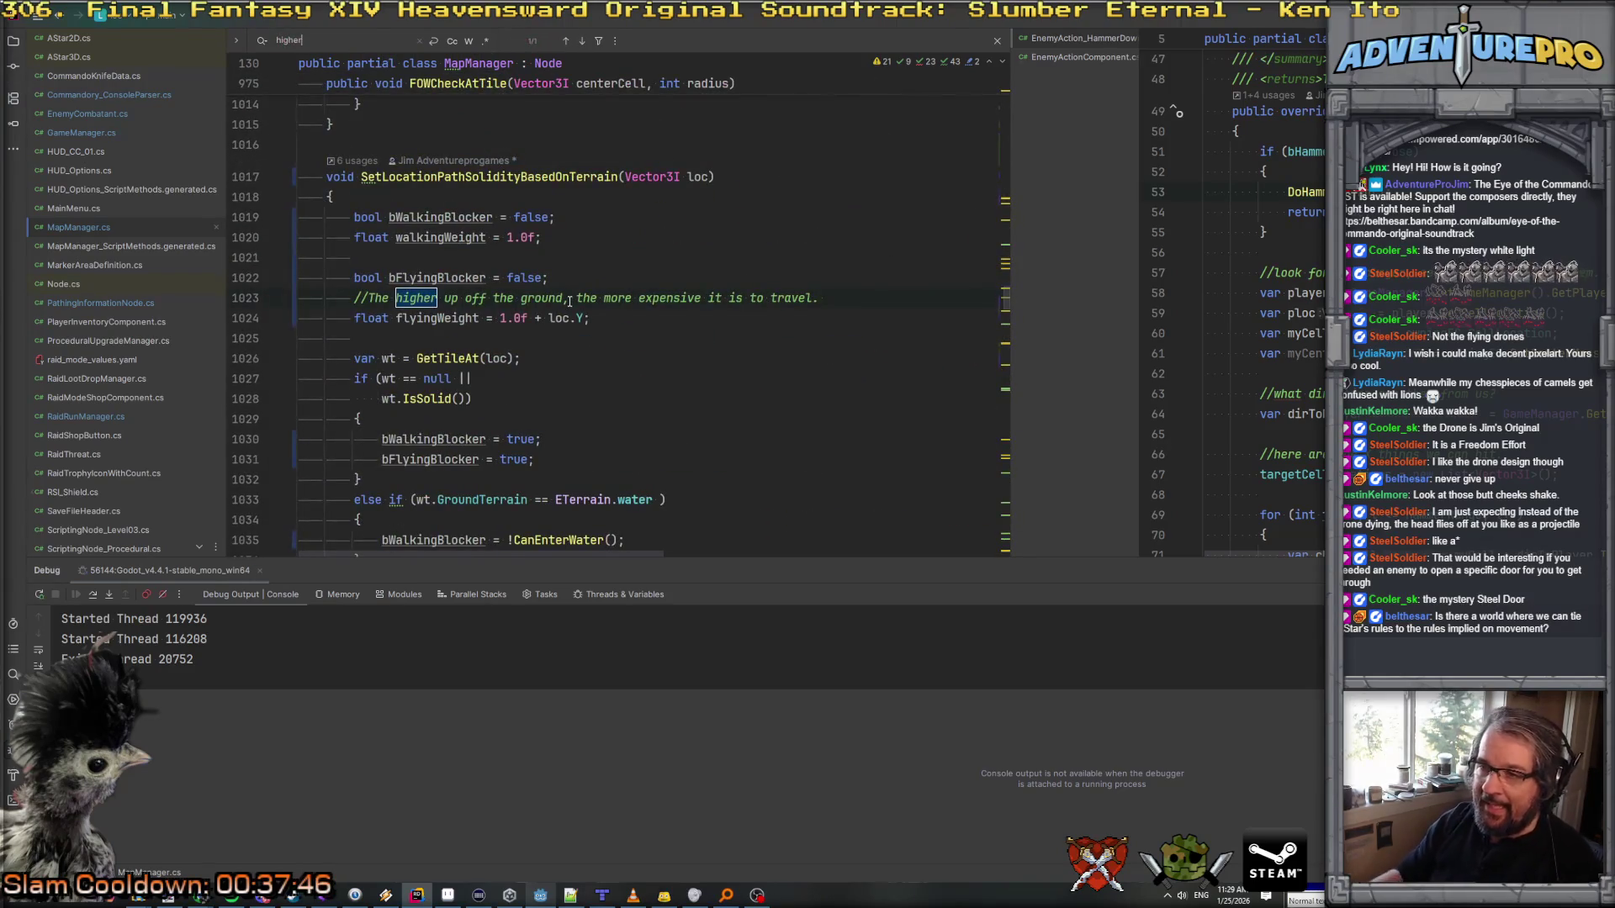
left_click(585, 277)
key("shift+Down")
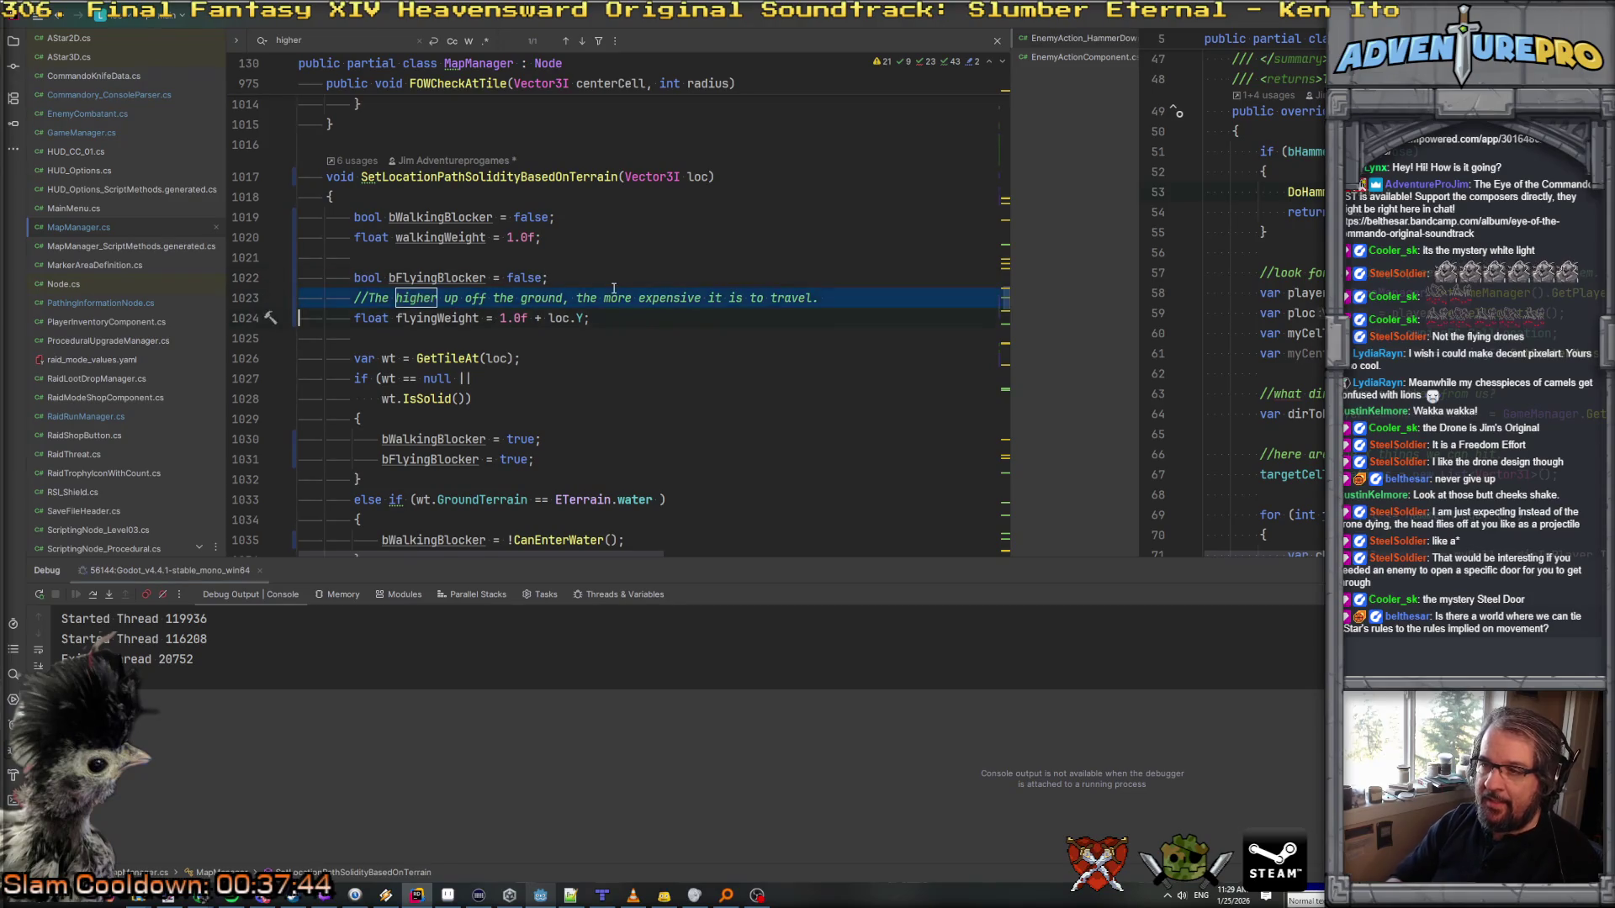
key("Delete")
Step: Edit line 1023 so flyingWeight becomes 1.0f + loc.Y * 0.1f
type("(")
key("Up")
key("Up")
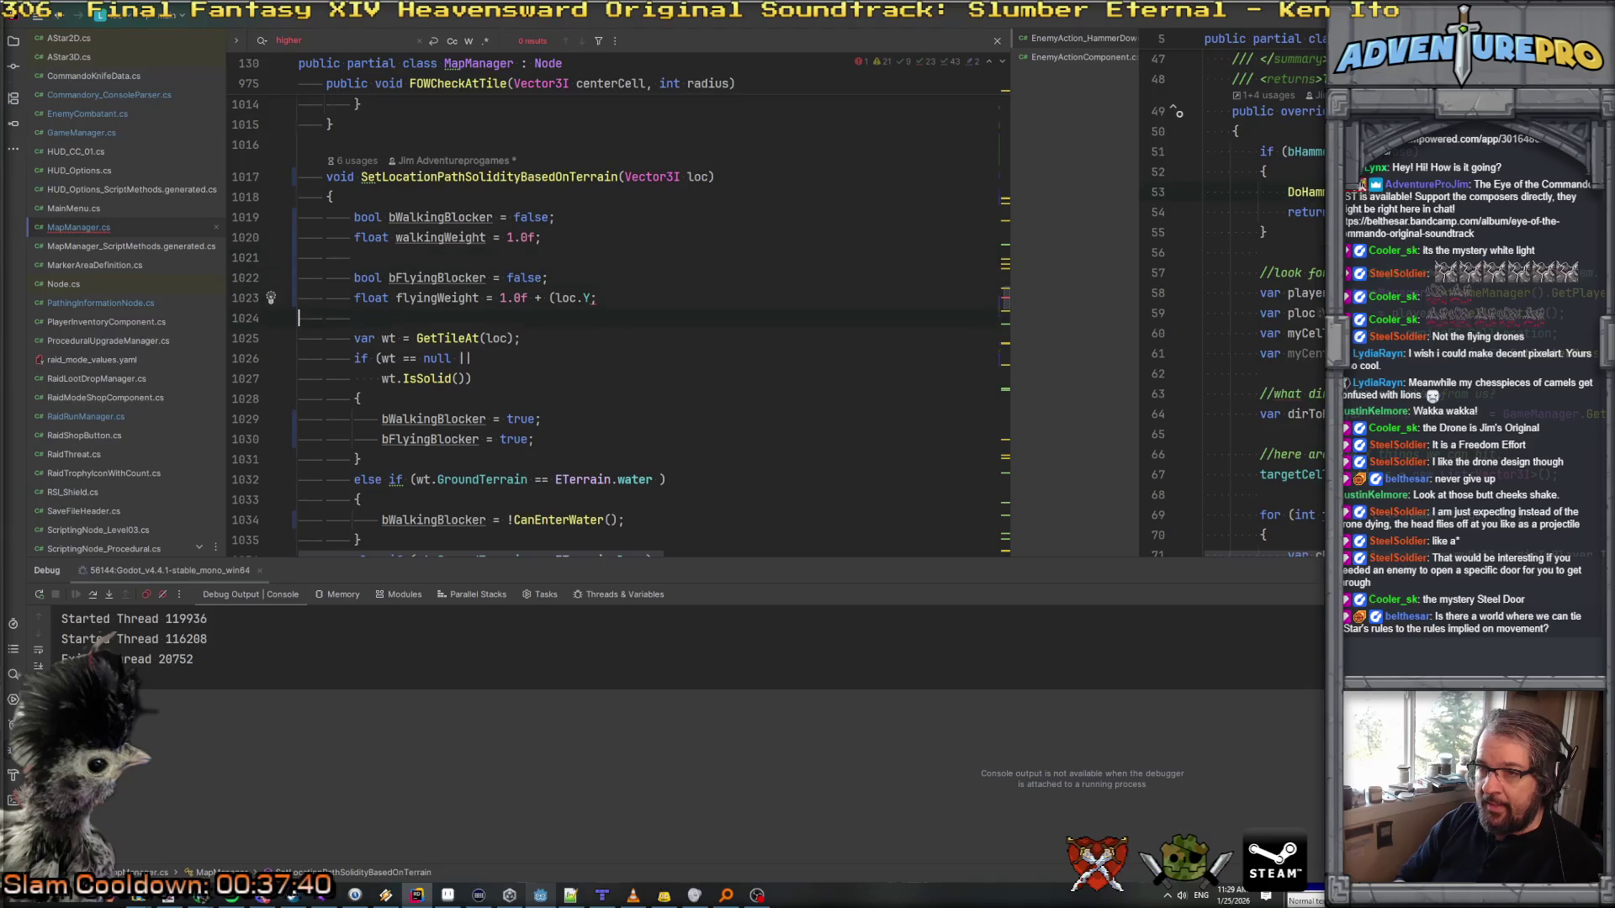
type(" * 1")
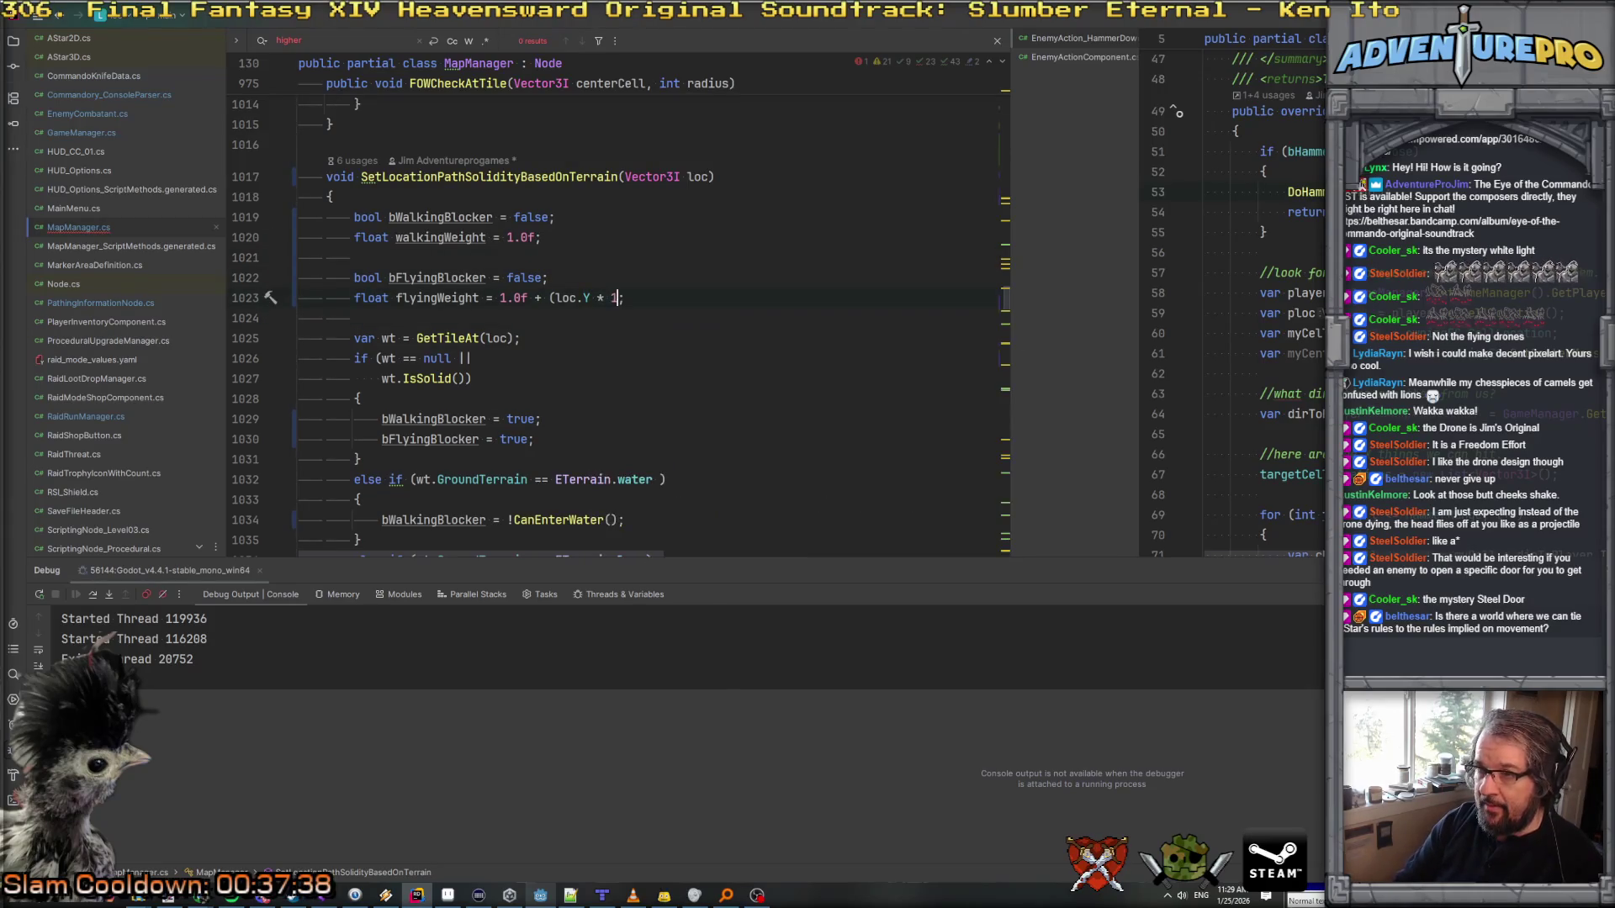
type(".1f")
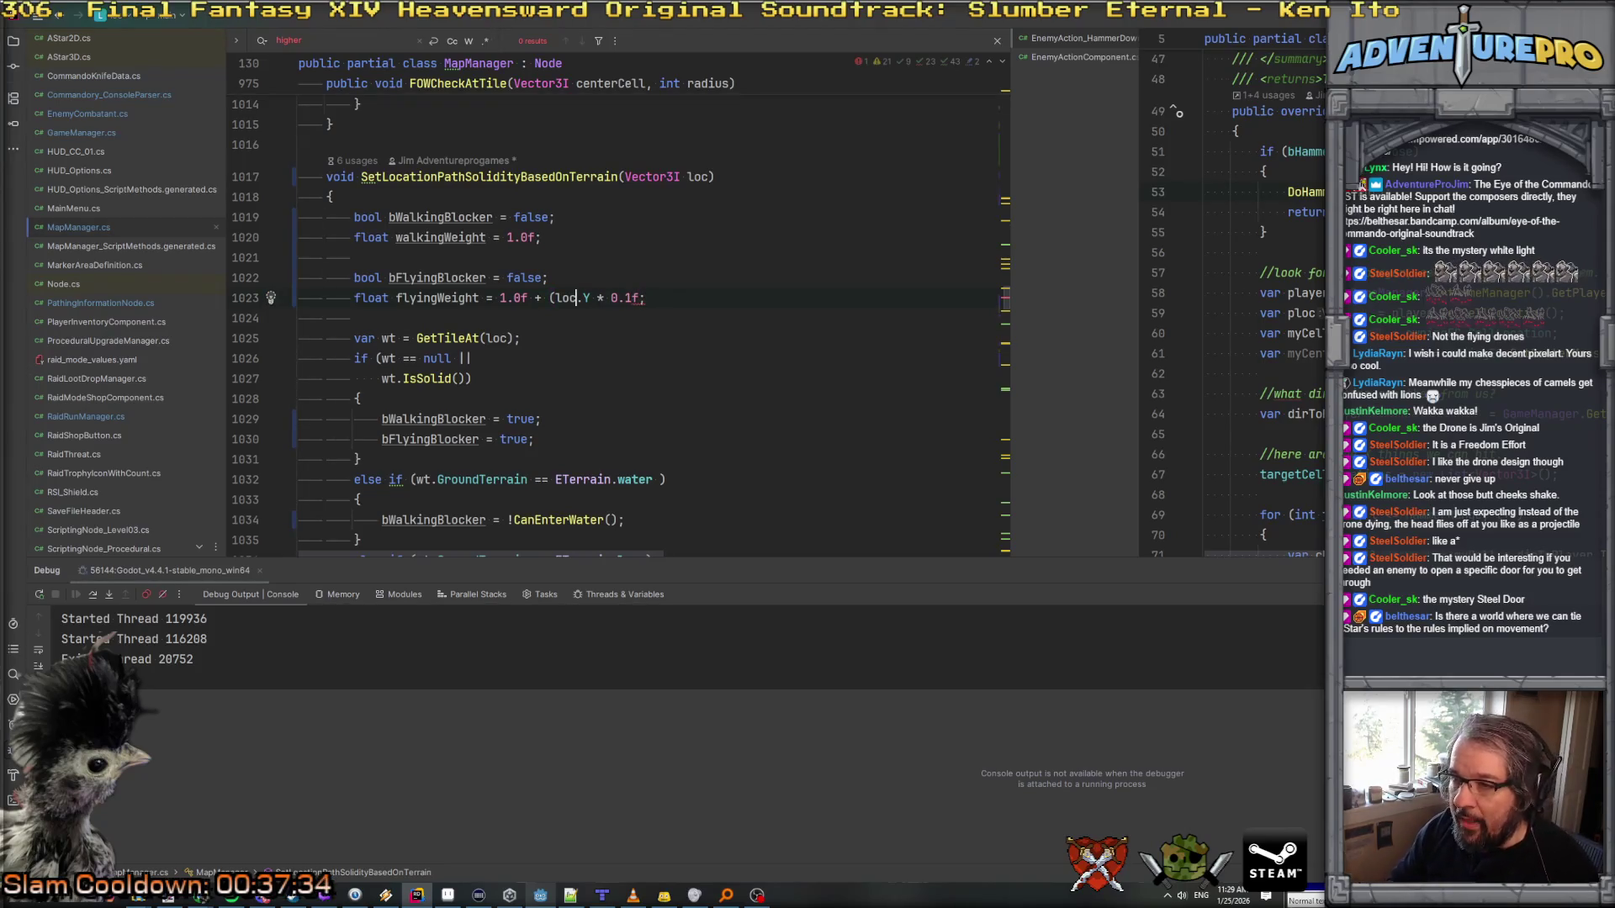
key("BackSpace")
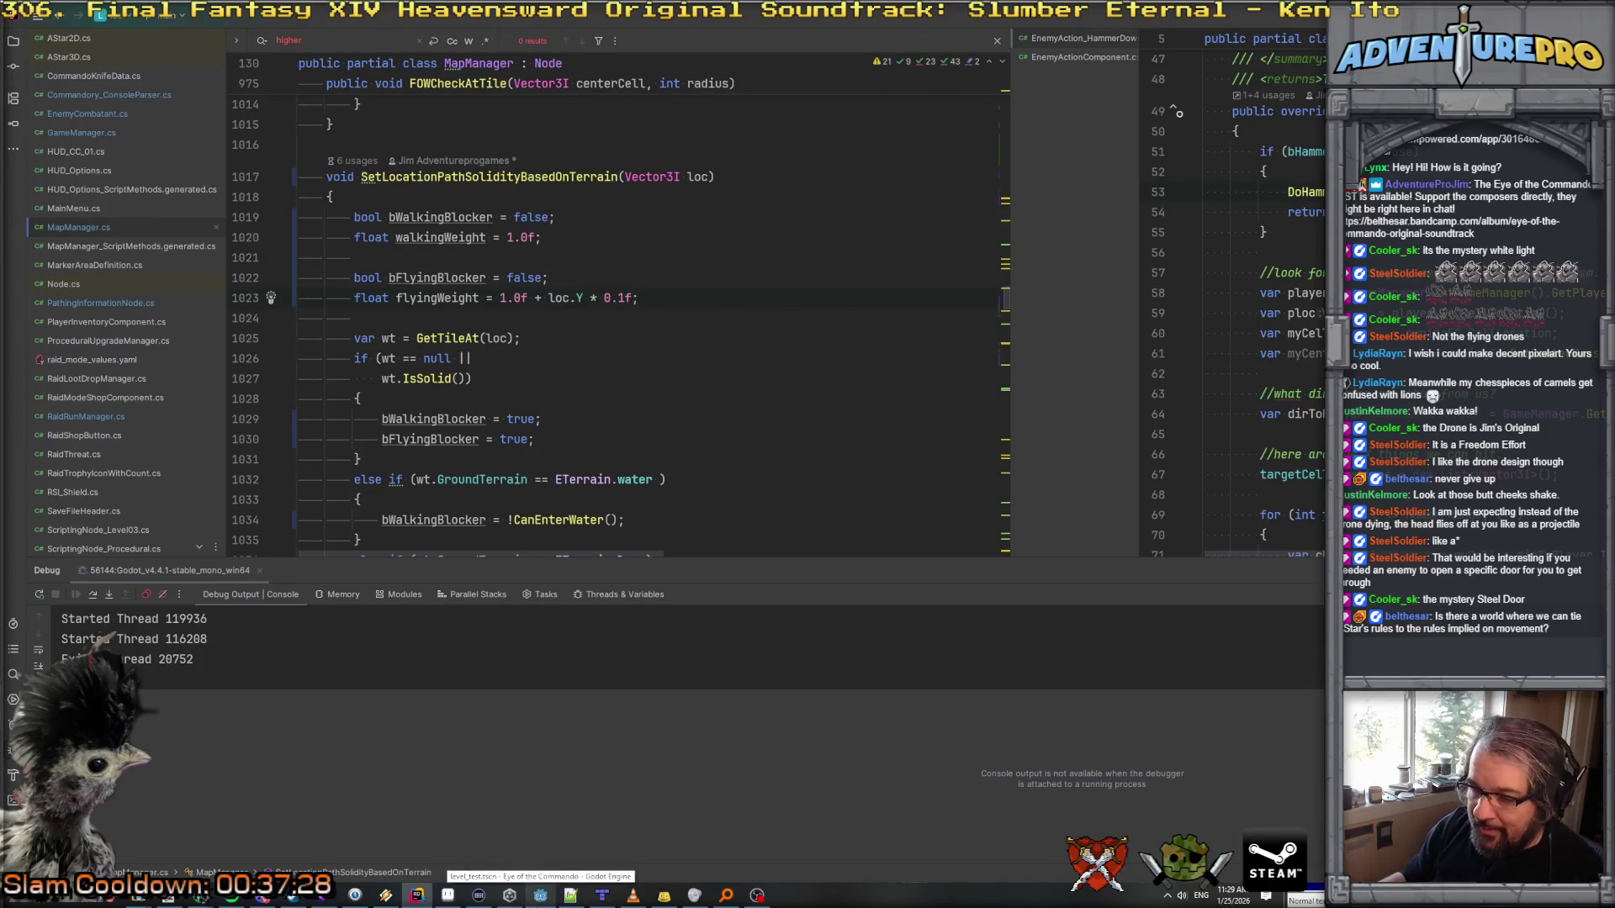
left_click(540, 894)
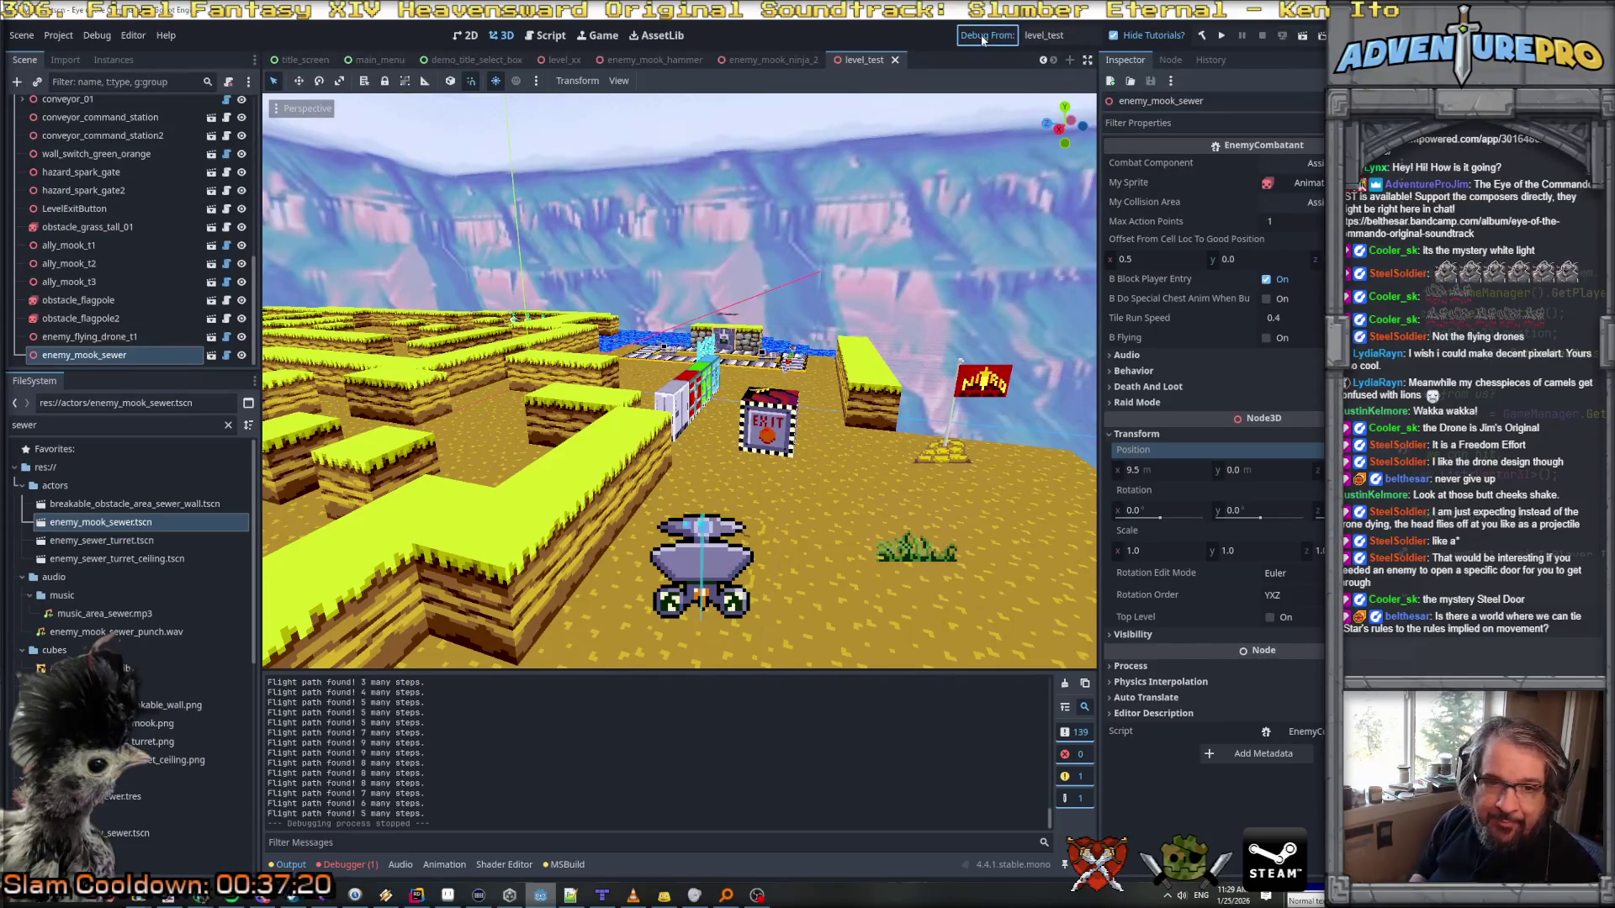
Step: Launch the rebuilt game and walk past the drone and stone block to the exit doors
left_click(982, 37)
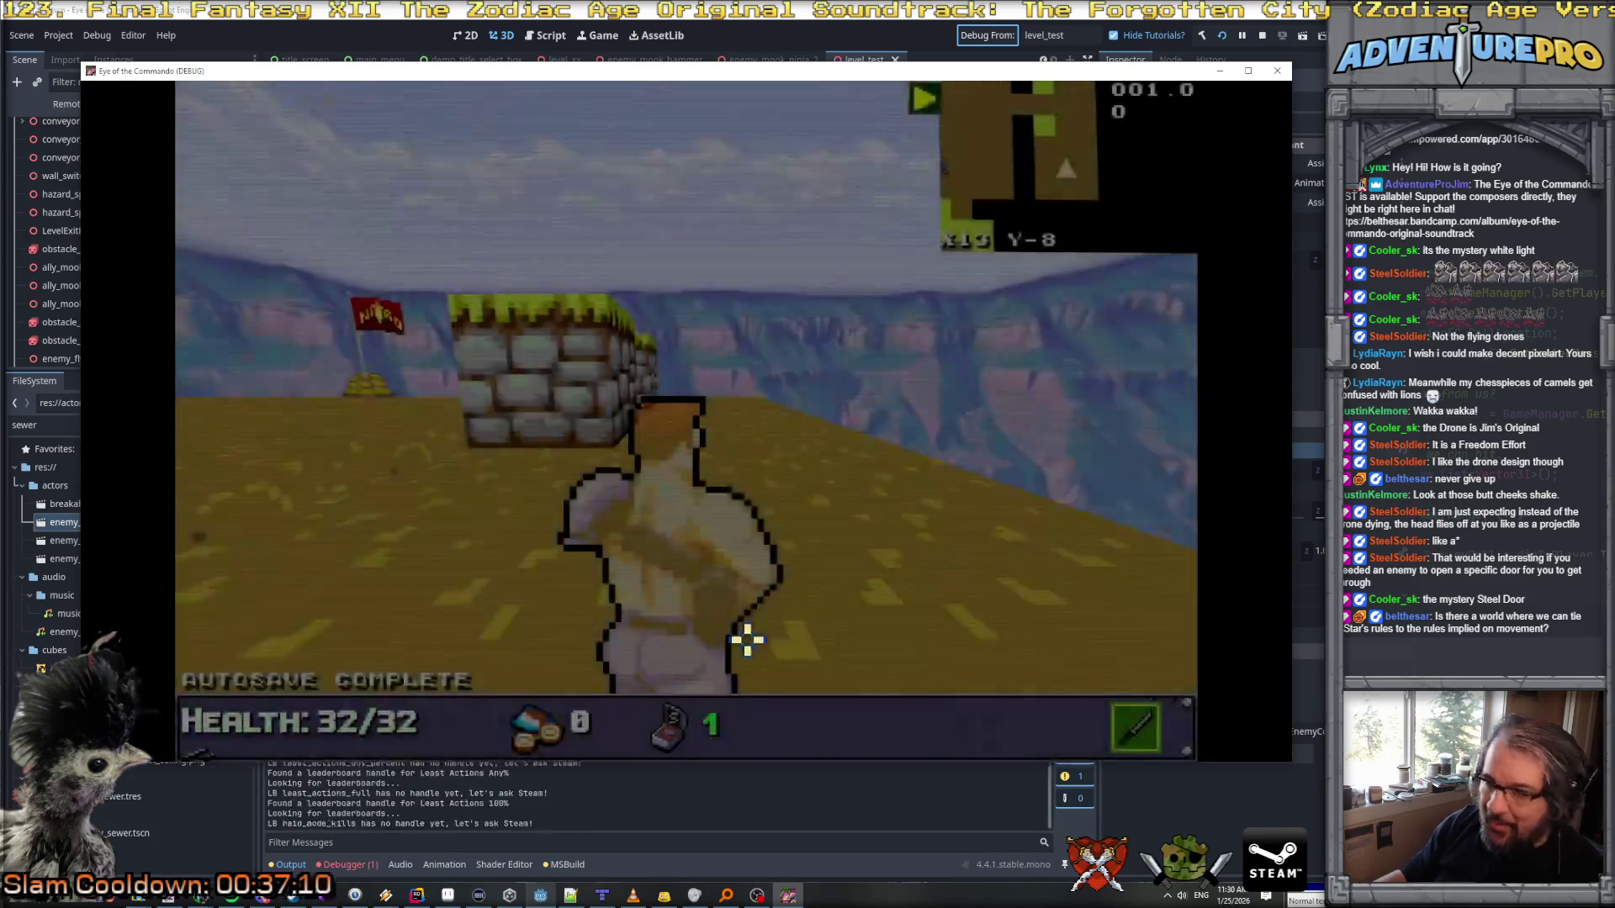
key("Left")
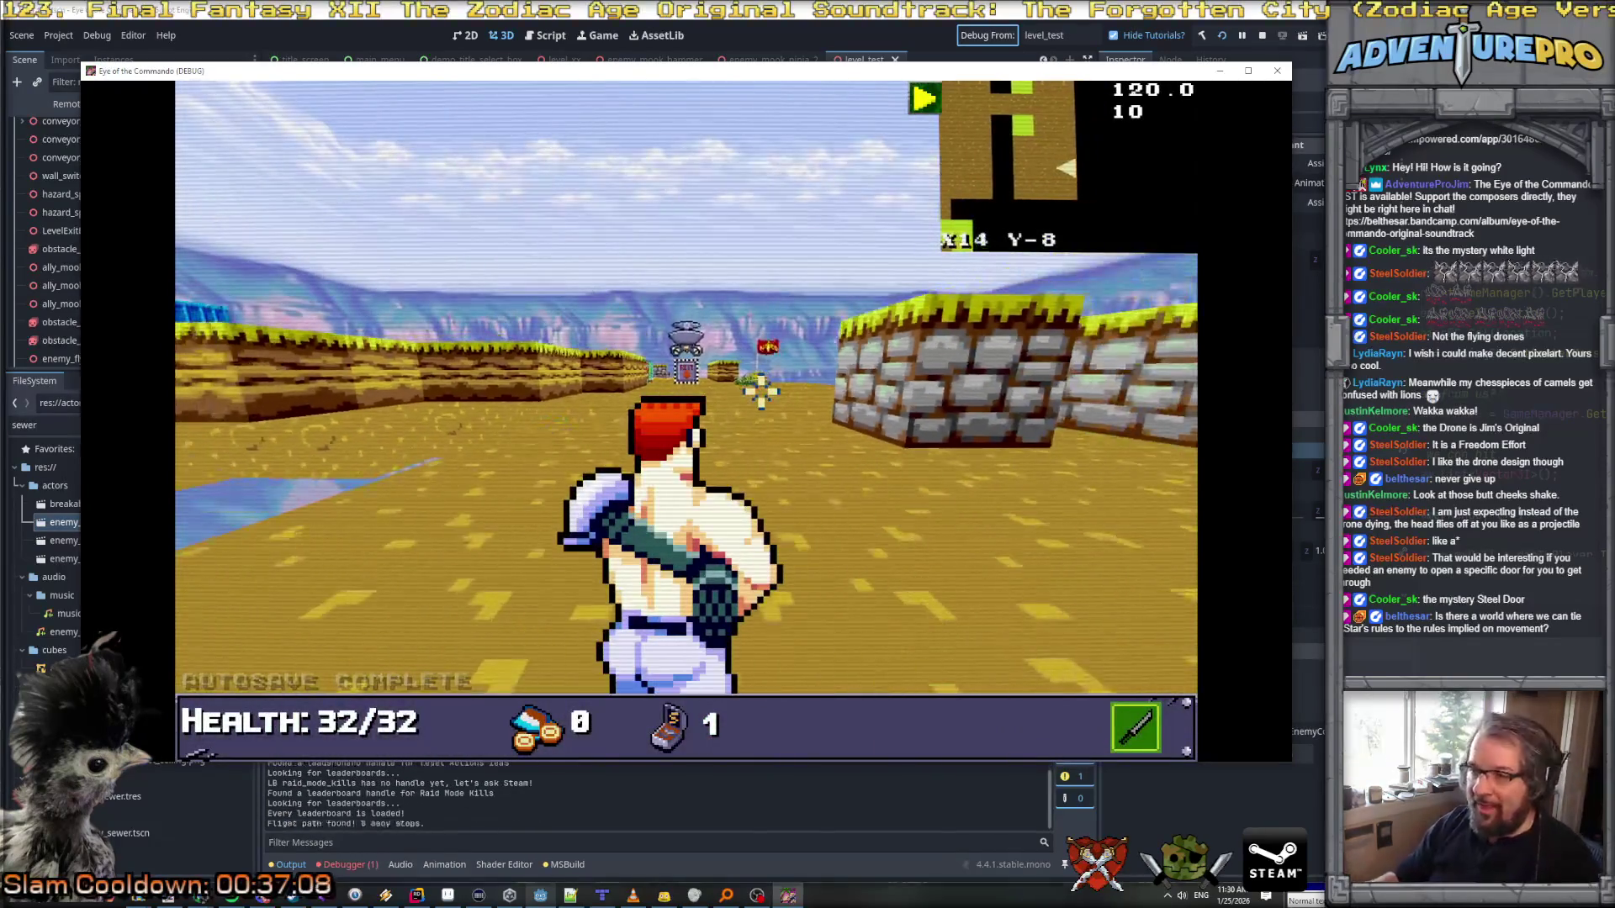
key("Up")
key("Up")
key("Up")
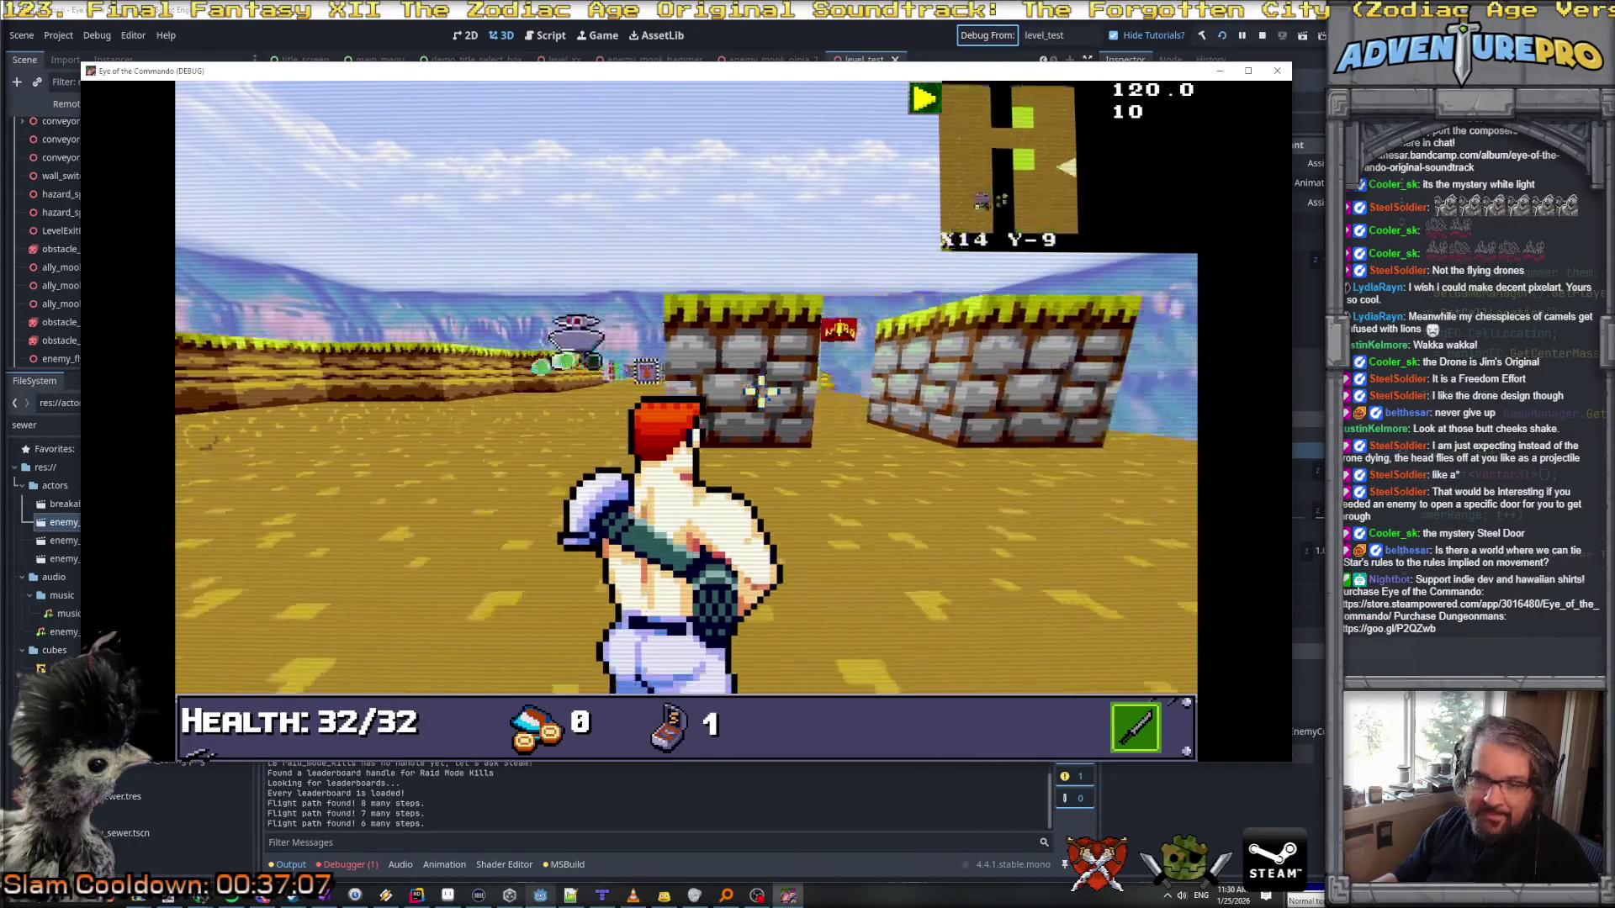
key("Down")
key("Down")
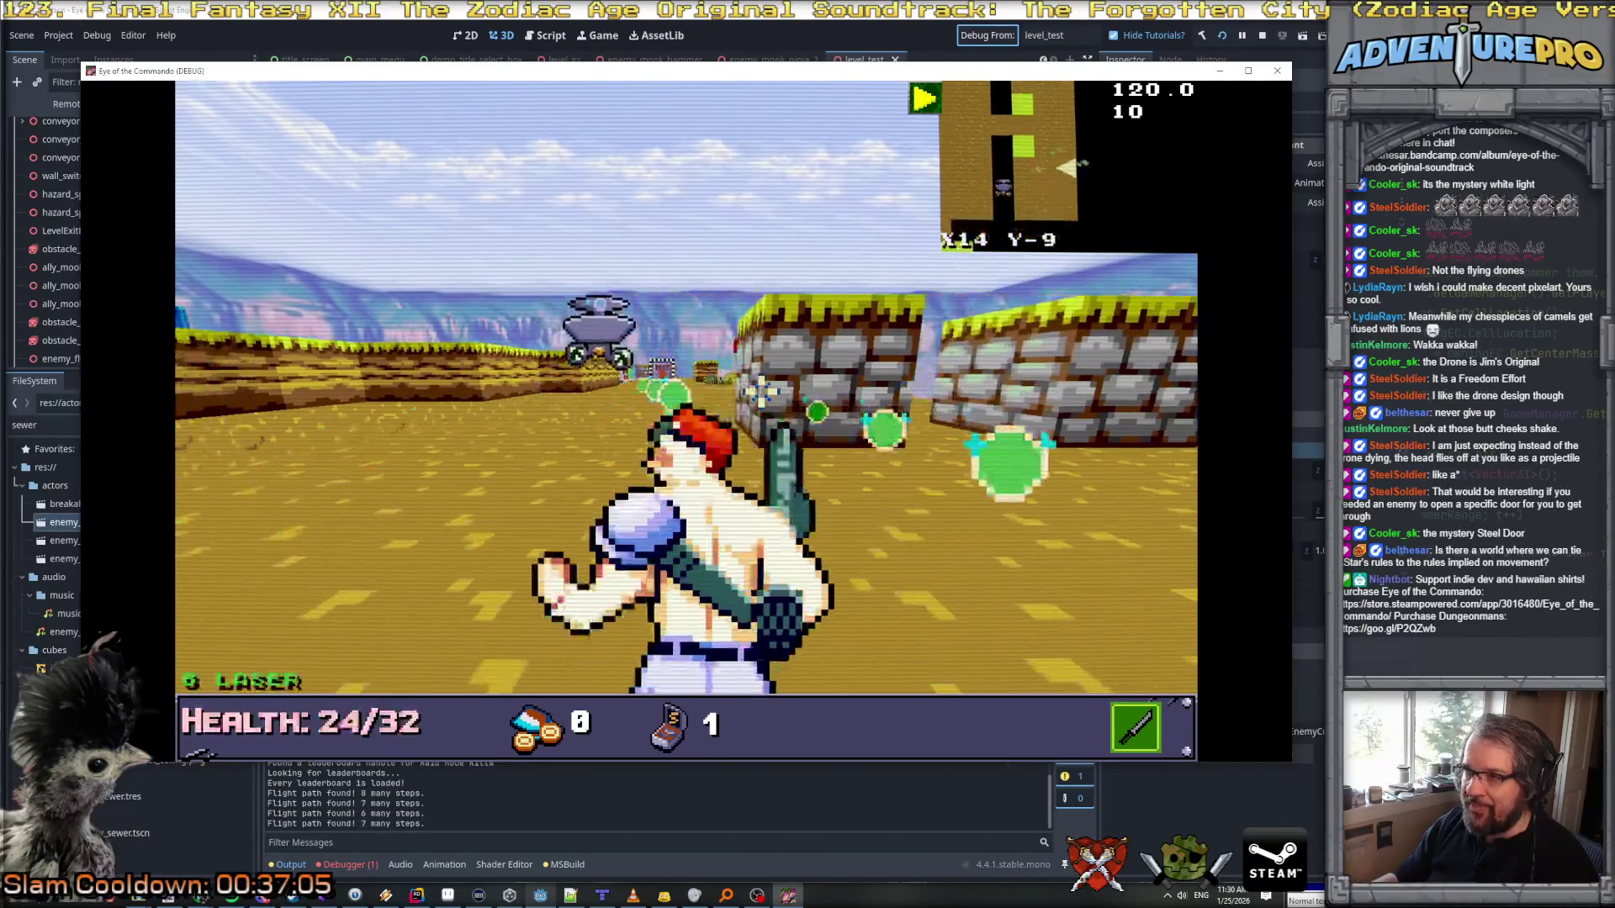
key("Up")
key("Up")
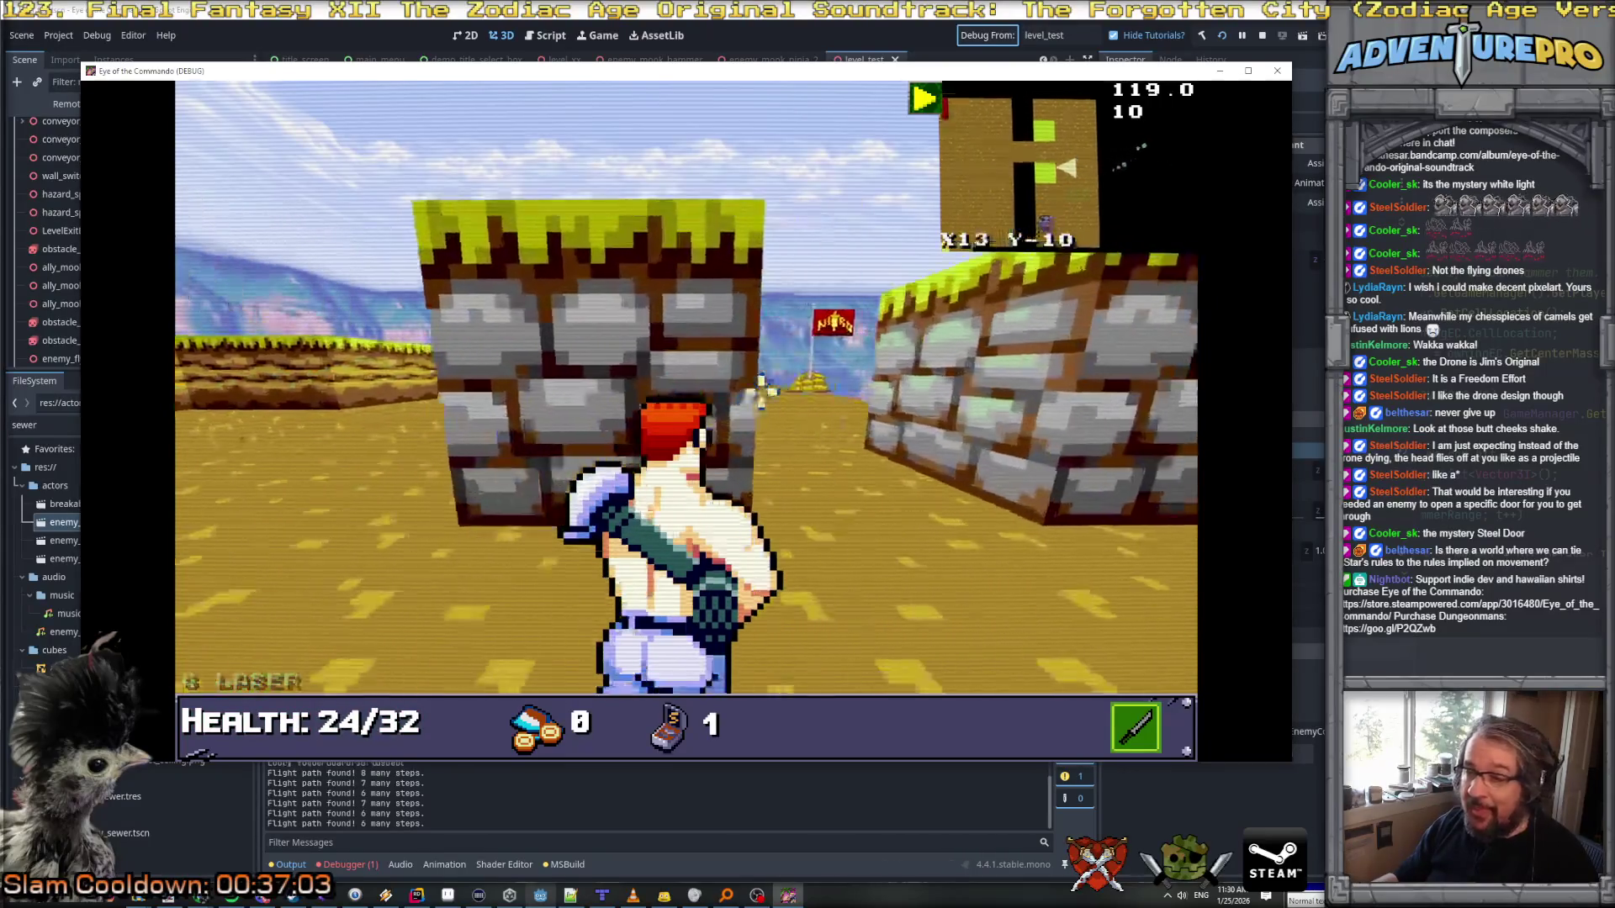
key("Left")
key("d")
key("d")
key("d")
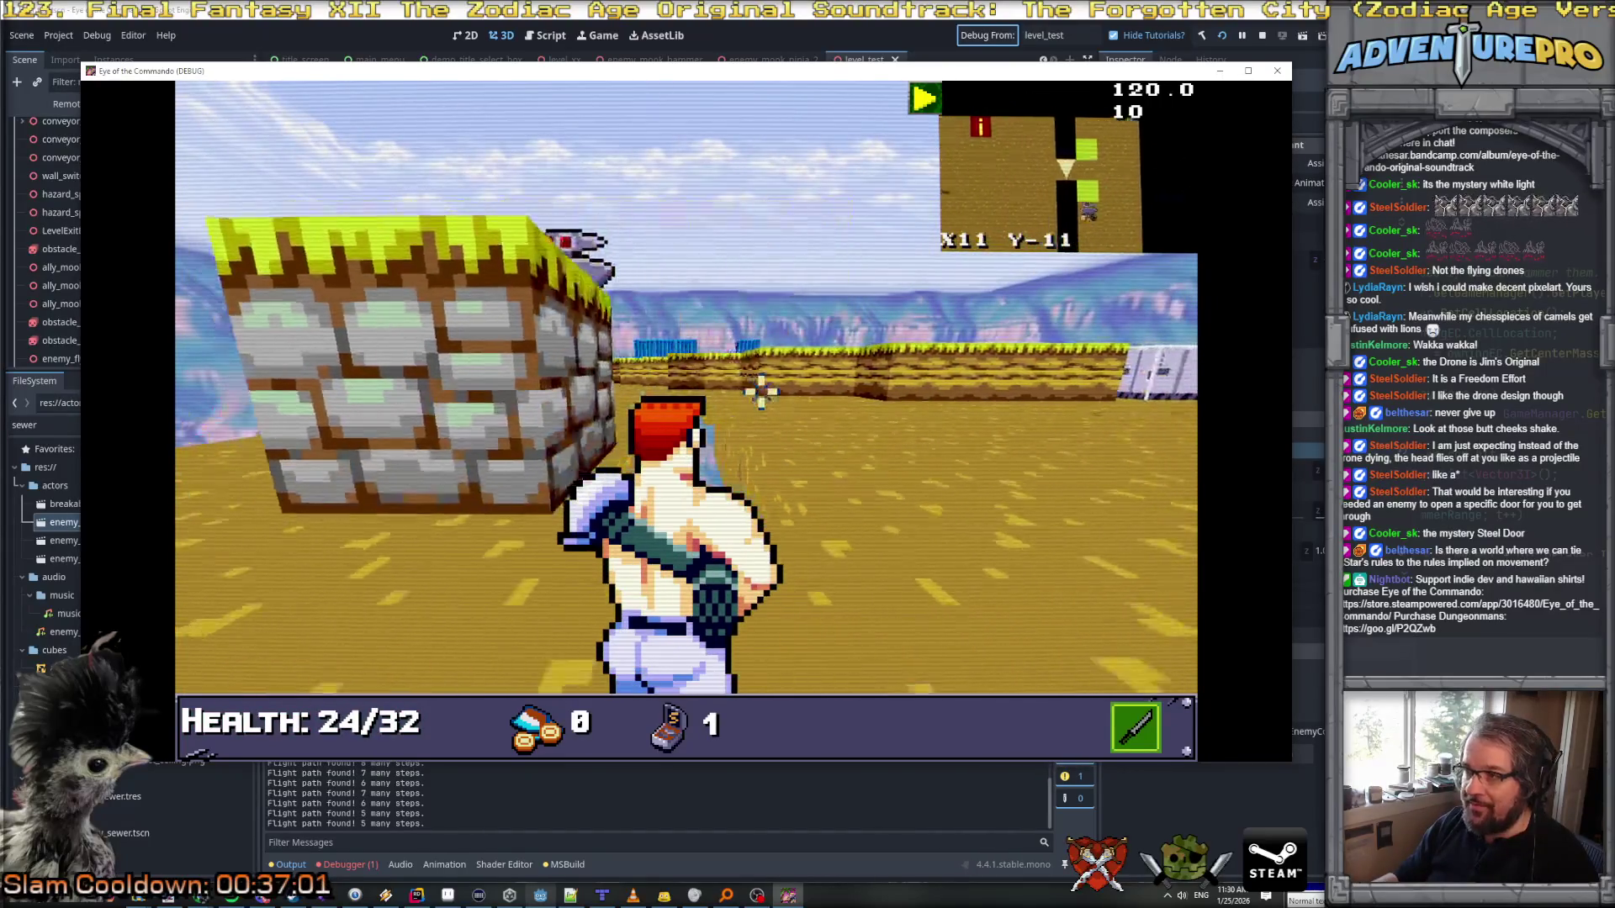
key("d")
key("d")
key("Up")
key("Up")
key("d")
key("d")
key("d")
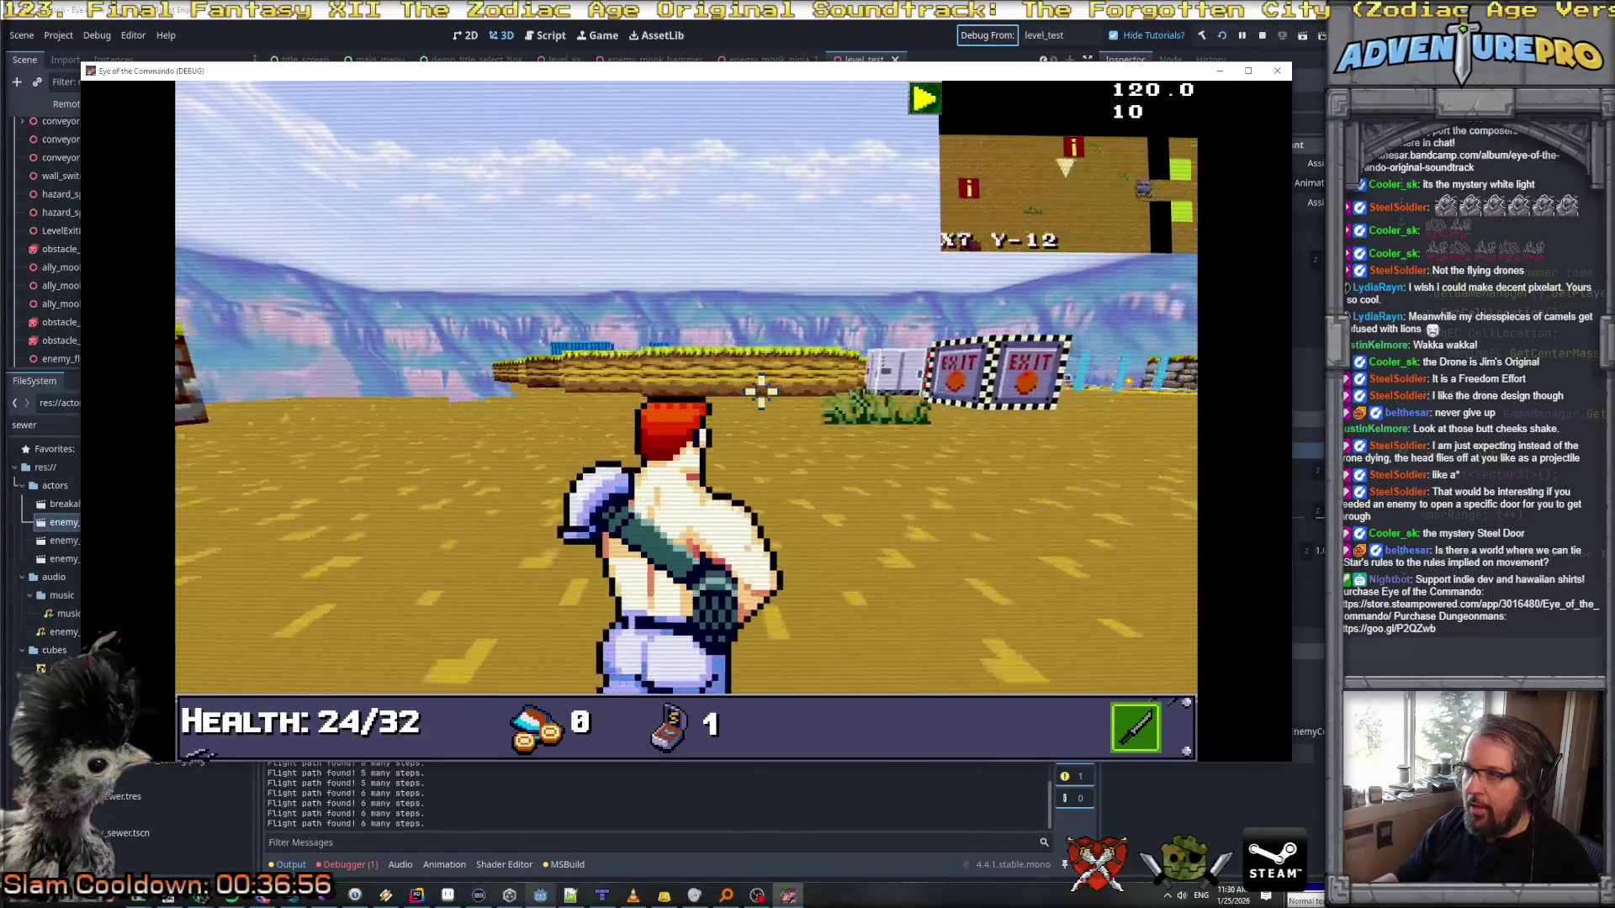
key("Down")
key("Up")
key("Up")
key("Up")
key("a")
Step: Move around the coloured doors across open ground and shoot at the green enemy
key("Right")
key("Right")
key("Right")
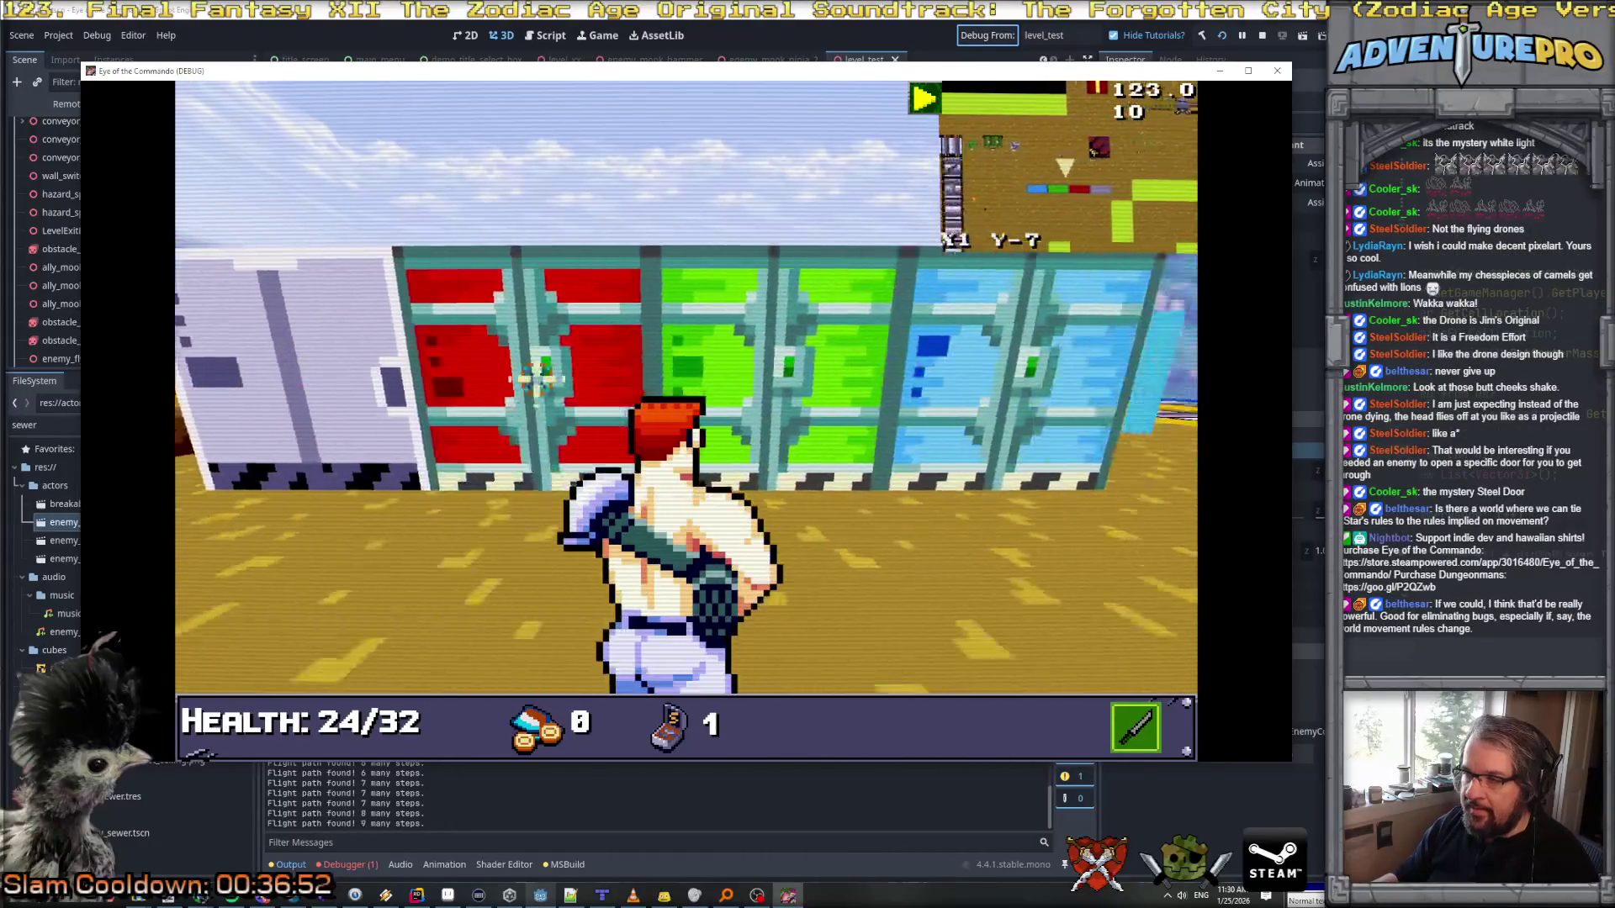
key("Left")
key("Up")
key("Up")
key("Up")
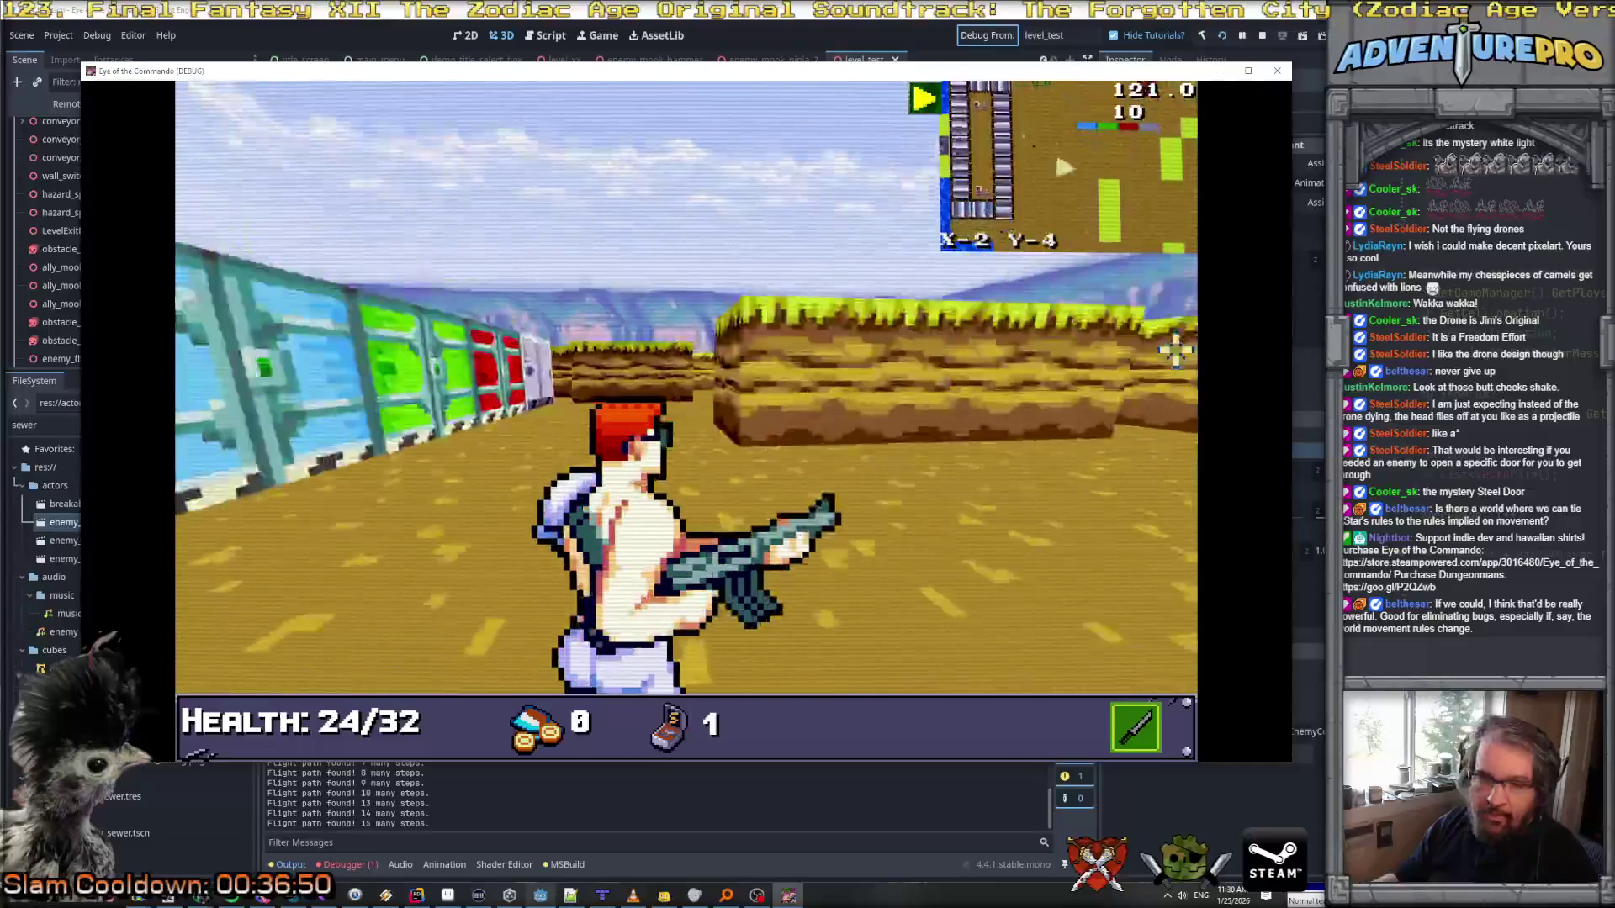
key("Up")
key("Up")
key("Up")
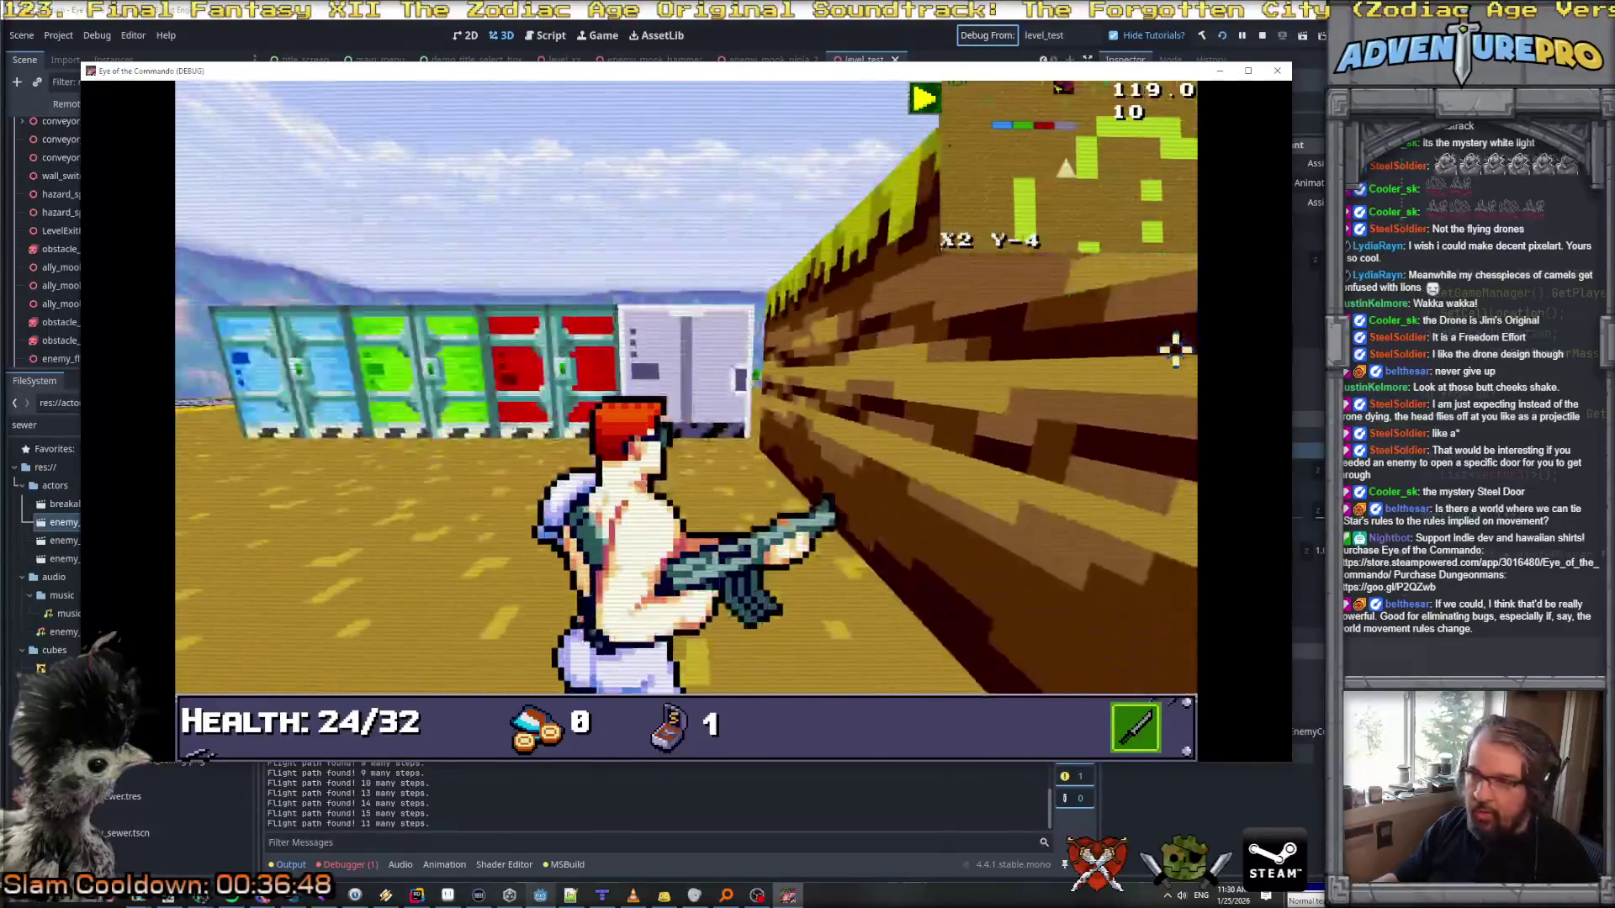
key("Left")
key("Up")
key("Up")
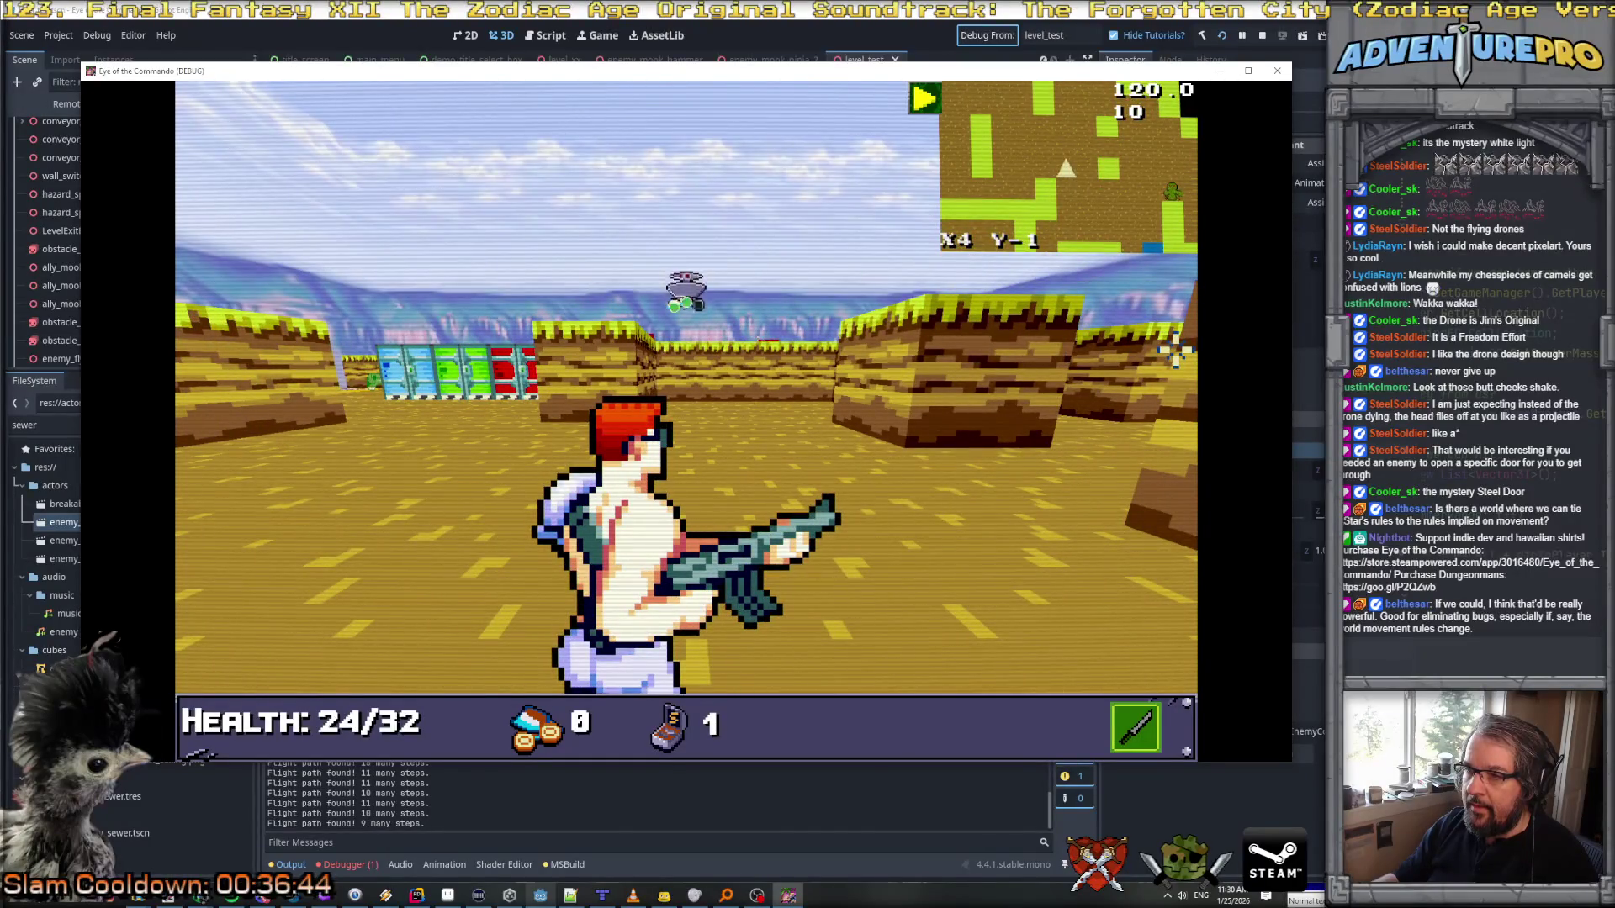
key("Up")
key("Up")
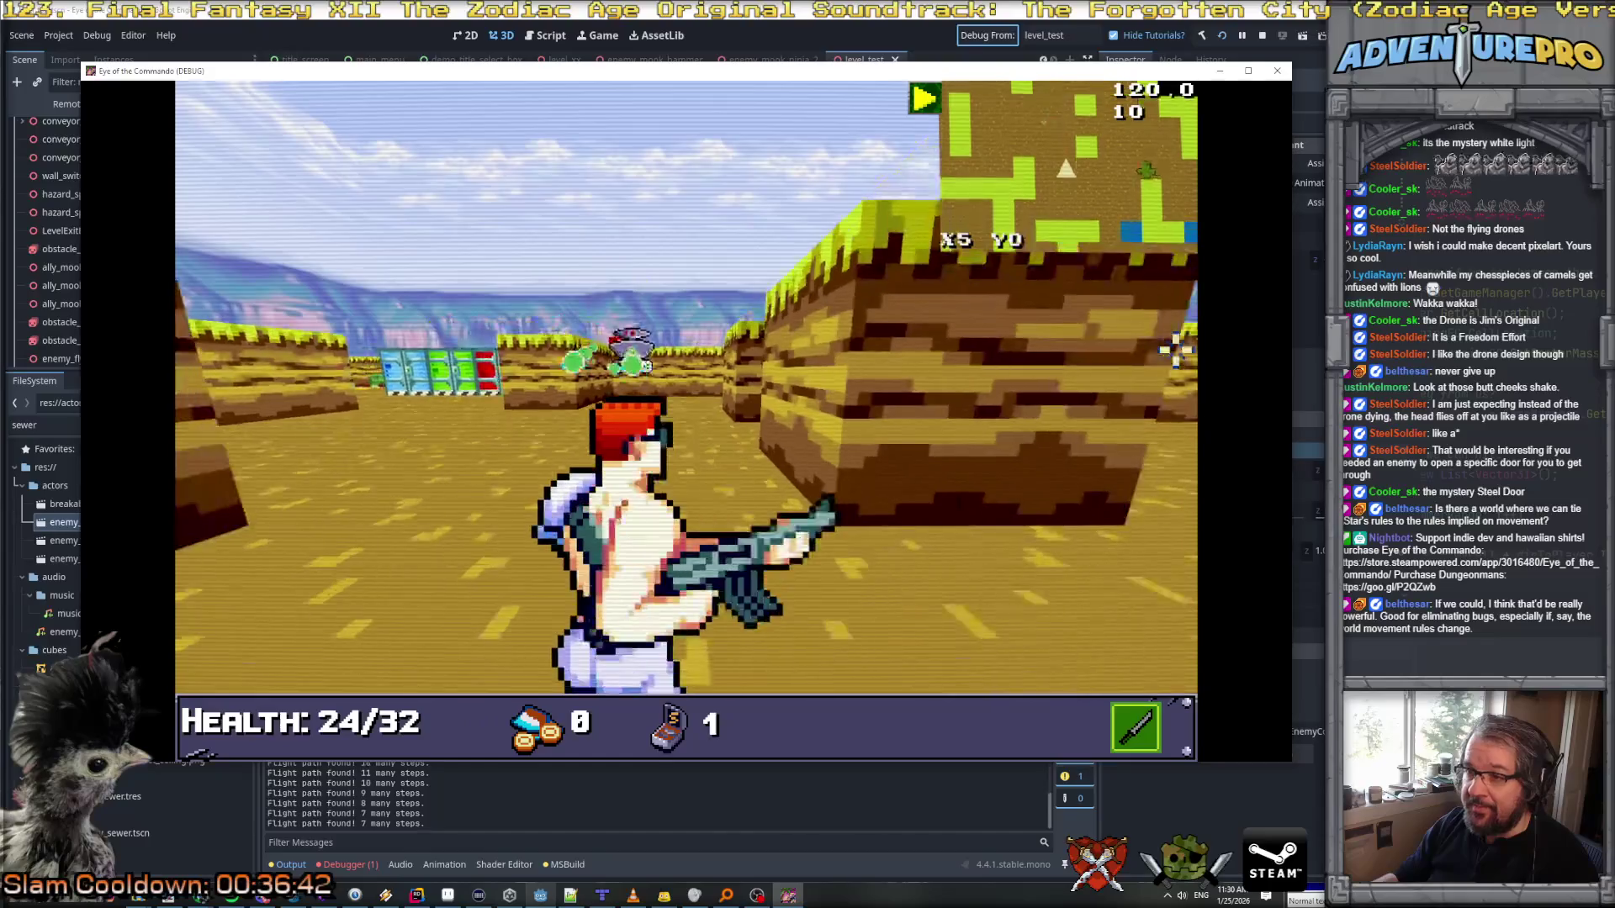
key("Up")
key("space")
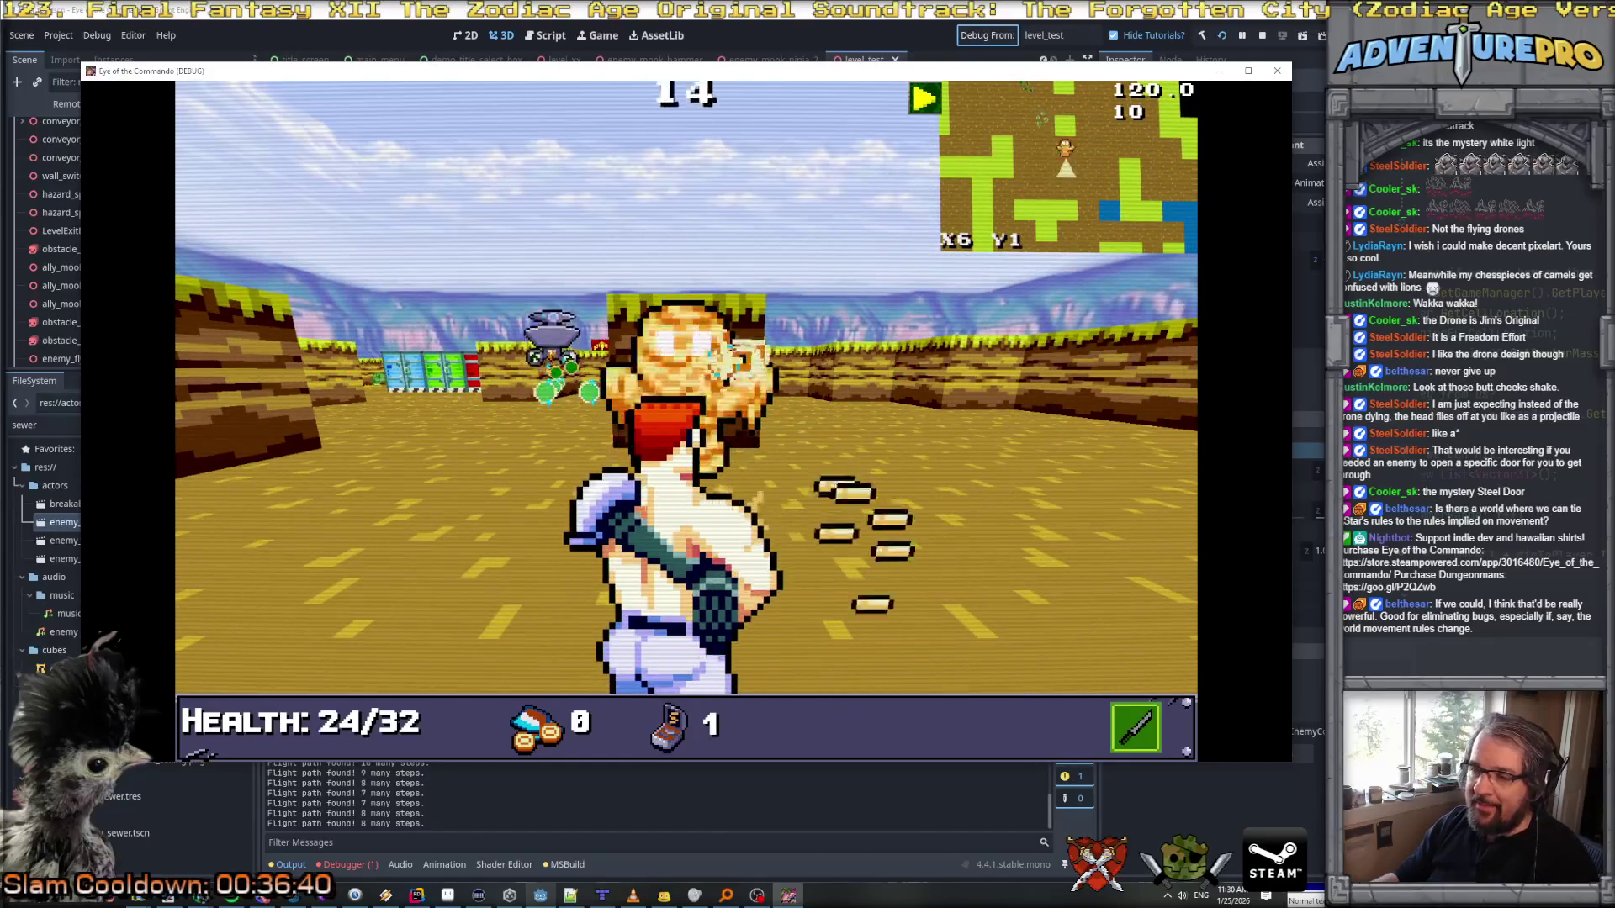
Step: Circle the green enemy to face the firing drone, then stop the debug run
key("Up")
key("Up")
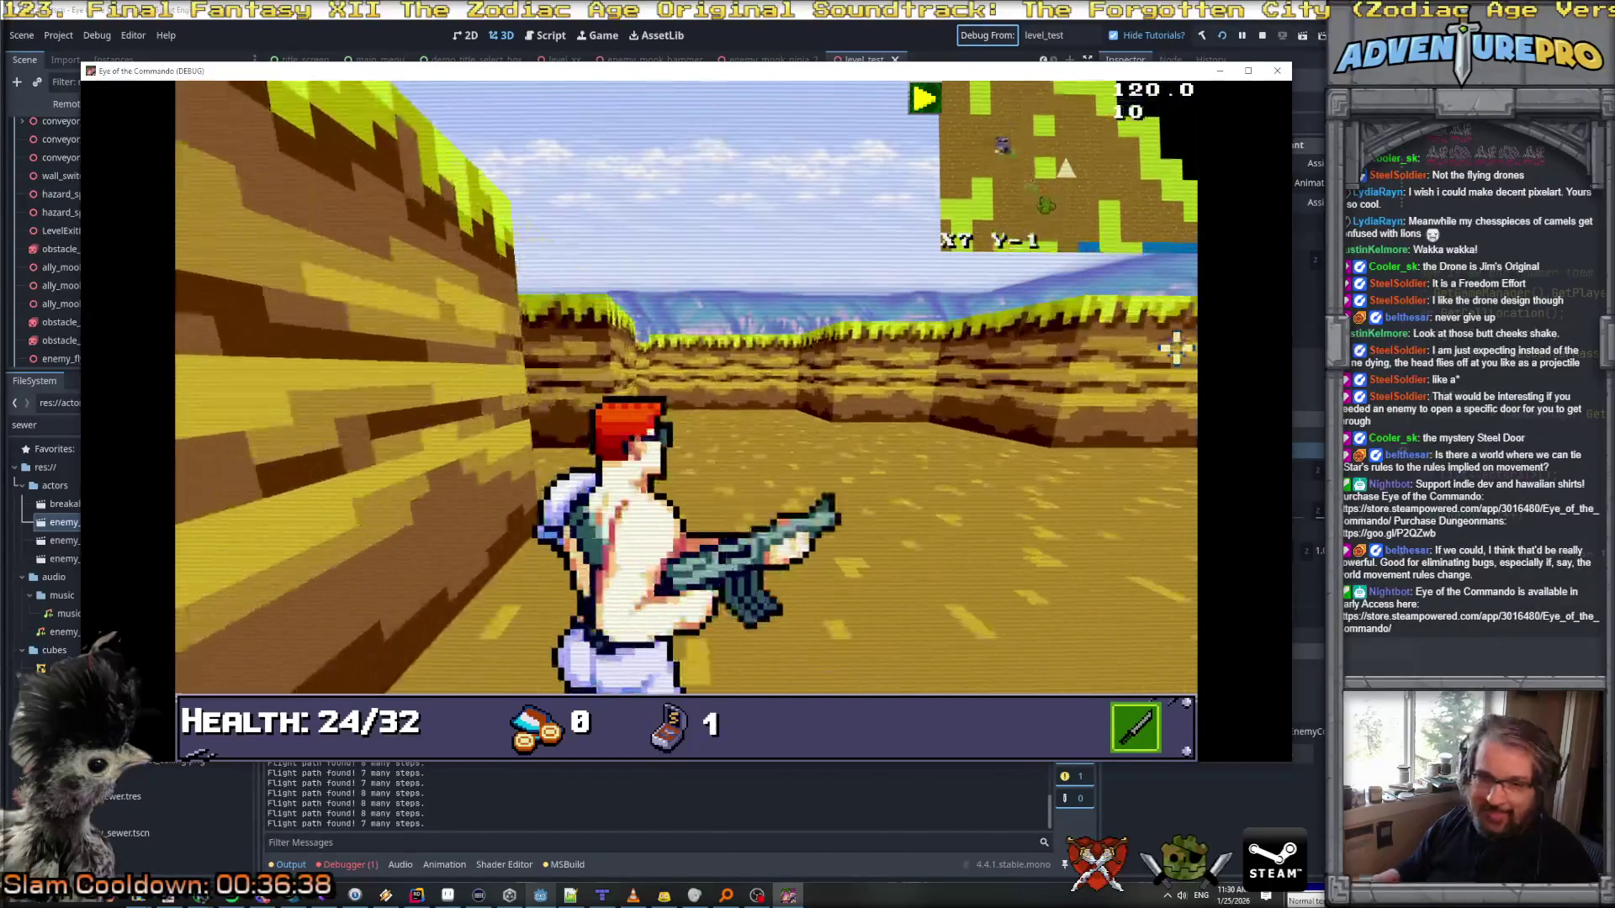
key("Left")
key("Up")
key("Up")
key("Up")
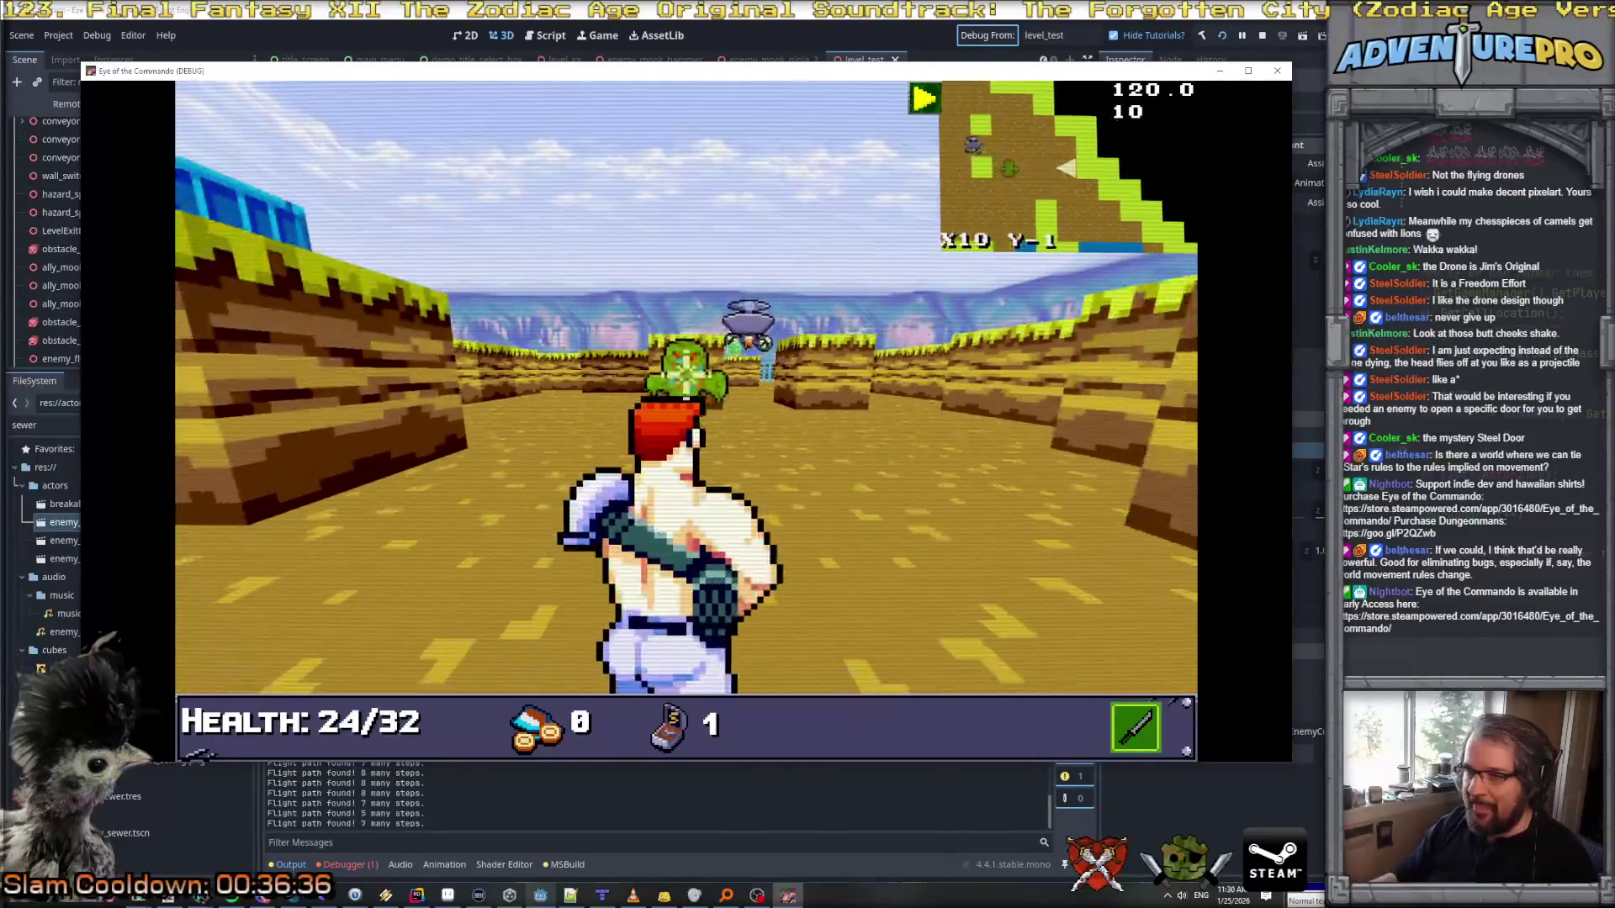
key("Left")
key("Up")
key("Up")
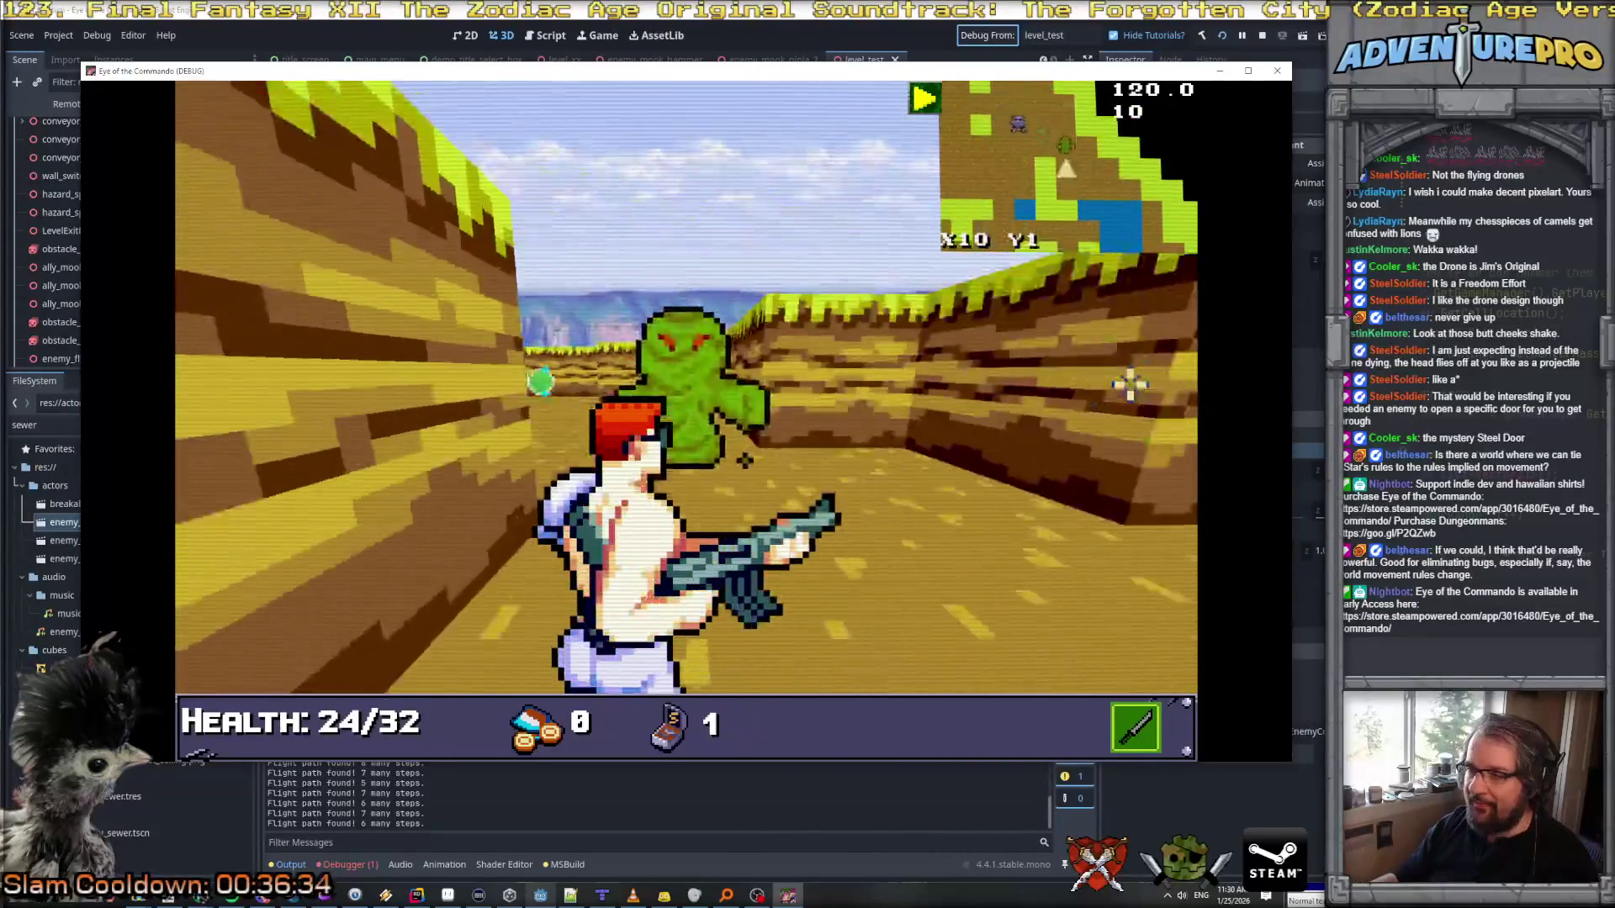
key("Up")
key("Right")
key("Up")
key("Left")
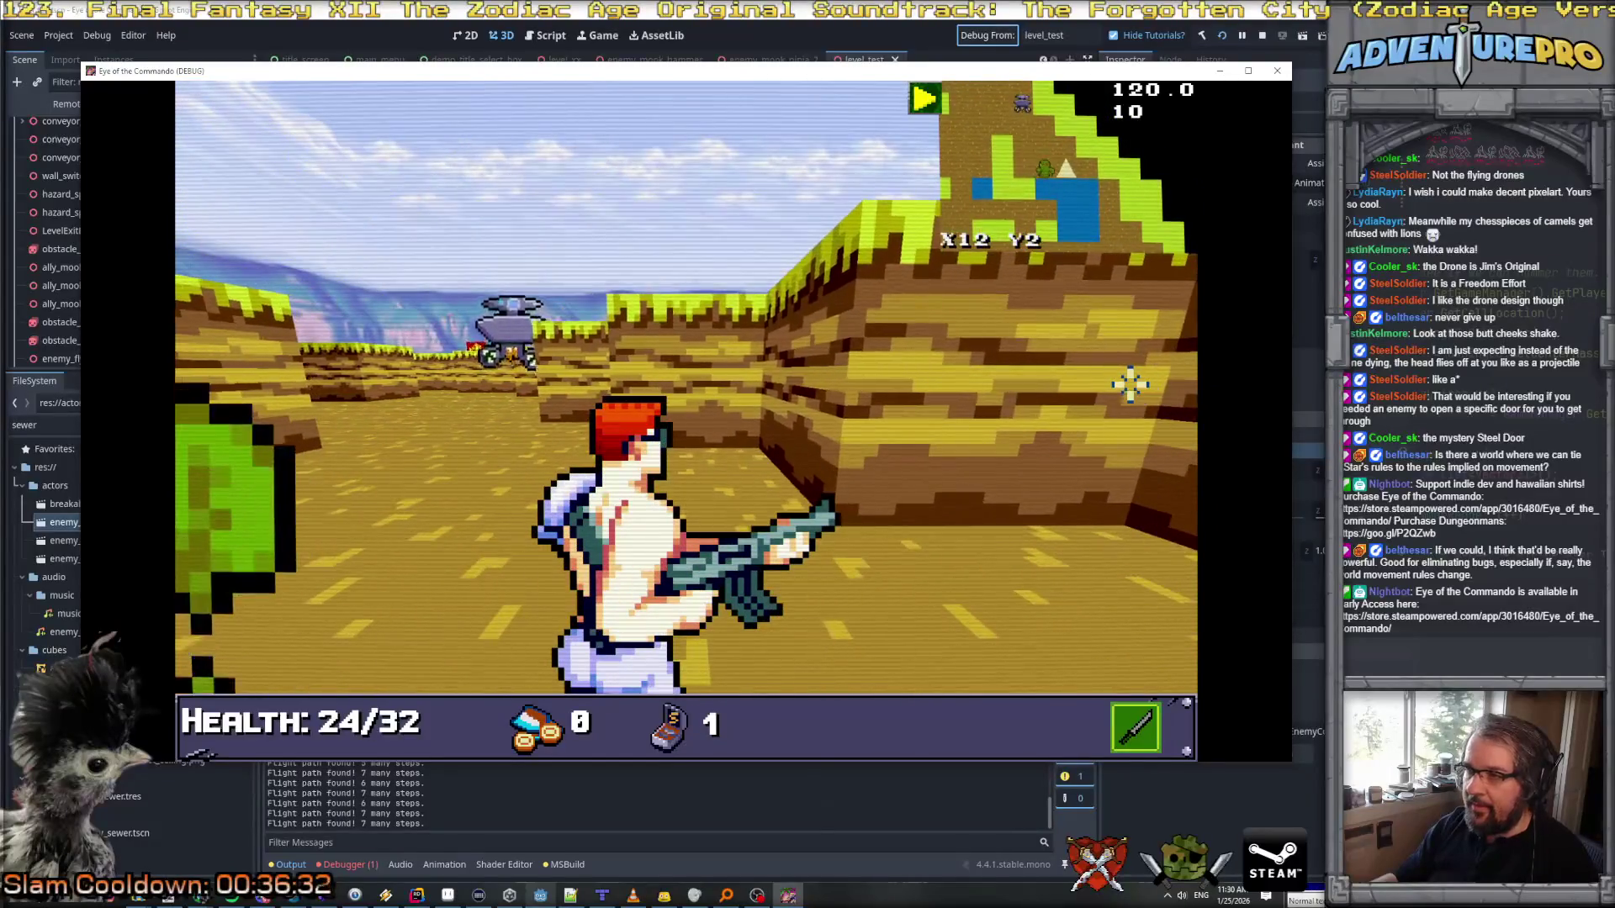
key("Up")
key("Right")
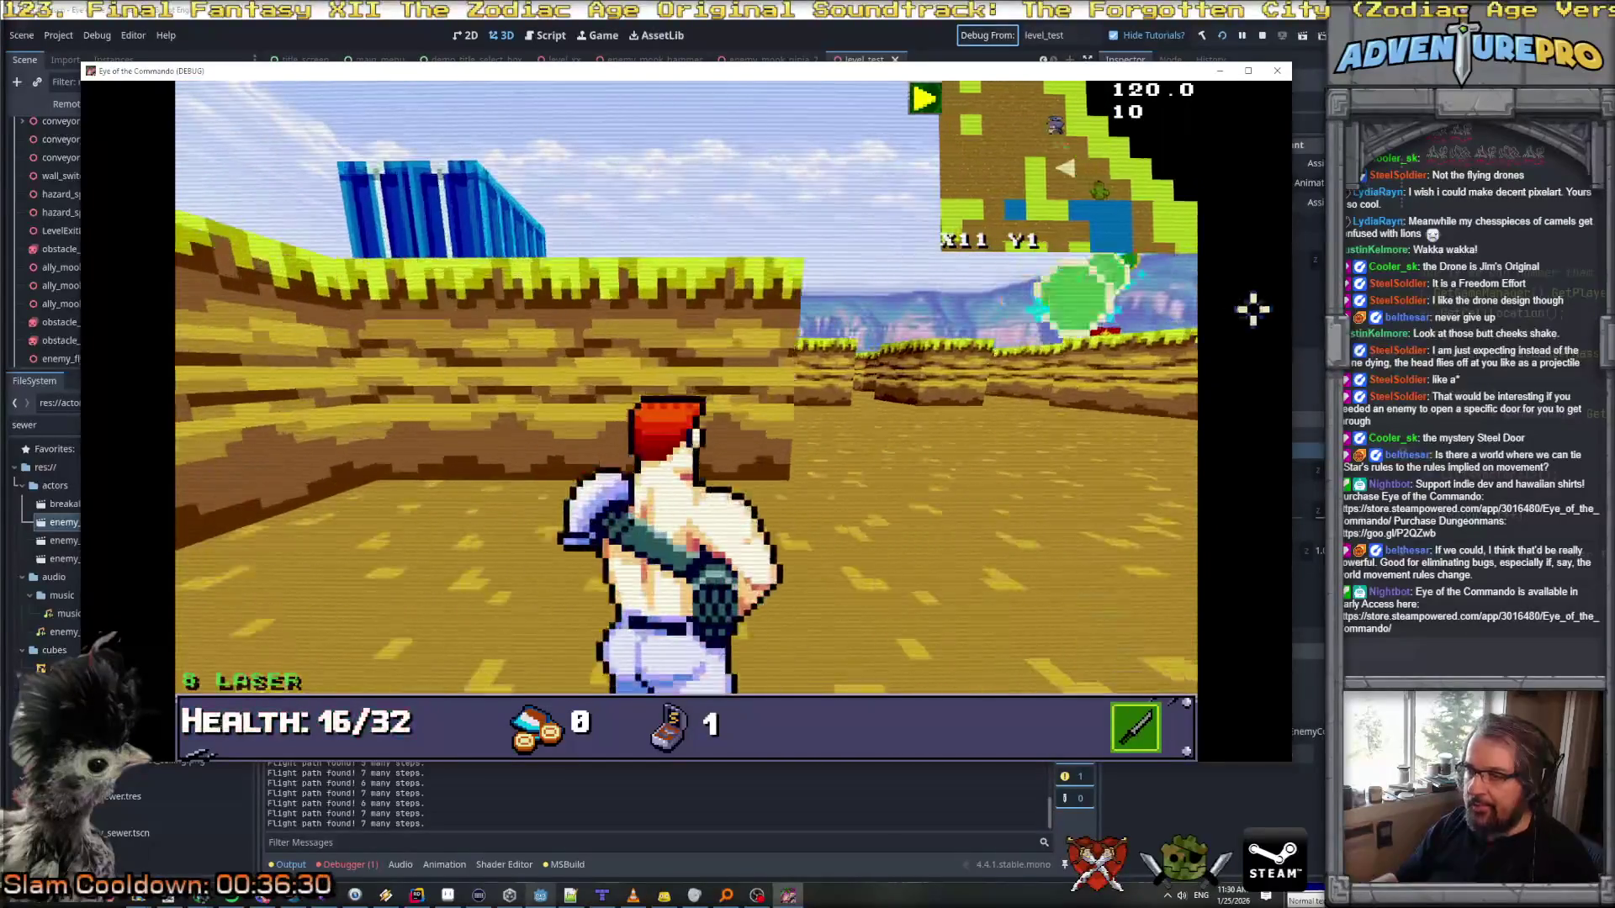
key("Right")
key("Up")
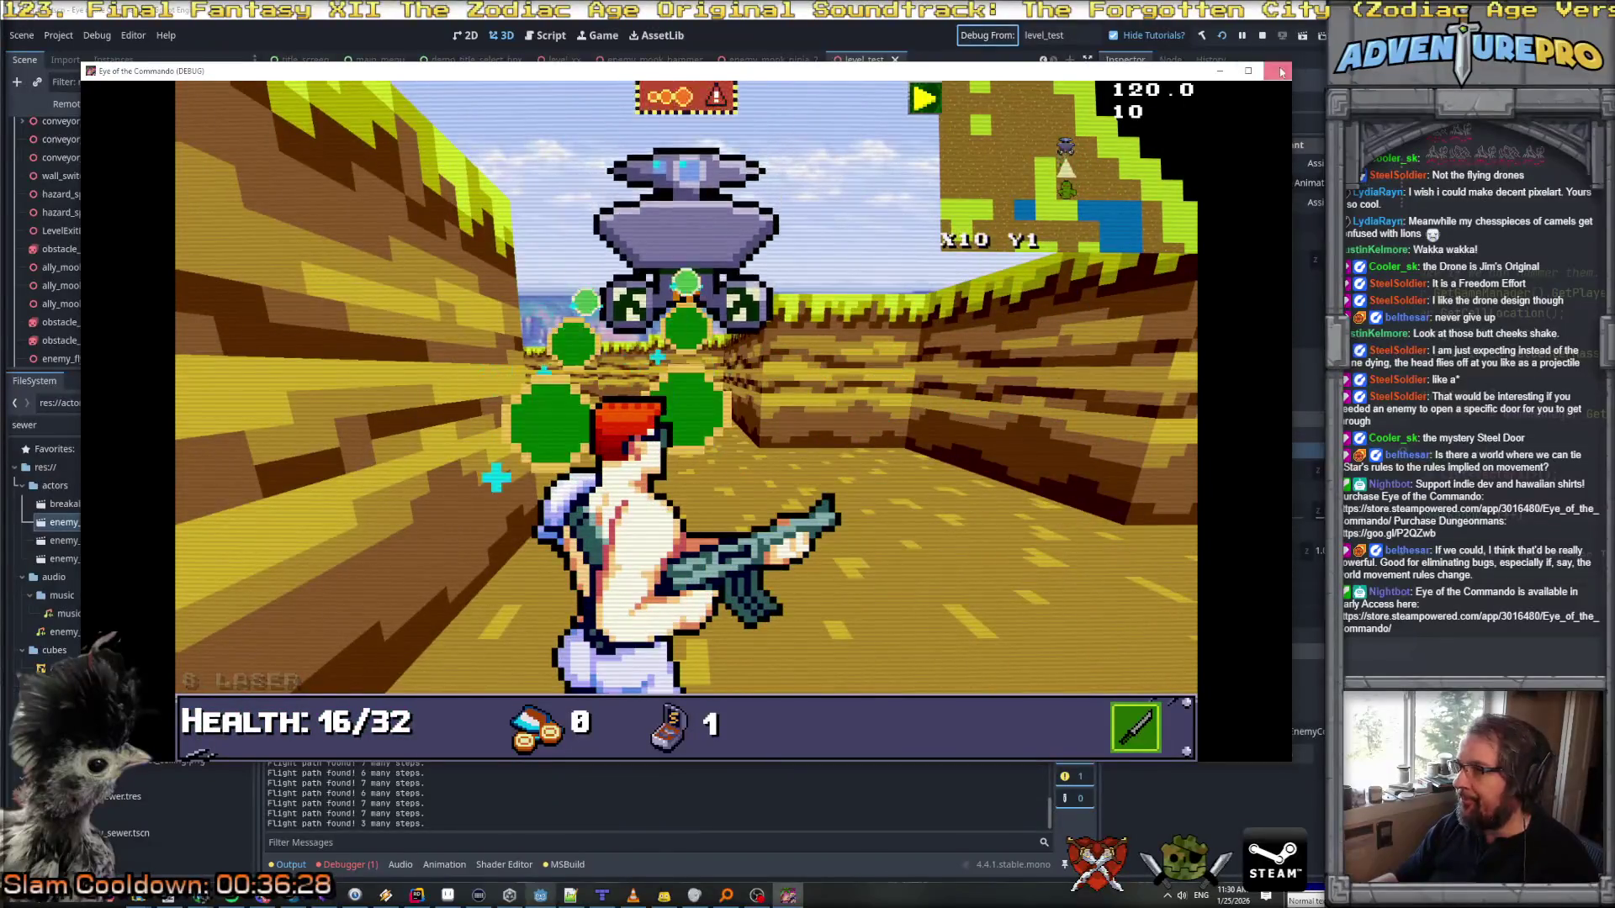
key("F8")
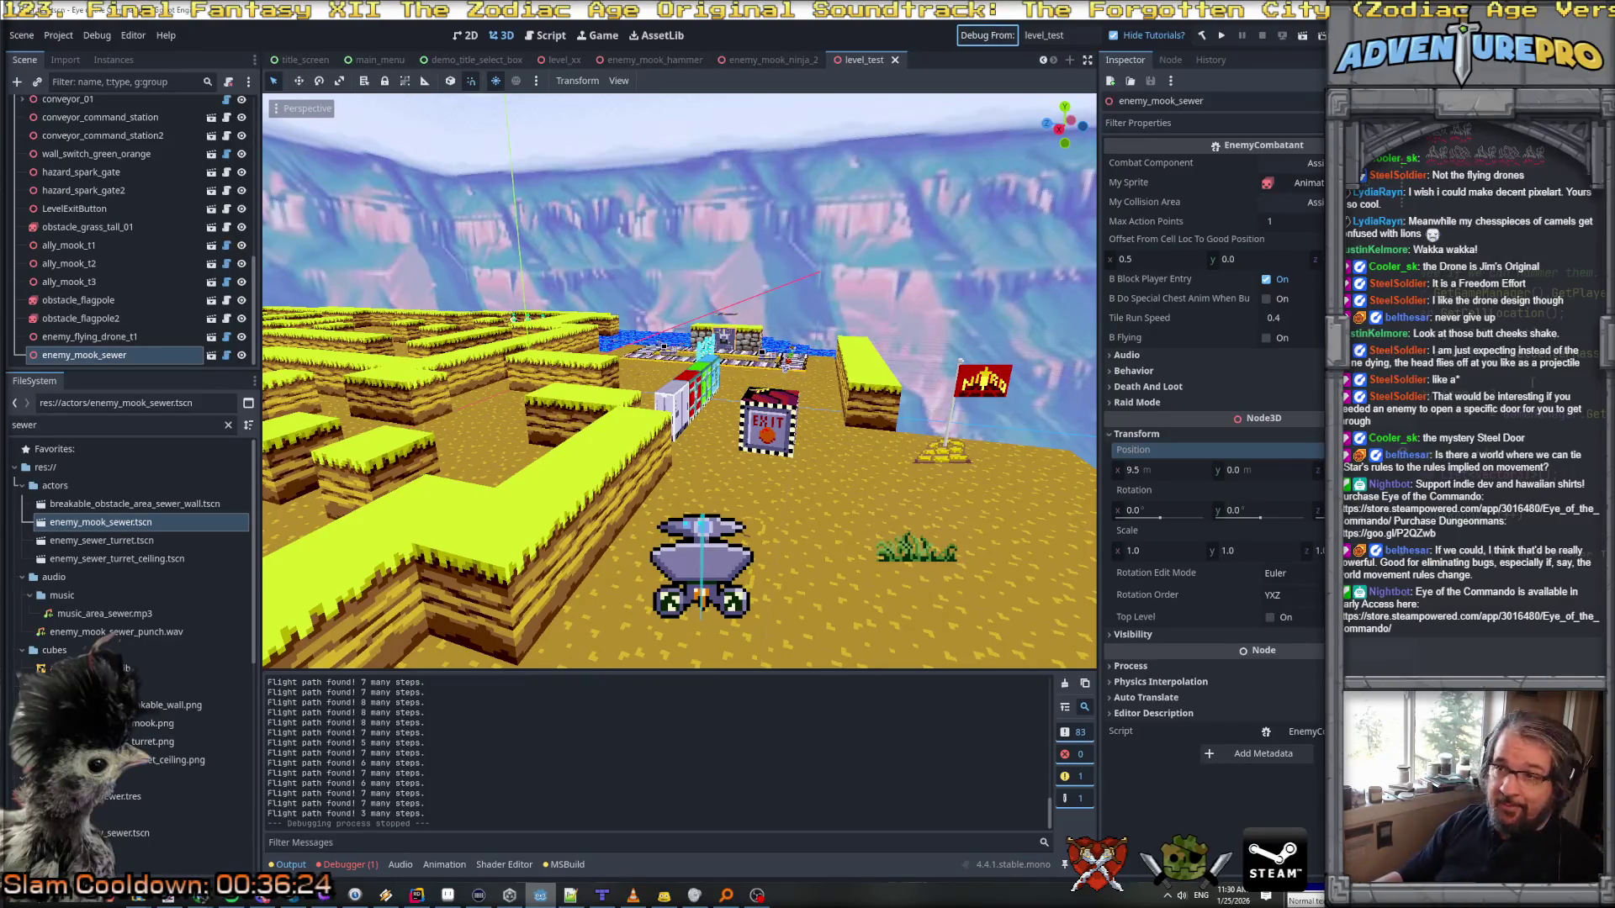
key("alt+Tab")
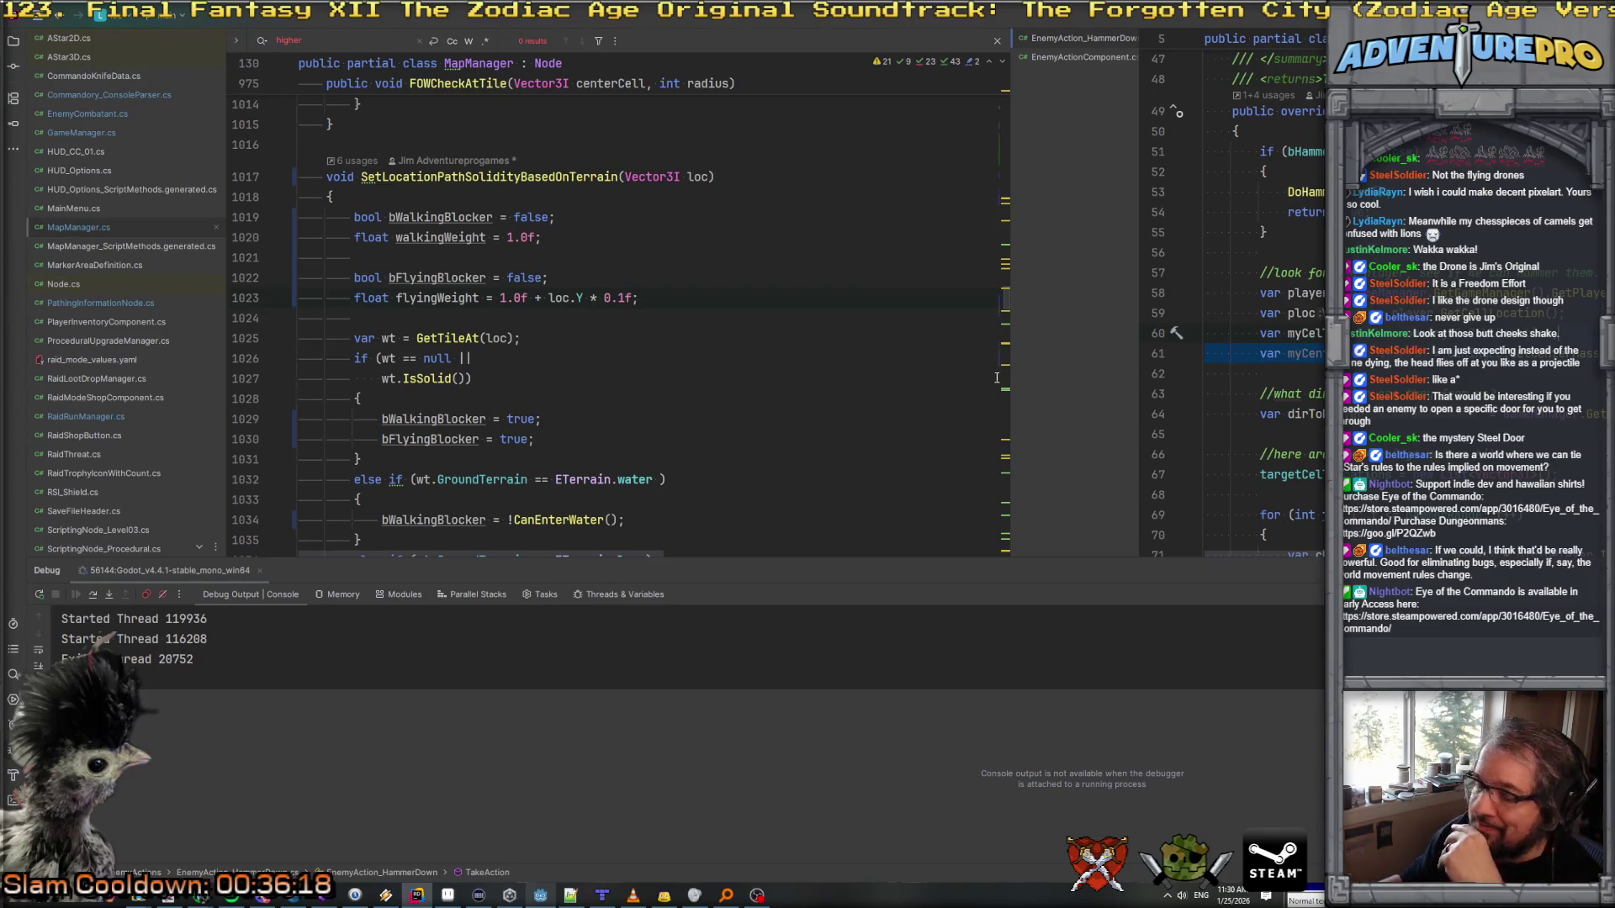
scroll(158, 317, "down", 5)
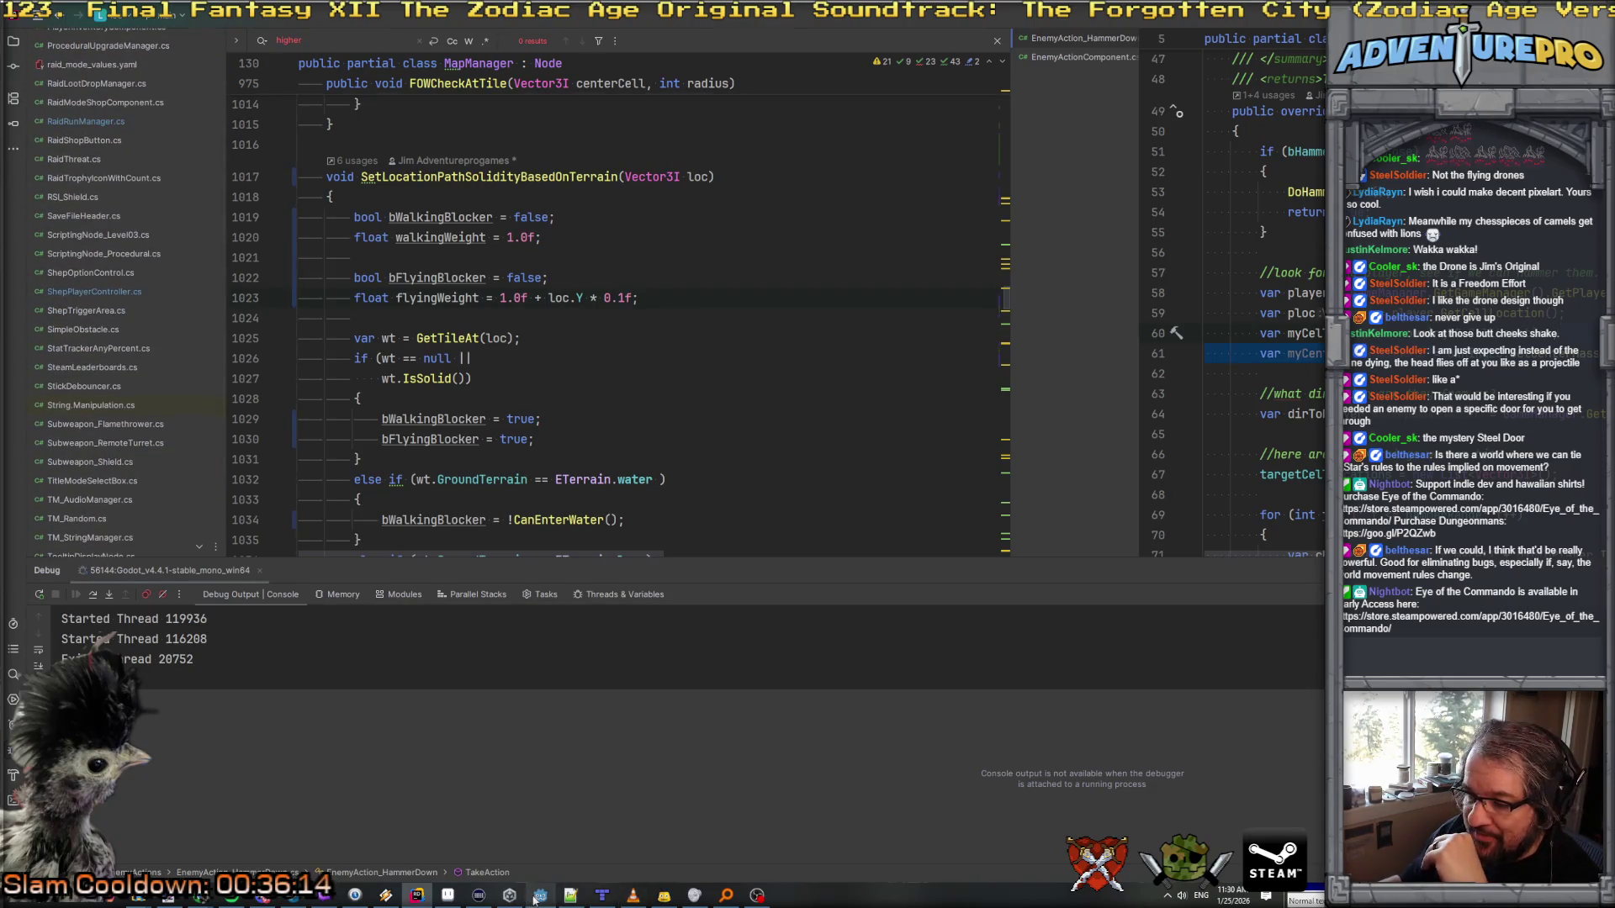
key("alt+Tab")
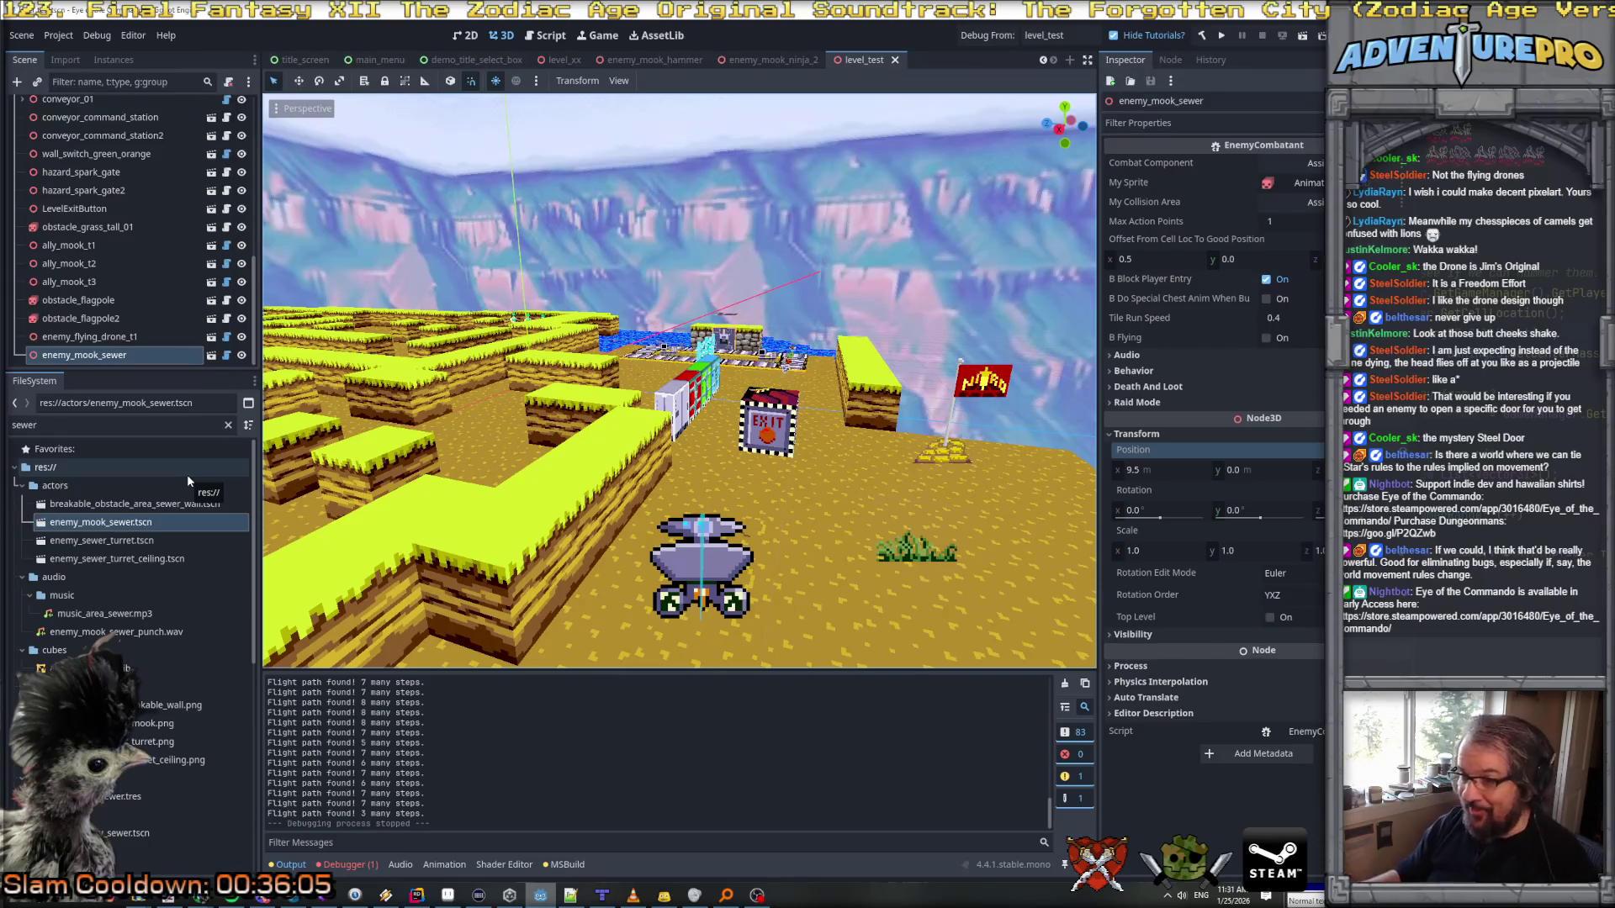
Step: Filter the FileSystem for 'ninja', drag in a second ninja, and set its X position to 6.5
double_click(84, 425)
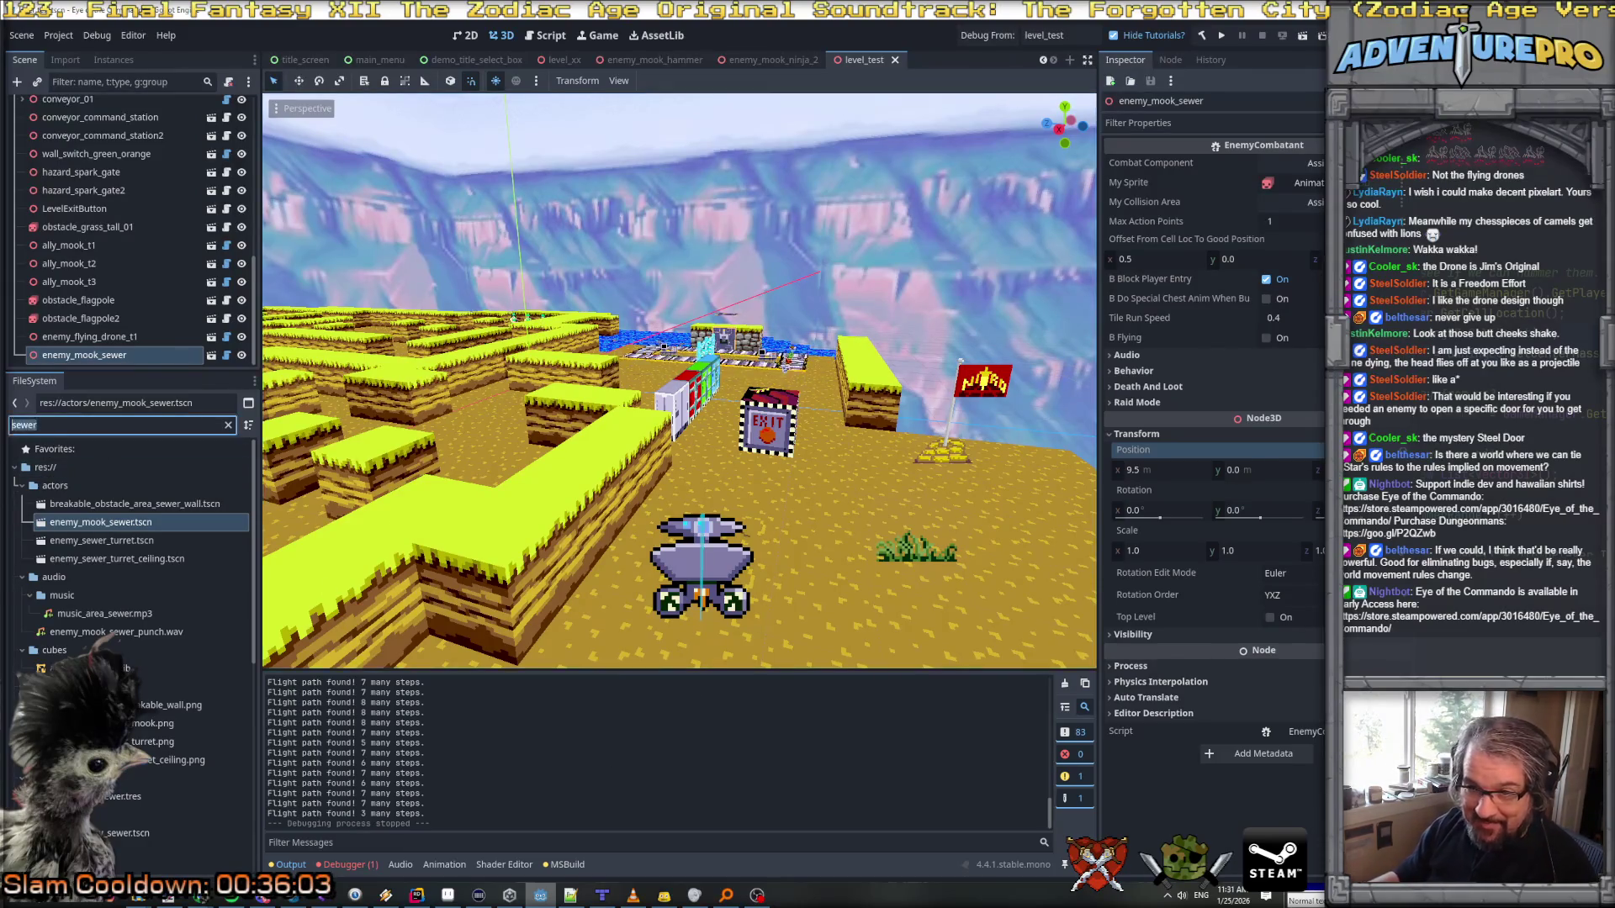
type("ninja")
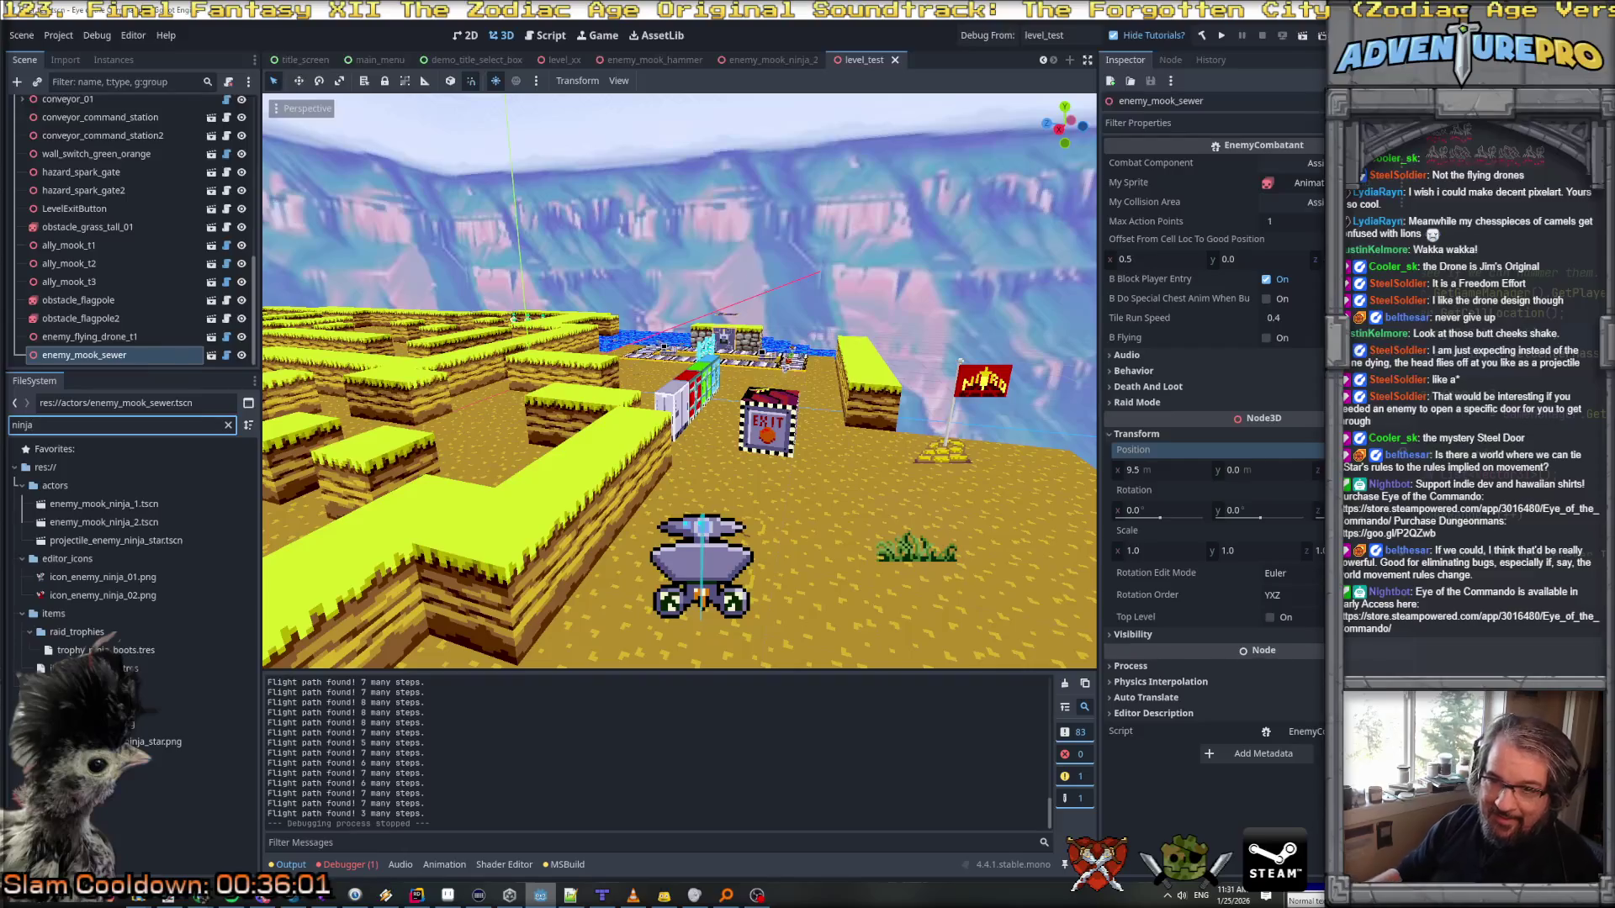
mouse_move(90, 524)
left_mouse_down()
mouse_move(689, 513)
mouse_move(775, 563)
mouse_move(878, 589)
left_mouse_up()
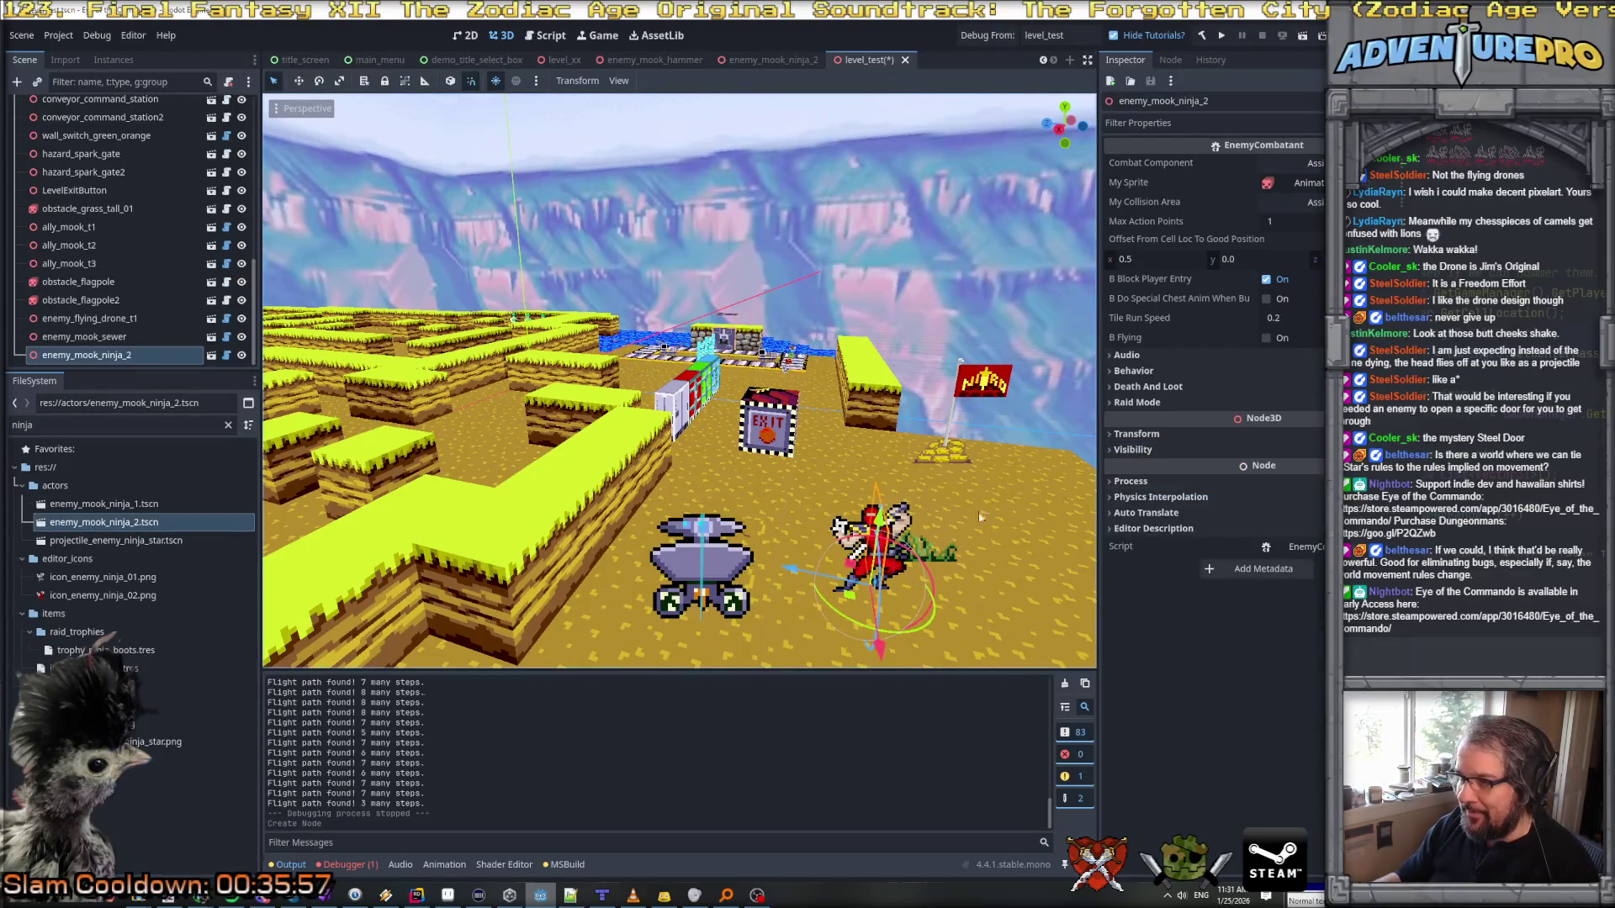
left_click(1137, 433)
left_click(1178, 475)
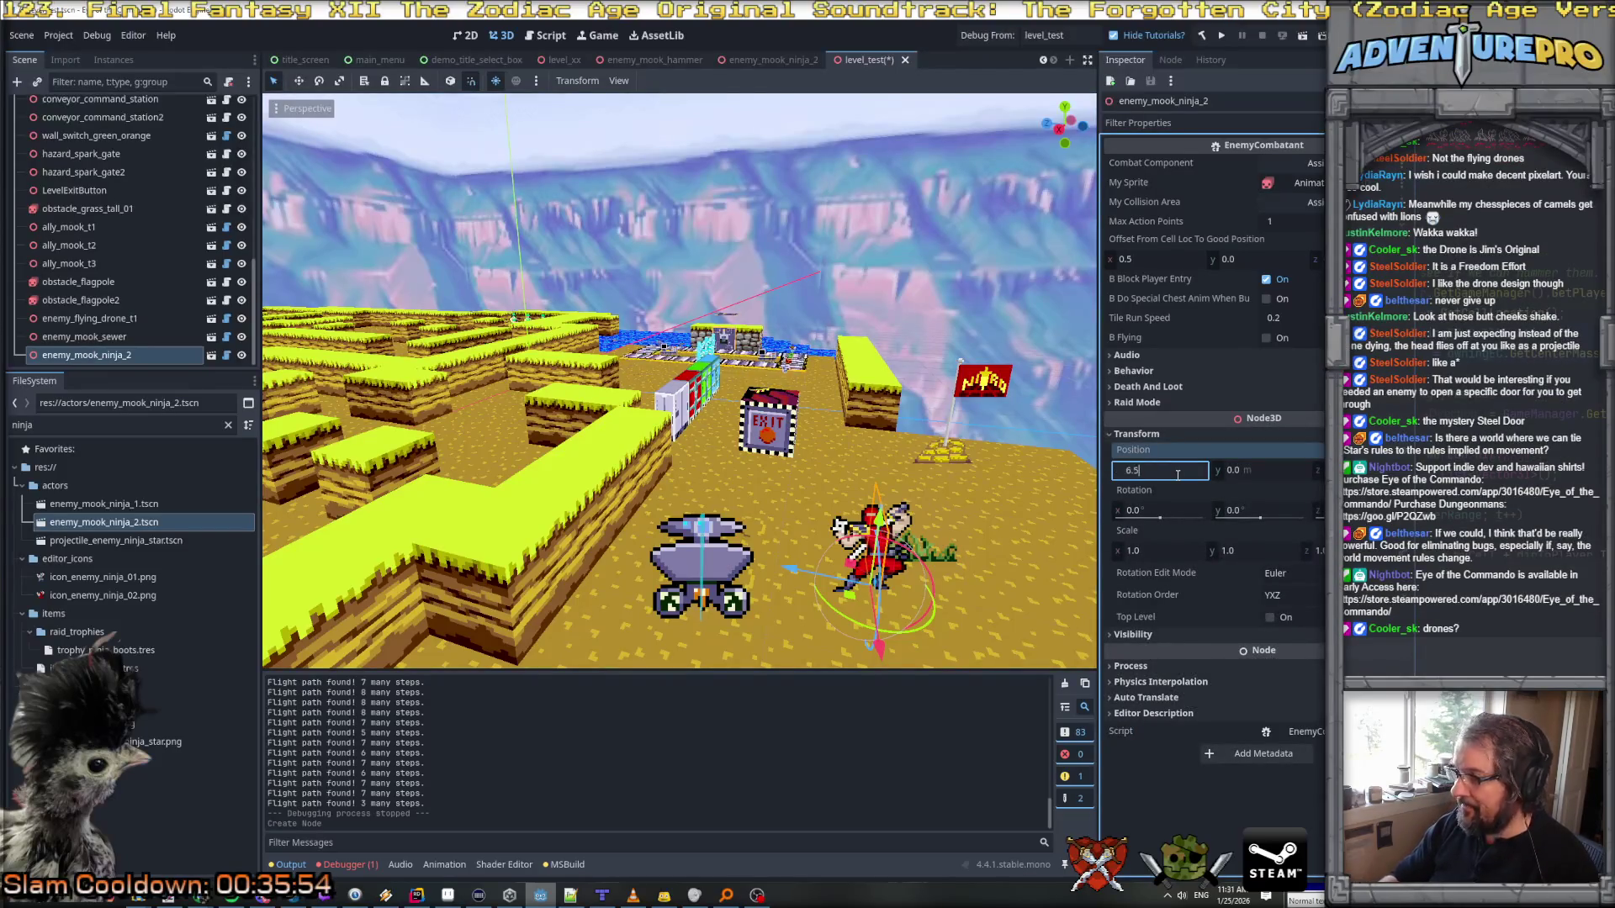
key("Return")
key("Return")
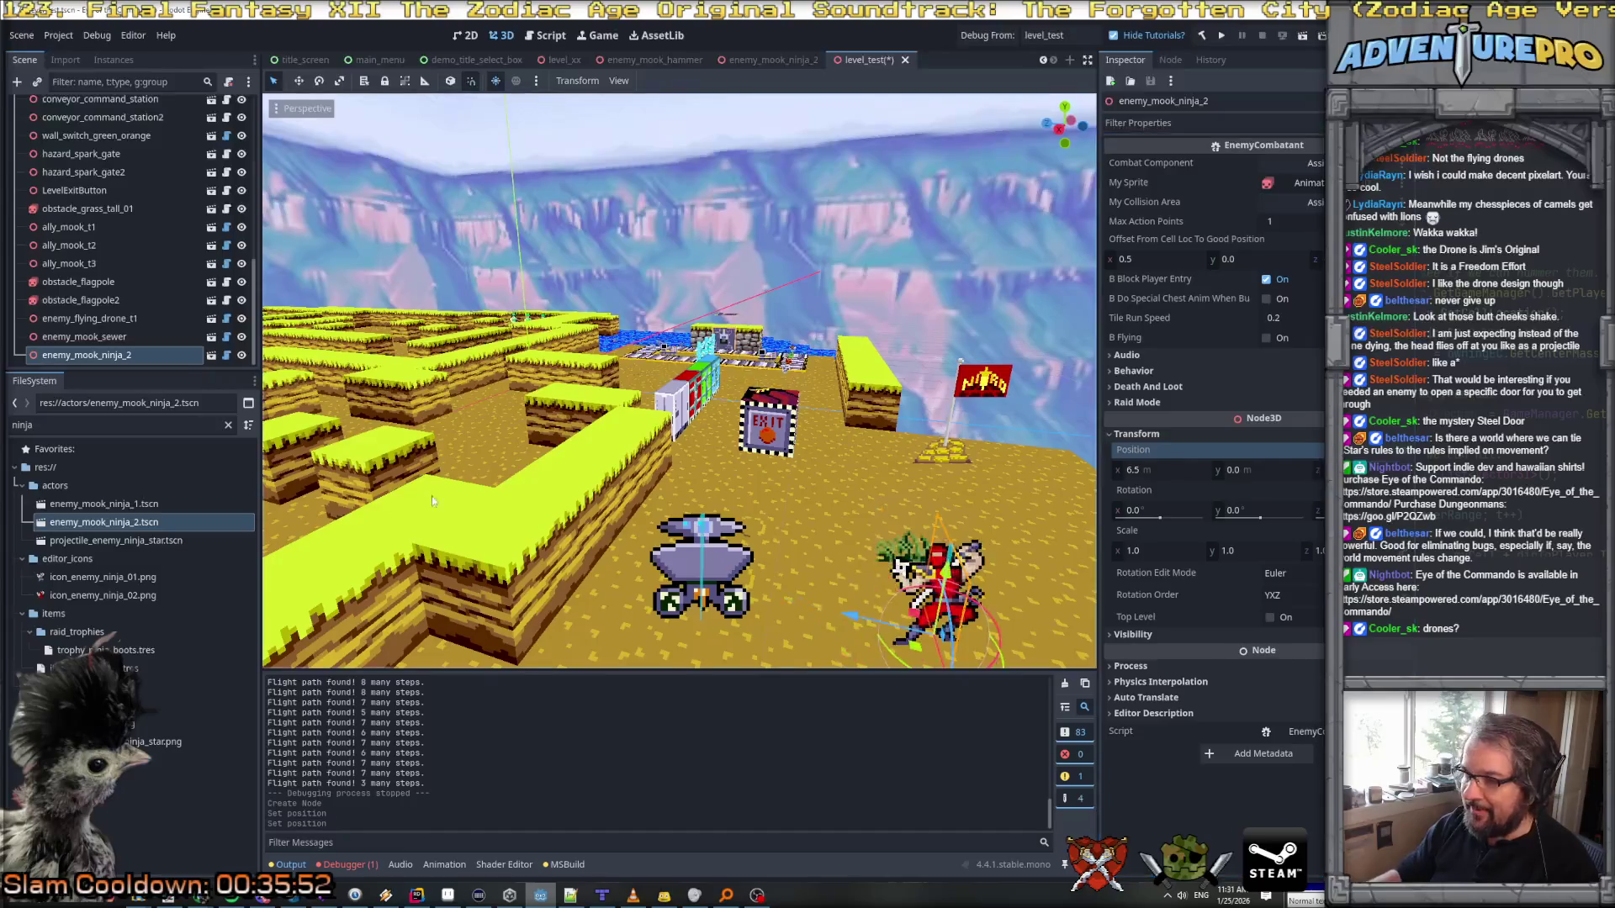
Step: Shift the drone two units along X and the ninja further left, then survey the placement
left_click(721, 607)
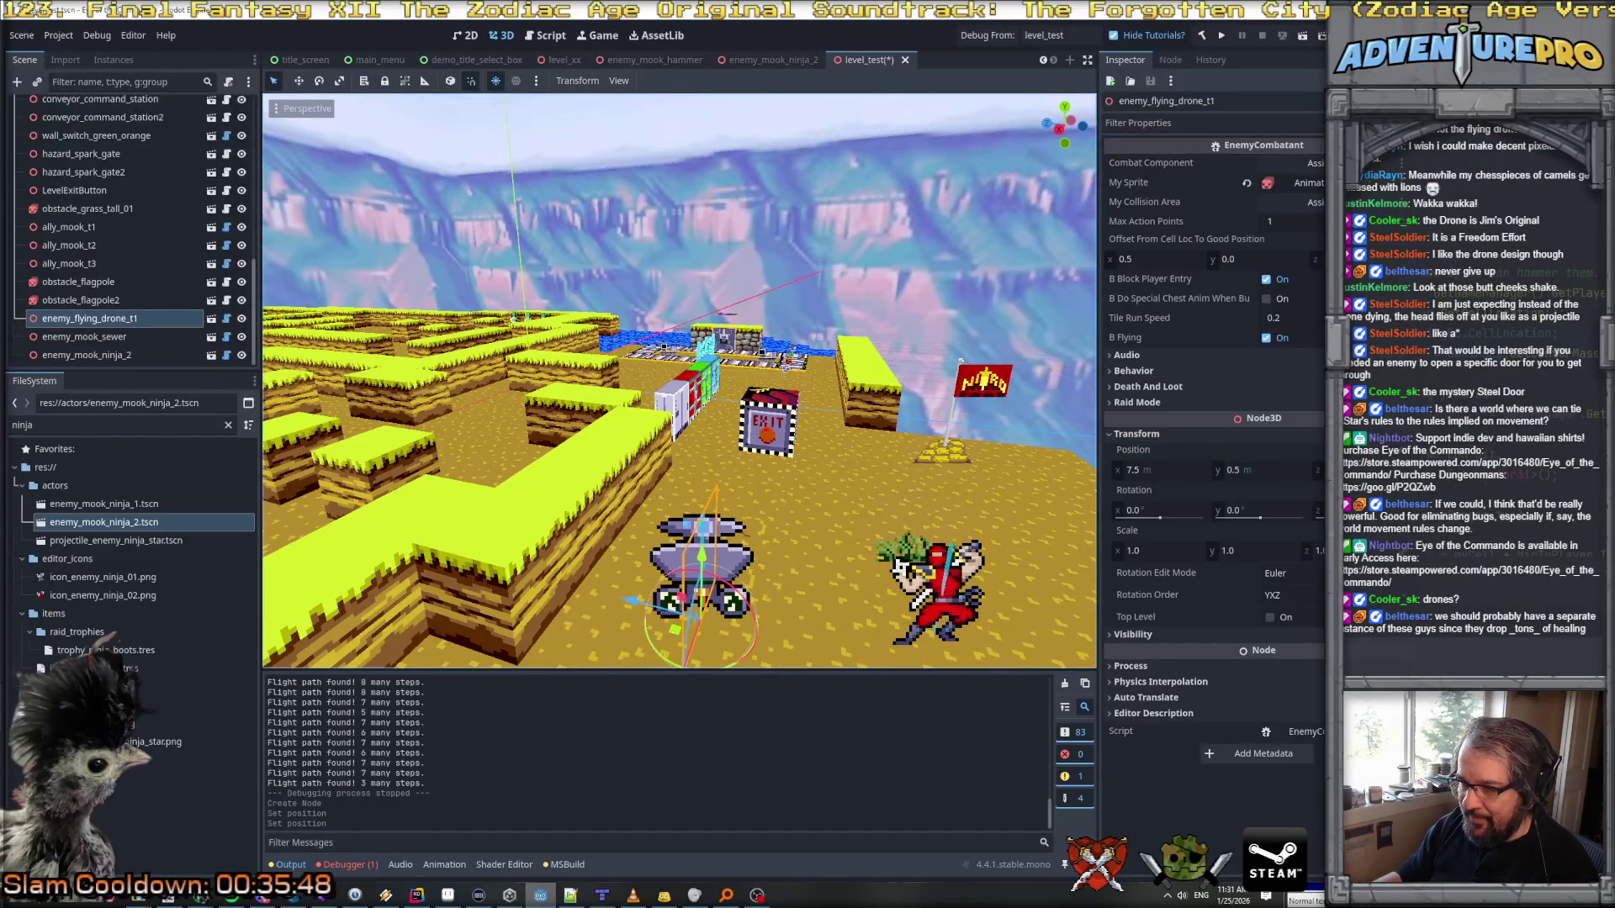
scroll(721, 607, "down", 3)
left_click_drag(652, 599, 825, 462)
mouse_move(834, 558)
left_mouse_down()
mouse_move(722, 547)
mouse_move(622, 496)
mouse_move(706, 517)
left_mouse_up()
mouse_move(992, 299)
left_mouse_down()
mouse_move(1033, 240)
mouse_move(531, 585)
left_mouse_up()
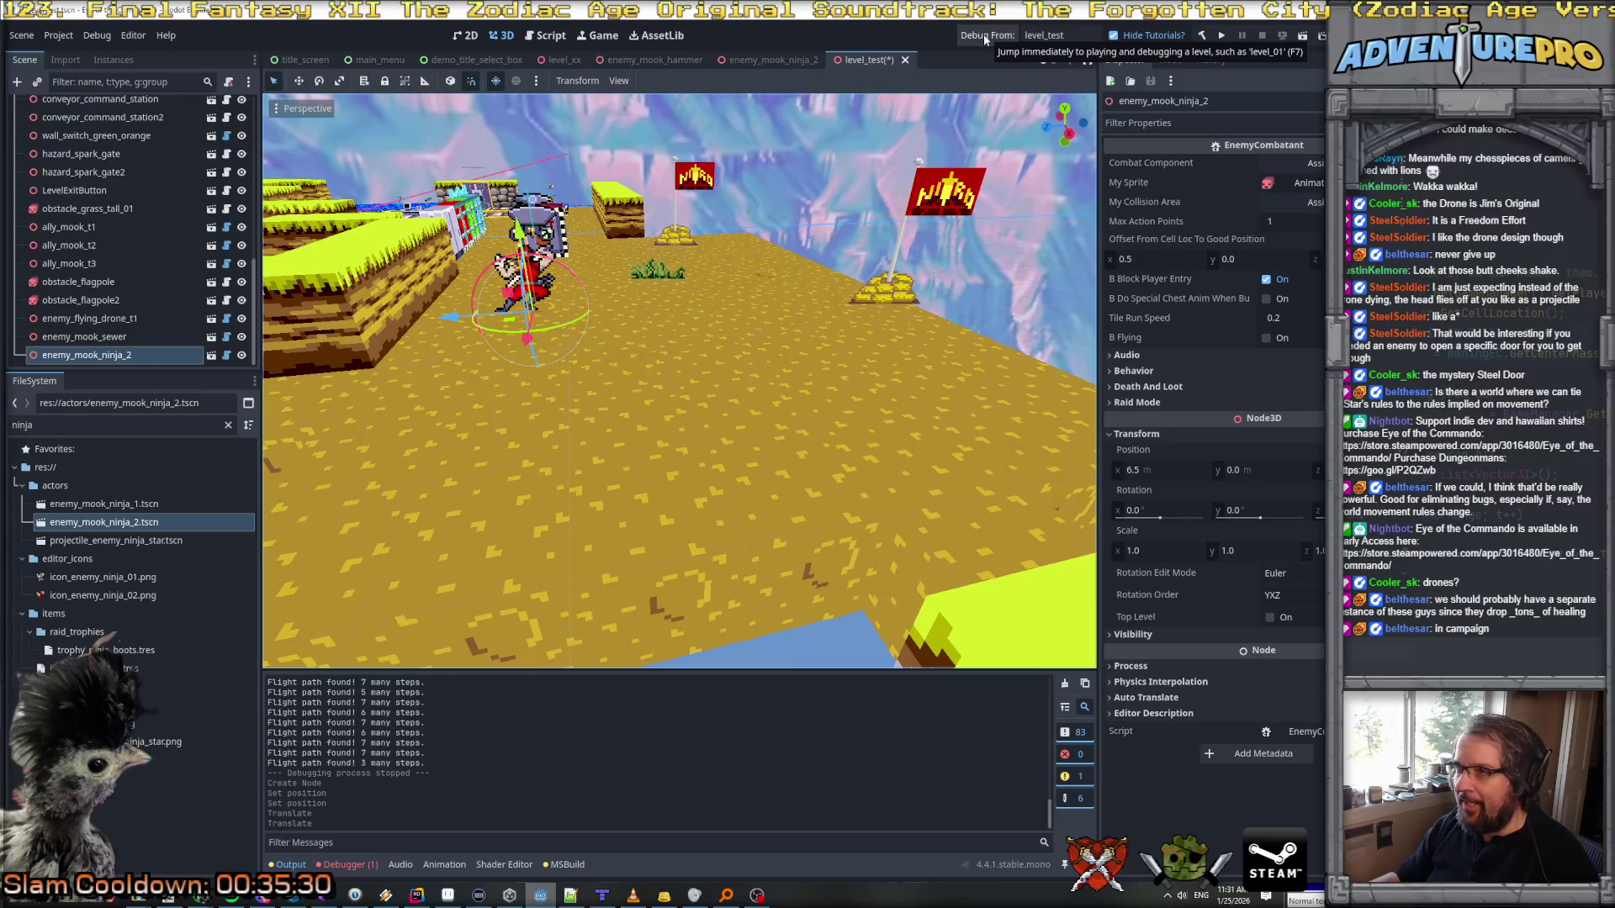
Step: Launch level_test in debug and step forward toward the ninja
left_click(986, 39)
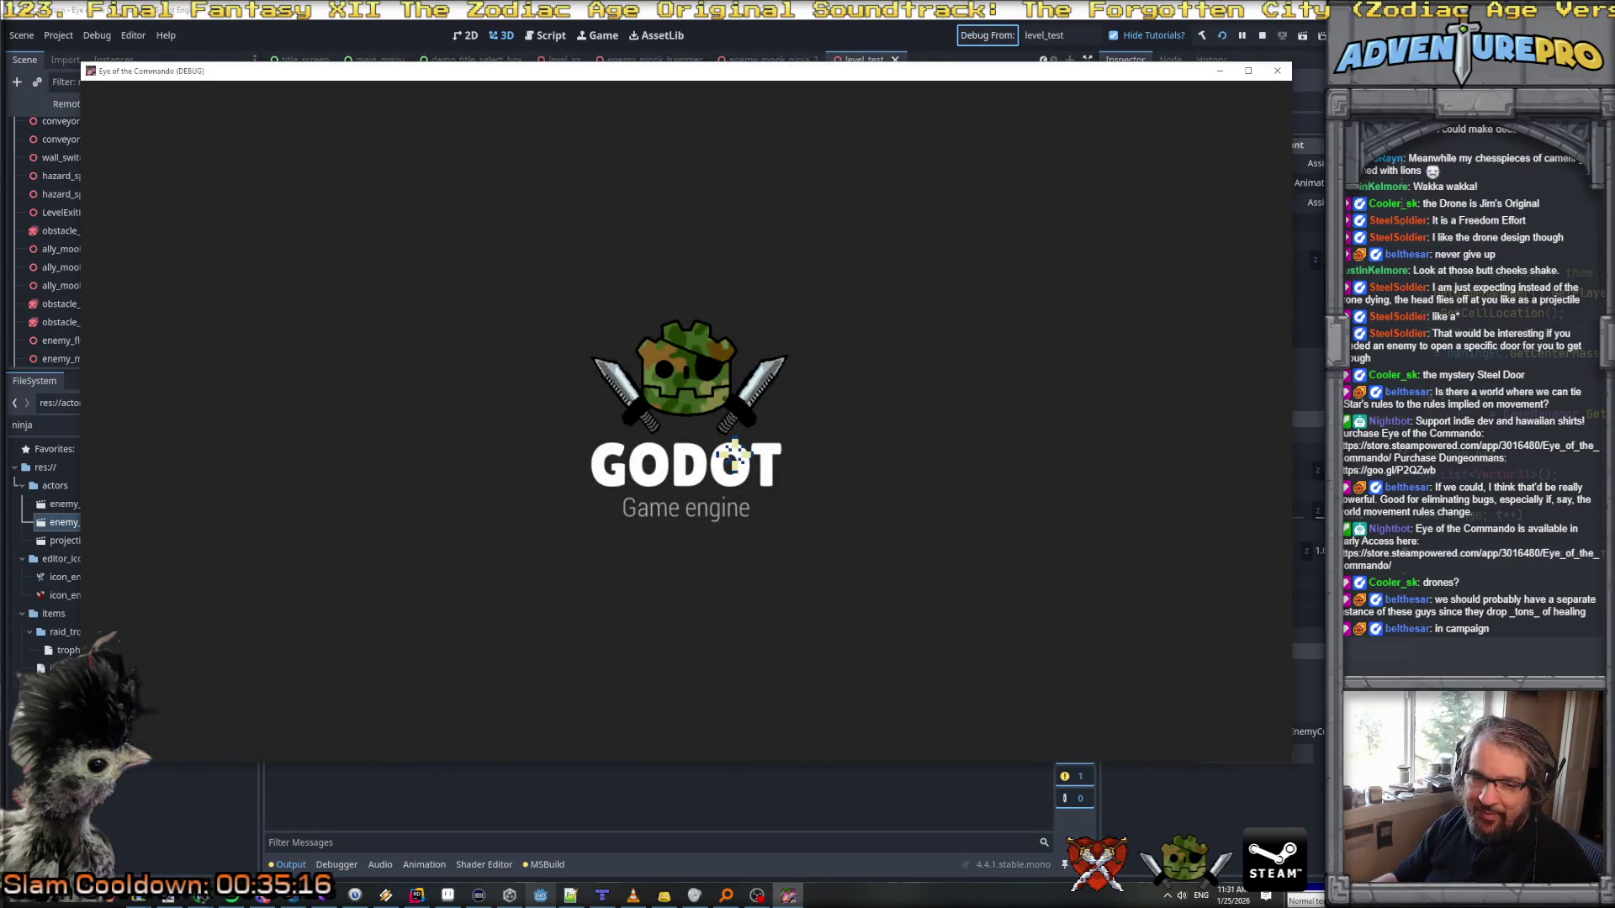
key("Left")
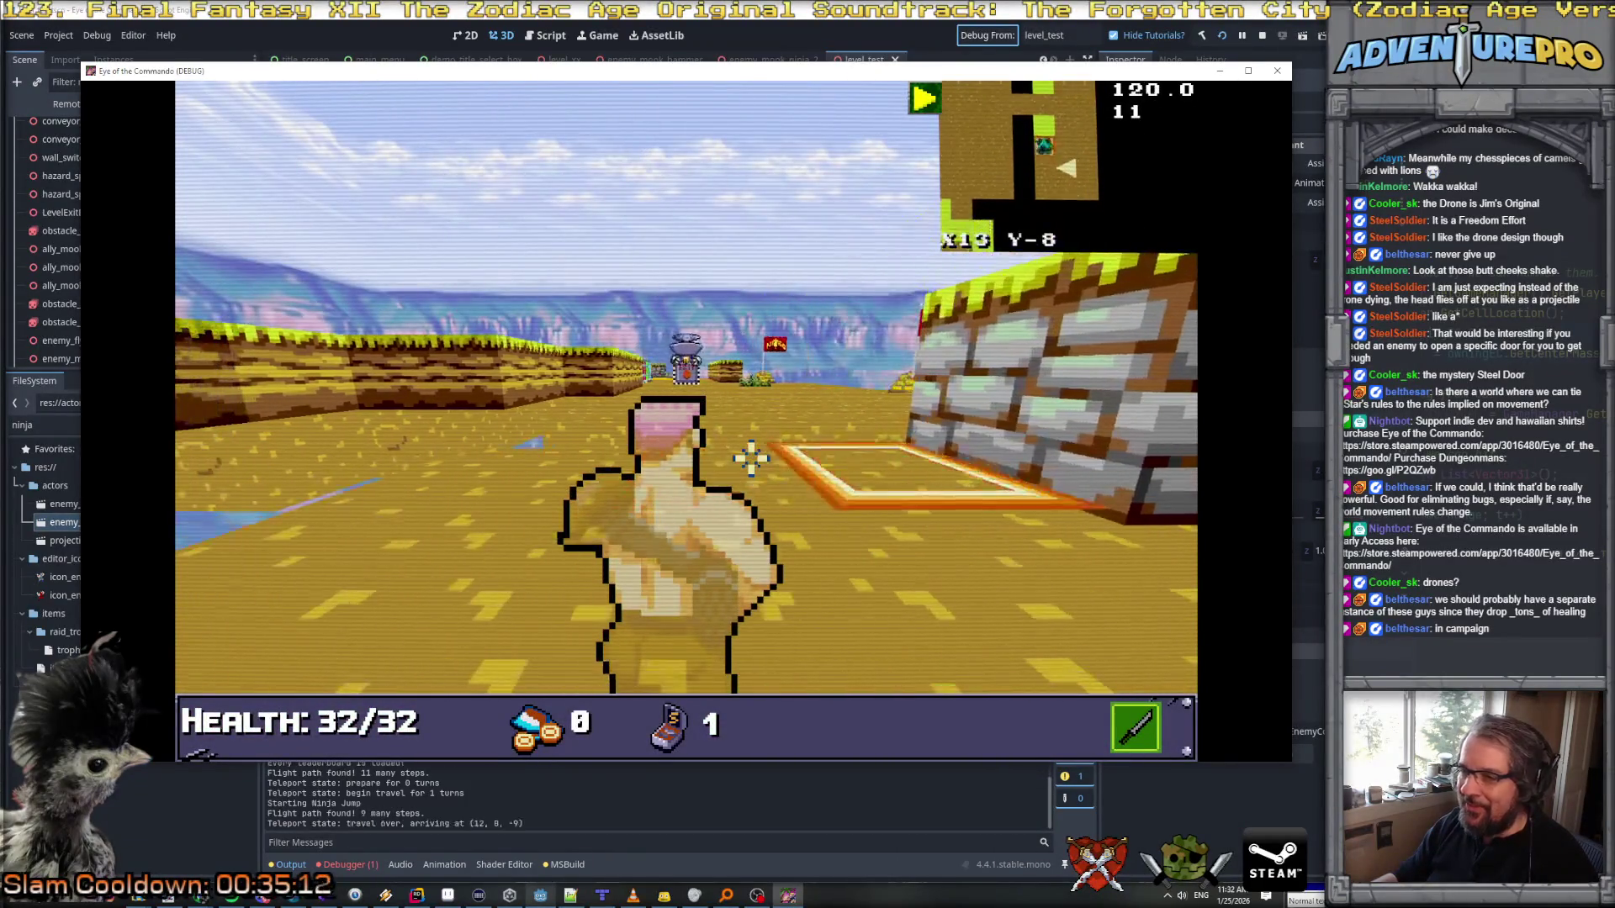
left_click(751, 459)
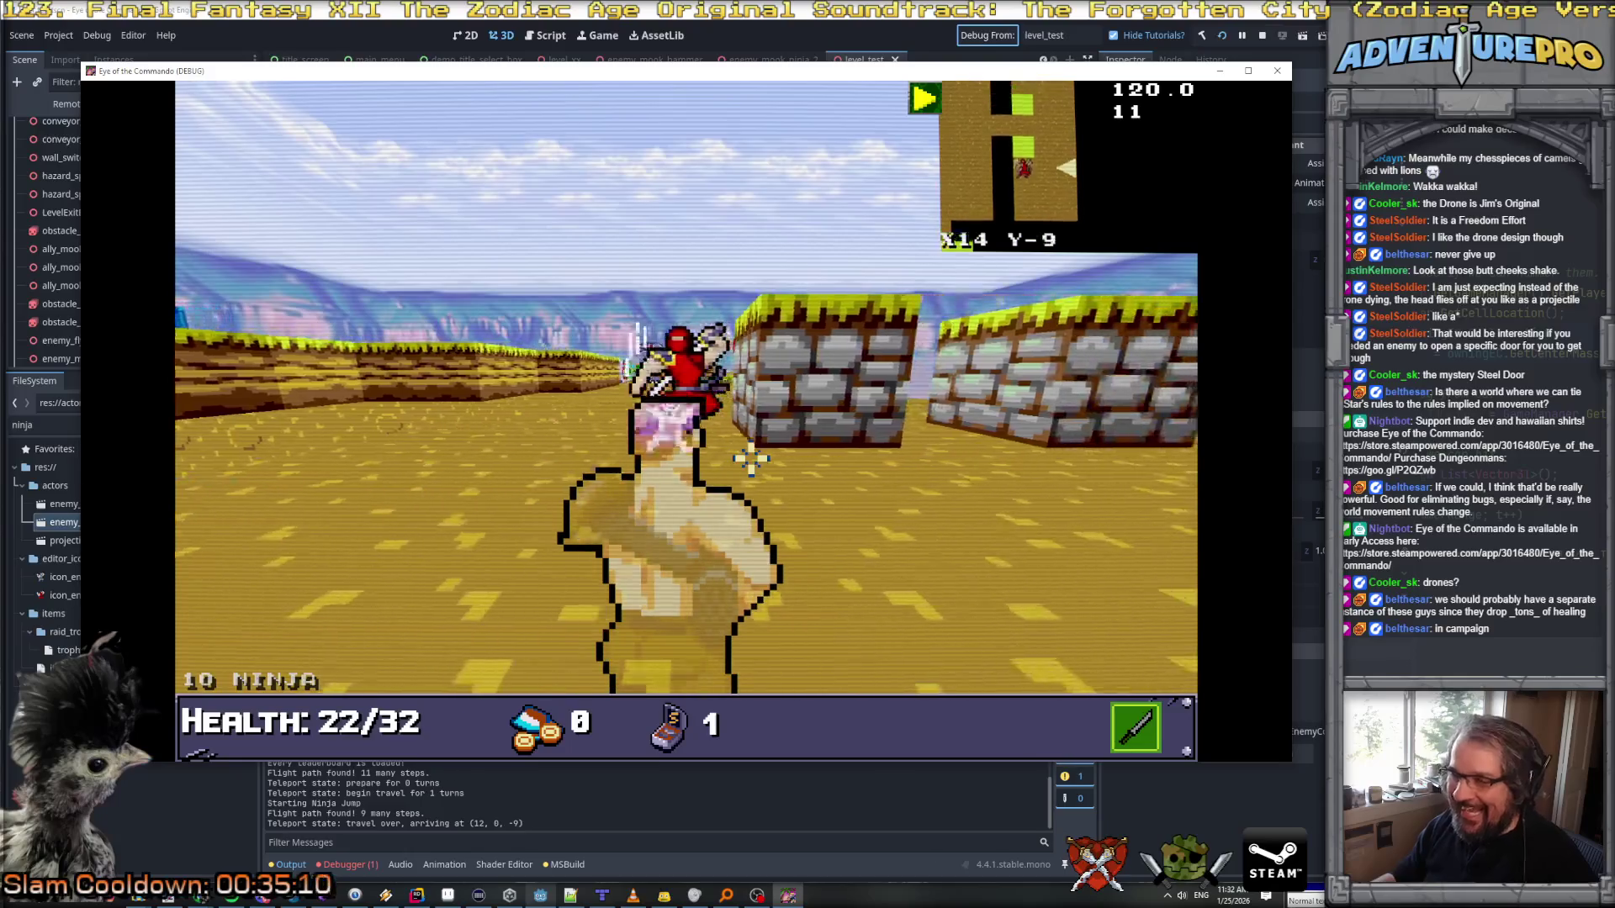
left_click(751, 459)
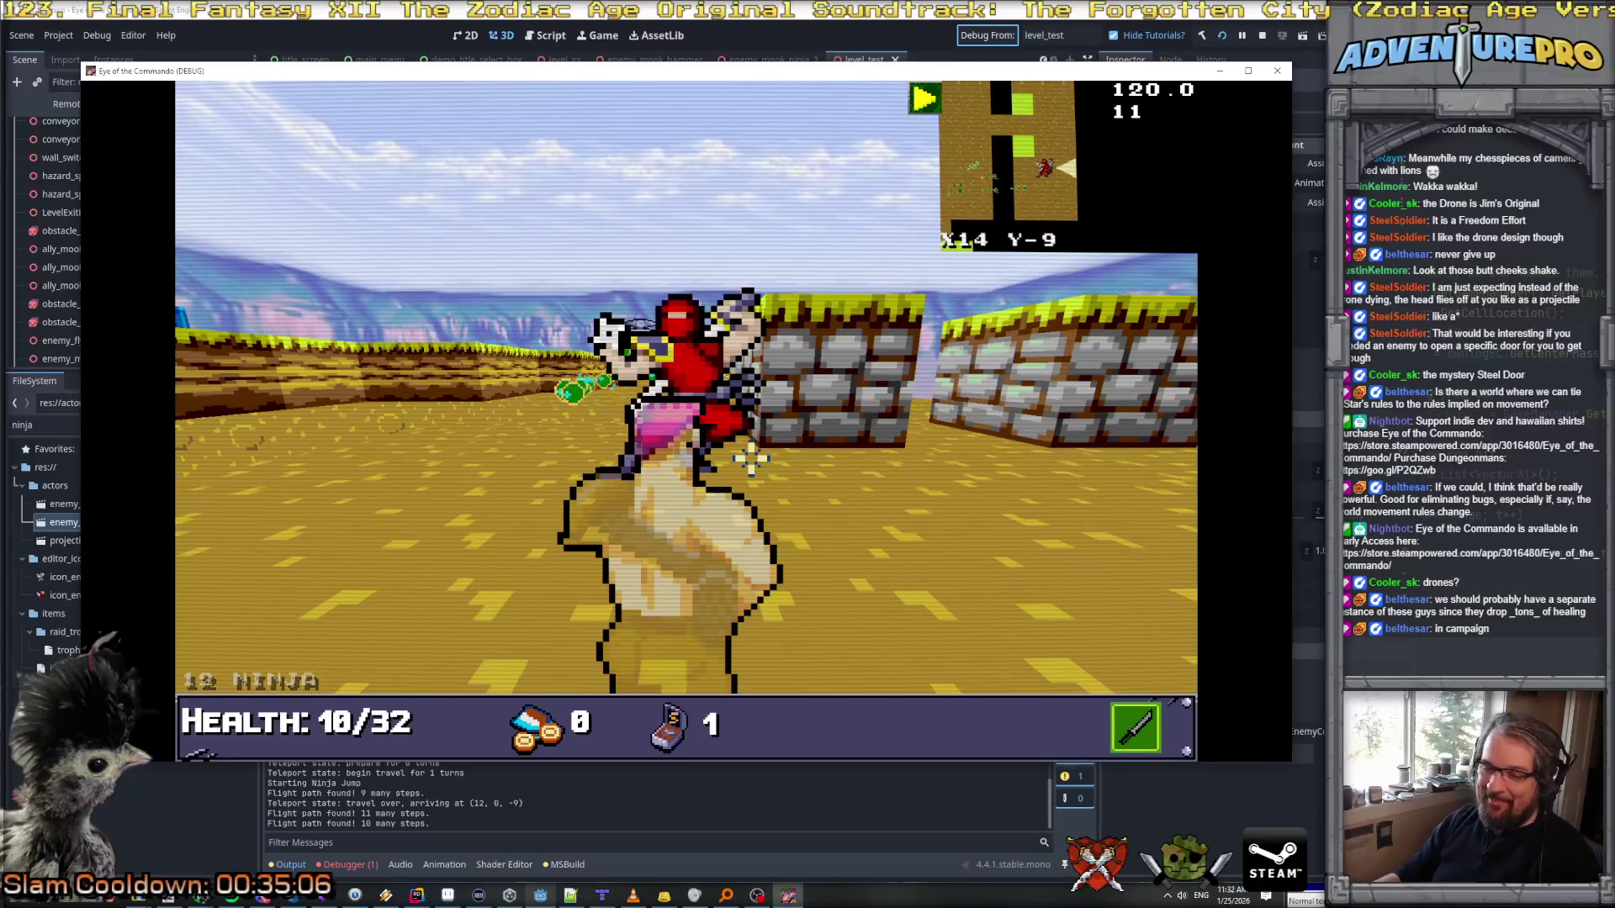
Step: Enable the undying cheat with the G command in the debug console
key("grave")
type("G")
key("Return")
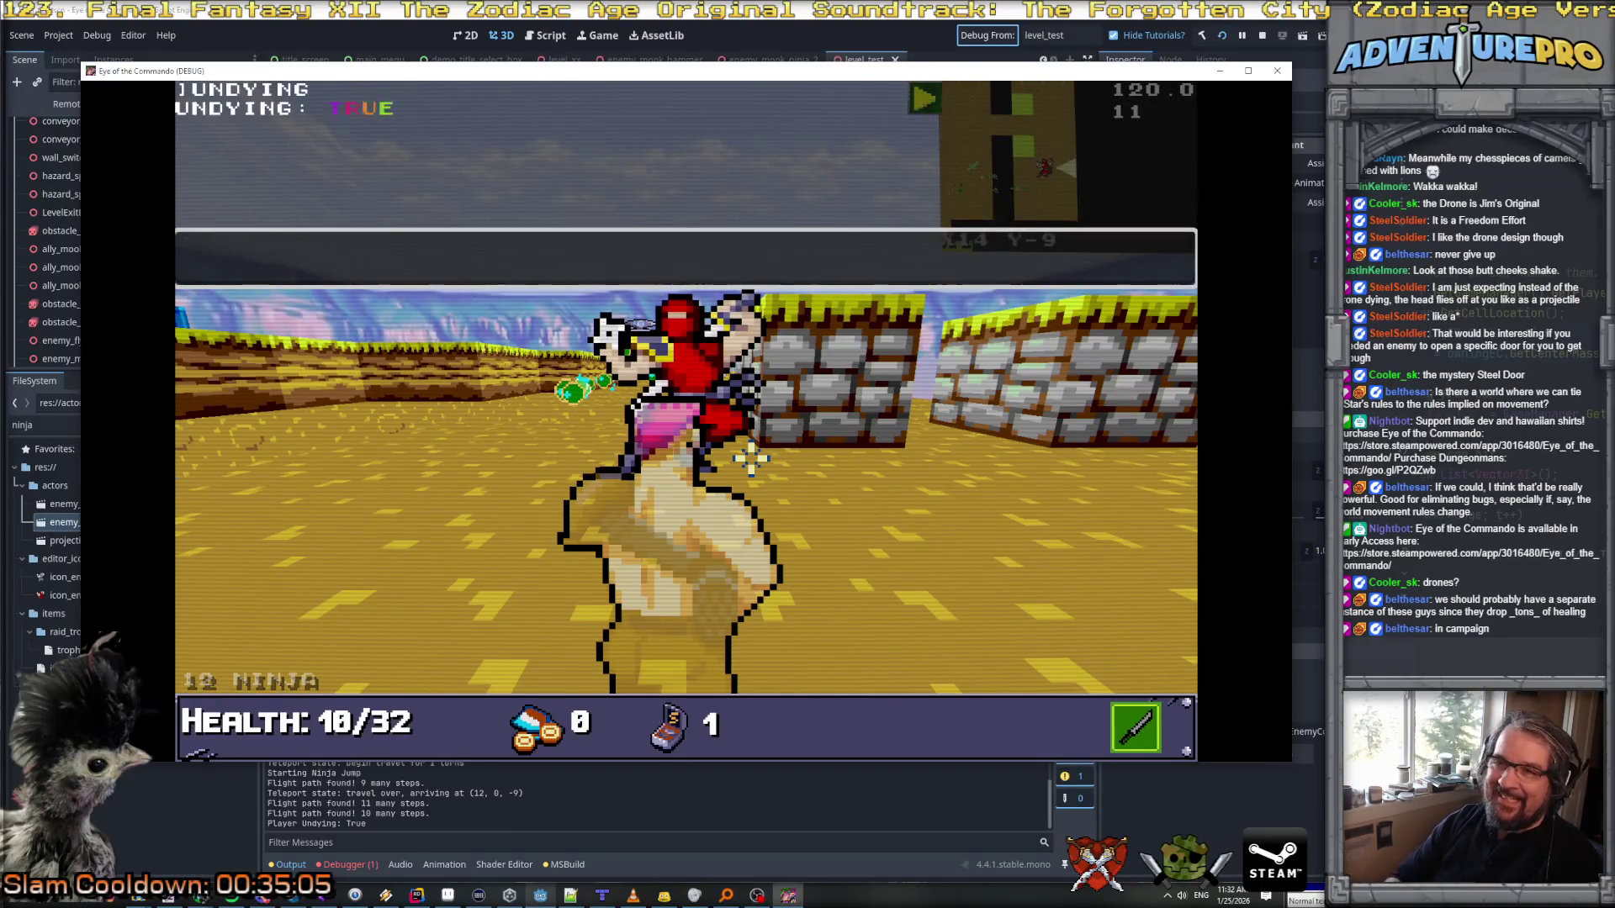
Step: Move along the stone wall and ninja-jump away from the ninja
key("q")
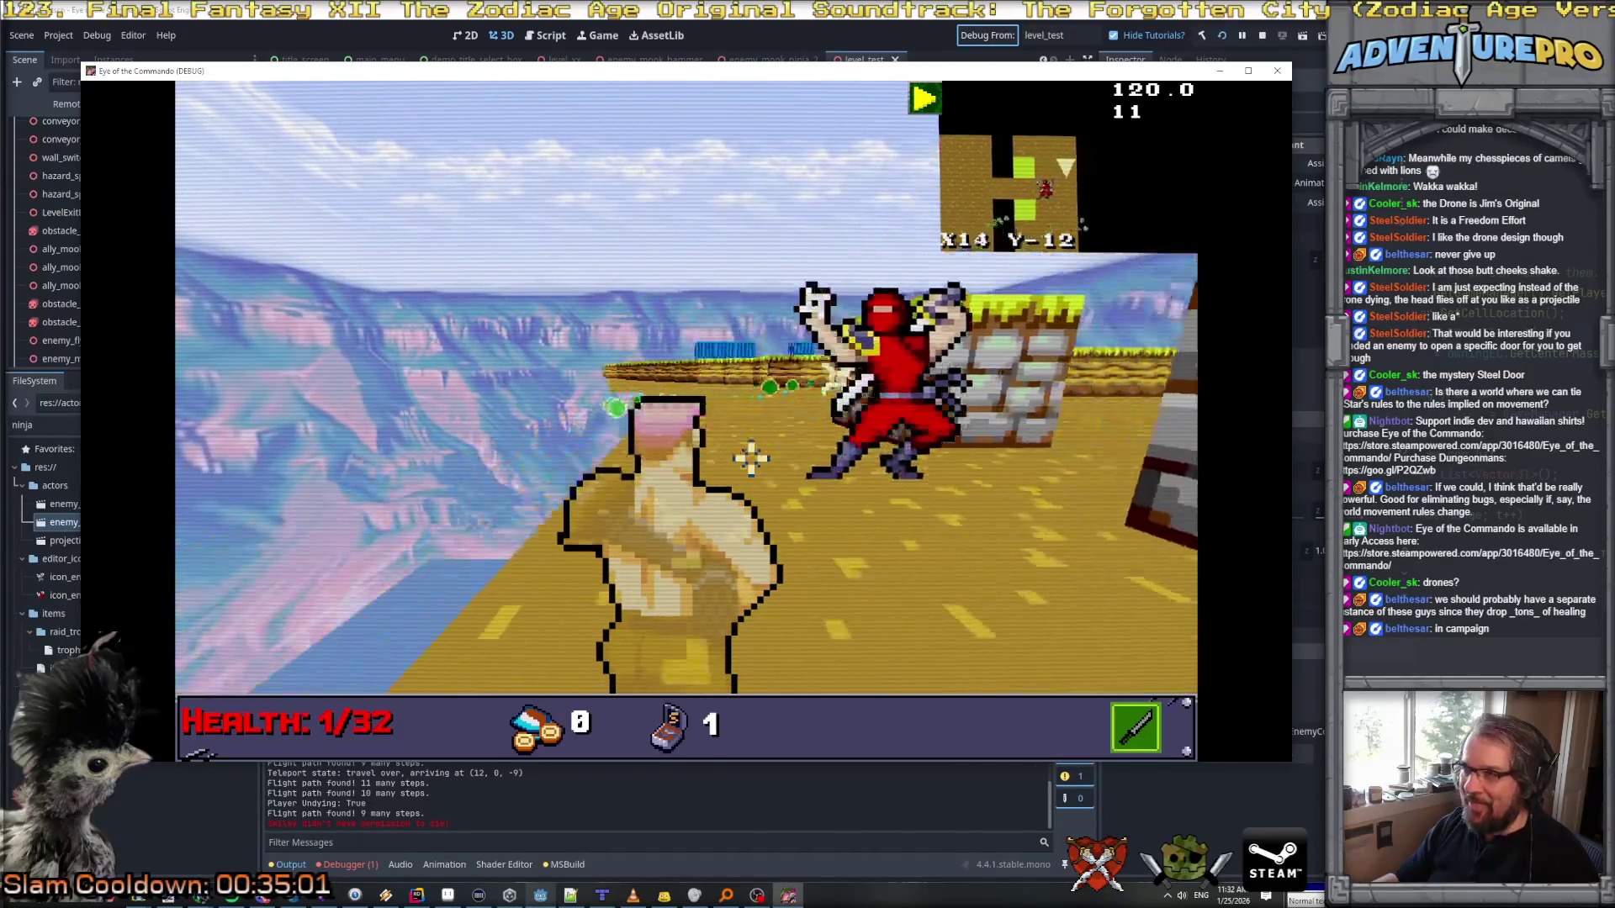
key("e")
key("w")
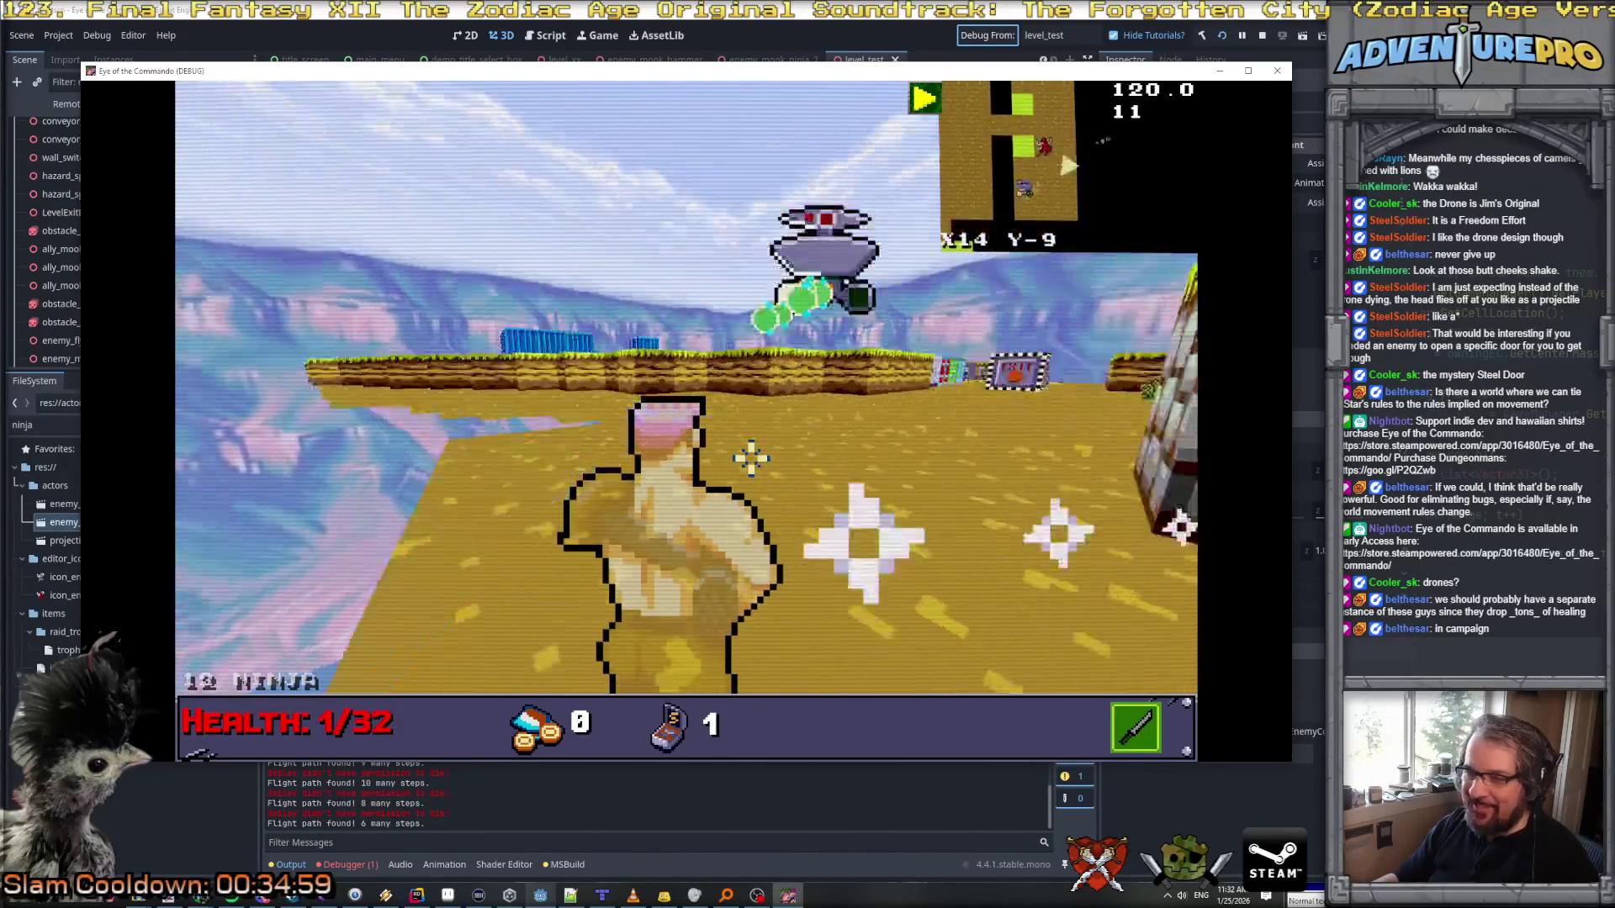
key("e")
key("w")
key("w")
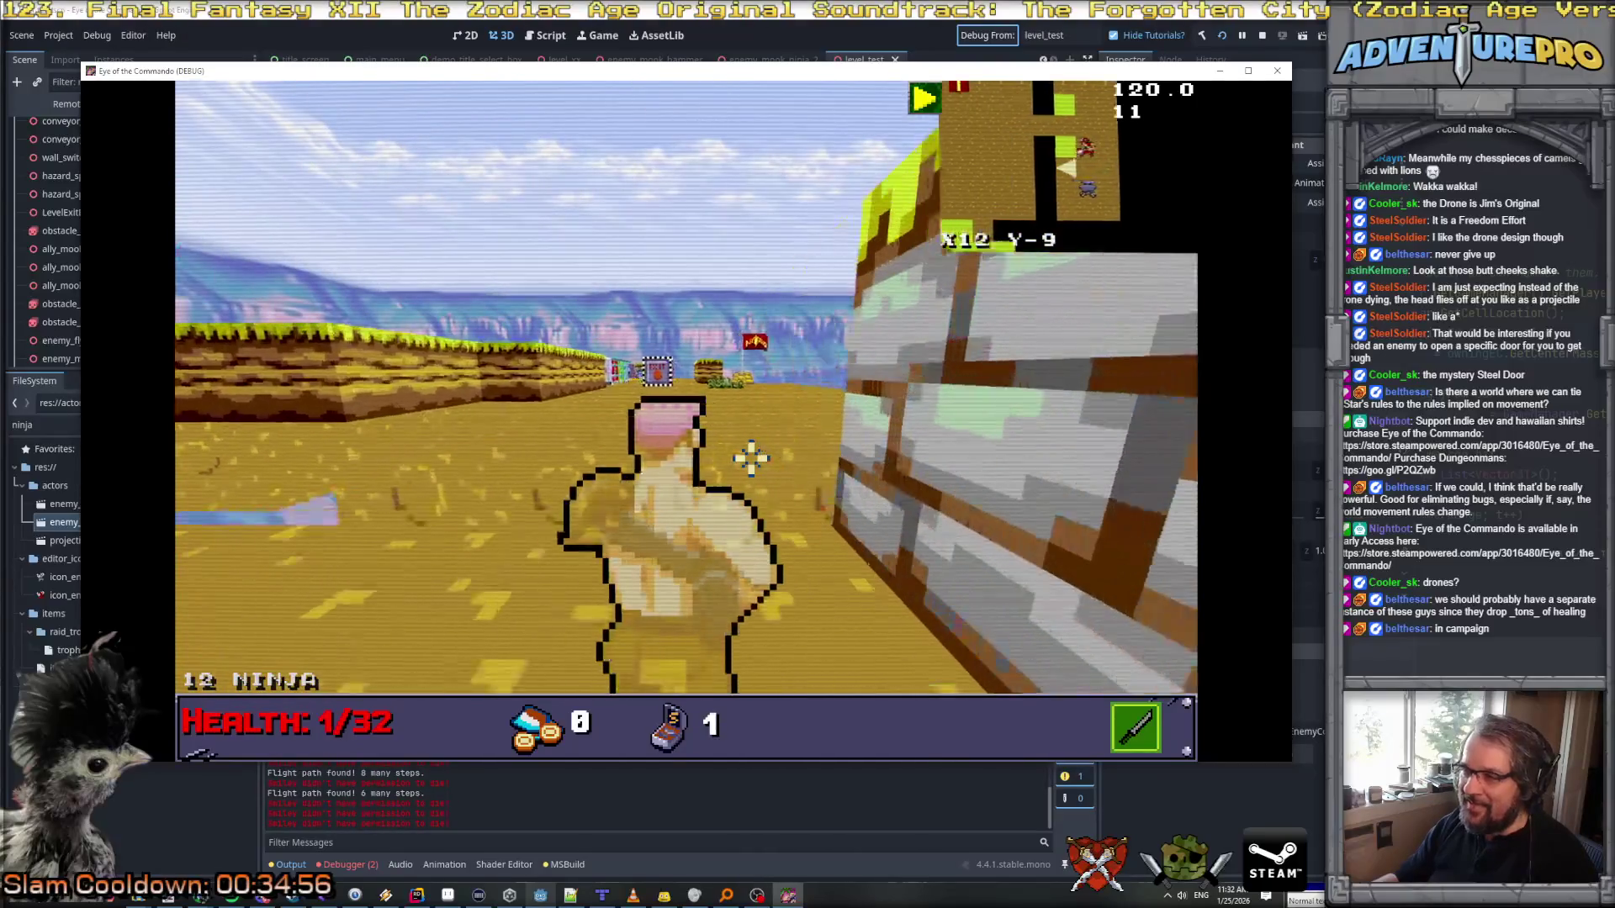
left_click(749, 456)
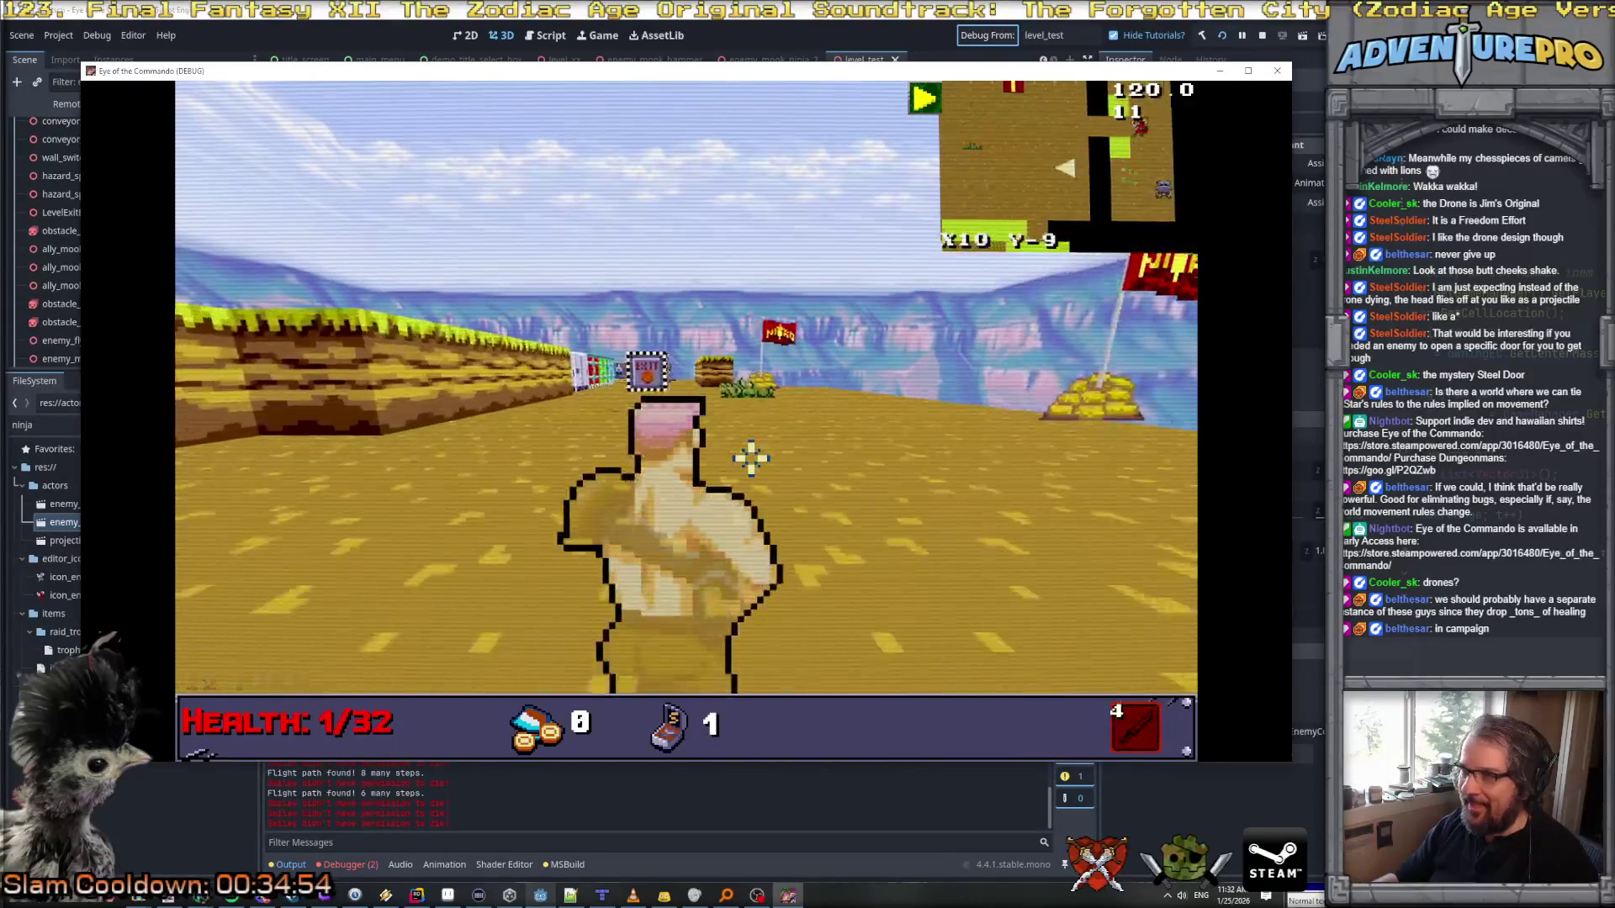
Step: Turn around to face the ninja and reposition near the stone blocks
key("e")
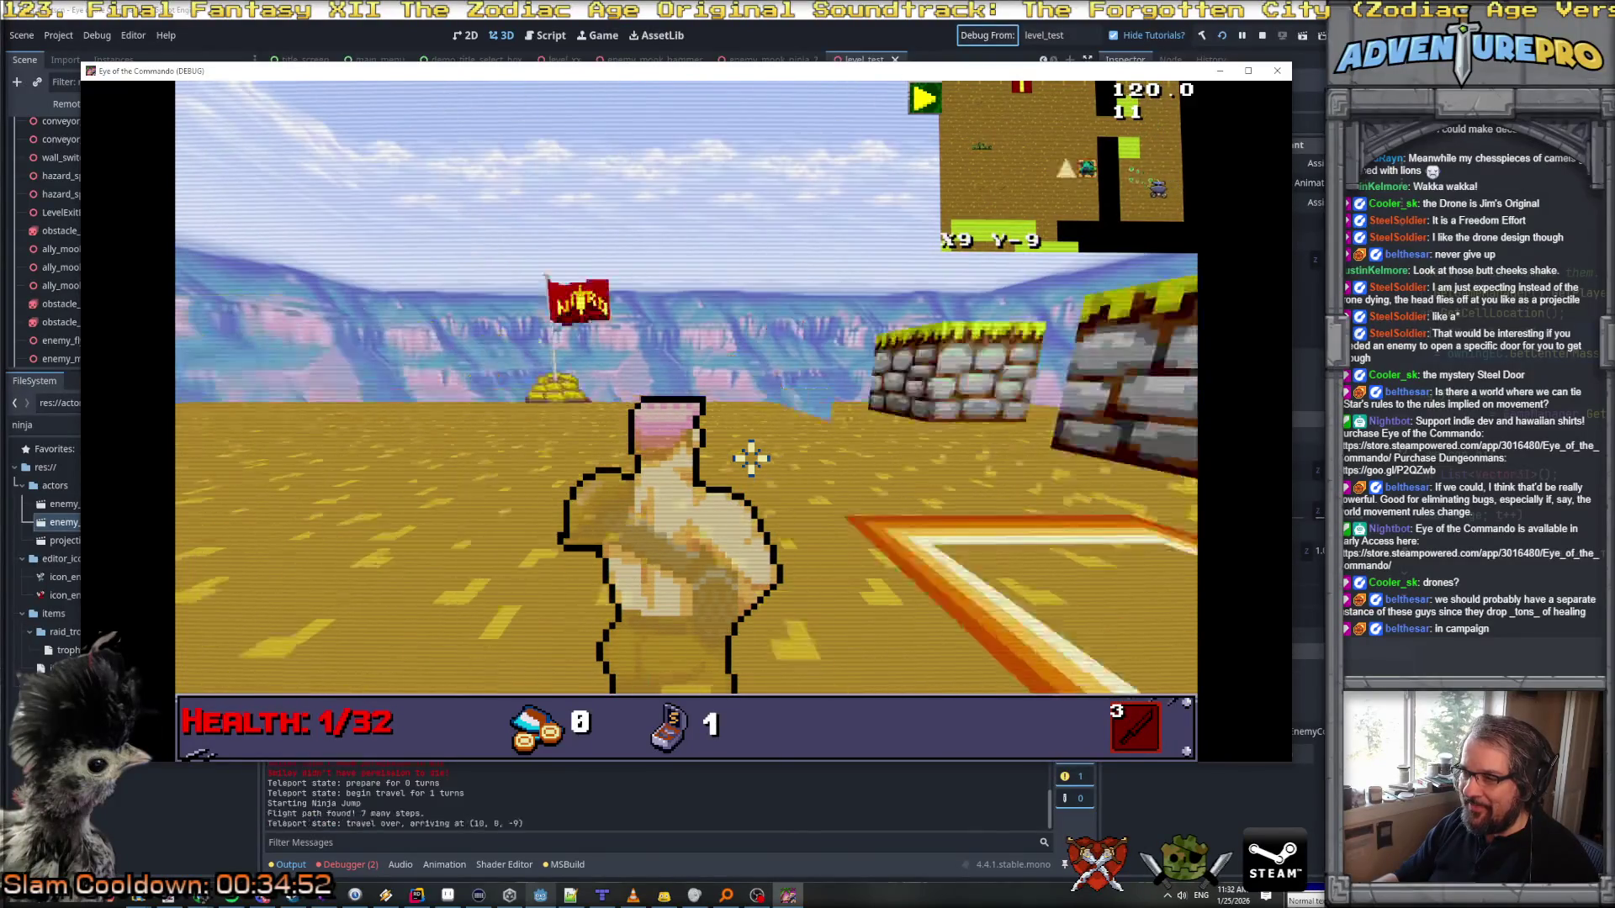
key("e")
key("s")
key("s")
key("s")
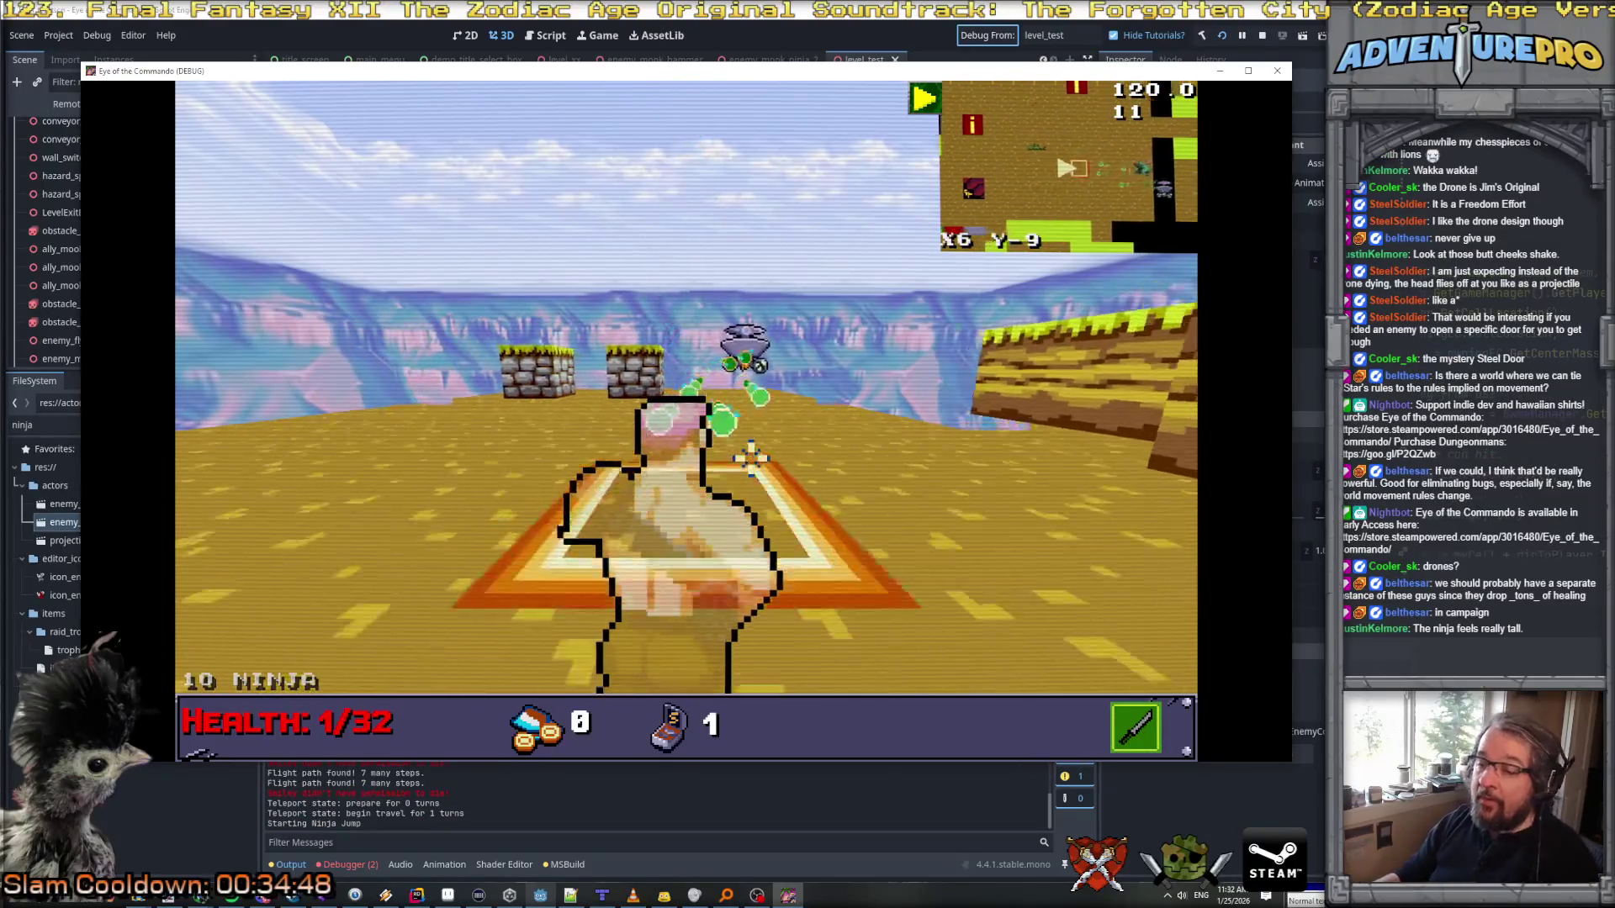
key("w")
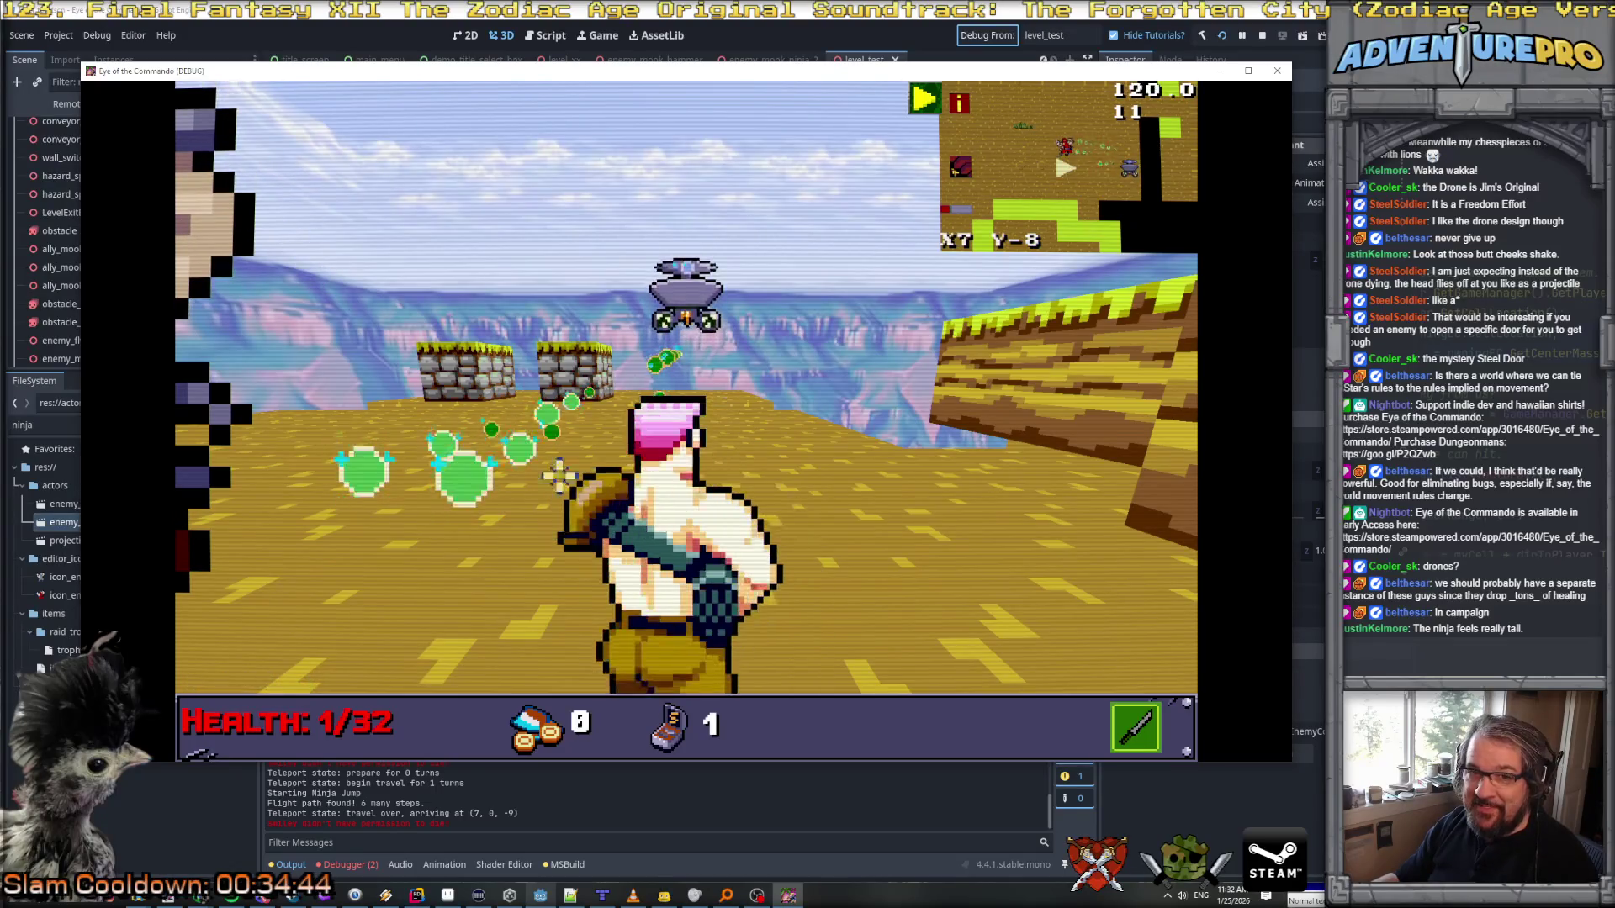
key("s")
key("s")
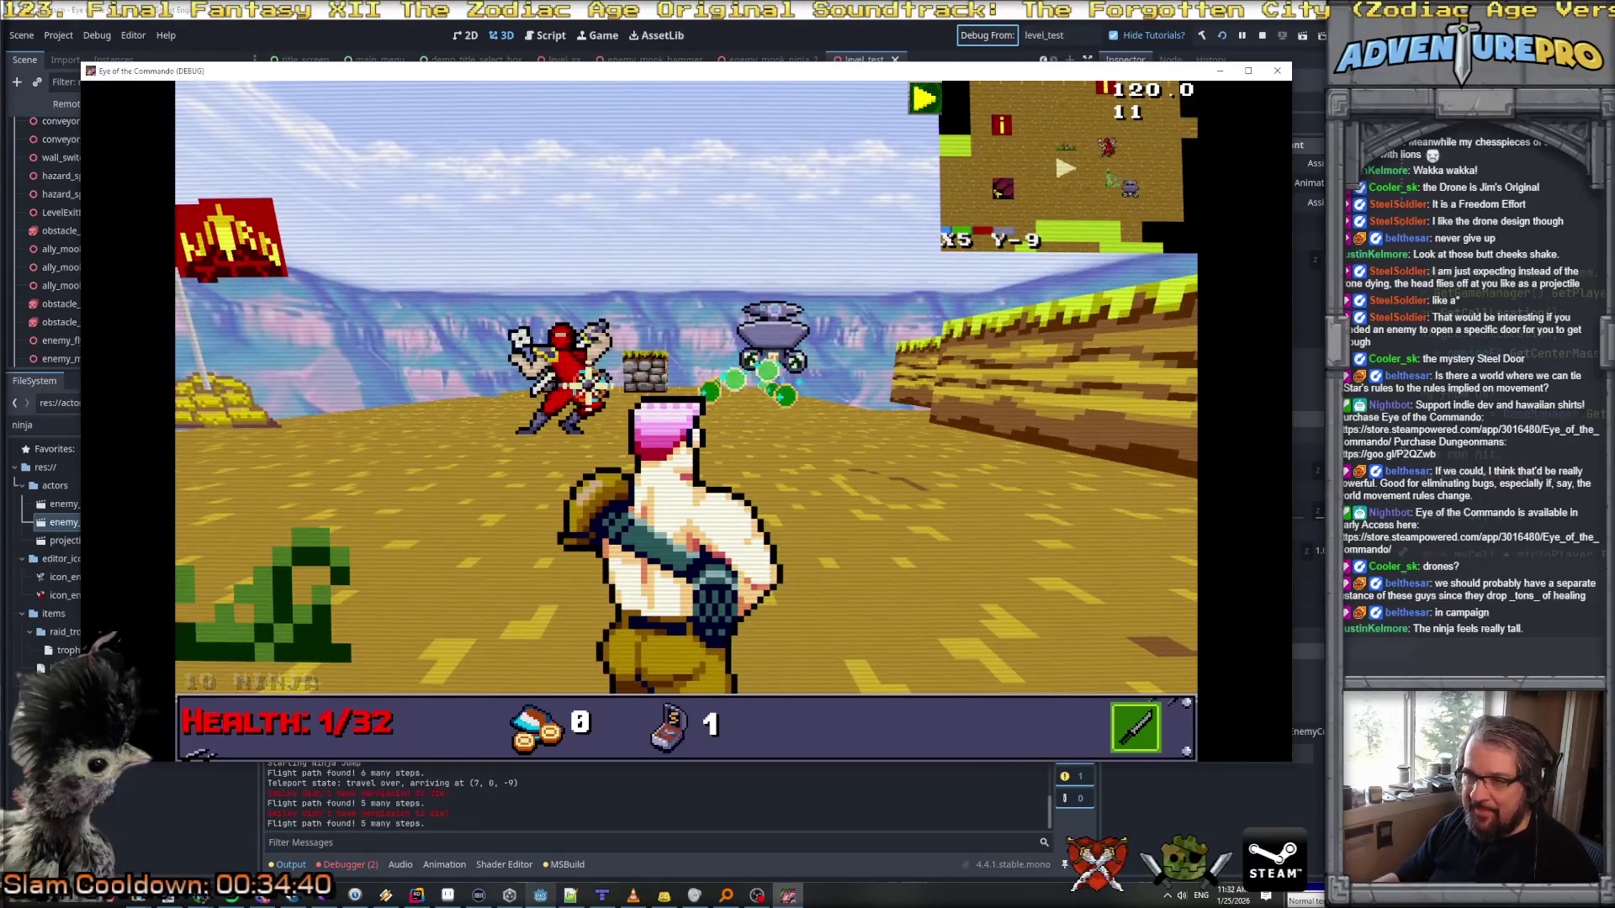
key("w")
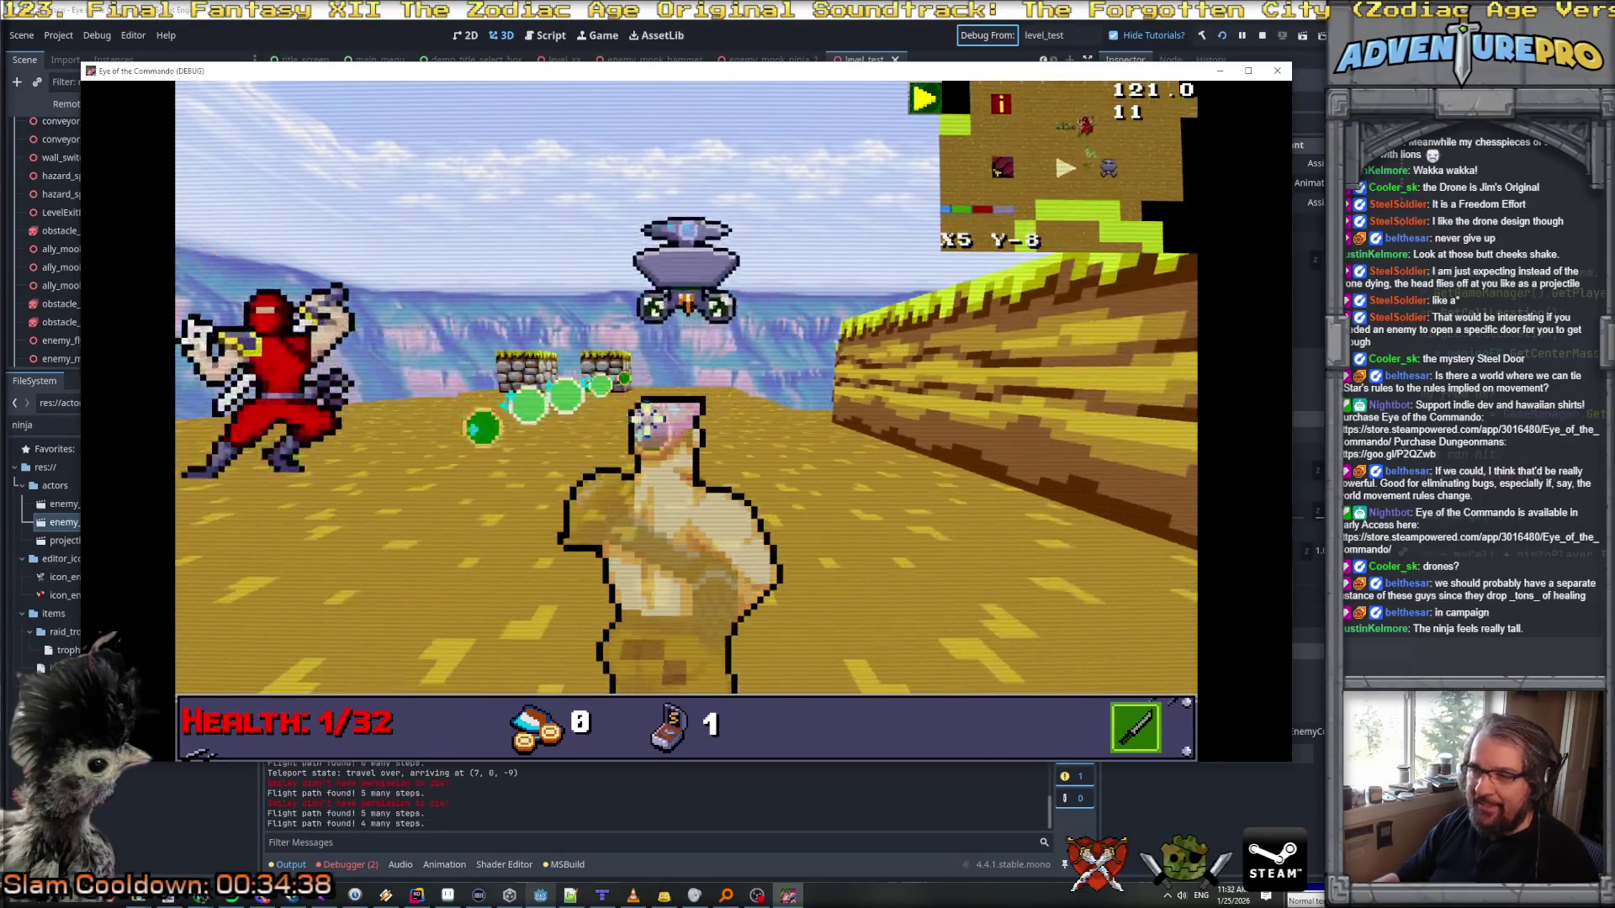
Step: Spawn an enemy with a corrected command in the debug console
key("grave")
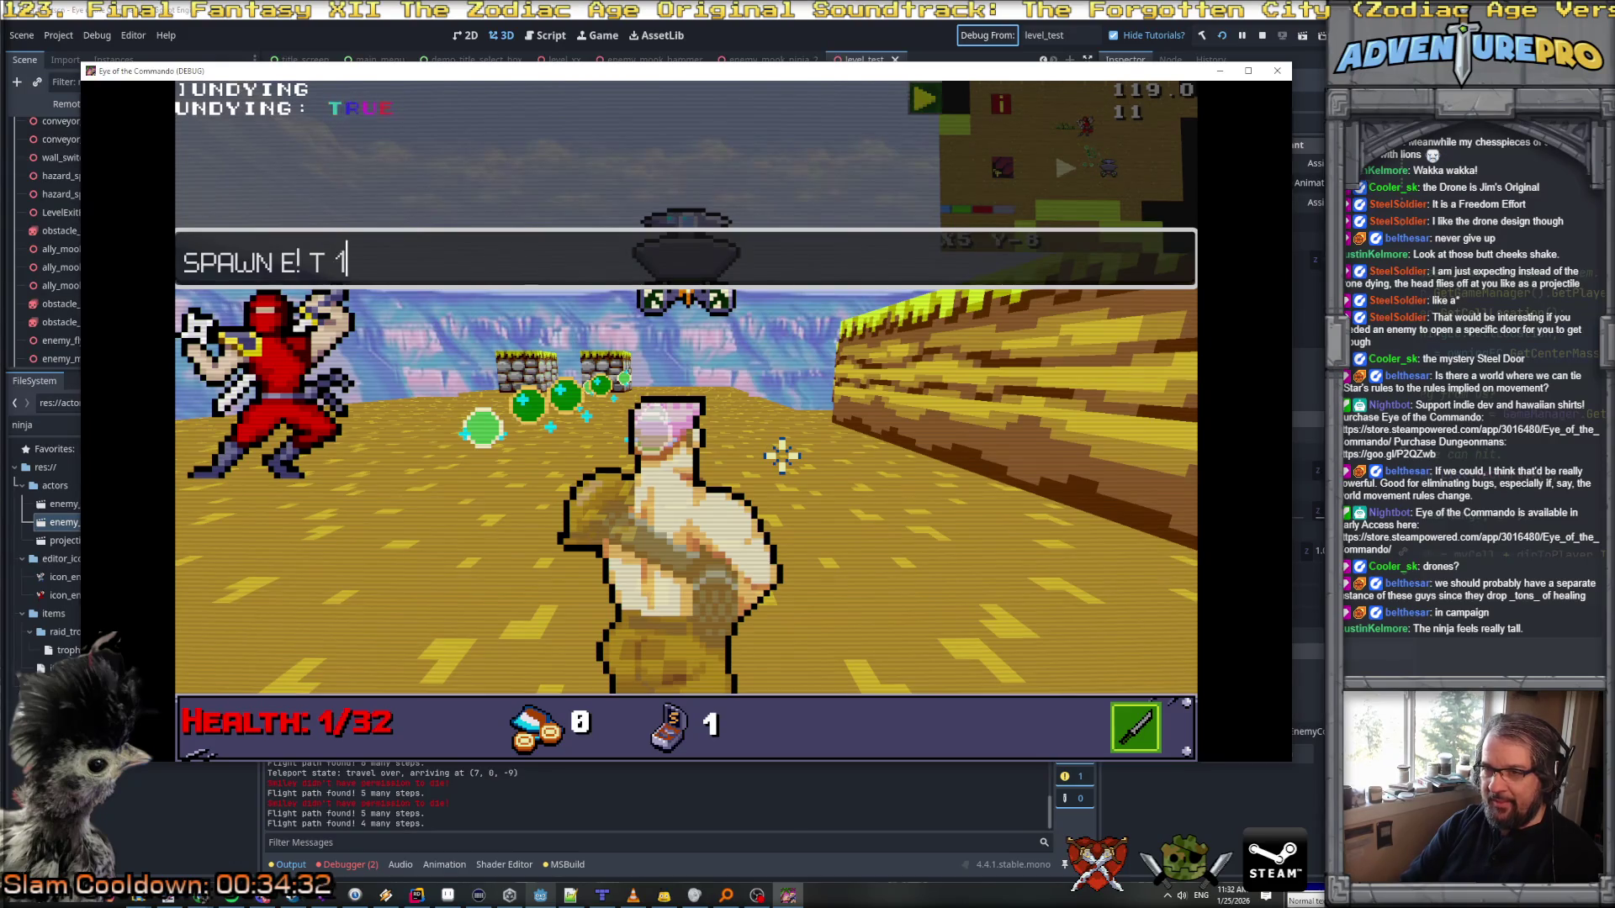
key("backslash")
key("Return")
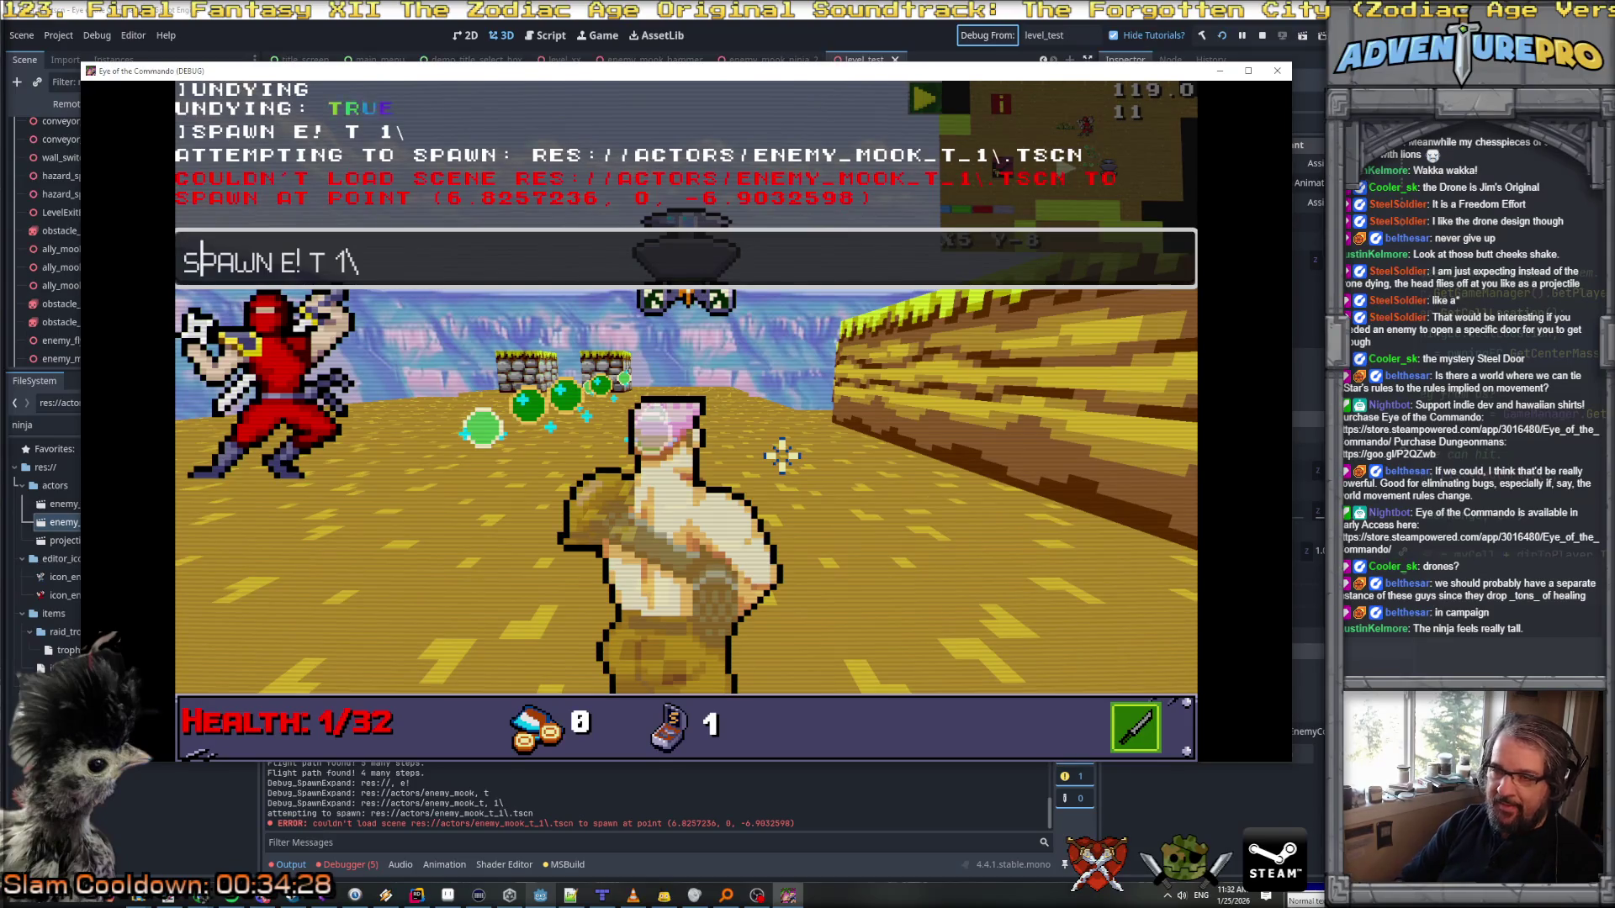
key("Return")
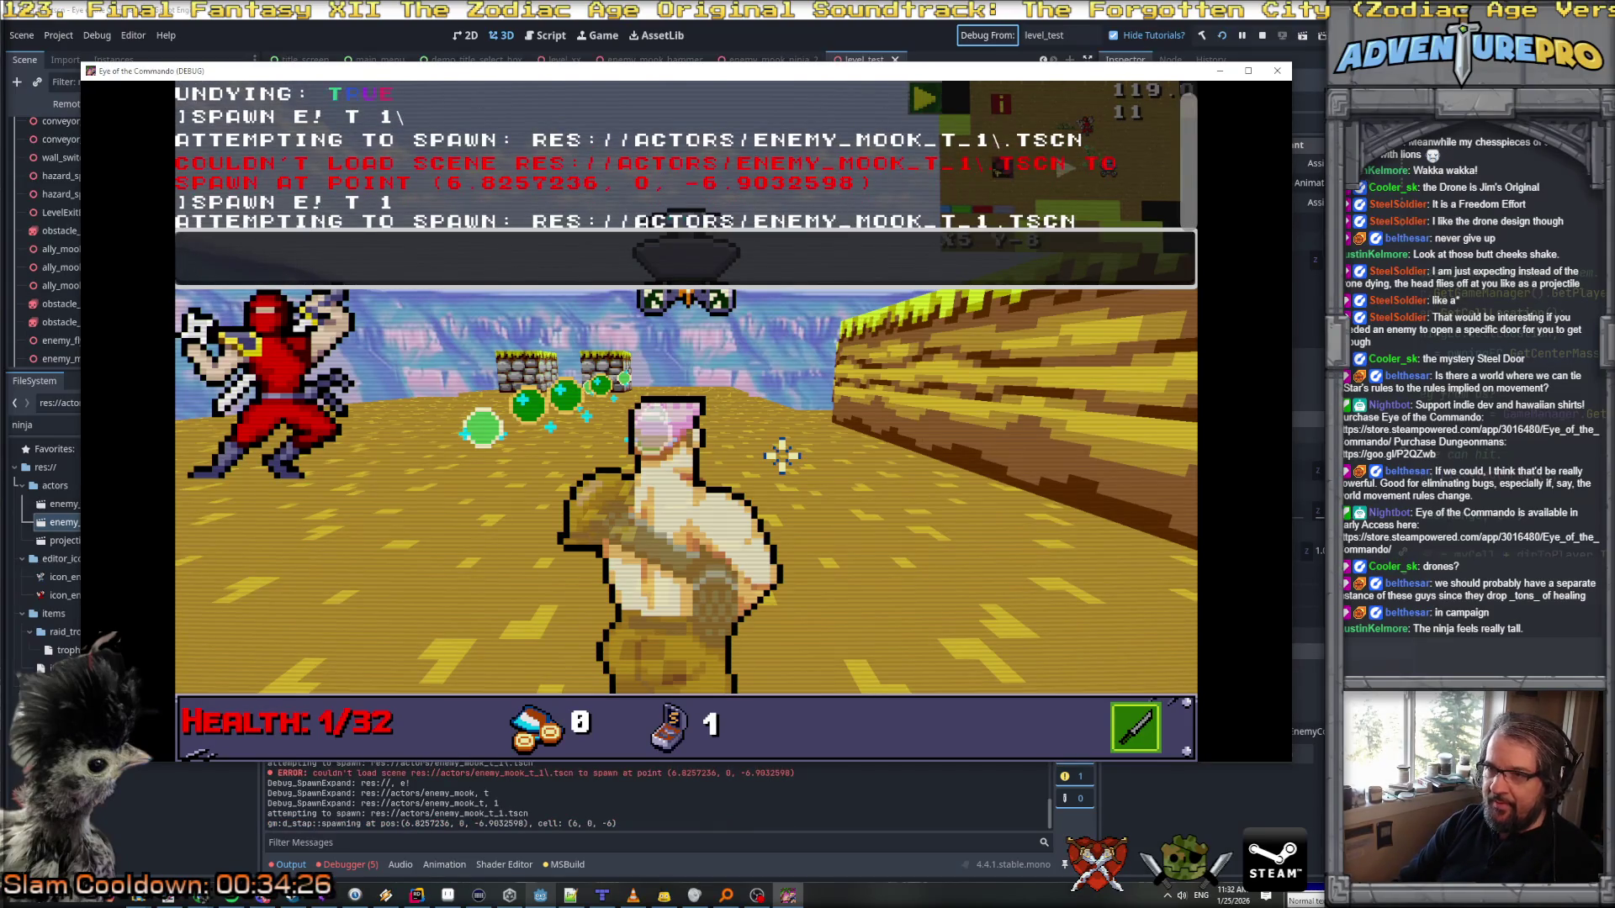
key("grave")
Step: Step forward, face the flag and ninja, and spawn another enemy
key("w")
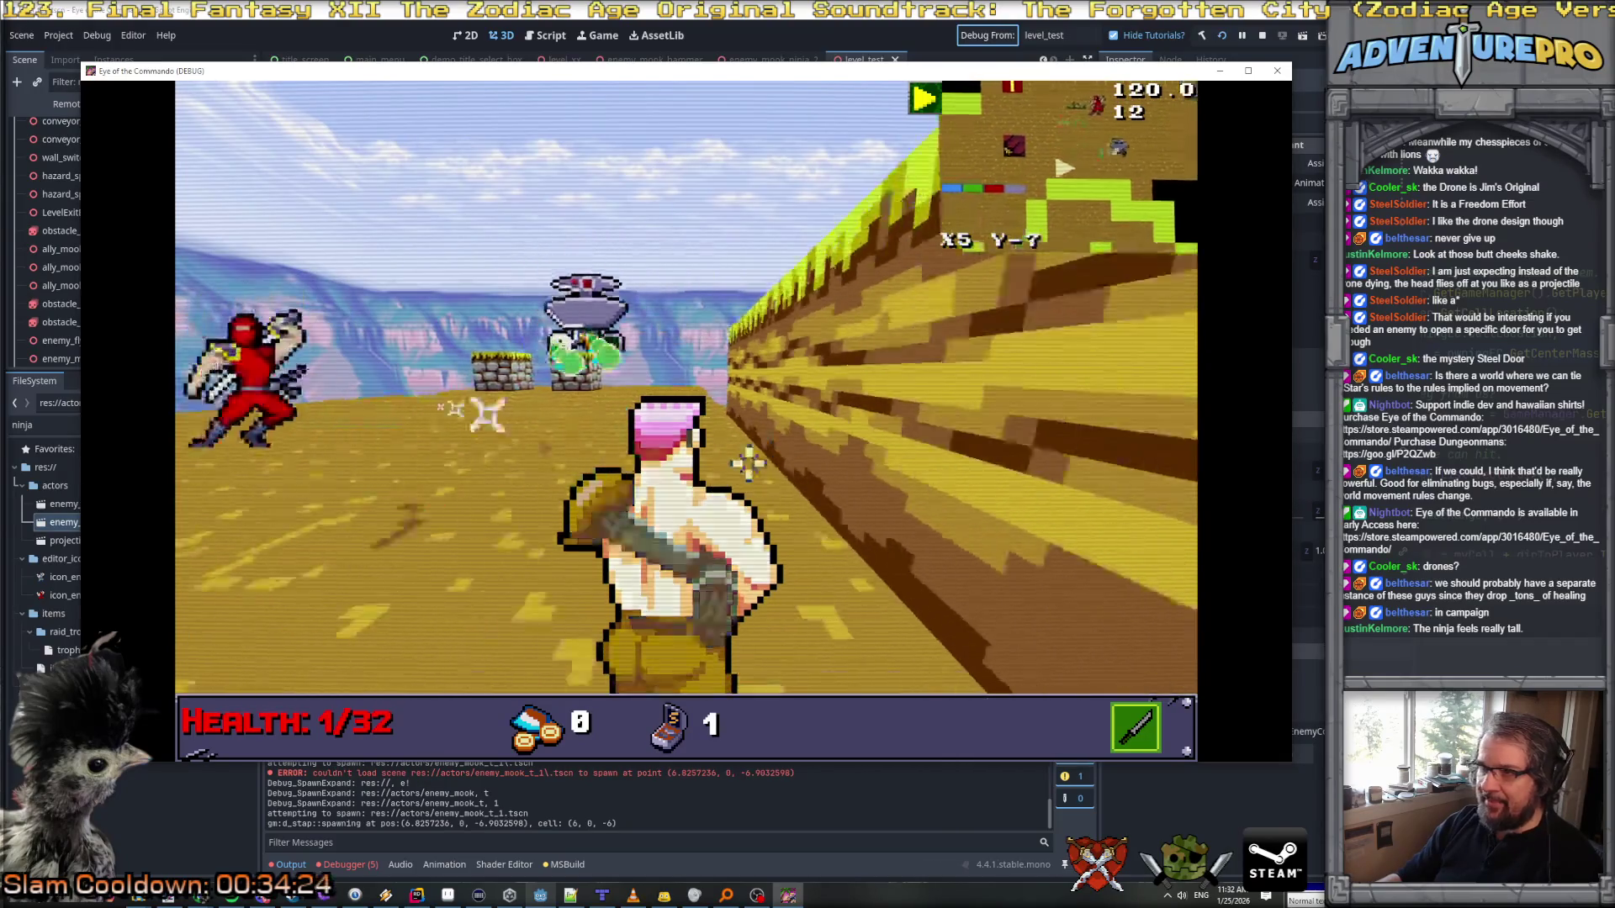
key("q")
key("grave")
key("Up")
key("Return")
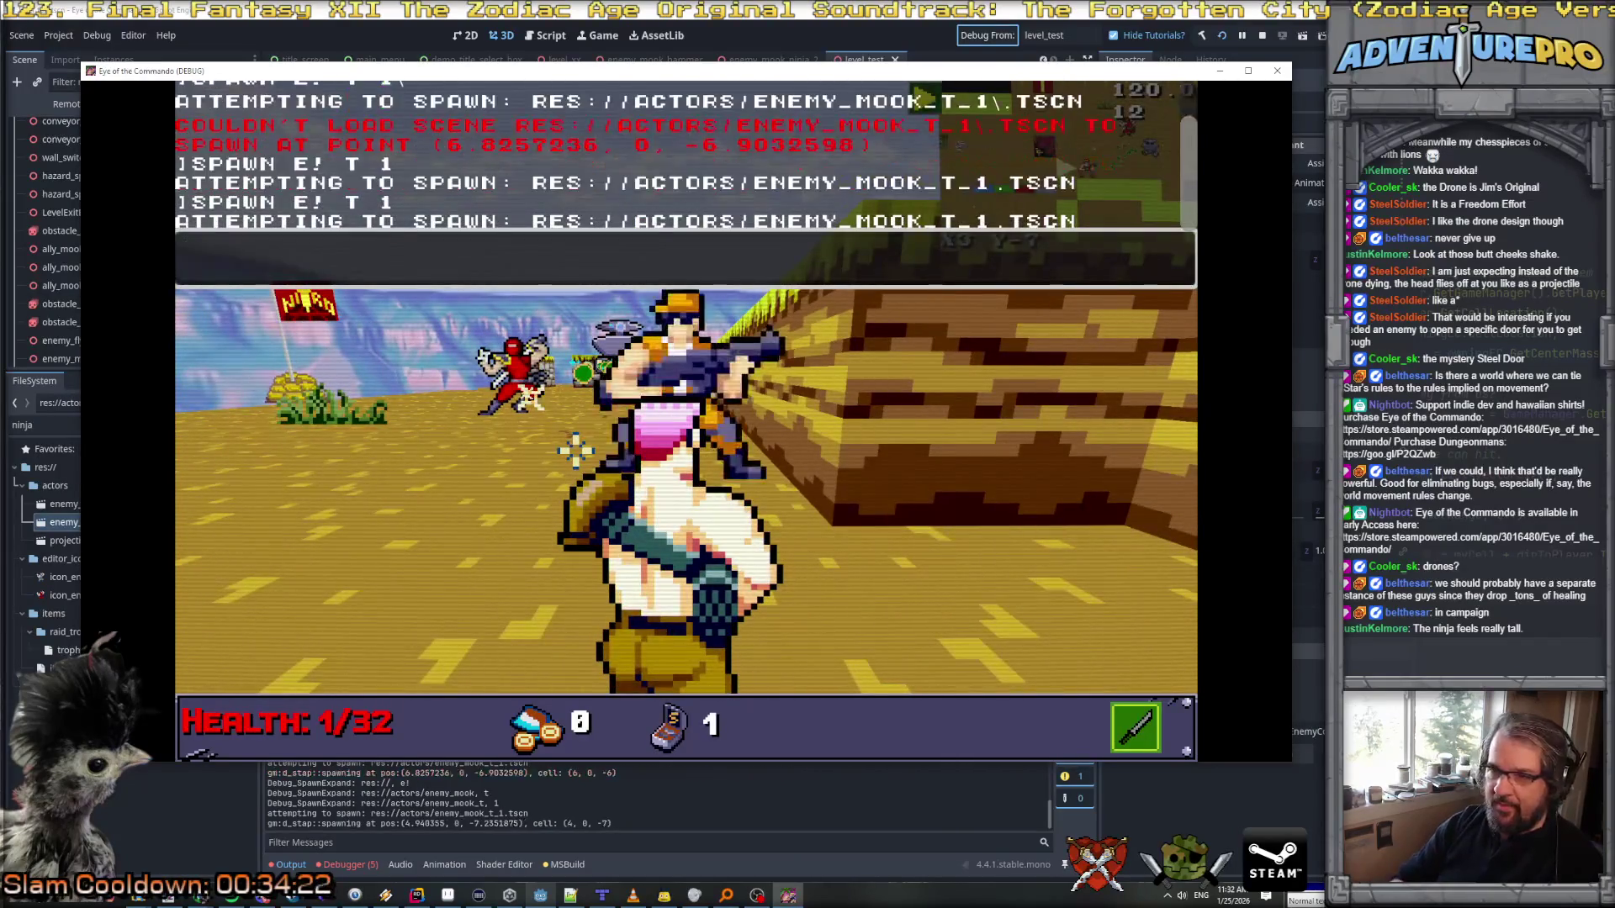
key("grave")
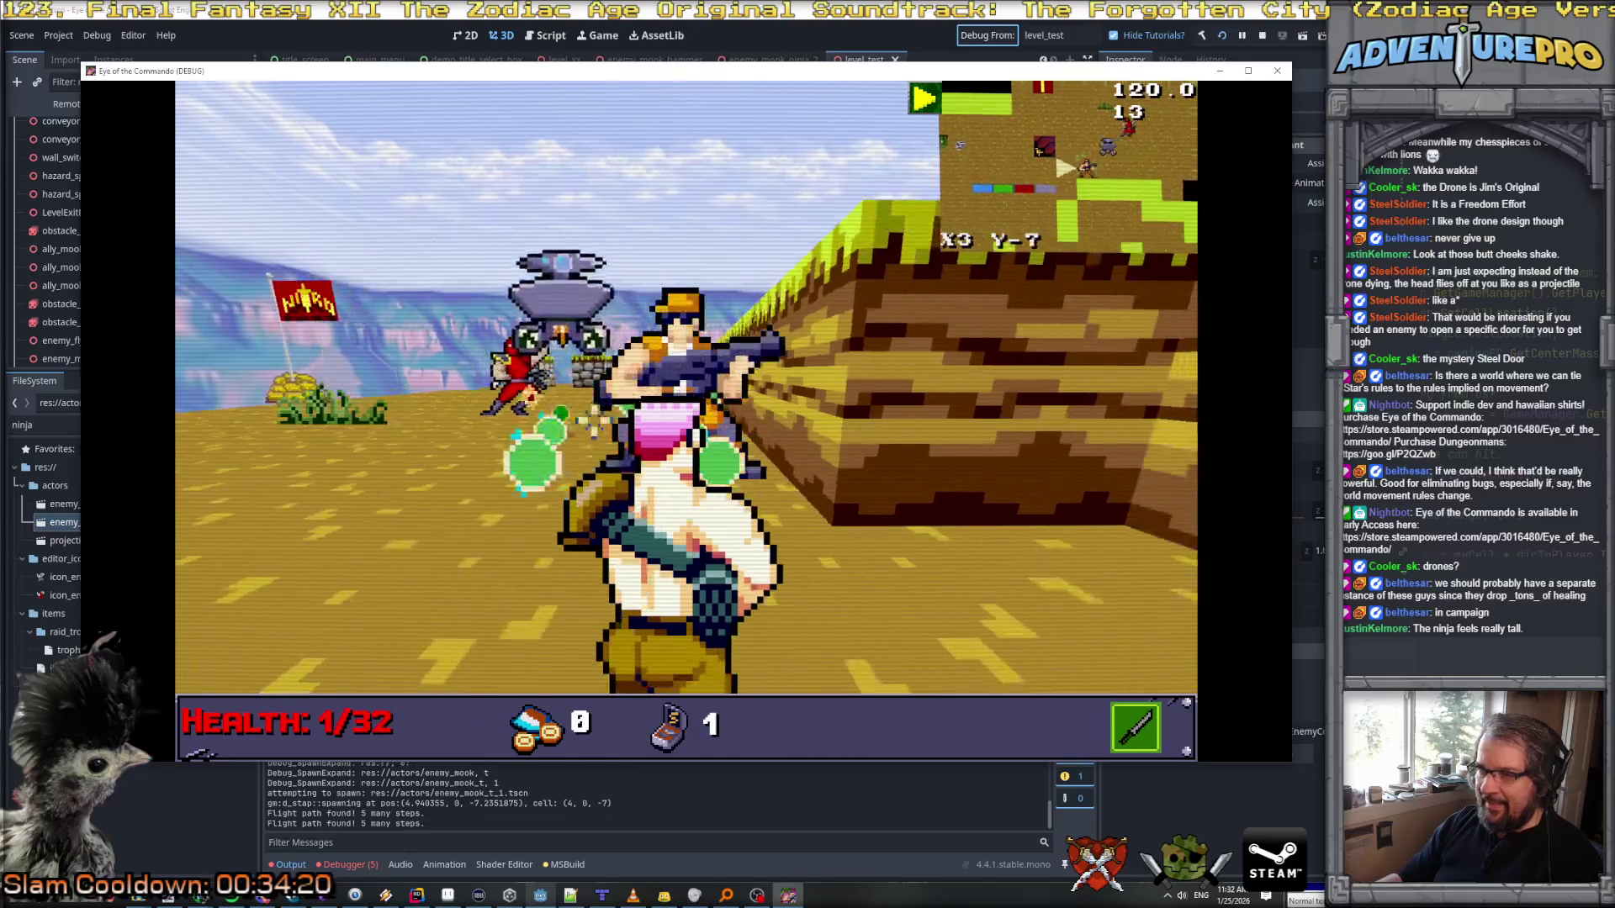
Step: Dodge the enemy by backing off and sliding sideways past the EXIT wall
key("s")
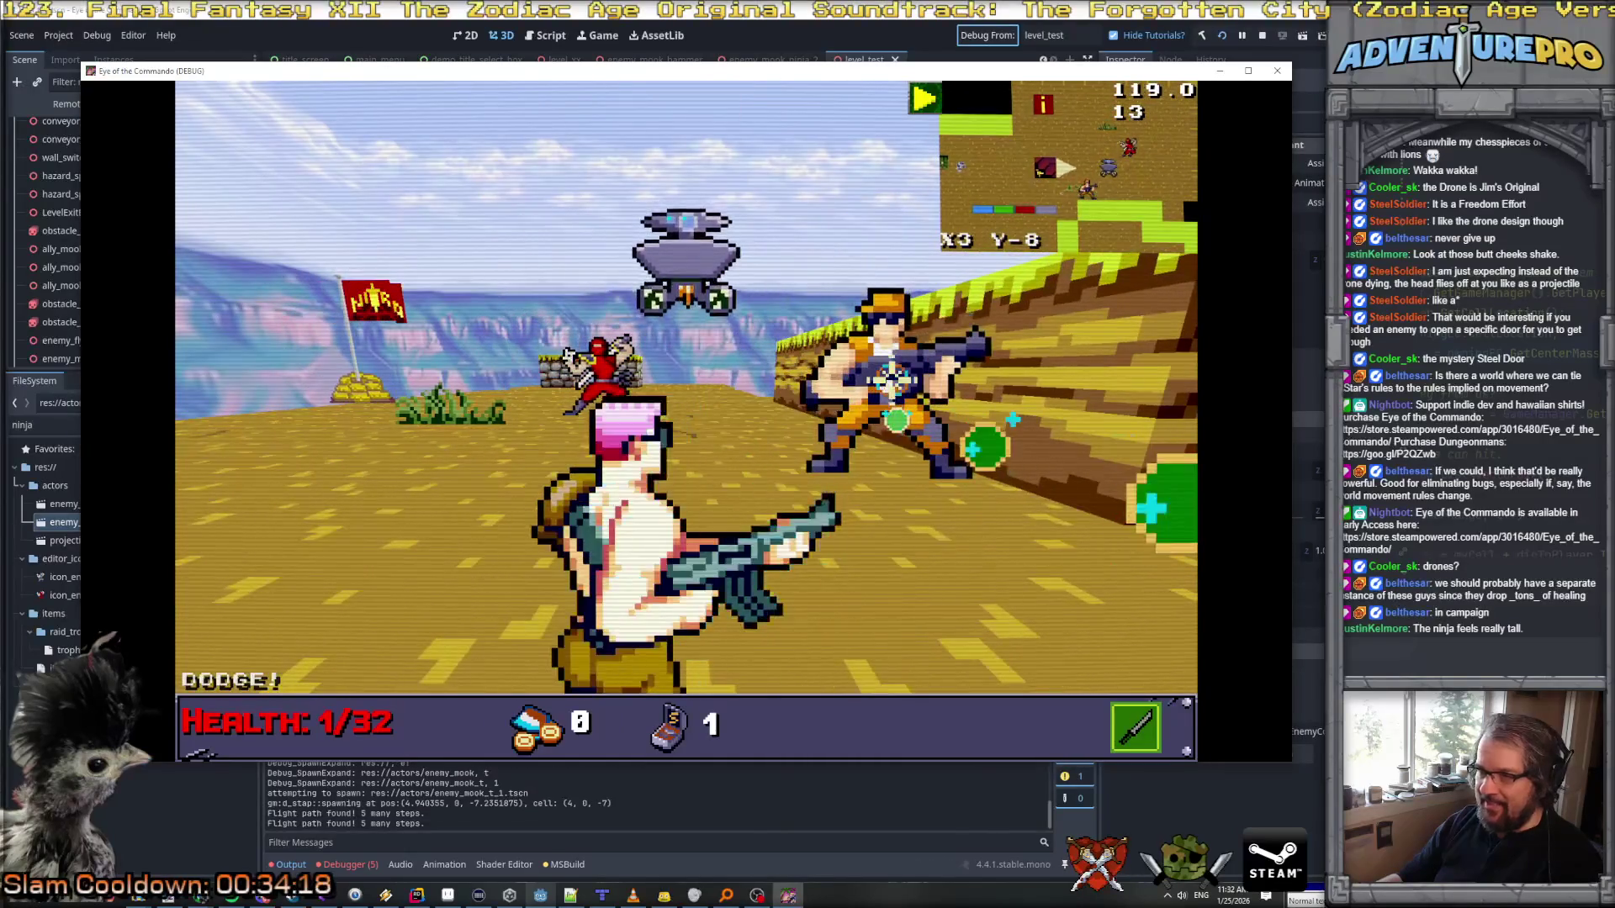
key("e")
key("s")
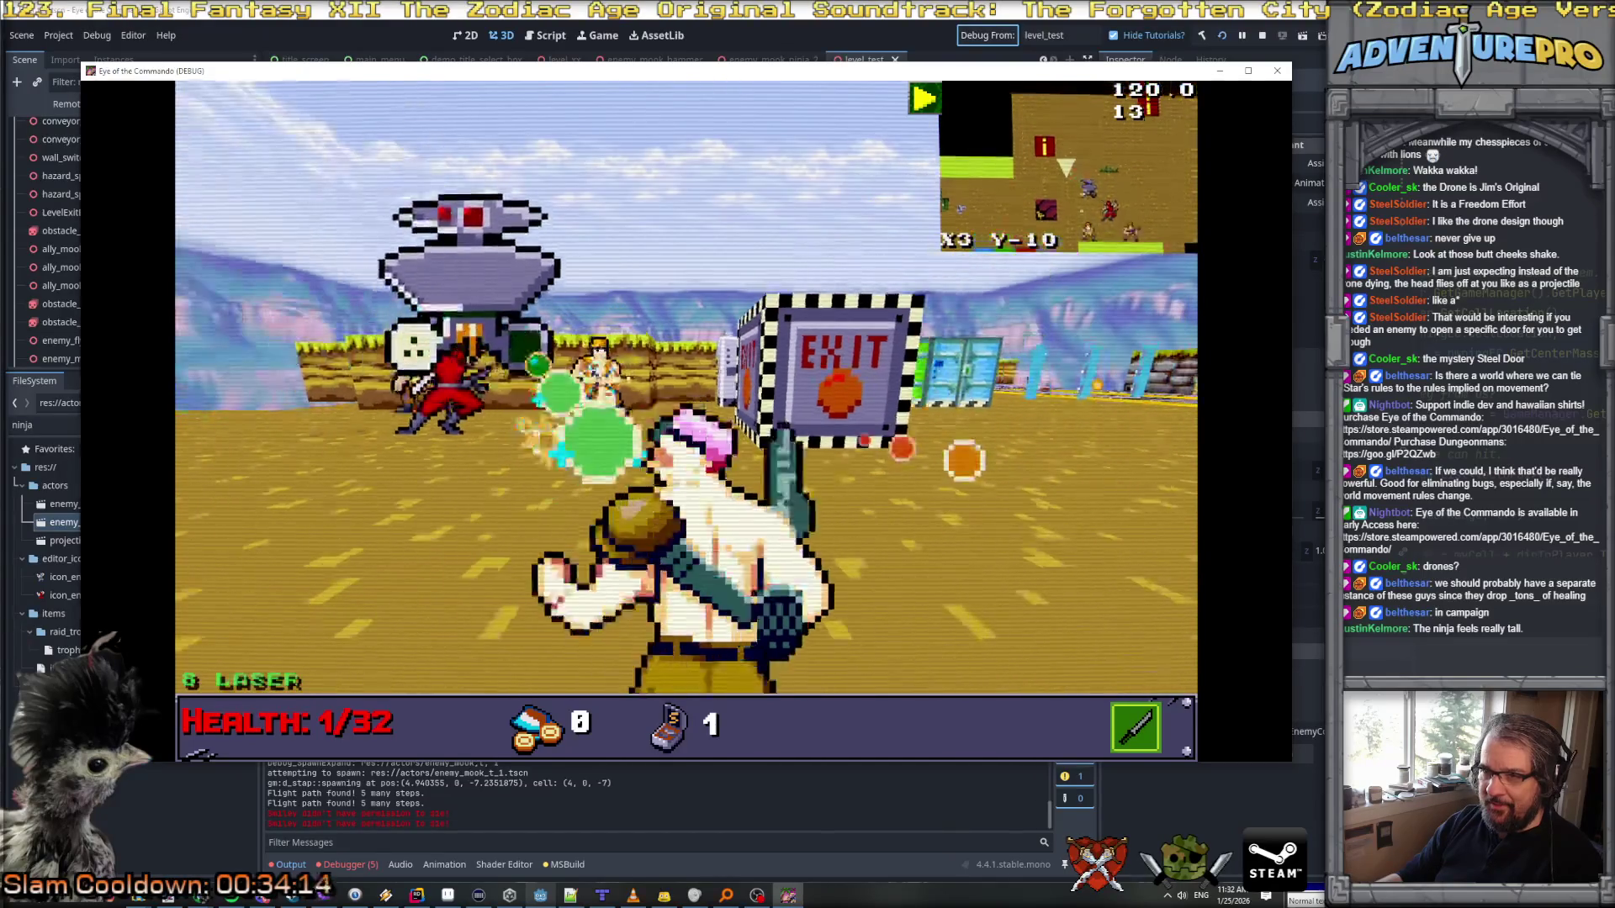
key("s")
key("a")
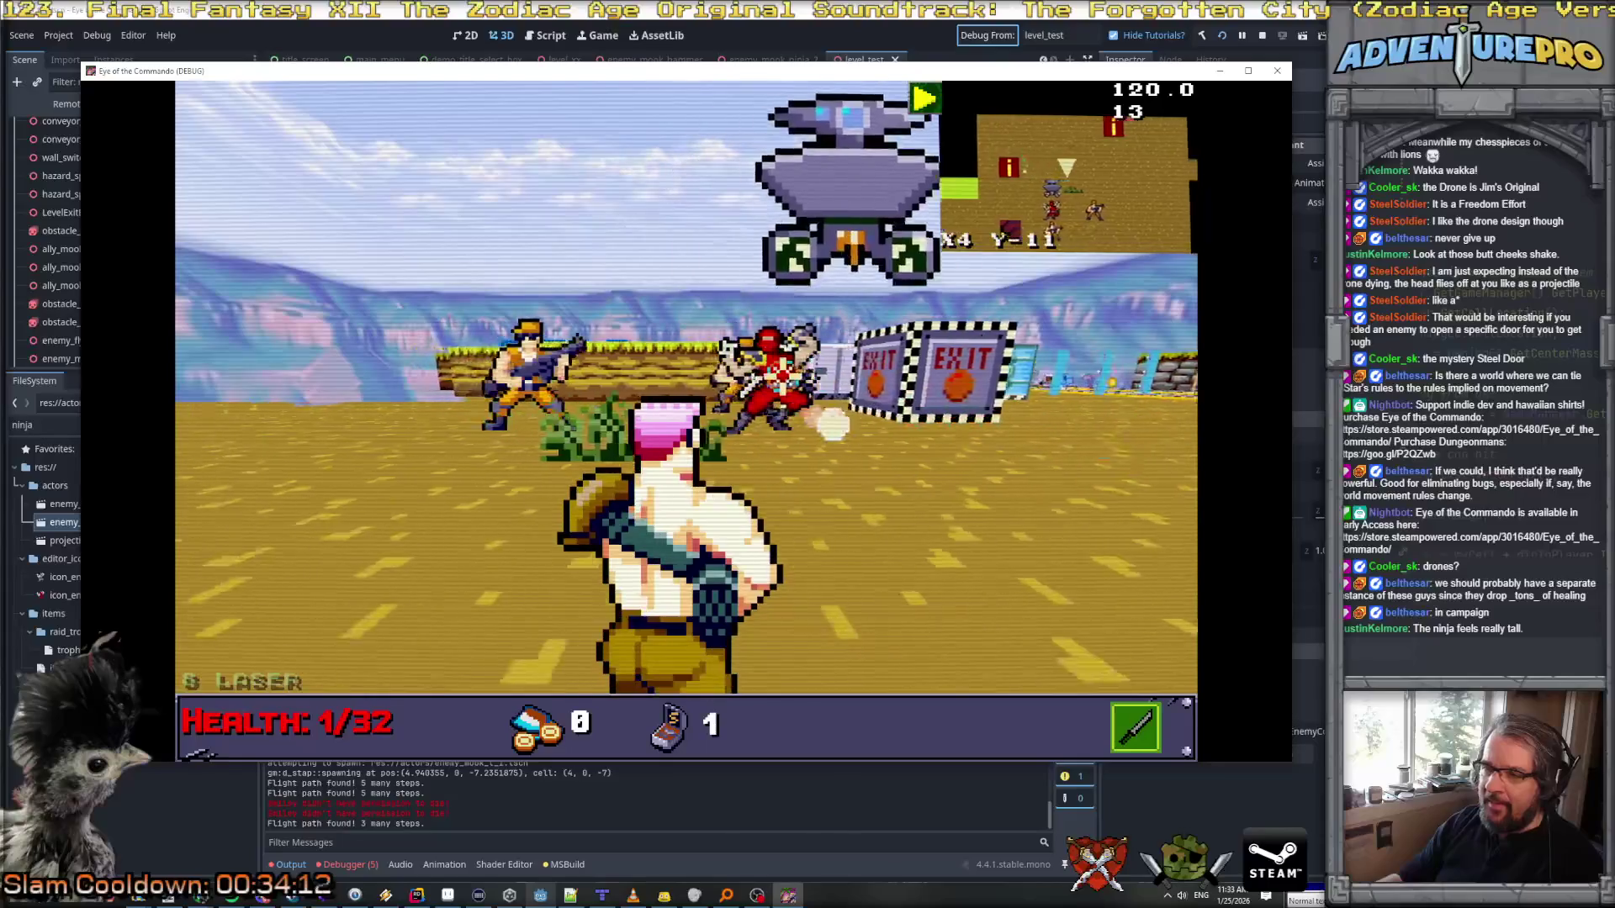
key("a")
key("a")
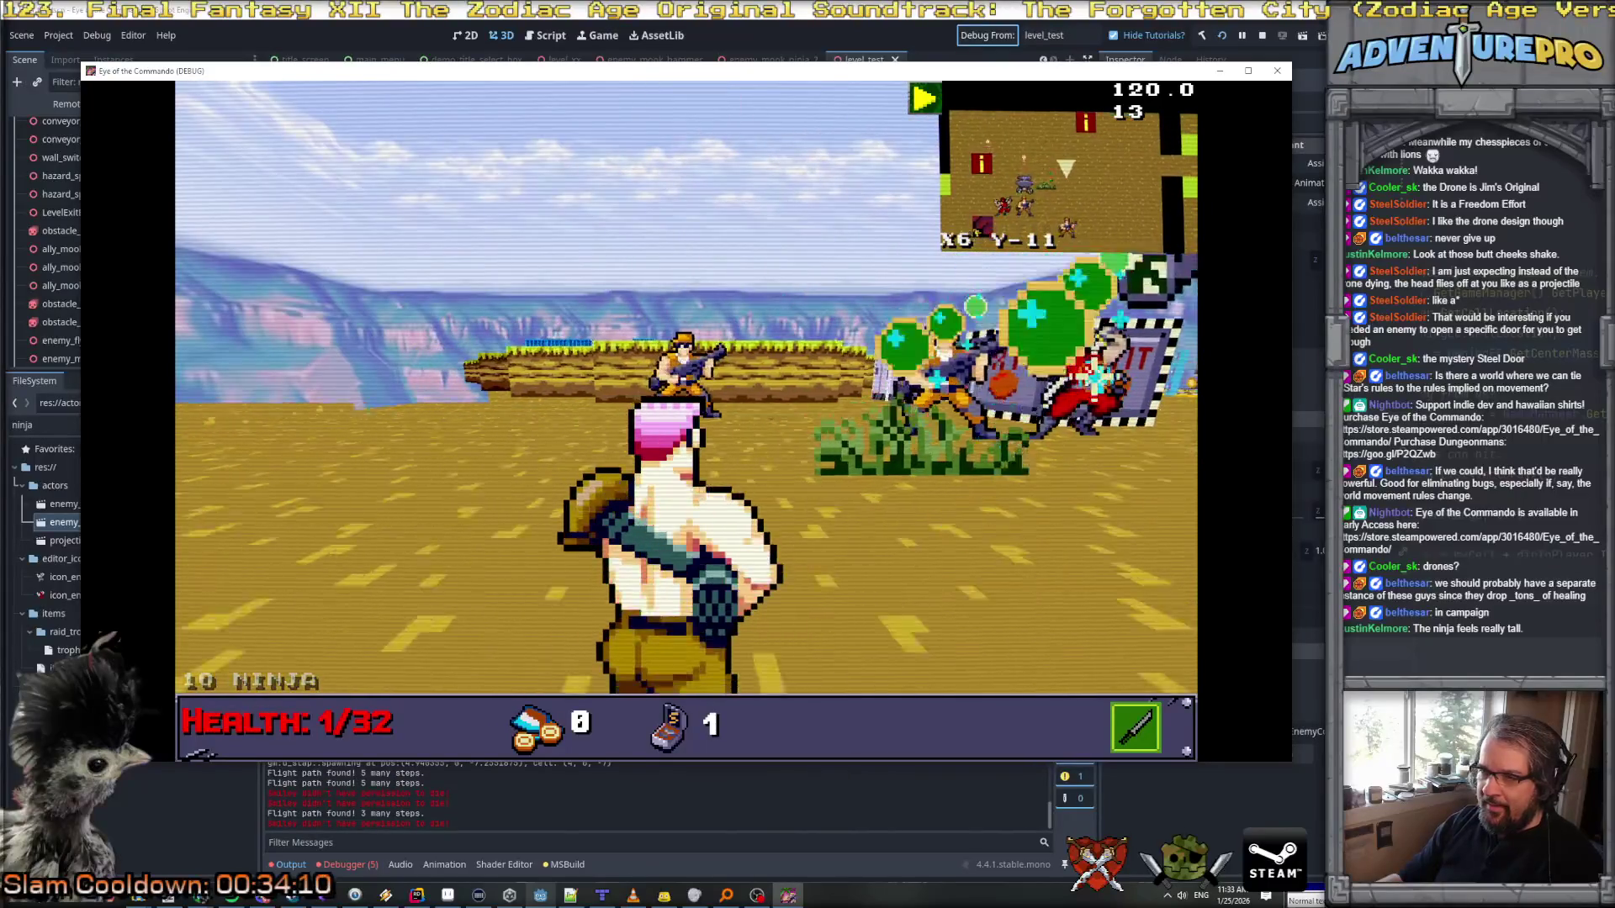
Step: Ninja-jump forward to X7 Y-9 and face left toward the armed mook
key("w")
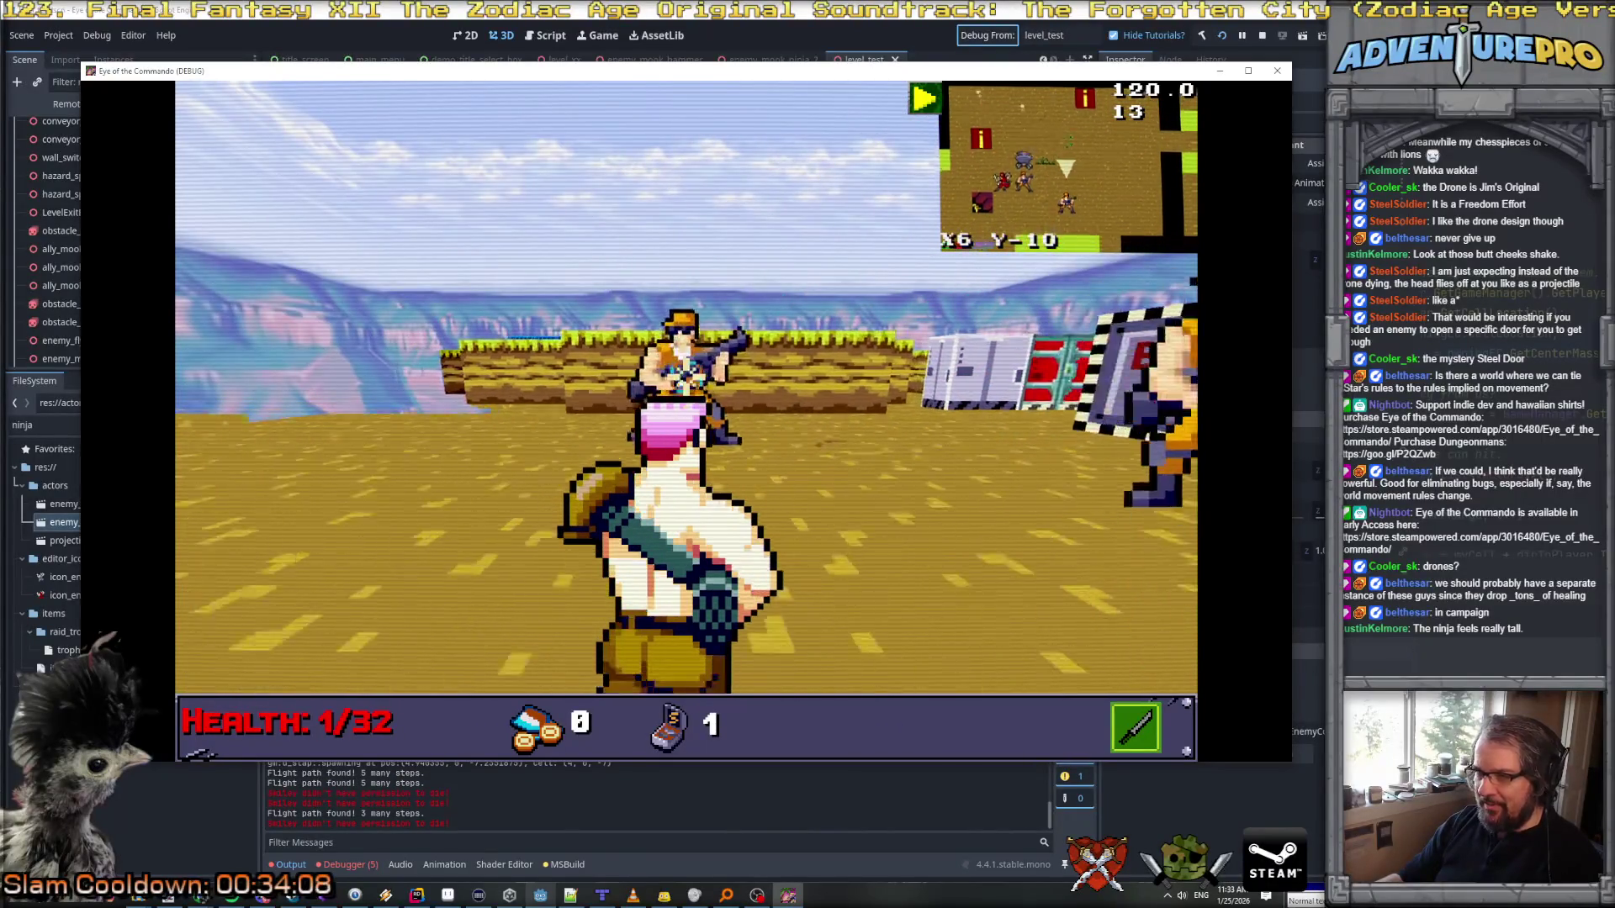
key("w")
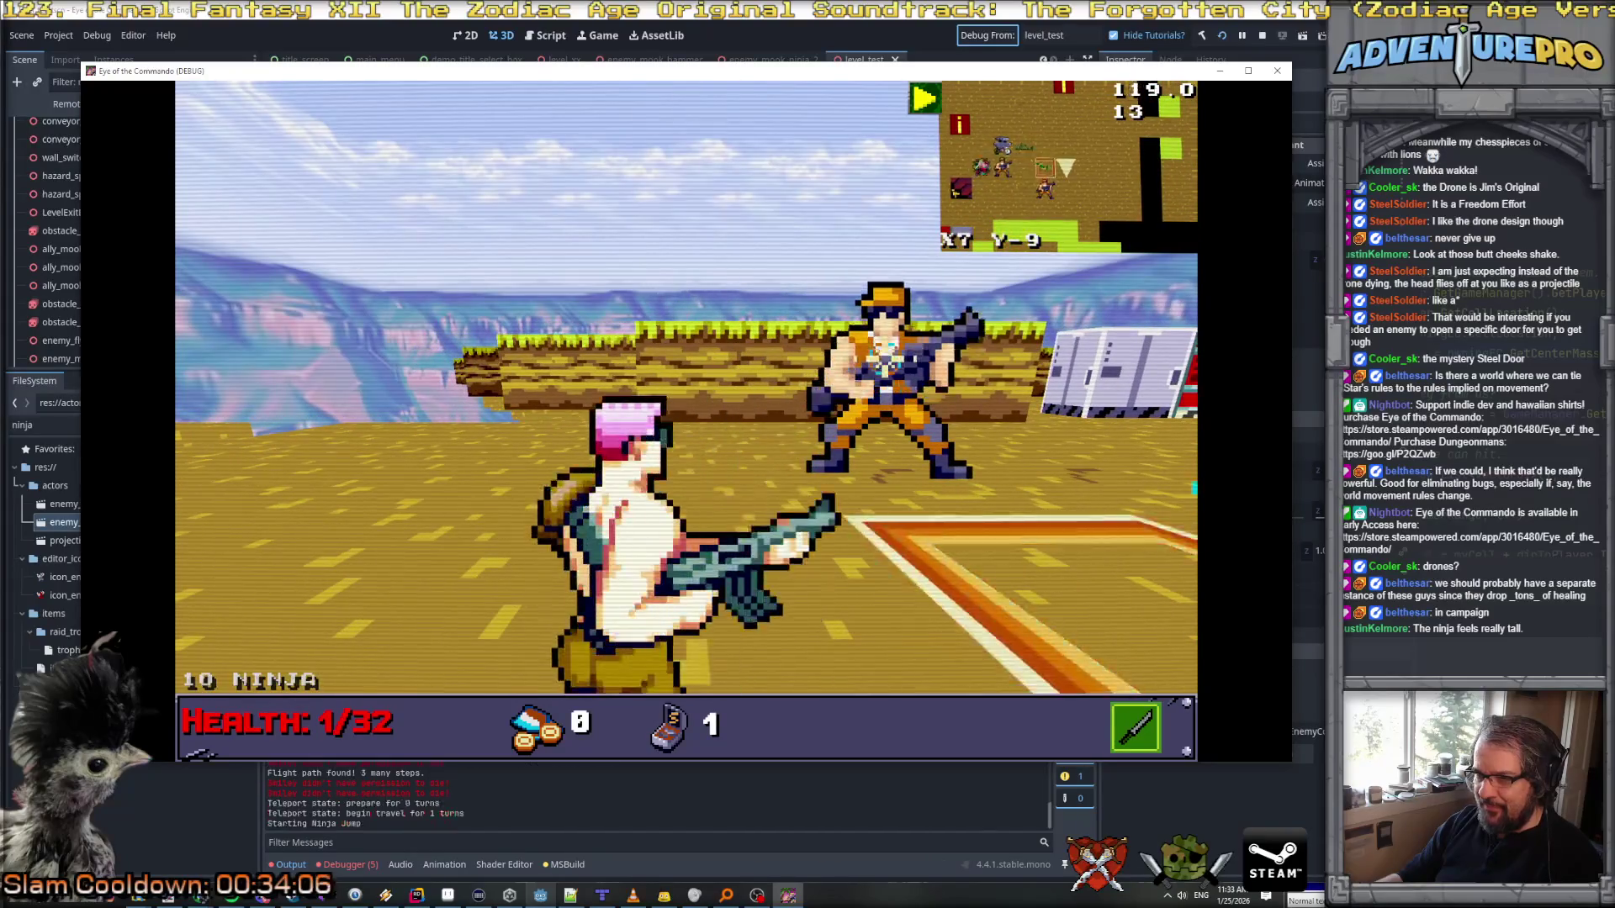
key("e")
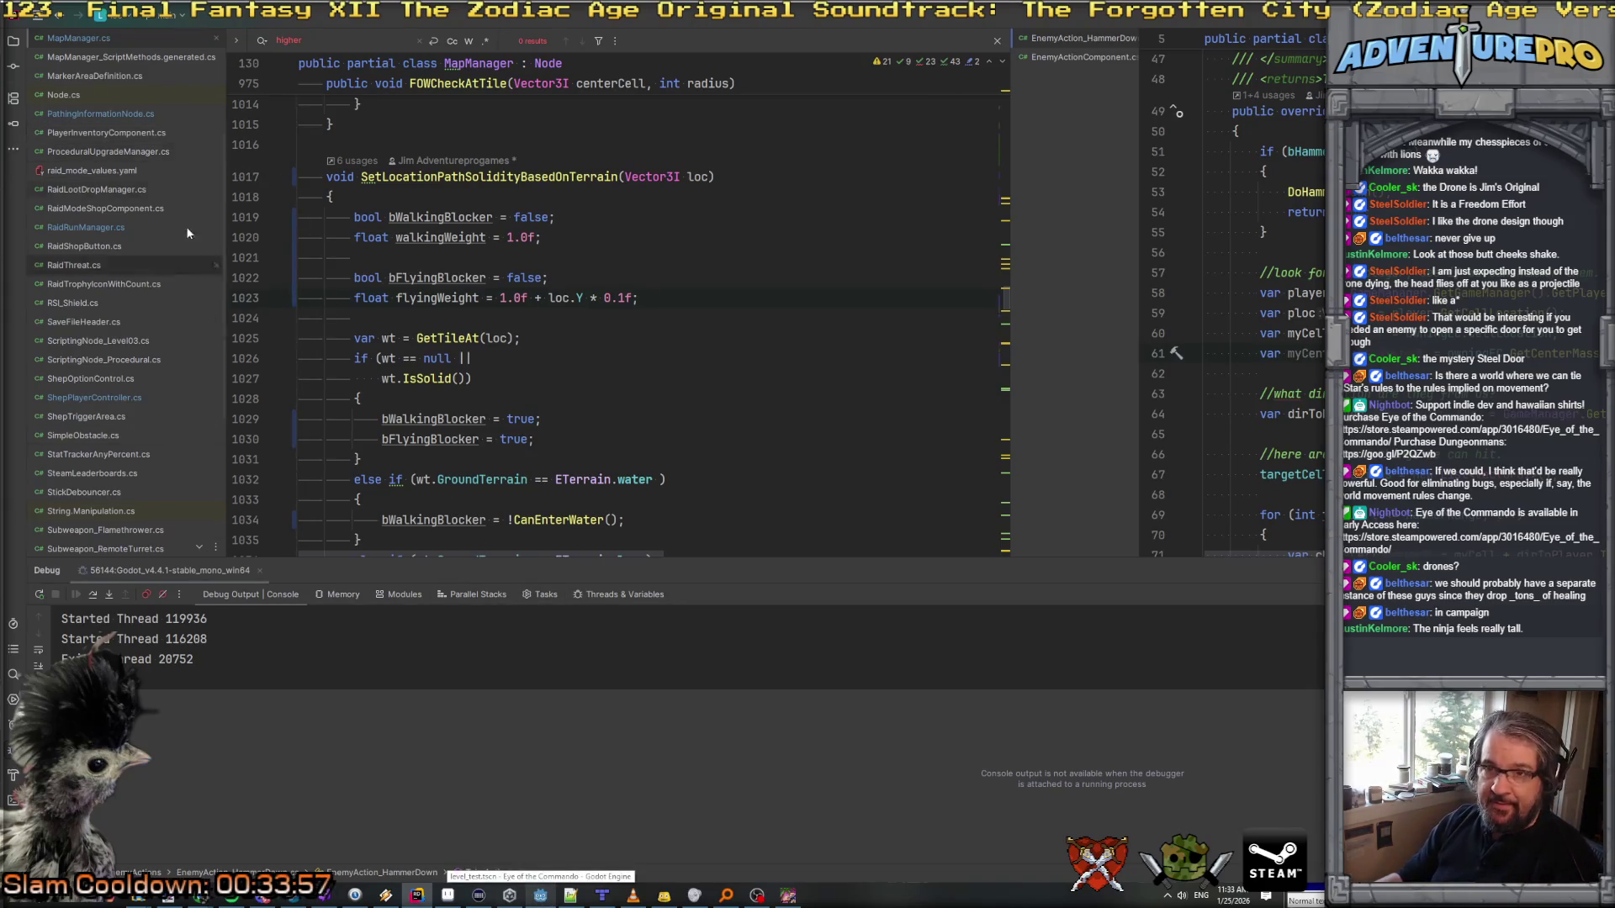
Step: Review the 9 changed files in Rider's commit view, then return to Godot
left_click(13, 65)
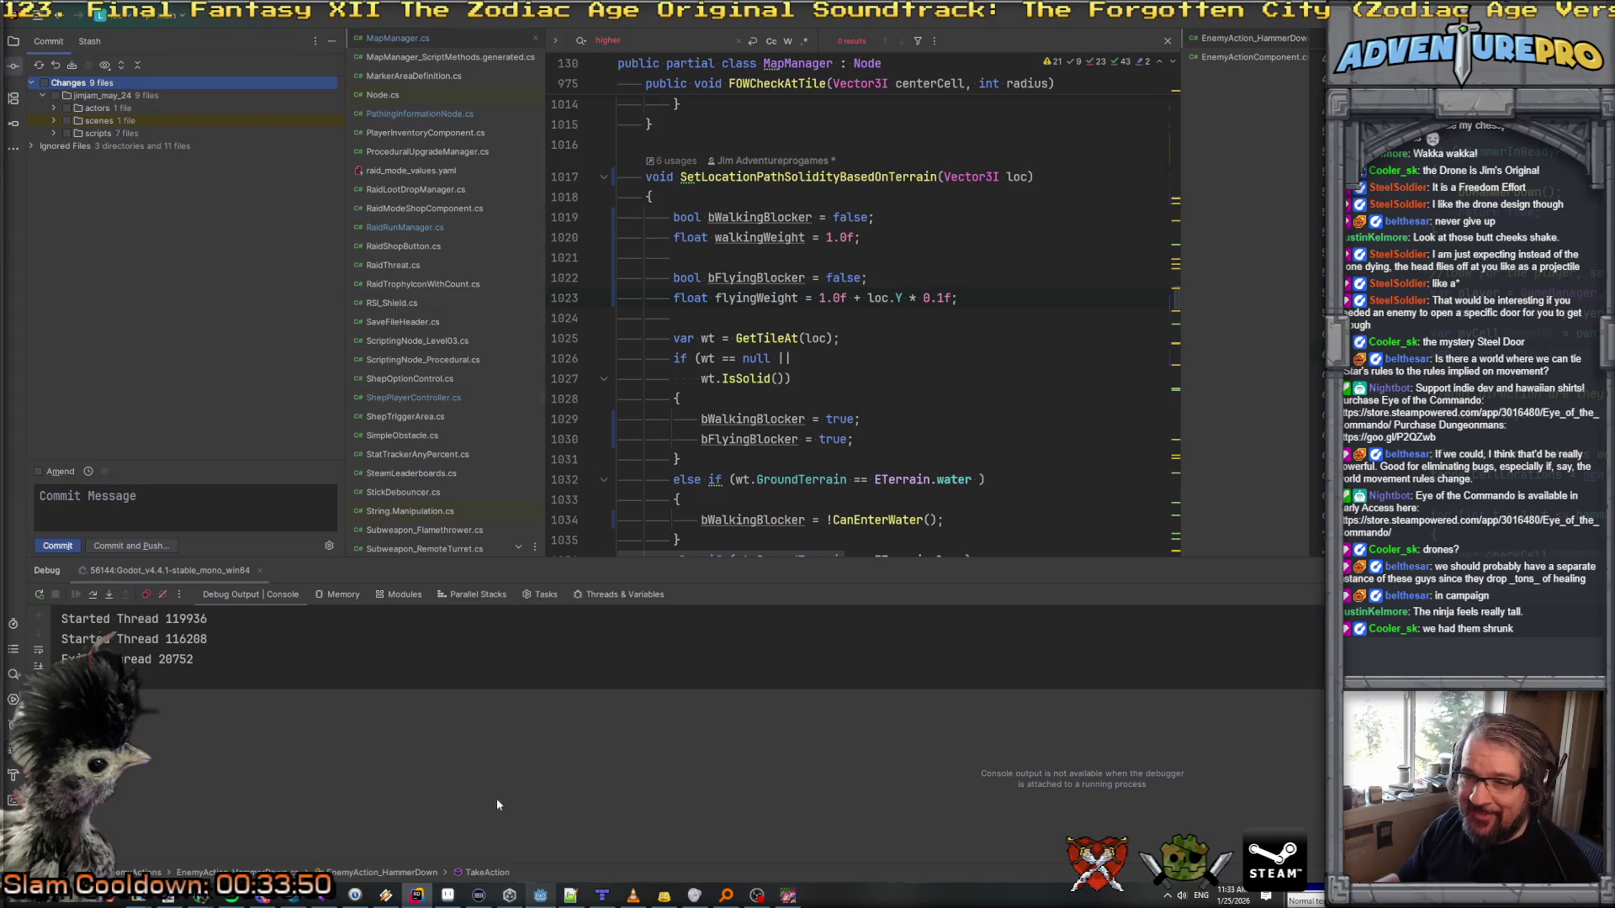
left_click(540, 897)
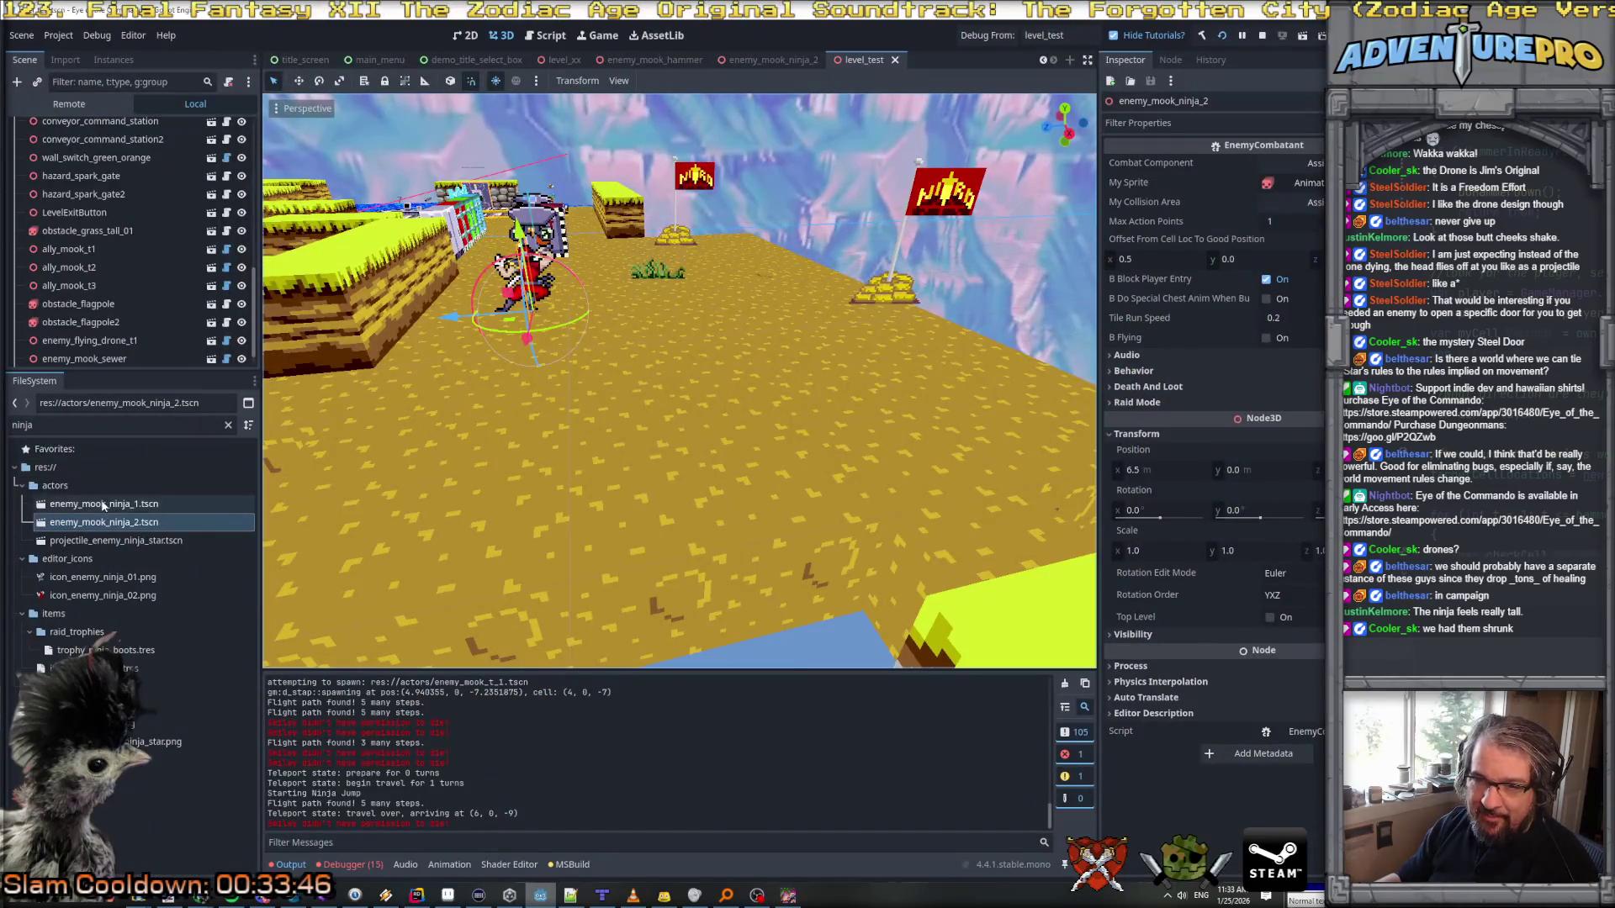
Step: Filter the FileSystem for 'mook' and open enemy_mook_t_1.tscn
double_click(22, 424)
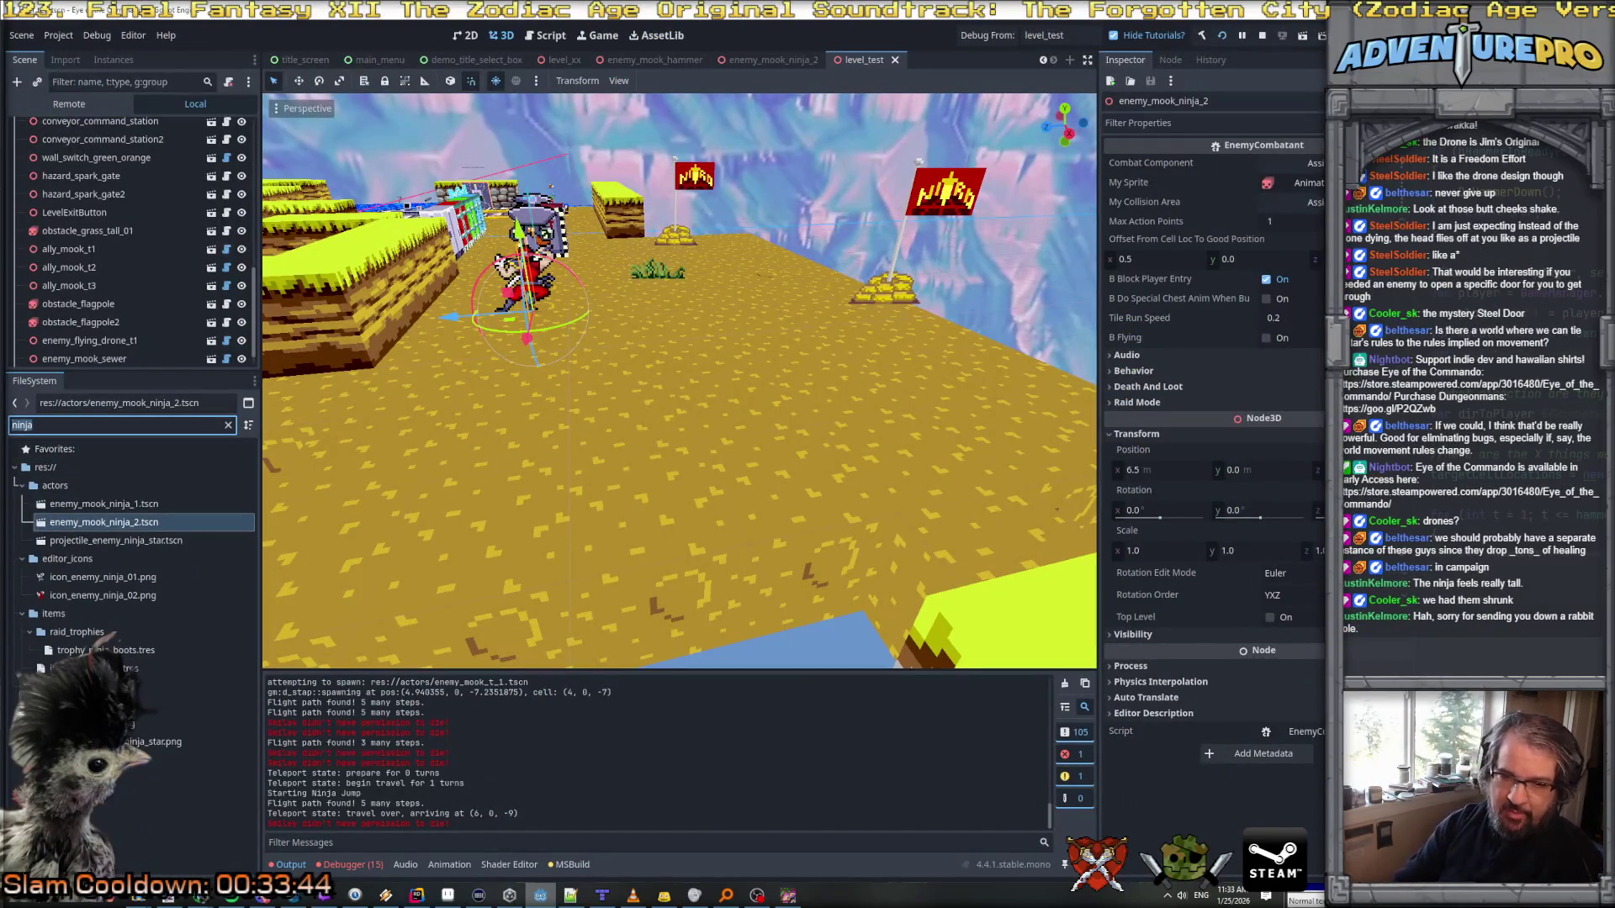
type("mook")
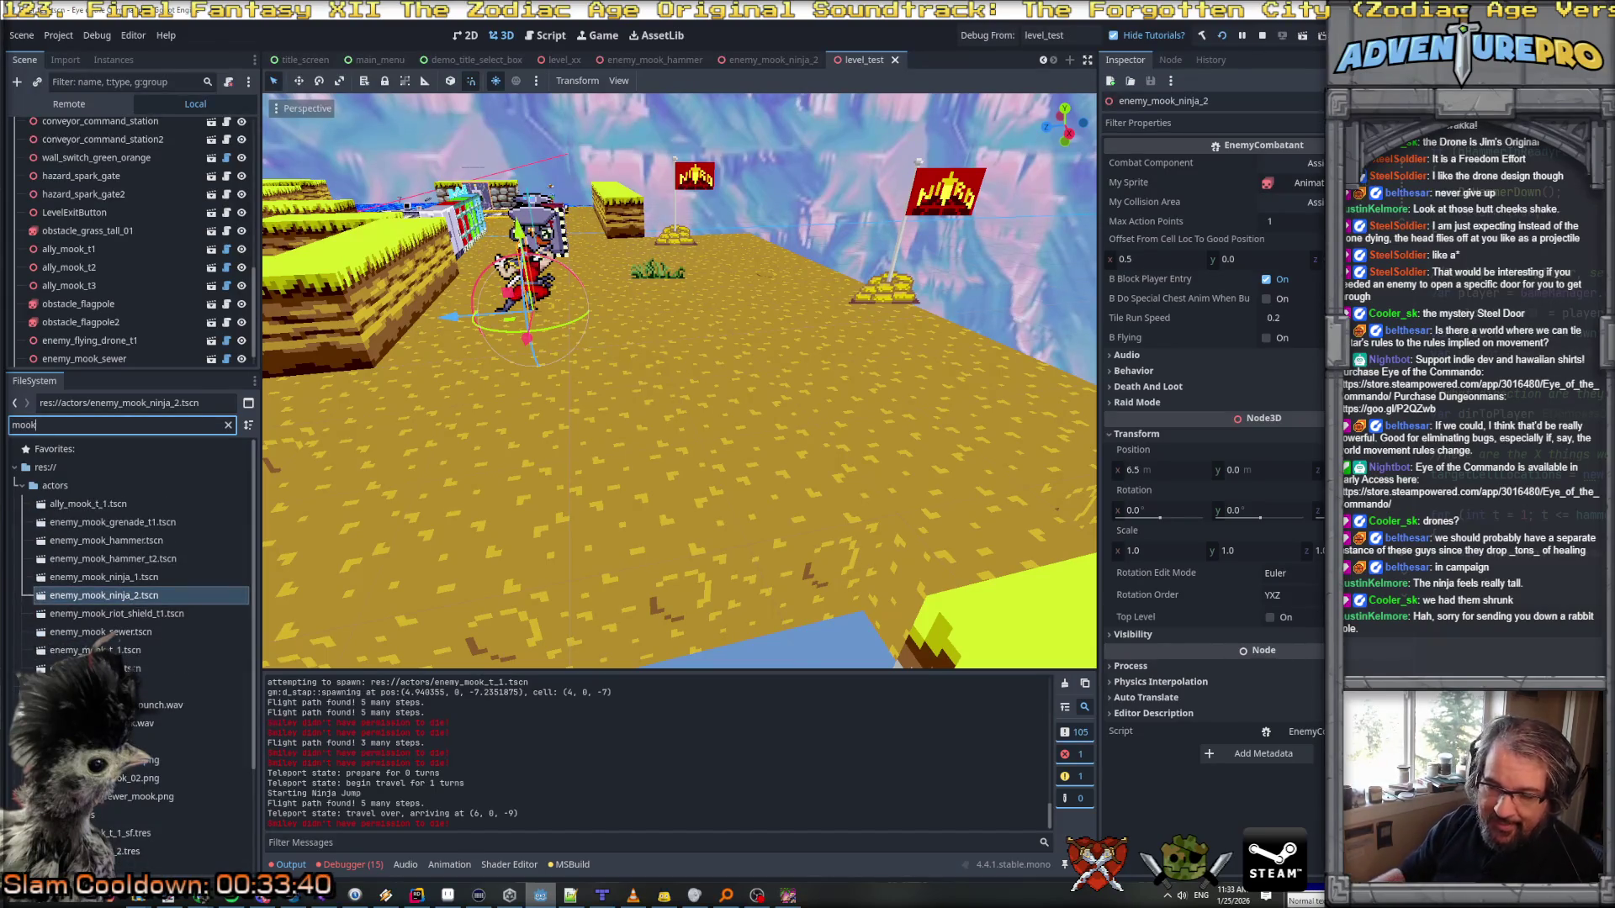
double_click(134, 651)
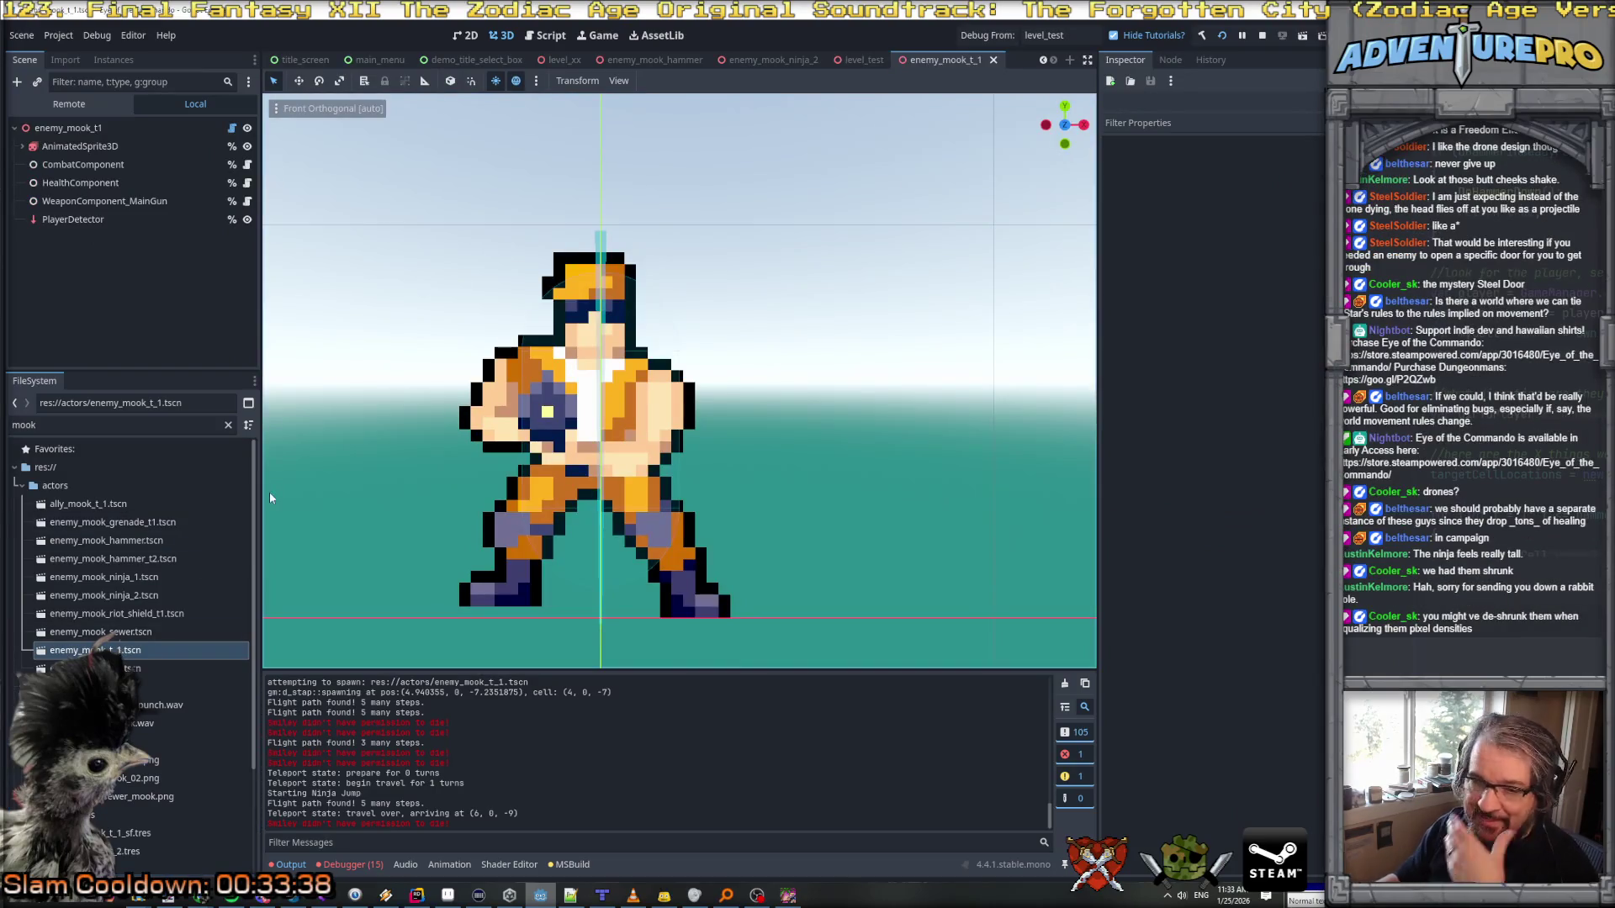
scroll(341, 428, "down", 5)
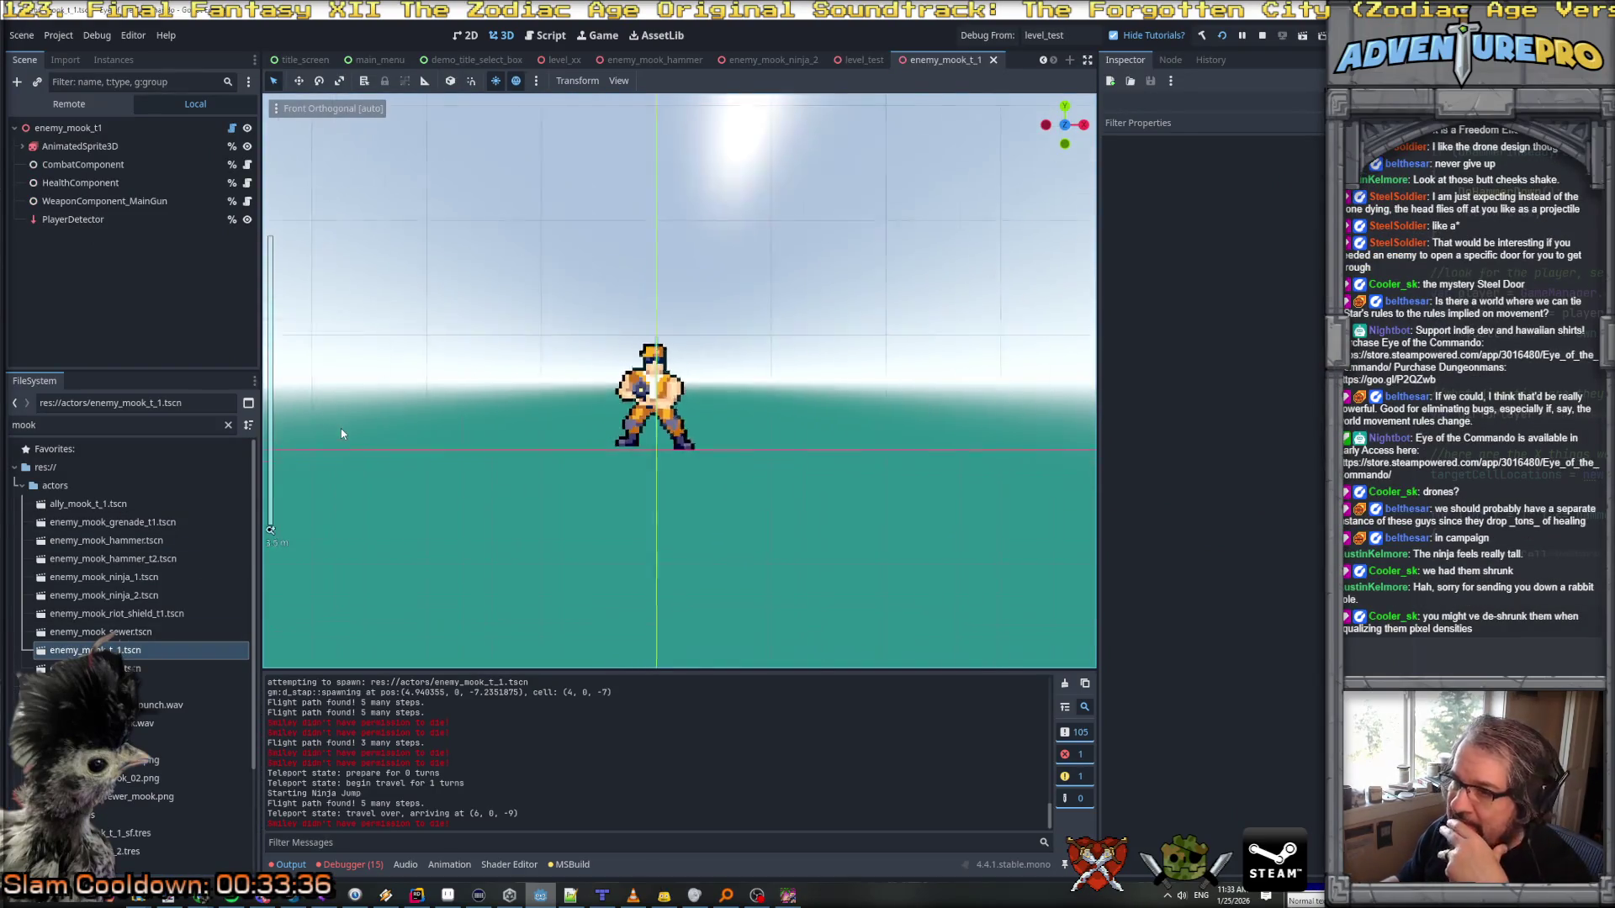
scroll(340, 428, "up", 2)
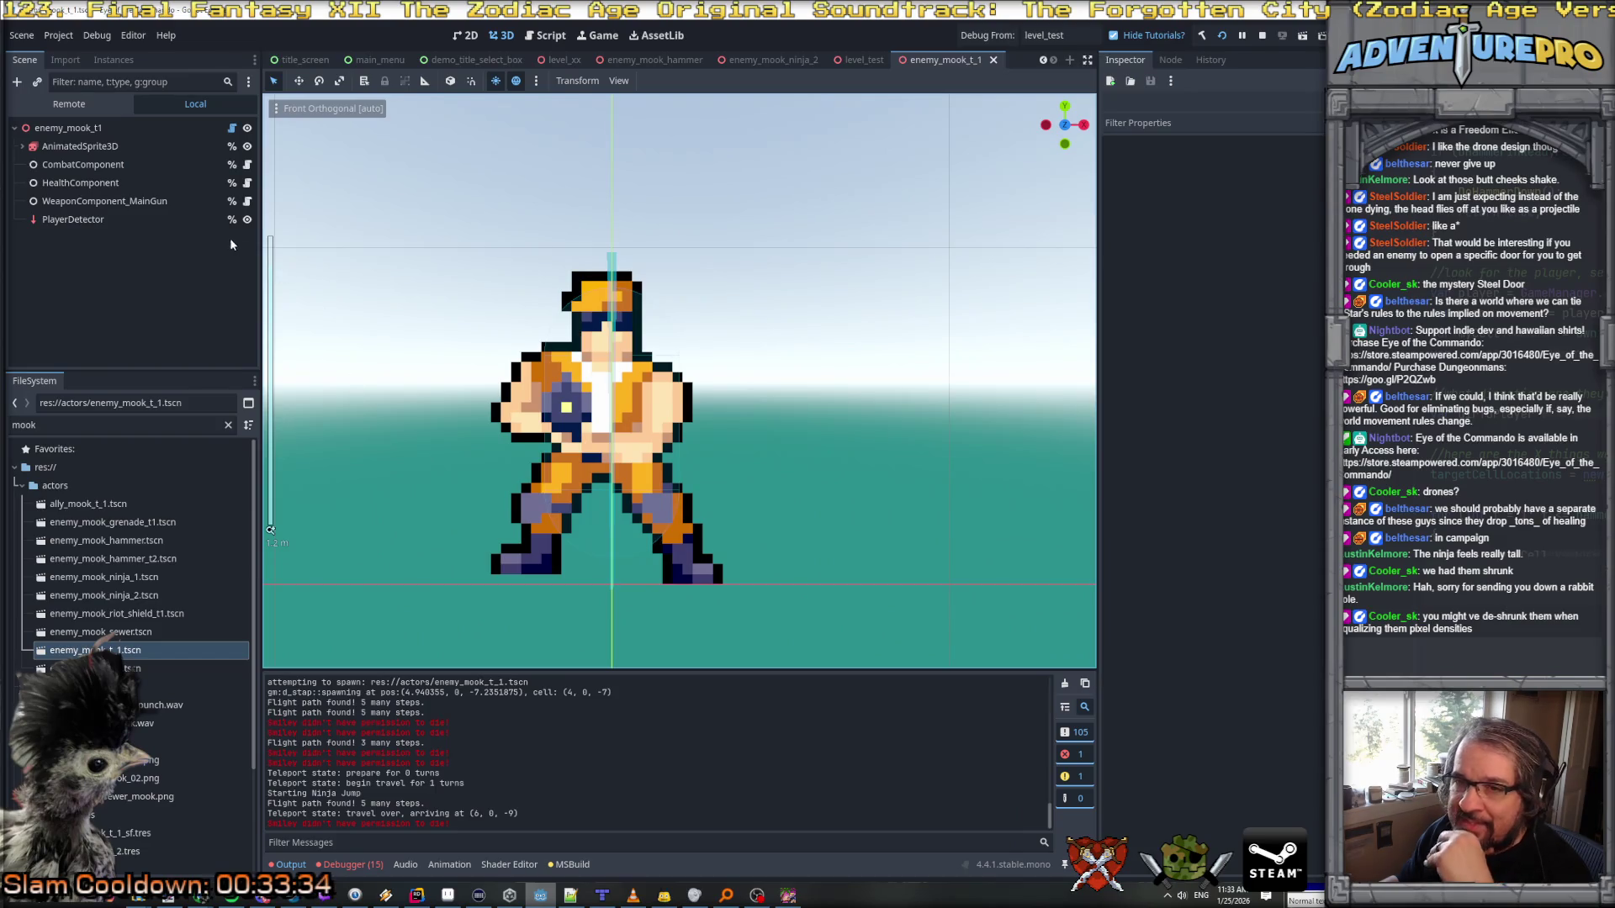
Step: Set the AnimatedSprite3D pixel size to 0.02 and save the scene
left_click(67, 128)
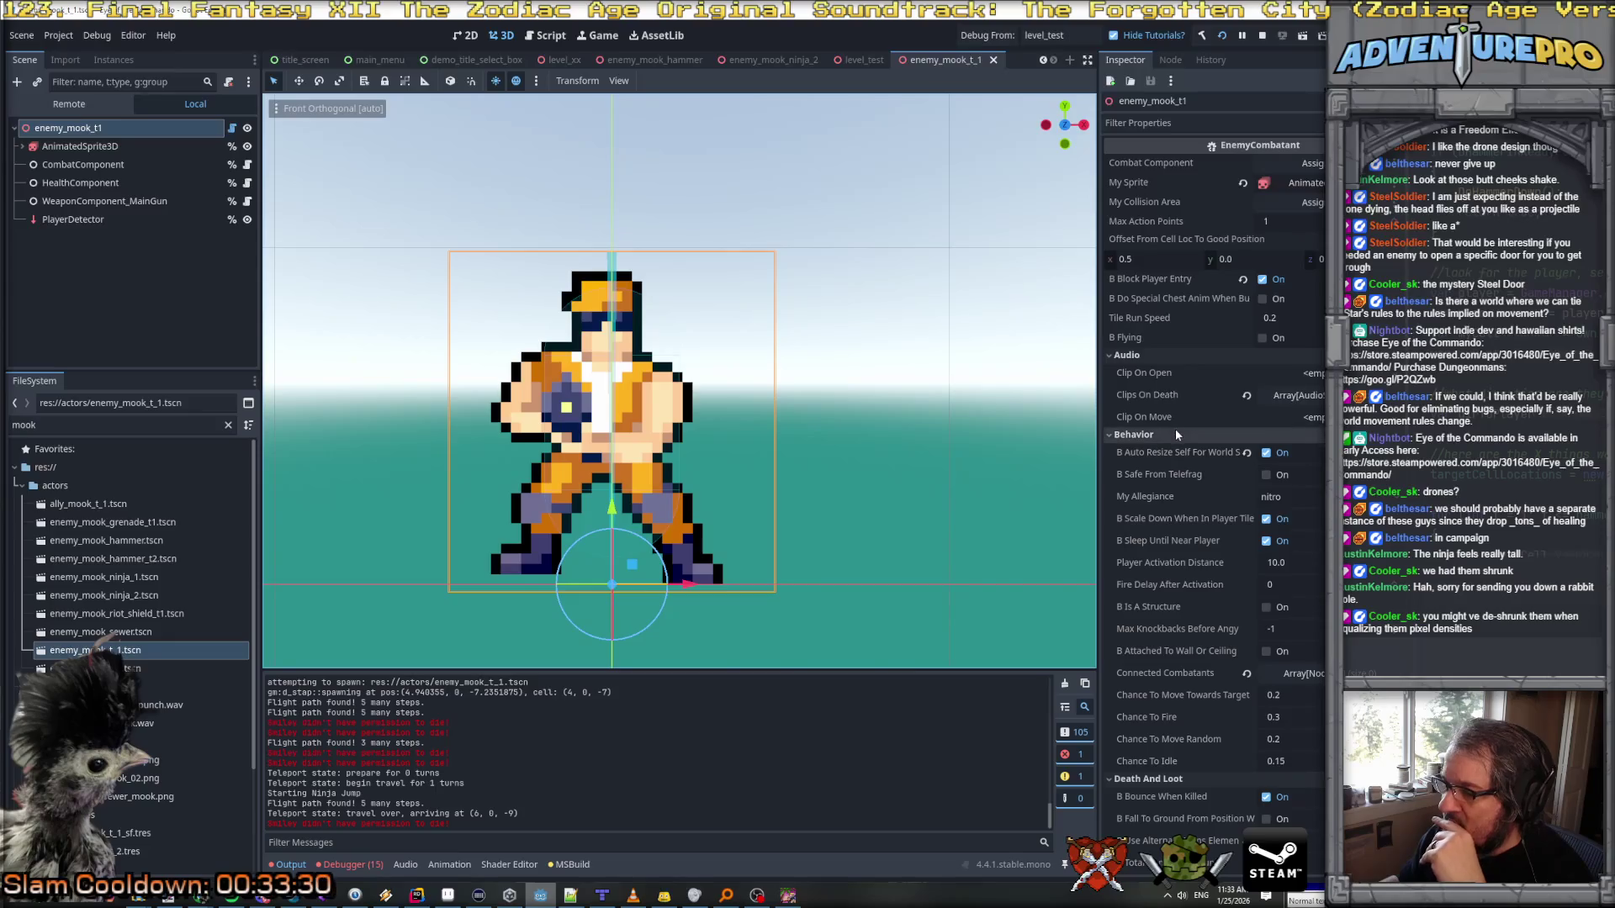
left_click(80, 147)
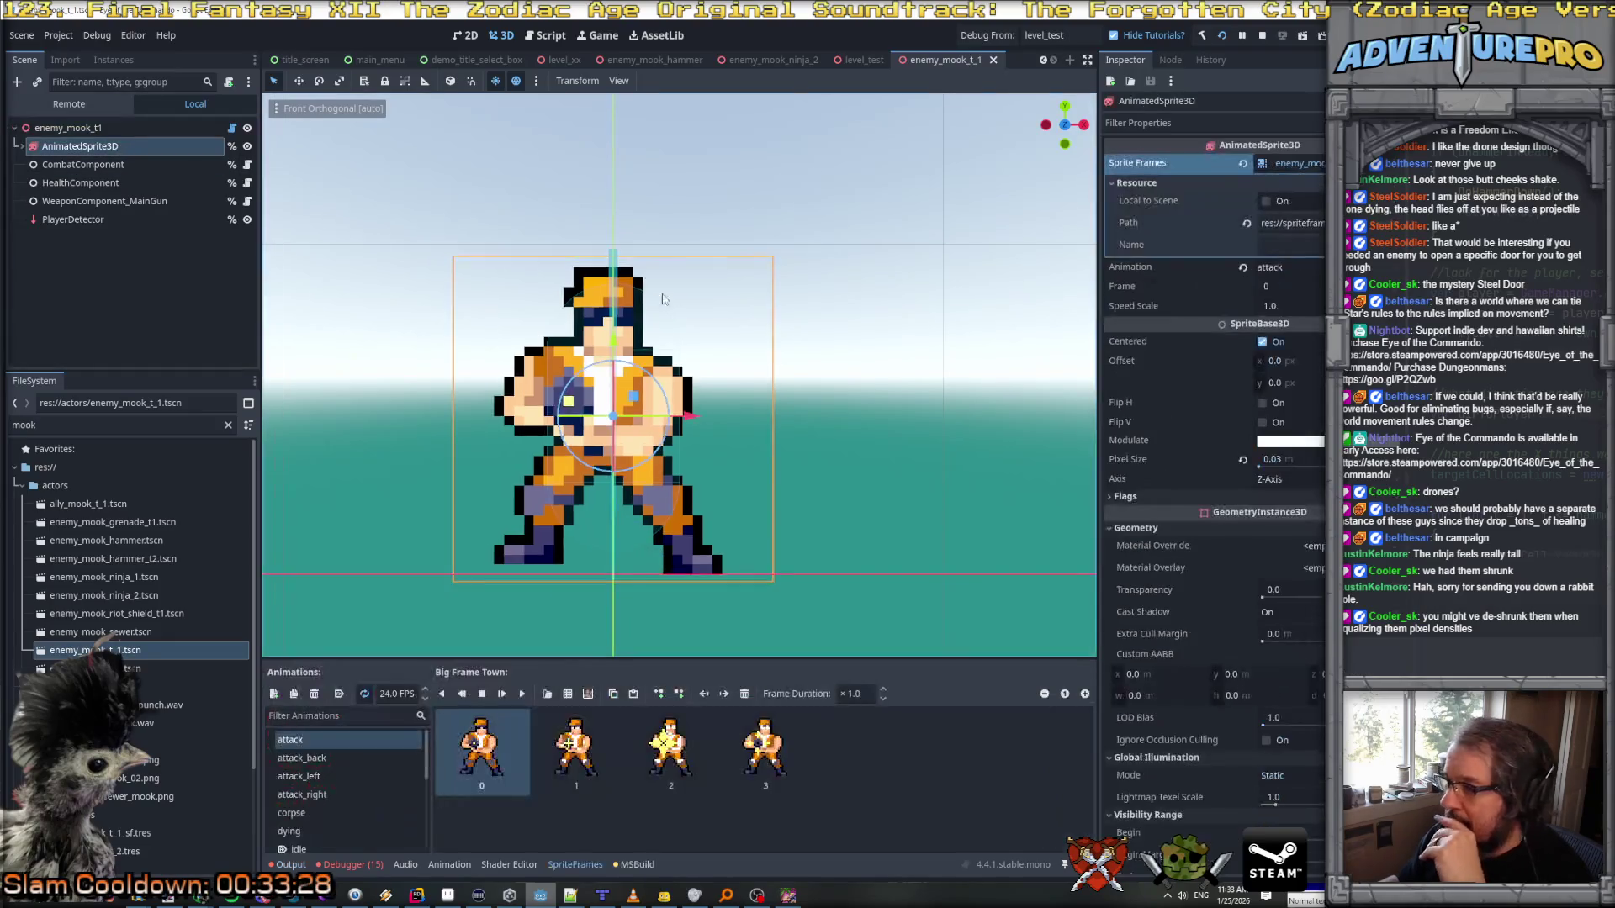
left_click(1303, 461)
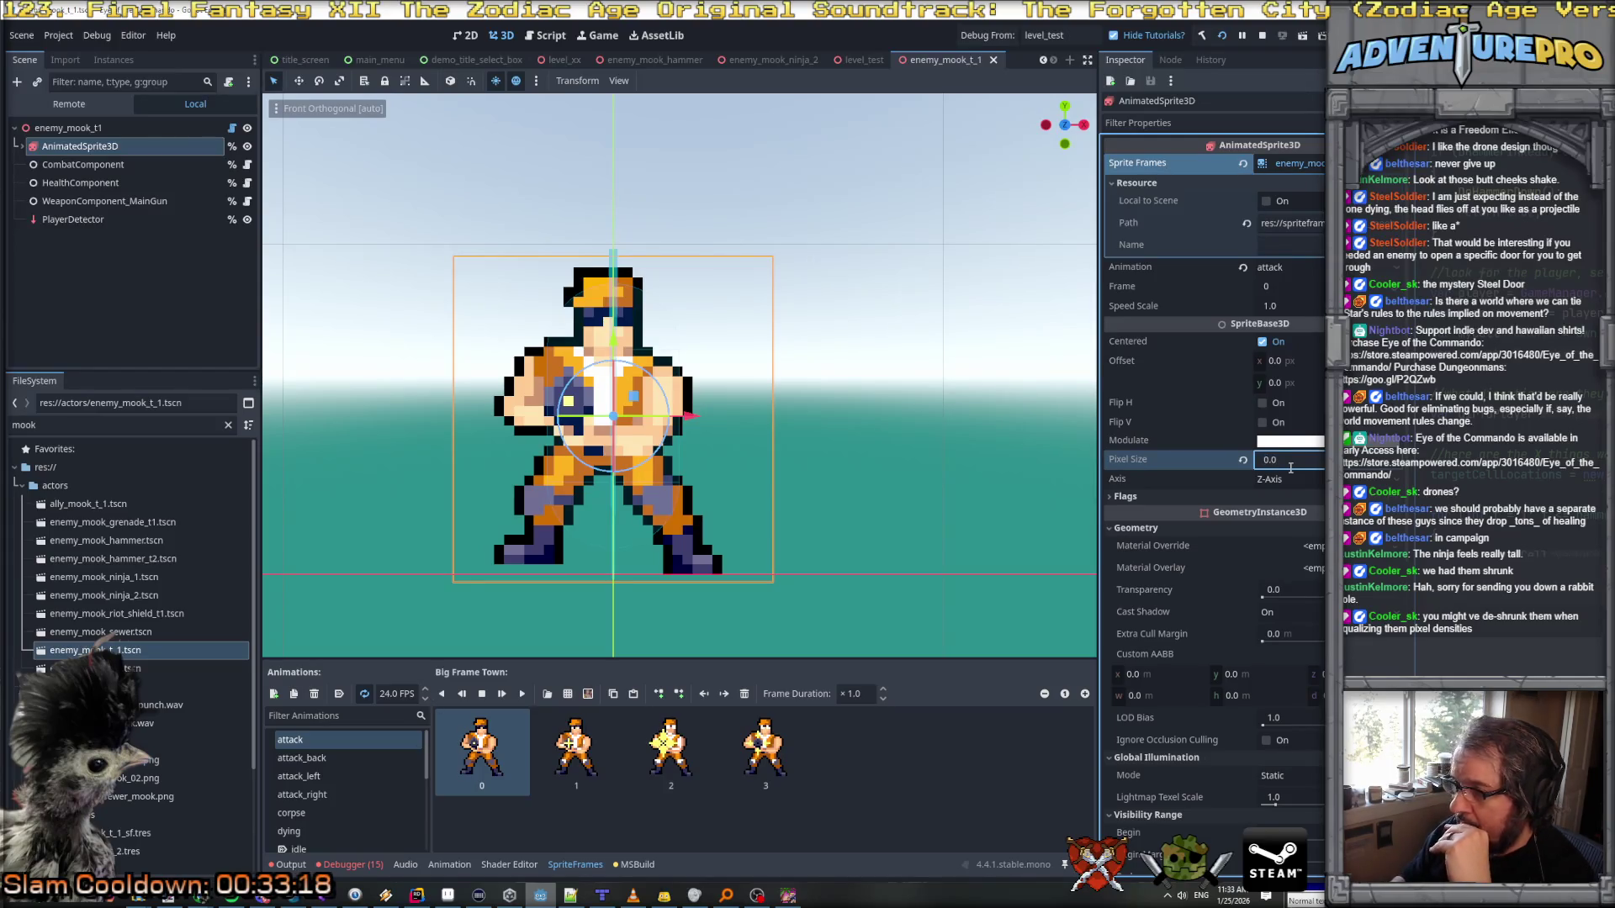
type("2")
key("Return")
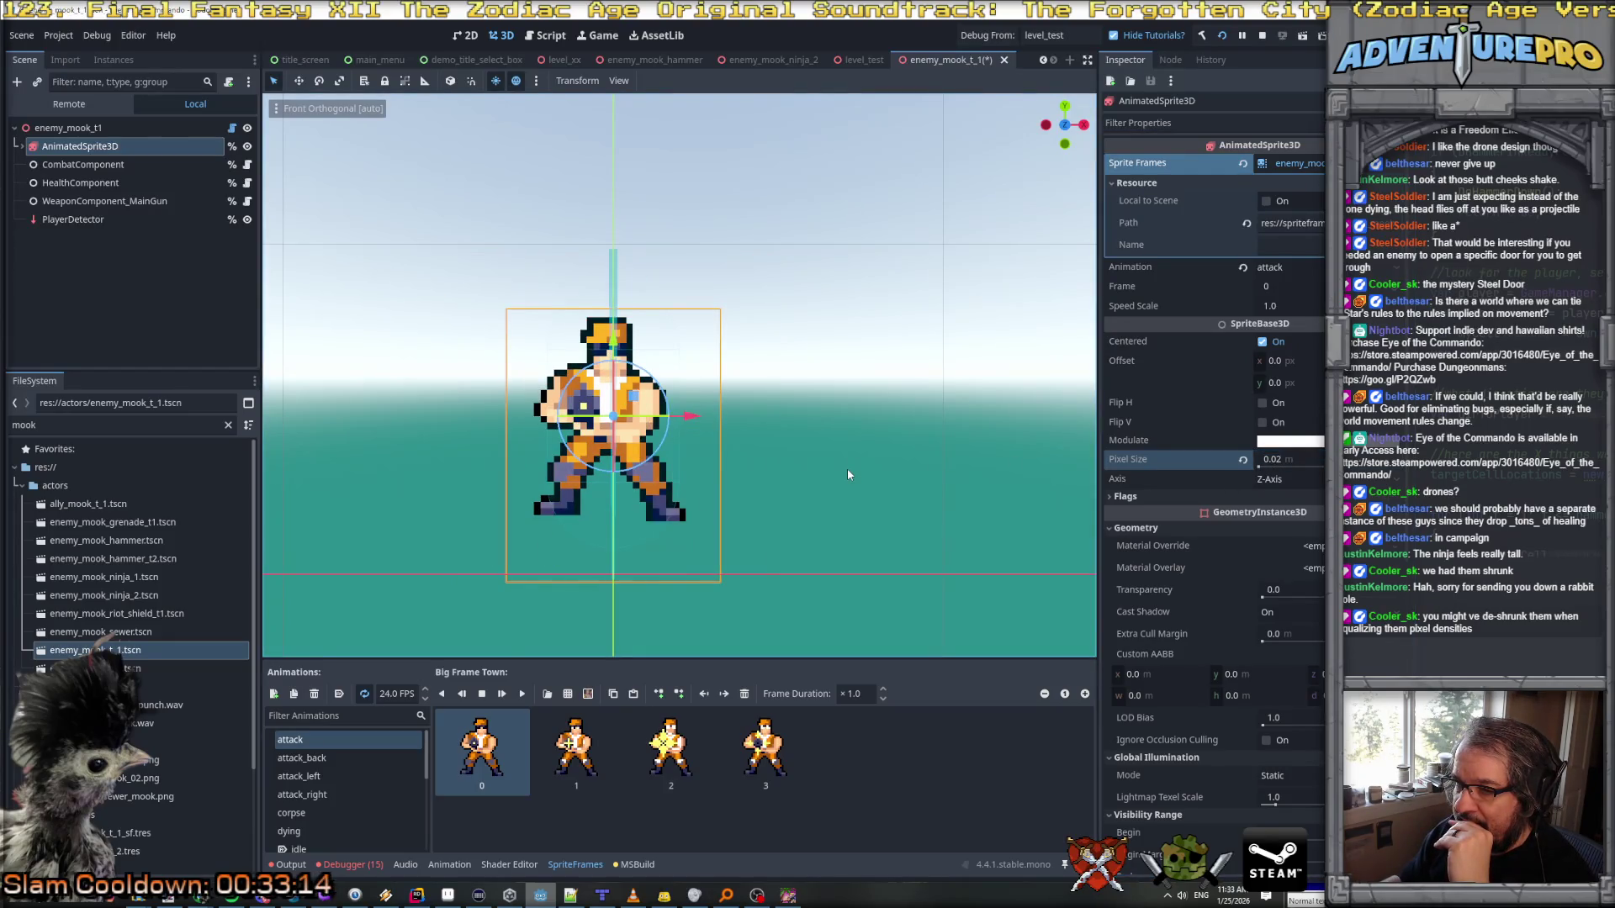
key("ctrl+s")
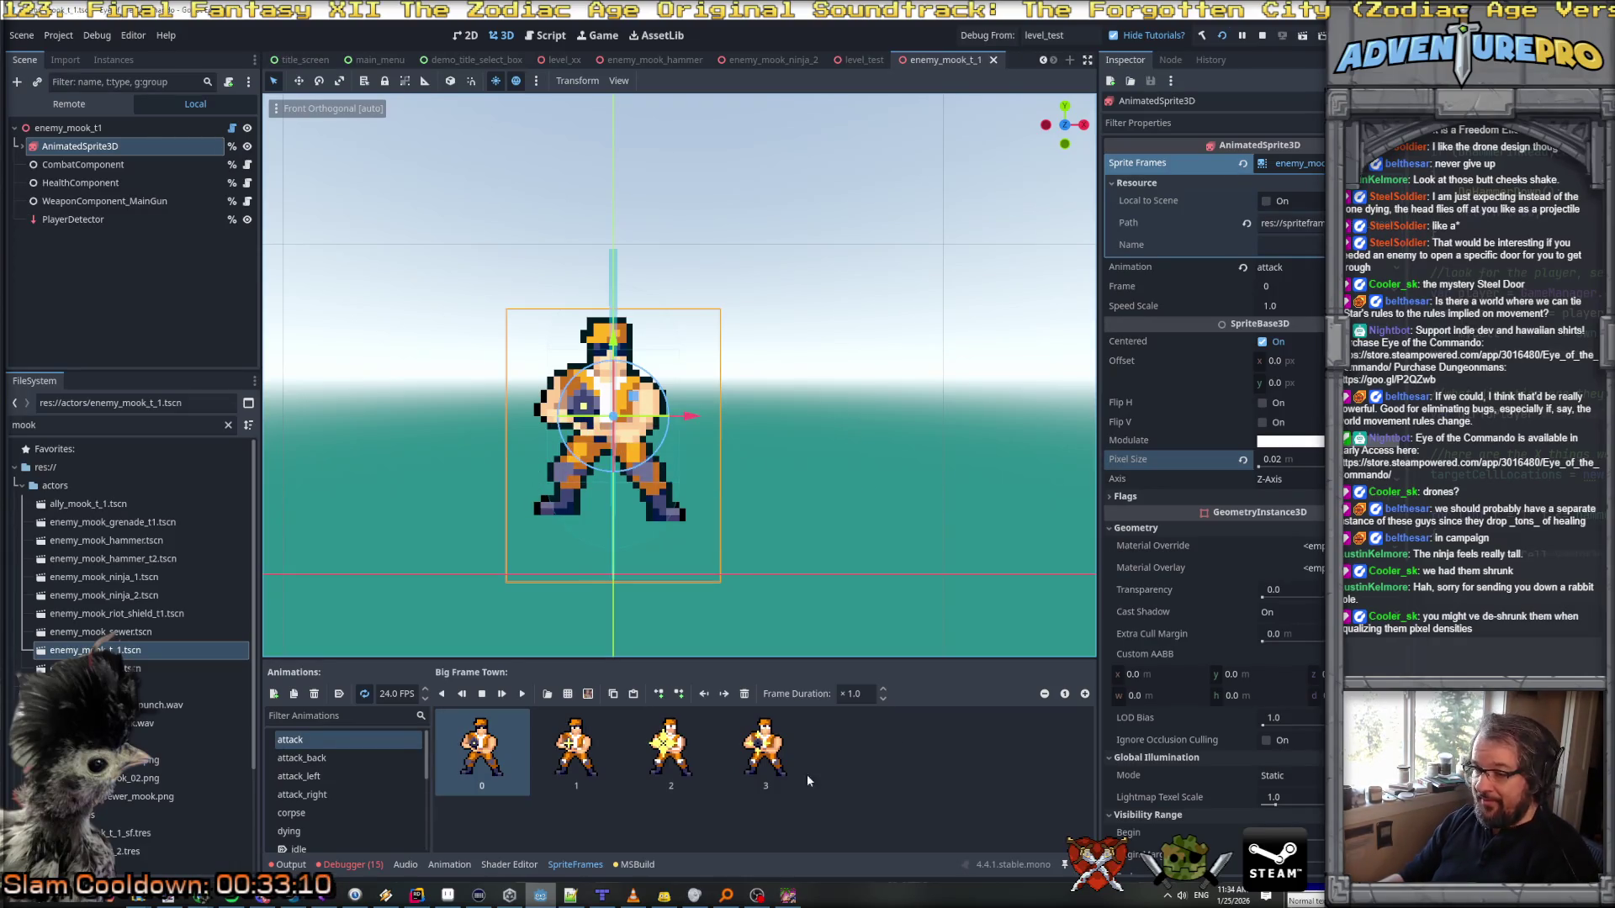
left_click(796, 902)
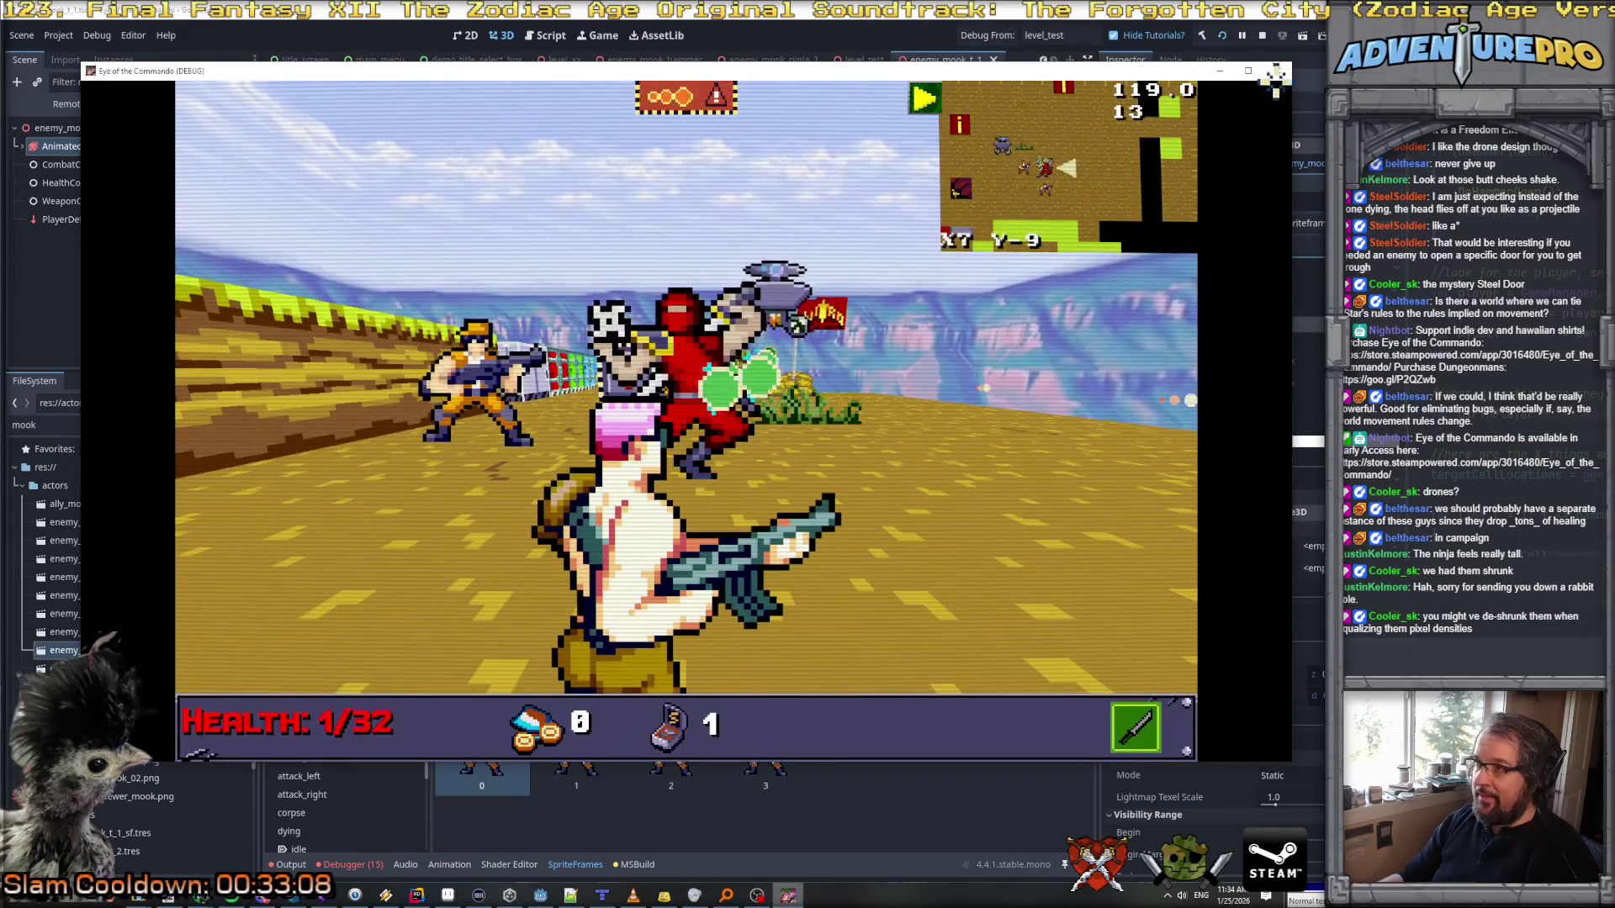
Step: Relaunch the game with F5 and spawn a mook from the console
left_click(1279, 81)
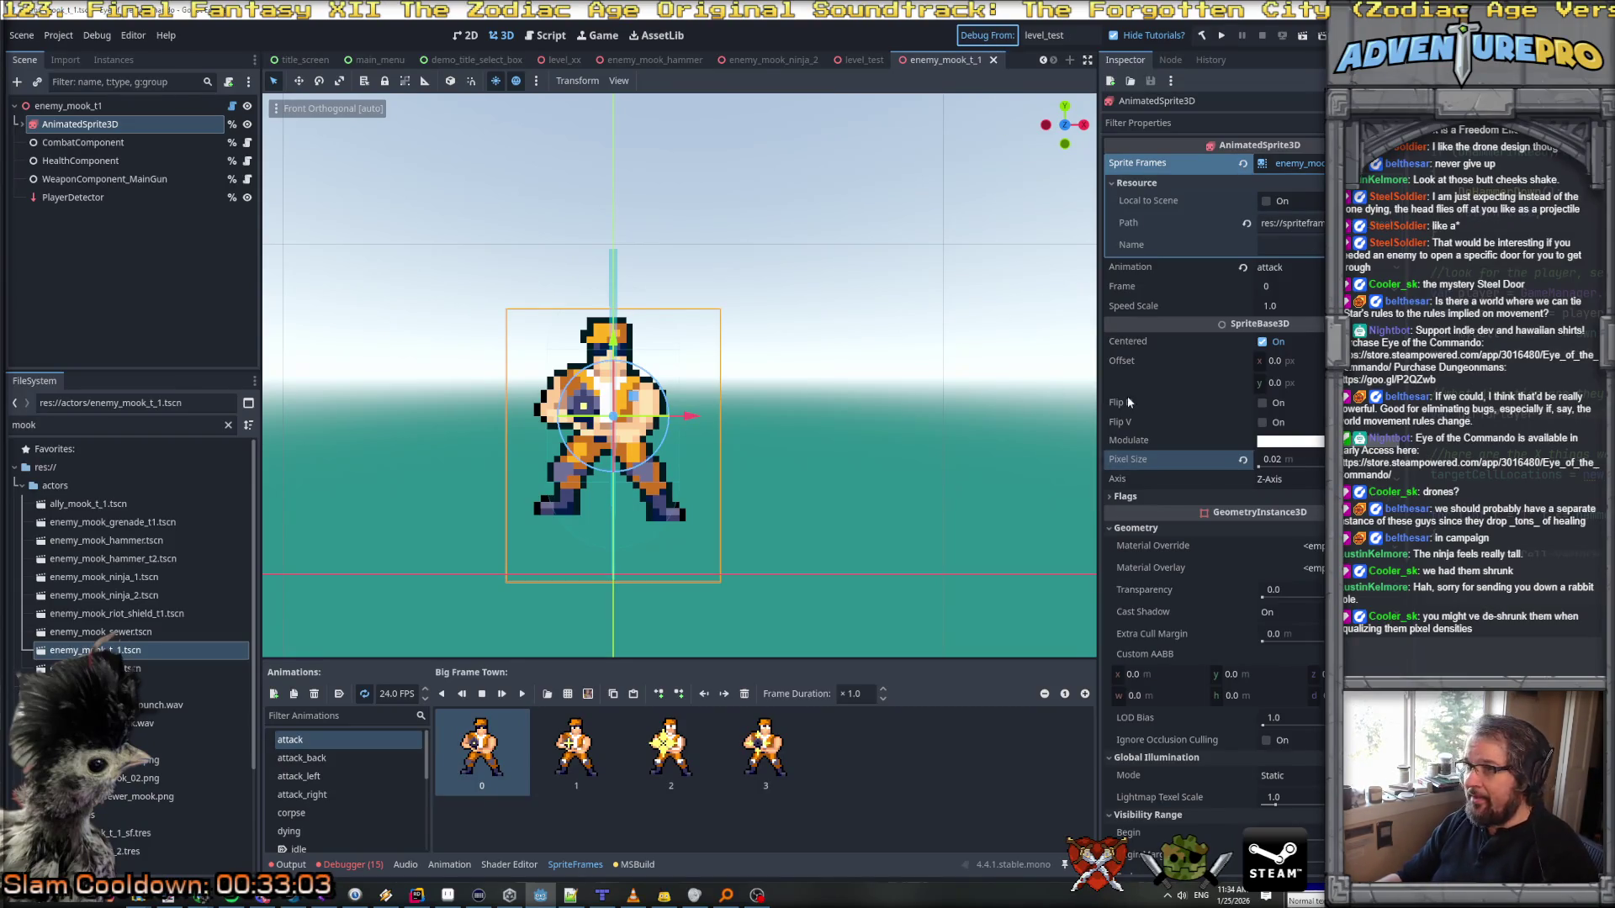
key("F5")
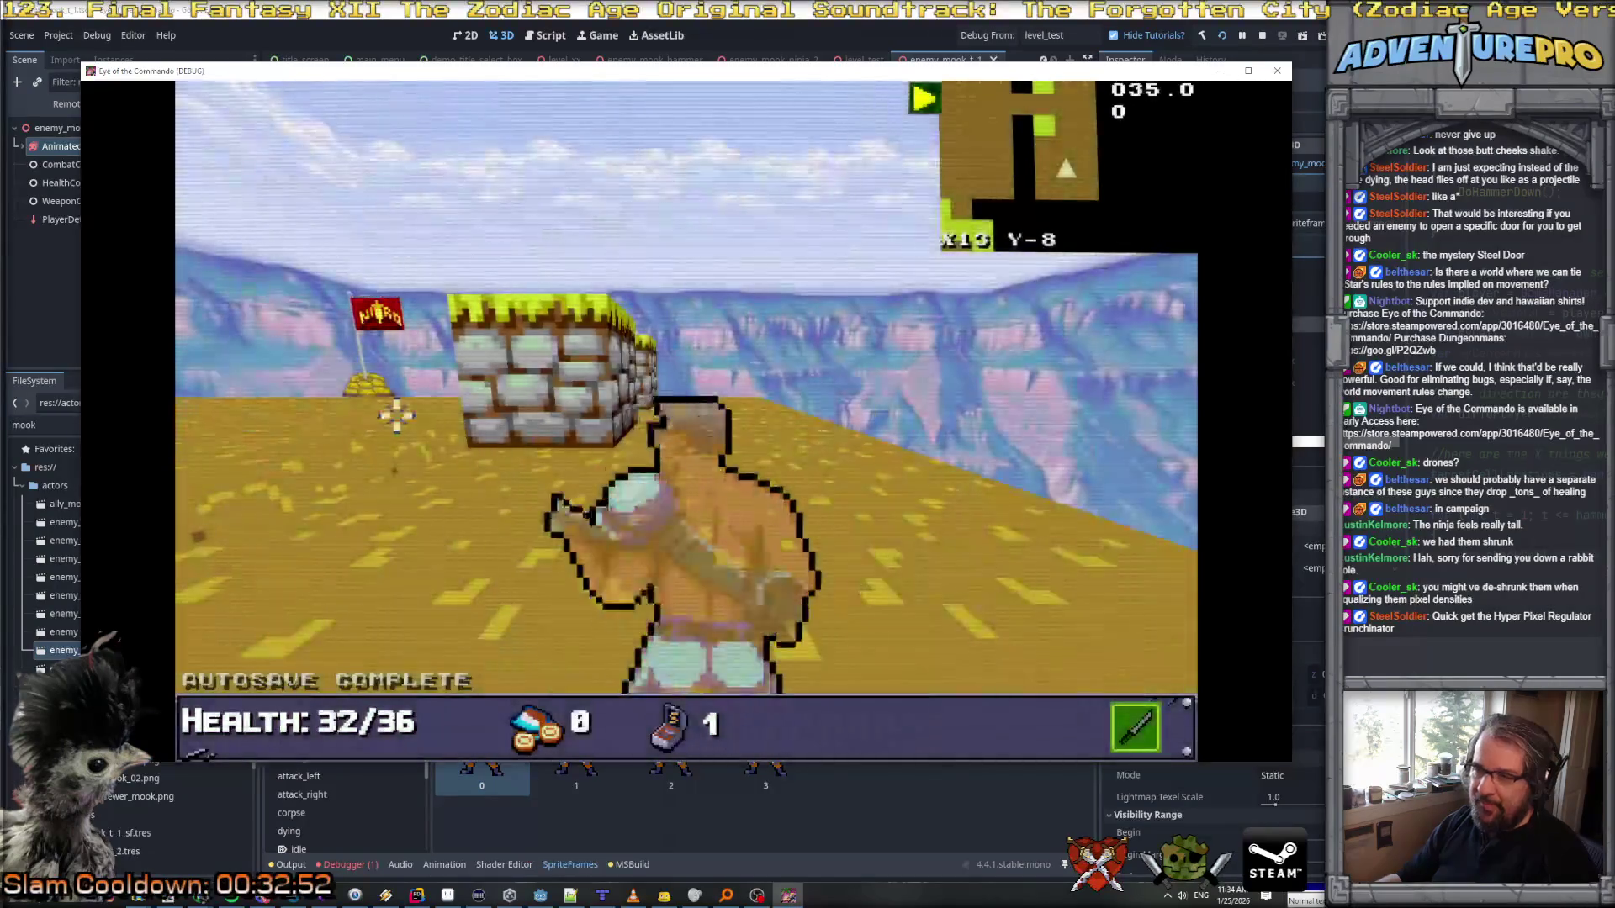
key("grave")
type("SPAWN E! T 1")
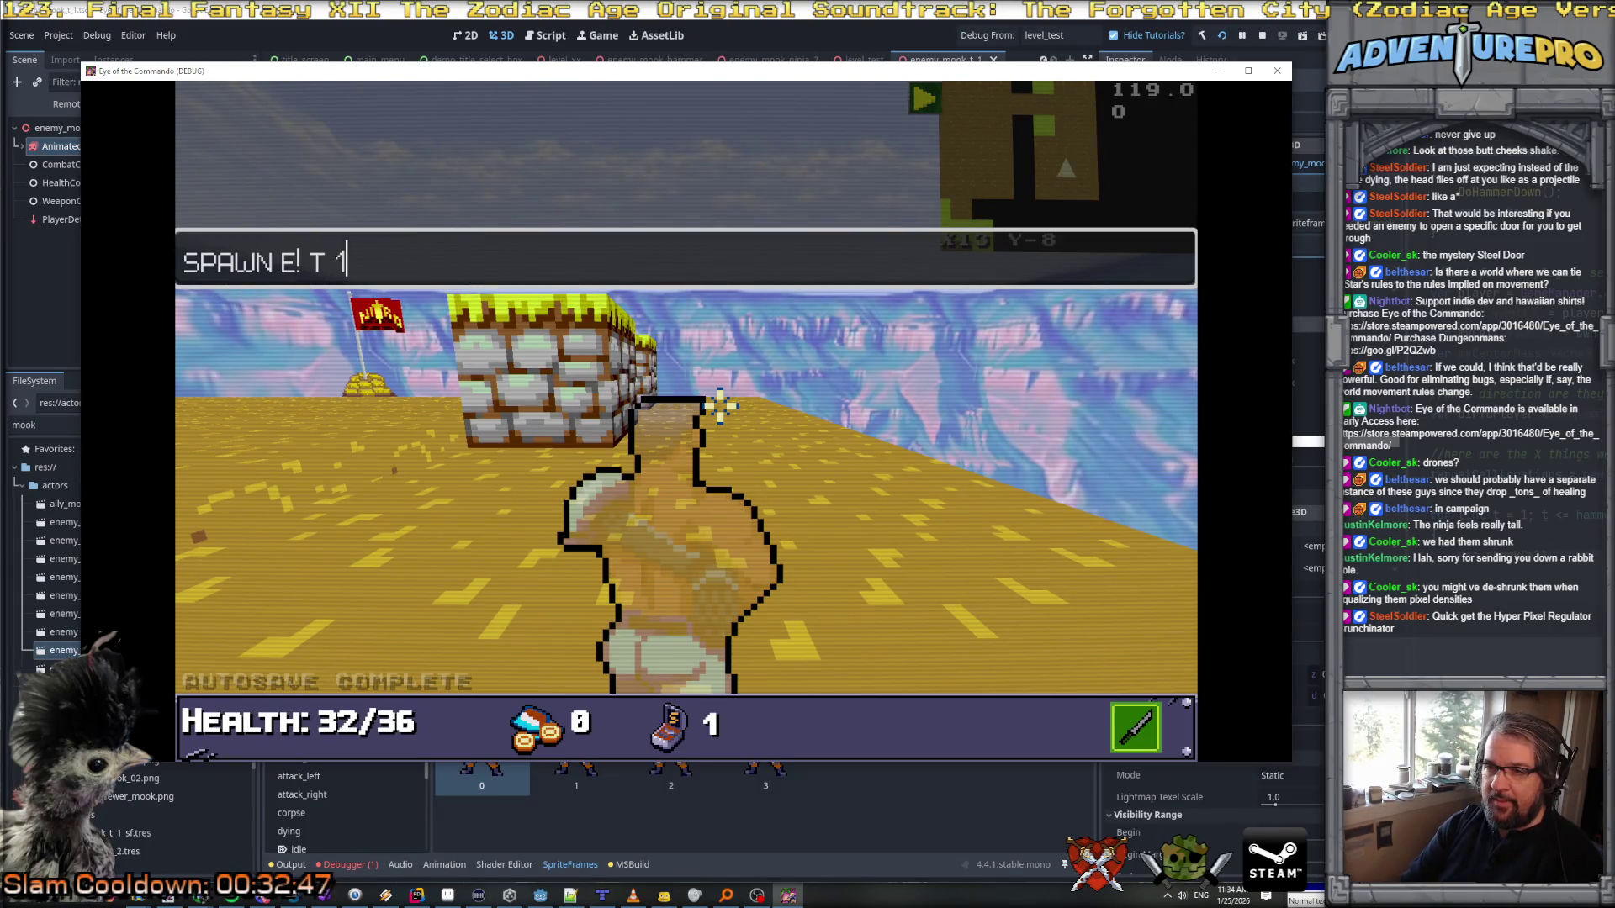
key("Return")
key("grave")
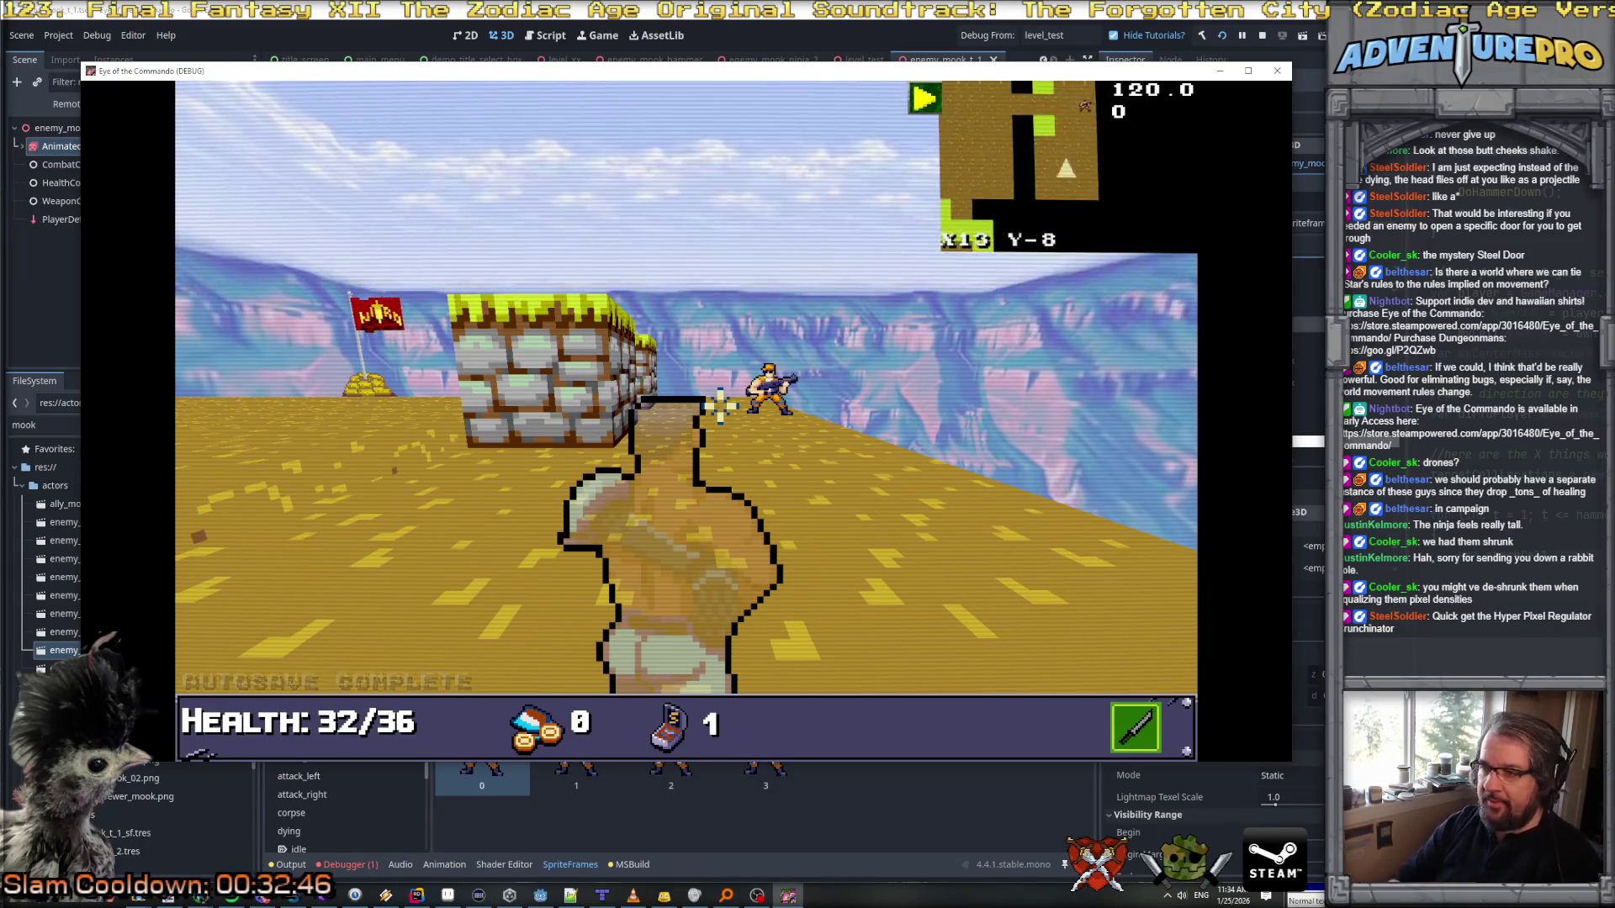
Step: Close in on the smaller spawned mook and punch it
key("w")
key("d")
key("w")
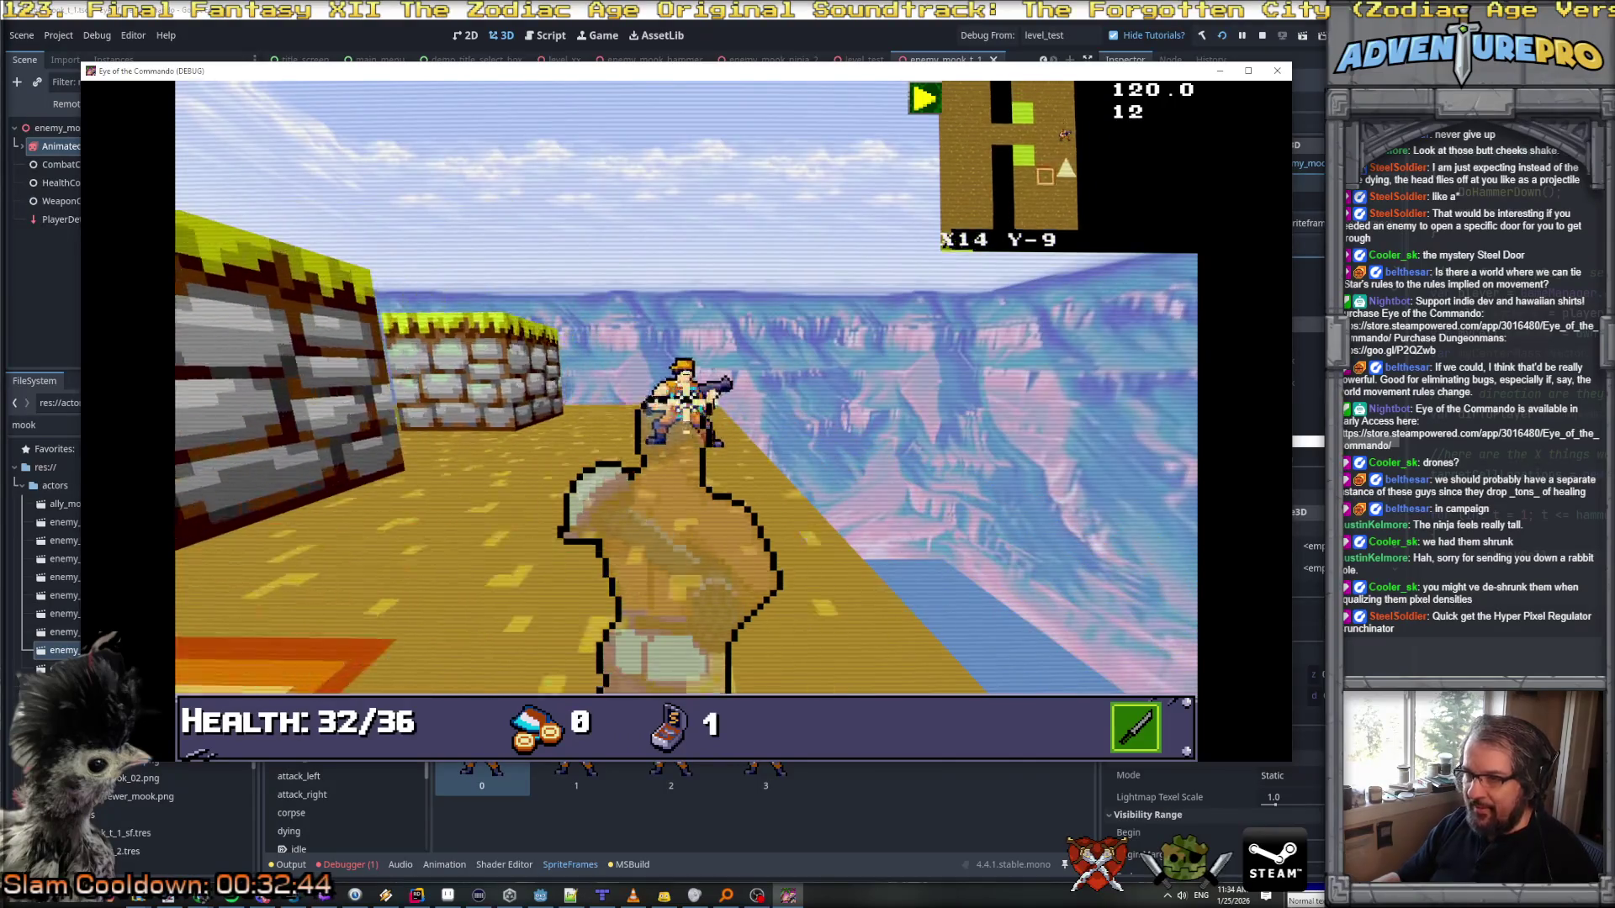
left_click(753, 449)
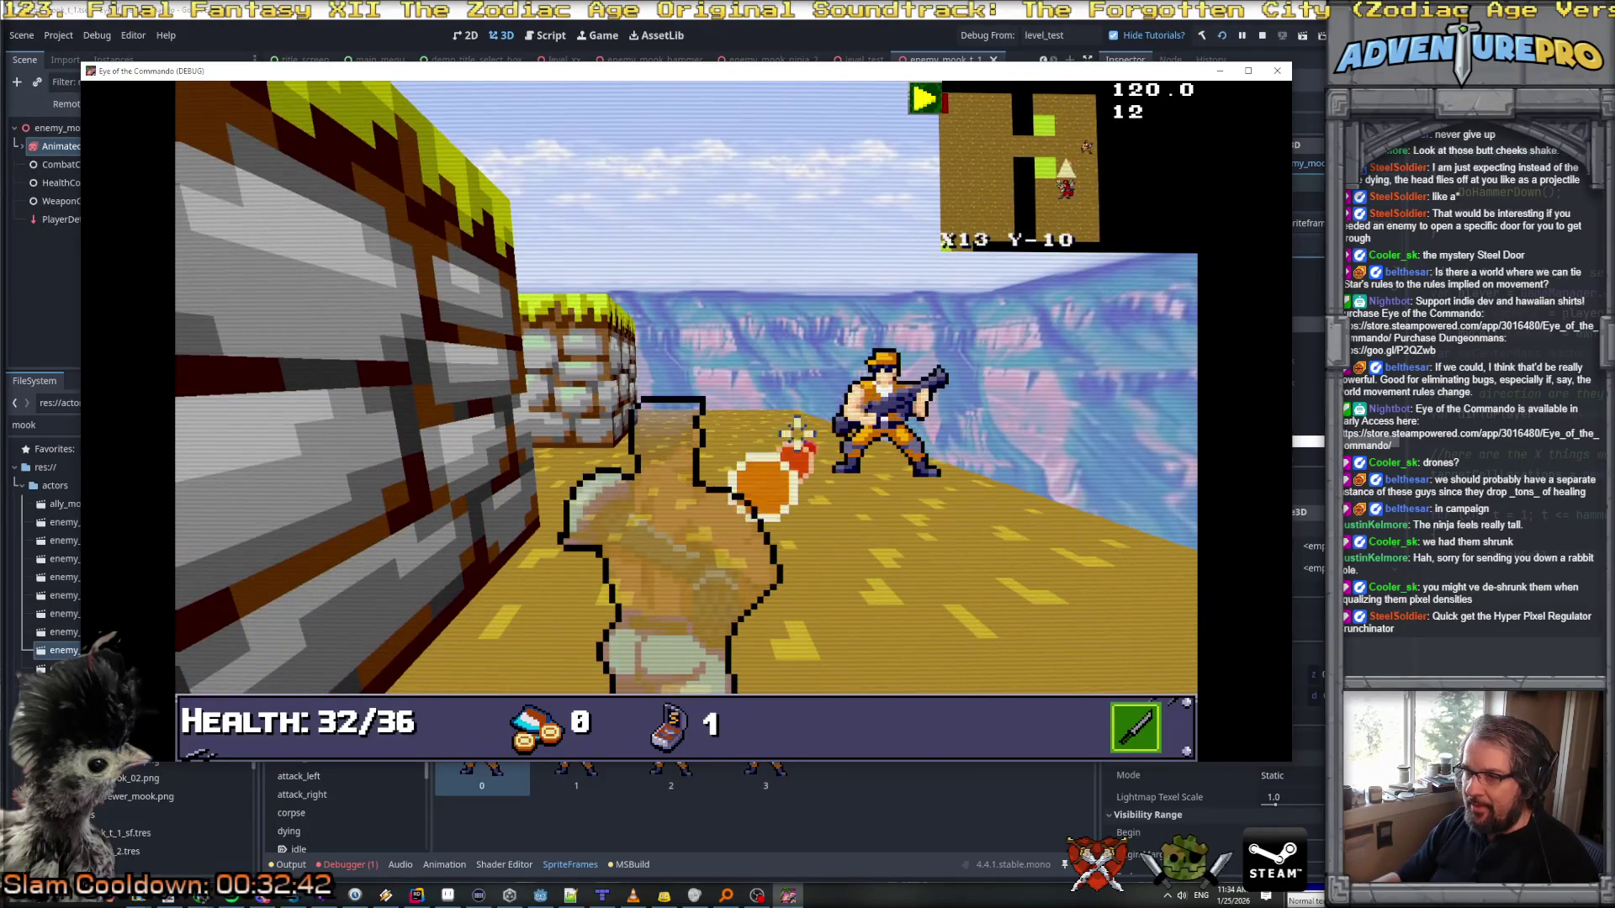
Step: Fight the ninja by shooting, then punching twice, and strafe back toward the mook
key("q")
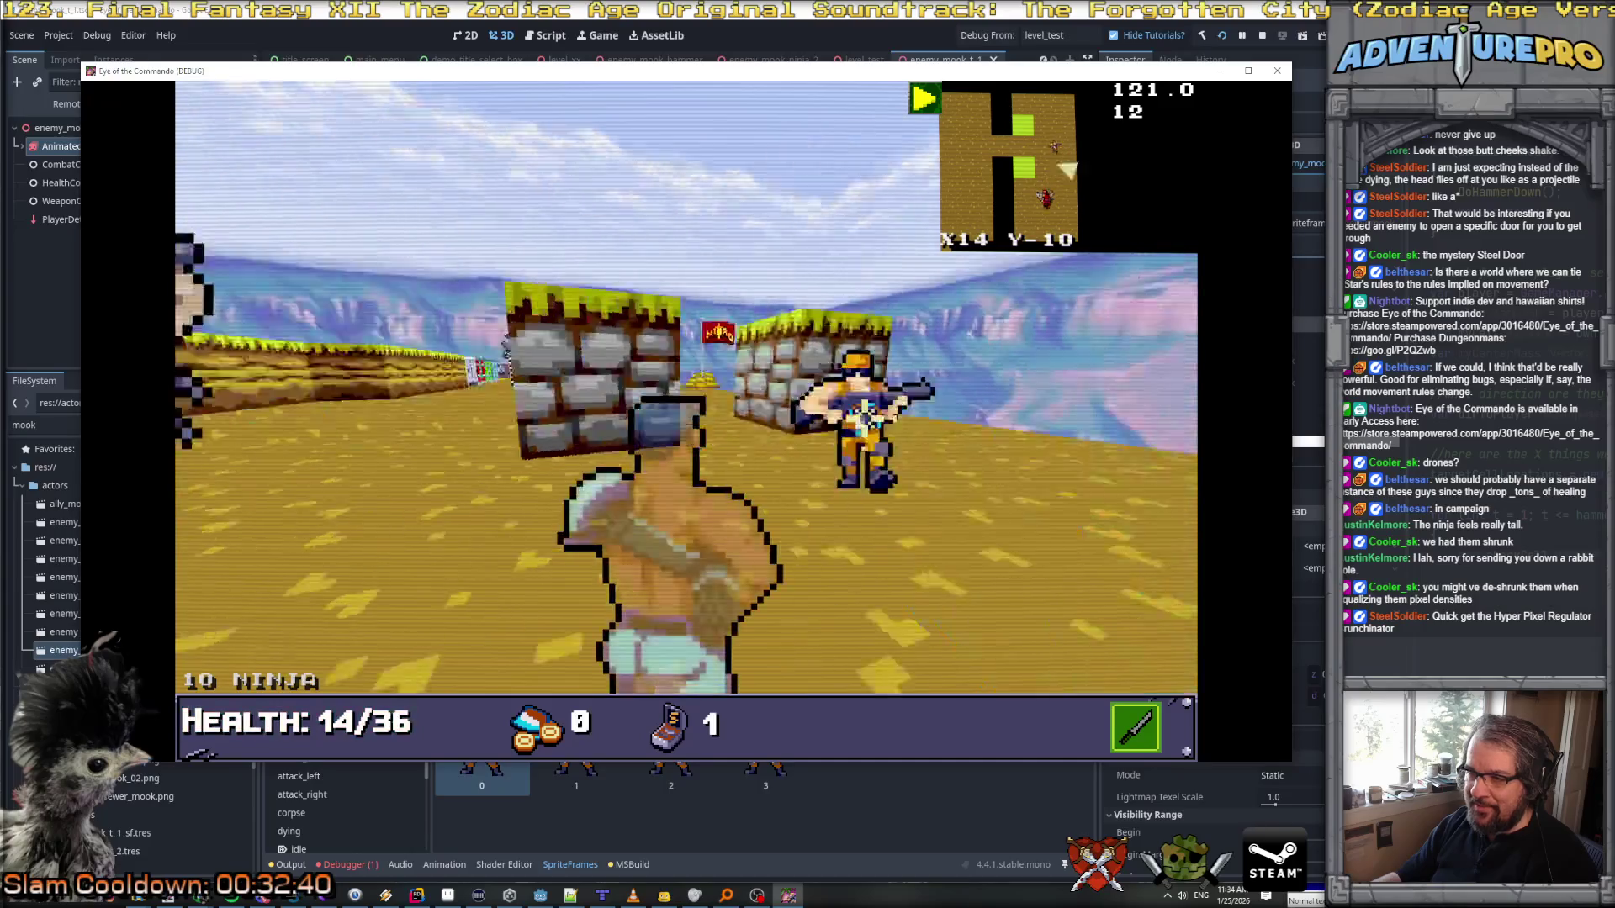
left_click(745, 429)
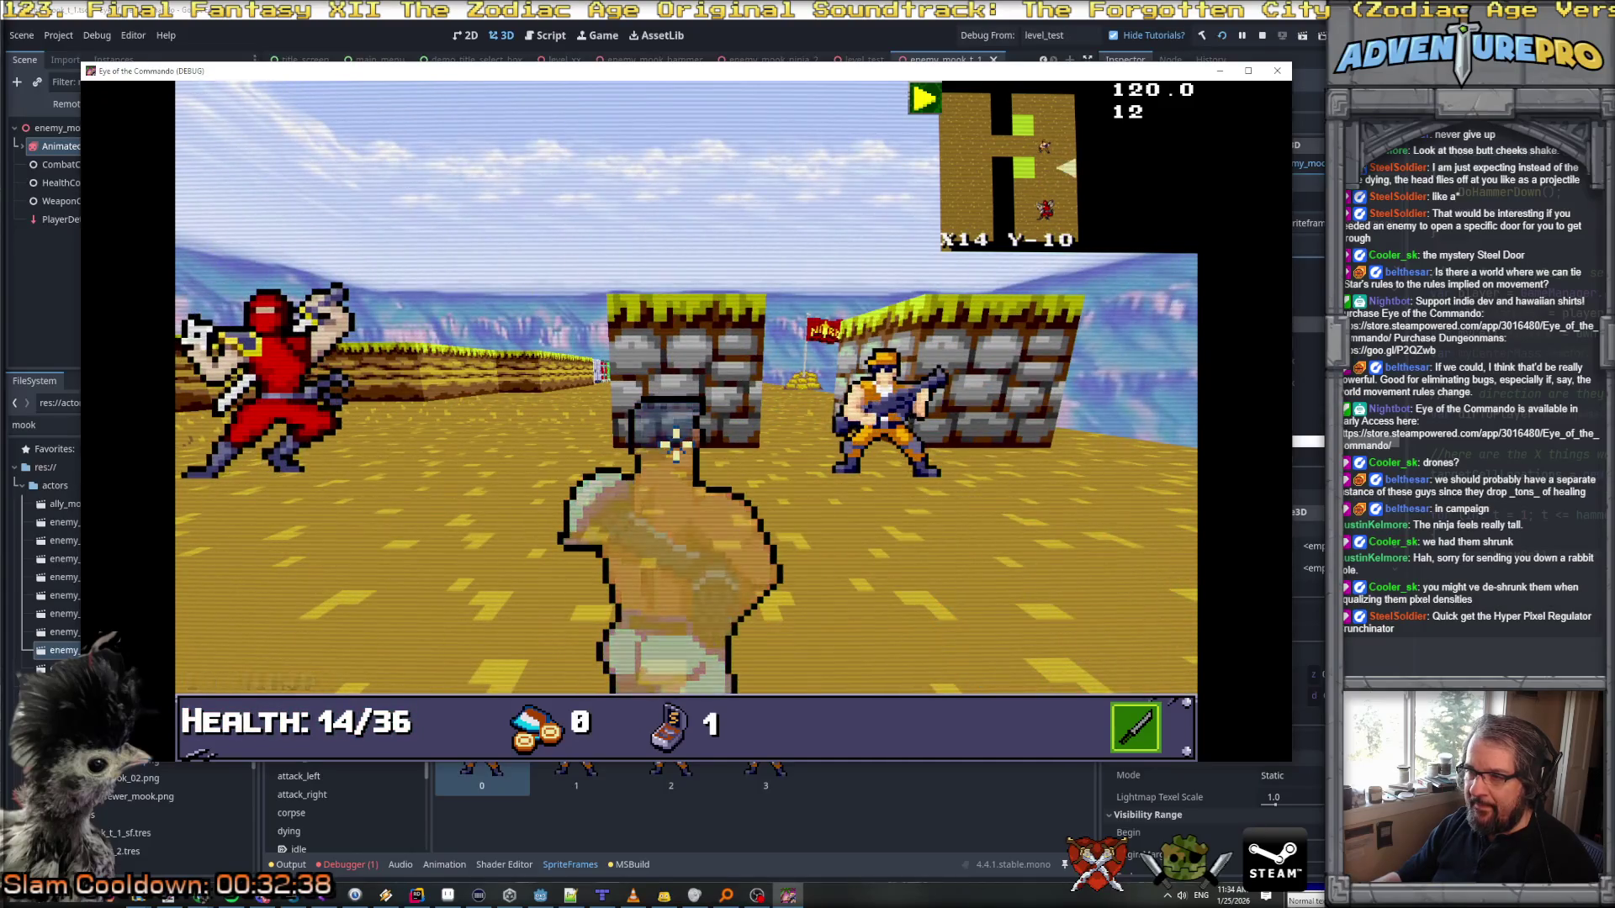
key("1")
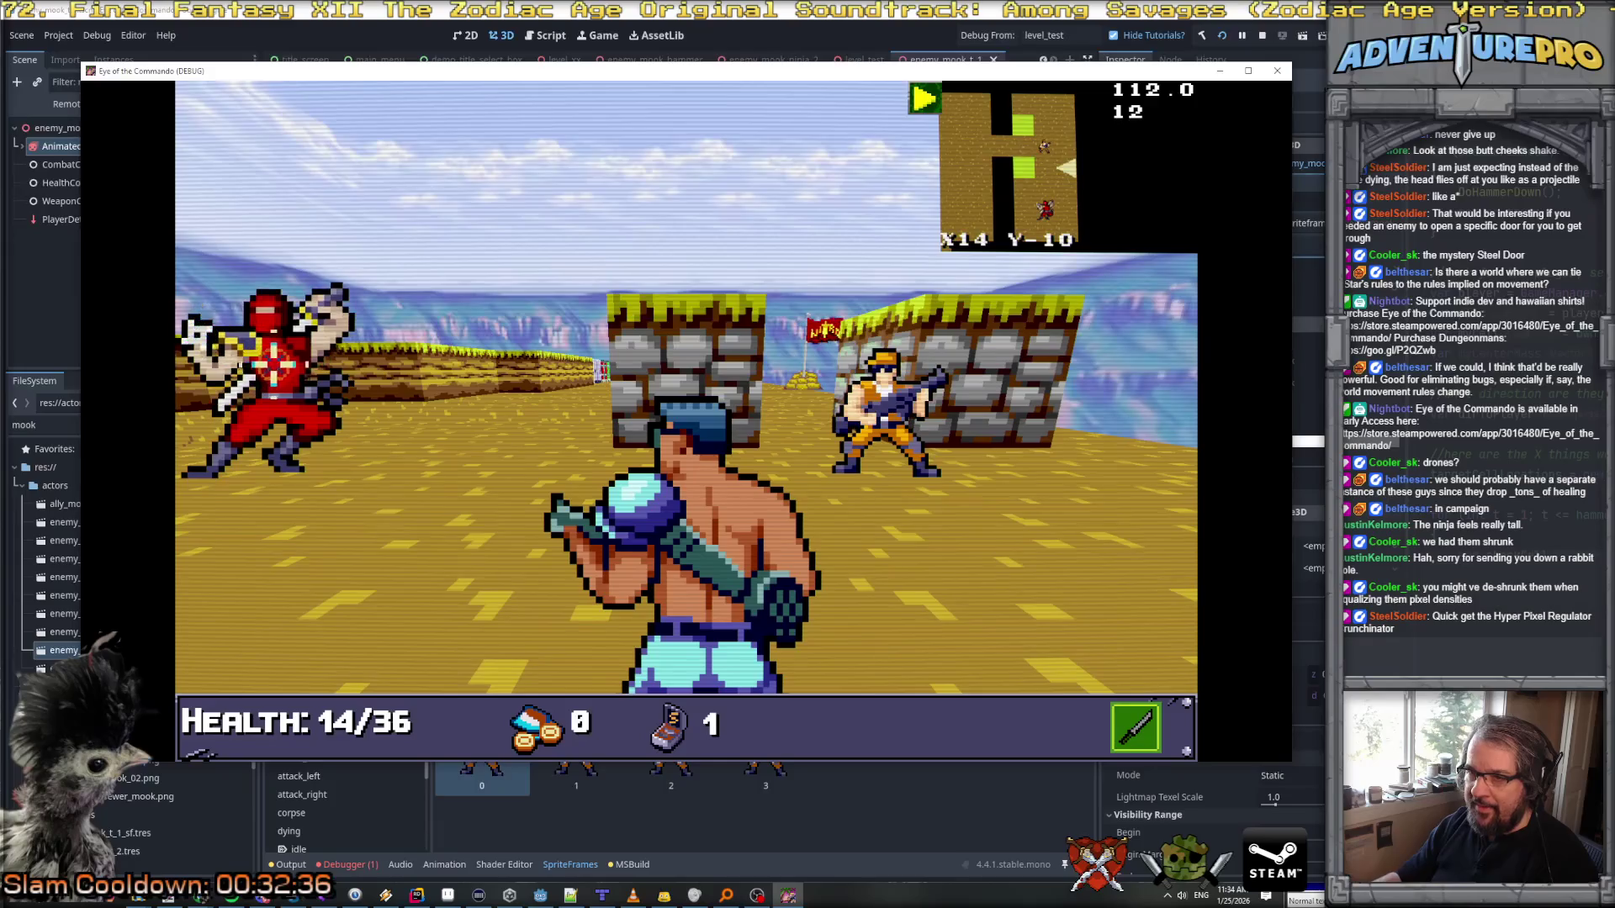
left_click(471, 378)
left_click(471, 378)
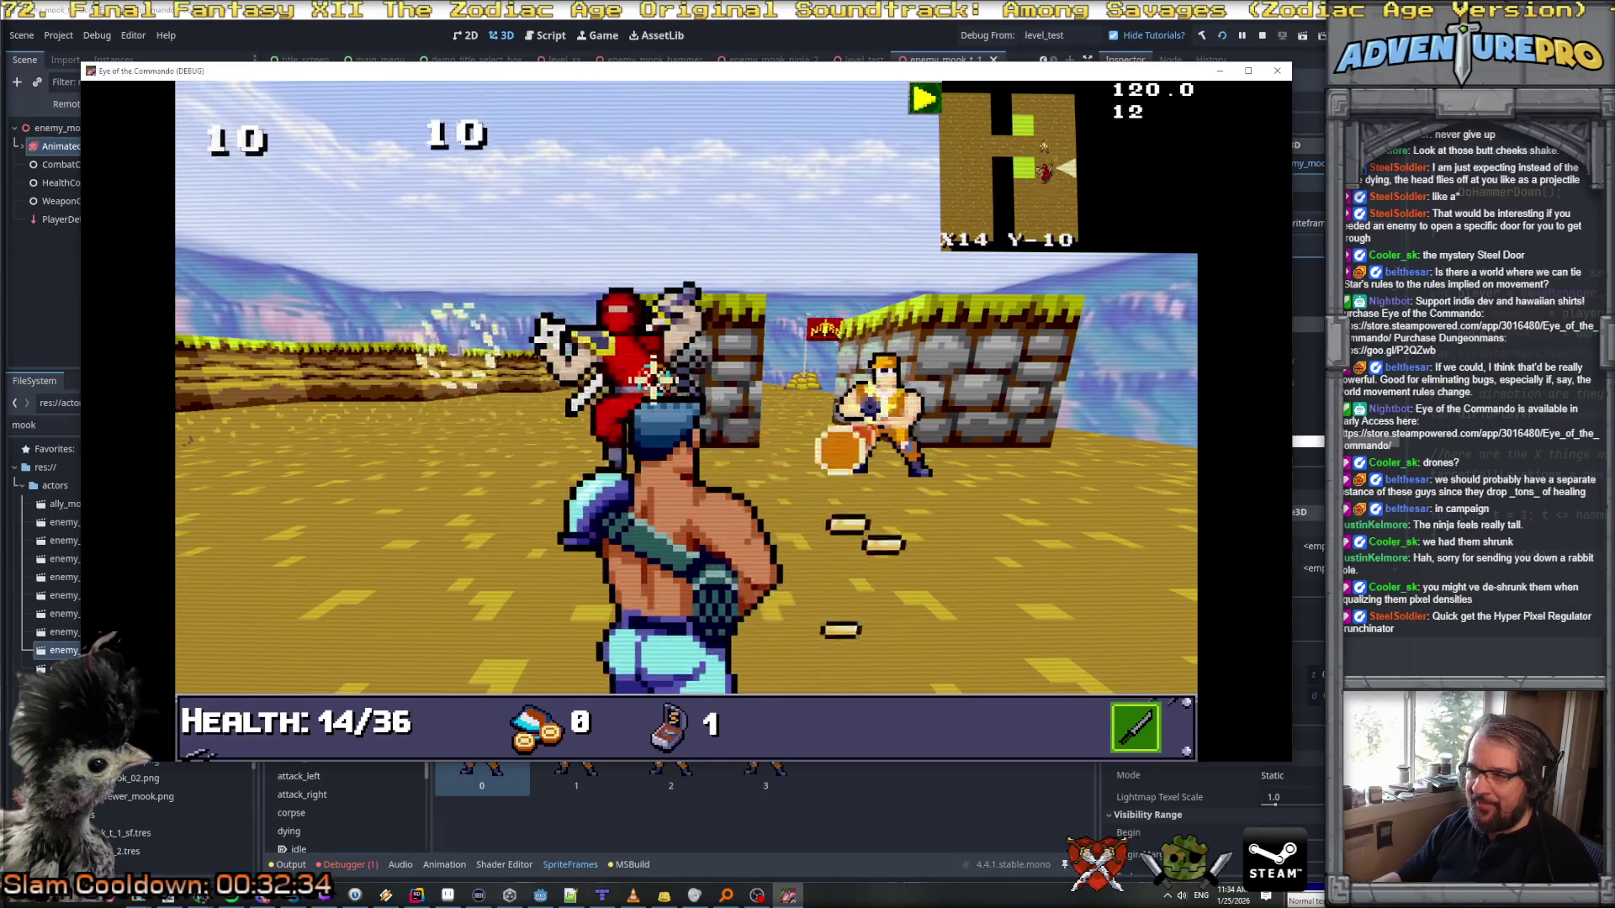
key("2")
key("a")
key("Right")
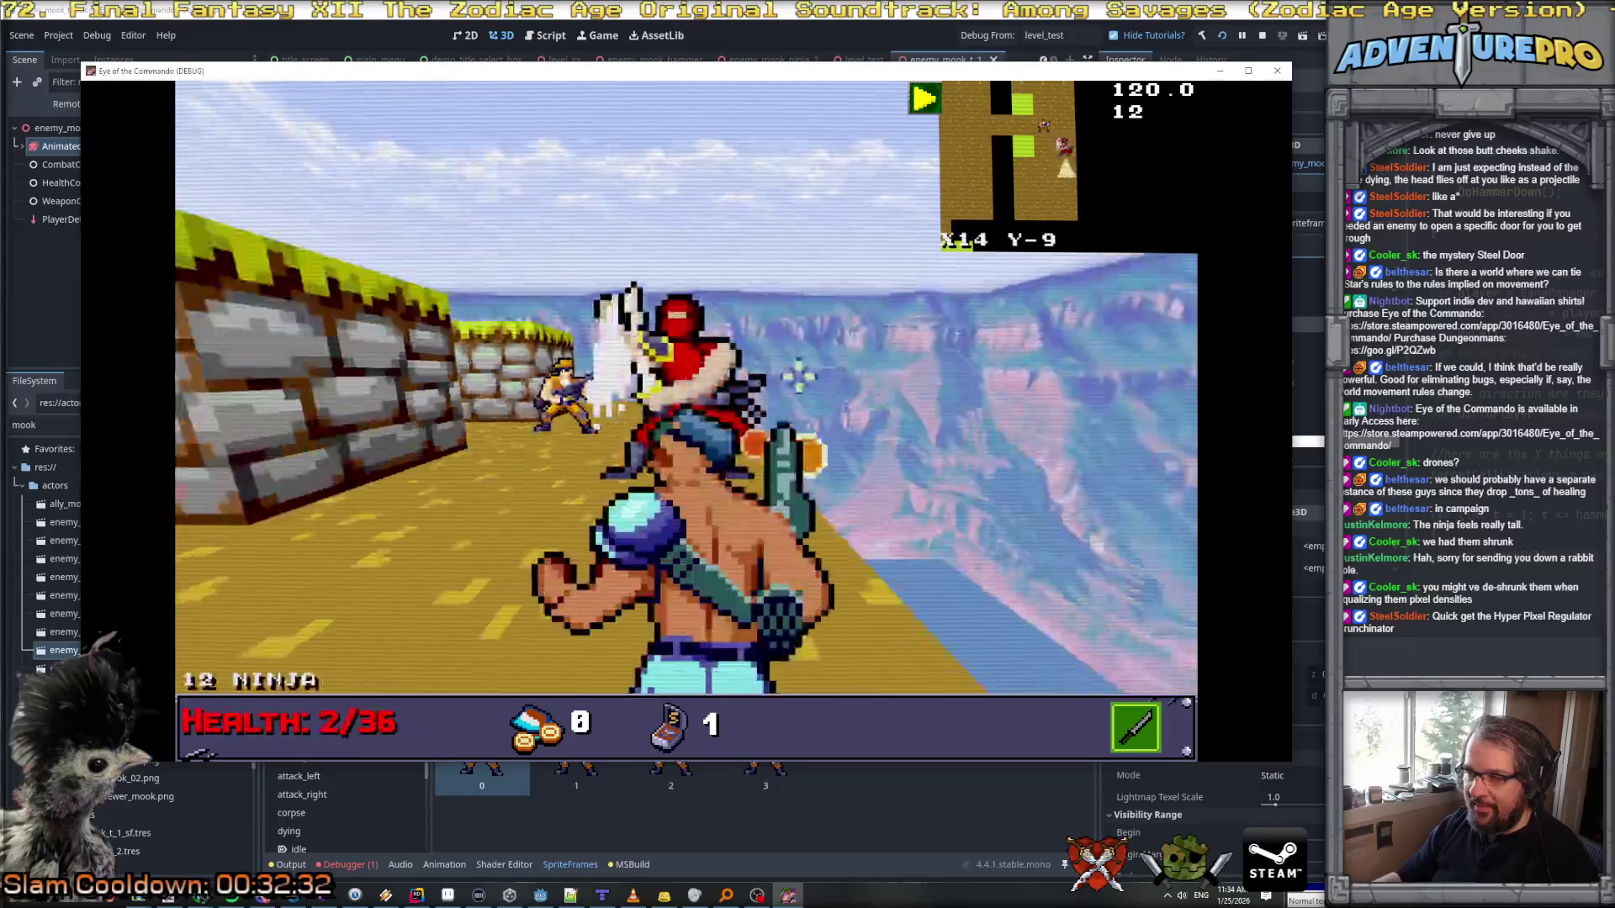
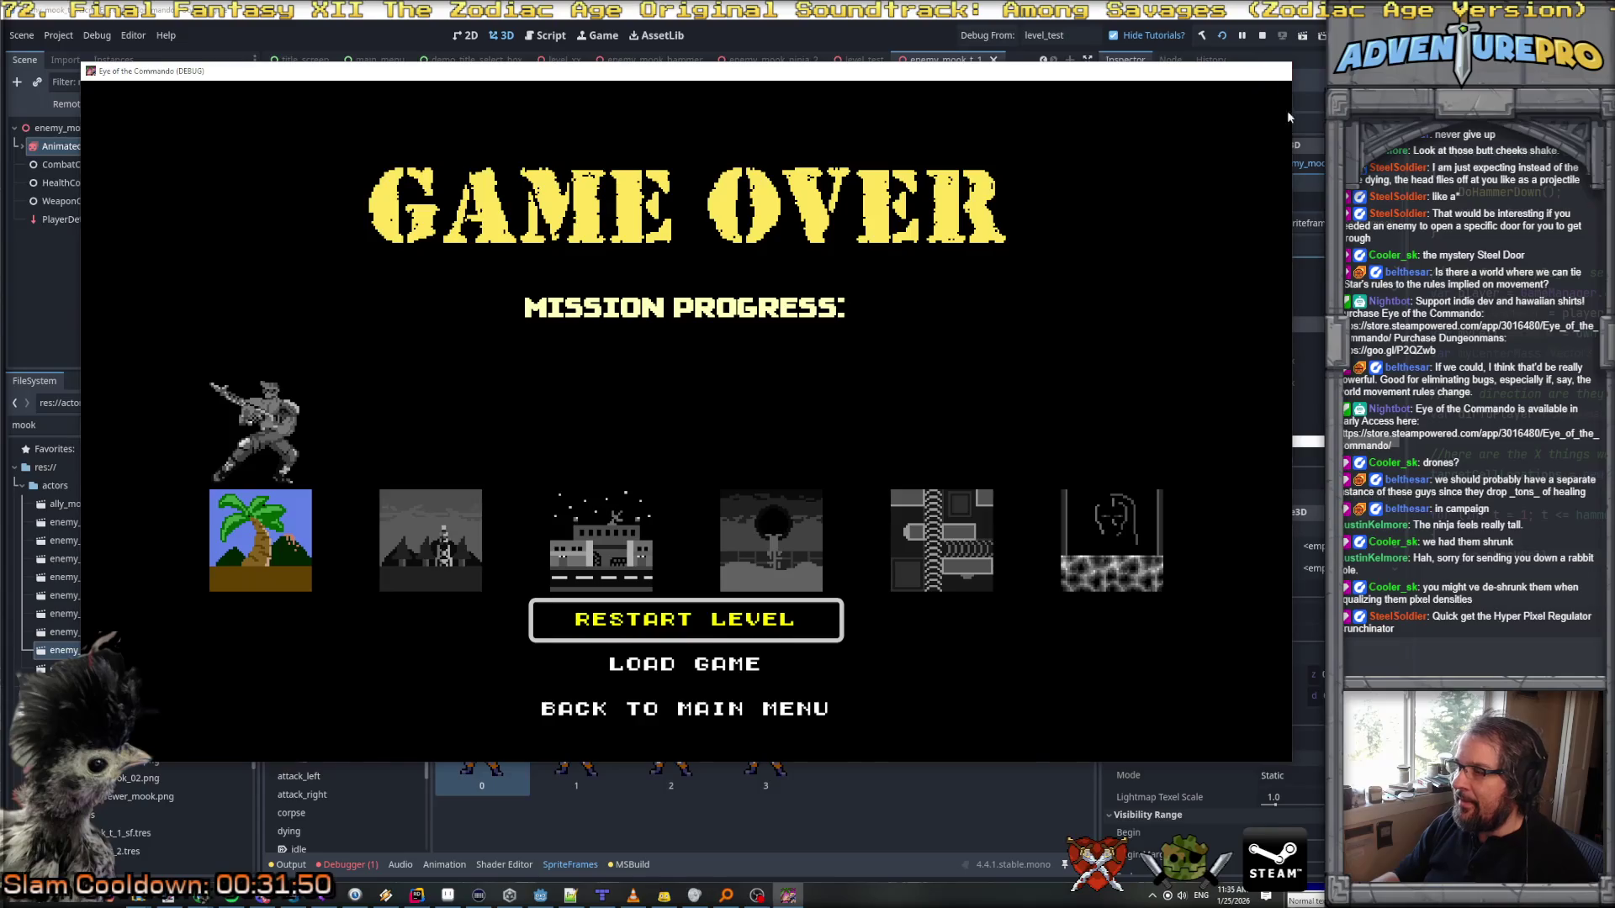
Step: Stop the game, set the mook sprite's Pixel Size to 0.025, save, and relaunch the game
left_click(1277, 71)
left_click(1293, 462)
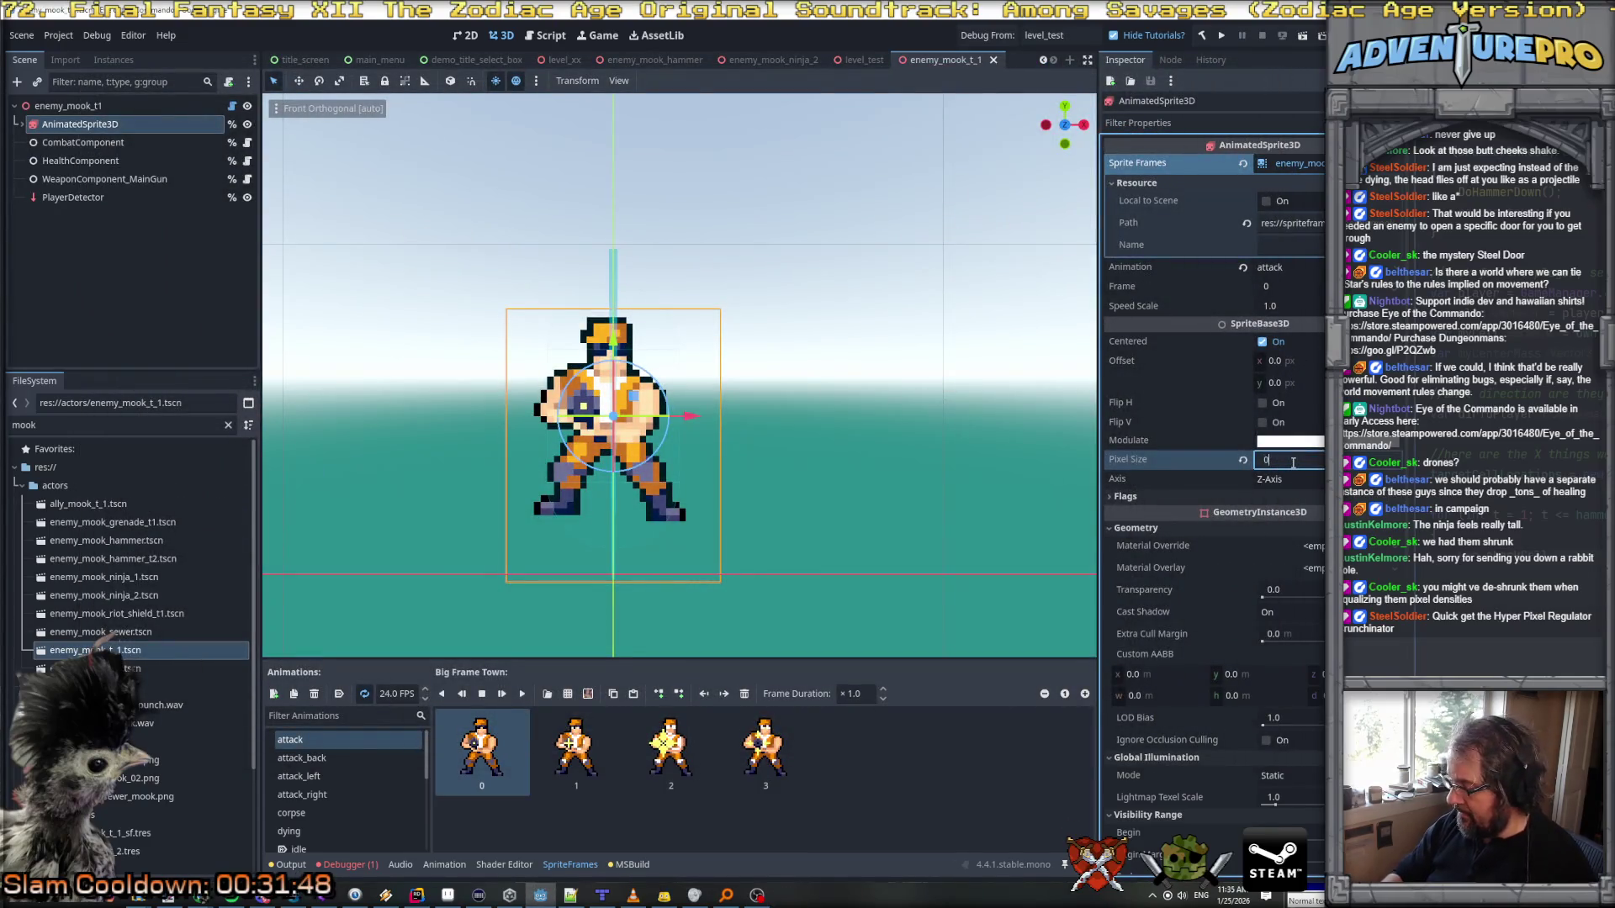
type(".025")
key("Return")
key("ctrl+s")
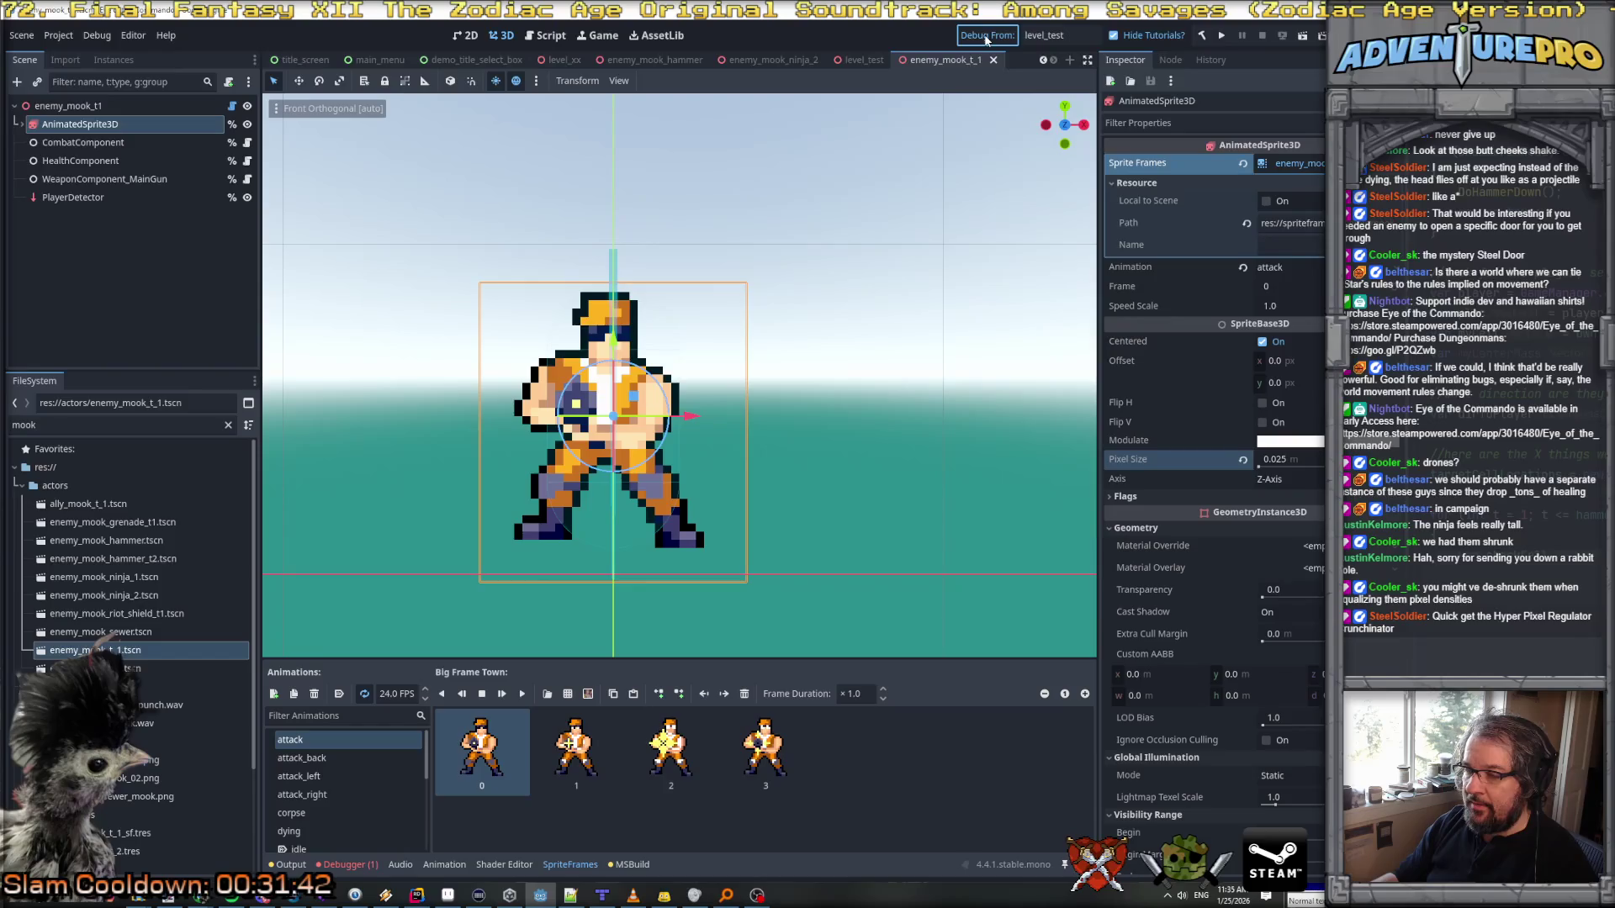
left_click(987, 37)
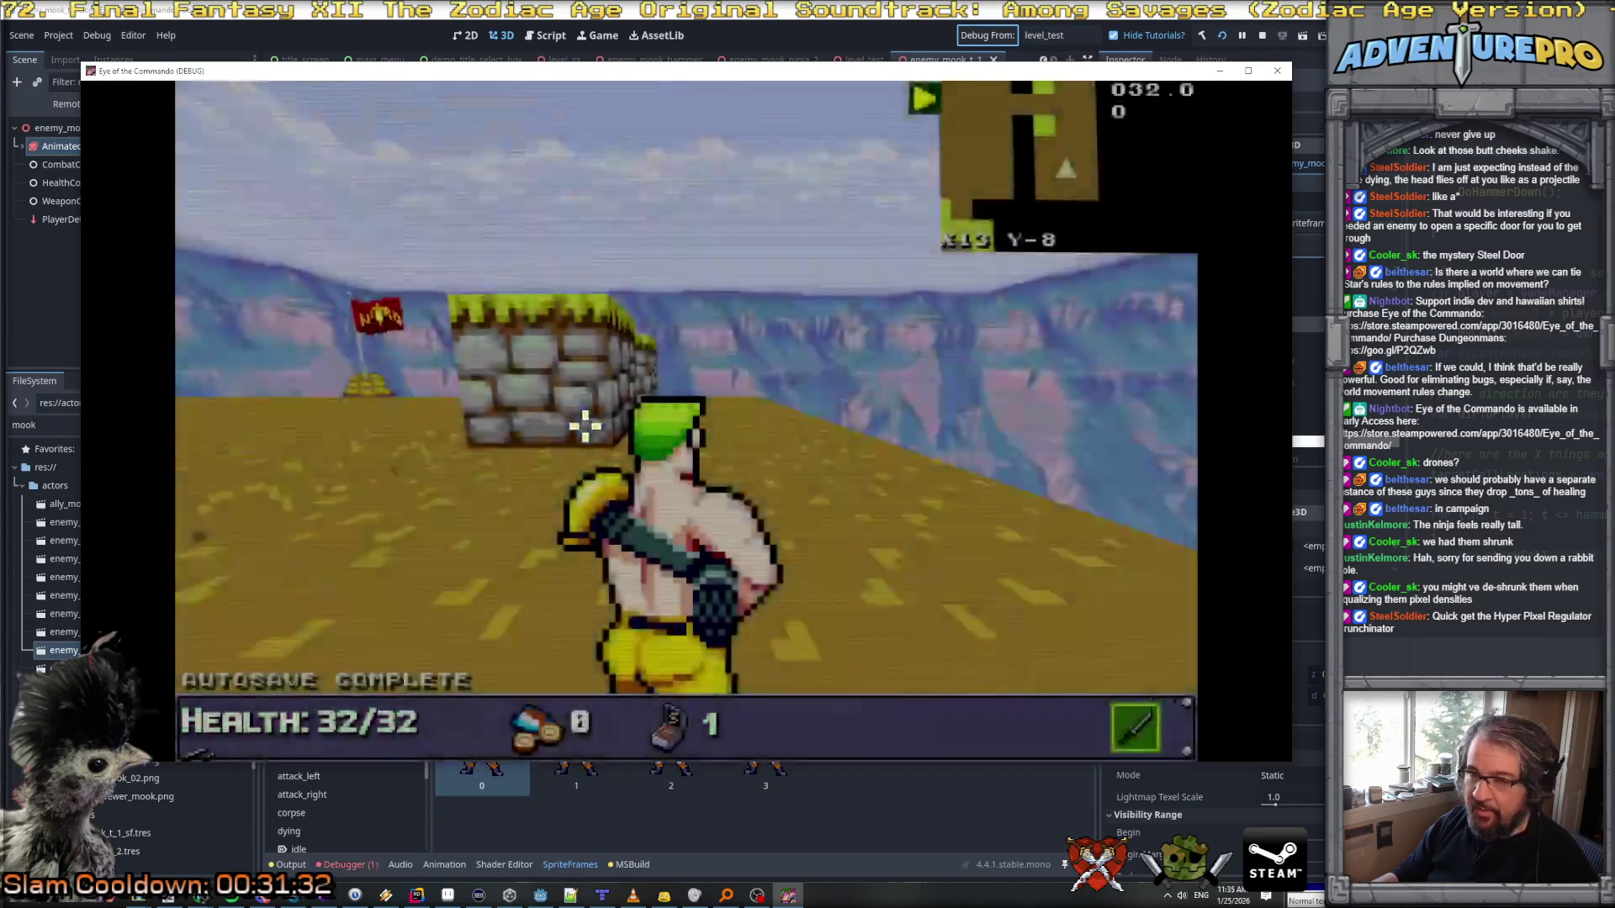
Step: Spawn a t1 mook with the console command 'spawn e! t1' and walk toward it
key("grave")
type("spawn e! t1")
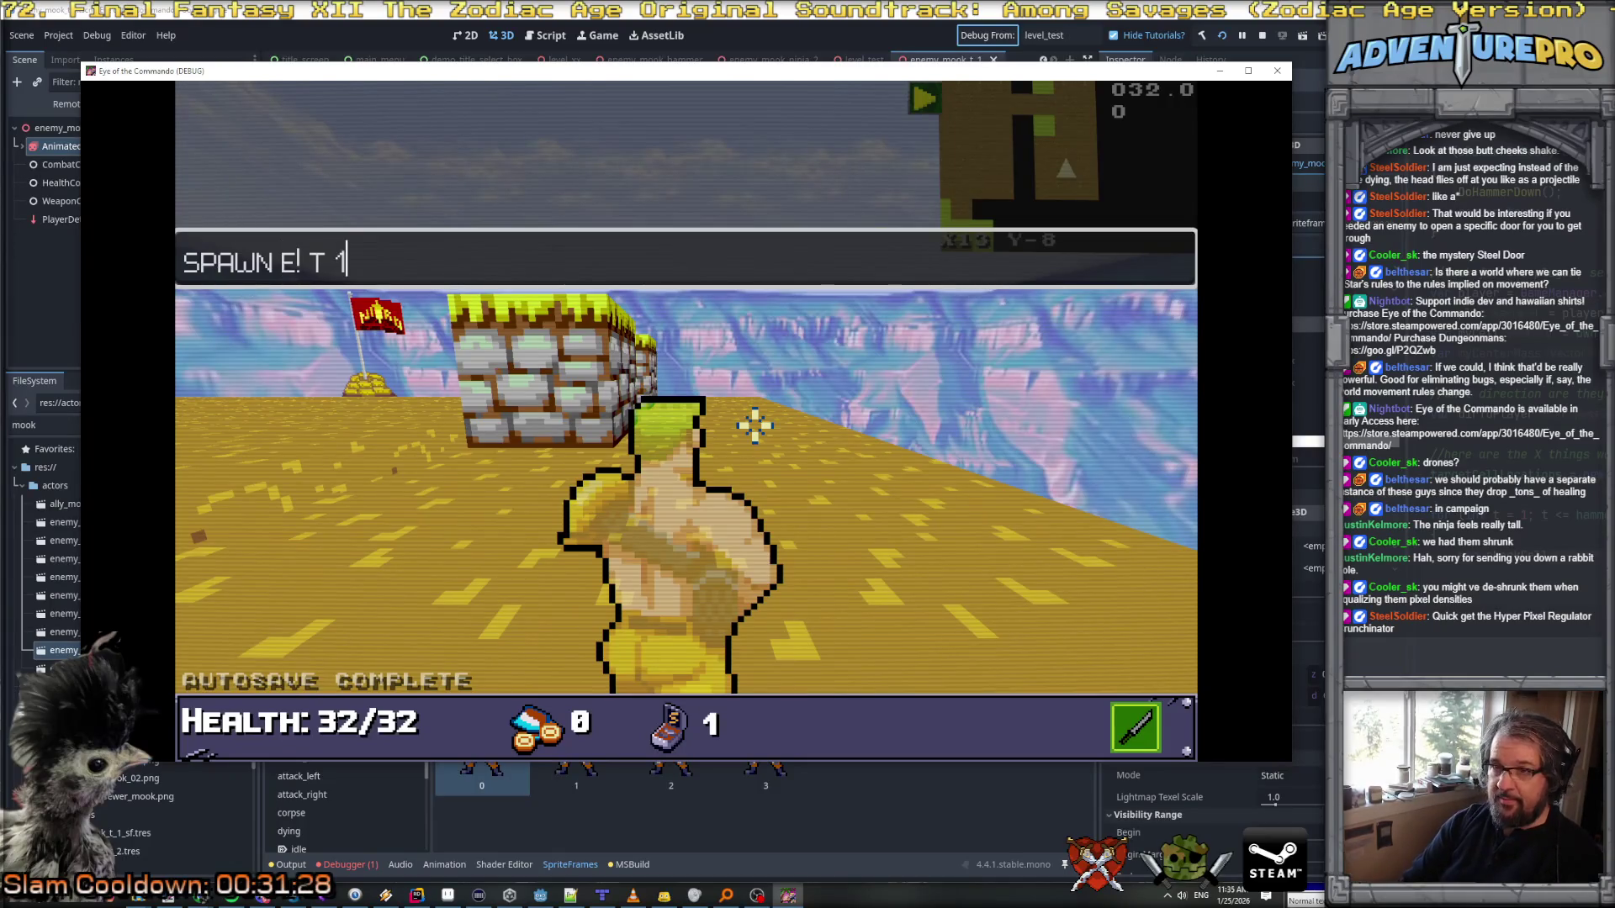
key("Return")
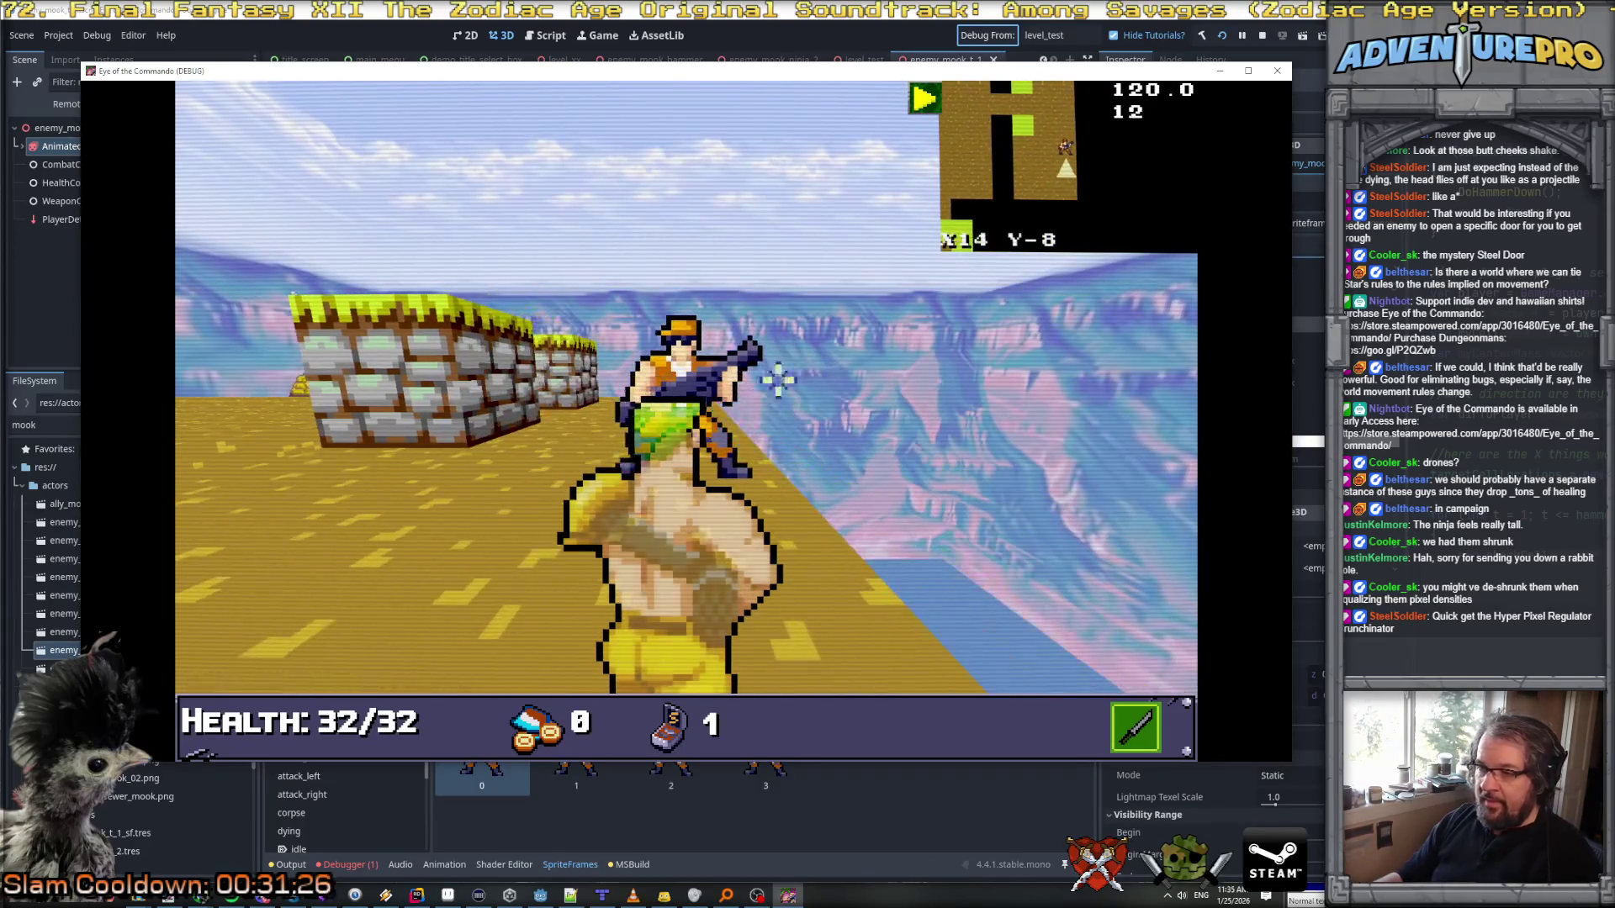
key("w")
key("w")
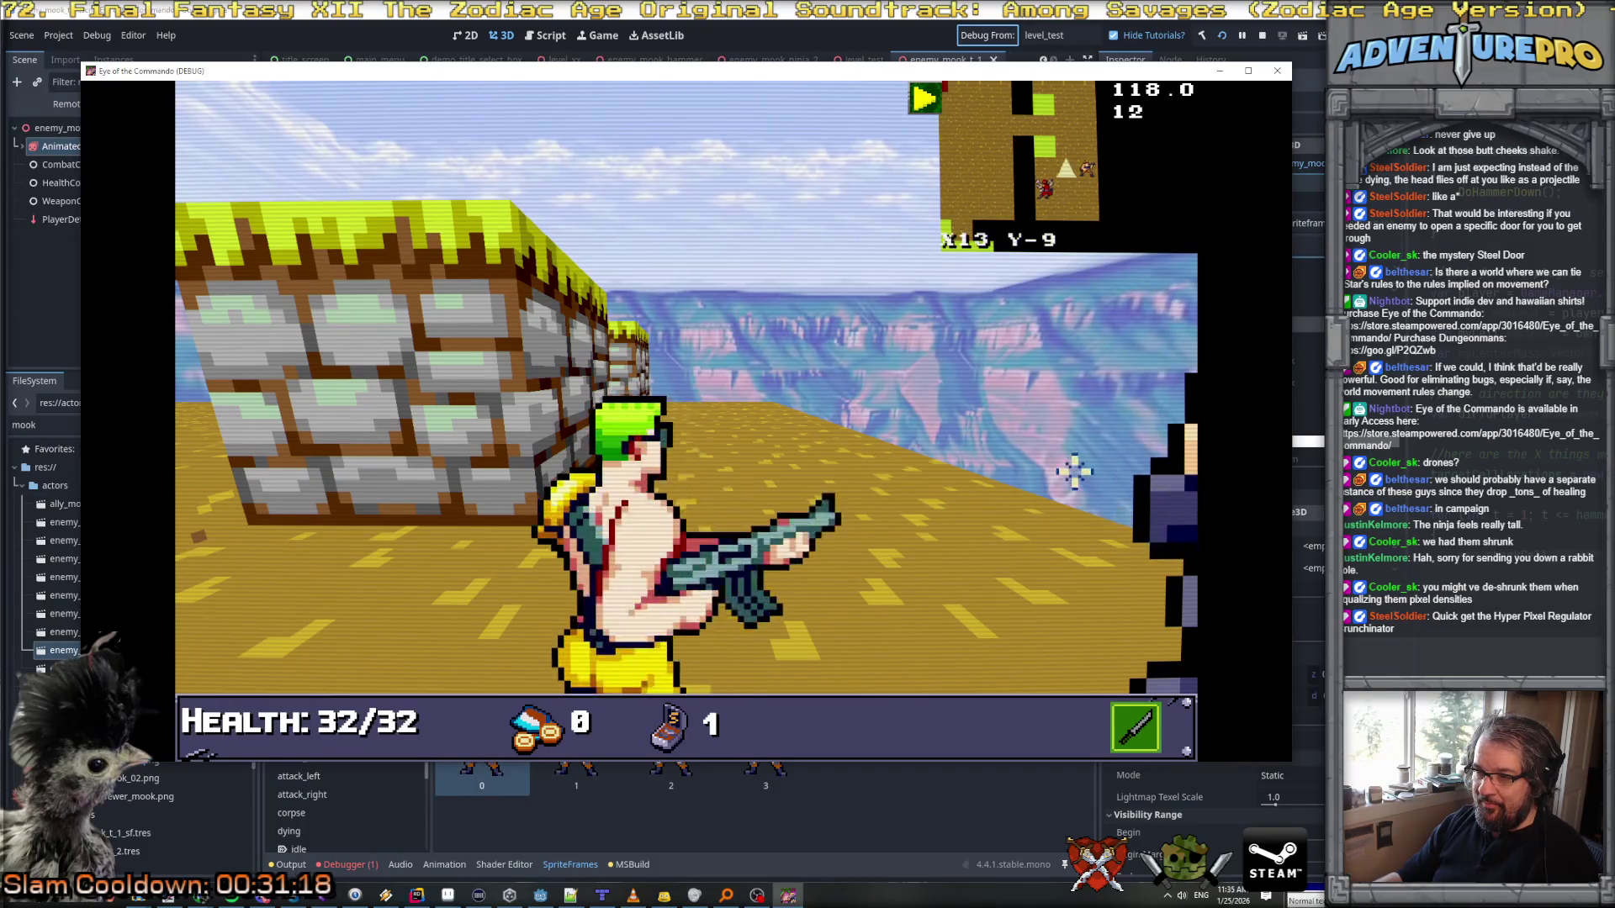
key("s")
key("d")
key("q")
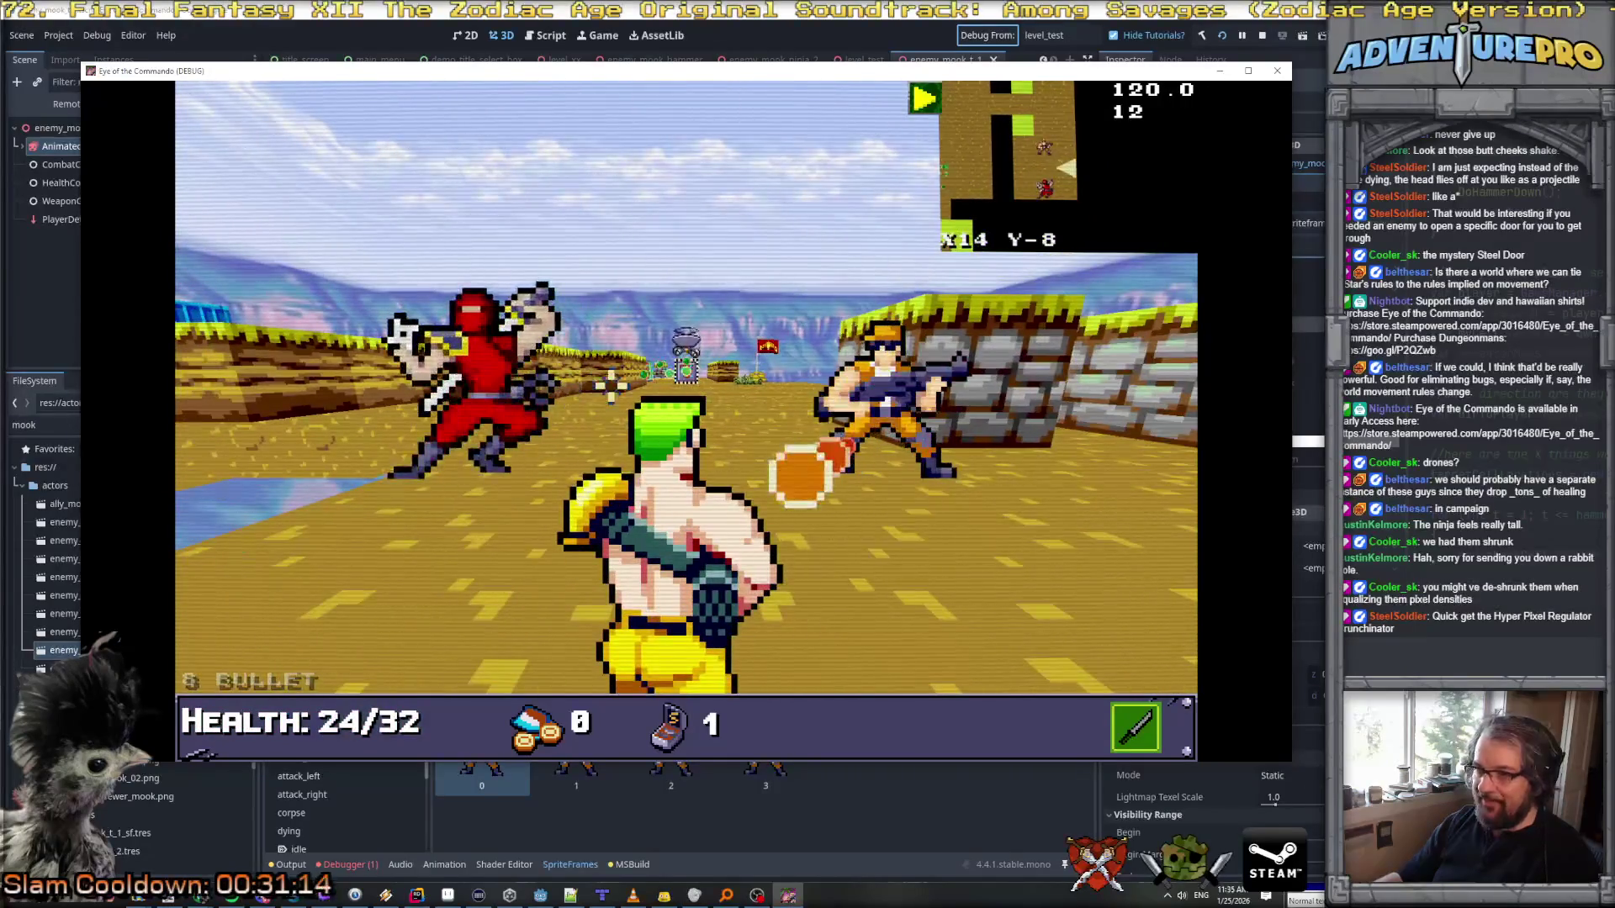
key("w")
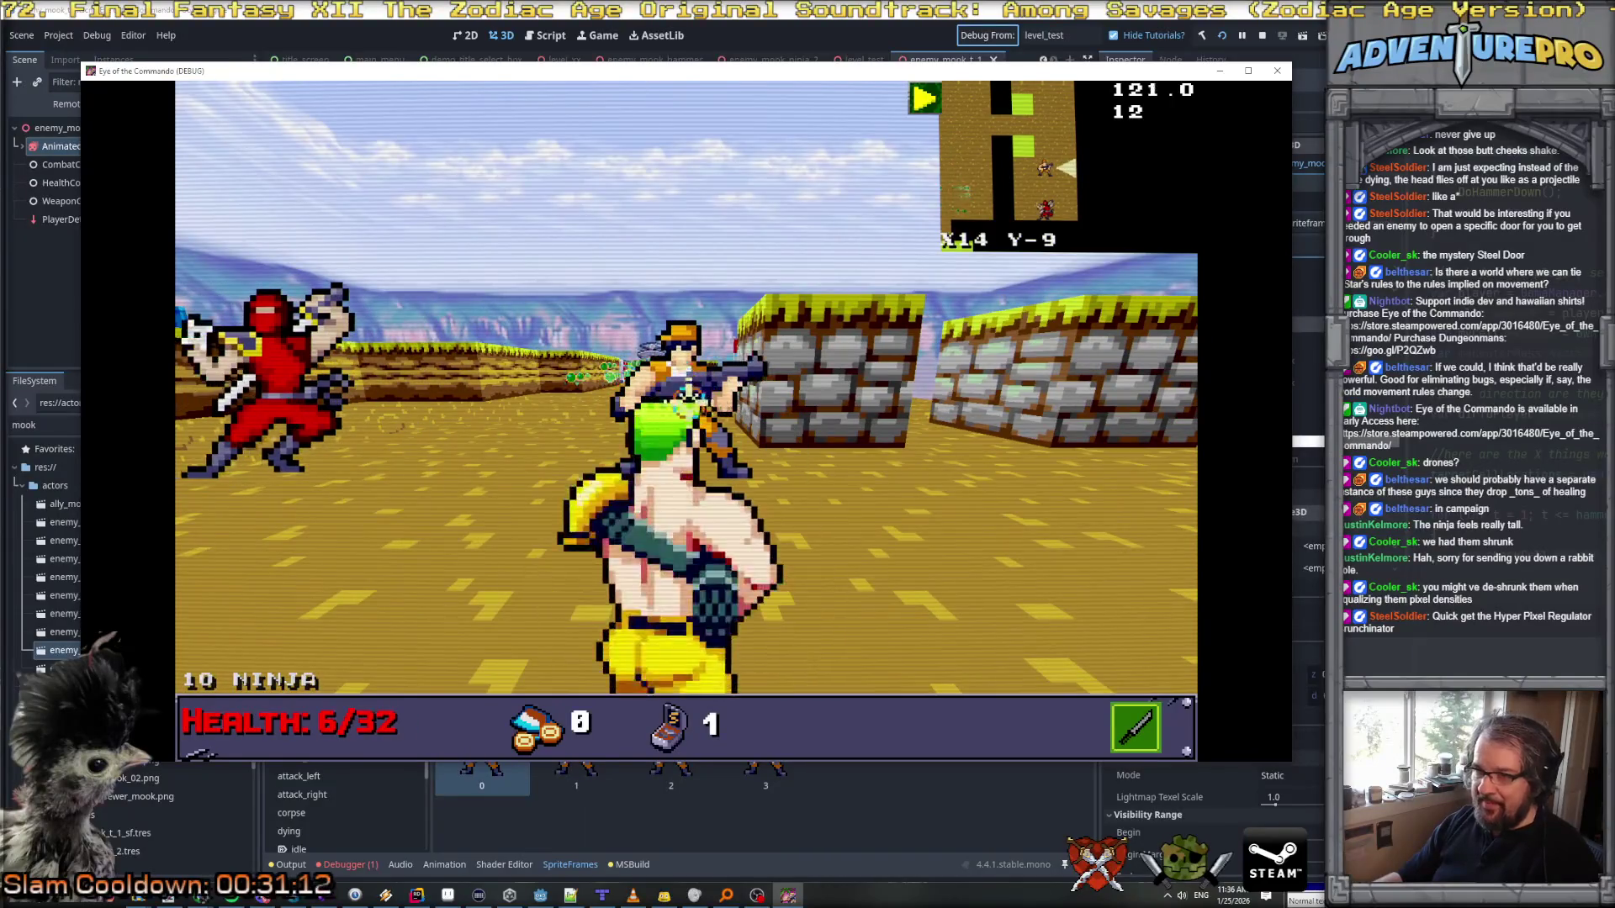
Step: Enable the UNDYING and WARHEAD console cheats for invulnerability, weapons and ammo
key("grave")
type("UNDYING")
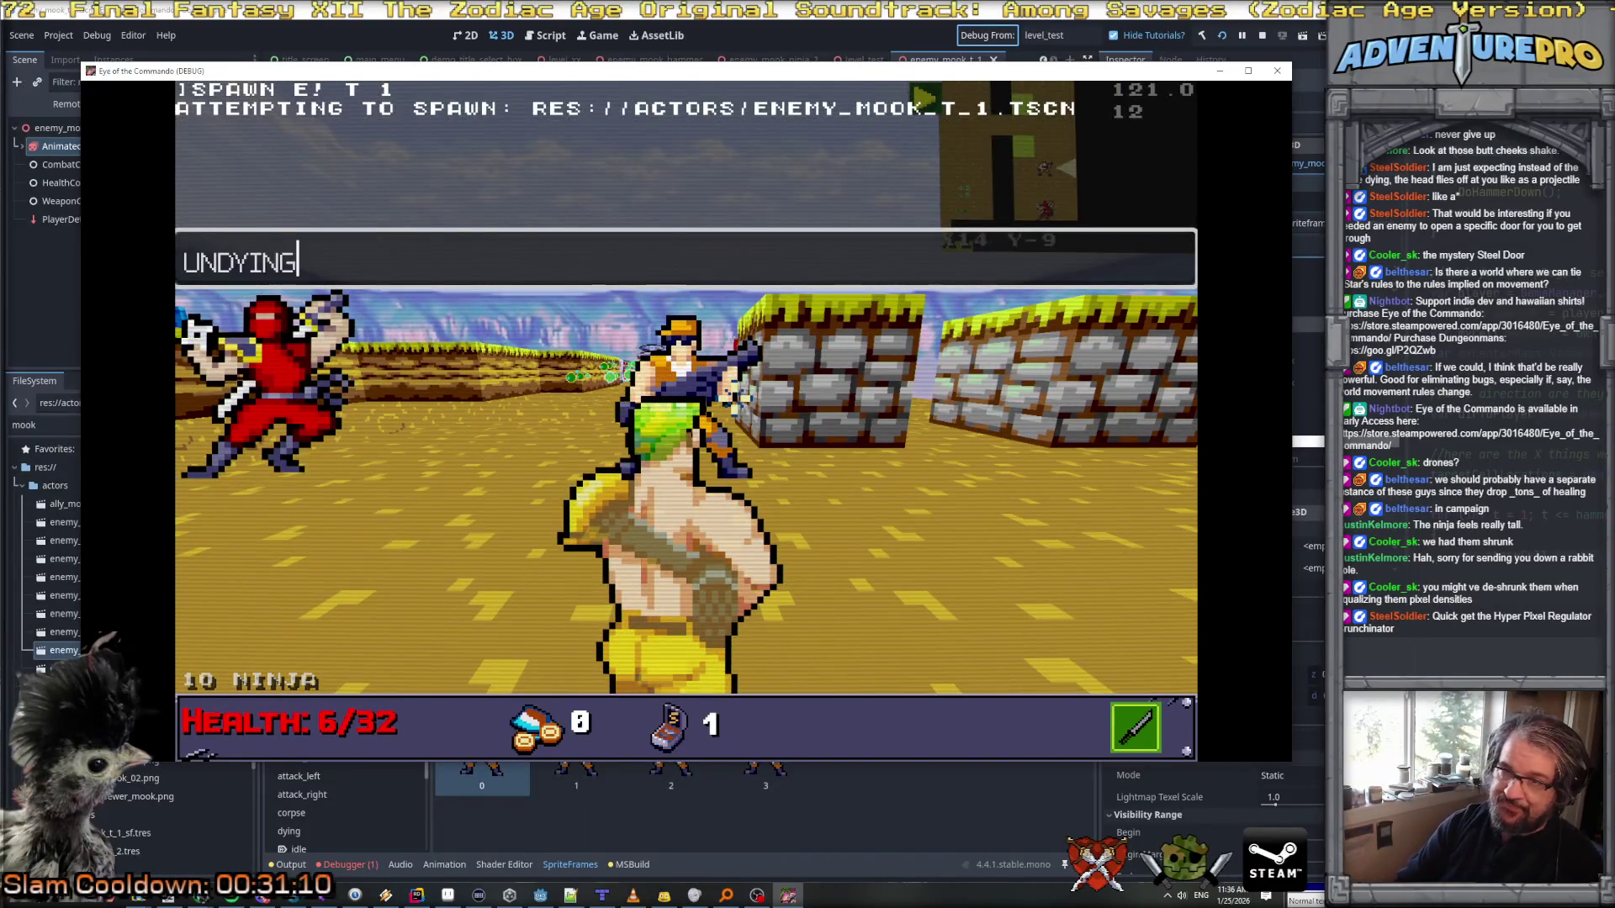
key("Return")
key("grave")
key("grave")
type("WARHEAD")
key("Return")
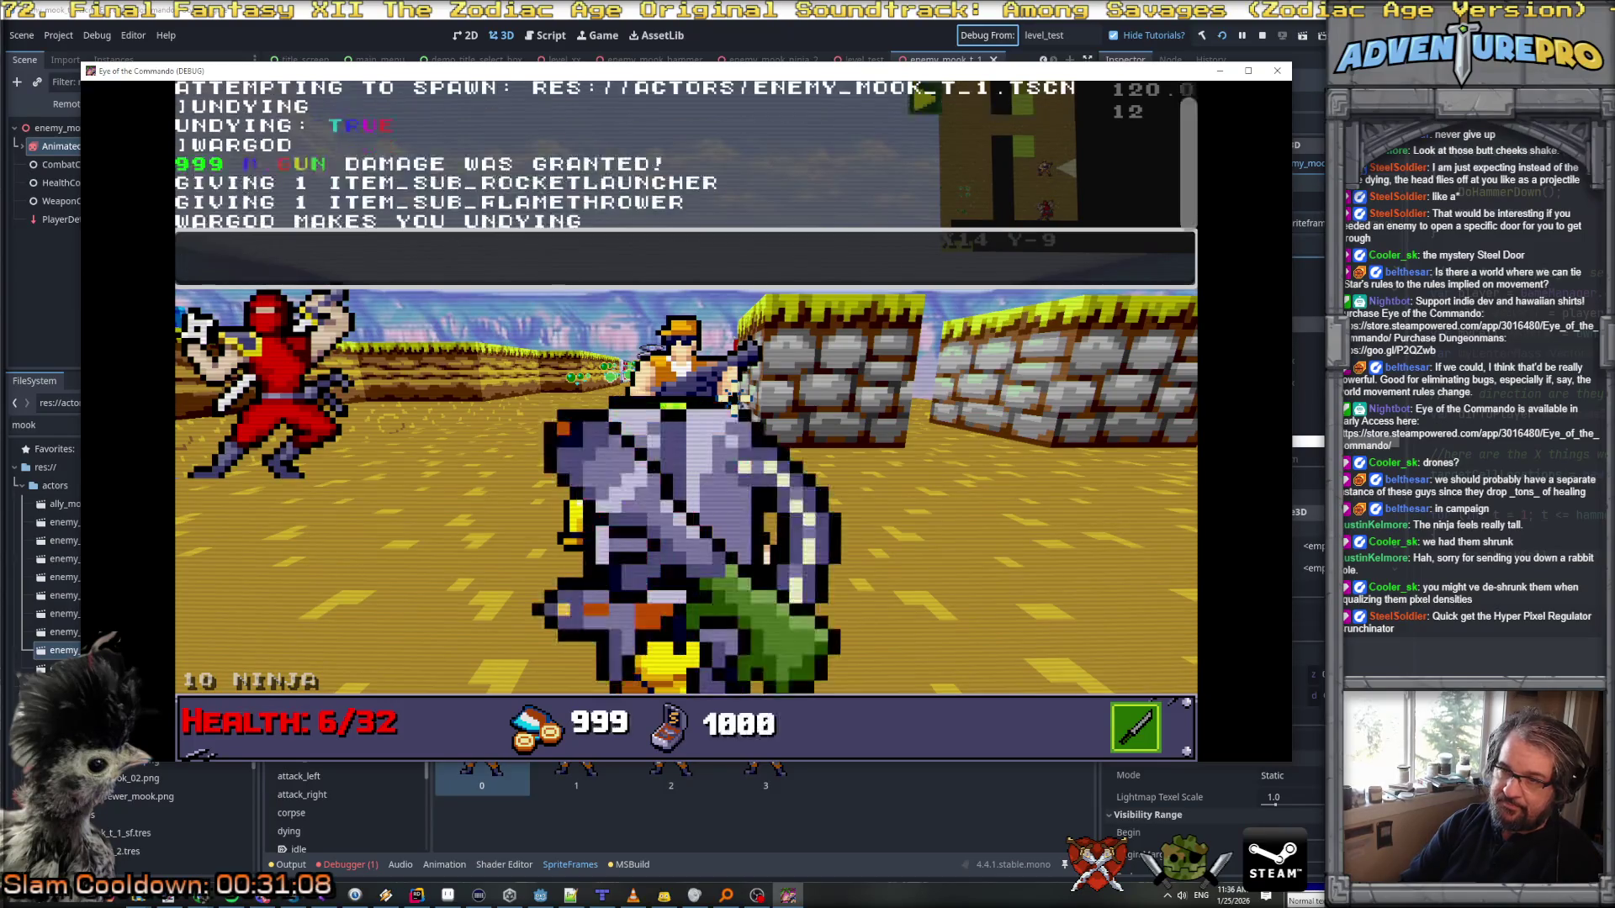
key("grave")
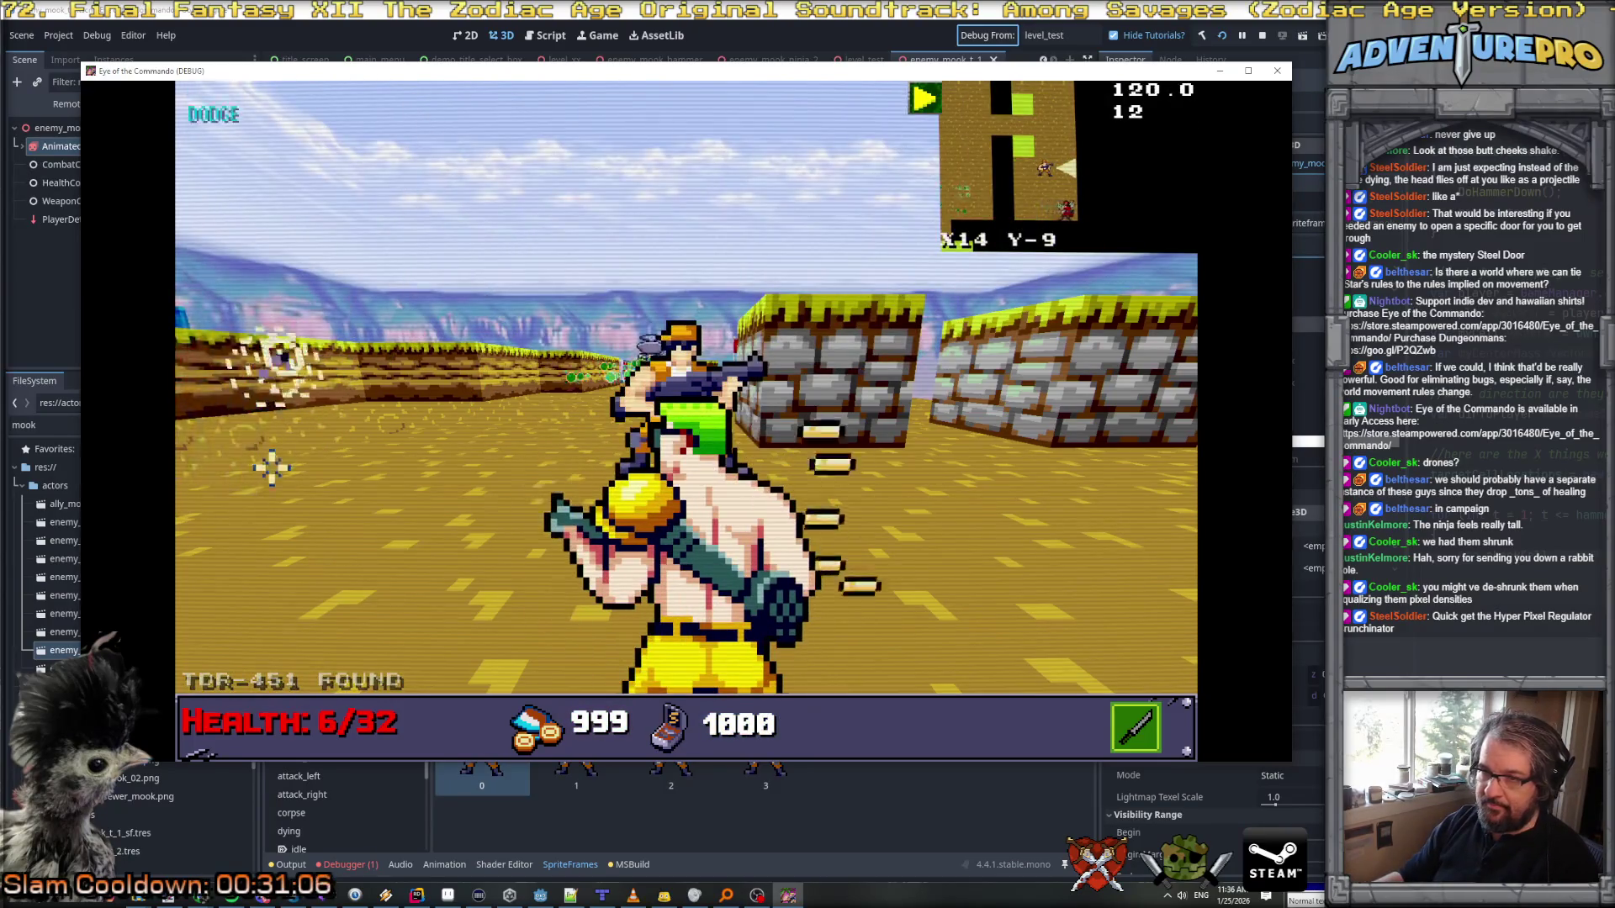
Step: Switch to punches and move up to the stone wall to face the mook
key("Right")
key("Left")
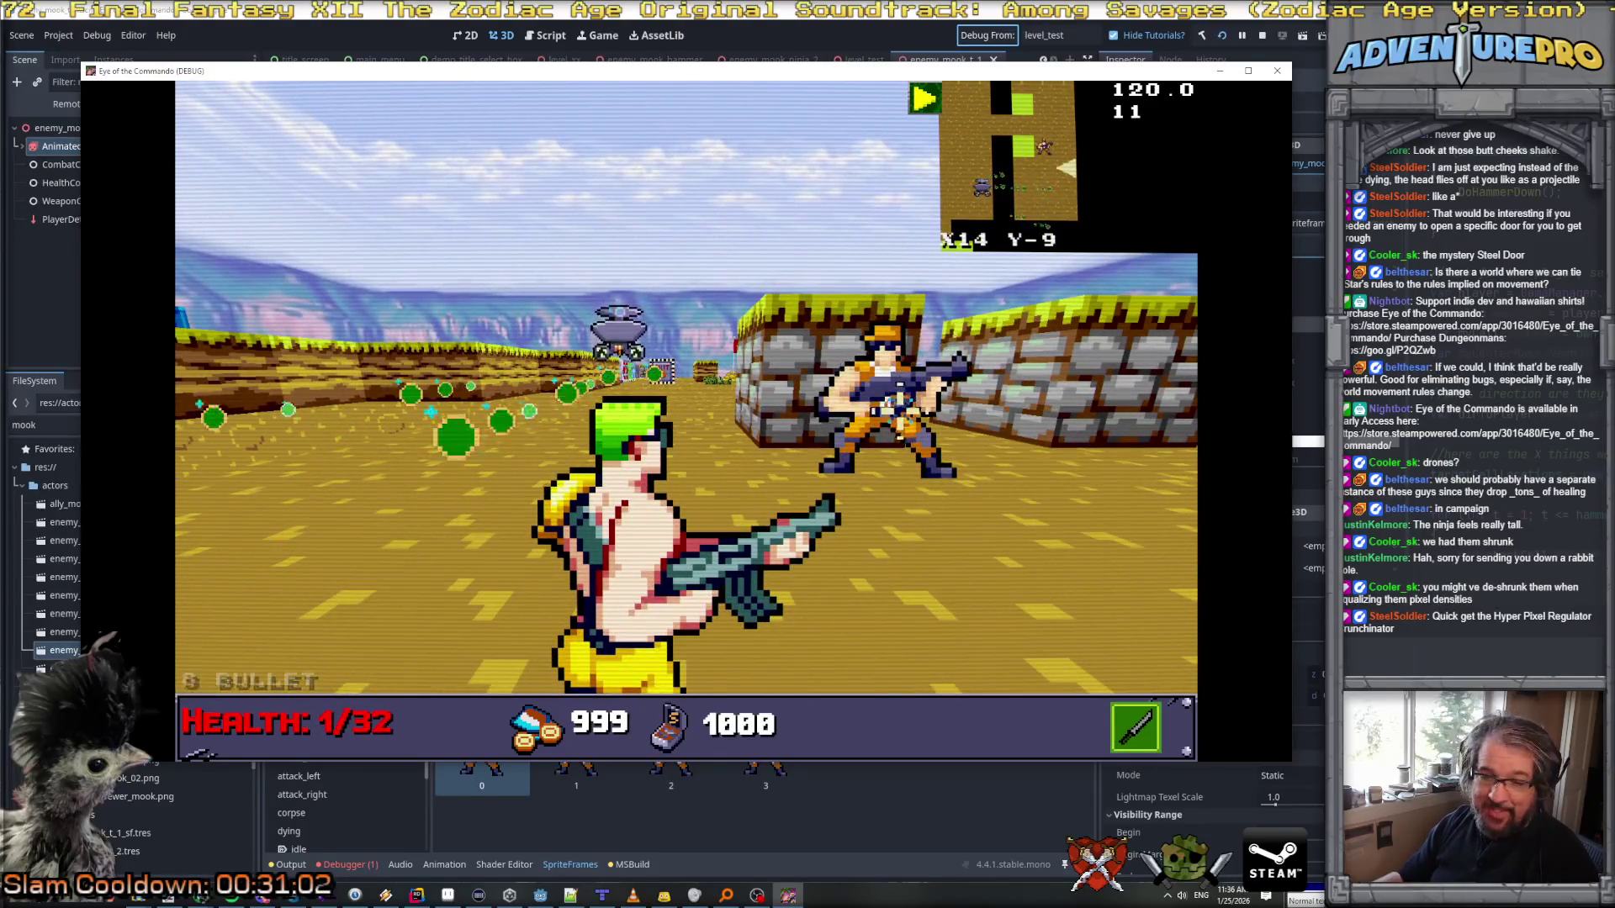
key("Right")
key("Up")
key("Right")
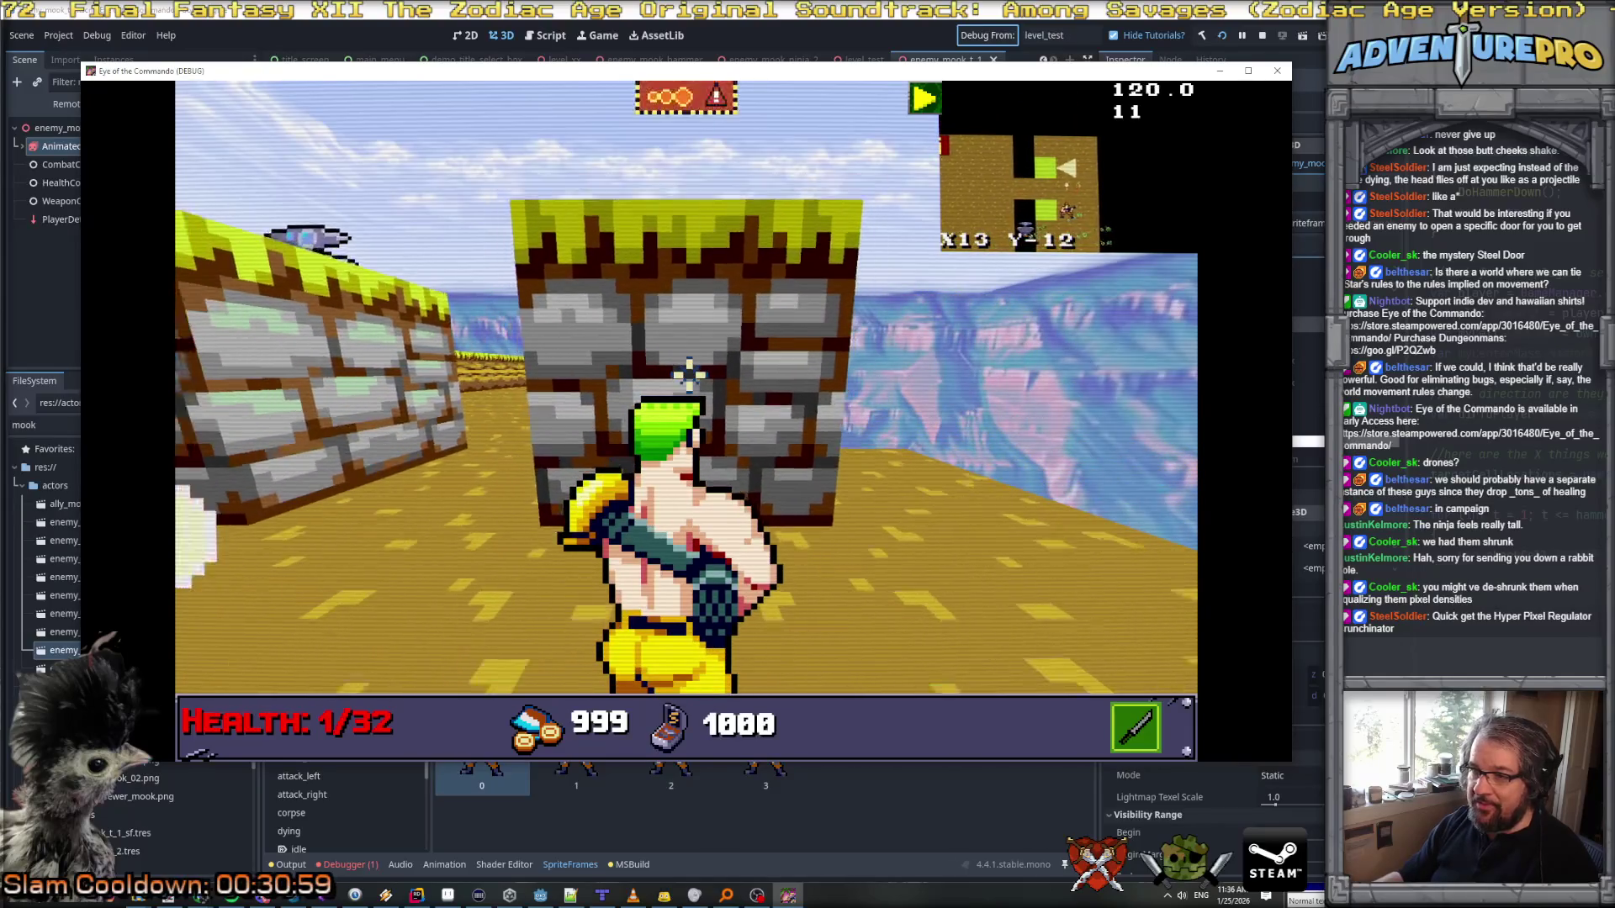
key("Left")
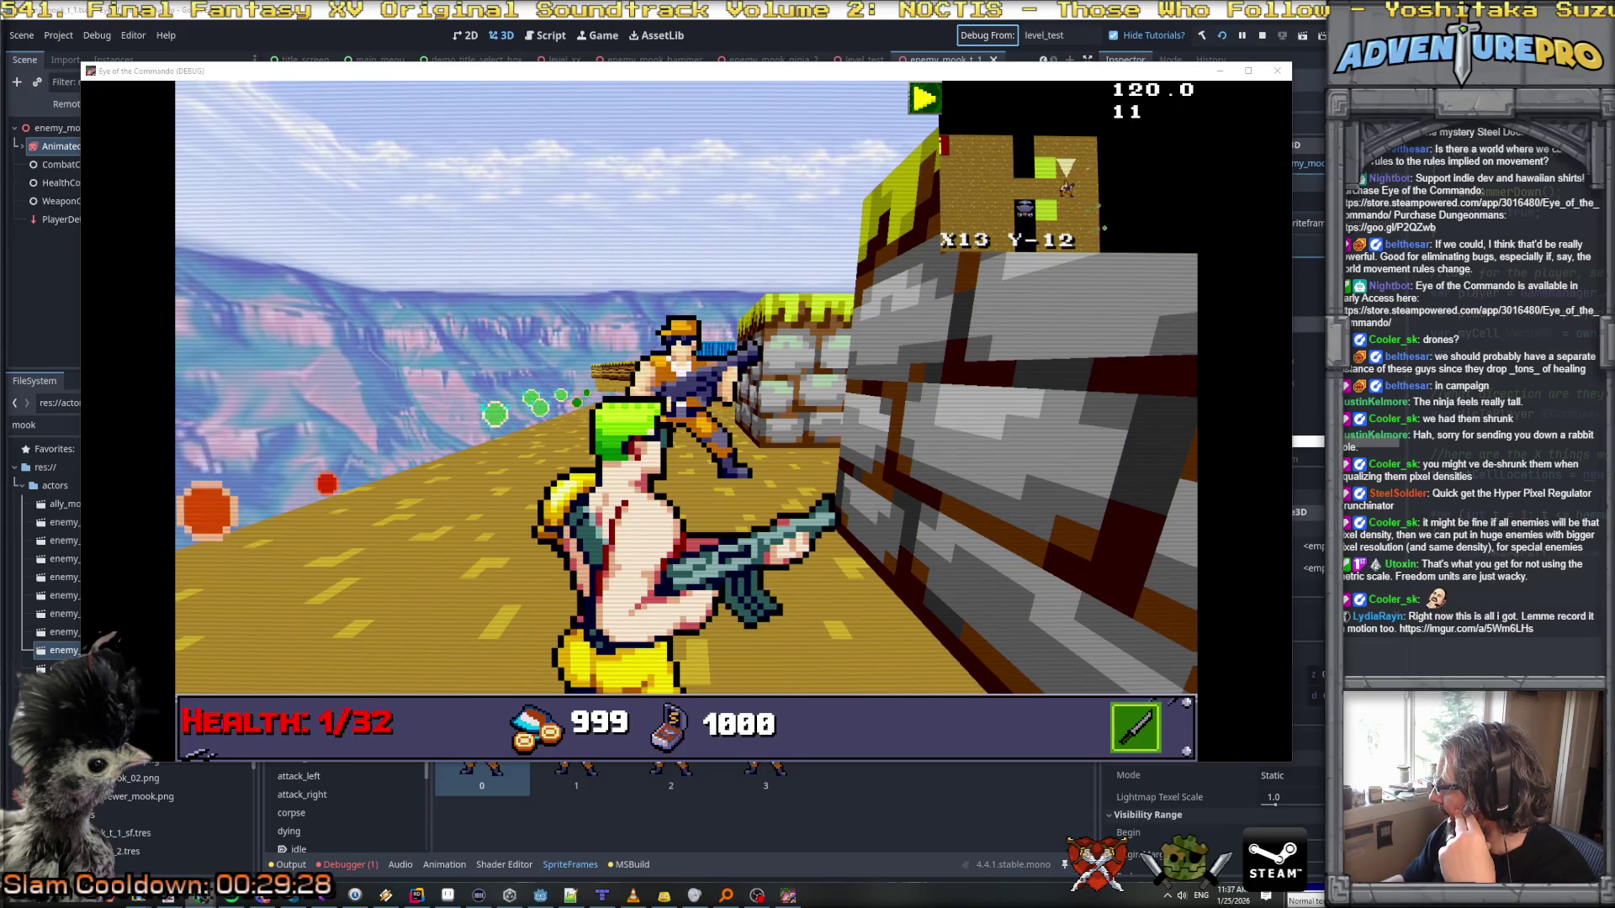
mouse_move(1614, 627)
left_mouse_down()
mouse_move(1273, 372)
mouse_move(1214, 360)
left_mouse_up()
double_click(1213, 360)
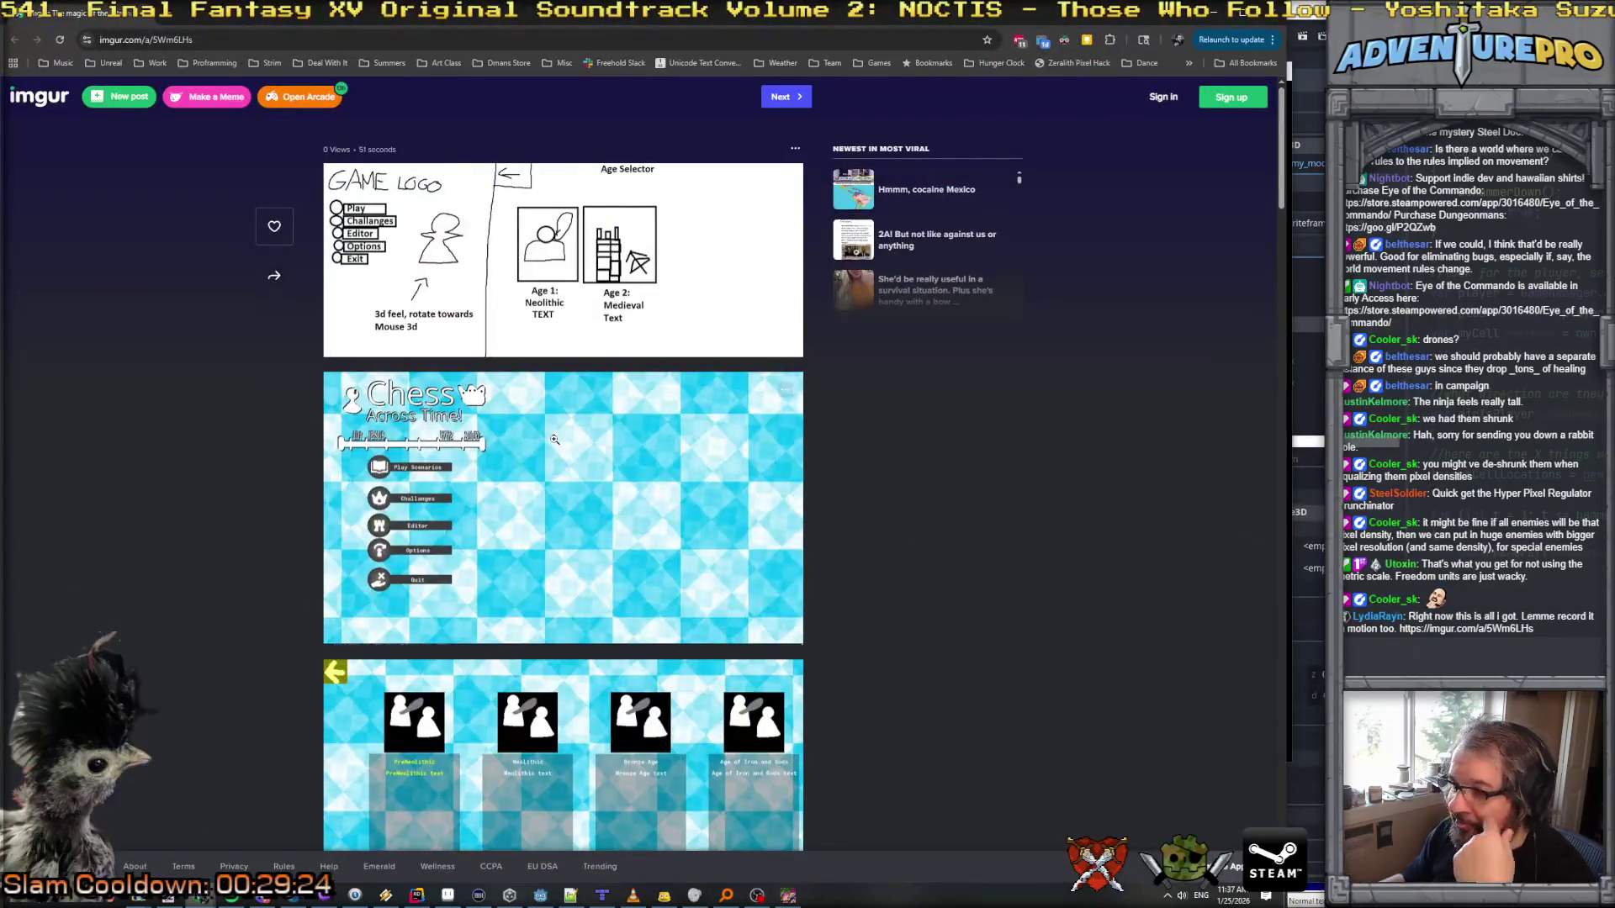
scroll(315, 510, "down", 2)
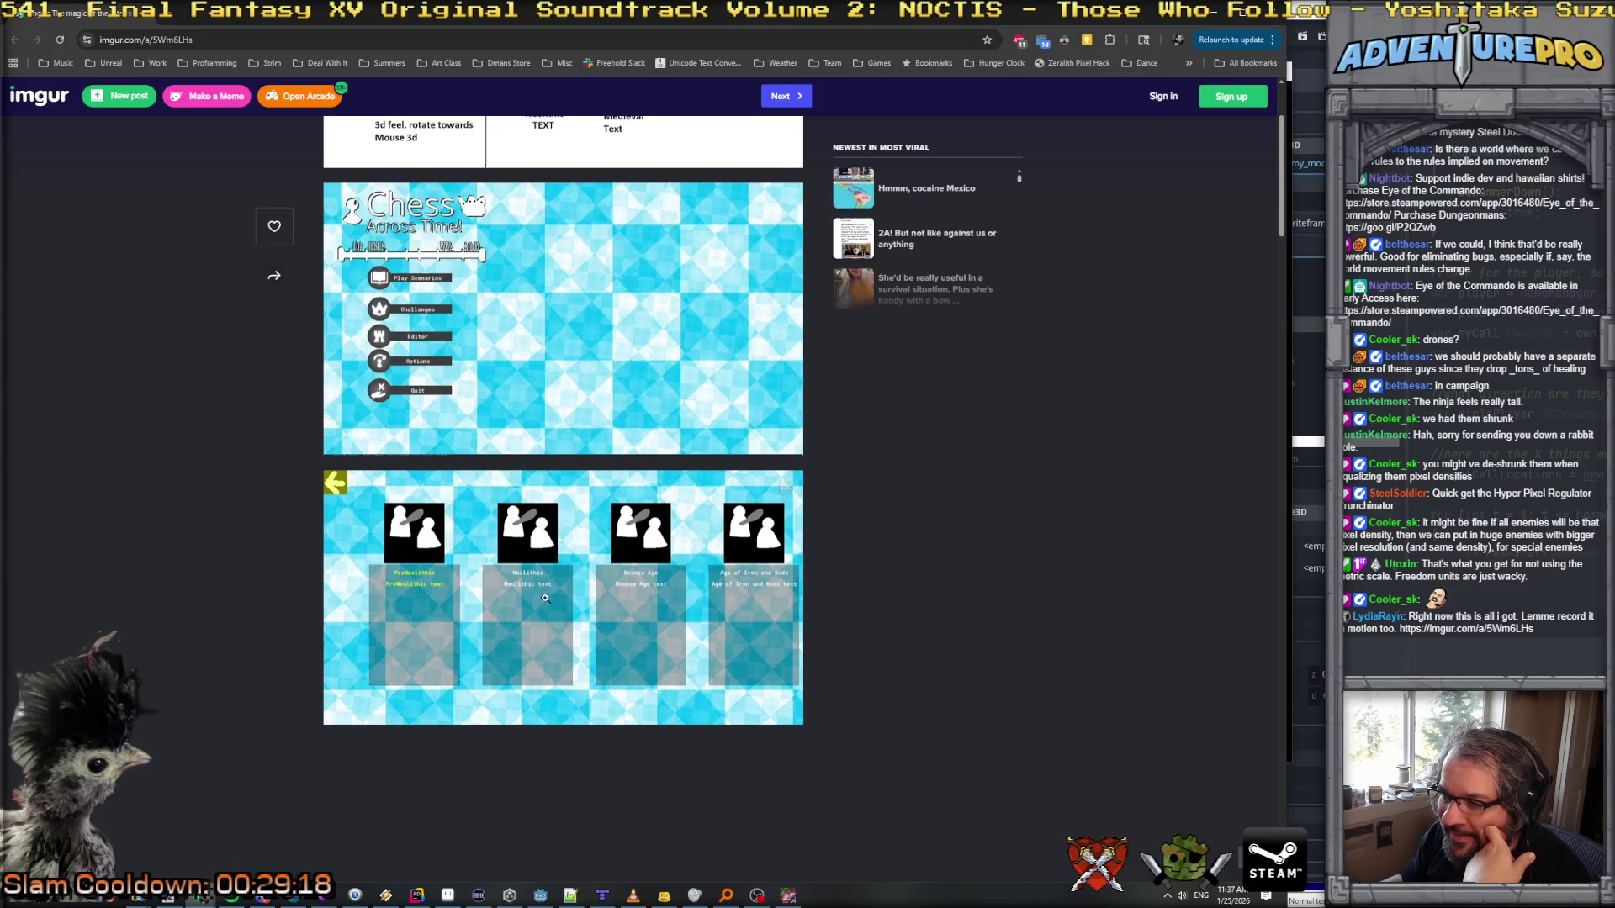
scroll(392, 538, "up", 1)
scroll(393, 538, "up", 2)
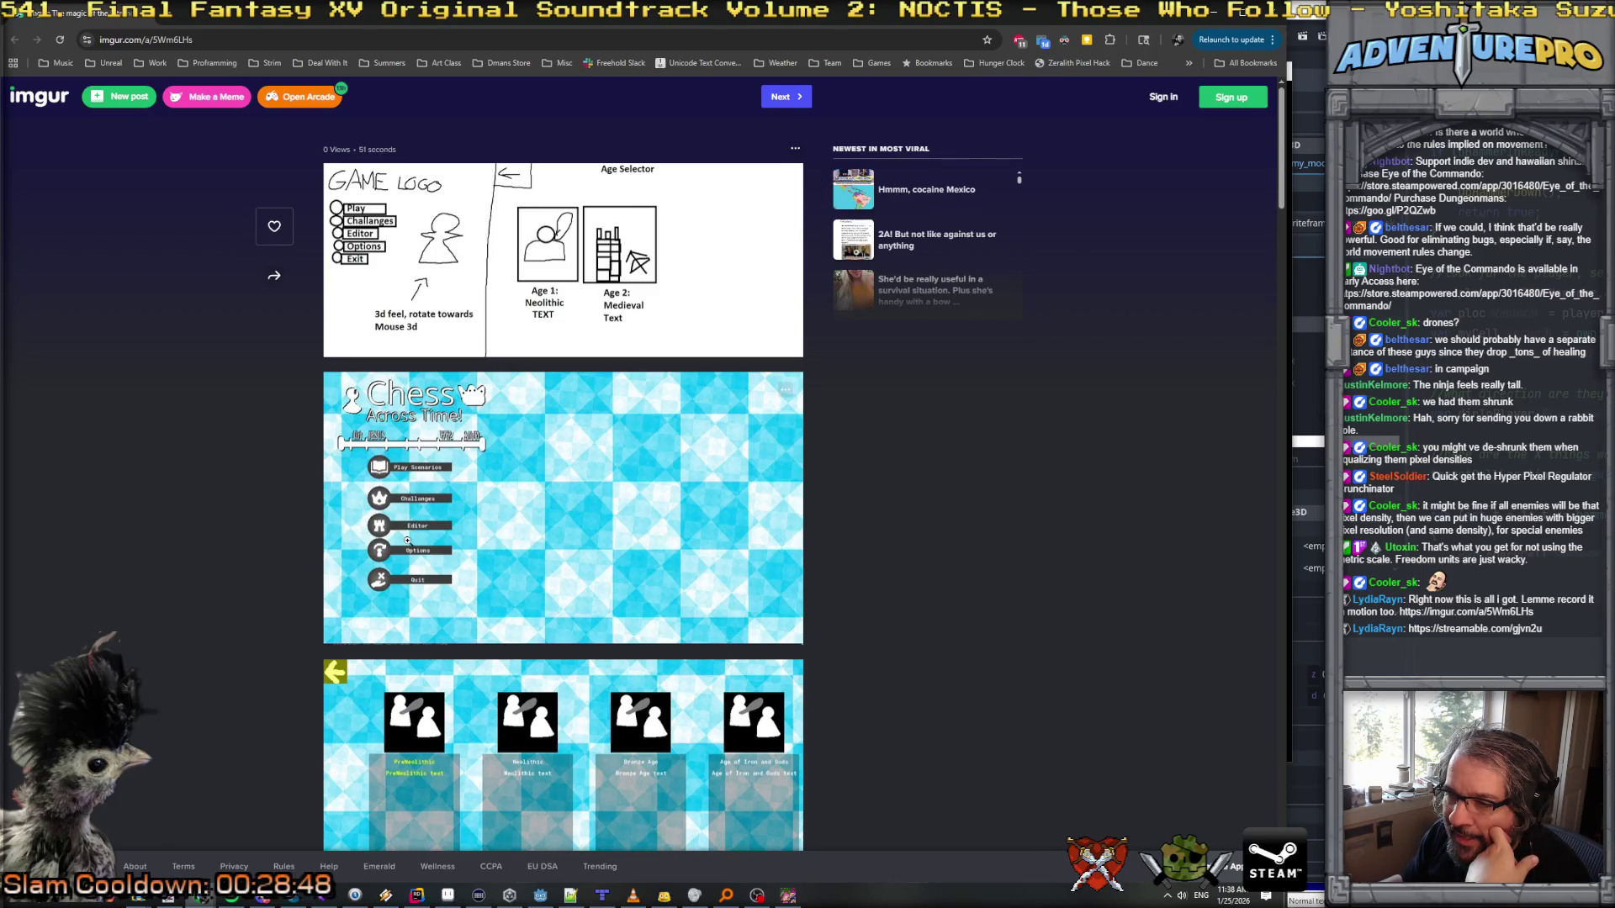
scroll(407, 539, "down", 4)
scroll(409, 530, "up", 4)
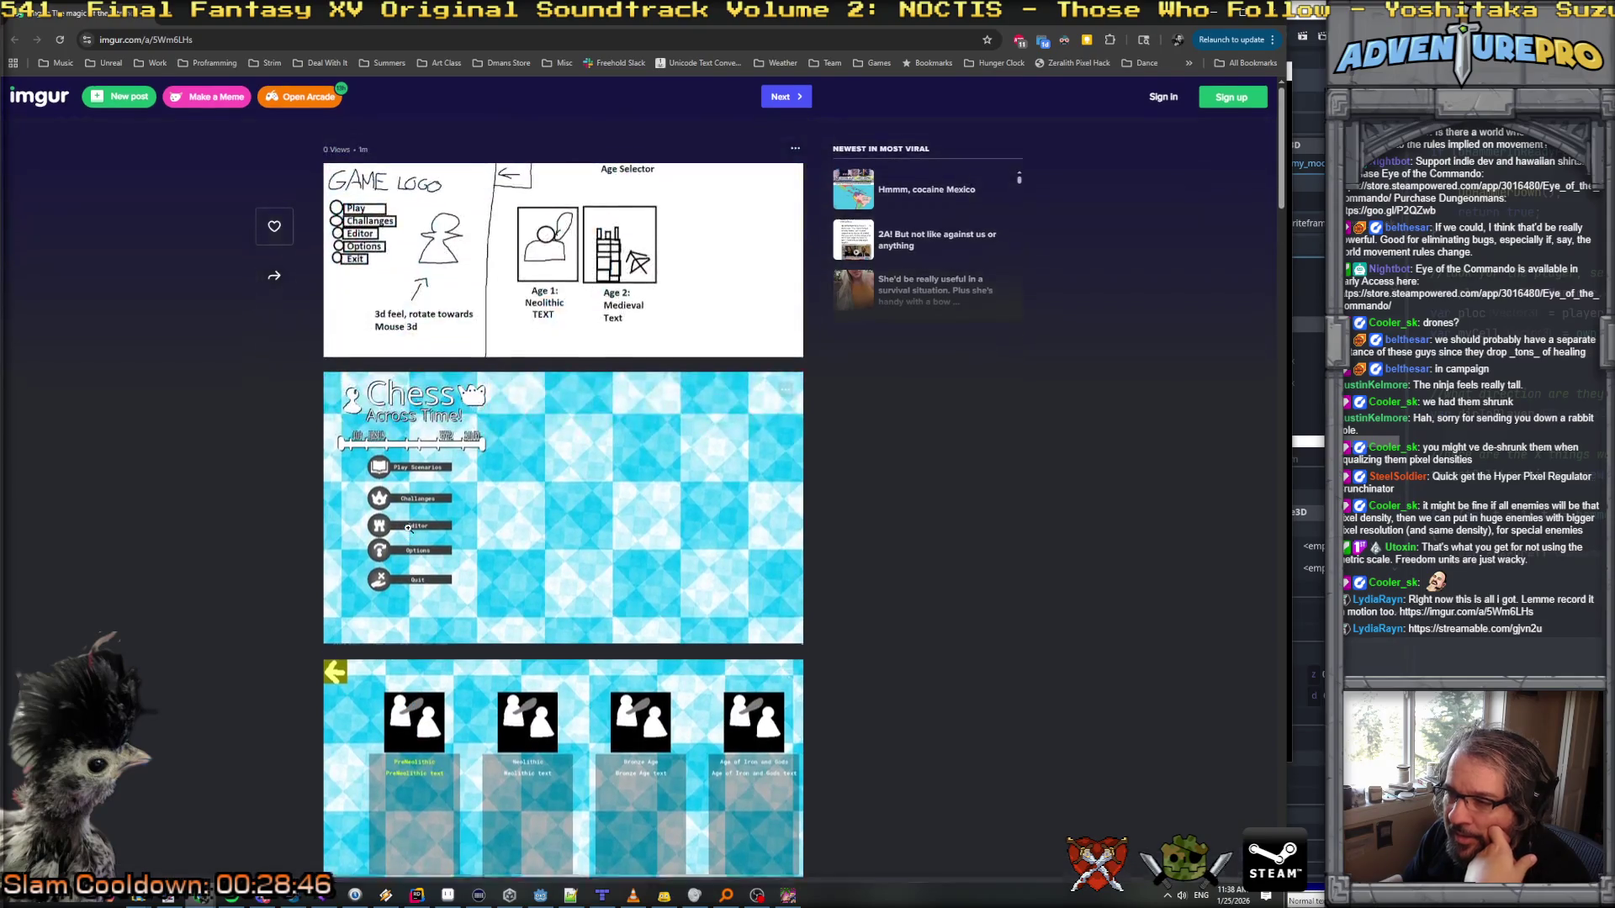
key("alt+Tab")
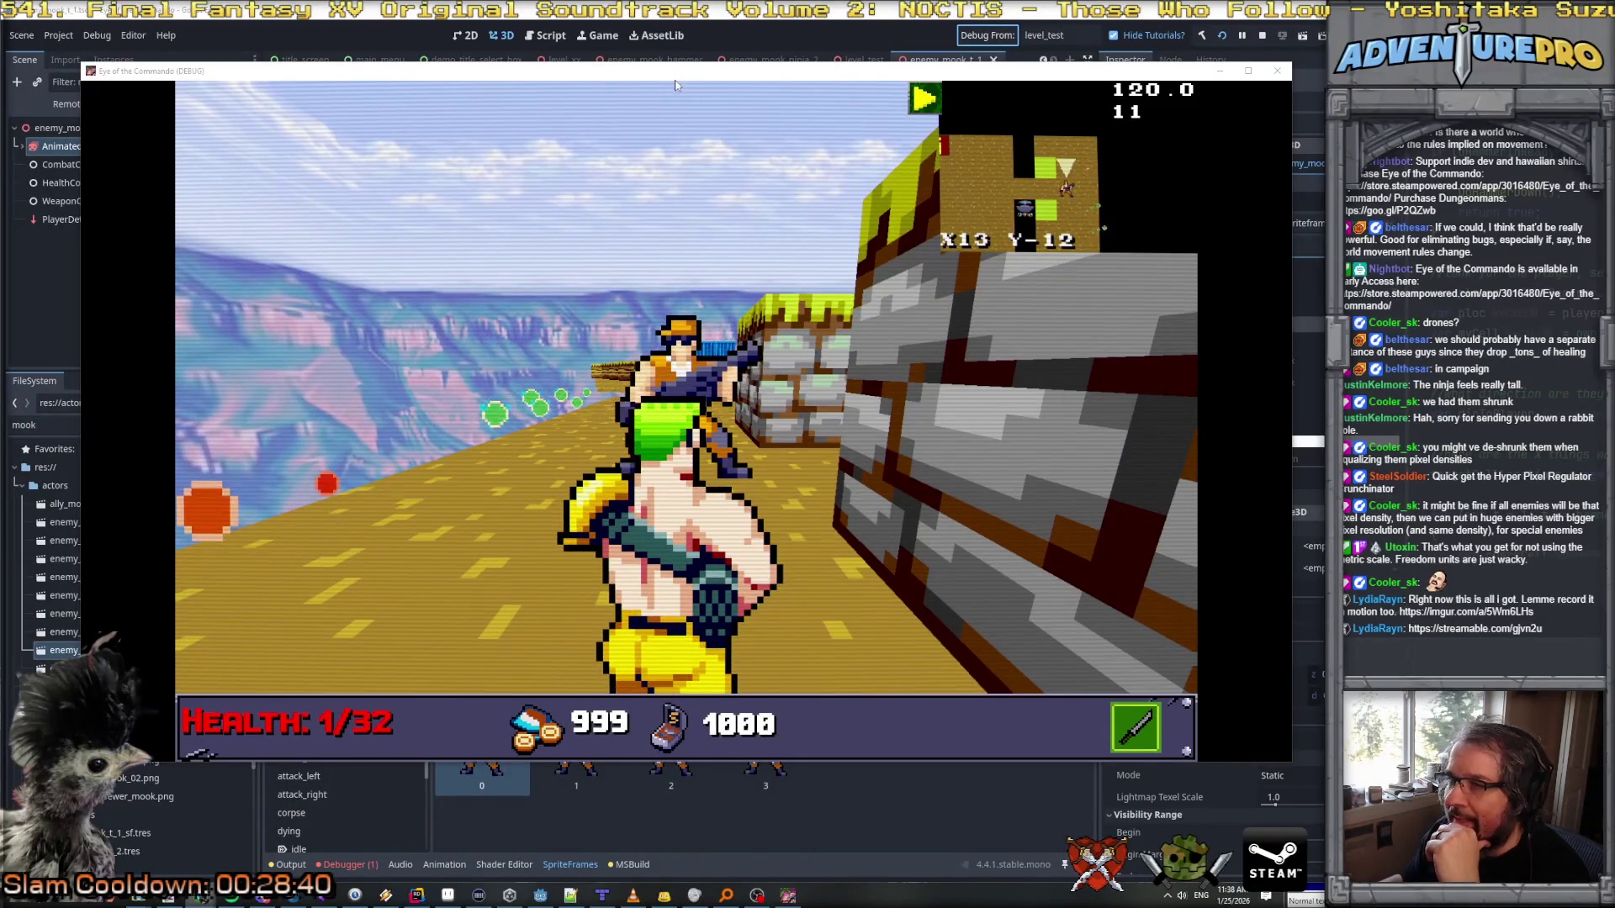
Step: Stop the game and inspect the sprites of the enemy_mook_ninja_2 and ninja_1 scenes
left_click_drag(675, 85, 1399, 162)
left_click(1261, 38)
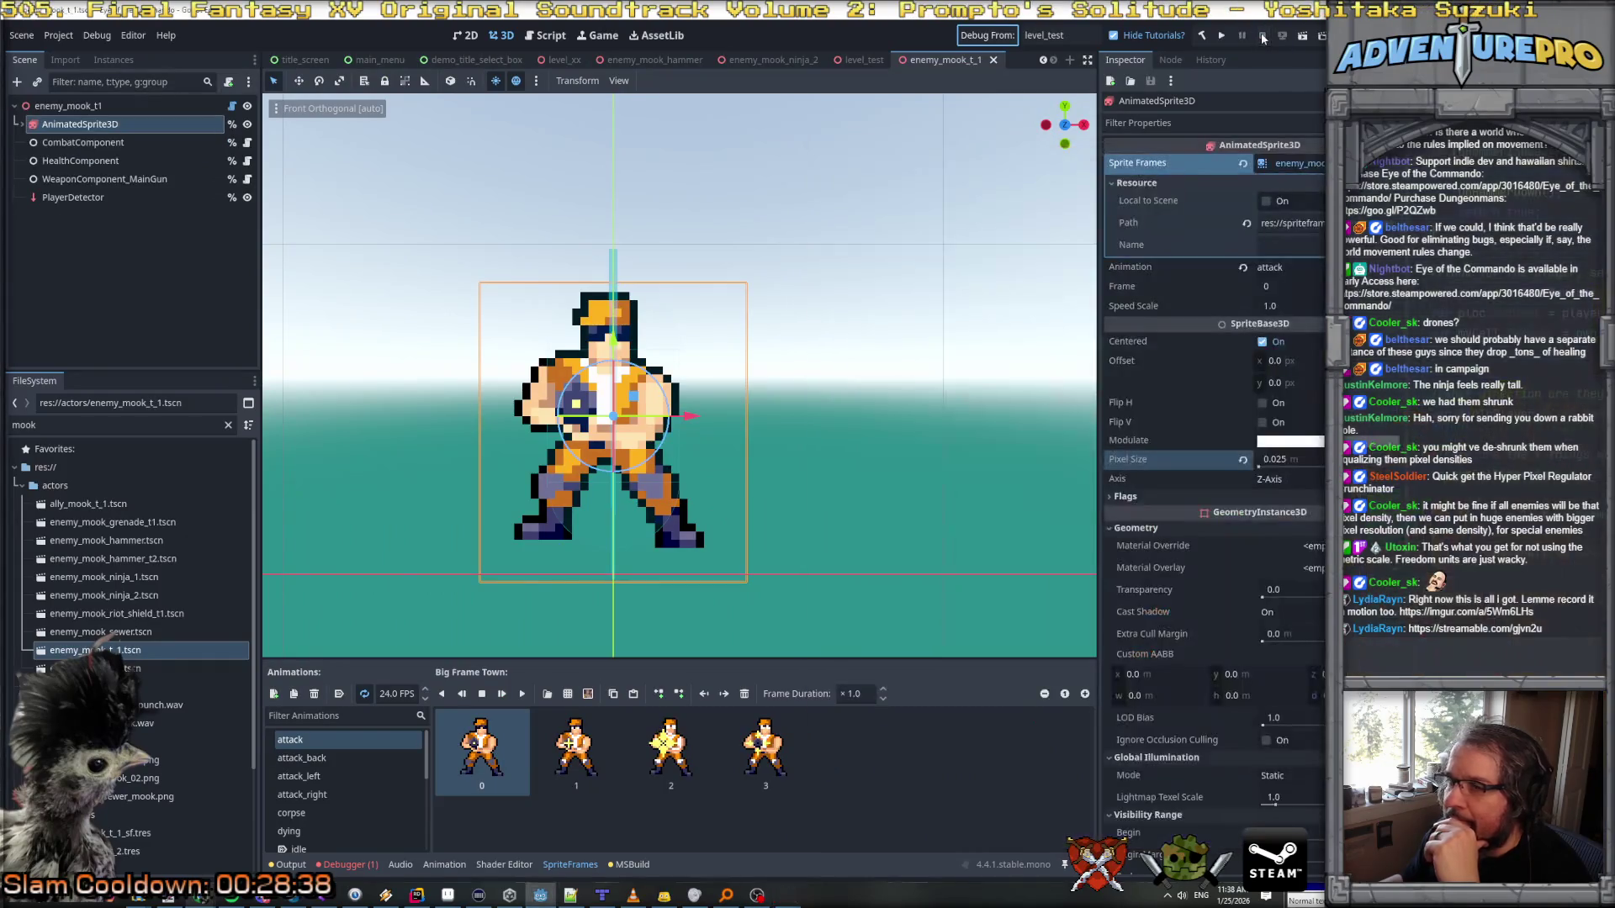
left_click(112, 597)
double_click(112, 597)
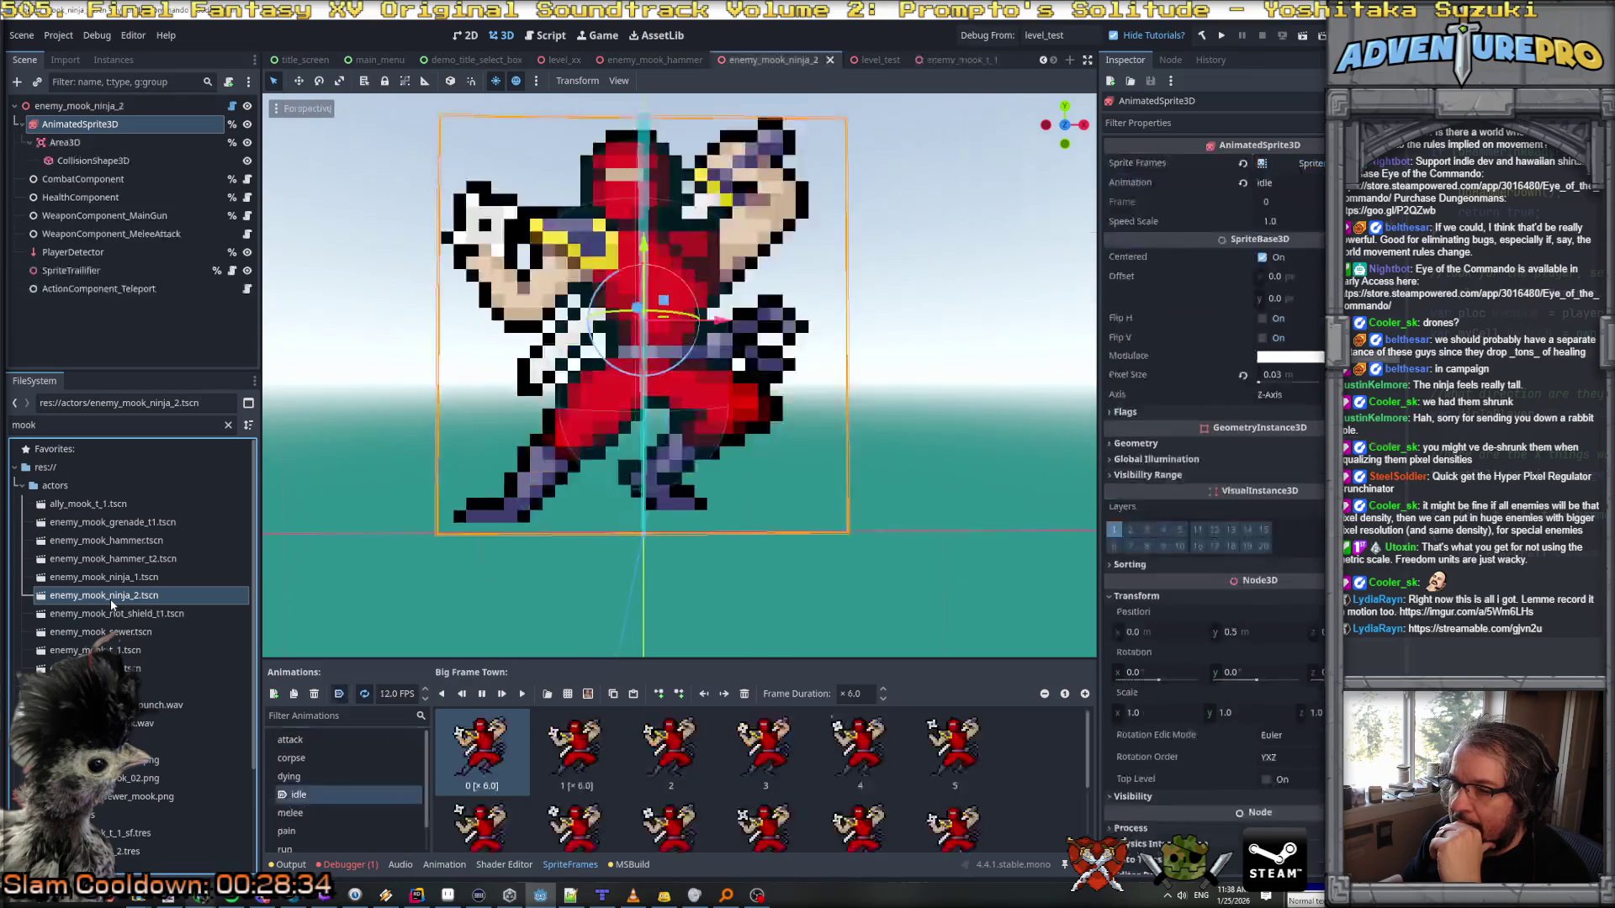
double_click(115, 579)
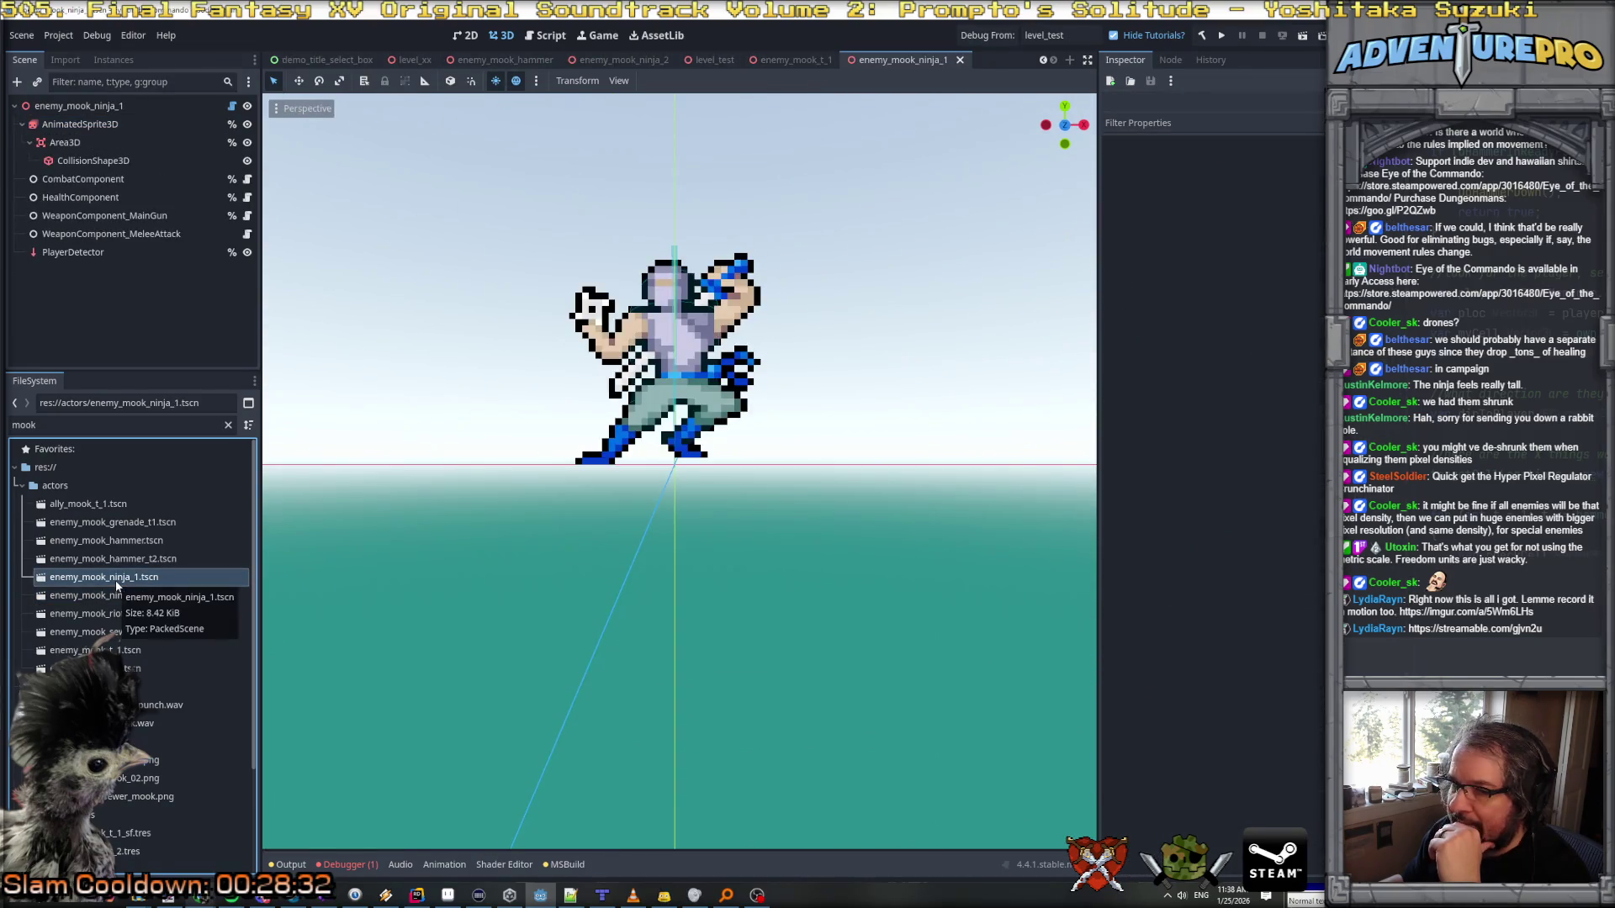
left_click(78, 127)
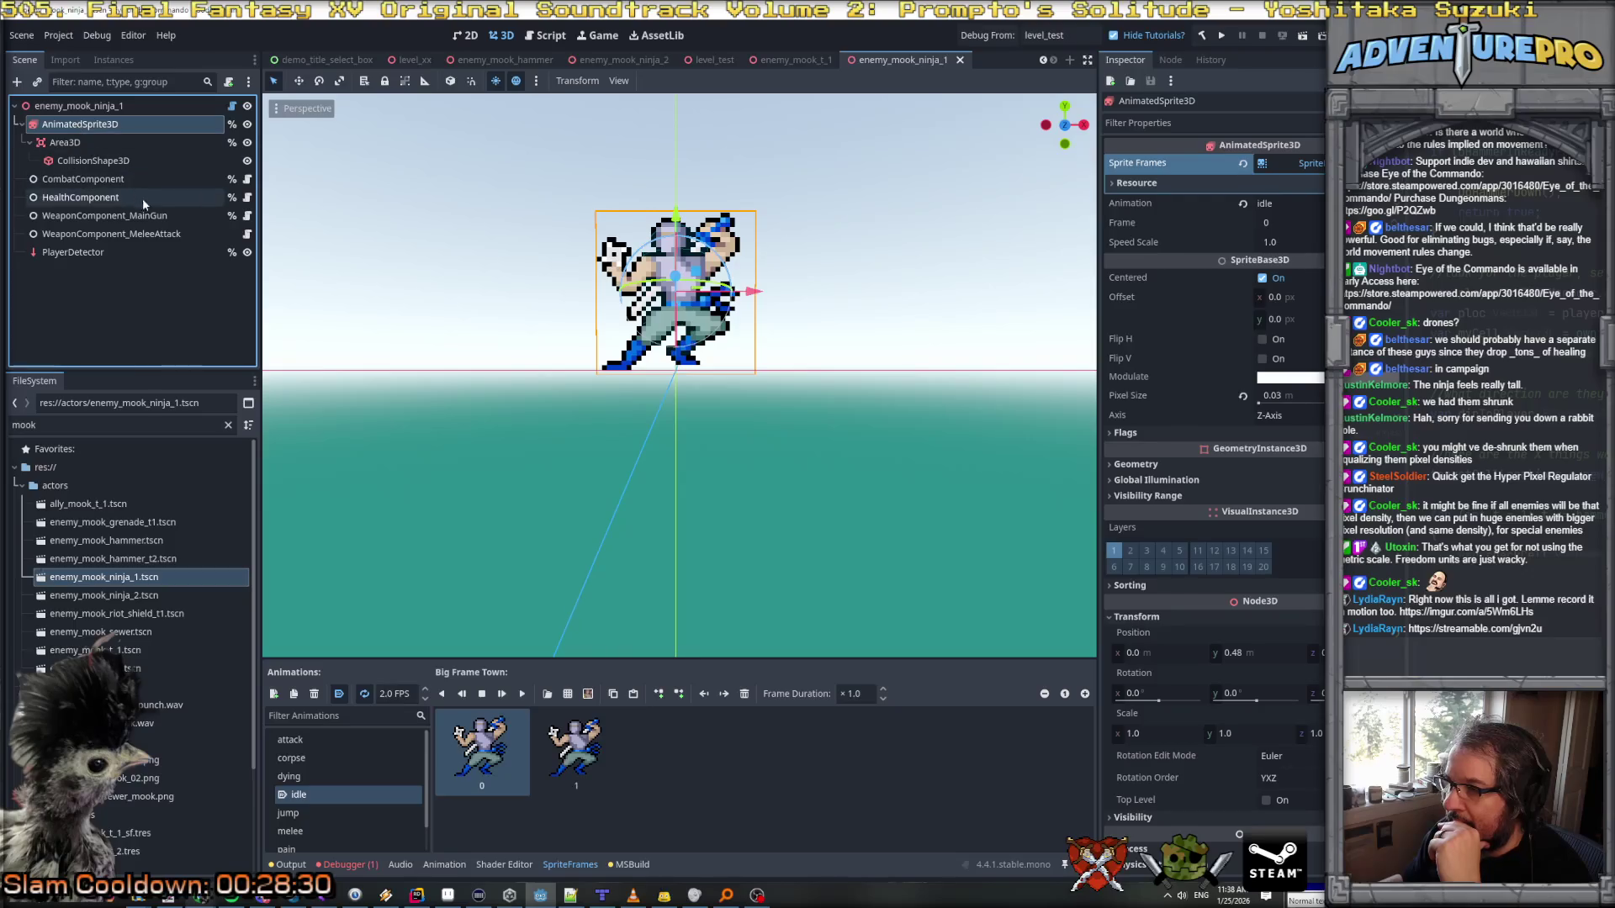
Step: Compare sprite settings in the enemy_mook_hammer_t2, enemy_mook_hammer and enemy_mook_grenade_t1 scenes
double_click(110, 559)
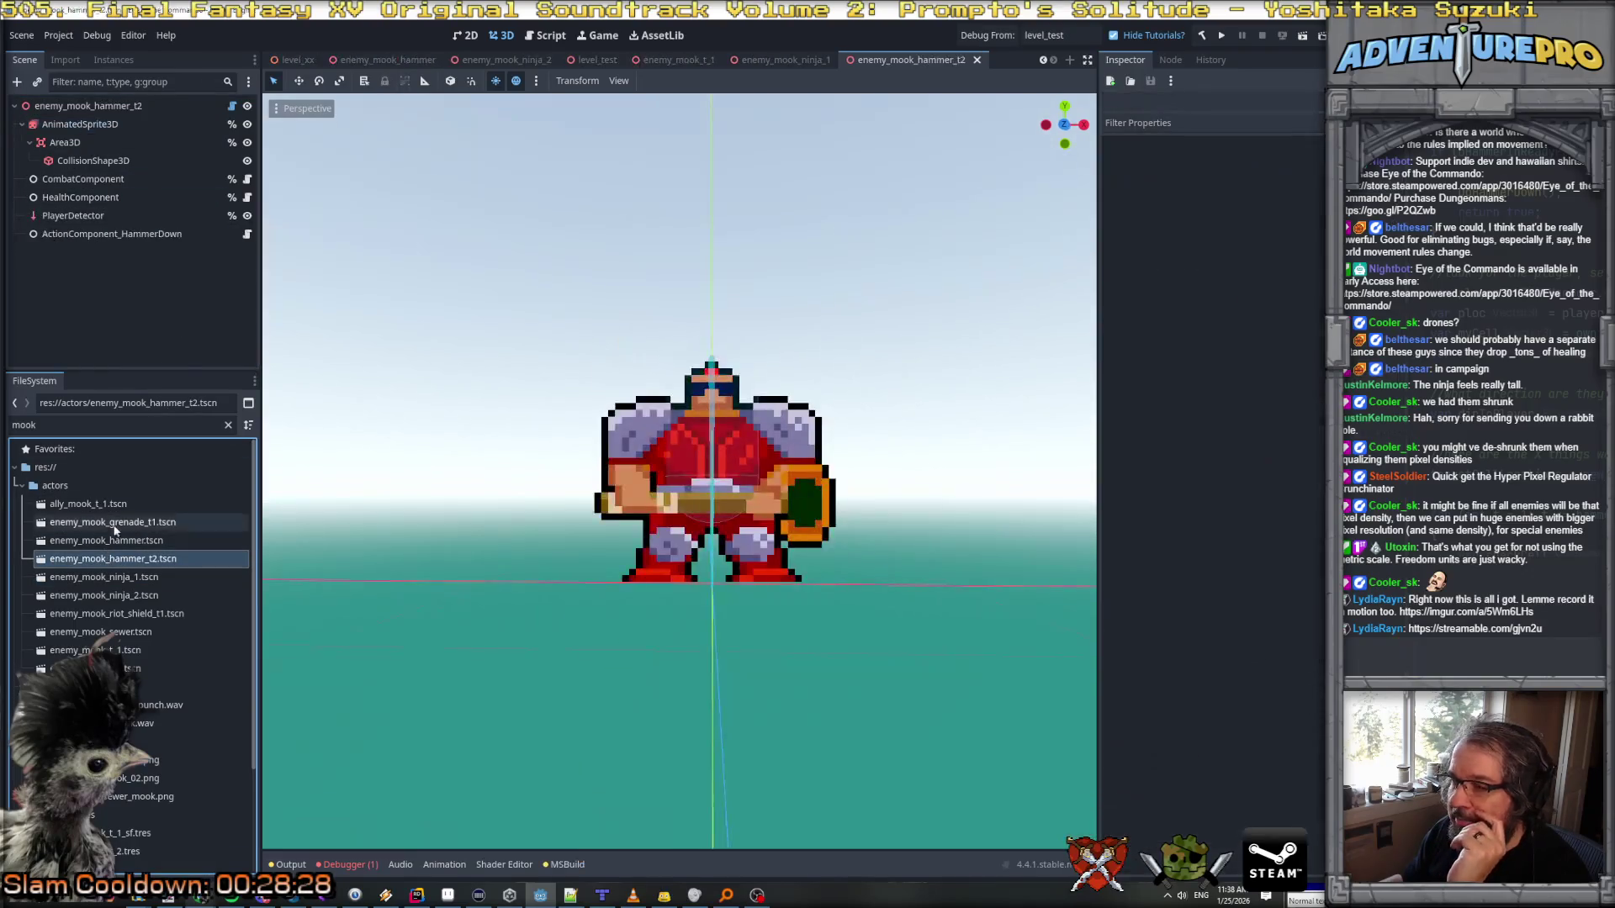
left_click(125, 126)
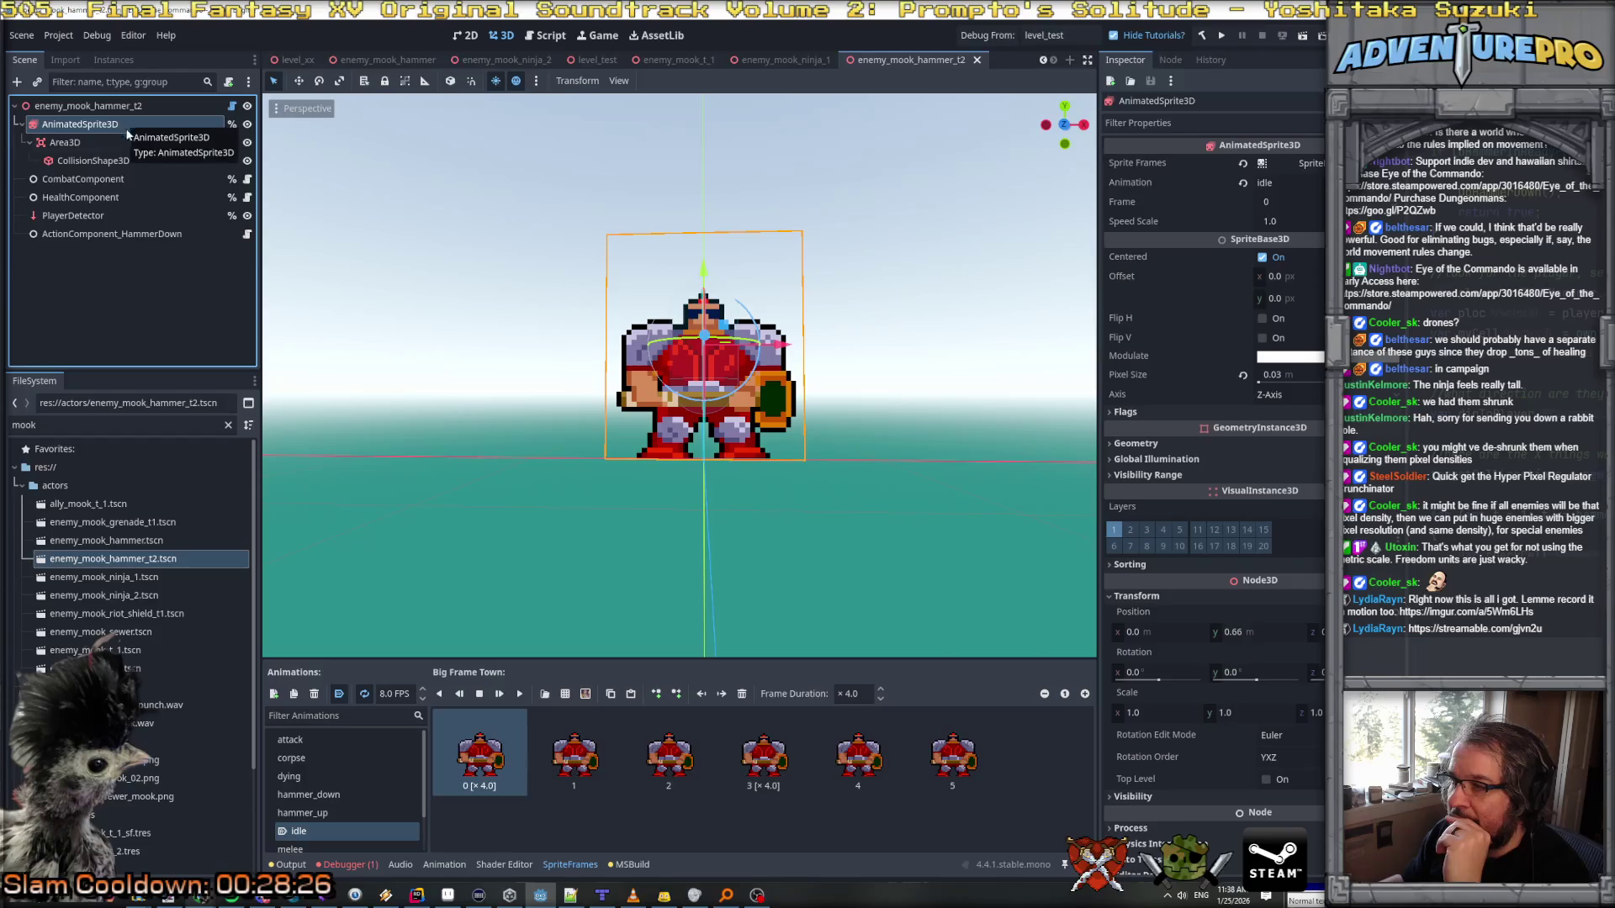
left_click(93, 543)
double_click(93, 542)
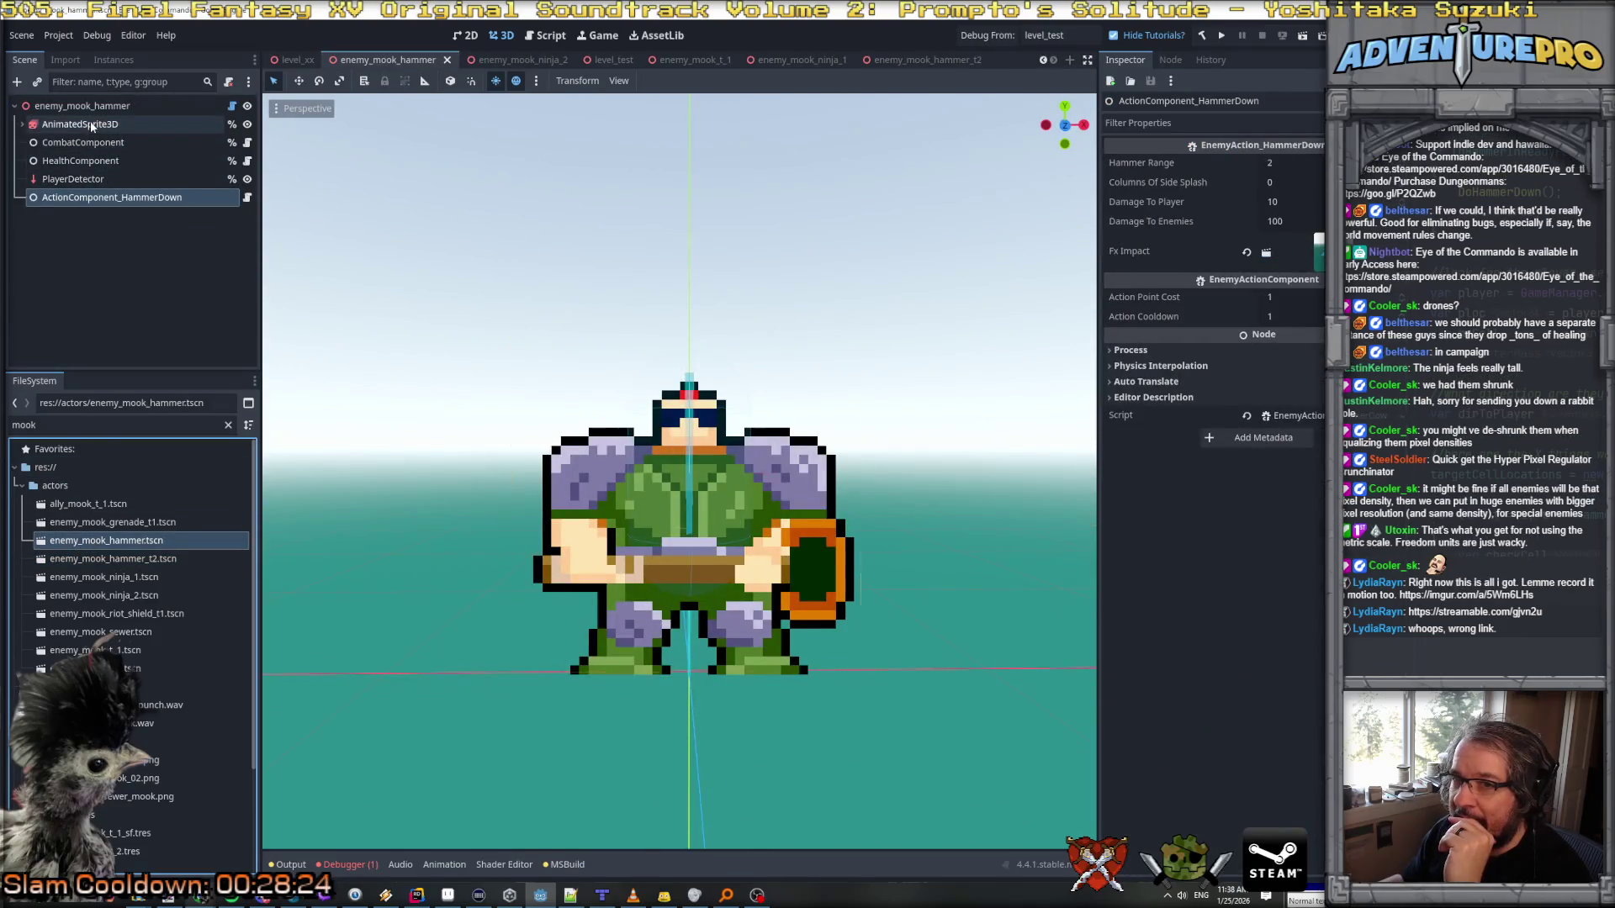
left_click(80, 124)
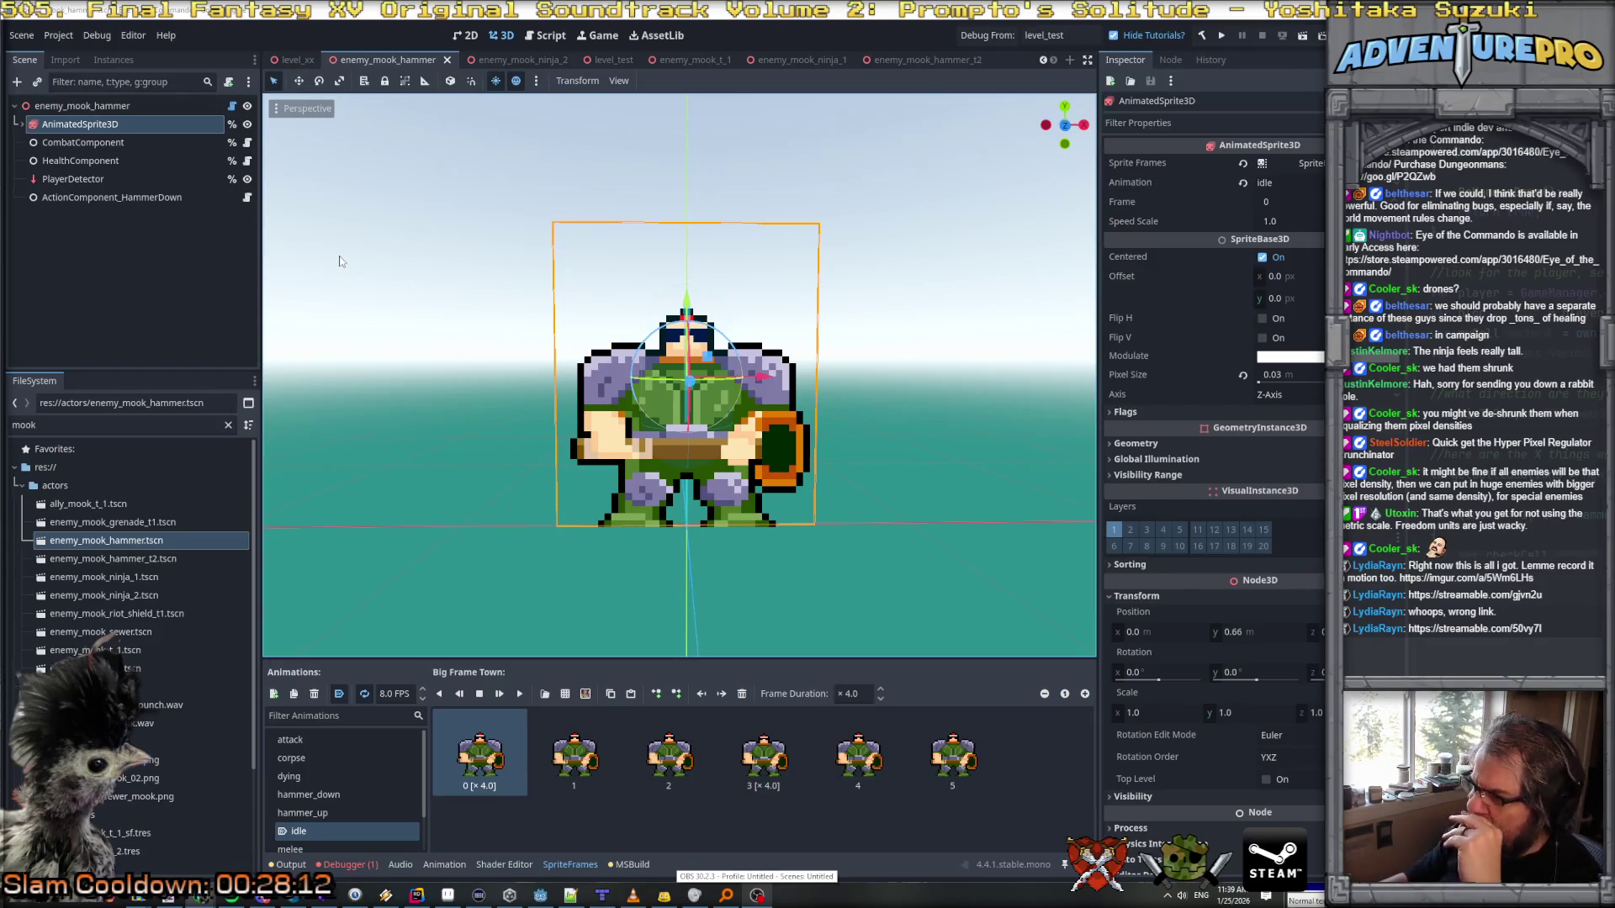
left_click(110, 523)
double_click(110, 522)
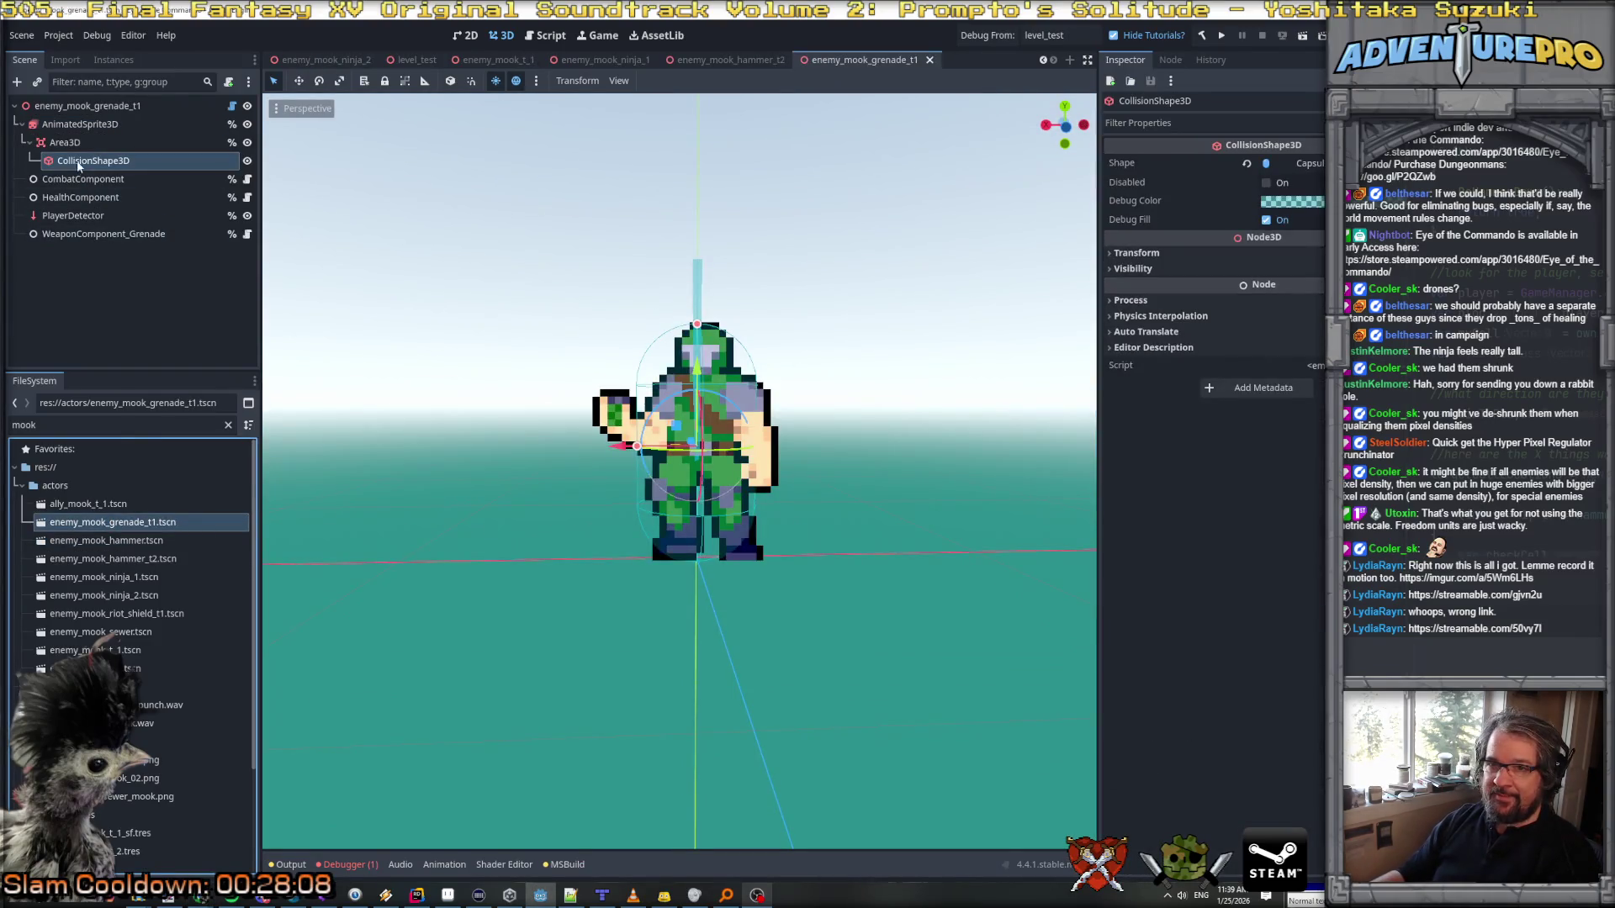
left_click(83, 130)
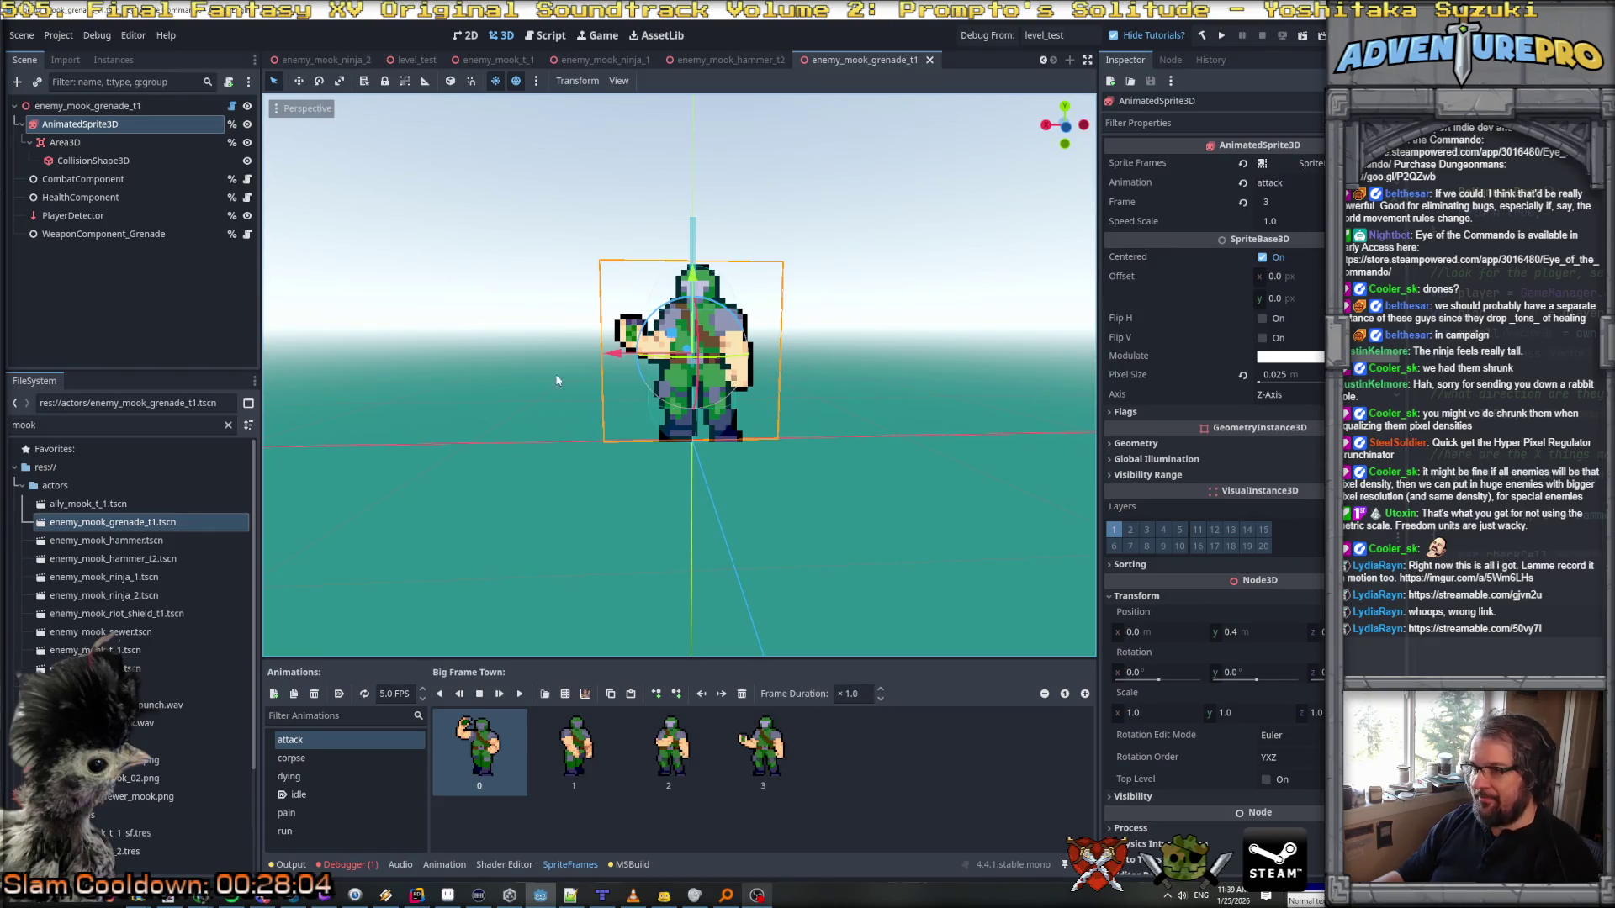
Step: In the ally_mook_t1 scene, set the AnimatedSprite3D Pixel Size to 0.025
double_click(92, 504)
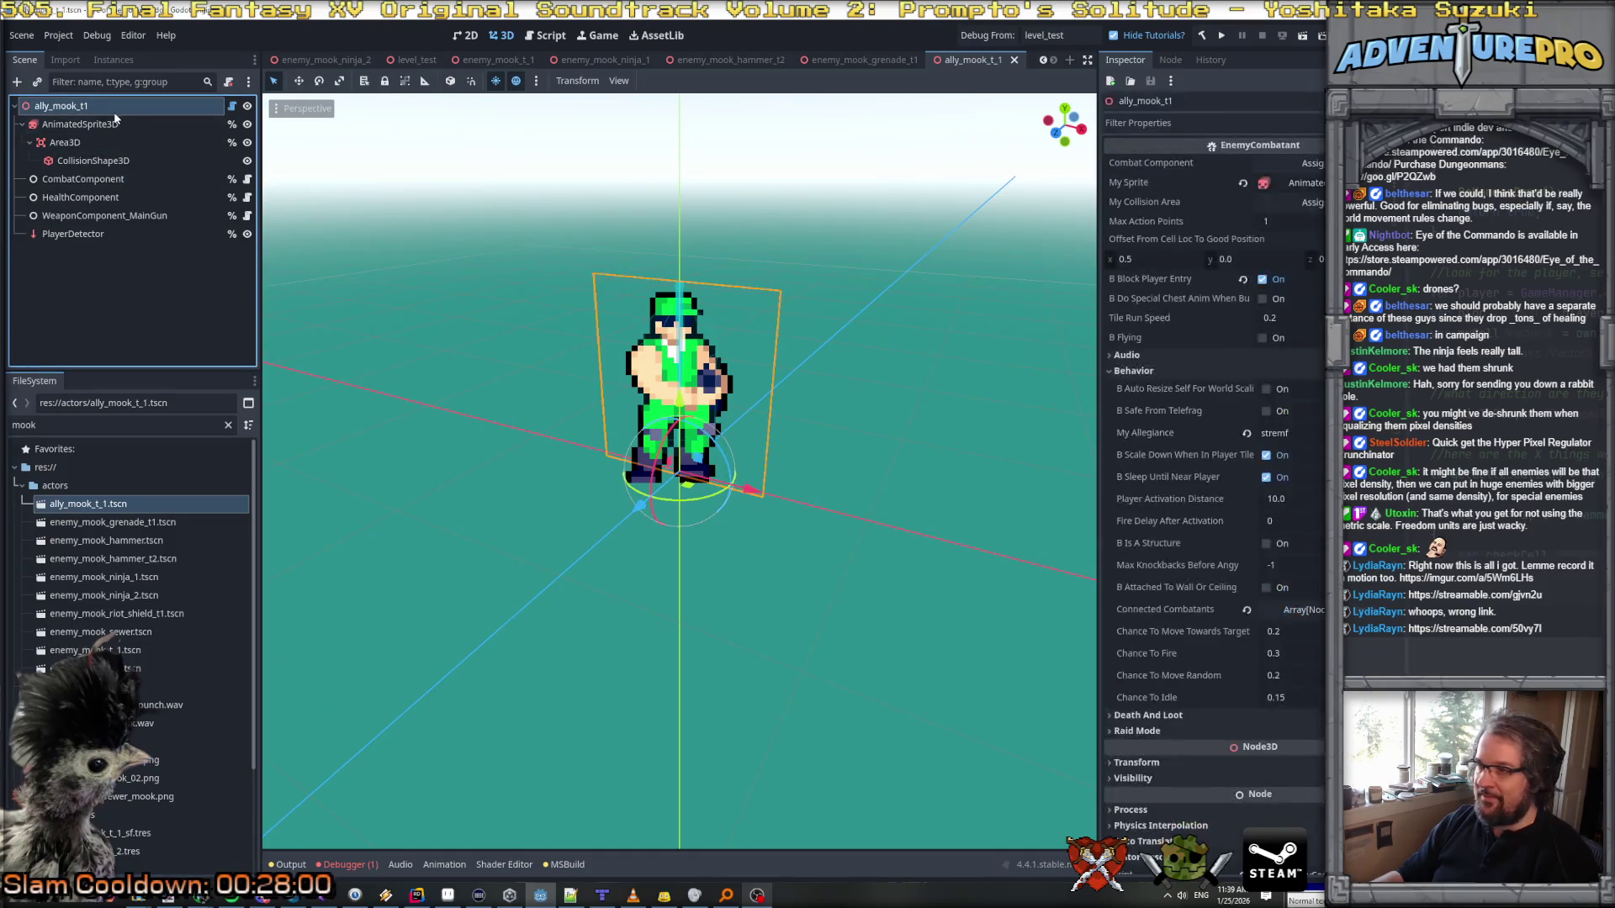
left_click(95, 126)
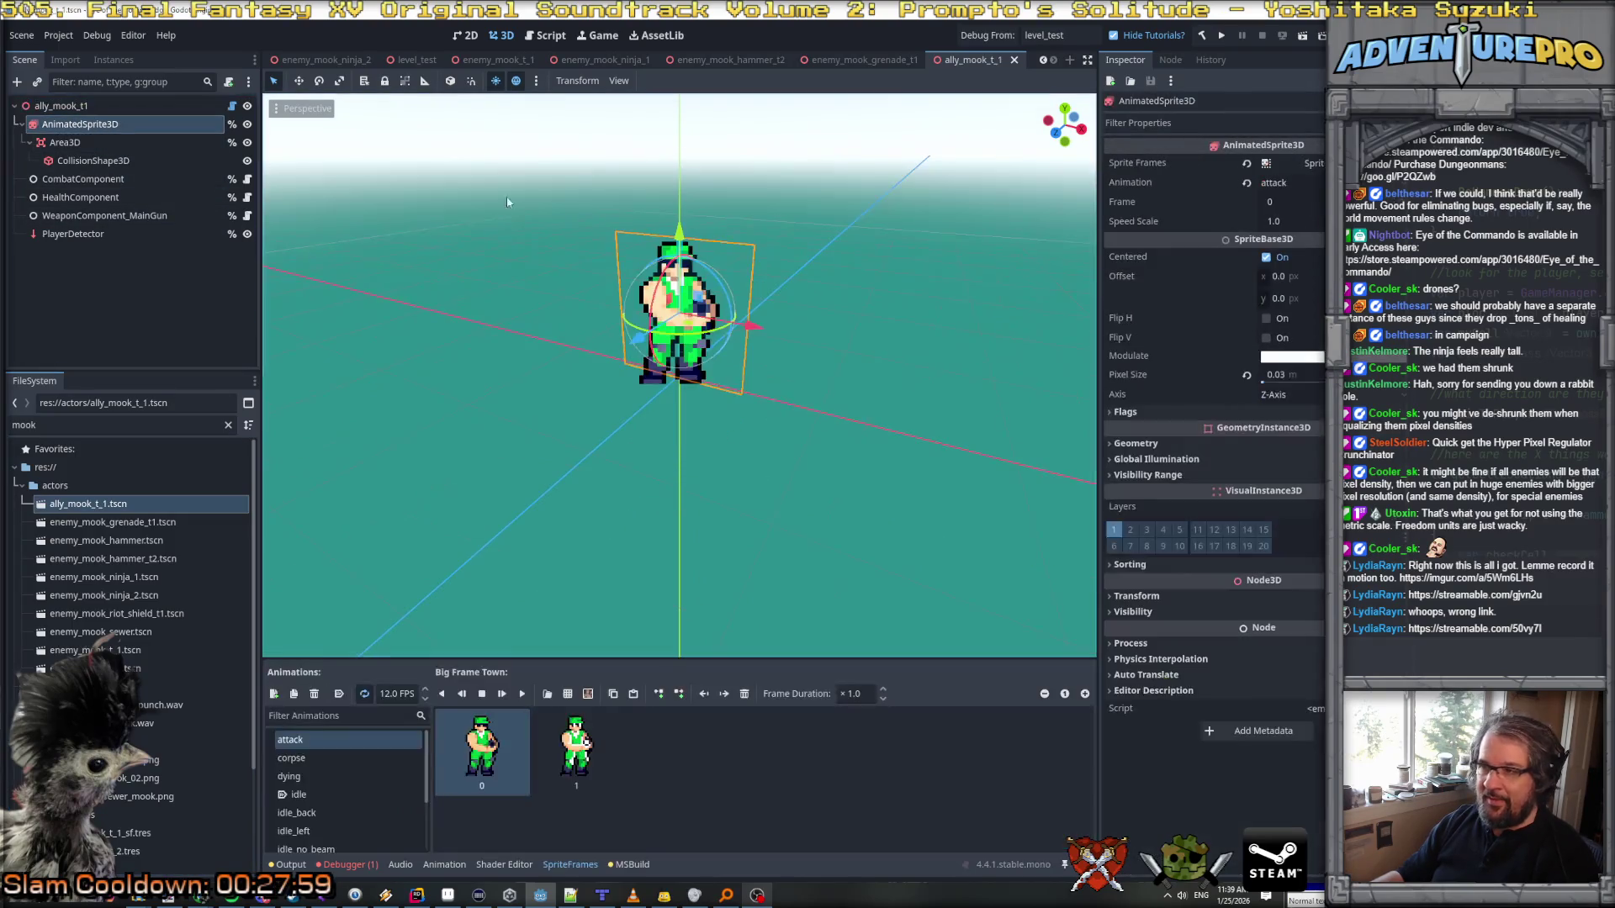
left_click(1275, 377)
type("025")
key("Return")
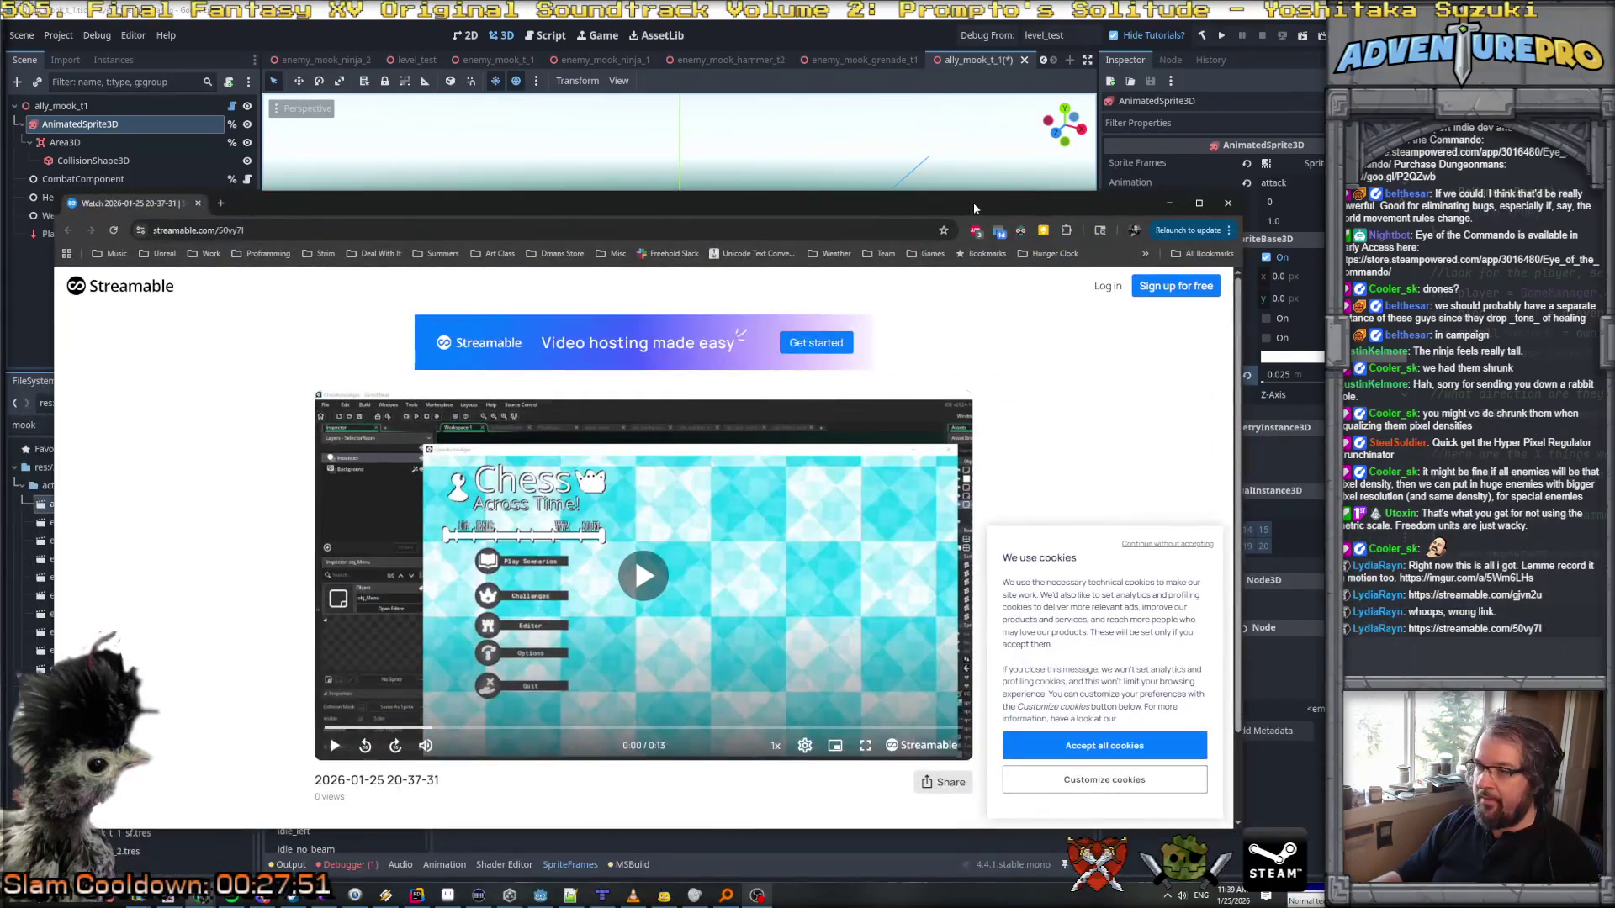
Step: Maximize the browser and watch the Chess Across Time clip on Streamable
double_click(972, 202)
left_click(651, 467)
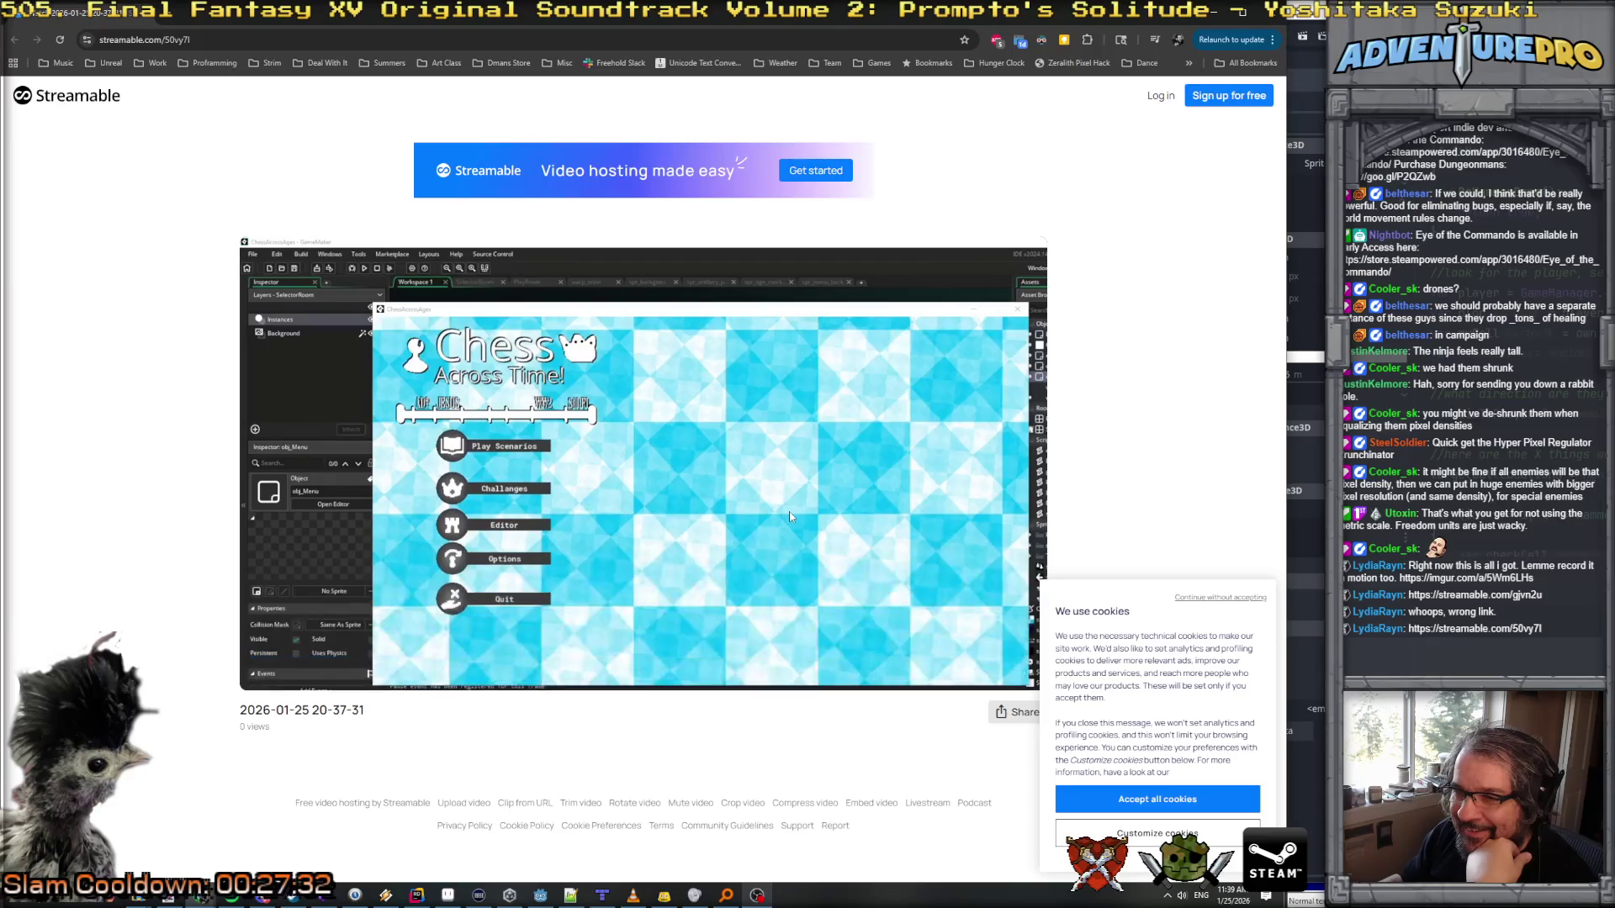
mouse_move(415, 418)
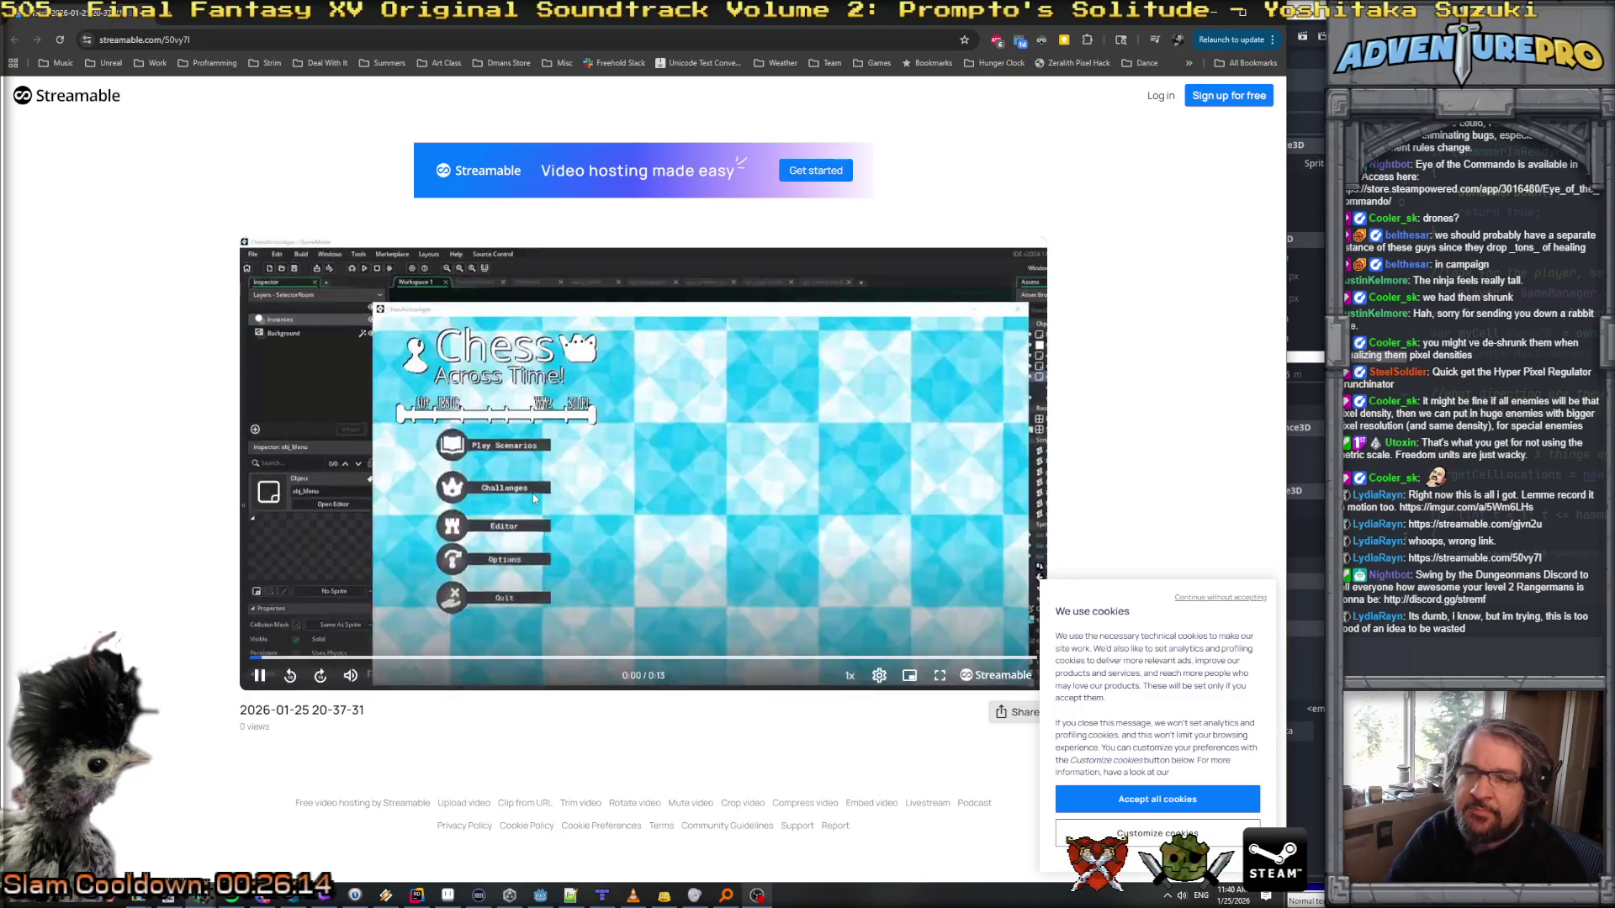
mouse_move(598, 366)
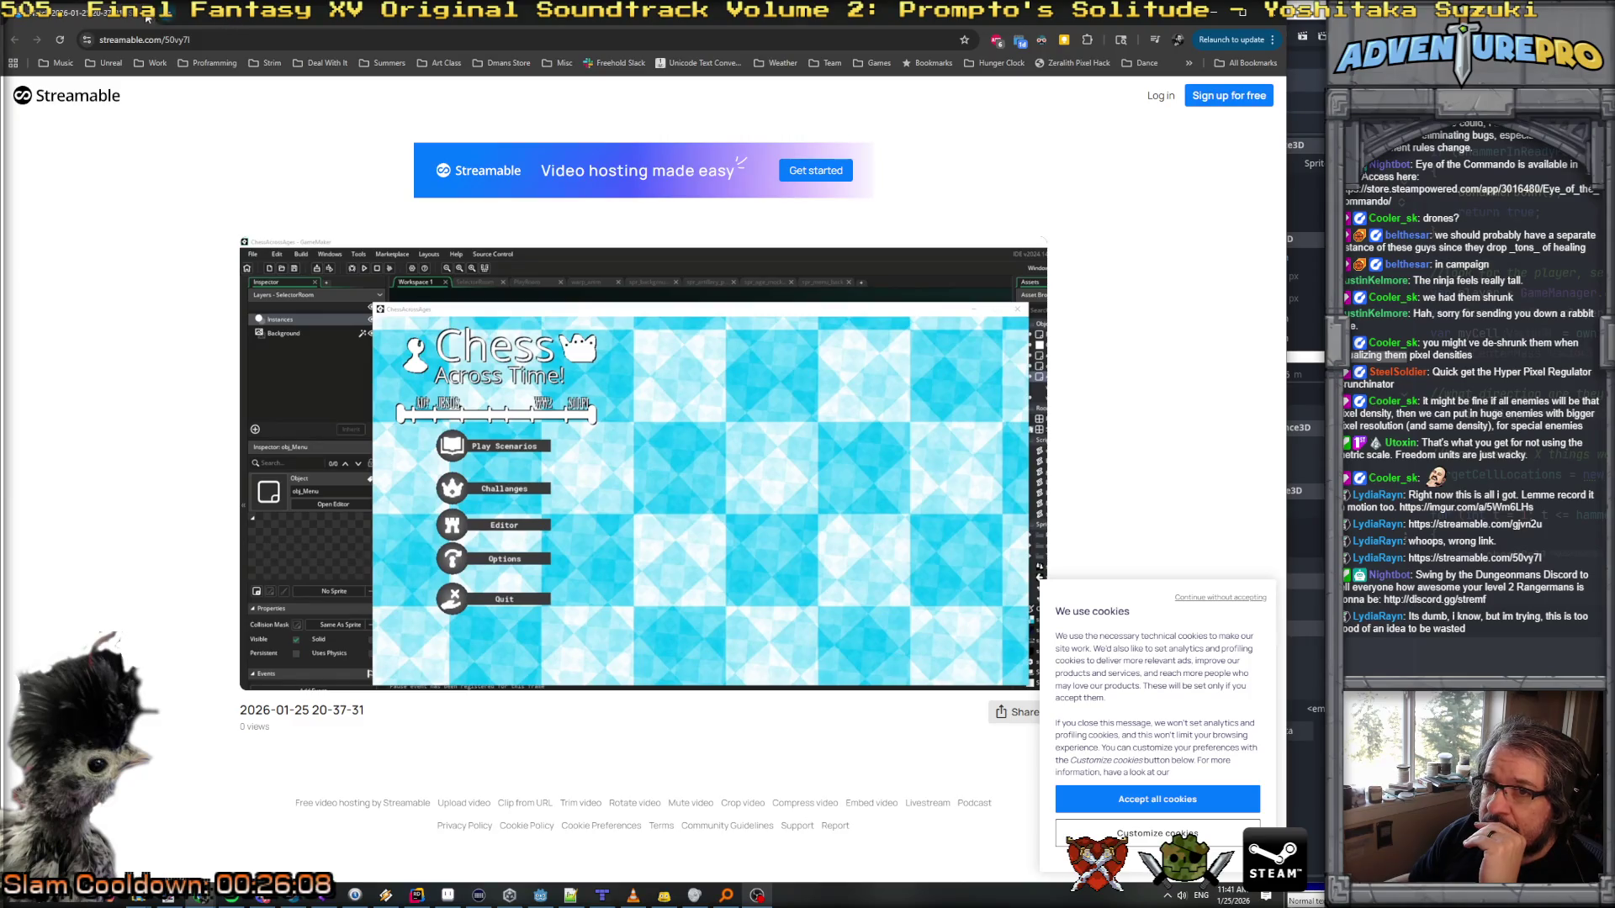
Step: Return to Godot, then bring up Aseprite and choose File > New
key("alt+Tab")
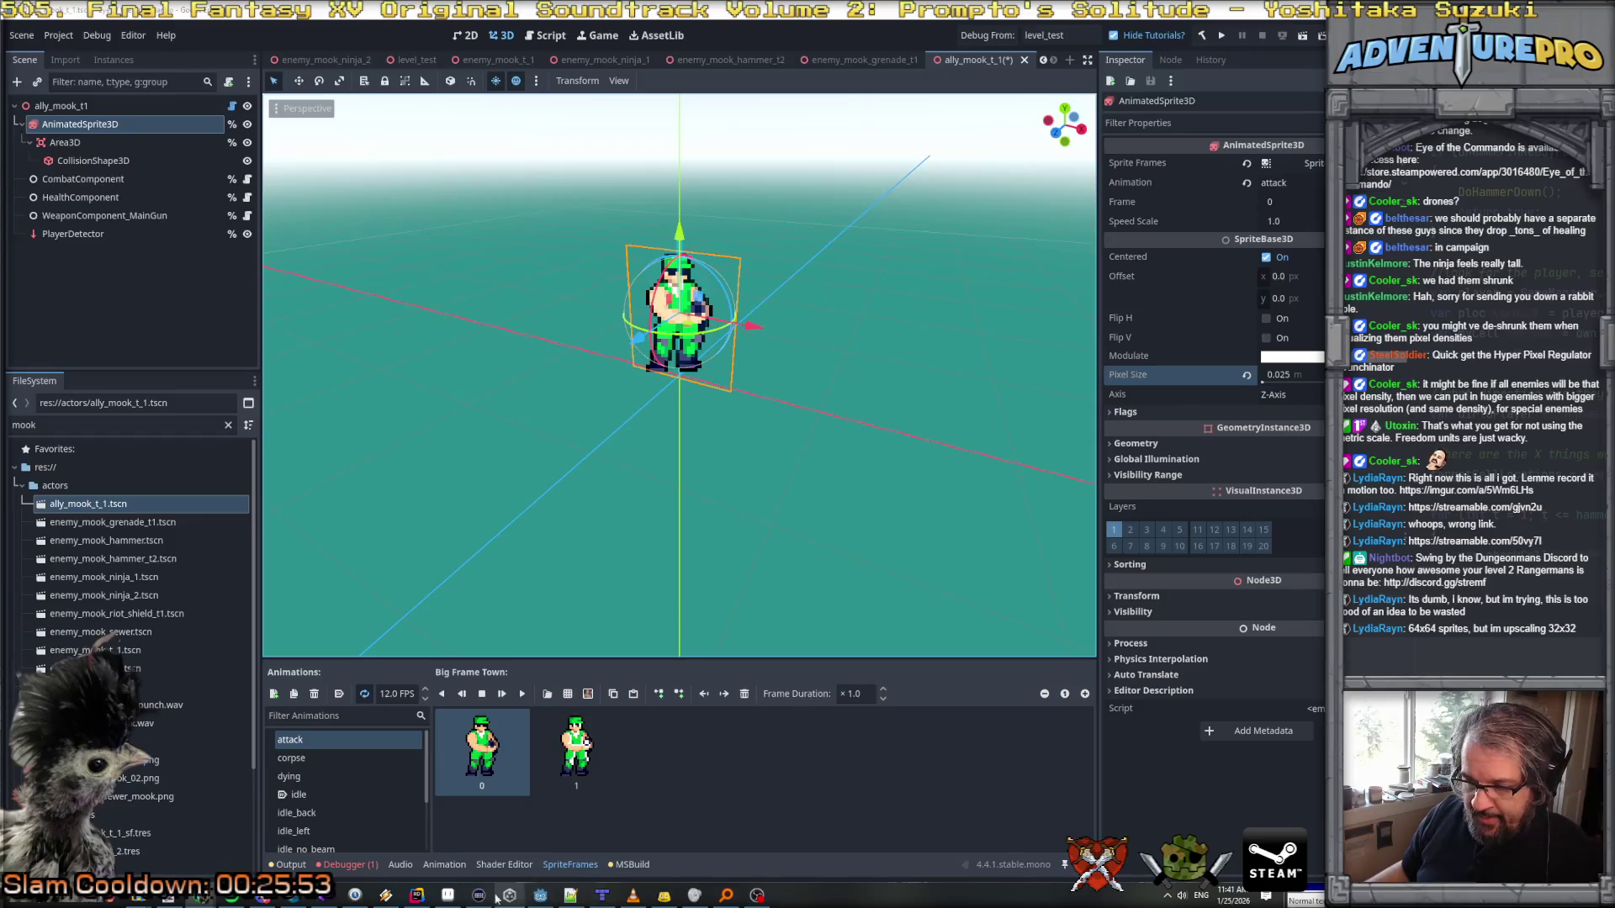
left_click(448, 895)
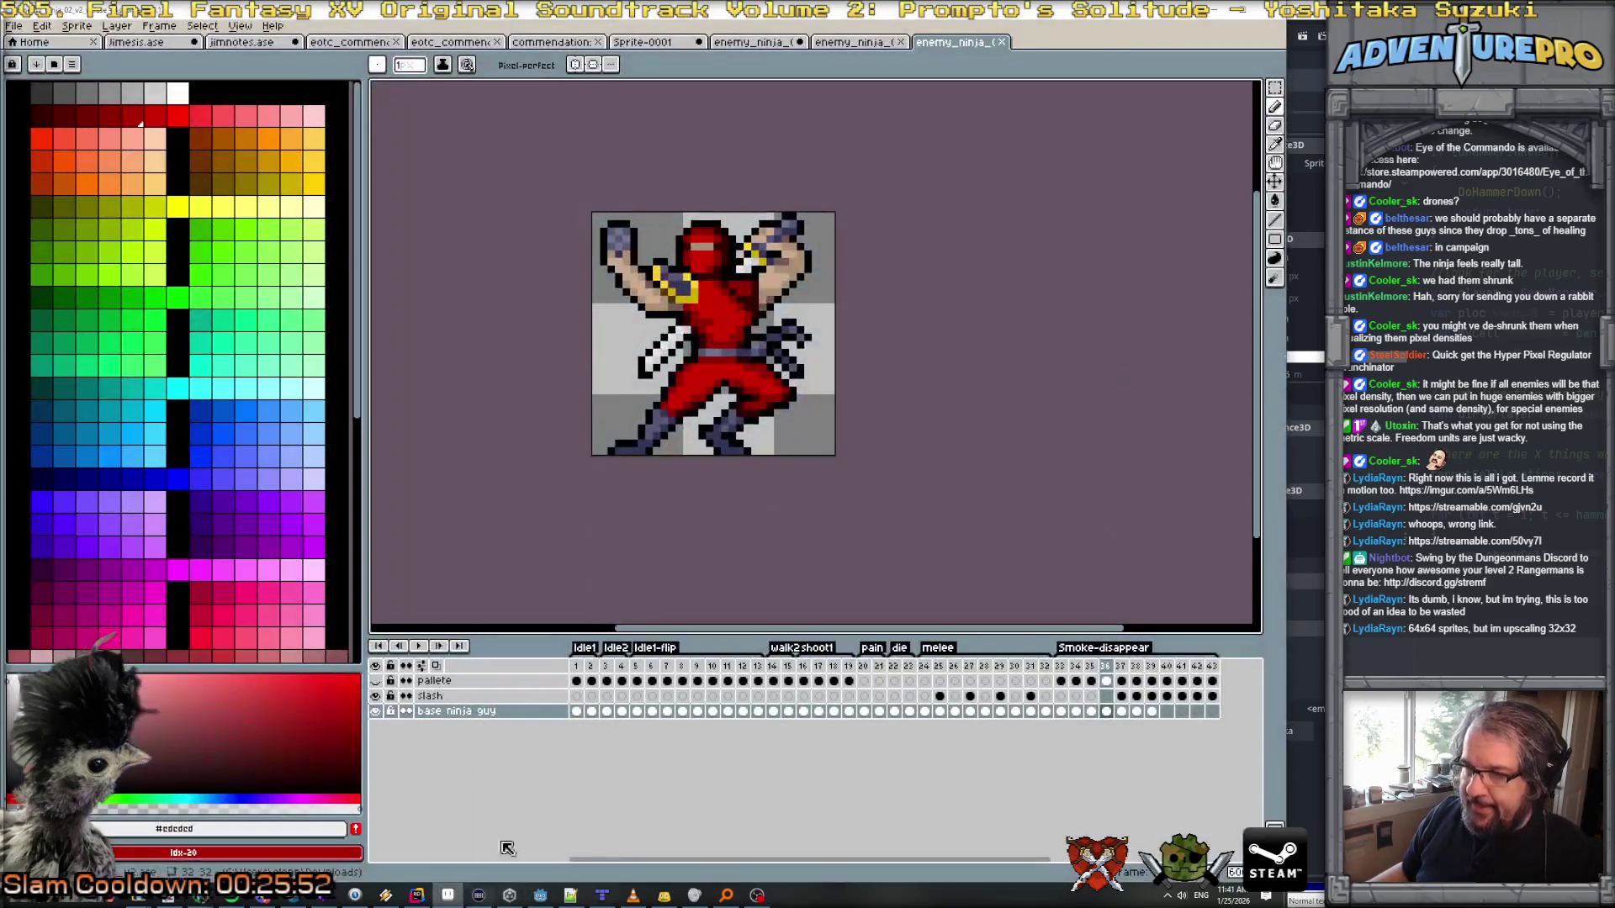
left_click(23, 30)
left_click(28, 50)
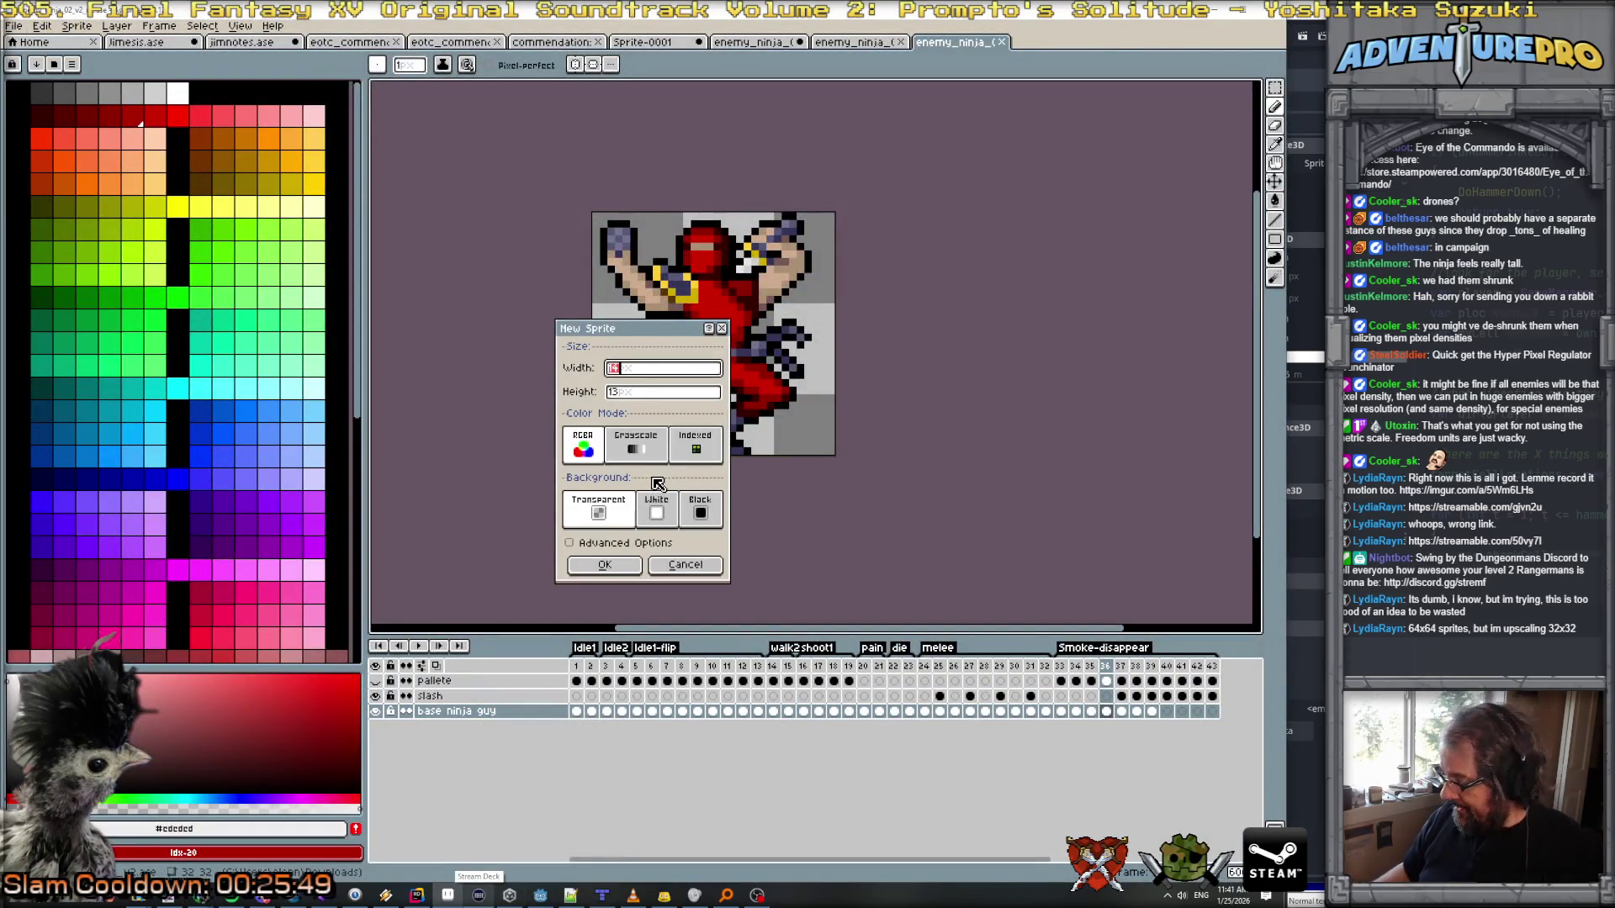
Step: Create a new 32×32 sprite and center it in the view
type("32")
key("Tab")
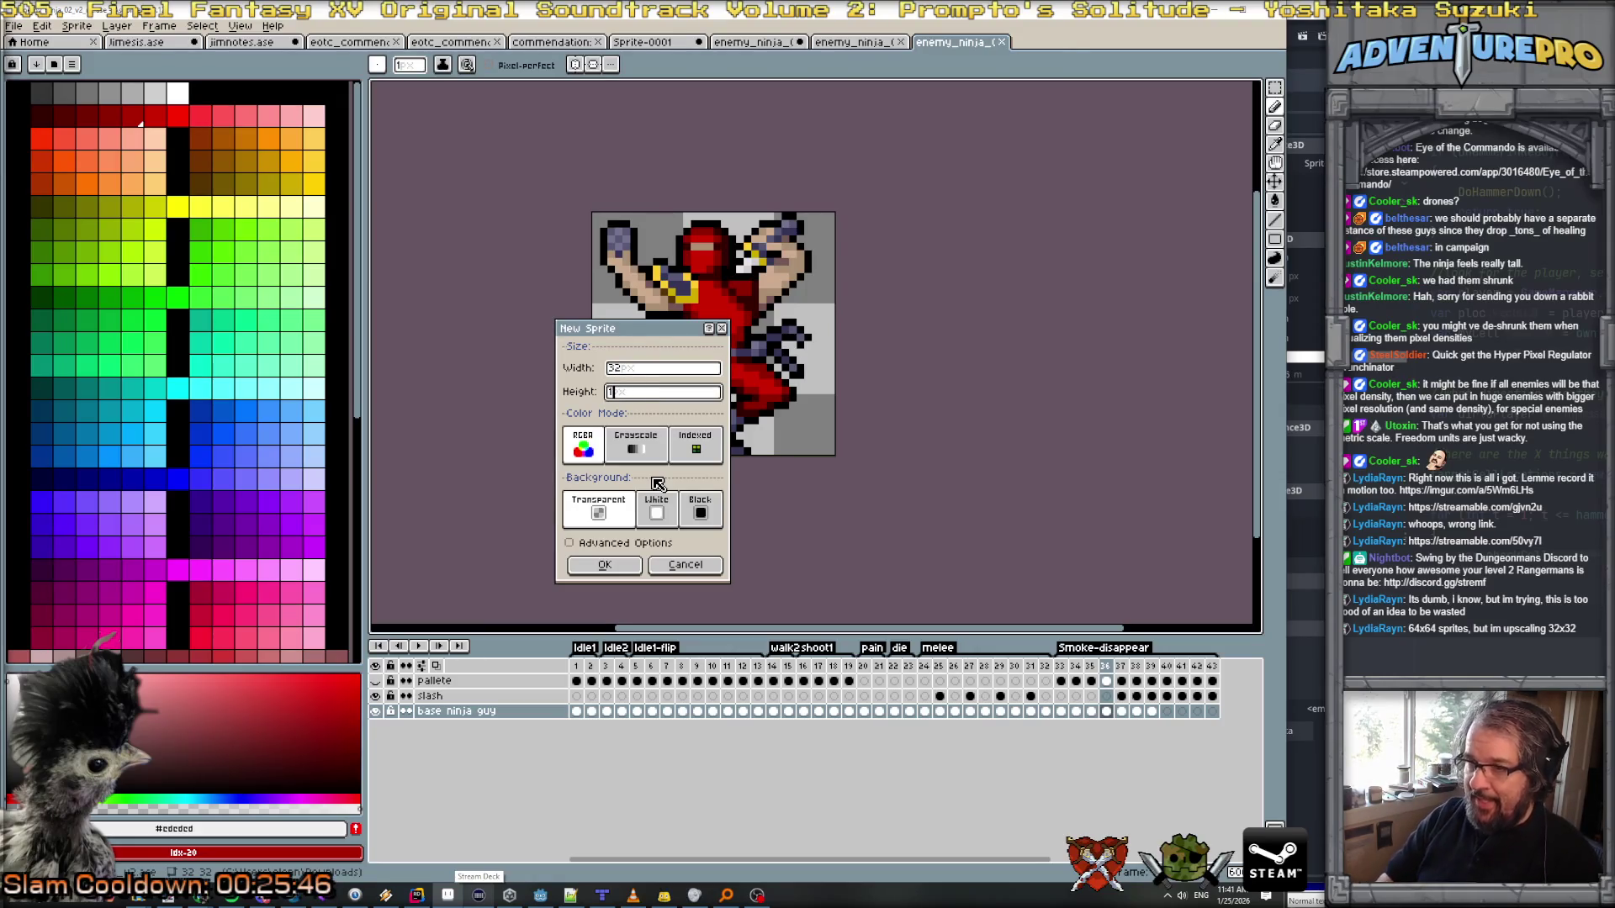
type("32")
key("Tab")
scroll(761, 364, "up", 3)
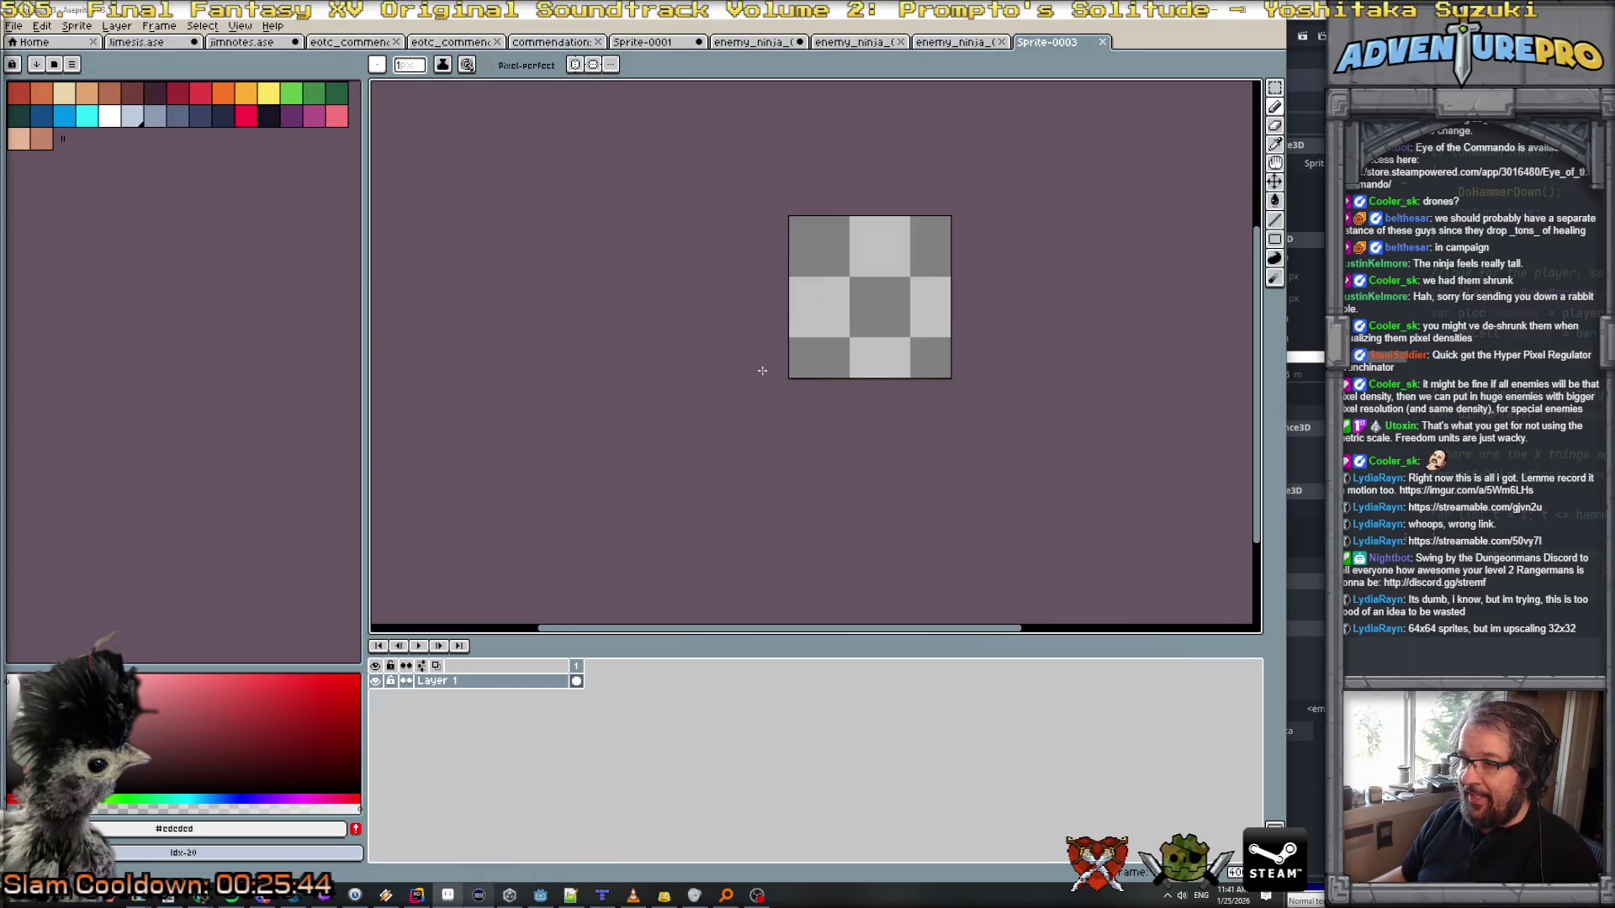
mouse_move(825, 328)
left_mouse_down()
mouse_move(457, 447)
mouse_move(597, 408)
left_mouse_up()
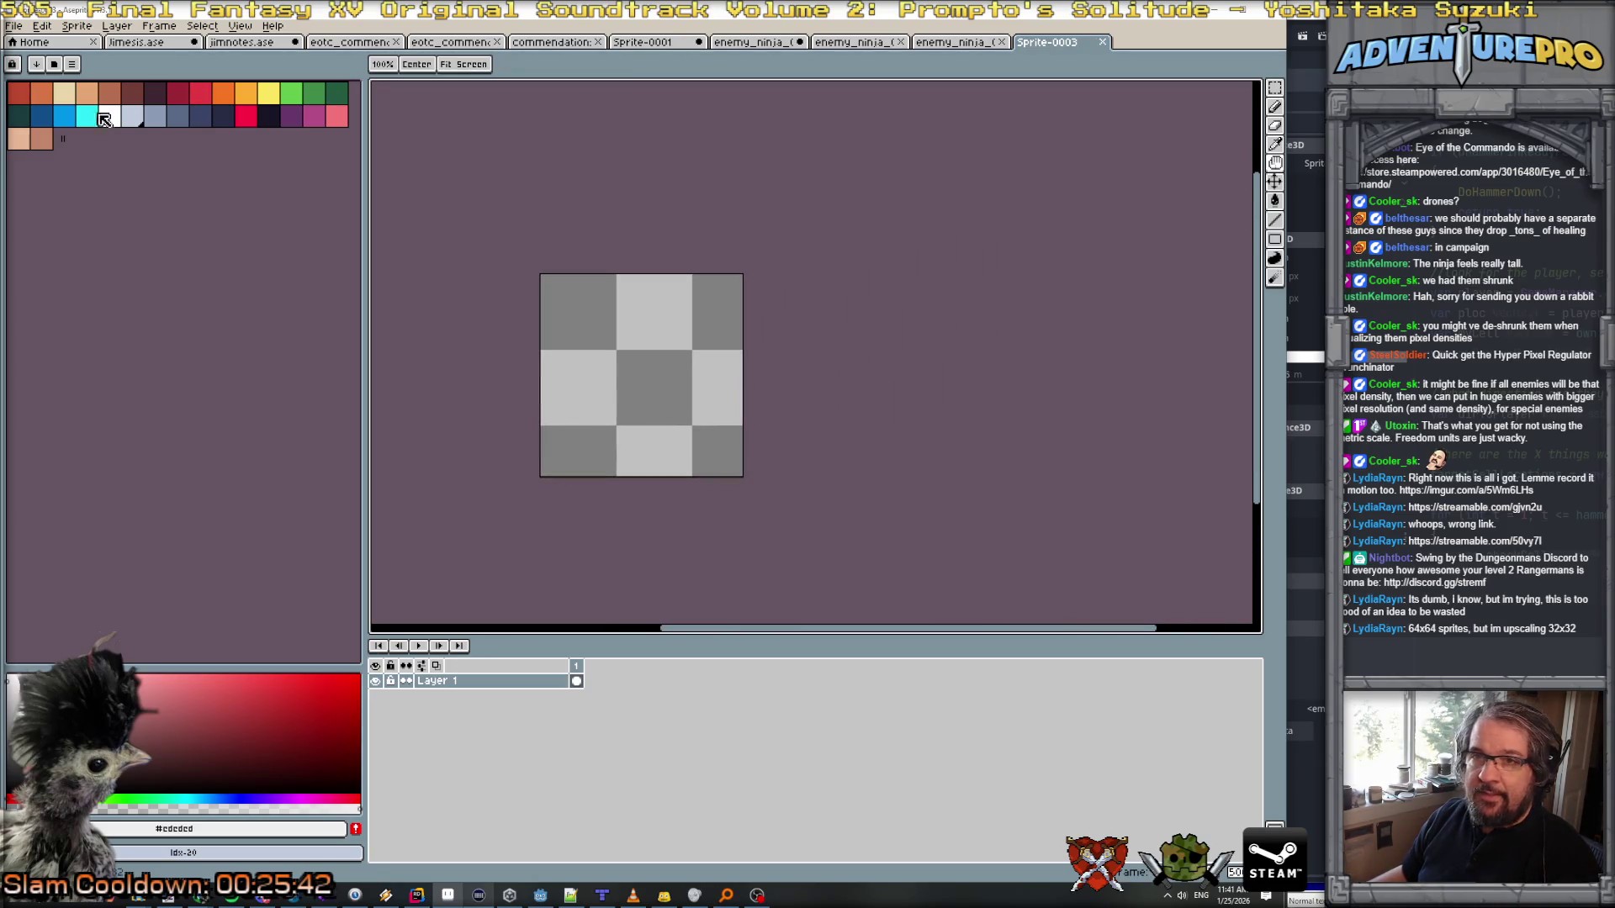
Step: Set the checkered background size to 16×16 in Preferences > Background
left_click(13, 25)
mouse_move(42, 26)
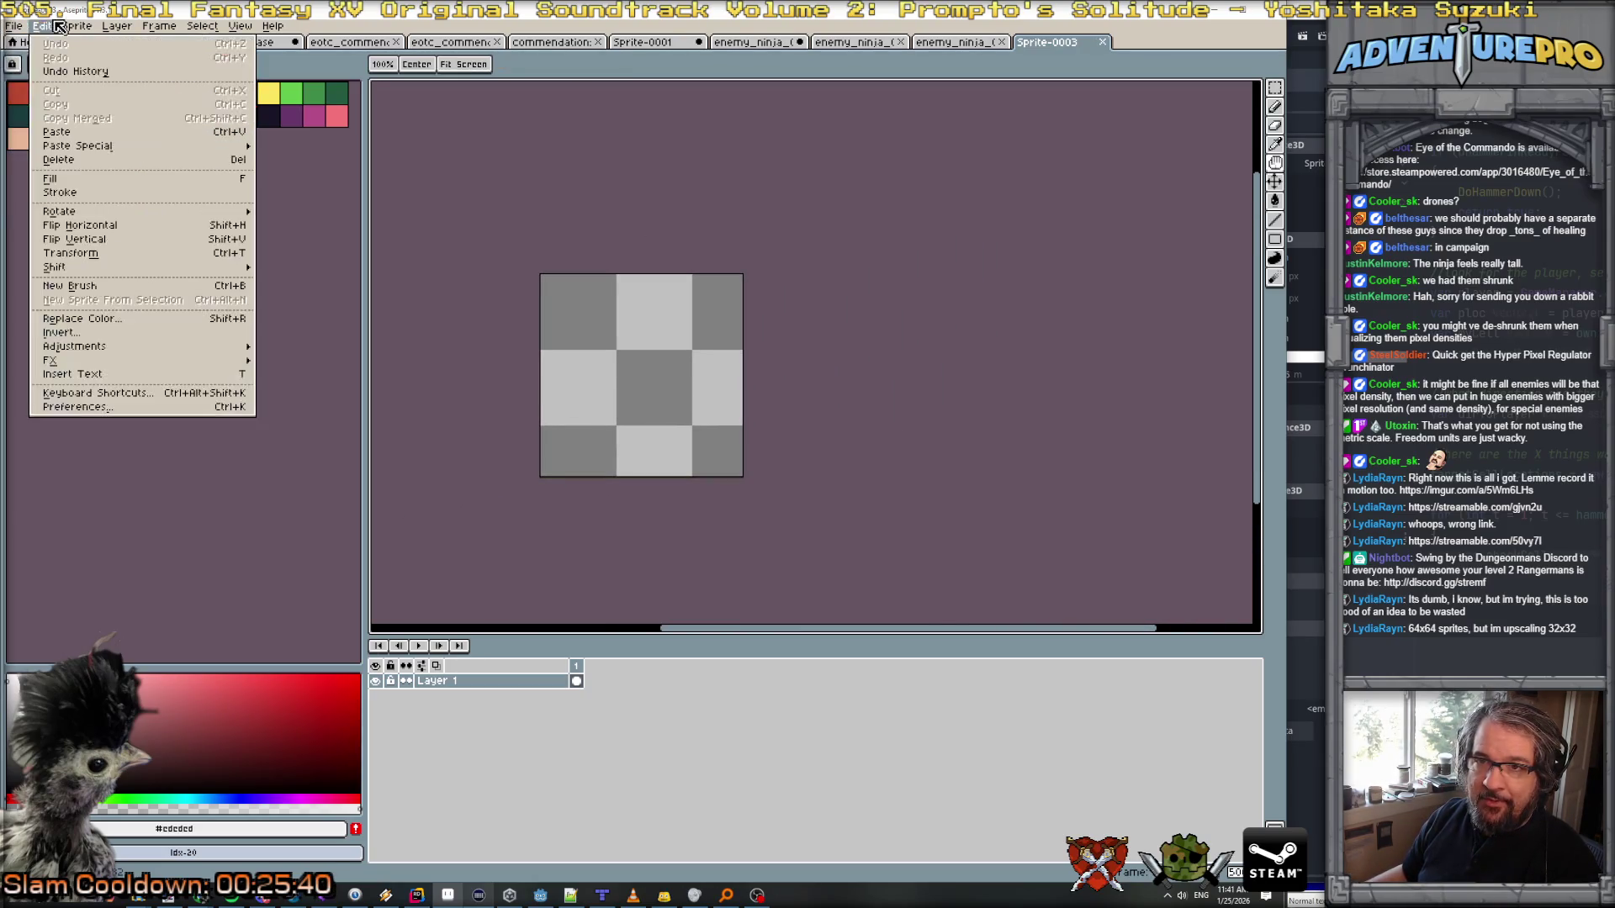
mouse_move(85, 346)
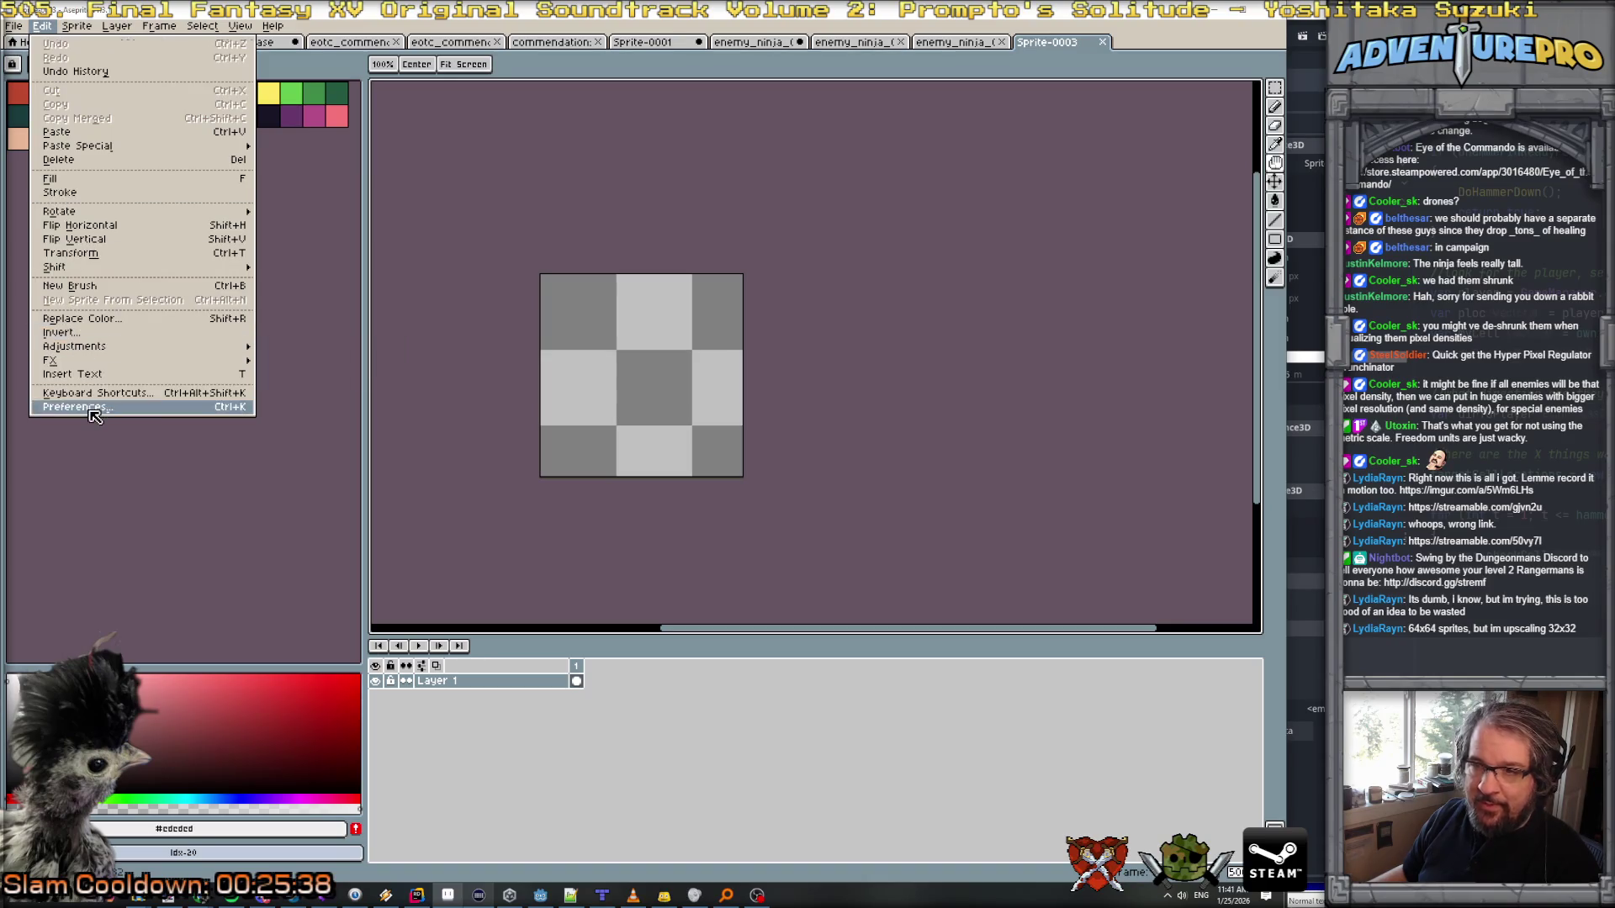
left_click(84, 406)
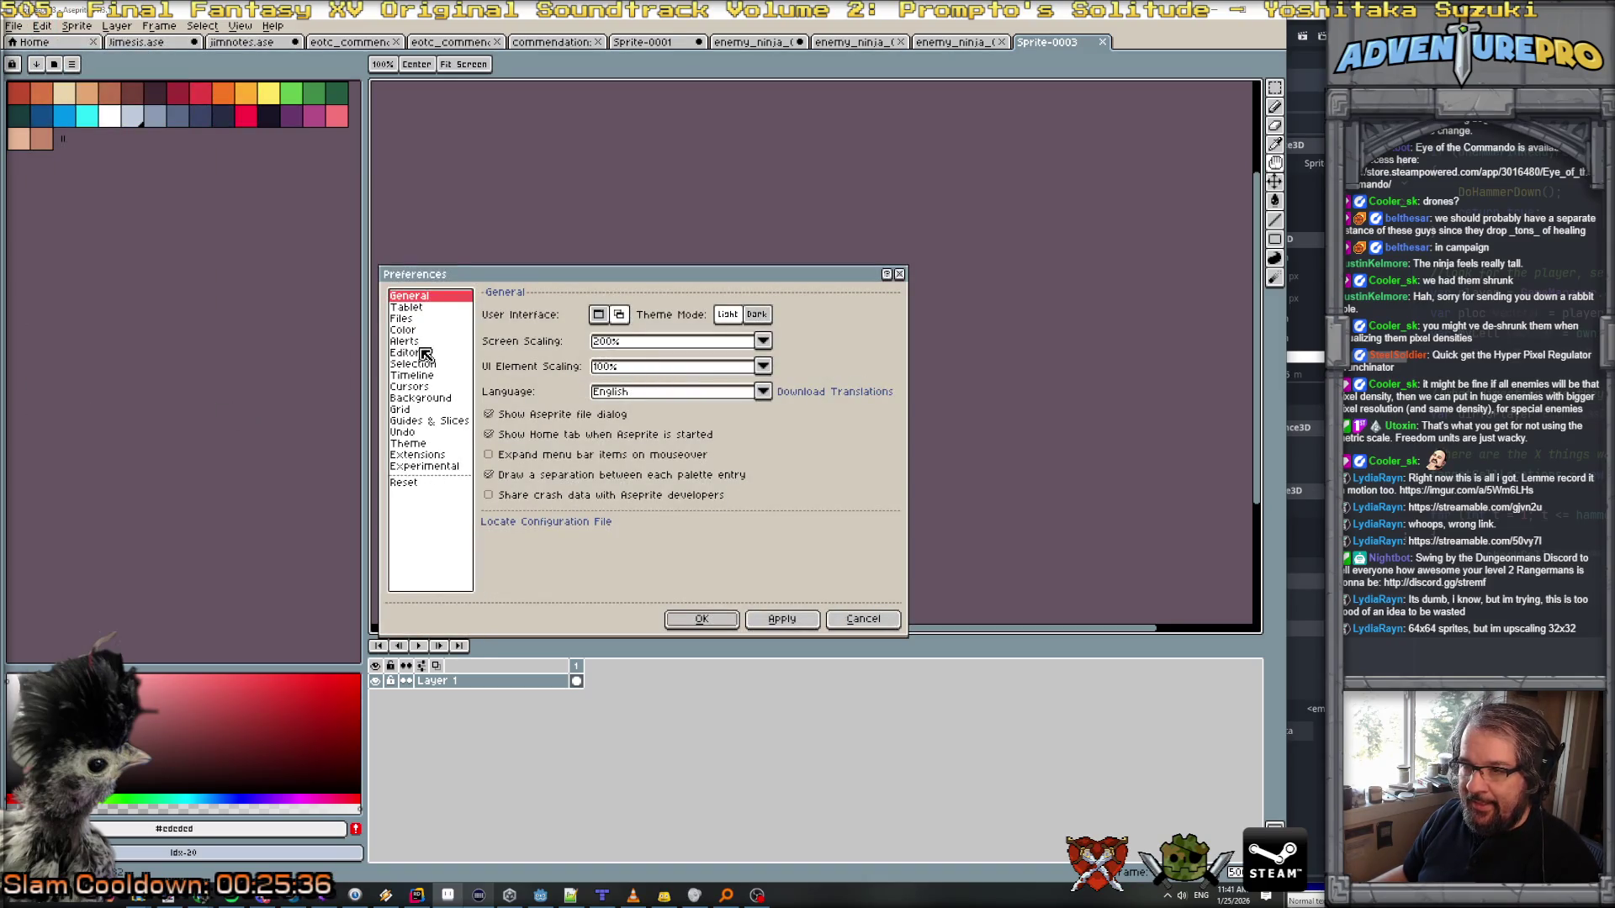
key("Escape")
left_click(42, 25)
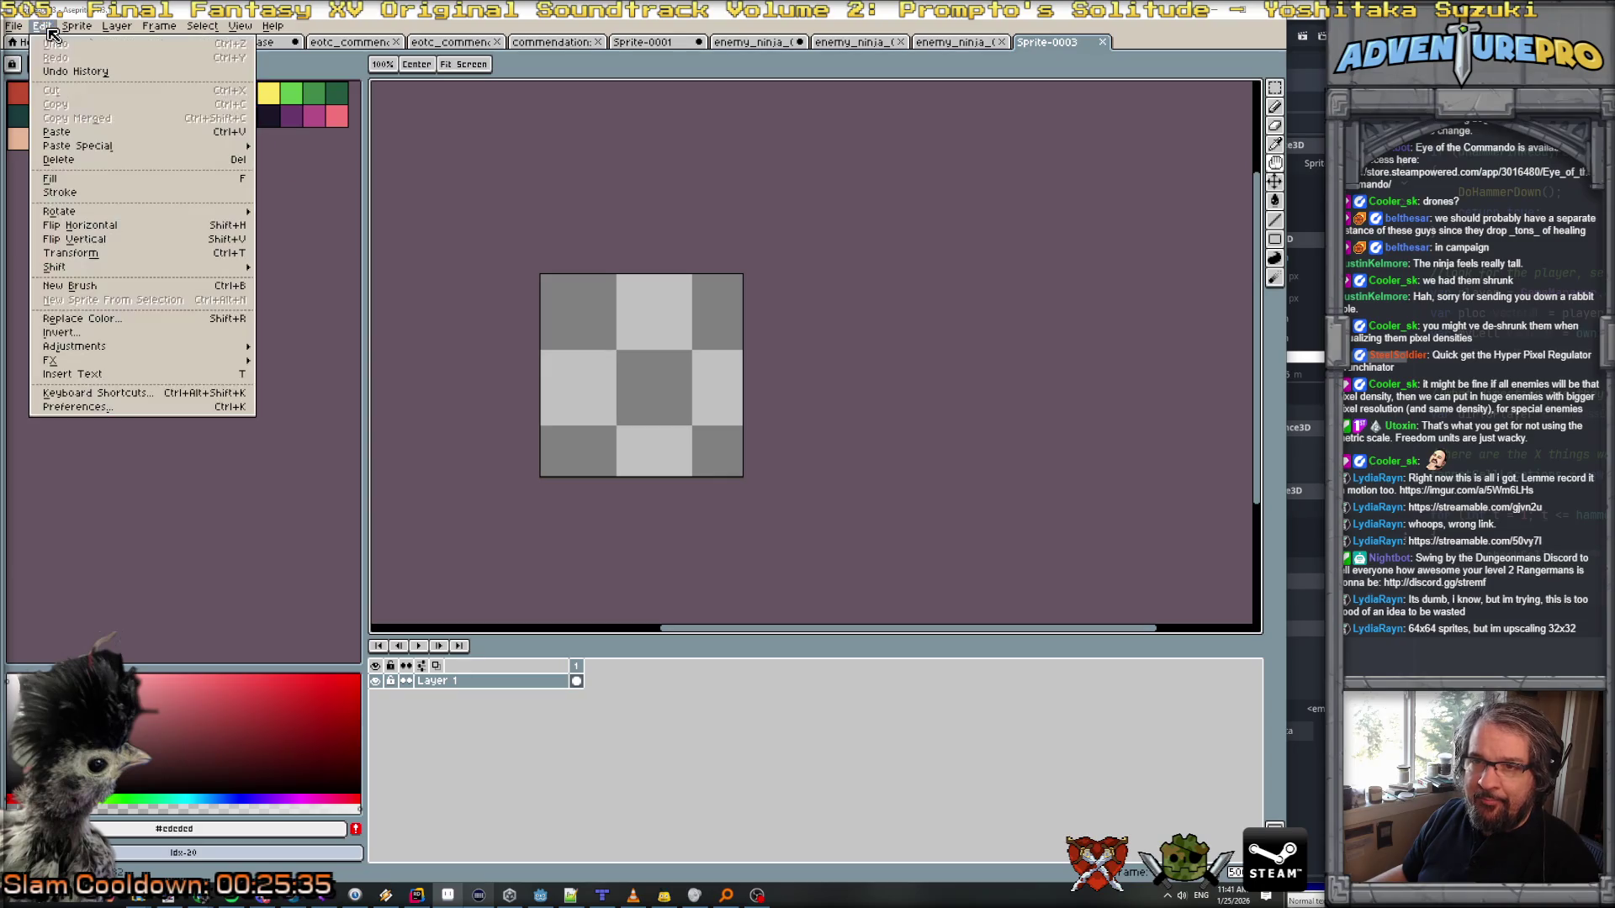
left_click(101, 407)
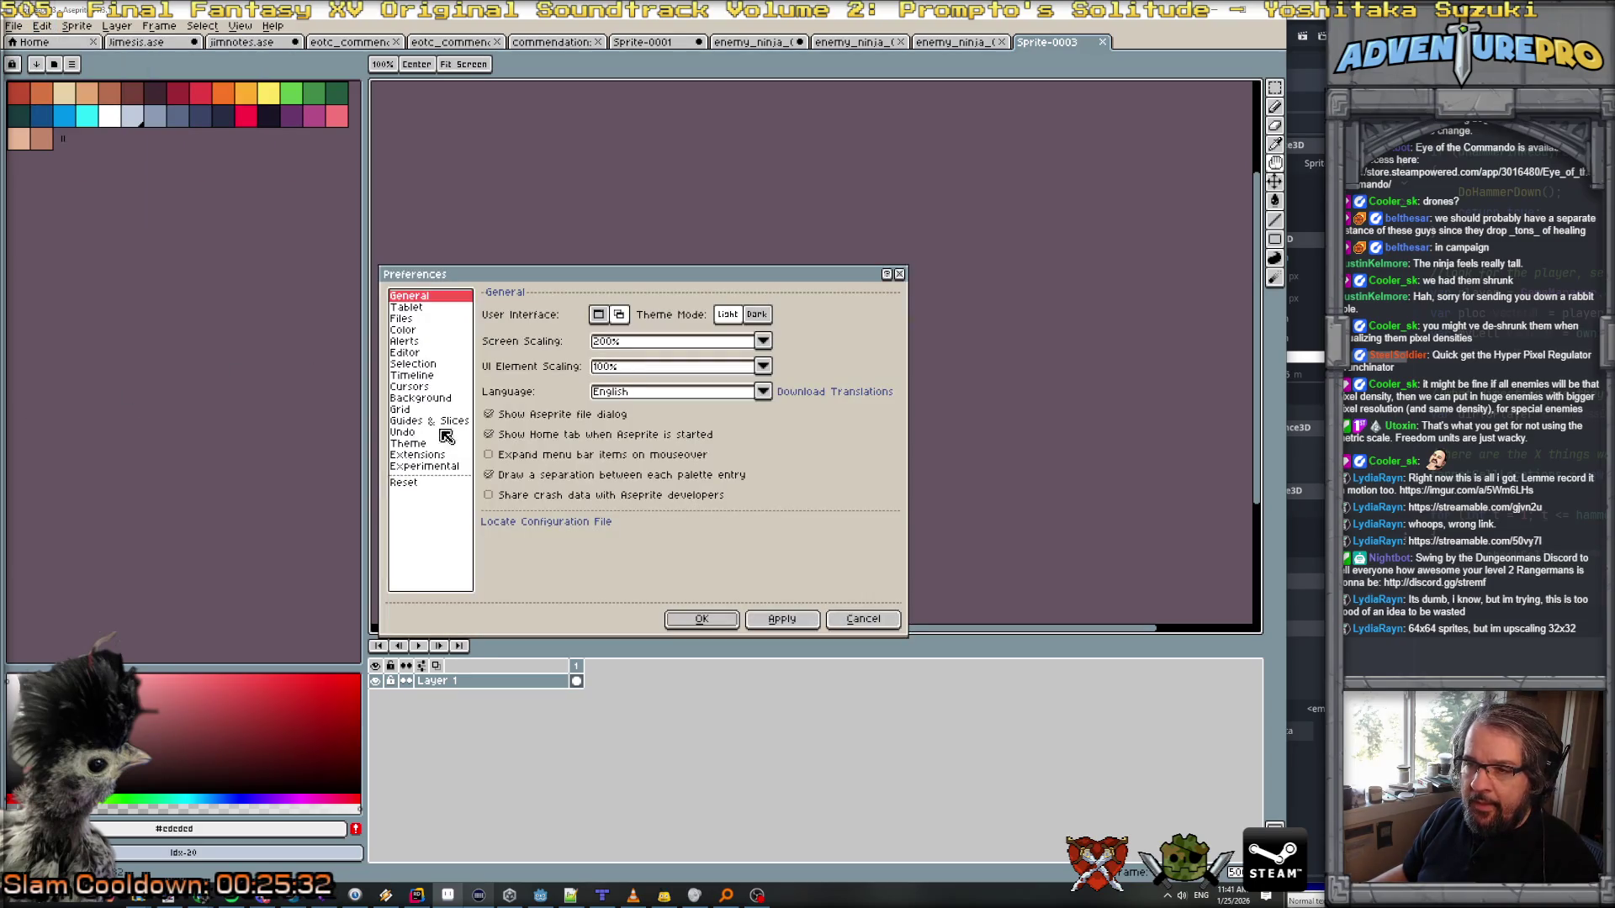
left_click(420, 398)
left_click(640, 340)
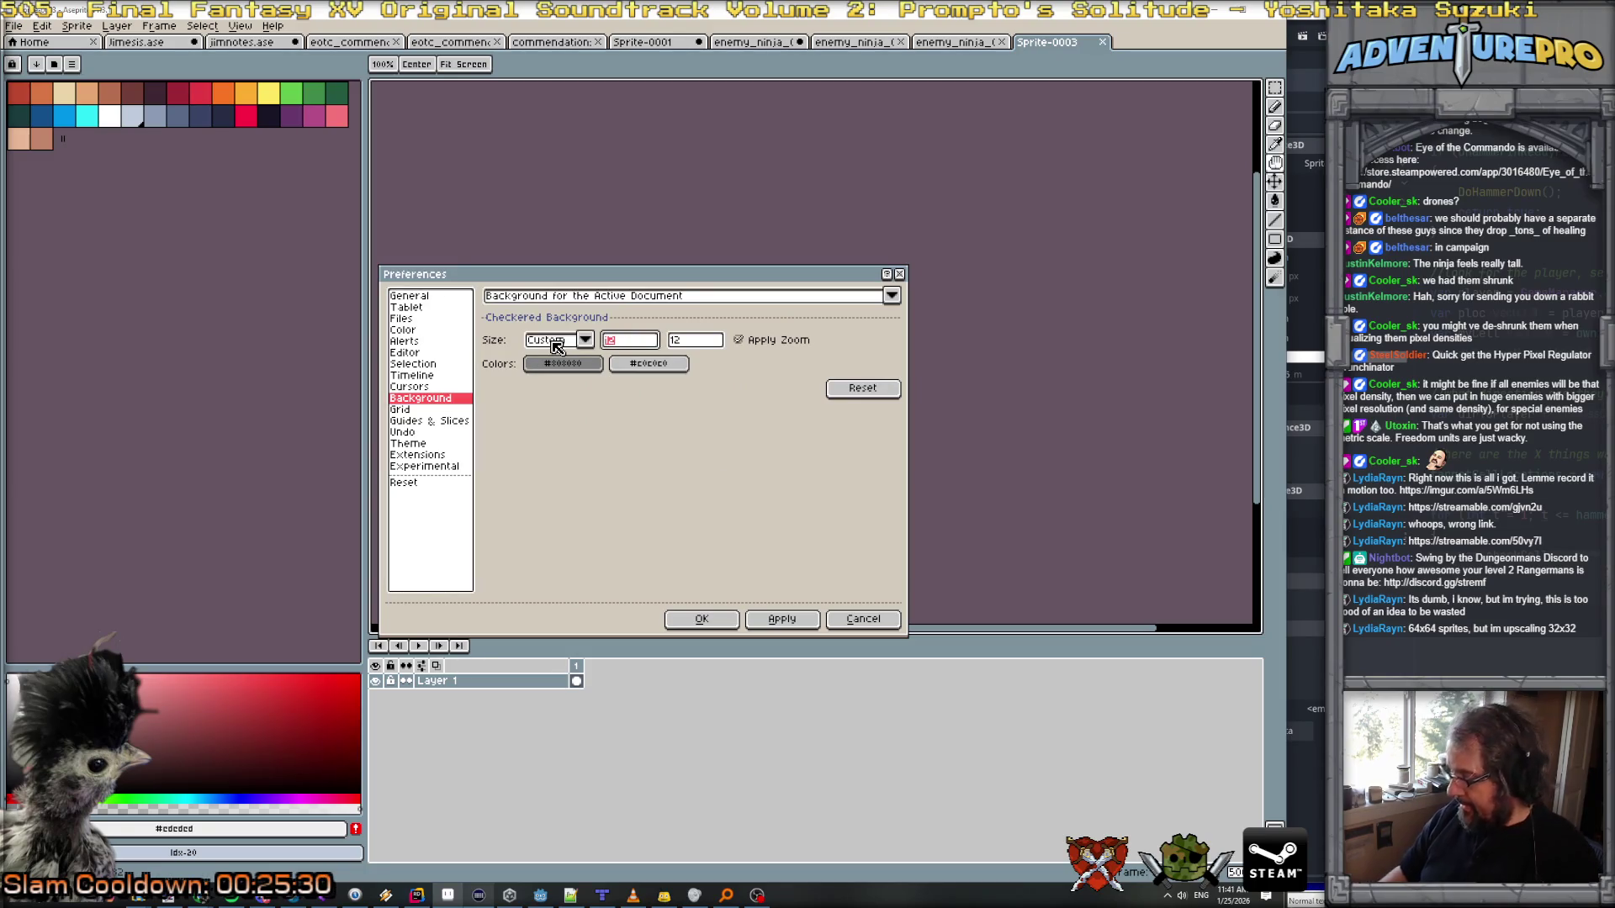
type("16")
key("Tab")
type("16")
key("Return")
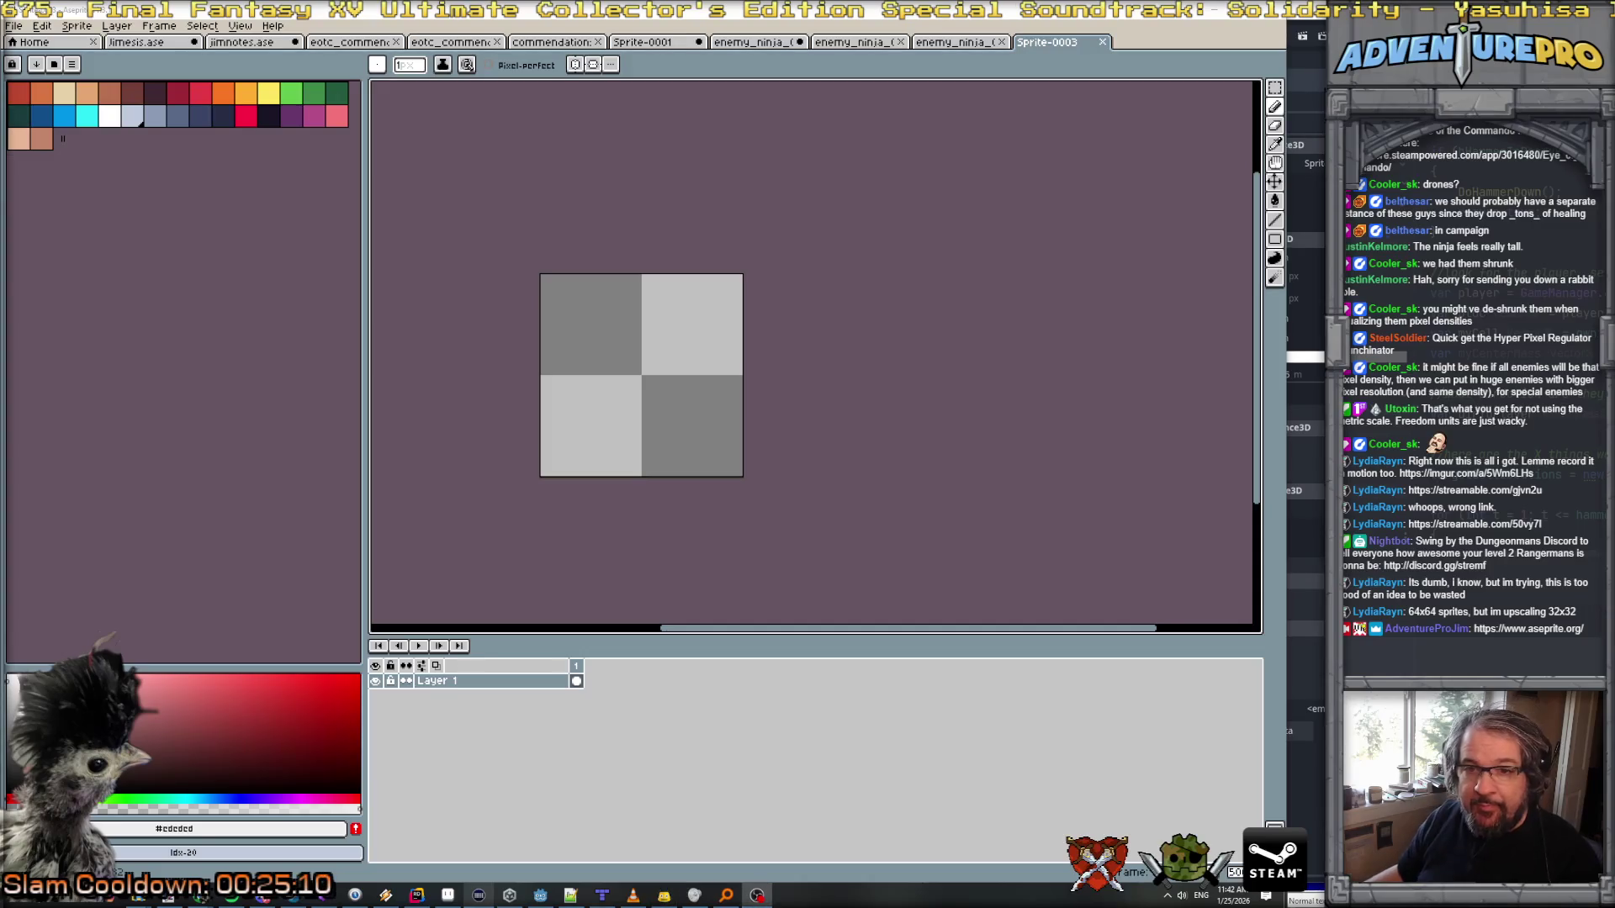
Step: With vertical symmetry on and the dark colour, draw a wavy crenellated top edge
left_click(575, 64)
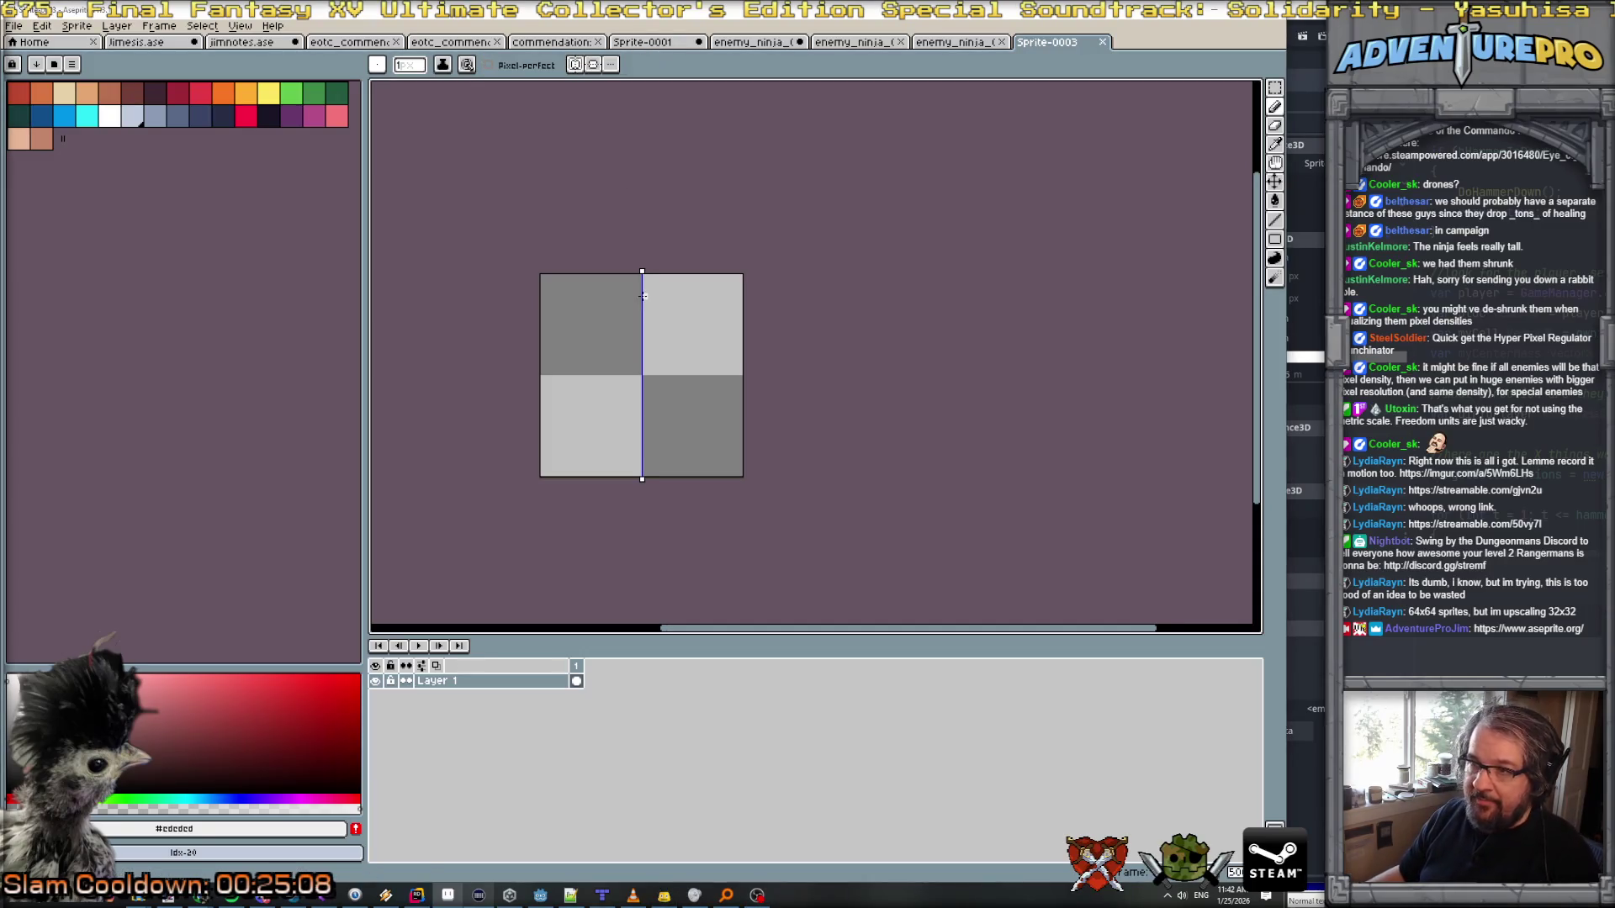
scroll(638, 295, "up", 1)
left_click(268, 116)
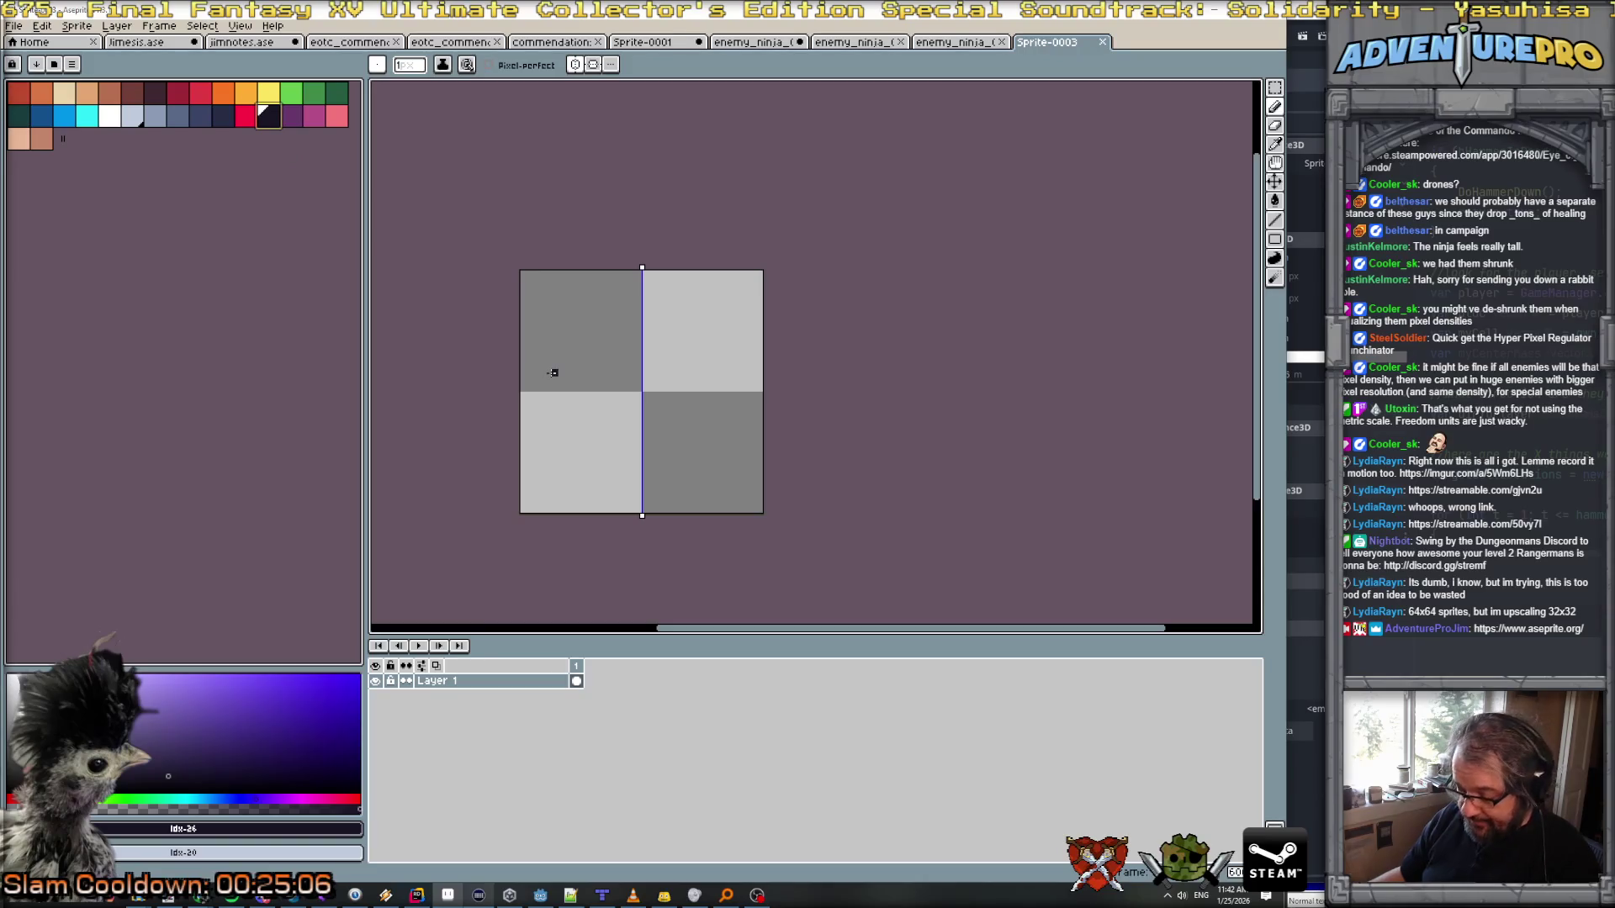
scroll(575, 352, "up", 1)
mouse_move(681, 217)
left_mouse_down()
mouse_move(696, 216)
mouse_move(645, 264)
mouse_move(571, 219)
mouse_move(547, 247)
mouse_move(487, 234)
mouse_move(472, 282)
left_mouse_up()
left_click(506, 221)
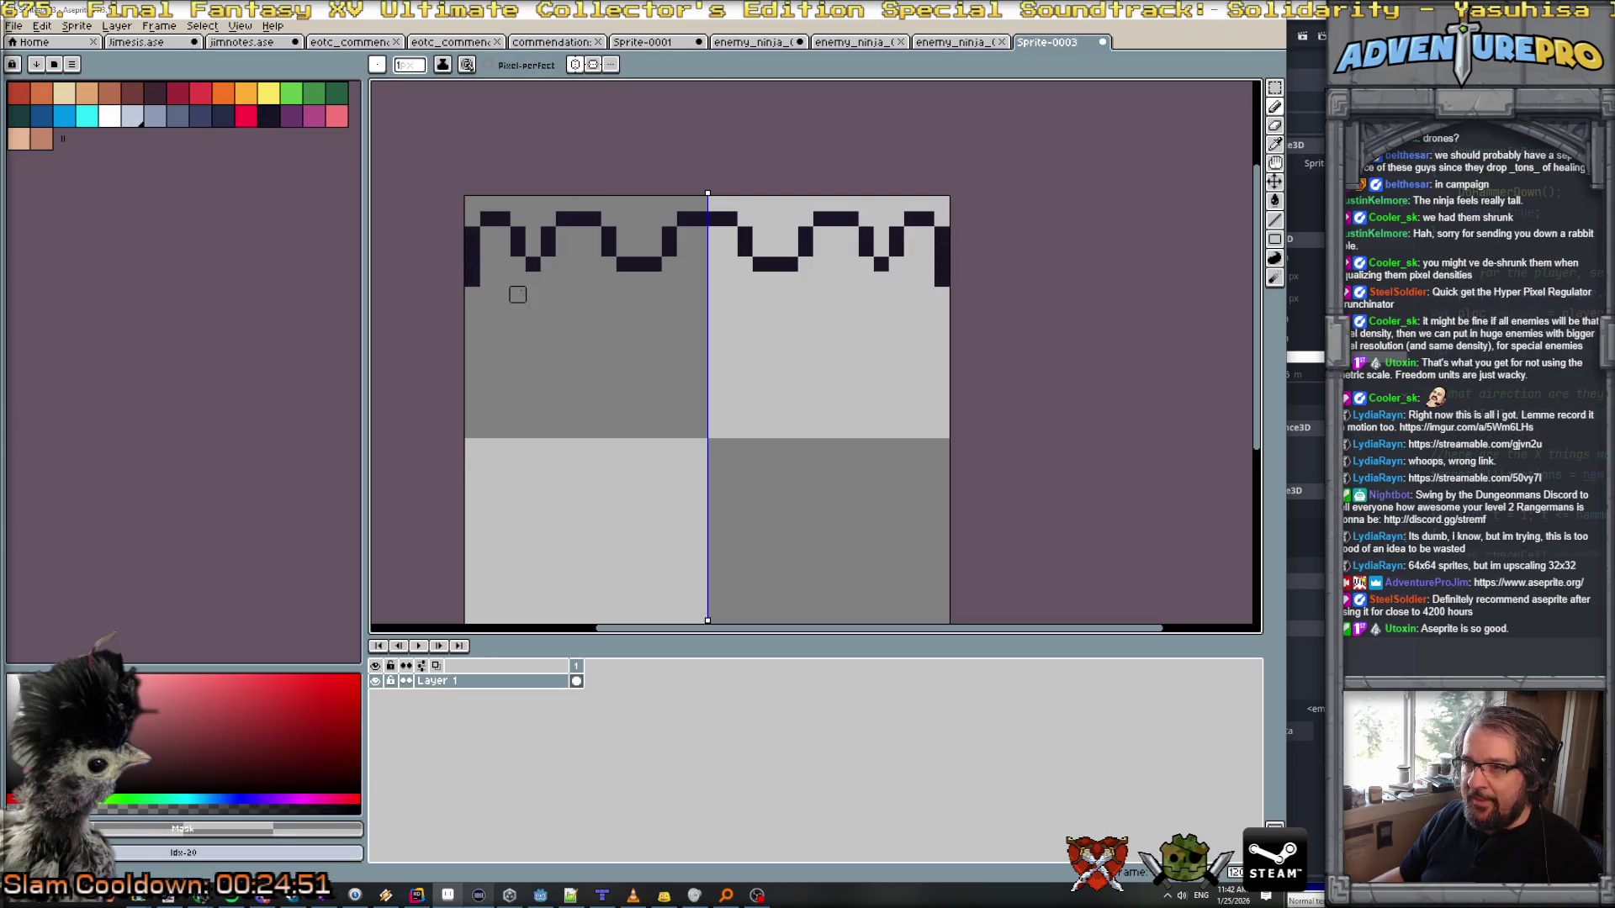
scroll(515, 325, "down", 1)
scroll(577, 325, "up", 1)
Step: Rework the wave ends into diagonal steps and start the tower's side lines
mouse_move(477, 263)
left_mouse_down()
mouse_move(444, 217)
mouse_move(459, 220)
mouse_move(413, 248)
mouse_move(414, 308)
left_mouse_up()
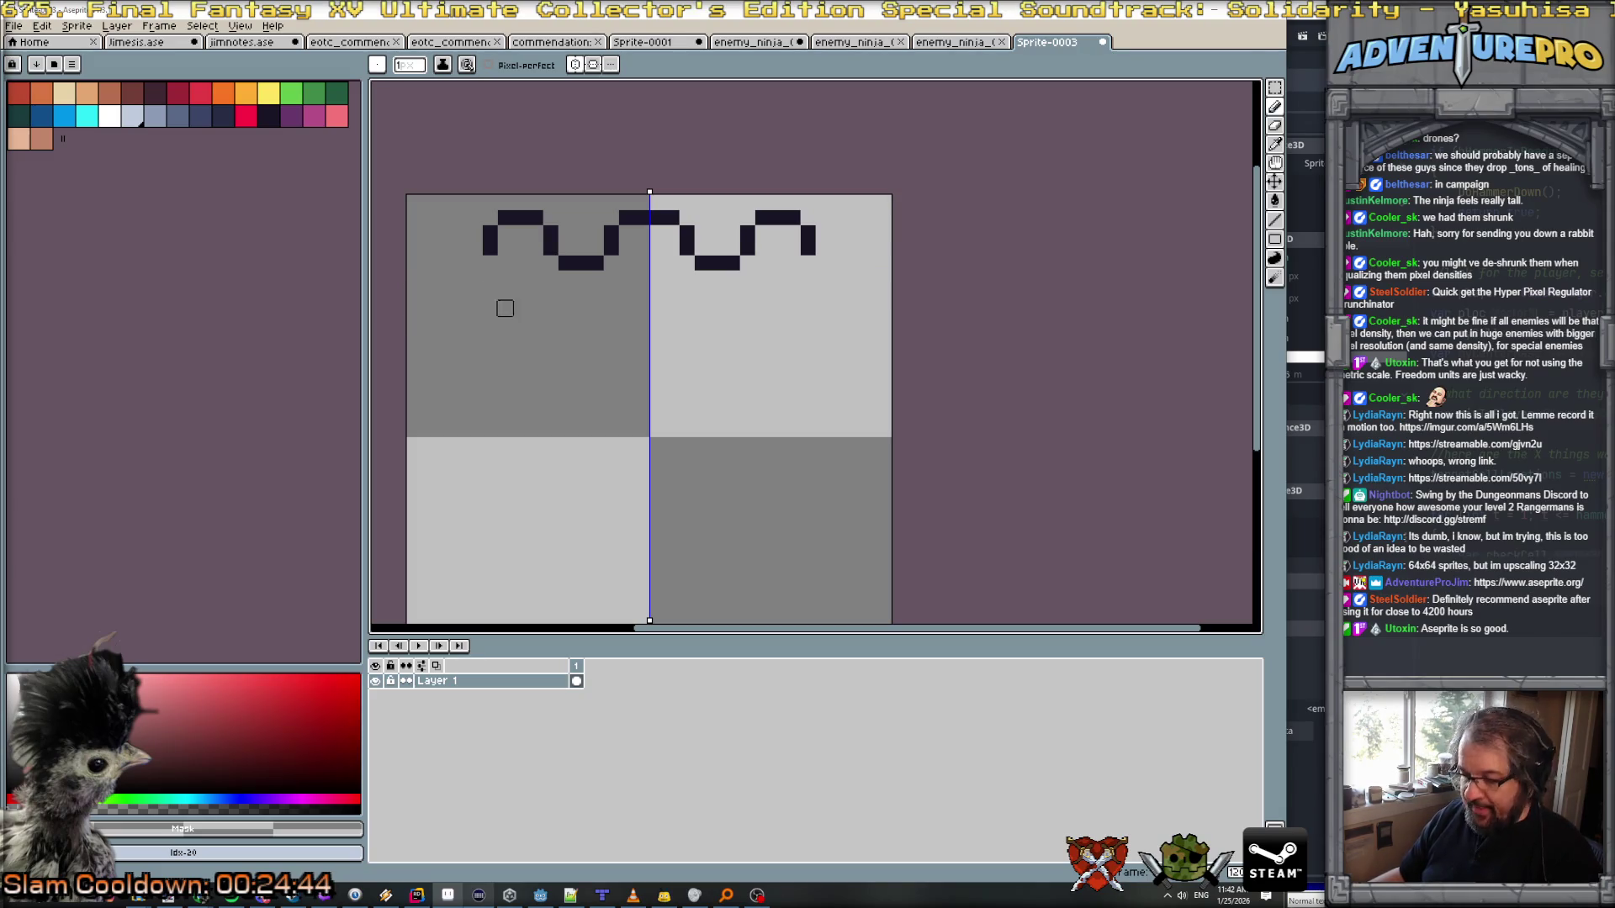
left_click(491, 245, "alt")
left_click(484, 259)
mouse_move(472, 267)
left_mouse_down()
mouse_move(459, 331)
mouse_move(499, 365)
mouse_move(504, 486)
mouse_move(541, 405)
mouse_move(488, 375)
mouse_move(467, 443)
left_mouse_up()
scroll(504, 486, "down", 3)
scroll(517, 401, "up", 2)
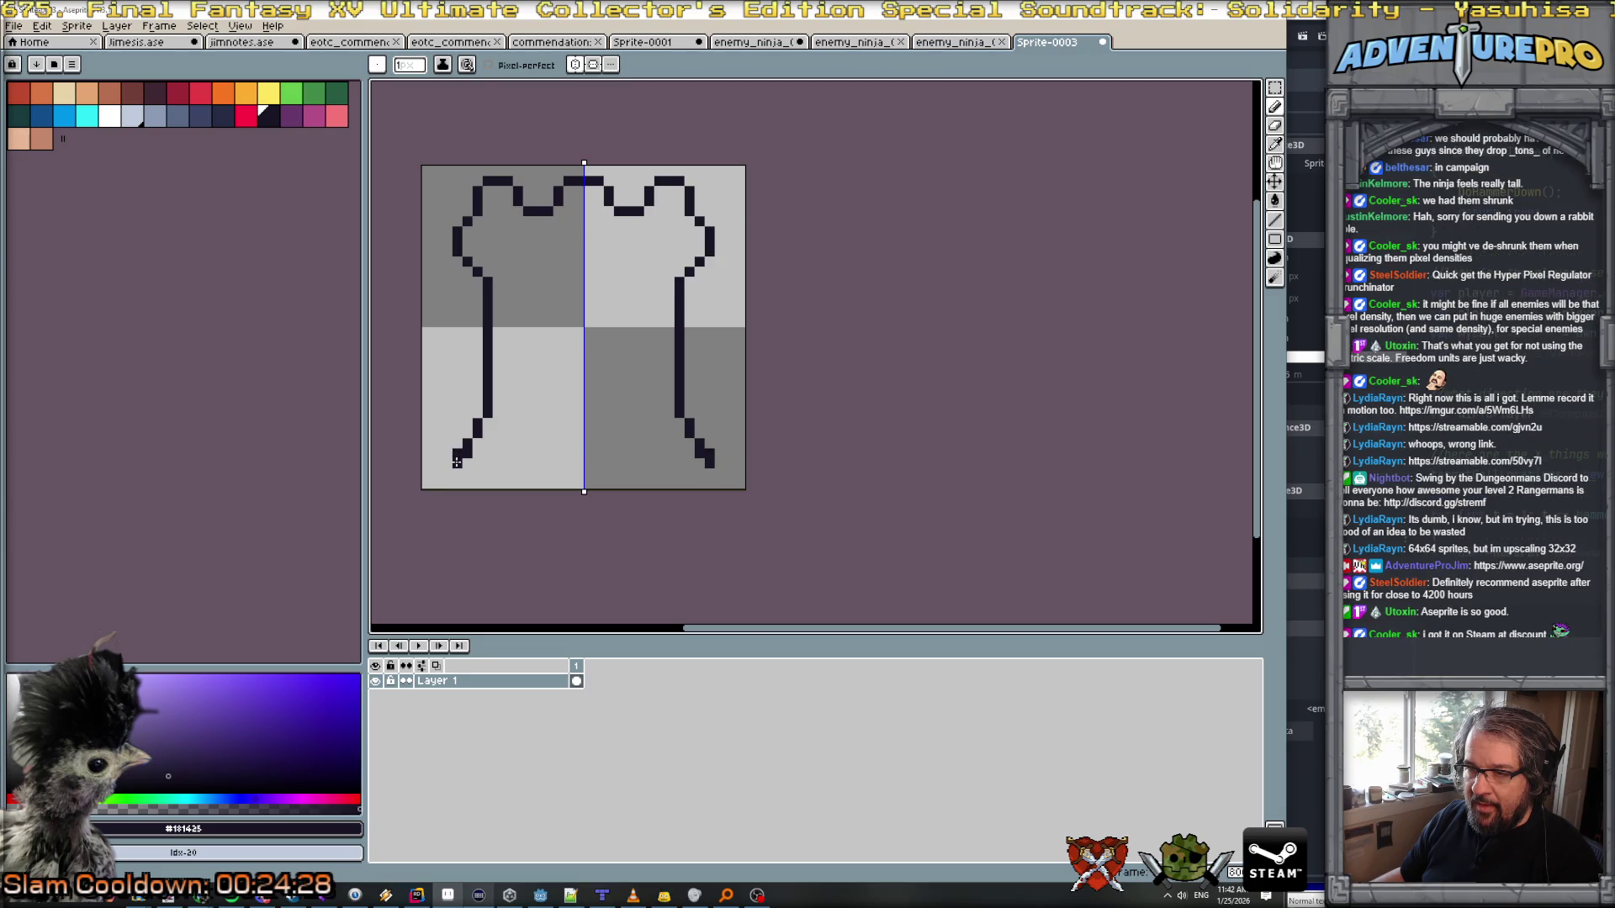
left_click(457, 464)
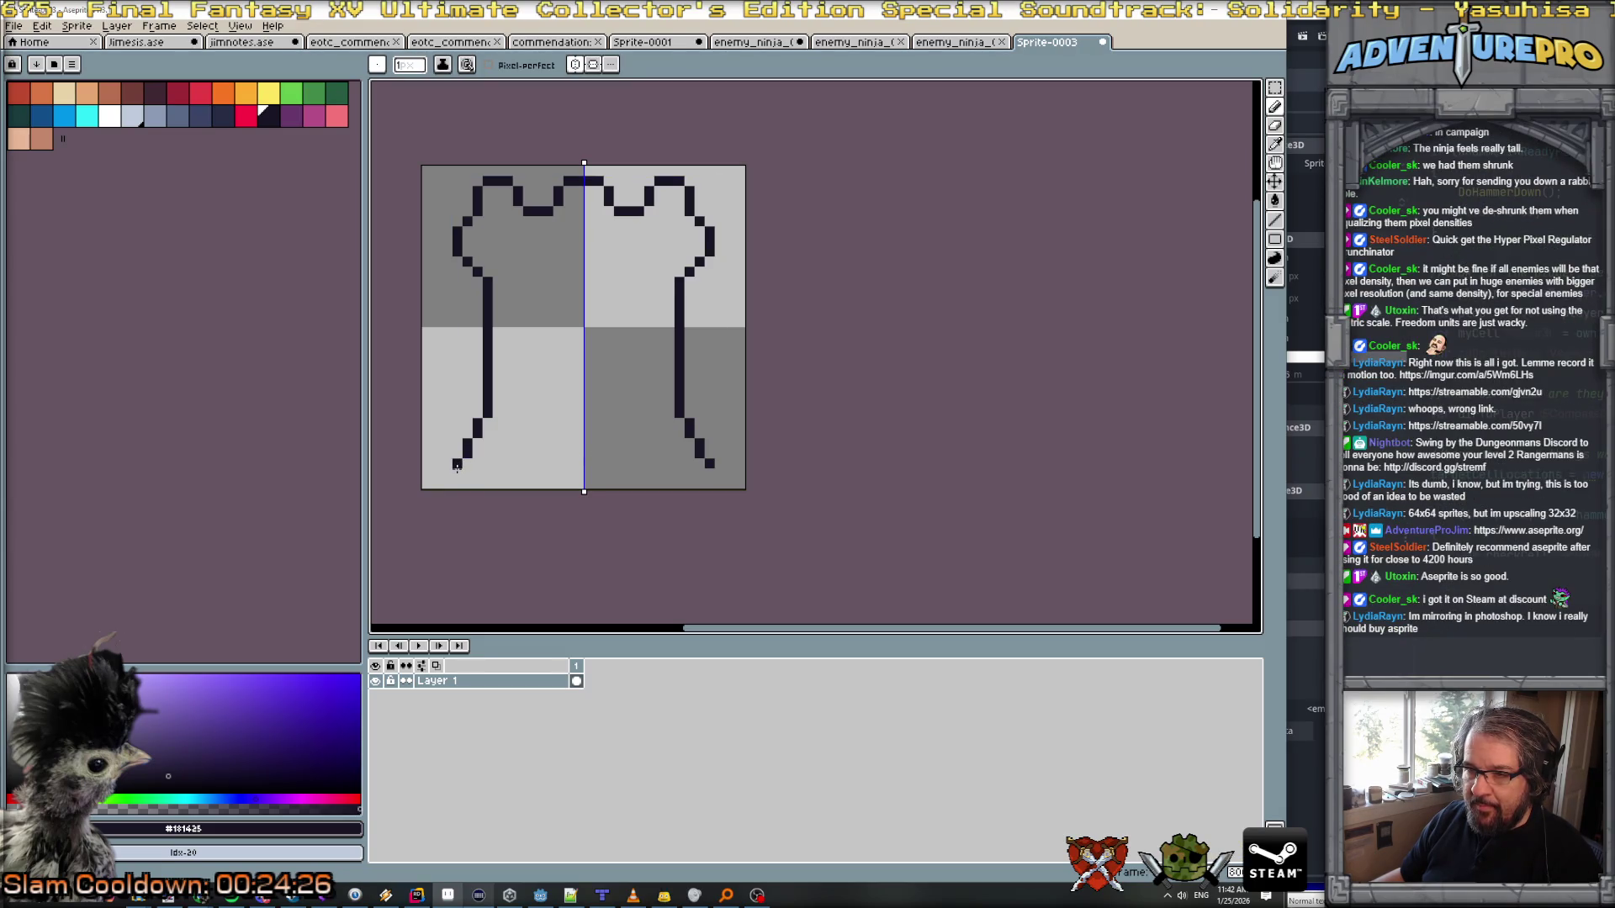
key("ctrl+z")
key("ctrl+z")
key("ctrl+z")
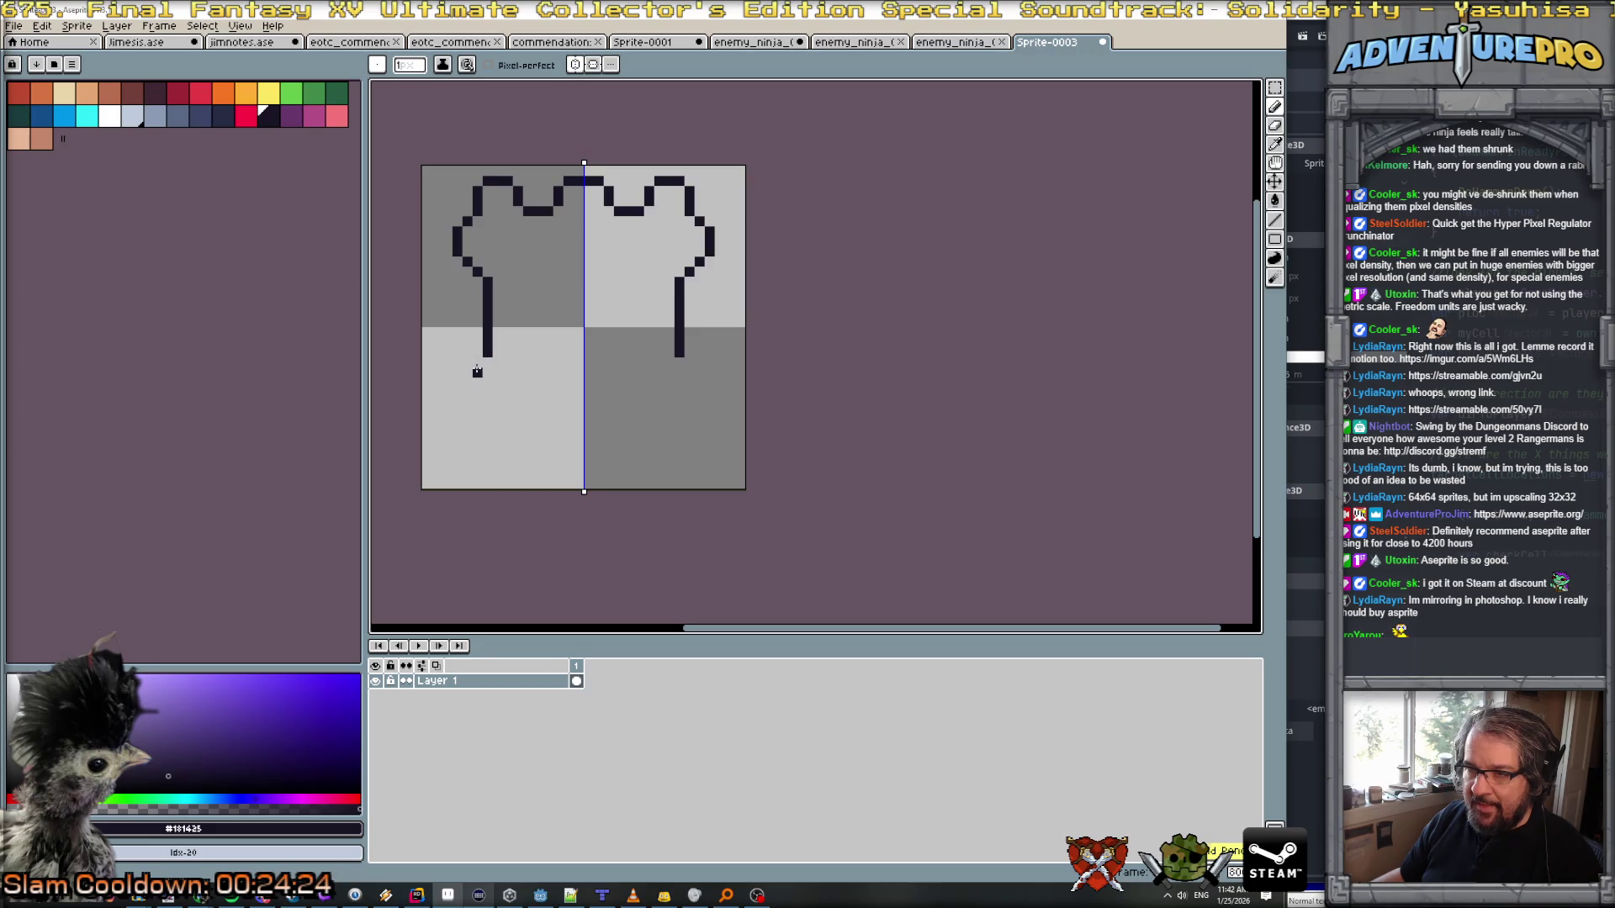
key("ctrl+y")
key("ctrl+y")
key("ctrl+y")
key("v")
key("b")
Step: Extend the side lines diagonally down to the base and select the white swatch
mouse_move(478, 392)
left_mouse_down()
mouse_move(447, 452)
mouse_move(475, 474)
mouse_move(581, 474)
left_mouse_up()
scroll(625, 371, "down", 3)
scroll(625, 371, "up", 3)
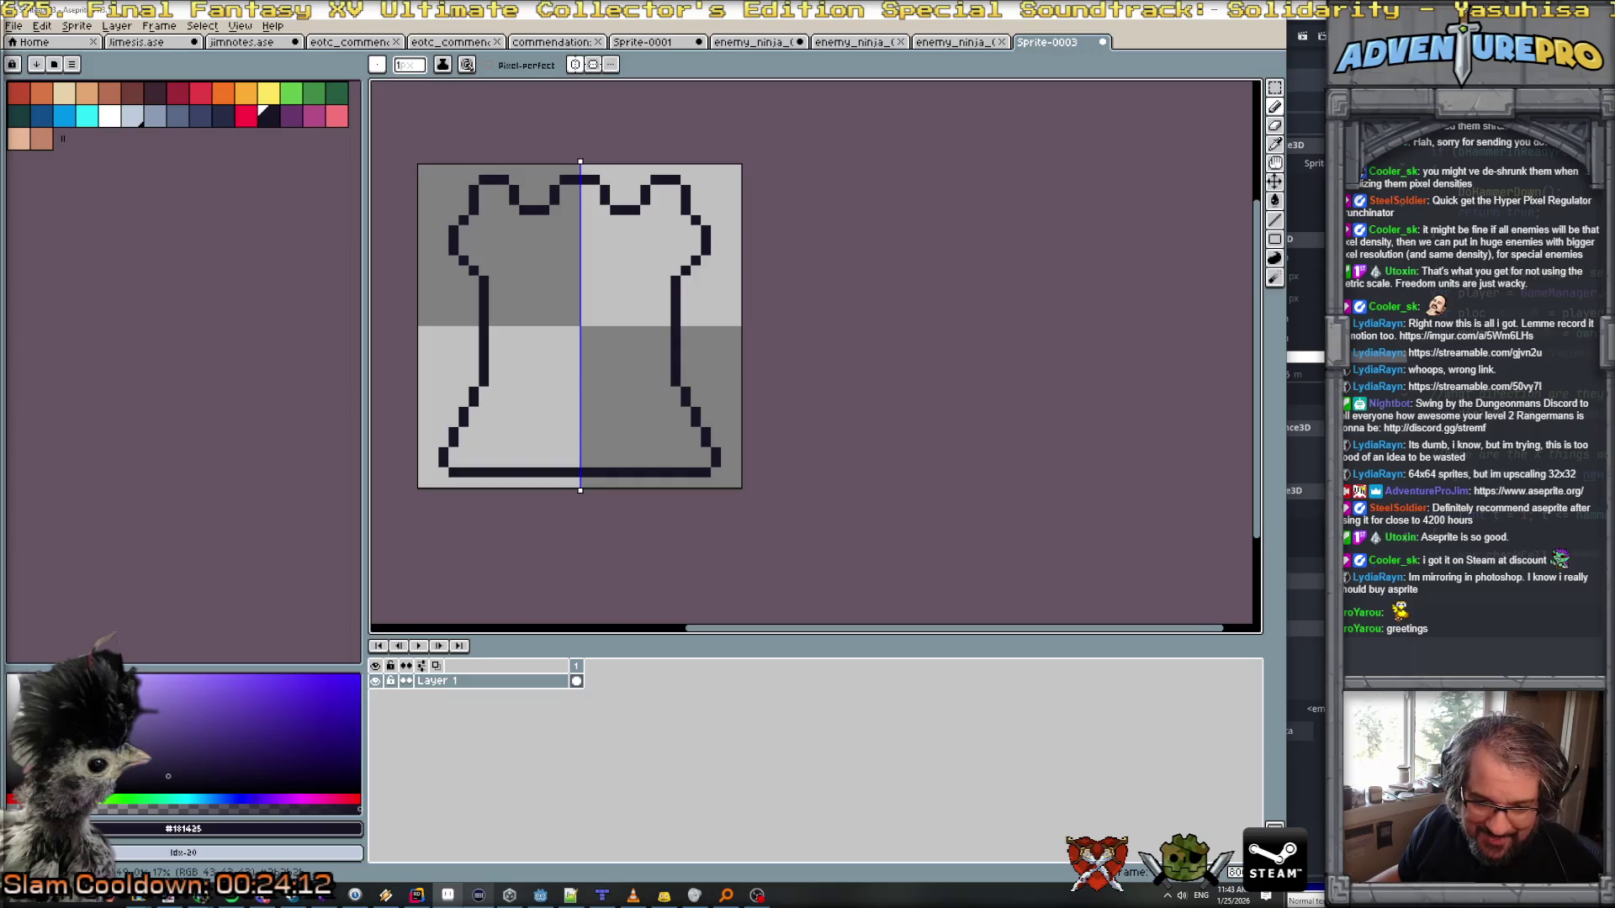
scroll(774, 425, "up", 1)
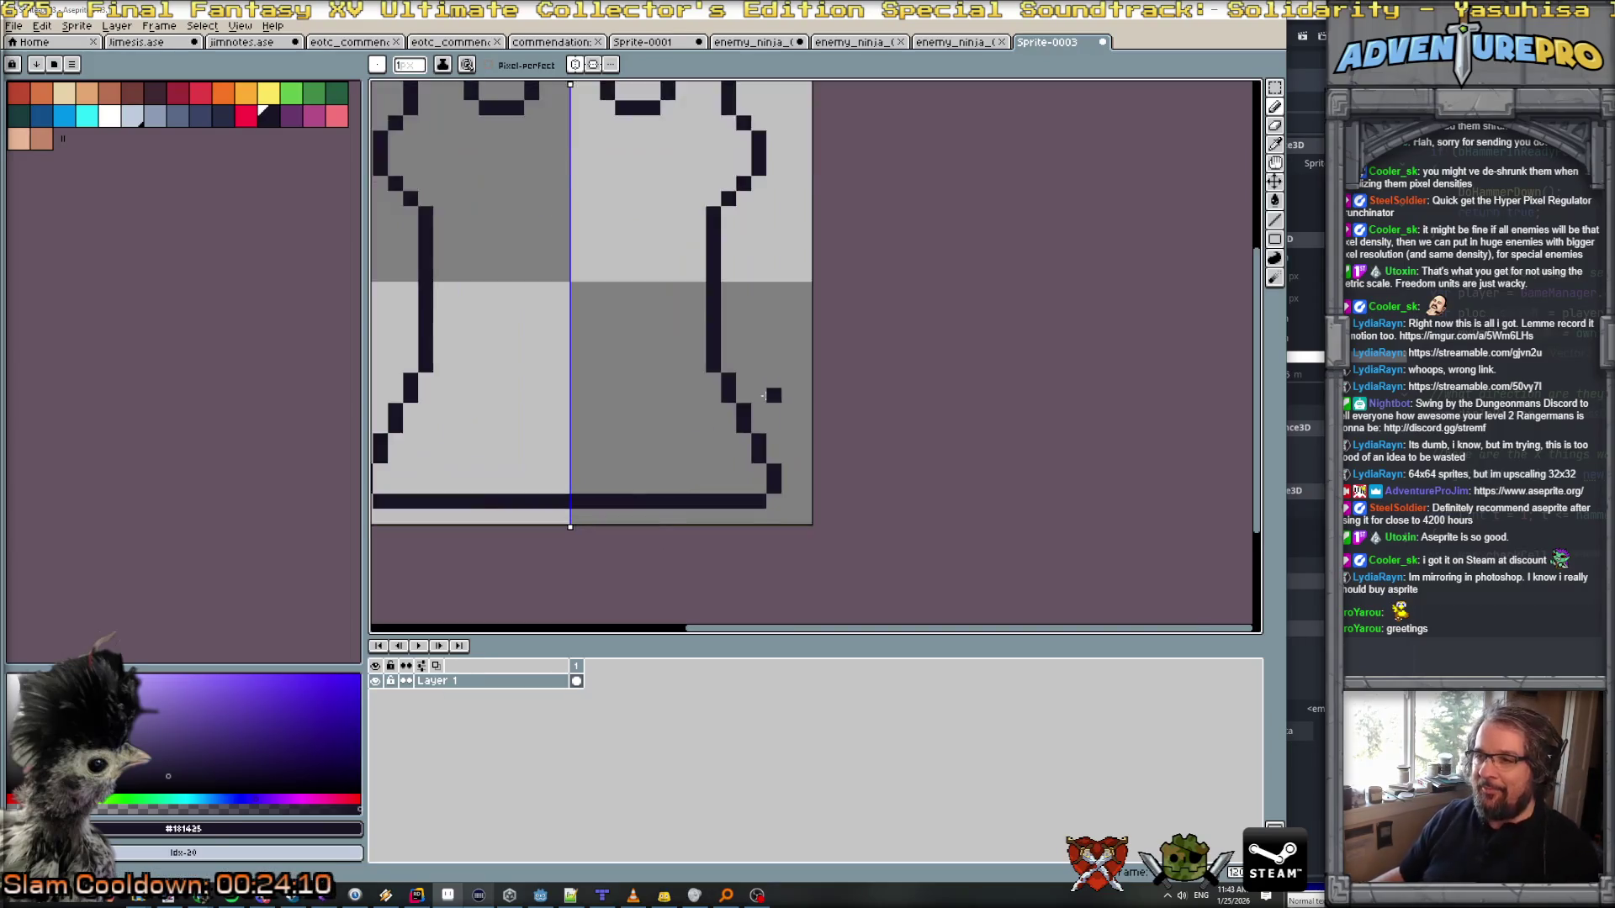
scroll(729, 371, "down", 2)
scroll(729, 370, "down", 1)
scroll(705, 326, "up", 1)
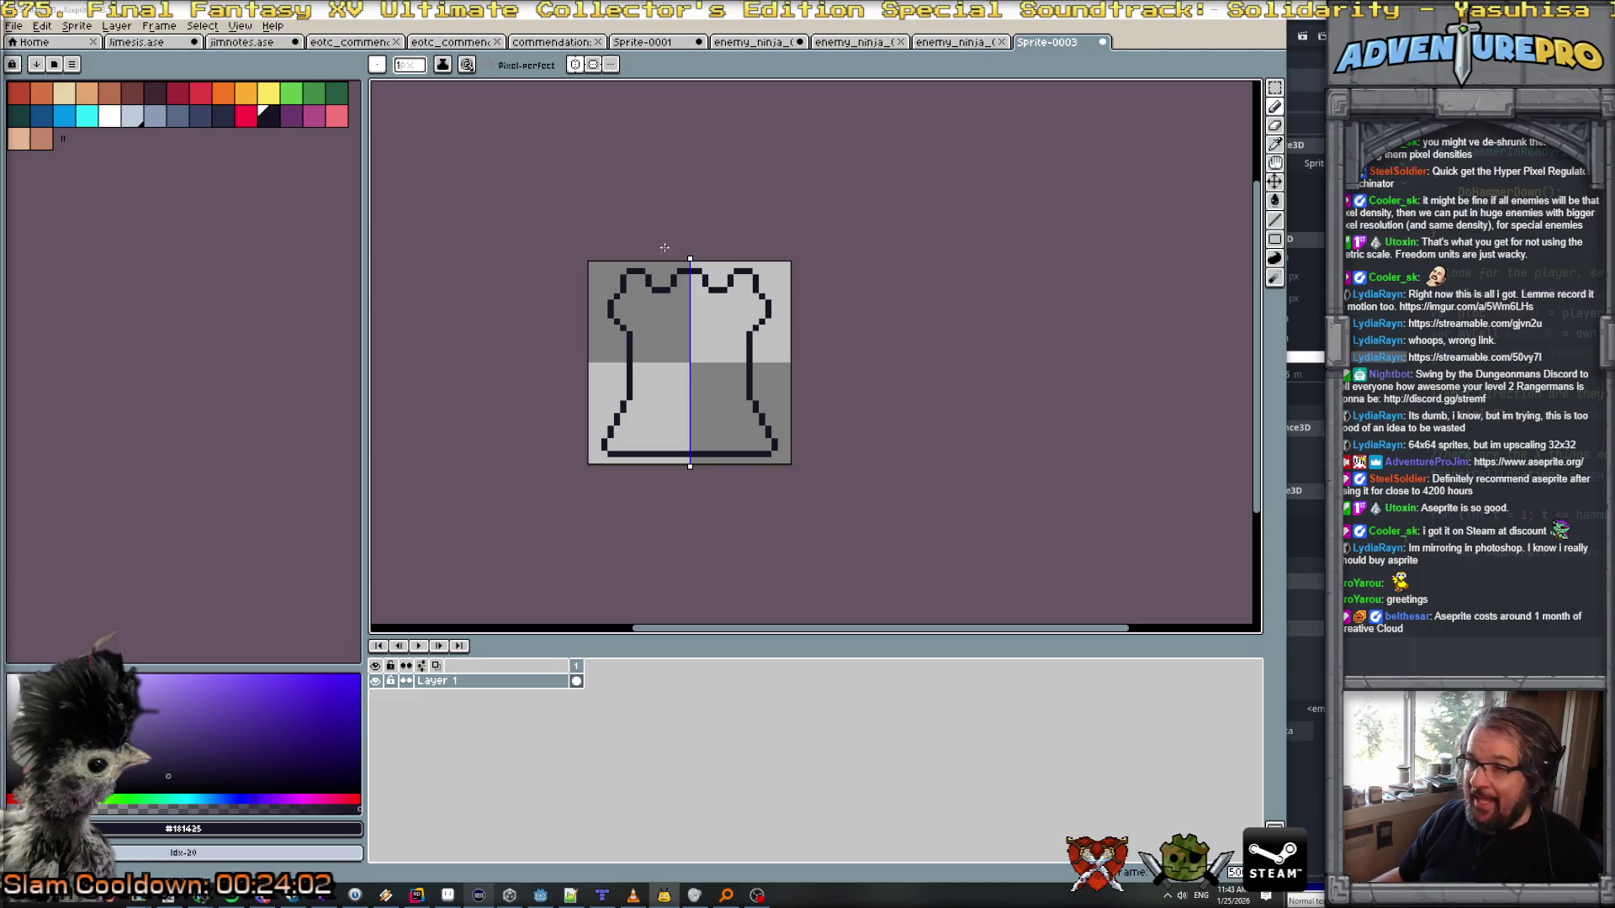
scroll(661, 251, "up", 2)
scroll(683, 304, "down", 1)
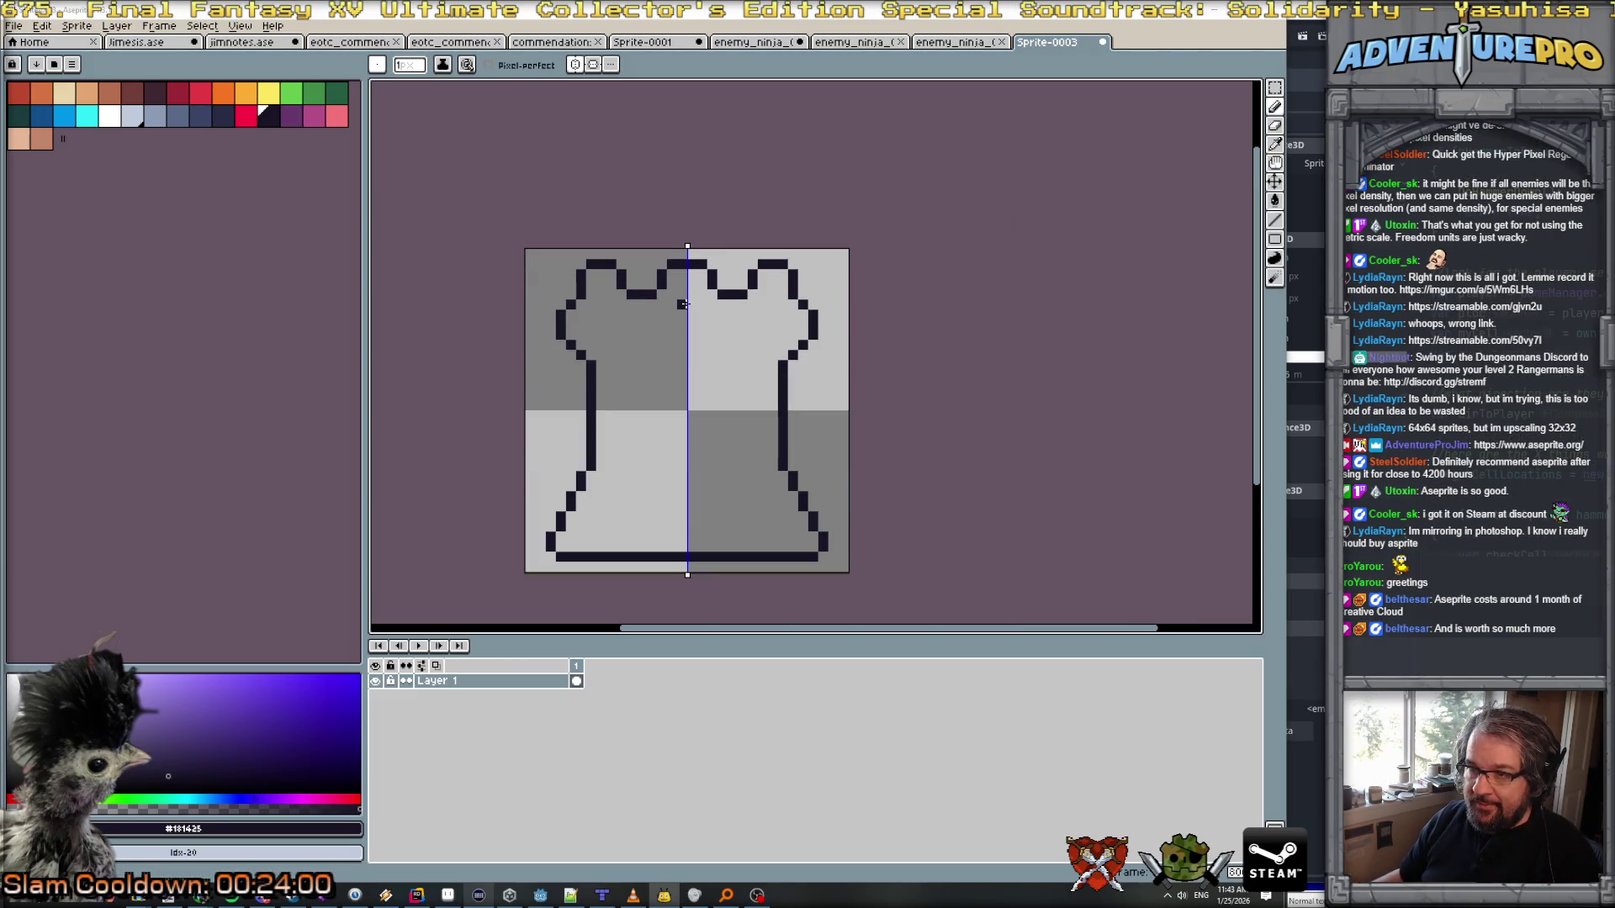
scroll(620, 466, "up", 1)
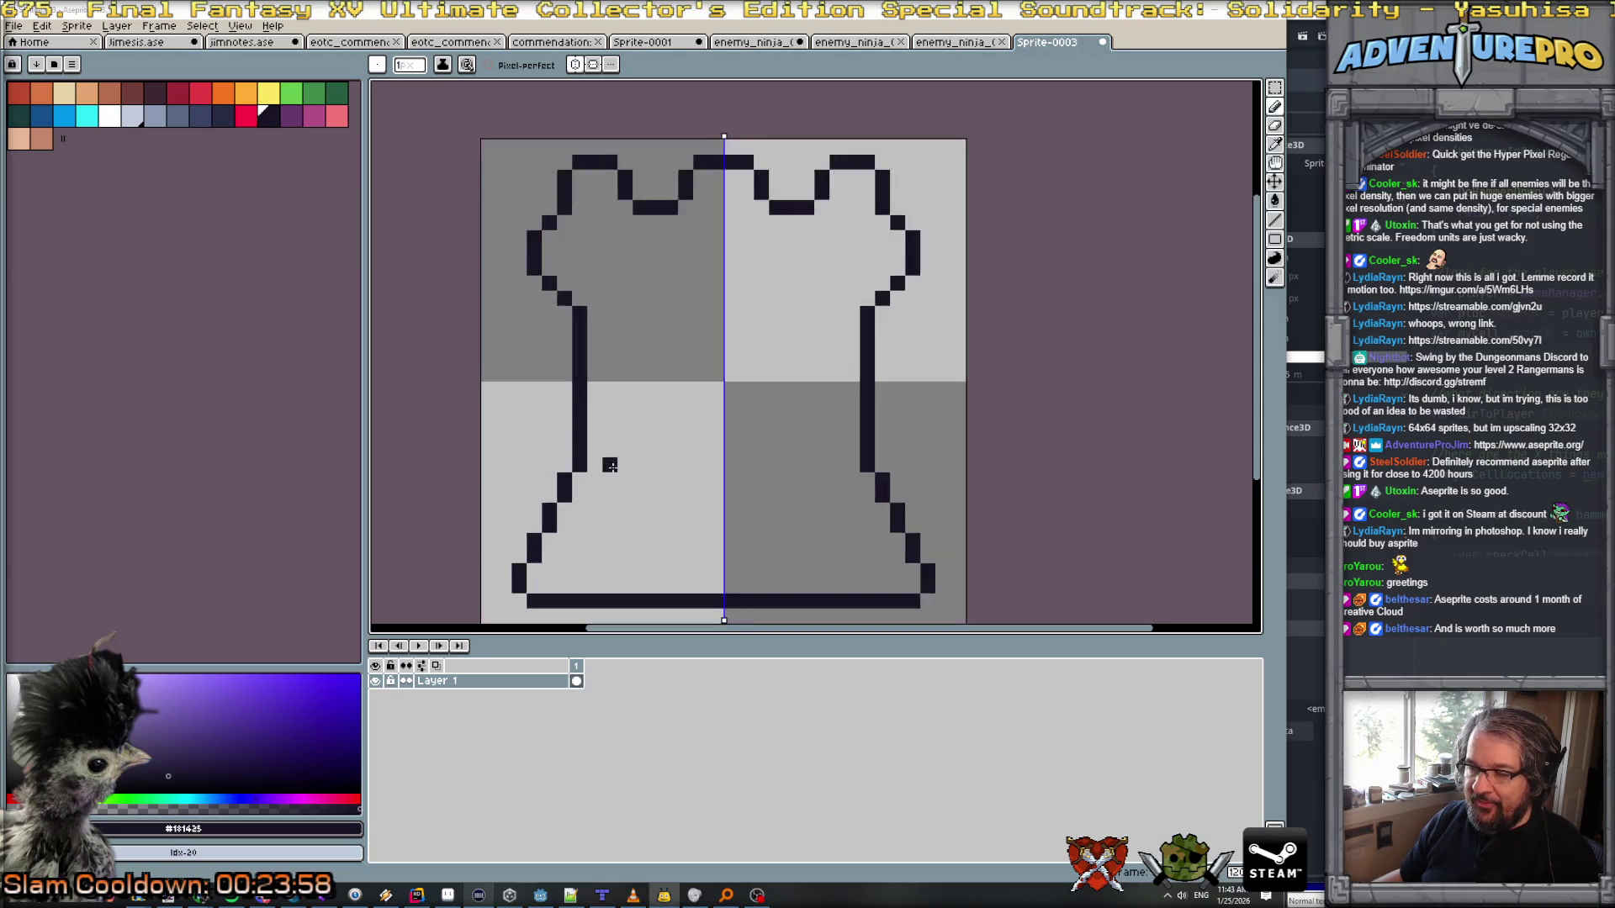
left_click(109, 115)
Step: Bucket-fill the rook white, then pencil three dark mirrored stripes across its base
key("g")
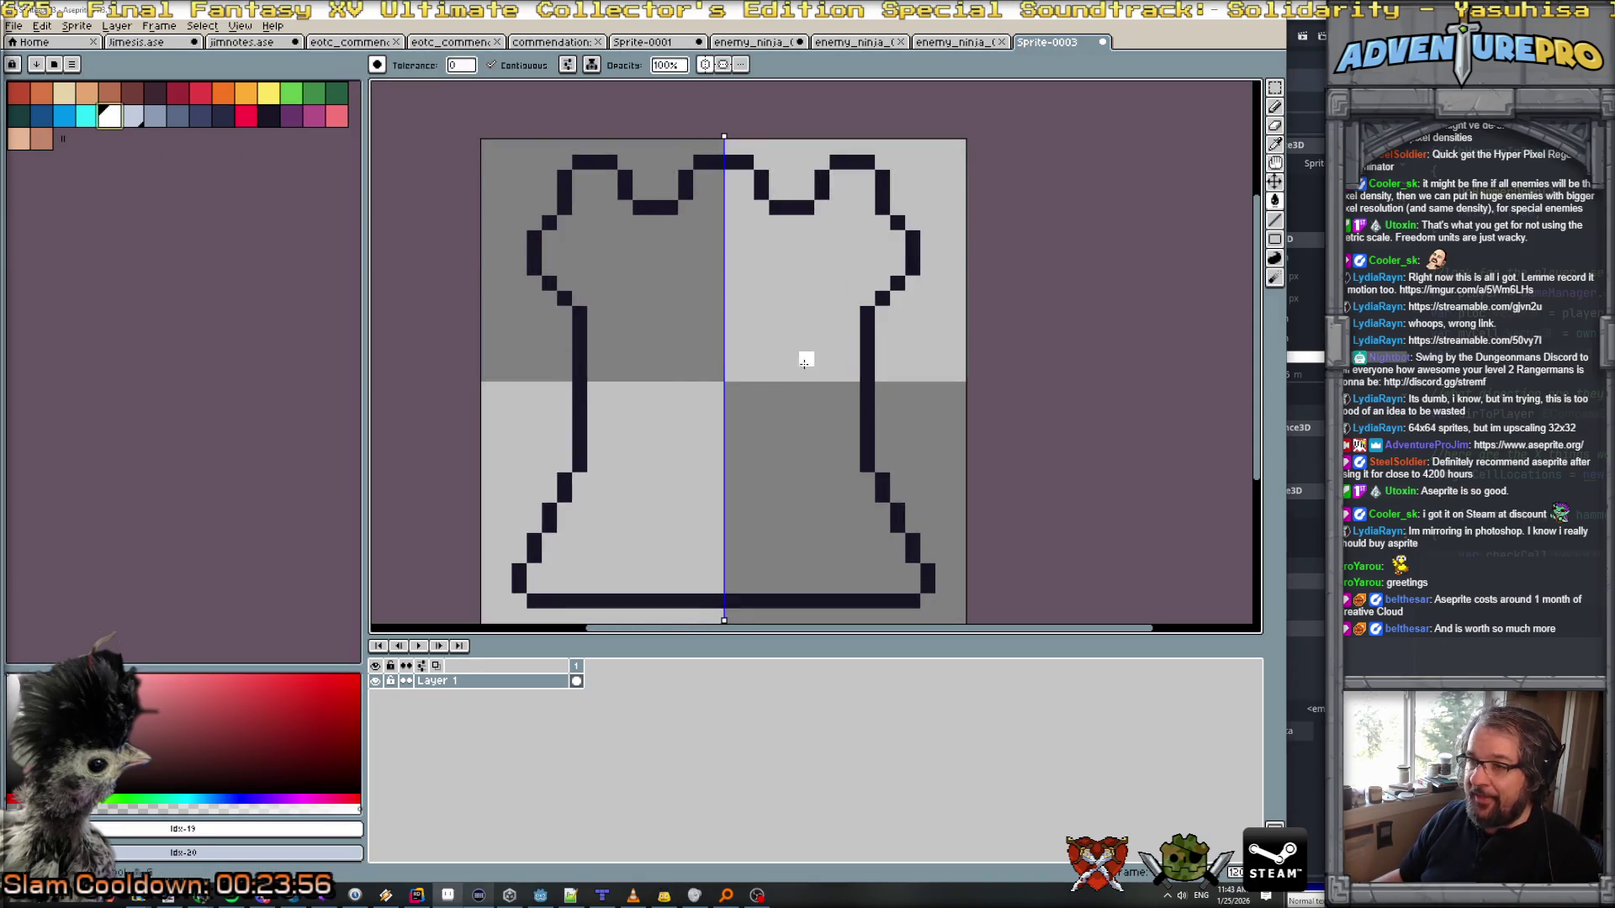
left_click(735, 355)
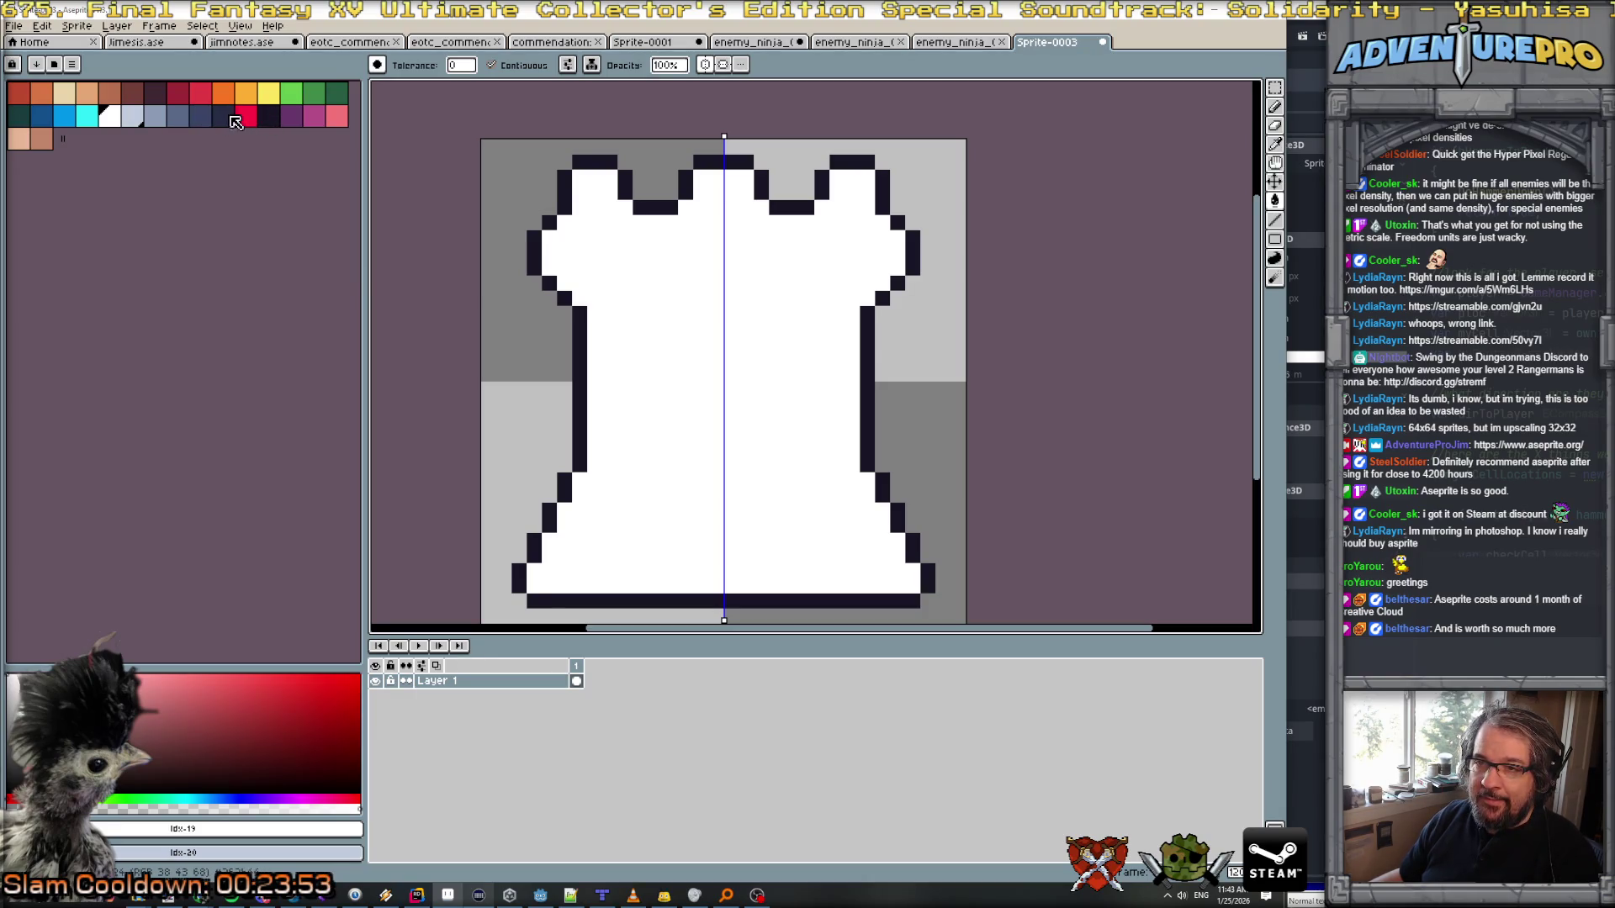
left_click(268, 116)
key("b")
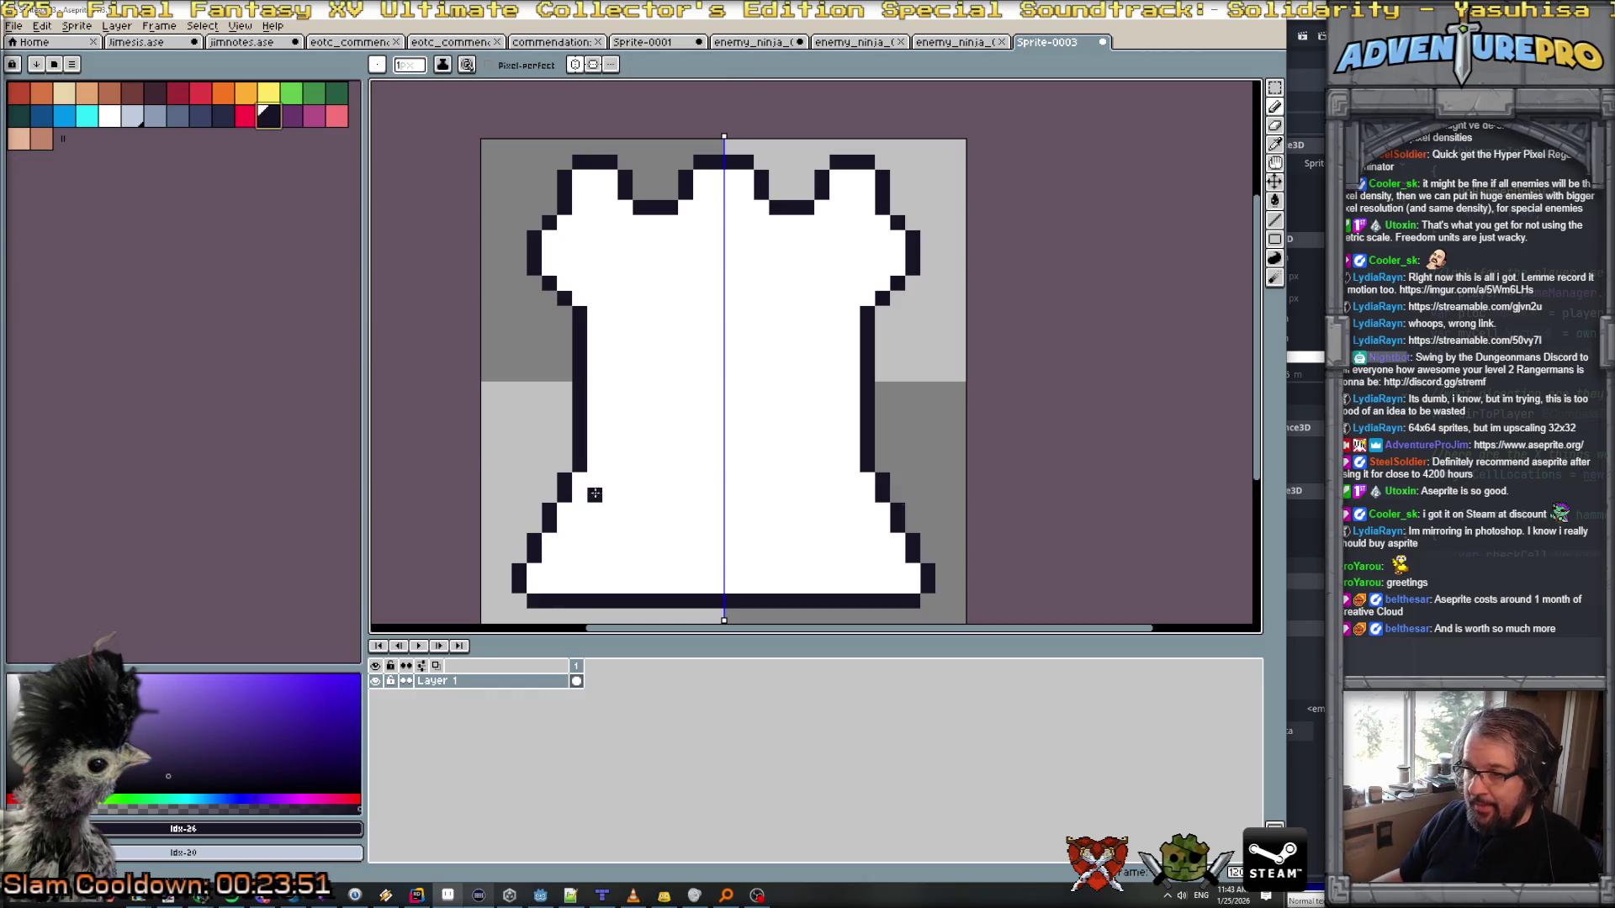
left_click(609, 479)
left_click_drag(620, 494, 723, 494)
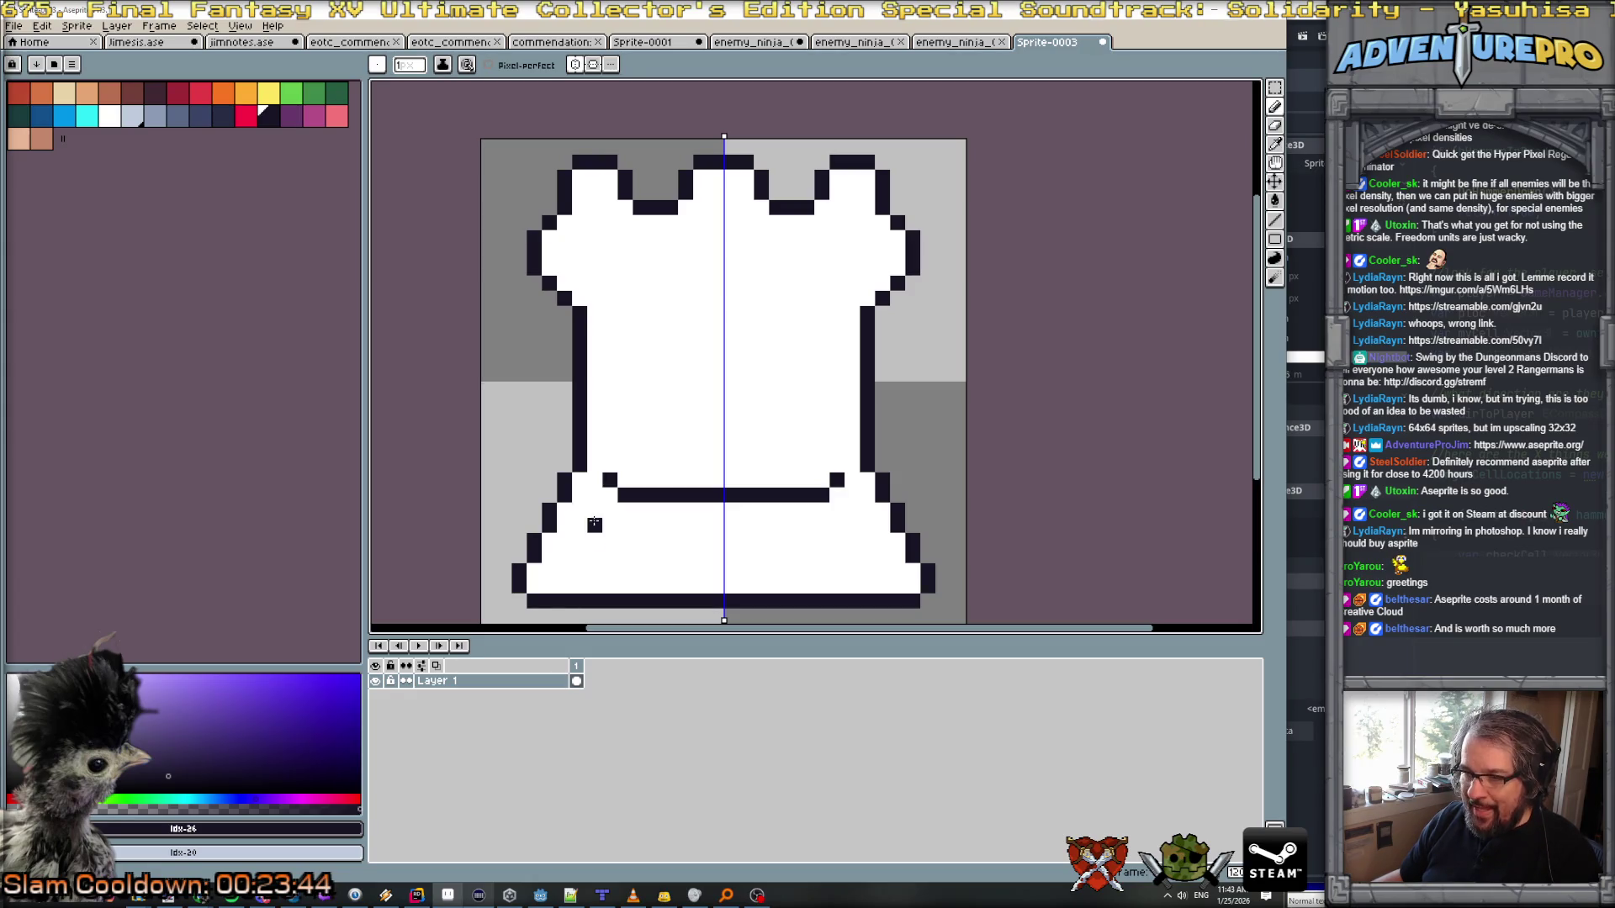
left_click(595, 510)
left_click_drag(606, 523, 722, 525)
left_click_drag(594, 556, 721, 555)
left_click(579, 585)
Step: Draw a dark line along the sprite's bottom and a mirrored arched doorway
scroll(866, 541, "down", 4)
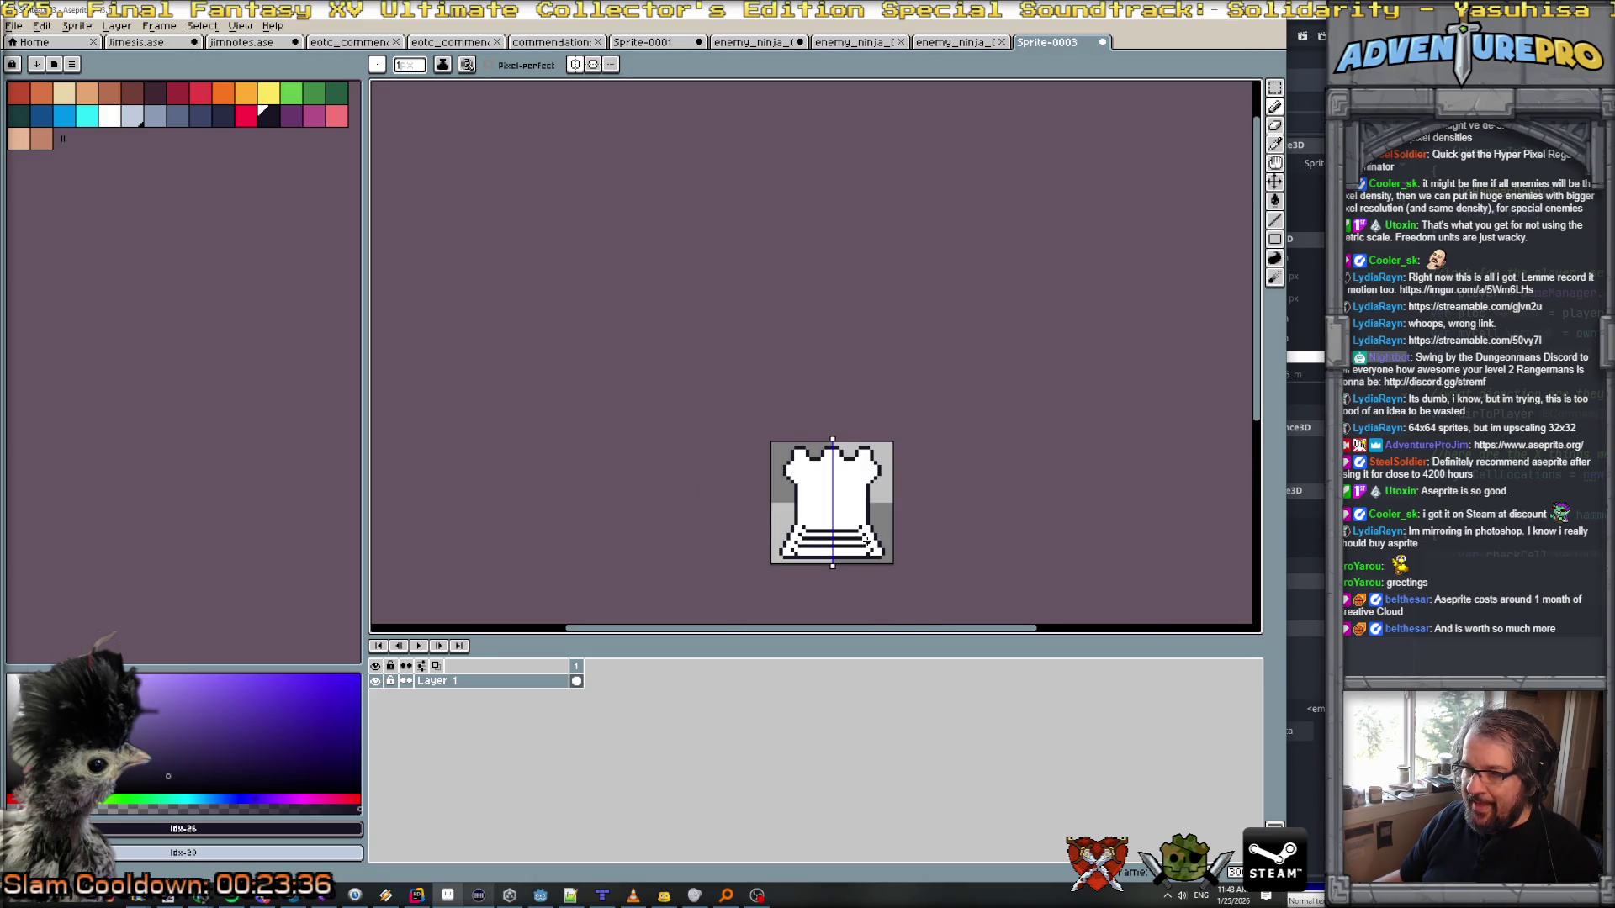
scroll(868, 542, "up", 4)
left_click_drag(722, 550, 948, 550)
scroll(947, 569, "down", 2)
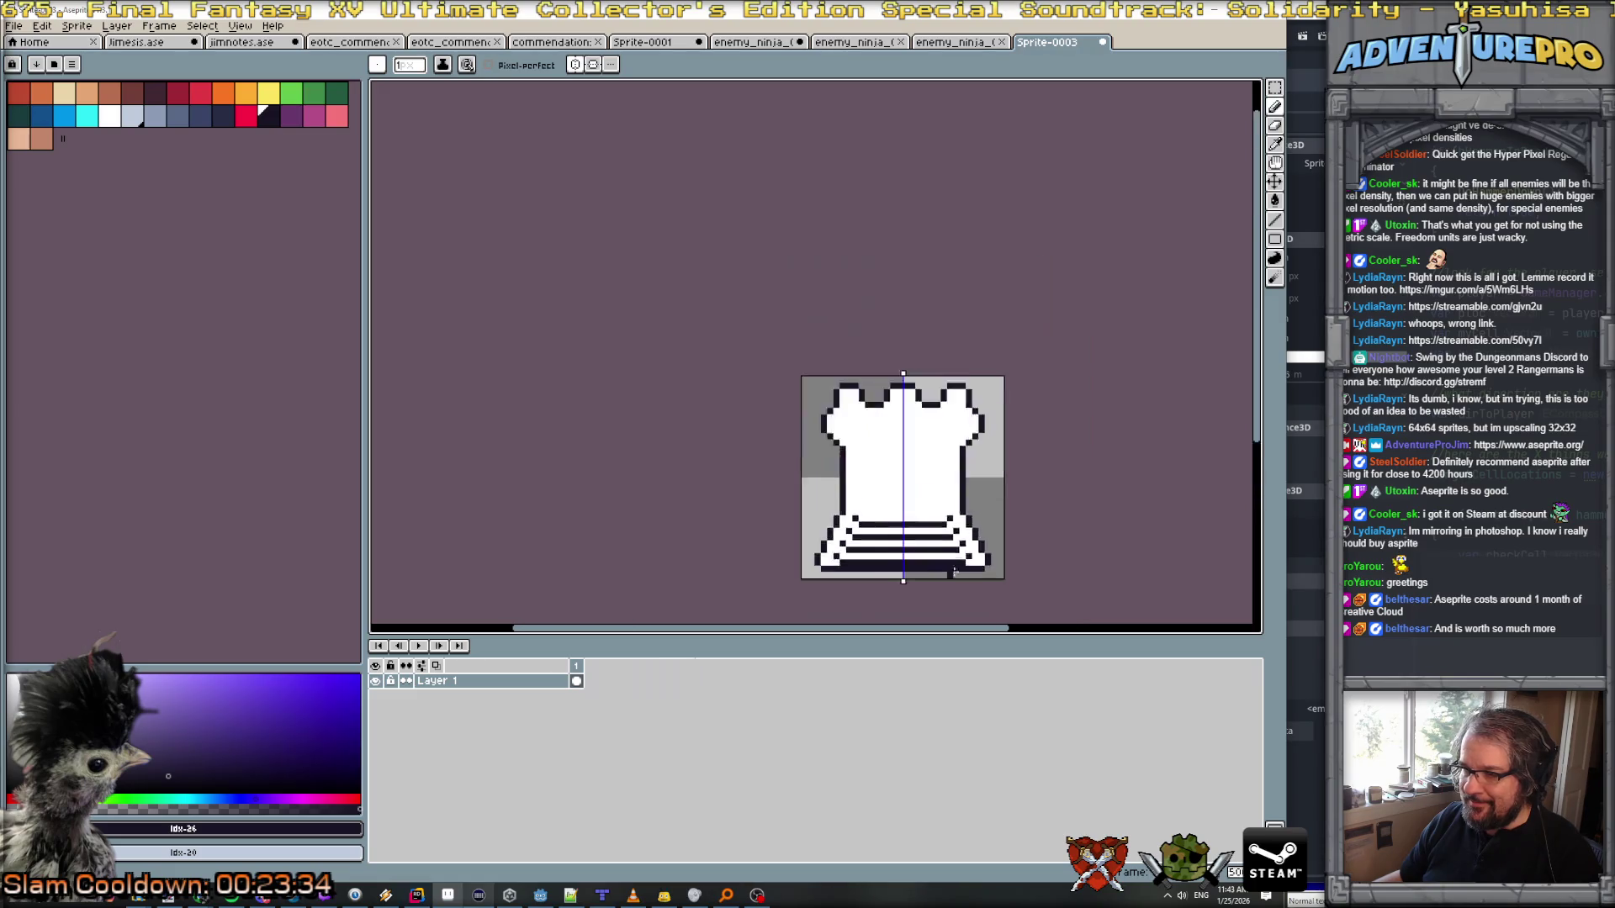
scroll(953, 550, "up", 2)
mouse_move(930, 469)
left_mouse_down()
mouse_move(902, 476)
mouse_move(891, 541)
left_mouse_up()
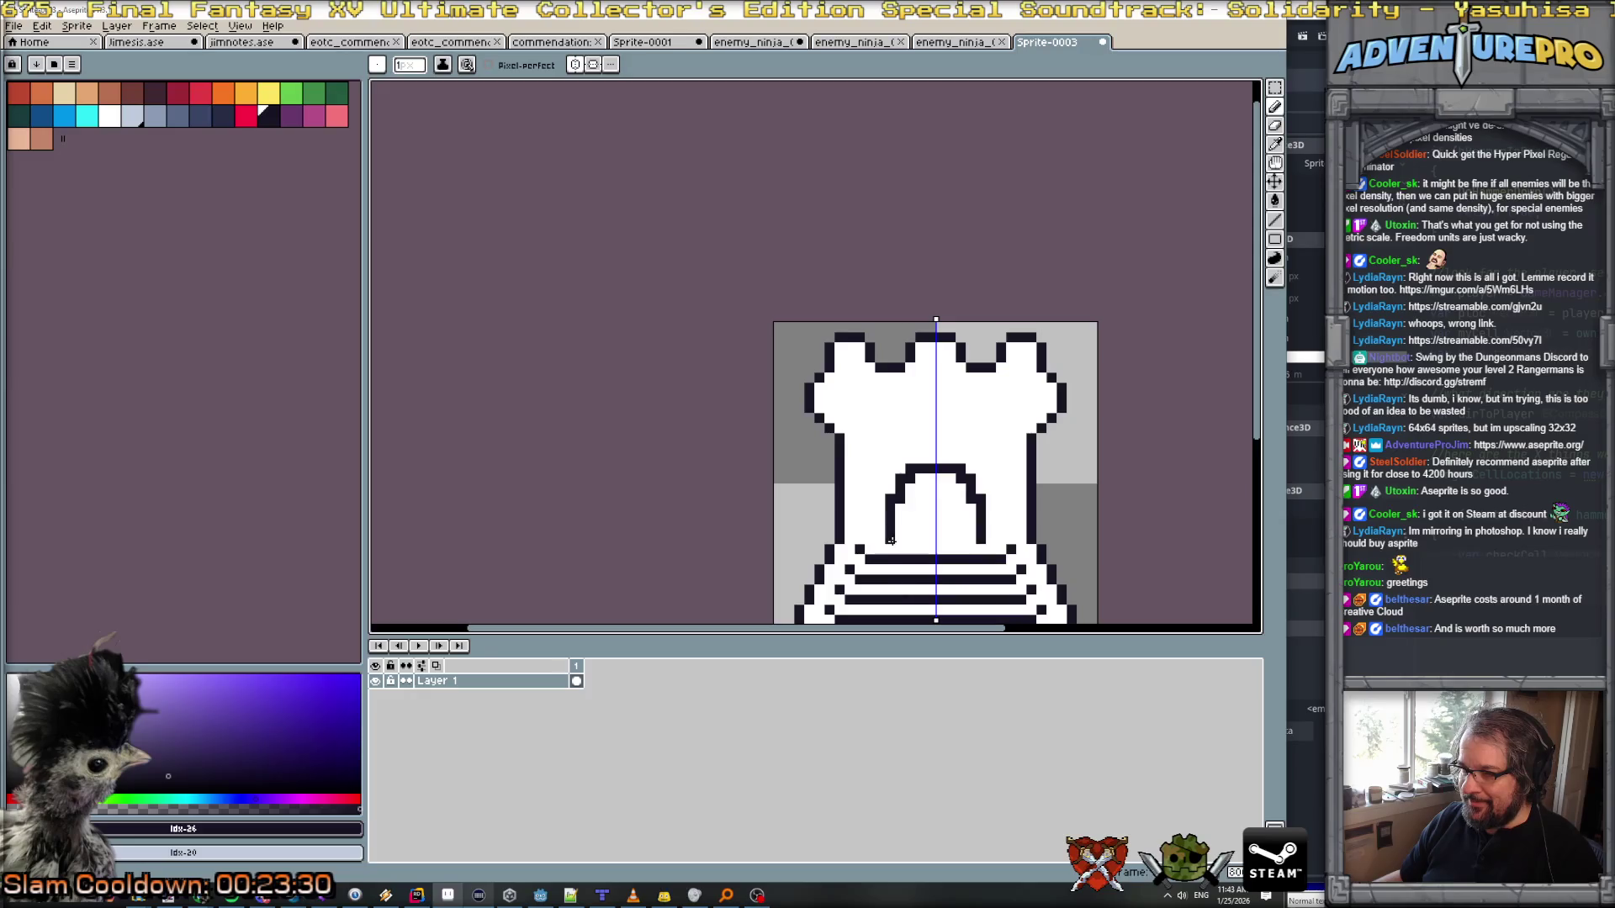
Step: Paint two mirrored dark eyes two pixels wide, then turn symmetry off
left_click(576, 64)
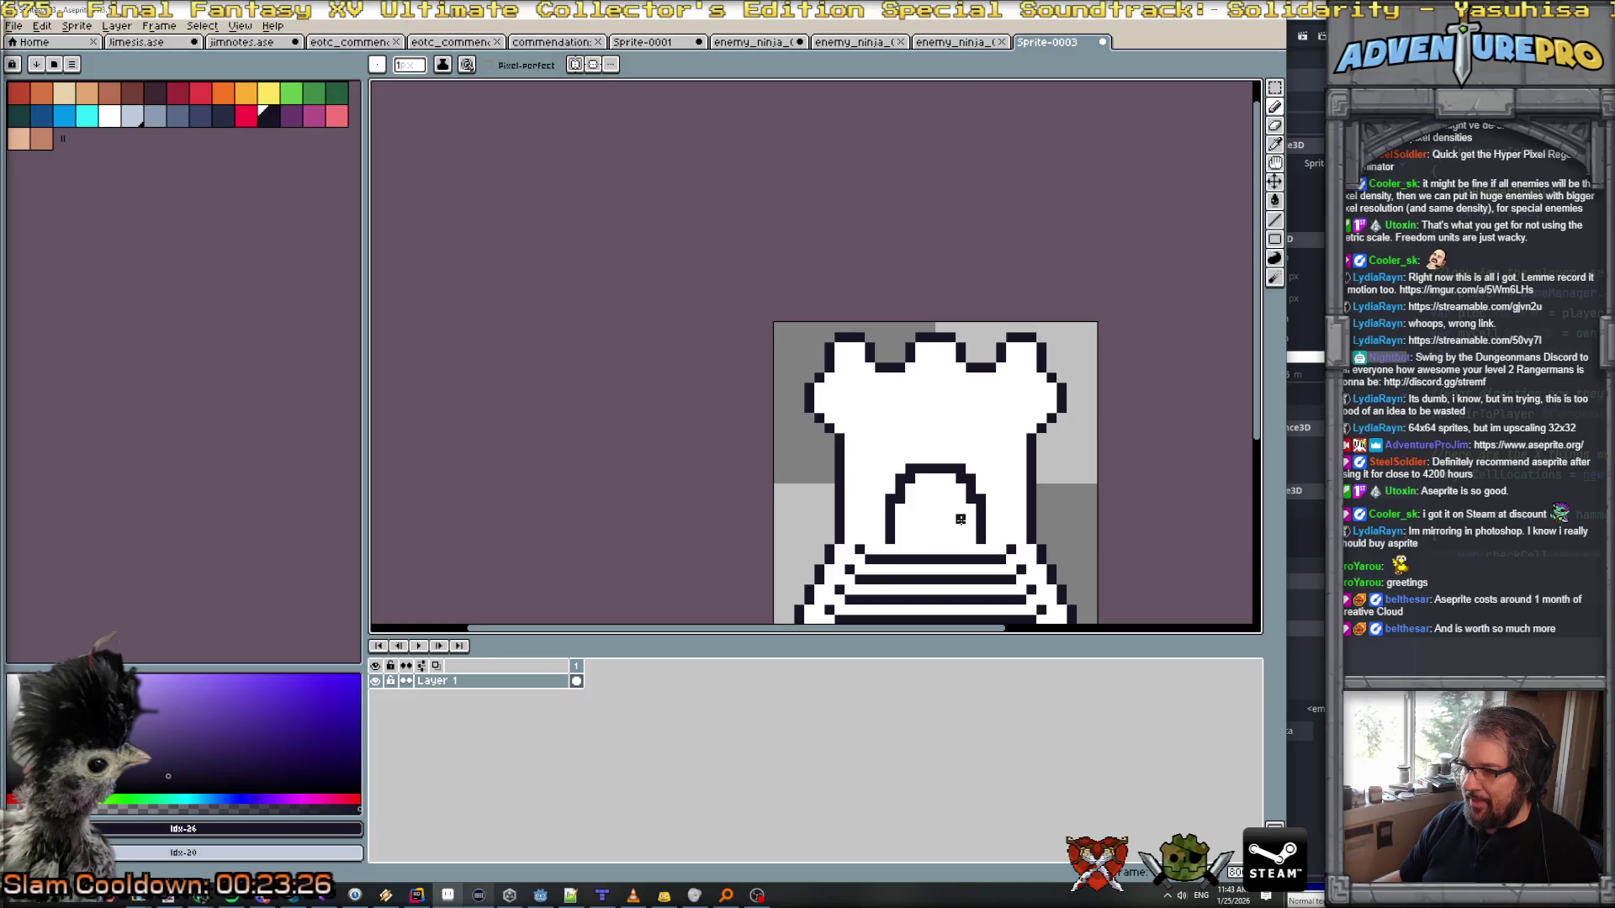
left_click_drag(1096, 454, 803, 355)
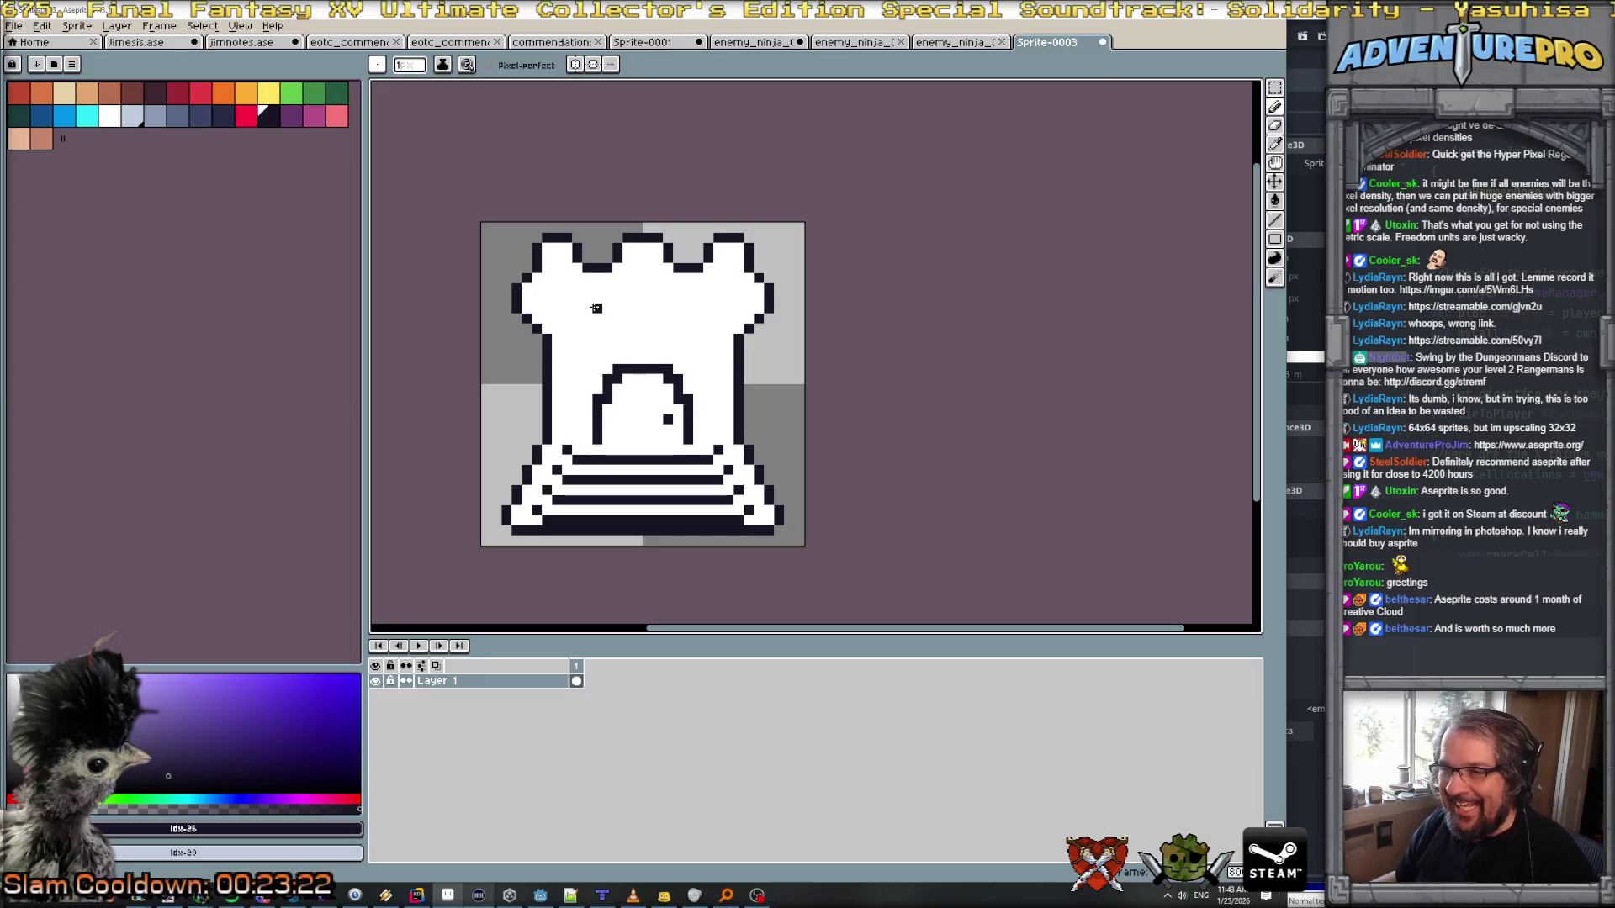
left_click(575, 64)
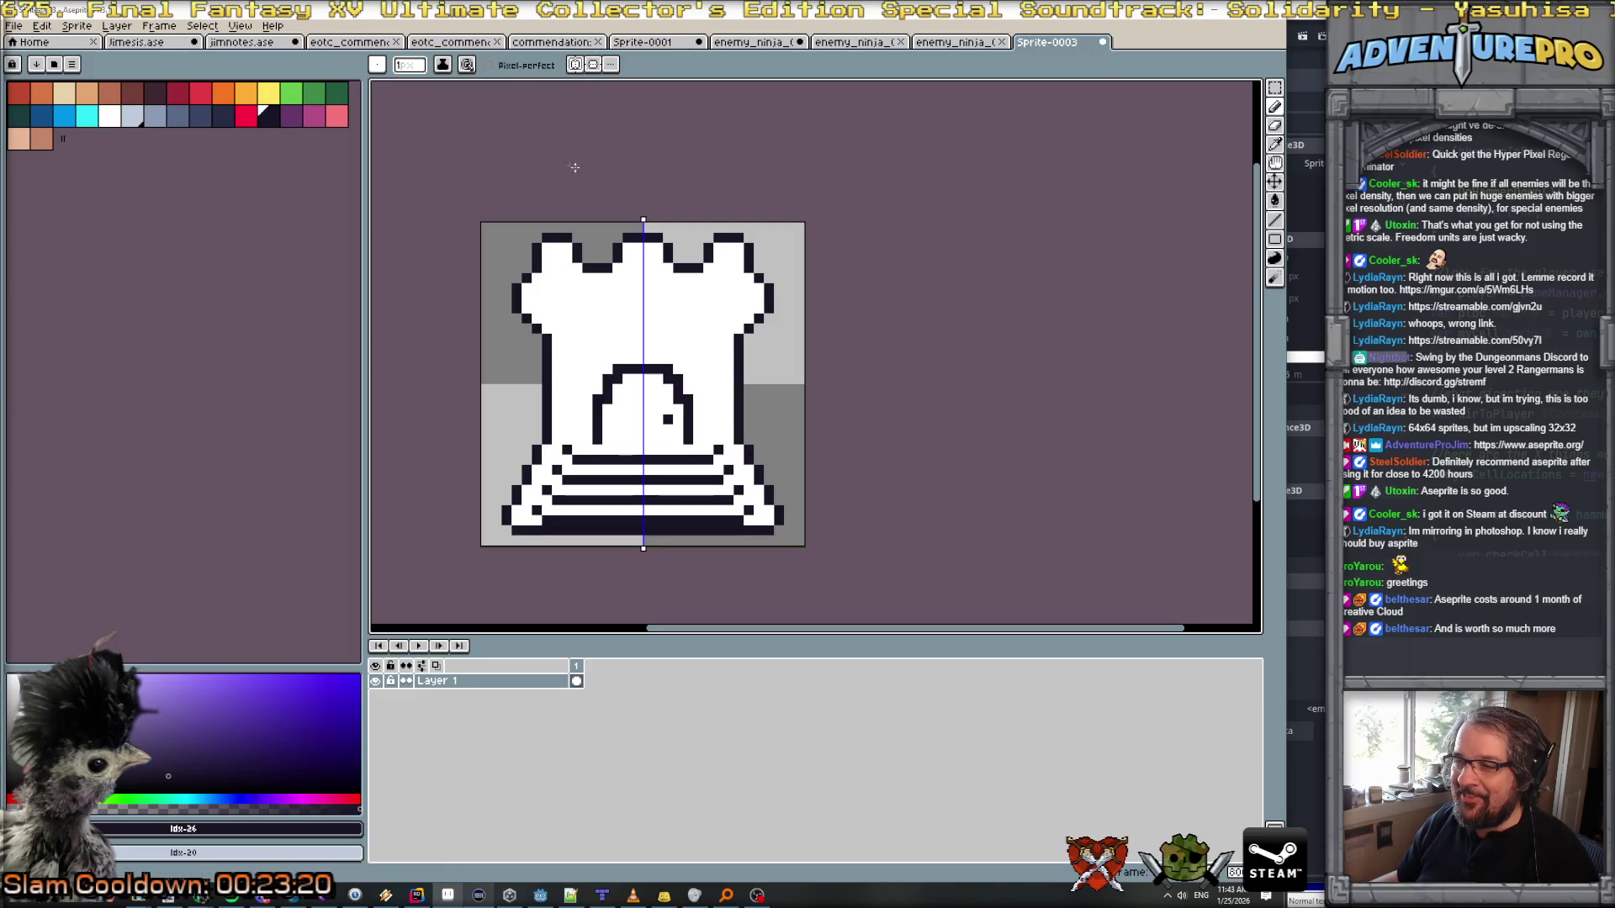
mouse_move(577, 297)
left_mouse_down()
mouse_move(577, 322)
mouse_move(594, 323)
left_mouse_up()
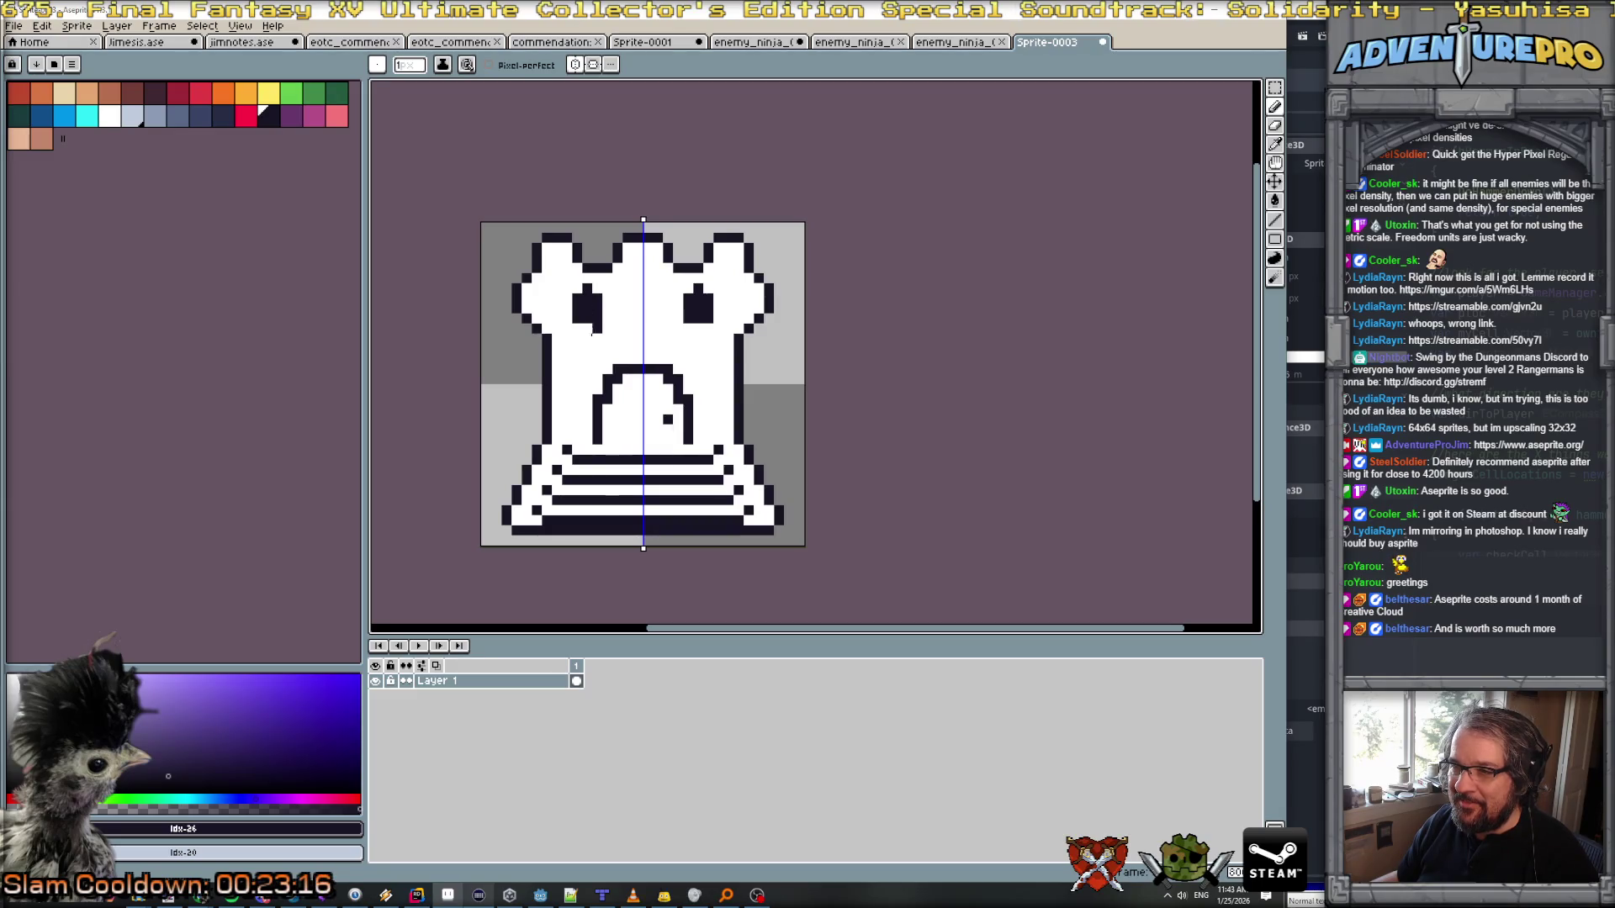
left_click_drag(605, 298, 608, 328)
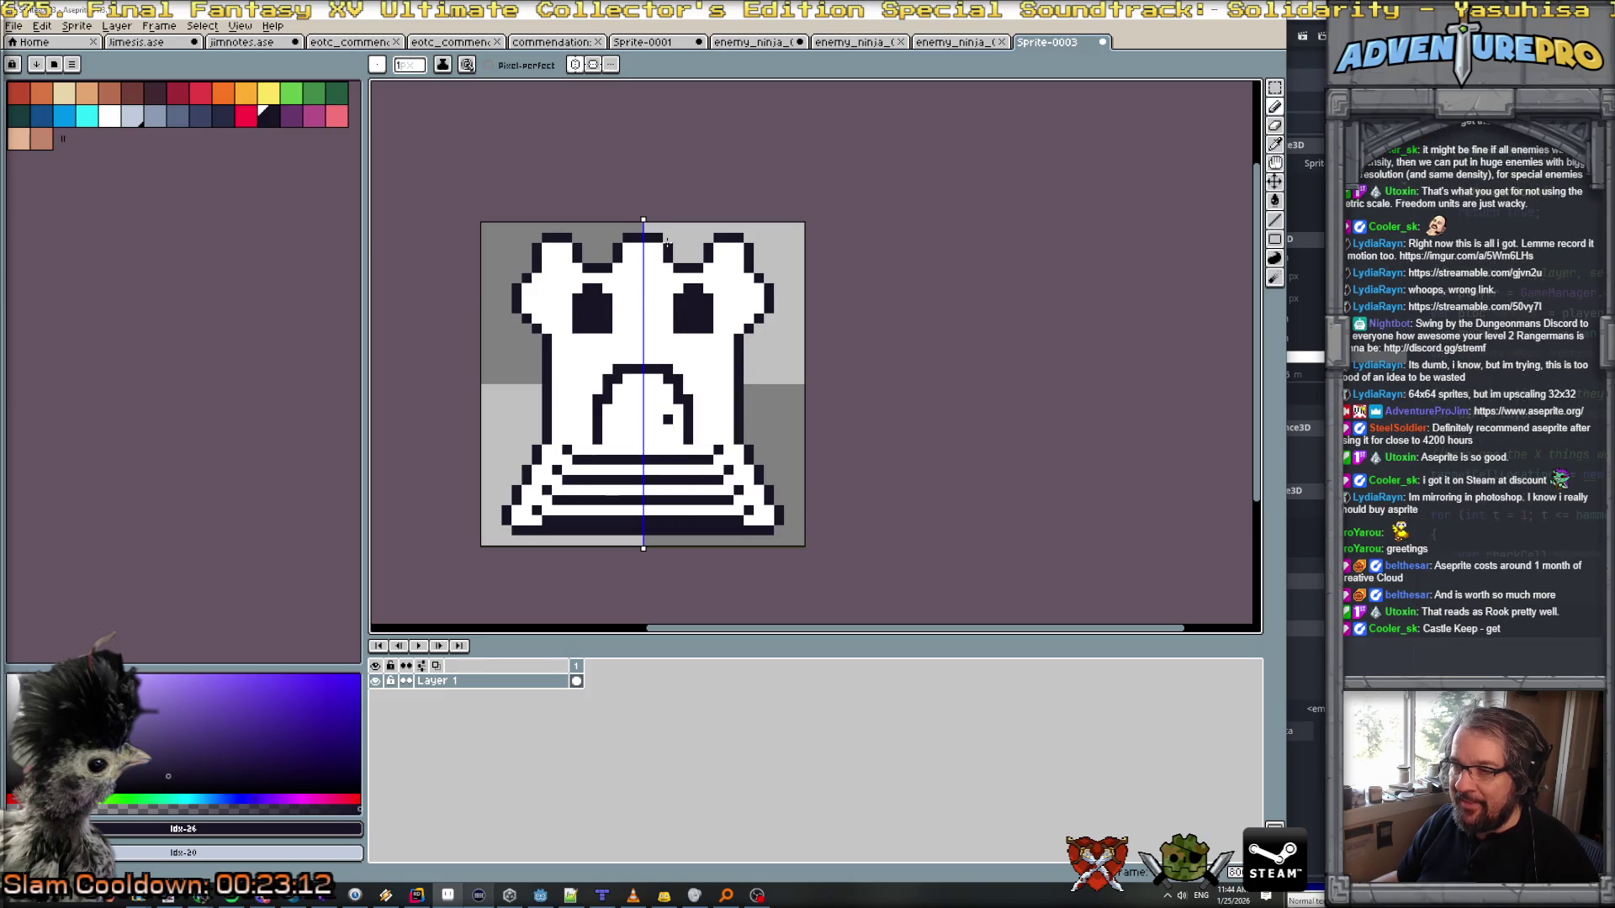
left_click(575, 65)
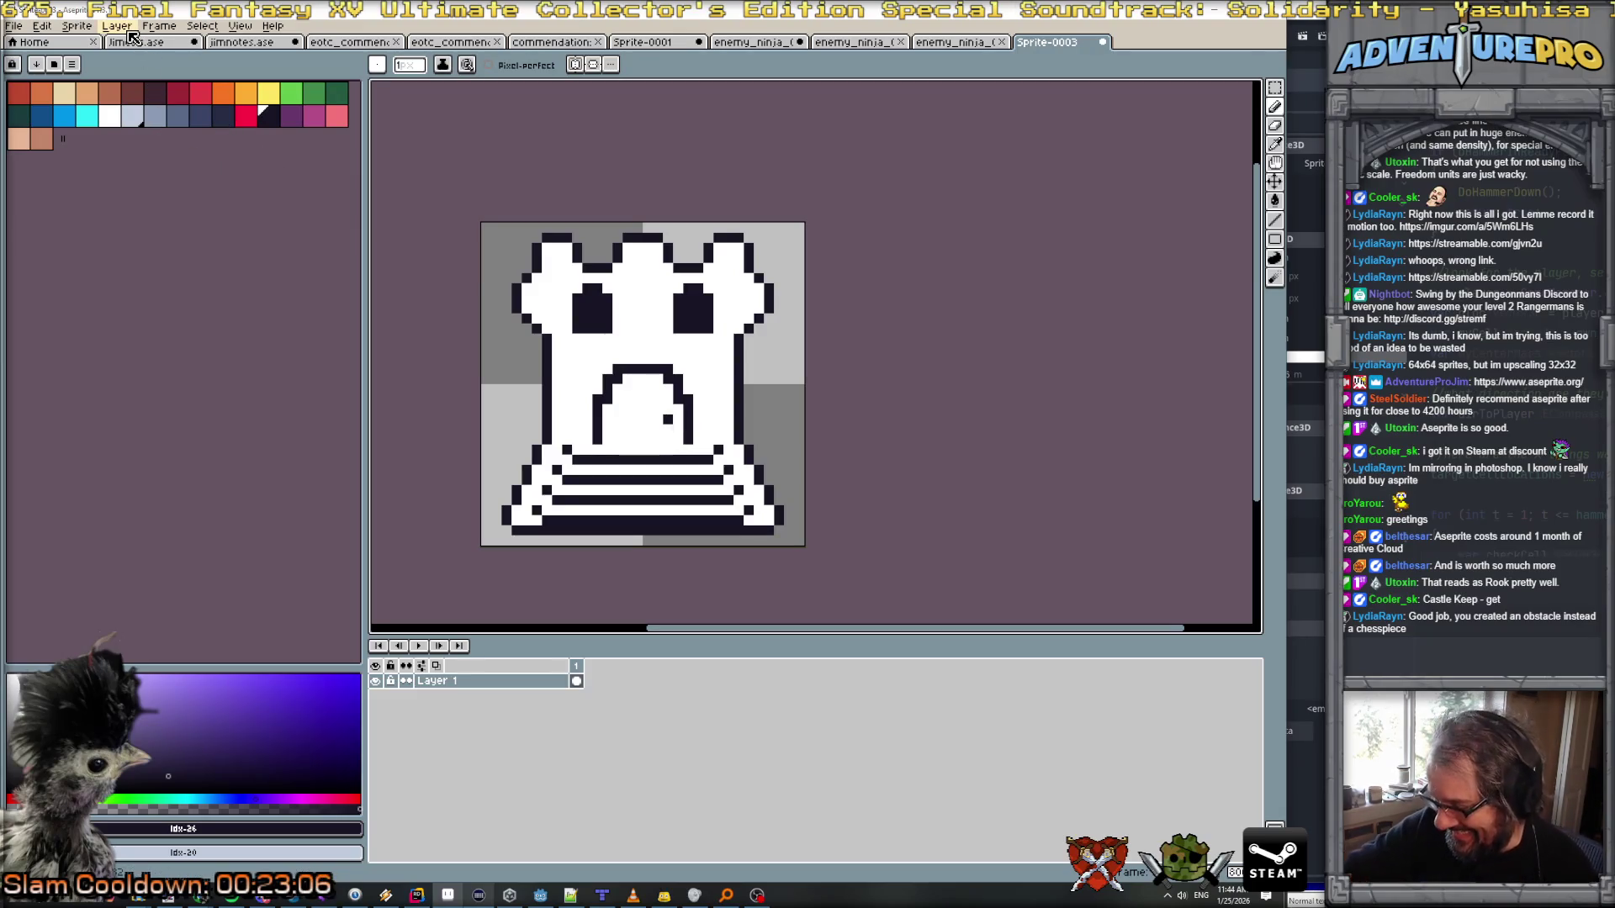
Step: Add a new Layer 2 and paint a yellow streak from the rook's left eye to its lower-left corner
left_click(132, 34)
mouse_move(204, 110)
left_click(272, 103)
left_click(269, 93)
scroll(642, 371, "up", 2)
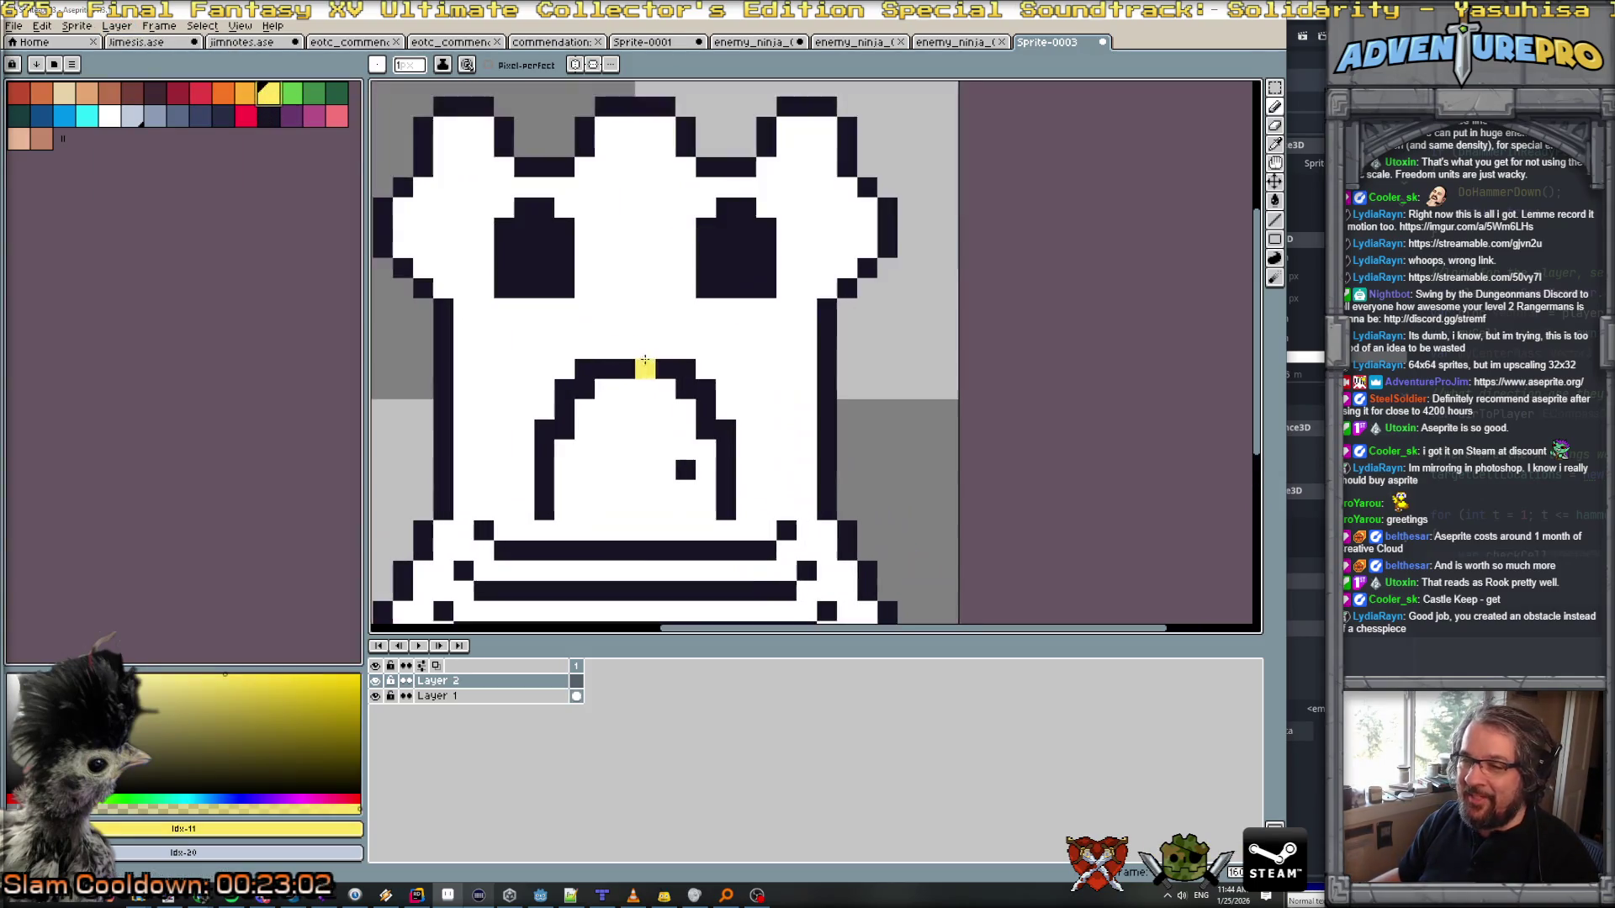
mouse_move(524, 287)
left_mouse_down()
mouse_move(505, 268)
mouse_move(524, 289)
mouse_move(484, 476)
mouse_move(505, 539)
mouse_move(469, 616)
mouse_move(517, 471)
mouse_move(446, 502)
left_mouse_up()
scroll(495, 505, "down", 1)
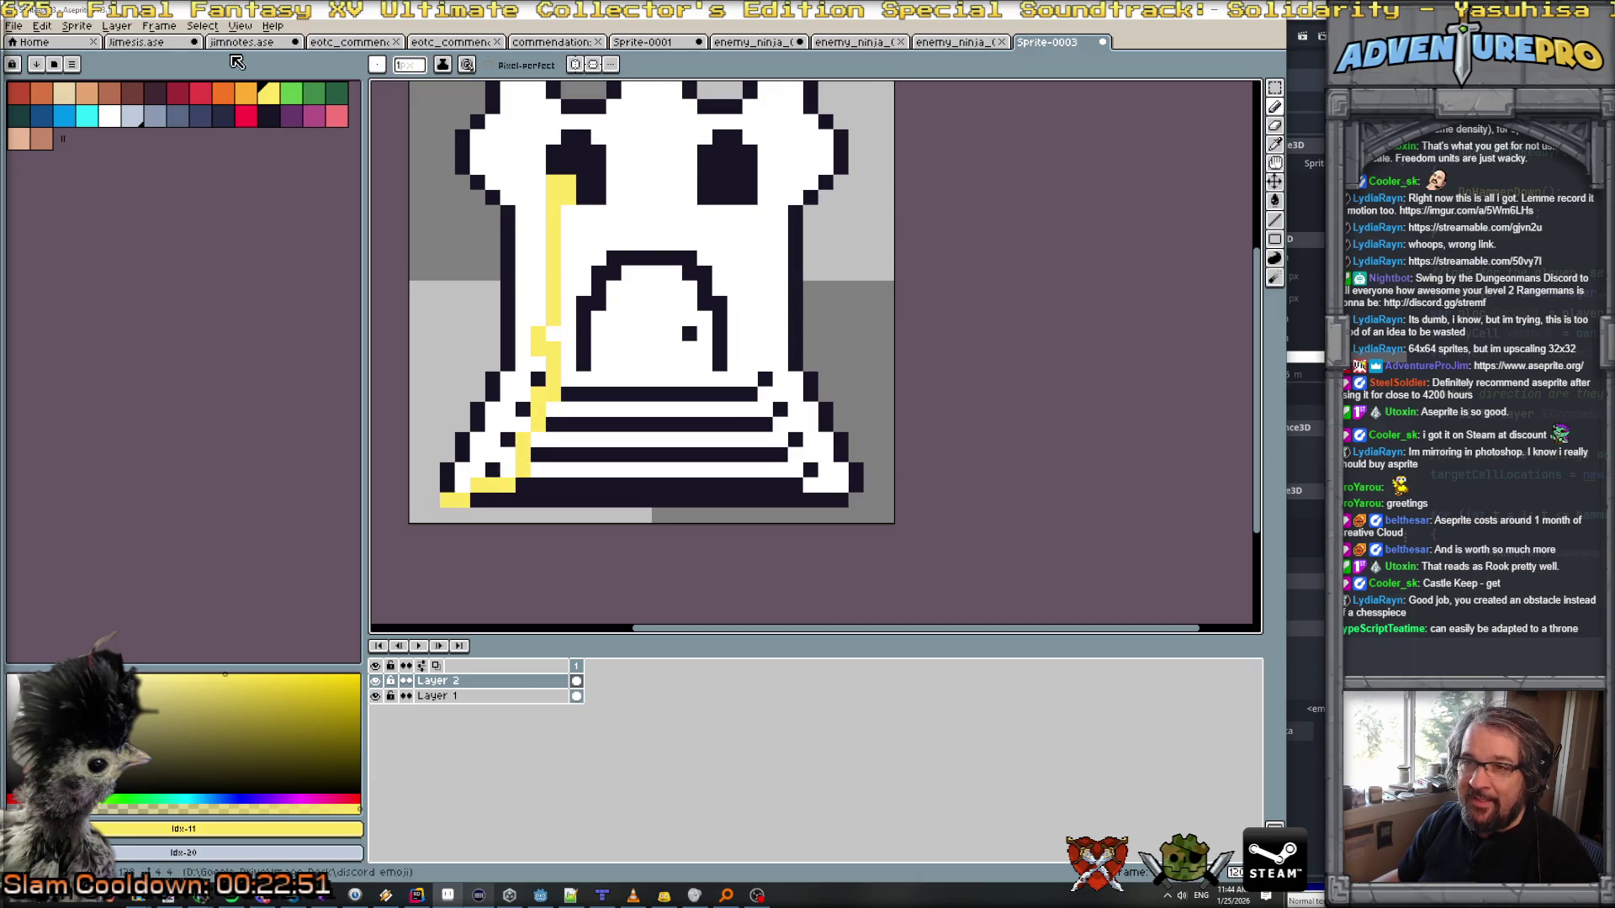
Step: Shade the yellow streak with orange pixels along its length and bottom row
left_click(245, 93)
left_click(508, 455)
left_click(523, 454)
left_click(538, 424)
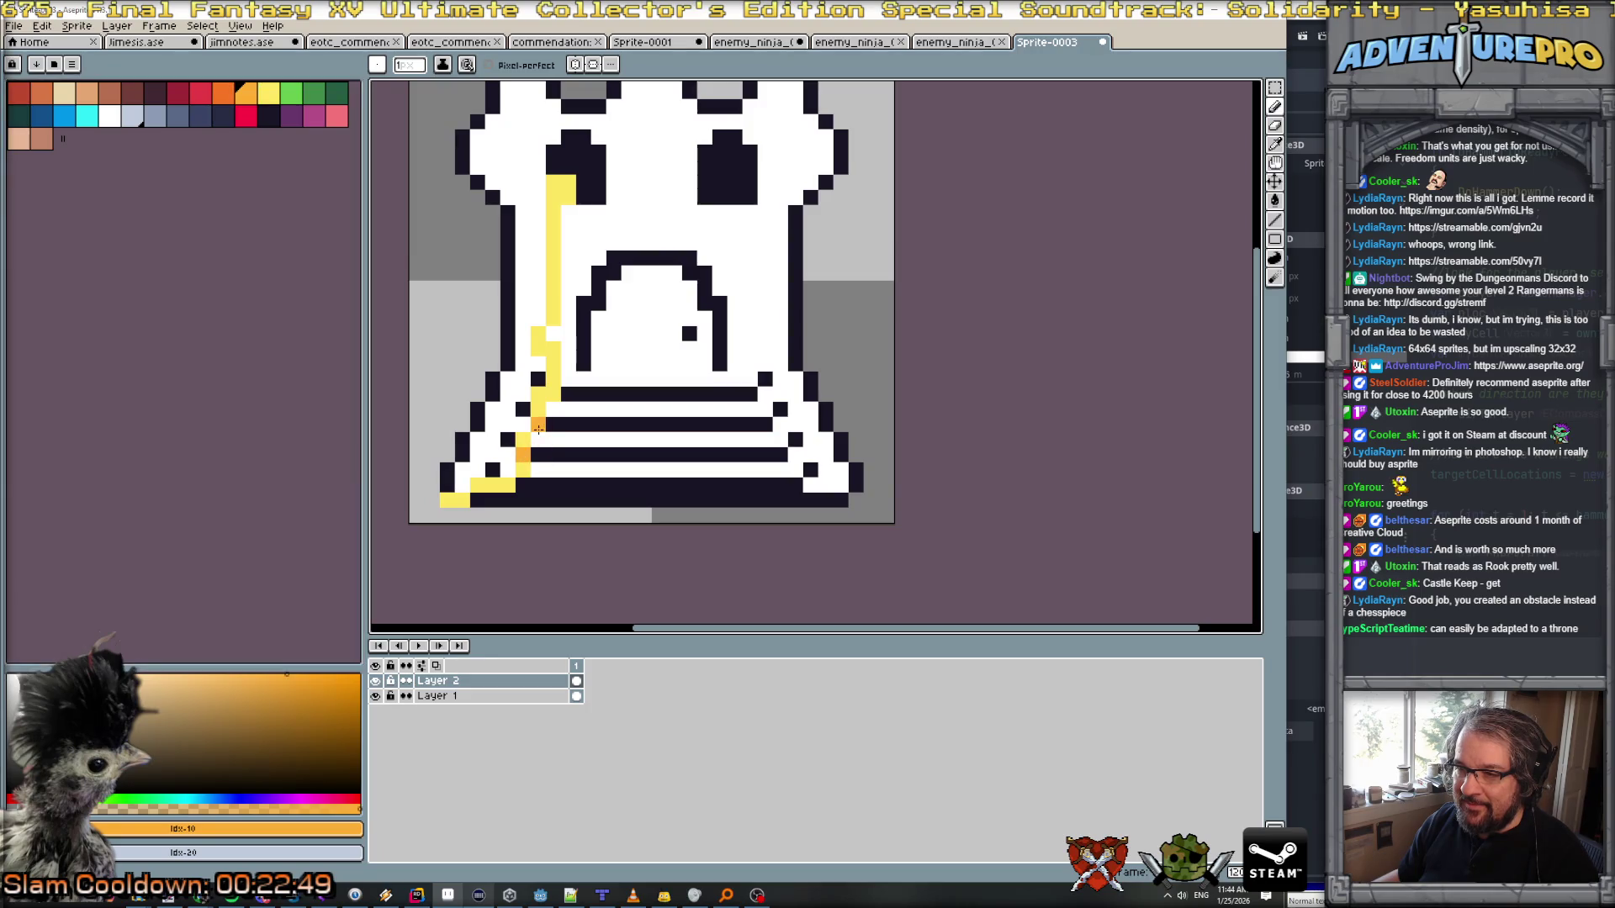
left_click(545, 393)
left_click(507, 485)
left_click(496, 485)
scroll(505, 465, "down", 3)
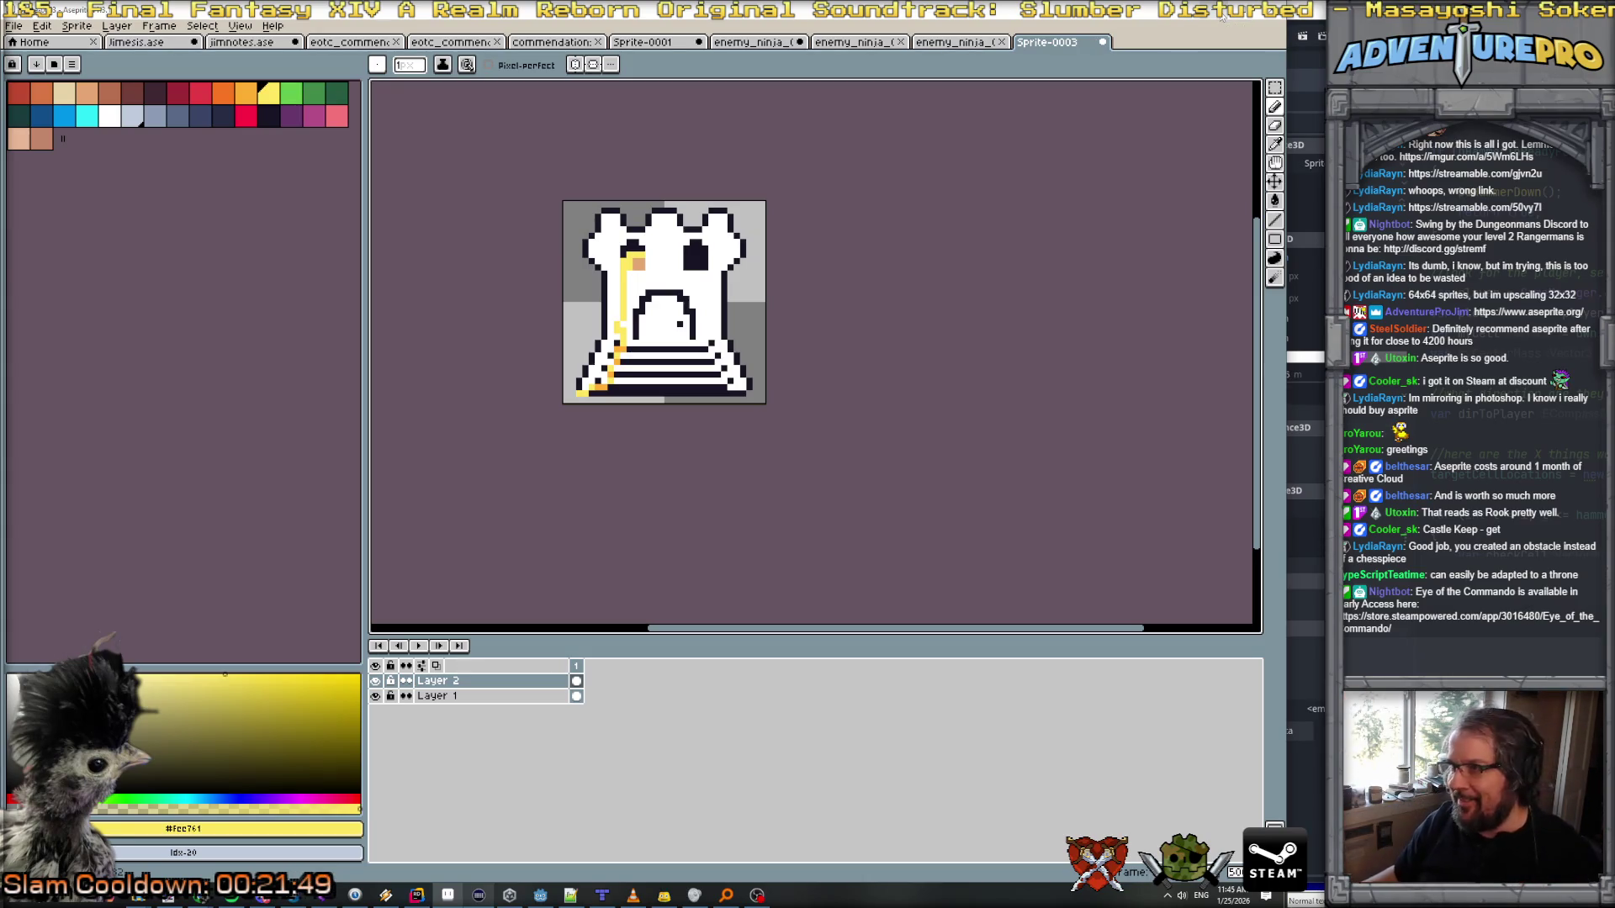
left_click(1225, 16)
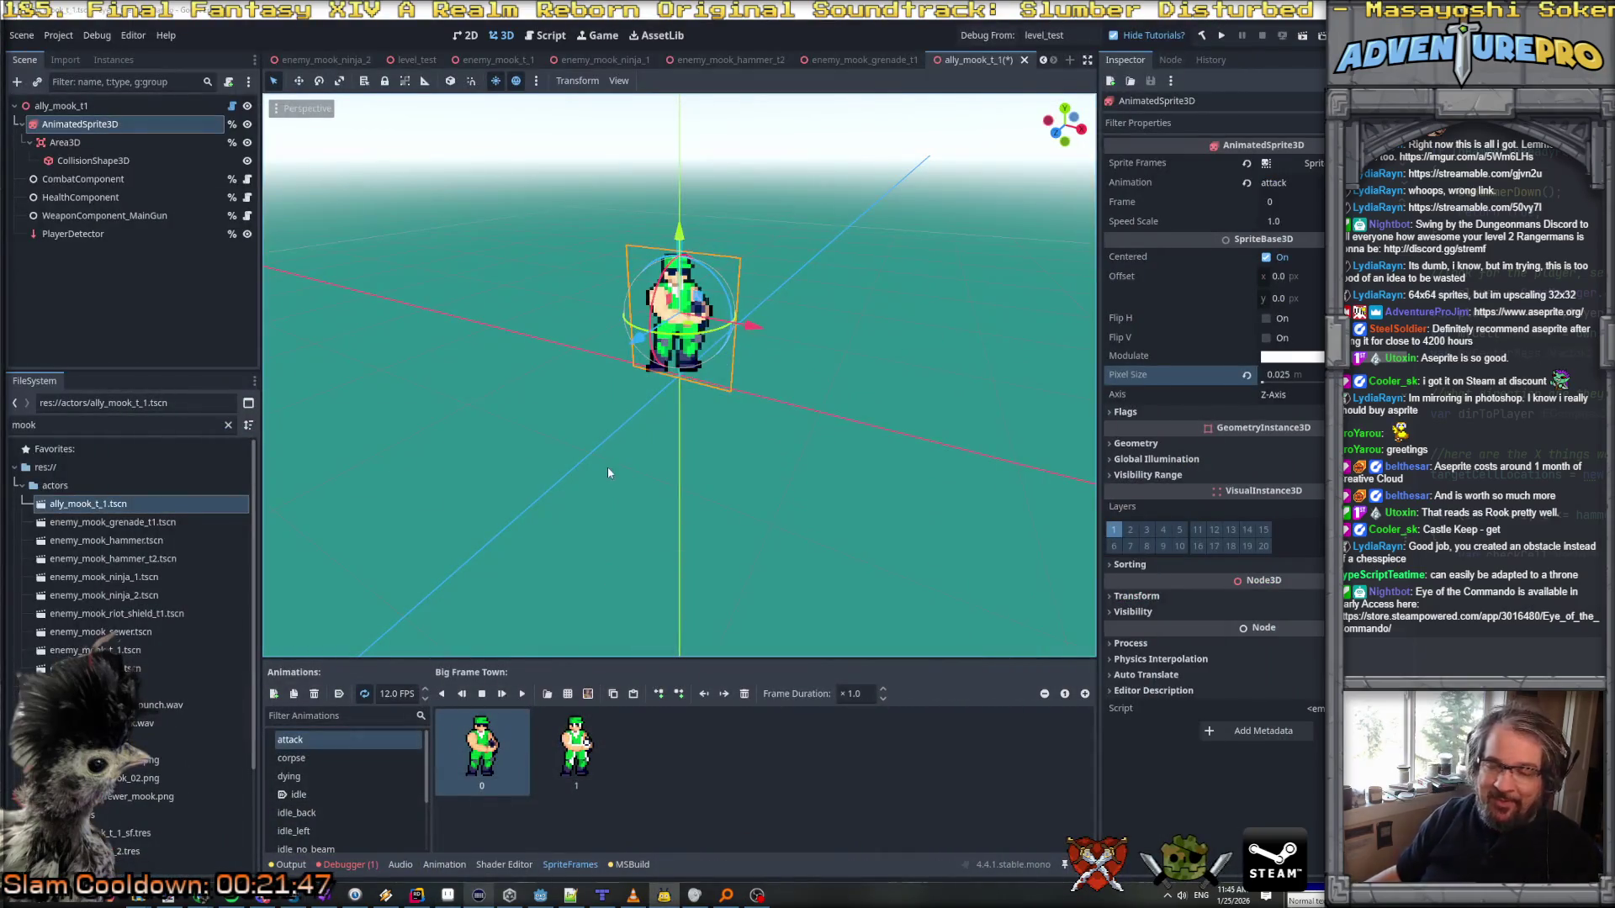
Step: Set the enemy_mook_t_2 AnimatedSprite3D Pixel Size to 0.025
double_click(126, 668)
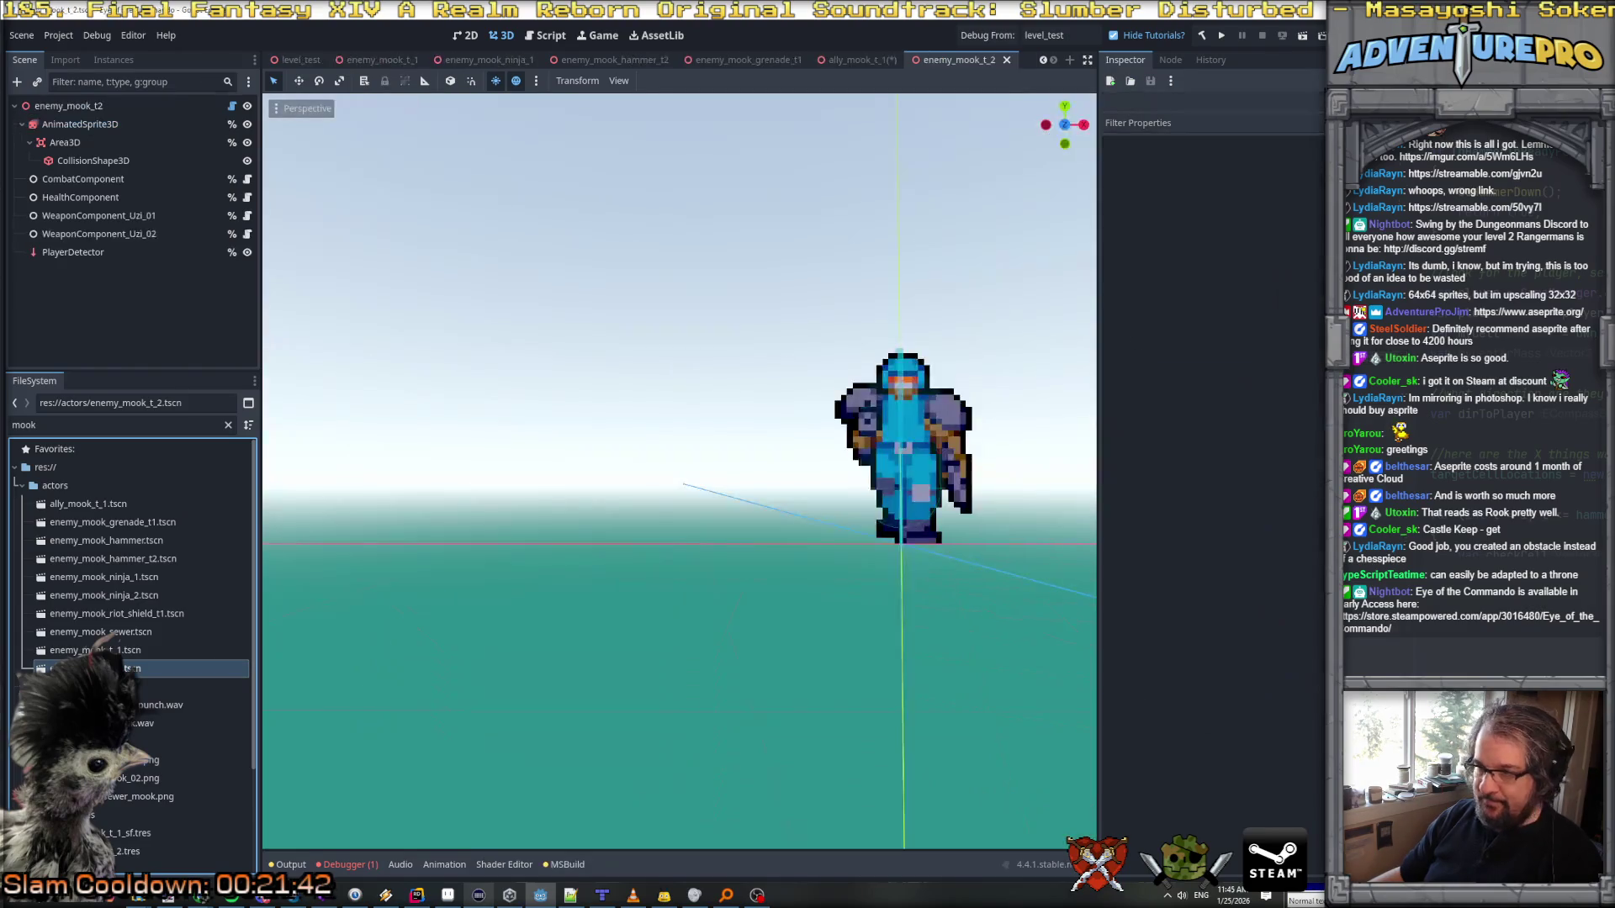
left_click(80, 124)
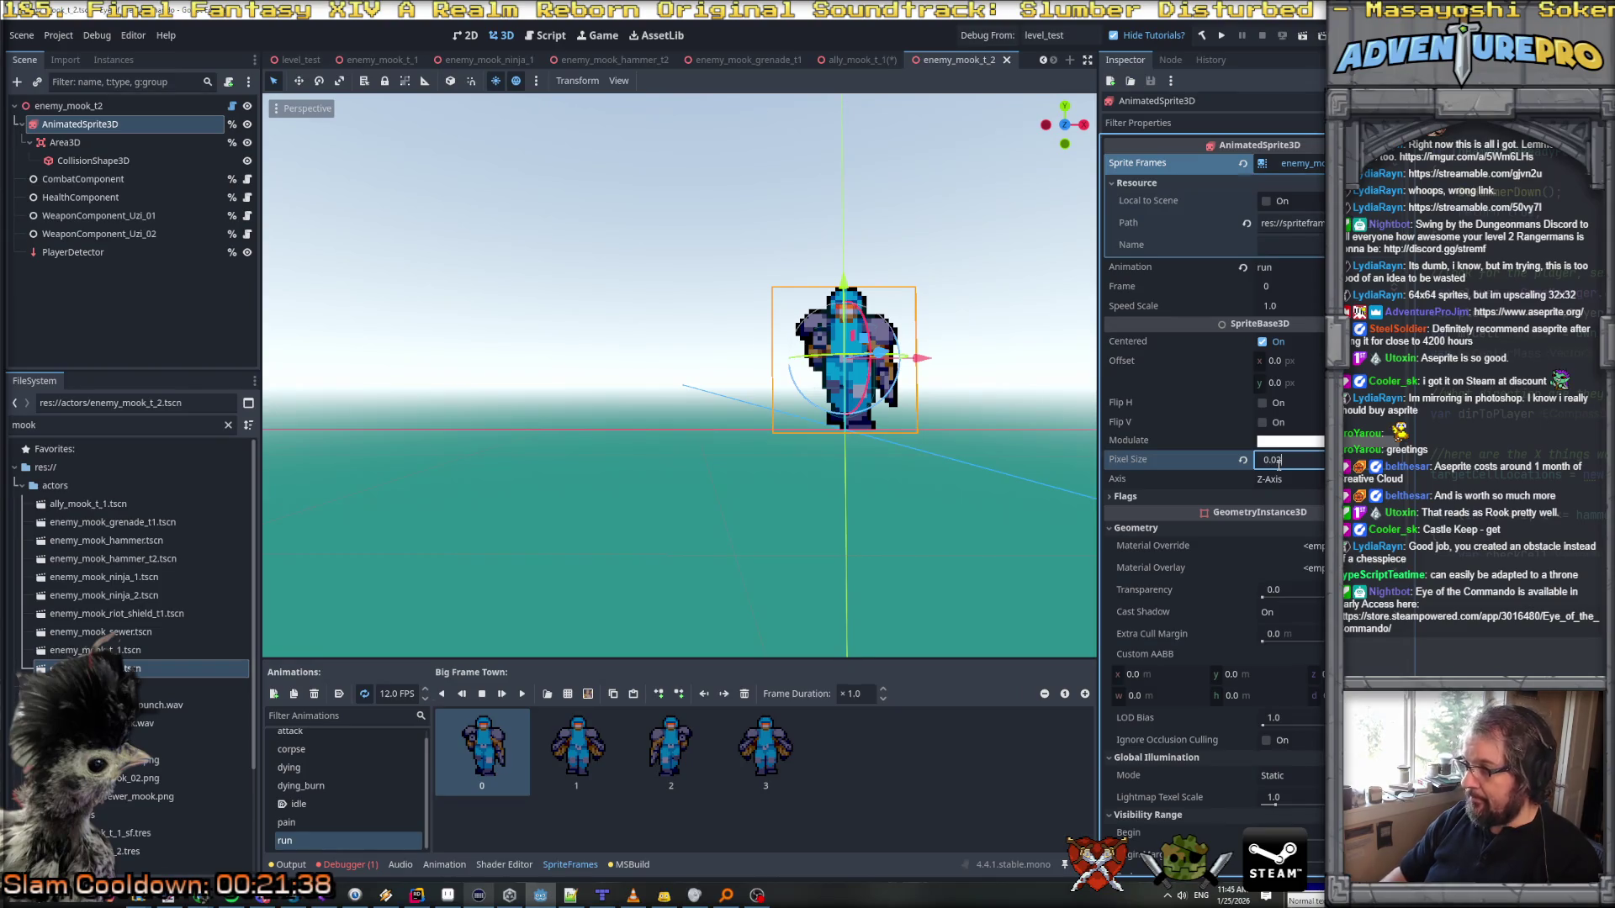
type("5")
key("Return")
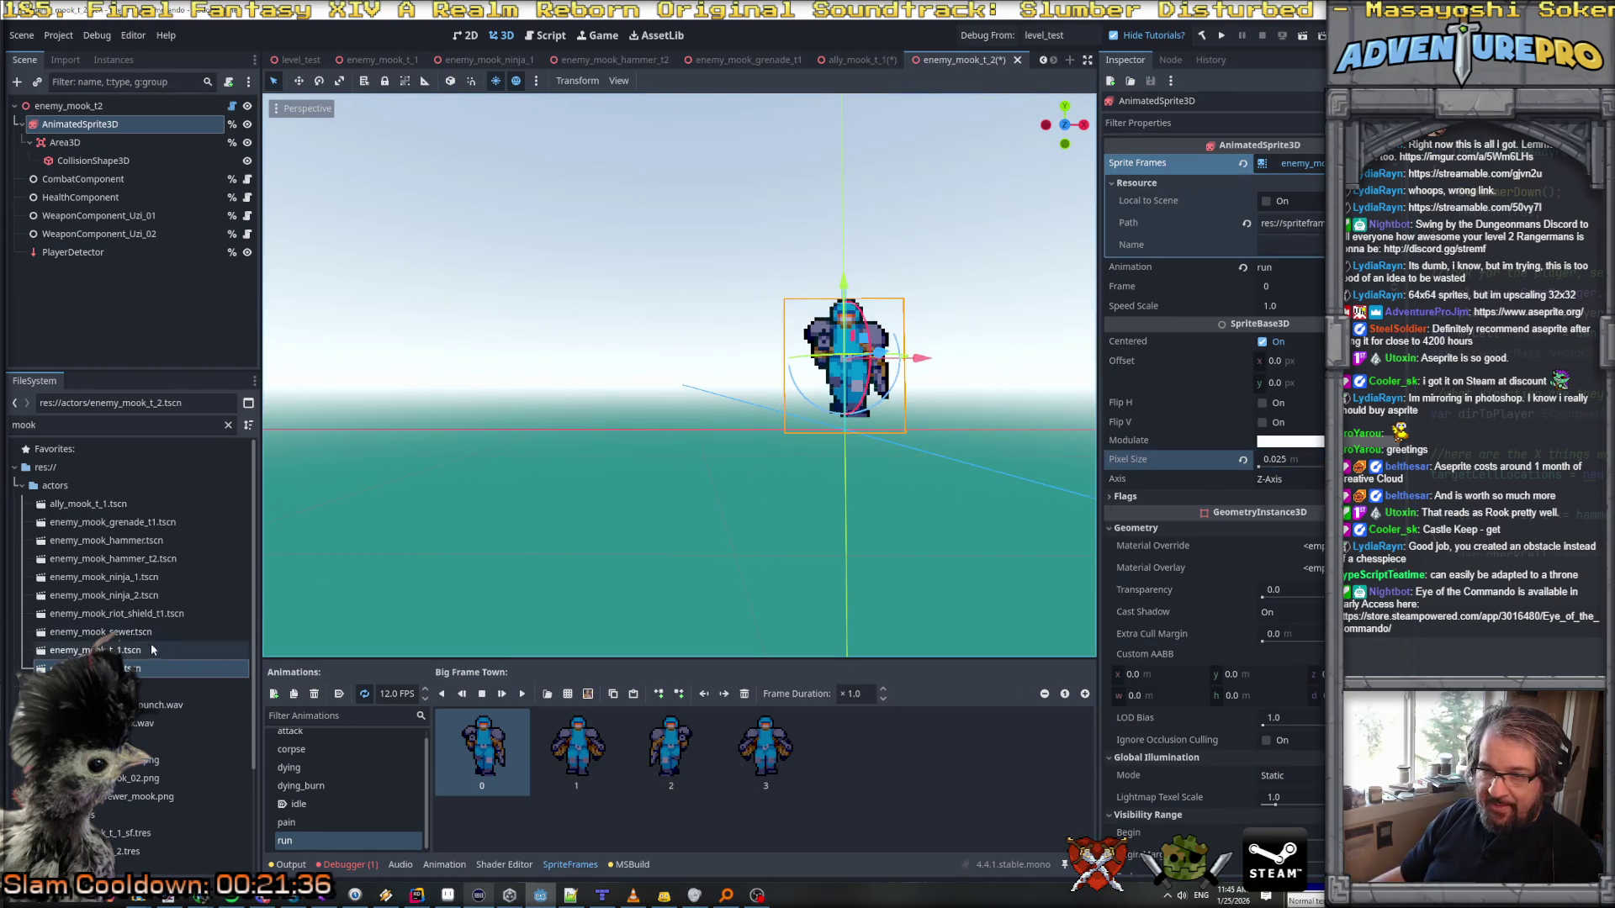
Step: Open the enemy_mook_t_1, enemy_mook_sewer and enemy_mook_riot_shield_t1 scenes
double_click(156, 650)
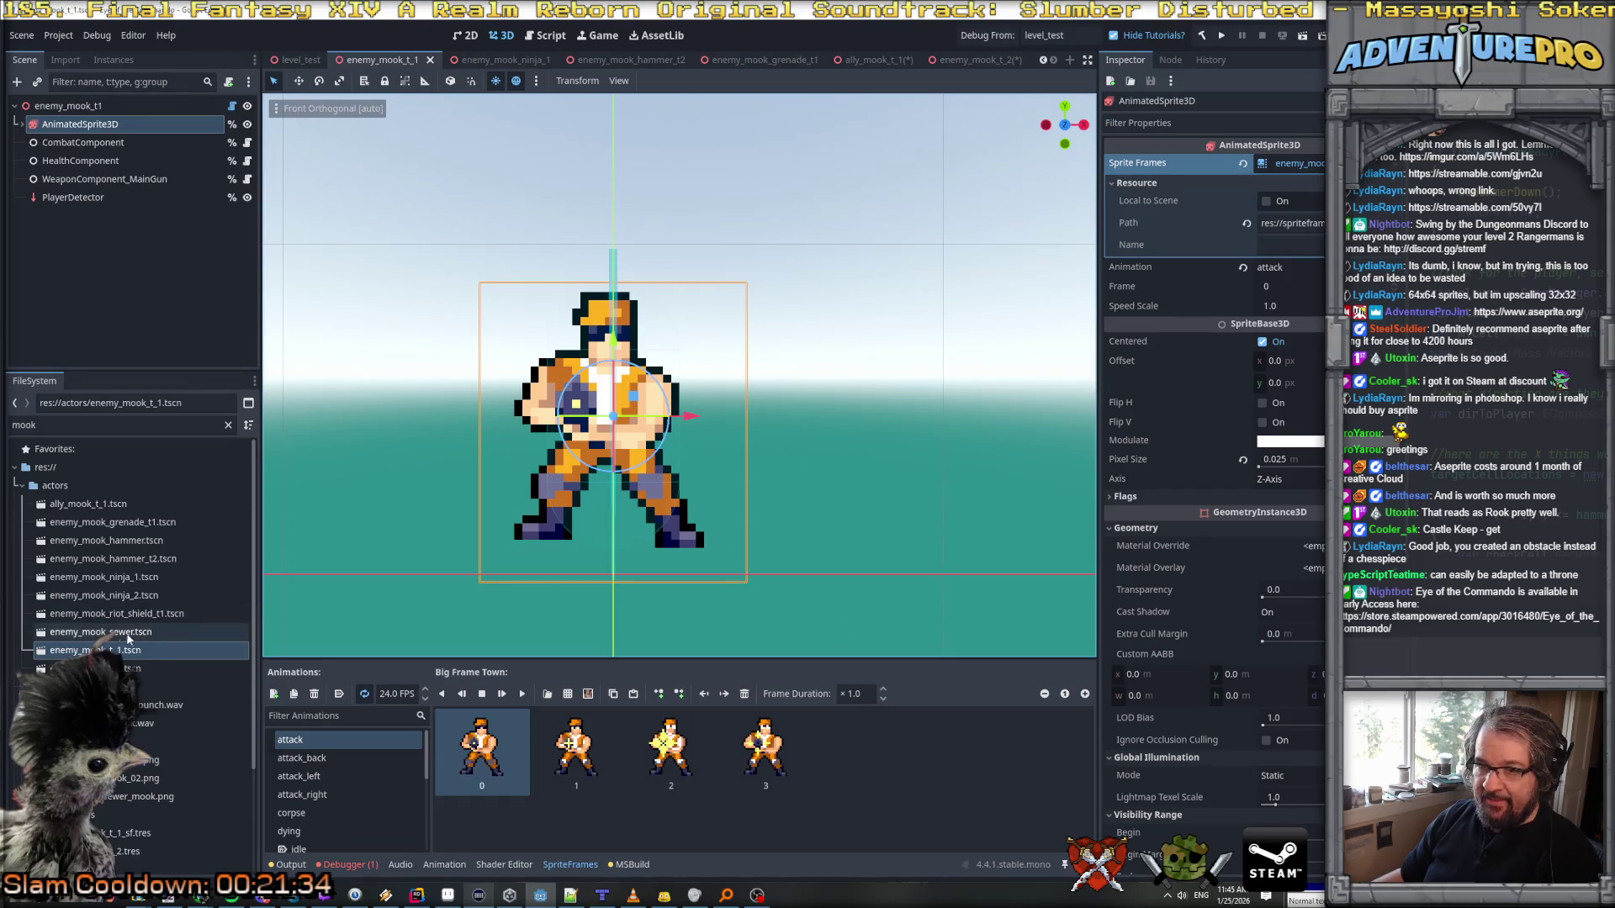
double_click(101, 632)
left_click(80, 123)
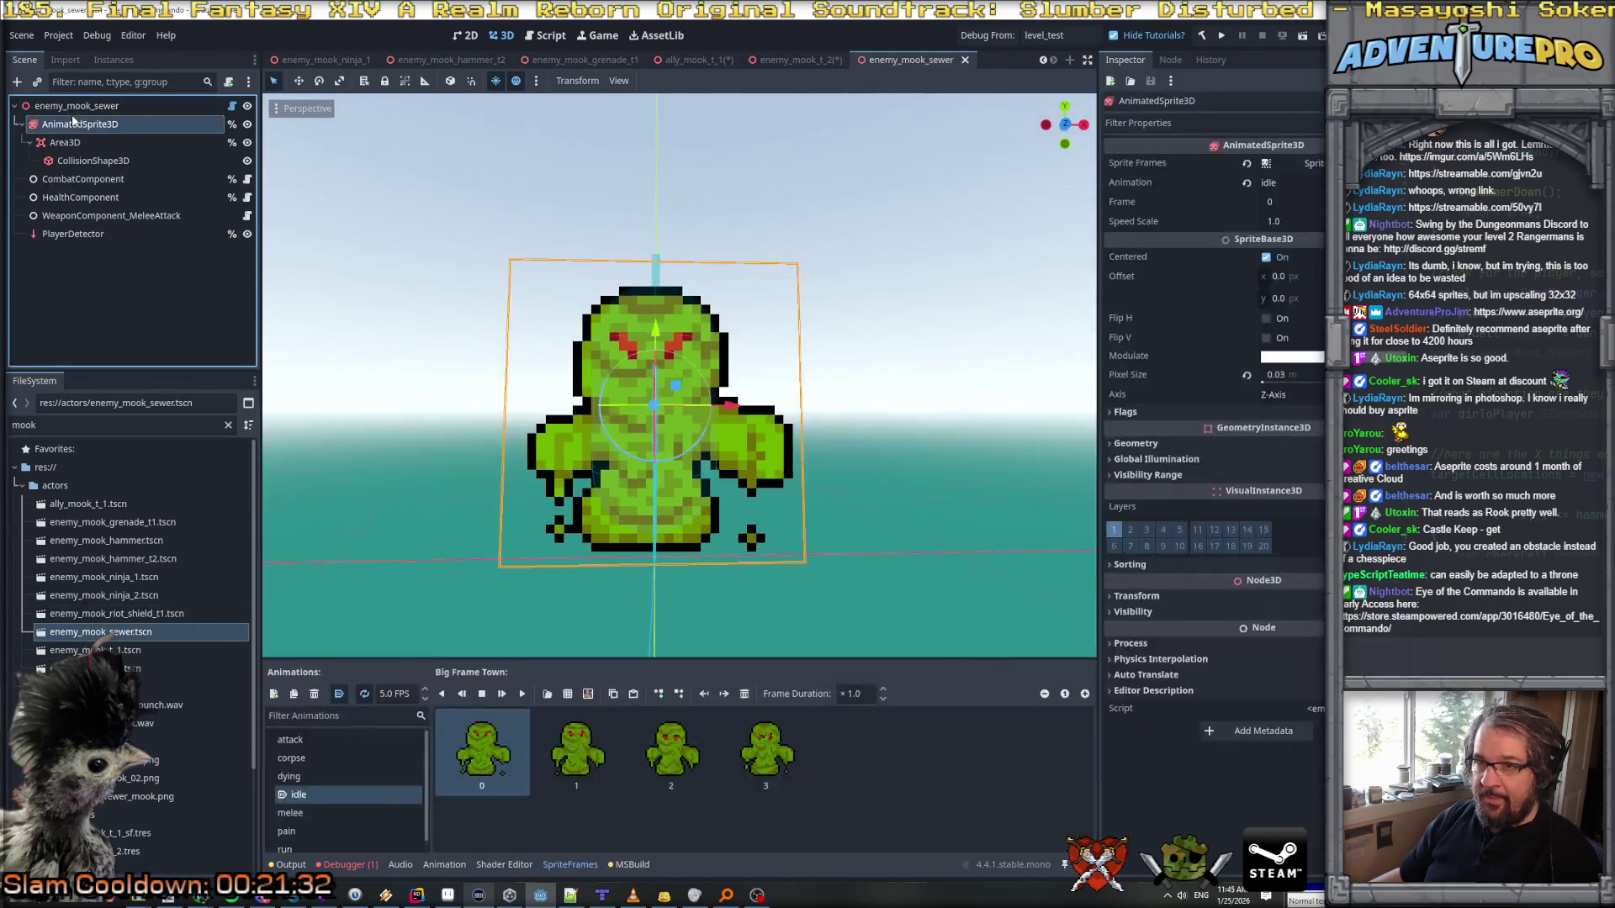
double_click(110, 617)
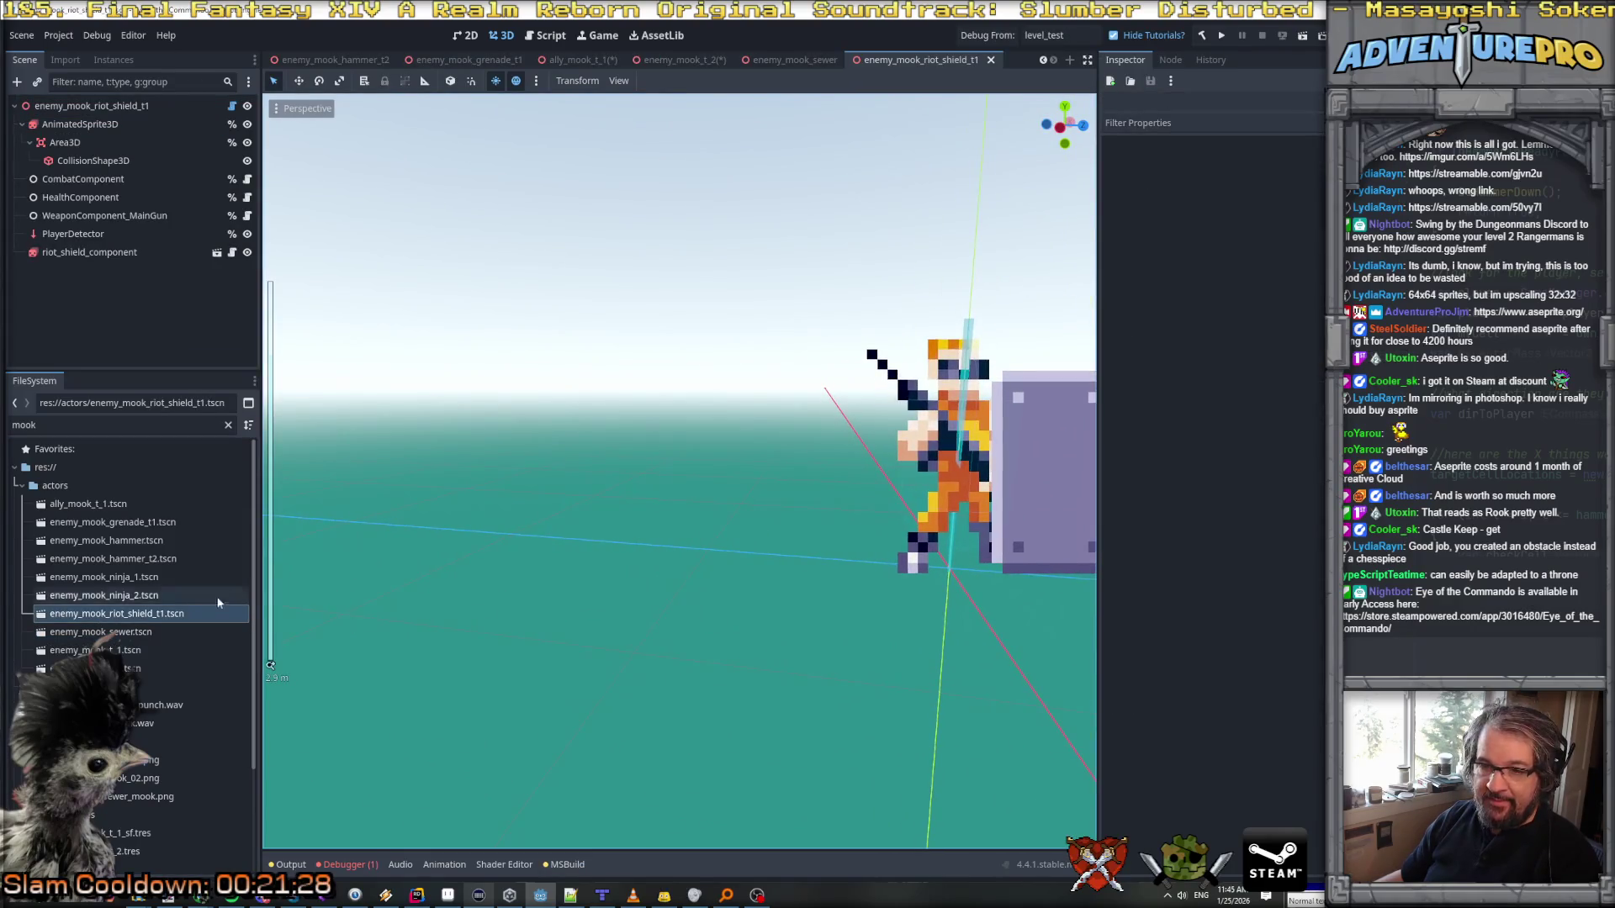
Step: Set the enemy_mook_ninja_2 sprite's Pixel Size to 0.025
double_click(105, 596)
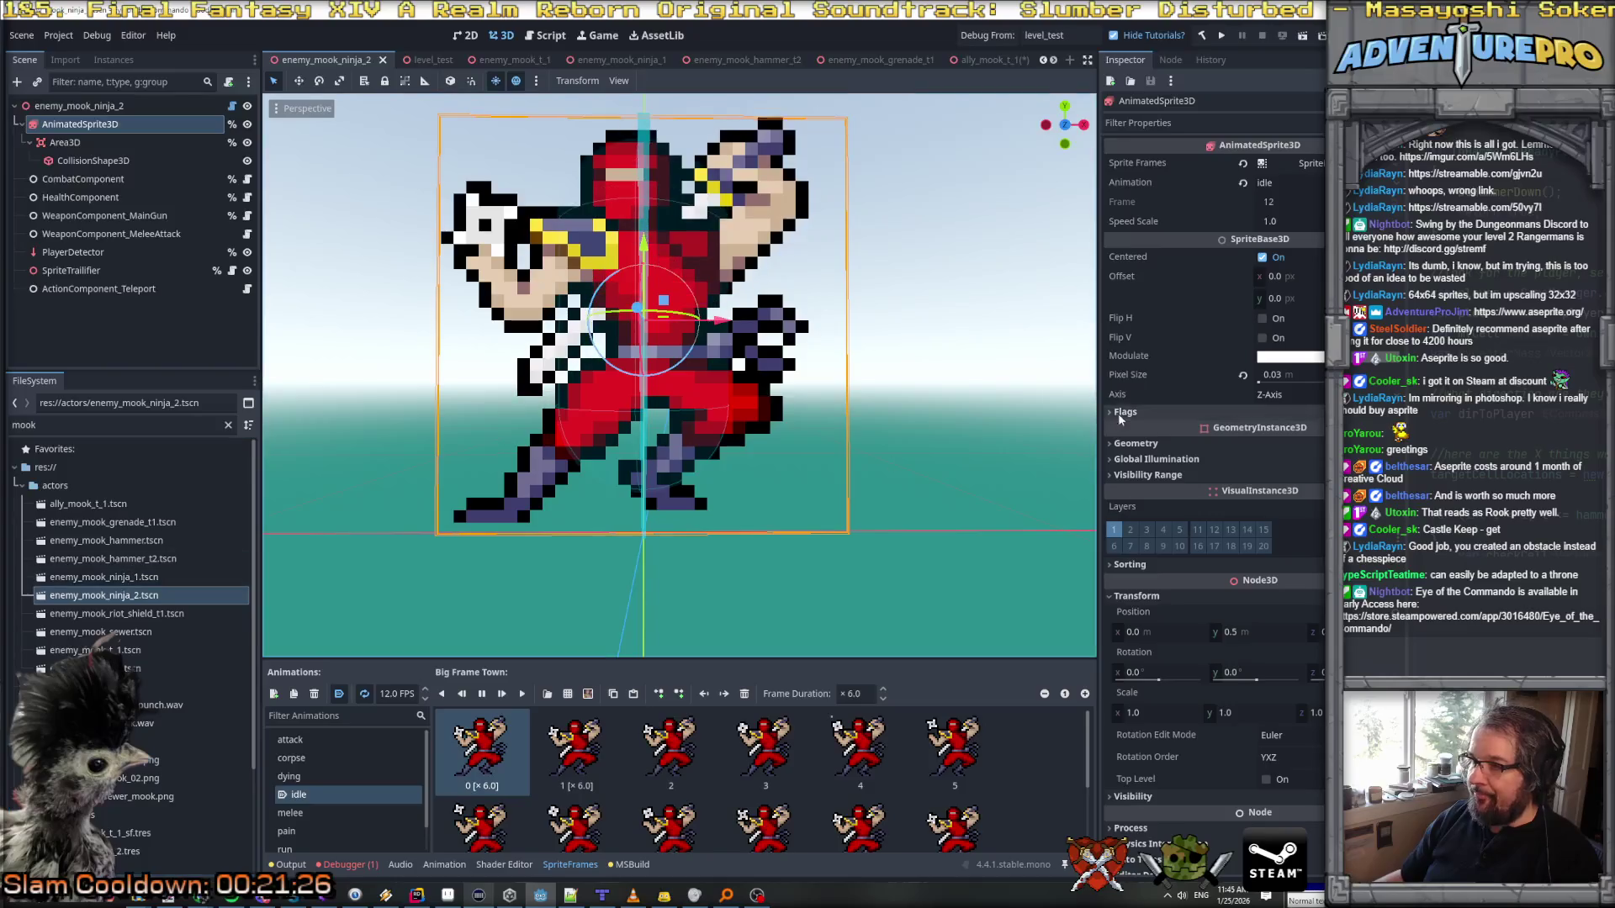
left_click(1285, 375)
type("0.025")
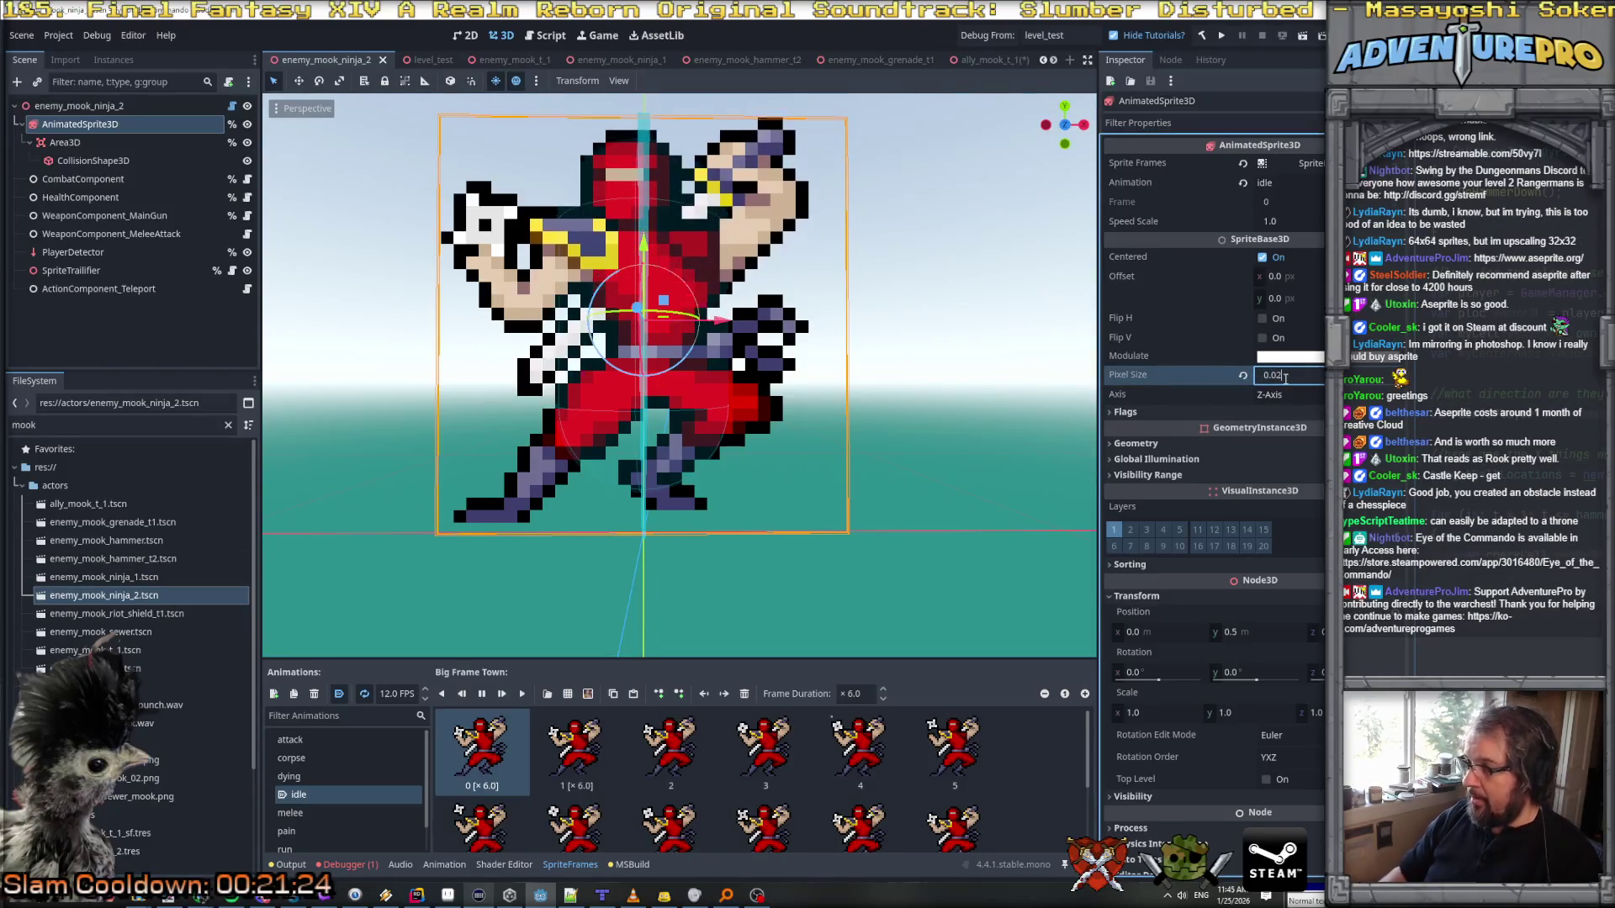
key("Return")
Step: Set the enemy_mook_ninja_1 sprite's Pixel Size to 0.025 and save the scene
double_click(125, 579)
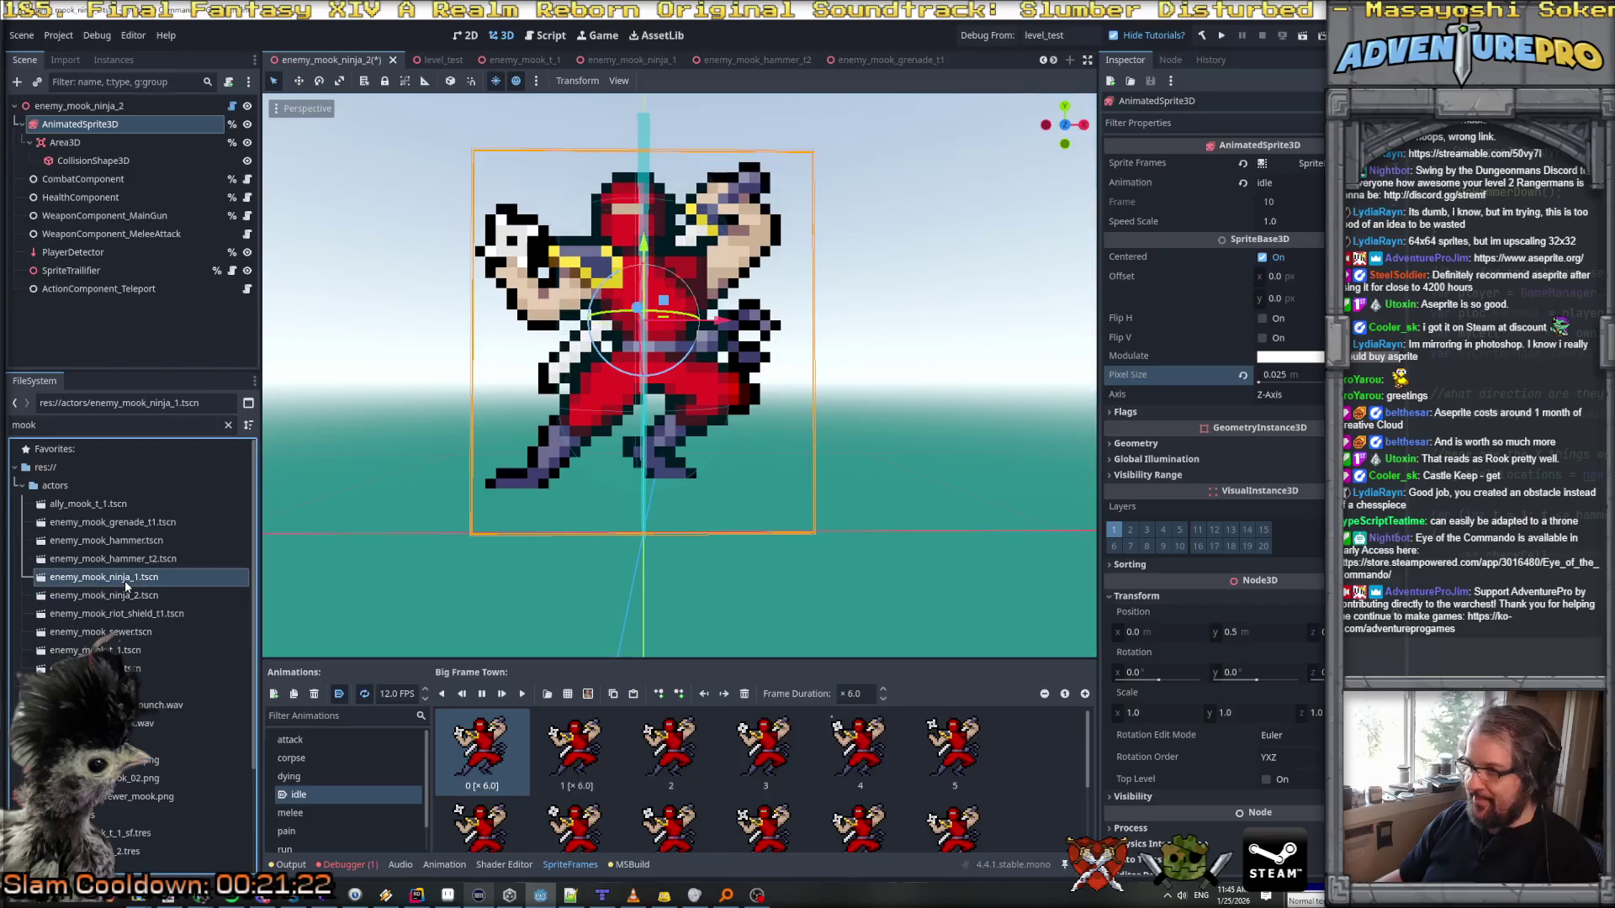
left_click(1280, 399)
type("0.025")
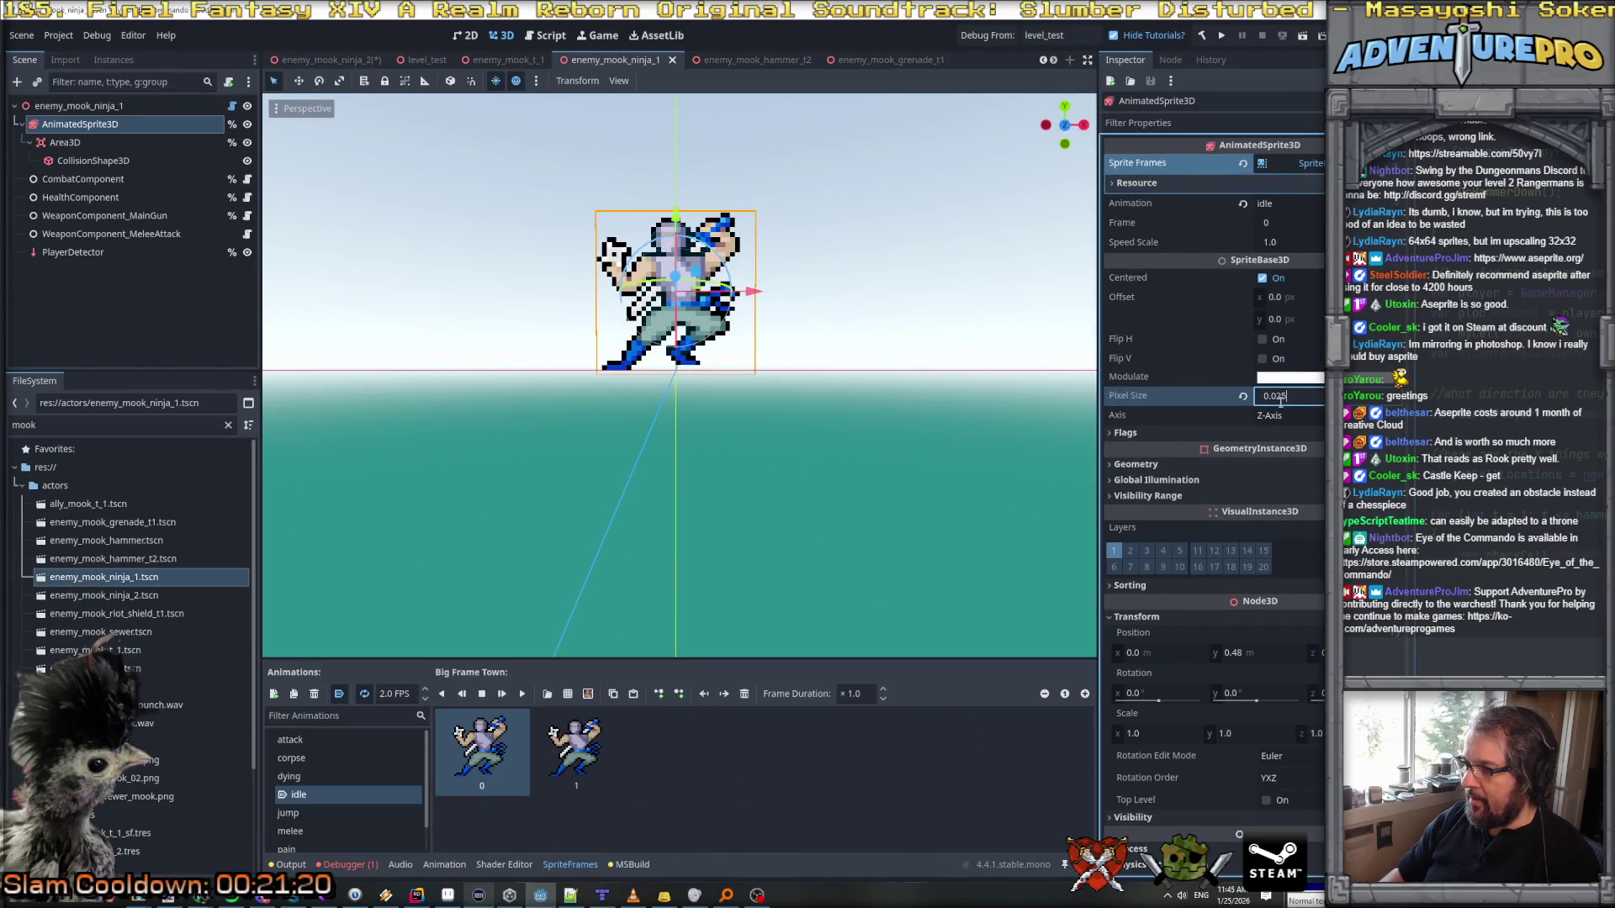
key("Return")
key("ctrl+s")
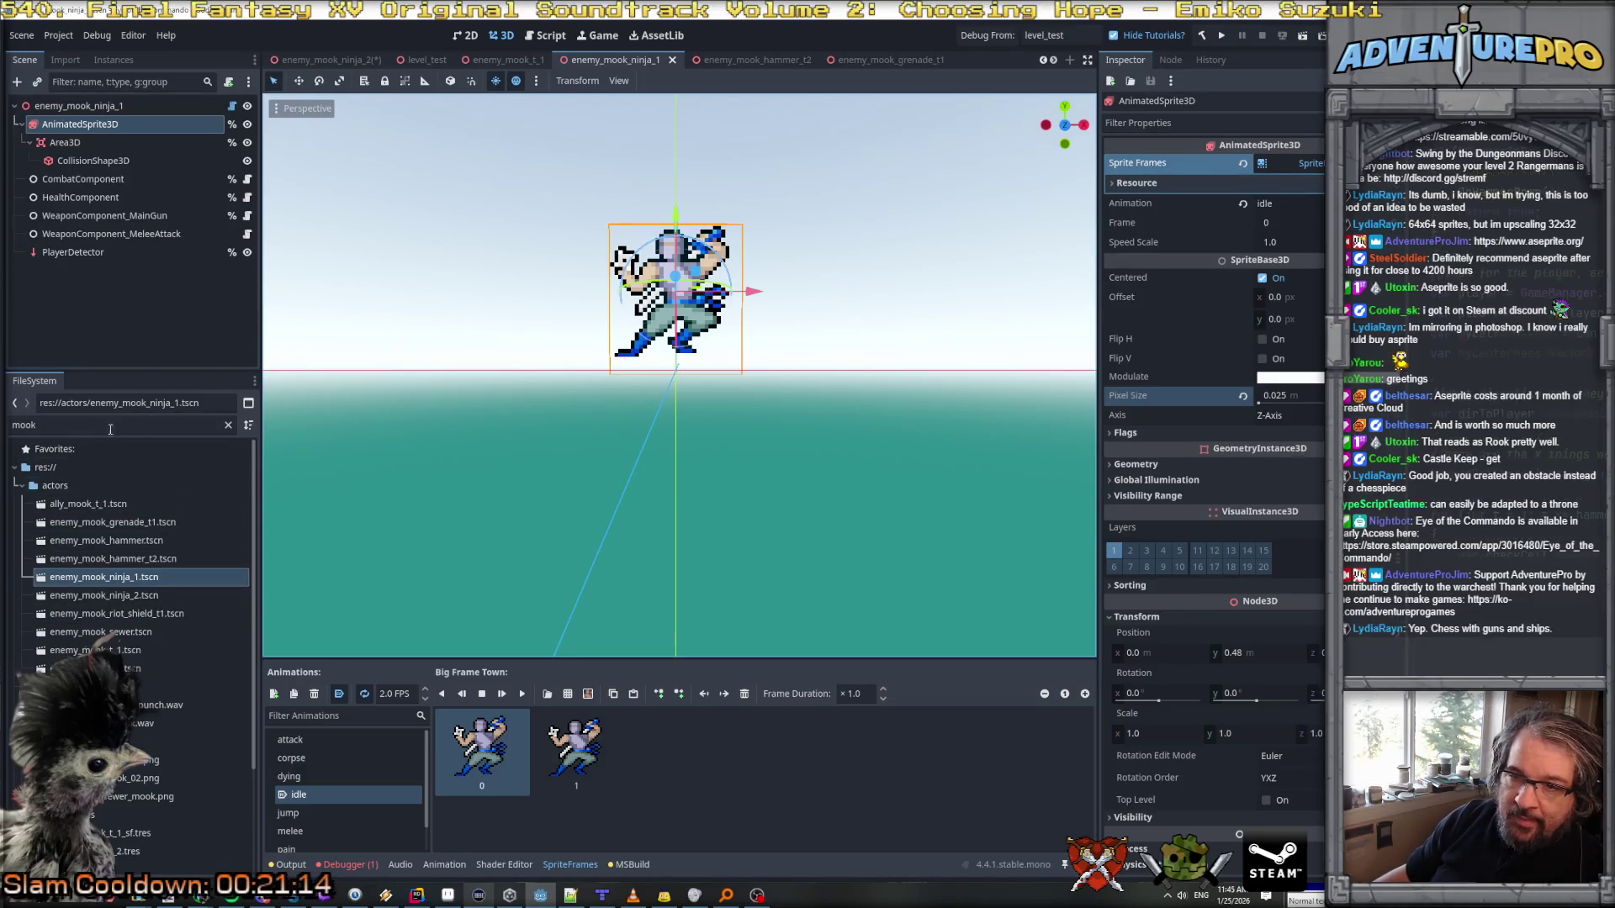
left_click(227, 426)
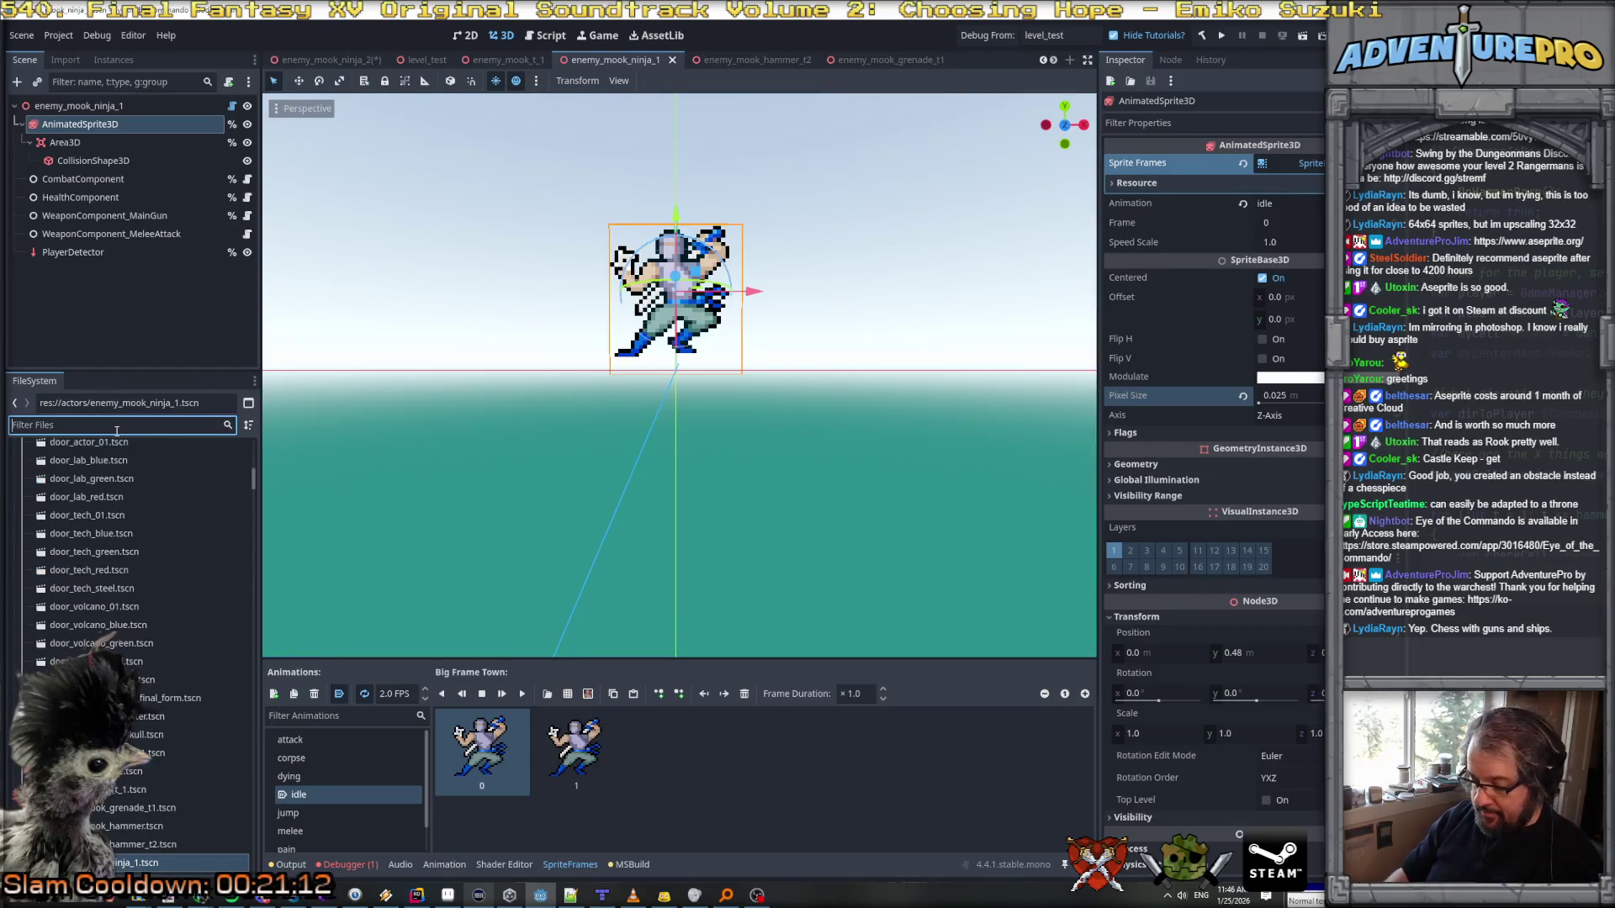
Step: Filter files by 'enemy_' and open the arsenal, arsenal final form, helicopter, laserskull and flying drone scenes
type("enemy_")
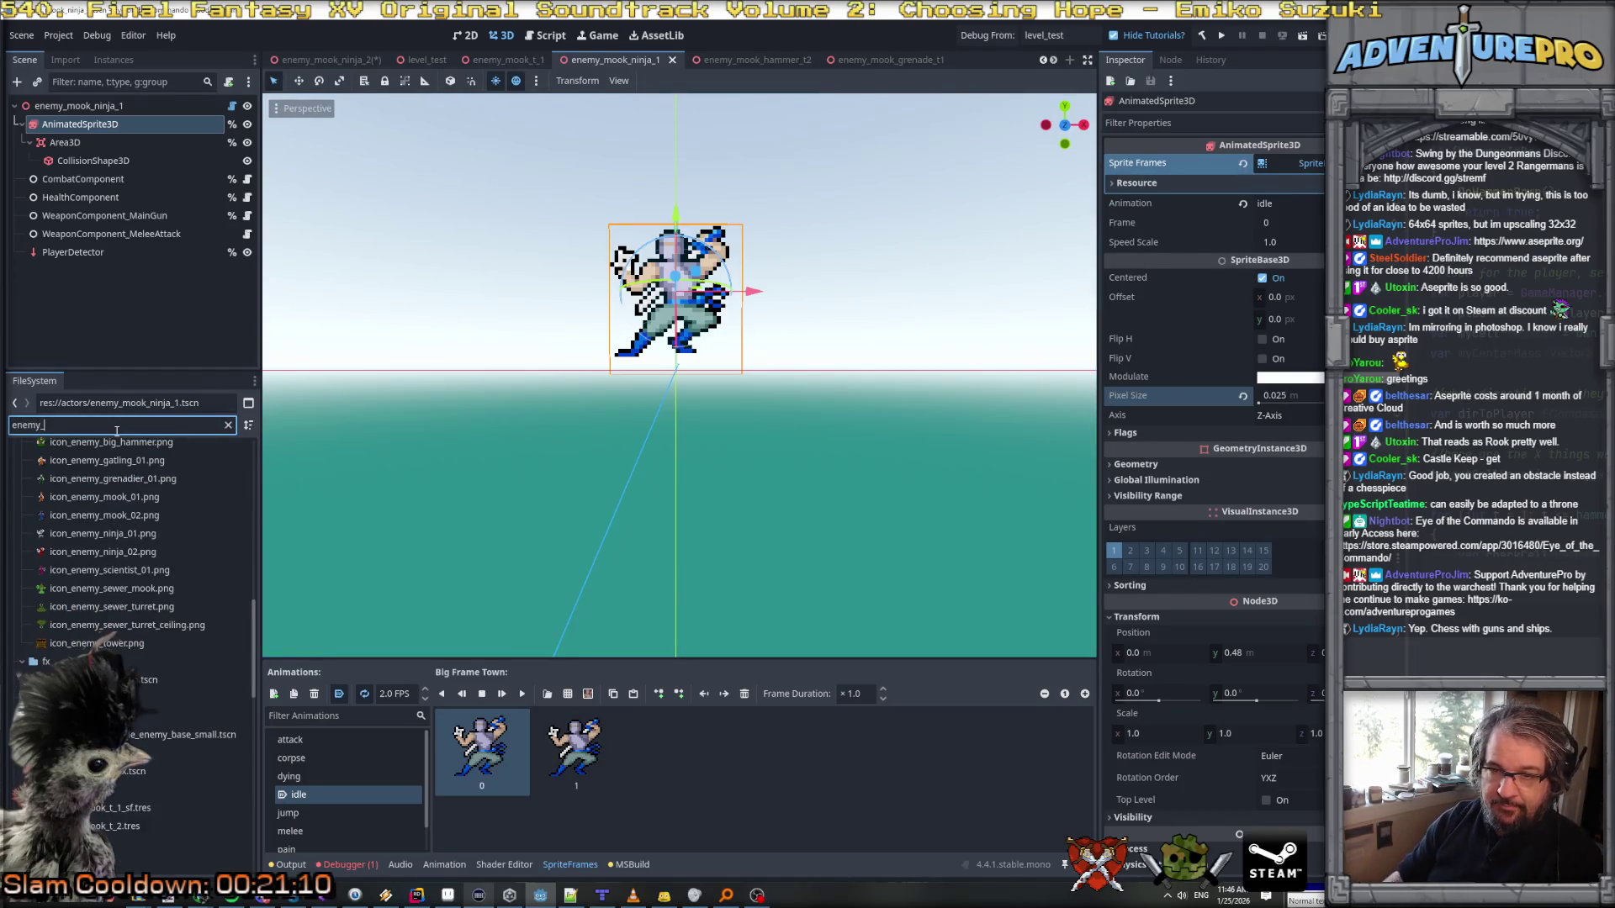
scroll(120, 453, "up", 10)
double_click(126, 523)
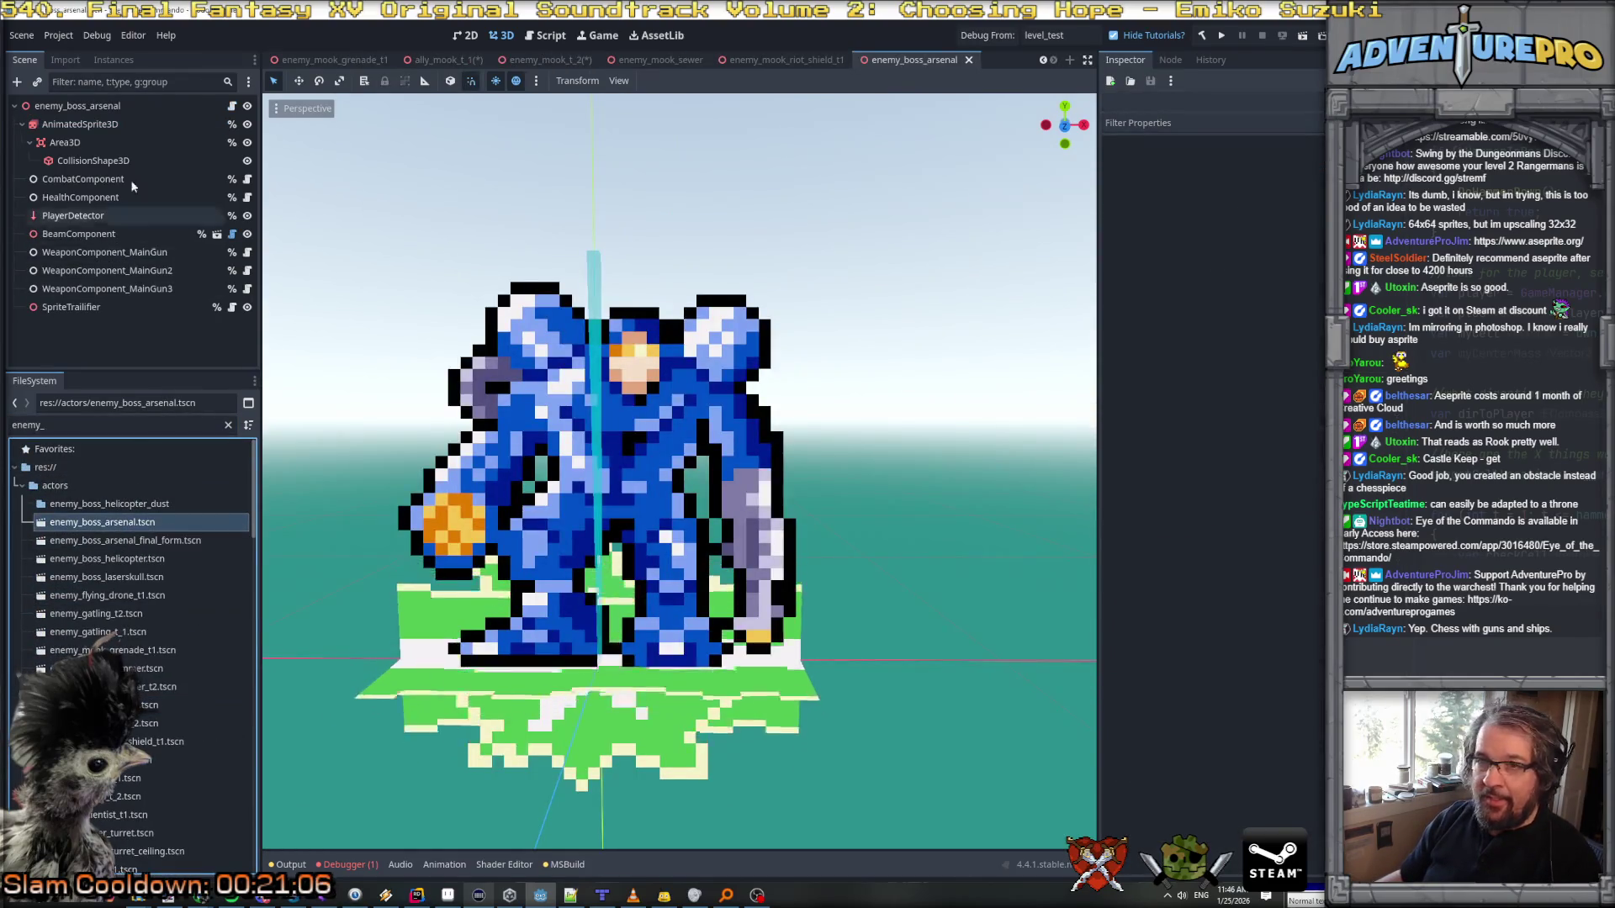
left_click(126, 124)
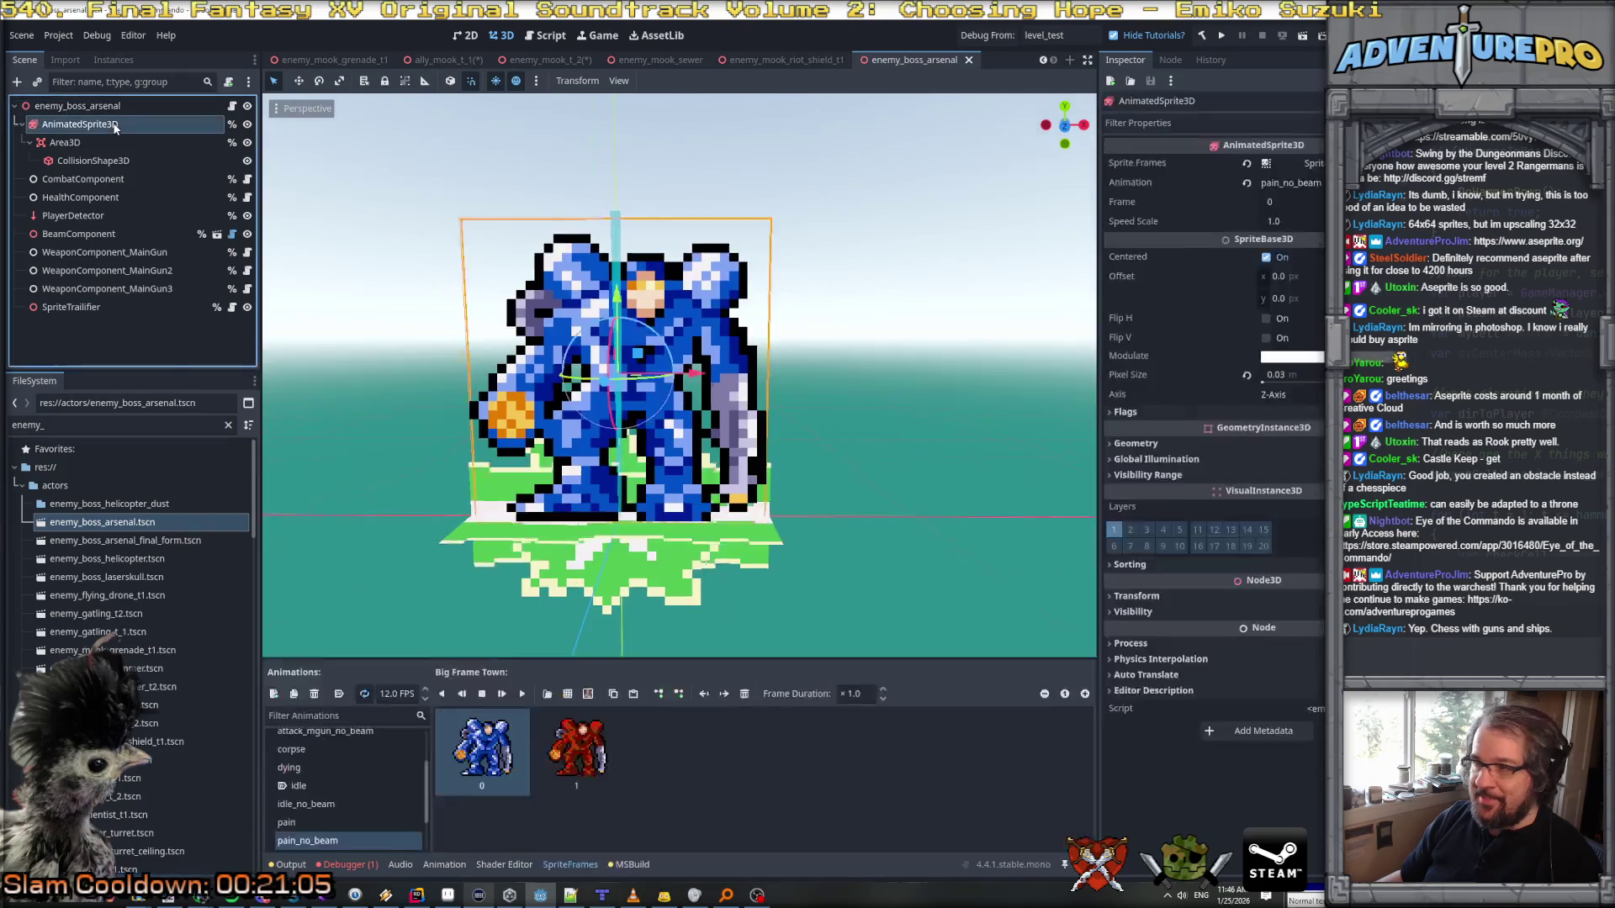
double_click(127, 540)
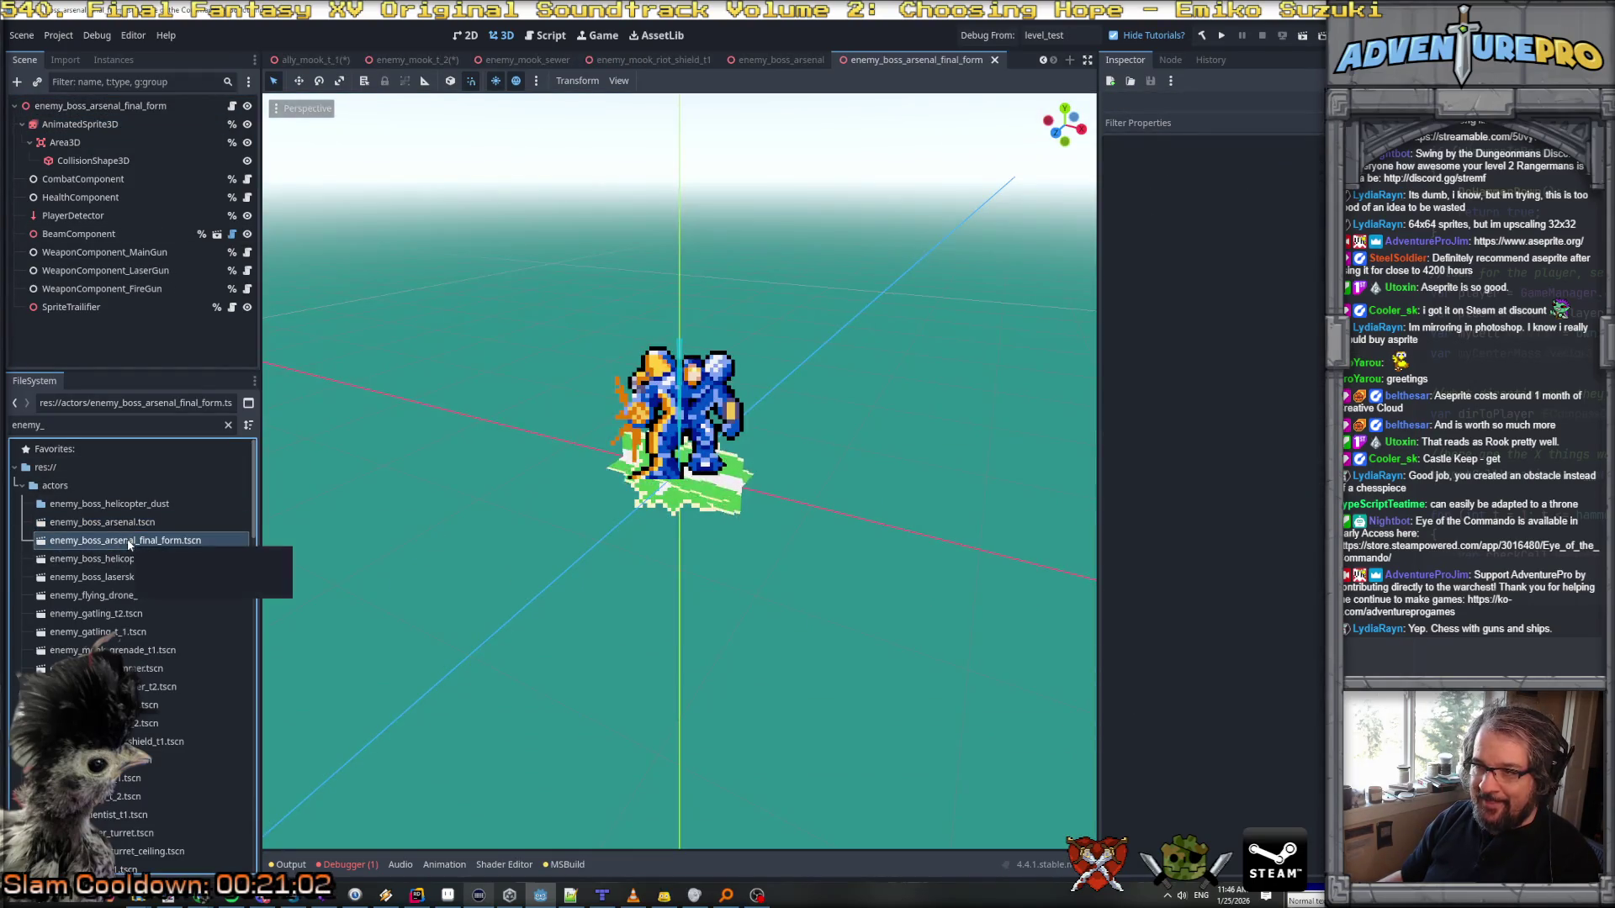
double_click(127, 559)
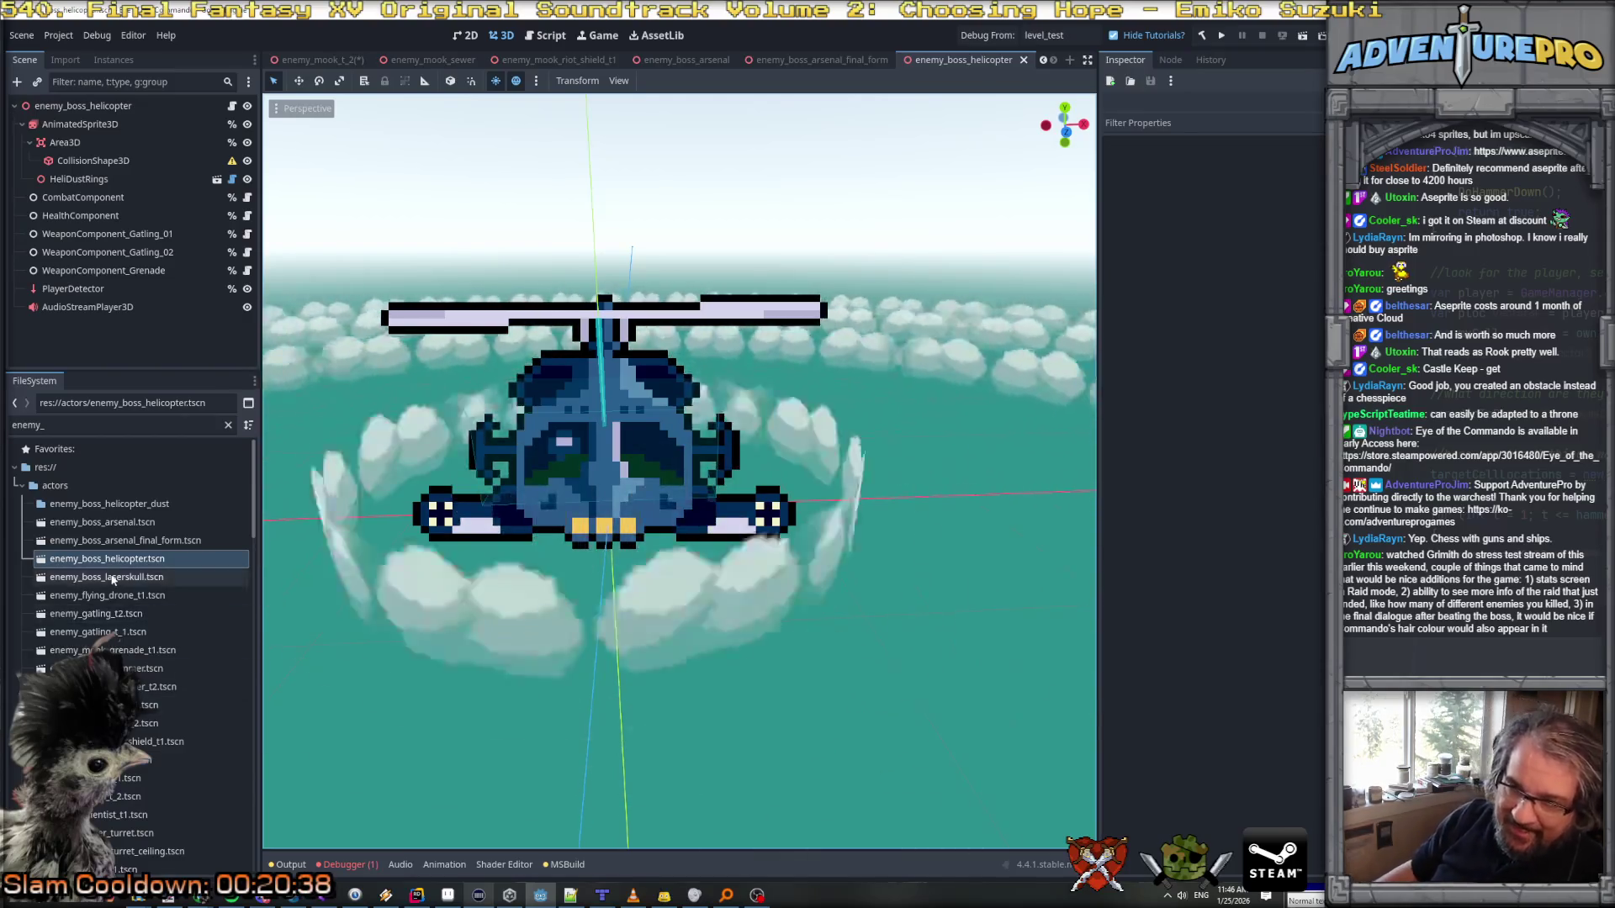
double_click(113, 579)
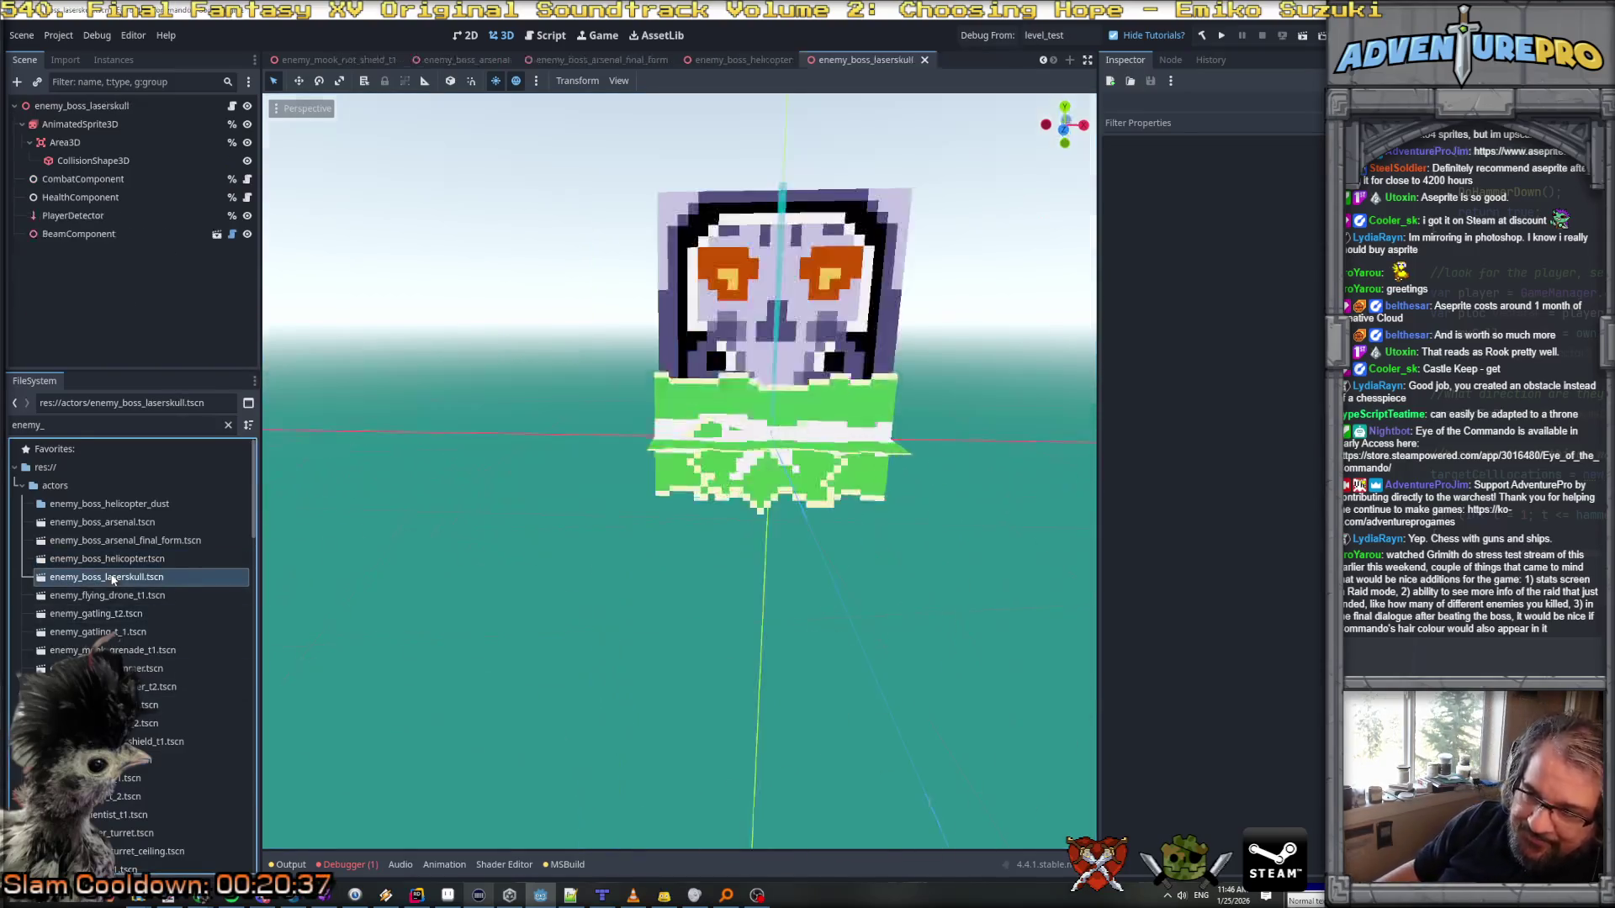
double_click(159, 597)
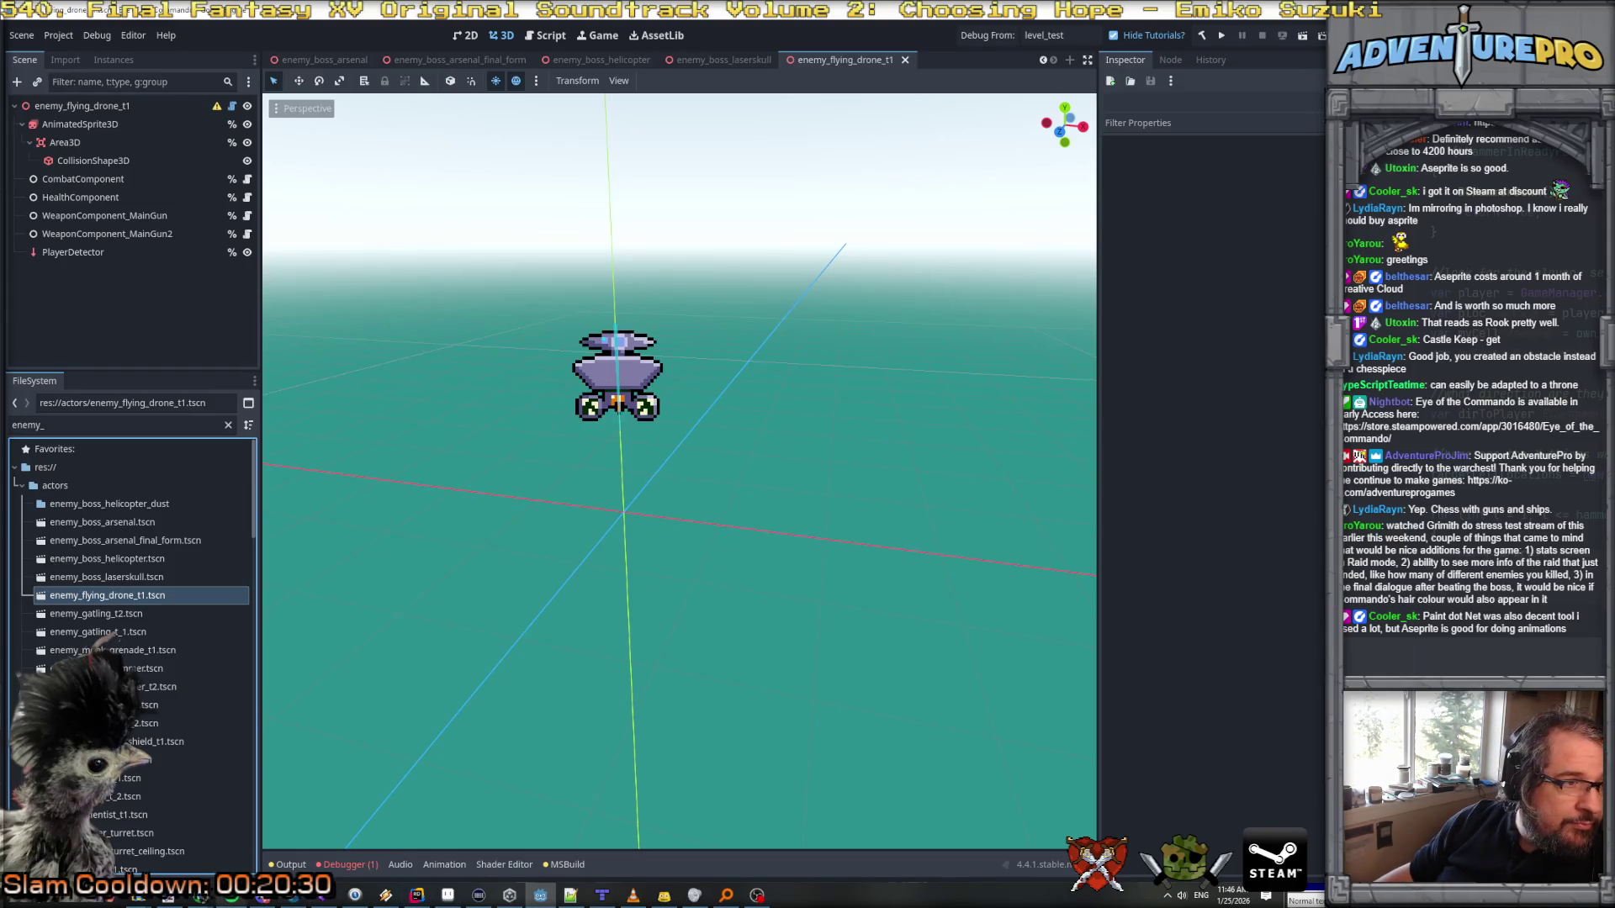
Step: Glance at the soldier portrait image window, then return to the drone scene
key("alt+Tab")
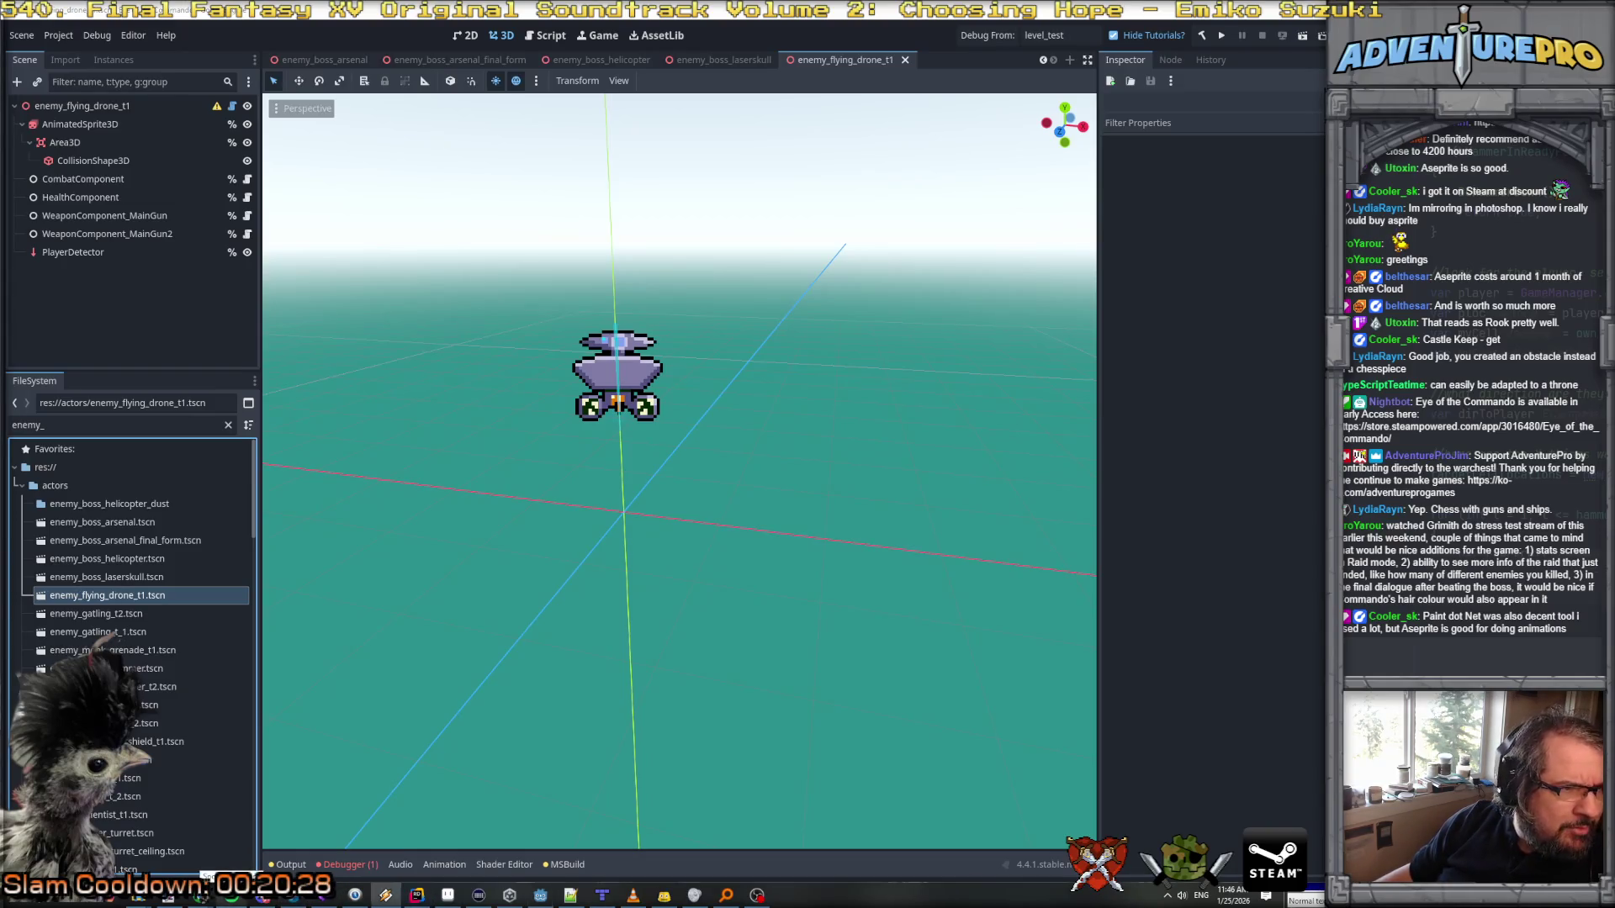
left_click(172, 898)
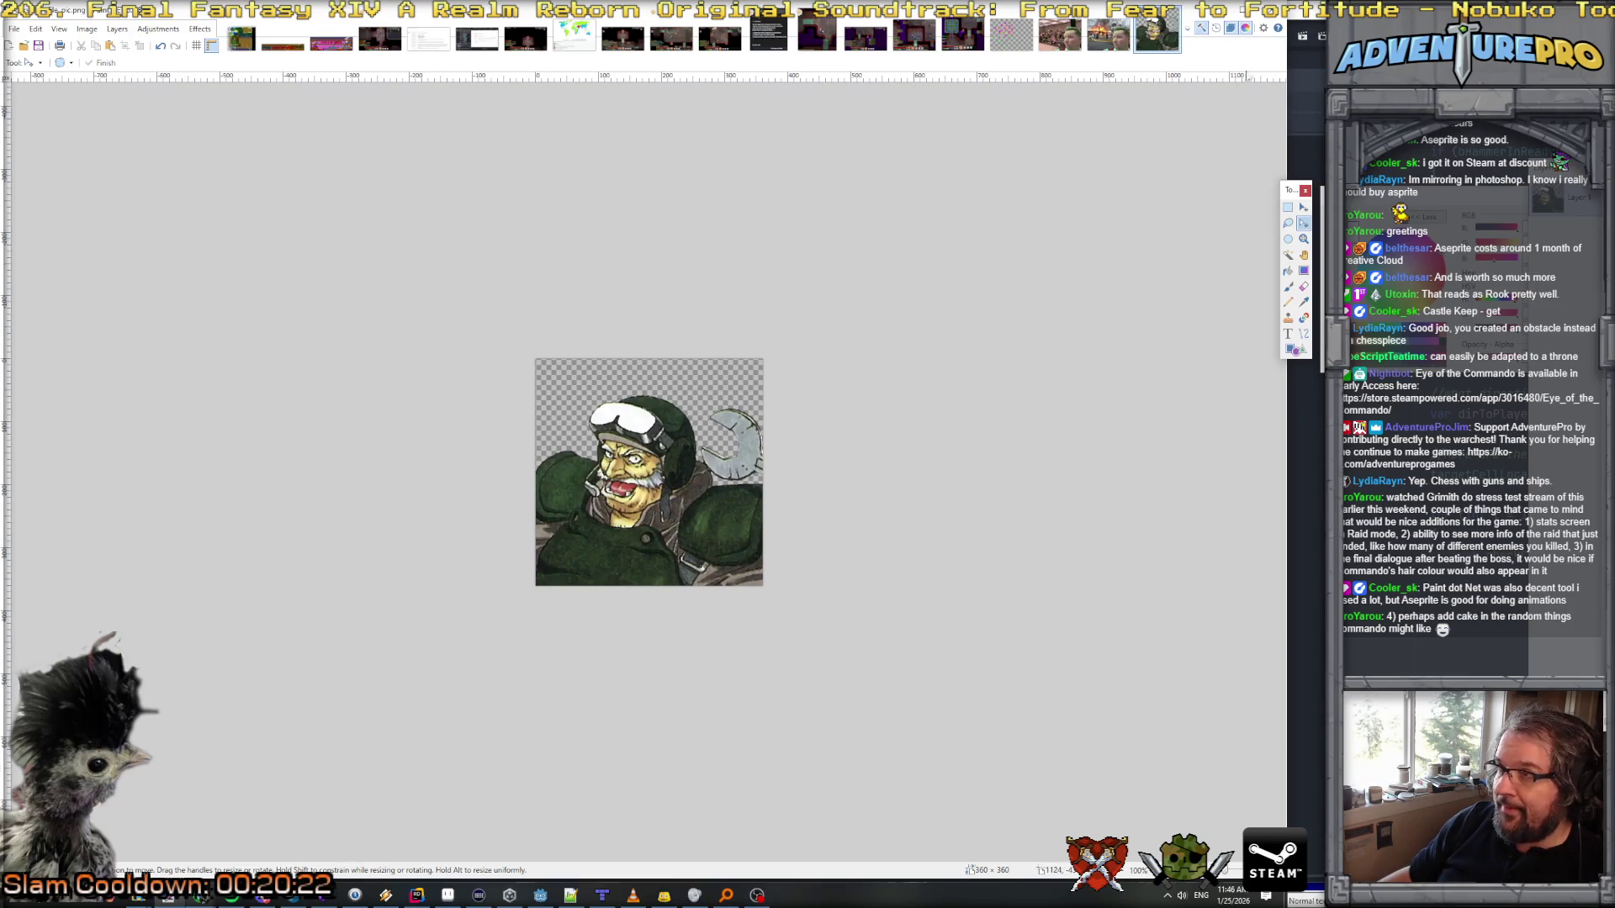
key("alt+Tab")
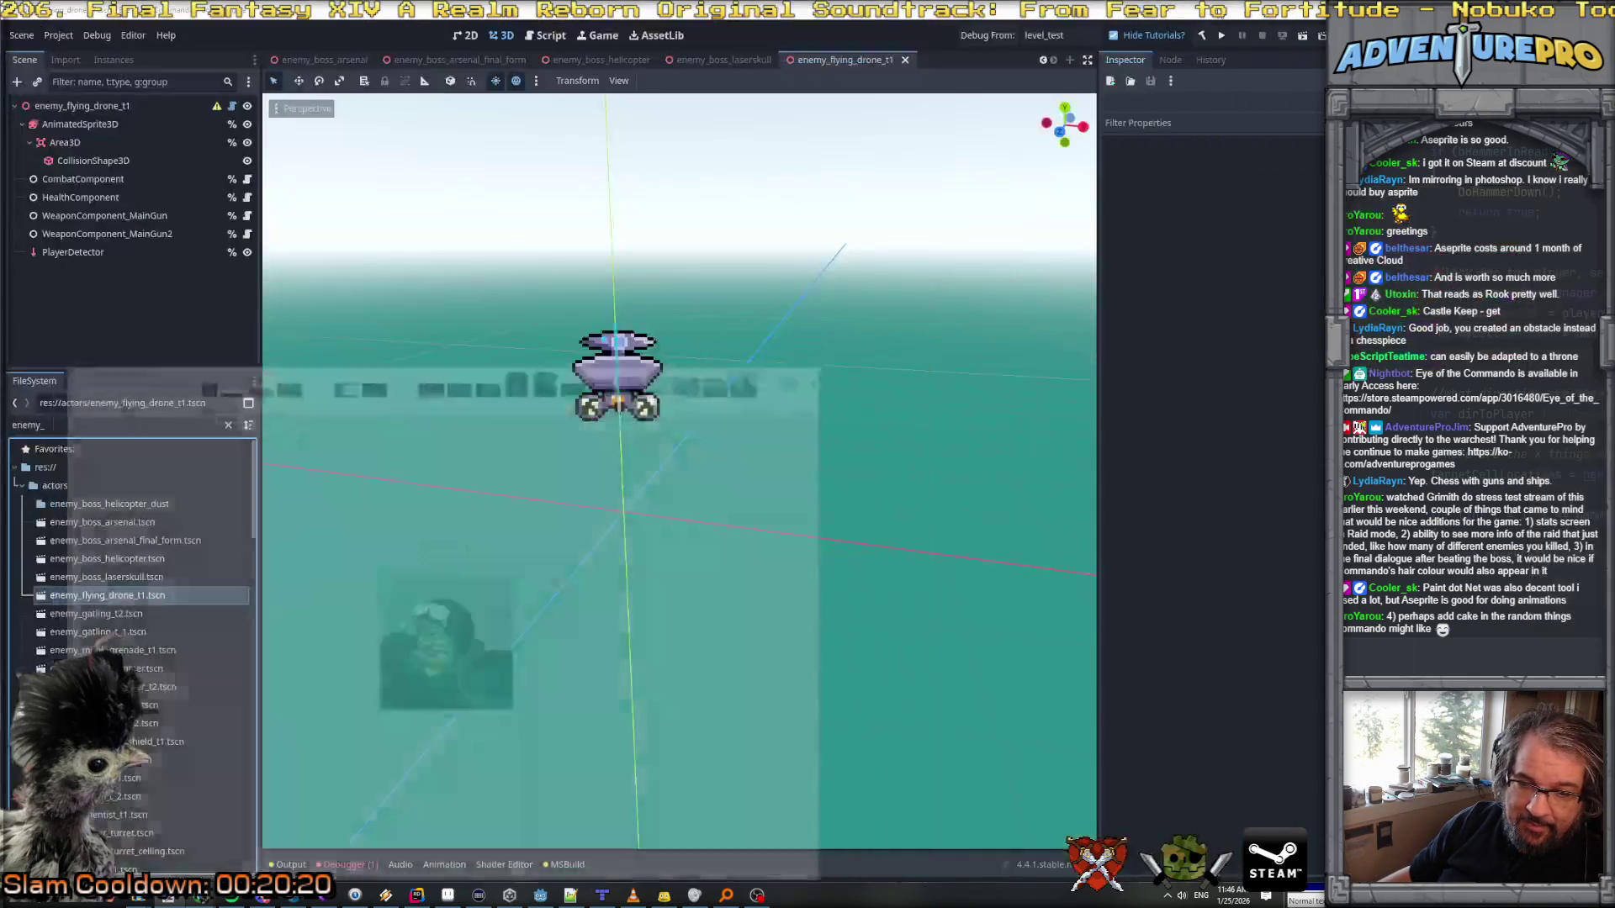
Step: Set the enemy_gatling_t2 and enemy_gatling_t_1 sprites' Pixel Size to 0.025
double_click(128, 617)
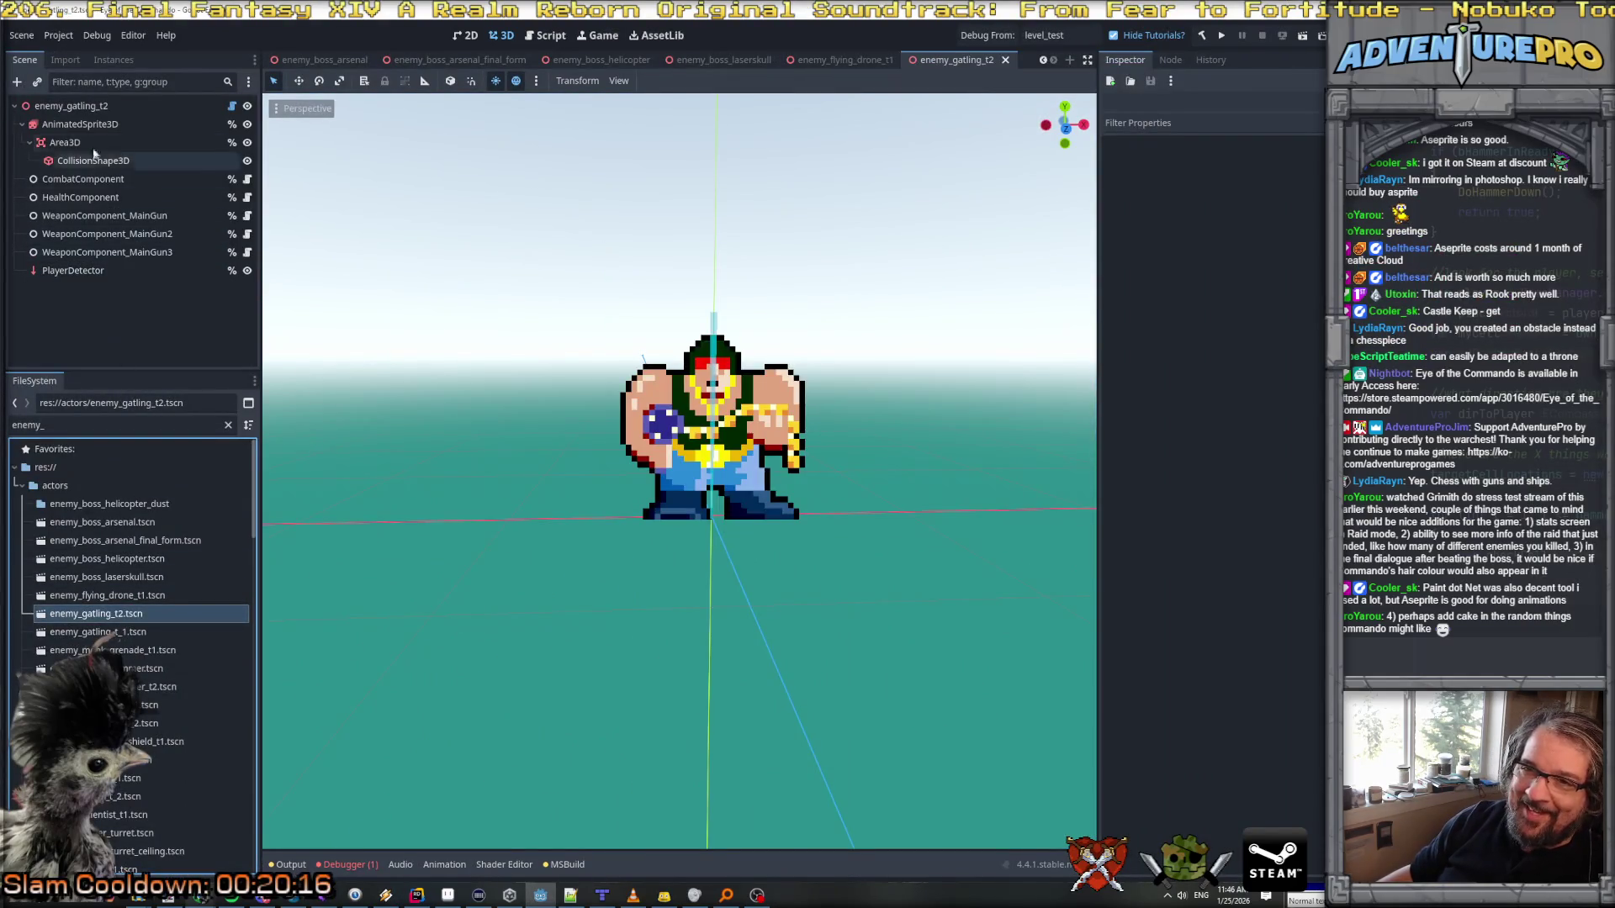
left_click(80, 123)
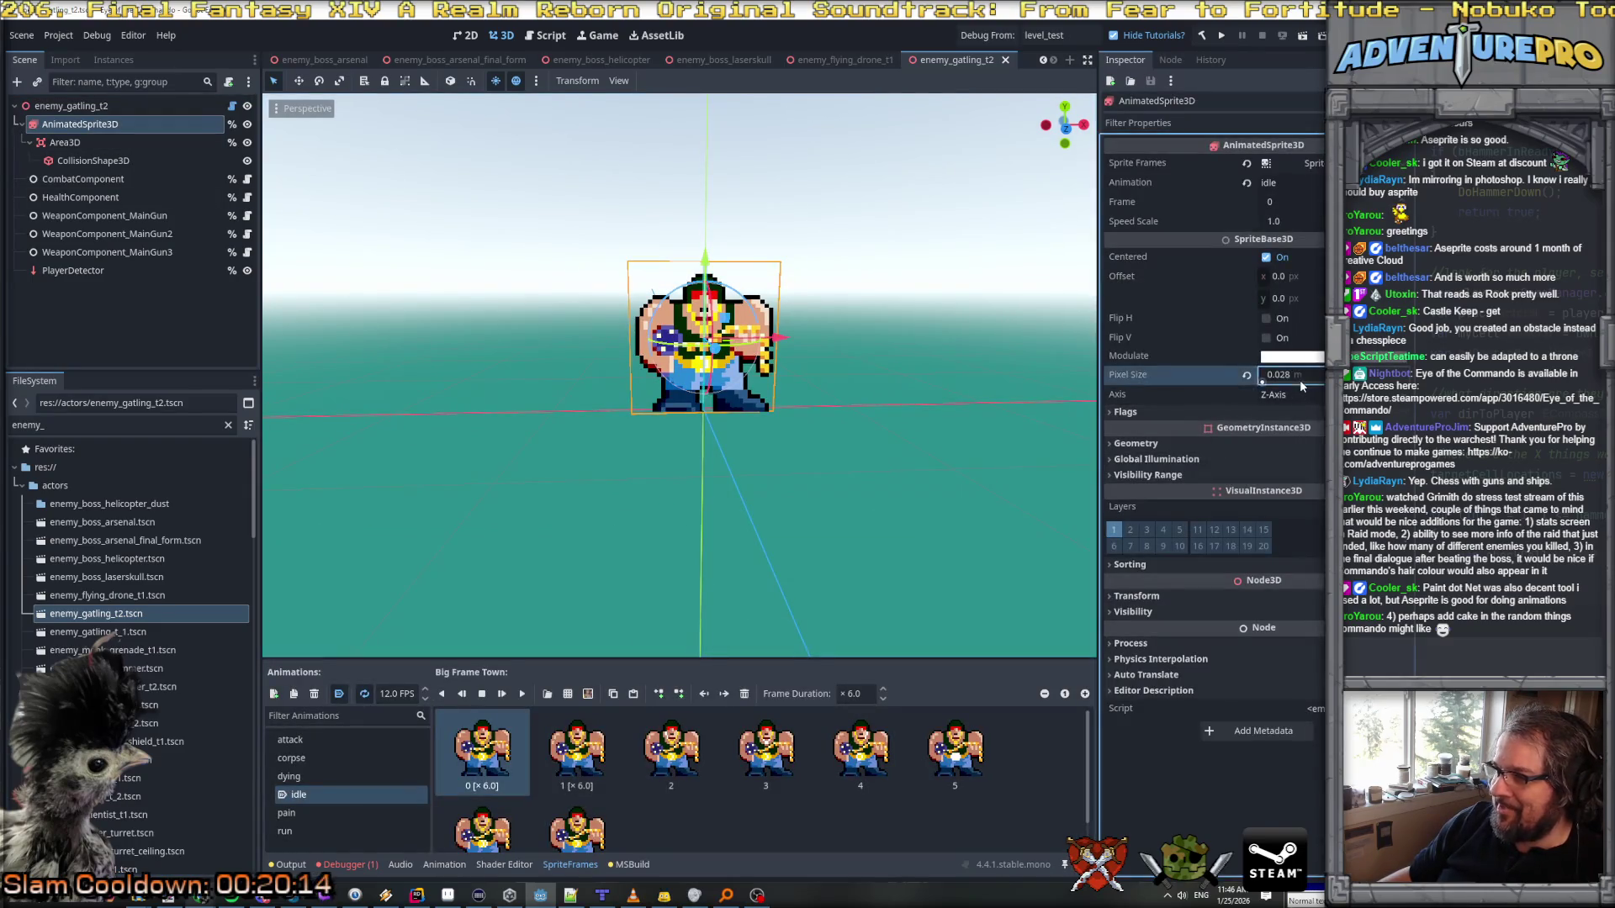
type("25")
key("Return")
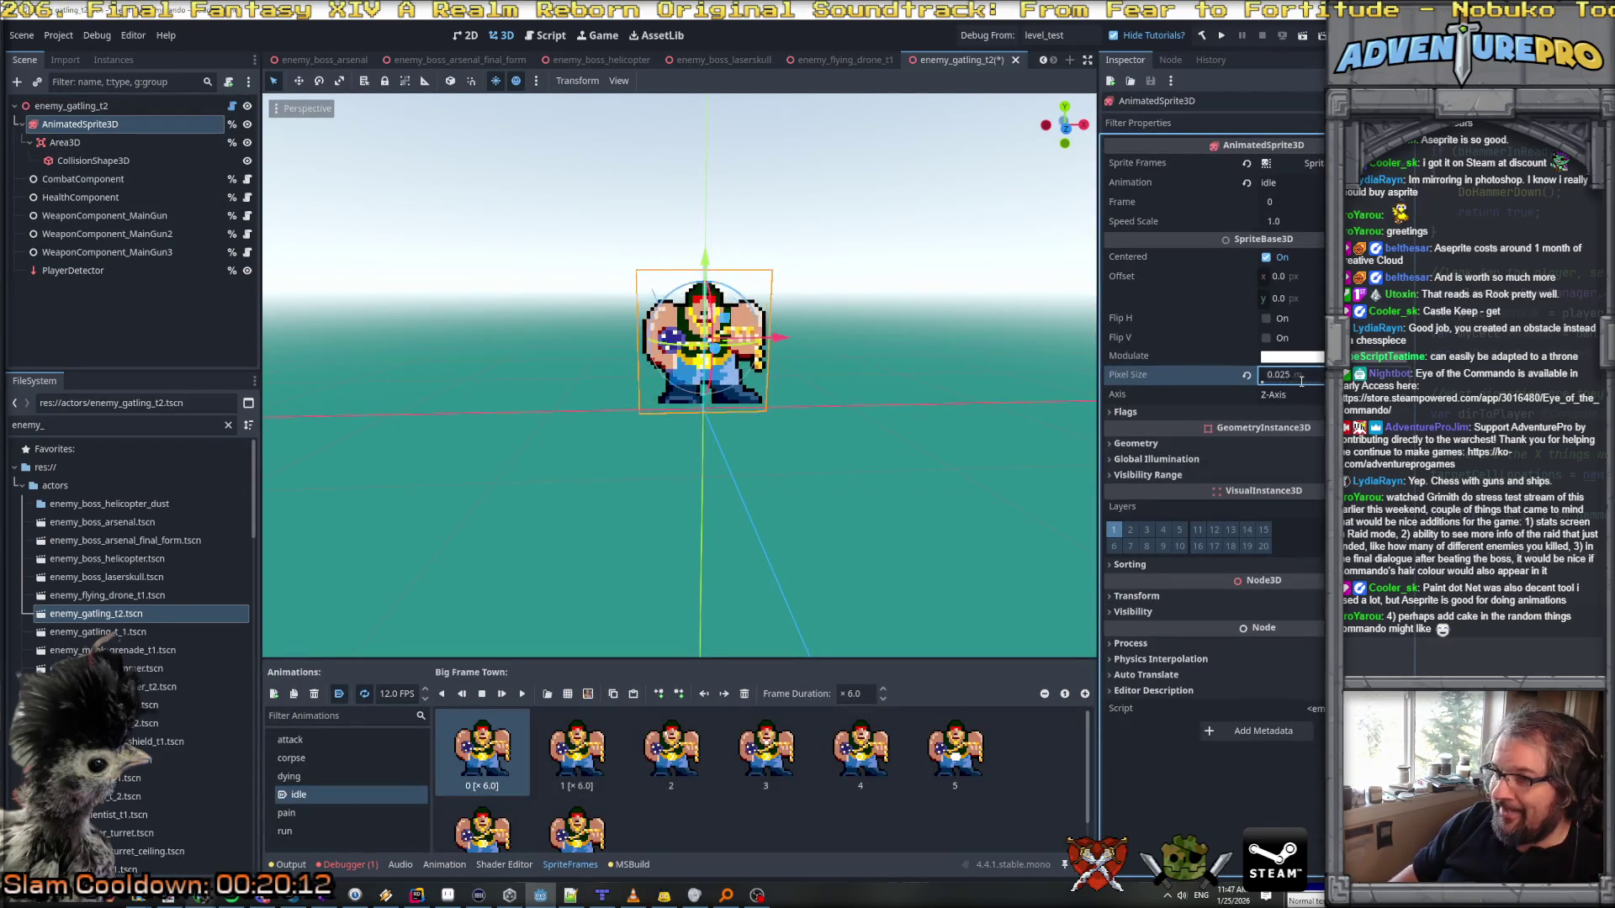
double_click(109, 632)
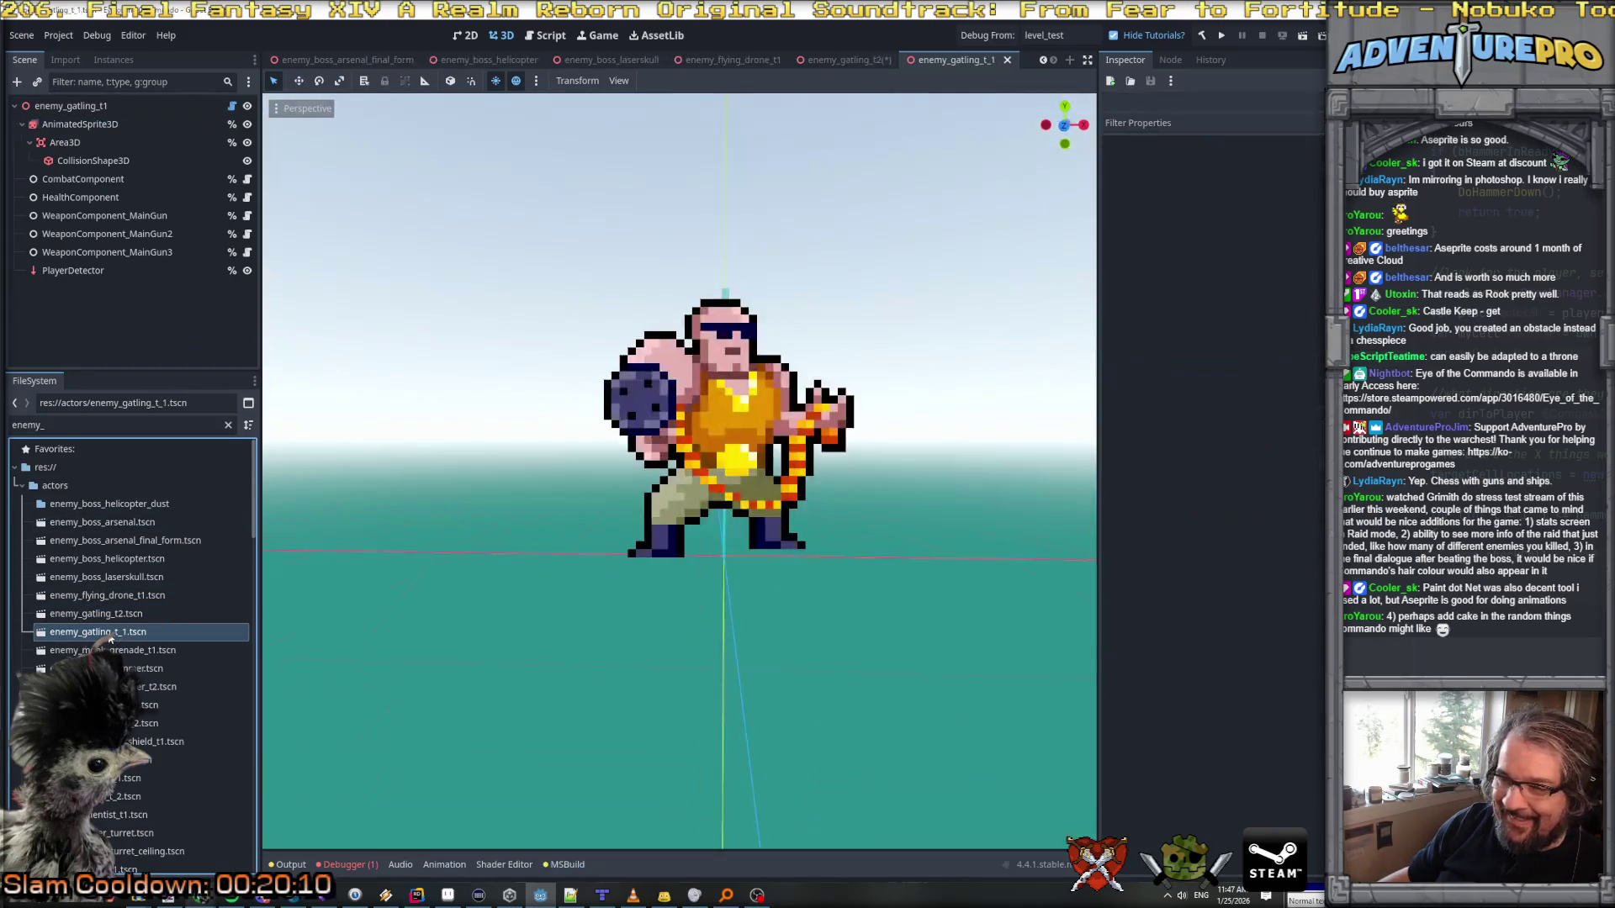
left_click(130, 124)
left_click(1296, 382)
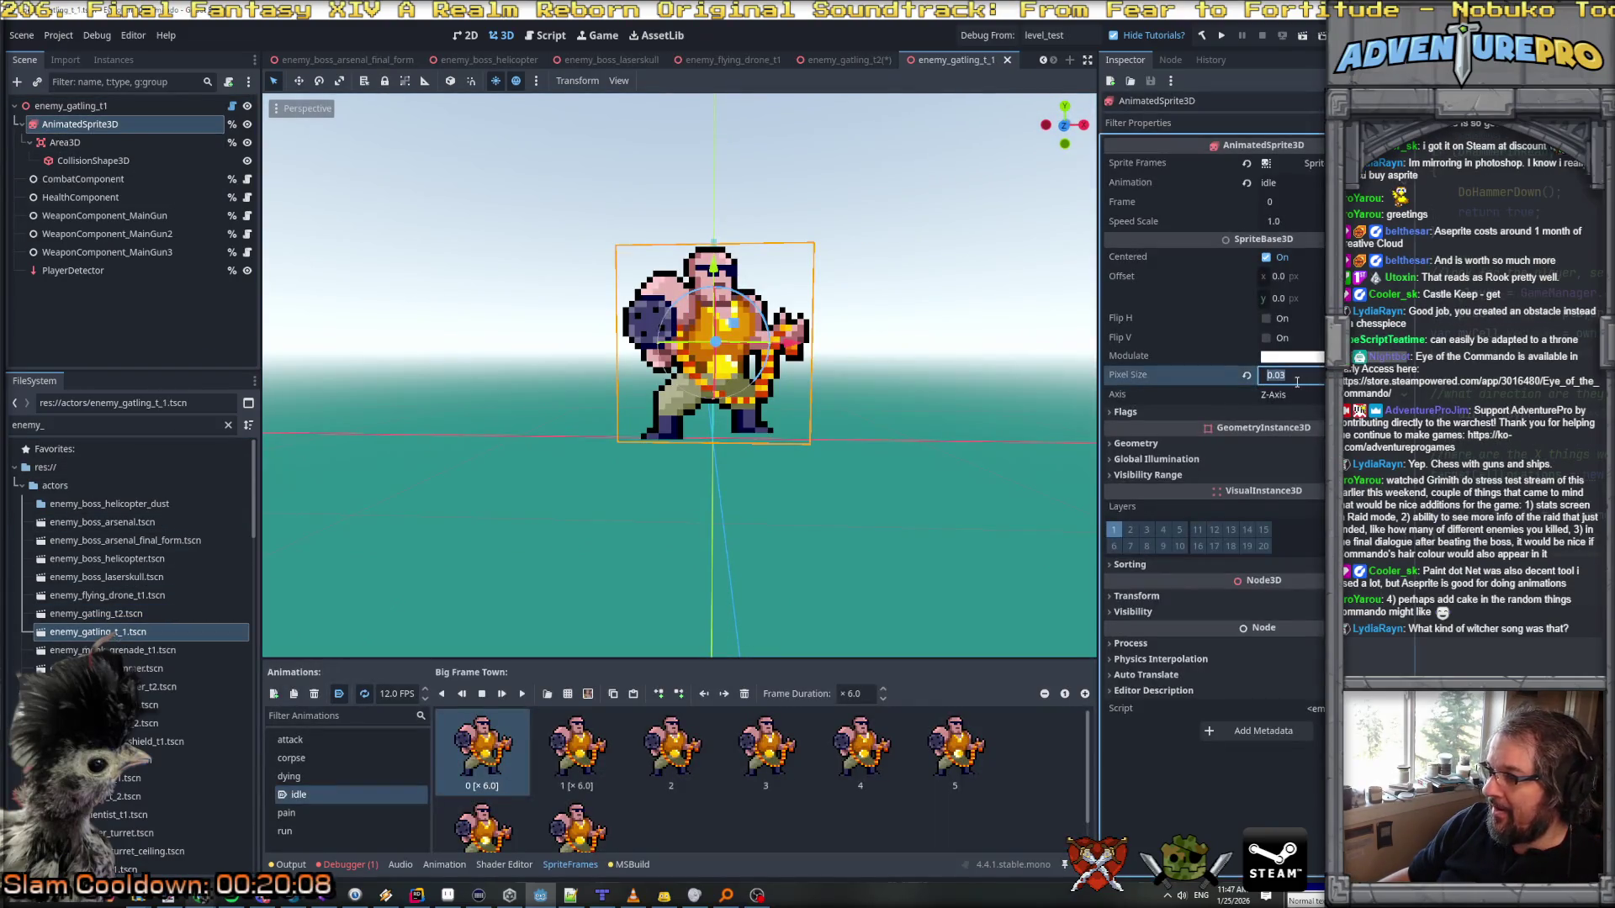
type("0.025")
key("Return")
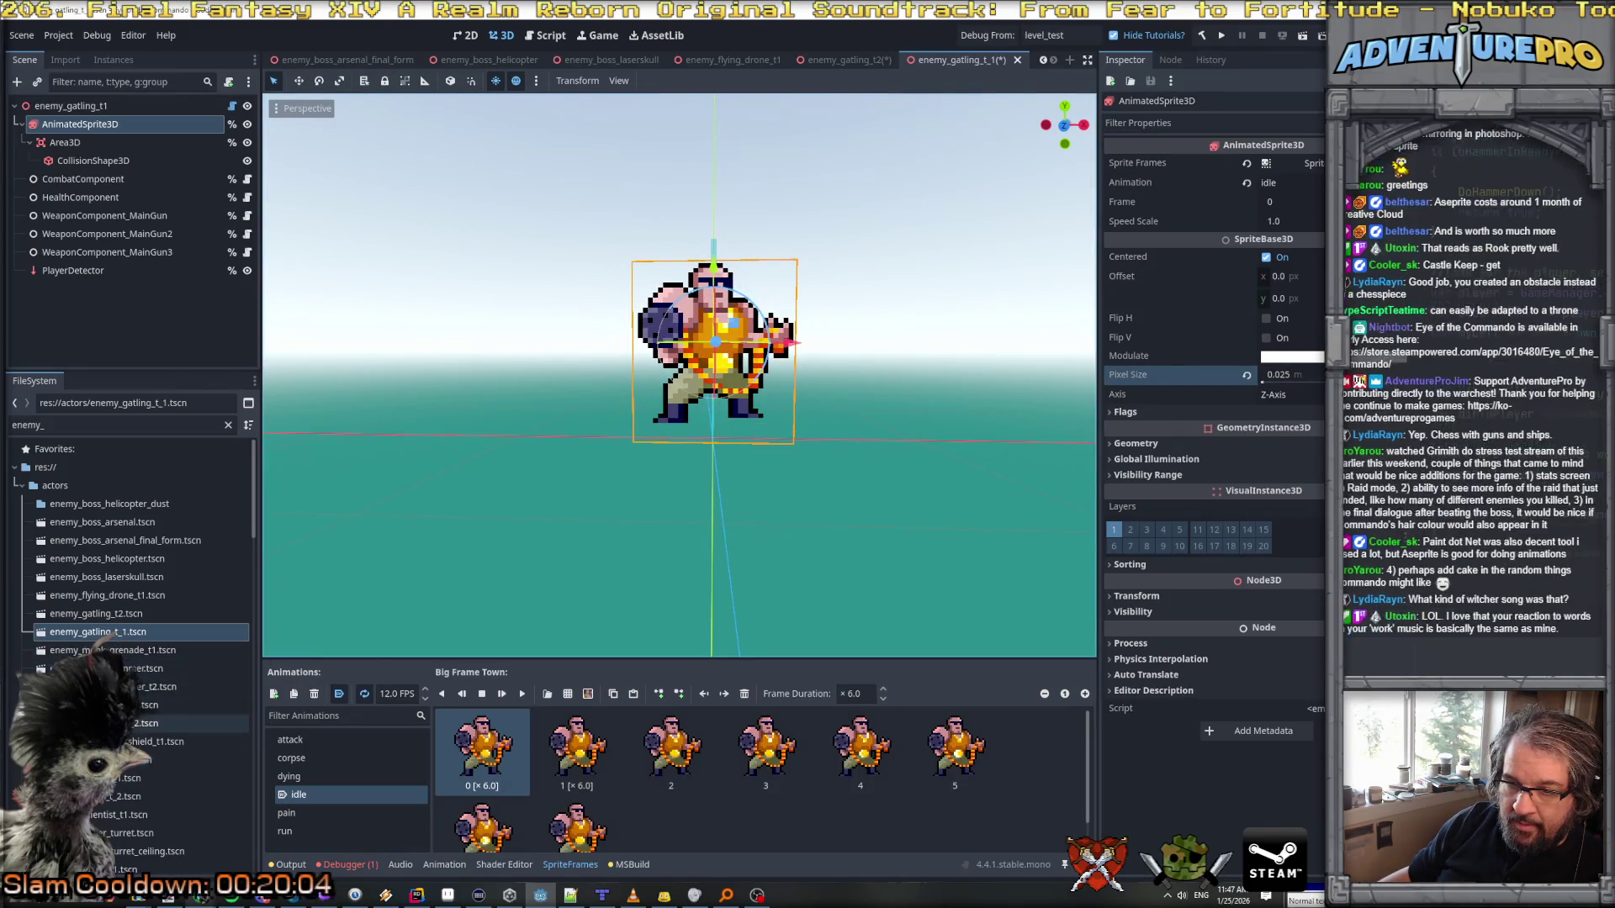
Step: Set the enemy_scientist_t1 sprite's Pixel Size to 0.025 and open enemy_train_turret_01
scroll(126, 711, "down", 2)
double_click(122, 762)
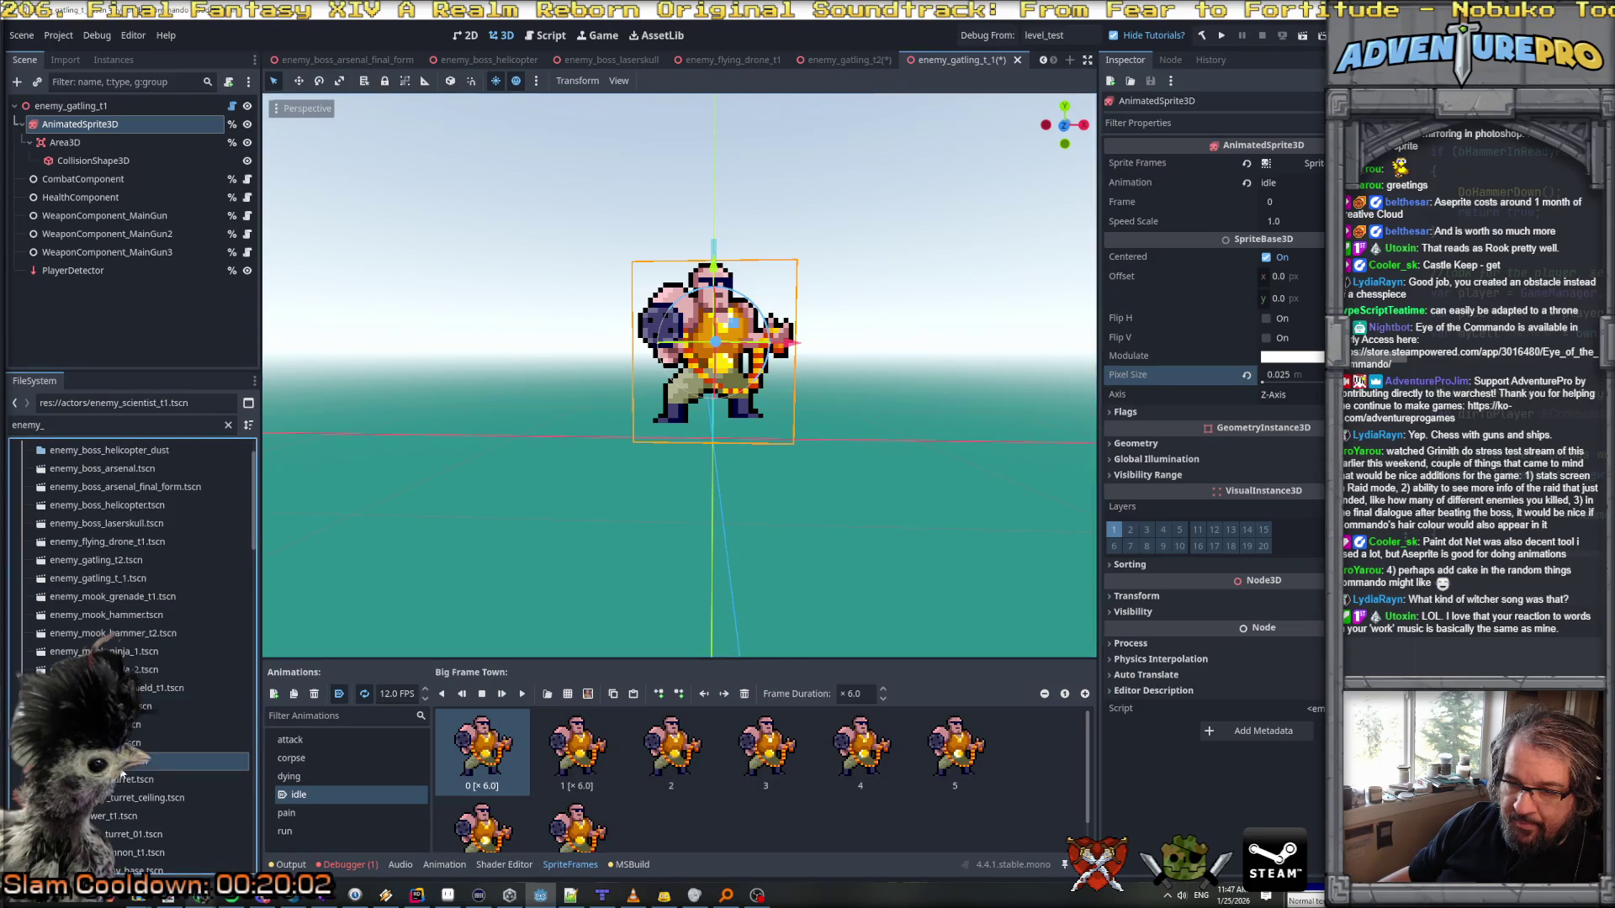
left_click(110, 125)
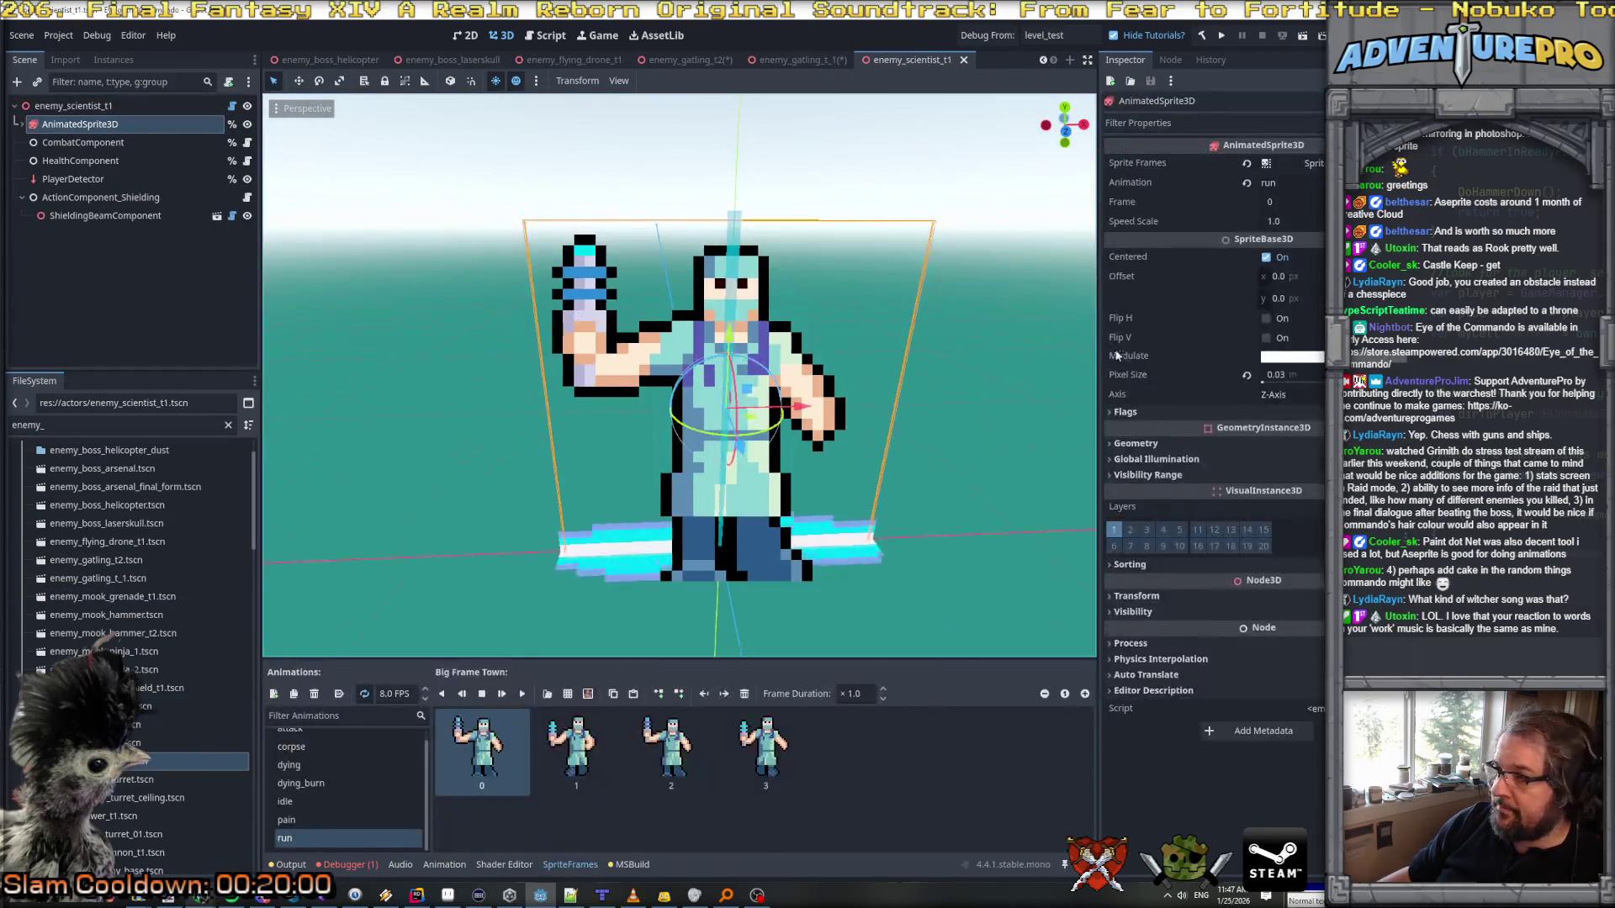
left_click(1279, 376)
type("0.025")
key("Return")
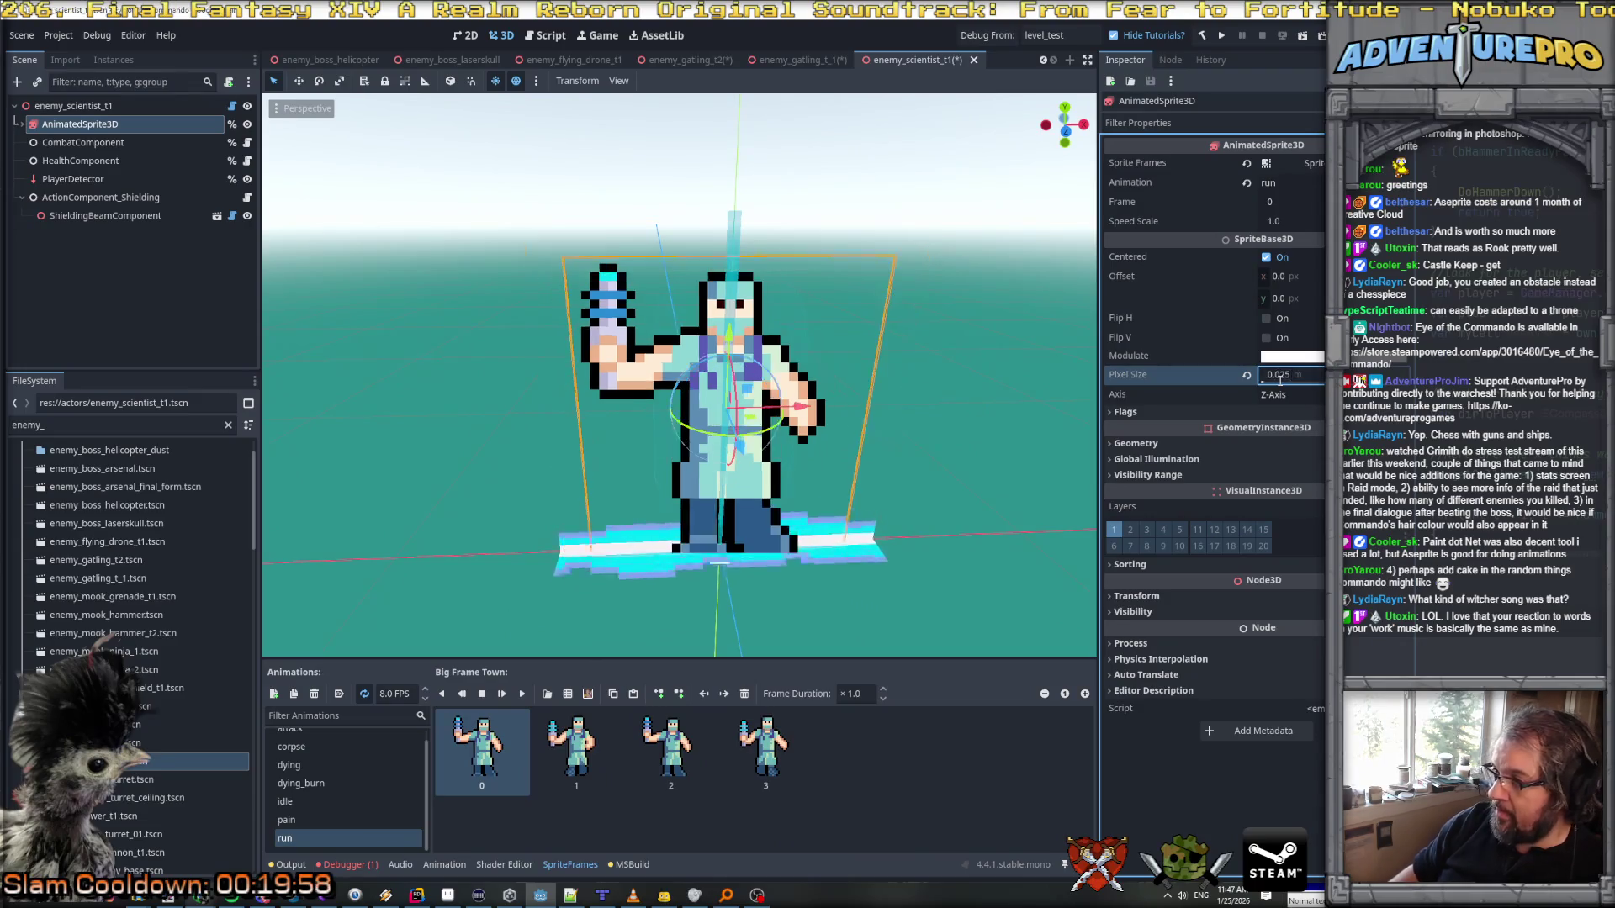
scroll(143, 791, "down", 1)
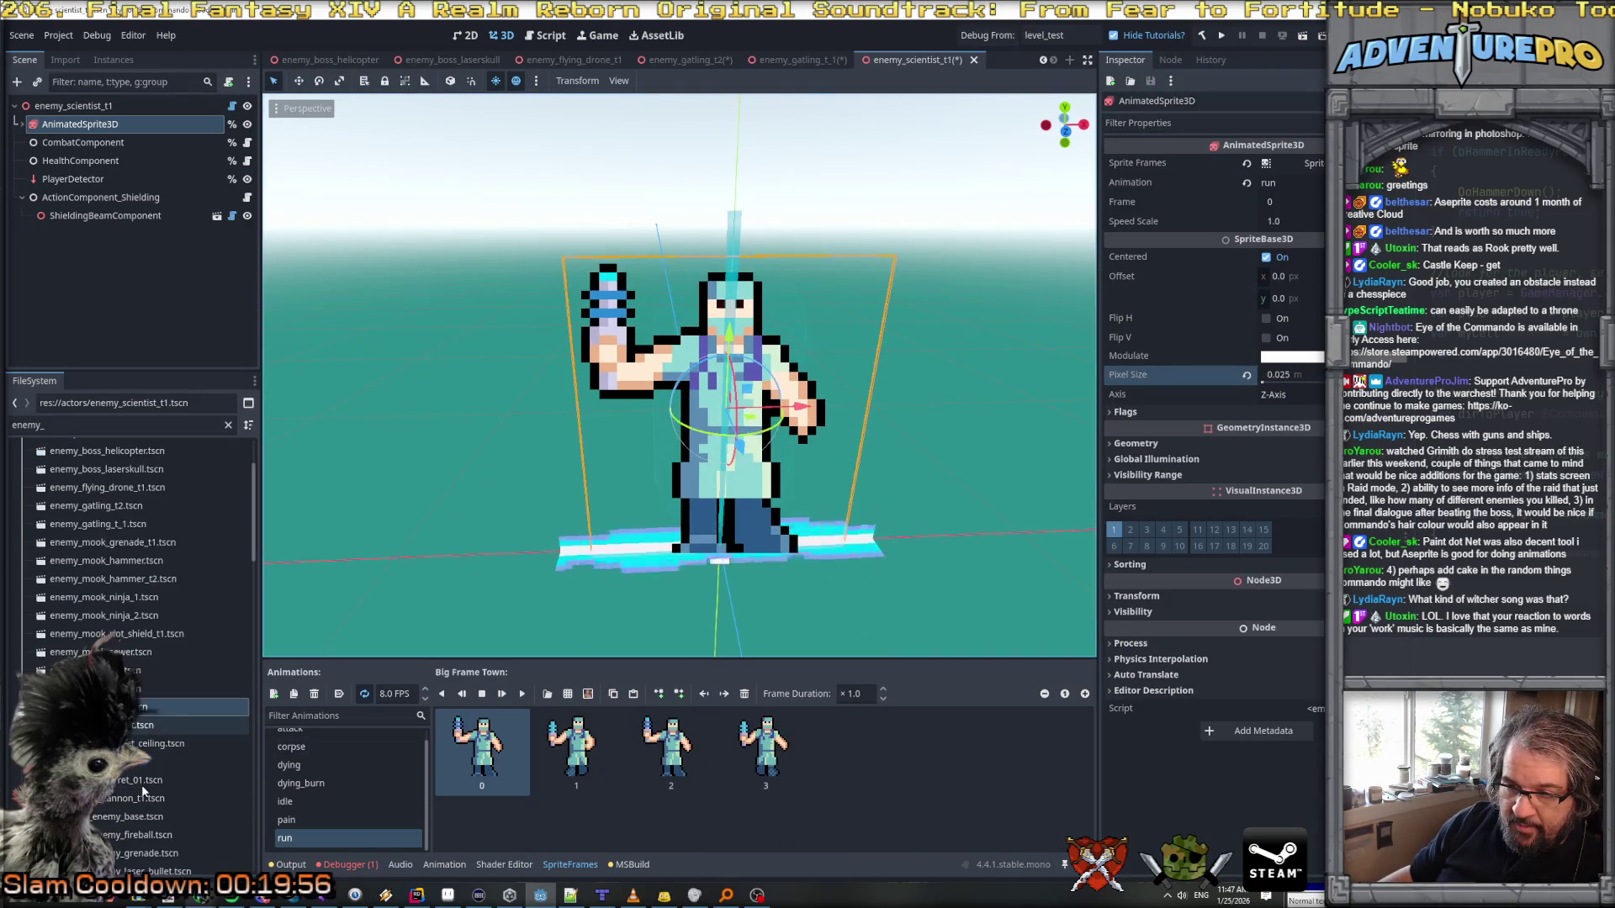
double_click(132, 786)
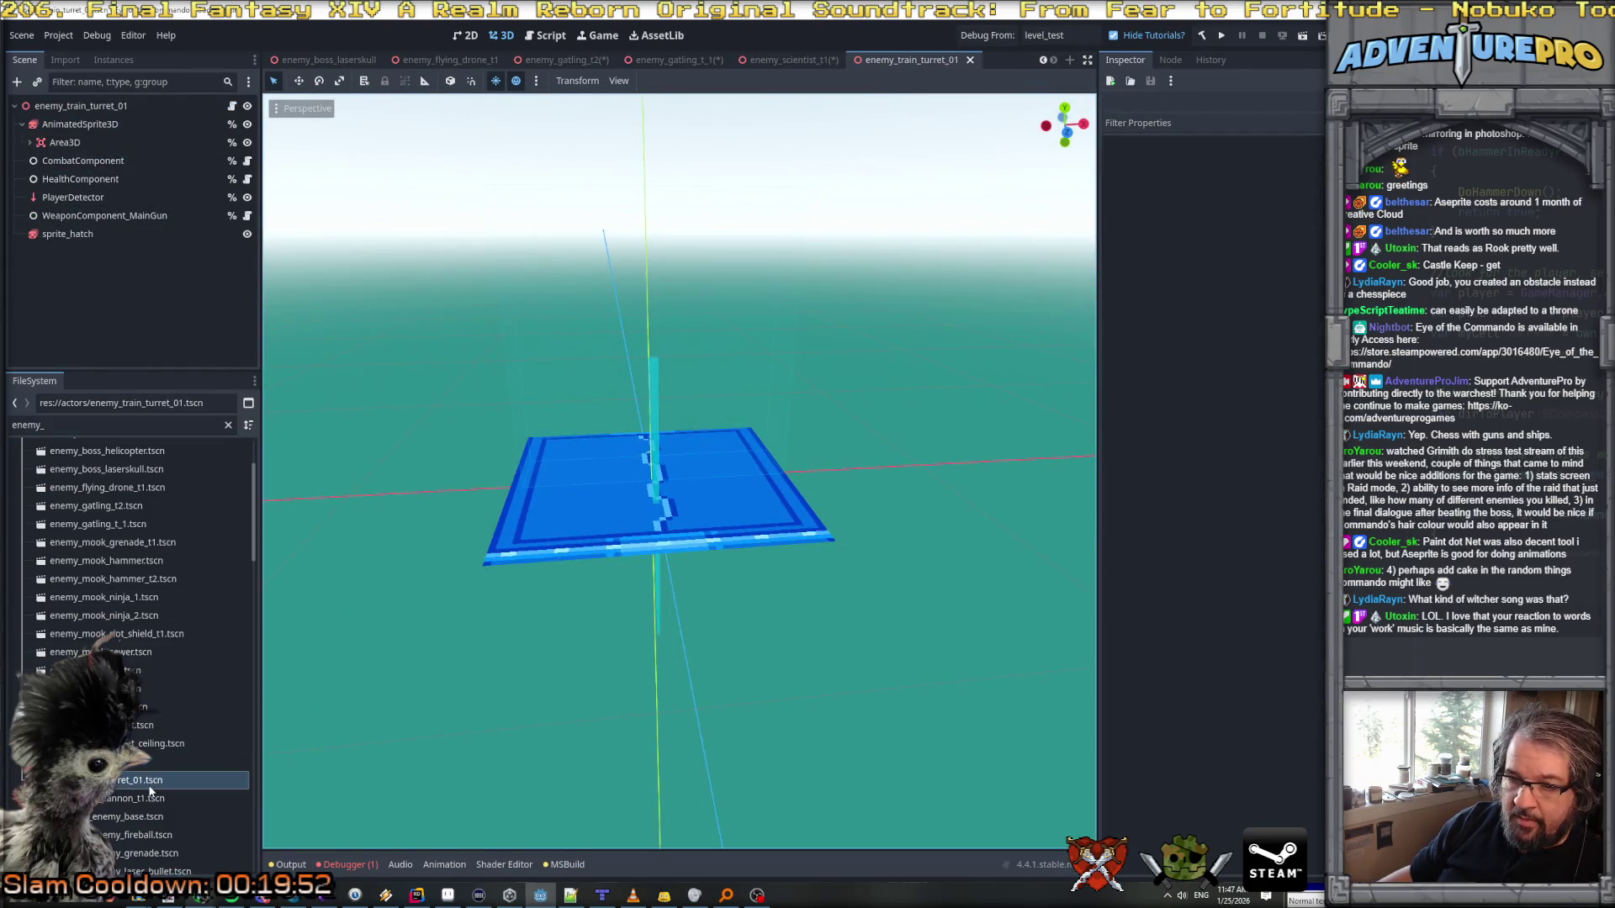
Step: Open enemy_wall_cannon_t1, then return to the enemy_scientist_t1 scene tab
double_click(140, 798)
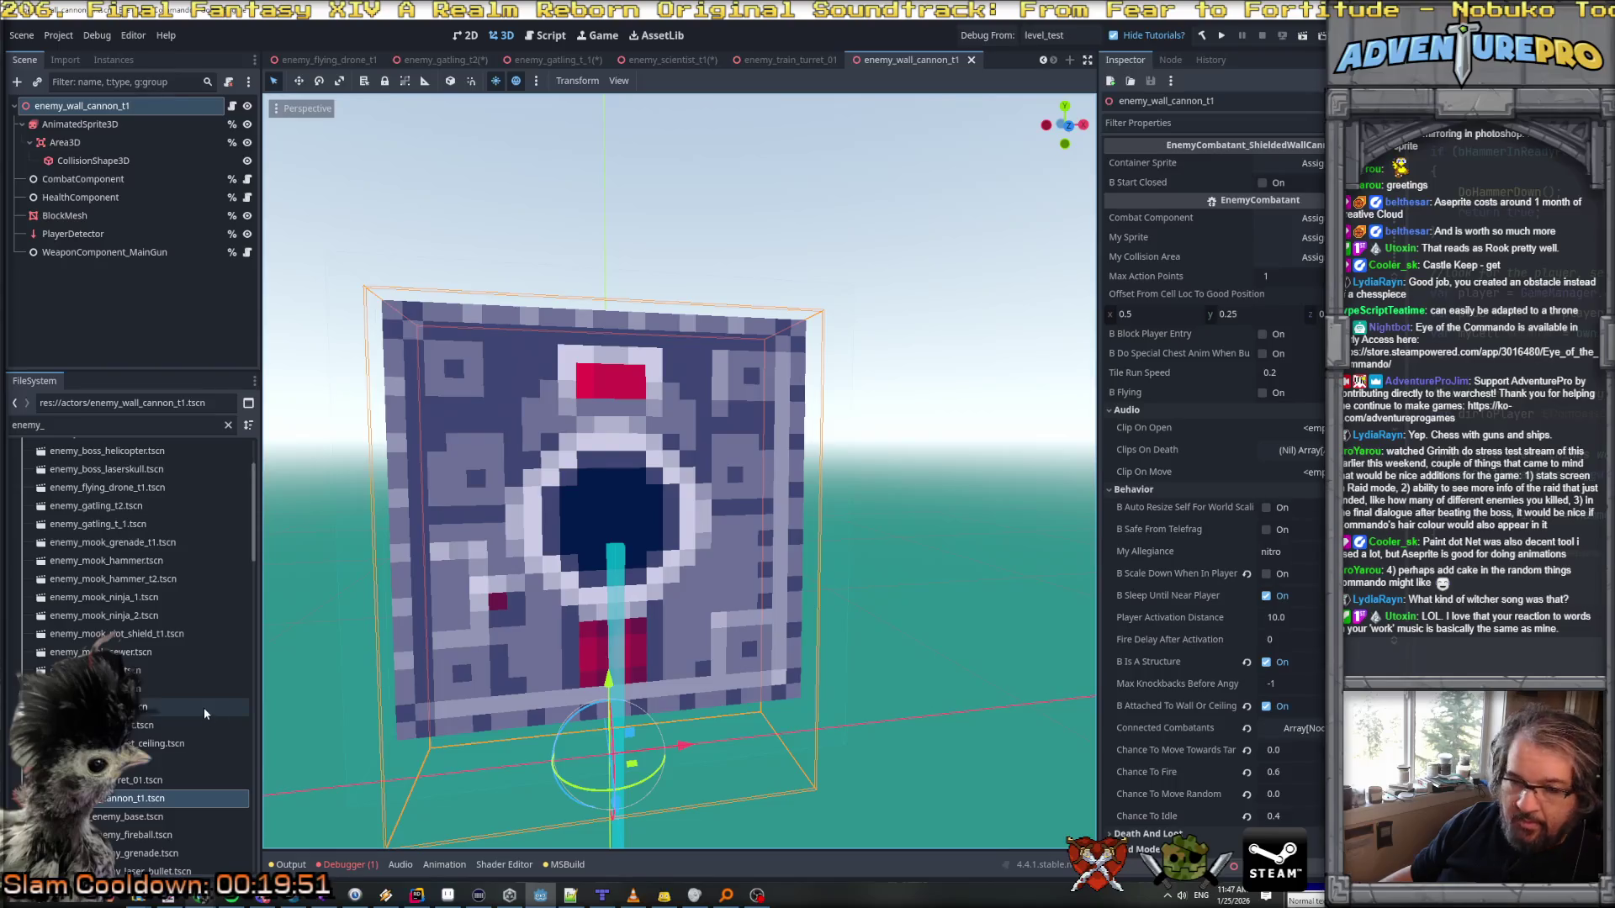
scroll(204, 708, "down", 3)
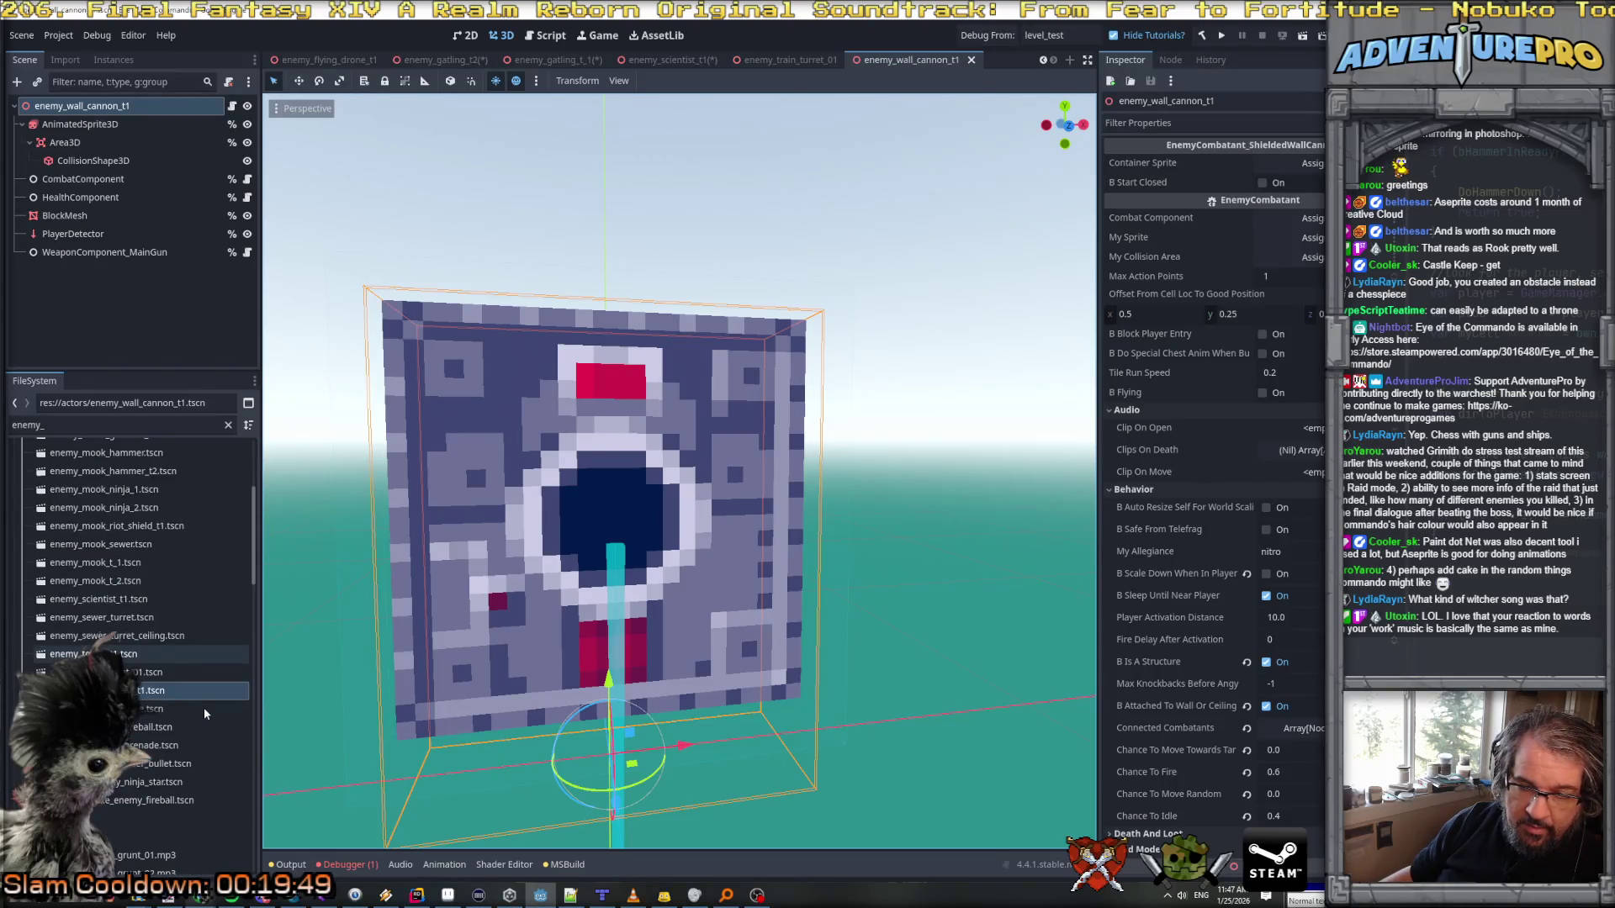
scroll(136, 667, "up", 5)
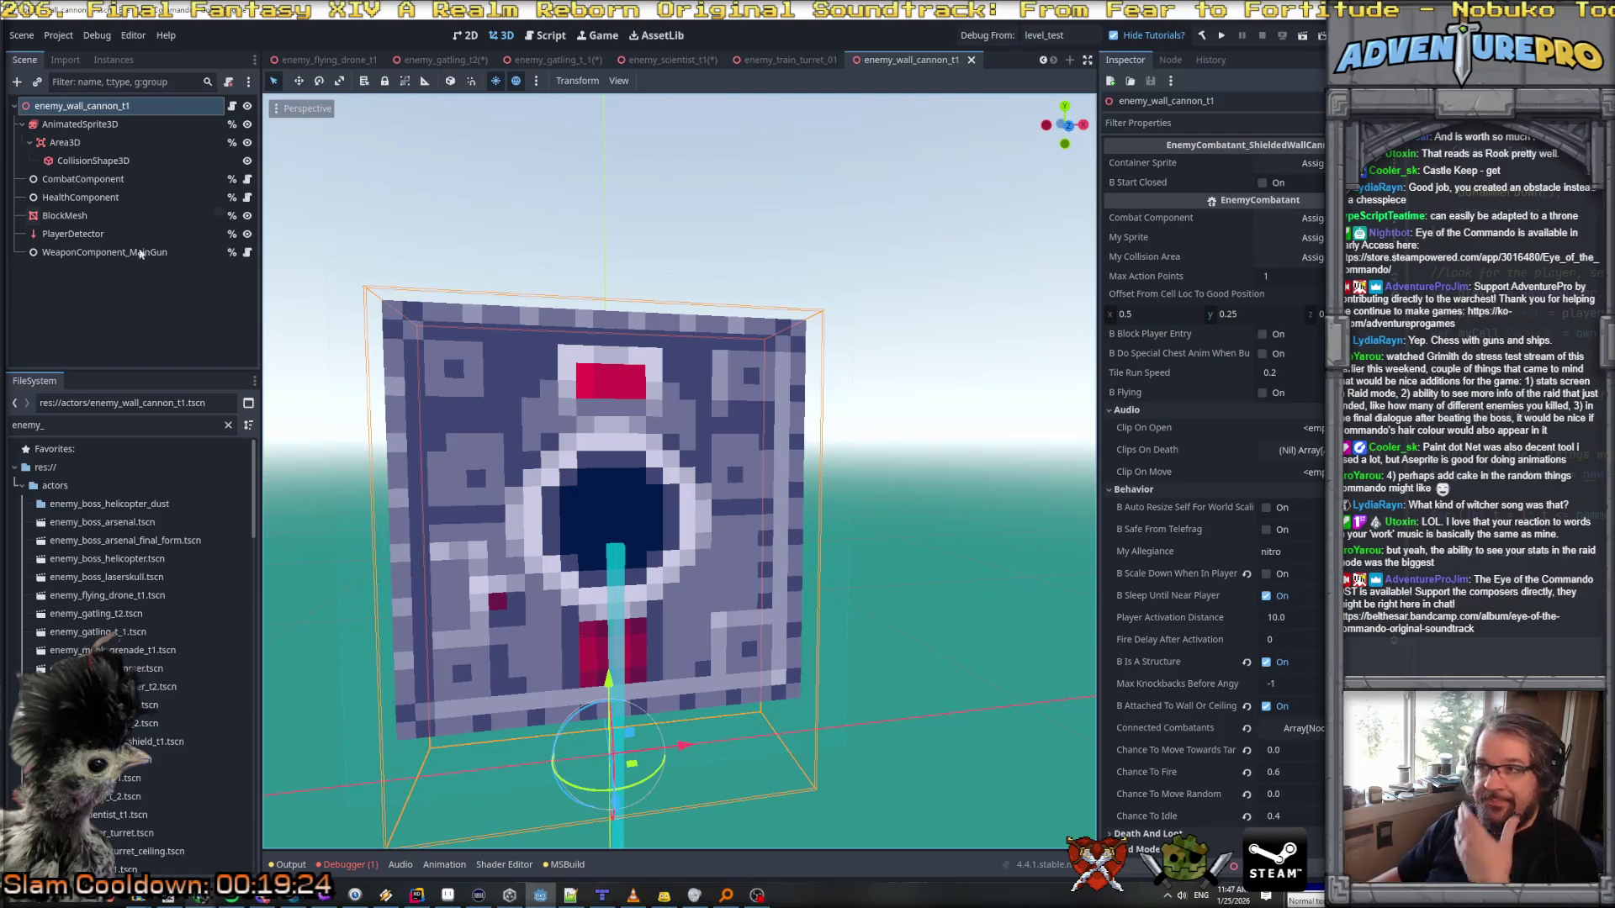
left_click(704, 59)
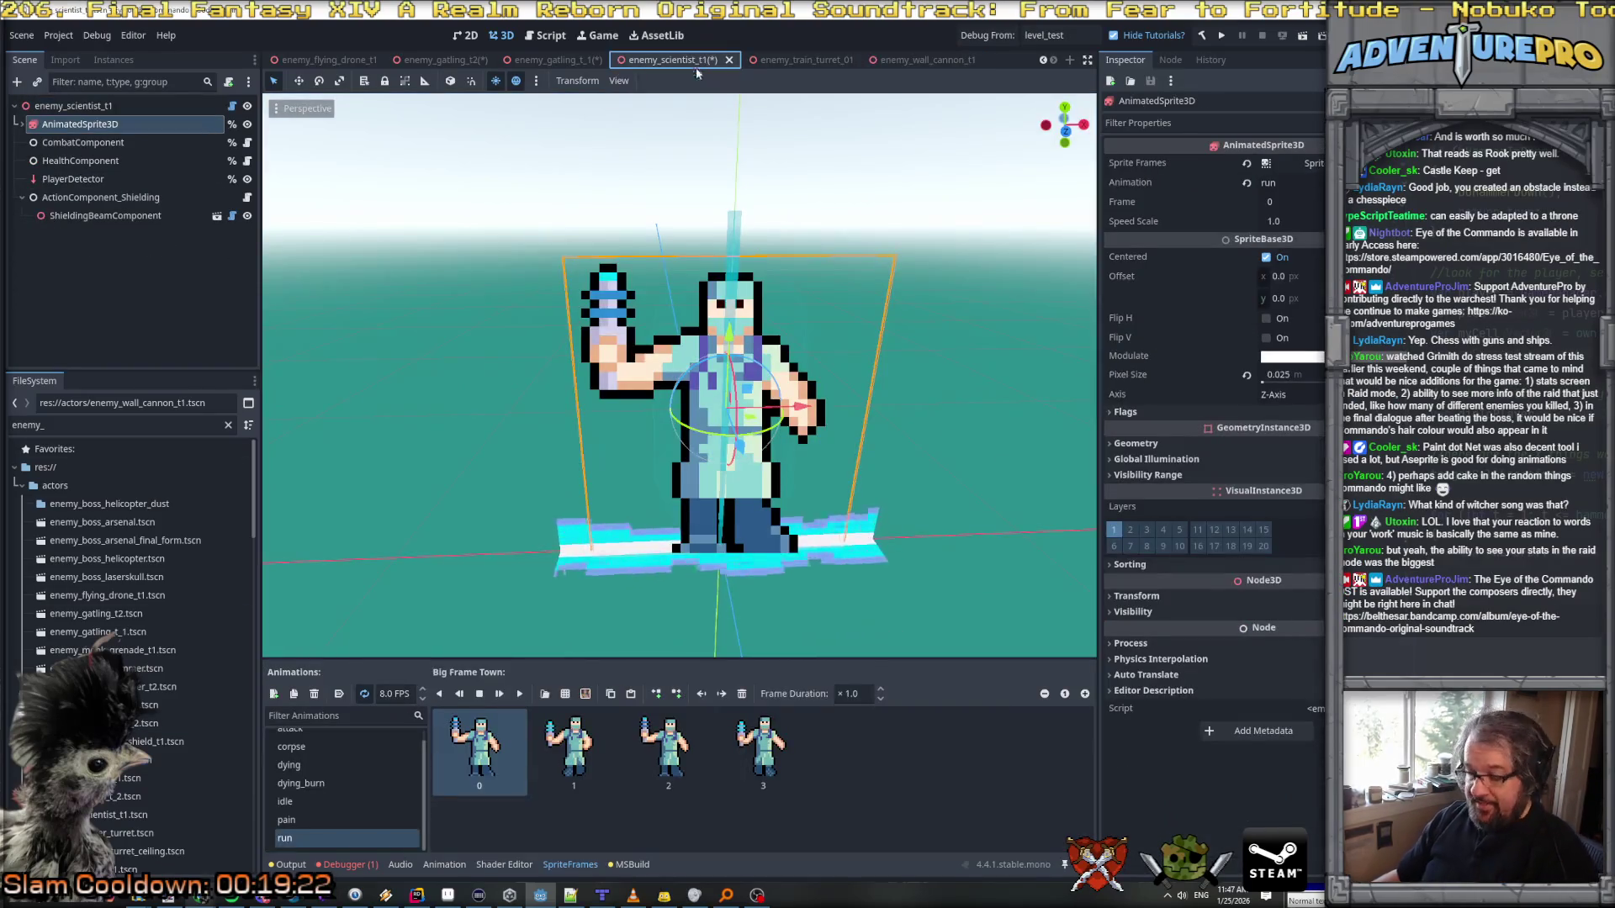
Step: Save the enemy_gatling_t_1 and enemy_gatling_t2 scenes
left_click(564, 63)
key("ctrl+s")
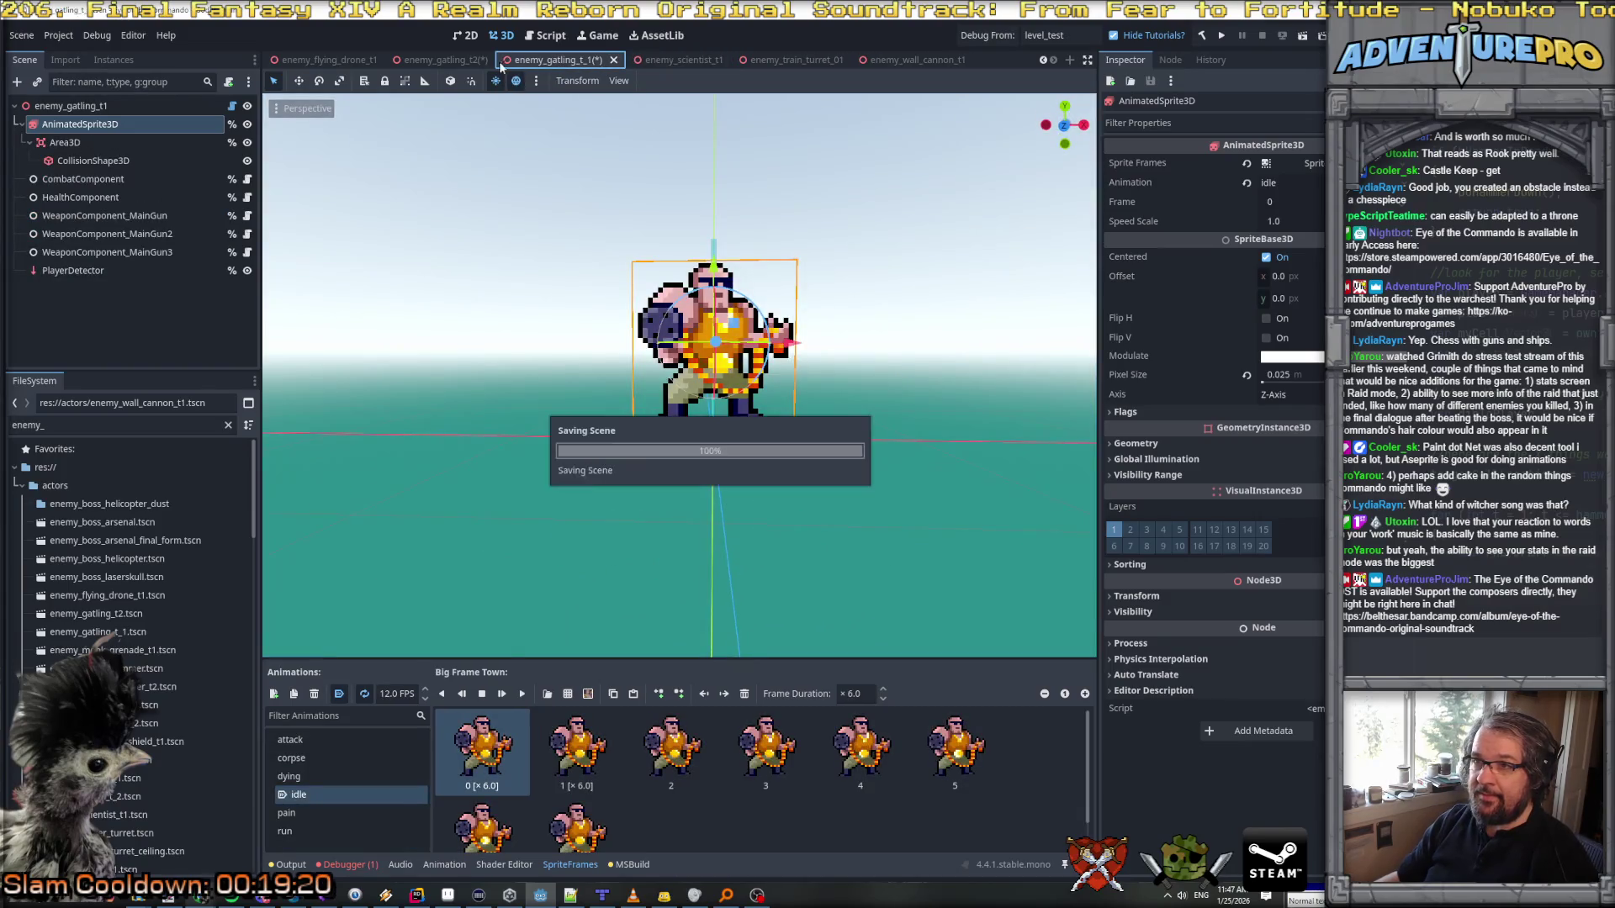
left_click(484, 64)
key("ctrl+s")
Step: Close the gatling_t2, flying drone, boss, riot shield and sewer scene tabs
left_click(489, 62)
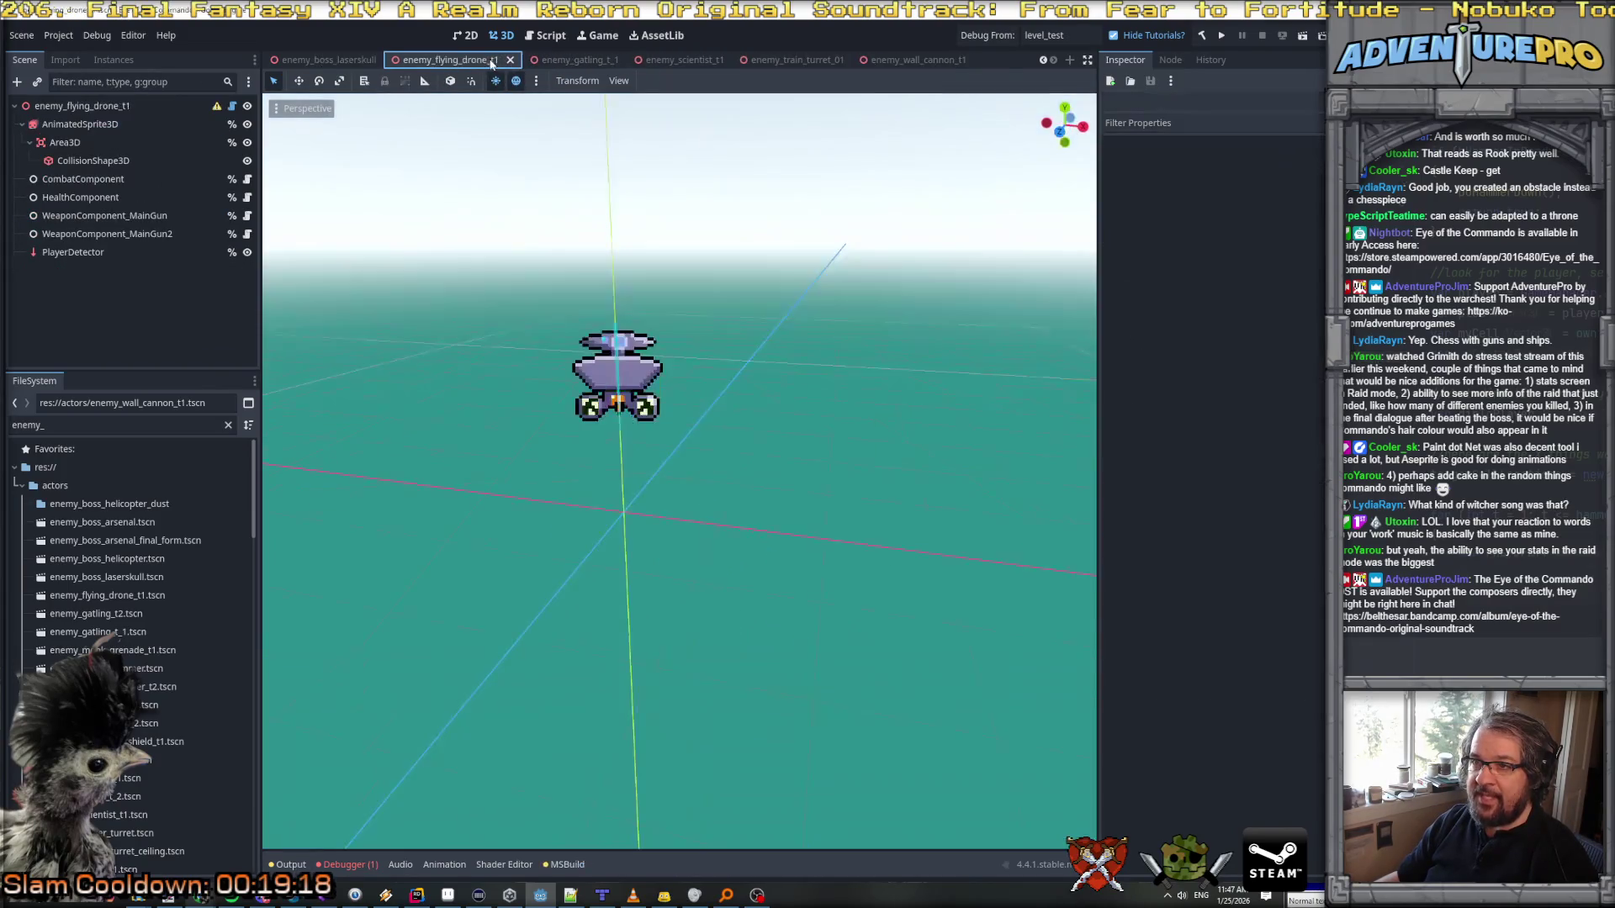
left_click(510, 60)
left_click(526, 61)
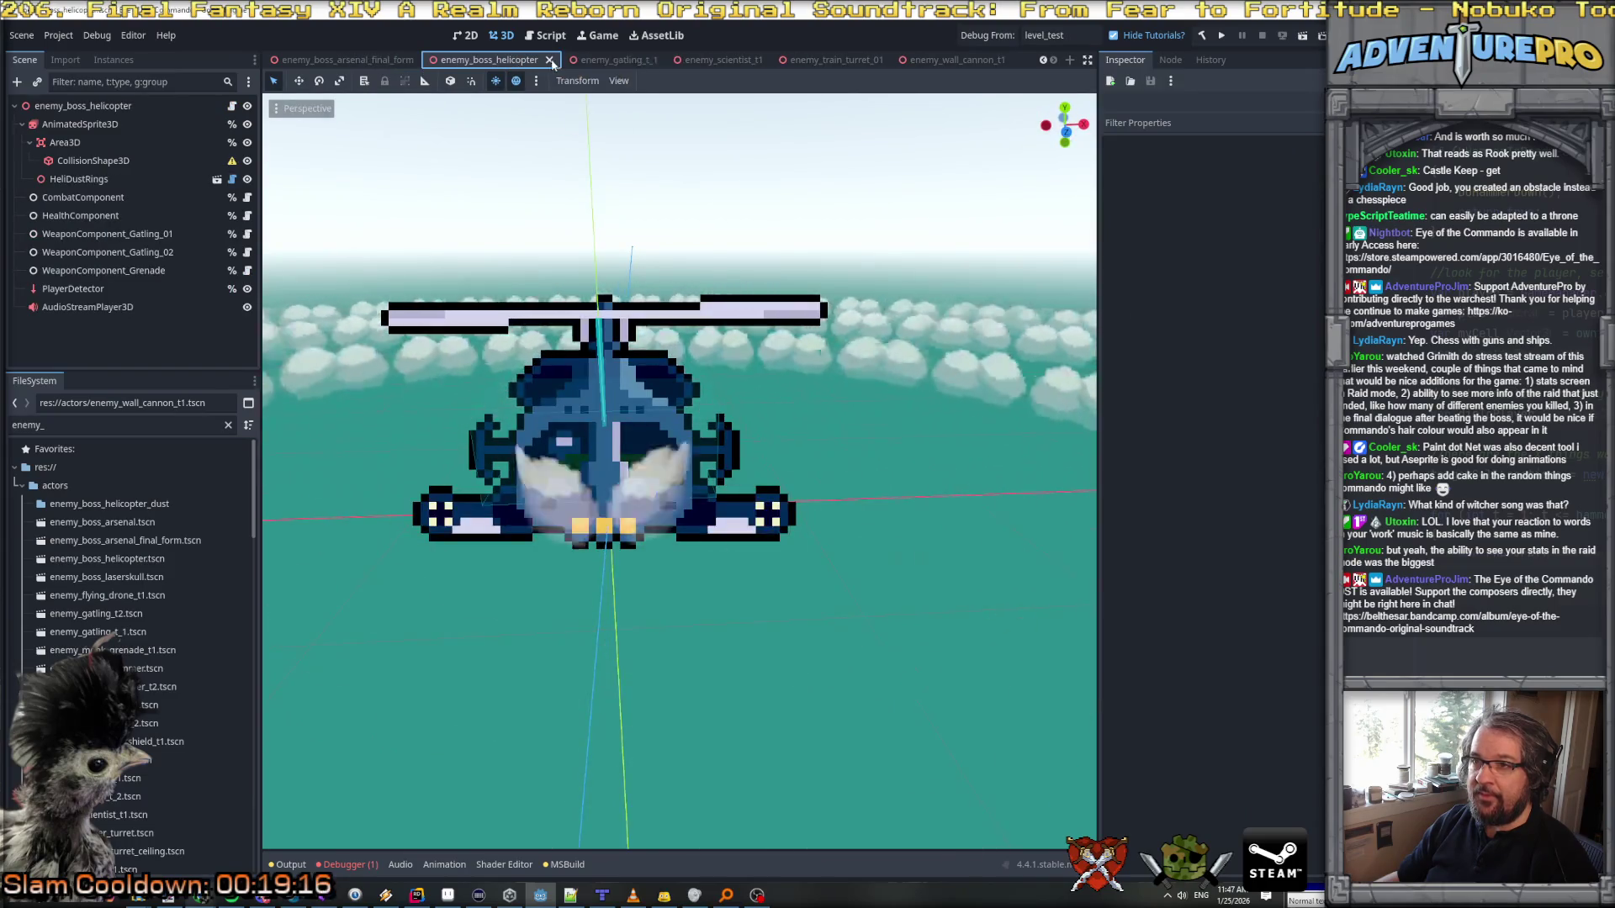
left_click(543, 60)
left_click(542, 59)
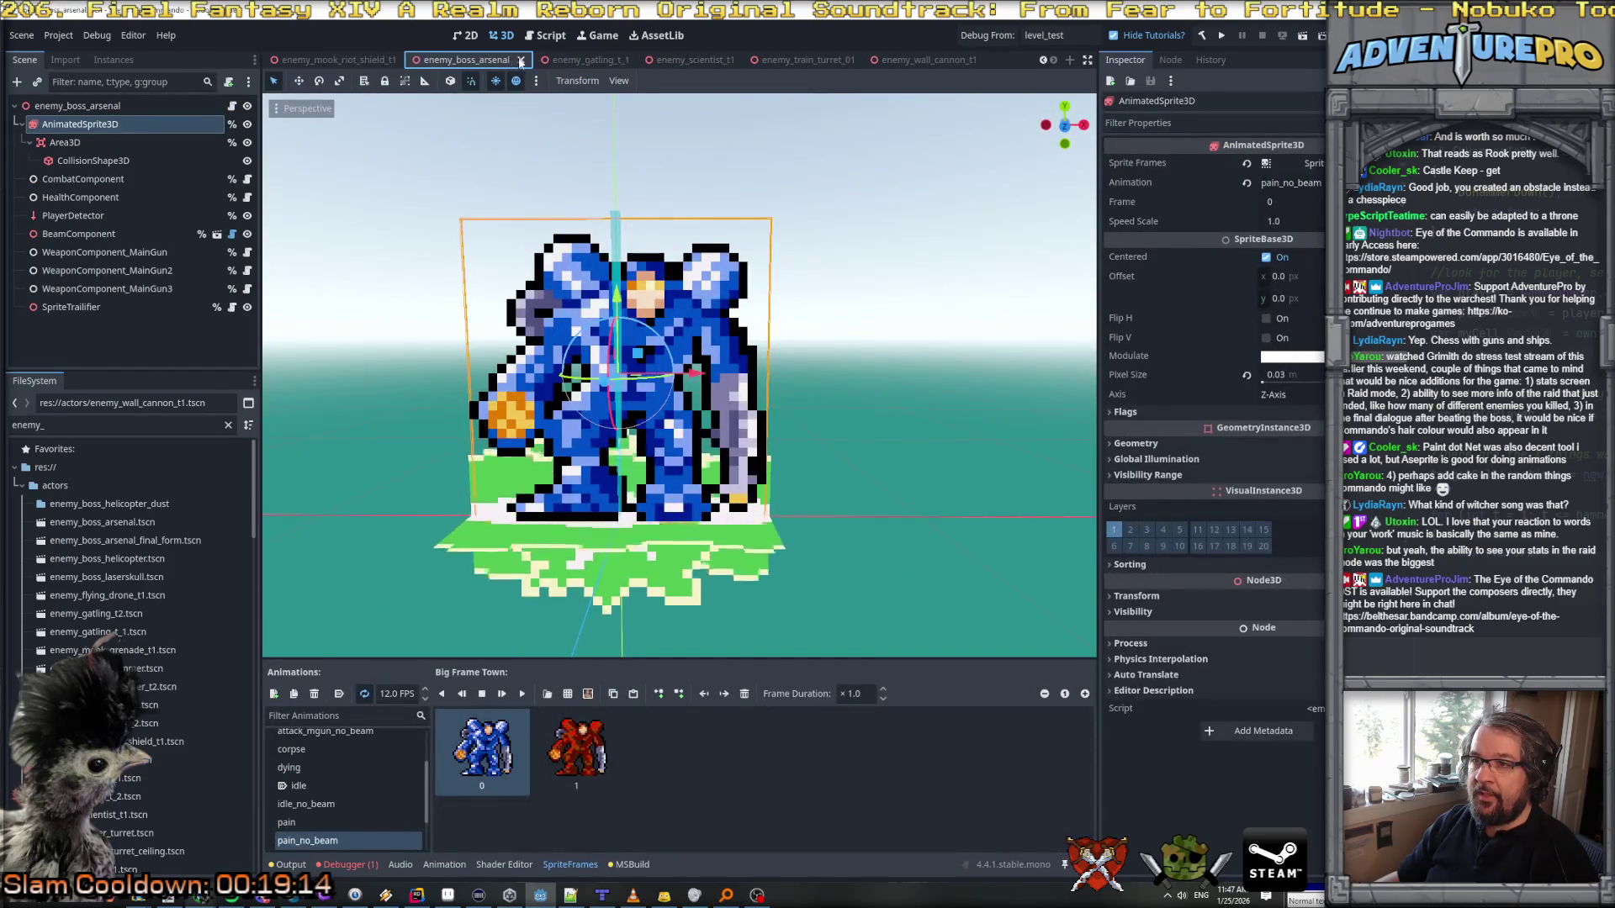
left_click(521, 60)
left_click(520, 61)
left_click(581, 60)
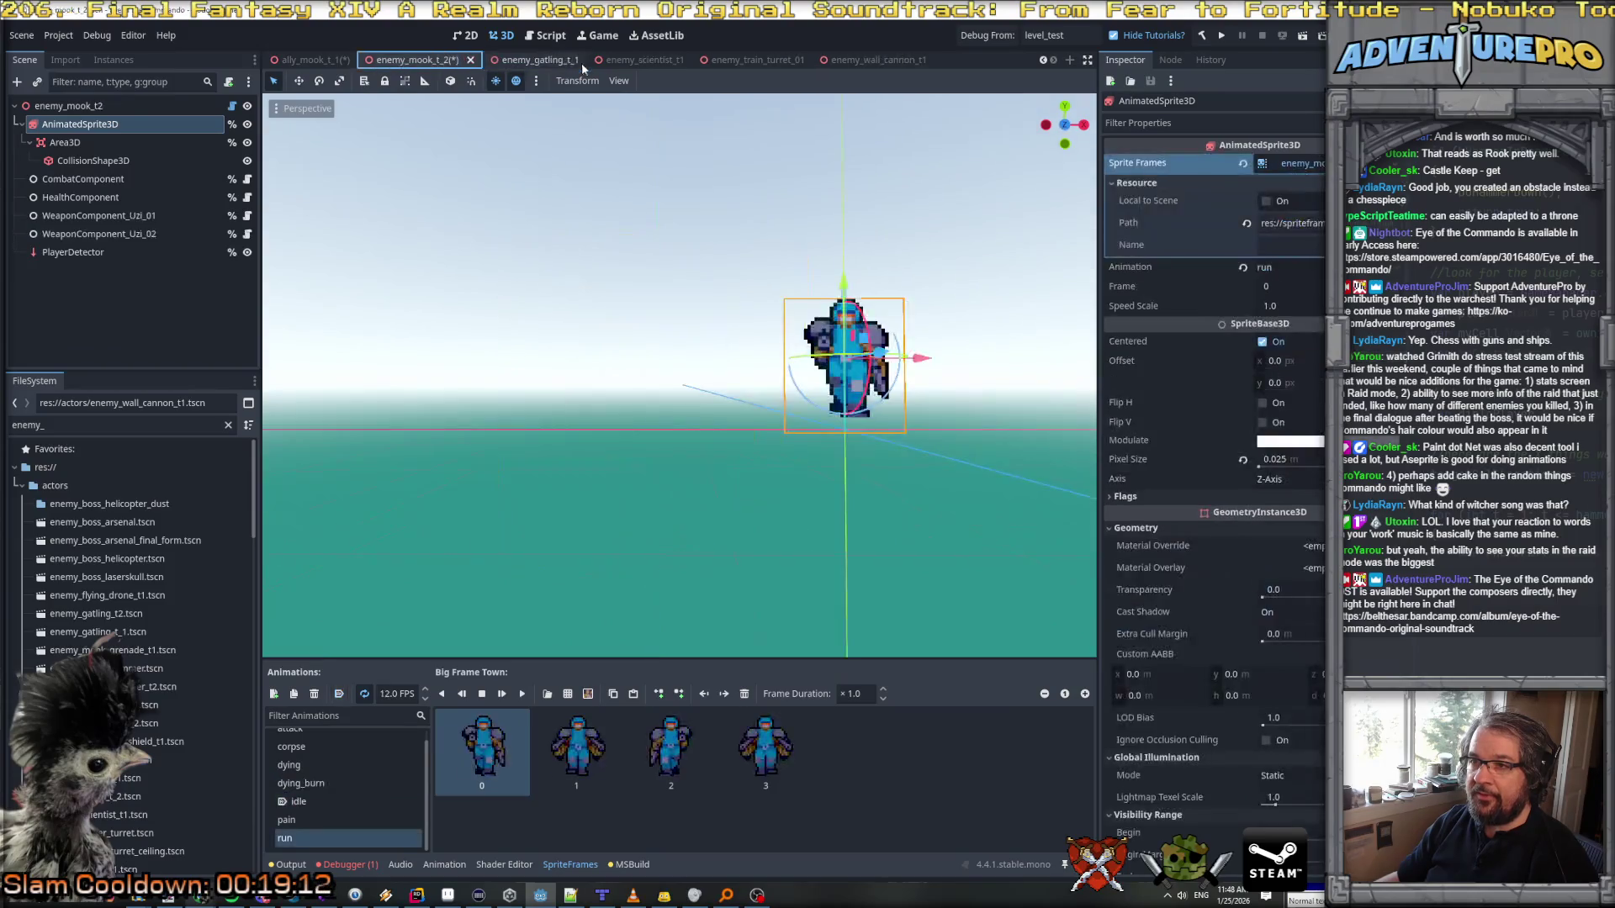
Step: Save and close enemy_mook_t_2 and ally_mook_t_1, then close grenade, hammer_t2, ninja_1 and mook_t_1 tabs
key("ctrl+s")
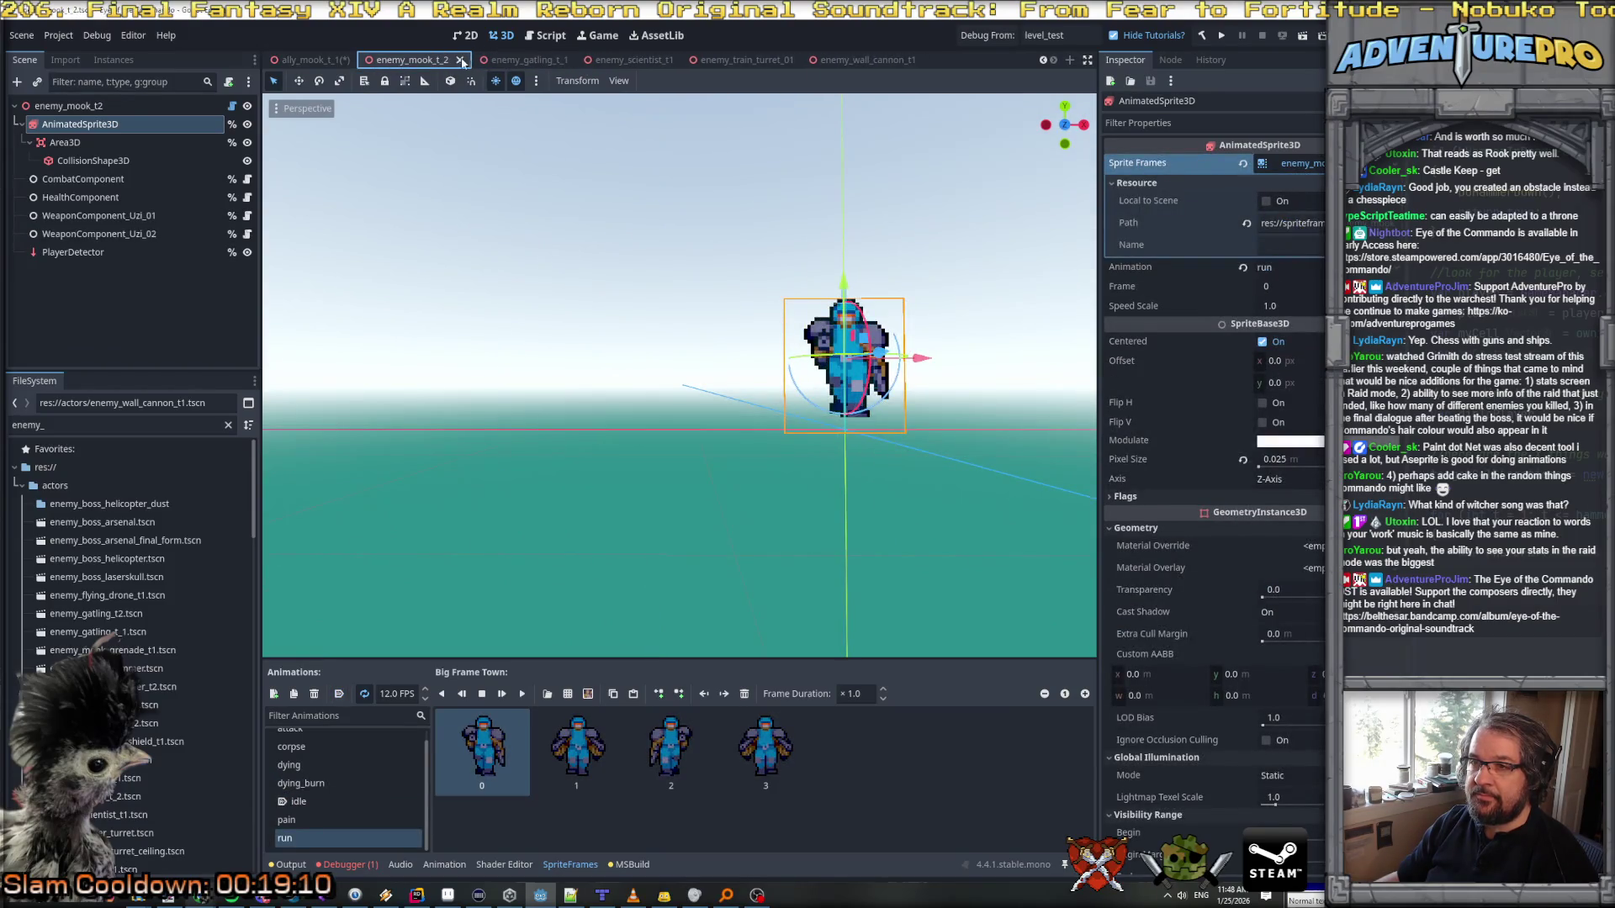
left_click(469, 60)
key("ctrl+s")
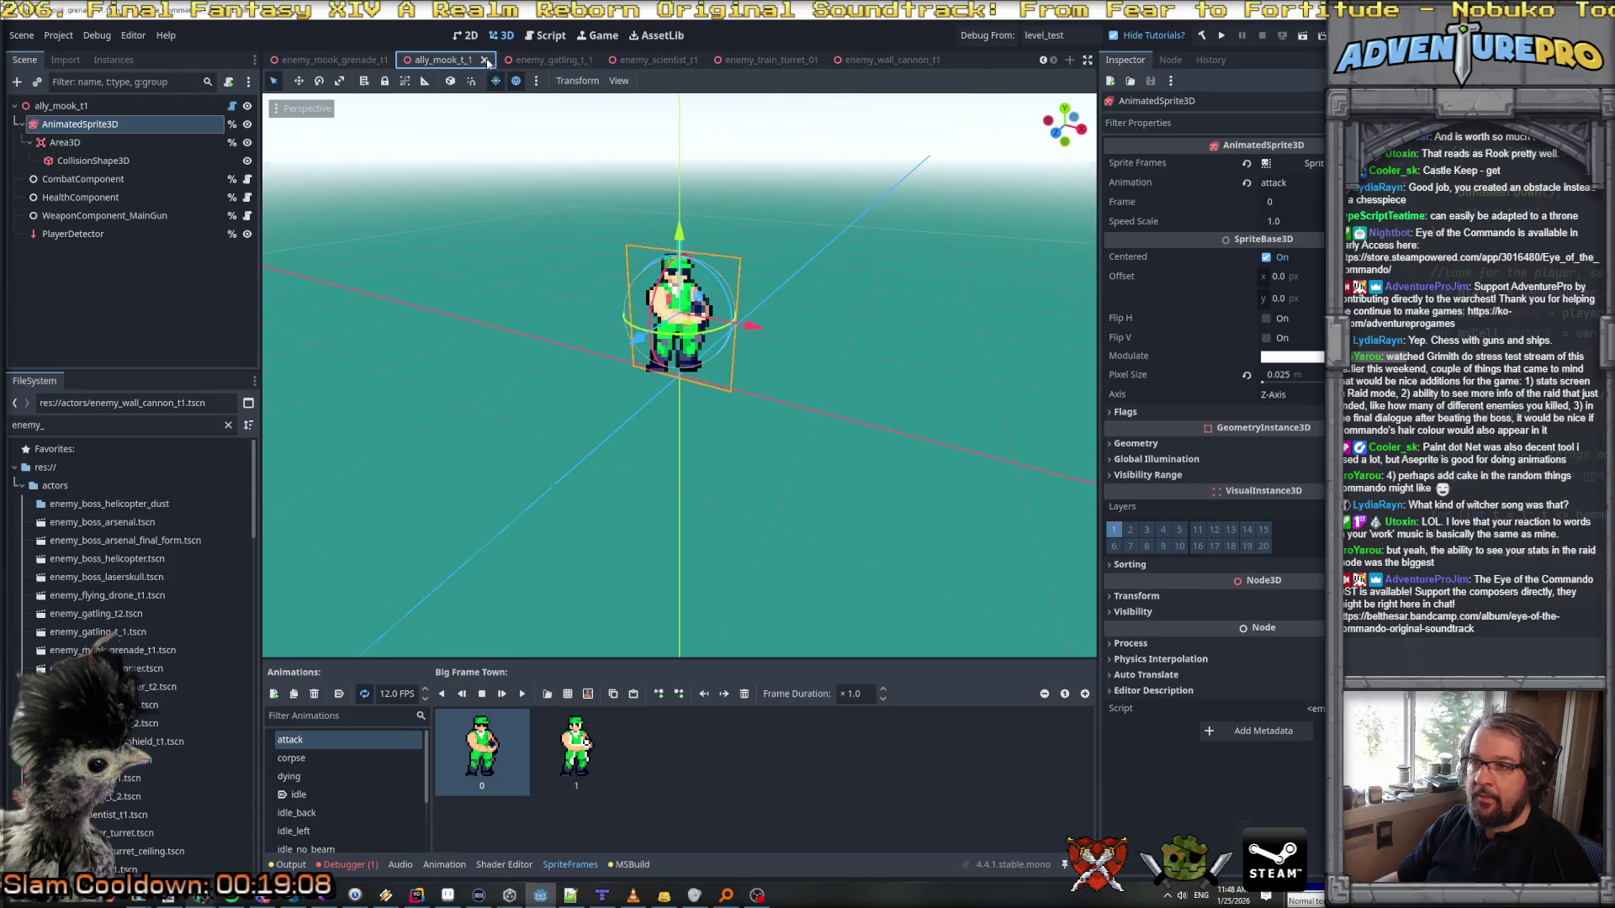
left_click(485, 60)
left_click(534, 61)
left_click(519, 62)
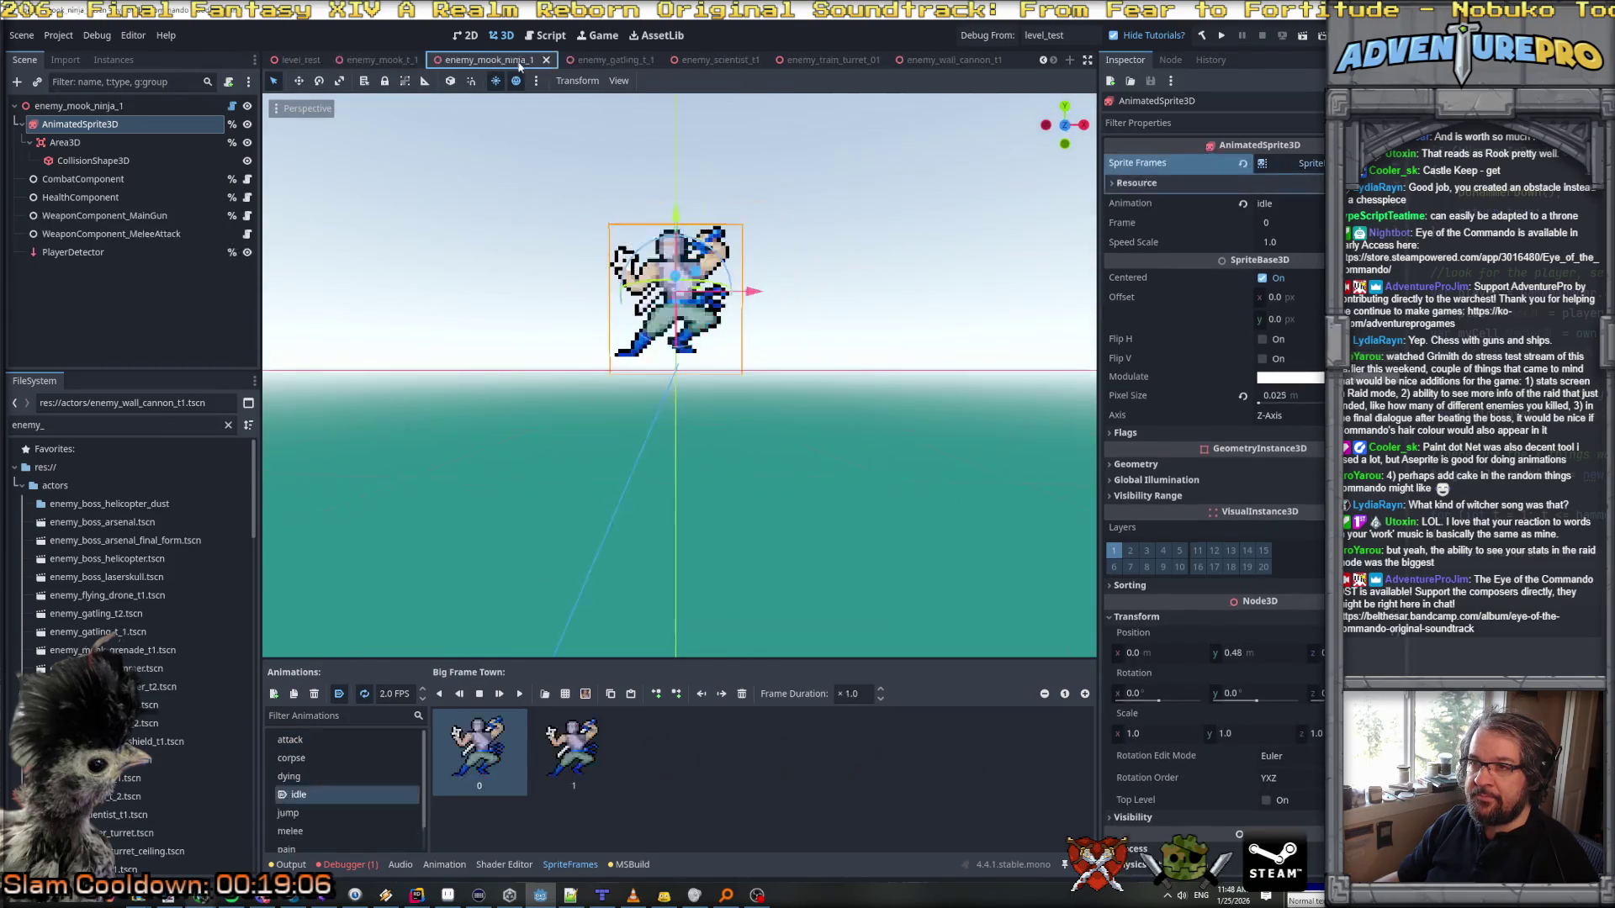
left_click(546, 61)
left_click(556, 61)
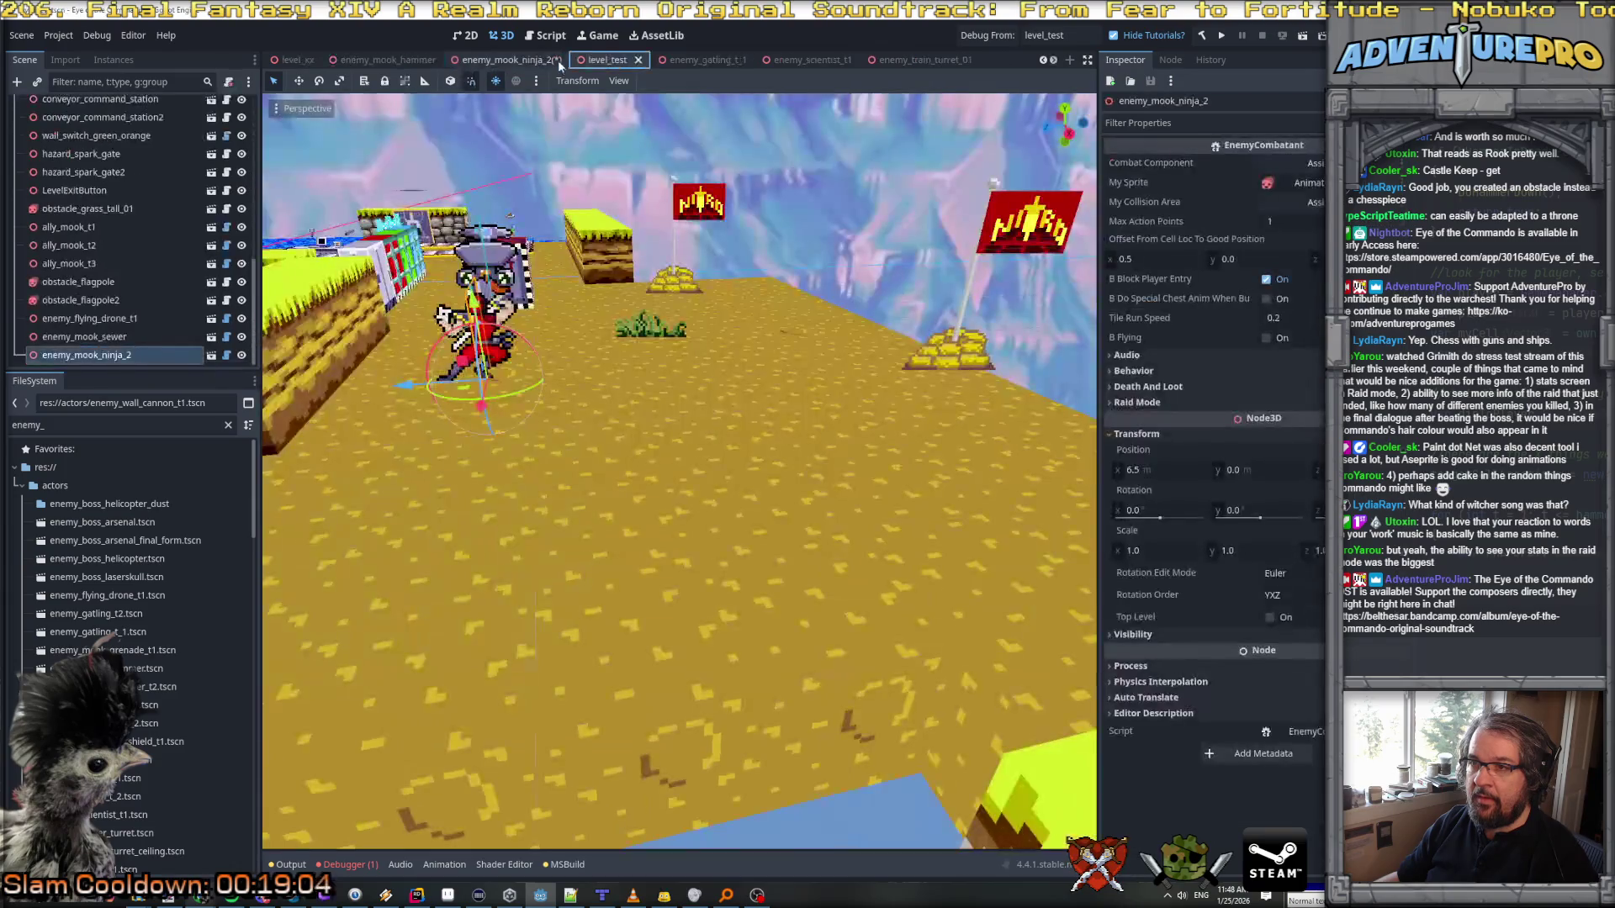
Step: Close the gatling_t_1, scientist, train turret and wall cannon scene tabs
left_click(684, 59)
left_click(746, 59)
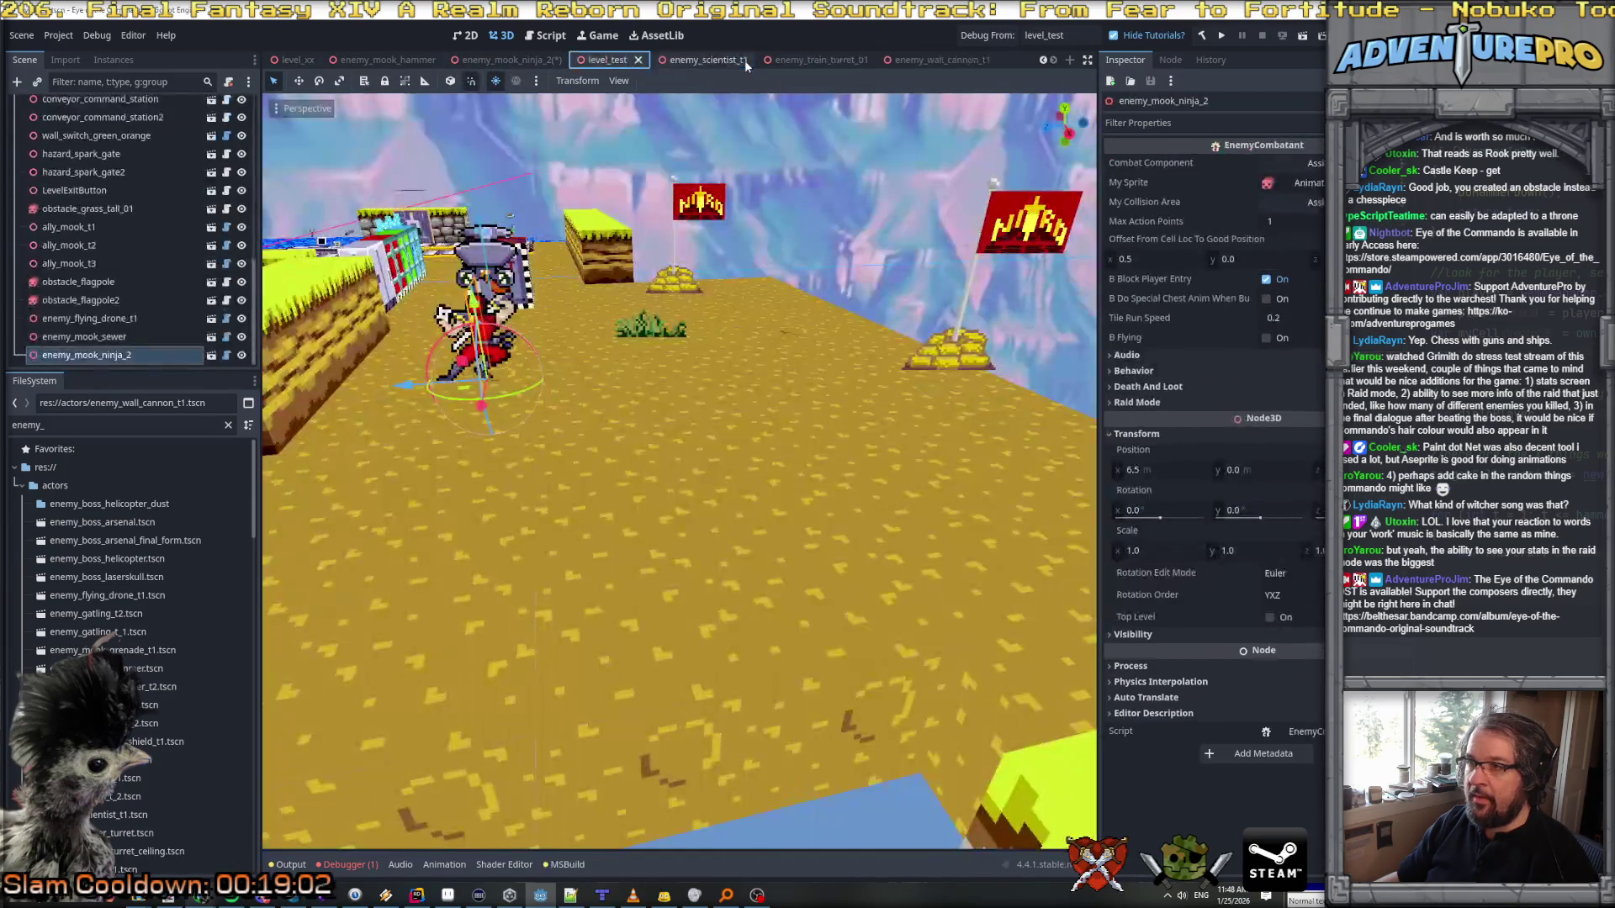
left_click(739, 59)
left_click(763, 62)
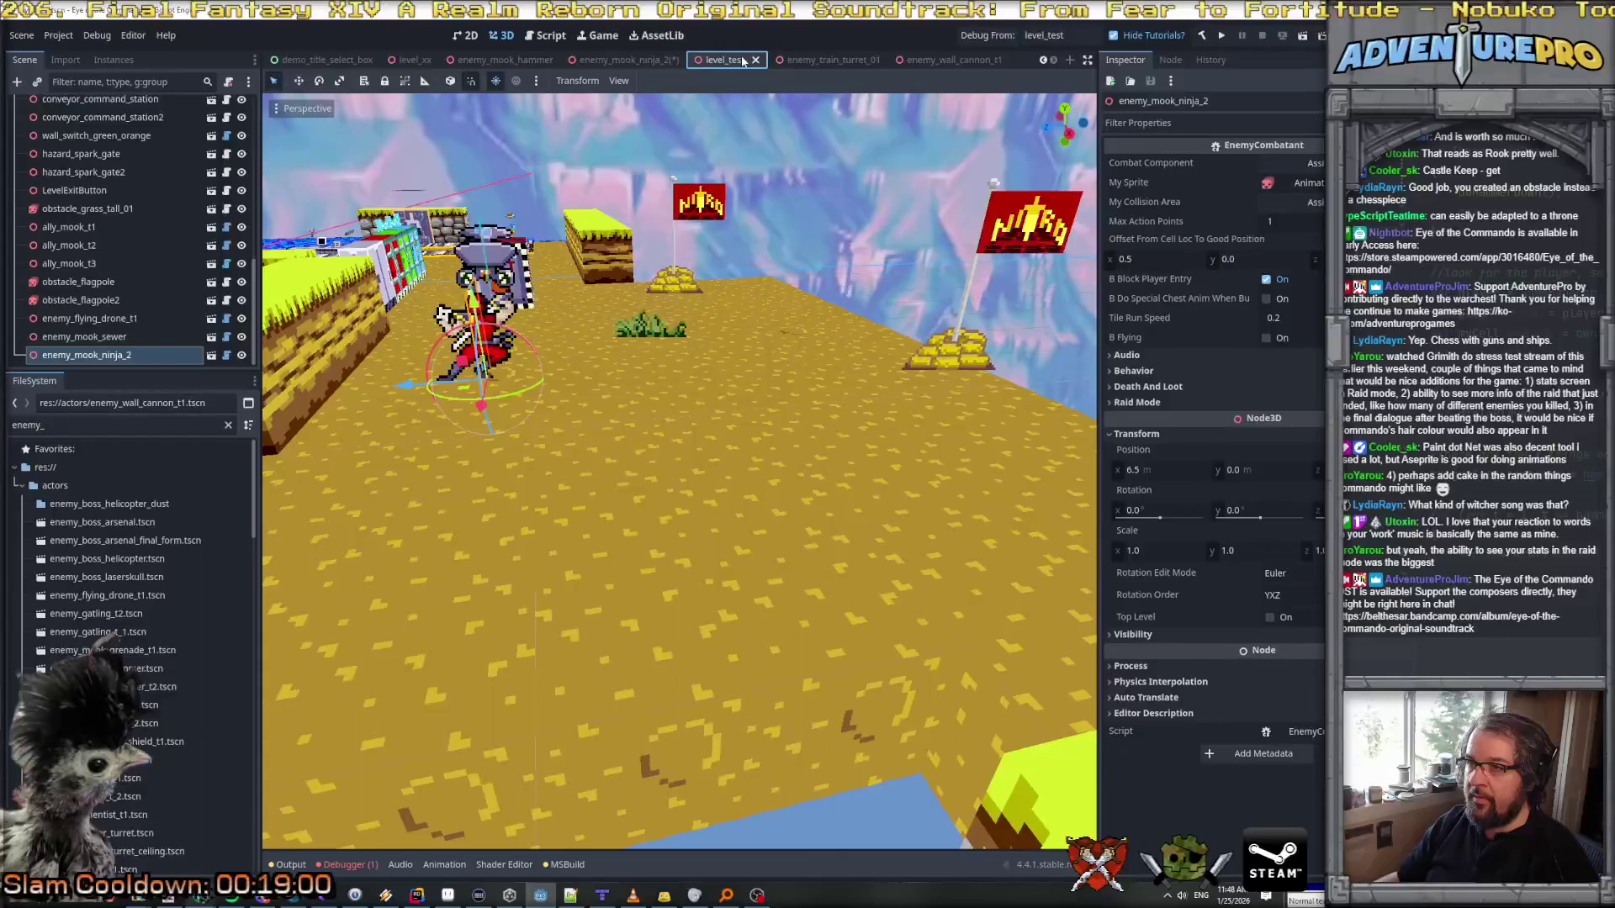
left_click(817, 60)
left_click(875, 62)
left_click(918, 64)
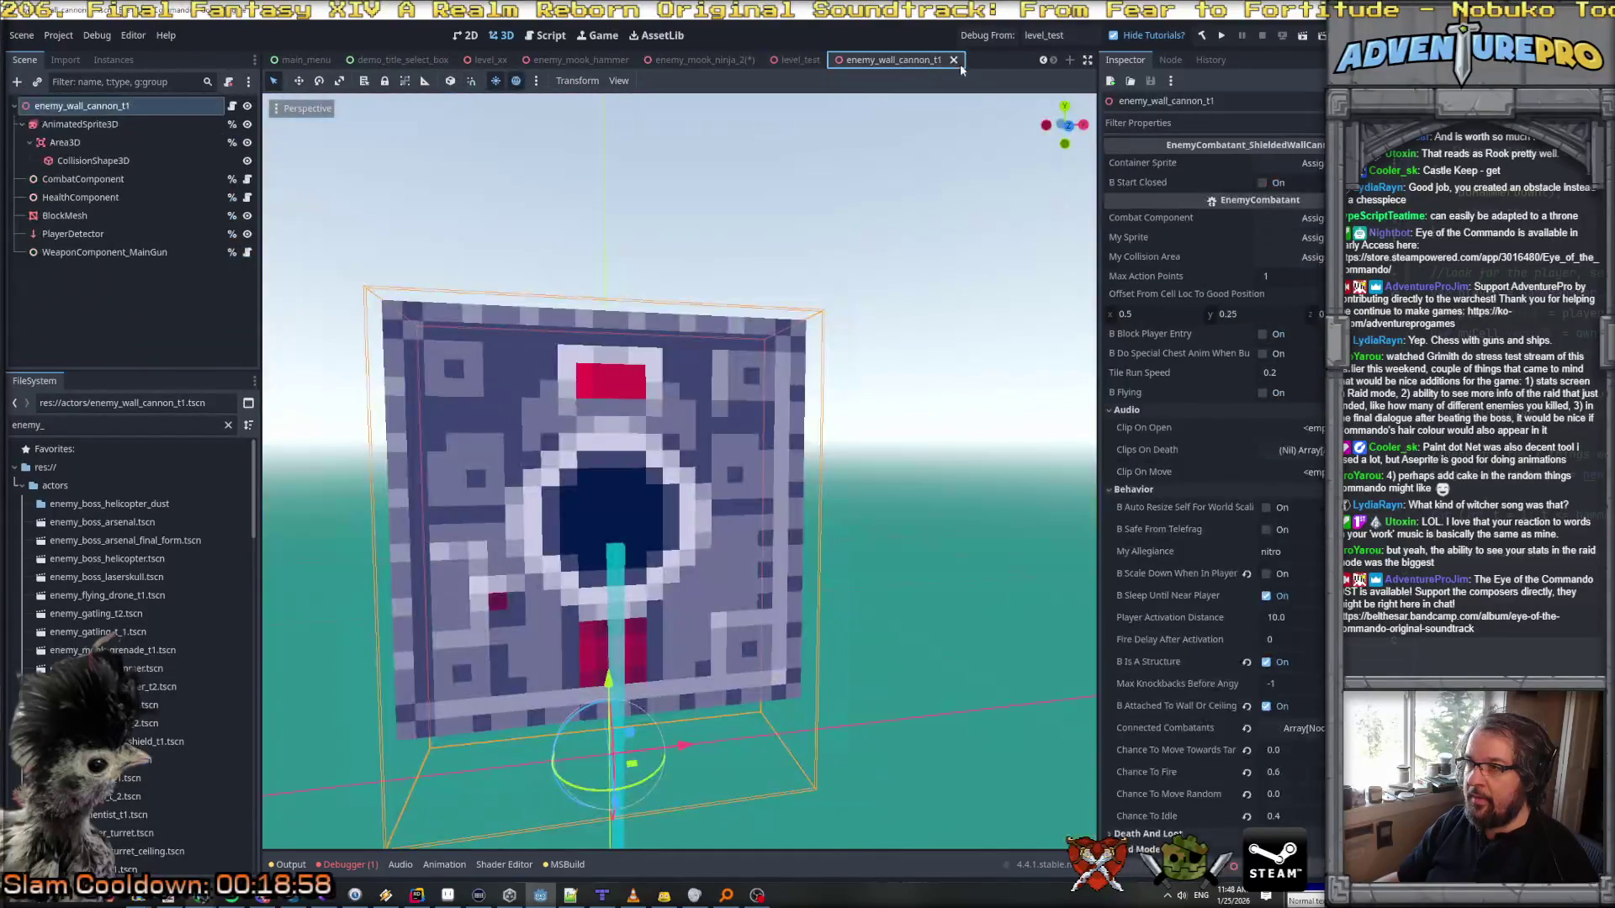
middle_click(883, 63)
Step: Save and close enemy_mook_ninja_2, then close enemy_mook_hammer
left_click(757, 60)
key("ctrl+s")
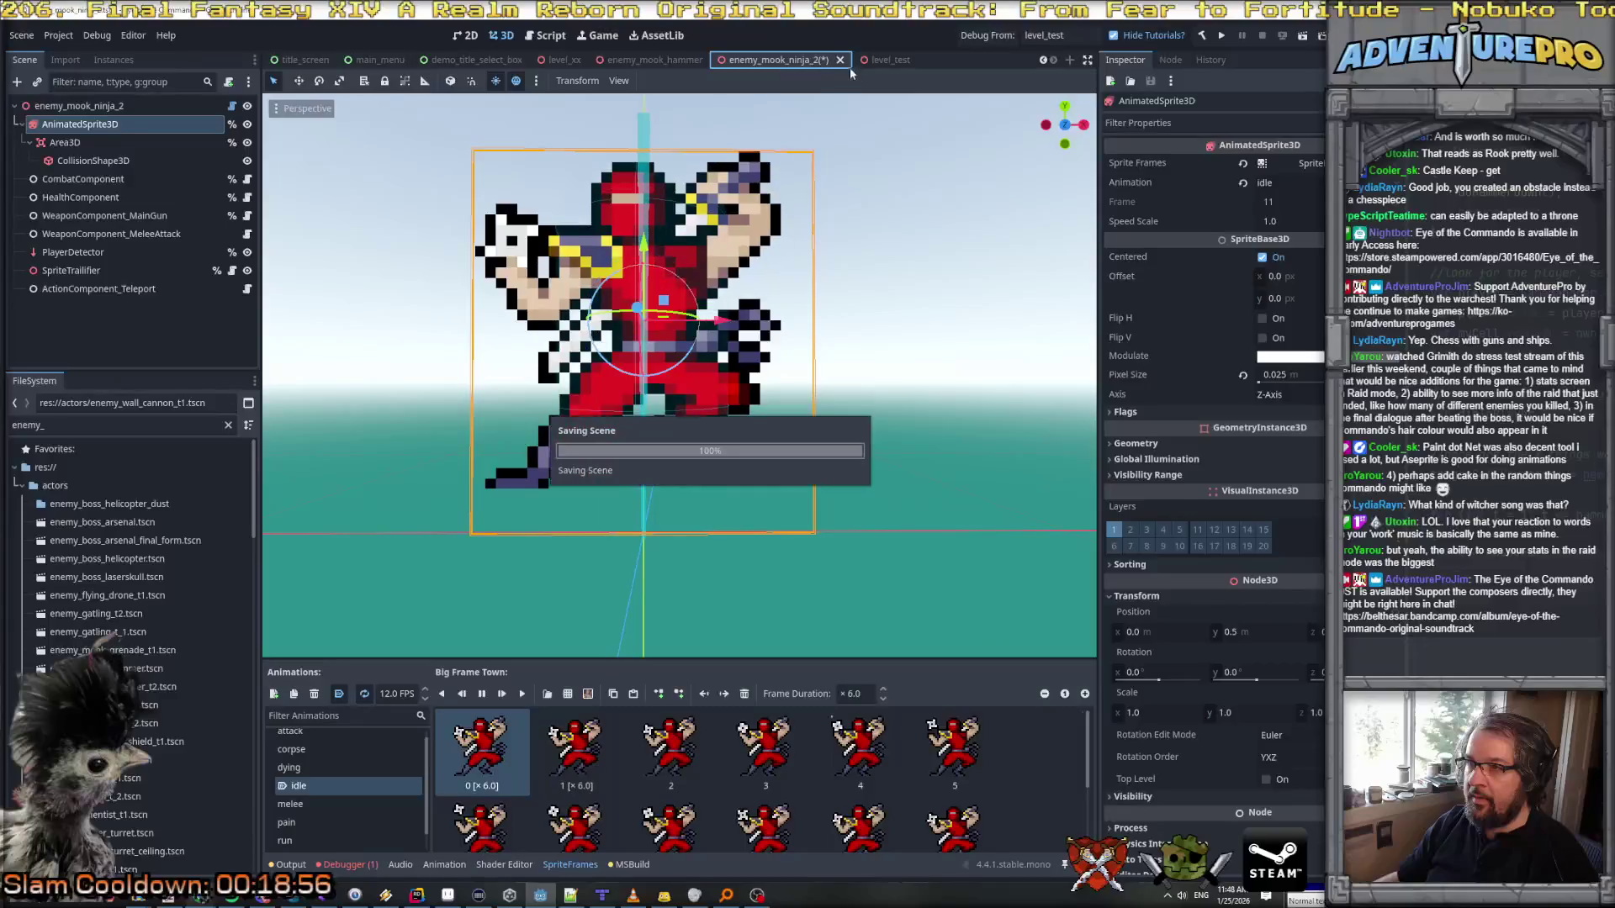
left_click(830, 60)
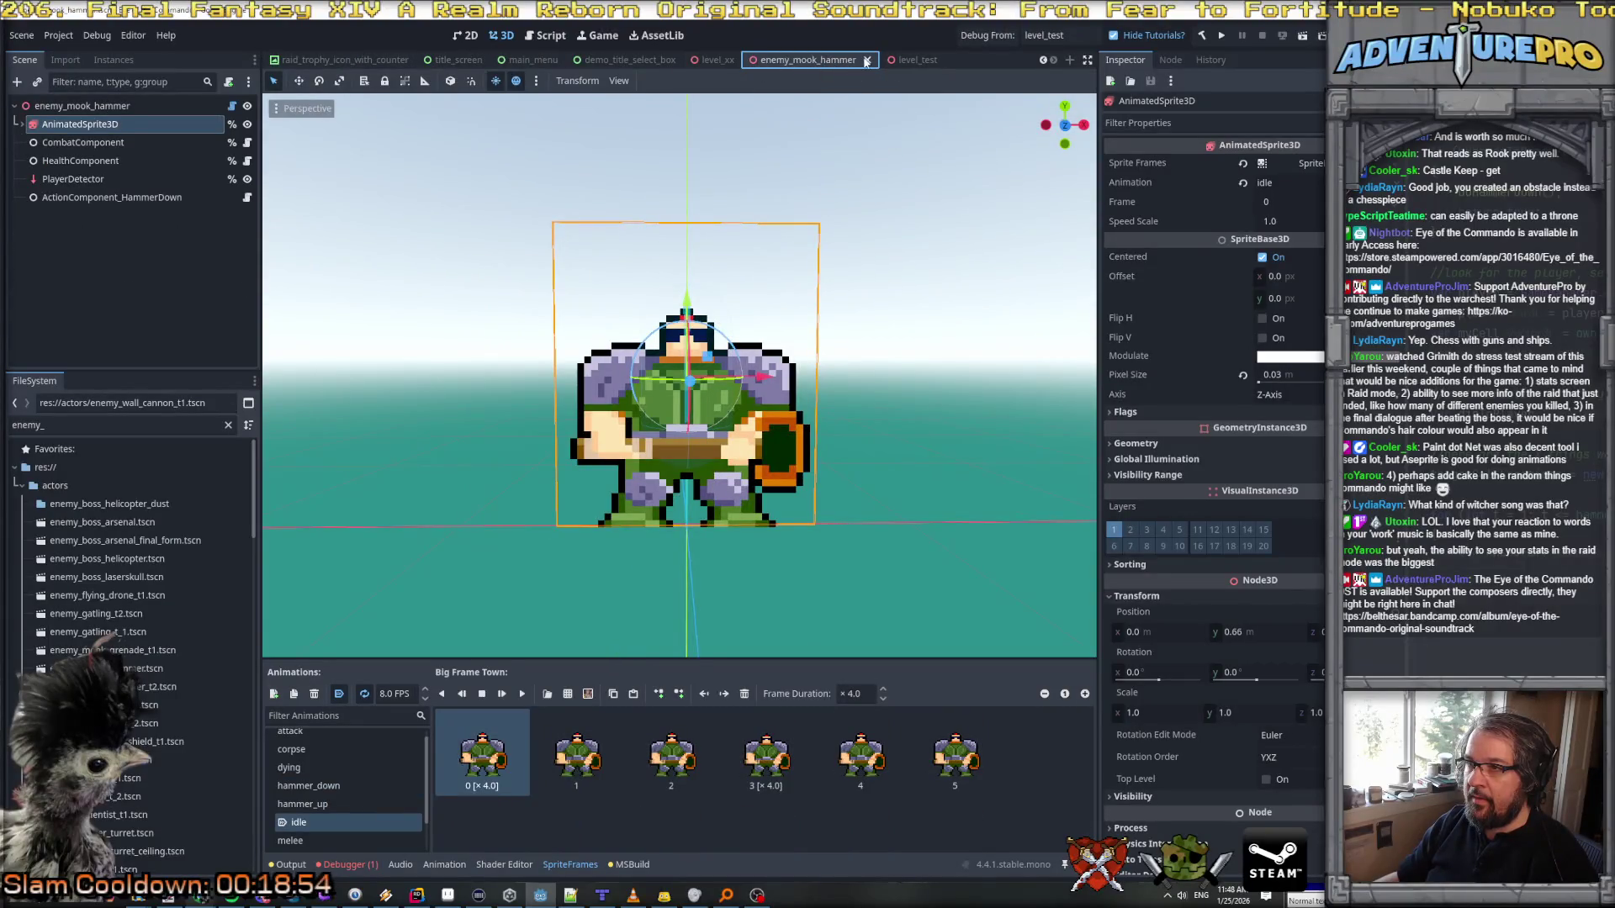
left_click(867, 61)
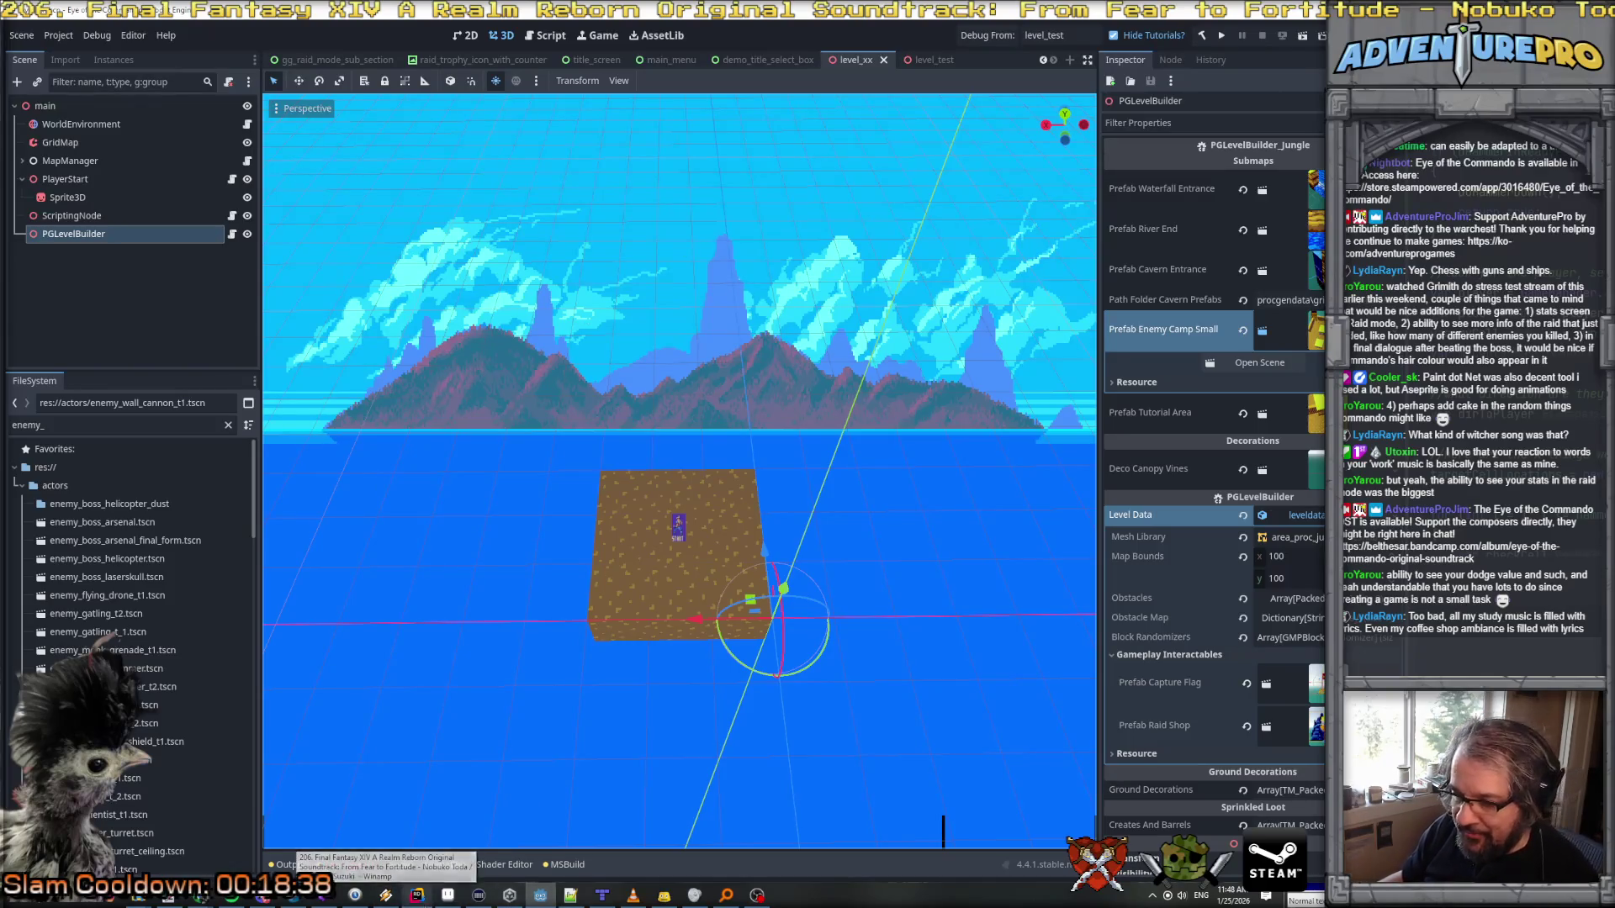
Step: In Rider, open tables/random/raid_mode_spawn_tables.yaml in the main editor and scroll to raid_enemy_spawn_sor_01
left_click(417, 895)
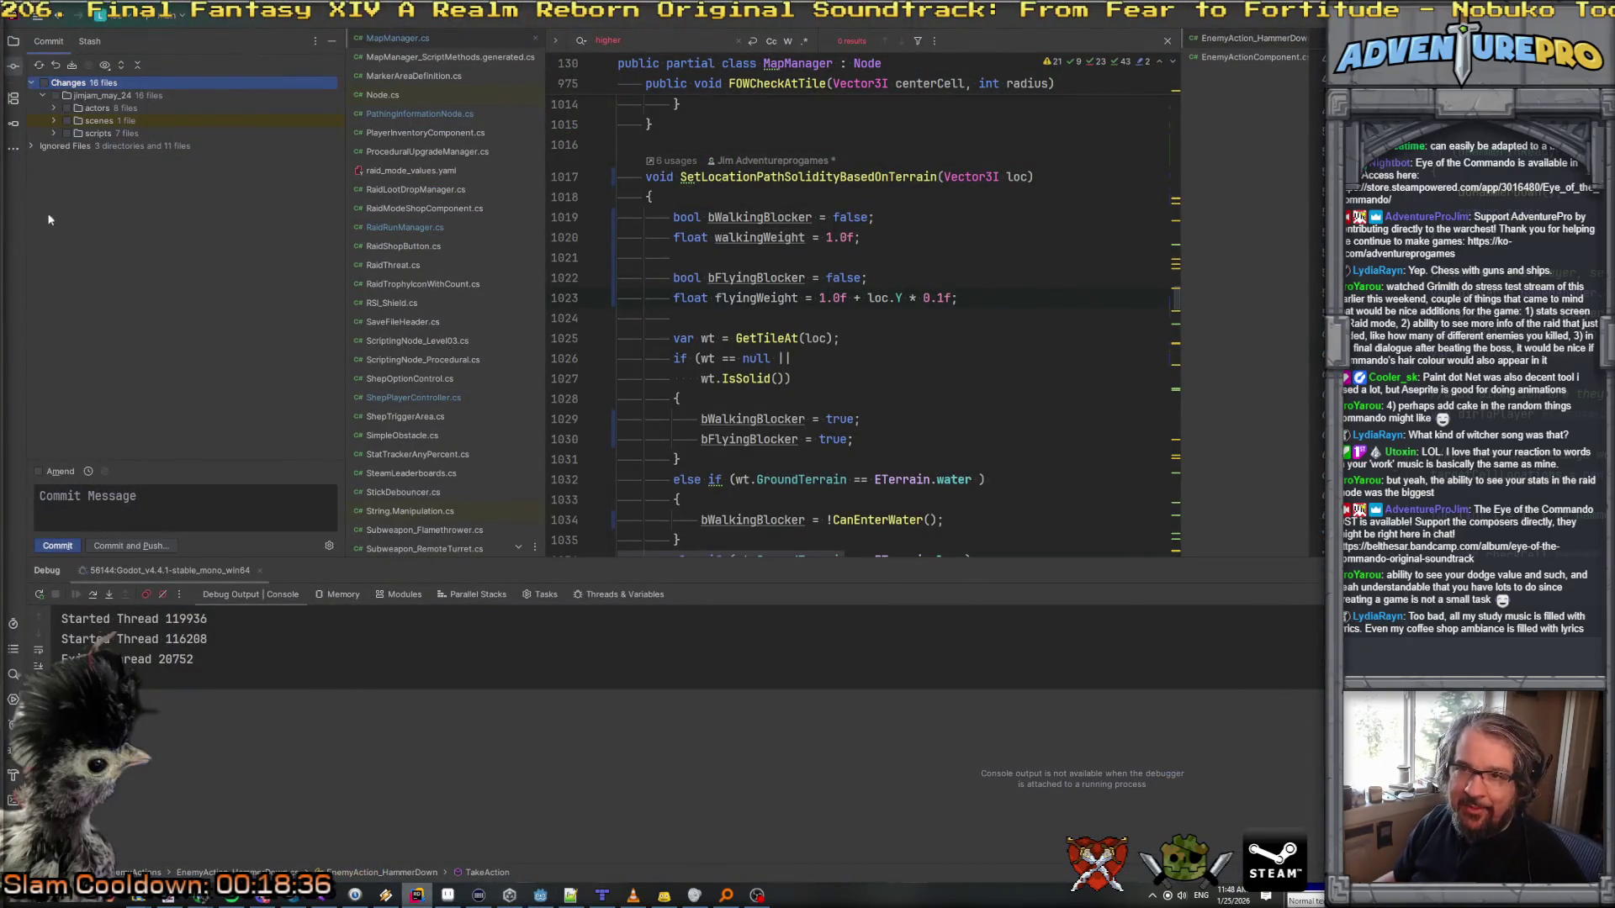
left_click(13, 40)
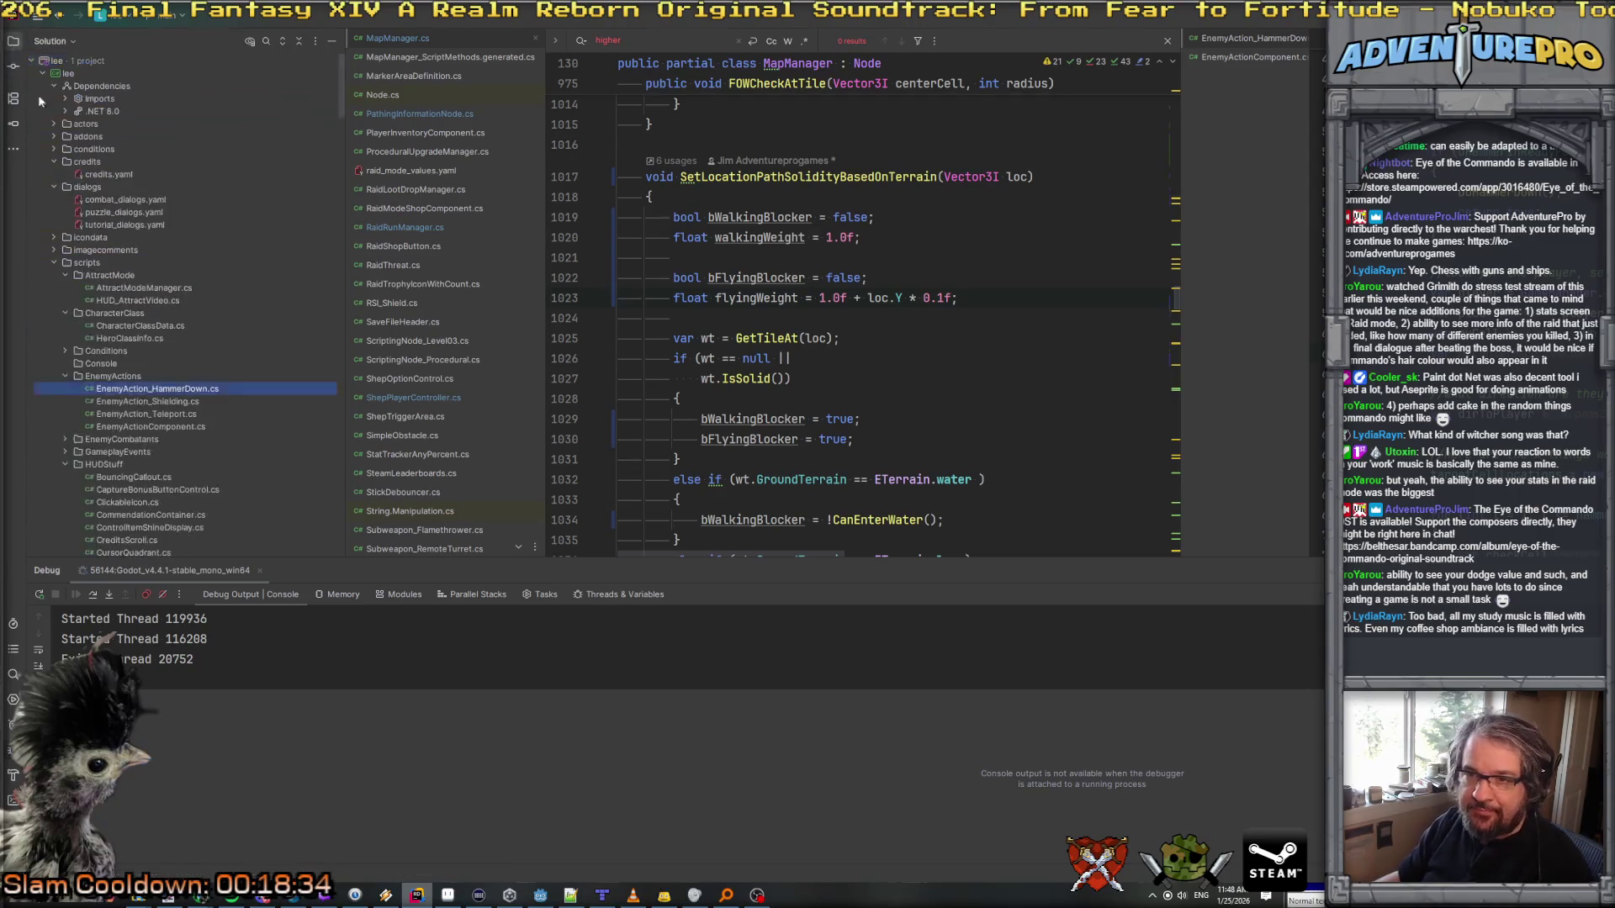
scroll(115, 212, "down", 15)
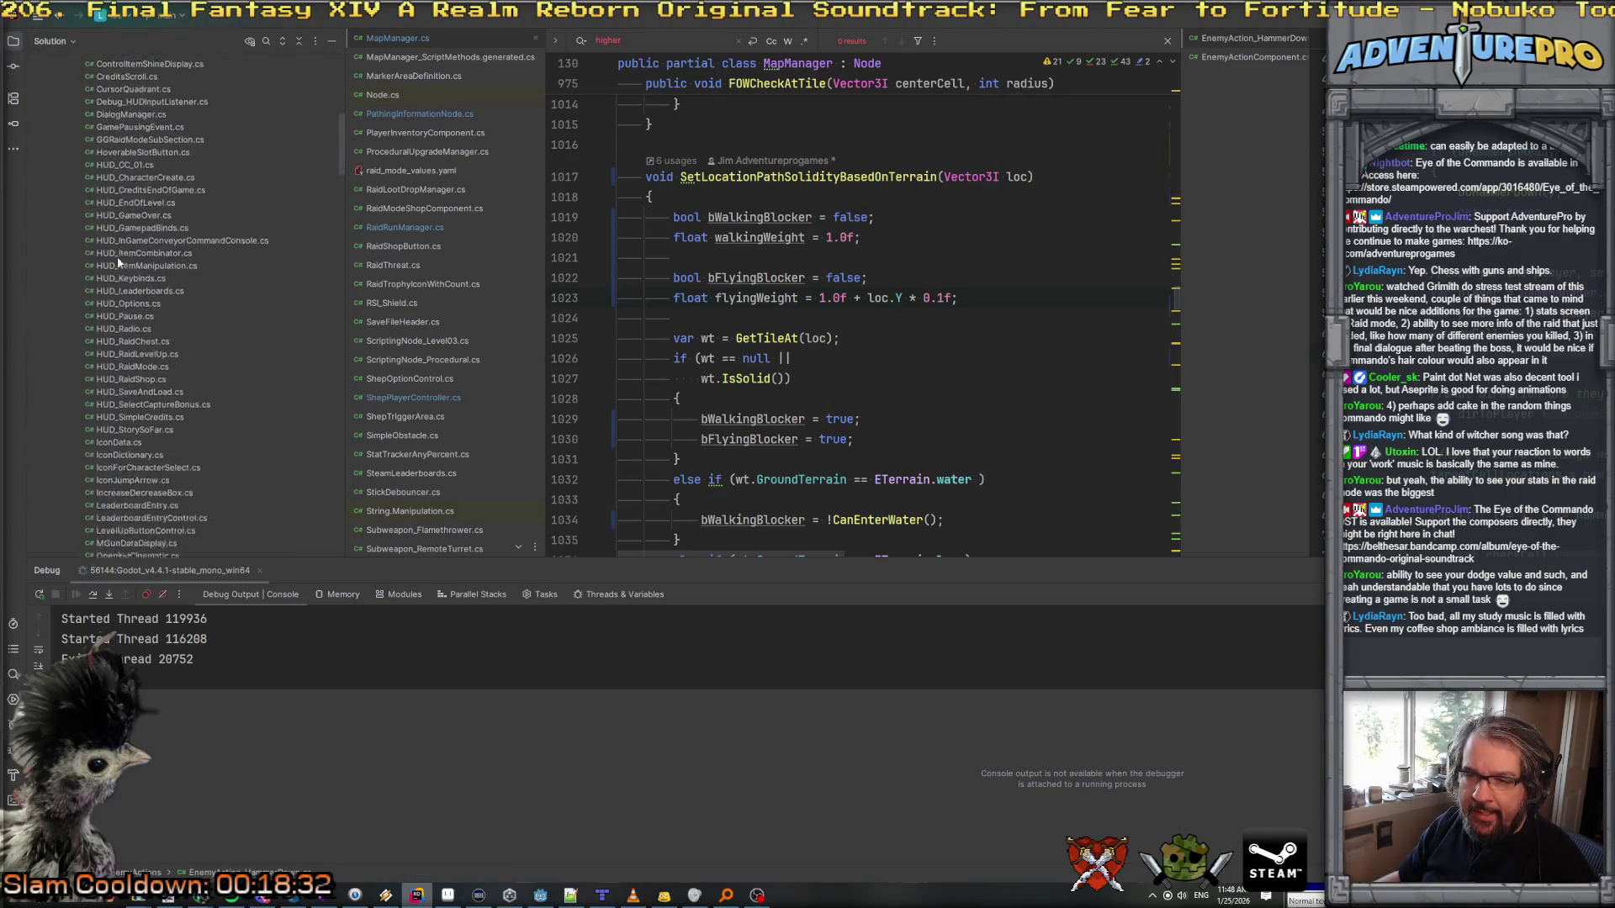
scroll(120, 273, "up", 20)
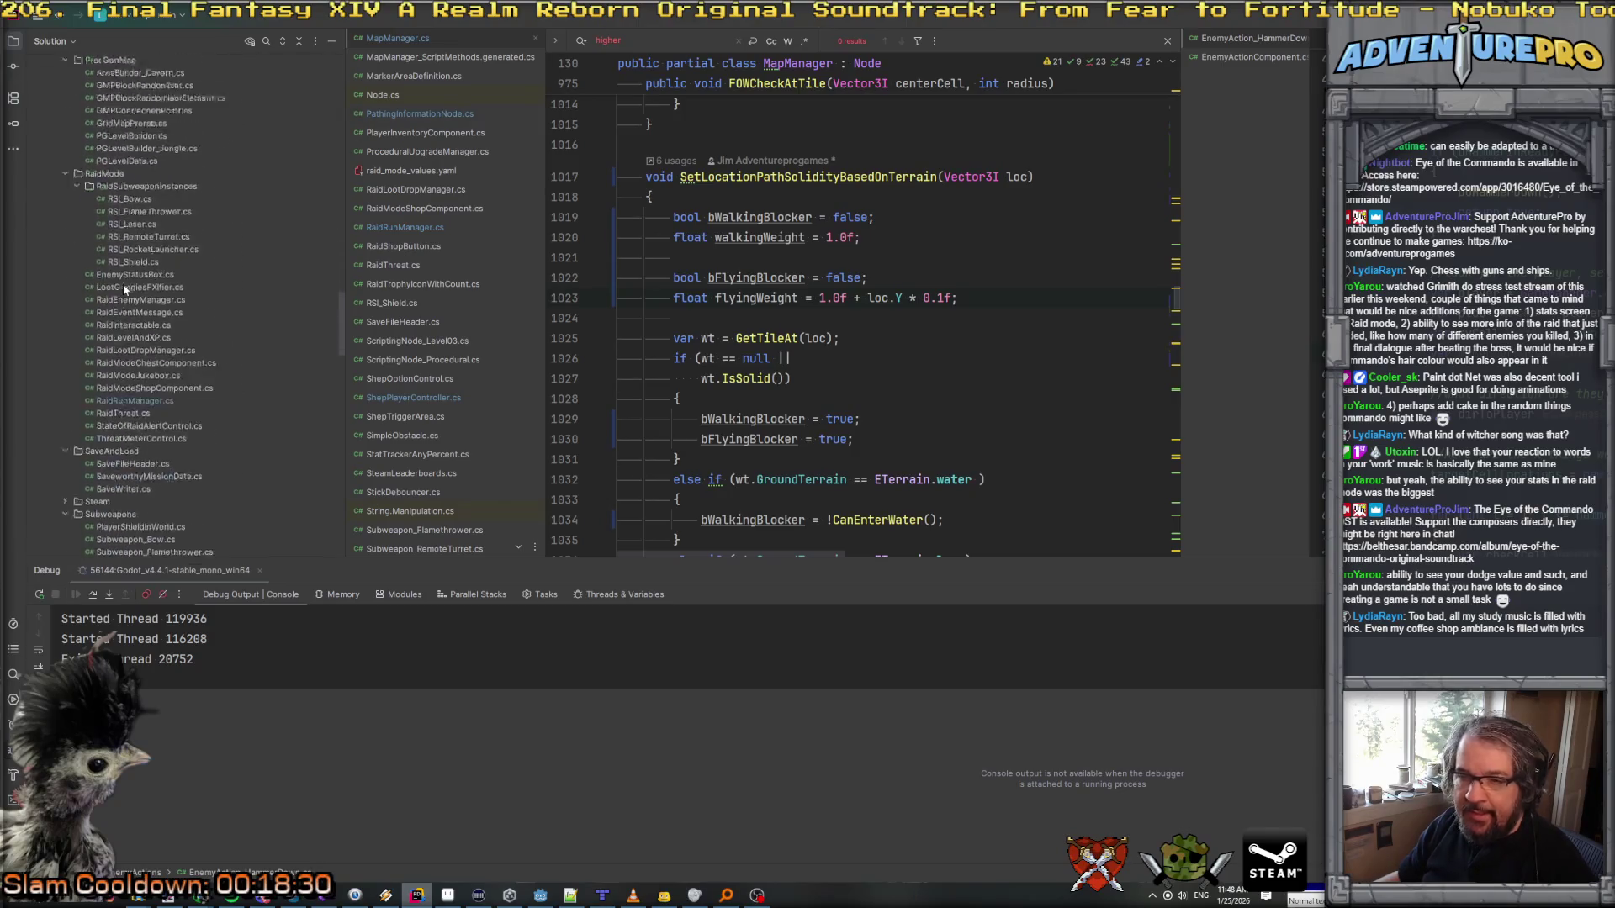
scroll(123, 284, "down", 5)
left_click_drag(345, 435, 345, 537)
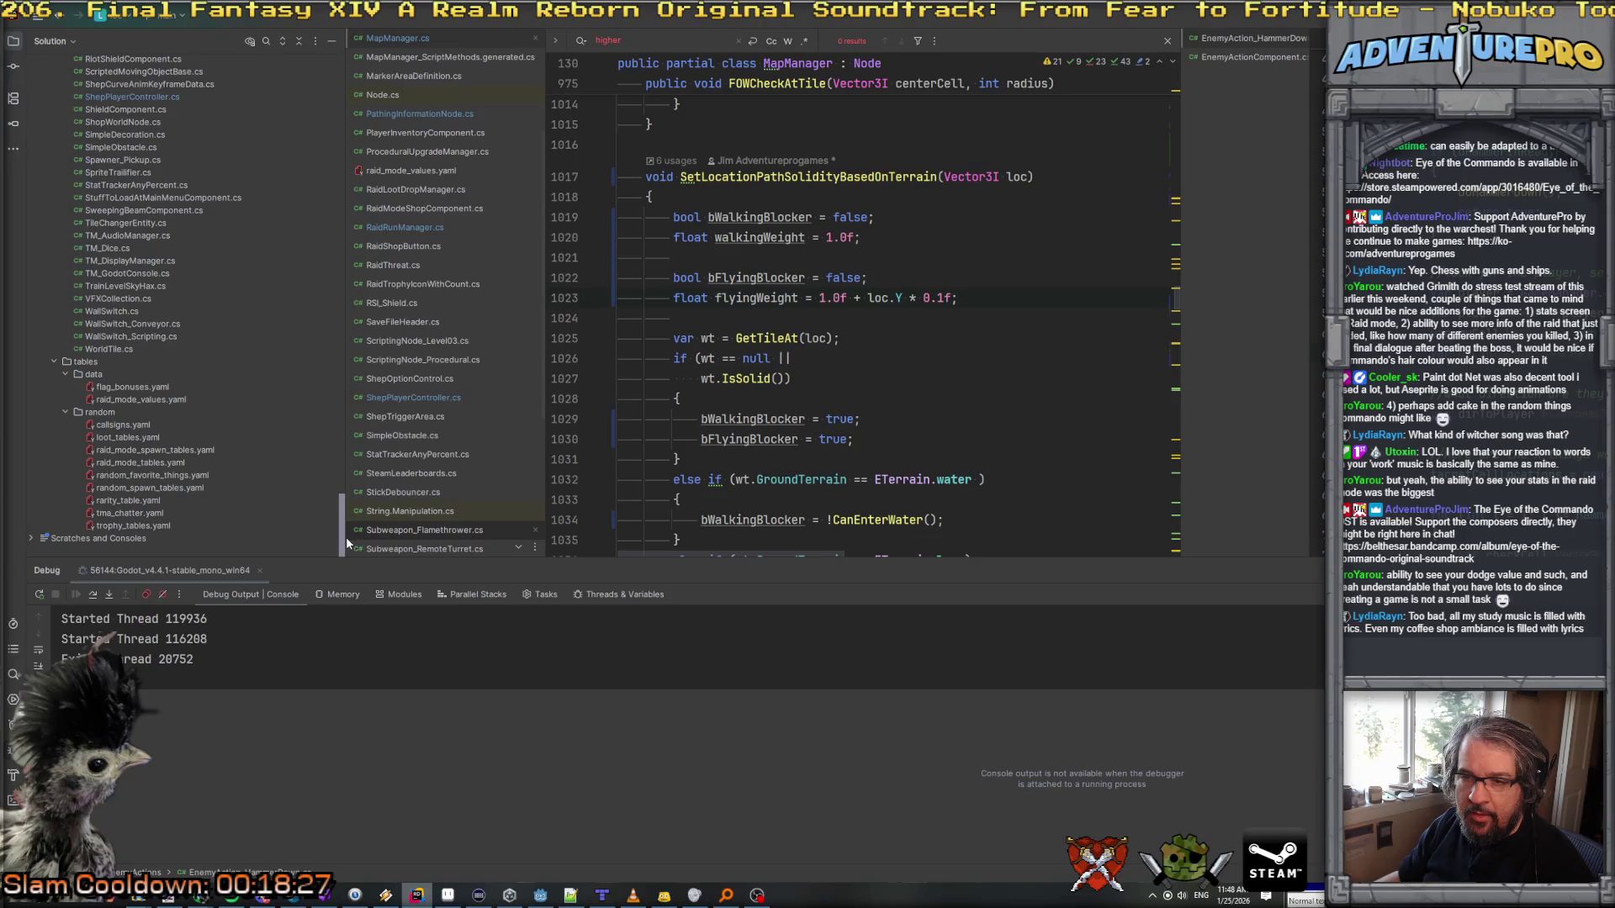
left_click(135, 452)
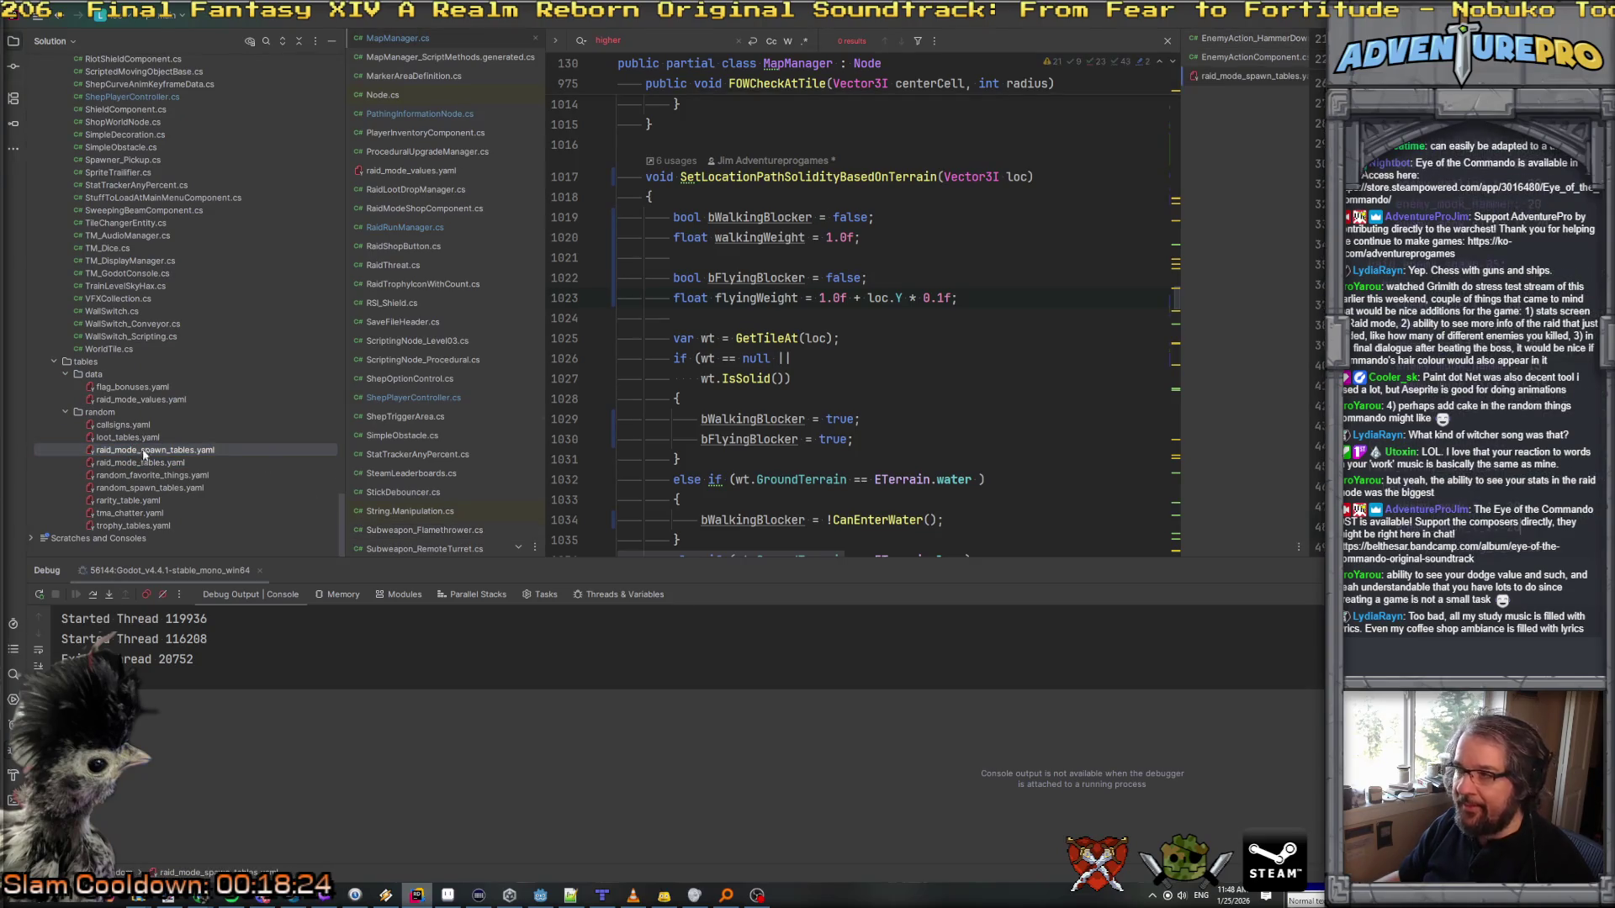
left_click_drag(1247, 88, 451, 180)
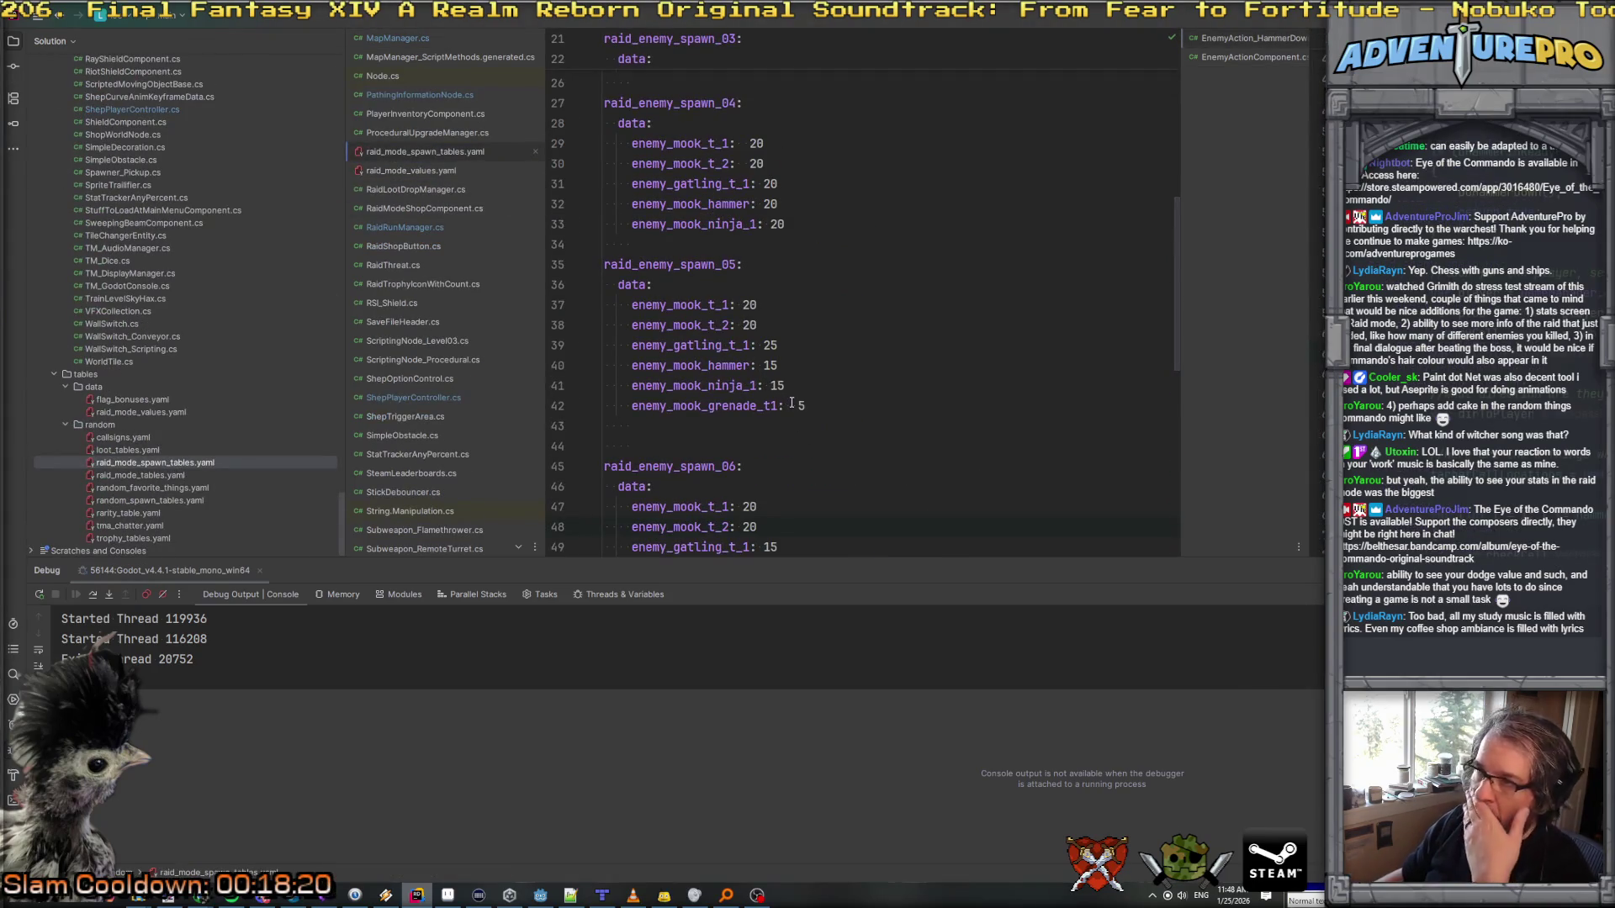
scroll(784, 404, "down", 5)
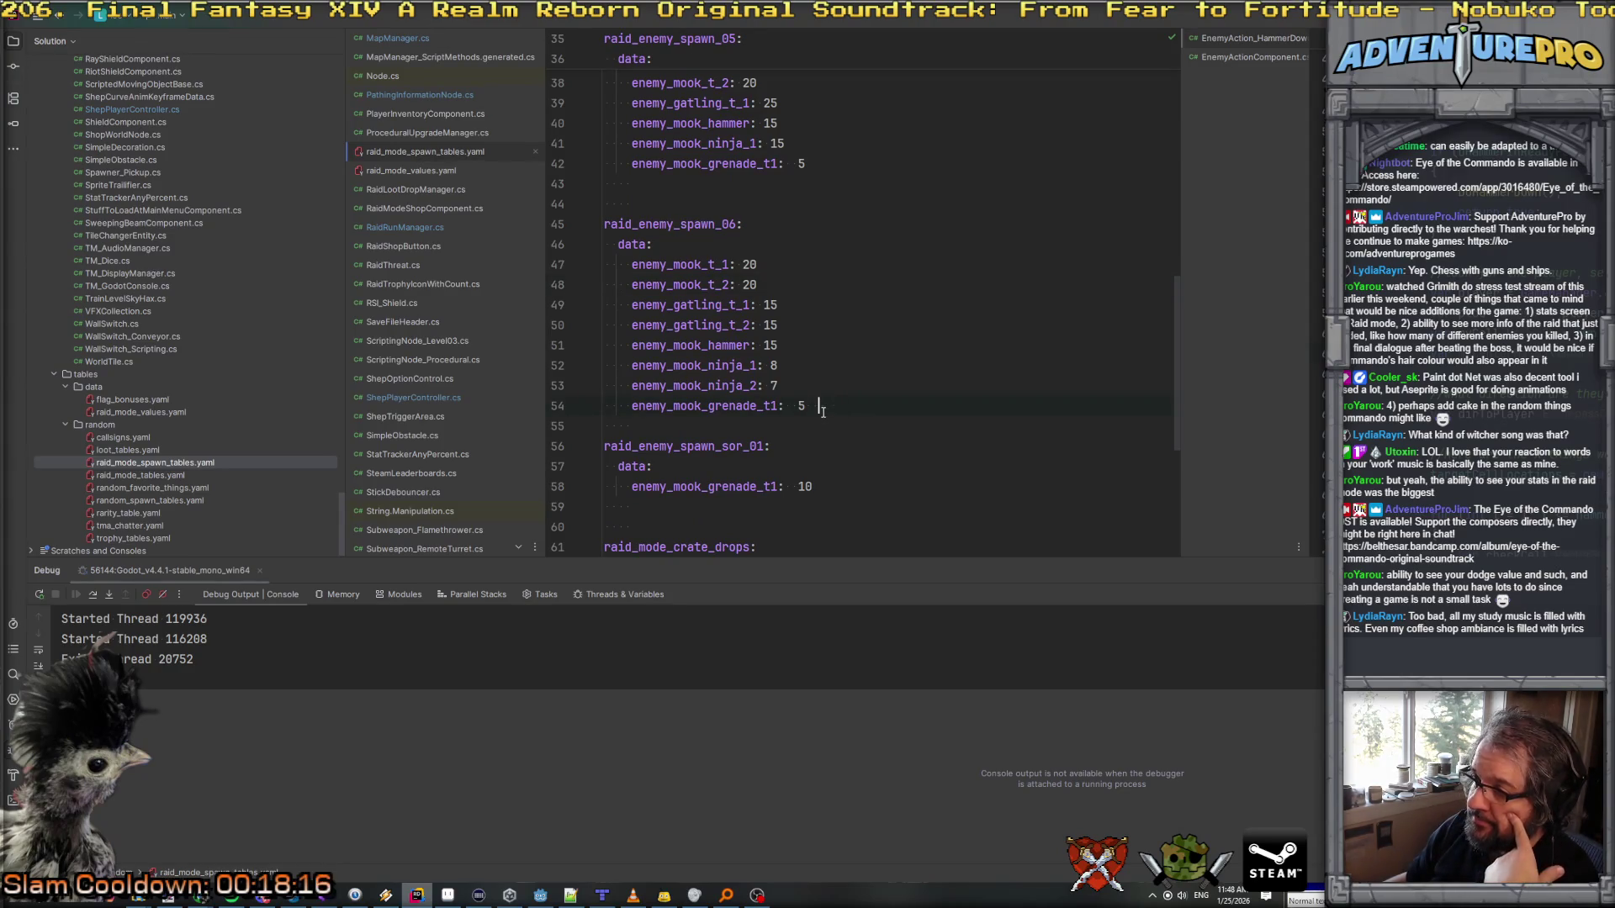
left_click(541, 896)
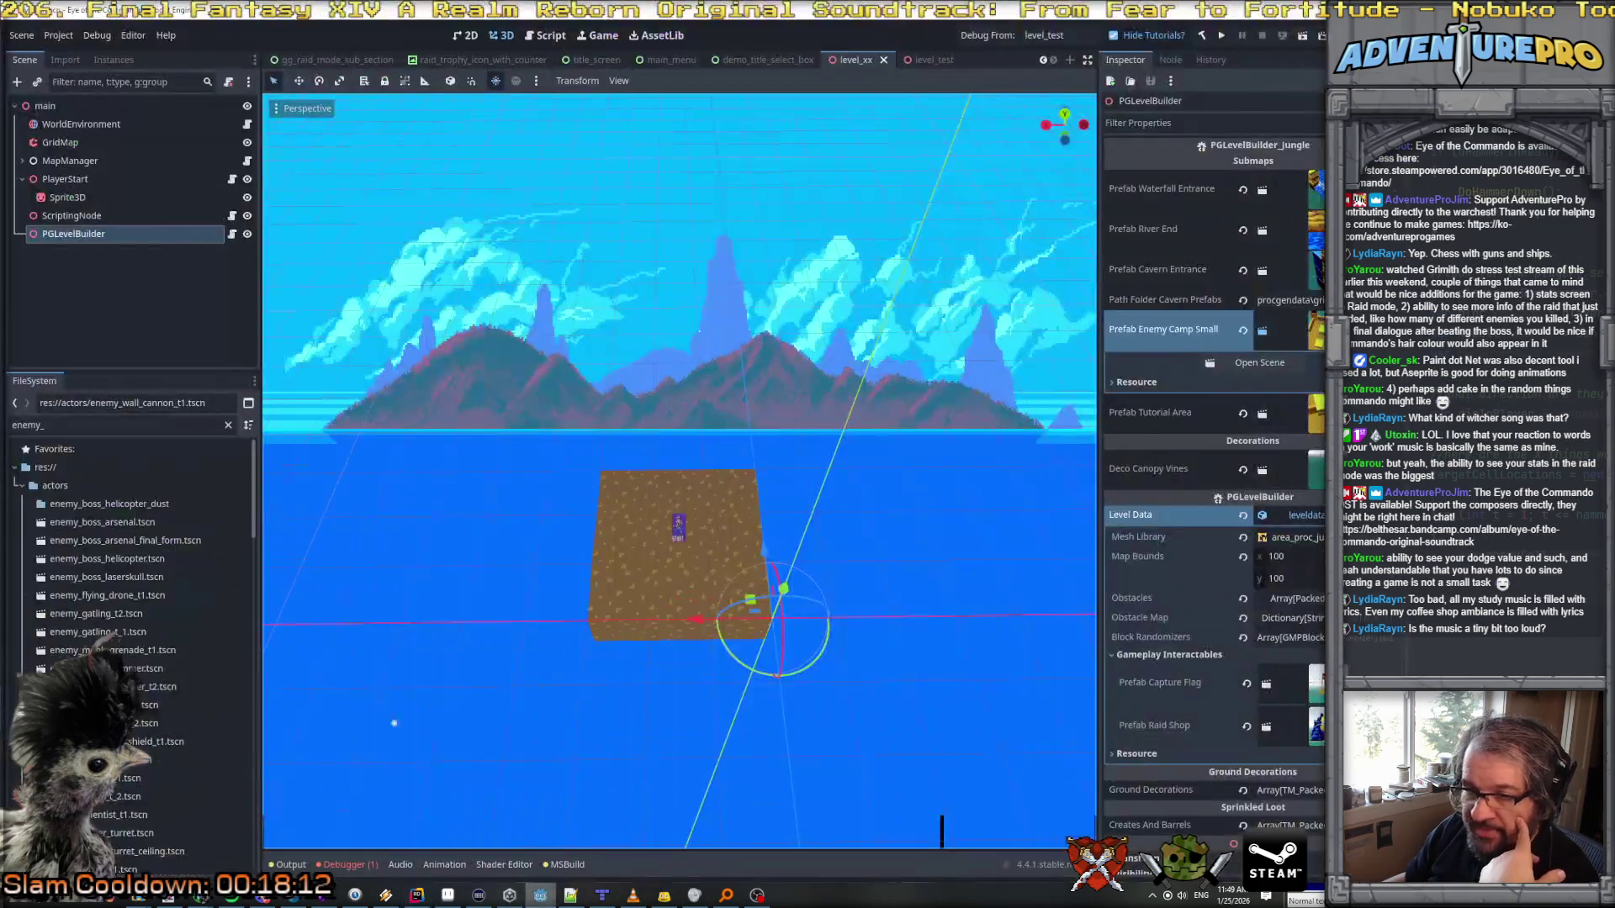
Step: Filter FileSystem for 'fl' and duplicate enemy_flying_drone_t1.tscn
left_click(74, 427)
type("fl")
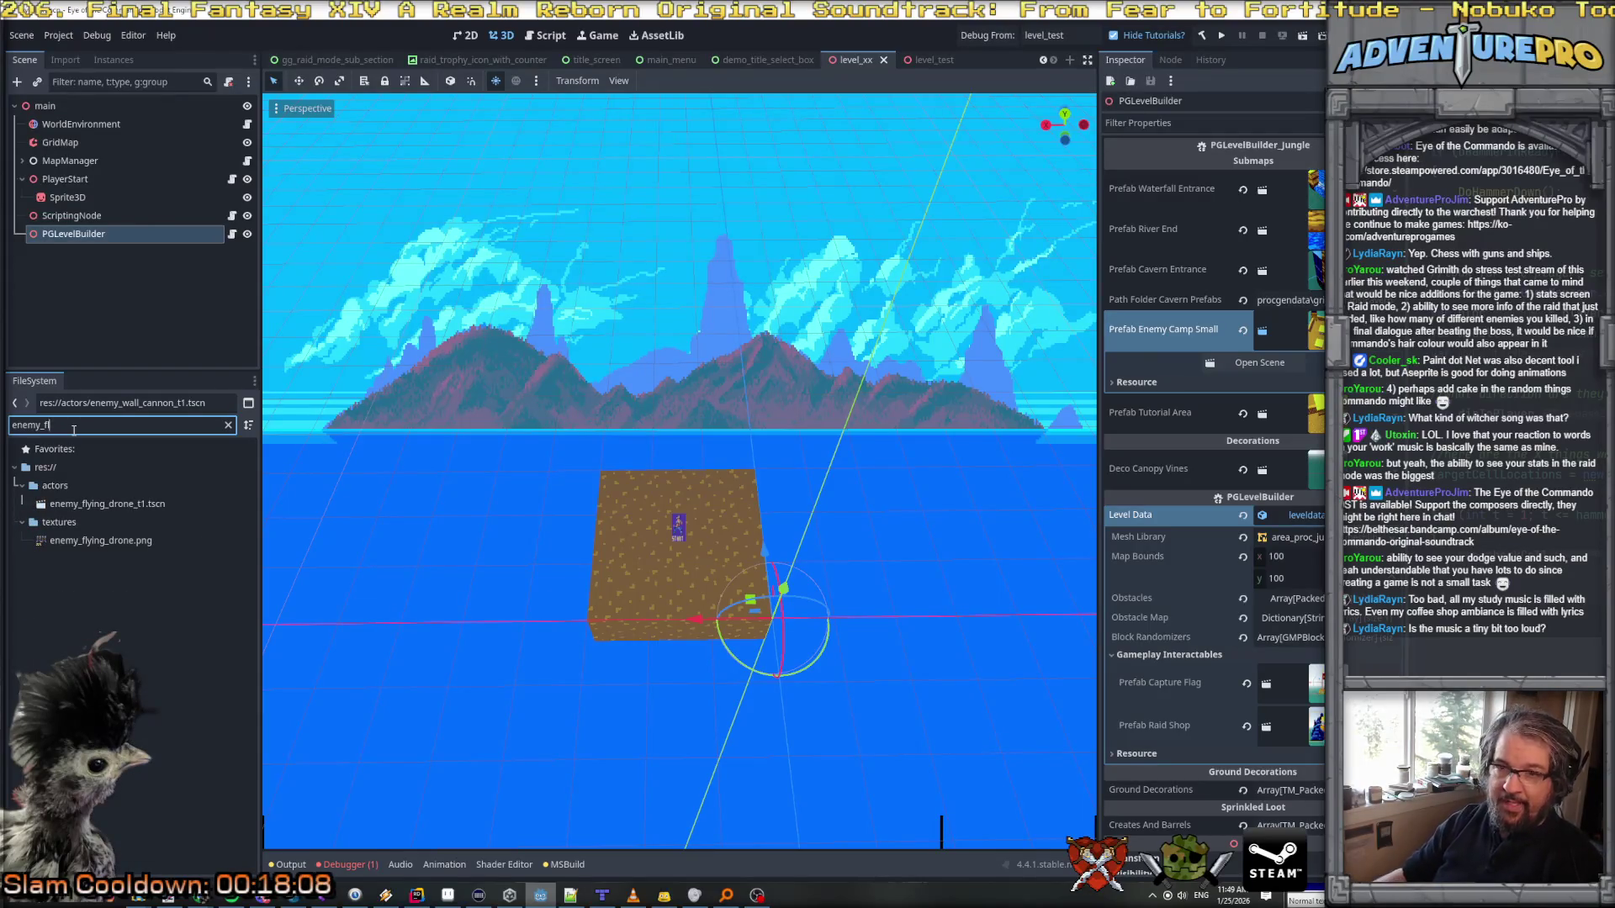
left_click(115, 504)
right_click(115, 505)
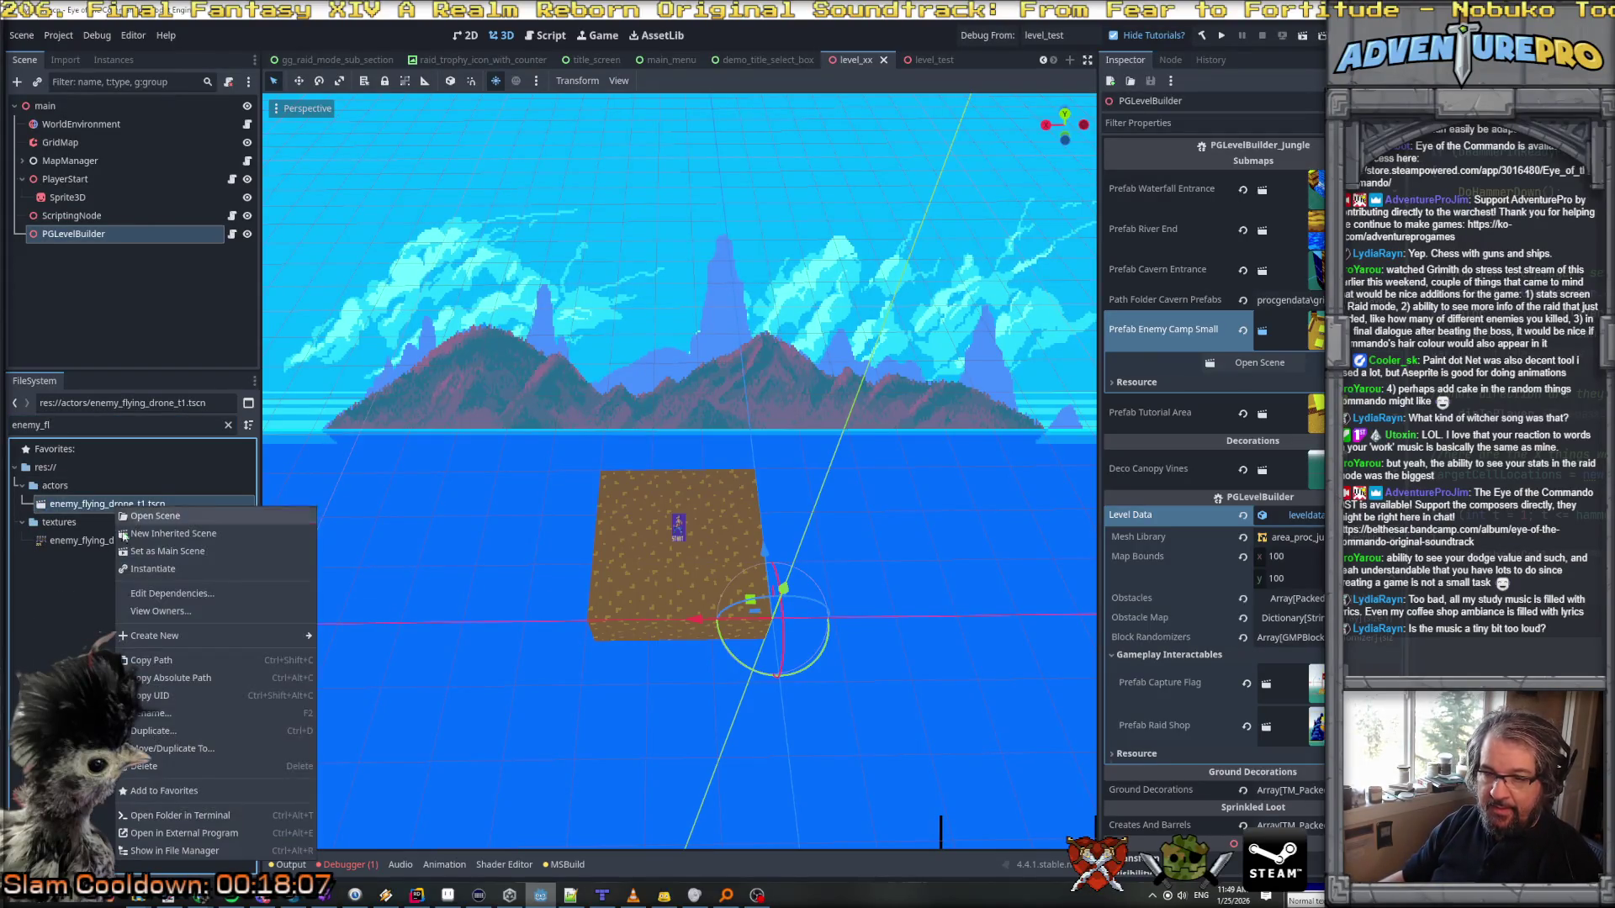
left_click(168, 729)
Step: Name the copy enemy_flying_drone_raid_t1.tscn and open it
left_click(1028, 436)
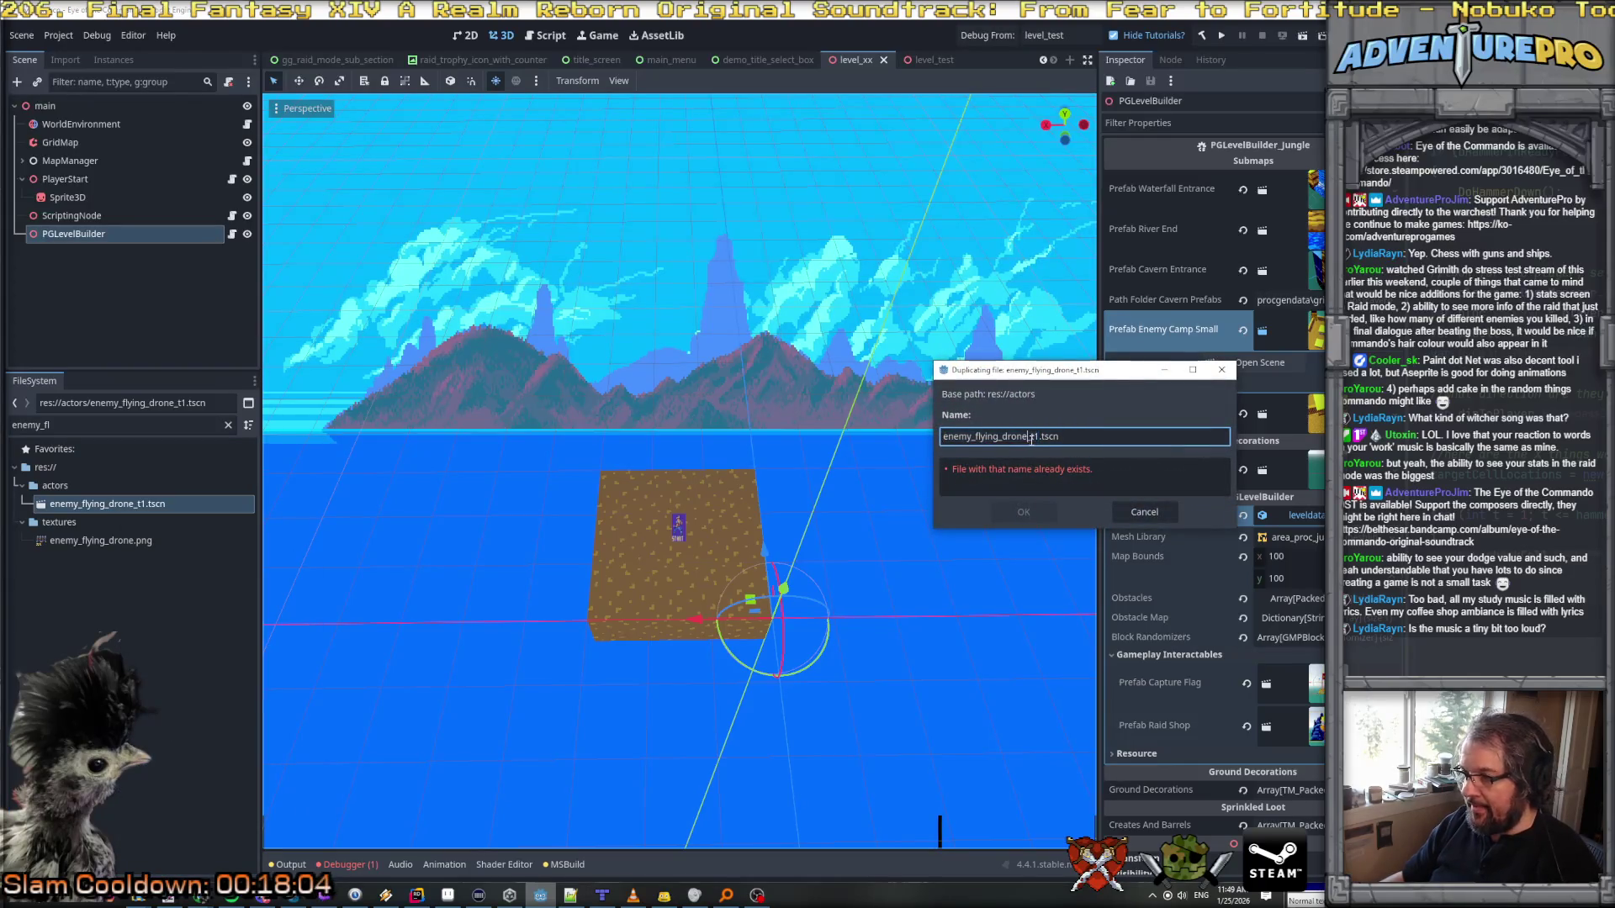
key("Delete")
key("Delete")
key("Delete")
type("_rapid")
key("BackSpace")
key("Right")
key("Right")
type("_t1")
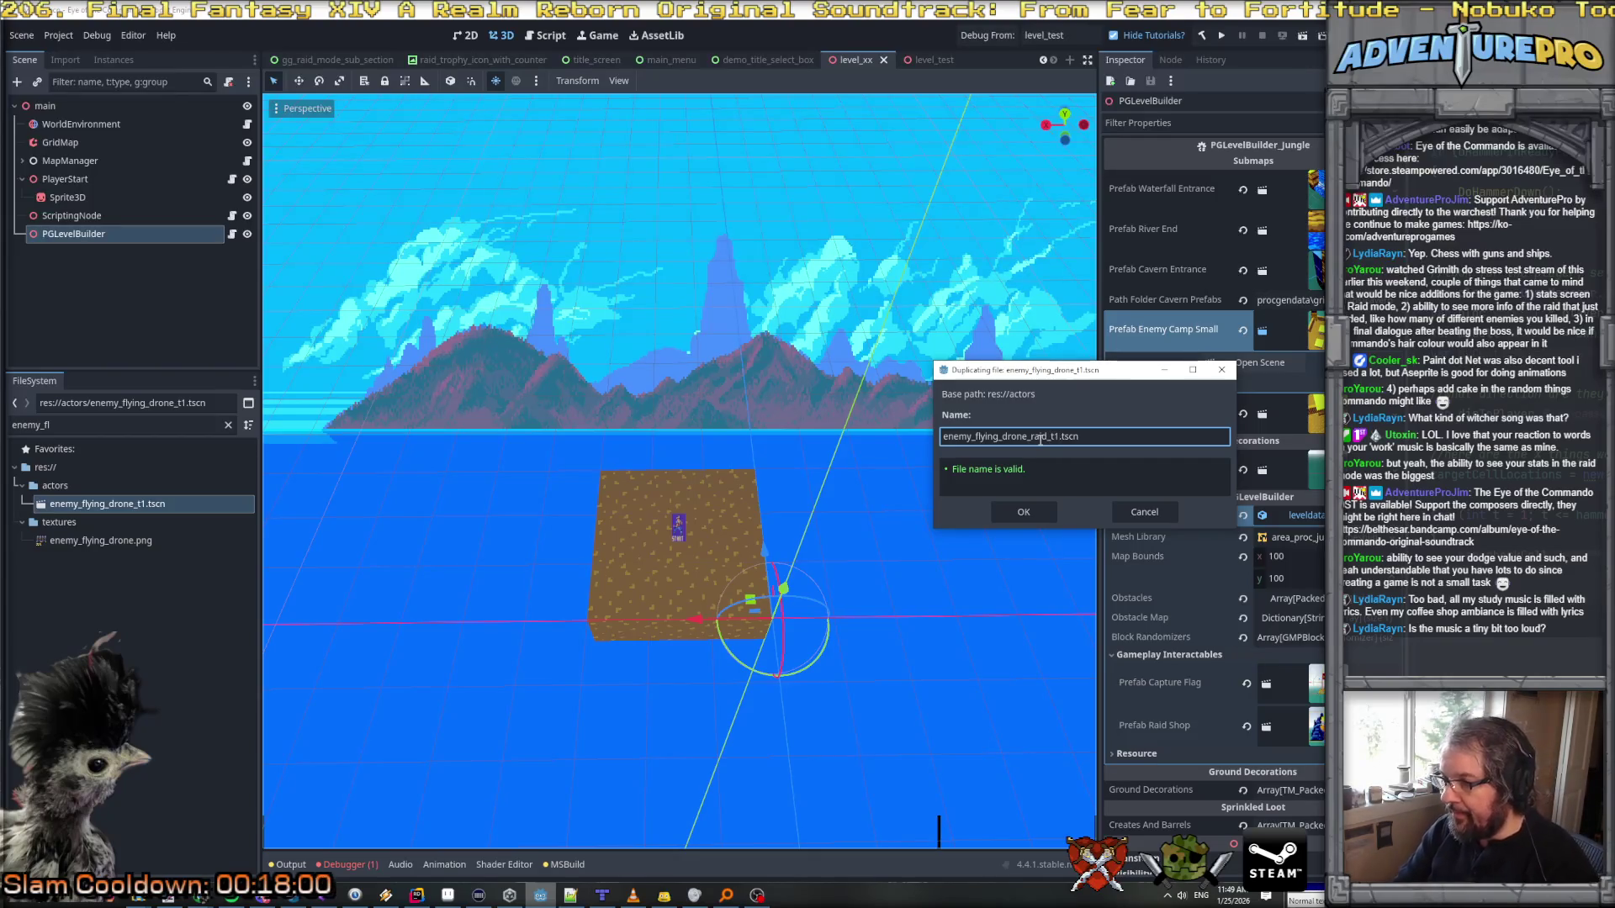
key("Return")
double_click(123, 505)
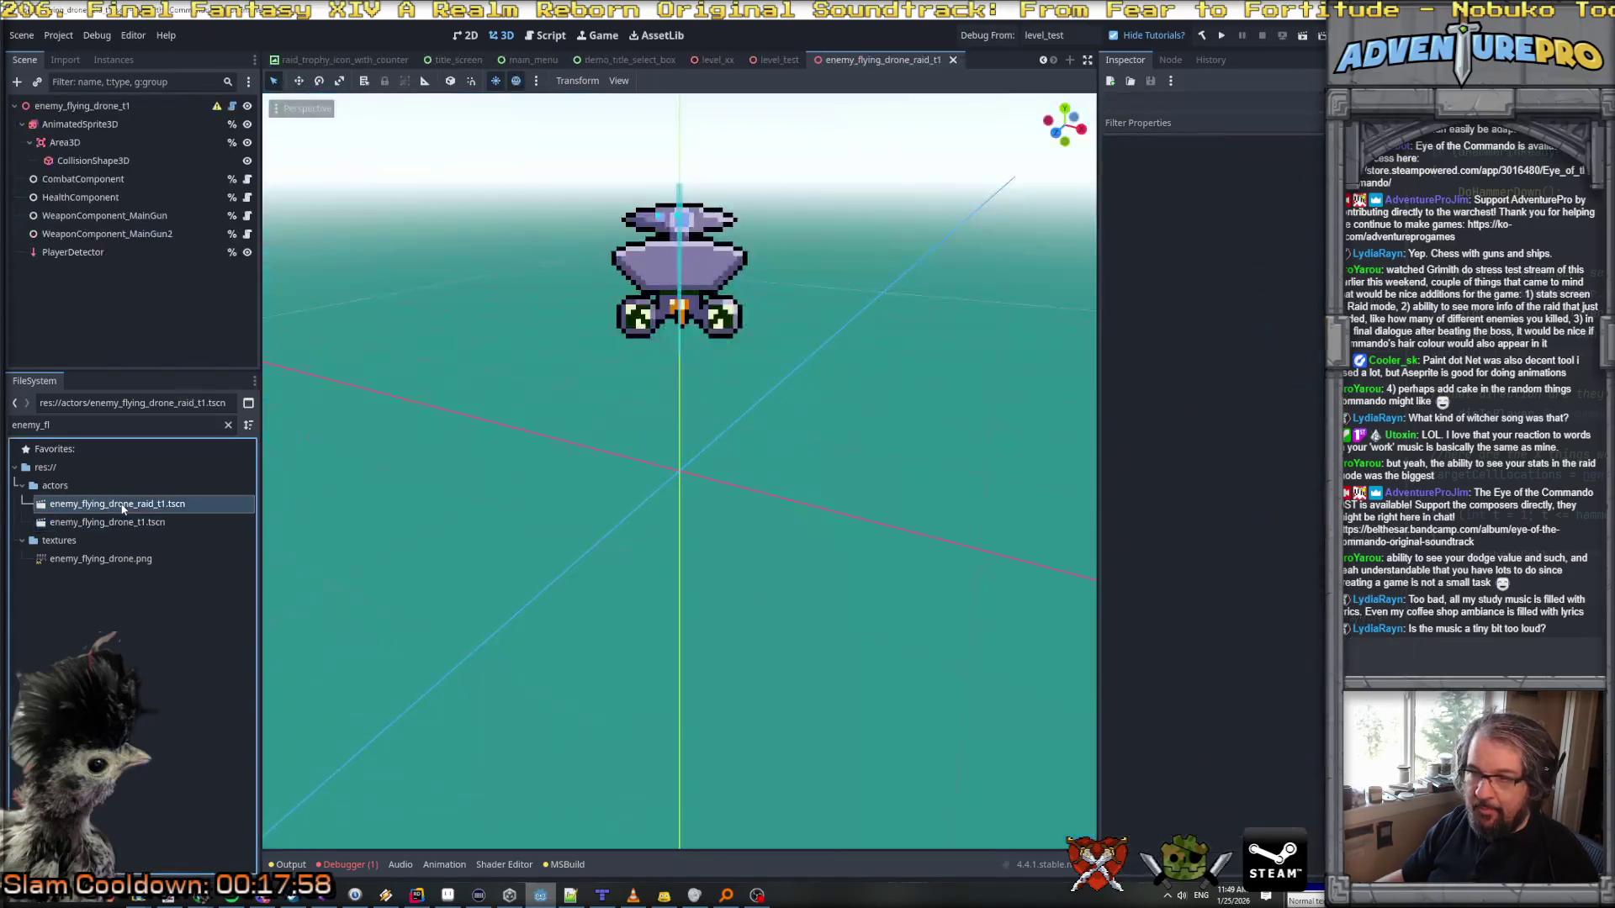
Step: Clear the raid drone's Drop Table under Death And Loot
left_click(84, 106)
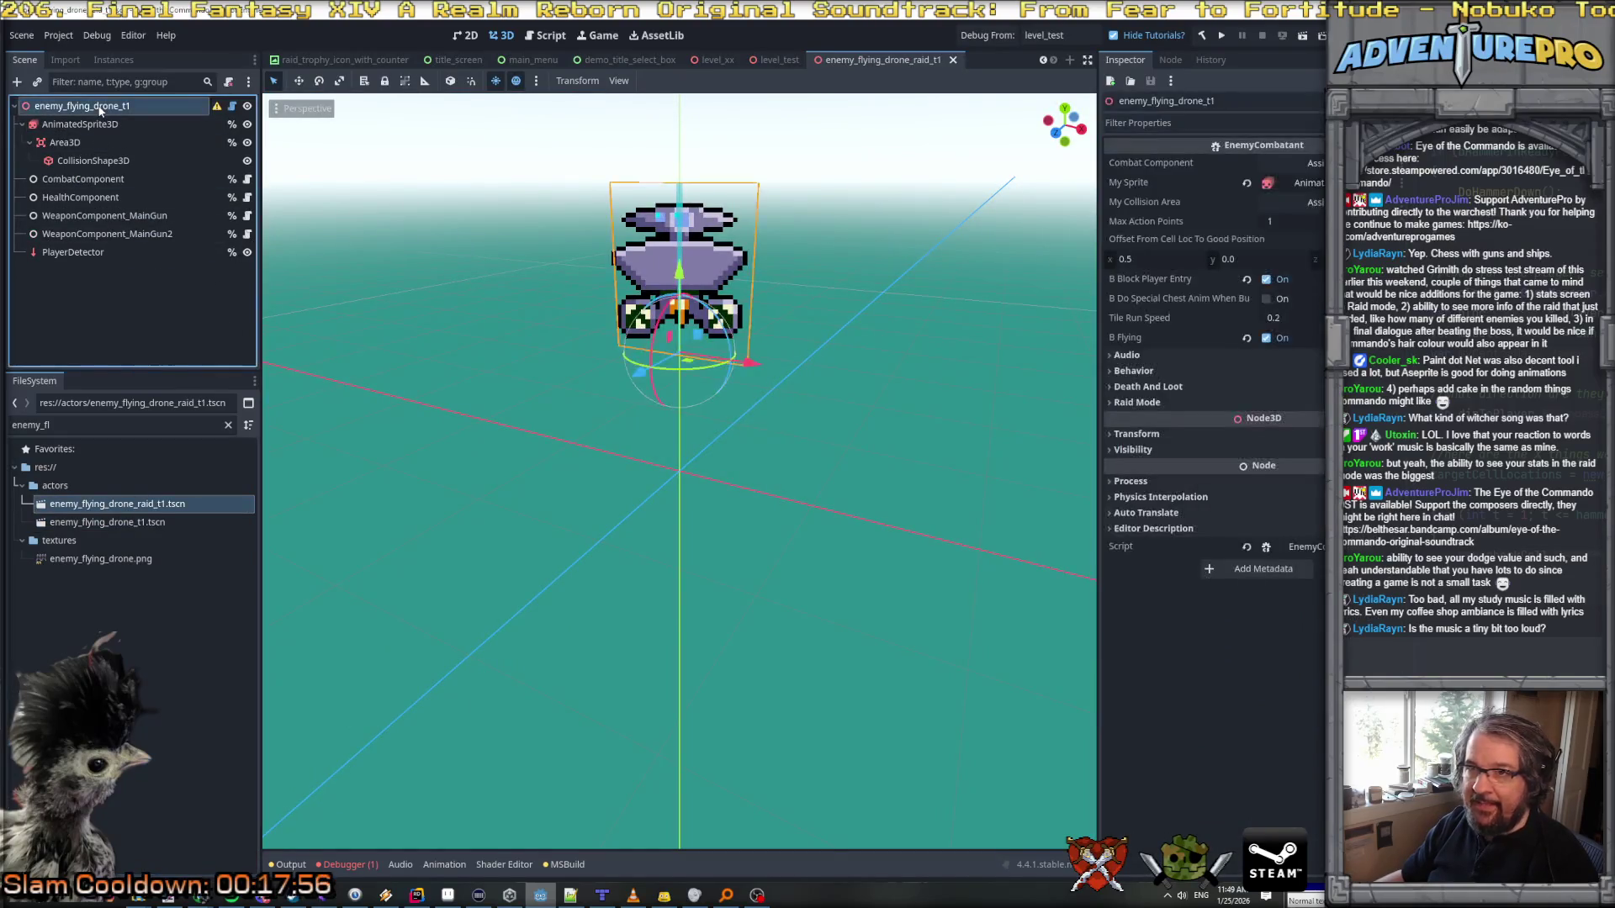
left_click(1293, 386)
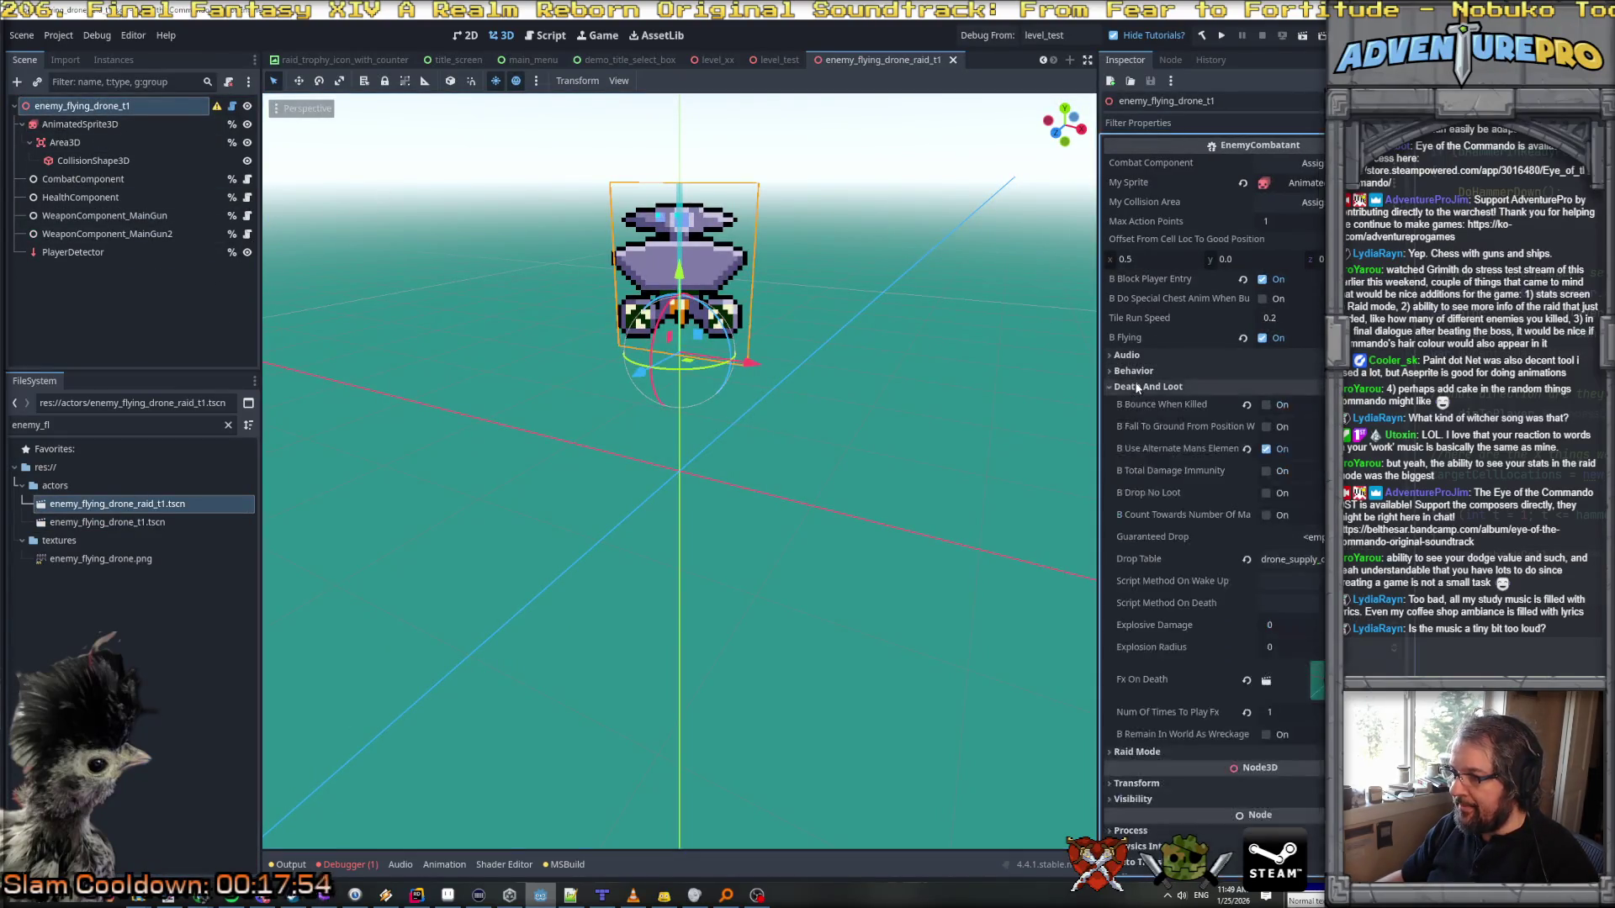
left_click(1291, 559)
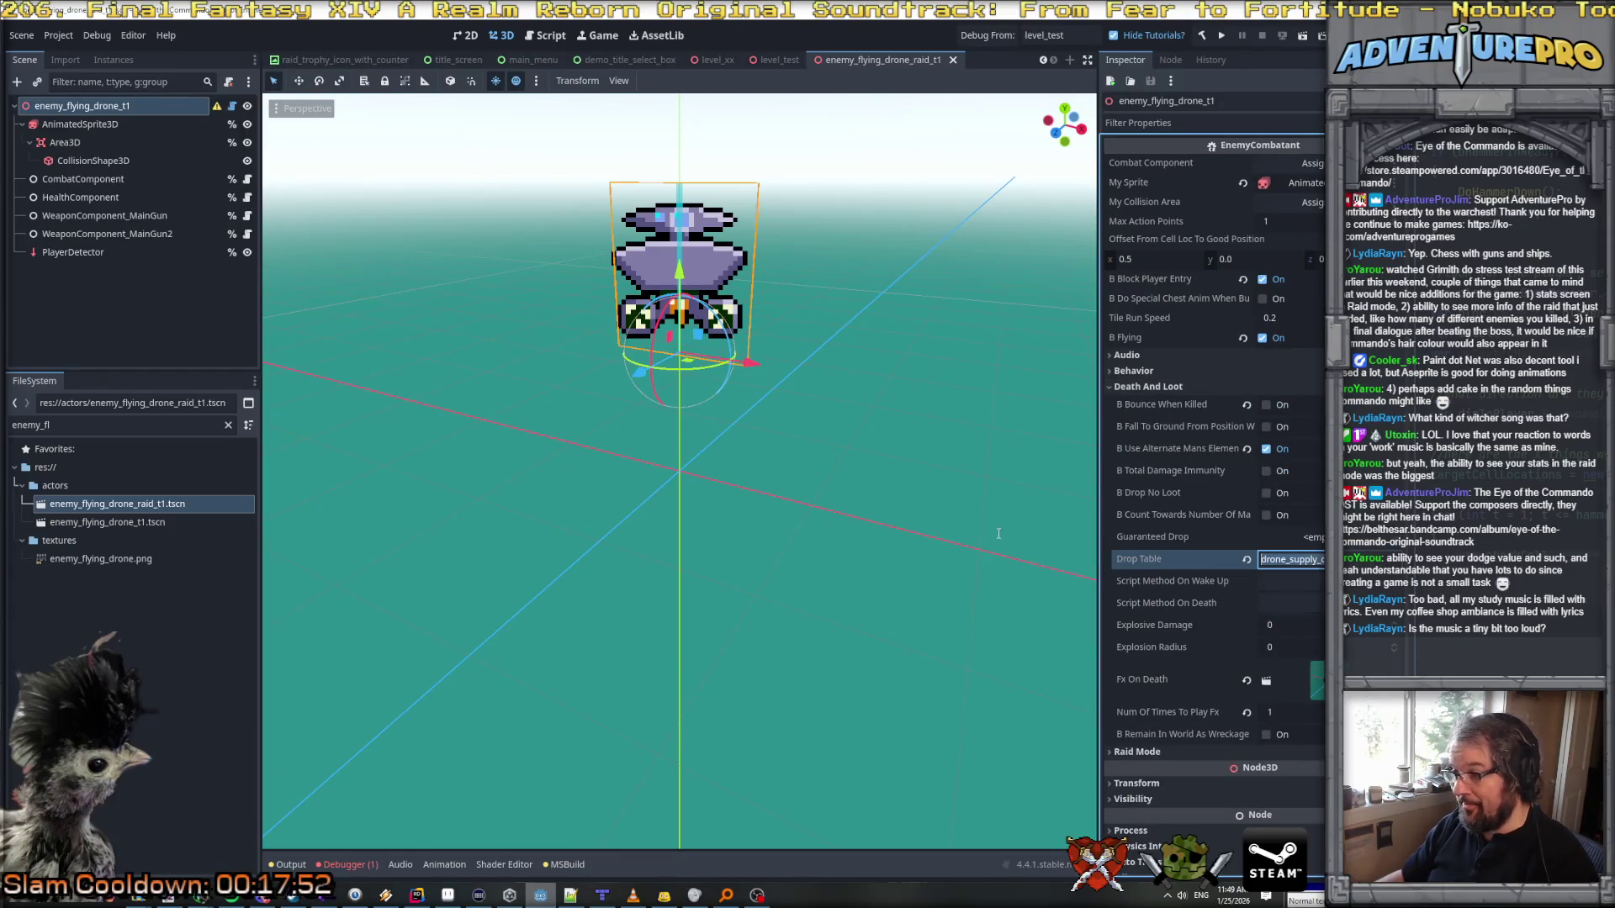
key("BackSpace")
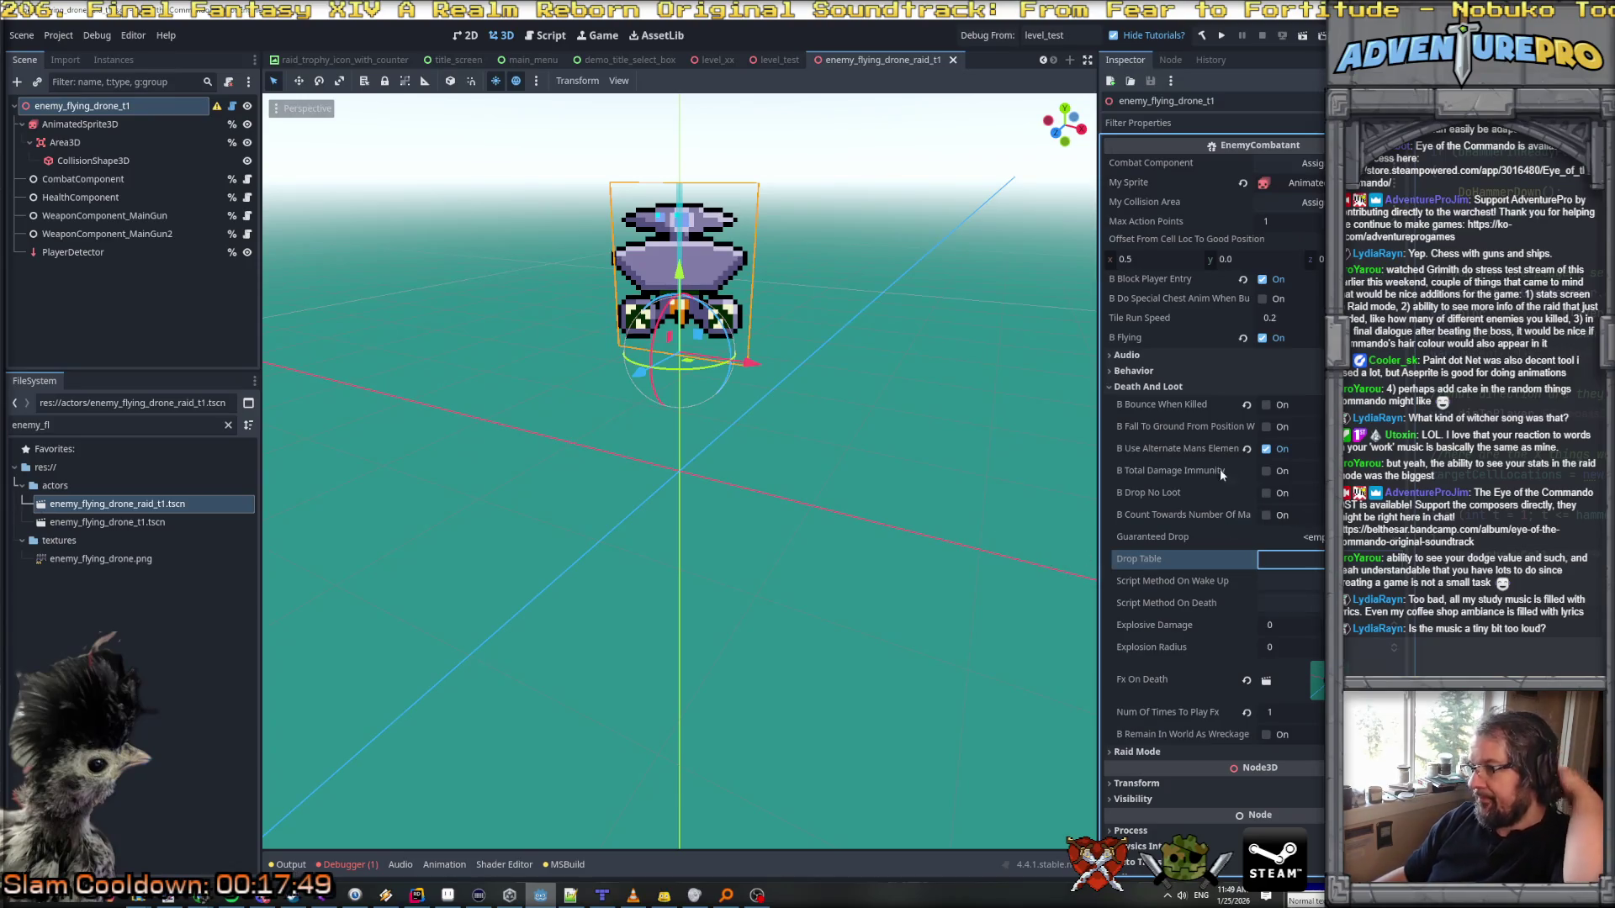
Step: Prefix the drone's root node name with 'raid_'
left_click(79, 124)
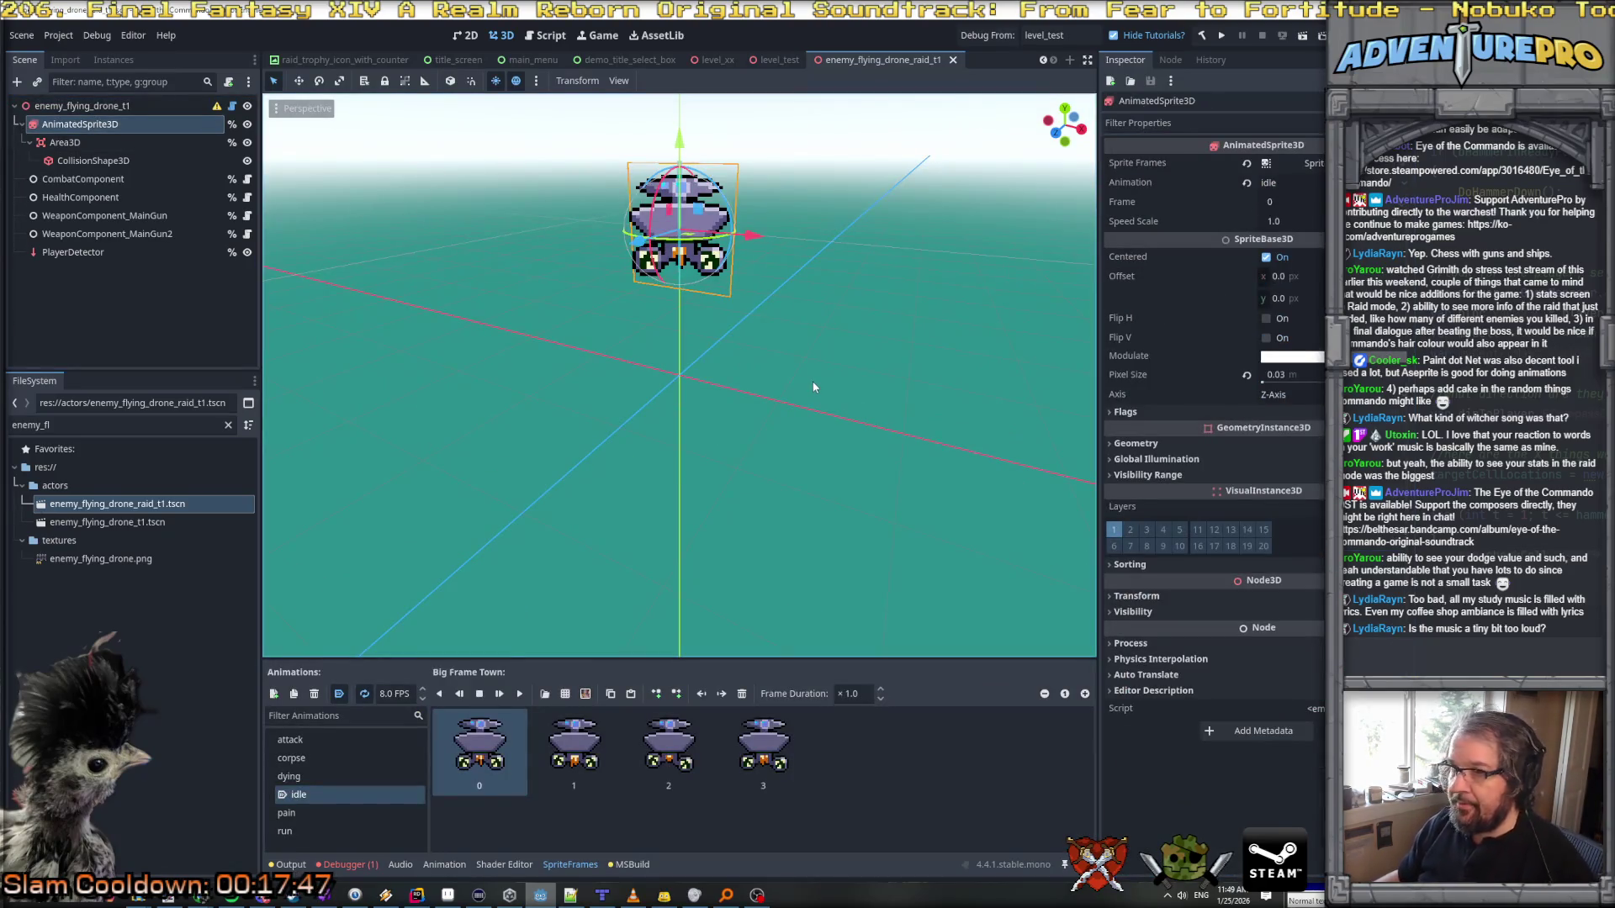
double_click(123, 104)
type("raid_")
key("Return")
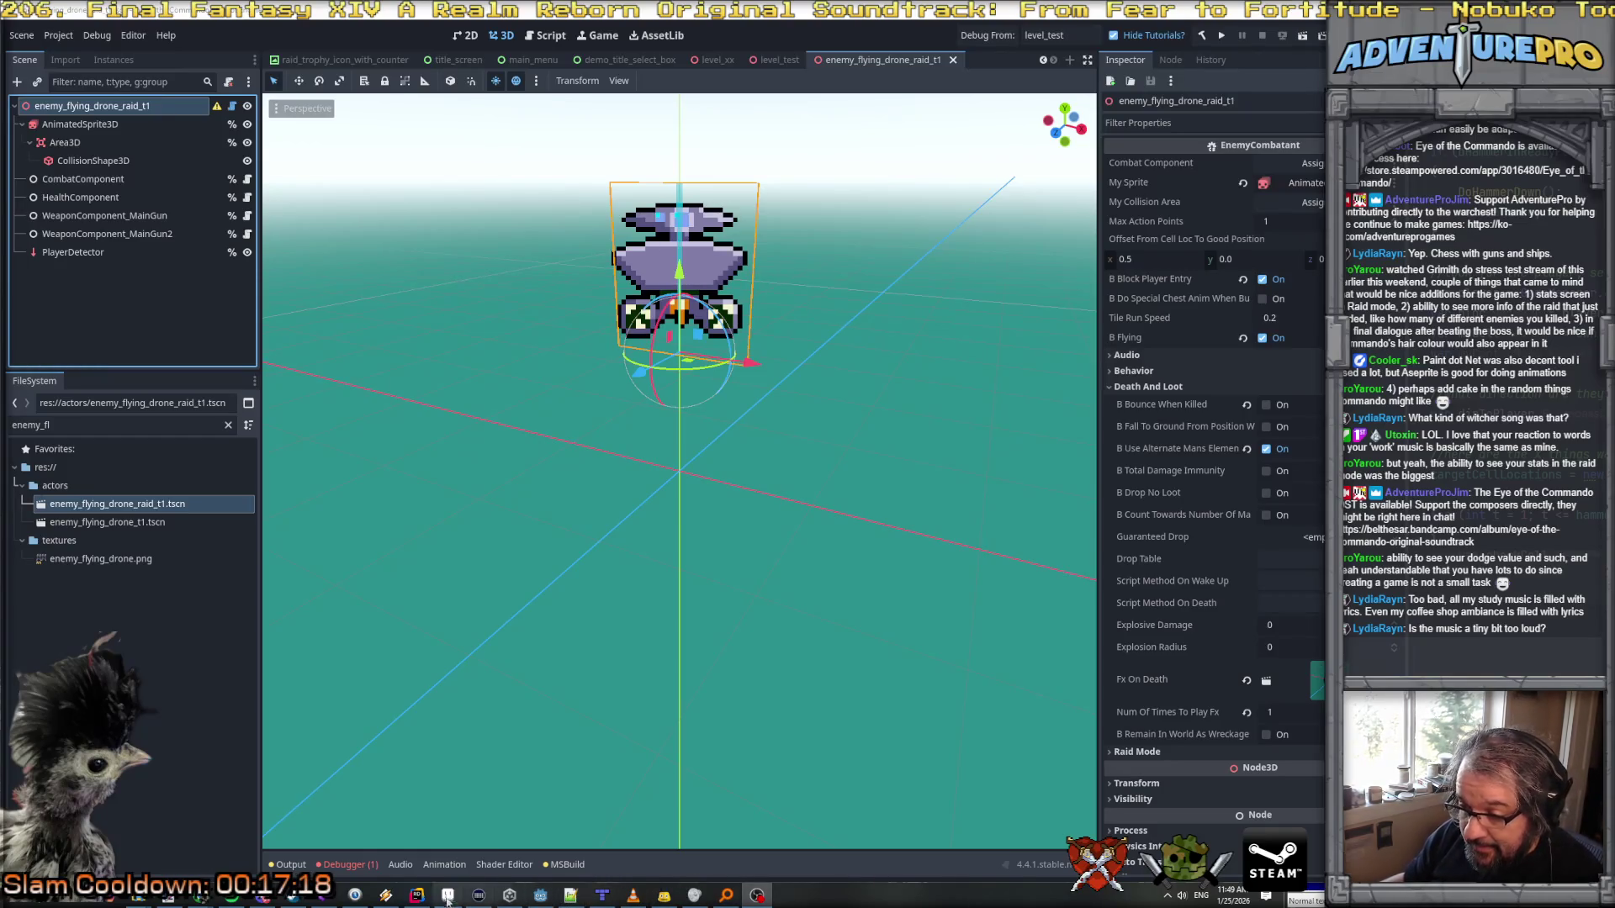
left_click(417, 897)
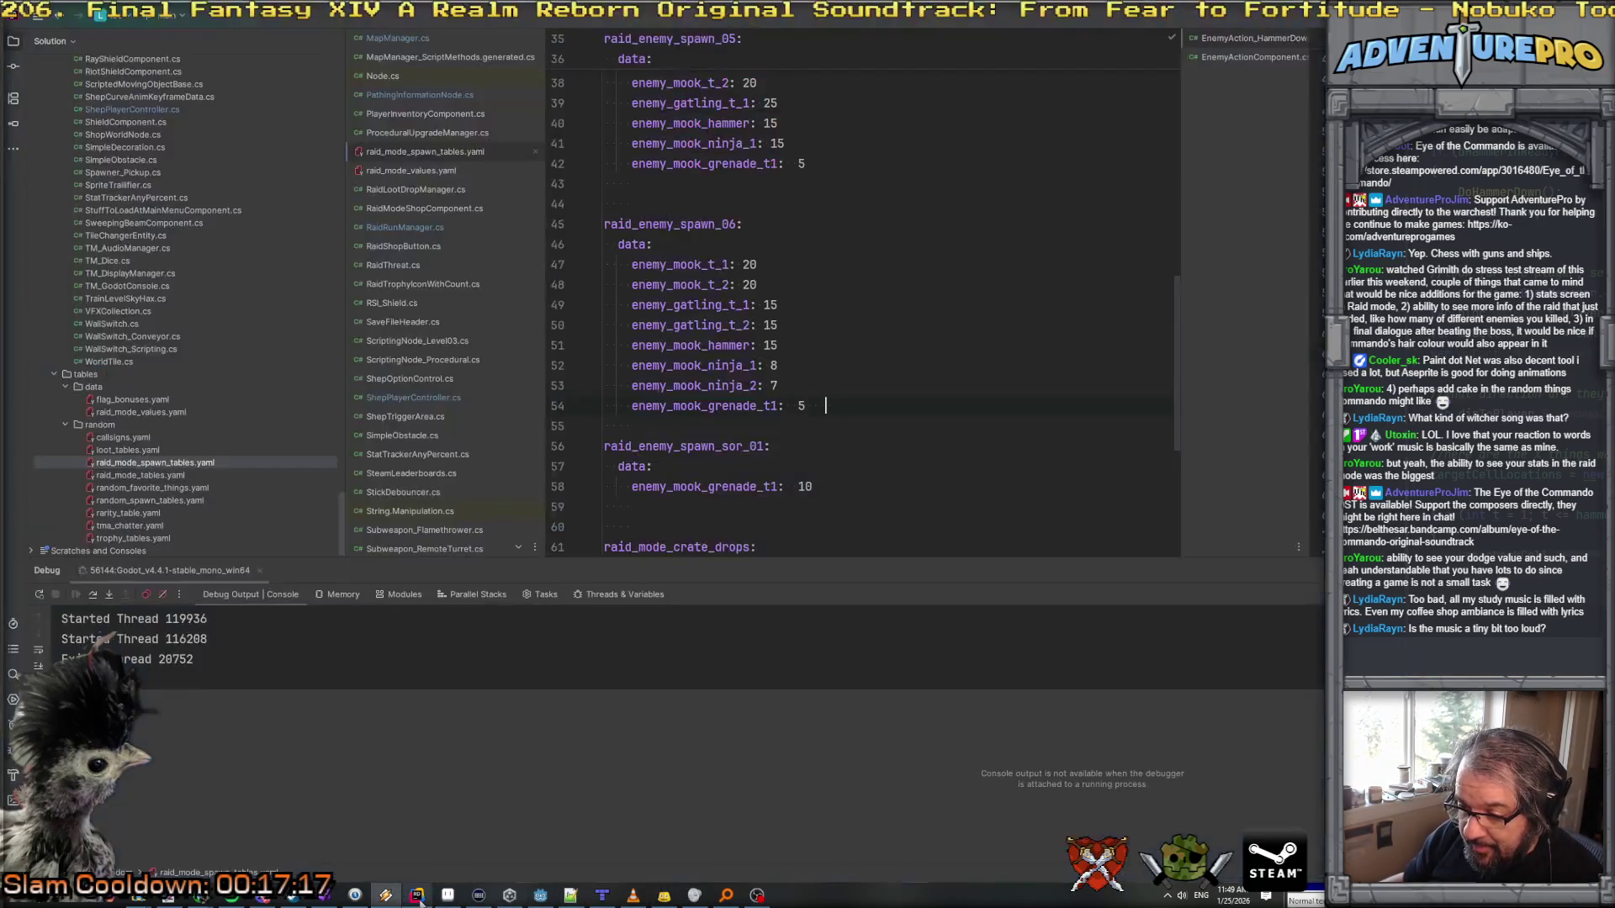
Step: Duplicate the grenade mook line in raid_enemy_spawn_06 as enemy_flying_drone_raid_t1: 5
left_click(842, 399)
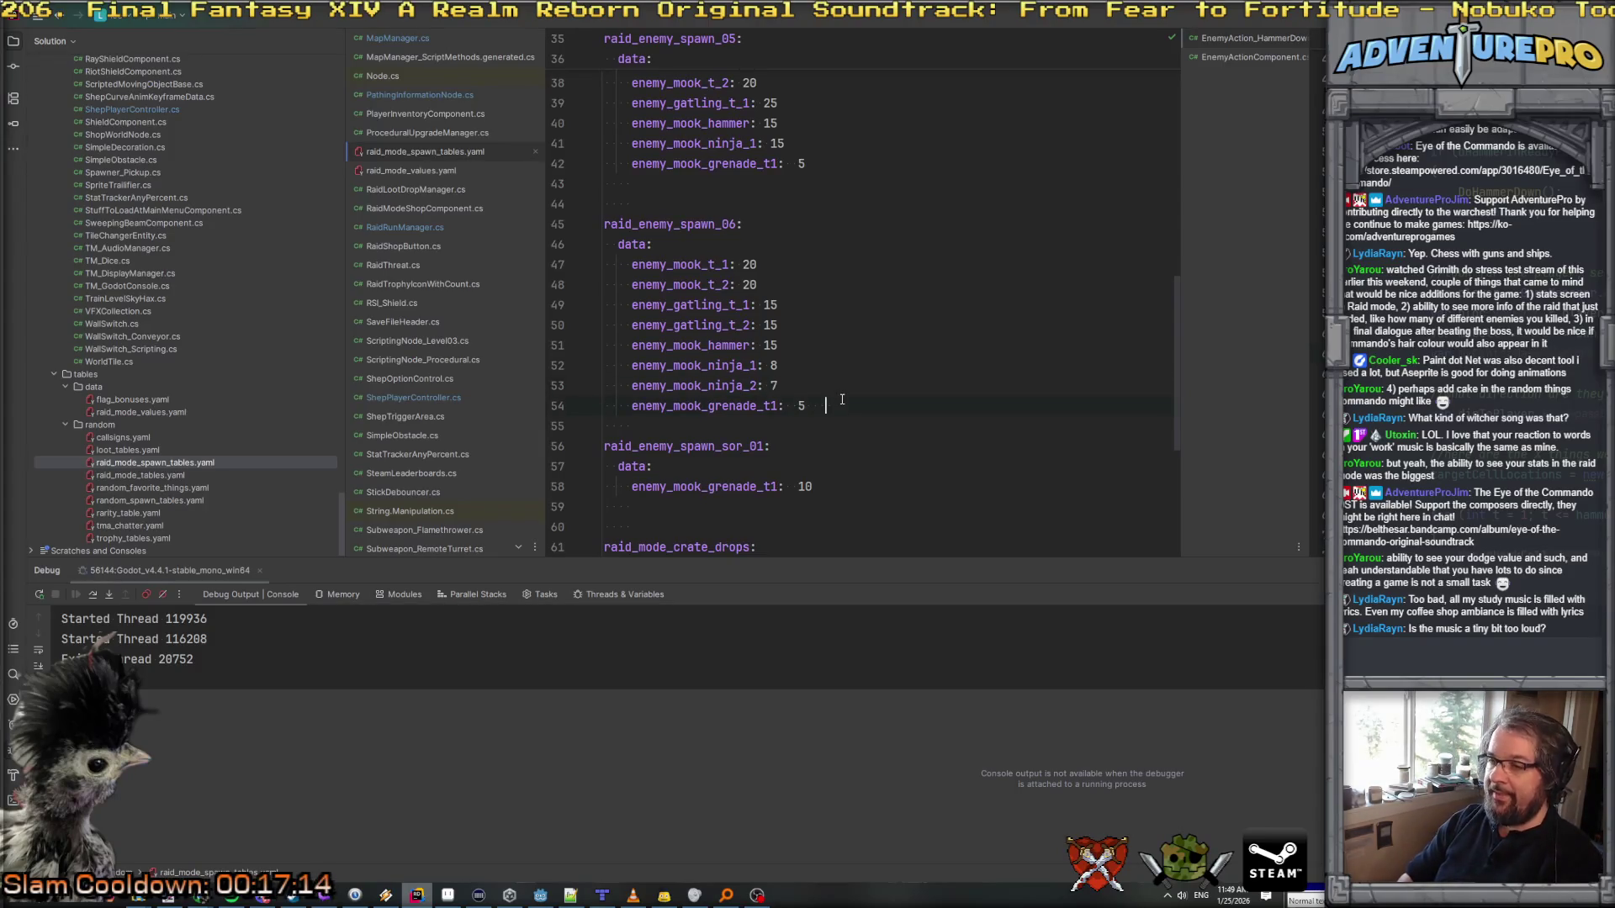
left_click(842, 399)
key("BackSpace")
key("BackSpace")
key("BackSpace")
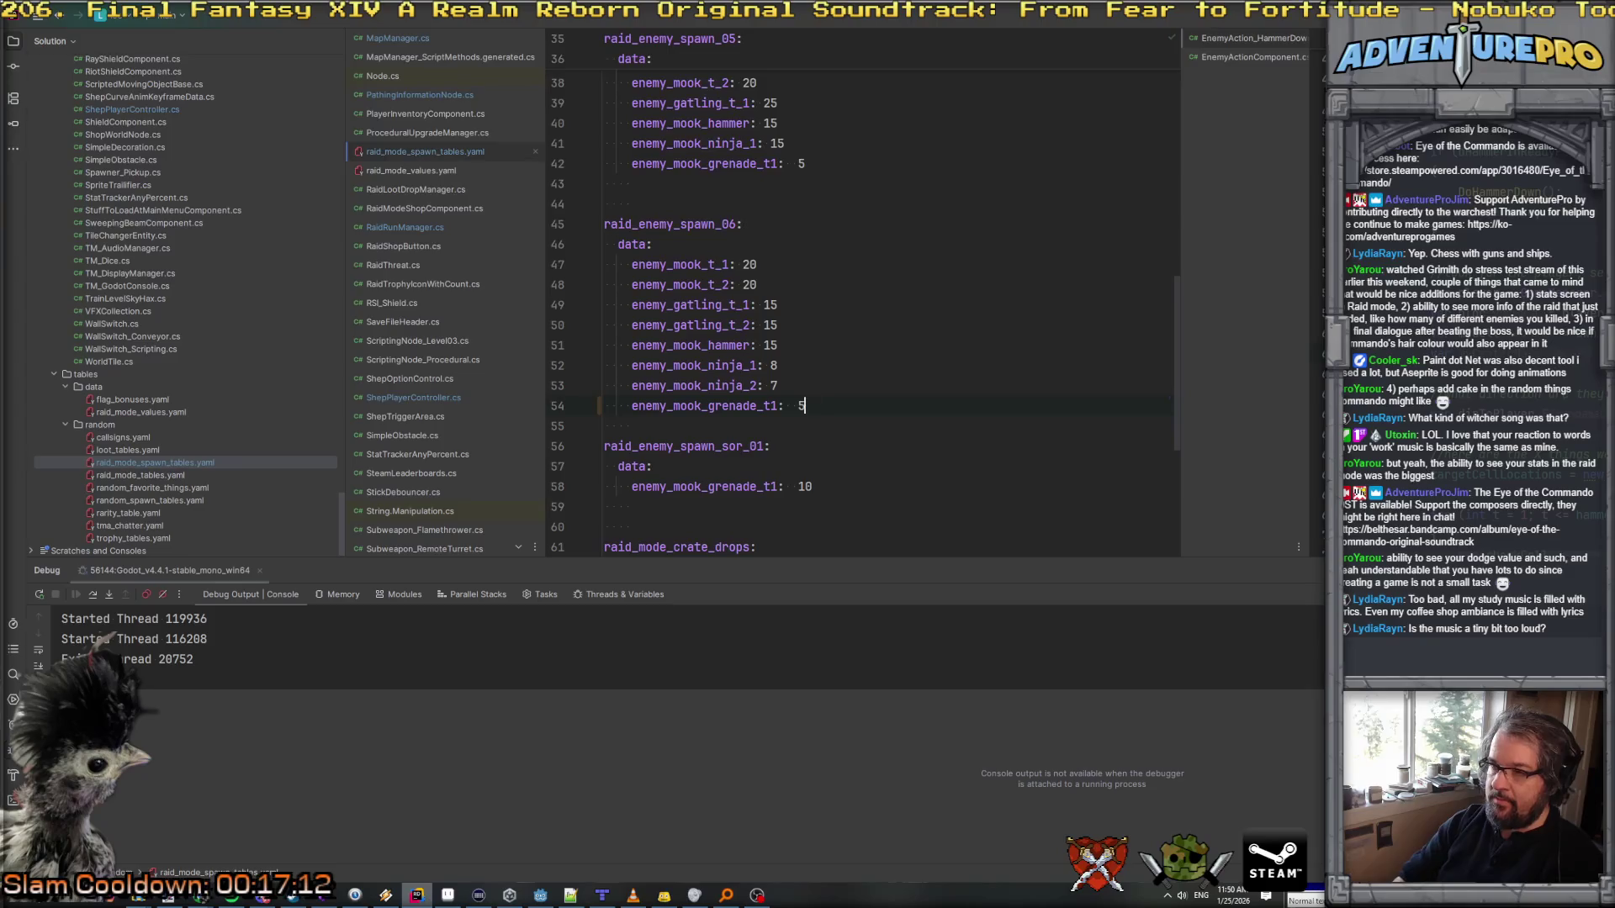
key("Return")
key("Down")
key("shift+Down")
key("ctrl+c")
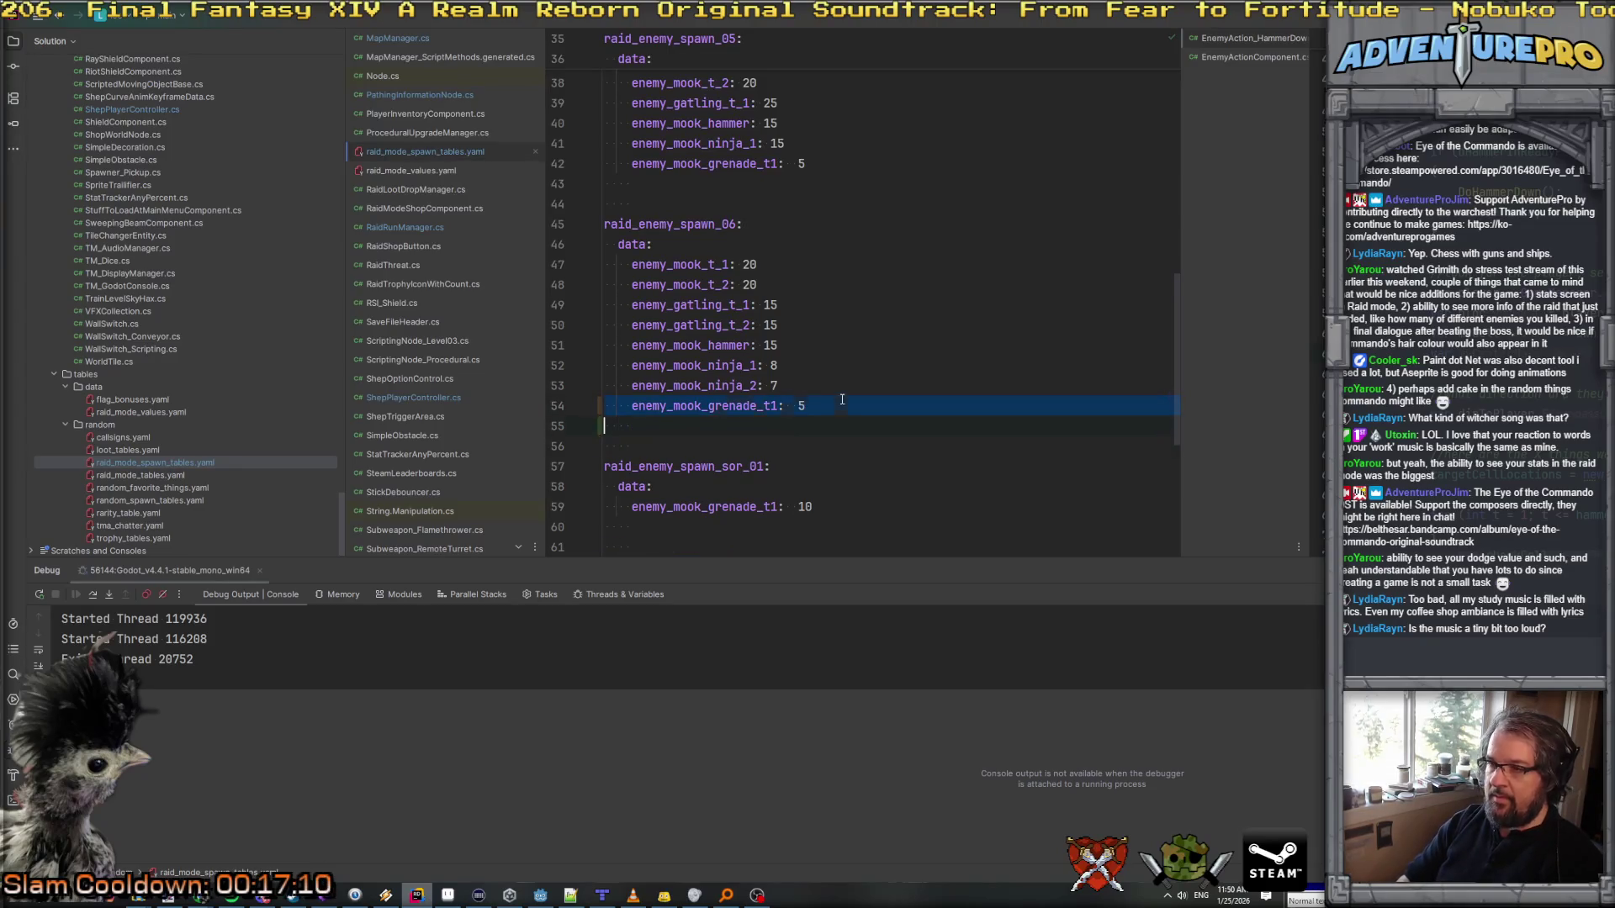
key("Right")
key("ctrl+v")
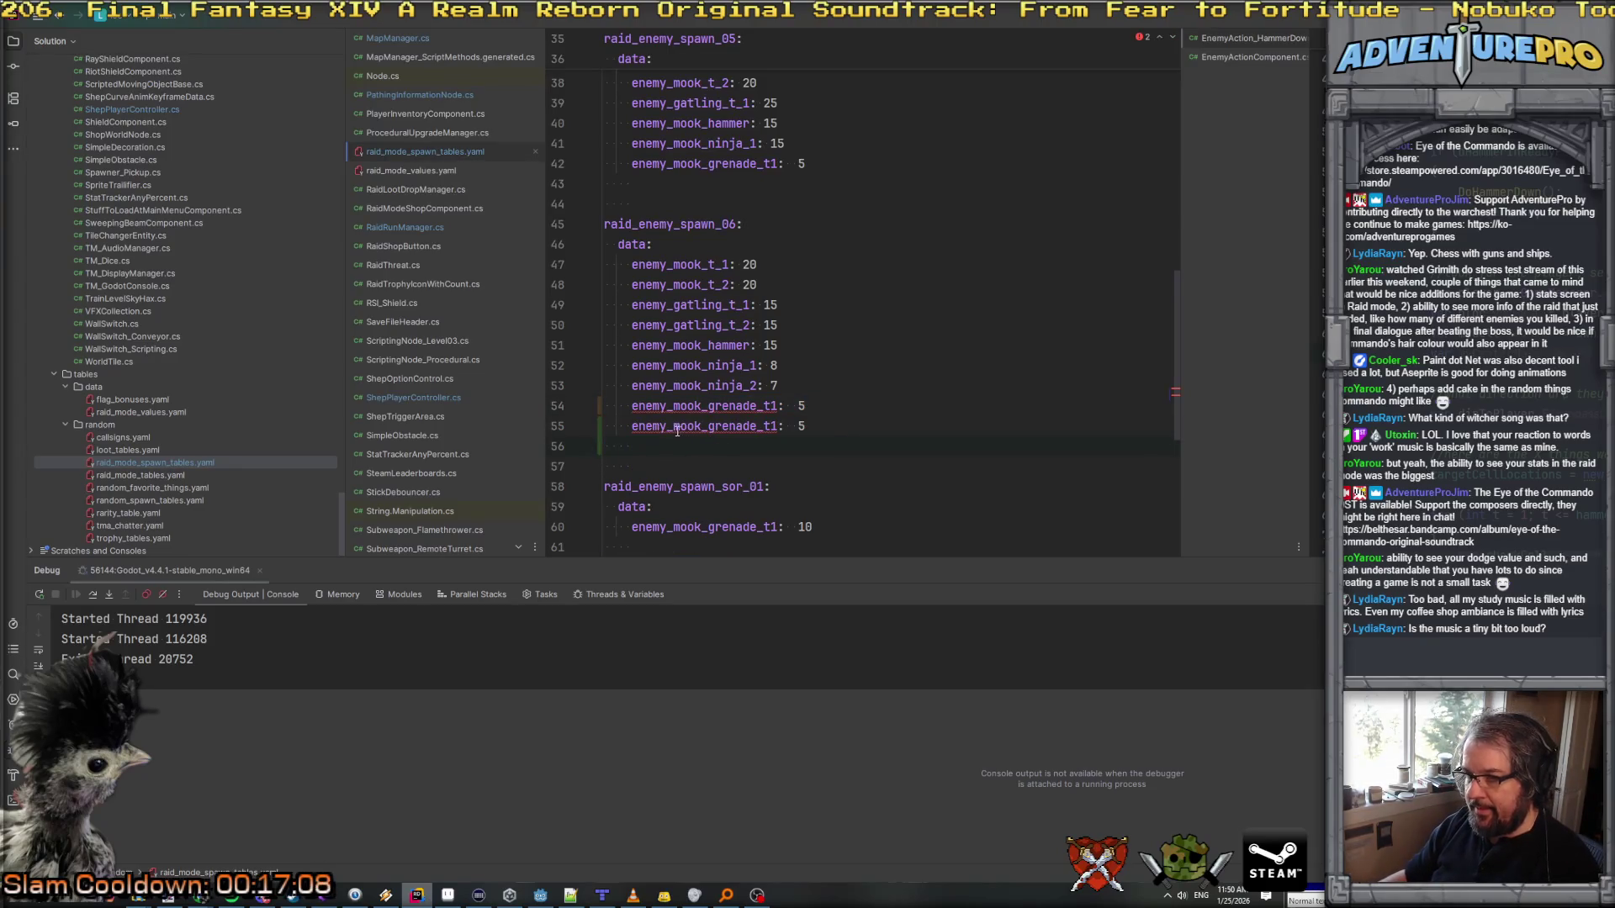
left_click(778, 427)
key("ctrl+BackSpace")
key("ctrl+BackSpace")
key("ctrl+BackSpace")
type("flying_drone_raid_t1")
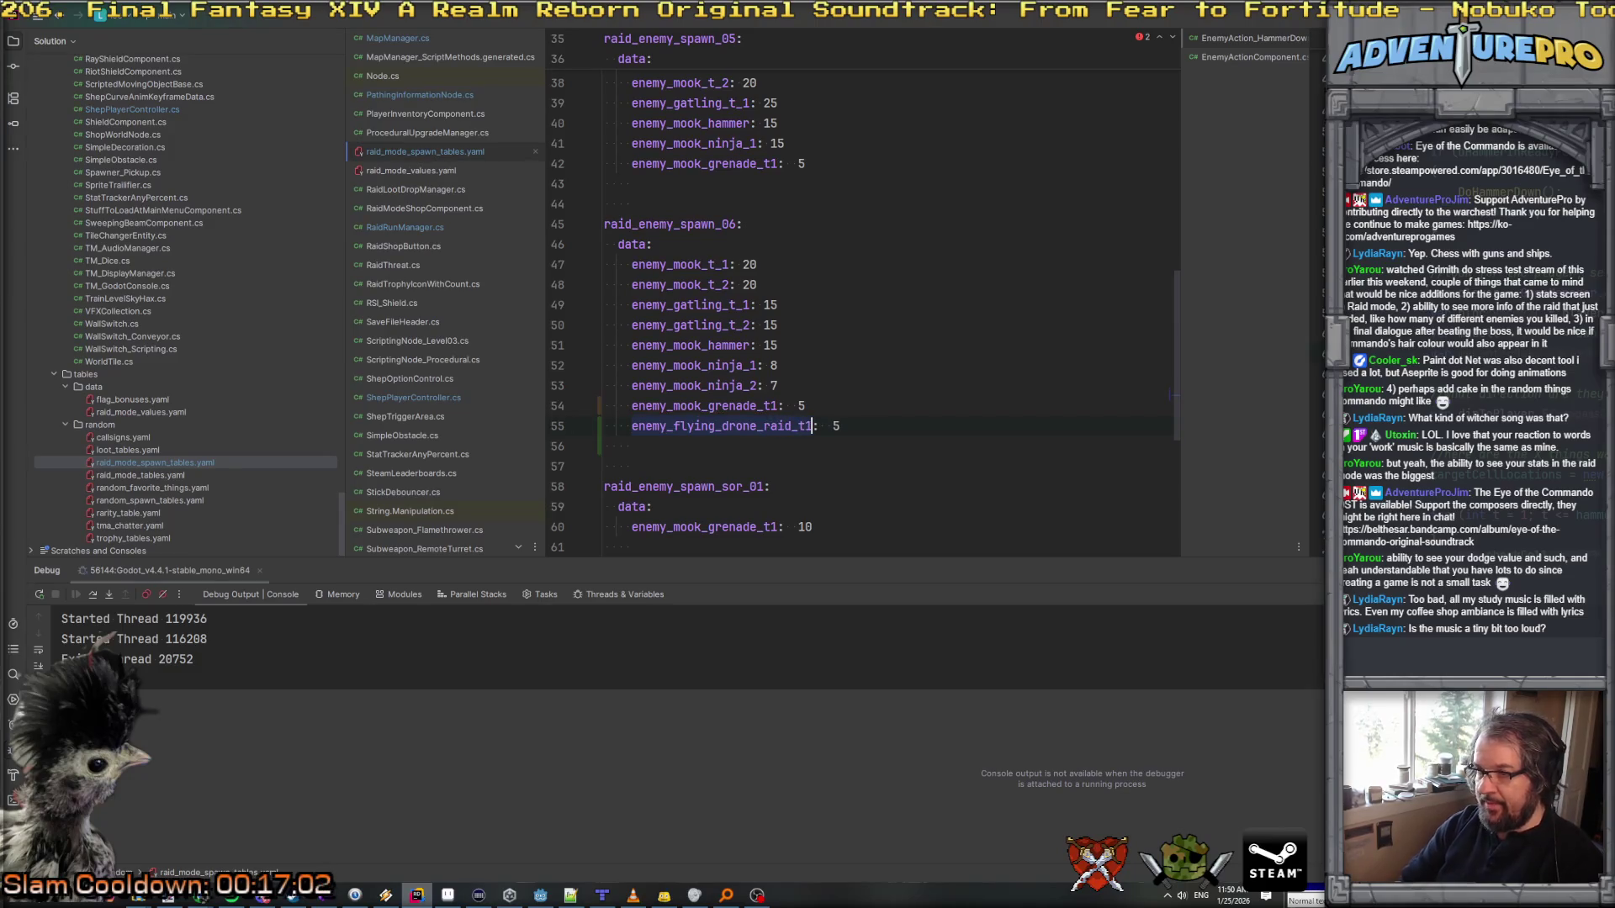
Step: Copy the raid_enemy_spawn_sor_01 table below itself as raid_enemy_spawn_sor_02
key("alt+Tab")
left_click(831, 413)
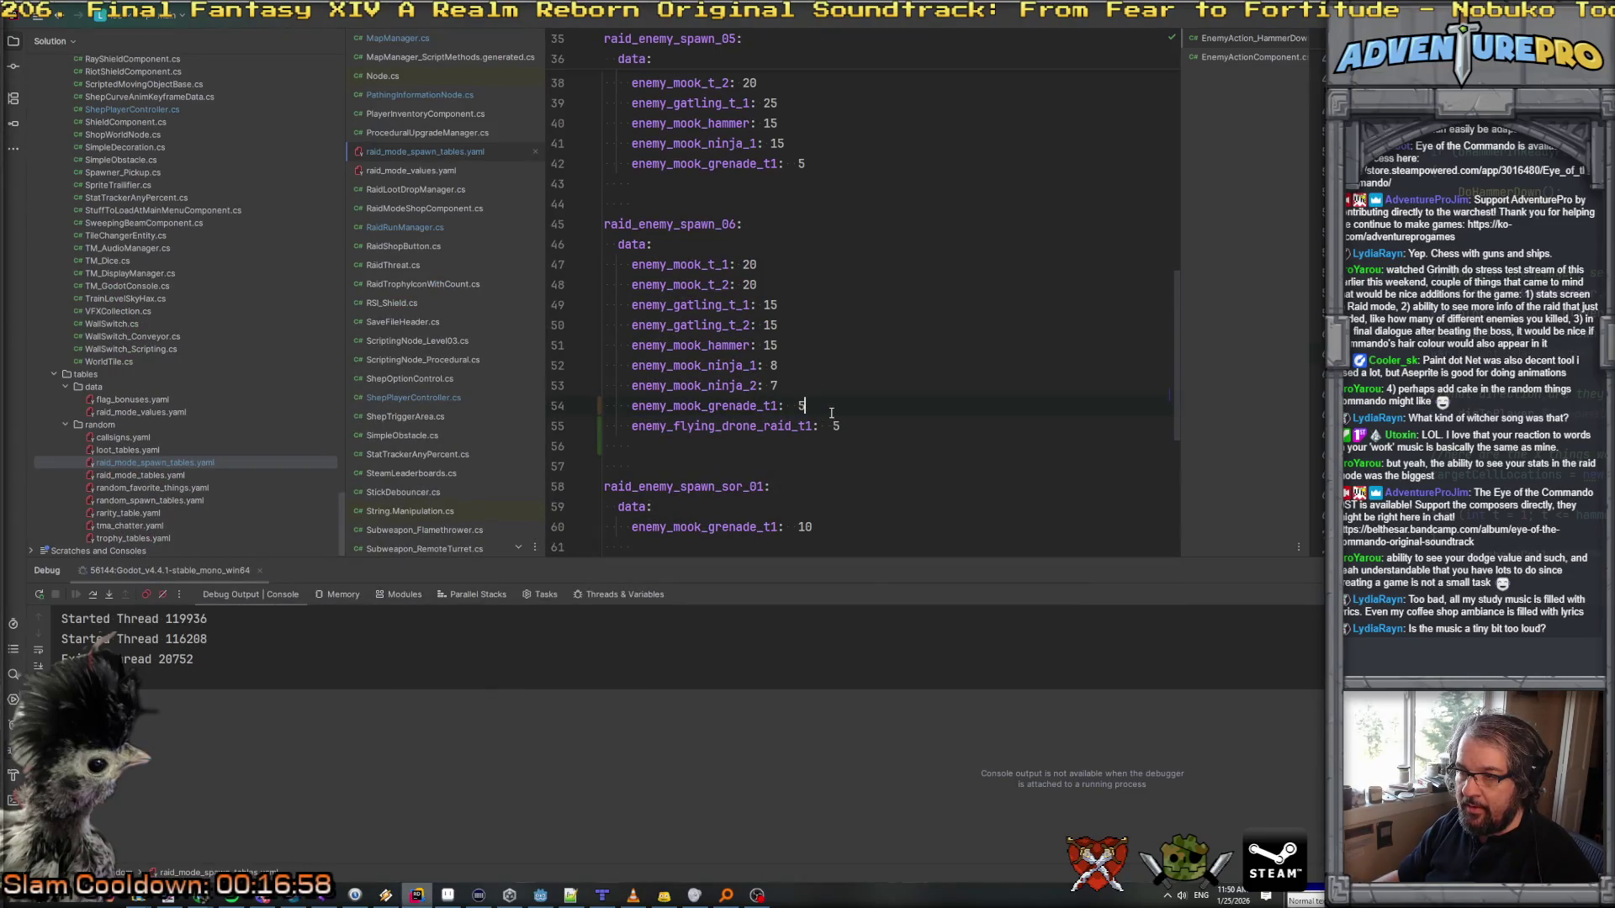
scroll(831, 412, "down", 3)
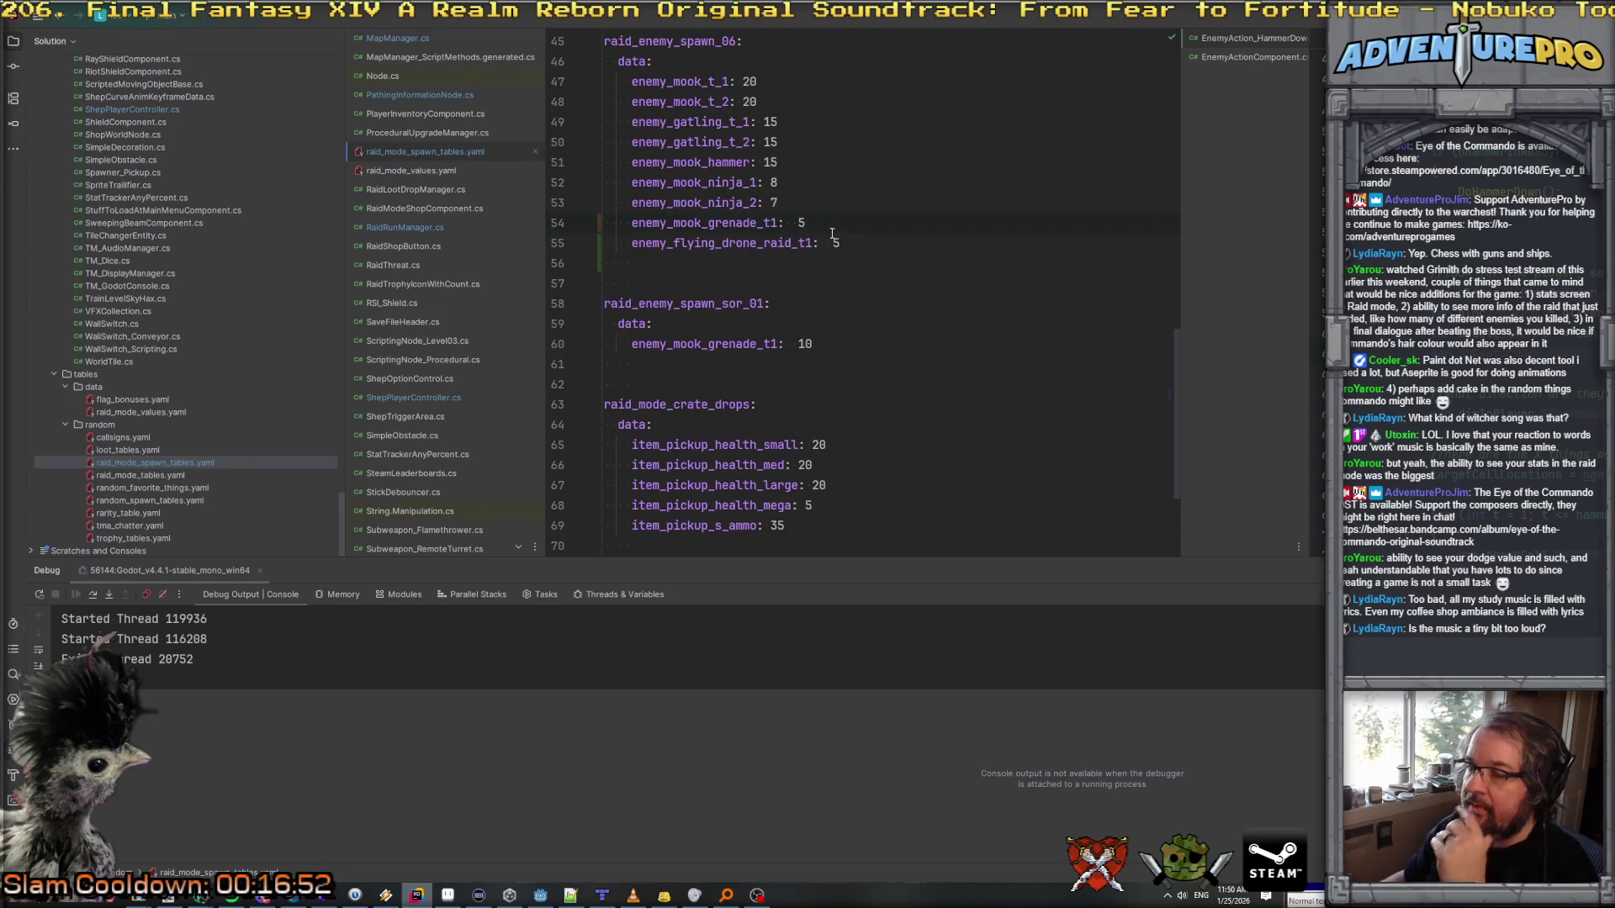
key("Down")
key("Home")
key("Home")
key("shift+Down")
key("Down")
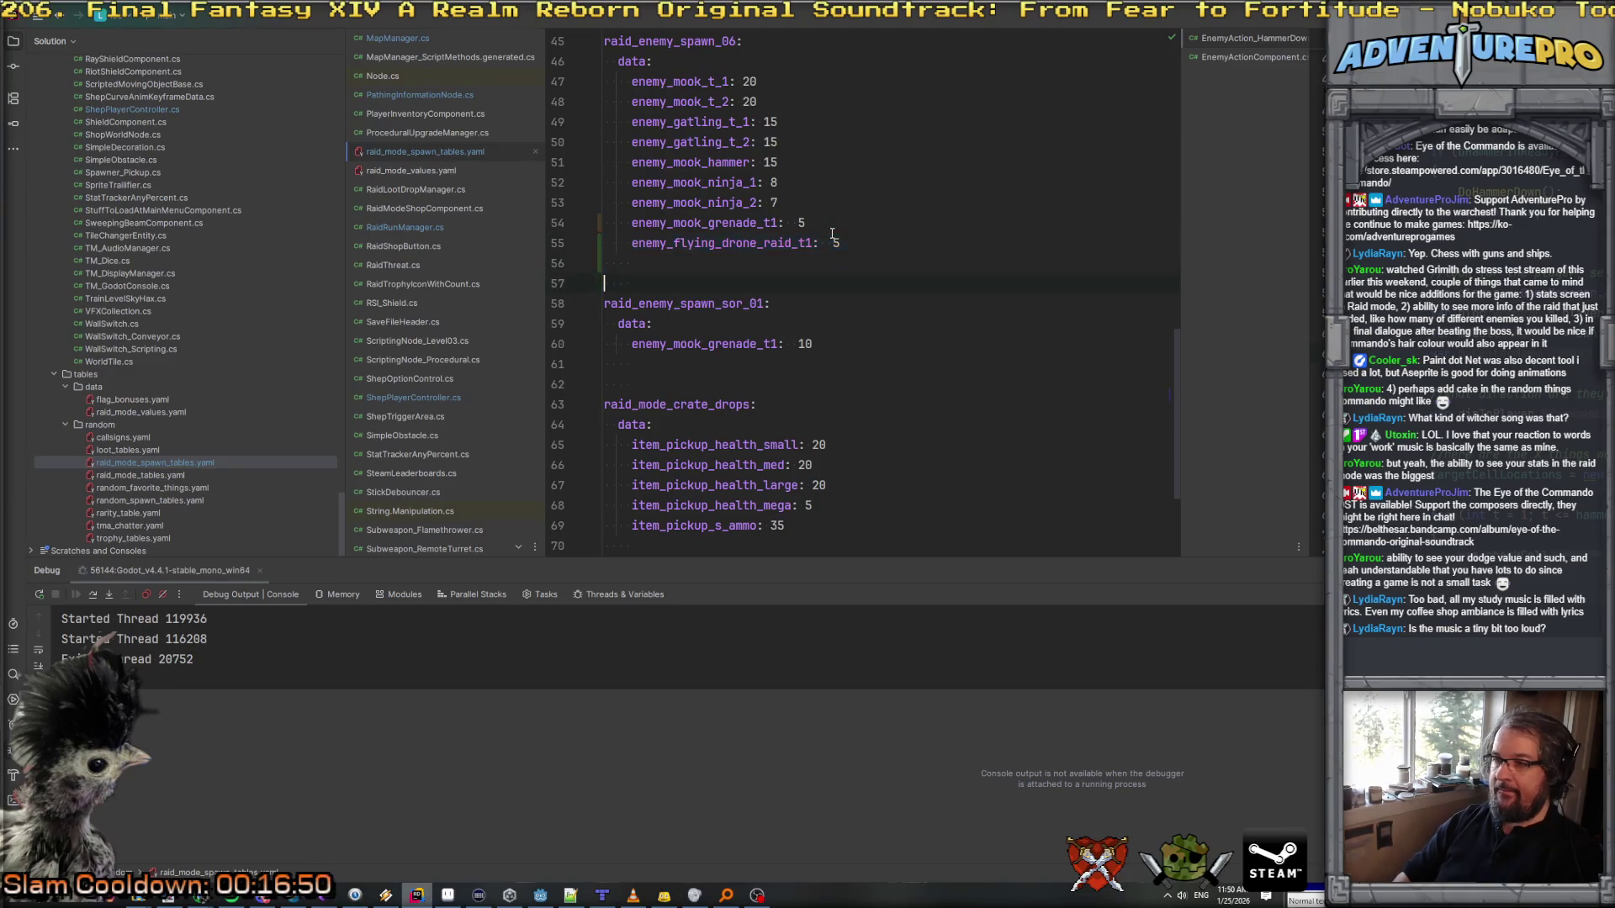
key("shift+Down")
key("ctrl+c")
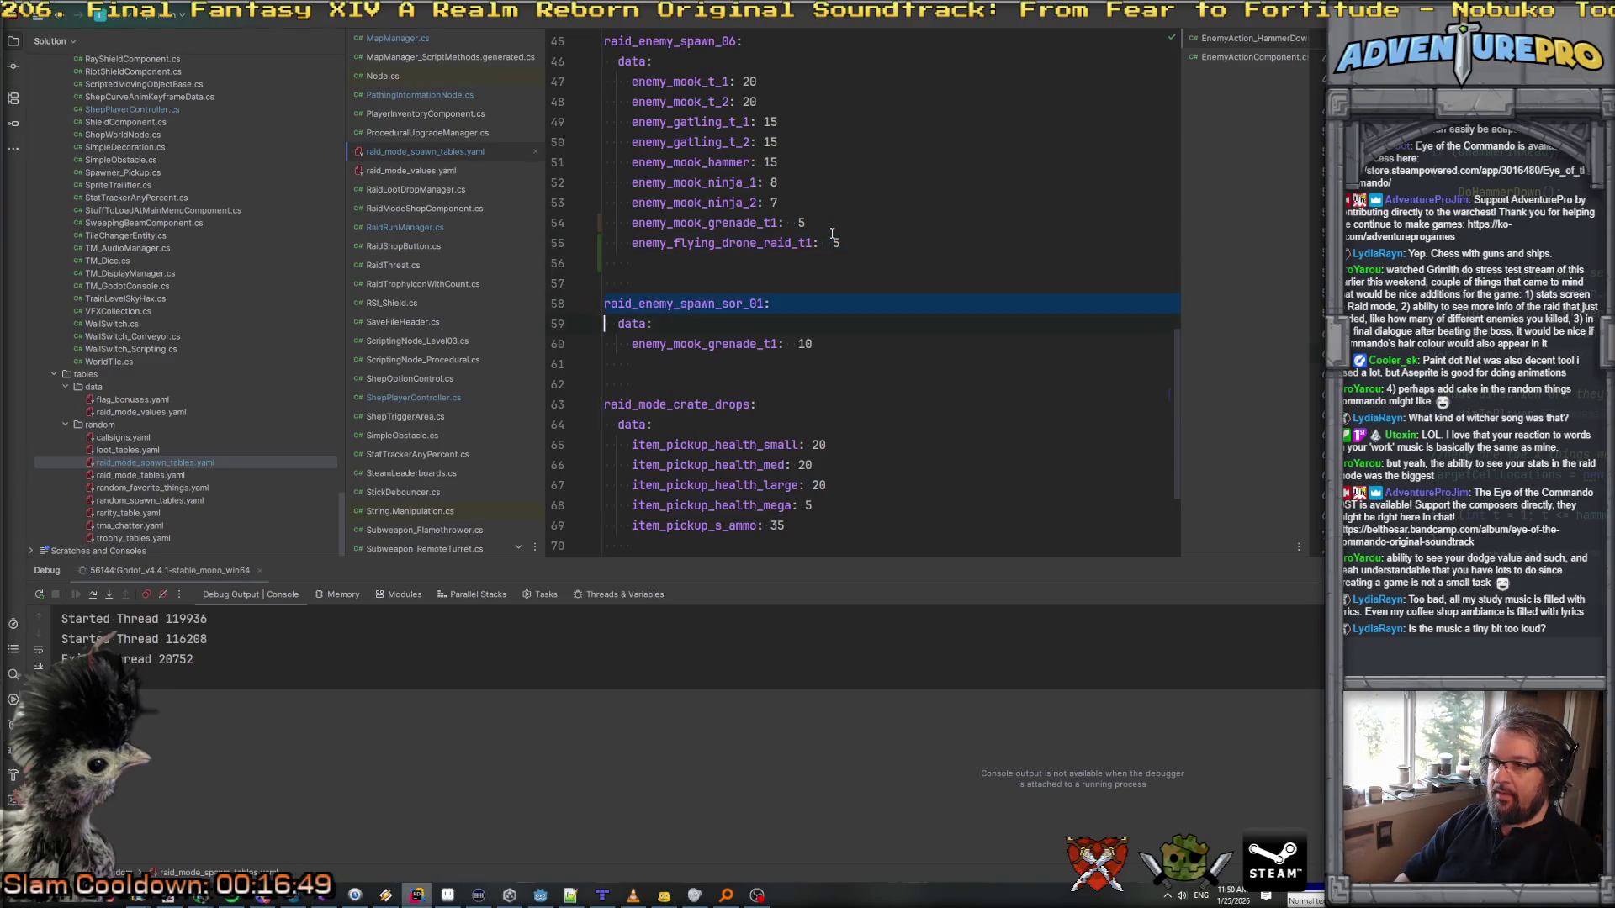
key("Return")
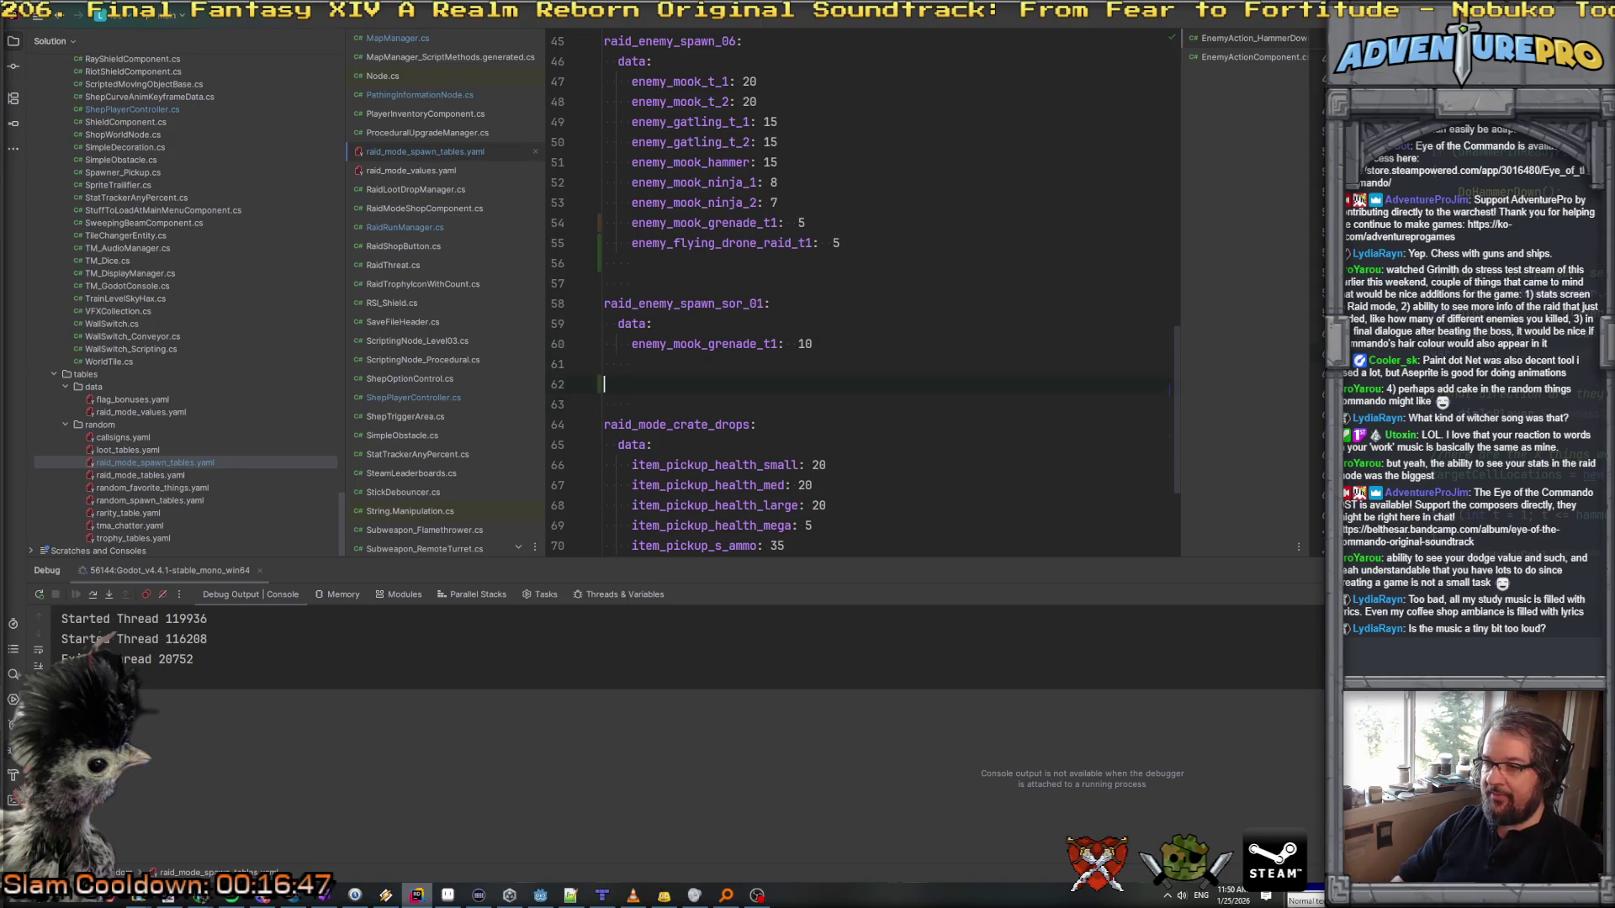
key("ctrl+v")
key("shift+Down")
key("shift+Down")
type("data:     enemy_mook_grenade_t1:  10")
key("Left")
key("BackSpace")
type("2")
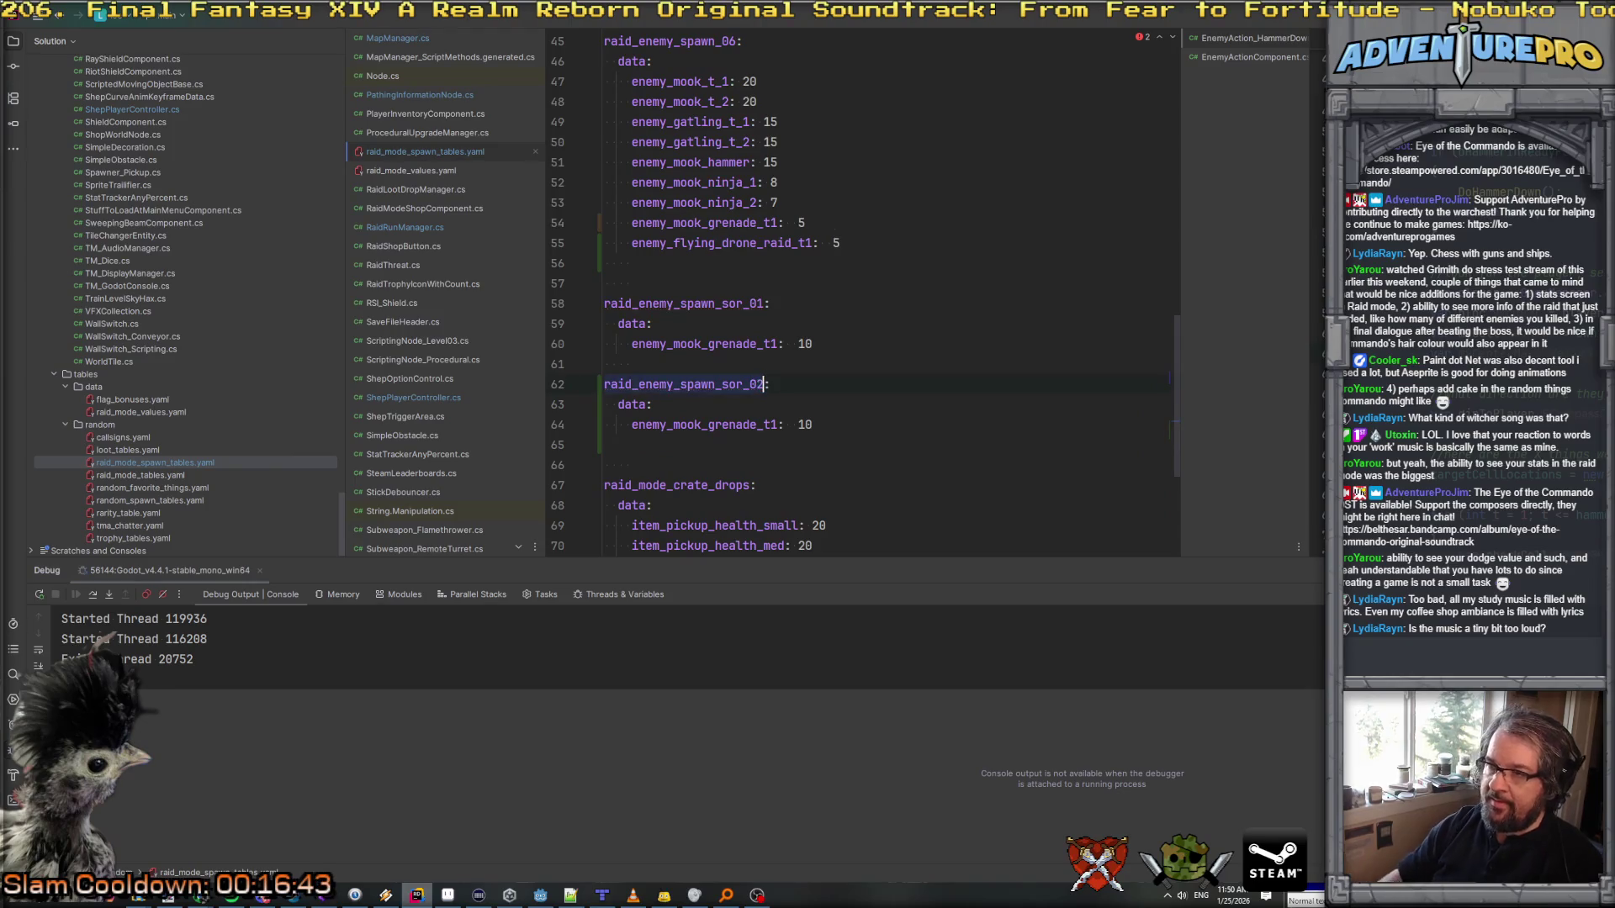
Step: Add the enemy_flying_drone_raid_t1 entry to raid_enemy_spawn_sor_02 and tidy the value alignment
left_click_drag(623, 241, 837, 243)
key("ctrl+c")
left_click(844, 438)
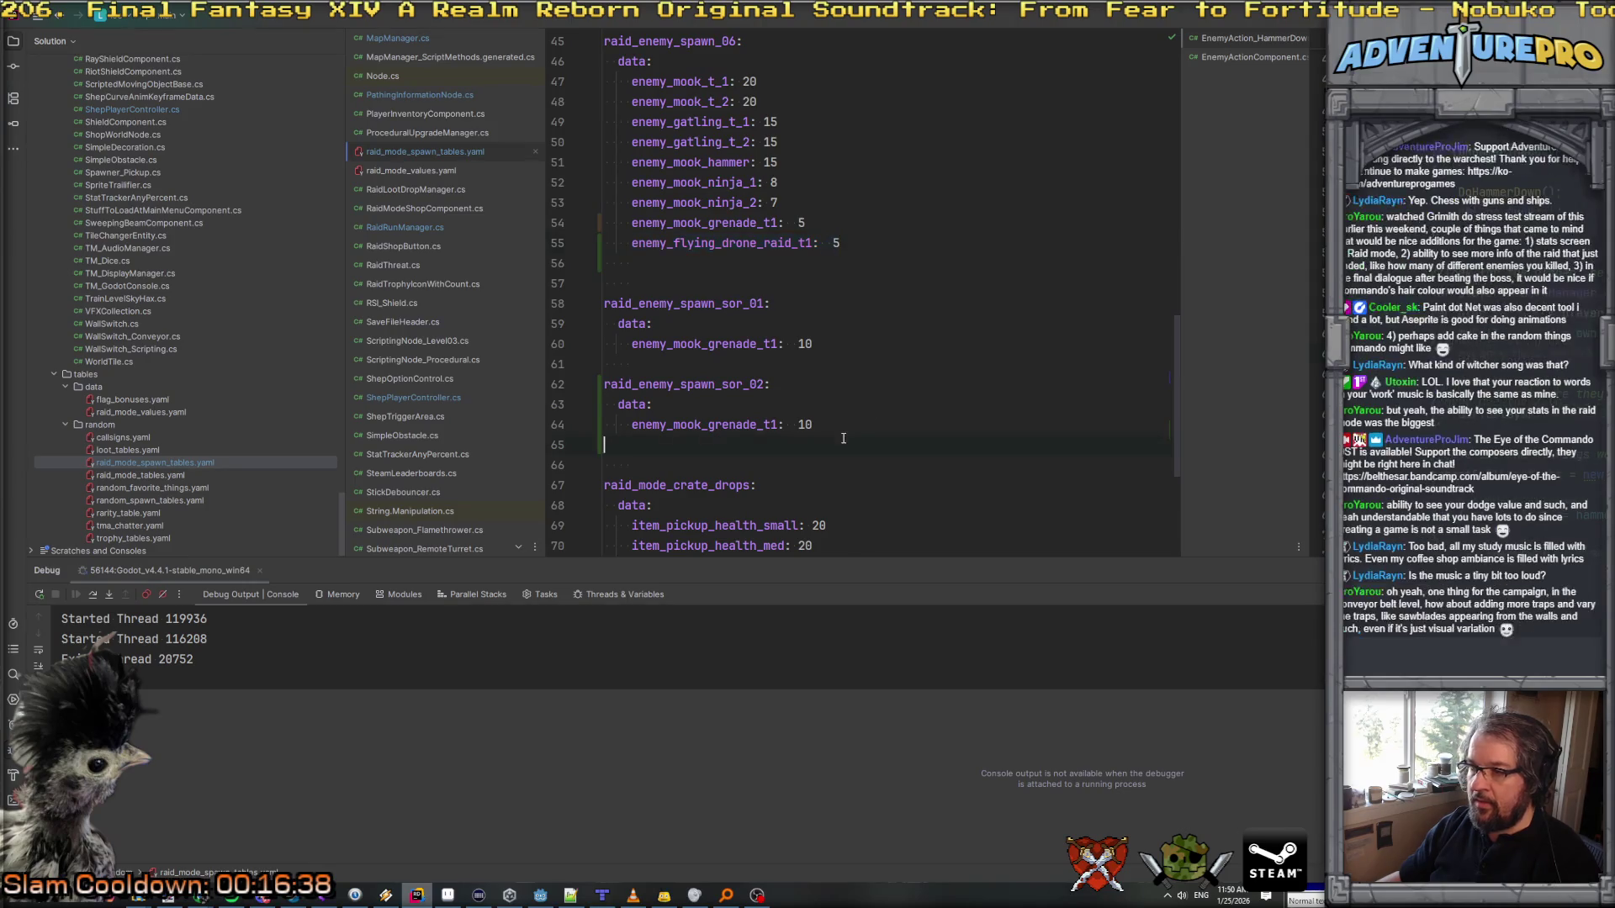
key("ctrl+v")
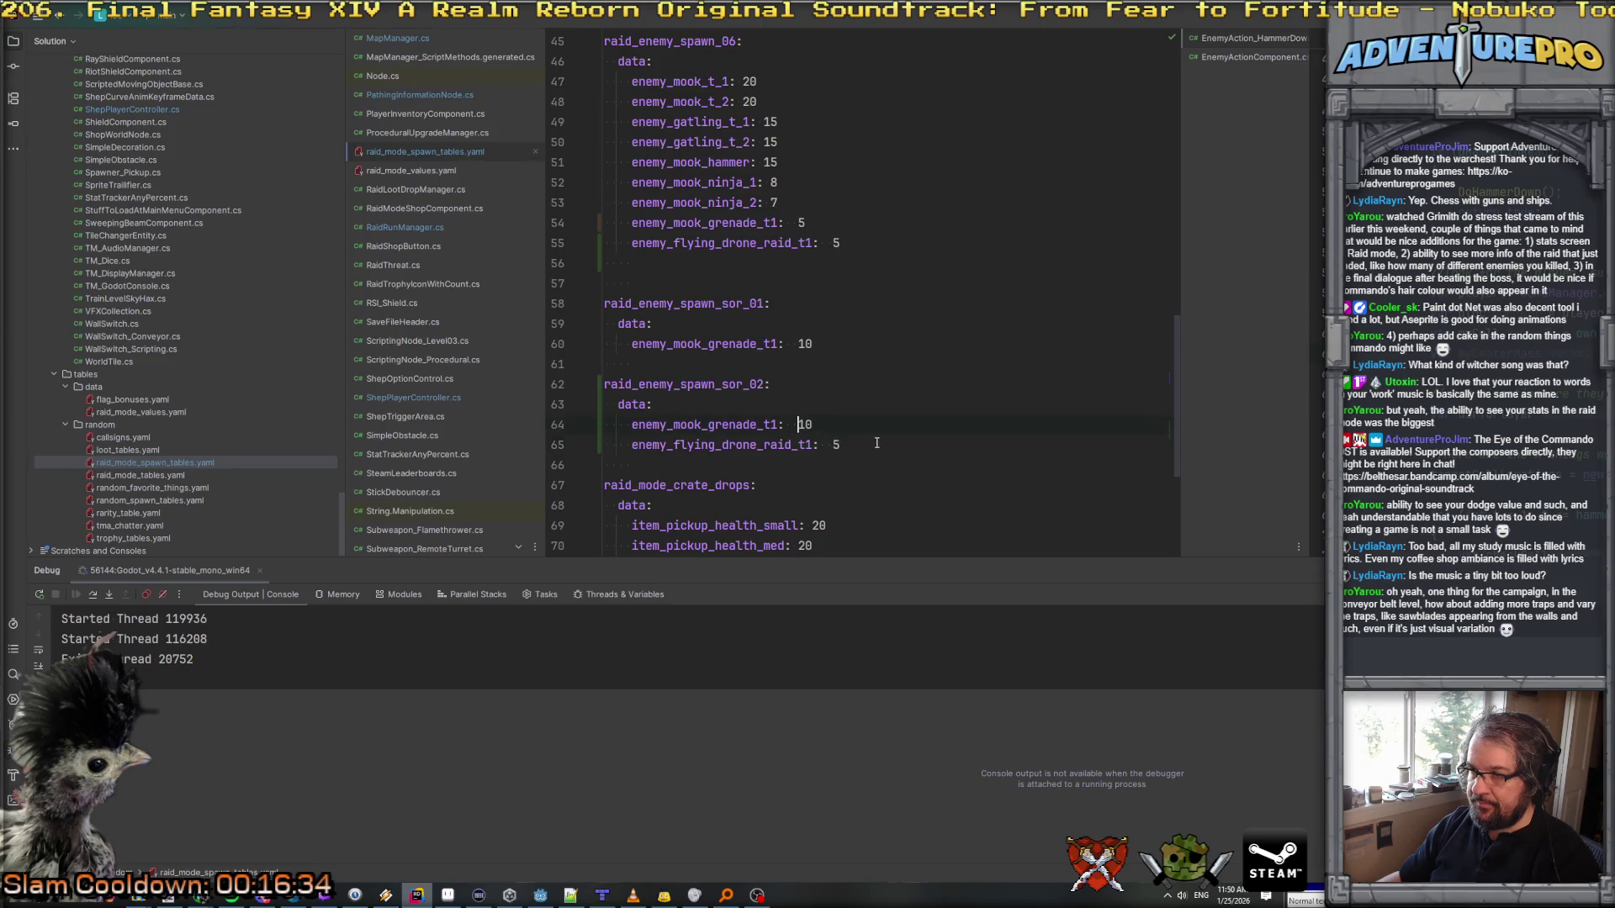
key("Up")
key("Left")
key("Left")
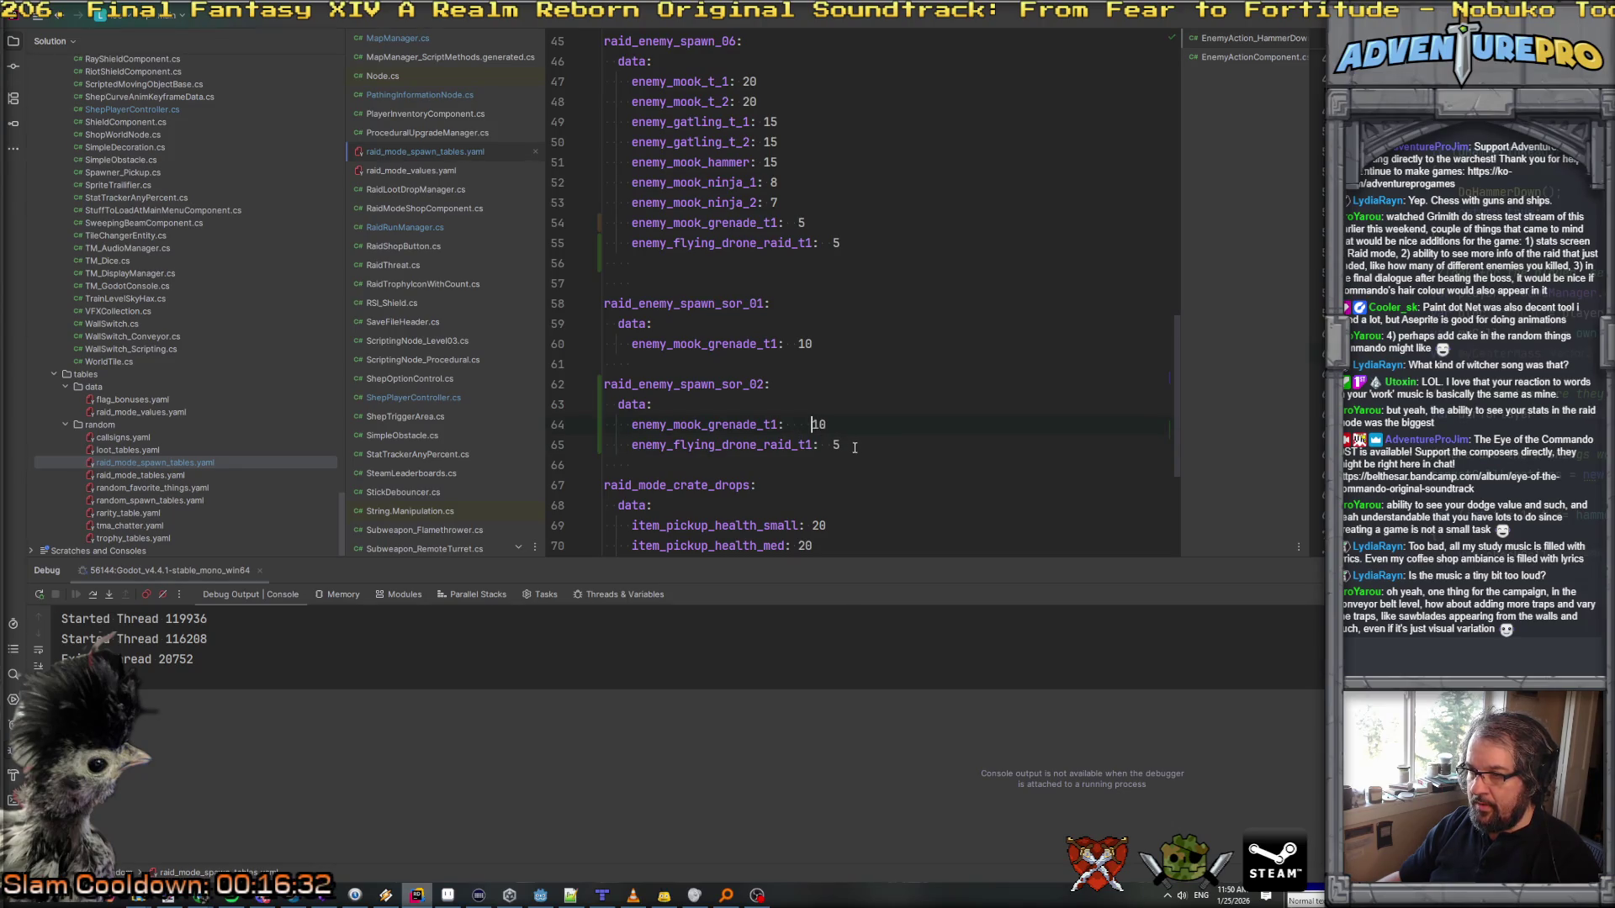
key("BackSpace")
key("BackSpace")
key("BackSpace")
key("Up")
Step: Search the project for raid_enemy_spawn_sor_01 and preview its use in RaidEnemyManager.cs
double_click(747, 385)
double_click(725, 302)
key("ctrl+shift+f")
left_click(367, 142)
Step: Open RaidEnemyManager.cs at the sor_01 usage and resize panels to widen the code view
double_click(366, 141)
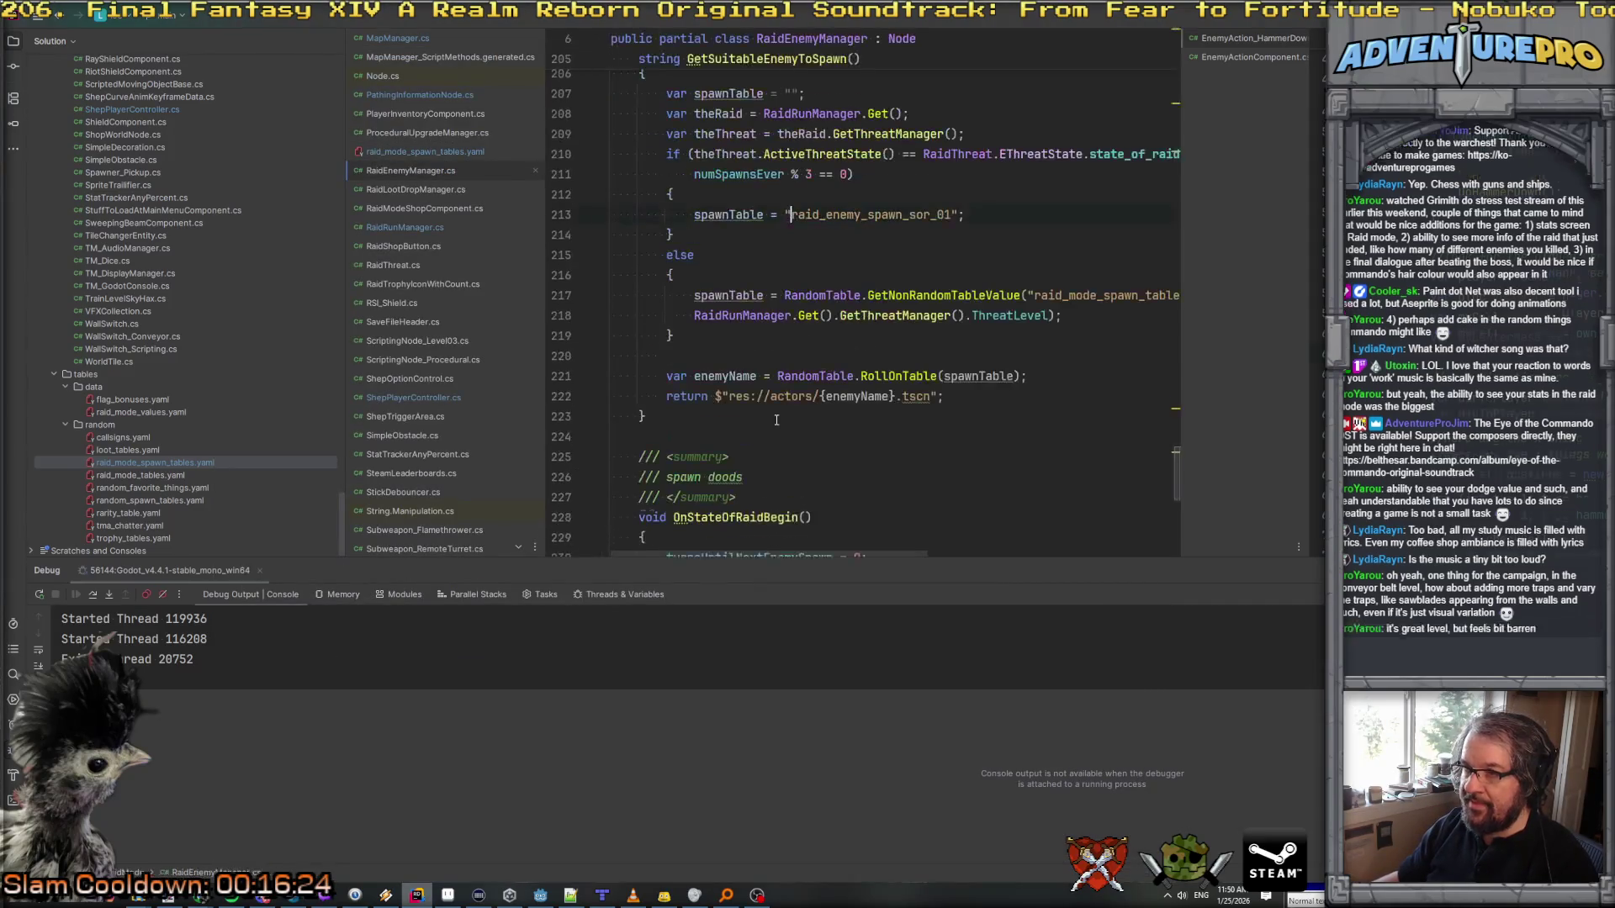
scroll(948, 277, "up", 2)
scroll(948, 278, "right", 2)
scroll(948, 278, "left", 3)
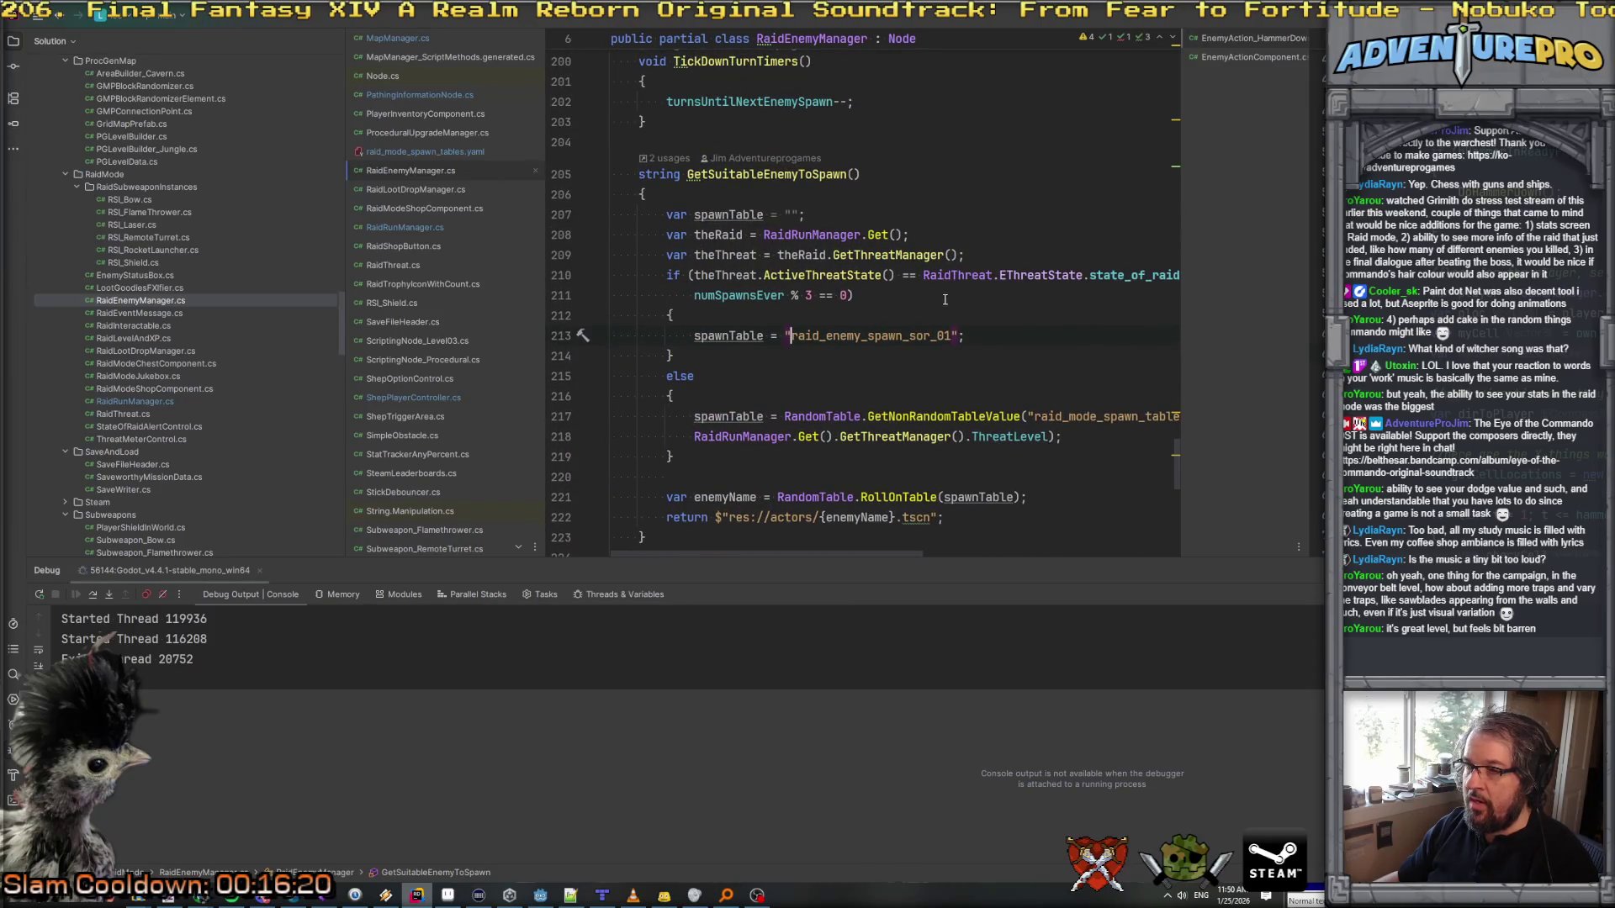
scroll(944, 301, "right", 2)
scroll(944, 301, "left", 2)
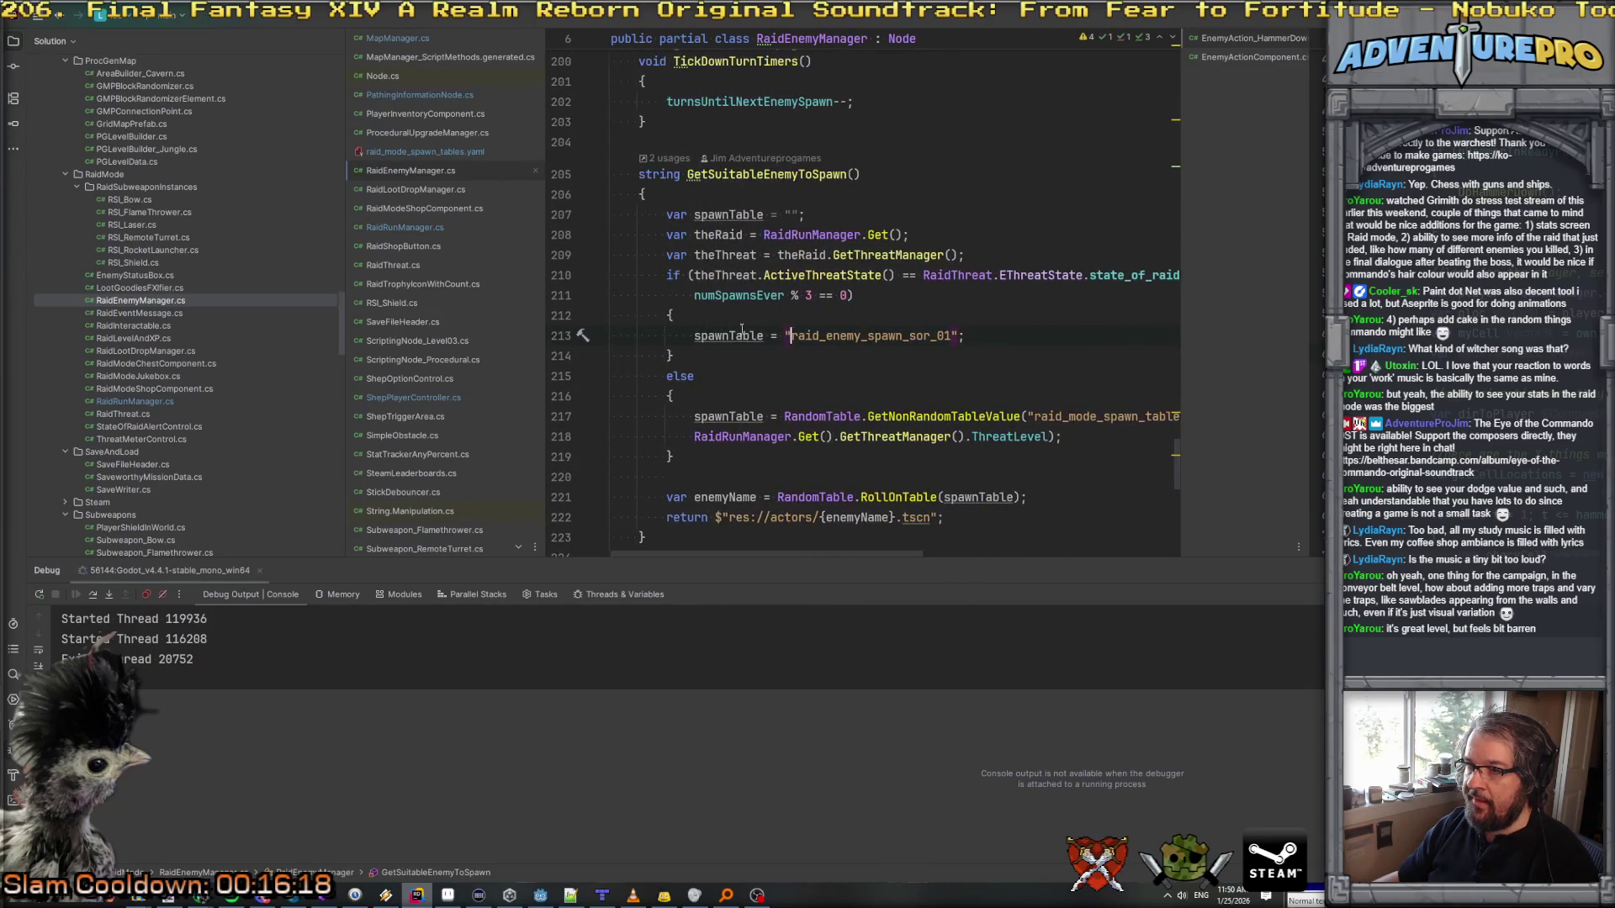
left_click_drag(546, 298, 486, 299)
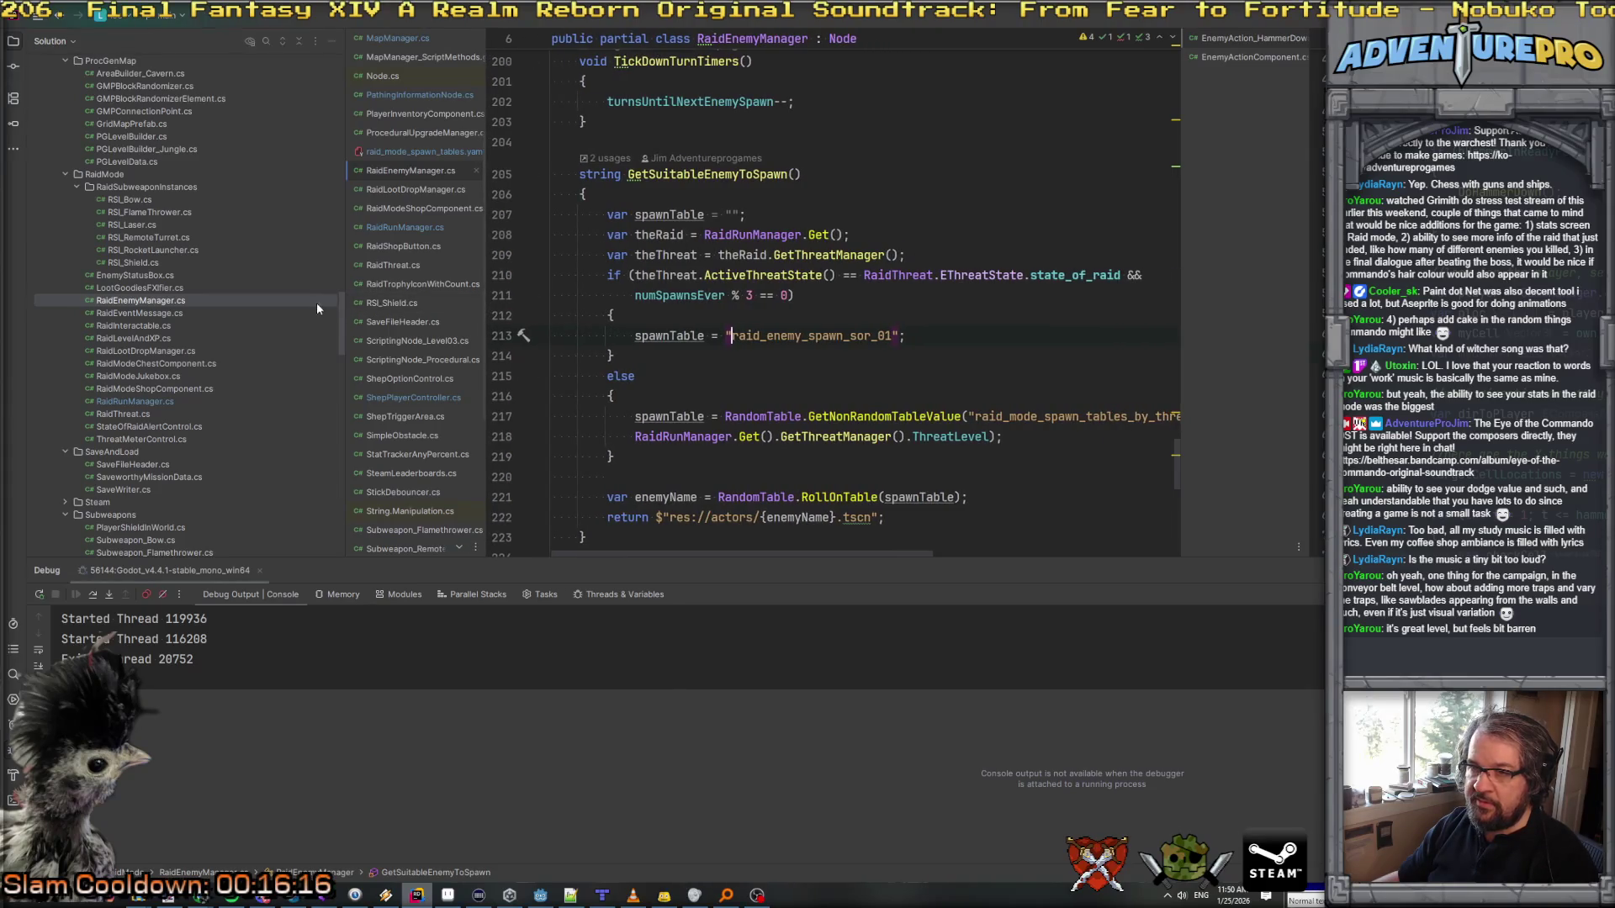
left_click_drag(343, 299, 227, 290)
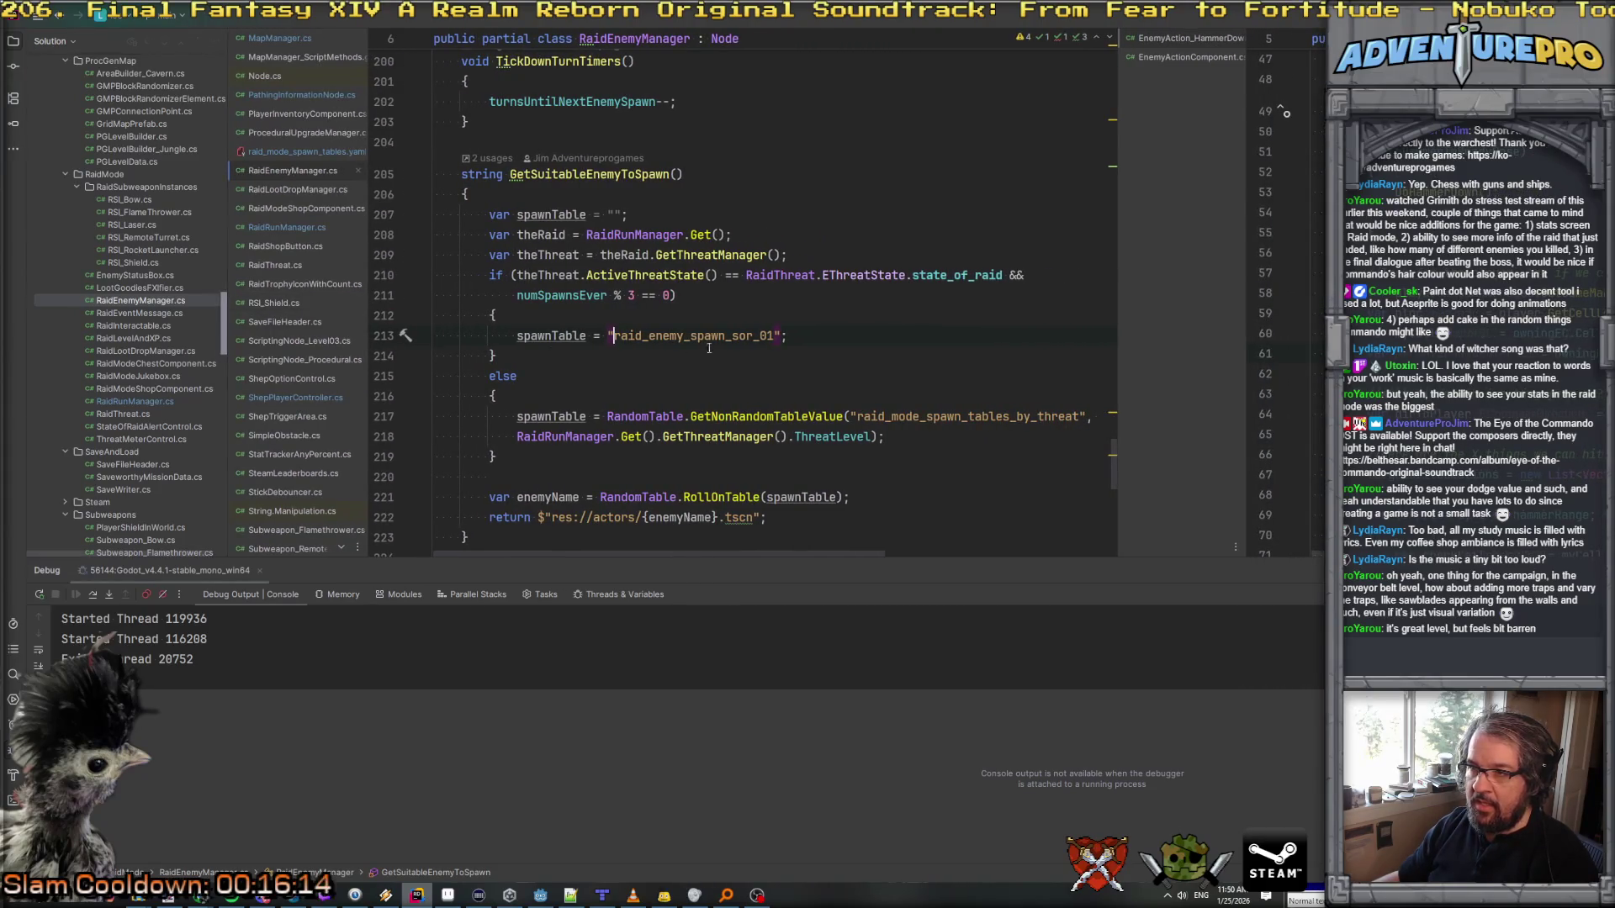
left_click_drag(1118, 326, 1166, 326)
Step: Search the project for raid_mode_spawn_tables_by_threat
left_click(784, 316)
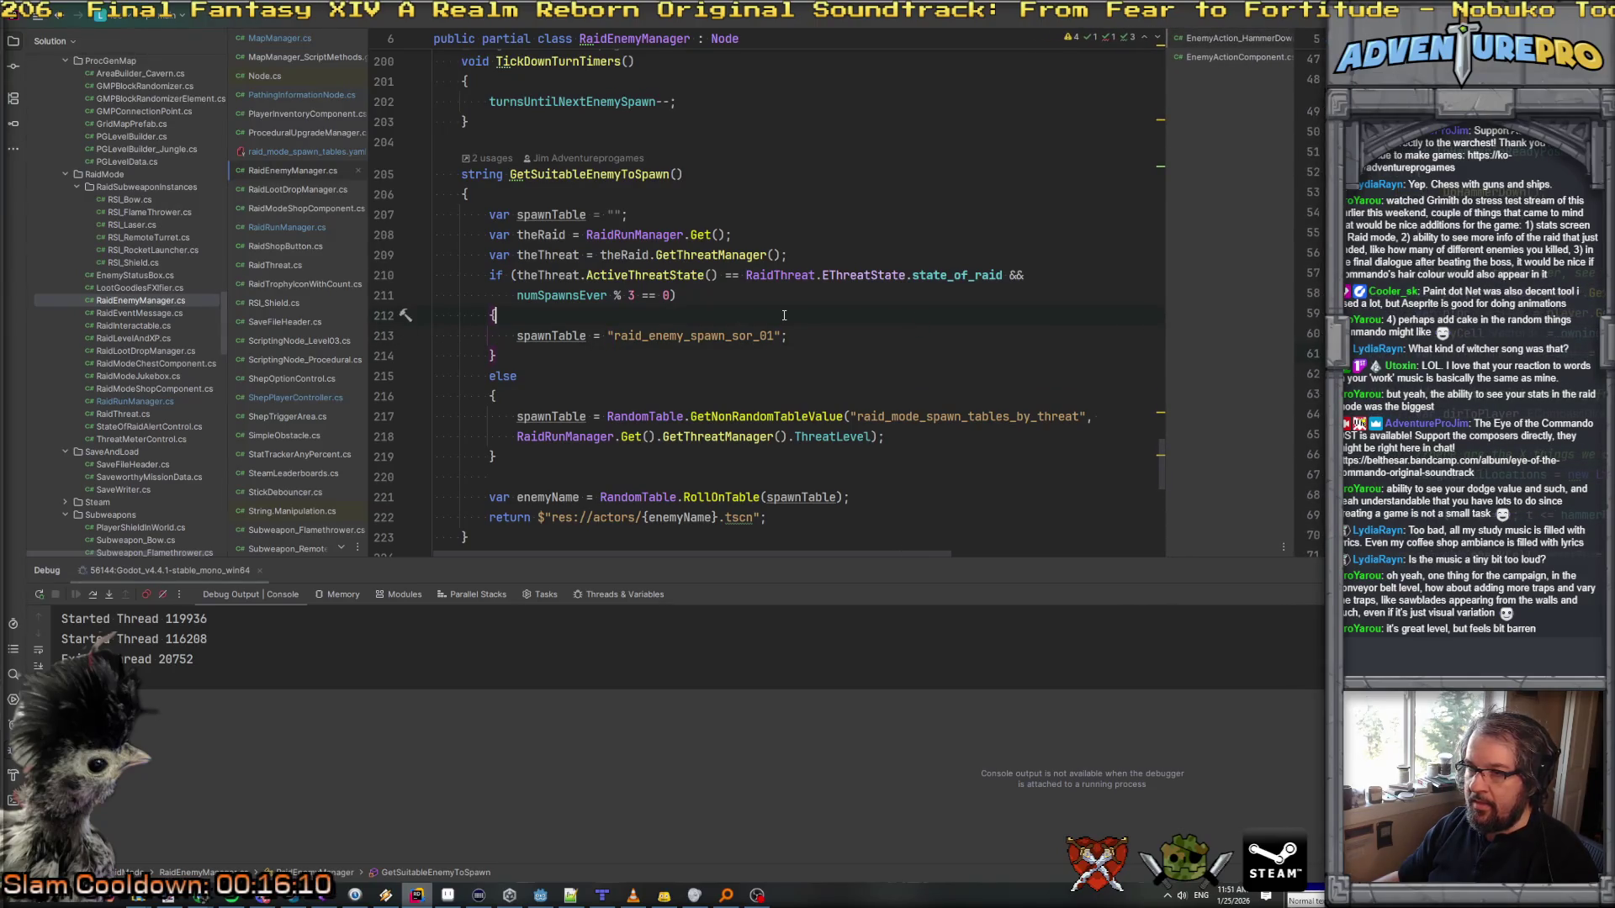
key("Return")
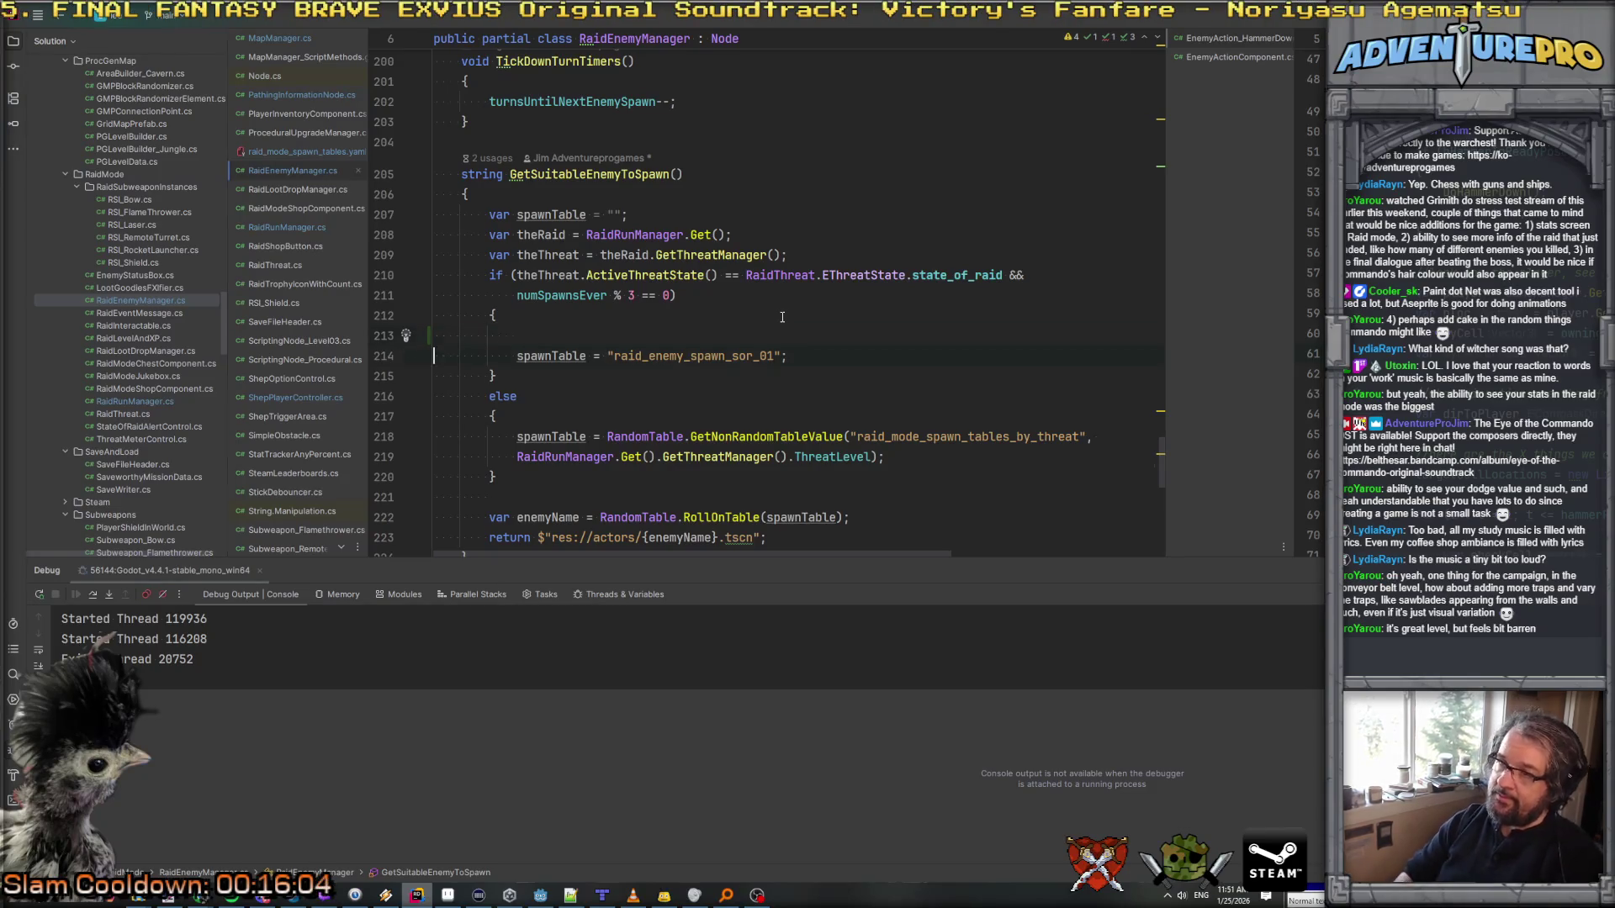
key("ctrl+y")
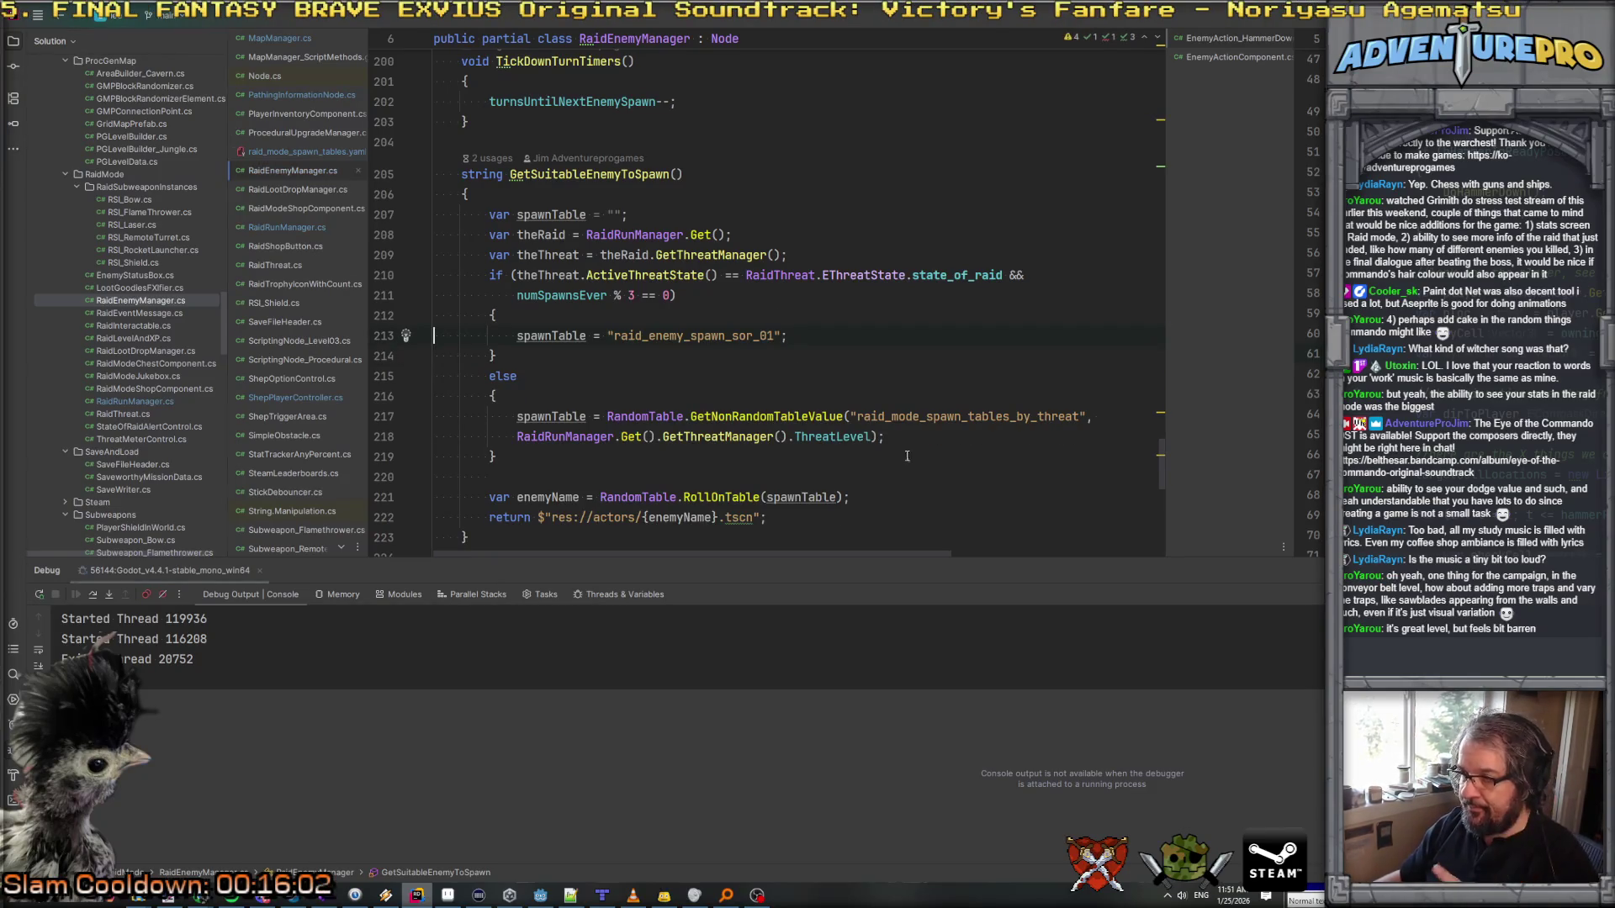
double_click(974, 416)
key("ctrl+shift+f")
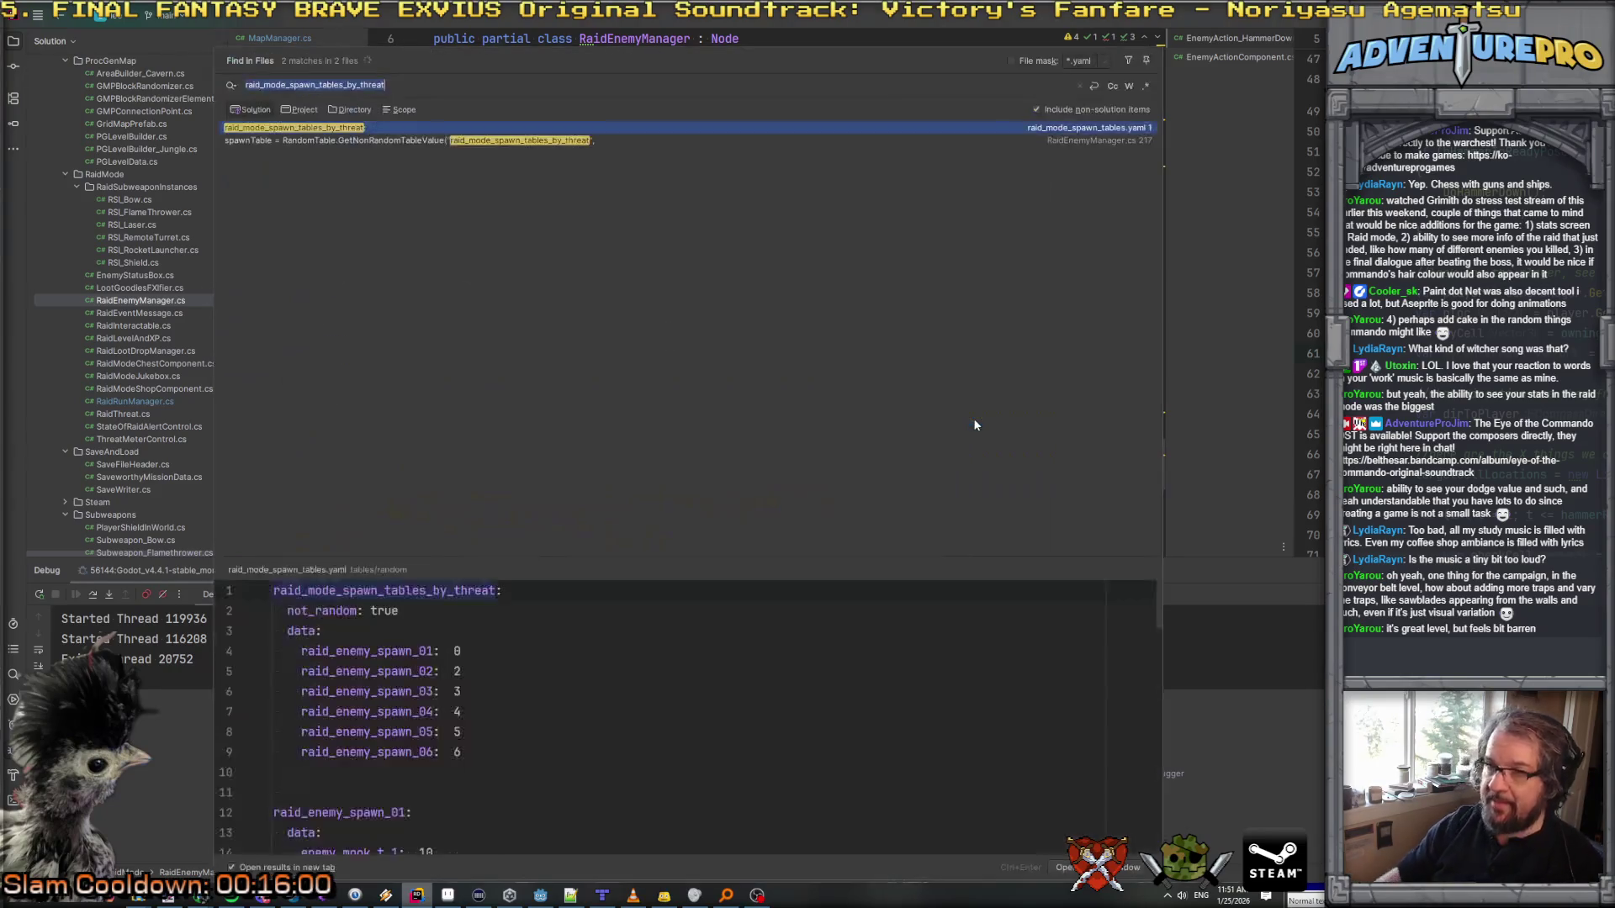
Step: Paste a copy of the threat table in the YAML and name it raid_mode_sor_spawn_tables_by_threat
double_click(314, 128)
left_click_drag(617, 202, 292, 22)
key("ctrl+c")
key("BackSpace")
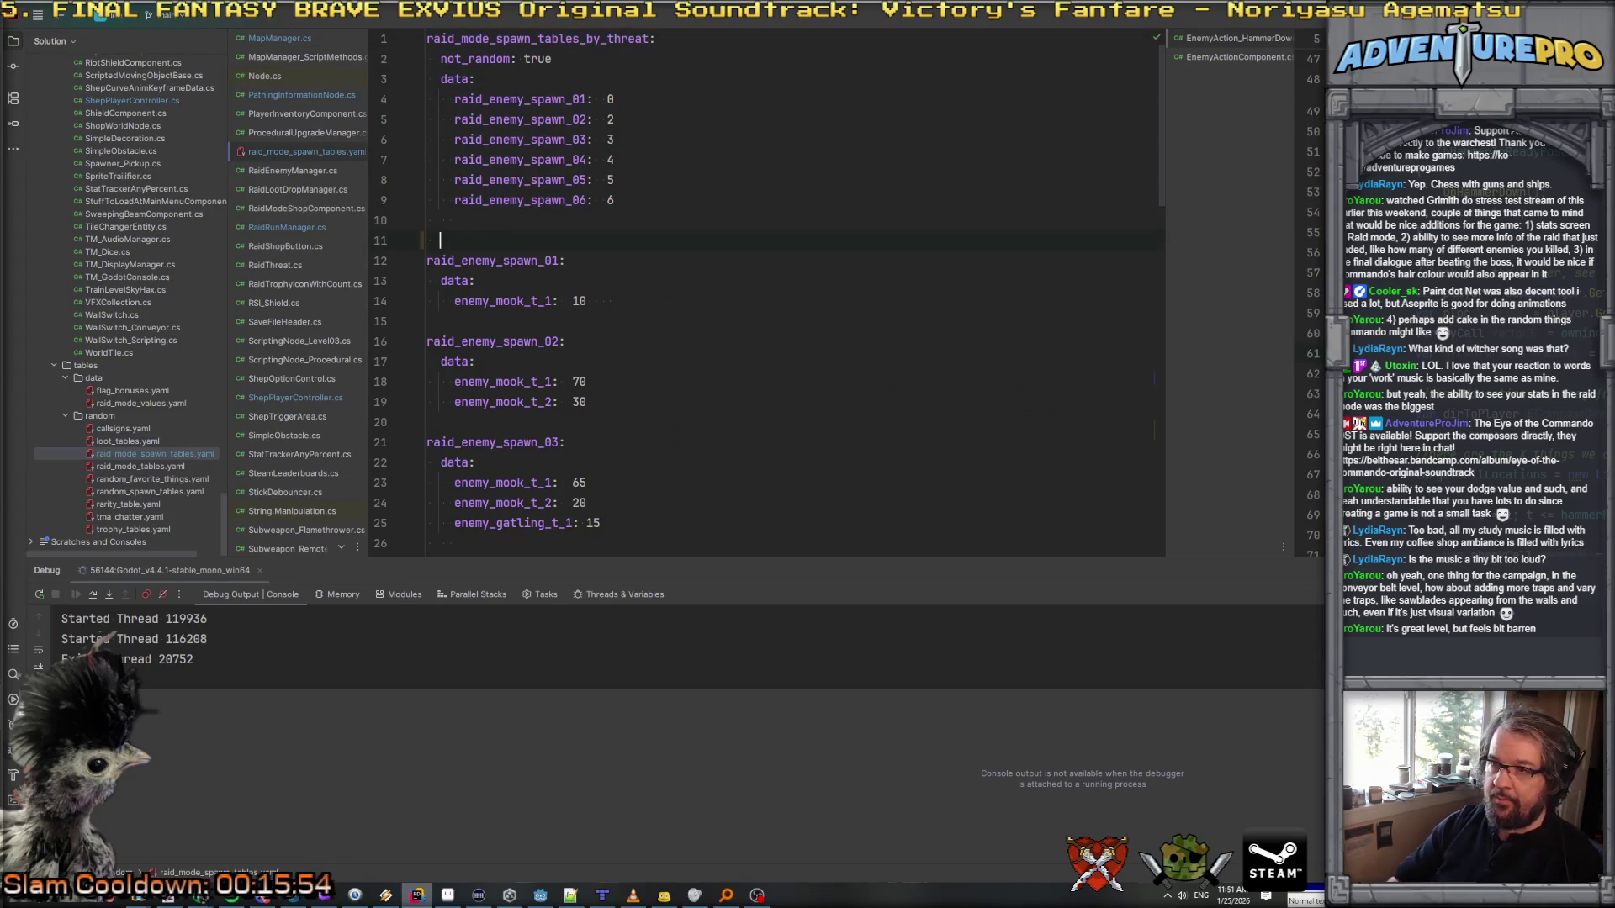
key("ctrl+v")
key("Return")
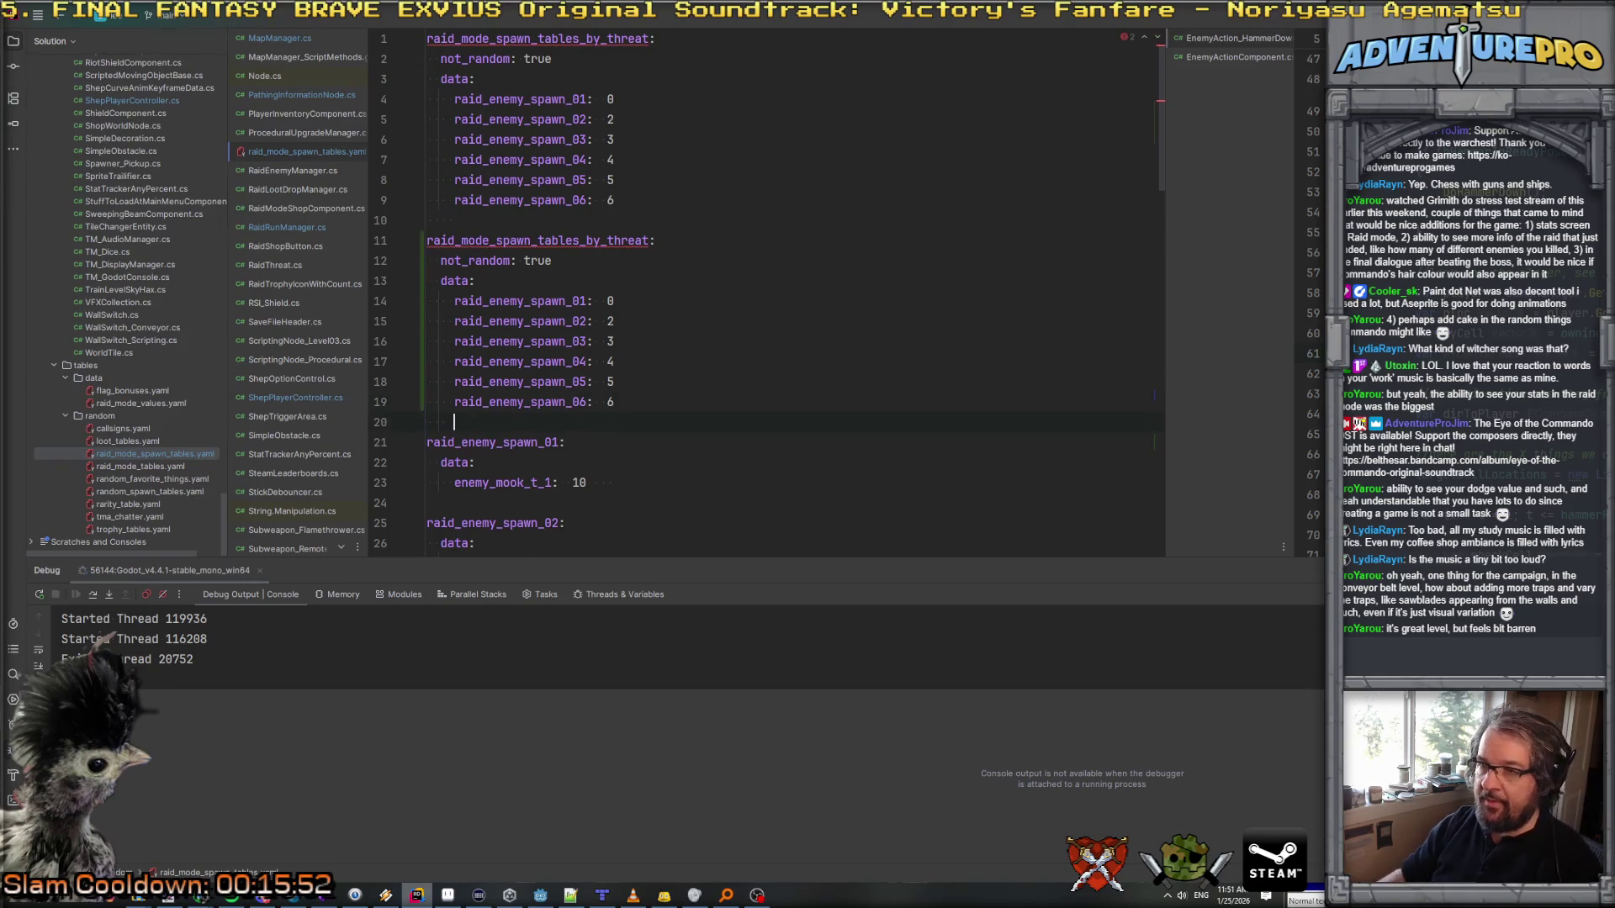
left_click(498, 240)
type("sor_")
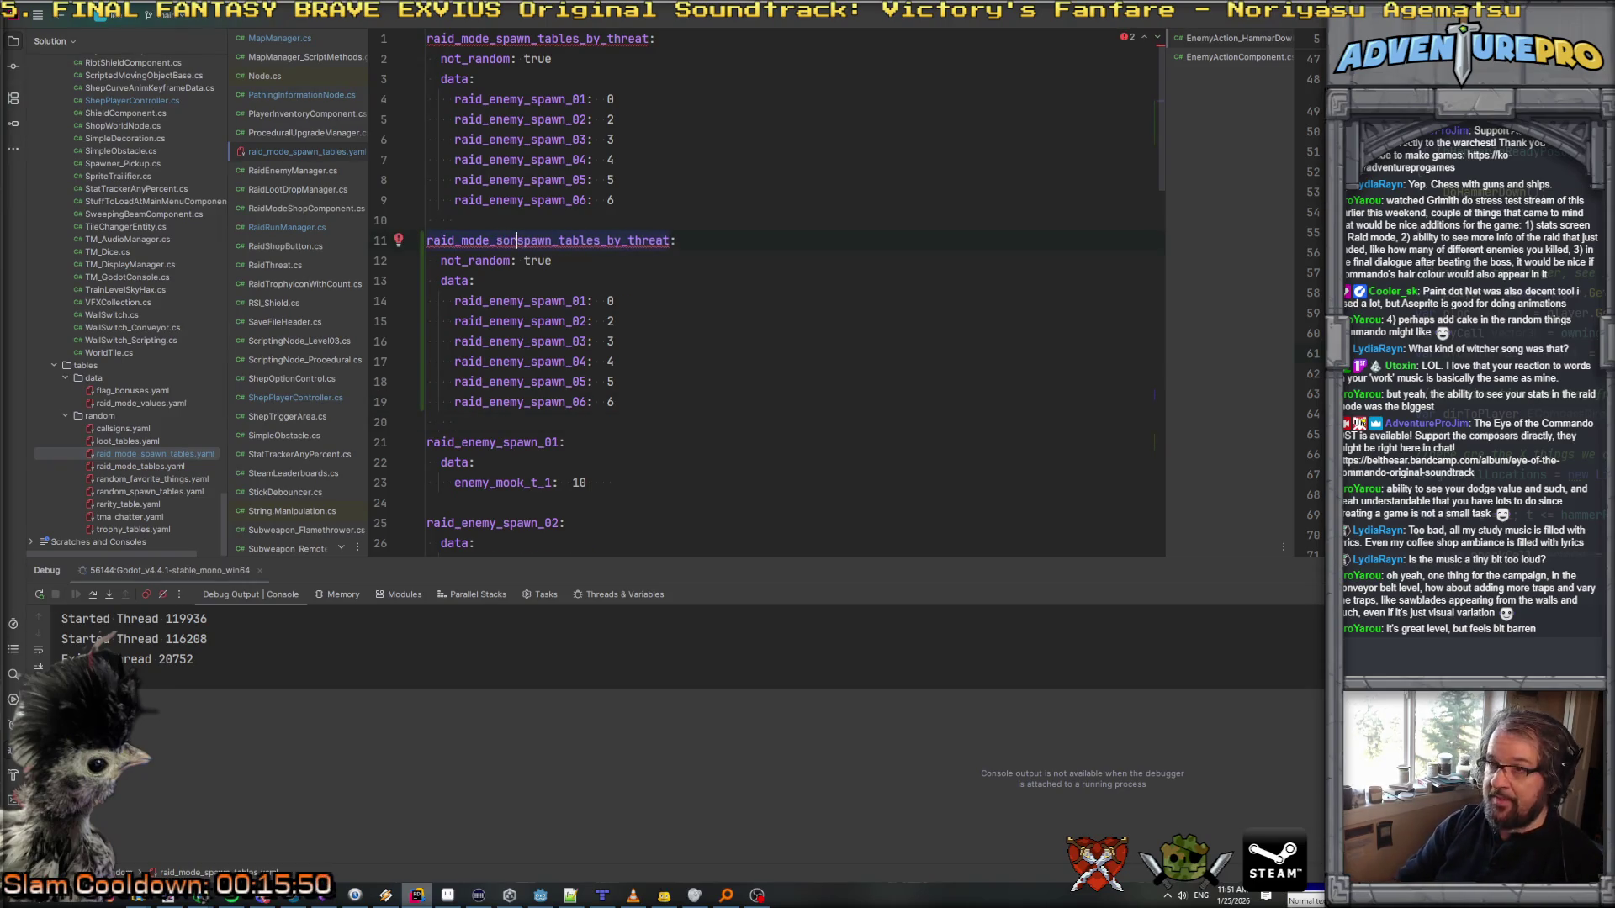
Step: Set the copy's first entry to raid_enemy_spawn_sor_01: 5 and retype the second key
scroll(681, 403, "down", 1)
scroll(681, 403, "down", 15)
scroll(681, 403, "up", 5)
scroll(543, 318, "up", 15)
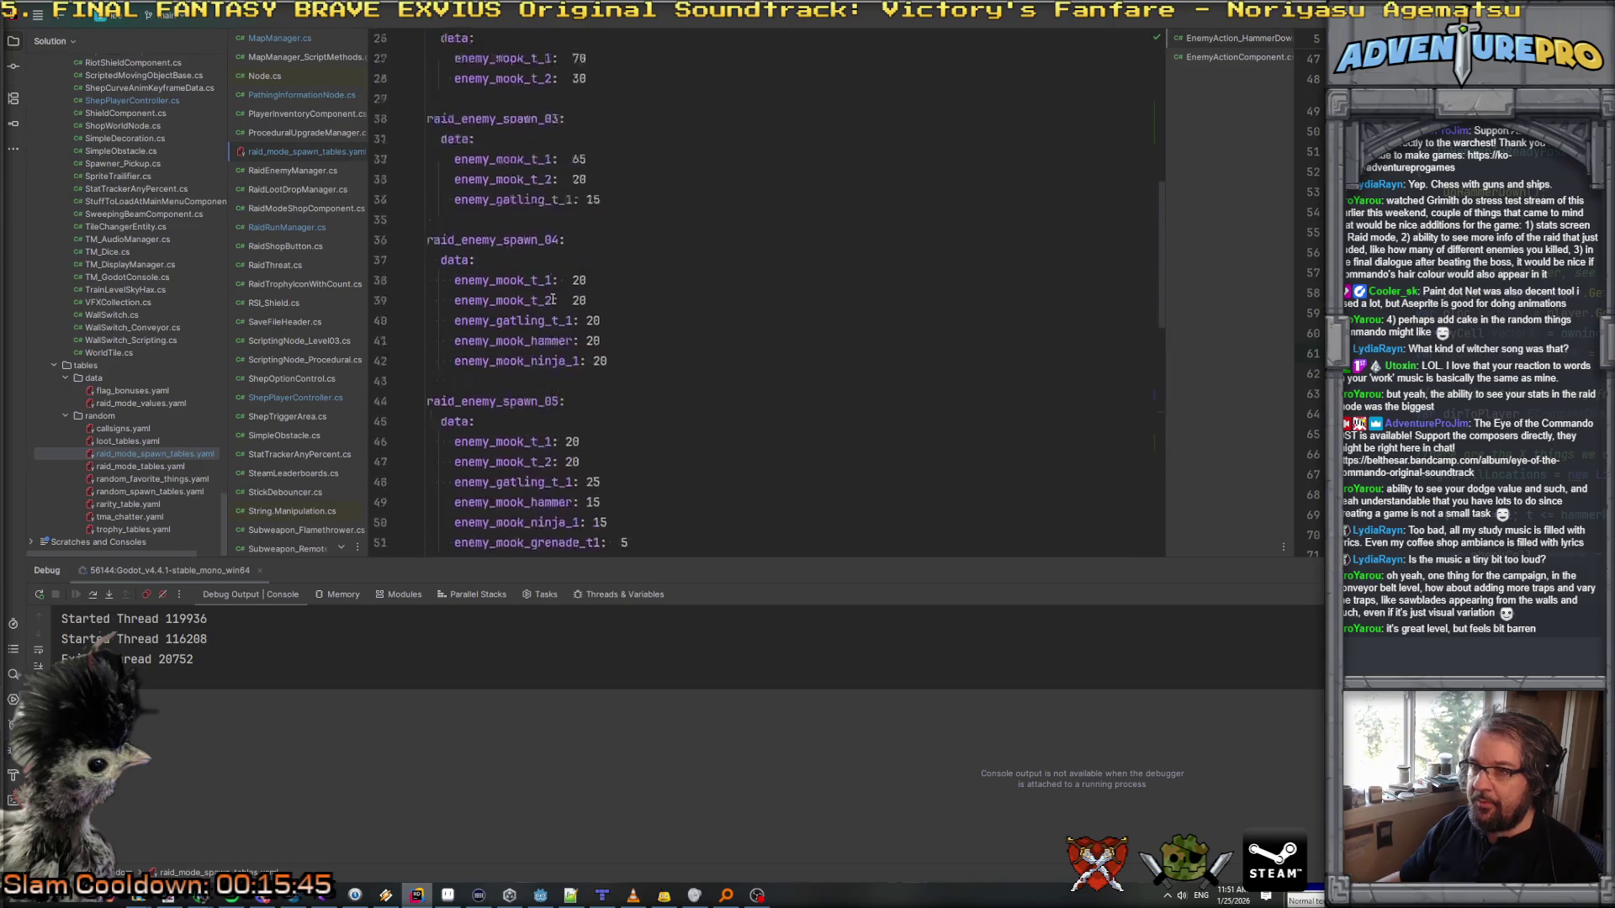
double_click(524, 305)
type("raid_enemy_spawn_sor_01")
left_click(637, 301)
type("5")
left_click(572, 322)
type("sor_")
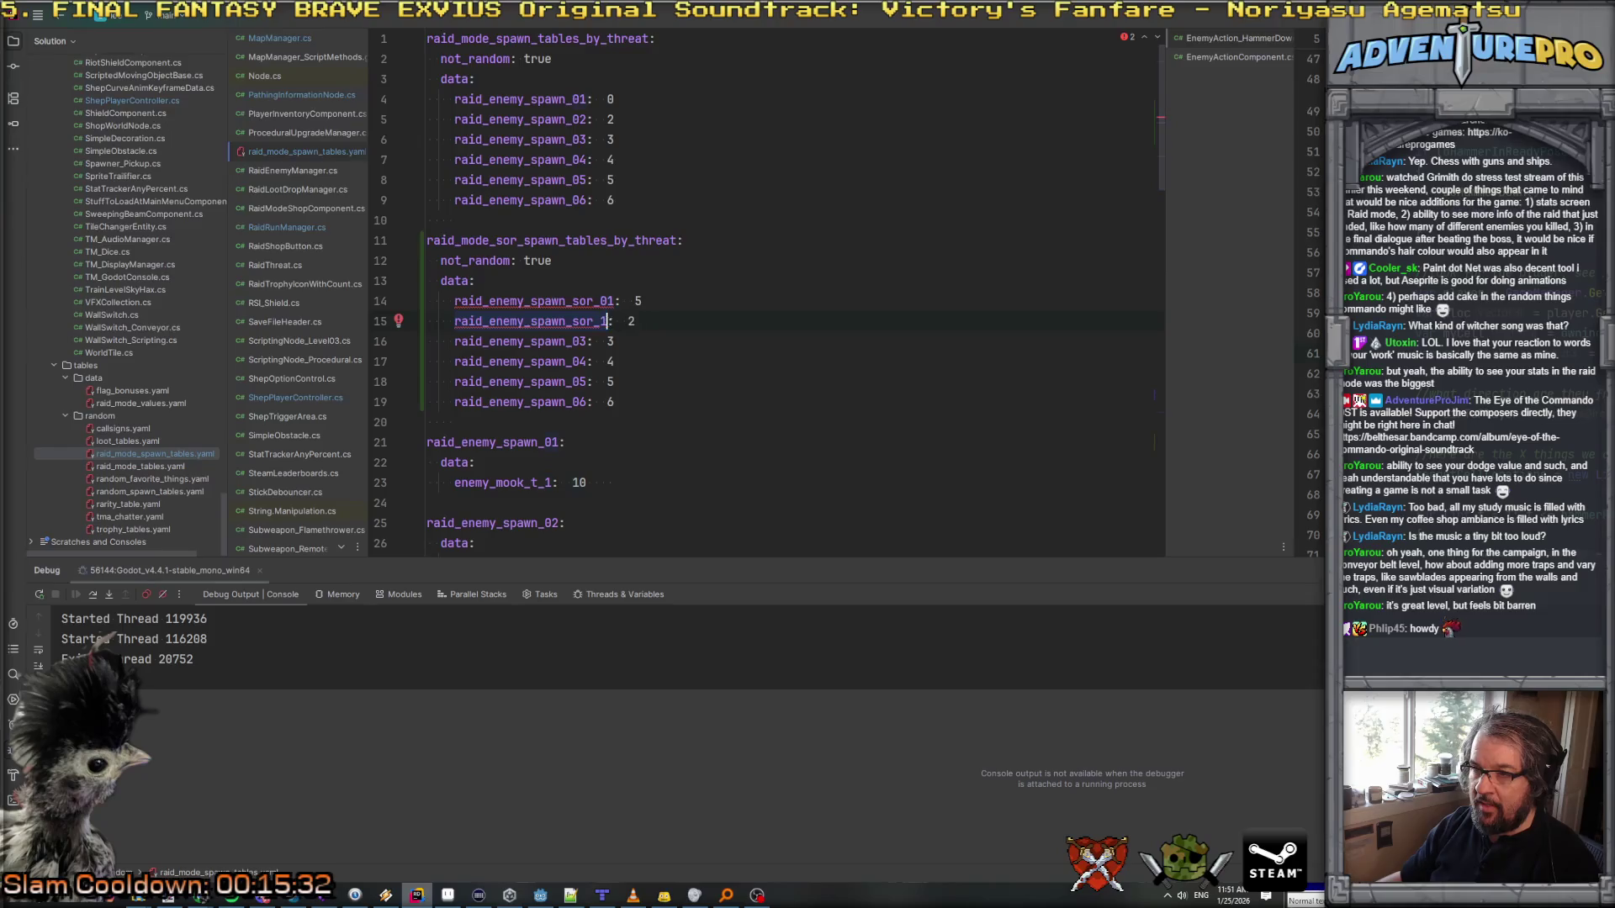
type("12")
double_click(637, 322)
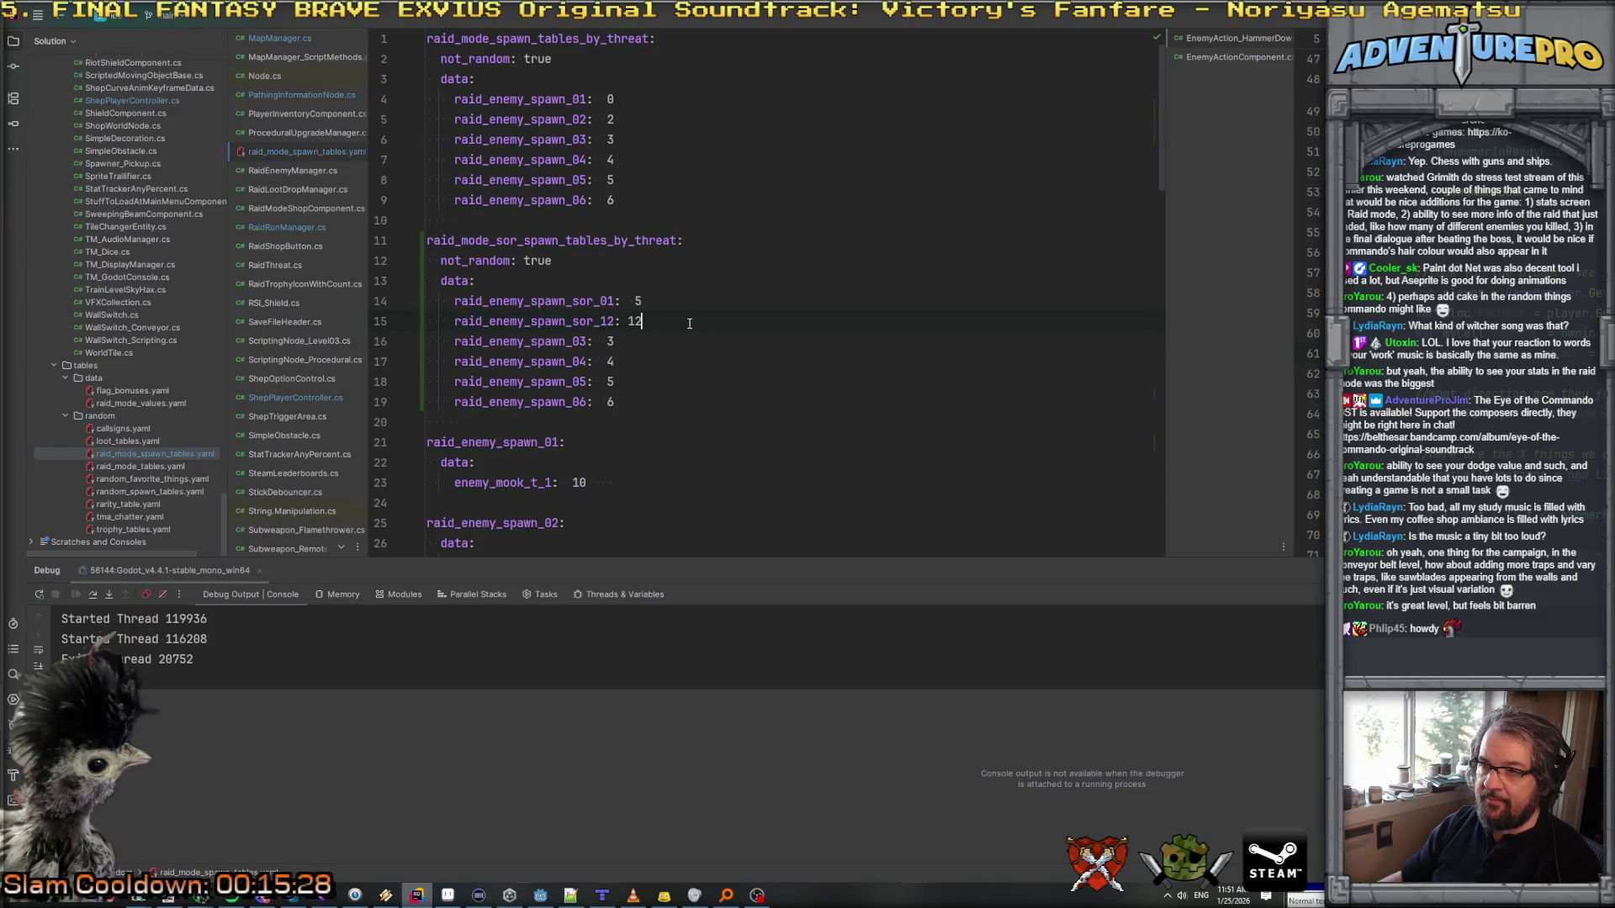
Step: Delete the leftover spawn_03–06 entries and correct the sor_12 key to sor_02
key("Down")
key("Home")
key("Home")
key("shift+Down")
key("shift+Down")
key("shift+Down")
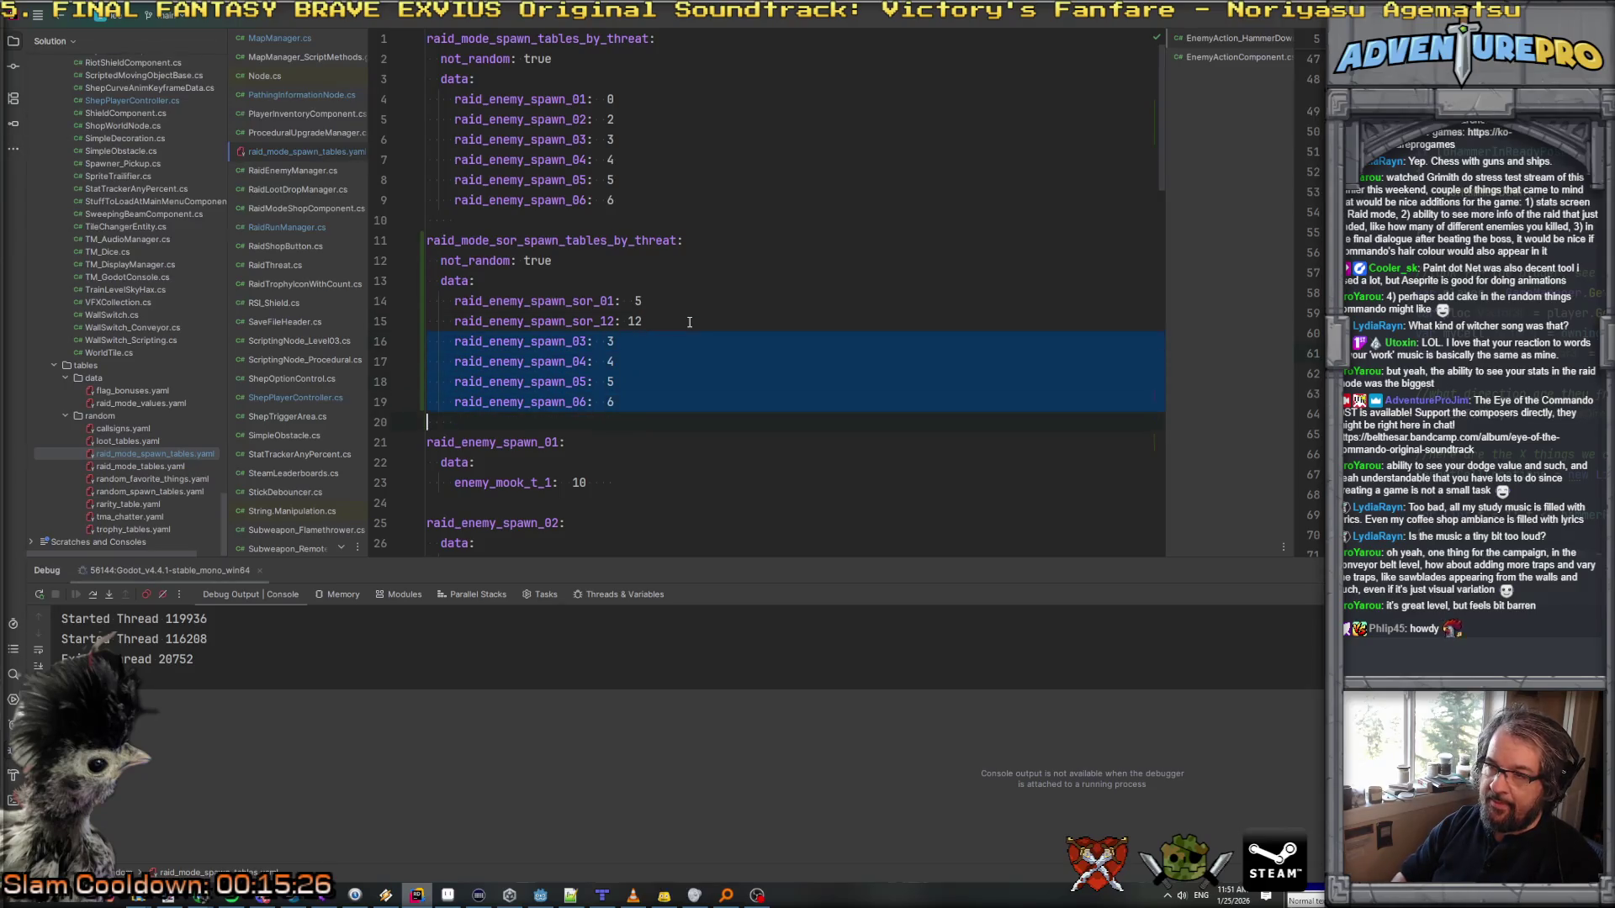
key("Delete")
key("Down")
key("Left")
key("Left")
key("Left")
key("BackSpace")
type("0")
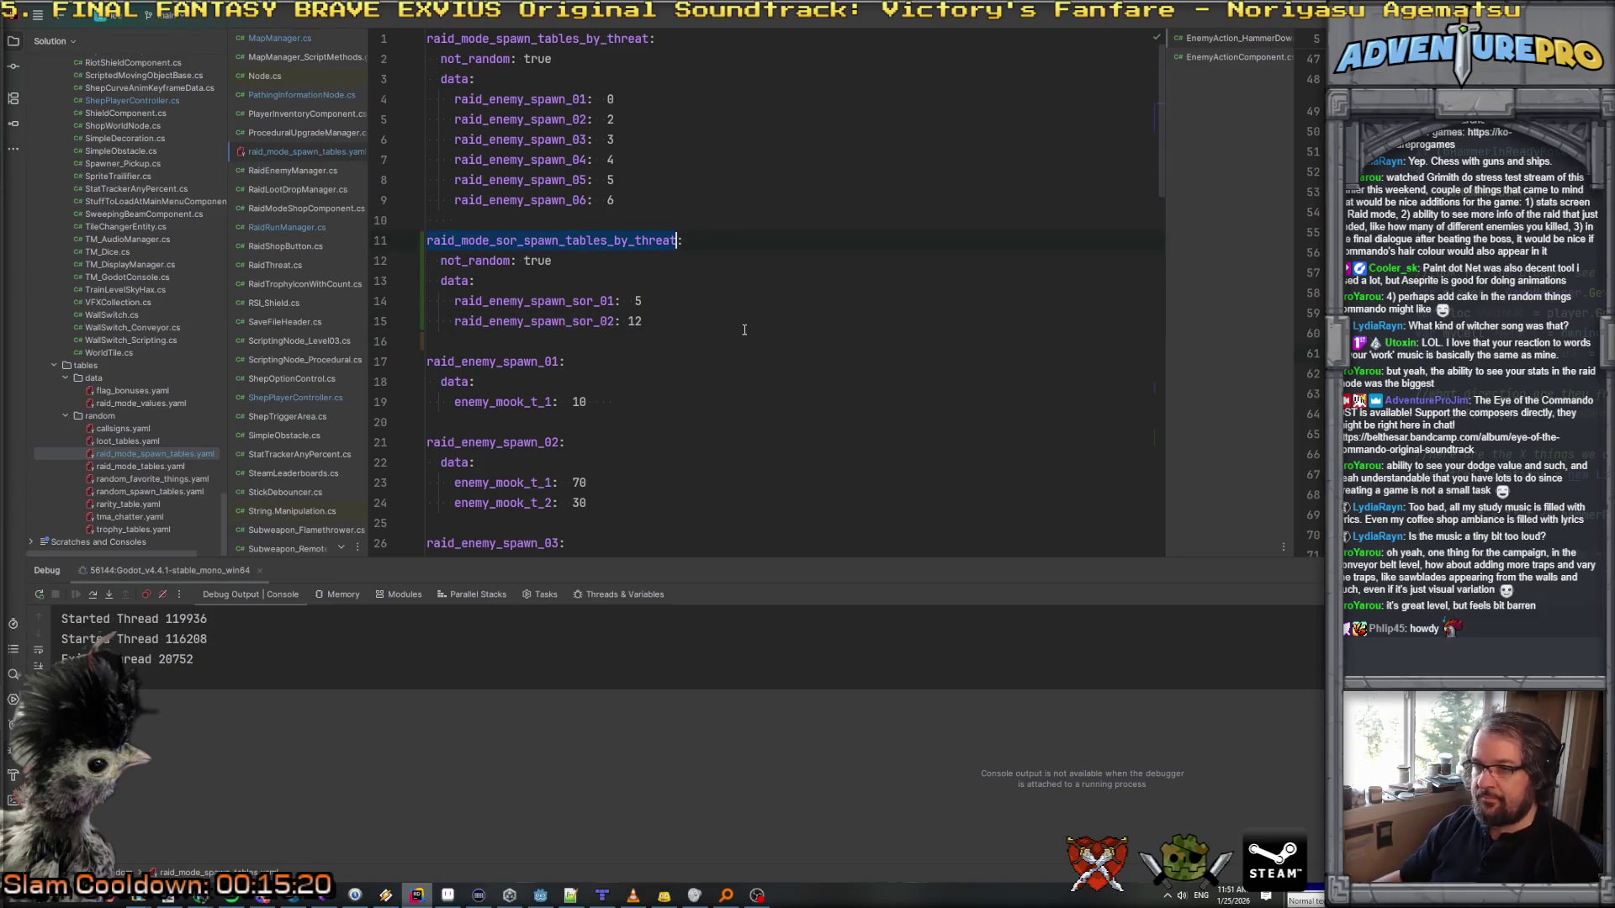
key("ctrl+Tab")
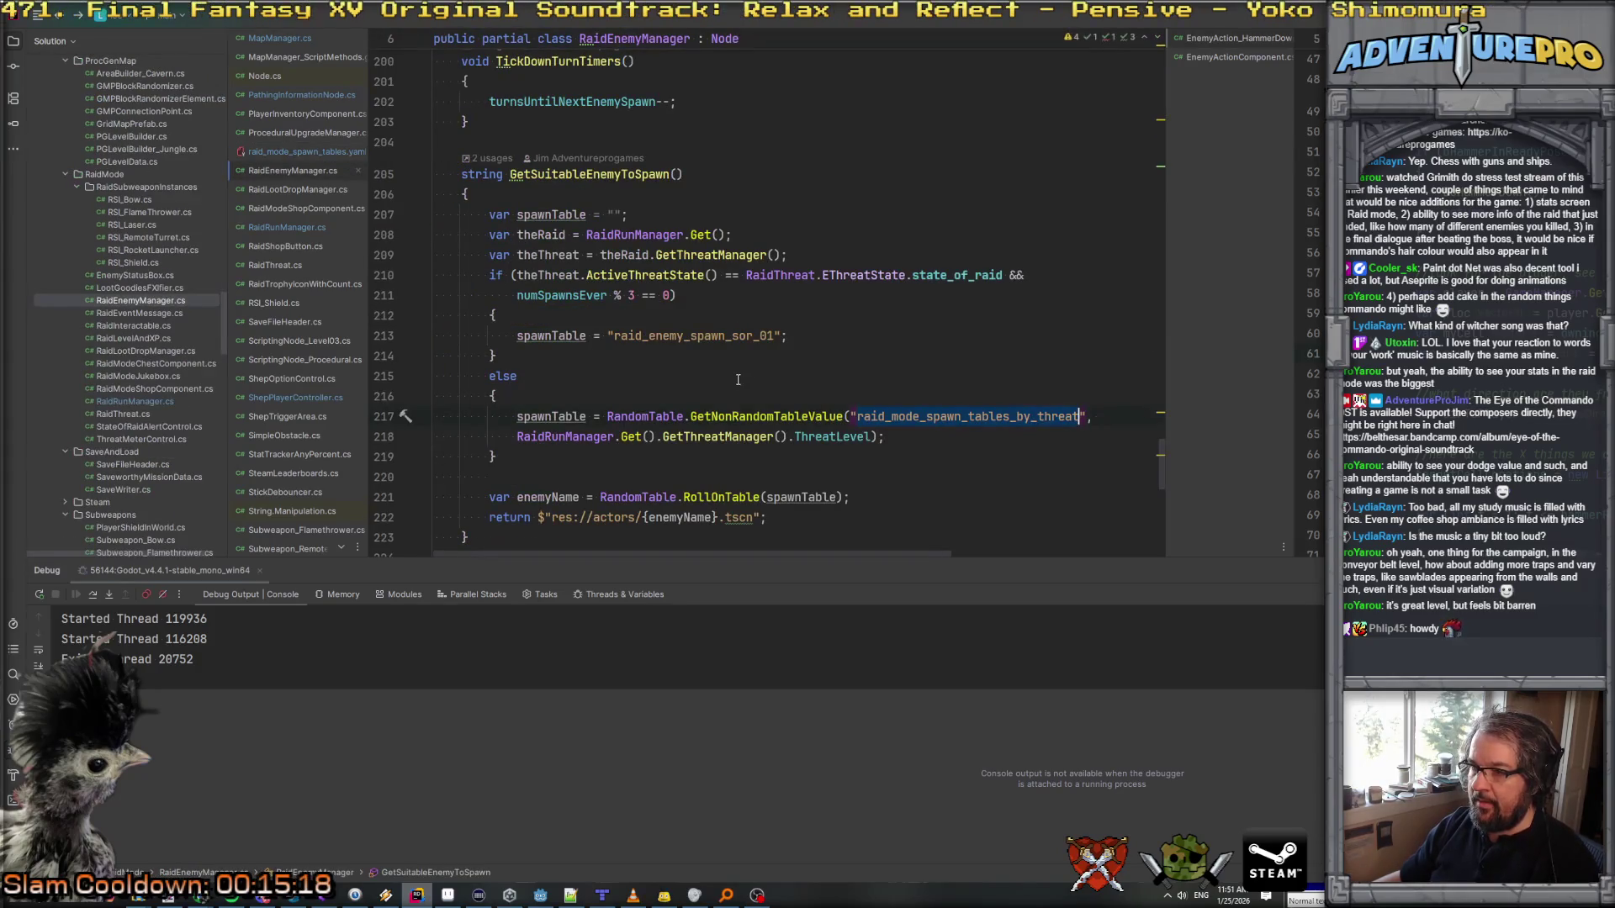
Step: Replace line 213's sor_01 string with a threat lookup on raid_mode_sor_spawn_tables_by_threat, then search it
left_click_drag(606, 415, 883, 437)
key("ctrl+c")
left_click_drag(606, 335, 930, 336)
key("ctrl+v")
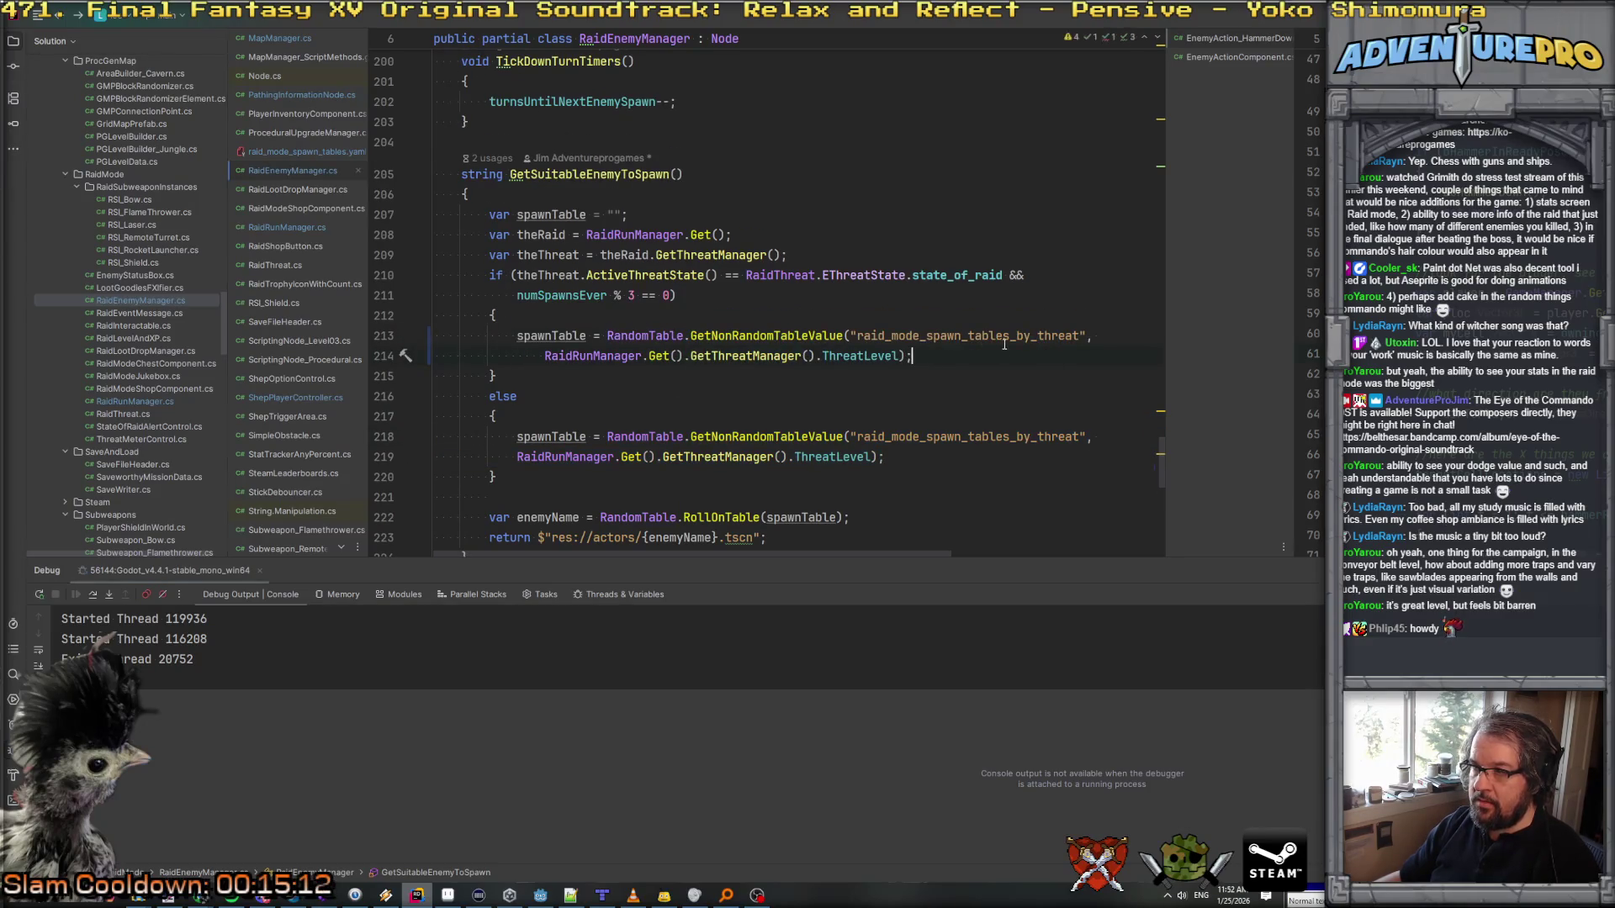
left_click(927, 335)
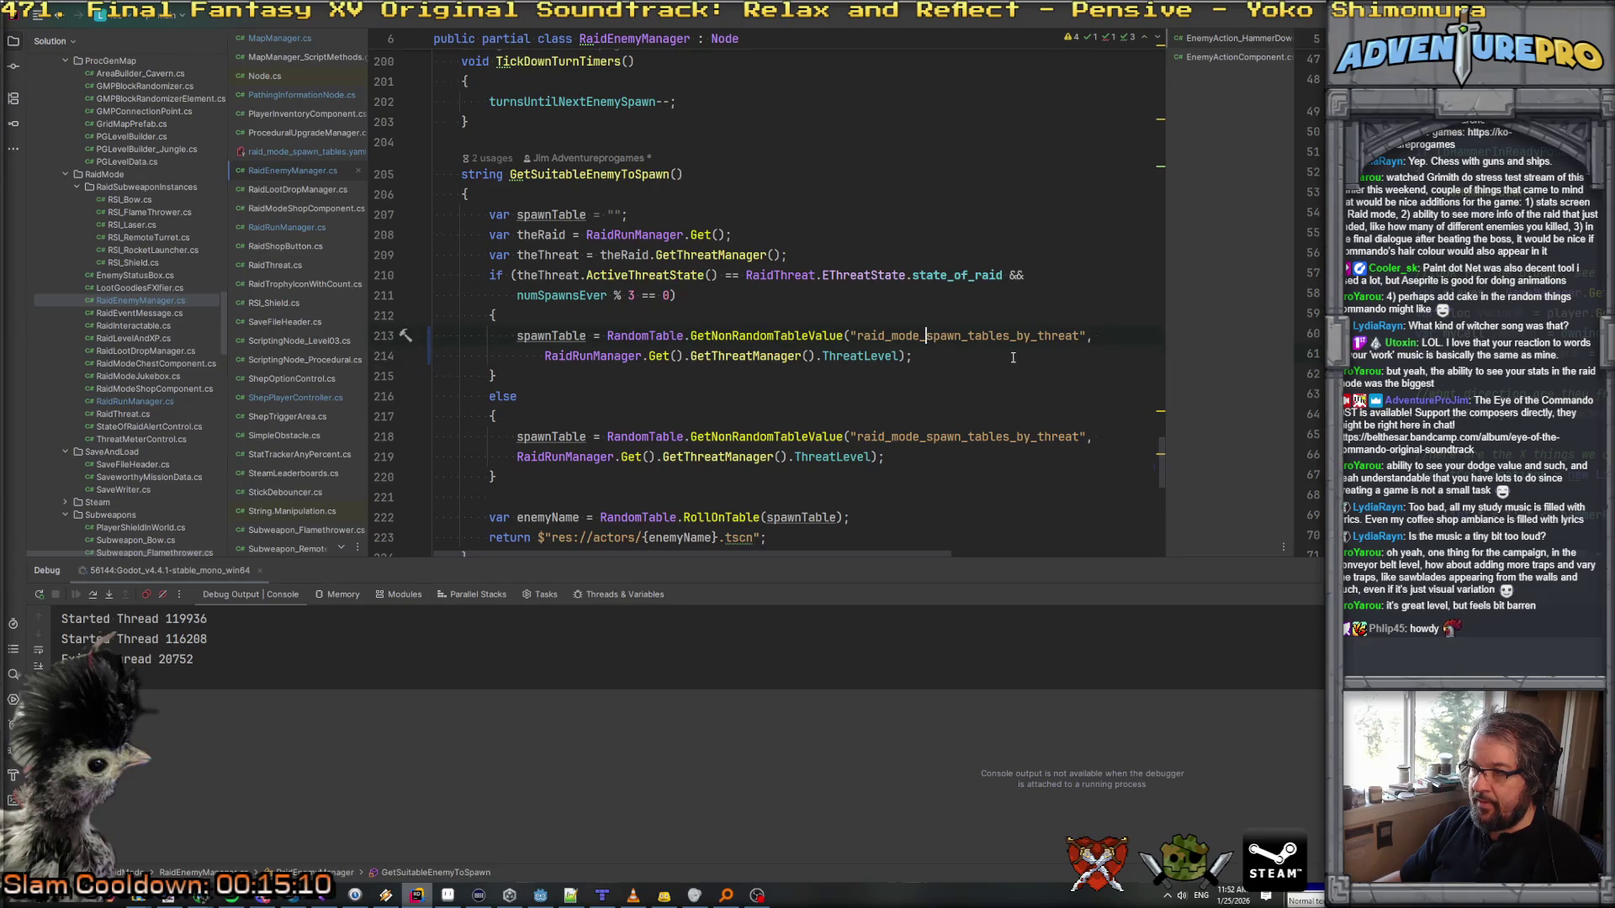
type("s")
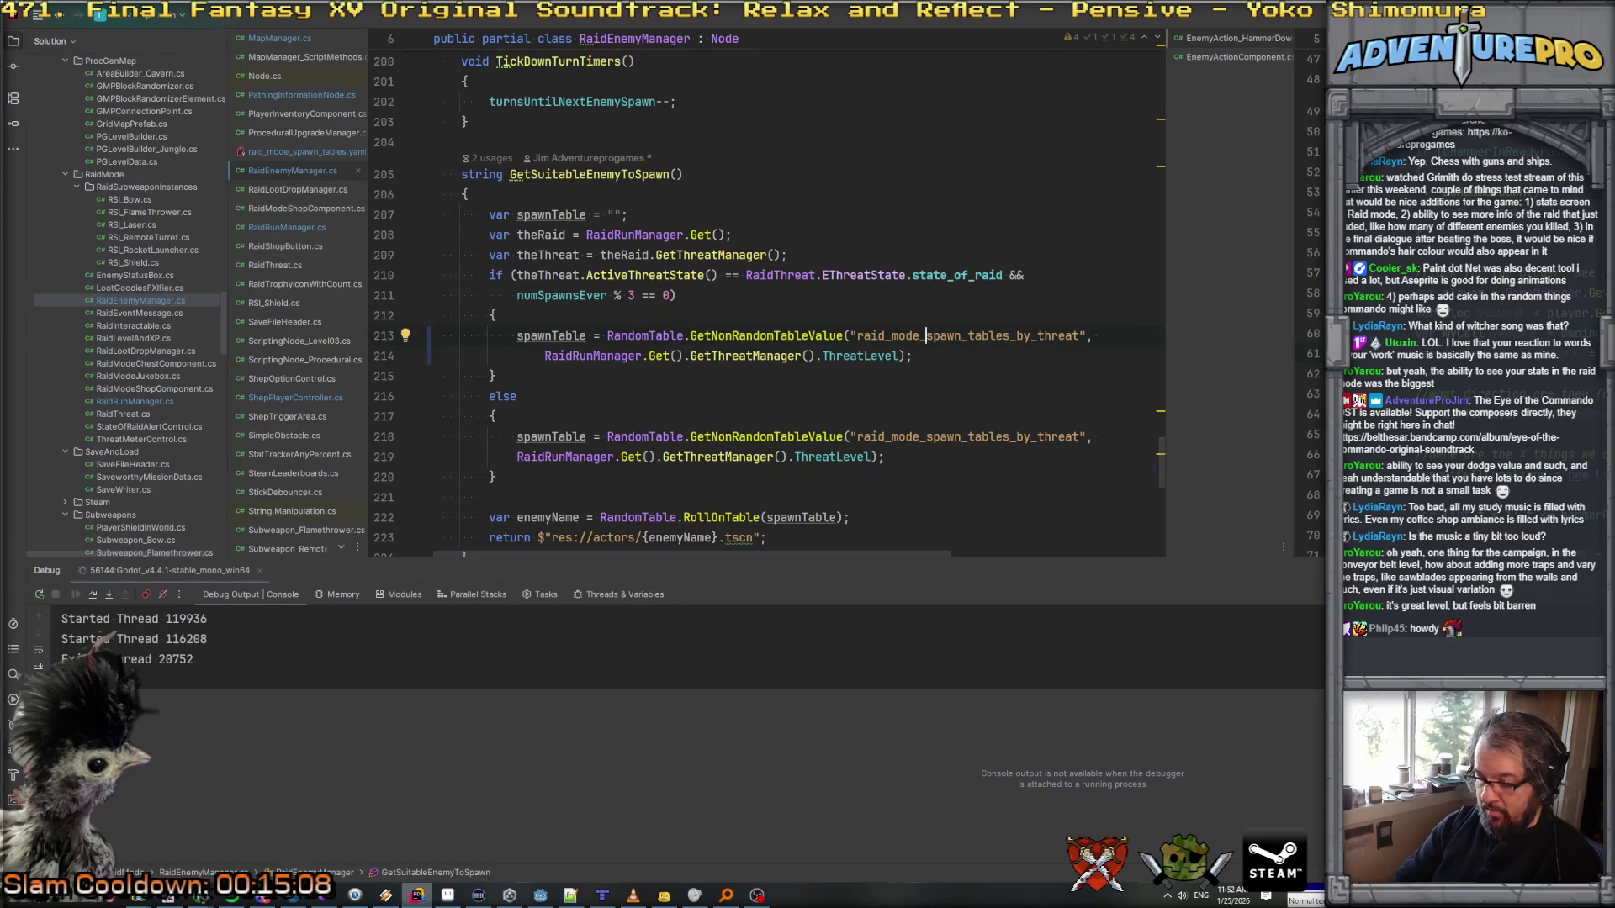
type("or_")
double_click(957, 337)
key("ctrl+shift+f")
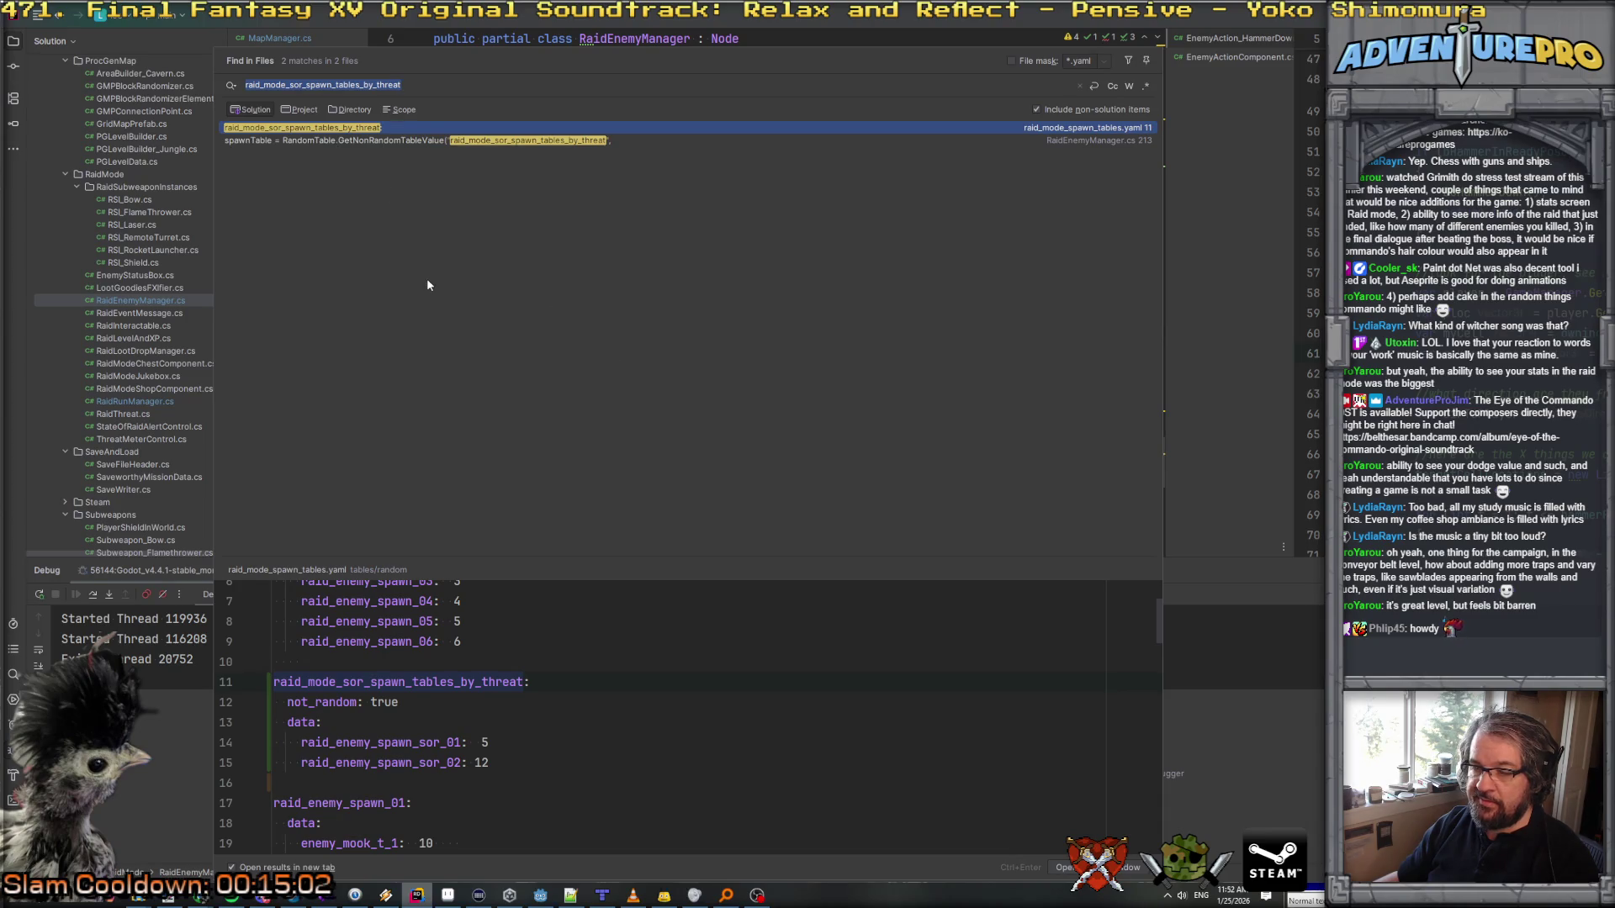
Step: Close the Find in Files results to get back to RaidEnemyManager.cs
key("Escape")
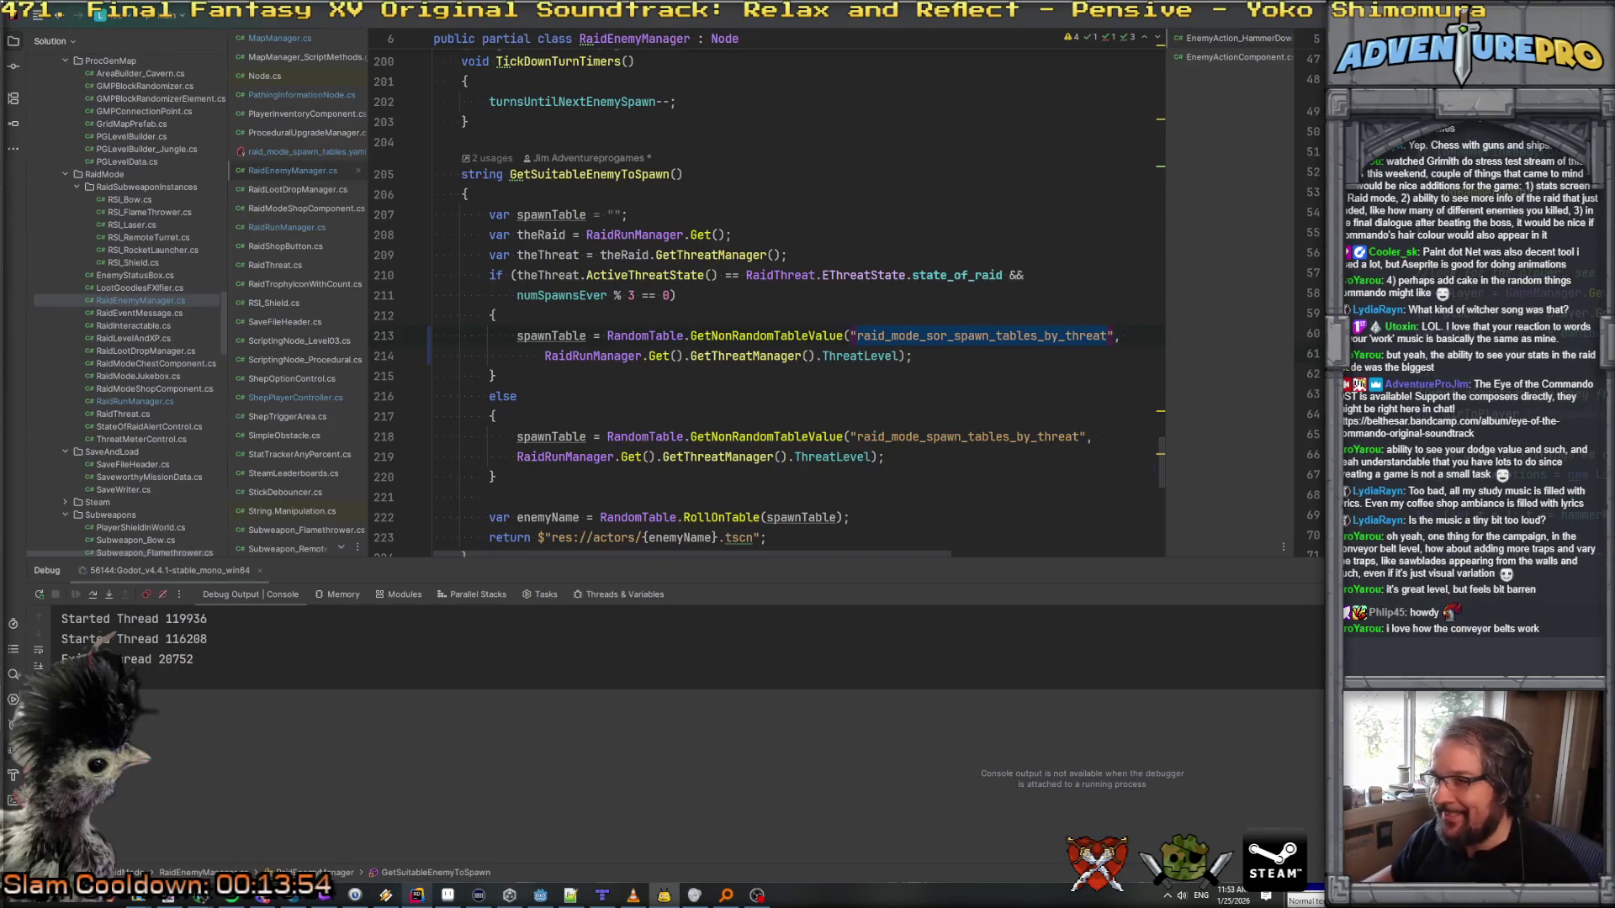
Step: Review the state_of_raid check on line 210 of RaidEnemyManager.cs
left_click(797, 333)
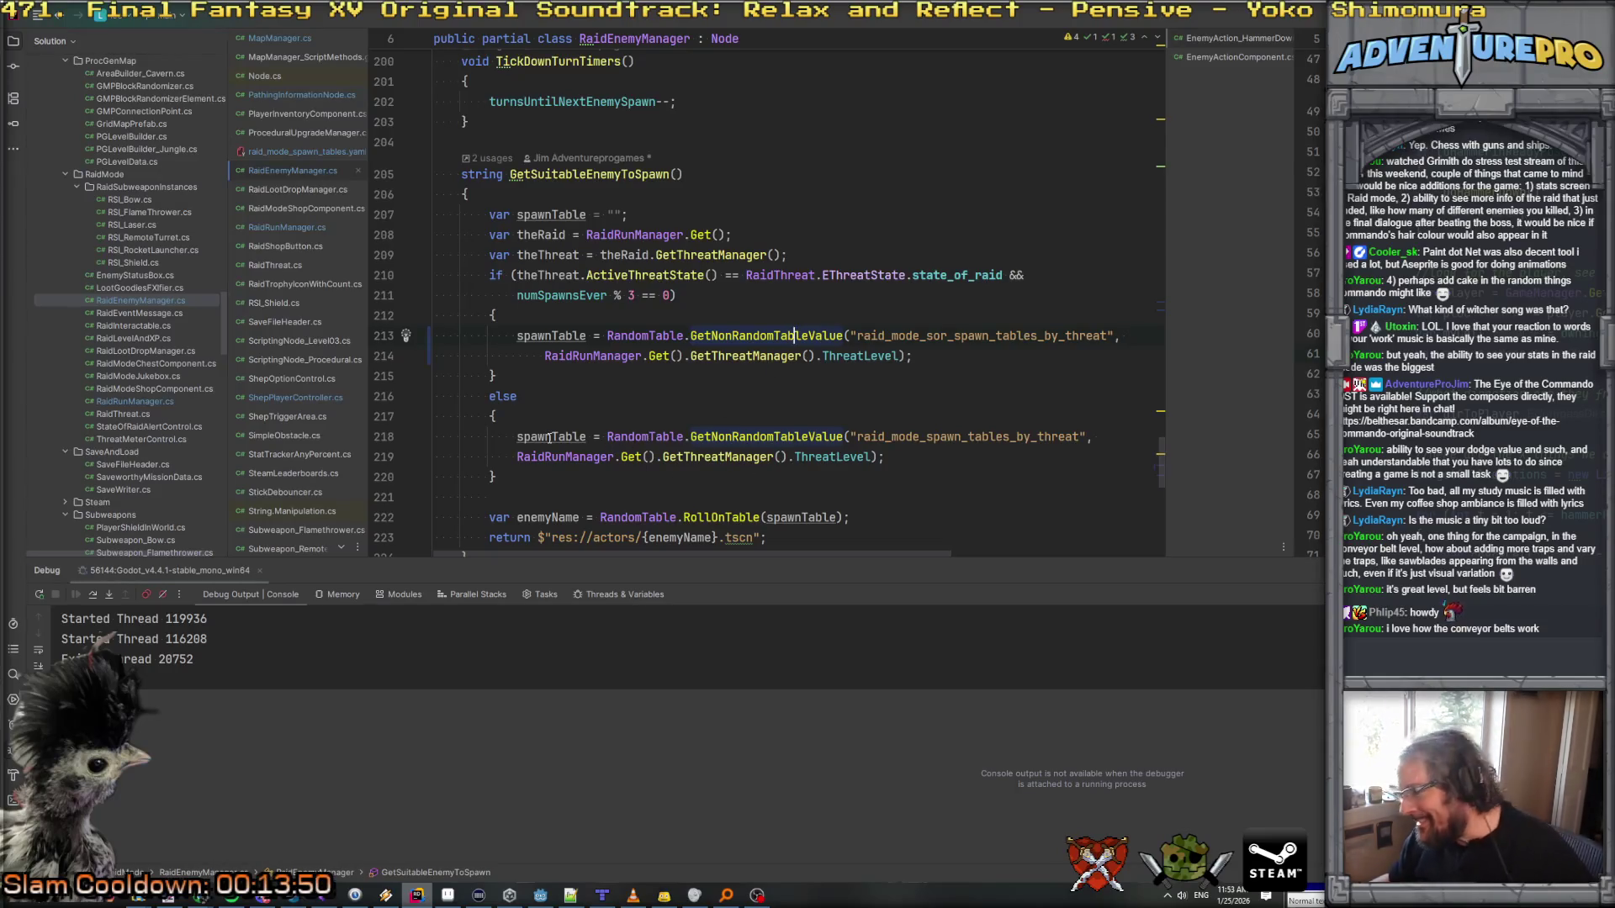
mouse_move(522, 452)
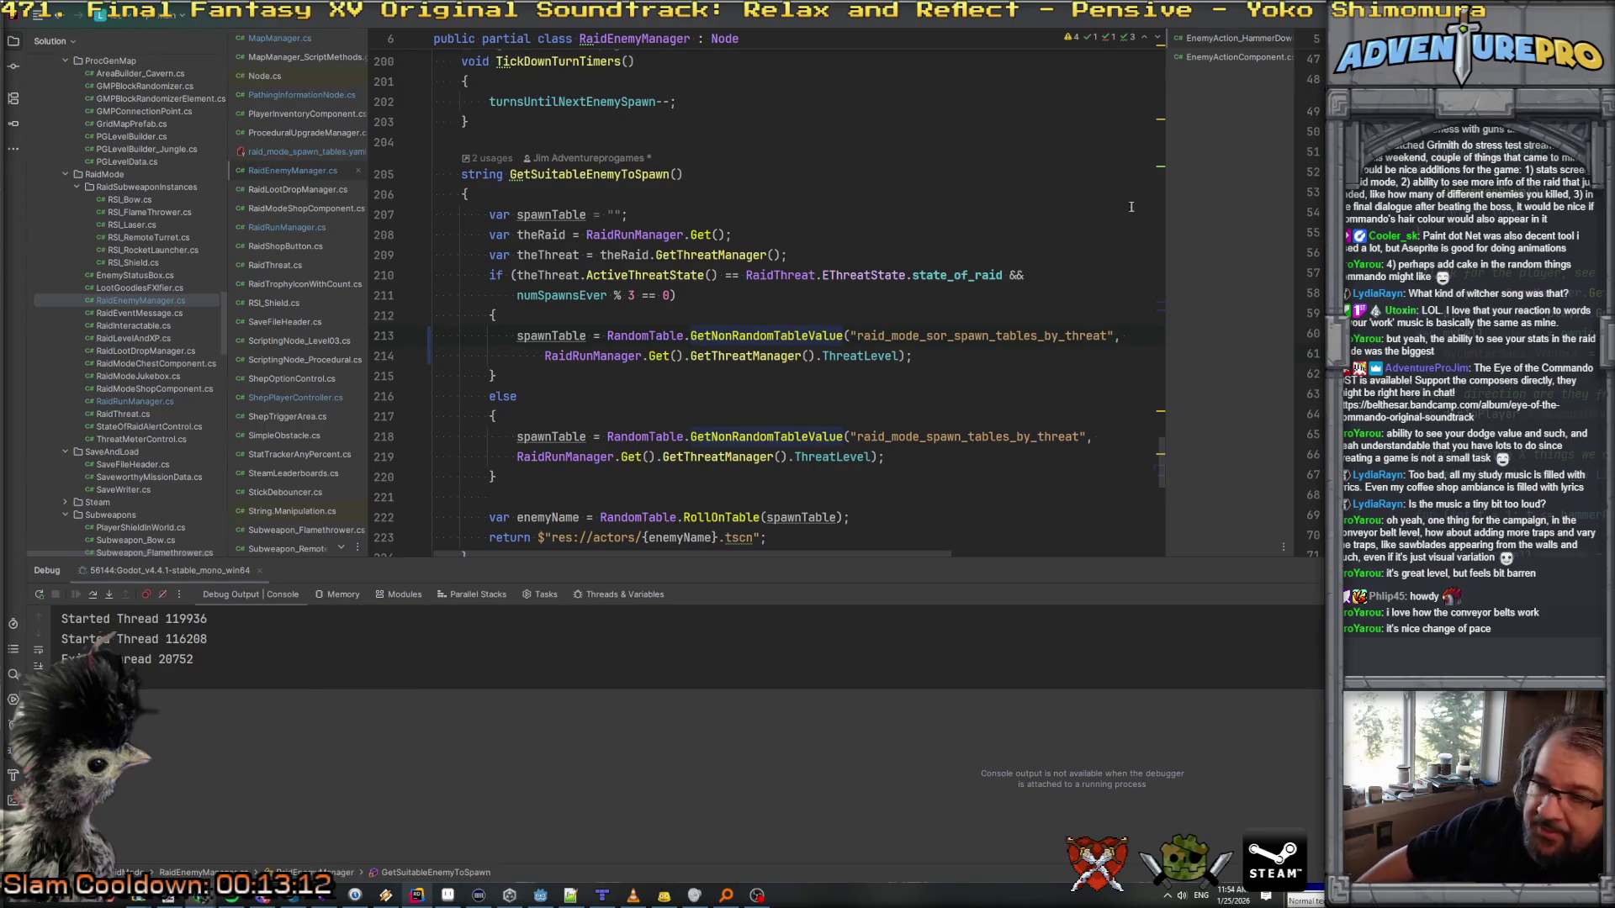
scroll(976, 225, "down", 2)
scroll(972, 227, "up", 3)
scroll(966, 228, "down", 1)
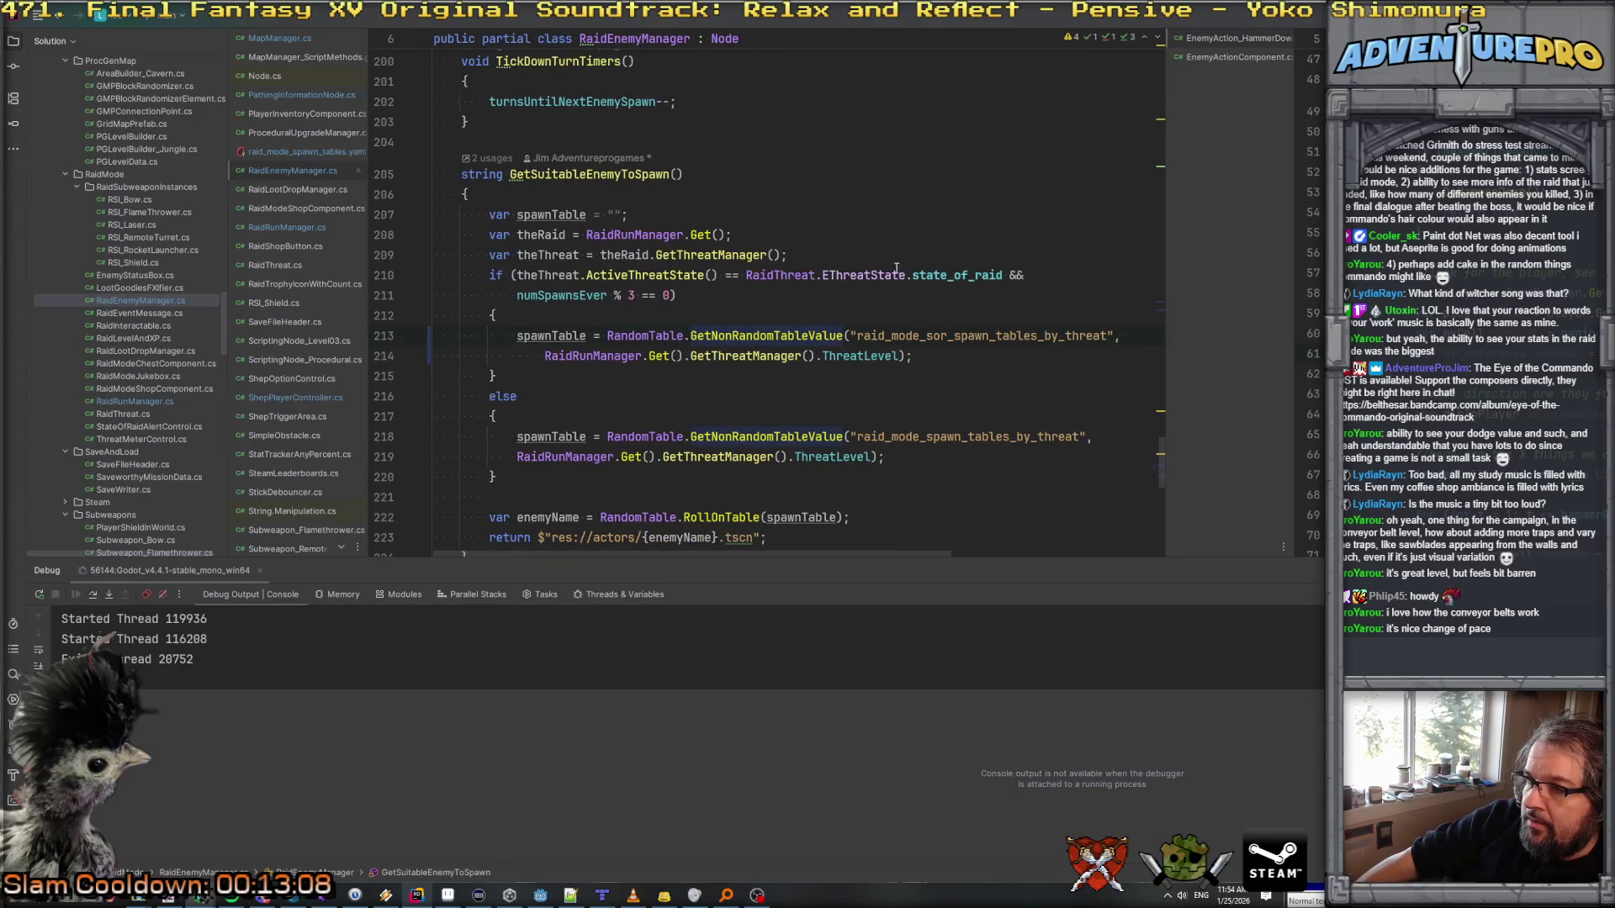
double_click(948, 275)
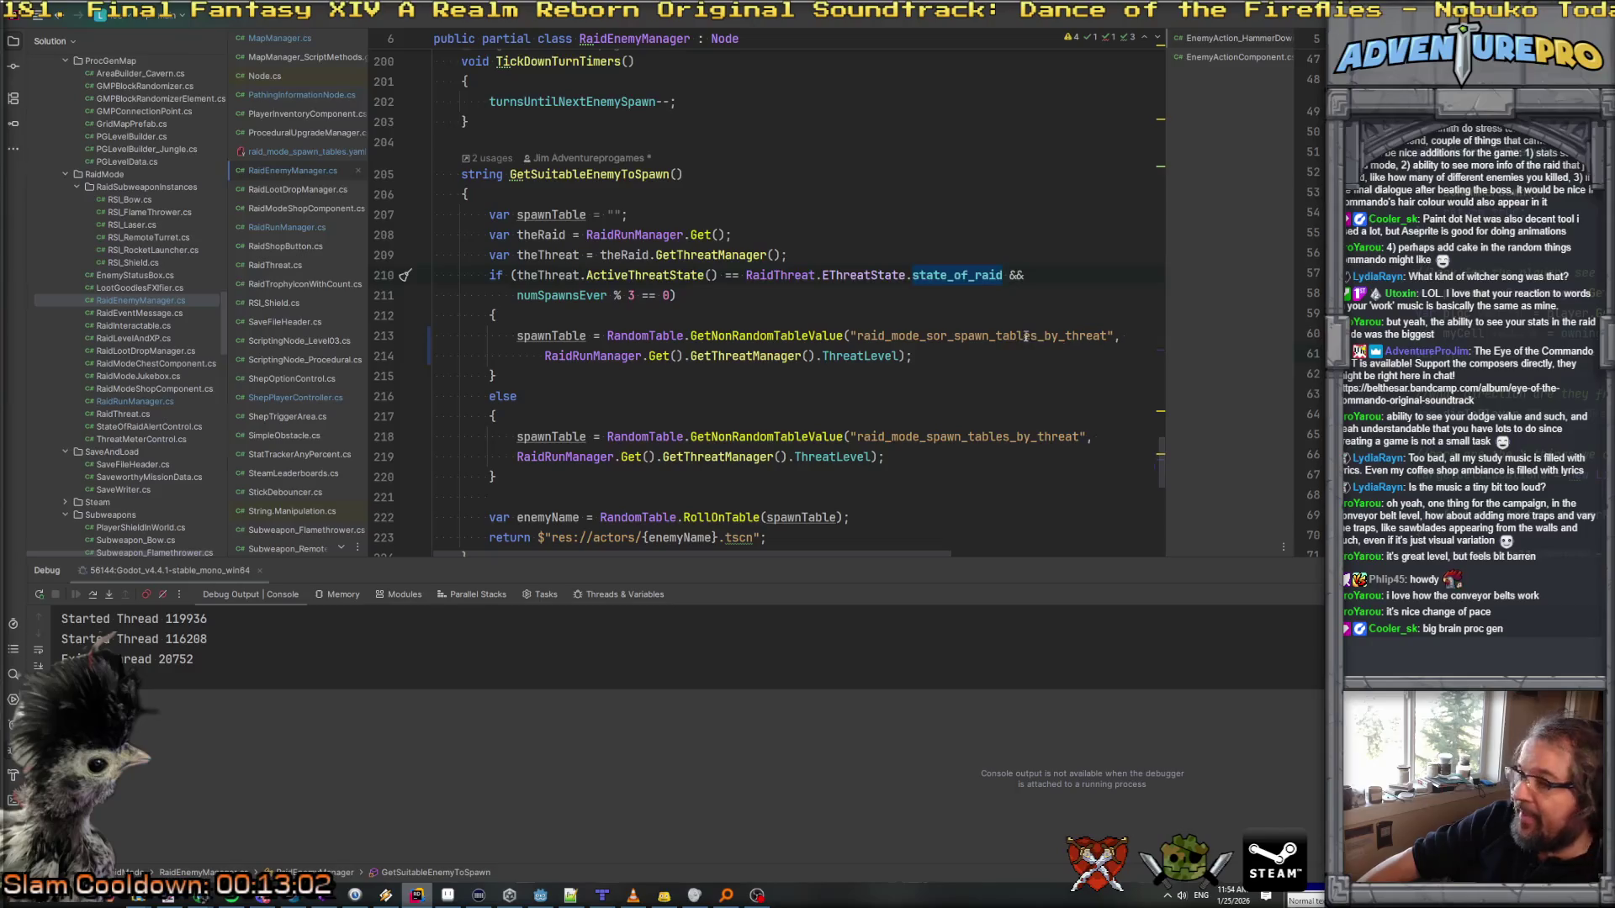
Step: Glance through the spawn tables YAML, PathingInformationNode and MapManager scripts, then return to Godot
left_click(329, 157)
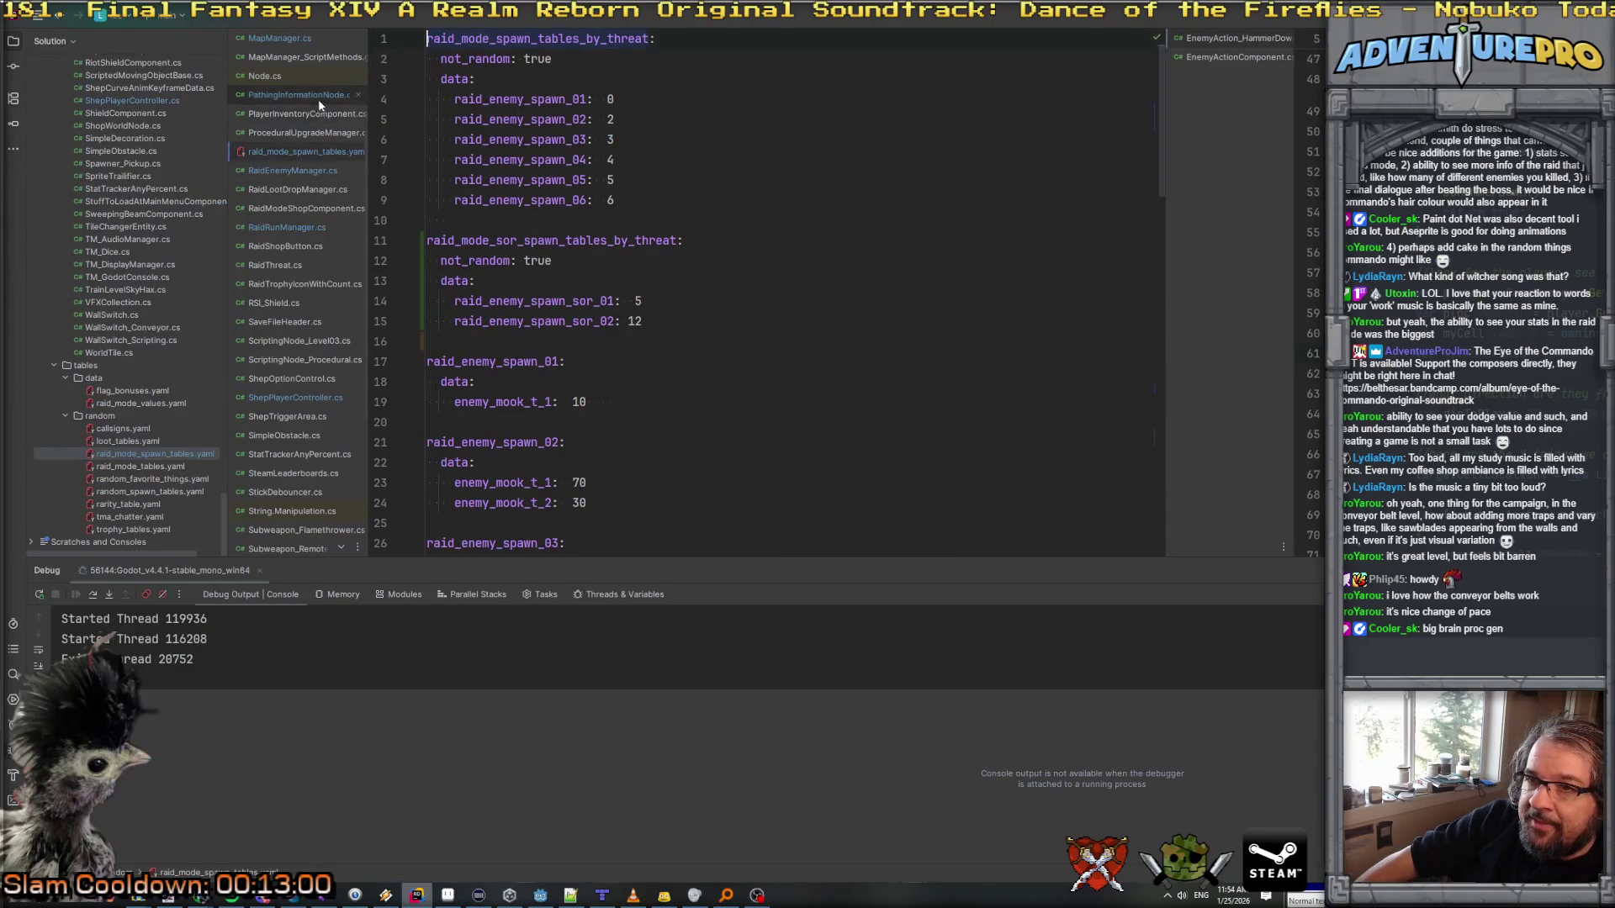
left_click(318, 99)
left_click(286, 42)
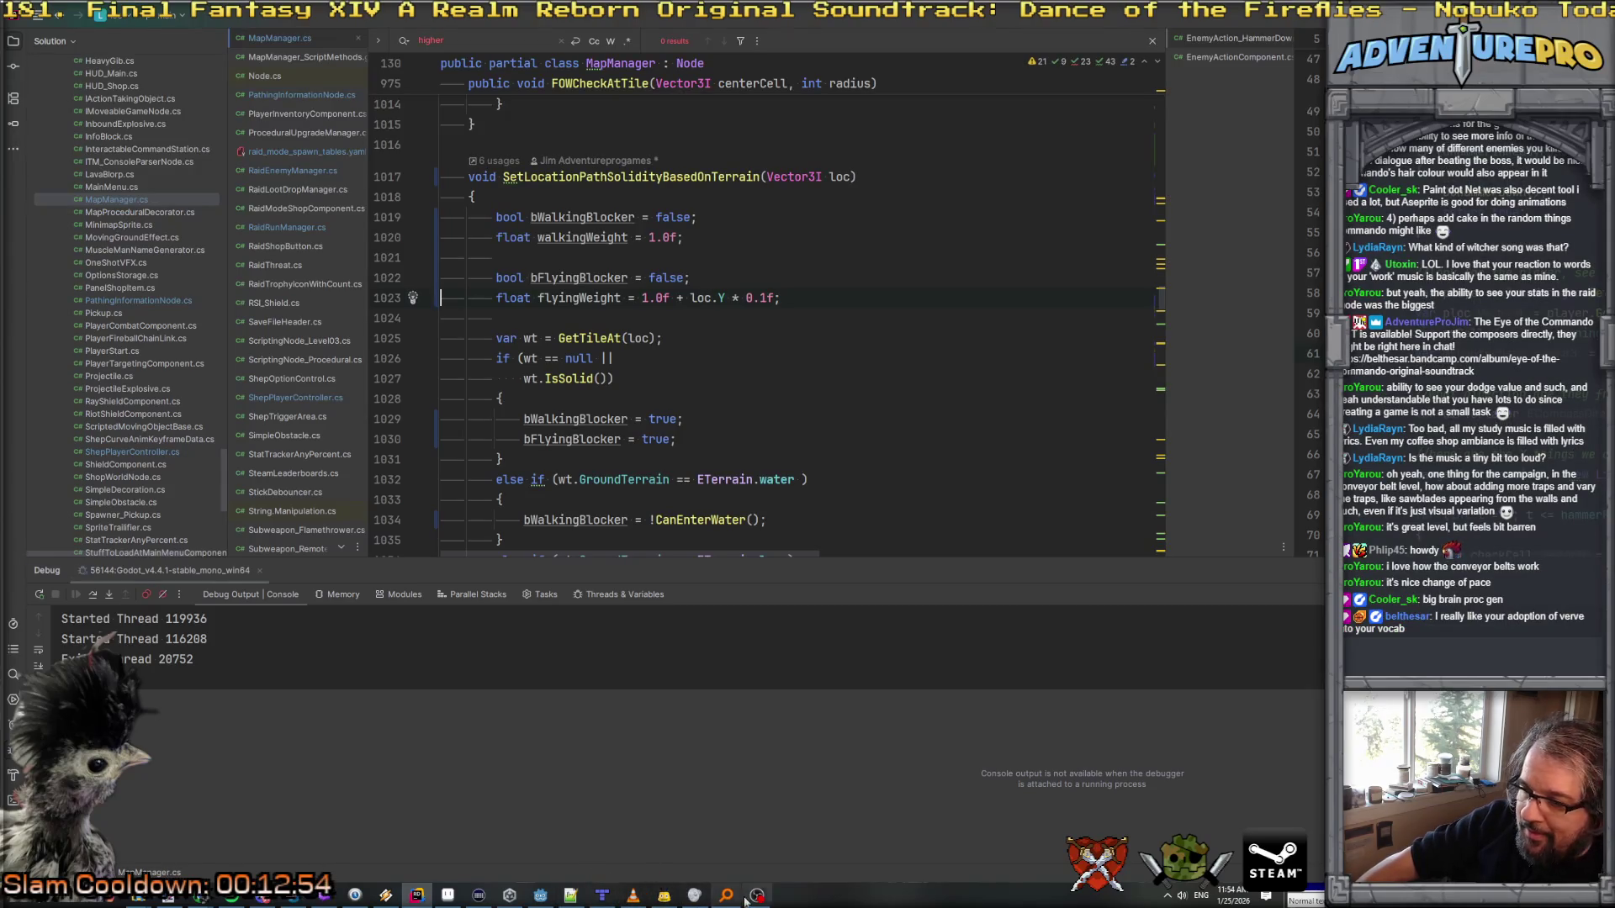
left_click(540, 895)
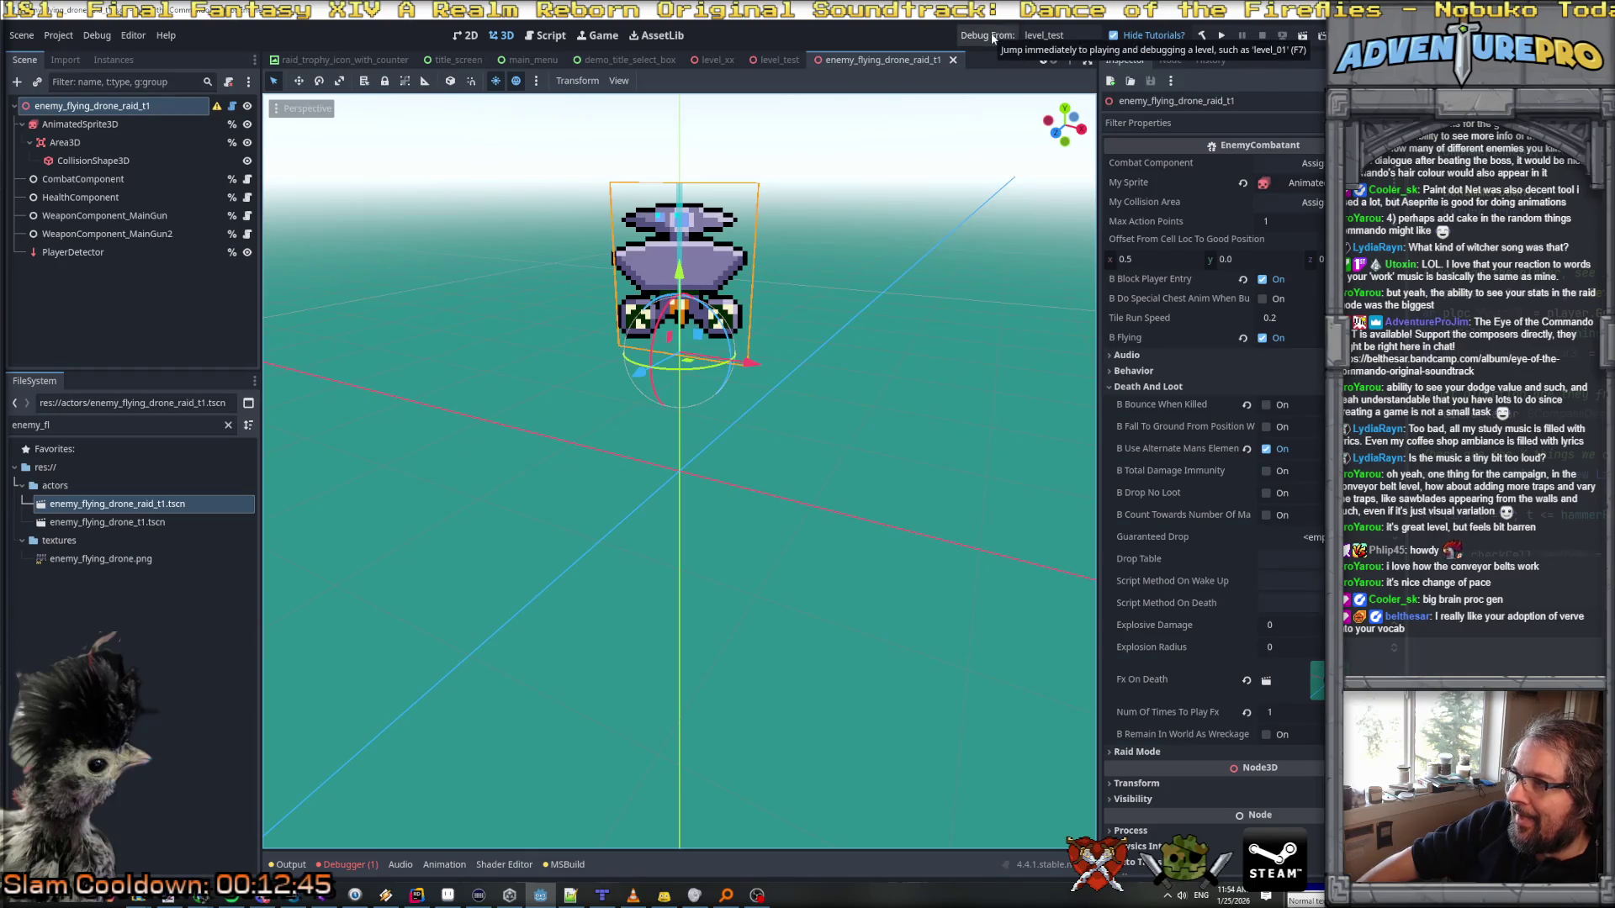
Step: Change the debug start level to level_xx, save, and run the game
left_click(1045, 35)
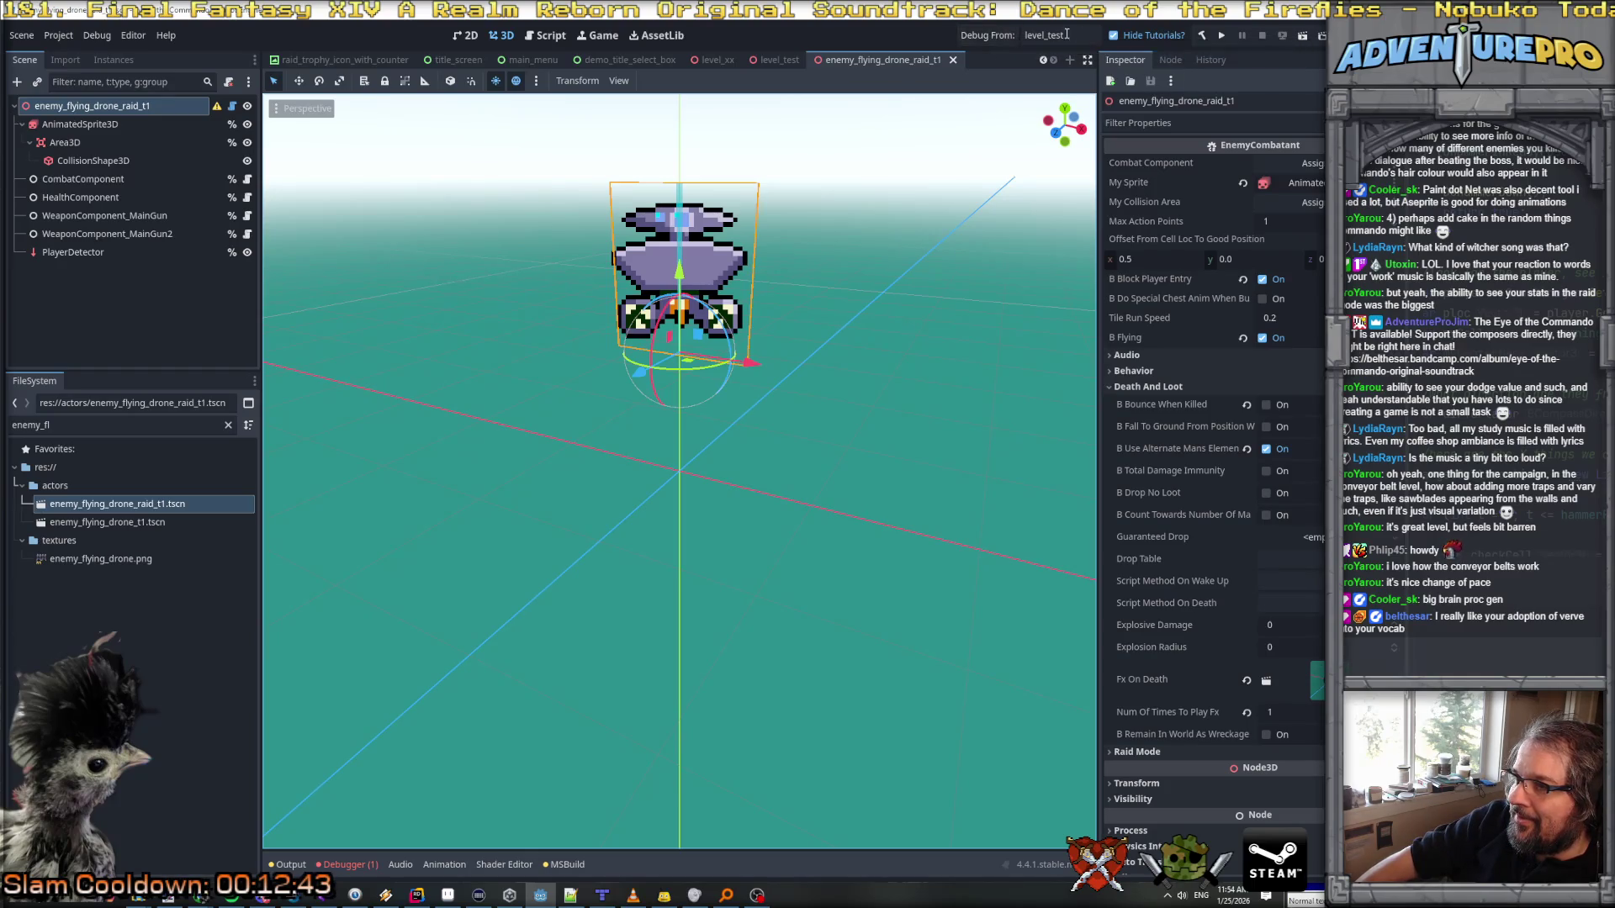
key("Delete")
key("Delete")
key("Delete")
type("xx")
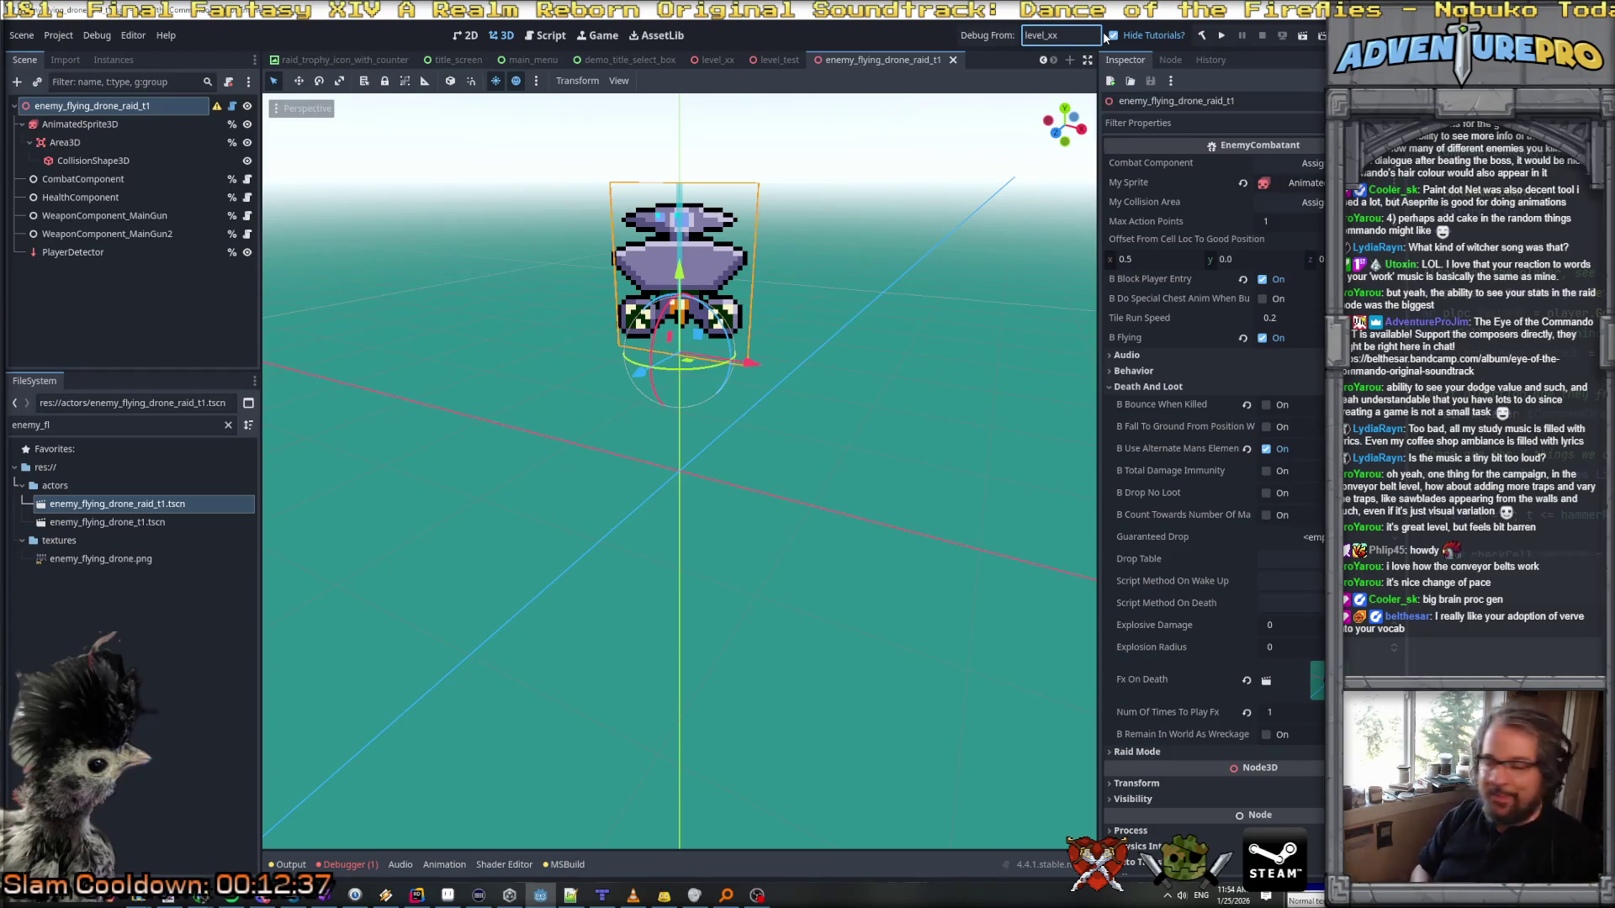
key("ctrl+s")
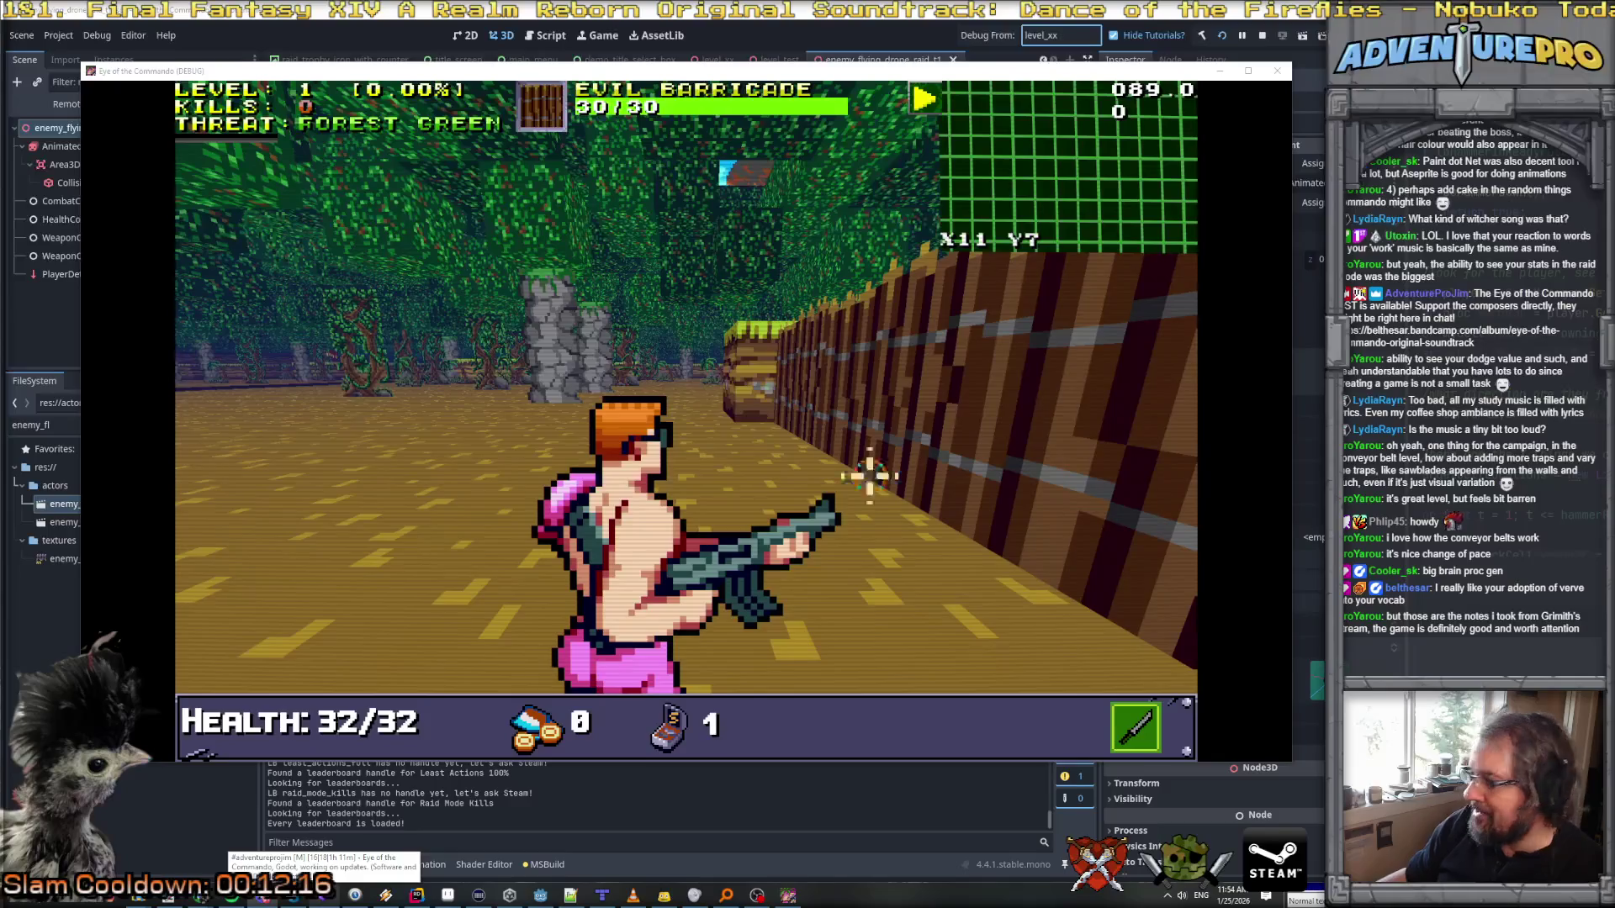
Step: Switch weapons, walk toward the stone pillars and collect the Freedom Medal
key("2")
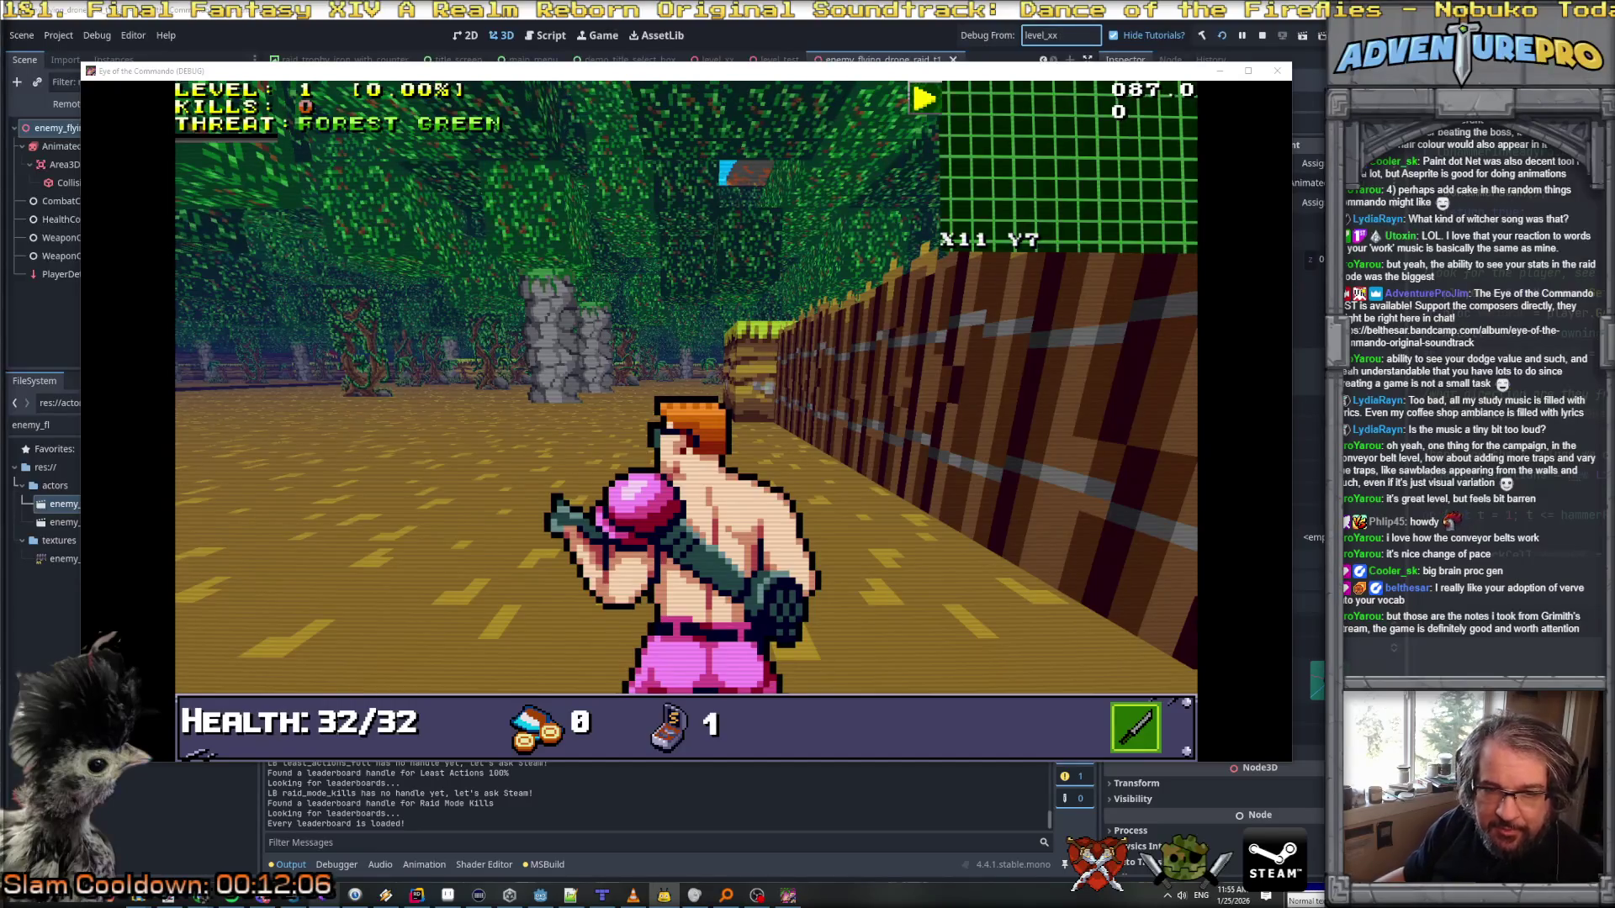
key("e")
key("e")
key("e")
key("e")
key("e")
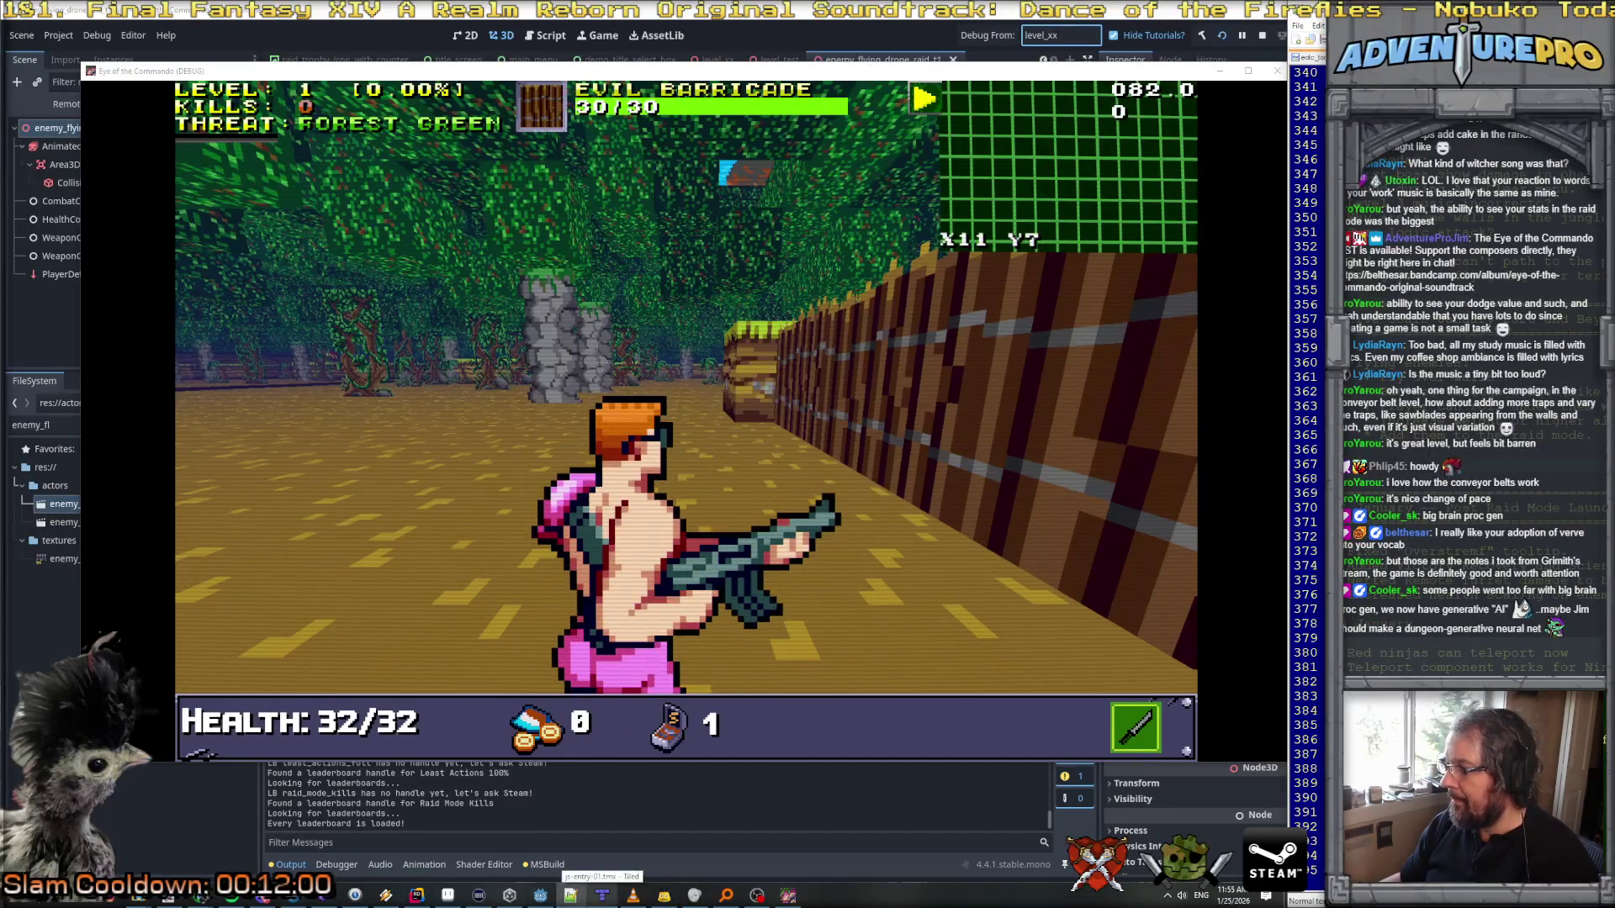
key("Tab")
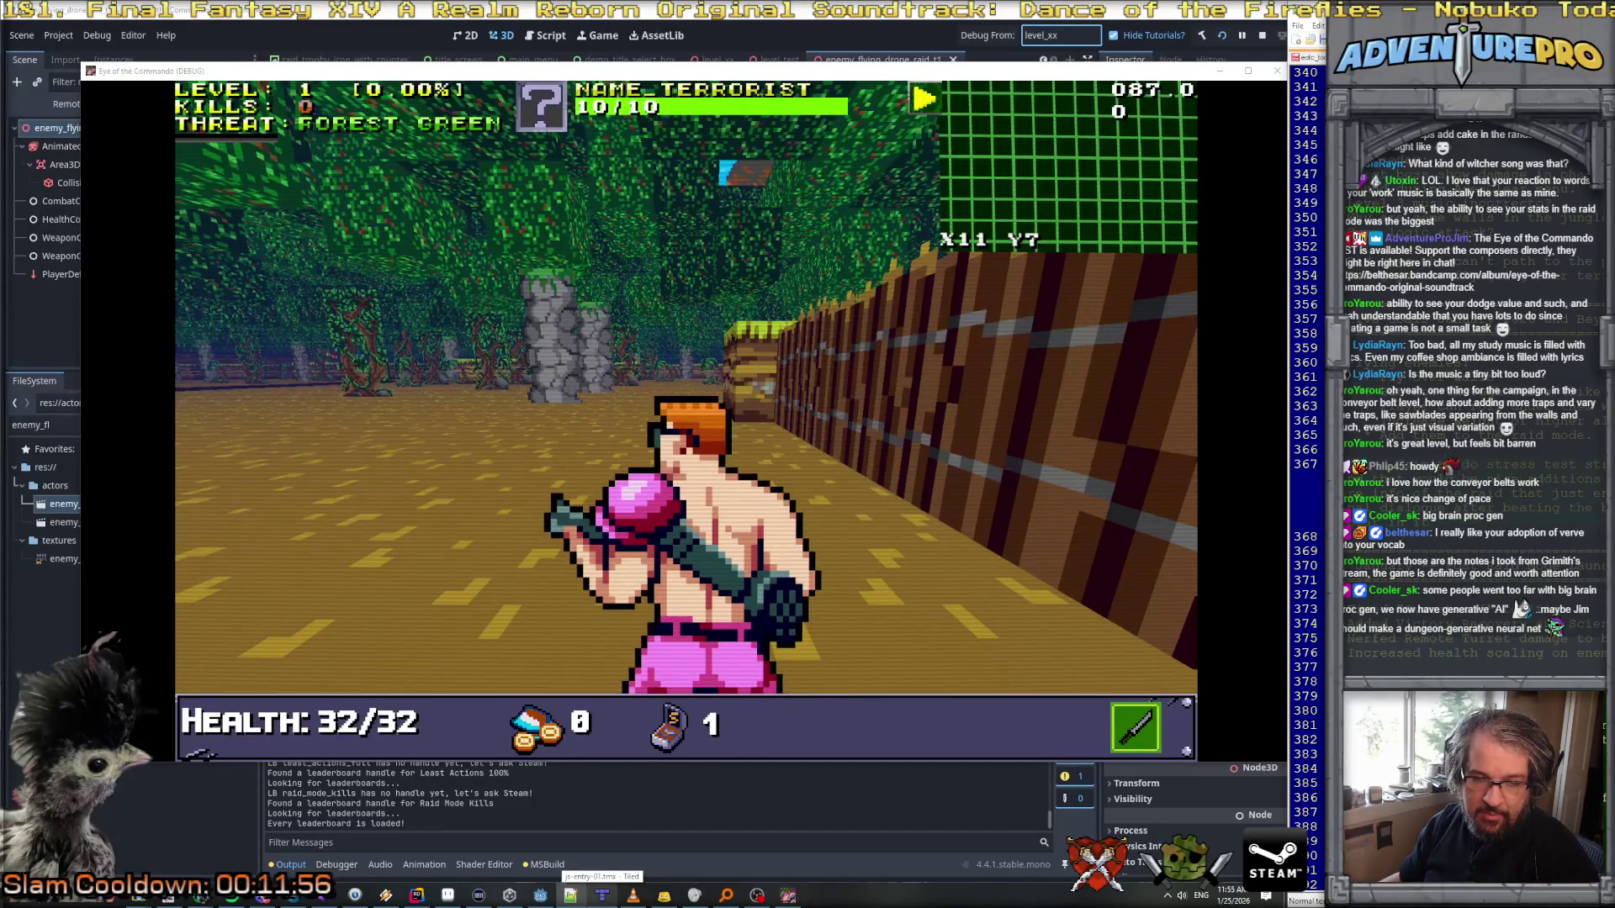
key("w")
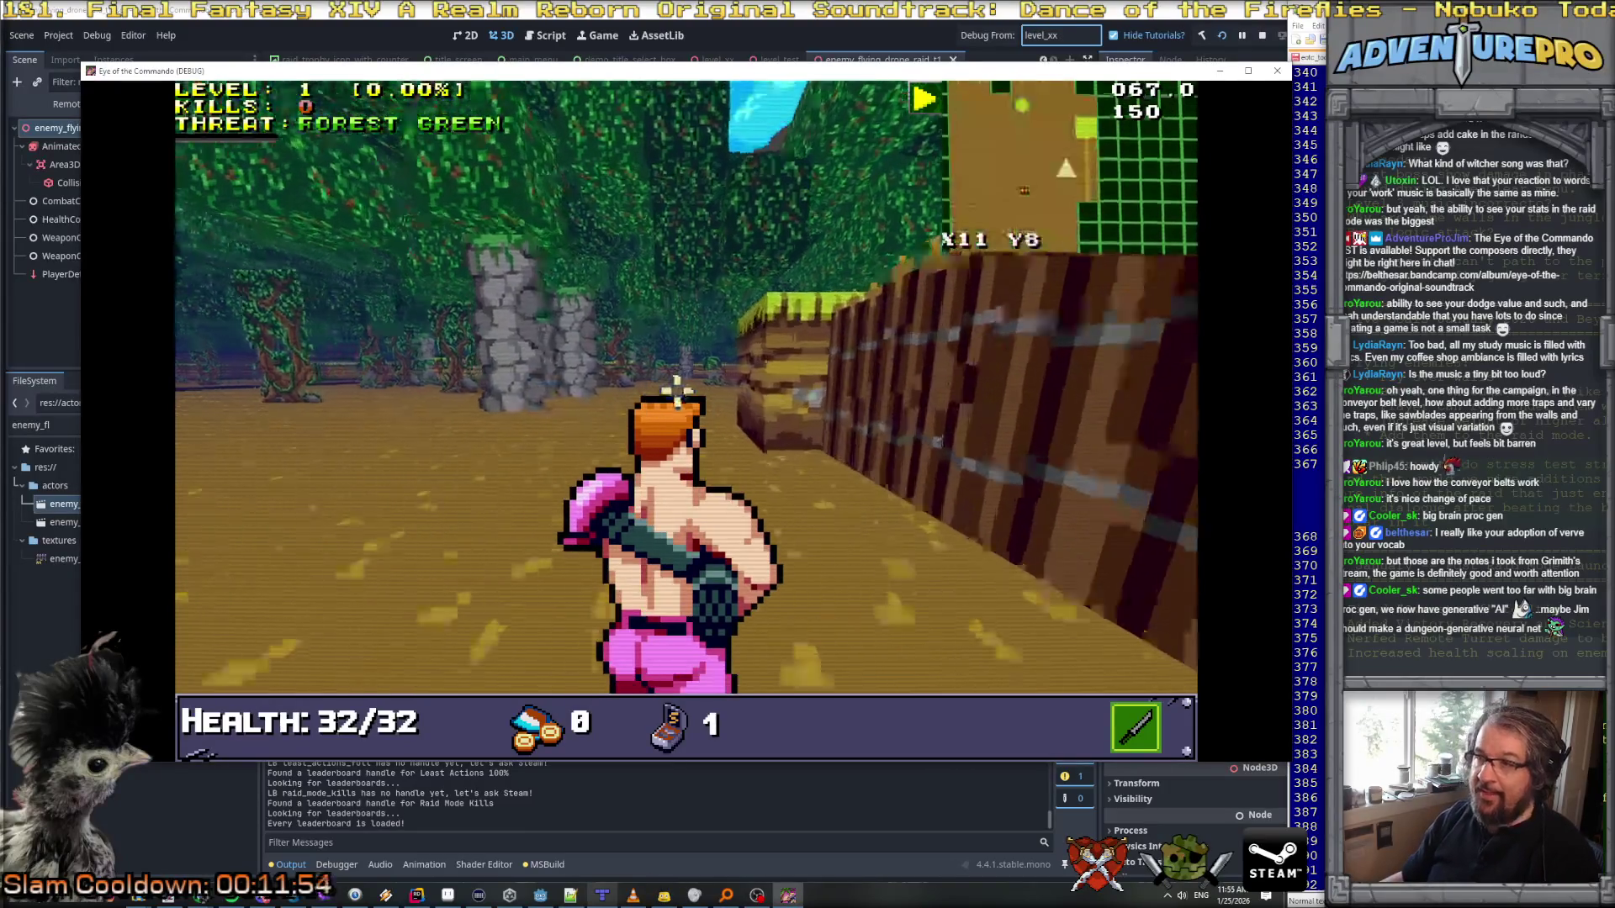
key("w")
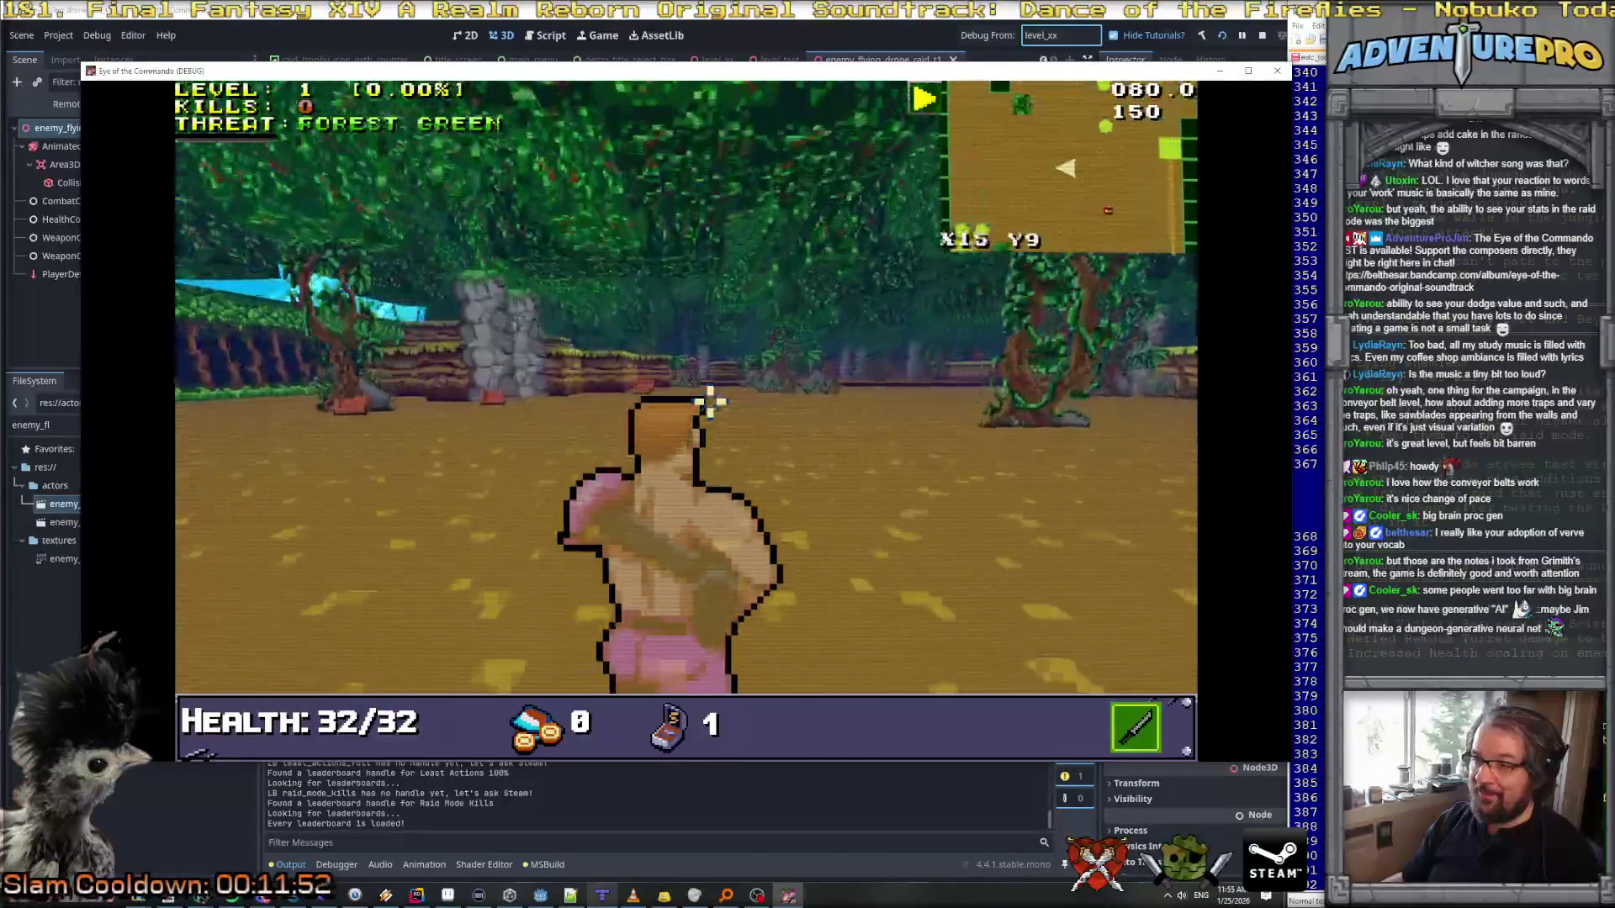
key("w")
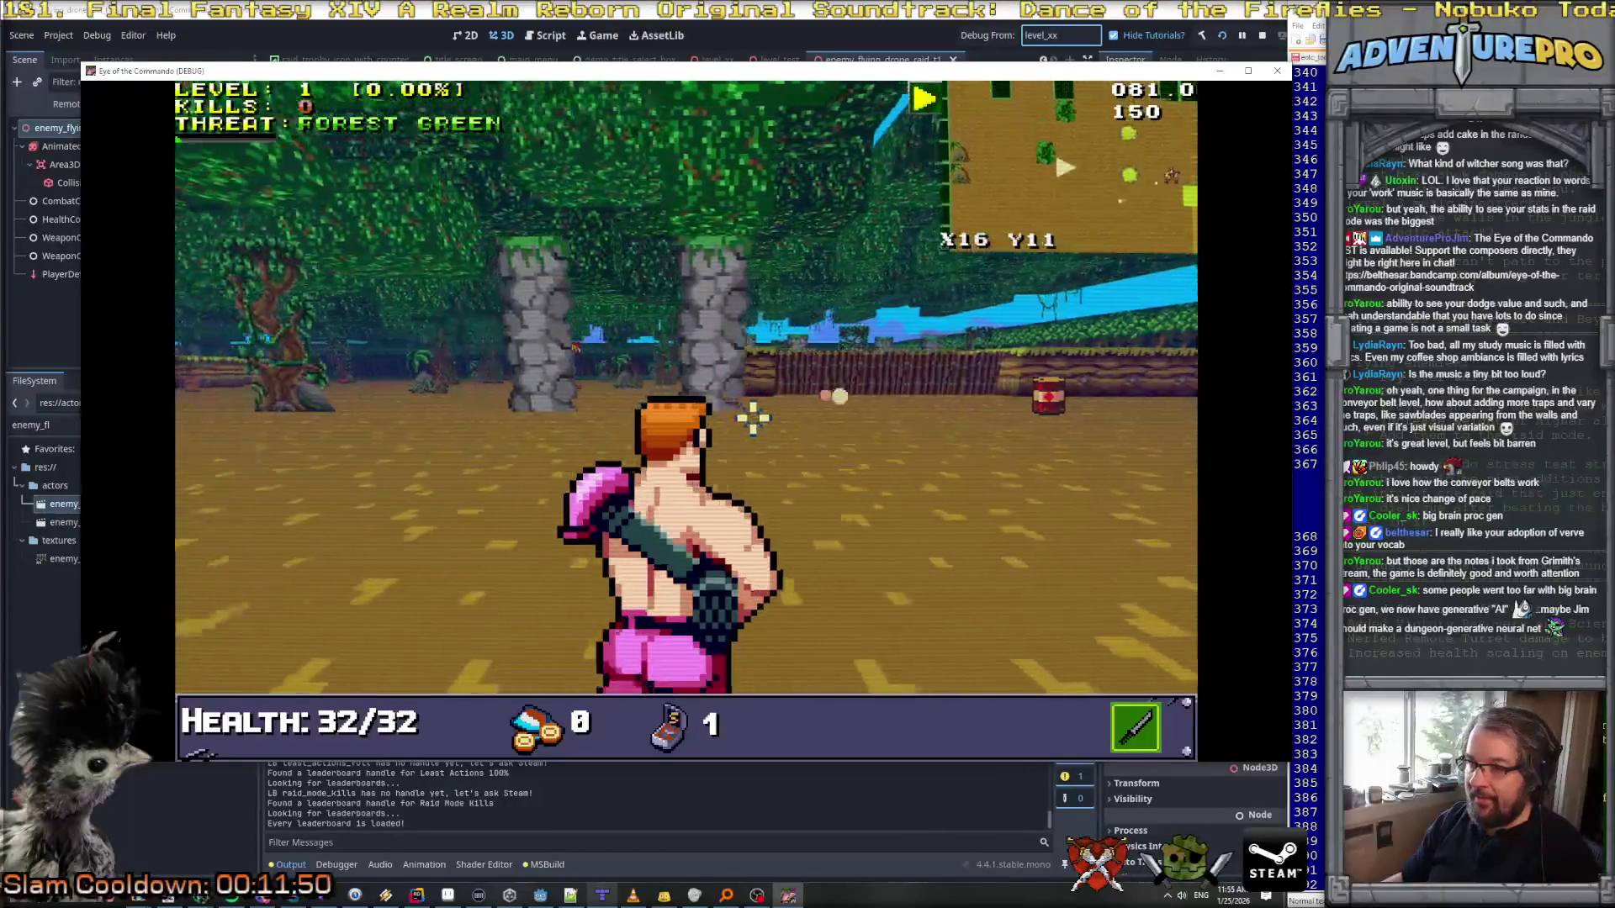
key("w")
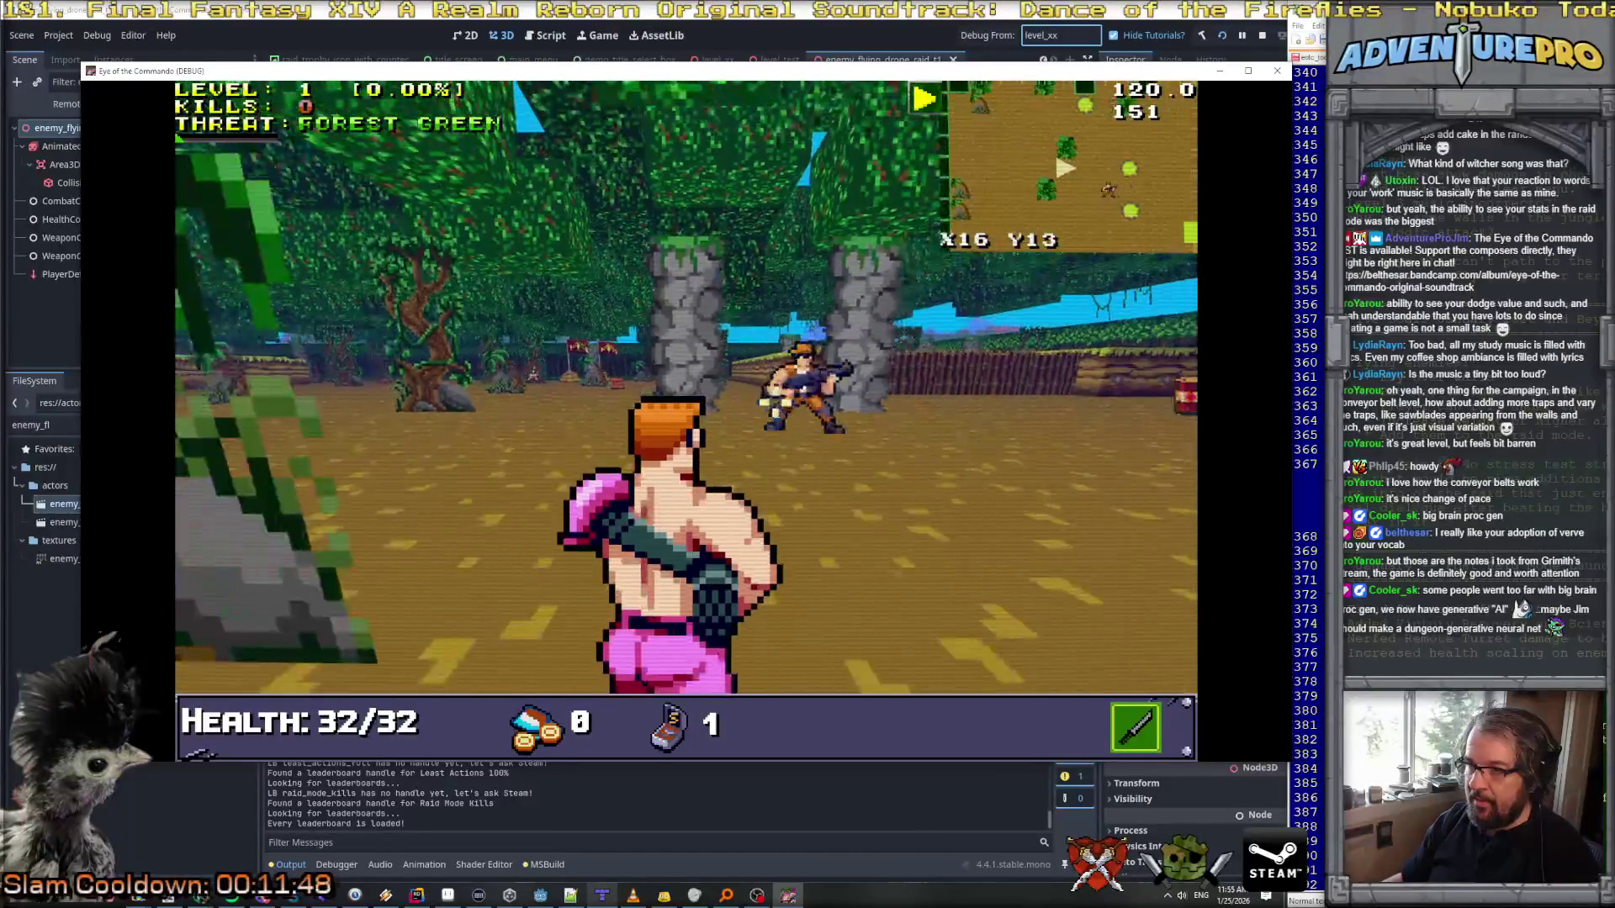
key("s")
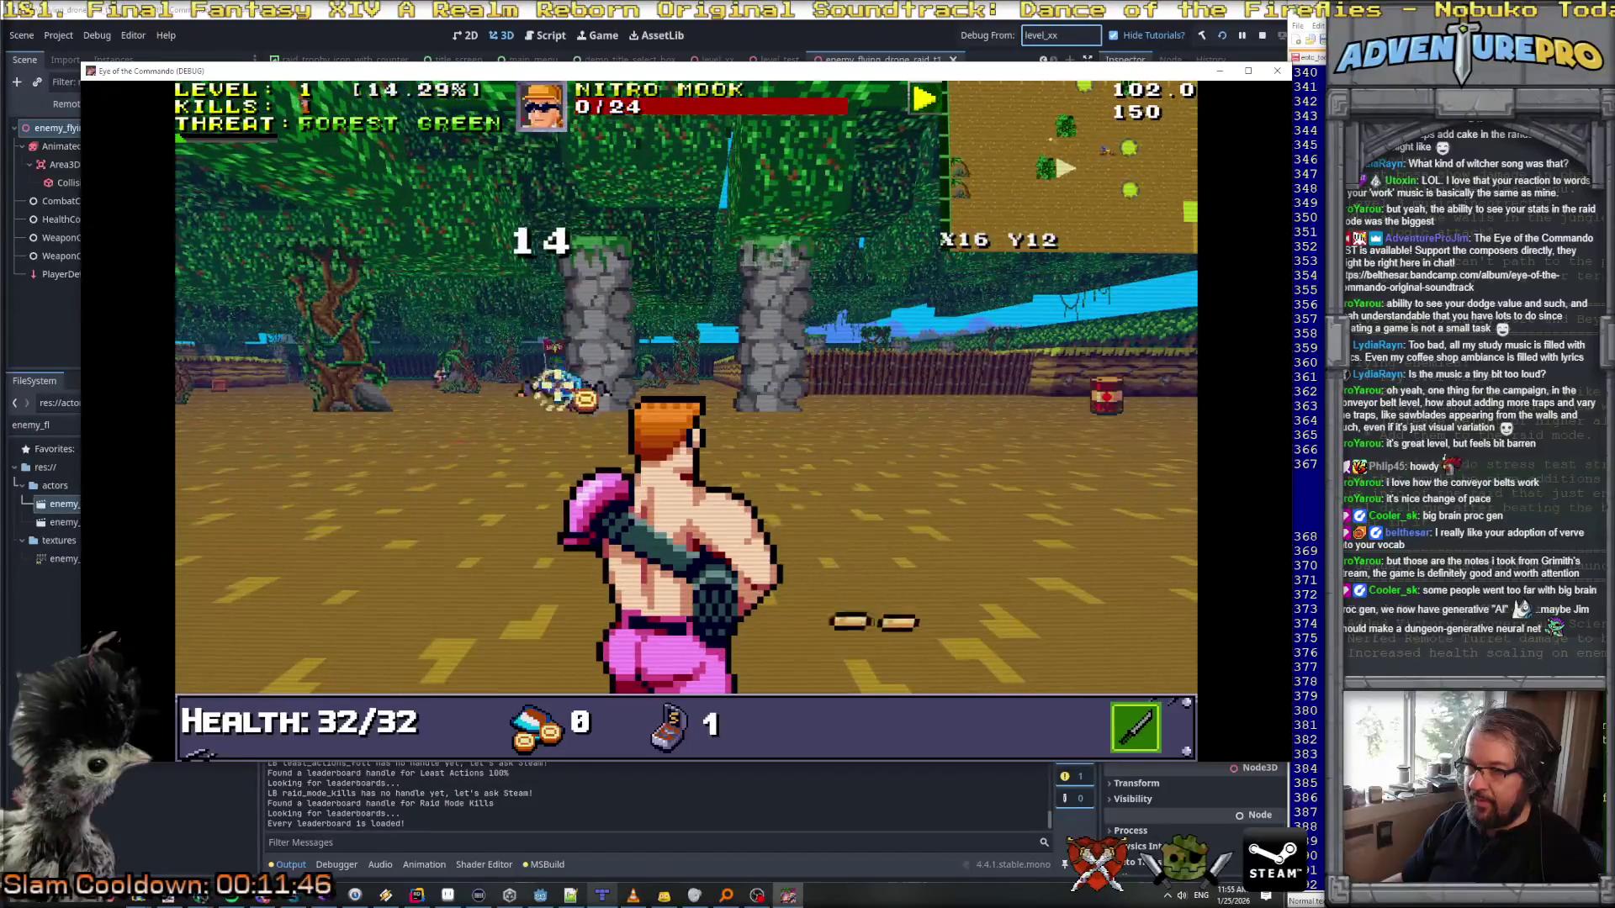
key("w")
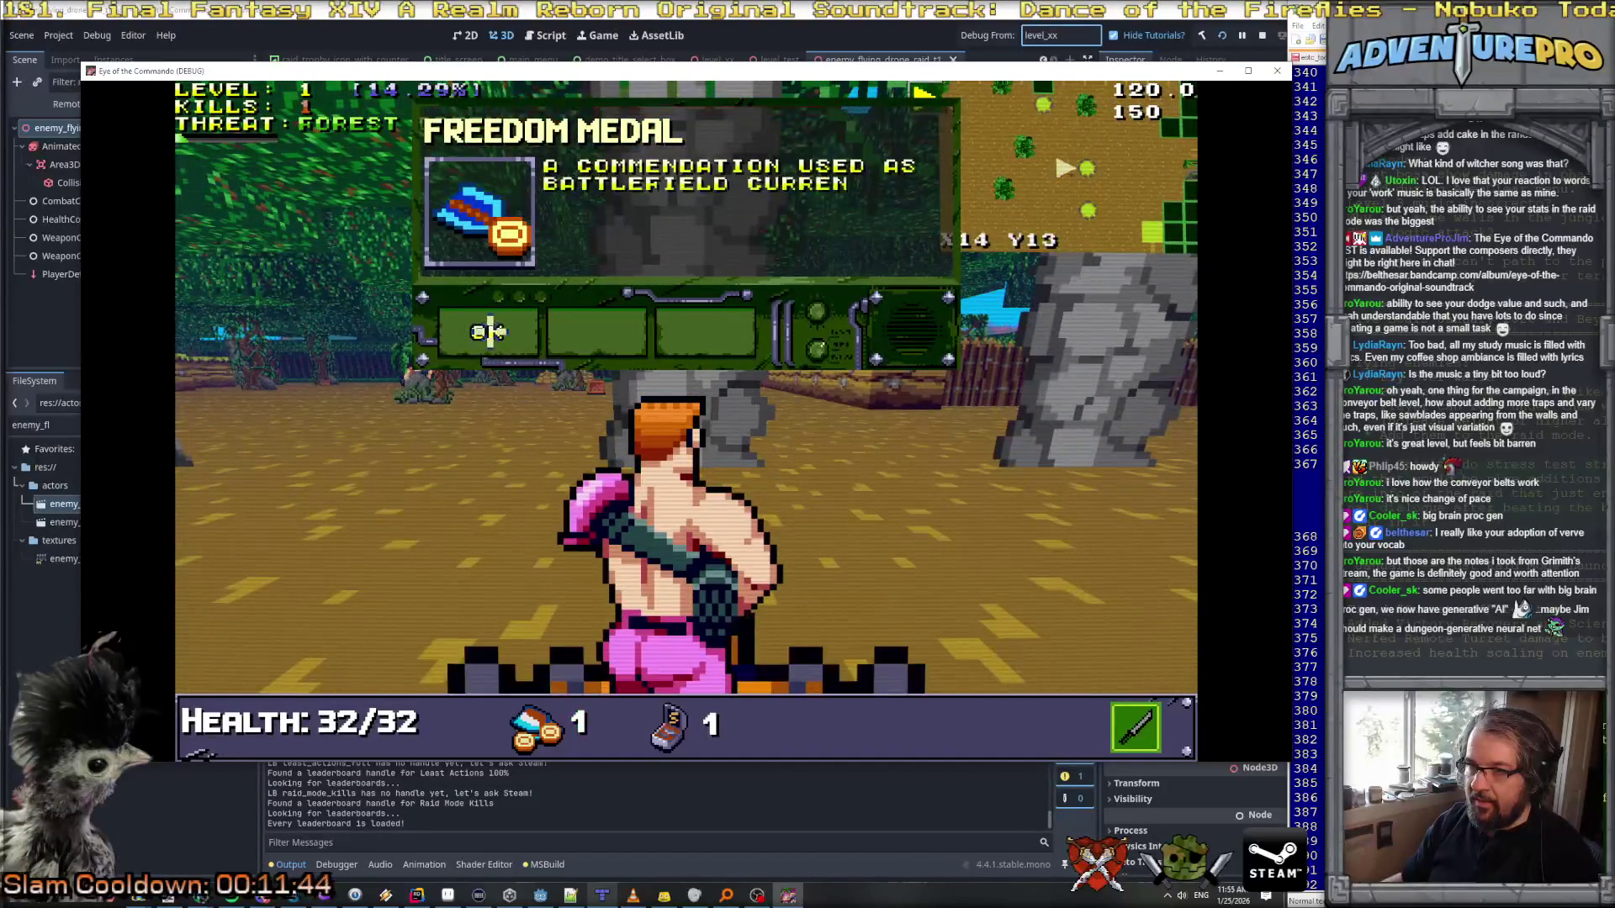
left_click(488, 332)
Step: Shoot a Nitro Mook and the supply crate, then collect the S ammo
key("a")
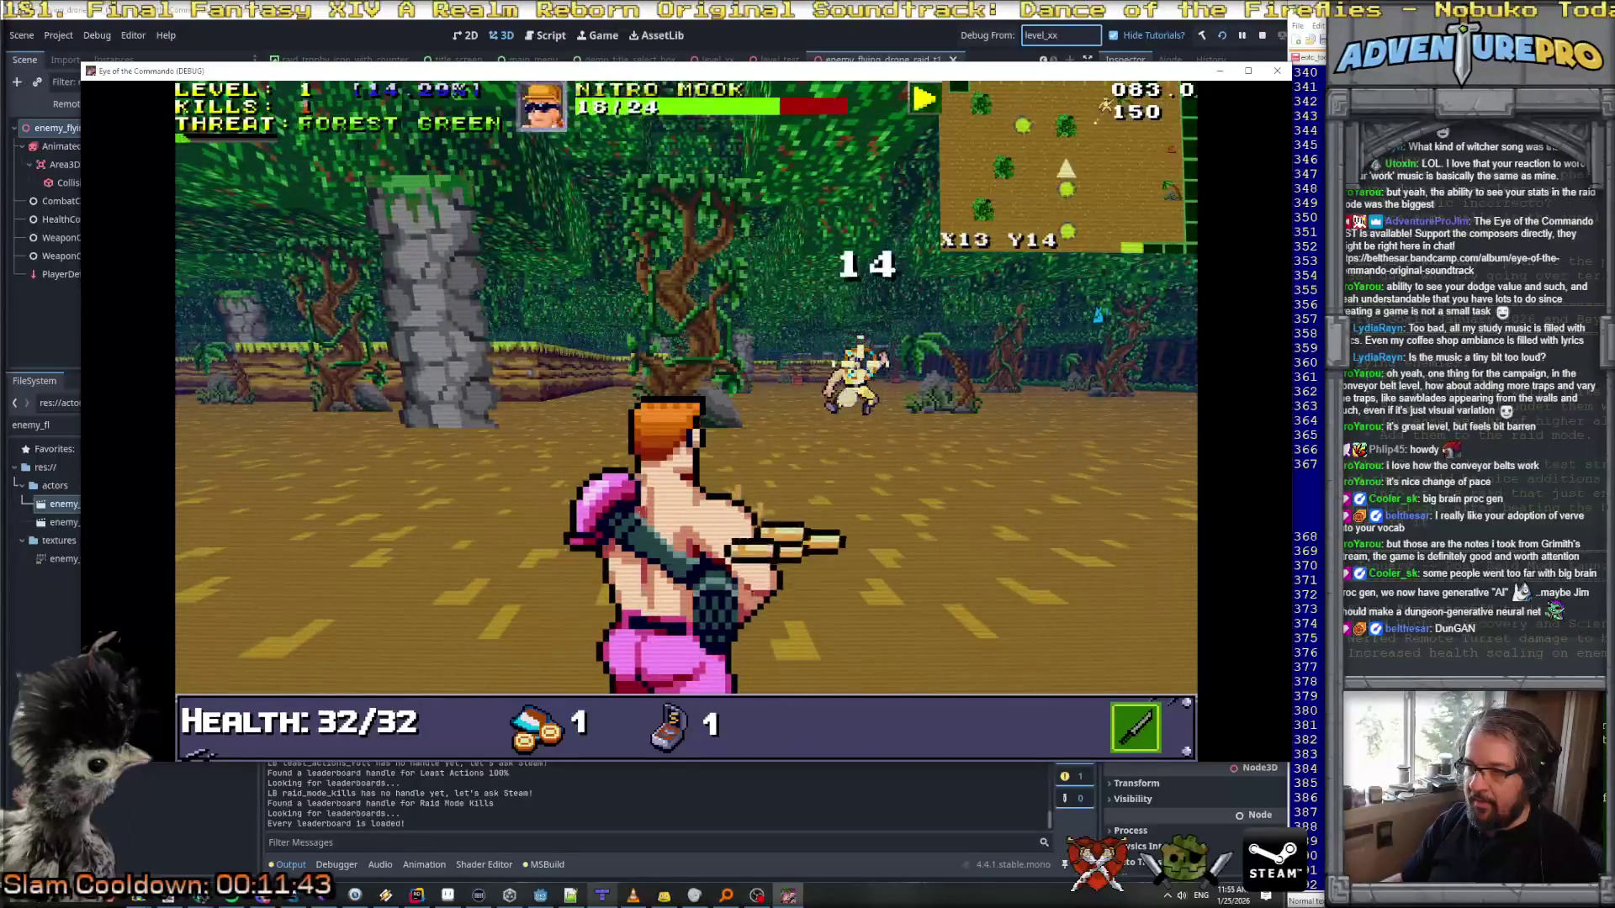
left_click(854, 361)
key("a")
key("w")
left_click(761, 383)
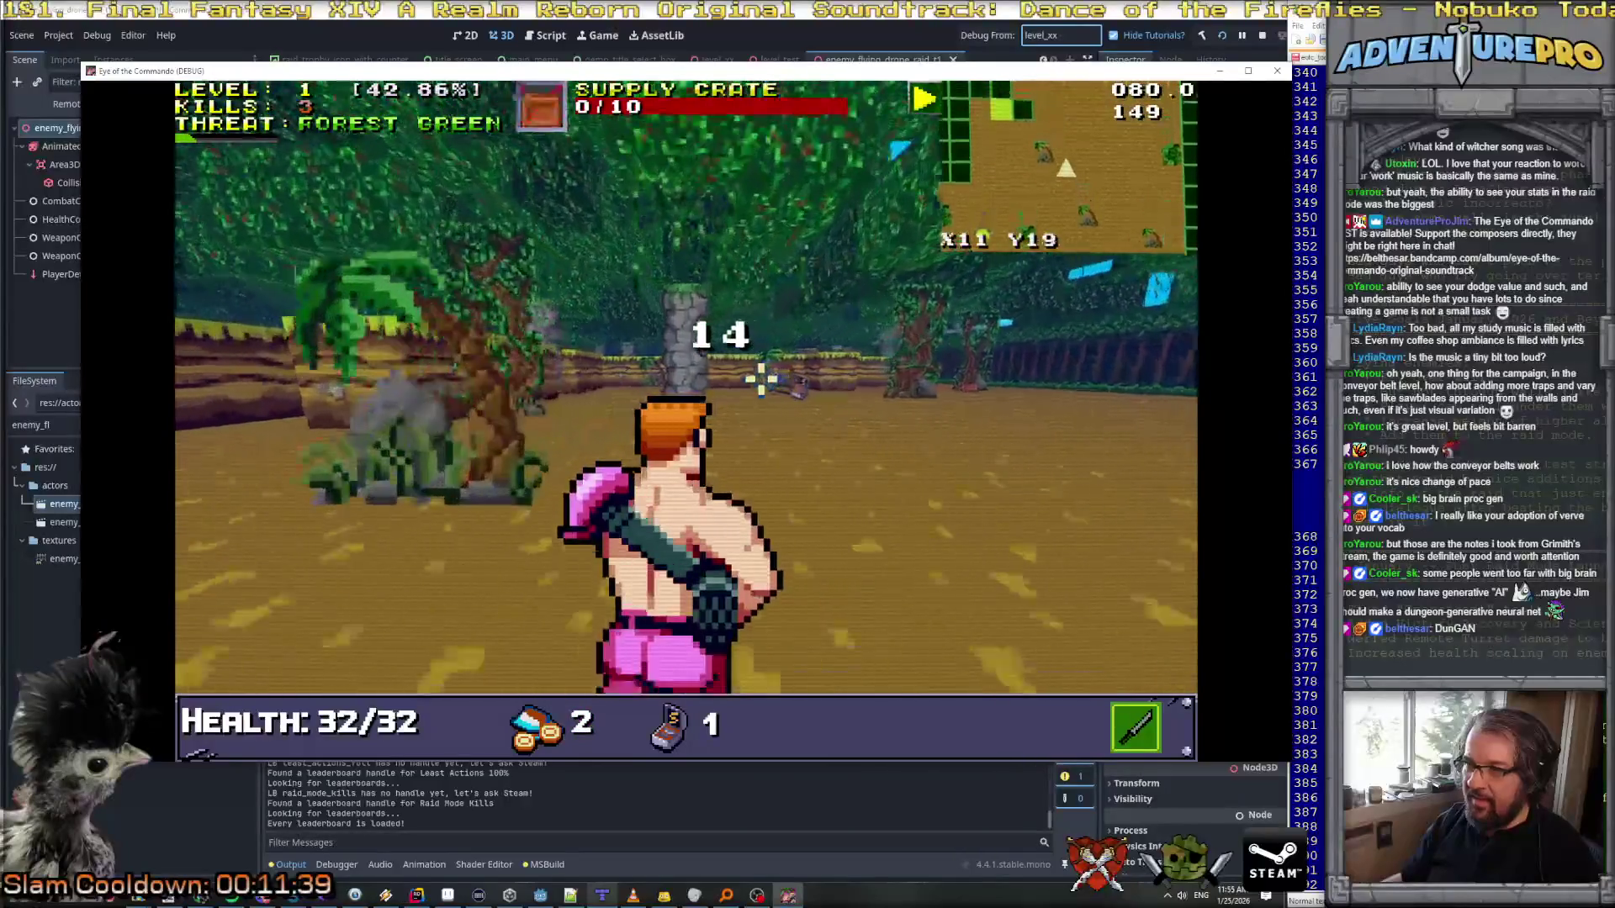
key("w")
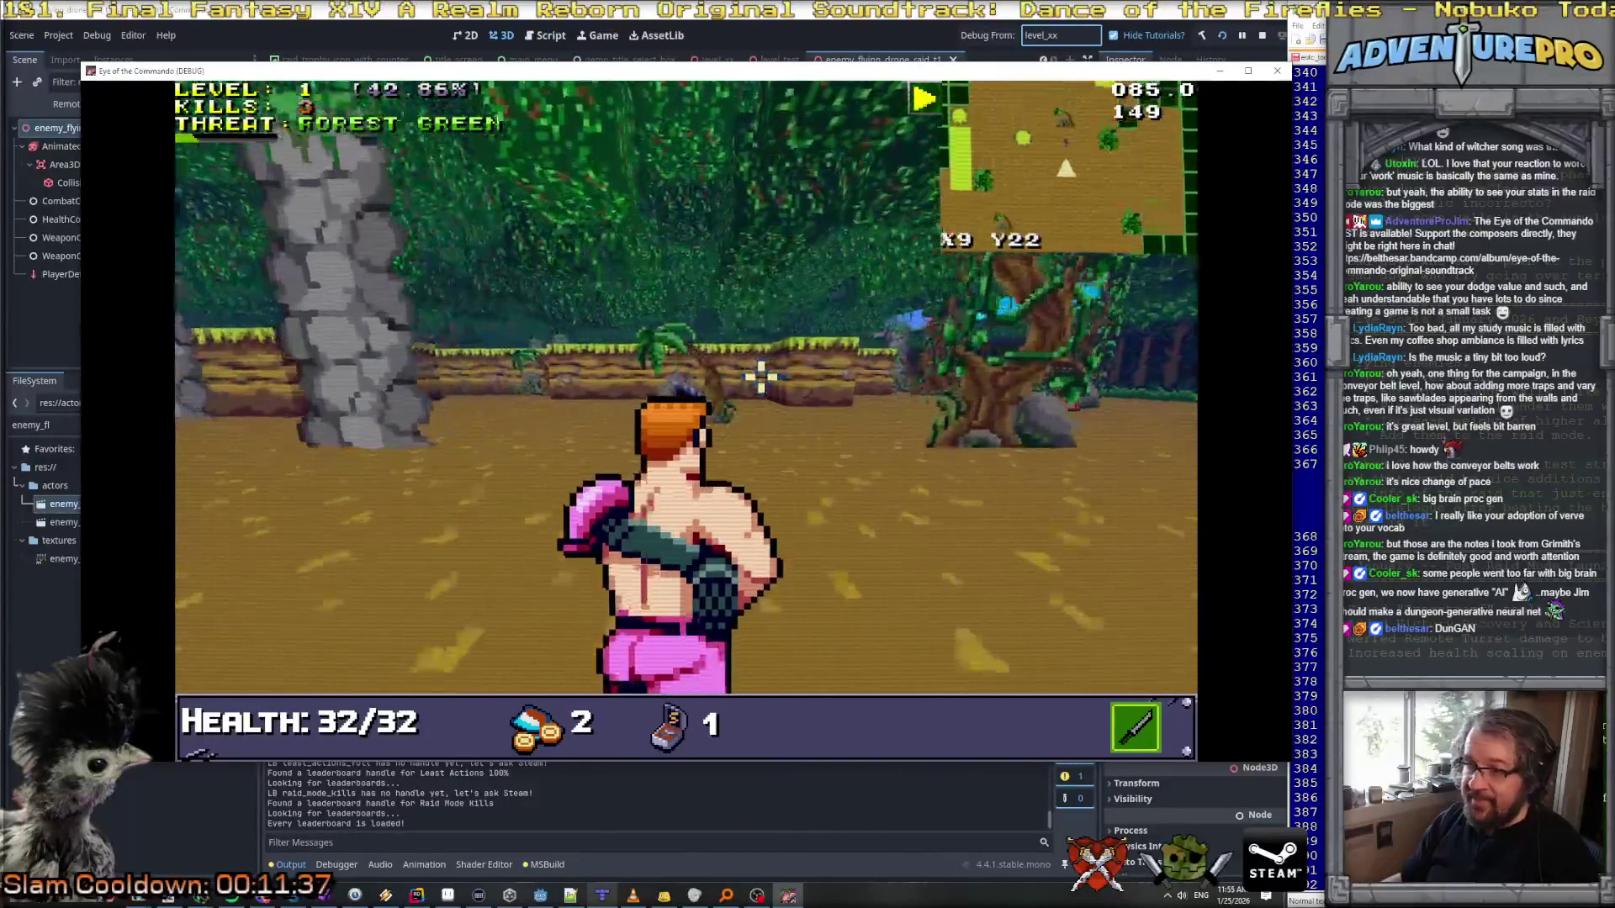
key("w")
key("w")
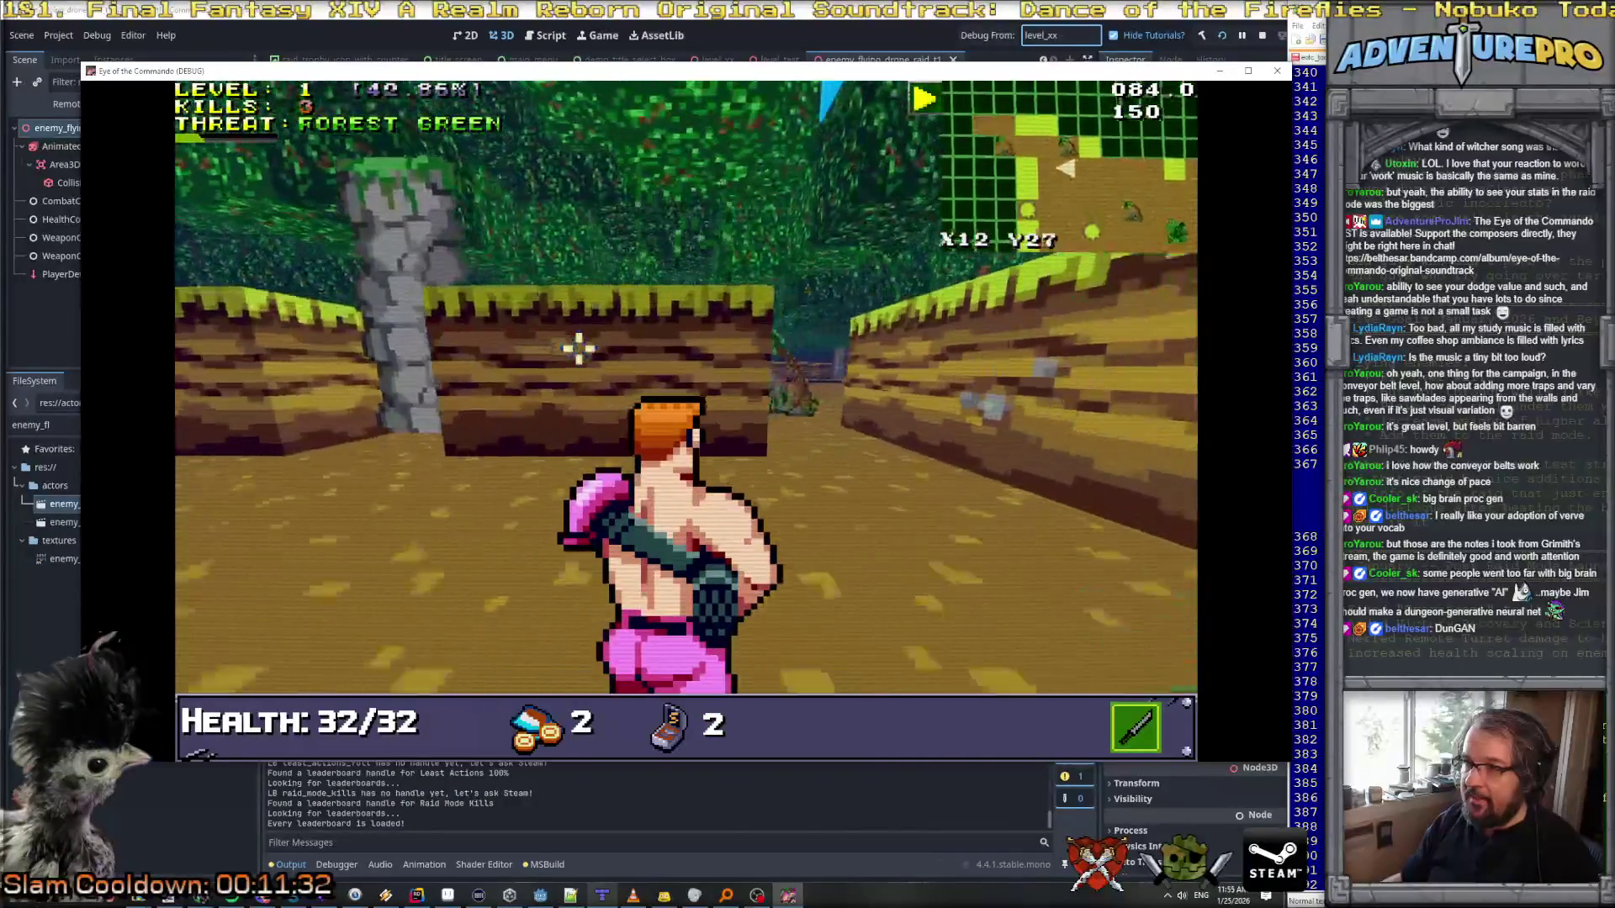
key("w")
key("s")
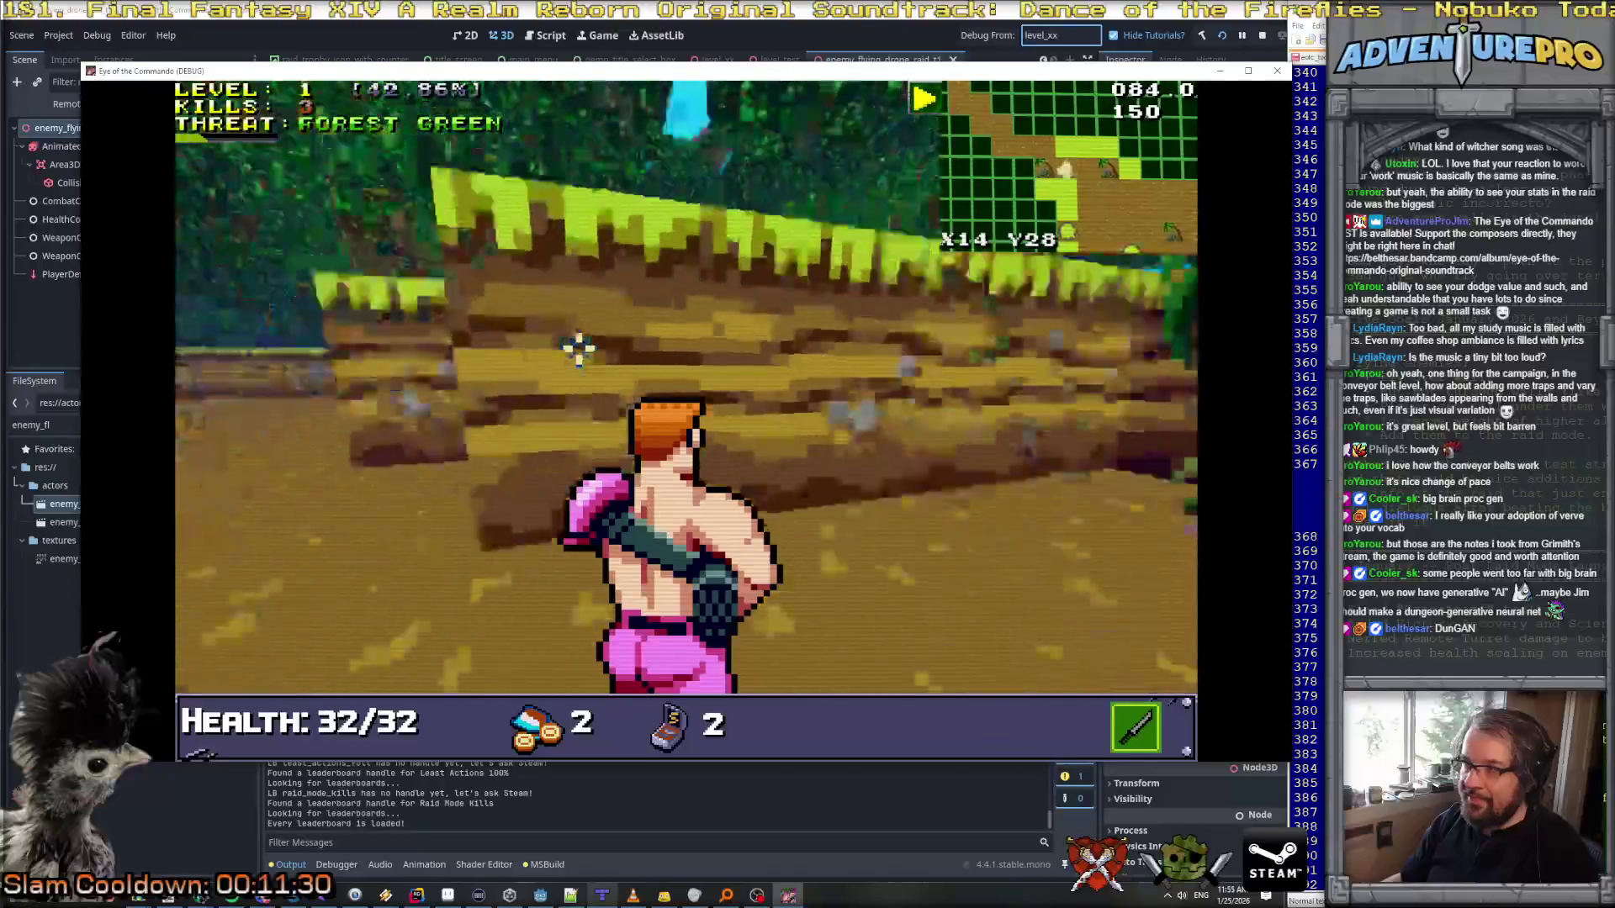
key("d")
Step: Cross the clearing collecting the medkit and pickups, then shoot the Nitro Mook ahead
key("s")
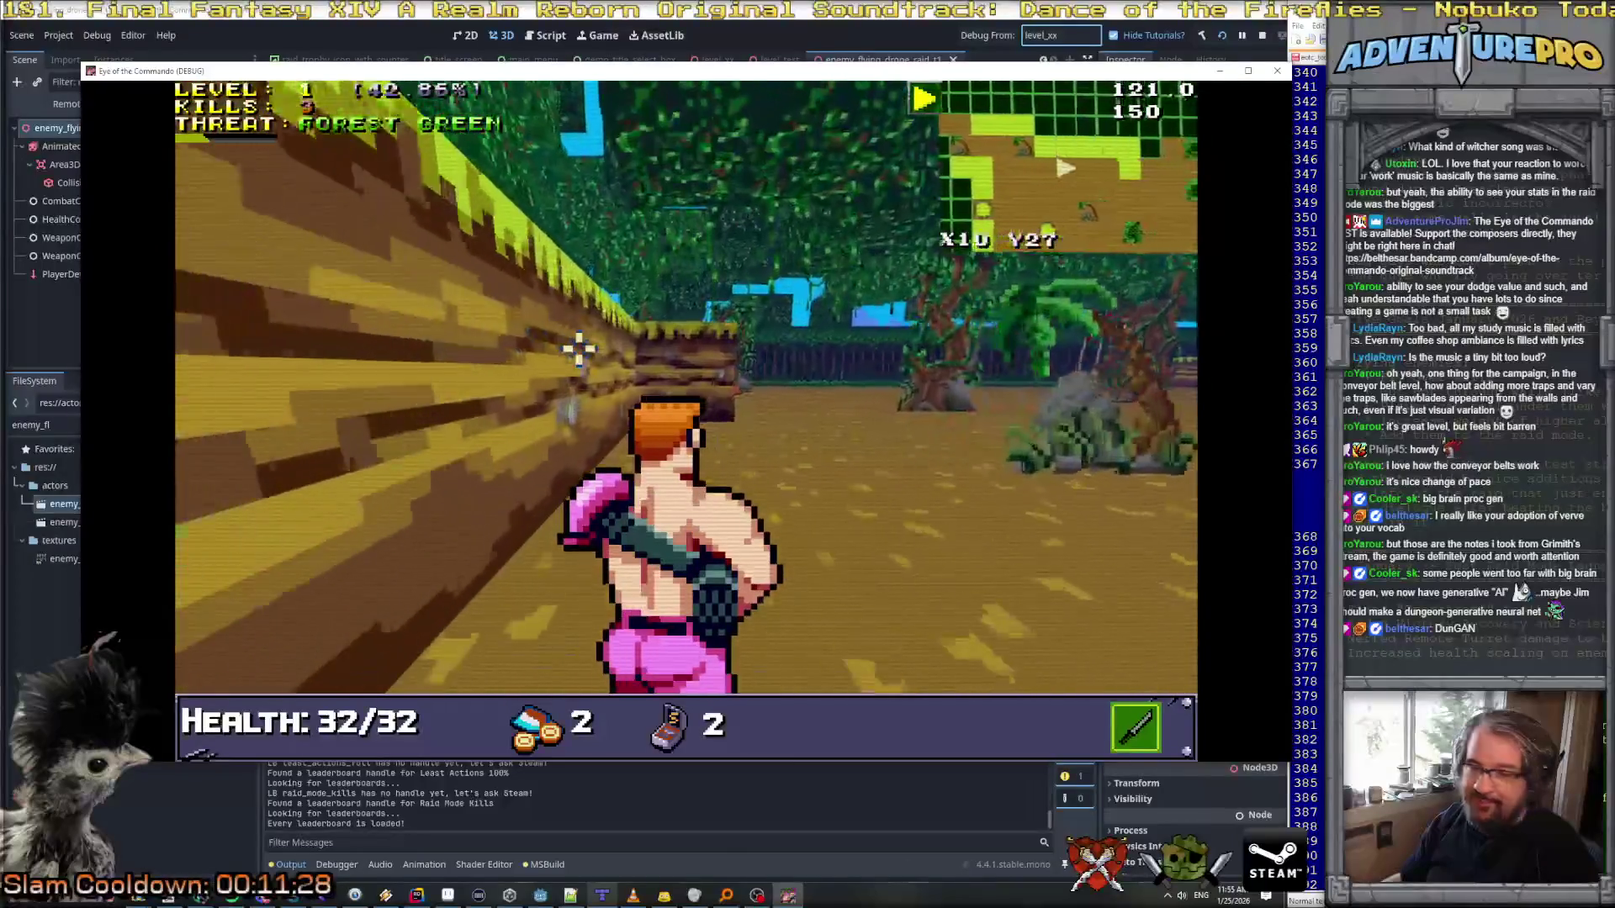
key("a")
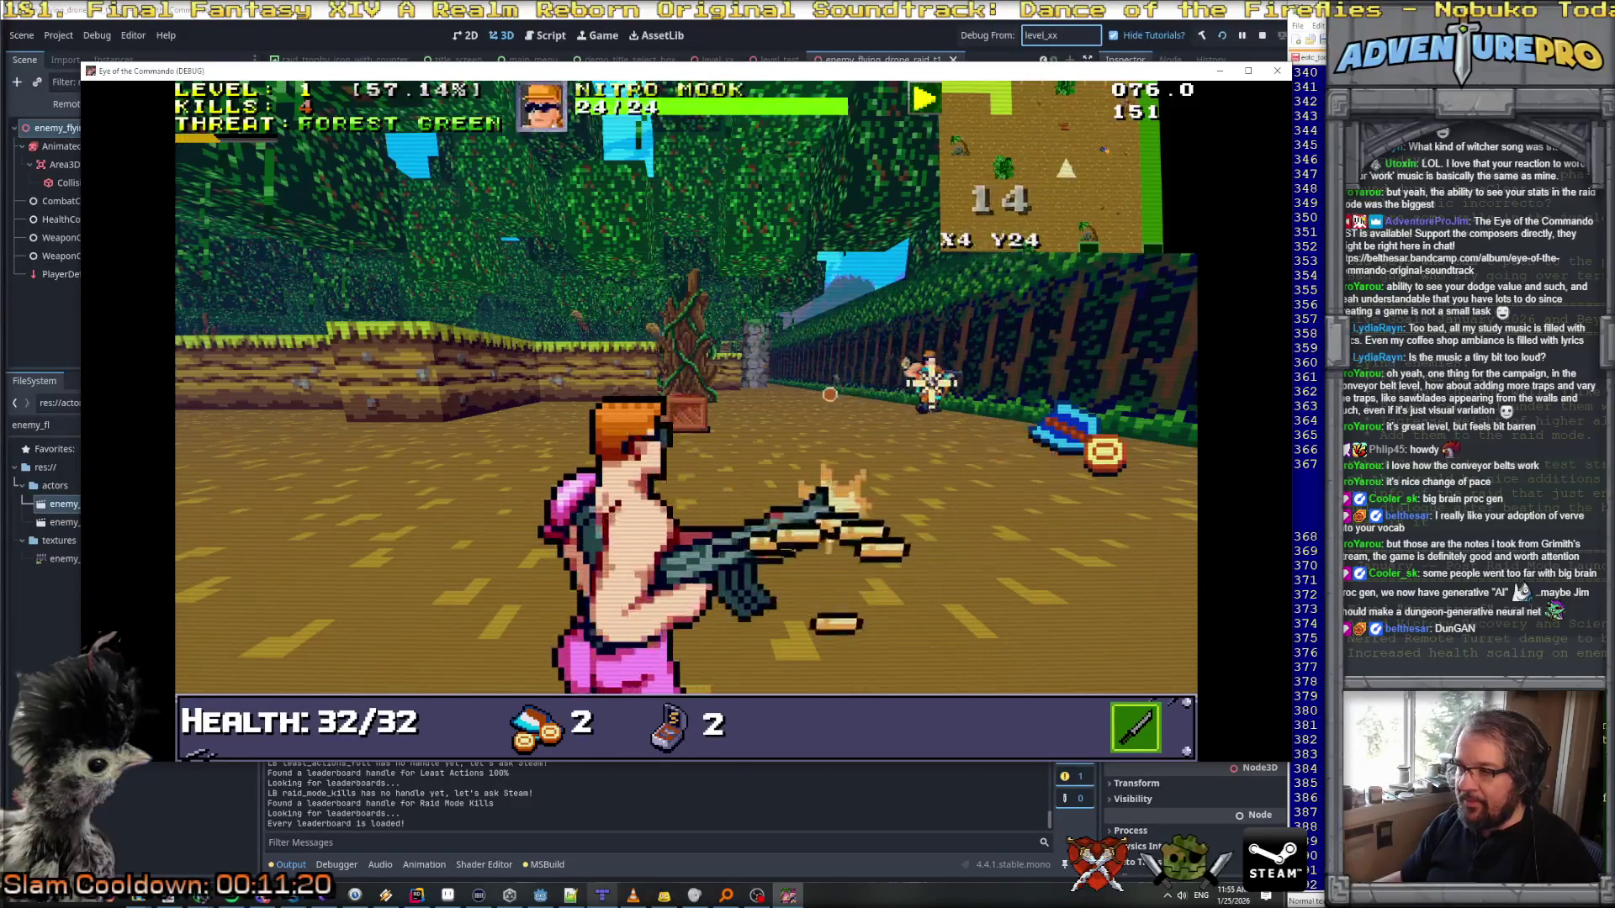
key("w")
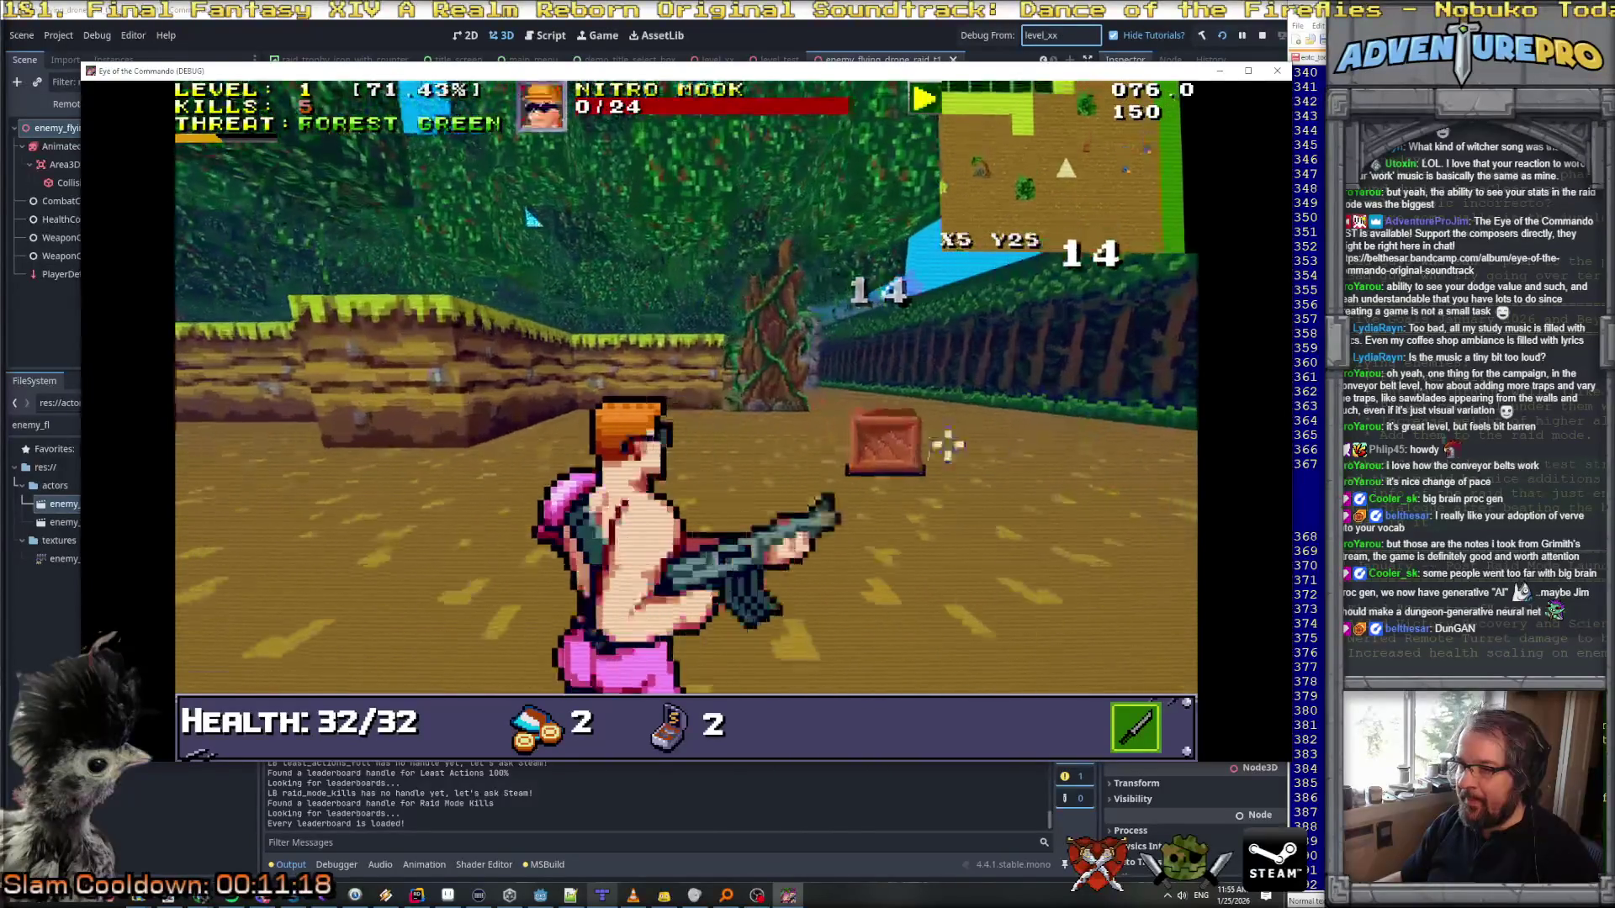
key("w")
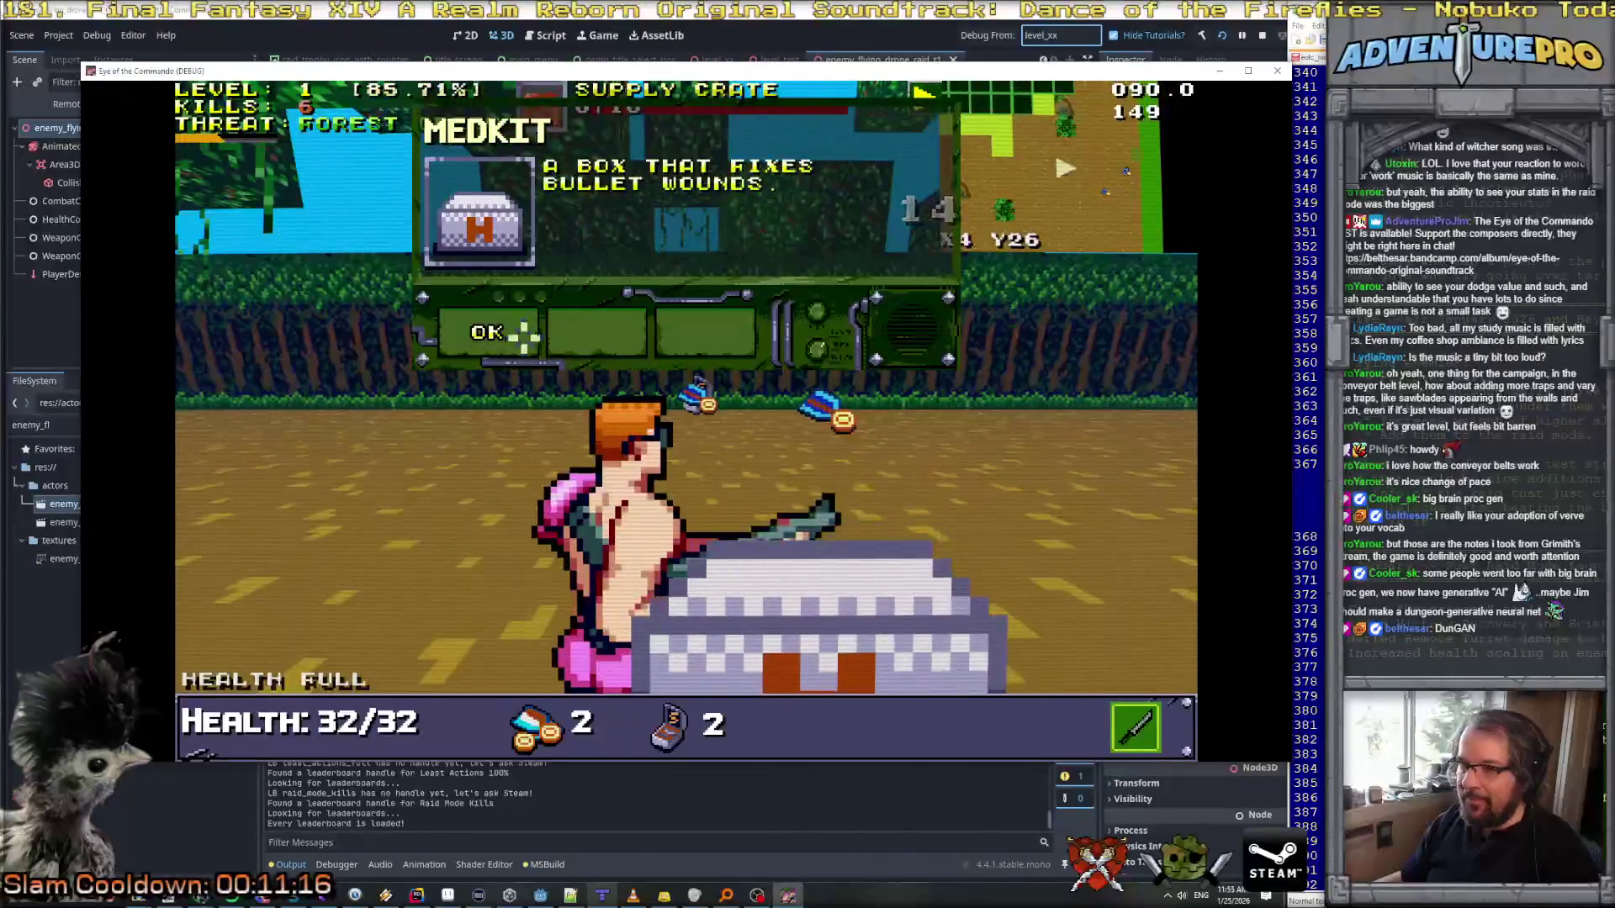
key("d")
key("s")
key("s")
key("a")
key("w")
key("w")
key("w")
key("w")
left_click(746, 374)
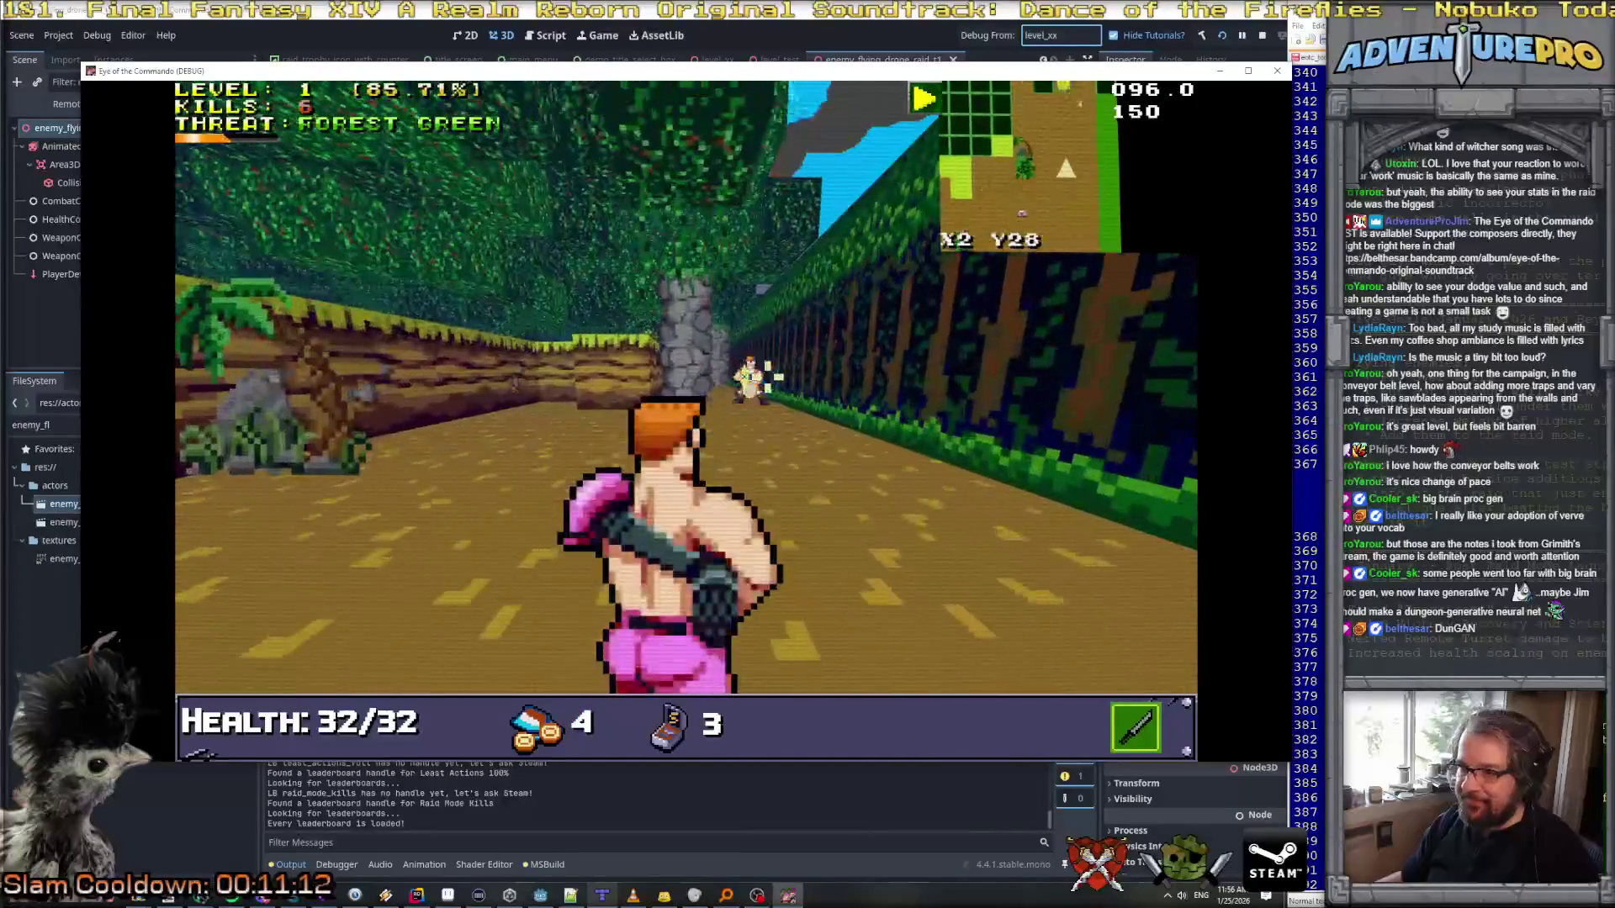
left_click(747, 374)
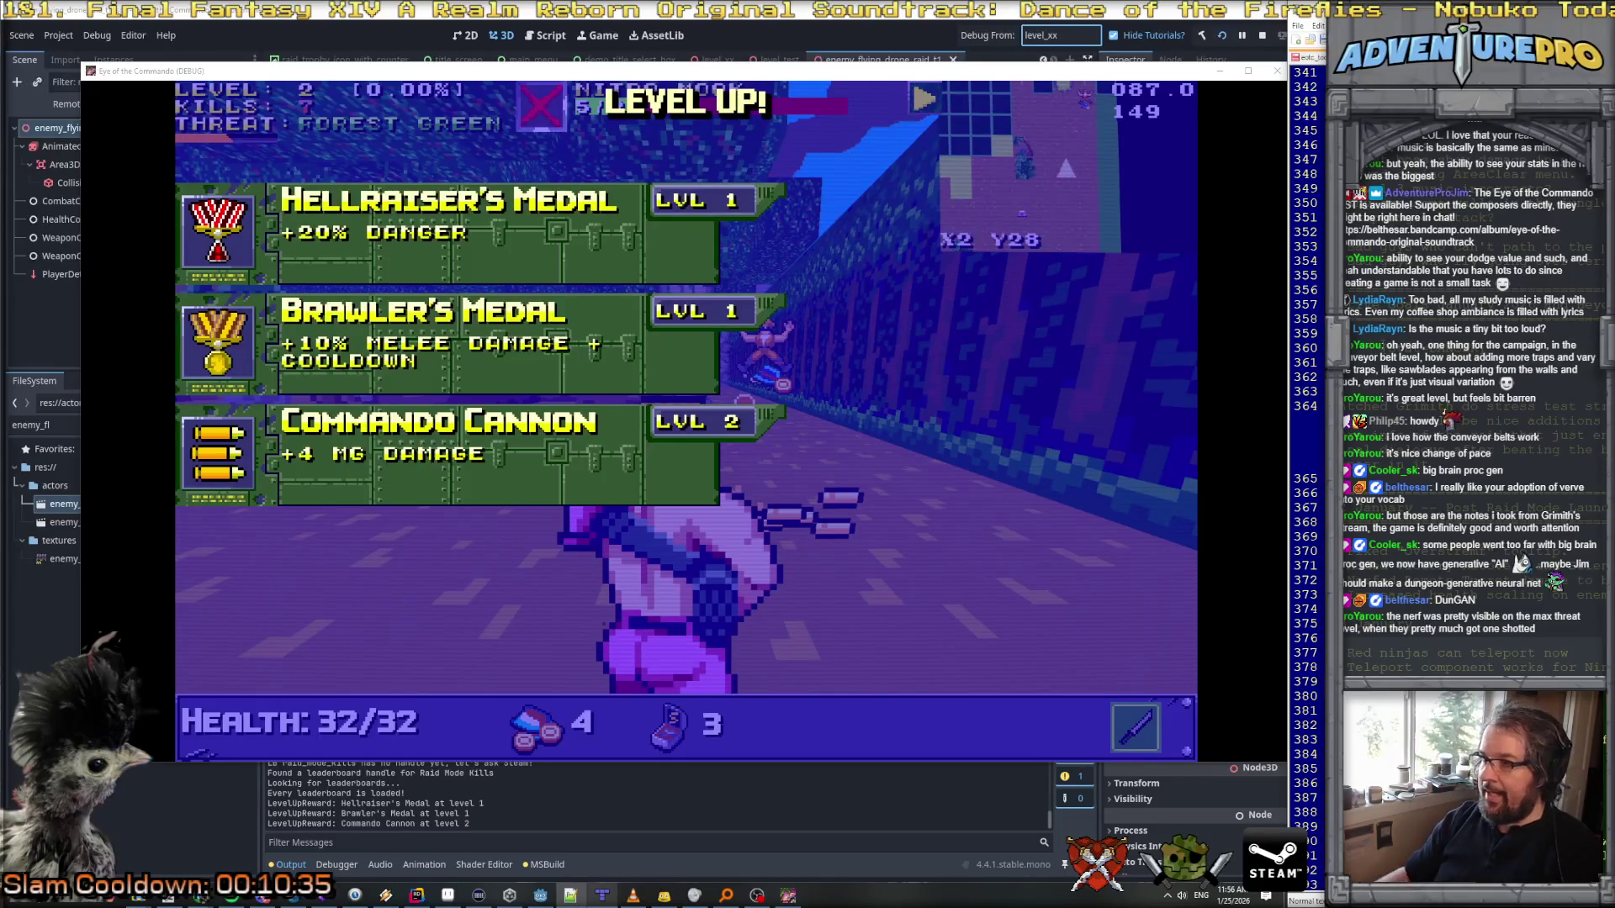
Step: Take the Hellraiser's Medal from the level-up choices and resume play
left_click(569, 244)
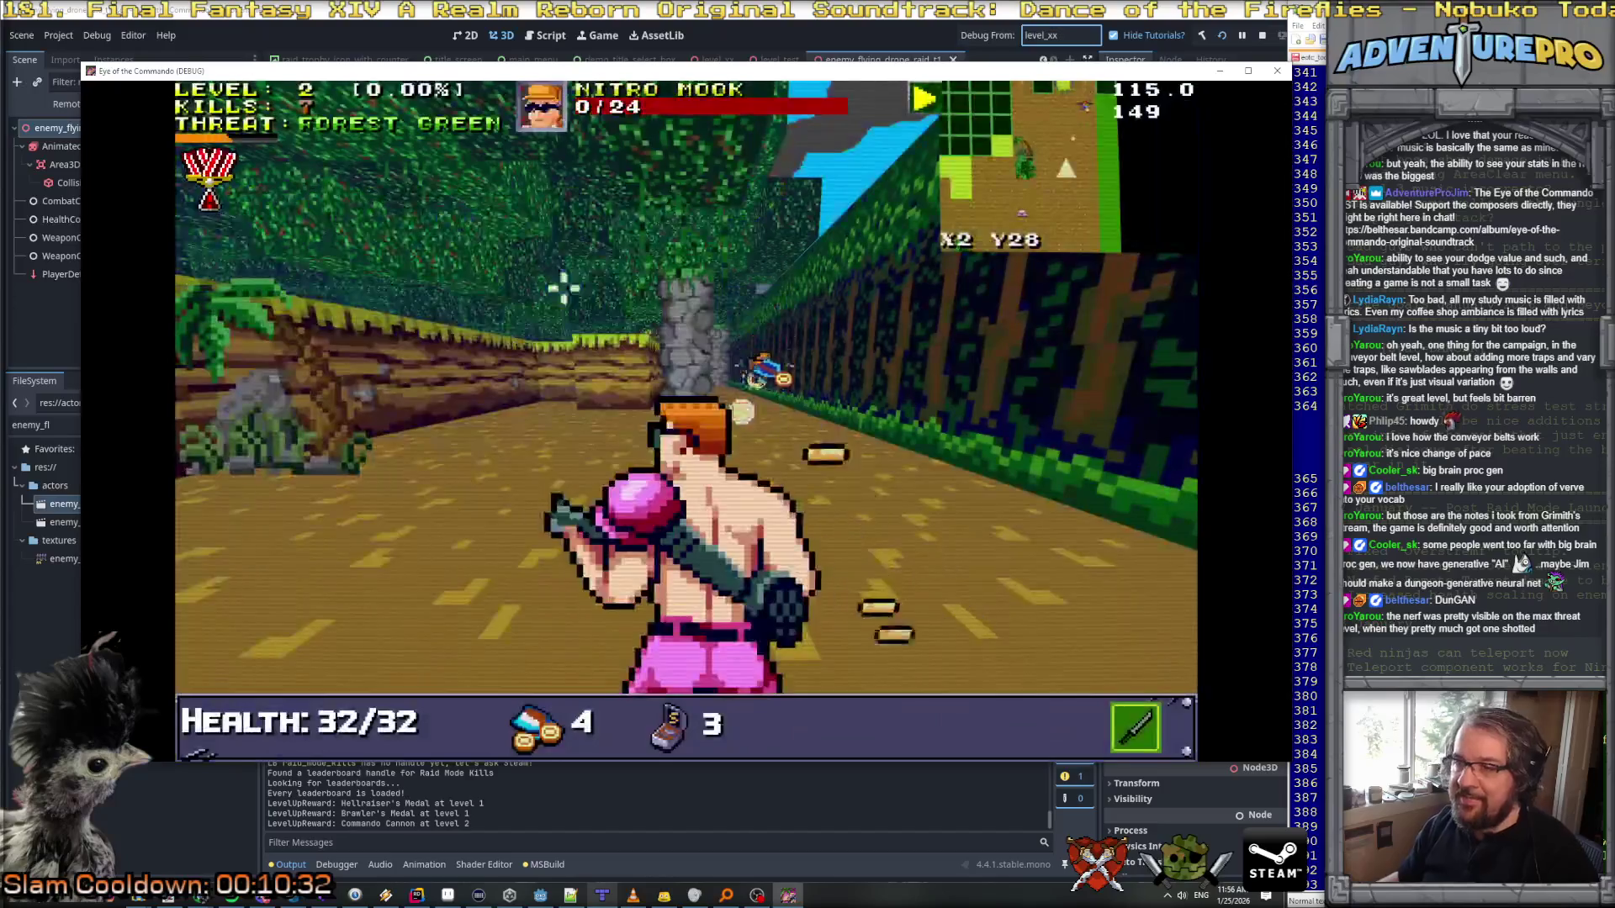
Step: Walk the path past the palm tree and stone pillars to the flag, shooting the supply crate
key("w")
key("a")
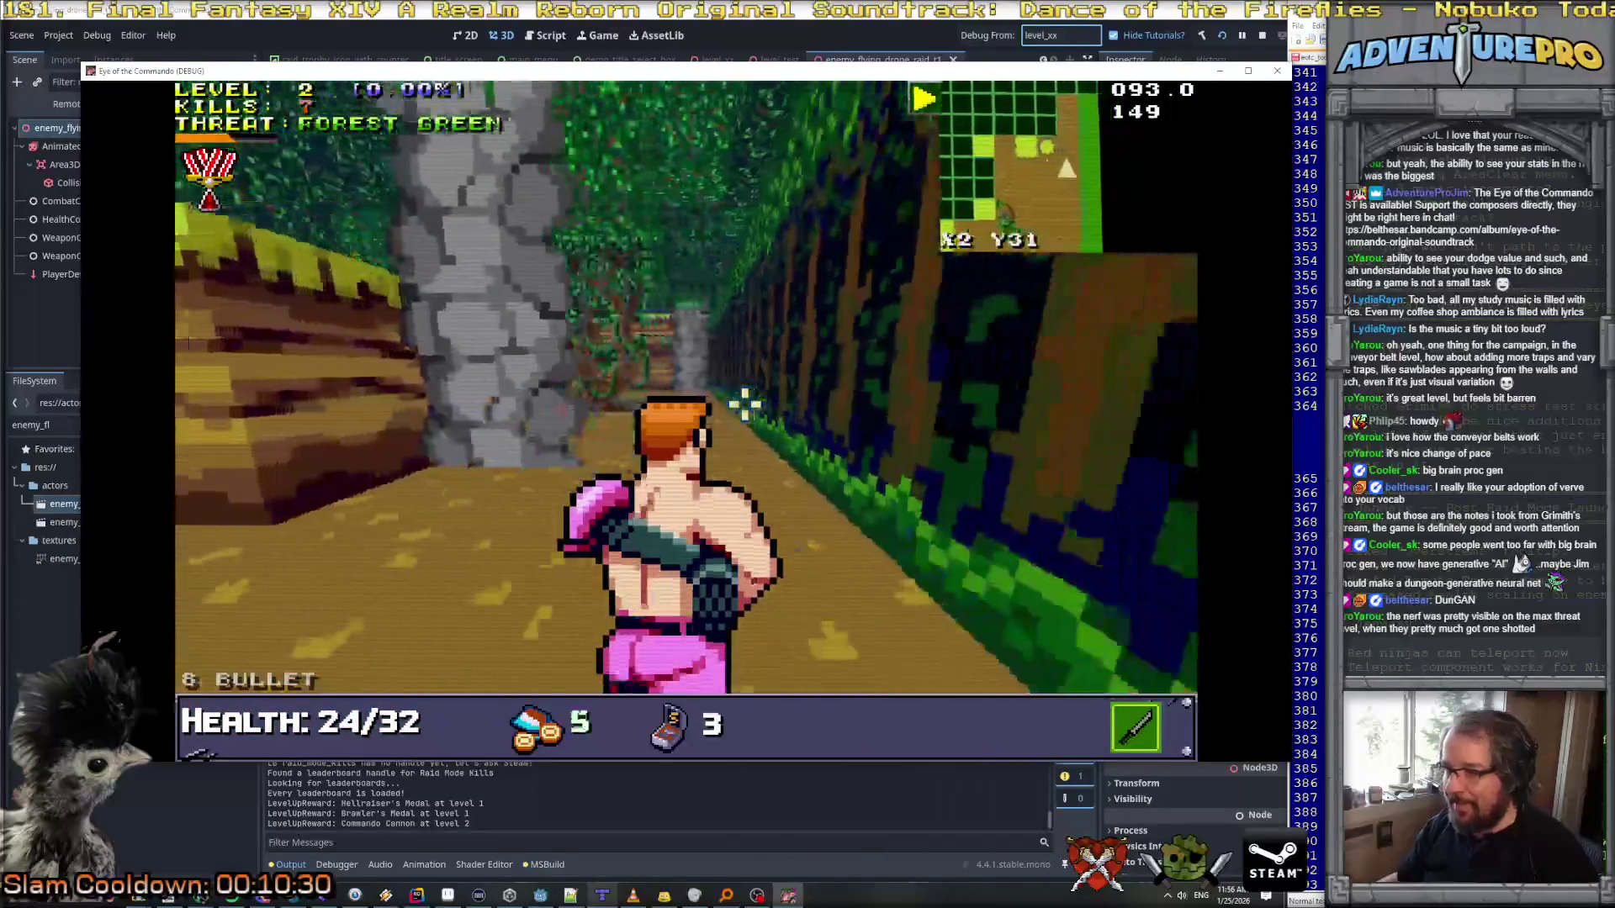
key("w")
key("a")
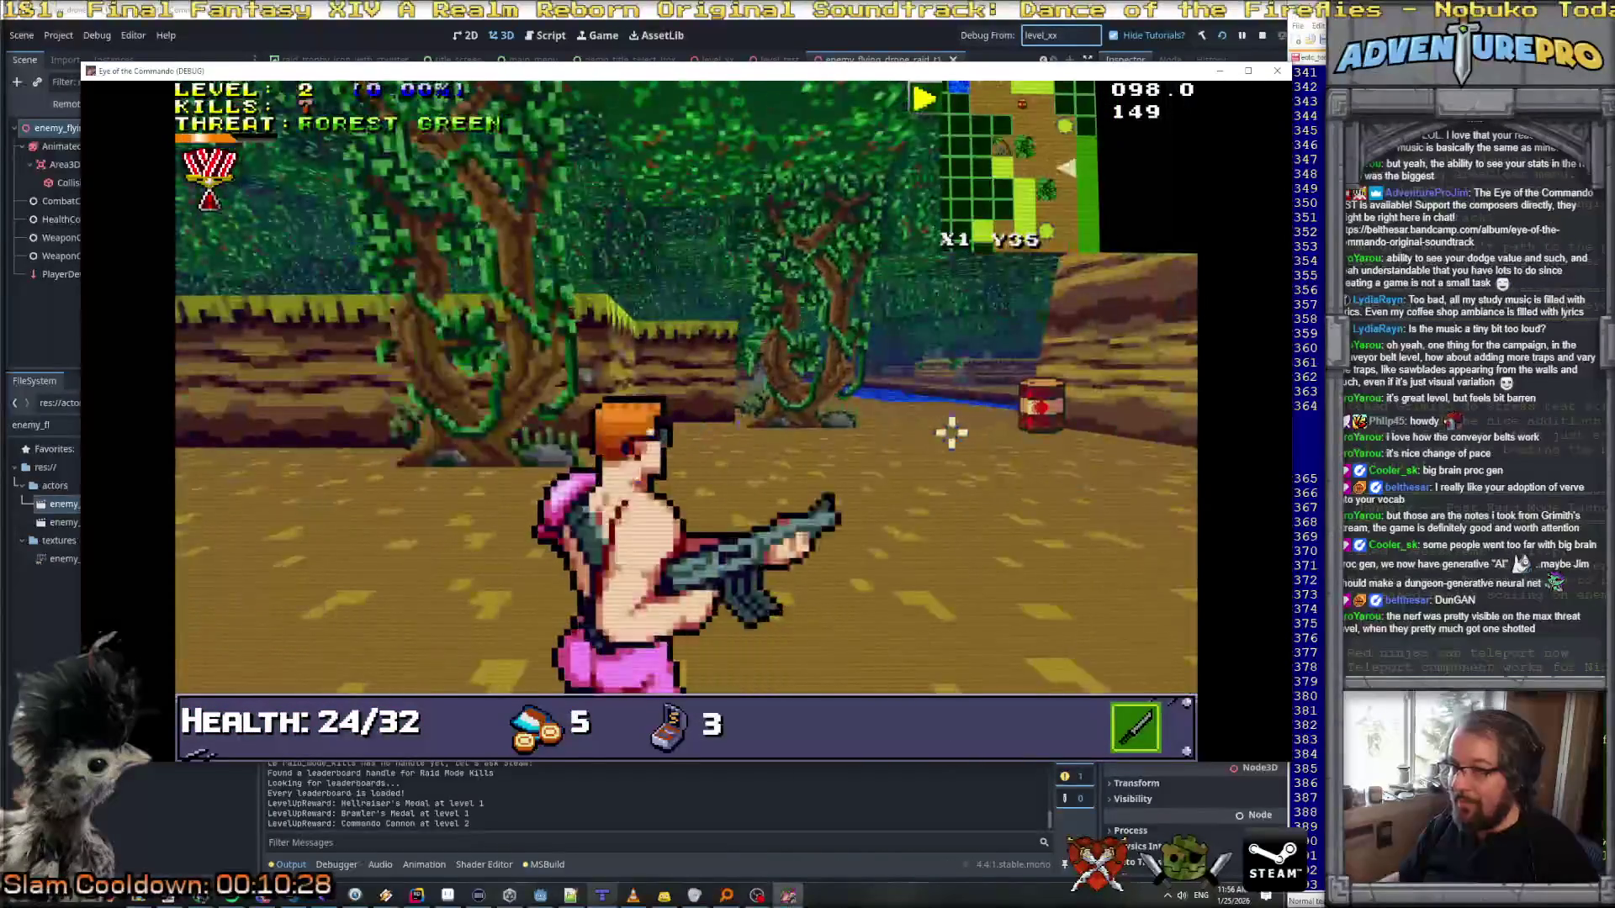
key("w")
key("d")
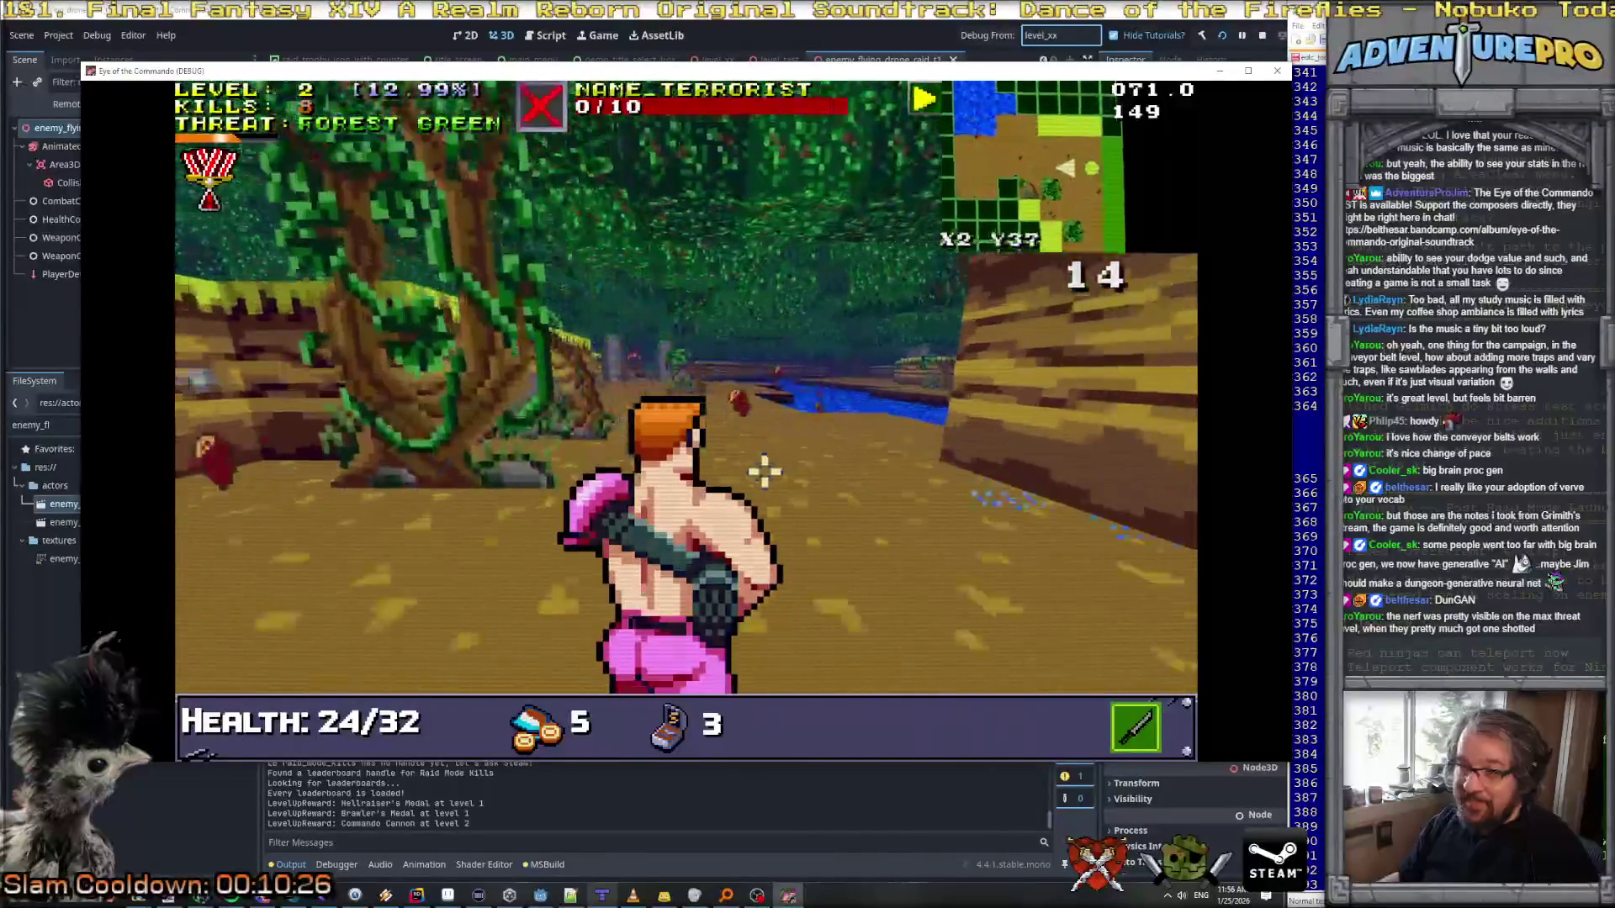
key("w")
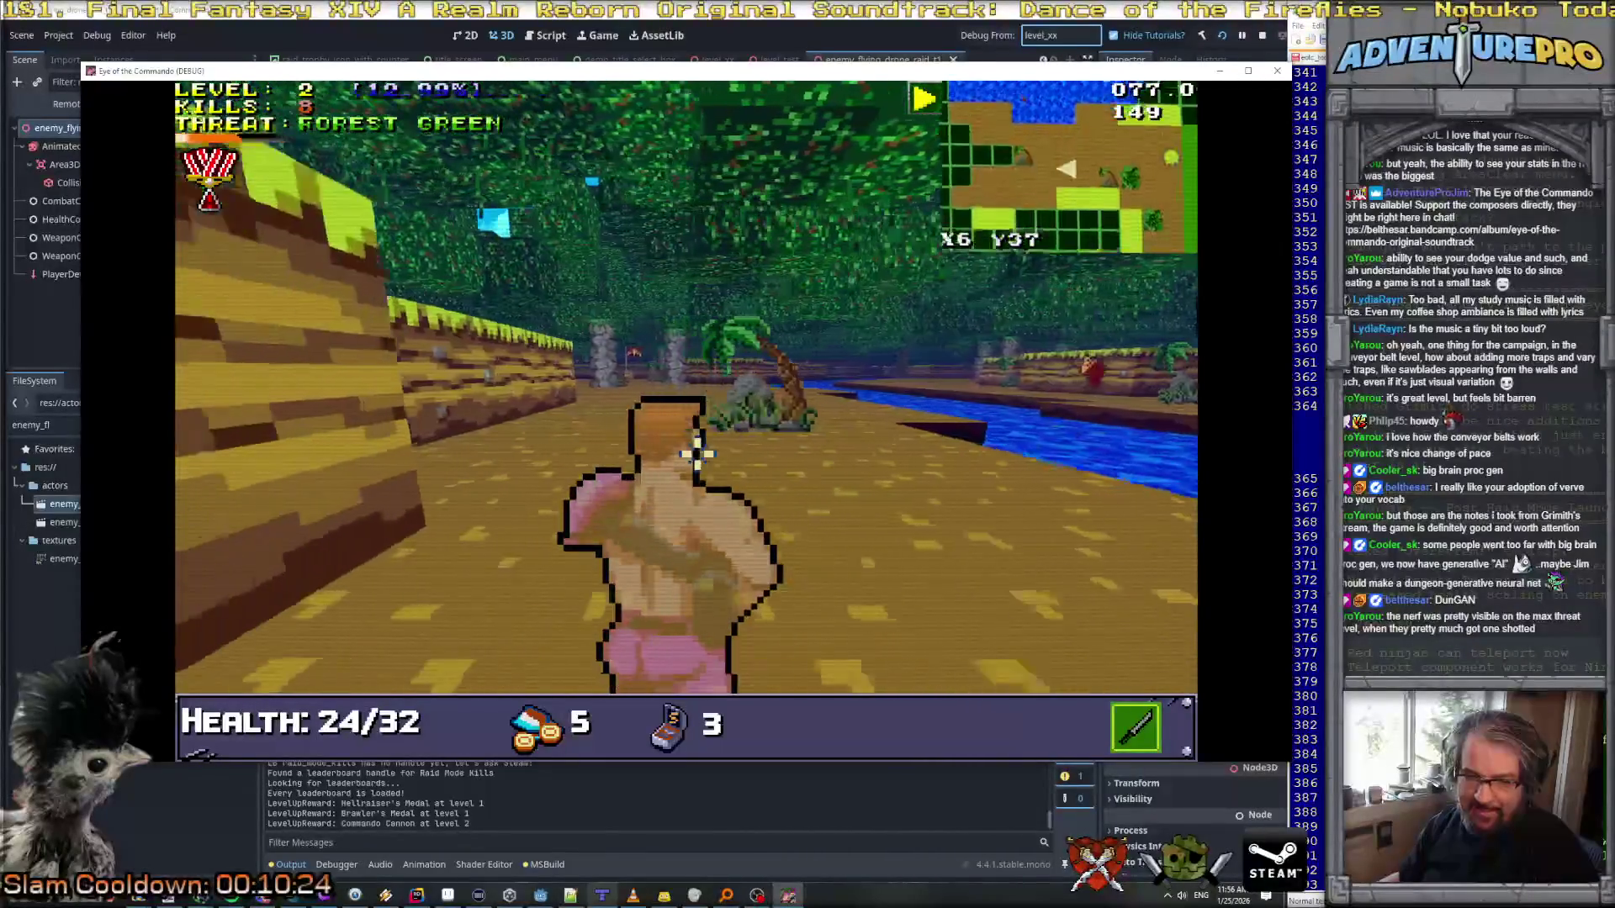
key("w")
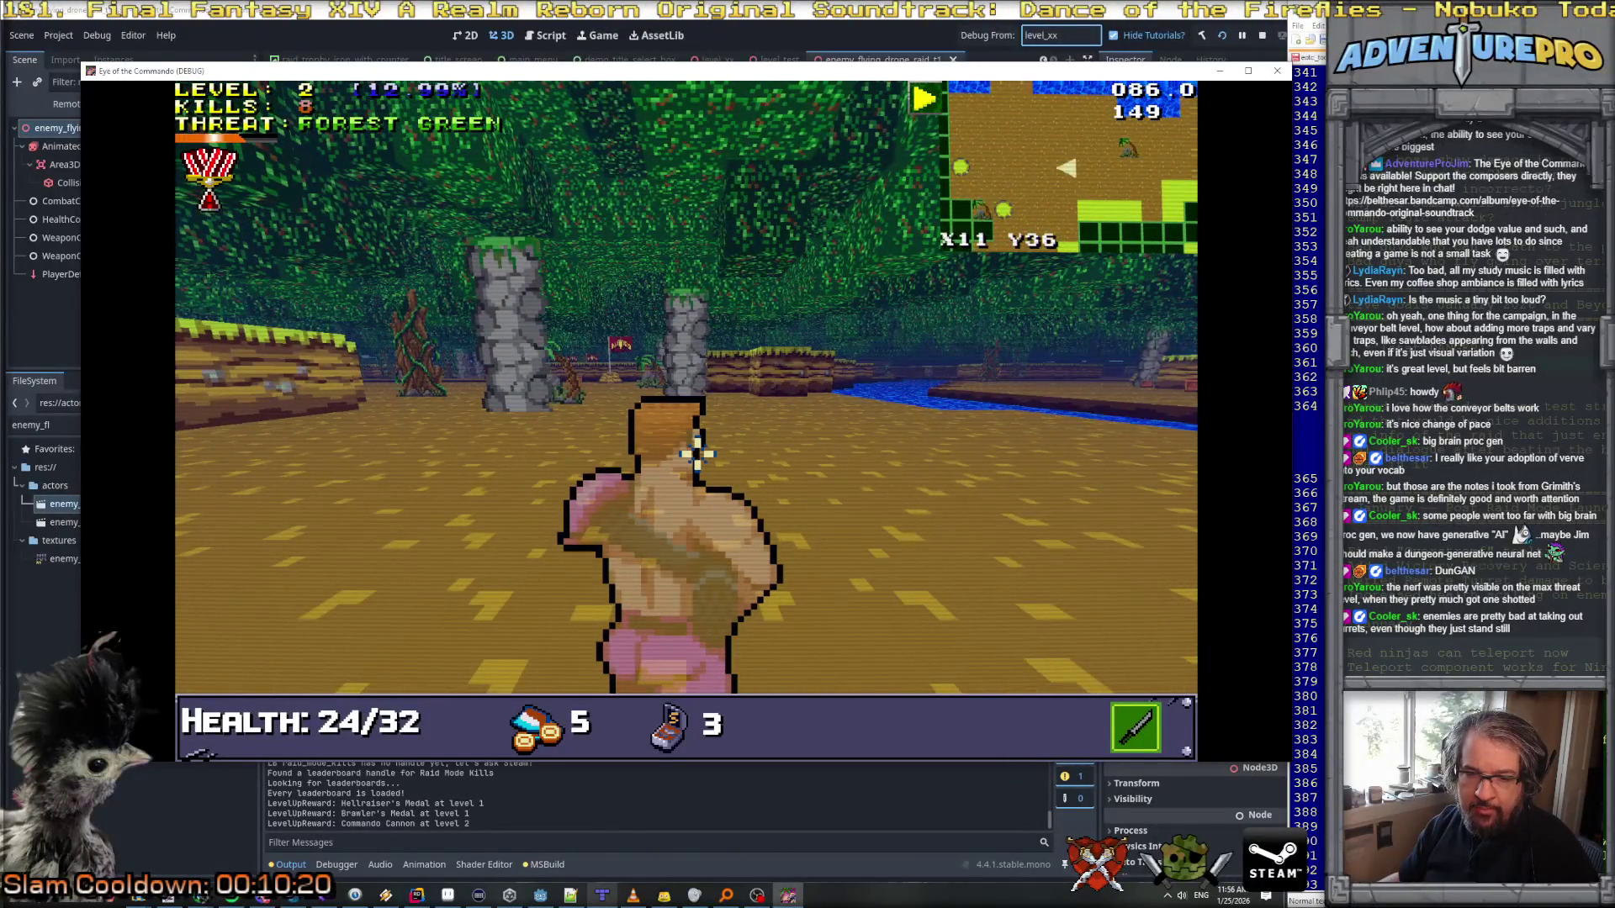
key("w")
key("w")
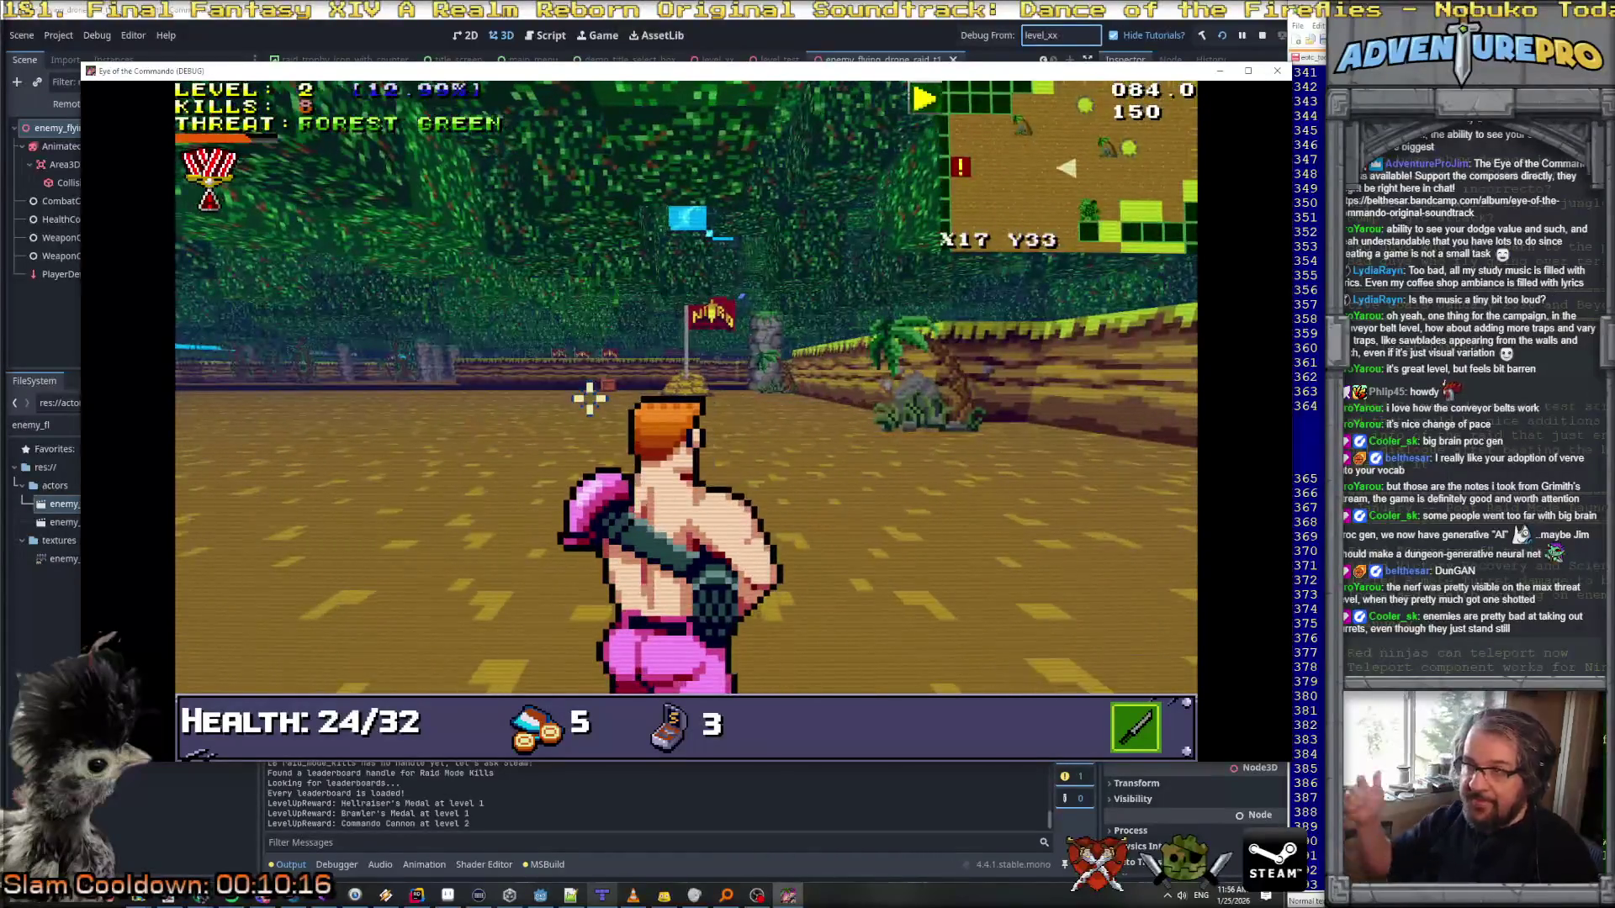
key("w")
left_click(581, 383)
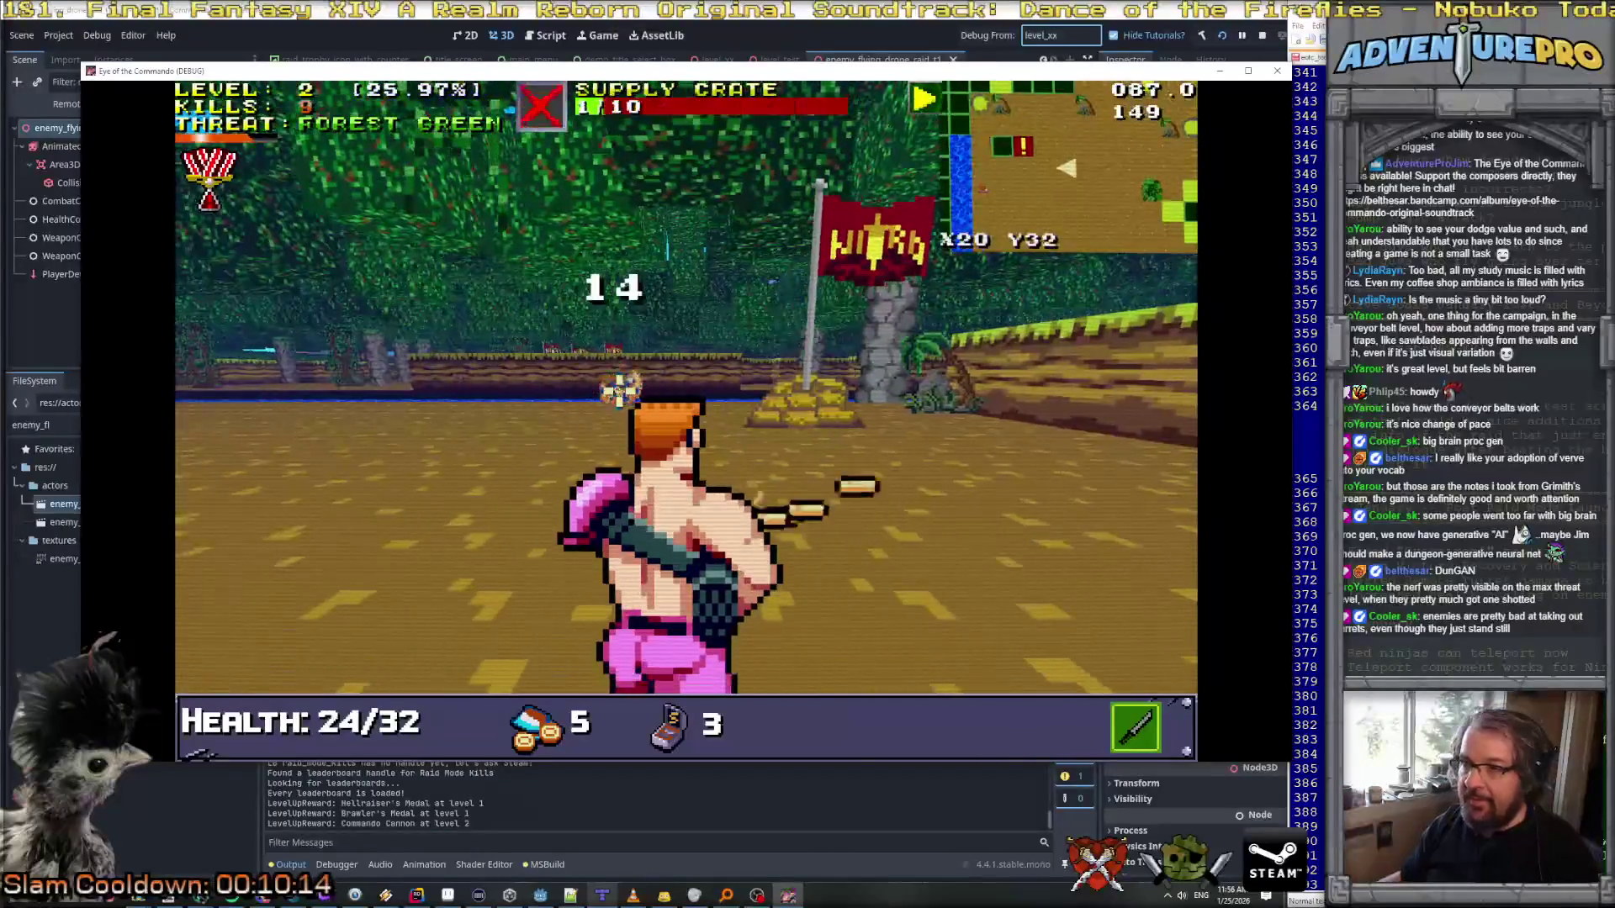
Step: Grab the Battle Chicken, fire at the distant enemy near the flag, and dismiss the tutorial message
key("w")
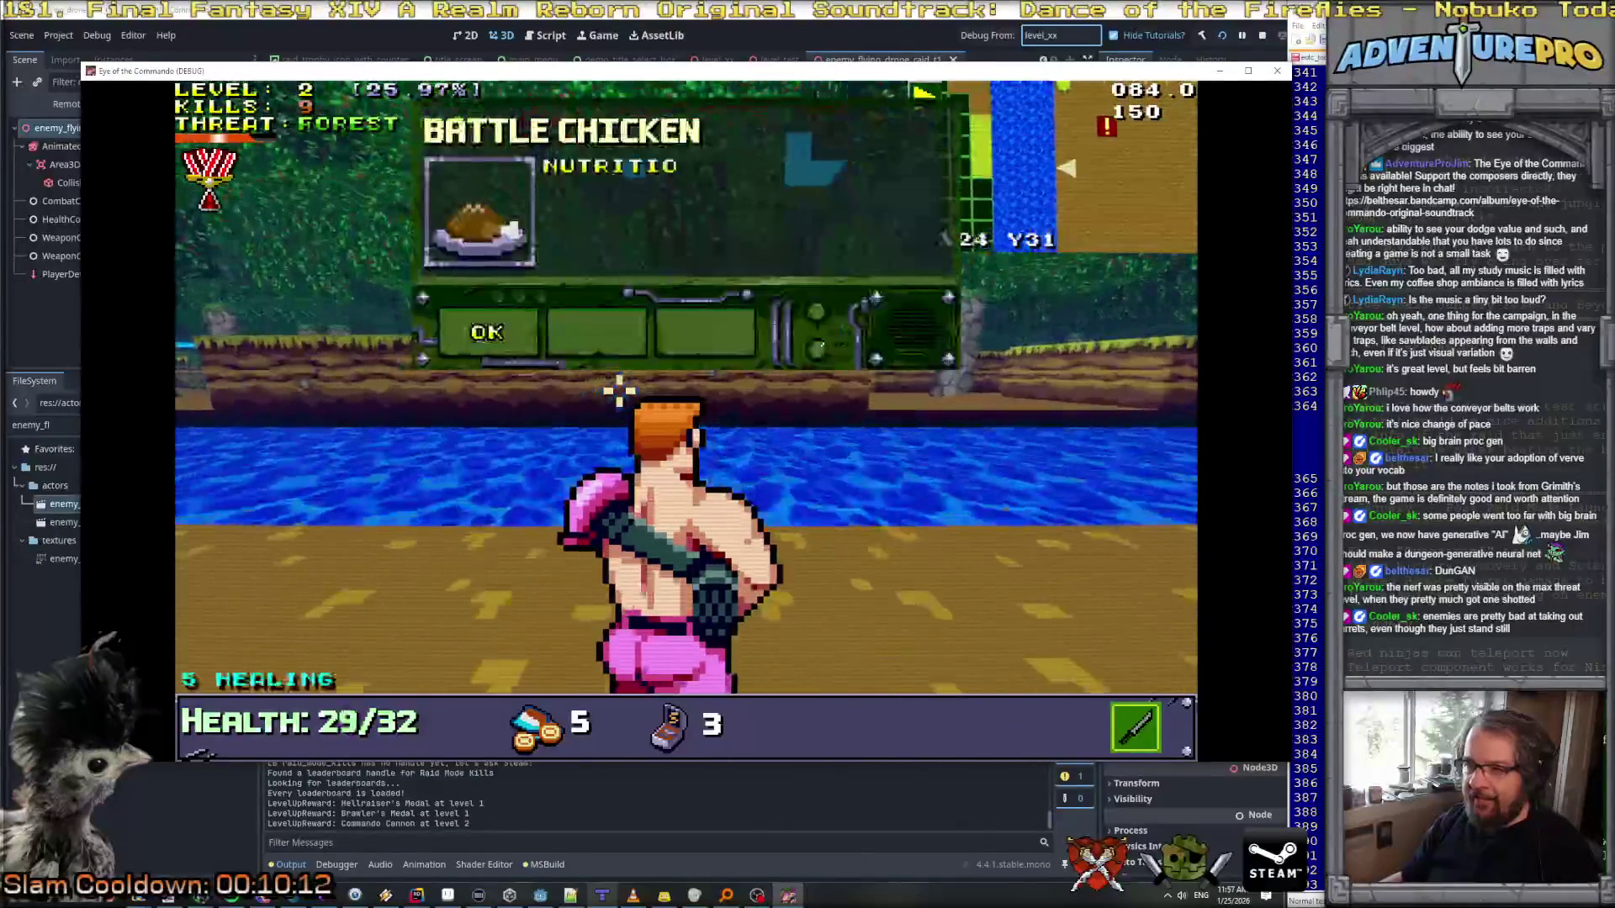
key("a")
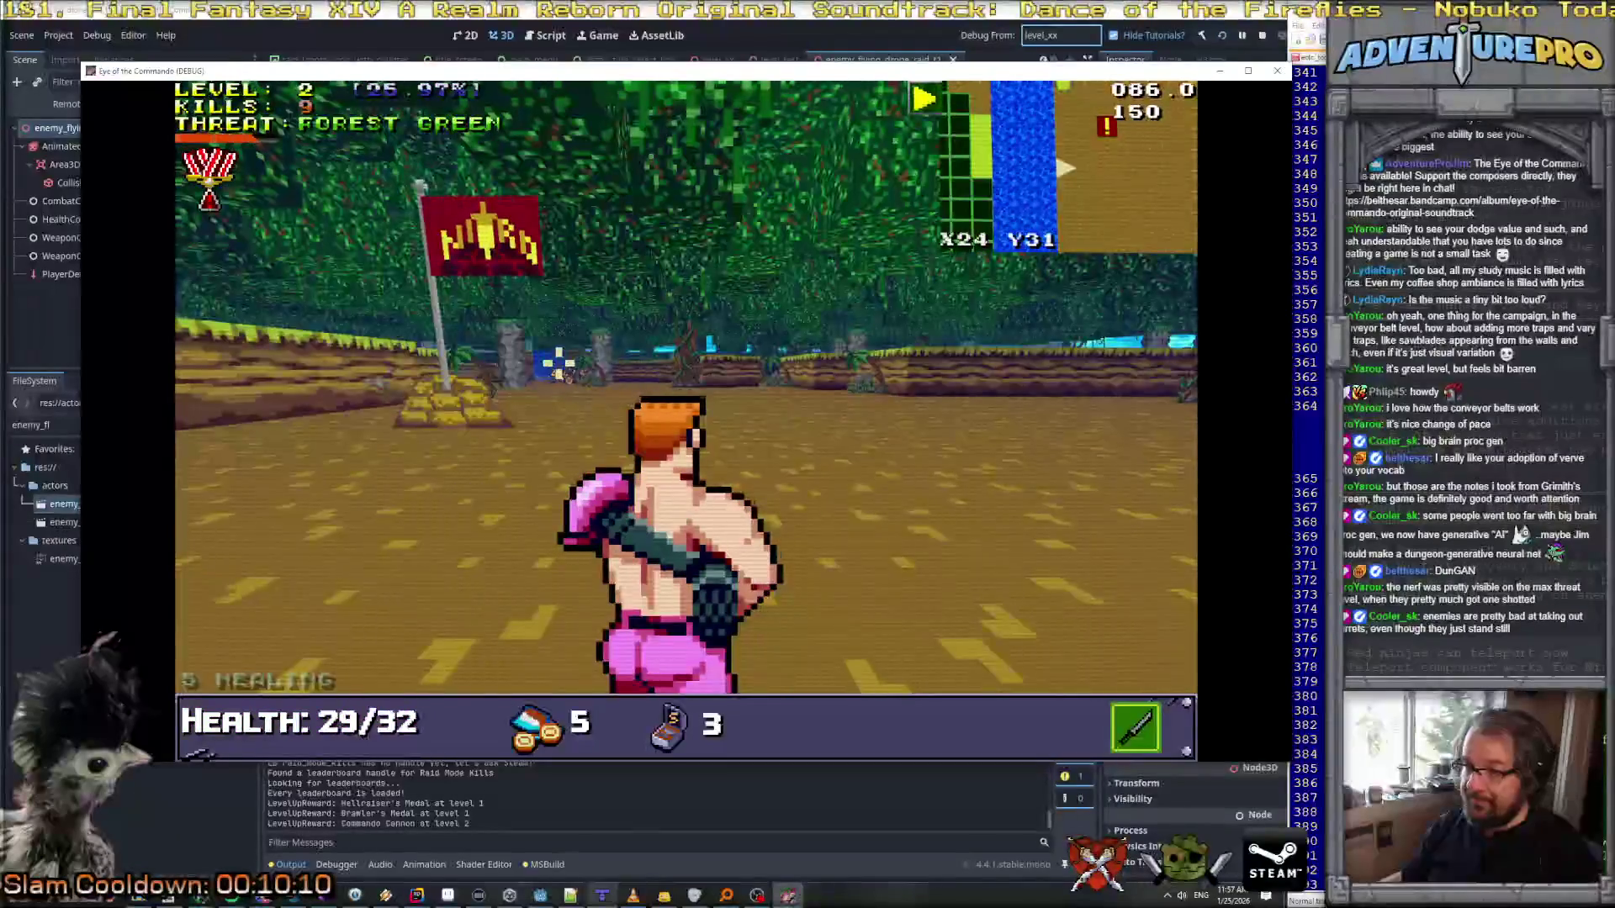
left_click(558, 364)
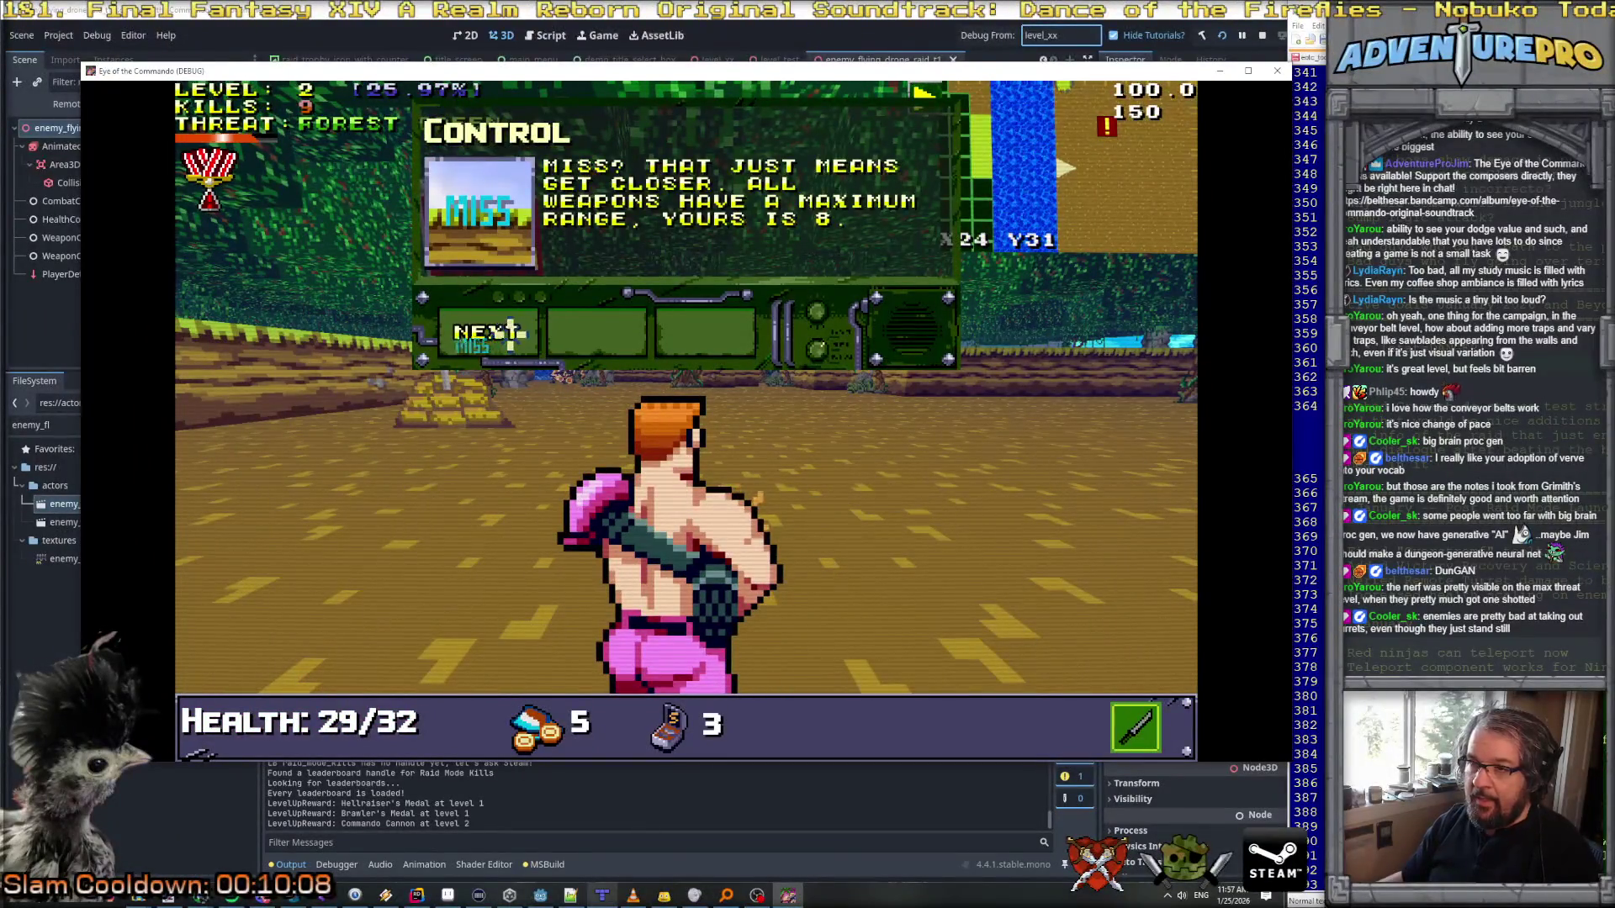
left_click(505, 332)
left_click(496, 332)
Step: Kill the three Nitro Mooks guarding the flag
key("w")
left_click(543, 368)
left_click(539, 375)
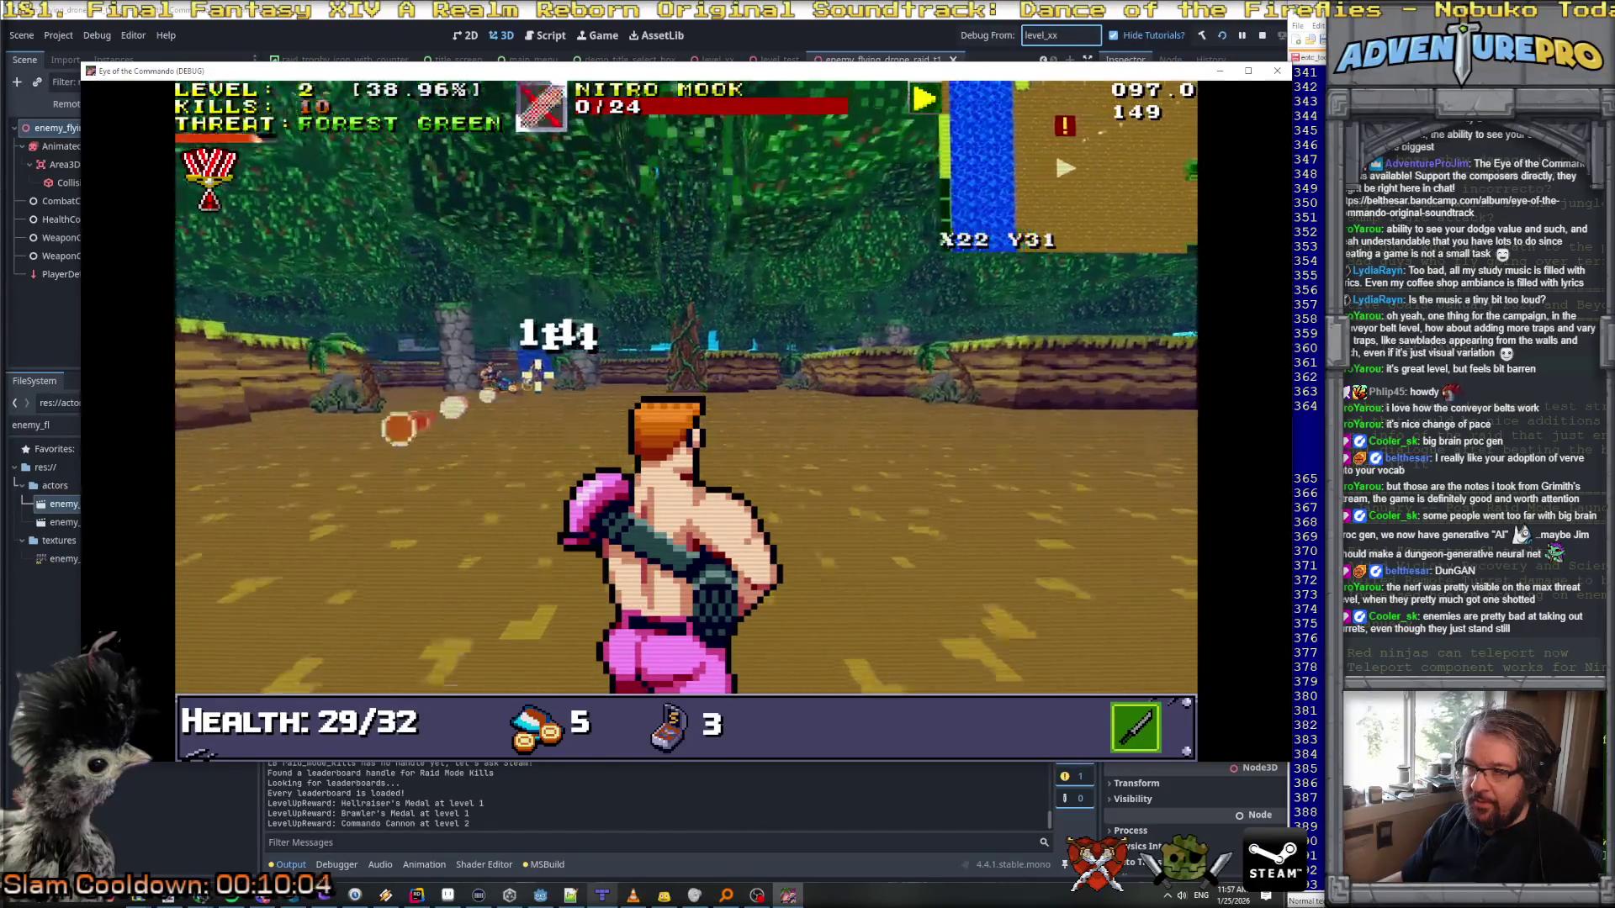
left_click(509, 370)
left_click(496, 366)
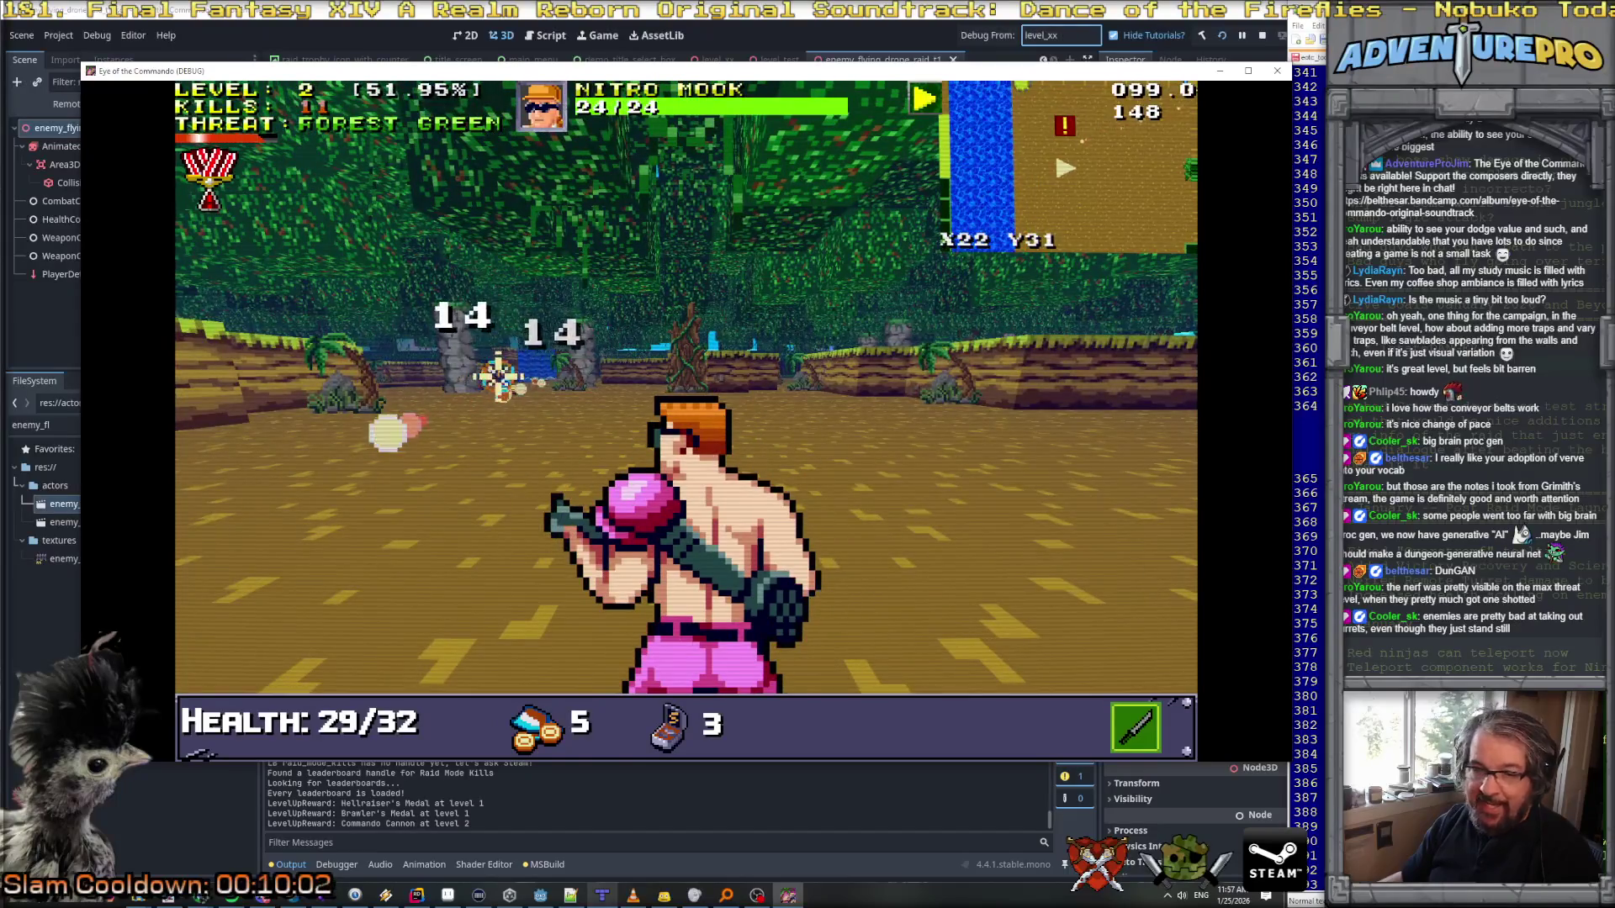
key("w")
left_click(501, 374)
left_click(503, 377)
Step: Advance past the flag and turn to follow the river toward the enemies
key("w")
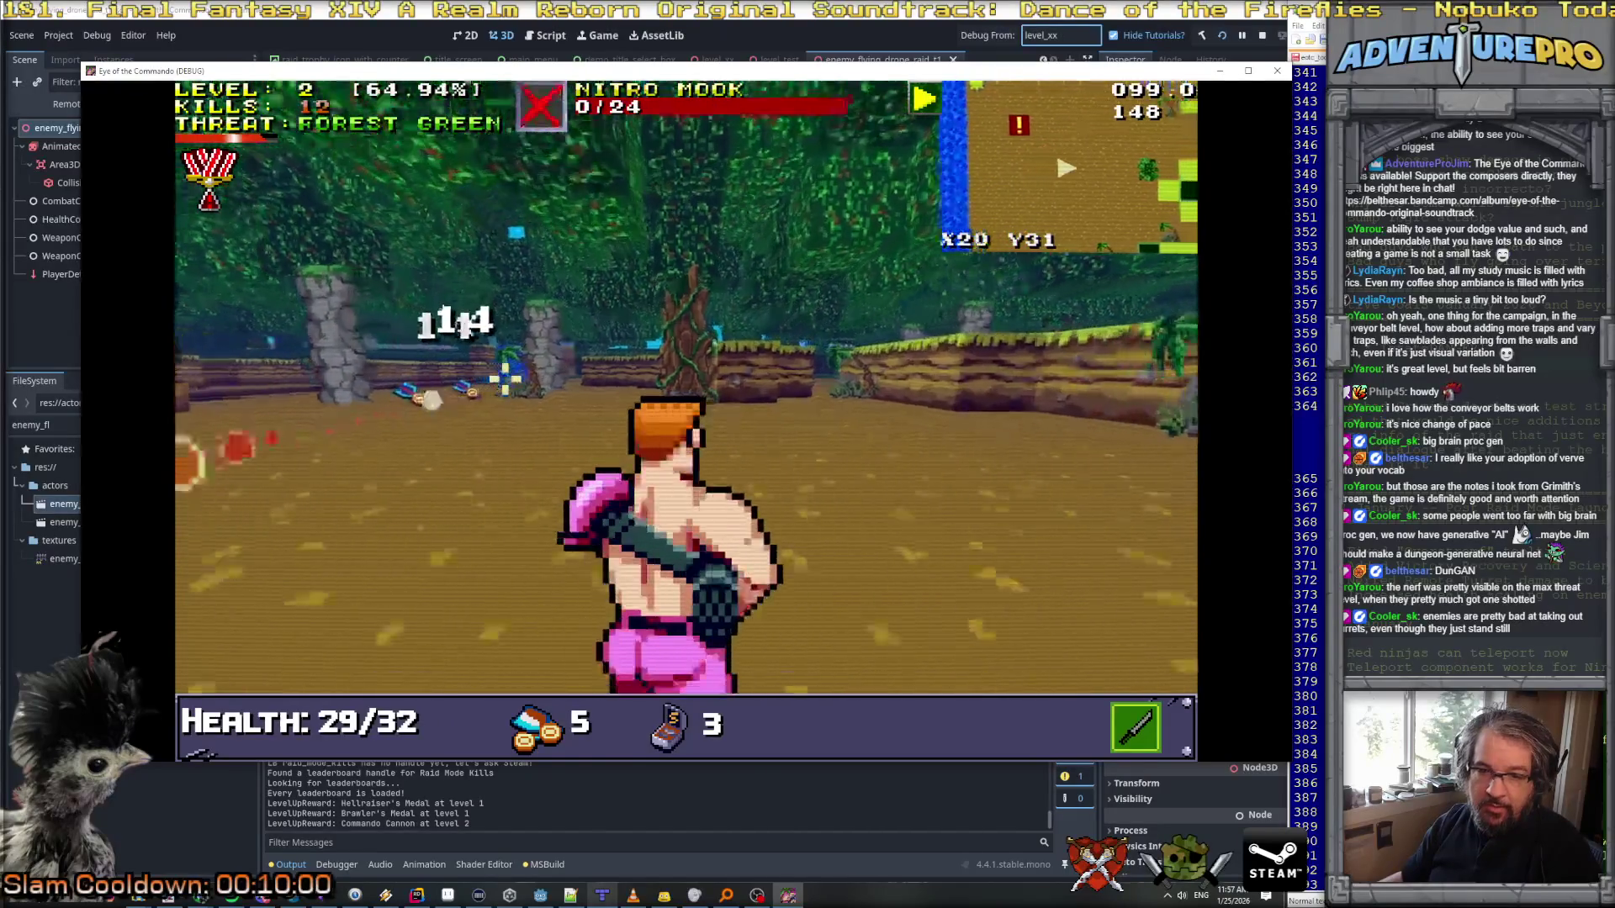
key("w")
key("w")
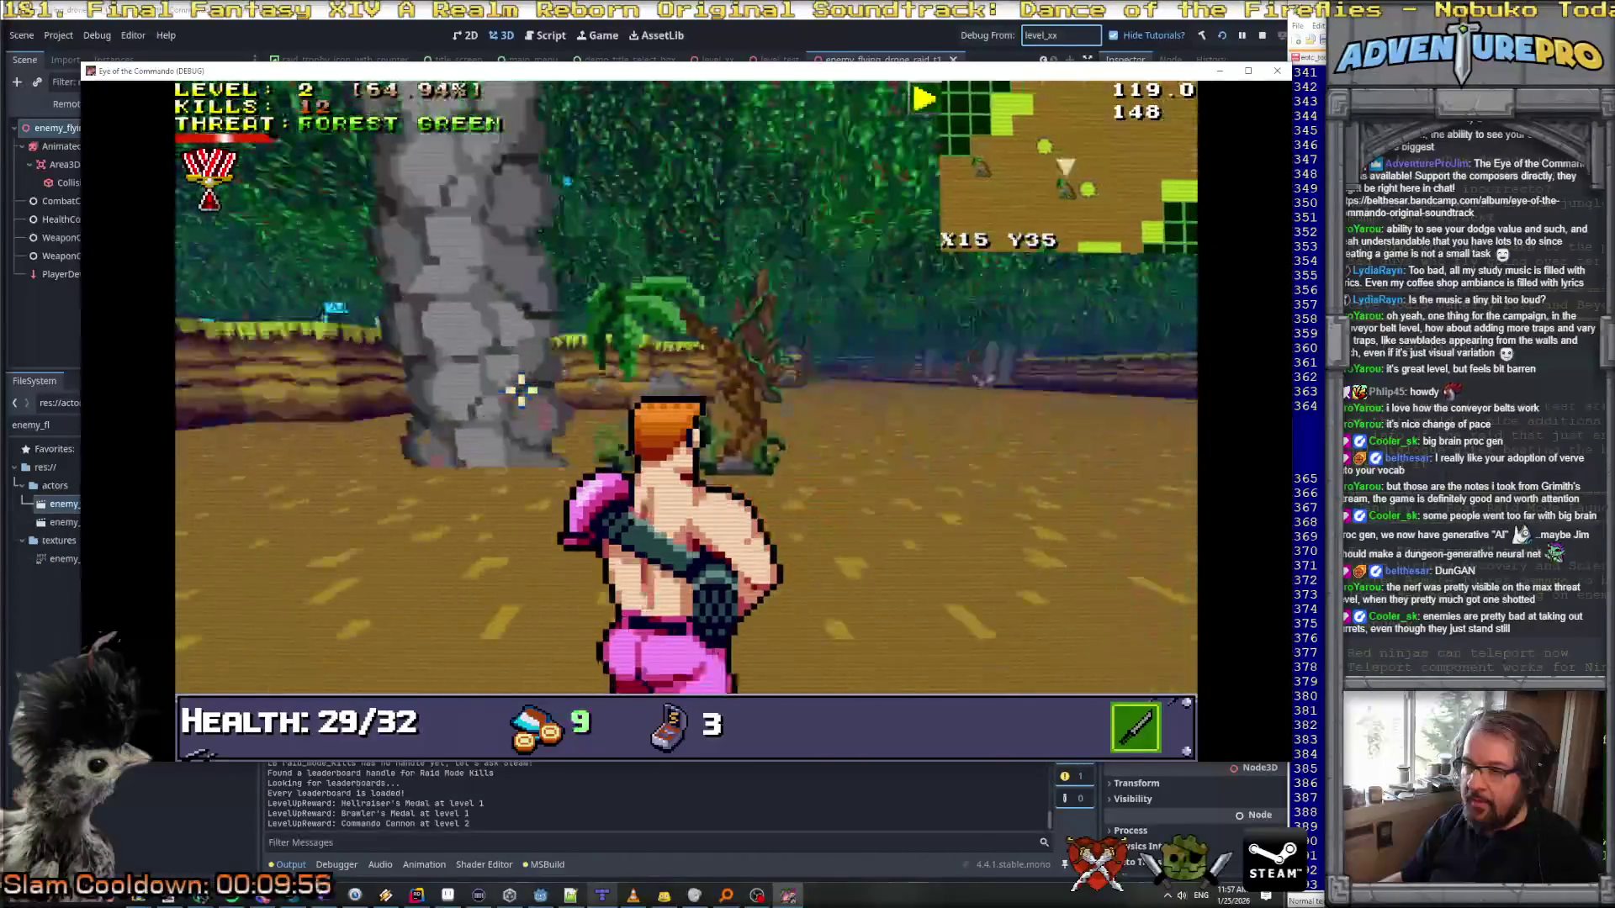
key("a")
key("w")
key("w")
key("a")
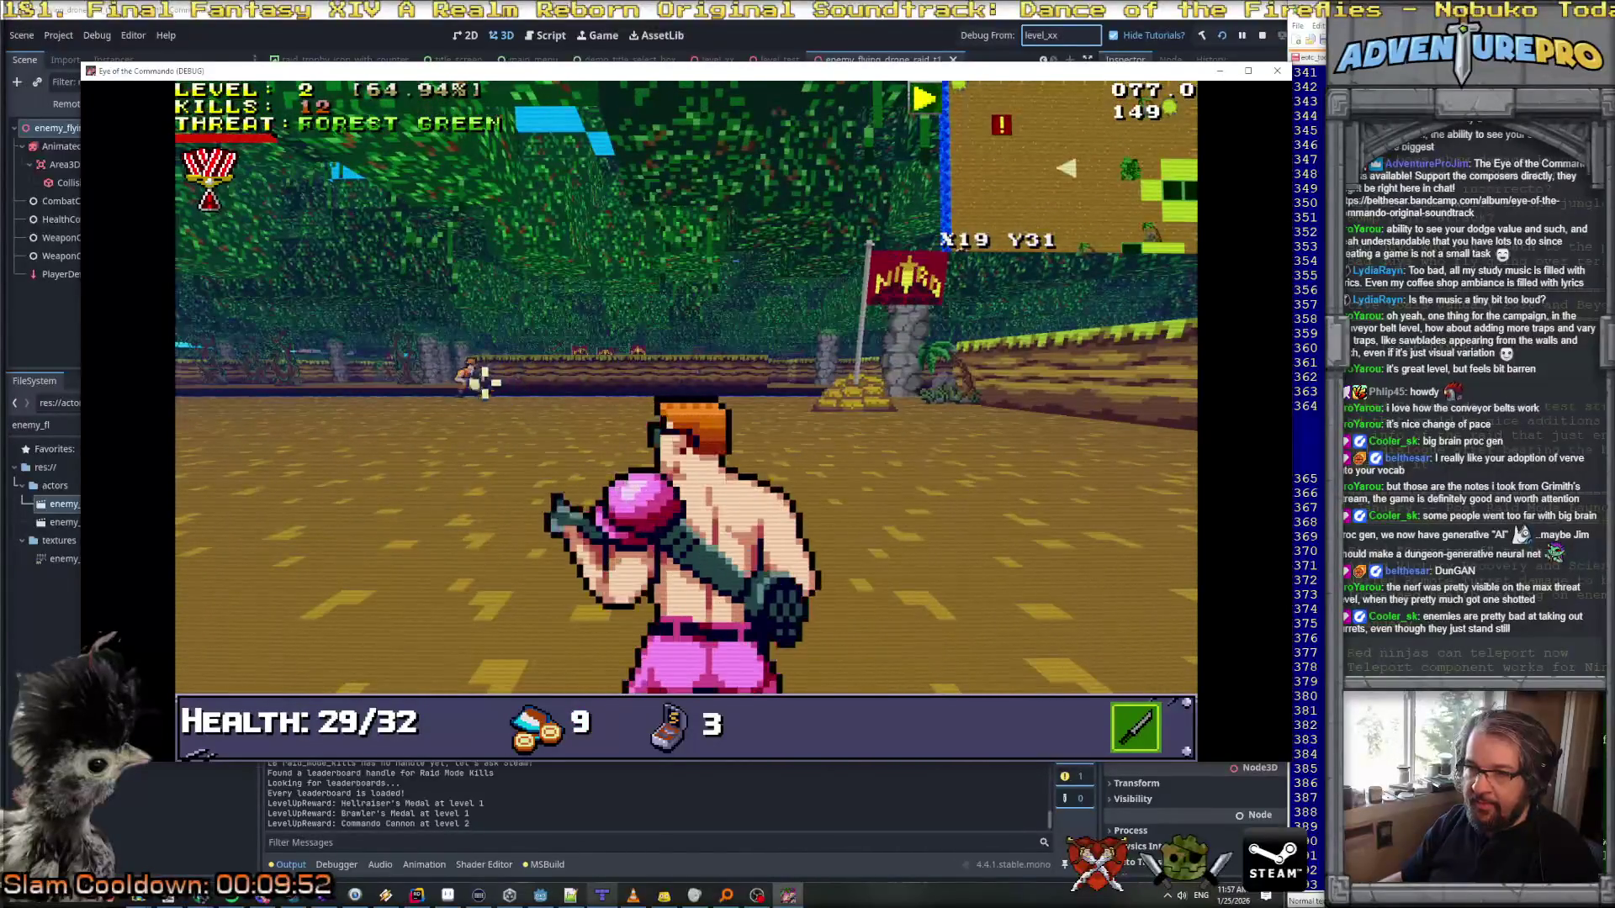
key("w")
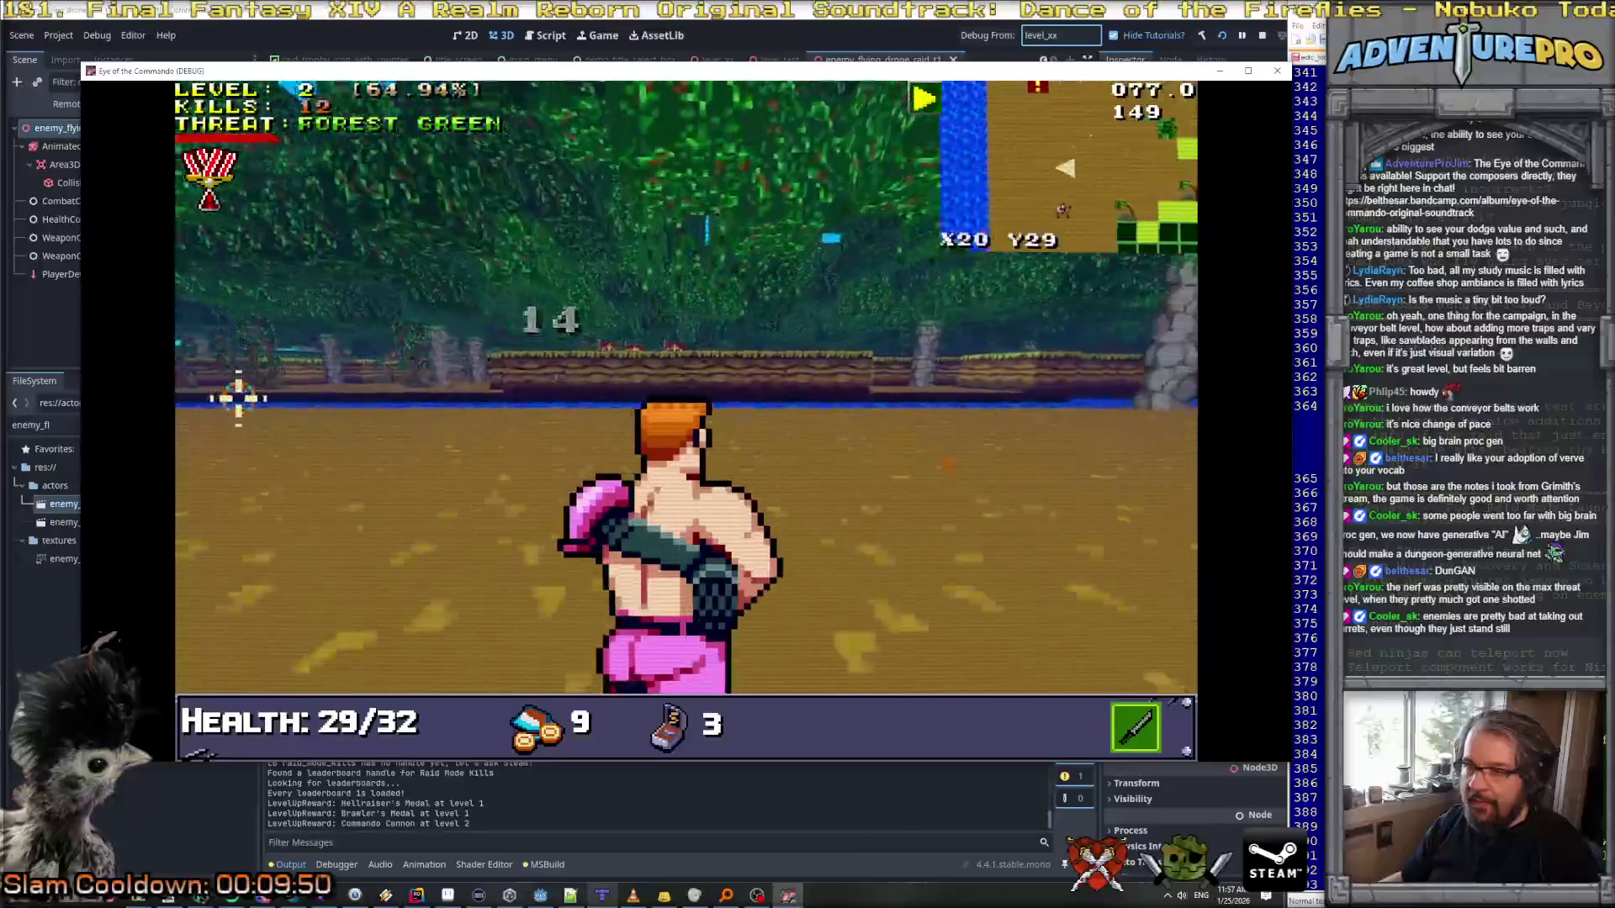
key("w")
key("a")
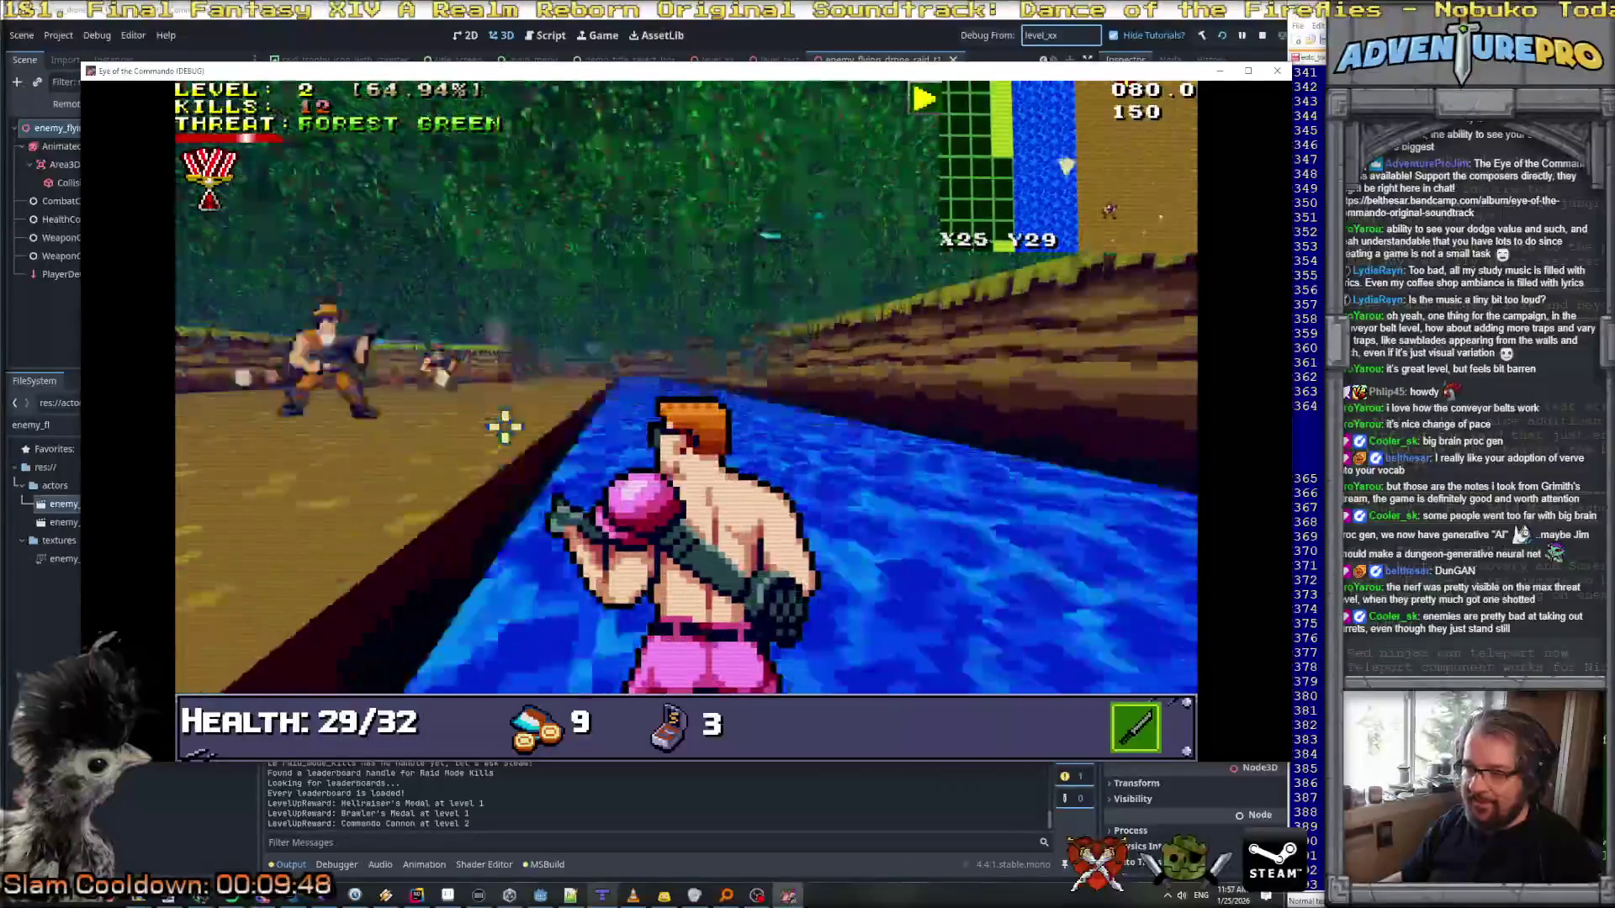
key("w")
key("d")
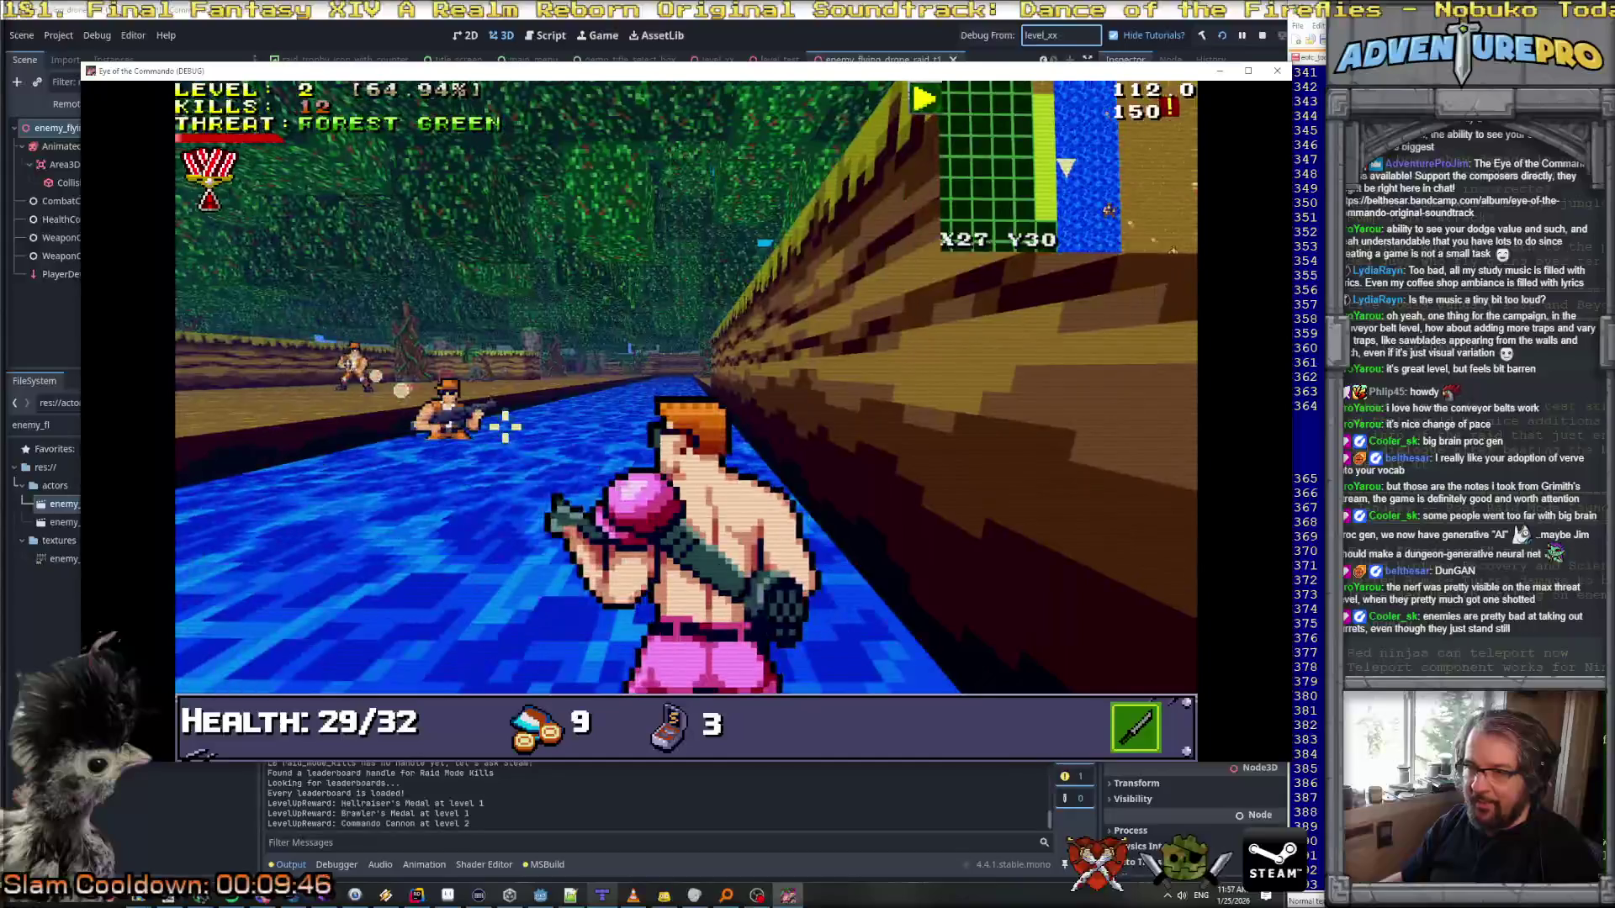
Step: Shoot the Nitro Mook by the river and push on until STATE OF RAID! appears at 12 kills
left_click(505, 427)
key("w")
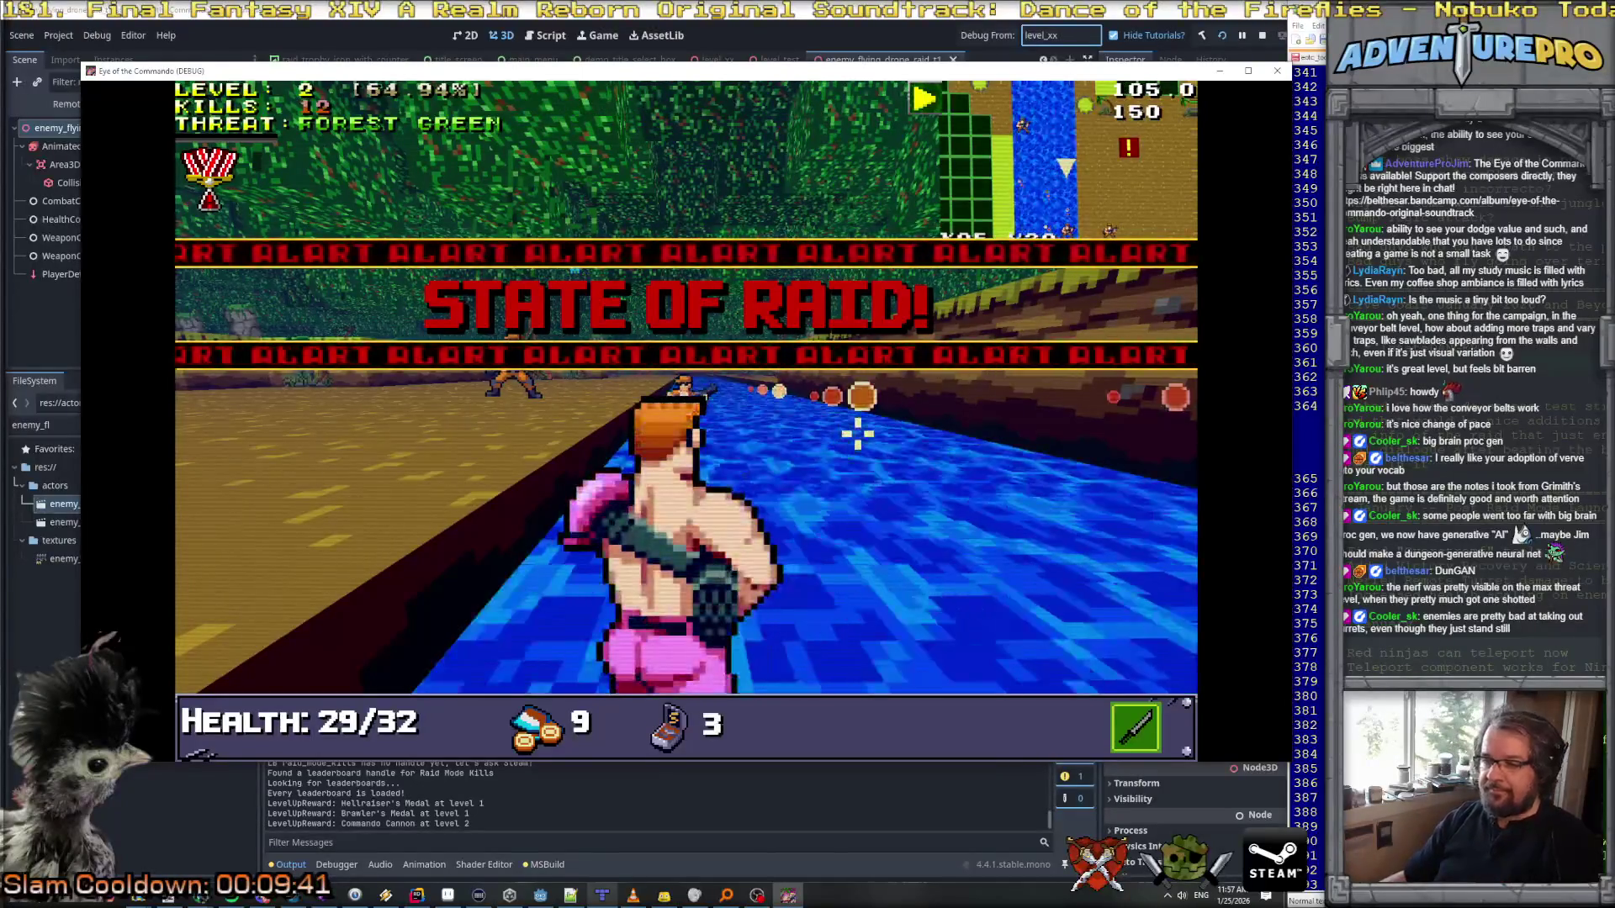
key("w")
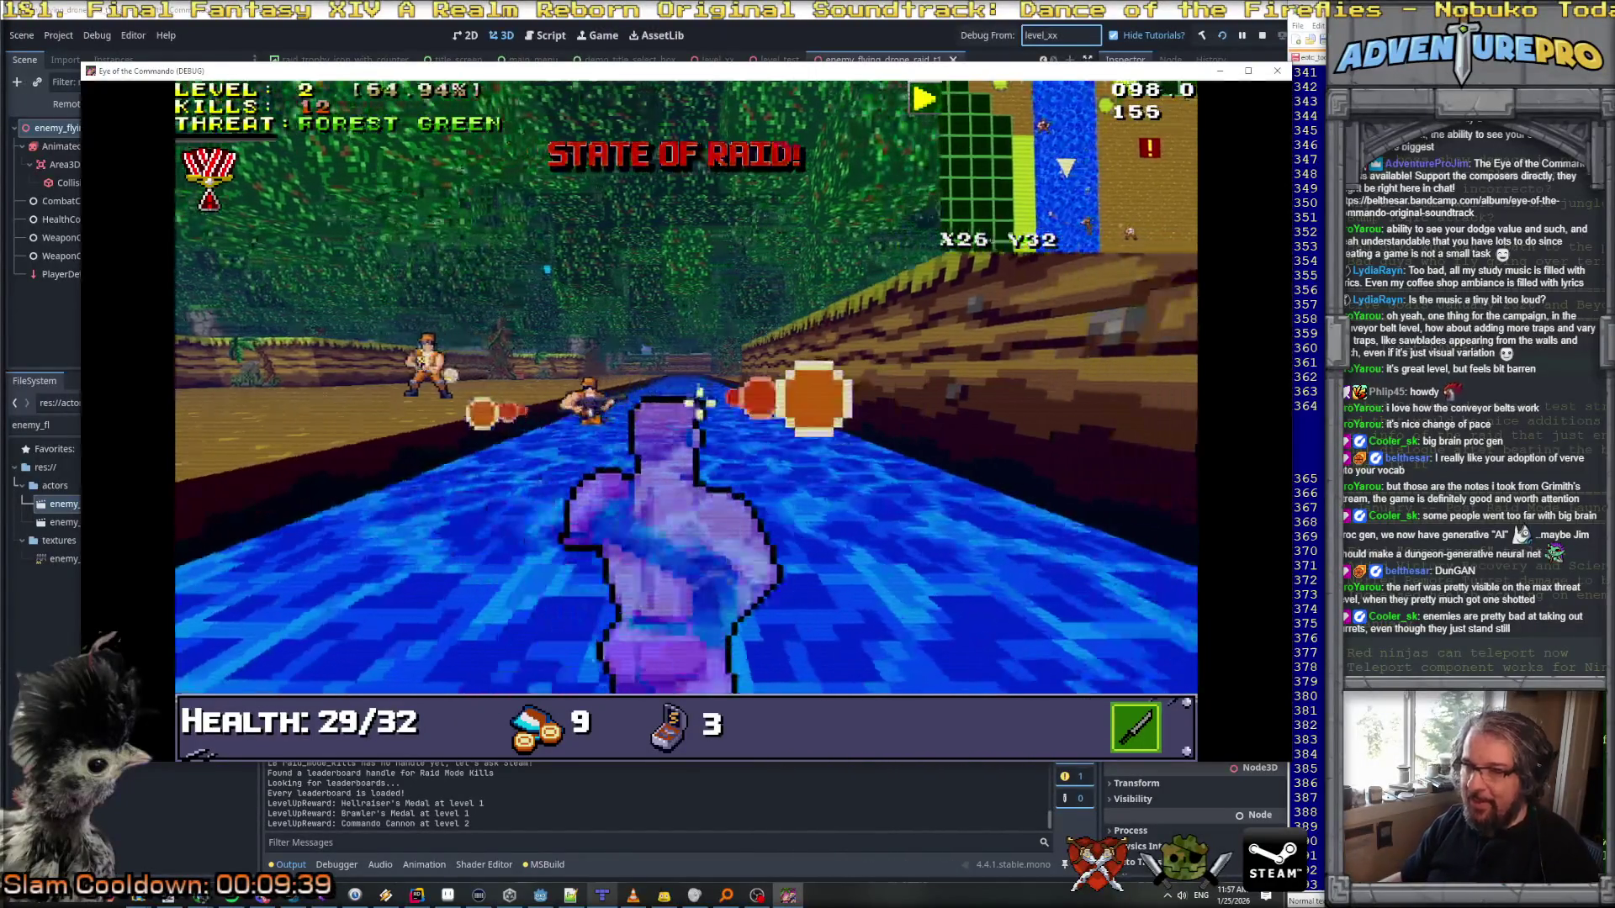
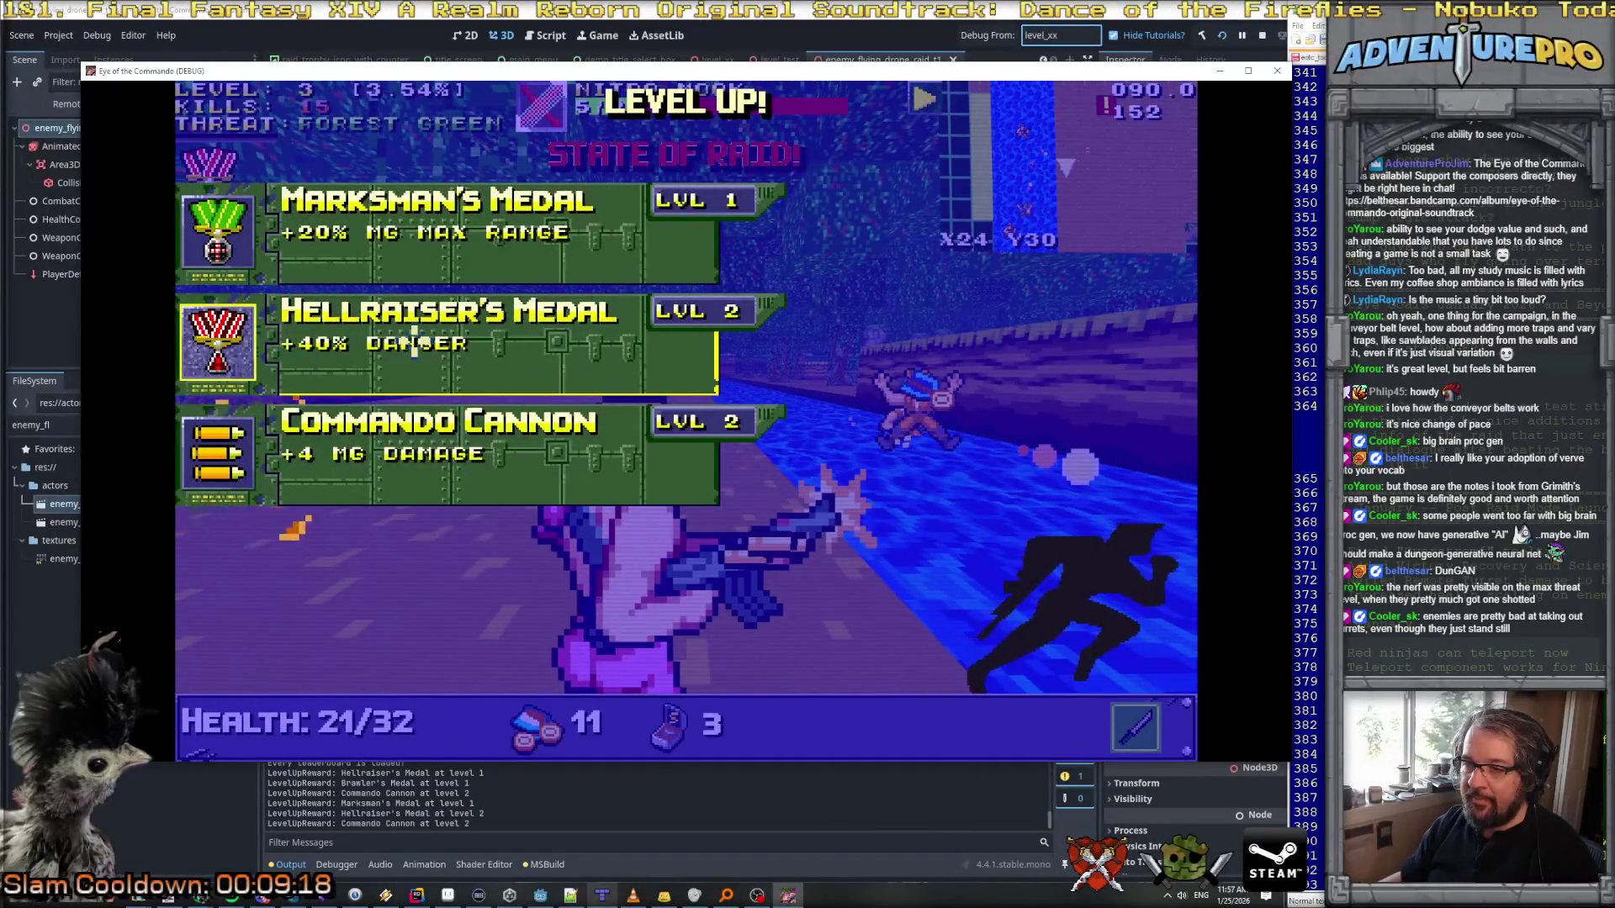
Step: Dismiss the Level Up reward screen, then close the debug game window after Game Over
left_click(705, 361)
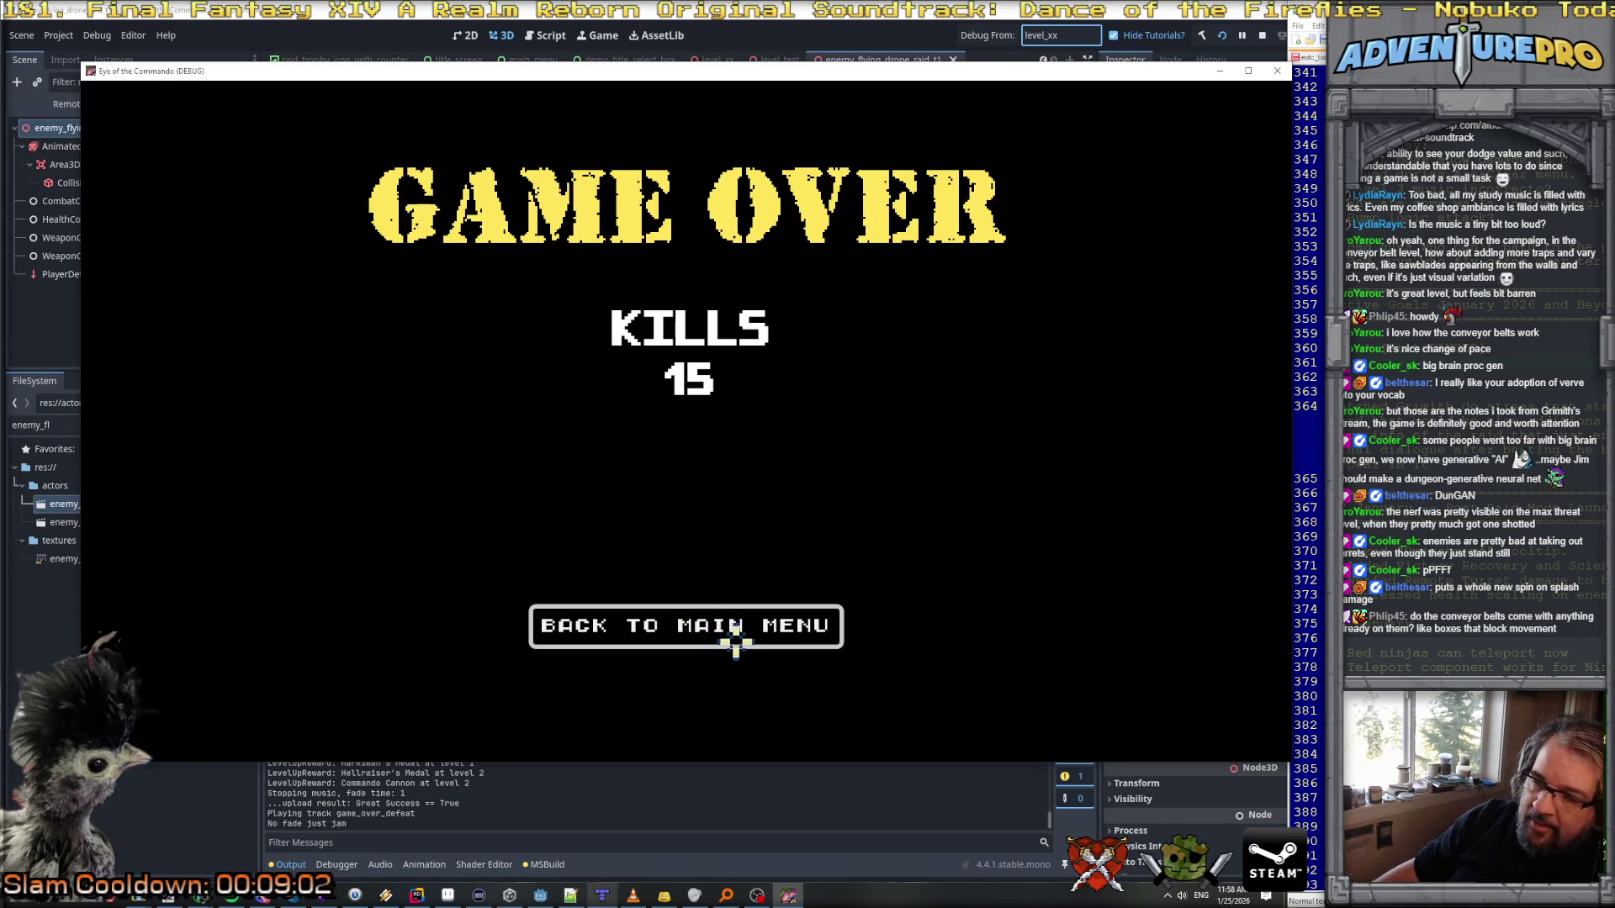
left_click(1275, 72)
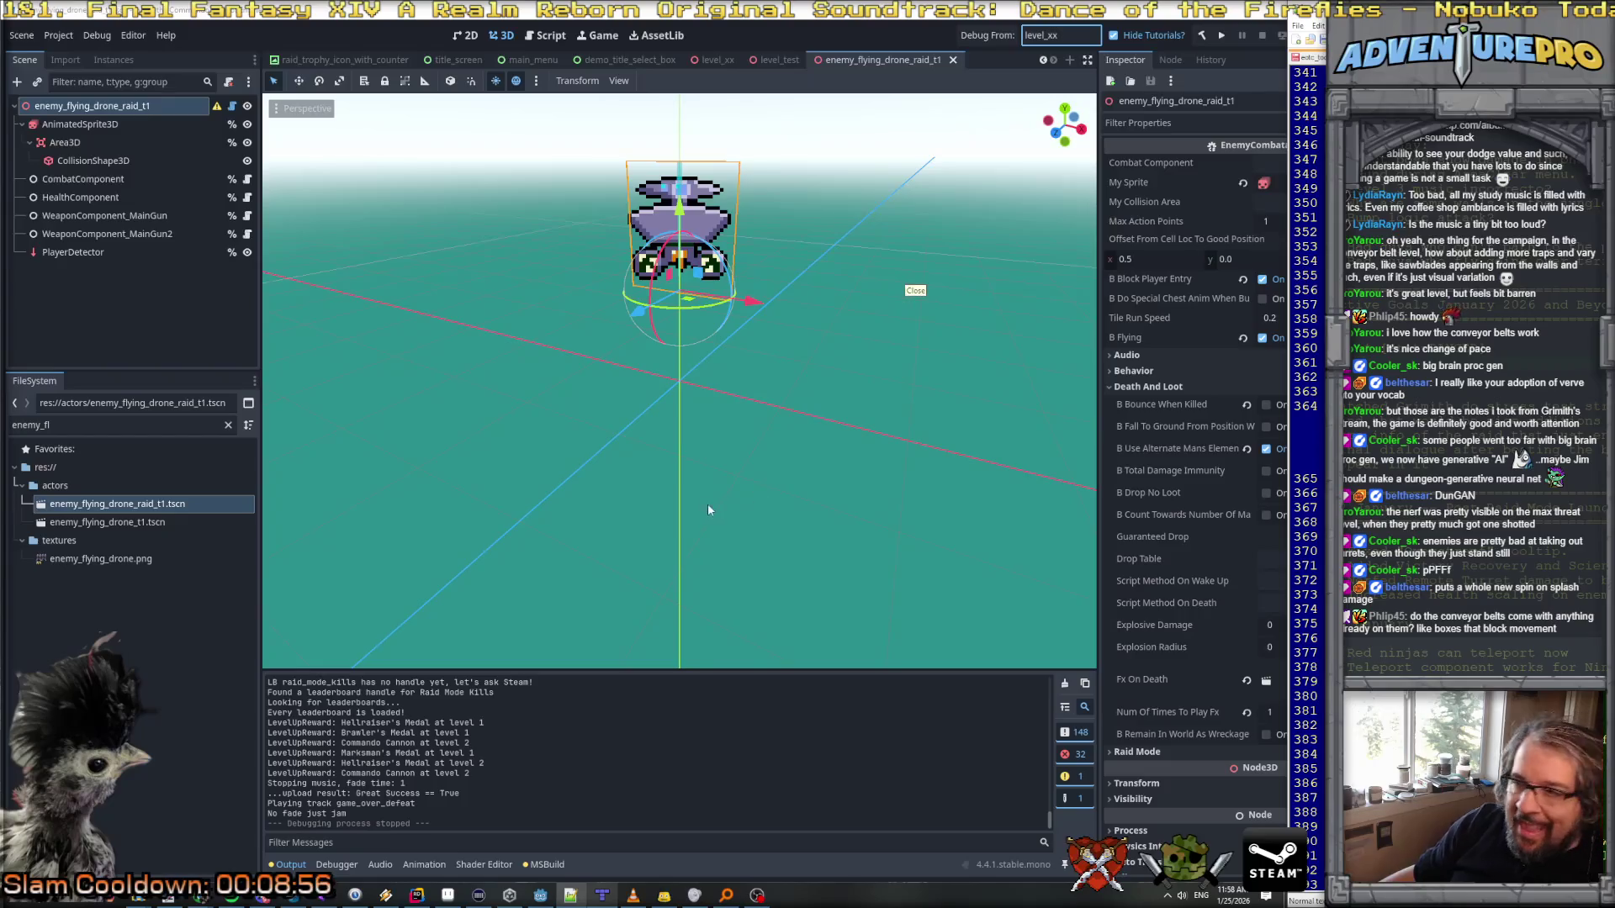
Step: Bring the editor forward and launch a debug run starting from level_05
left_click(1066, 35)
type("05")
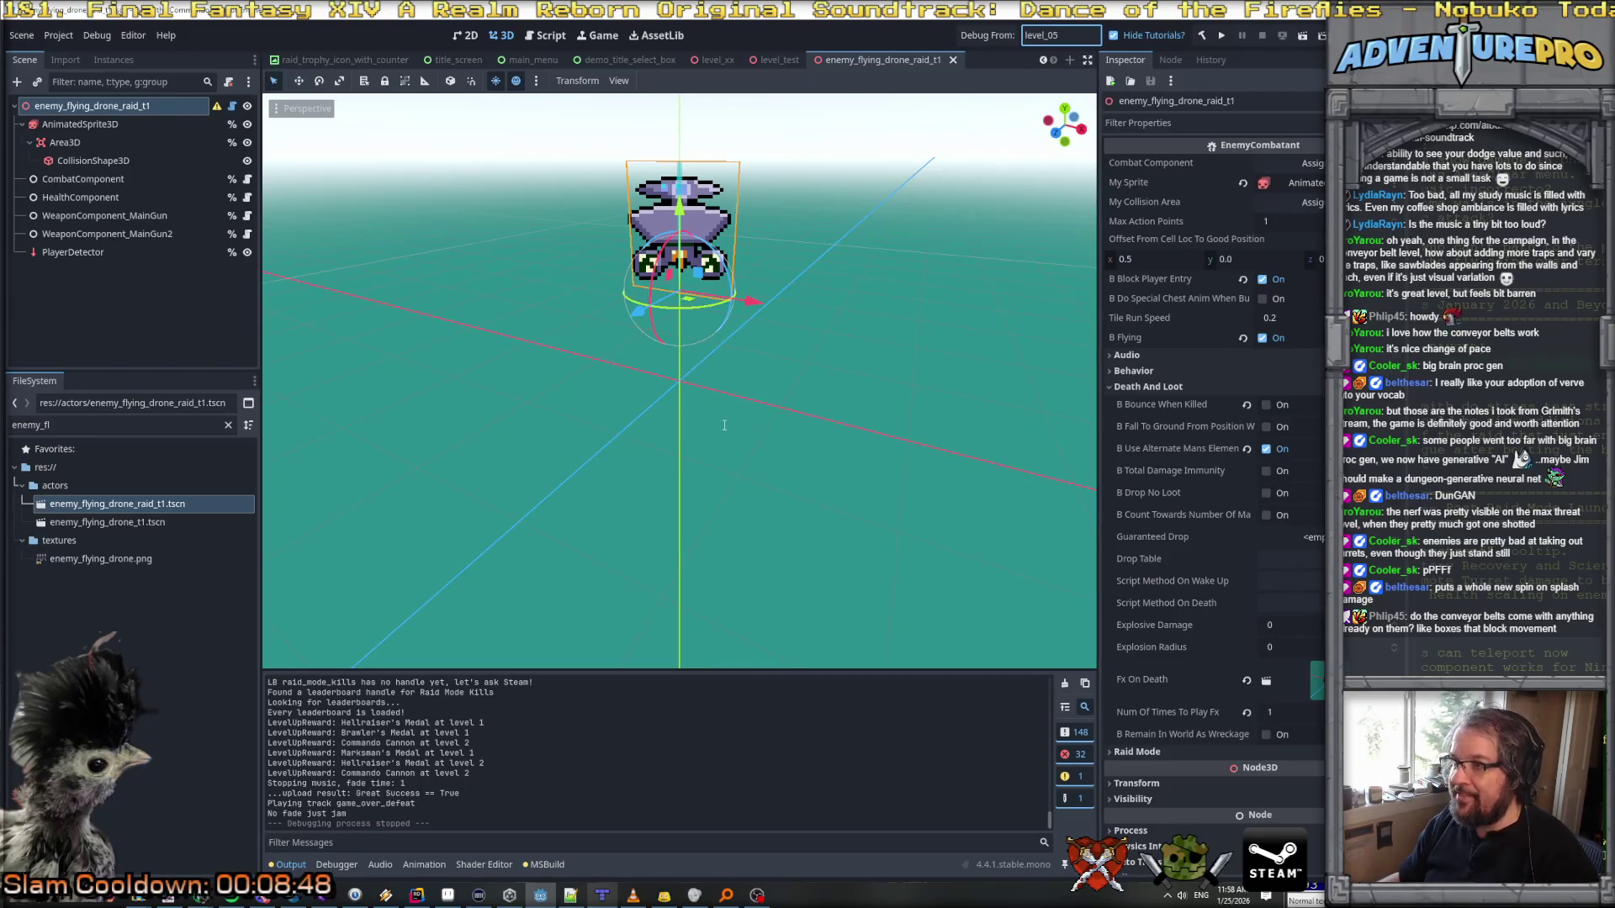
key("Return")
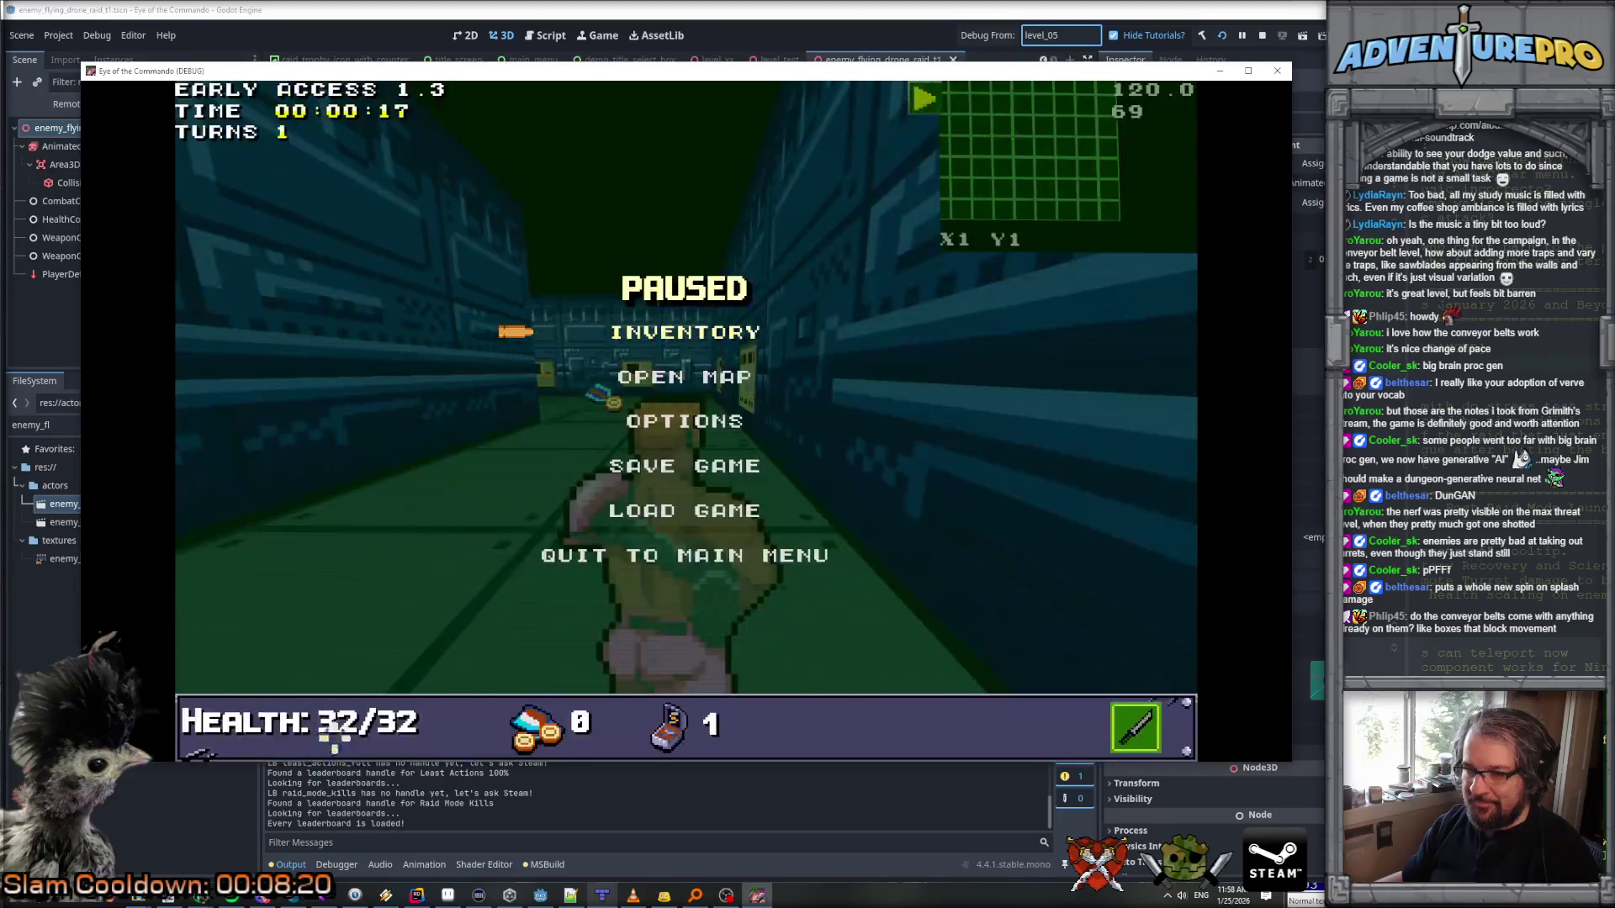
Step: Unpause the game, pick up the Freedom Medal and dismiss its popup
key("Escape")
key("w")
key("w")
key("w")
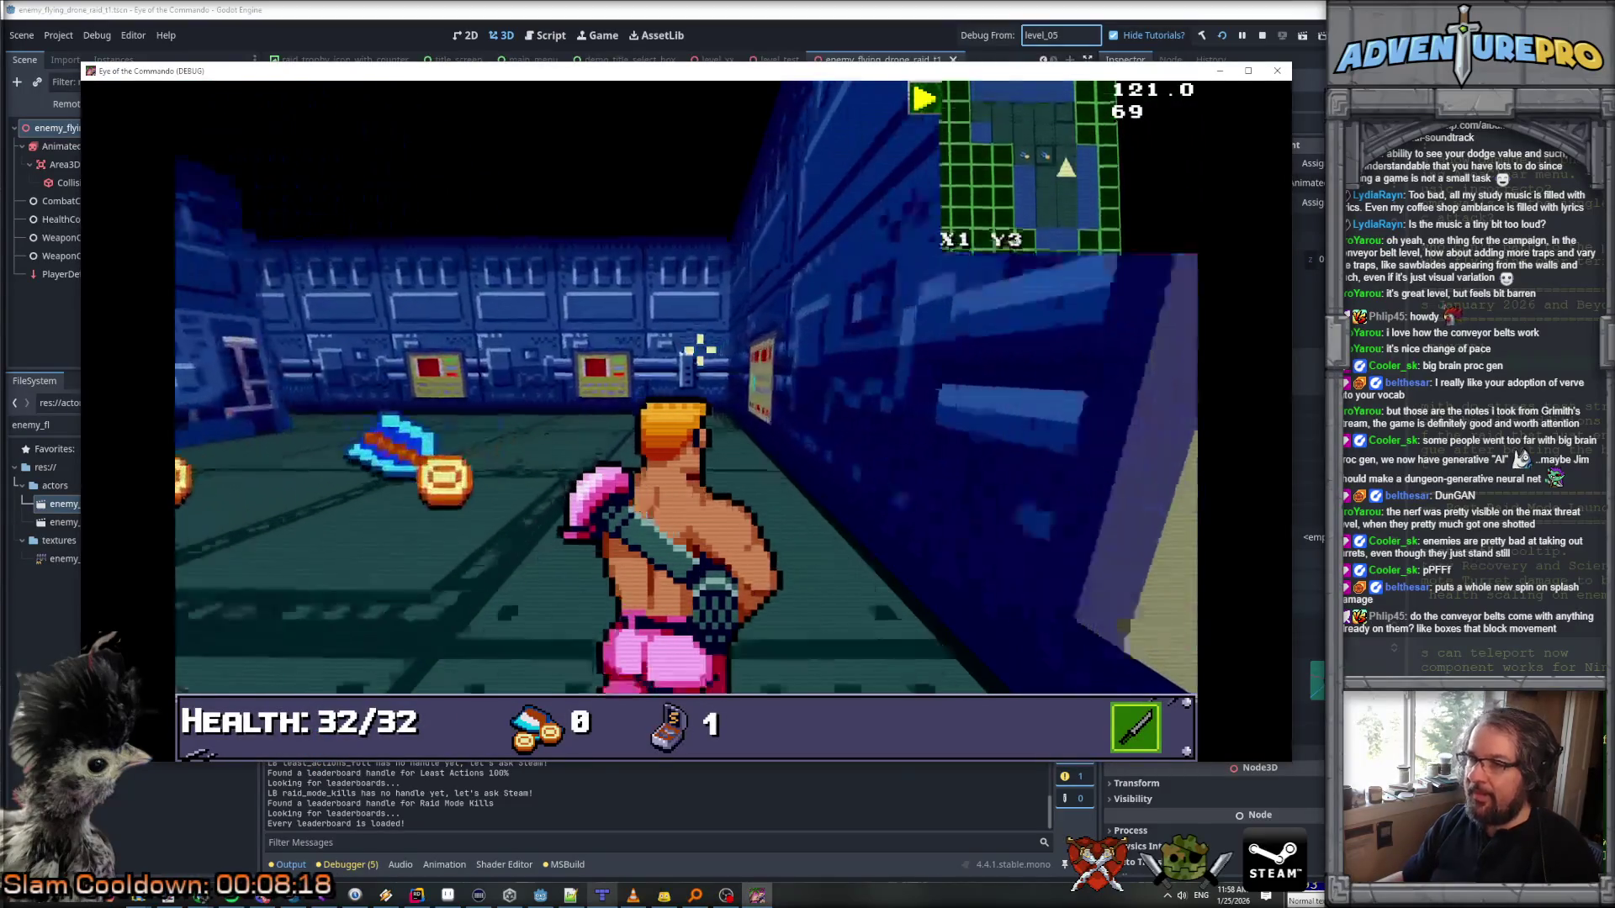
left_click(458, 330)
Step: Walk and turn through level_05's corridors until facing the wall
key("Up")
key("Up")
key("Up")
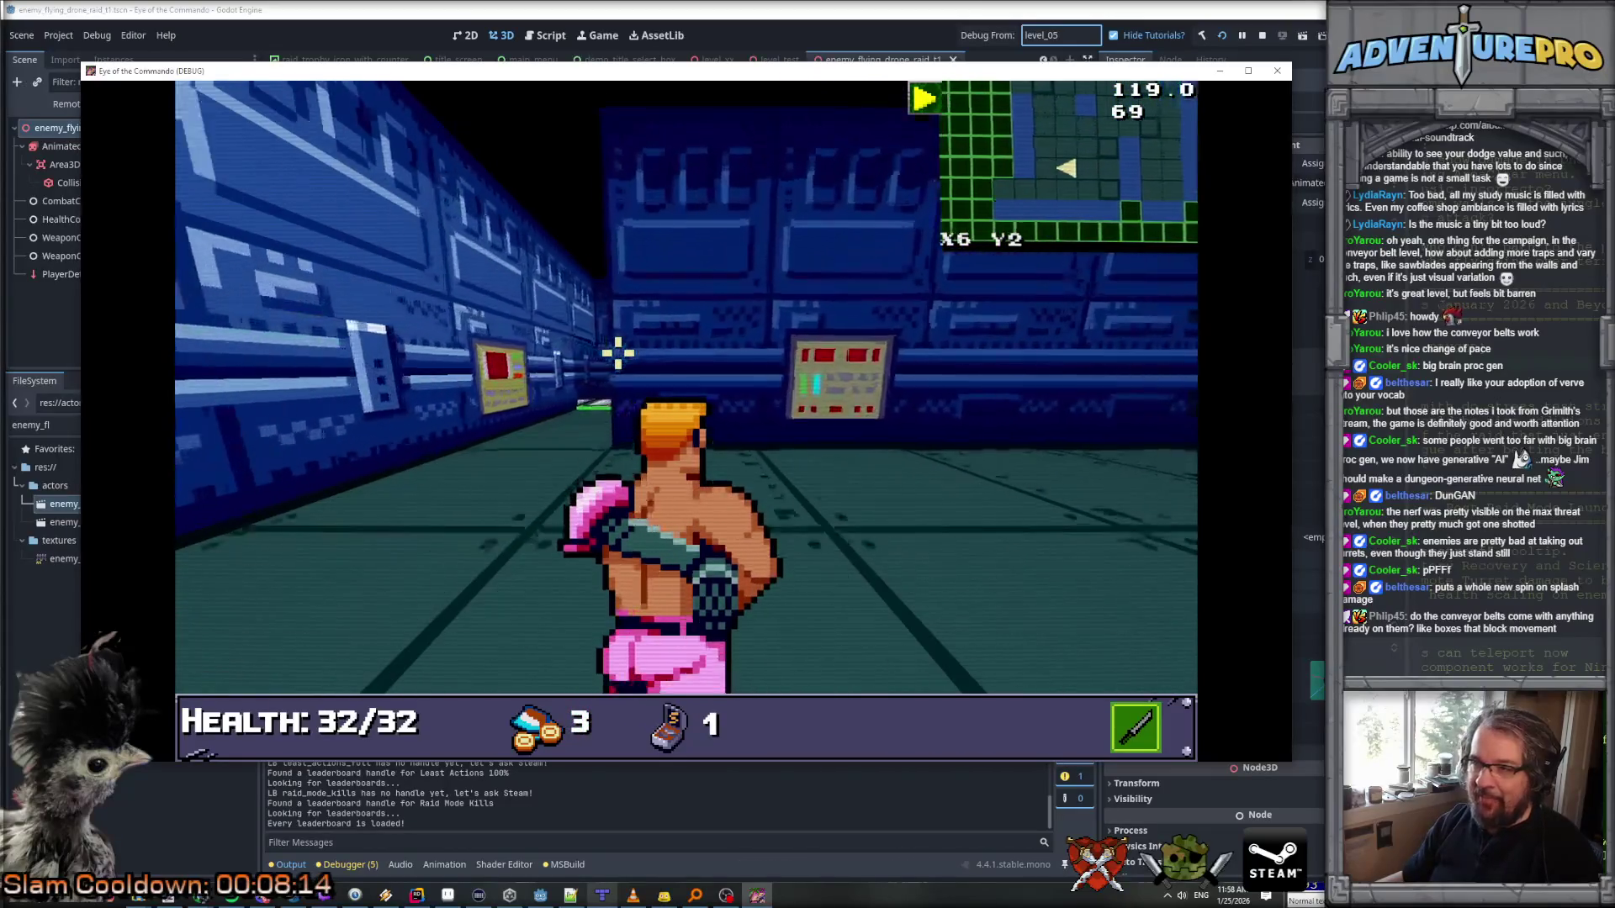
key("Right")
key("Up")
key("Up")
key("Up")
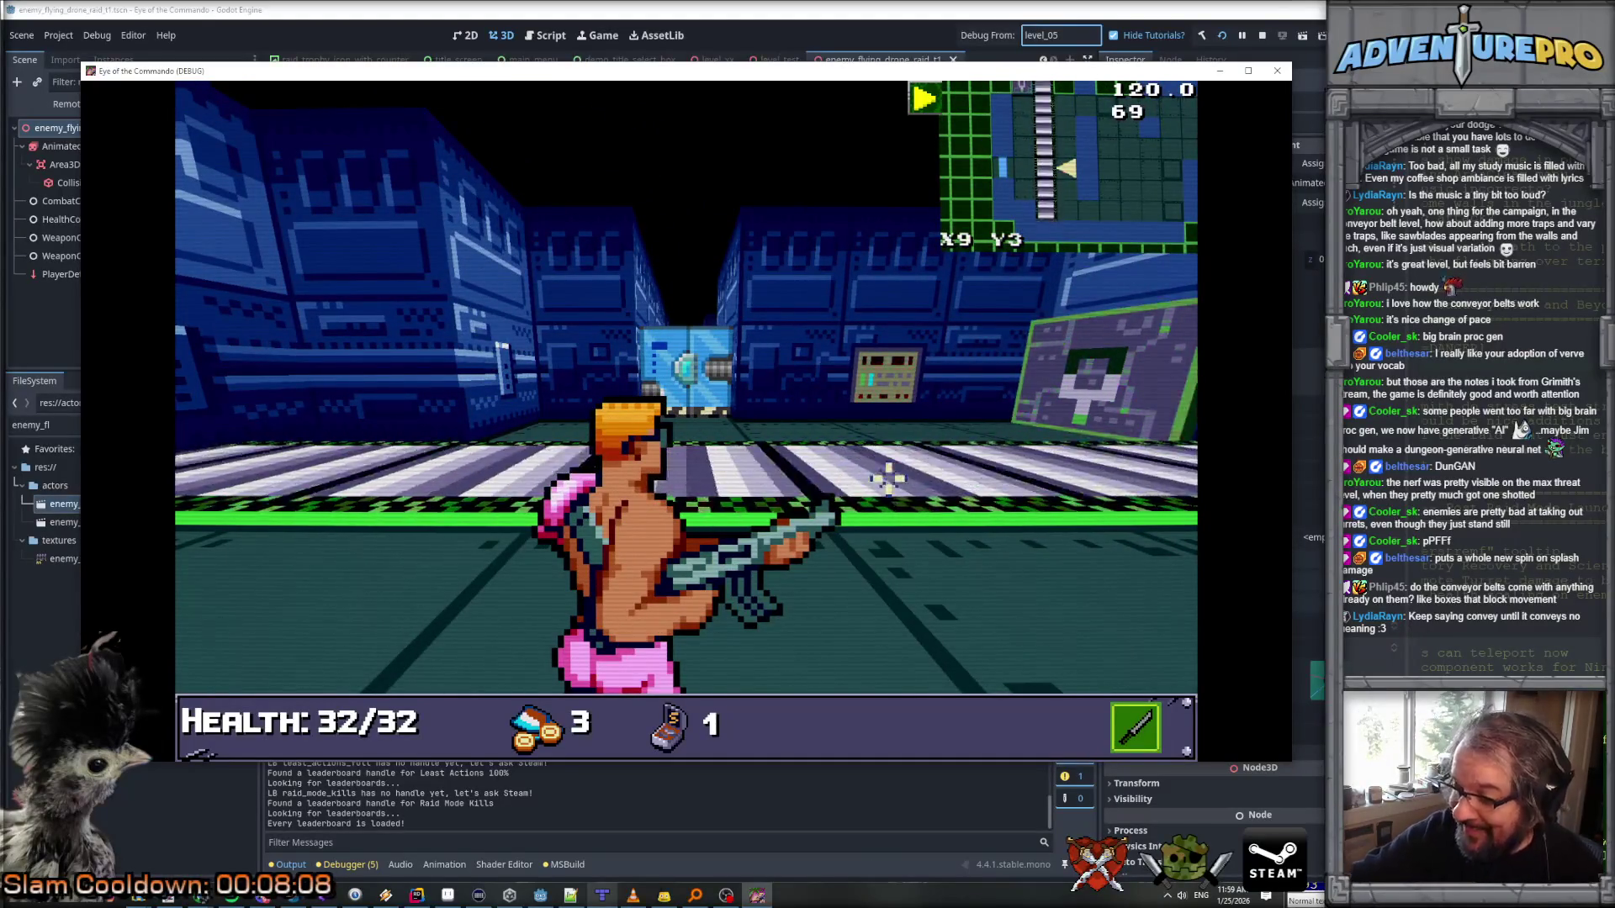
key("Right")
key("Up")
key("Up")
key("Up")
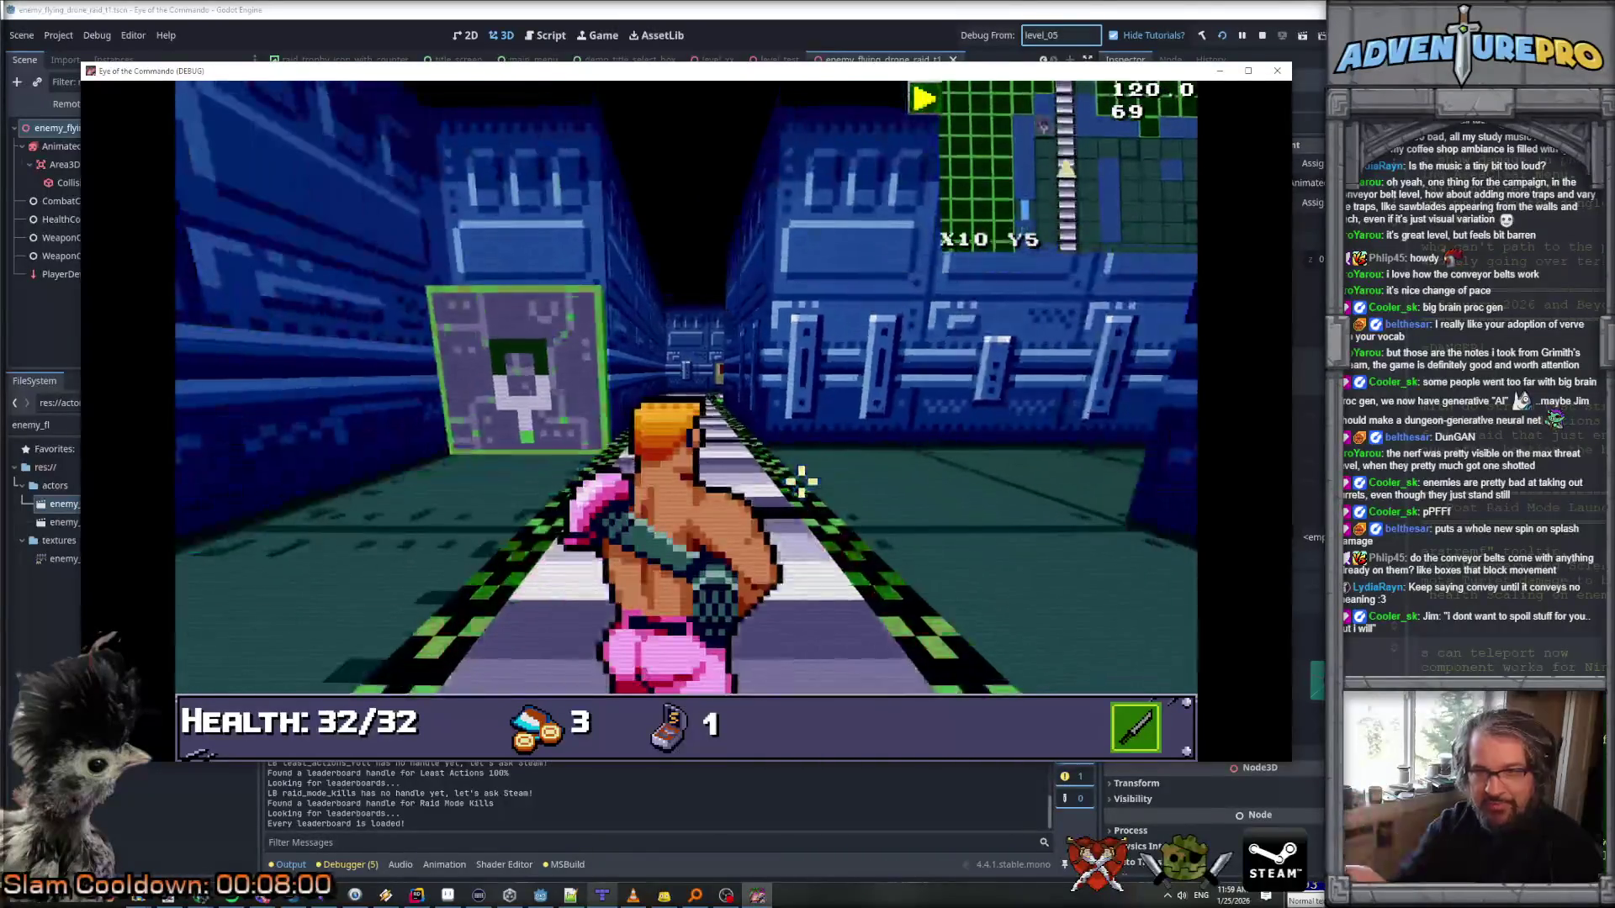
key("Right")
key("Left")
key("Left")
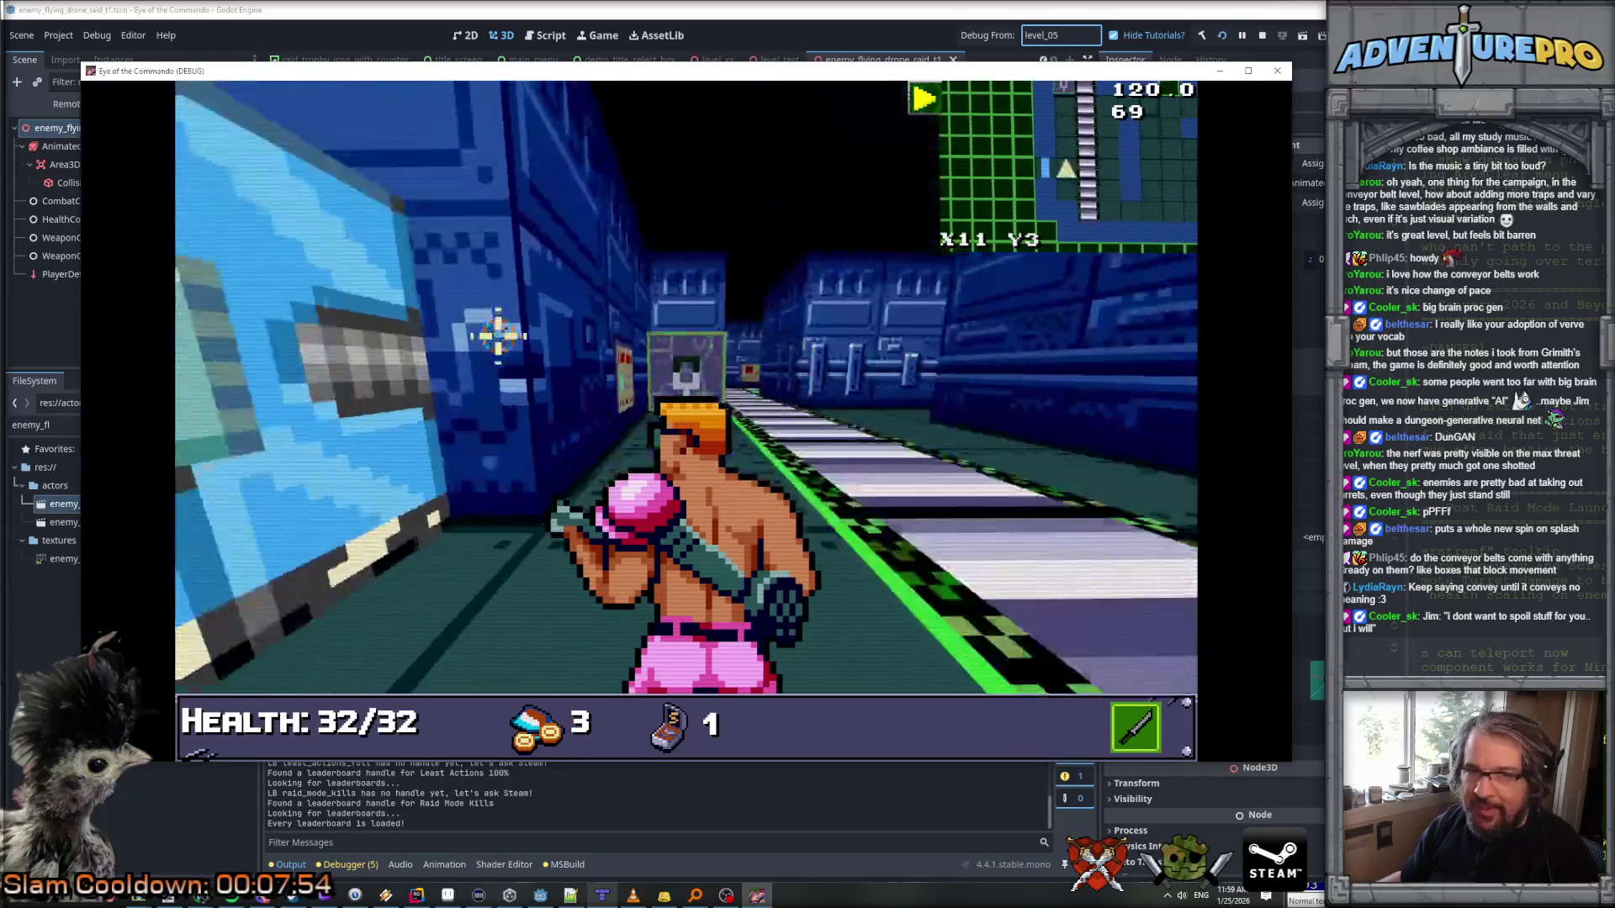
key("Up")
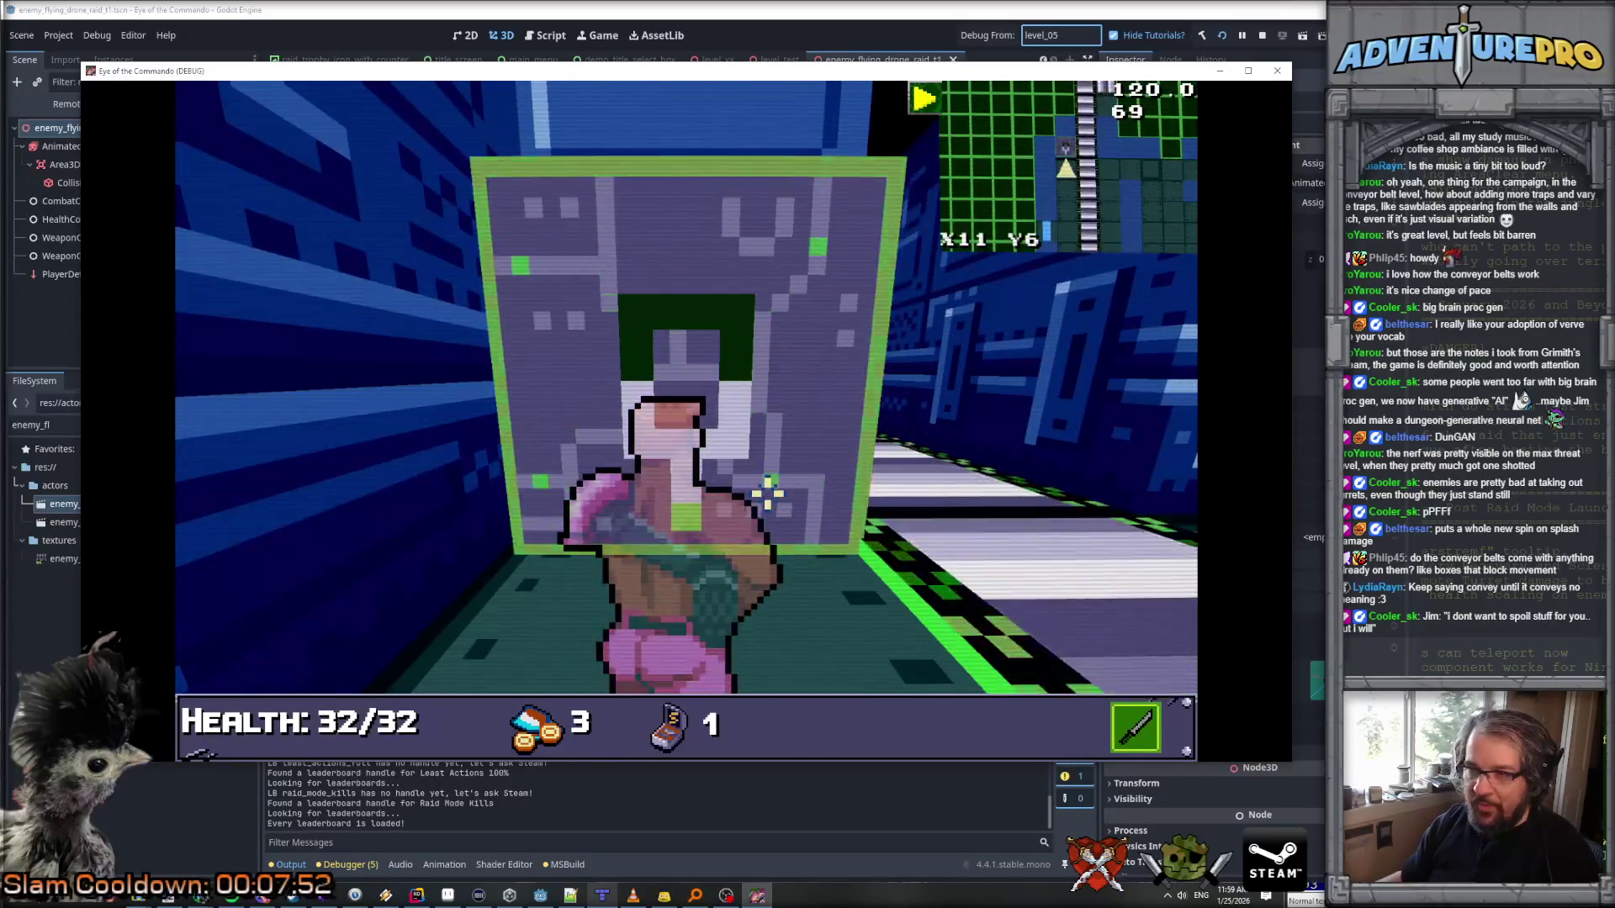
Step: Step onto the conveyor, attack down the corridor, and cross into the next corridor
key("Right")
key("Up")
key("Right")
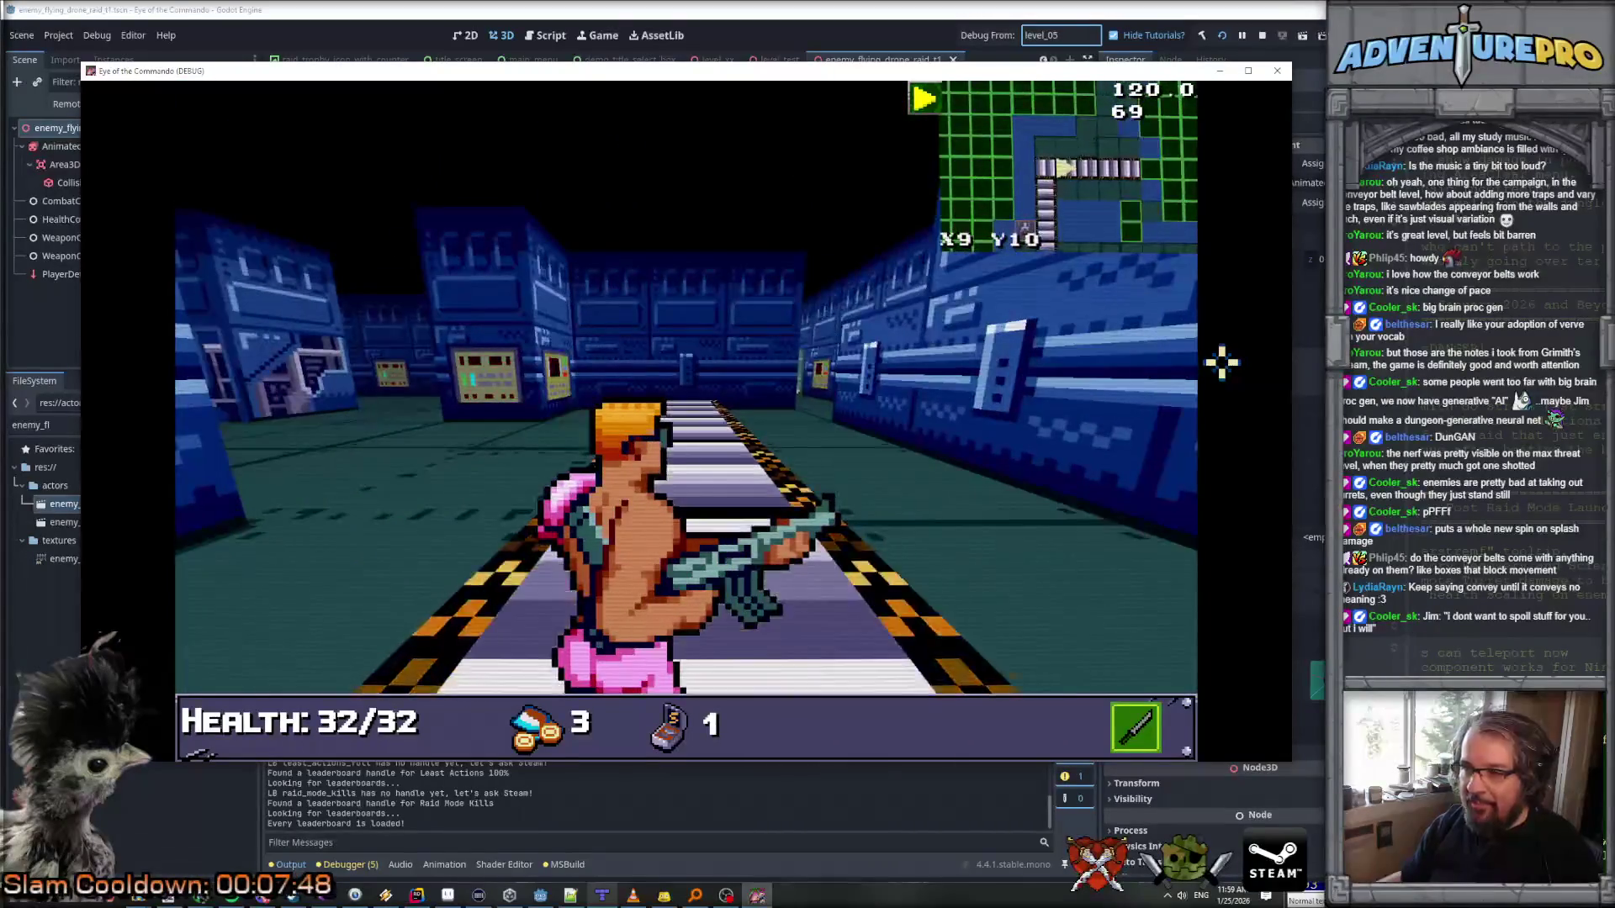
key("Right")
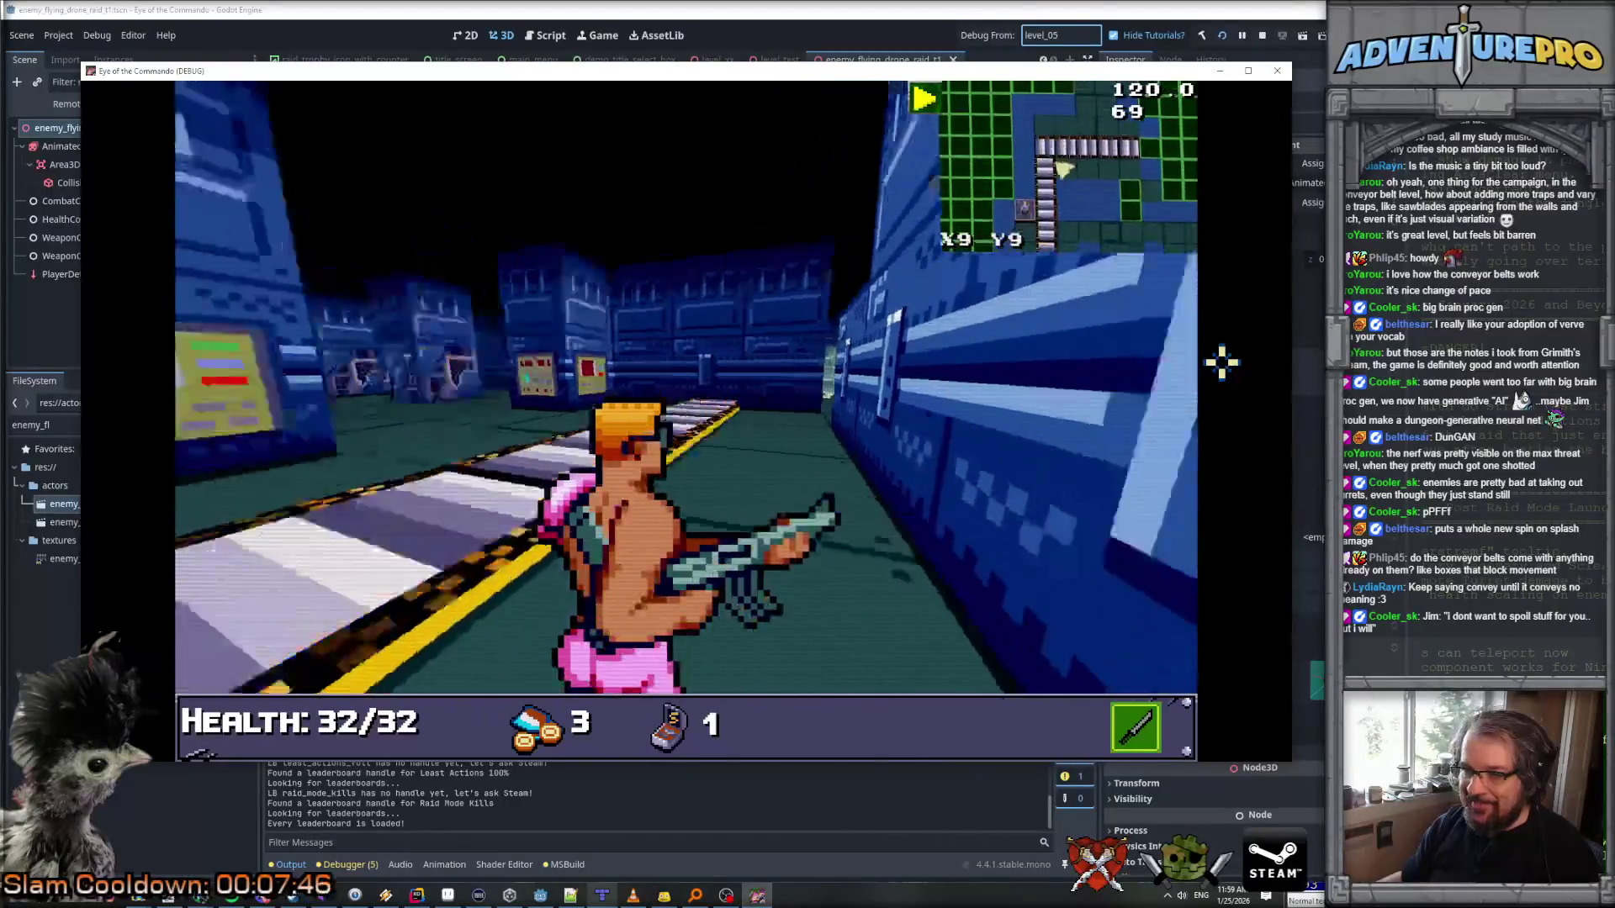
key("Right")
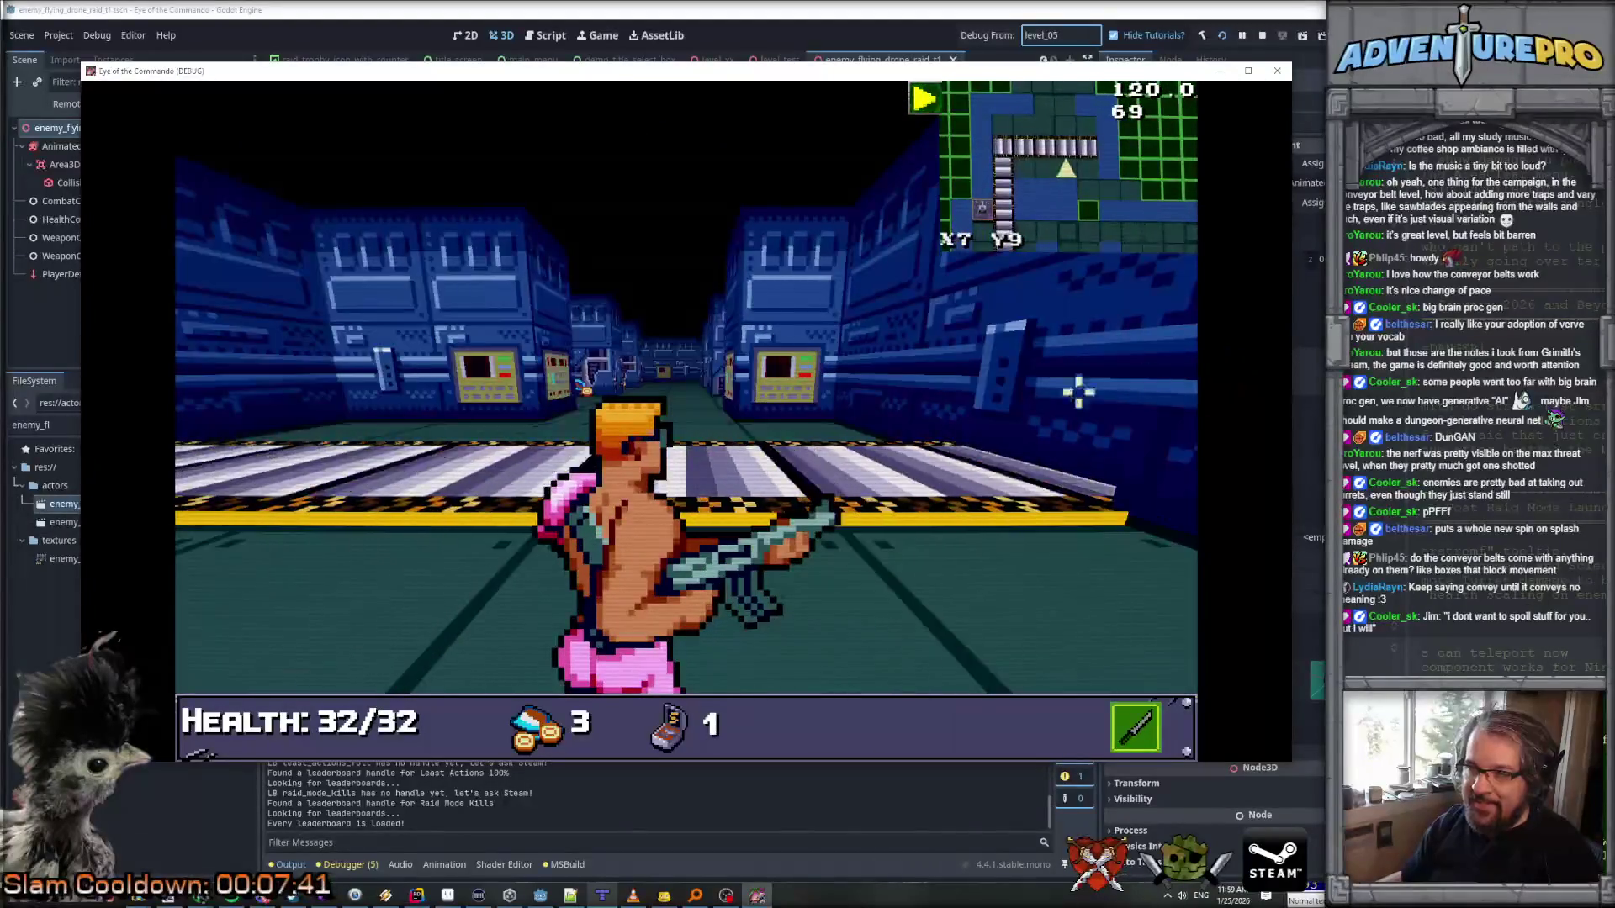
left_click(672, 419)
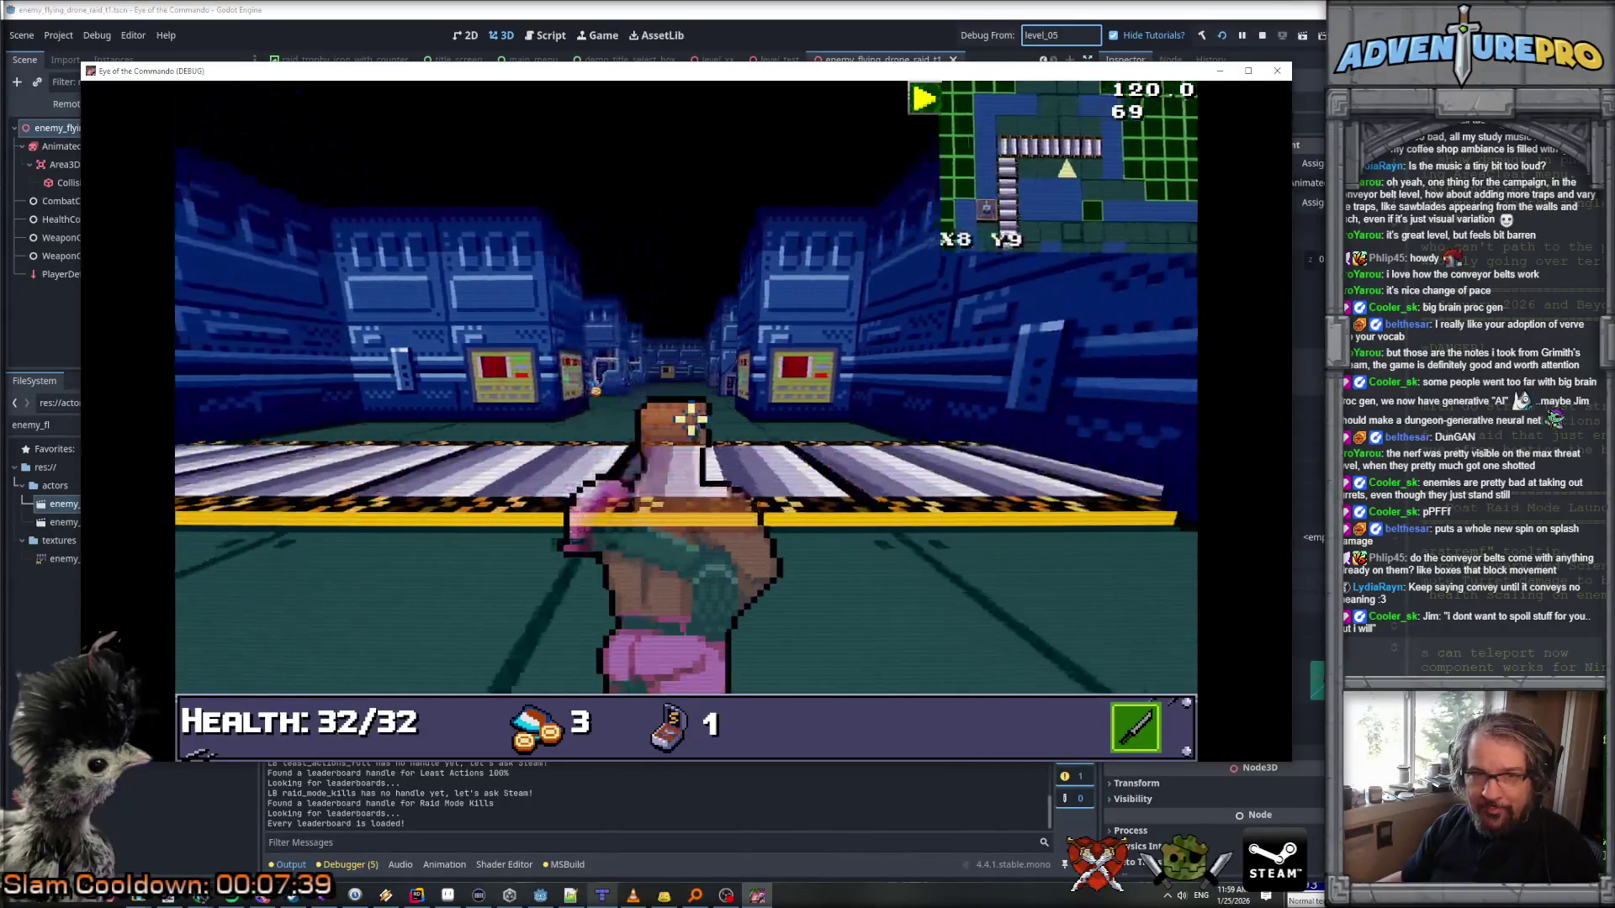
key("s")
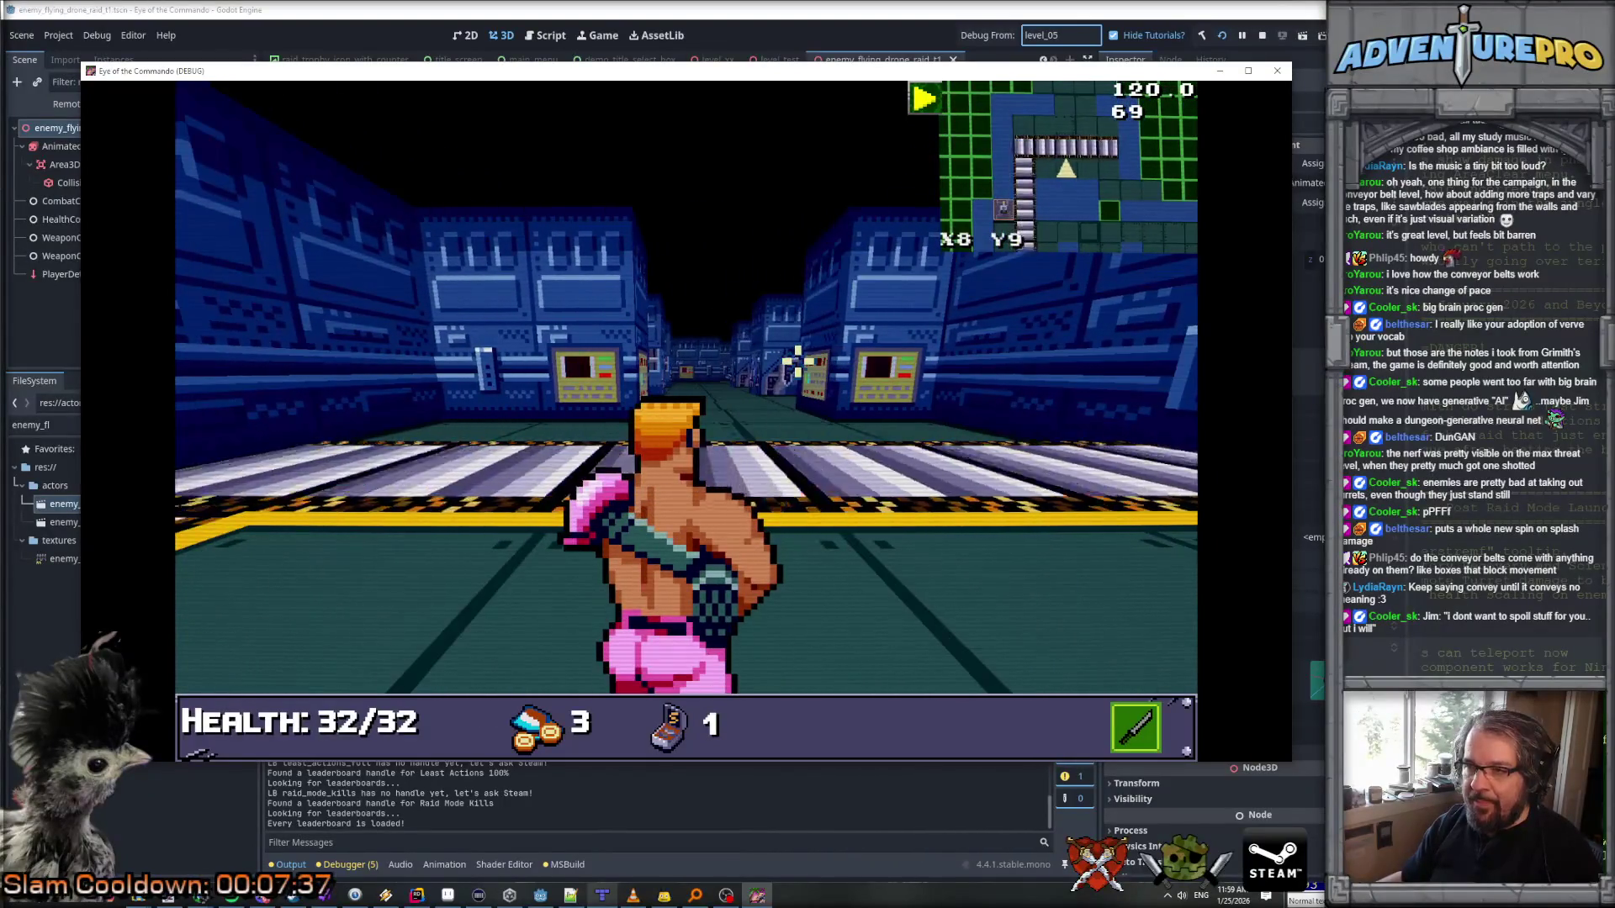
key("w")
key("w")
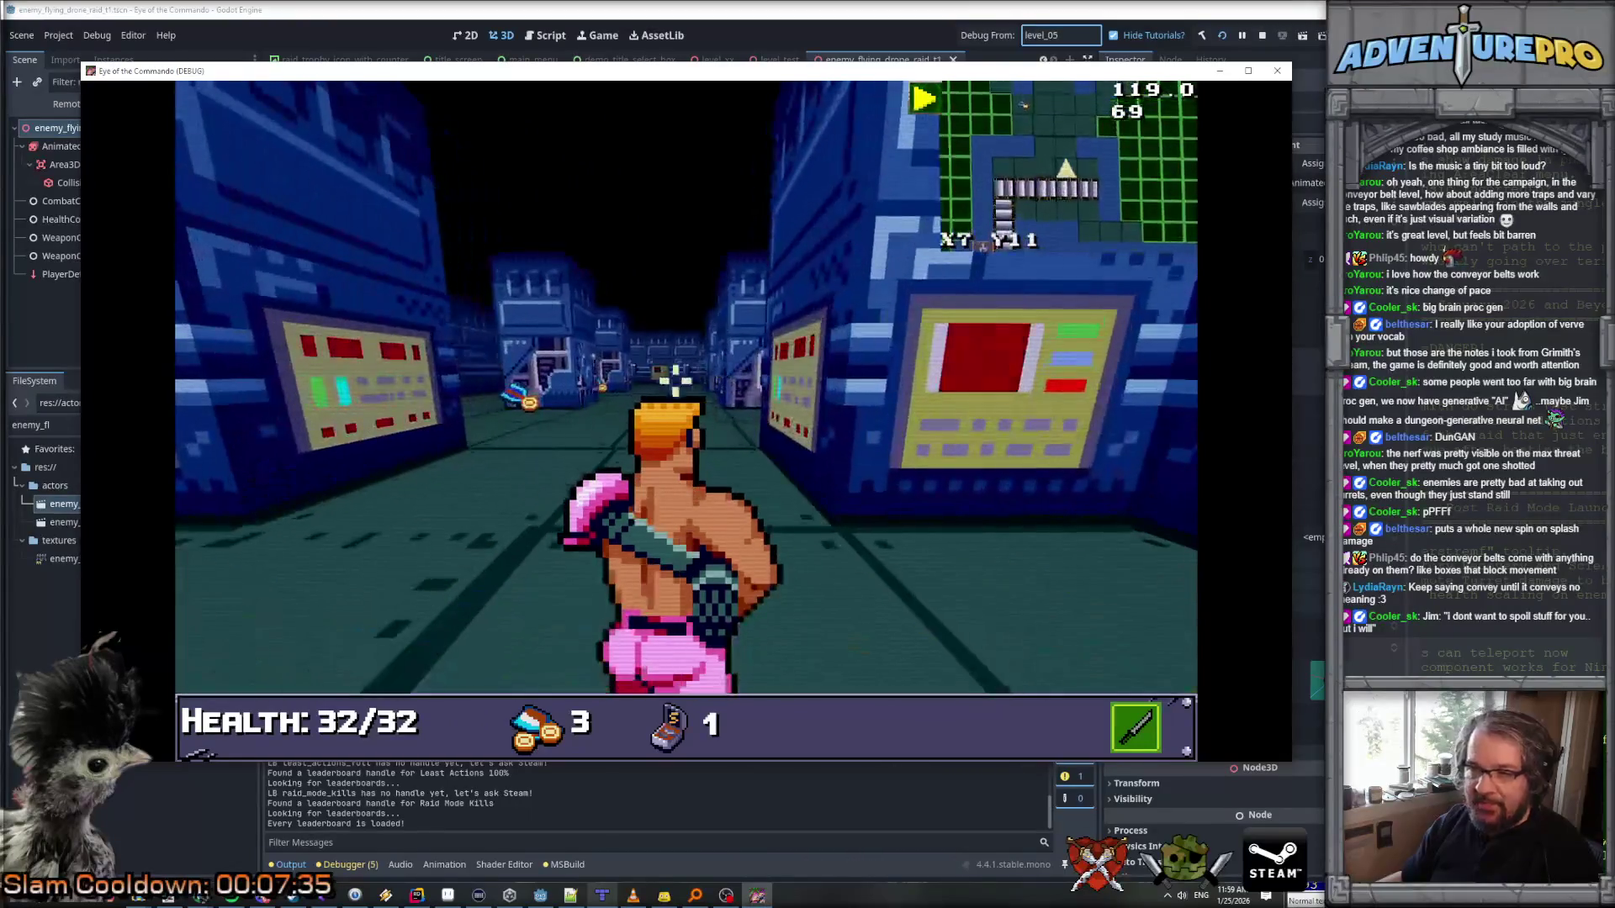
key("space")
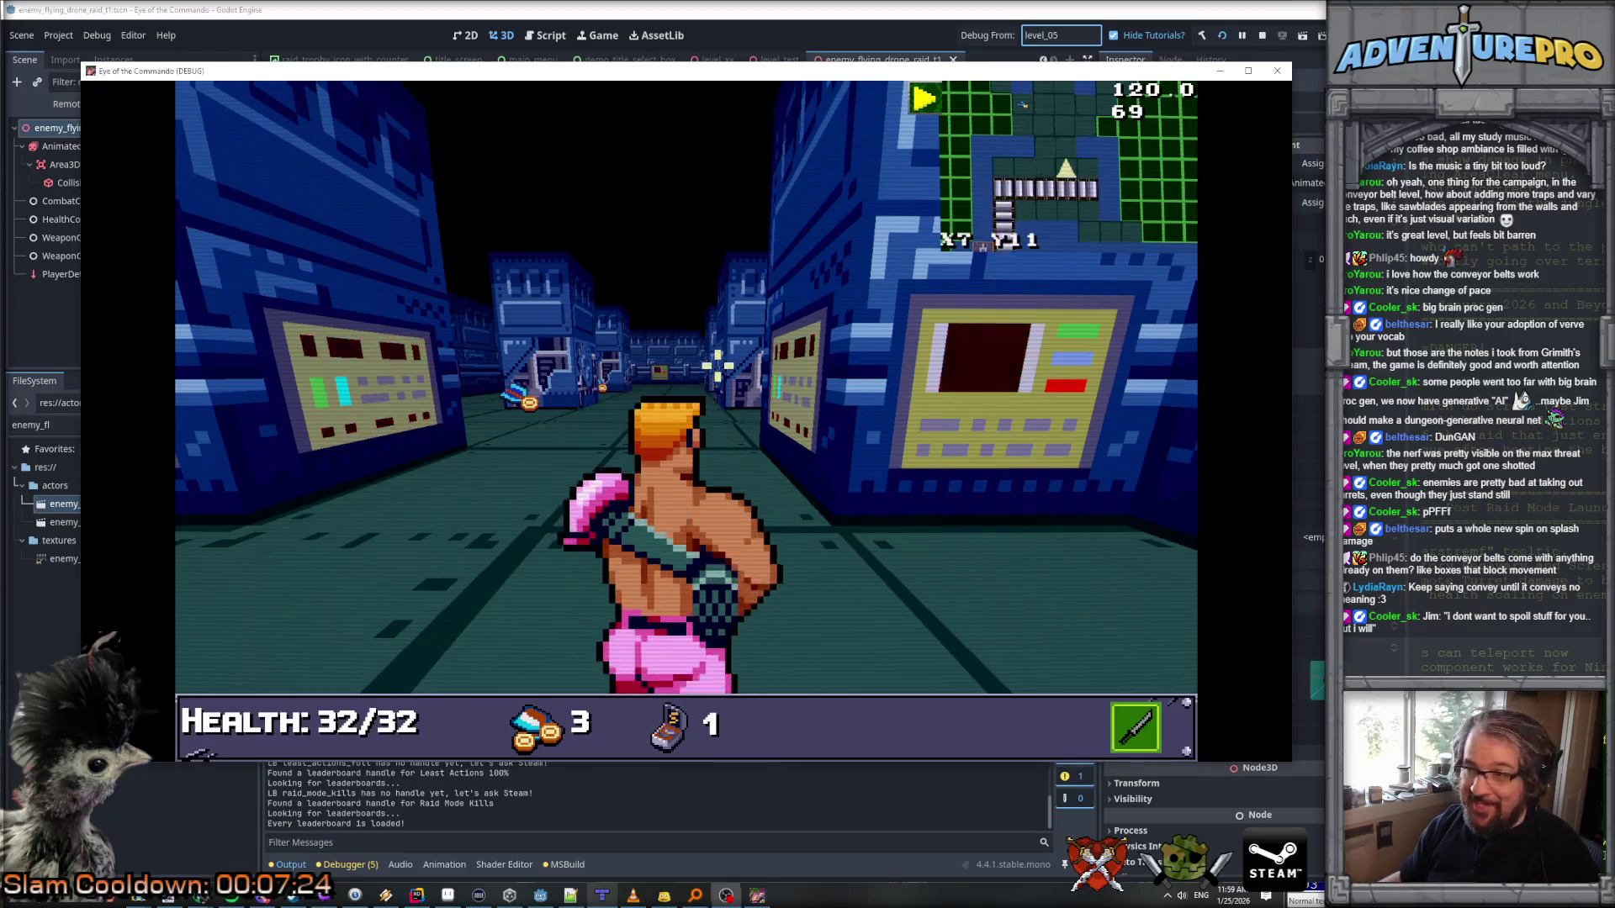
Step: Advance down the corridor and turn into the new corridor on the right
key("w")
key("w")
key("e")
key("w")
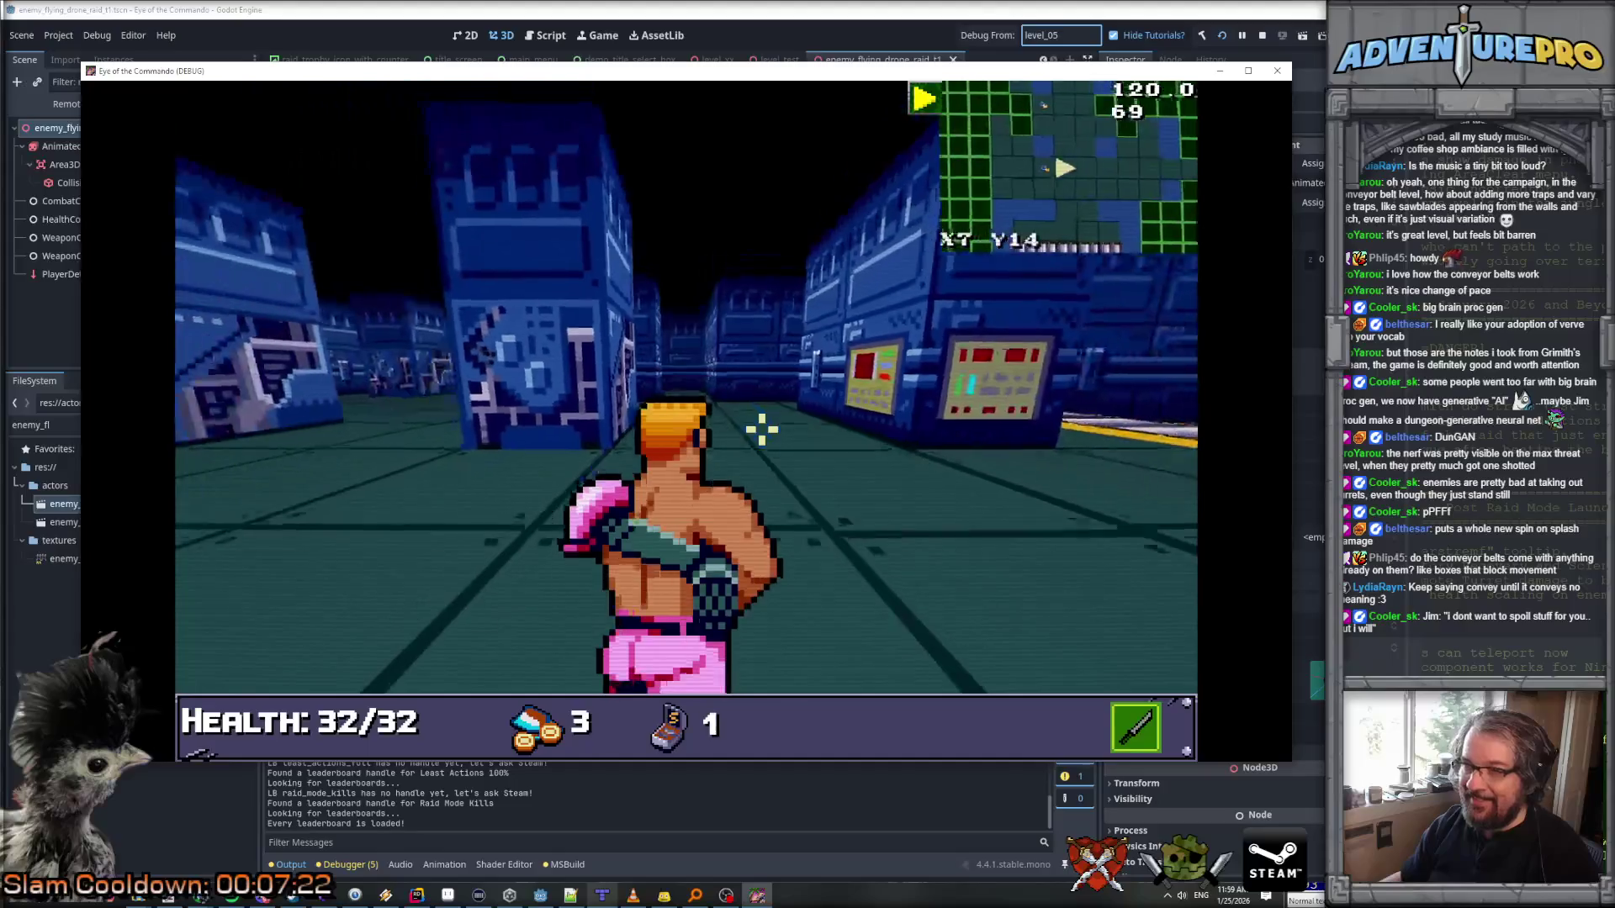
key("w")
key("q")
key("w")
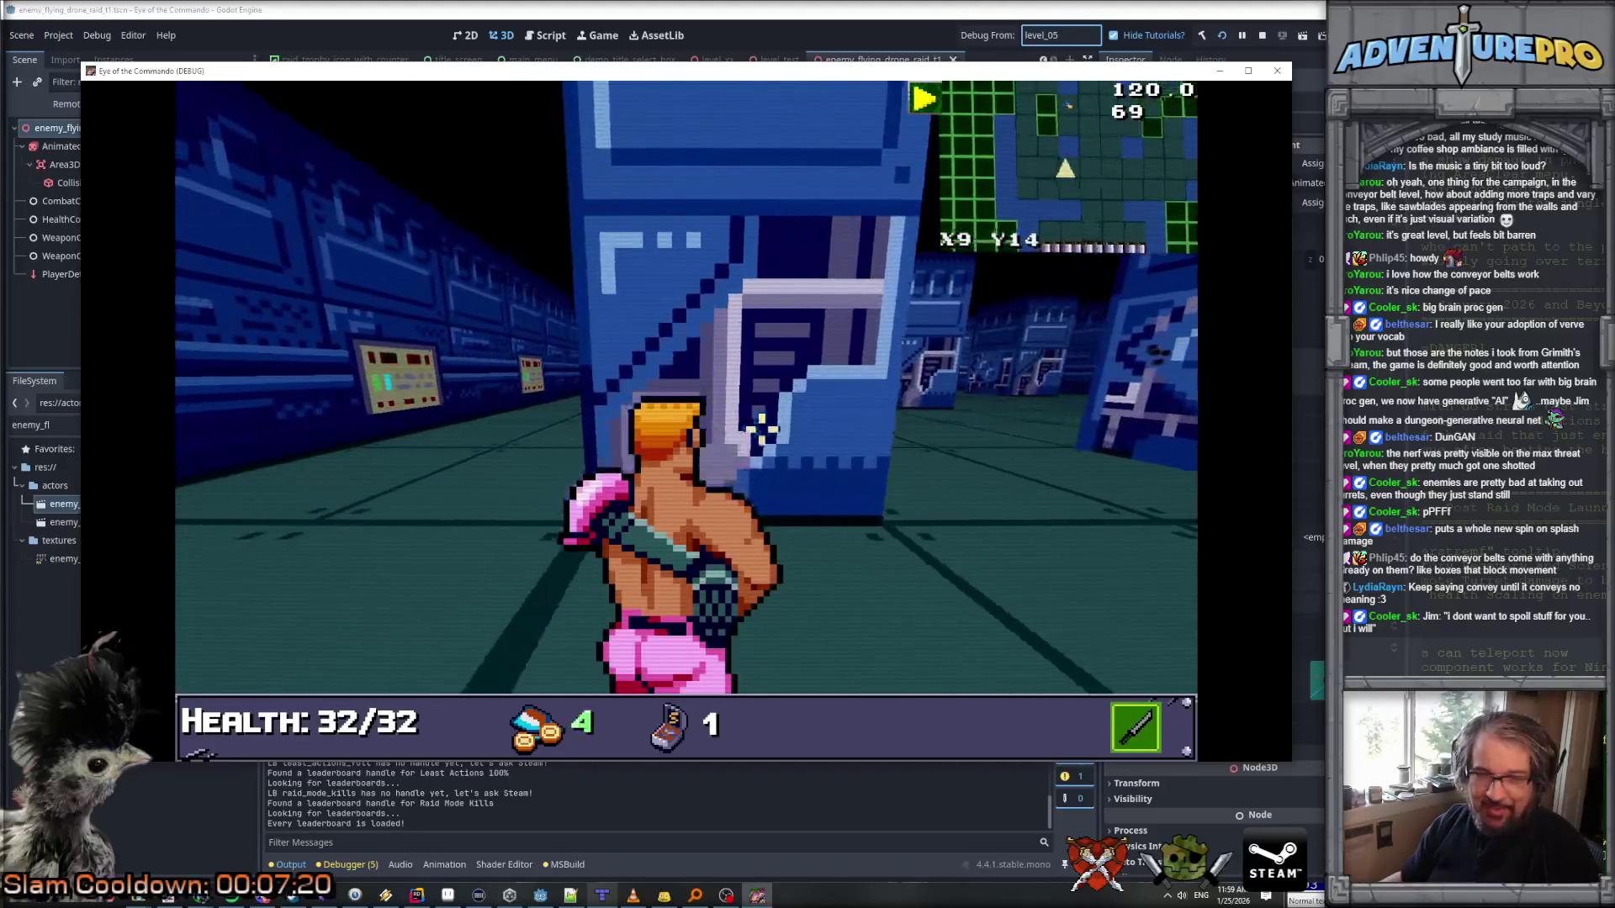
Step: Collect the coin and walk onto the orange pad to trigger the ninja's teleport jump
key("d")
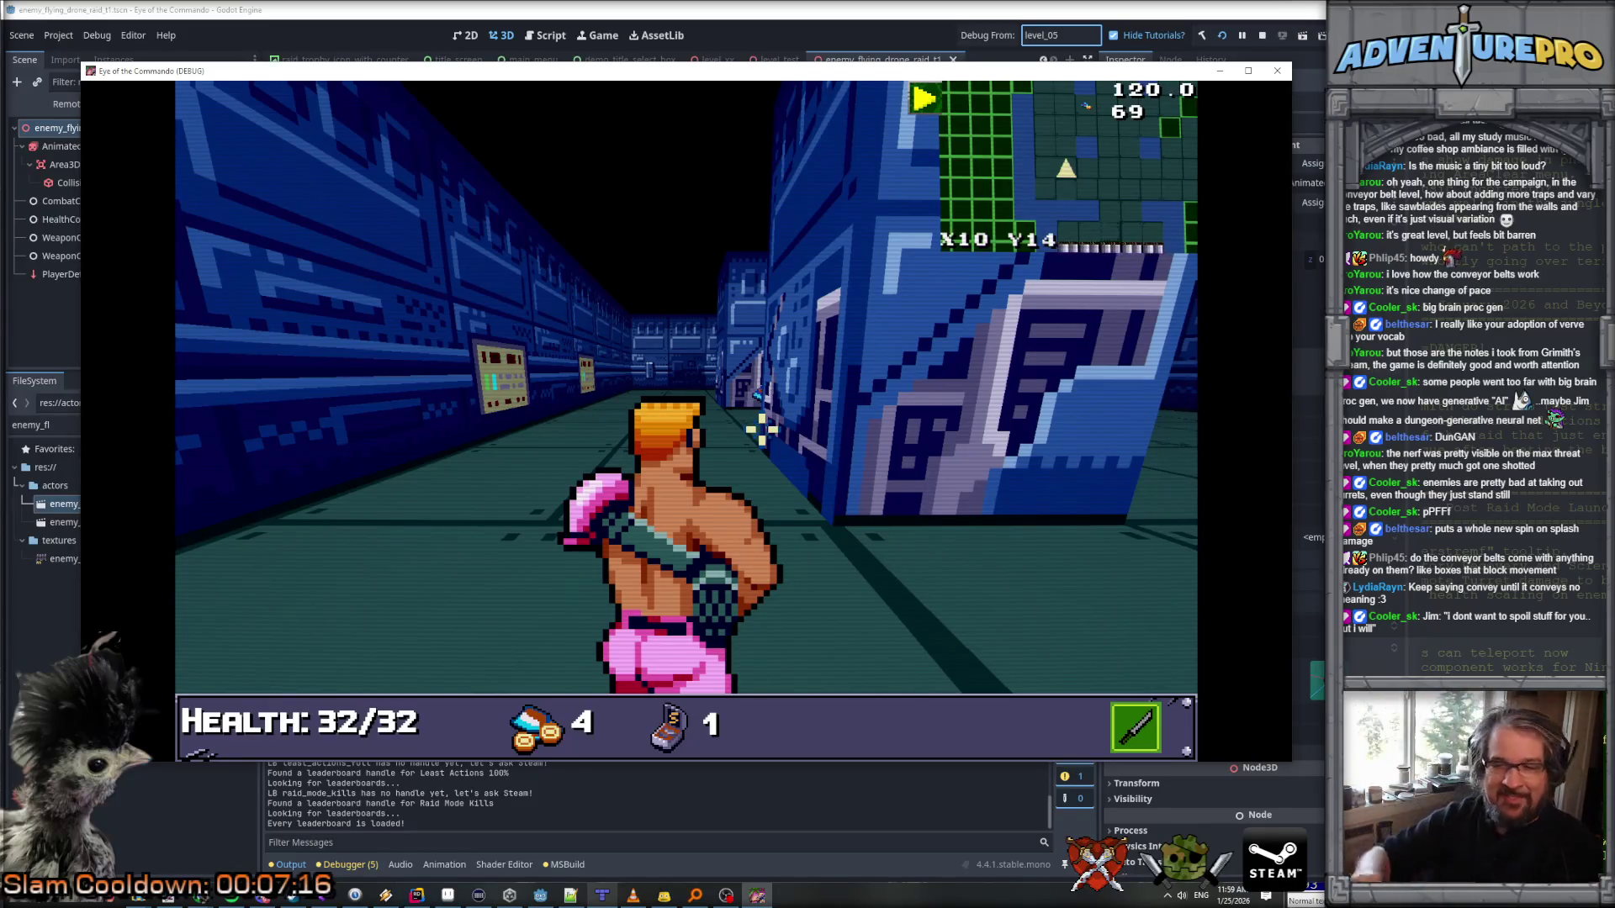
key("e")
key("w")
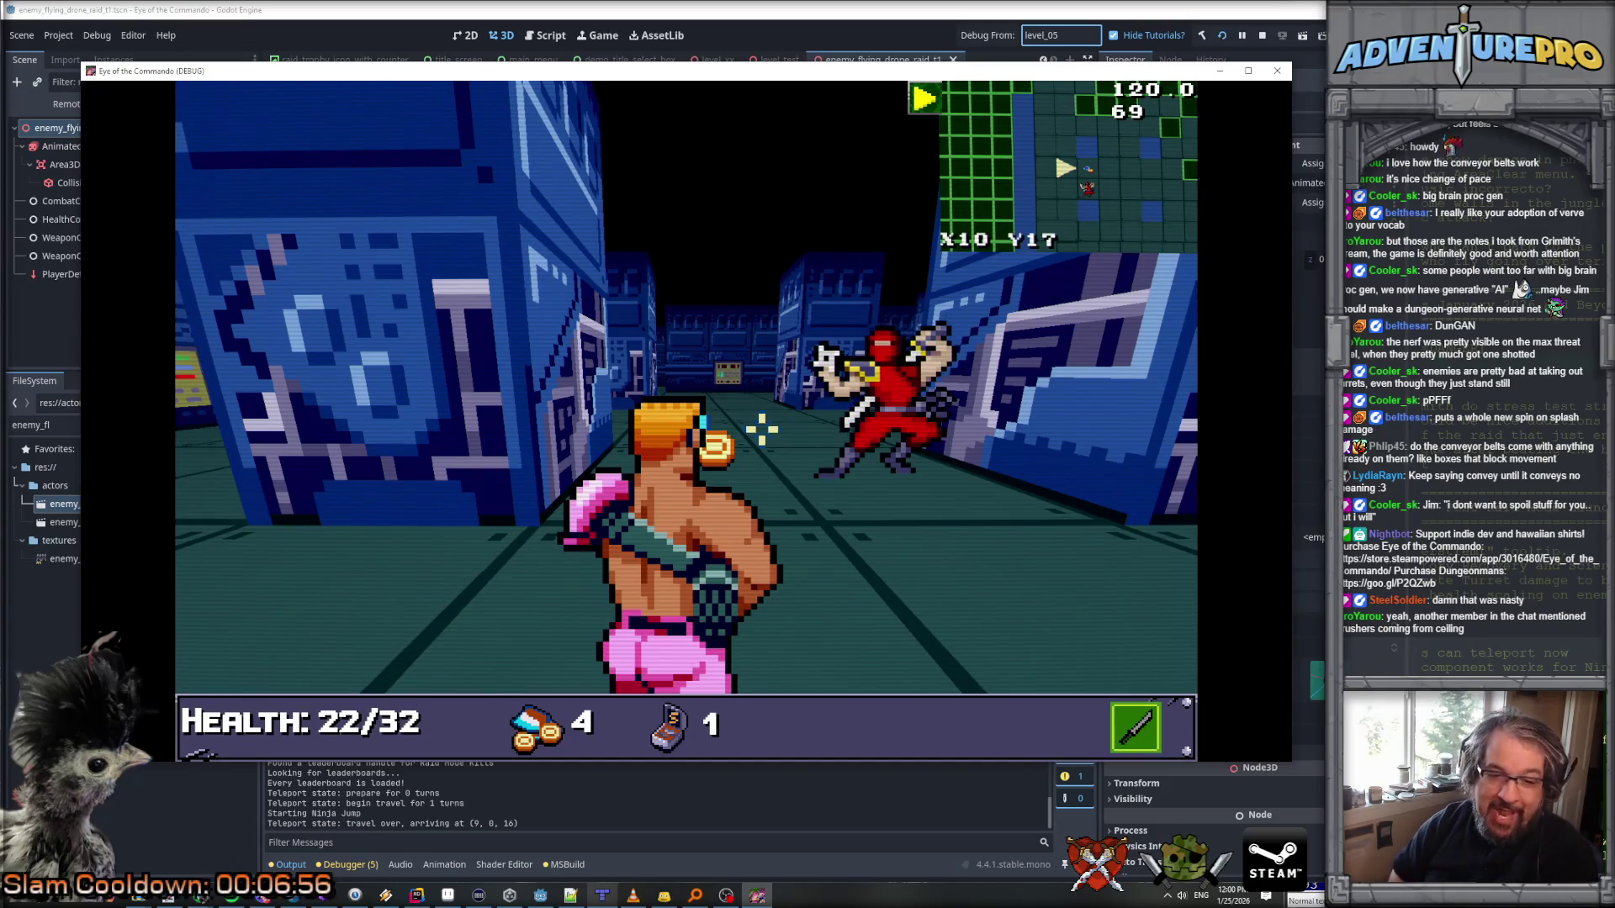
Step: Use the in-game console to make the player invulnerable
scroll(762, 428, "down", 2)
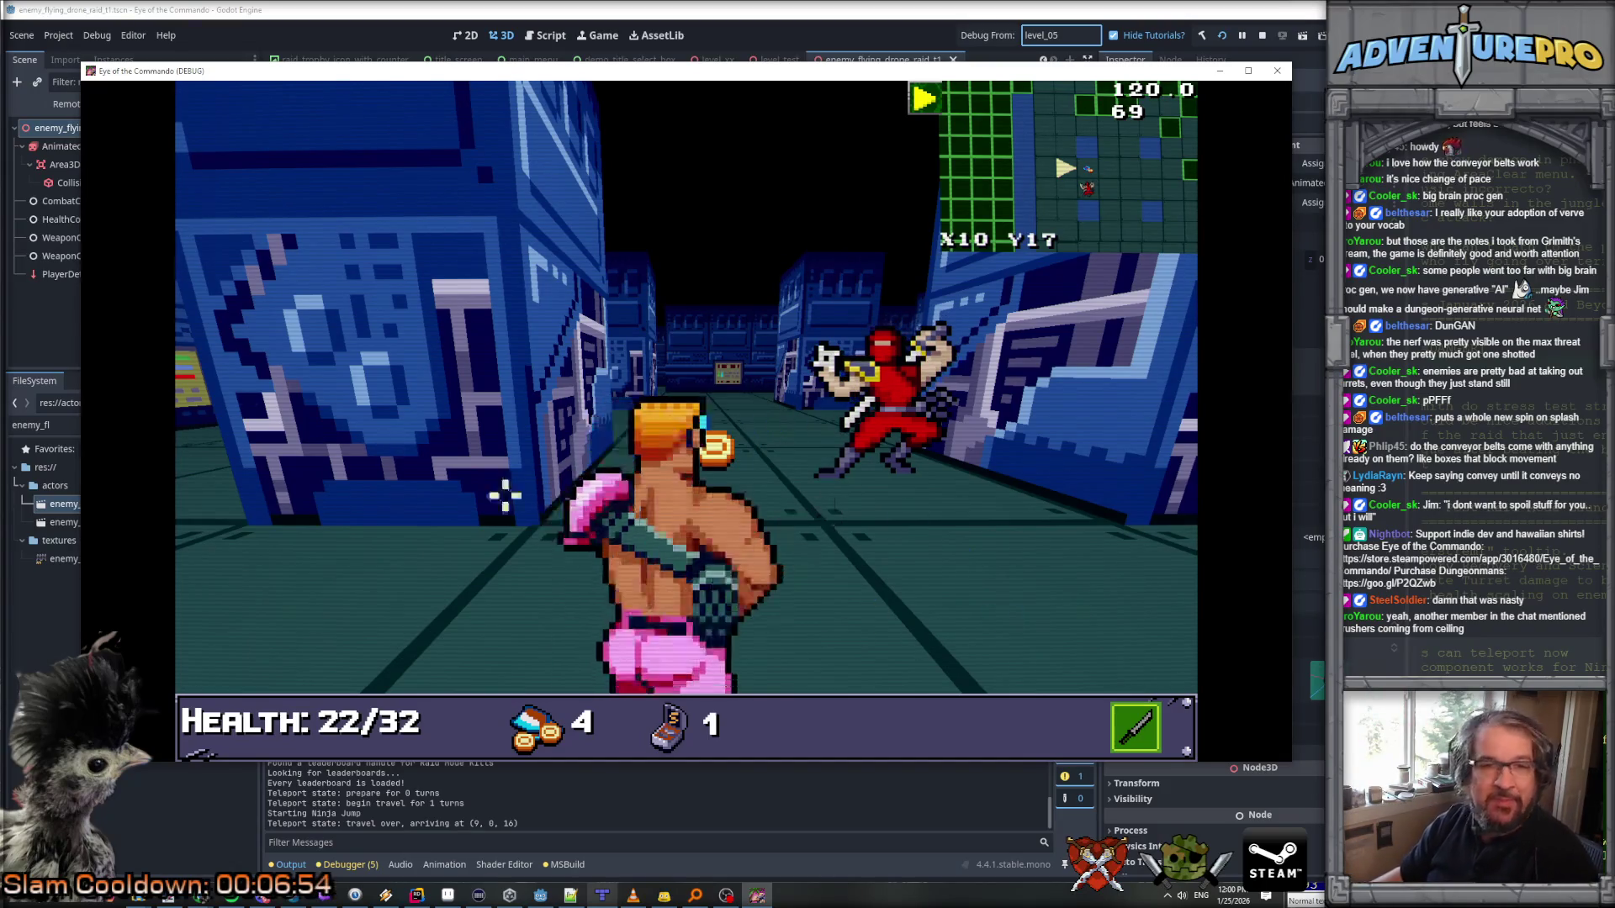
scroll(686, 429, "up", 1)
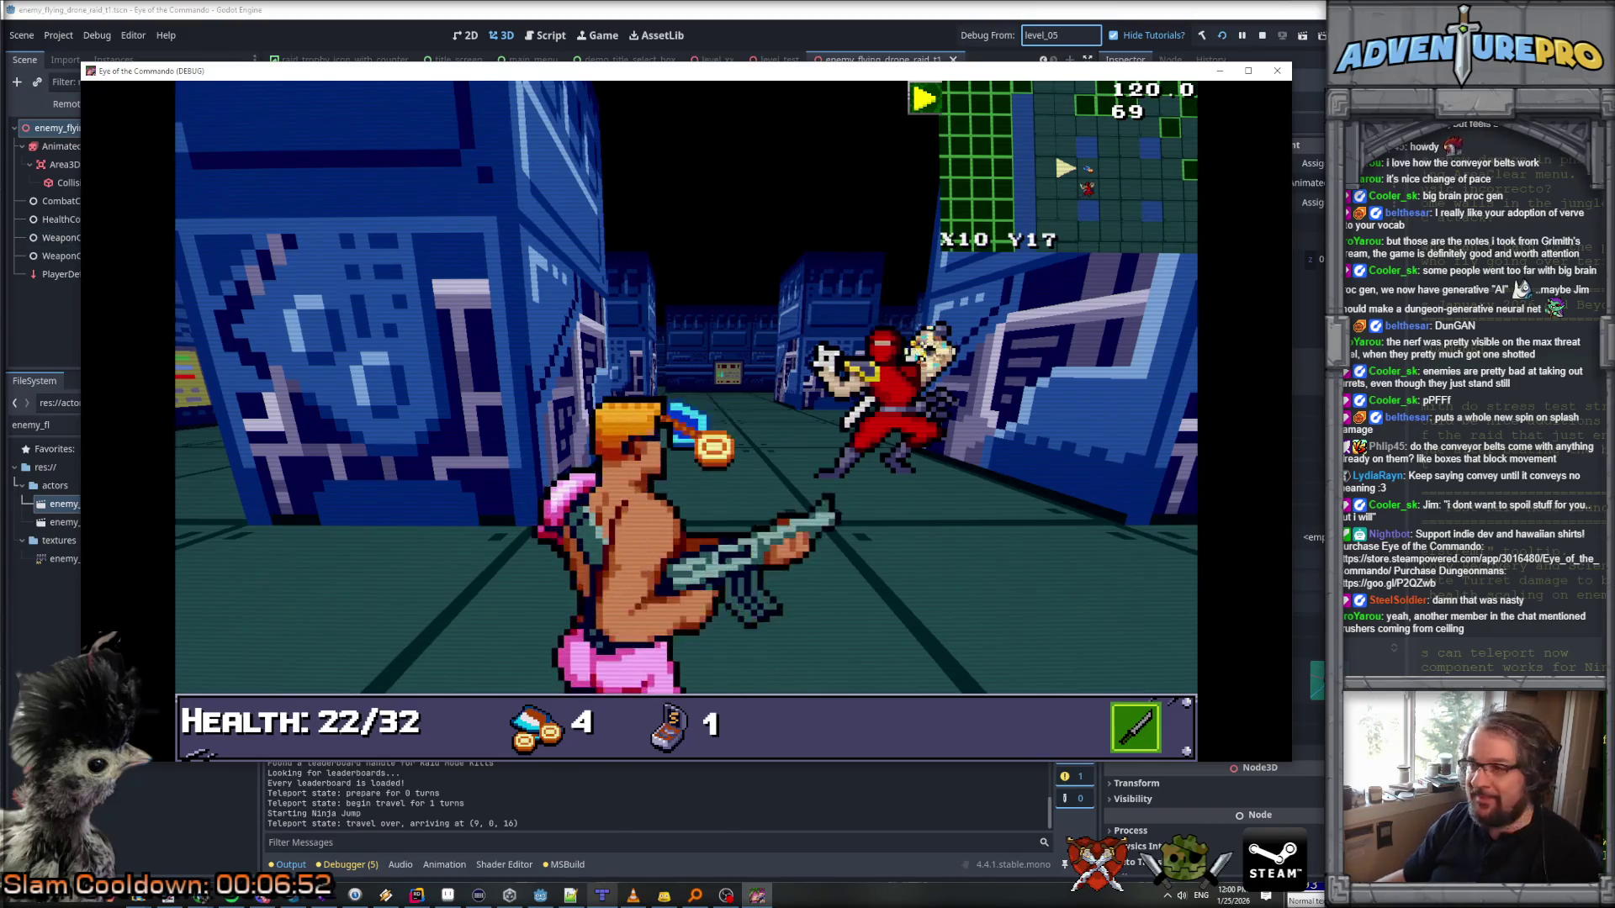
key("w")
key("grave")
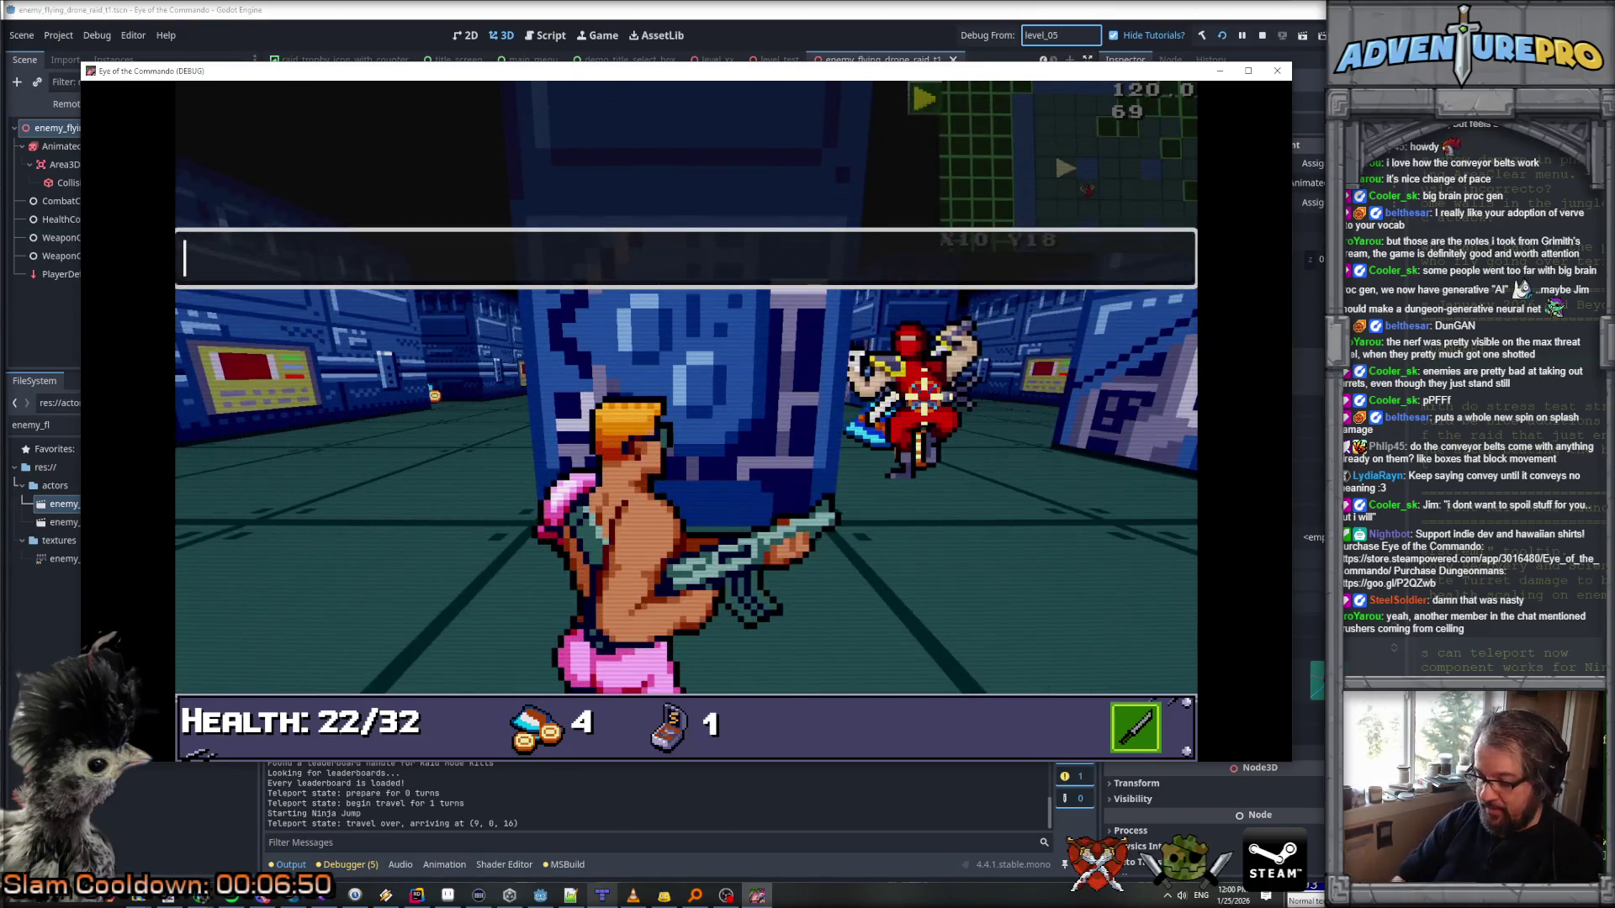
type("UNDYING")
key("Return")
key("grave")
Step: Move through the corridors toward the ninja and fire at it
key("a")
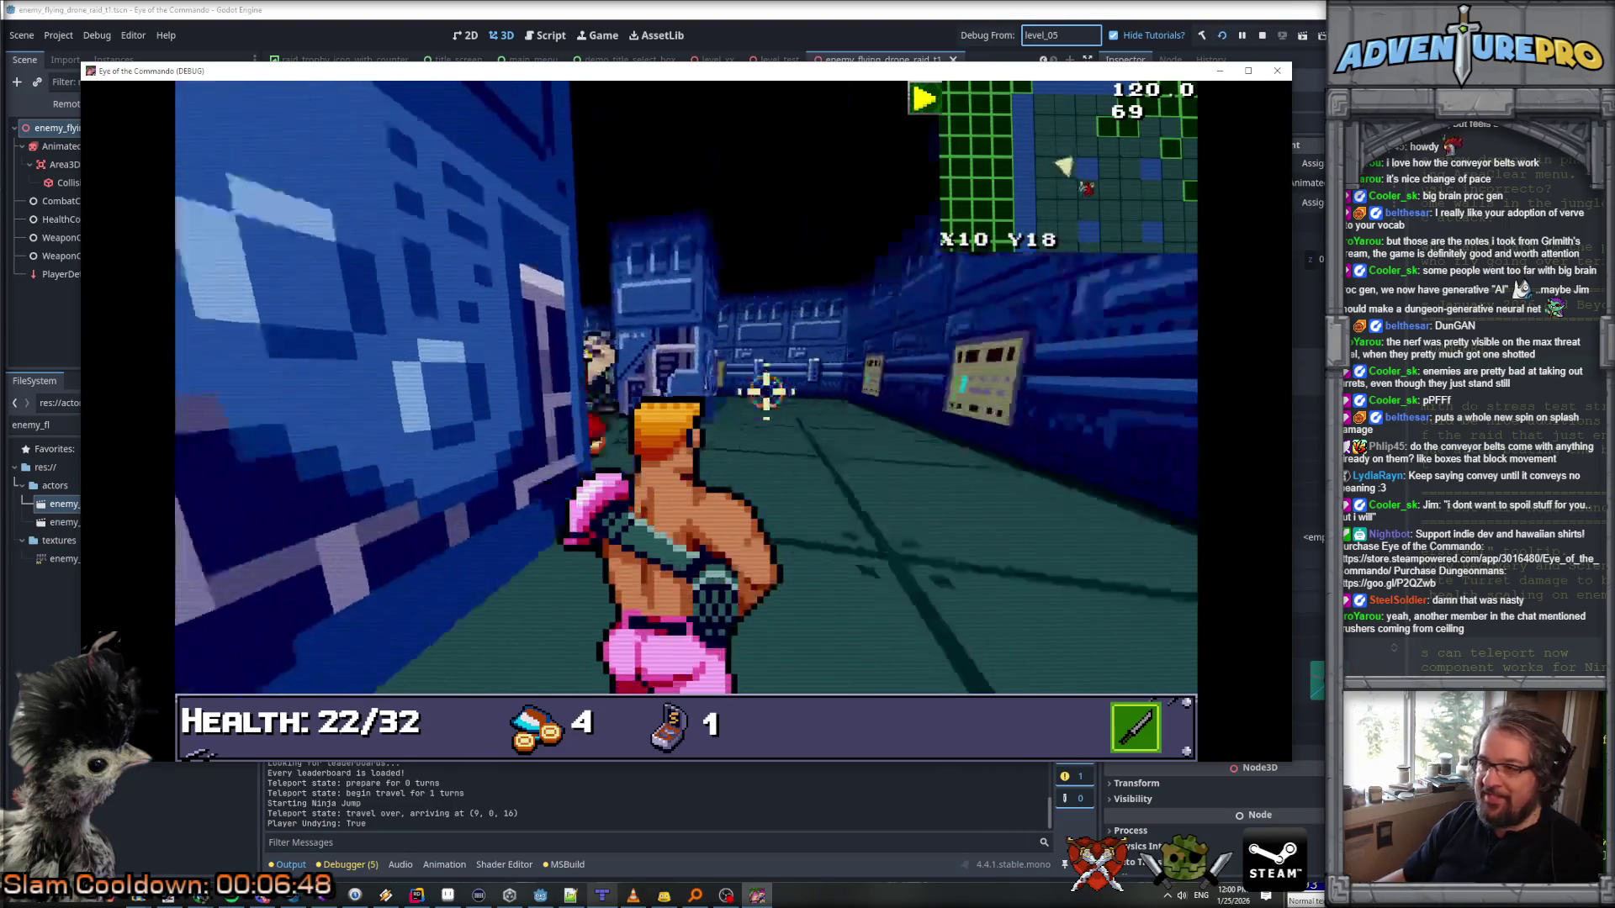
key("e")
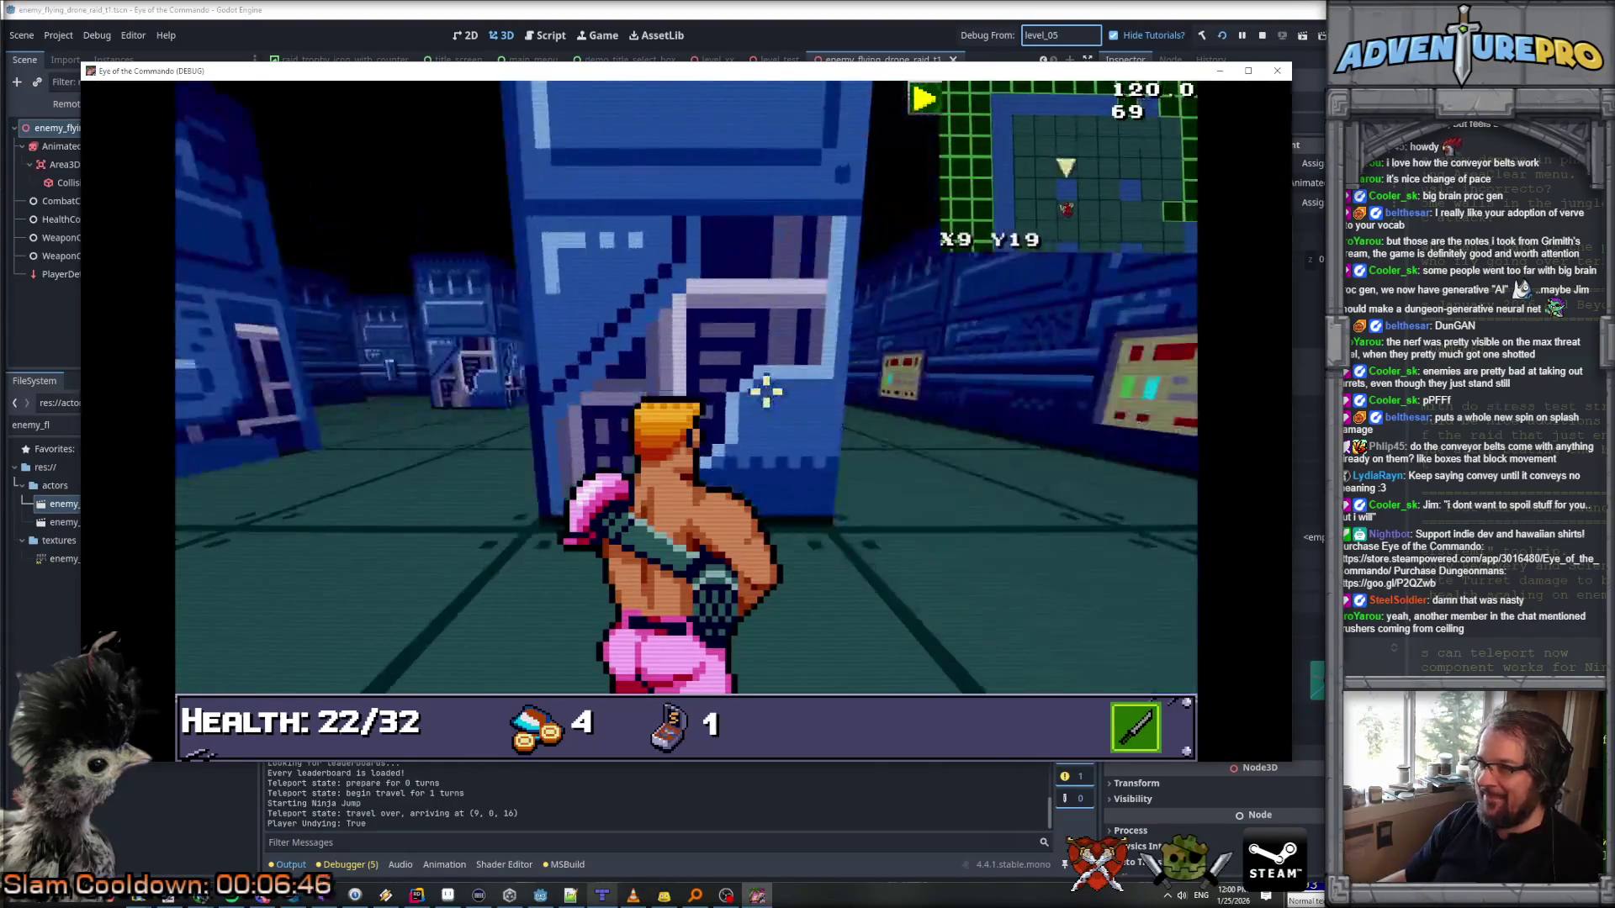
key("w")
key("w")
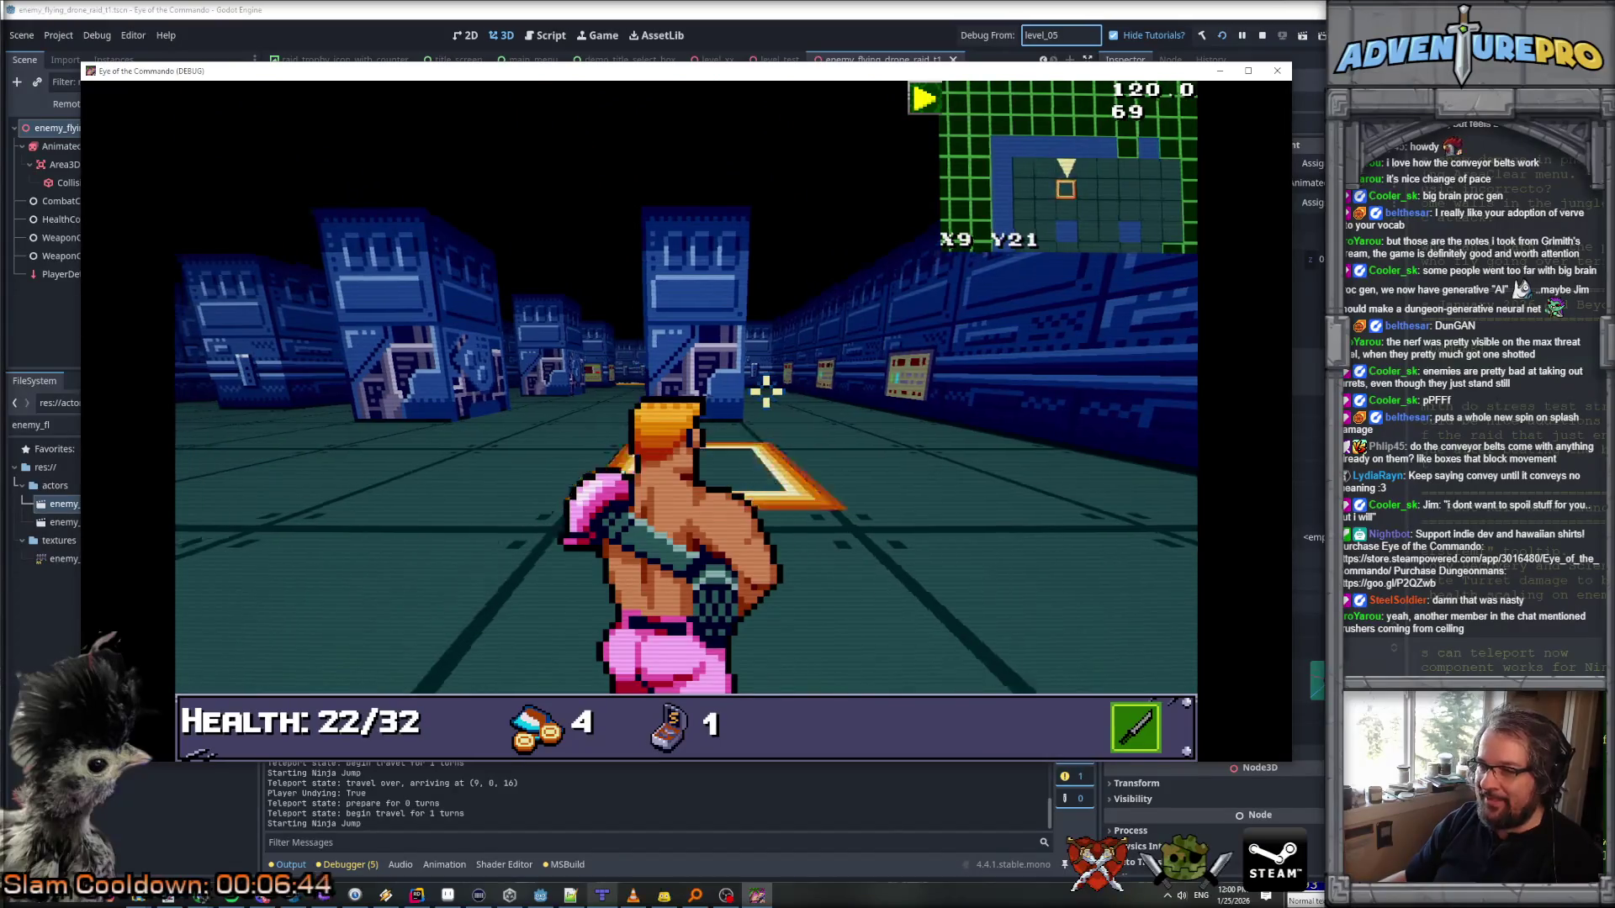
key("a")
key("a")
key("a")
key("e")
key("w")
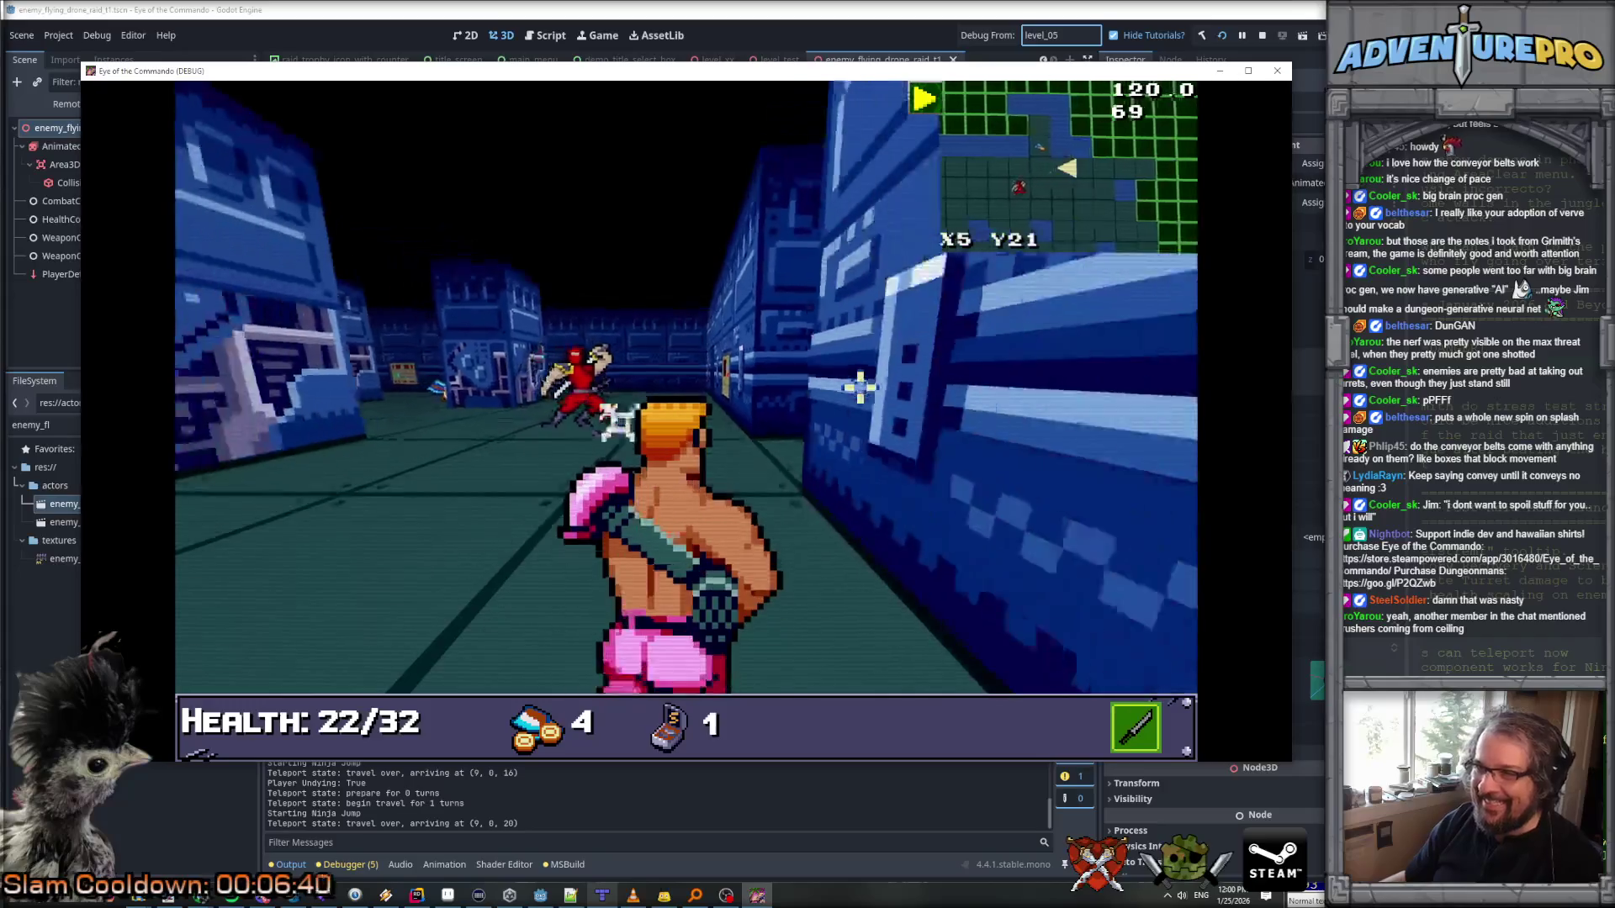
key("w")
key("d")
key("w")
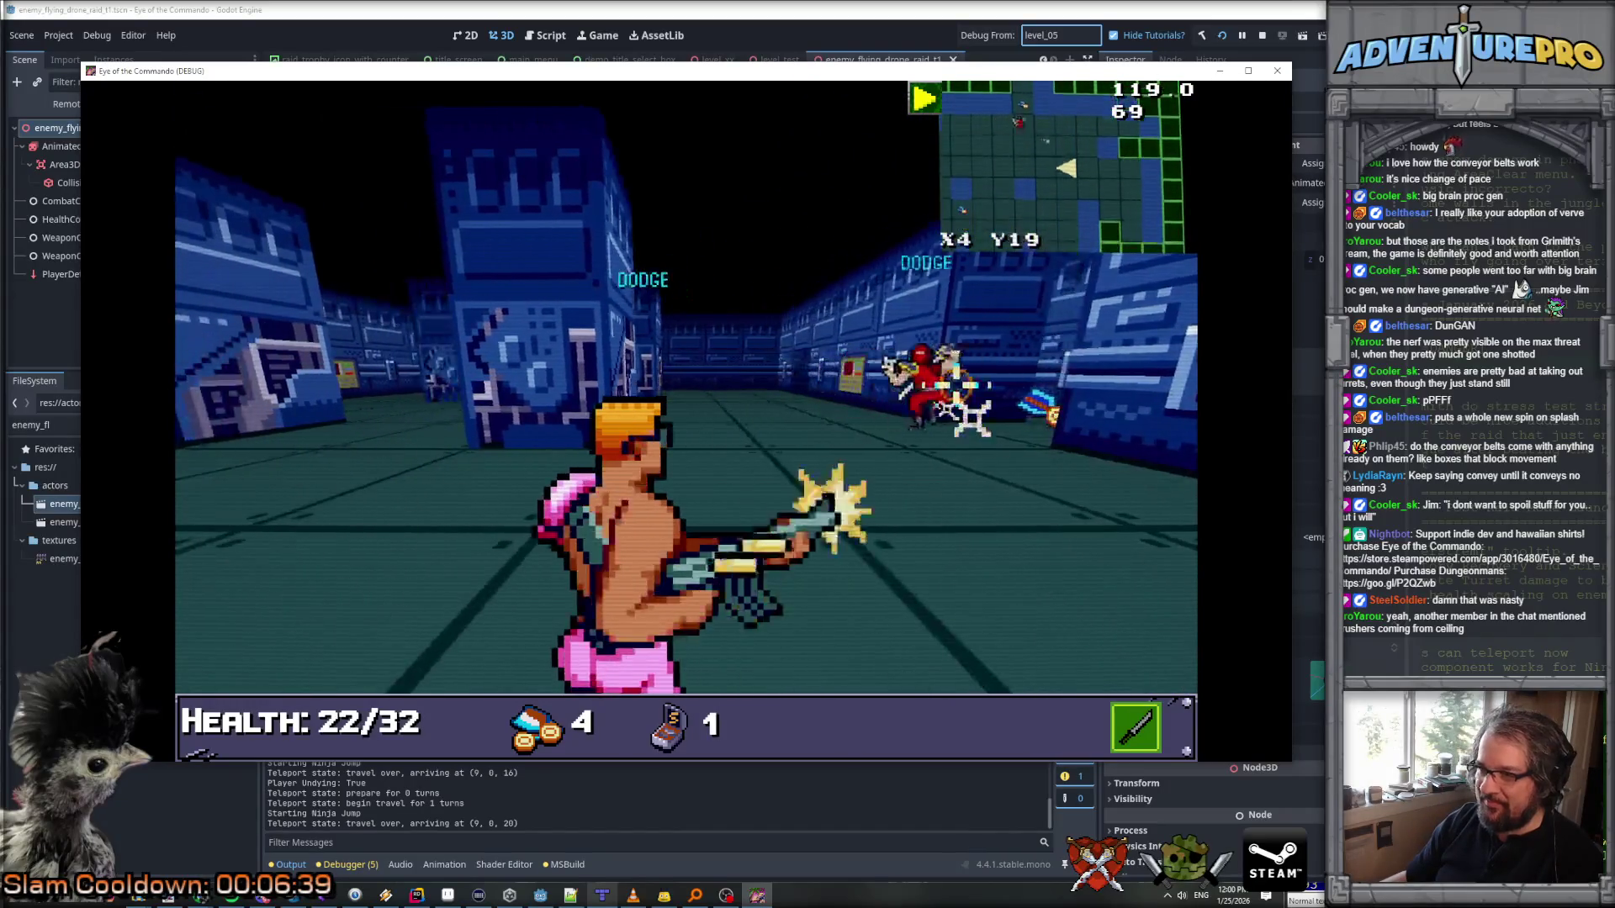
Step: Advance along the corridor, sidestep the ninja, and head up the corridor
key("w")
key("w")
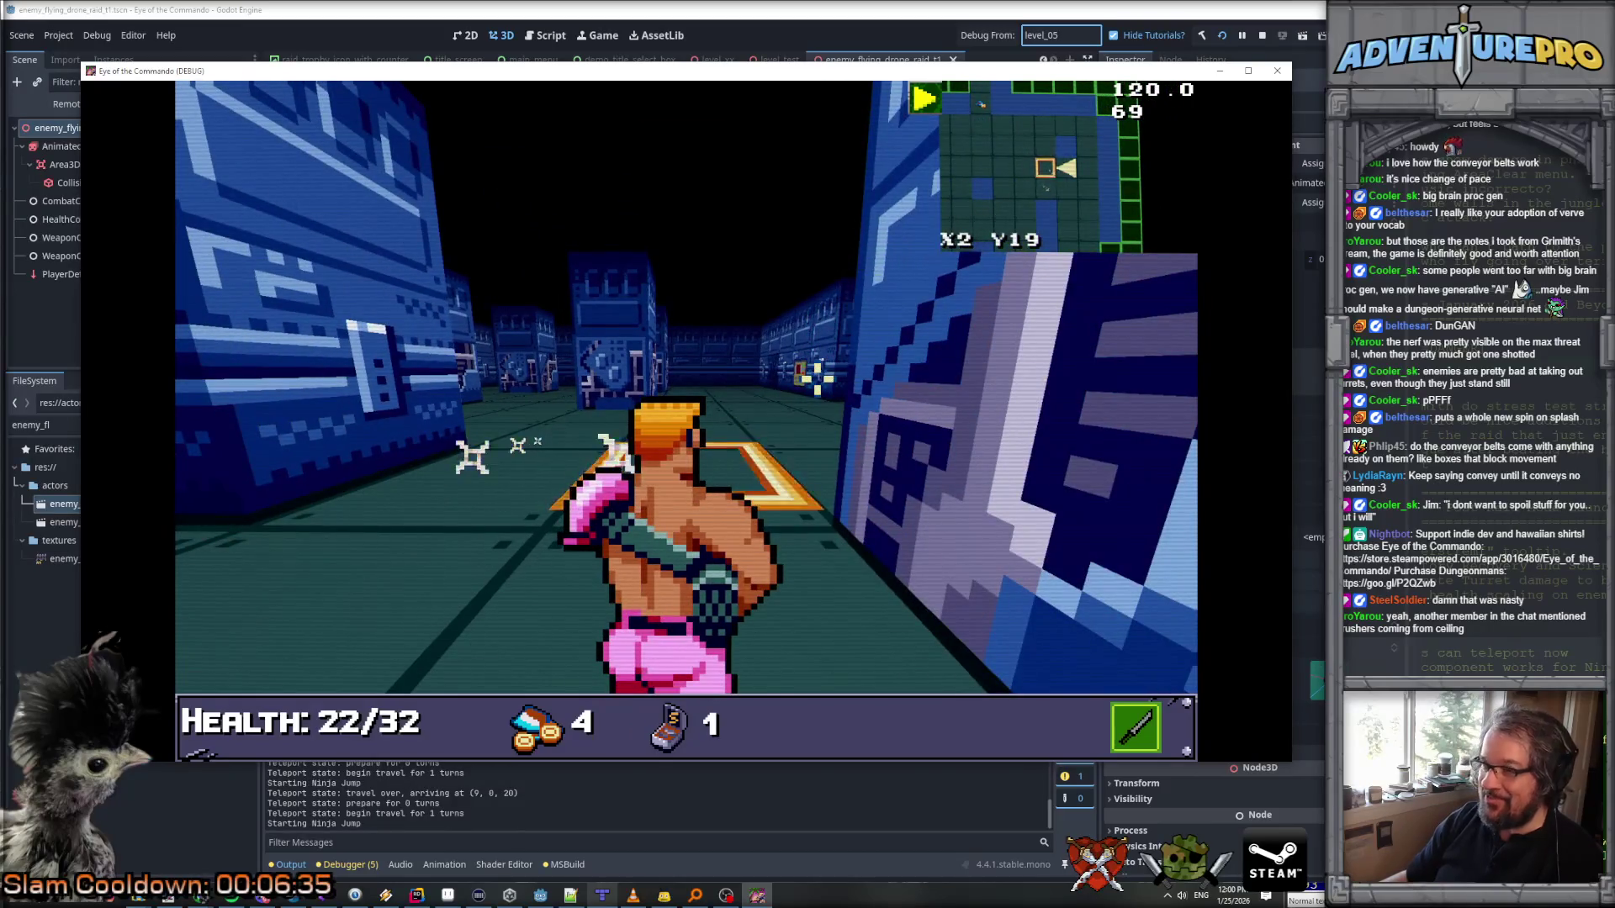
key("w")
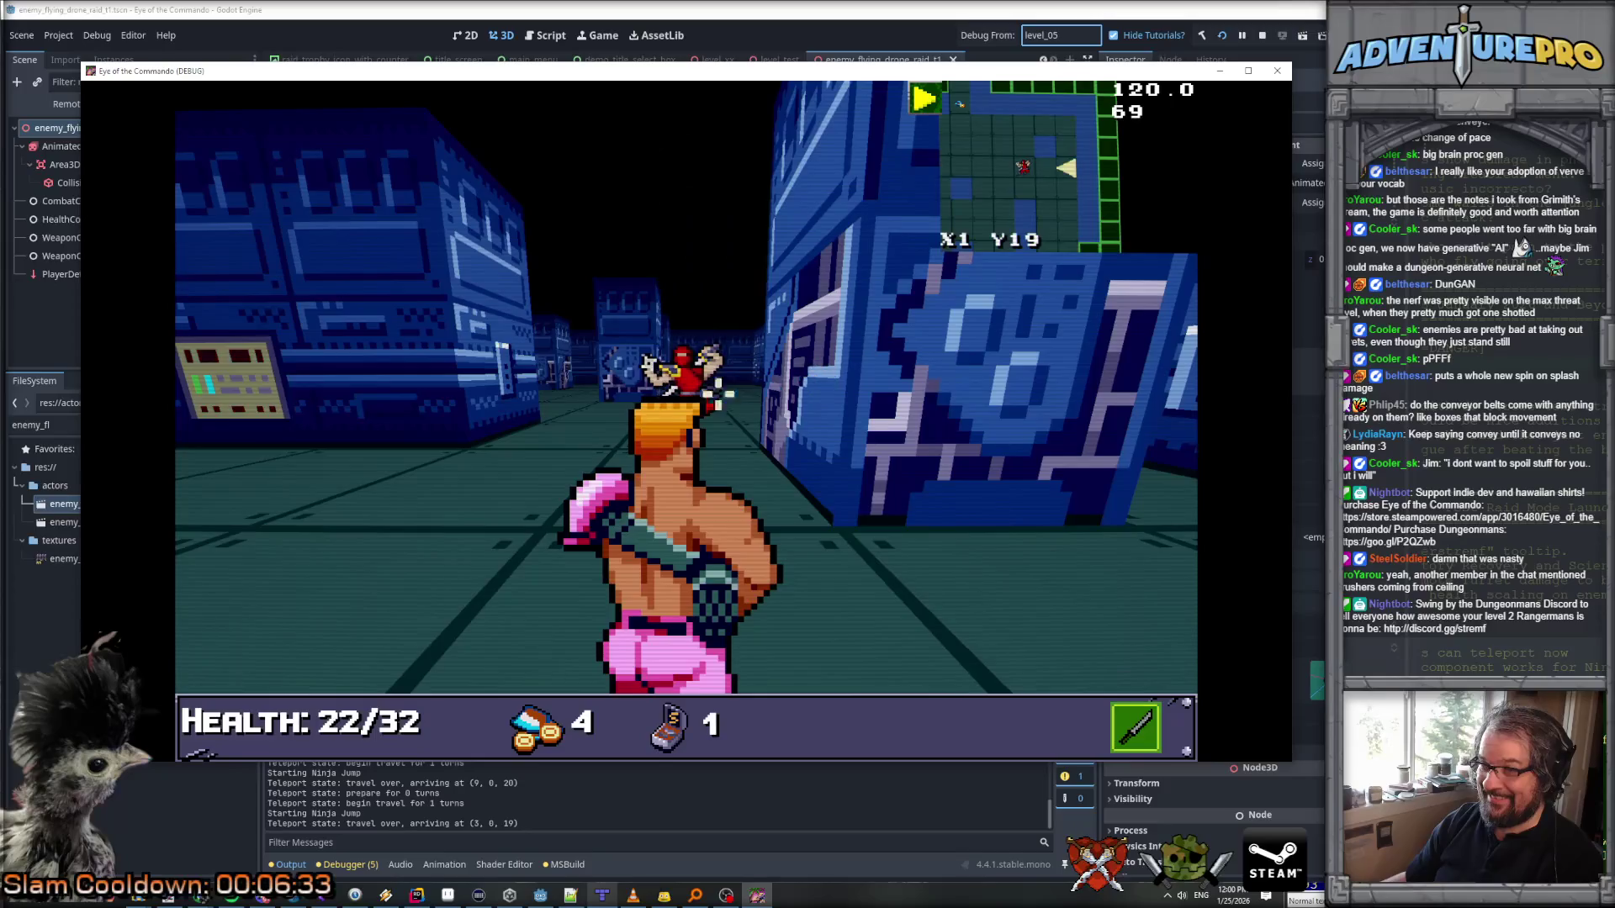
key("d")
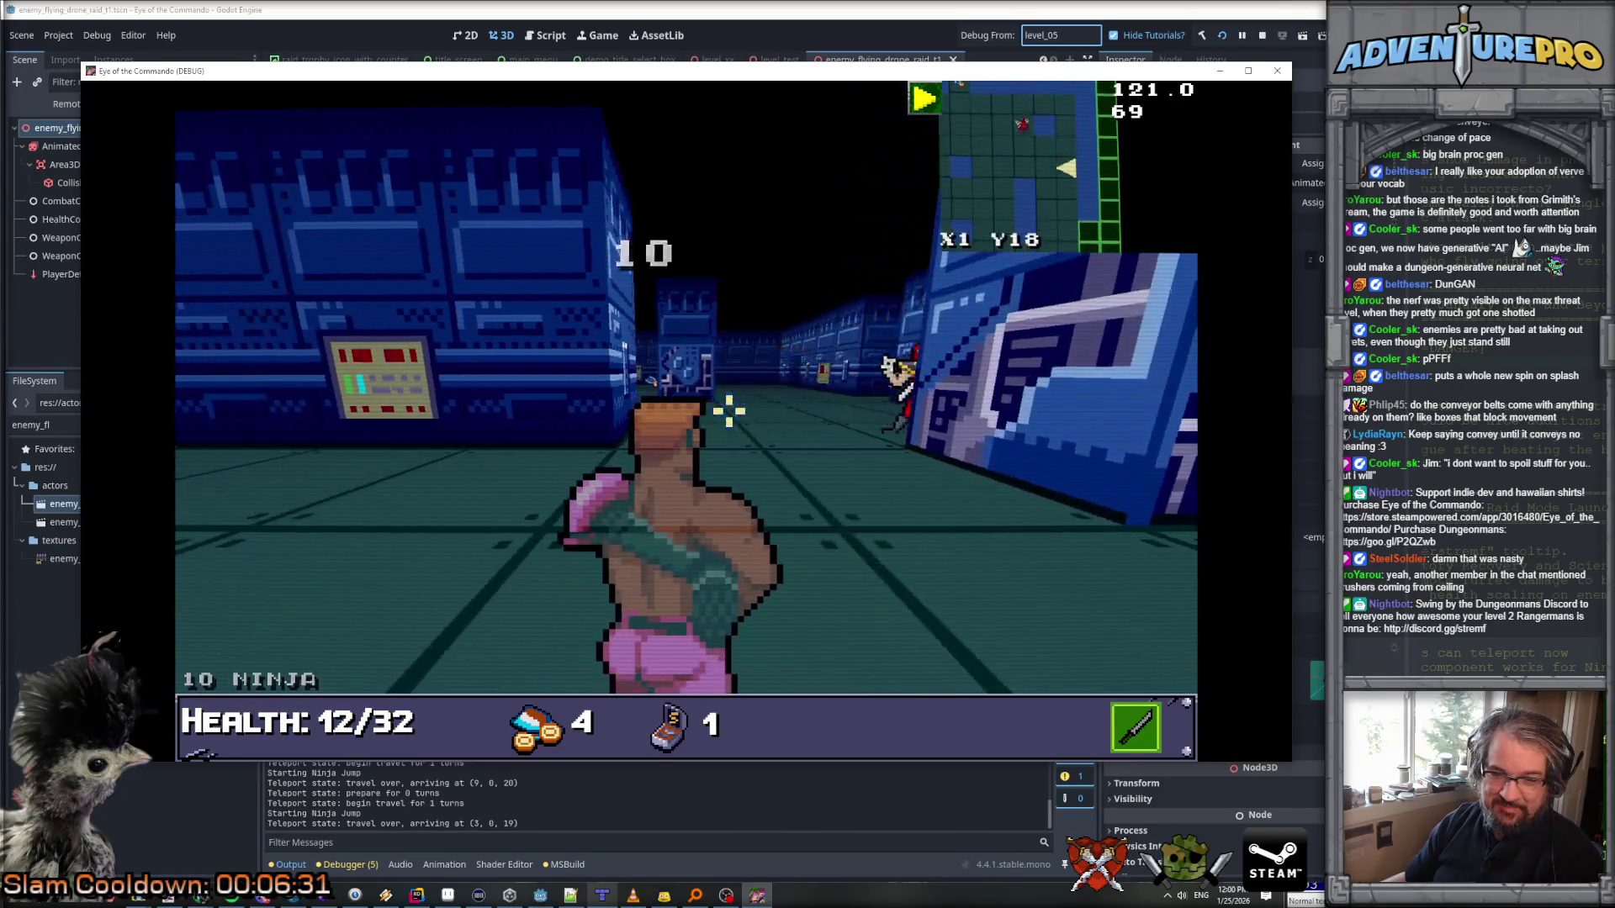
key("s")
key("d")
key("e")
key("w")
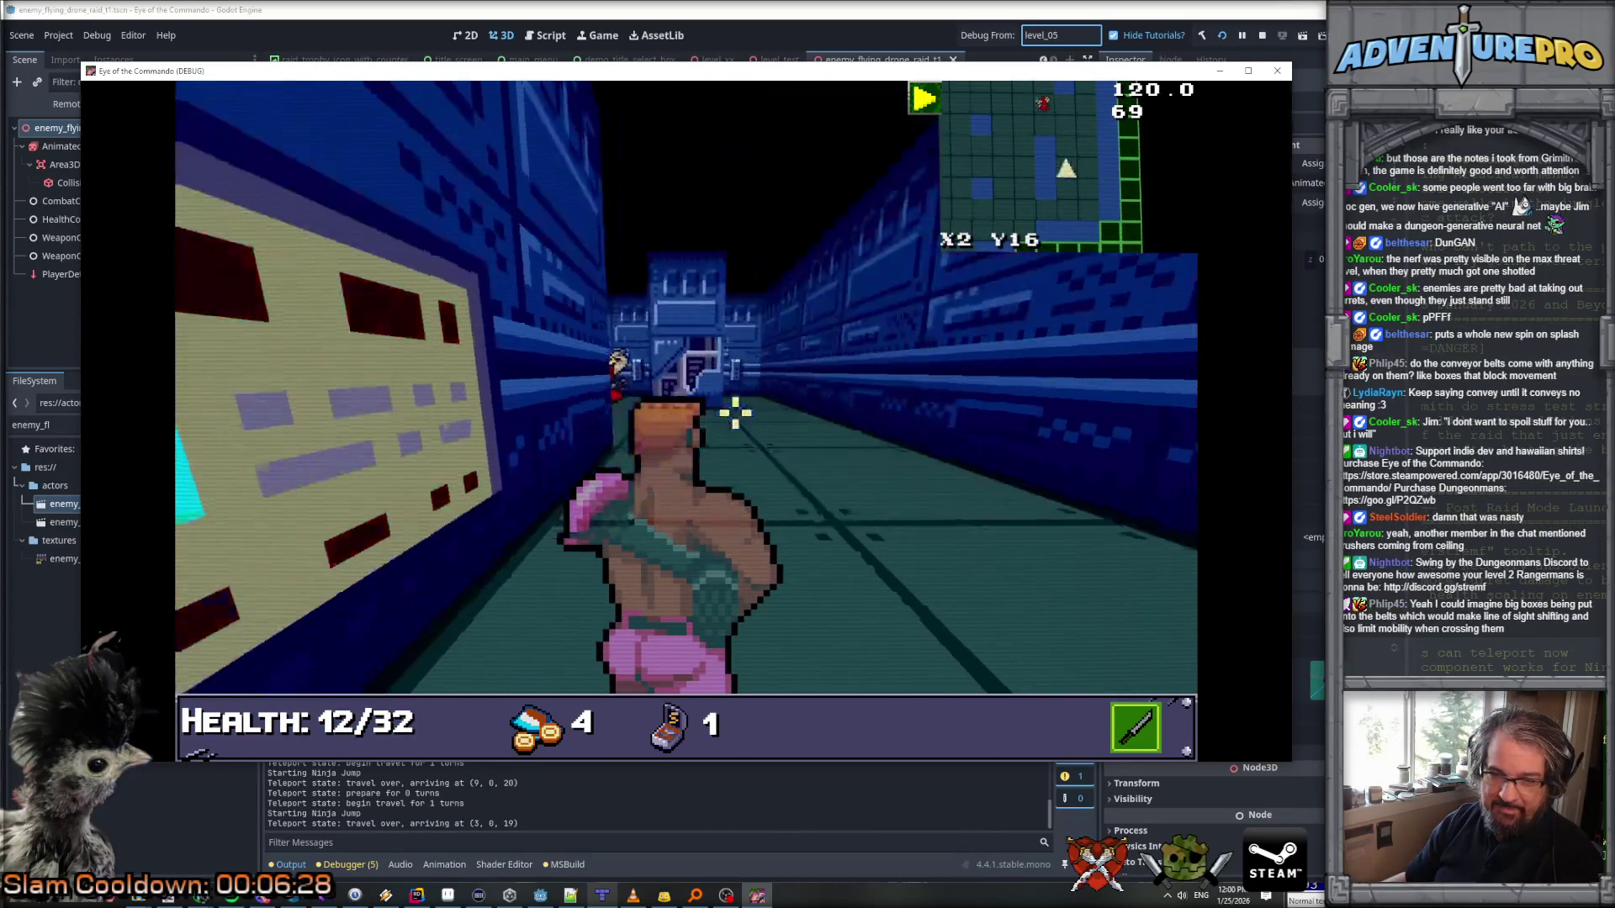
key("w")
key("w")
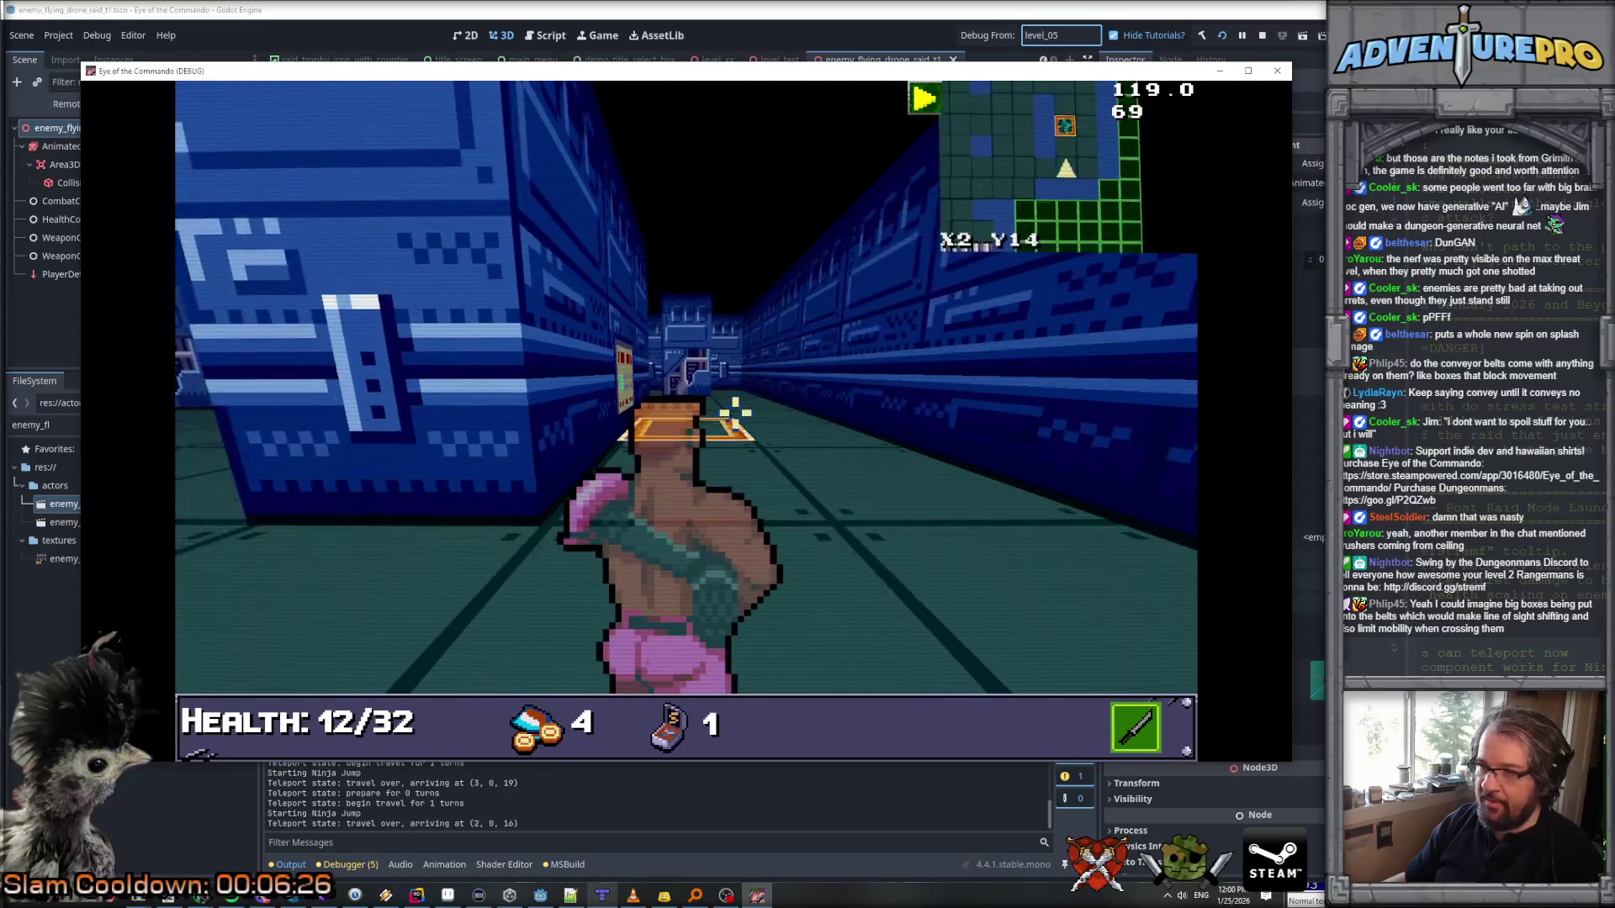
Step: Swing at the ninja and strafe left and right to dodge it
key("d")
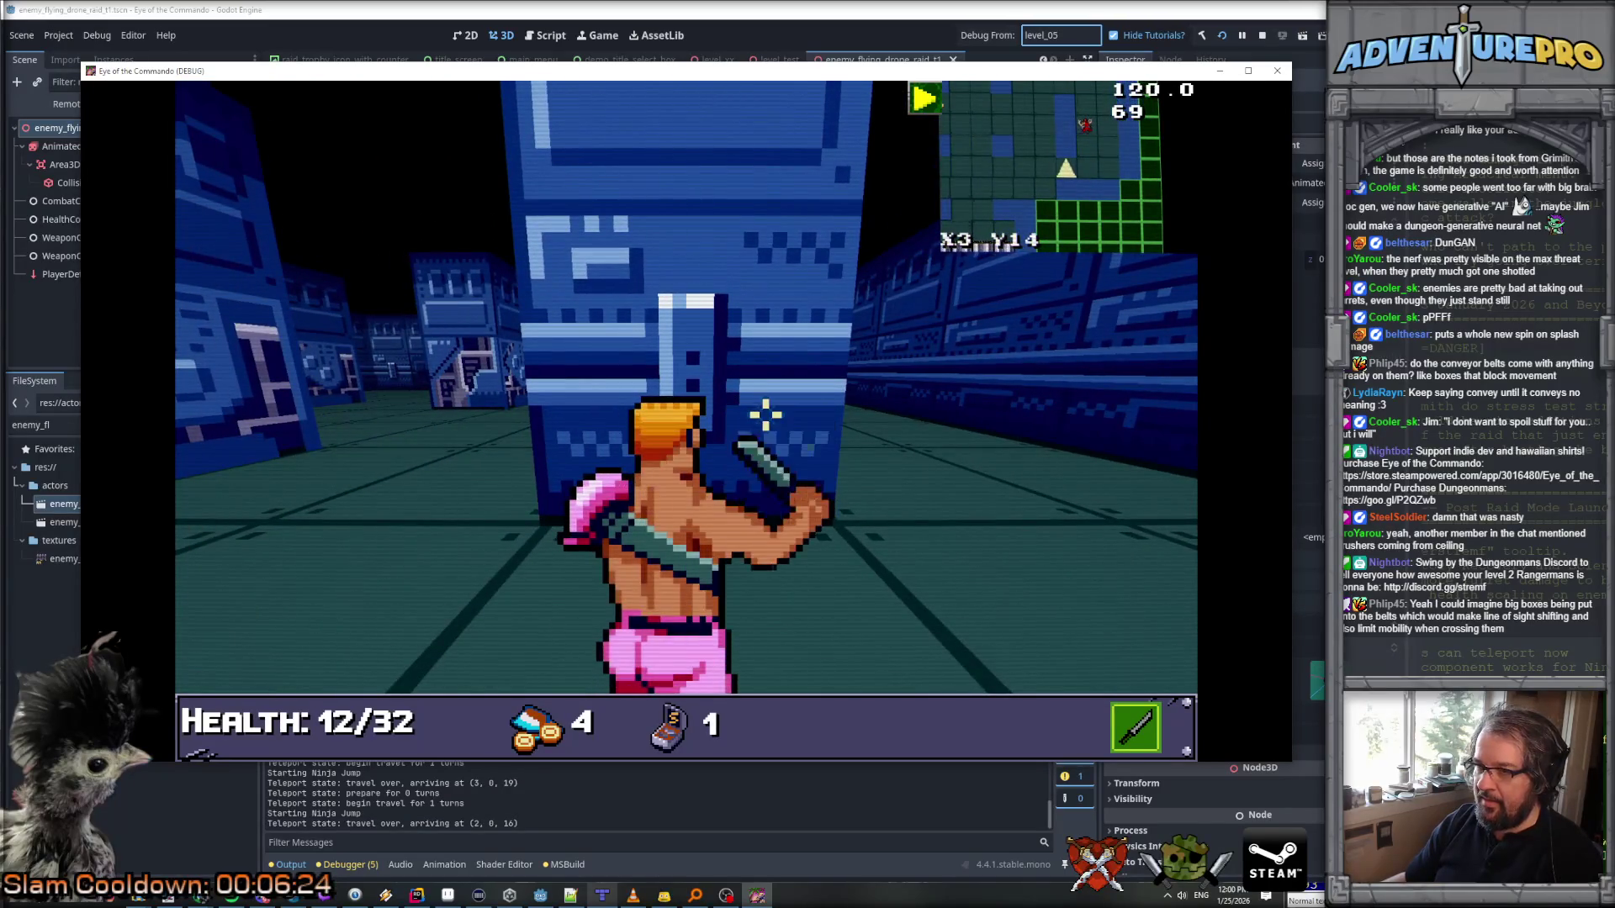
key("a")
left_click(667, 386)
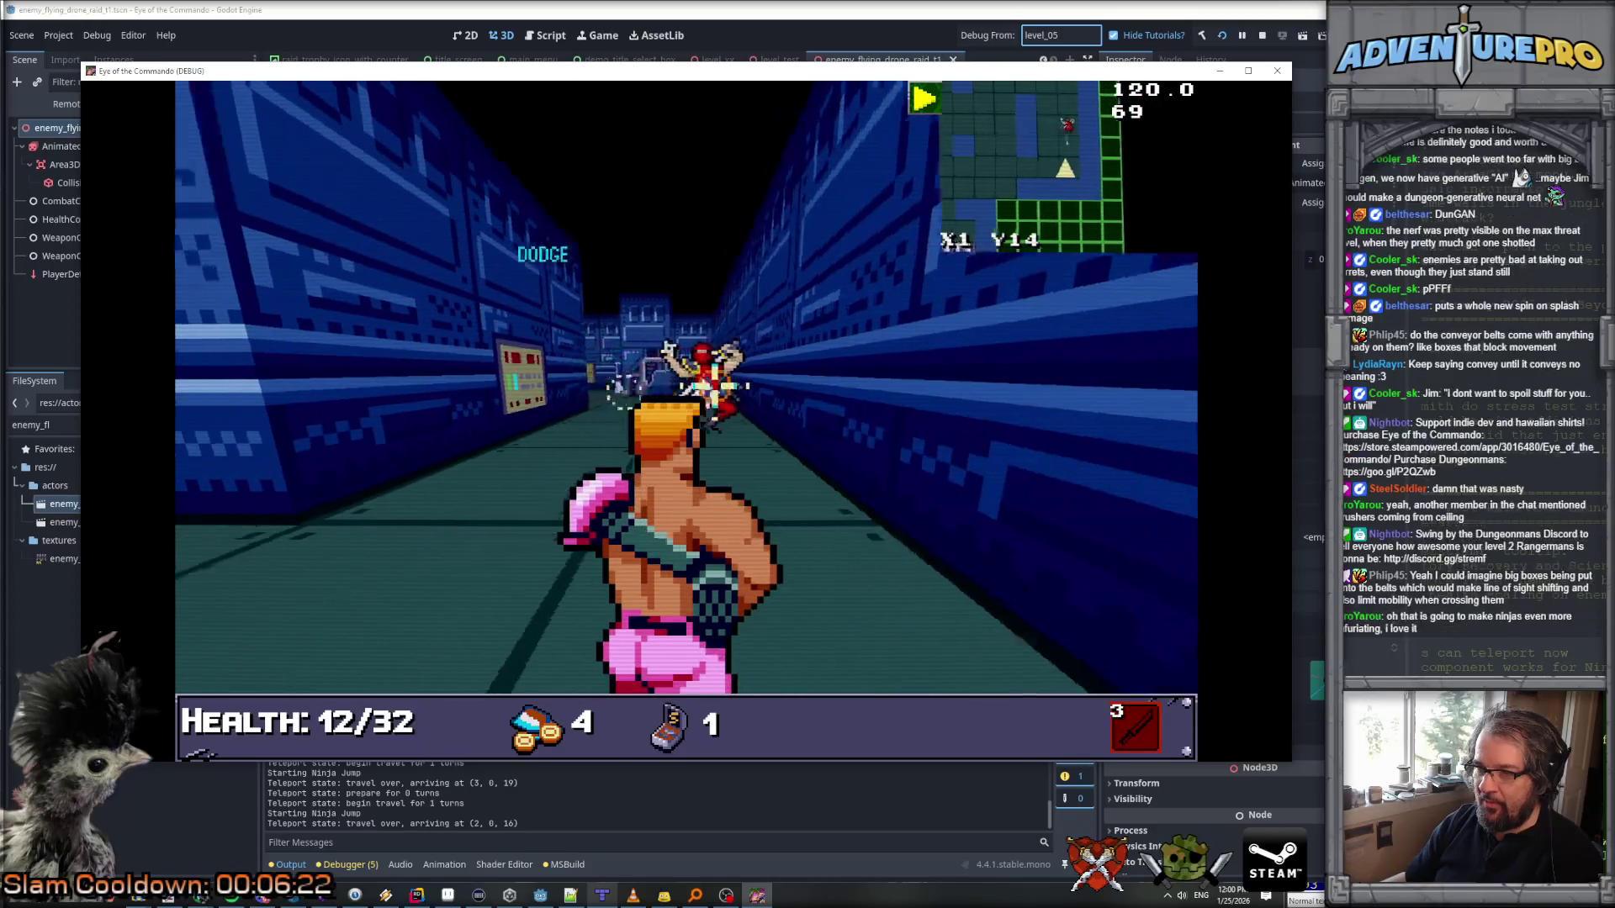
key("d")
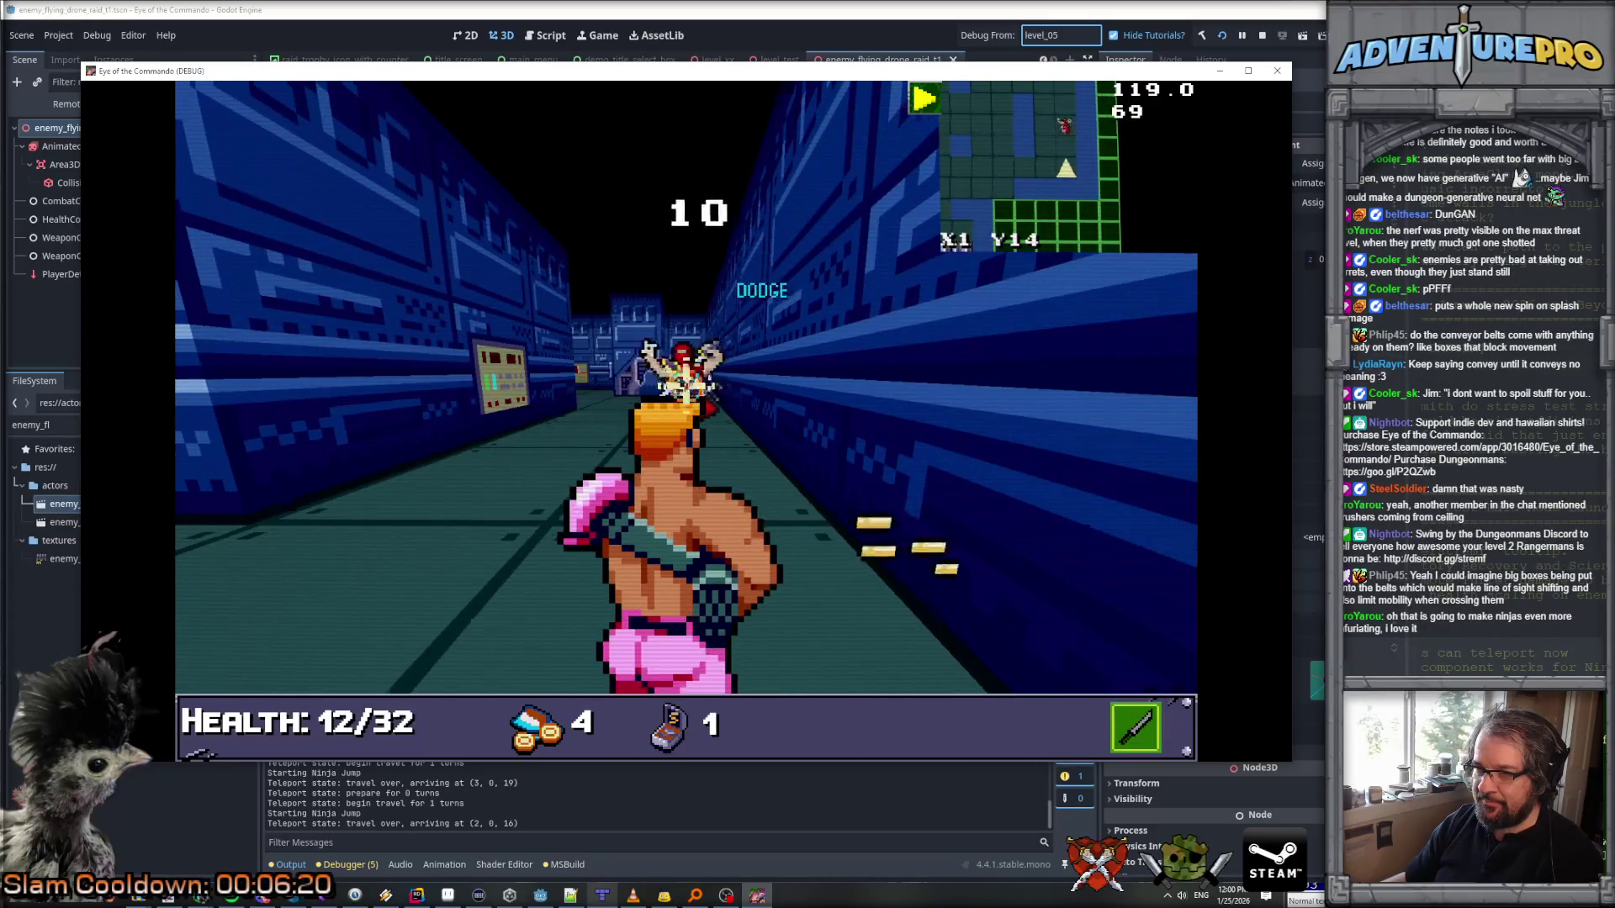
key("a")
key("d")
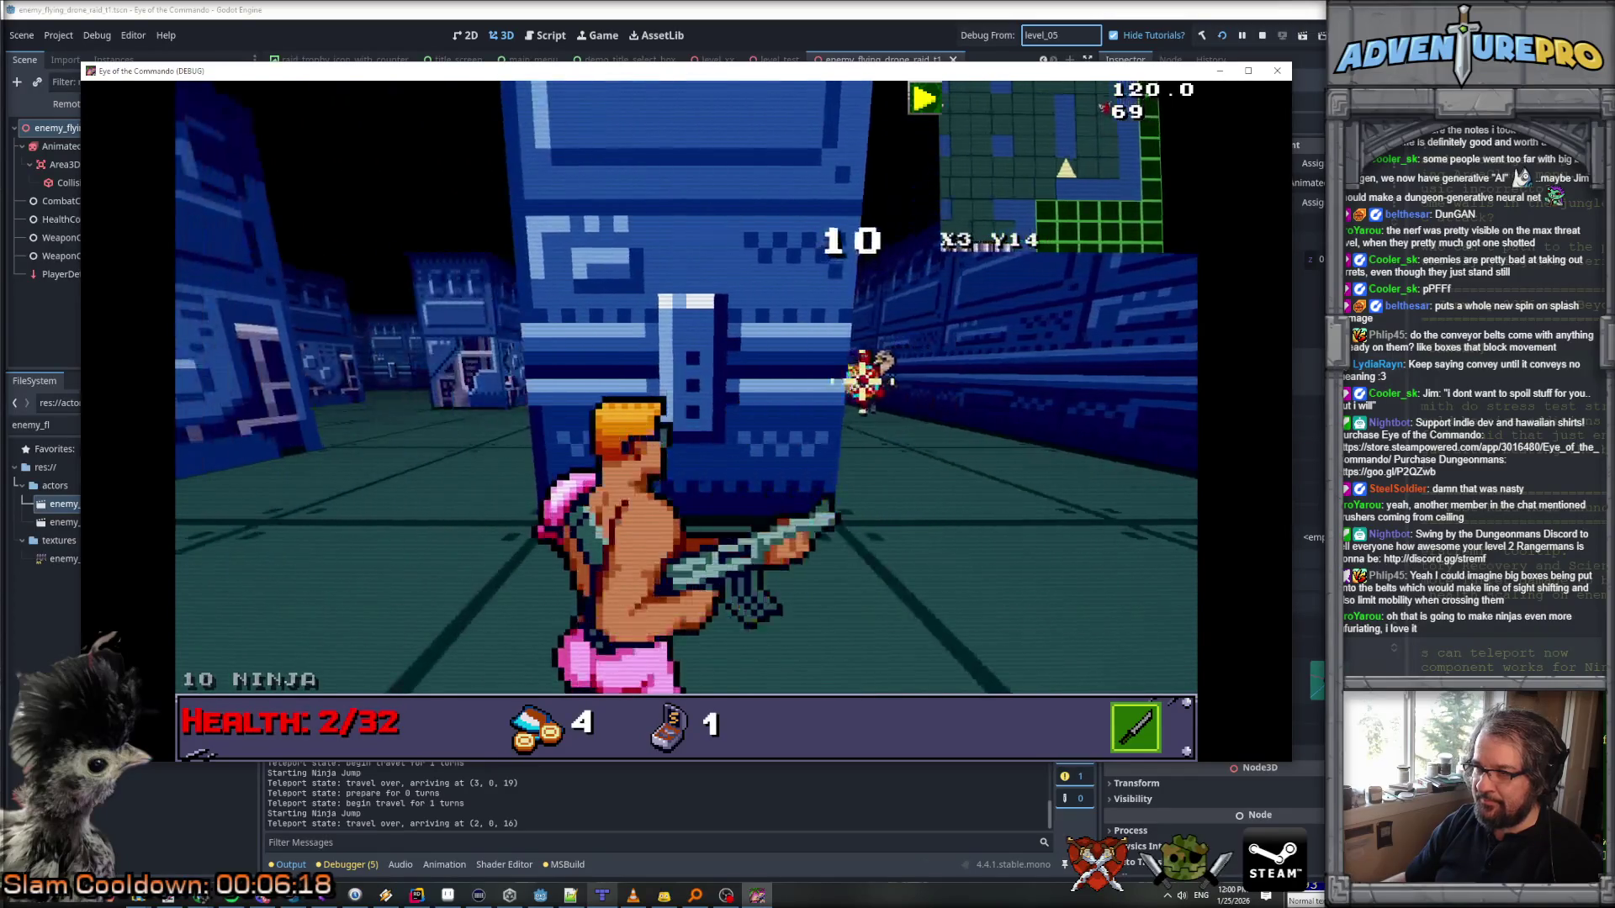
key("a")
key("a")
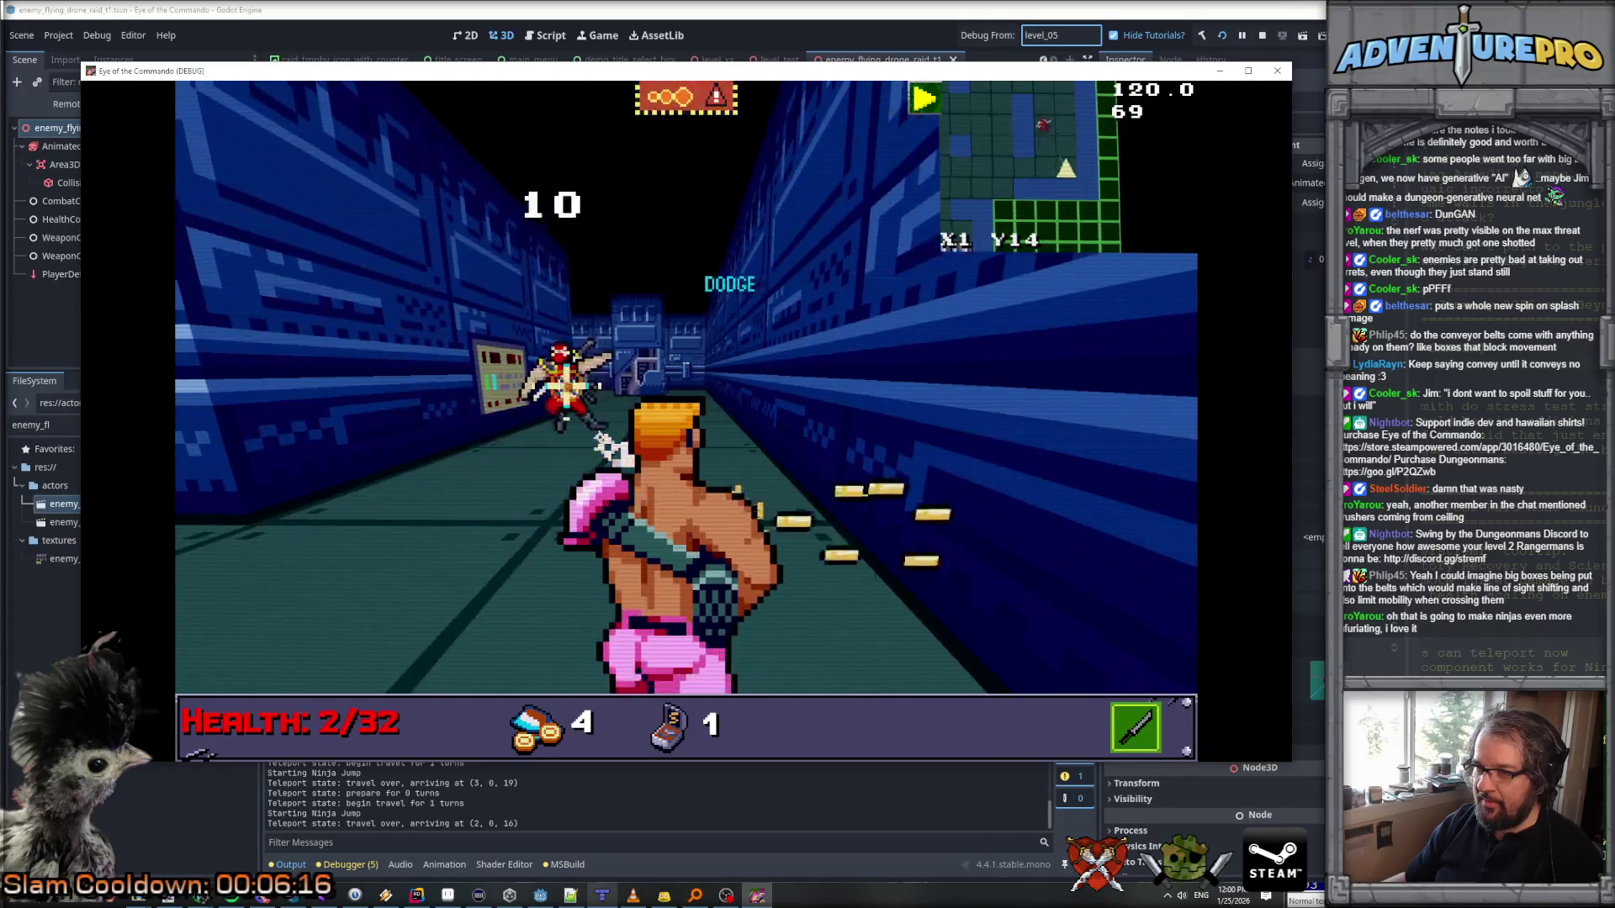
key("d")
key("d")
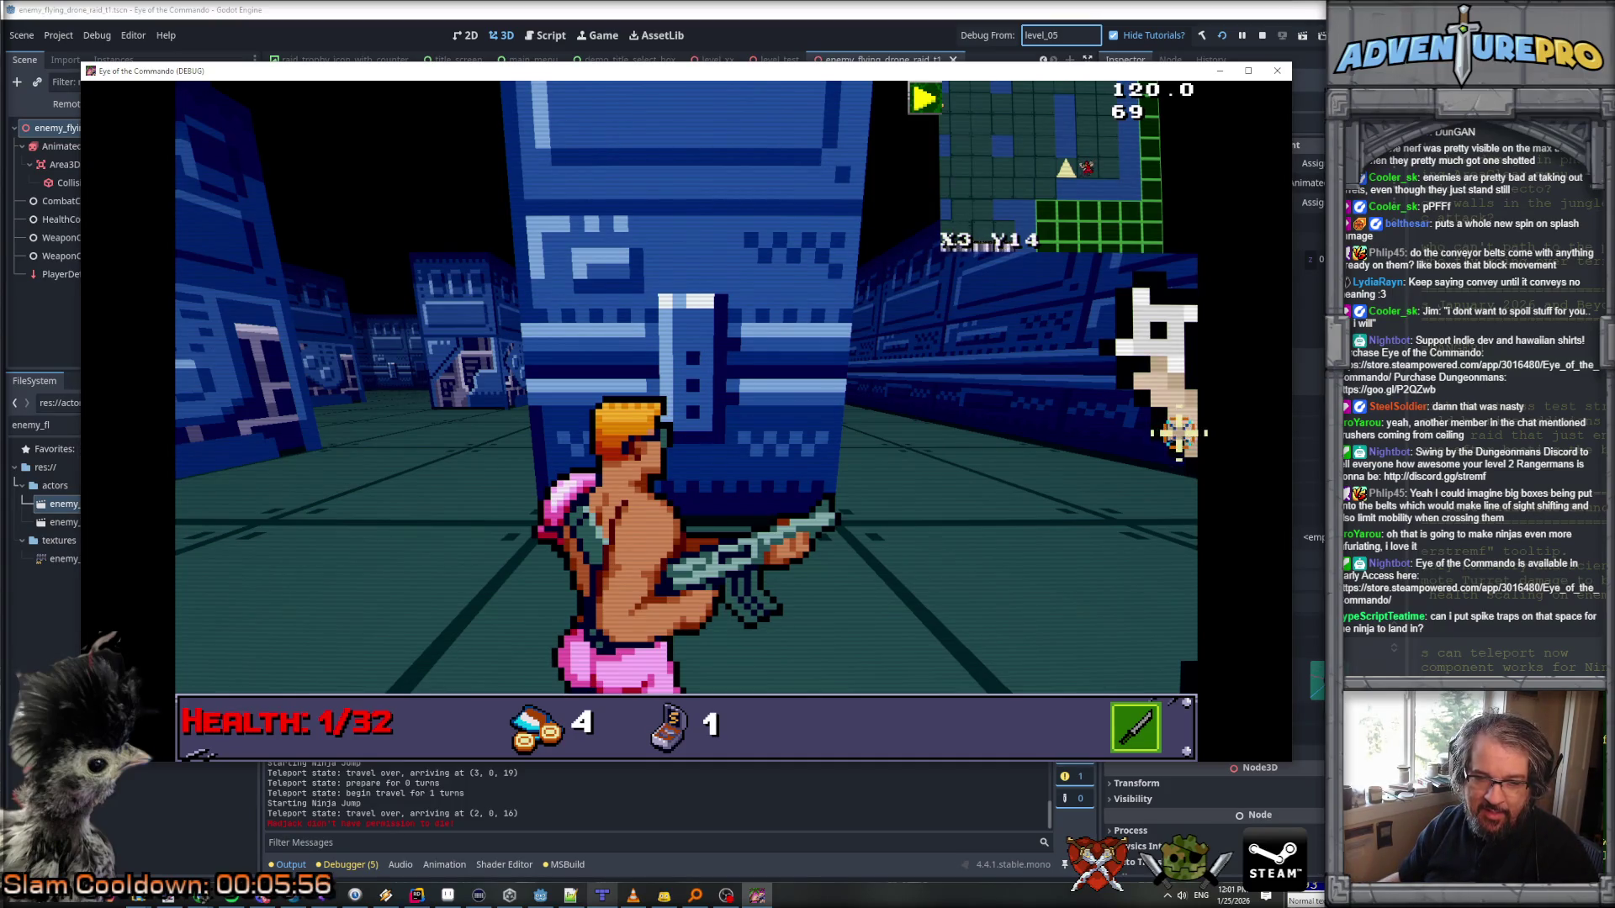
Step: Chase the ninja through the corridor and punch it
key("e")
key("w")
key("w")
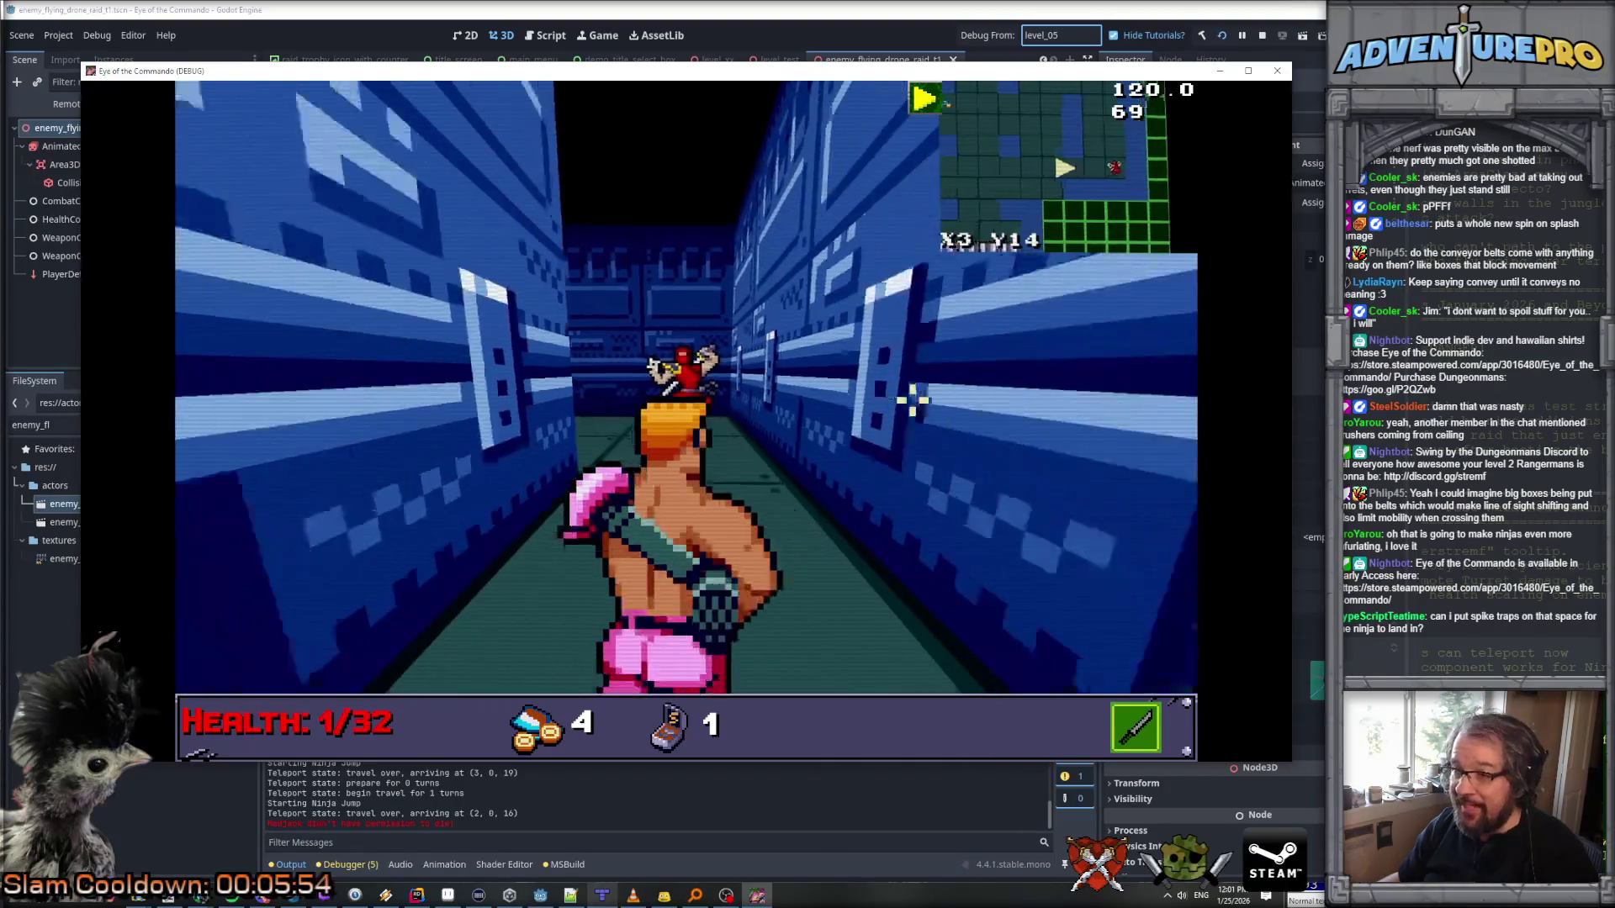
key("w")
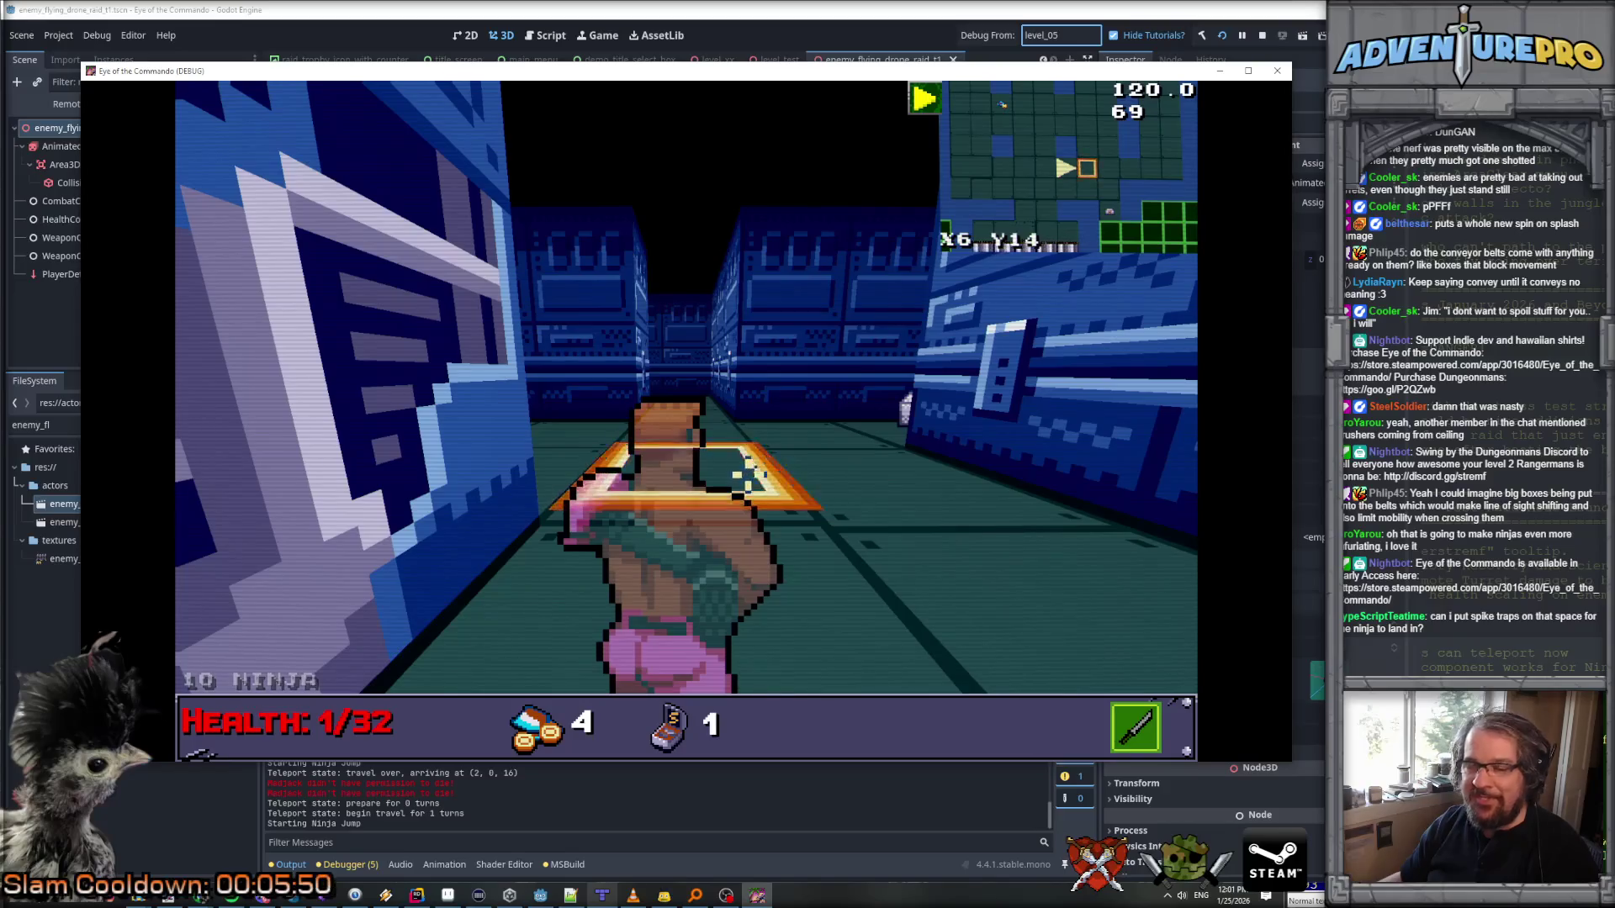
key("s")
key("s")
key("s")
key("s")
key("d")
key("d")
key("s")
key("q")
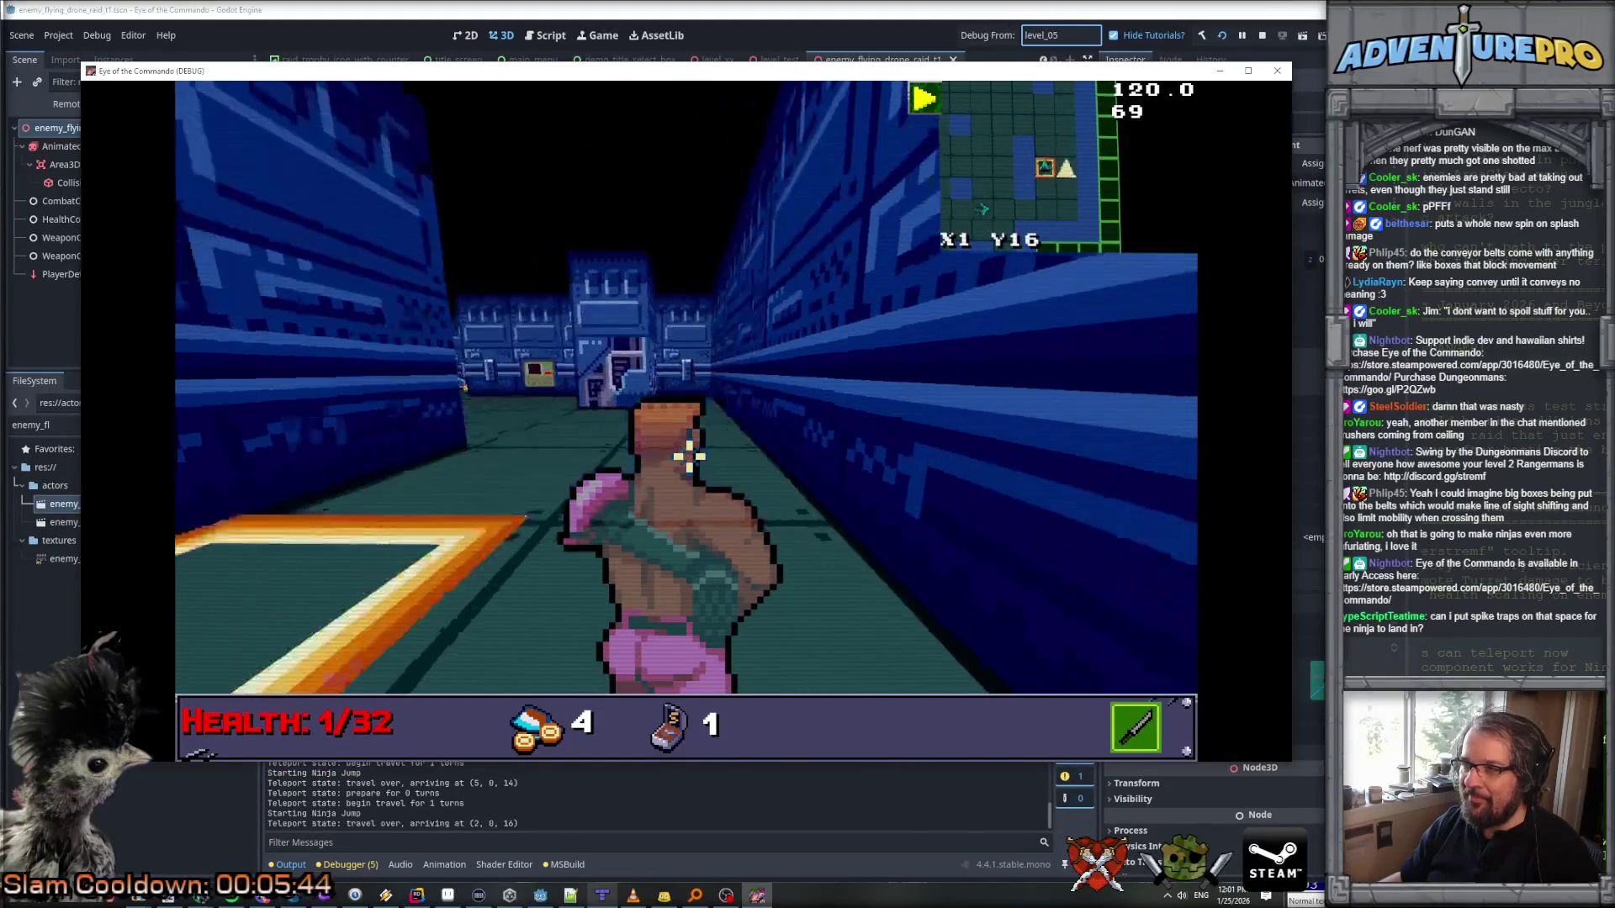
key("w")
left_click(469, 426)
Step: Punch the teleported ninja again, pause, and stop the run with F8
key("q")
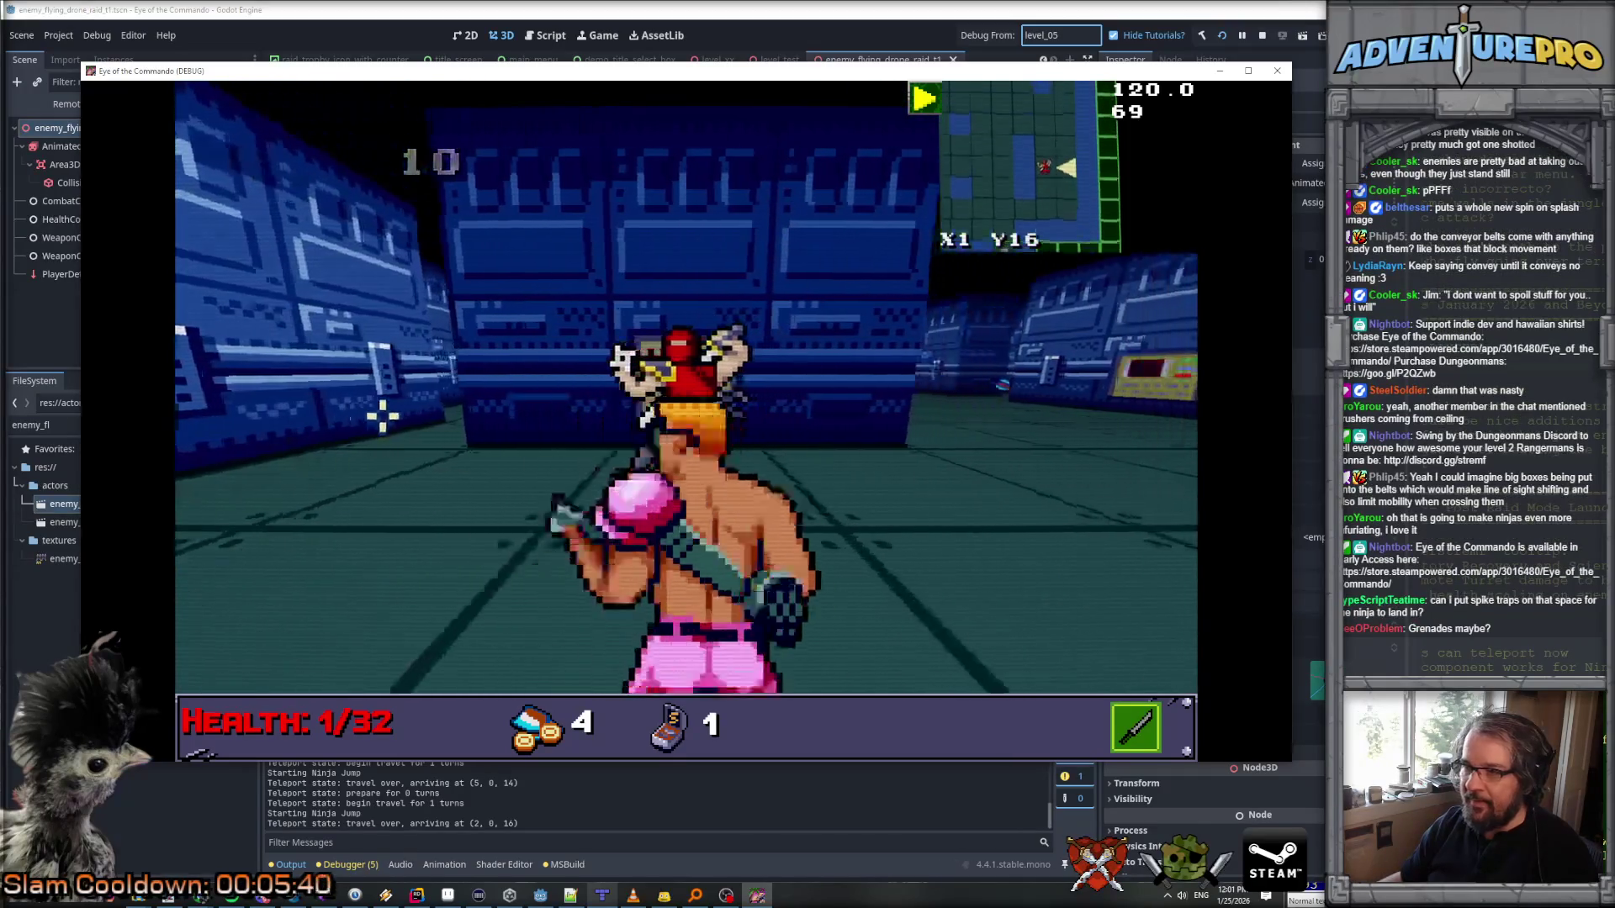
key("a")
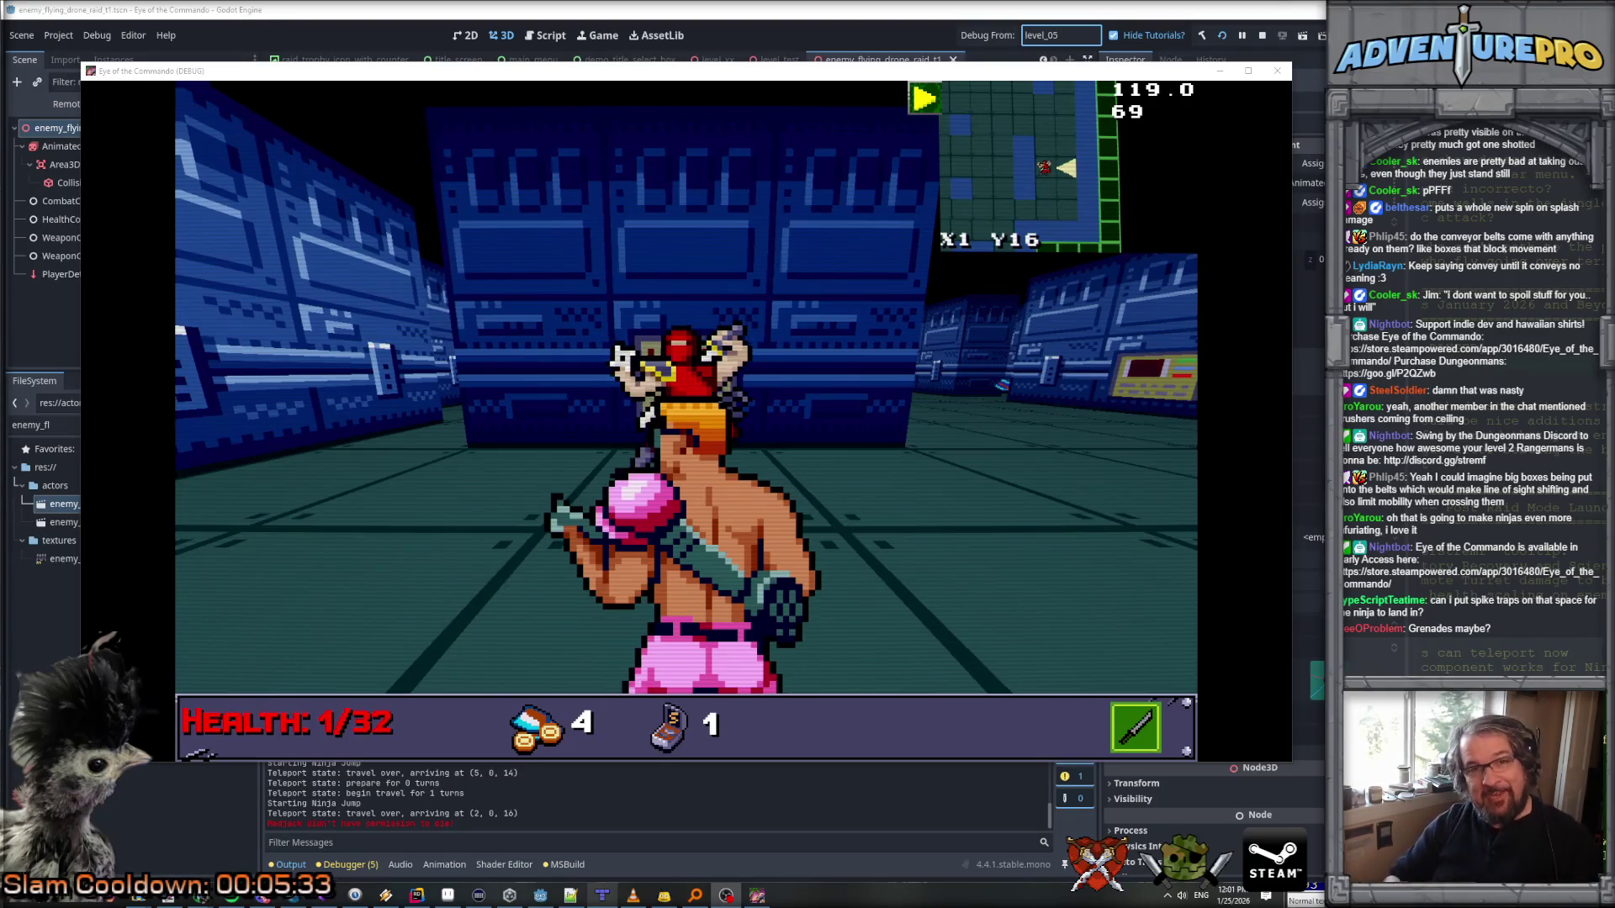
left_click(803, 420)
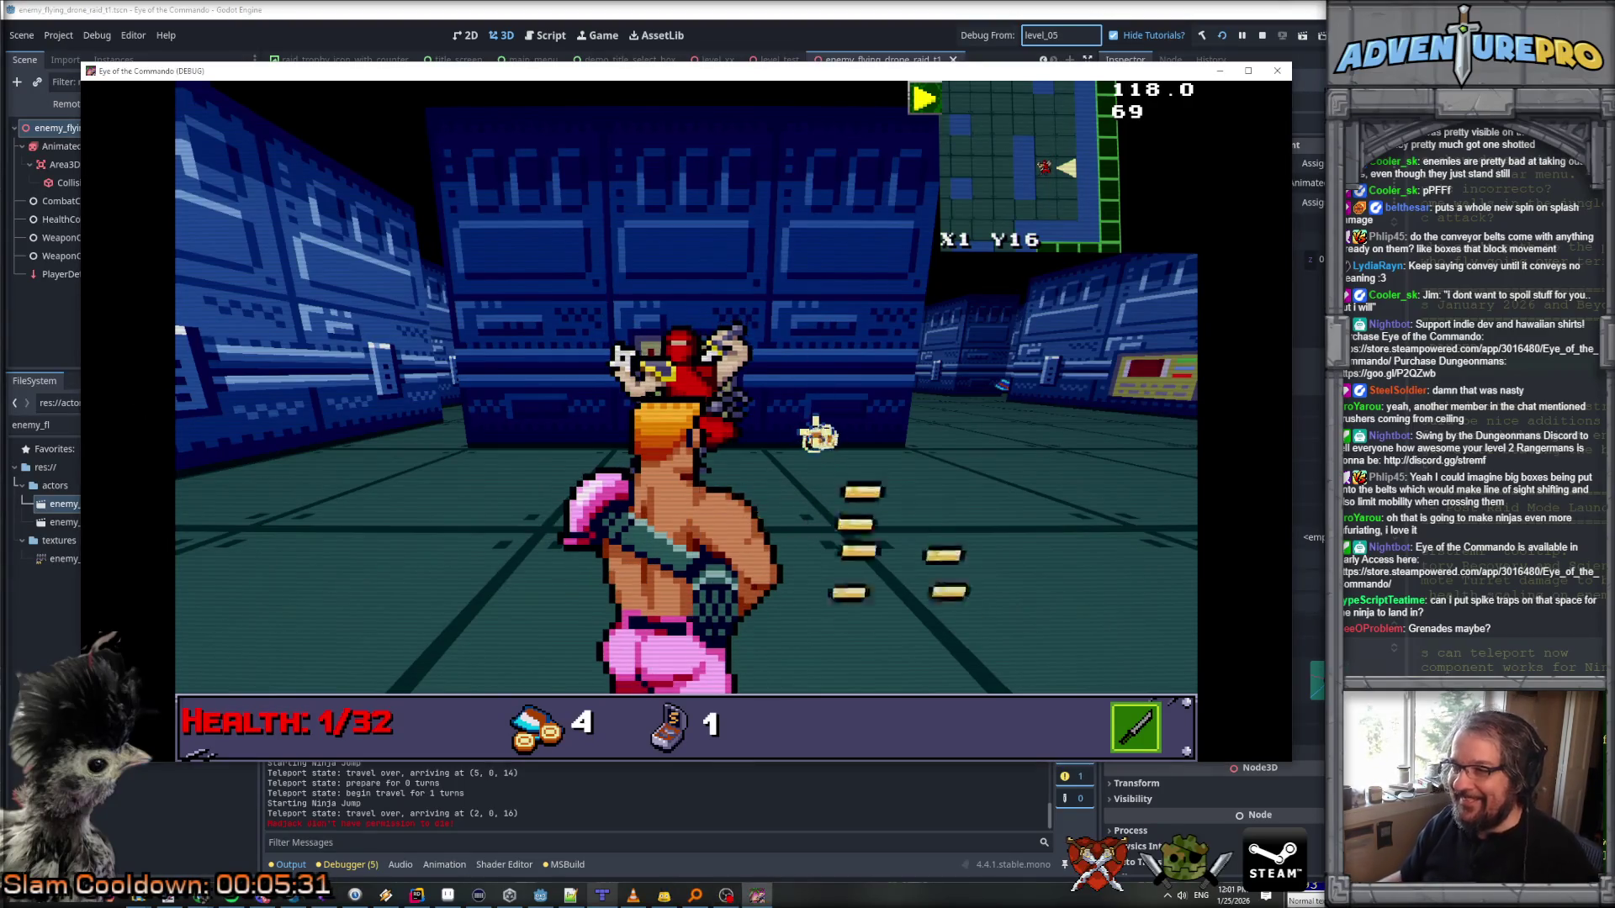
key("Escape")
key("Escape")
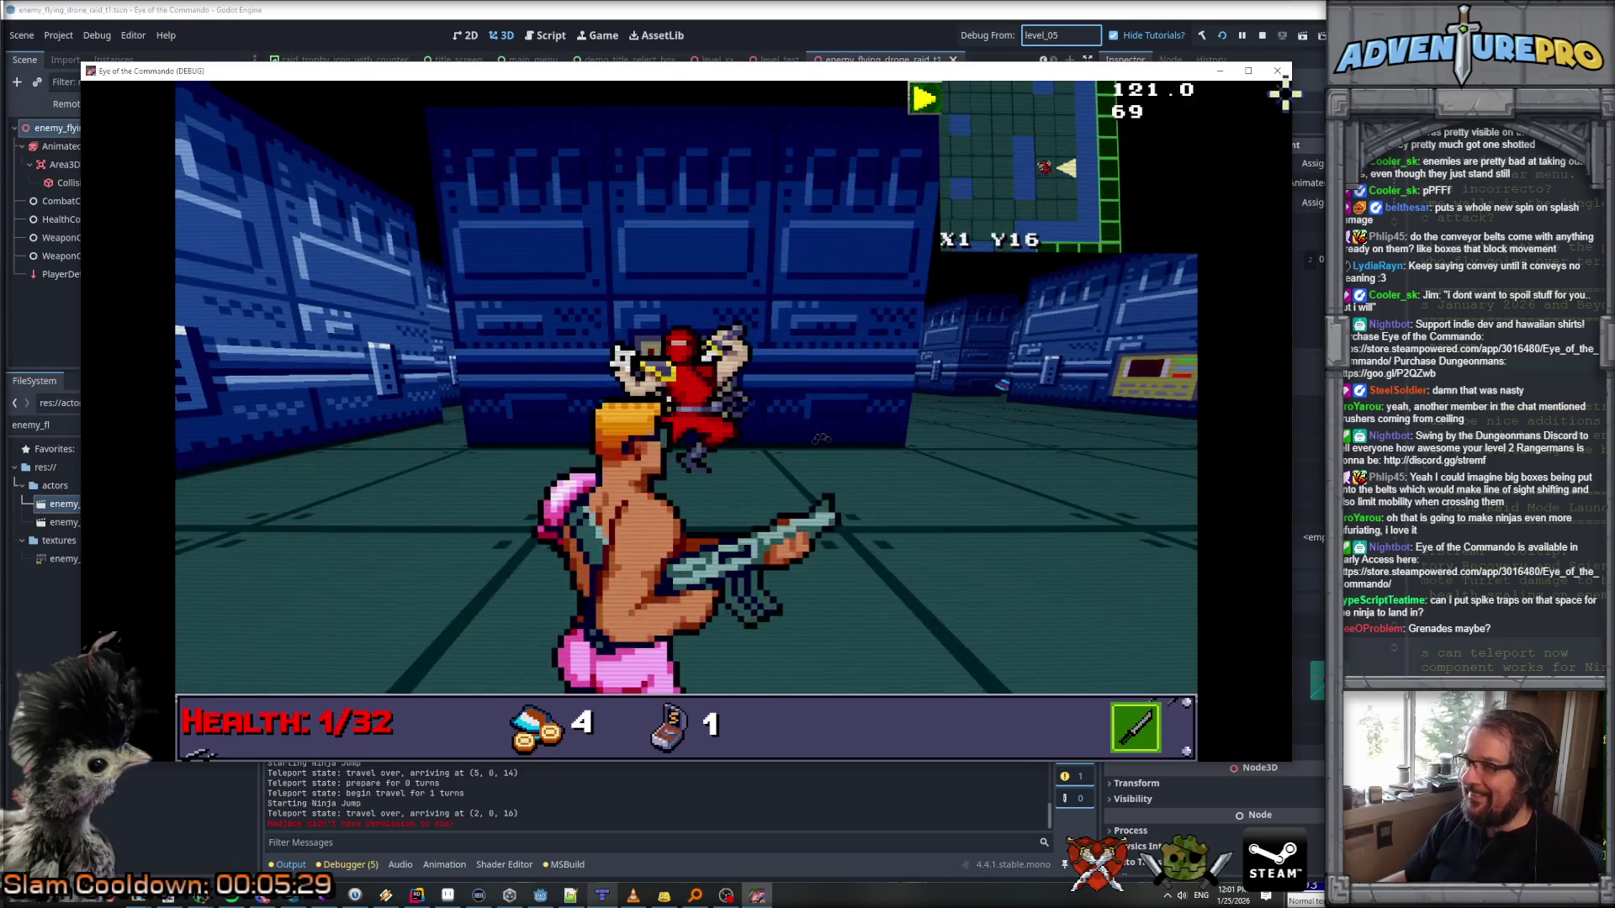
key("F8")
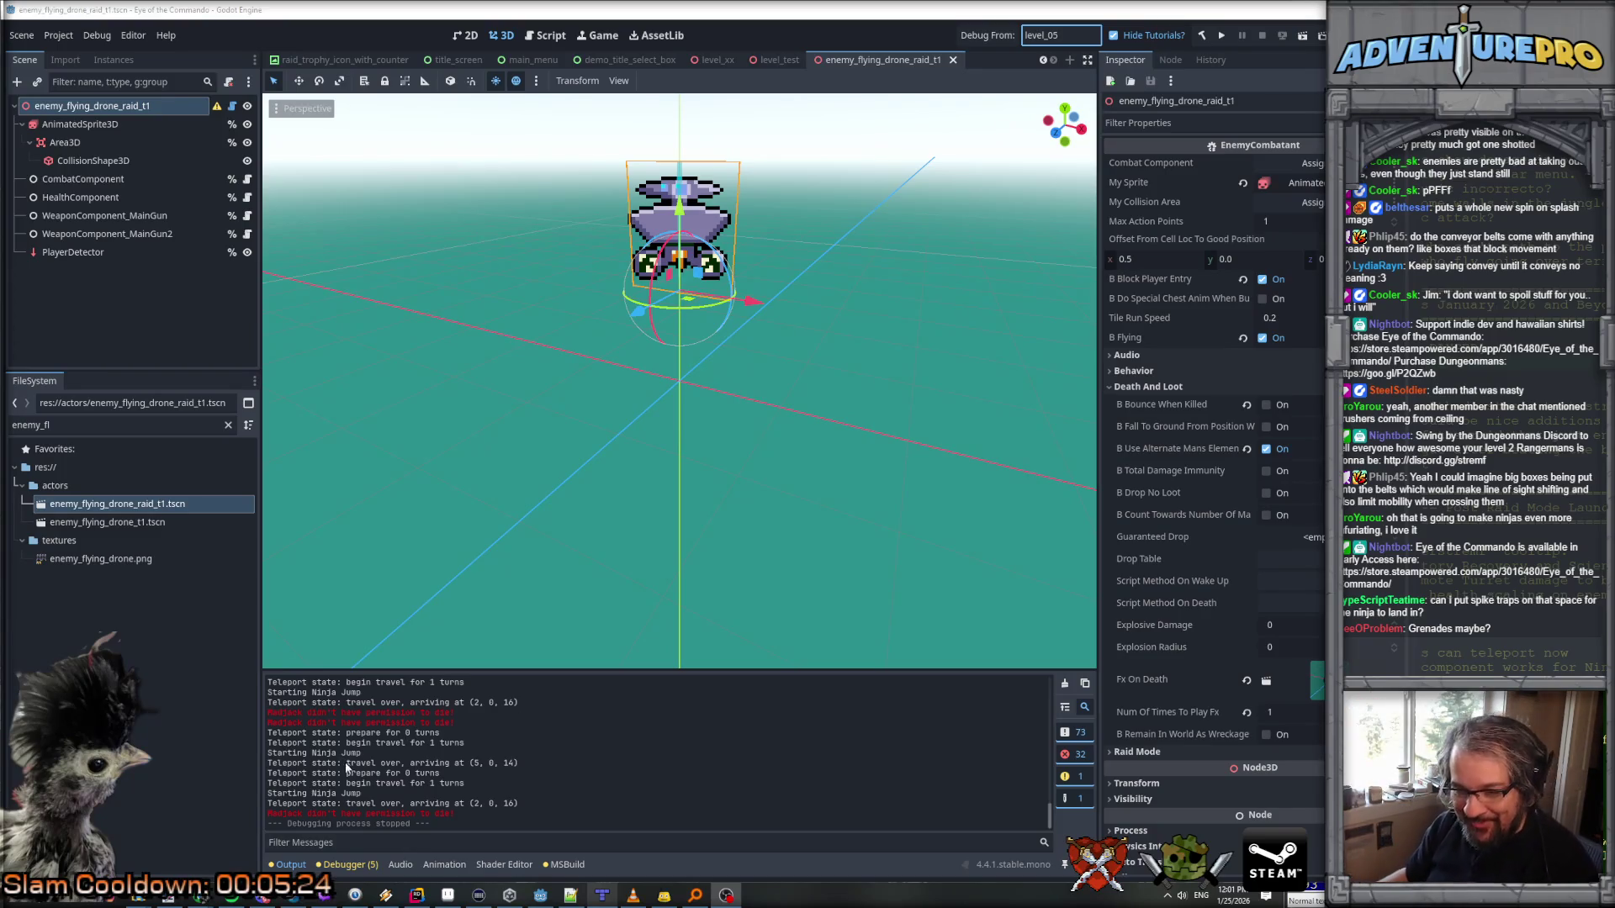
Step: In Chrome, open Streets of Rage 2's Sound Effects and extract its clip list
mouse_move(726, 895)
left_click(754, 863)
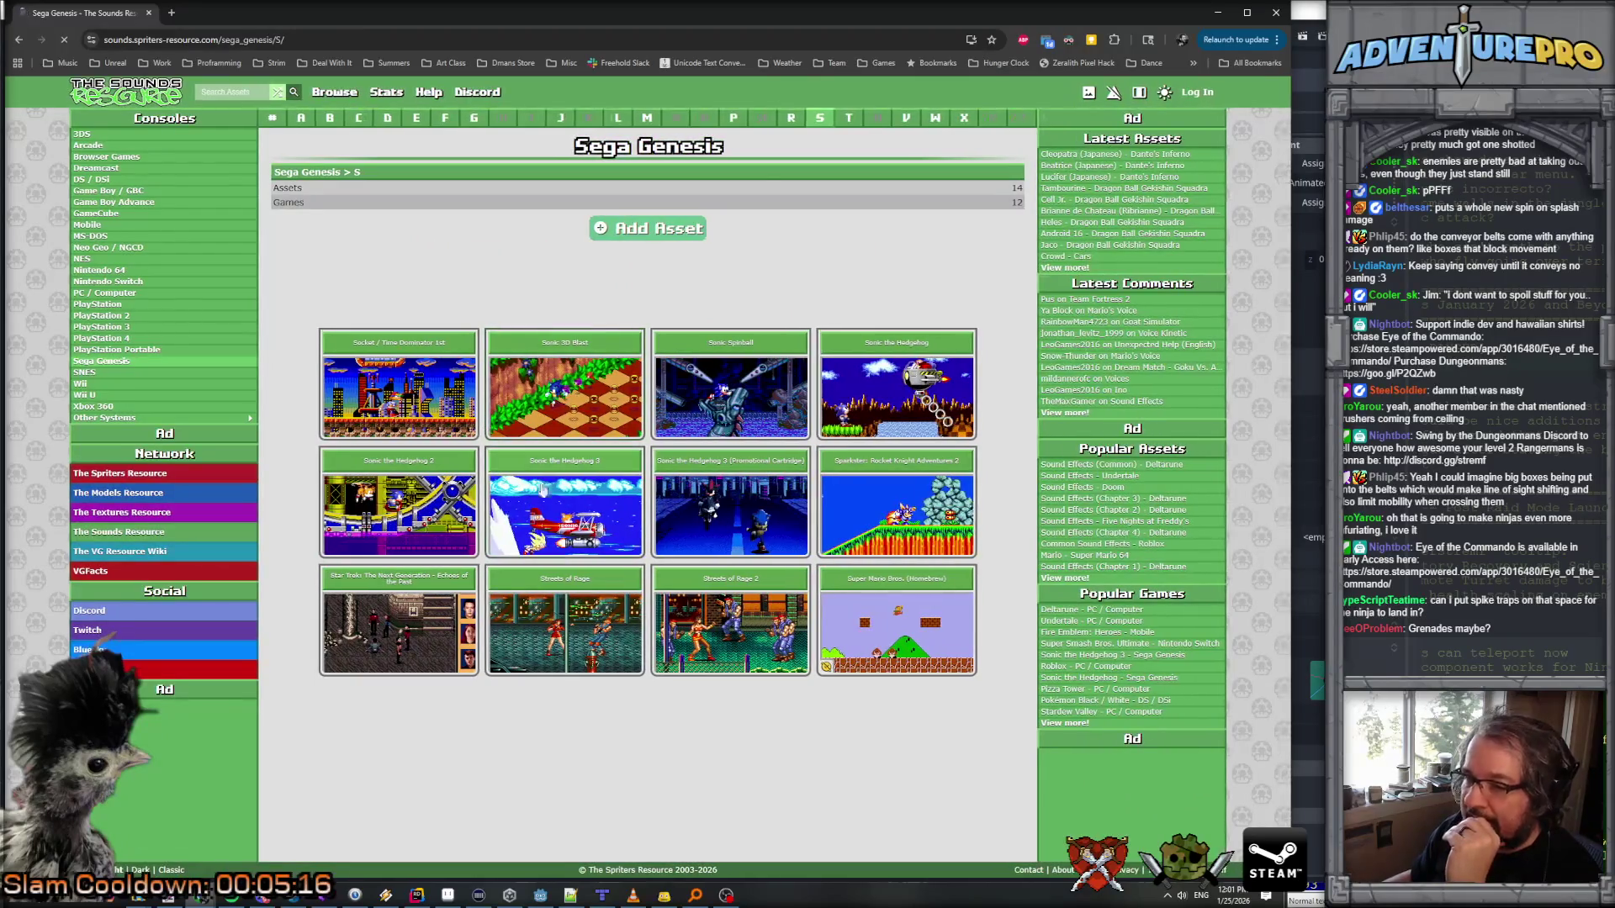
left_click(754, 582)
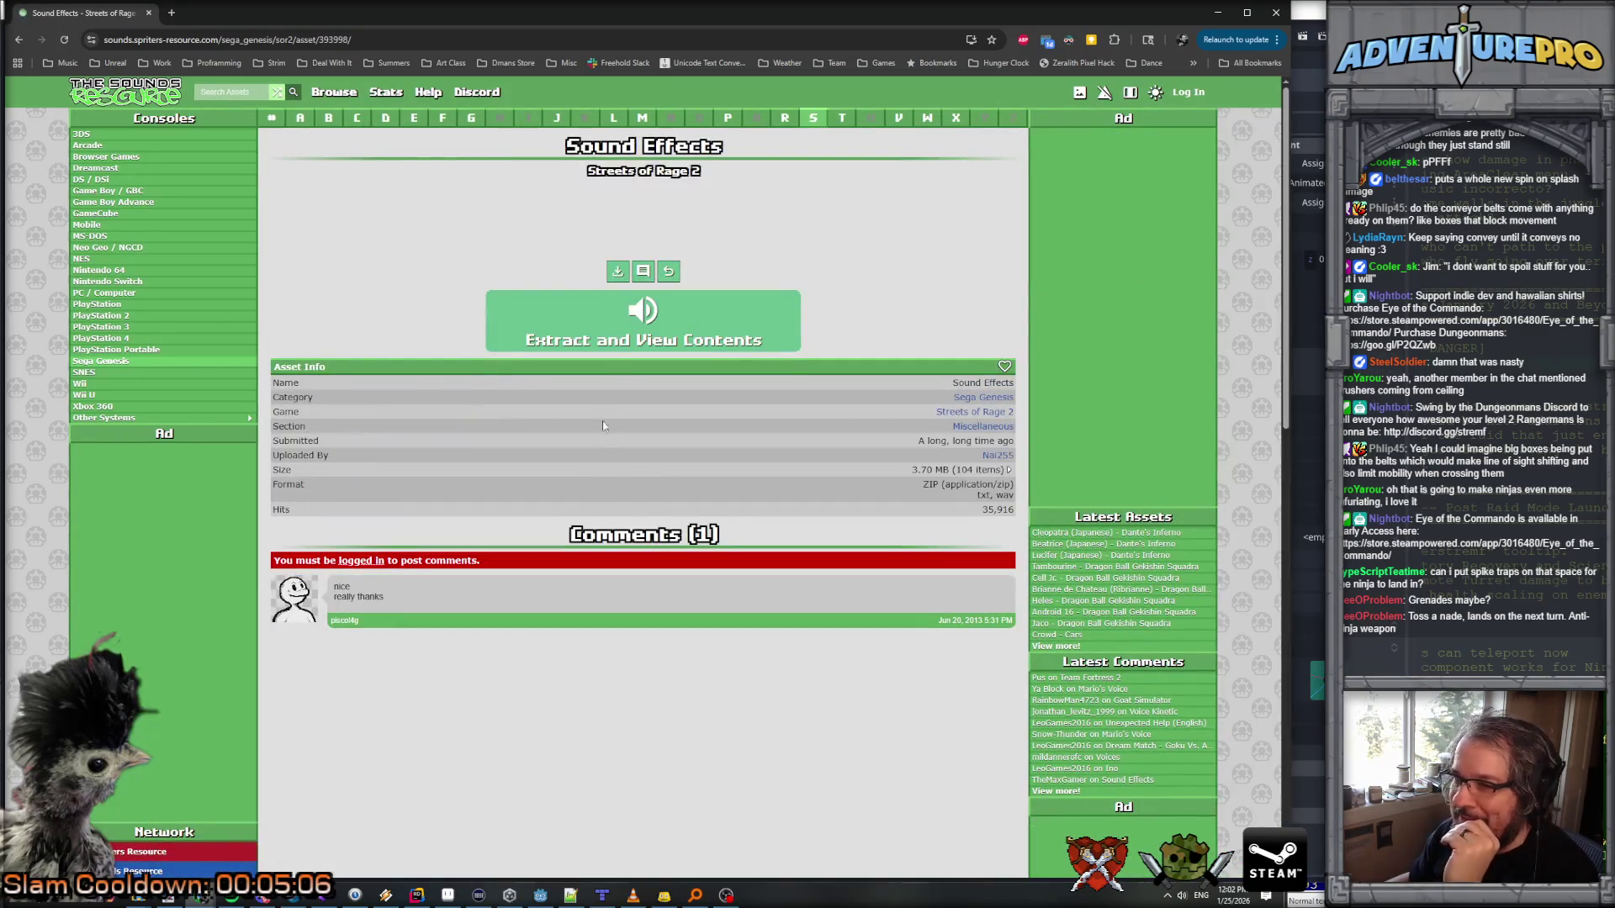
left_click(614, 341)
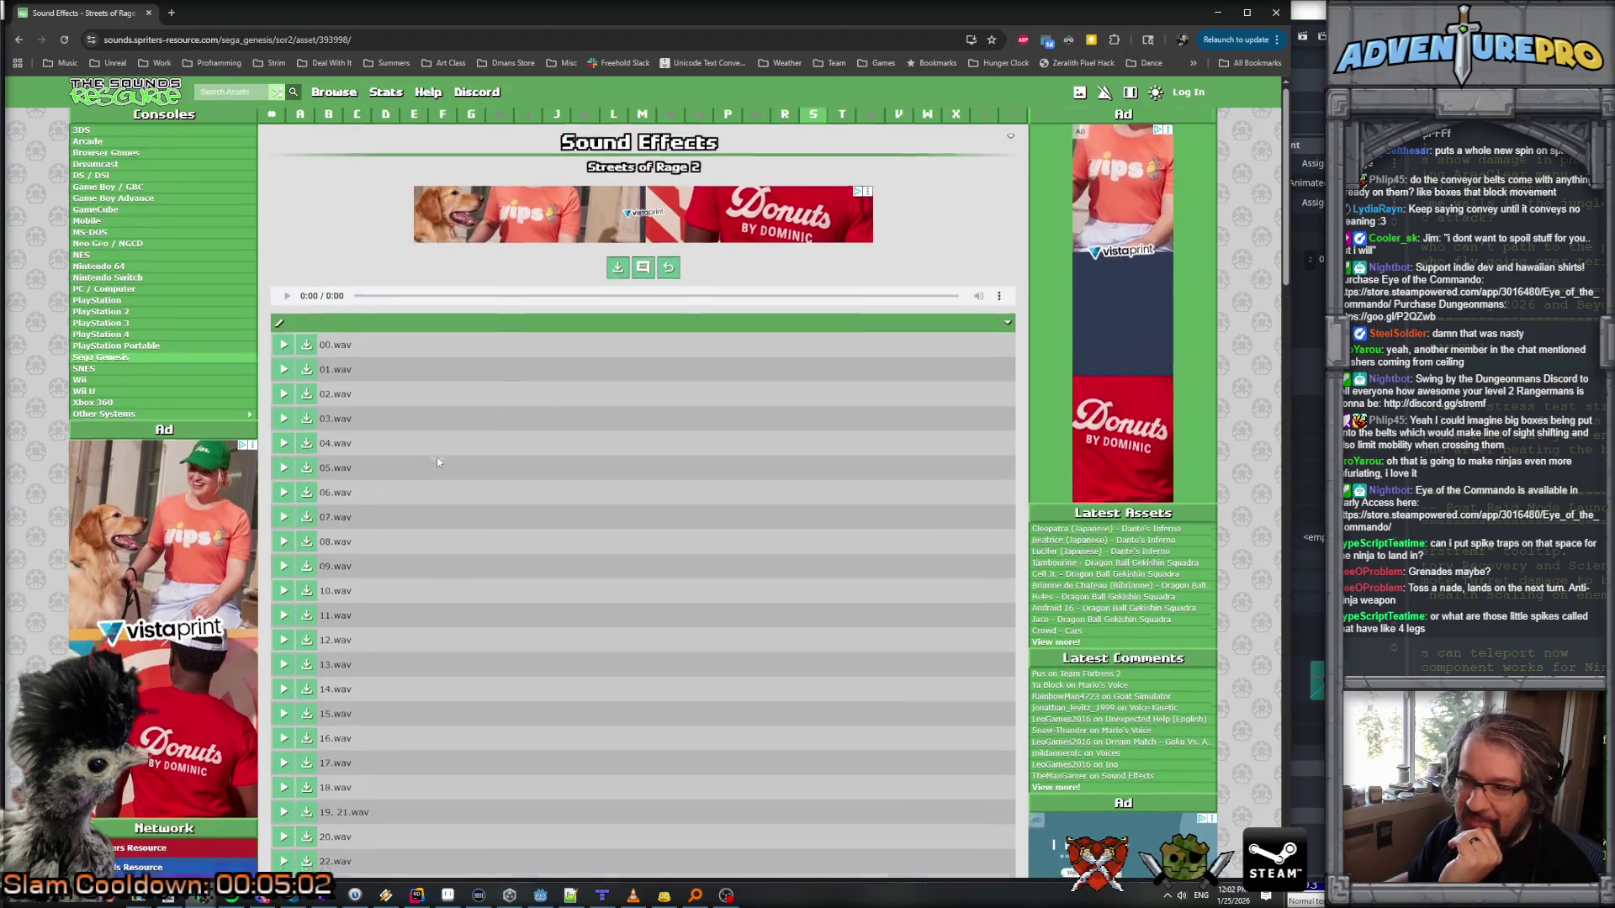
scroll(436, 458, "down", 15)
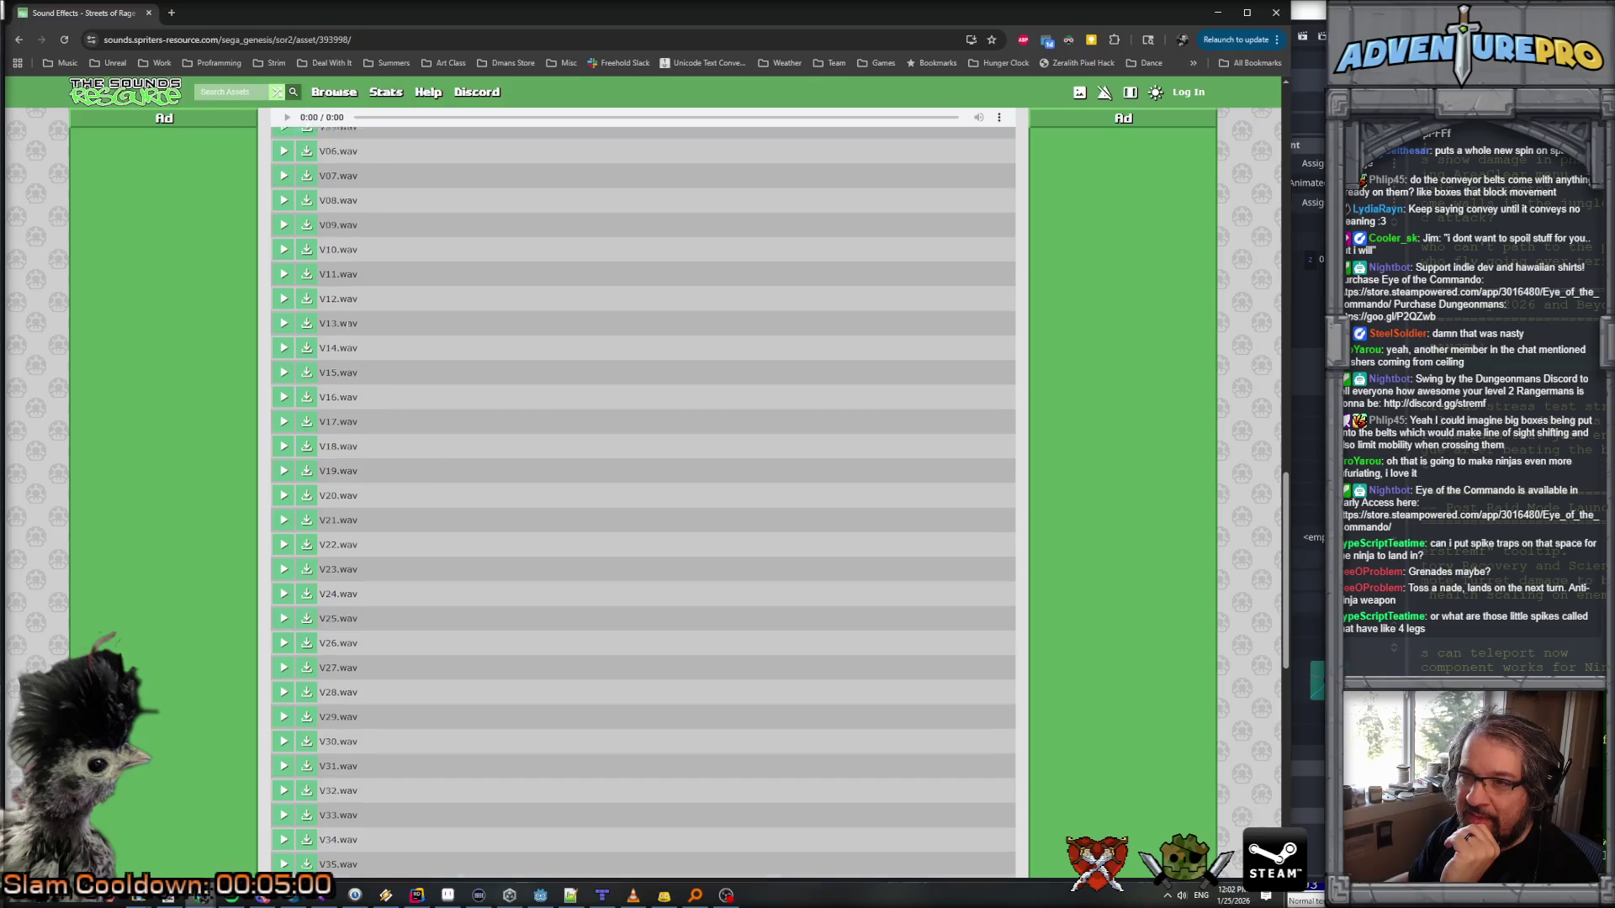
Step: Audition voice clips V02 and V04, then V52 down to V49
left_click(283, 241)
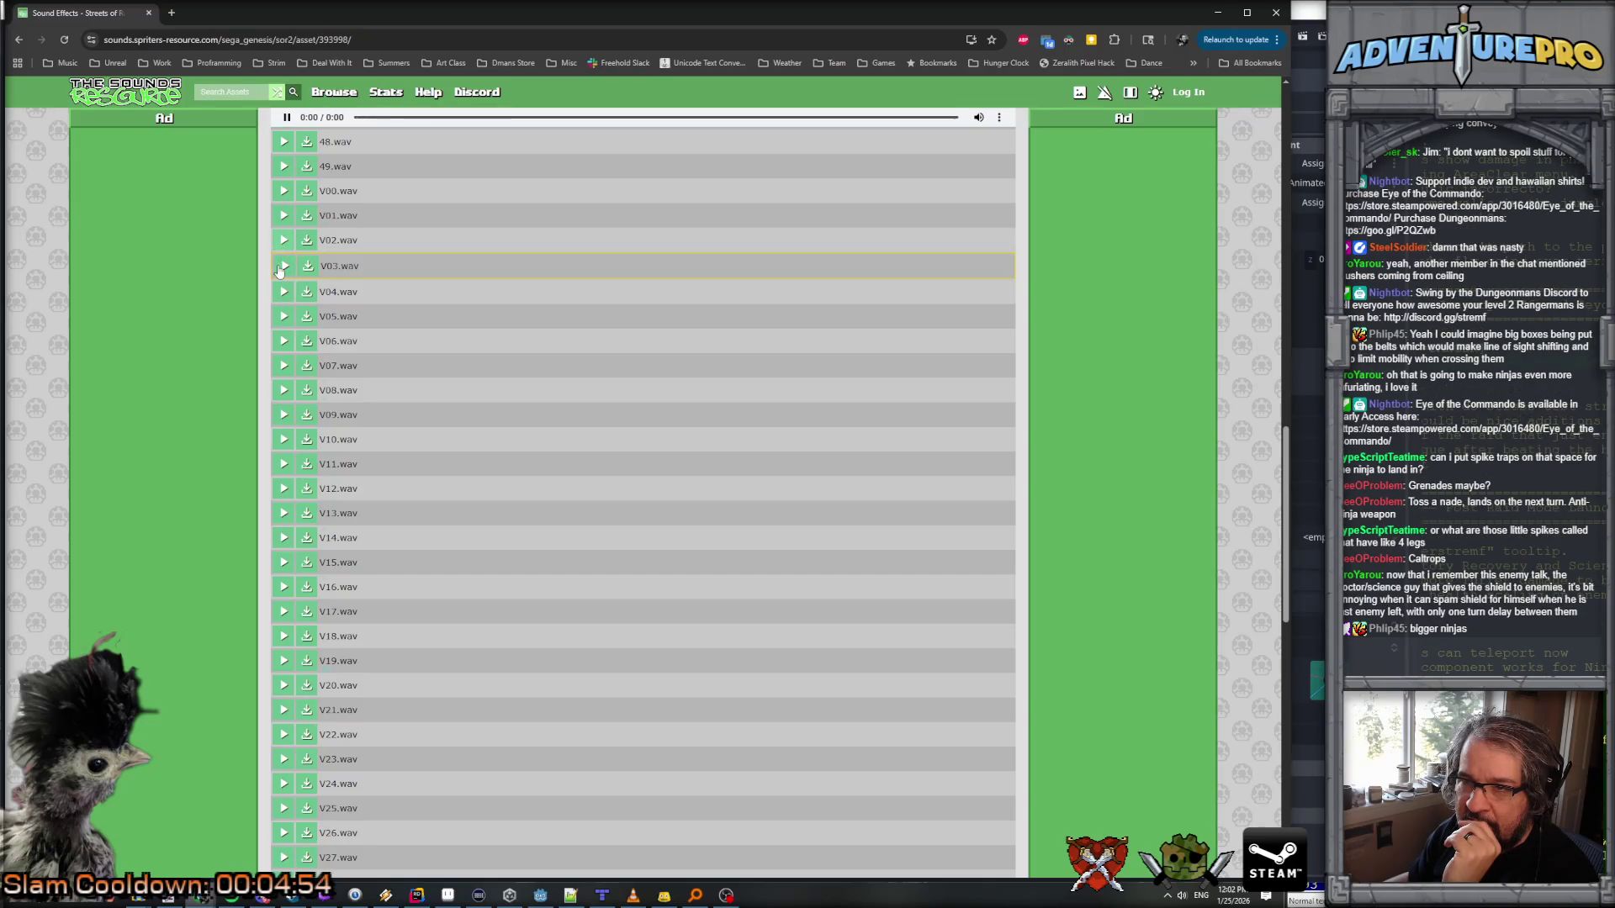
left_click(284, 292)
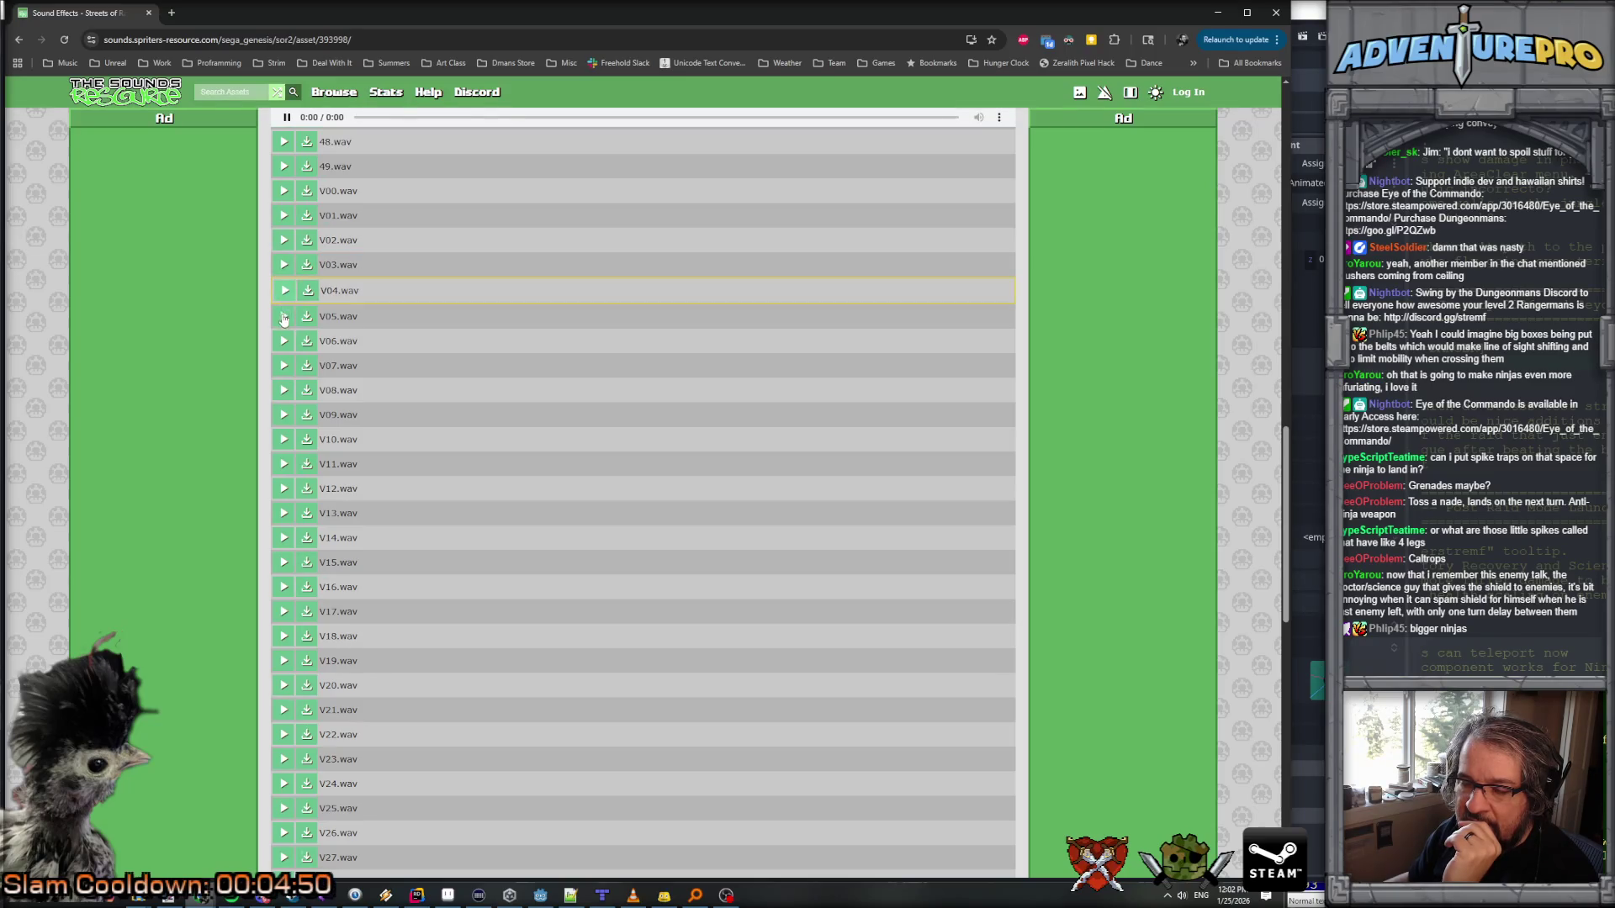
scroll(357, 492, "down", 3)
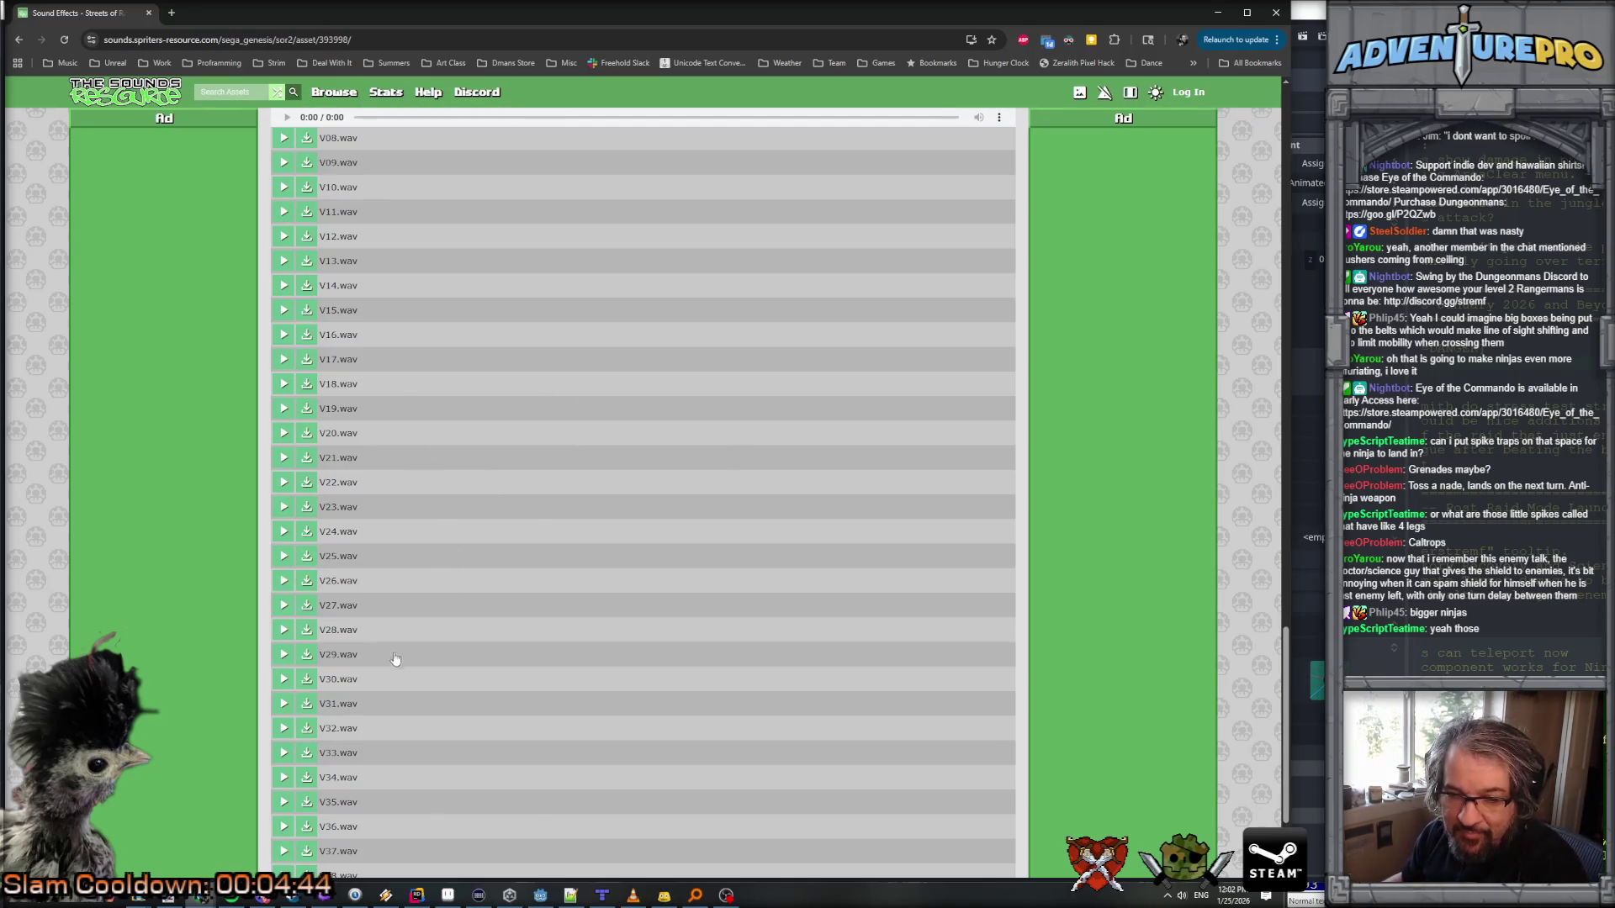
scroll(399, 656, "down", 7)
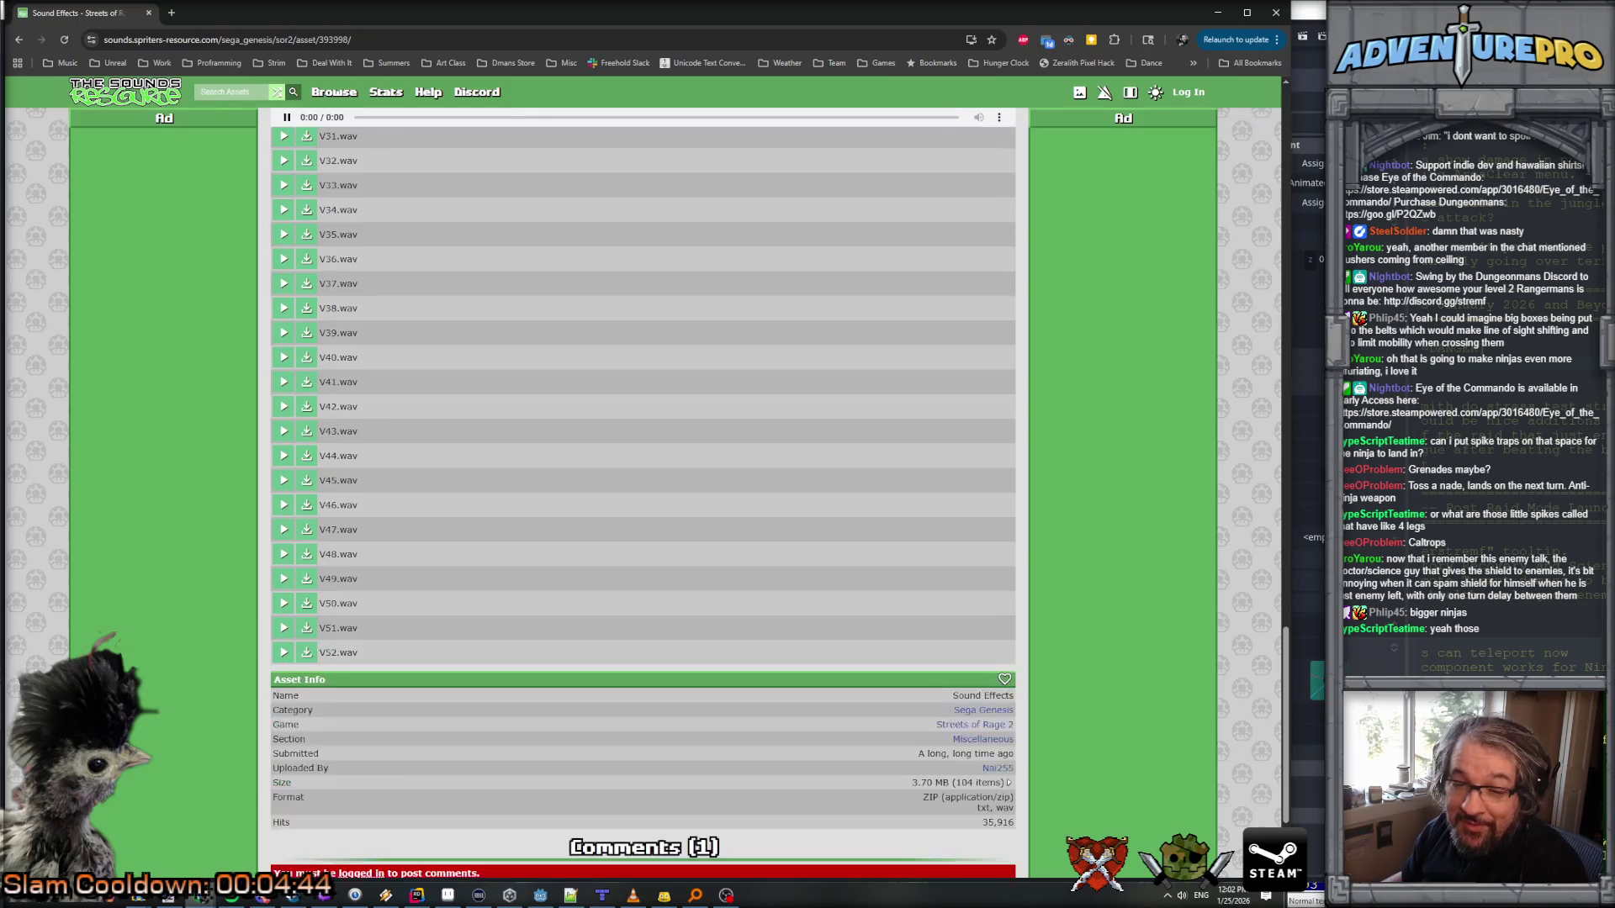
left_click(283, 653)
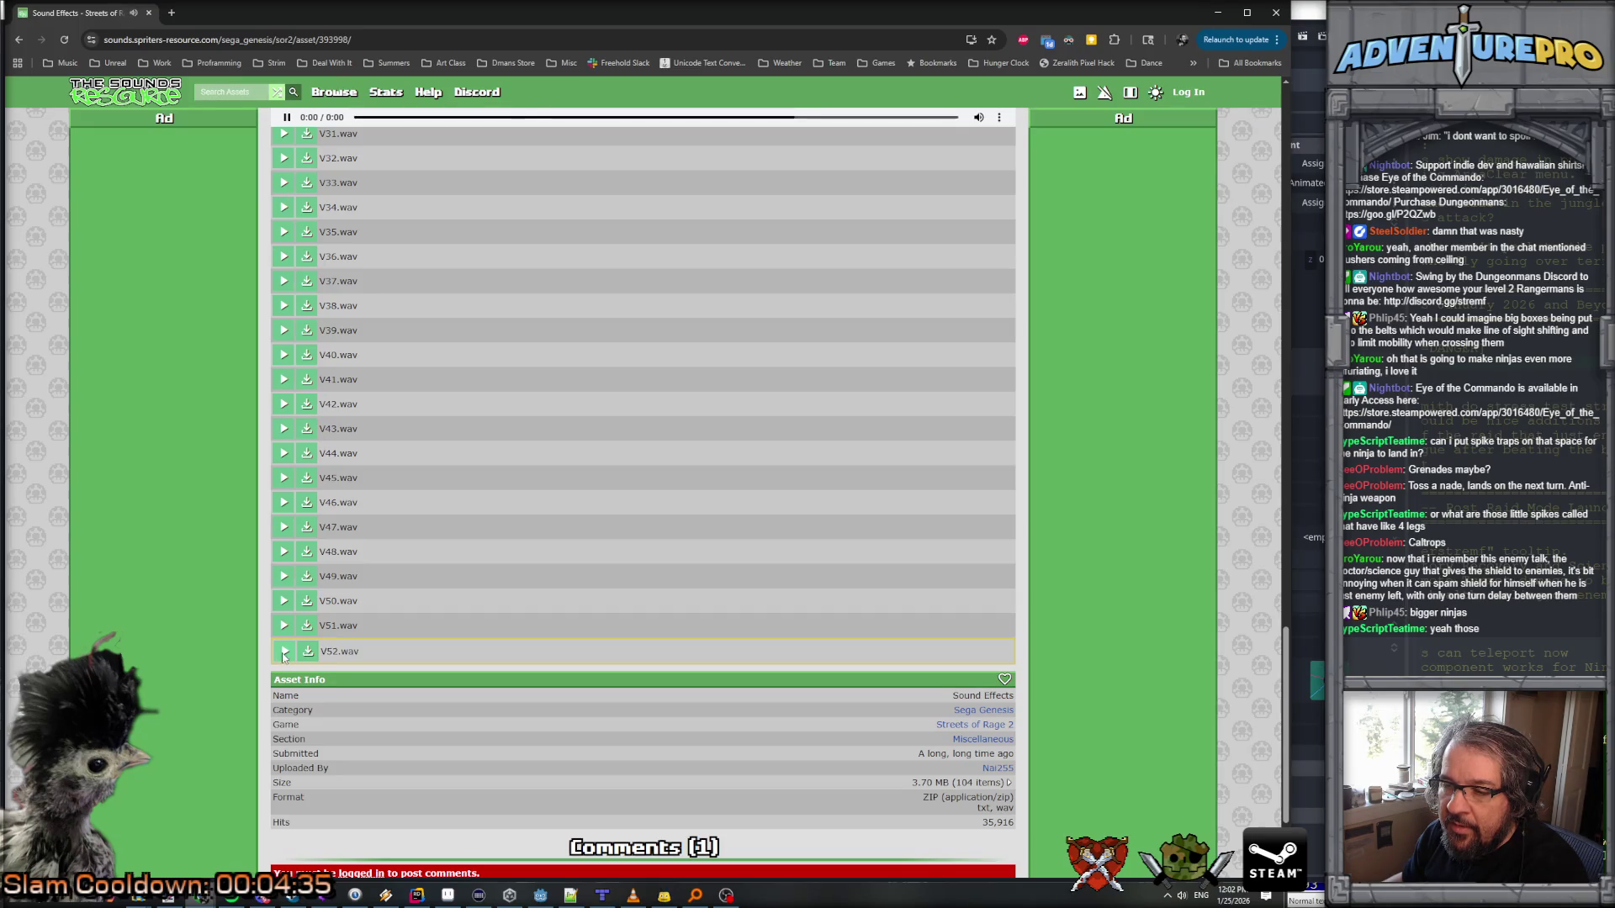
left_click(283, 627)
left_click(284, 602)
left_click(285, 579)
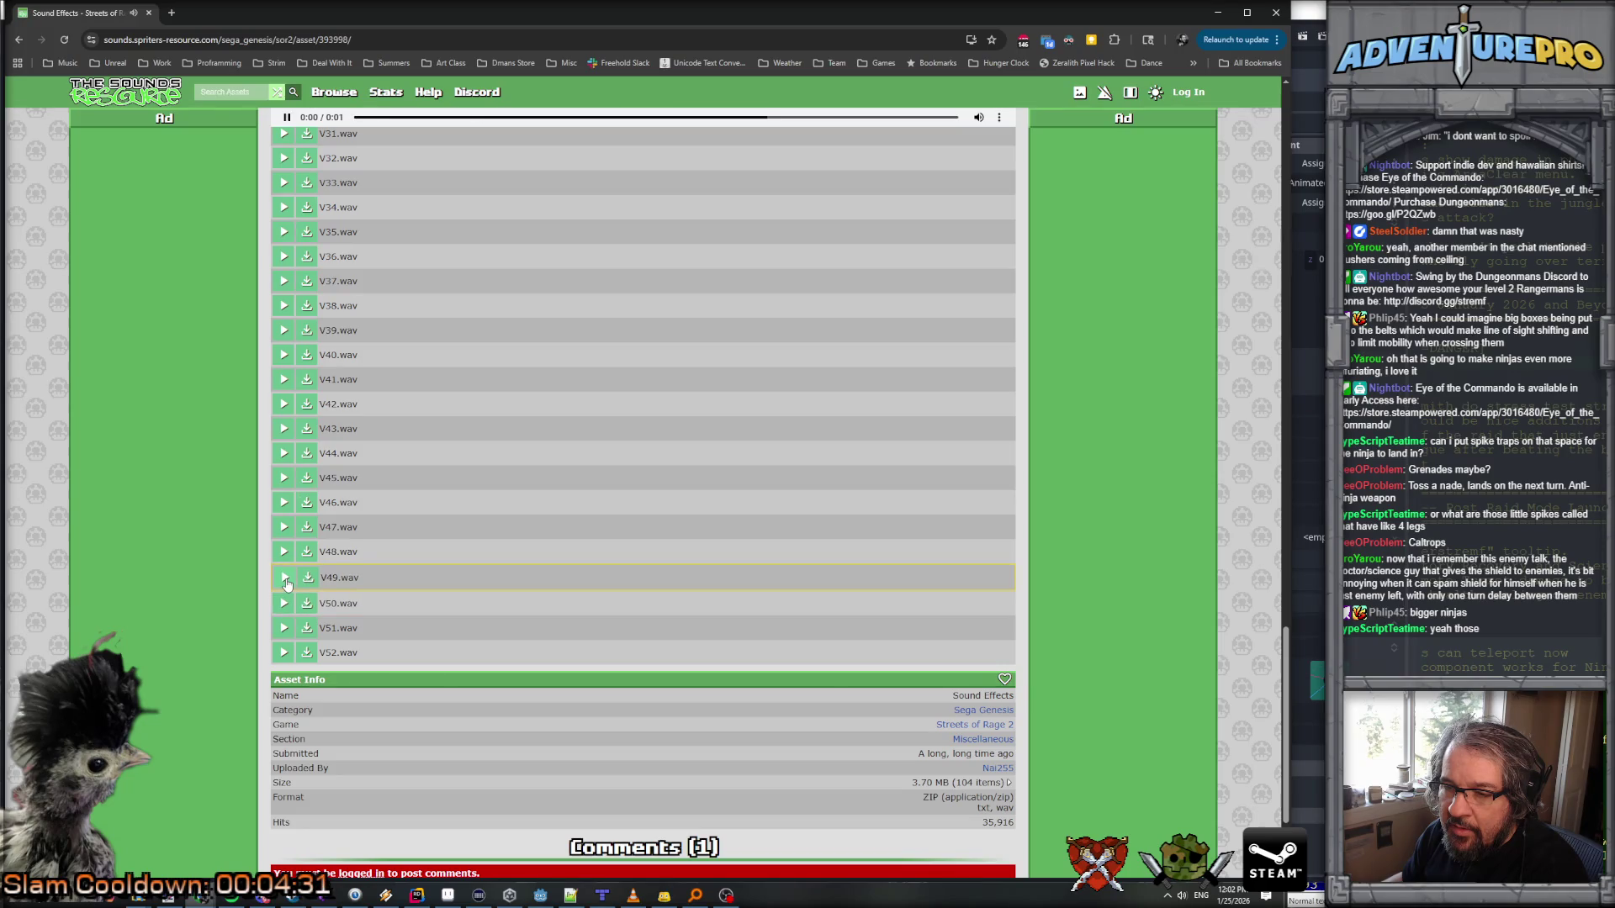
key("alt+Tab")
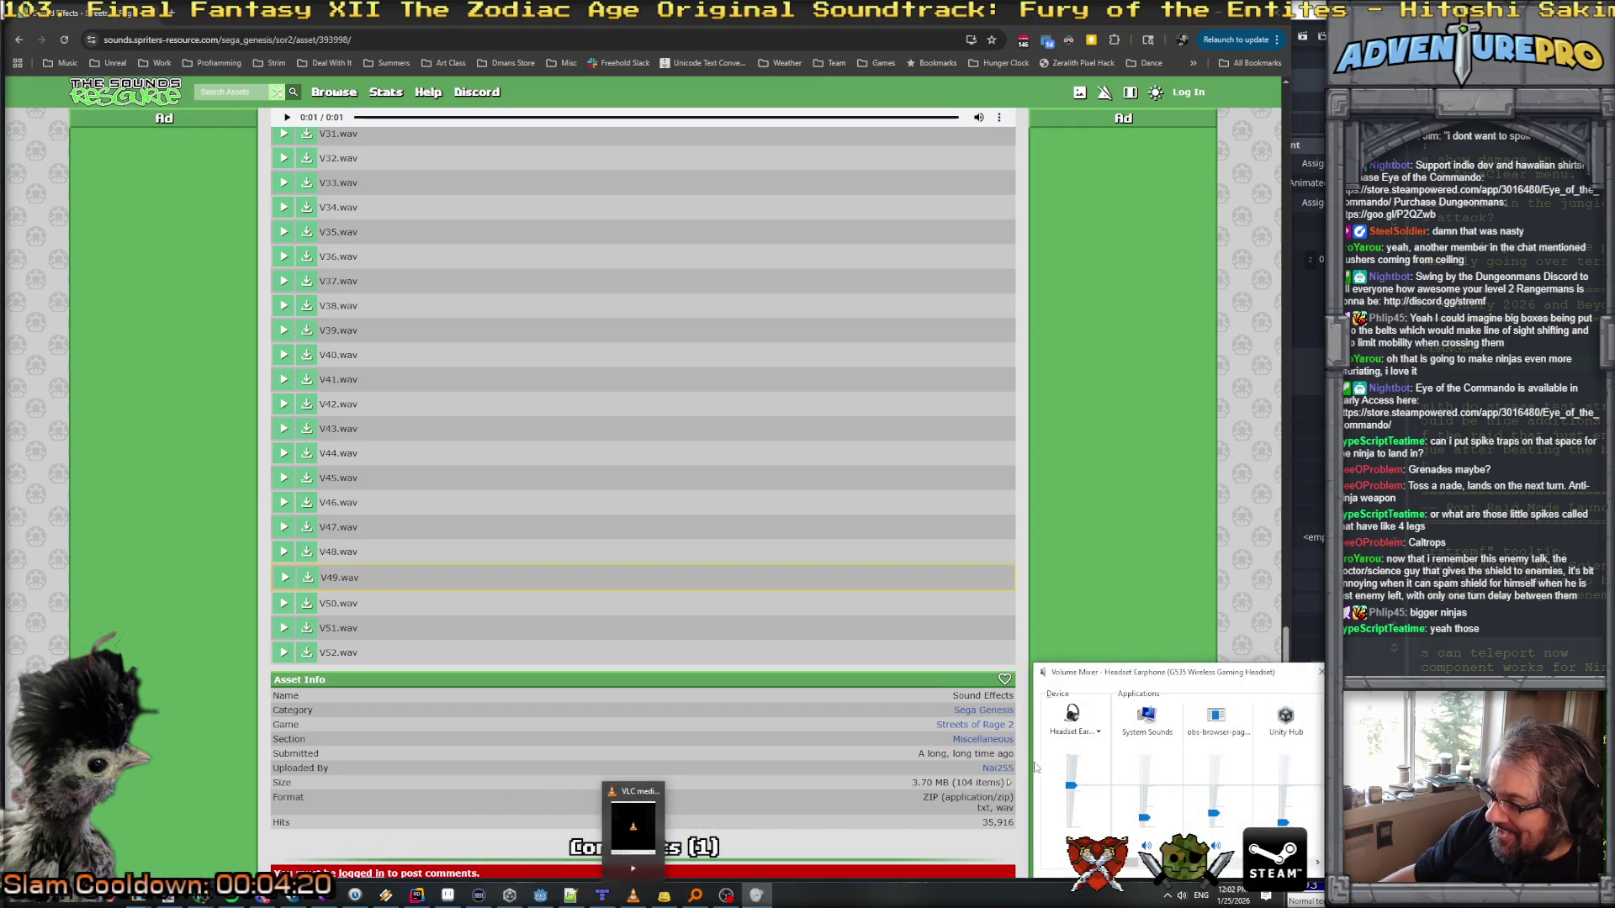
Step: Widen the Volume Mixer, nudge Chrome's volume up, and return to the sound list
left_click_drag(1032, 761, 323, 761)
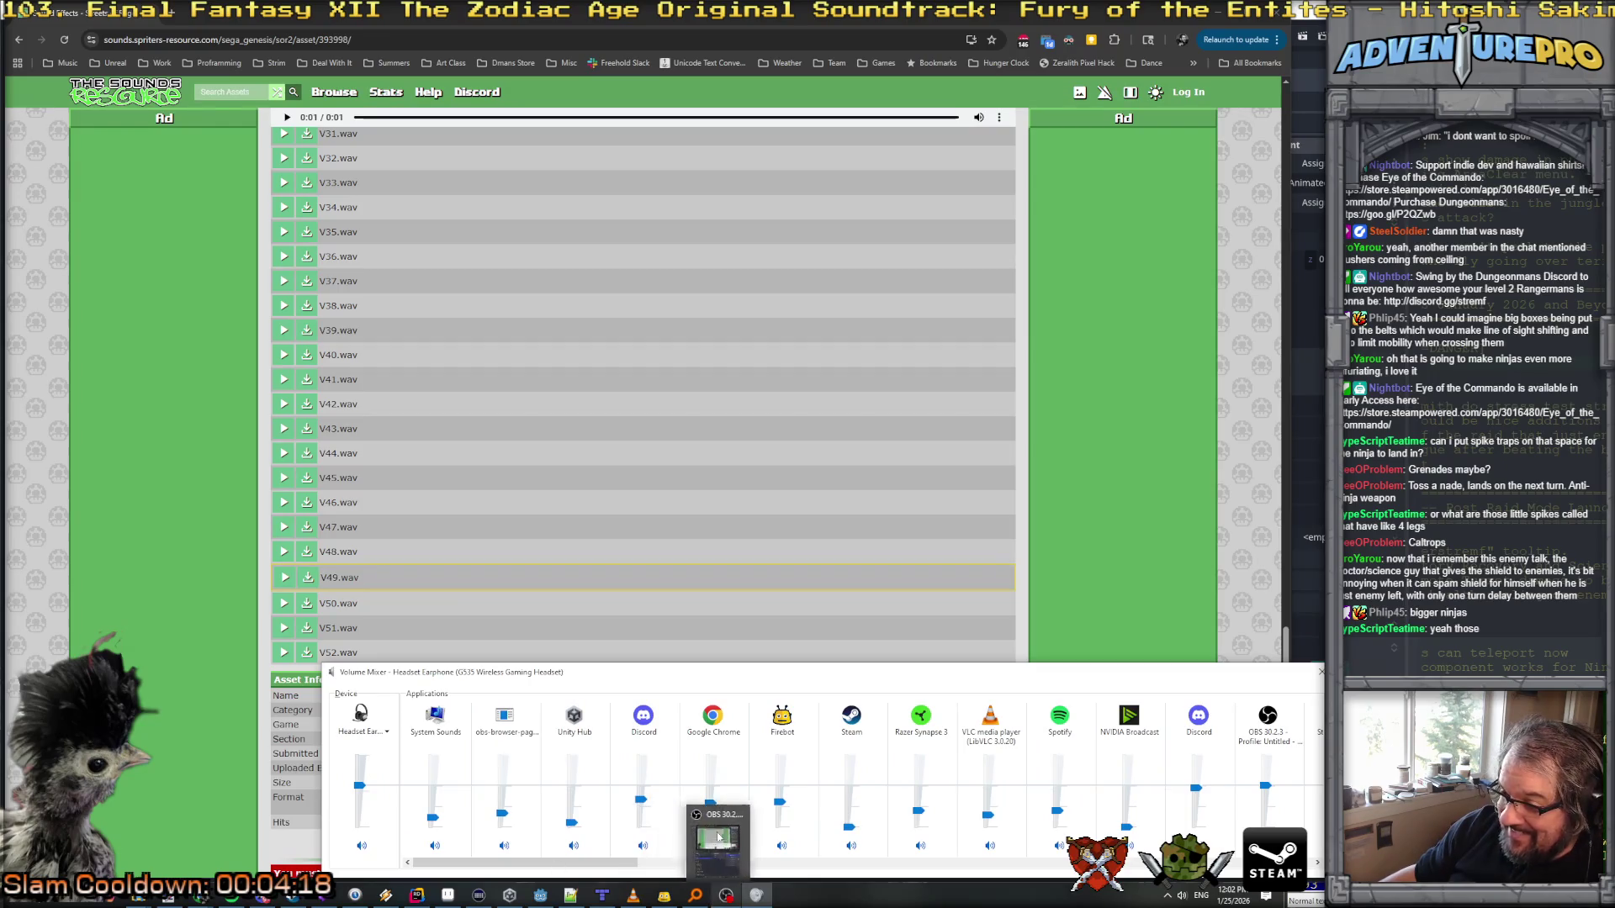
left_click(710, 794)
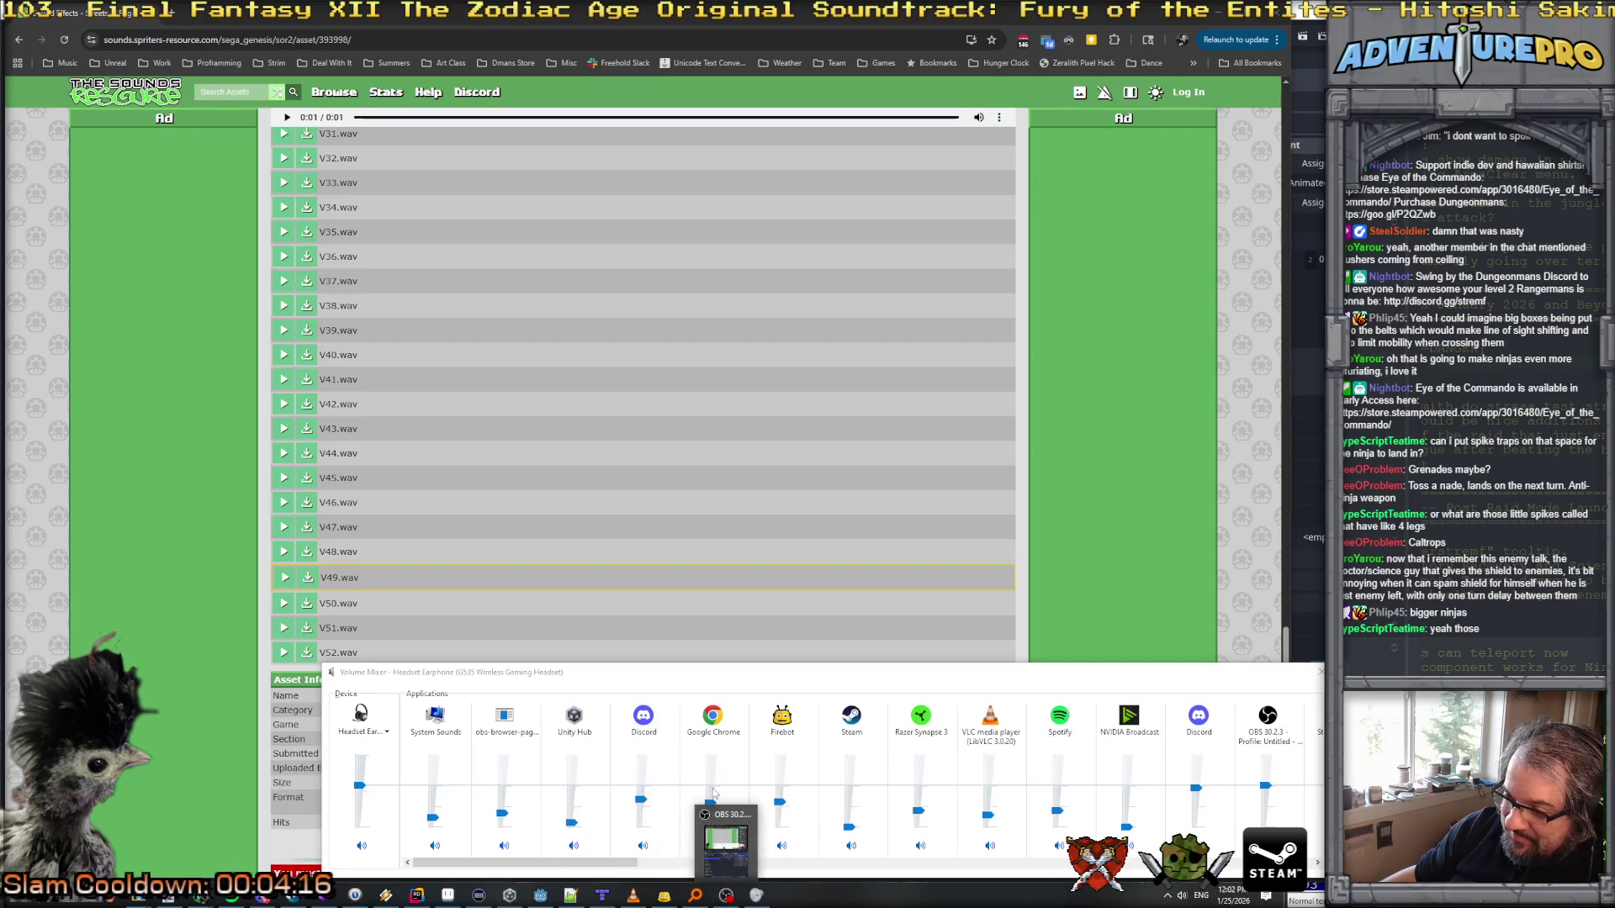
scroll(521, 863, "right", 2)
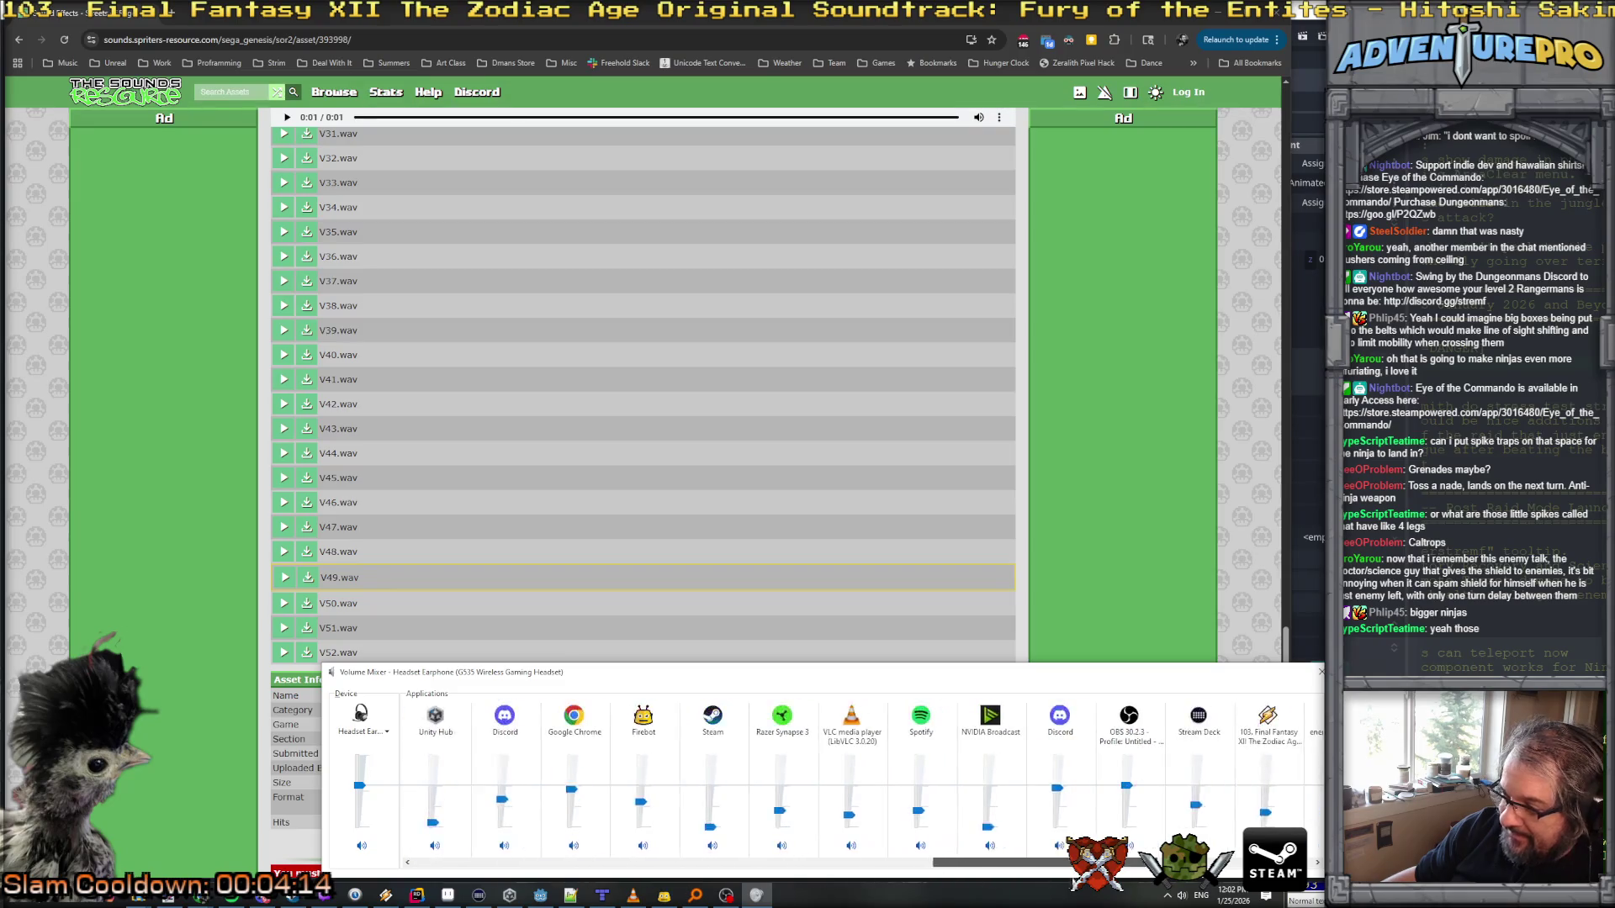
left_click(288, 578)
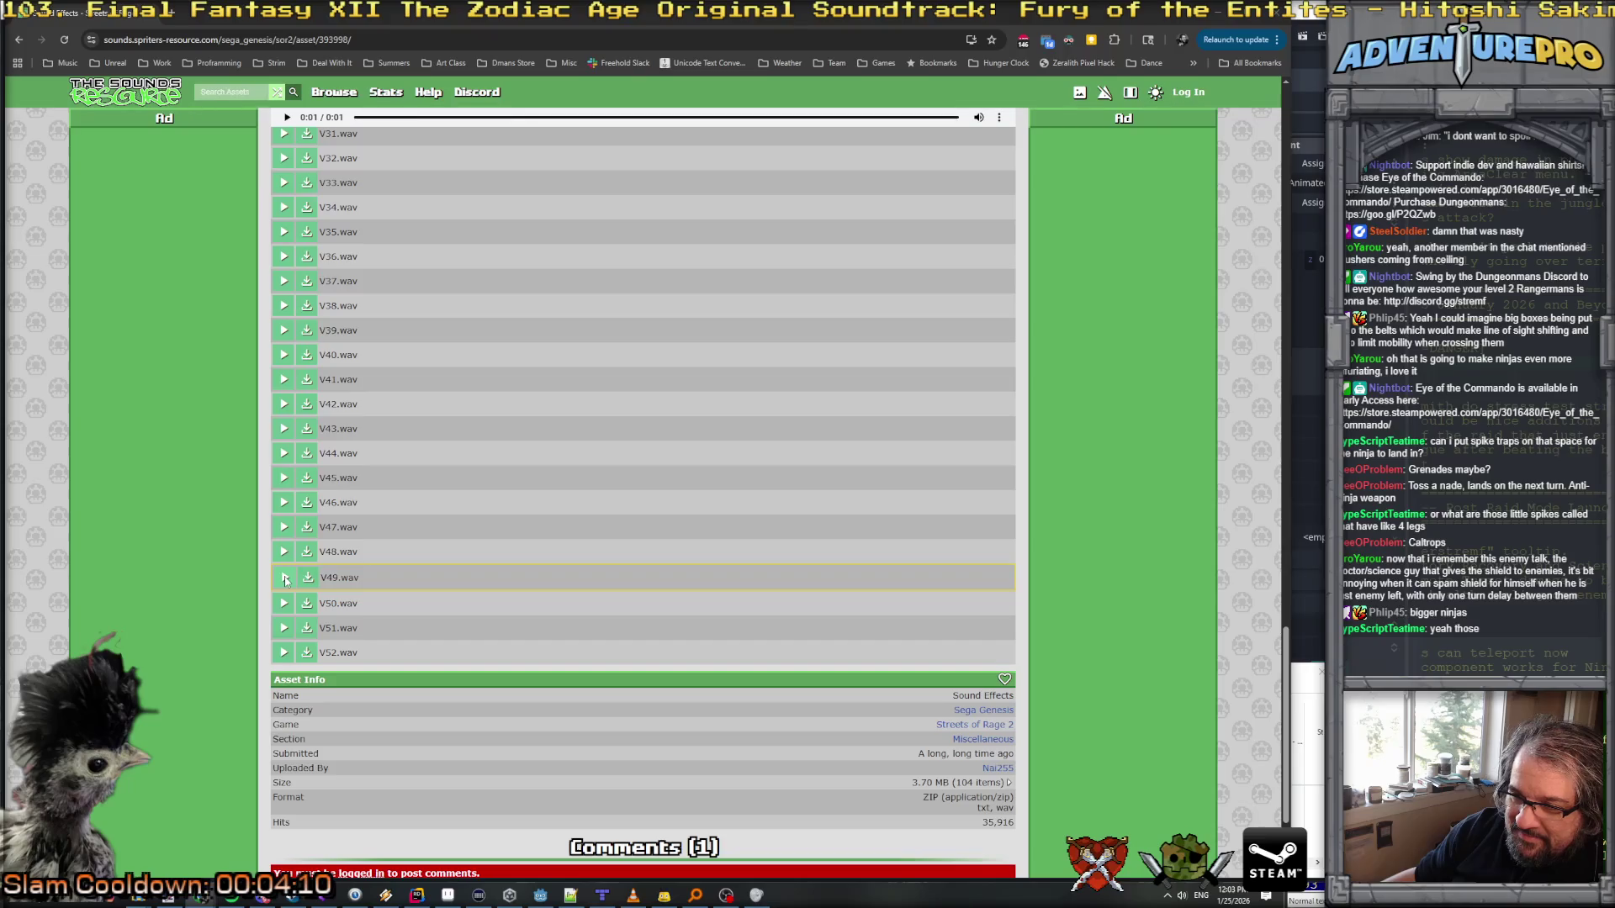
Step: Replay V49, preview V48 and V50, and download V50.wav
left_click(286, 579)
left_click(286, 580)
left_click(286, 587)
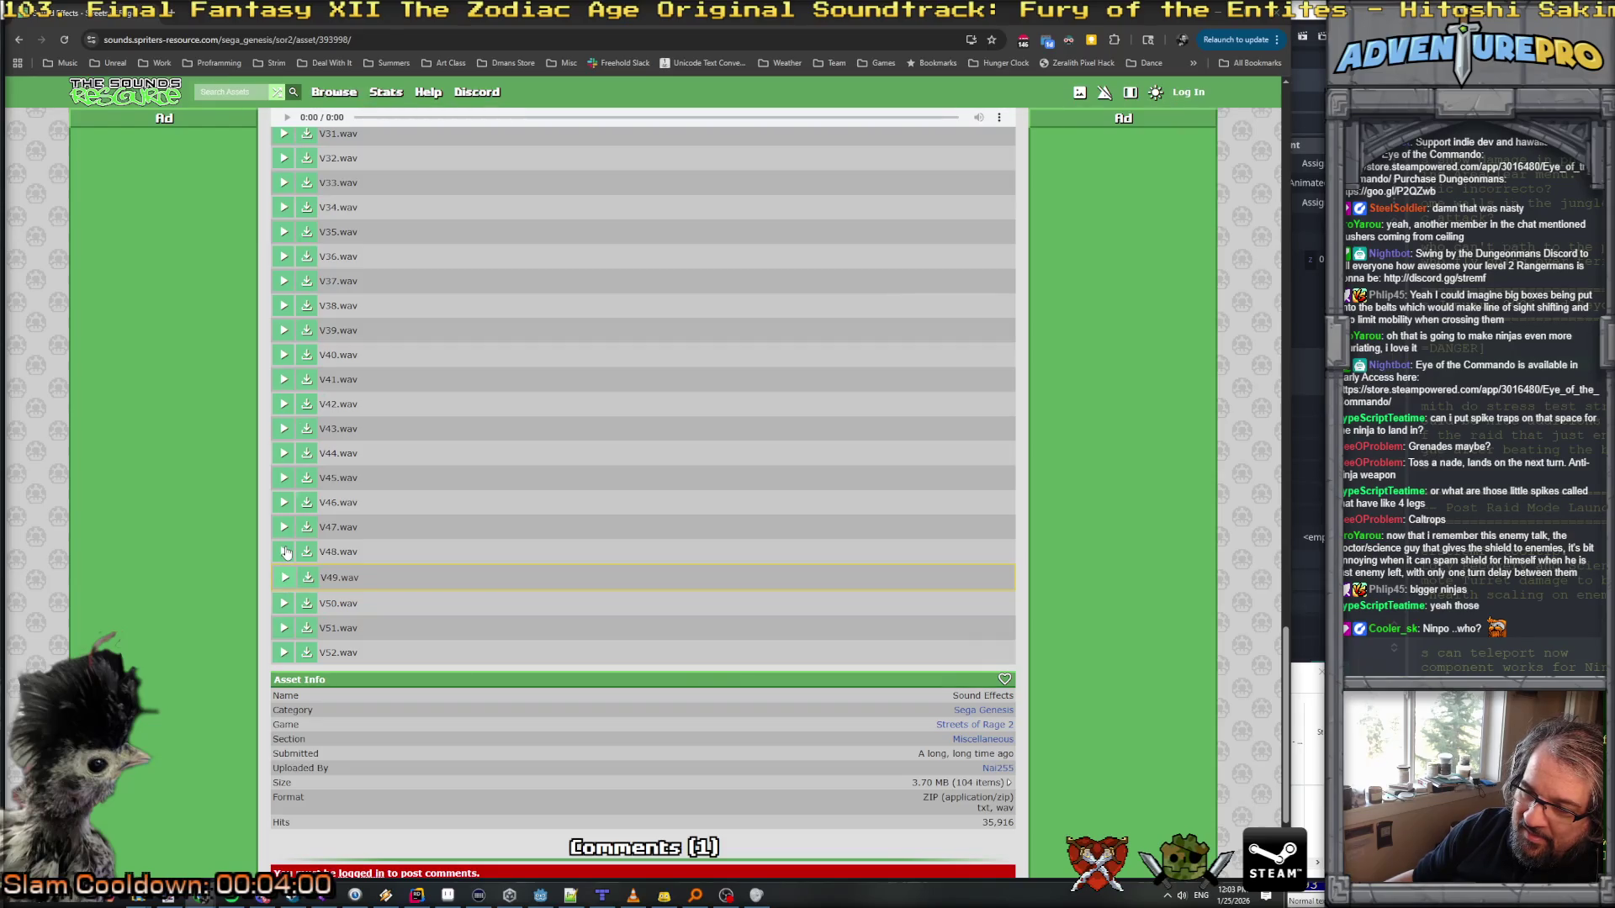
left_click(362, 542)
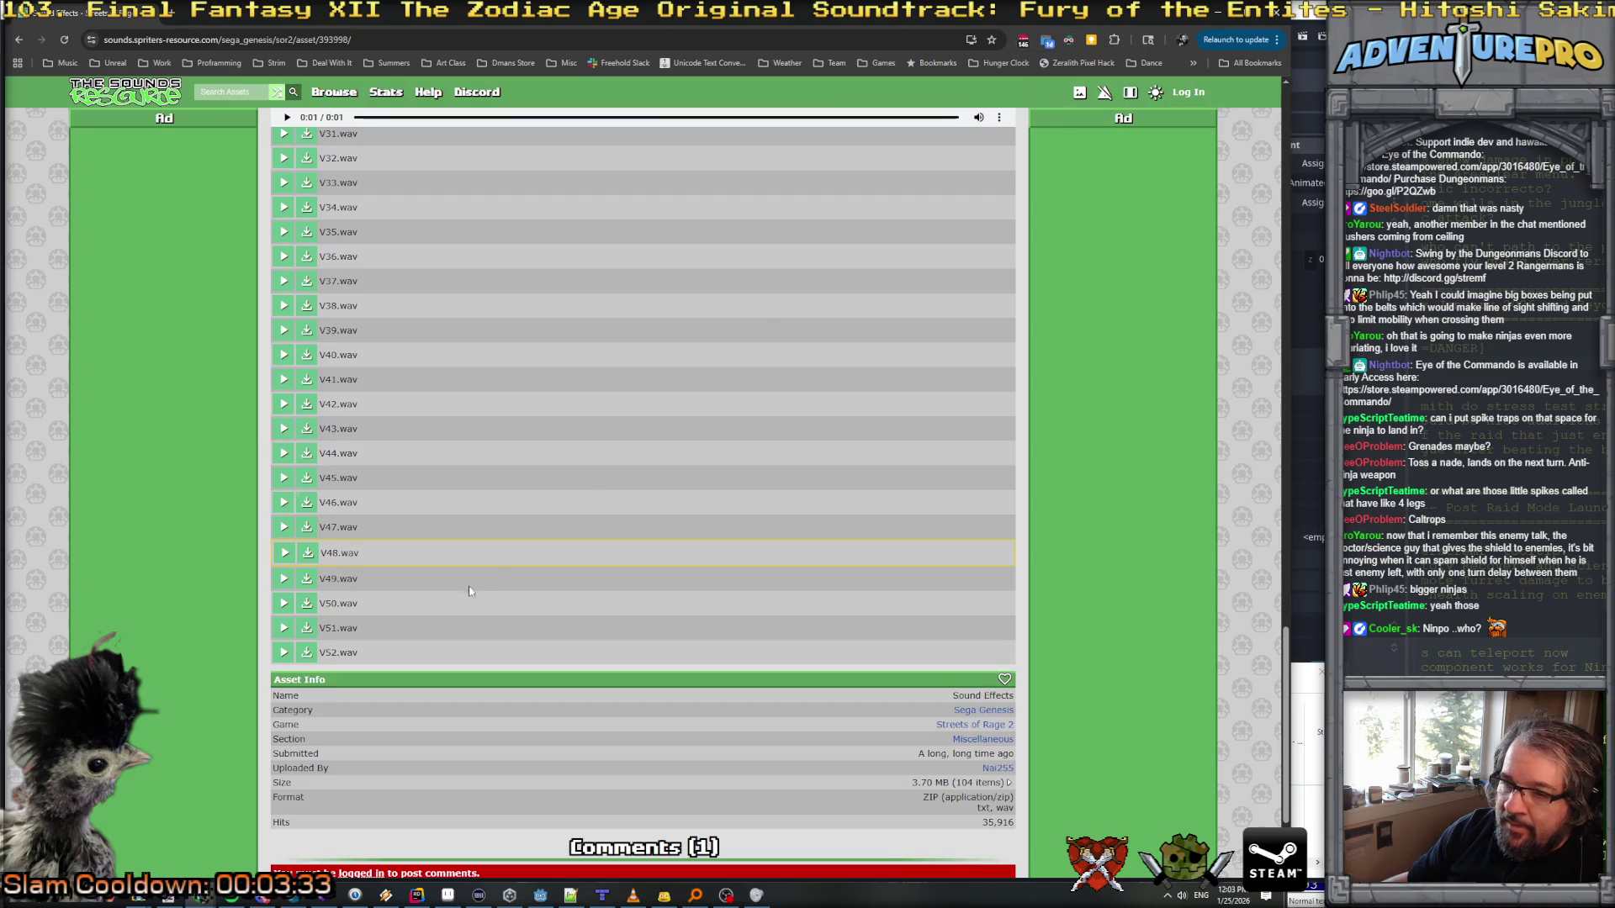
left_click(284, 579)
left_click(284, 604)
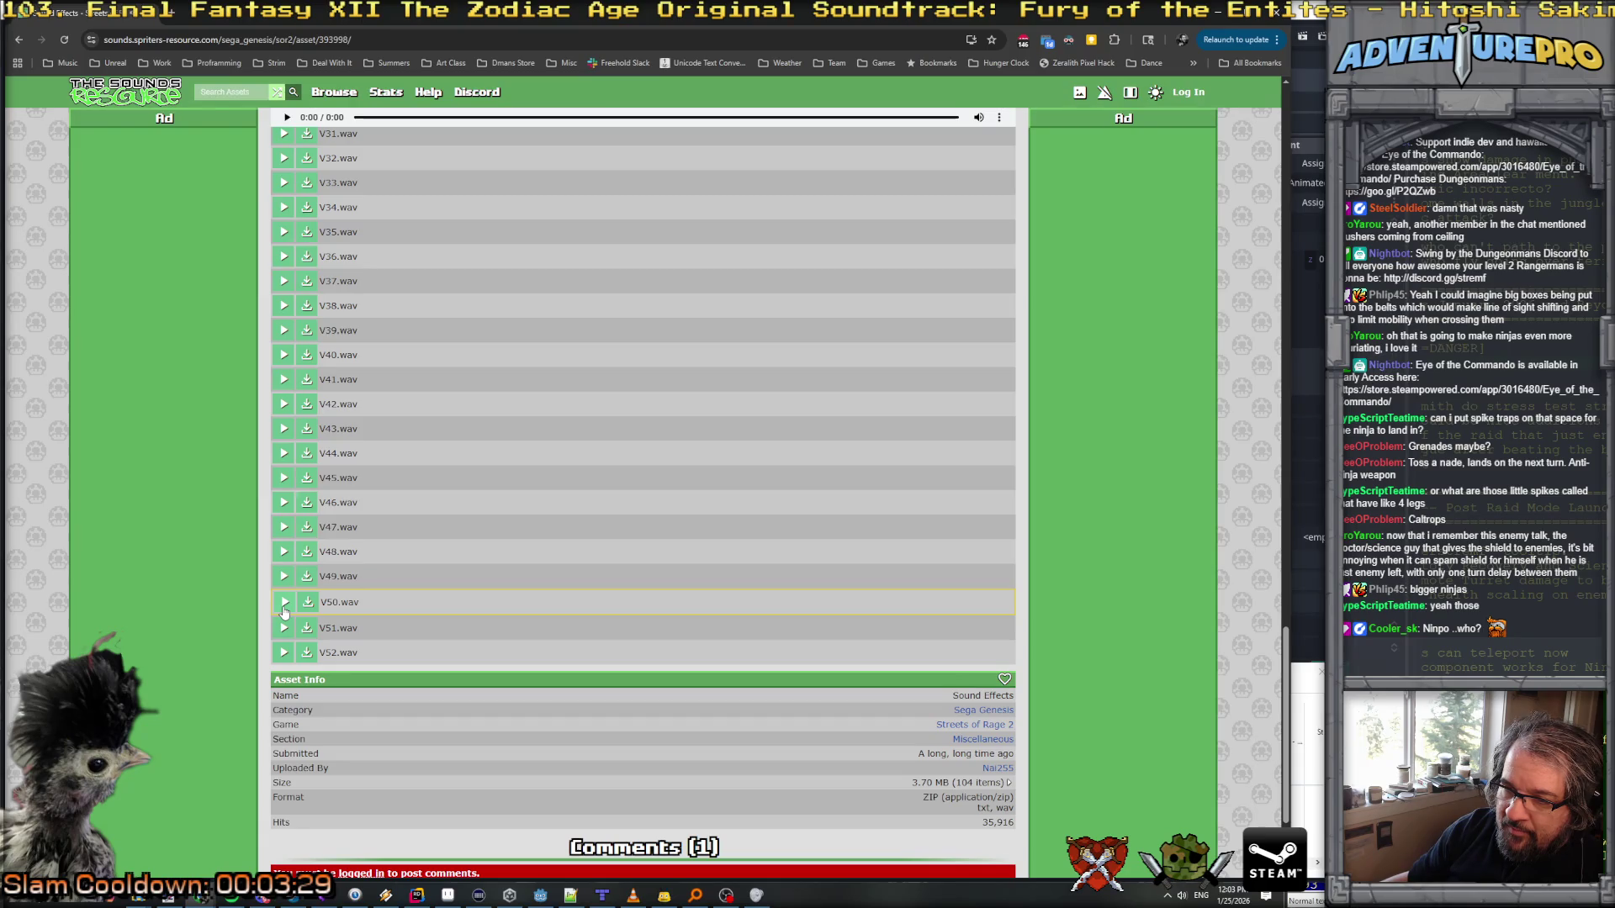
left_click(306, 604)
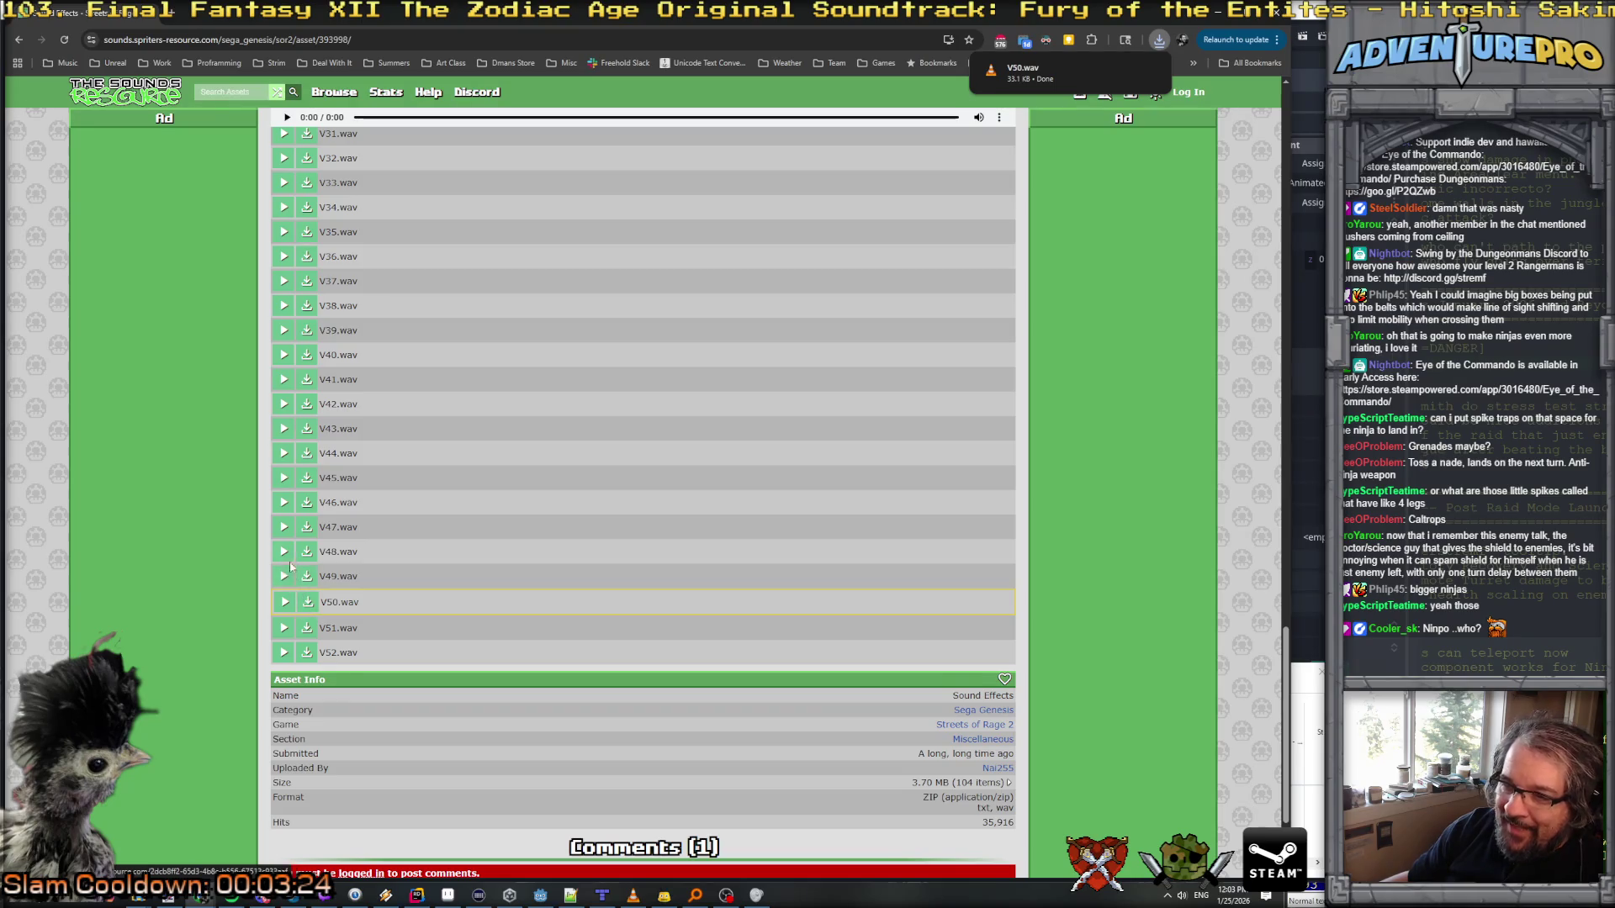
Step: Preview clips V47 down to V43, replaying V45, V51 and V49
left_click(281, 534)
left_click(284, 500)
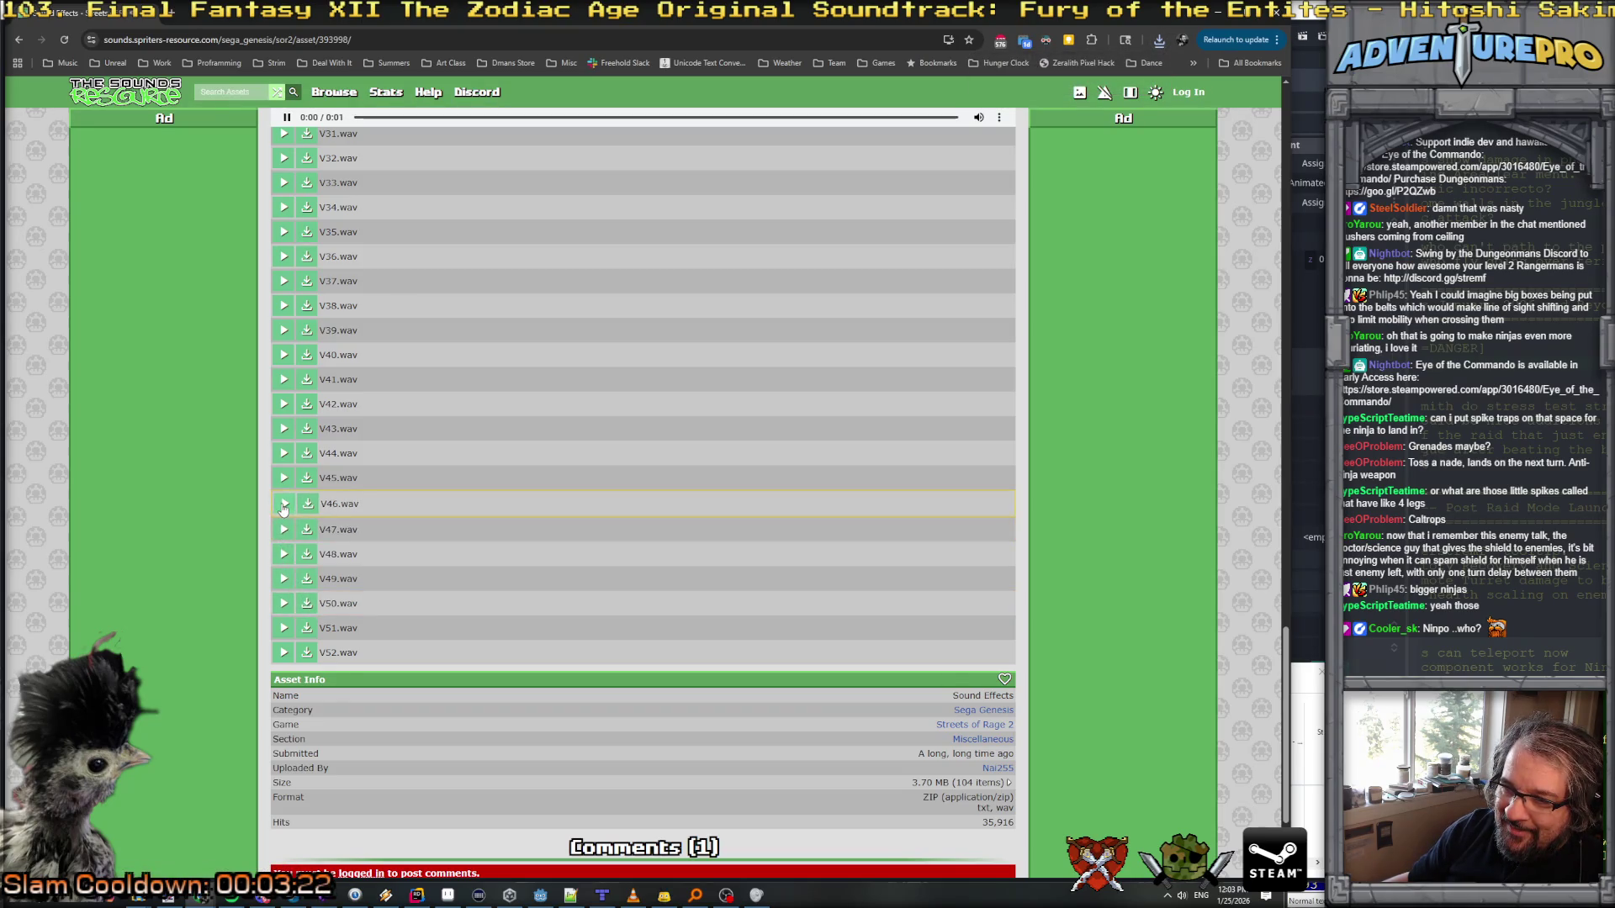
left_click(284, 479)
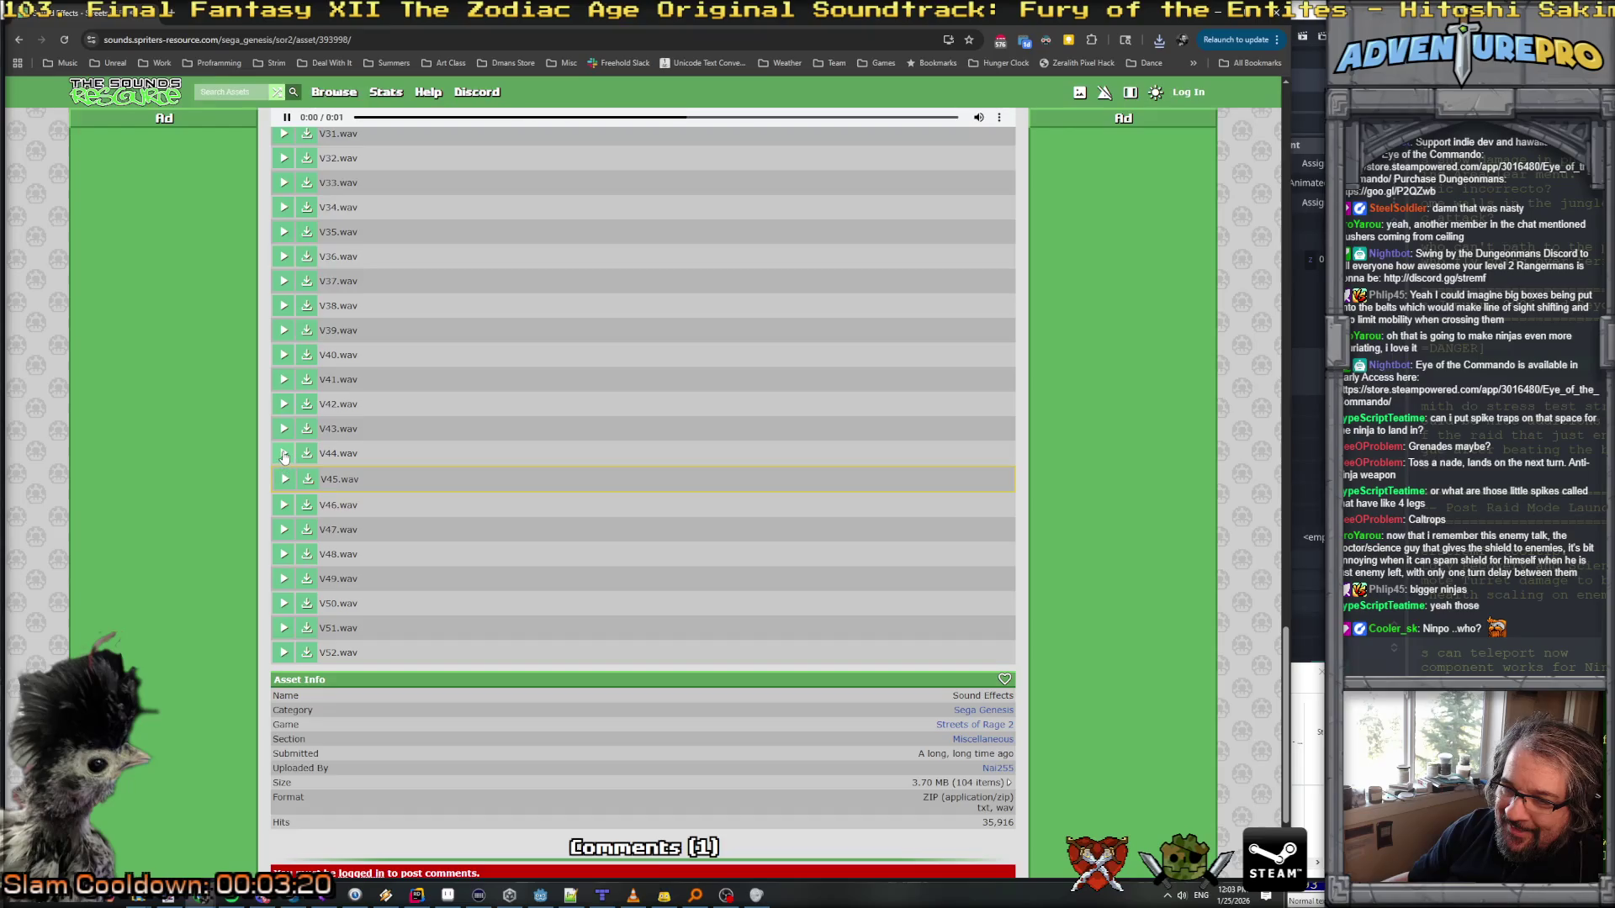
left_click(284, 456)
left_click(284, 430)
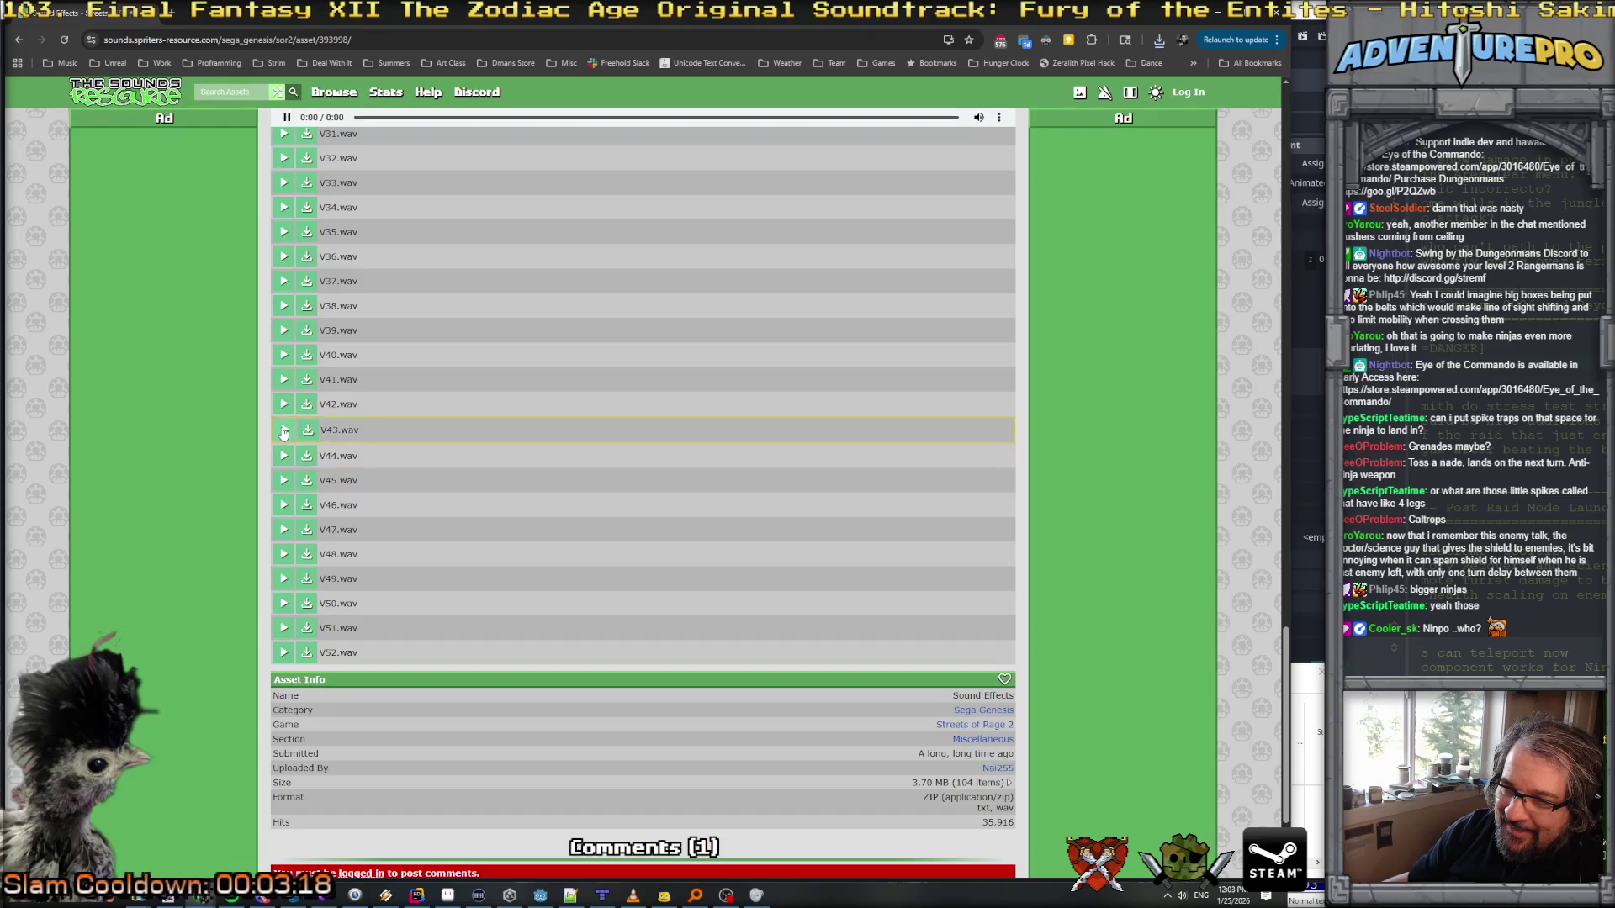
left_click(280, 481)
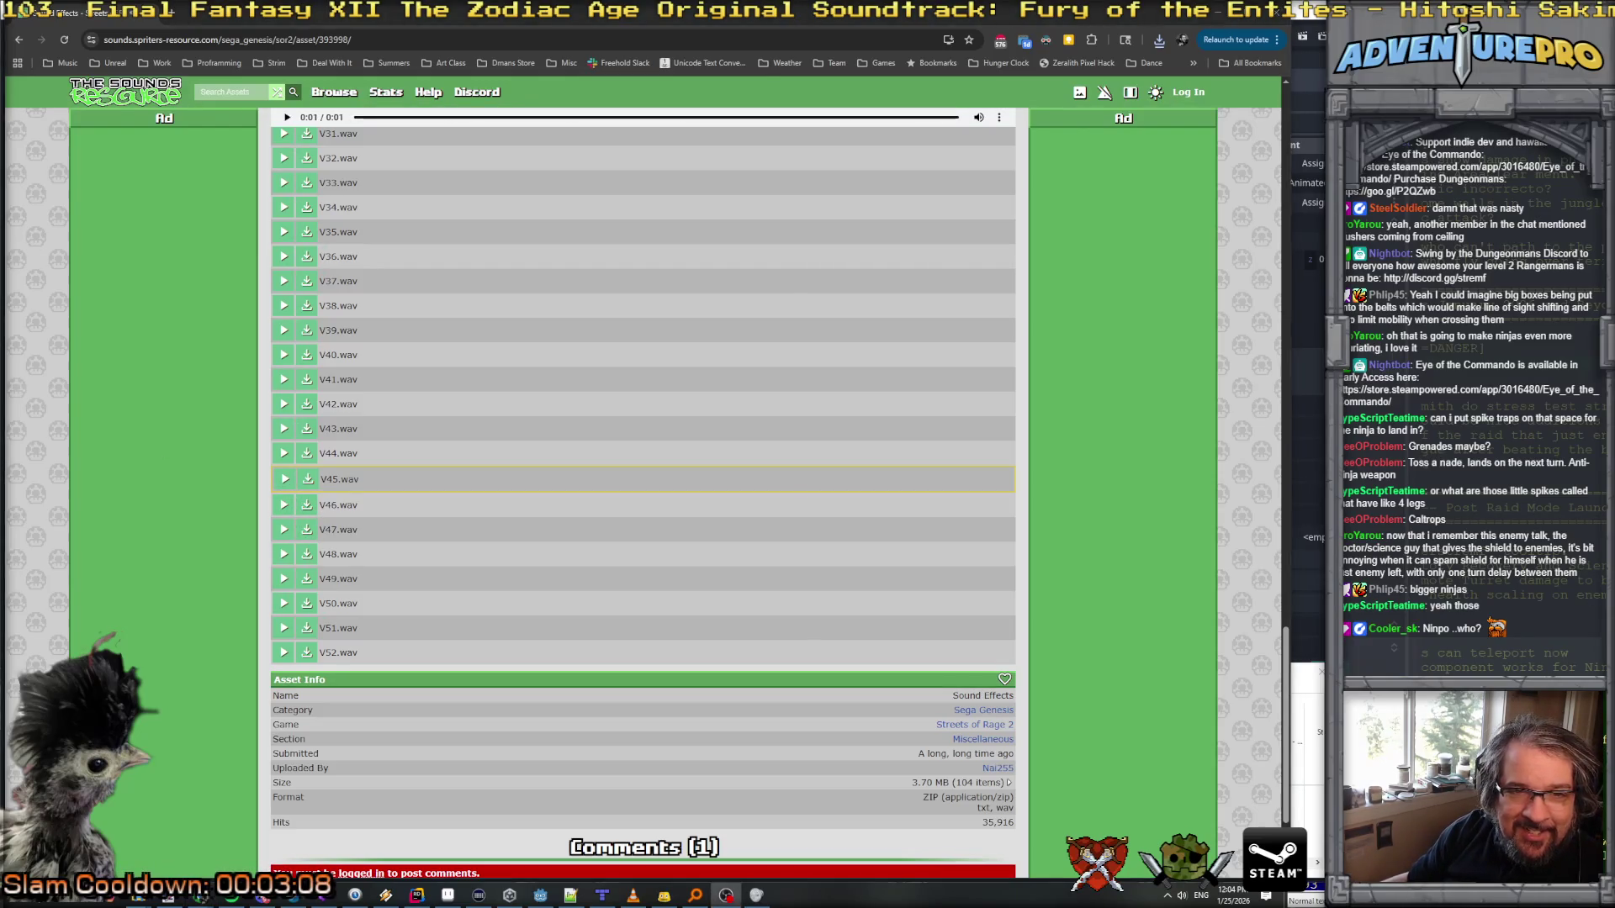
left_click(286, 487)
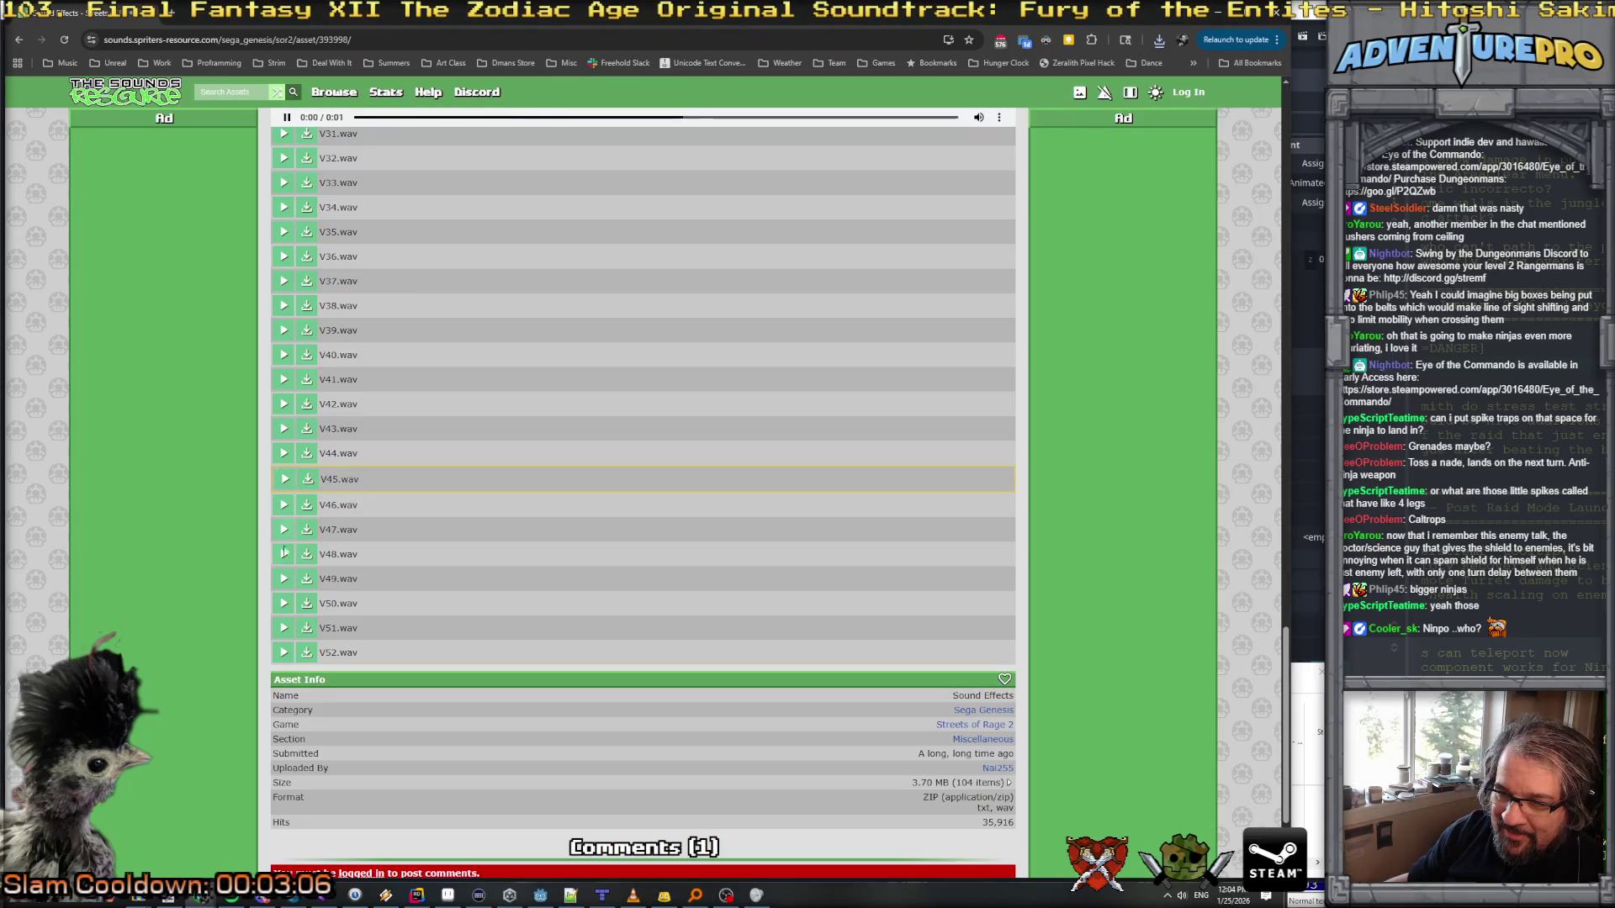
left_click(283, 627)
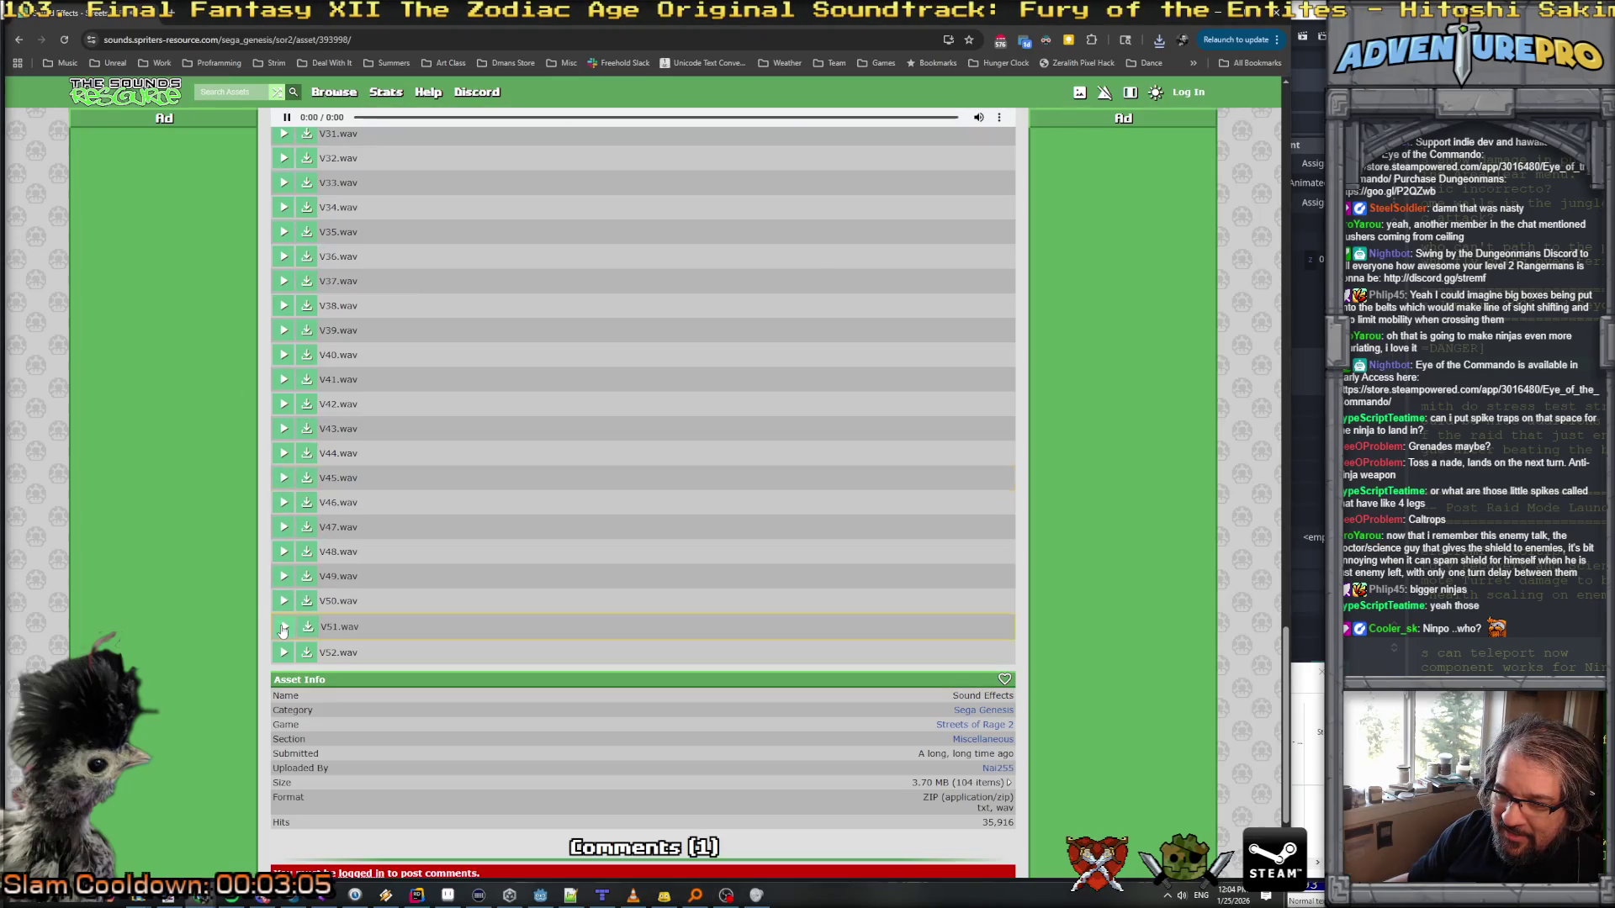
left_click(285, 578)
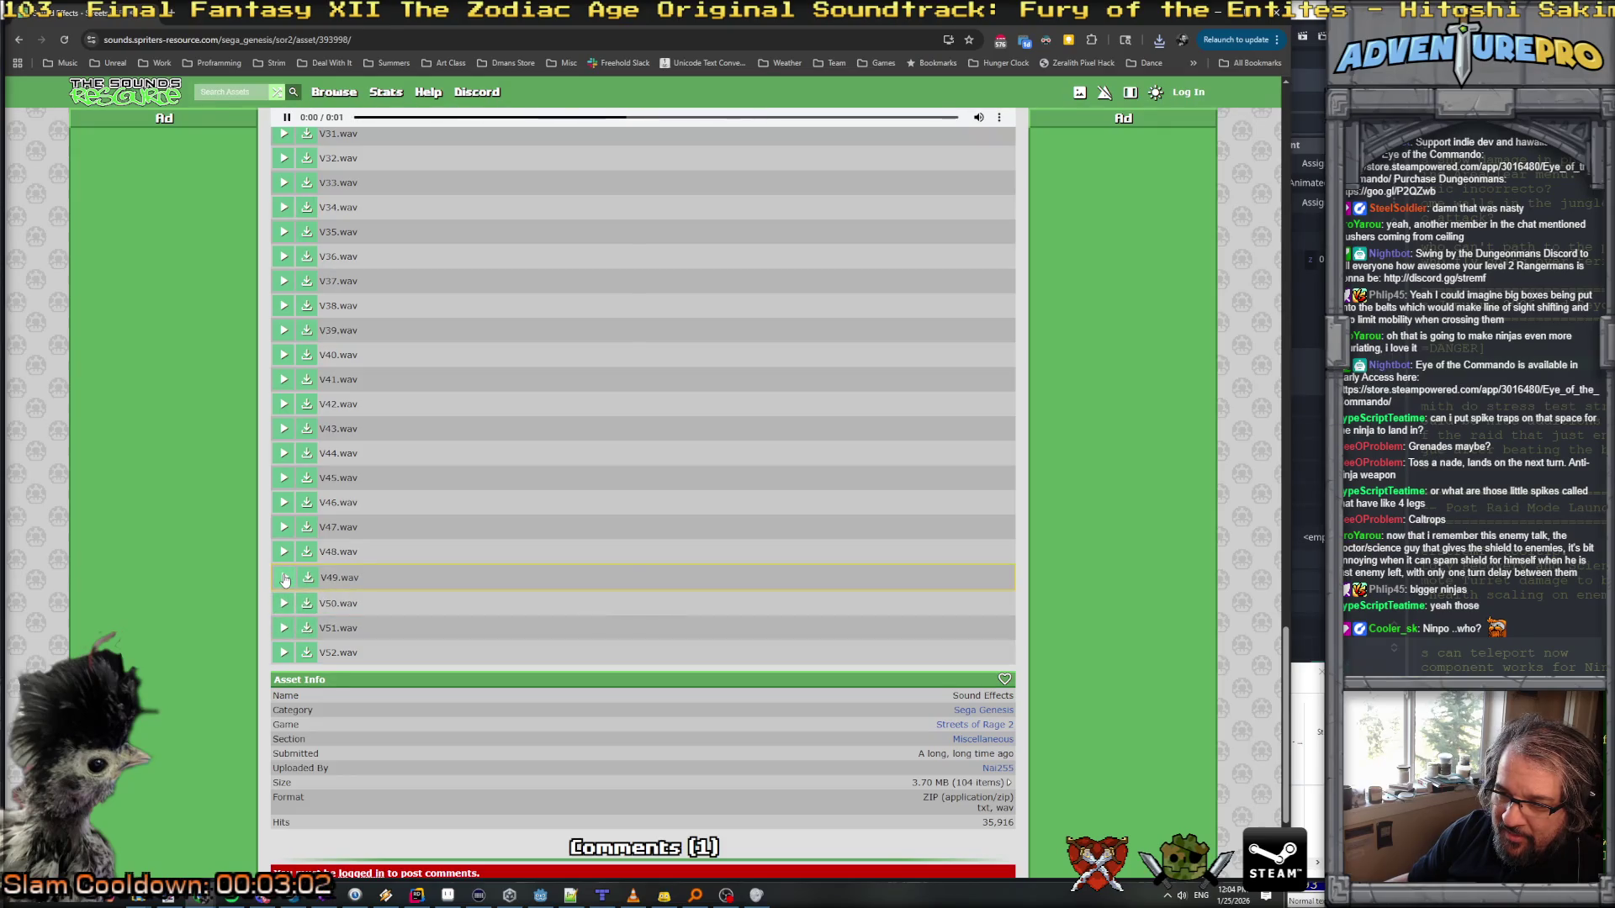
Step: Preview clips V40 and V38 down to V31
left_click(283, 356)
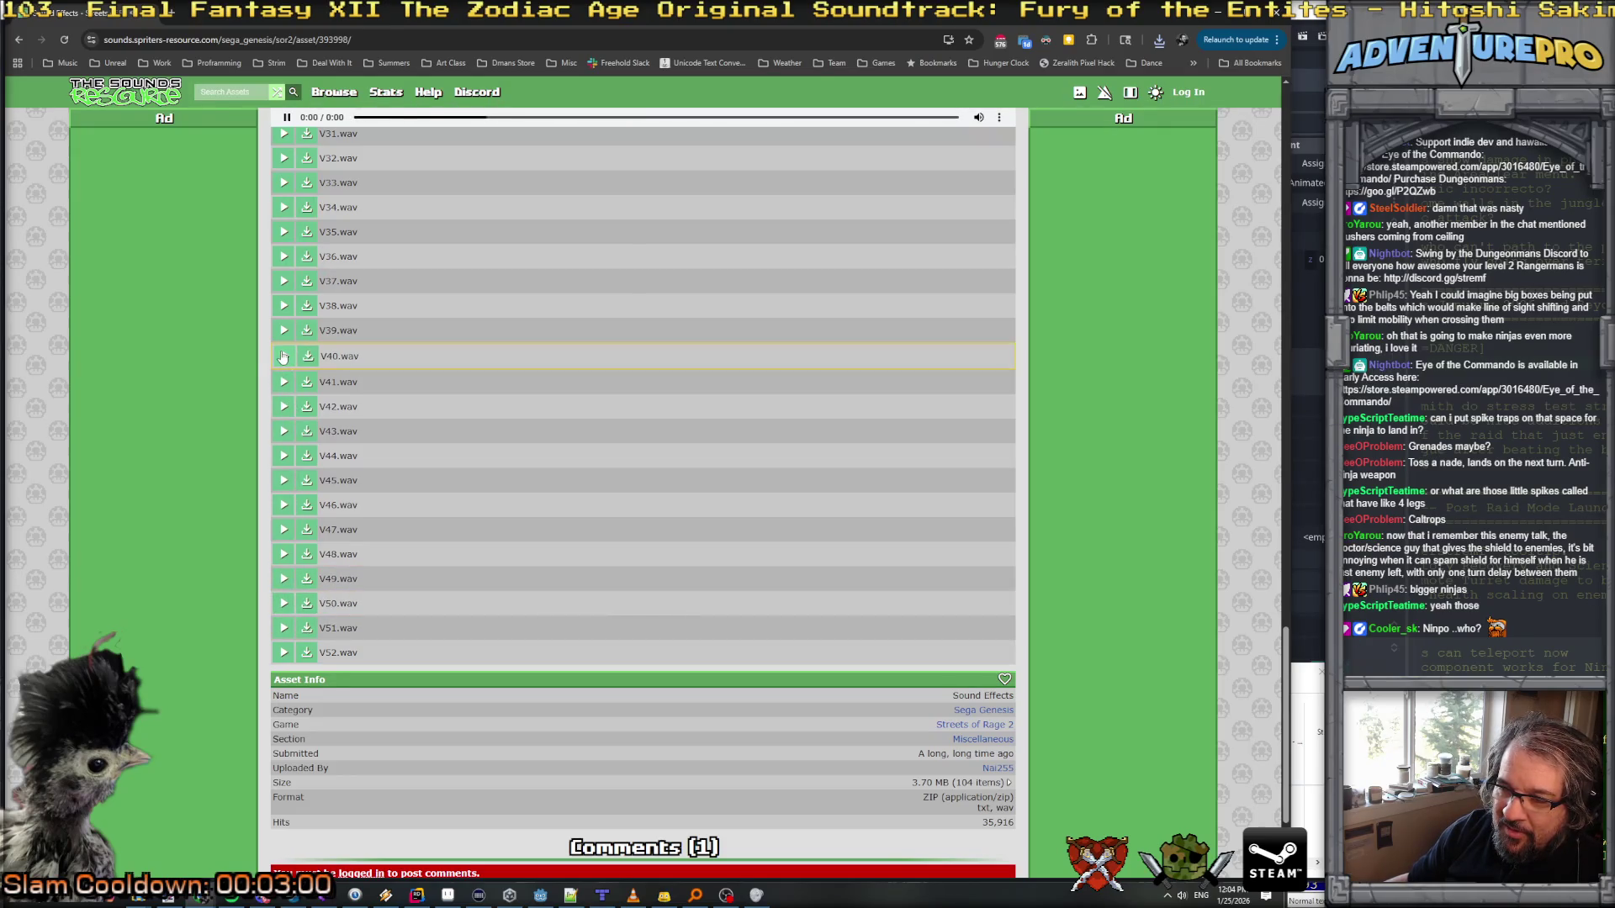
left_click(284, 309)
left_click(282, 284)
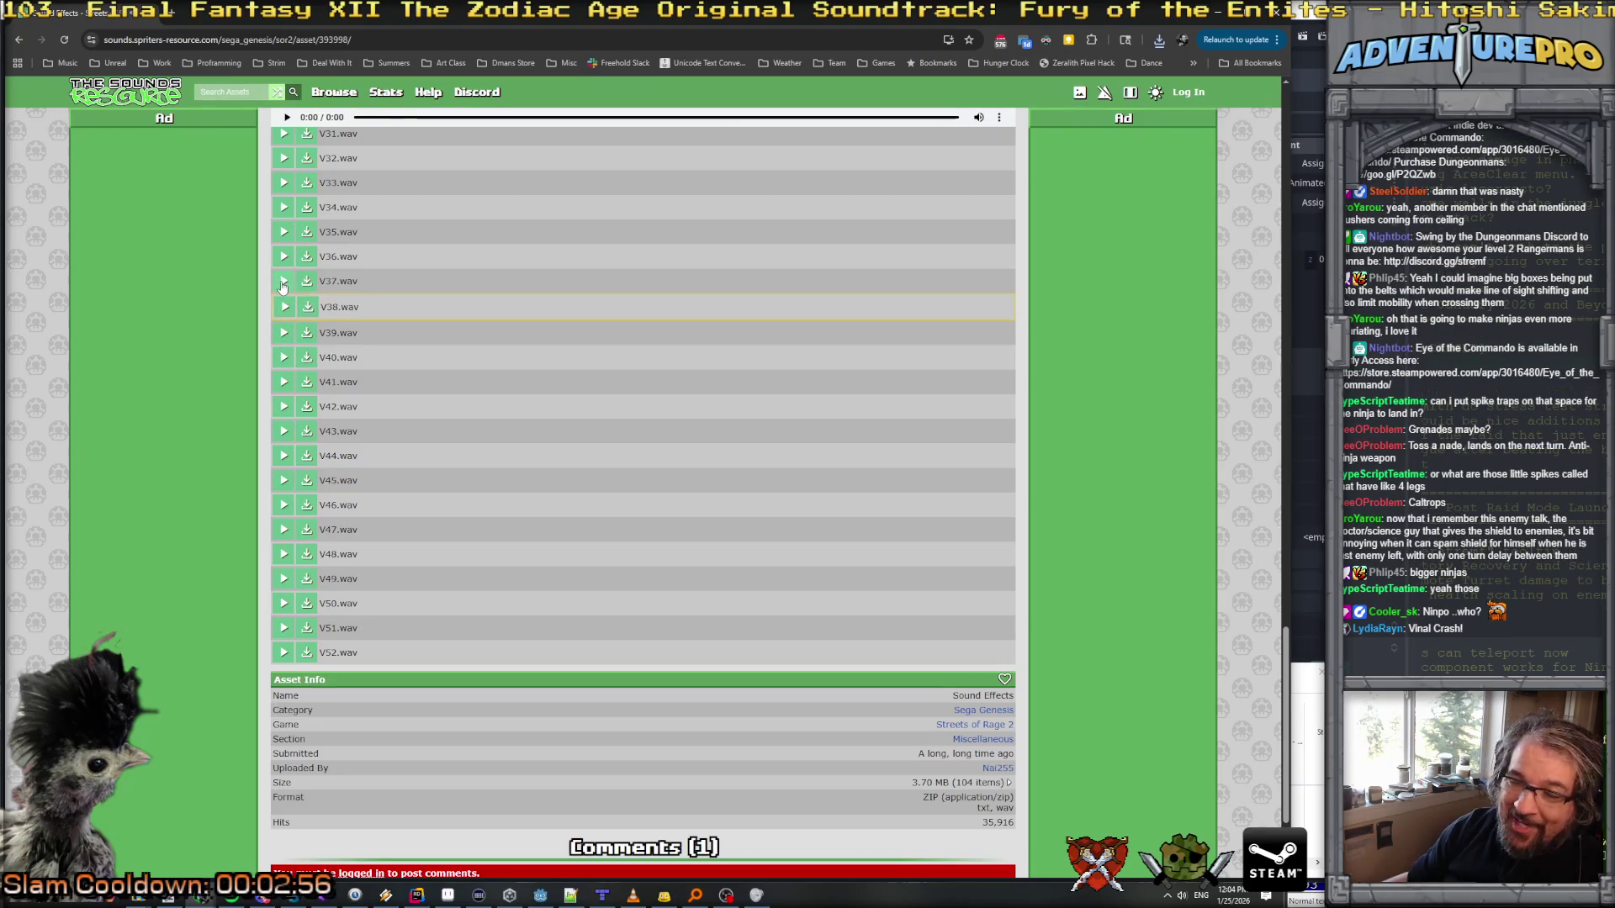
left_click(283, 257)
left_click(283, 233)
left_click(284, 208)
left_click(283, 184)
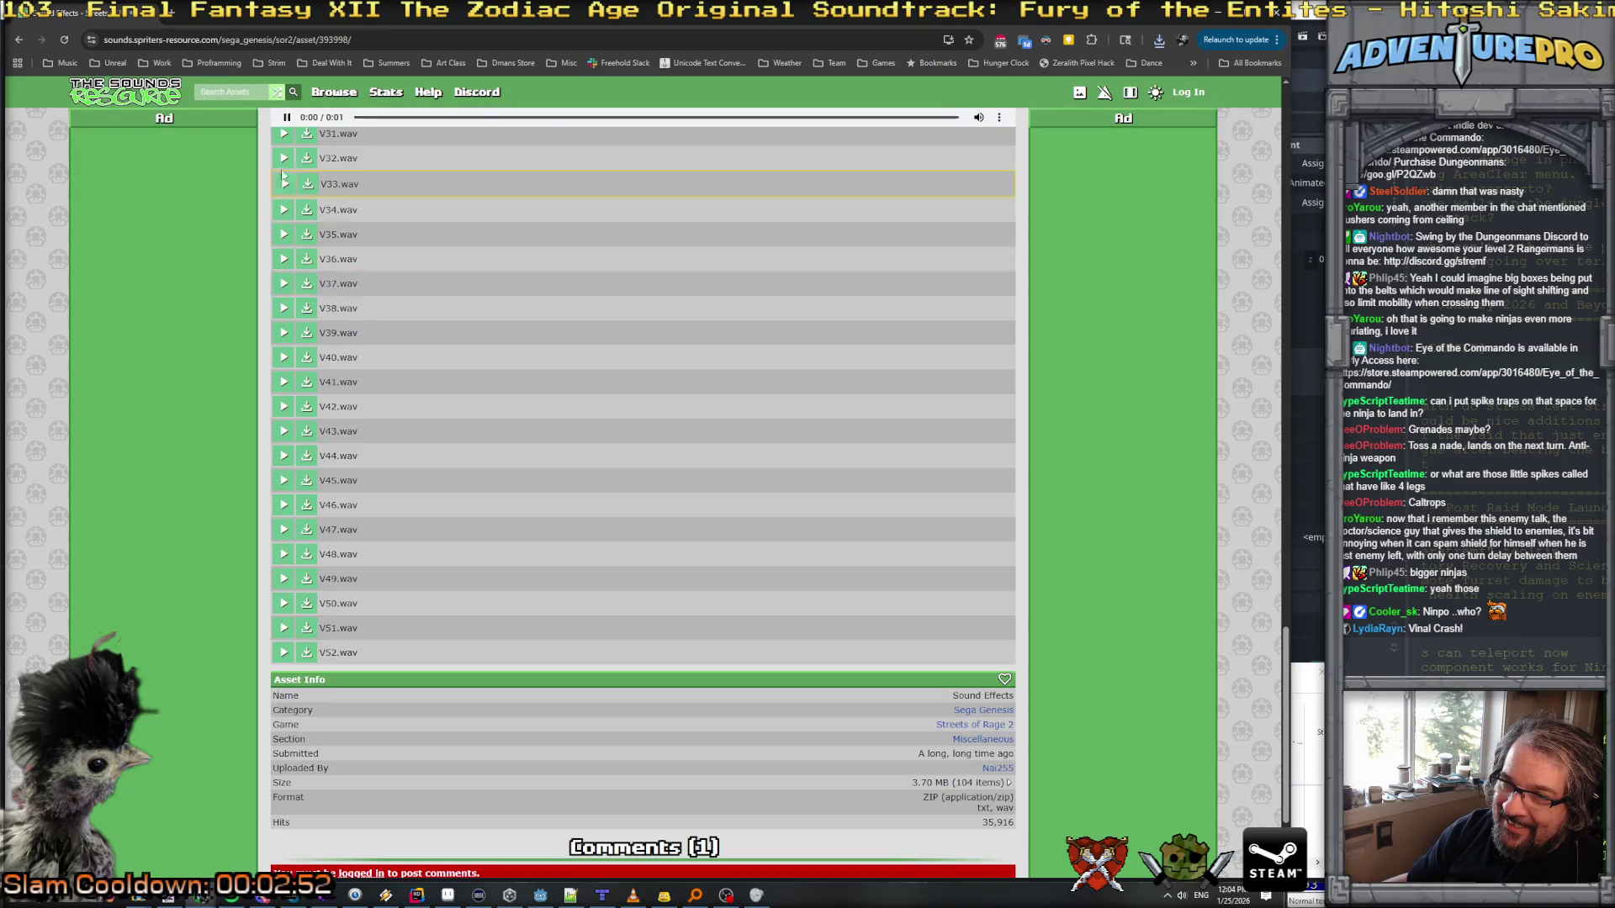
left_click(284, 159)
left_click(283, 134)
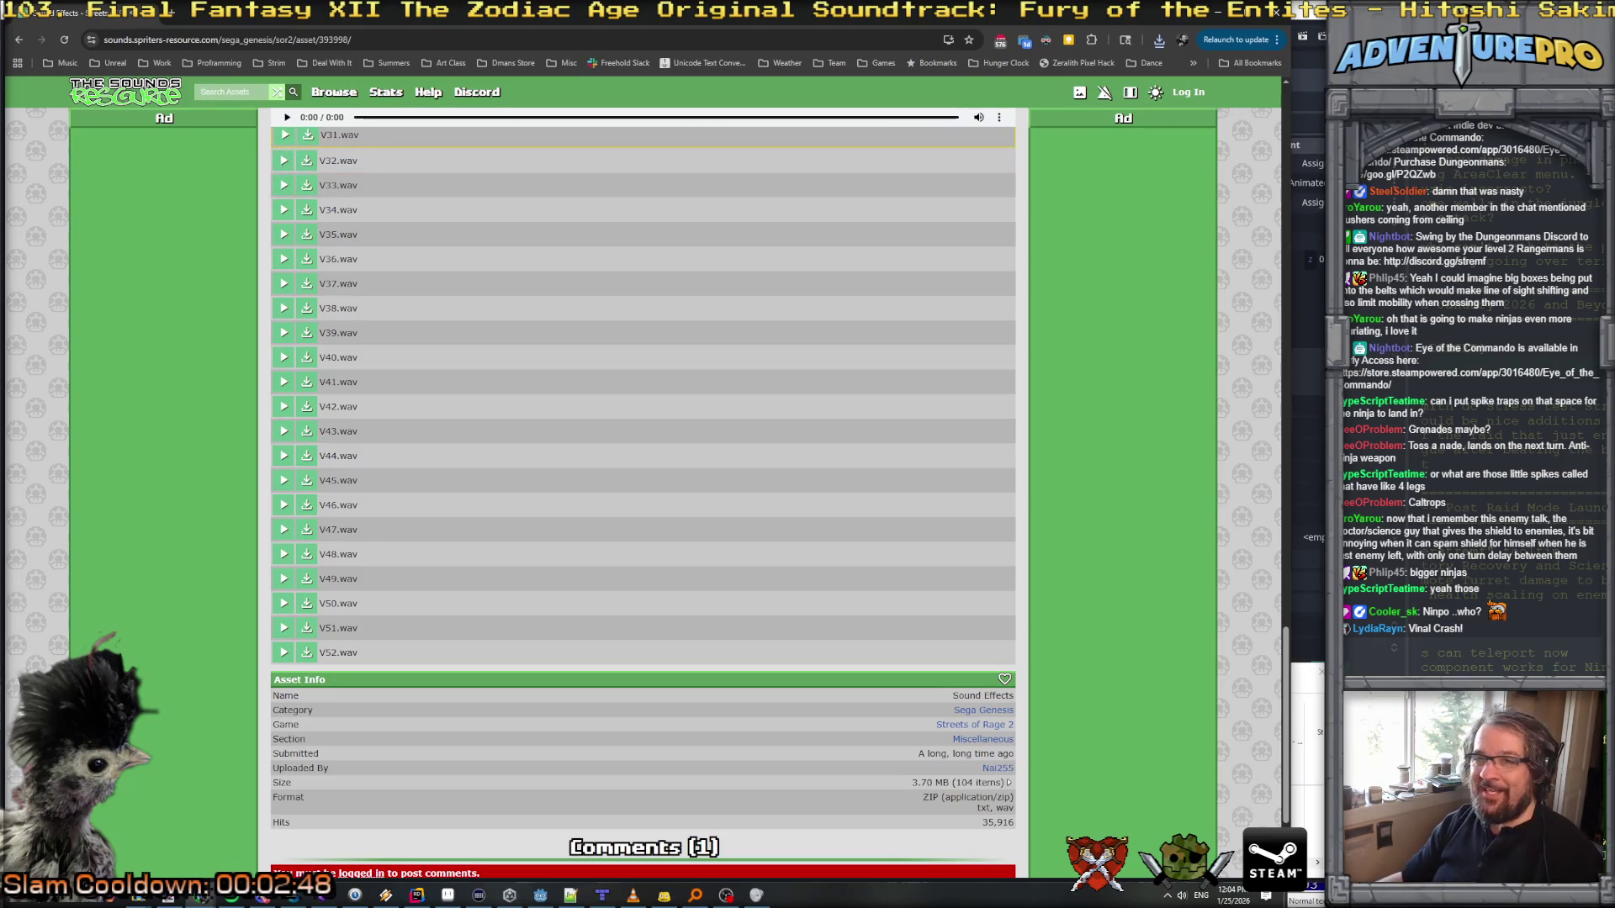
left_click(177, 15)
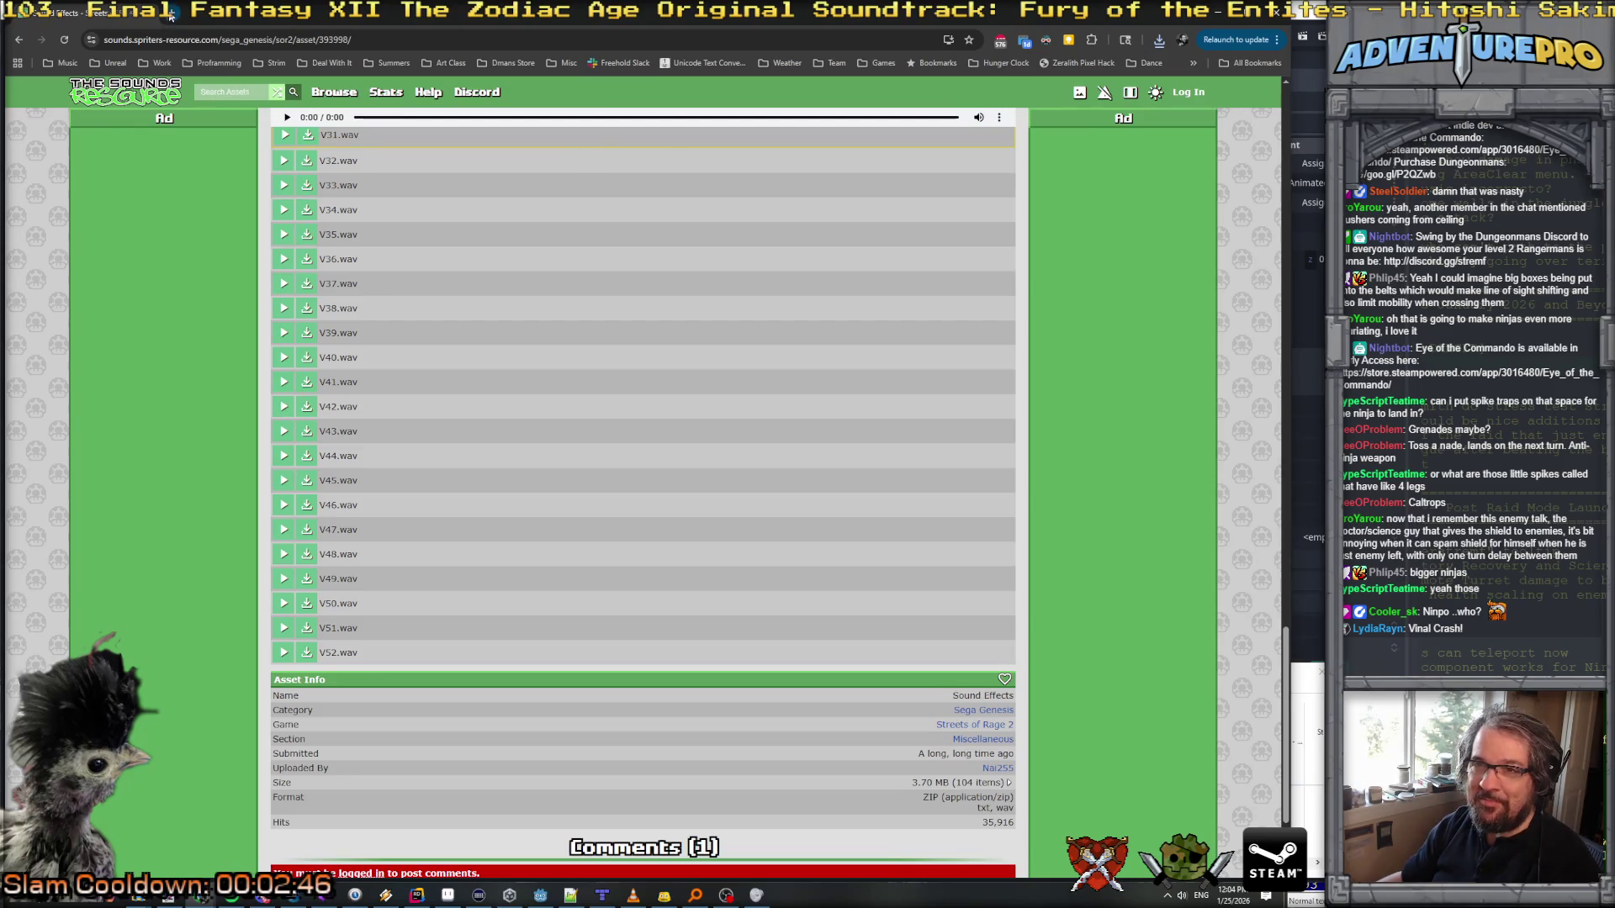
Step: Search 'shinobi long' from history and open the Arcade Longplay [161] Shinobi video
type("shinobi long")
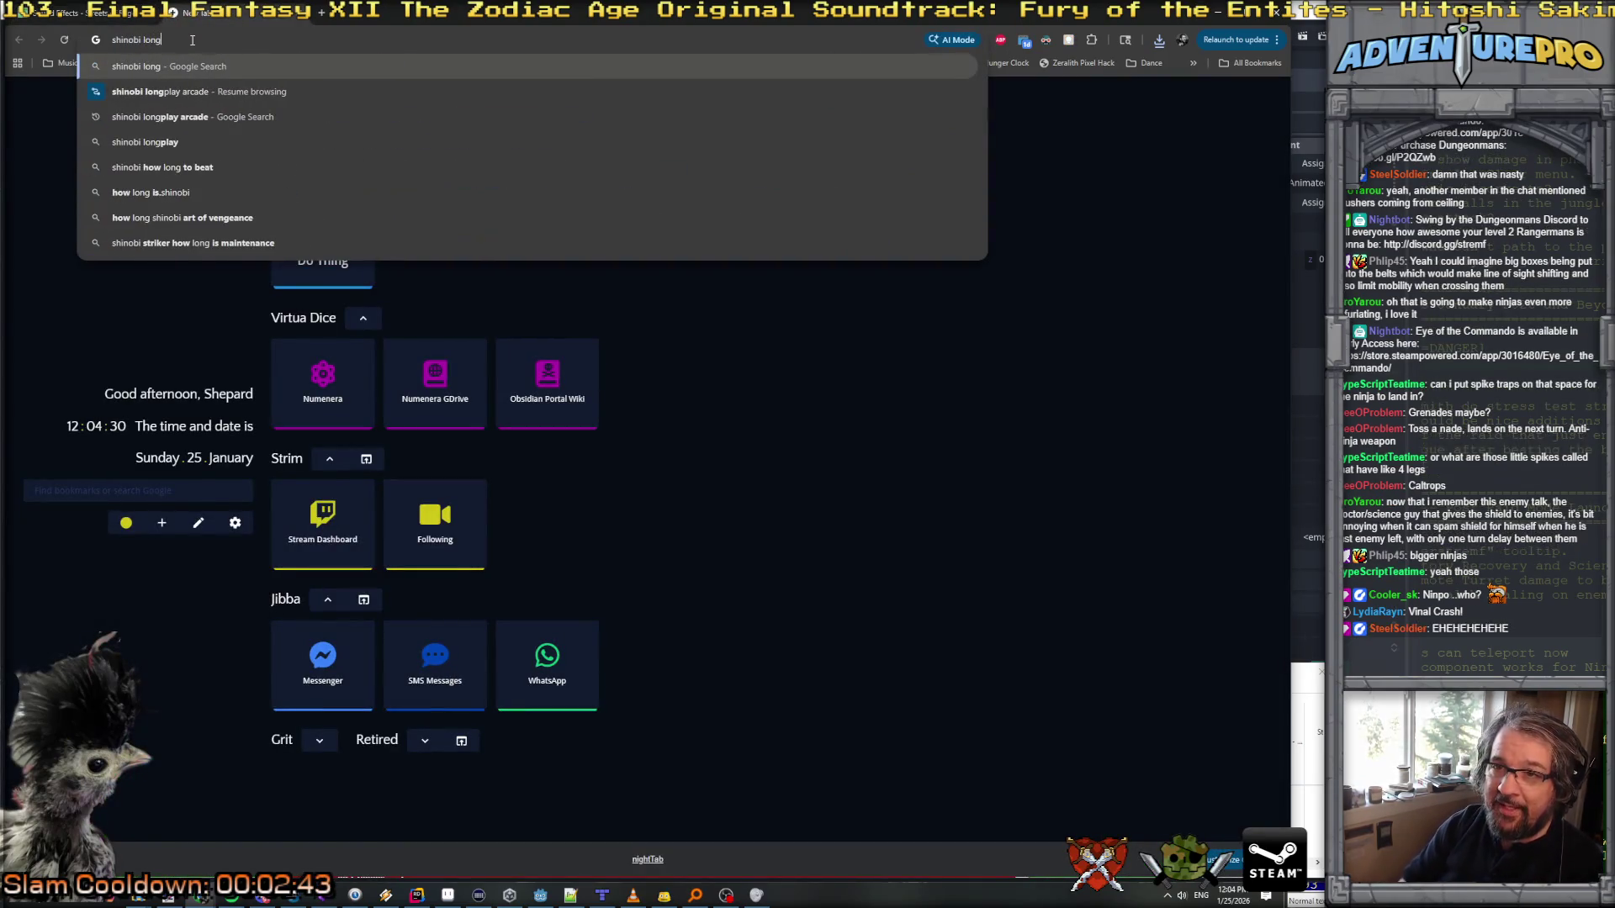
key("Down")
key("Return")
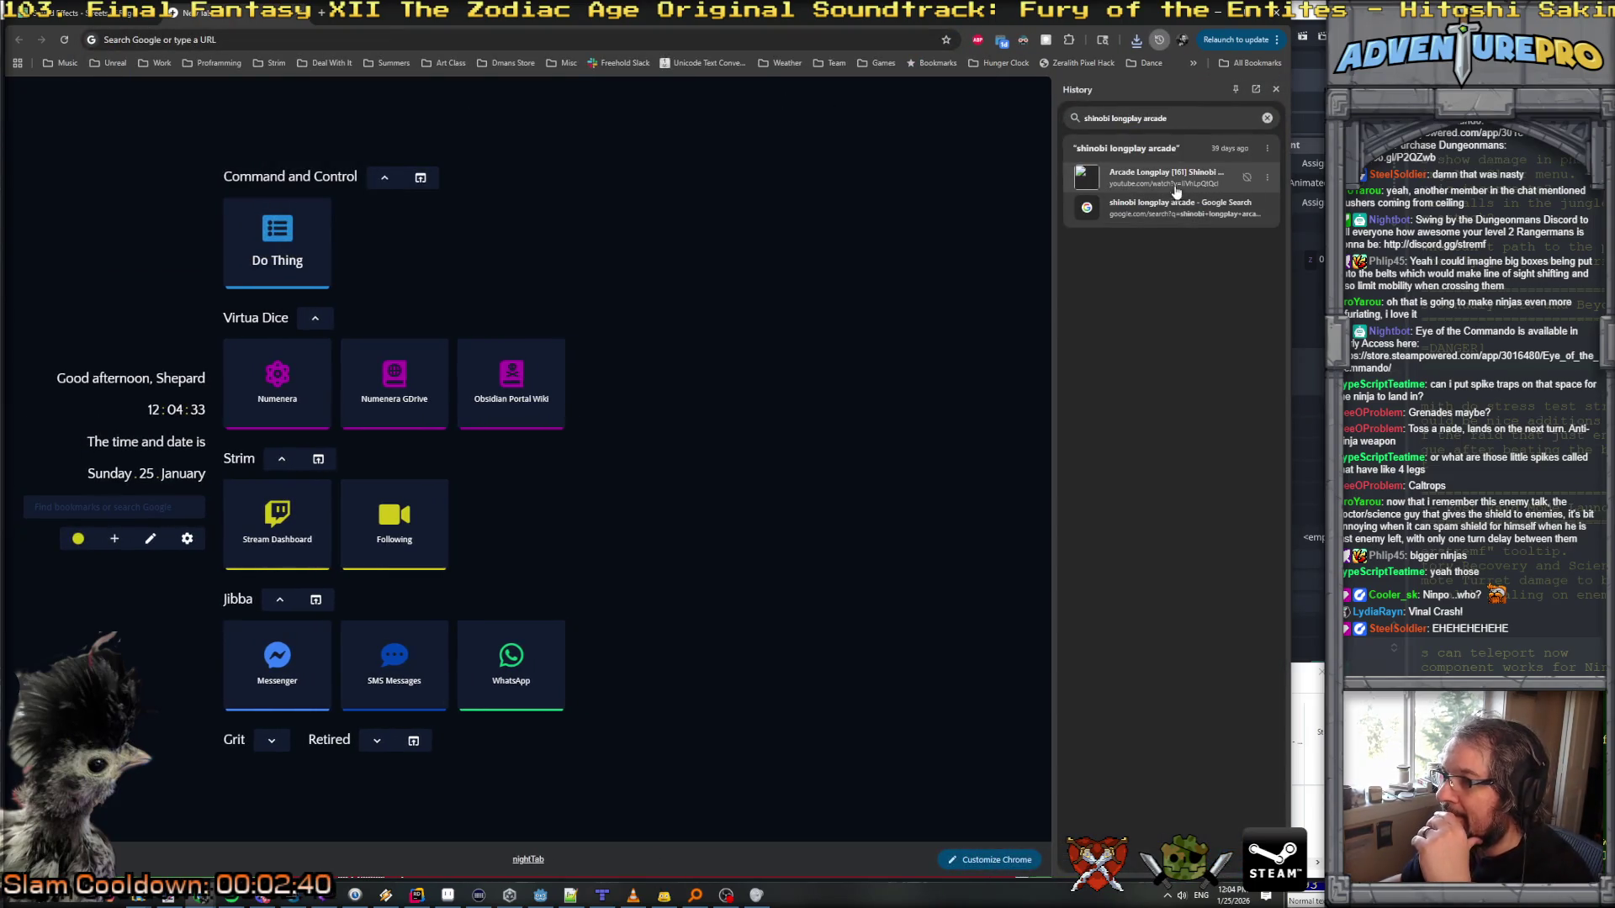
left_click(1173, 179)
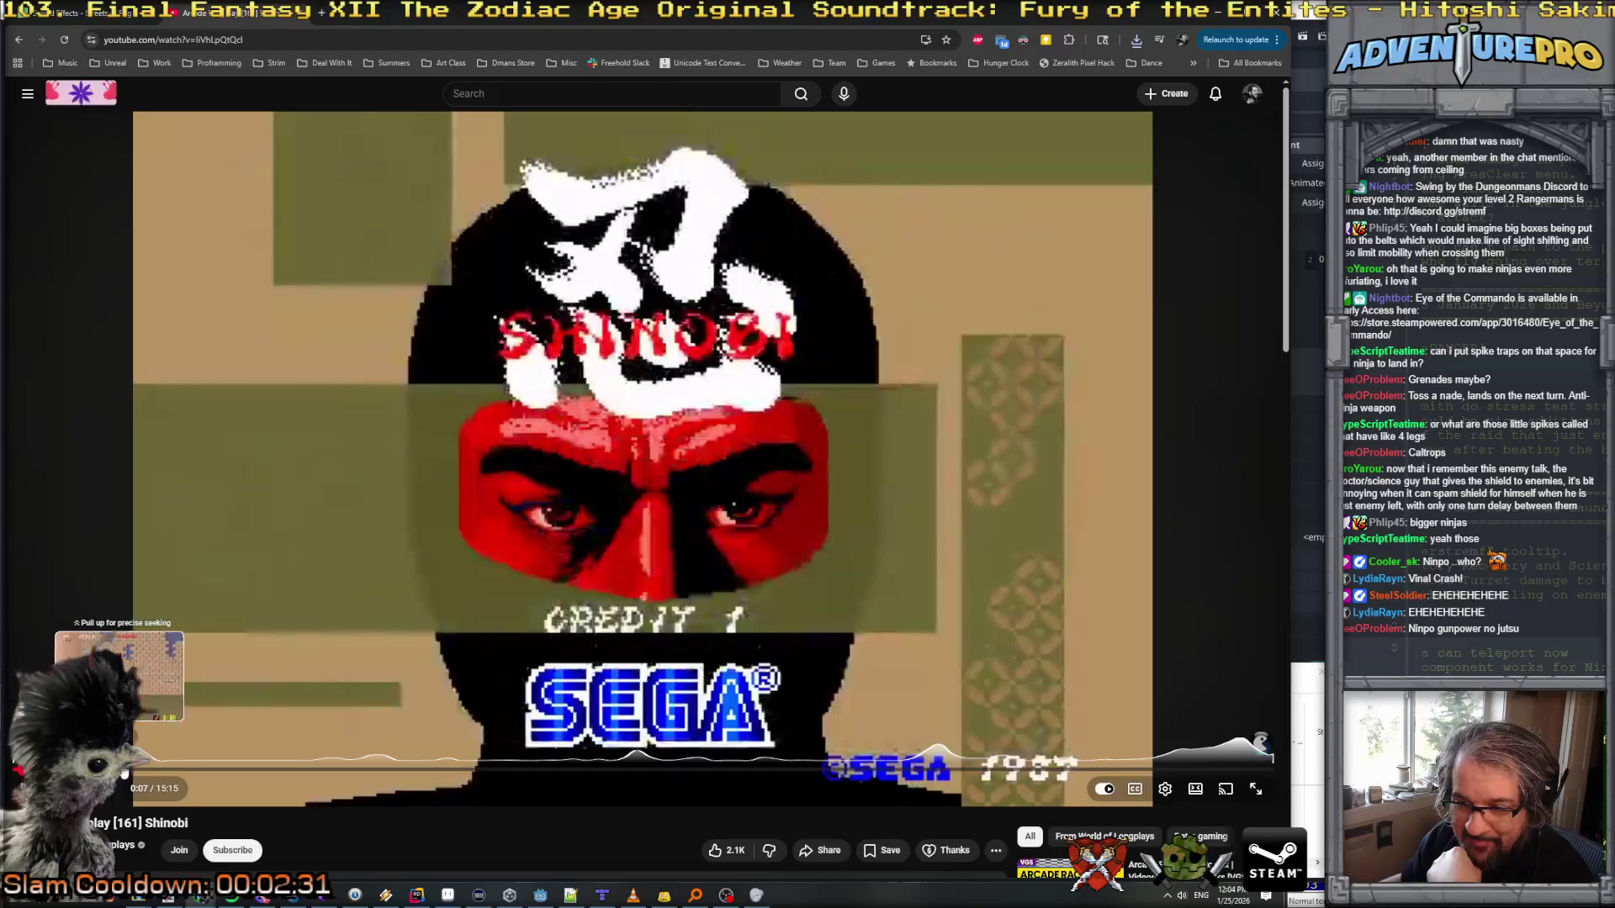
left_click_drag(130, 771, 147, 770)
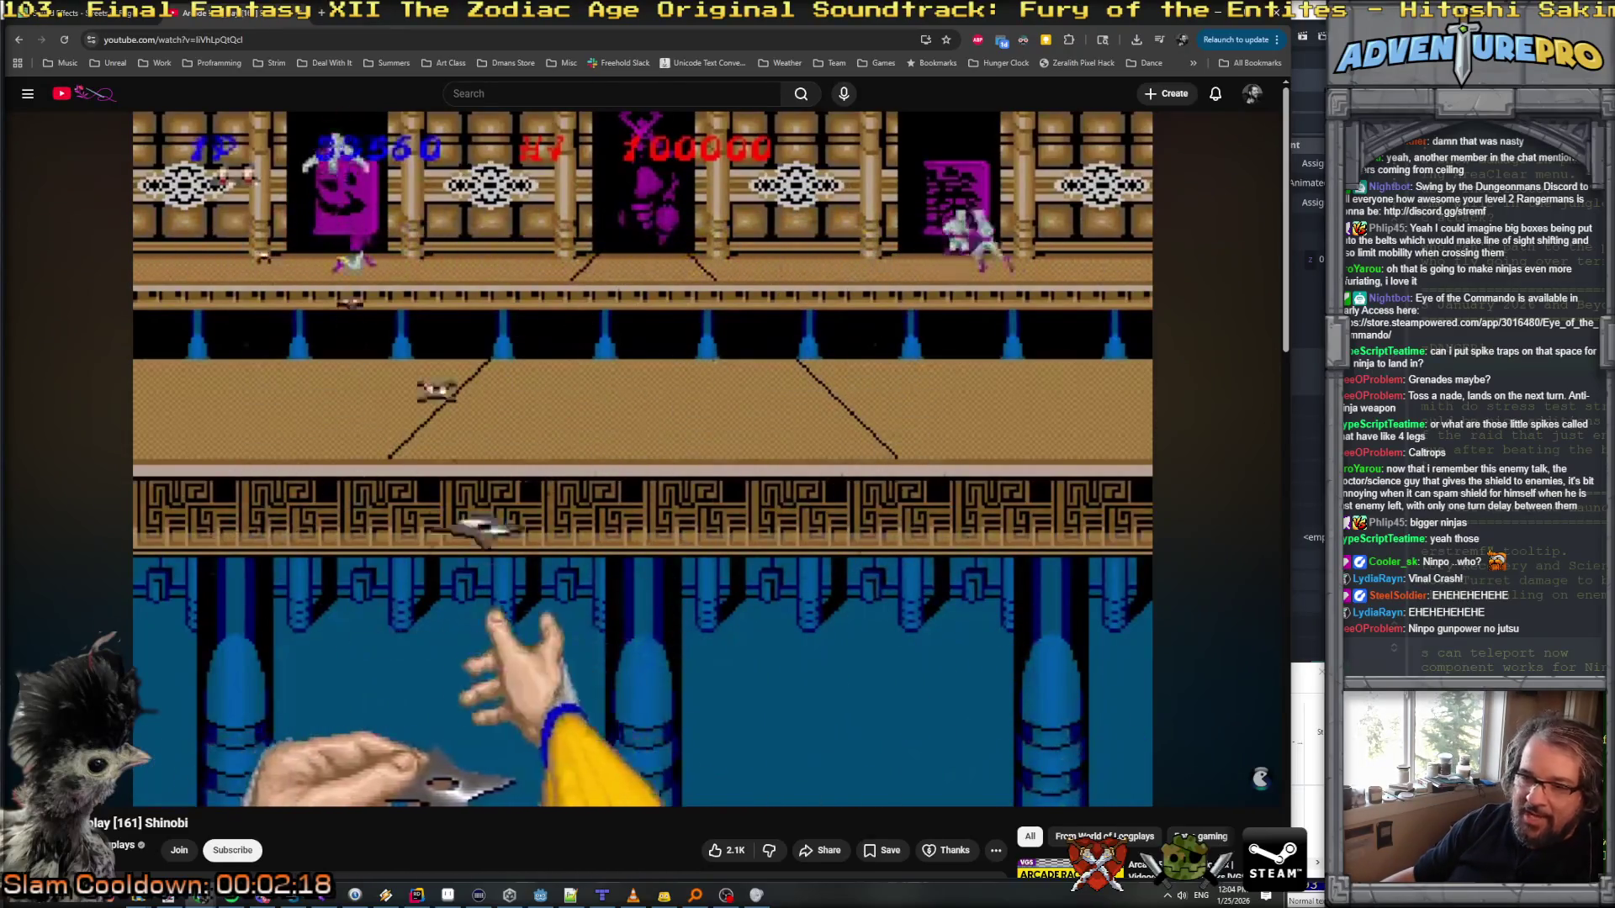
mouse_move(200, 895)
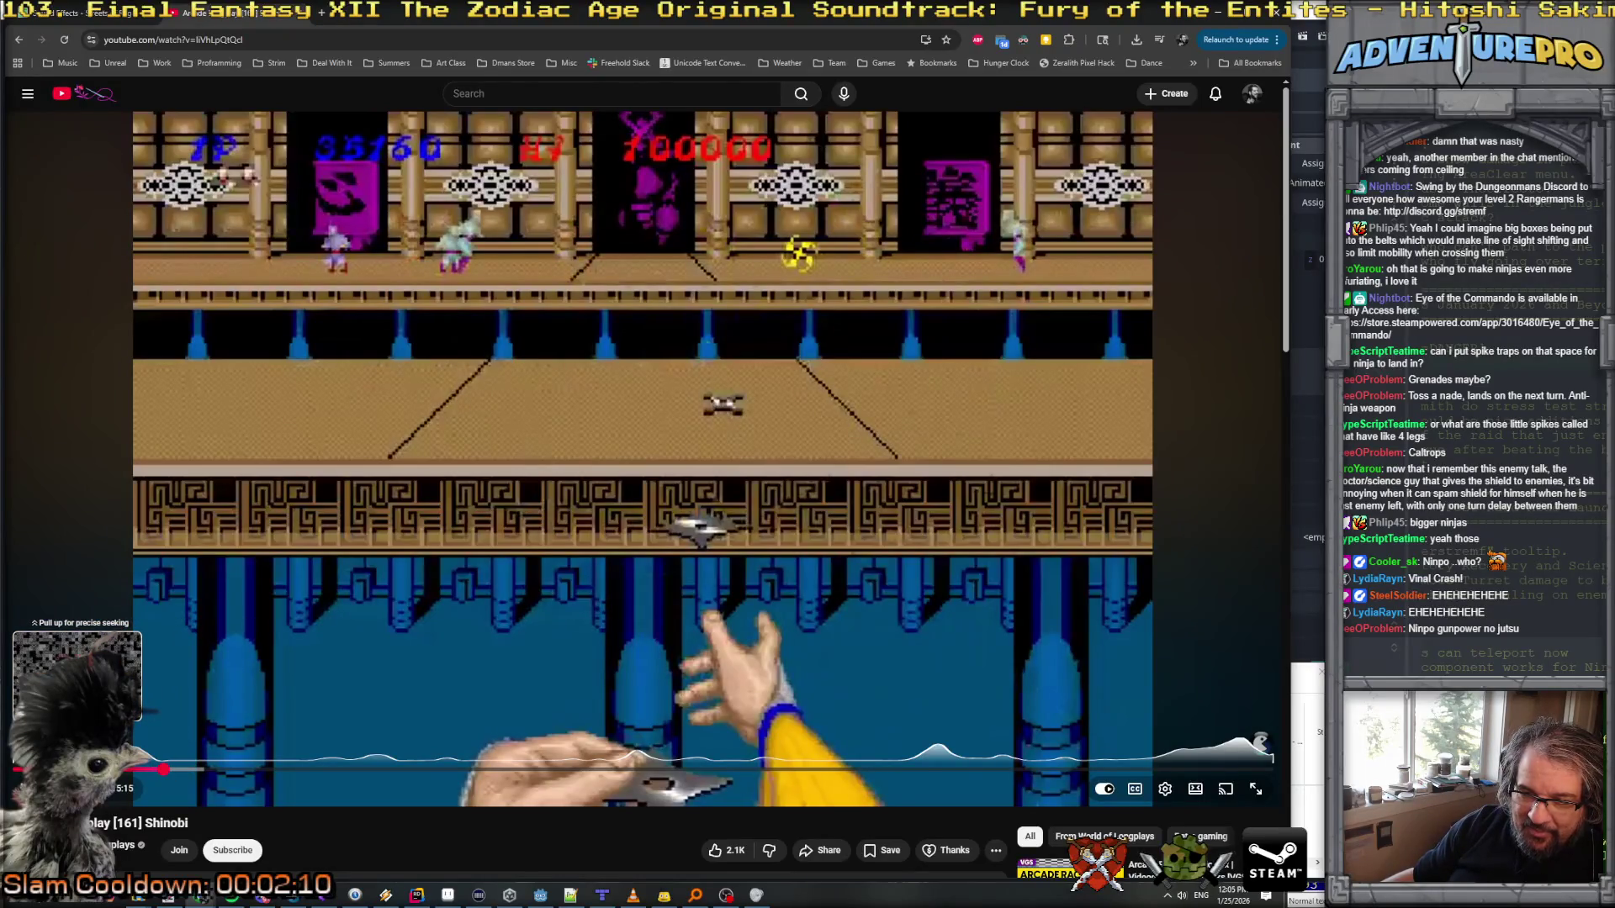
left_click(50, 770)
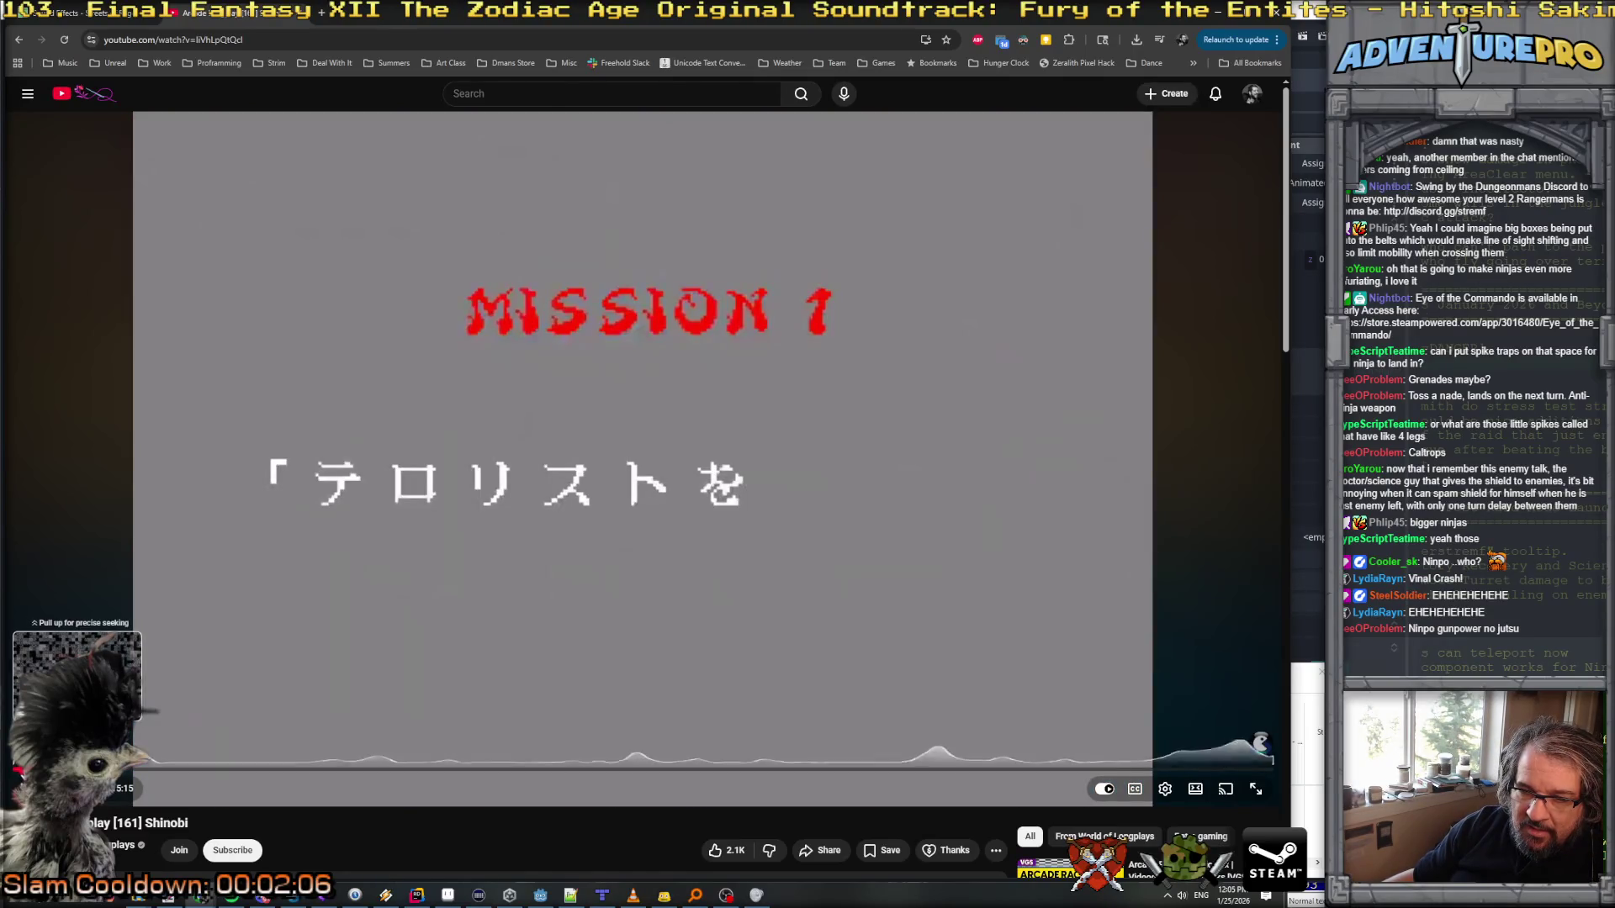
left_click(21, 769)
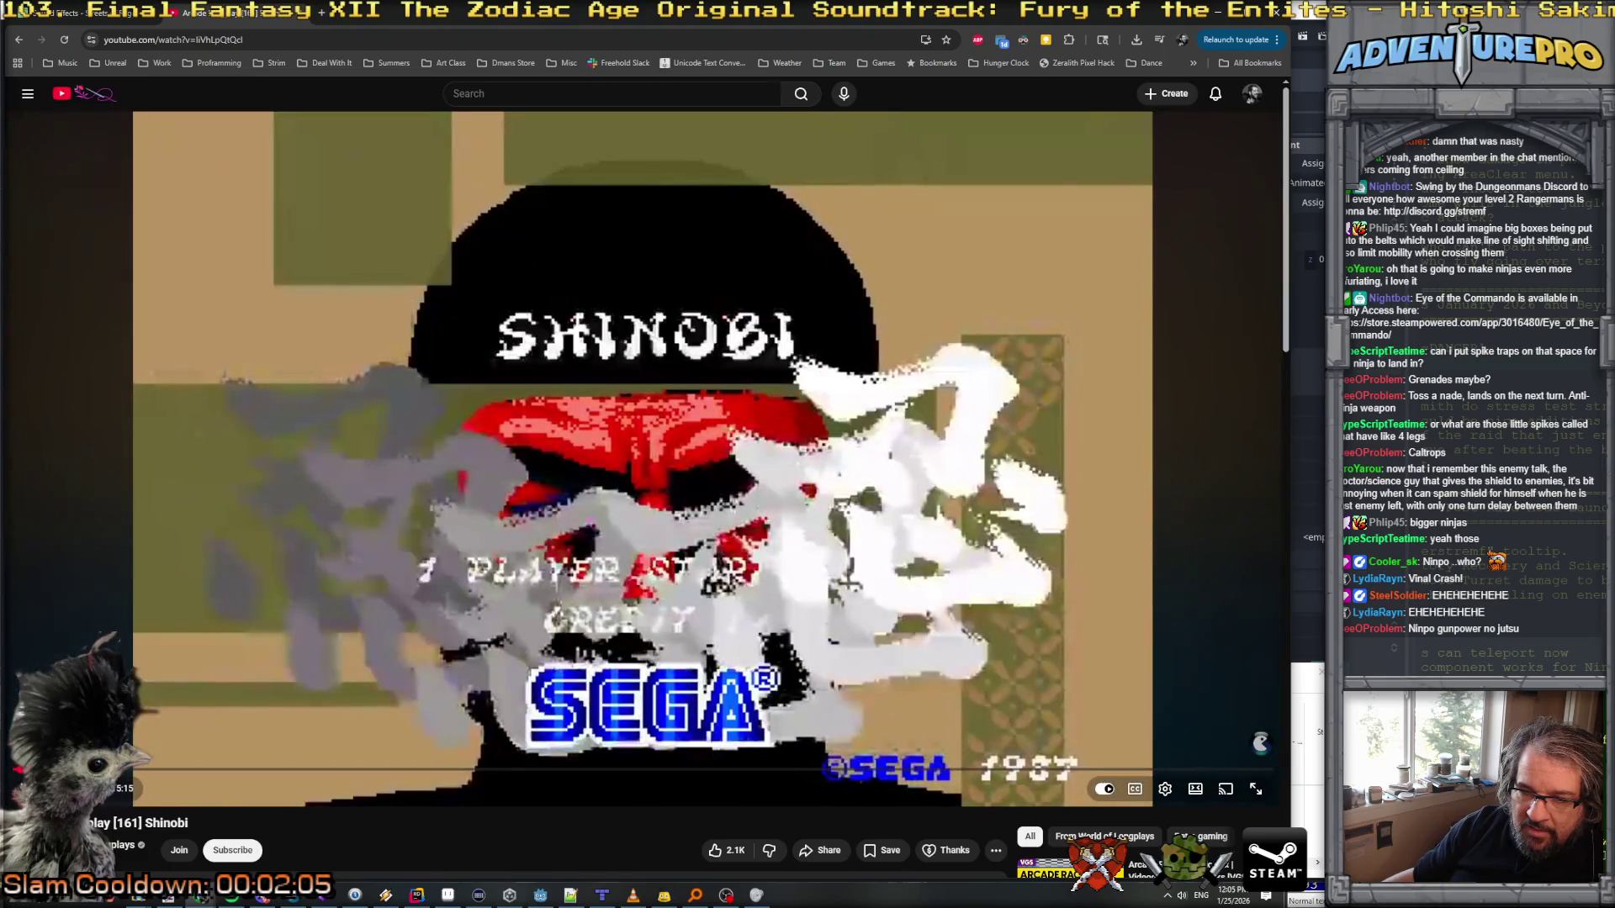
left_click_drag(80, 769, 1264, 777)
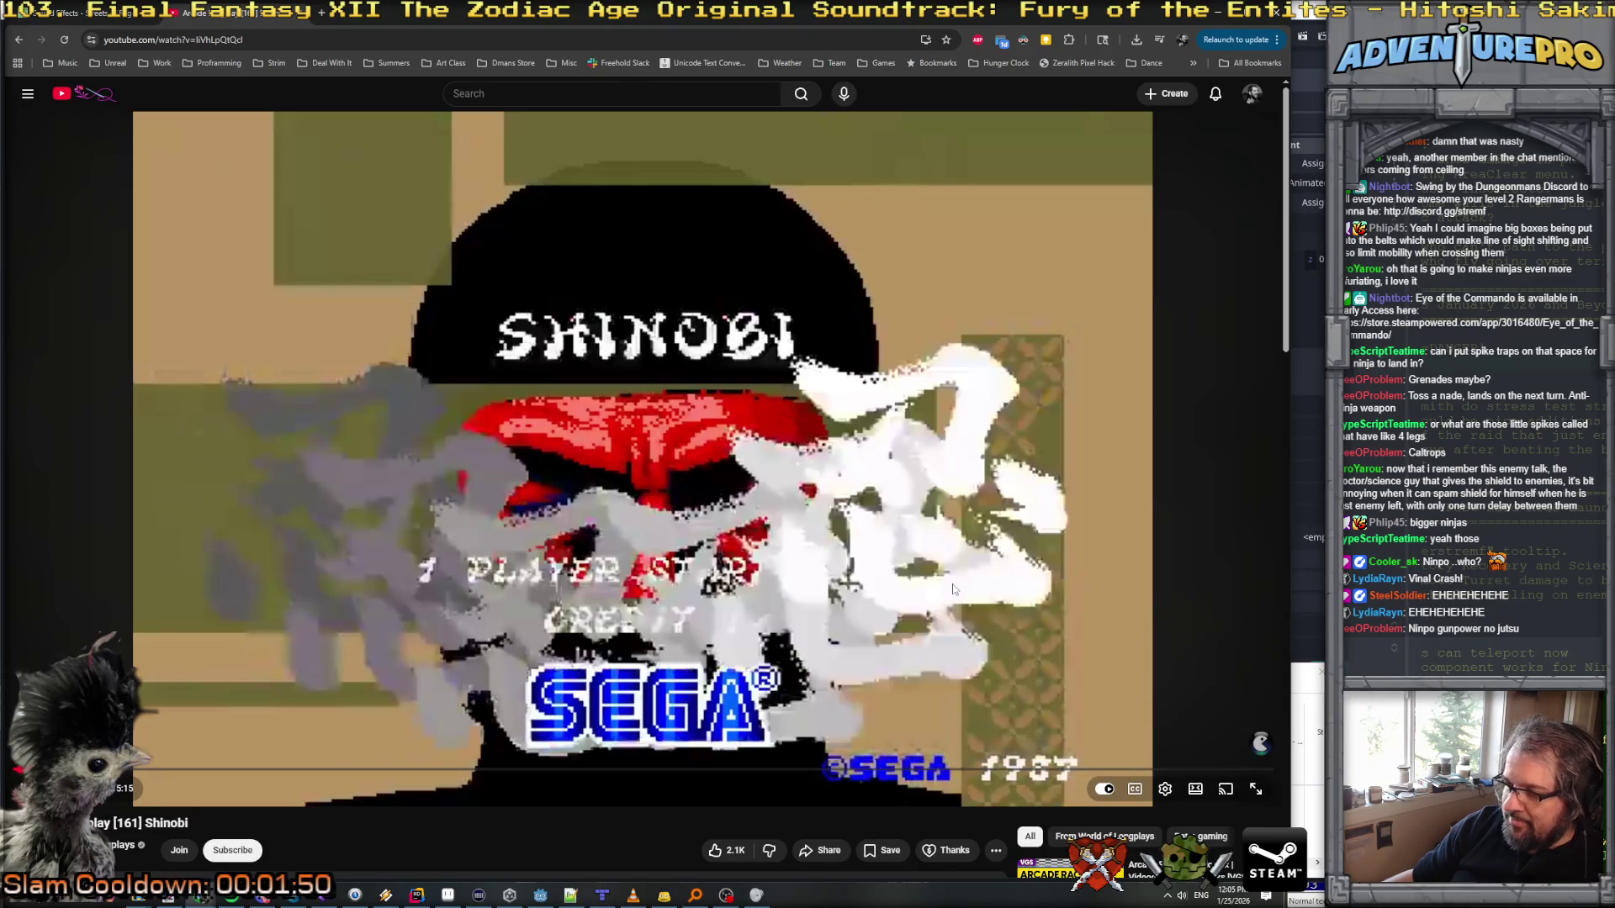
left_click(308, 39)
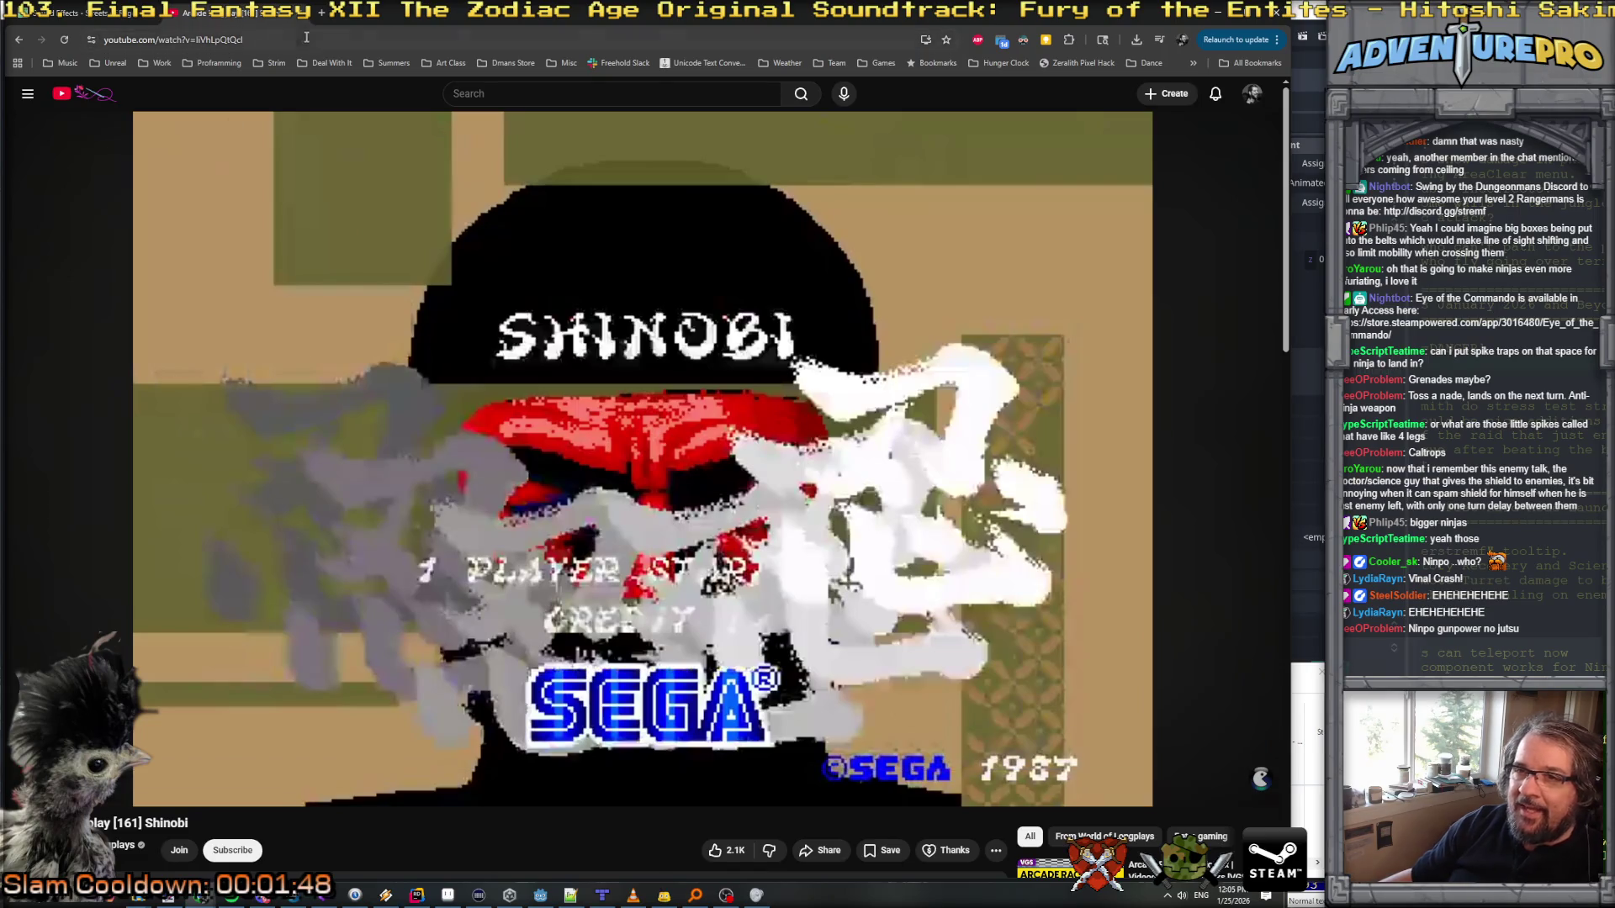
Step: Search Google for 'shinobi arcade longplay' and open the hardest-difficulty Shinobi arcade longplay video
type("shin")
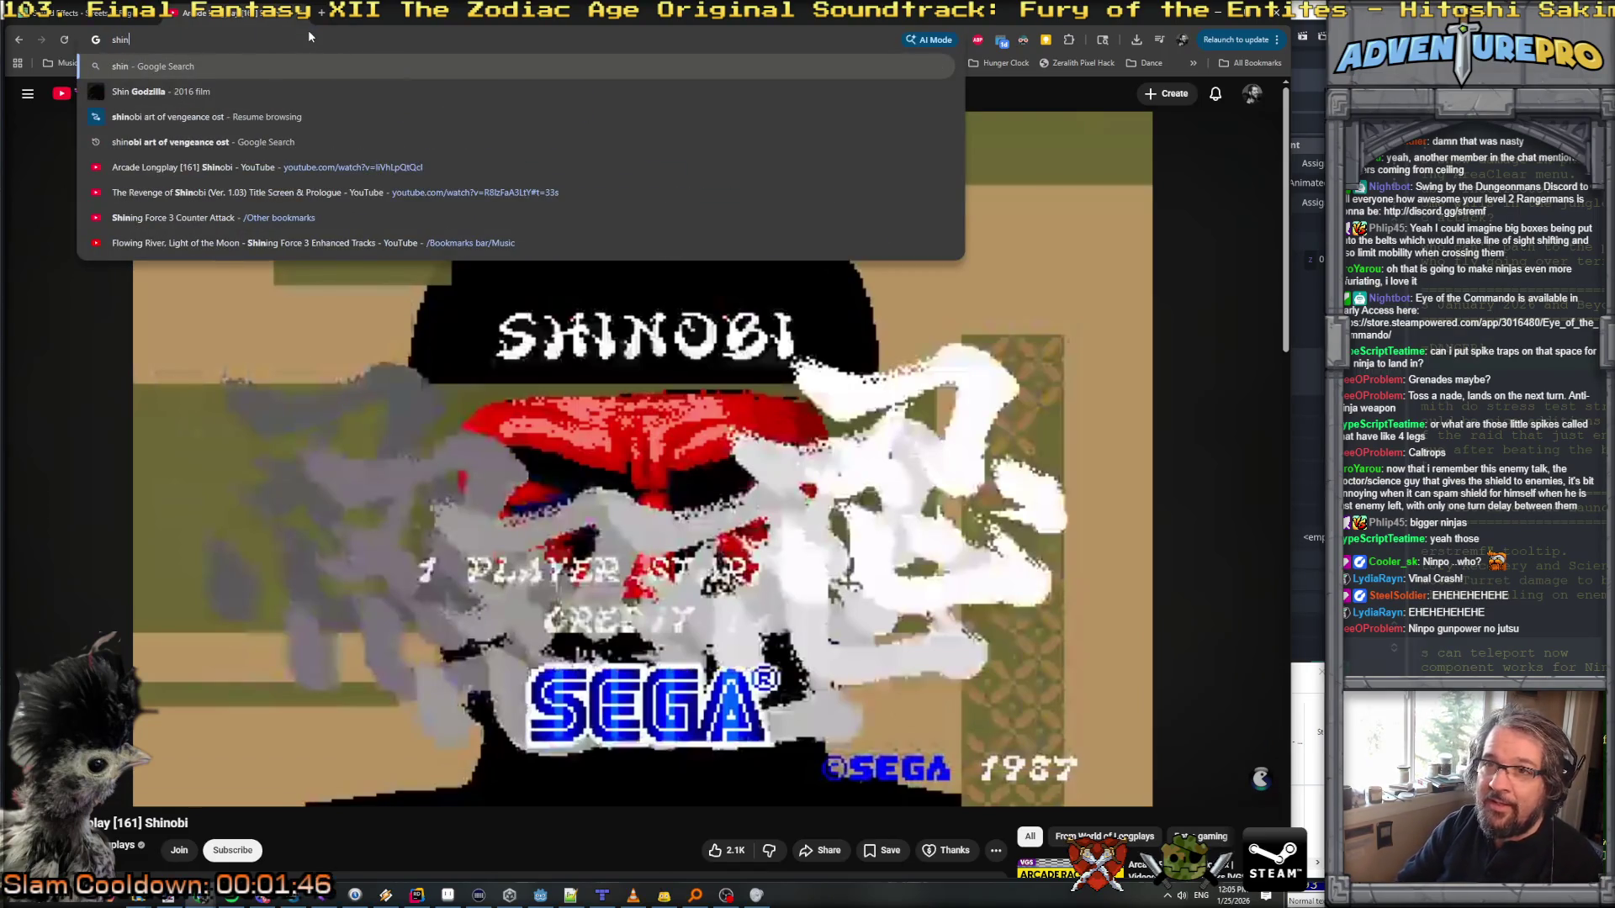
type("obi arcade")
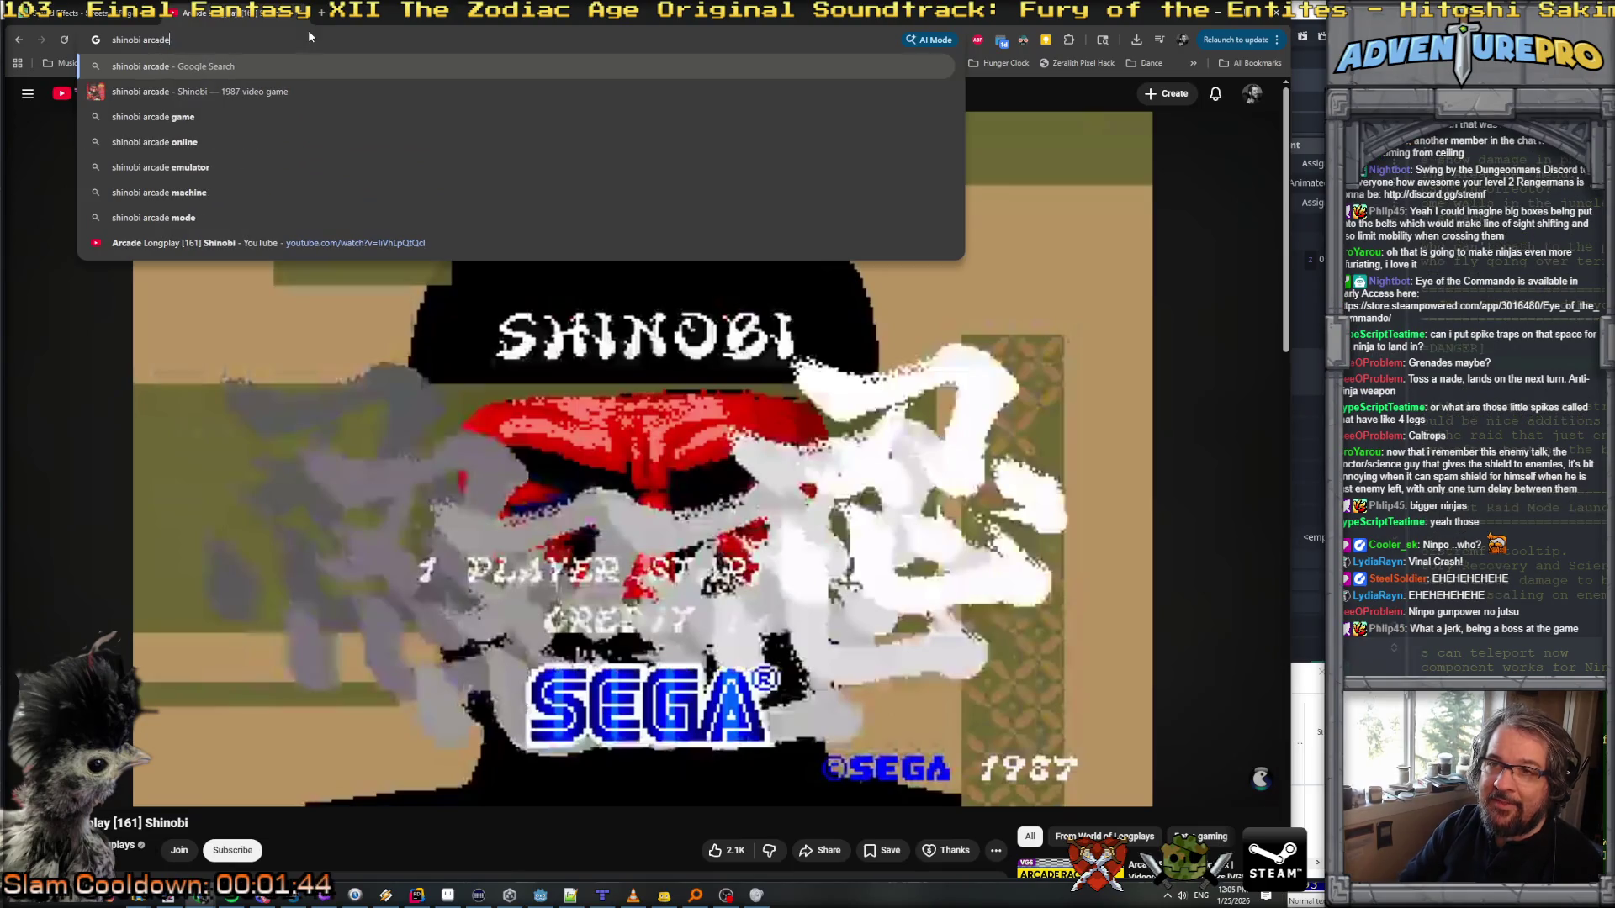
type(" longplay")
key("Return")
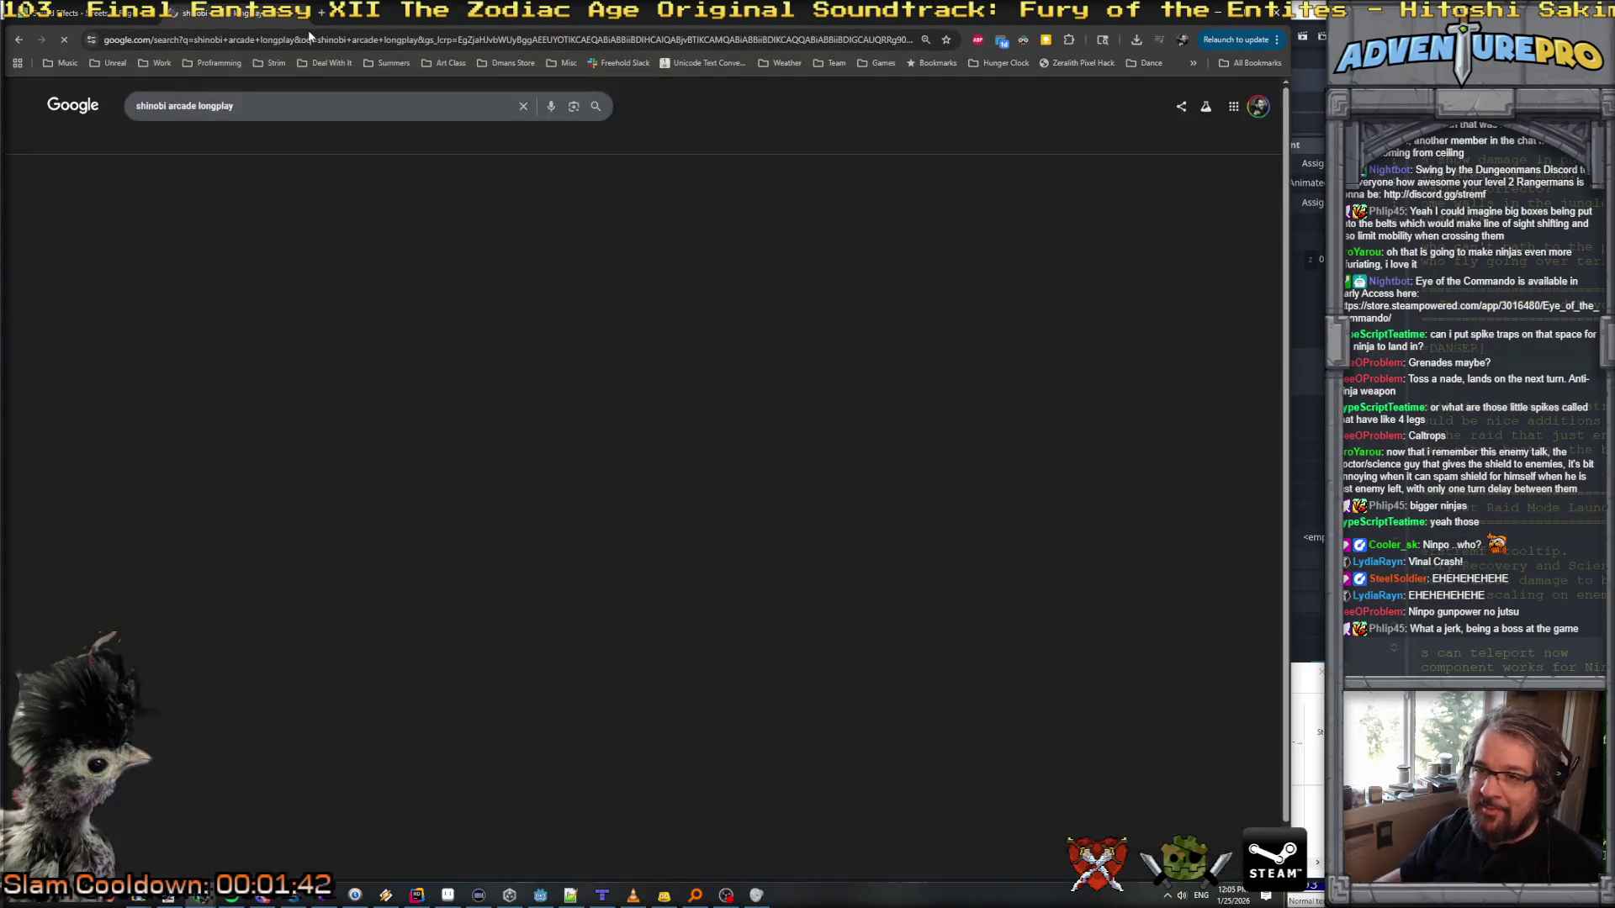
left_click(288, 316)
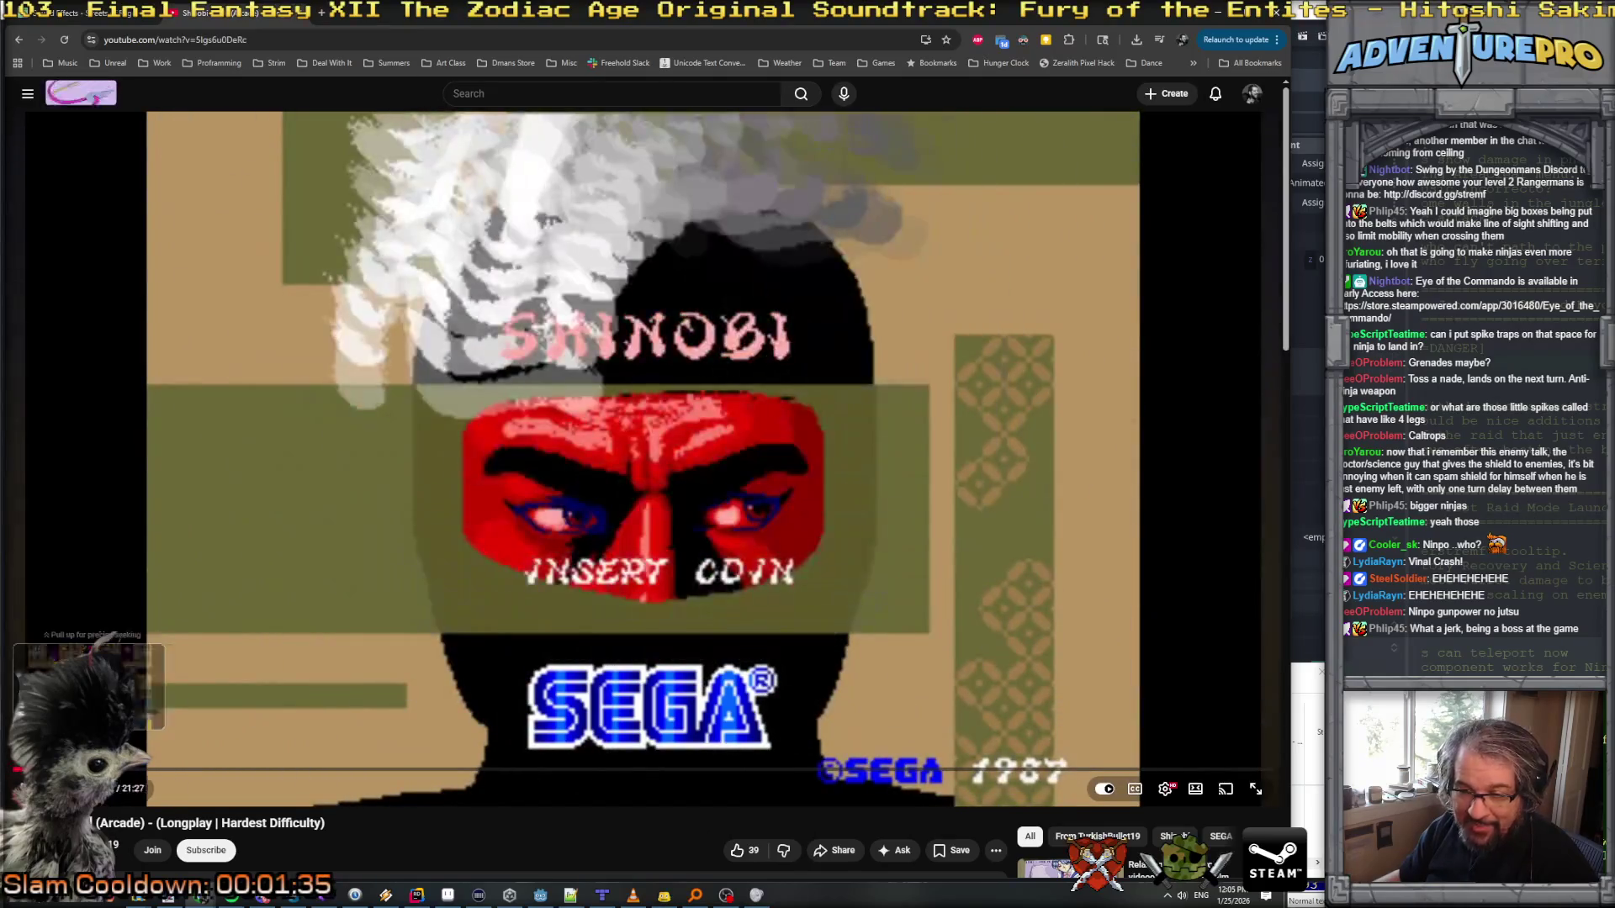
Step: Skip the Shinobi longplay ahead to 0:34, rewind five seconds, then minimize Chrome
left_click_drag(27, 769, 58, 769)
key("Left")
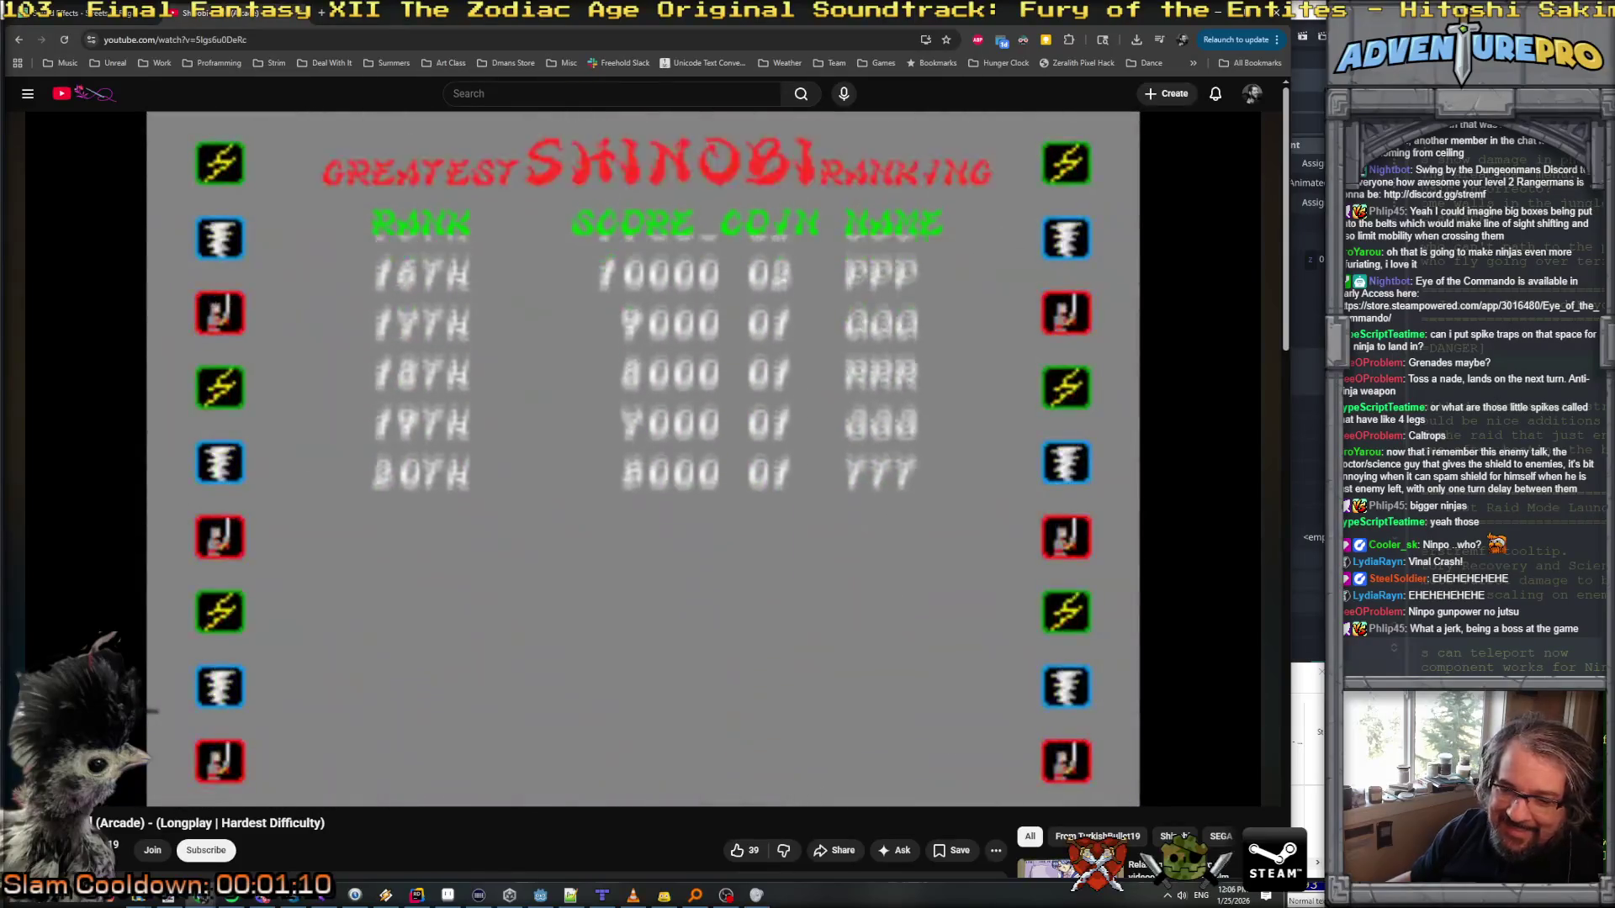
left_click(1214, 19)
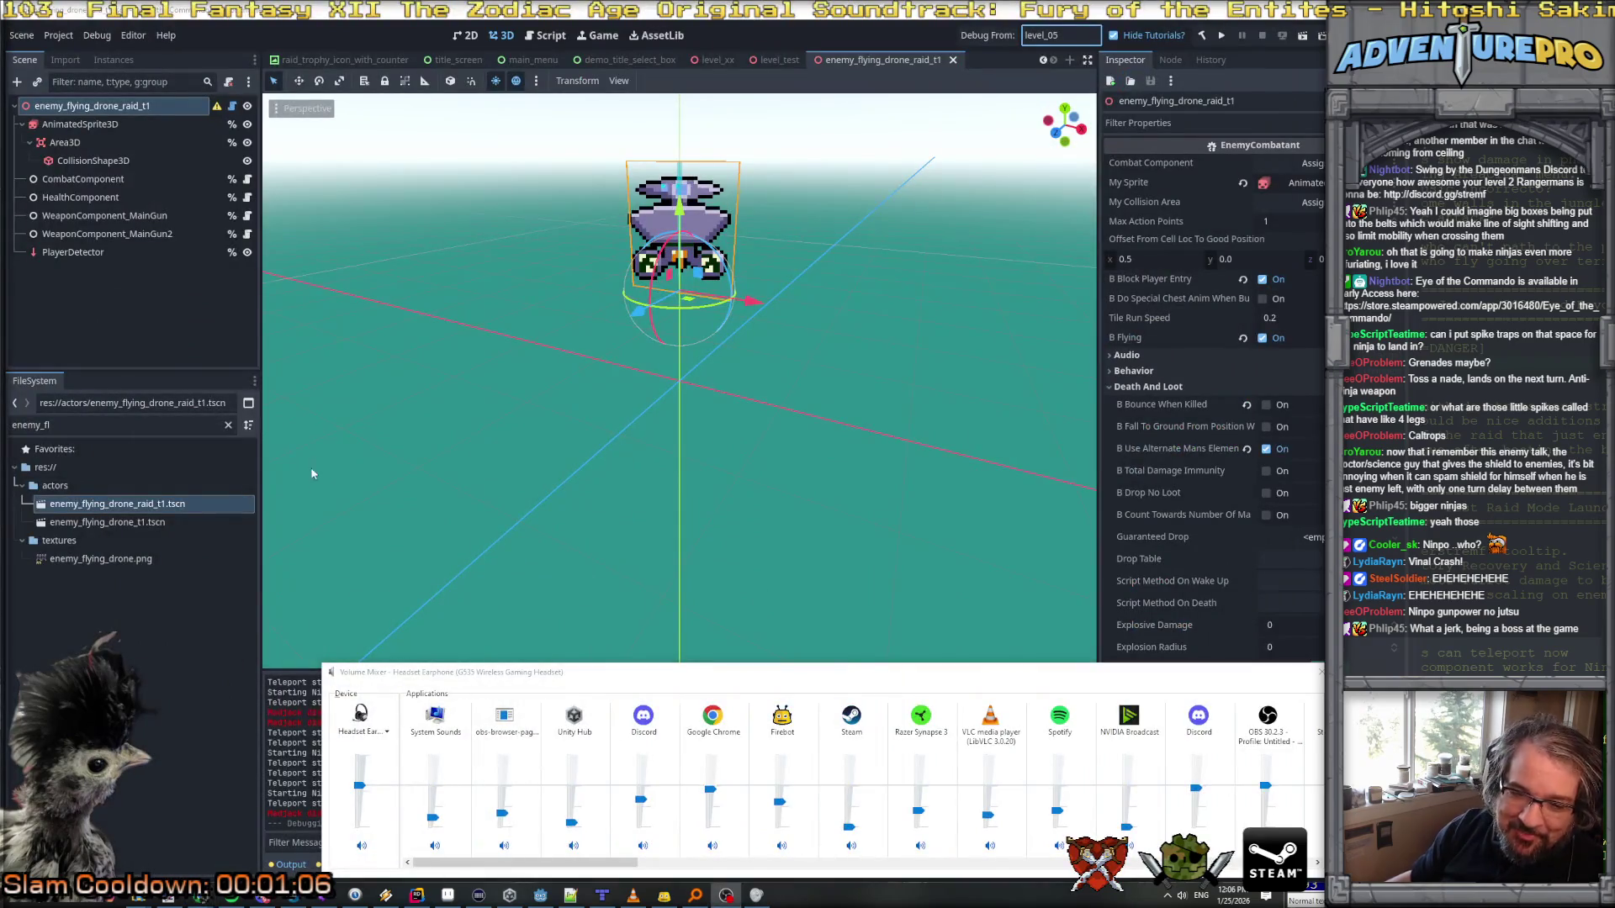
mouse_move(130, 900)
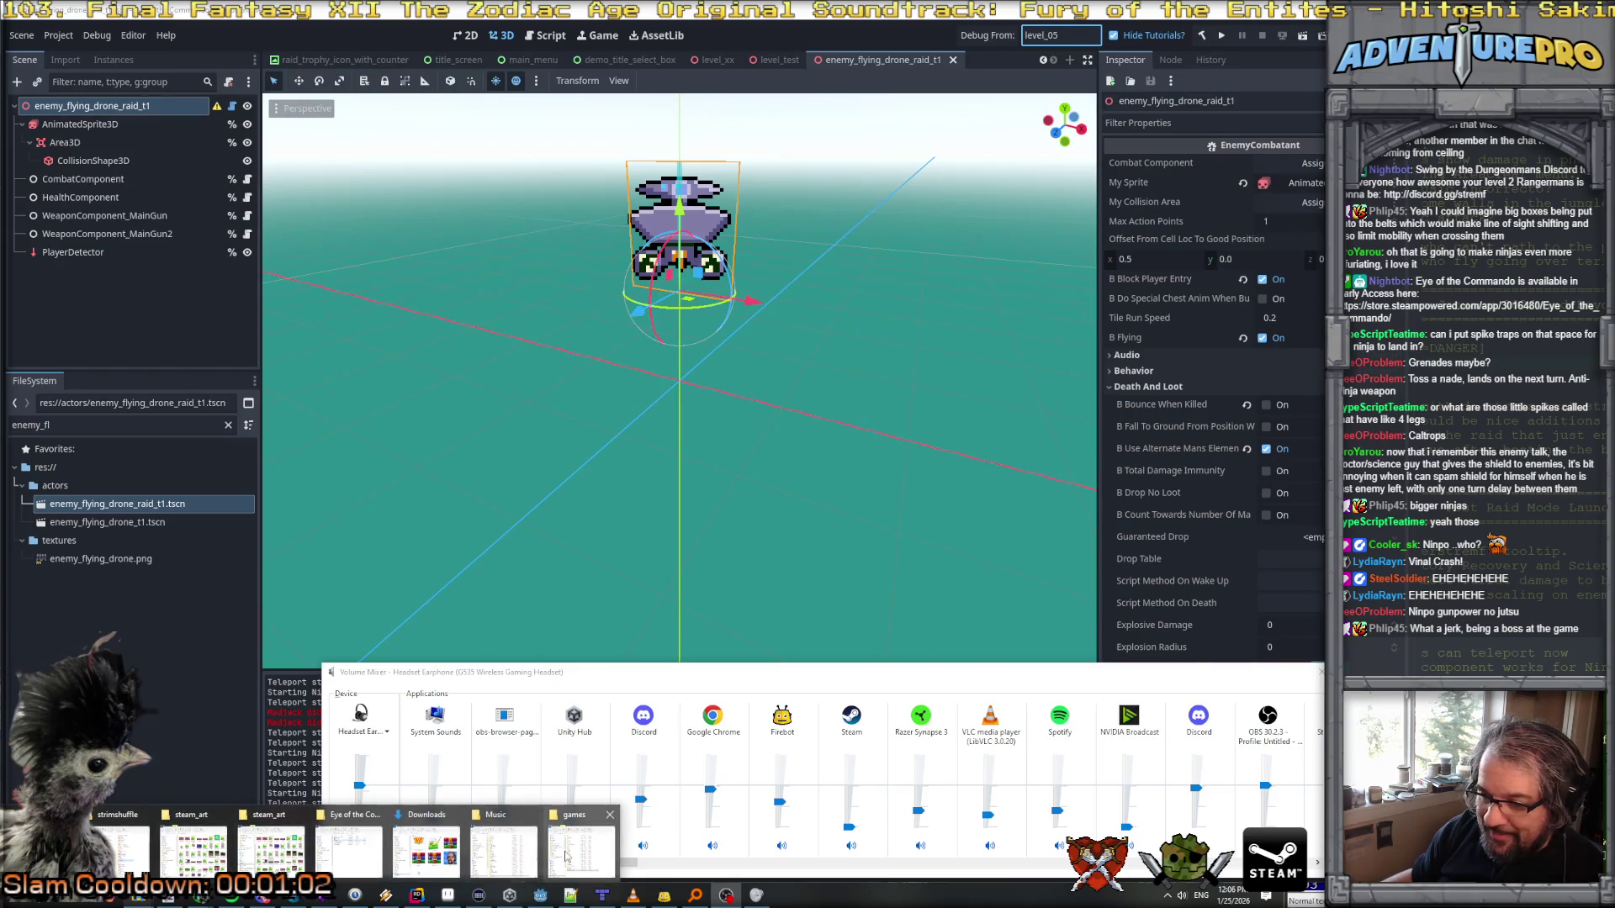
left_click(451, 870)
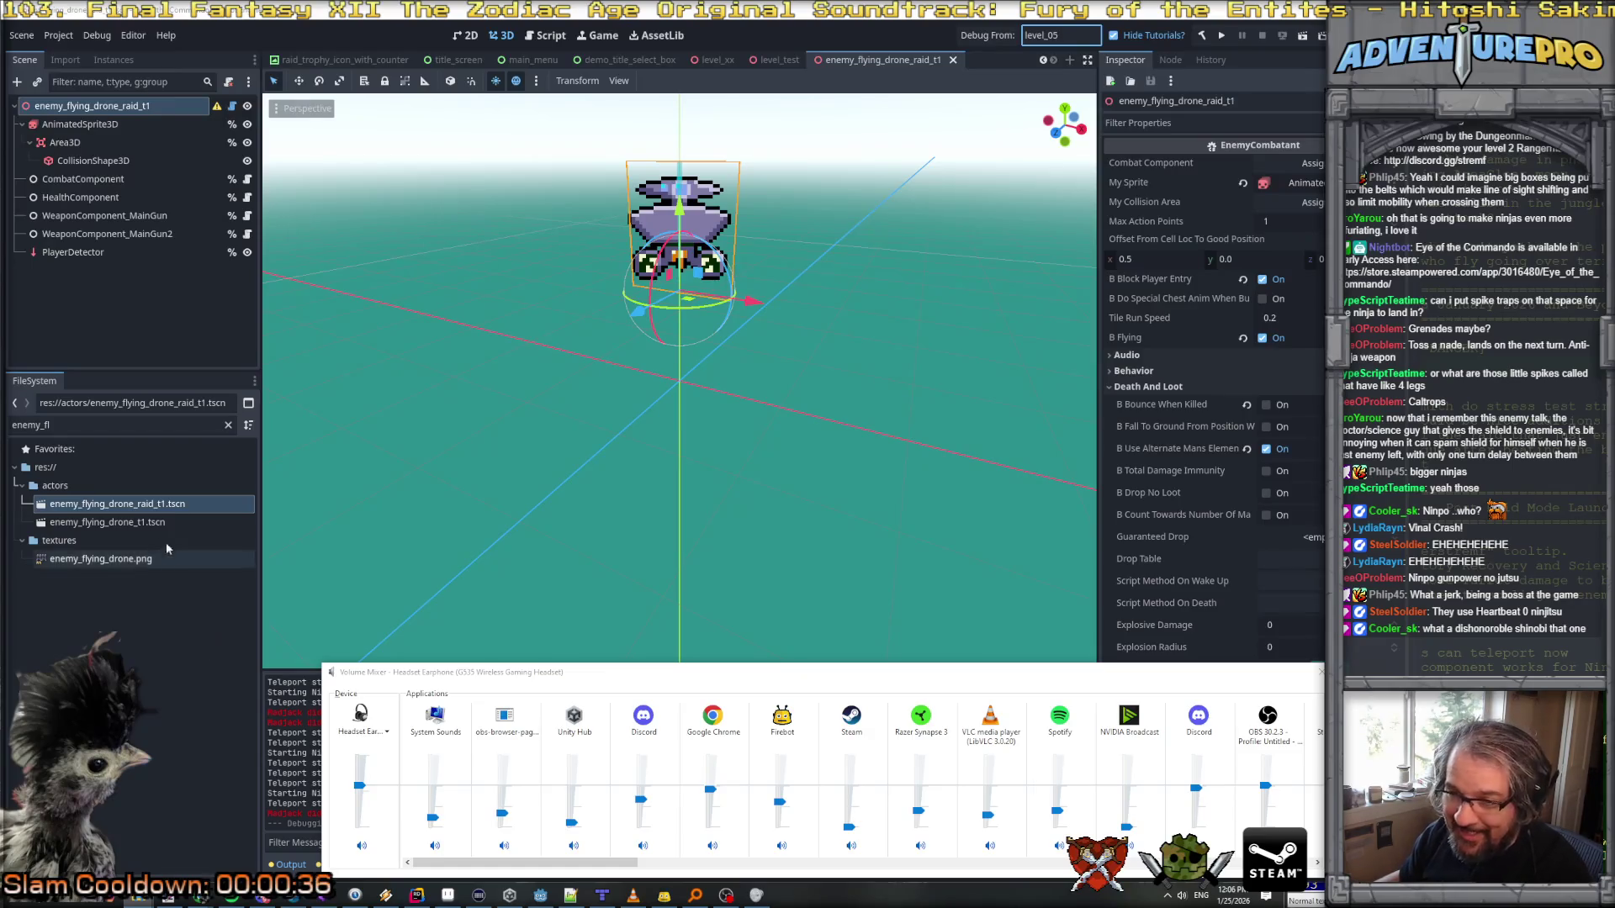
left_click(75, 421)
Step: Filter the FileSystem by 'audio', open the audio folder, then clear the filter
double_click(74, 421)
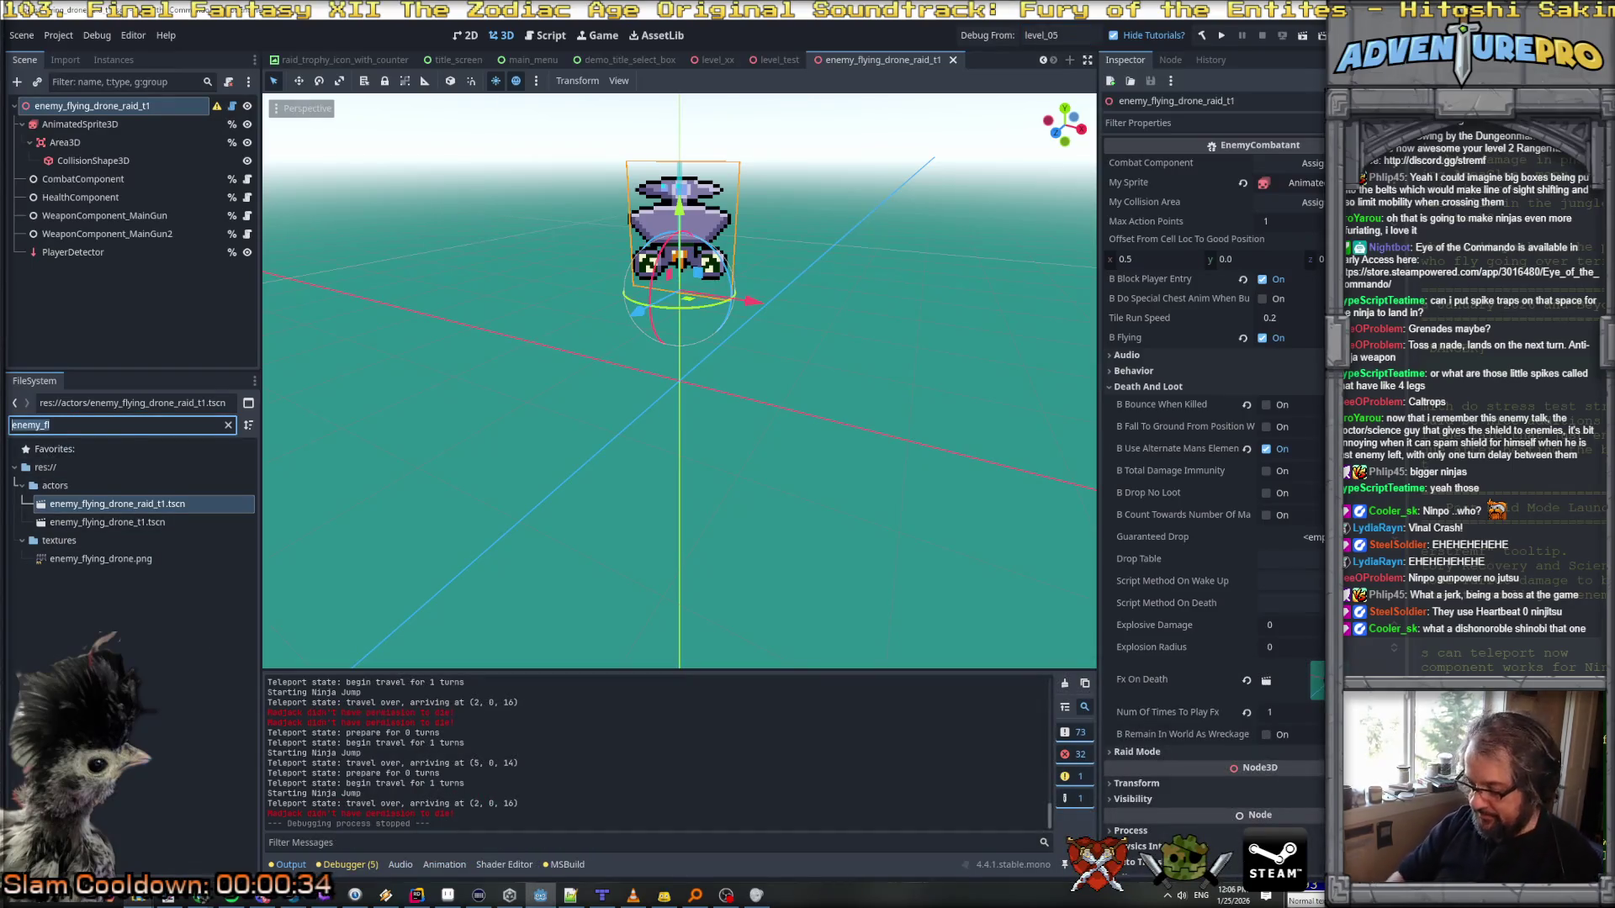
type("audio")
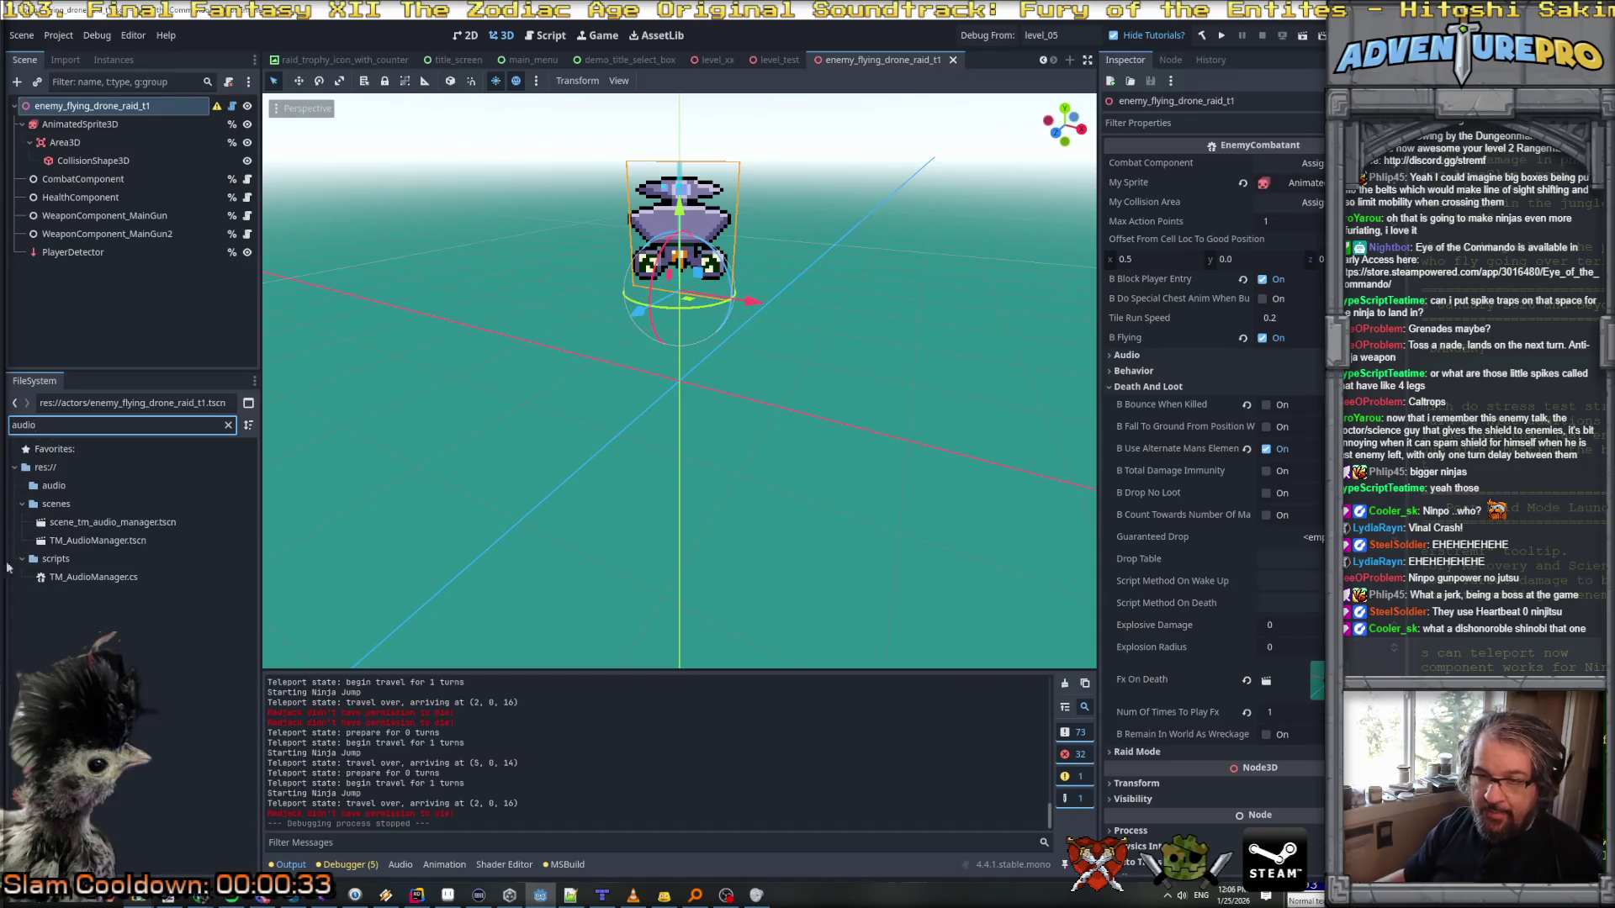
left_click(61, 488)
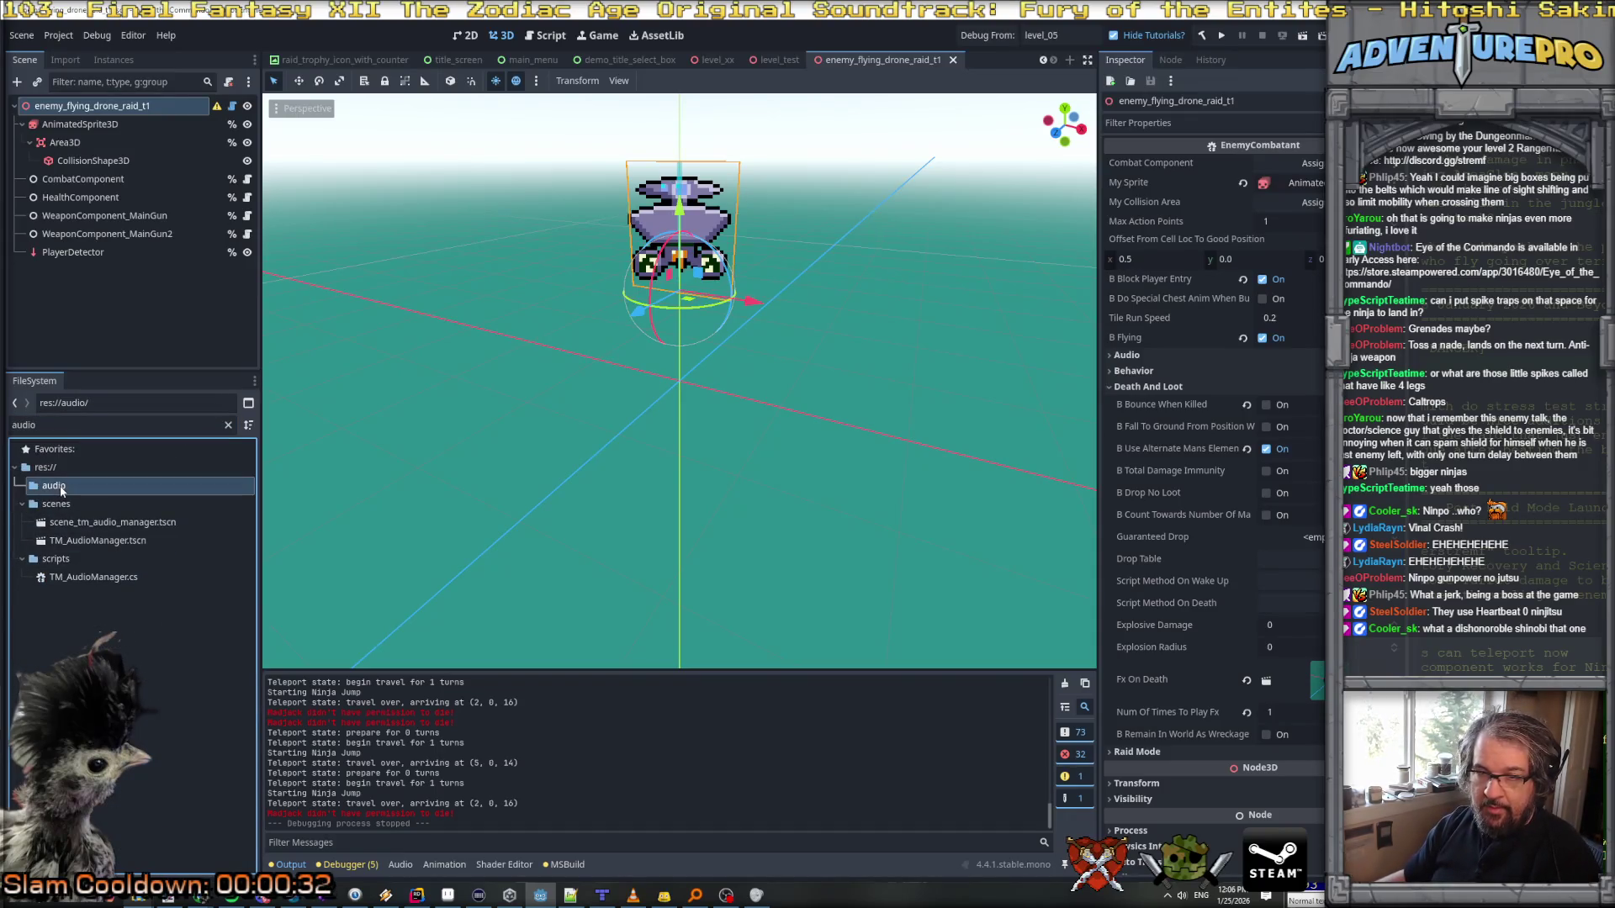
left_click(228, 426)
Step: Collapse the subweapons folder and scroll down to the wav files in res://audio/
scroll(181, 699, "down", 5)
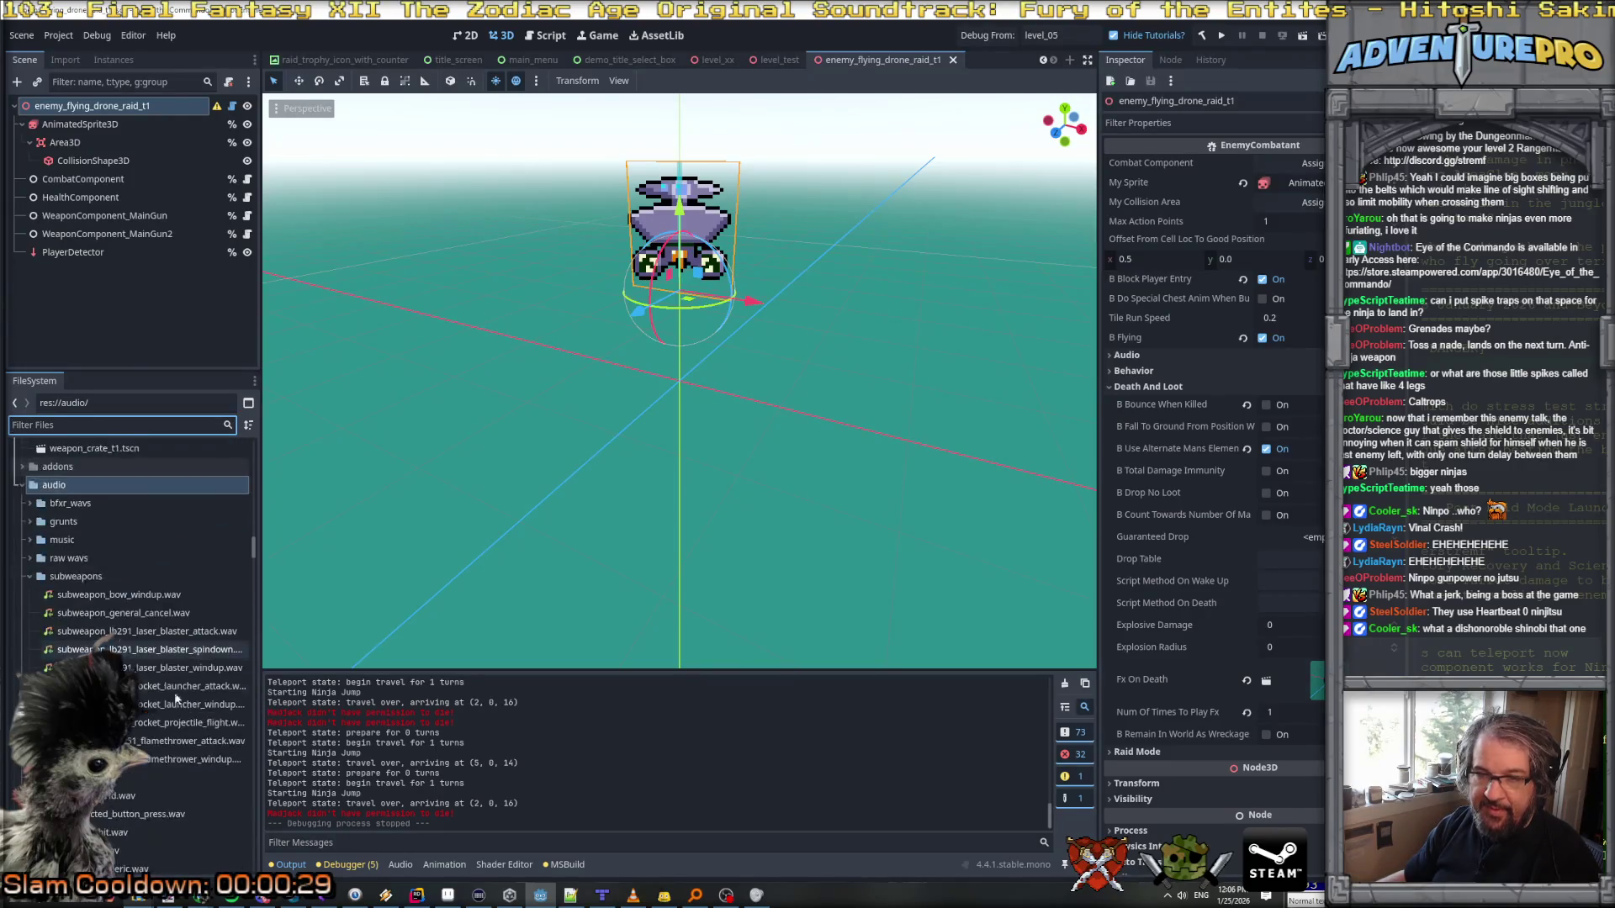
left_click(29, 577)
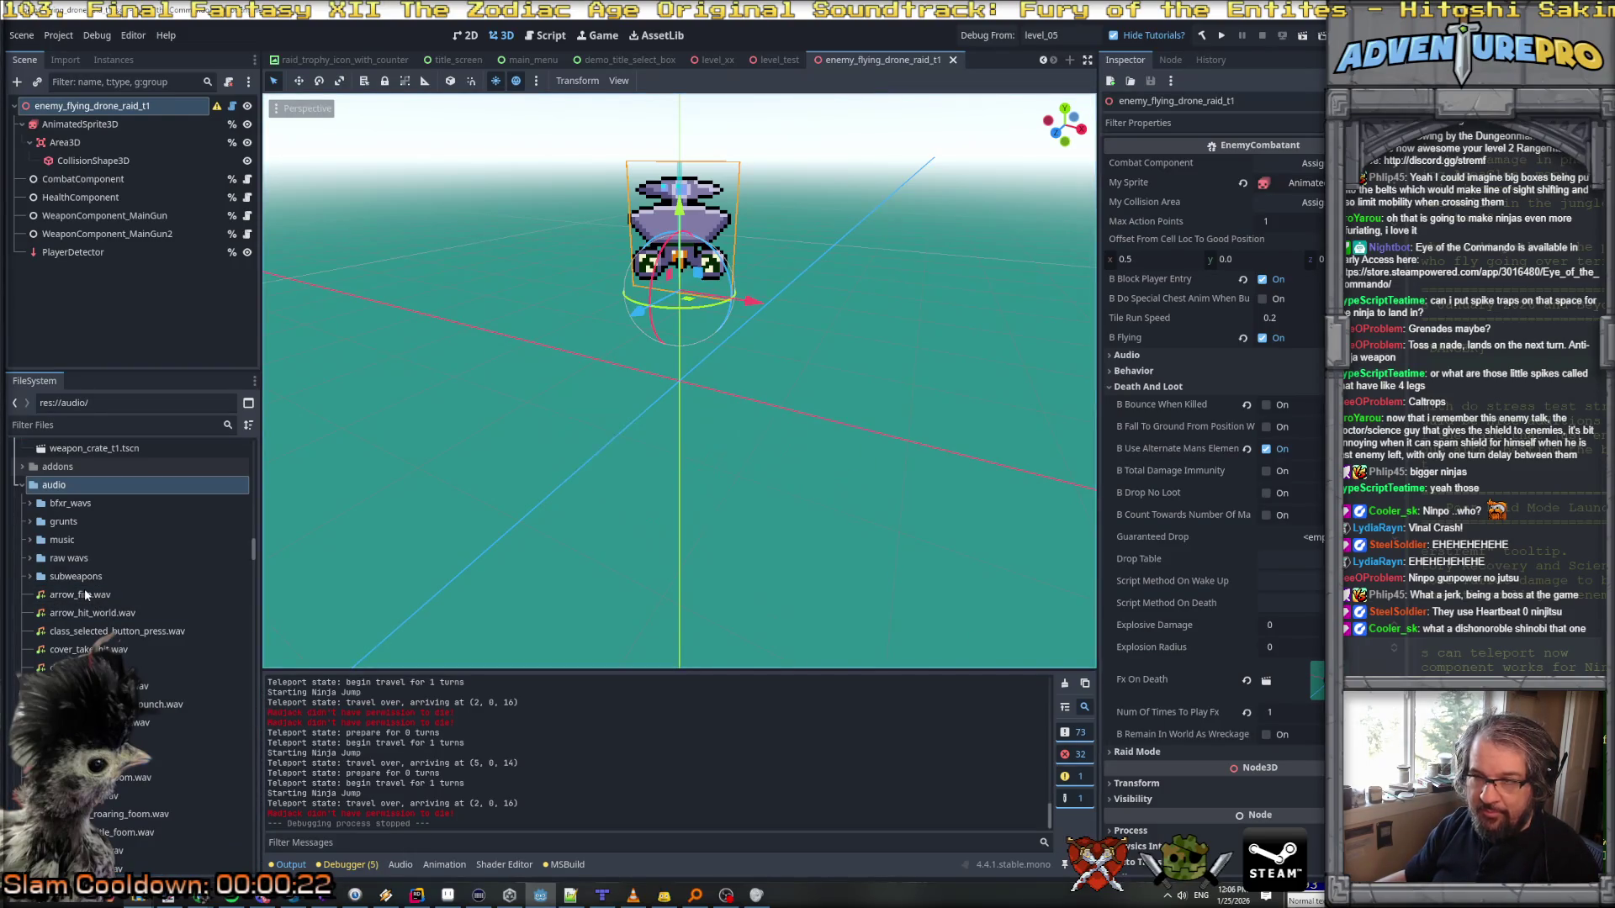
scroll(85, 595, "down", 10)
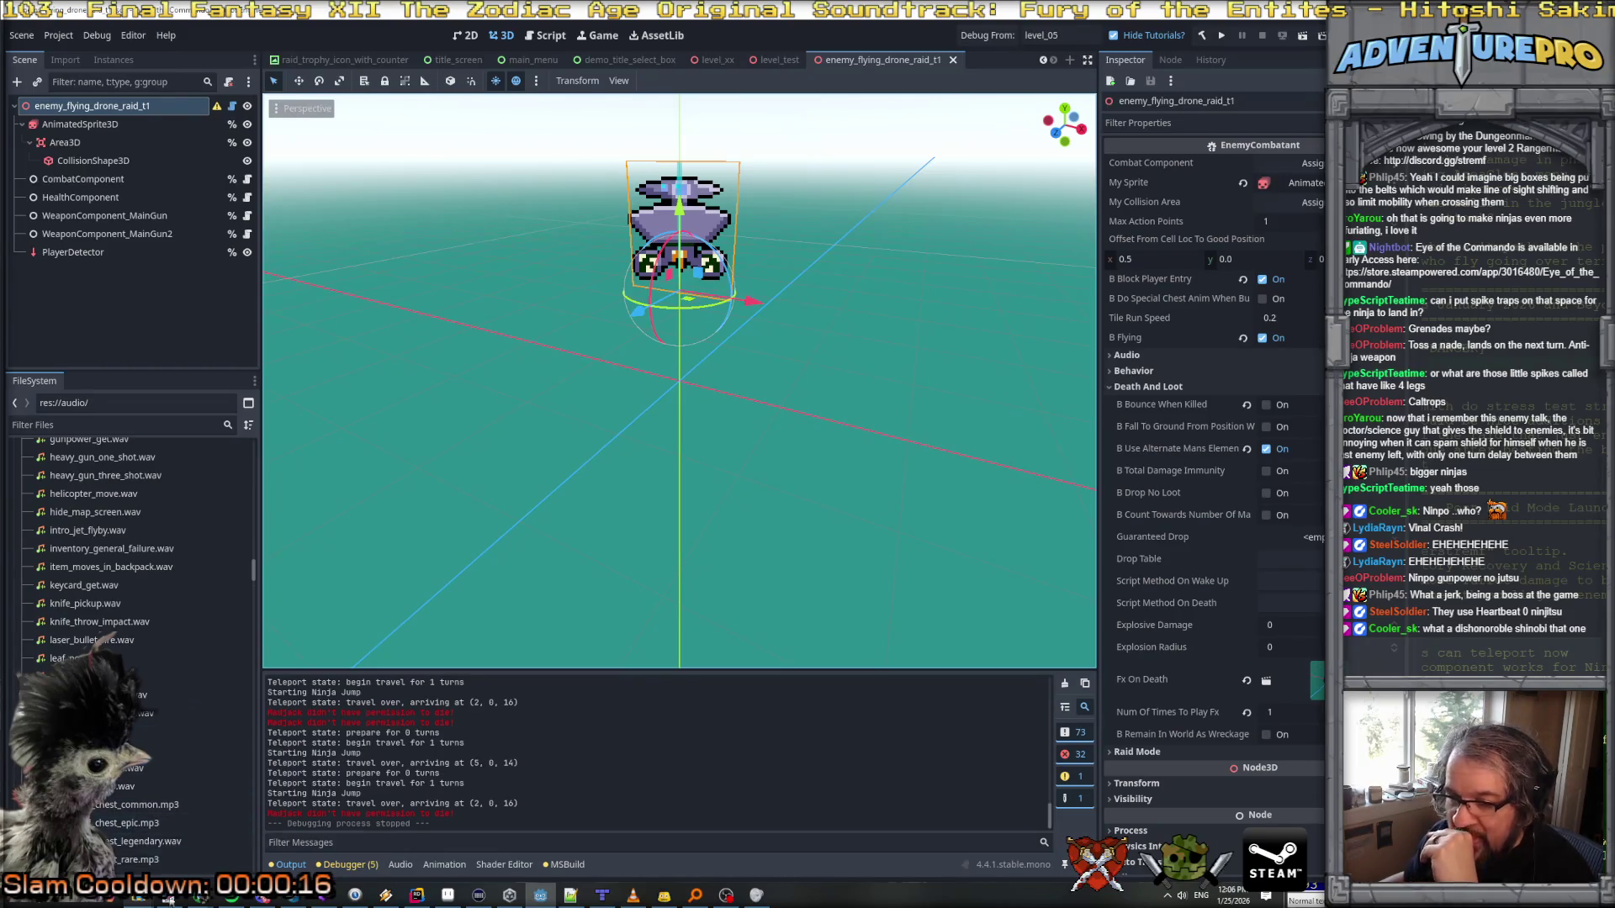
mouse_move(173, 893)
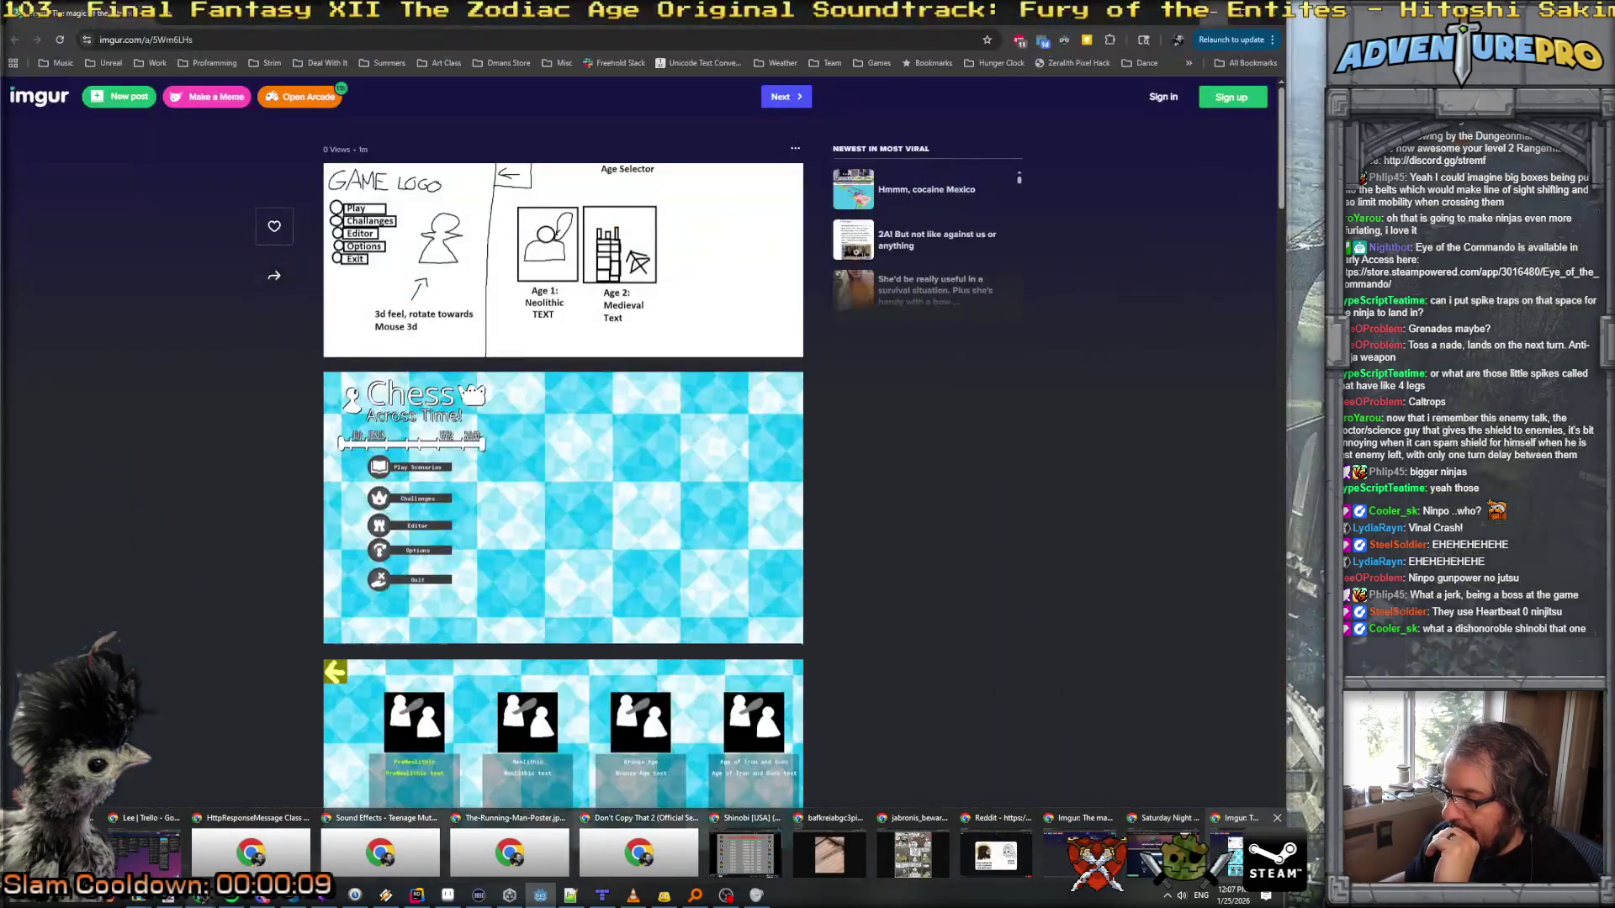
mouse_move(1169, 851)
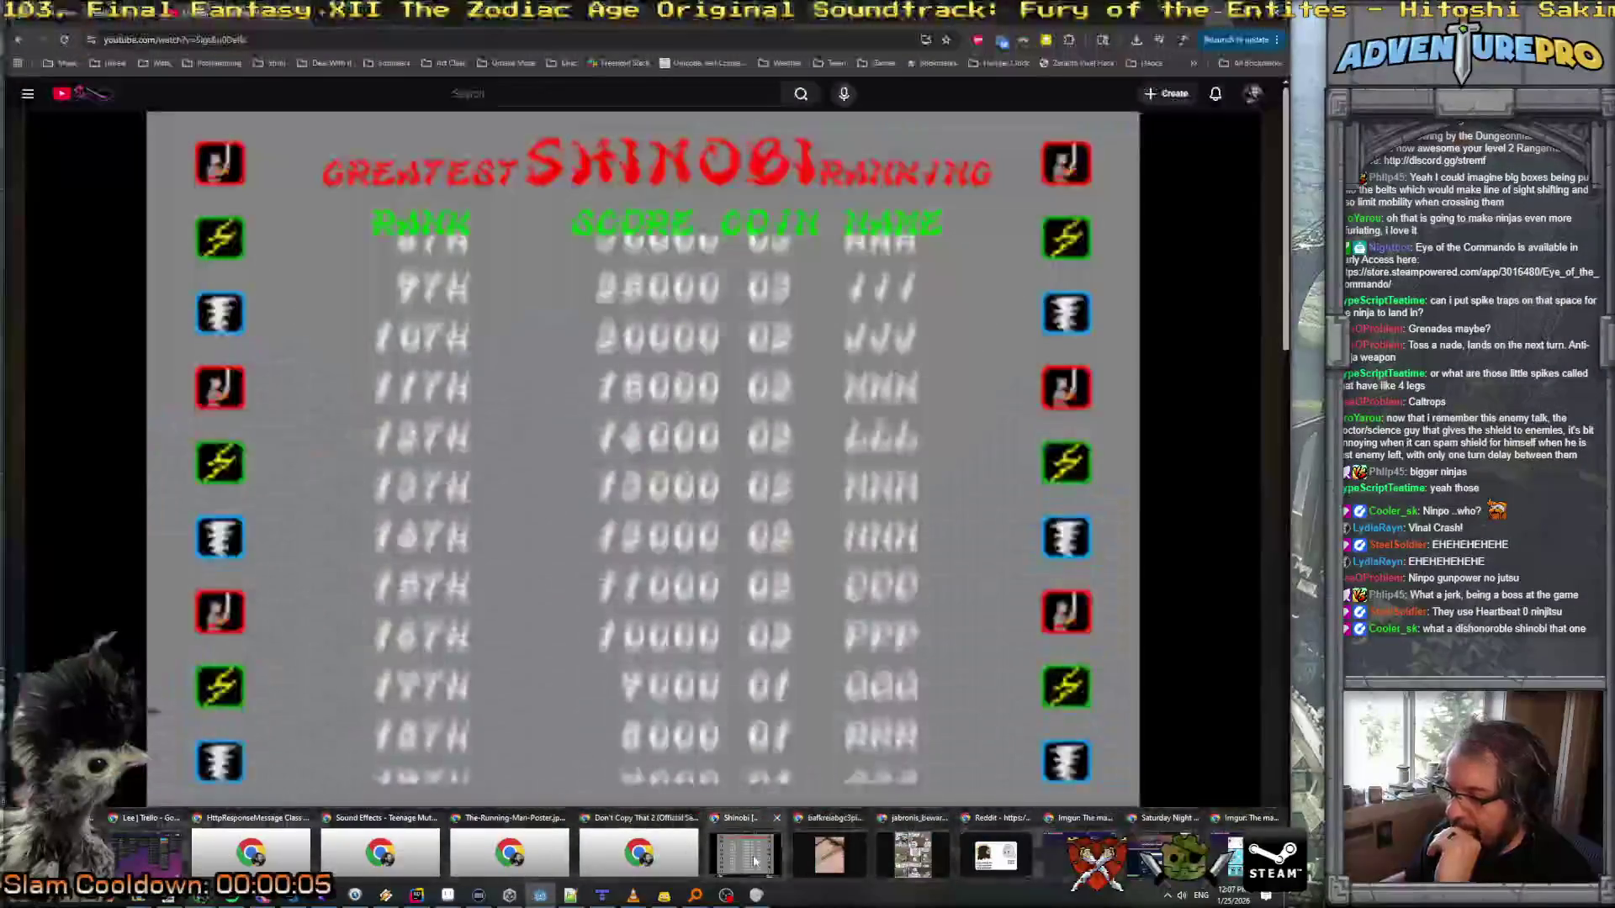
Step: On the Streets of Rage 2 sounds page in Chrome, preview 44a.wav up through 30.wav
left_click(745, 851)
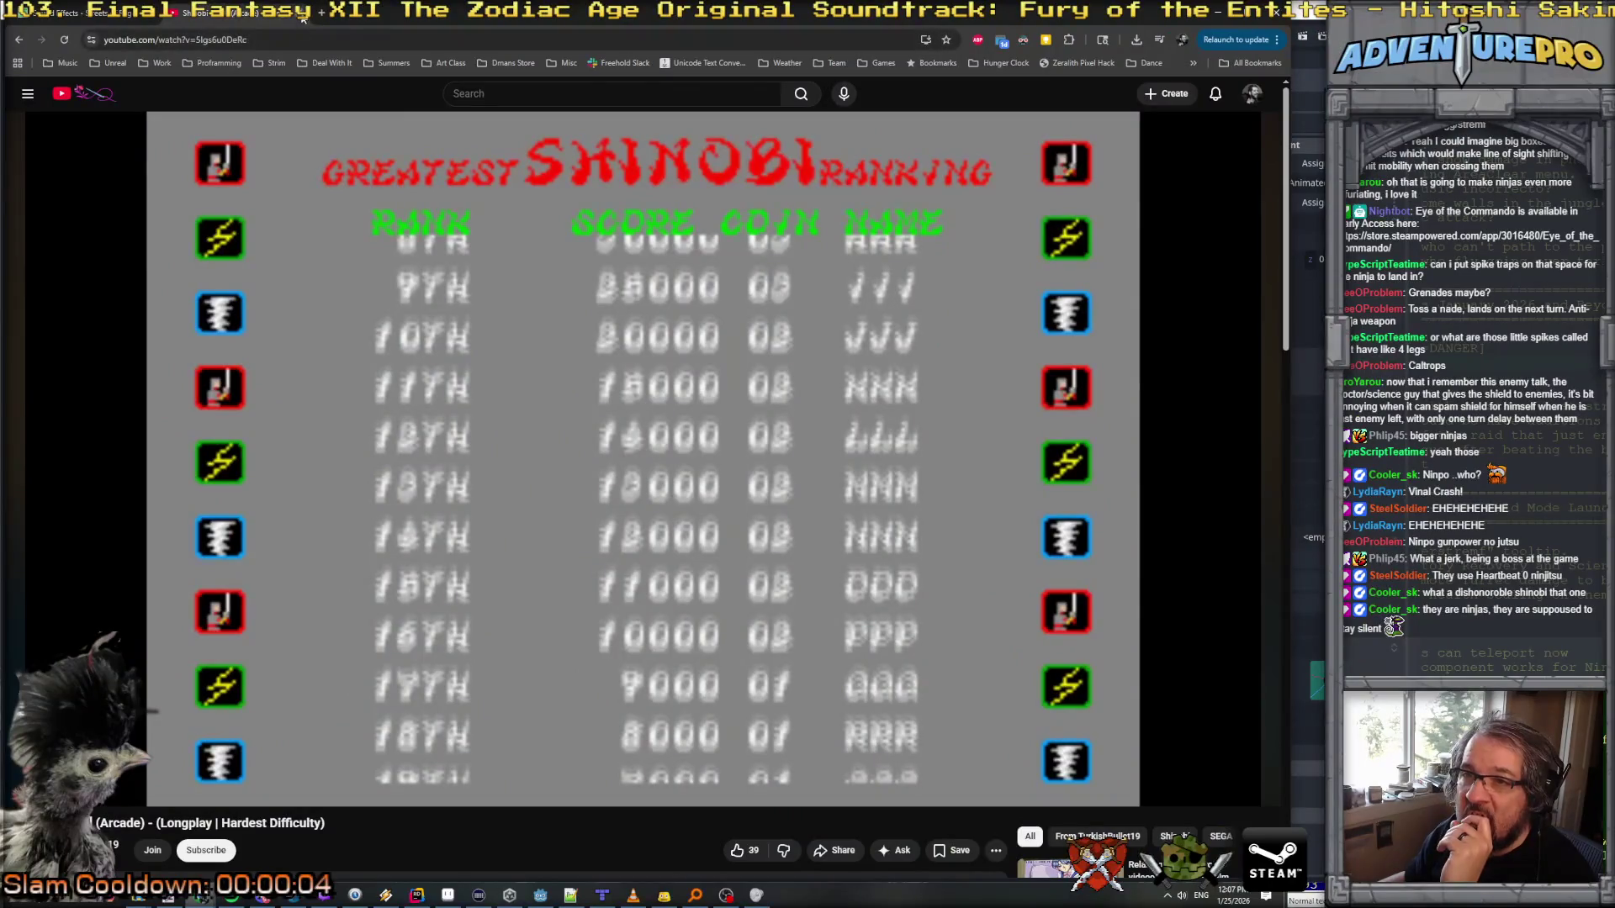
left_click(76, 12)
scroll(300, 250, "up", 15)
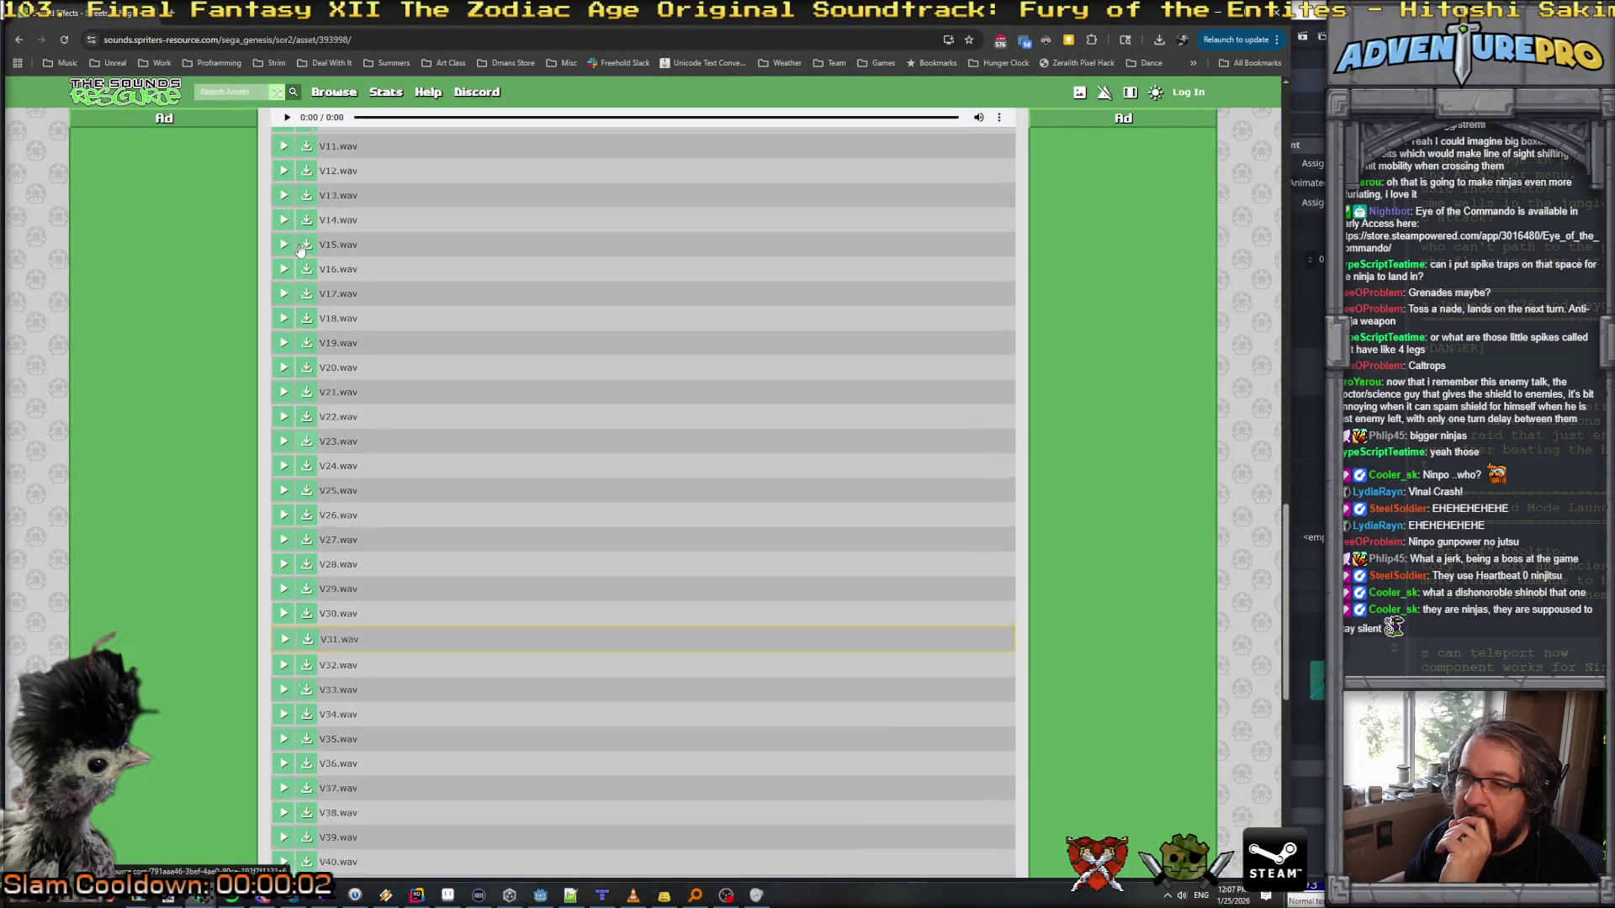
left_click(285, 524)
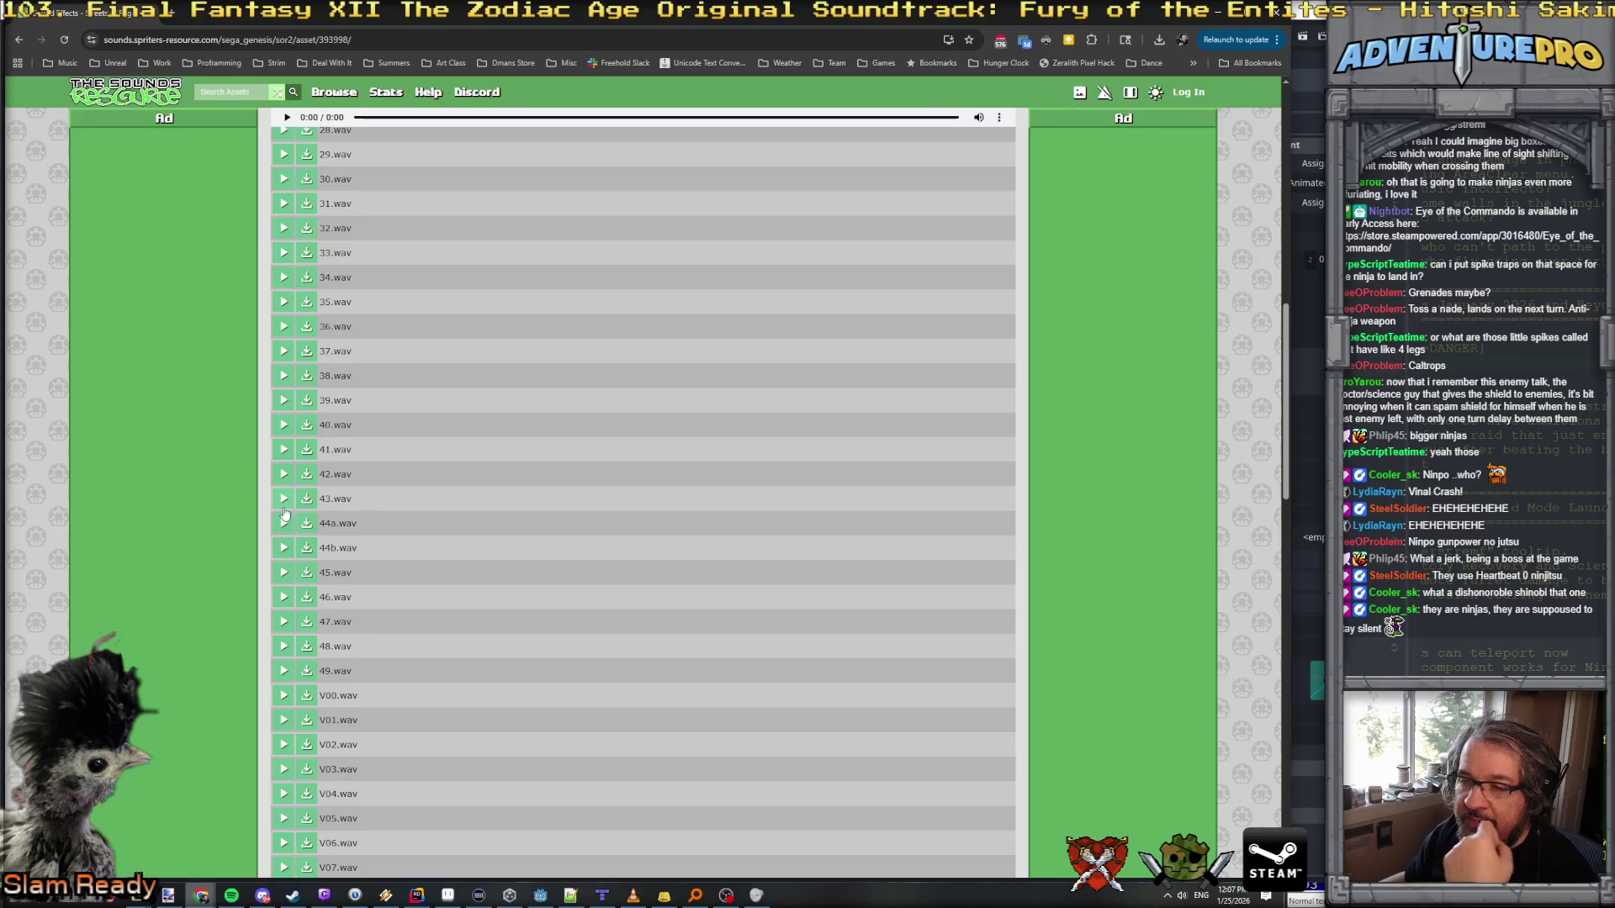
left_click(284, 499)
left_click(283, 475)
left_click(283, 450)
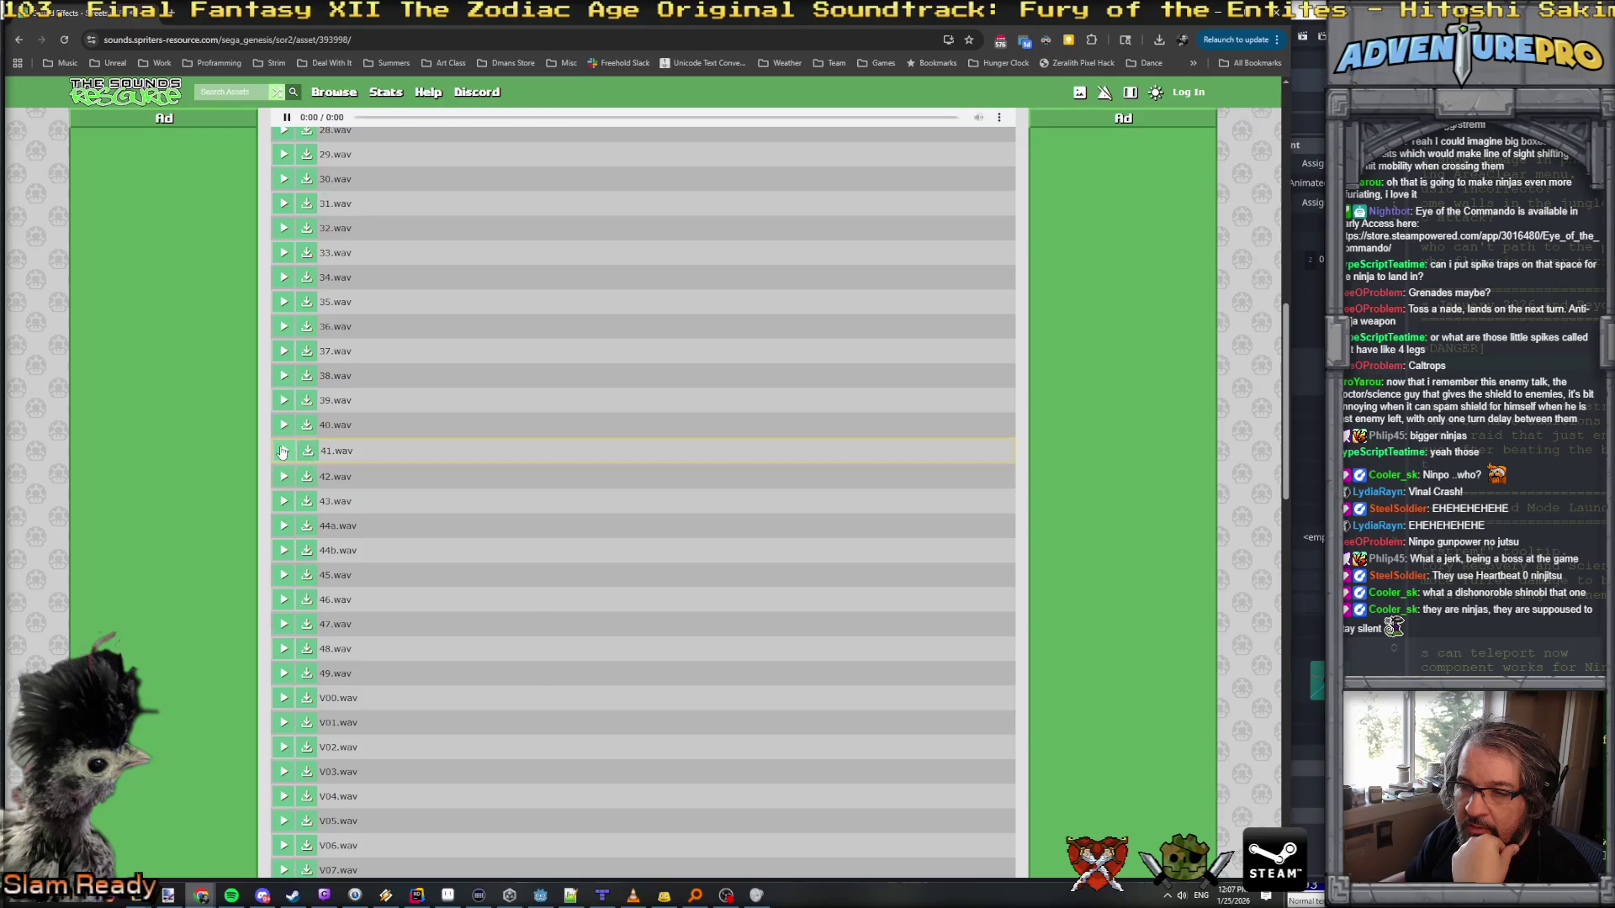
left_click(284, 402)
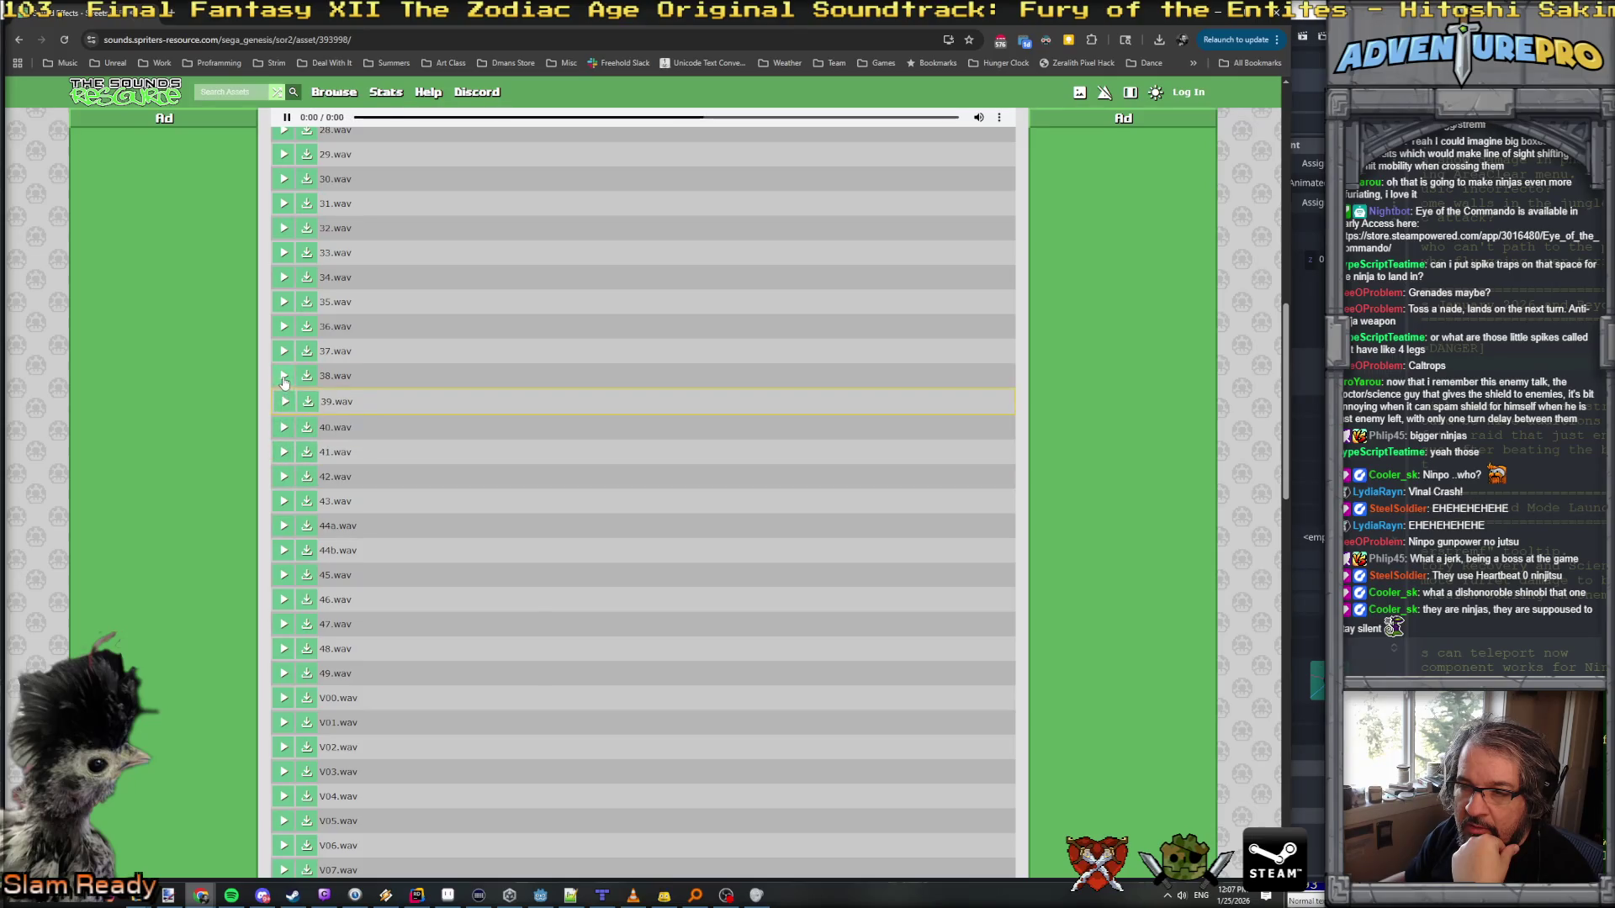
left_click(283, 376)
left_click(285, 327)
left_click(283, 301)
left_click(283, 277)
left_click(284, 252)
left_click(284, 228)
left_click(283, 204)
left_click(283, 179)
Step: Preview the sounds from 29.wav up through 20.wav
scroll(282, 186, "up", 2)
left_click(283, 343)
left_click(284, 319)
left_click(284, 296)
left_click(284, 270)
left_click(284, 246)
left_click(283, 221)
left_click(285, 199)
left_click(284, 171)
left_click(284, 148)
Step: Replay 20.wav, audition 19/21, 18 and 17, then download 18.wav
scroll(307, 320, "up", 3)
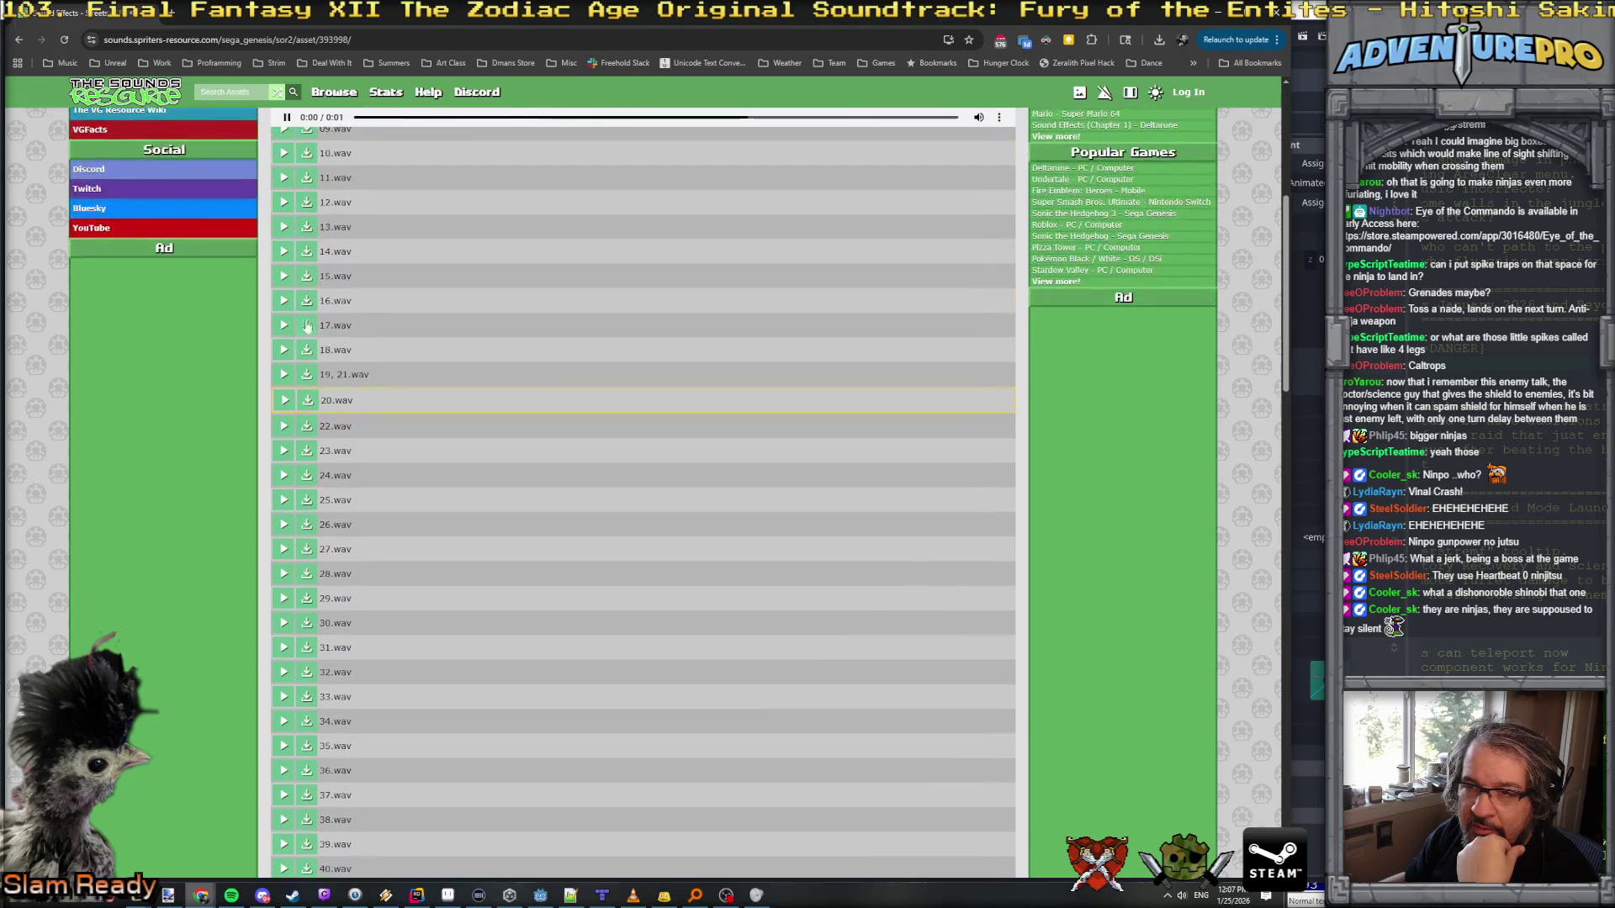
left_click(284, 400)
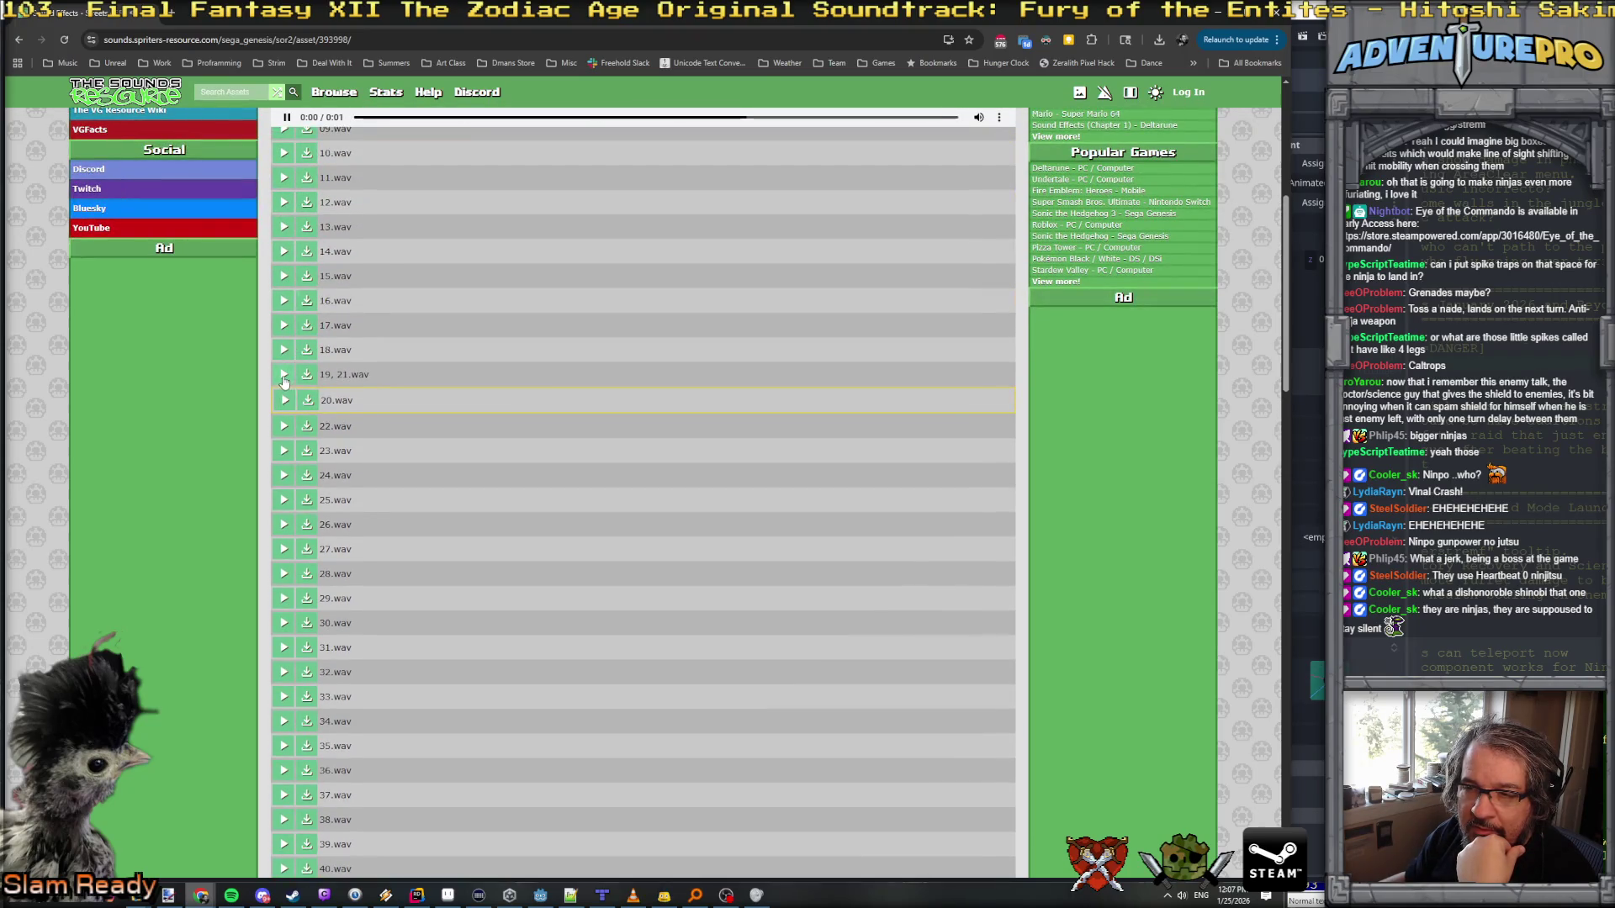
left_click(283, 376)
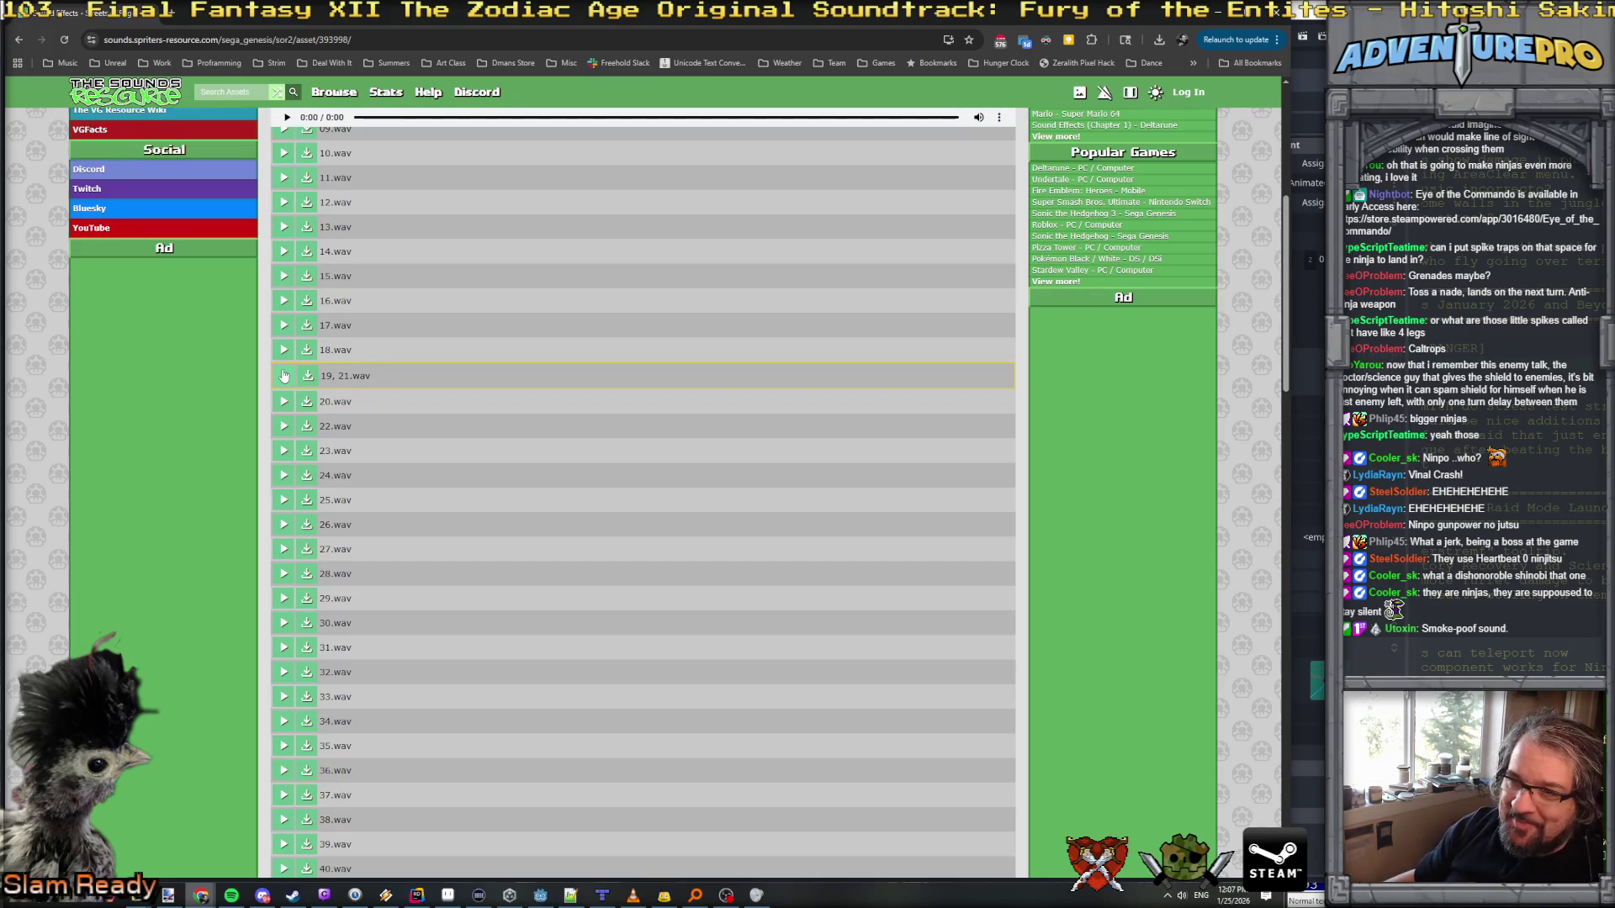
left_click(283, 353)
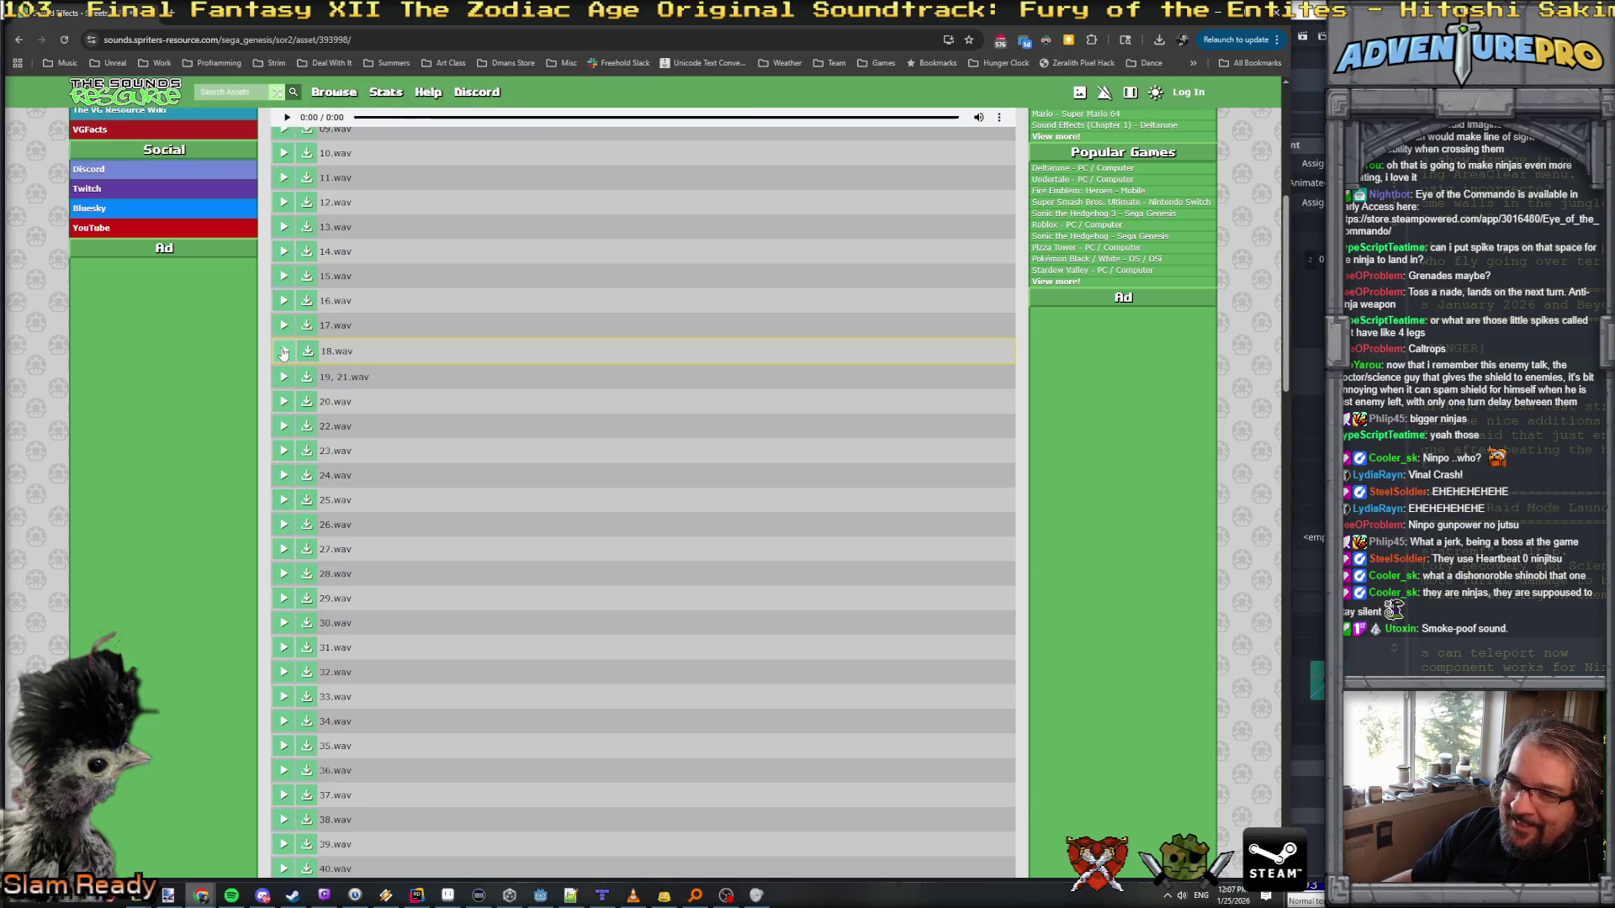
left_click(285, 330)
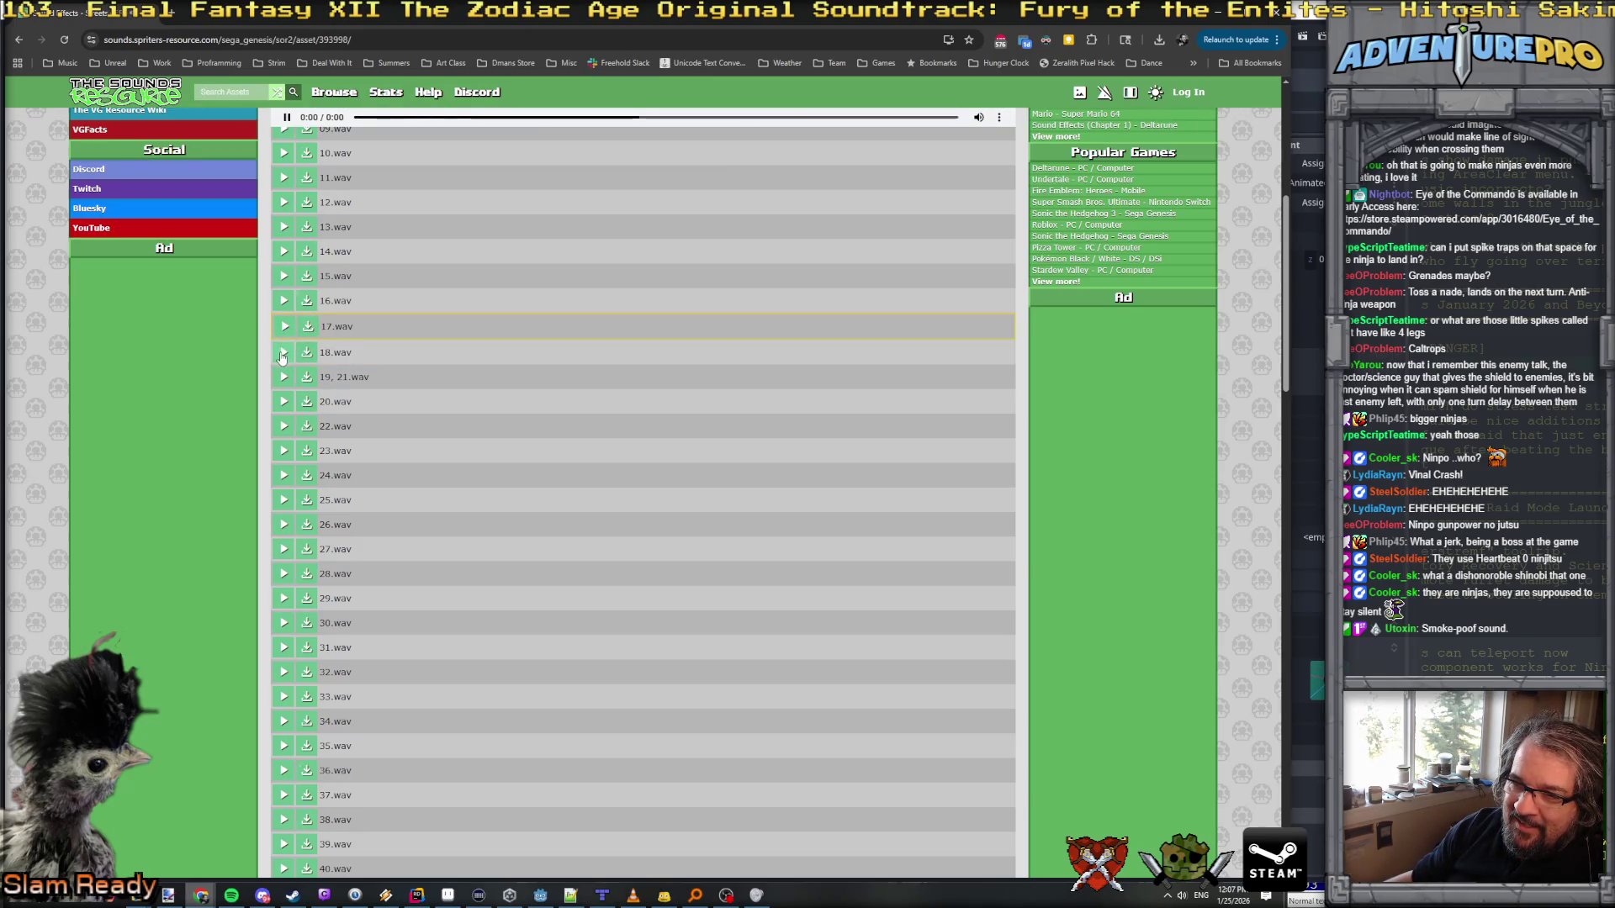
left_click(282, 353)
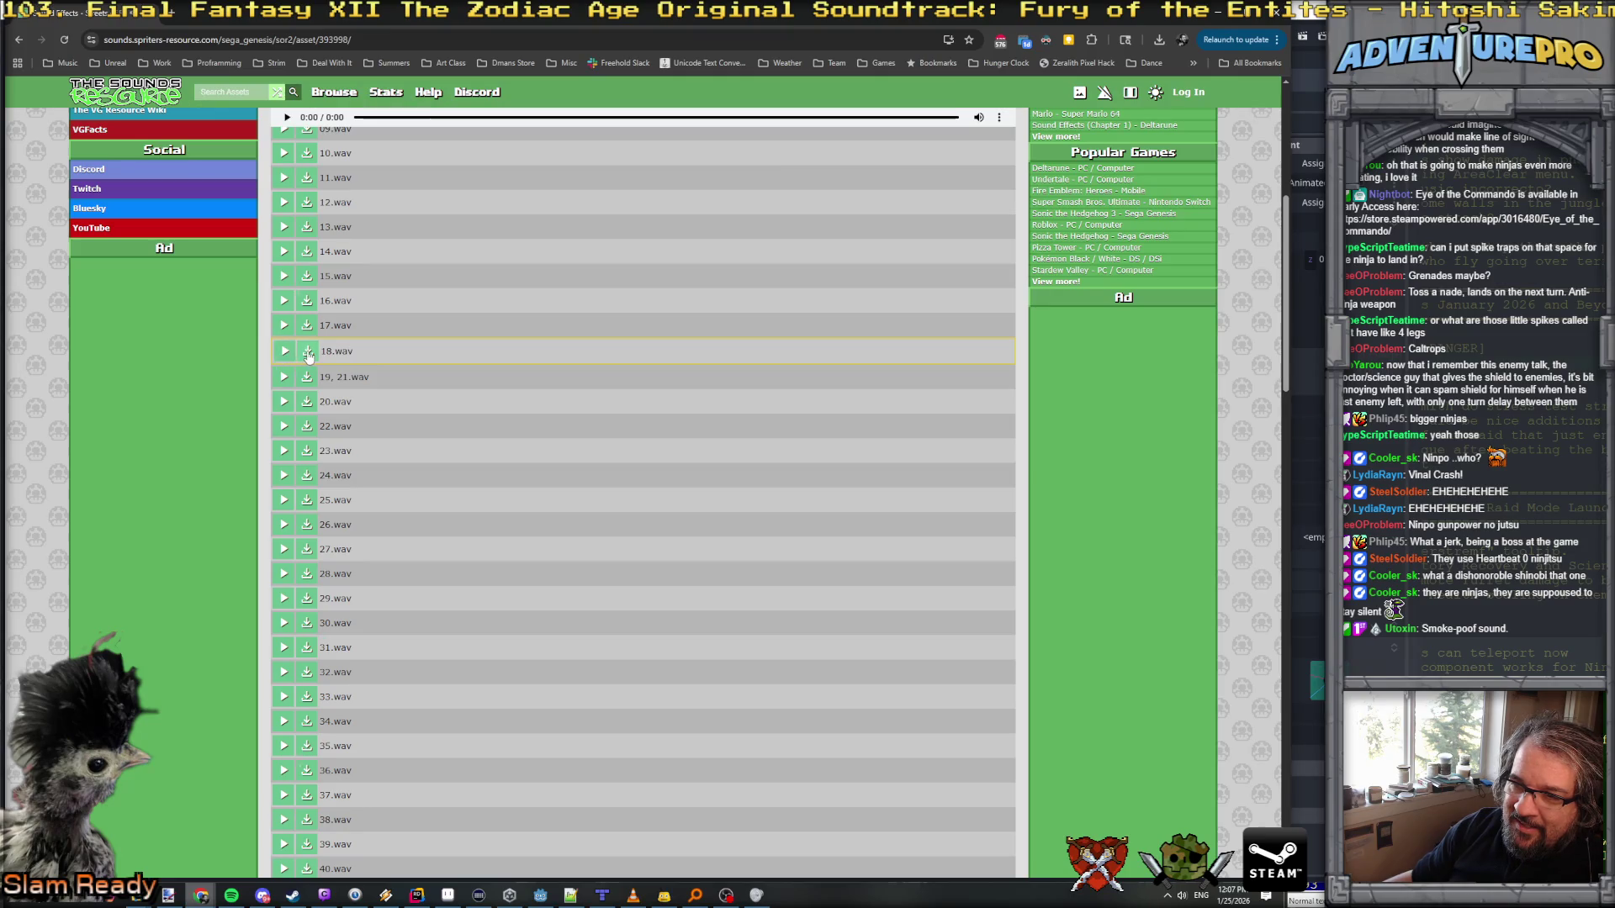
left_click(307, 351)
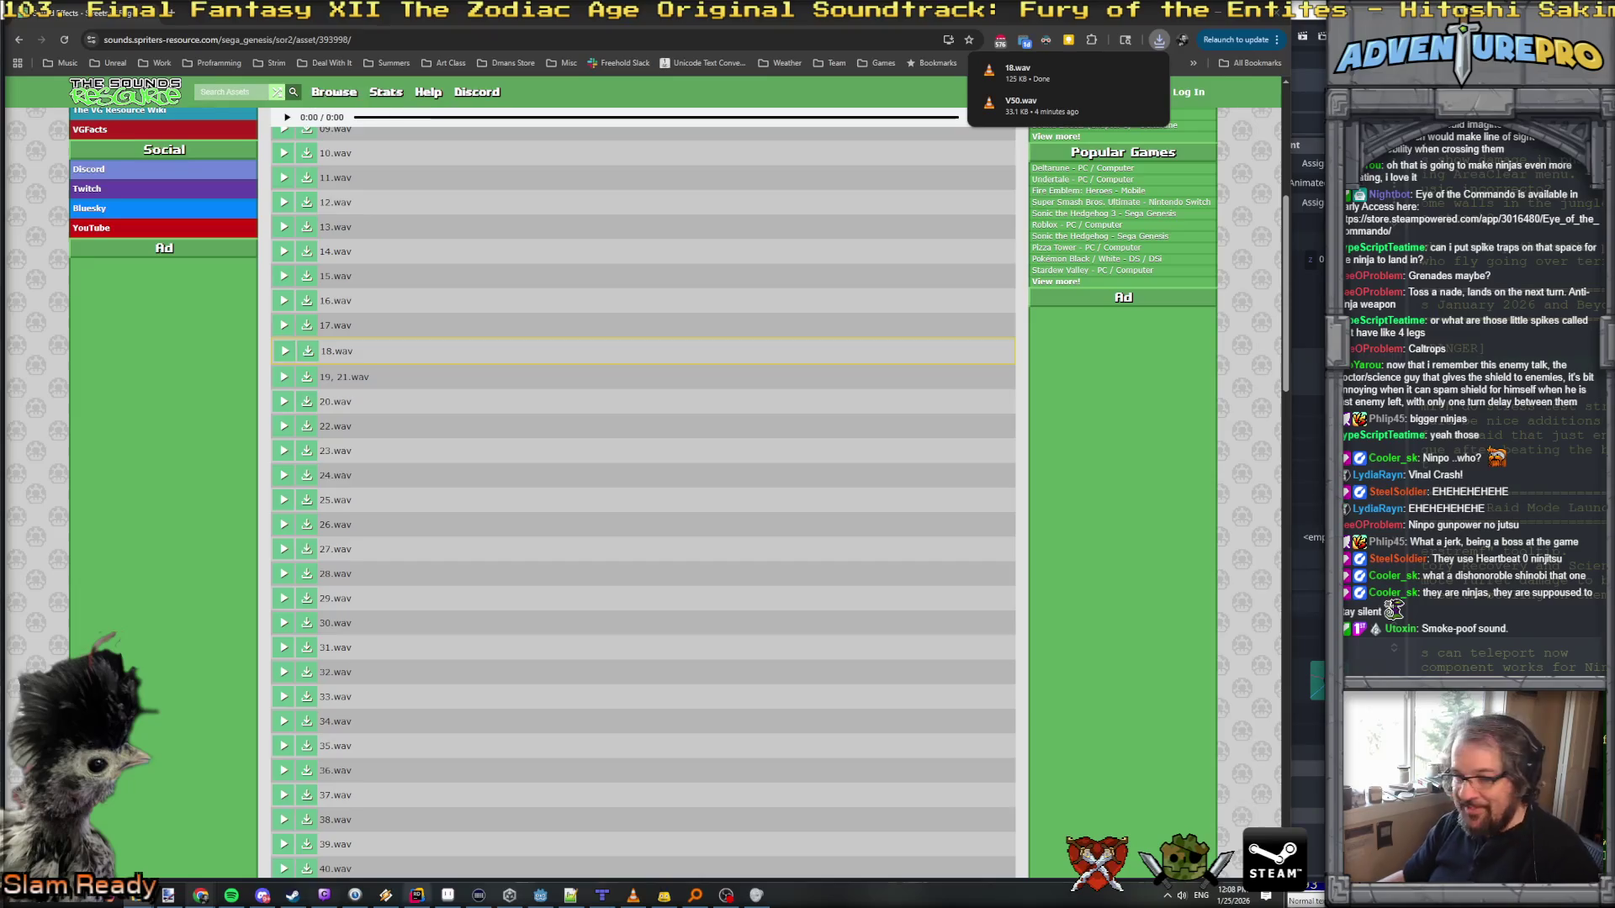
mouse_move(195, 883)
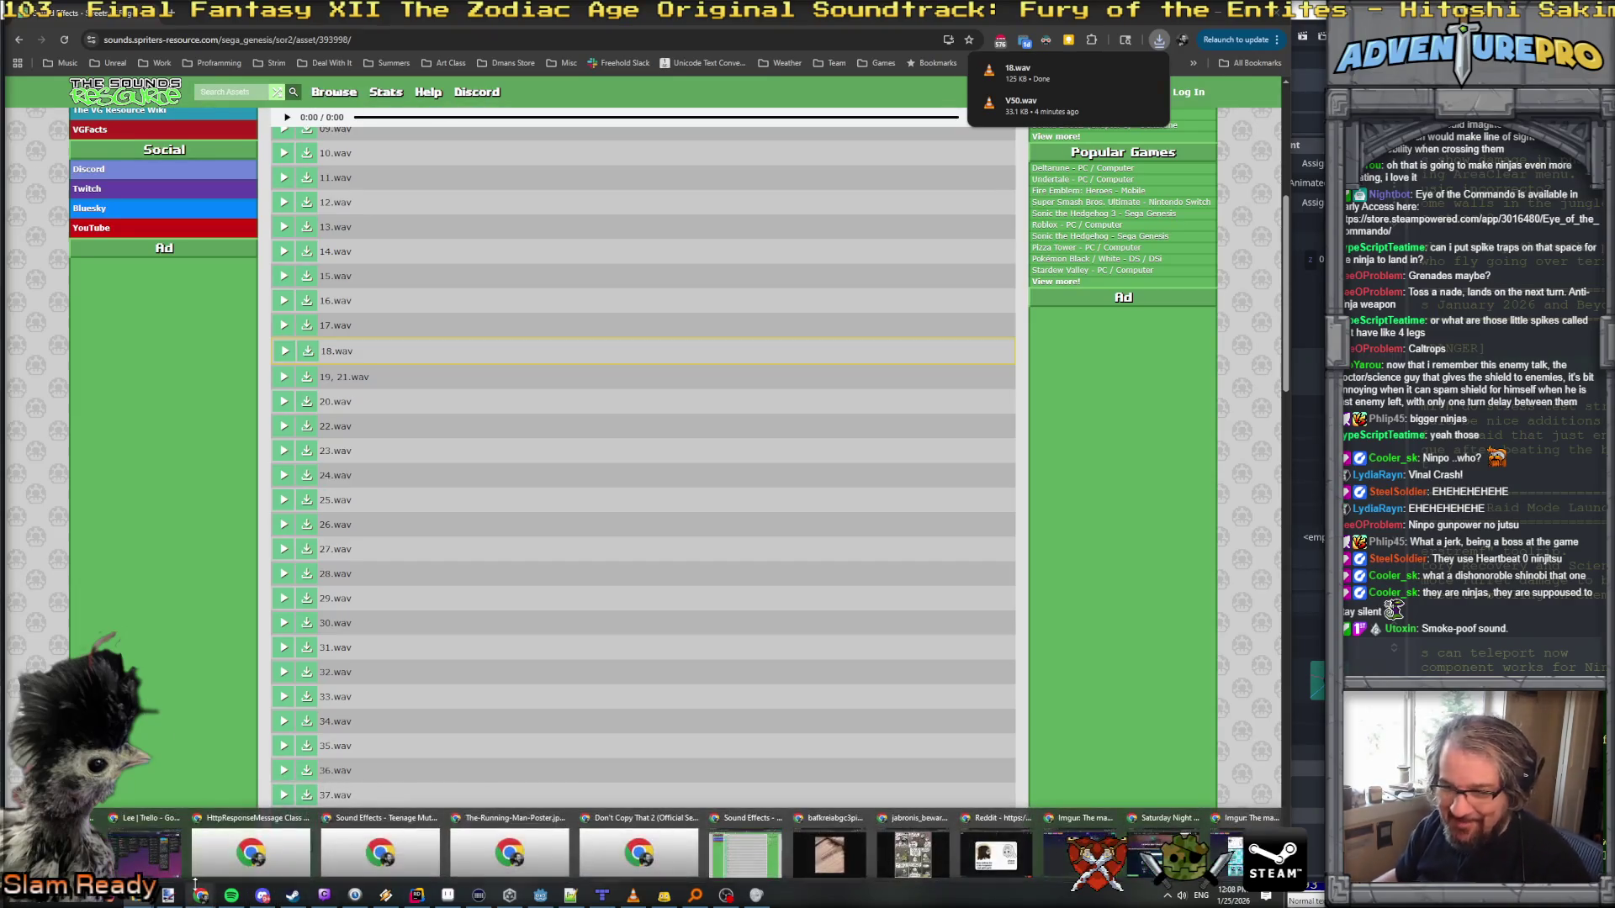
Step: Back in Godot, filter the FileSystem by 'ninja' and open enemy_mook_ninja_2.tscn
left_click(540, 895)
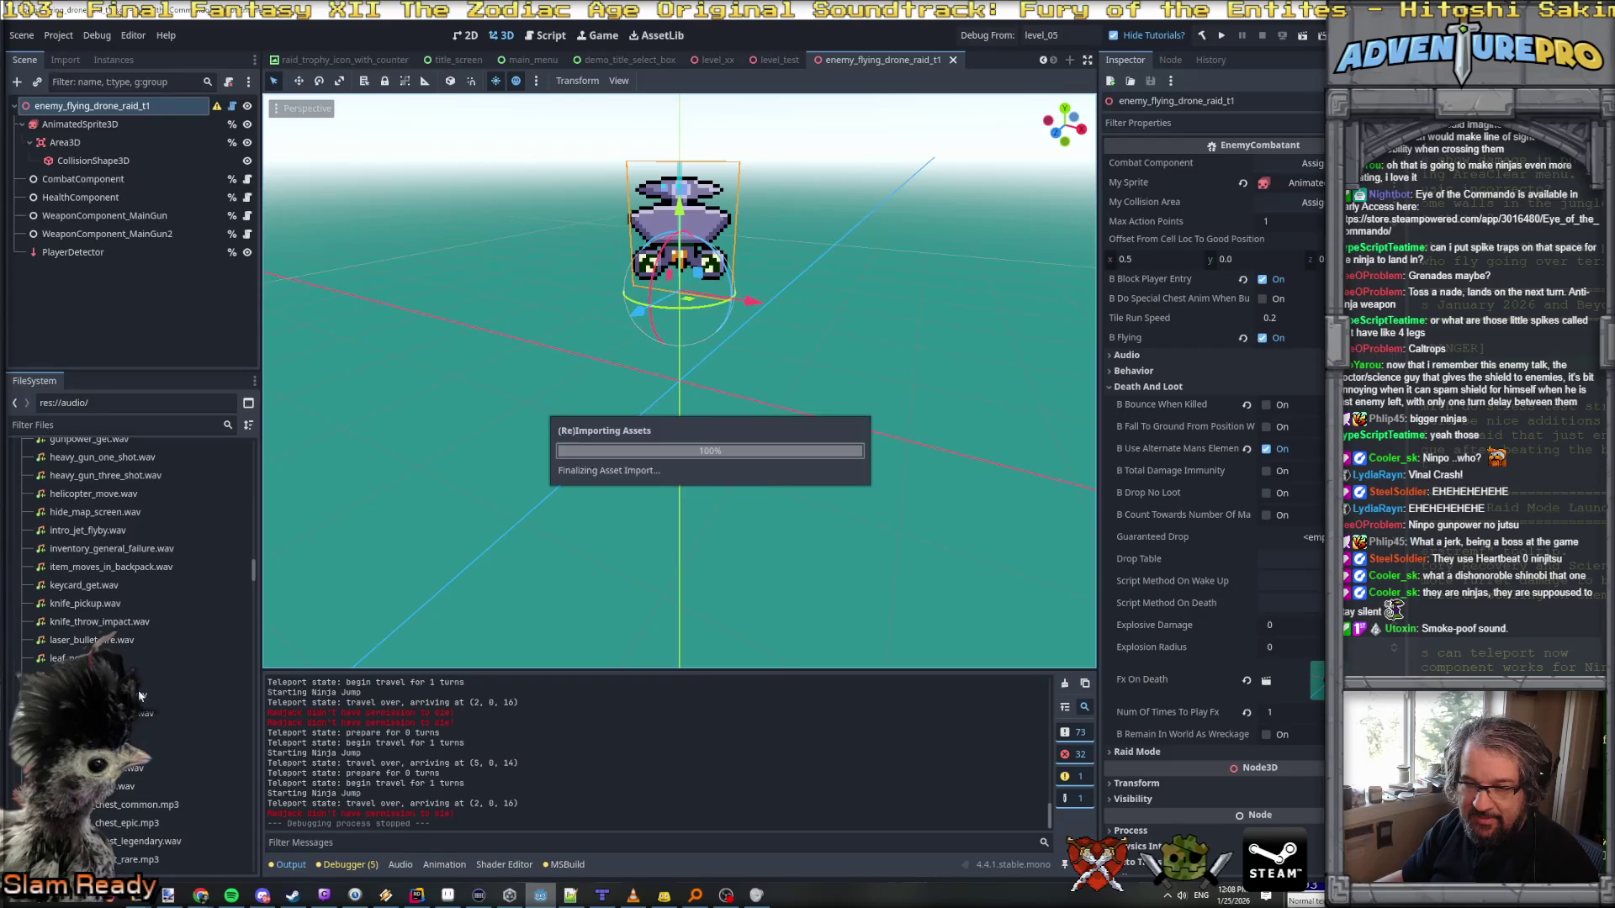
left_click(61, 424)
type("ninja")
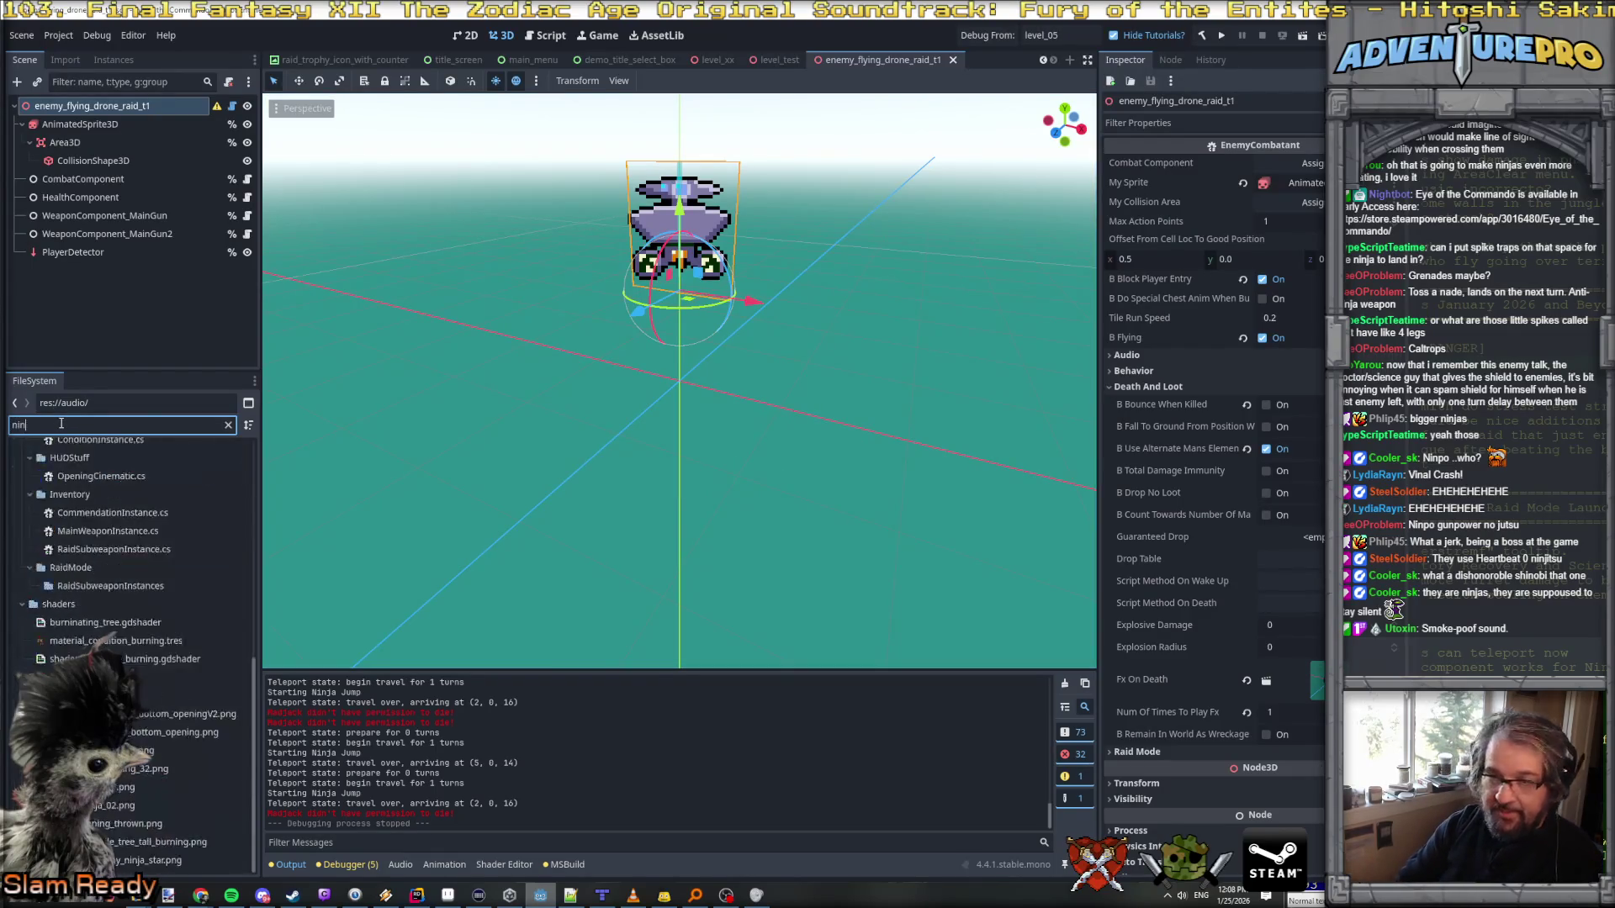
left_click(112, 525)
double_click(112, 525)
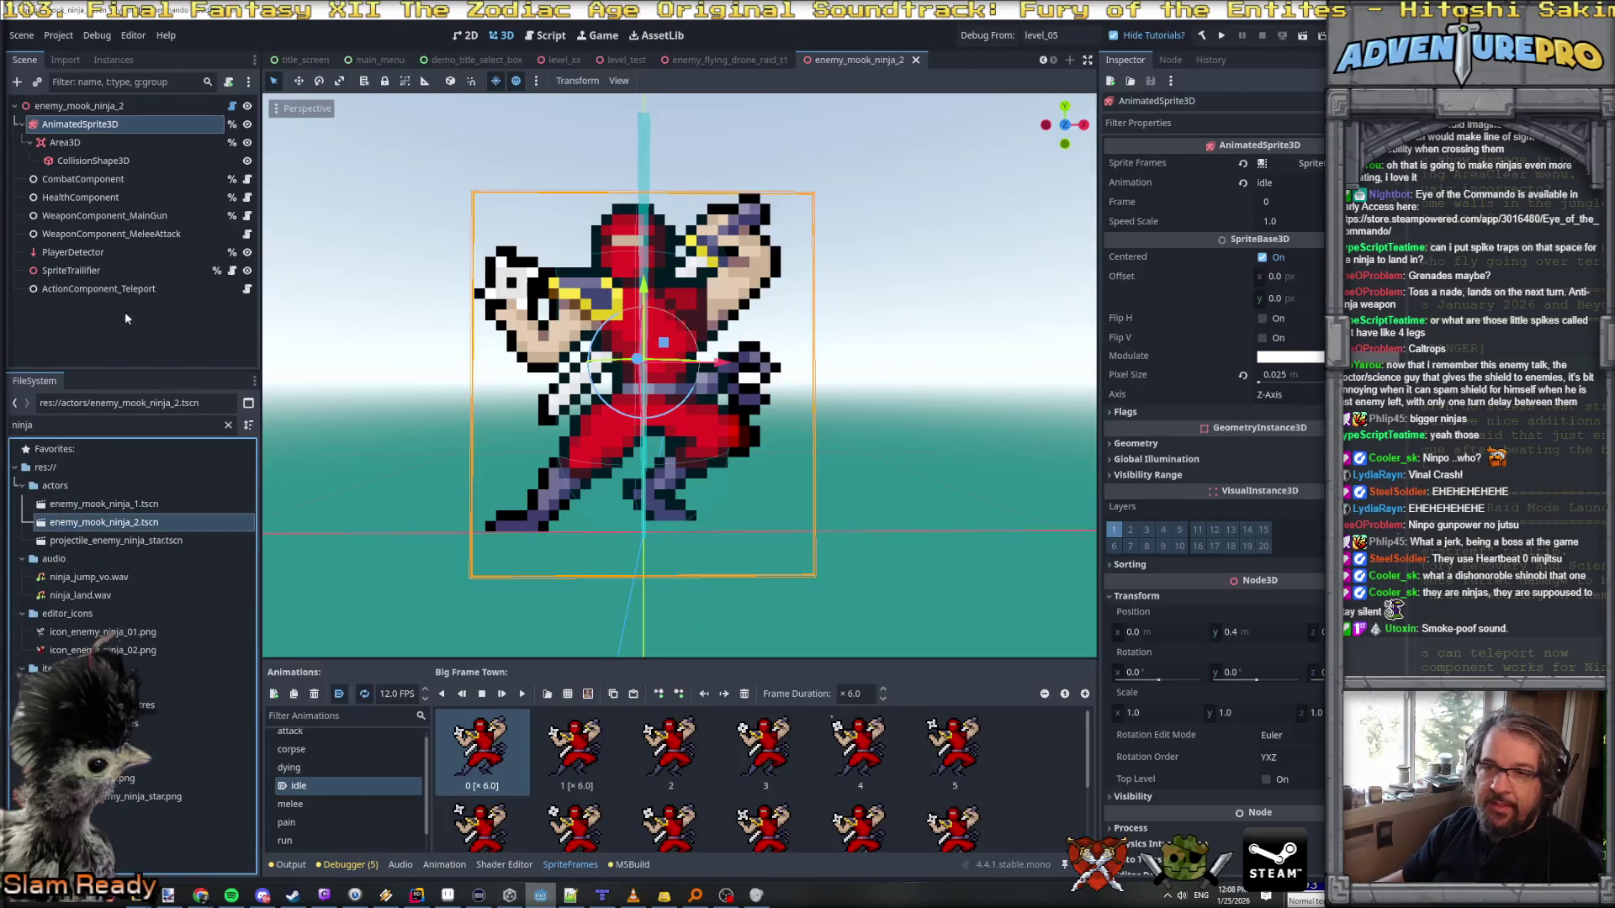
Step: Inspect the ActionComponent_Teleport node's properties, then switch over to Rider
double_click(84, 290)
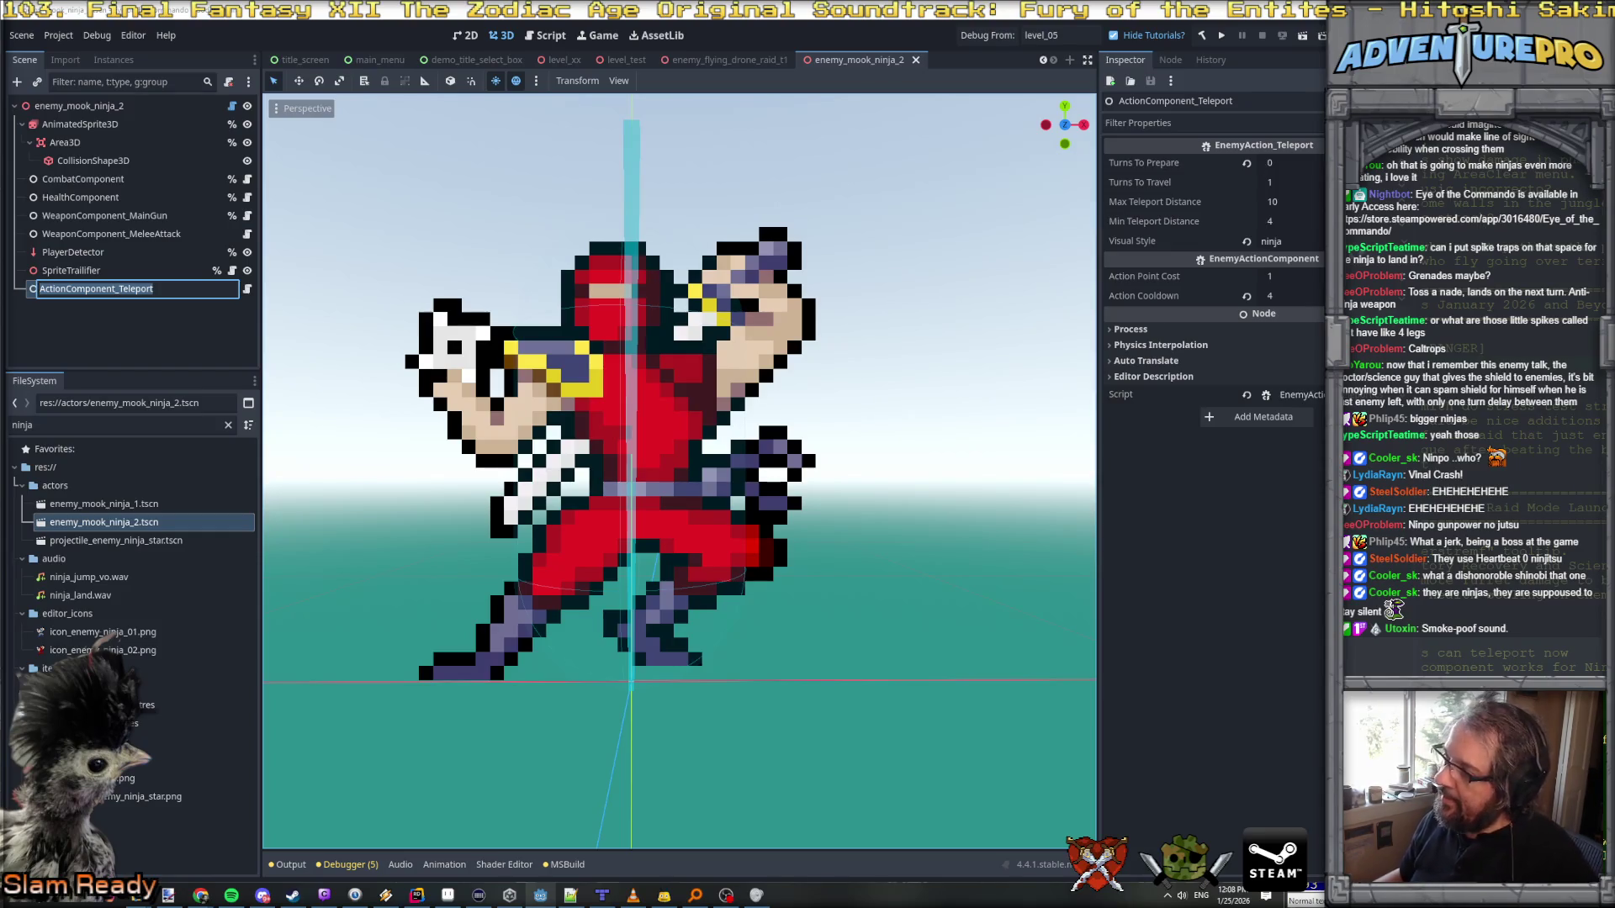
key("Return")
key("alt+Tab")
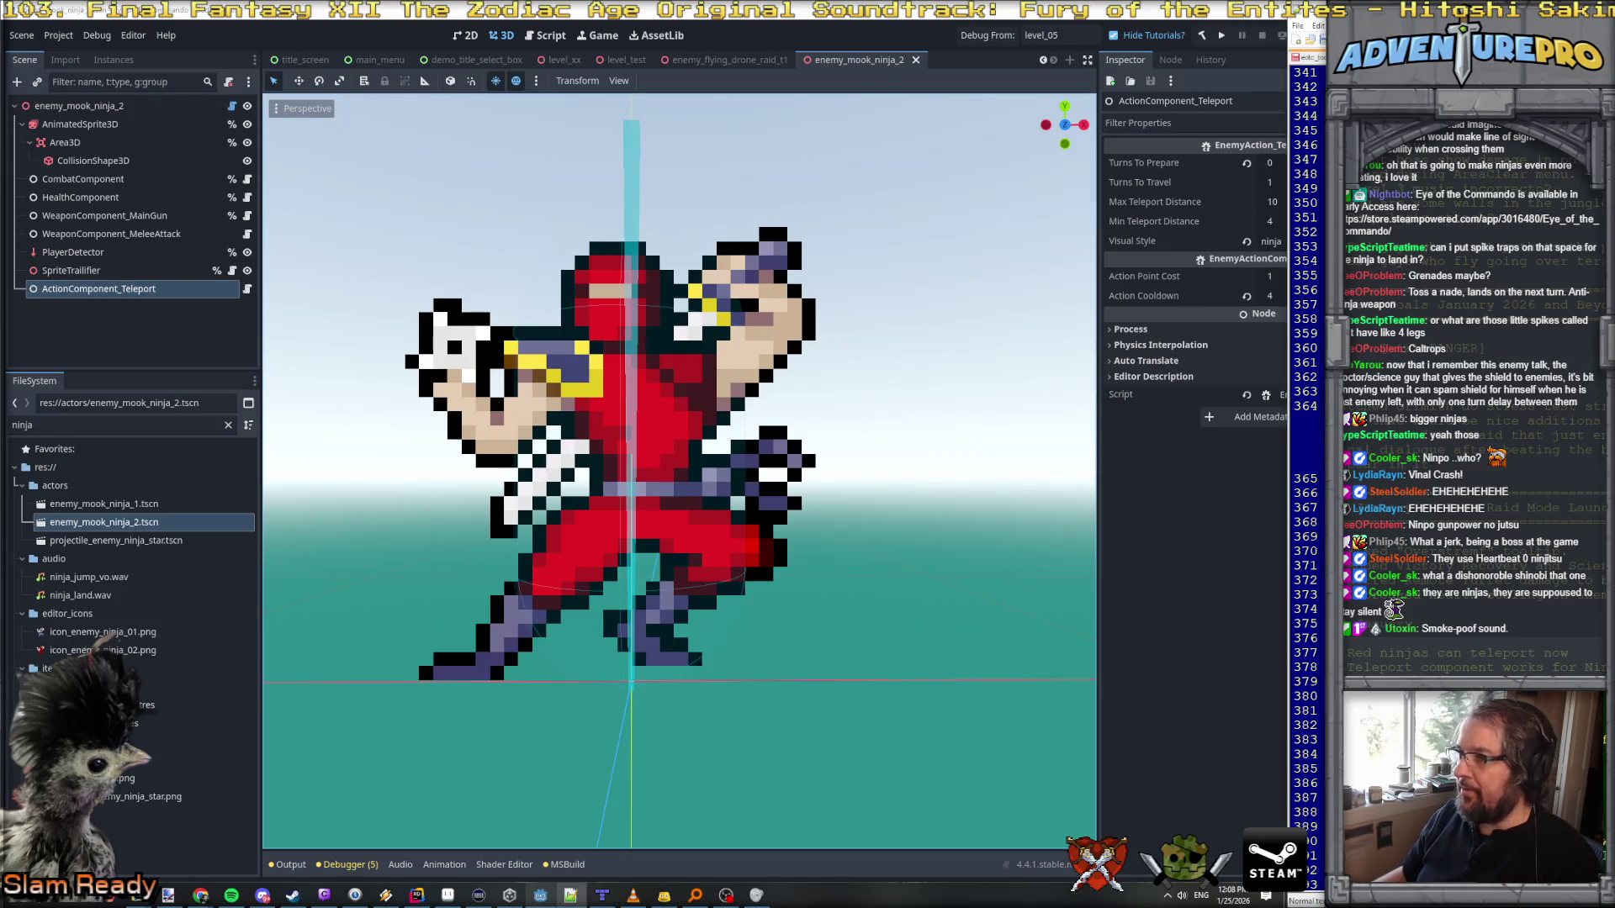
left_click(417, 895)
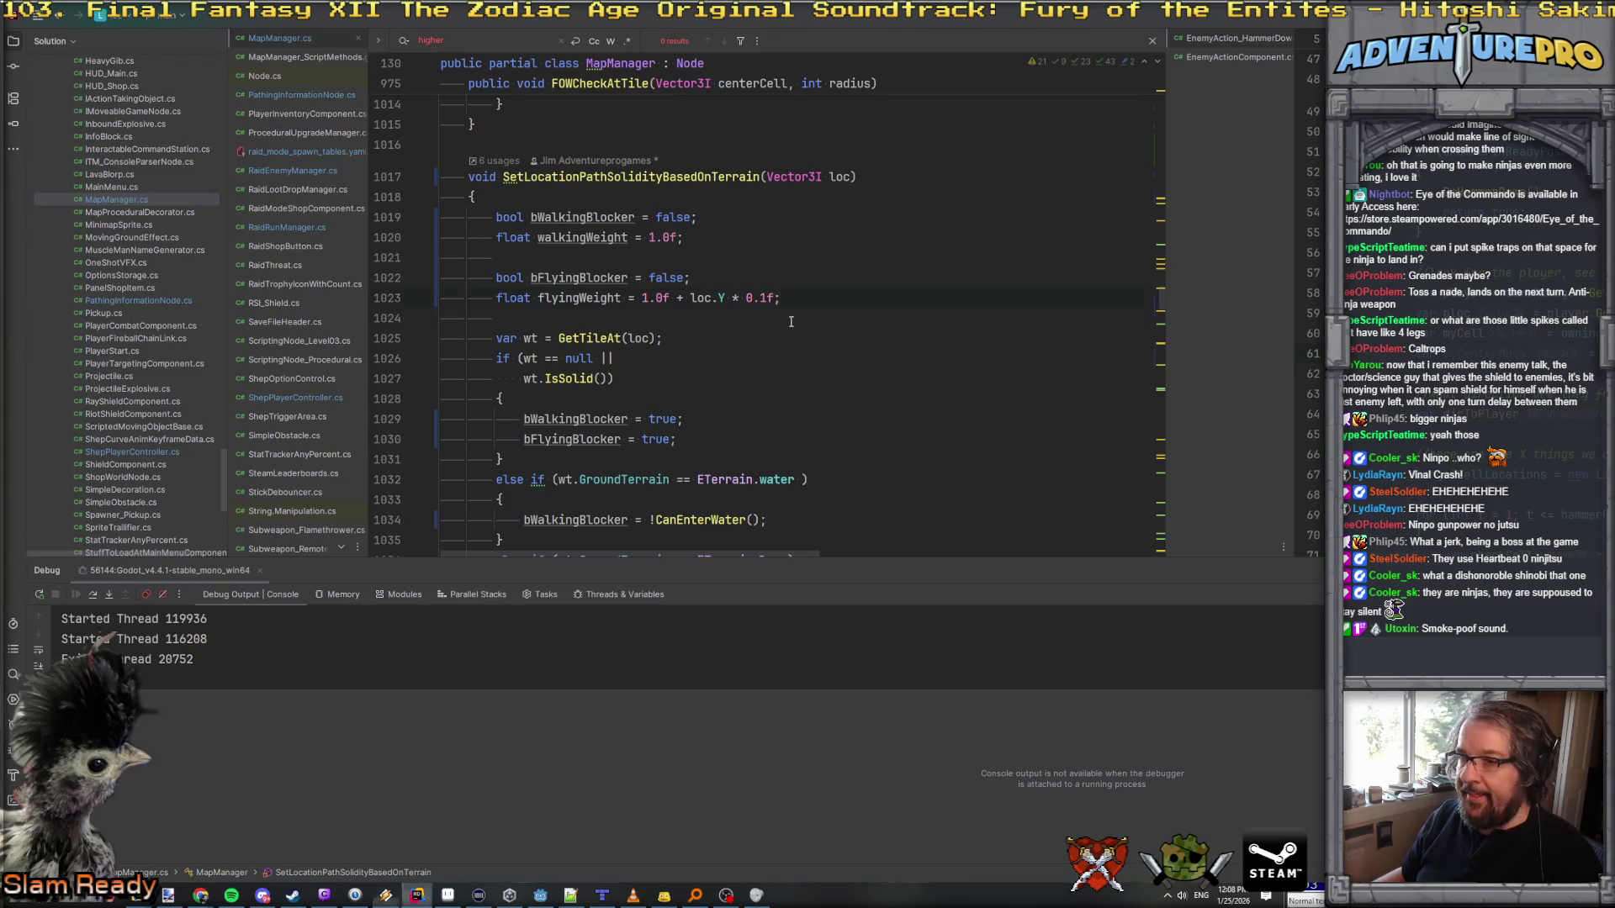
Step: Open EnemyAction_Teleport.cs and duplicate the visualStyle export line twice
key("ctrl+t")
type("_teleport")
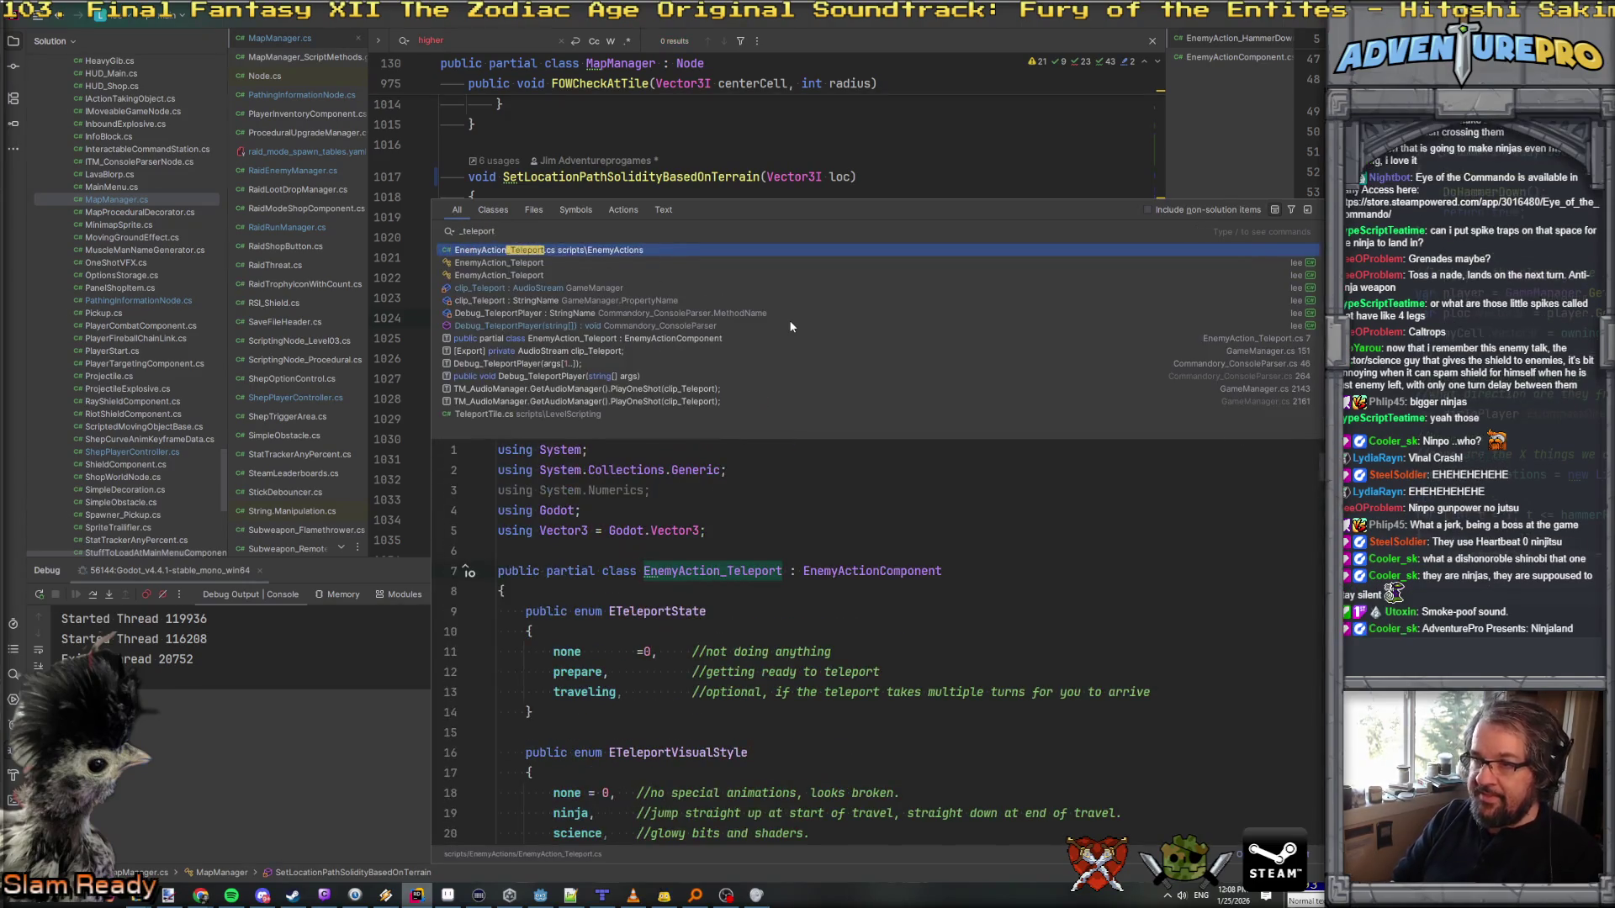
key("Return")
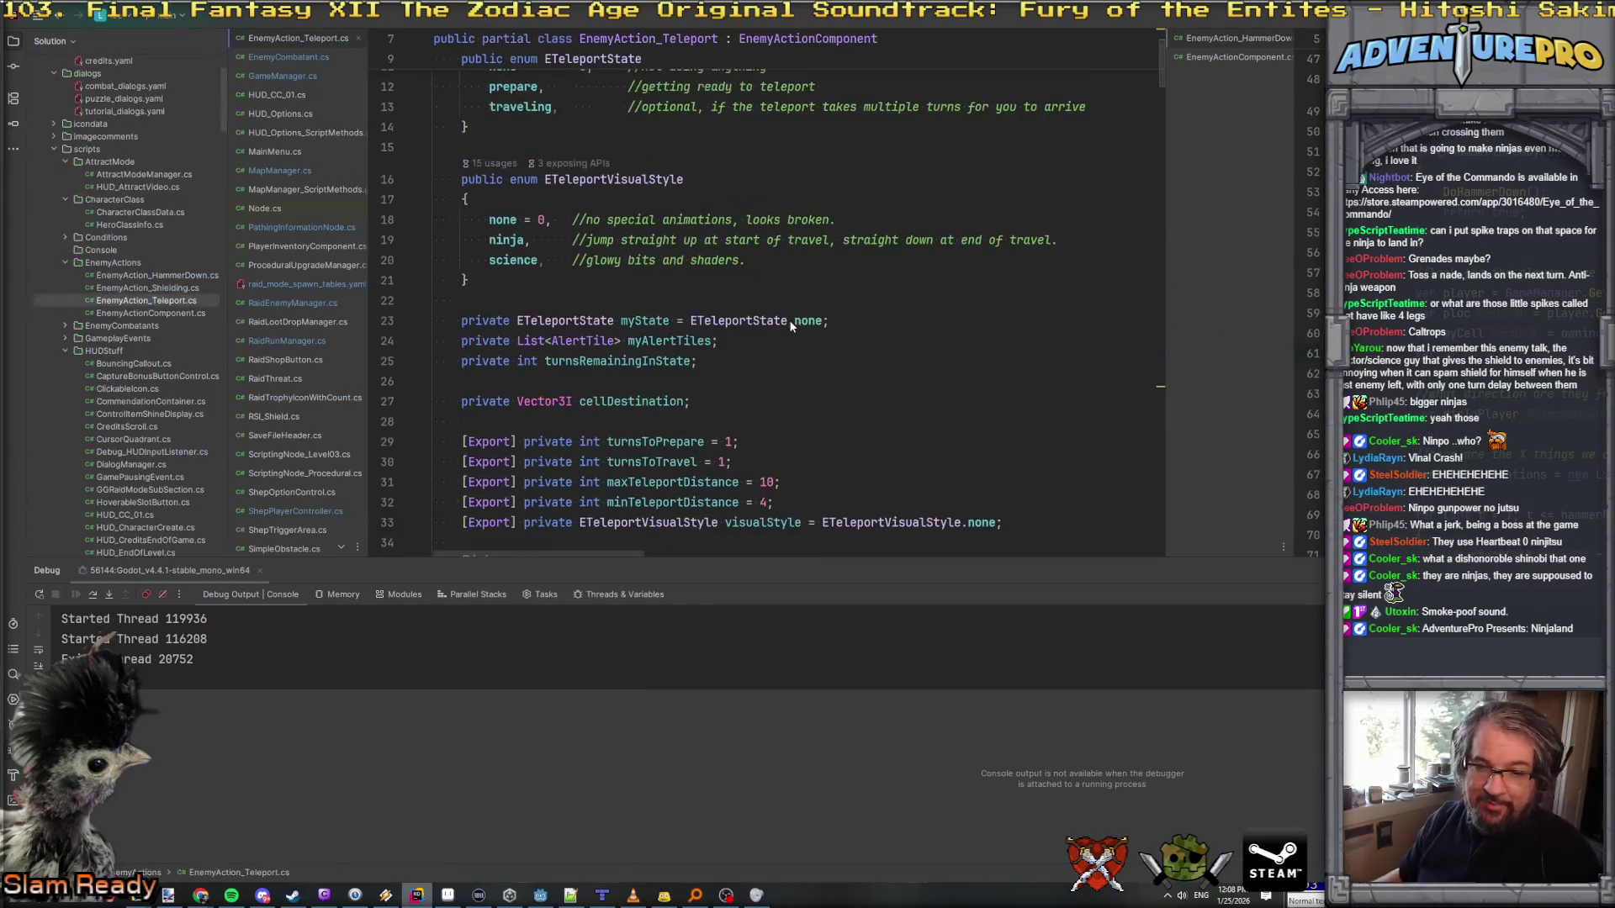
scroll(774, 295, "down", 4)
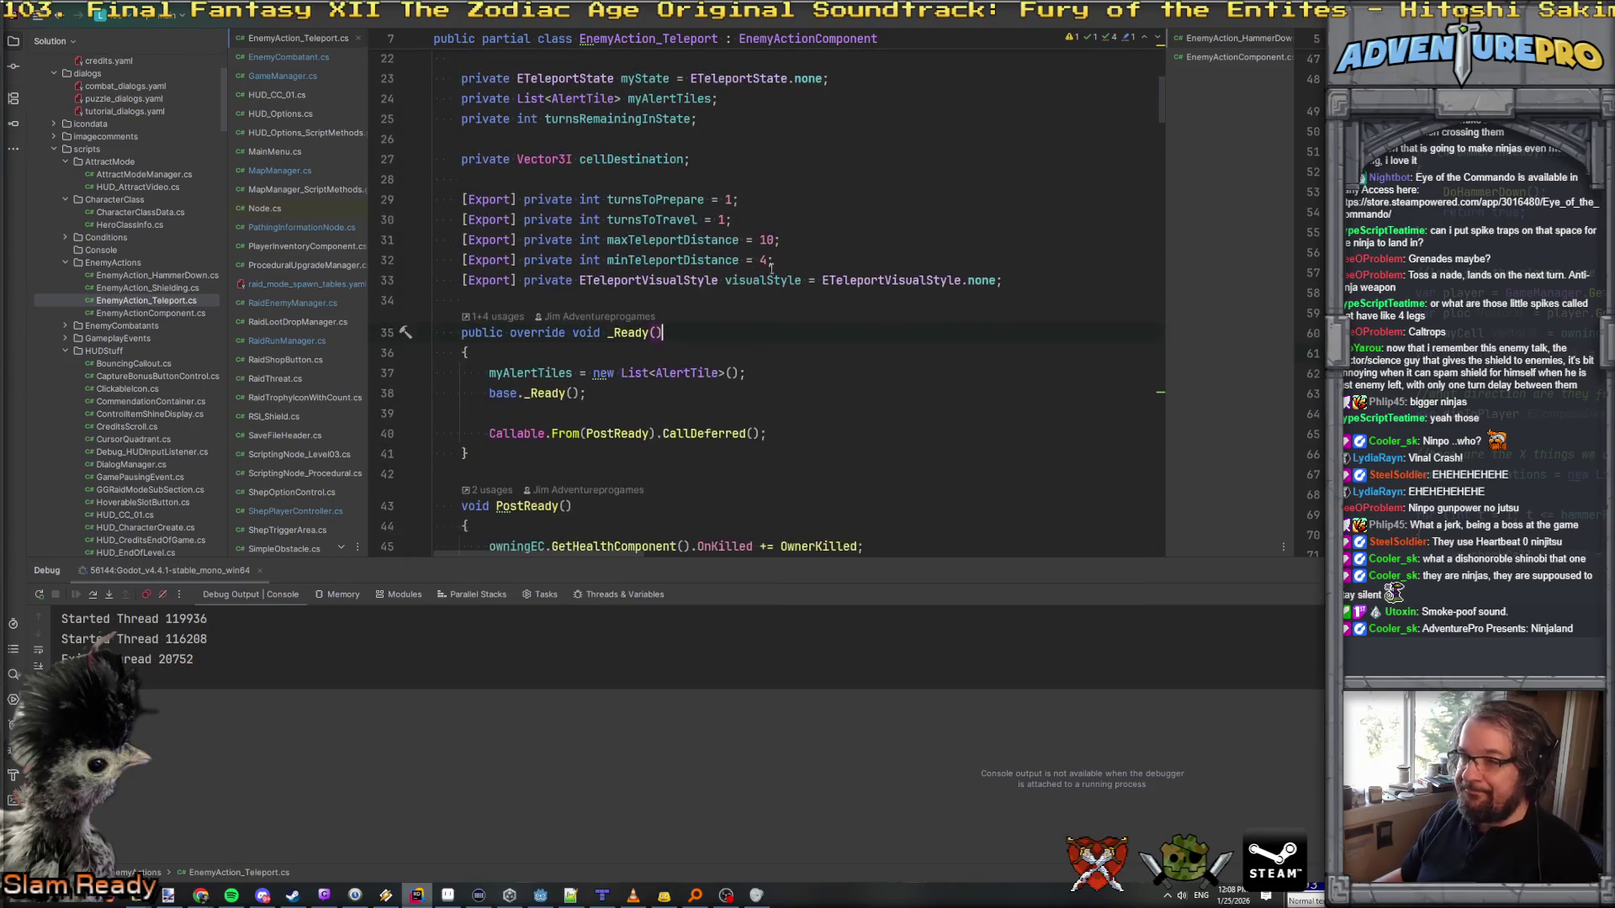
left_click(1050, 280)
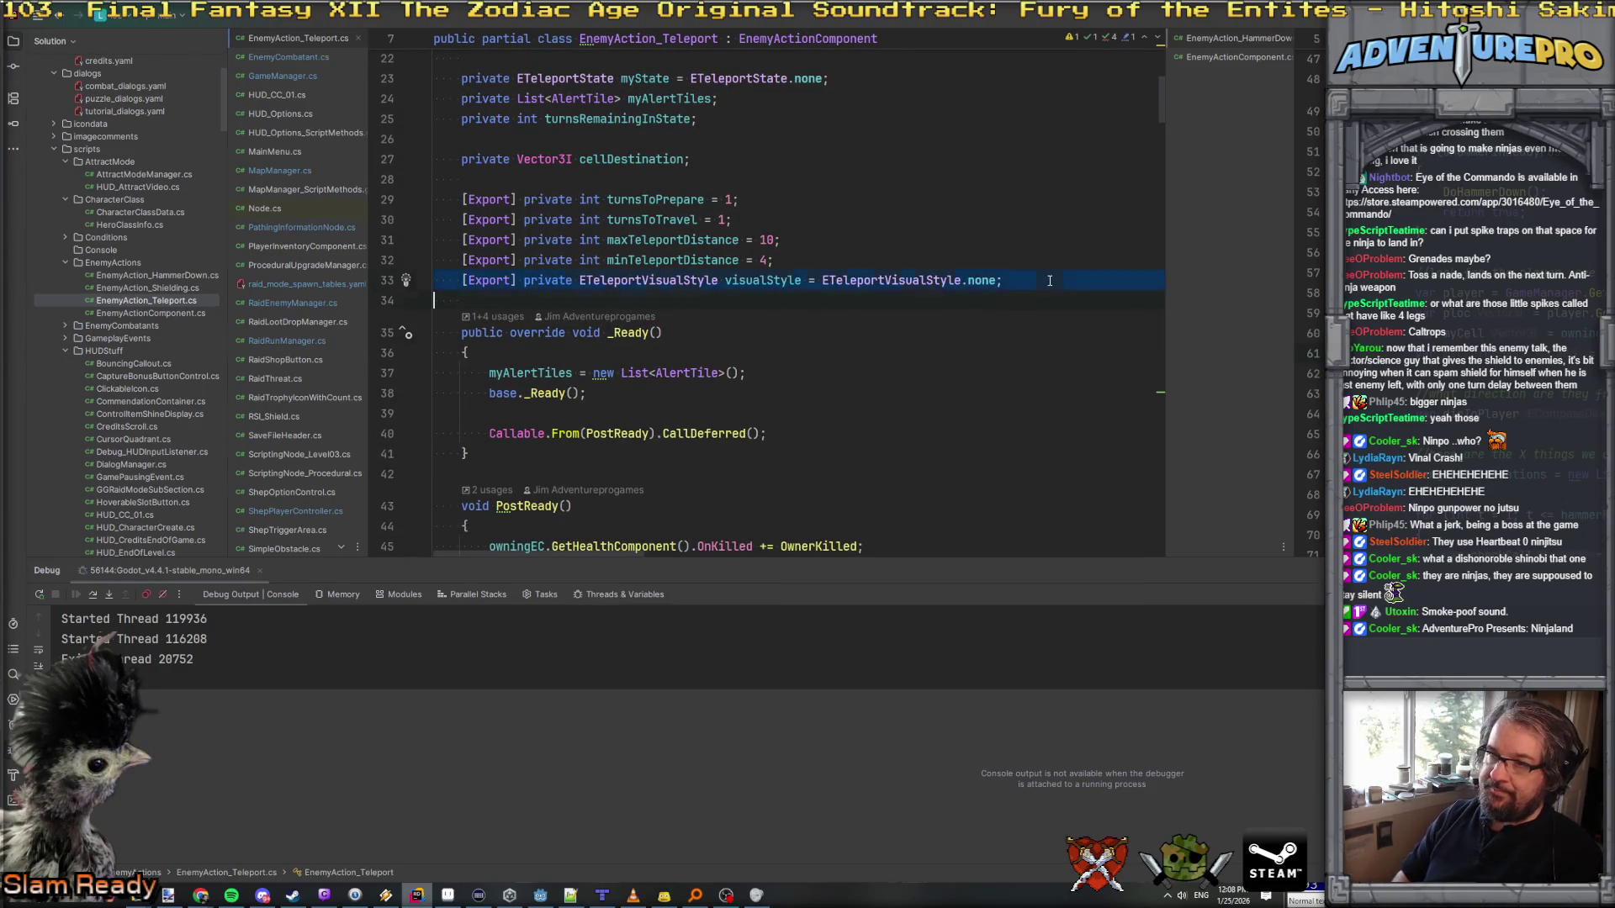
key("Down")
type("[Export] private ETeleportVisualStyle visualStyle = ETeleportVisualStyle.none;")
type("[Export] private ETeleportVisualStyle visualStyle = ETeleportVisualStyle.none;")
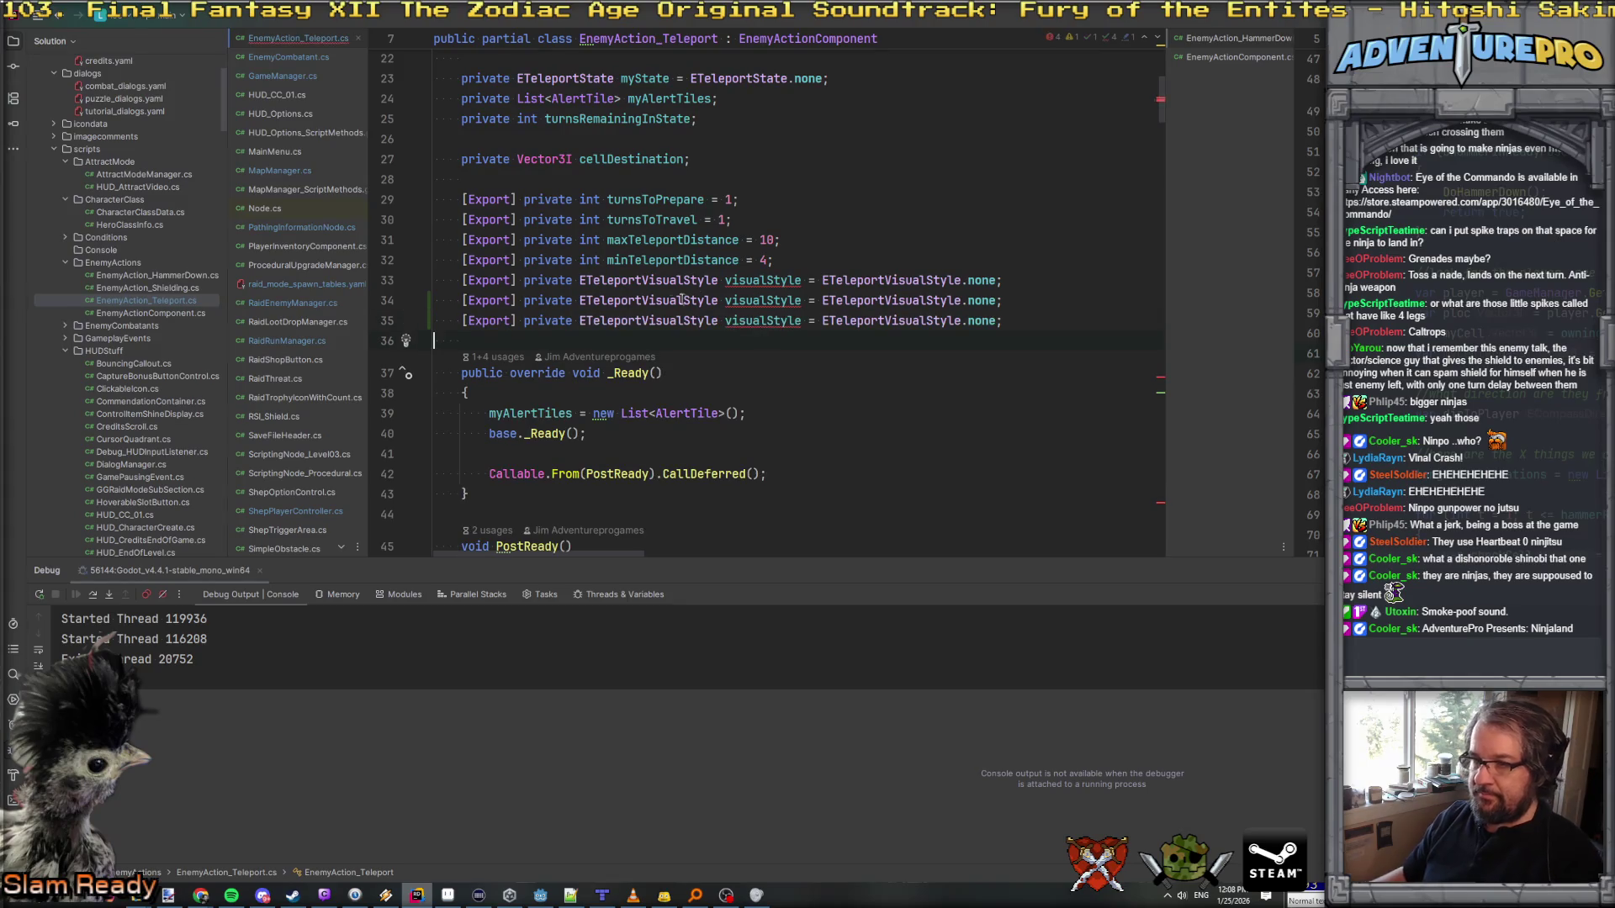
Step: Turn the first copy into an AudioStream field named clip_beginTravel
key("ctrl+shift+Left")
type("AudioSt")
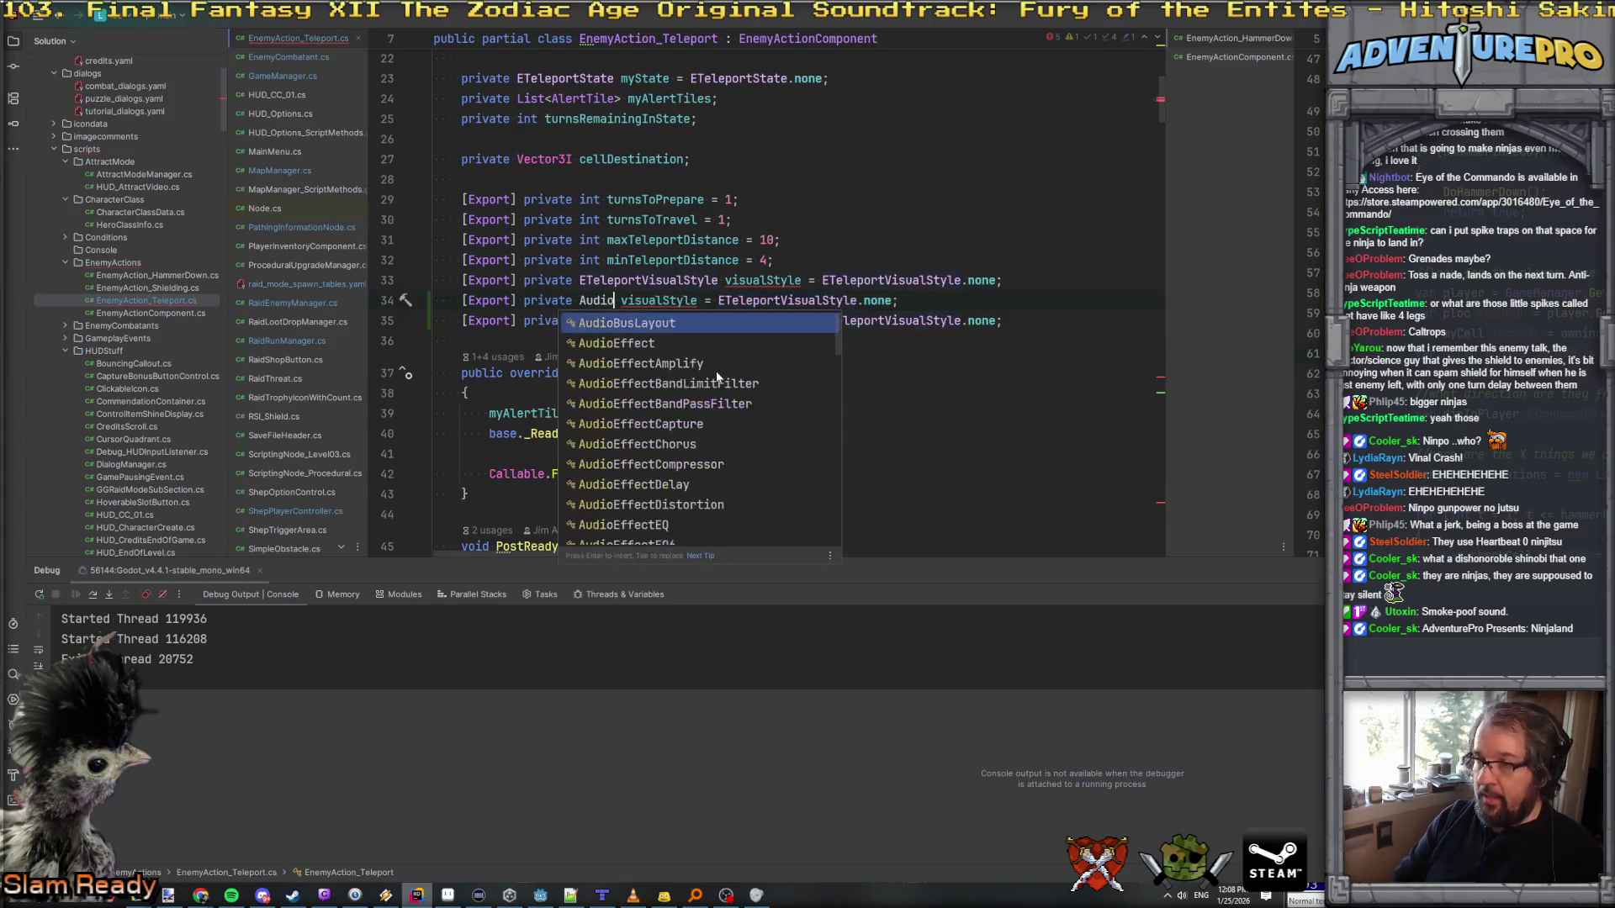
key("Return")
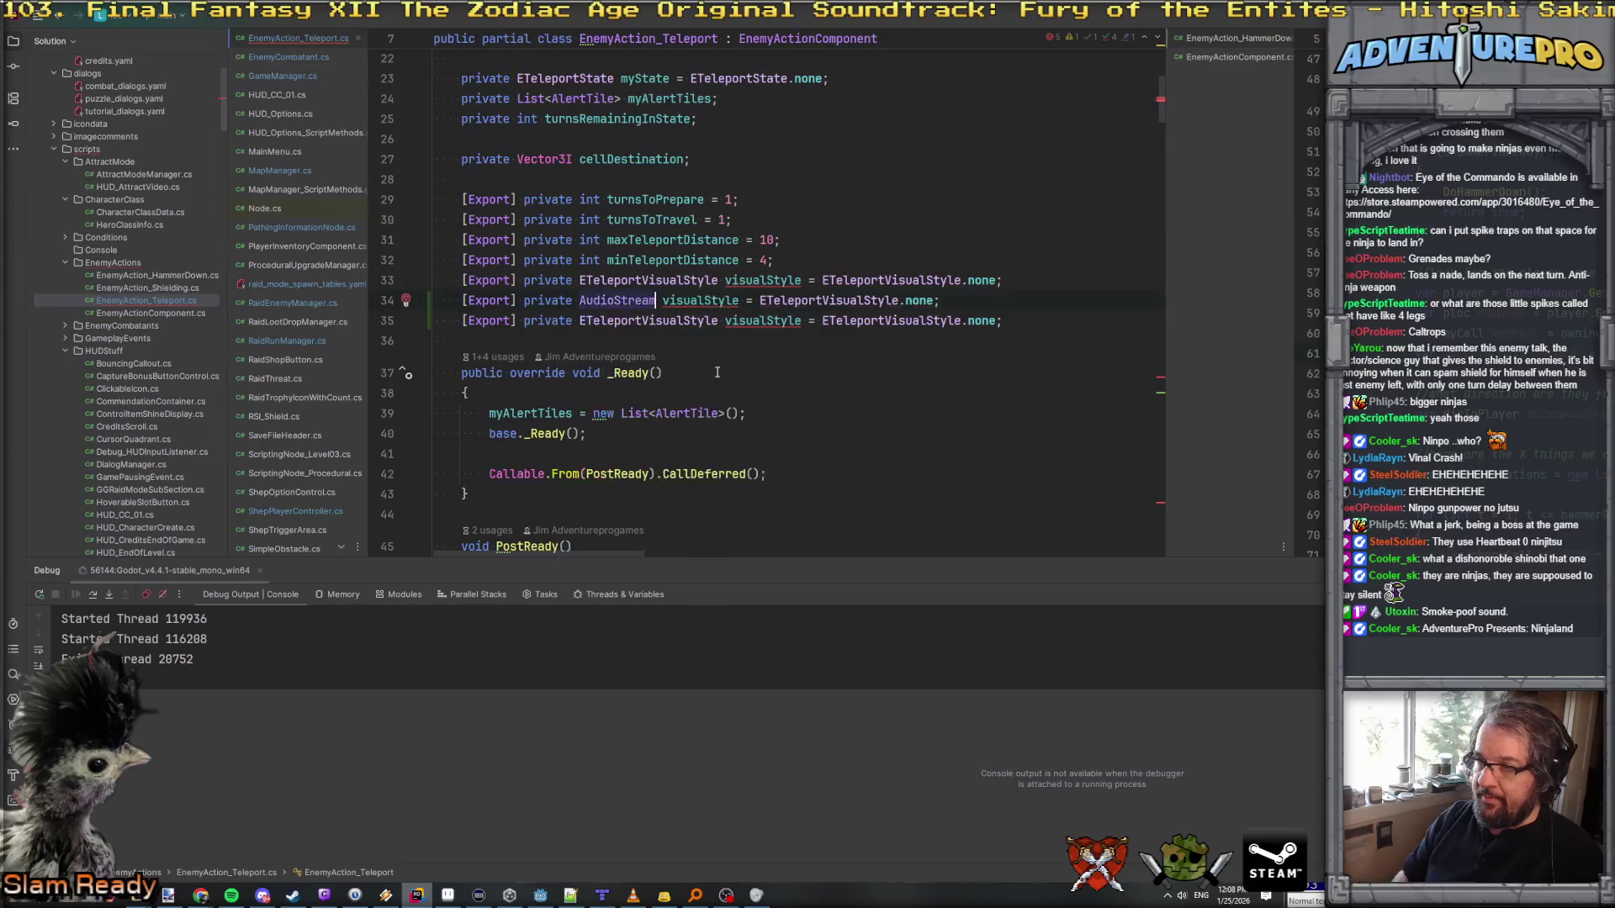
key("ctrl+shift+Right")
key("ctrl+shift+Right")
key("ctrl+shift+Right")
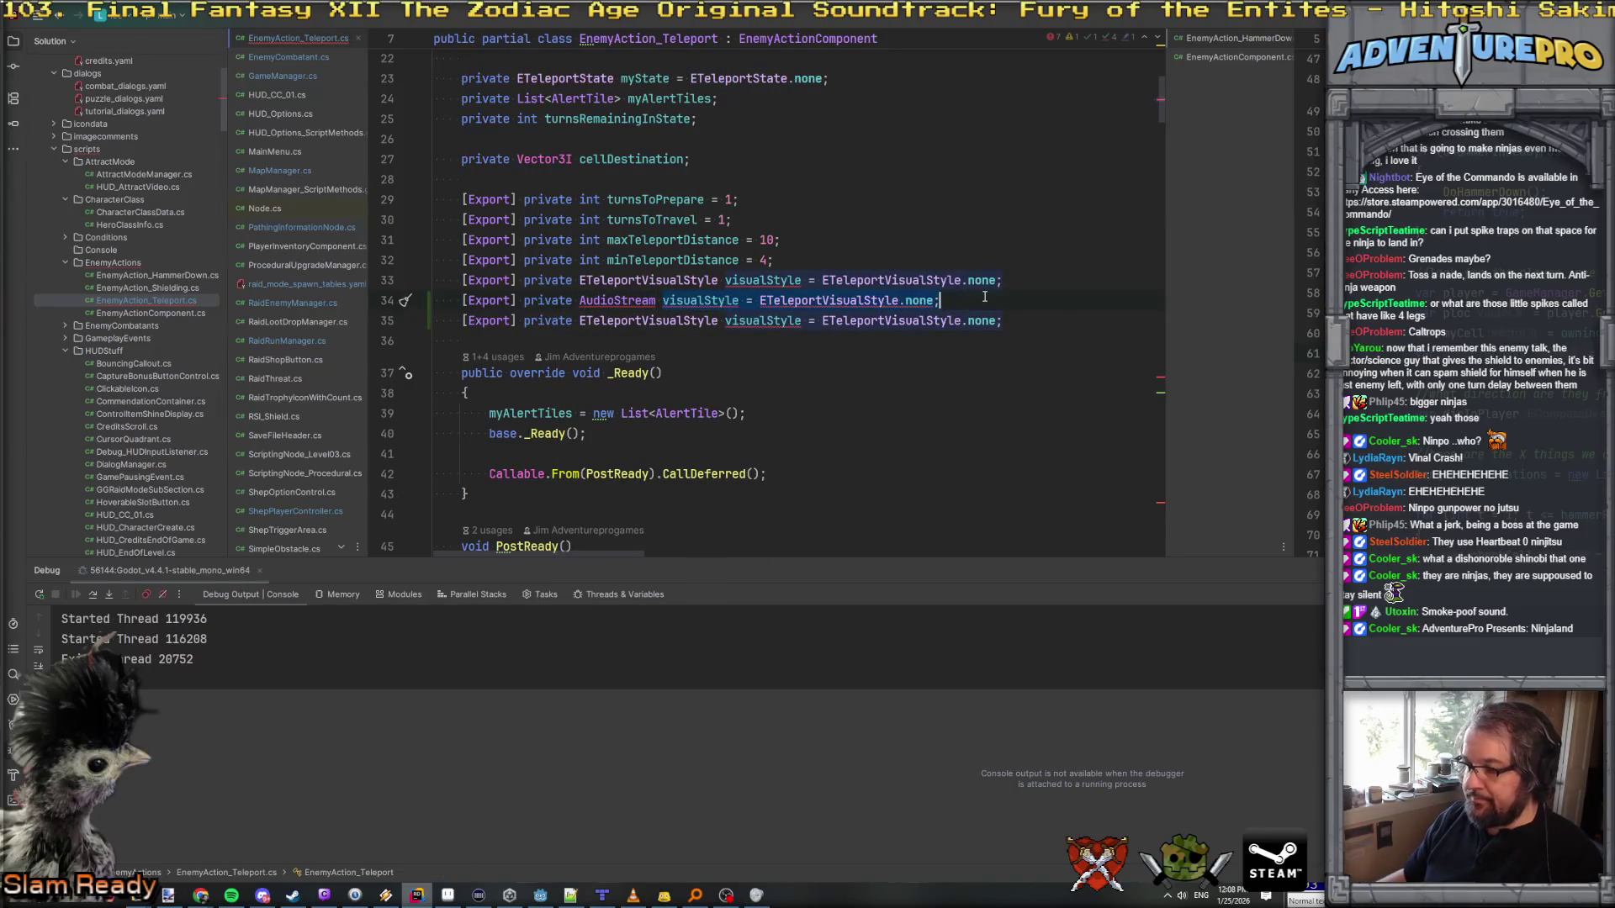
type("clip")
key("BackSpace")
key("BackSpace")
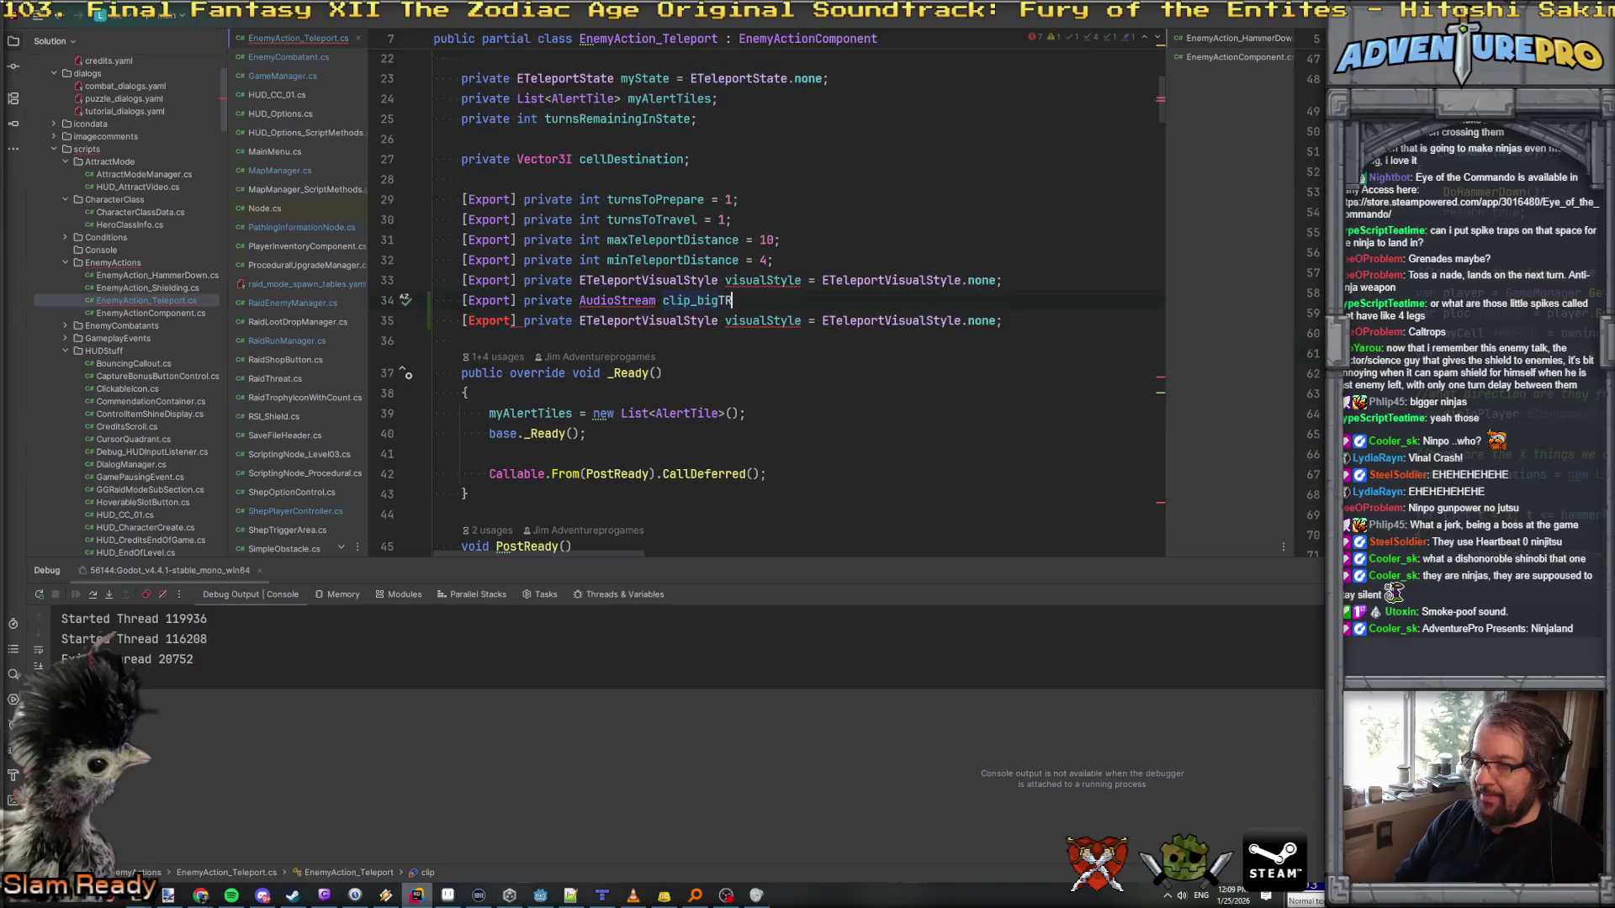
key("BackSpace")
type("eginTravel;")
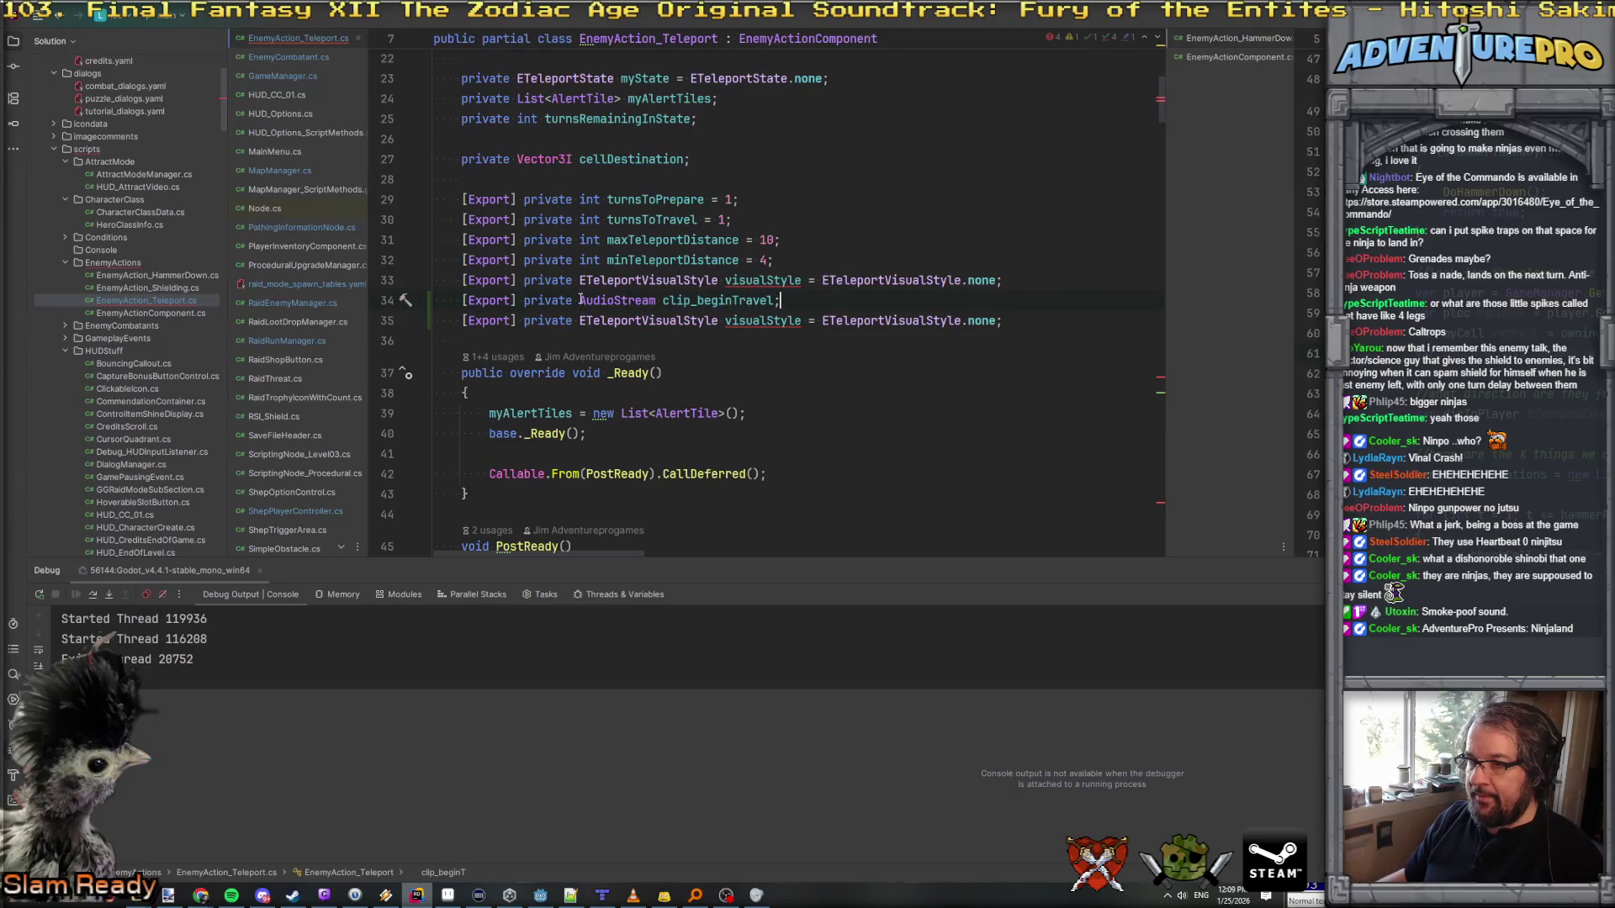
Step: Make the second copy an AudioStream field named clip_endTravel
left_click_drag(579, 320, 1042, 320)
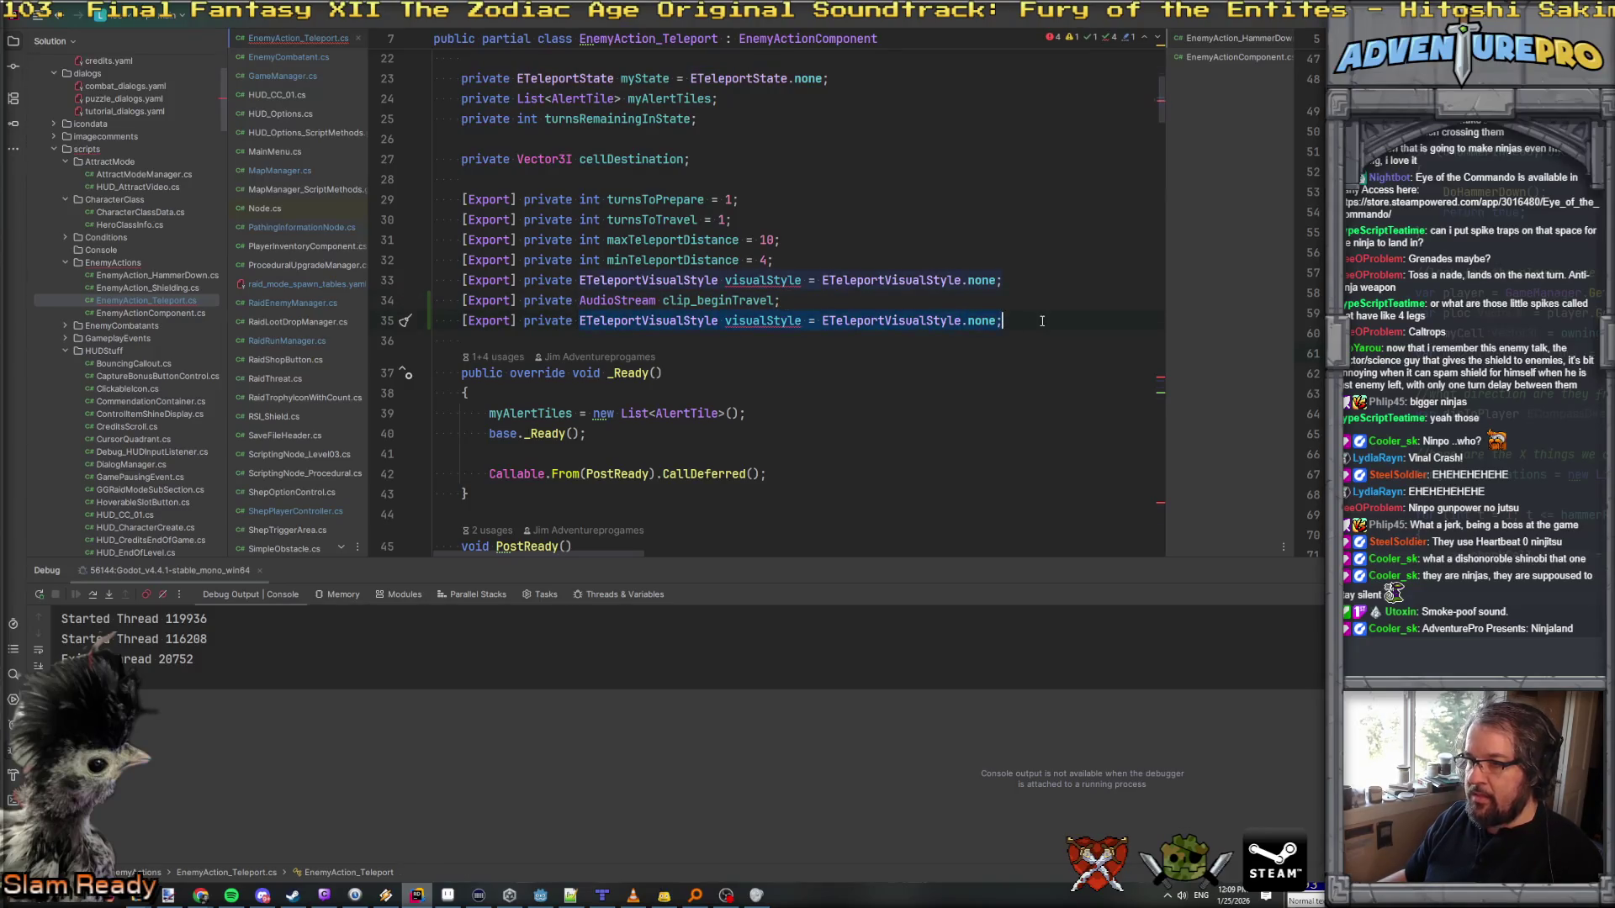
type("AudioStream clip_beginTravel;")
left_click(714, 332)
key("End")
key("Left")
key("BackSpace")
key("BackSpace")
key("BackSpace")
type("endcx")
key("BackSpace")
key("BackSpace")
type("Travel")
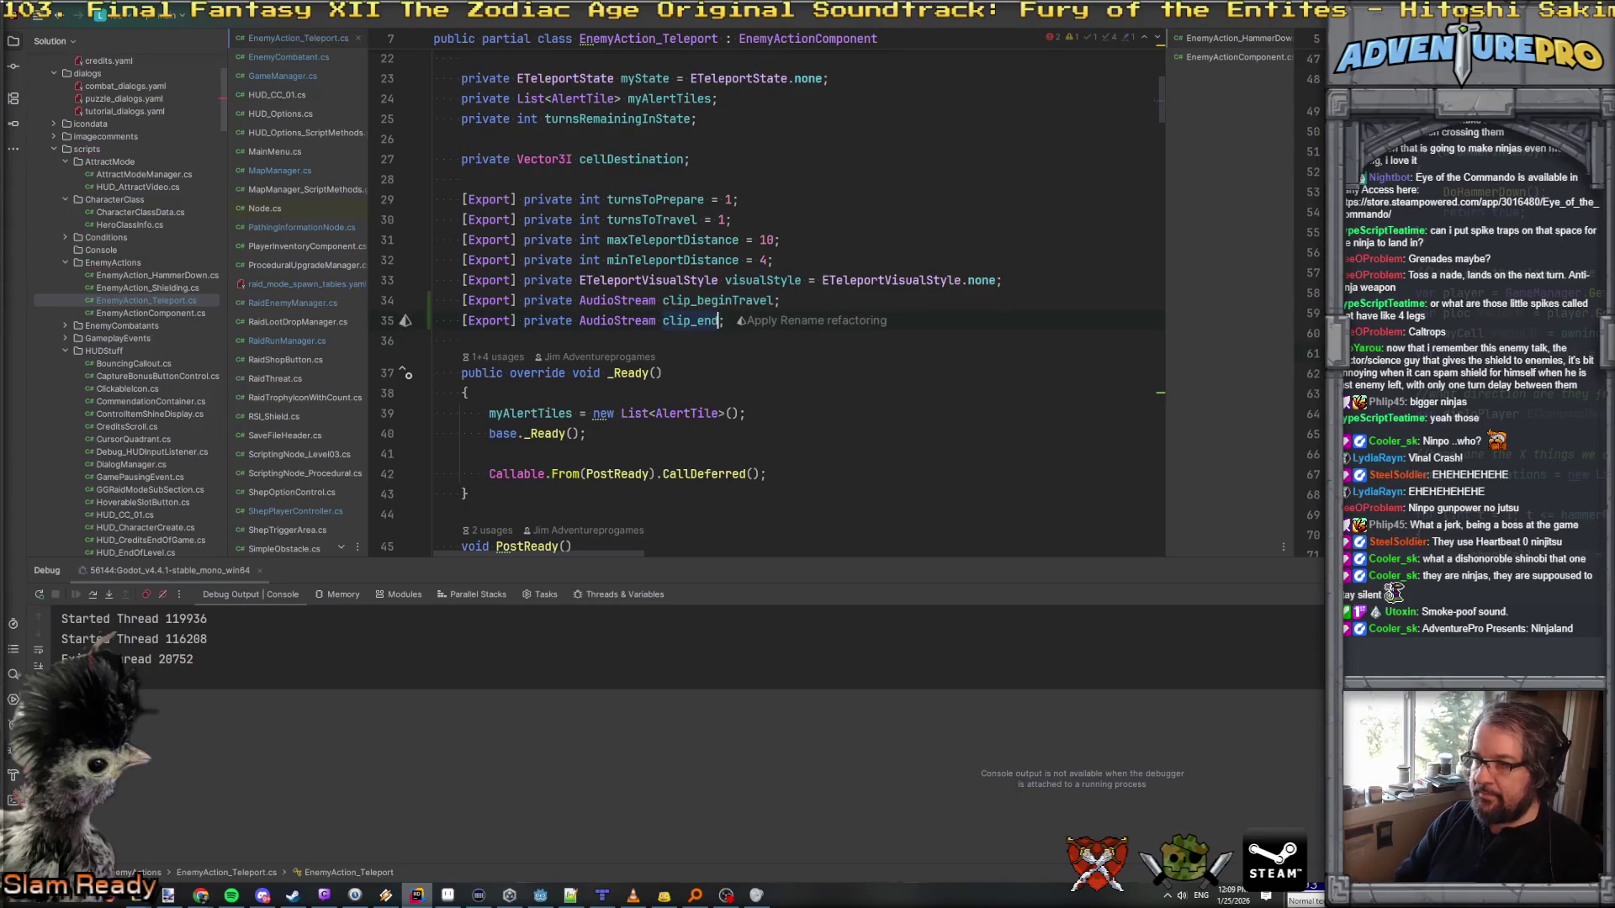
type("vel")
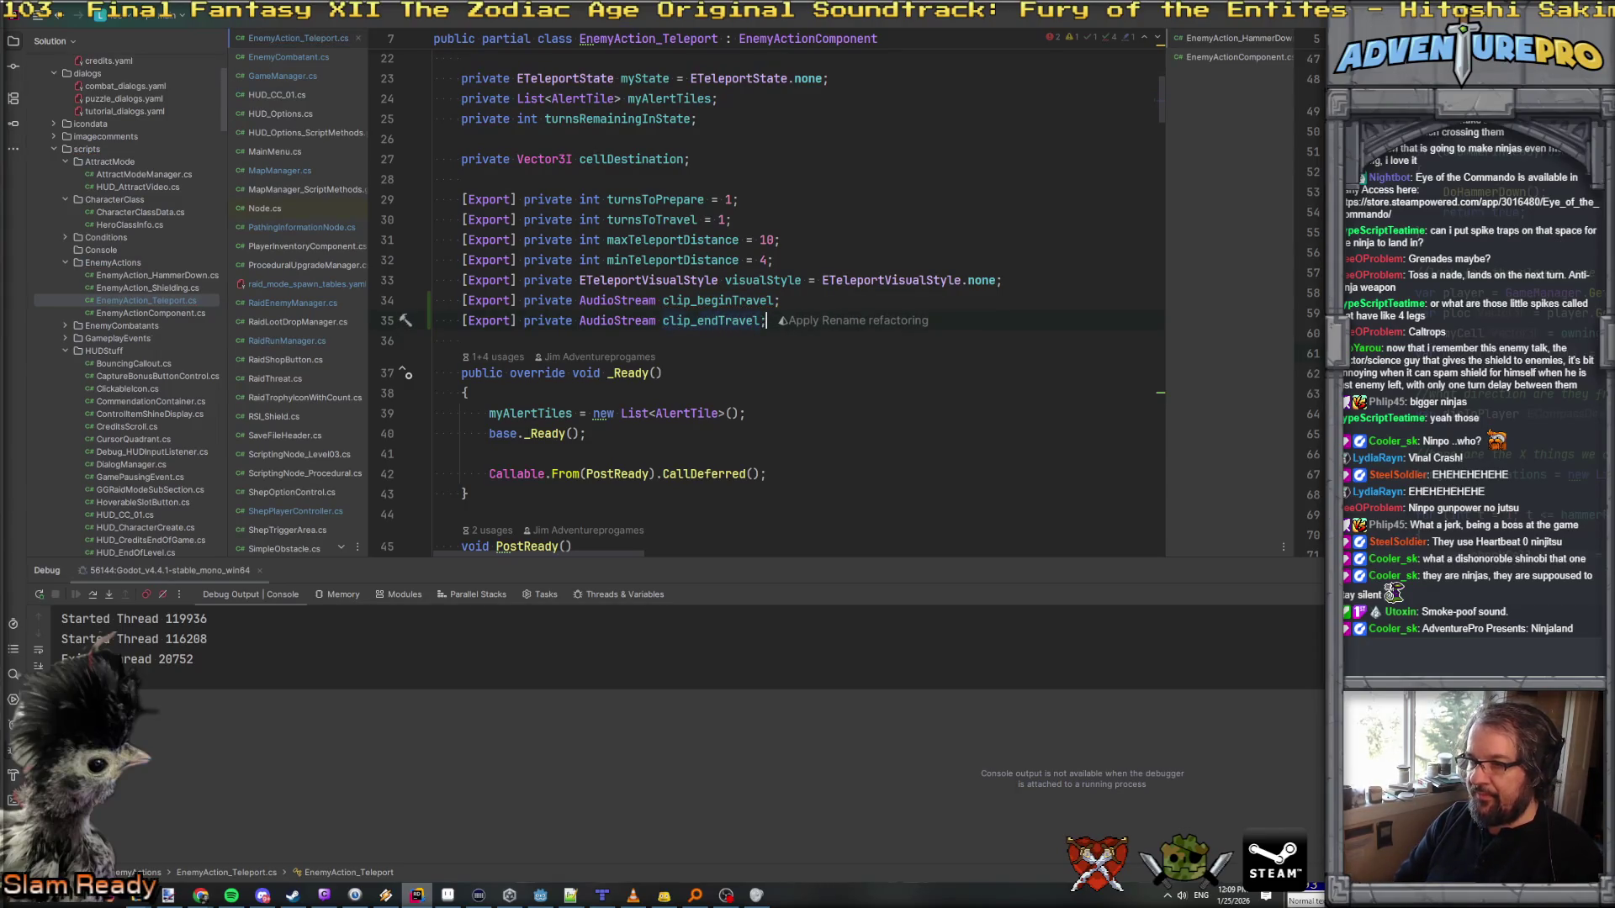
Step: Go to the BeginTeleportTravel method definition, just after its debug print line
scroll(784, 376, "down", 14)
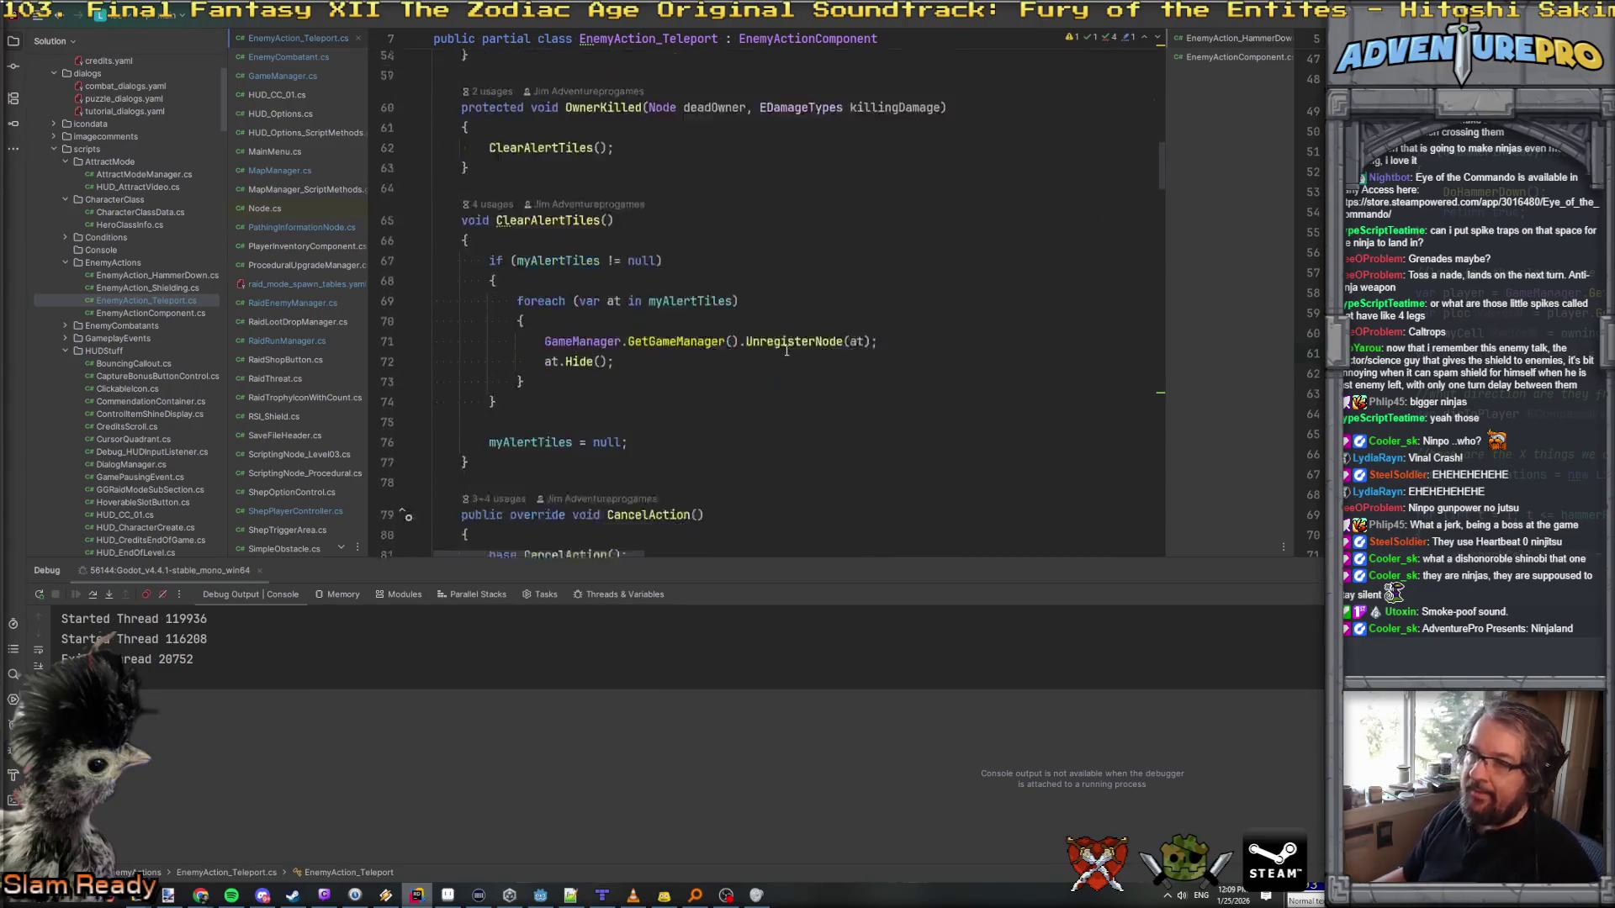
scroll(784, 376, "down", 12)
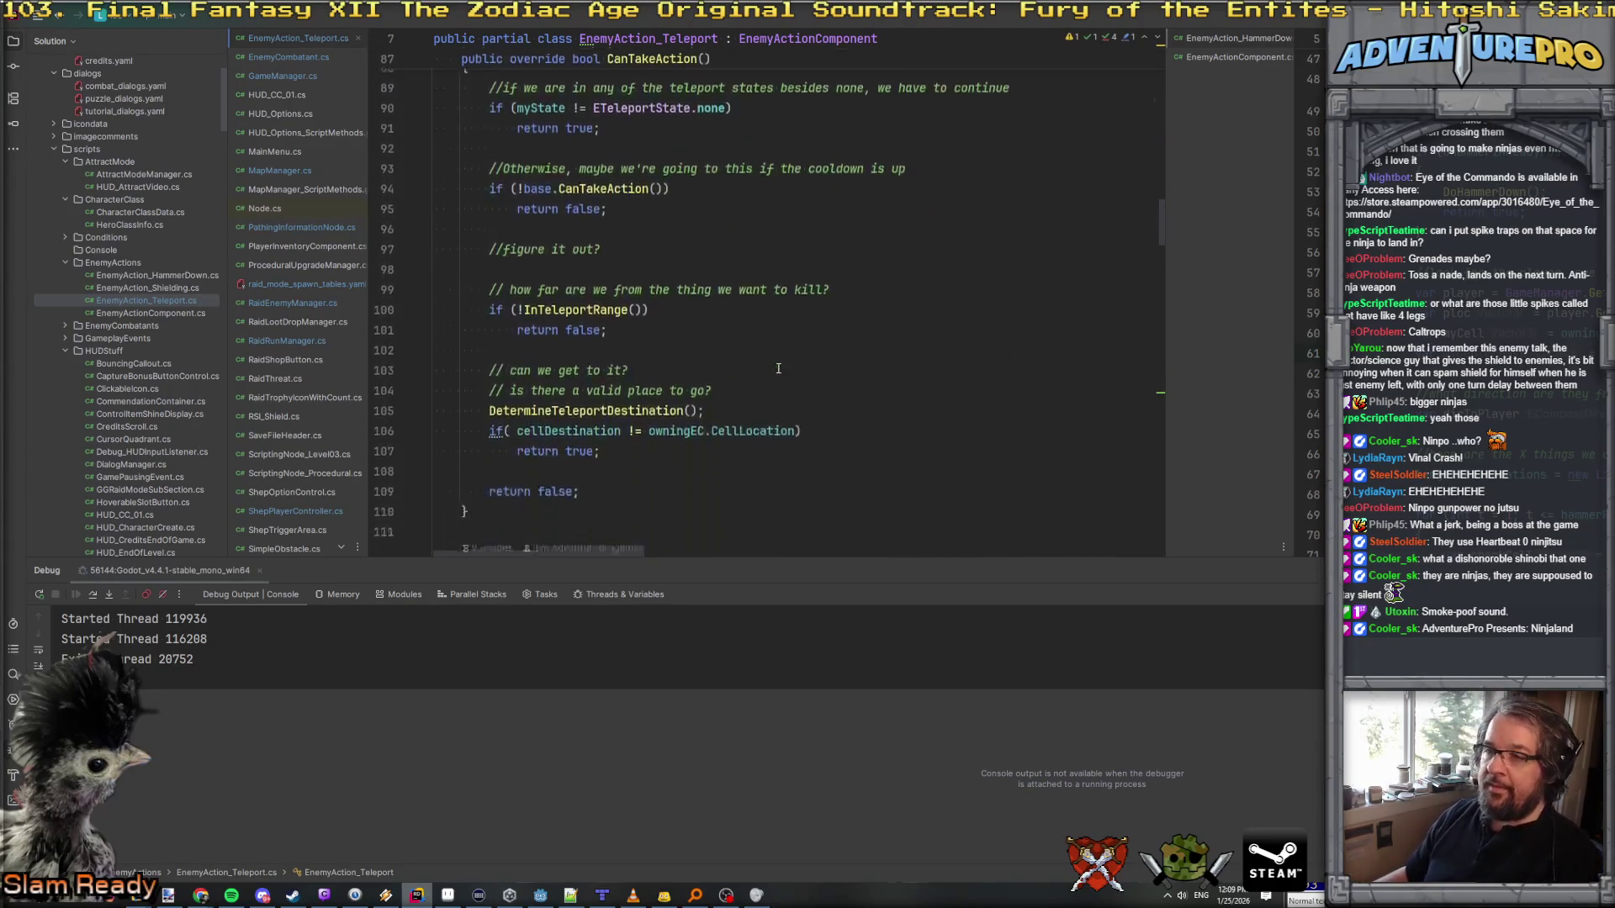
scroll(778, 368, "down", 10)
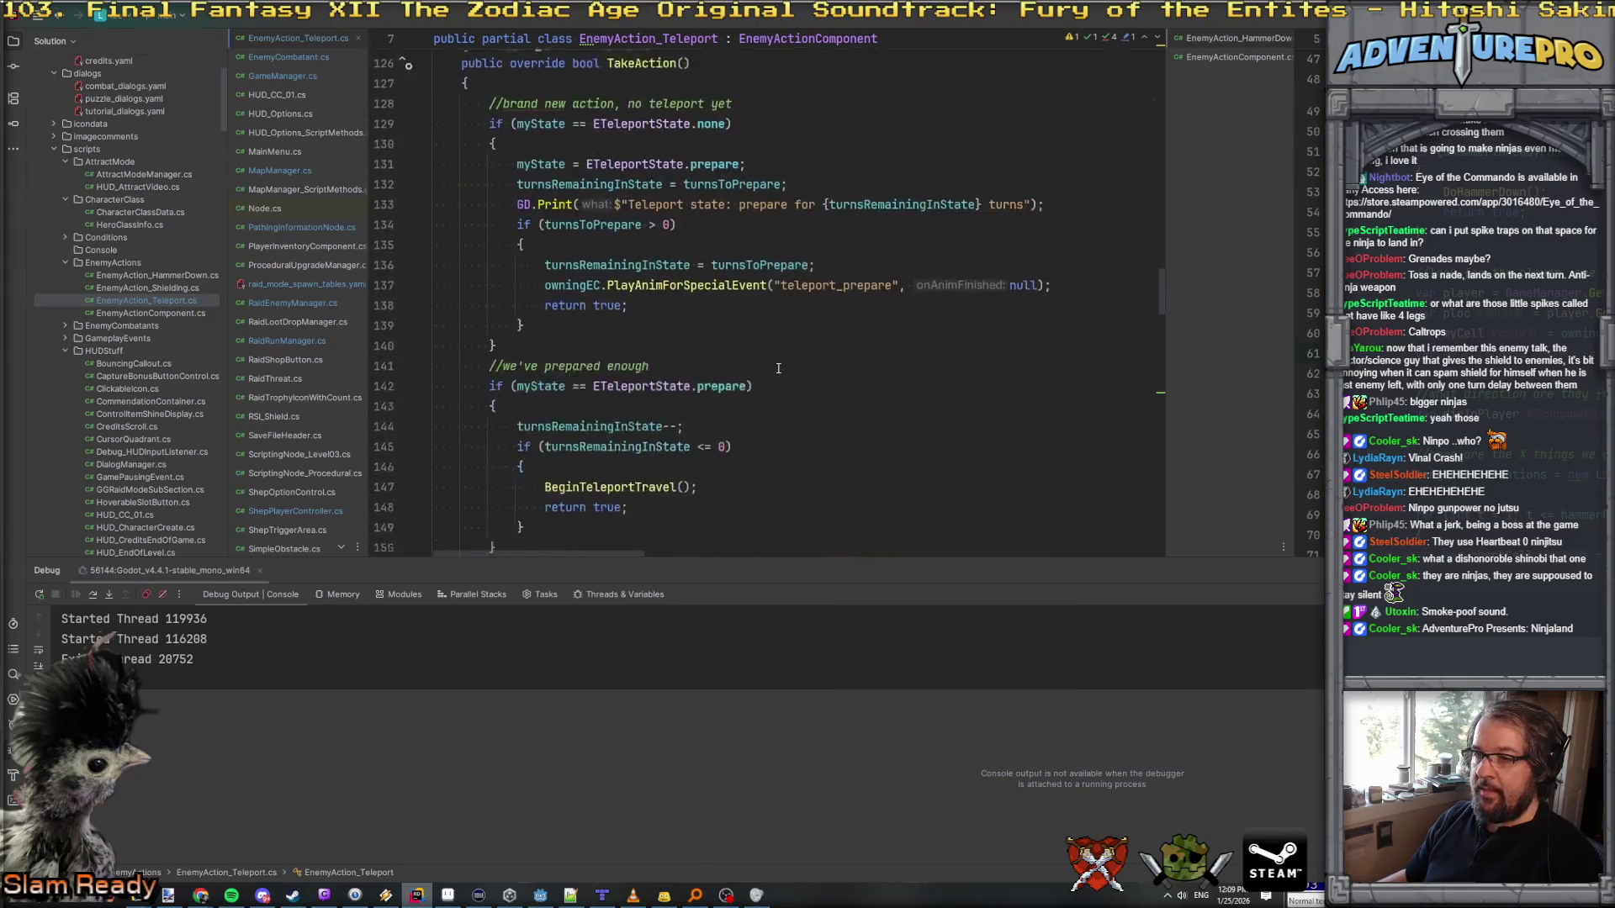
scroll(778, 368, "up", 2)
scroll(687, 320, "down", 1)
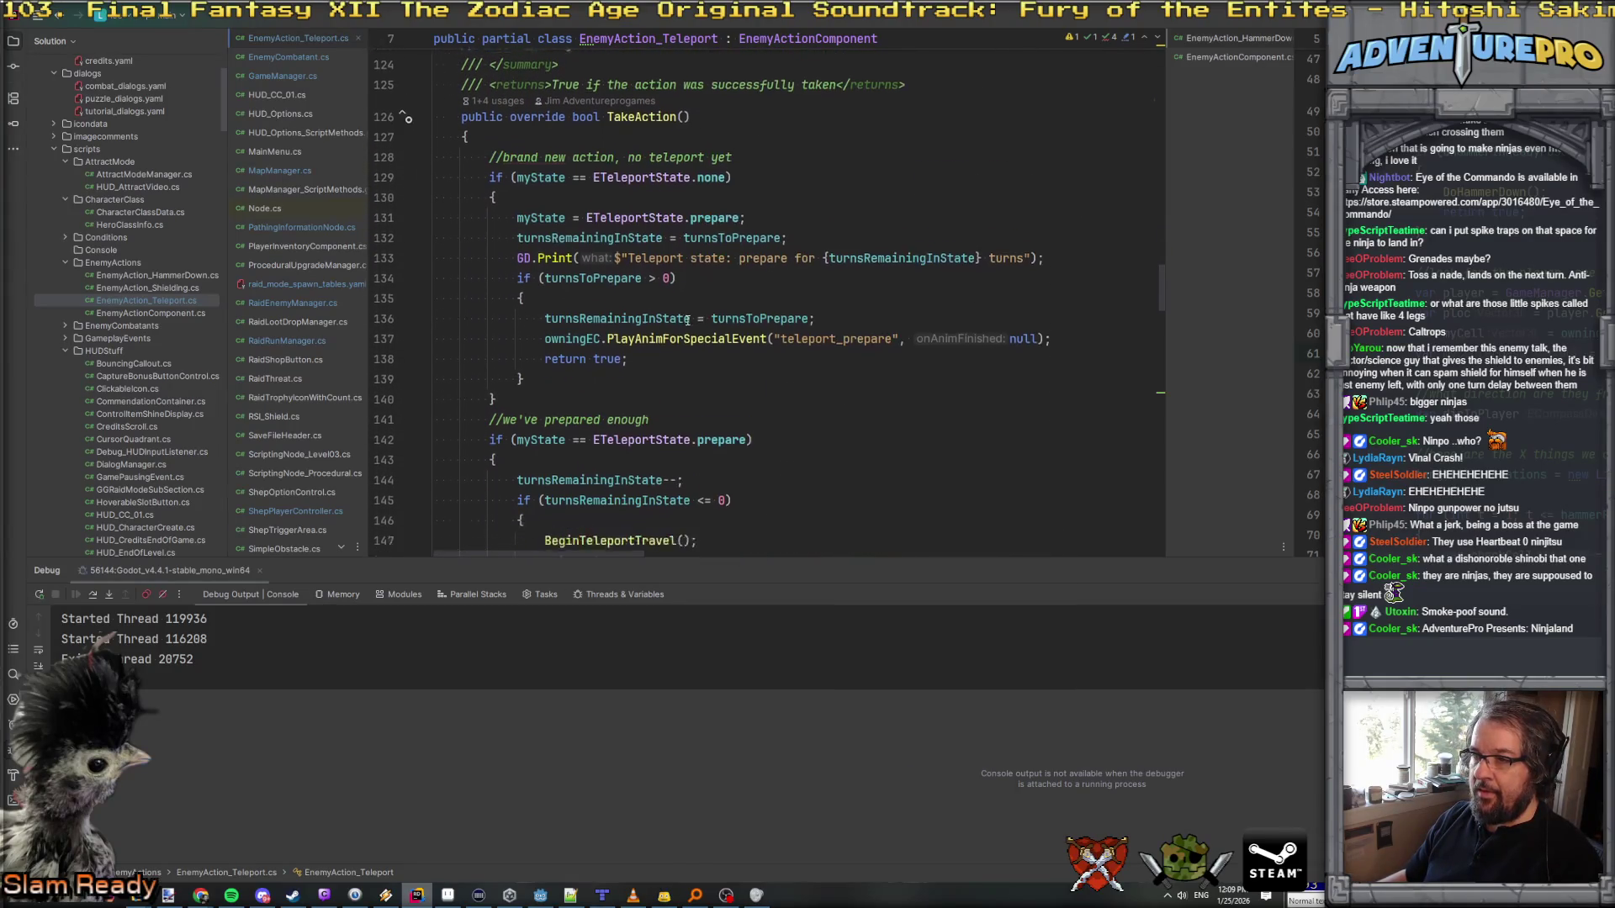
scroll(672, 205, "down", 2)
left_click(622, 307)
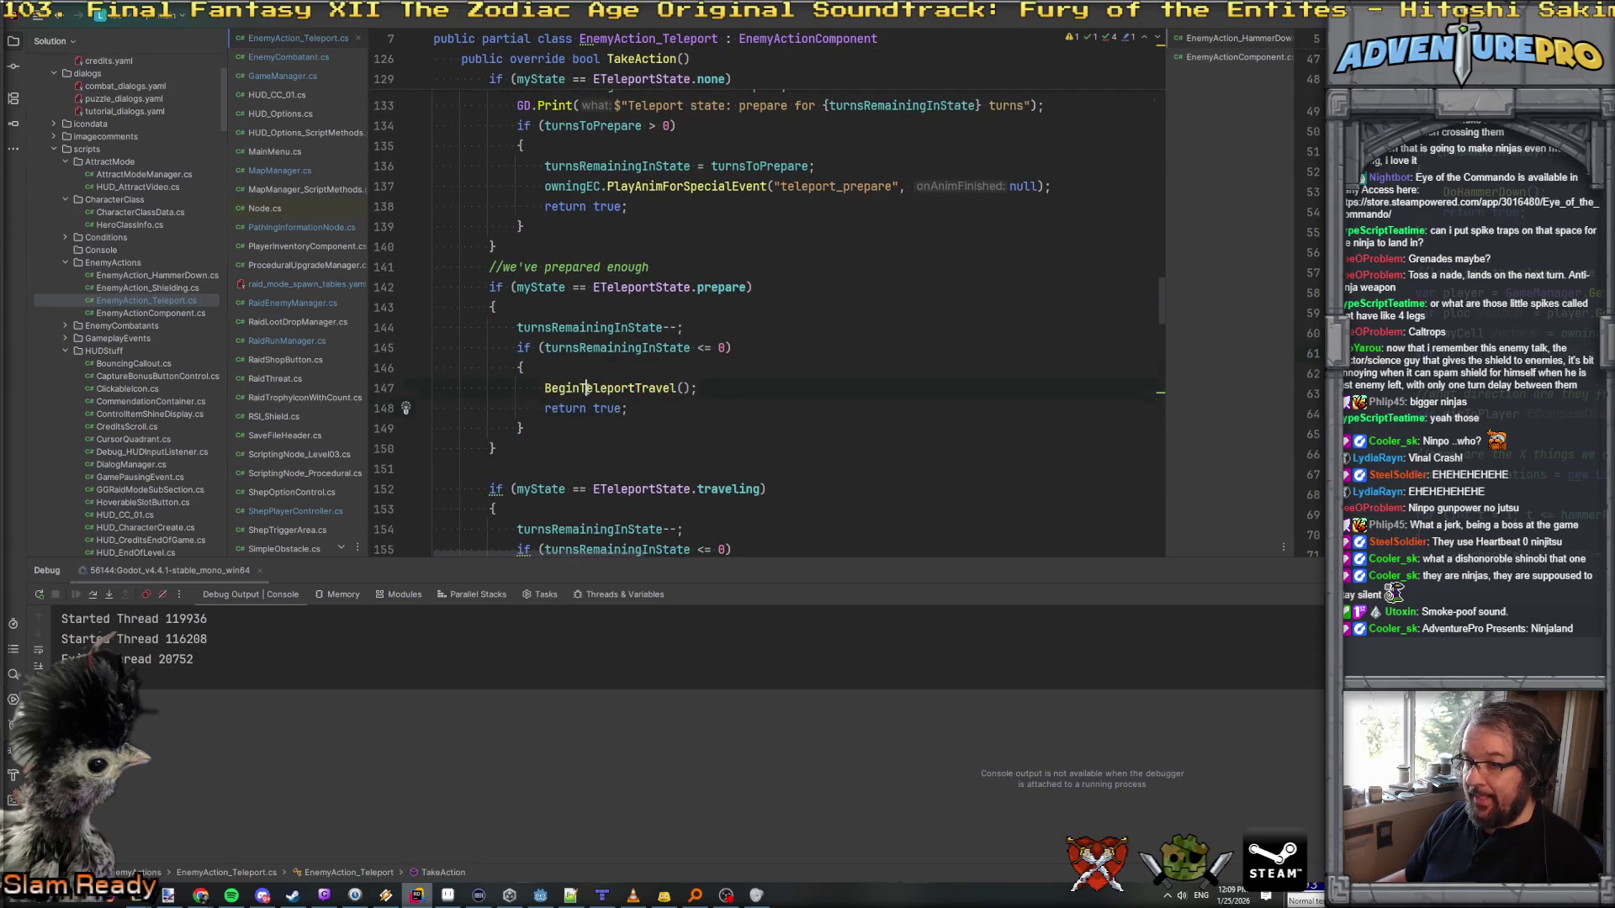
left_click(559, 388, "ctrl")
key("Down")
key("End")
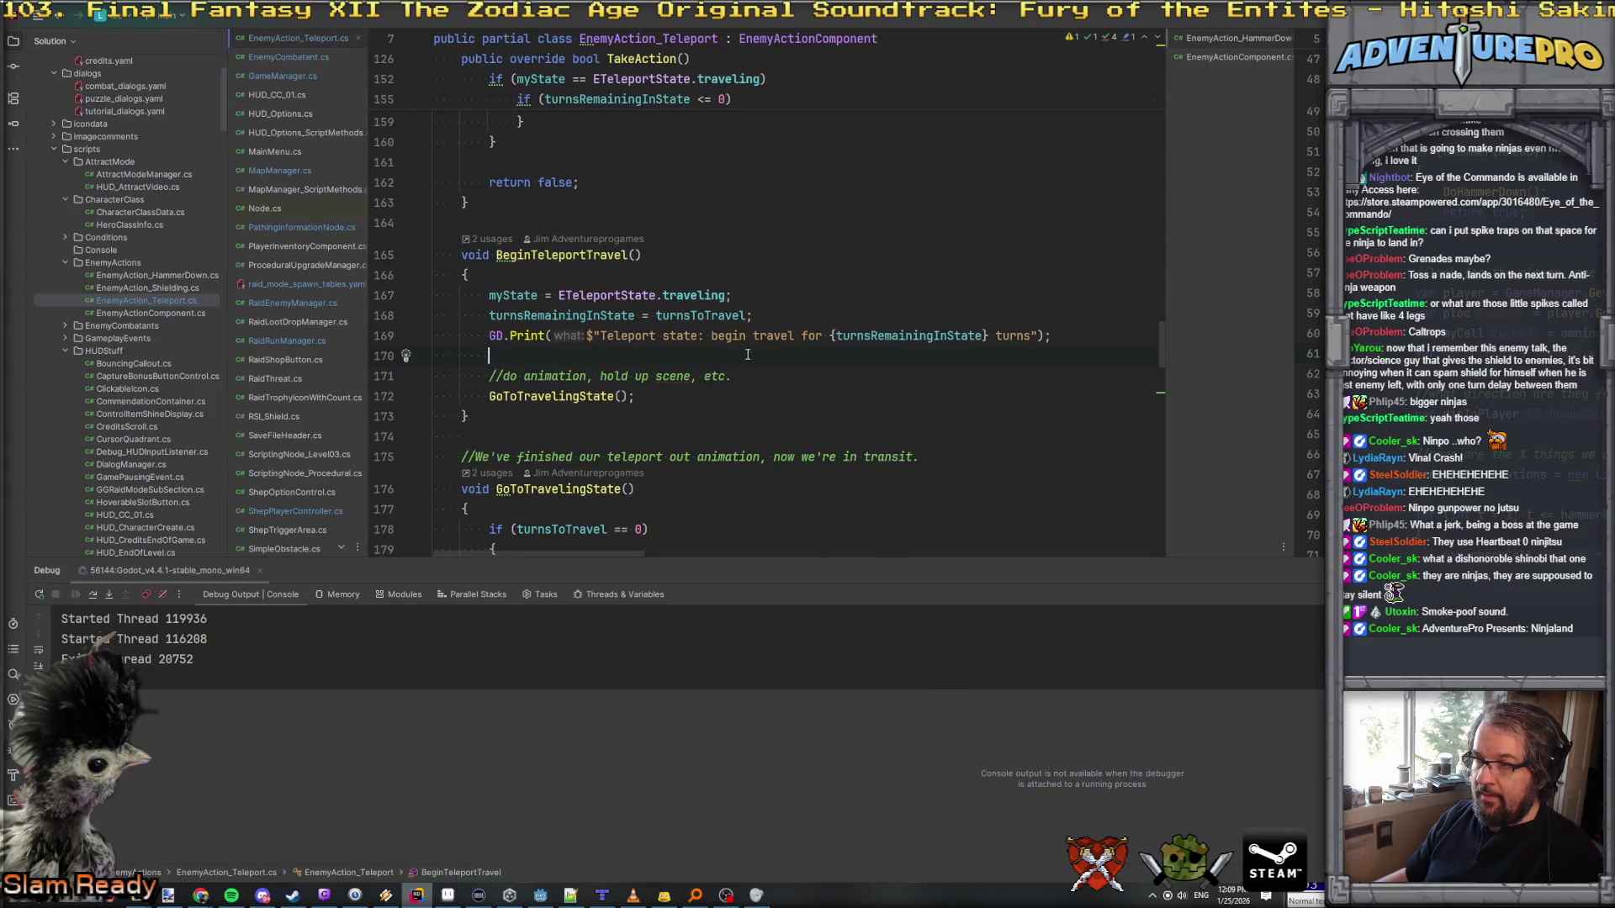
Step: Add an if (clip_beginTravel != null) block in BeginTeleportTravel
key("Return")
key("Return")
type("i")
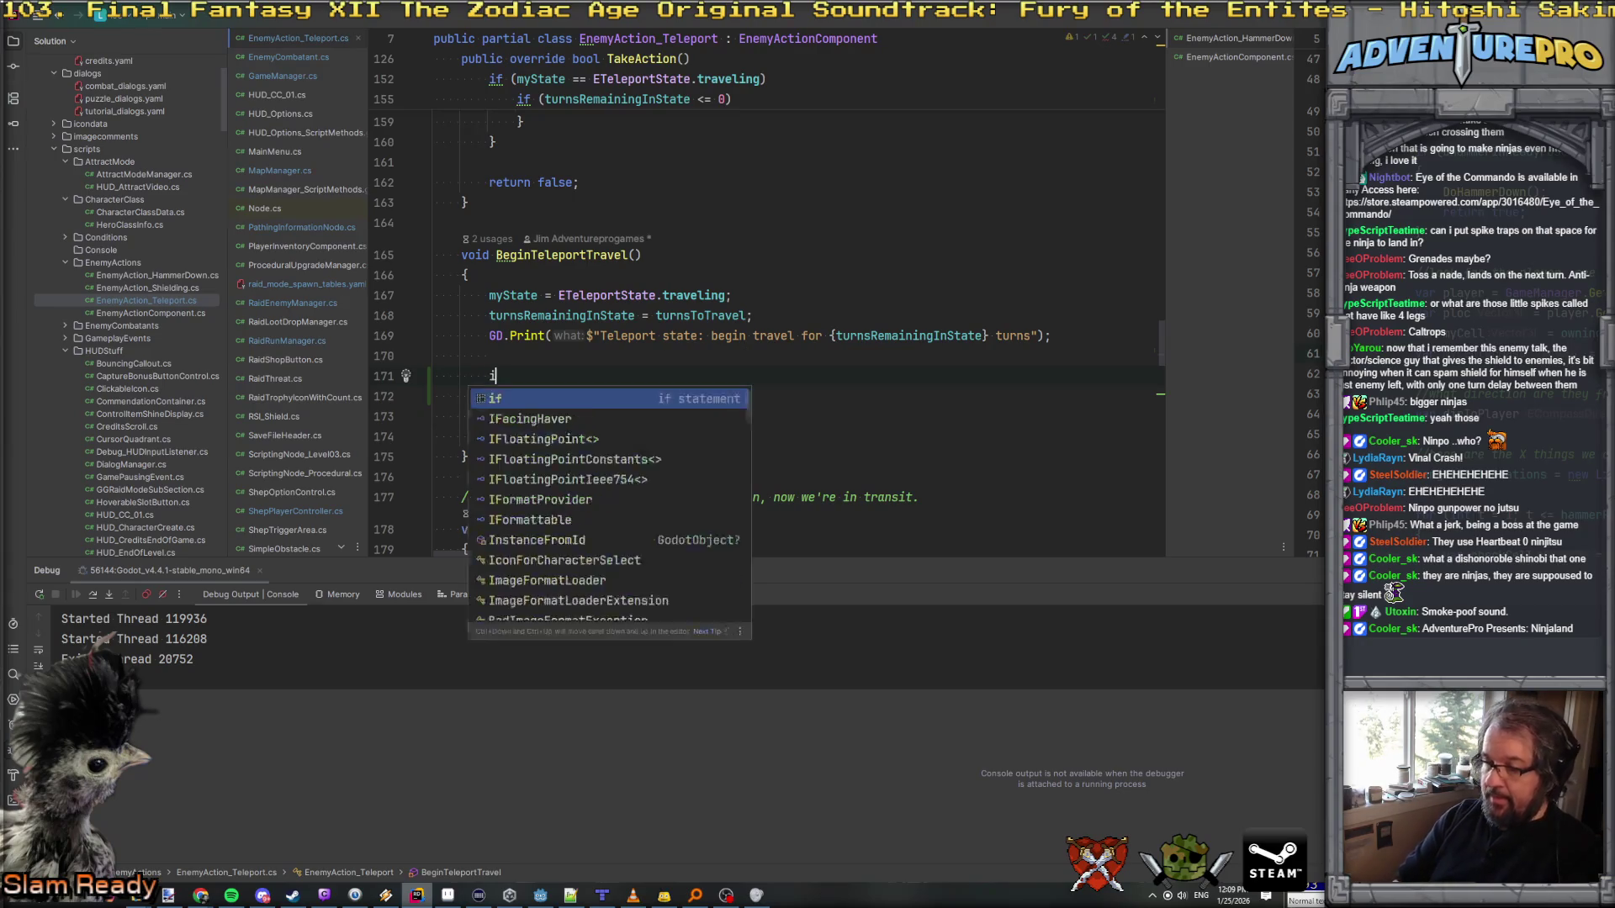
type("f( cl")
key("Return")
type("!= null")
key("Home")
key("Home")
key("shift+Down")
type("{")
key("Return")
Step: Inside the block, call GetAudioManager().PlayOneShotAtLocation with clip_beginTravel at the owner's position
type("TM")
type(".")
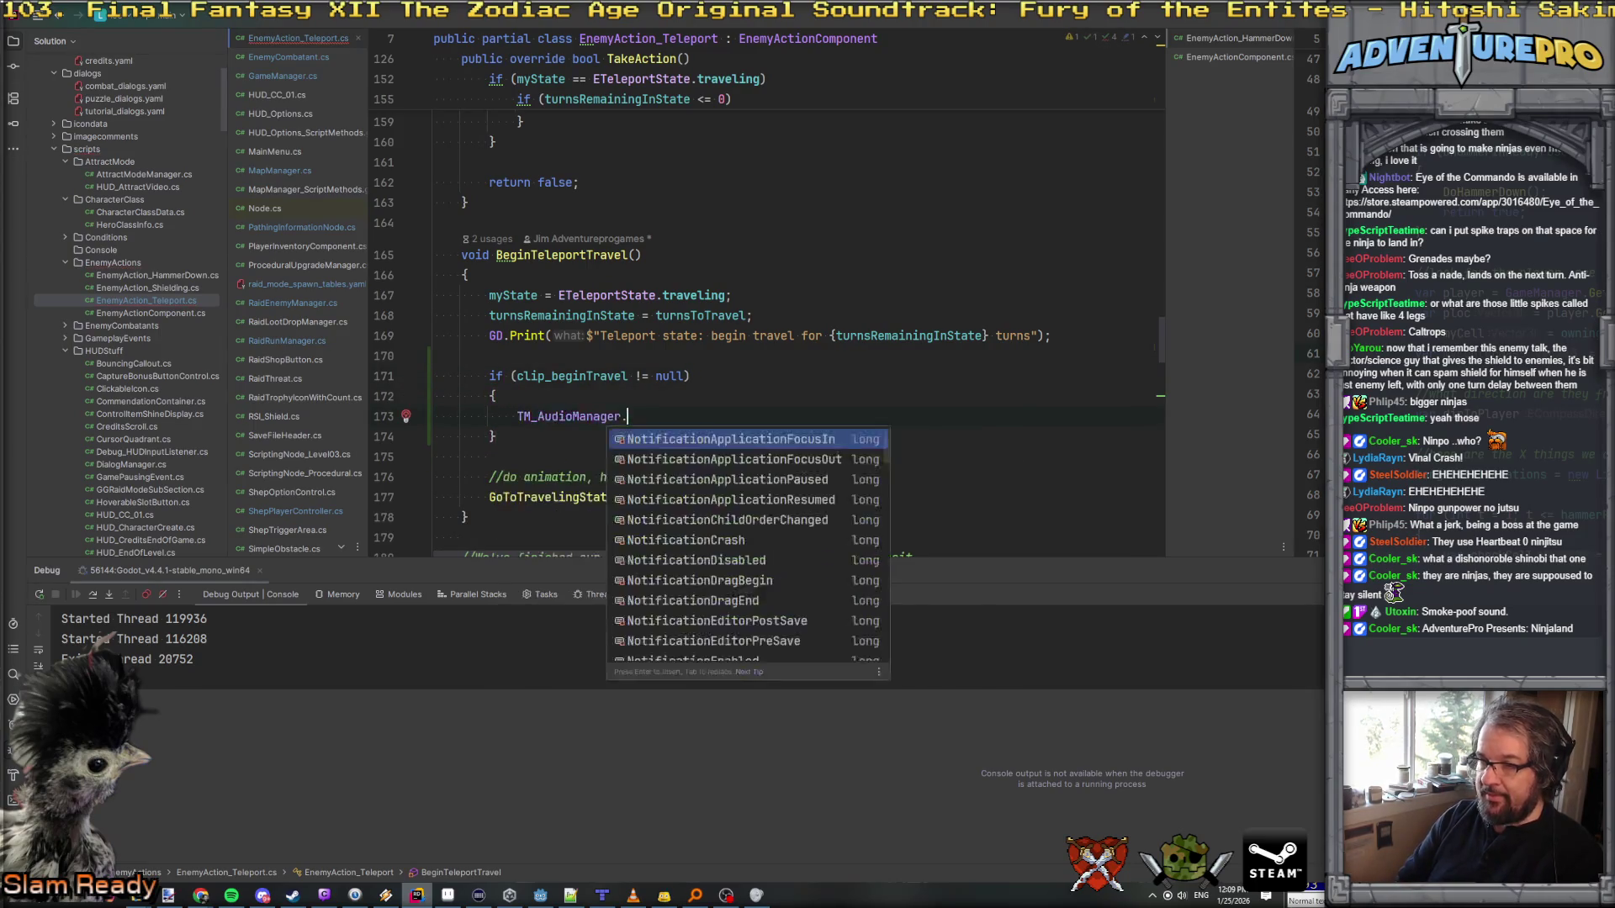
type("Get")
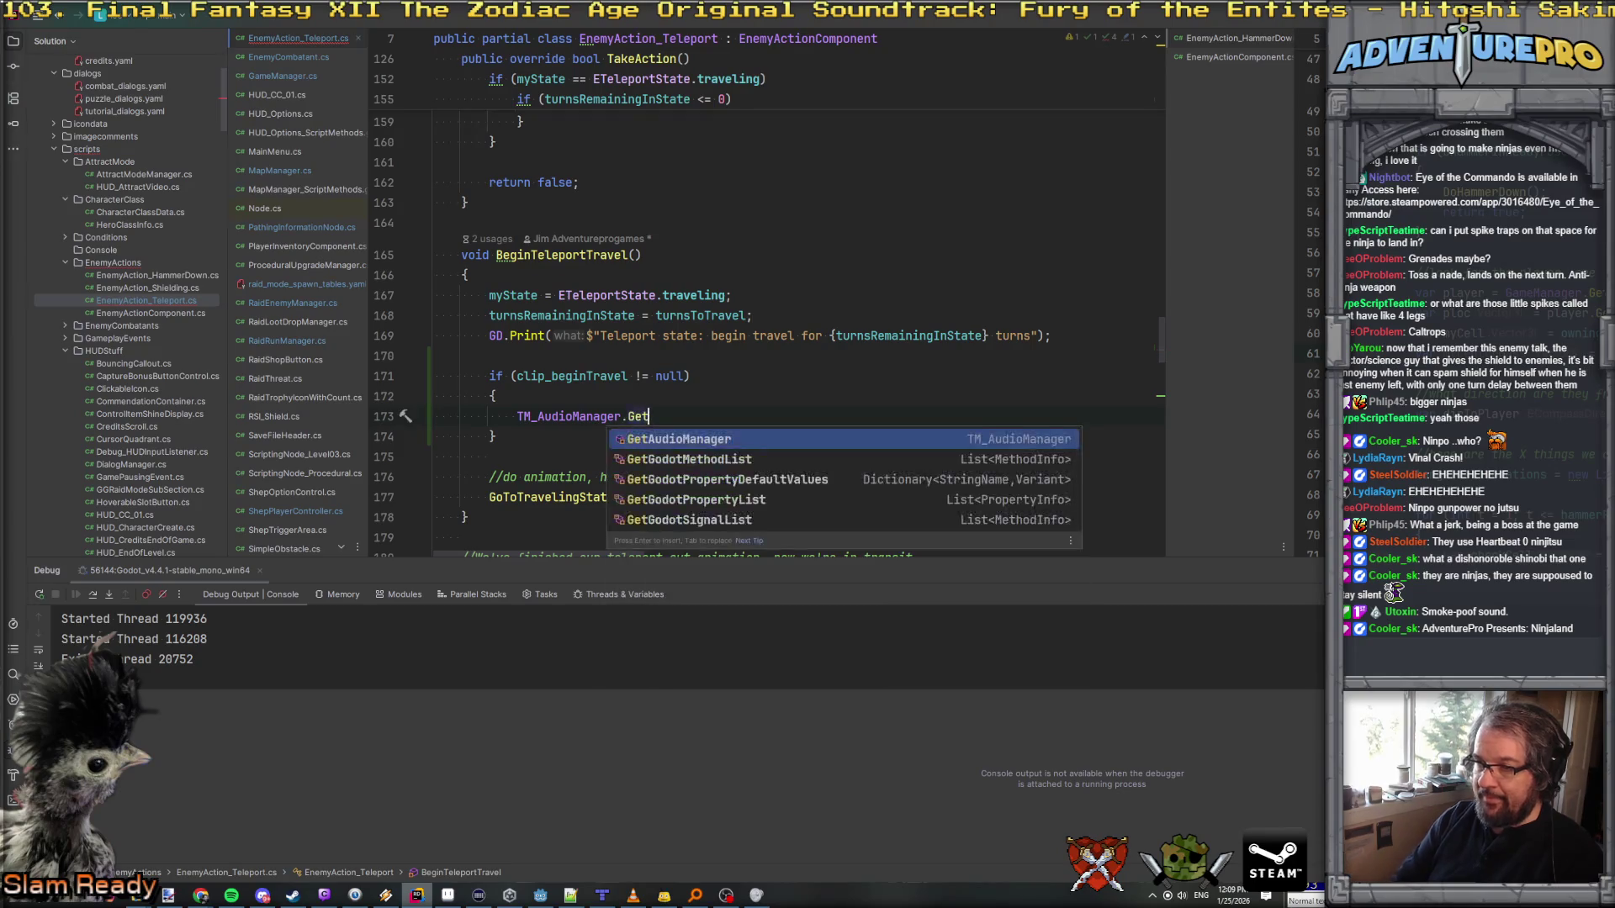
key("Return")
type(".Play")
key("Escape")
type("FX")
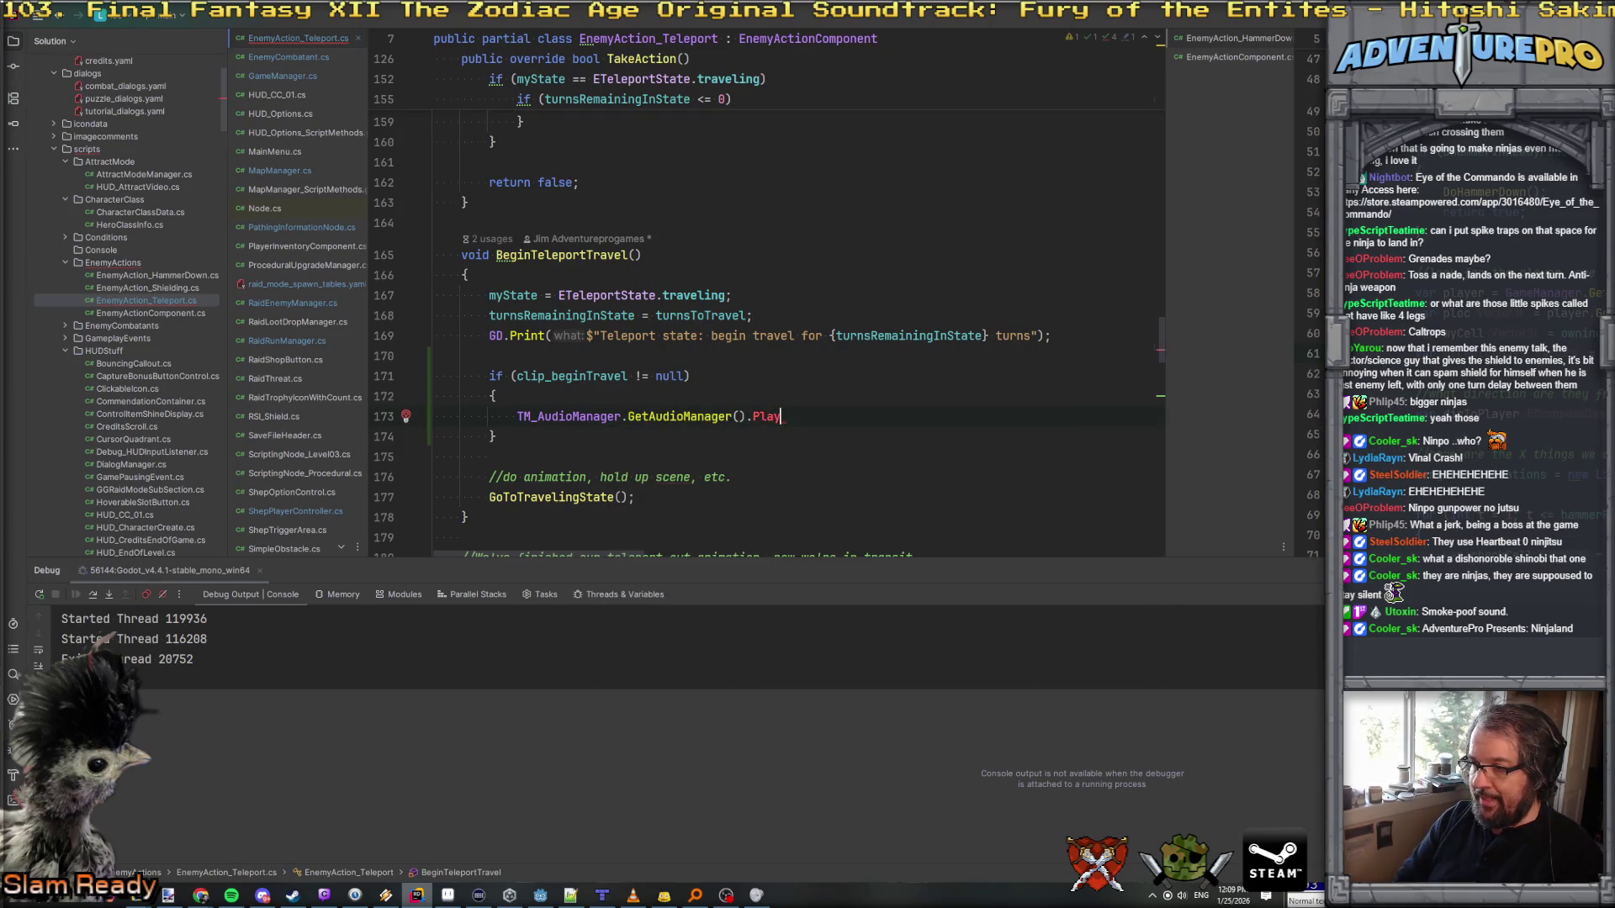
key("ctrl+space")
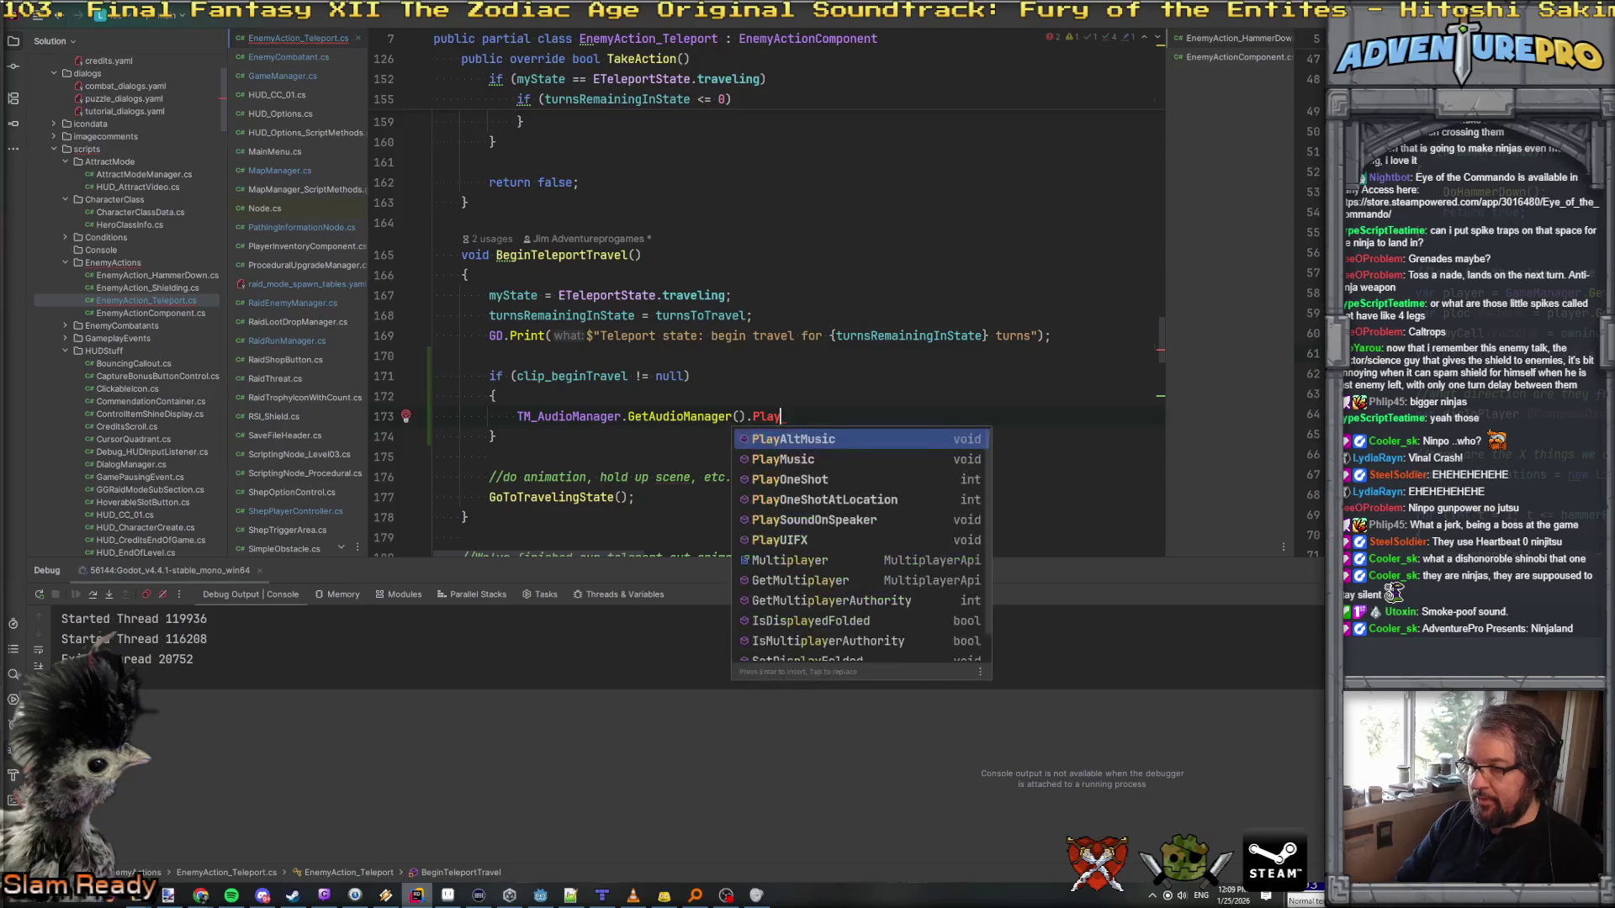
key("Down")
key("Down")
key("Down")
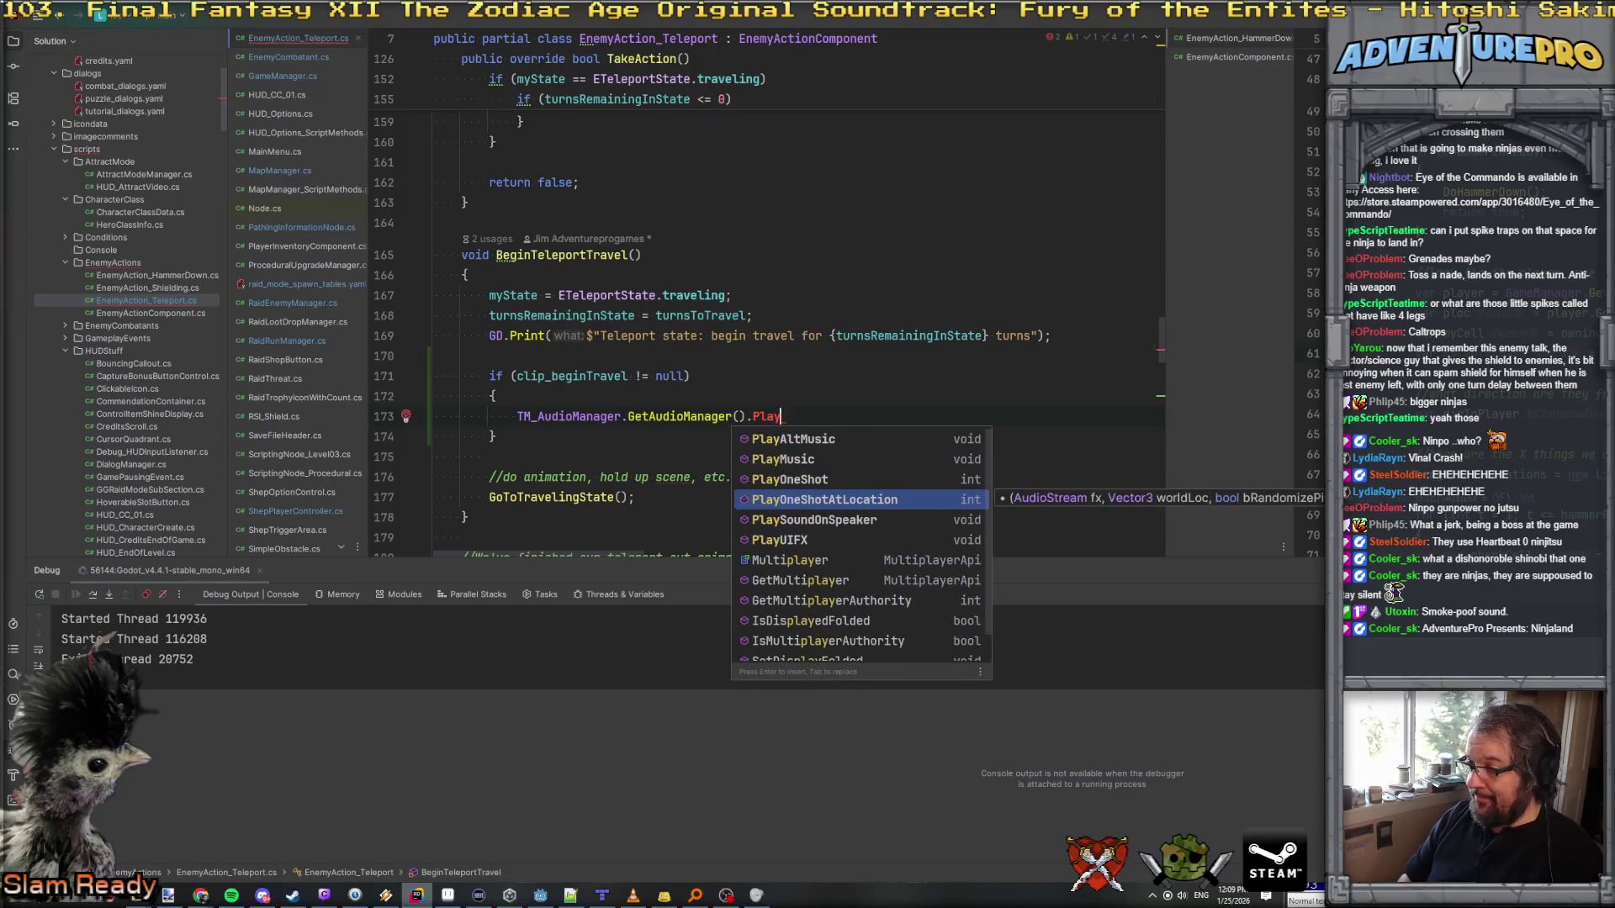
key("Return")
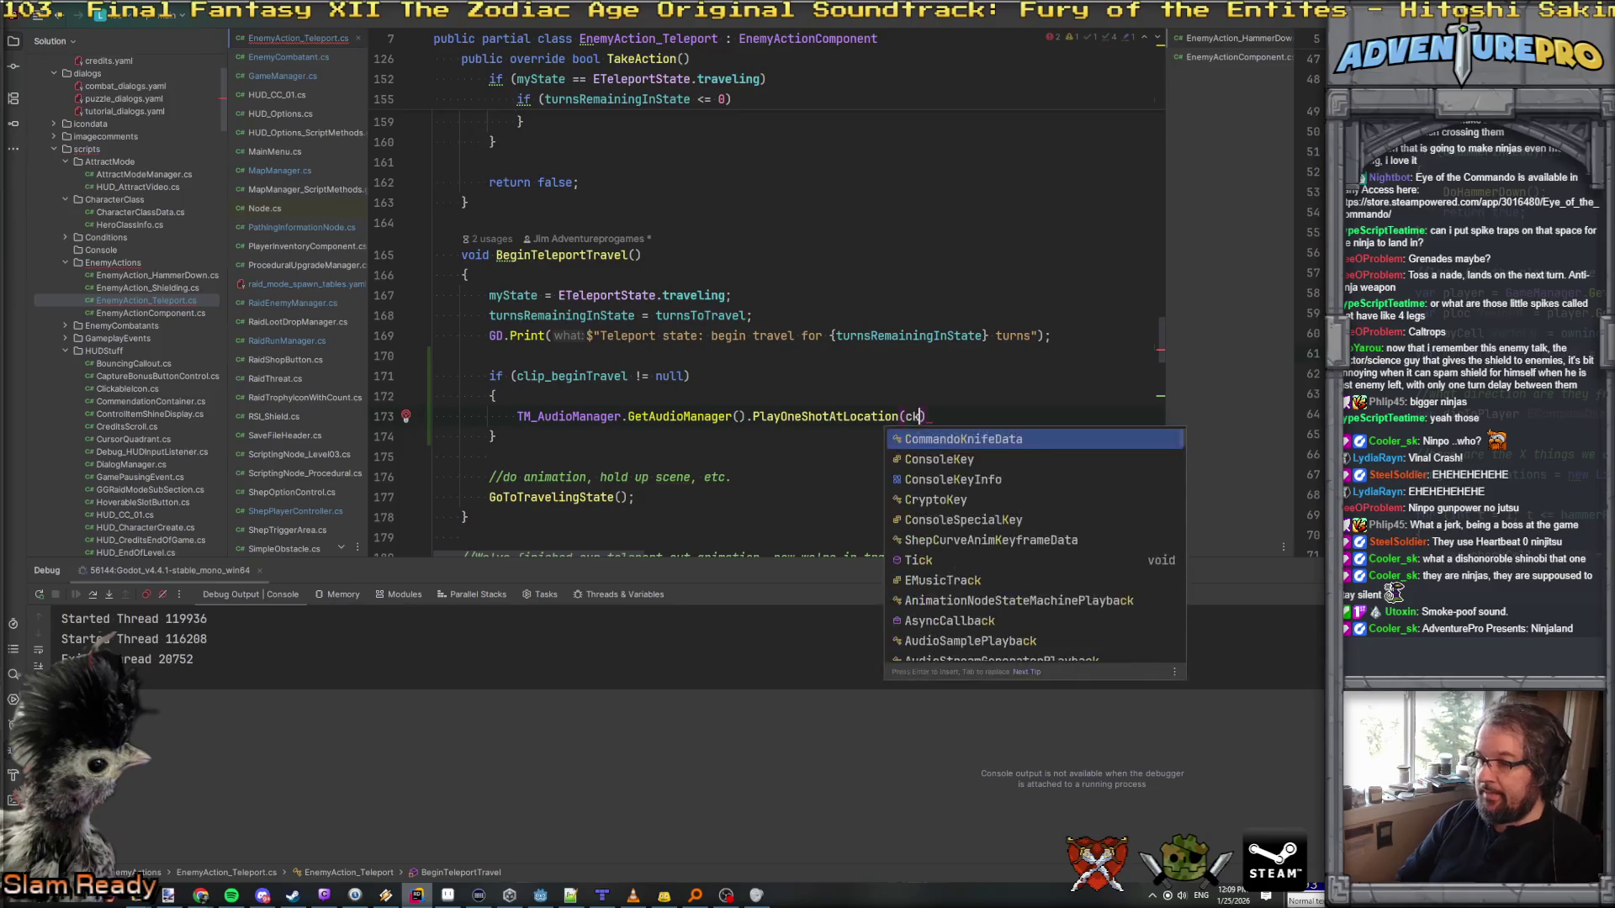
type("cli")
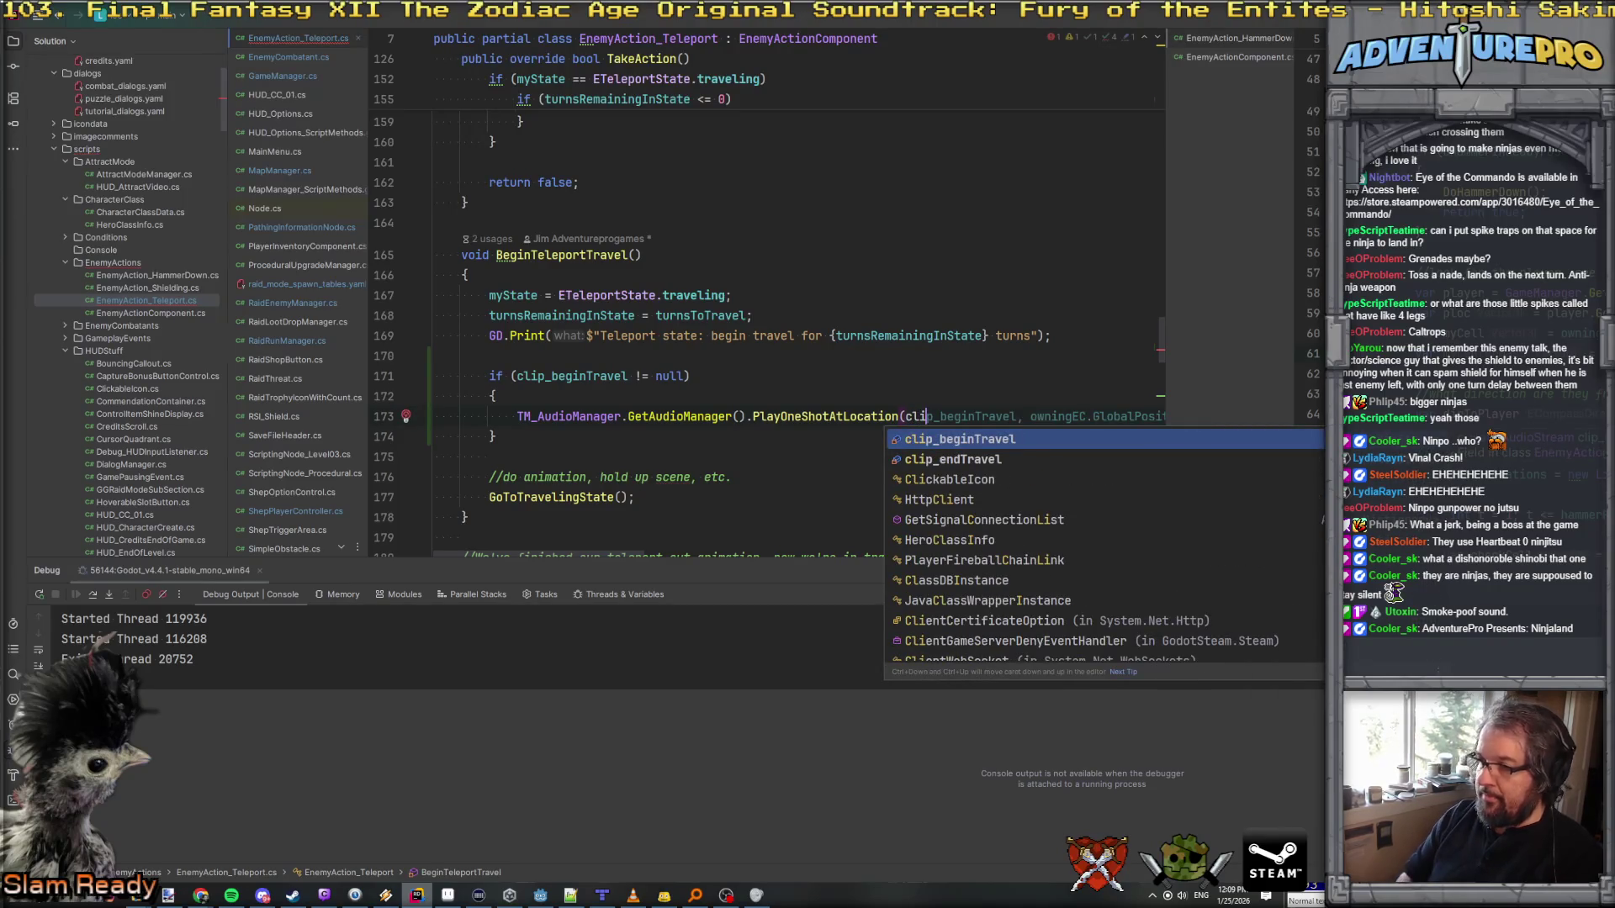
key("Tab")
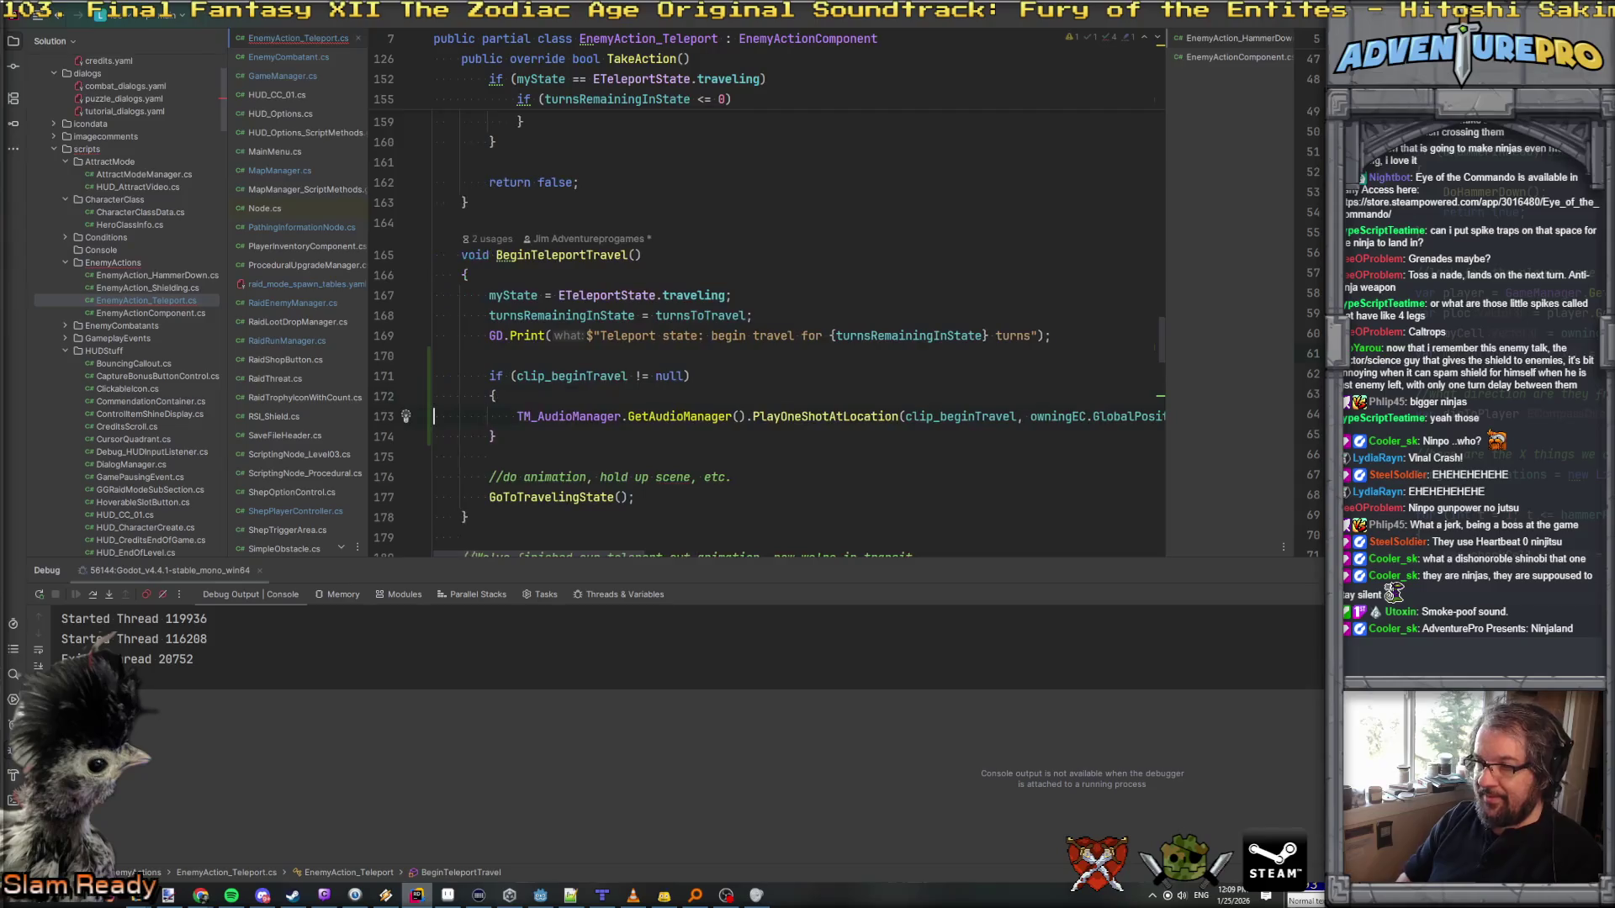
left_click(384, 416)
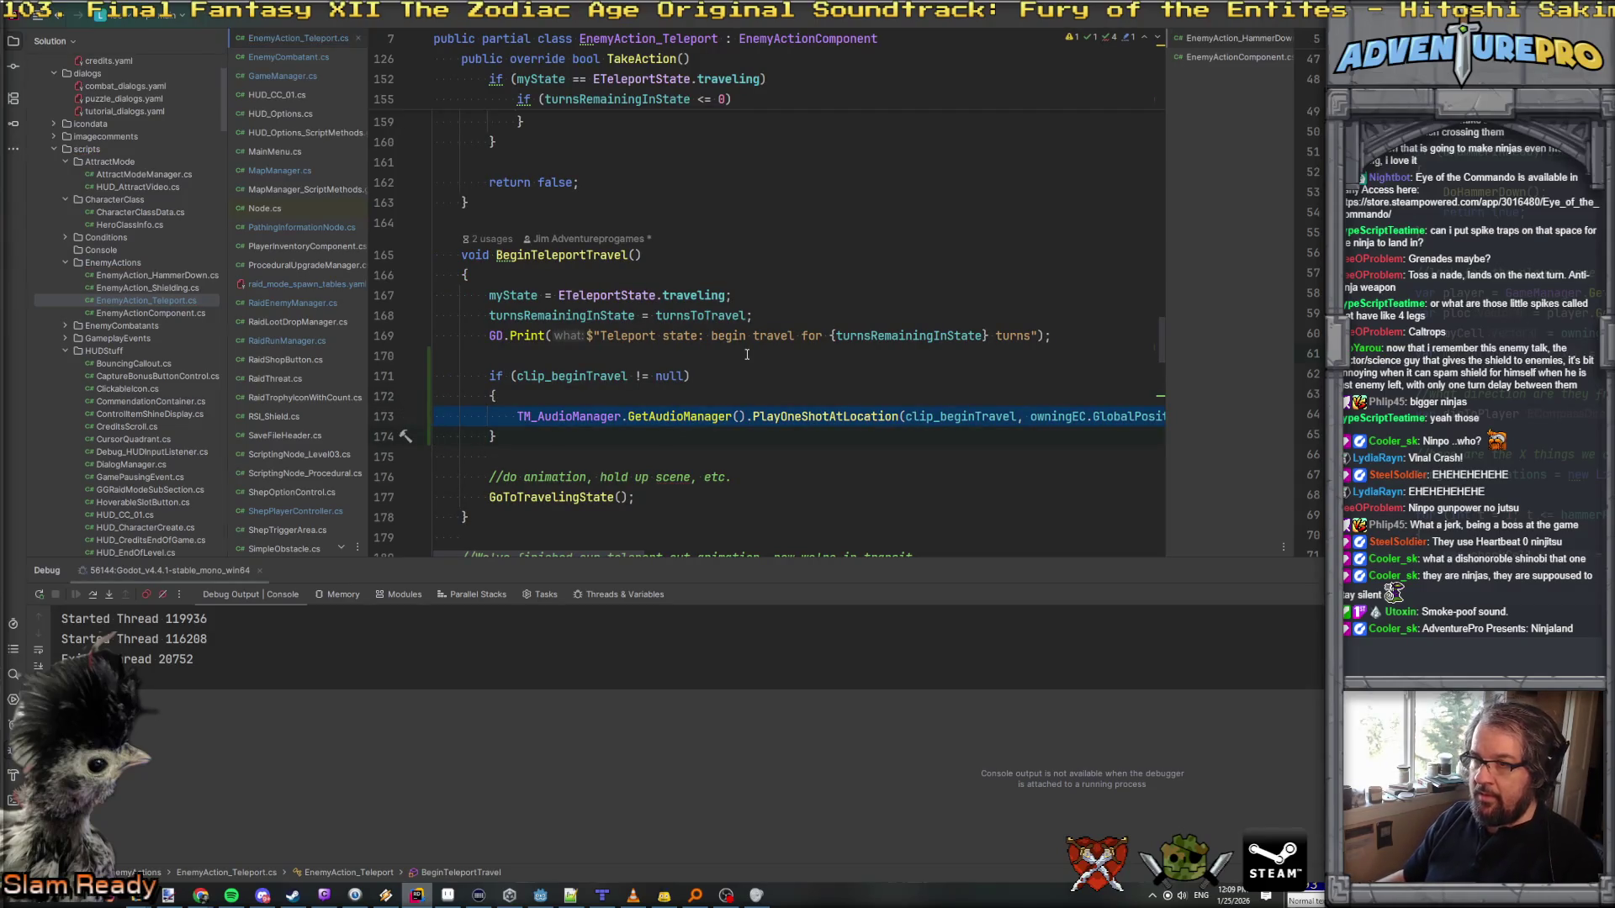
Step: Navigate in Rider from GoToTravelingState to the ArriveAtDestination method
scroll(747, 354, "down", 3)
scroll(747, 354, "up", 4)
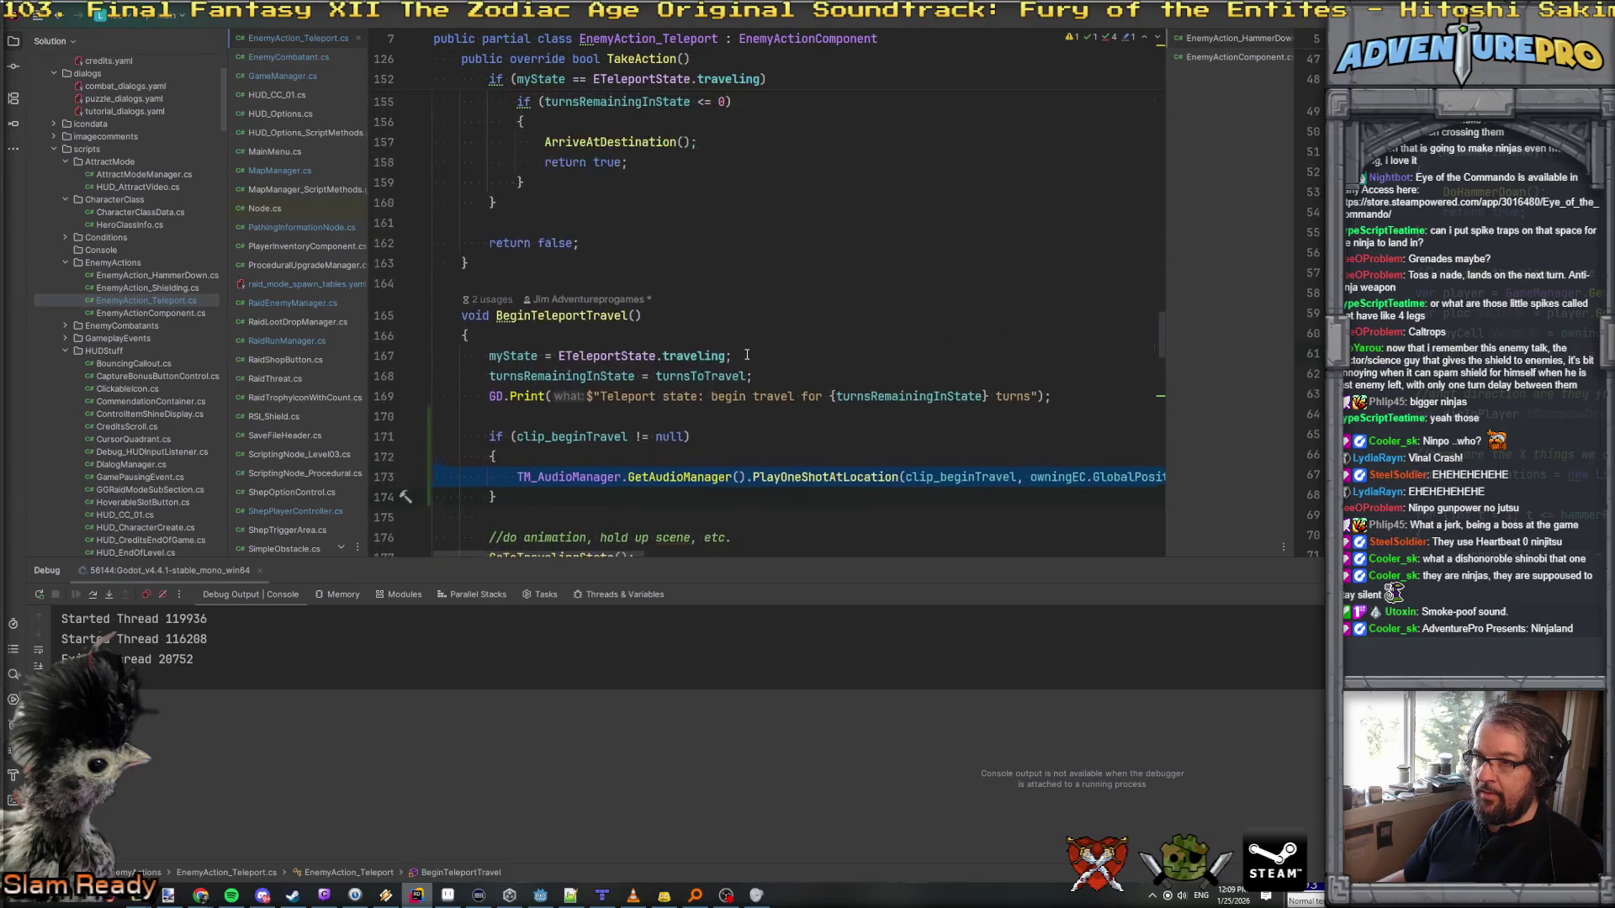
scroll(747, 354, "down", 5)
left_click(557, 254, "ctrl")
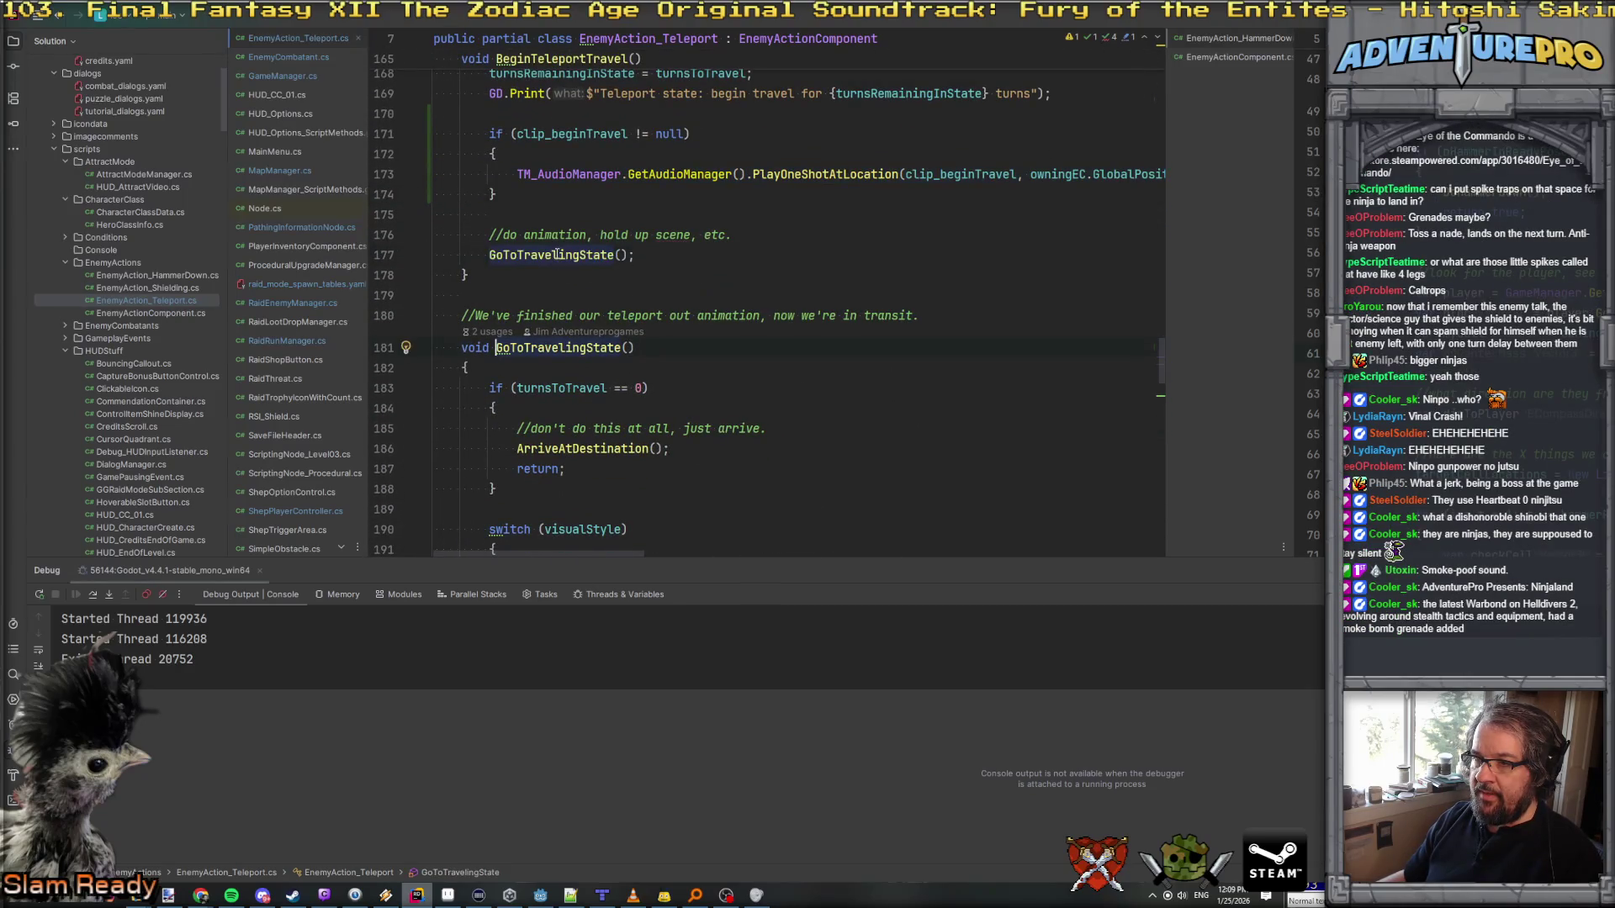
scroll(558, 254, "down", 5)
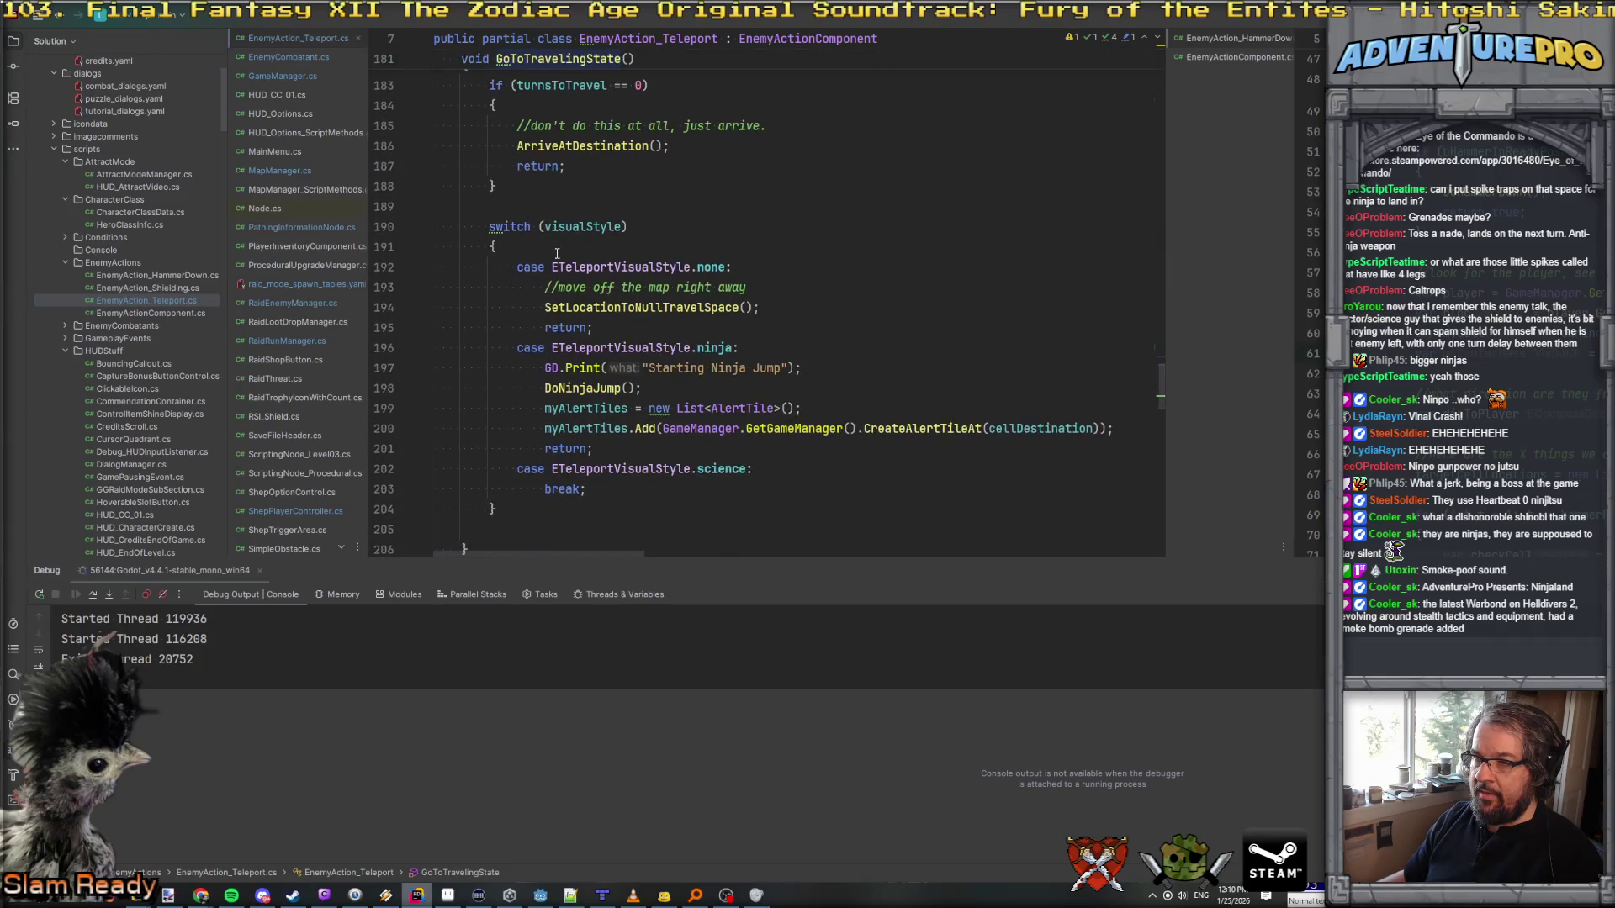
scroll(557, 254, "down", 1)
scroll(556, 253, "up", 8)
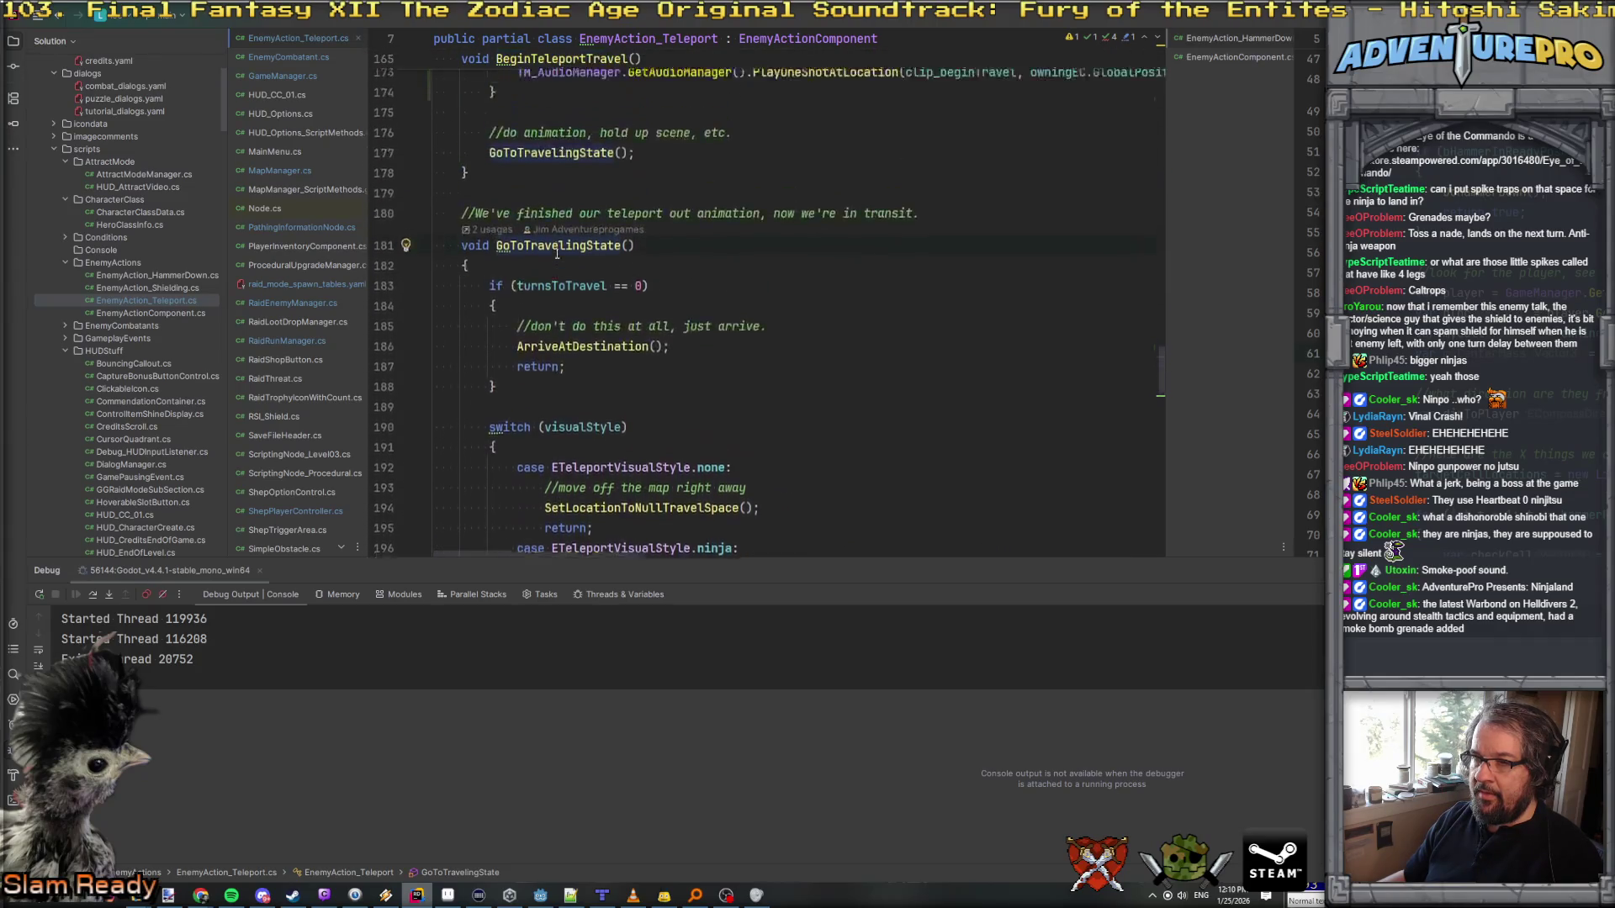
scroll(559, 274, "down", 7)
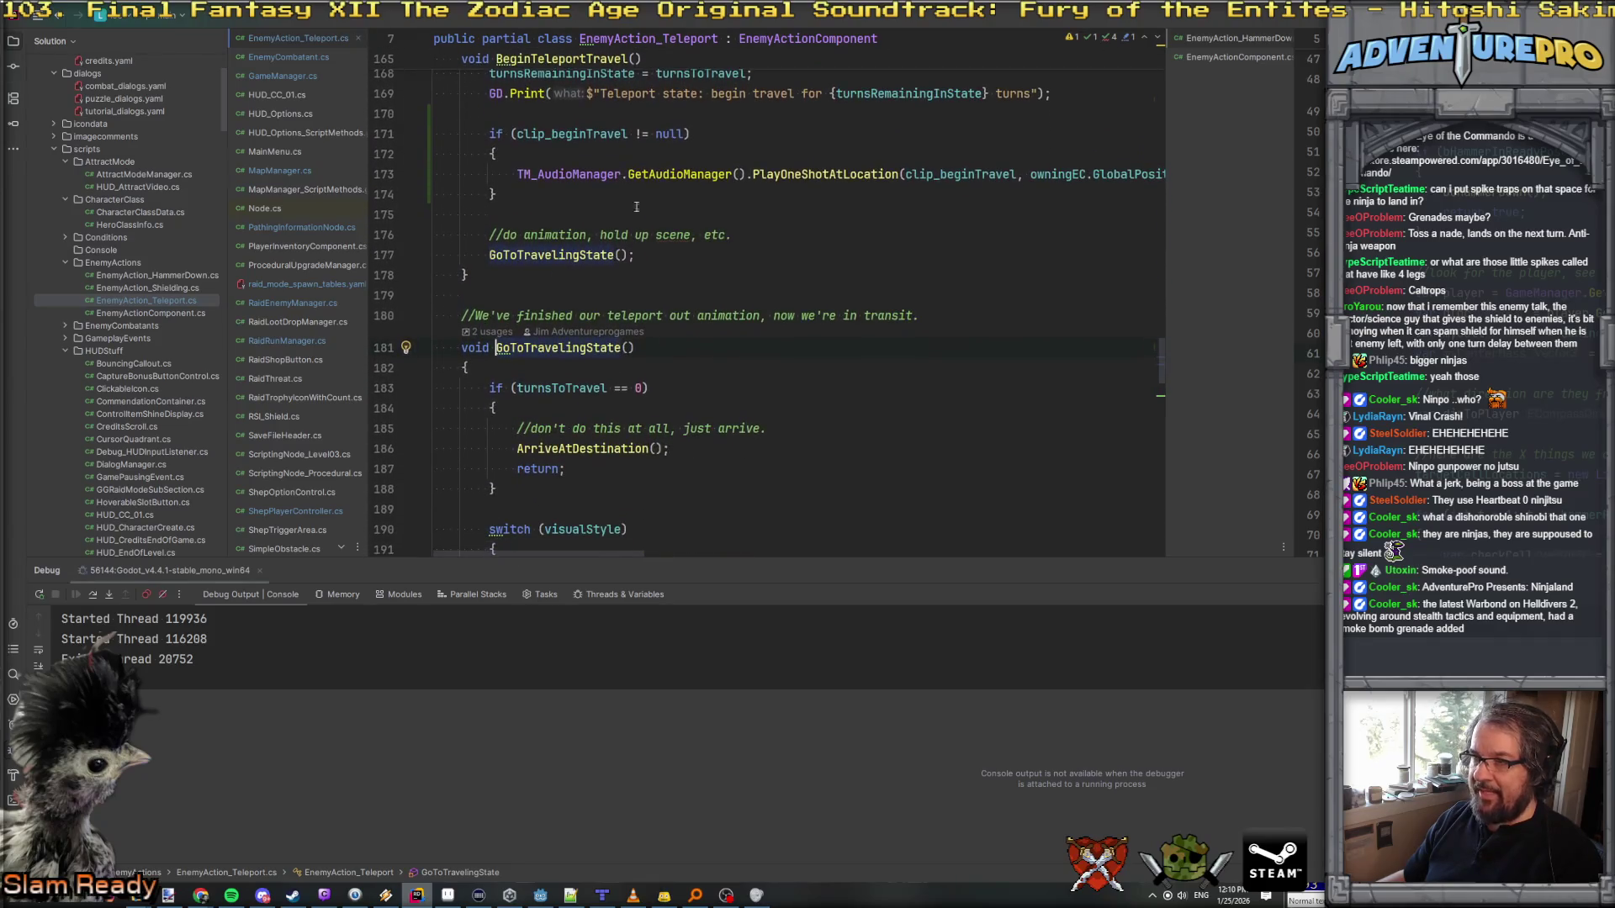
scroll(672, 196, "up", 4)
scroll(672, 196, "down", 2)
scroll(672, 196, "up", 1)
scroll(672, 196, "down", 2)
scroll(672, 196, "up", 1)
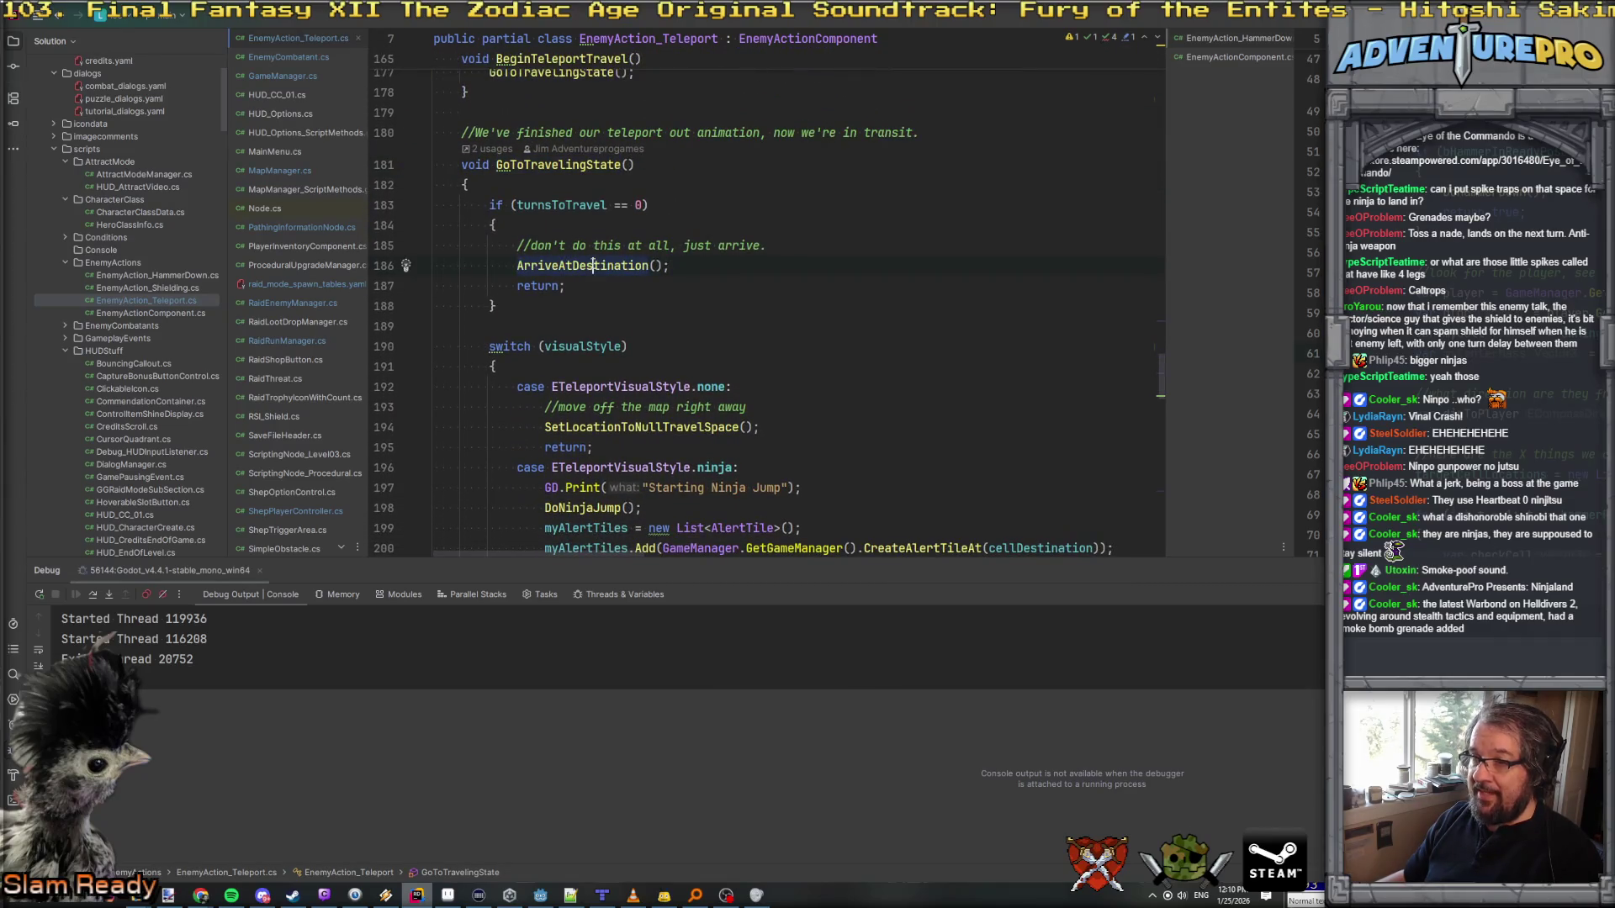
left_click(594, 266, "ctrl")
scroll(678, 269, "down", 2)
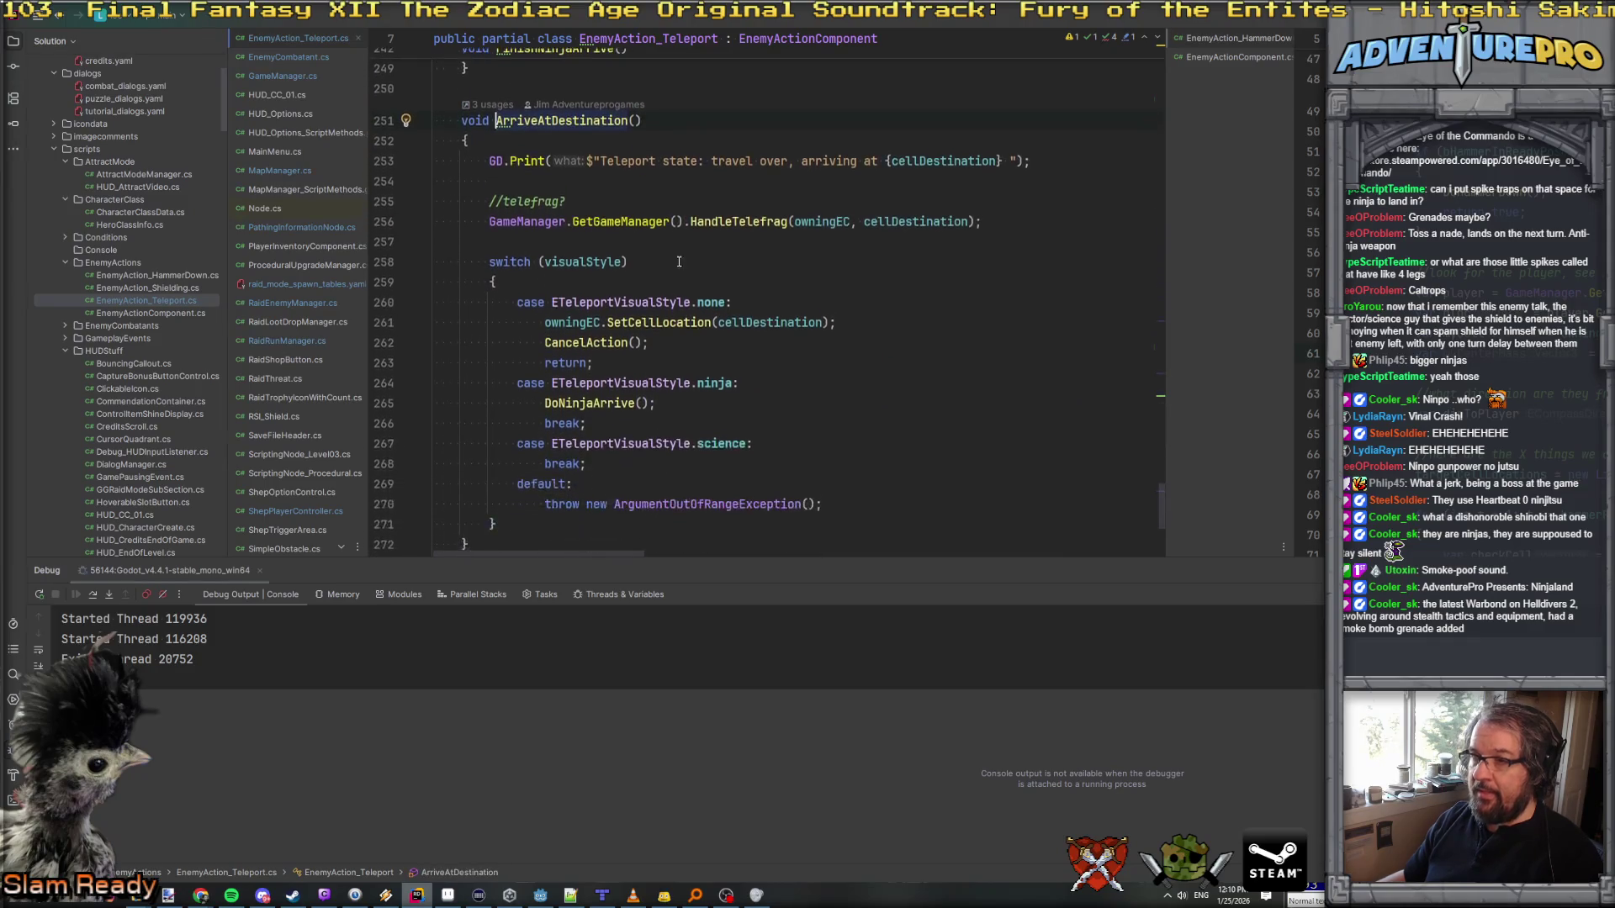
Step: Paste the PlayOneShotAtLocation call after HandleTelefrag, wrapped in if (clip_endTravel != null) { }
left_click(1062, 221)
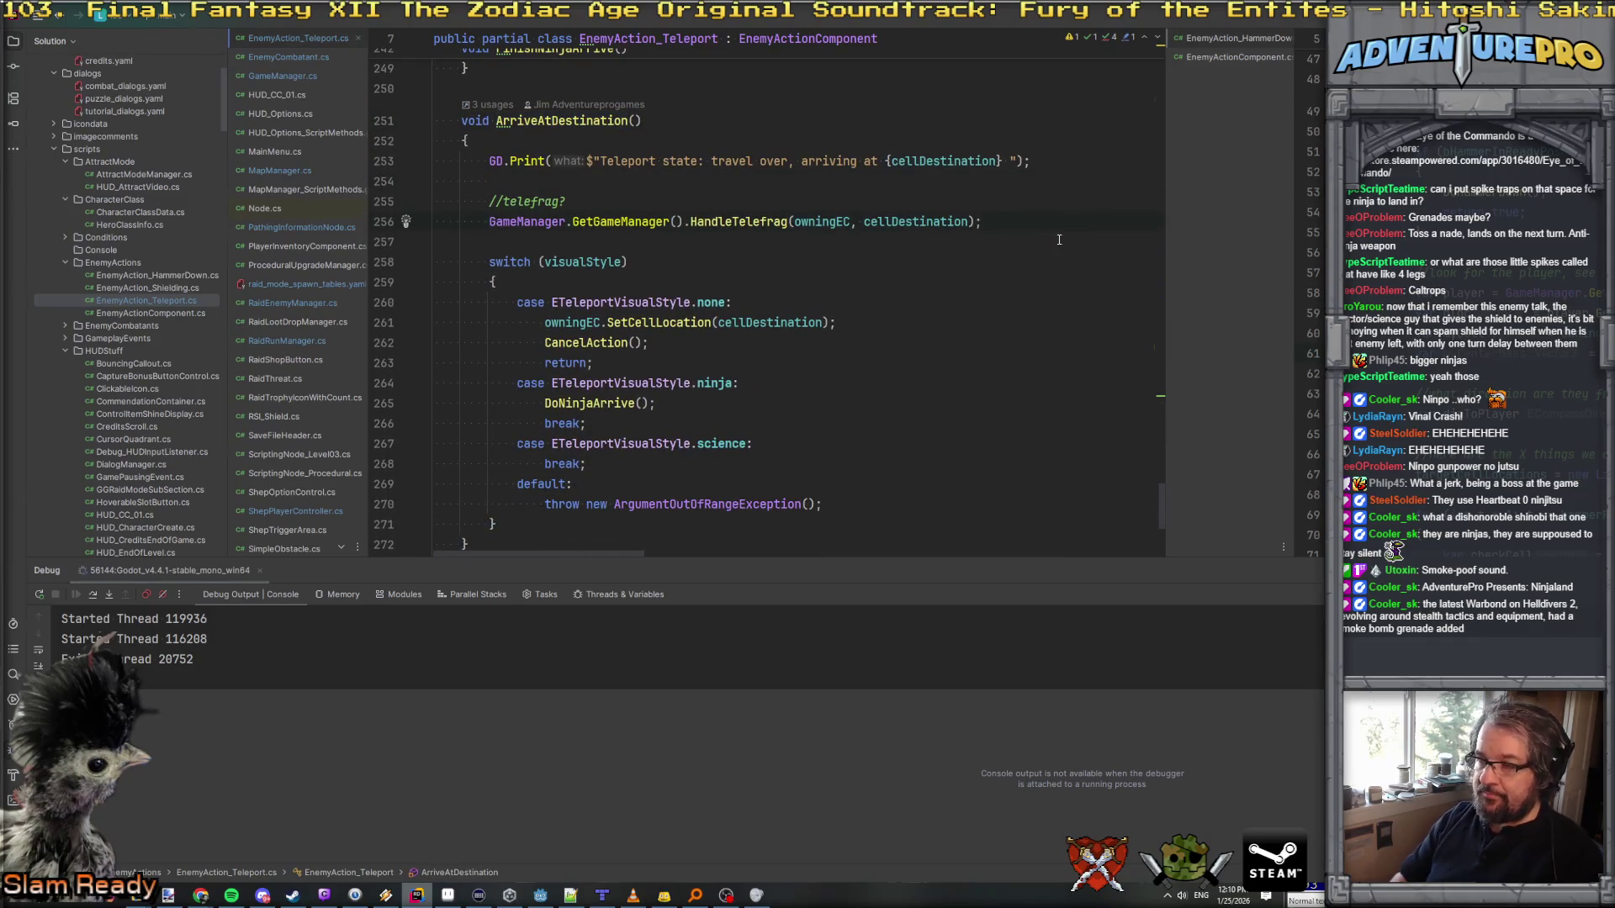
key("ctrl+v")
key("Up")
key("Up")
key("Return")
type("f( clip_endTravel")
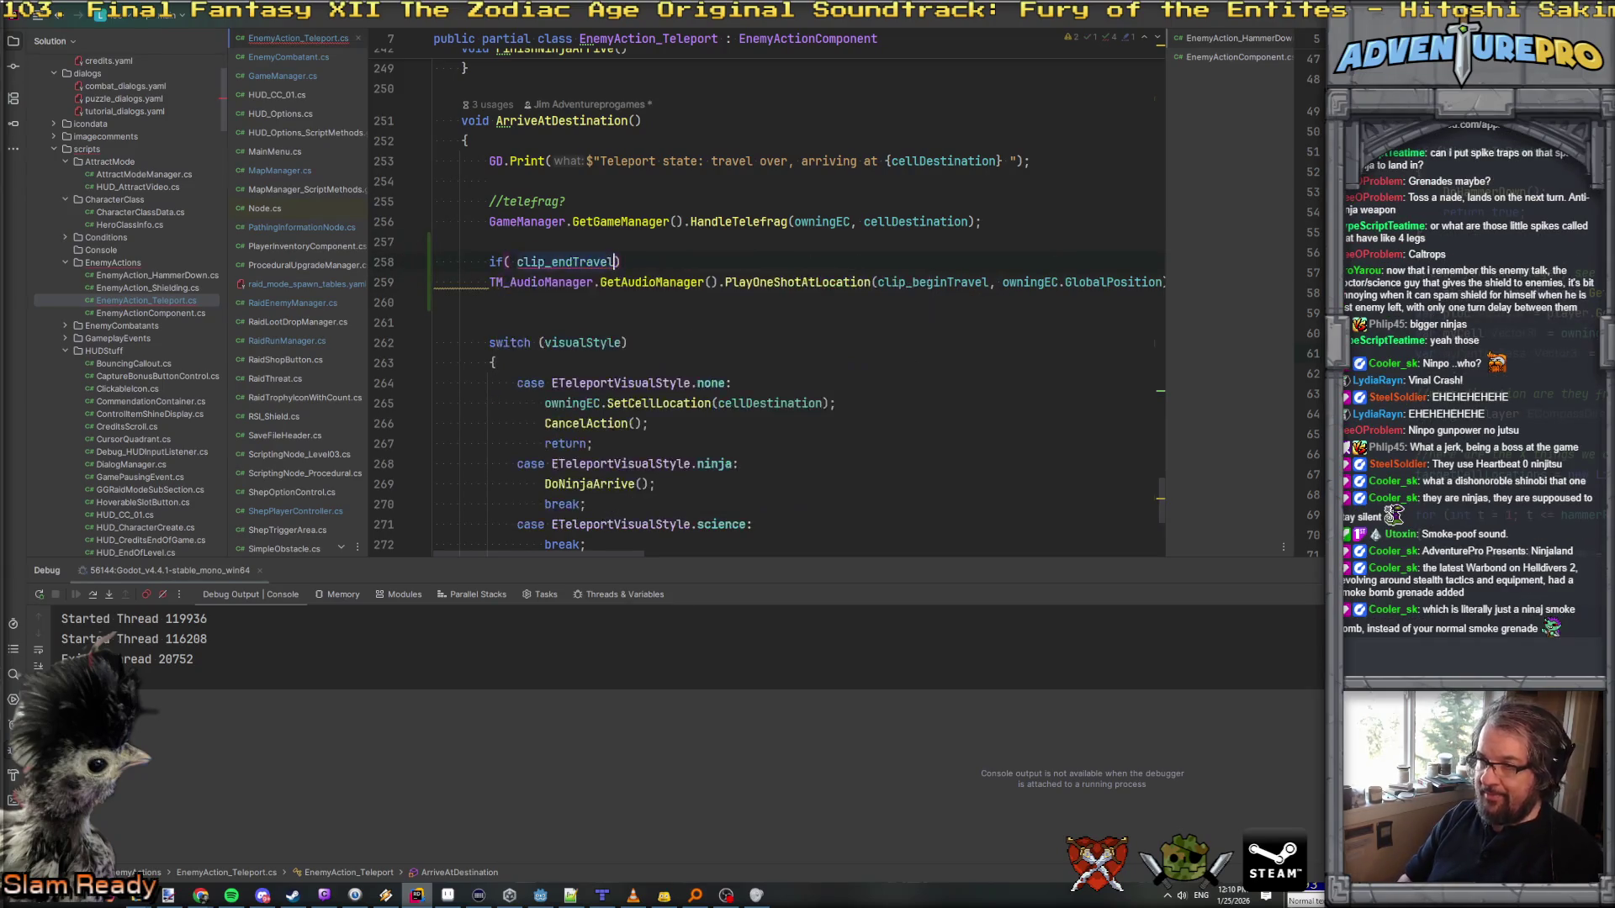
type(" != n")
key("Tab")
type(")")
left_click(434, 282)
type("{")
key("Return")
key("Down")
key("Down")
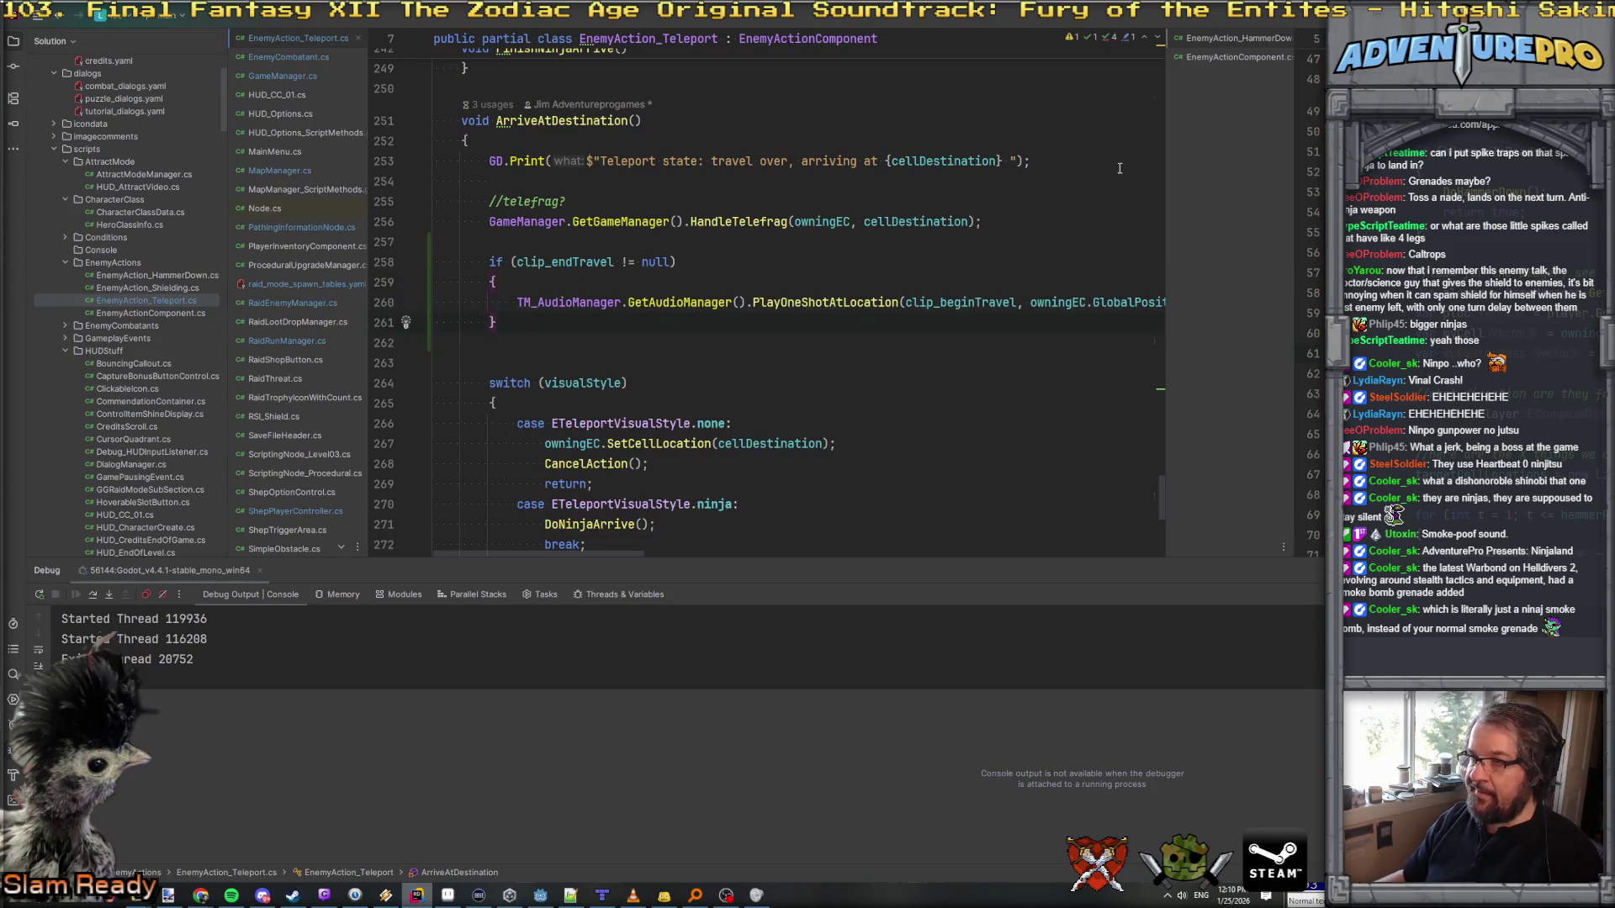
Step: Change the pasted call's arguments to clip_endTravel and cellDestination
left_click(967, 221)
left_click_drag(1030, 302, 1171, 307)
type("cellDestination);")
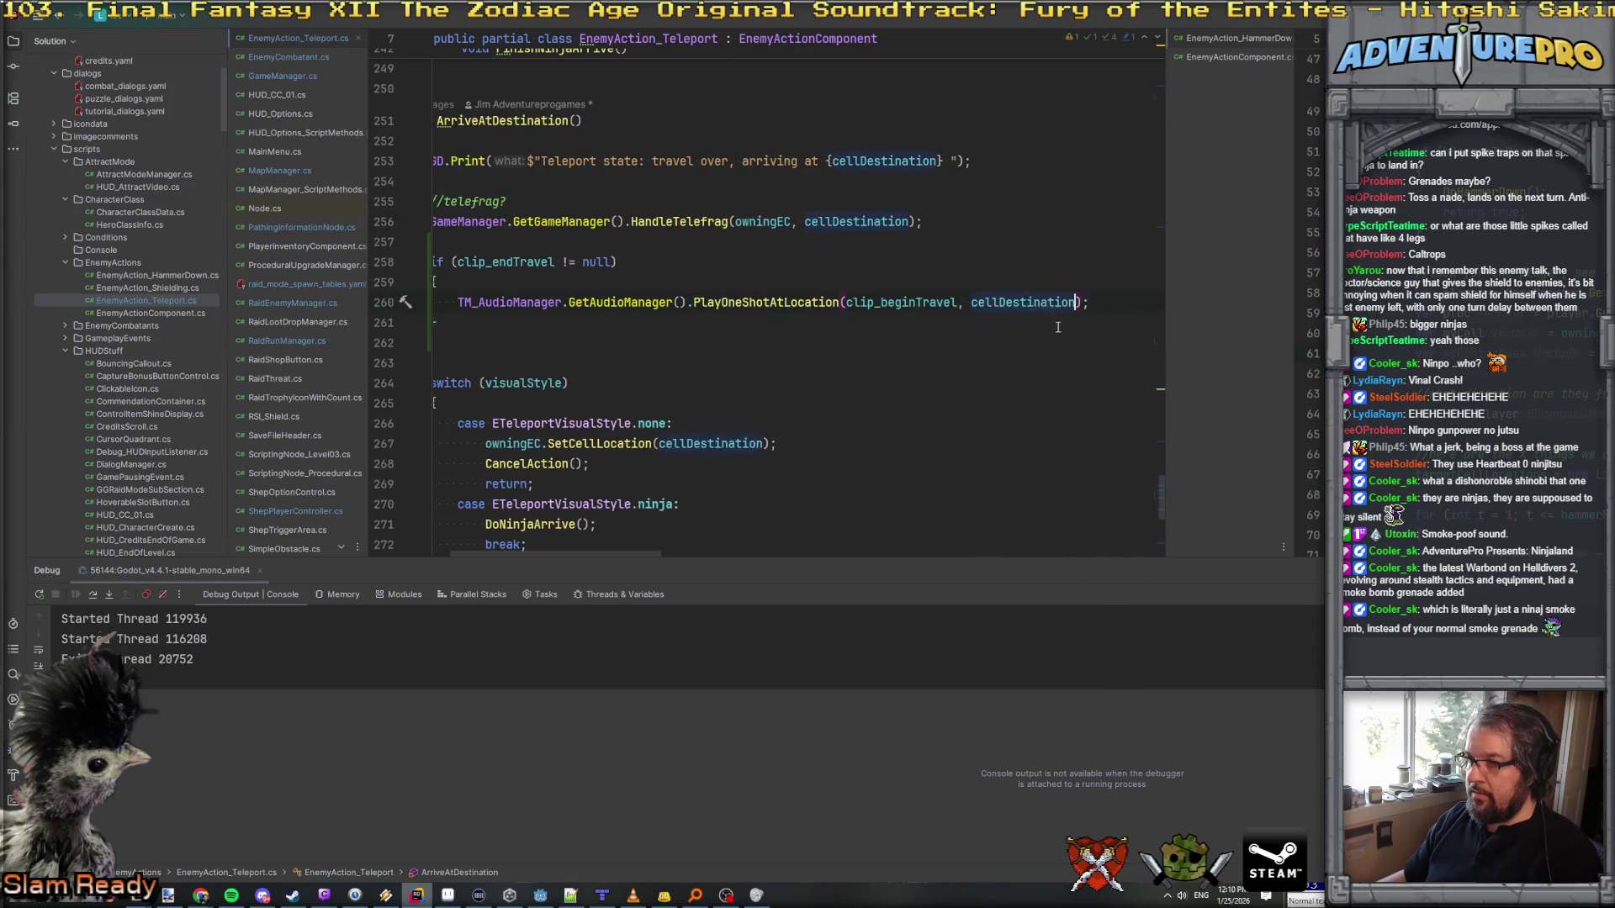
double_click(915, 302)
type("clip_e")
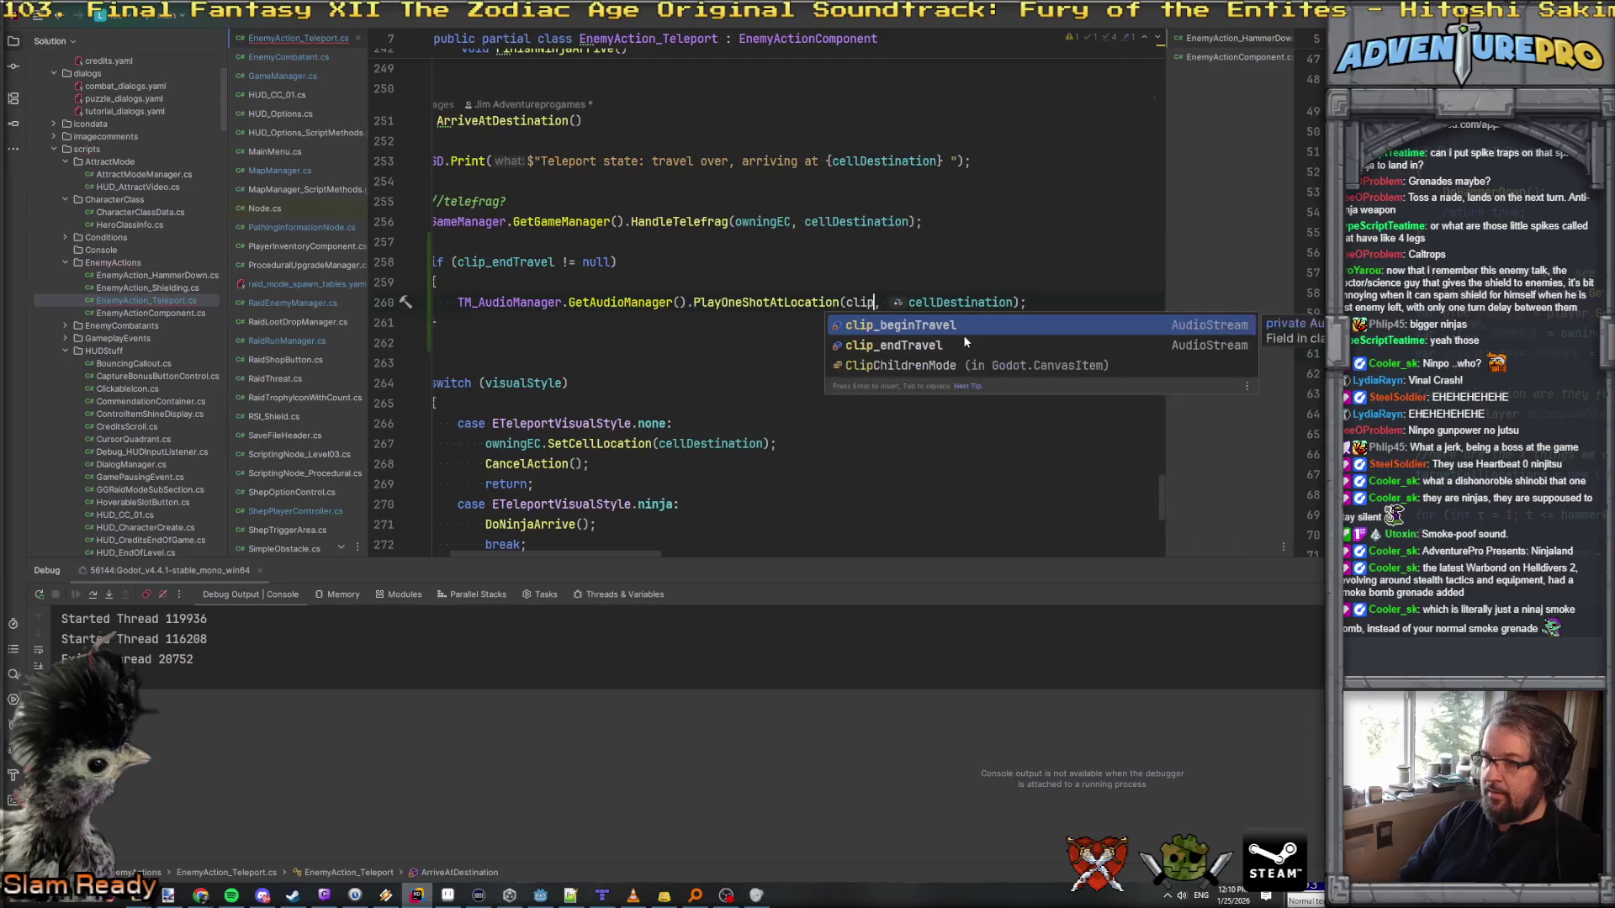
key("Return")
key("Down")
key("Home")
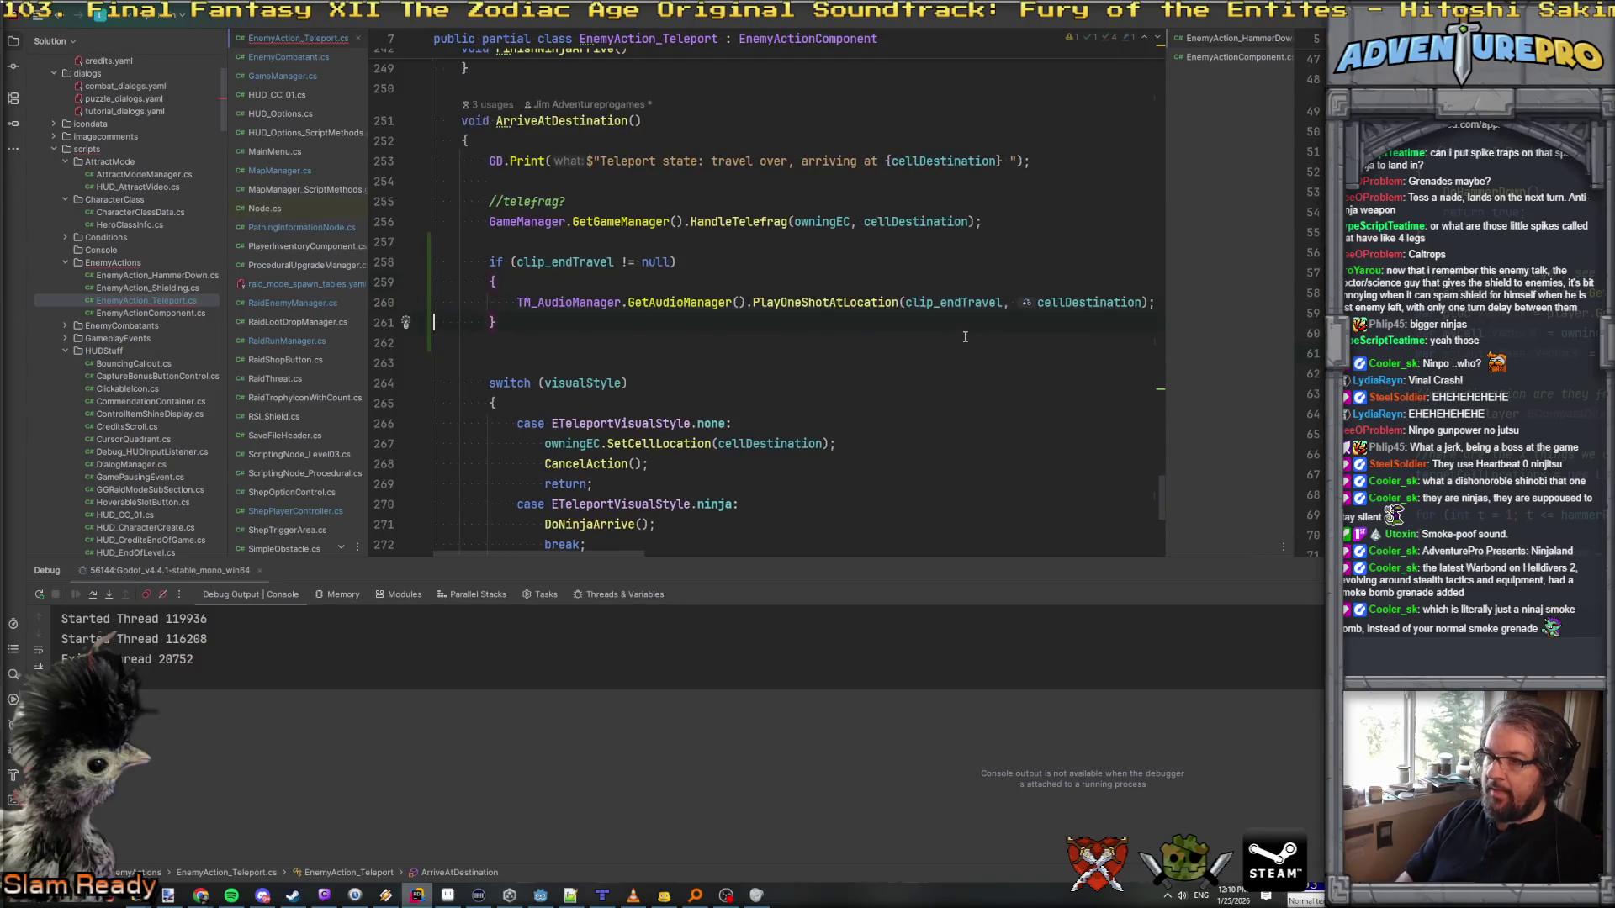
scroll(965, 337, "down", 3)
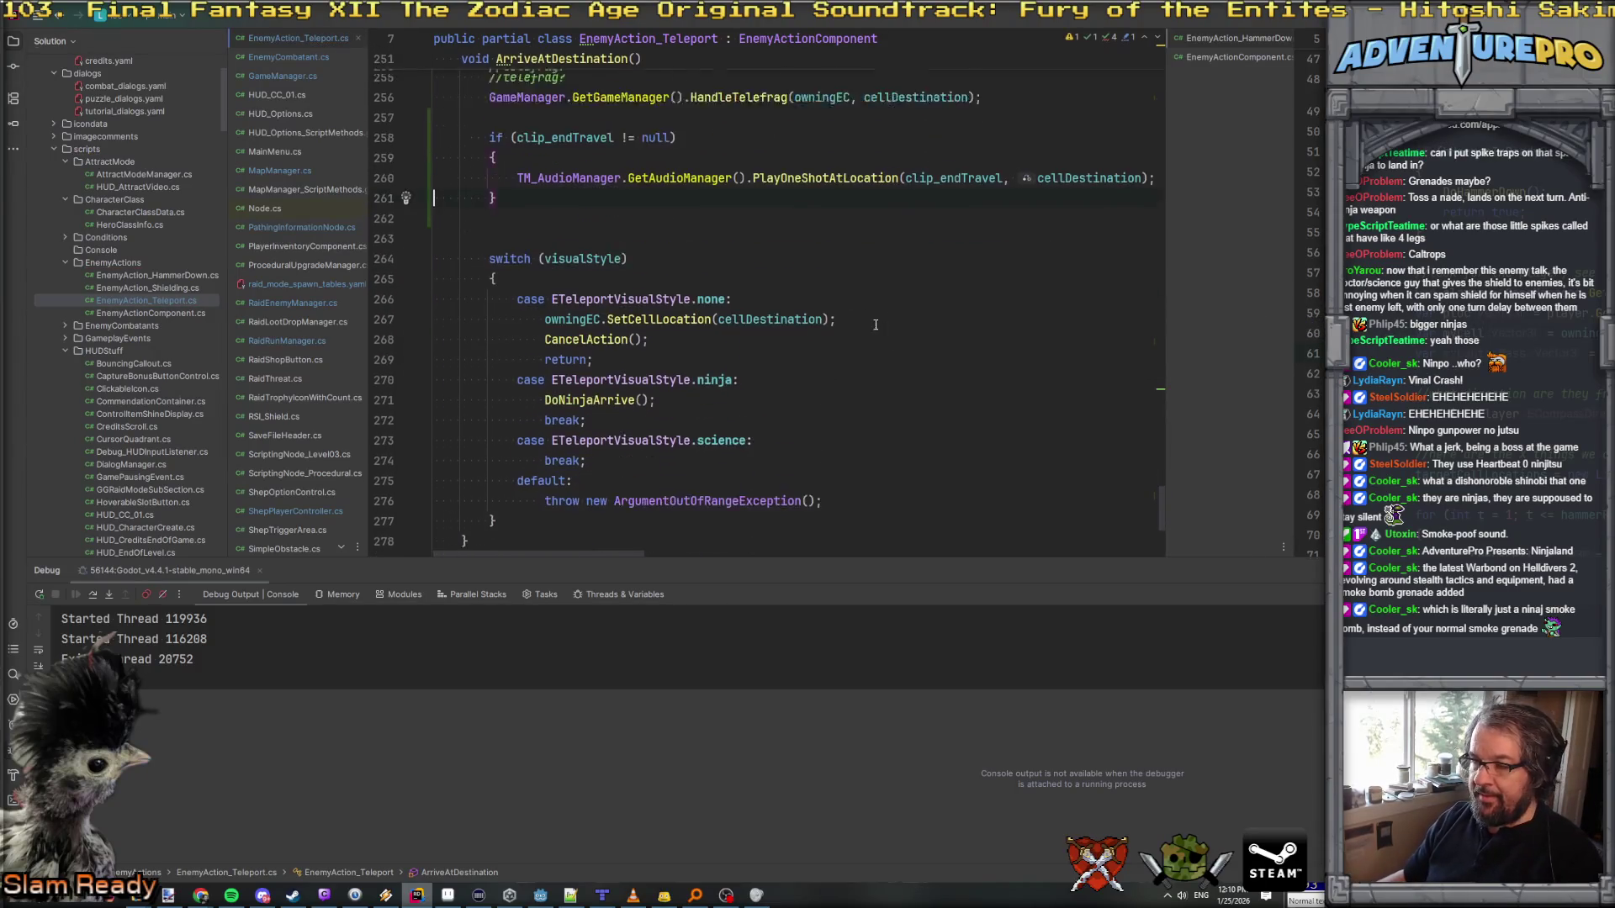
left_click(541, 893)
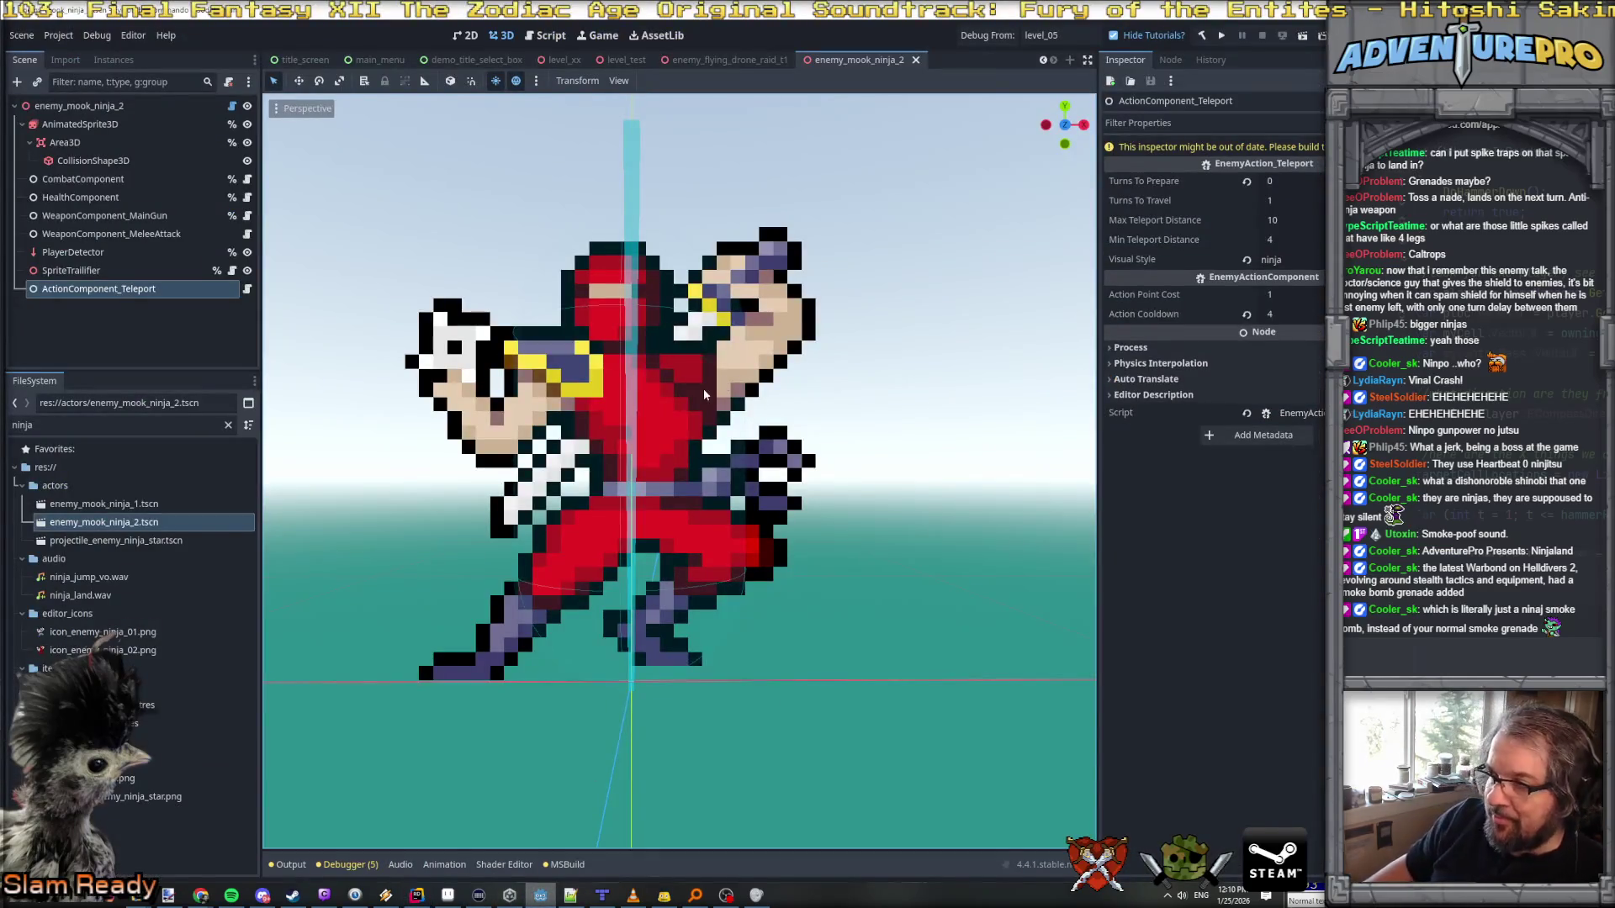
Step: Rebuild the .NET project and widen the Inspector to reveal the empty Clip Begin/End Travel fields
left_click(1204, 34)
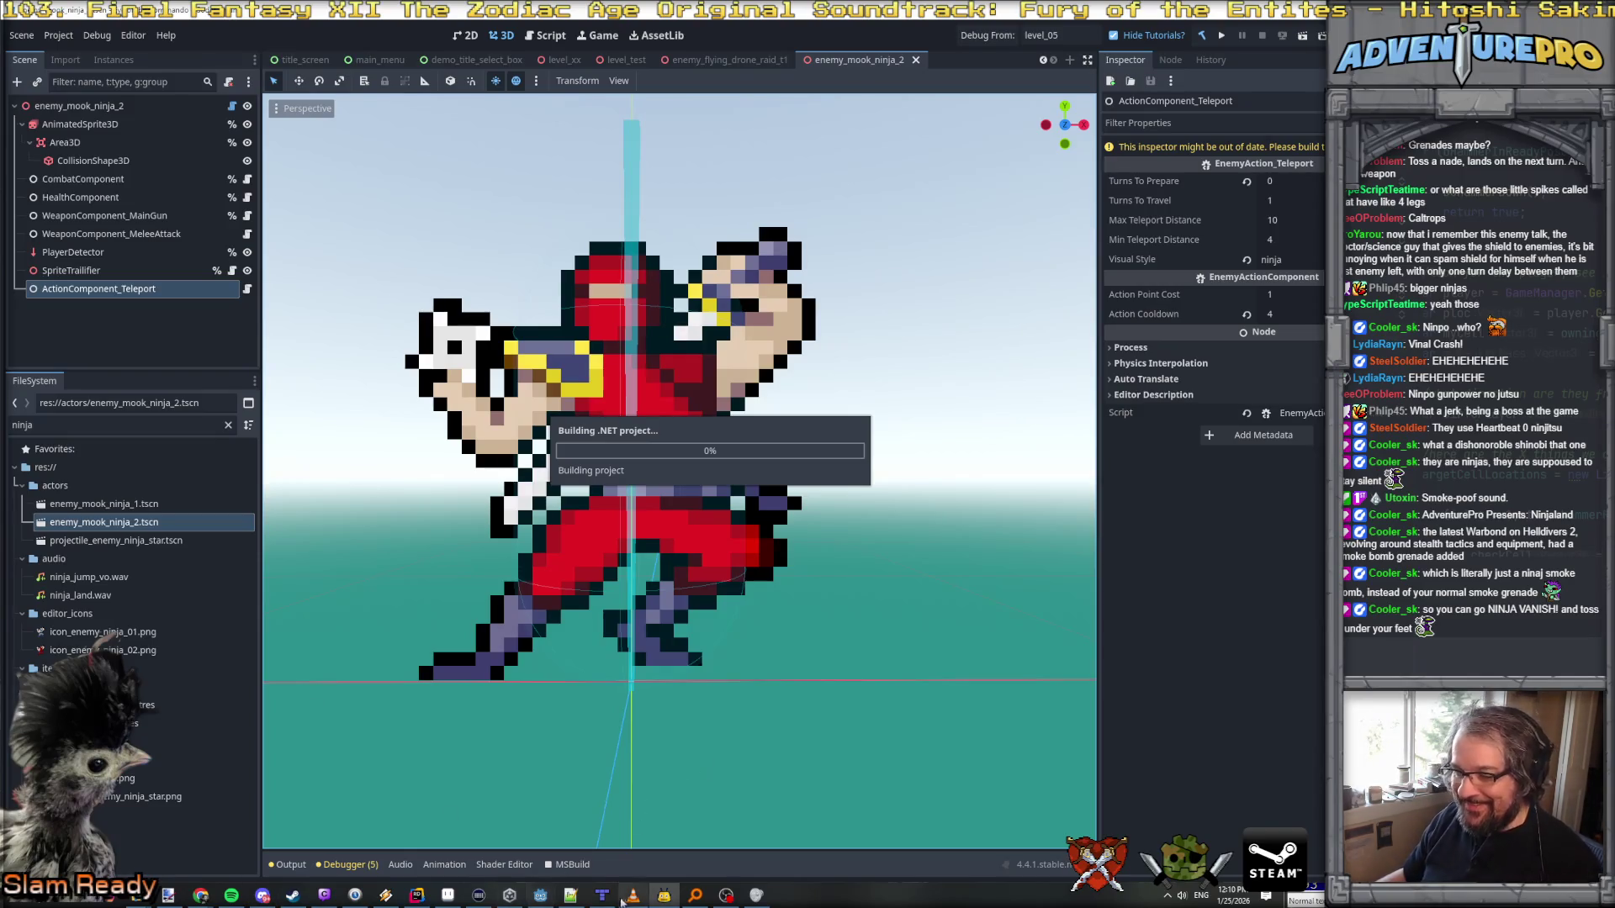
left_click(571, 895)
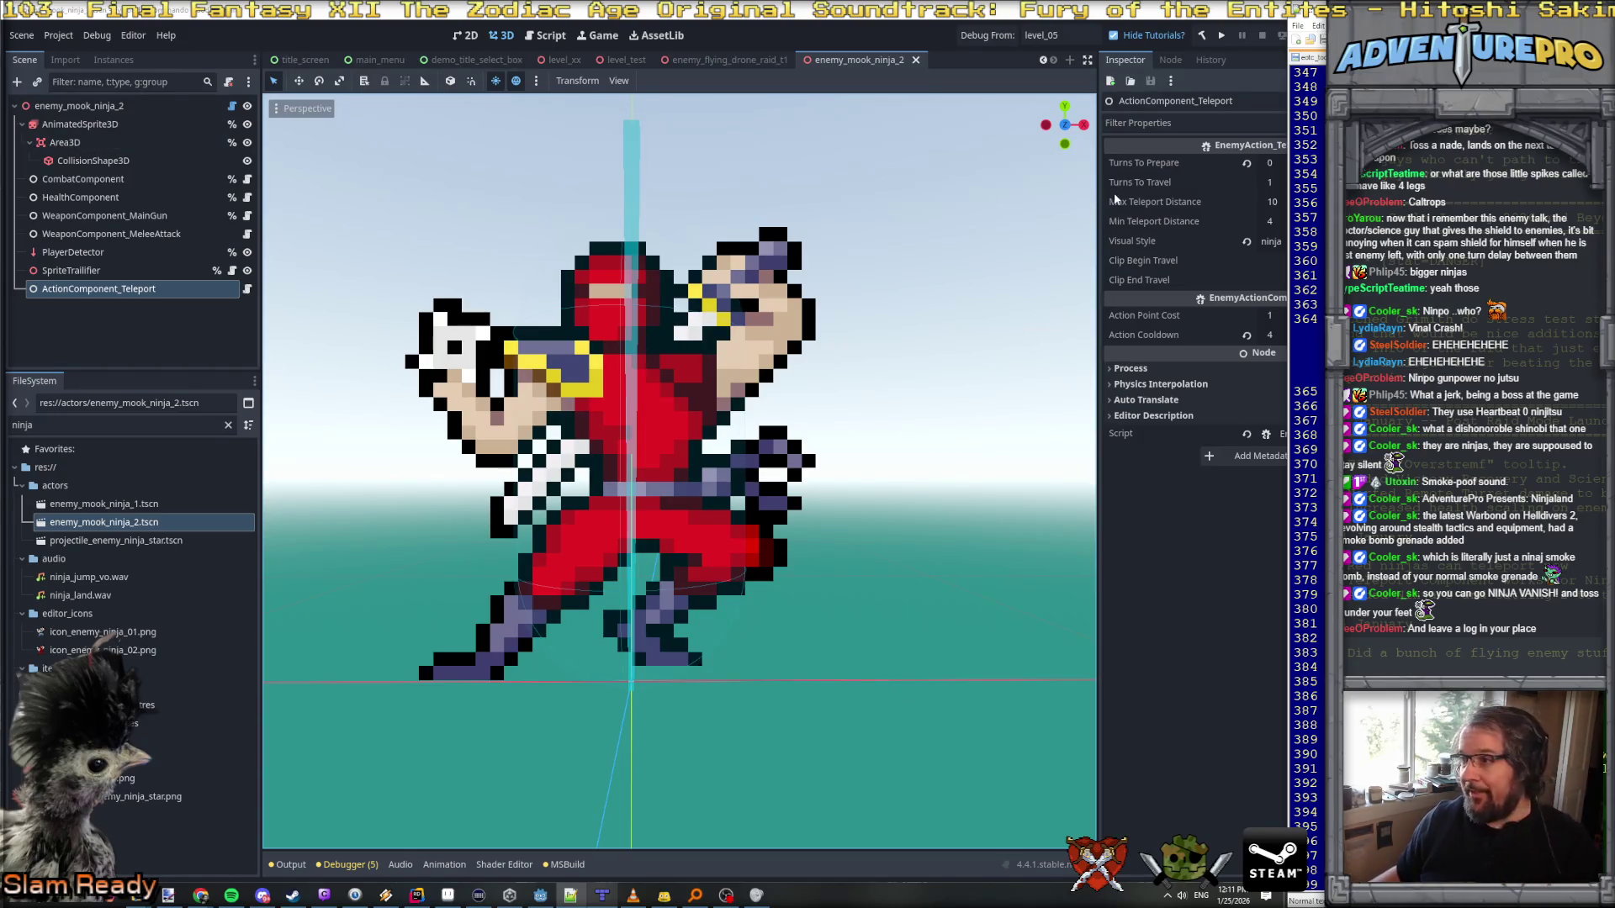
left_click_drag(1099, 209, 1007, 225)
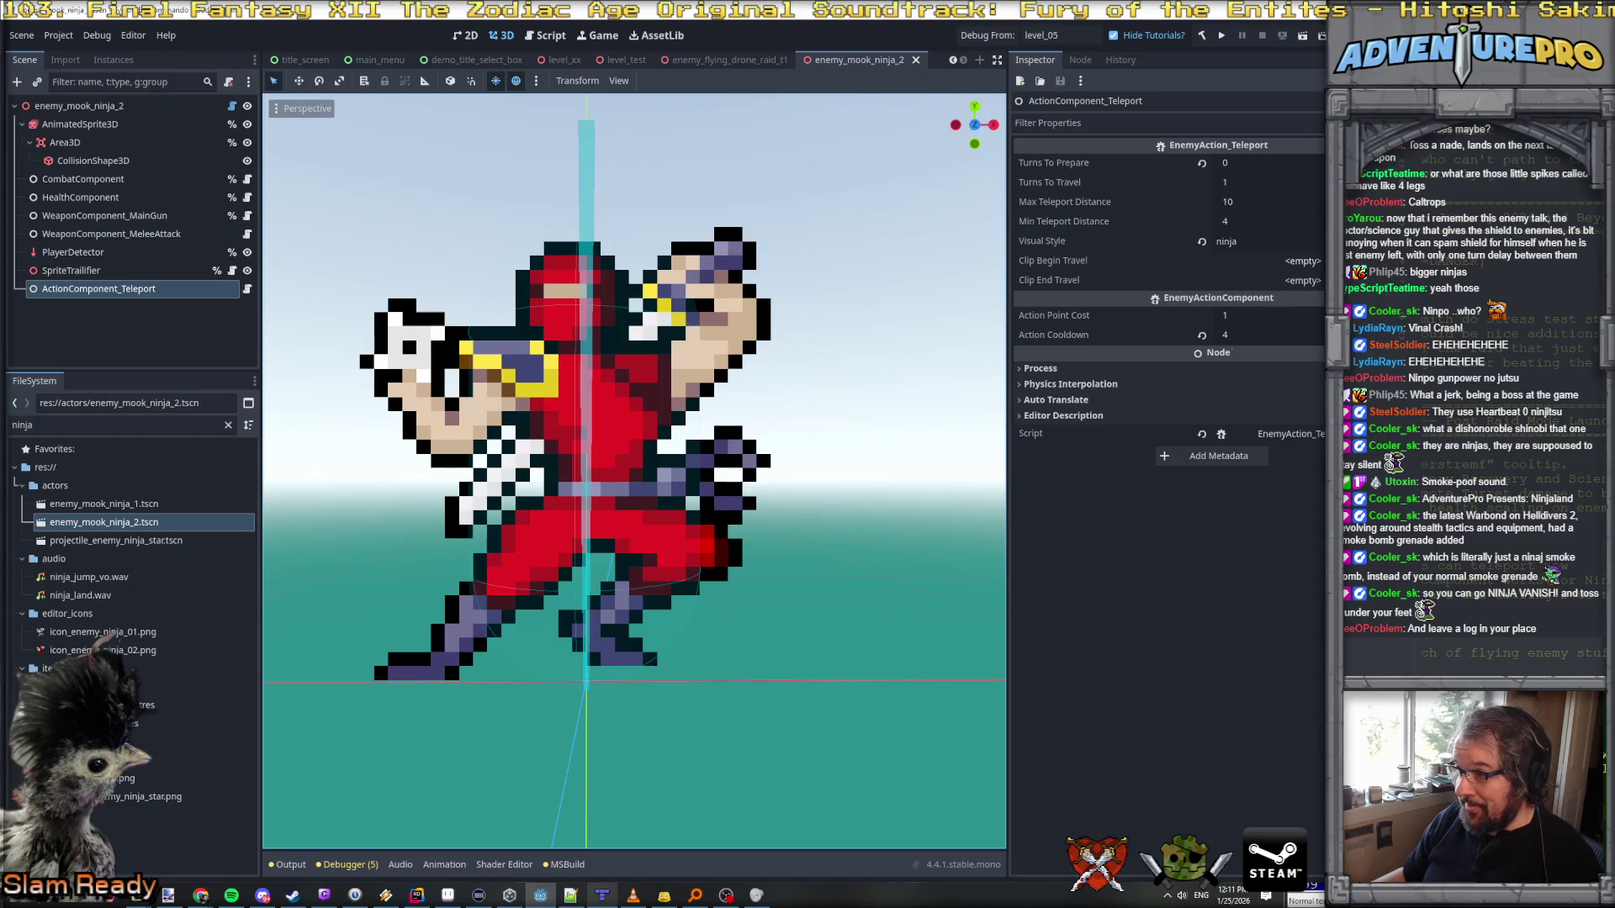
left_click(1302, 261)
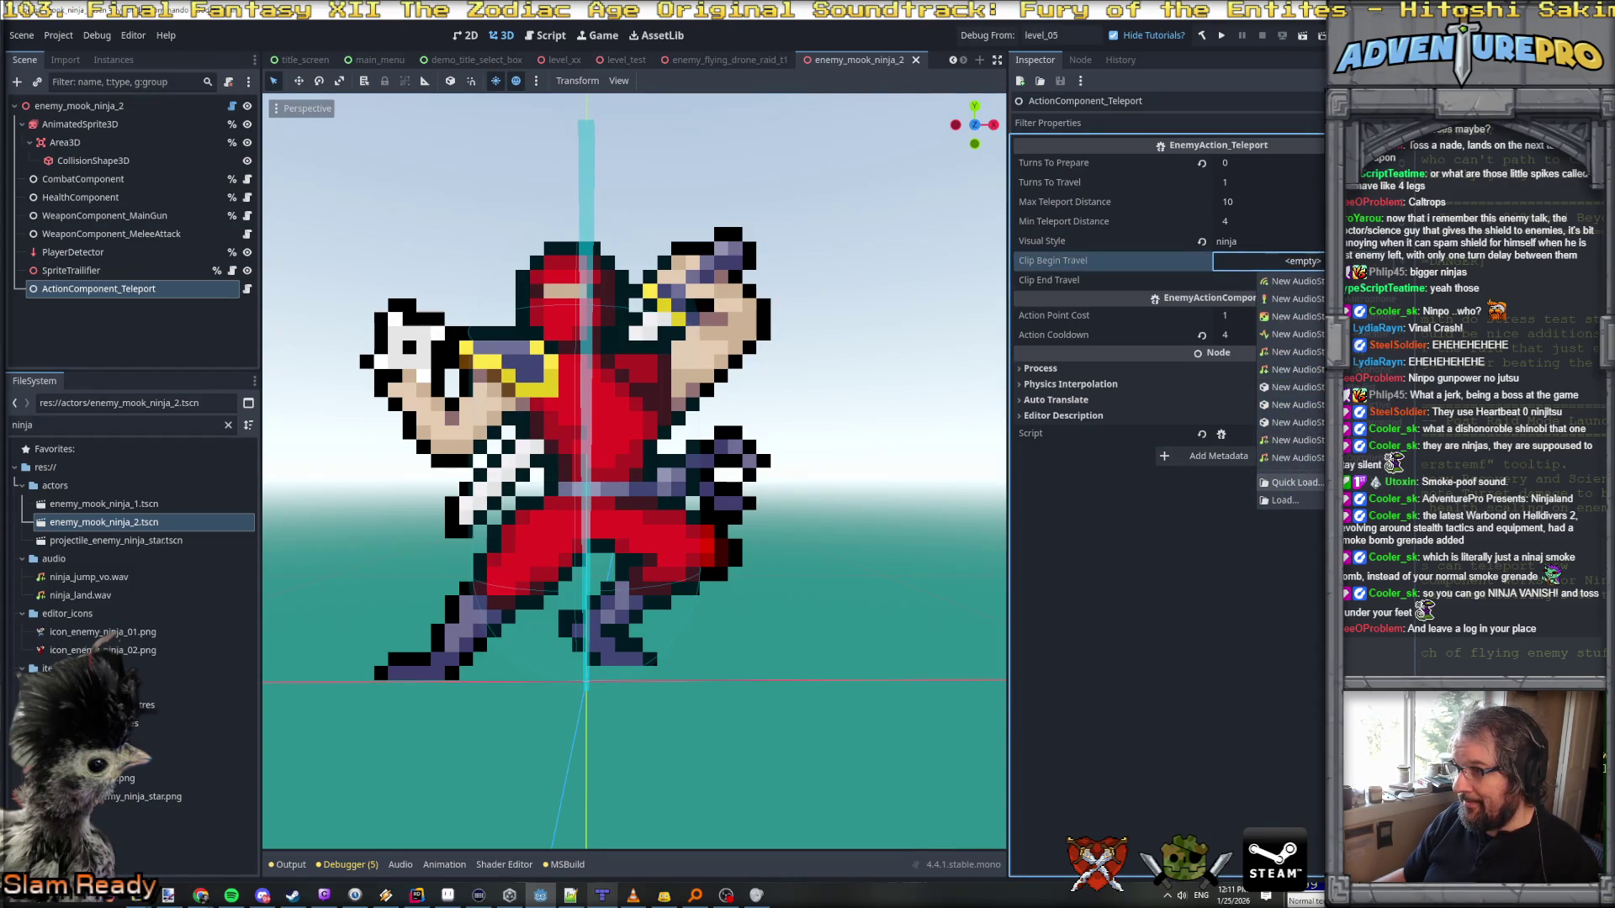
Step: Quick-load ninja_jump_vo.wav into Clip Begin Travel and ninja_land.wav into Clip End Travel, then save
left_click(1295, 482)
type("nin")
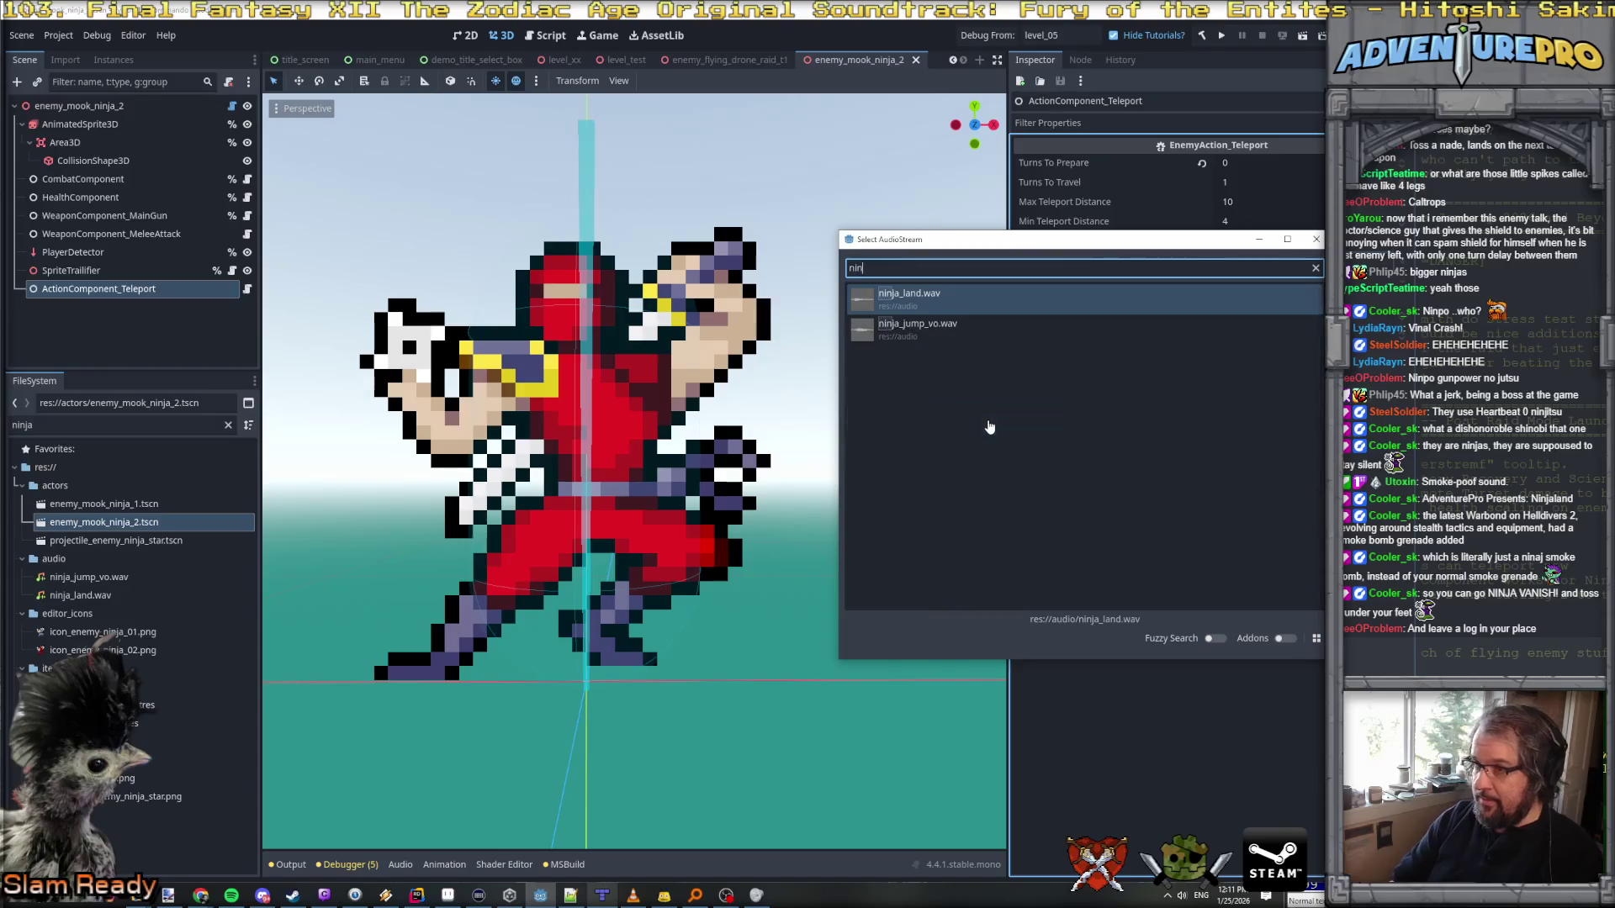
key("Down")
key("Return")
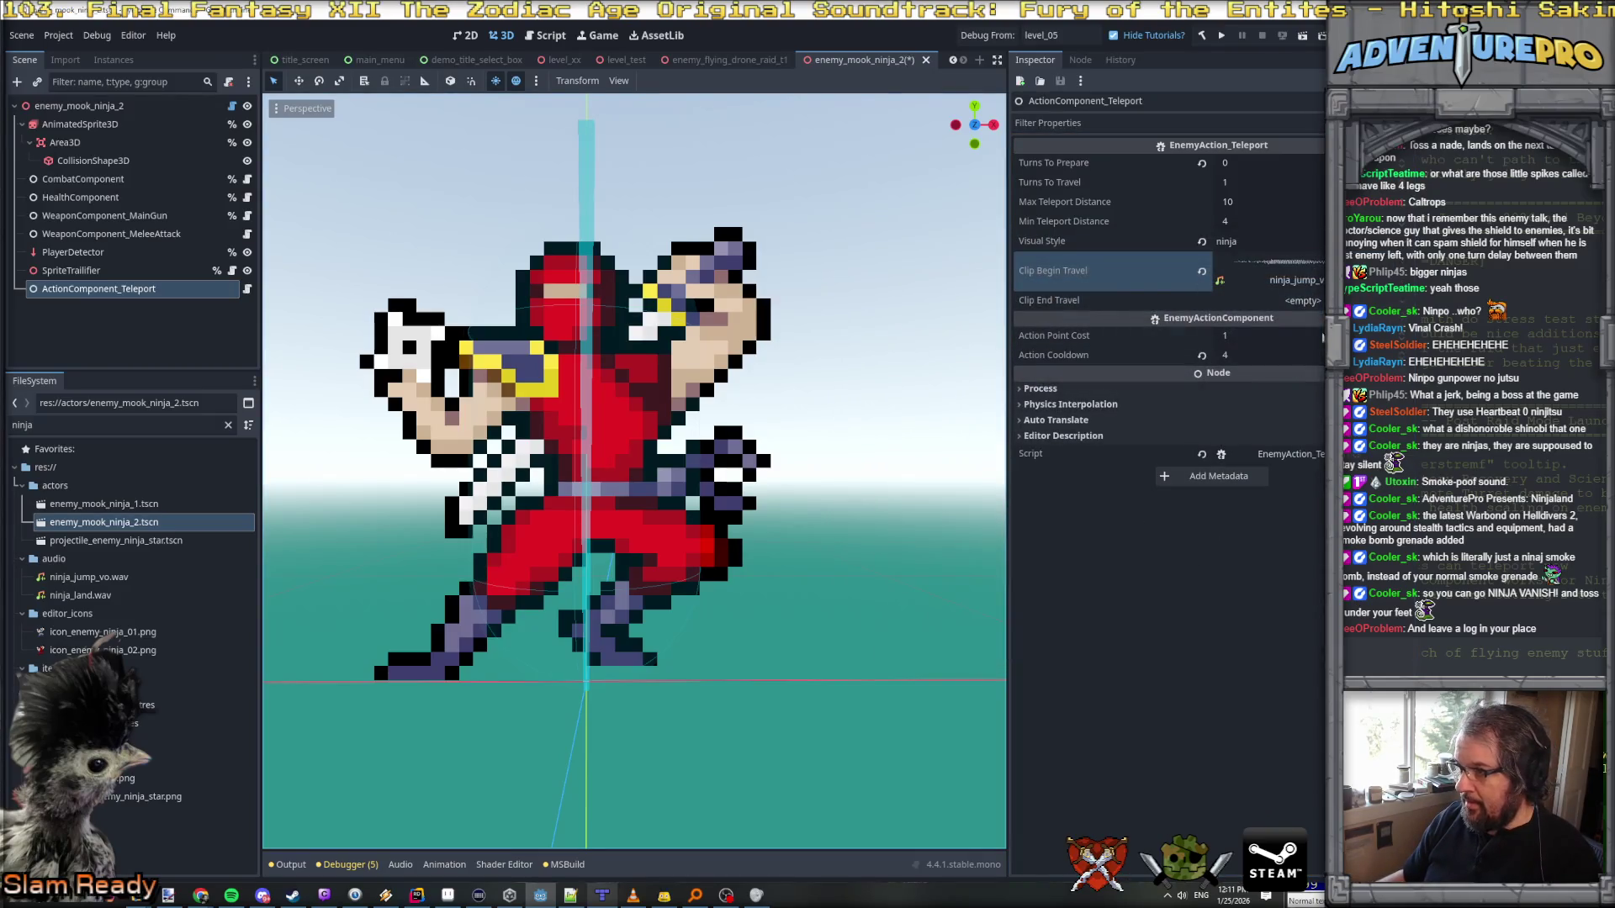
left_click(1302, 300)
left_click(1314, 526)
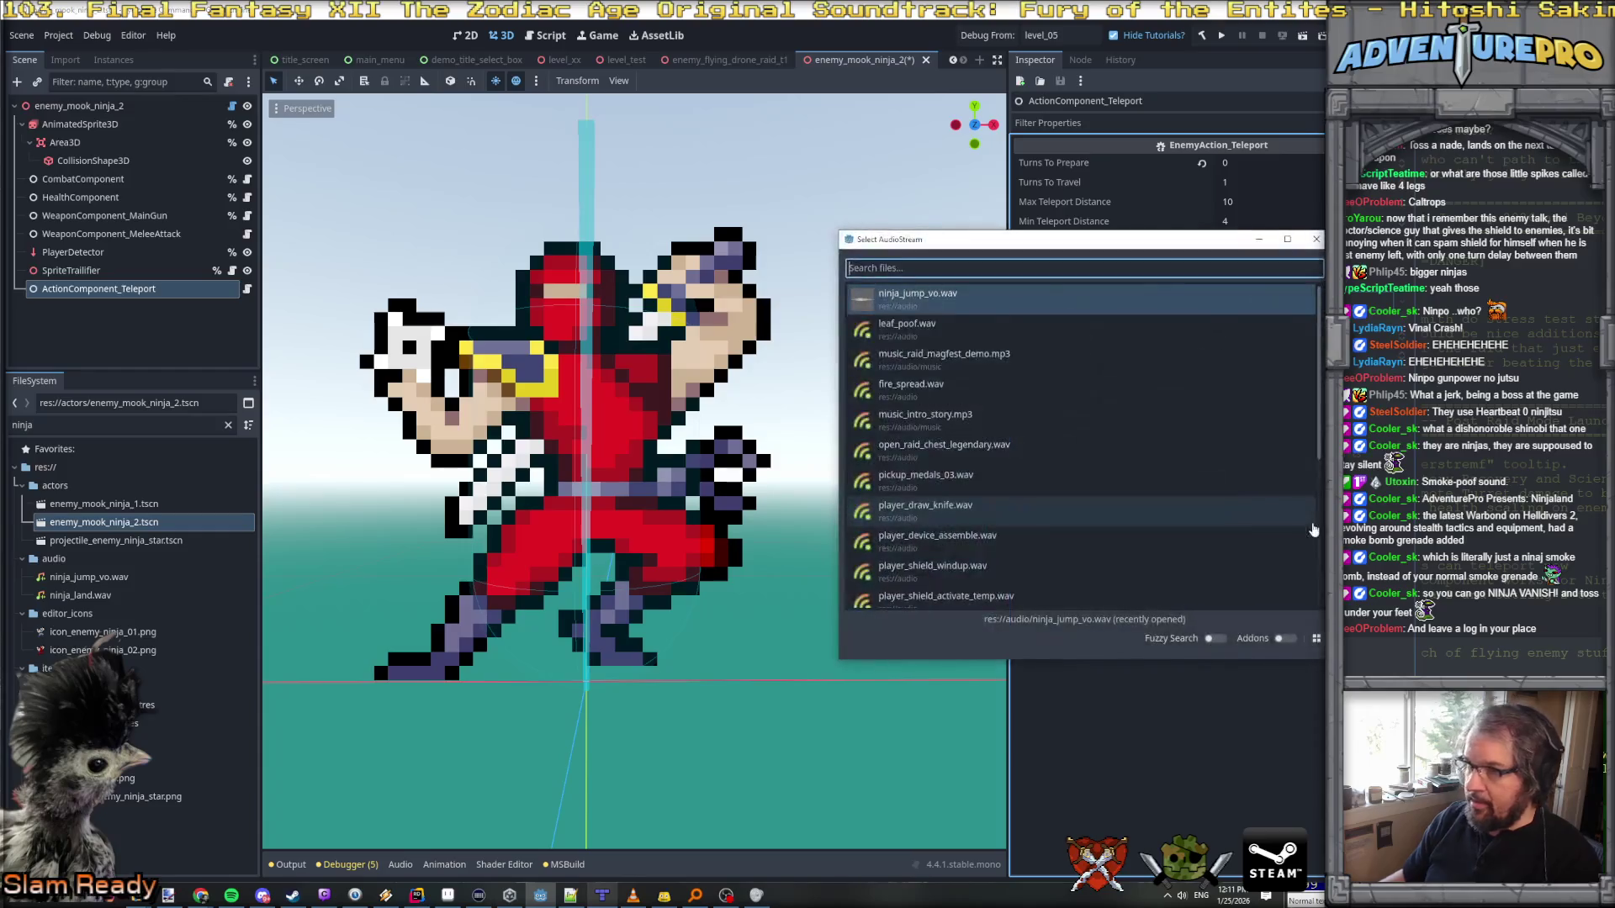
type("ninkj")
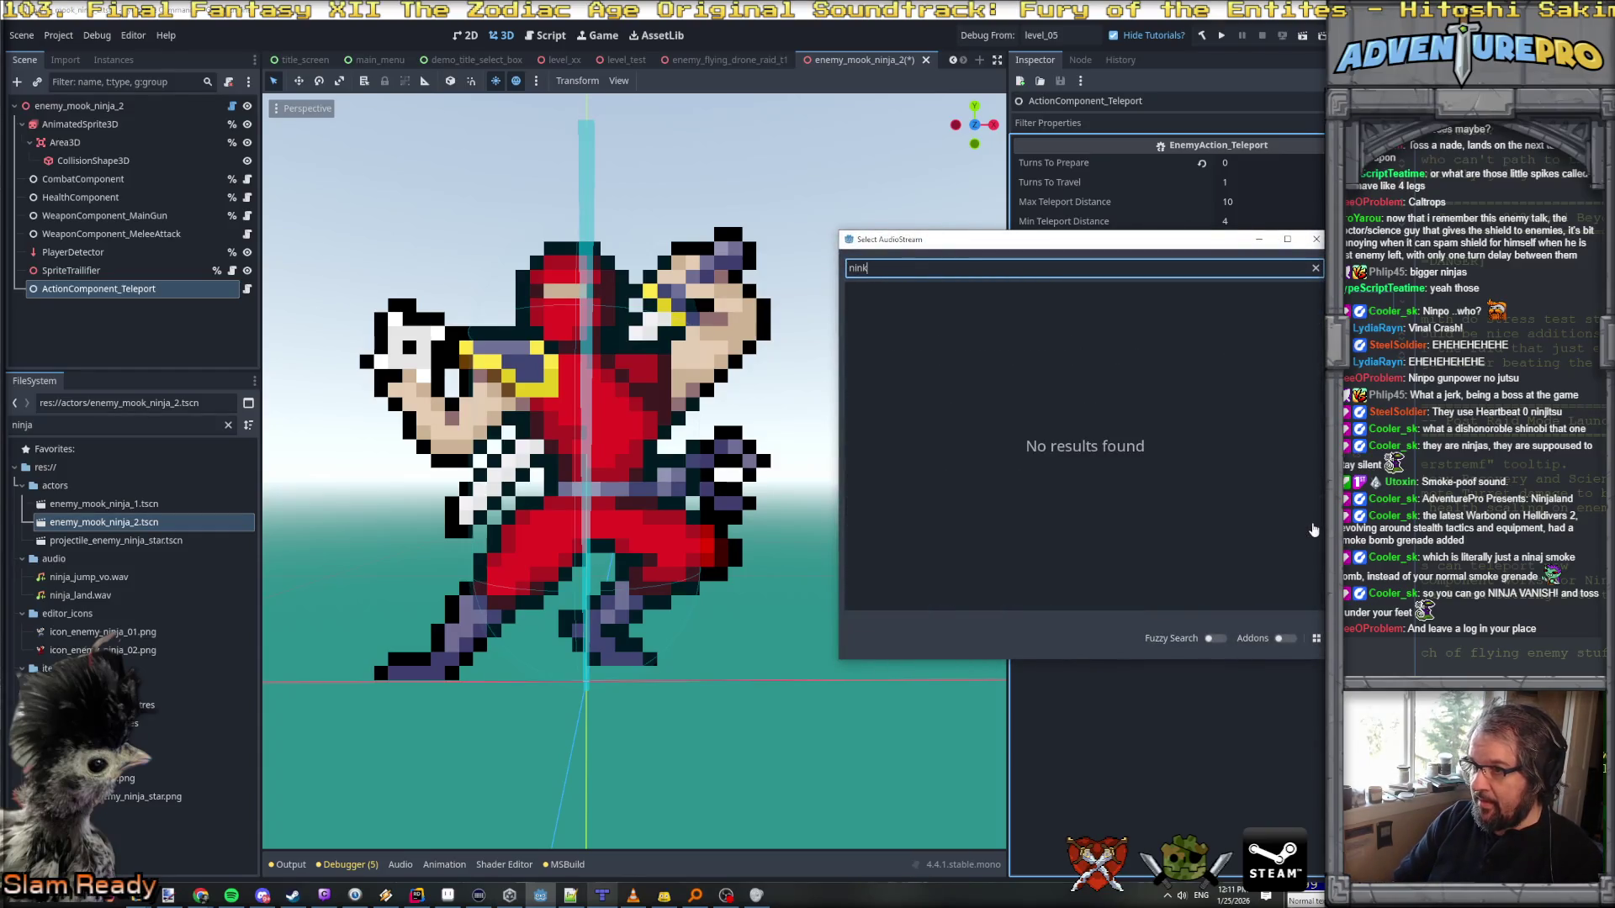
key("BackSpace")
type("ja_l")
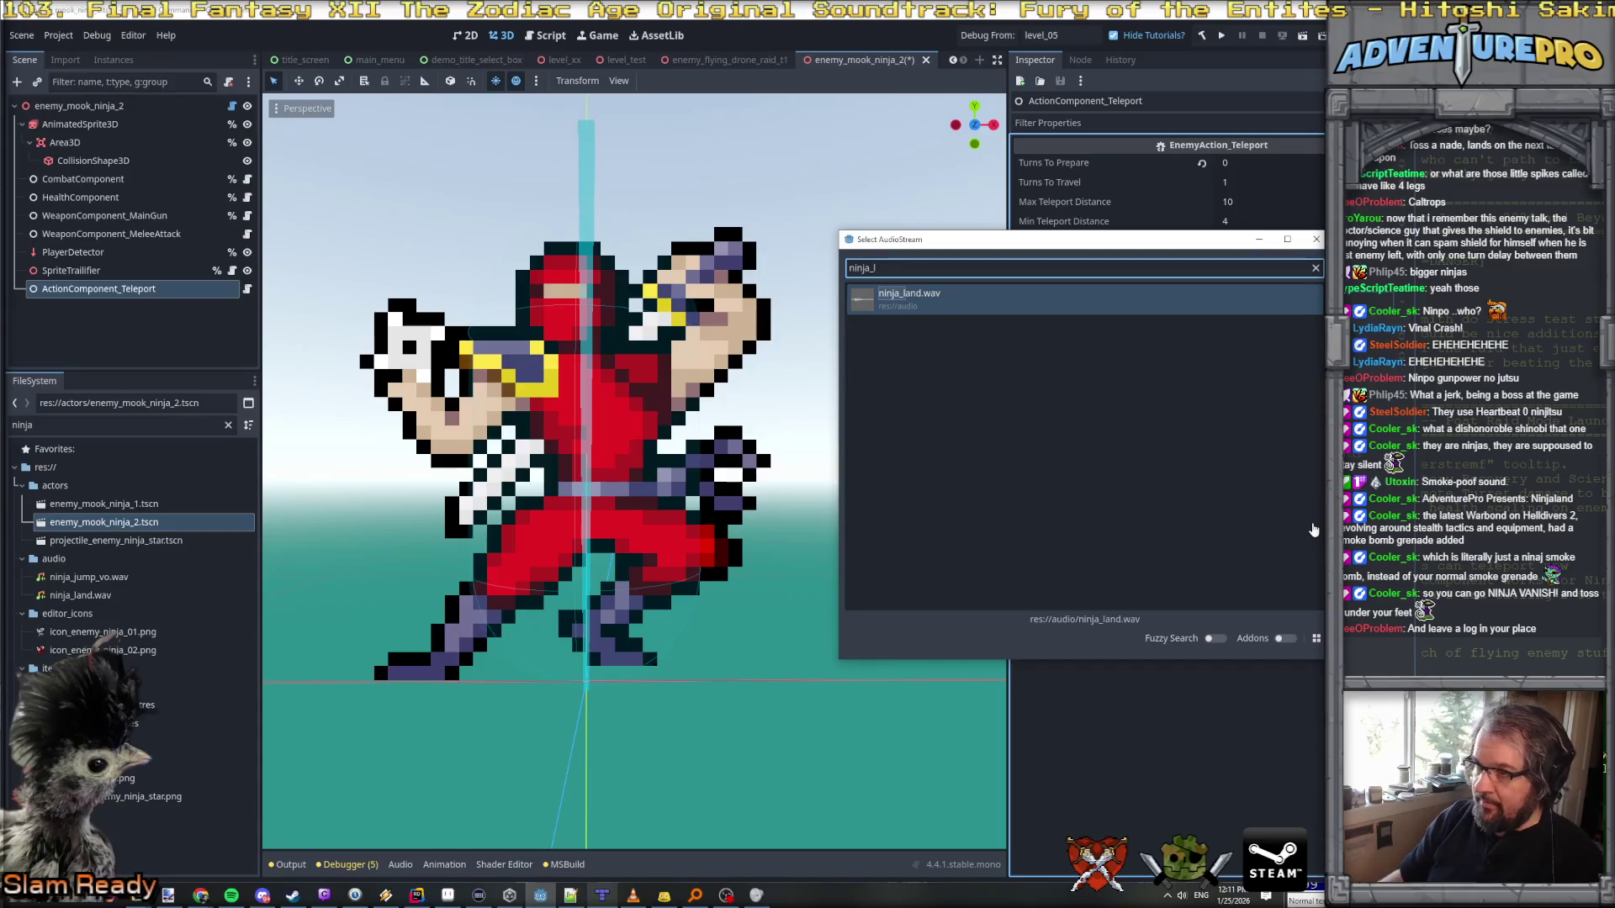
double_click(941, 306)
key("ctrl+s")
Step: Preview the ninja_land and ninja_jump_vo sounds from the Inspector
left_click(1222, 322)
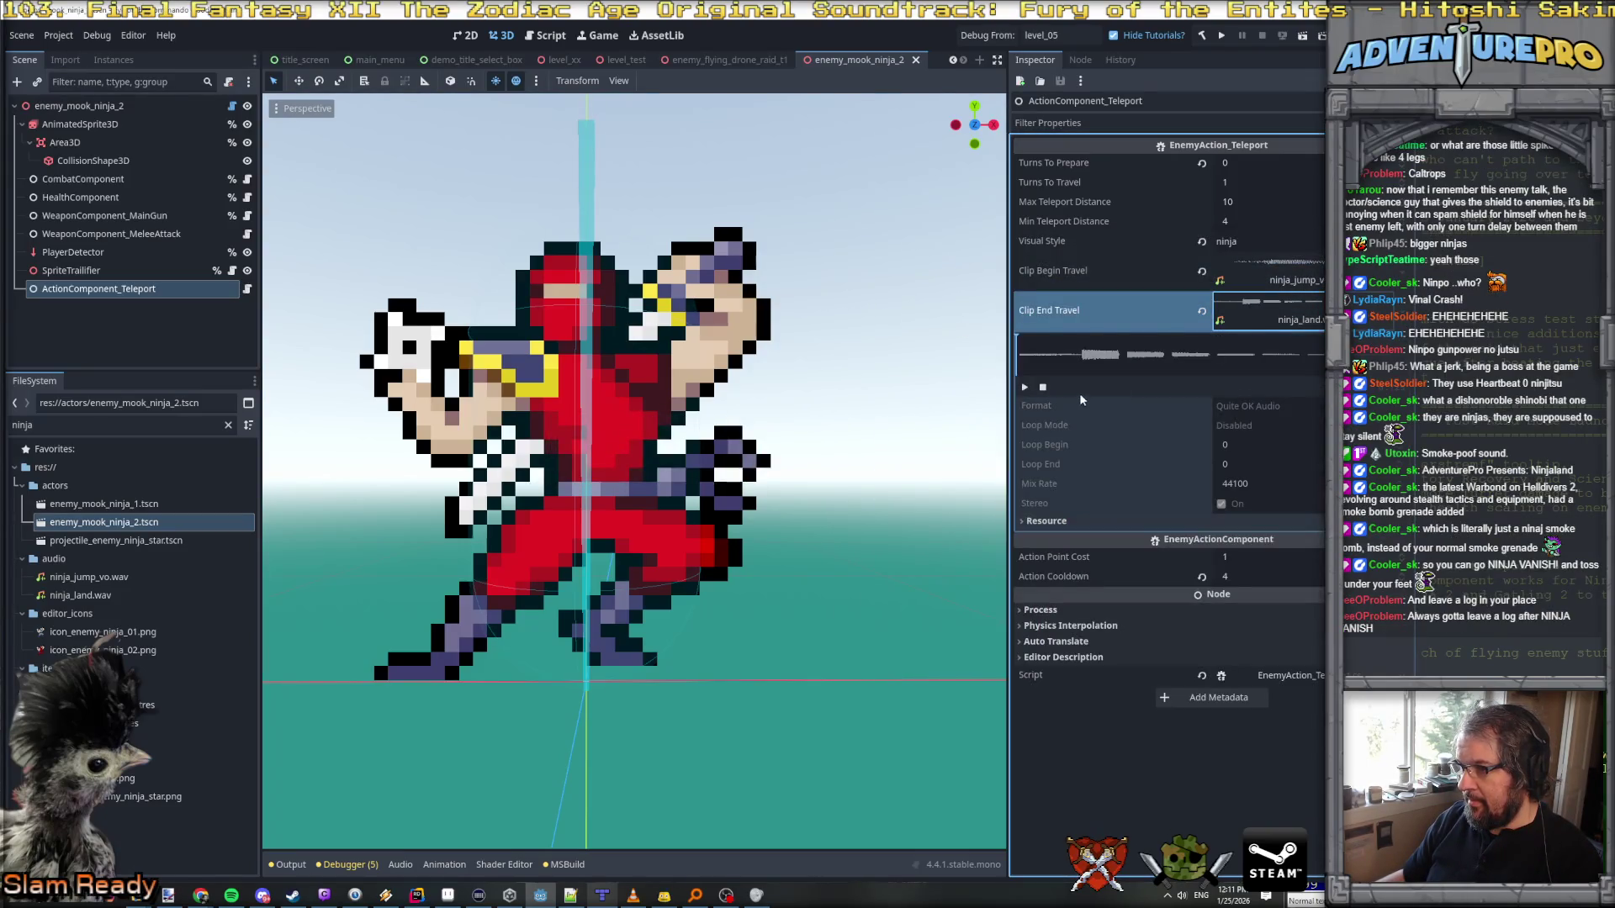
left_click(1024, 388)
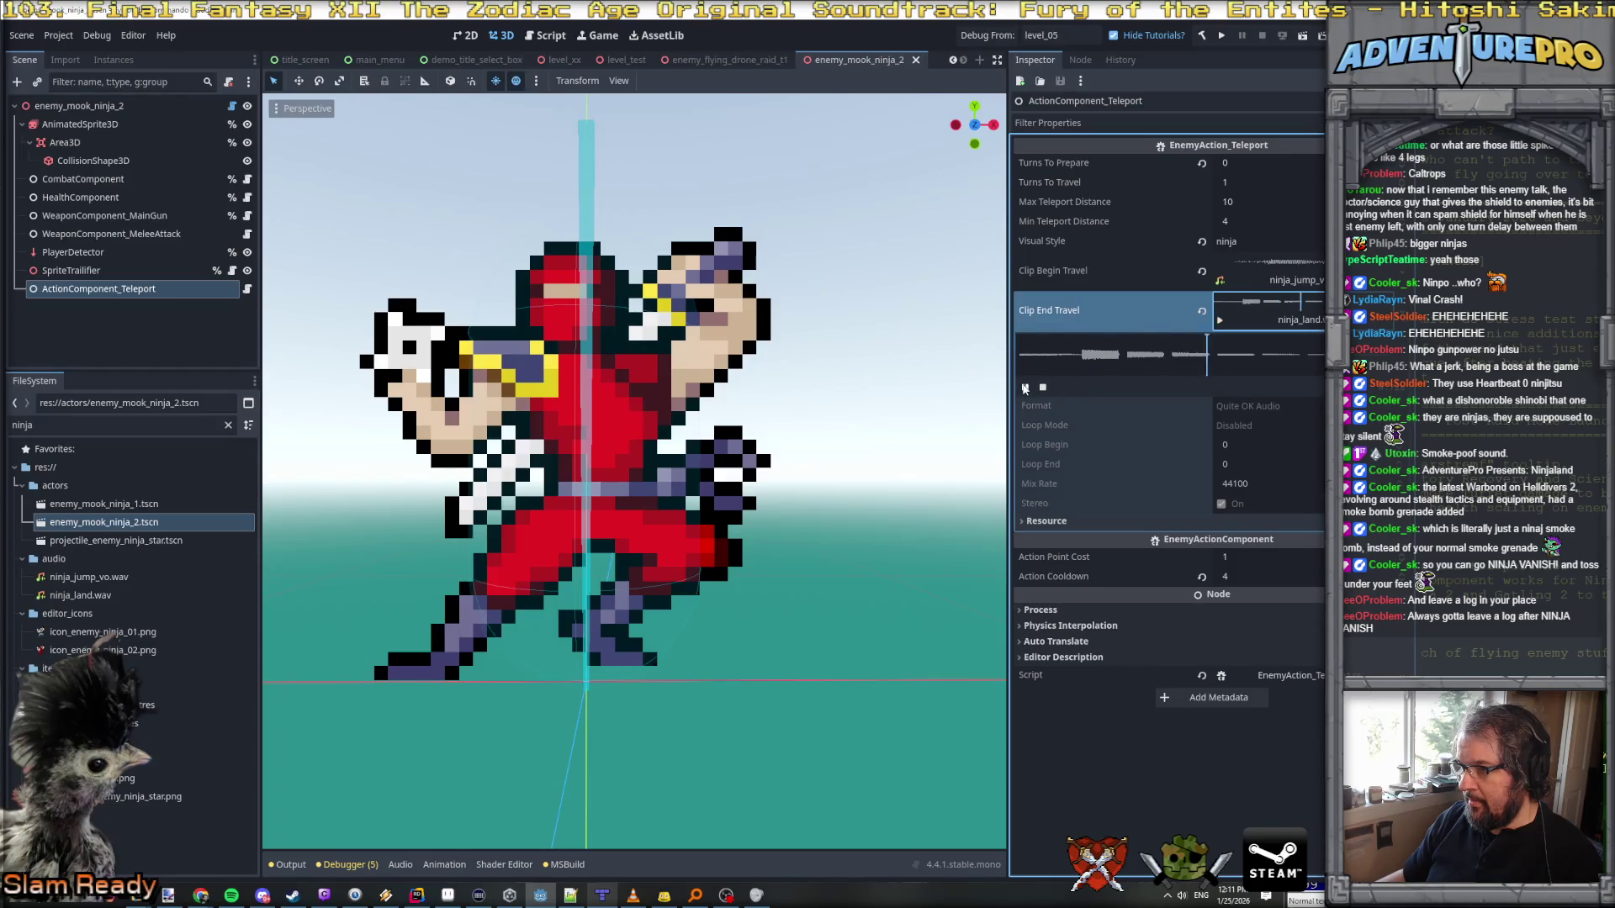
left_click(1249, 282)
left_click(1025, 347)
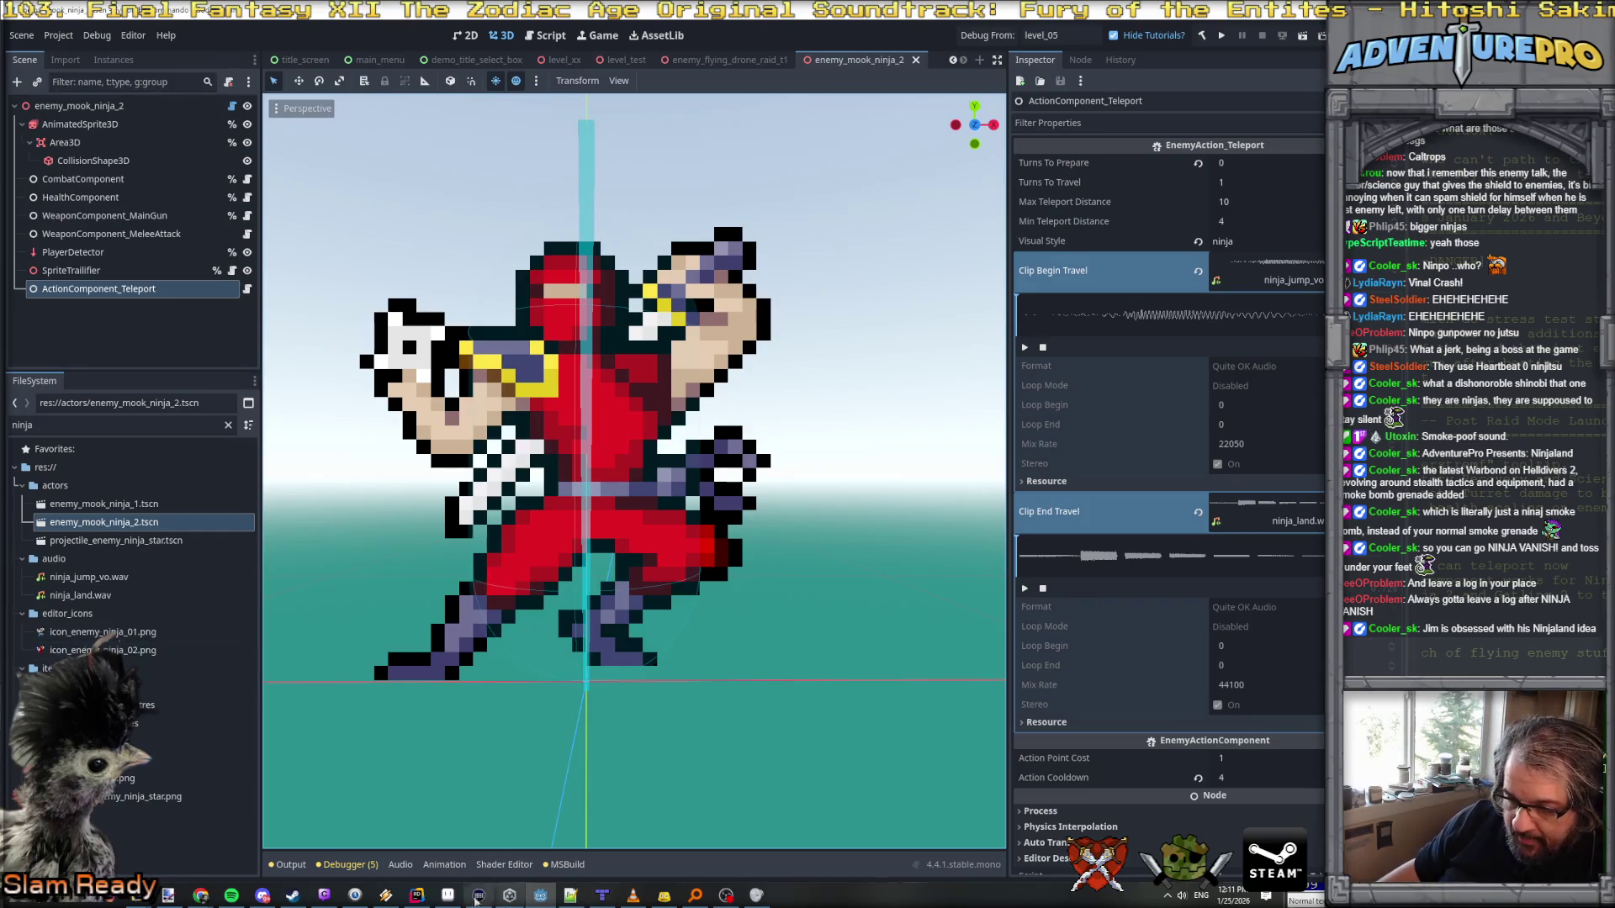
left_click(447, 896)
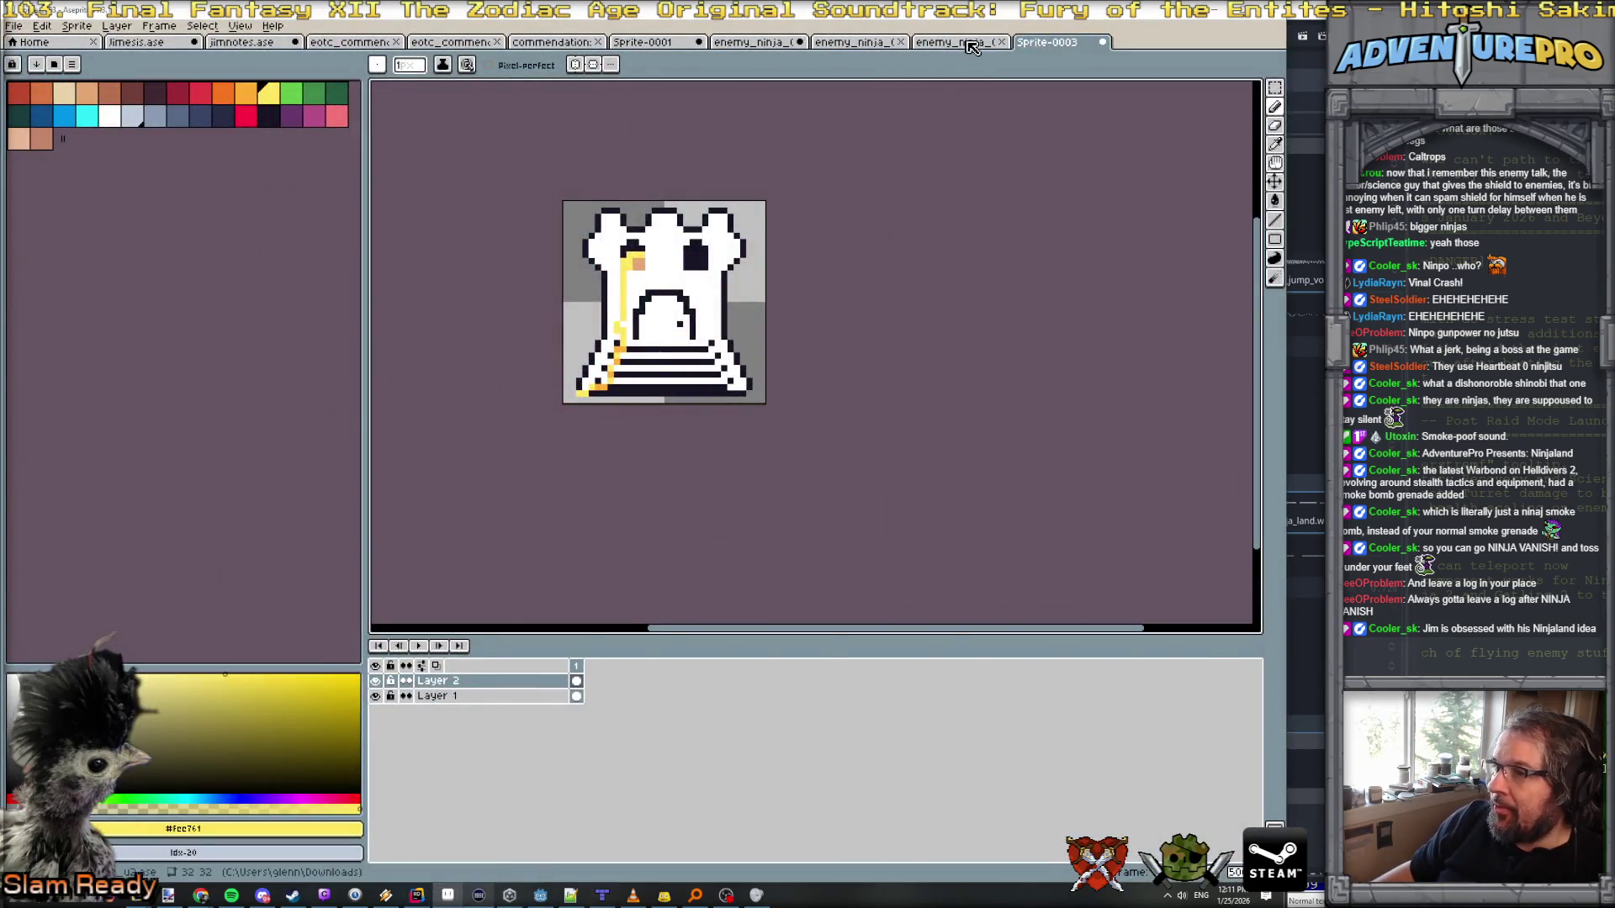
left_click(972, 47)
left_click(1061, 680)
left_click(420, 646)
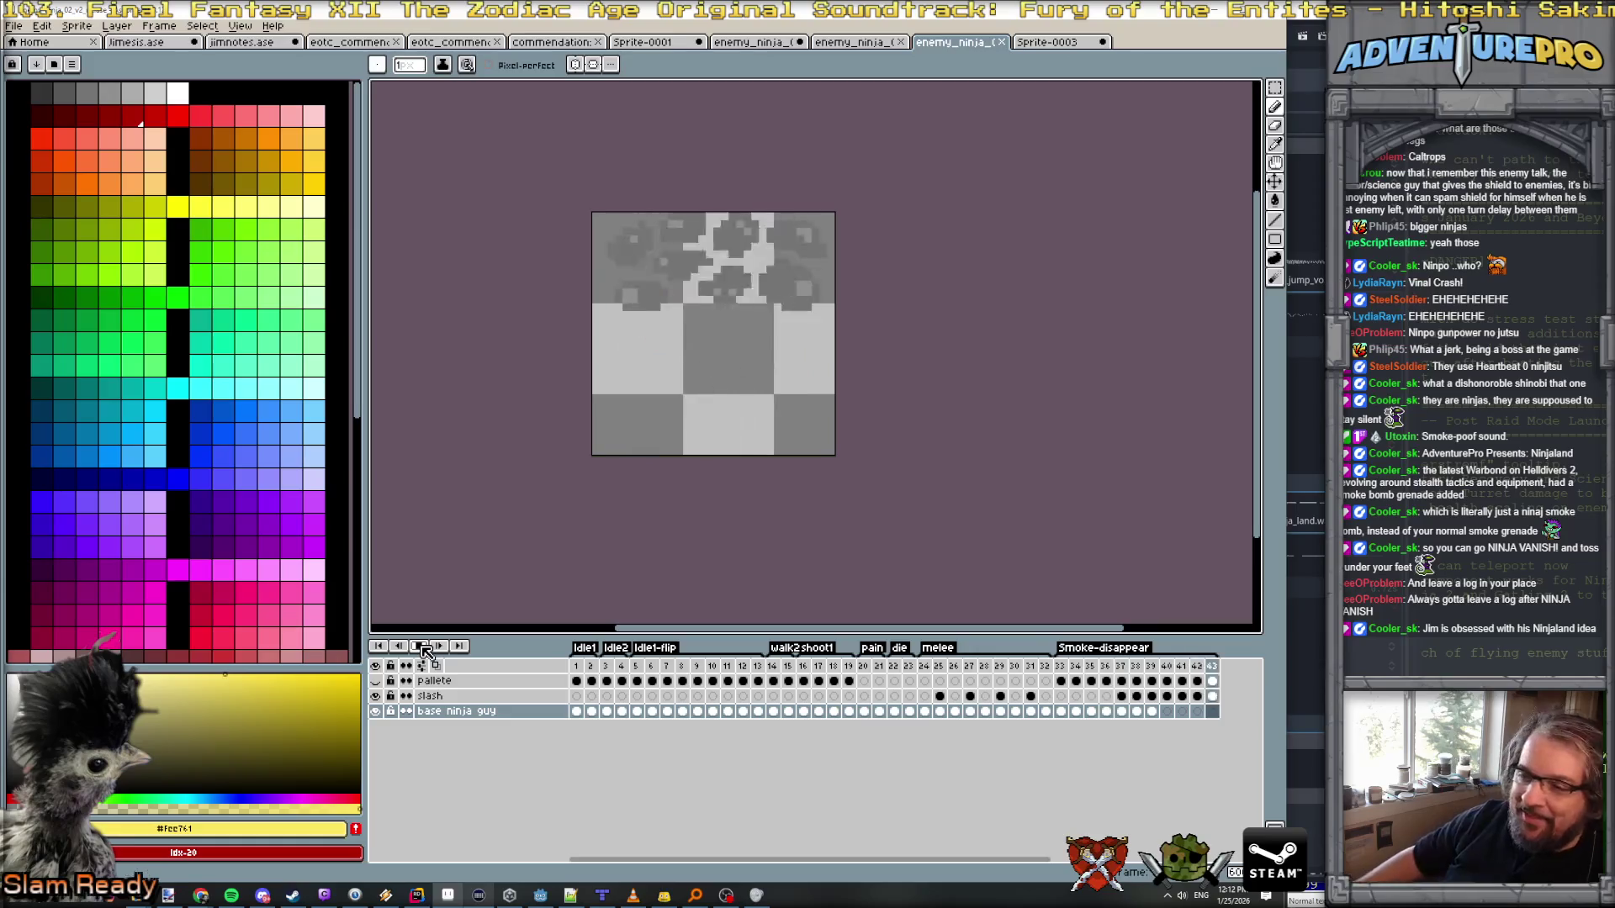
left_click(421, 648)
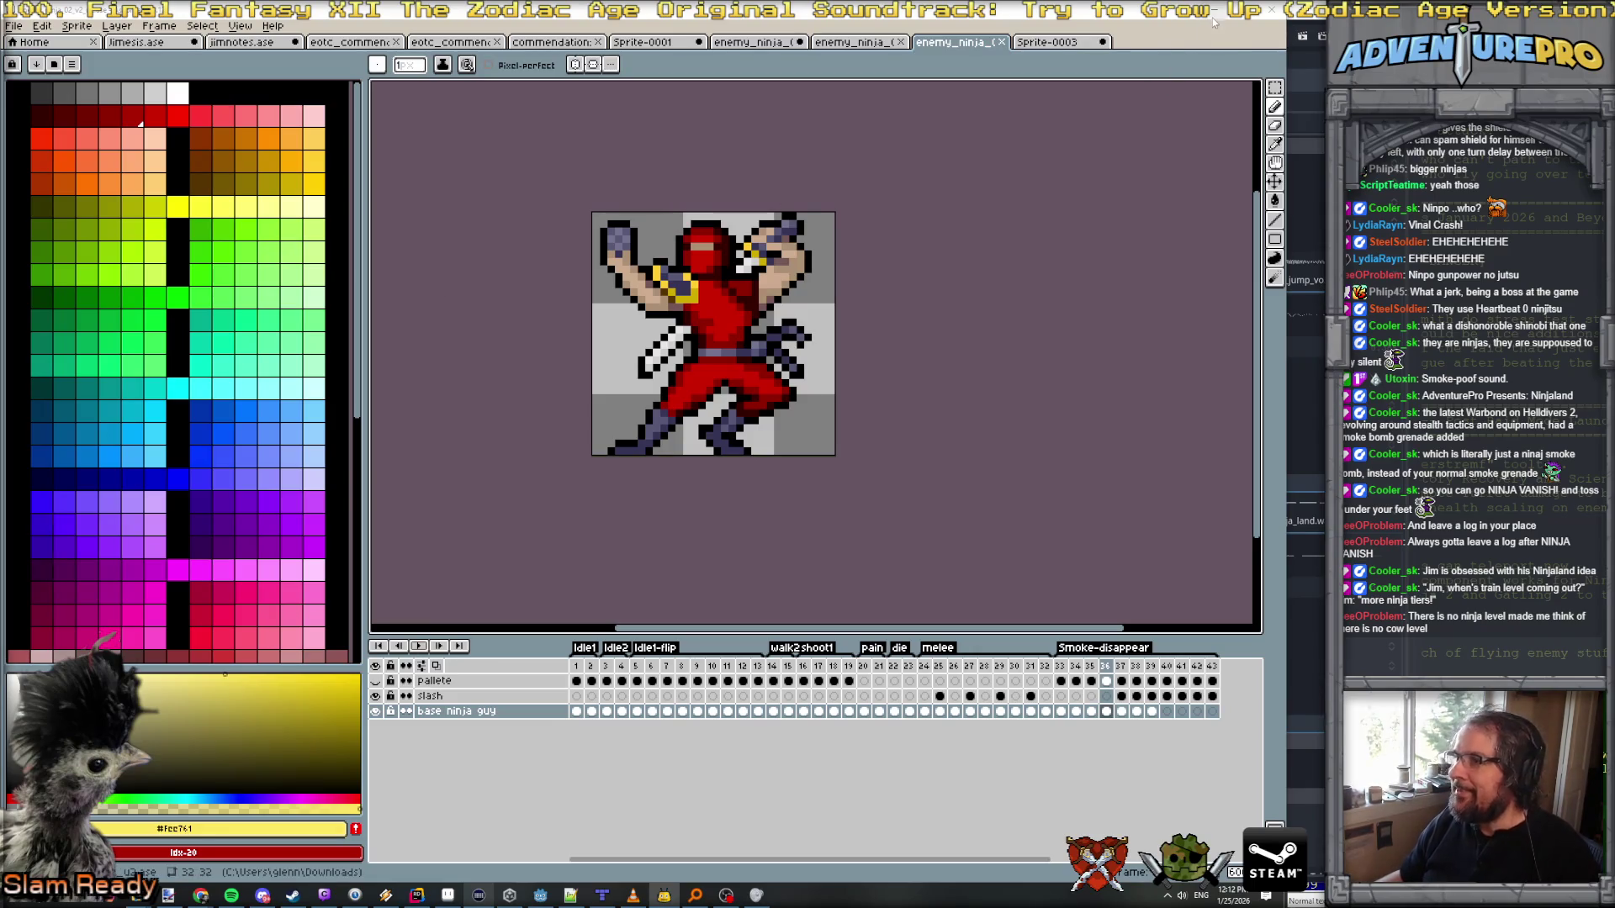
key("alt+Tab")
scroll(779, 333, "down", 10)
scroll(752, 355, "up", 10)
scroll(737, 376, "down", 5)
scroll(737, 376, "down", 5)
scroll(737, 376, "up", 8)
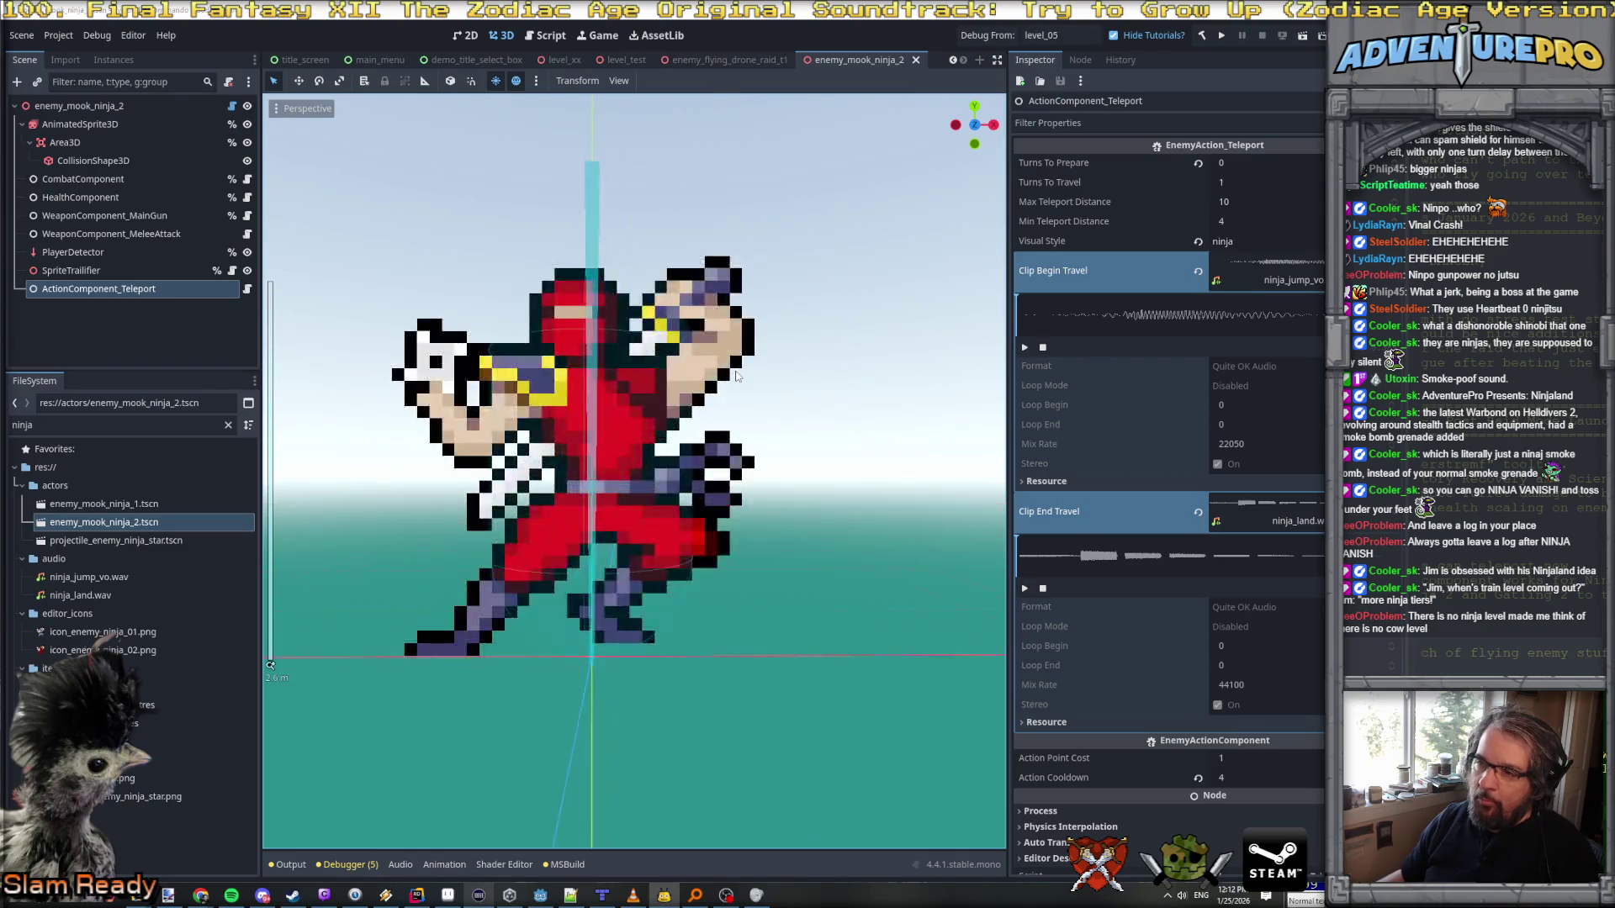
scroll(736, 376, "down", 4)
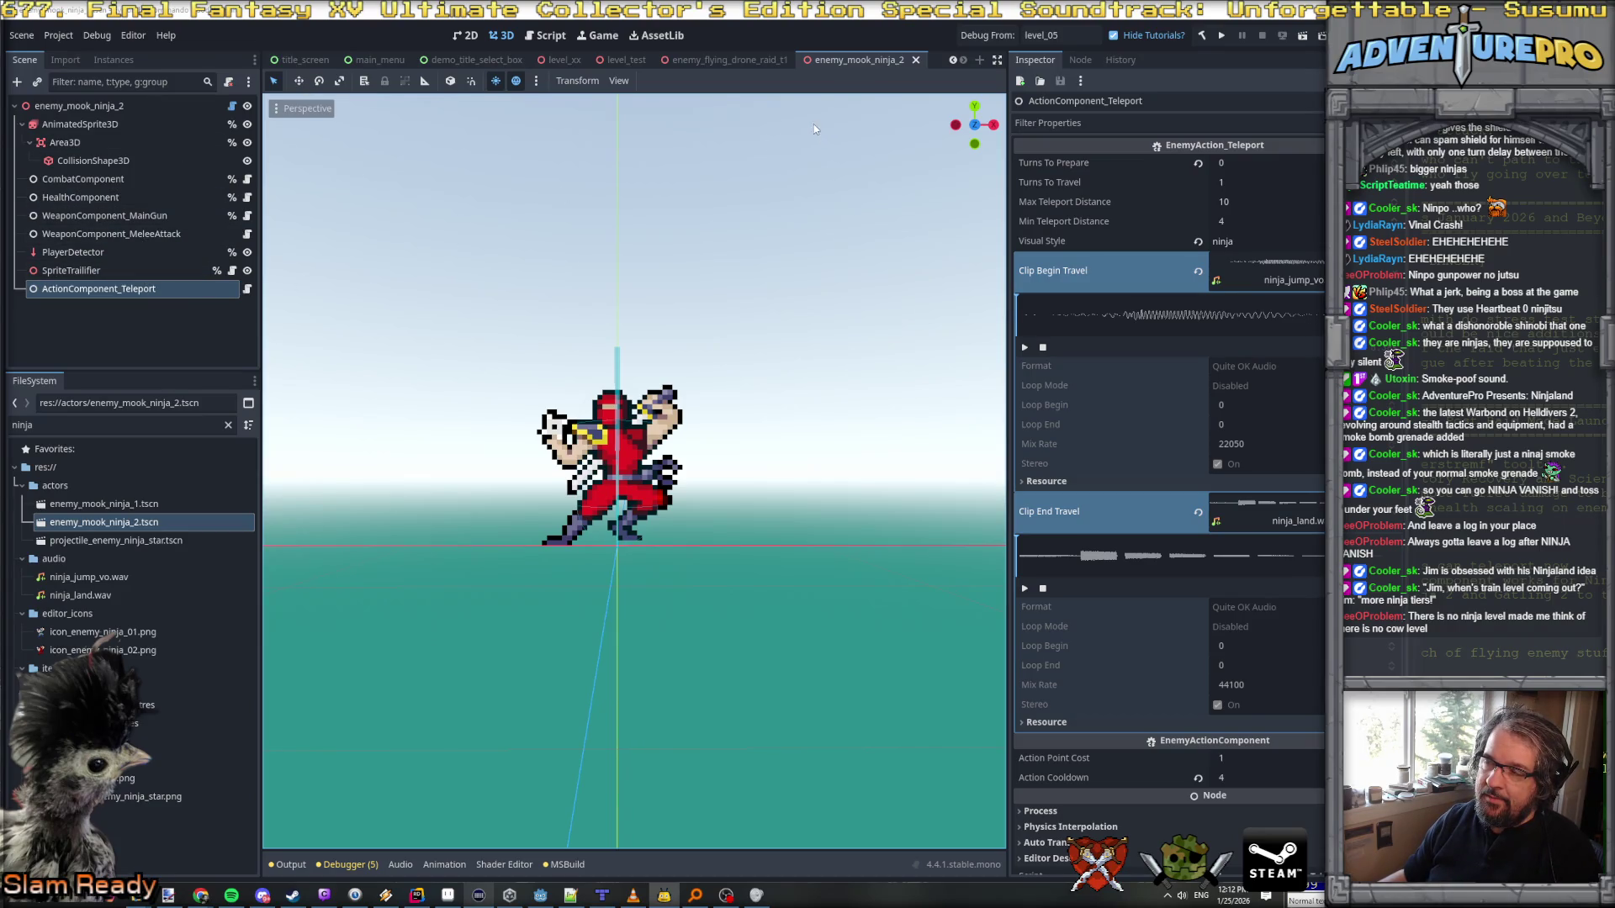
mouse_move(858, 59)
left_mouse_down()
mouse_move(739, 56)
mouse_move(864, 61)
left_mouse_up()
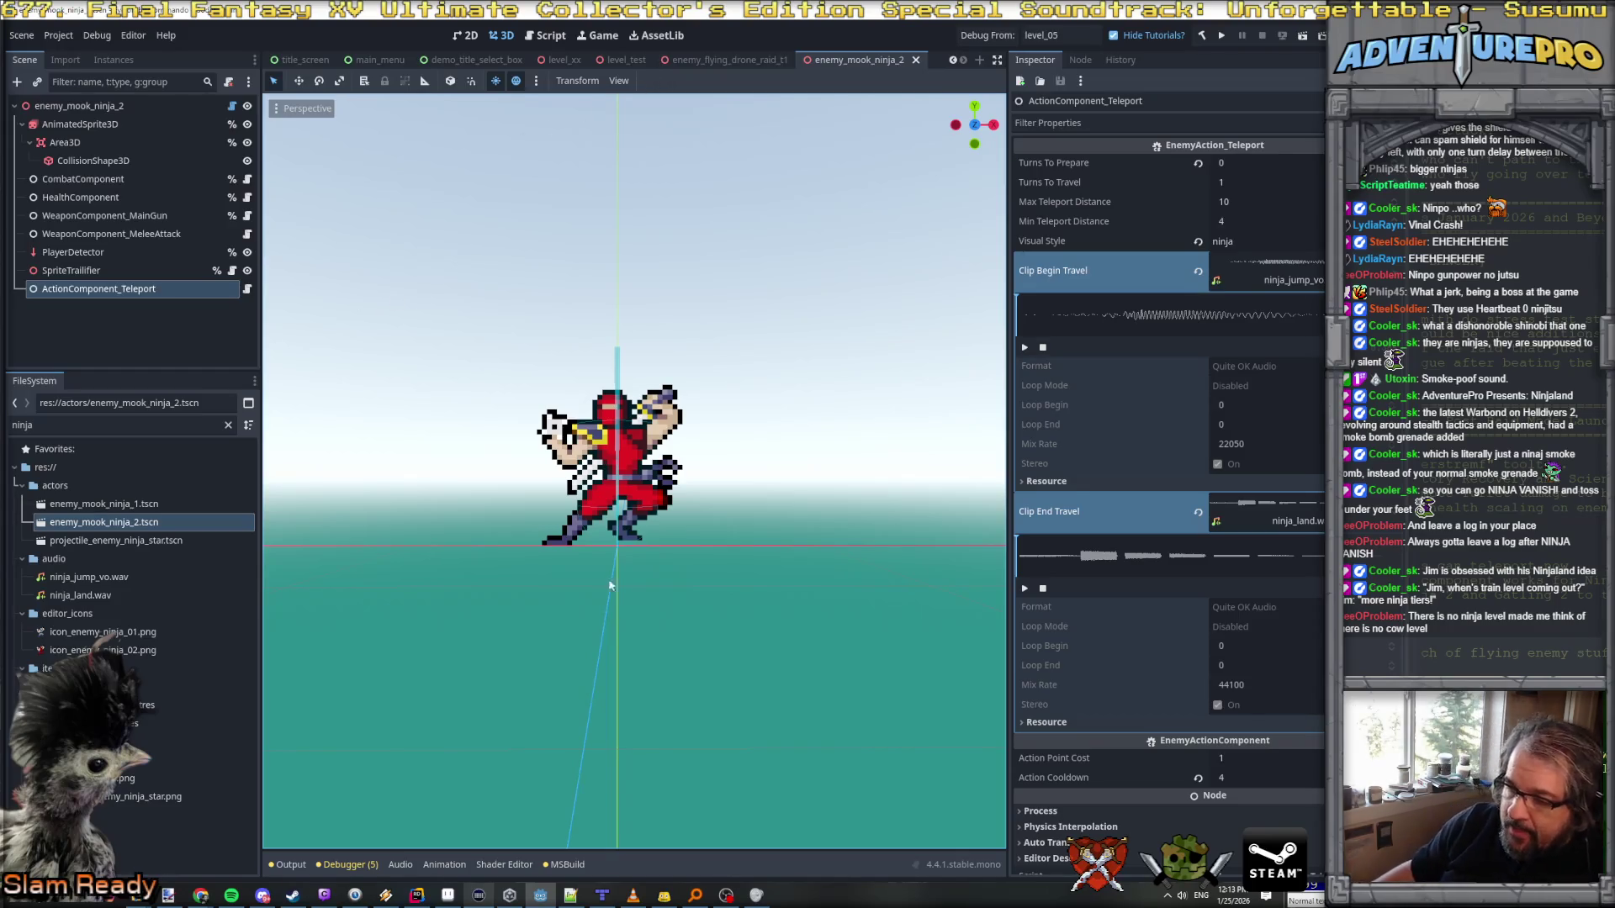
key("alt+Tab")
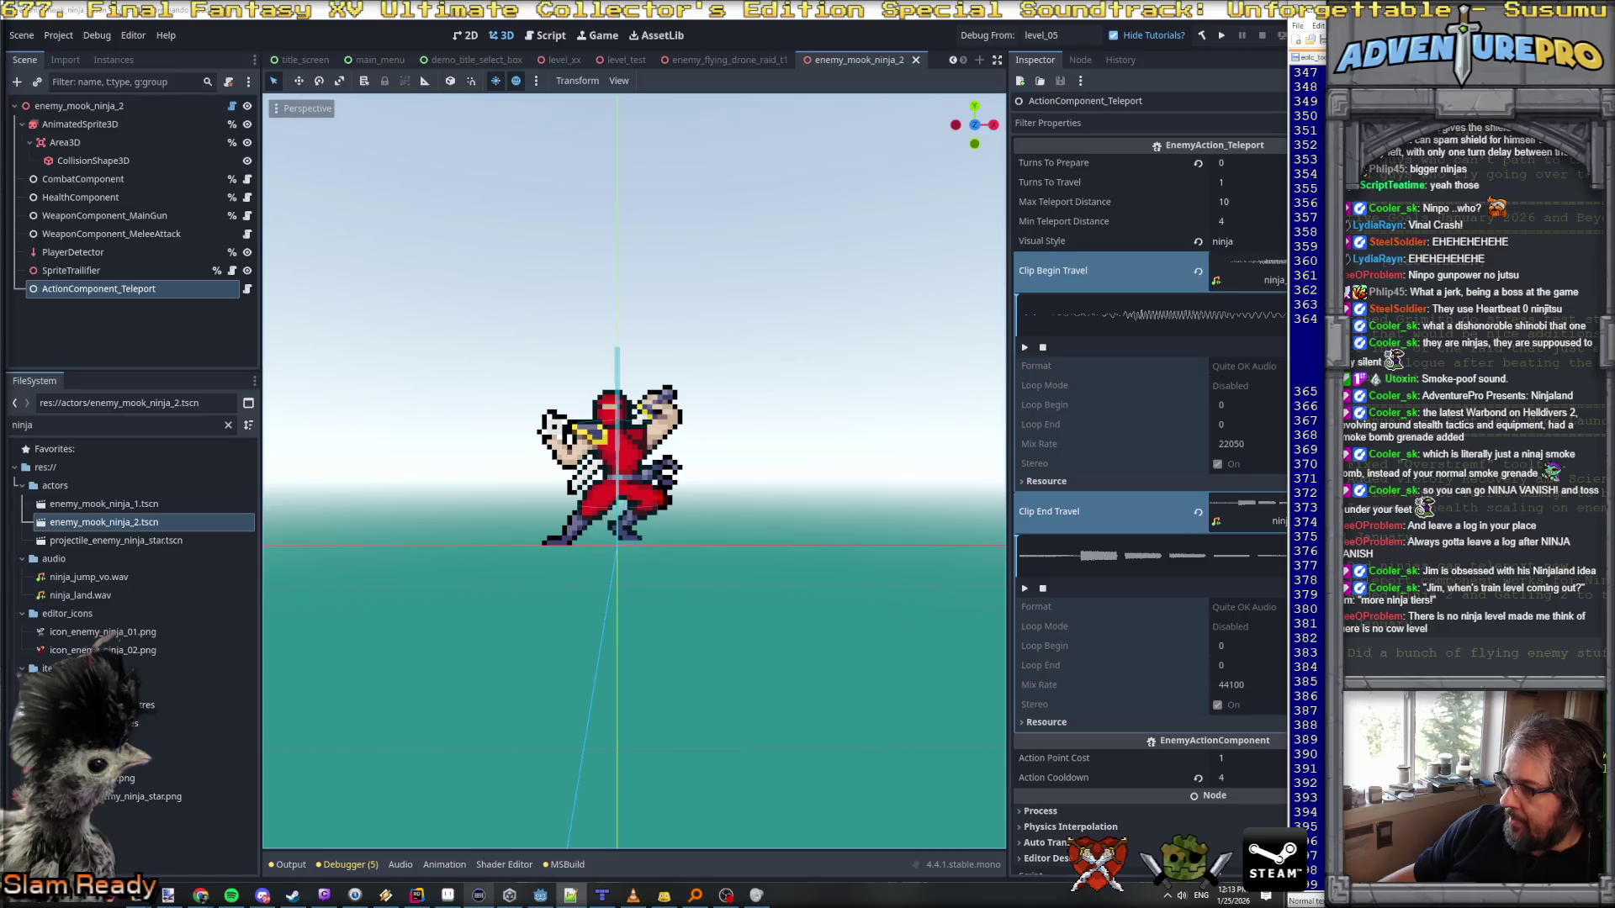